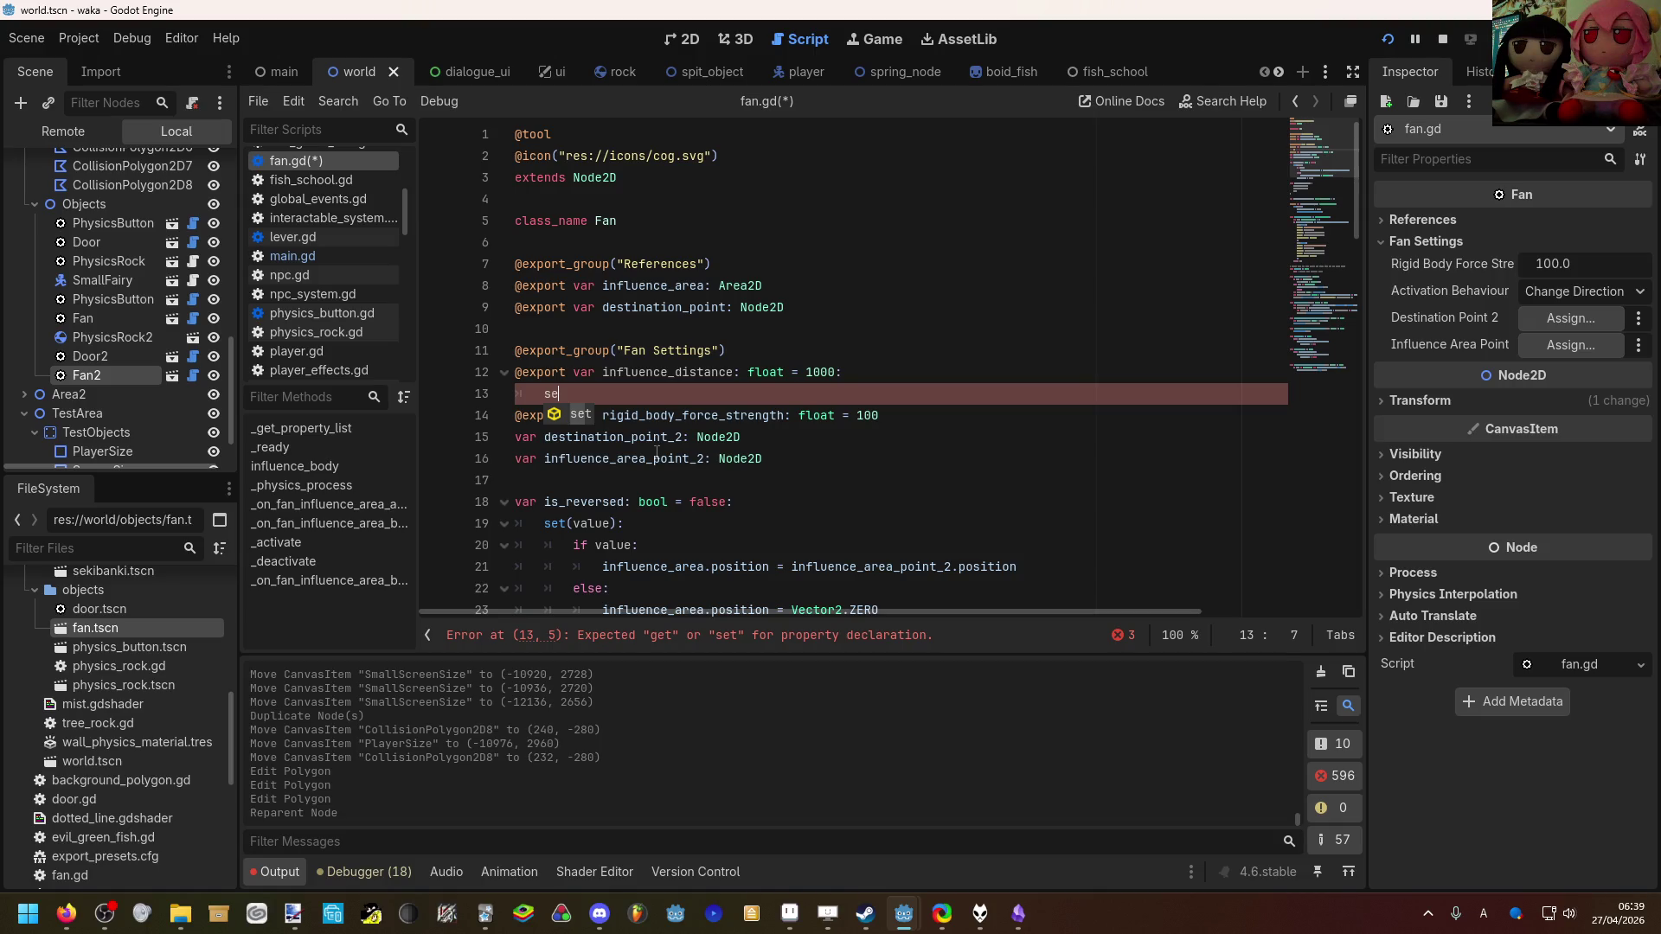
# - Begin the influence_distance setter with 'set(value):' and an influence_area line
pyautogui.write('t')
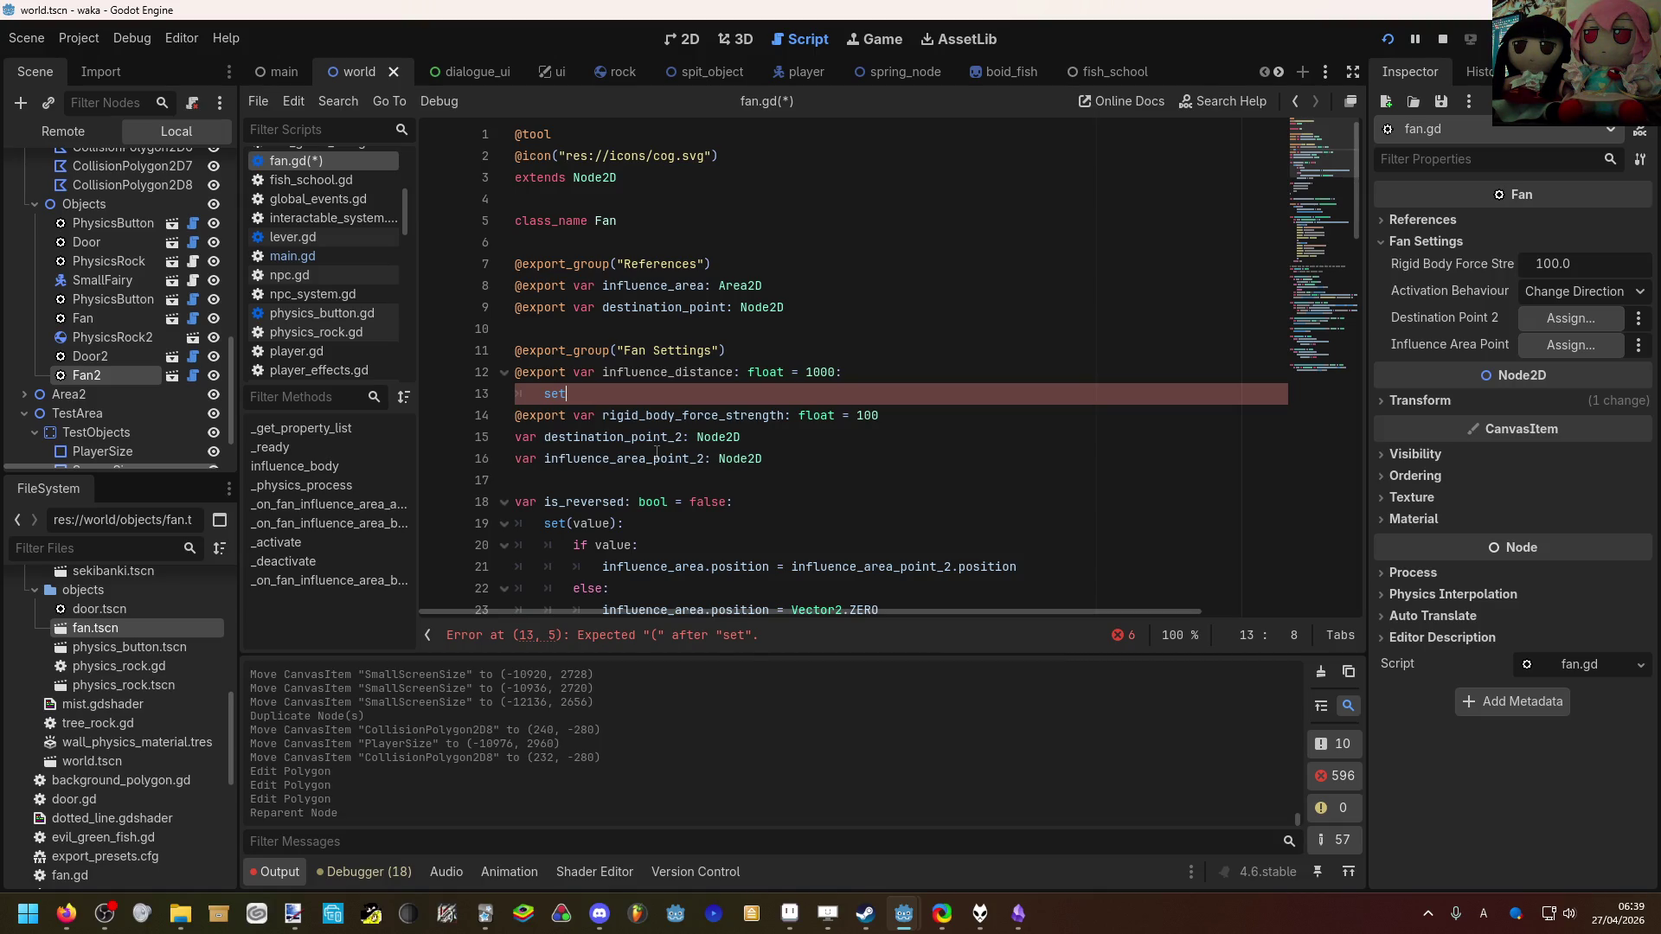
pyautogui.write('(value)')
pyautogui.write(':')
pyautogui.press('Return')
pyautogui.write('in')
pyautogui.press('Down')
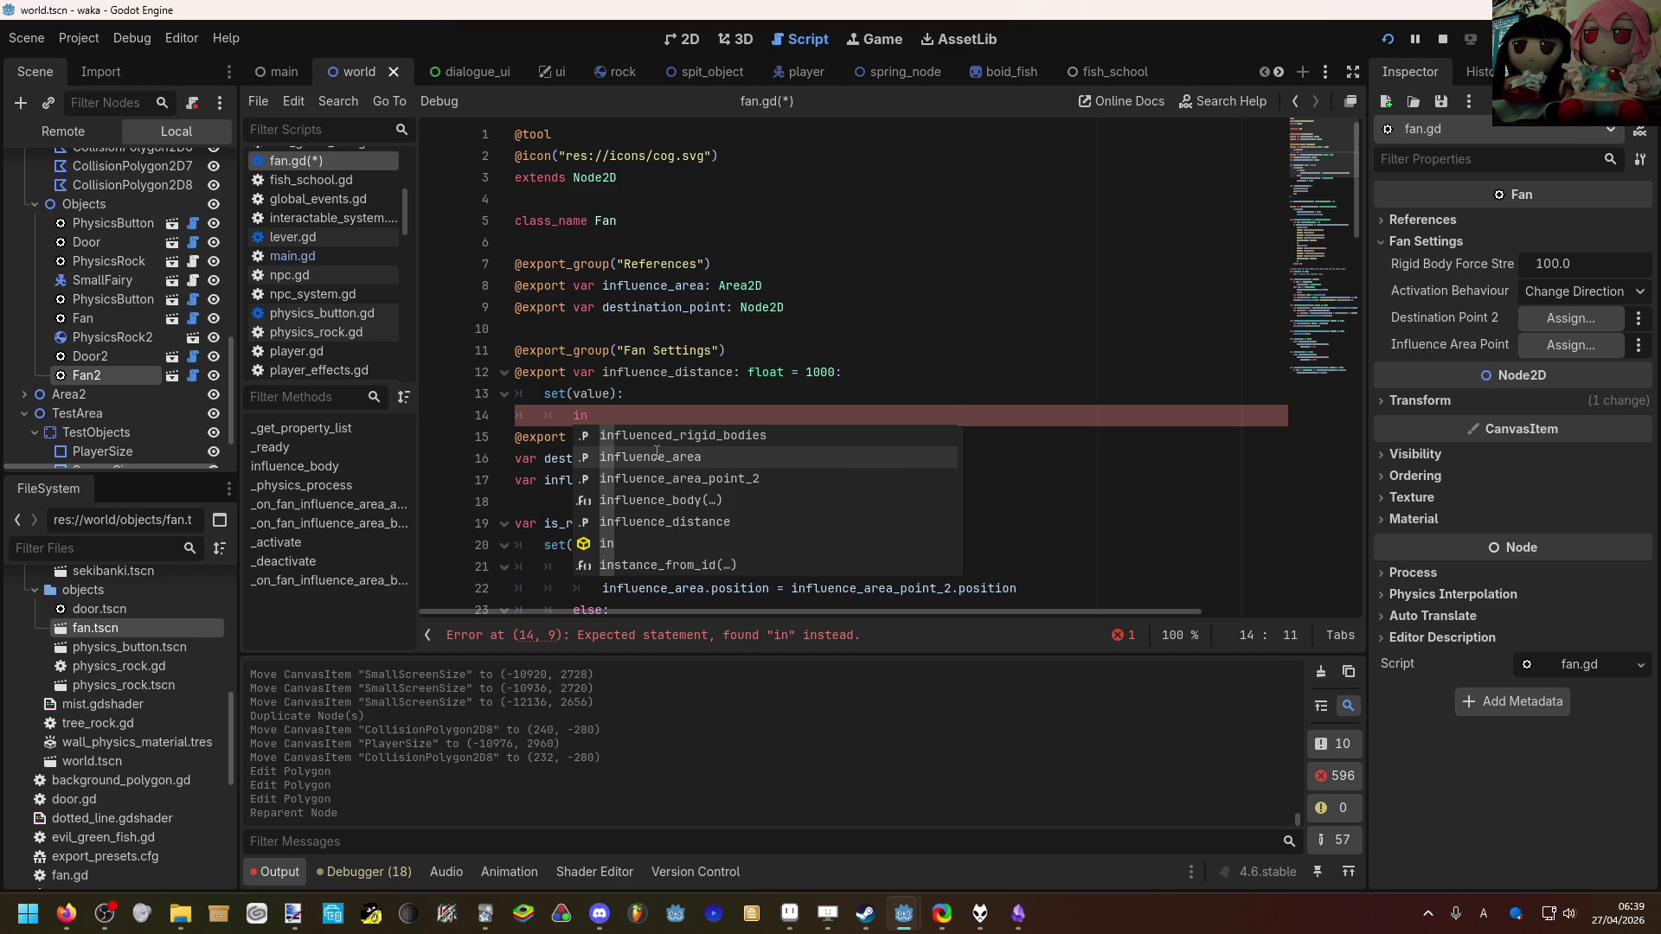
pyautogui.press('Return')
# - Trim the stray characters to leave a bare influence_area line, then open door.gd for reference
pyautogui.write('.se')
pyautogui.press('BackSpace')
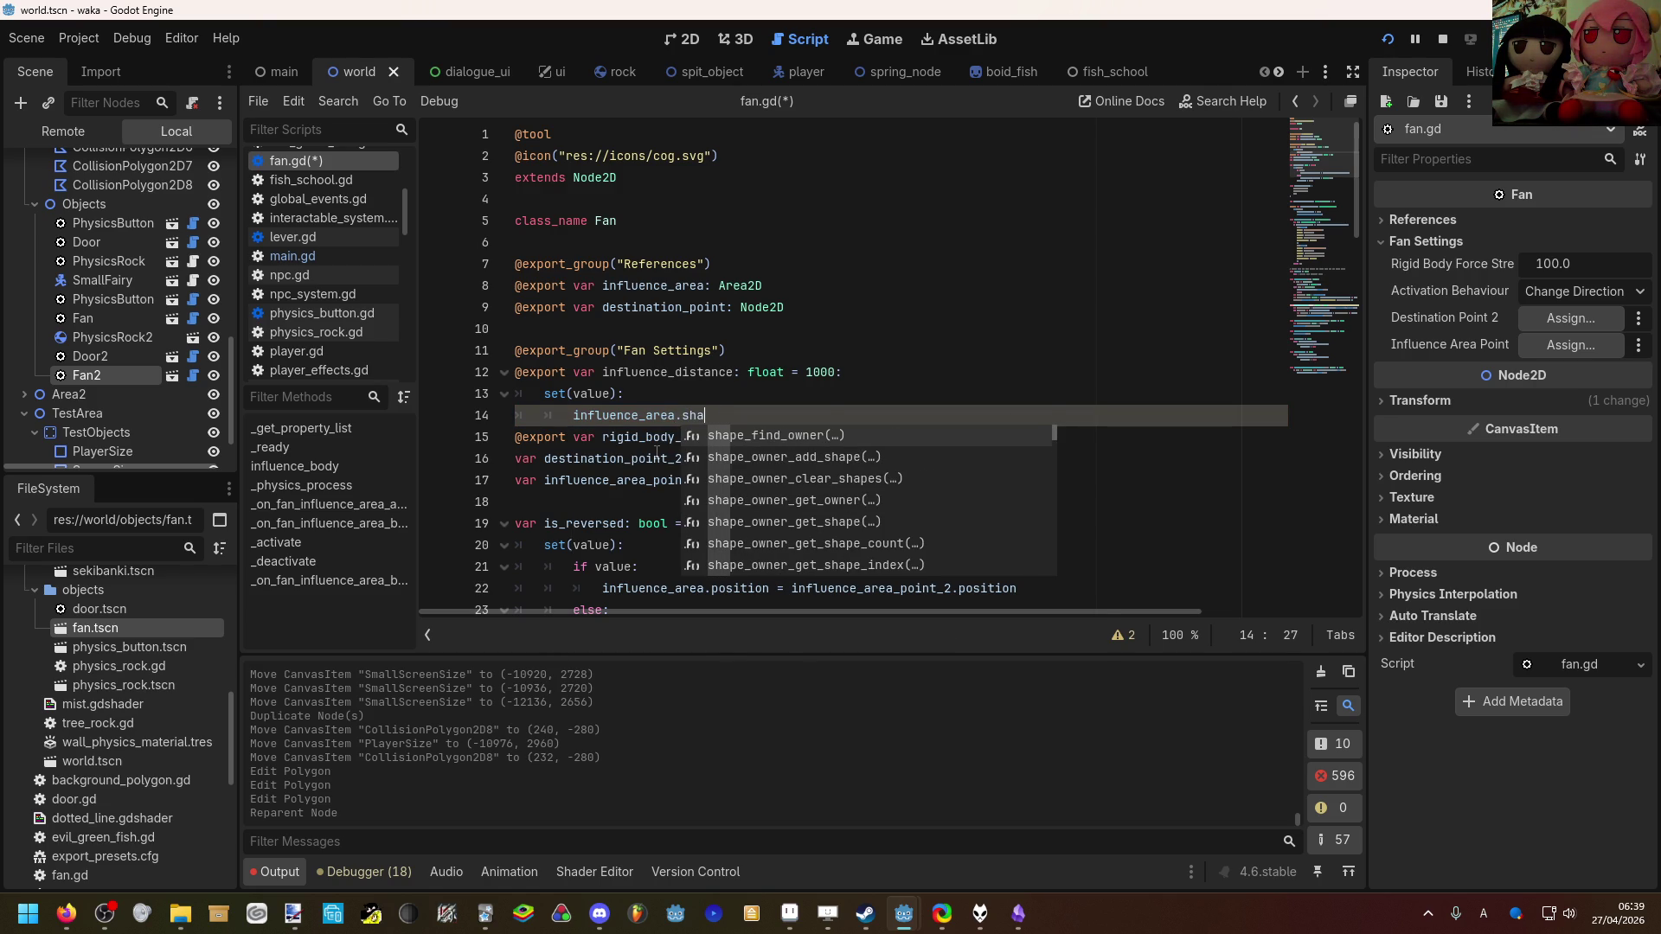
pyautogui.press('BackSpace')
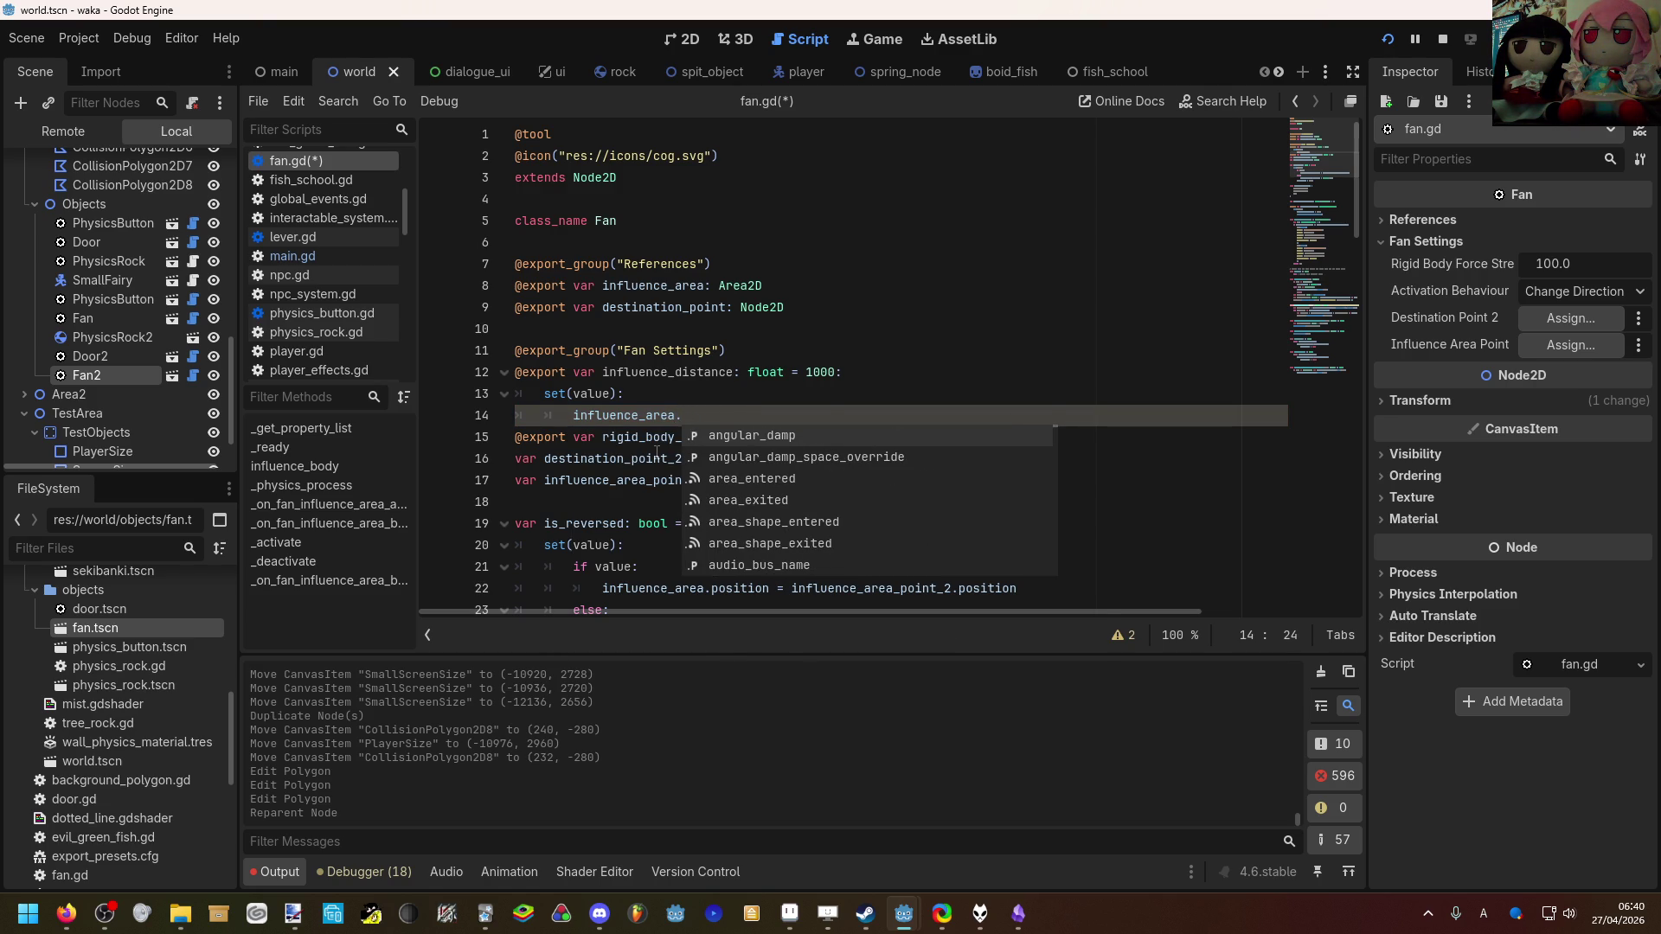
pyautogui.write('s')
pyautogui.press('BackSpace')
pyautogui.press('BackSpace')
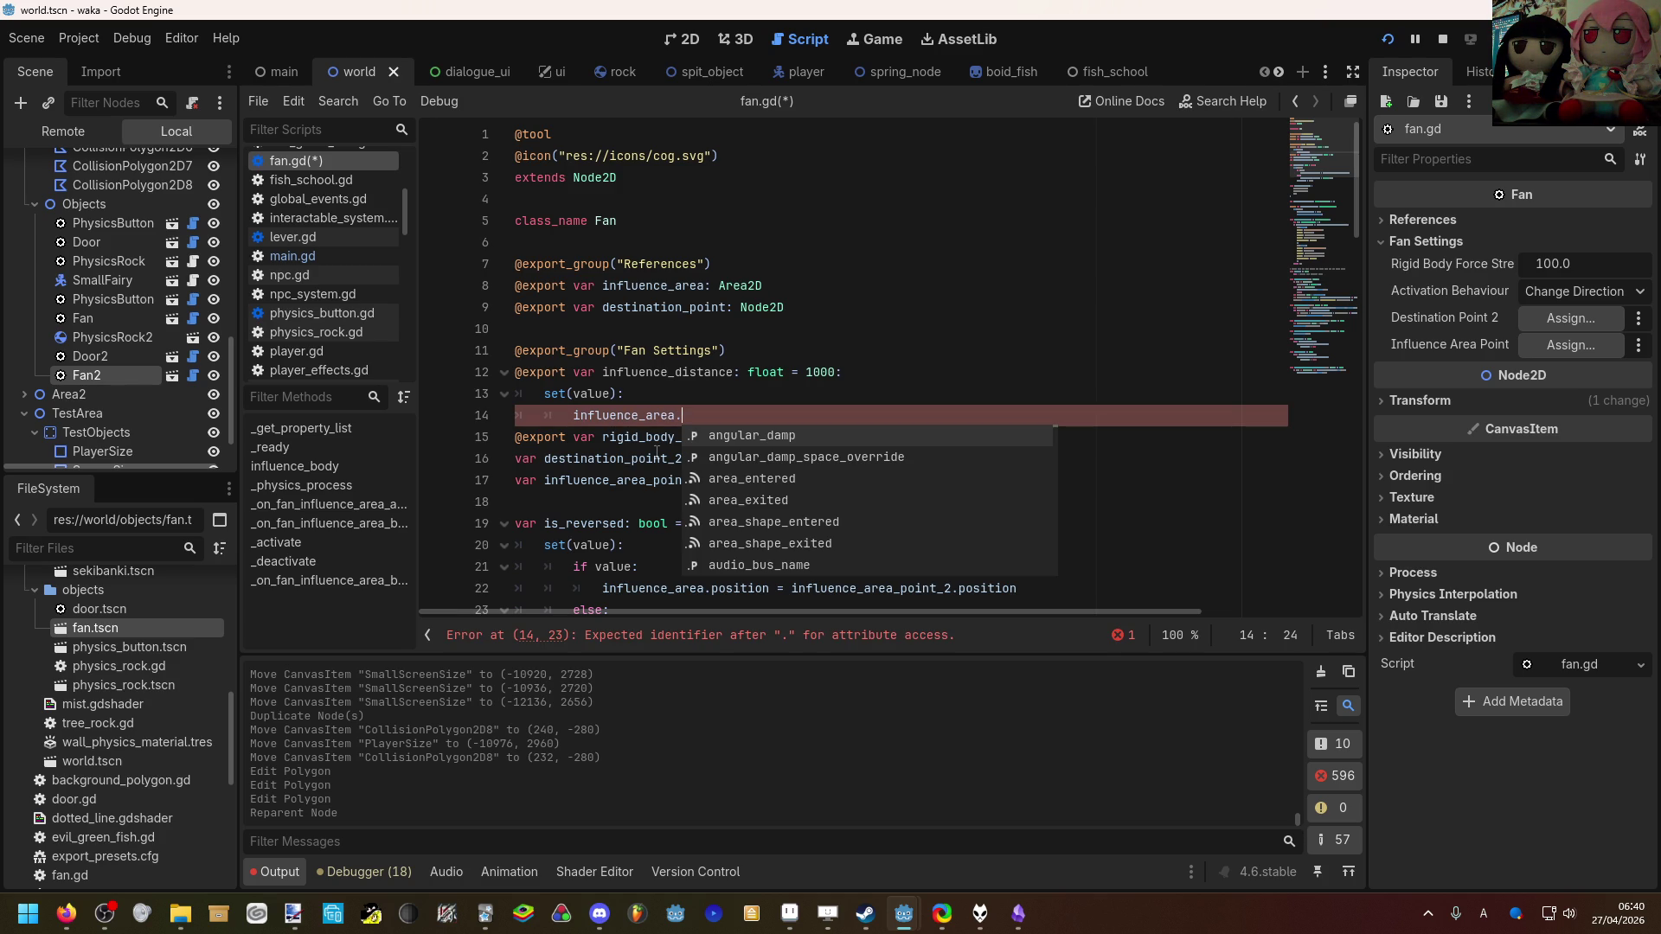
pyautogui.press('BackSpace')
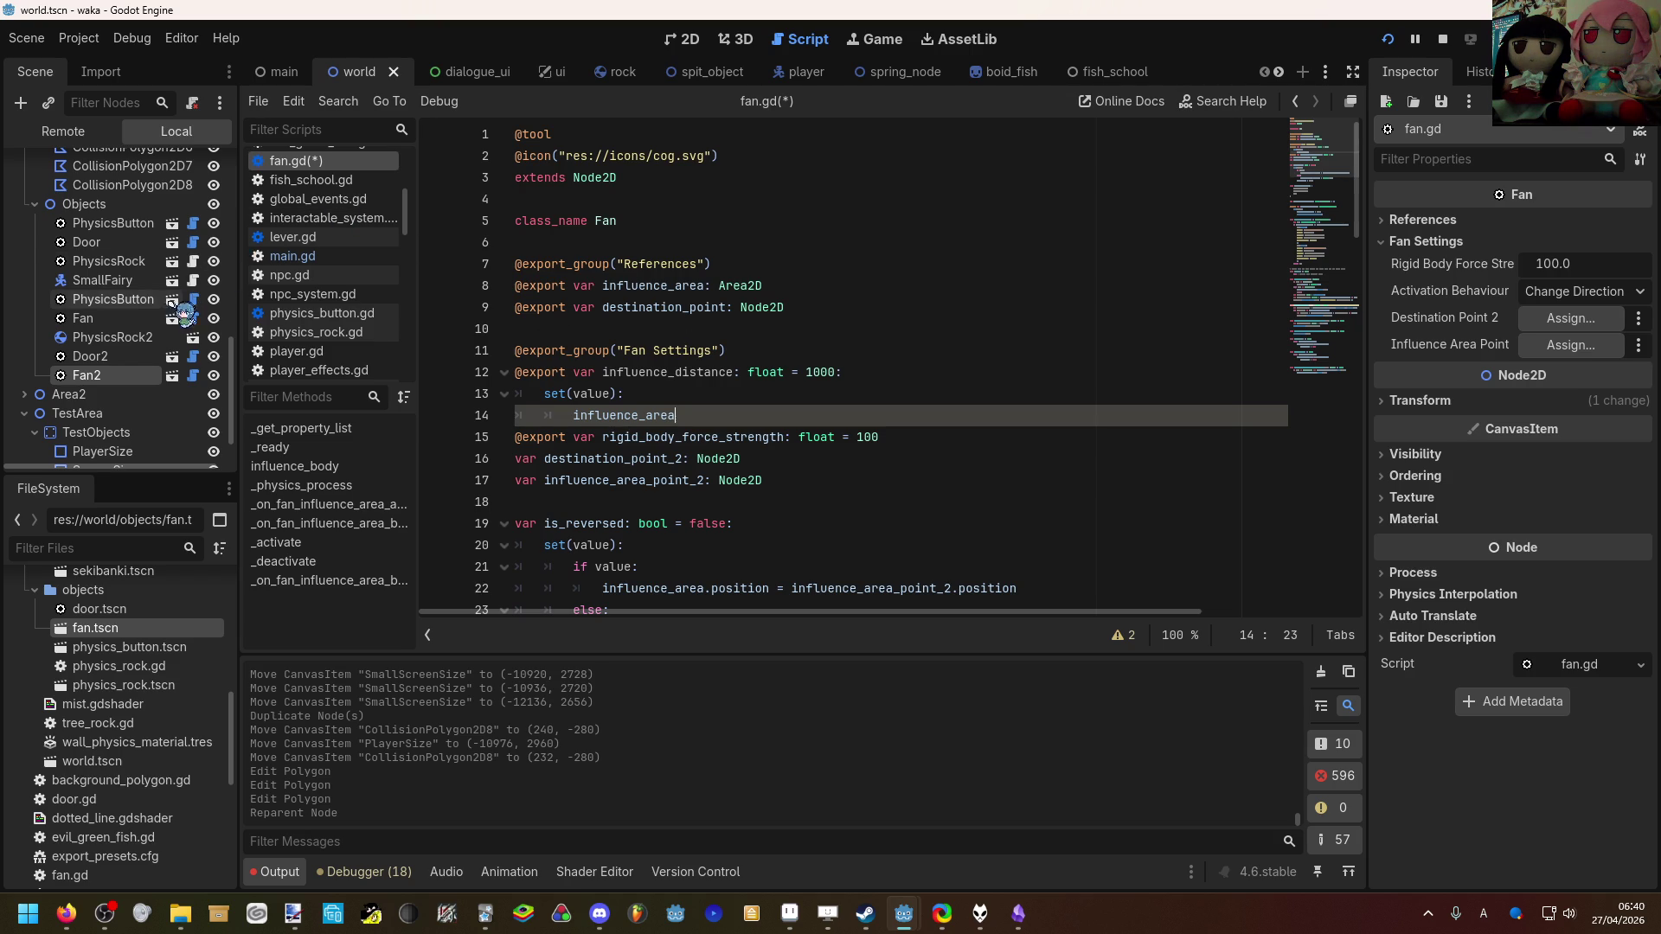
pyautogui.scroll(1, 164, 329)
pyautogui.click(193, 281)
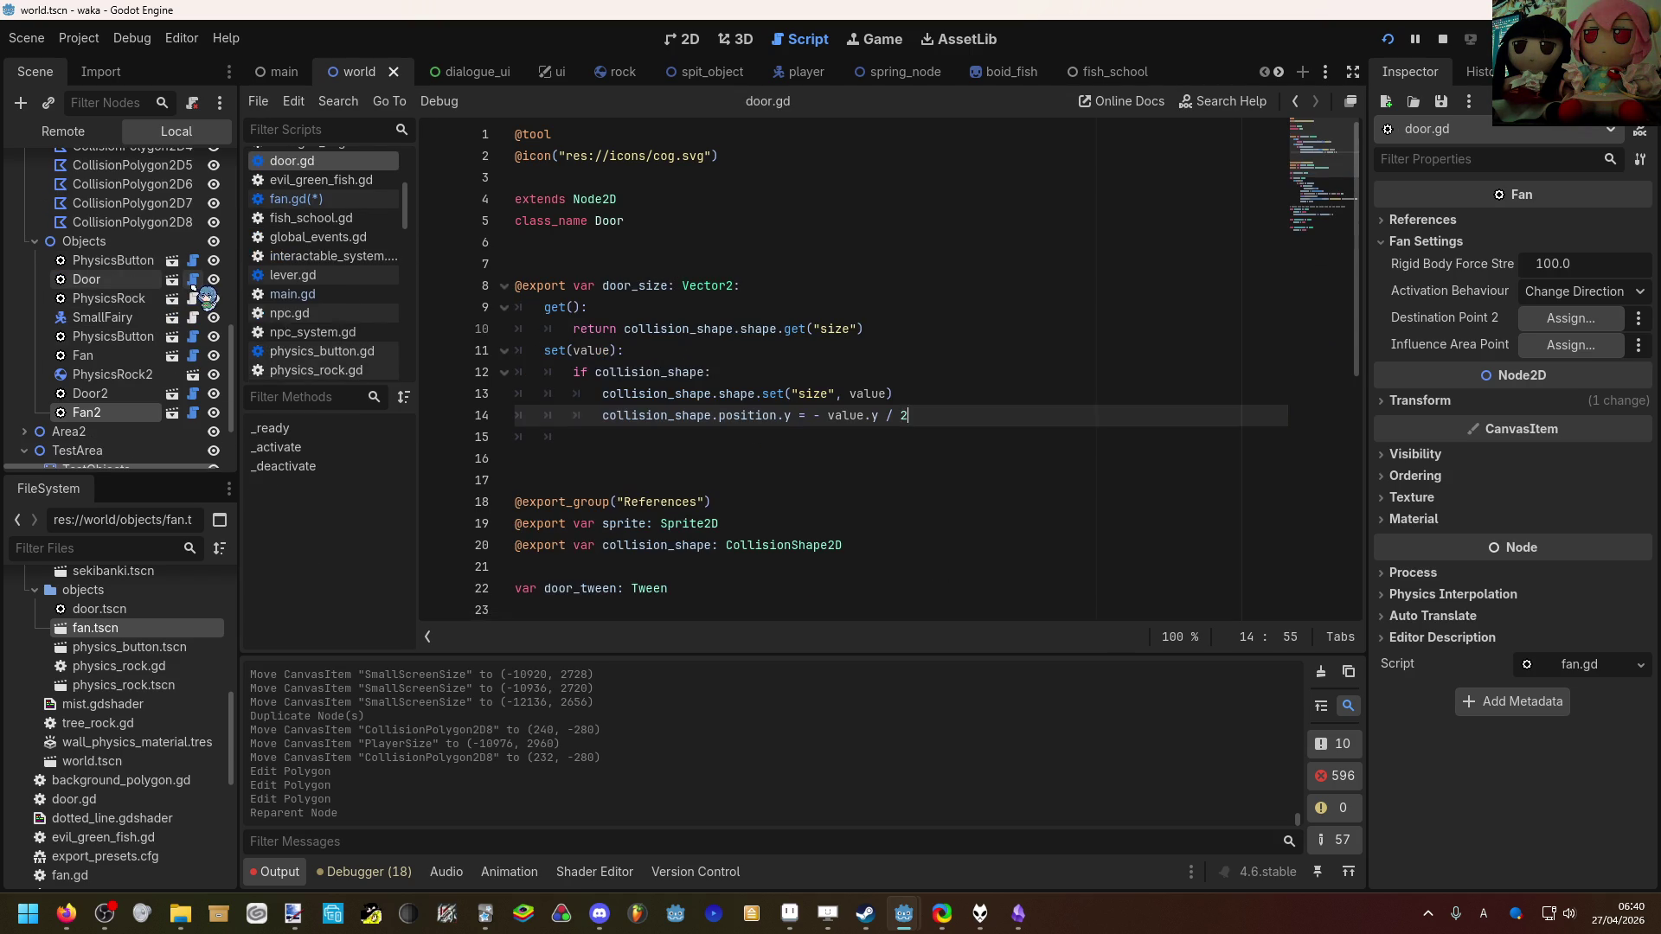
# - Look over door.gd's door_size setter, then reopen Fan2's fan.gd
pyautogui.scroll(-1, 640, 363)
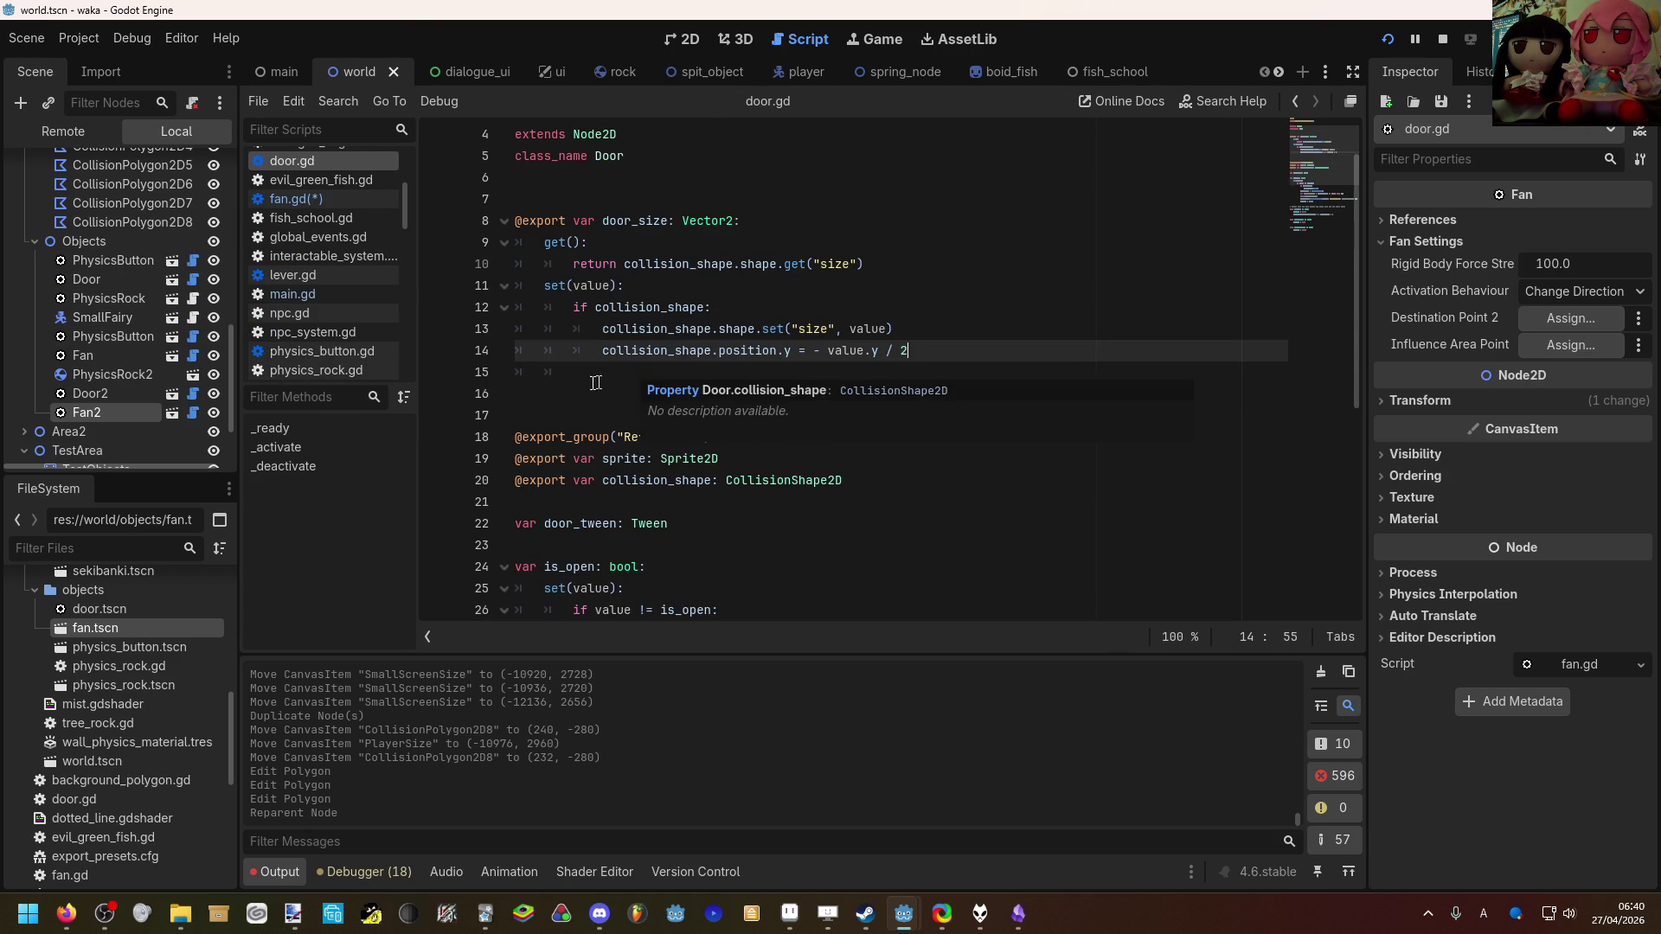
pyautogui.click(193, 413)
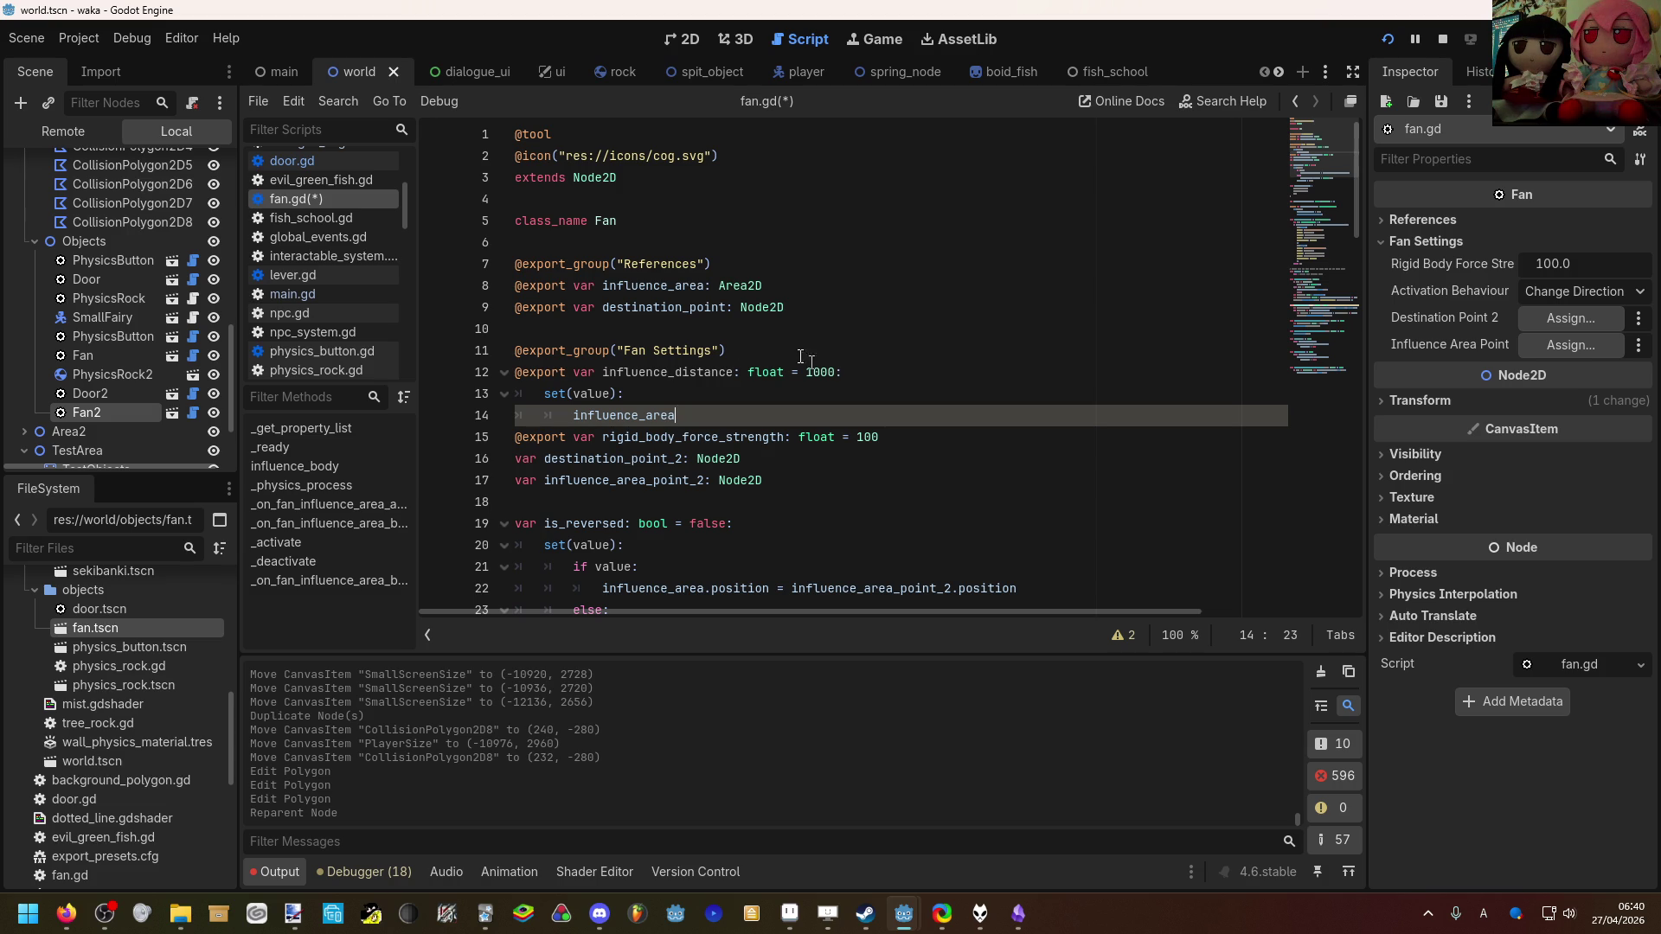
# - Open fan.tscn and make the influence area CollisionShape2D's rectangle shape Local to Scene
pyautogui.click(792, 308)
pyautogui.scroll(-1, 785, 352)
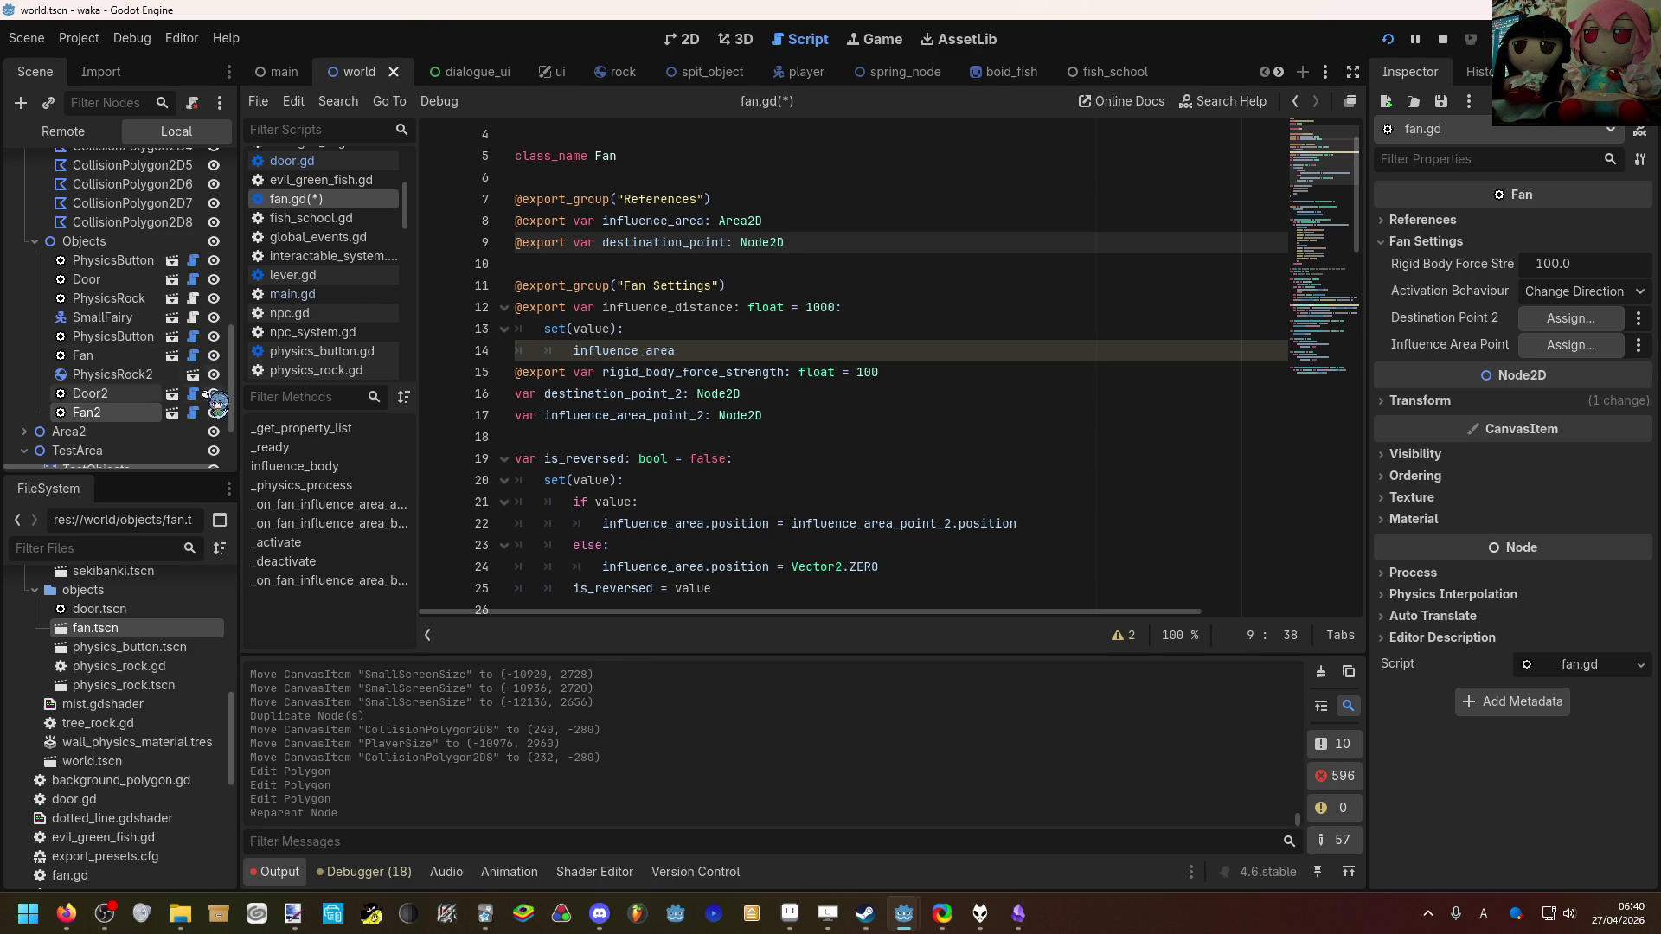
pyautogui.click(172, 412)
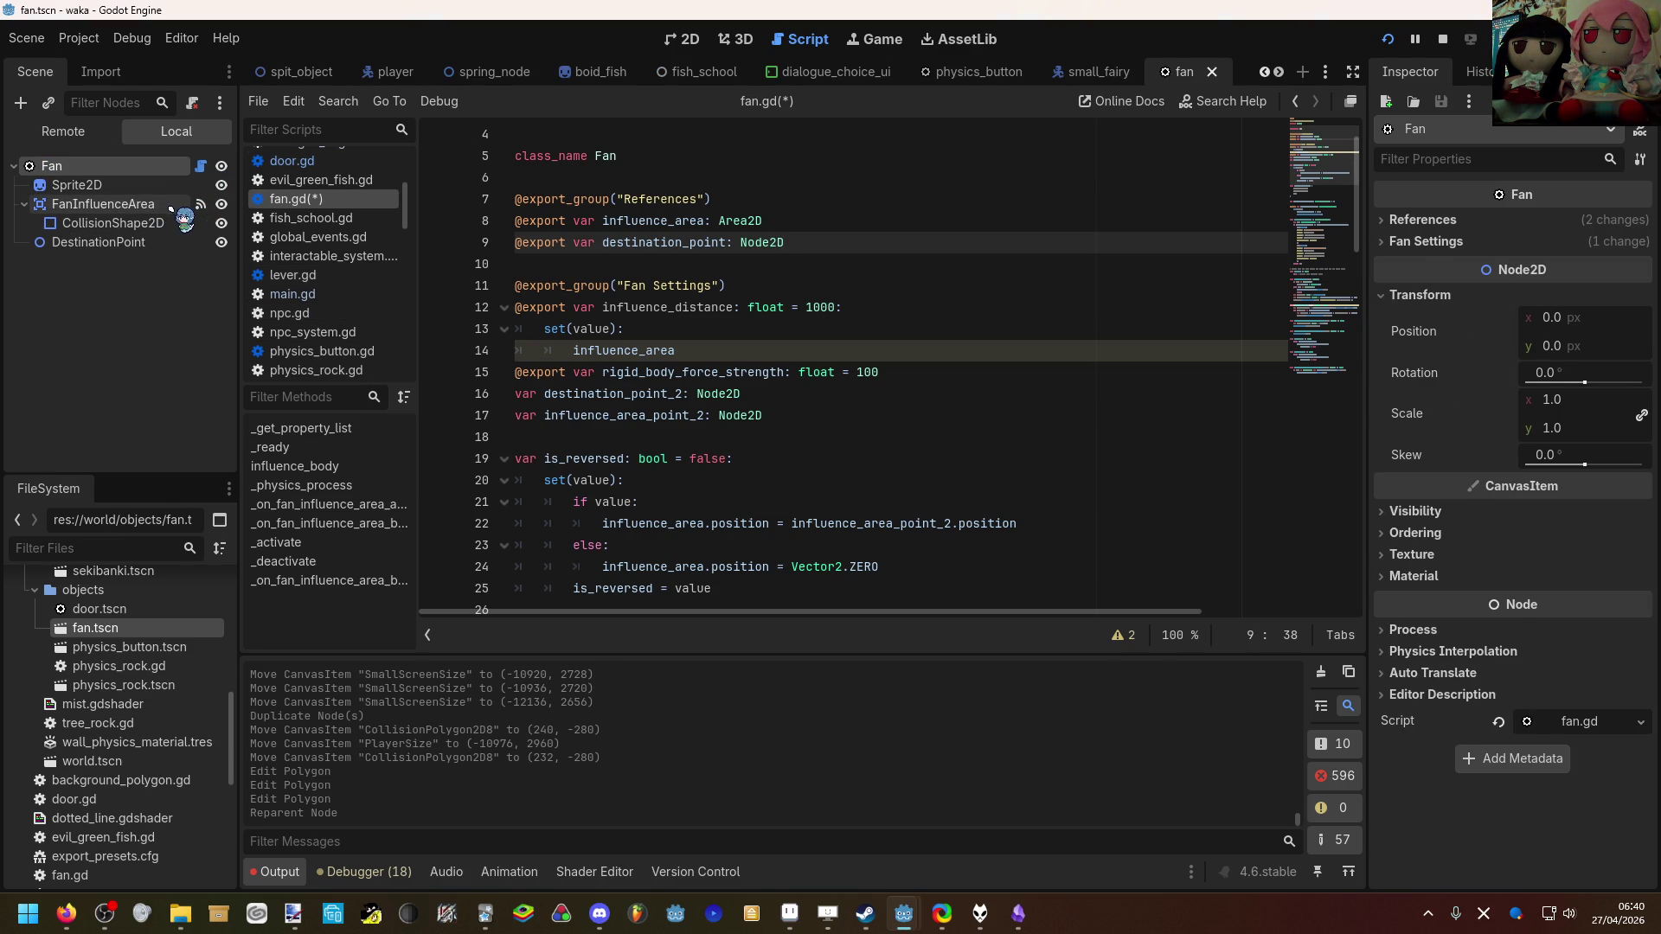
pyautogui.click(185, 206)
pyautogui.click(185, 223)
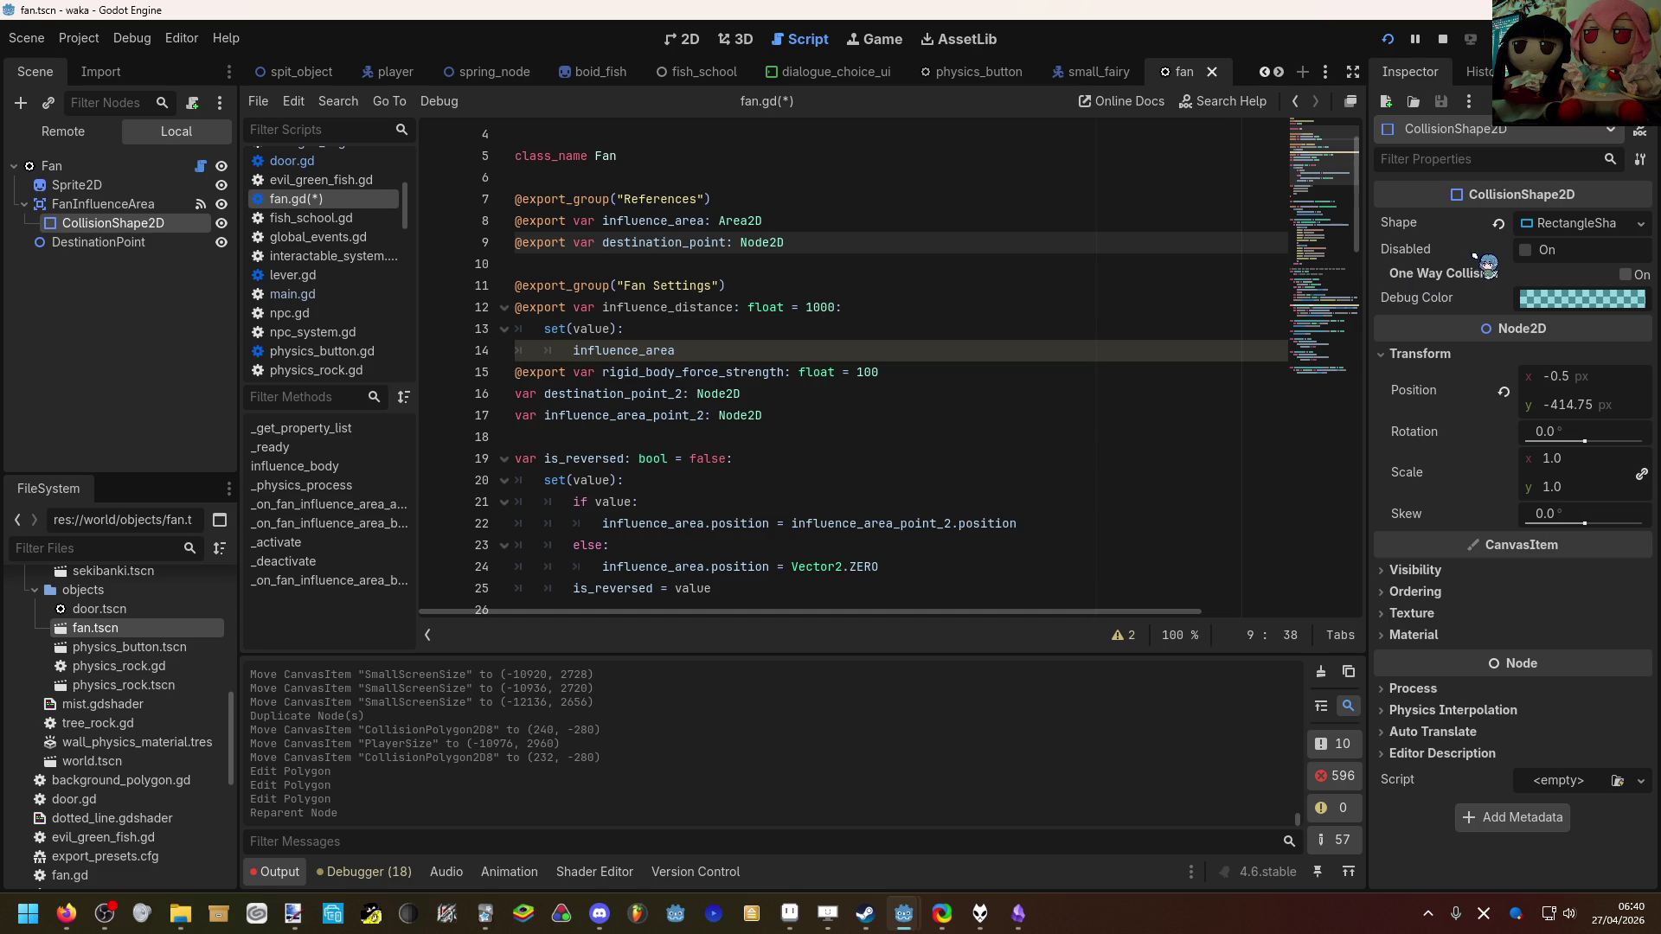
pyautogui.click(1592, 225)
pyautogui.click(1525, 354)
# - Save the scene and script, then insert a blank line after line 9 of fan.gd
pyautogui.click(902, 309)
pyautogui.hotkey('ctrl', 's')
pyautogui.click(200, 166)
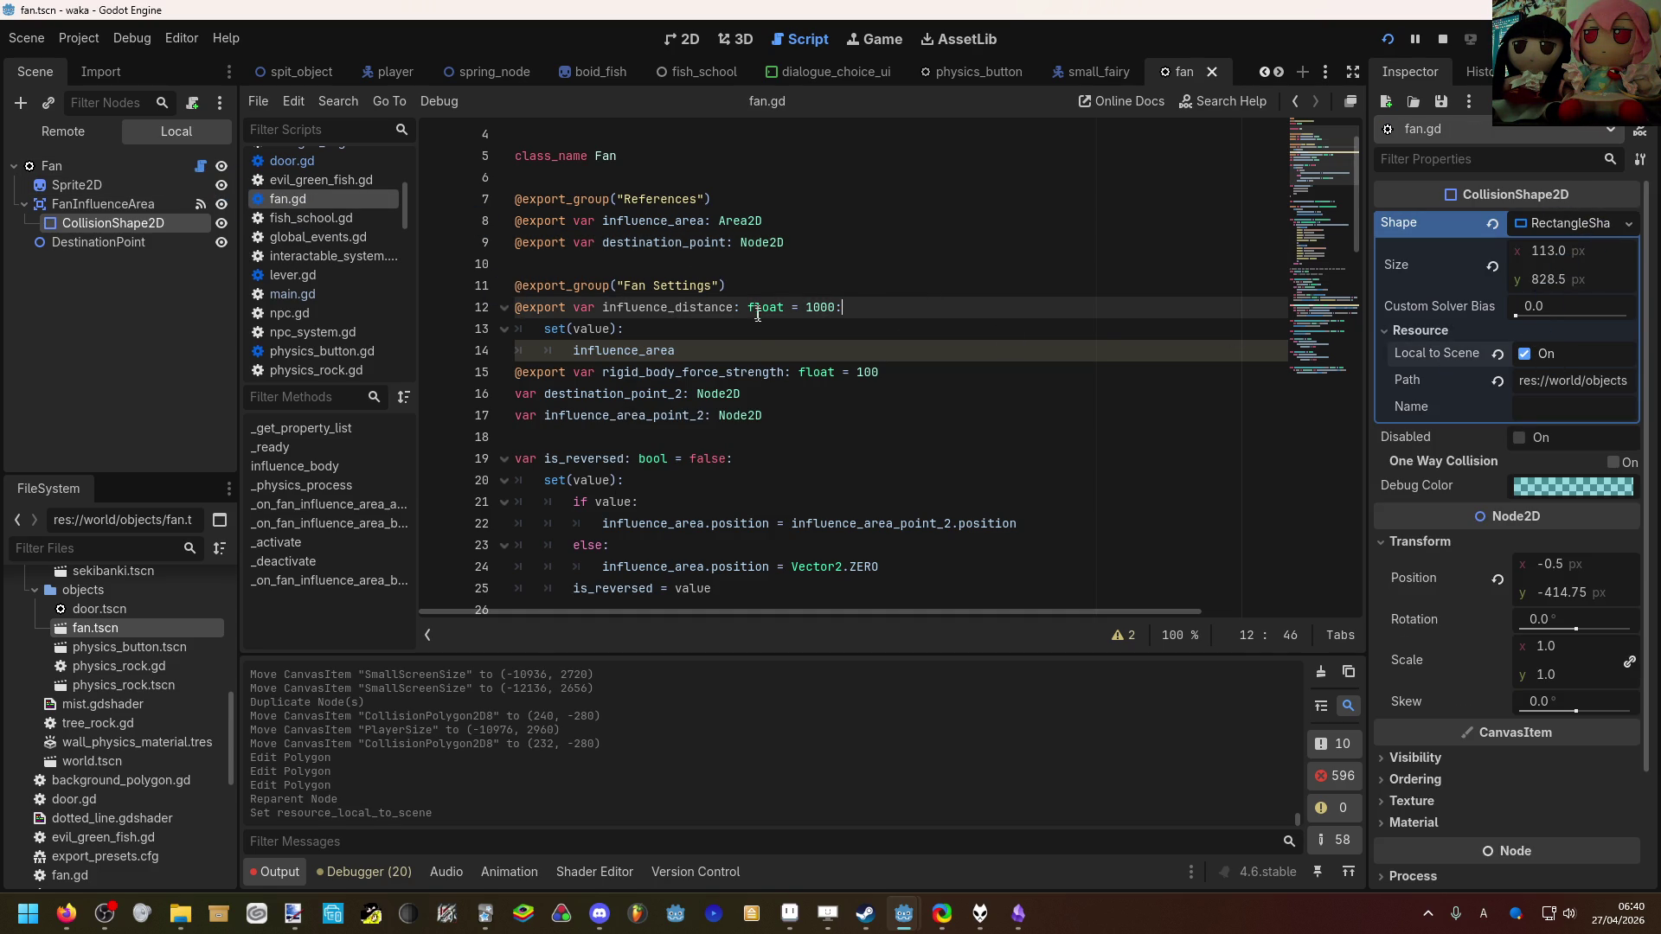
pyautogui.press('Down')
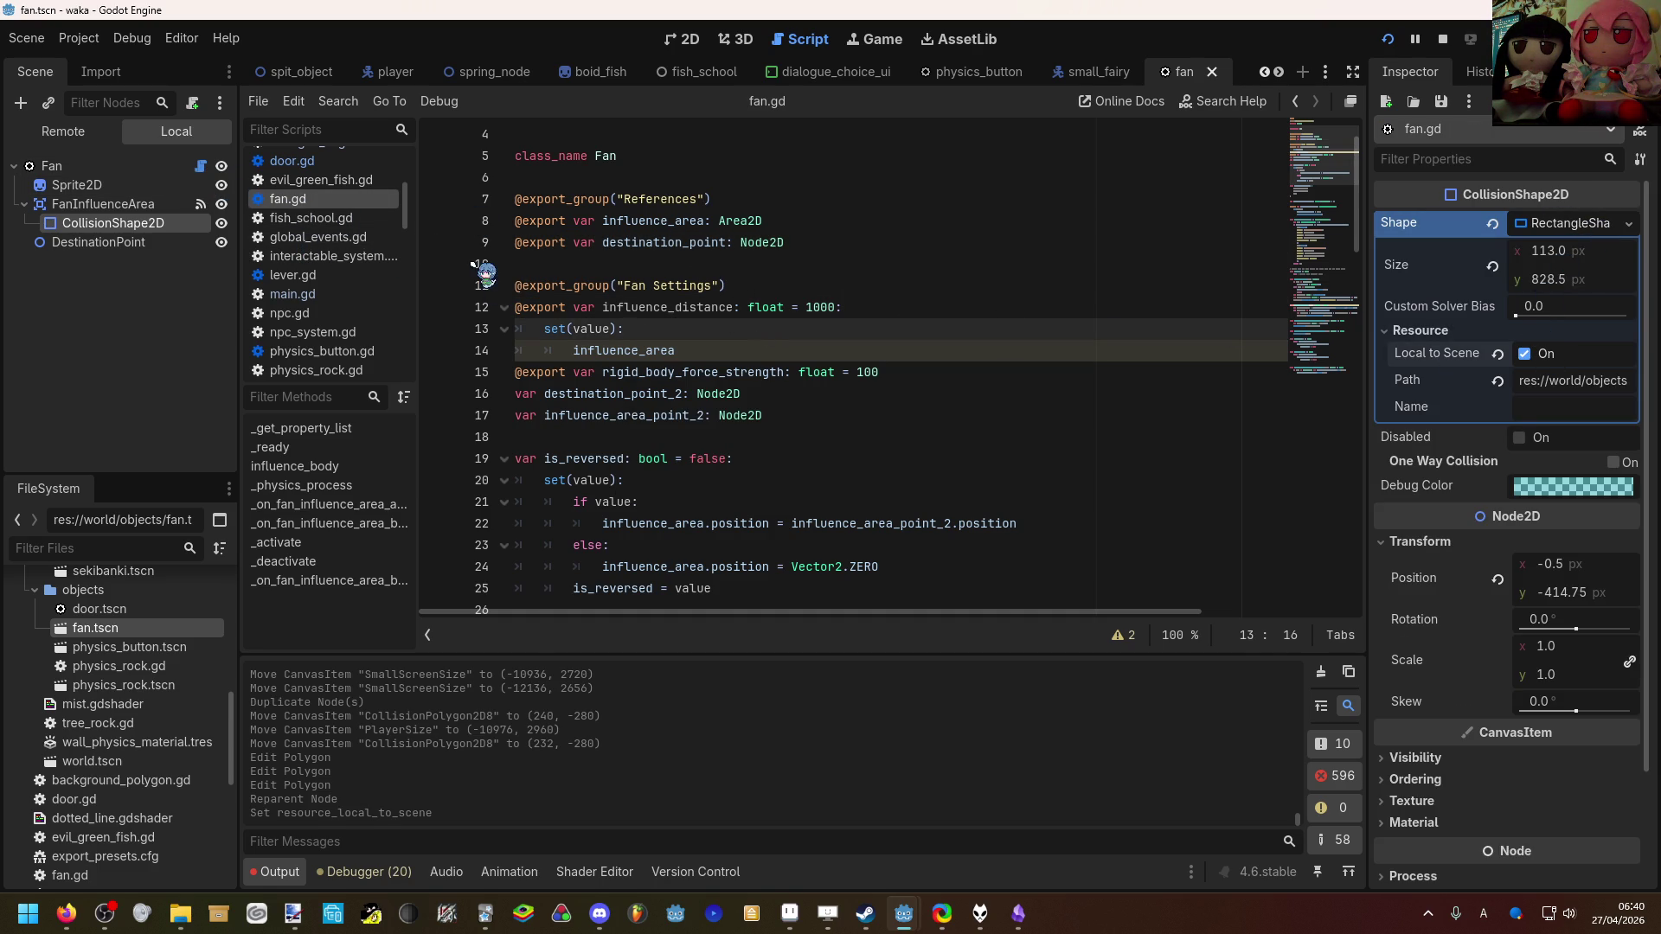
pyautogui.click(817, 245)
pyautogui.press('Return')
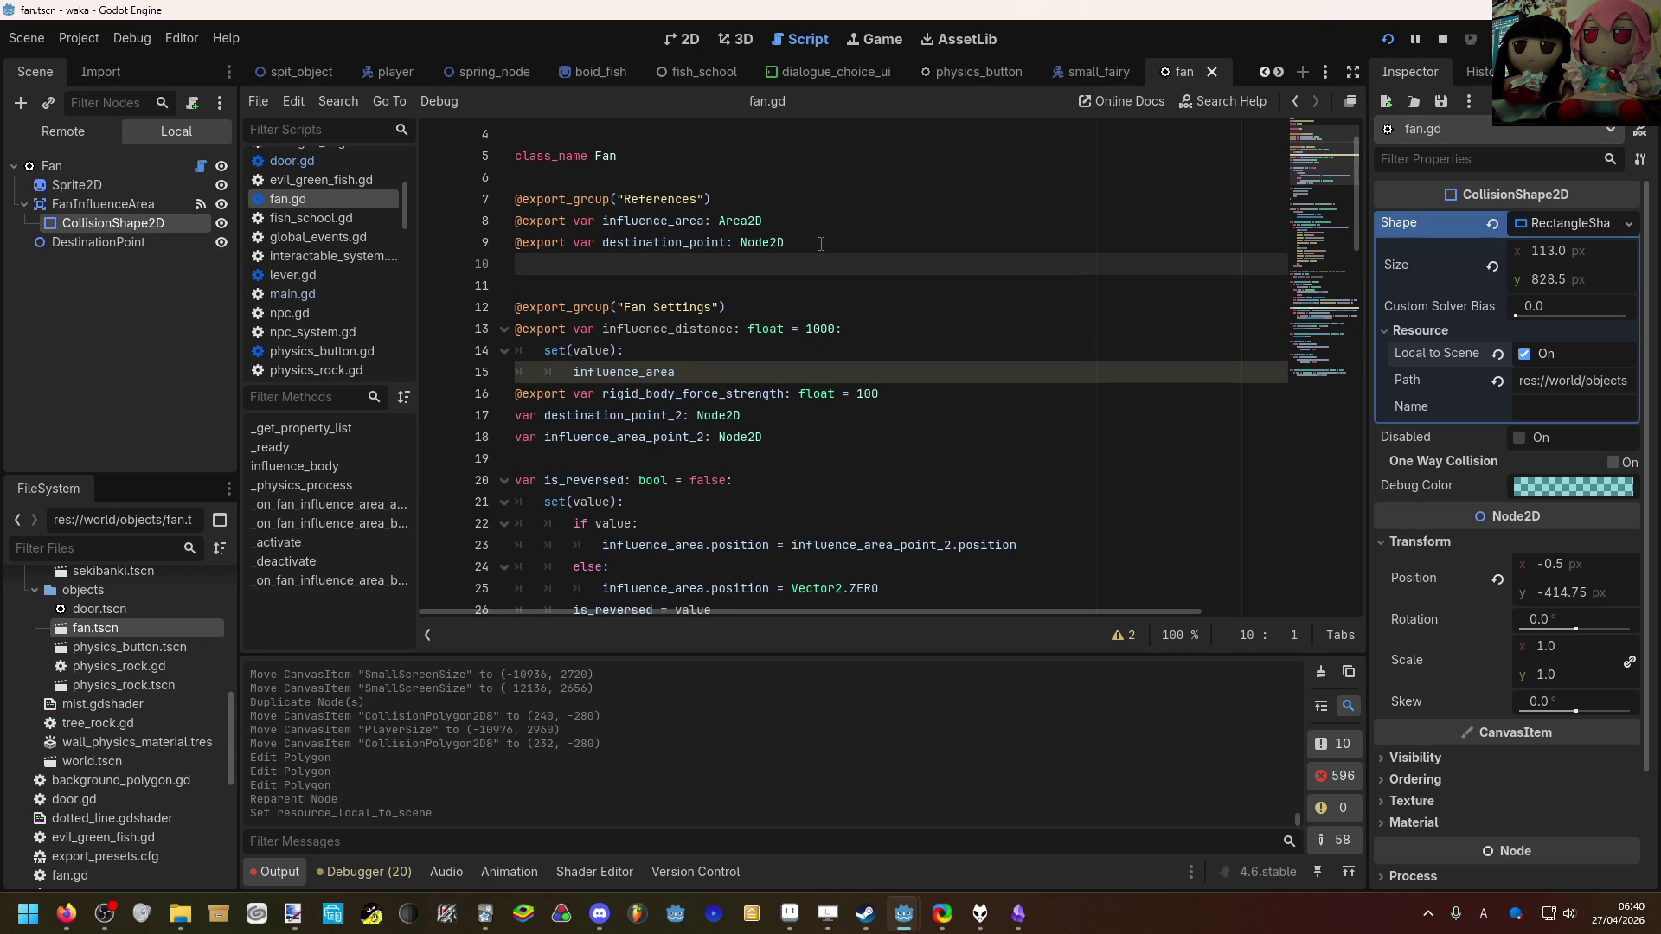
pyautogui.write('@export var ')
pyautogui.write('llisio')
pyautogui.write('shape:')
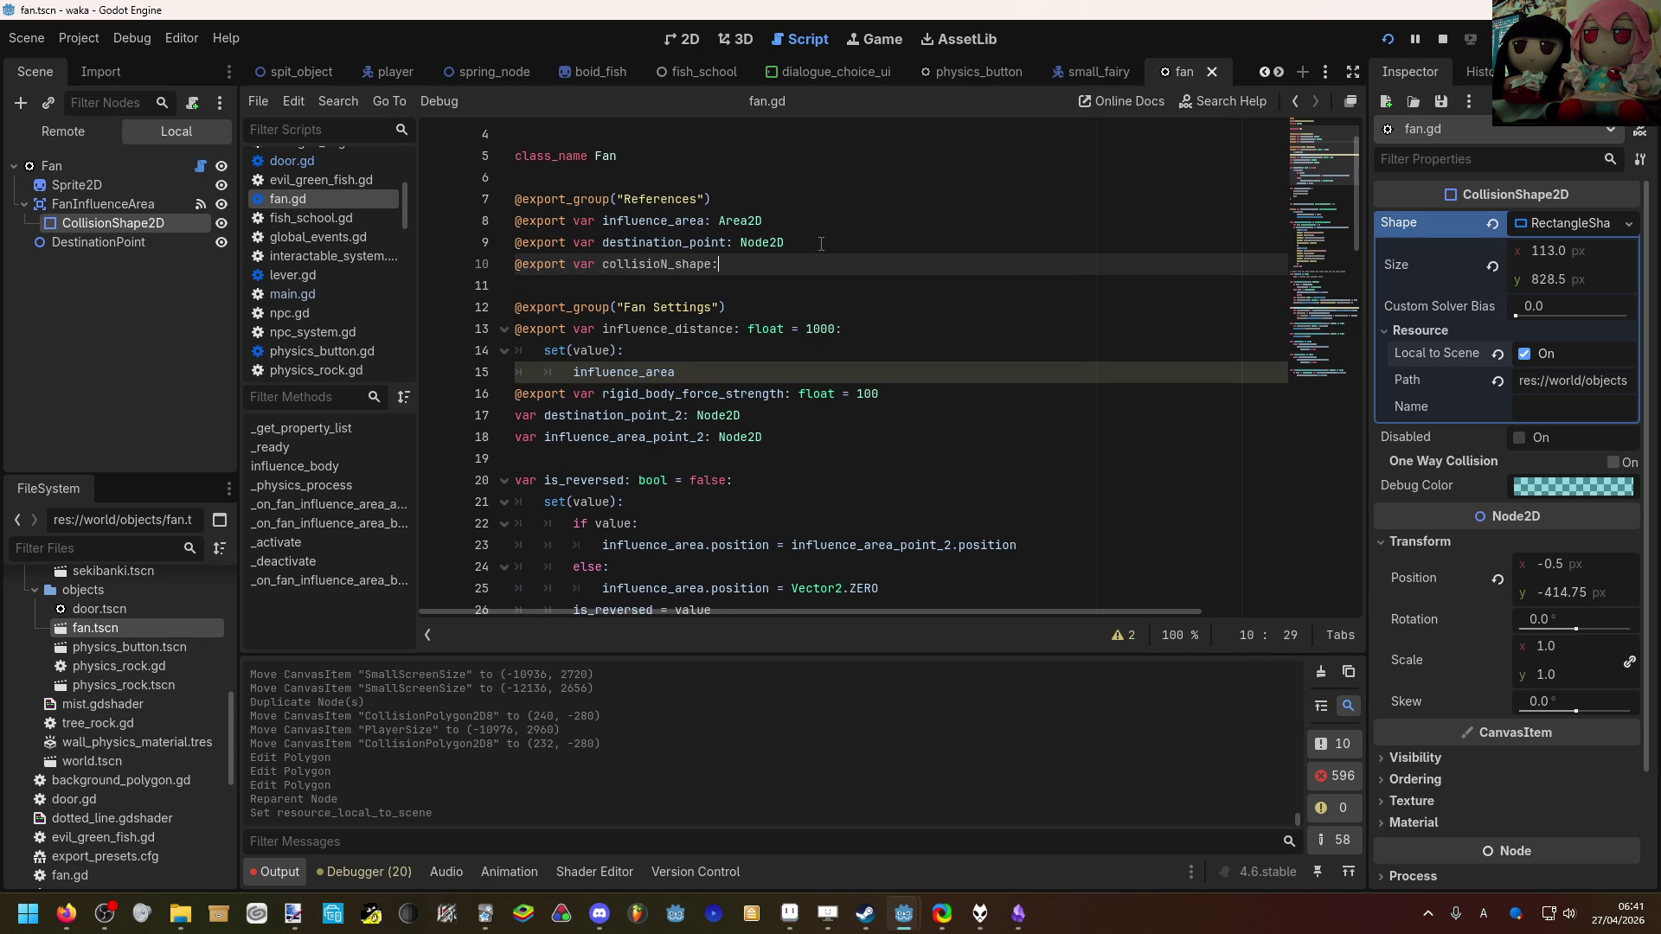
pyautogui.write('C')
pyautogui.press('BackSpace')
pyautogui.press('BackSpace')
pyautogui.press('BackSpace')
pyautogui.write('shape: collisi')
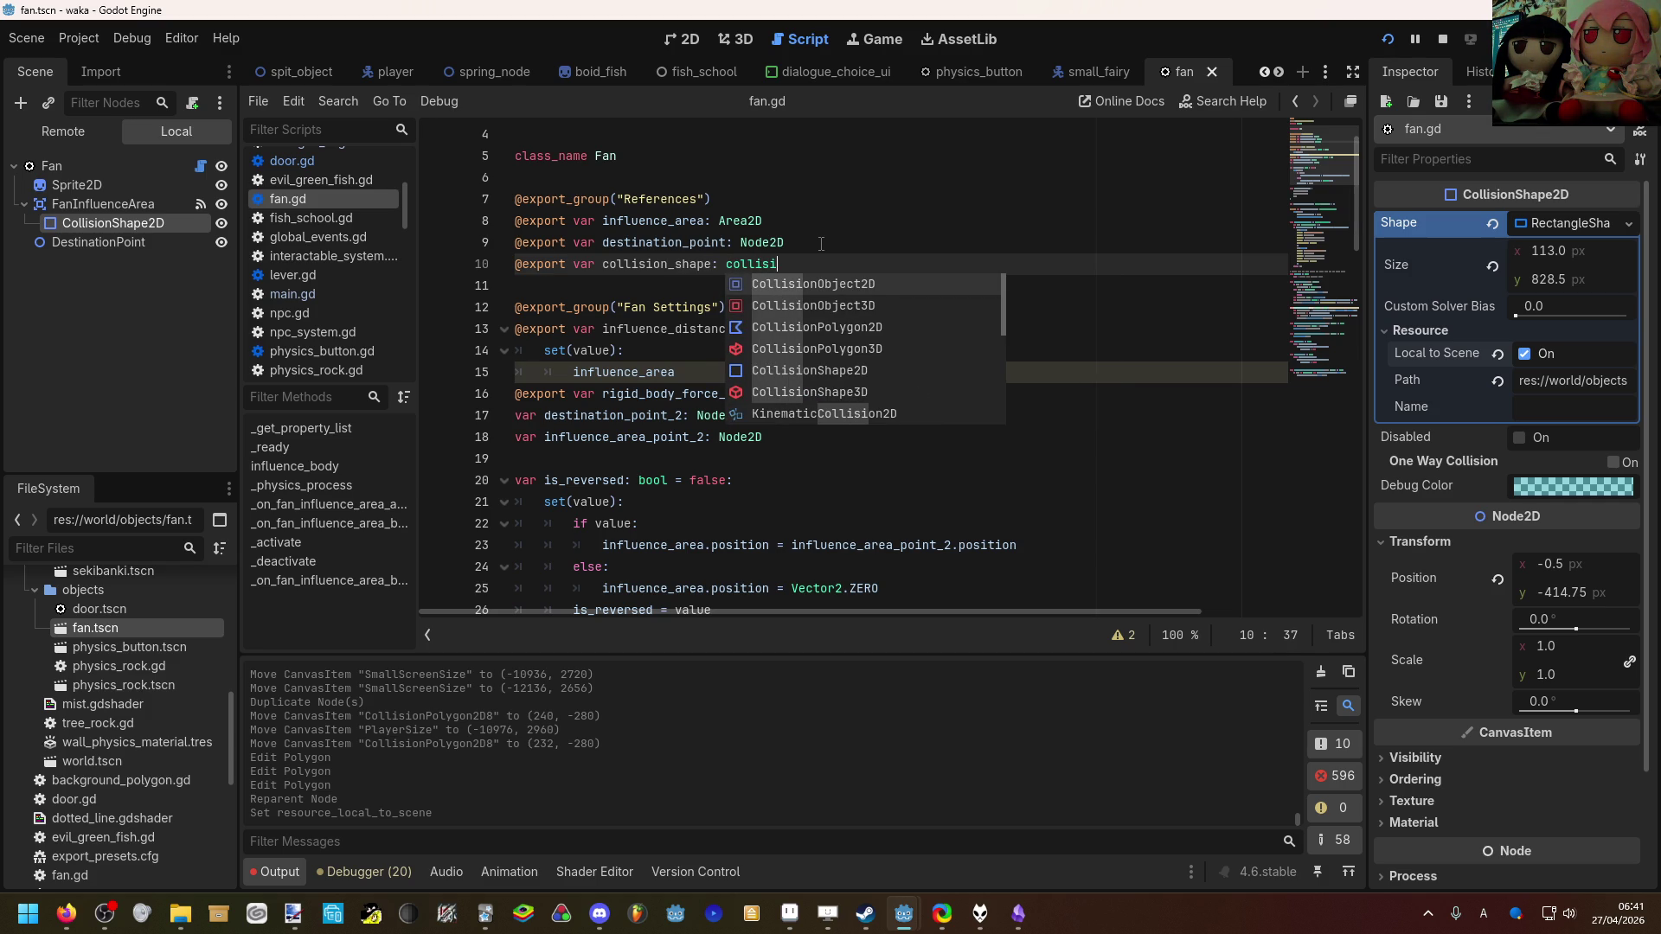
pyautogui.press('Down')
pyautogui.press('Down')
pyautogui.press('Down')
pyautogui.press('Return')
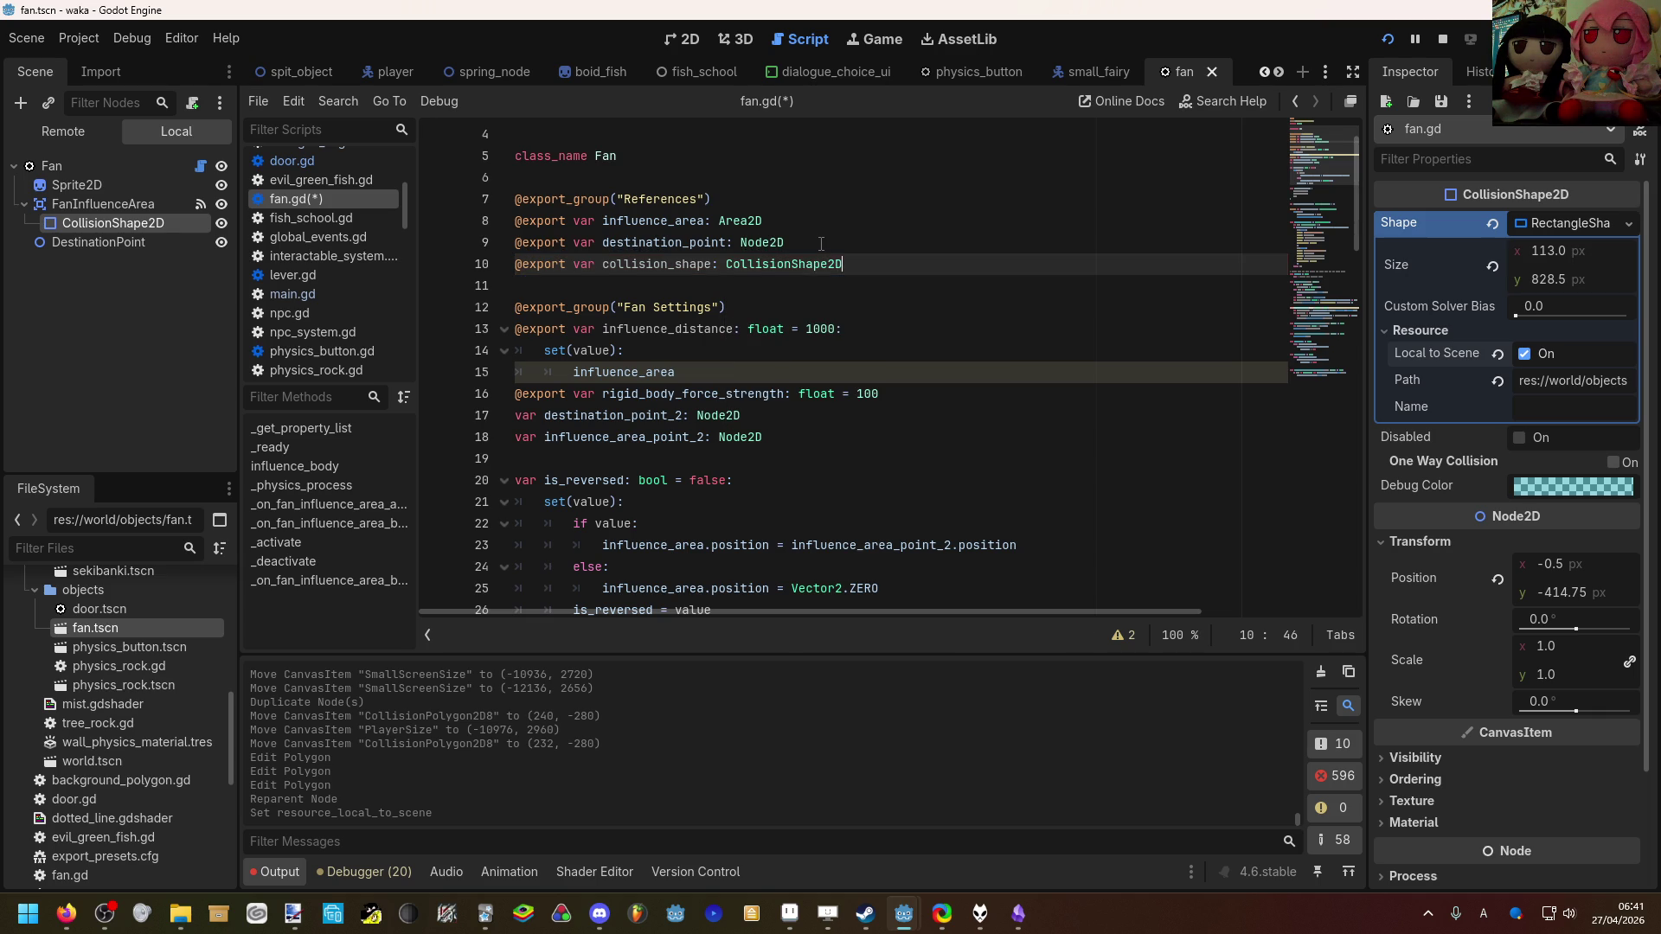
# - Show the Fan root's References and Fan Settings groups in the Inspector
pyautogui.click(168, 165)
pyautogui.click(1490, 222)
pyautogui.click(1489, 221)
pyautogui.click(1490, 222)
pyautogui.click(1491, 294)
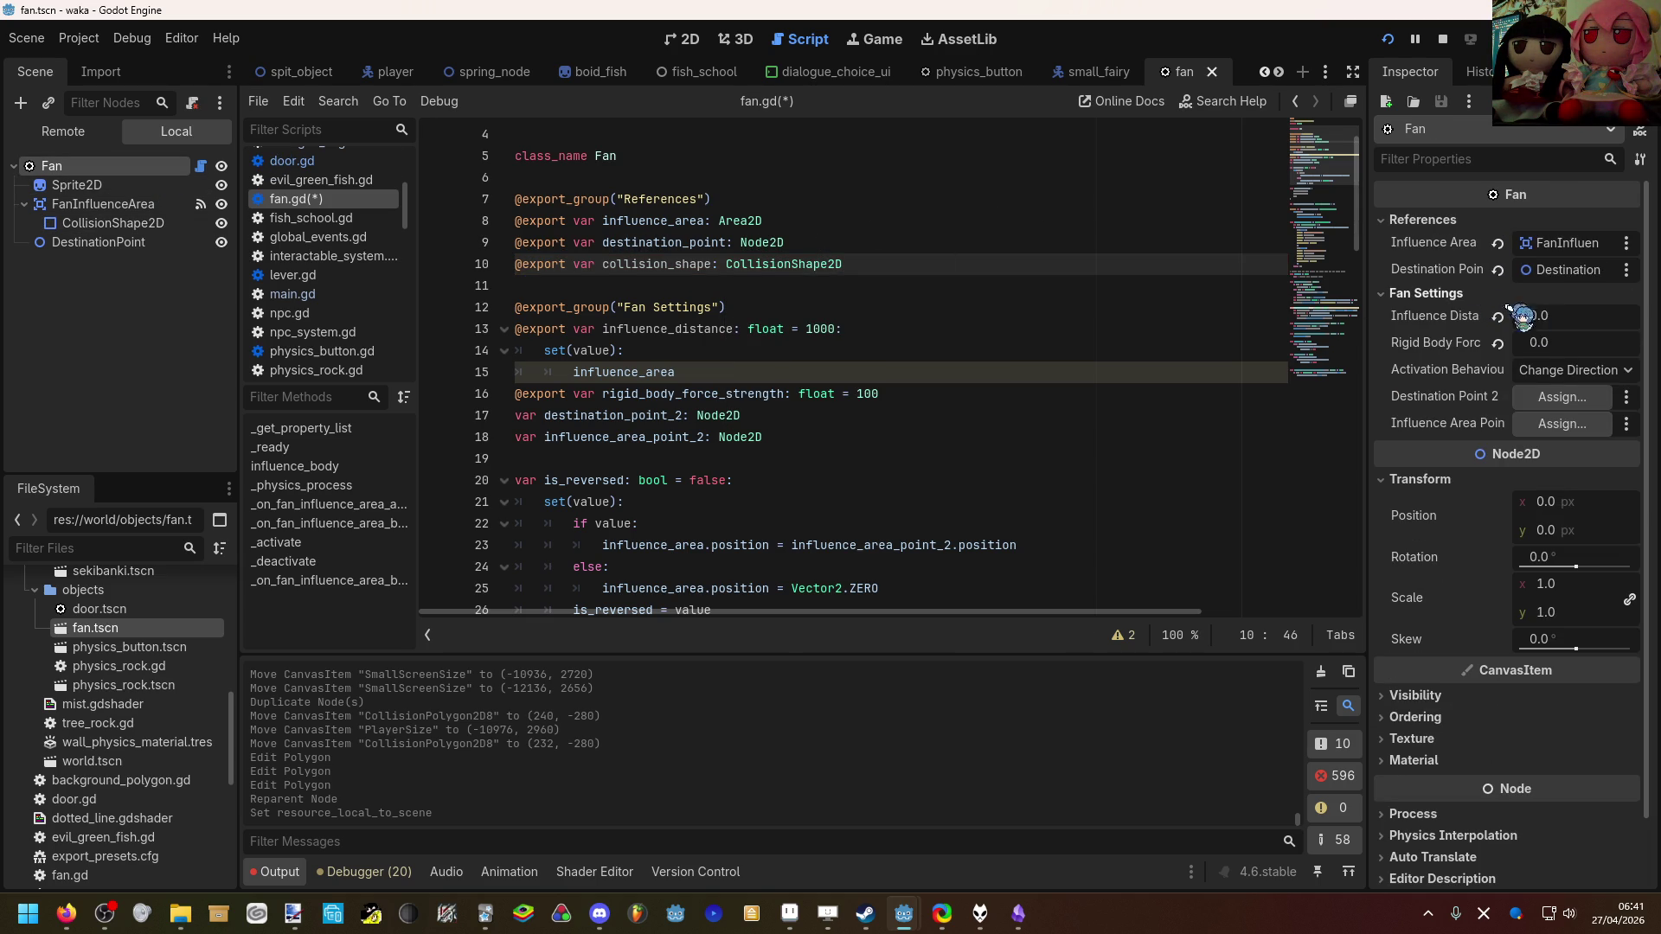
# - Save fan.gd and scroll through the Fan's Inspector properties
pyautogui.click(1539, 342)
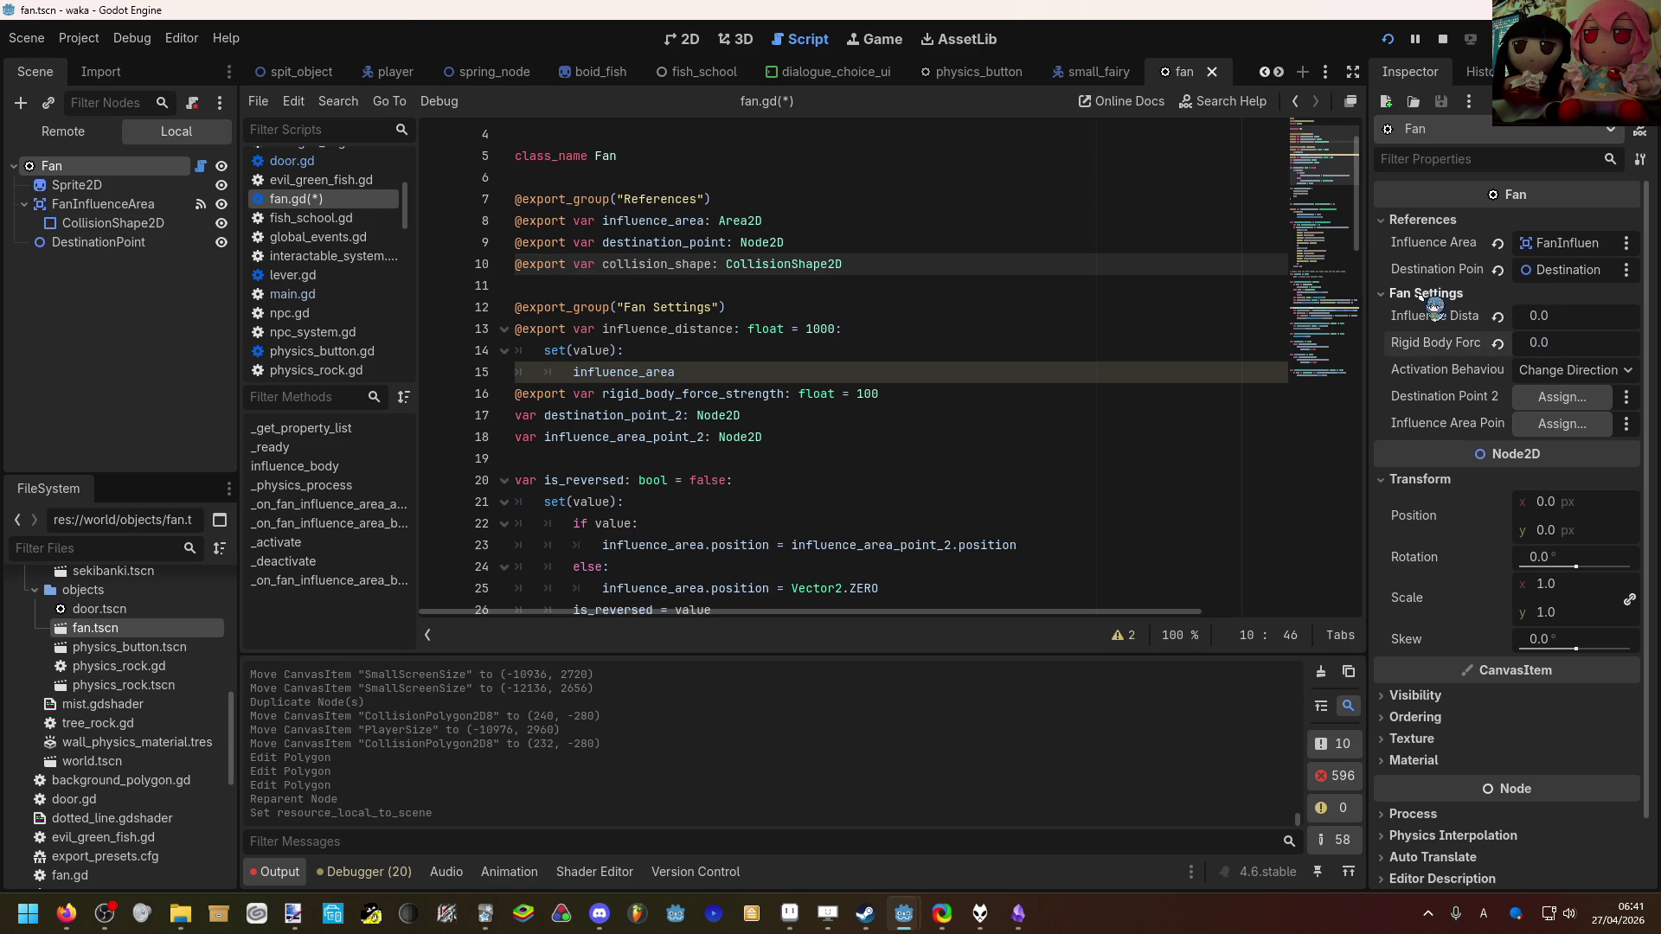
pyautogui.press('Down')
pyautogui.hotkey('ctrl', 's')
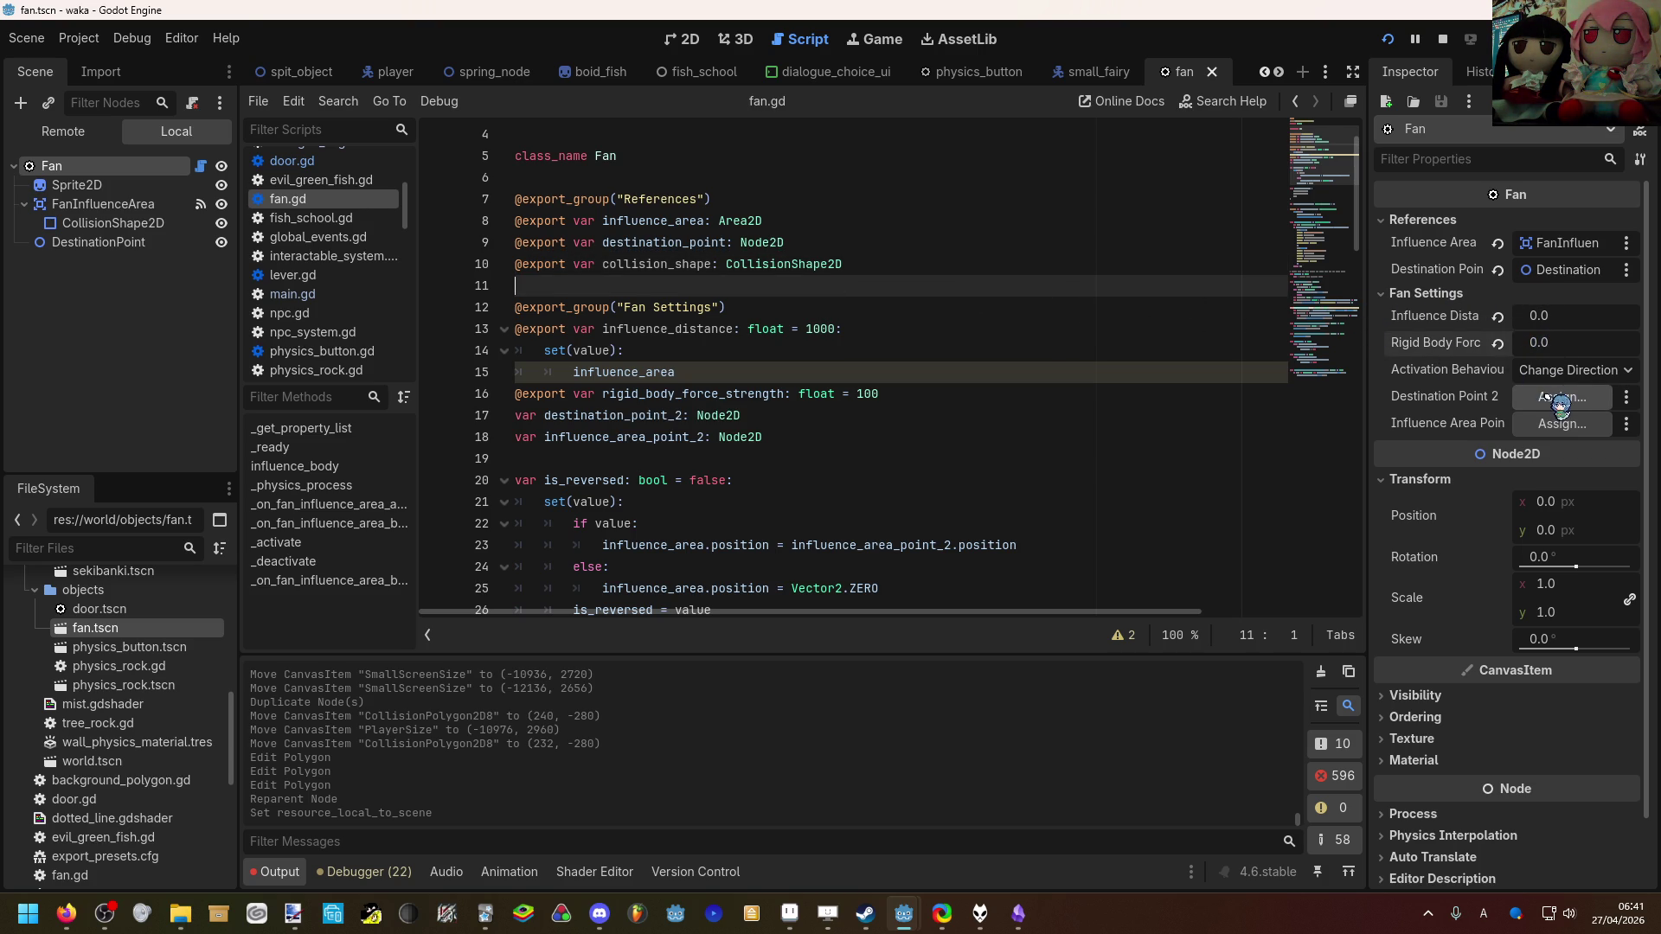
pyautogui.scroll(-3, 1046, 400)
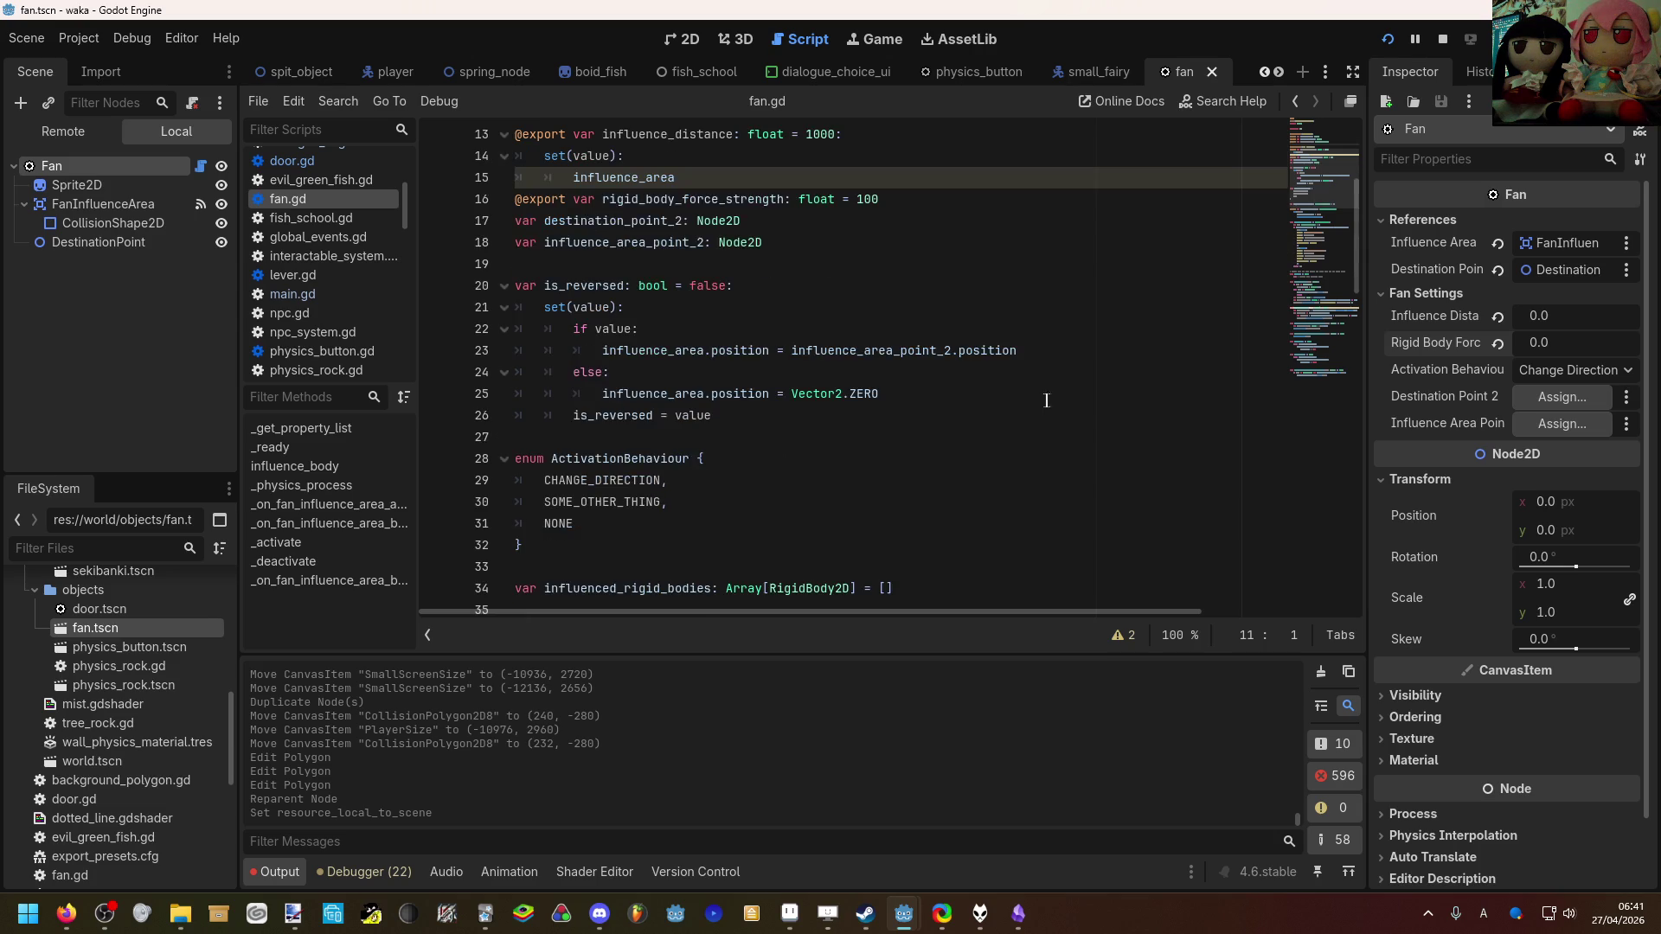
pyautogui.scroll(3, 1045, 401)
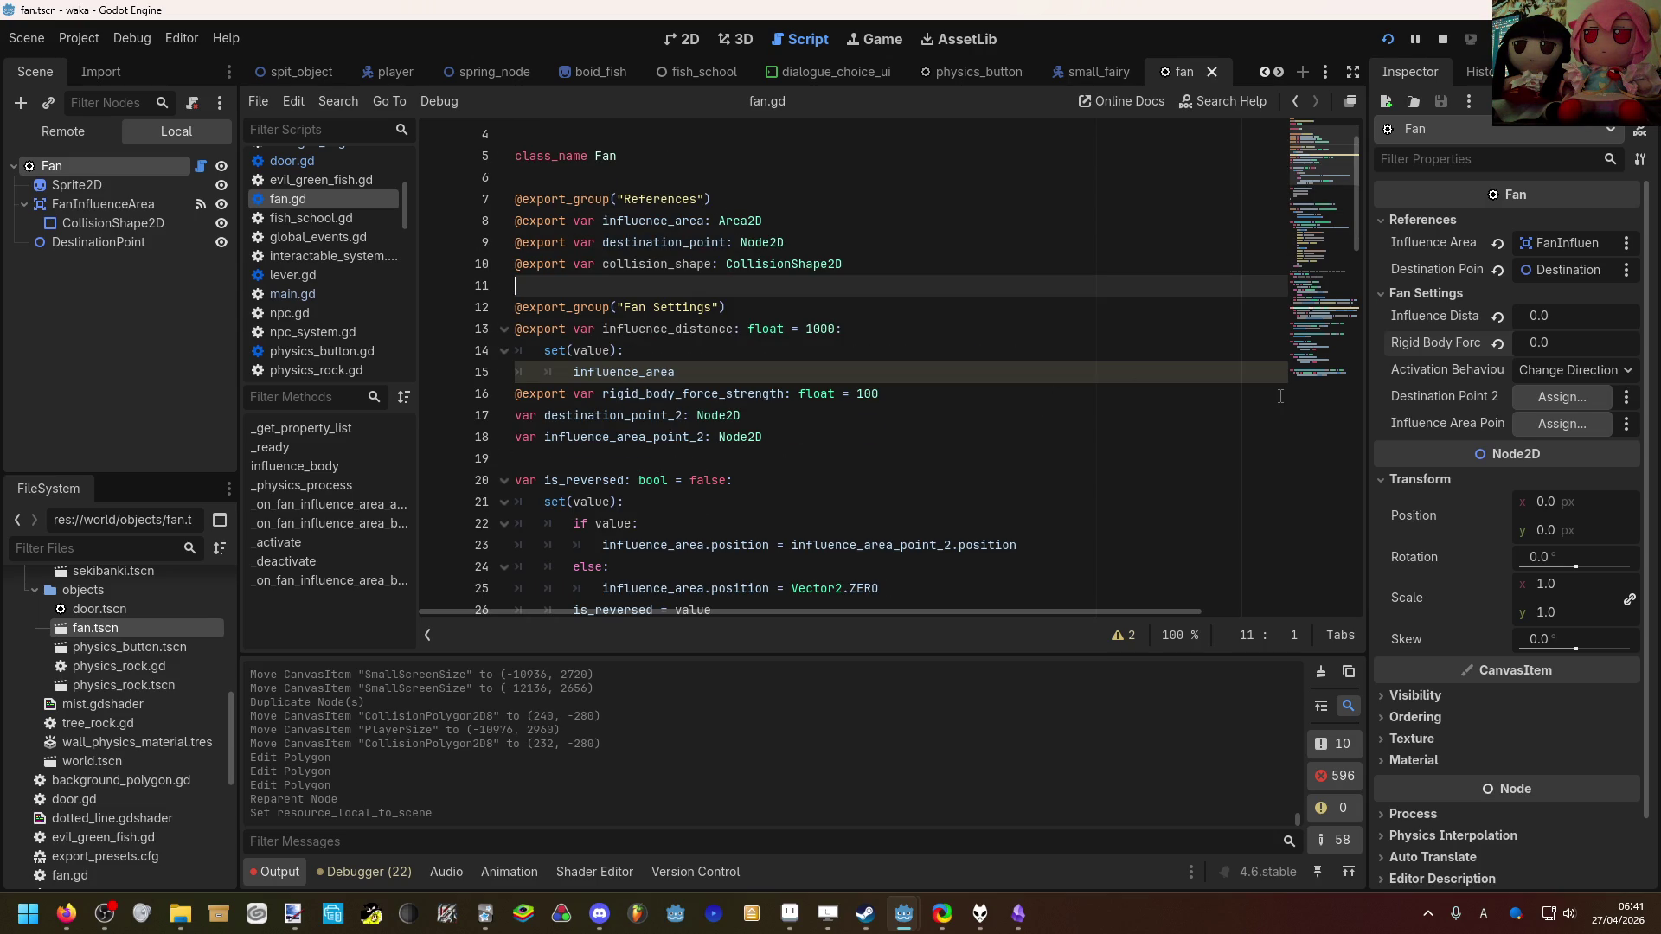
# - Edit Rigid Body Force Strength and assign DestinationPoint to Destination Point 2
pyautogui.click(1544, 317)
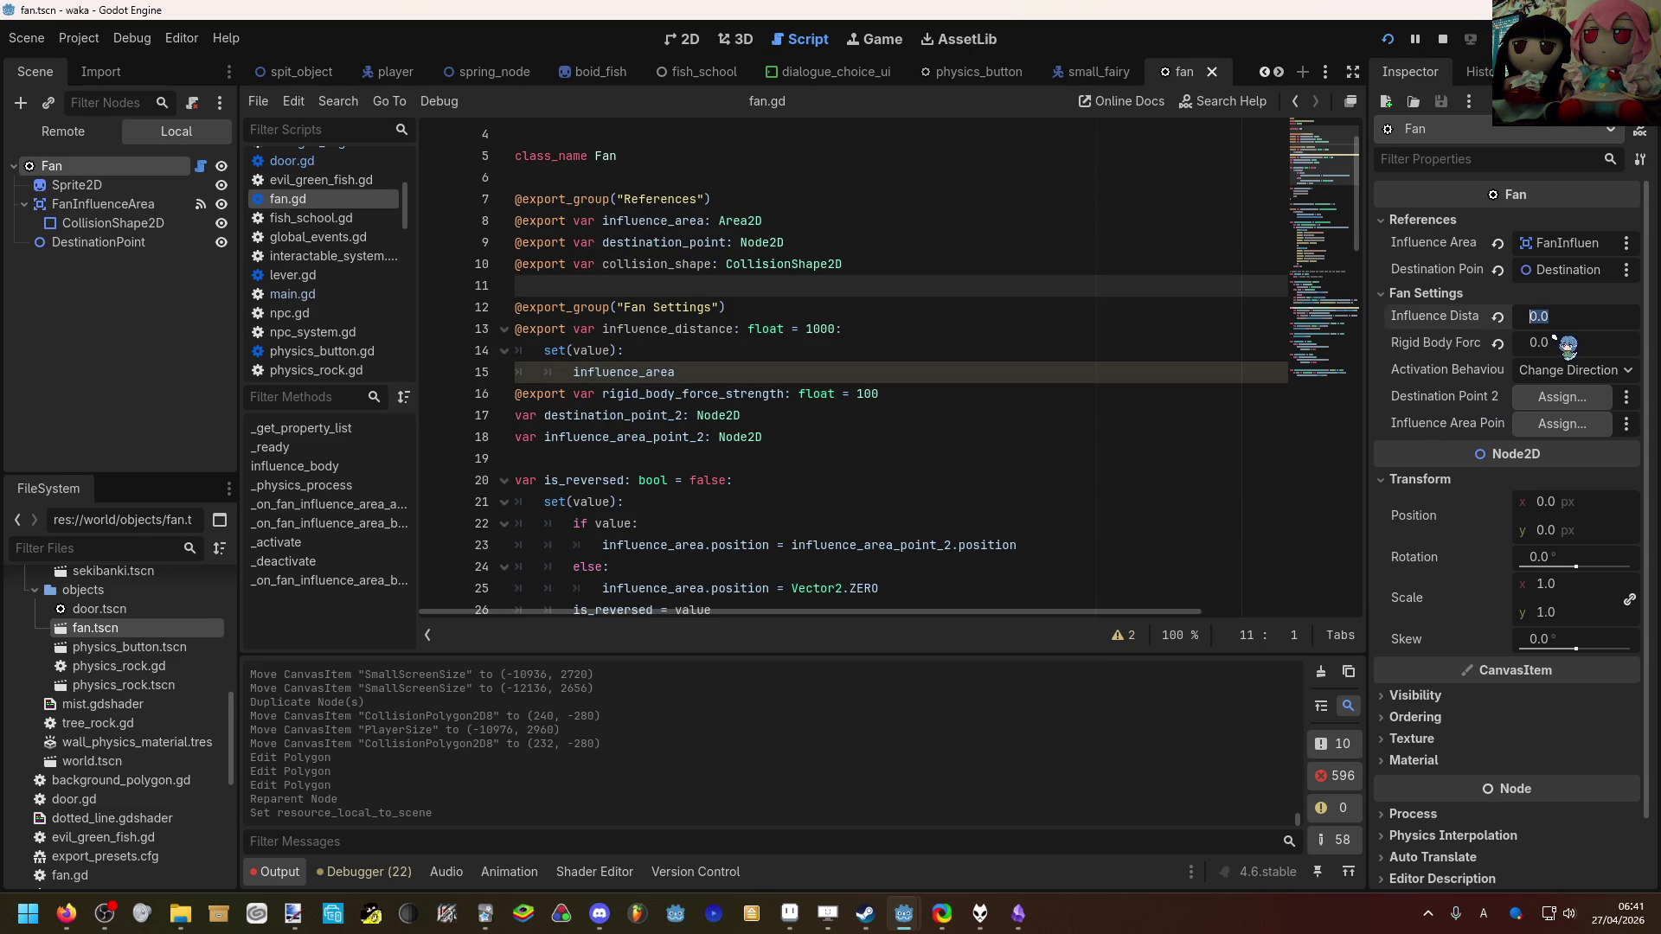
pyautogui.click(1498, 343)
pyautogui.write('100')
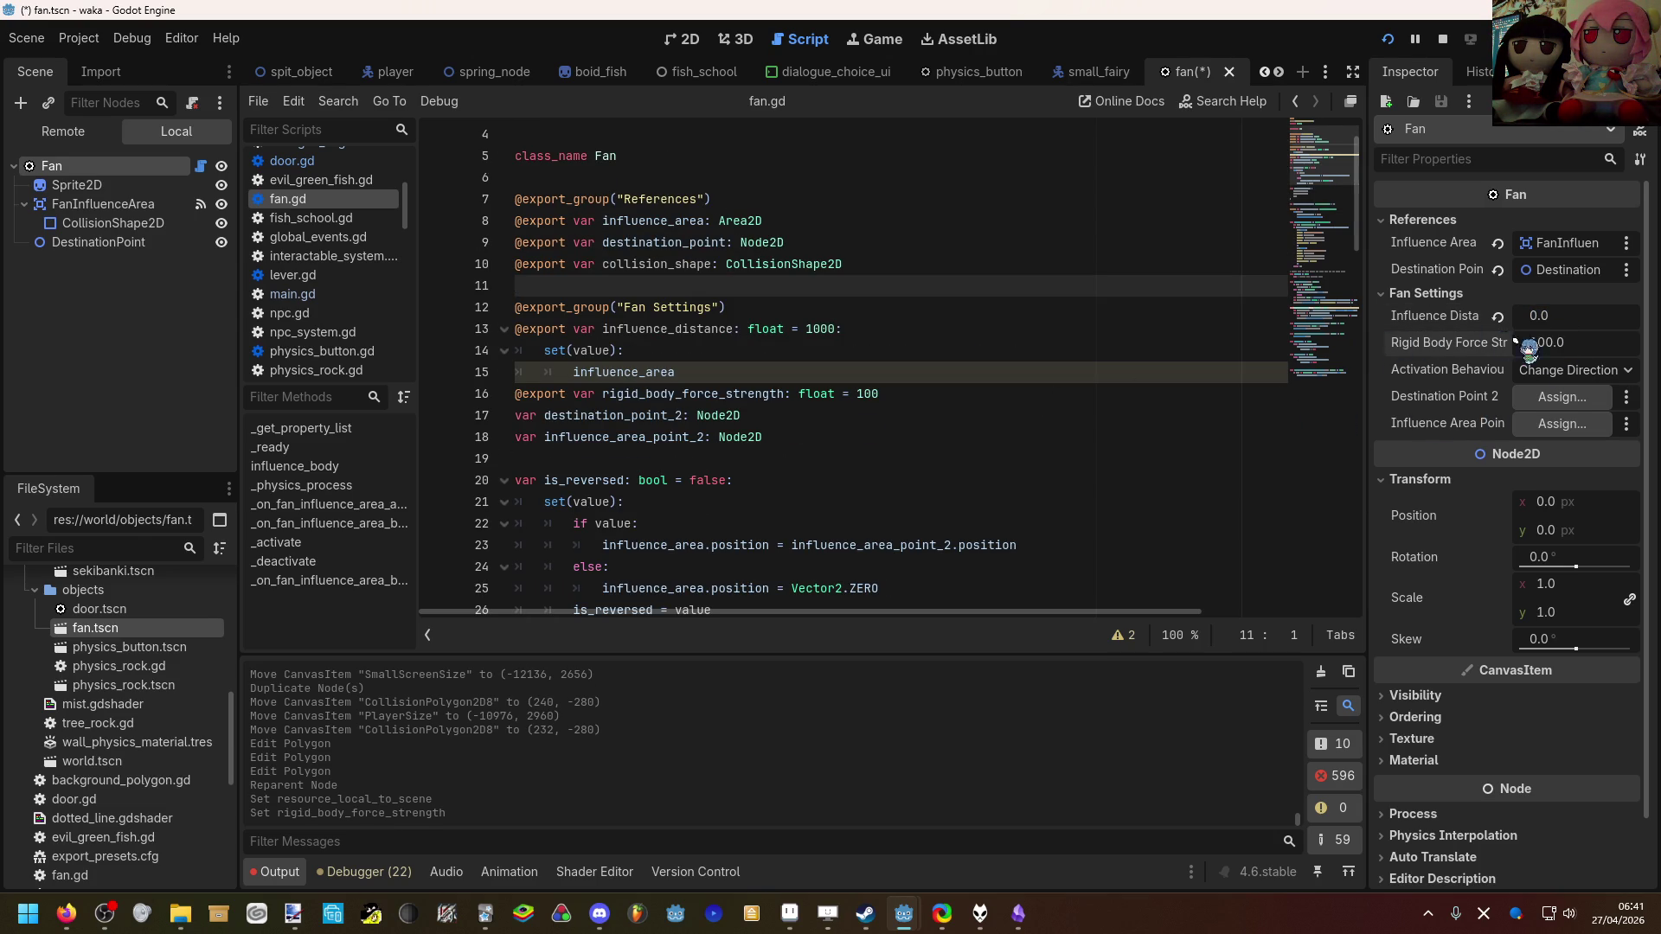
pyautogui.click(1535, 344)
pyautogui.write('0')
pyautogui.click(1557, 423)
pyautogui.click(852, 328)
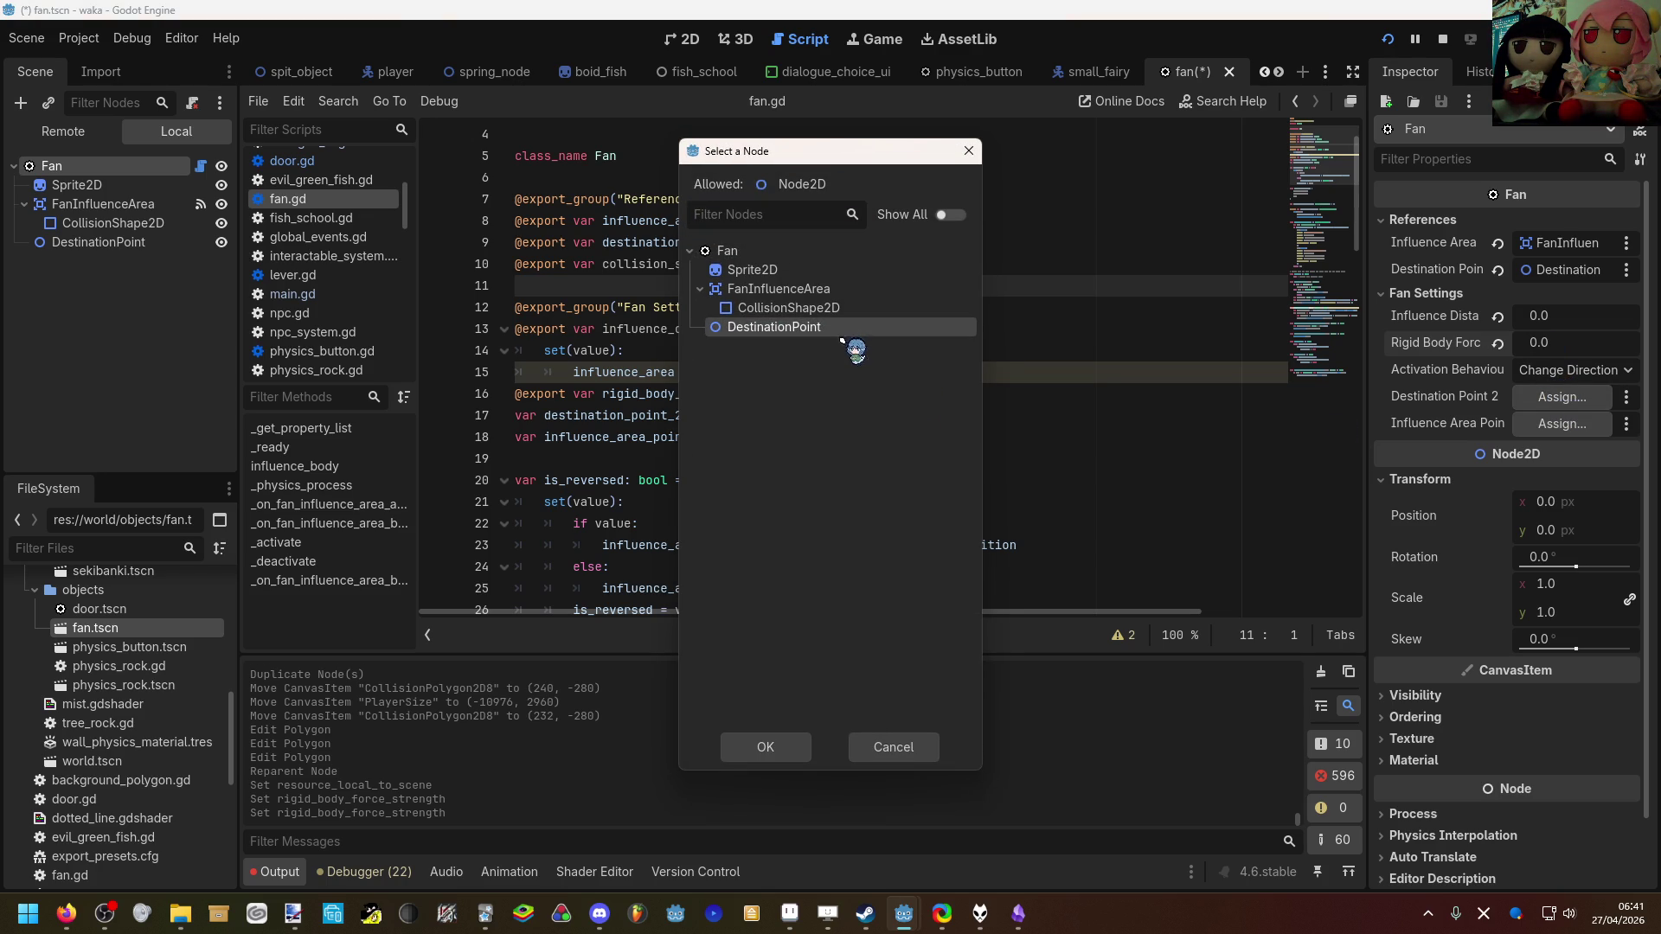
pyautogui.click(768, 746)
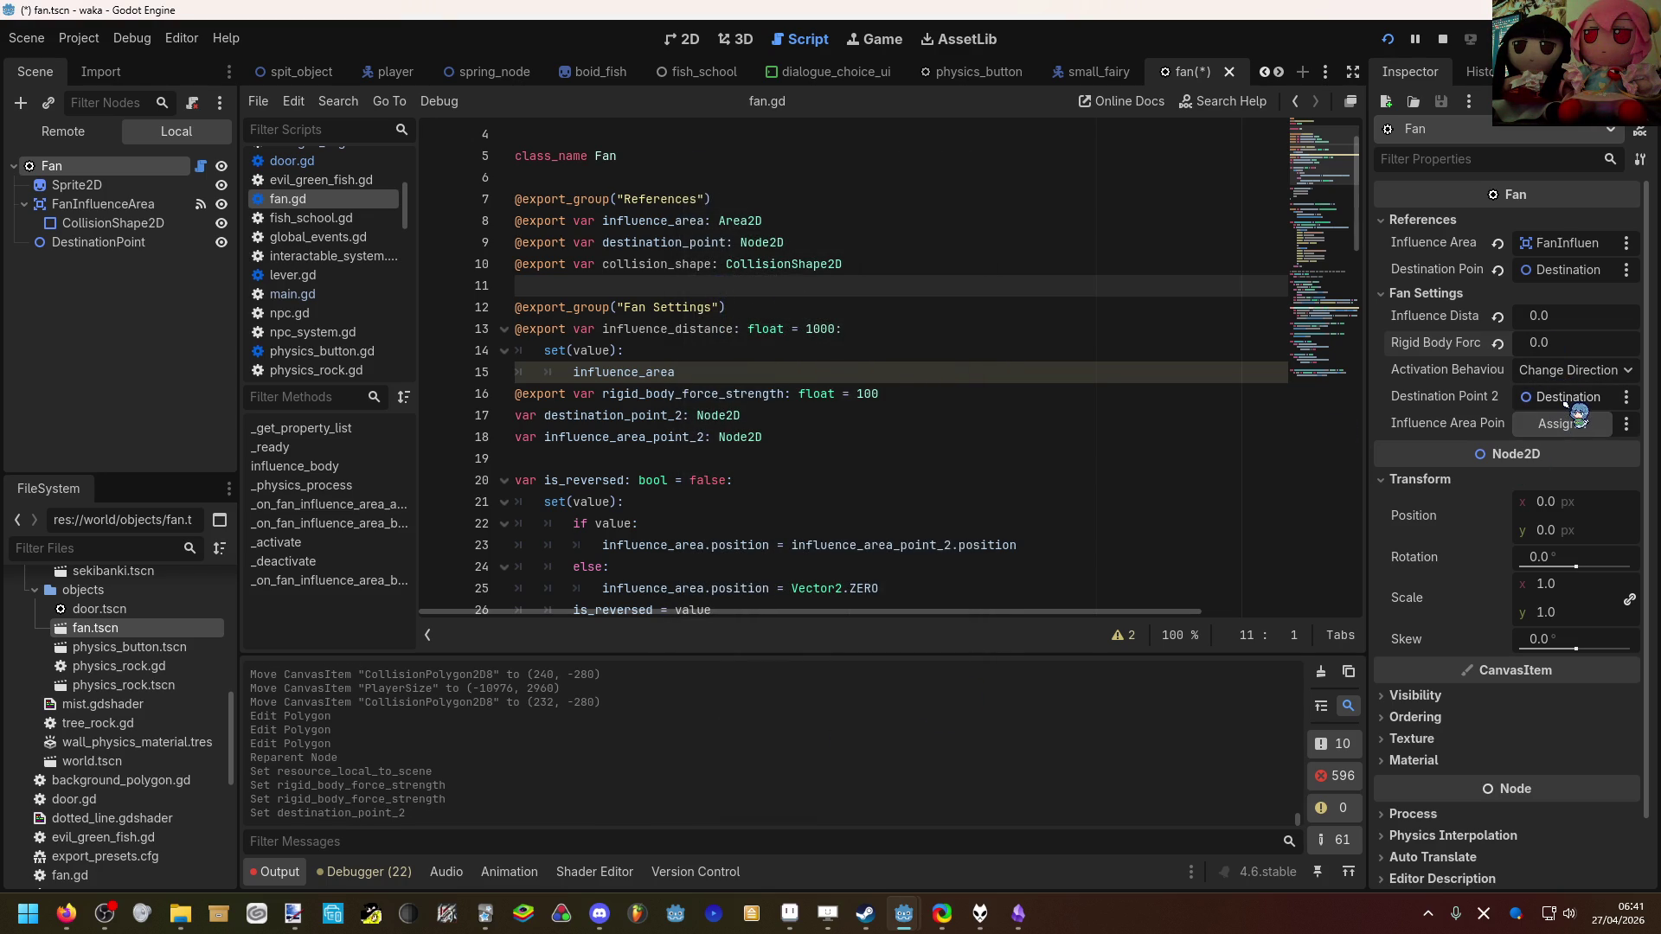
pyautogui.click(1561, 423)
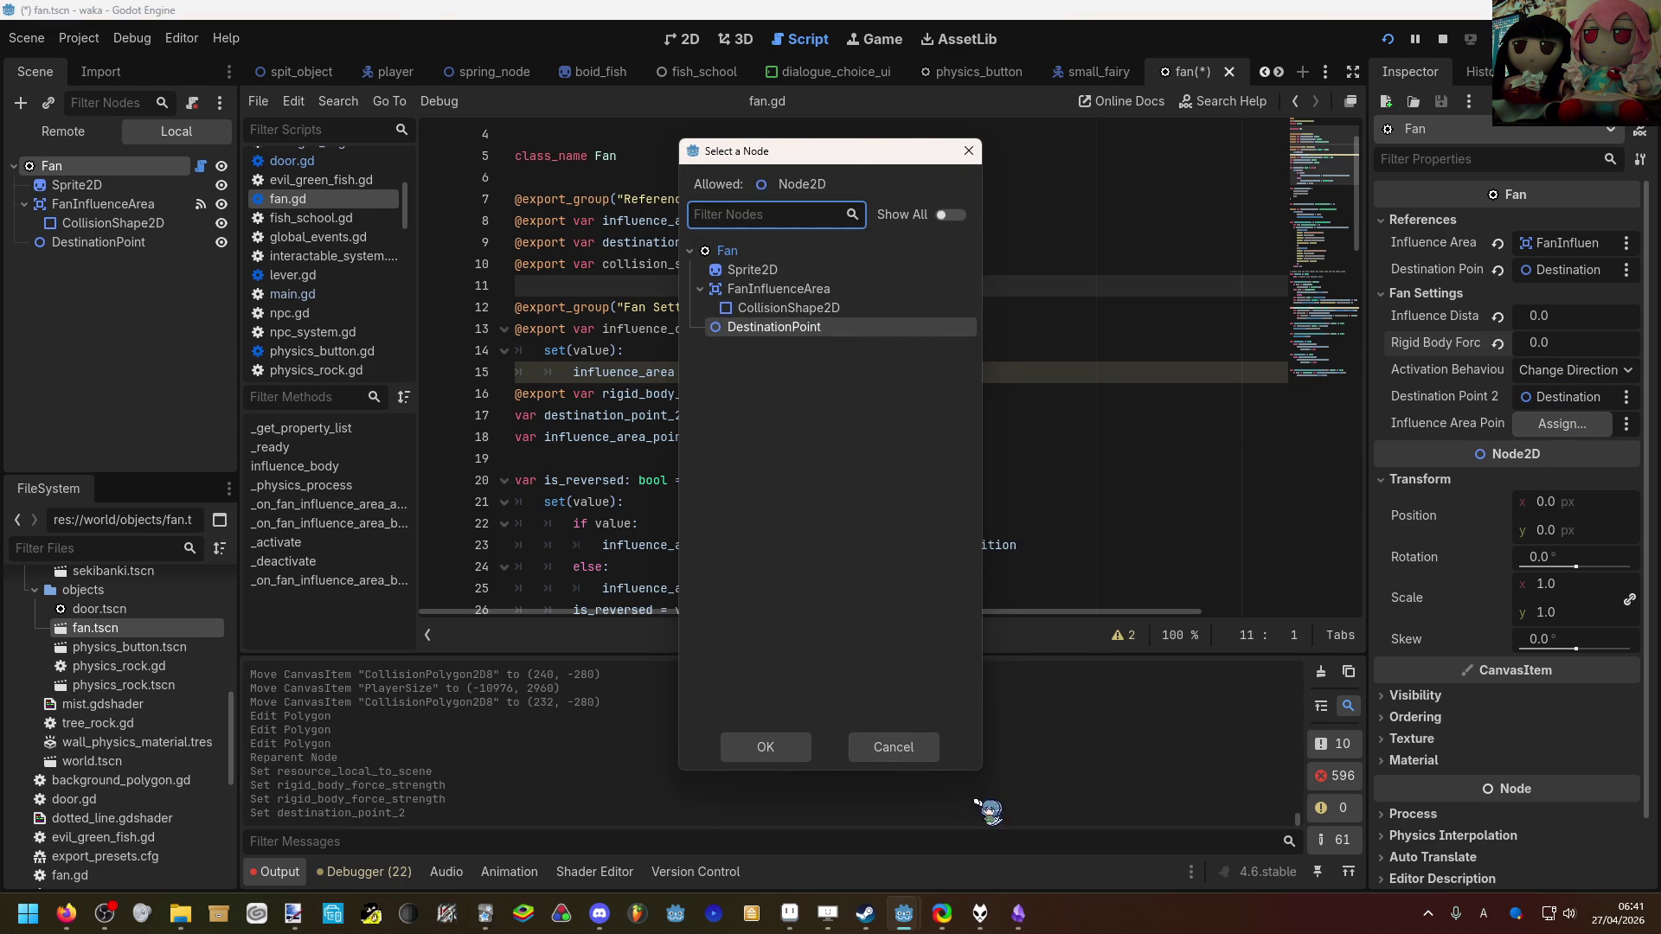
pyautogui.click(899, 747)
# - Set Activation Behaviour to Change Direction, then reassign and finally clear Destination Point 2
pyautogui.click(1558, 374)
pyautogui.click(1553, 424)
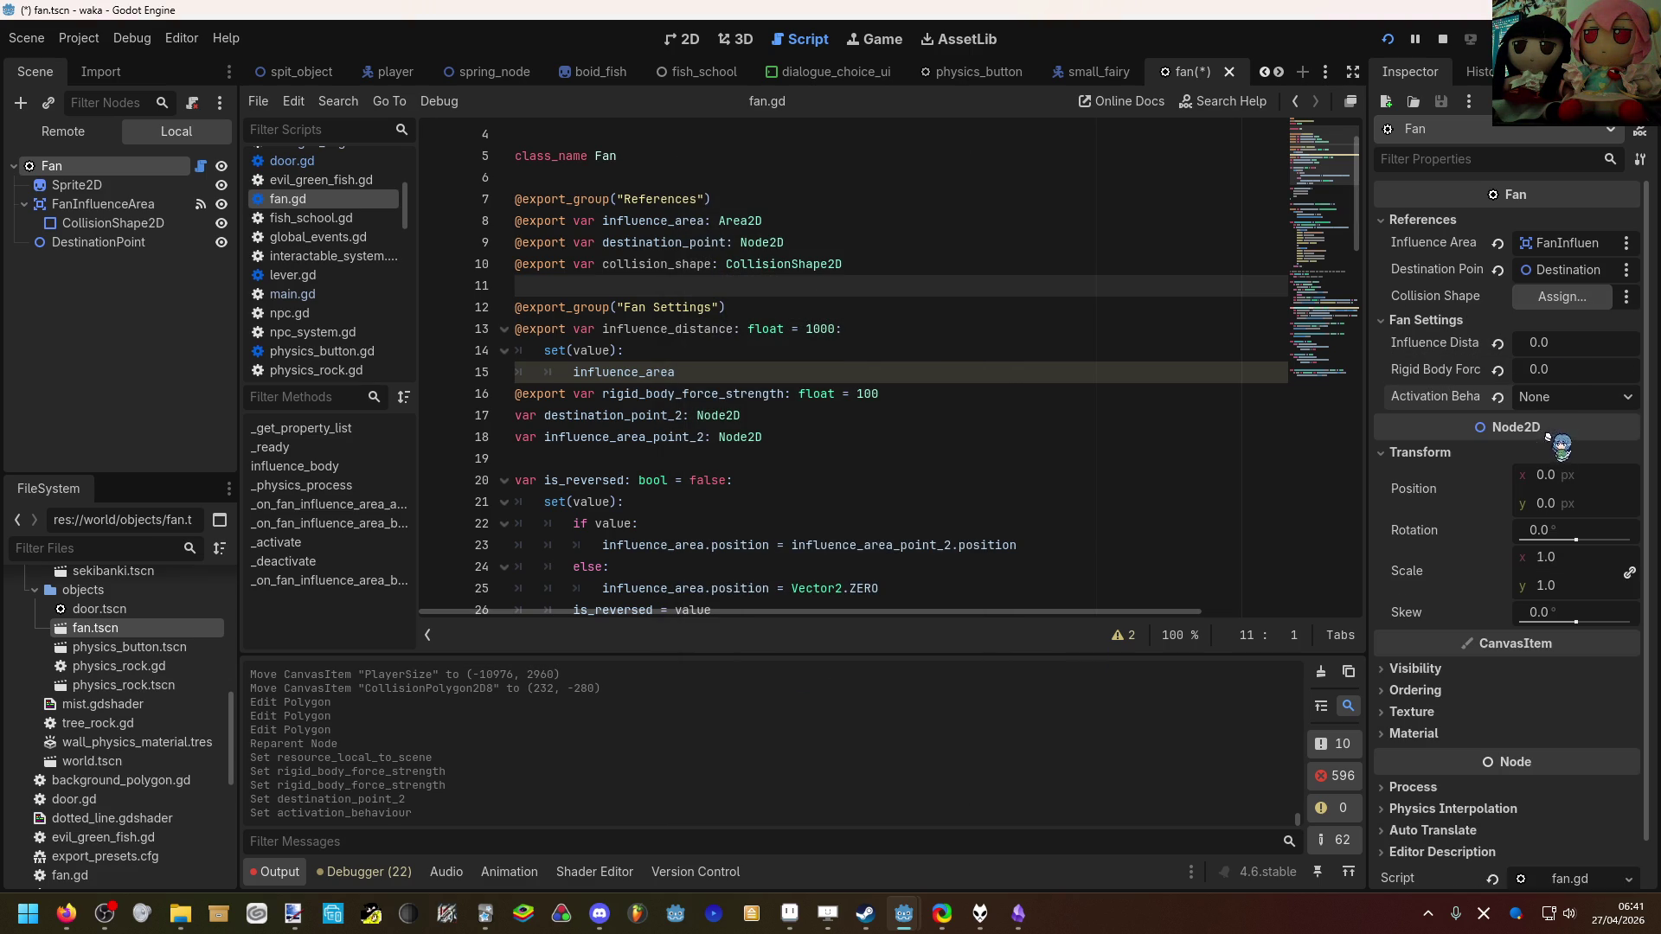
pyautogui.click(1557, 396)
pyautogui.click(1557, 420)
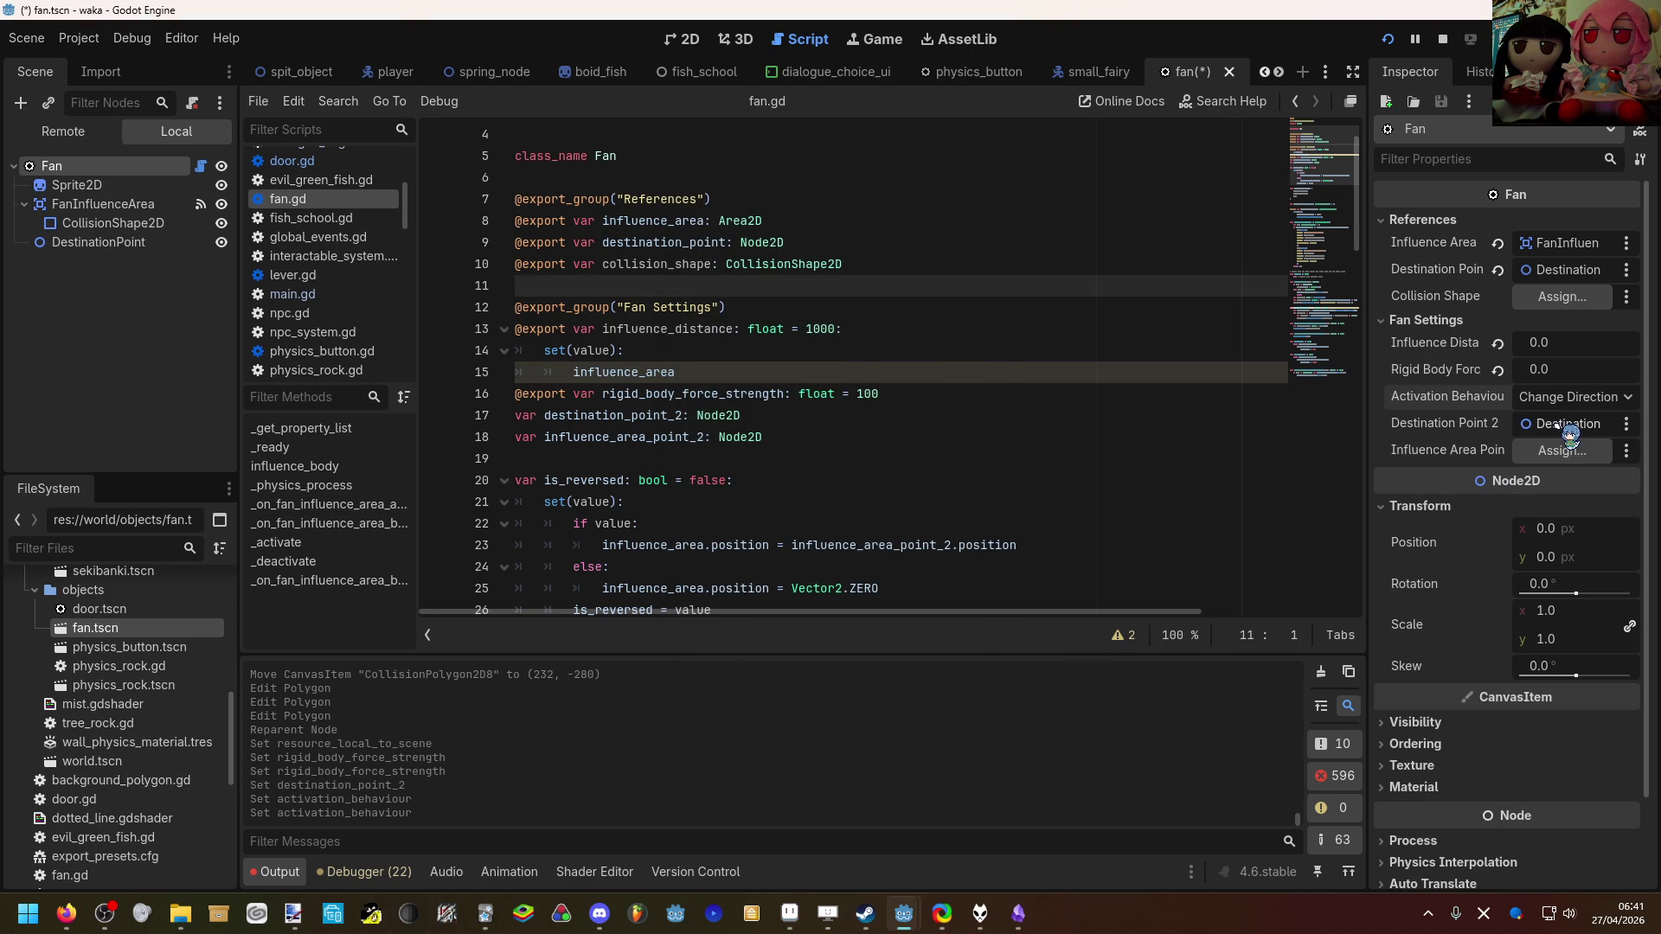
pyautogui.click(1562, 425)
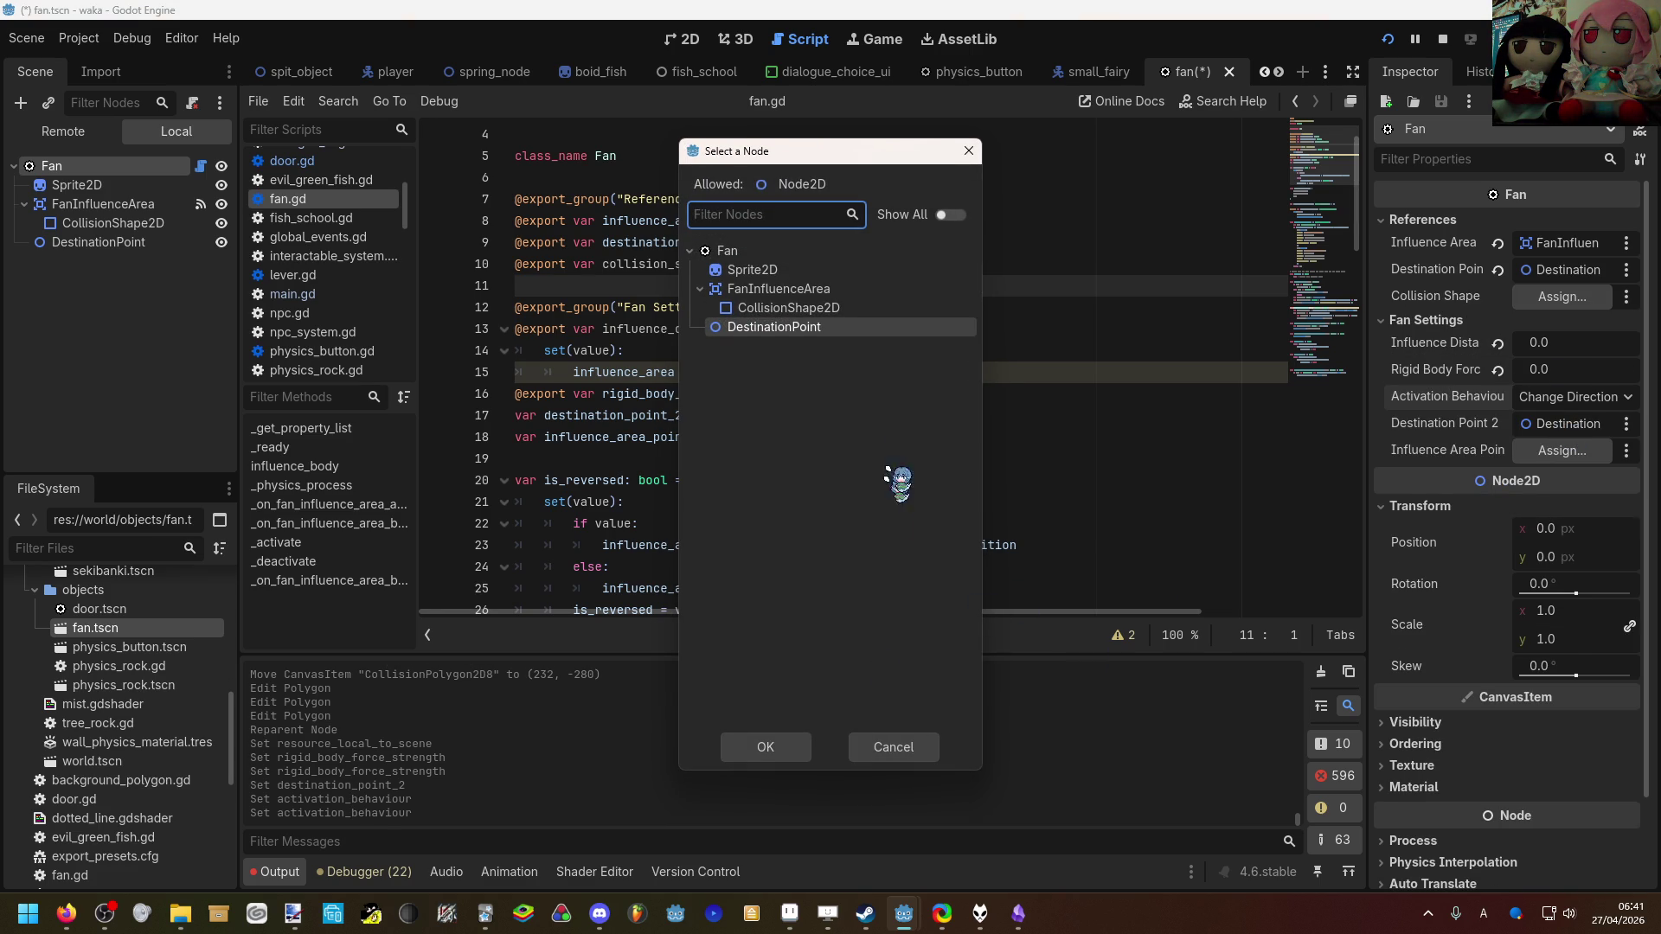
pyautogui.click(819, 330)
pyautogui.doubleClick(819, 330)
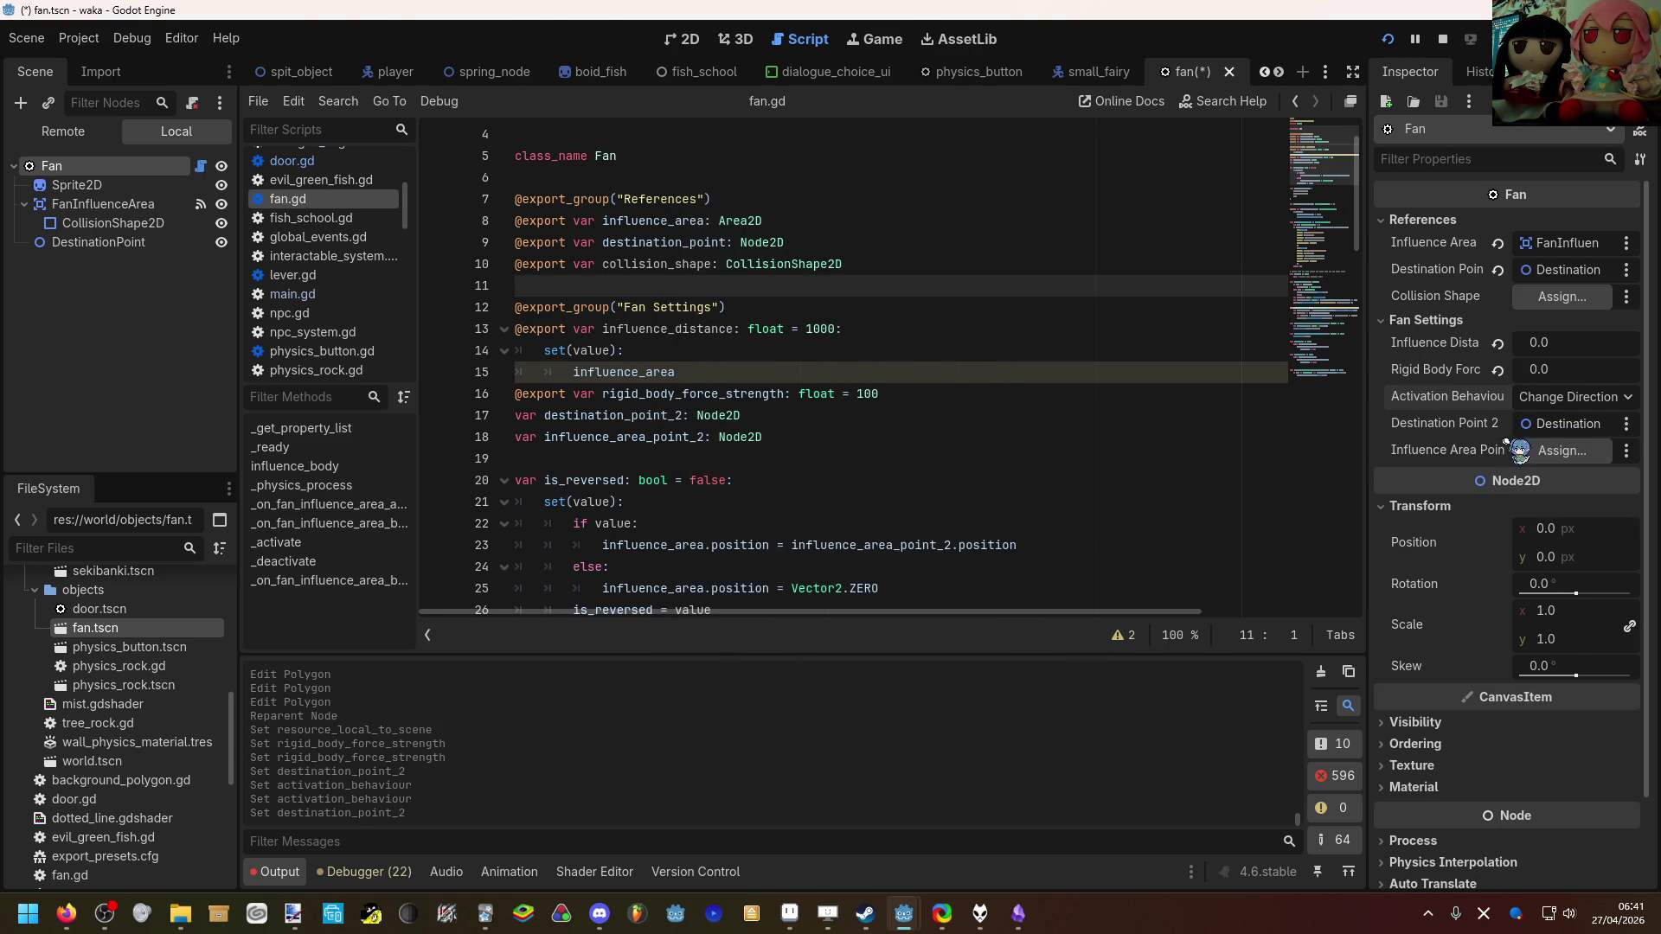
pyautogui.click(1558, 450)
pyautogui.click(895, 748)
pyautogui.click(1626, 423)
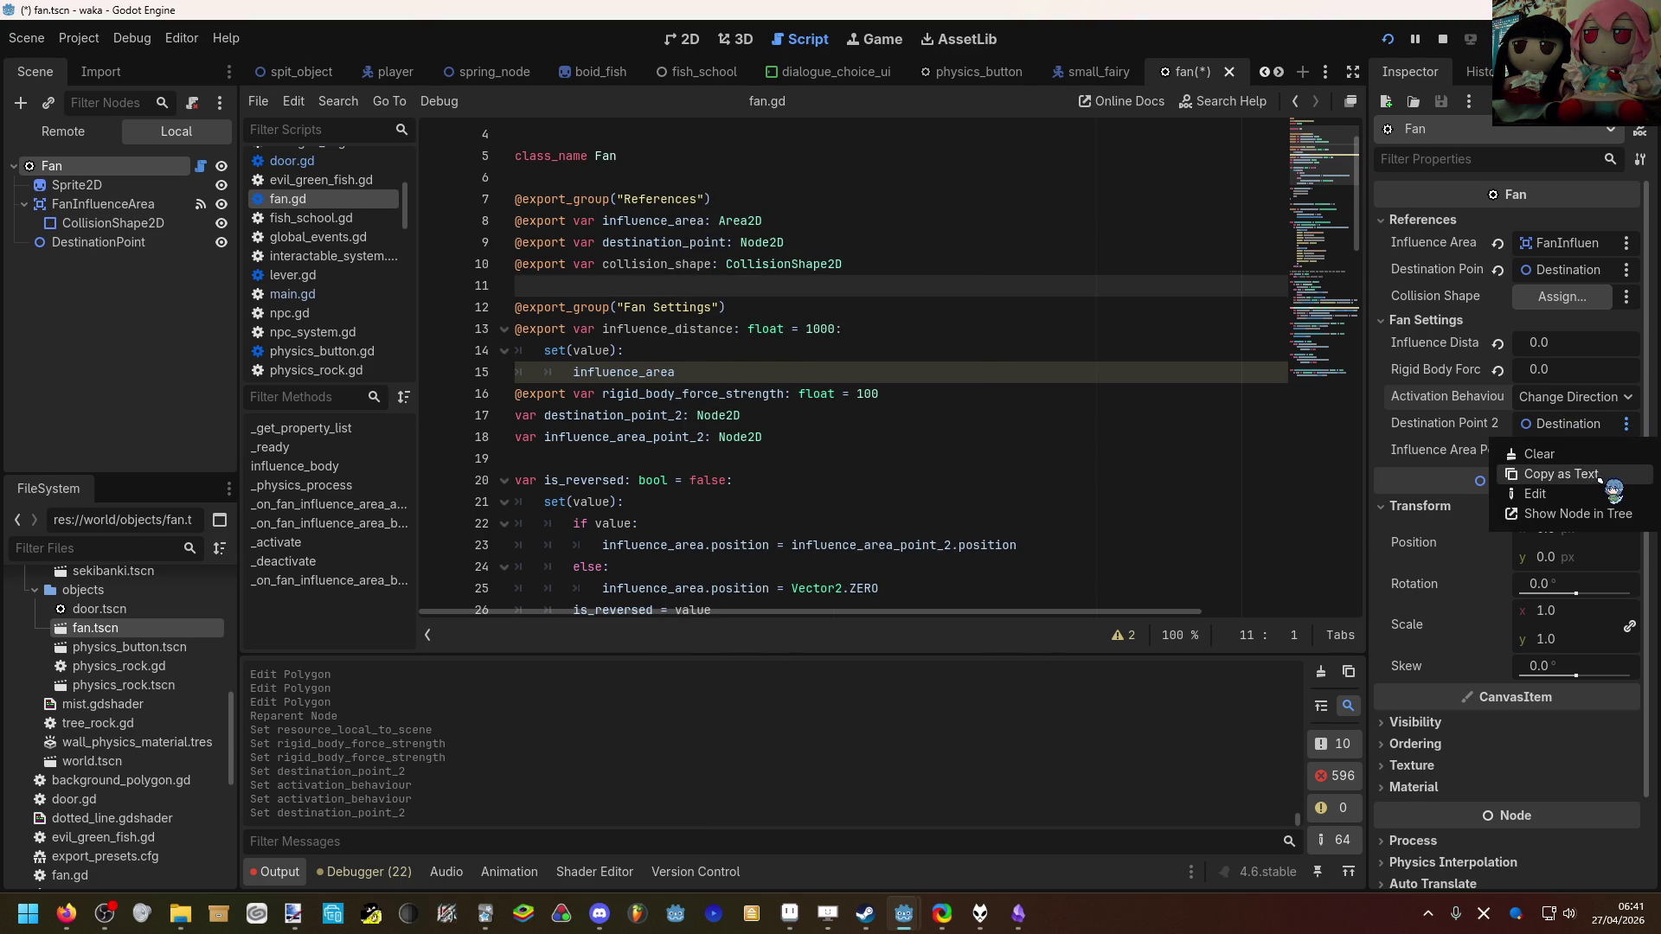
pyautogui.click(1601, 447)
# - Assign the influence area's CollisionShape2D to the Fan's Collision Shape
pyautogui.click(1562, 296)
pyautogui.click(835, 294)
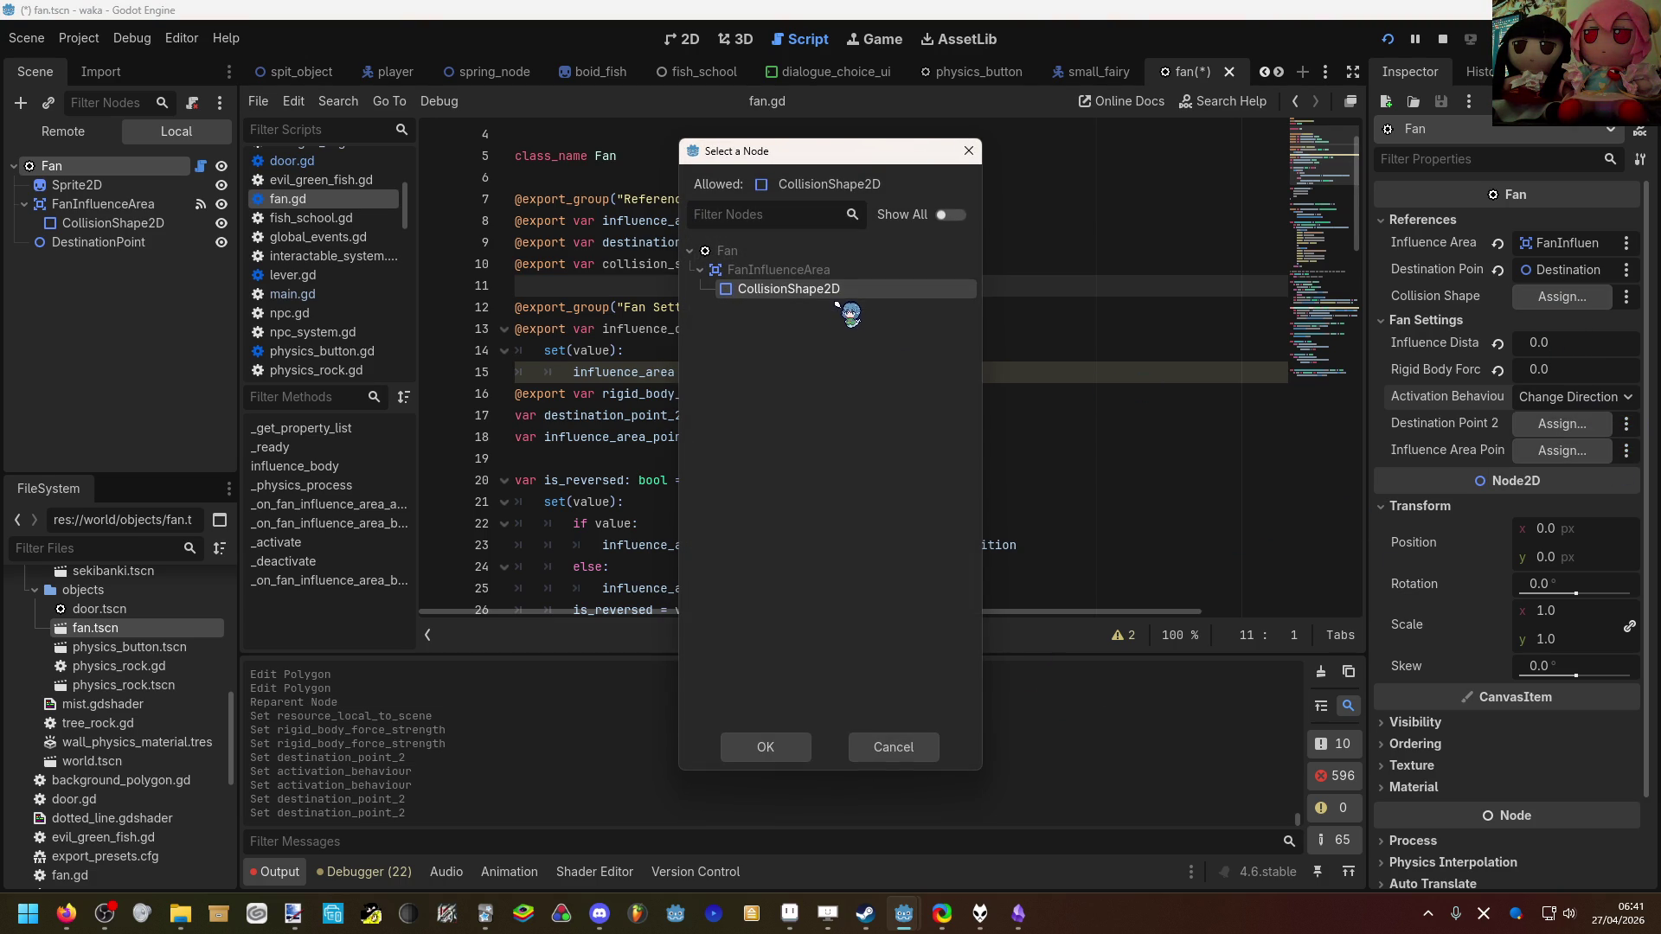
pyautogui.click(770, 747)
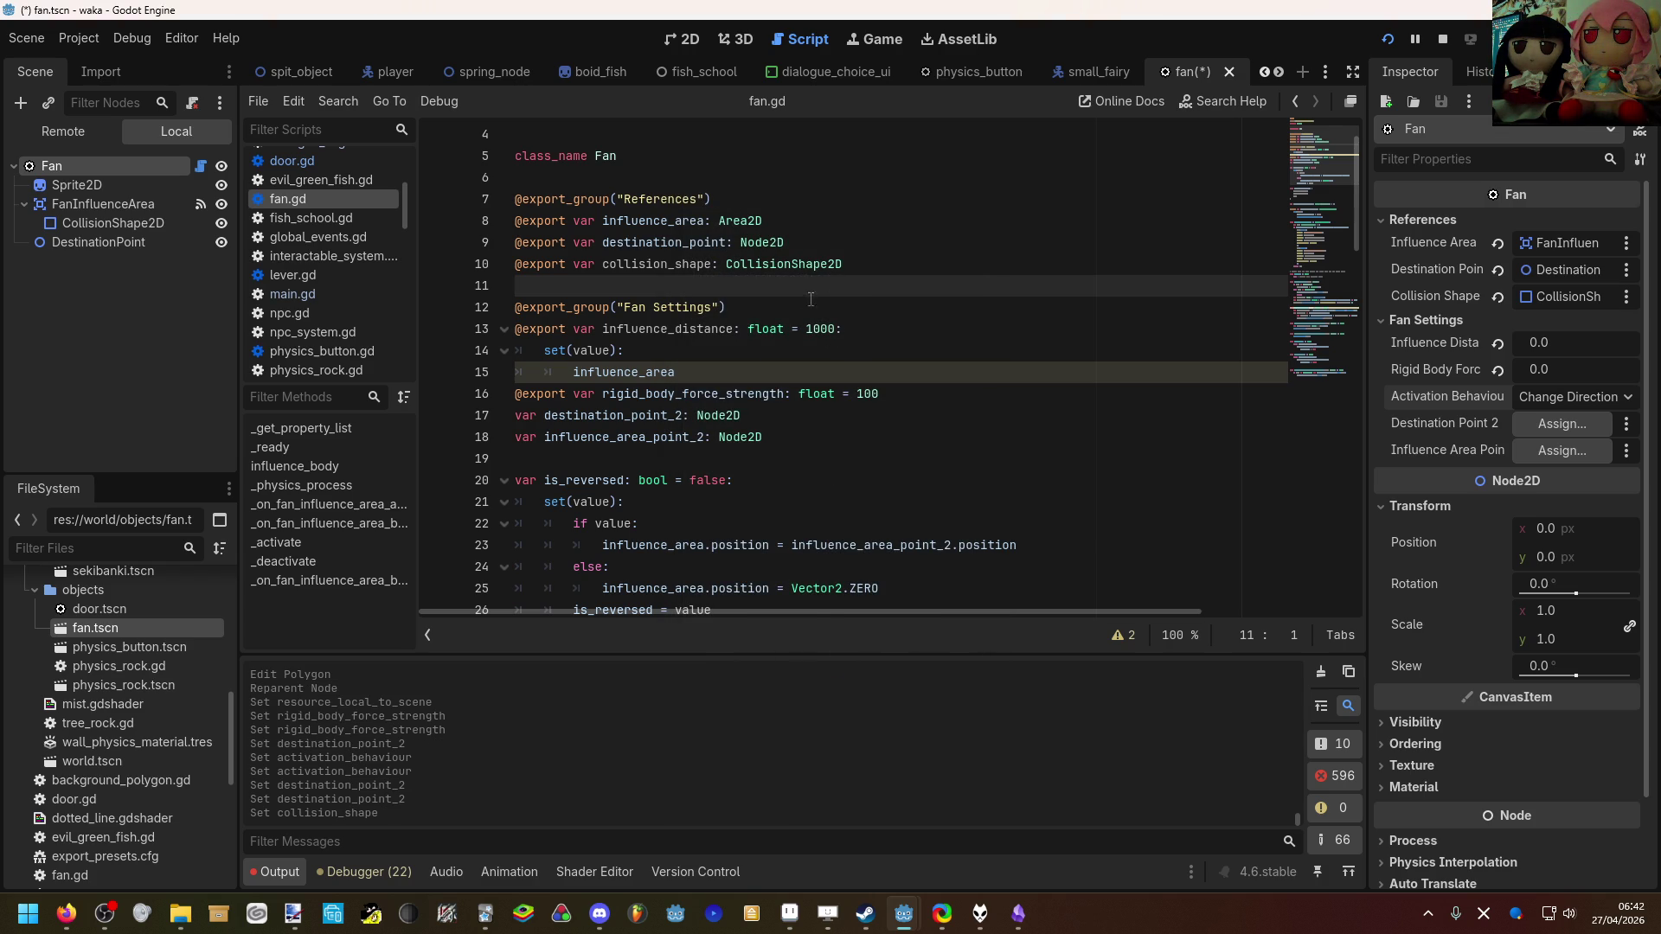
pyautogui.click(700, 351)
pyautogui.click(701, 366)
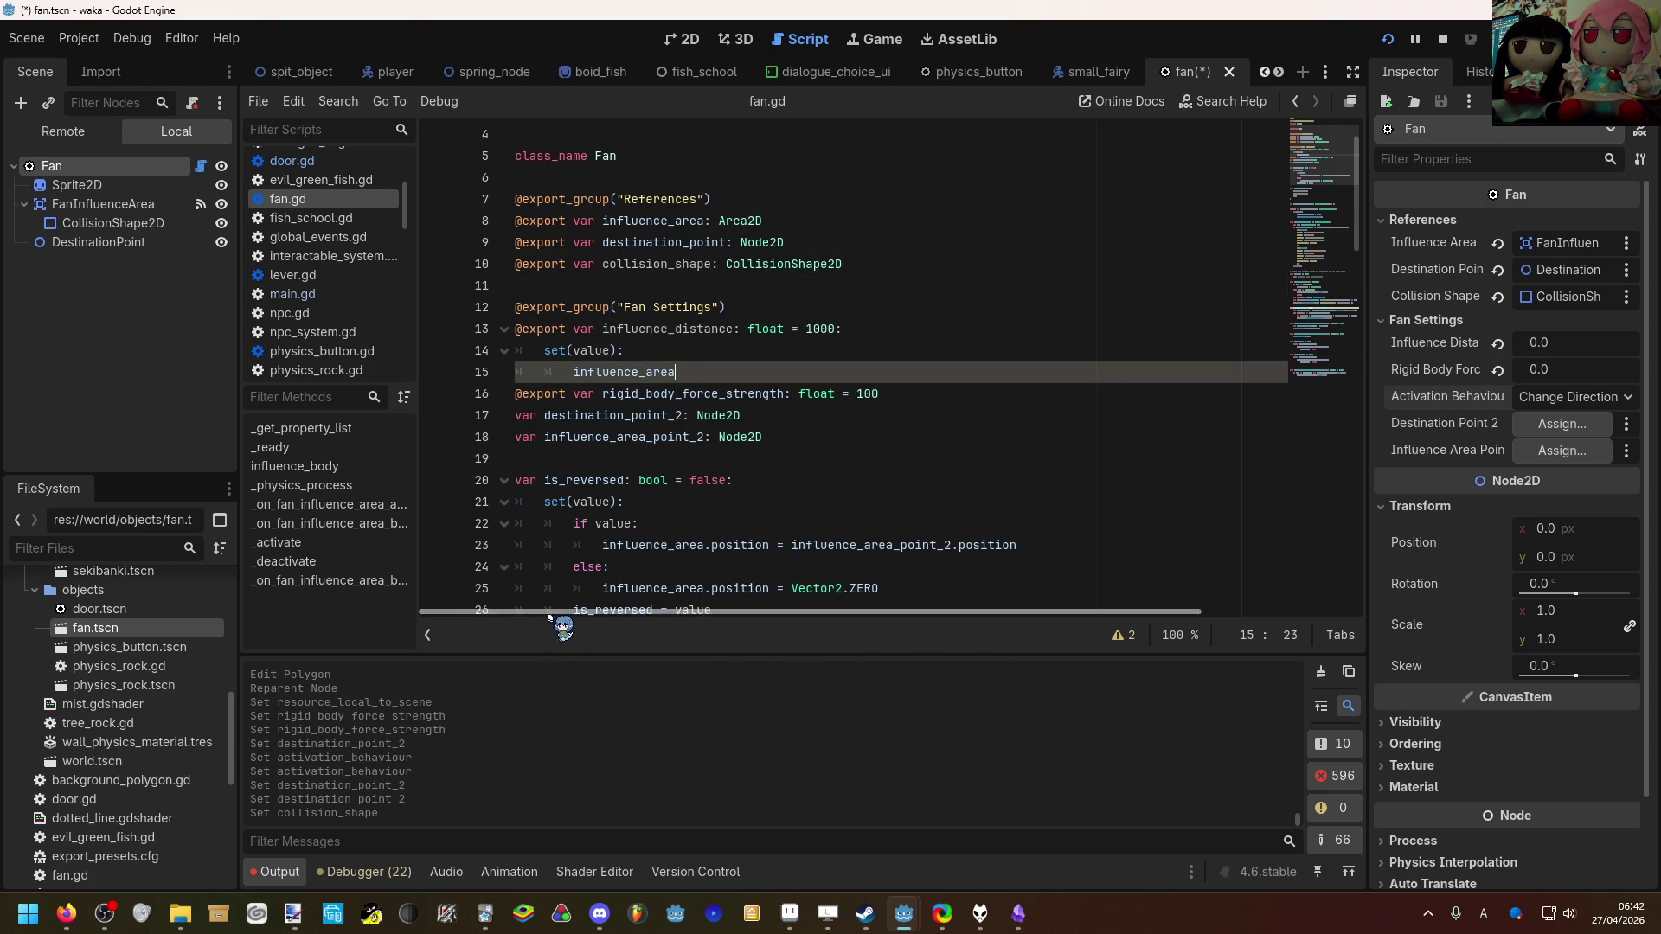
# - Rewrite setter line 15 as collision_shape.shape.set() after checking the shape's target and size
pyautogui.scroll(-20, 561, 502)
pyautogui.scroll(20, 561, 502)
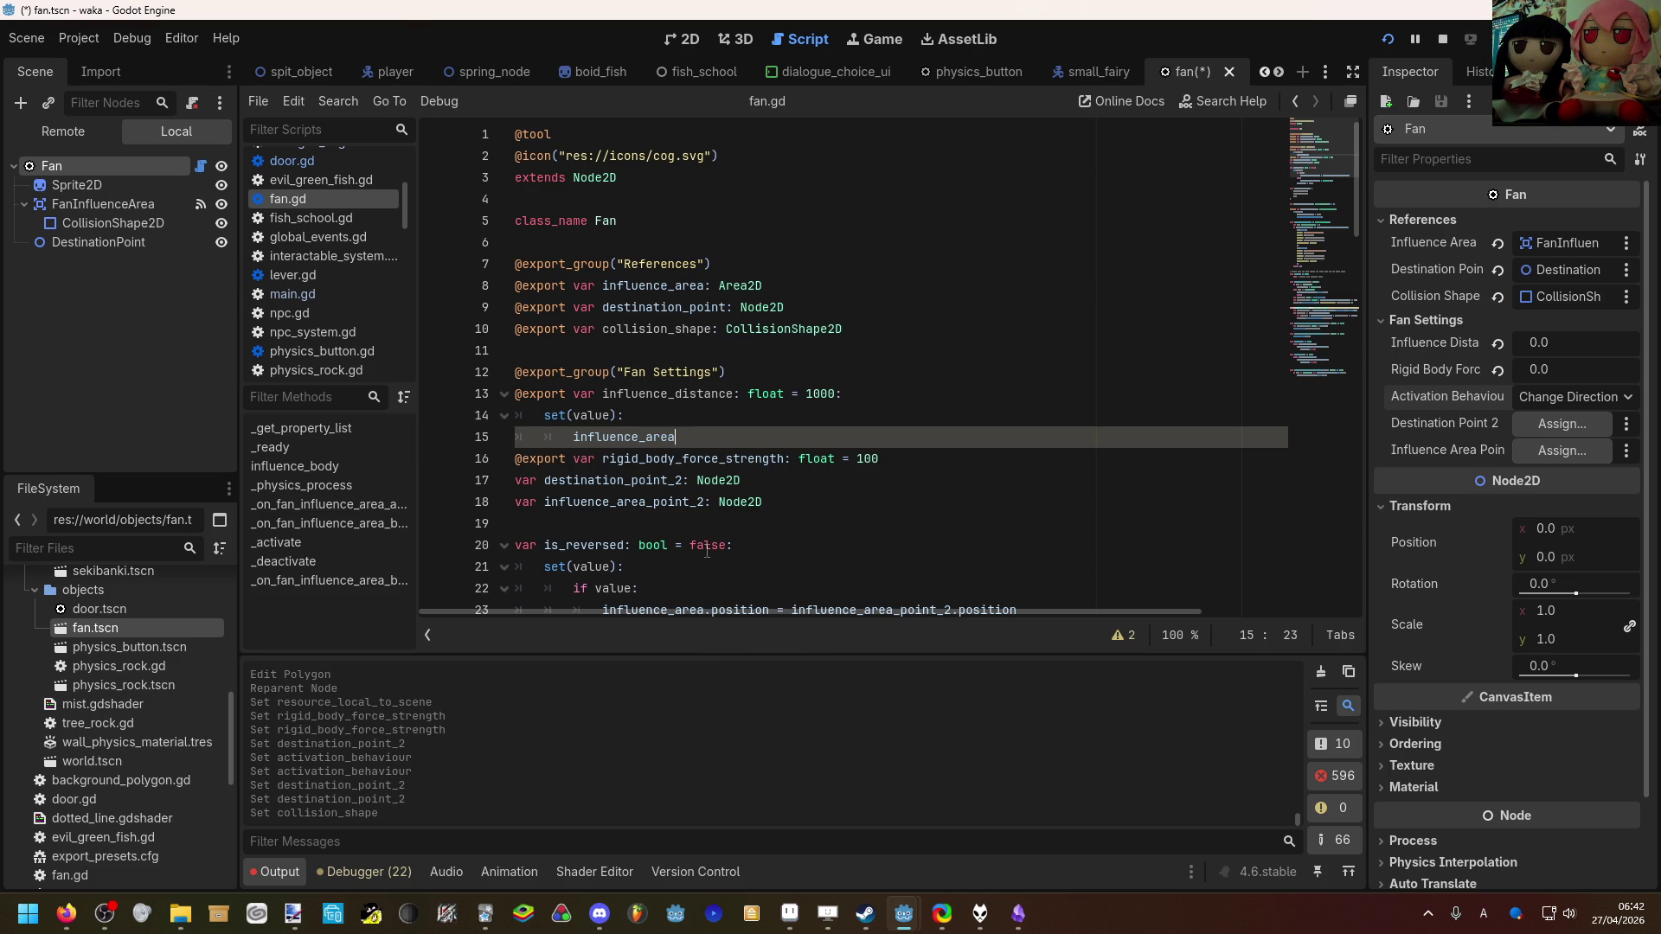
pyautogui.write('.')
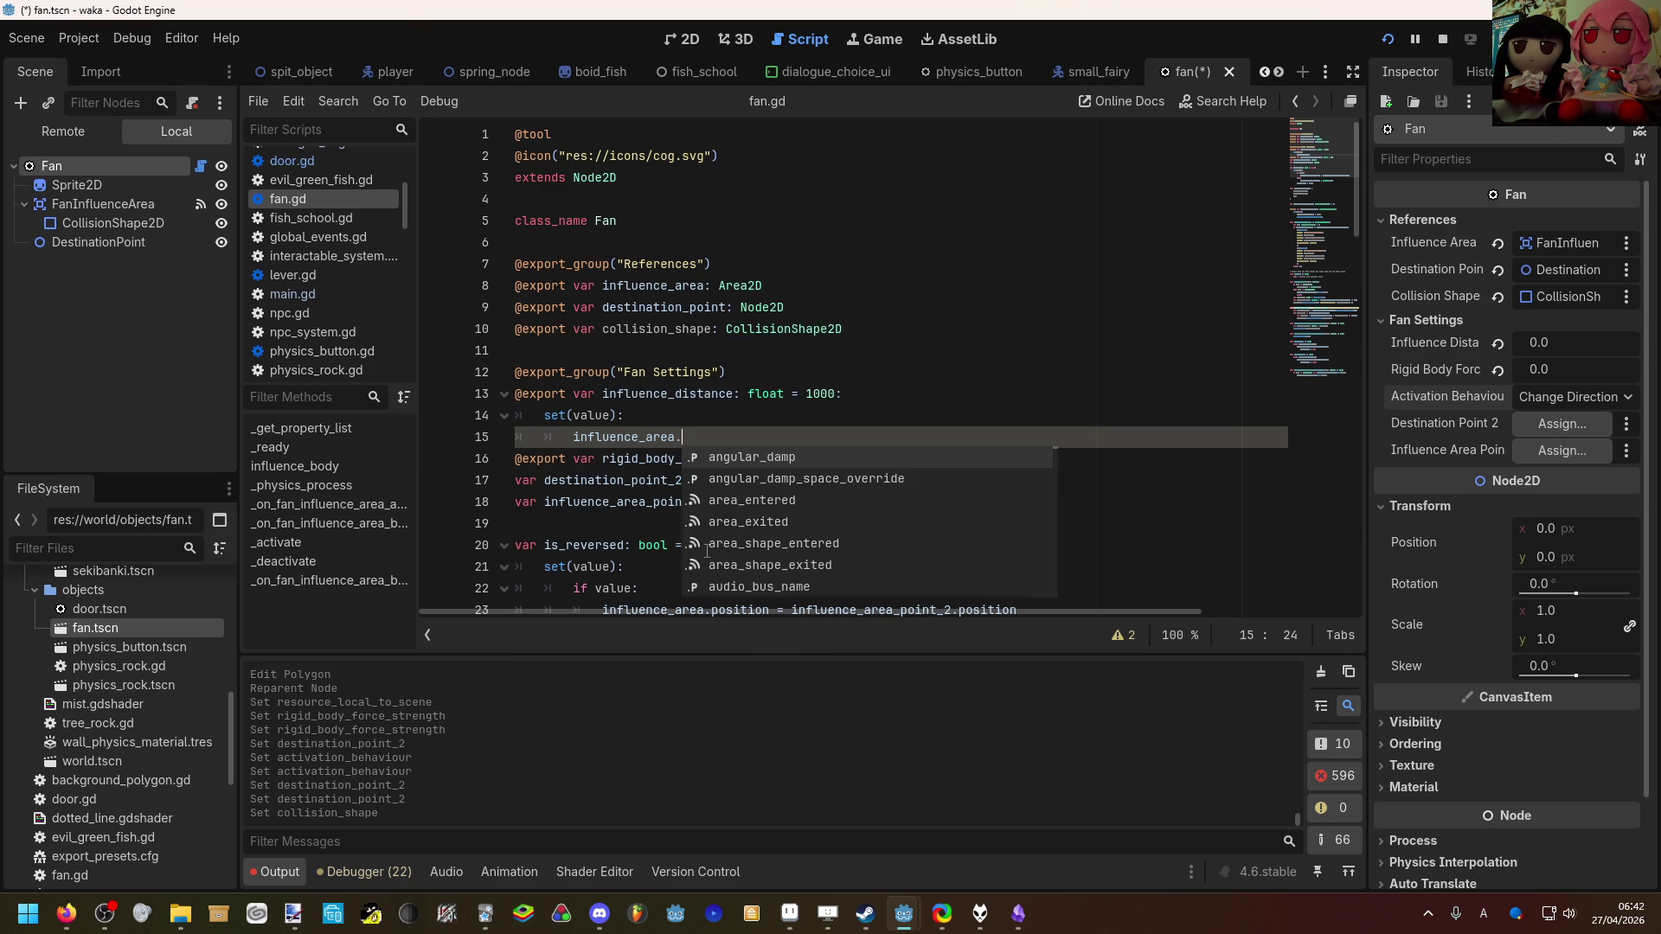
pyautogui.press('BackSpace')
pyautogui.press('BackSpace')
pyautogui.press('BackSpace')
pyautogui.write('co')
pyautogui.press('Return')
pyautogui.write('.s')
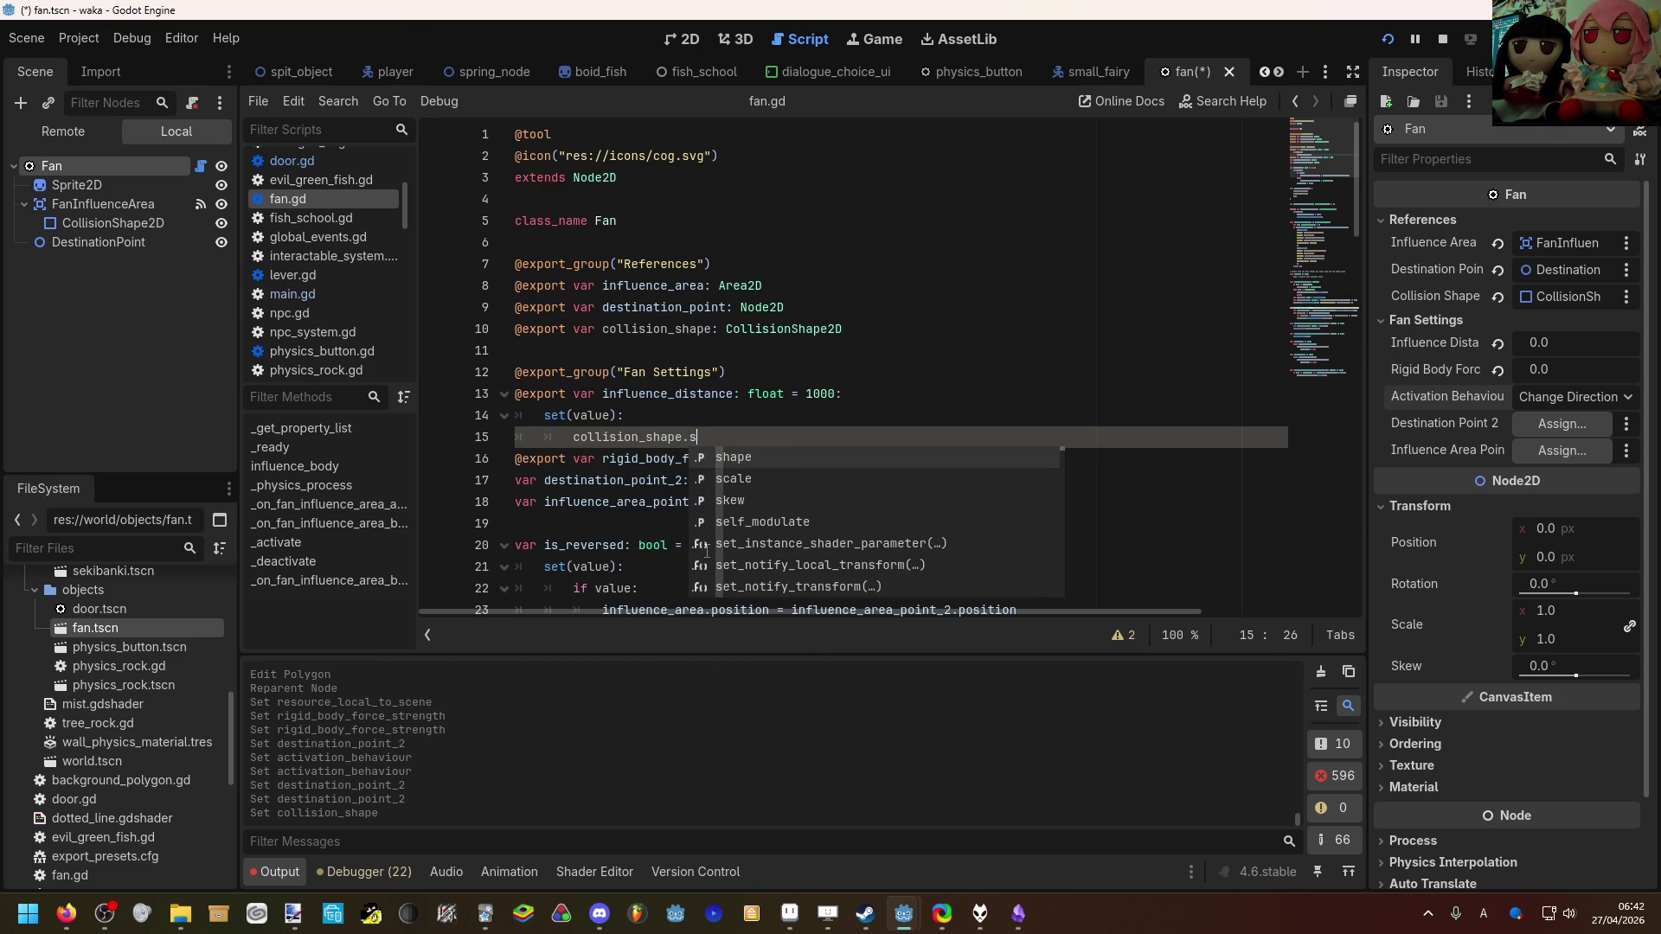
pyautogui.write('et')
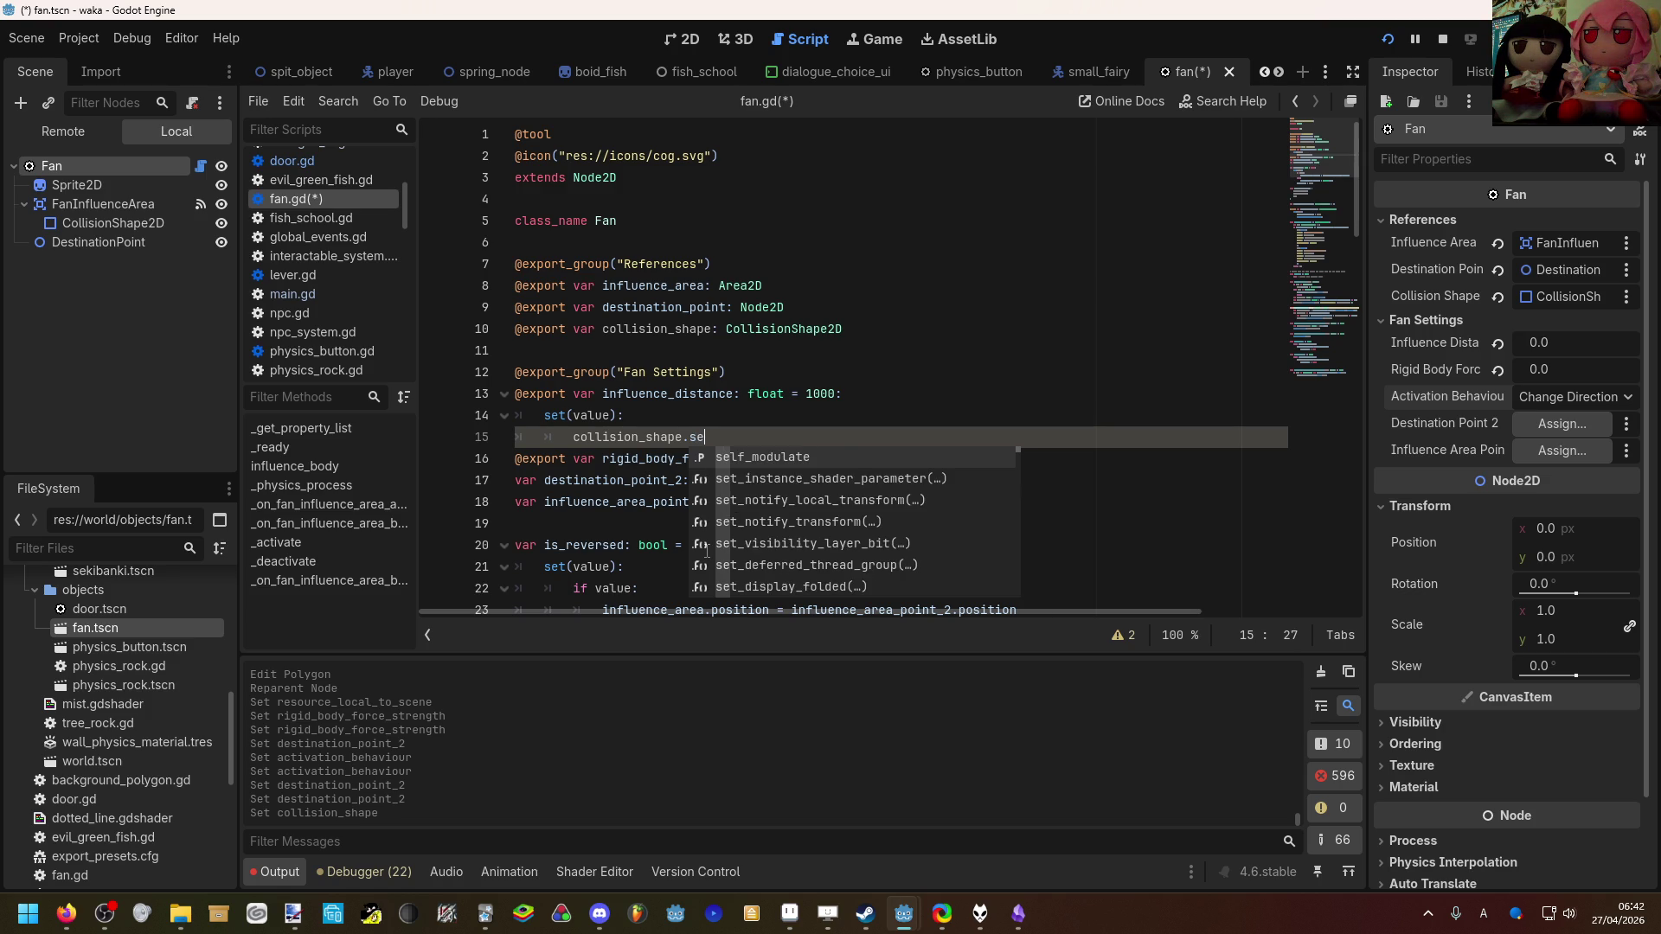
pyautogui.press('BackSpace')
pyautogui.press('BackSpace')
pyautogui.write('h')
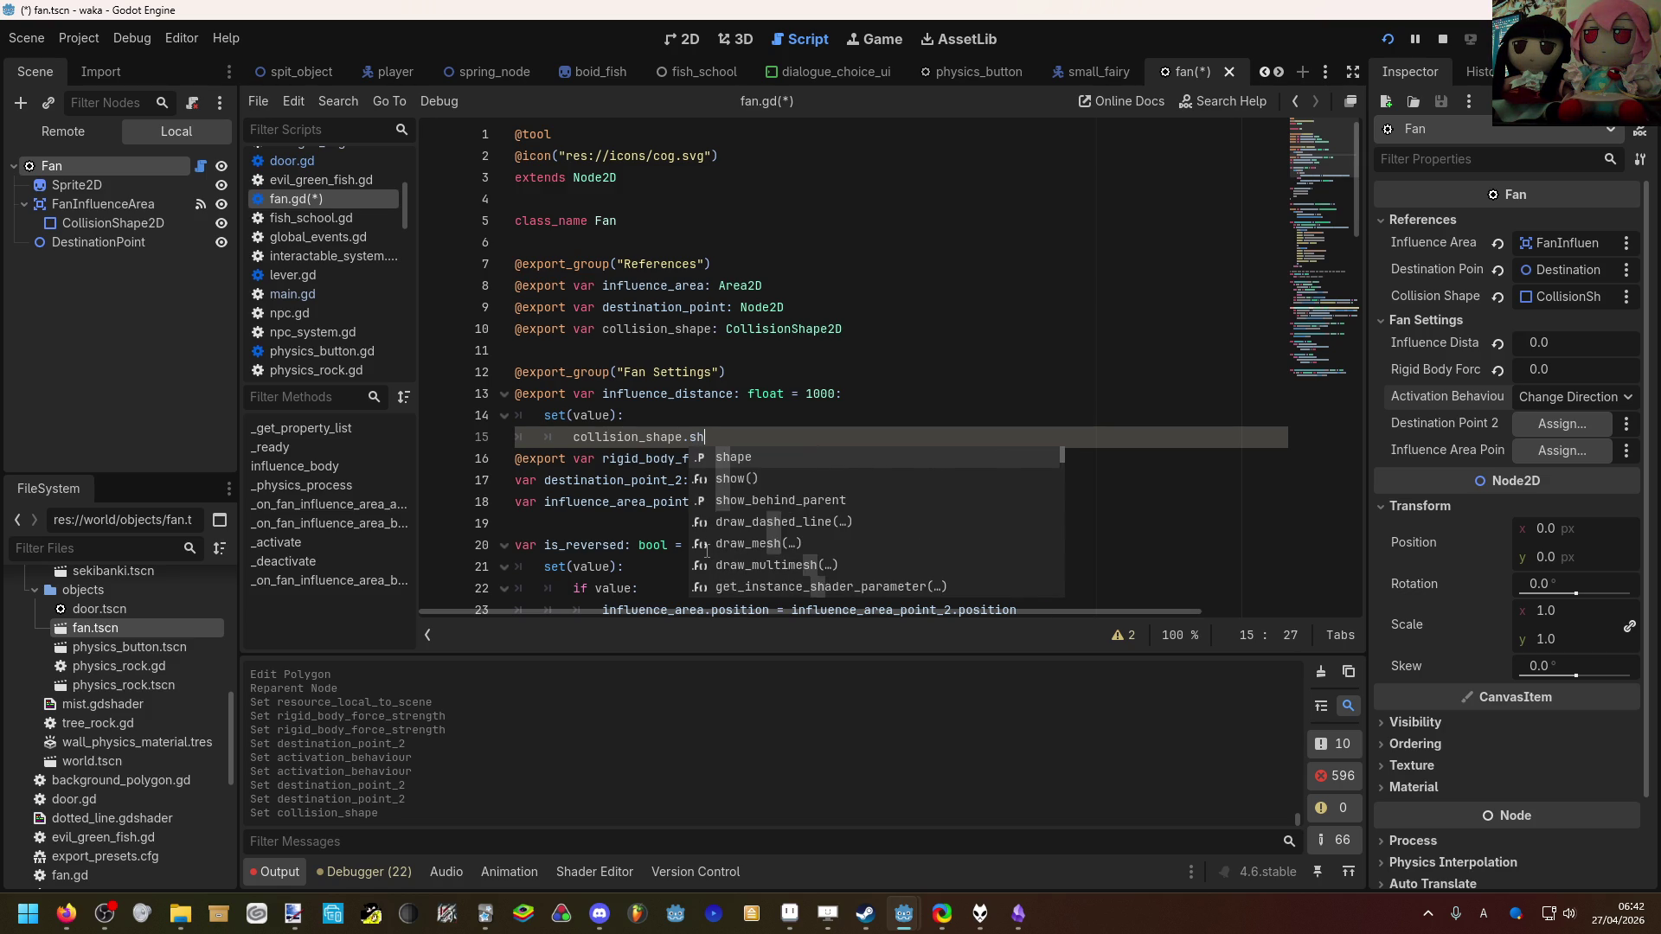
pyautogui.press('Return')
pyautogui.write('.s')
pyautogui.write('eyt')
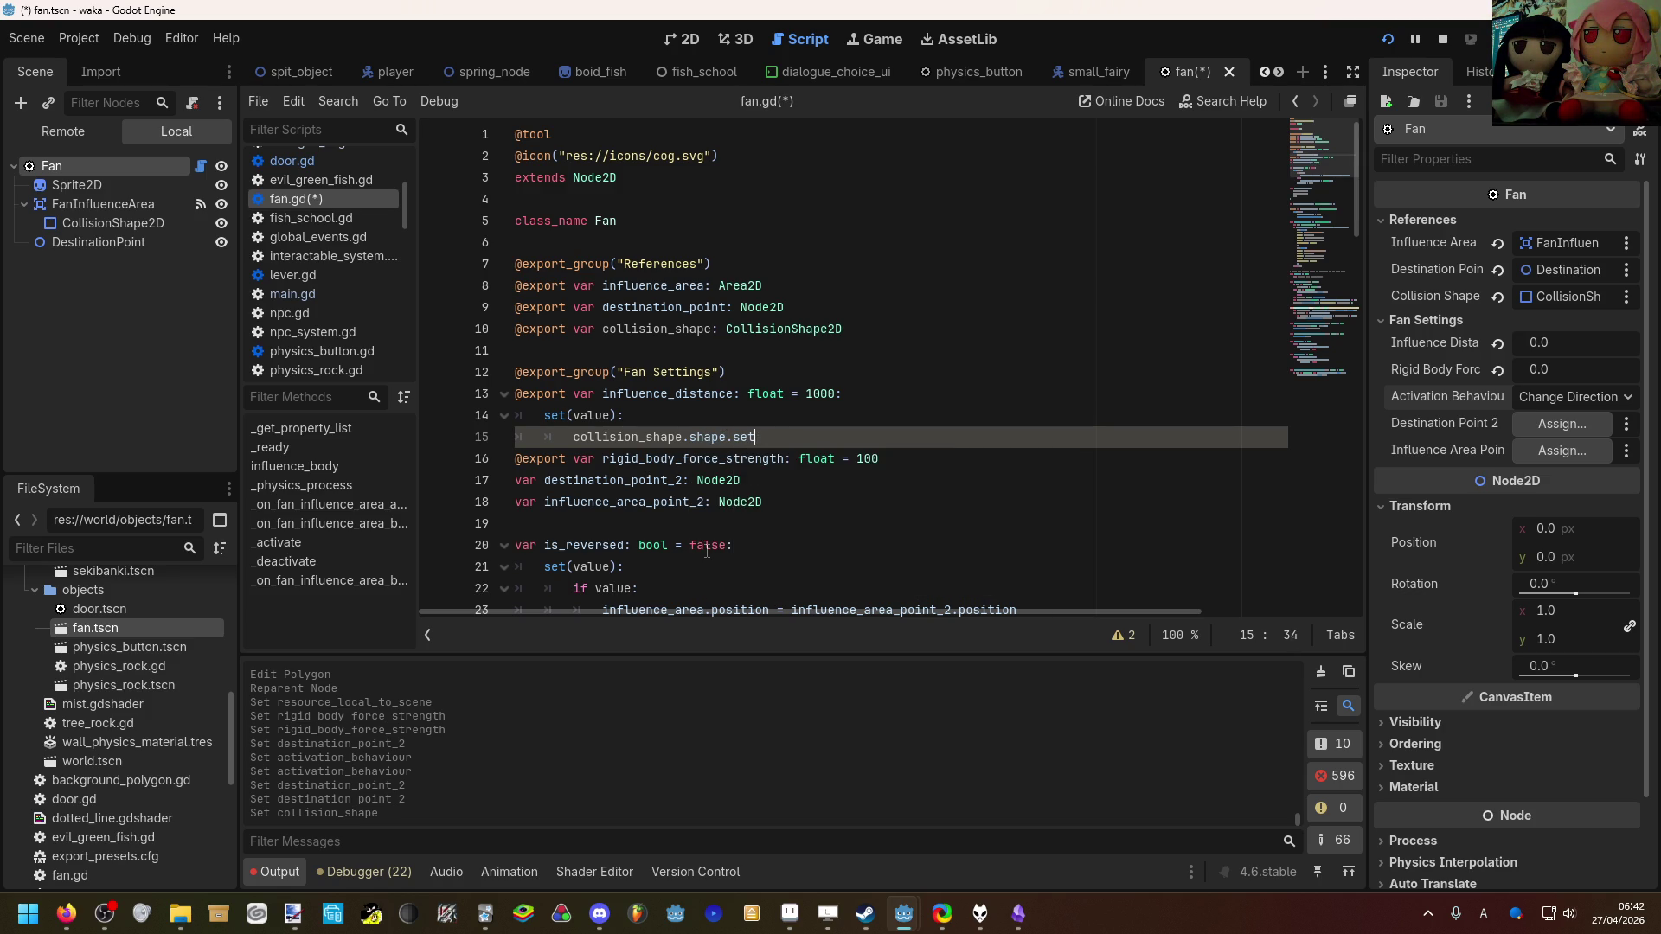
pyautogui.write('()')
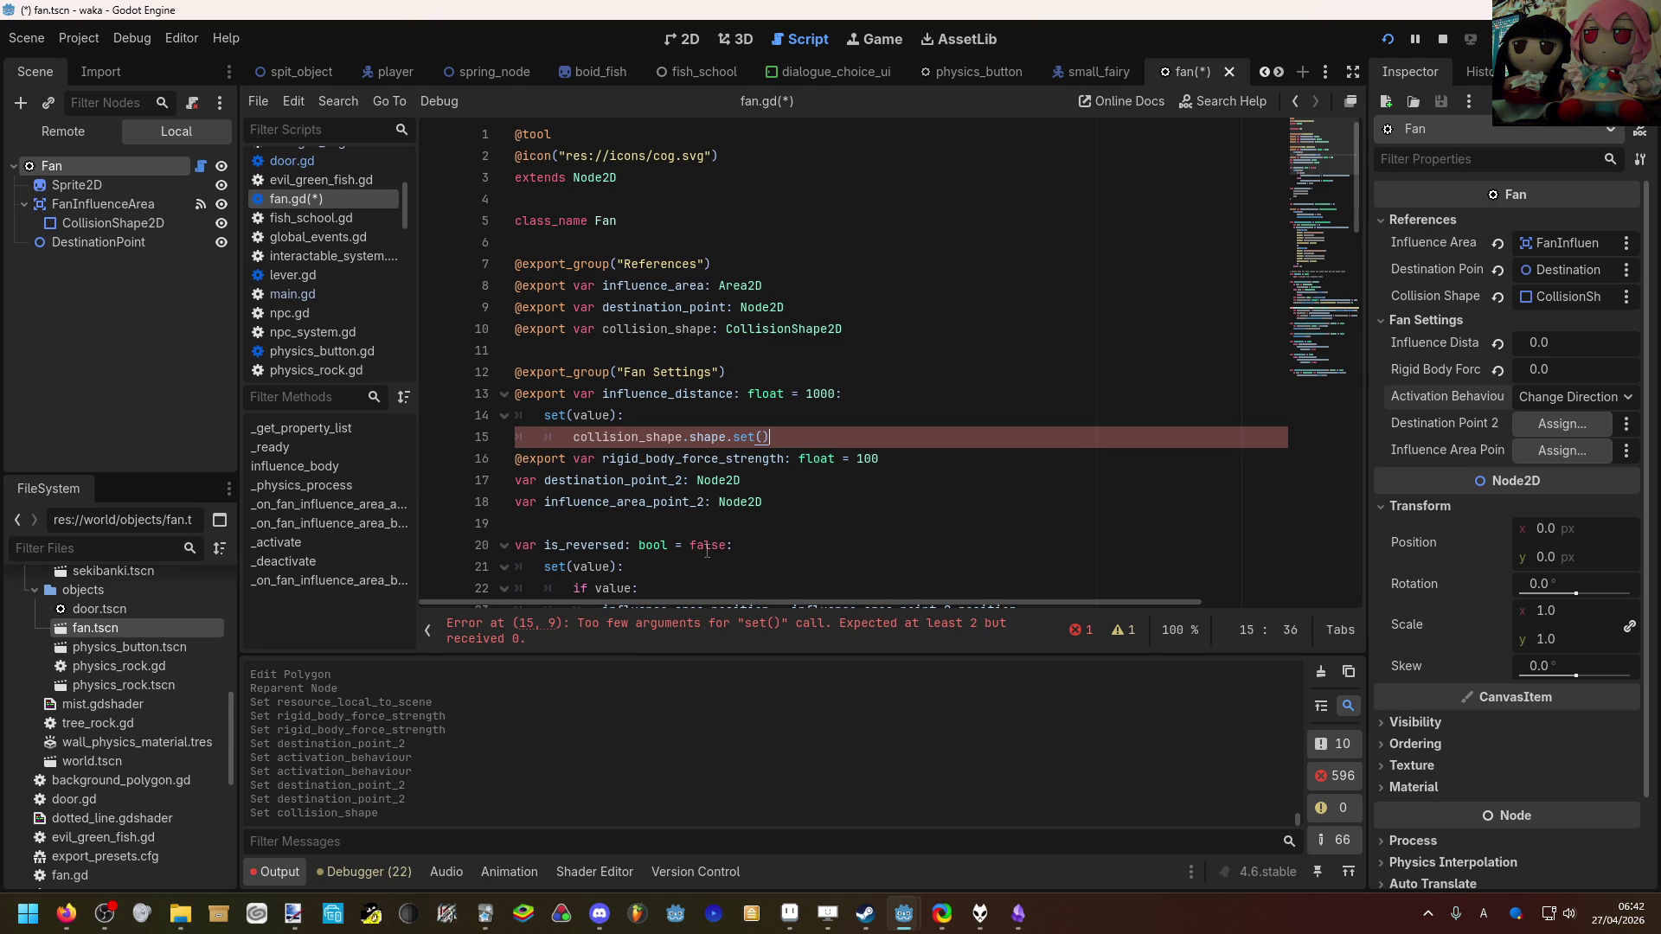
pyautogui.click(1557, 297)
pyautogui.click(891, 748)
pyautogui.click(173, 223)
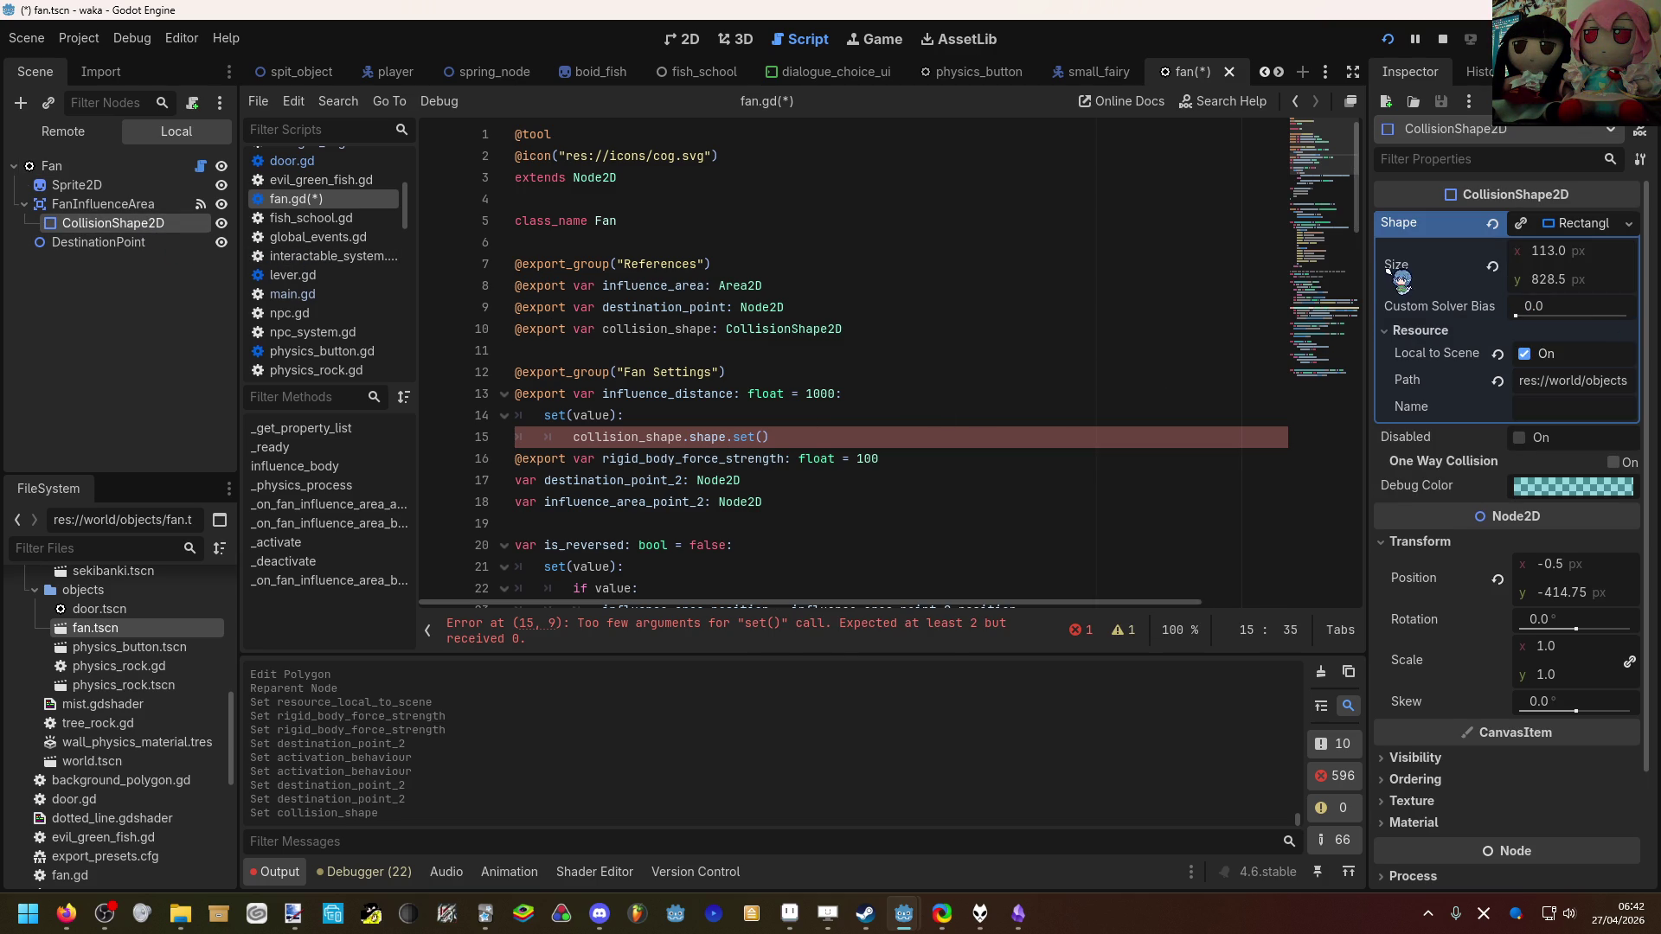
# - Fill in set("size:y", influence_distance), save, and start a new line at setter level
pyautogui.click(759, 436)
pyautogui.write('"size"')
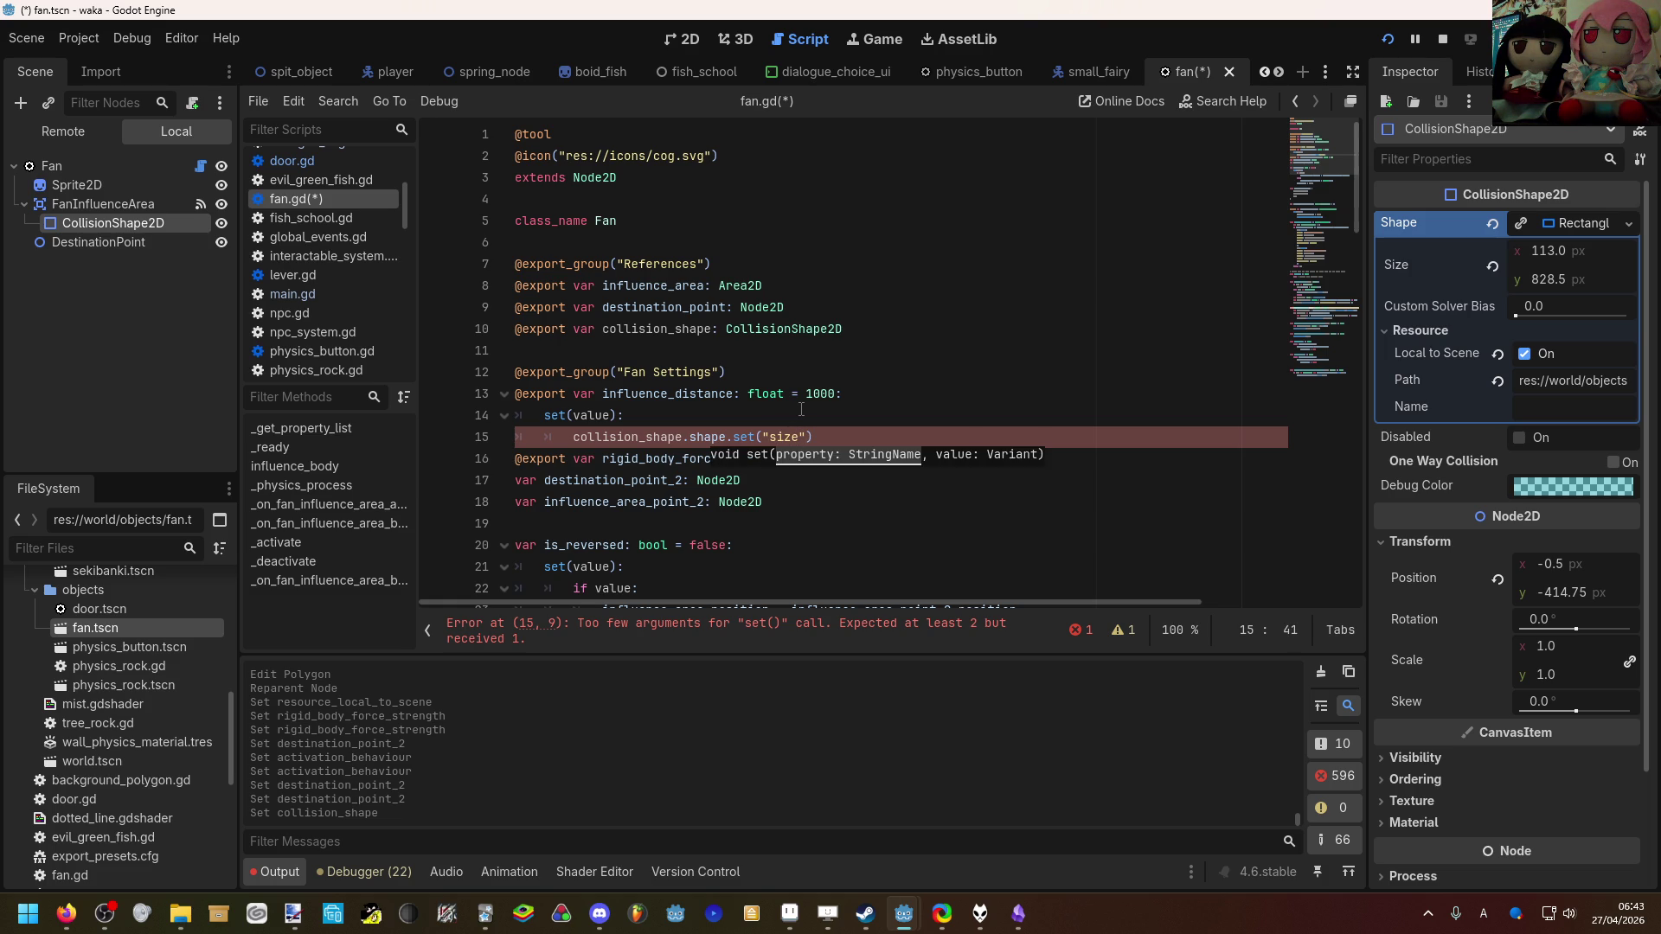
pyautogui.write(',')
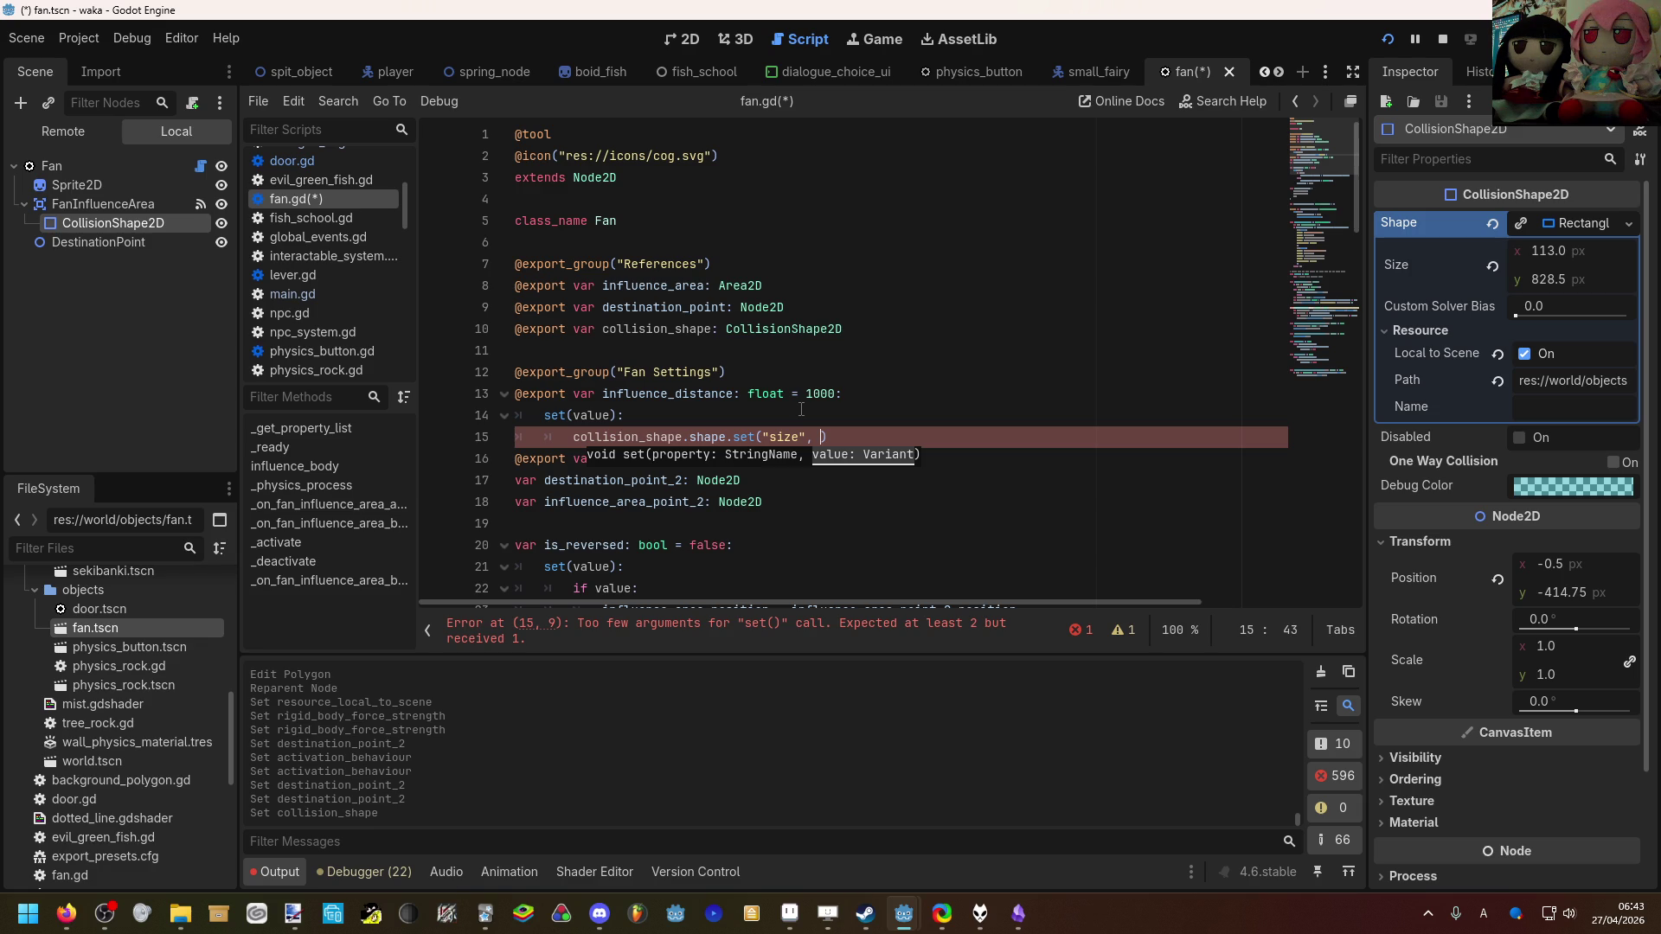
pyautogui.write(':y')
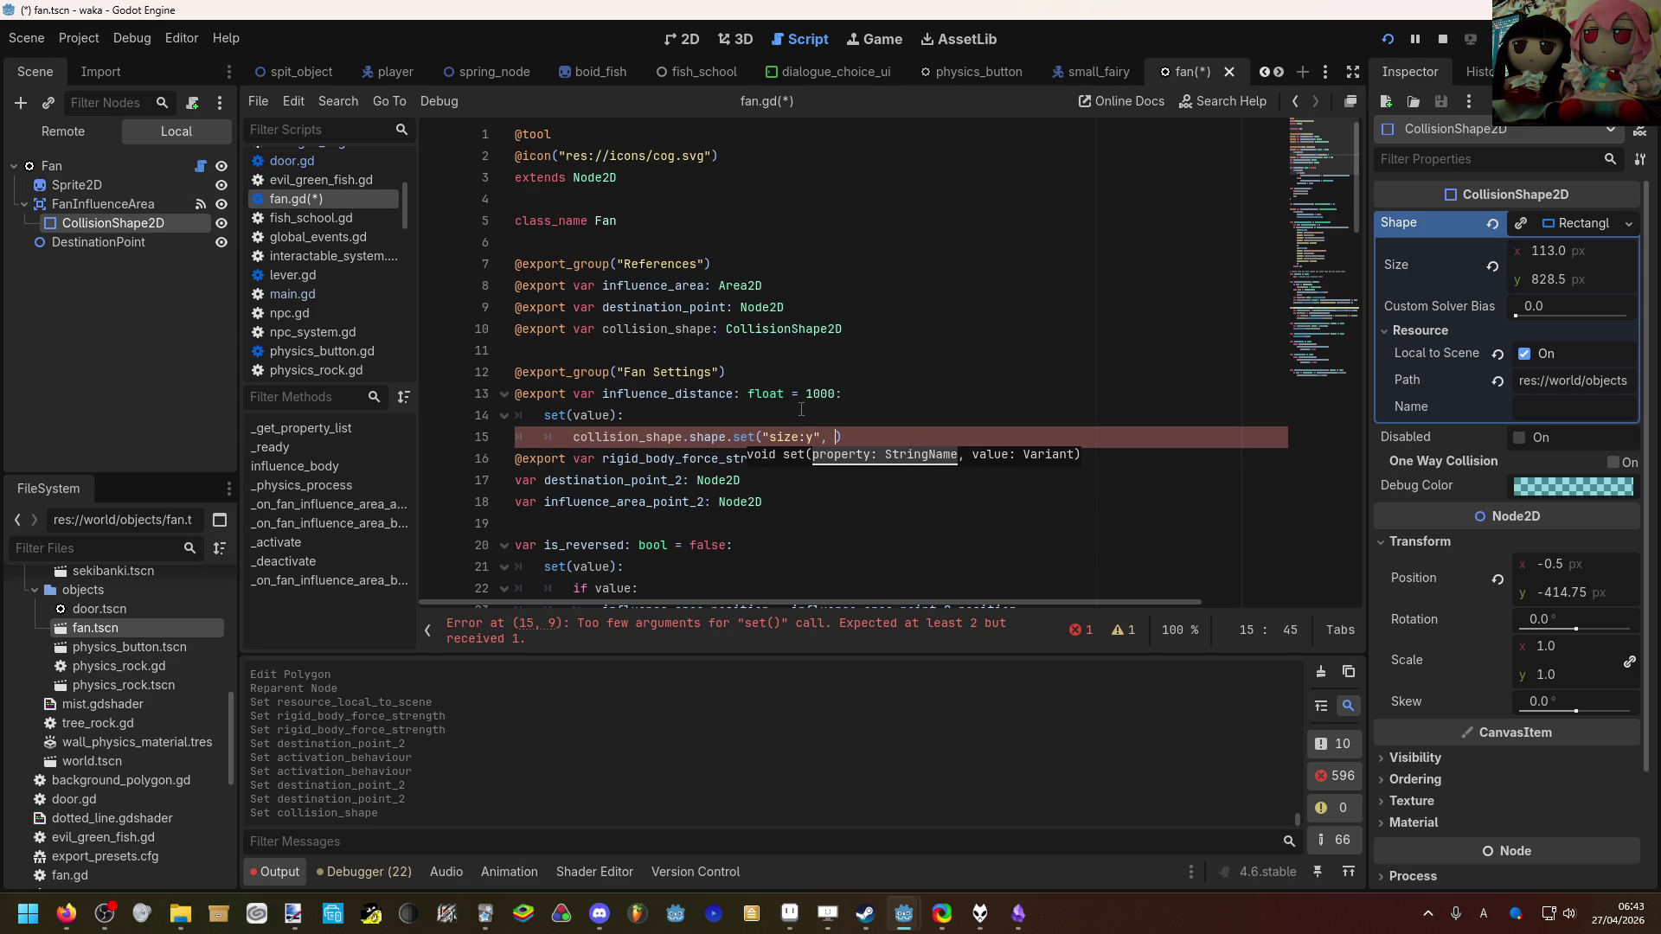
pyautogui.write('inf')
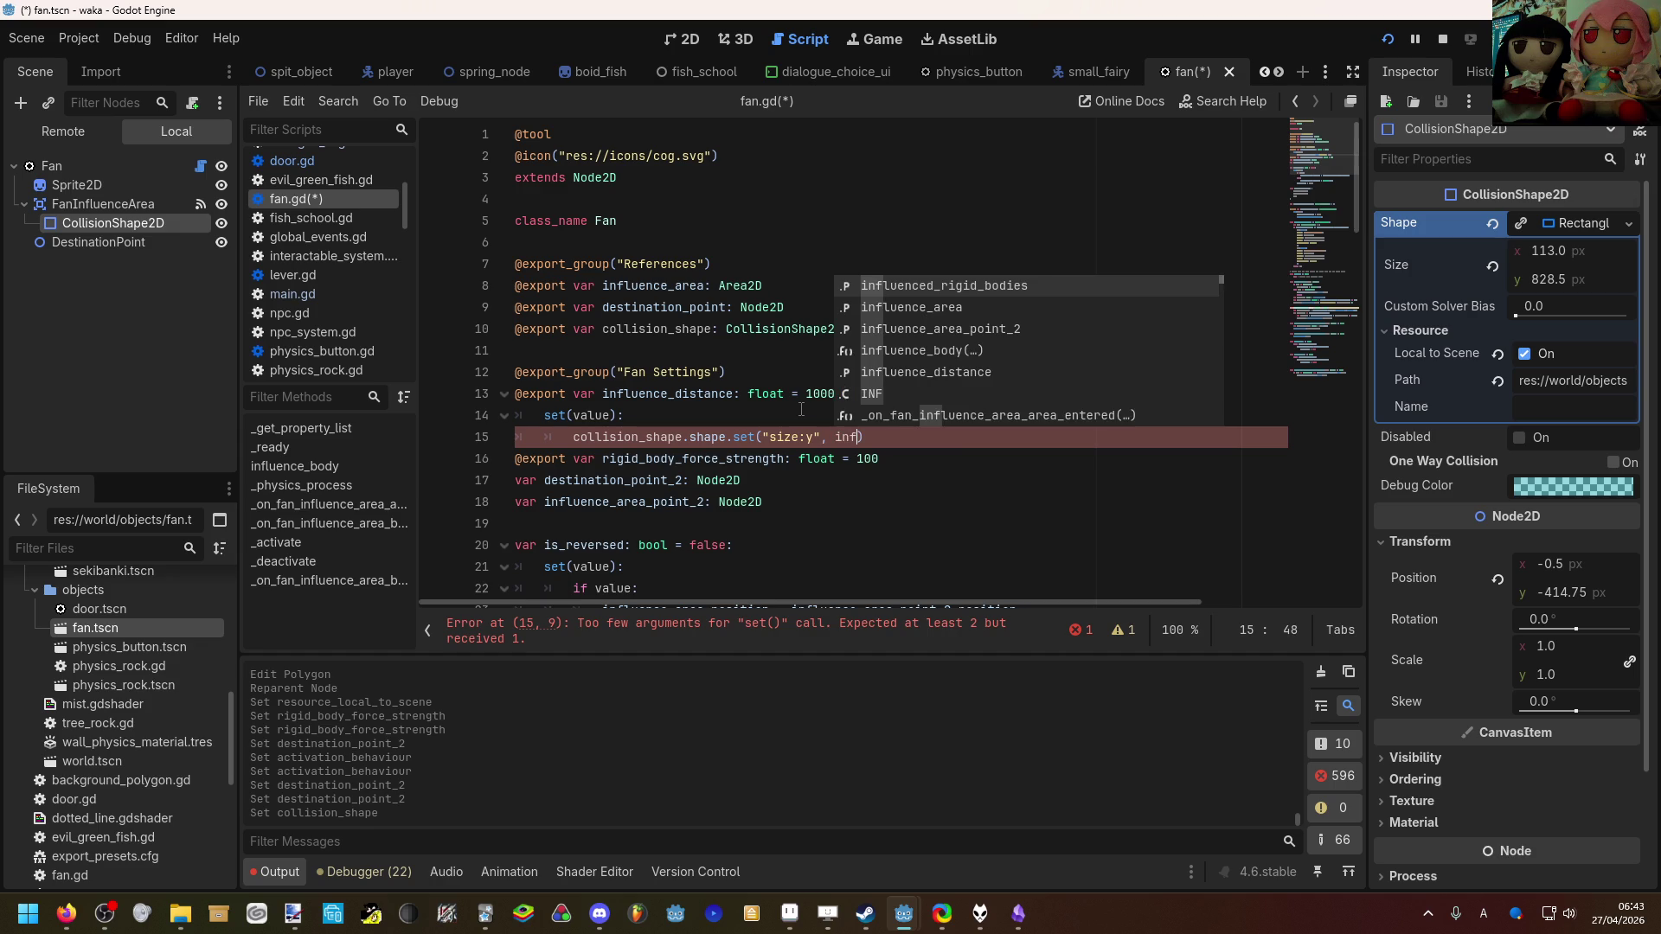
pyautogui.write('luen')
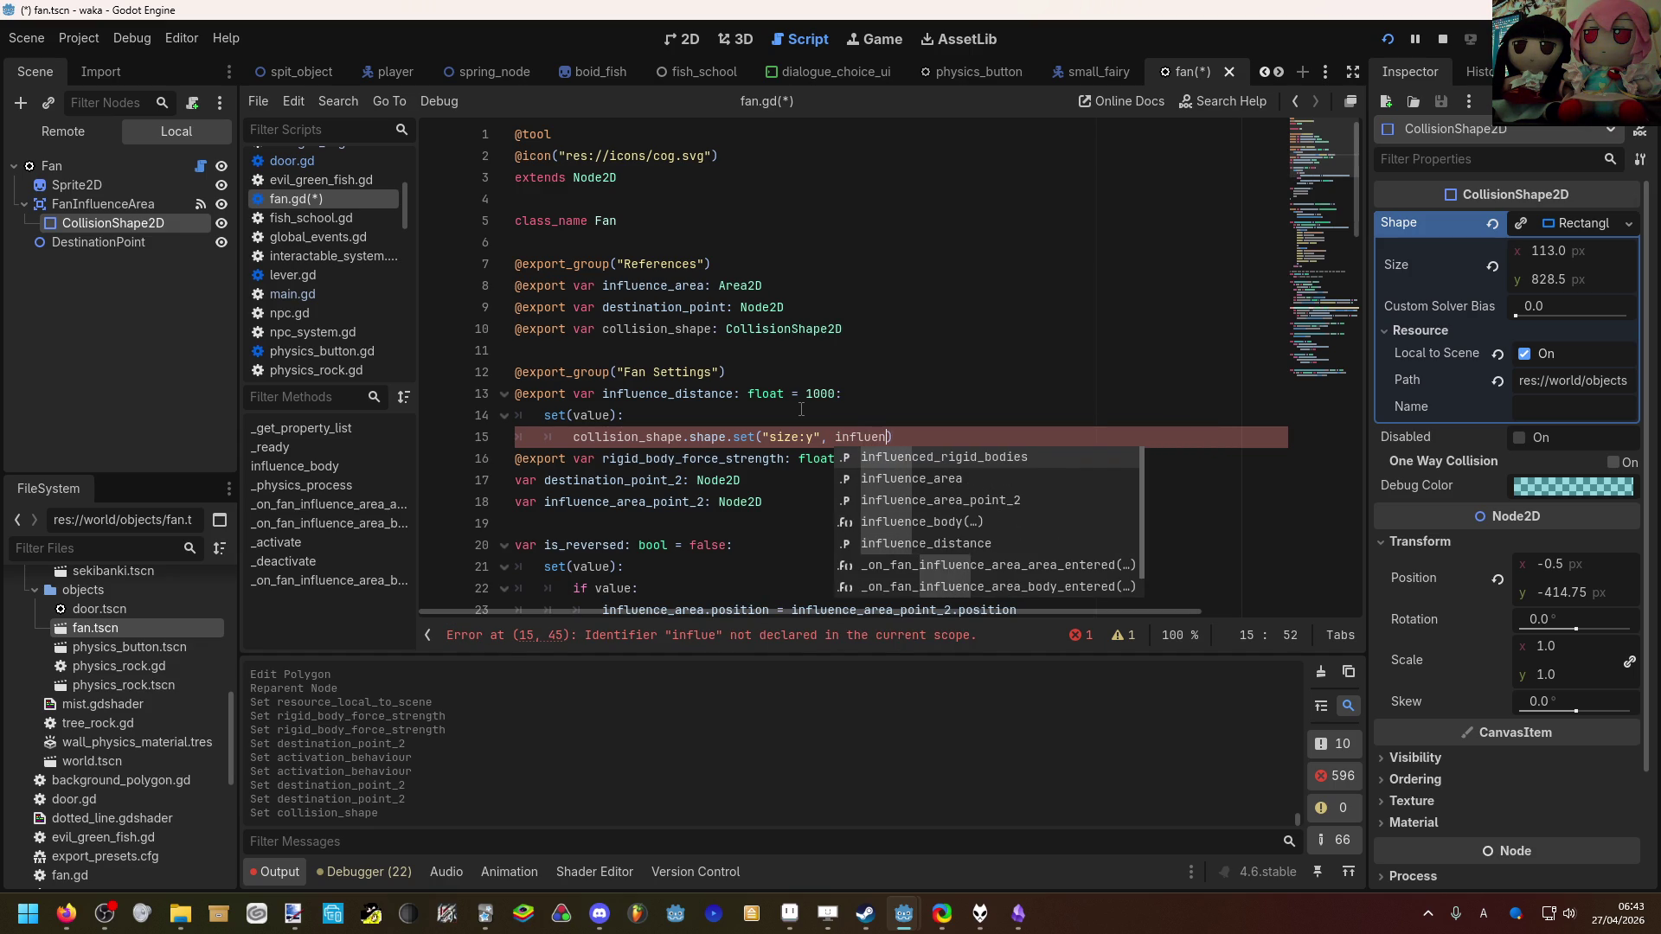
pyautogui.write('ce')
pyautogui.press('Down')
pyautogui.press('Down')
pyautogui.press('Down')
pyautogui.press('Return')
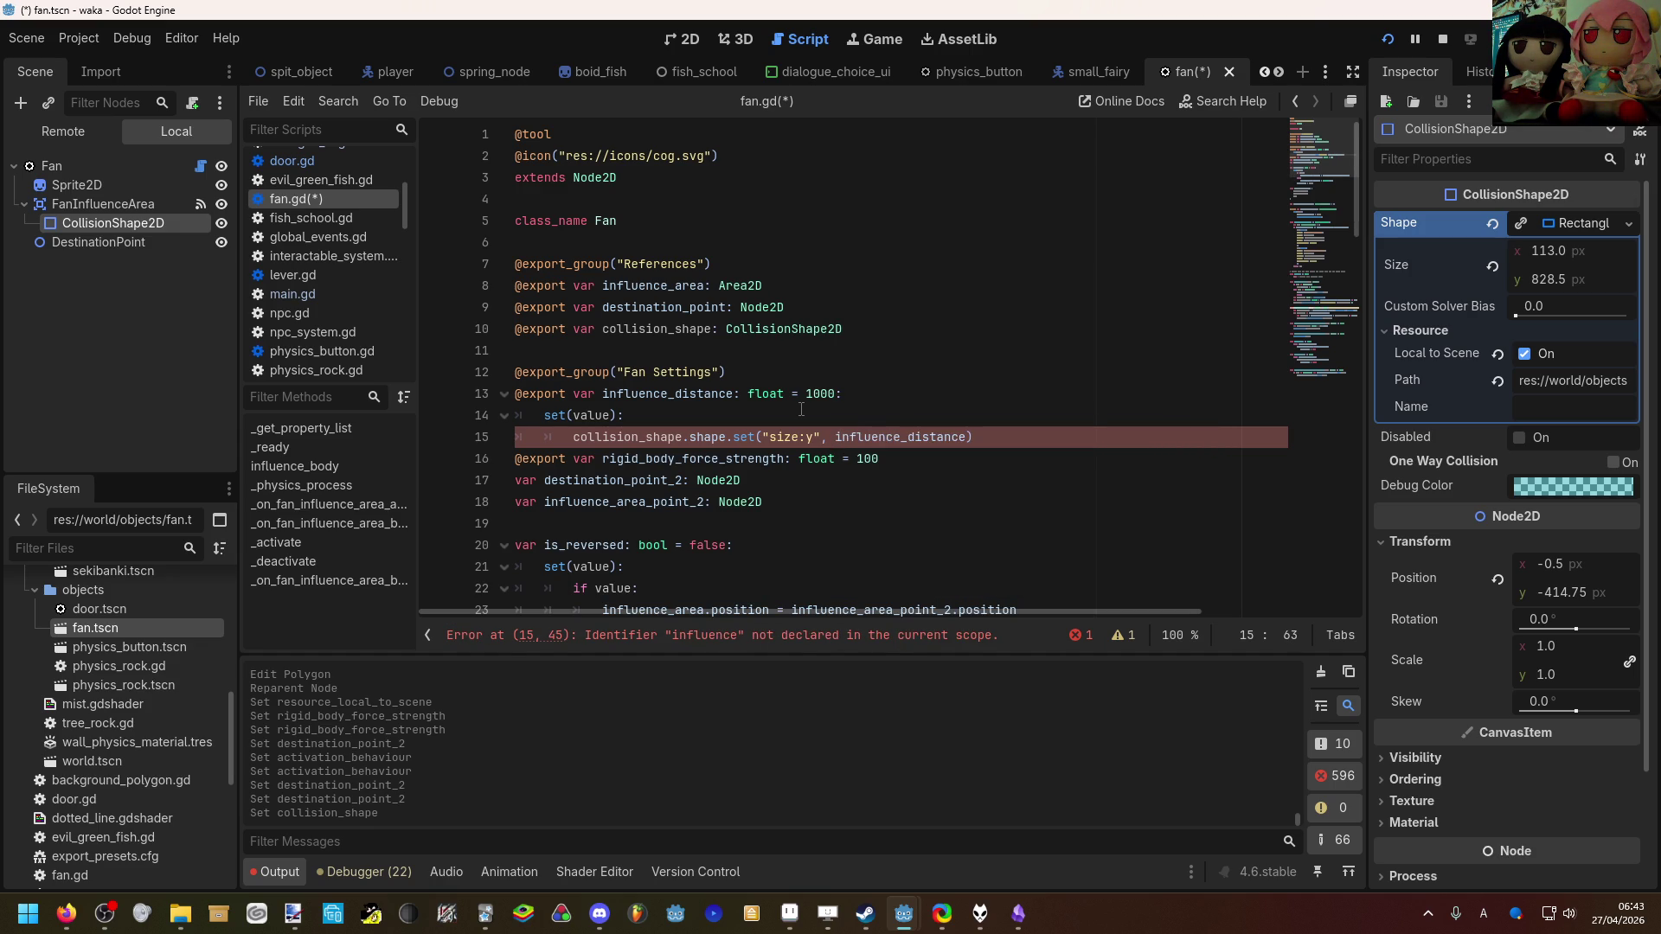
pyautogui.hotkey('ctrl', 's')
pyautogui.press('End')
pyautogui.press('Return')
pyautogui.press('BackSpace')
# - Begin the getter with 'get():' and 'return collision_shape.shape'
pyautogui.write('get()')
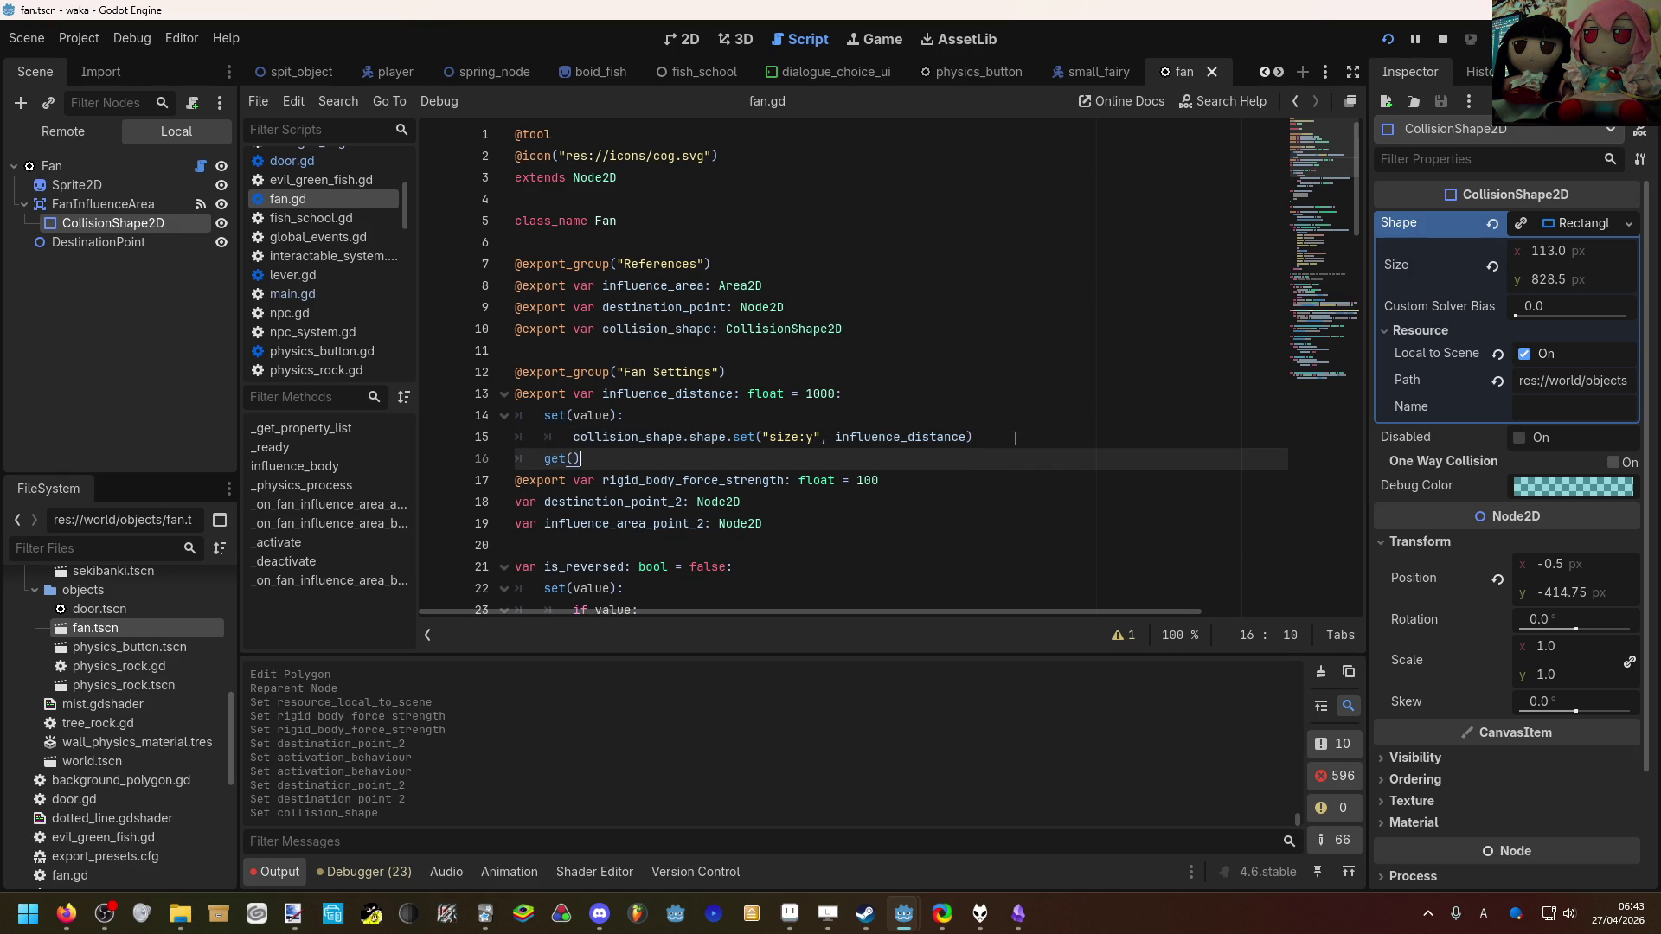
pyautogui.write(':')
pyautogui.press('Return')
pyautogui.write('c')
pyautogui.press('BackSpace')
pyautogui.write('return coll')
pyautogui.press('Return')
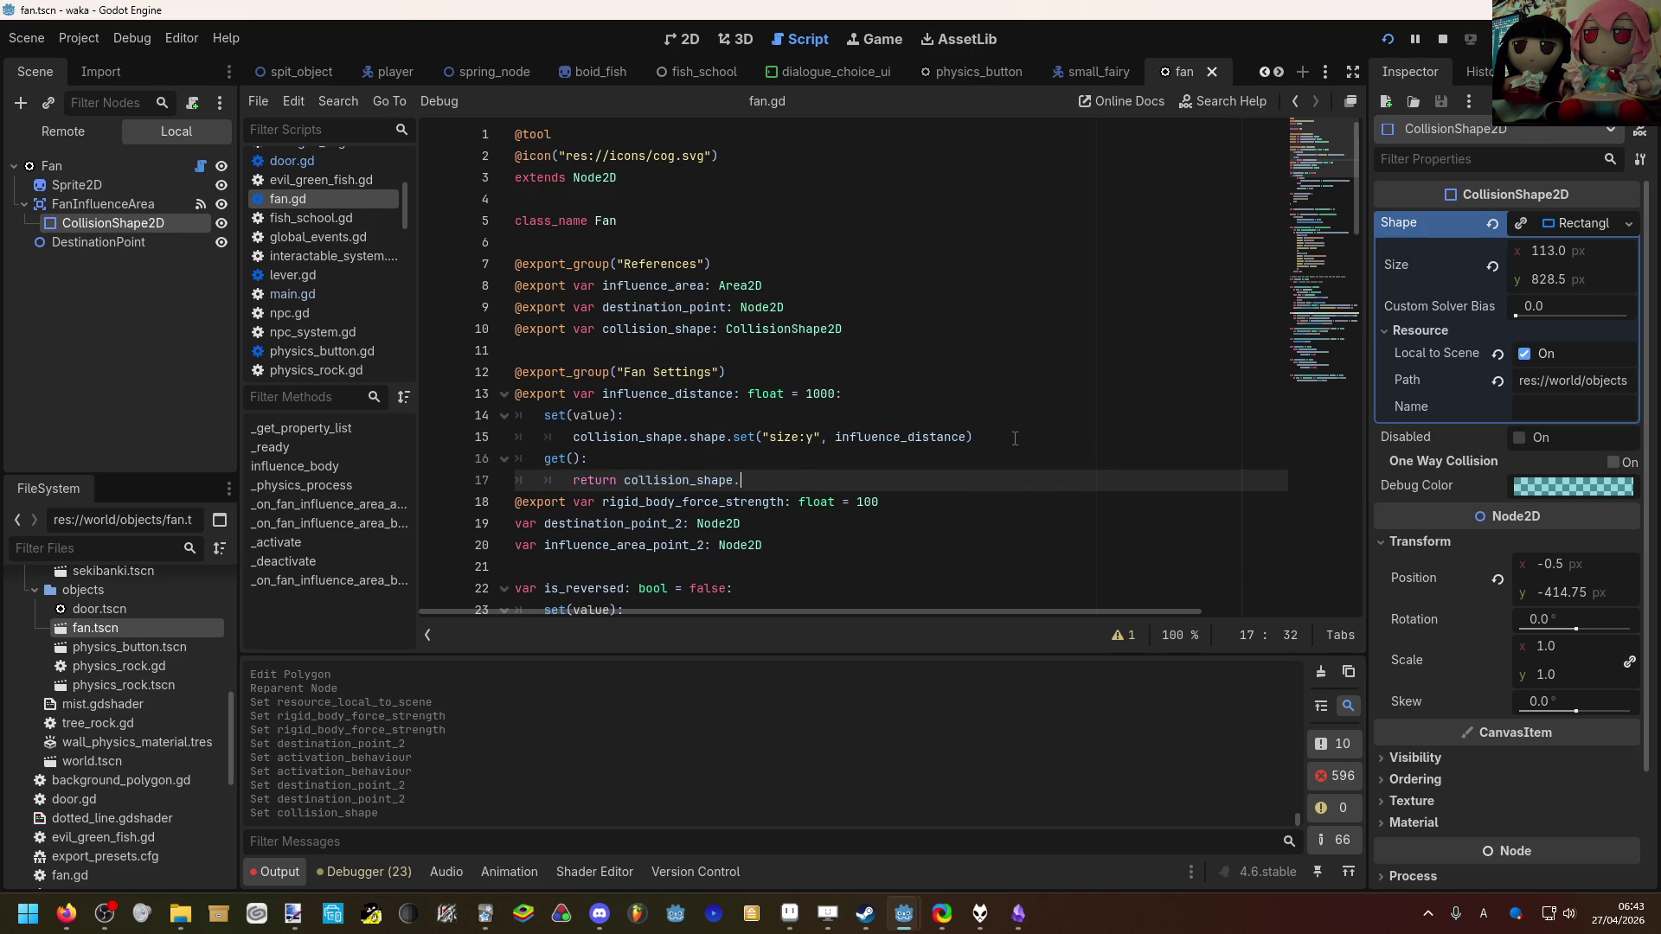
pyautogui.write('sh')
pyautogui.press('Return')
# - Complete the getter as .get("size:y") and save fan.gd
pyautogui.write('ge')
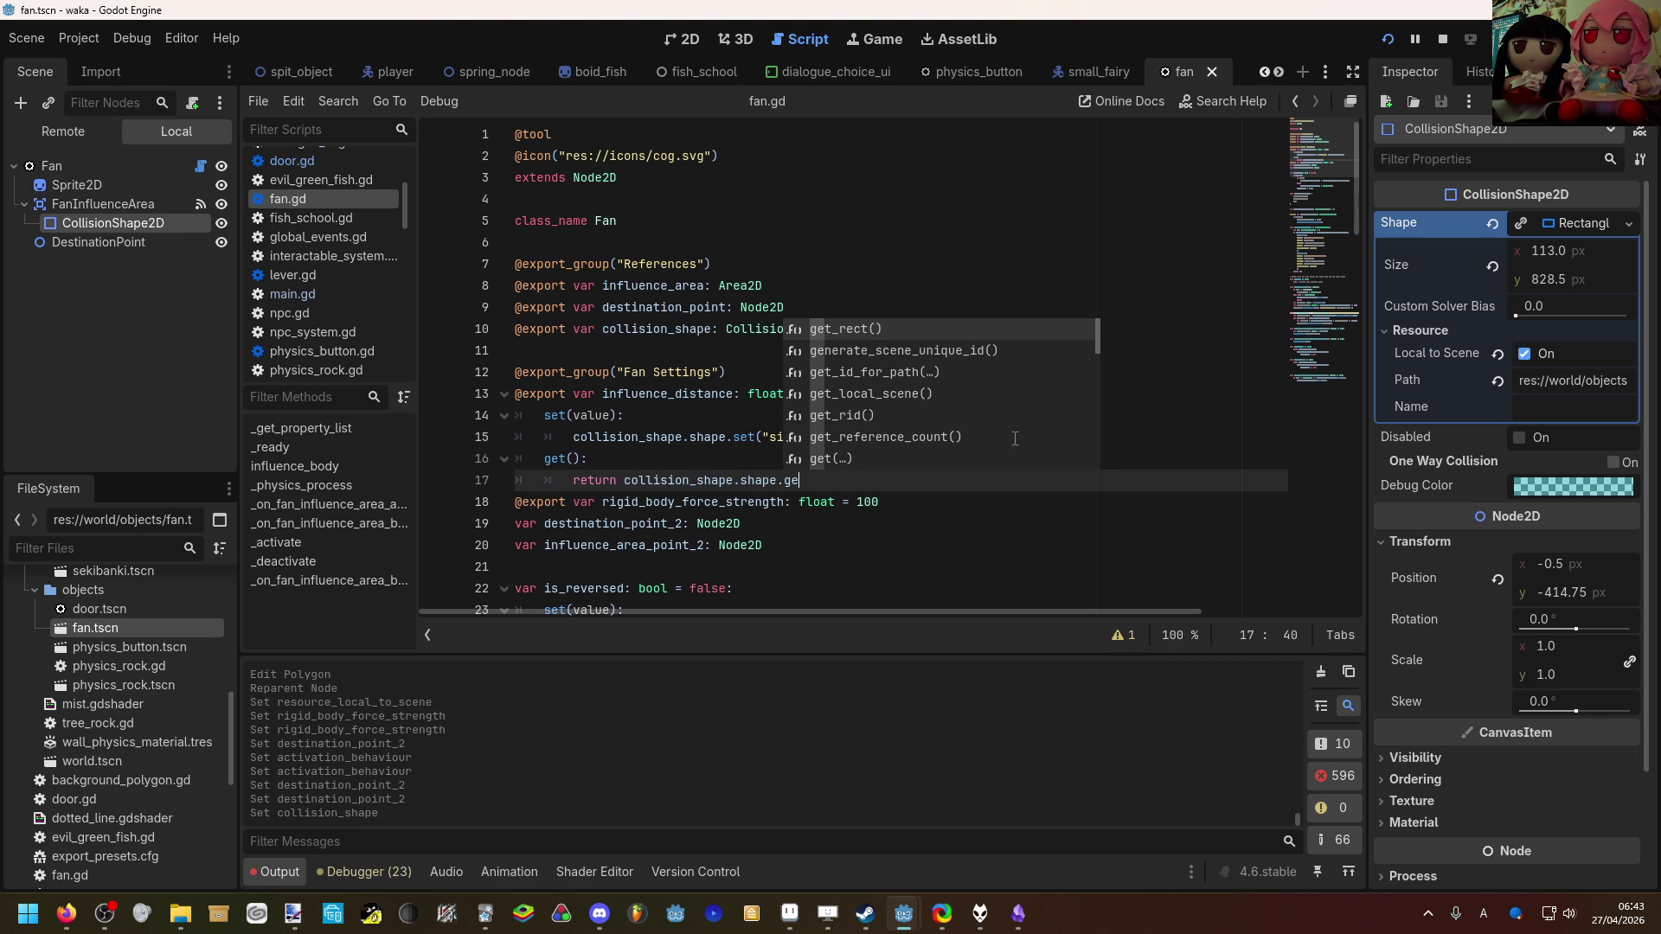
pyautogui.press('Down')
pyautogui.press('Down')
pyautogui.press('Down')
pyautogui.press('Up')
pyautogui.press('Return')
pyautogui.write('"size:y')
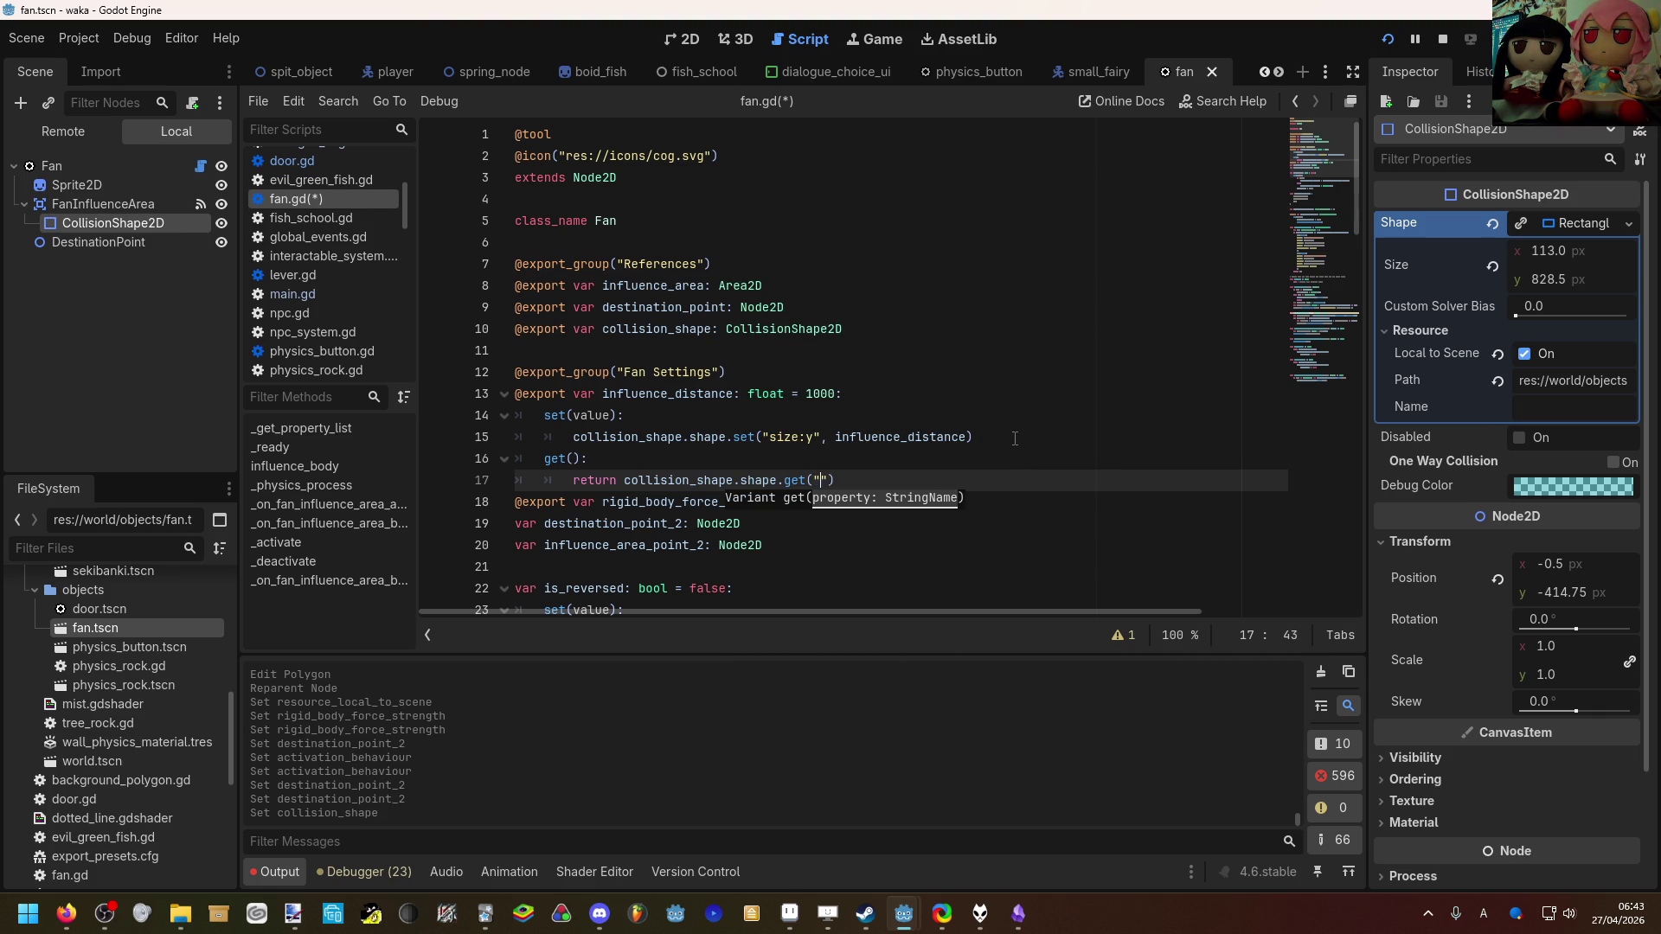
pyautogui.hotkey('ctrl', 's')
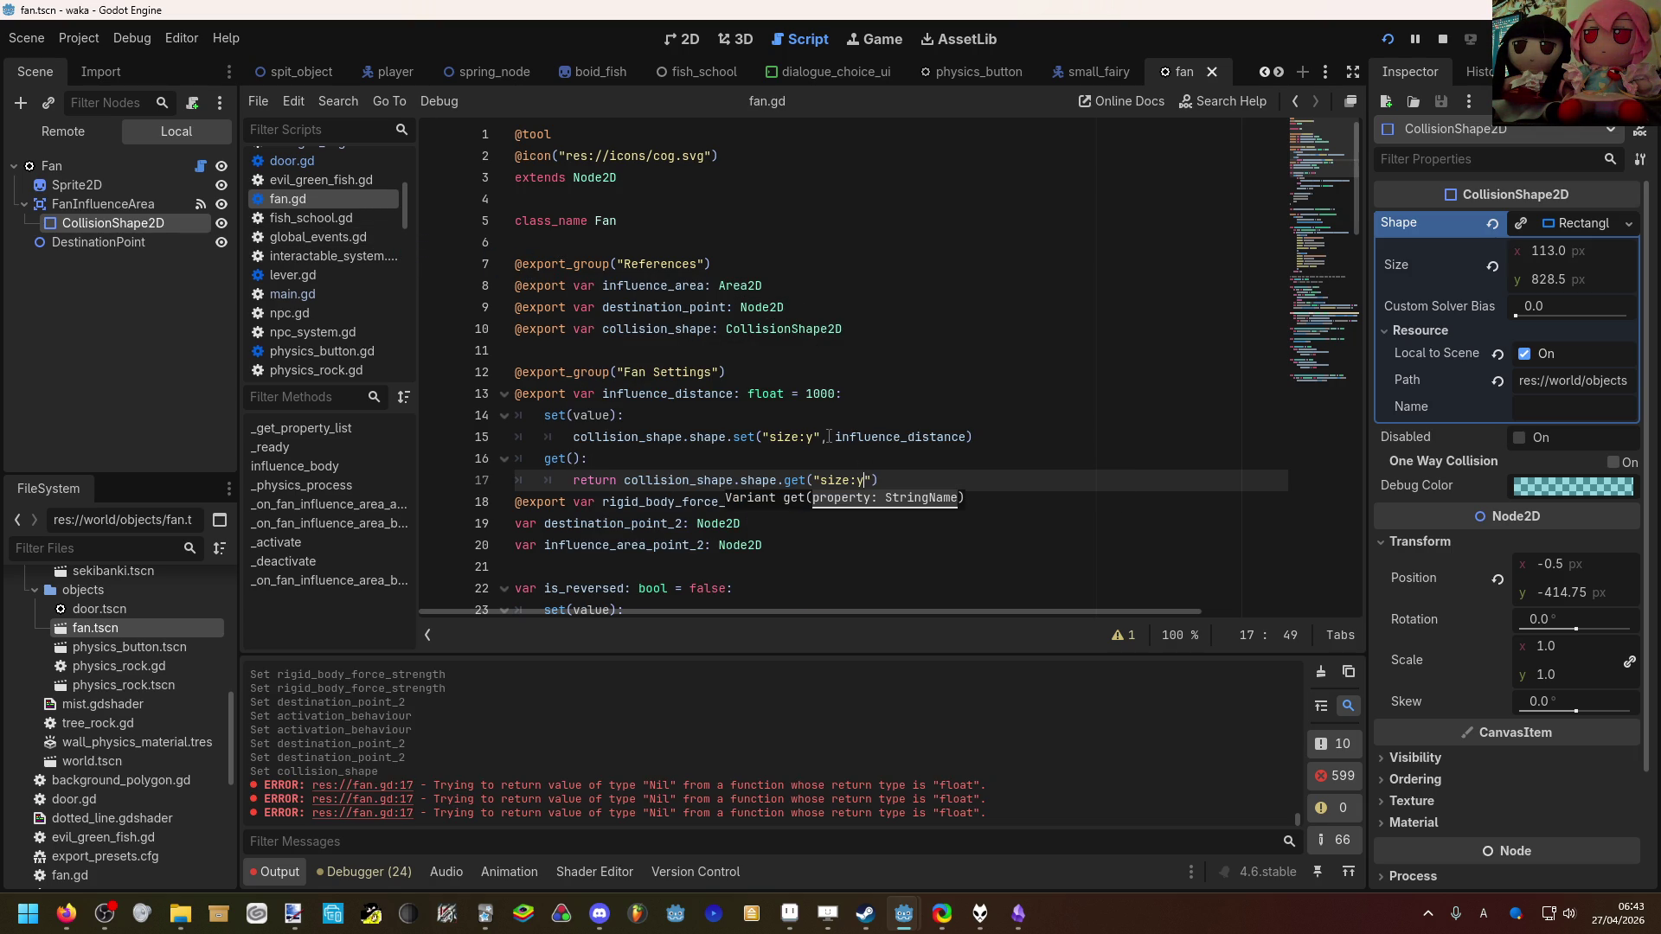
# - Inspect the Fan and DestinationPoint, and change the getter to return get("size").y
pyautogui.click(127, 166)
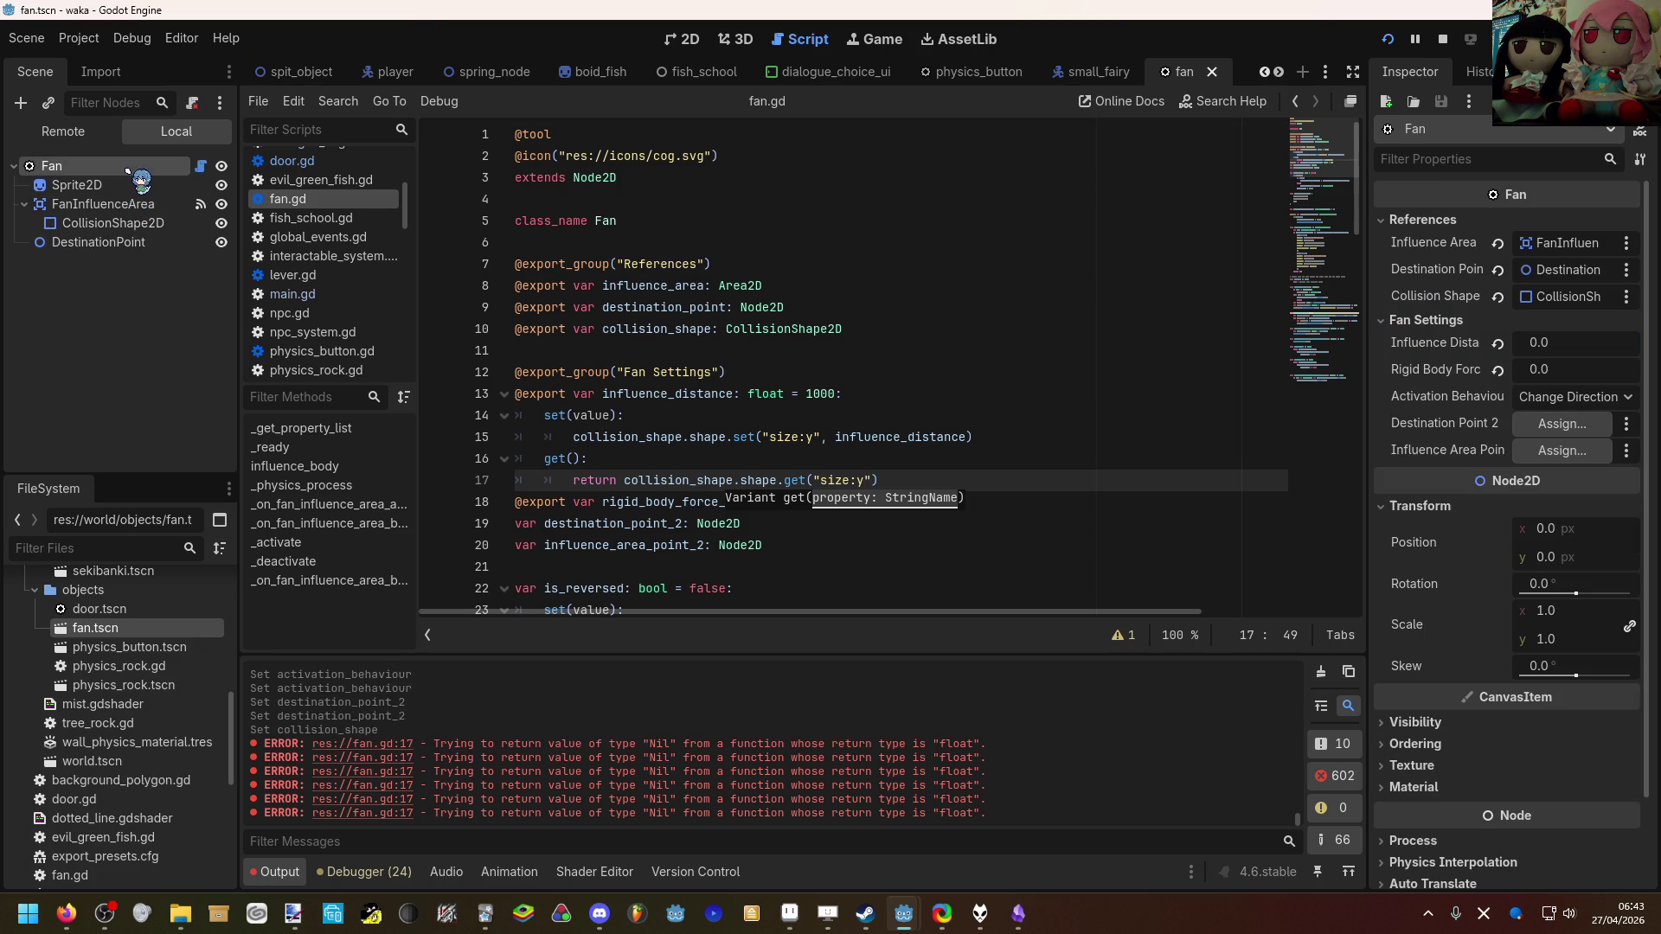
pyautogui.click(157, 244)
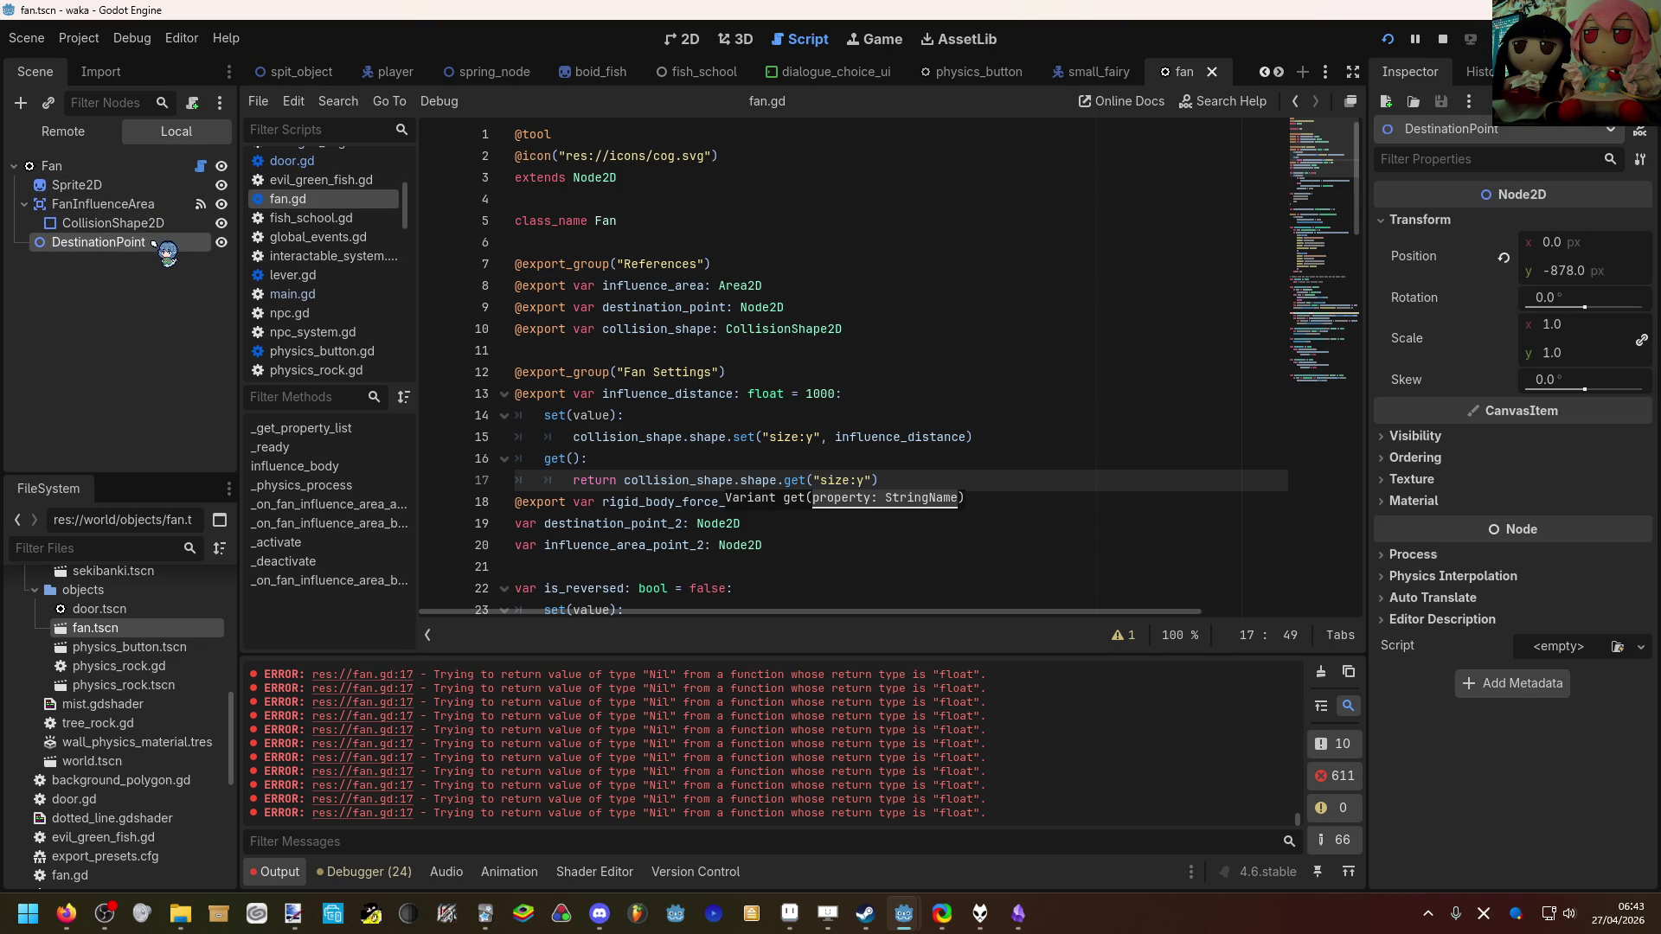
pyautogui.click(869, 480)
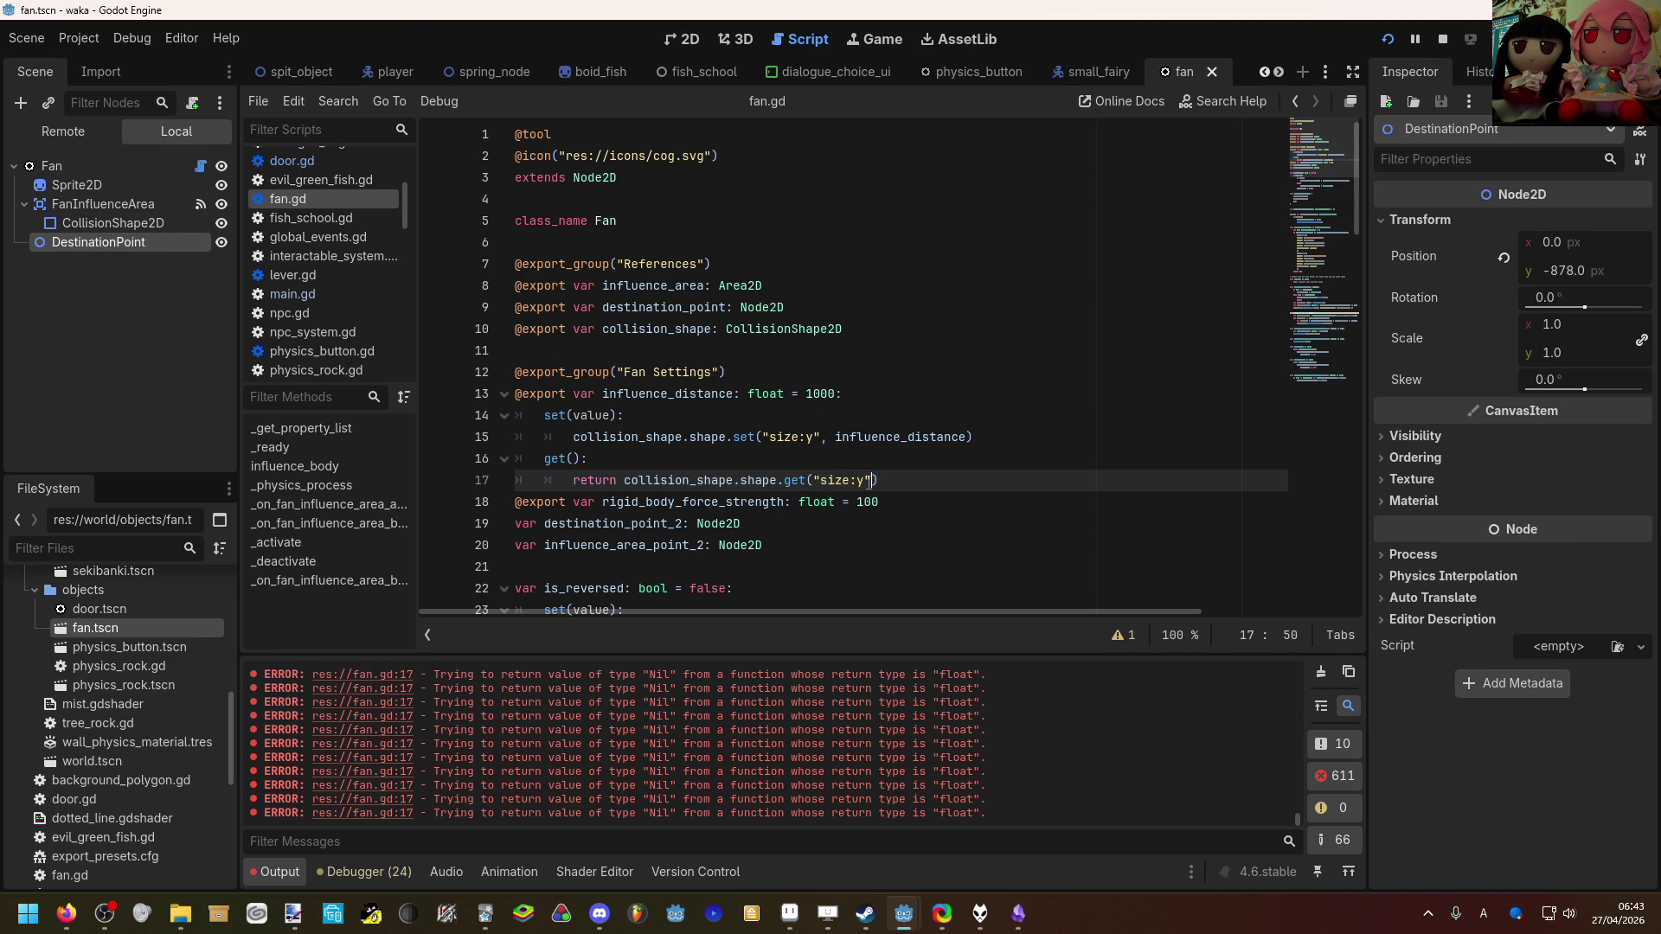
pyautogui.press('BackSpace')
pyautogui.press('BackSpace')
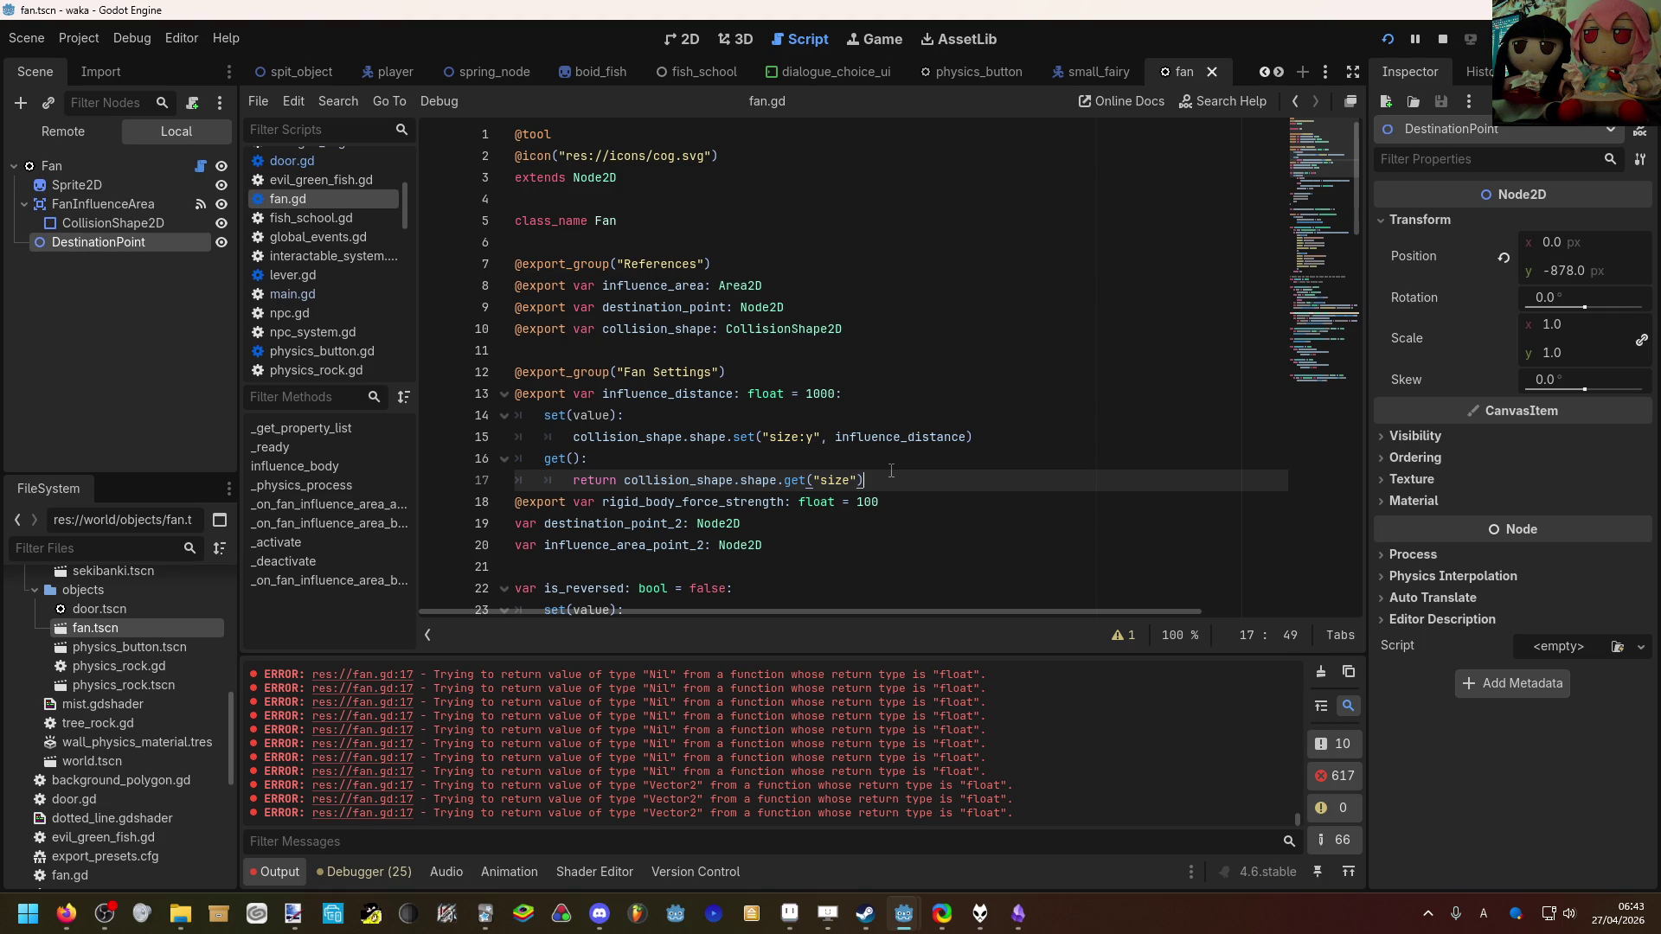
pyautogui.write('.y')
pyautogui.click(891, 463)
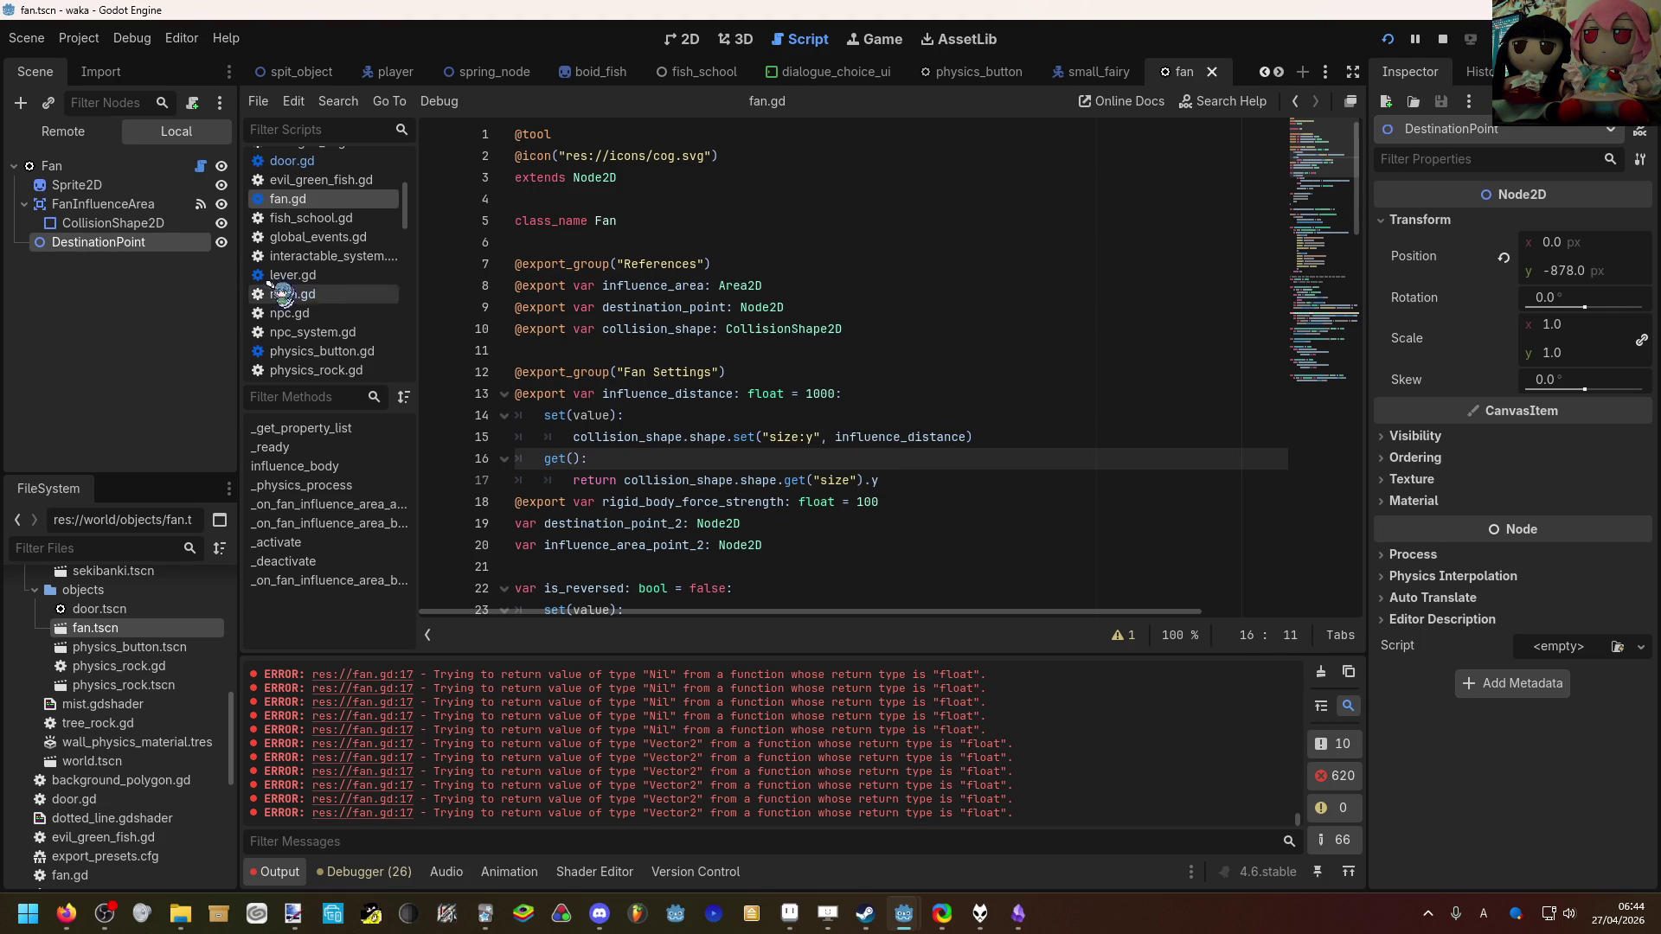
pyautogui.click(151, 167)
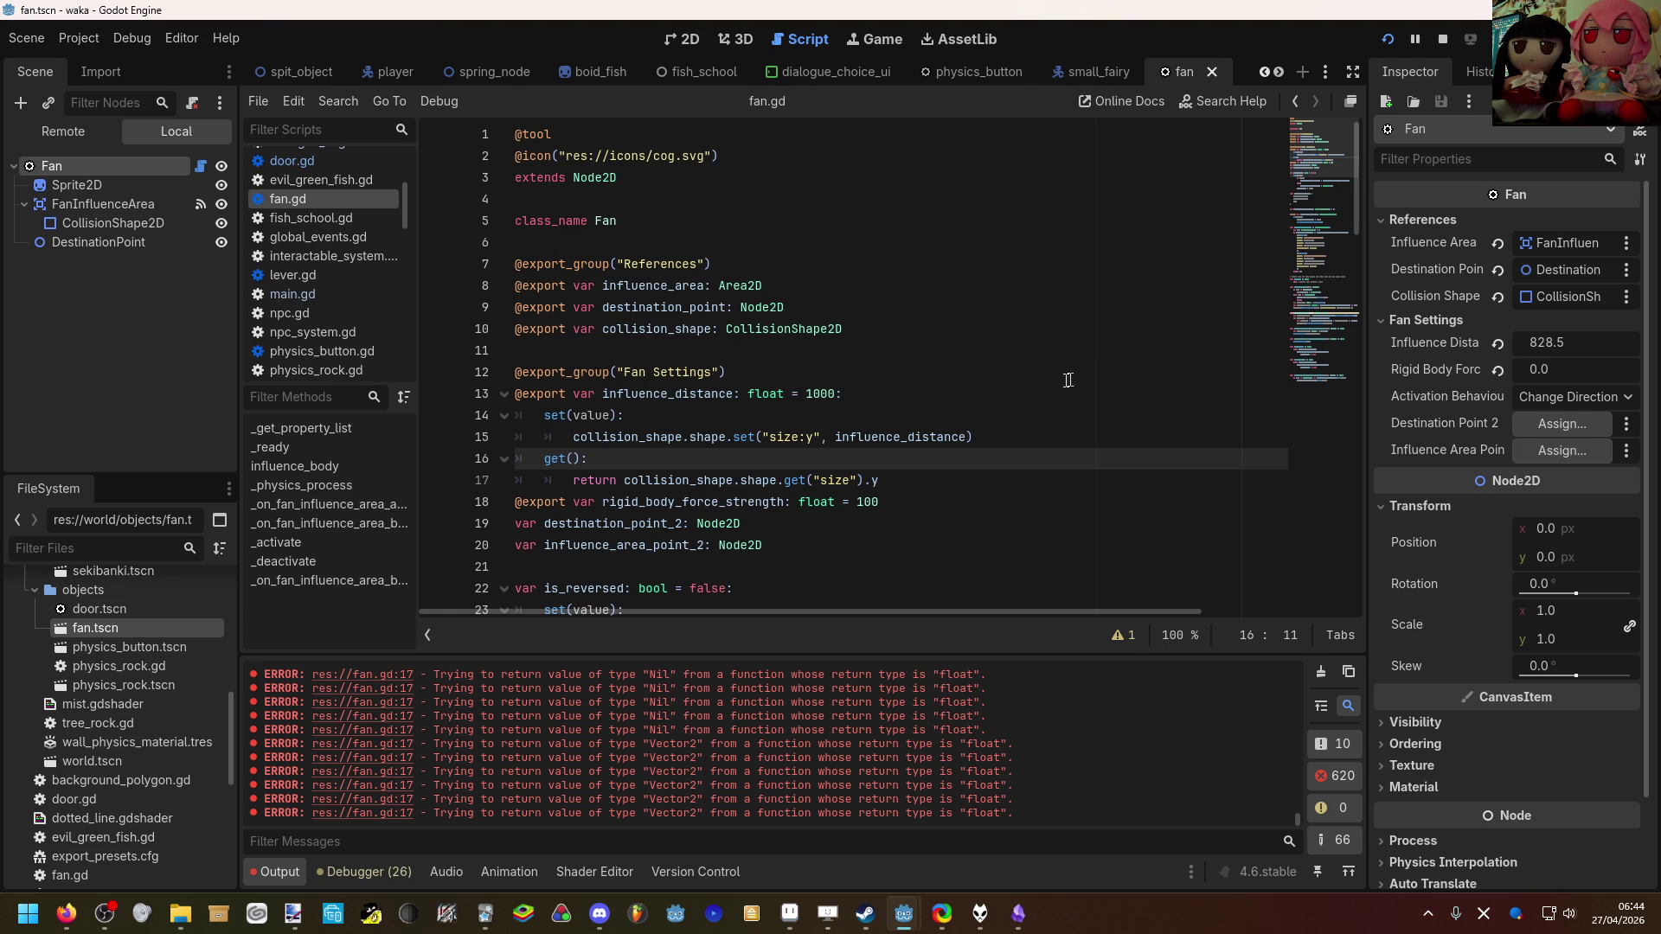
# - Select and delete the set("size:y", influence_distance) call on line 15
pyautogui.moveTo(828, 431); pyautogui.dragTo(807, 435)
pyautogui.press('Right')
pyautogui.press('Right')
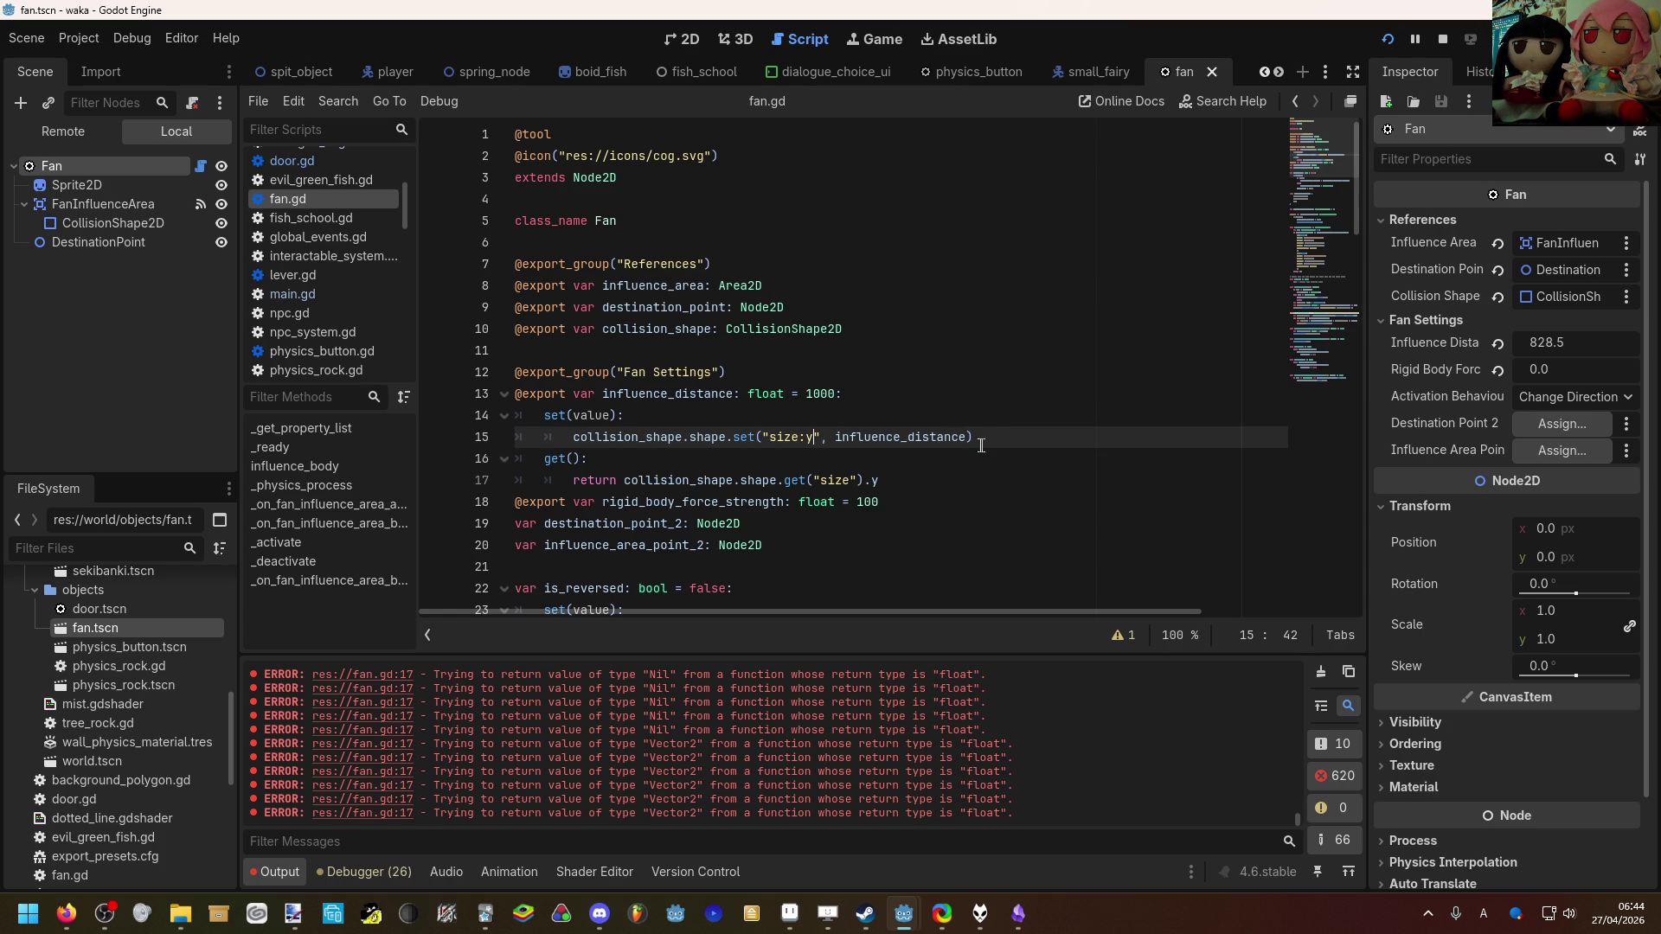
pyautogui.moveTo(733, 443)
pyautogui.moveTo(973, 437); pyautogui.dragTo(737, 442)
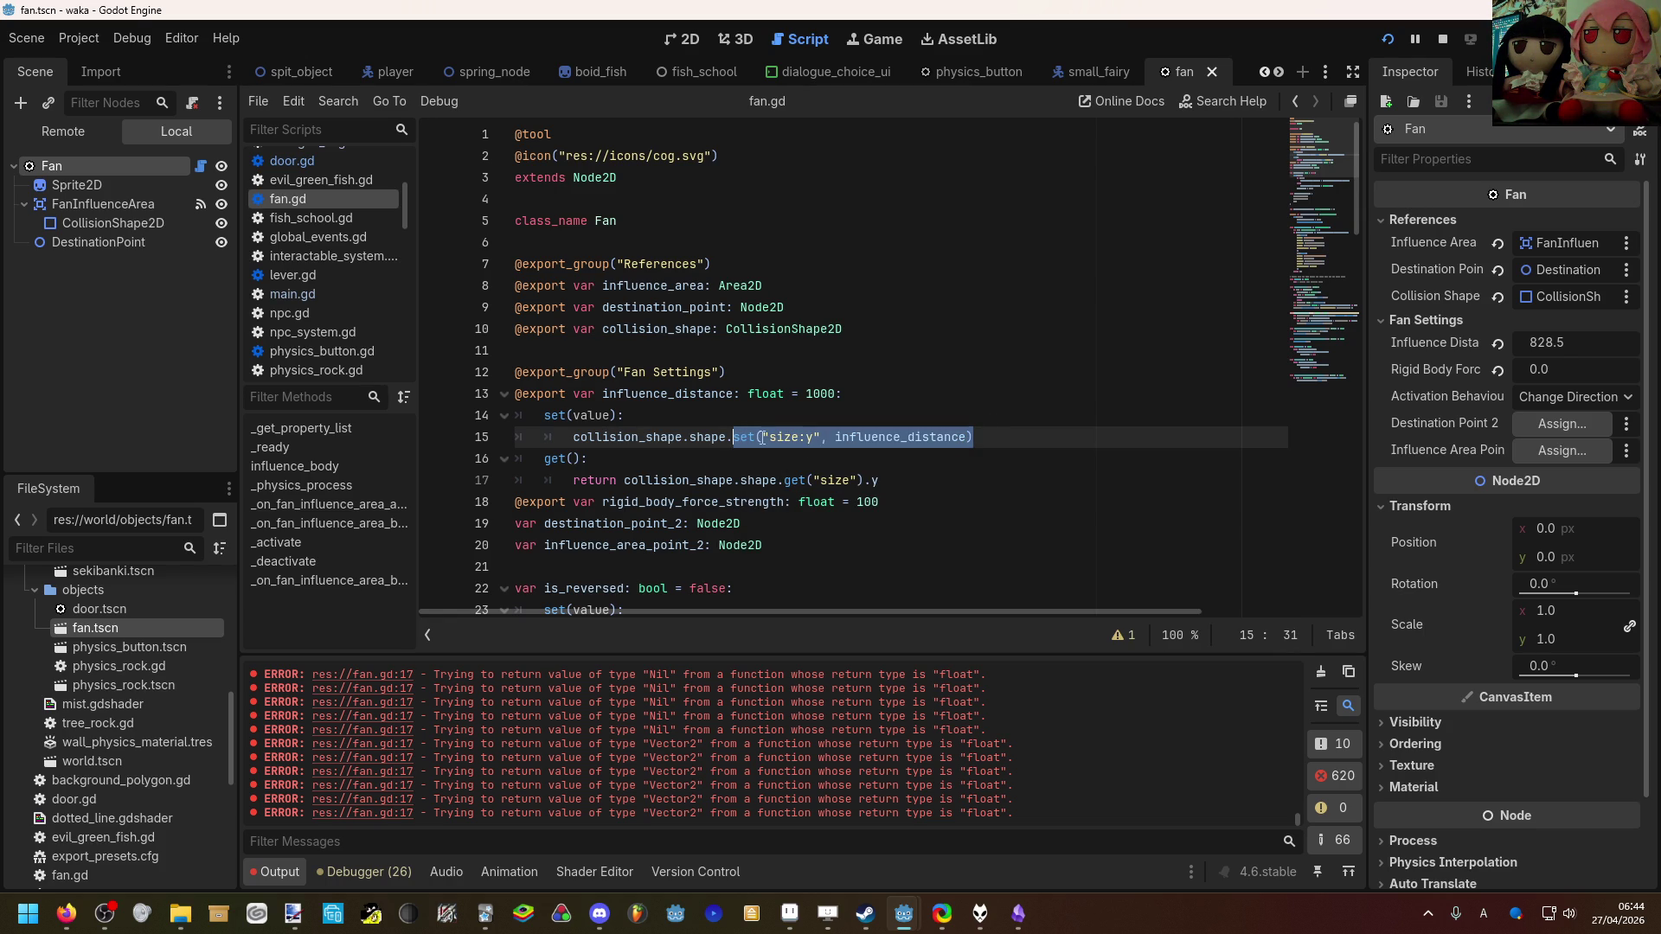
pyautogui.press('BackSpace')
# - Retype the call as set("size") on line 15
pyautogui.write('set')
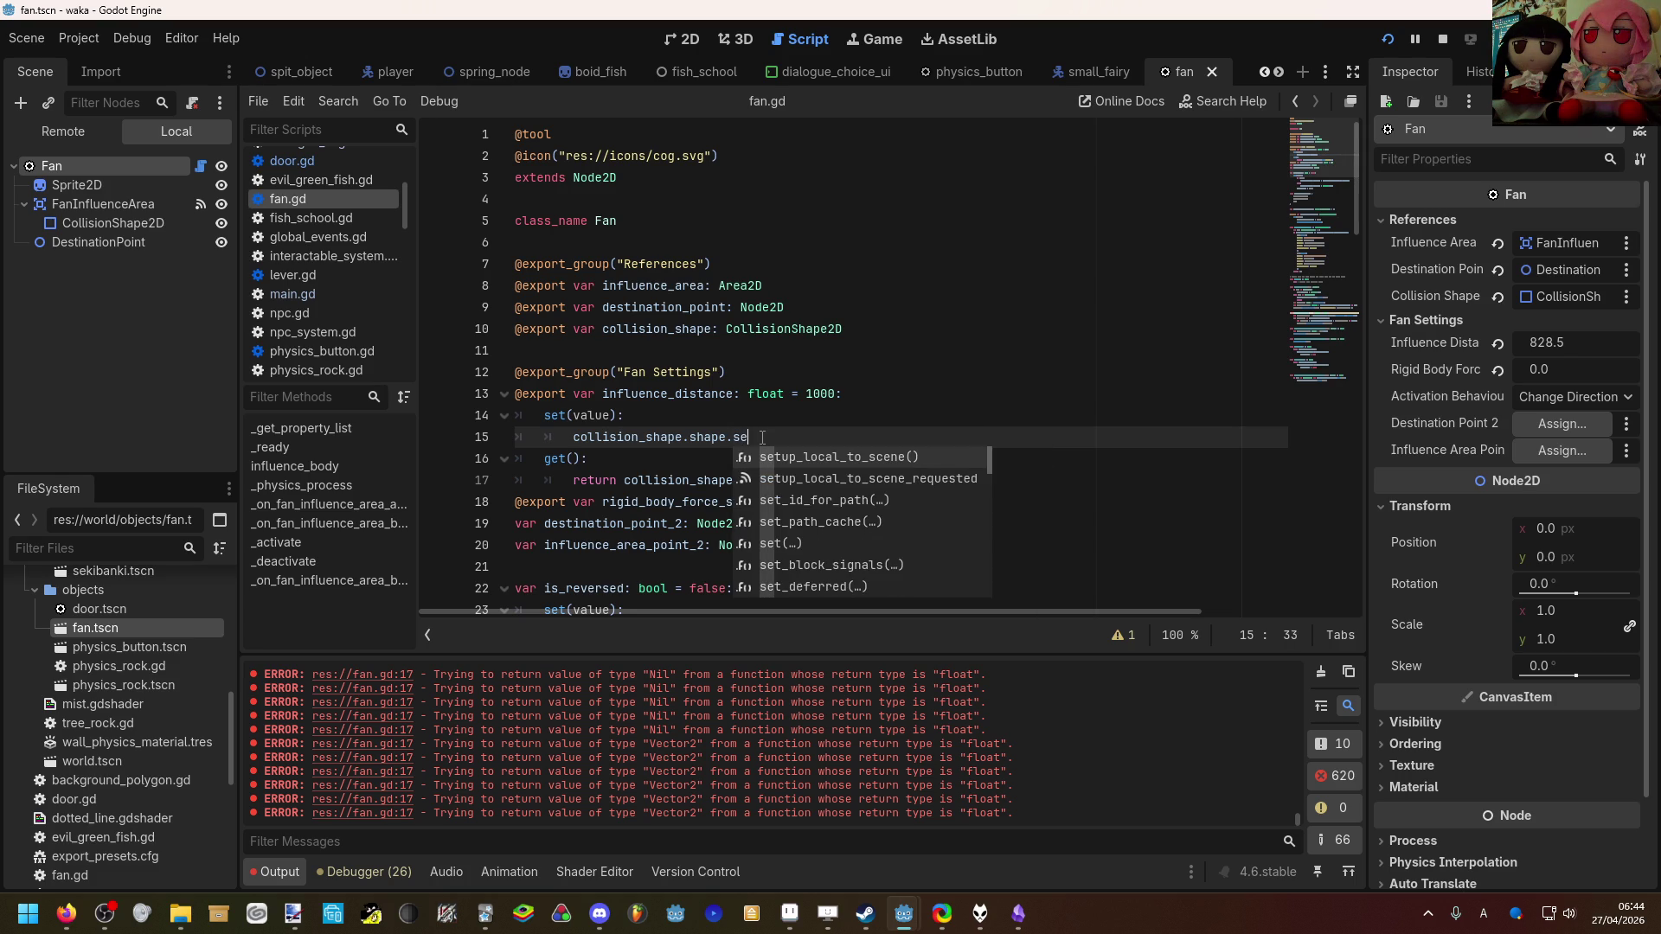
pyautogui.press('Down')
pyautogui.press('Down')
pyautogui.press('Down')
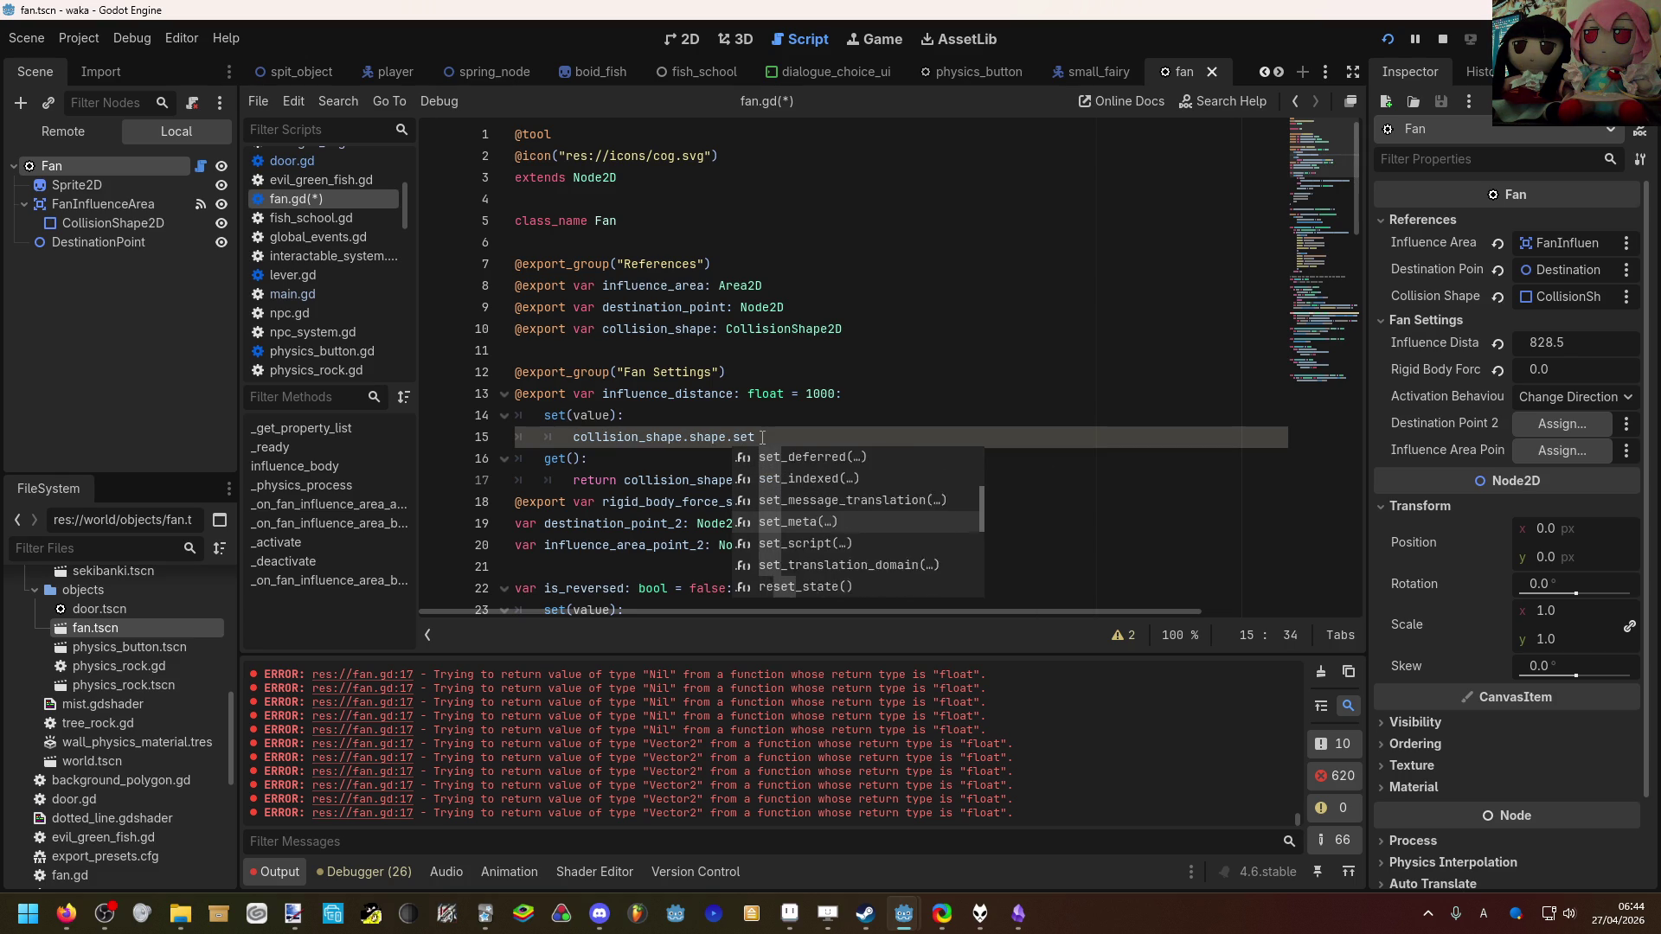
pyautogui.press('Up')
pyautogui.press('Up')
pyautogui.press('Up')
pyautogui.press('Return')
pyautogui.press('Return')
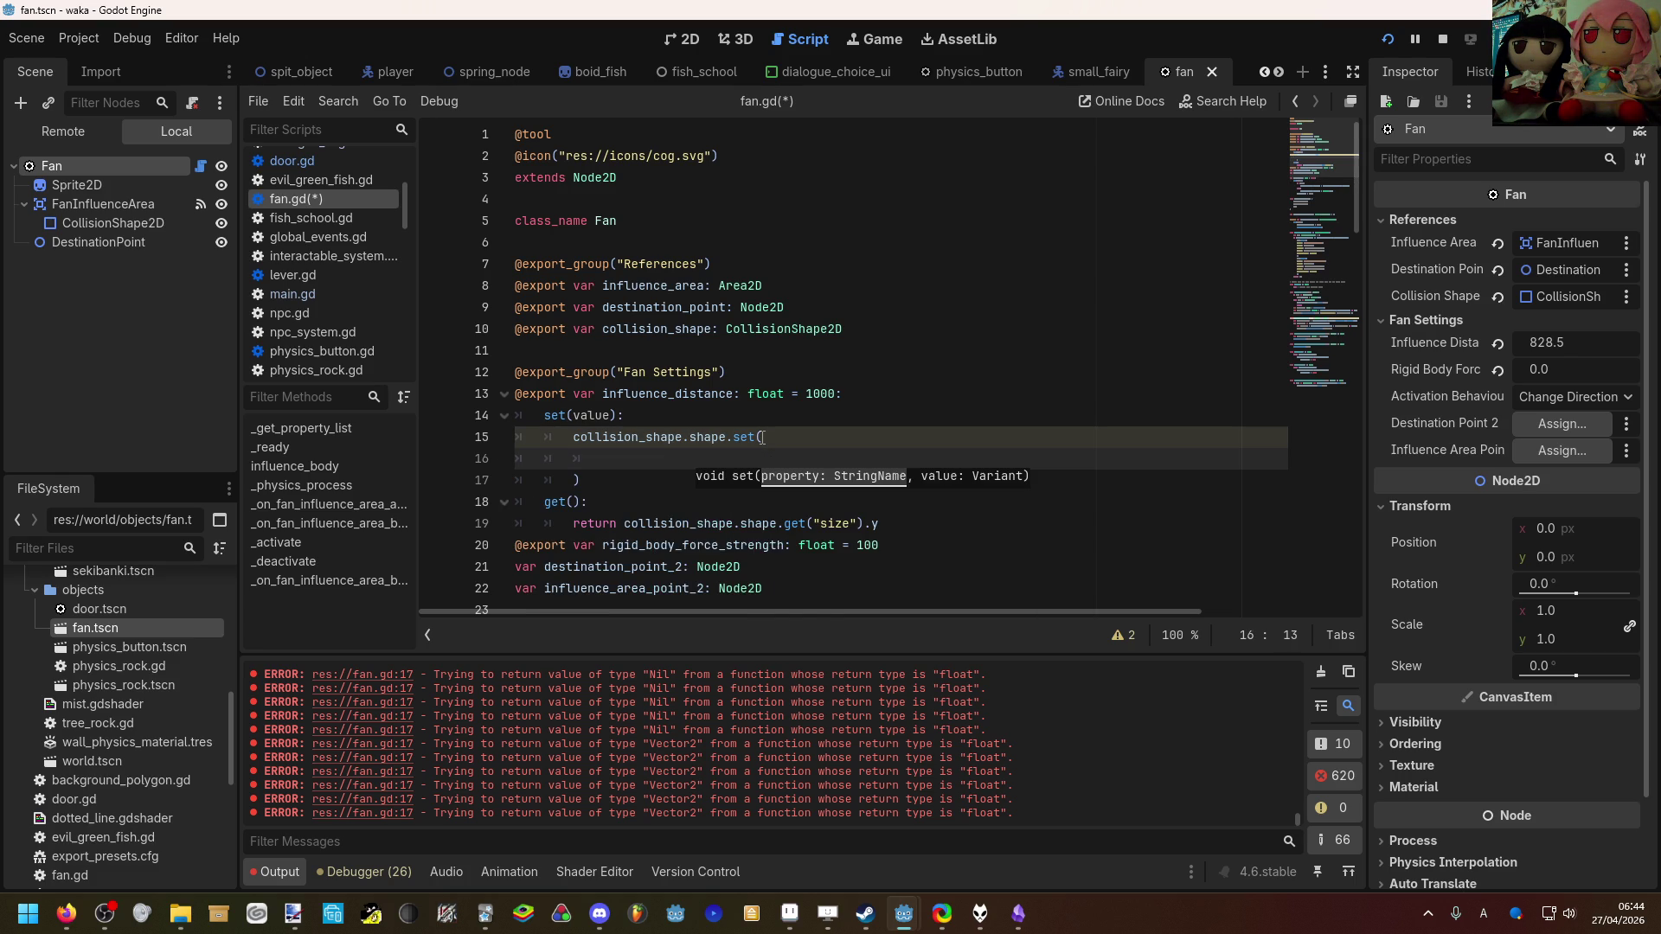
pyautogui.press('BackSpace')
pyautogui.press('BackSpace')
pyautogui.press('BackSpace')
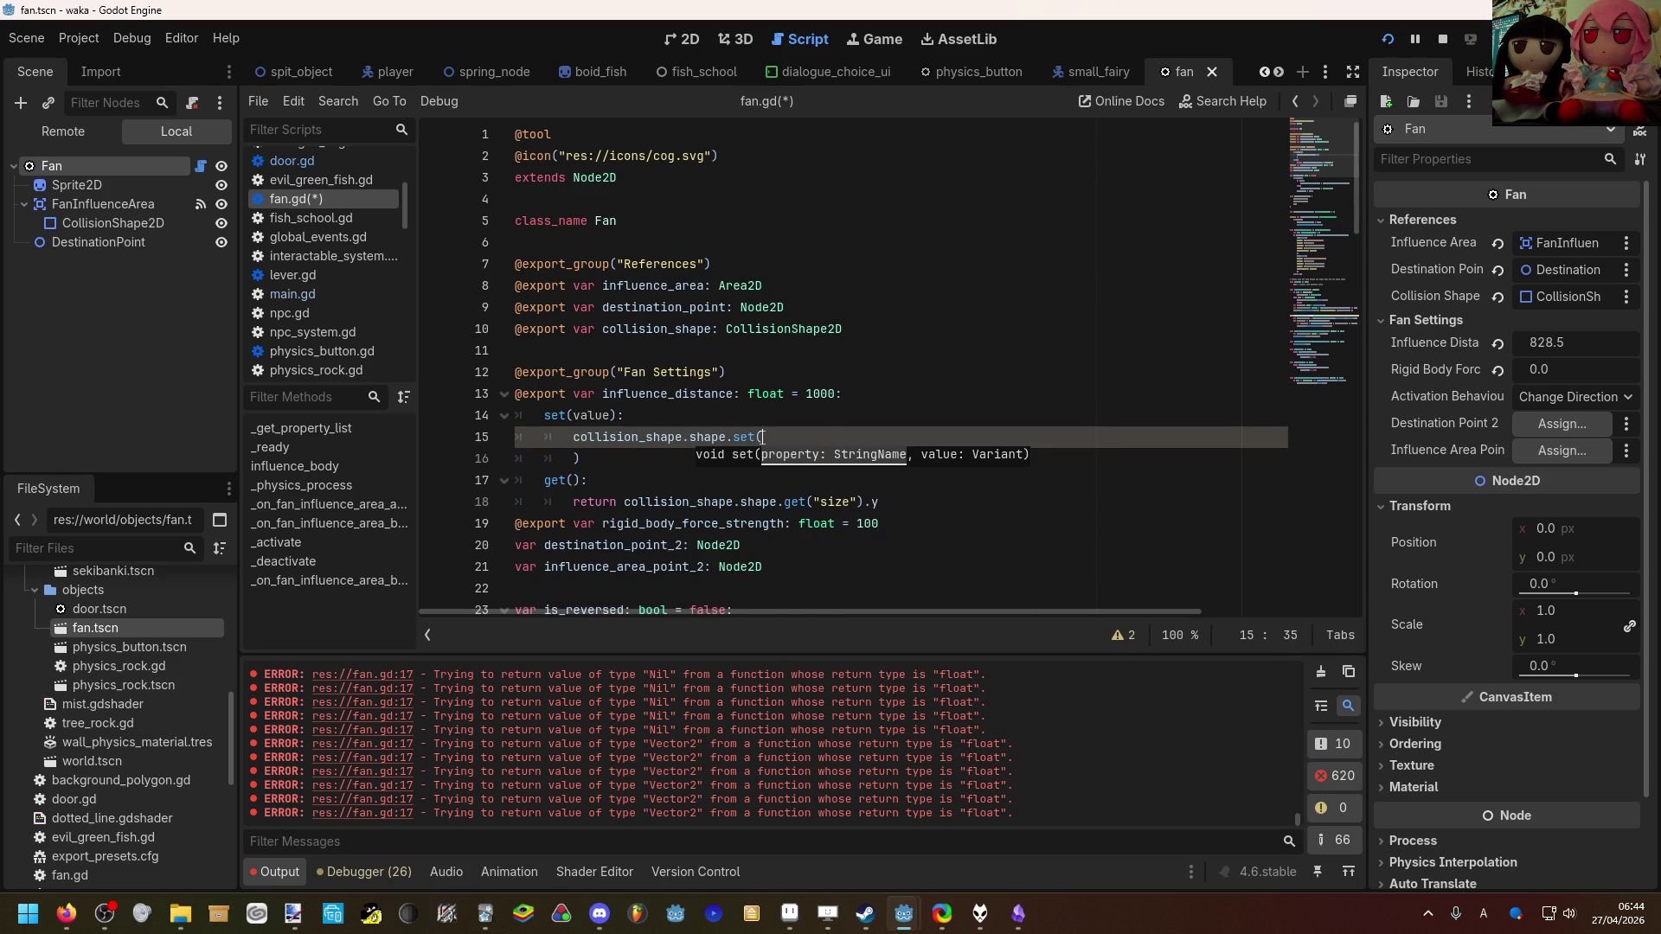
pyautogui.press('Down')
pyautogui.press('BackSpace')
pyautogui.press('BackSpace')
pyautogui.press('BackSpace')
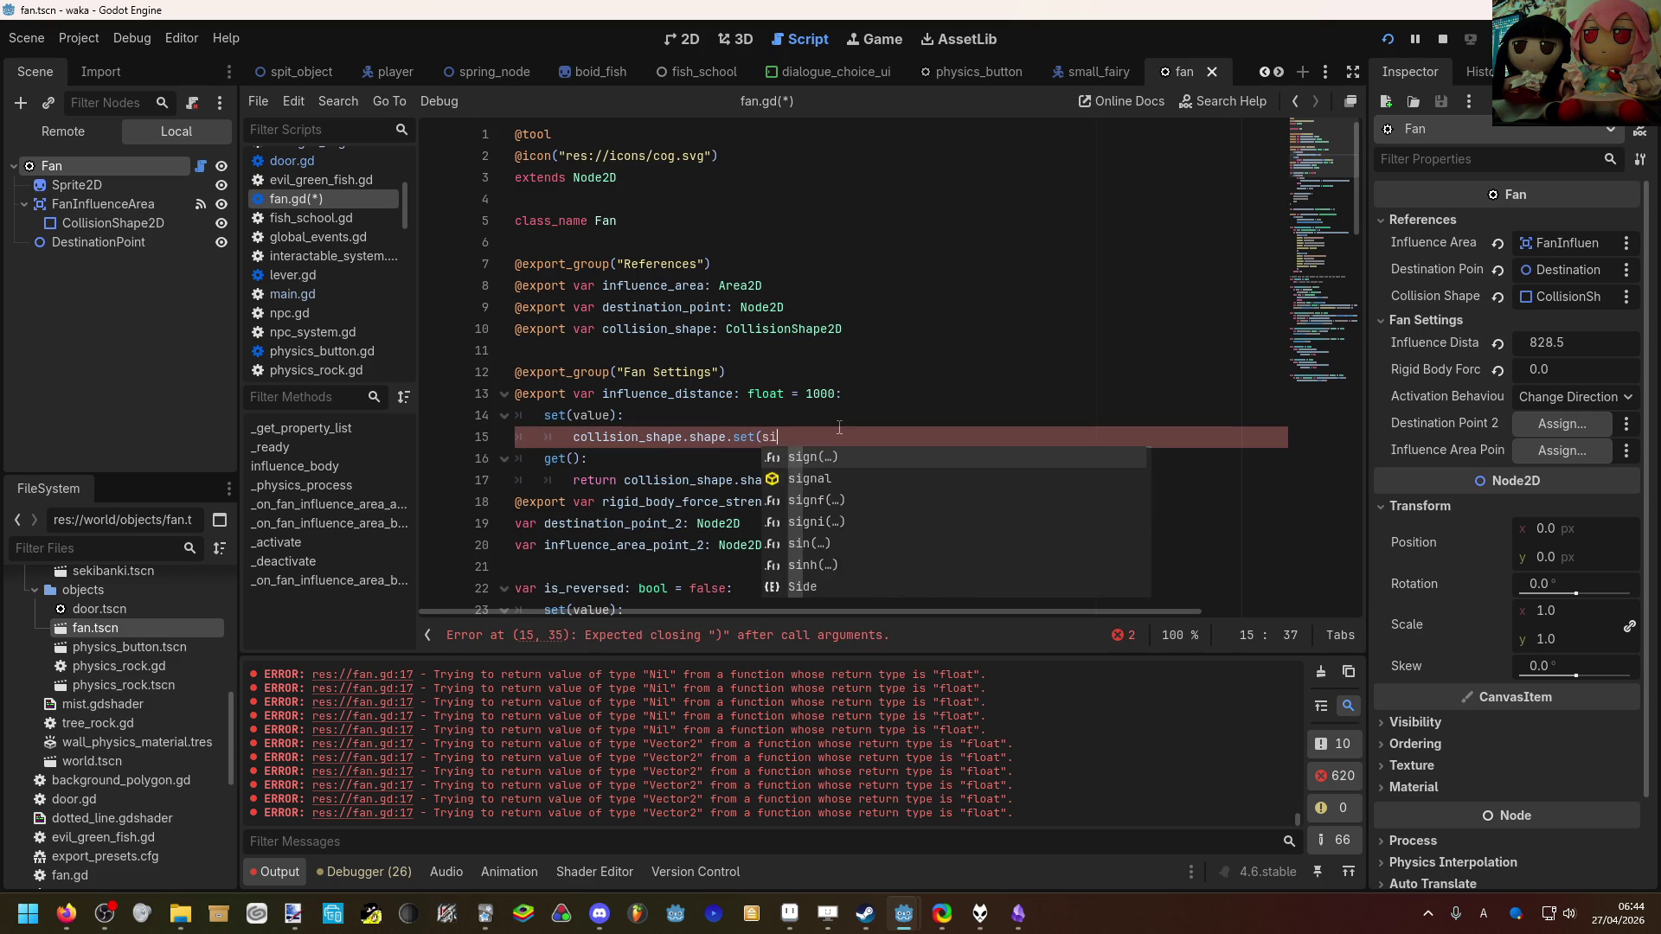
pyautogui.press('BackSpace')
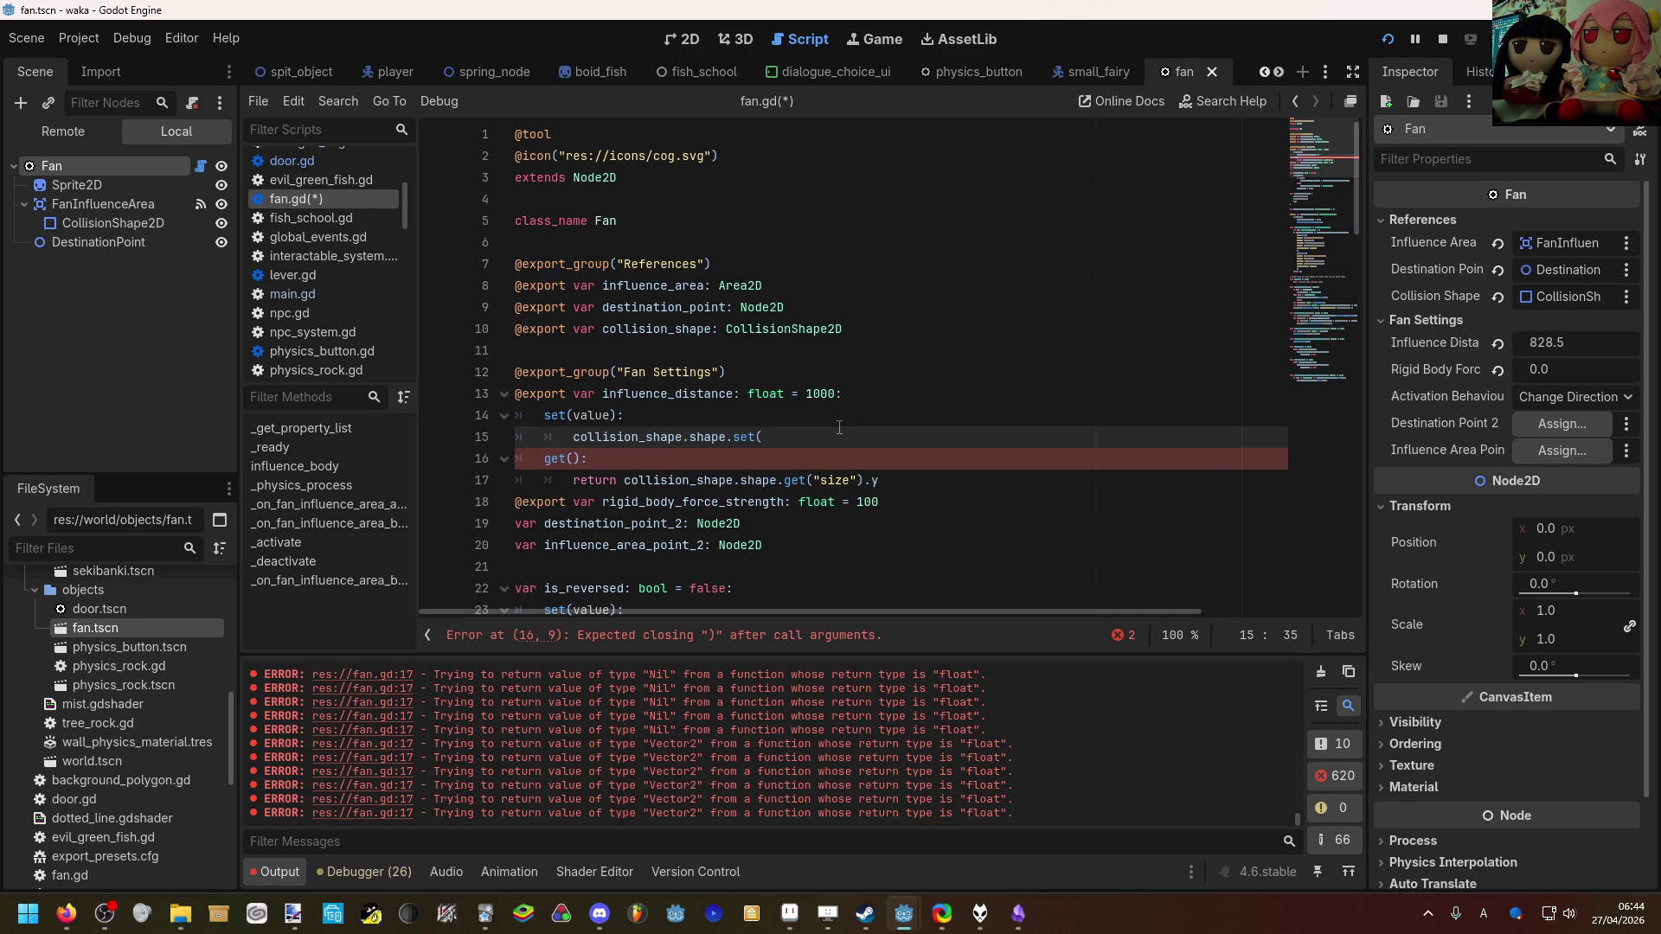
pyautogui.write('si')
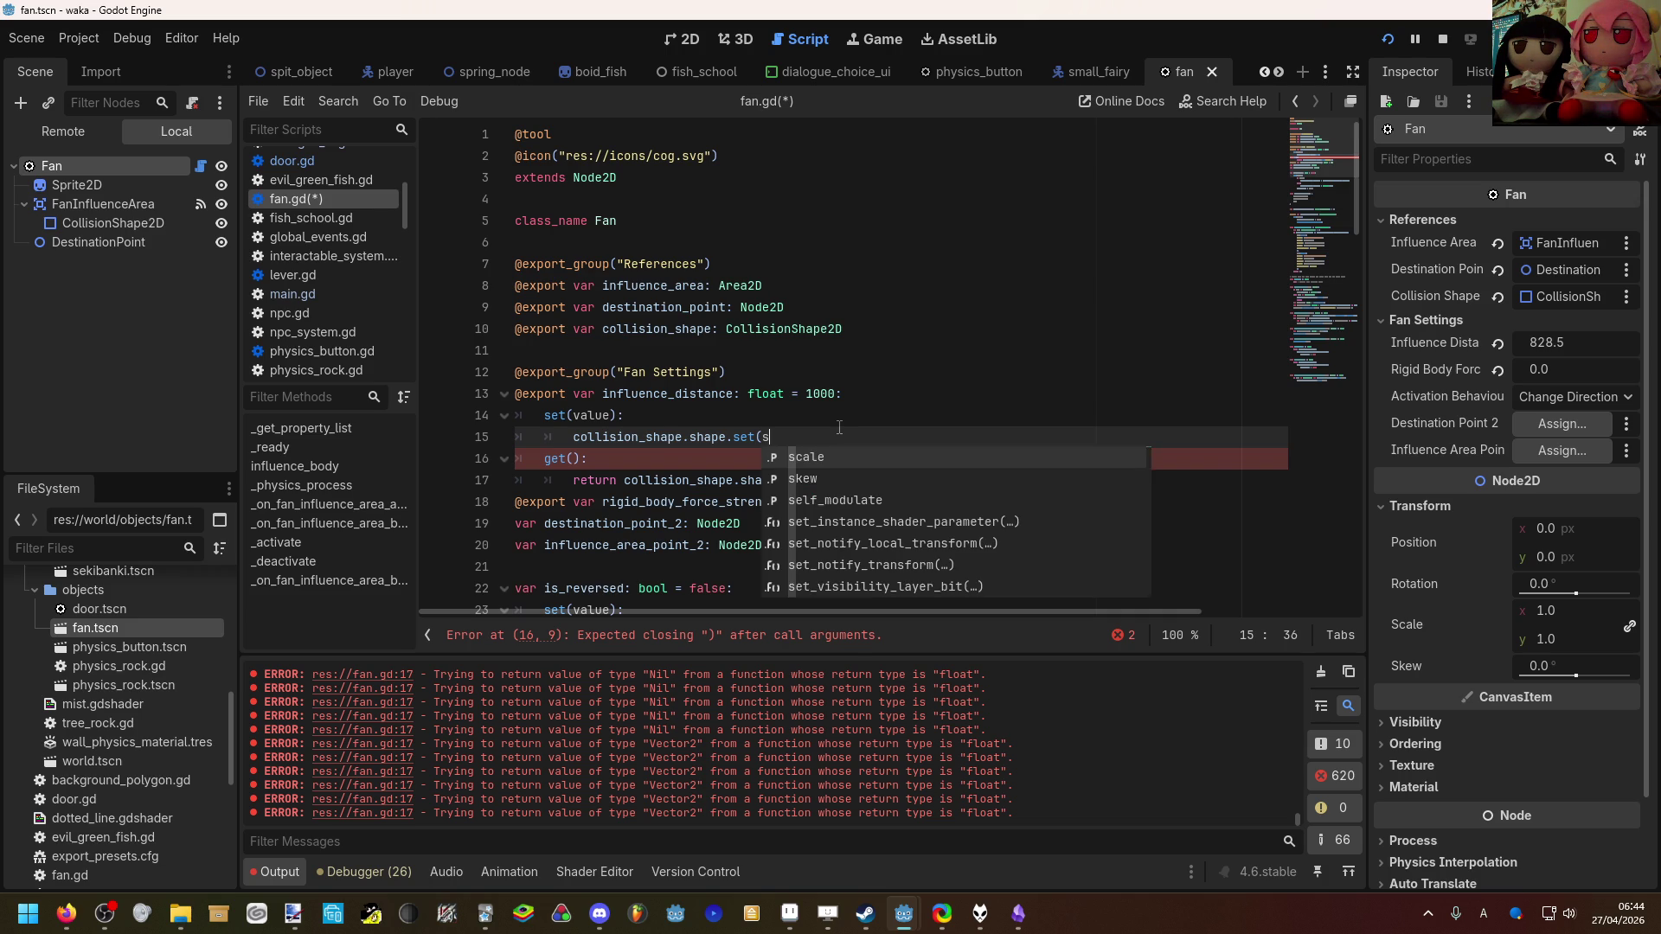
pyautogui.press('BackSpace')
pyautogui.press('BackSpace')
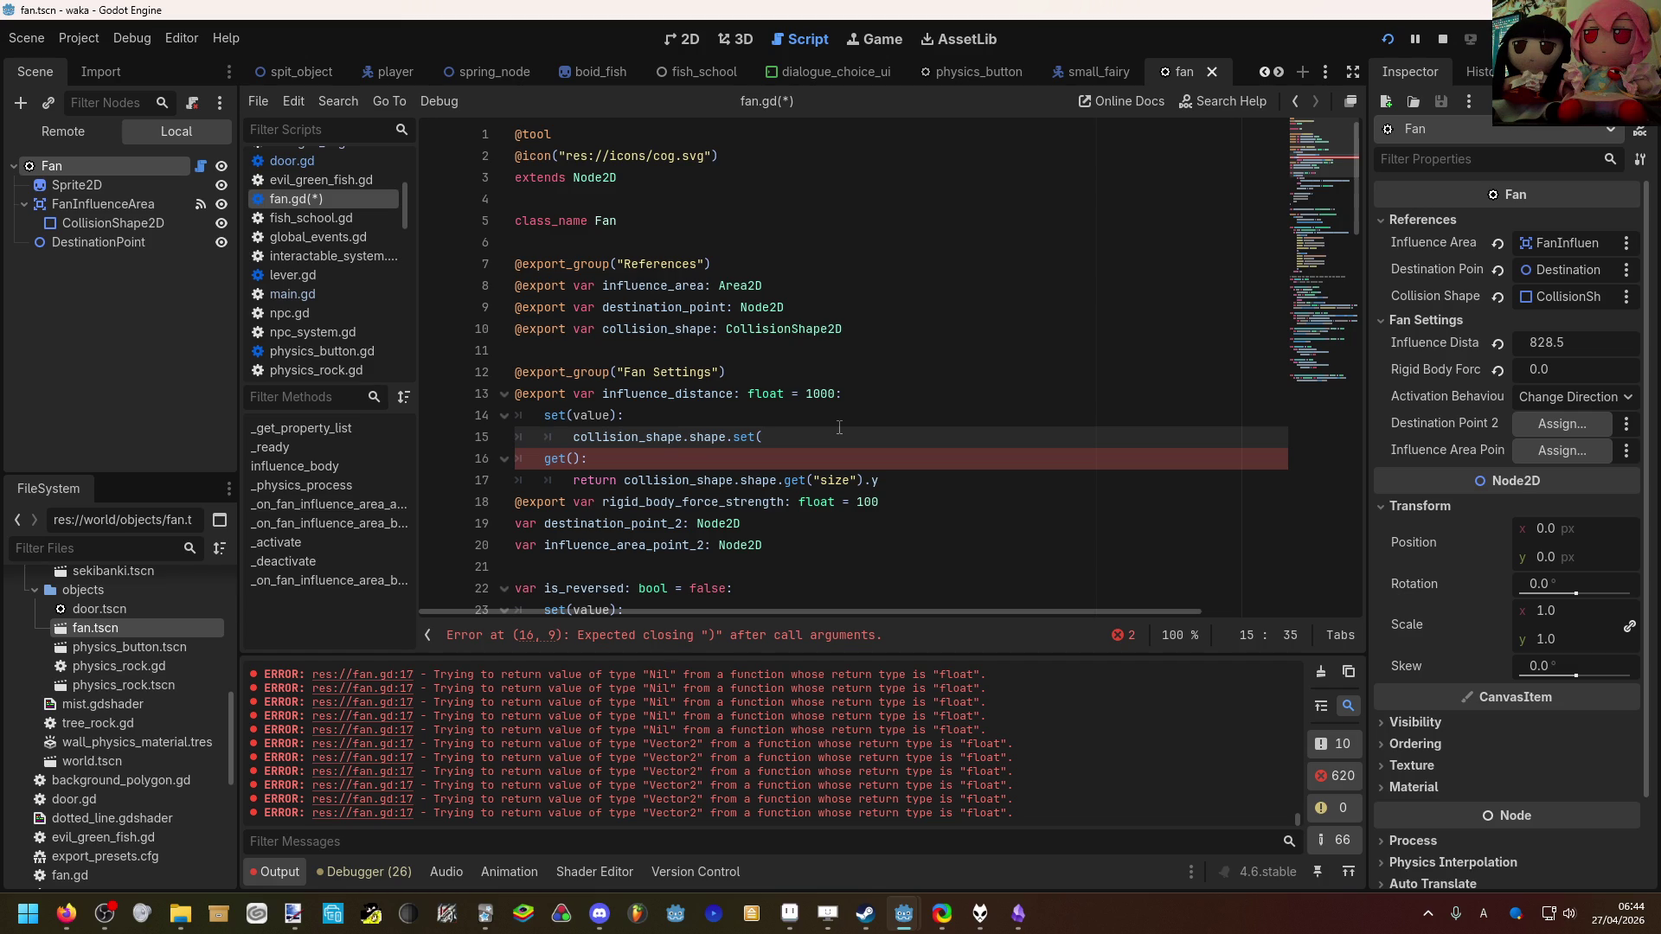
pyautogui.write('"size"')
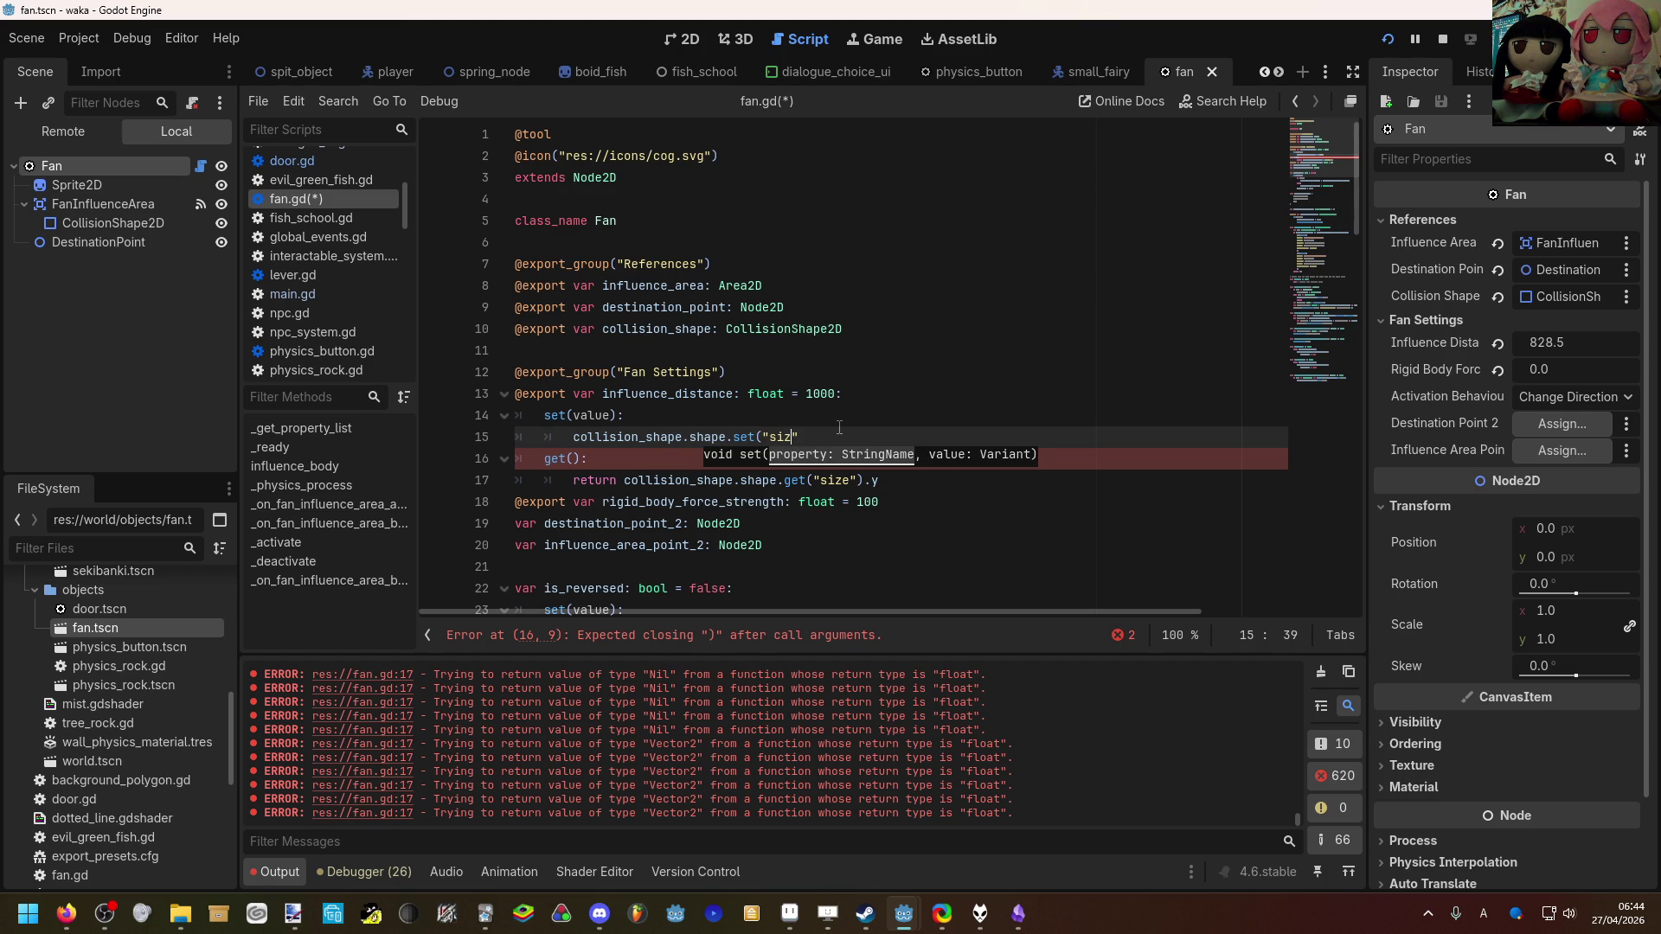
pyautogui.write(')')
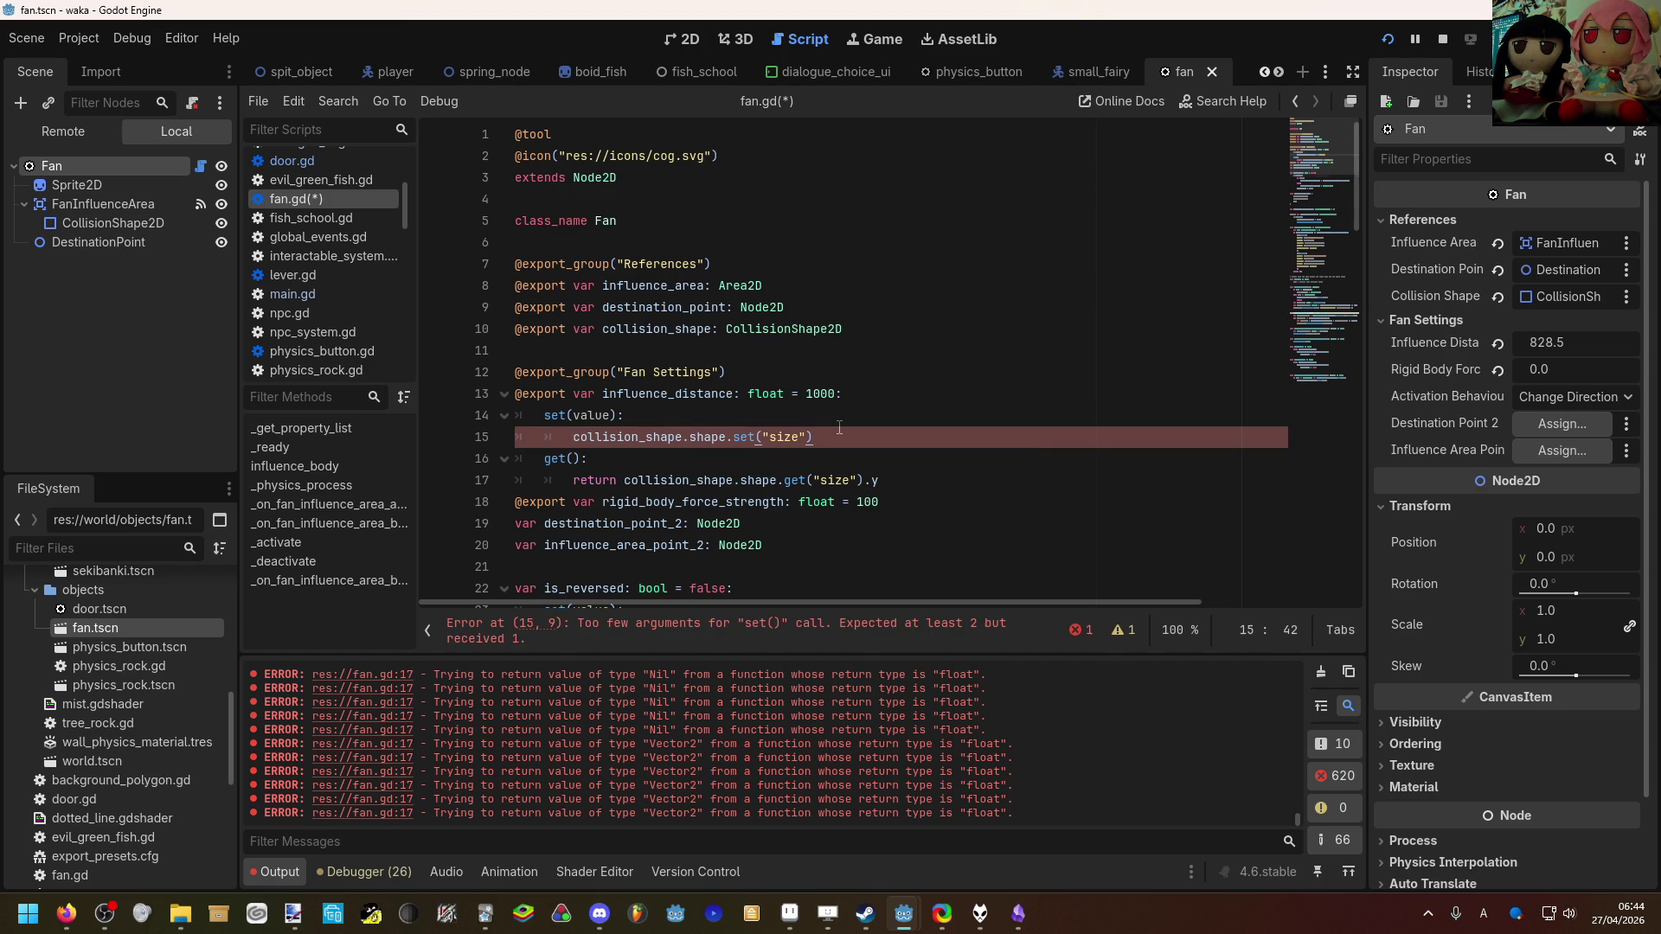
# - Check the shape's size, add Vector2(113, value) as the second argument, and save fan.gd
pyautogui.click(208, 223)
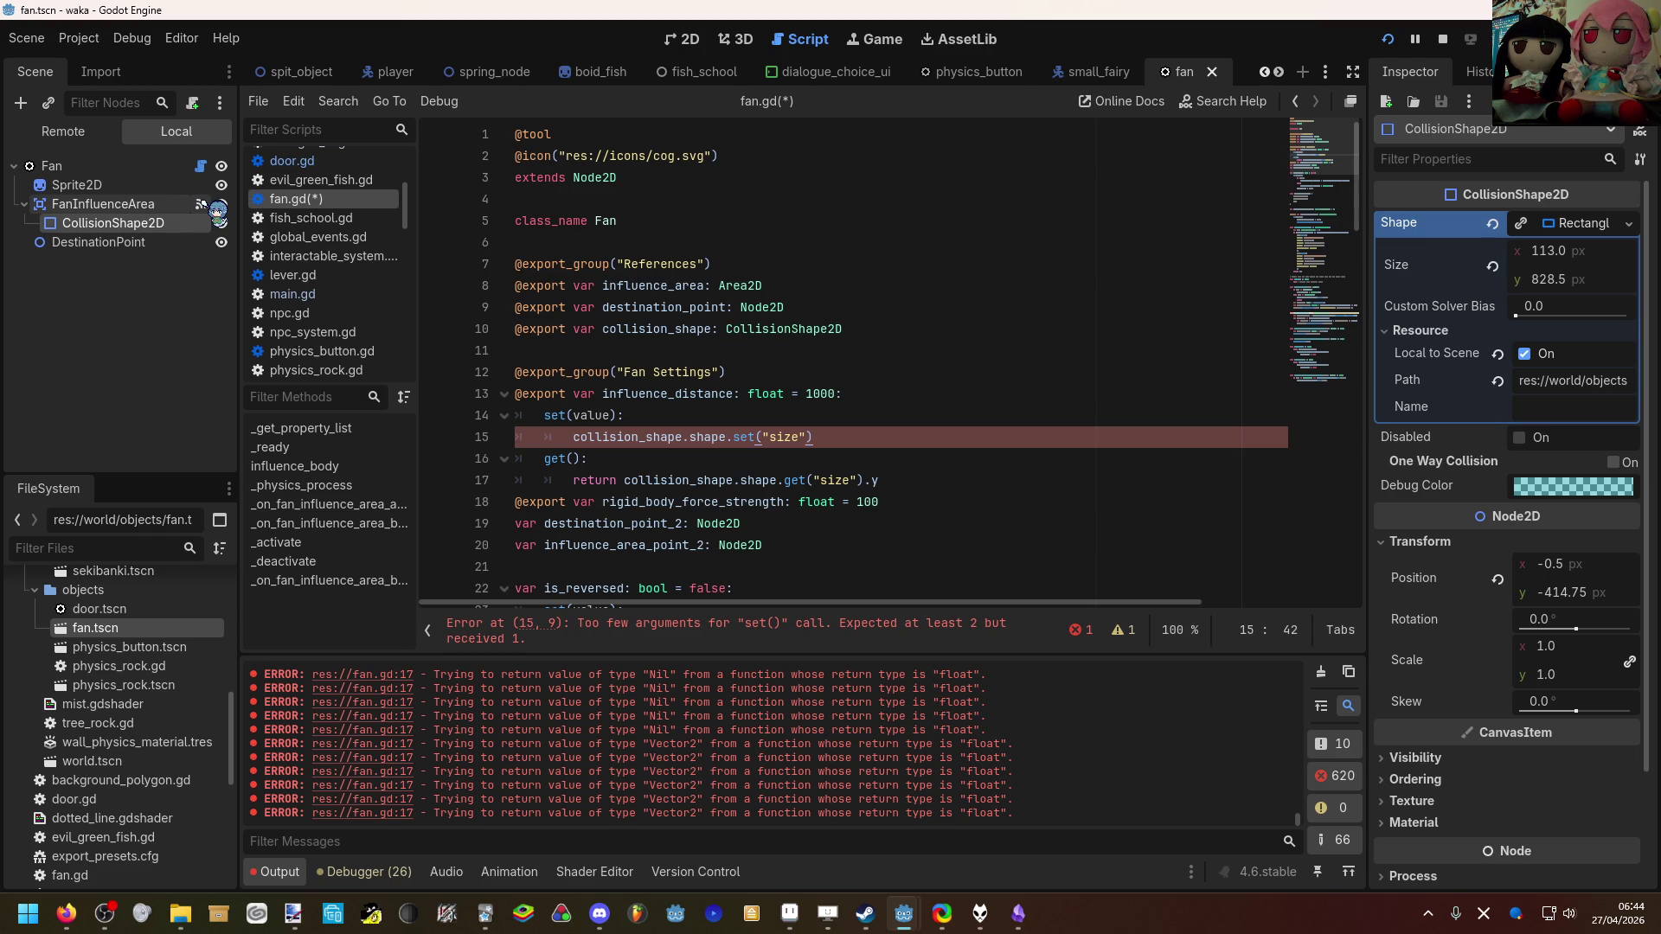
pyautogui.click(160, 165)
pyautogui.click(808, 437)
pyautogui.write(', ')
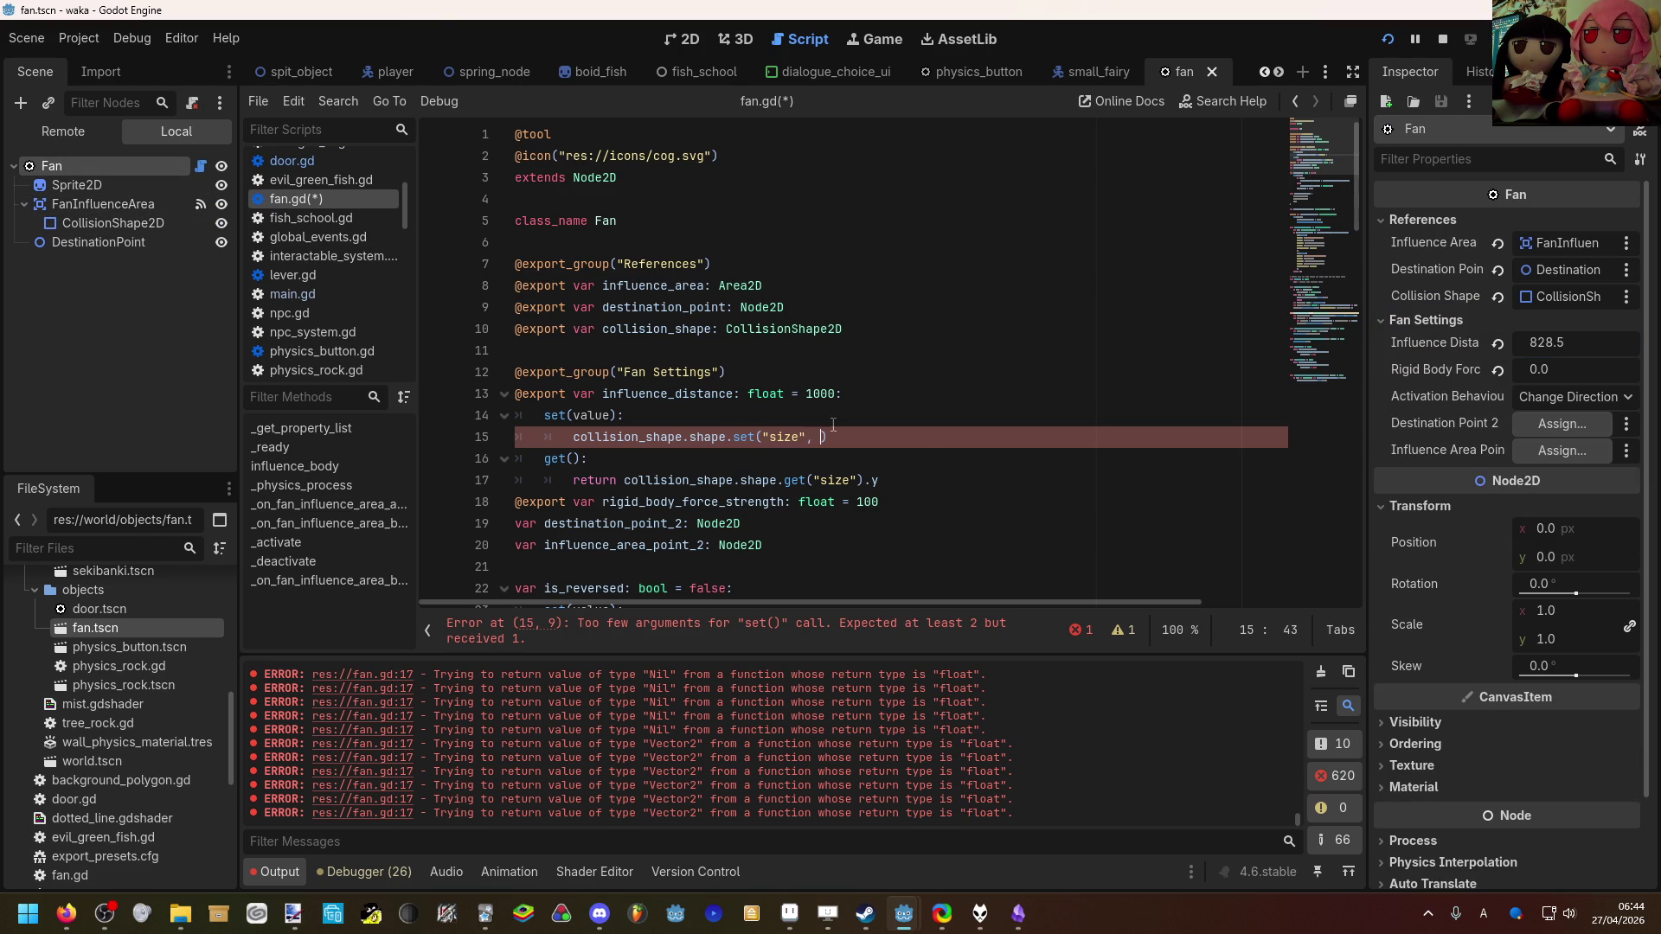
pyautogui.write('Ve')
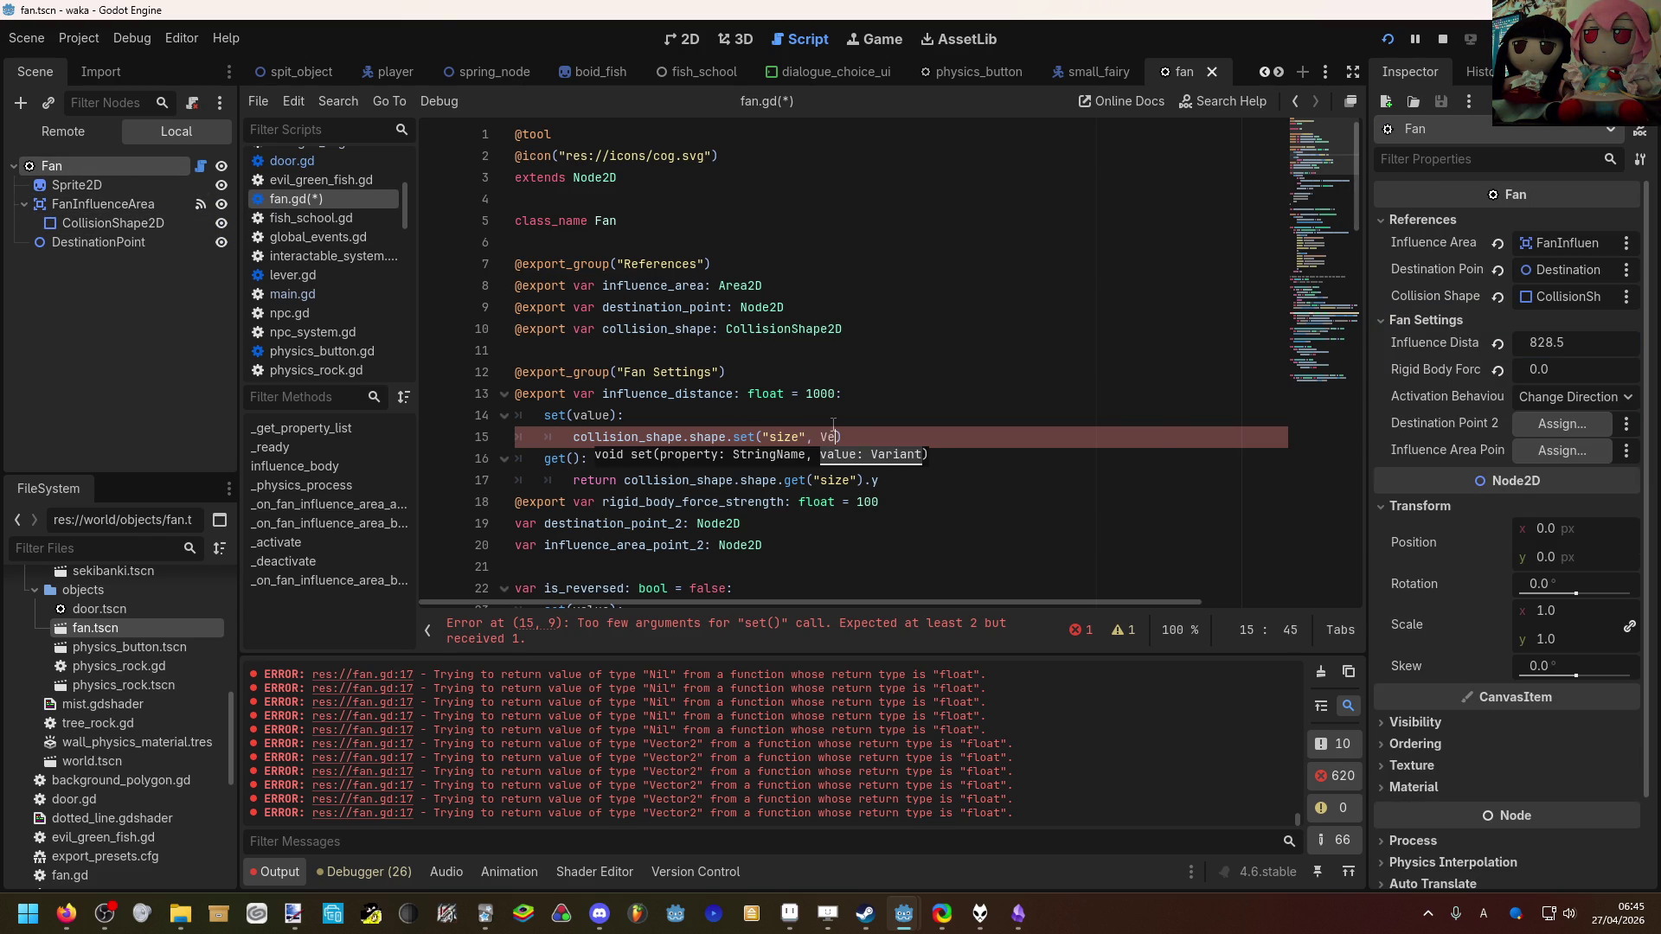
pyautogui.press('Return')
pyautogui.write('(113, ')
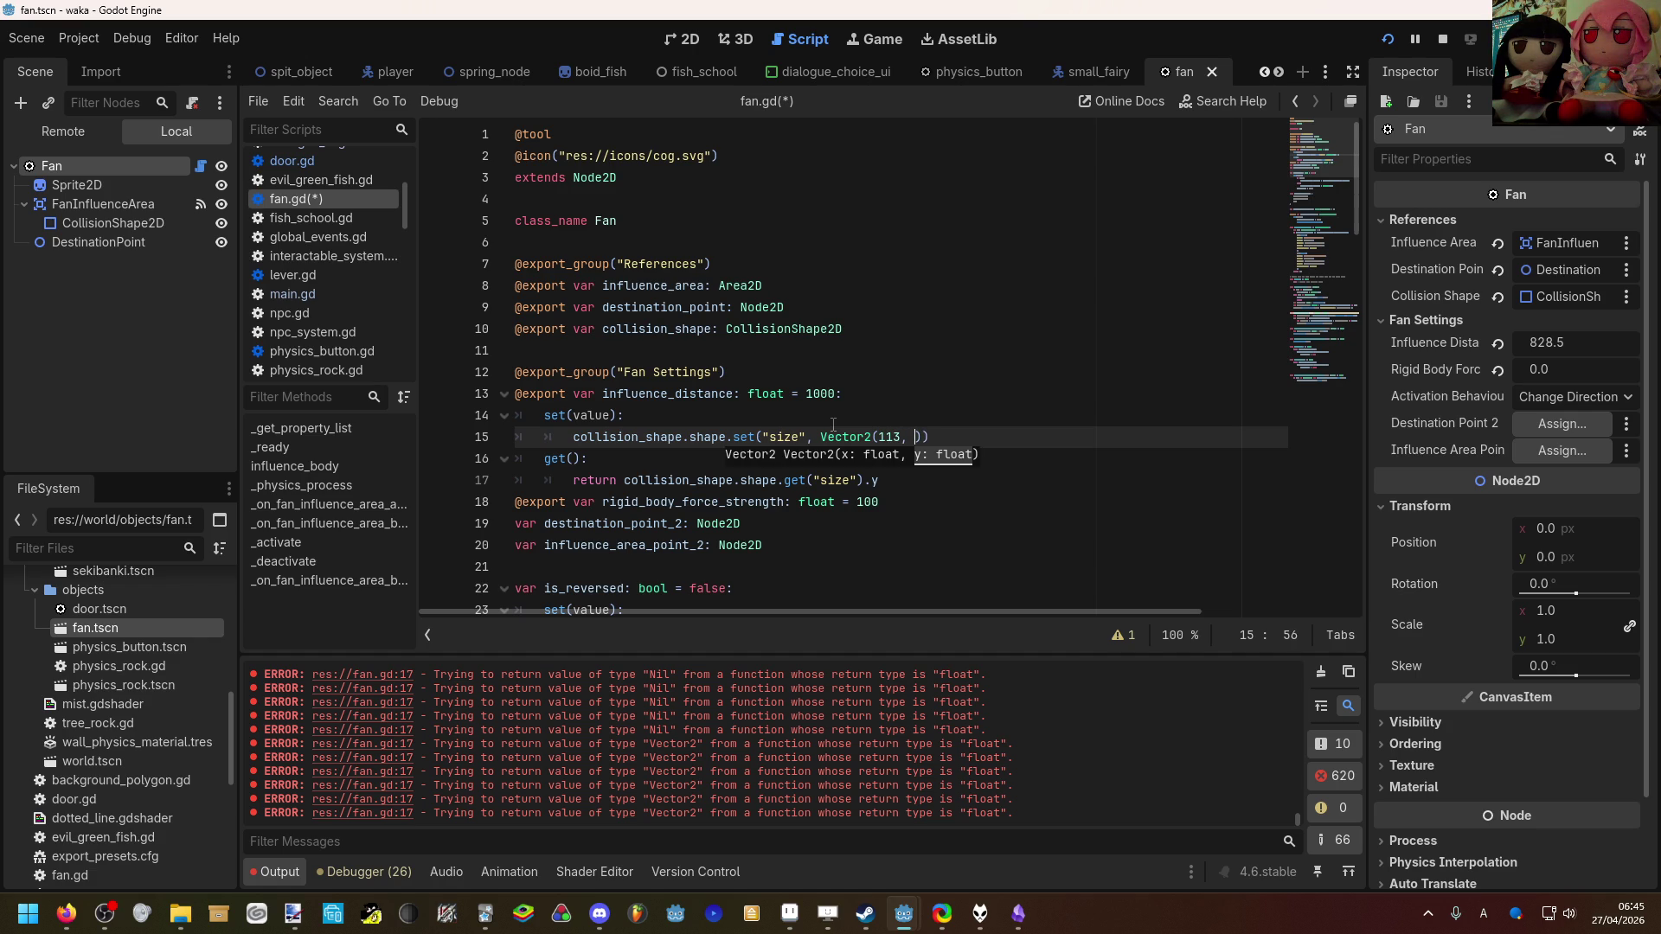
pyautogui.write('value')
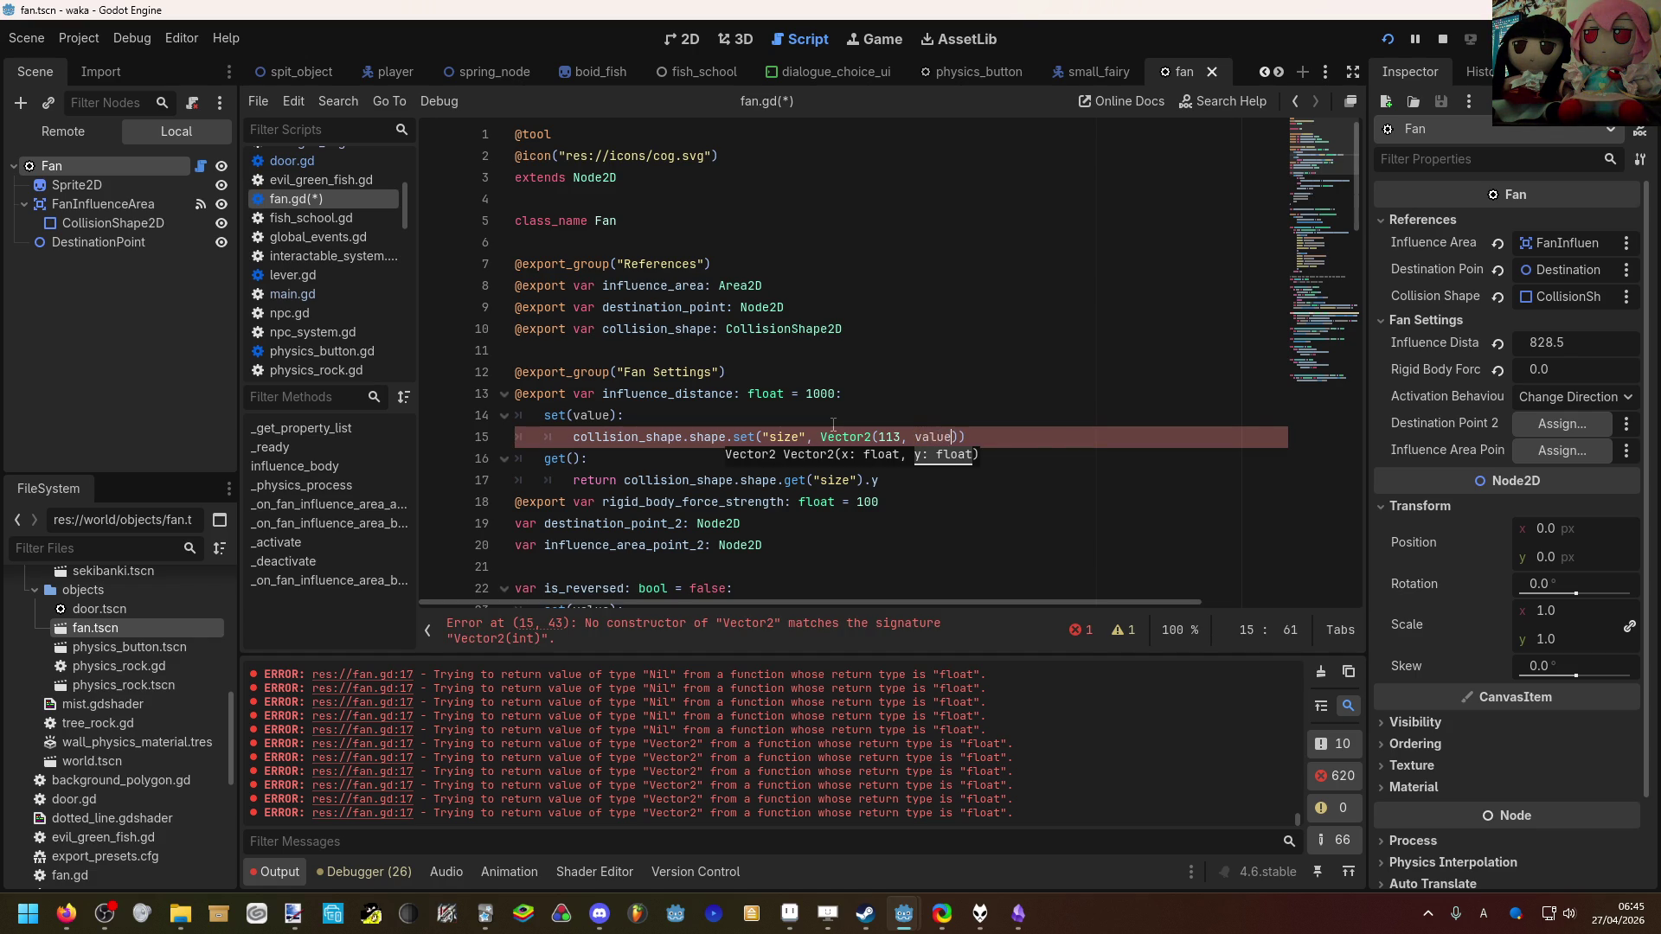
pyautogui.click(833, 422)
pyautogui.hotkey('ctrl', 's')
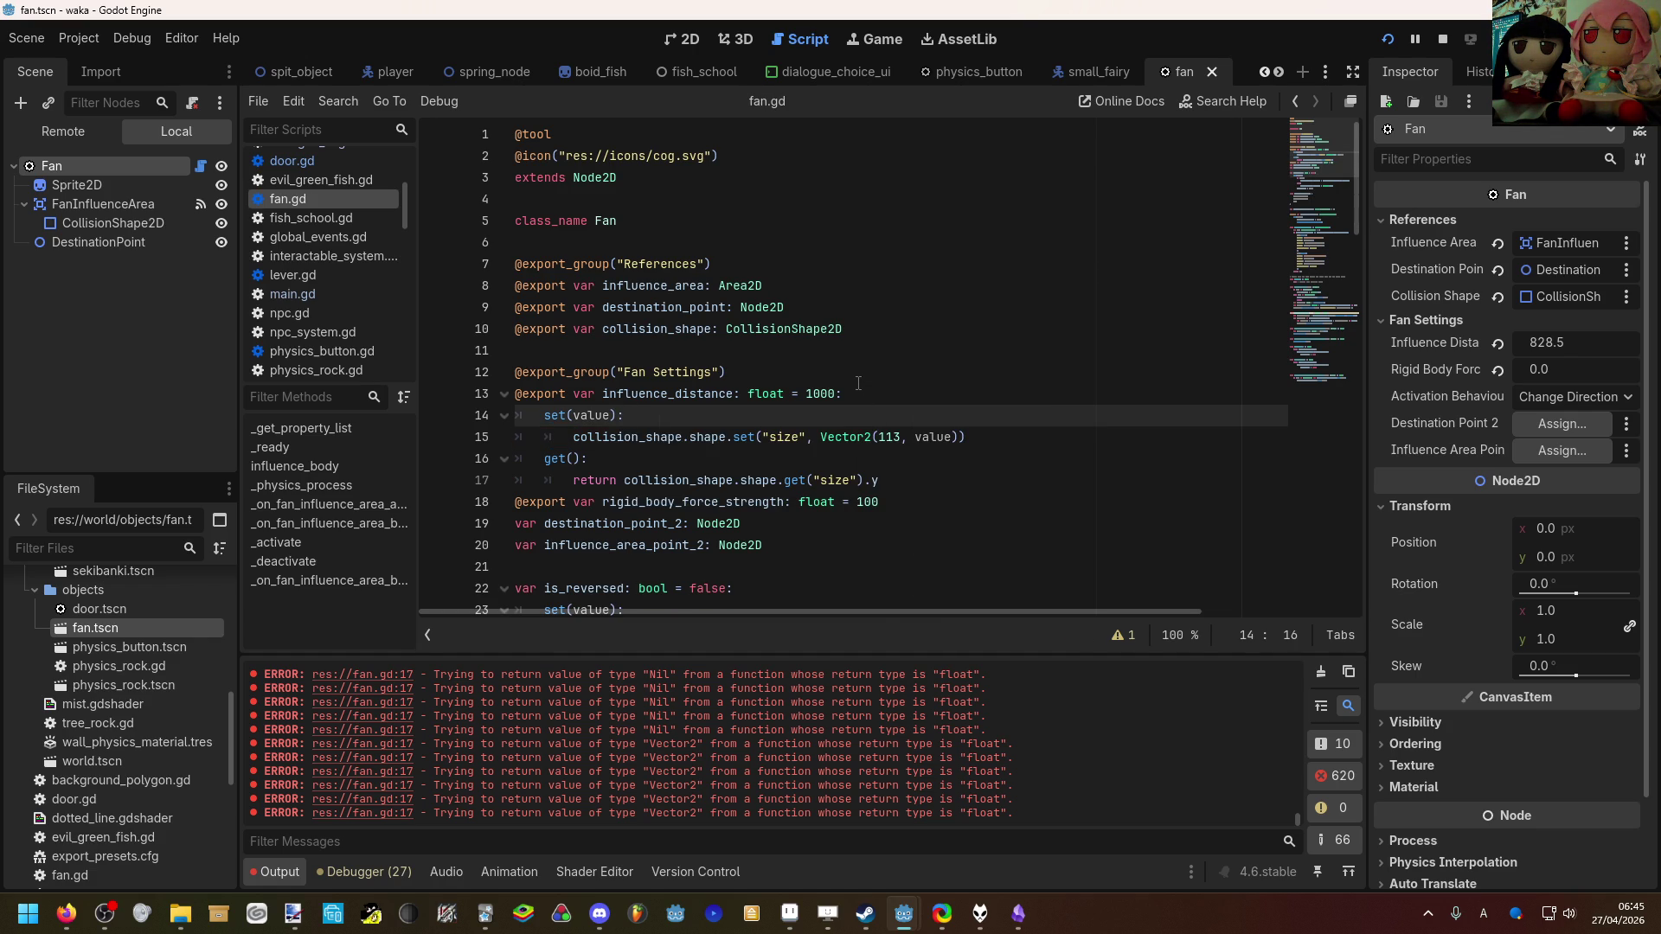
pyautogui.click(76, 183)
# - Select the Fan node and bring up the 2D viewport
pyautogui.click(73, 169)
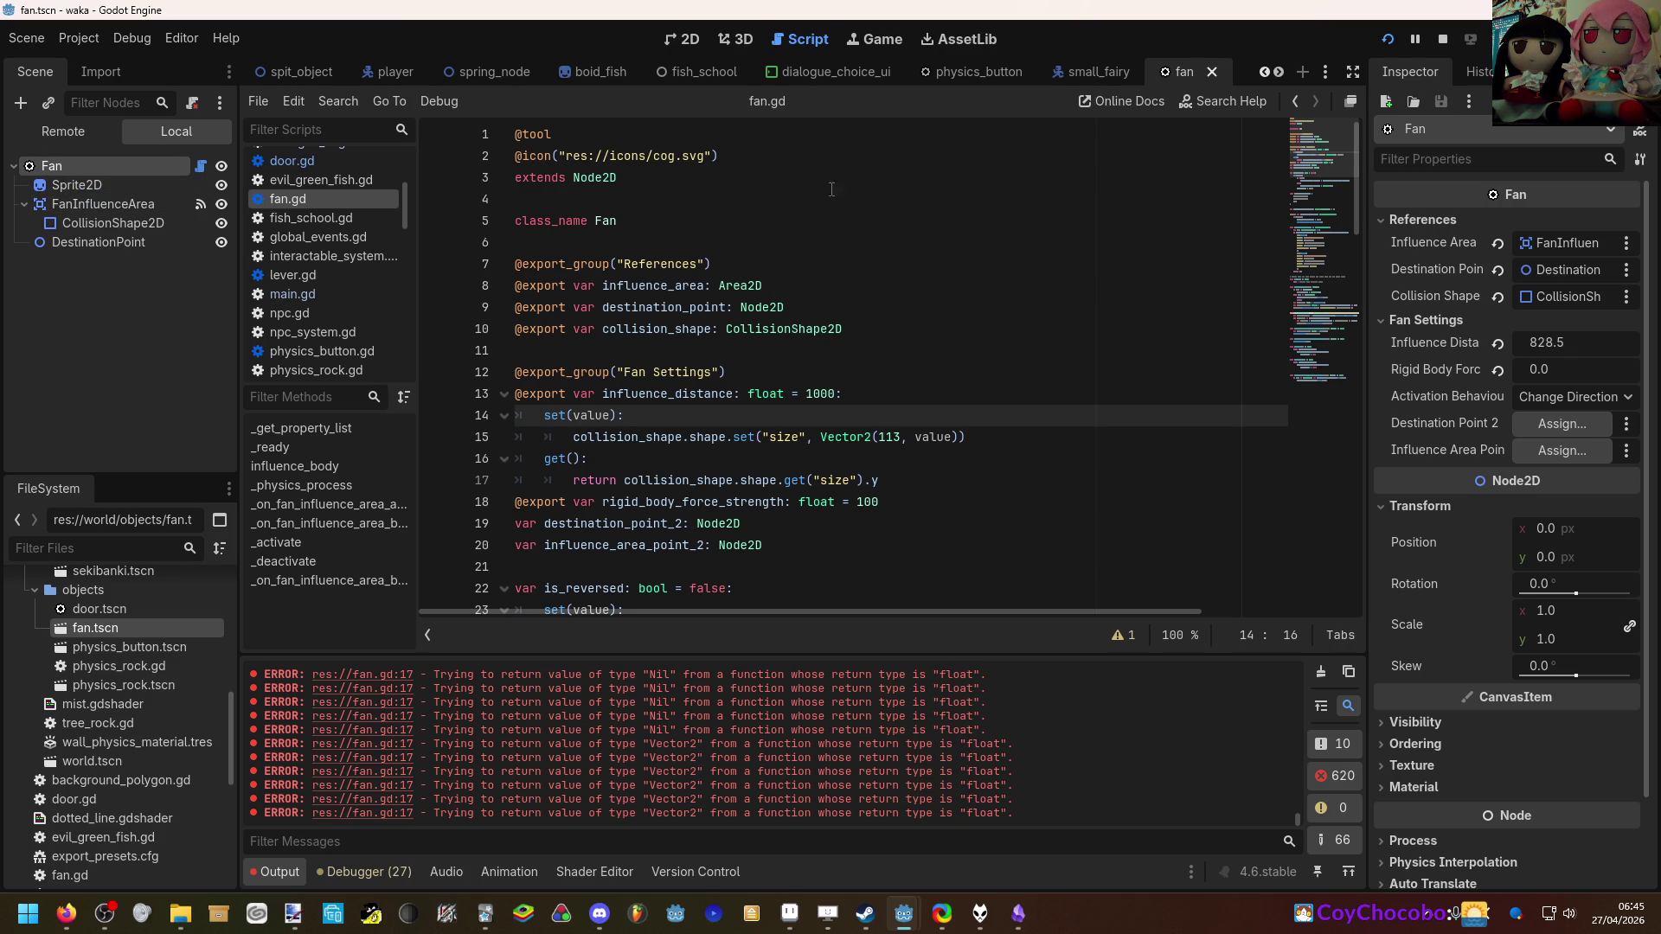
pyautogui.click(692, 38)
pyautogui.scroll(3, 768, 286)
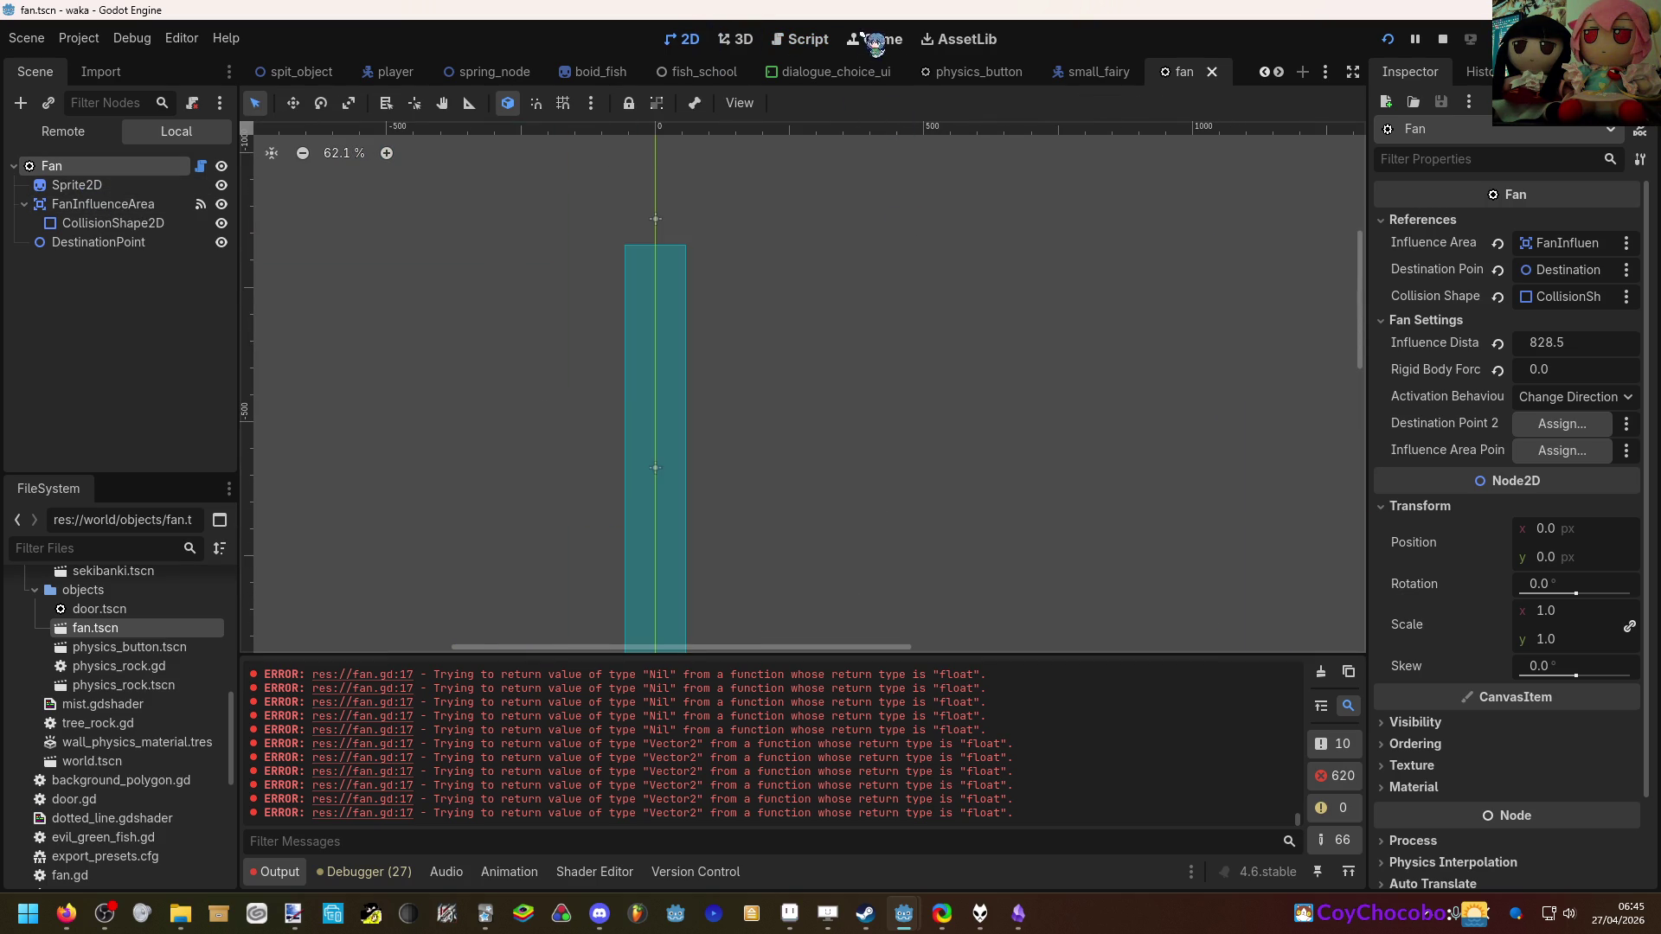
pyautogui.scroll(-2, 843, 259)
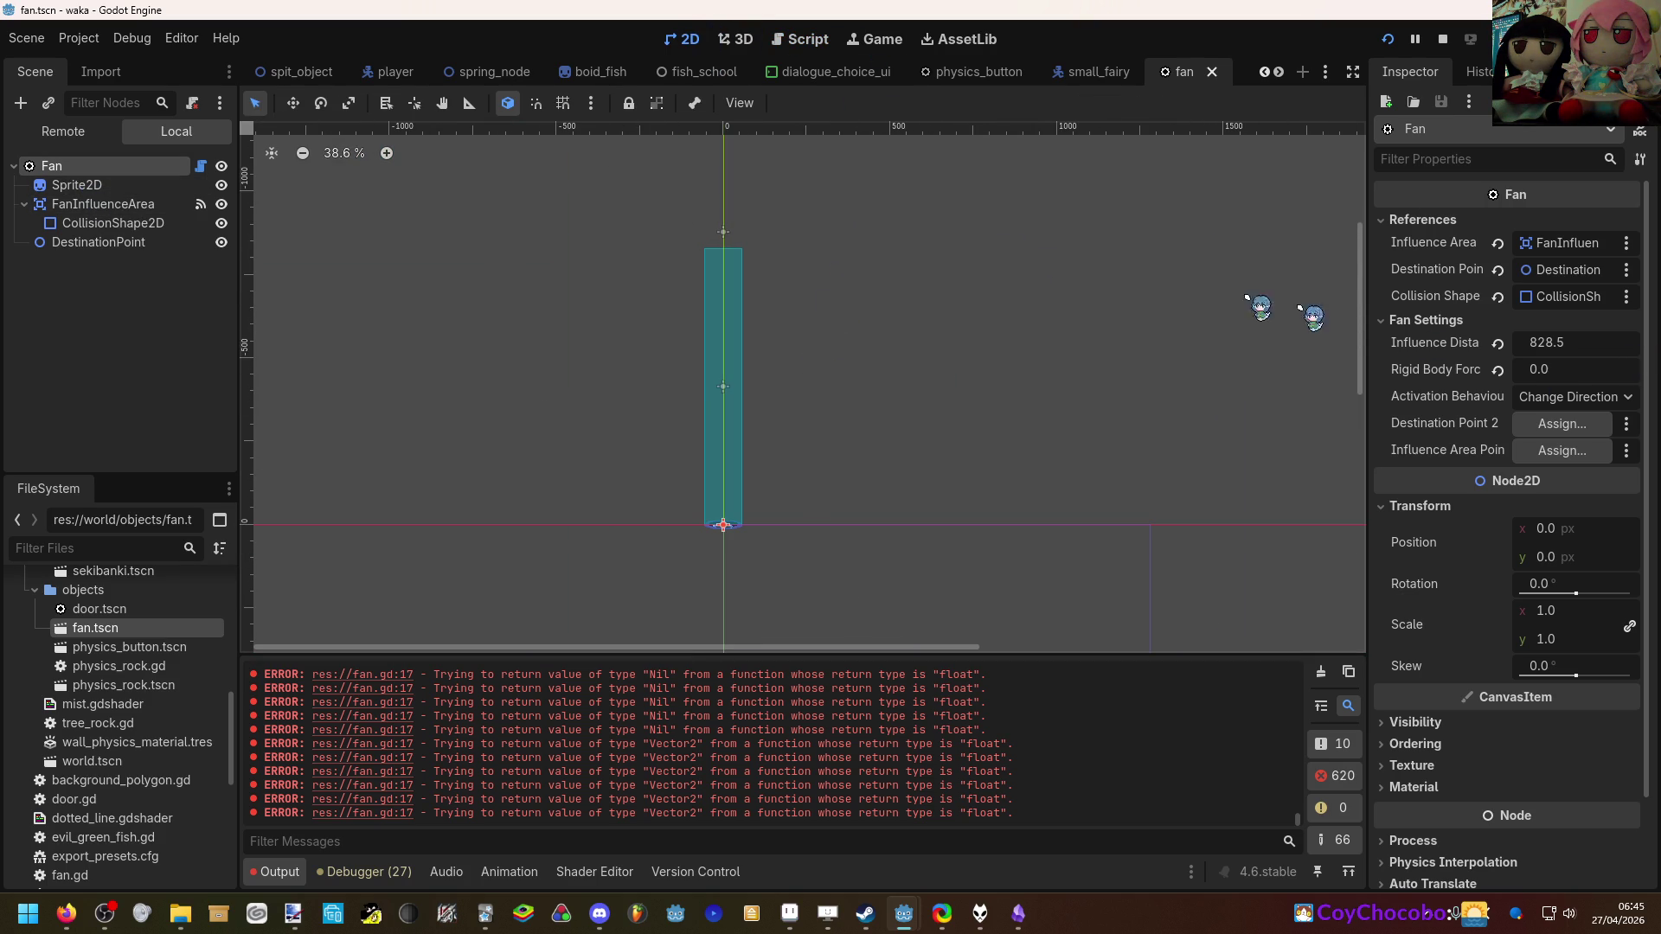
pyautogui.scroll(5, 1265, 71)
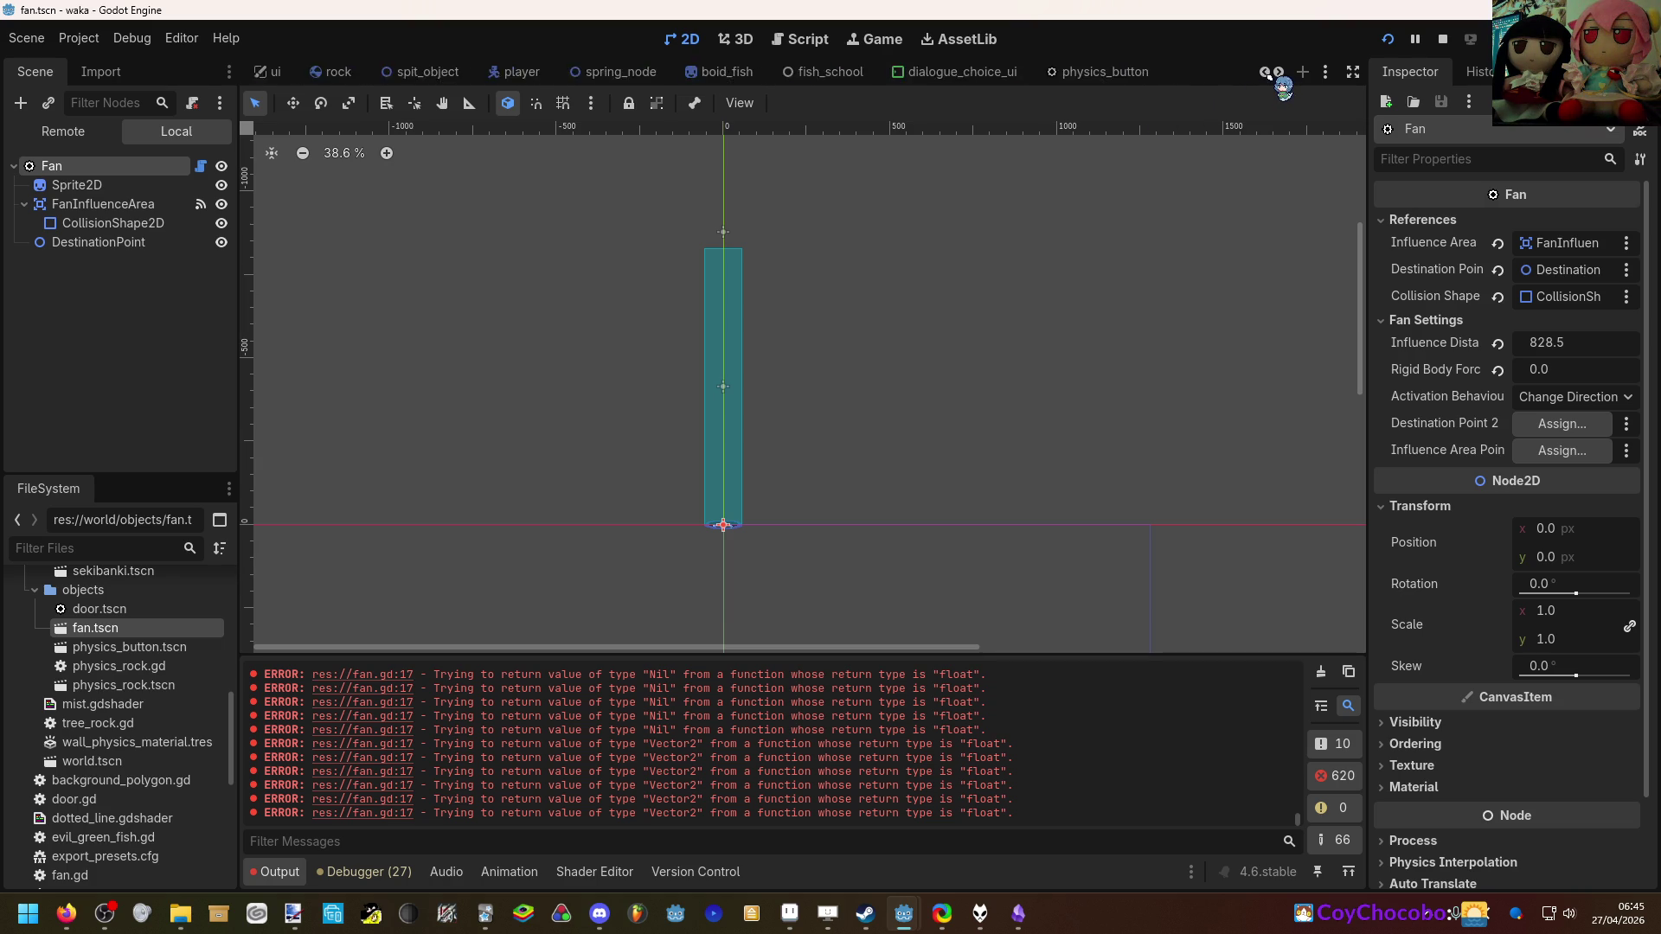
# - Switch from the main scene to the world scene and zoom in on Fan2 between the purple platforms
pyautogui.click(279, 72)
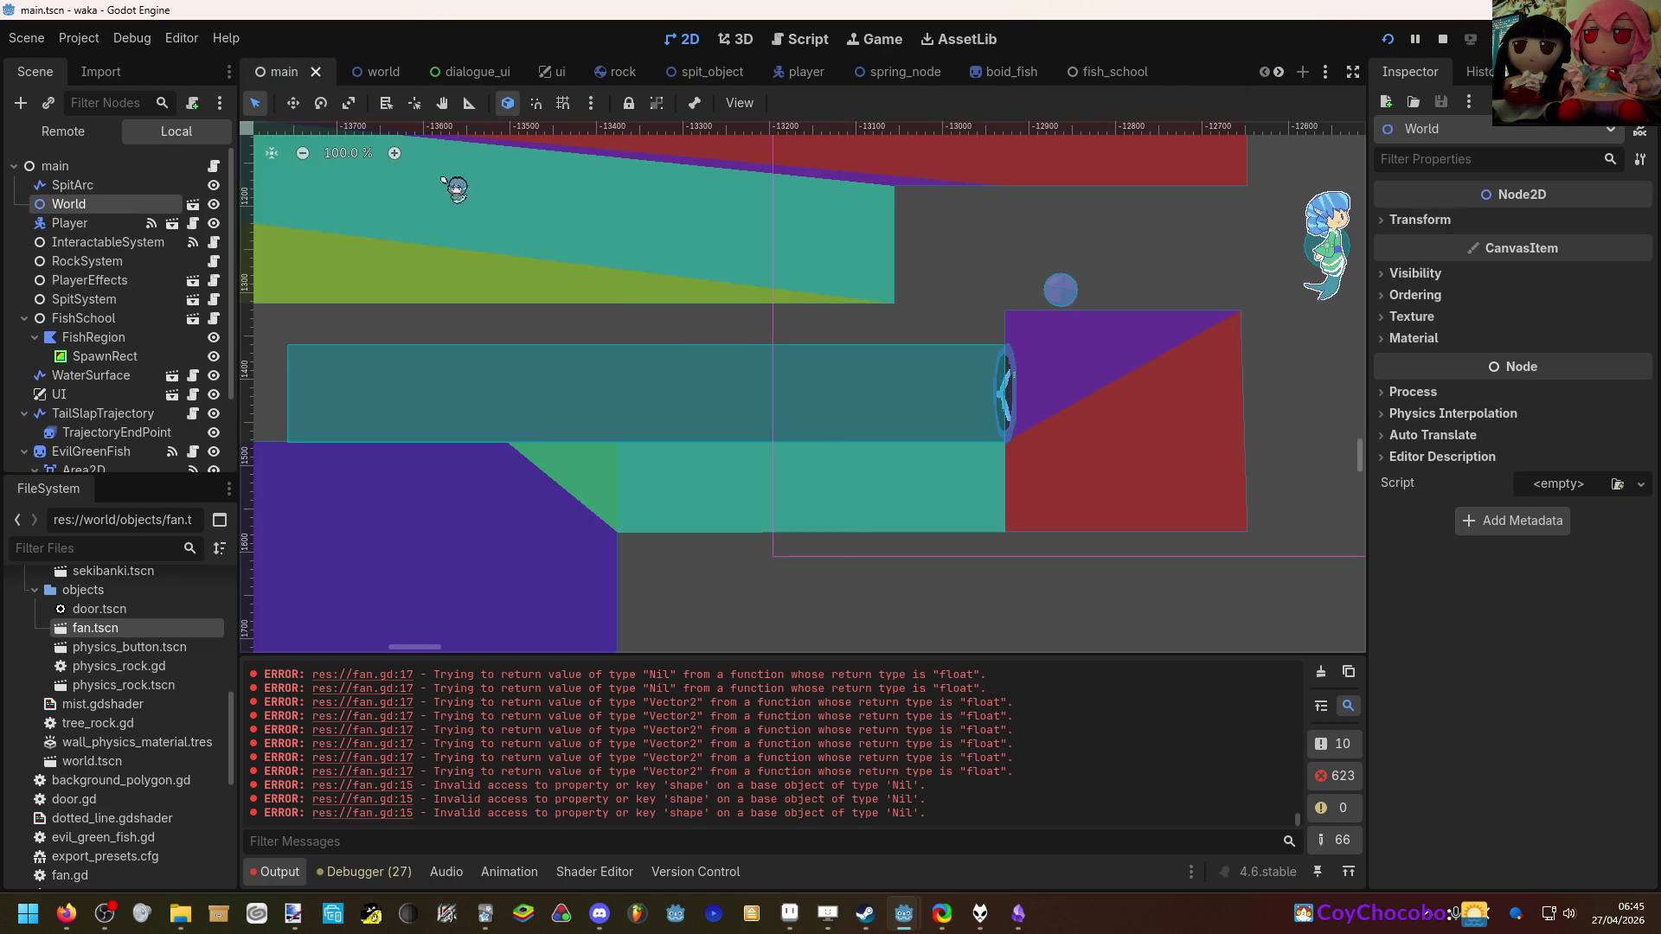
pyautogui.scroll(-2, 919, 383)
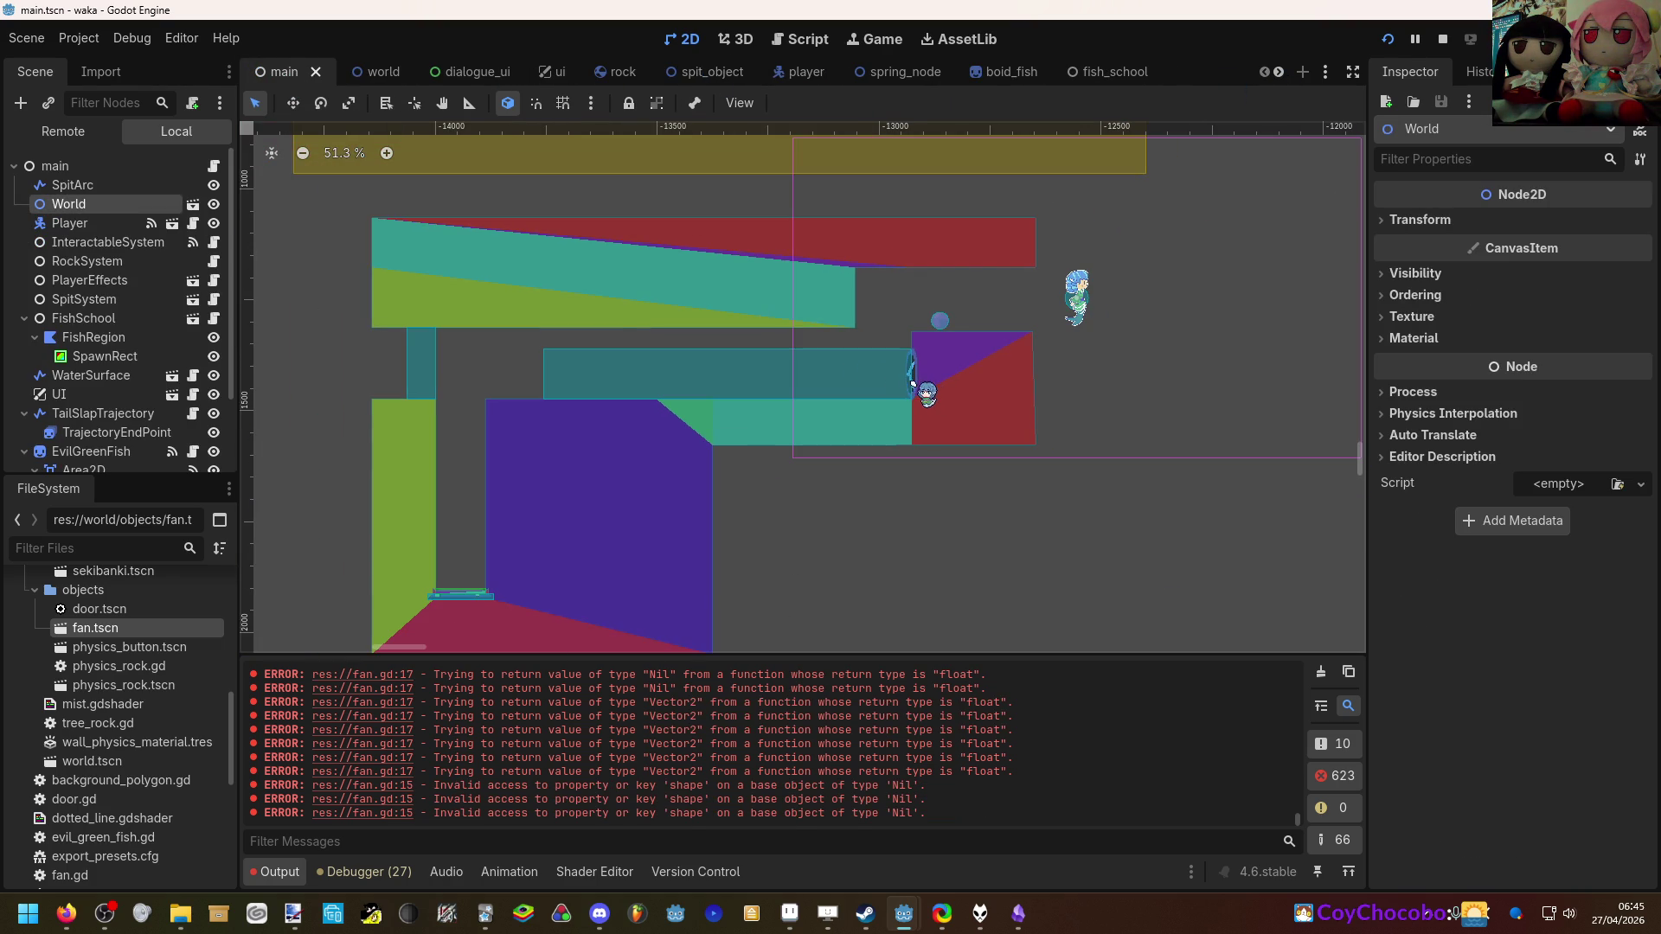
pyautogui.scroll(-3, 923, 385)
pyautogui.click(359, 72)
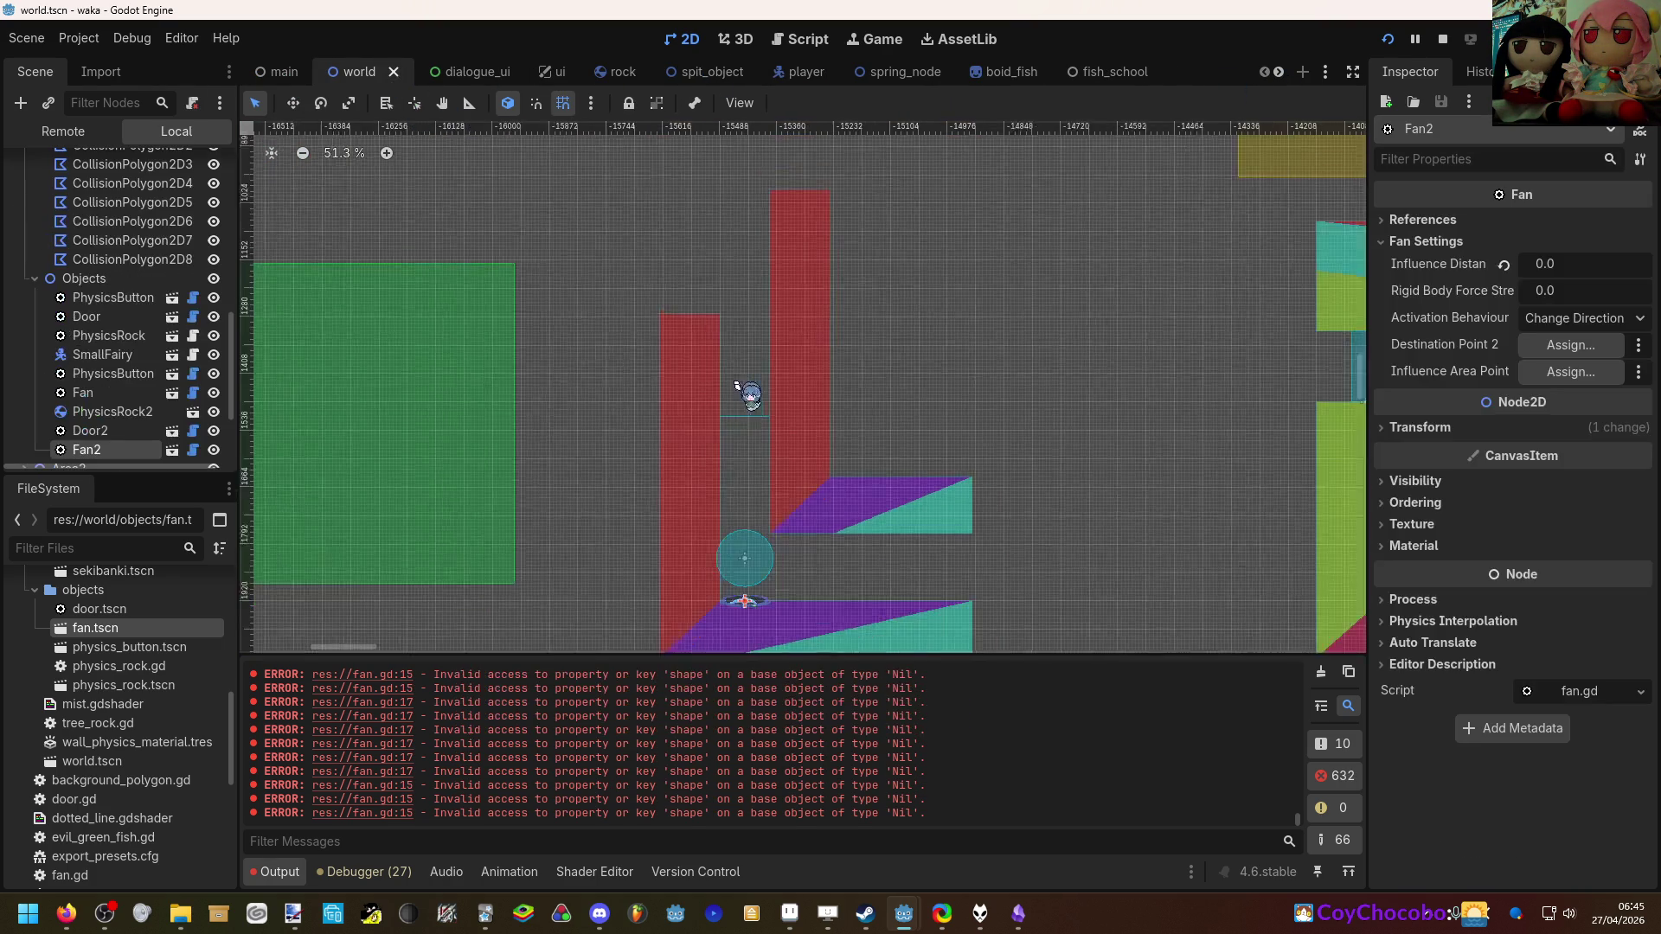
pyautogui.scroll(-4, 675, 381)
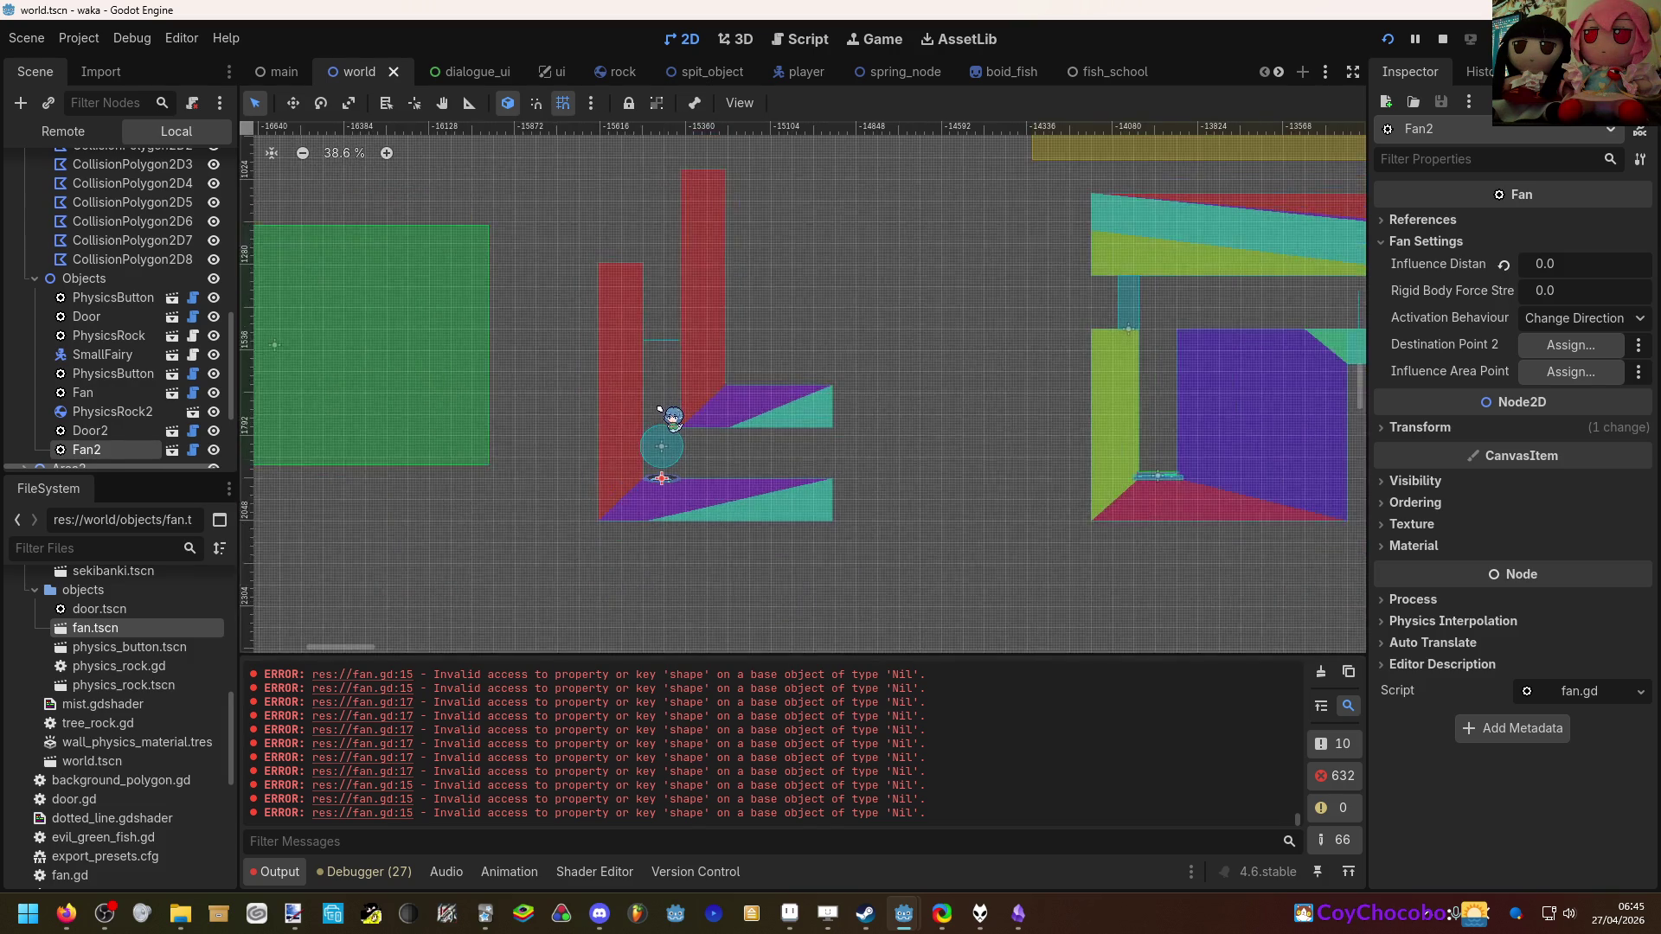
pyautogui.scroll(5, 659, 410)
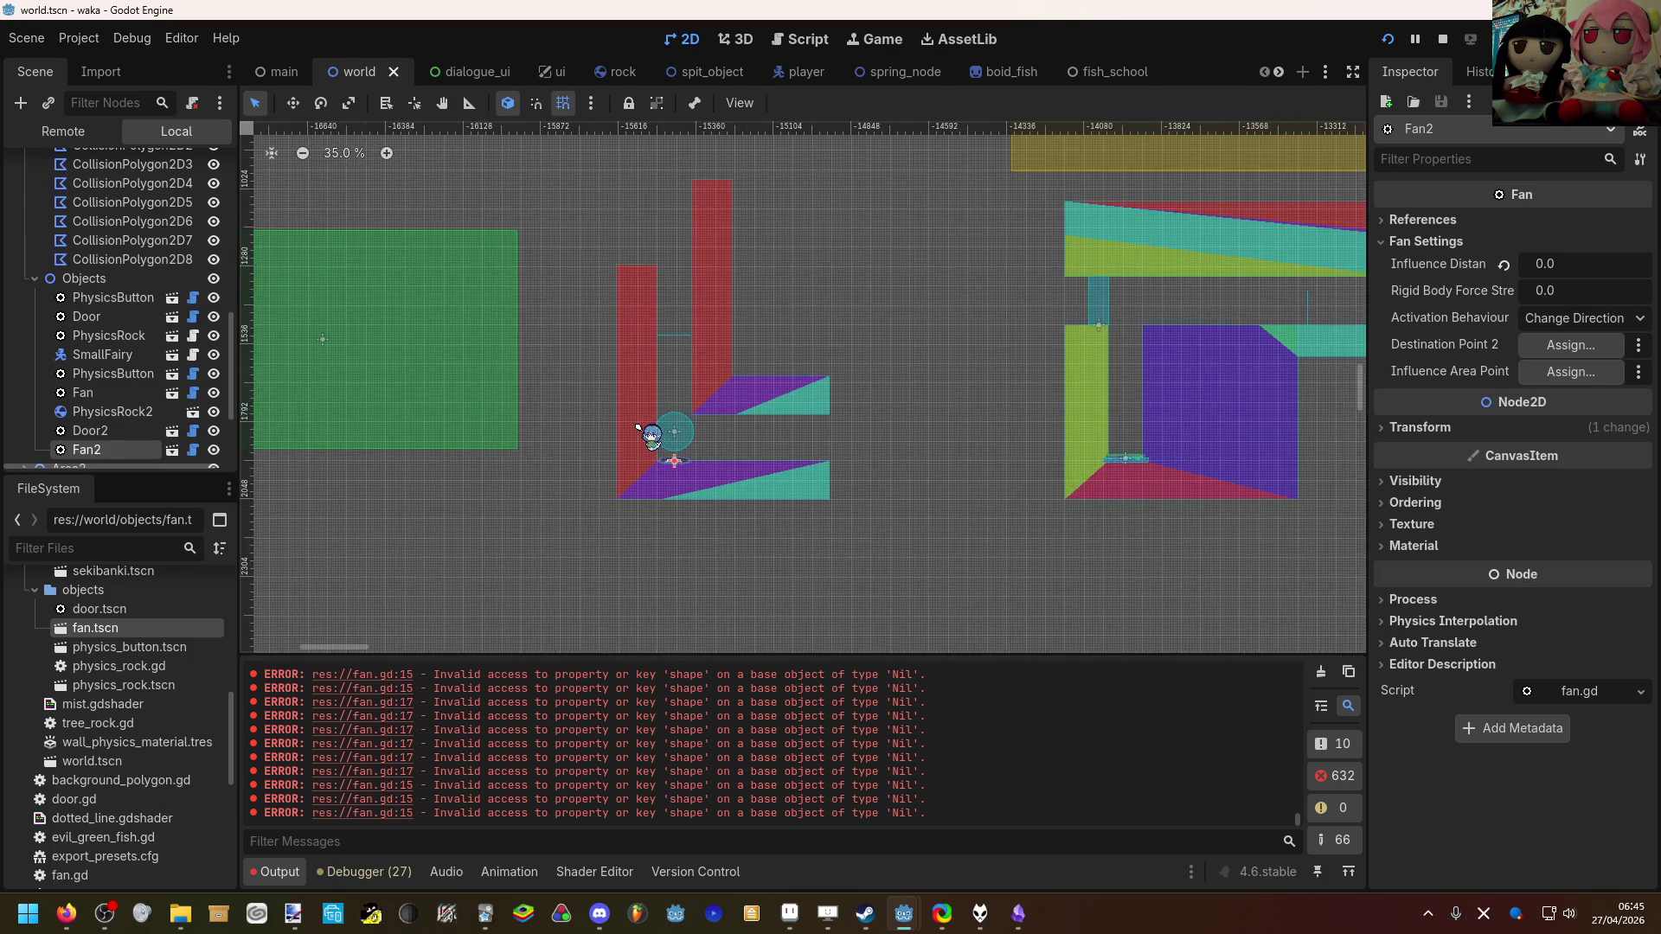
pyautogui.scroll(2, 708, 496)
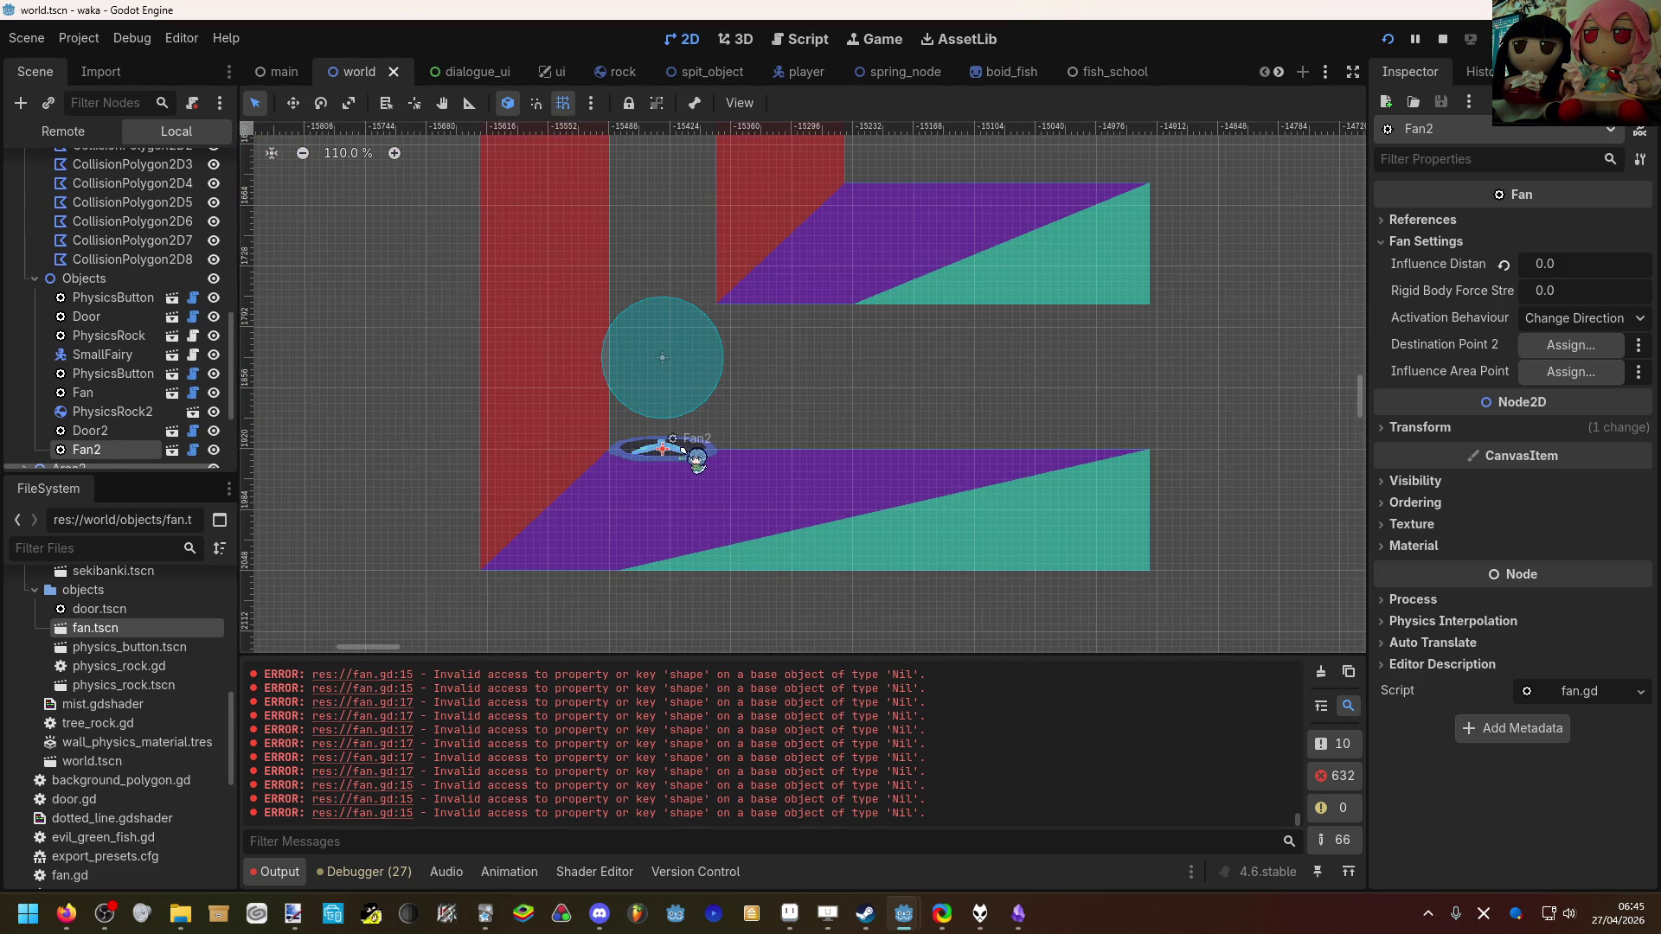
# - Set Fan2's Influence Distance to 800 and expand its References group
pyautogui.click(1544, 264)
pyautogui.write('800')
pyautogui.press('Return')
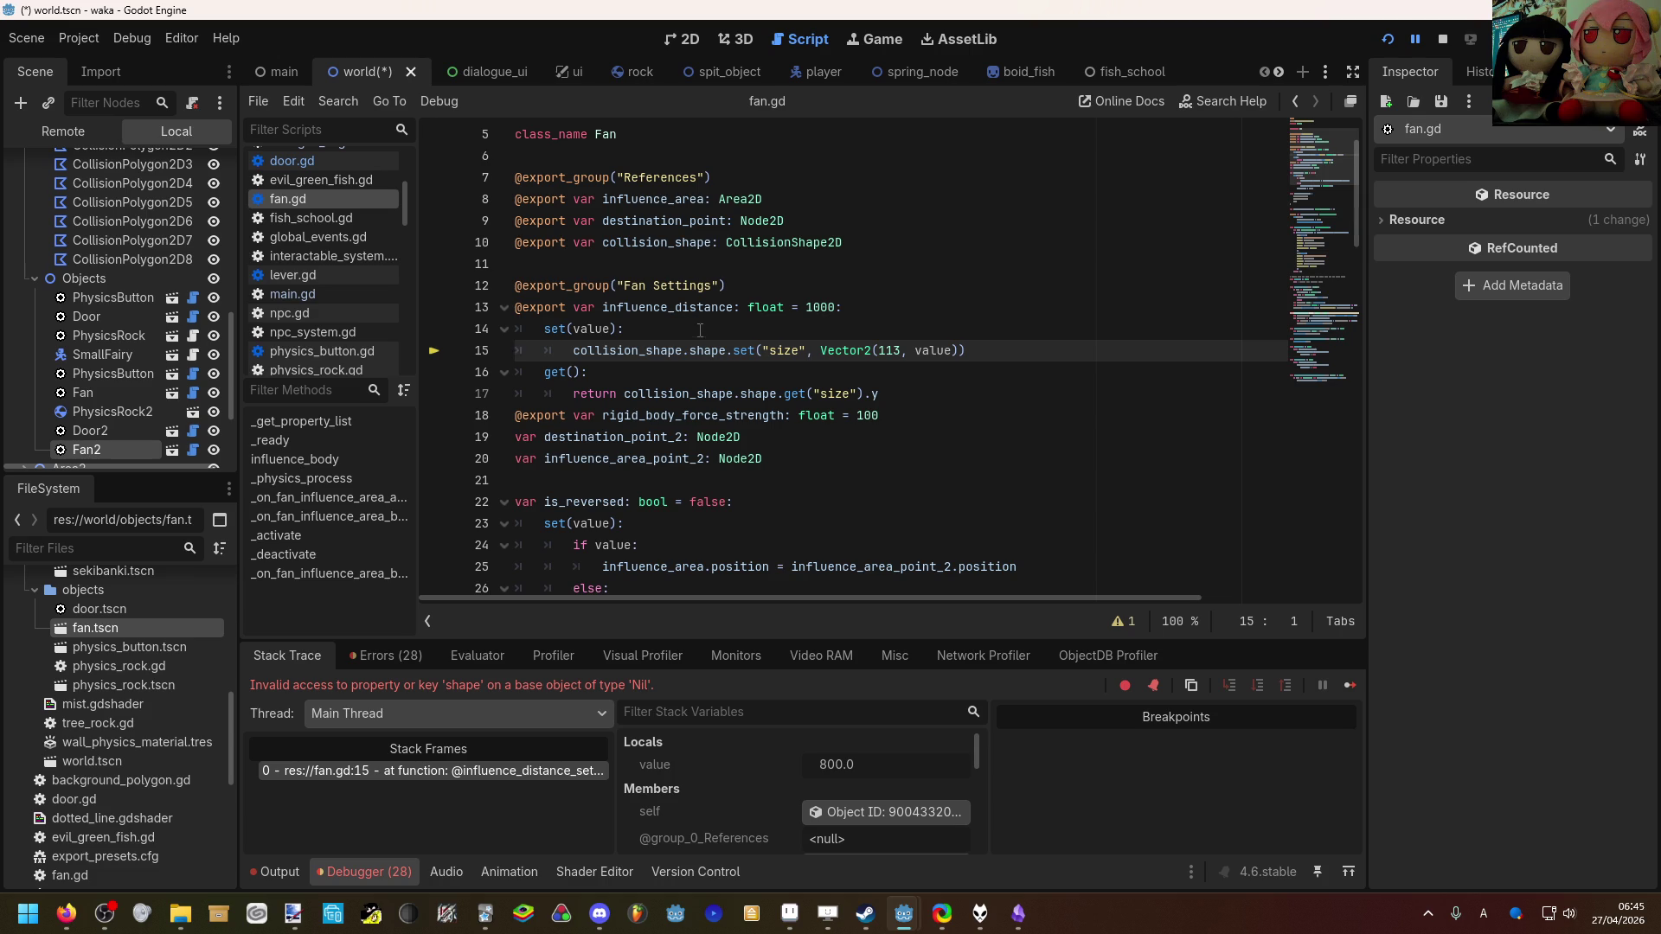
pyautogui.click(147, 454)
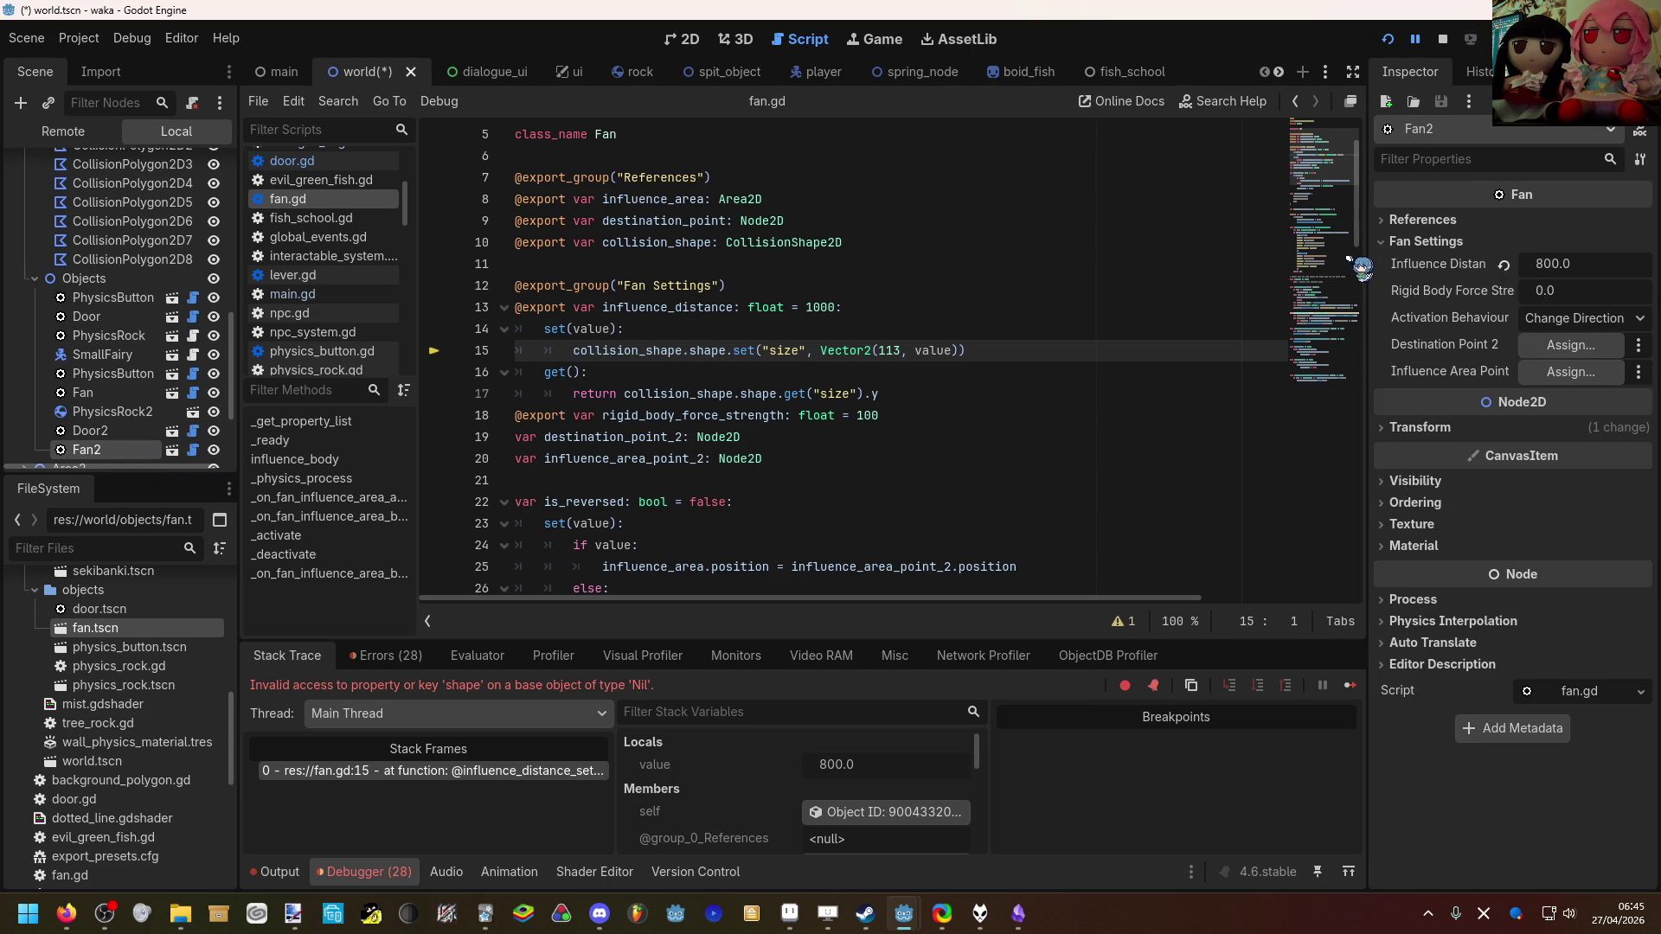
pyautogui.click(1519, 221)
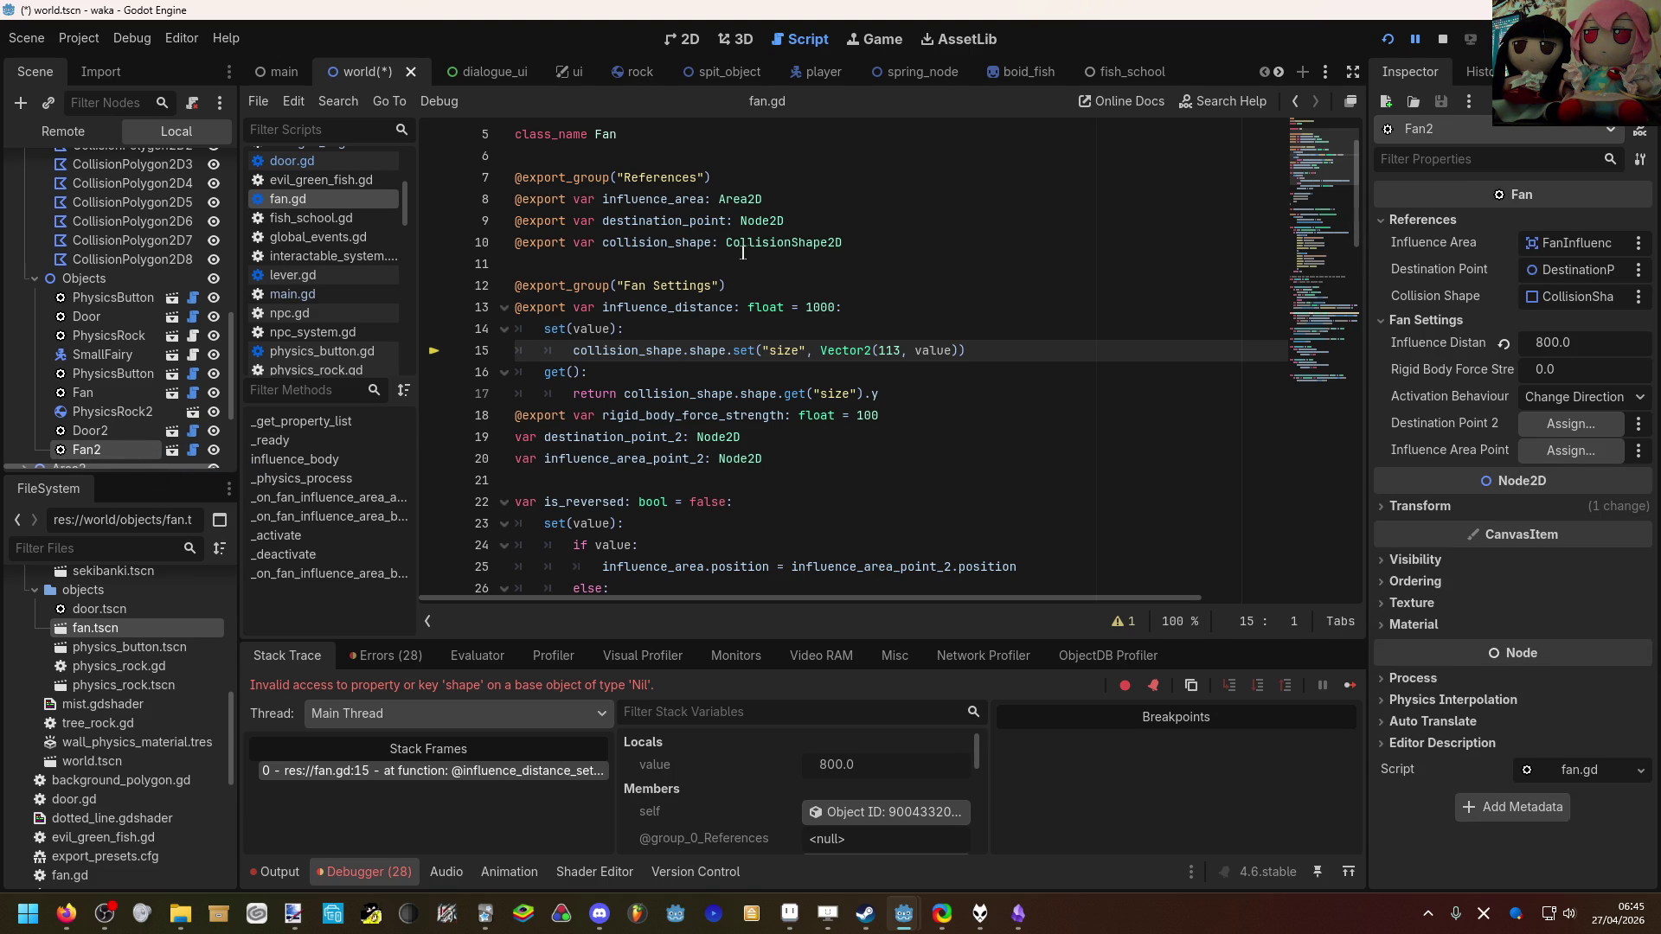
# - Save and run the game, then select Fan and inspect collision_shape in fan.gd
pyautogui.click(1387, 40)
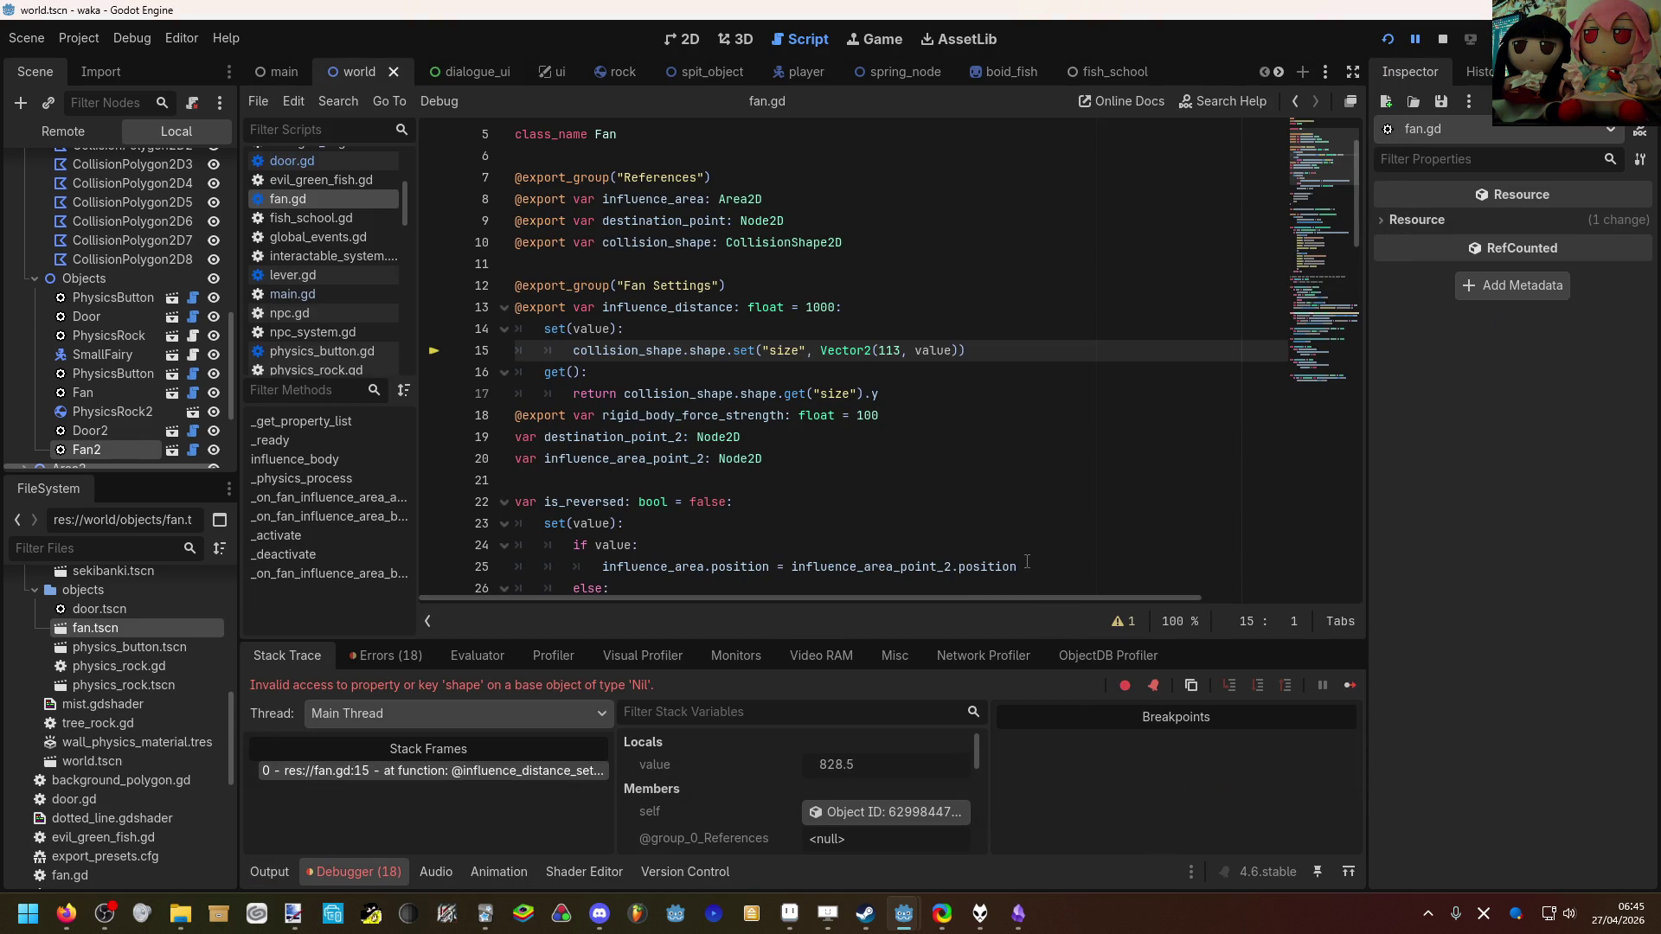
pyautogui.moveTo(676, 346)
pyautogui.click(143, 392)
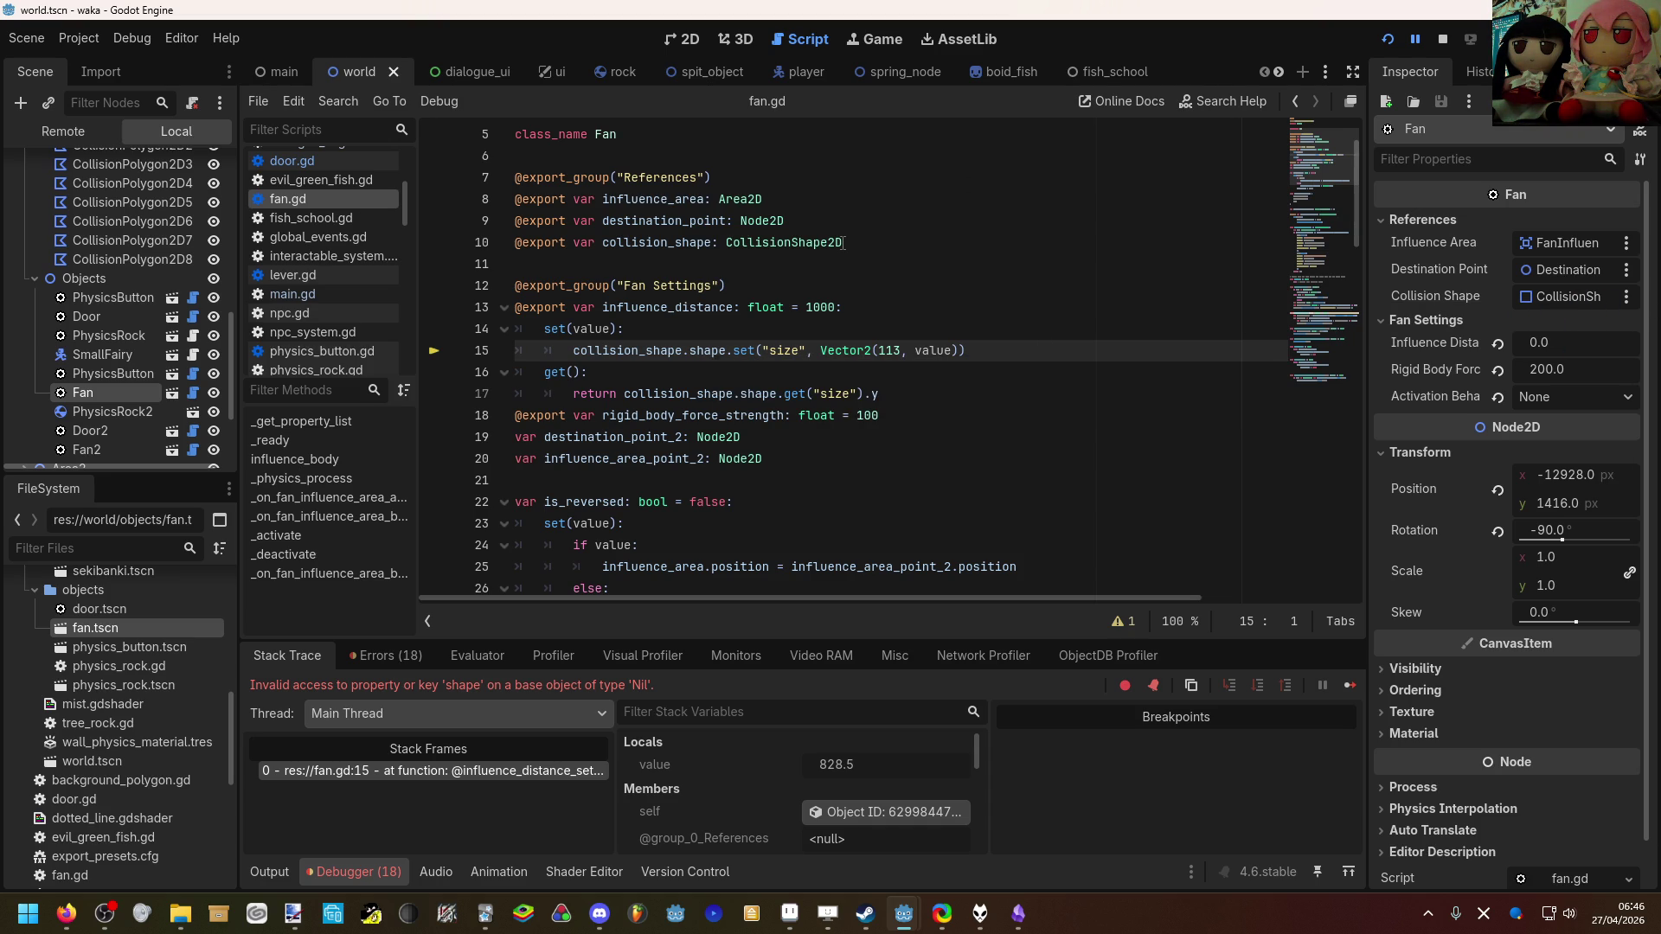
pyautogui.moveTo(843, 244)
# - Wrap the setter's set() line in 'if collision_shape:', save fan.gd, and rerun the game
pyautogui.click(673, 333)
pyautogui.press('Return')
pyautogui.write('if co')
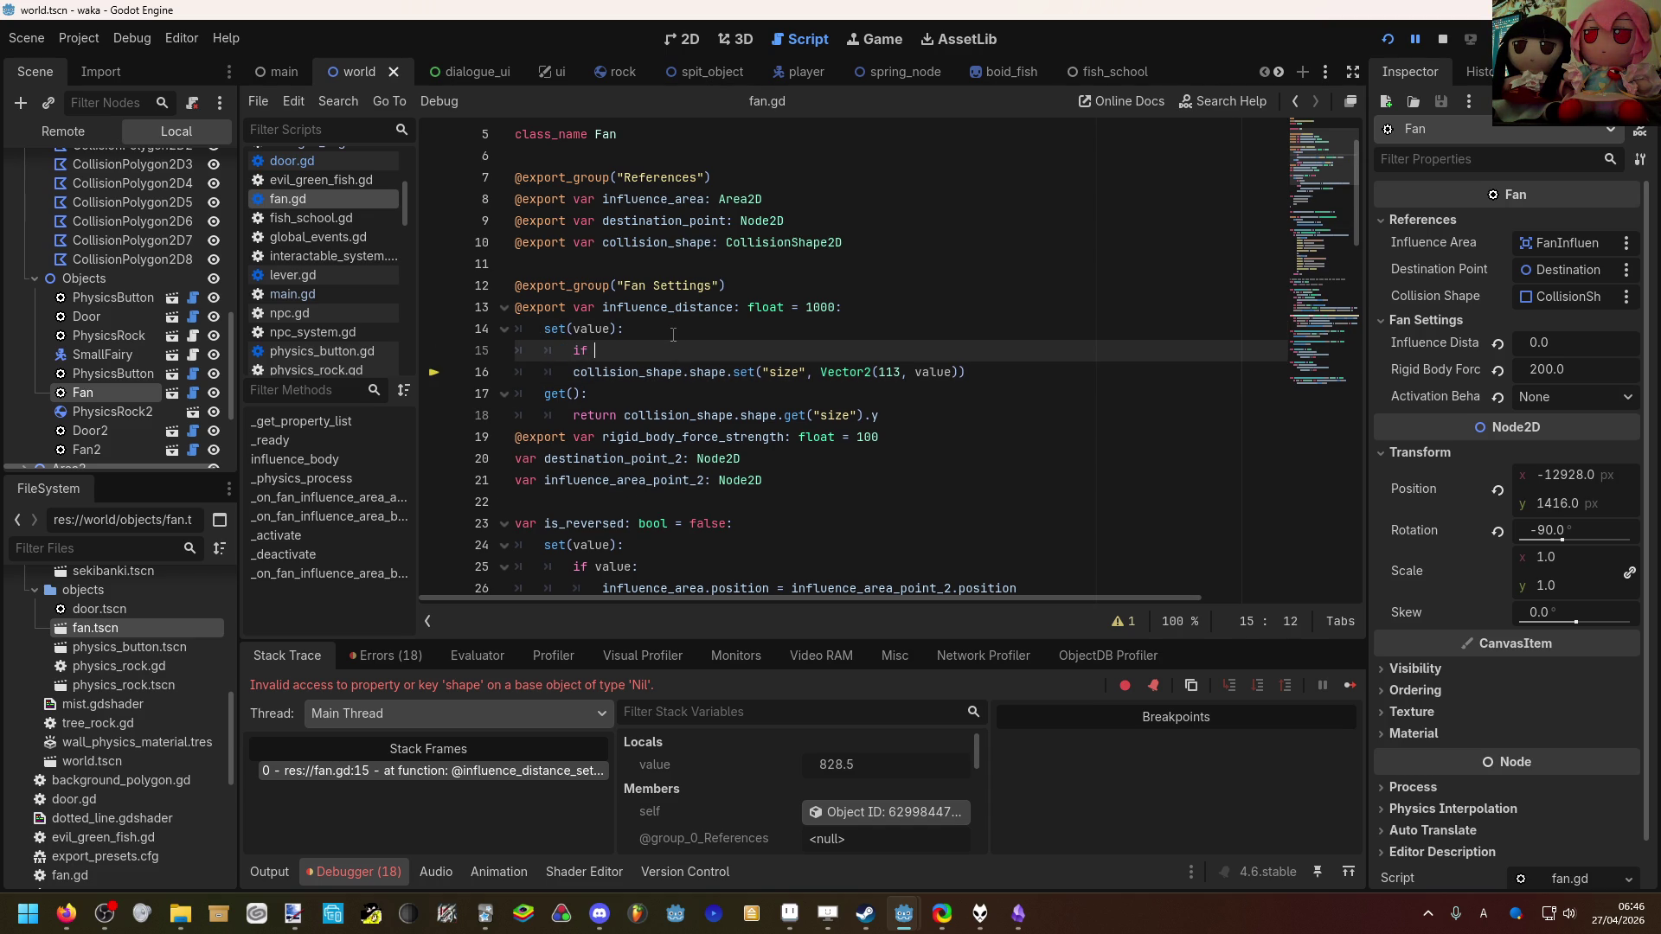
pyautogui.press('Return')
pyautogui.press('Tab')
pyautogui.hotkey('ctrl', 's')
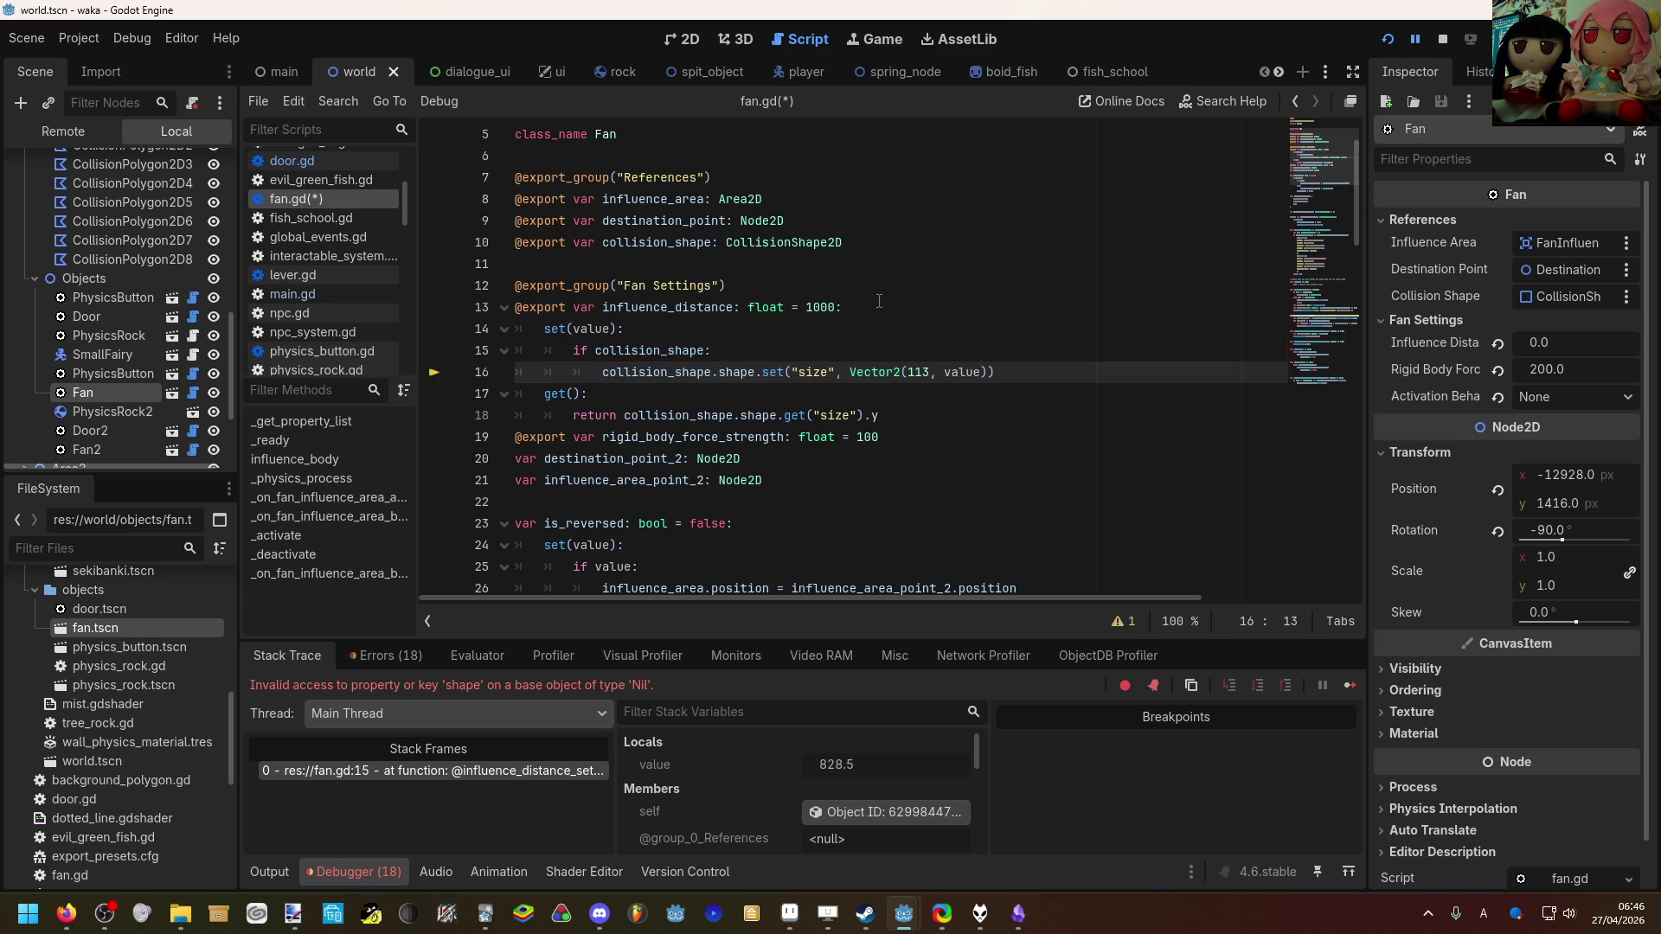
pyautogui.press('F5')
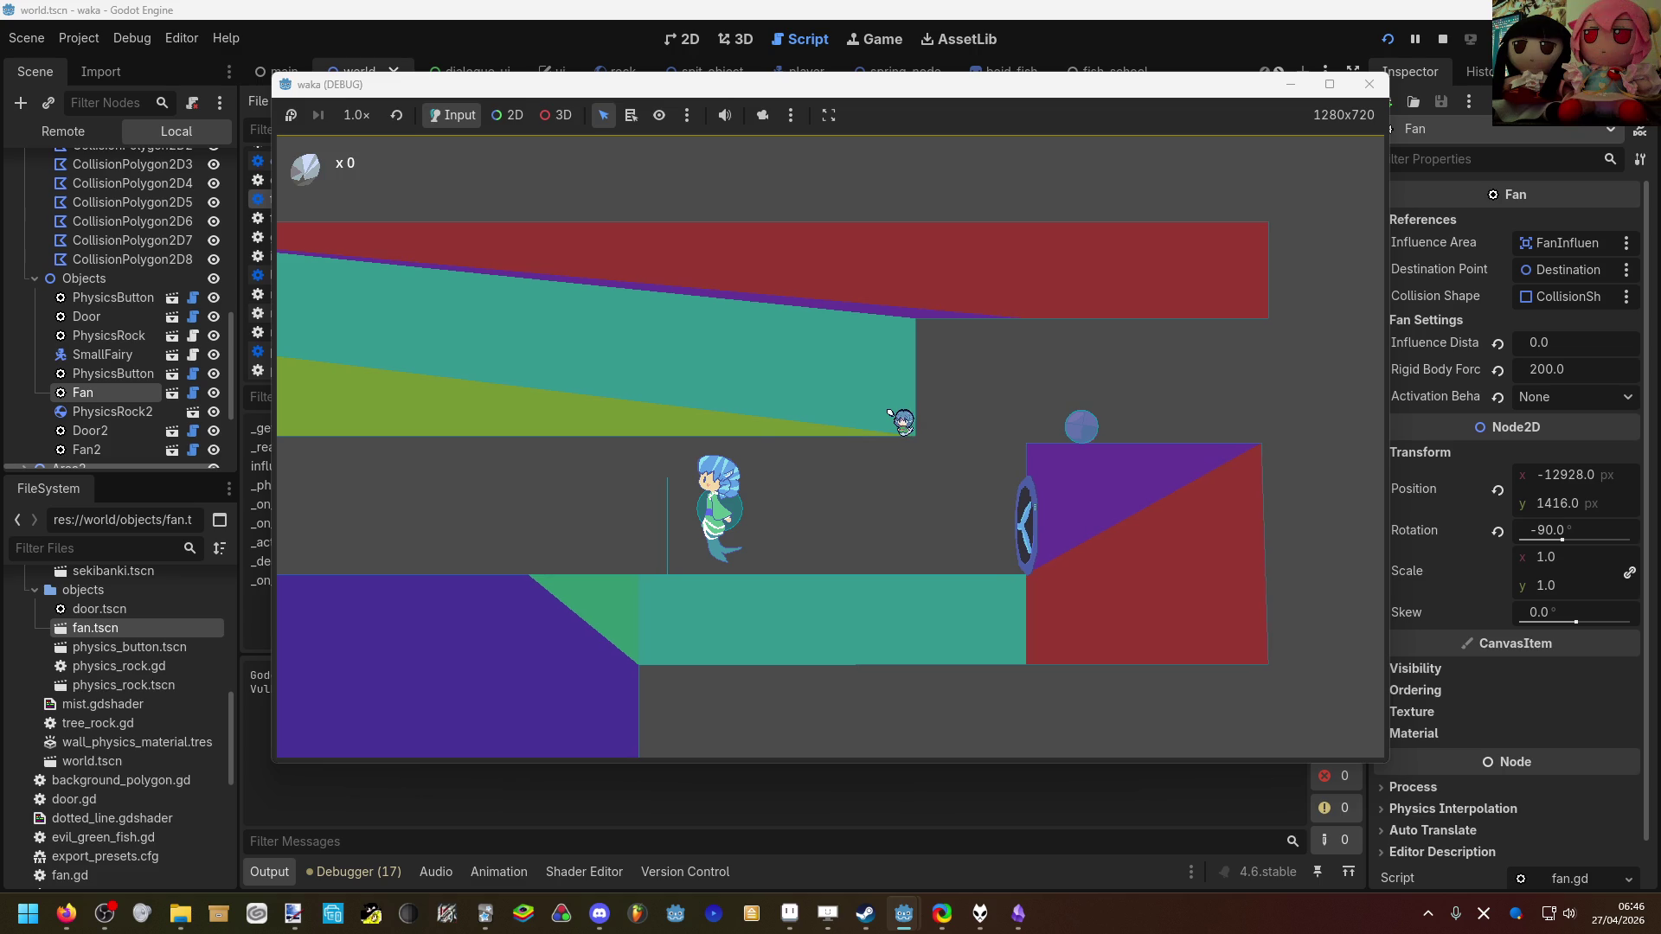
# - Frame the Fan in the 2D level view and set its Influence Distance to 800
pyautogui.click(680, 40)
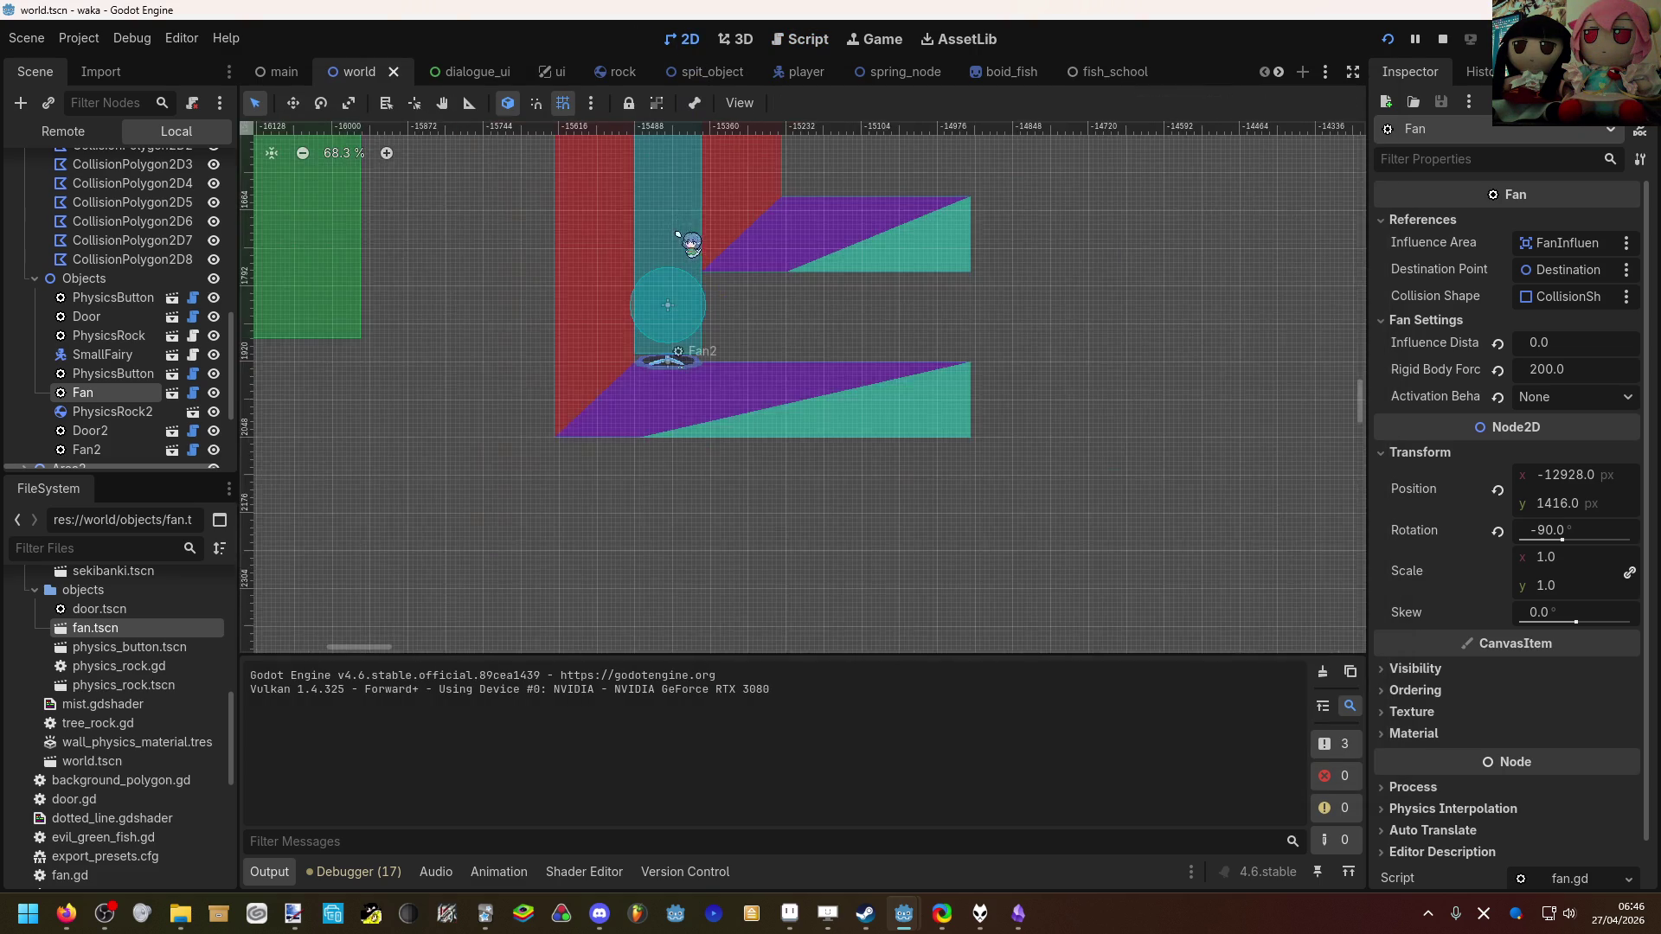
pyautogui.press('f')
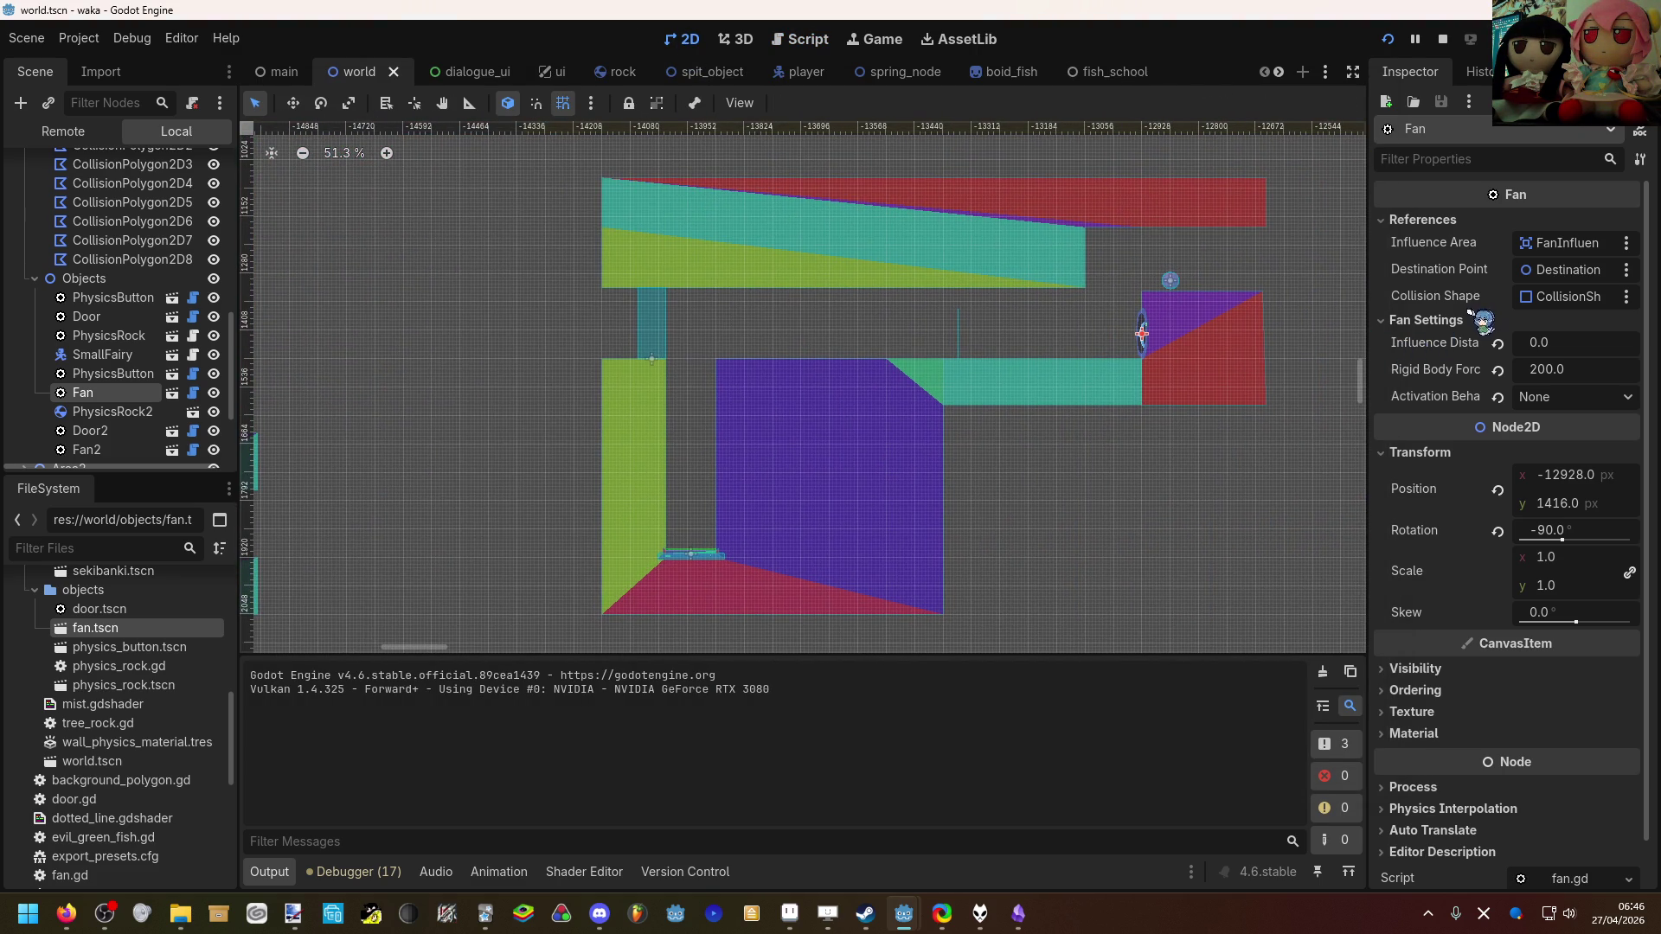
pyautogui.click(1163, 365)
pyautogui.click(1565, 348)
pyautogui.write('800')
pyautogui.press('Return')
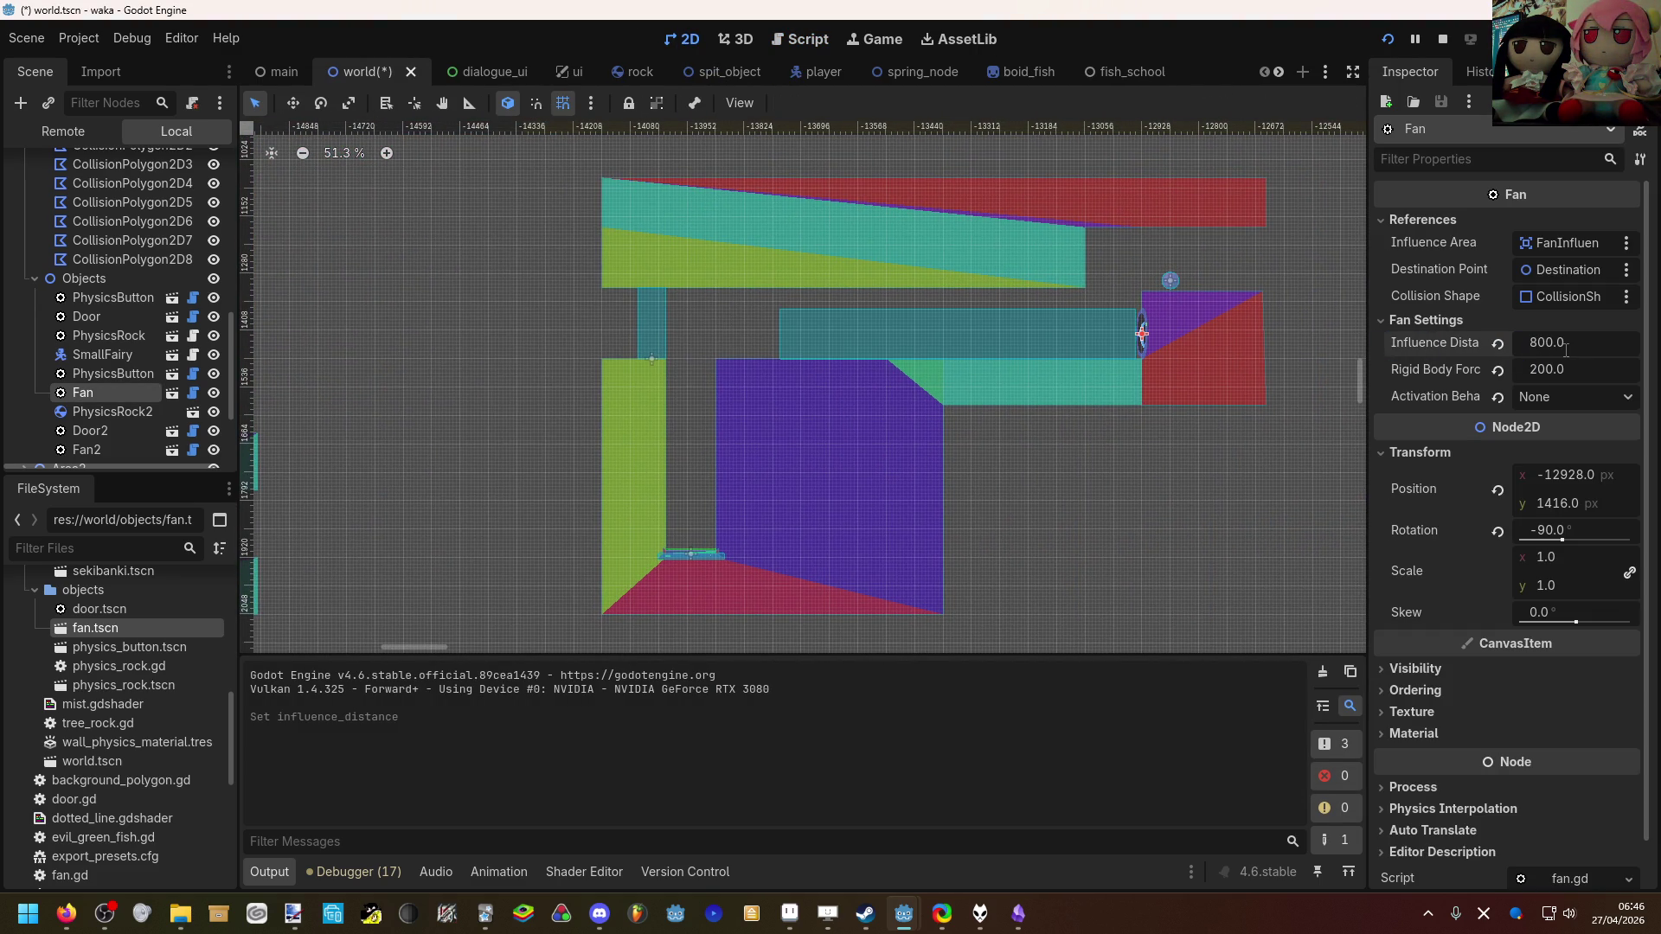
# - Zoom around the level to check the Fan's airflow zone, then bring up the Fan's script
pyautogui.scroll(6, 1185, 338)
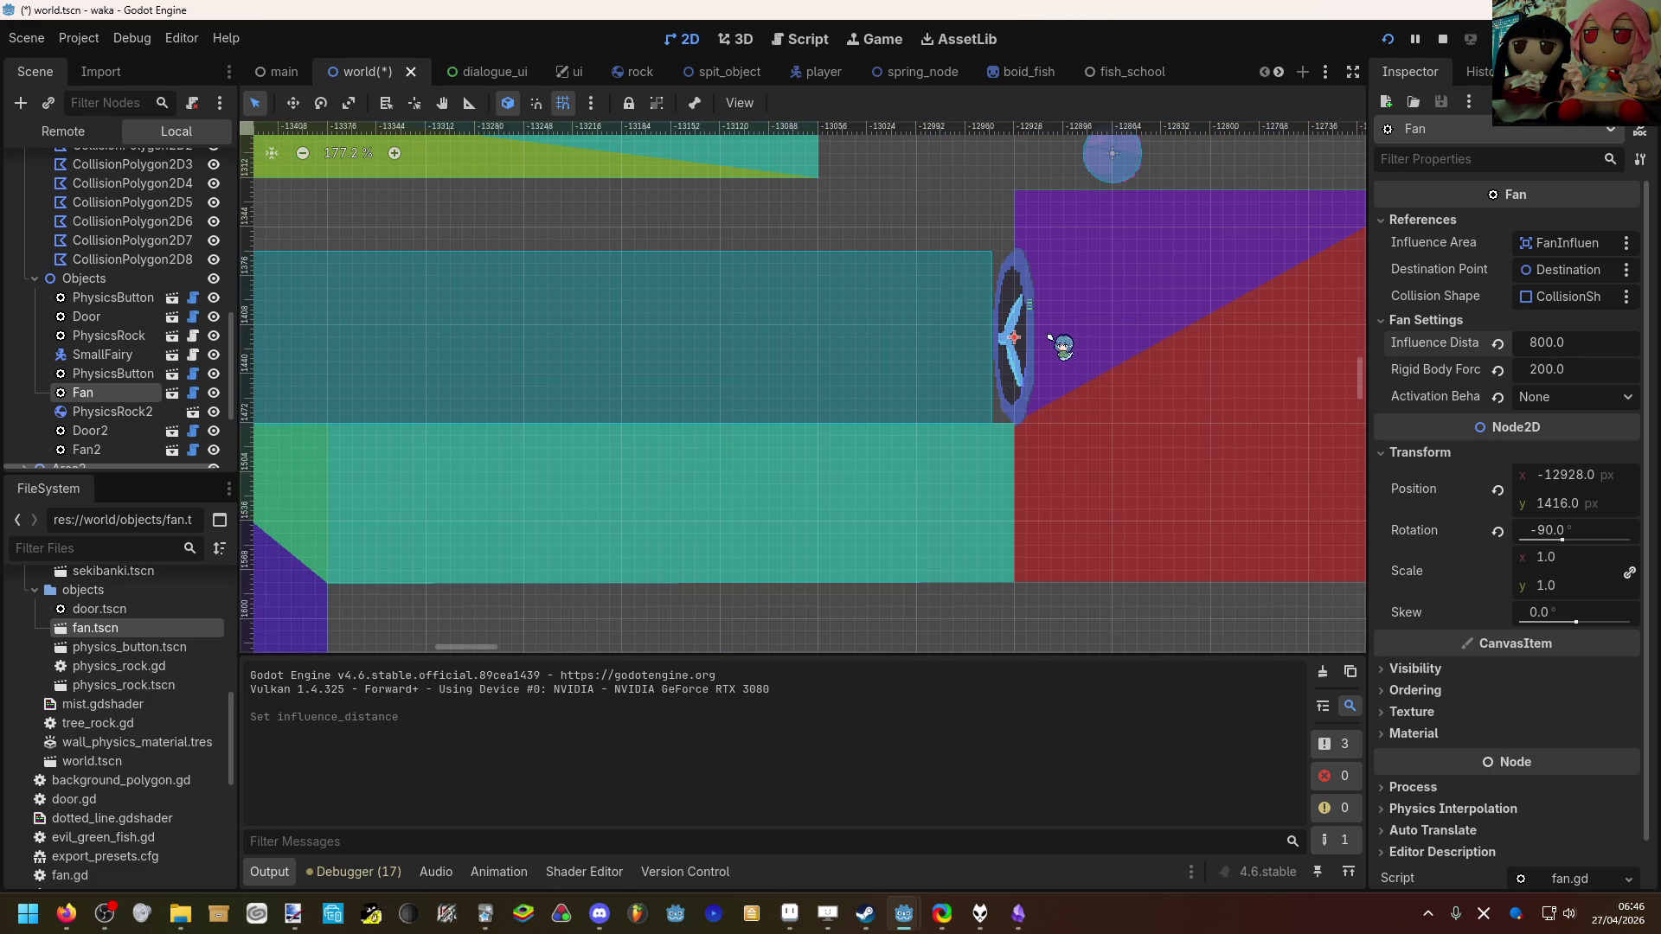
pyautogui.scroll(-5, 1049, 337)
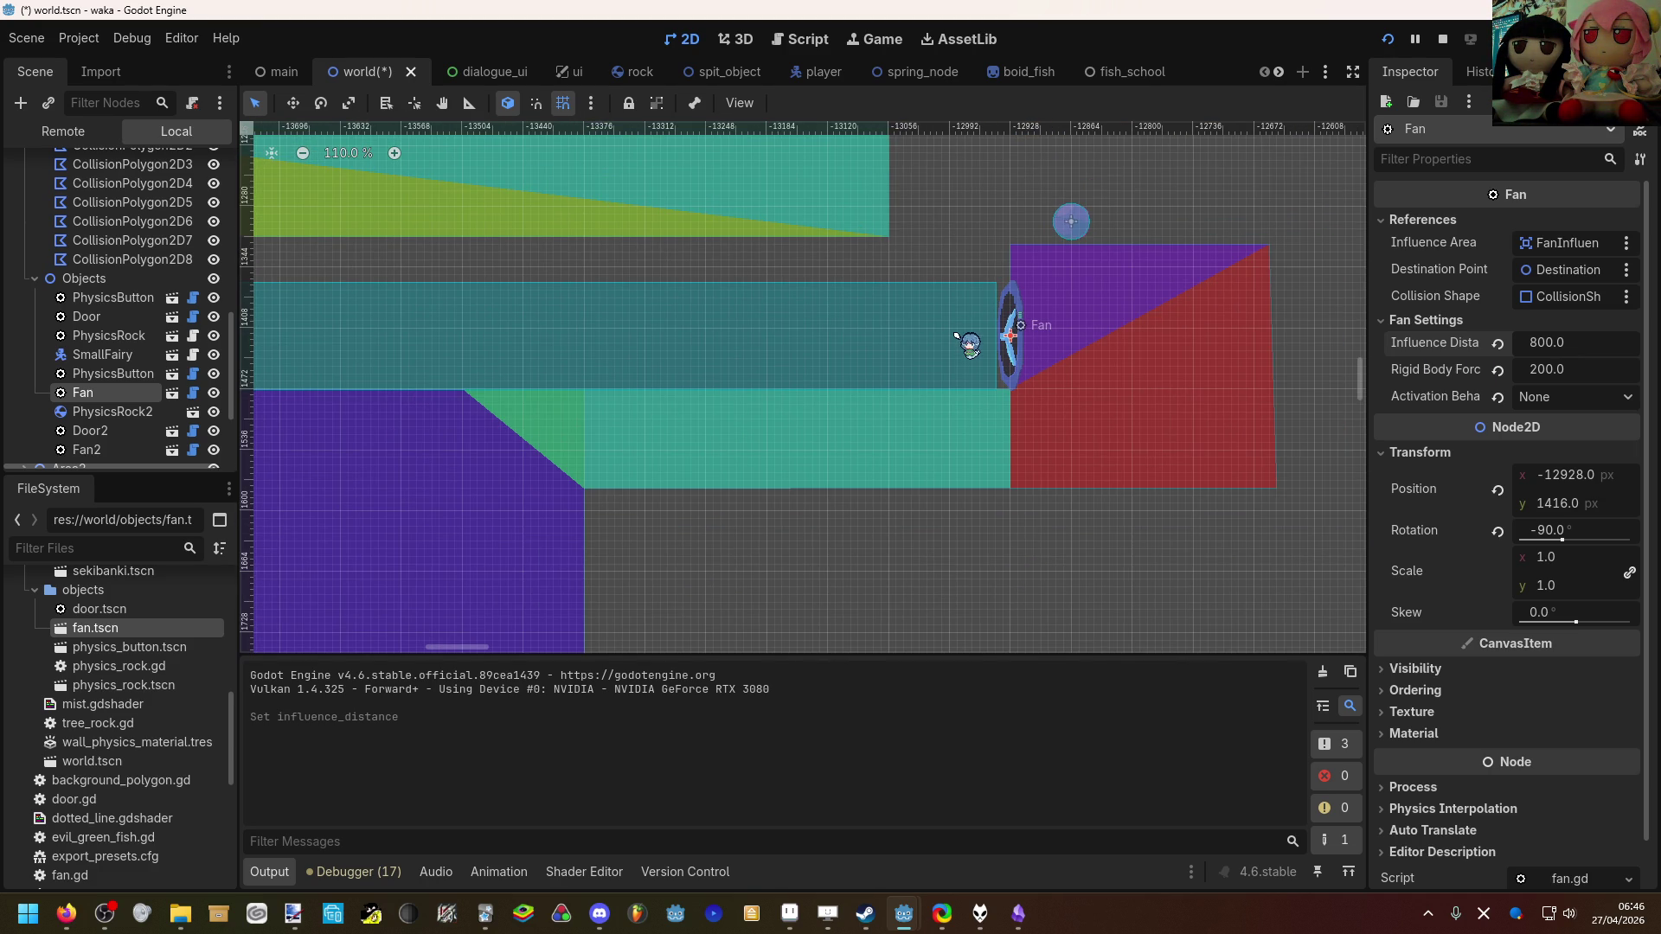
pyautogui.scroll(-10, 953, 337)
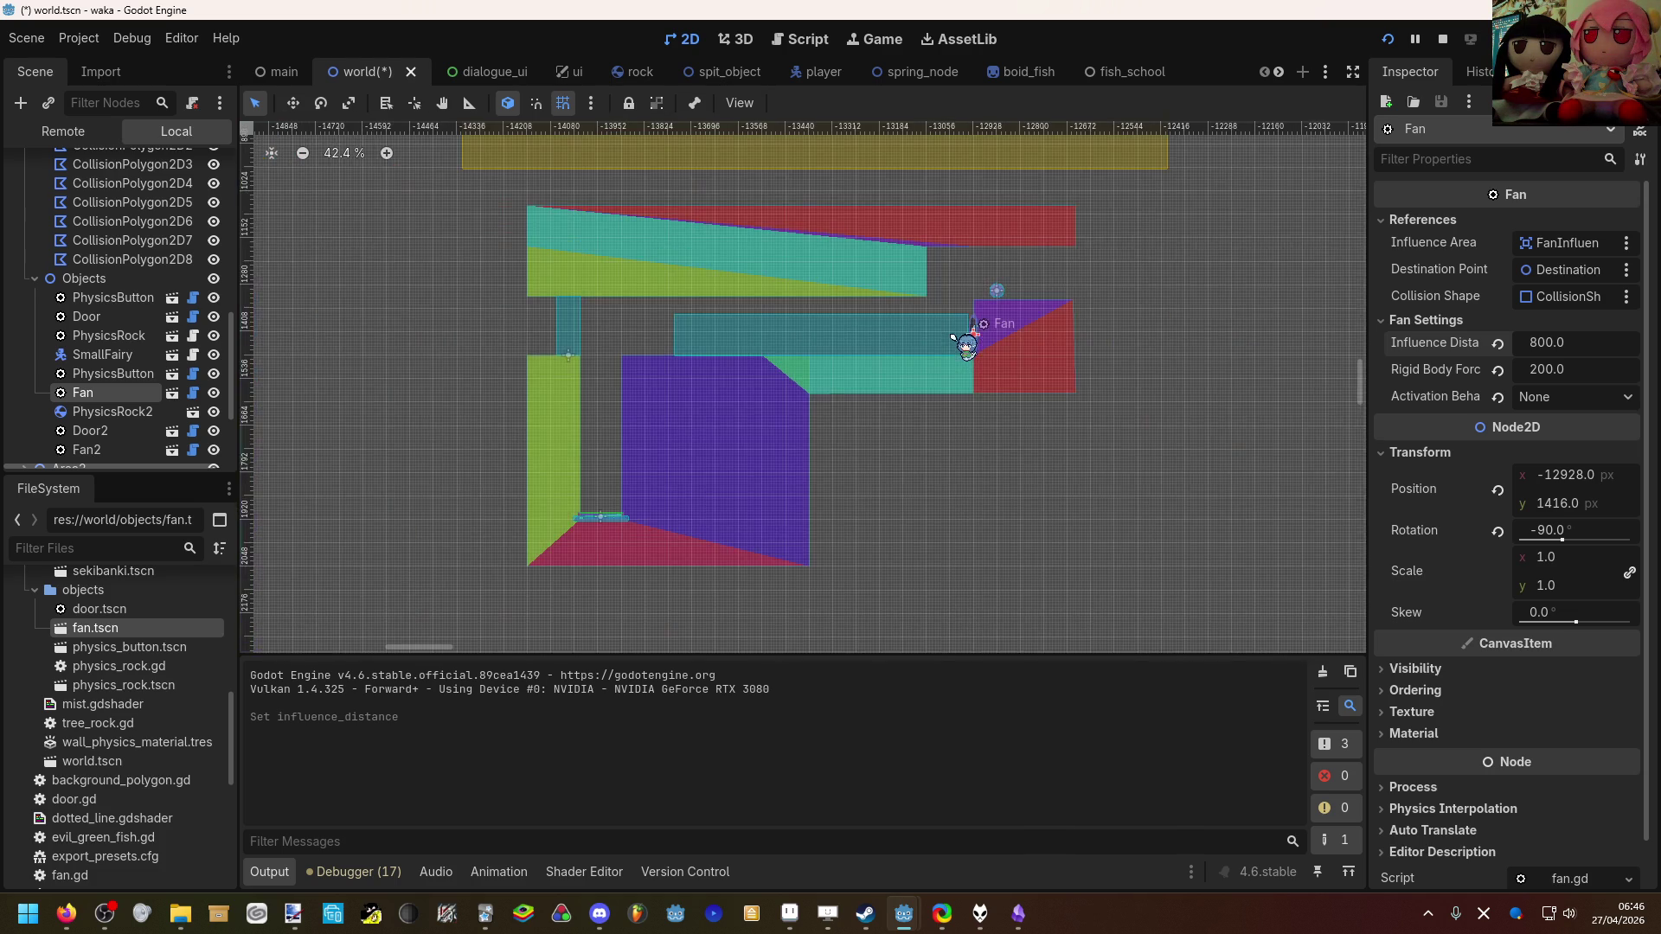
pyautogui.scroll(-20, 947, 327)
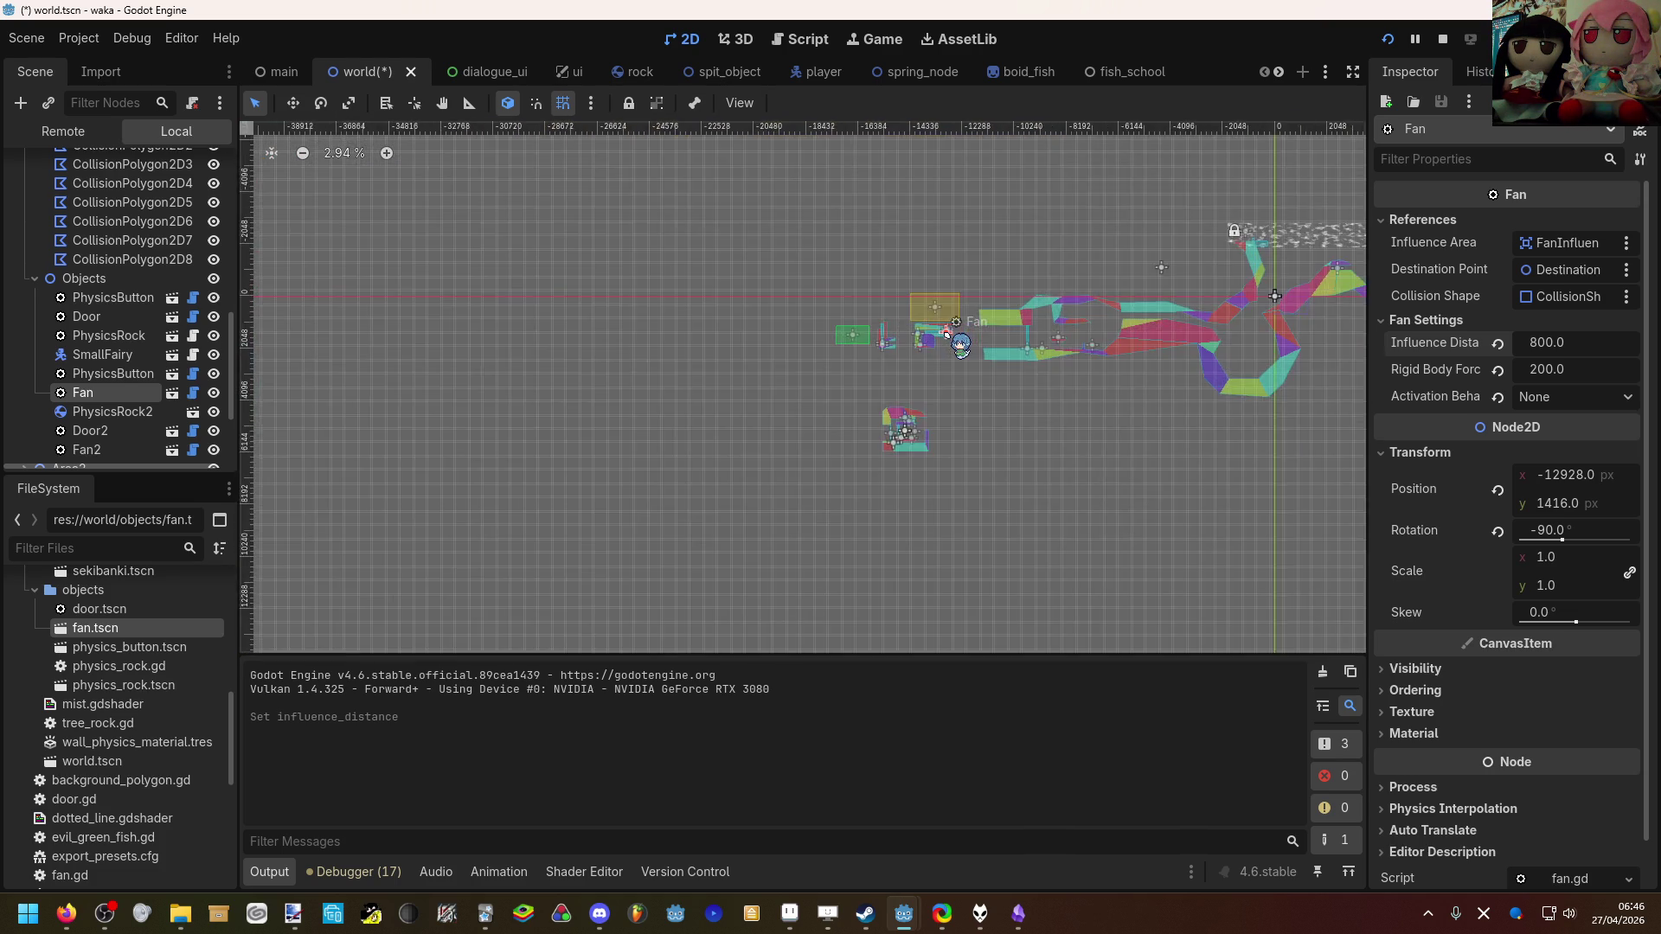
pyautogui.scroll(10, 948, 332)
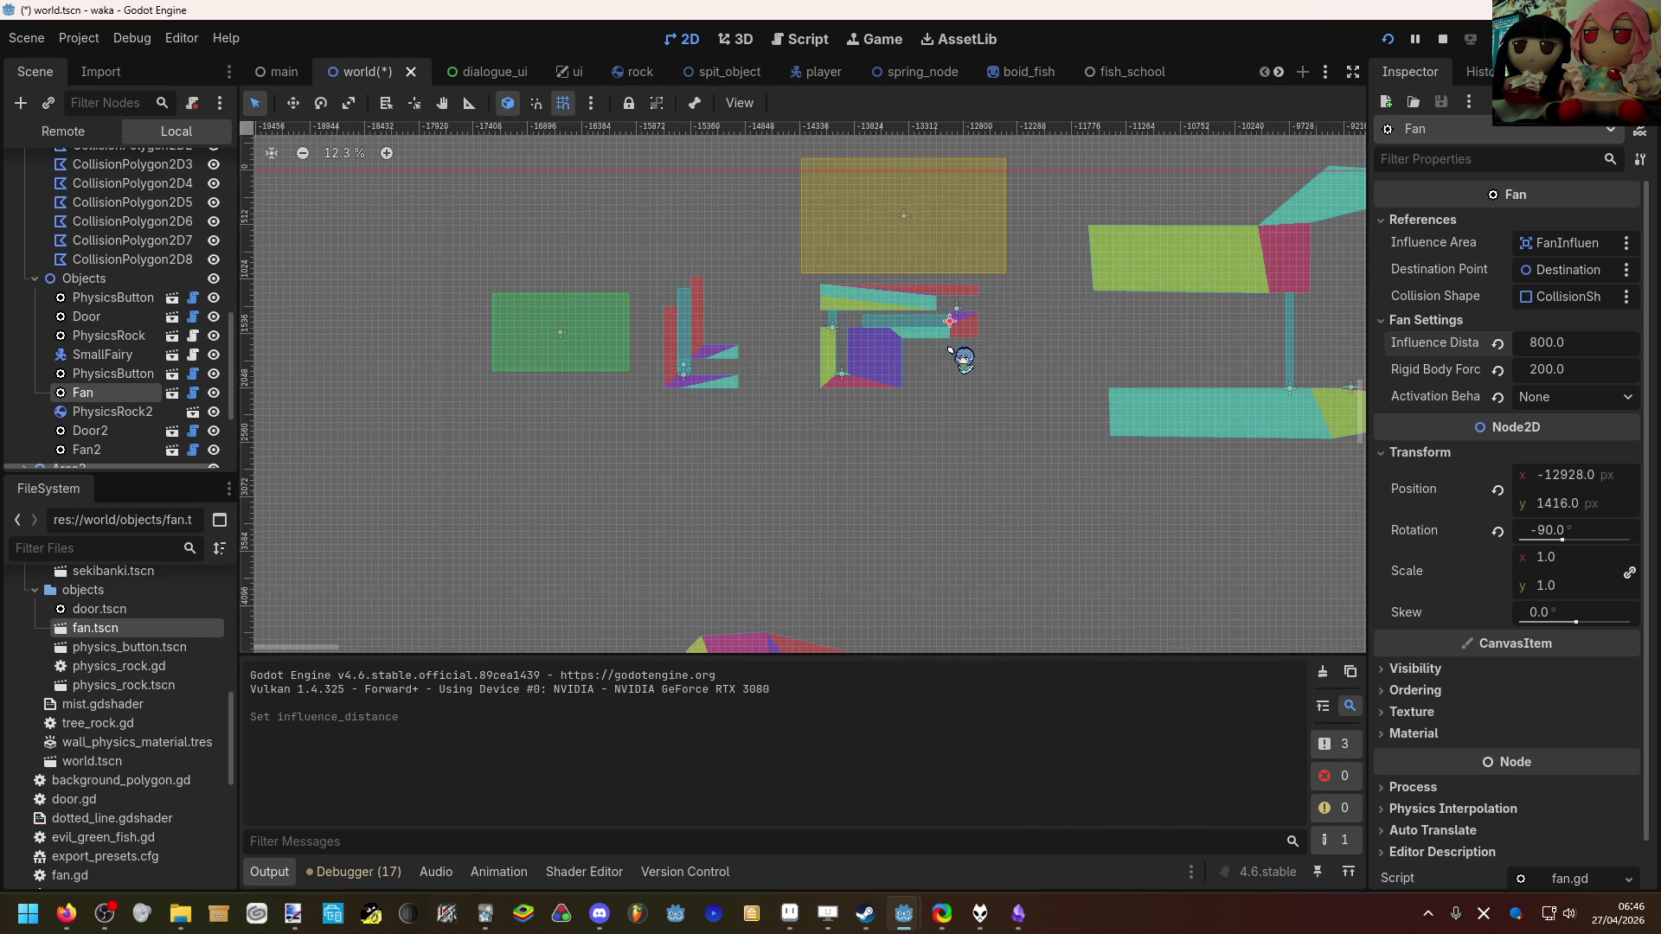
pyautogui.scroll(2, 951, 350)
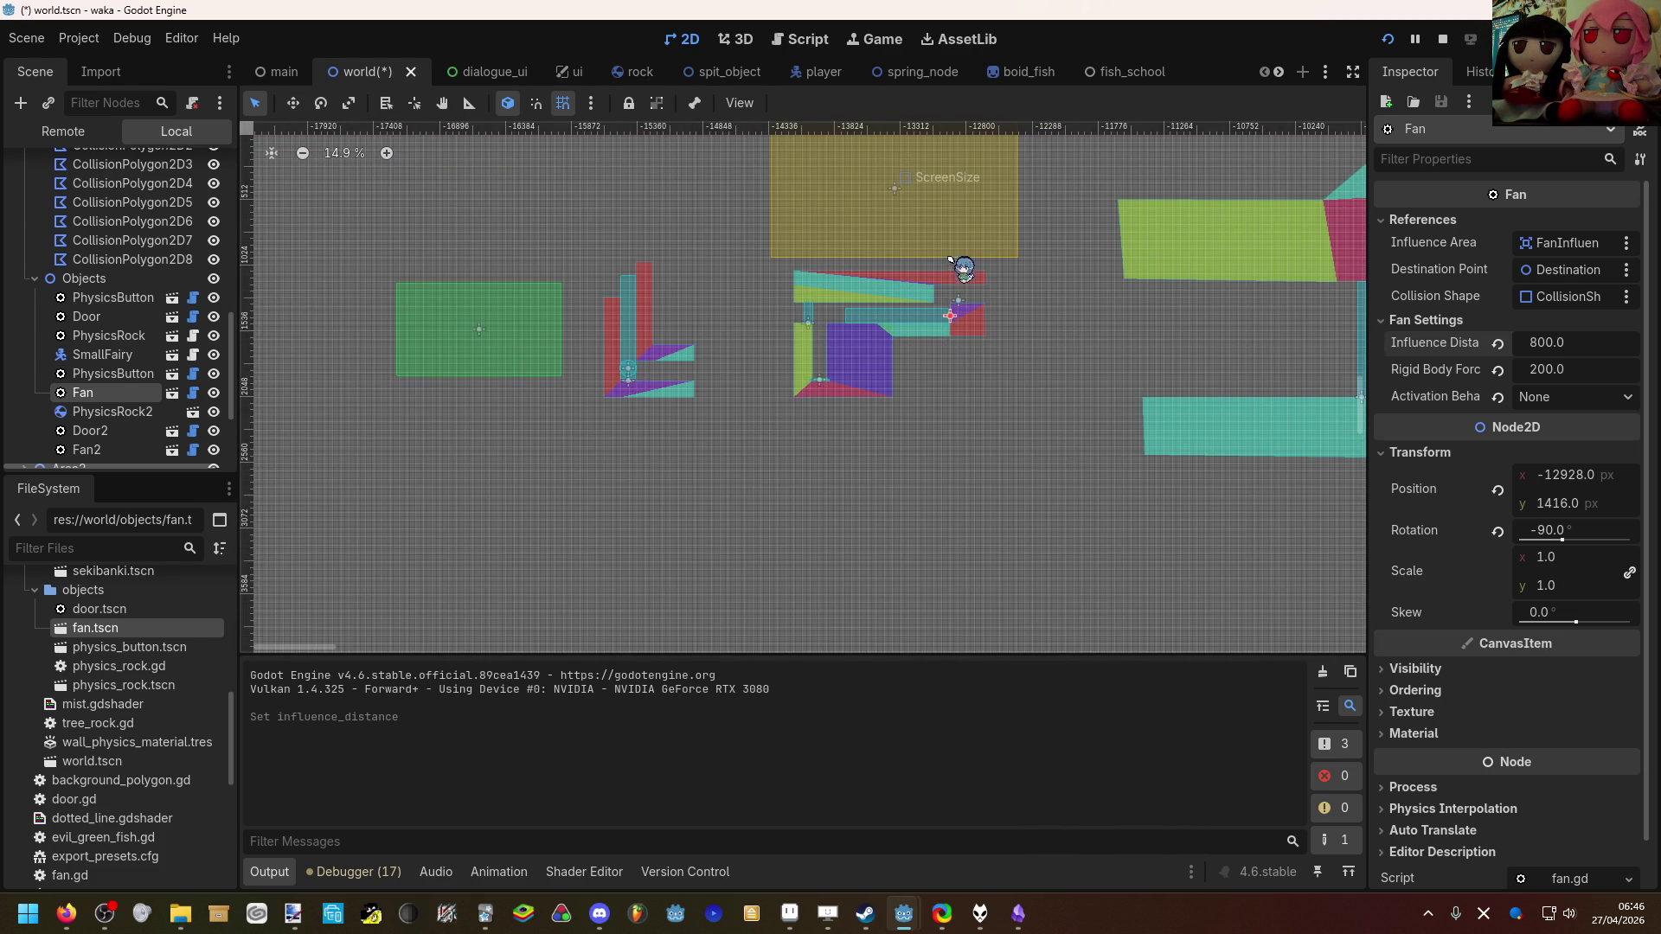
pyautogui.scroll(-5, 705, 509)
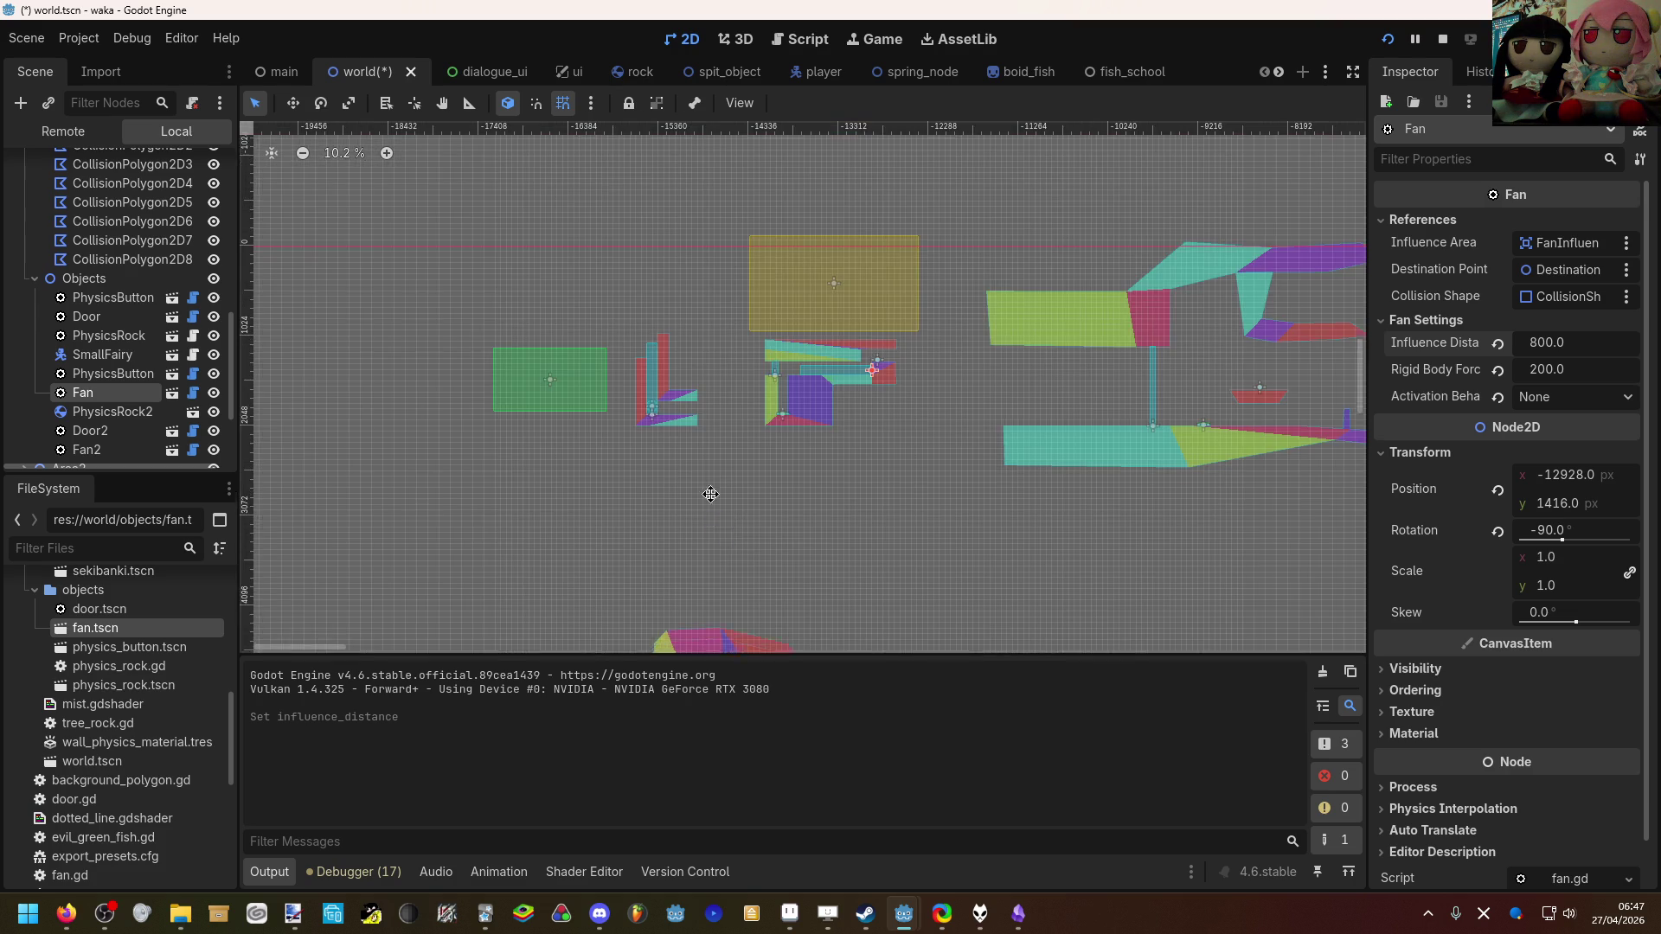
pyautogui.scroll(6, 783, 597)
pyautogui.scroll(4, 709, 617)
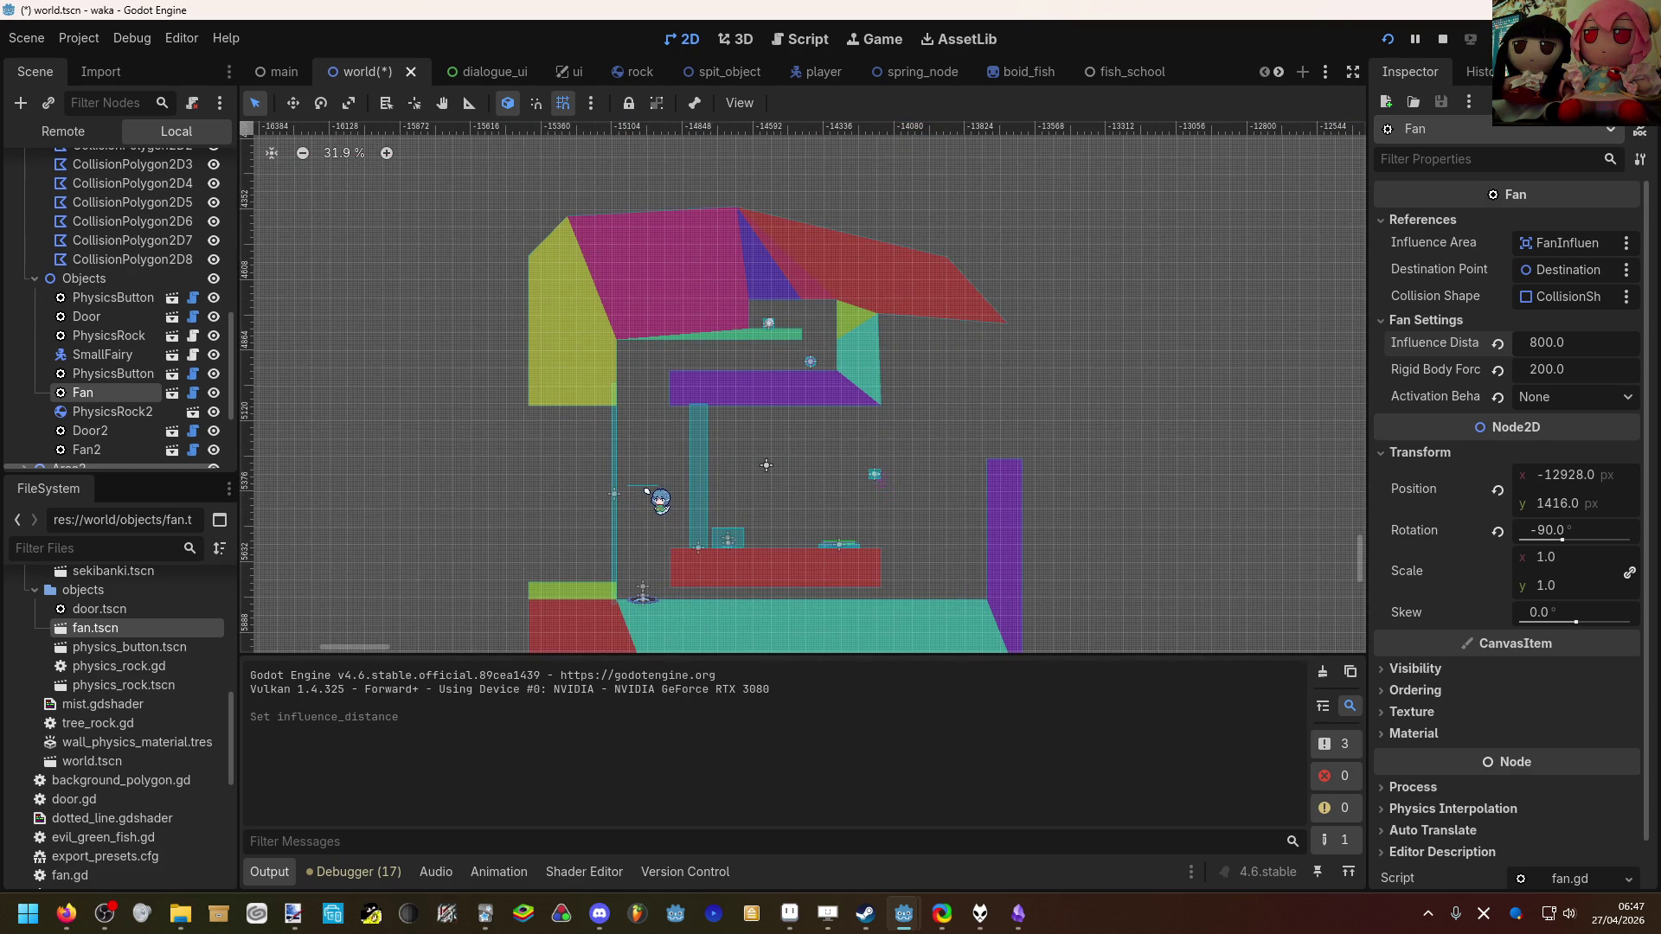
pyautogui.scroll(-4, 687, 502)
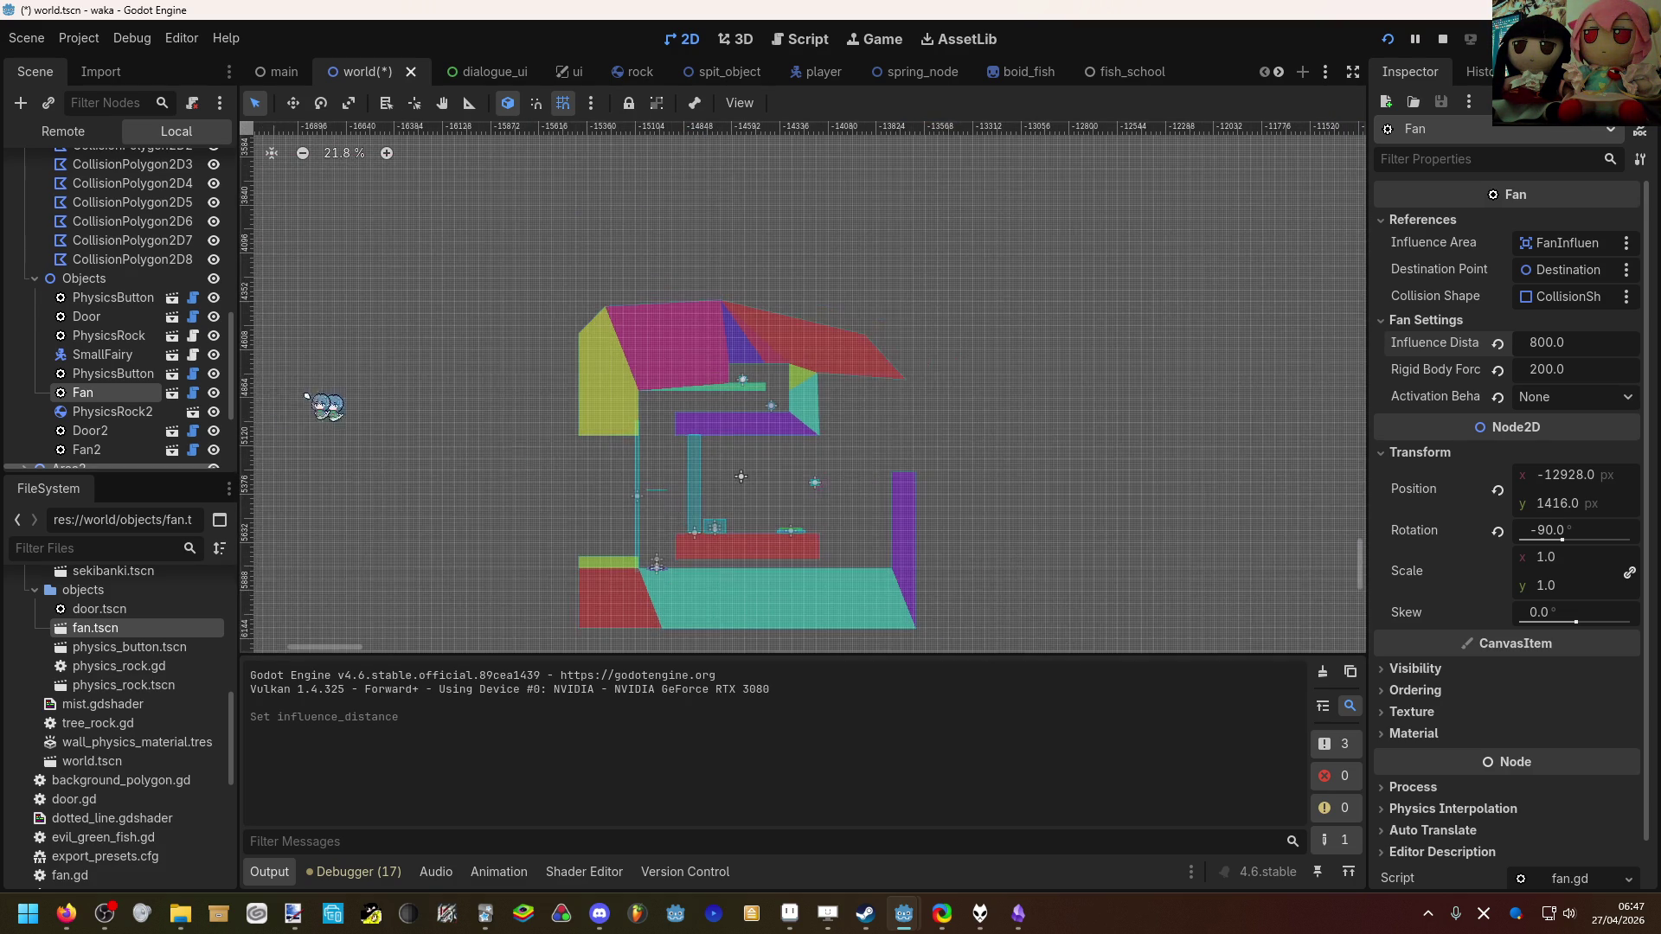
pyautogui.click(193, 393)
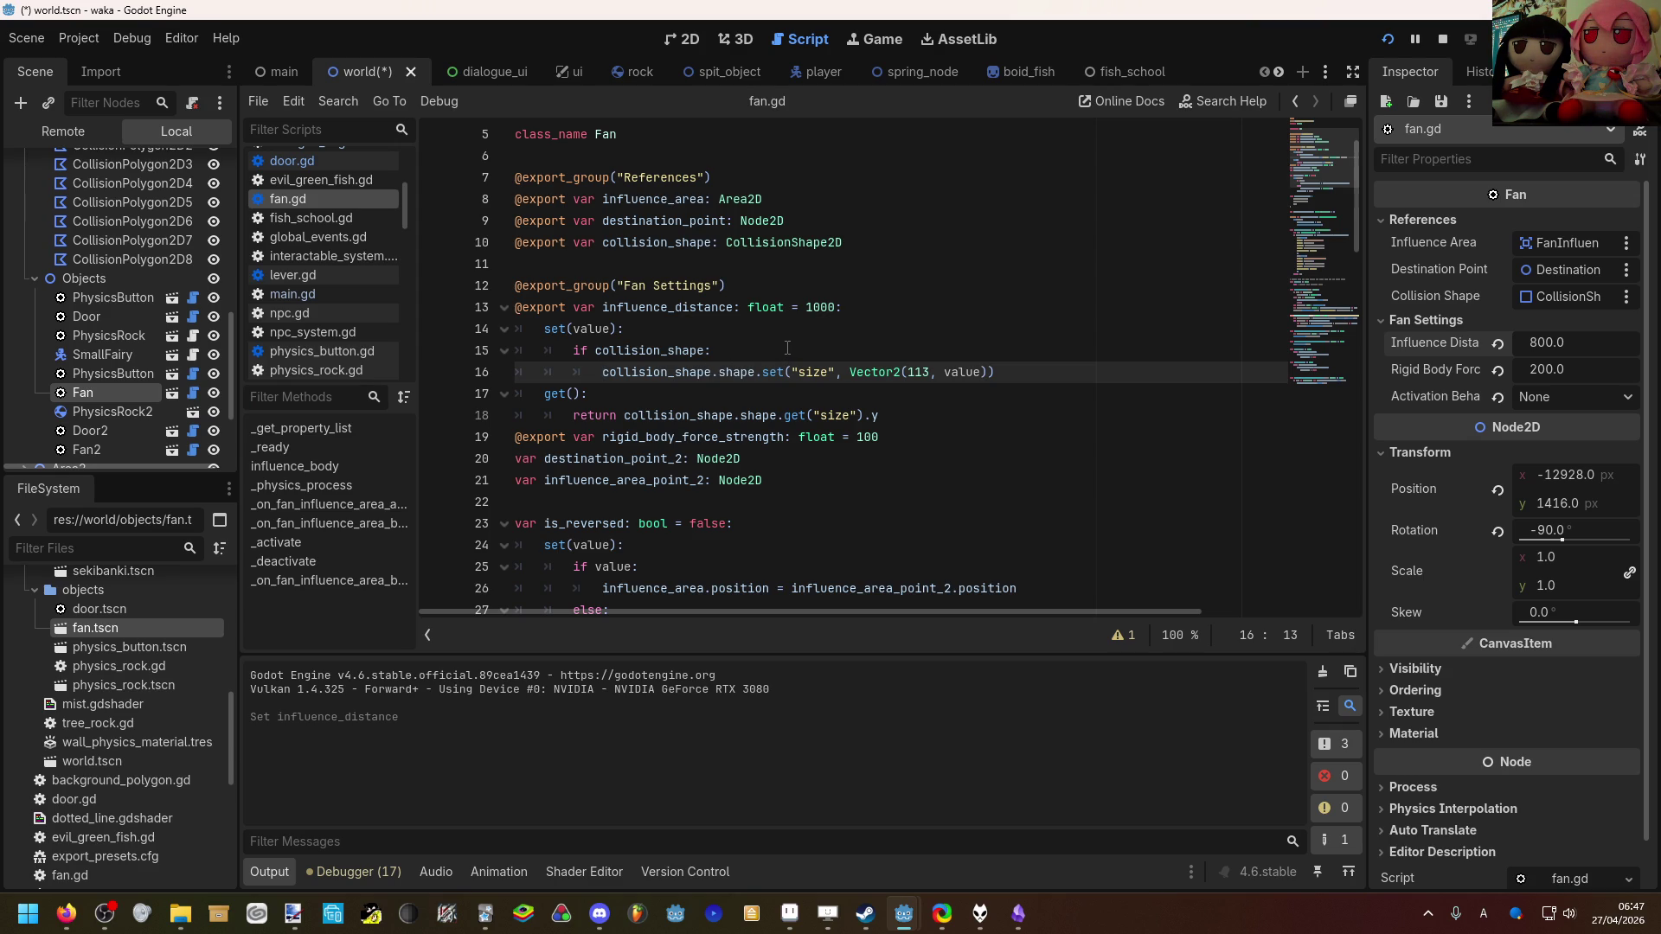
# - Add and undo a blank line after get(): in fan.gd, save the world scene, and return to 2D
pyautogui.click(715, 399)
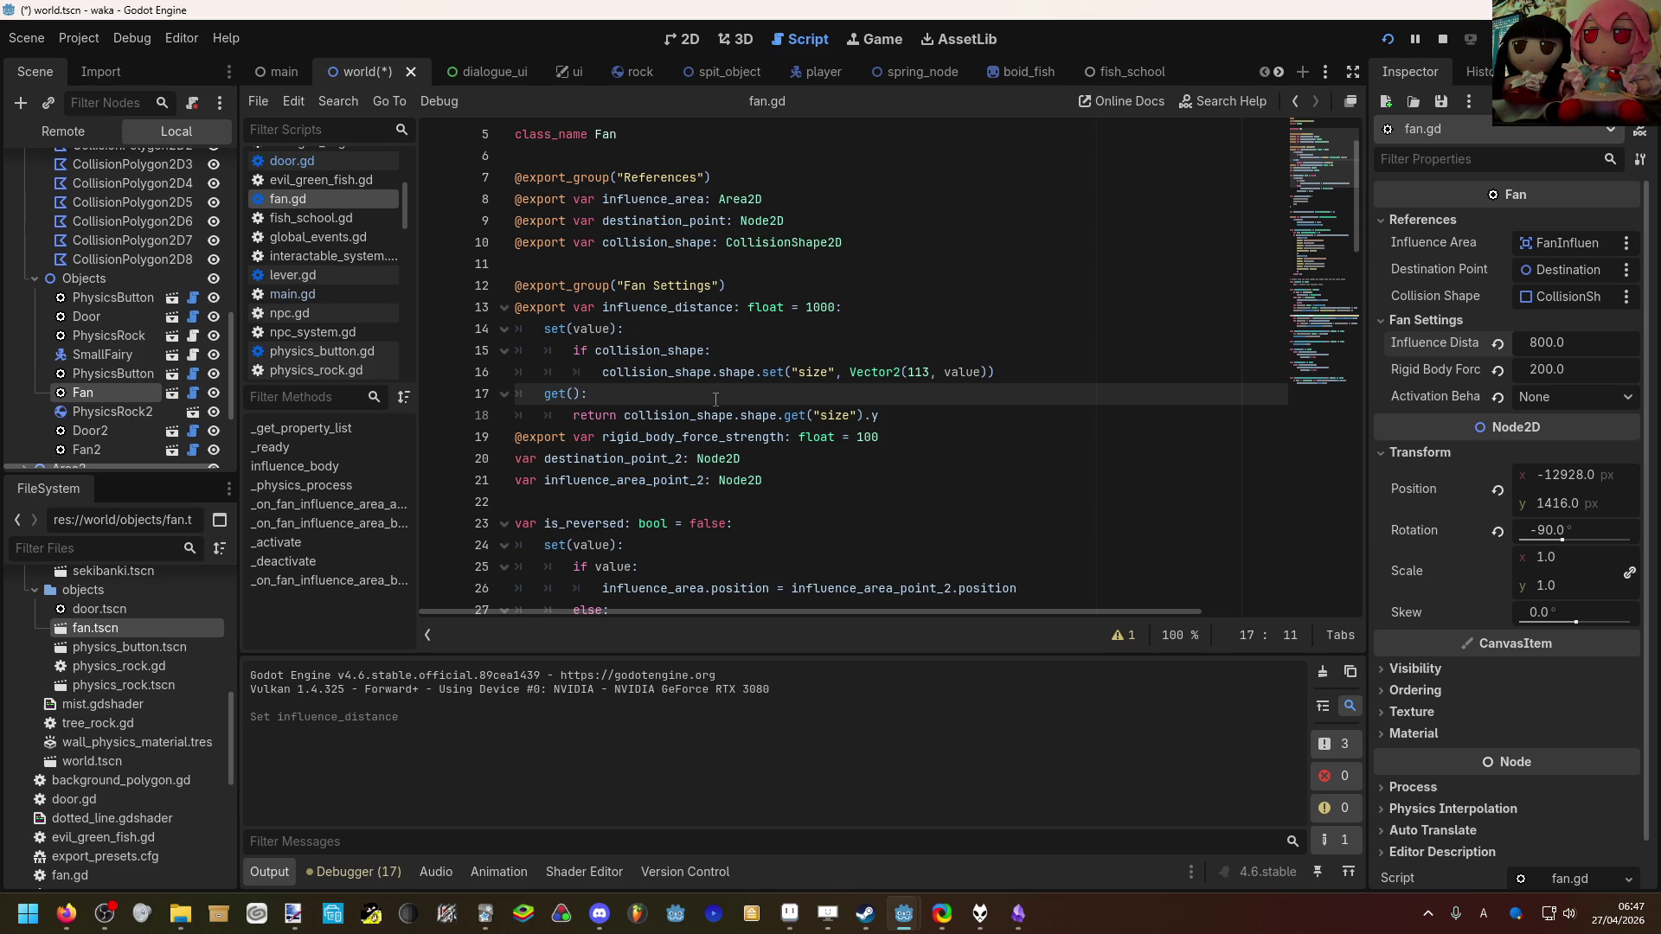
pyautogui.press('Return')
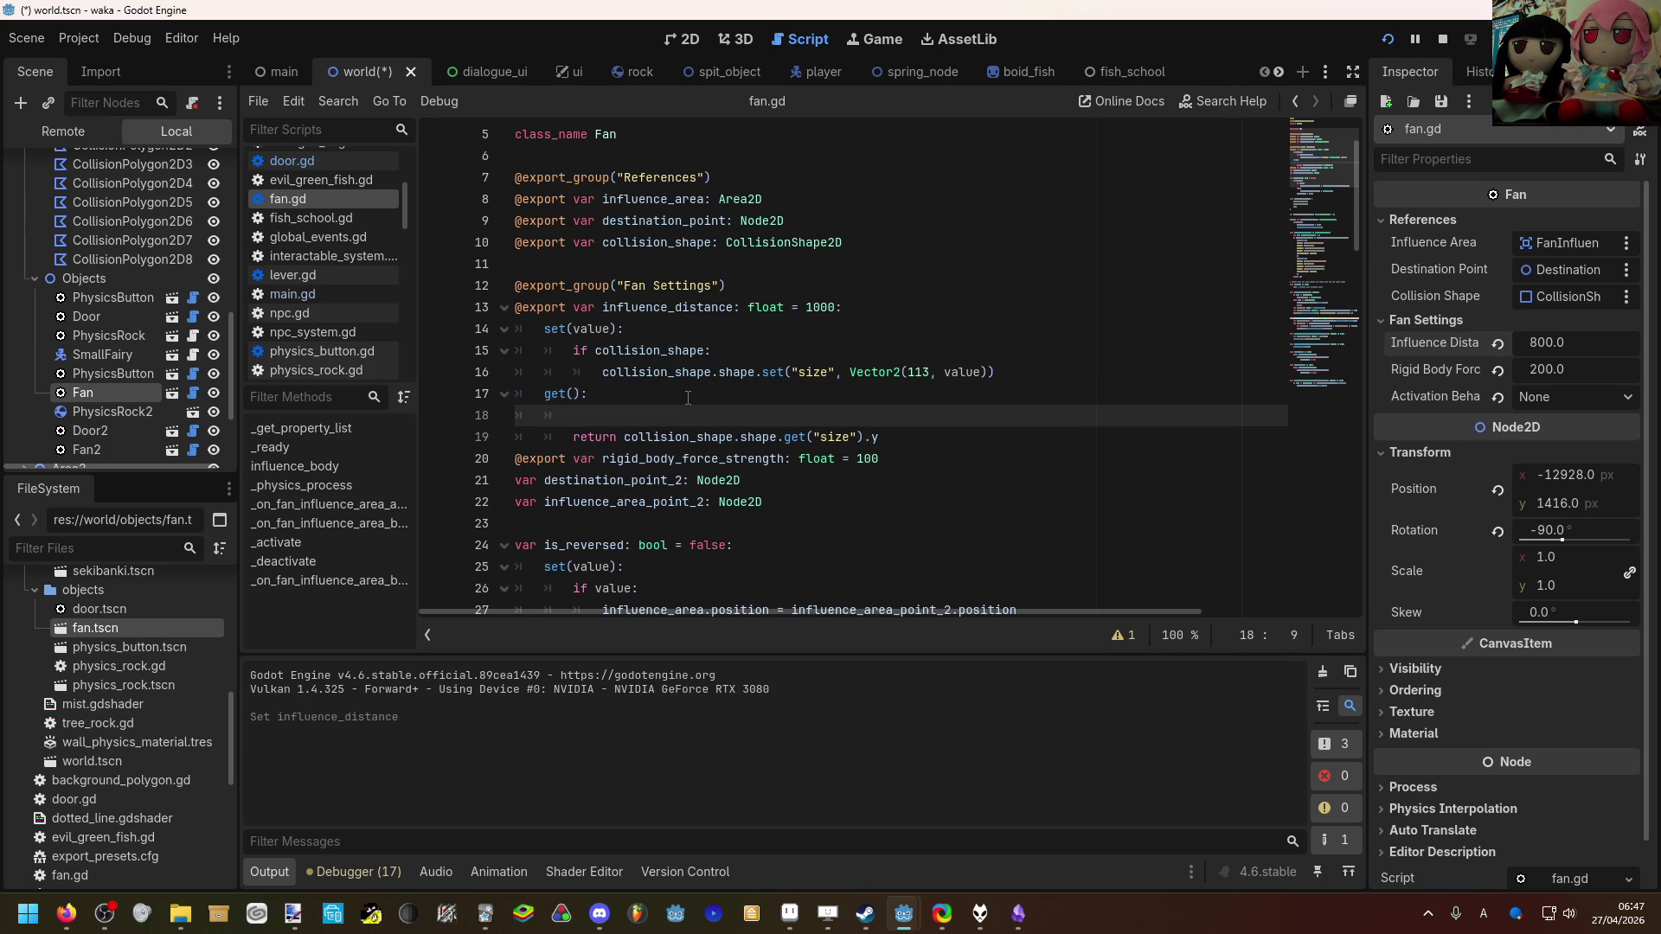
pyautogui.hotkey('ctrl', 'z')
pyautogui.hotkey('ctrl', 's')
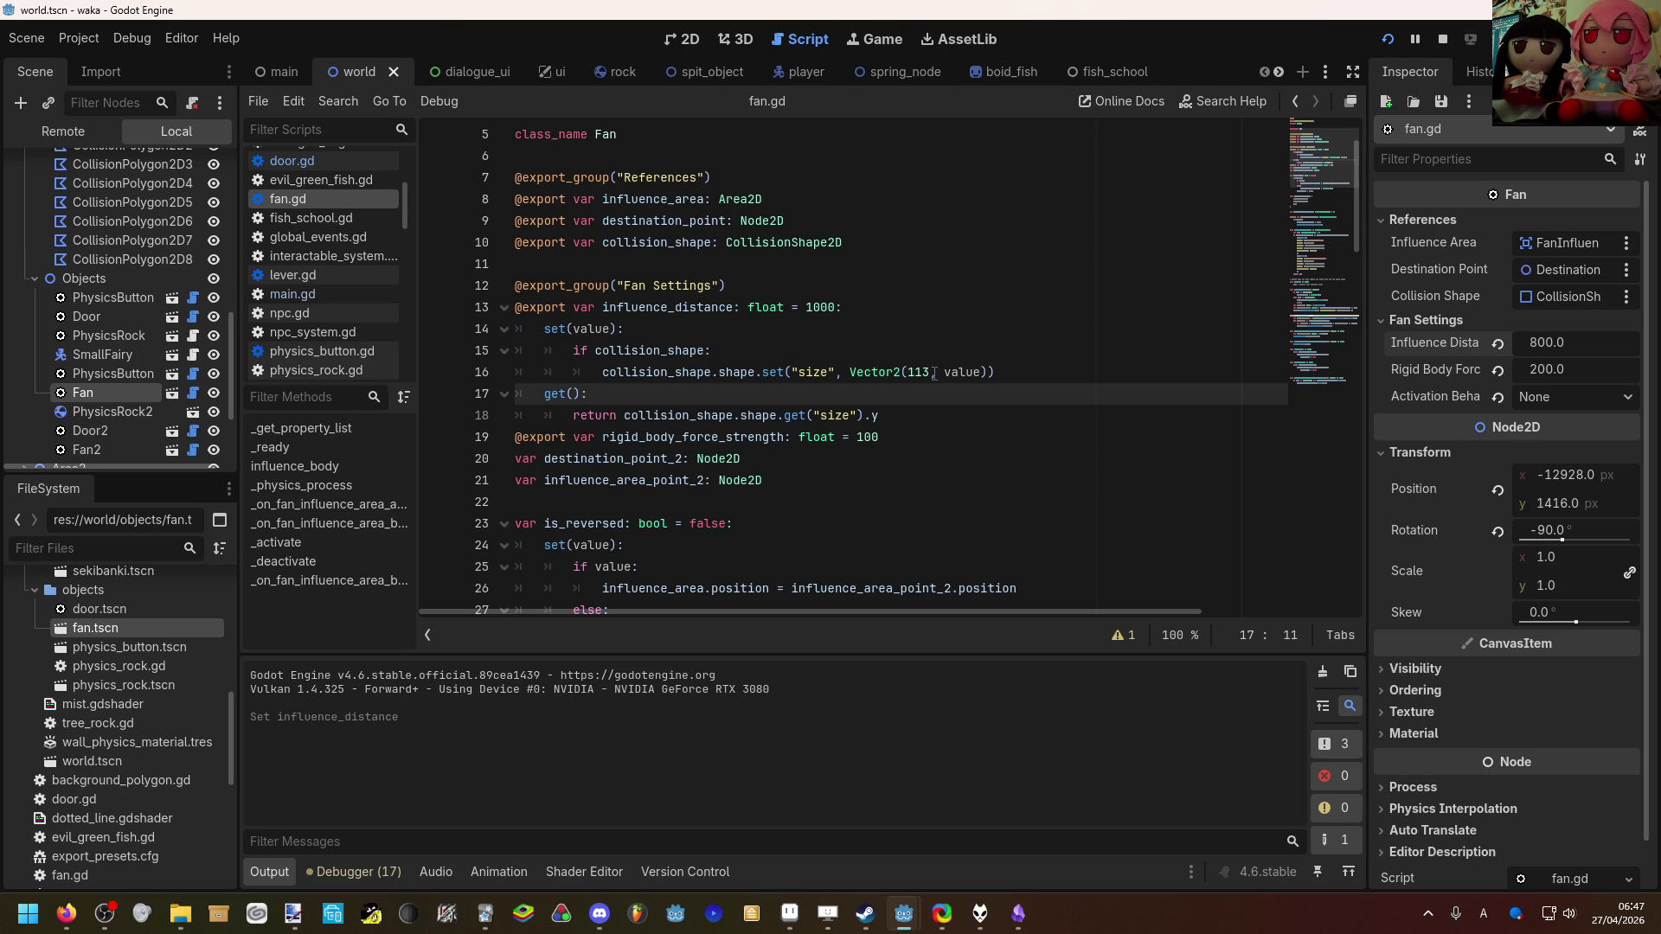
pyautogui.click(688, 39)
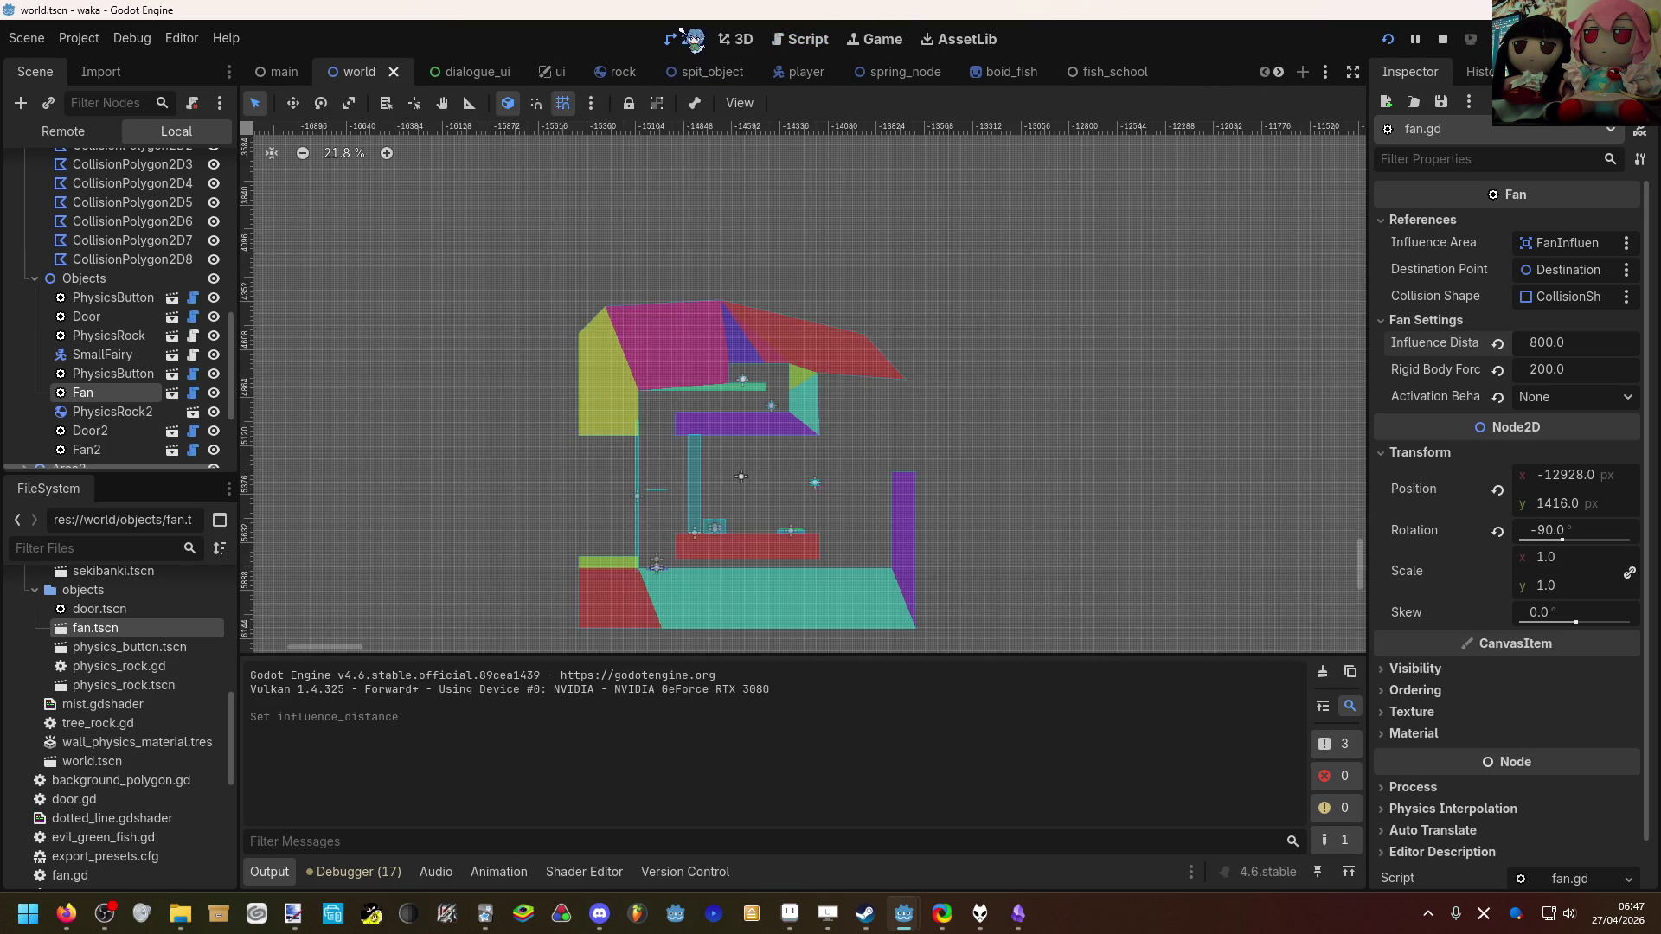
# - Pan across the level and reopen the Fan's script
pyautogui.scroll(-3, 826, 394)
pyautogui.moveTo(860, 352); pyautogui.dragTo(631, 482)
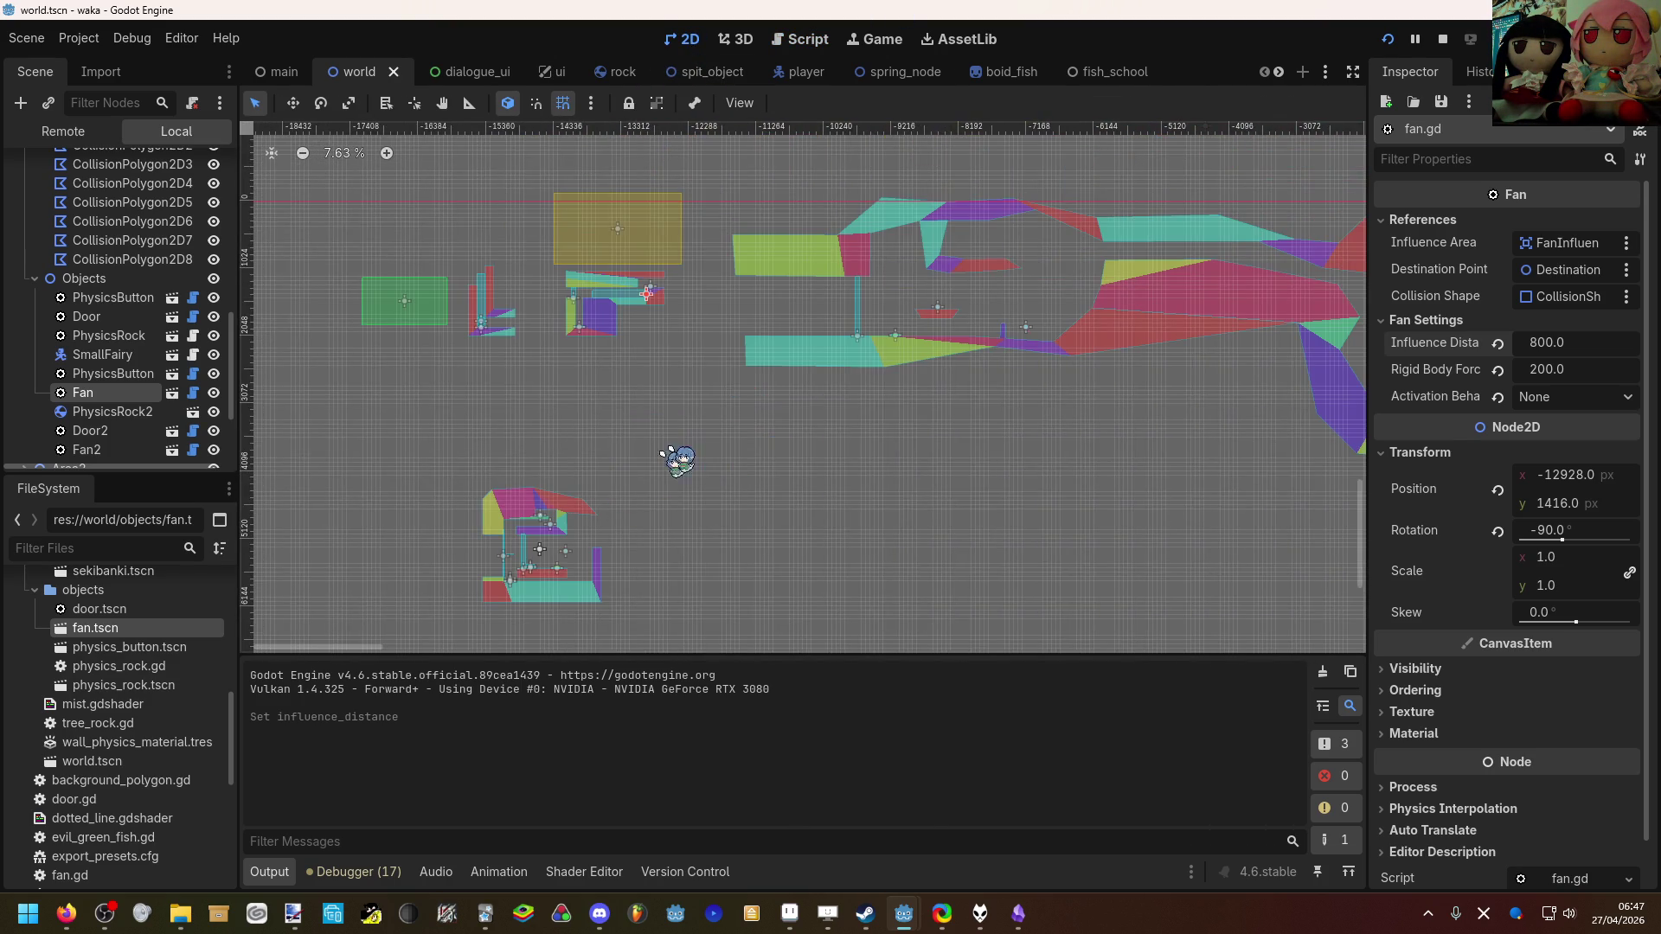
pyautogui.scroll(-1, 920, 315)
pyautogui.scroll(6, 923, 310)
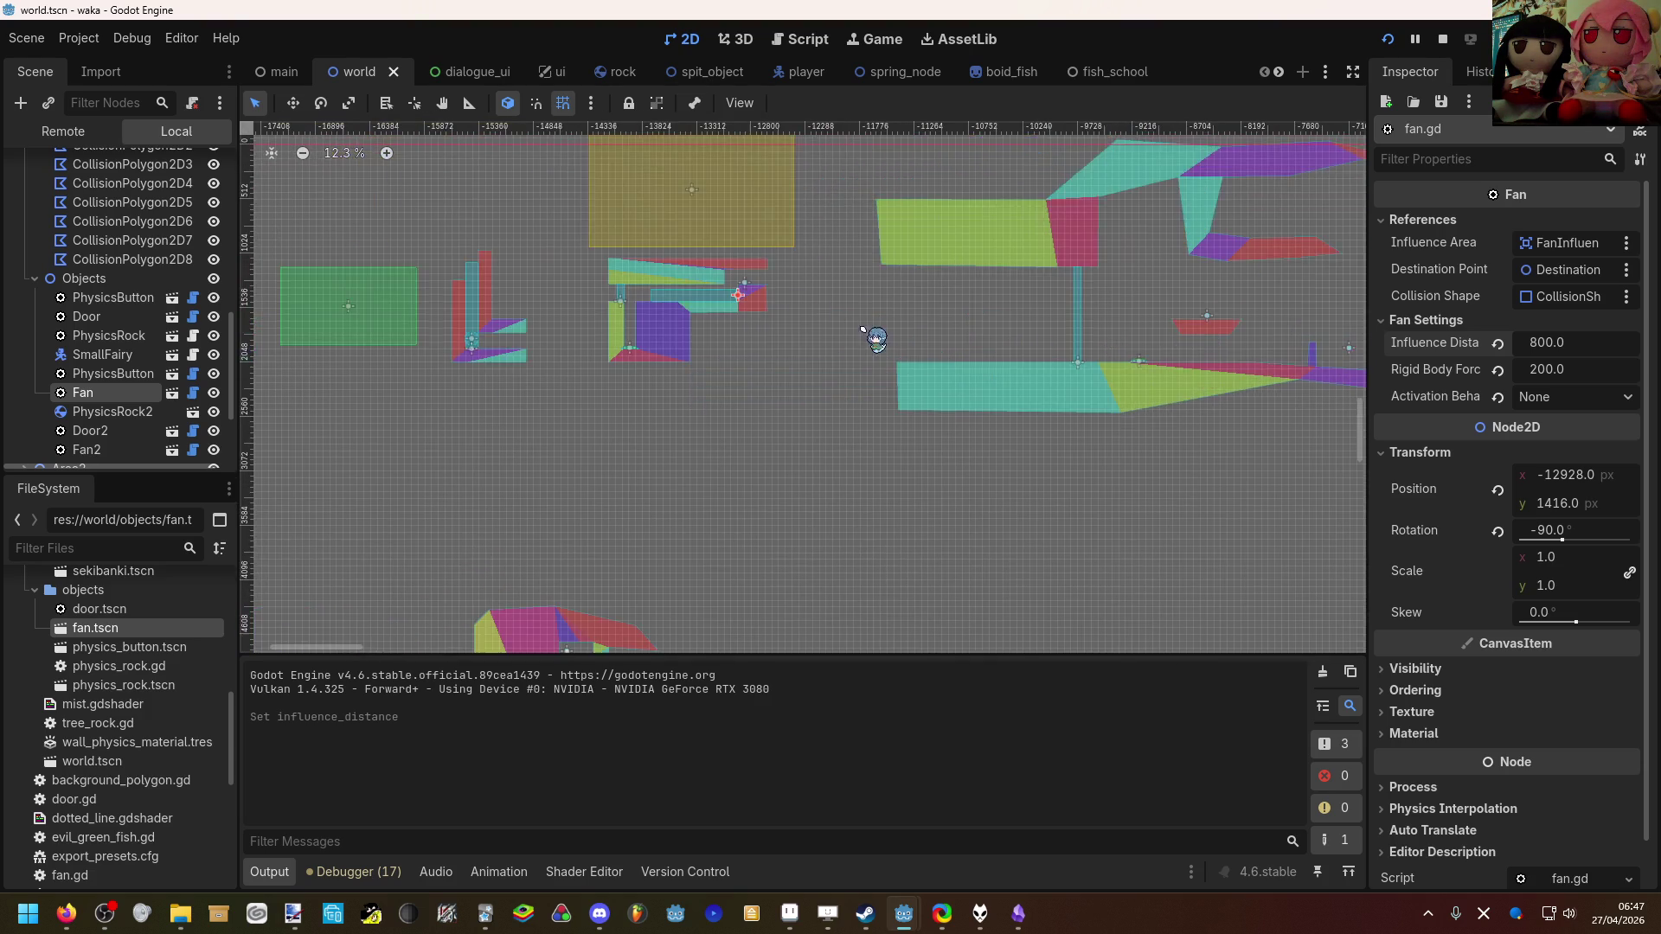
pyautogui.scroll(5, 870, 349)
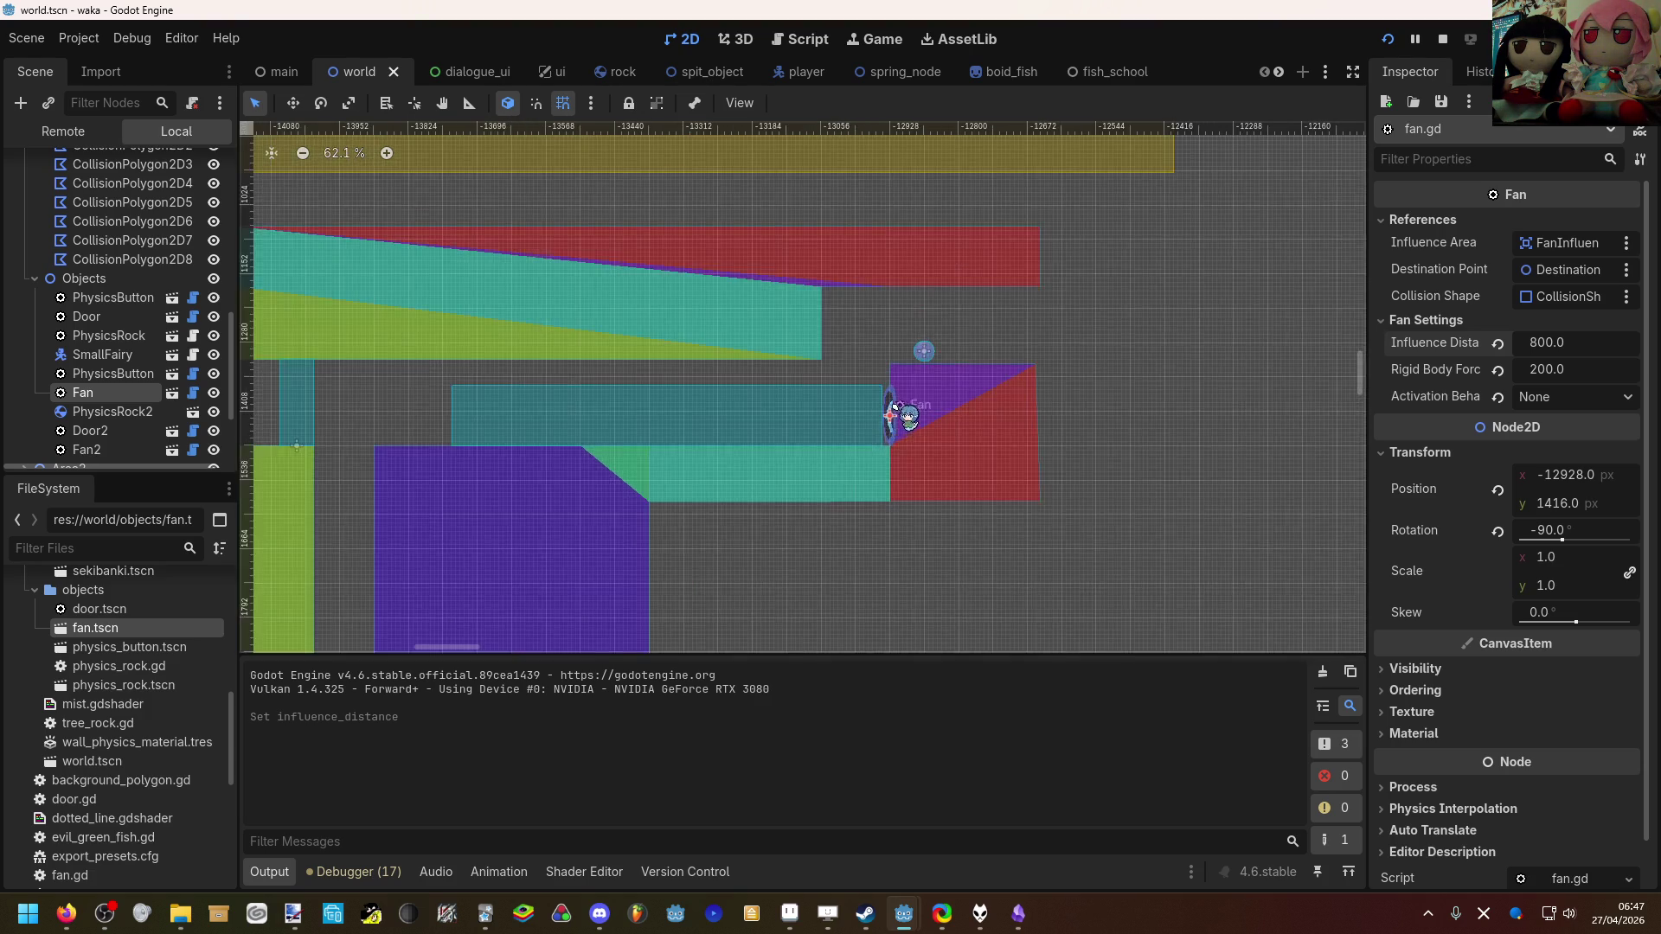
pyautogui.click(193, 392)
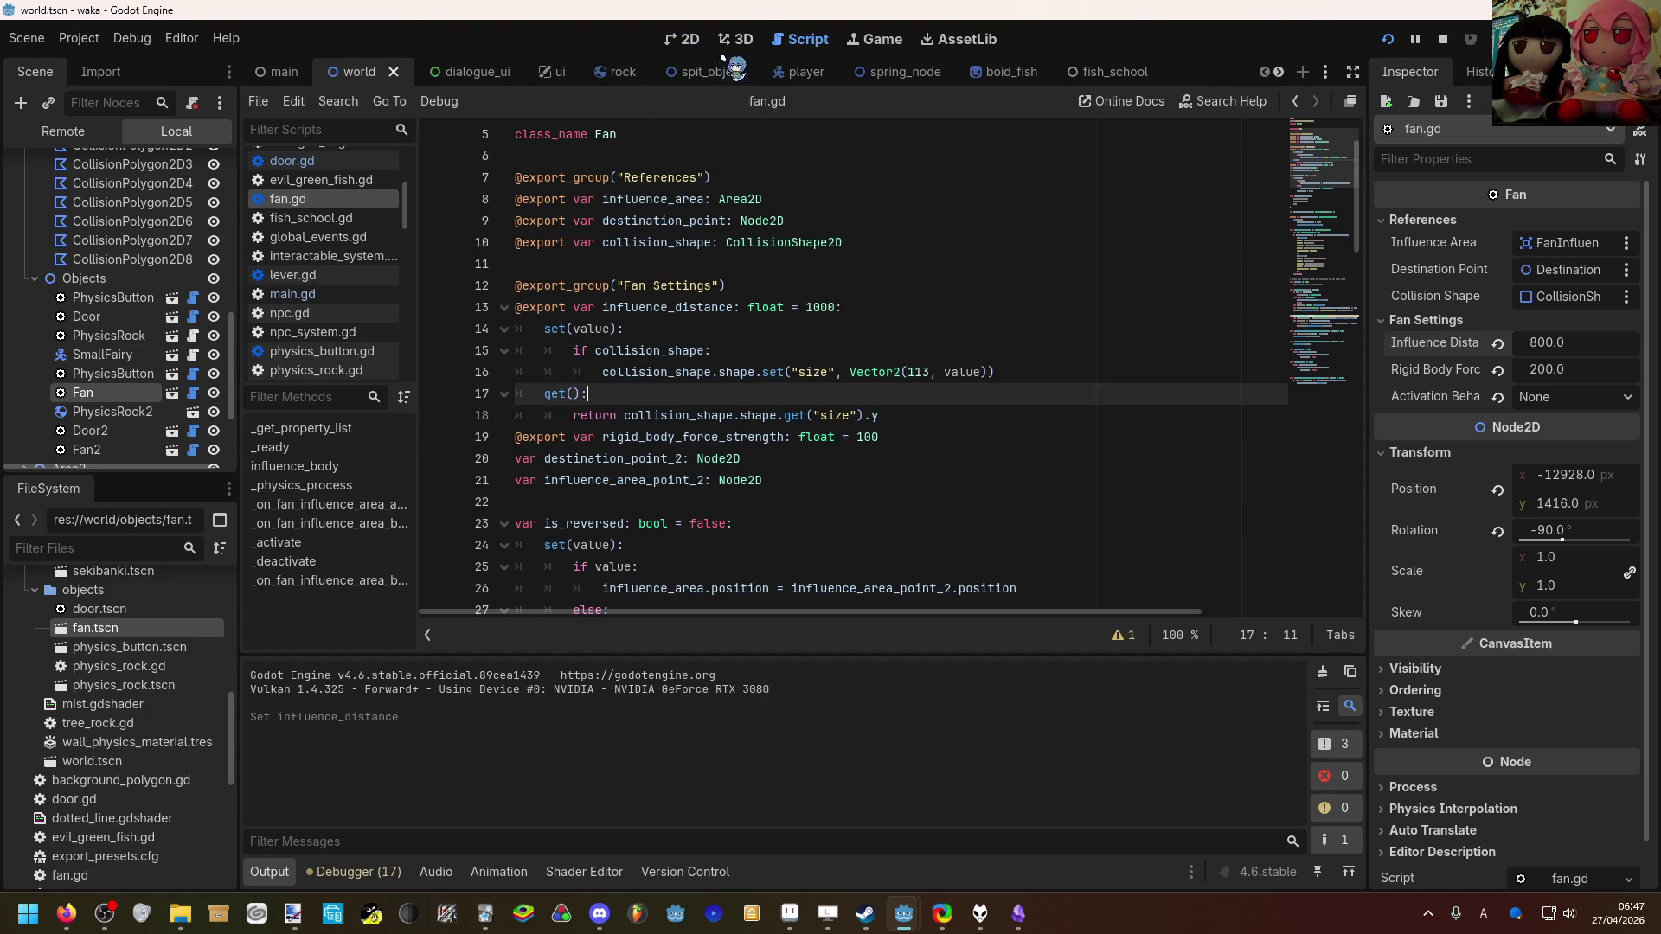
# - Open fan.tscn in 2D, inspect its CollisionShape2D, and set the Fan's Influence Distance to 10
pyautogui.click(173, 394)
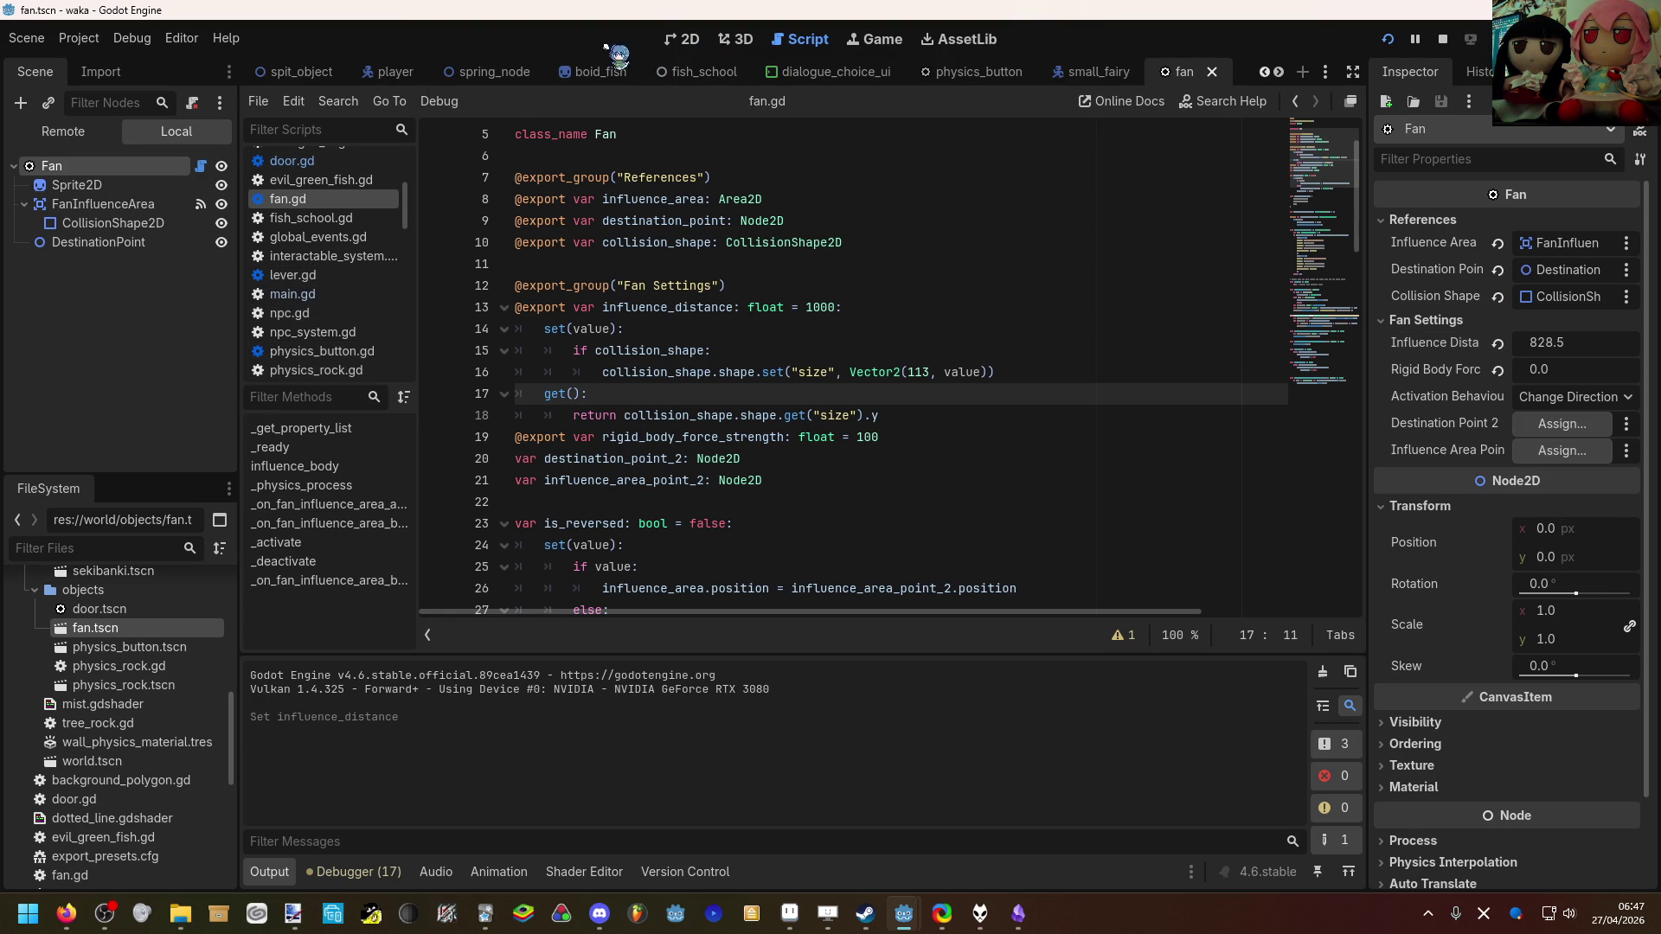
pyautogui.click(679, 39)
pyautogui.scroll(3, 802, 382)
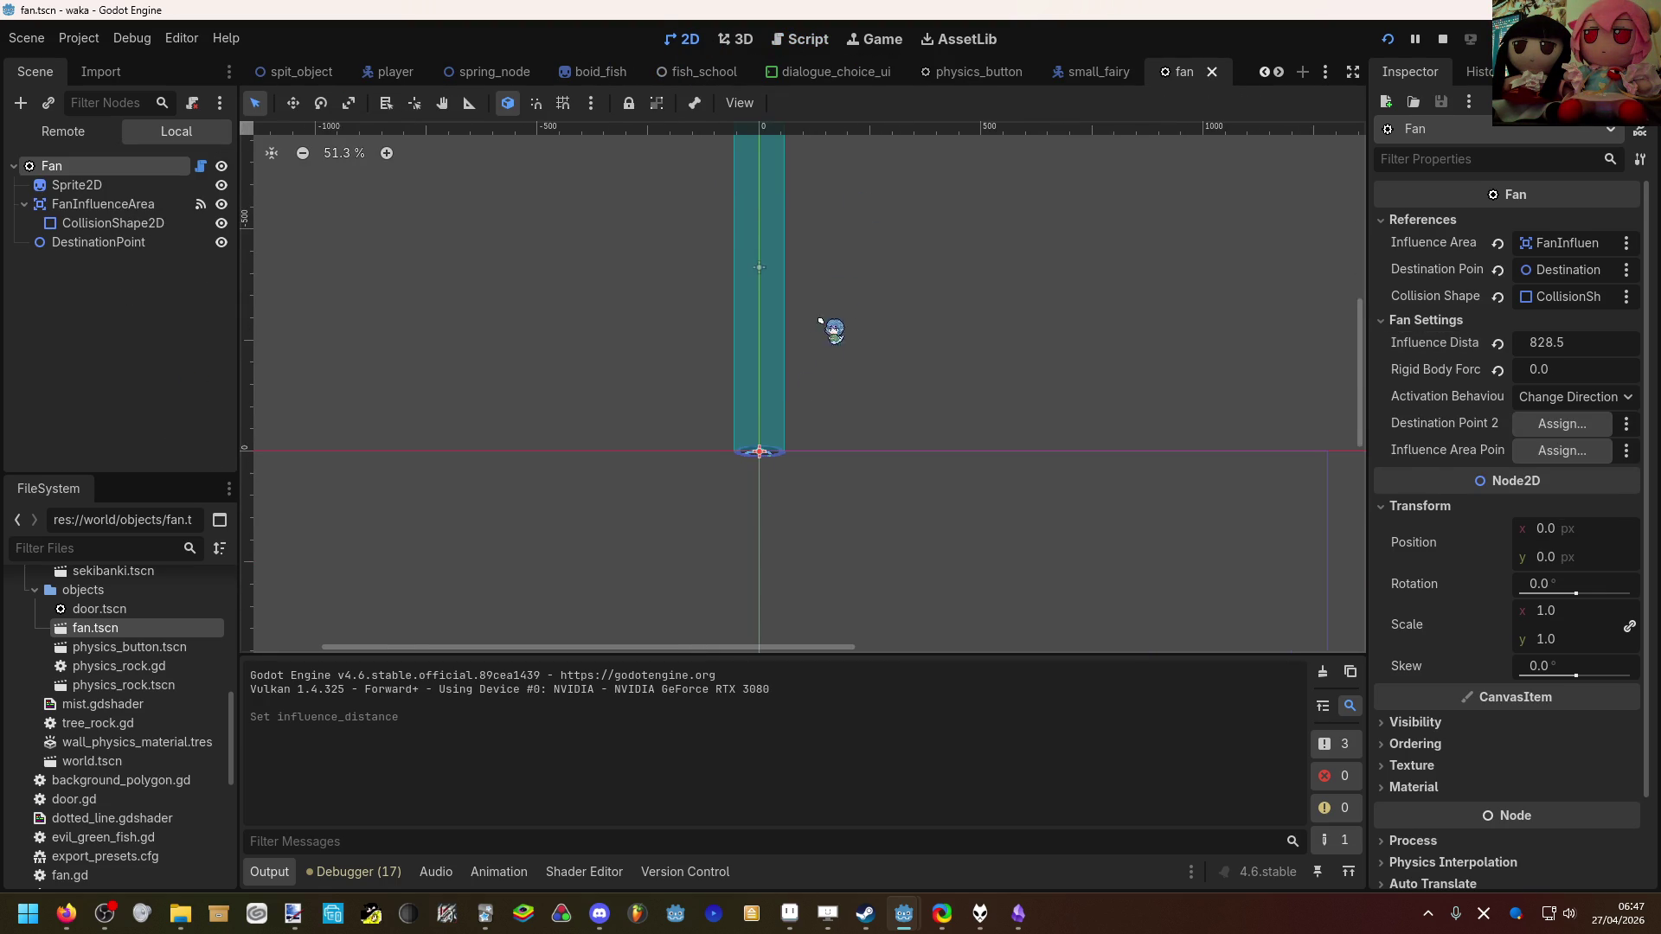
pyautogui.click(774, 387)
pyautogui.click(164, 166)
pyautogui.click(1565, 343)
pyautogui.write('10')
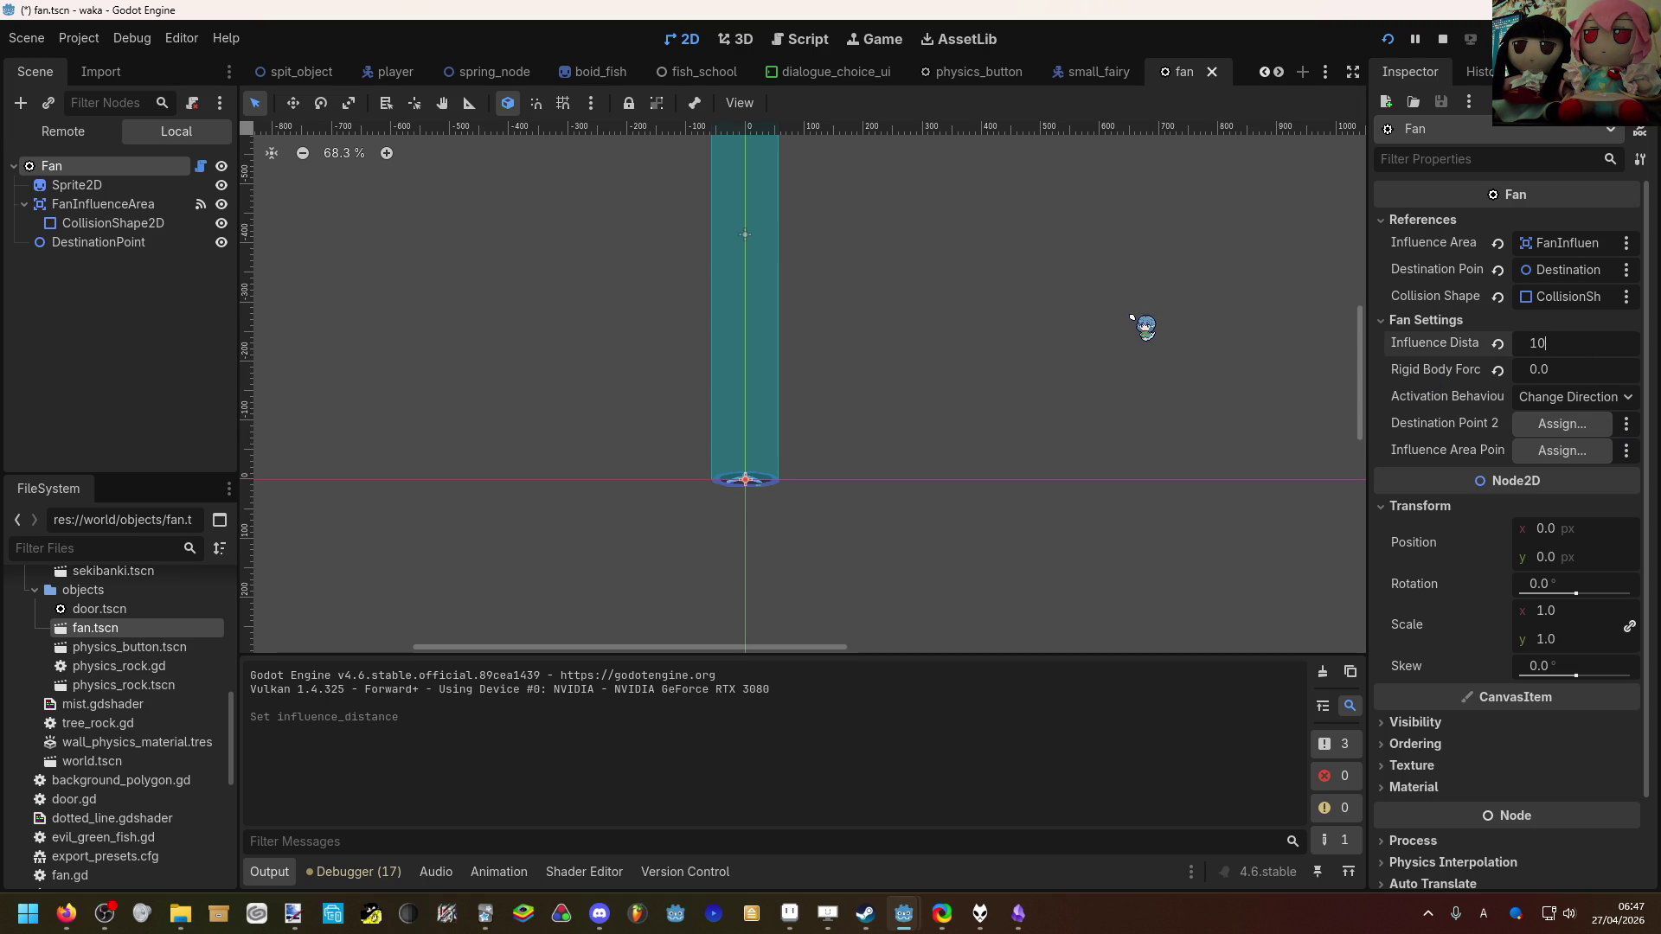
pyautogui.press('Return')
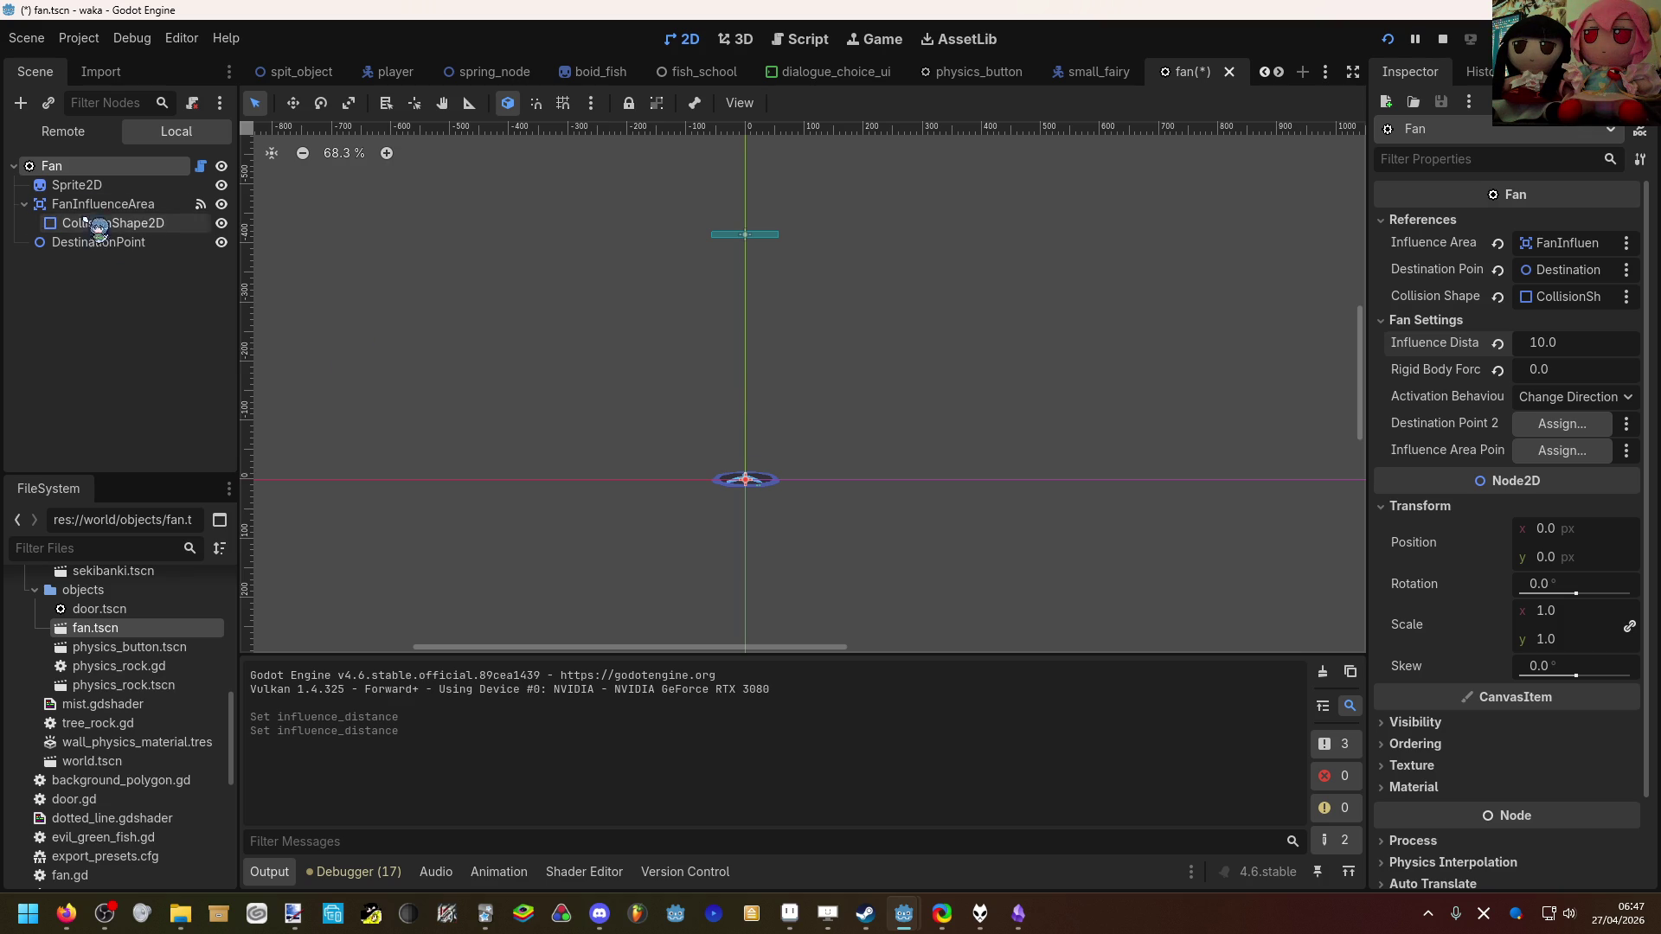
# - Inspect the sprite, FanInfluenceArea and its collision shape, then open fan.gd
pyautogui.click(87, 185)
pyautogui.click(95, 206)
pyautogui.click(104, 223)
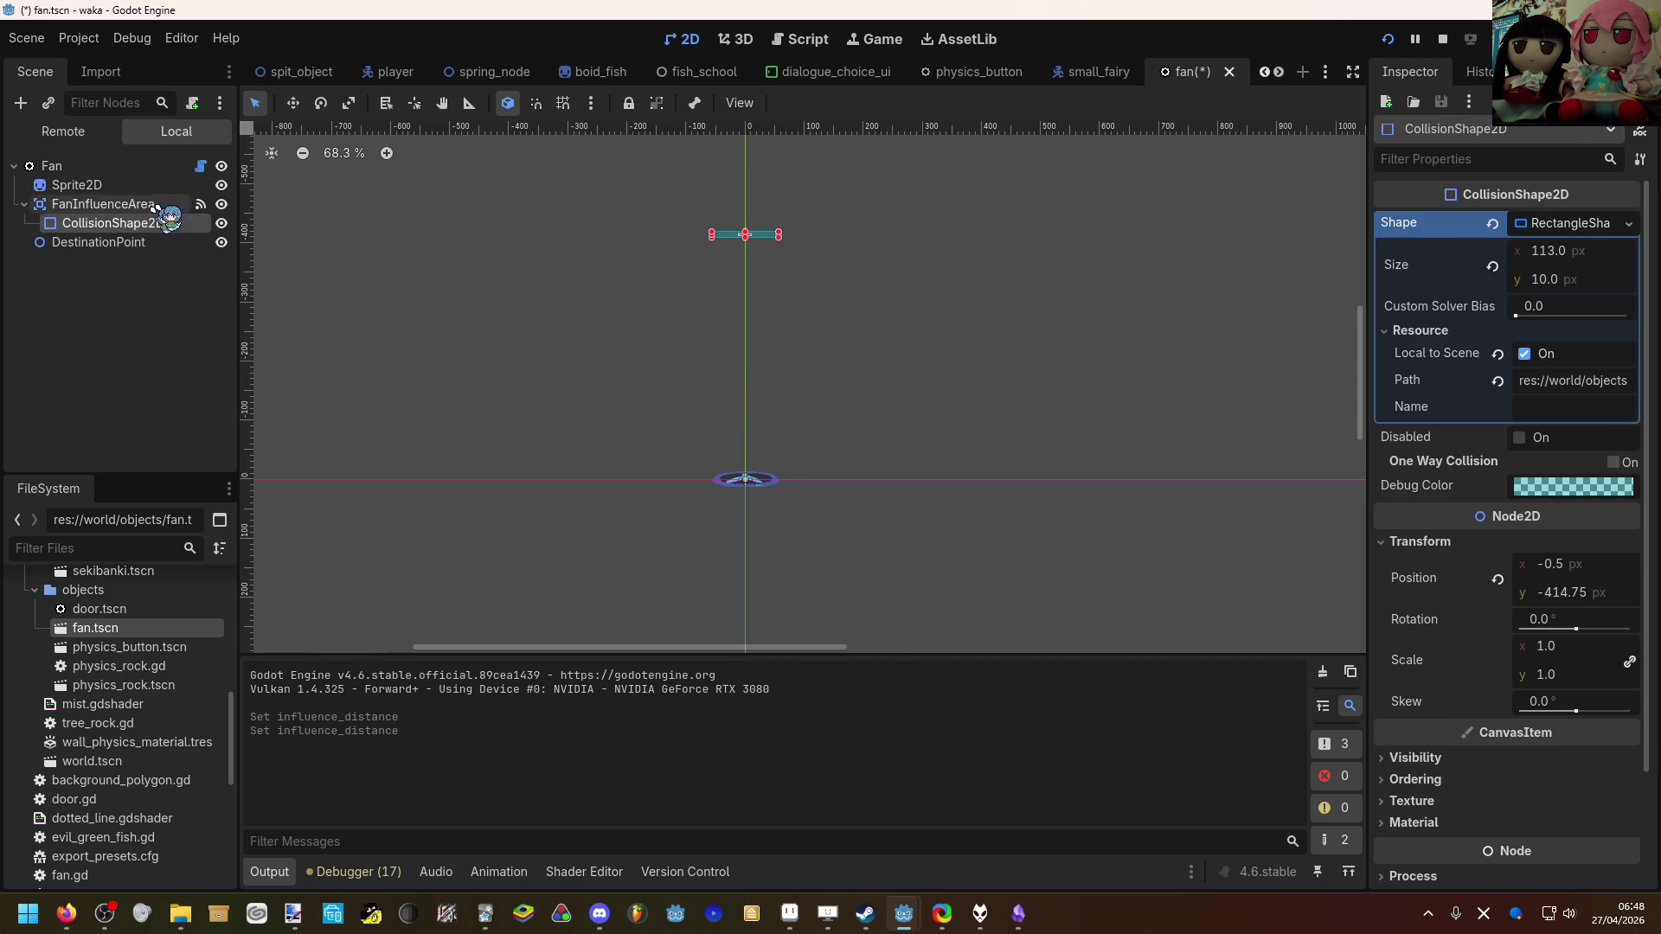
pyautogui.click(201, 166)
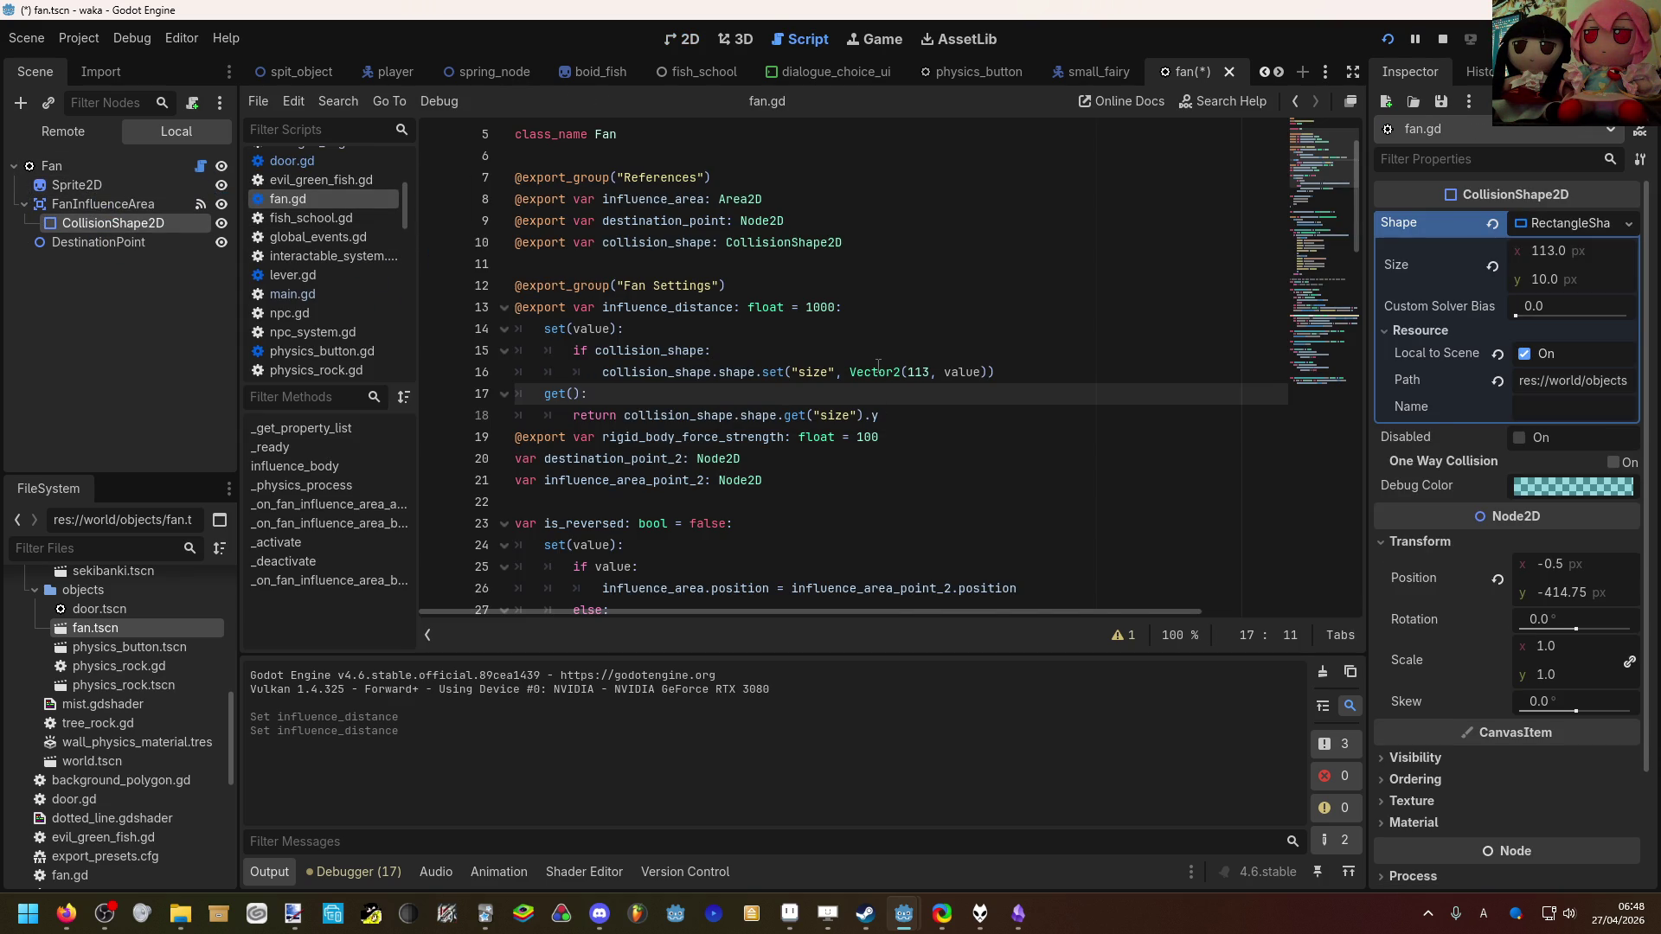
# - Insert an empty line 17 below the shape-size line in fan.gd's setter
pyautogui.click(768, 349)
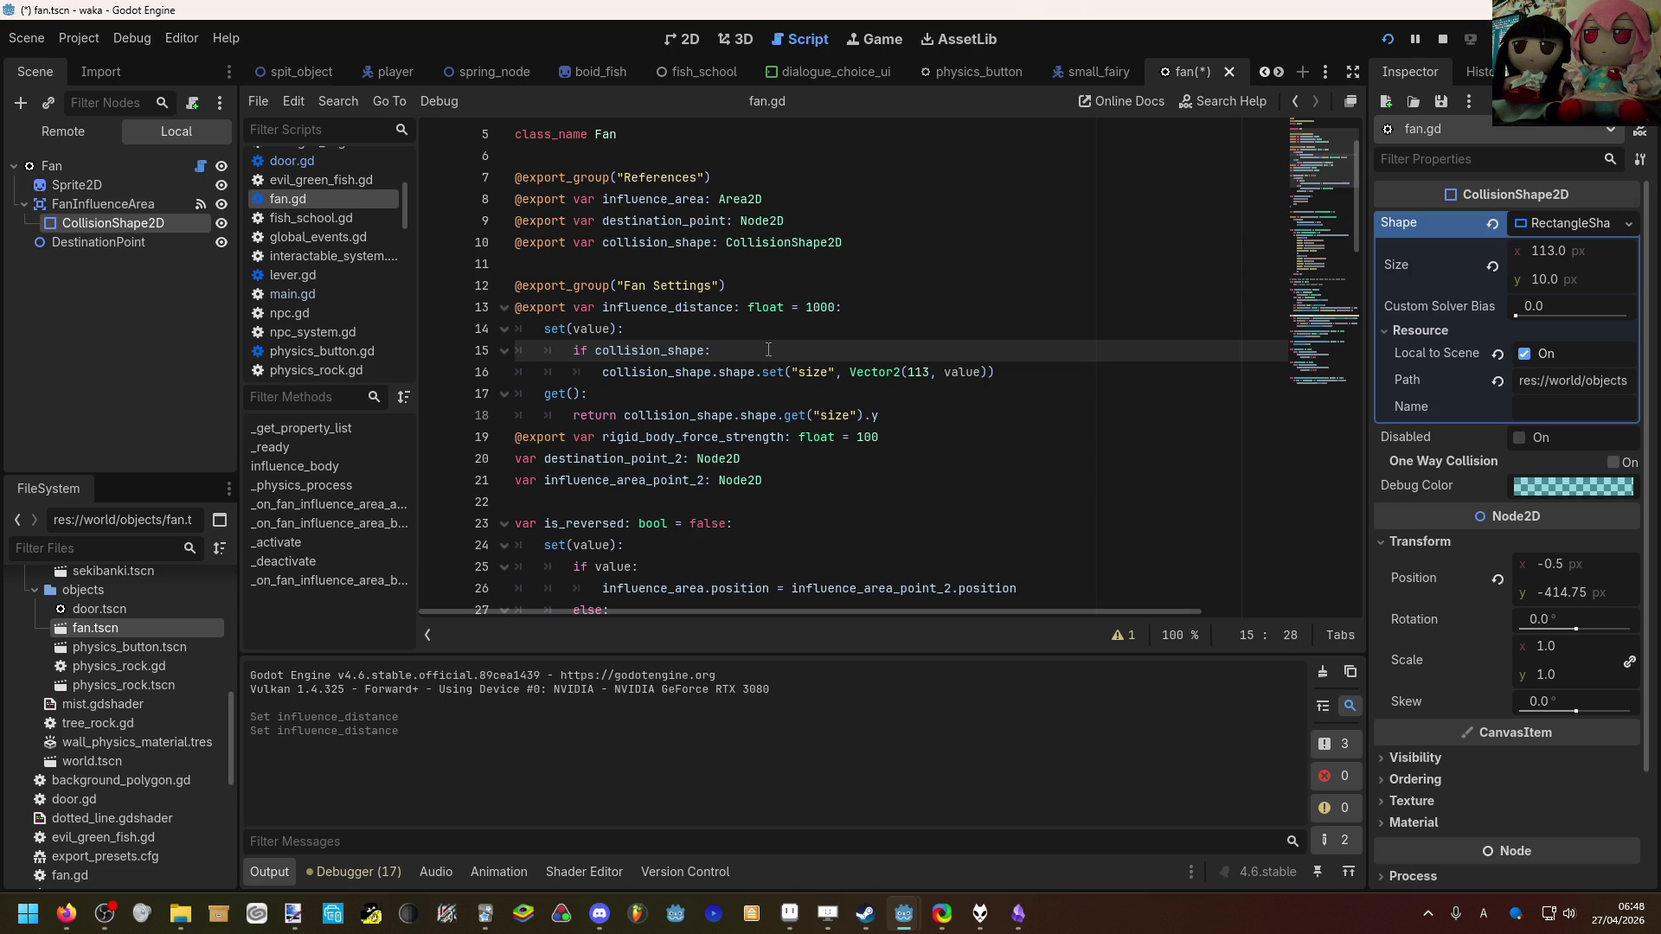
pyautogui.press('Return')
pyautogui.hotkey('ctrl', 'z')
pyautogui.click(1027, 378)
pyautogui.press('Return')
# - Draft a collision_shape.position assignment on line 17, delete it, and switch to door.gd for reference
pyautogui.write('ol')
pyautogui.press('Return')
pyautogui.write('.po')
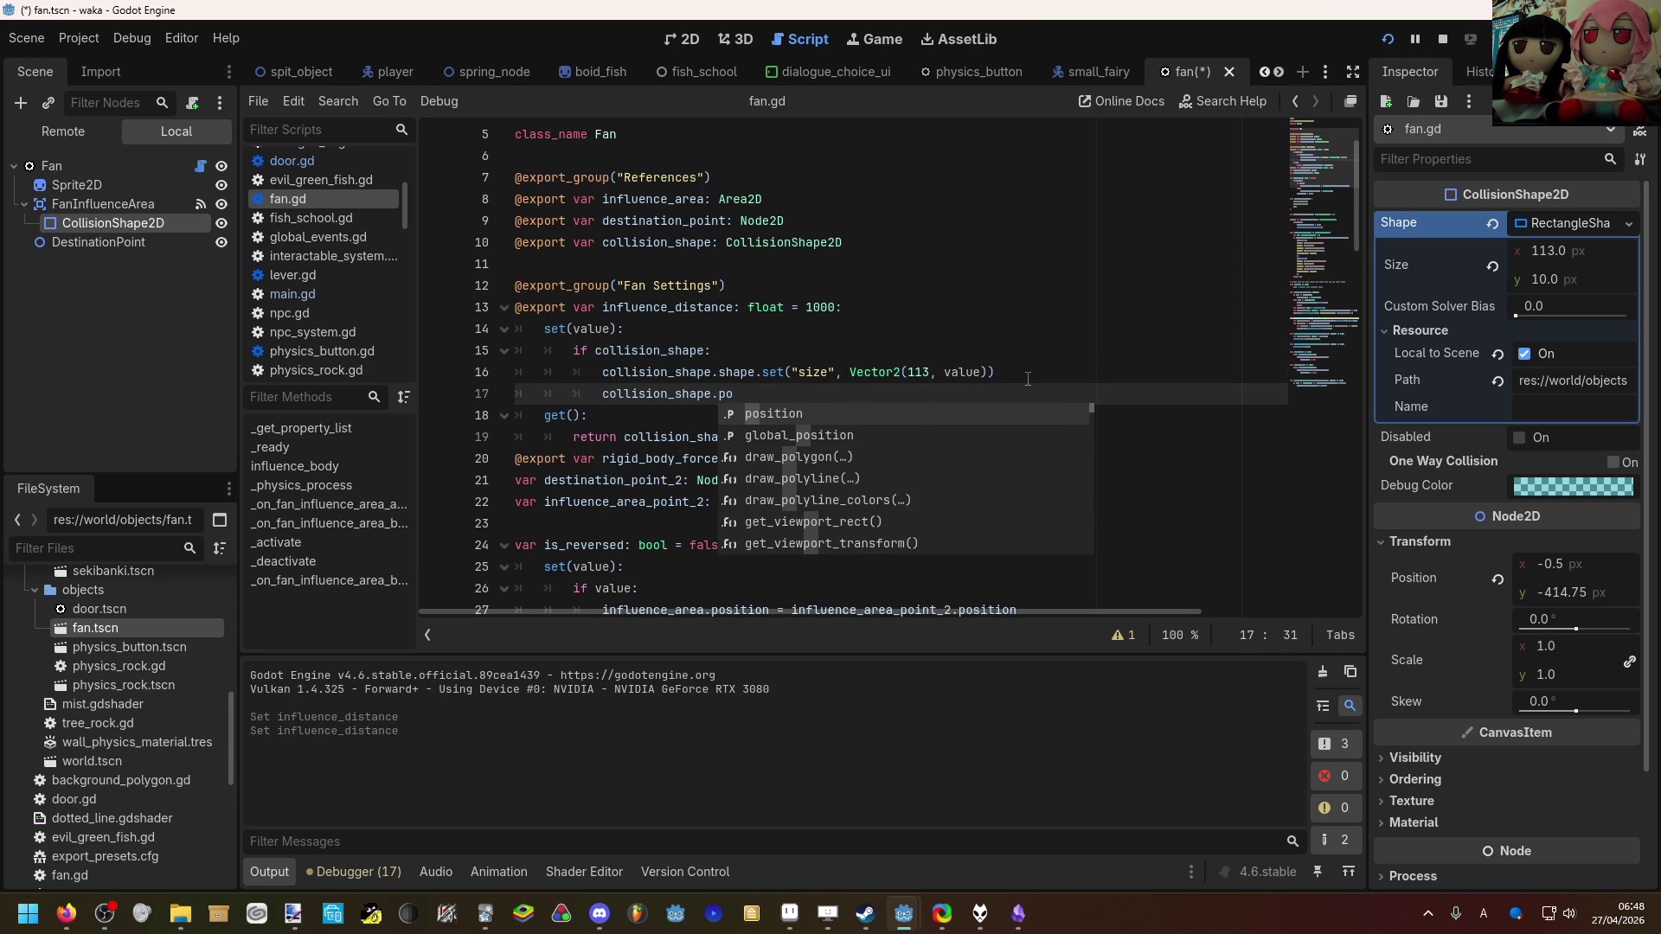
pyautogui.press('Return')
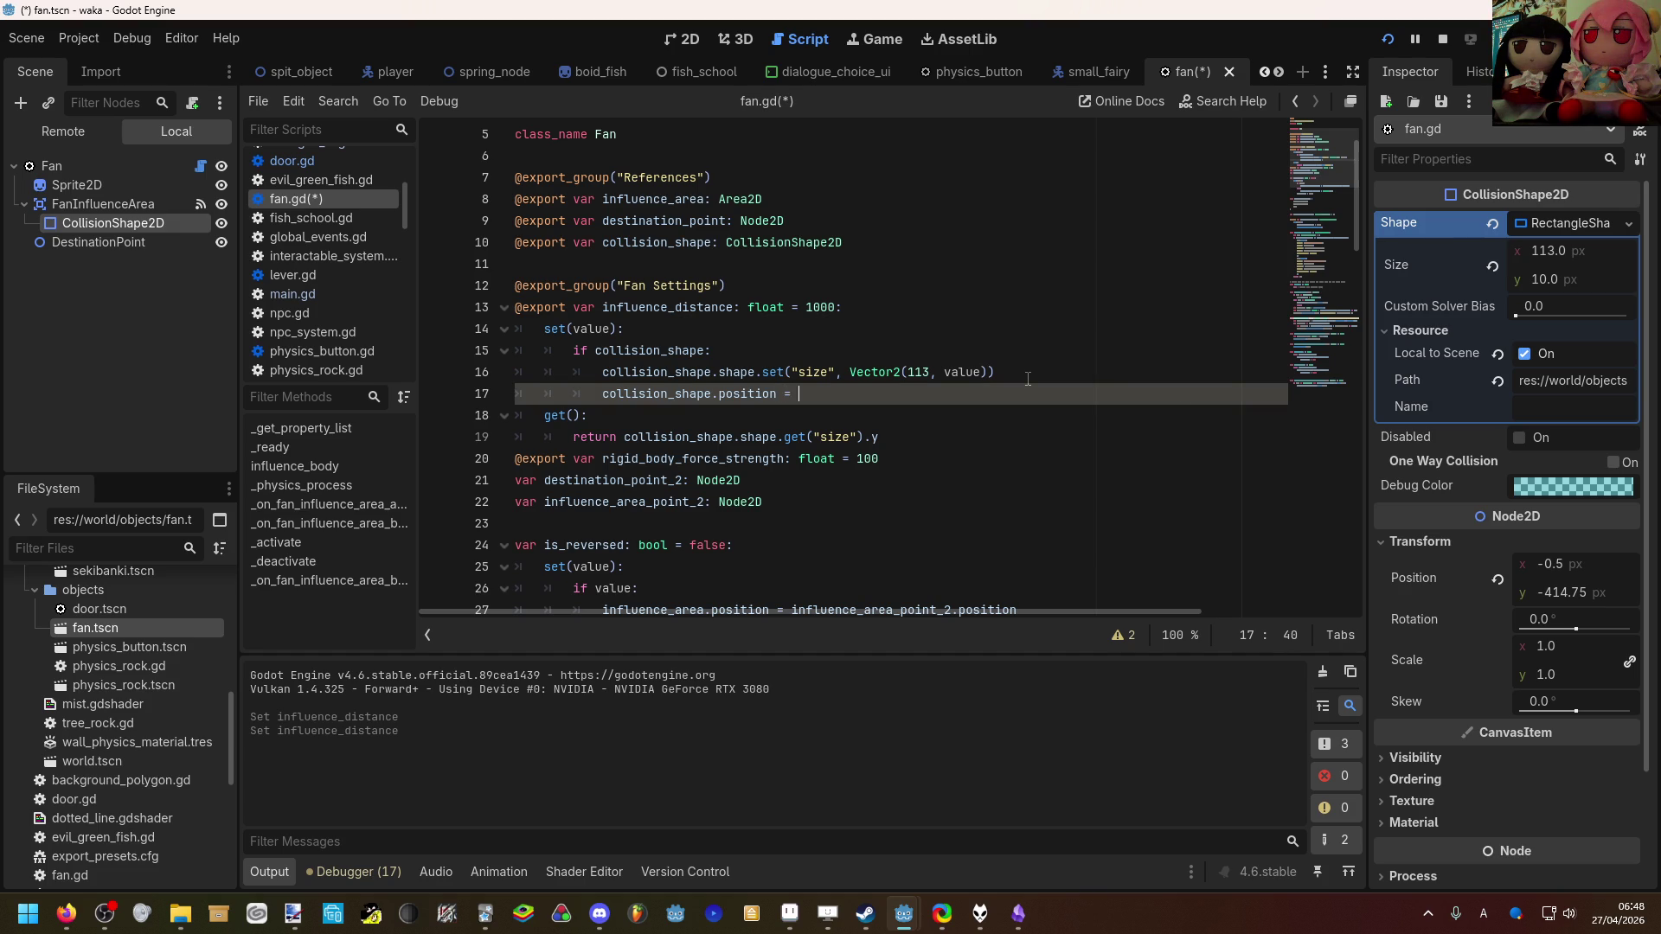
pyautogui.press('BackSpace')
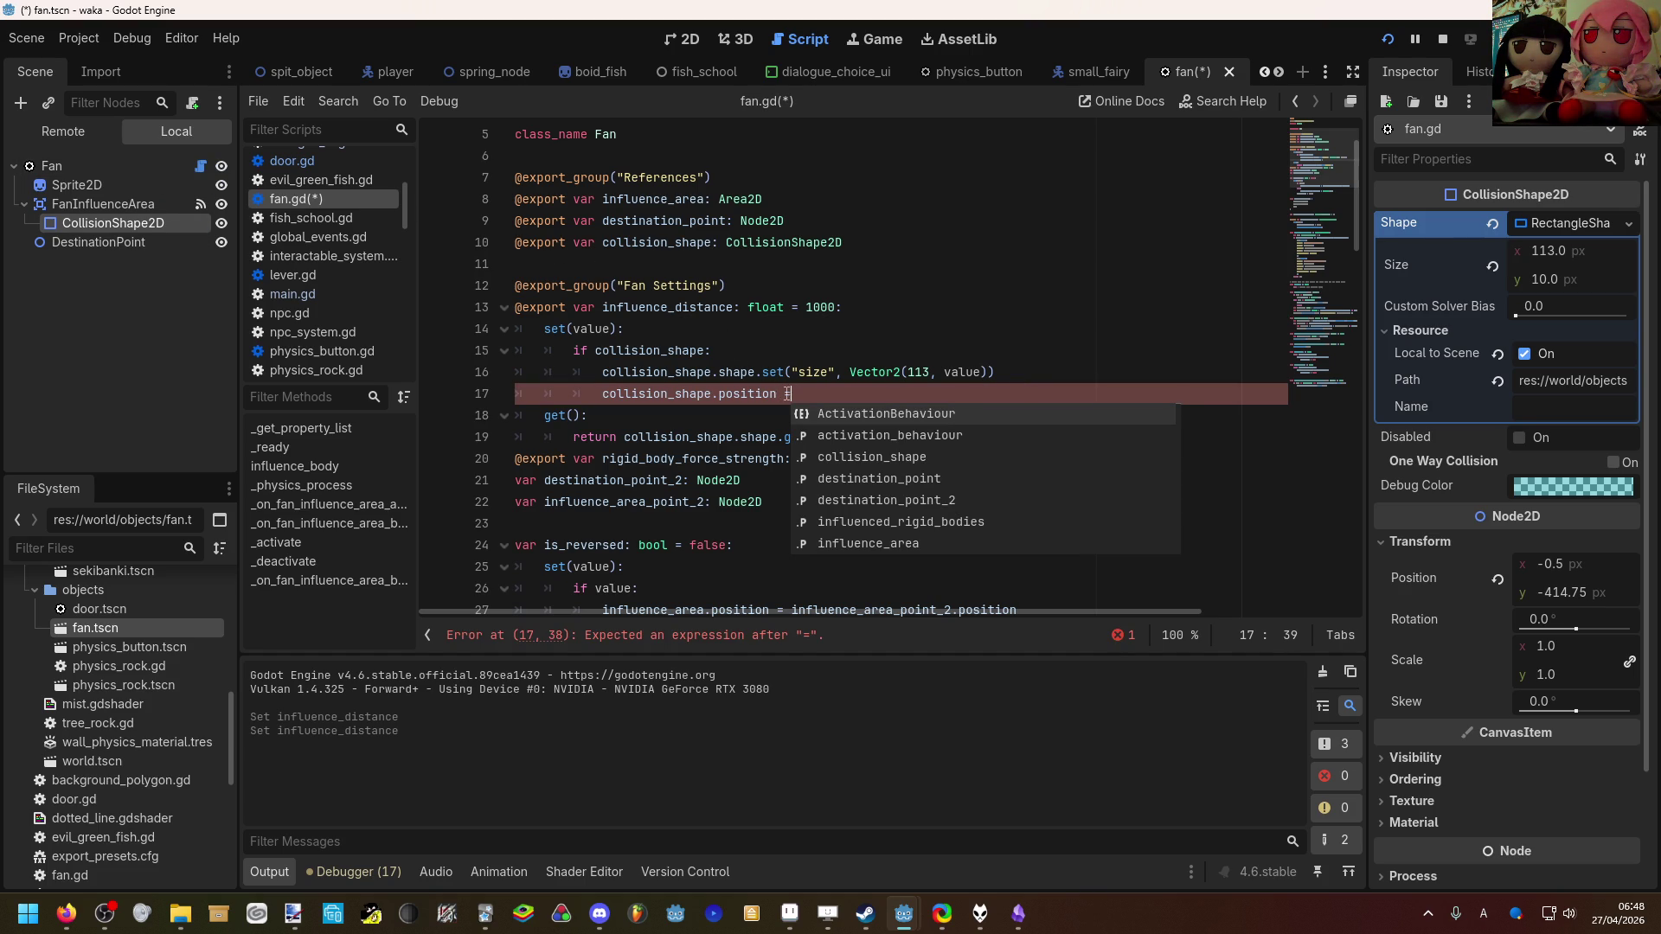
pyautogui.press('Left')
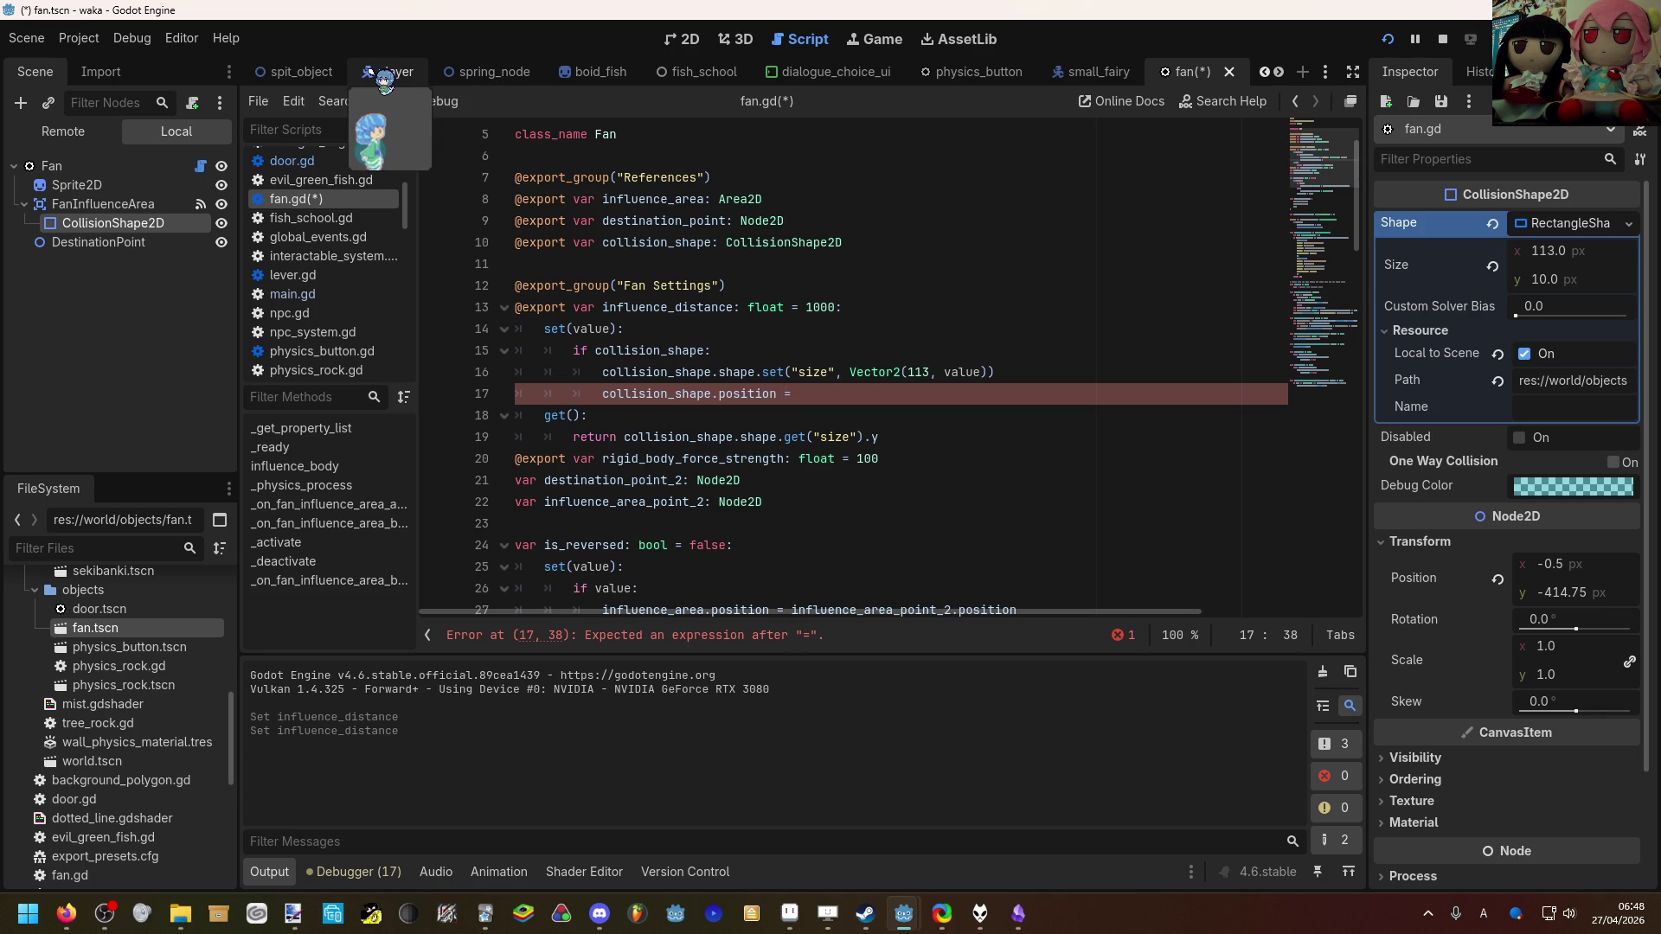
pyautogui.moveTo(855, 396); pyautogui.dragTo(606, 393)
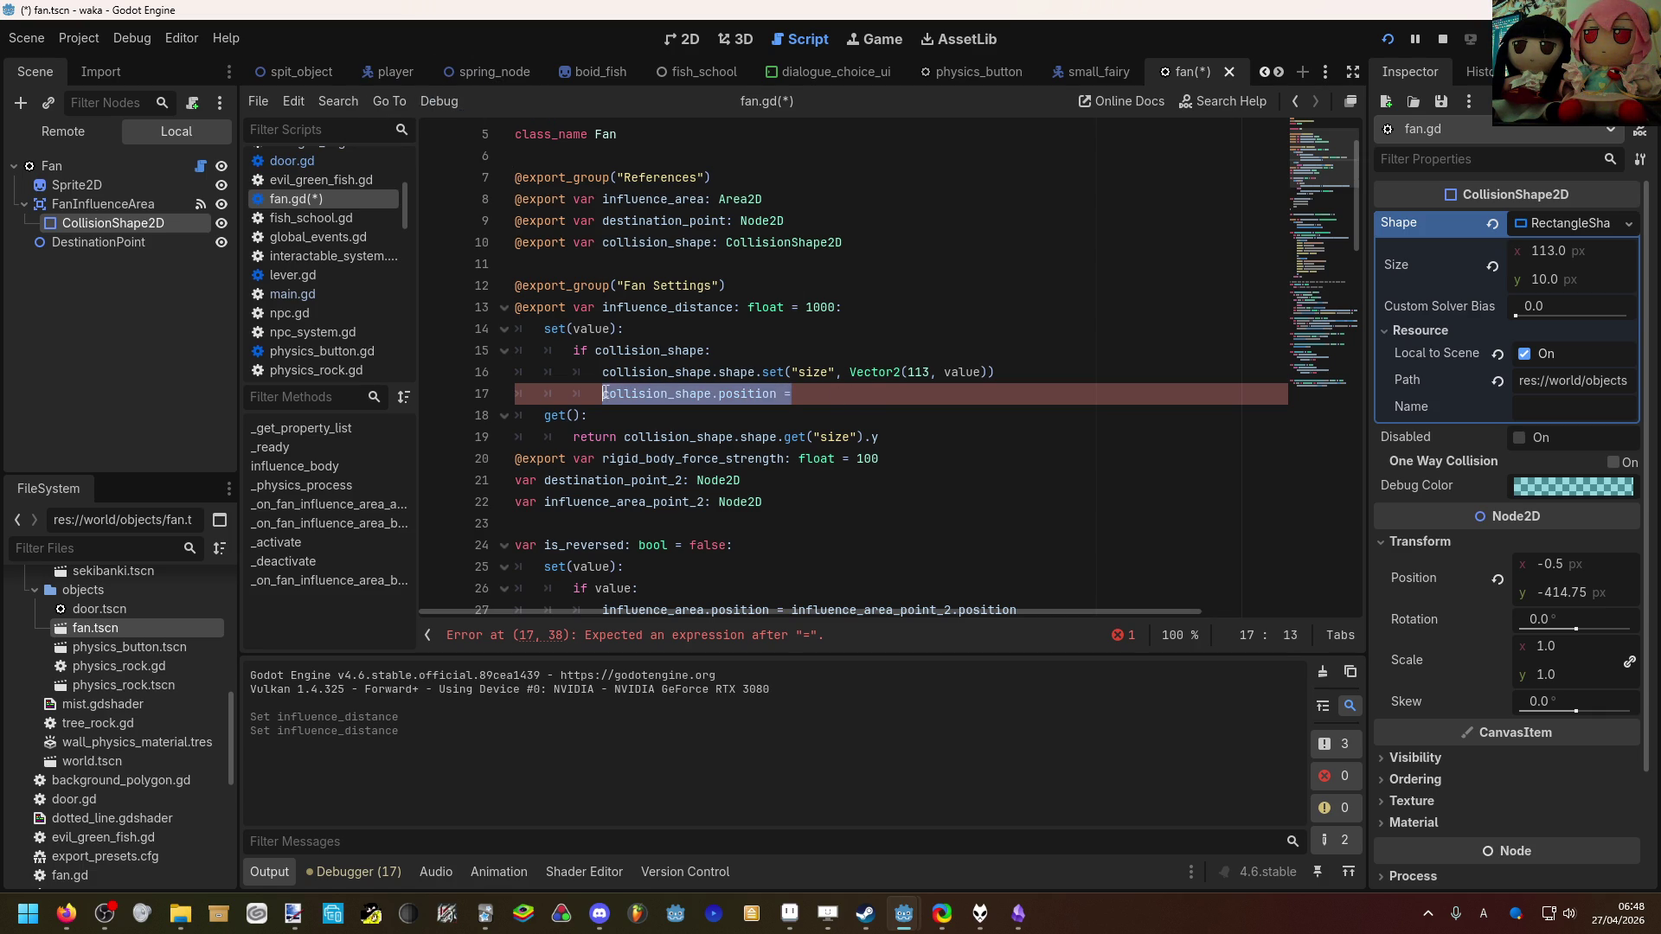
pyautogui.press('BackSpace')
pyautogui.scroll(3, 313, 257)
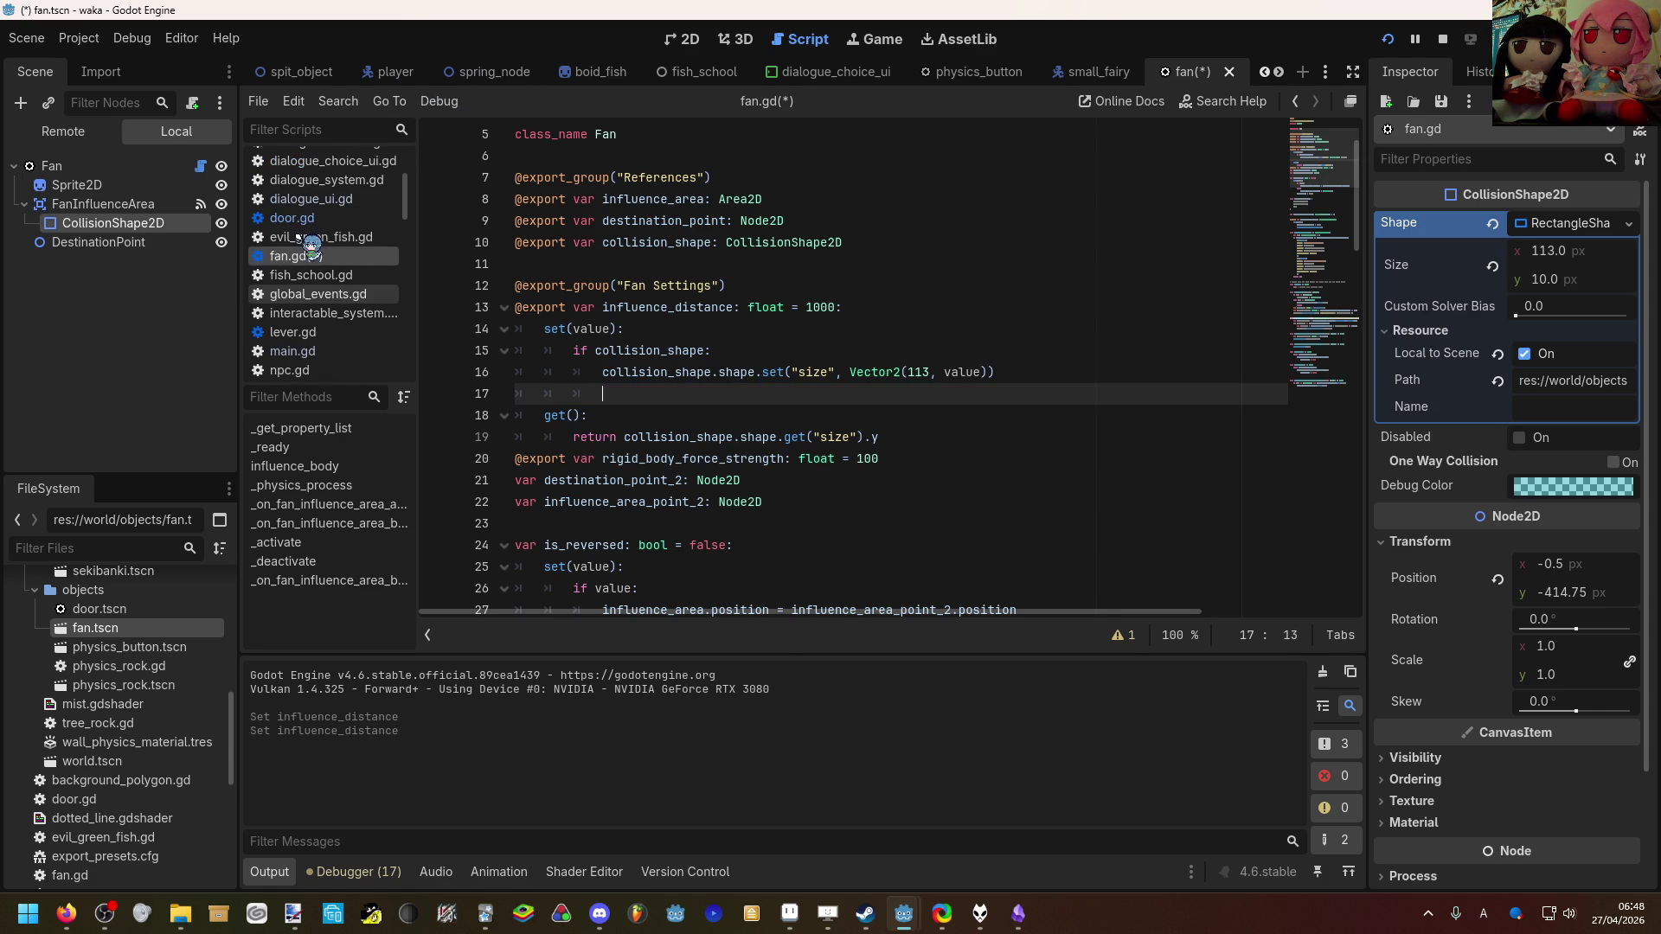
pyautogui.click(302, 247)
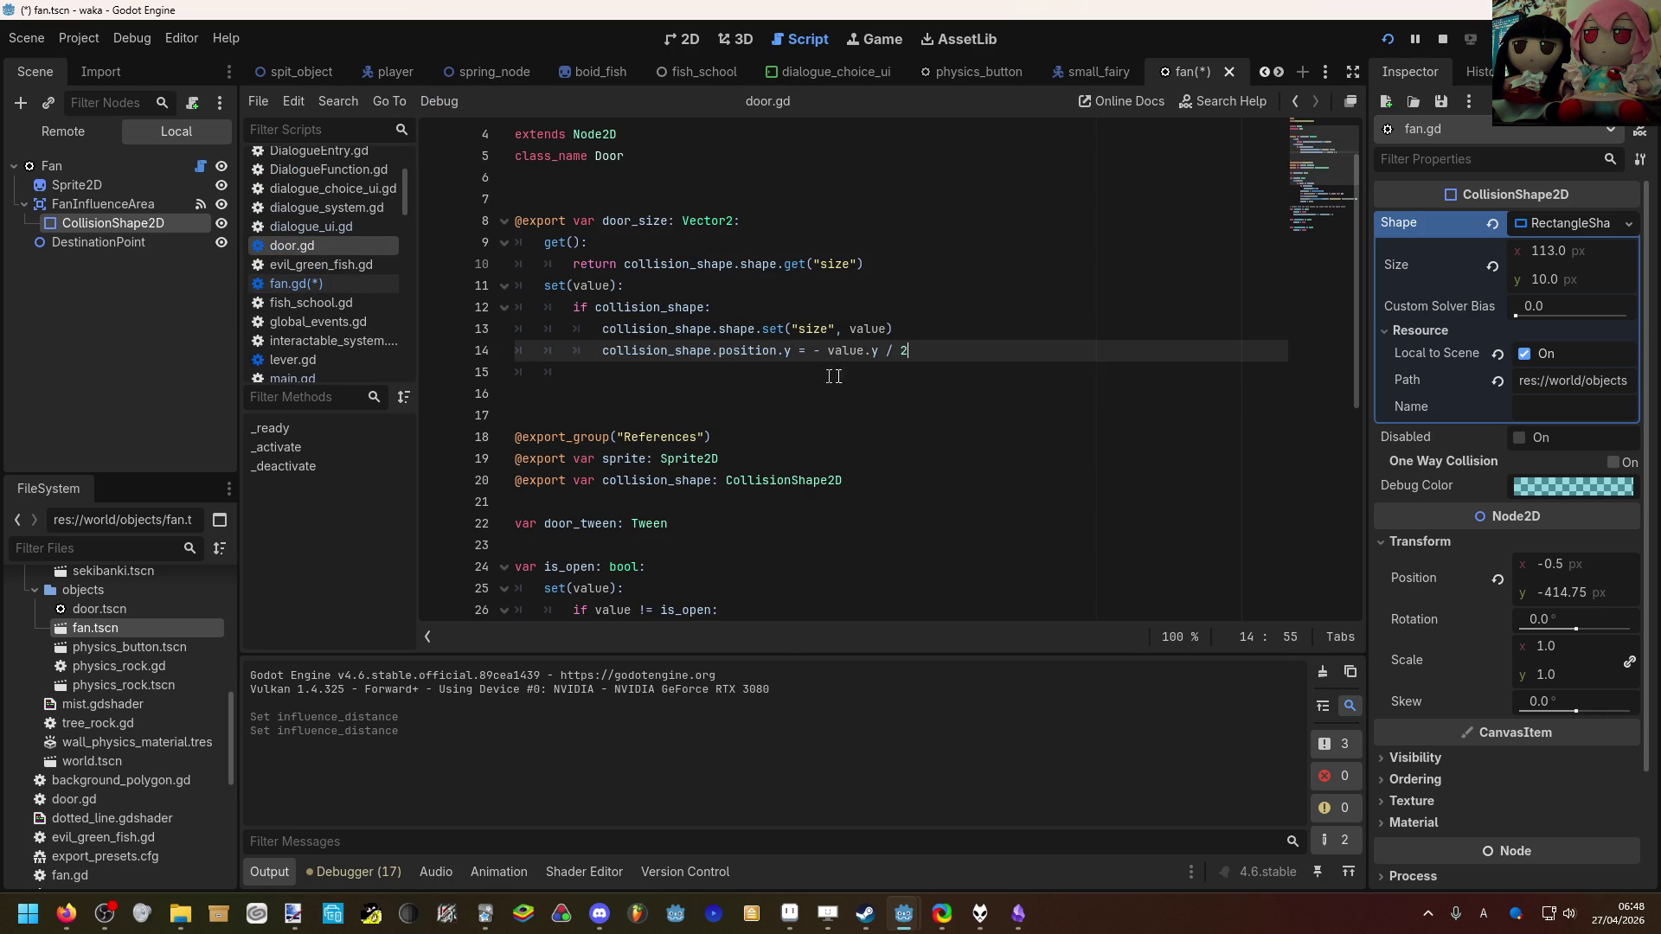
# - Paste door.gd's position.y line into fan.gd line 17, drop .y from value, save, and run the game
pyautogui.moveTo(947, 355); pyautogui.dragTo(602, 350)
pyautogui.hotkey('ctrl', 'c')
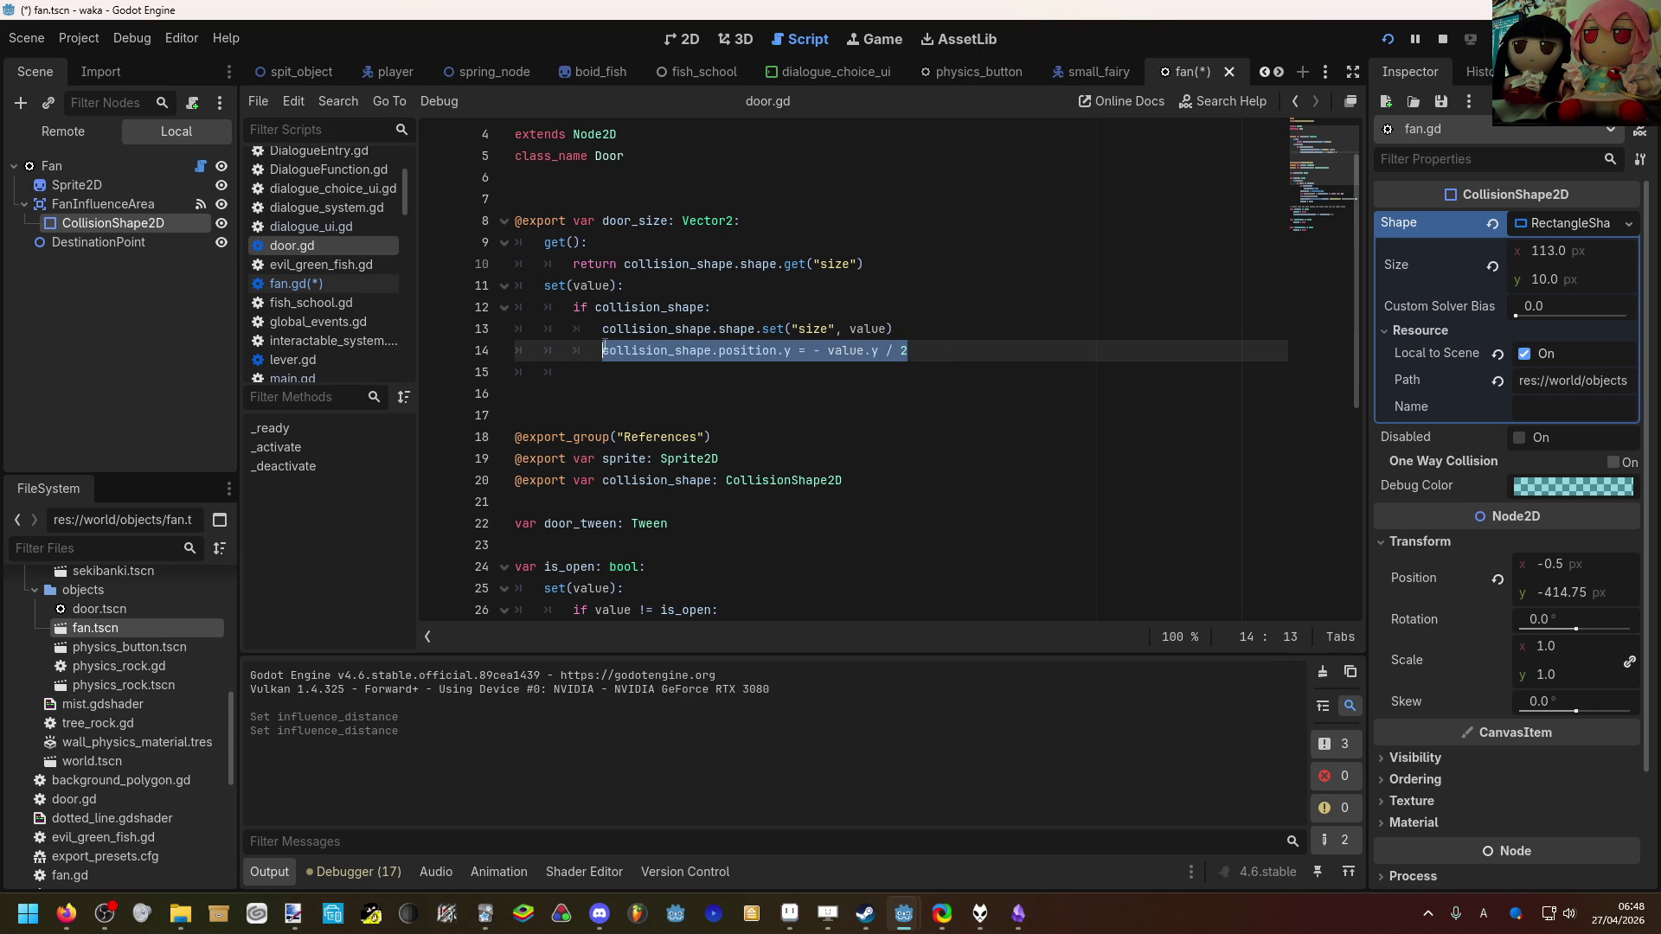
pyautogui.click(347, 292)
pyautogui.hotkey('ctrl', 'v')
pyautogui.hotkey('ctrl', 's')
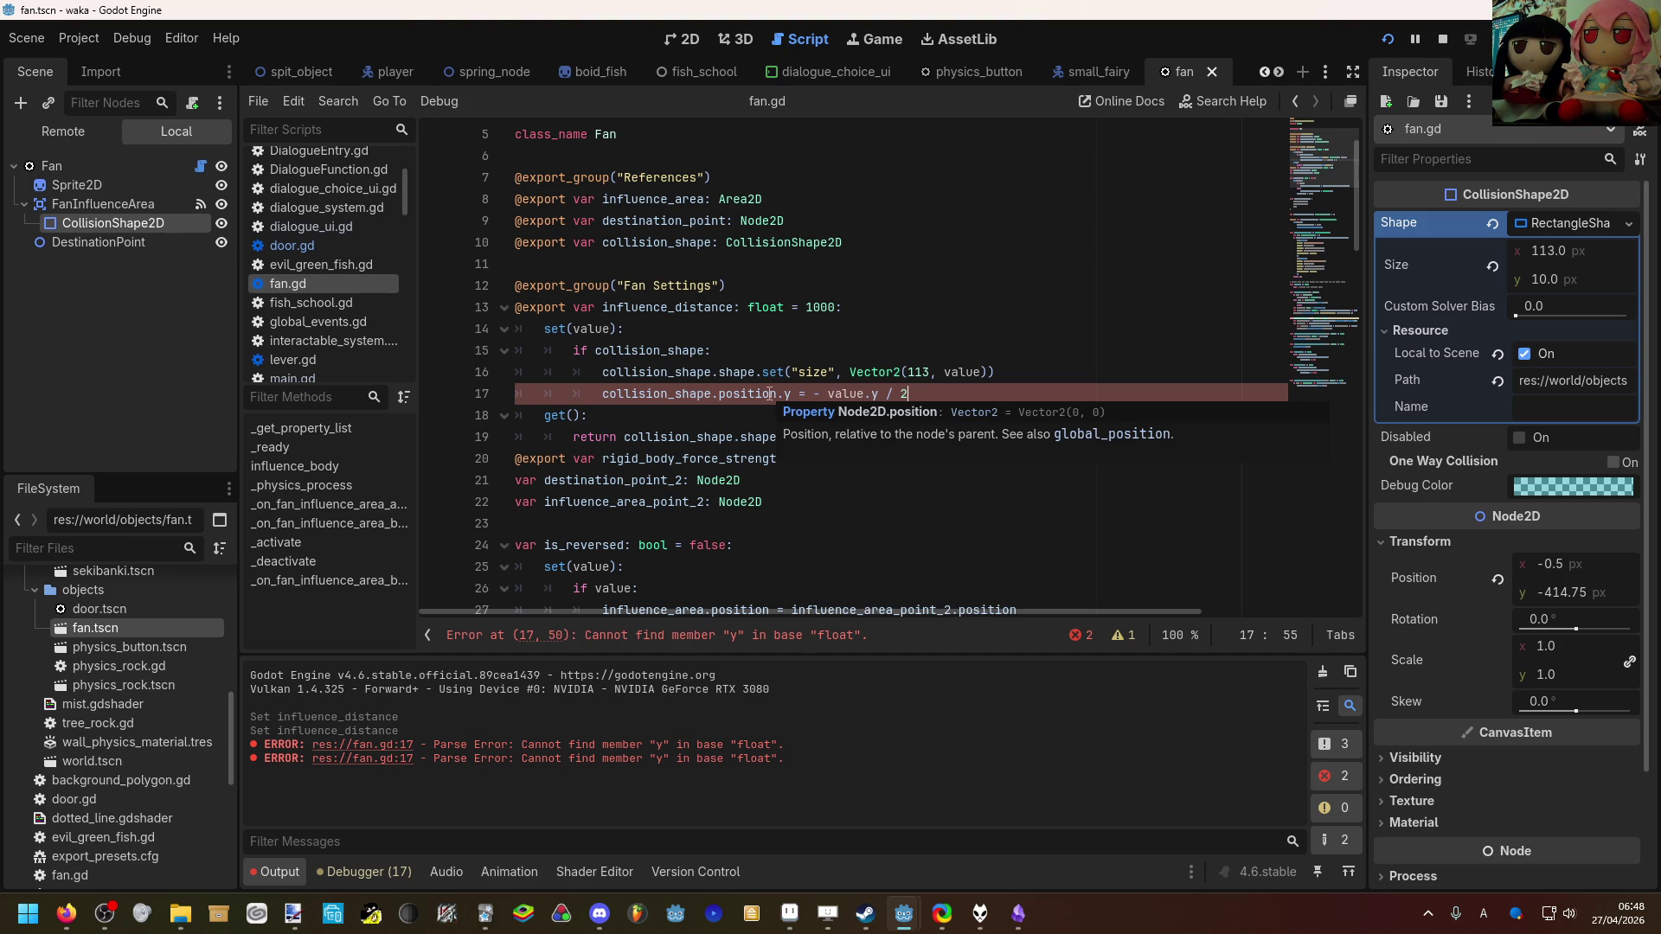
pyautogui.click(878, 394)
pyautogui.hotkey('ctrl', 's')
pyautogui.click(1399, 43)
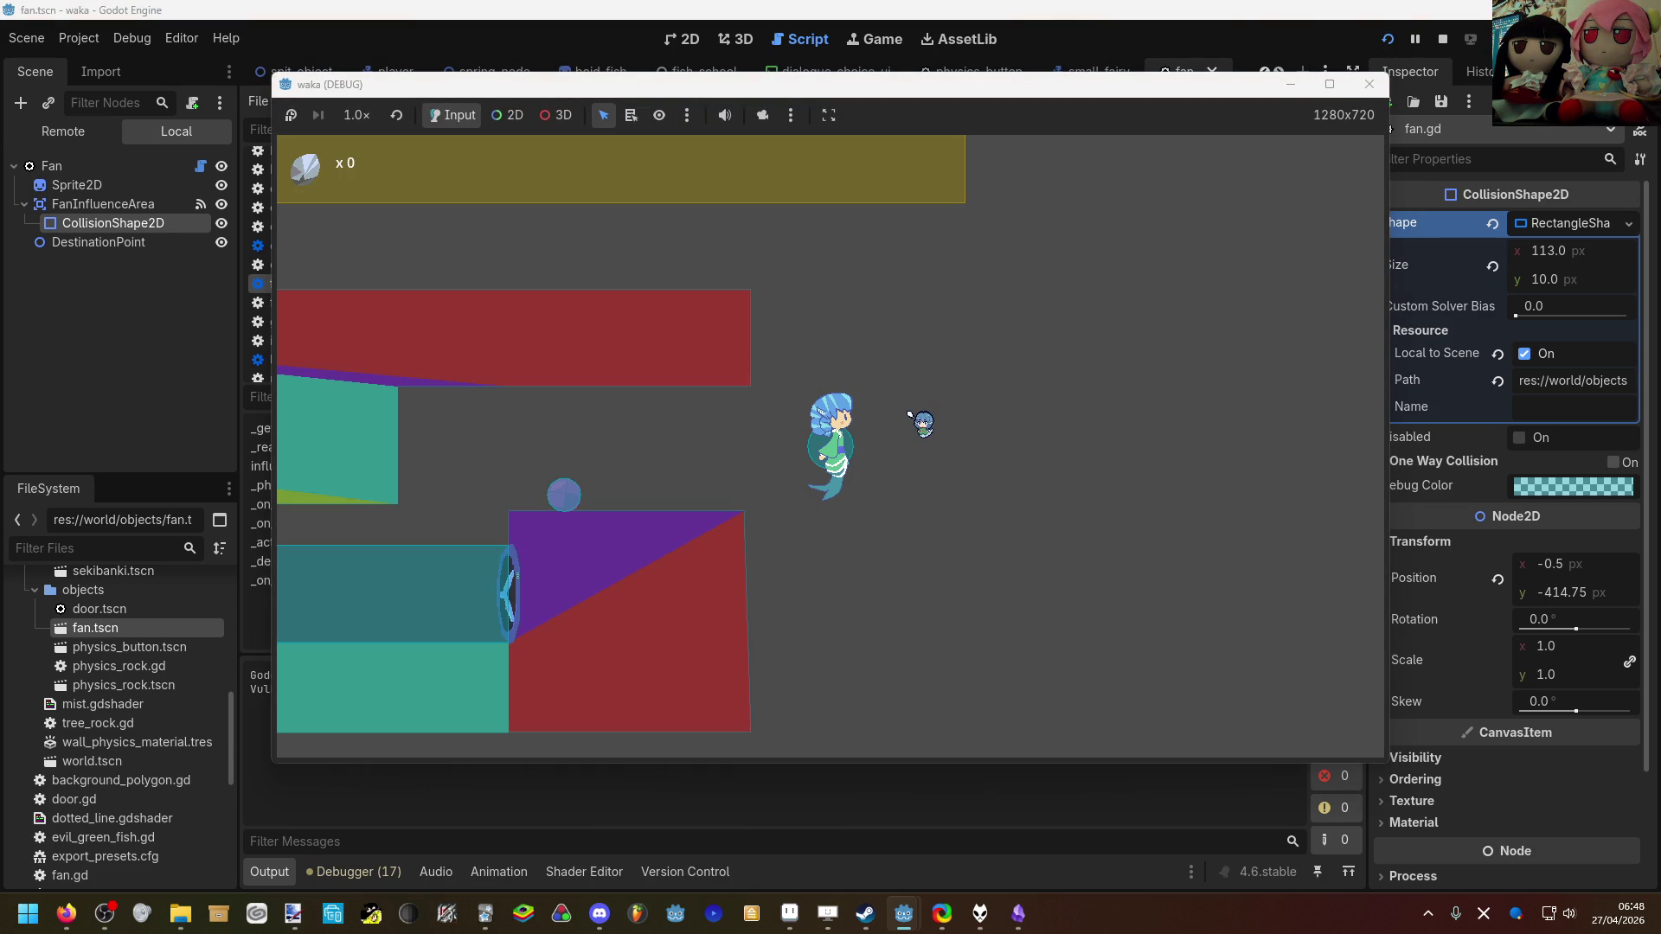
# - Back in the fan scene's 2D view, select Fan and set Influence Distance to 800
pyautogui.press('Left')
pyautogui.click(690, 41)
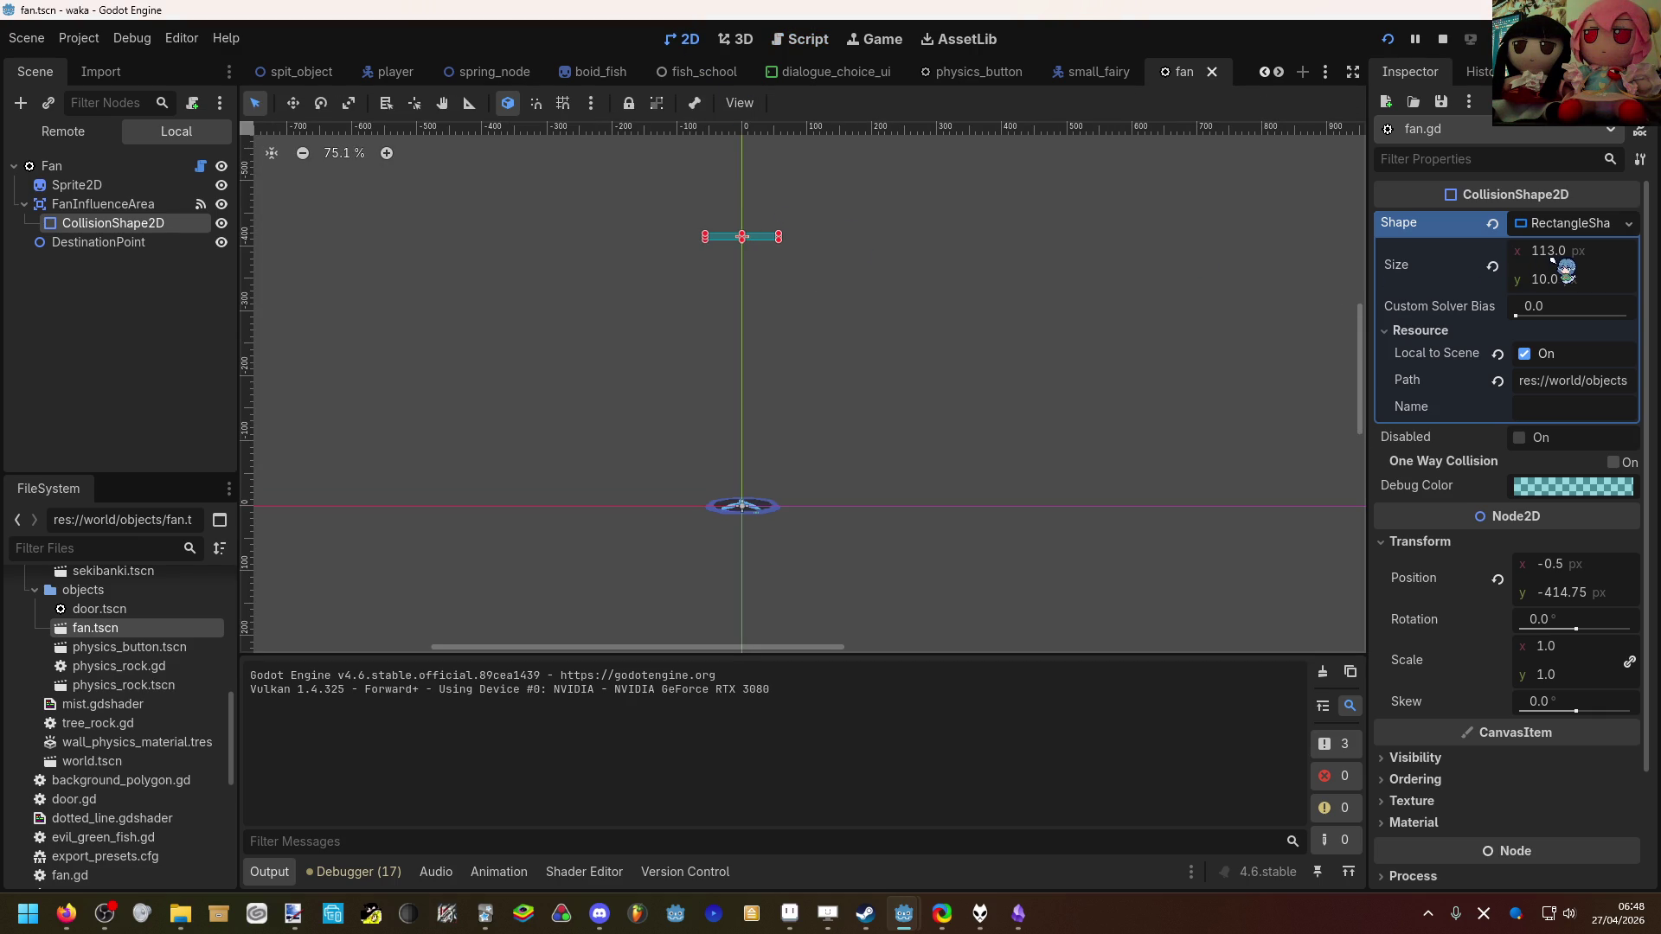
pyautogui.click(87, 166)
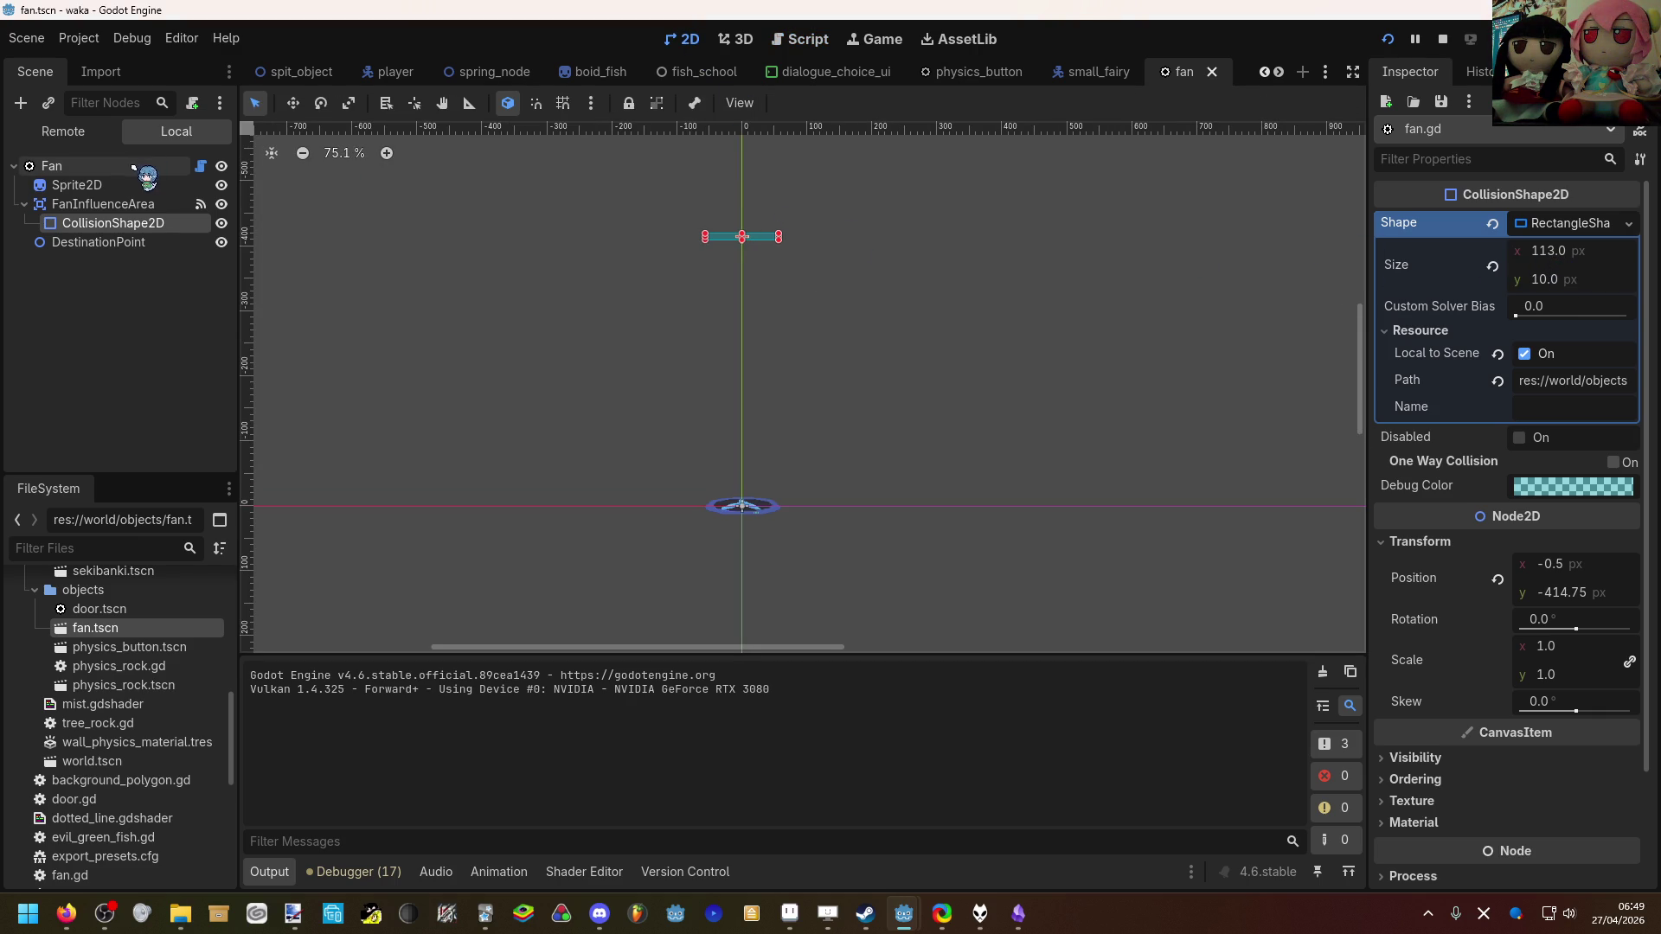
pyautogui.click(1565, 351)
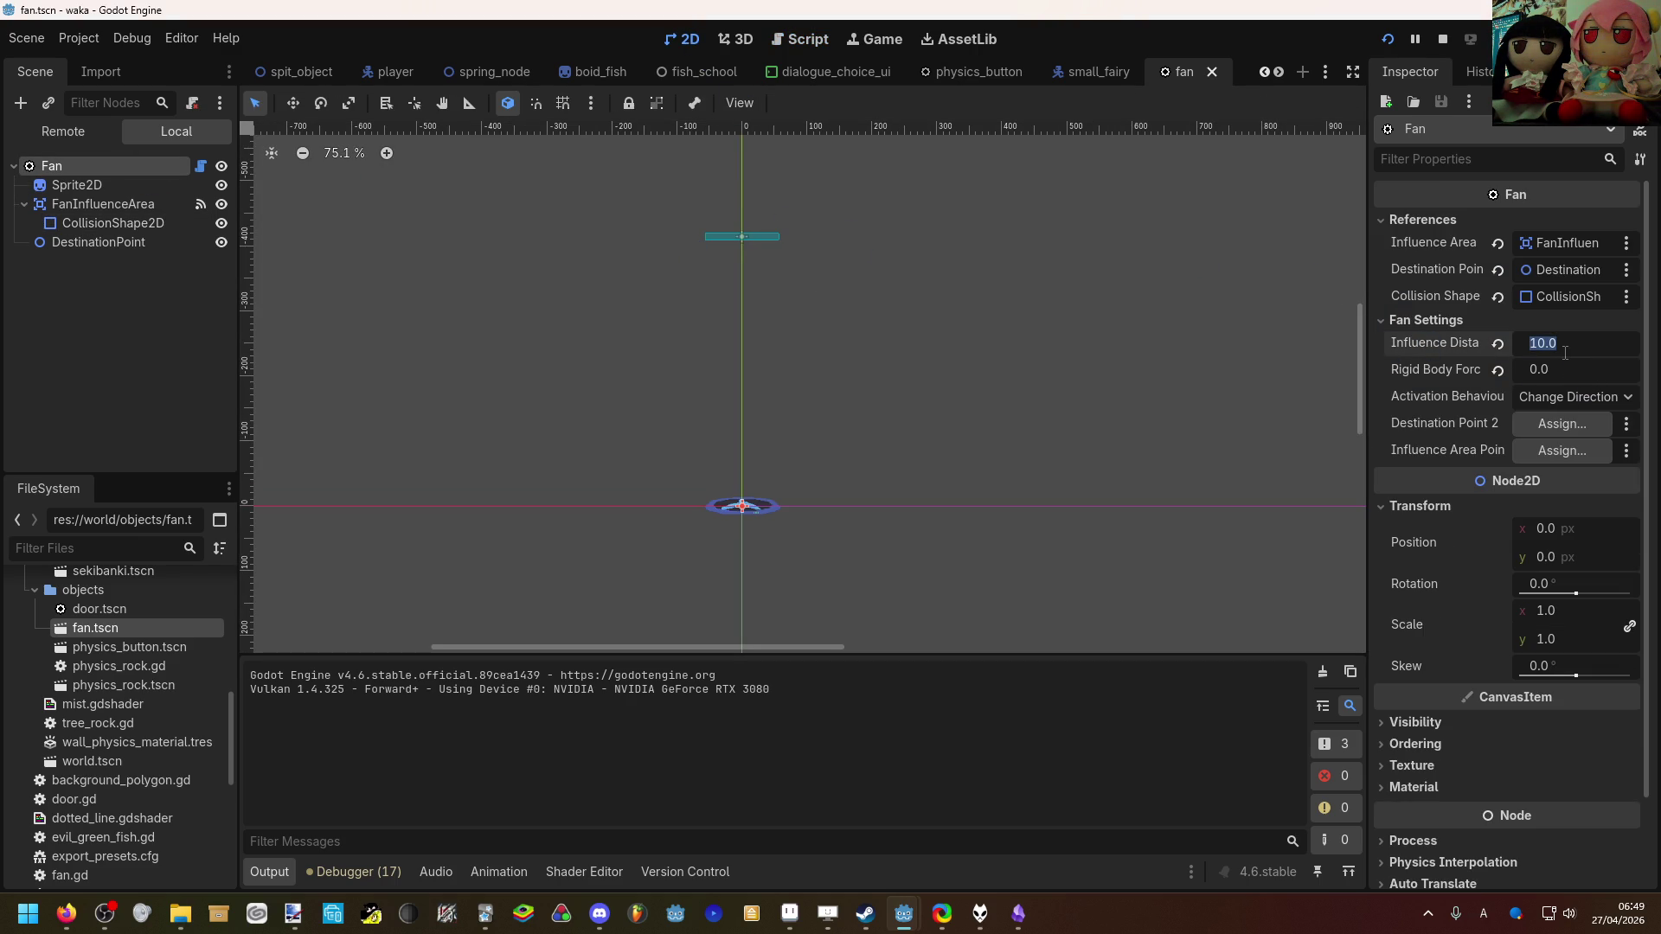
pyautogui.write('0')
pyautogui.press('Return')
# - Try Influence Distance 600 and 300, settle on 600, and save the fan scene
pyautogui.click(1565, 353)
pyautogui.write('600')
pyautogui.press('Return')
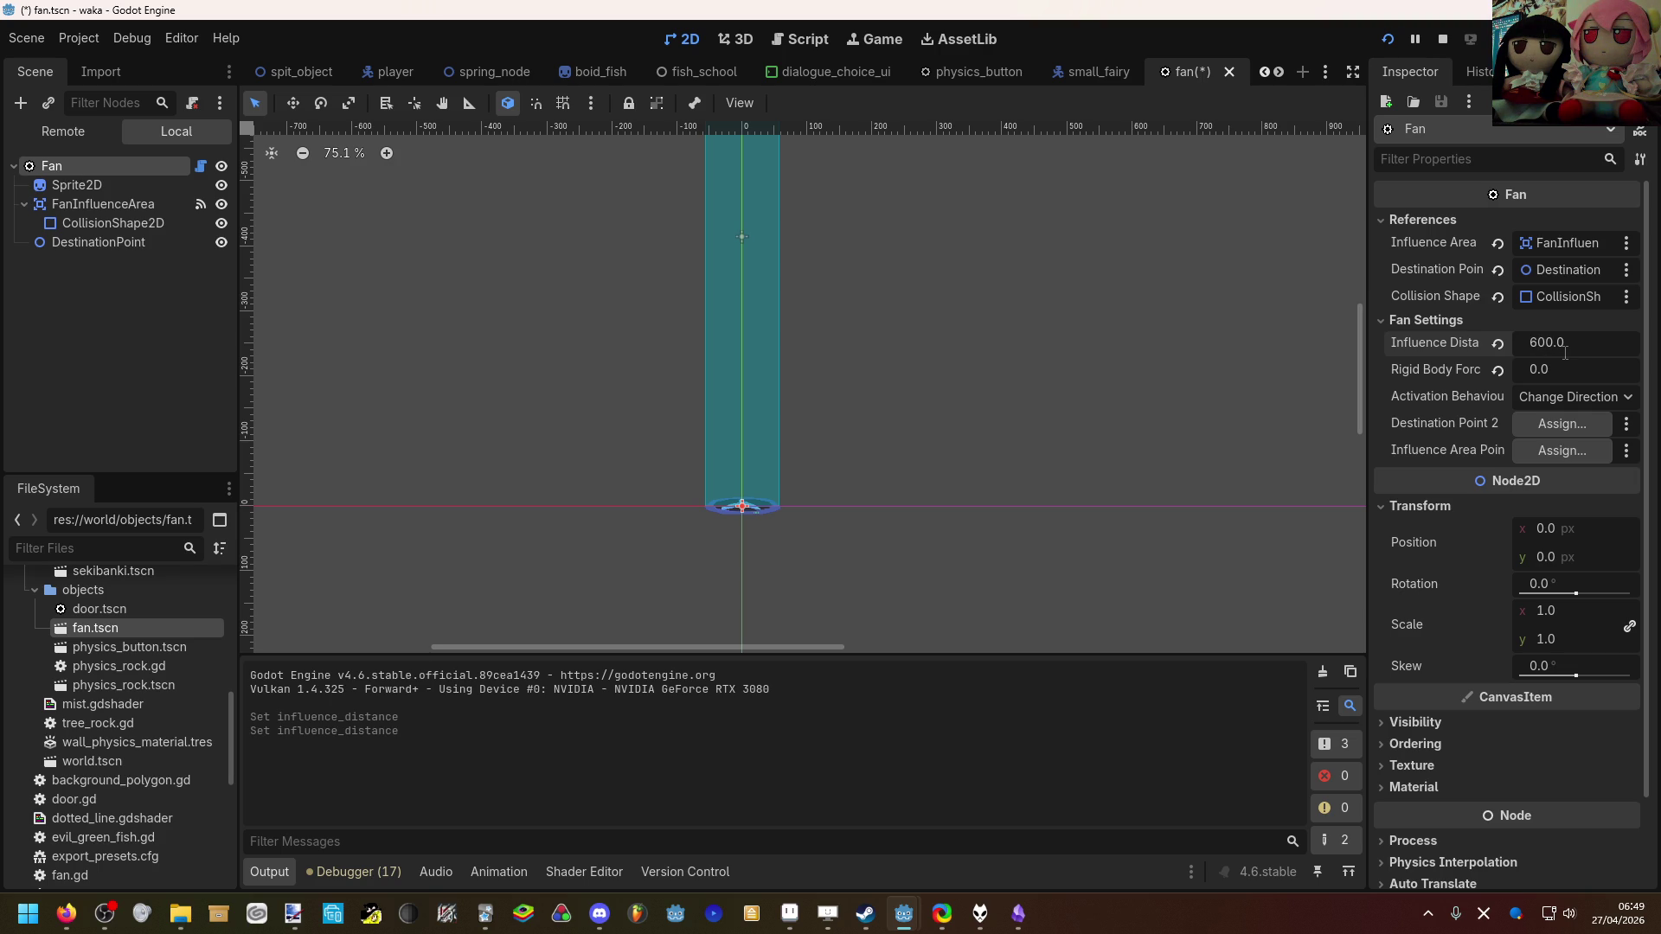
pyautogui.click(1565, 353)
pyautogui.write('300')
pyautogui.press('Return')
pyautogui.click(1533, 347)
pyautogui.write('600')
pyautogui.press('Return')
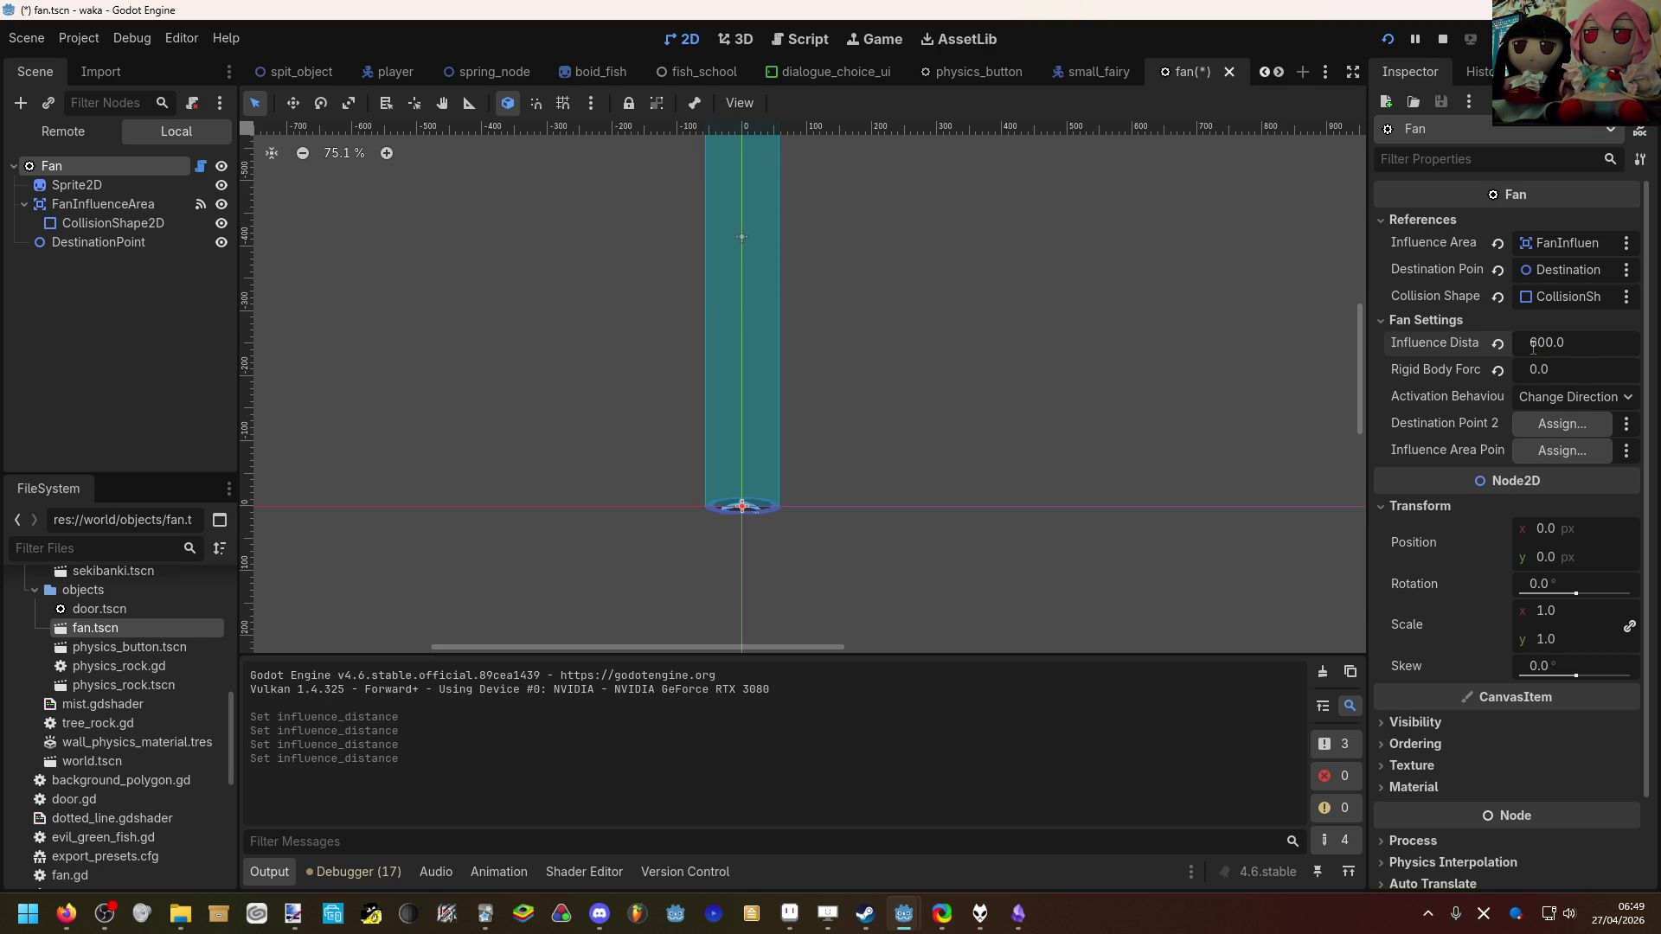
pyautogui.scroll(-5, 980, 375)
pyautogui.hotkey('ctrl', 's')
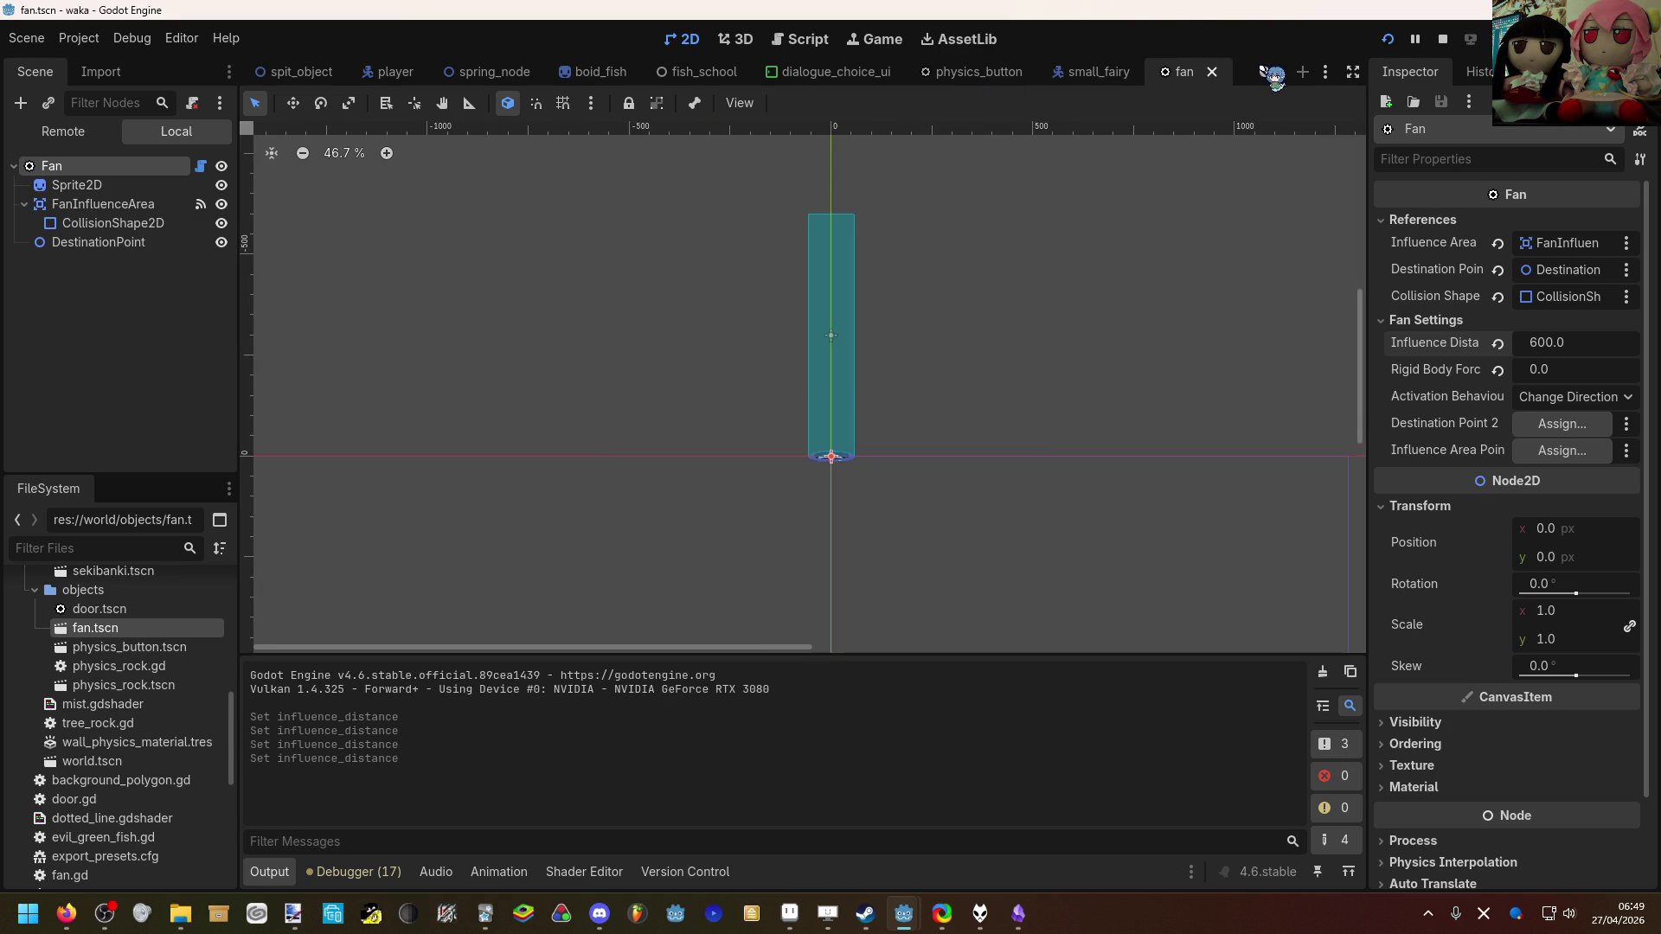
pyautogui.scroll(5, 1270, 76)
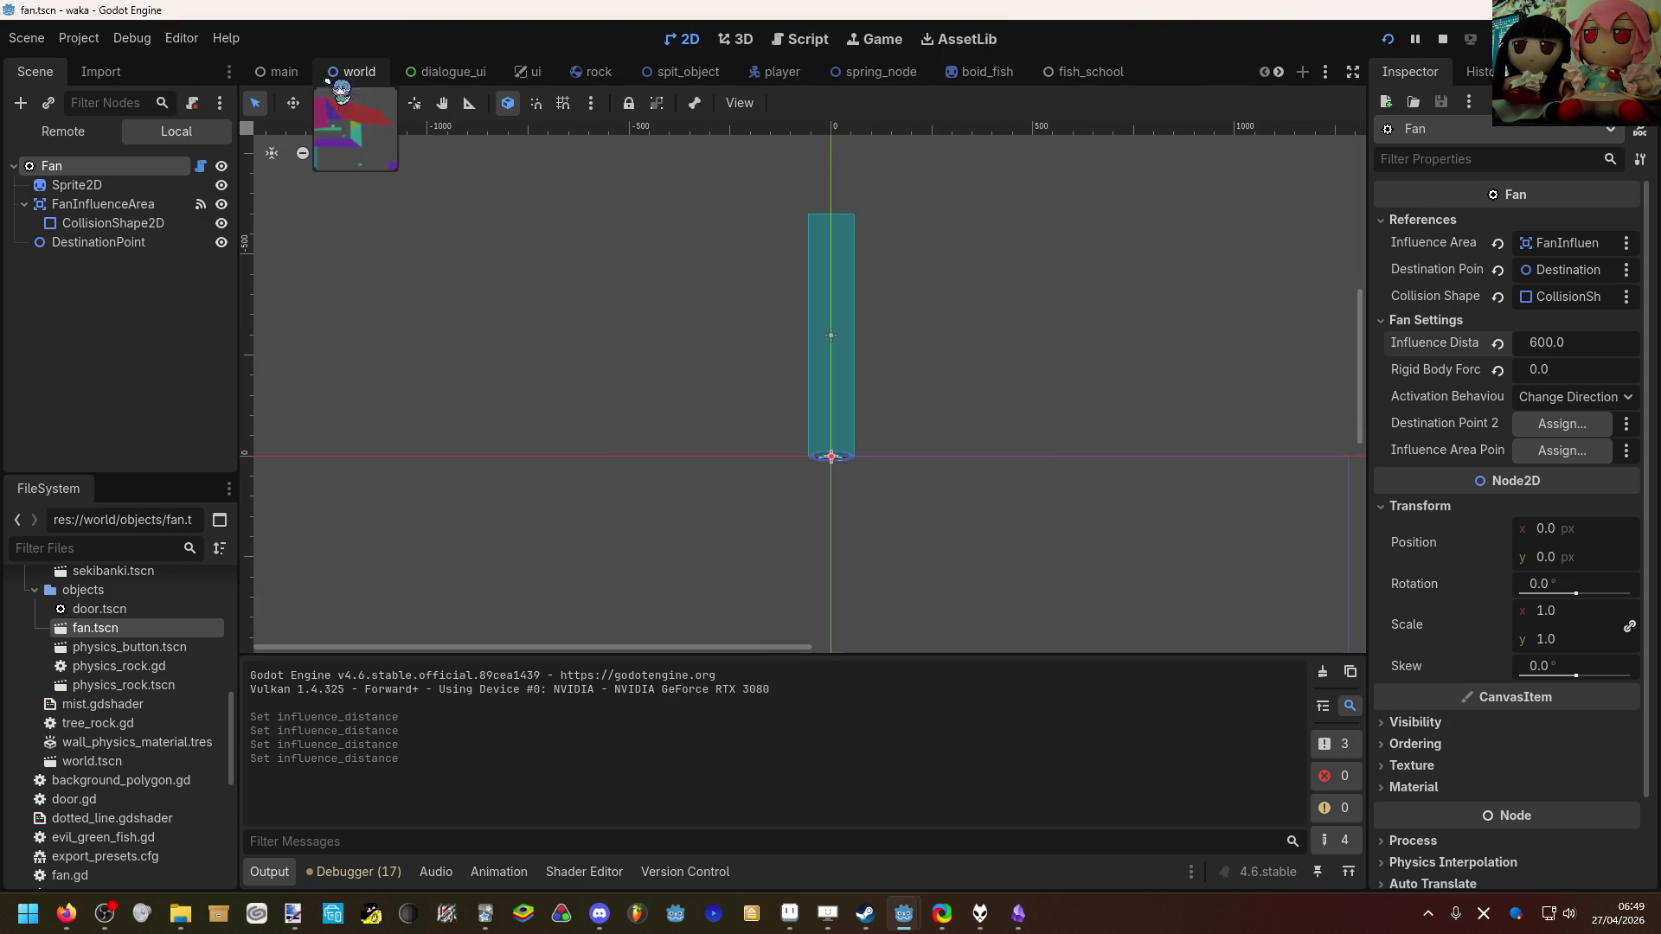
# - In the world scene, locate Fan2 and set its Influence Distance to 600
pyautogui.click(356, 72)
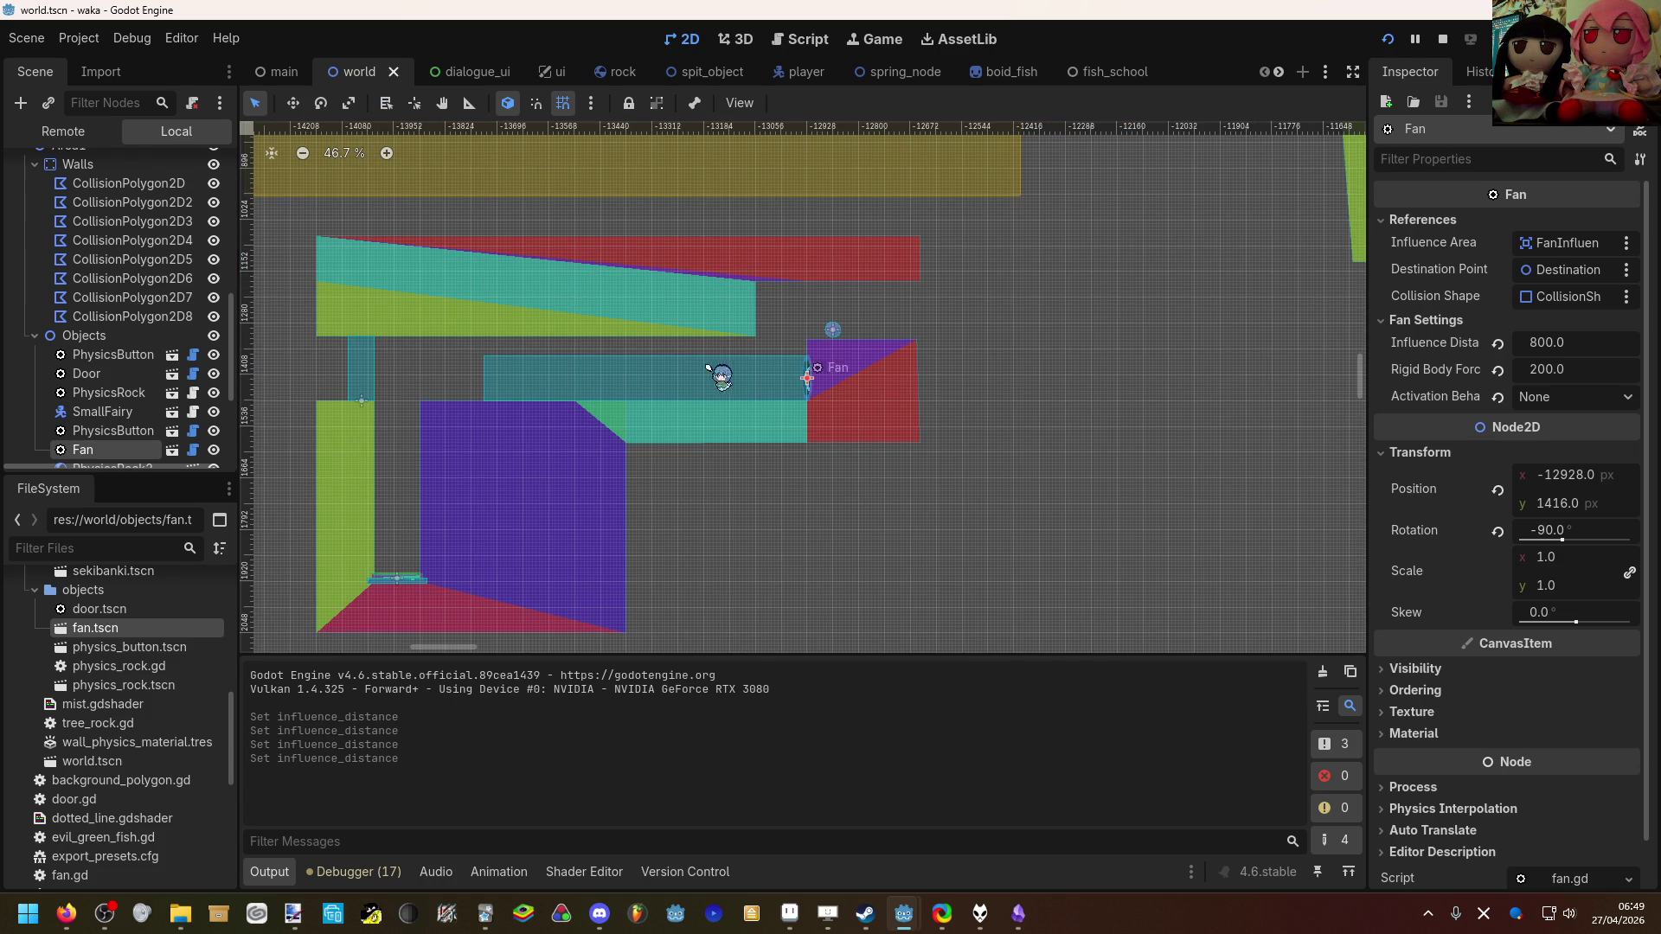
pyautogui.scroll(-3, 709, 364)
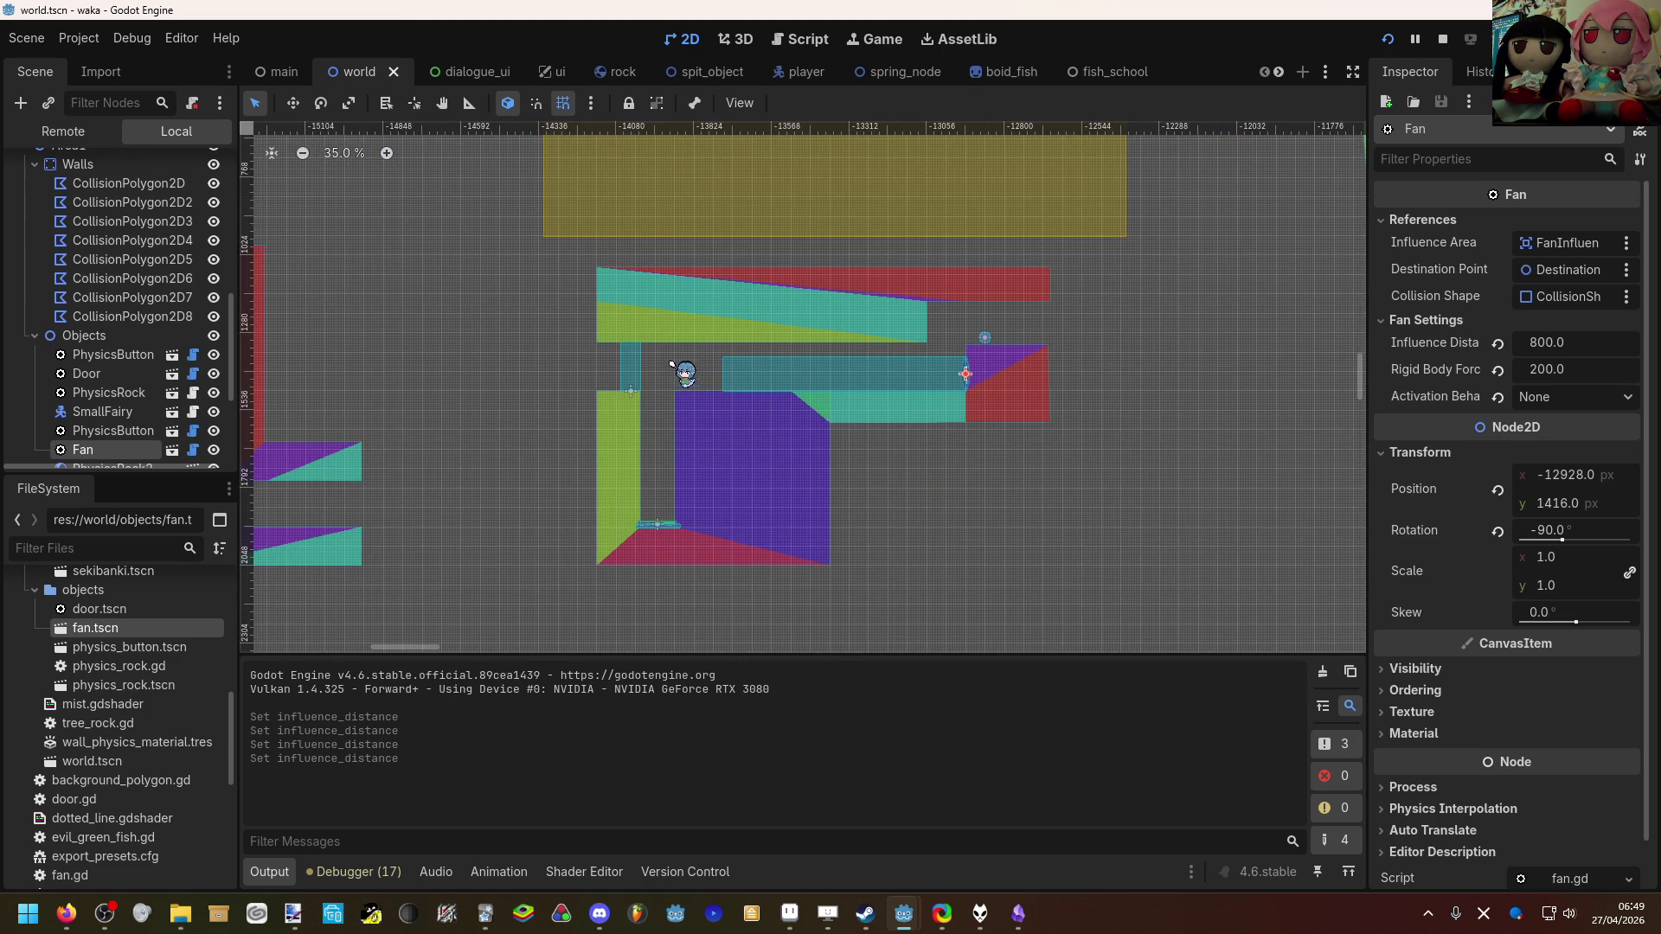
pyautogui.hscroll(-5, 684, 373)
pyautogui.scroll(3, 718, 450)
pyautogui.hscroll(-2, 733, 546)
pyautogui.scroll(1, 733, 547)
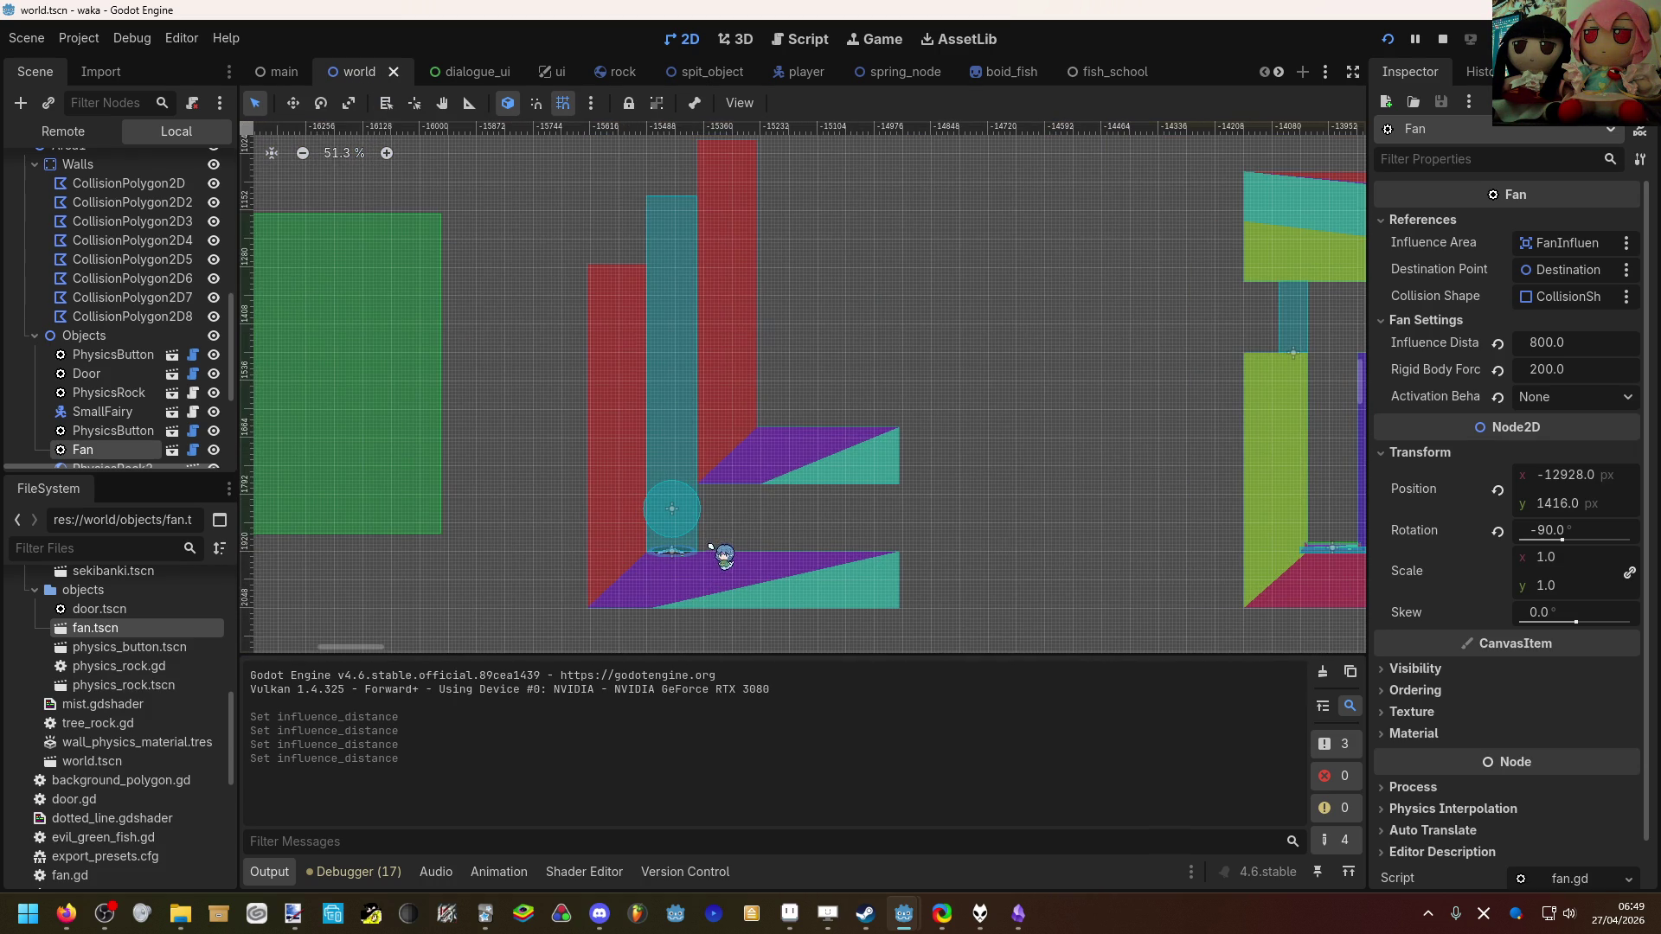
pyautogui.click(701, 411)
pyautogui.click(1584, 342)
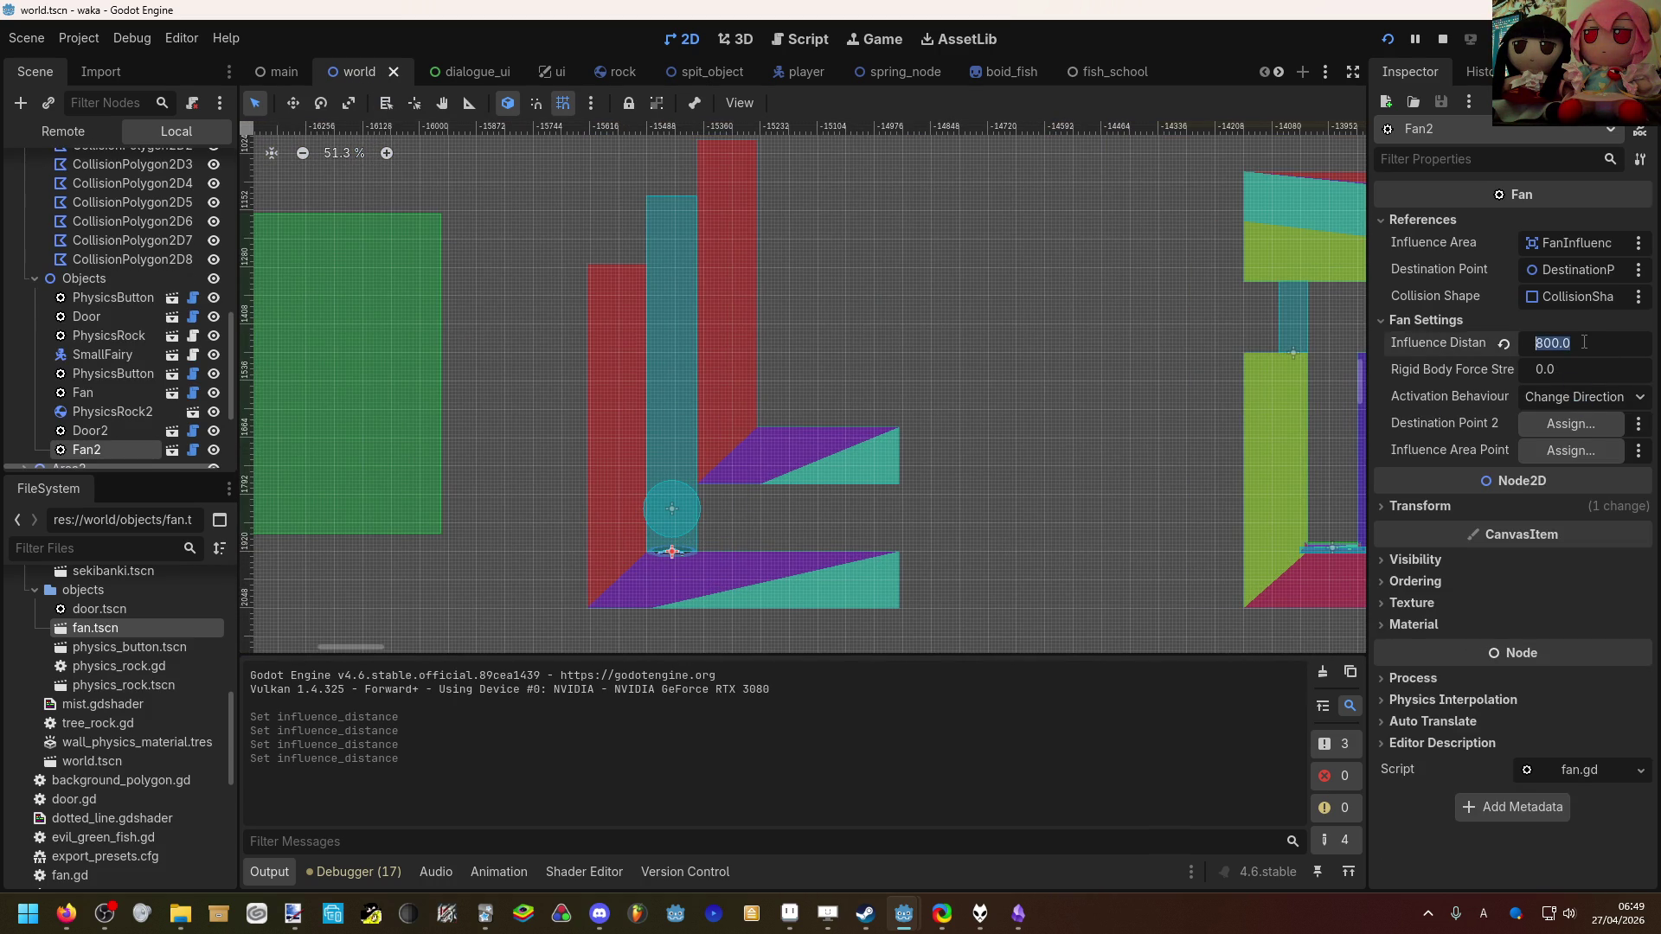
pyautogui.write('600')
pyautogui.press('Return')
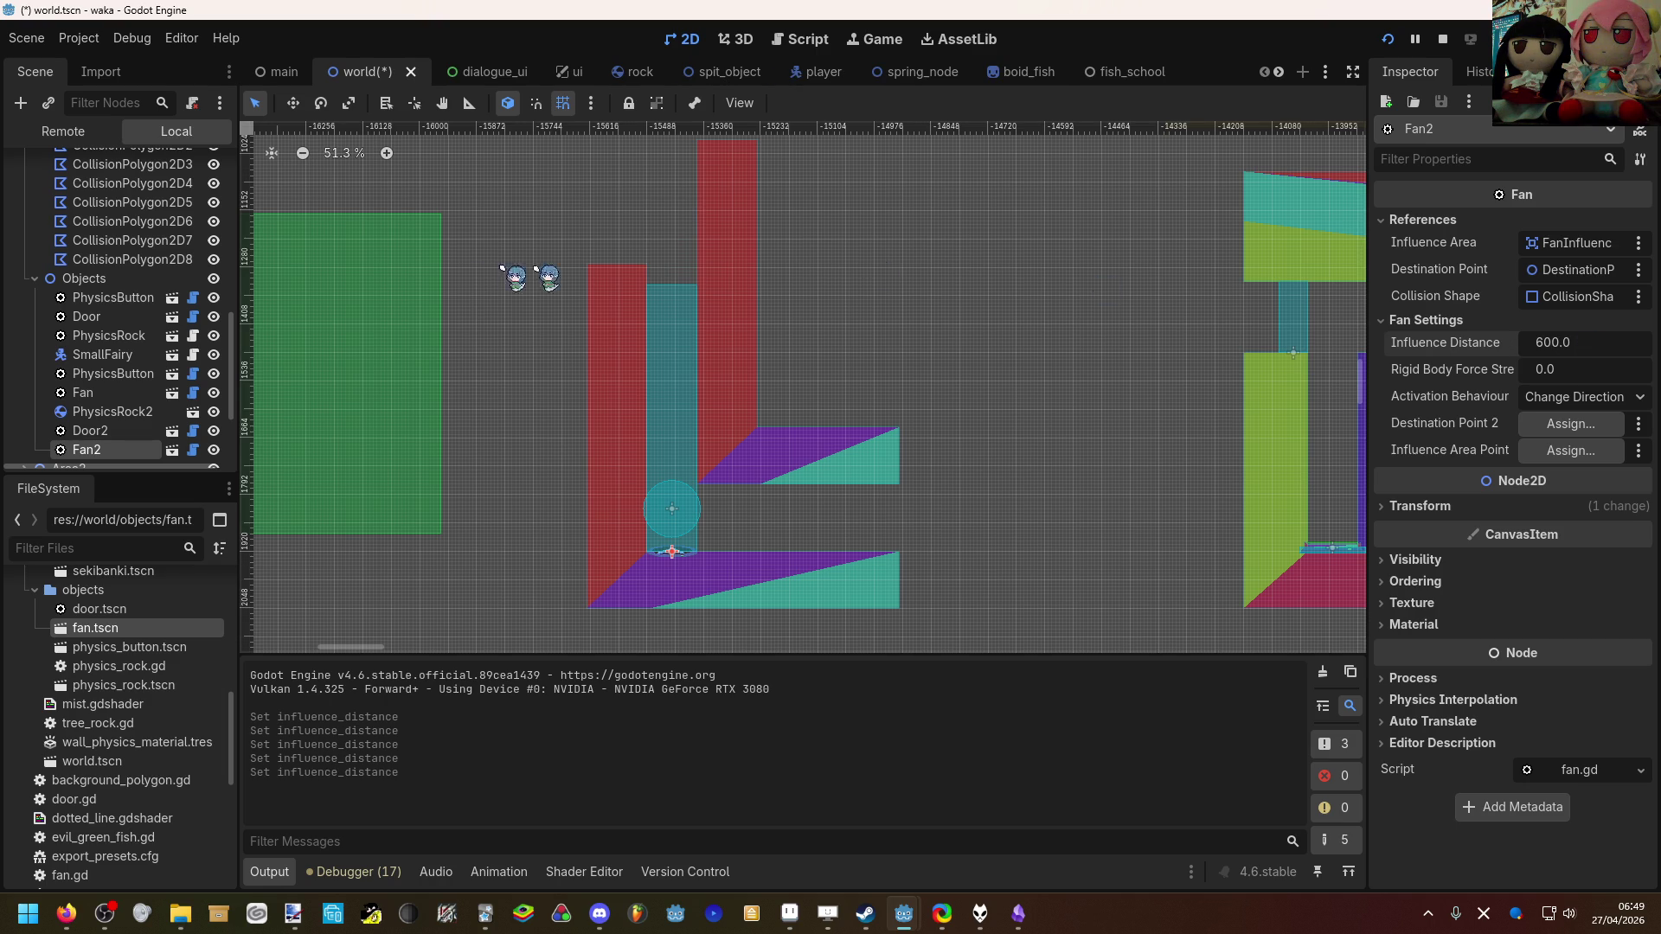
# - Check the red wall beside Fan2, clear the selection, and save the world scene
pyautogui.scroll(5, 655, 270)
pyautogui.click(684, 274)
pyautogui.scroll(-5, 688, 281)
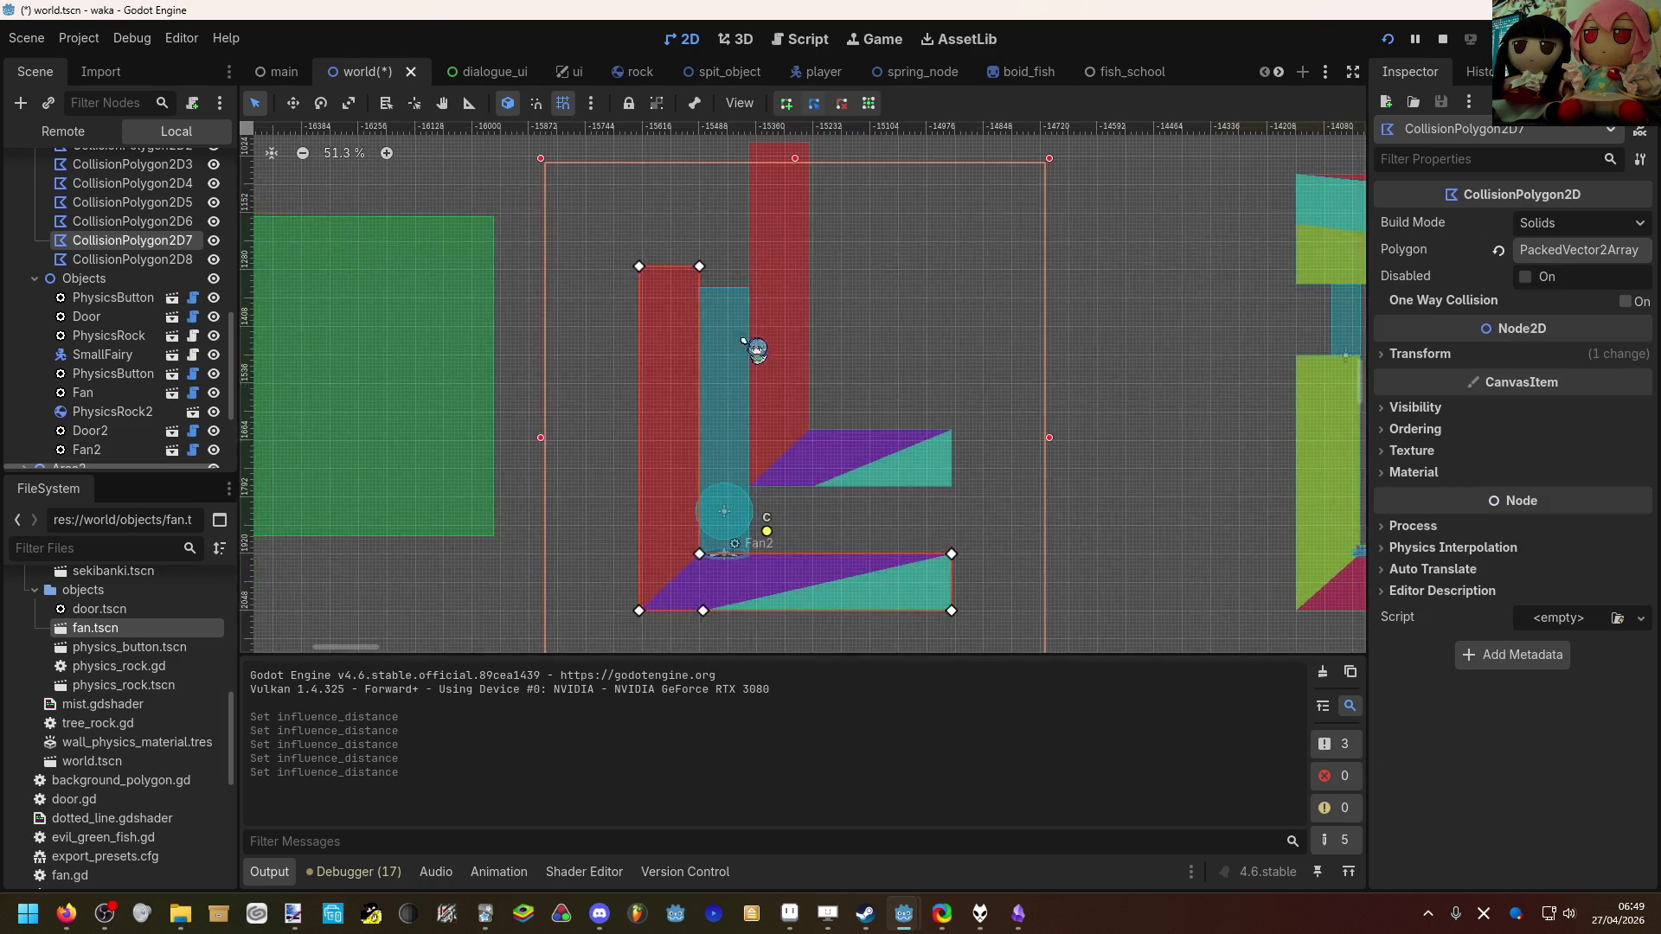
pyautogui.click(736, 262)
pyautogui.hotkey('ctrl', 's')
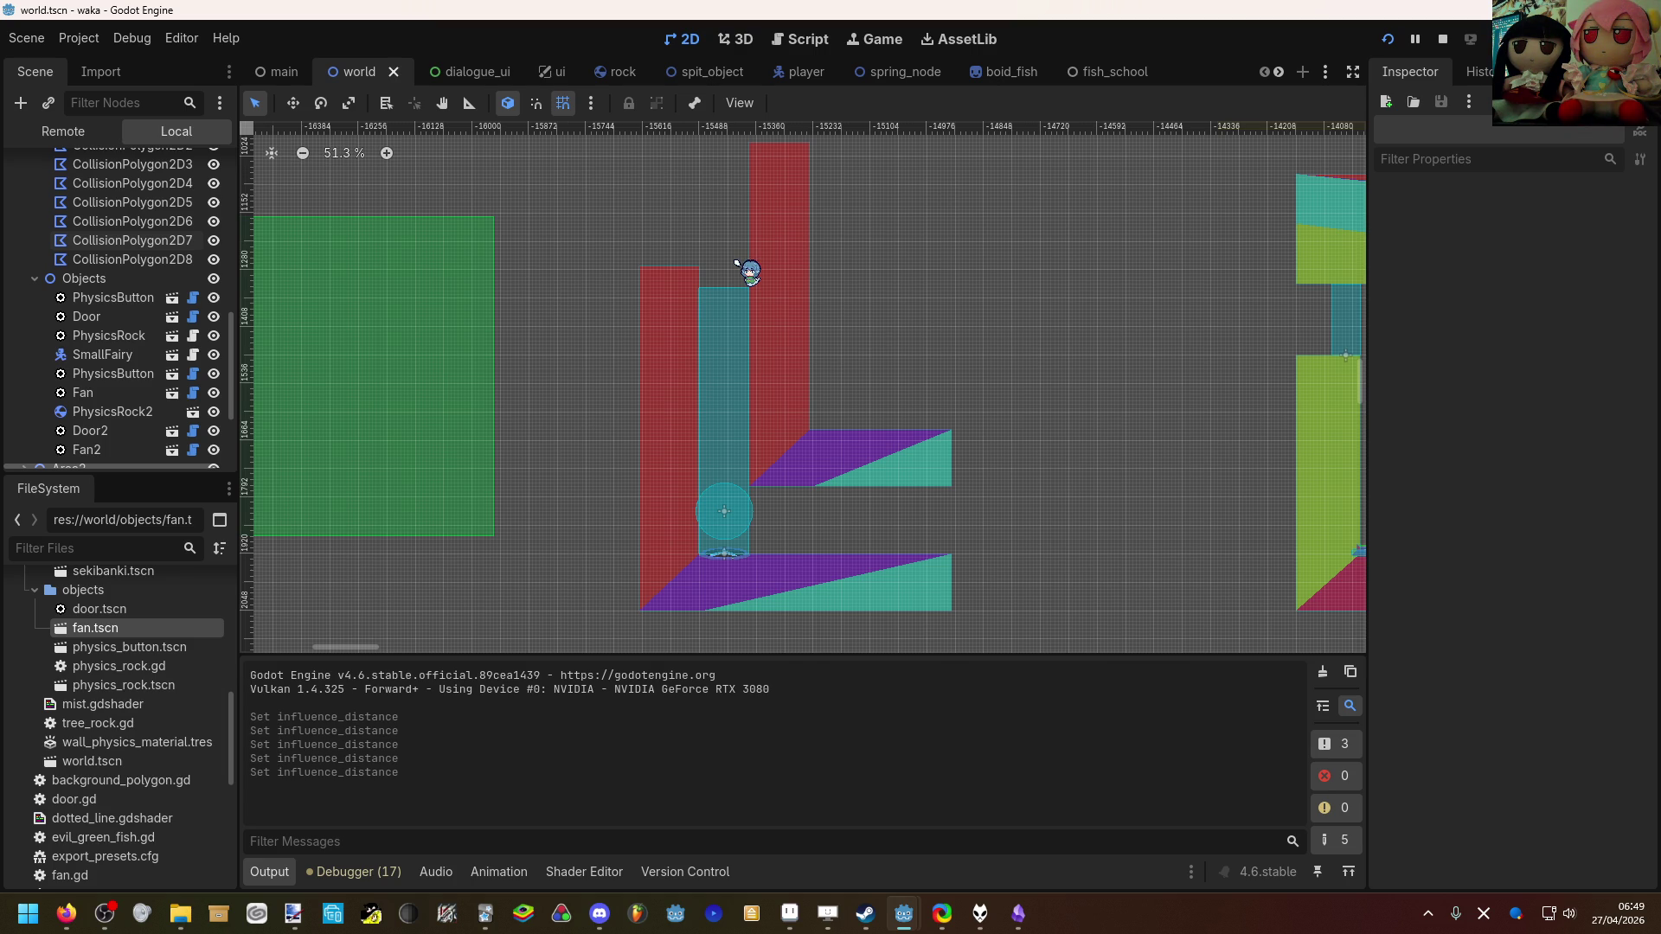
# - Pan and zoom the world scene's 2D view to locate the Objects area
pyautogui.moveTo(736, 262); pyautogui.dragTo(802, 295)
pyautogui.scroll(6, 764, 289)
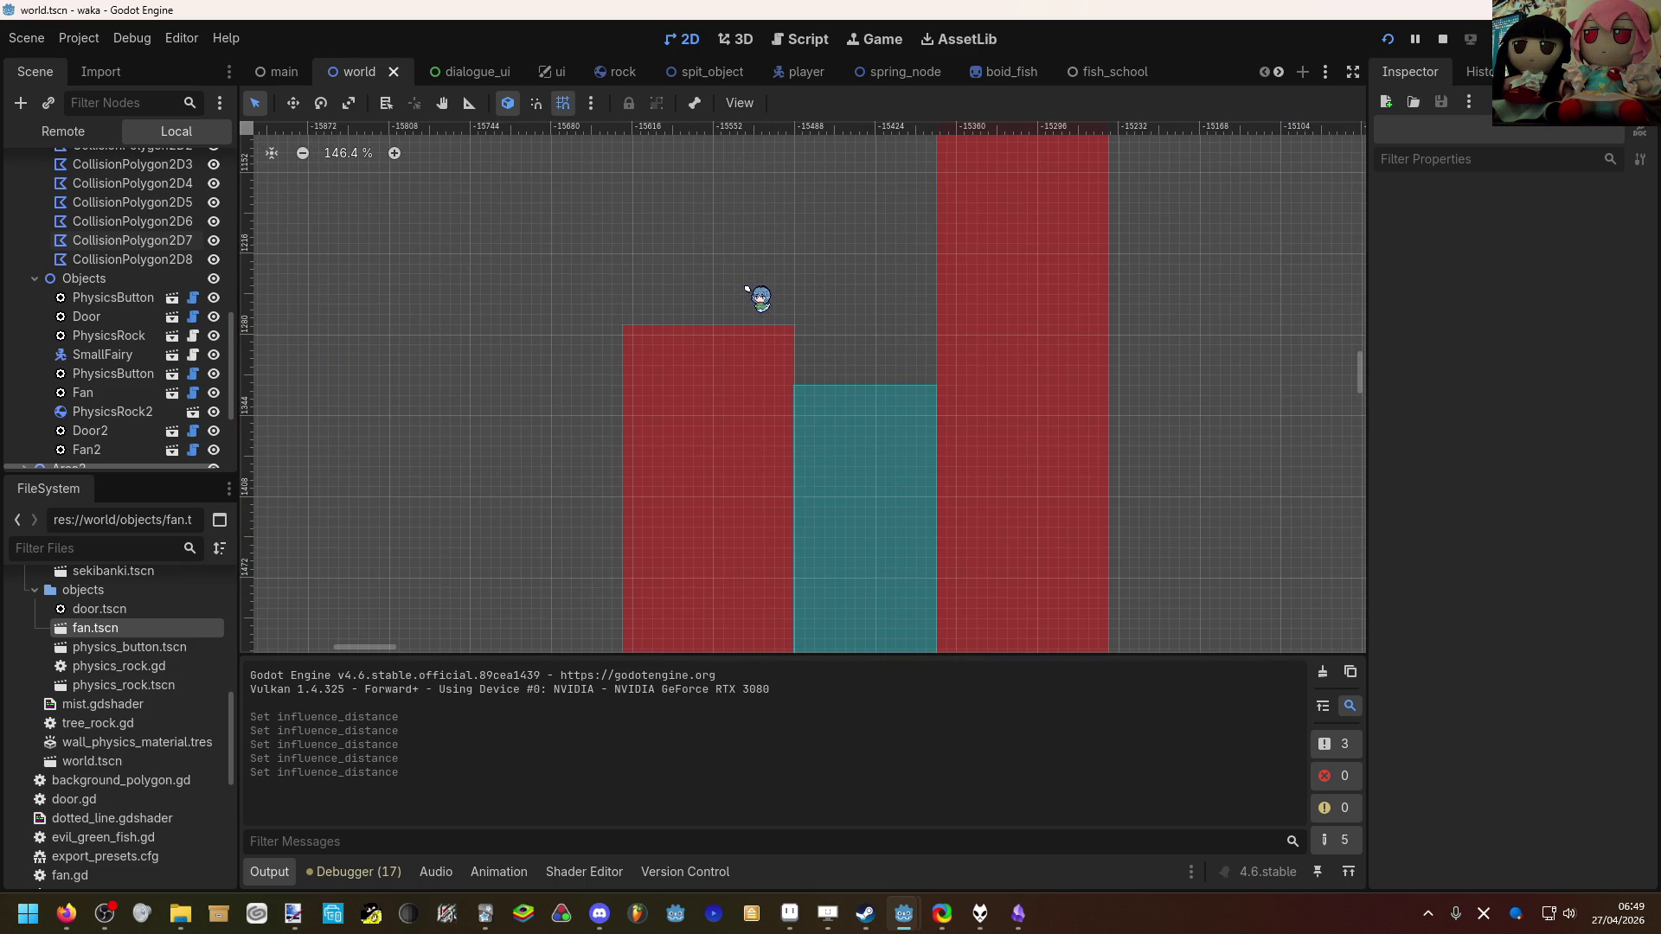
pyautogui.scroll(-2, 748, 289)
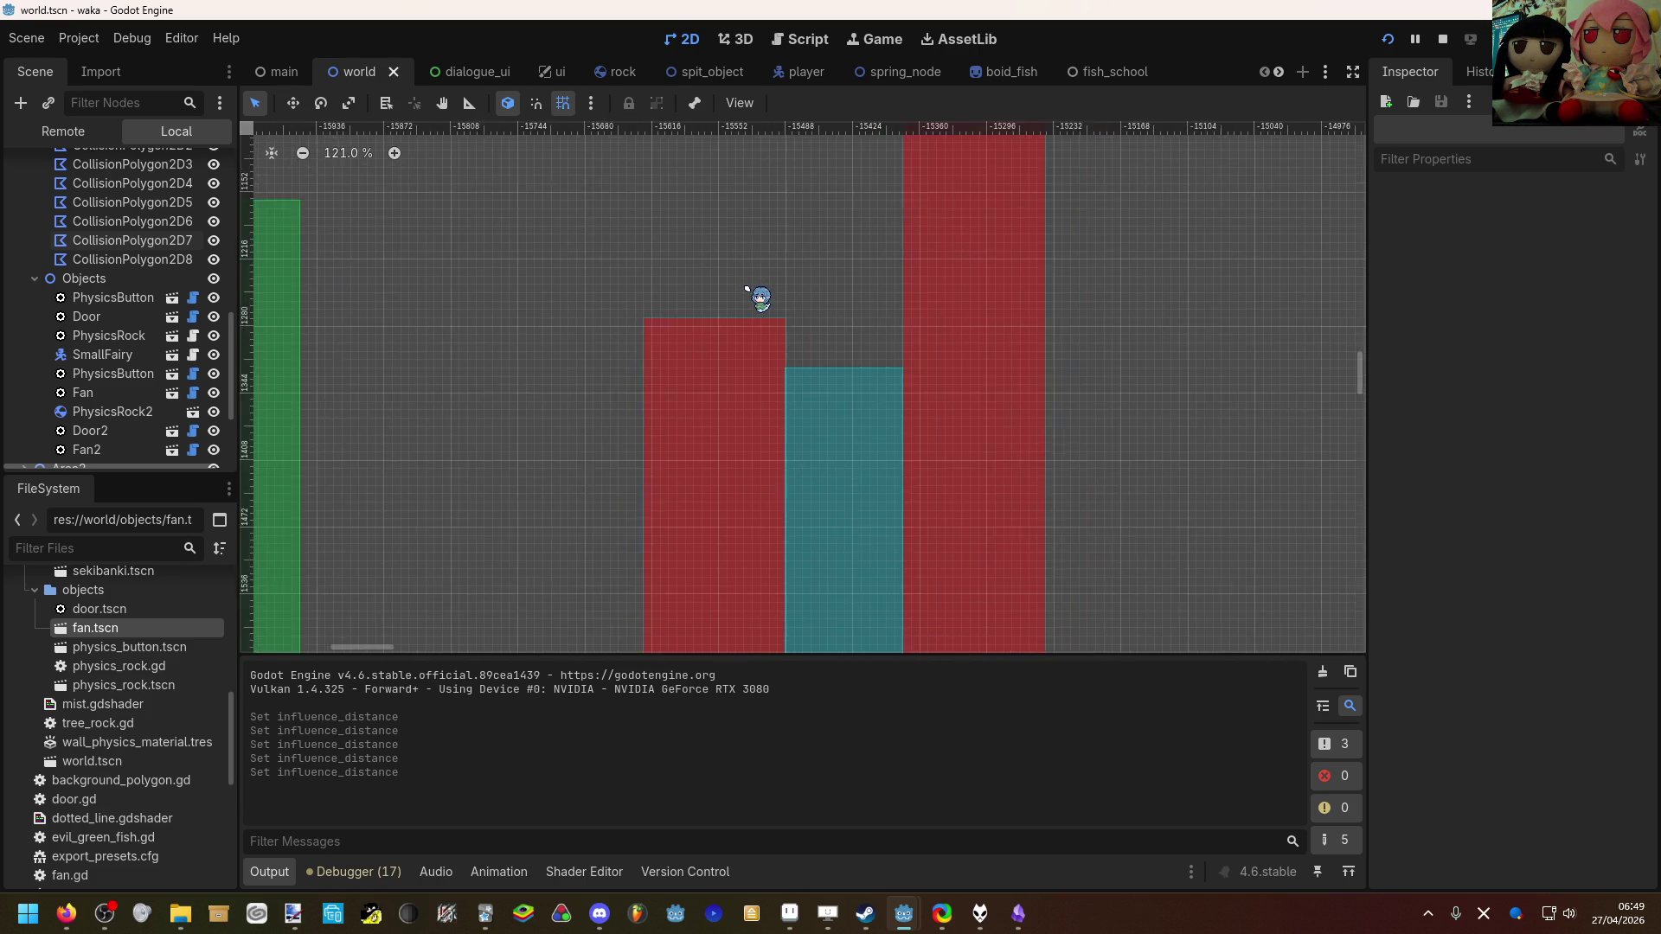
pyautogui.scroll(-7, 747, 289)
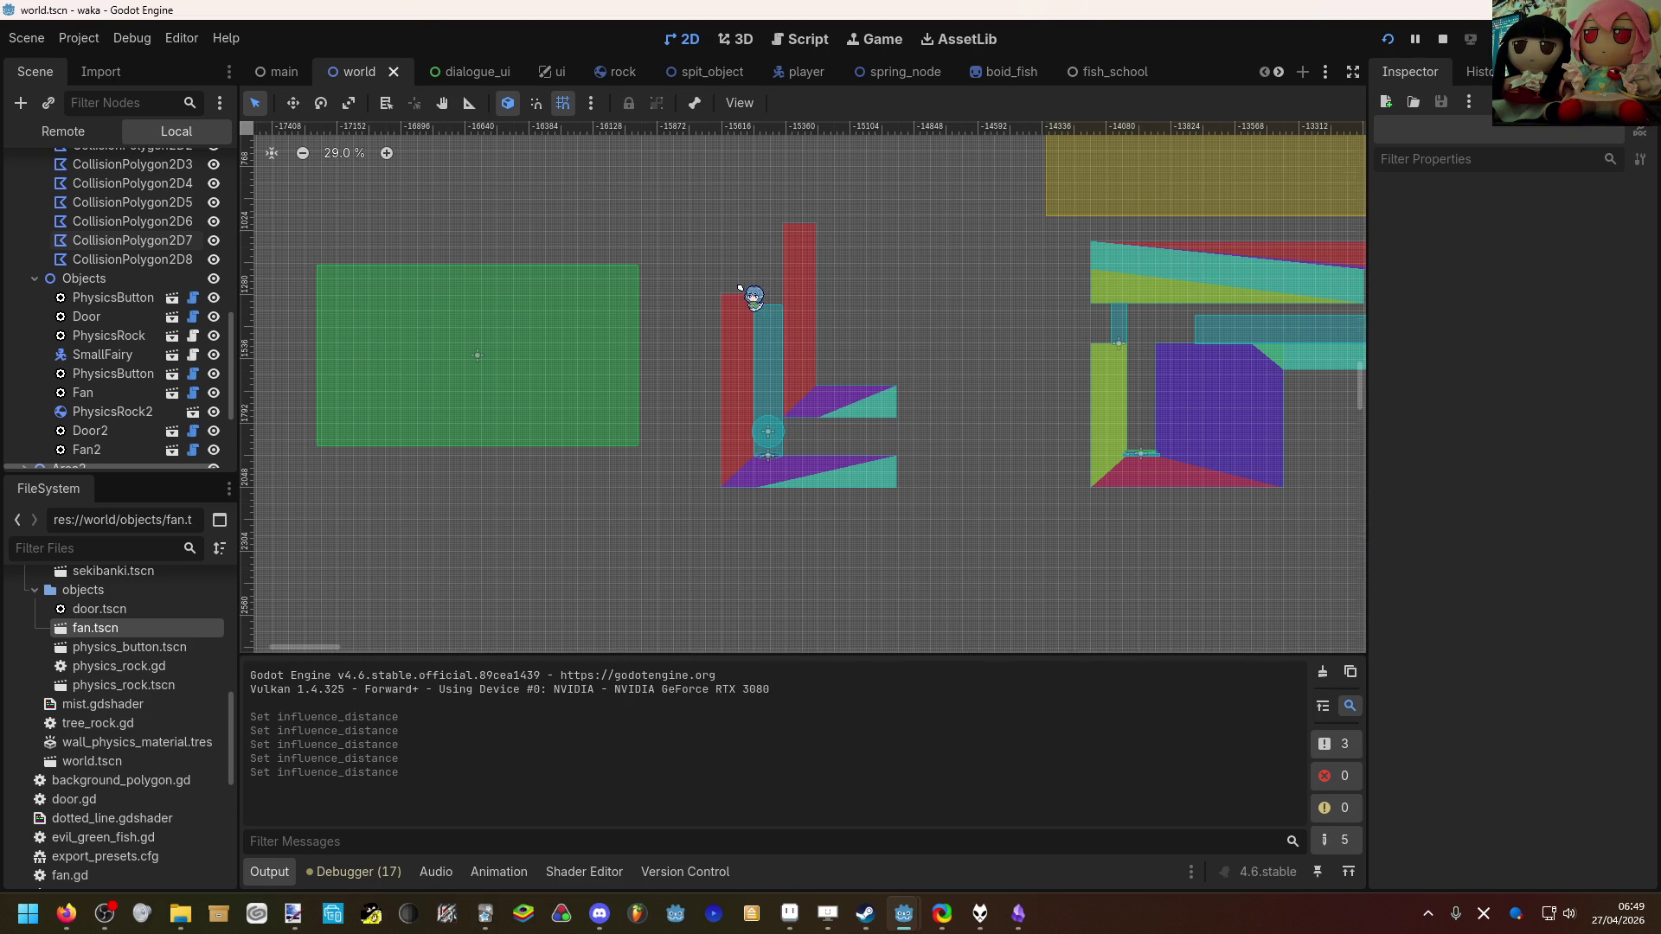
pyautogui.scroll(8, 740, 288)
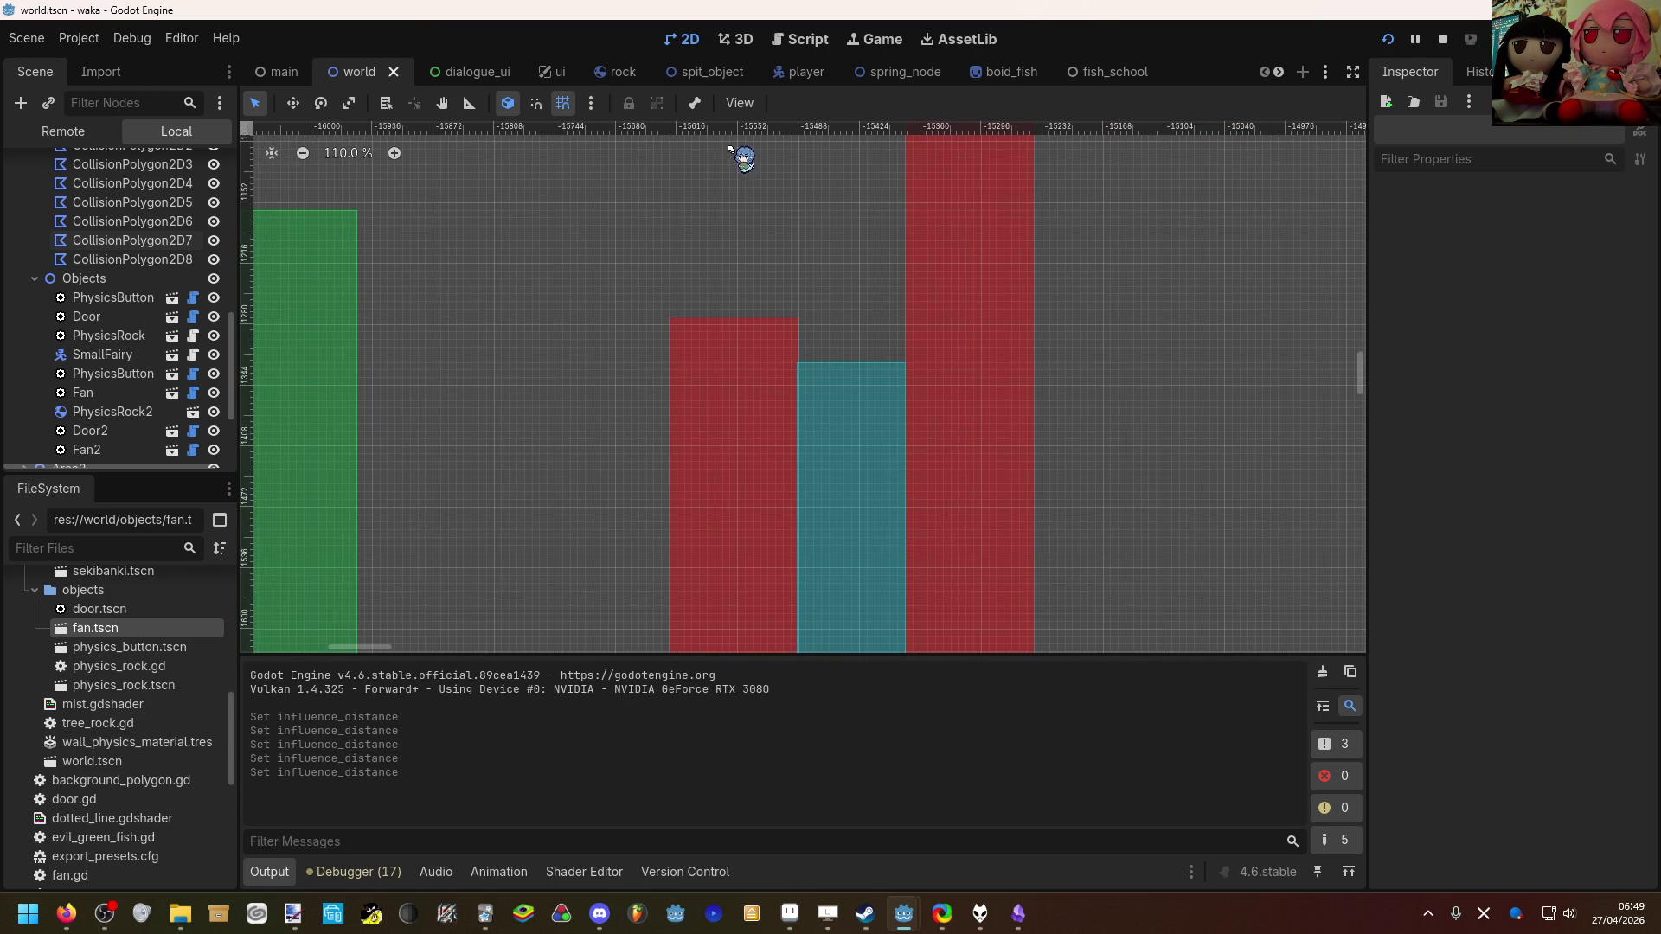
pyautogui.scroll(4, 741, 237)
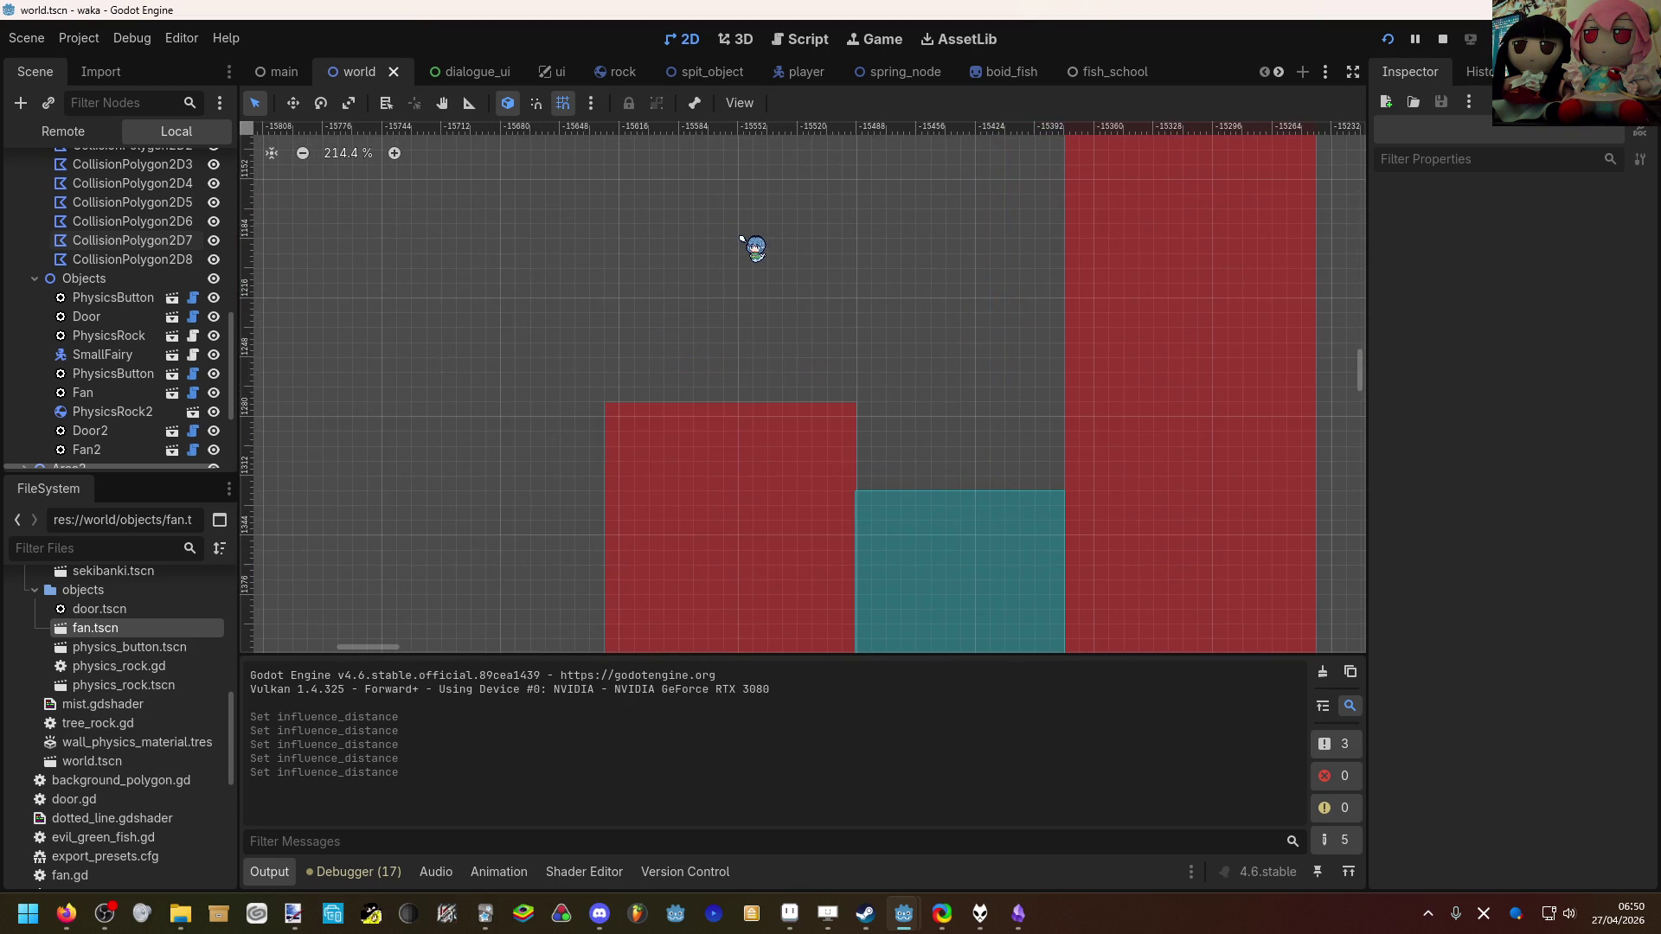
pyautogui.scroll(-1, 741, 238)
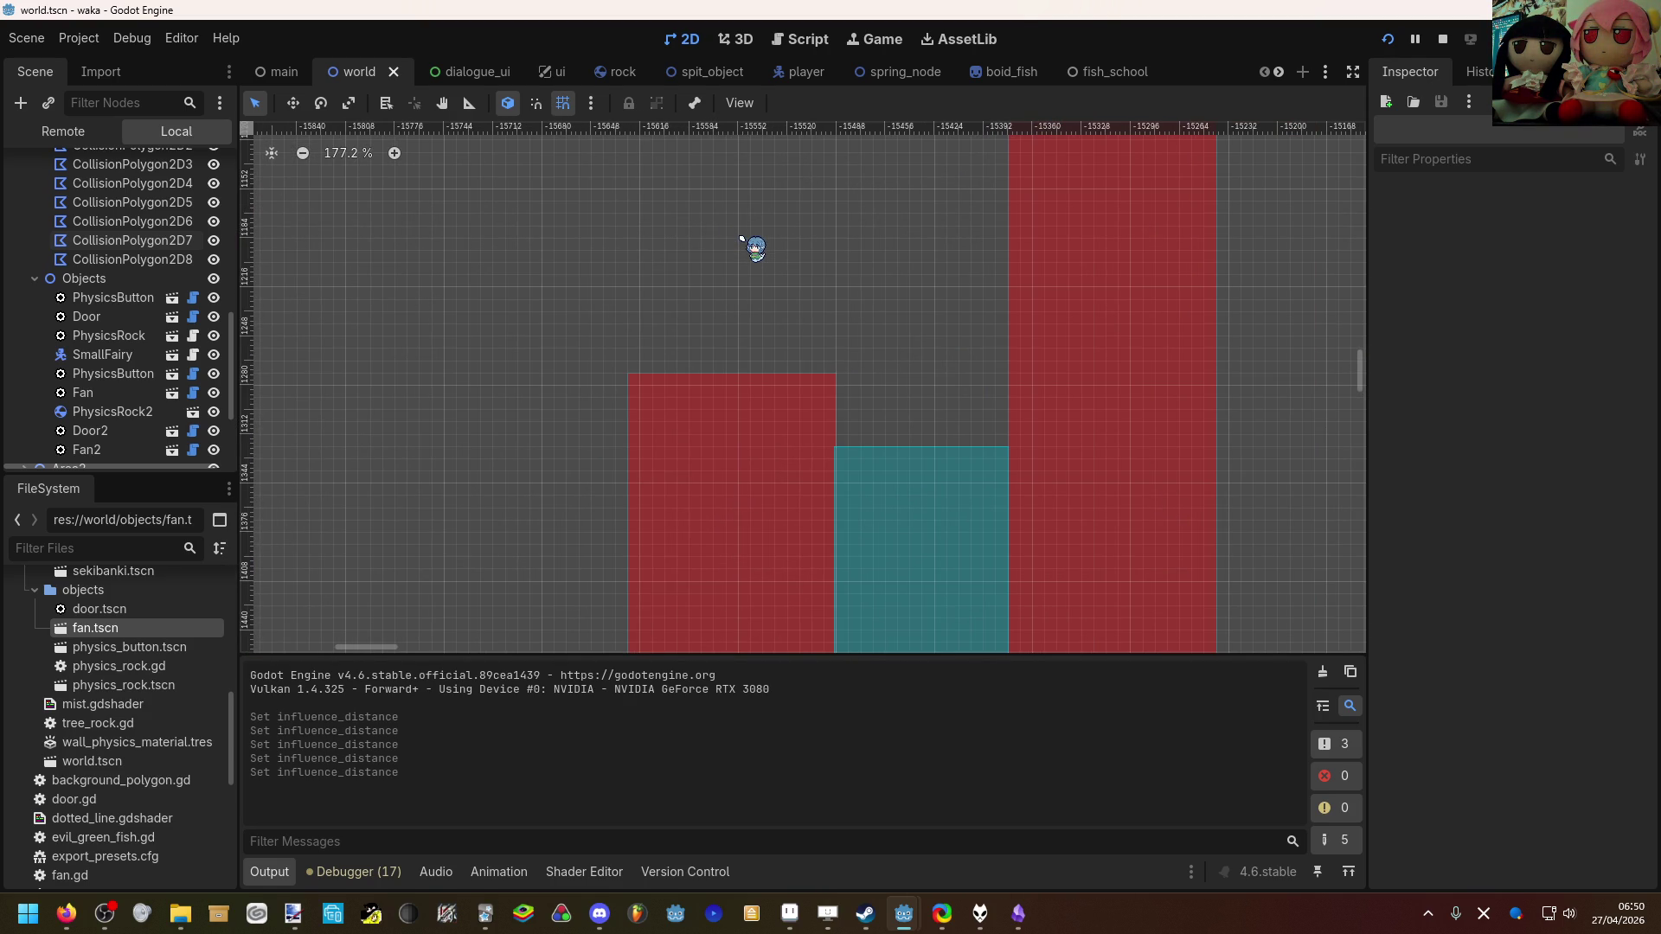
pyautogui.hscroll(-1, 543, 287)
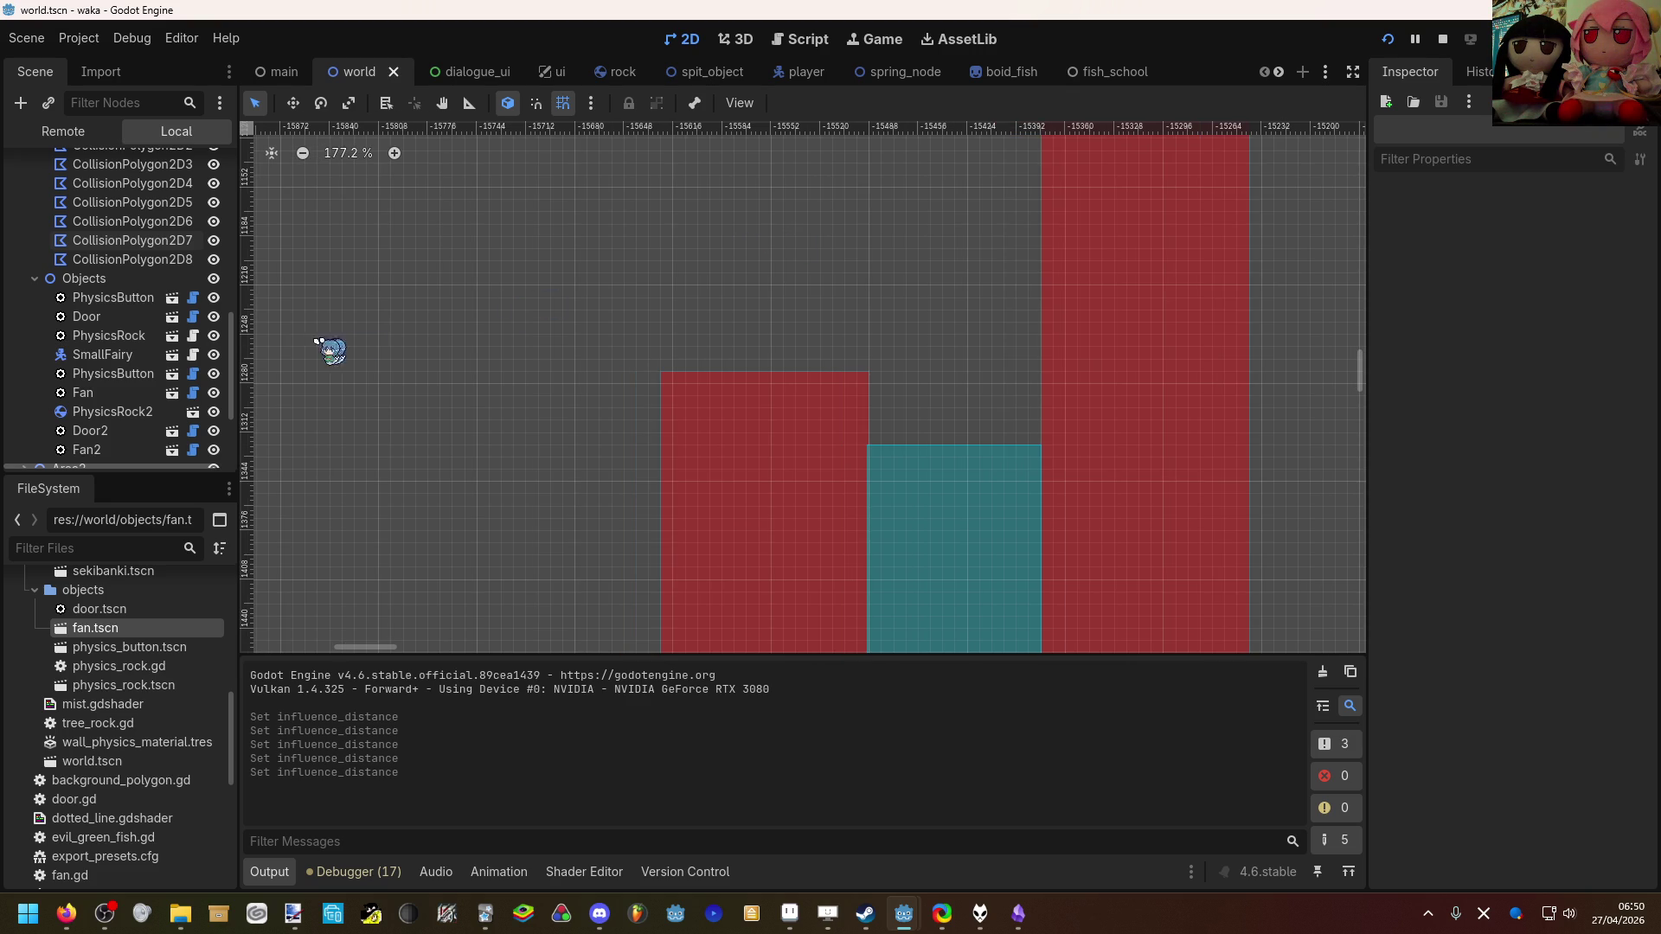
pyautogui.scroll(-2, 147, 337)
pyautogui.scroll(3, 156, 336)
pyautogui.scroll(-2, 156, 335)
# - Attach physics_rock.gd from the FileSystem to the Objects node
pyautogui.moveTo(119, 671)
pyautogui.mouseDown()
pyautogui.moveTo(156, 670)
pyautogui.moveTo(113, 480)
pyautogui.moveTo(105, 245)
pyautogui.mouseUp()
pyautogui.scroll(-8, 735, 380)
pyautogui.scroll(-3, 768, 372)
pyautogui.scroll(-1, 777, 367)
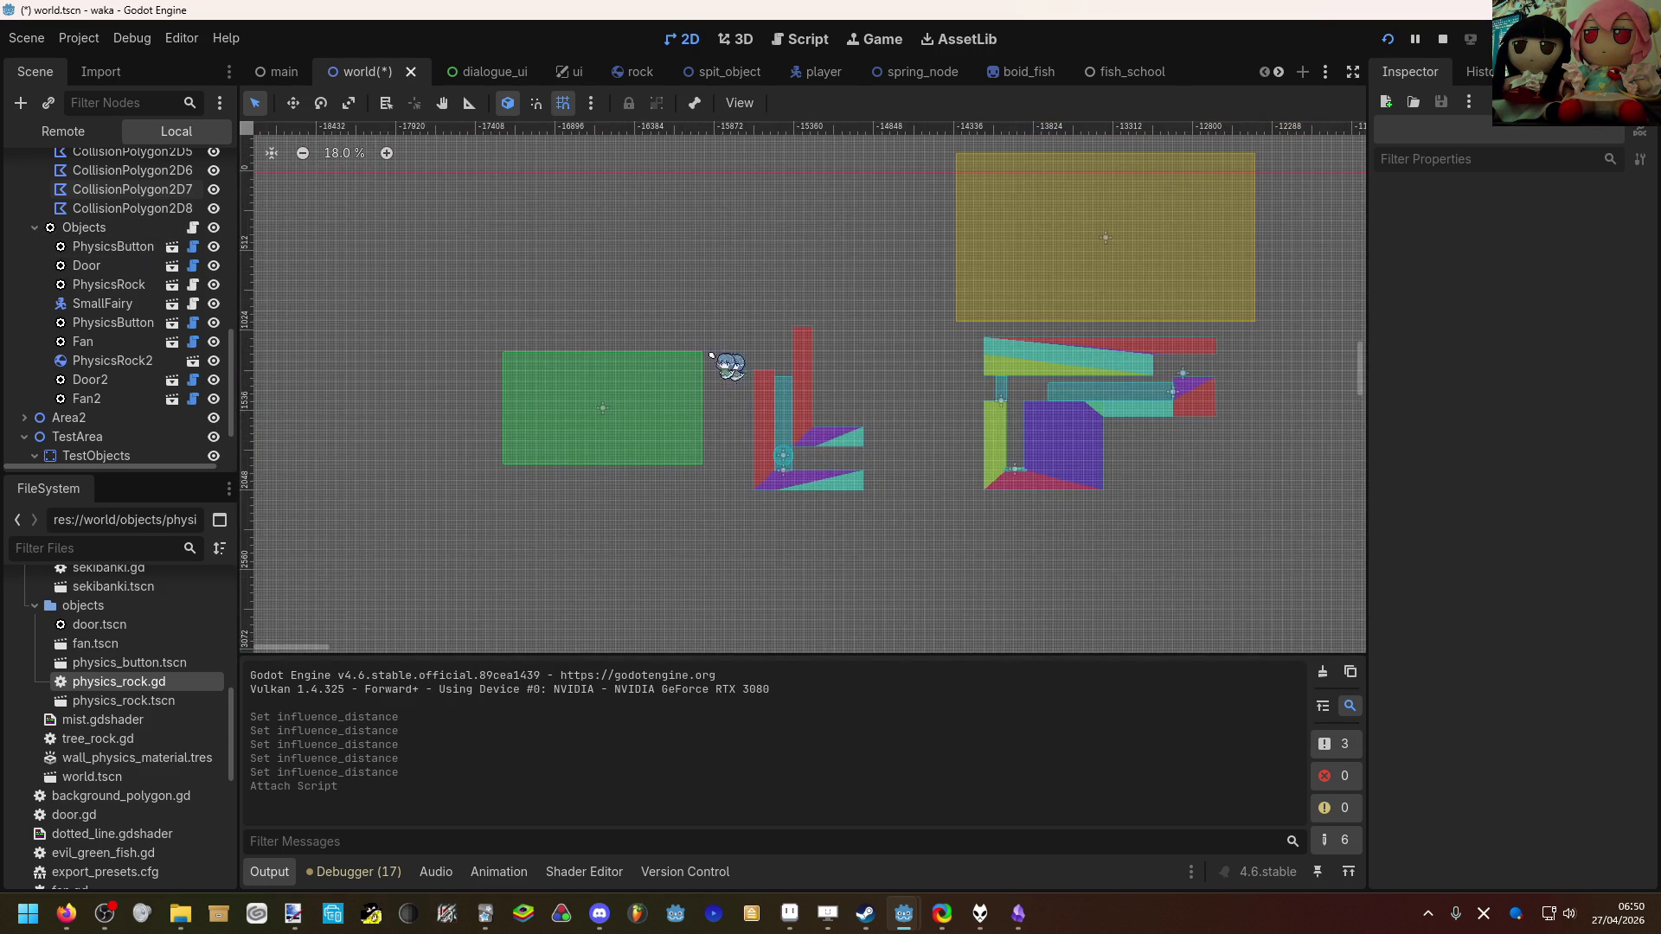
# - Undo the physics_rock.gd attachment and instance physics_rock.tscn under Objects as PhysicsRock3
pyautogui.hotkey('ctrl', 'z')
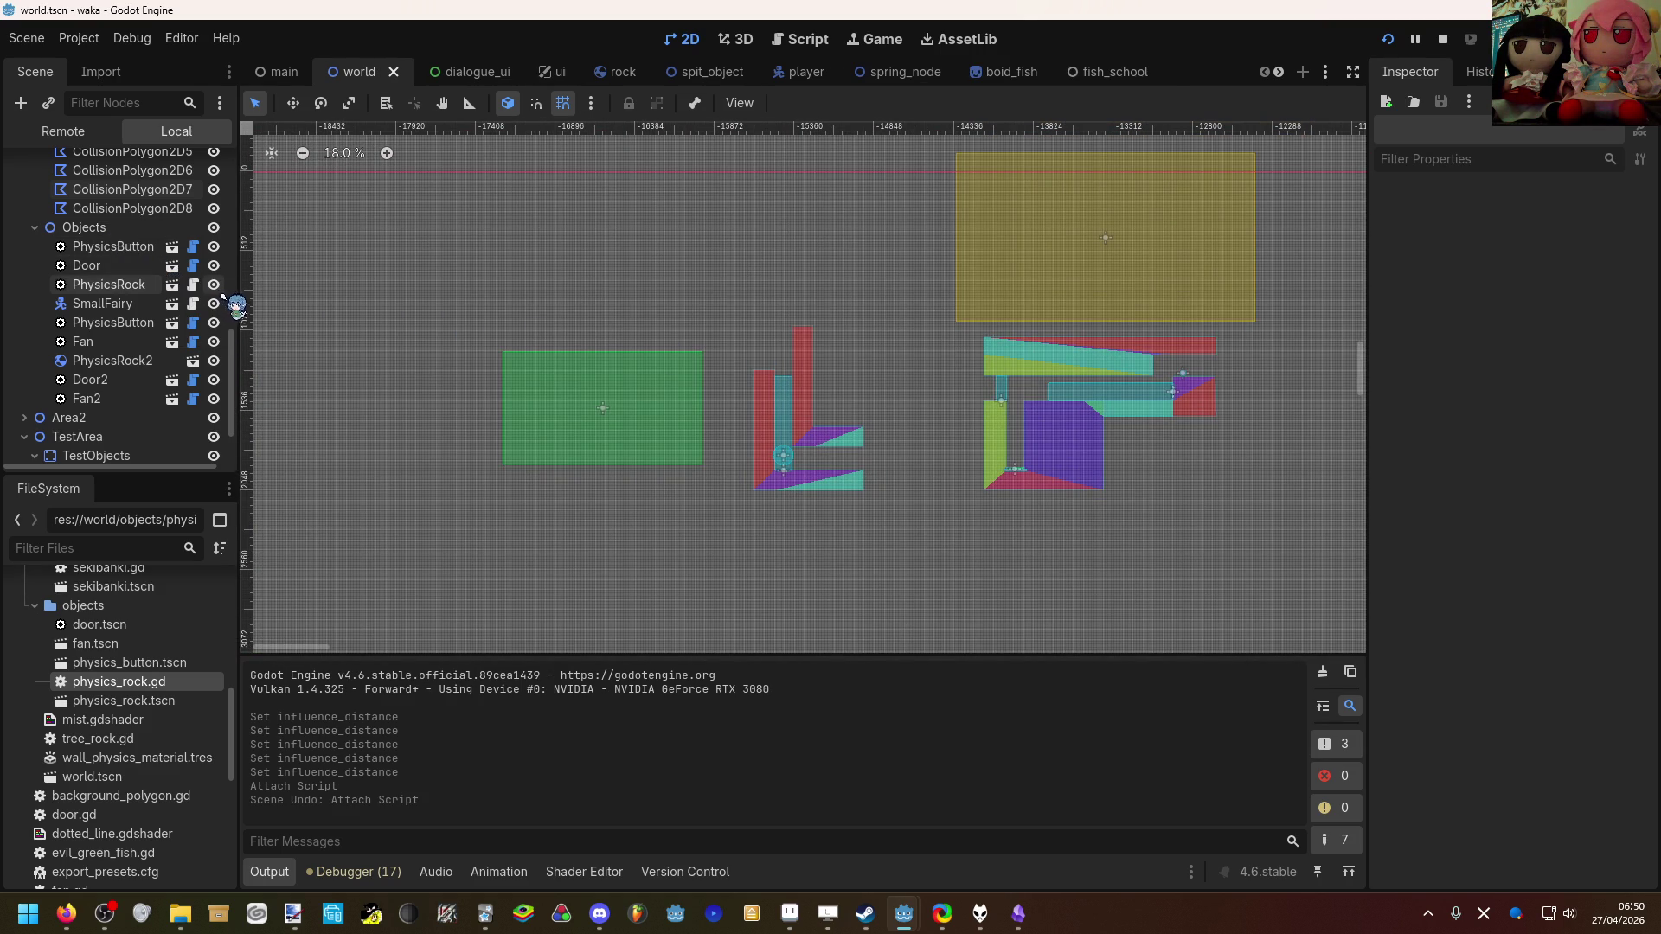
pyautogui.moveTo(173, 681); pyautogui.dragTo(127, 222)
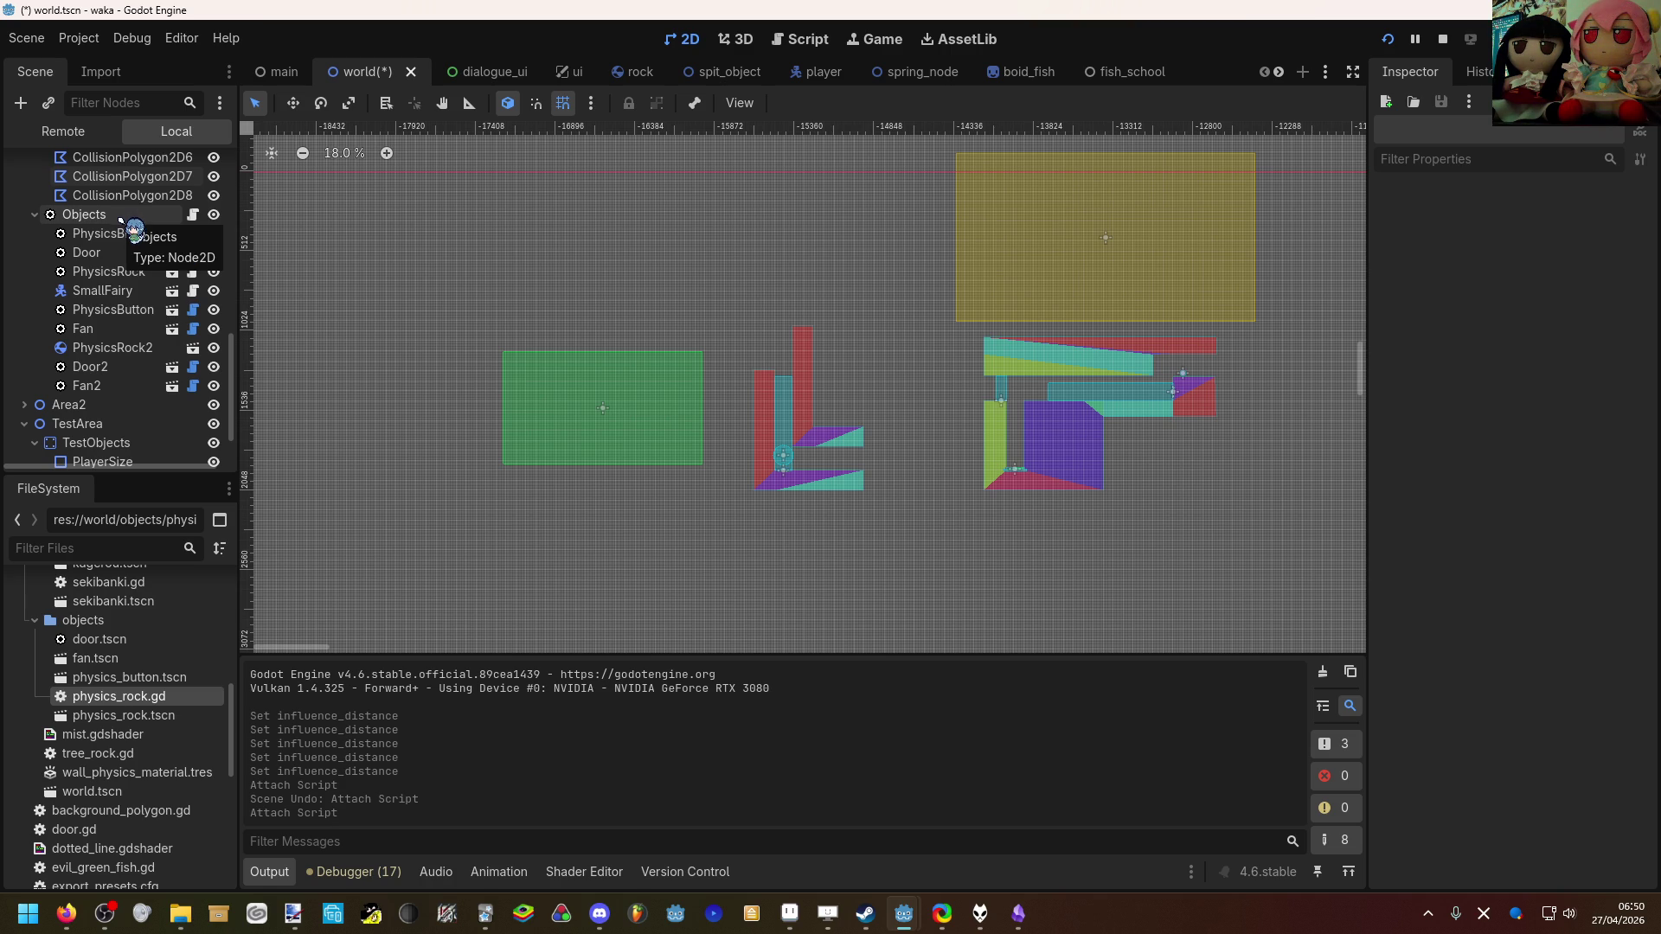
pyautogui.hotkey('ctrl', 'z')
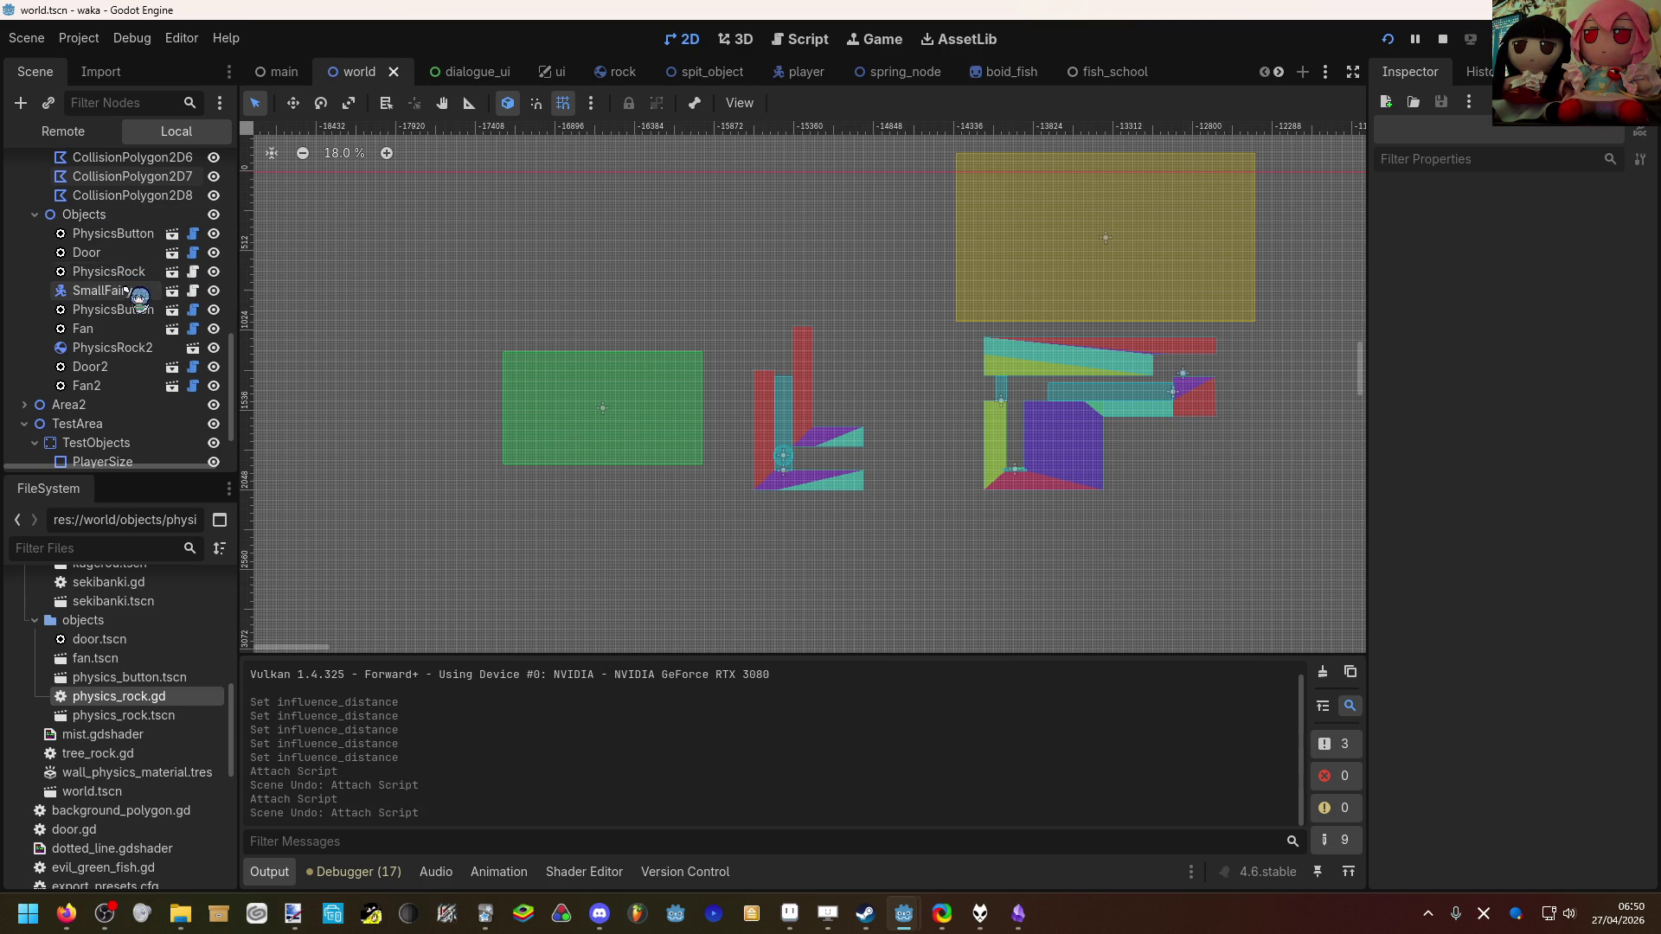
pyautogui.click(146, 716)
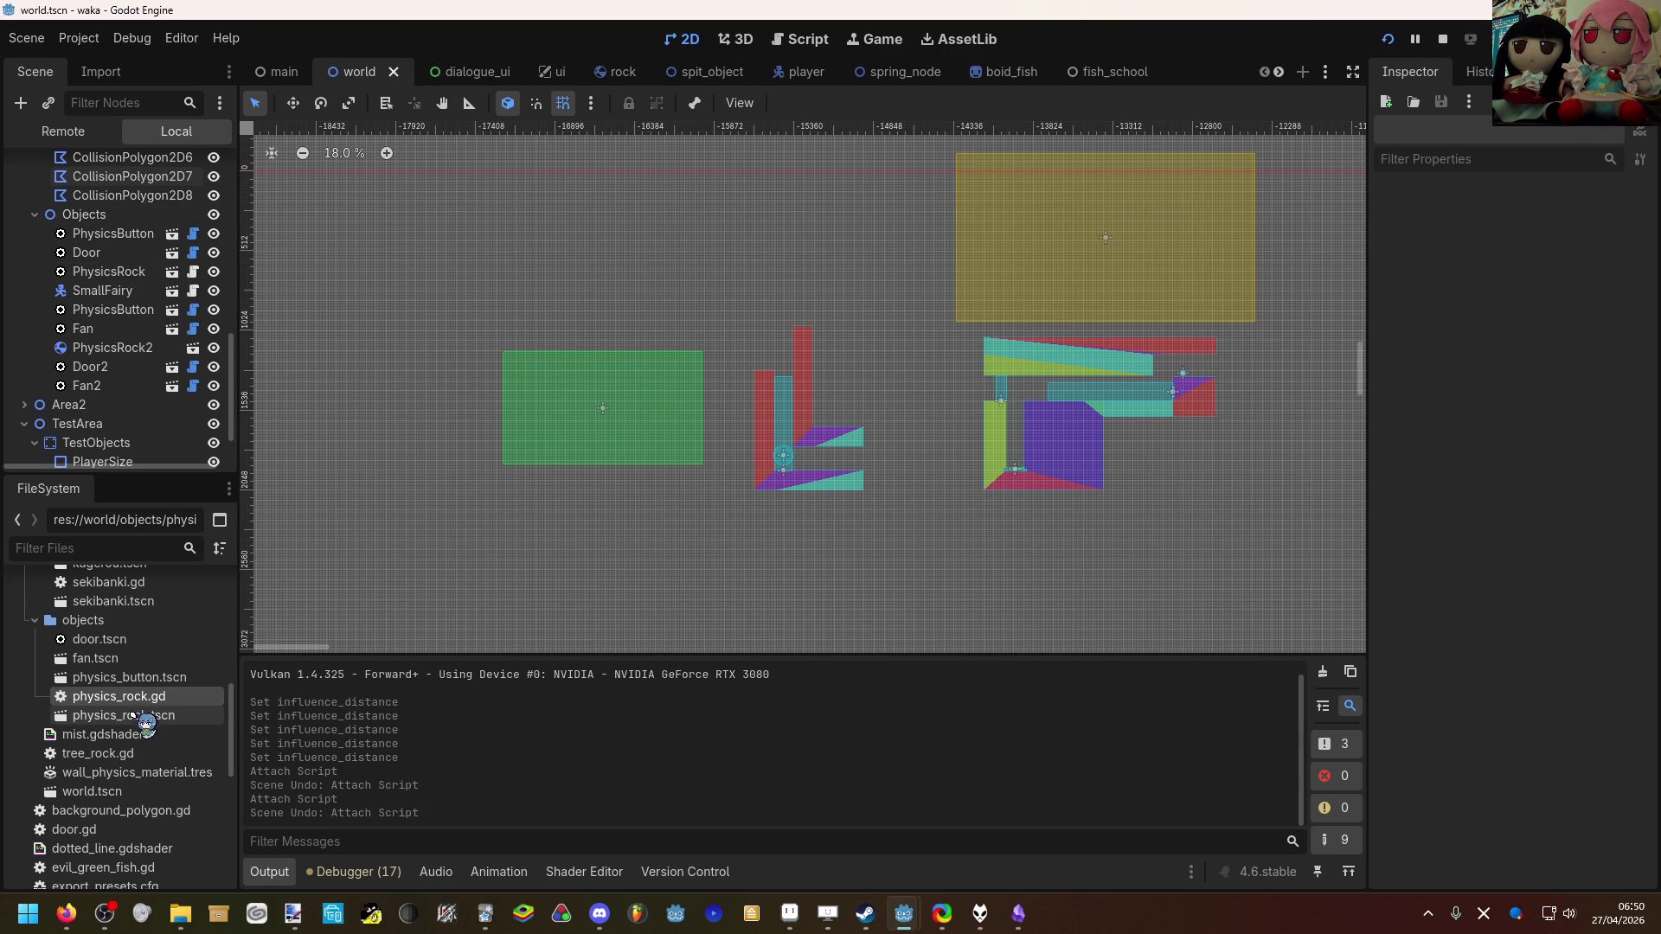
pyautogui.moveTo(146, 715)
pyautogui.mouseDown()
pyautogui.moveTo(148, 415)
pyautogui.moveTo(185, 216)
pyautogui.moveTo(167, 193)
pyautogui.moveTo(141, 201)
pyautogui.mouseUp()
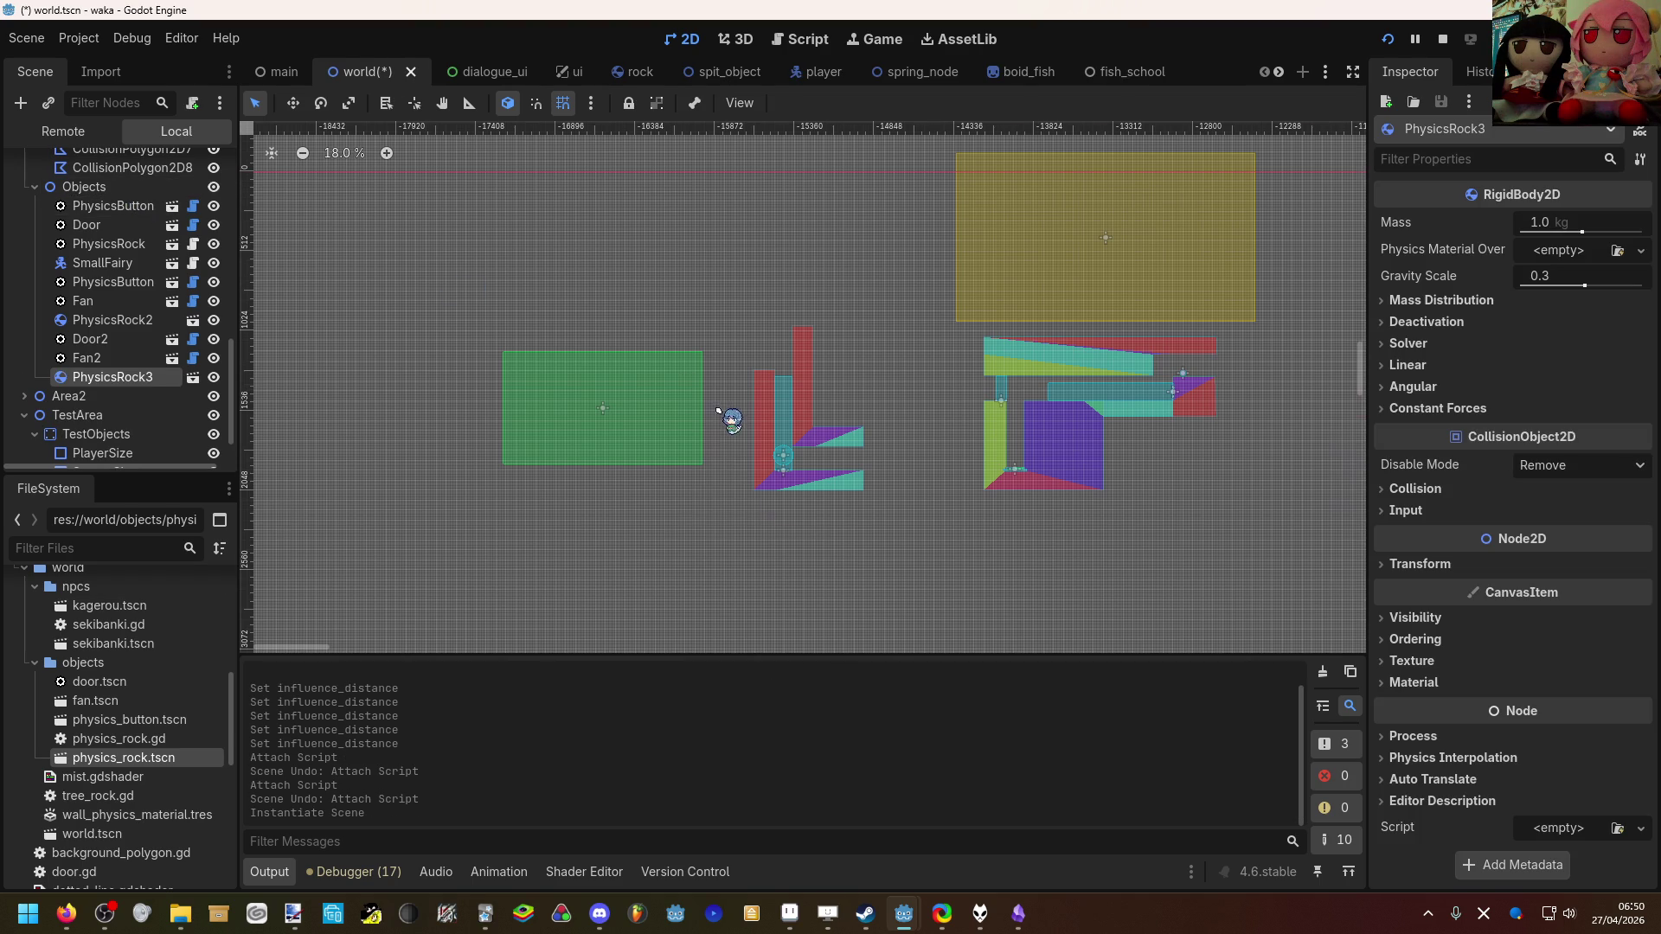
# - Drag PhysicsRock3 onto the left red pillar beside Fan2's teal column
pyautogui.scroll(1, 753, 433)
pyautogui.scroll(-6, 753, 433)
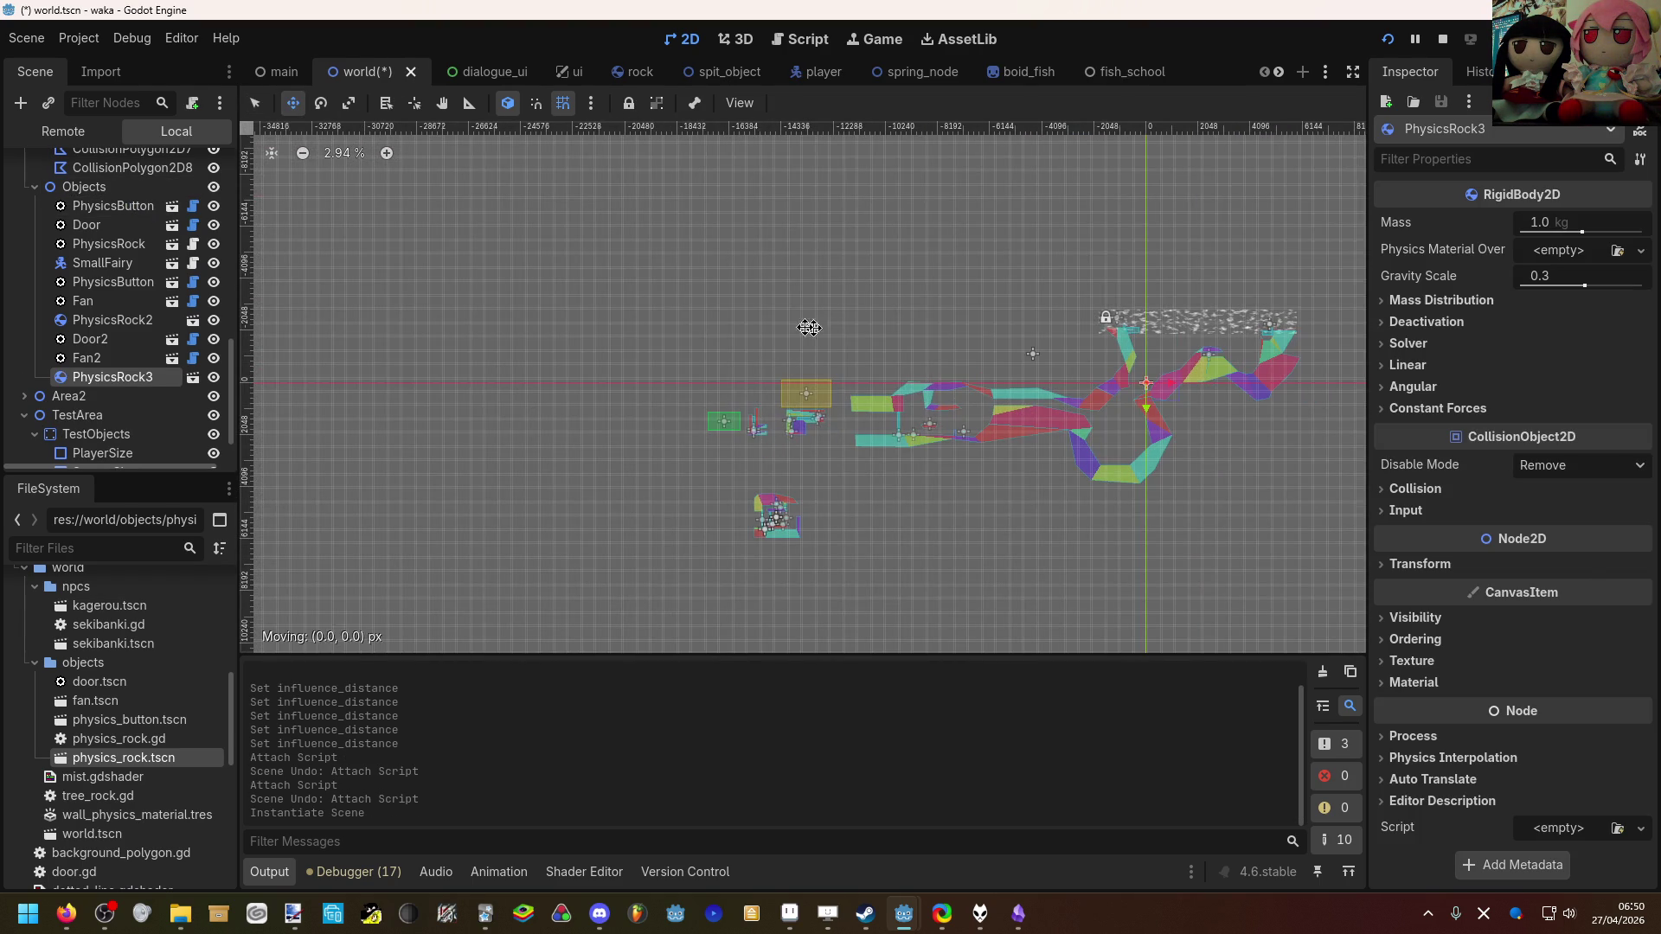
pyautogui.moveTo(449, 366); pyautogui.dragTo(450, 366)
pyautogui.scroll(9, 771, 419)
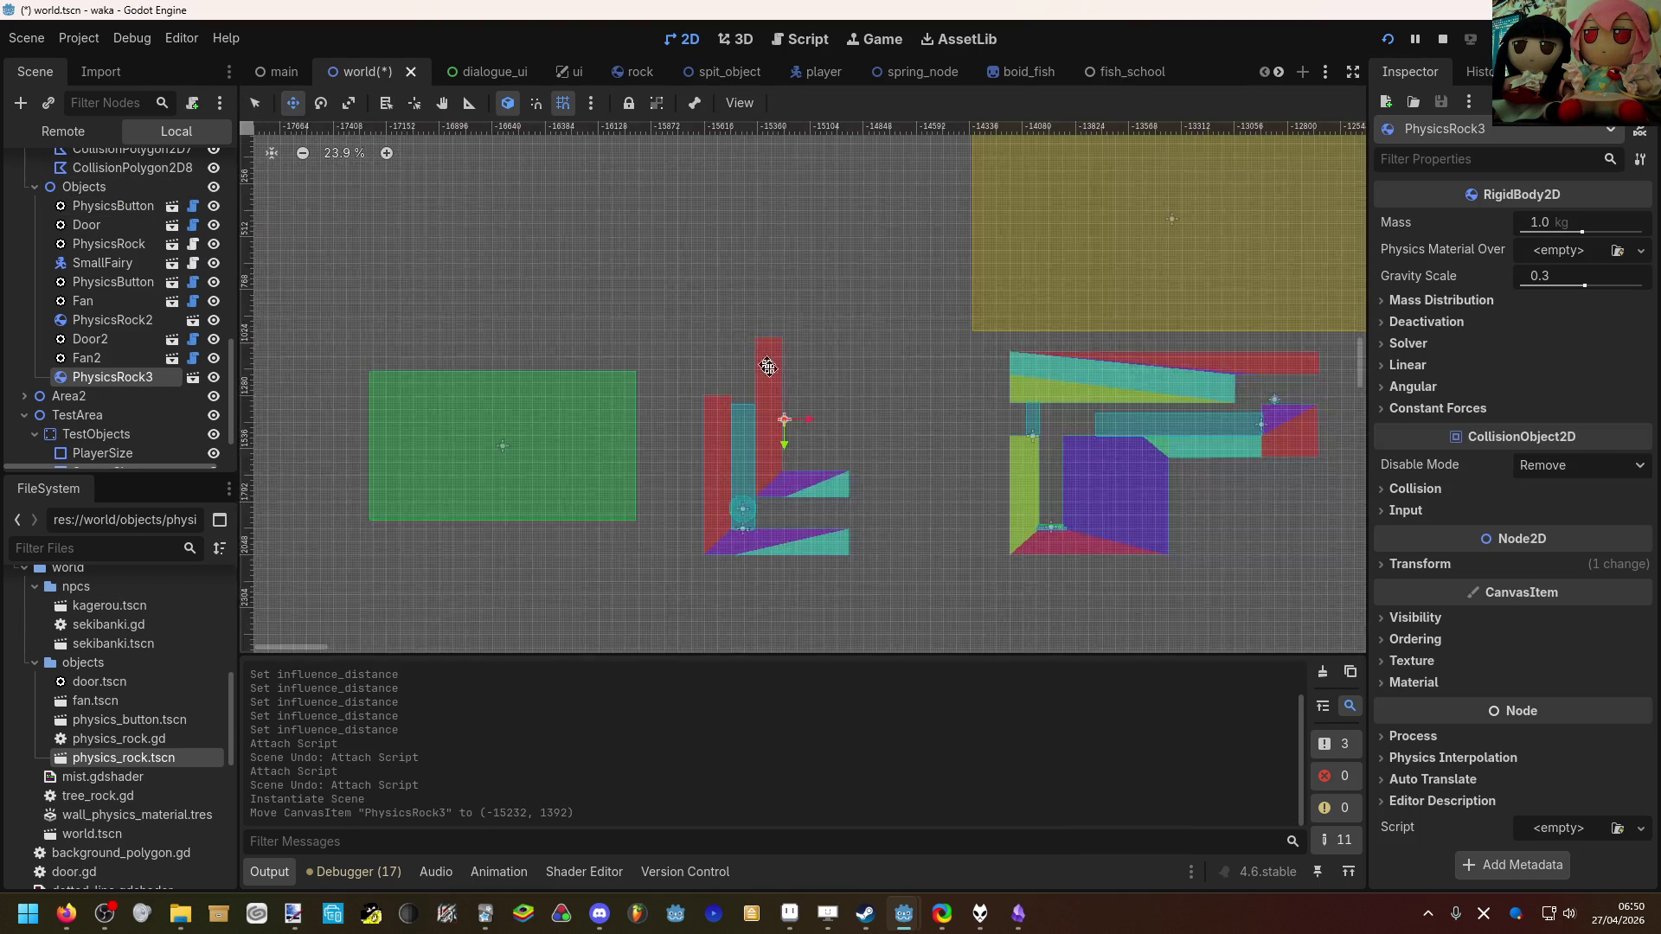
pyautogui.moveTo(811, 543)
pyautogui.mouseDown()
pyautogui.moveTo(732, 626)
pyautogui.moveTo(764, 659)
pyautogui.mouseUp()
pyautogui.scroll(3, 798, 468)
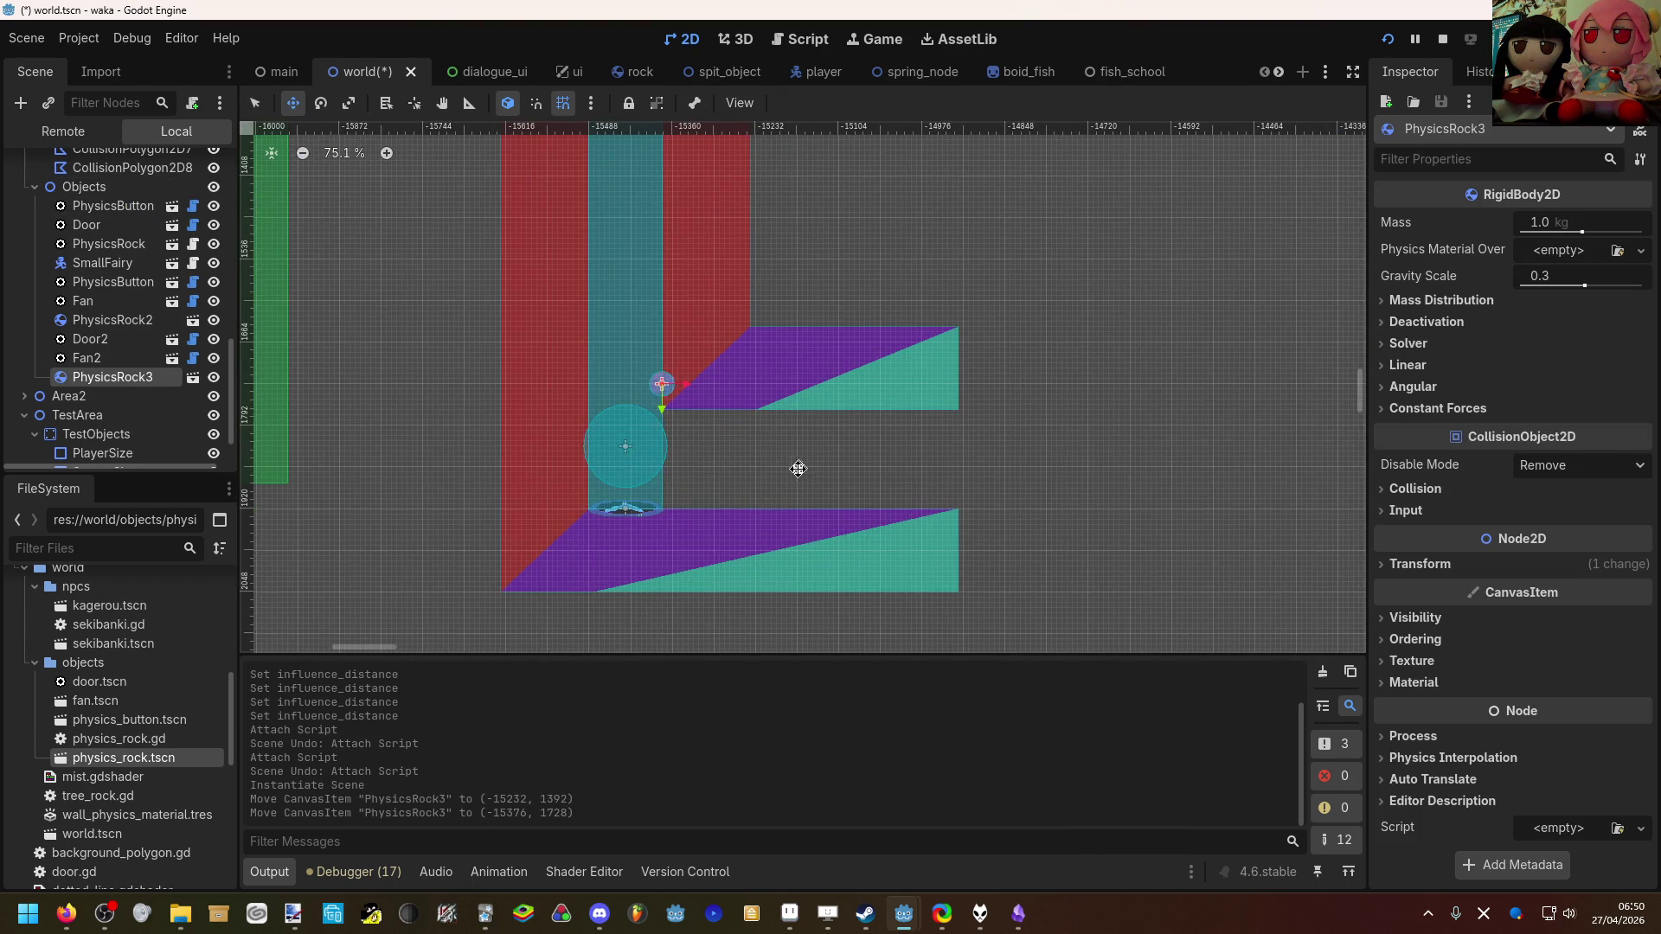
pyautogui.moveTo(756, 543); pyautogui.dragTo(768, 564)
pyautogui.scroll(3, 675, 525)
pyautogui.moveTo(586, 512)
pyautogui.mouseDown()
pyautogui.moveTo(554, 502)
pyautogui.moveTo(573, 498)
pyautogui.moveTo(577, 522)
pyautogui.moveTo(600, 268)
pyautogui.moveTo(645, 393)
pyautogui.moveTo(640, 320)
pyautogui.mouseUp()
pyautogui.press('Escape')
pyautogui.scroll(-5, 597, 510)
# - Inspect Fan2, then revert an accidental vertex edit on the floor polygon
pyautogui.press('q')
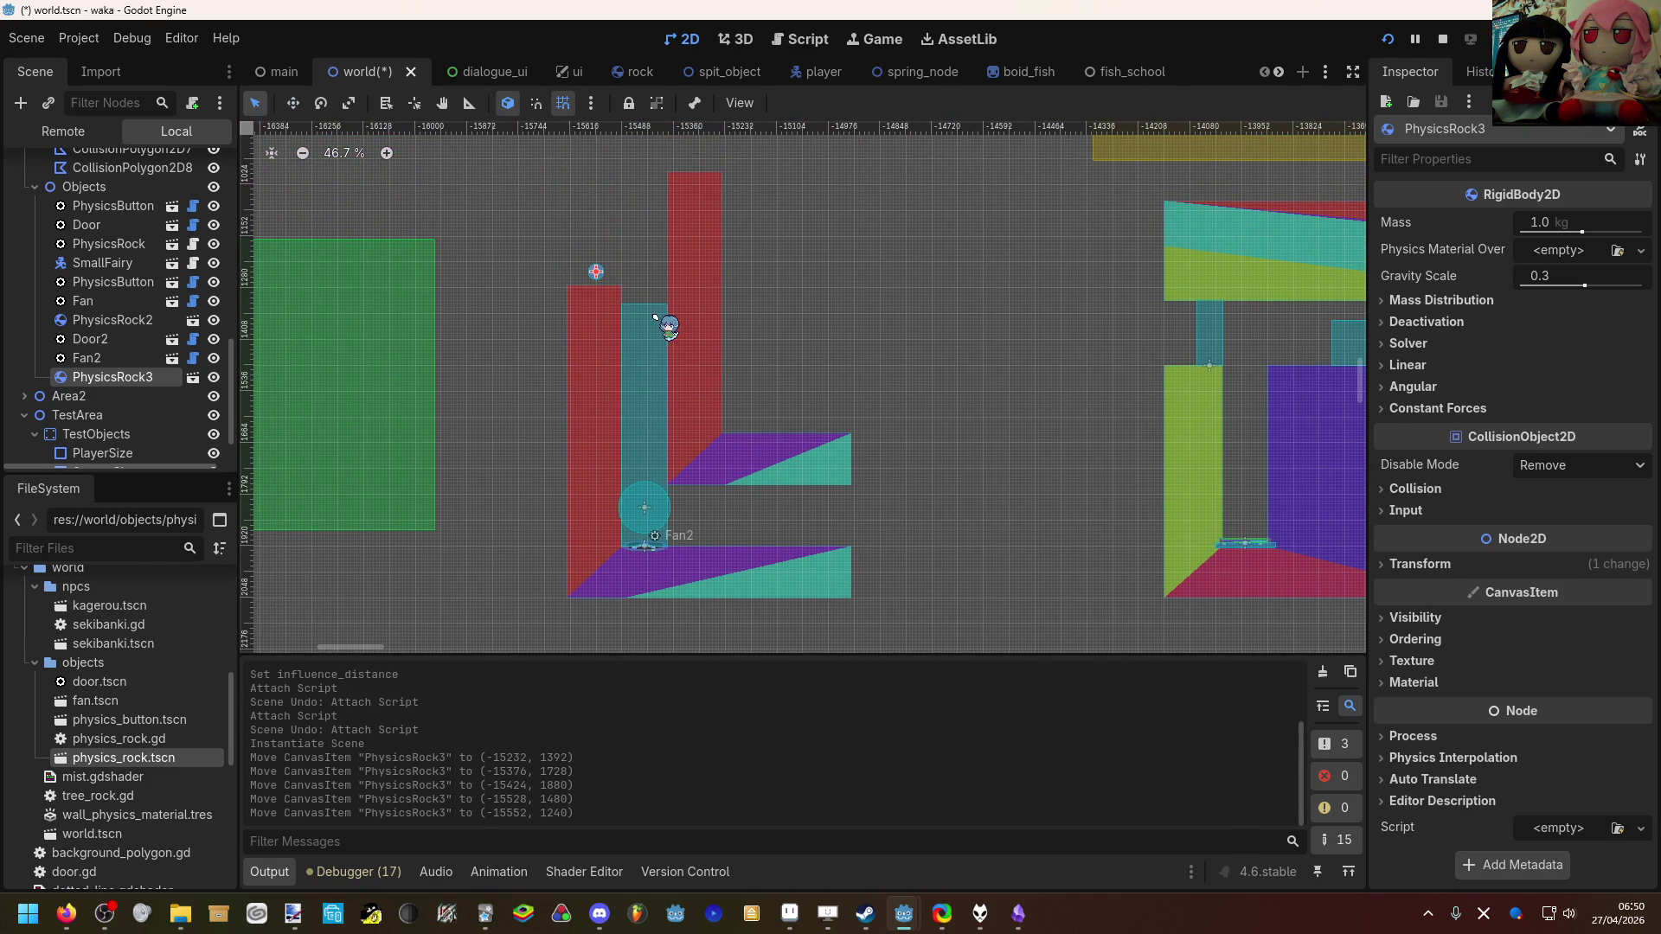
pyautogui.click(654, 275)
pyautogui.click(643, 430)
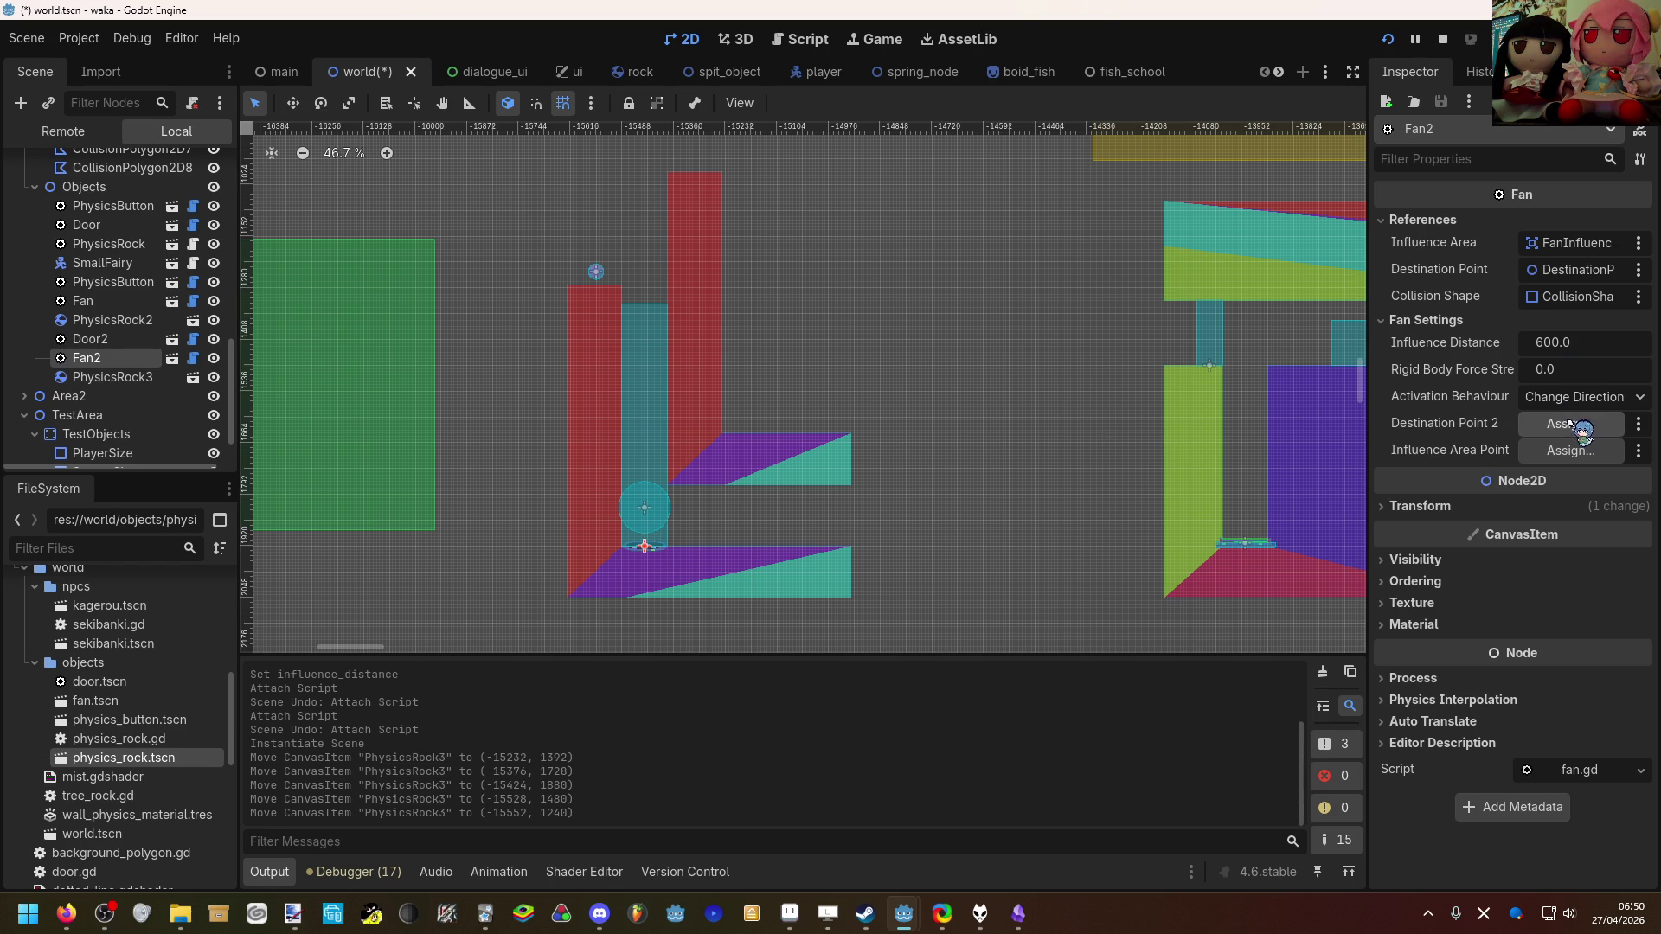
pyautogui.click(735, 511)
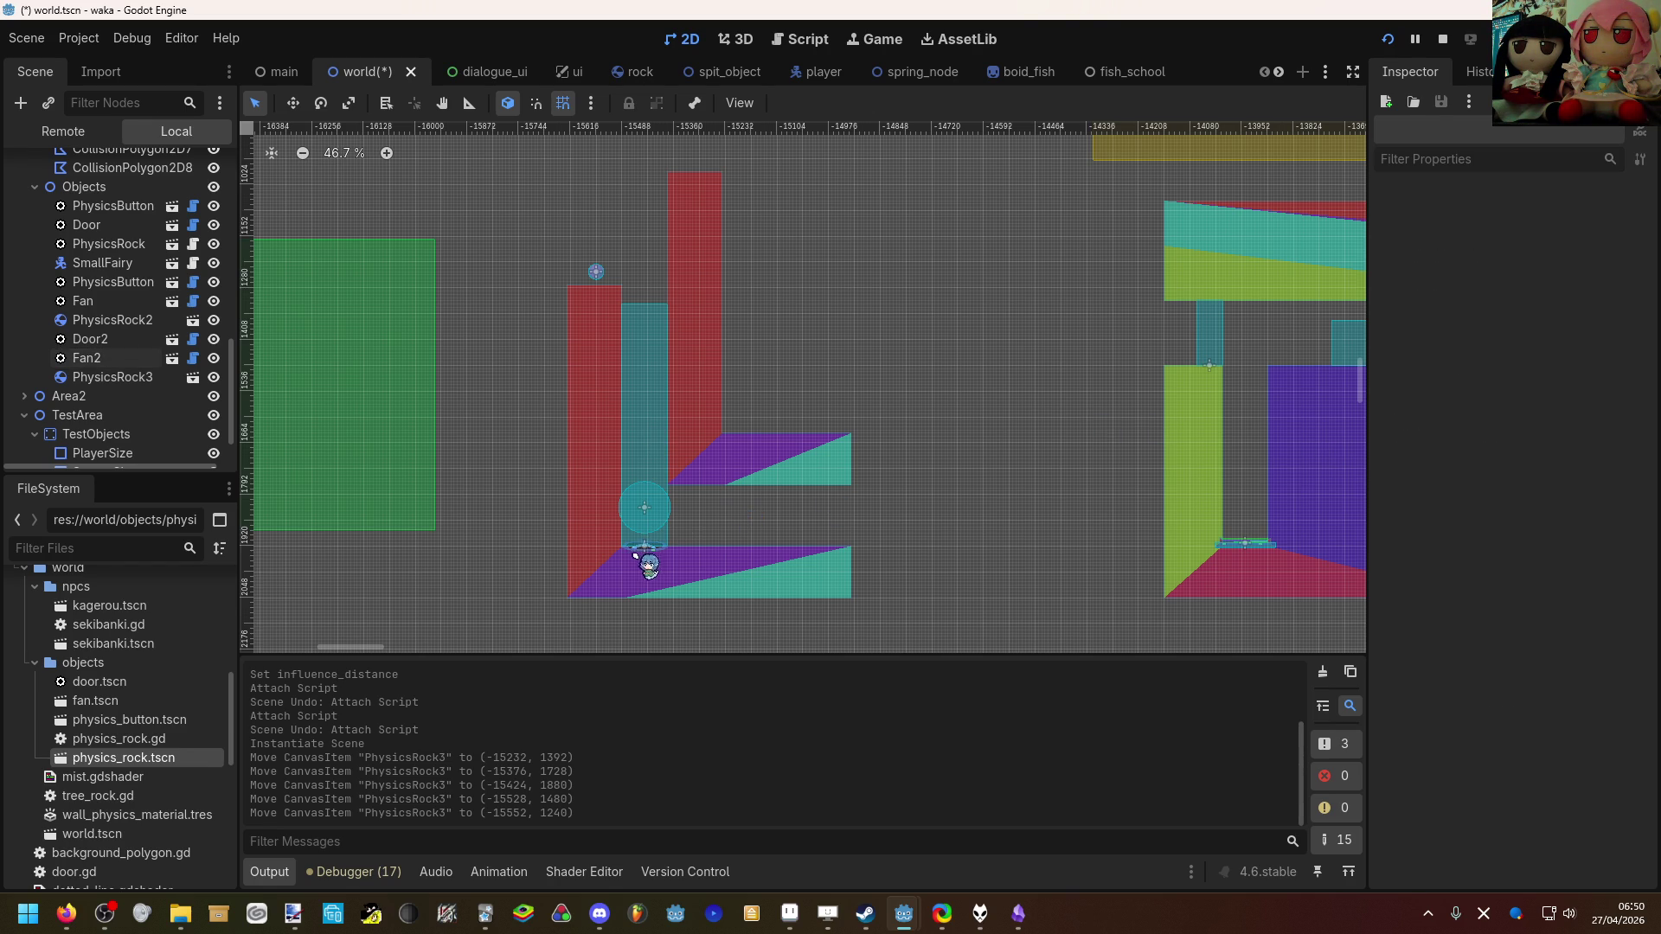
pyautogui.click(632, 553)
pyautogui.moveTo(639, 550); pyautogui.dragTo(643, 546)
pyautogui.hotkey('ctrl', 'z')
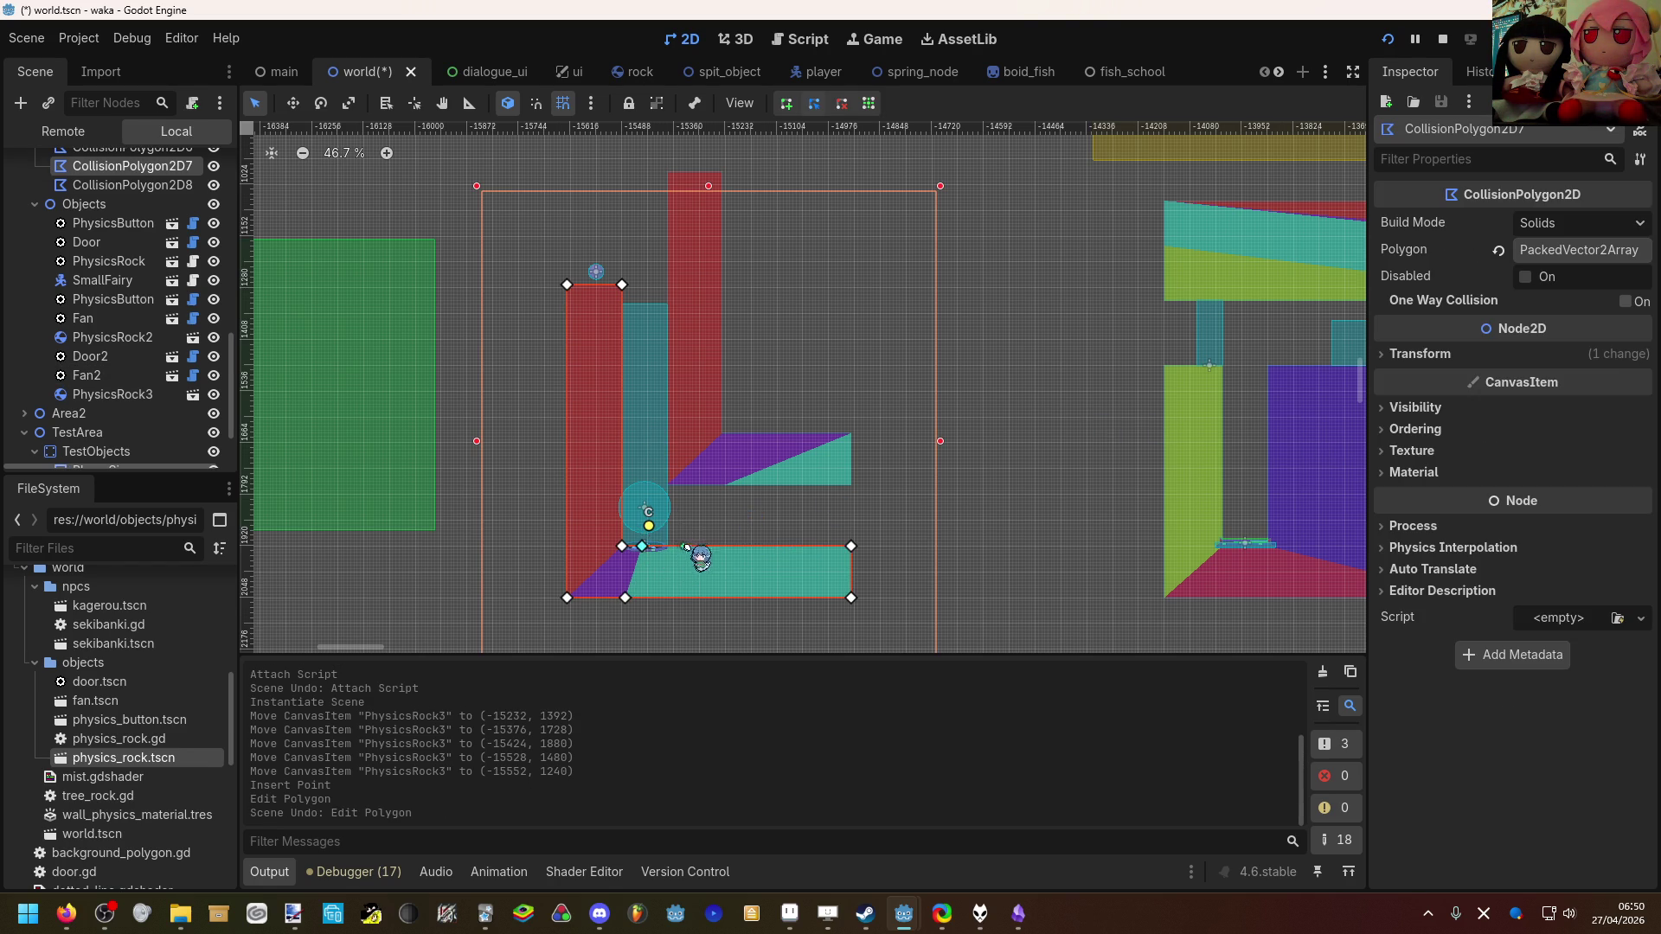
pyautogui.hotkey('ctrl', 'z')
pyautogui.click(735, 530)
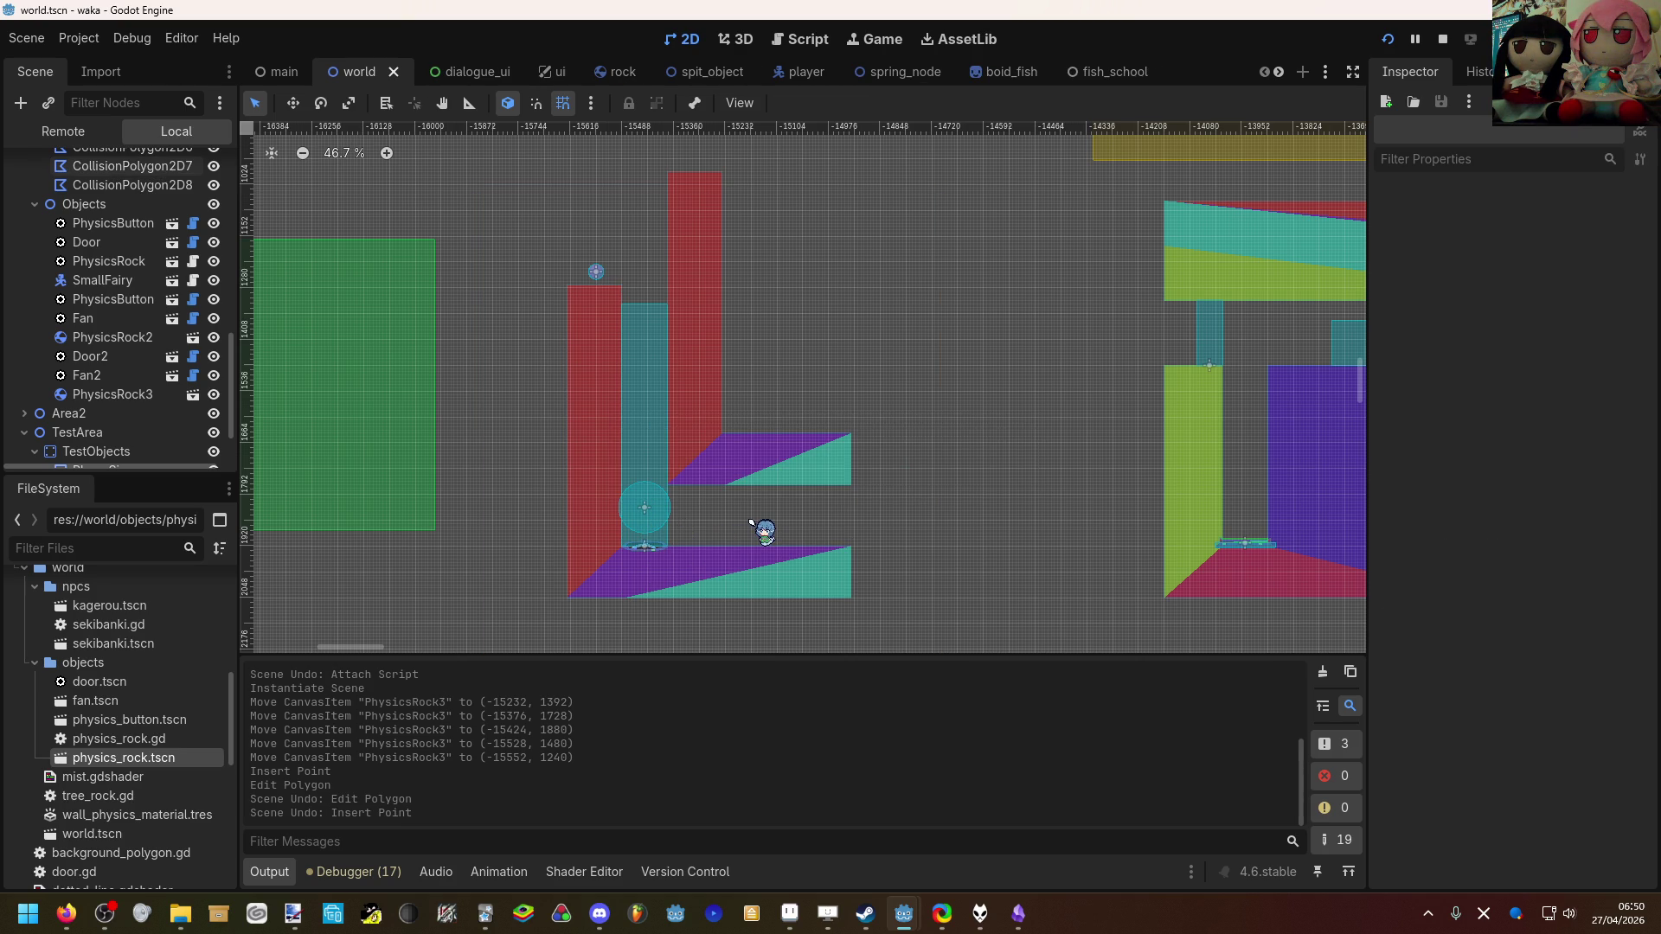
# - In the main scene, move the Player onto the ledge beside the fan and save
pyautogui.scroll(-4, 631, 334)
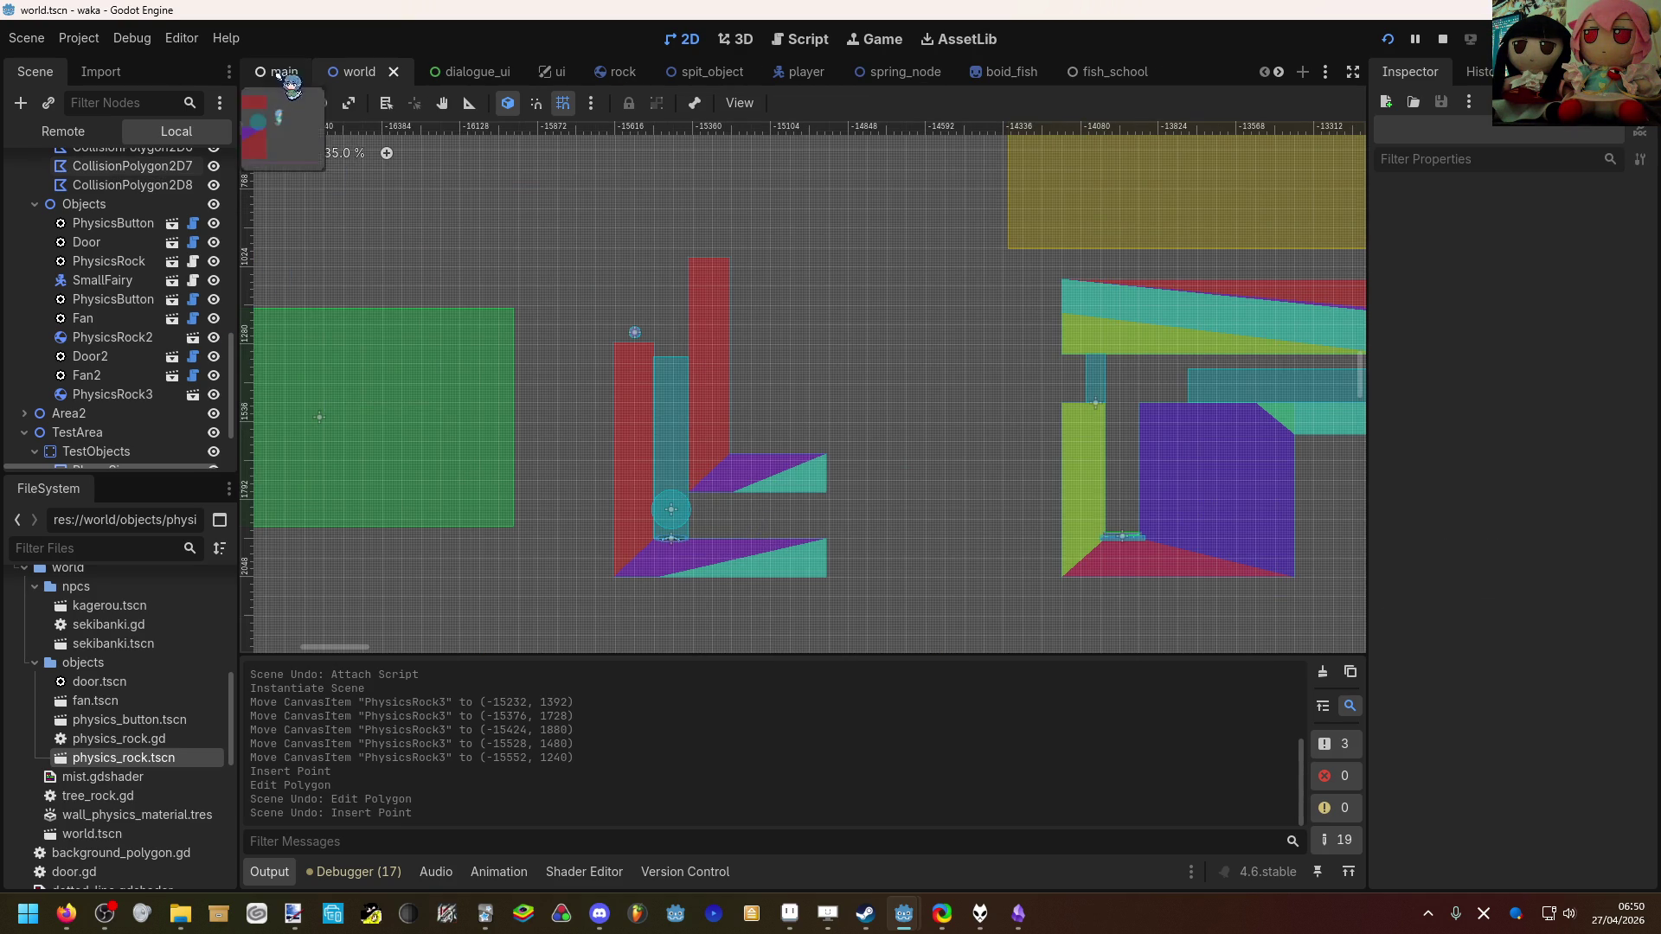
pyautogui.click(279, 72)
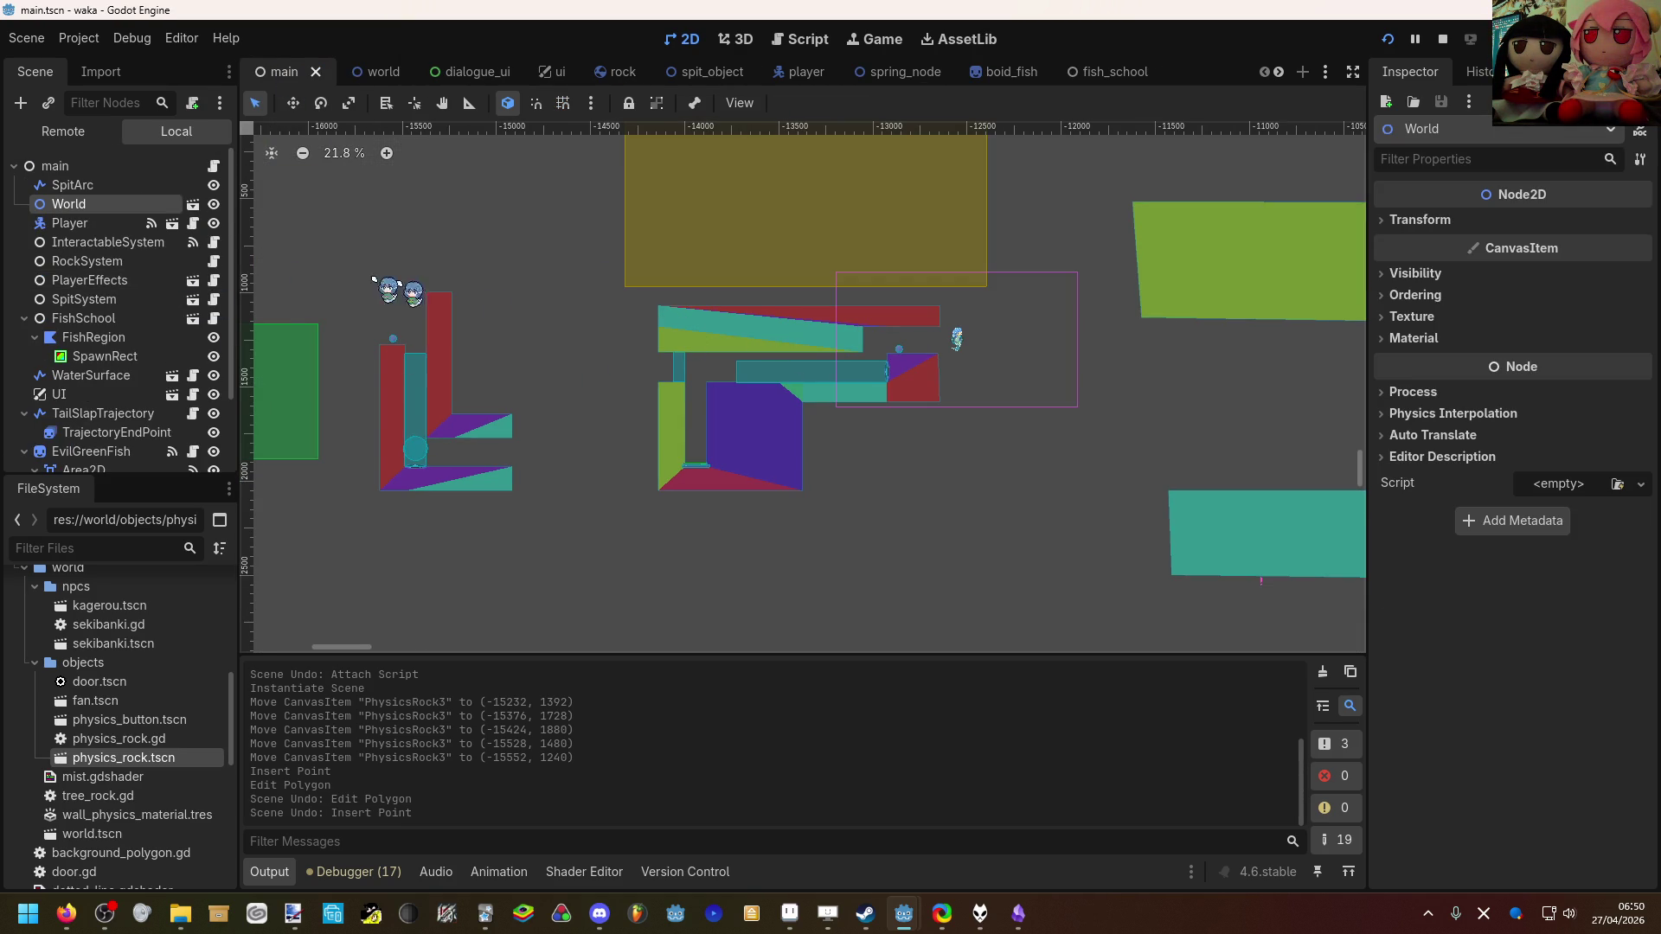
pyautogui.click(129, 224)
pyautogui.press('w')
pyautogui.moveTo(1075, 465)
pyautogui.mouseDown()
pyautogui.moveTo(503, 579)
pyautogui.moveTo(569, 569)
pyautogui.mouseUp()
pyautogui.scroll(3, 569, 569)
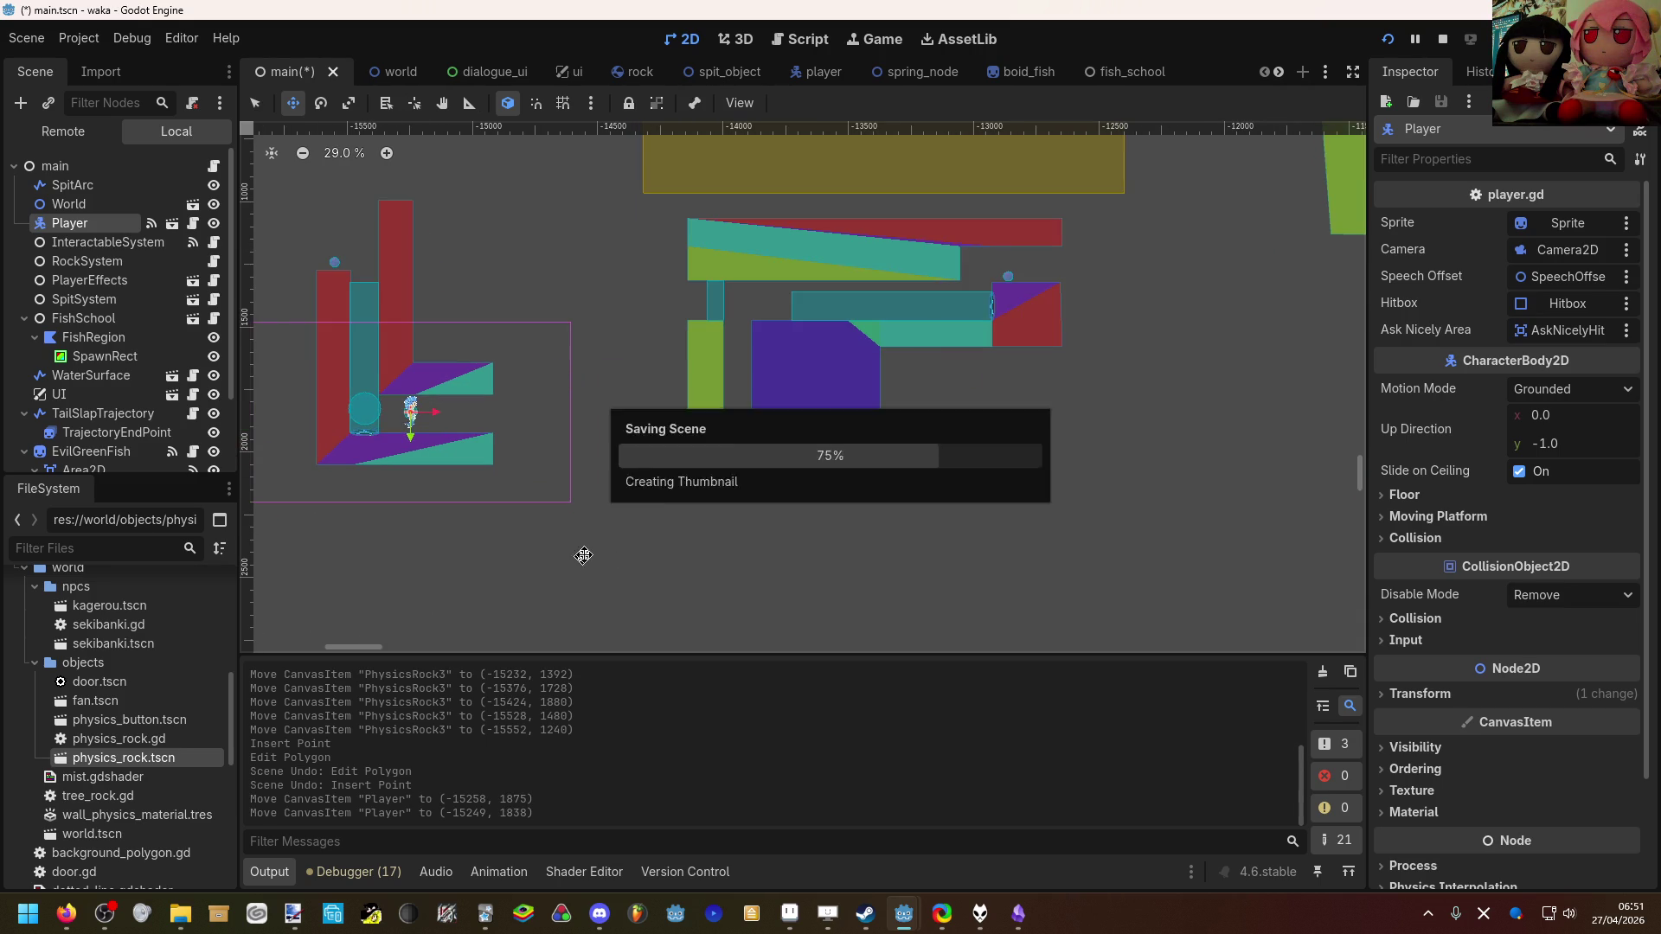
pyautogui.hotkey('ctrl', 's')
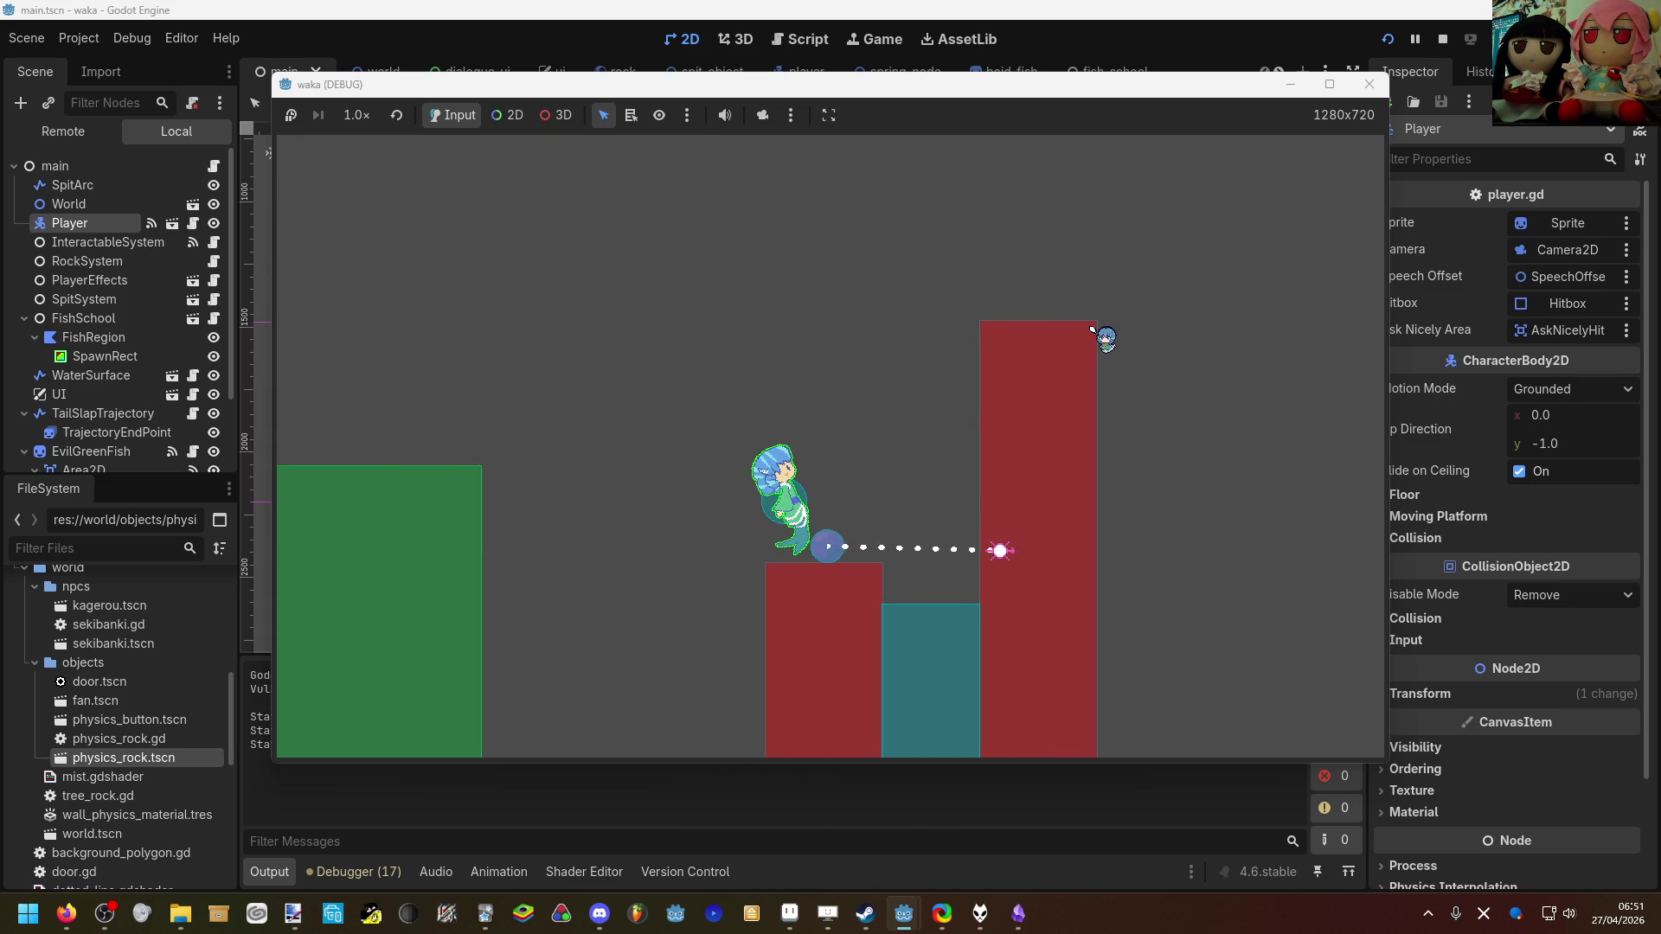
# - Walk the player into the fan column, stop the game, and select the World instance
pyautogui.press('Right')
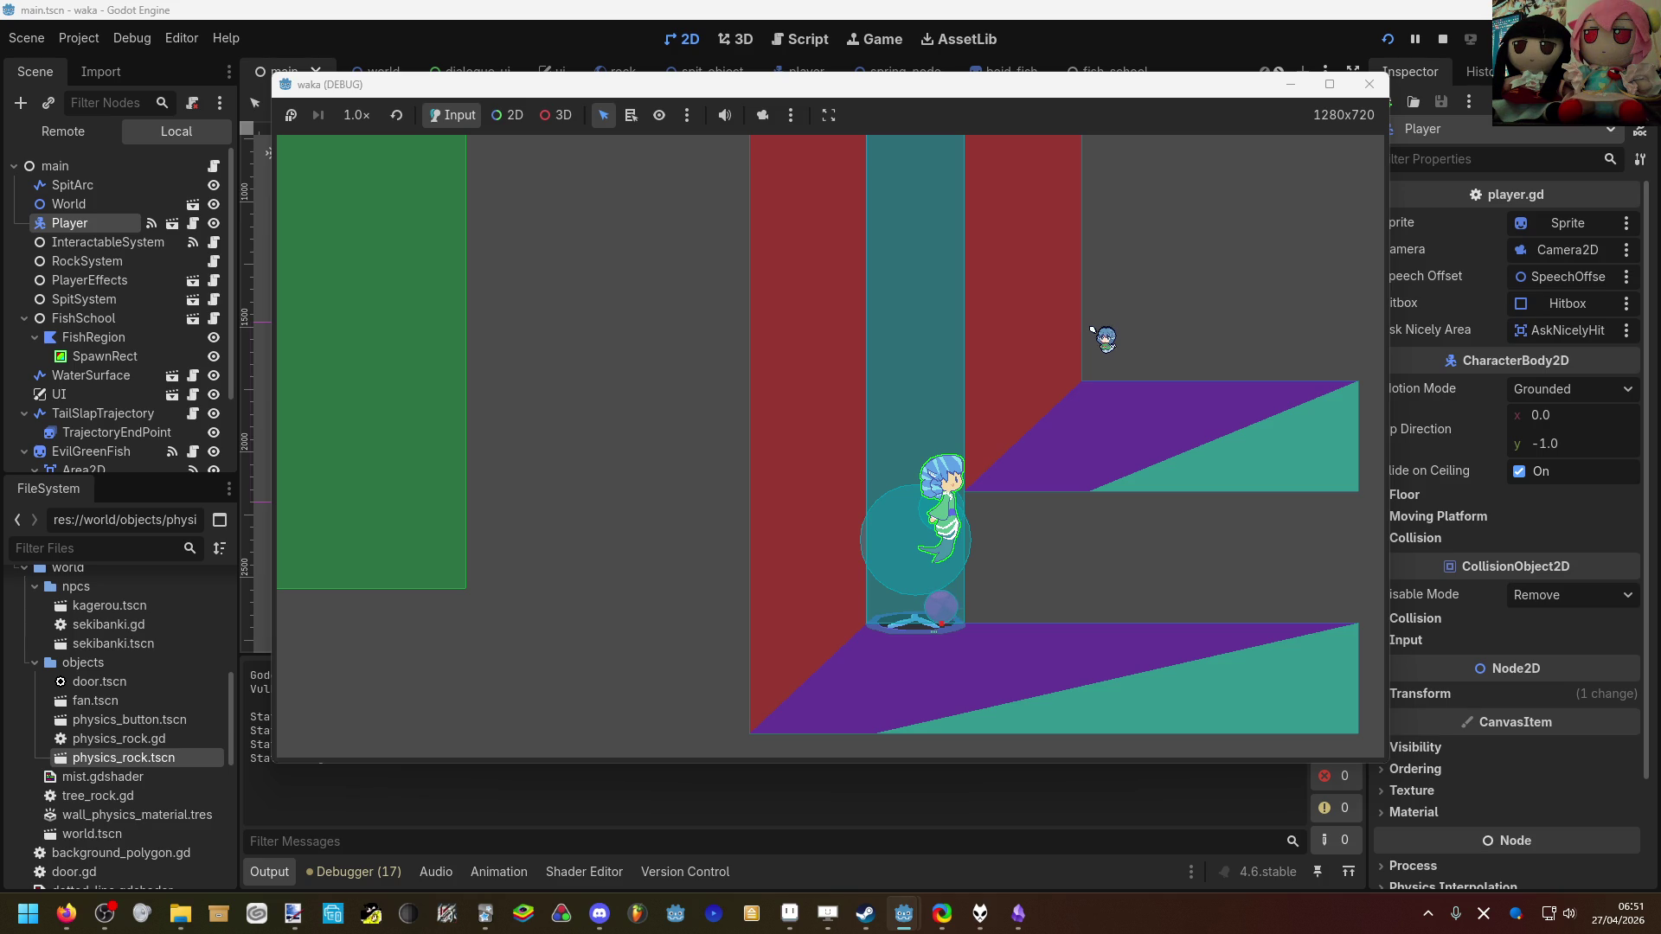
pyautogui.press('F8')
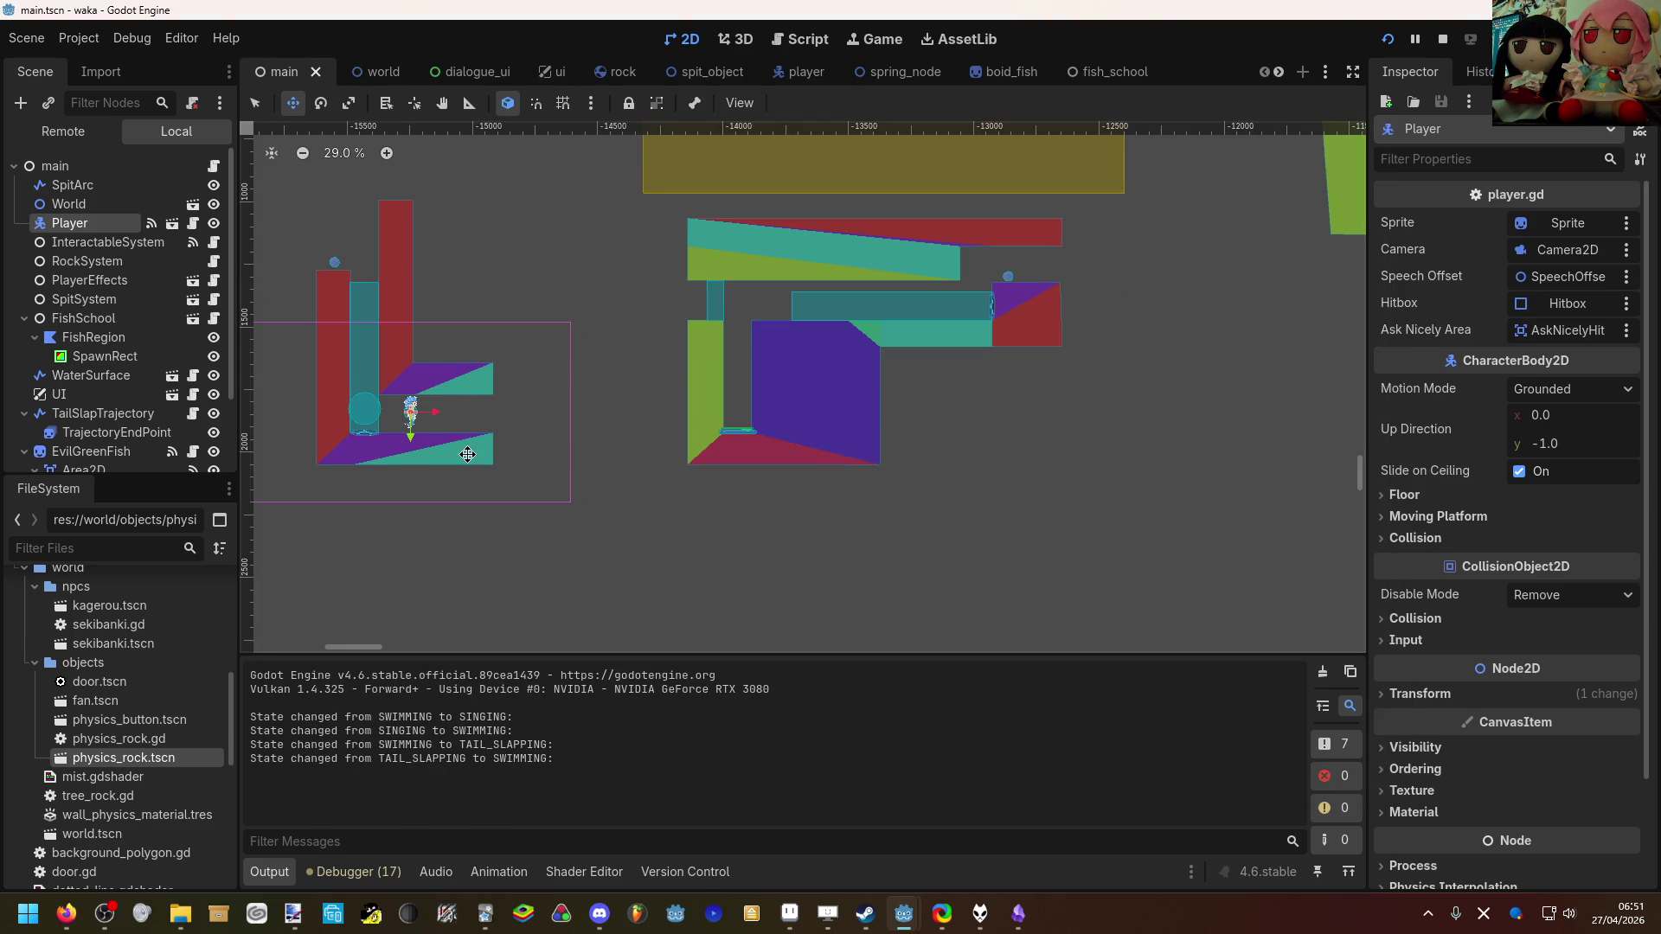
pyautogui.scroll(4, 510, 407)
pyautogui.press('q')
pyautogui.press('f')
pyautogui.scroll(3, 787, 390)
pyautogui.click(706, 437)
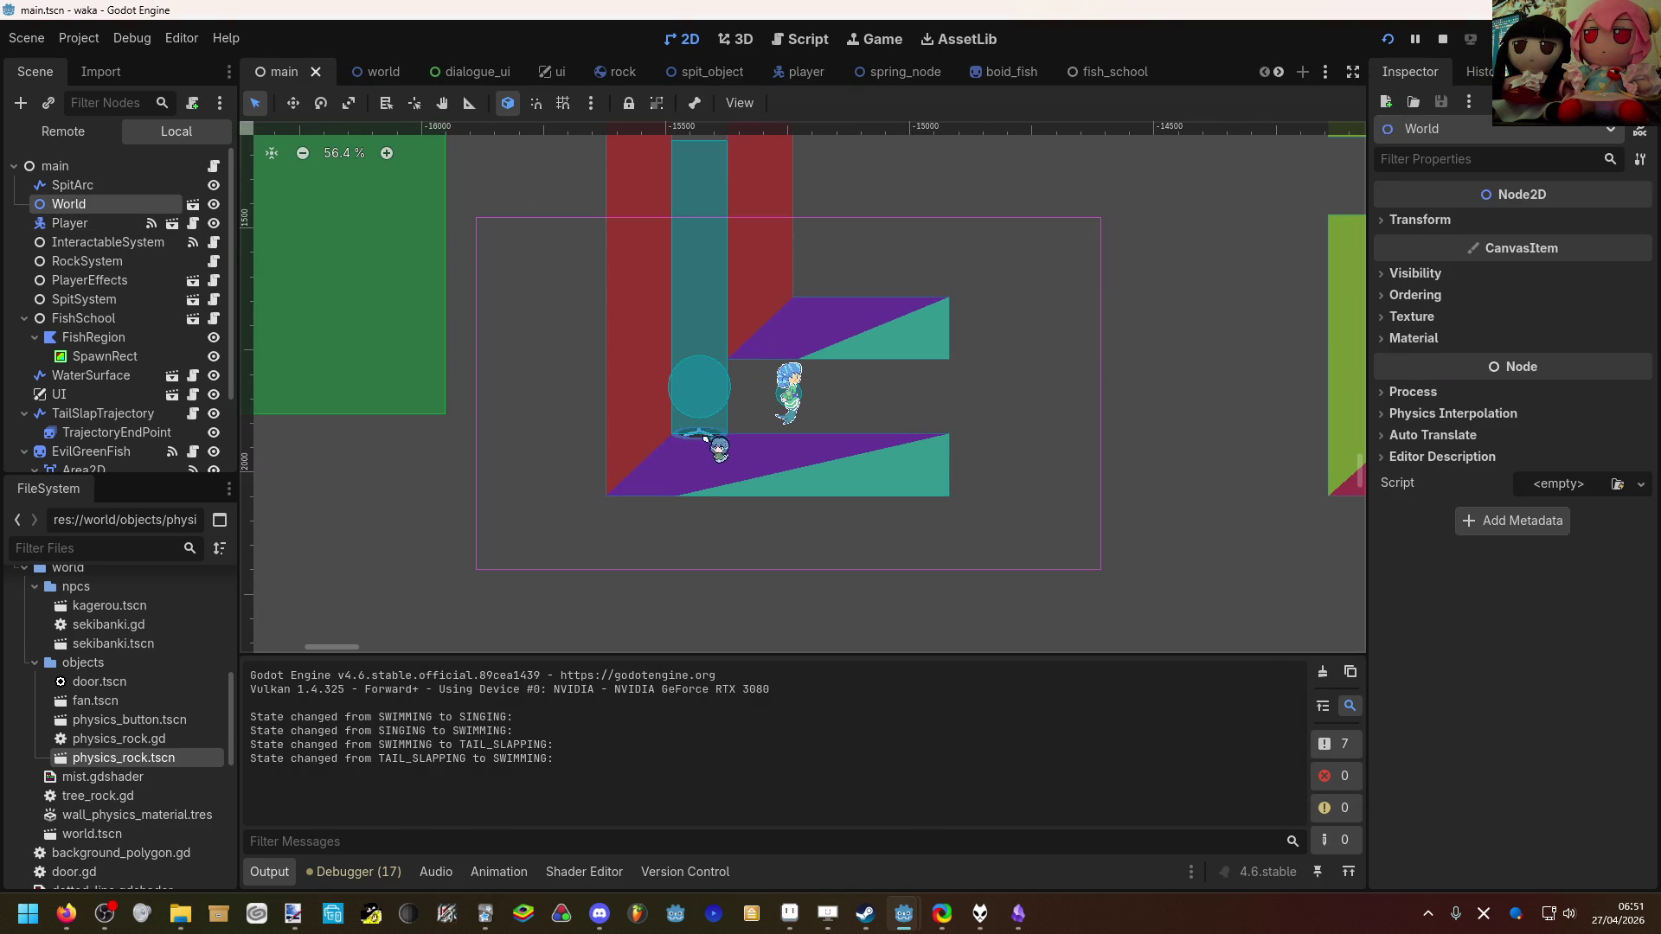
# - Open the world scene and undo a stray point added to the floor polygon
pyautogui.click(212, 206)
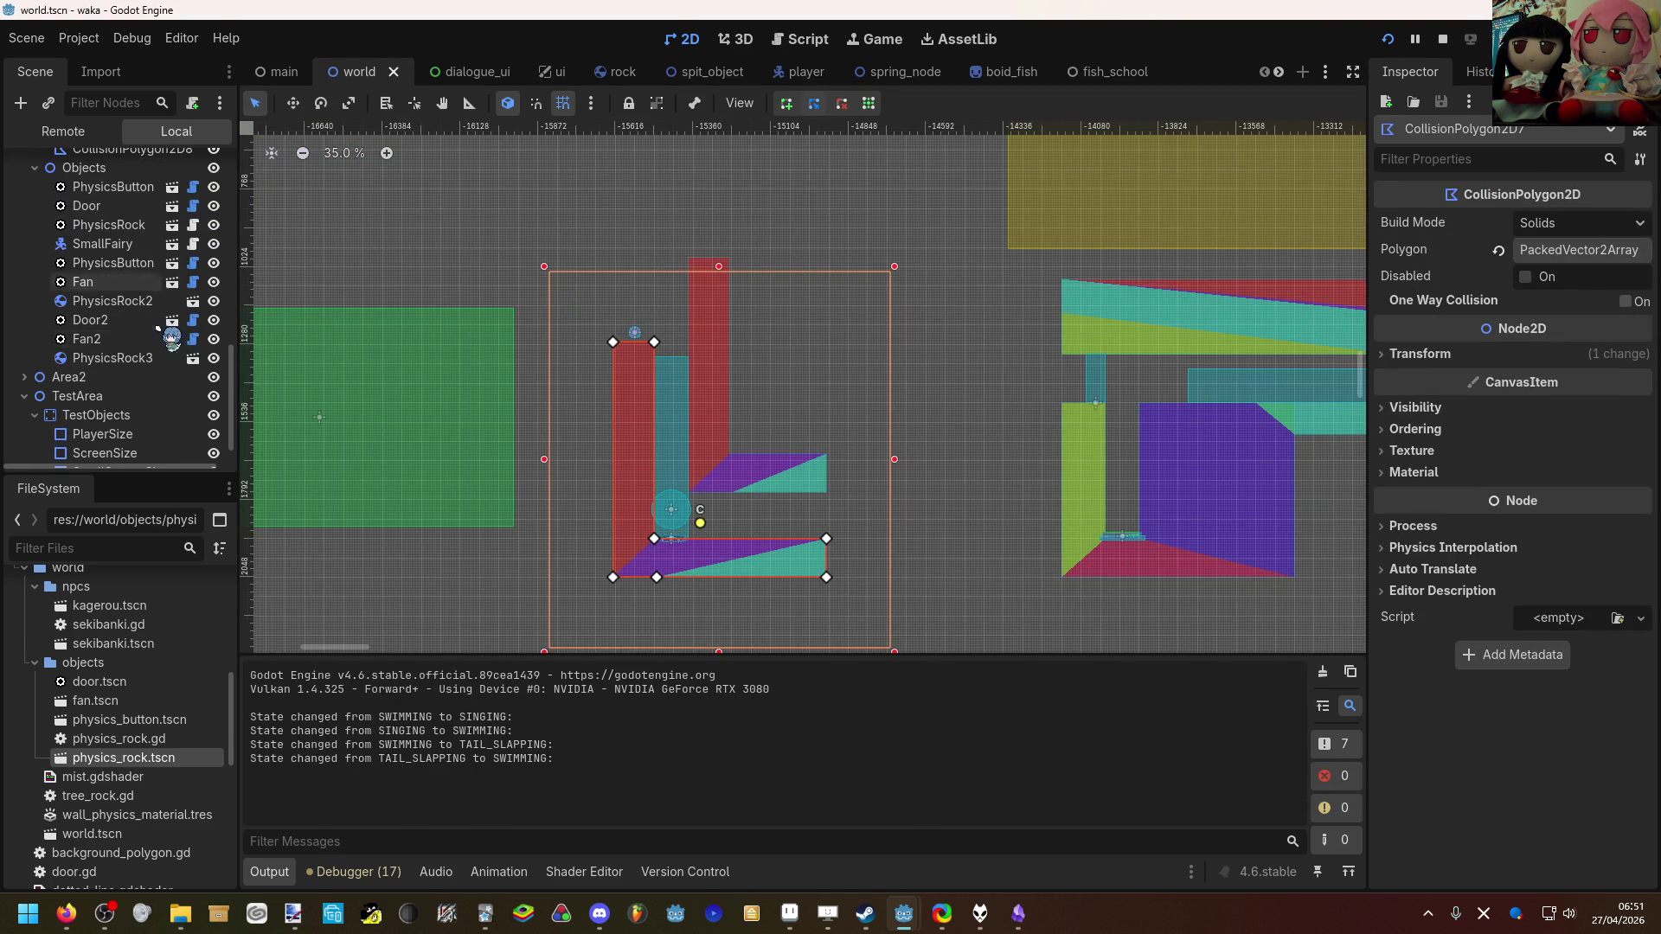
pyautogui.scroll(2, 691, 558)
pyautogui.scroll(2, 691, 558)
pyautogui.moveTo(664, 545); pyautogui.dragTo(678, 548)
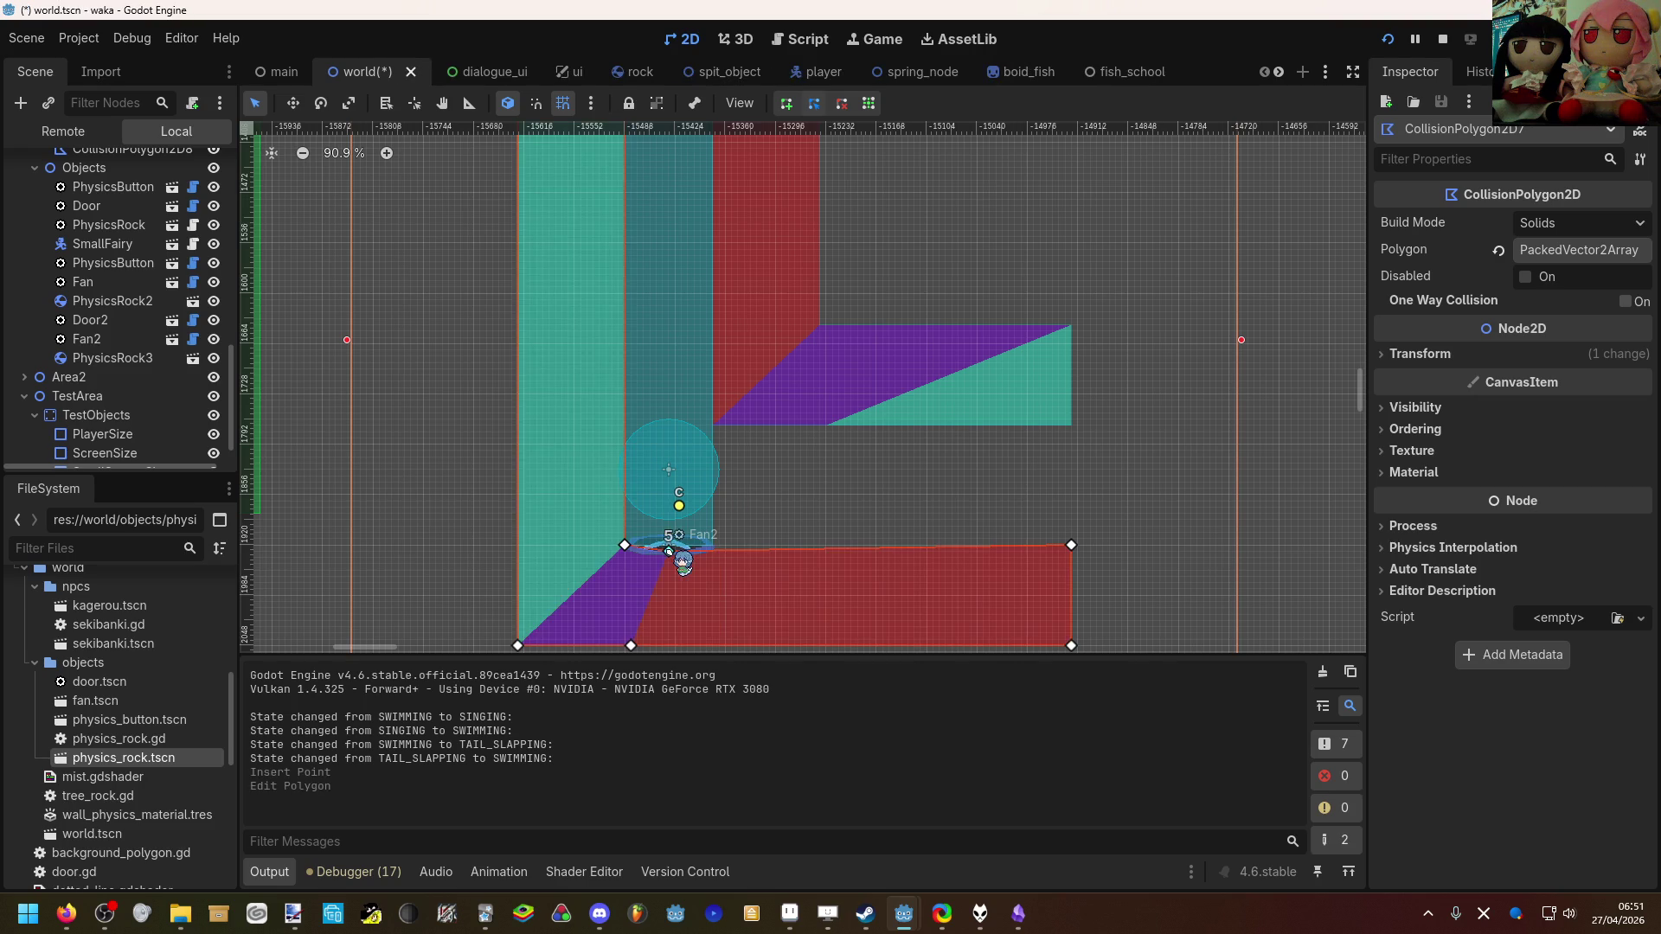
pyautogui.hotkey('ctrl', 'z')
# - Set Fan2's Rigid Body Force Strength to 1000, save, and return to the game
pyautogui.click(104, 282)
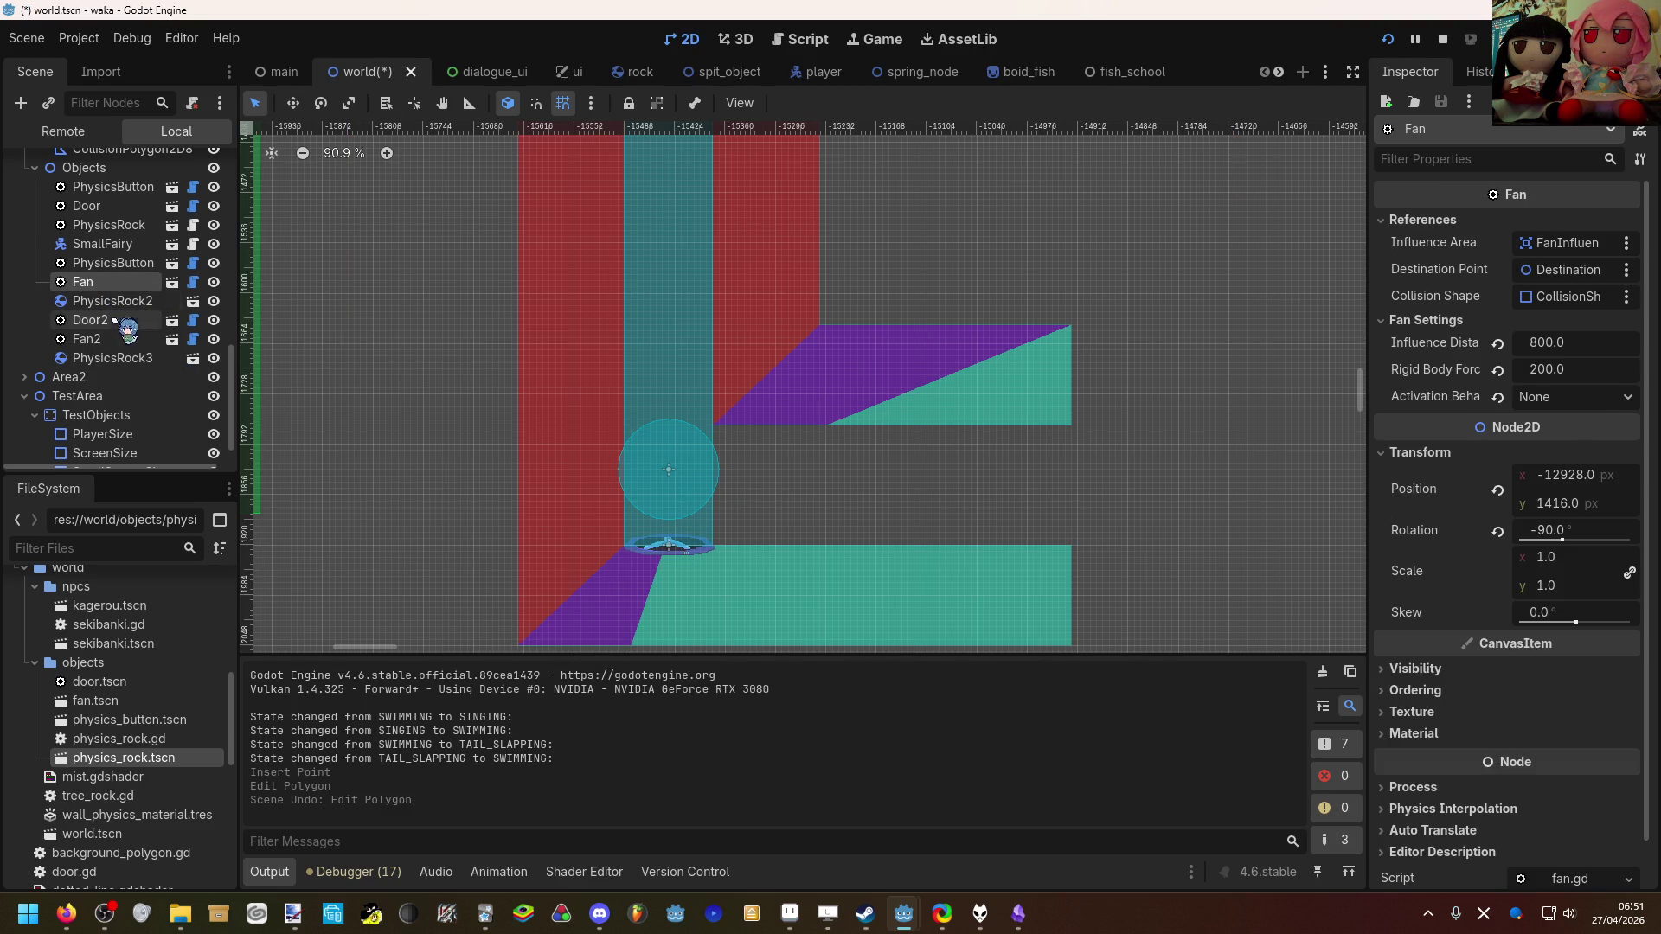
pyautogui.click(121, 339)
pyautogui.scroll(-2, 768, 341)
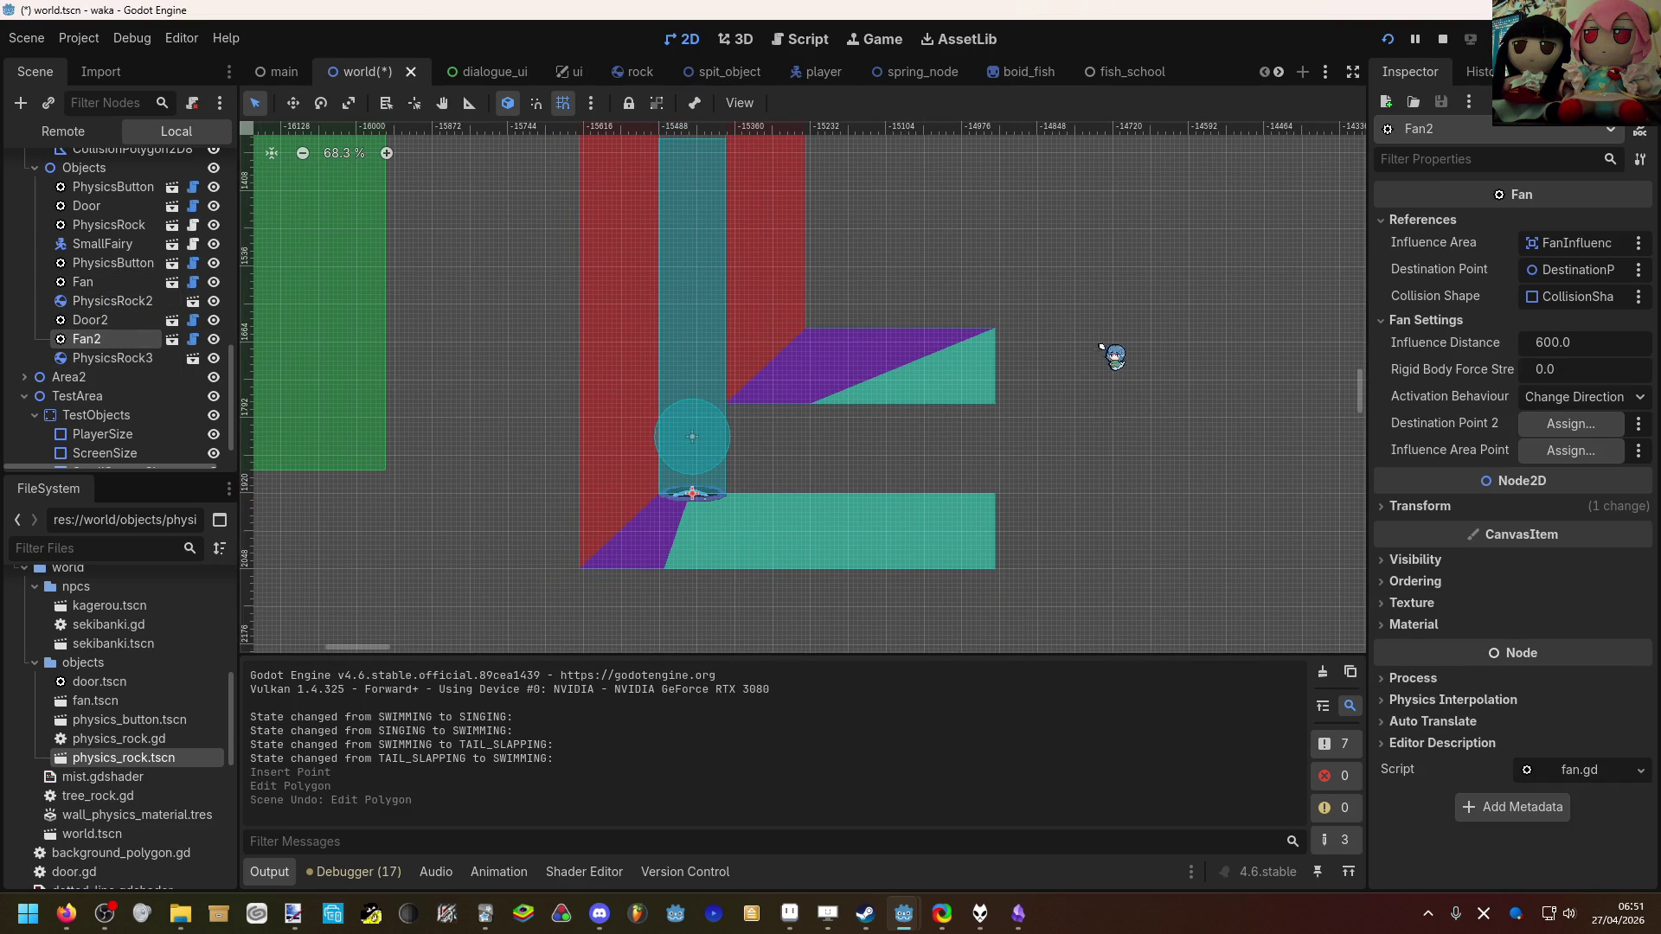
pyautogui.scroll(-2, 1009, 386)
pyautogui.click(1530, 346)
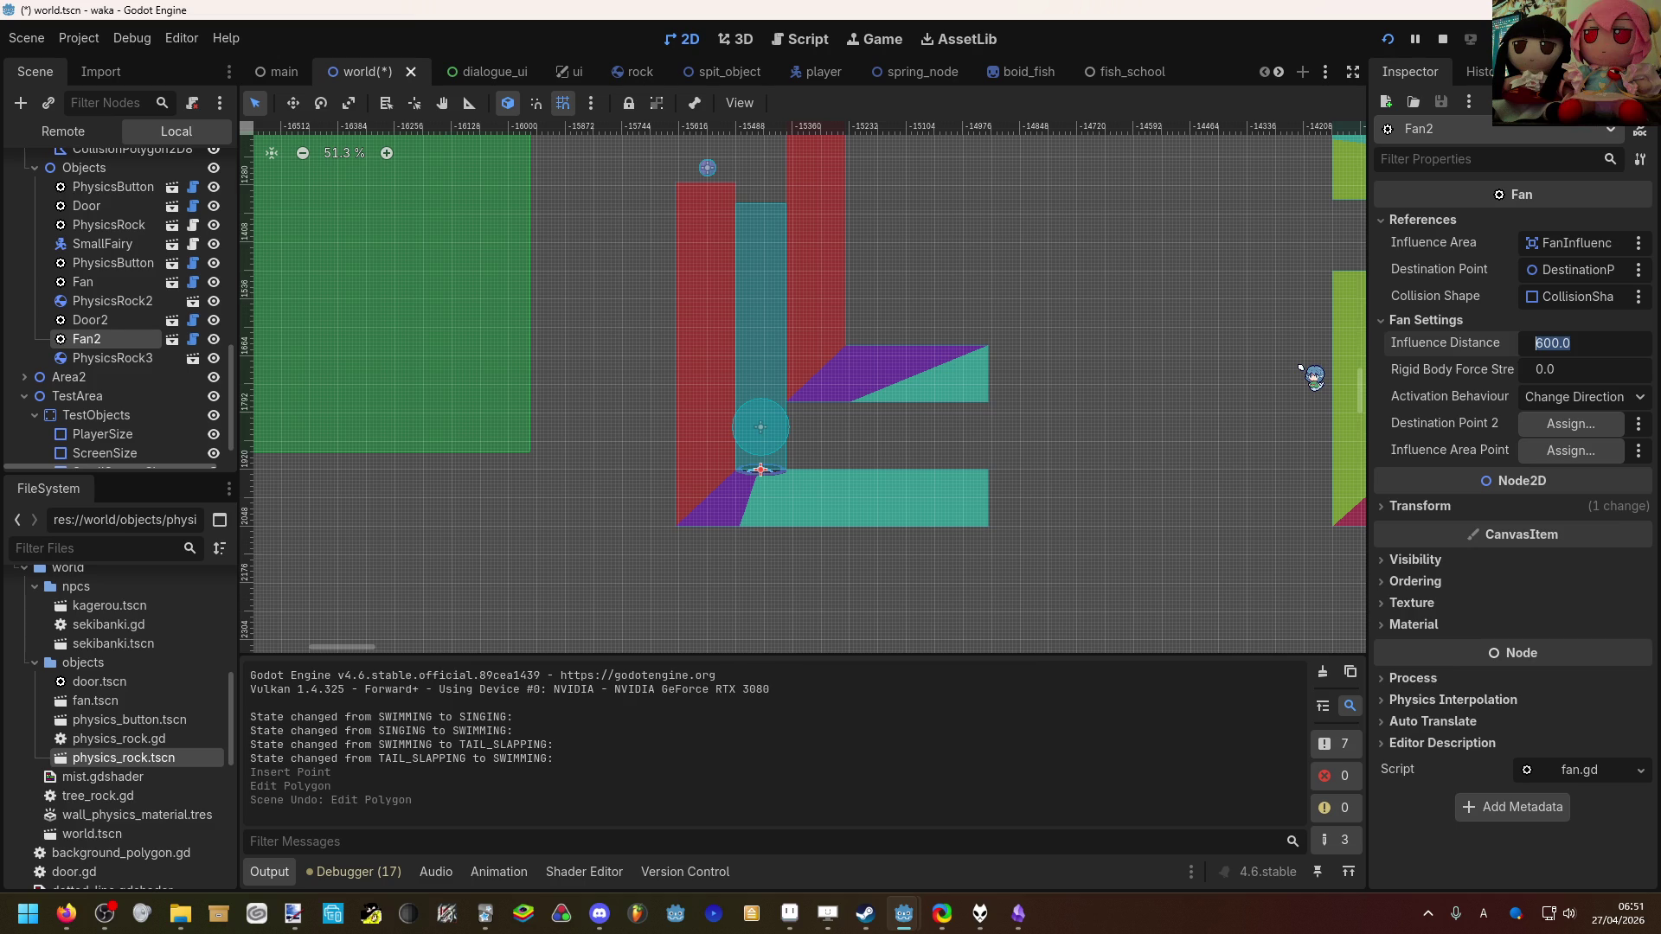
pyautogui.click(1554, 370)
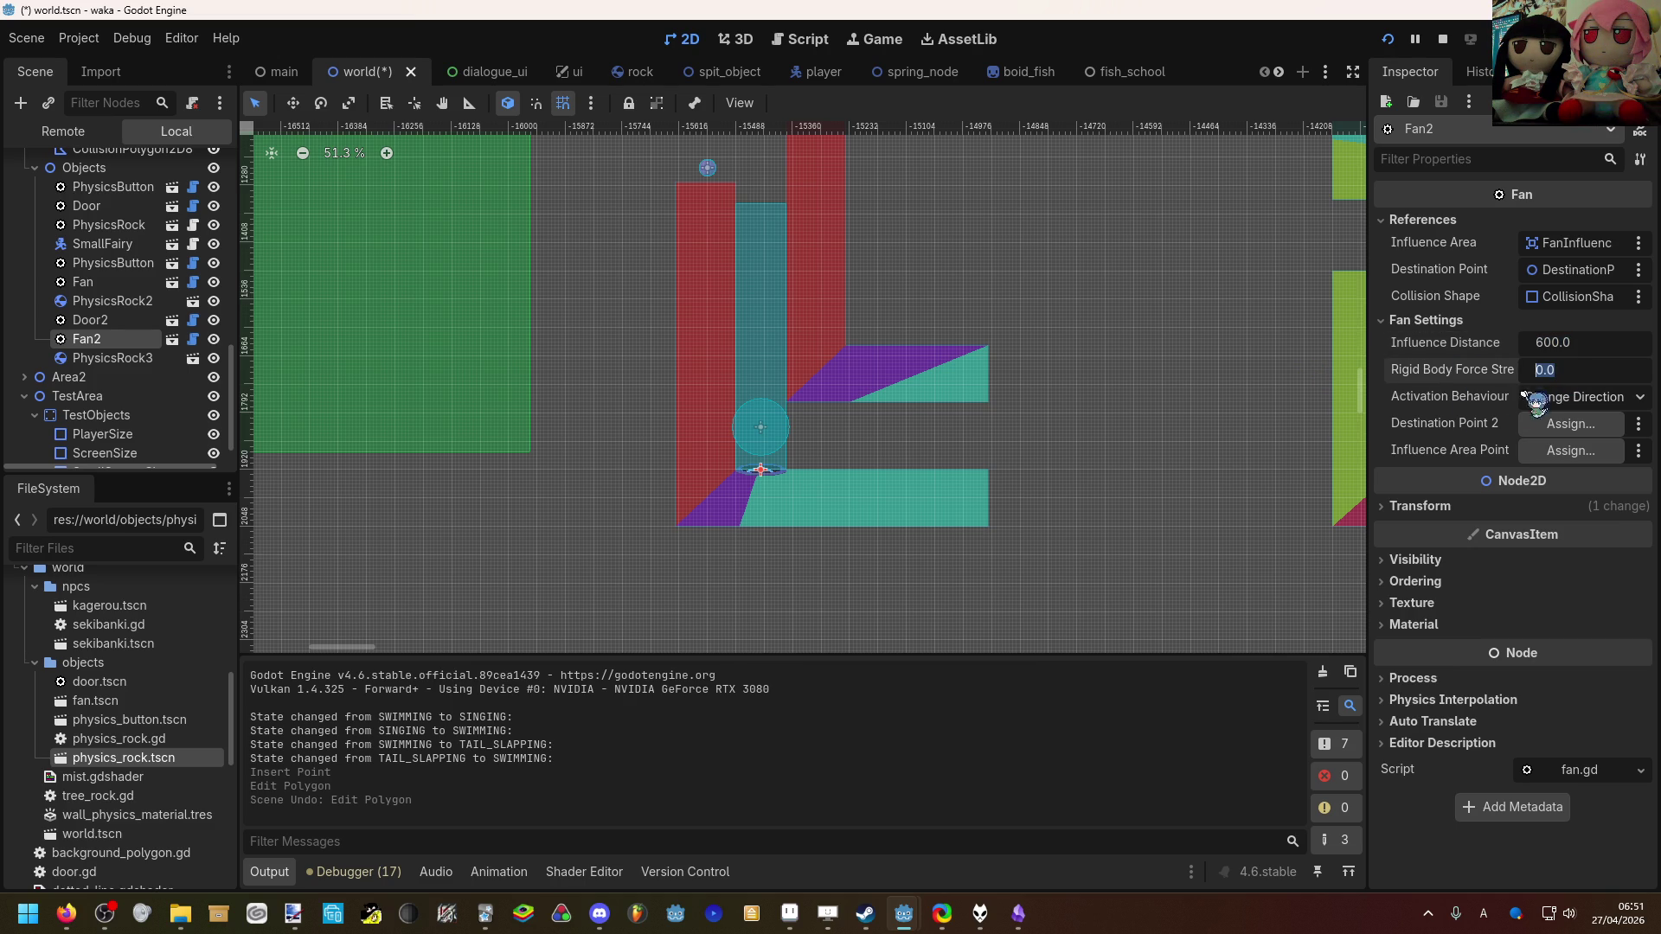
pyautogui.write('1000')
pyautogui.press('Return')
pyautogui.hotkey('ctrl', 's')
pyautogui.moveTo(909, 915)
pyautogui.click(992, 822)
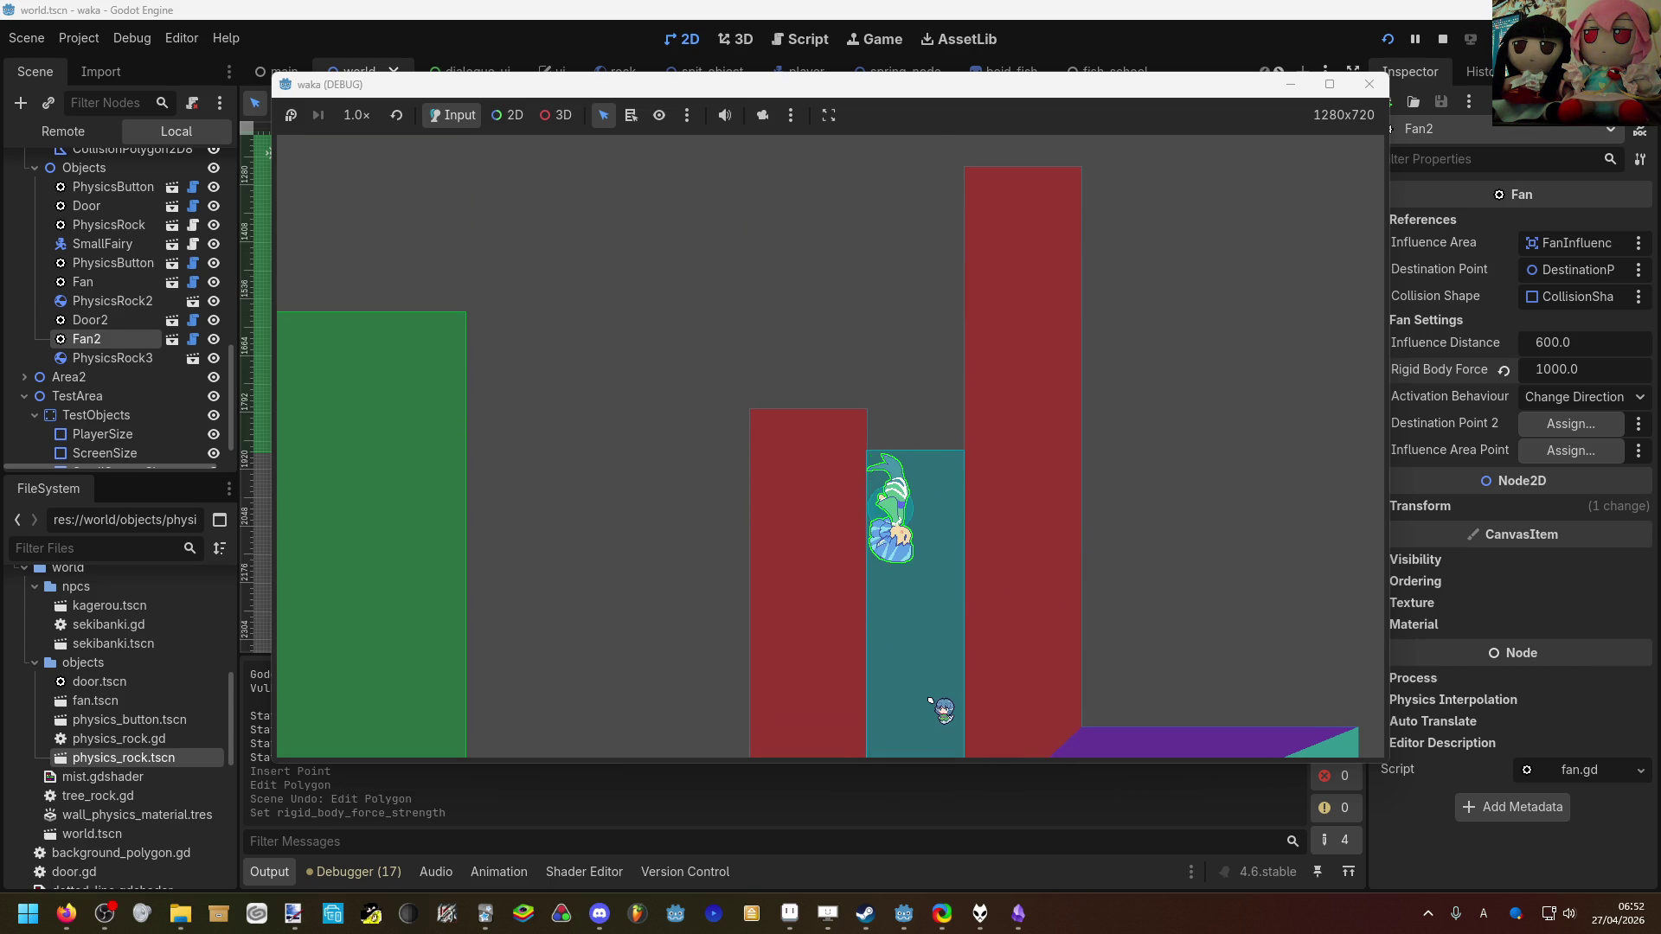
# - Tail-slap the physics rock in the game, then select Fan2's Rigid Body Force field
pyautogui.press('space')
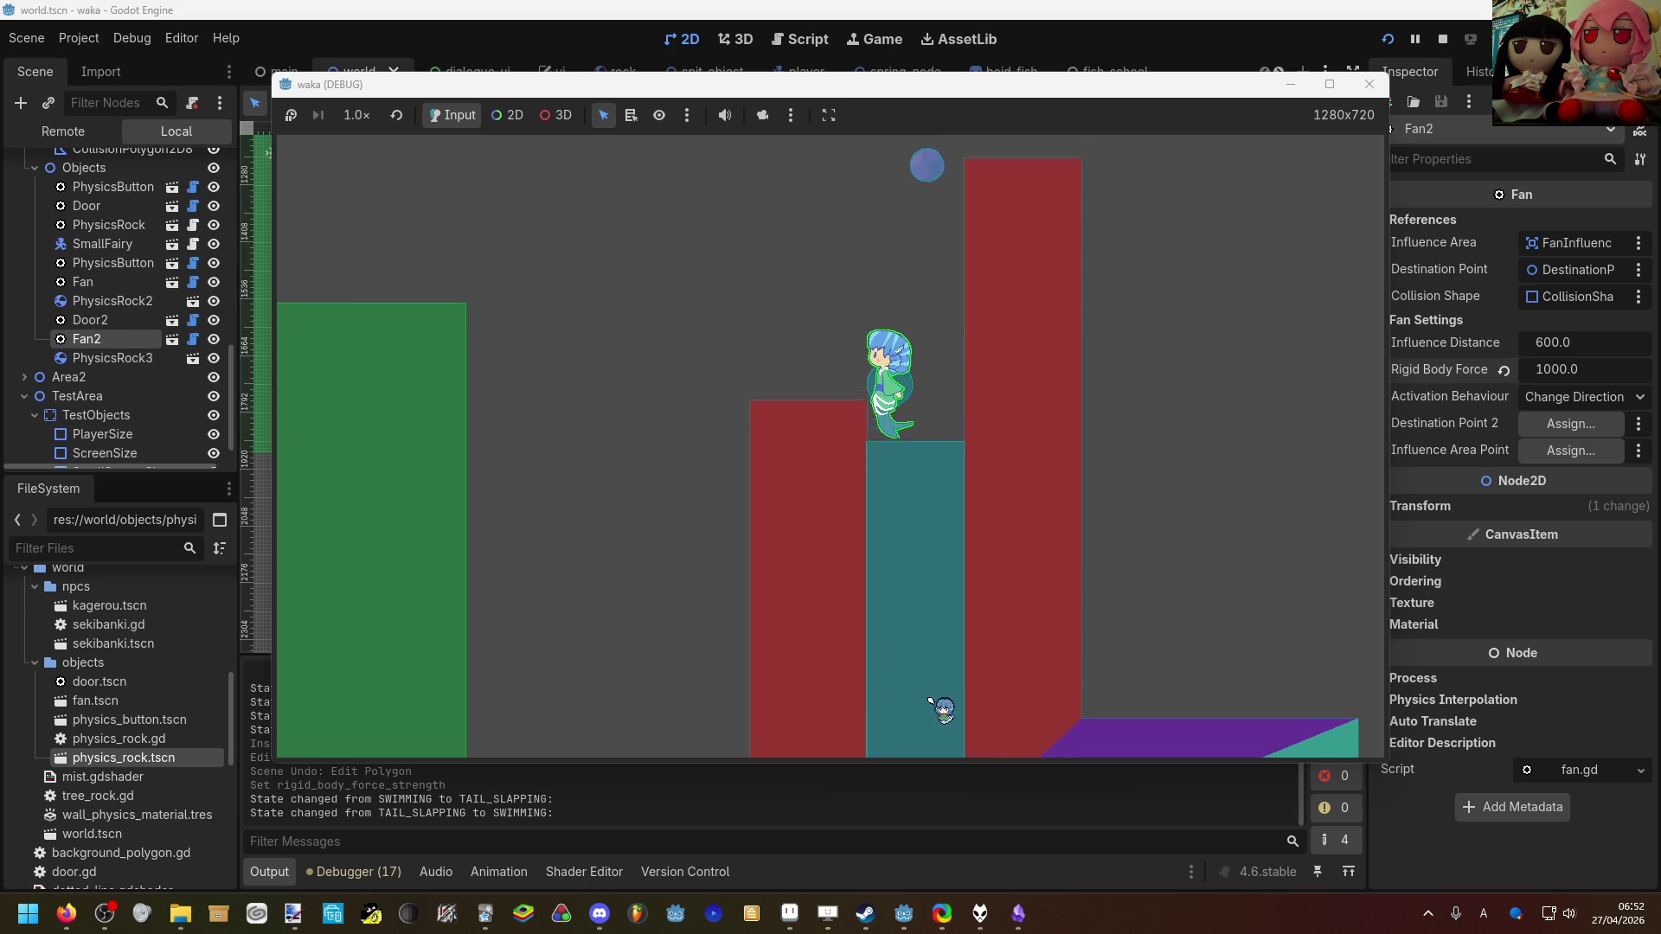
pyautogui.press('space')
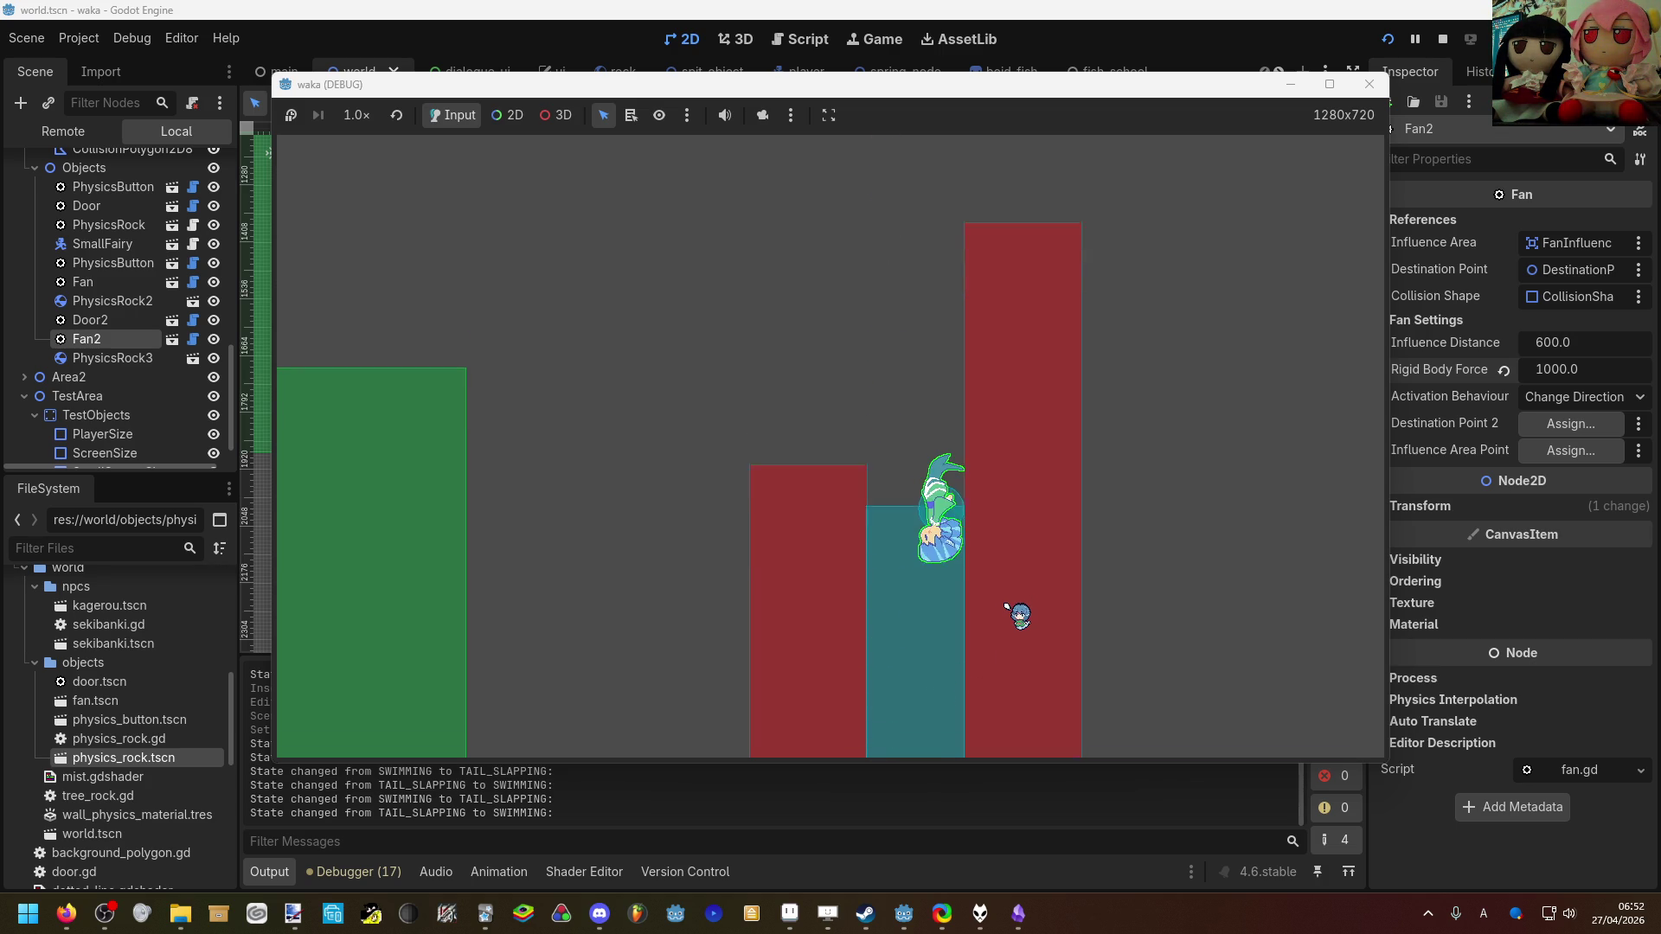
pyautogui.click(1551, 372)
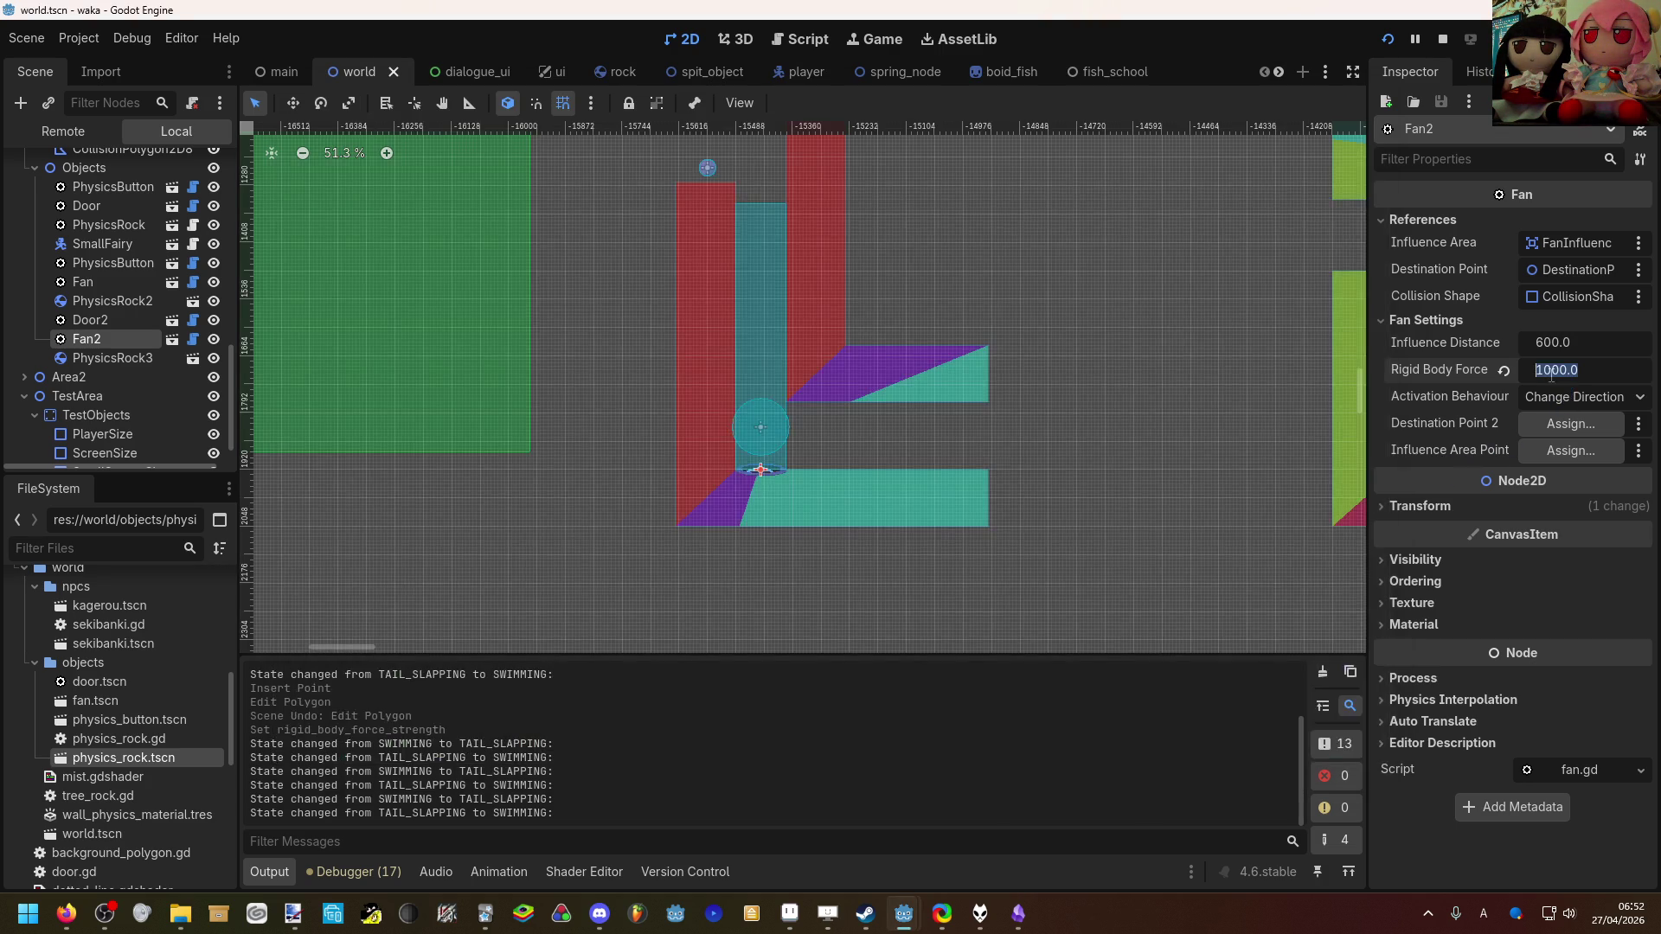
pyautogui.write('2000')
# - Commit Fan2's Rigid Body Force of 2000.0, save, and swim through the fan tube in-game
pyautogui.press('Return')
pyautogui.hotkey('ctrl', 's')
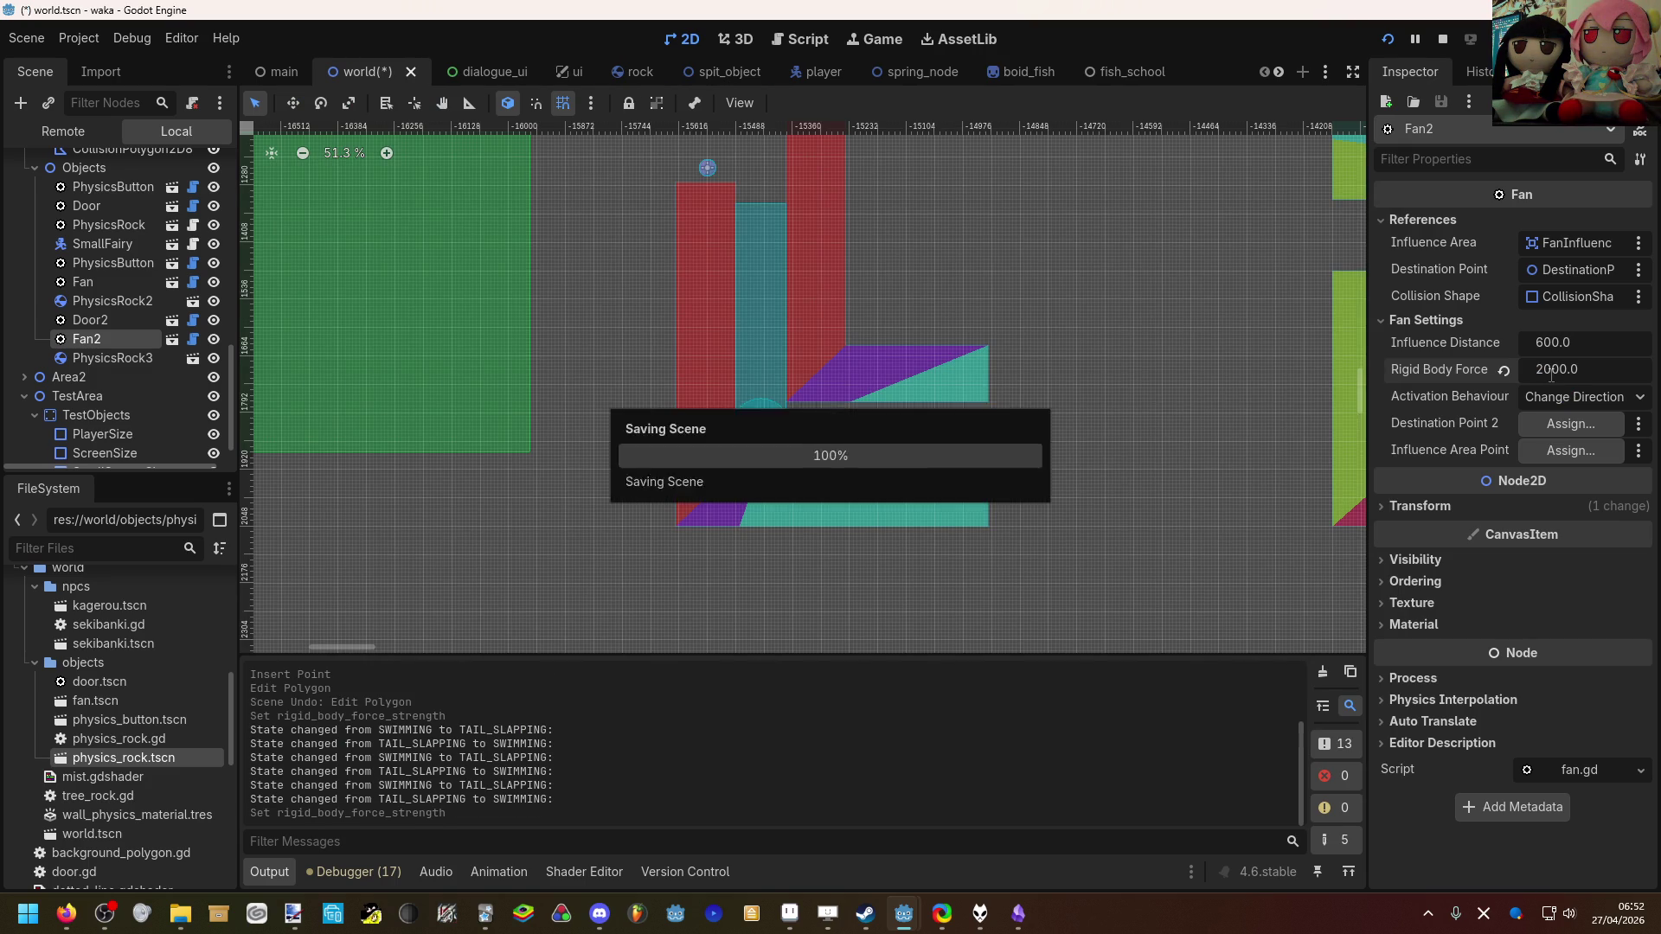
pyautogui.click(987, 822)
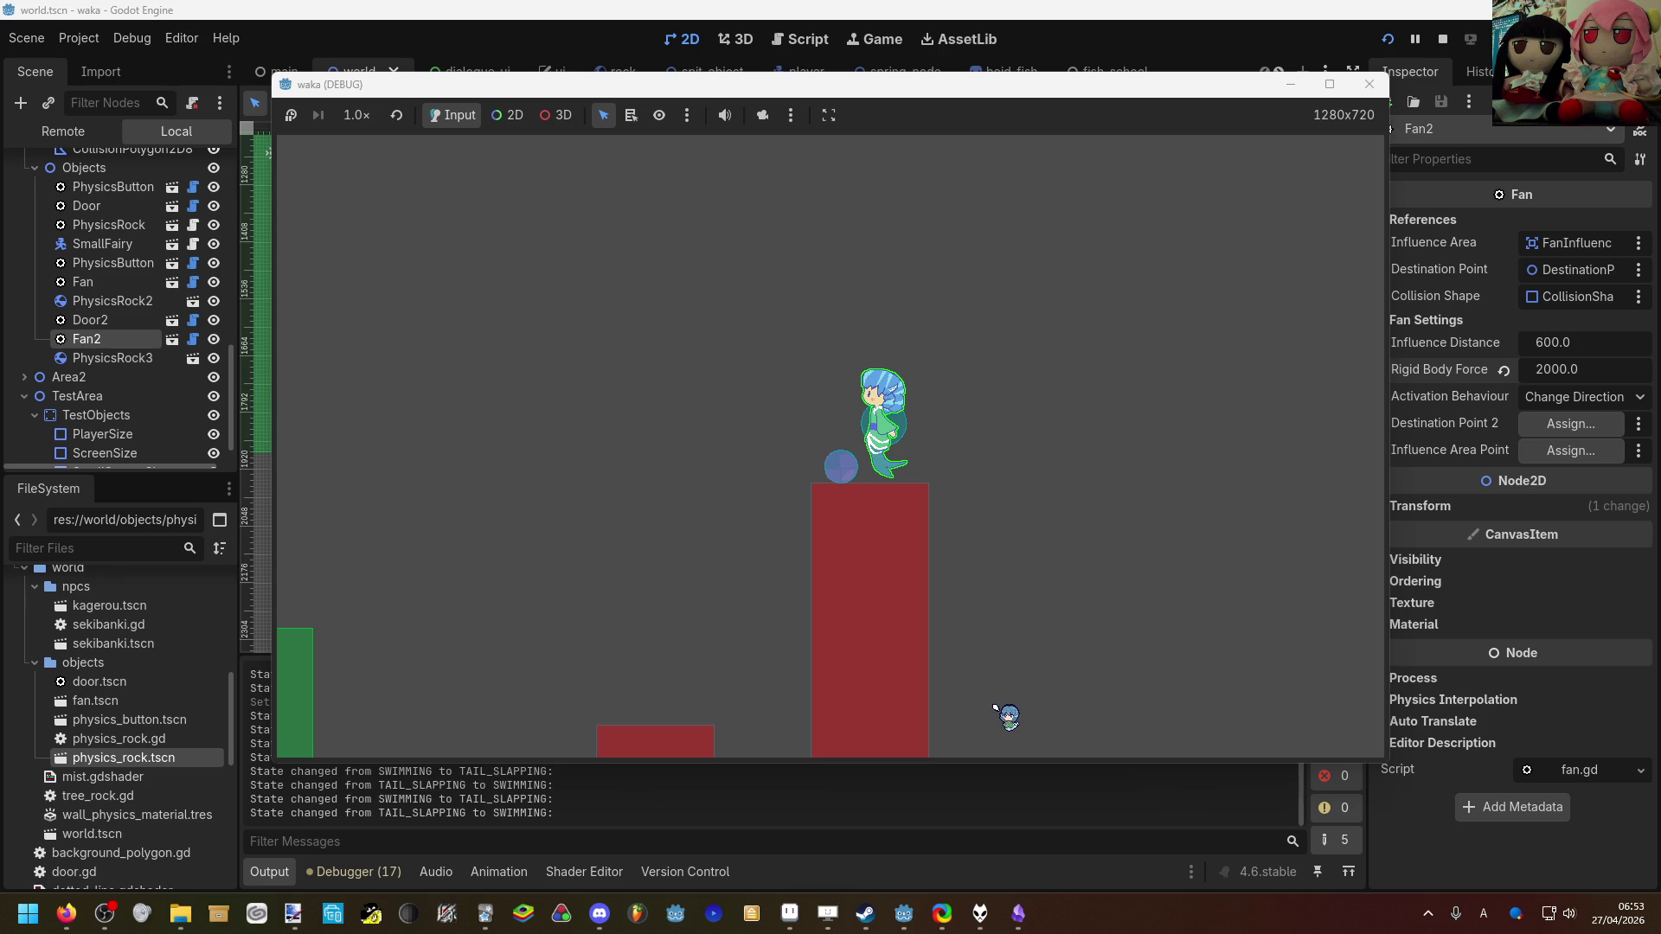
pyautogui.press('Left')
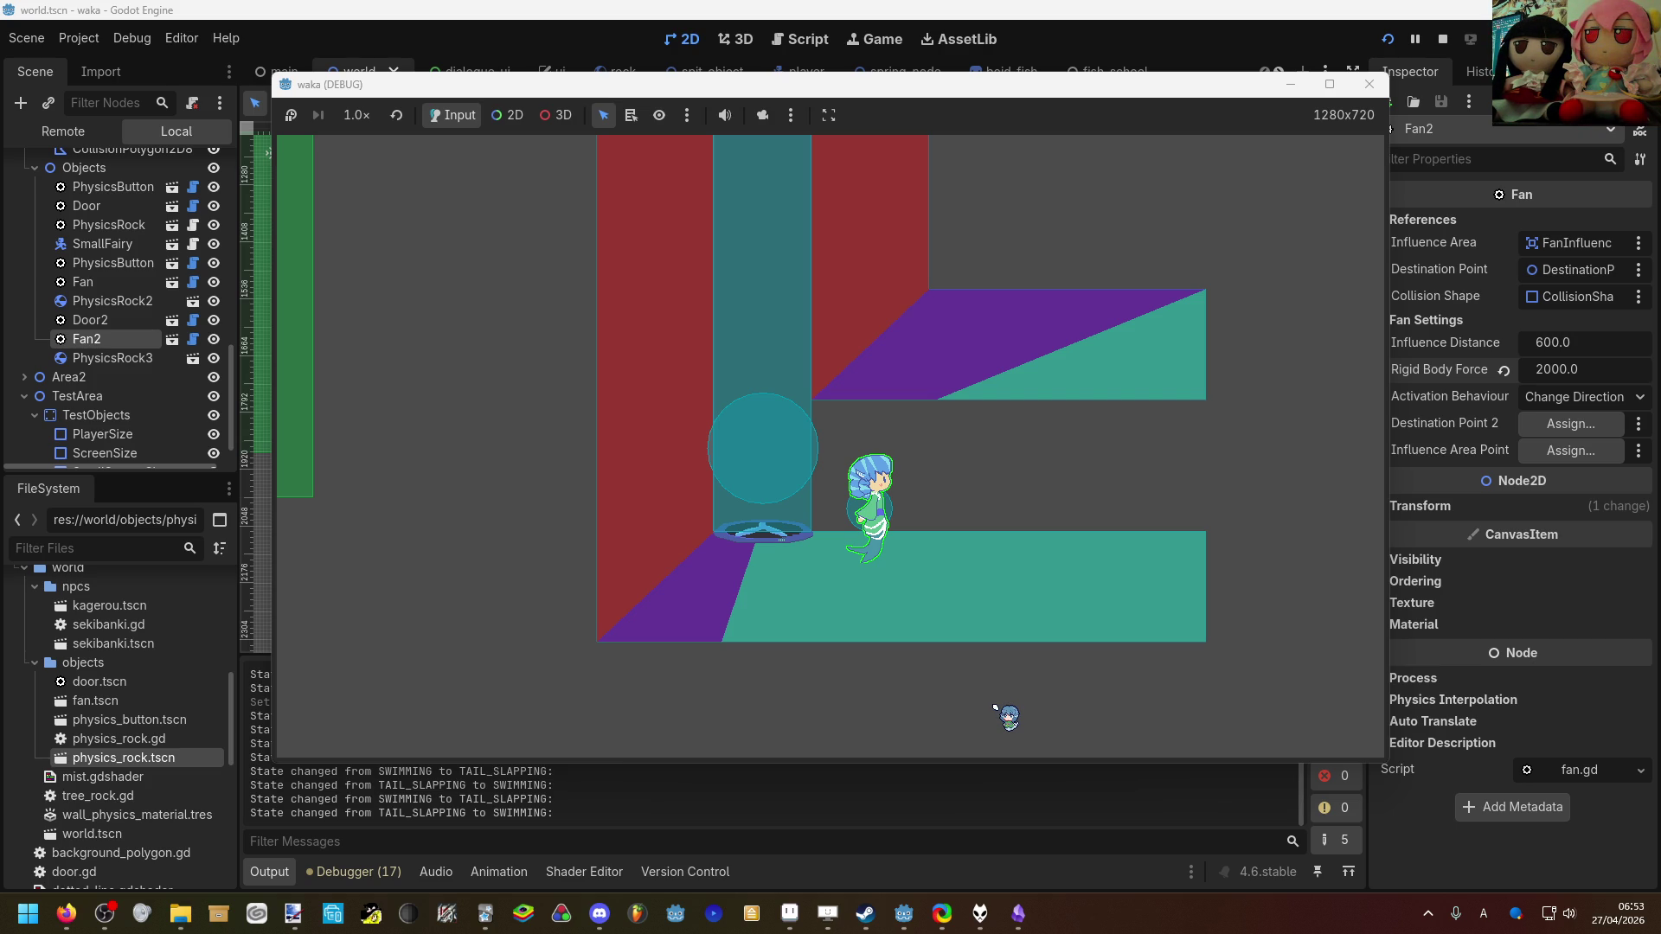
pyautogui.press('Right')
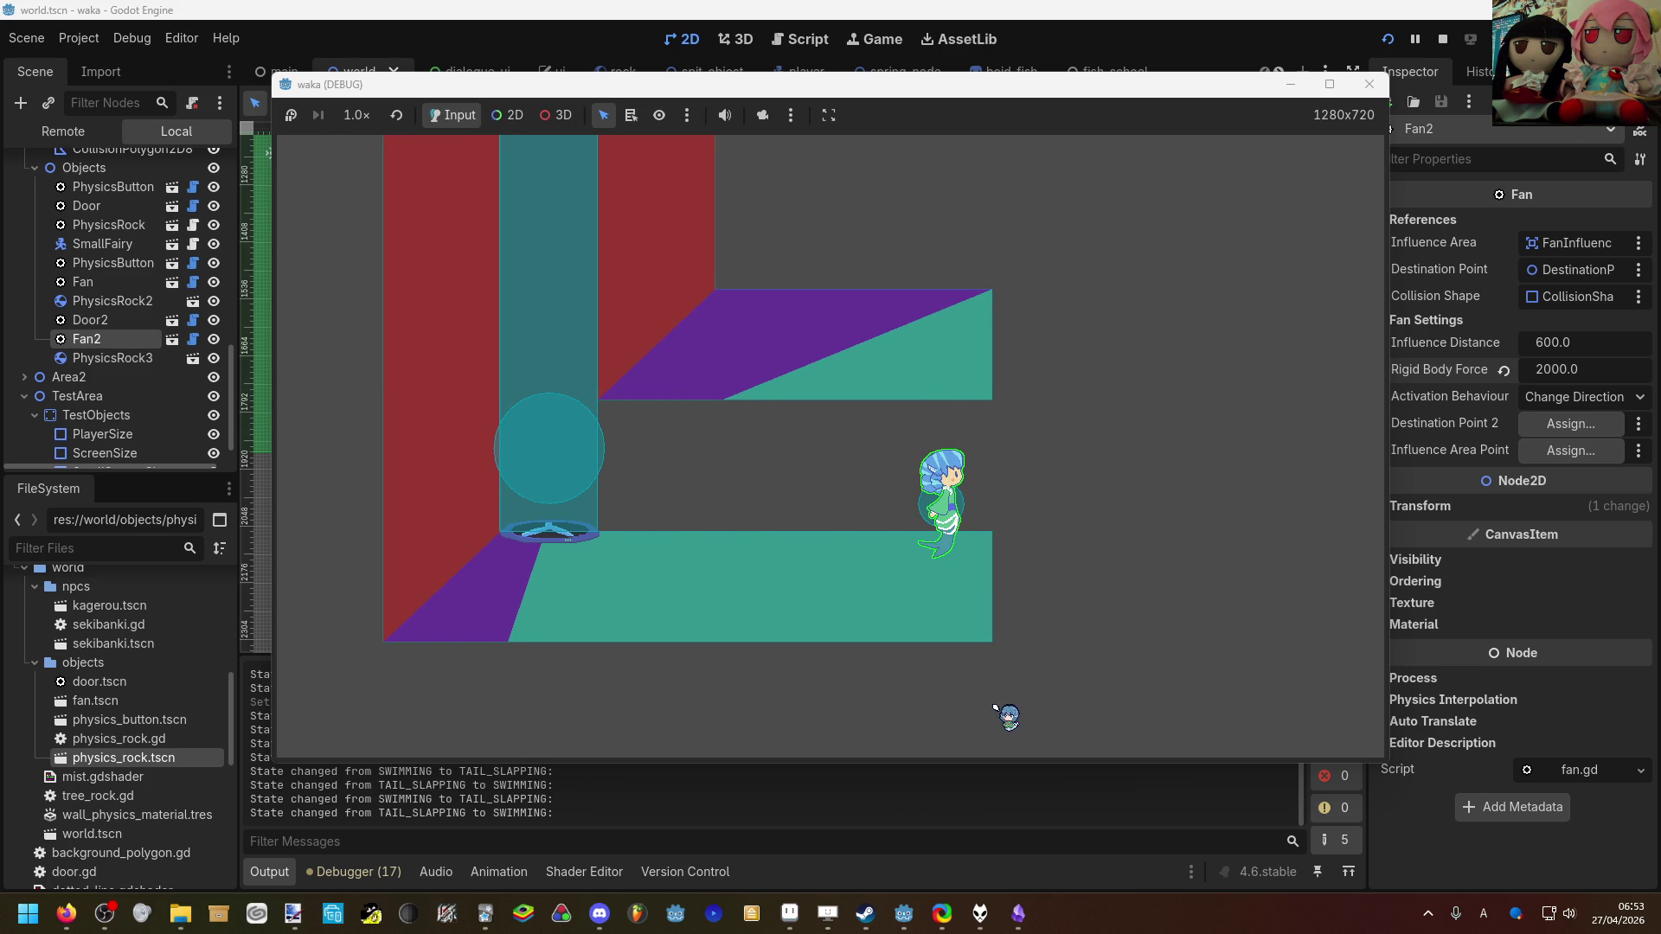
pyautogui.press('Left')
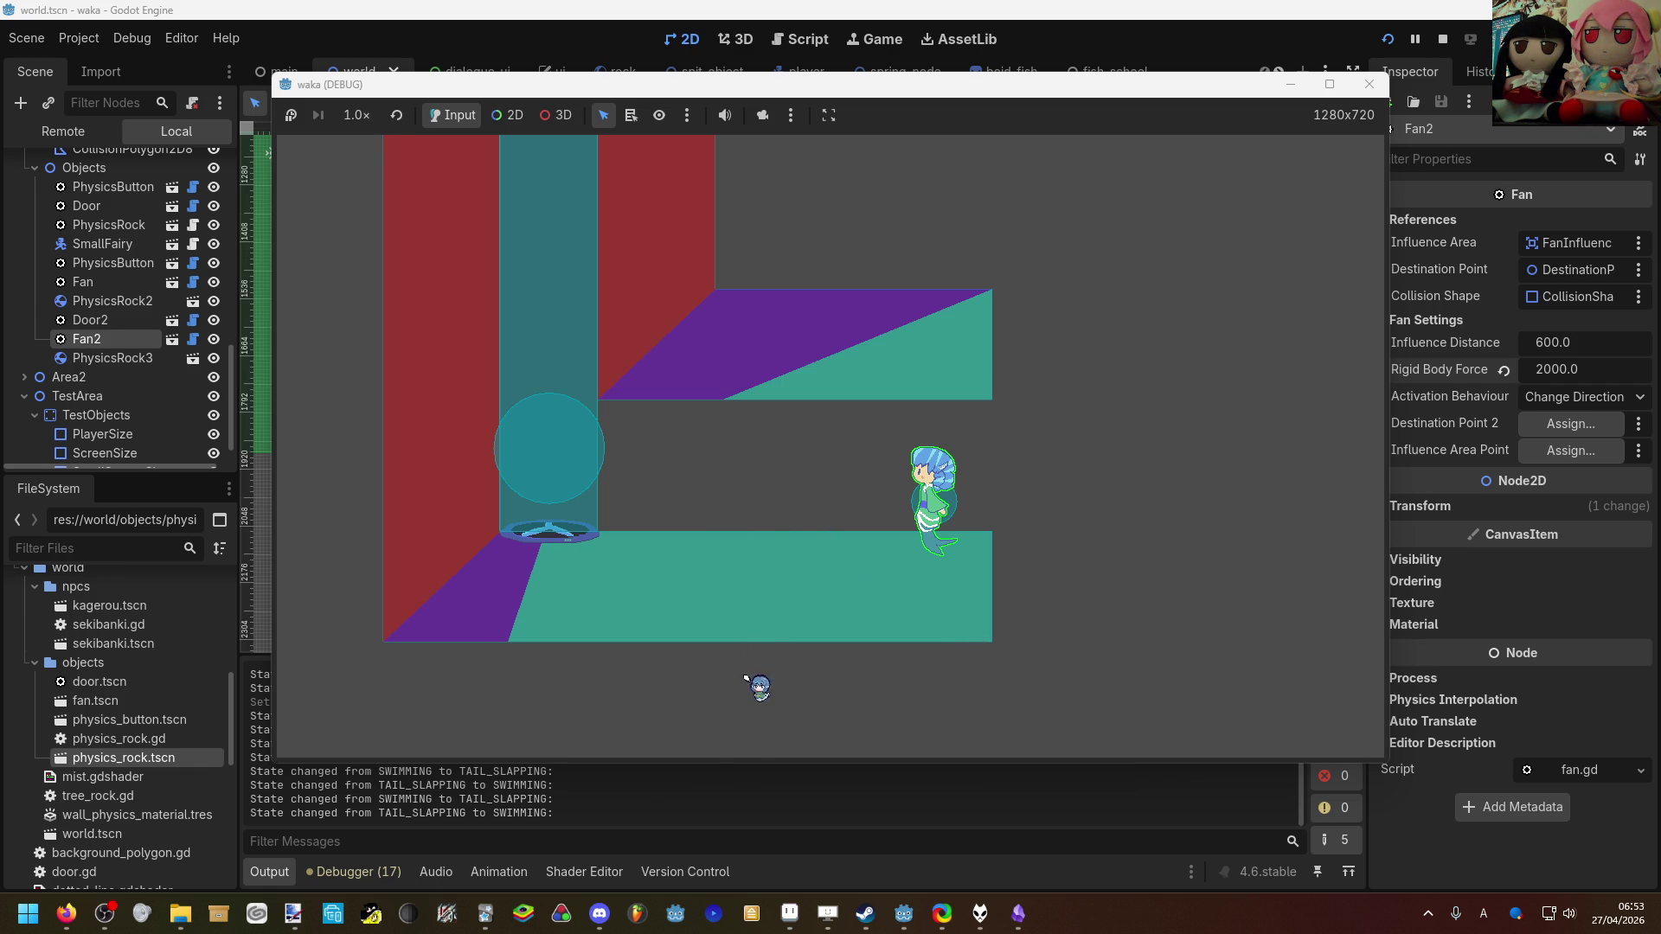
pyautogui.click(737, 794)
# - Scroll the FileSystem down to lever.gd and select it
pyautogui.scroll(-5, 164, 723)
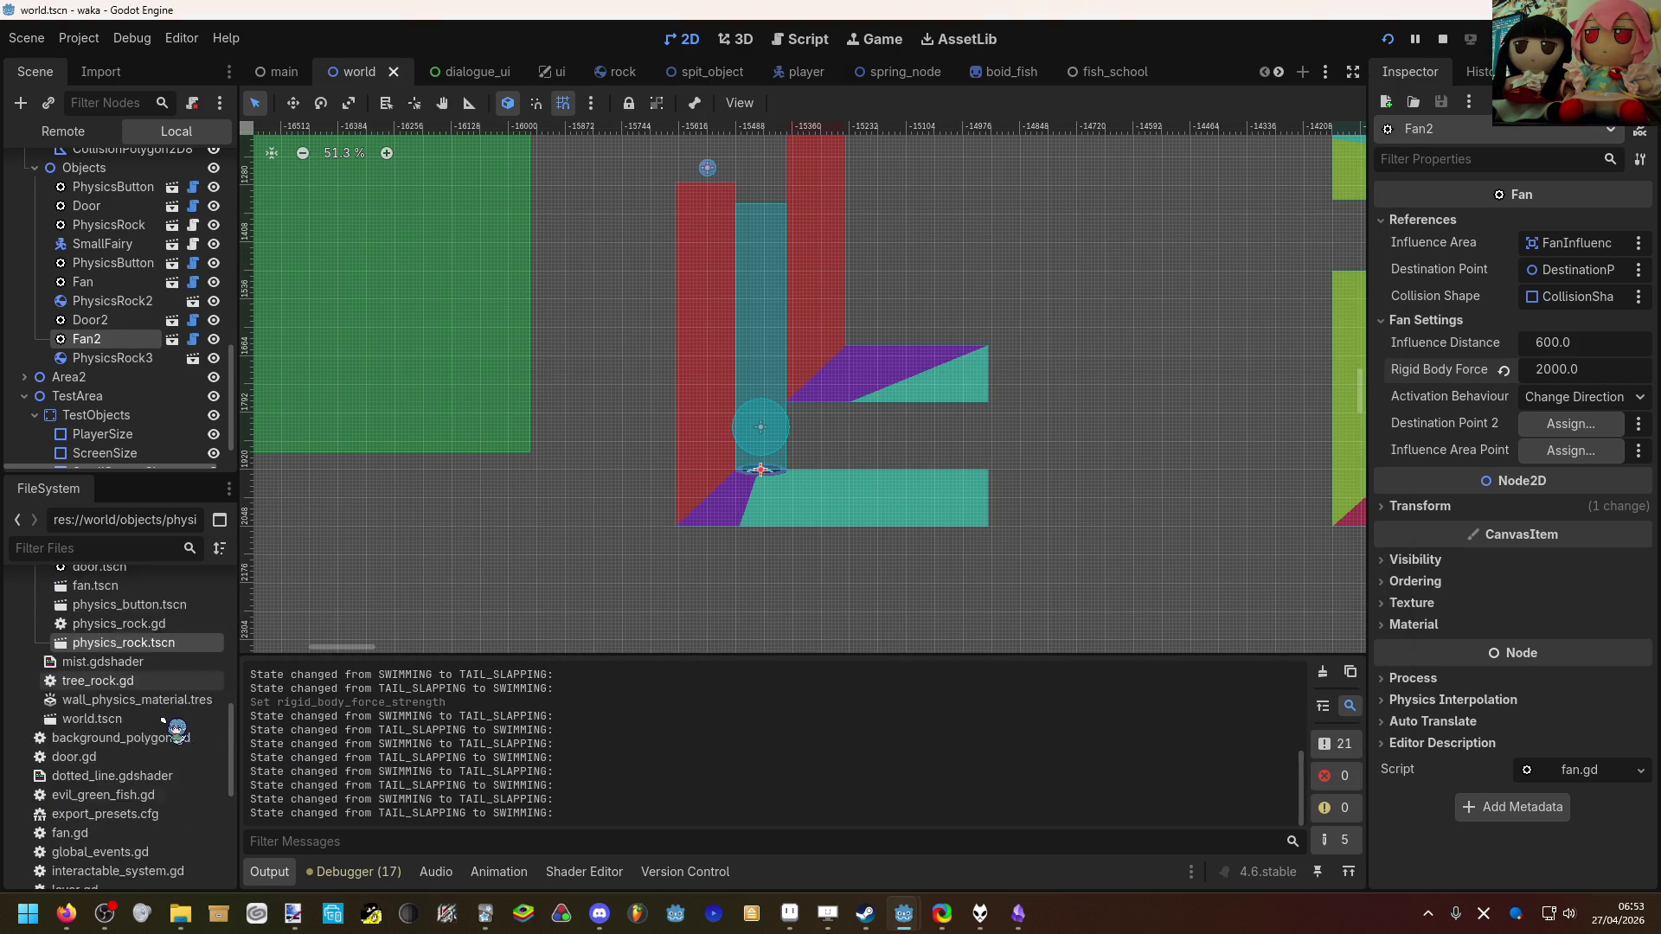
pyautogui.scroll(-2, 163, 718)
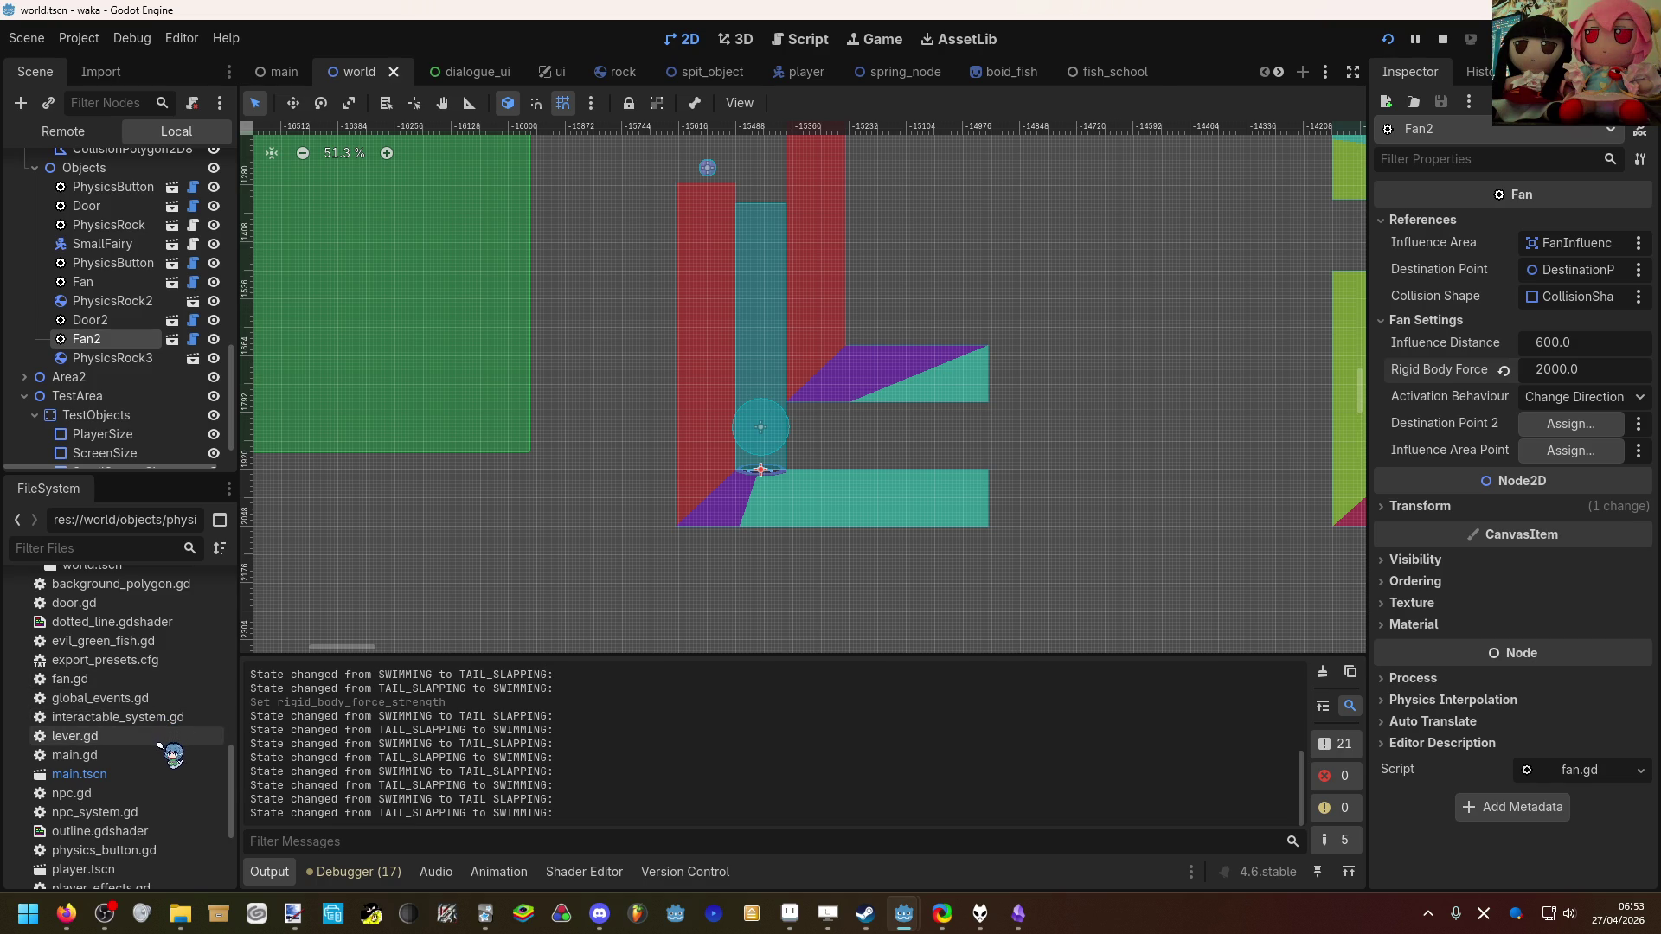
pyautogui.scroll(-4, 167, 752)
pyautogui.scroll(-5, 161, 746)
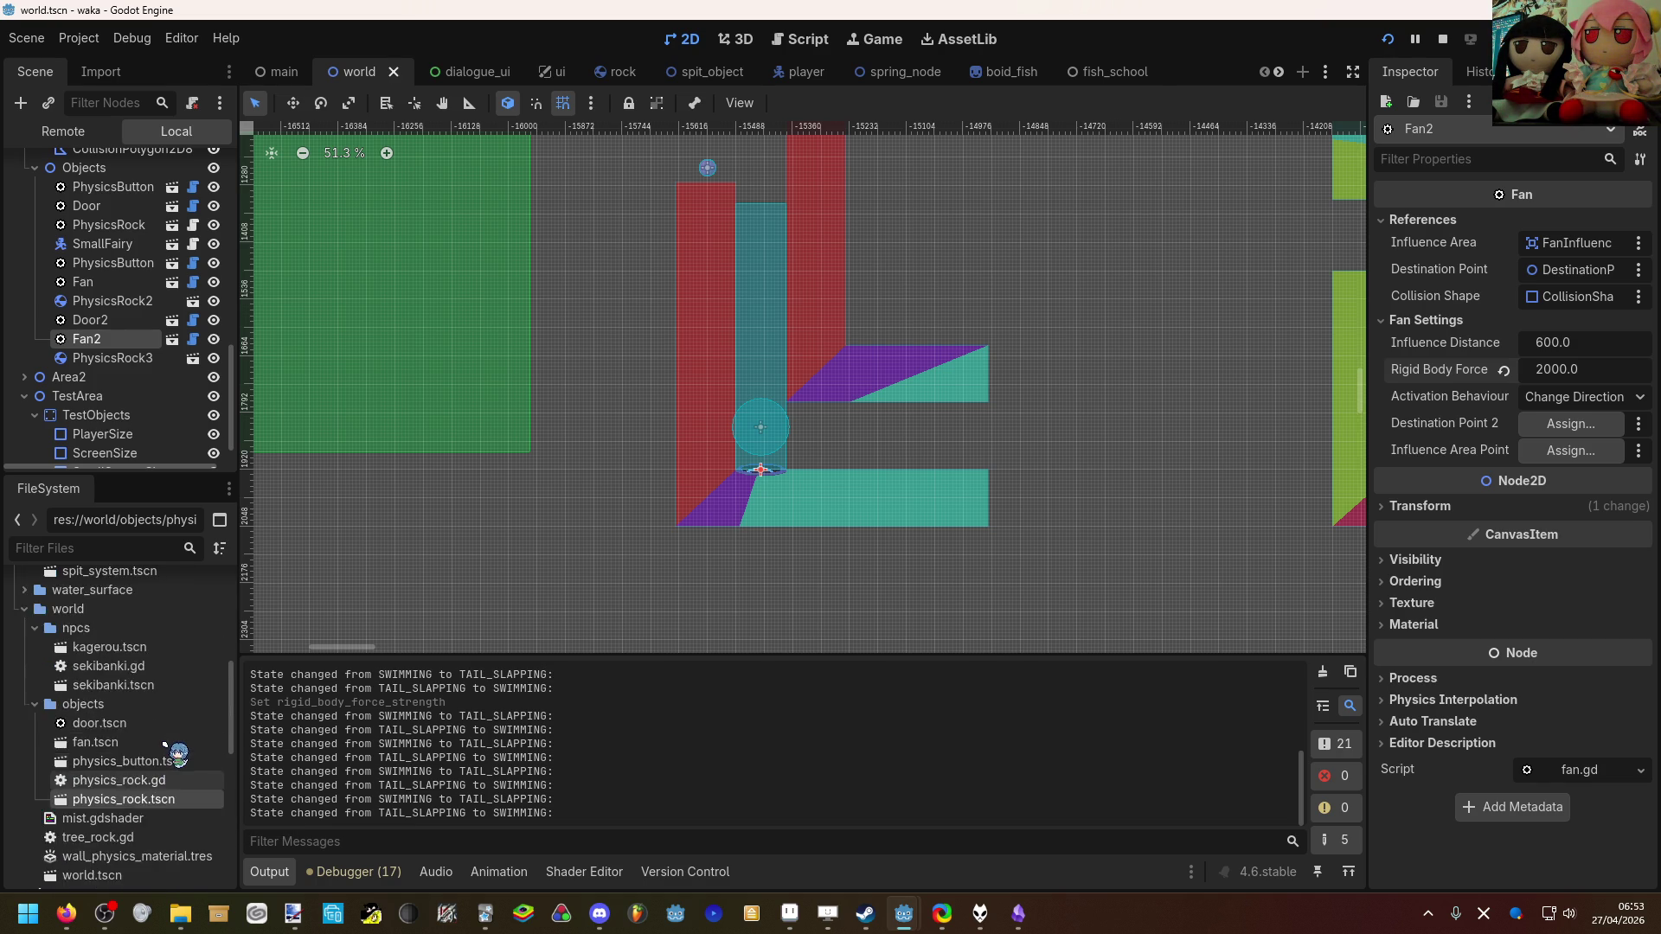
pyautogui.scroll(-2, 164, 744)
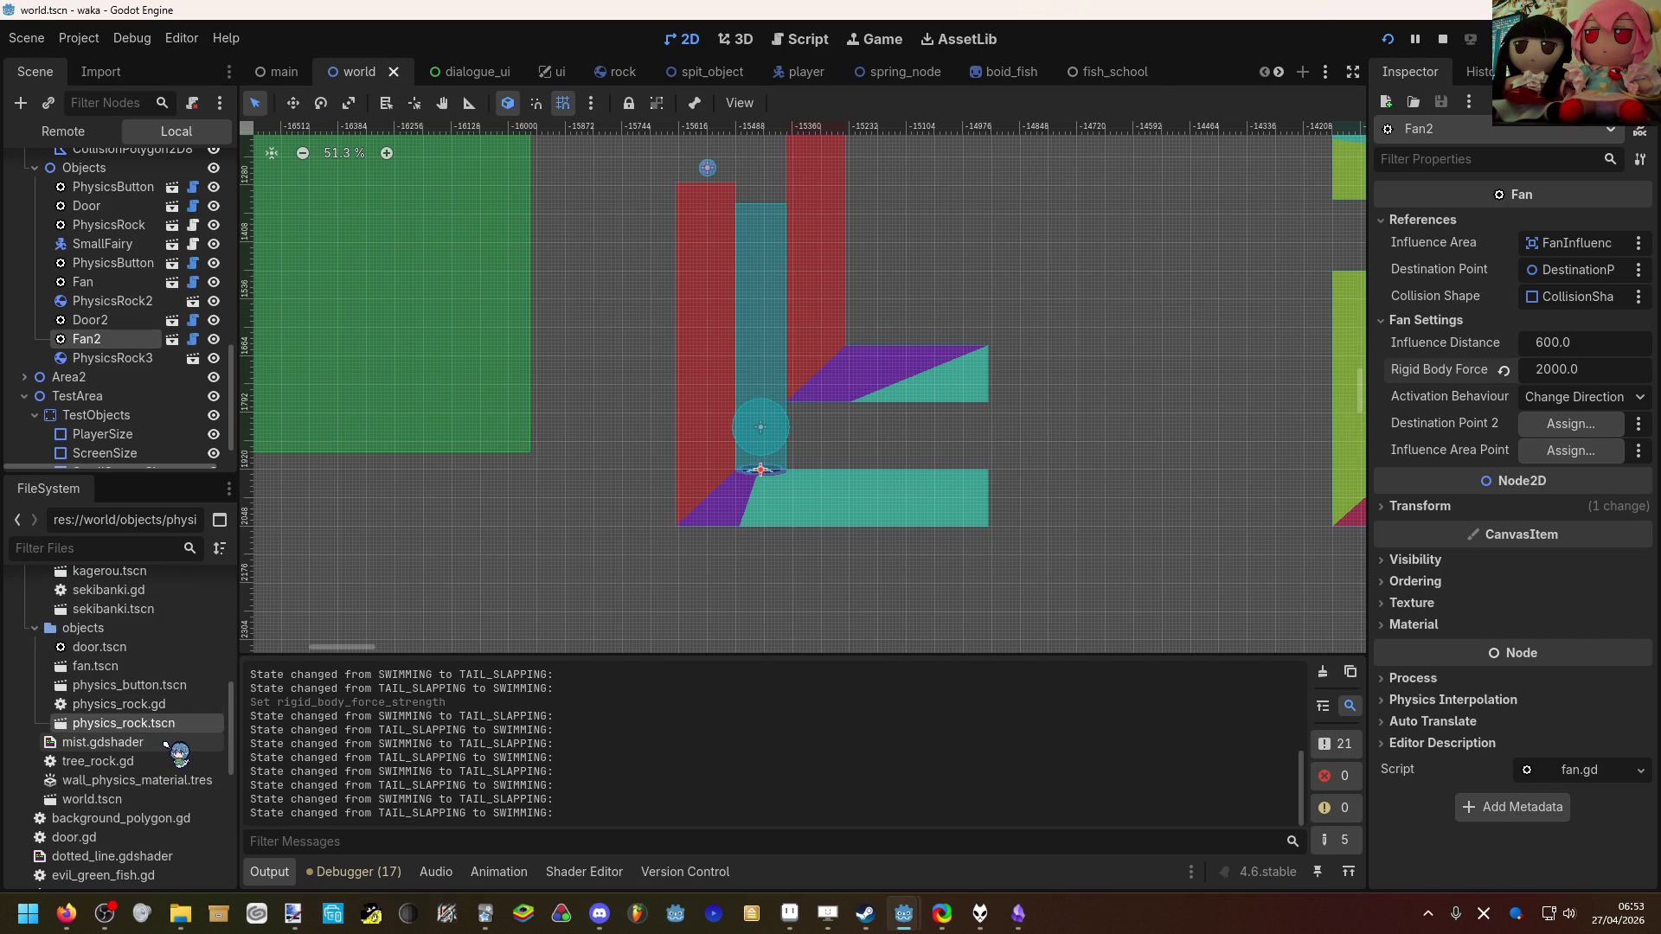
pyautogui.scroll(-3, 166, 746)
pyautogui.scroll(-2, 166, 743)
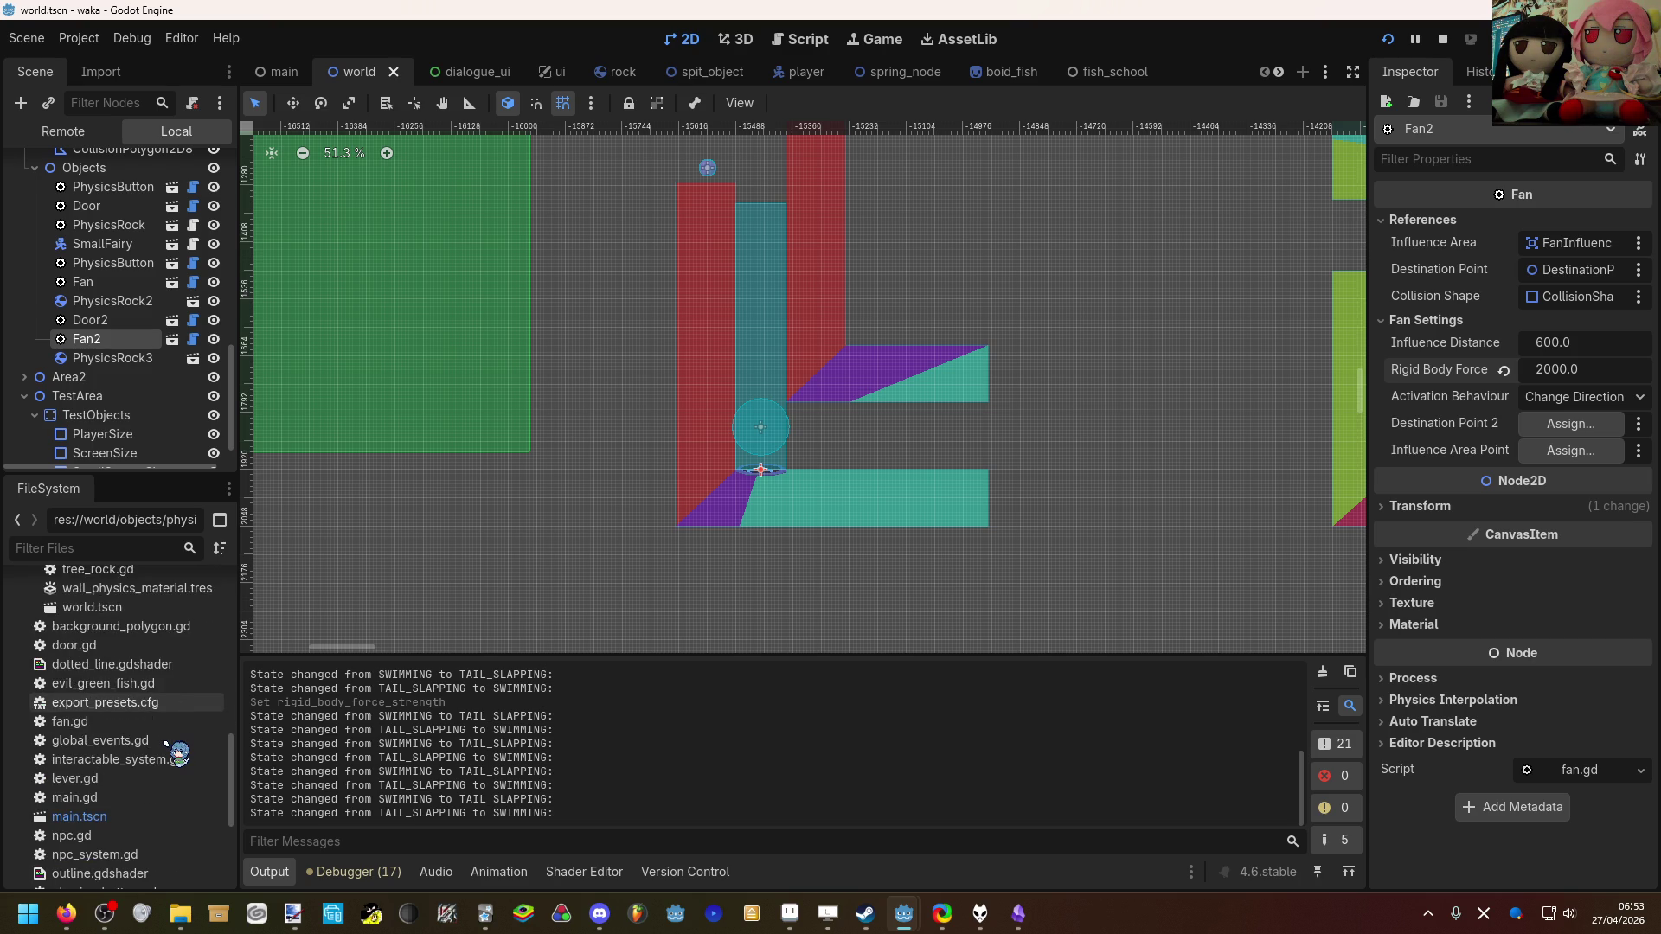
pyautogui.click(169, 746)
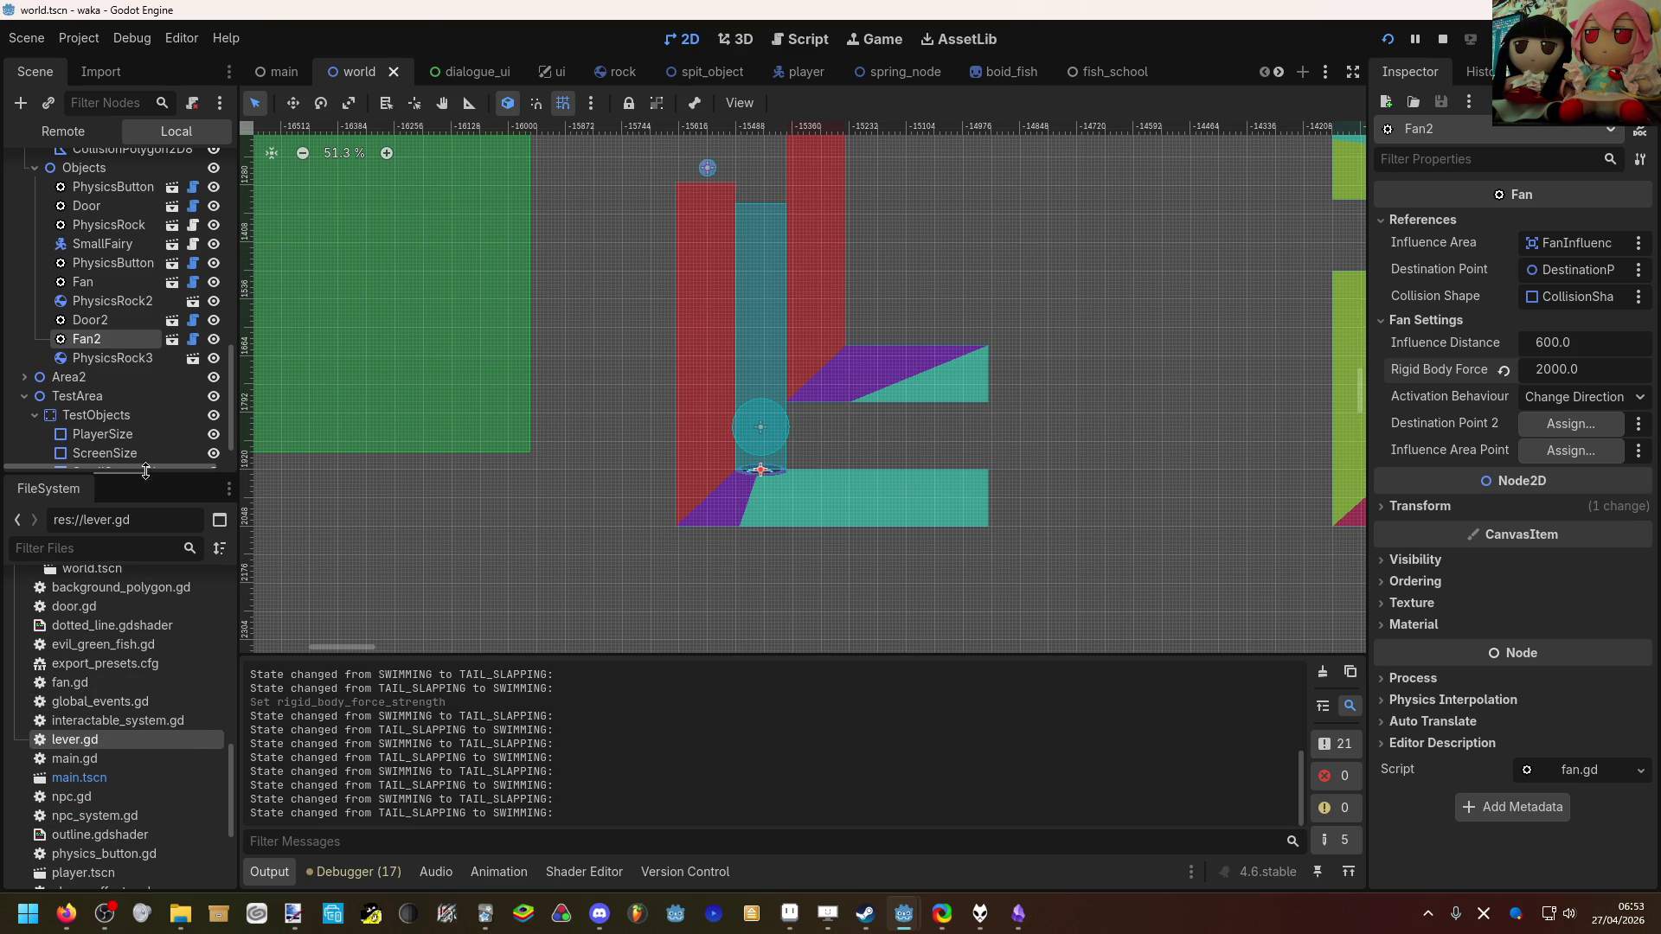
# - Expand Area2 and its Lever node in the Scene dock and select Lever
pyautogui.scroll(10, 149, 446)
pyautogui.scroll(-5, 148, 445)
pyautogui.click(26, 343)
pyautogui.scroll(-3, 74, 364)
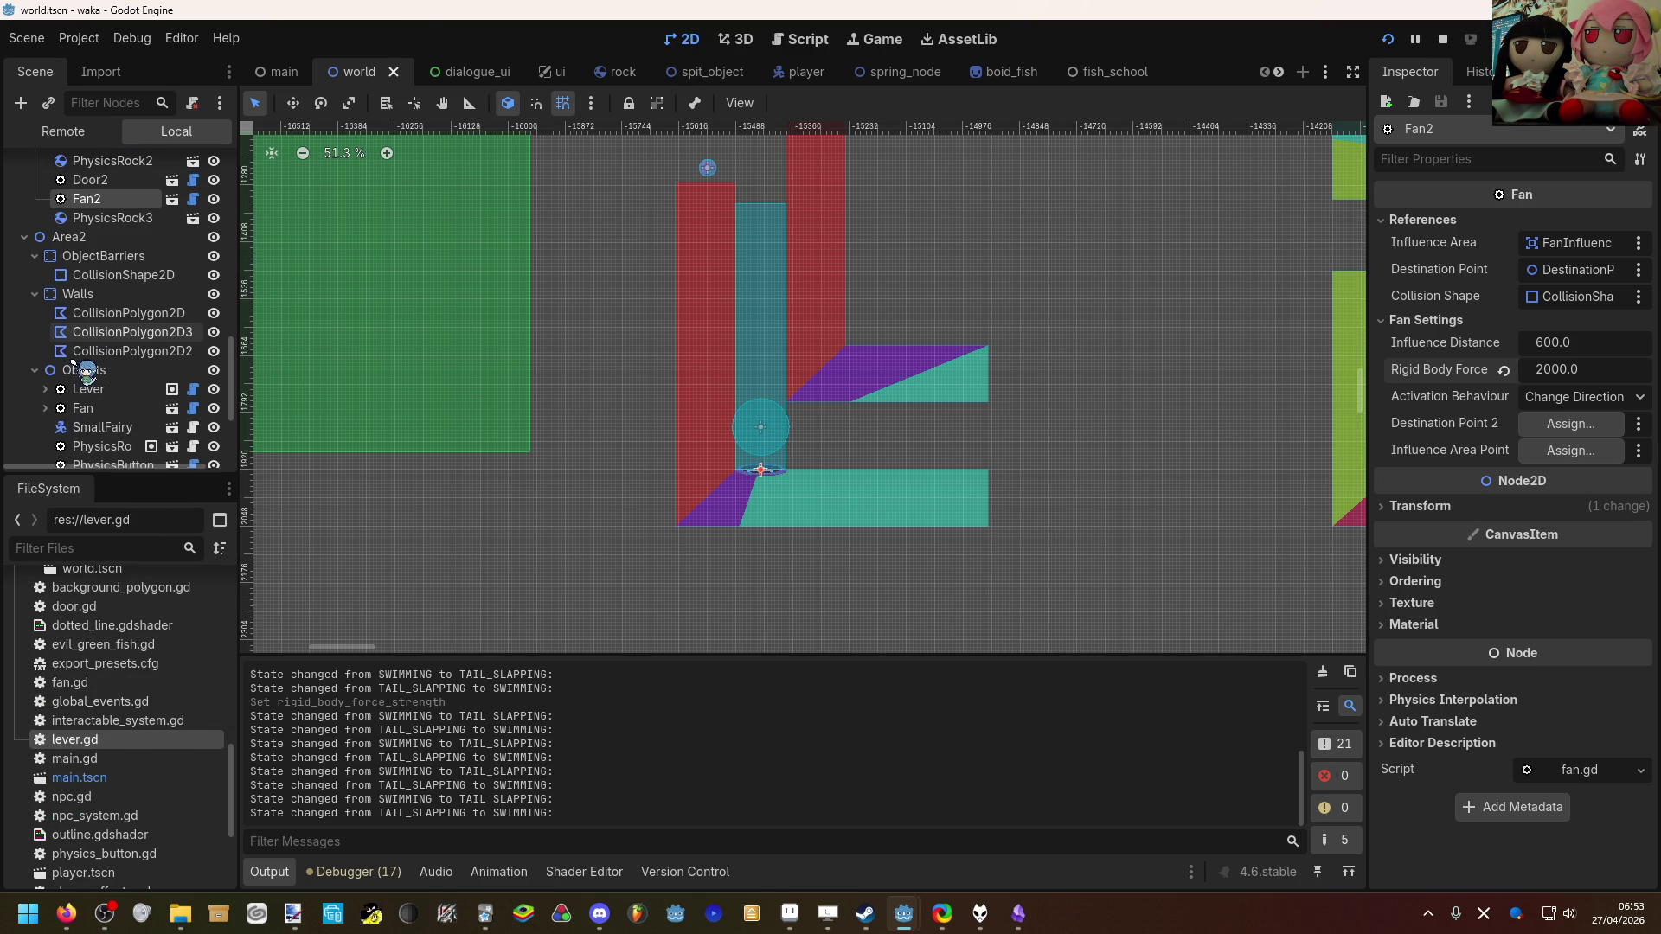
pyautogui.scroll(-3, 74, 364)
pyautogui.click(45, 278)
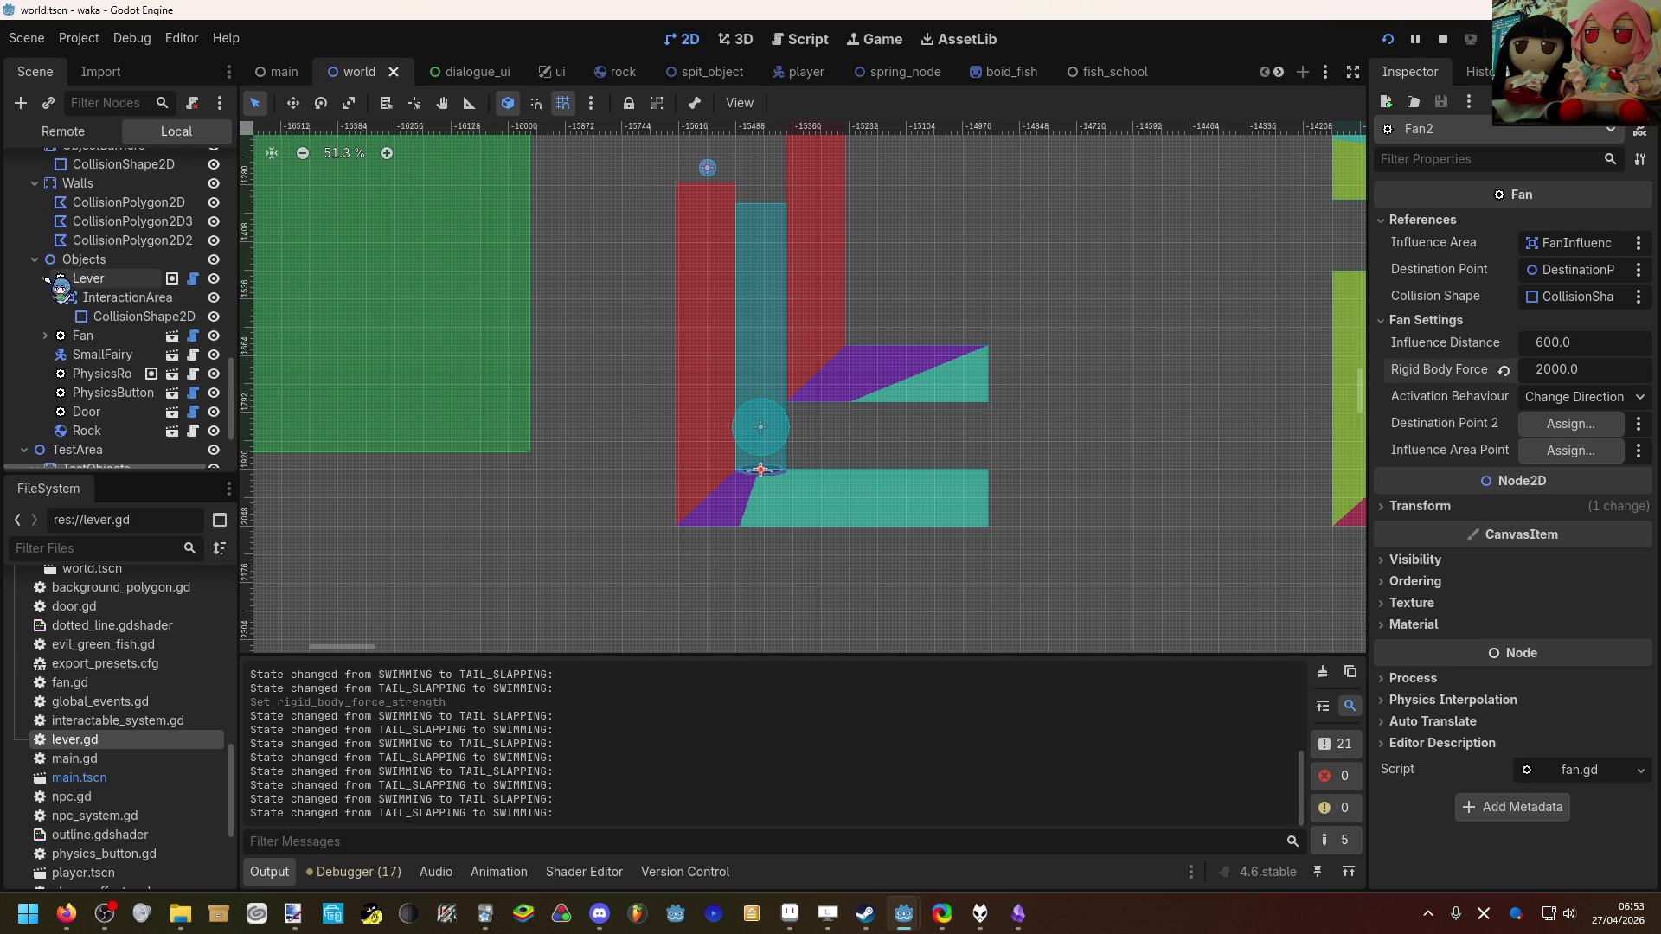
pyautogui.click(121, 278)
pyautogui.rightClick(133, 291)
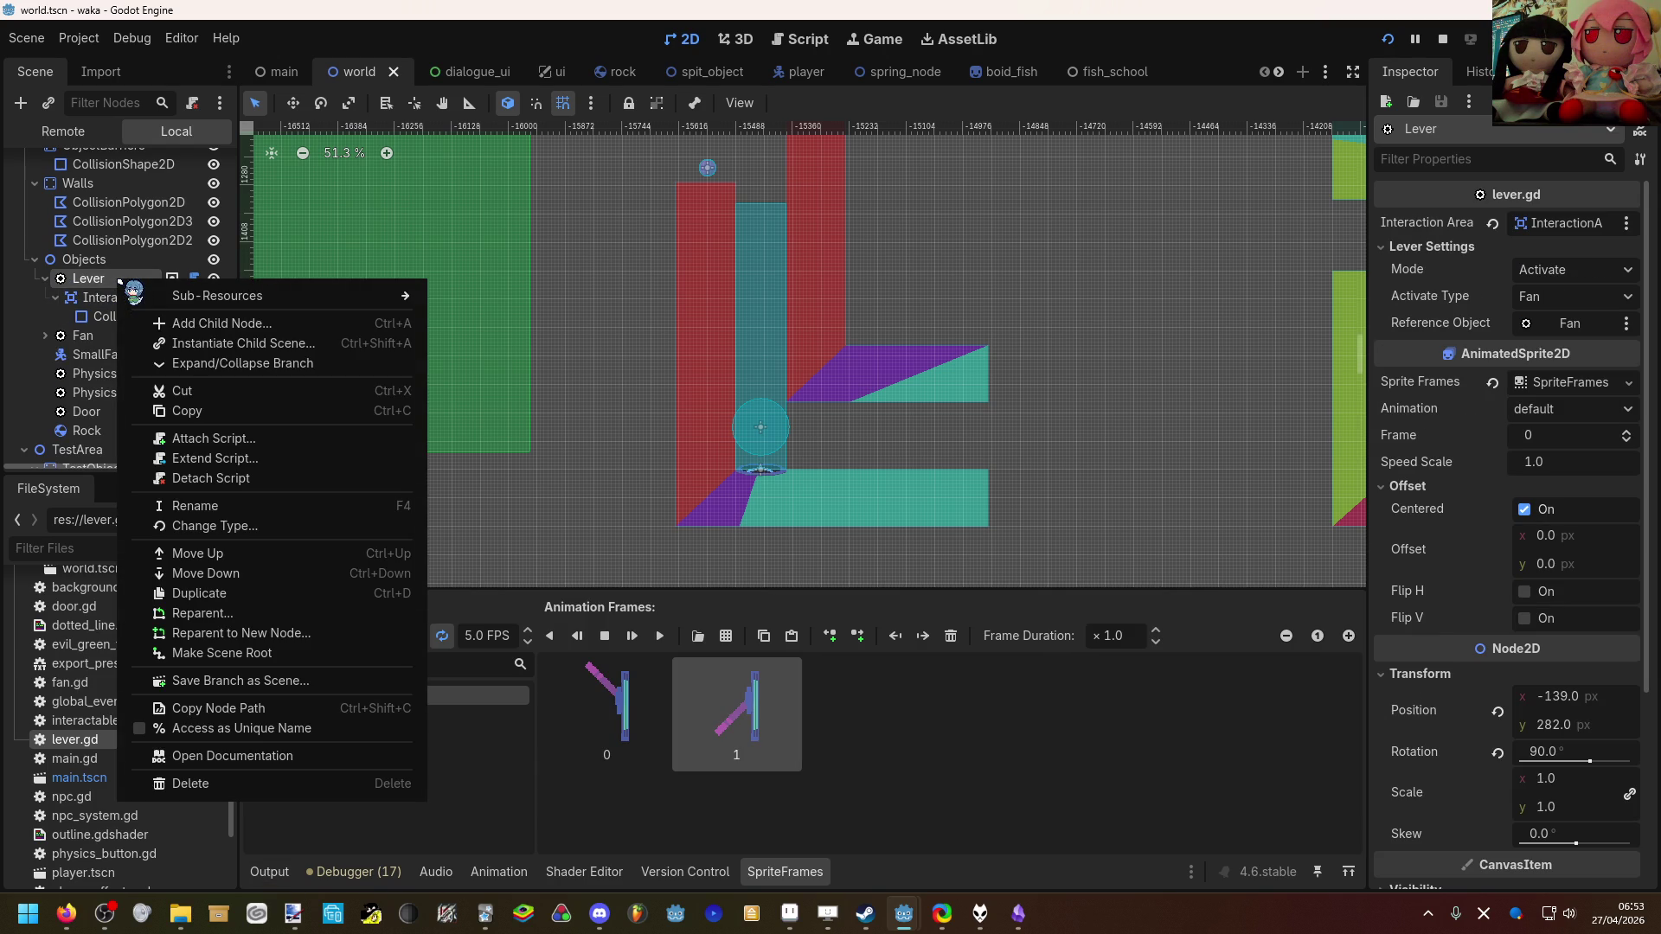
# - Save the Lever branch as lever.tscn in res://world/objects
pyautogui.click(260, 682)
pyautogui.doubleClick(651, 270)
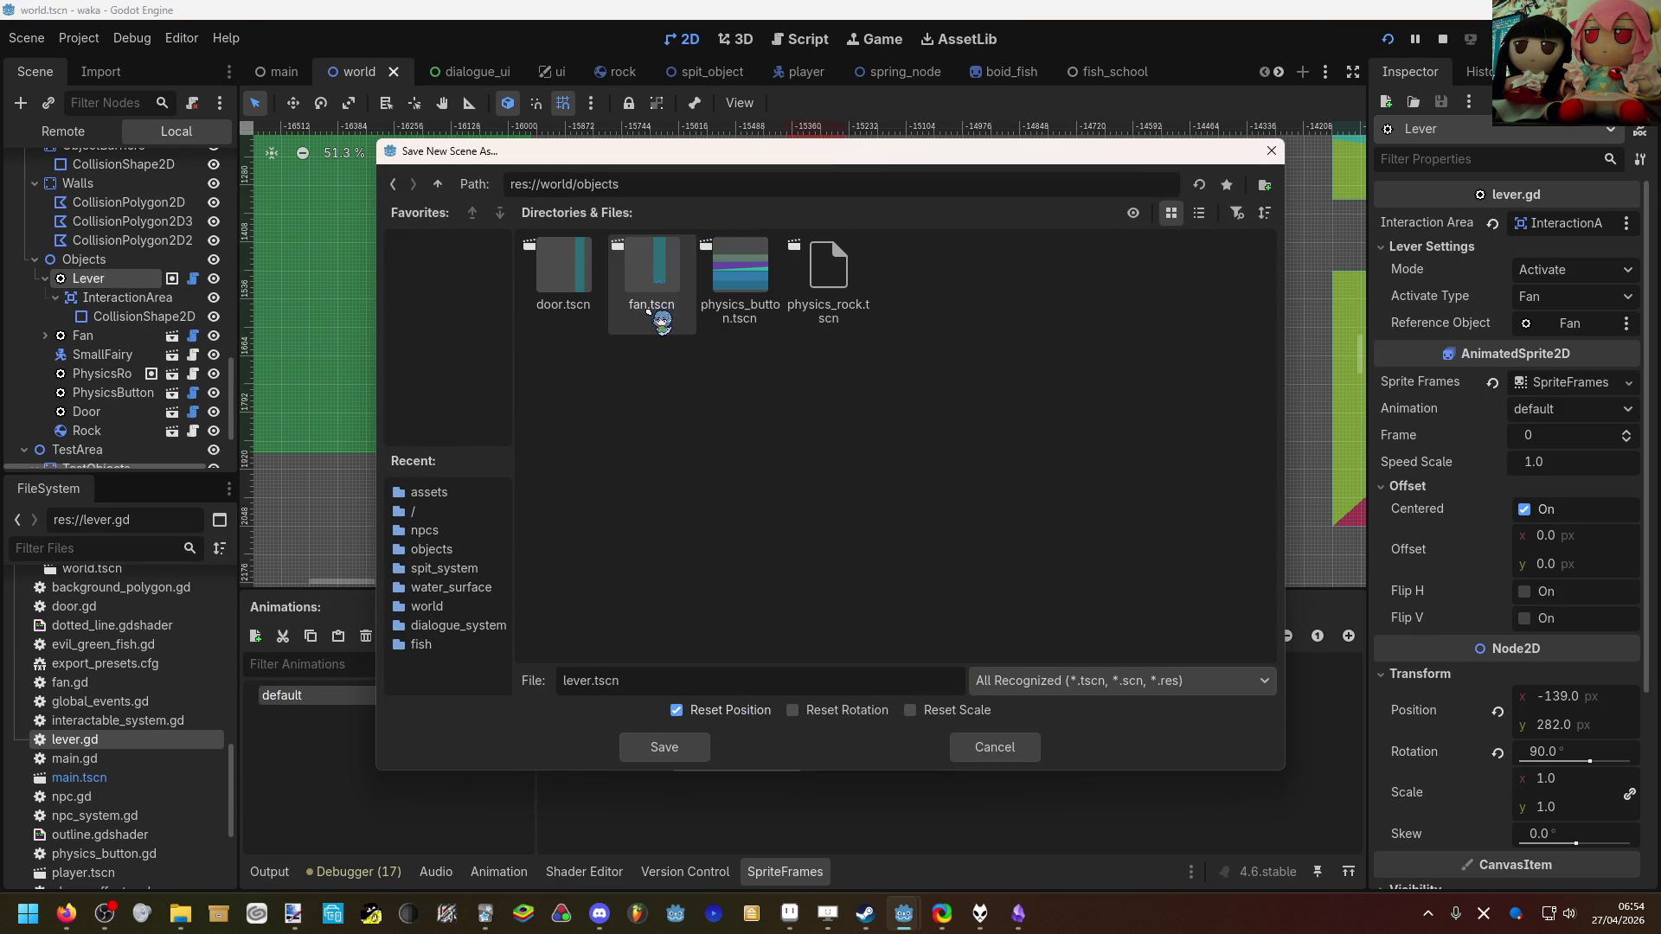
pyautogui.click(659, 749)
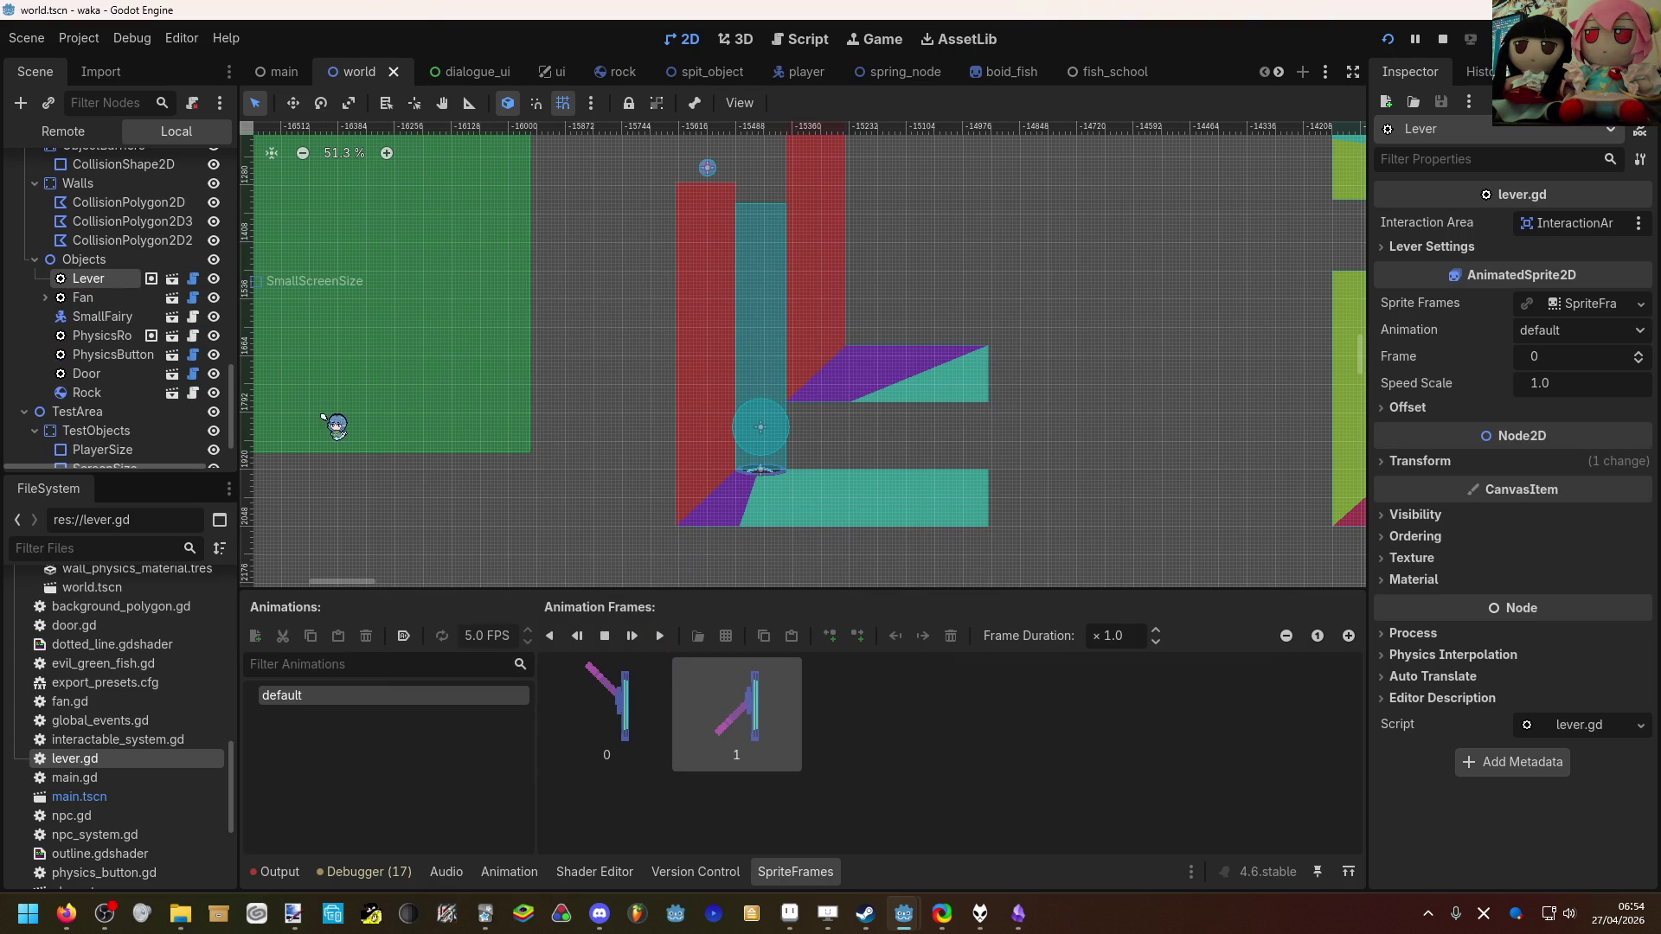
pyautogui.scroll(5, 207, 647)
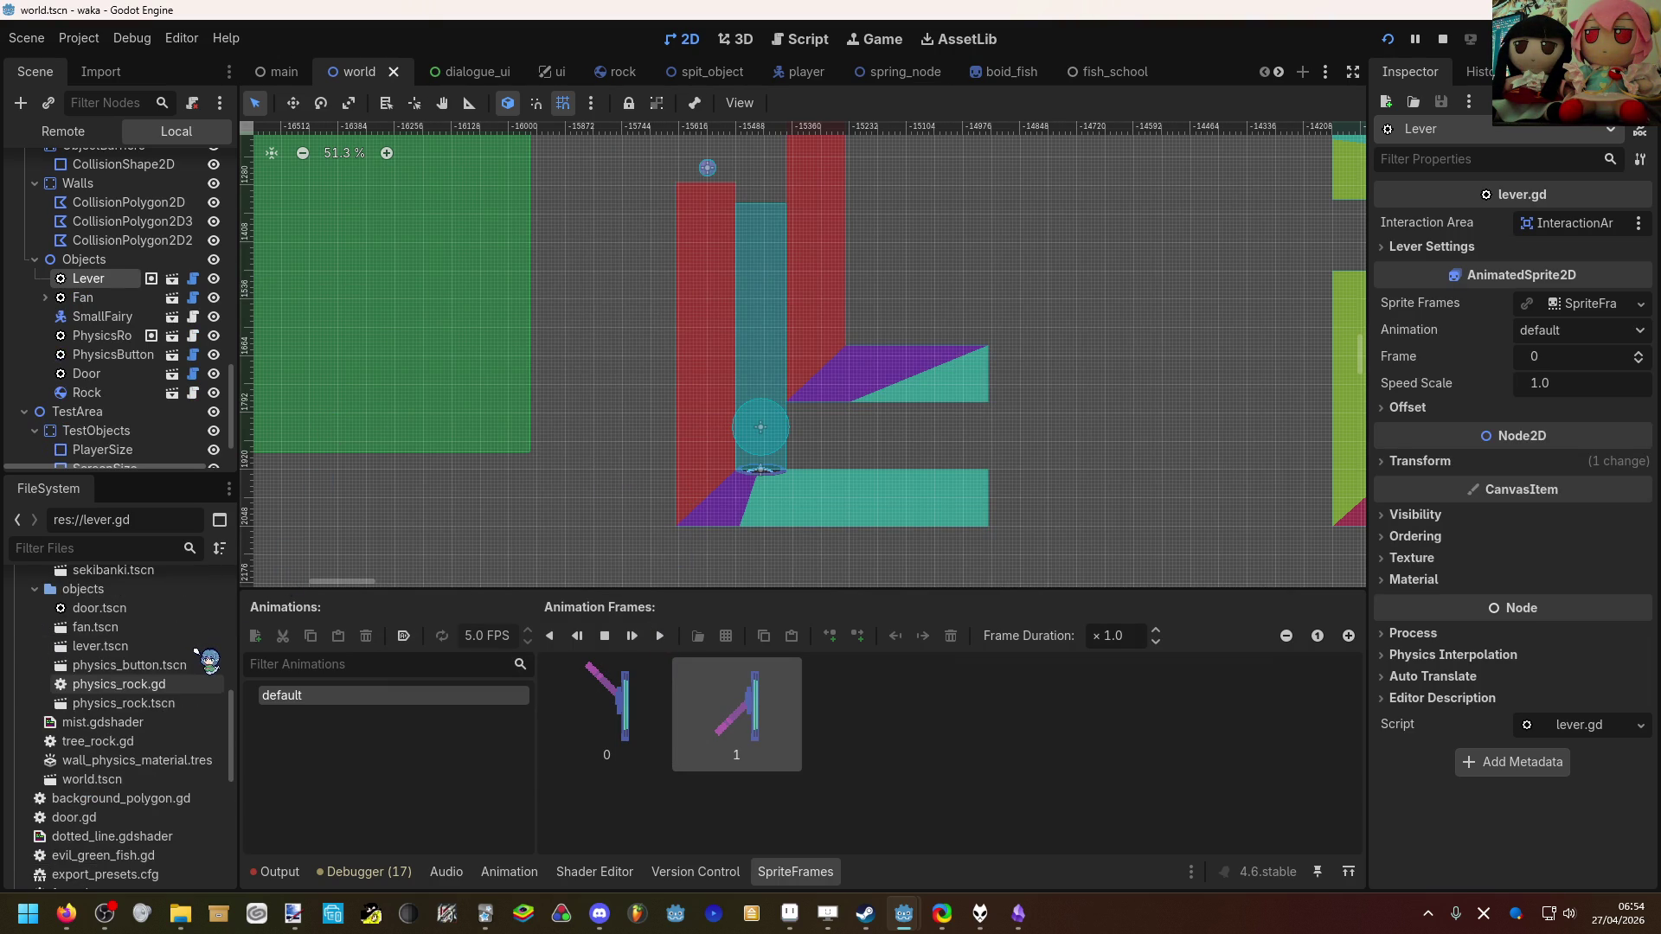
# - Instance lever.tscn in the Scene dock under the Objects group that holds Fan2
pyautogui.moveTo(160, 719)
pyautogui.mouseDown()
pyautogui.moveTo(156, 738)
pyautogui.moveTo(113, 363)
pyautogui.moveTo(129, 790)
pyautogui.mouseUp()
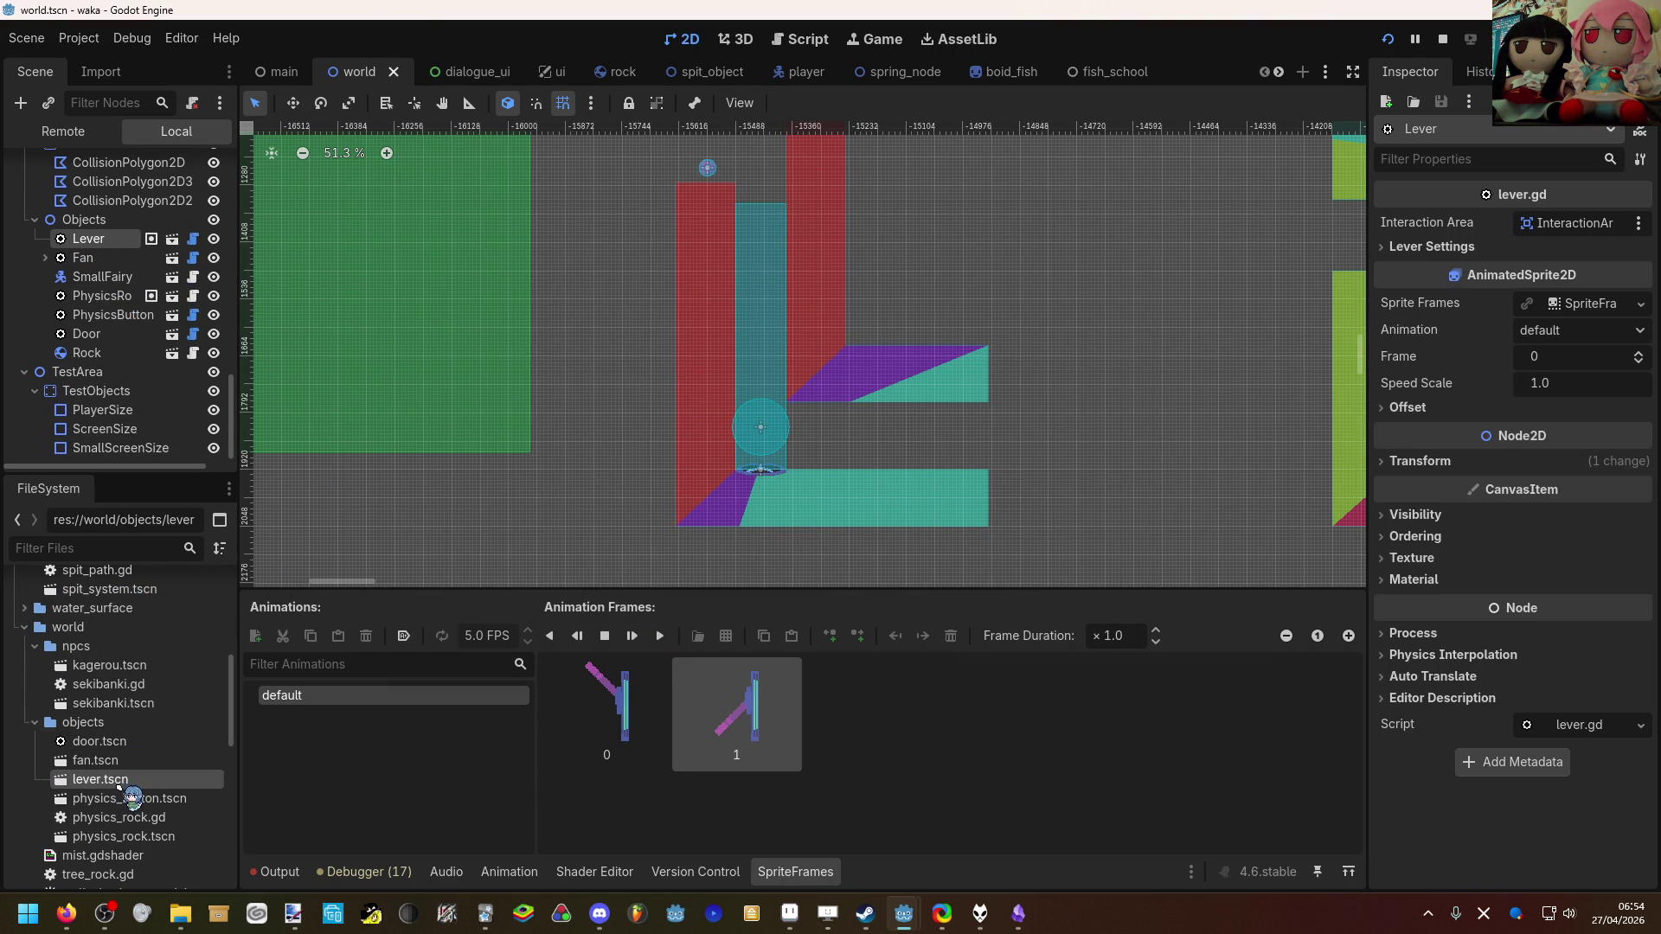
pyautogui.click(35, 241)
pyautogui.scroll(5, 52, 303)
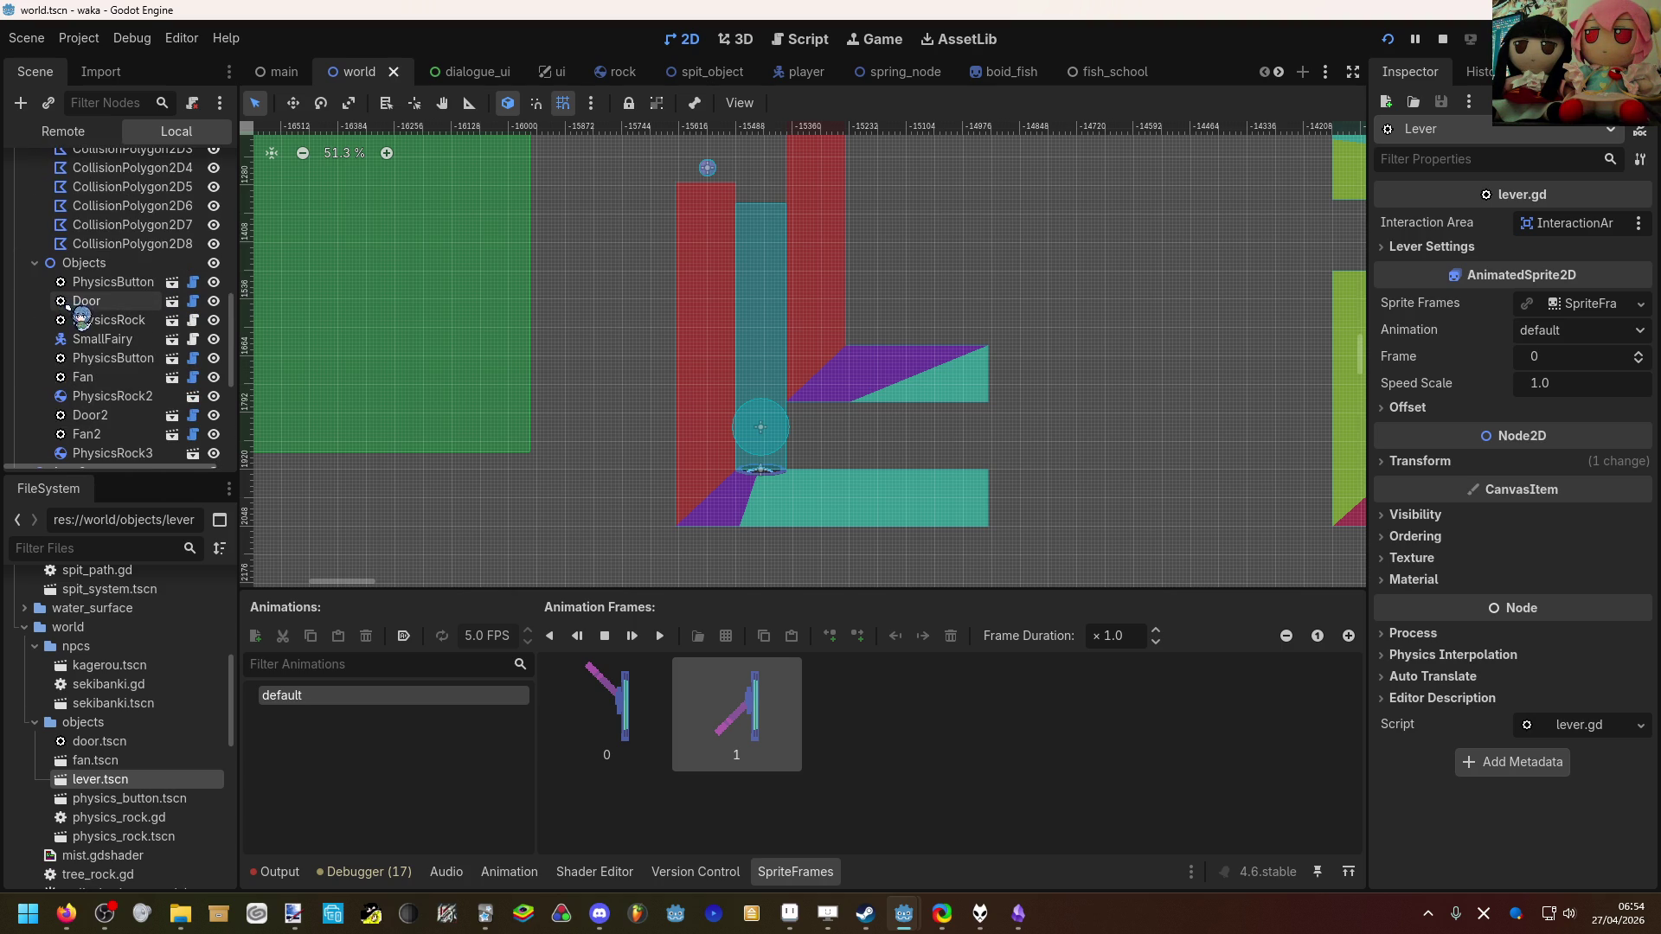
pyautogui.moveTo(112, 779)
pyautogui.mouseDown()
pyautogui.moveTo(115, 276)
pyautogui.moveTo(58, 230)
pyautogui.mouseUp()
pyautogui.scroll(-15, 675, 341)
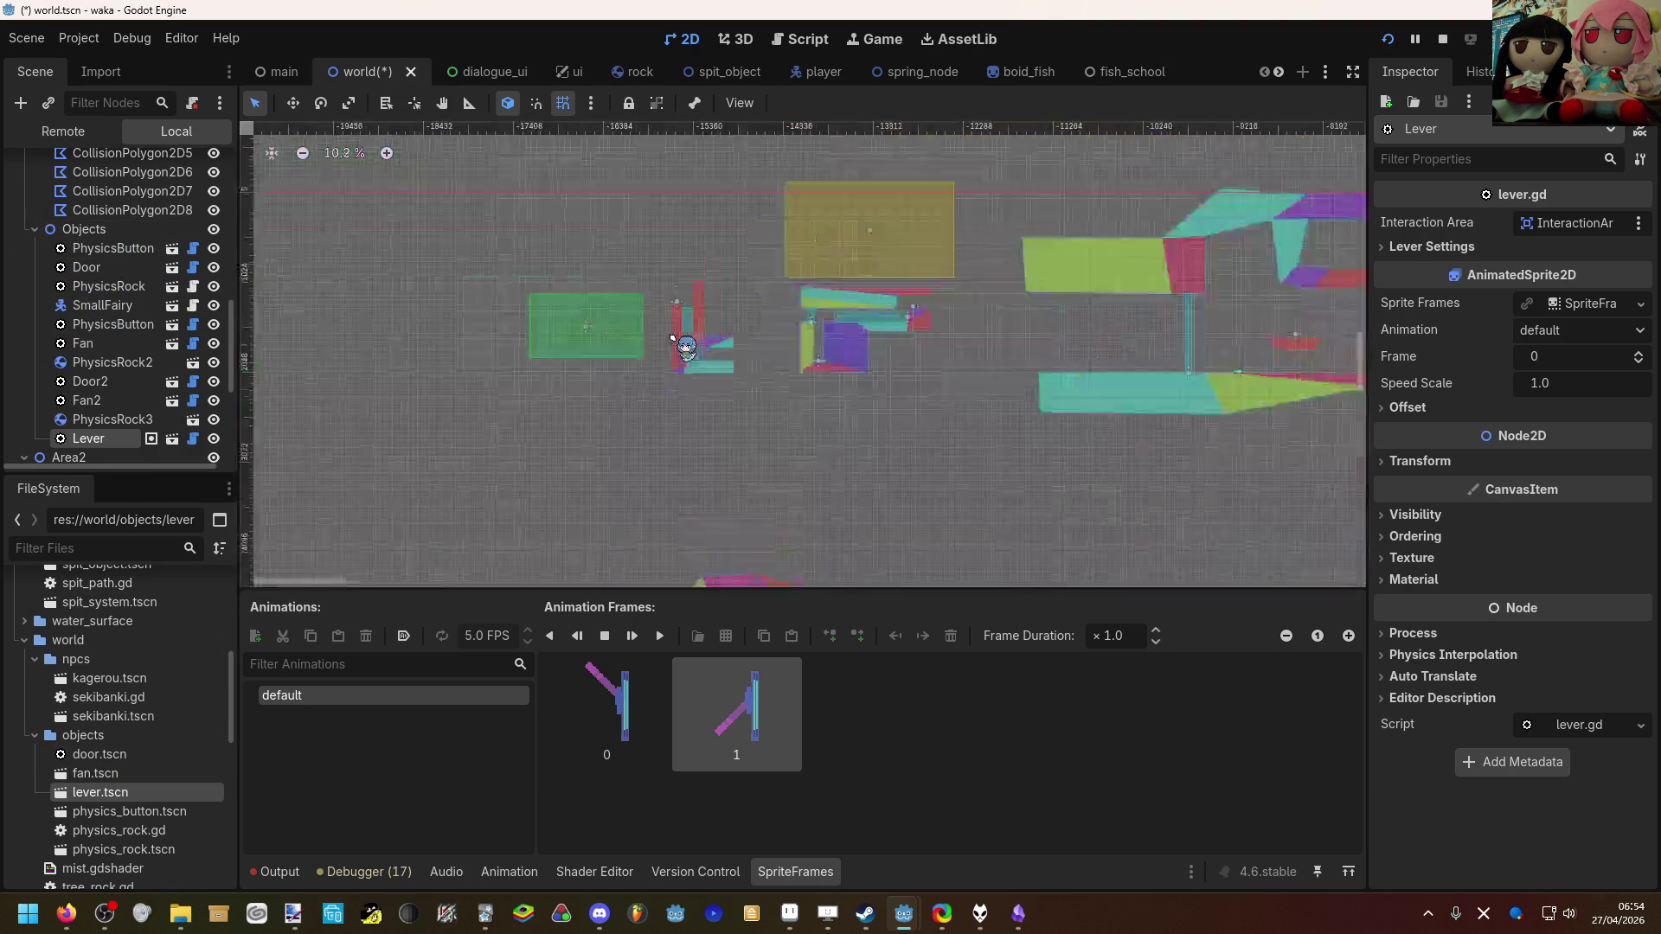
pyautogui.scroll(5, 675, 337)
# - Move the new Lever over to Fan2 and settle it on the floor in the gap beside it
pyautogui.press('w')
pyautogui.moveTo(671, 309)
pyautogui.mouseDown()
pyautogui.moveTo(431, 299)
pyautogui.moveTo(368, 323)
pyautogui.mouseUp()
pyautogui.scroll(13, 856, 349)
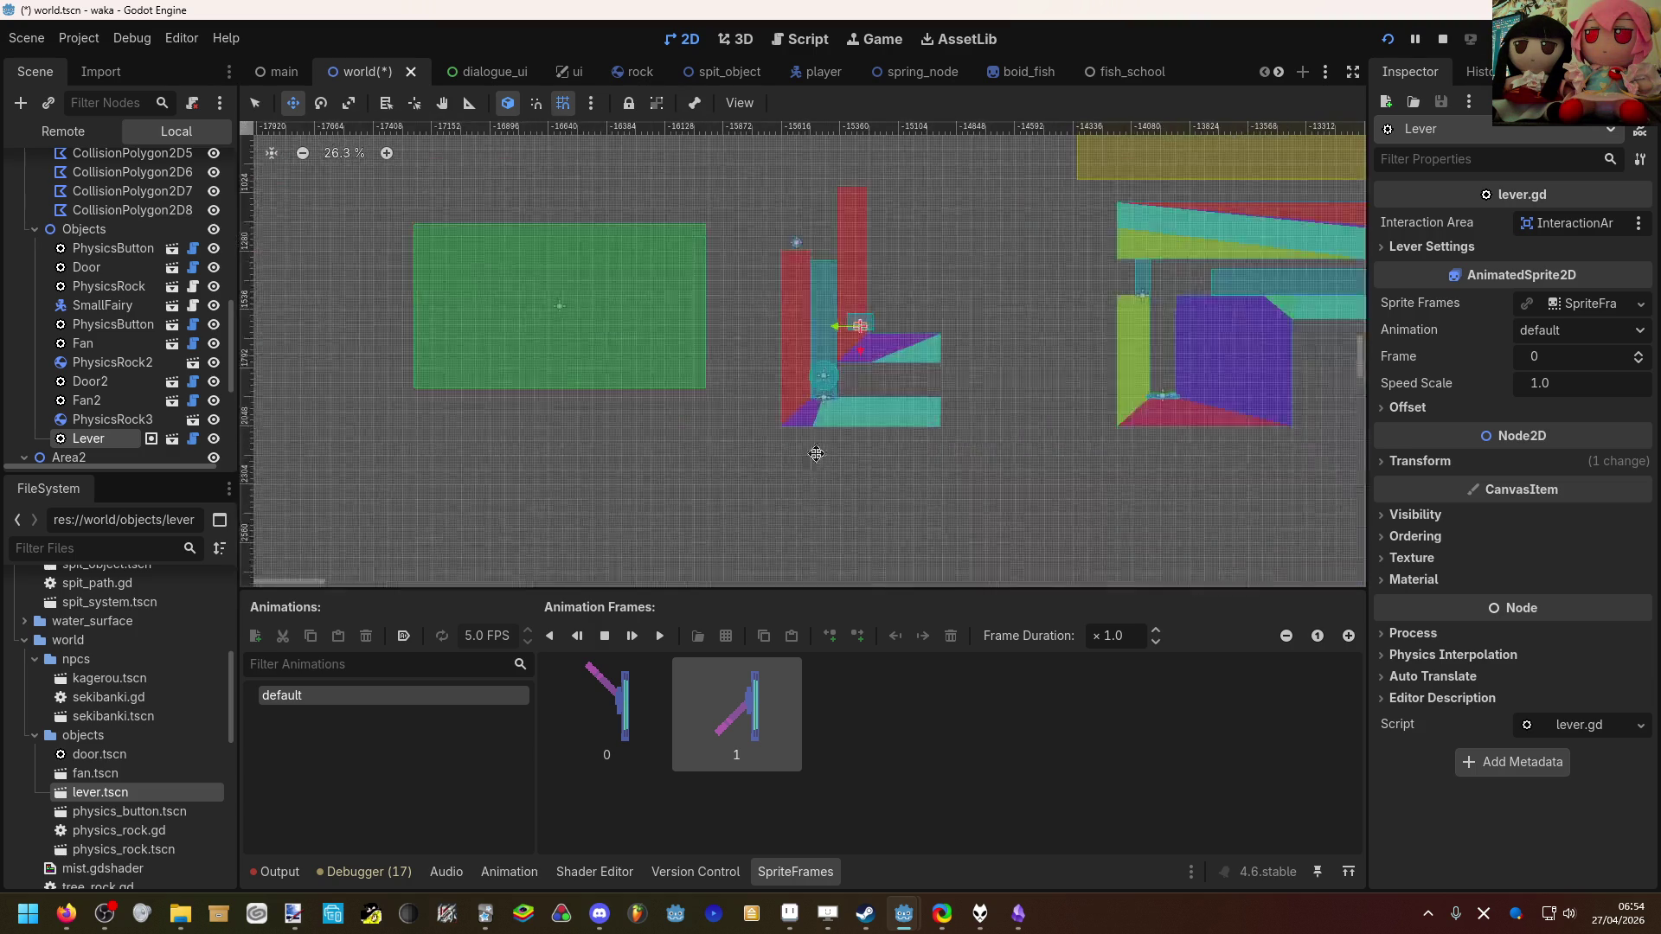
pyautogui.scroll(5, 856, 349)
pyautogui.moveTo(861, 359)
pyautogui.mouseDown()
pyautogui.moveTo(919, 464)
pyautogui.moveTo(888, 567)
pyautogui.mouseUp()
pyautogui.moveTo(946, 417); pyautogui.dragTo(967, 419)
# - Deselect the Lever and check its placement on the floor next to Fan2's column
pyautogui.scroll(6, 908, 442)
pyautogui.press('q')
pyautogui.press('w')
pyautogui.press('q')
pyautogui.click(963, 432)
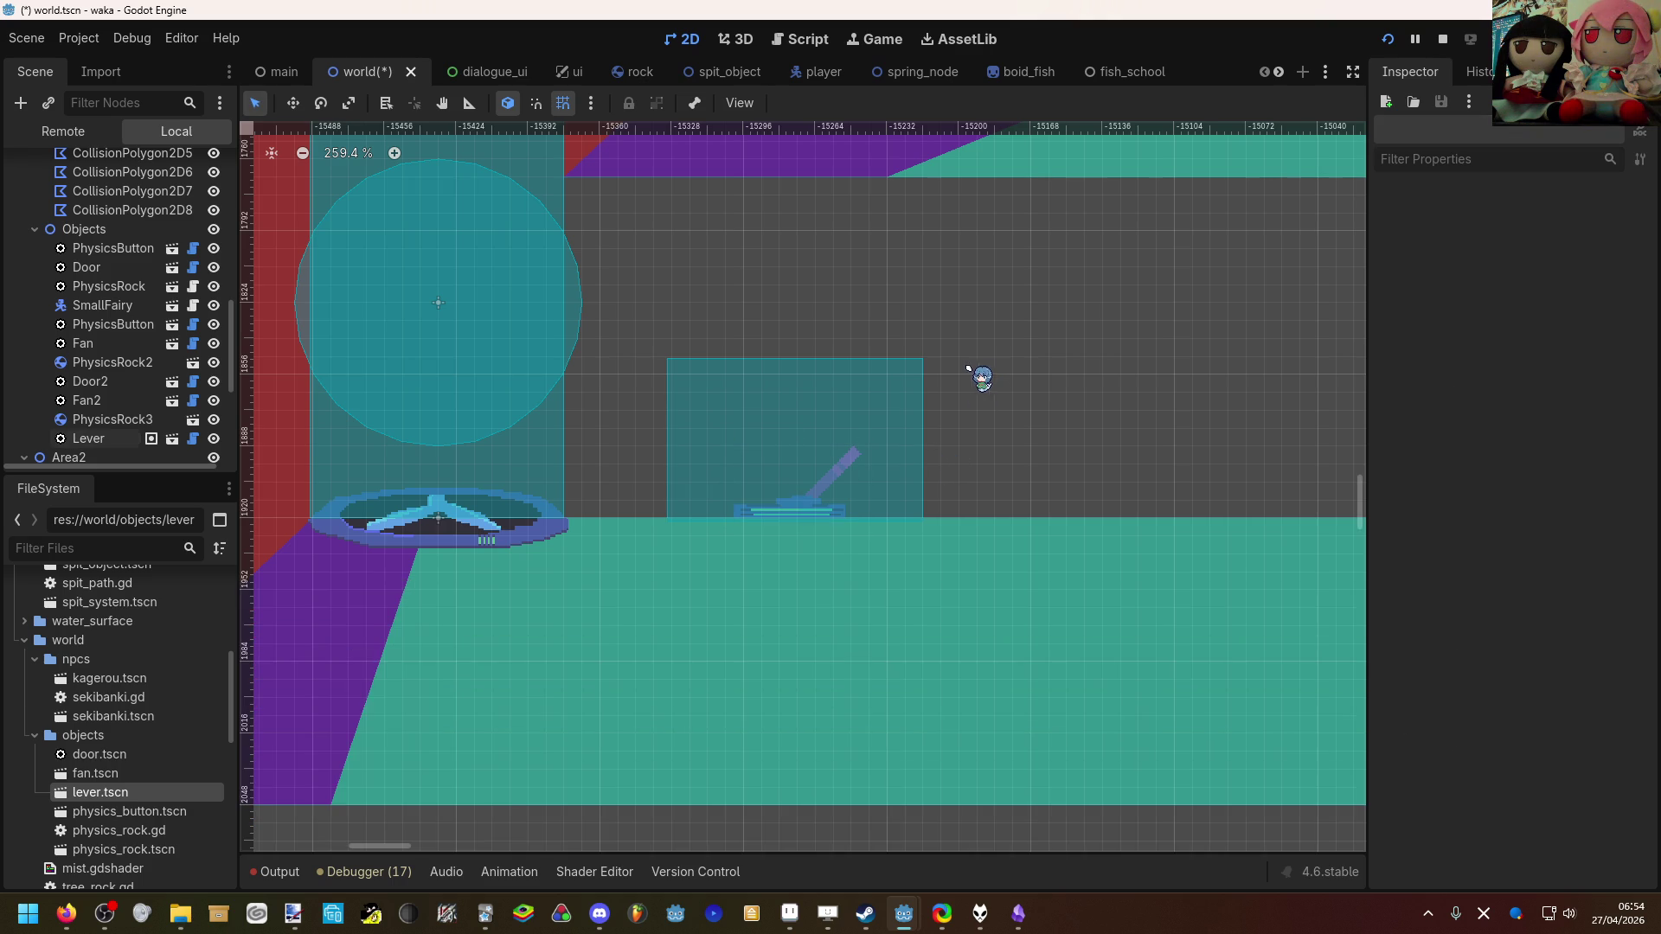
pyautogui.scroll(-1, 922, 370)
pyautogui.hscroll(-2, 954, 374)
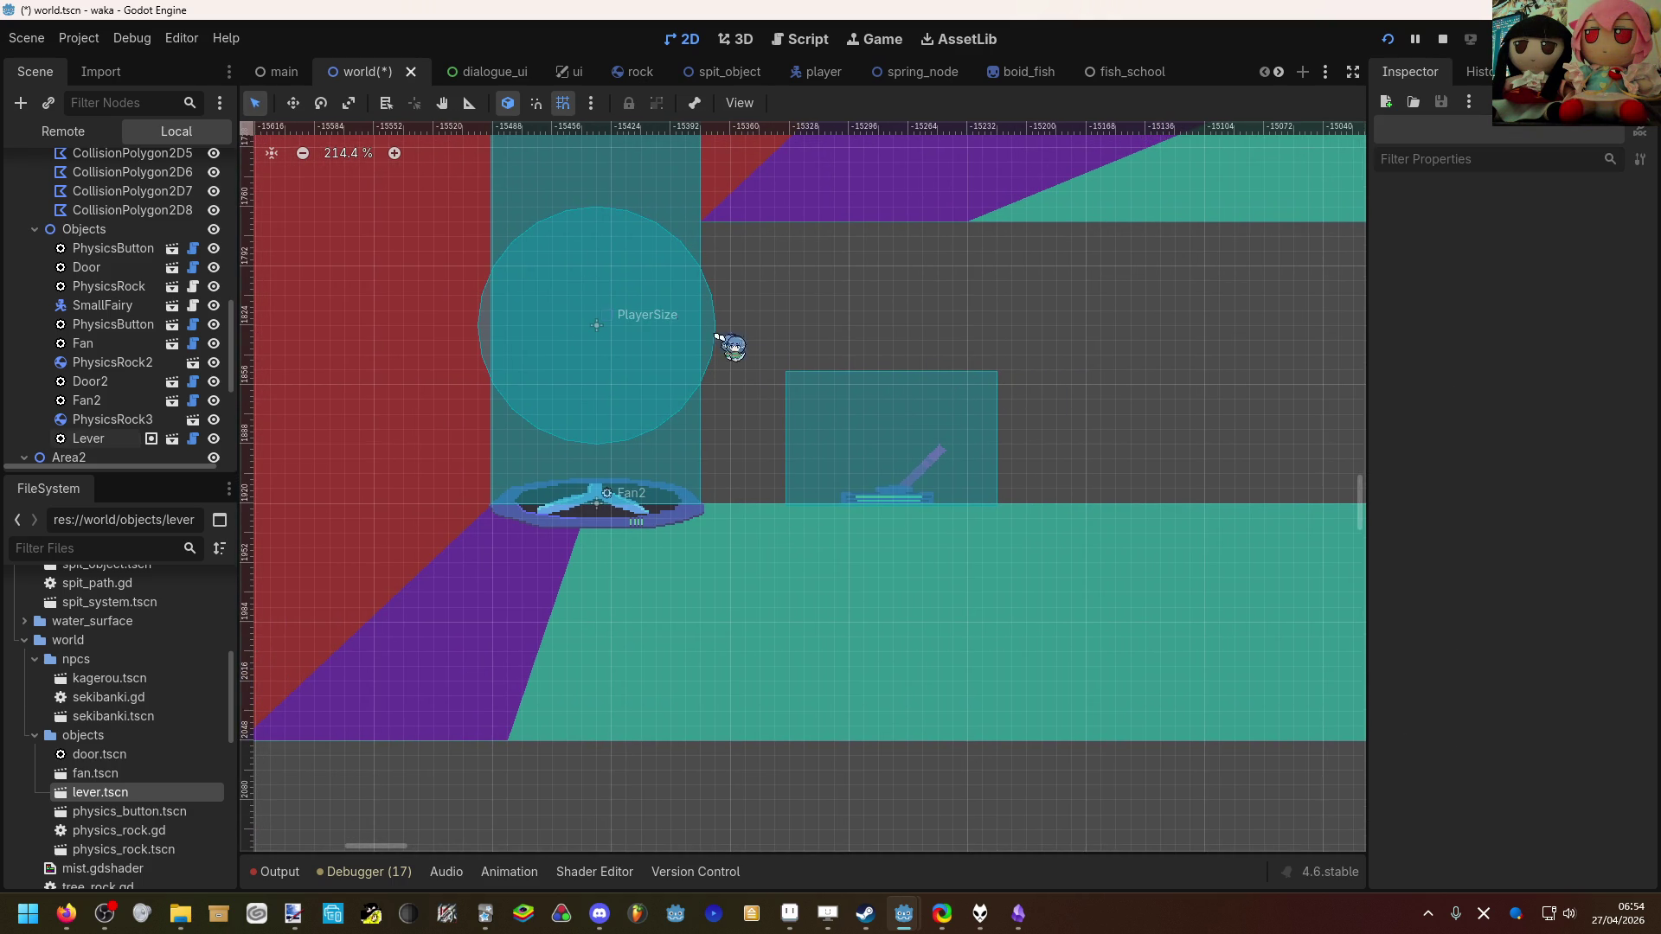
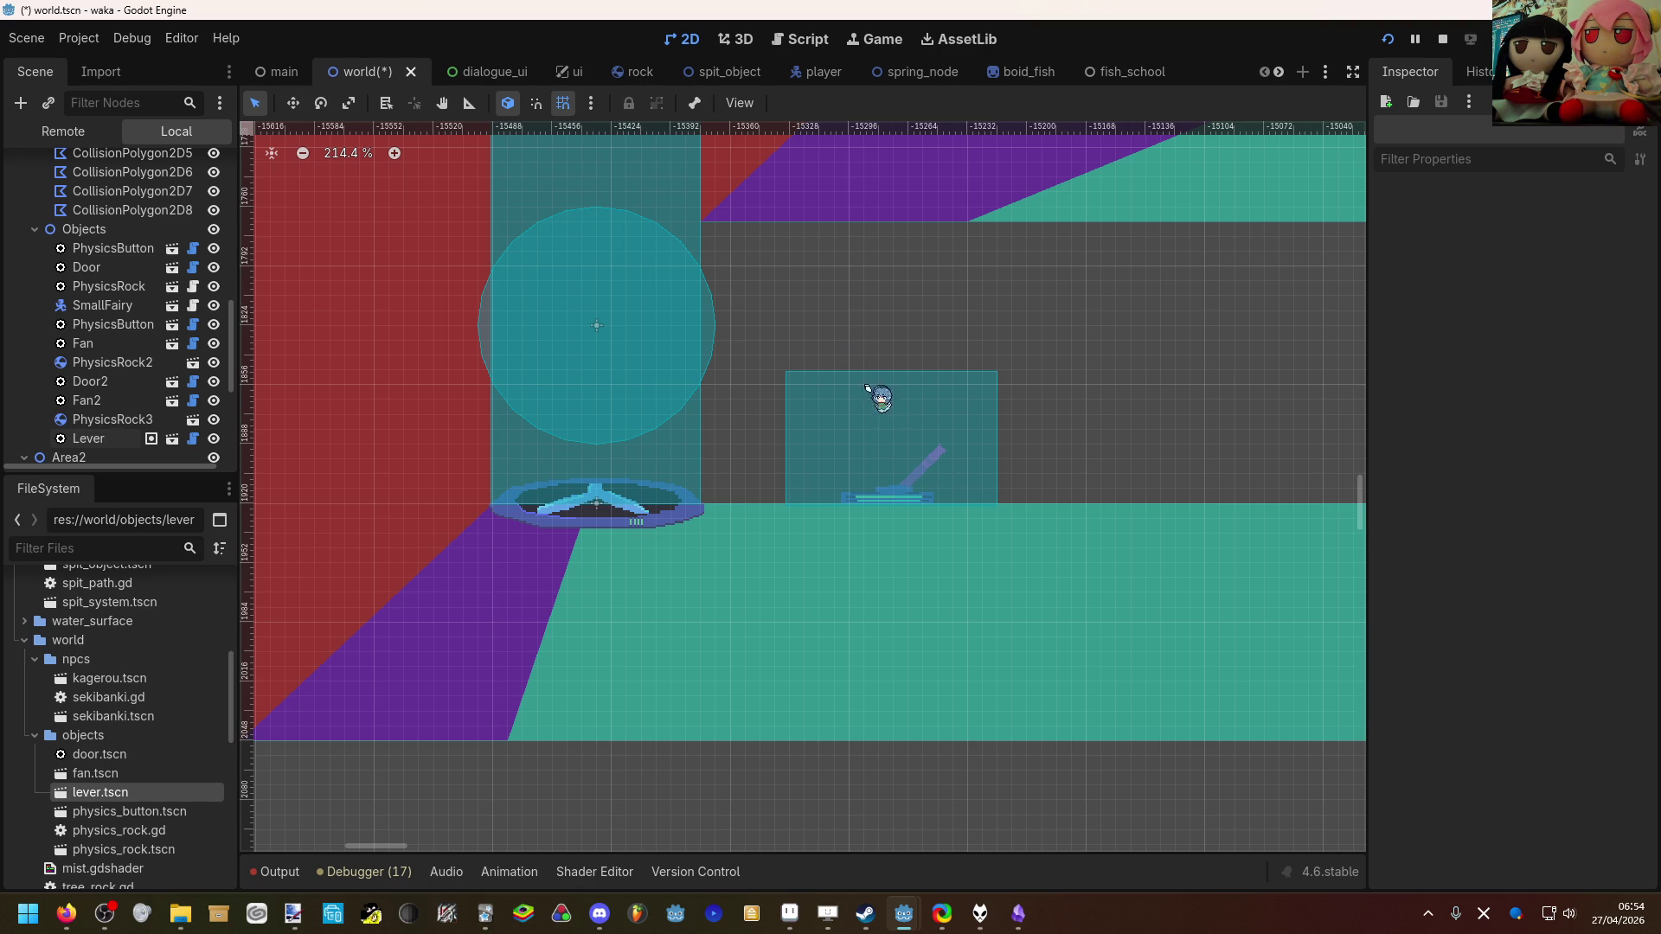
# - Set the lever's Reference Object to Fan2 in its Lever Settings
pyautogui.click(891, 440)
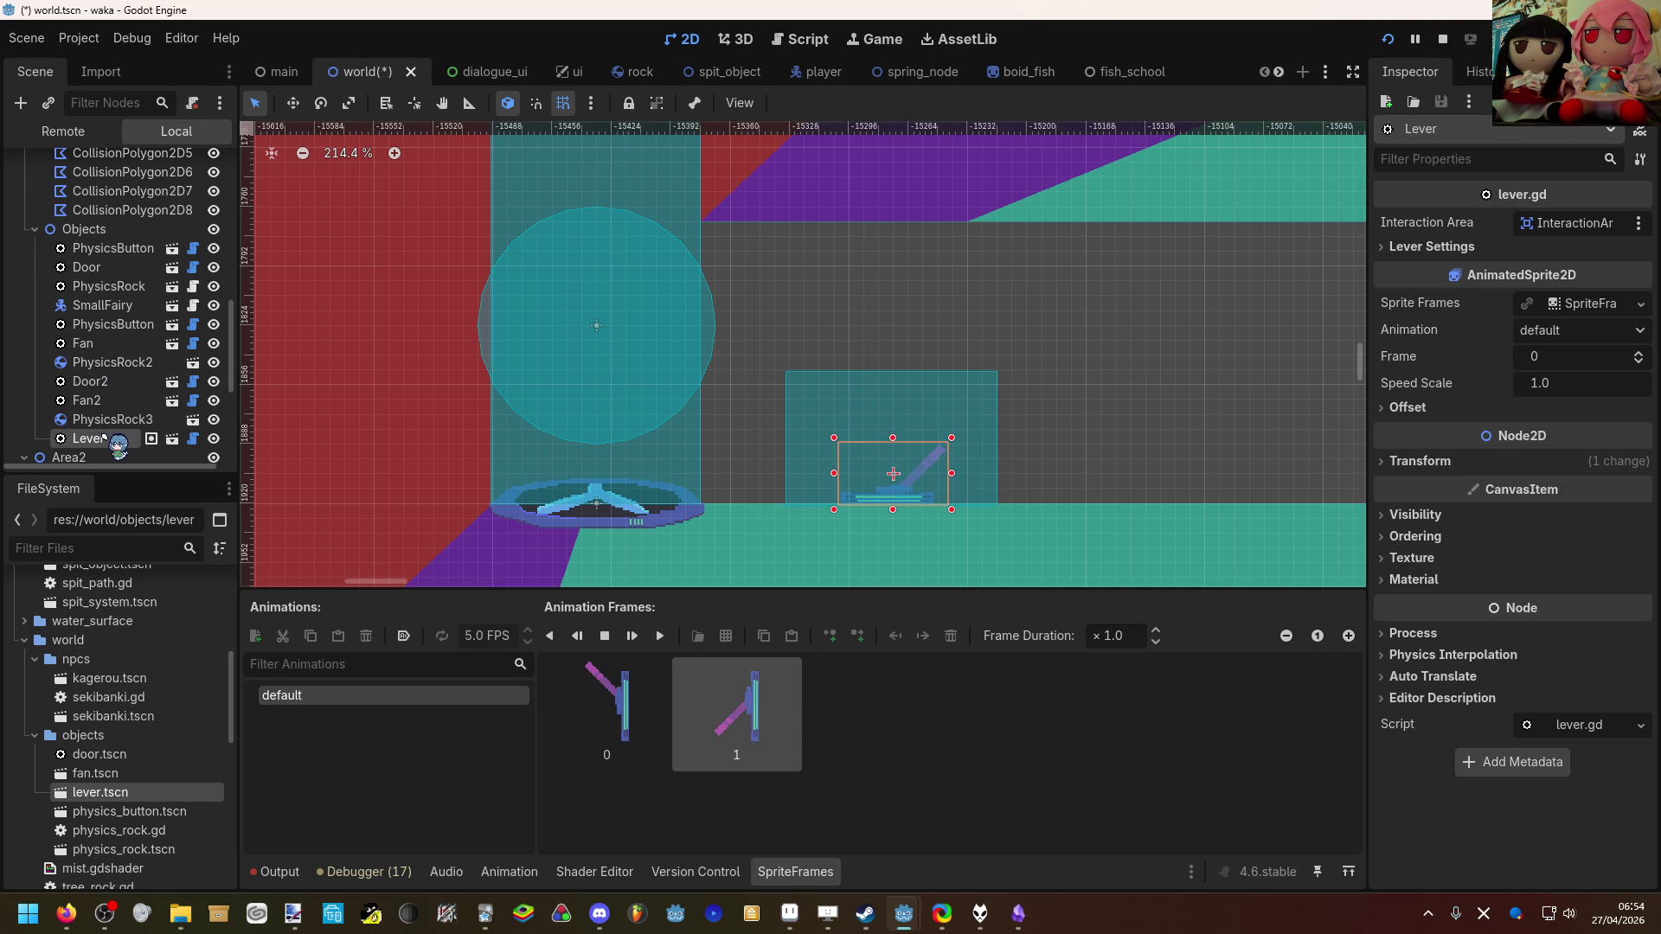
pyautogui.click(1436, 246)
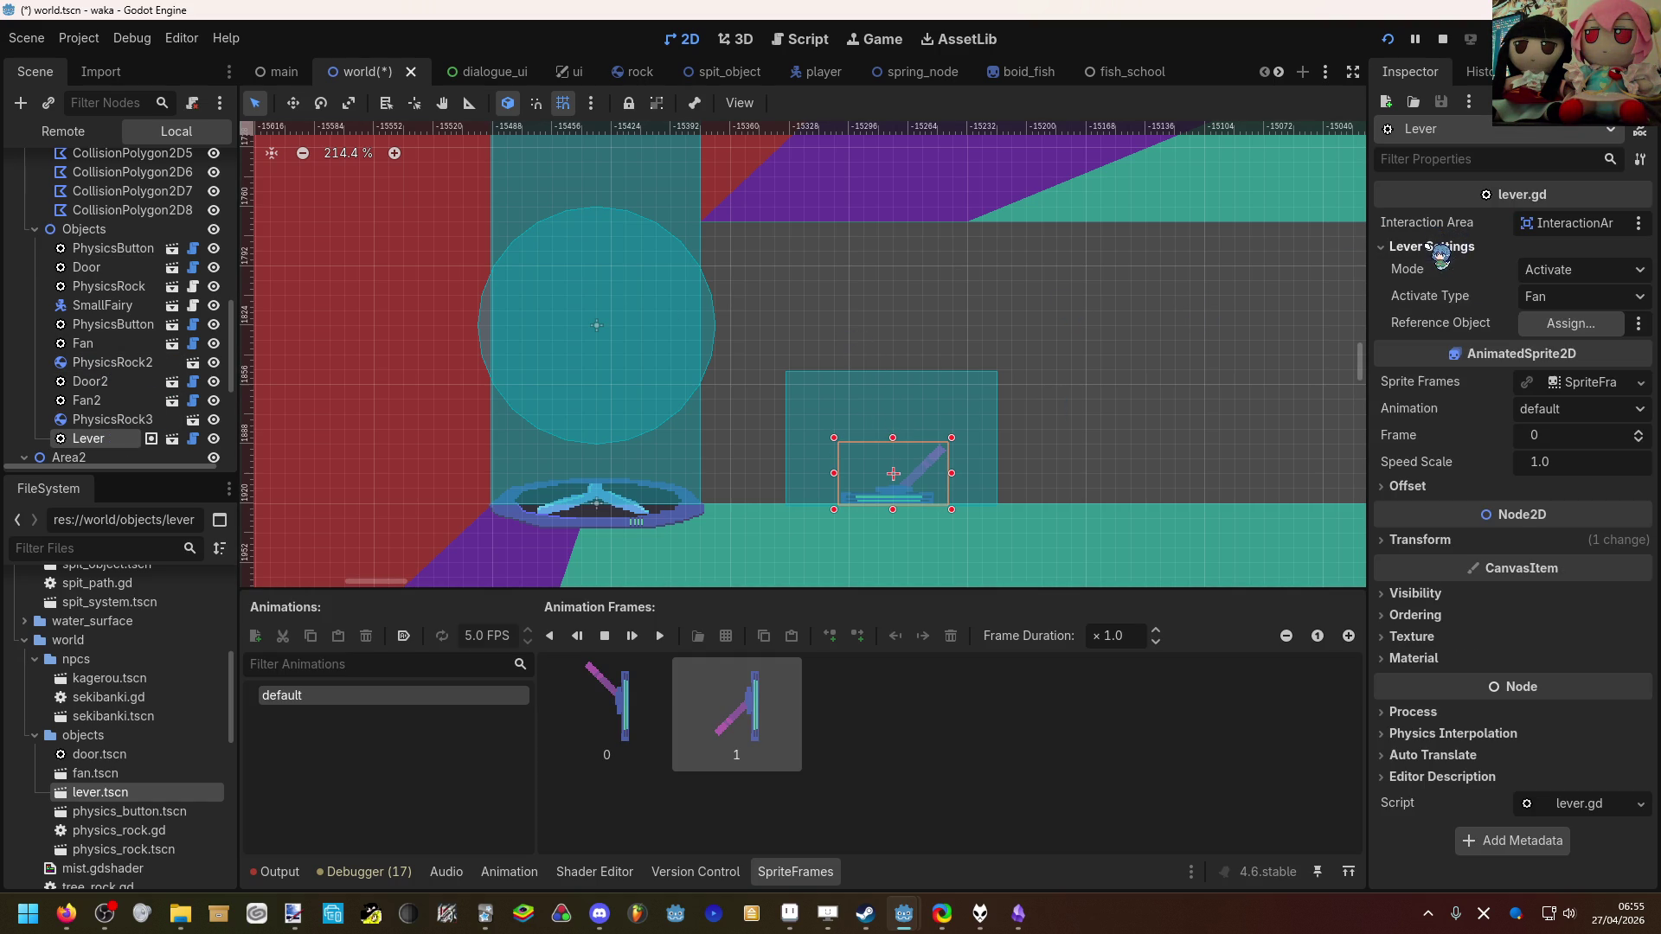
pyautogui.click(1570, 323)
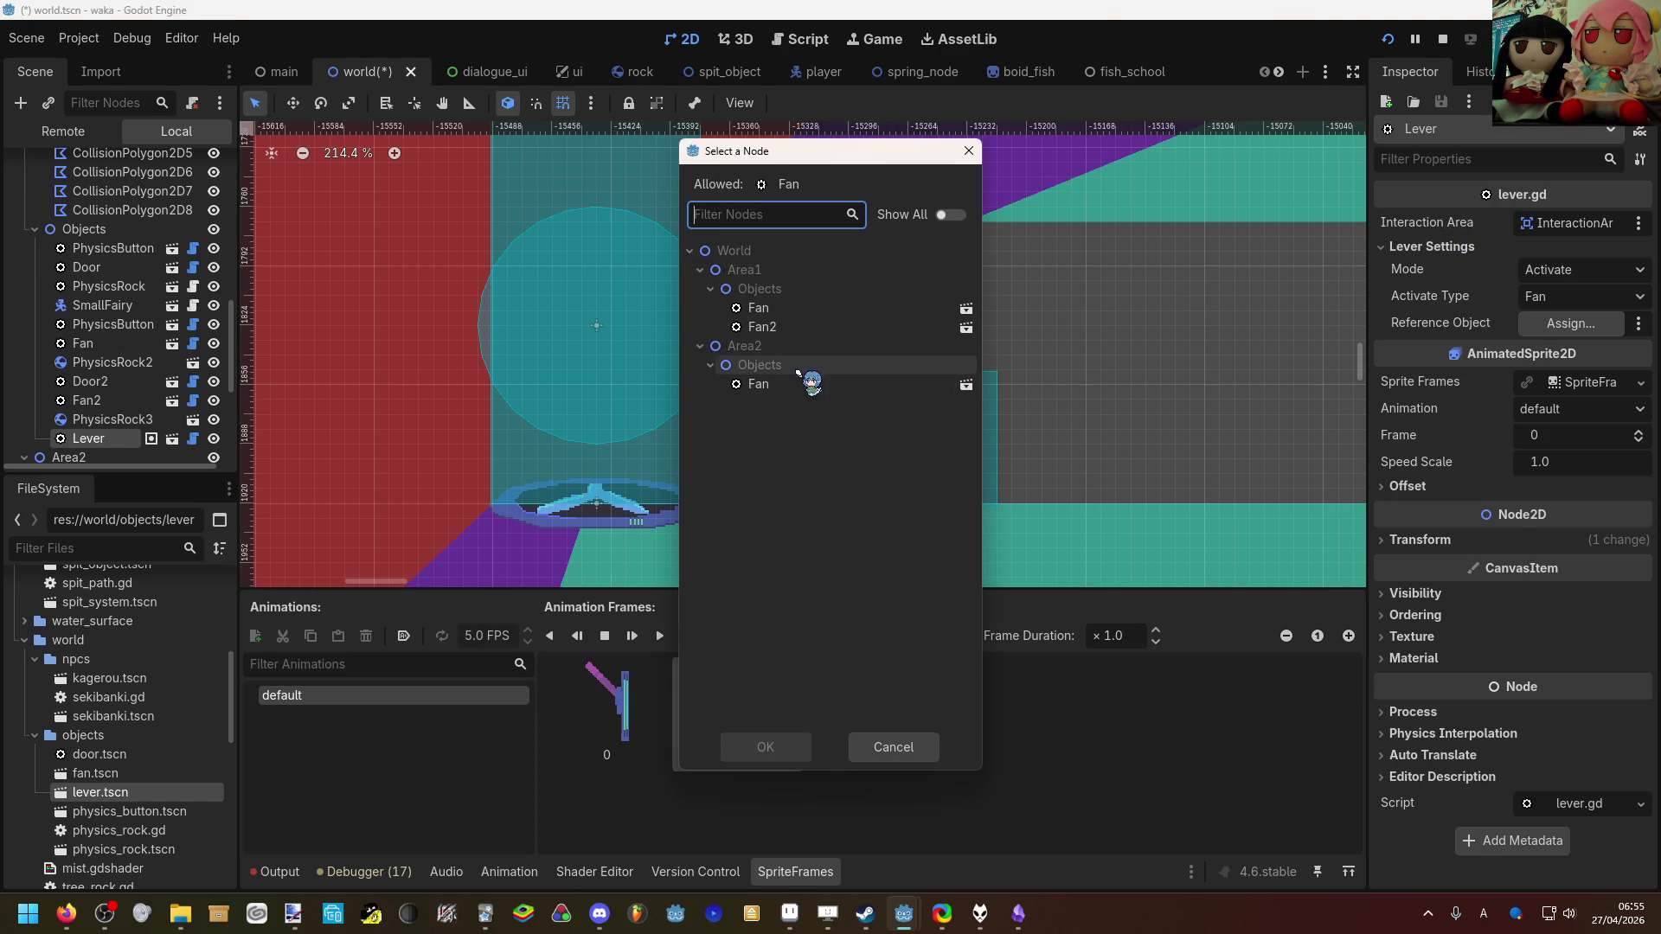
pyautogui.click(783, 327)
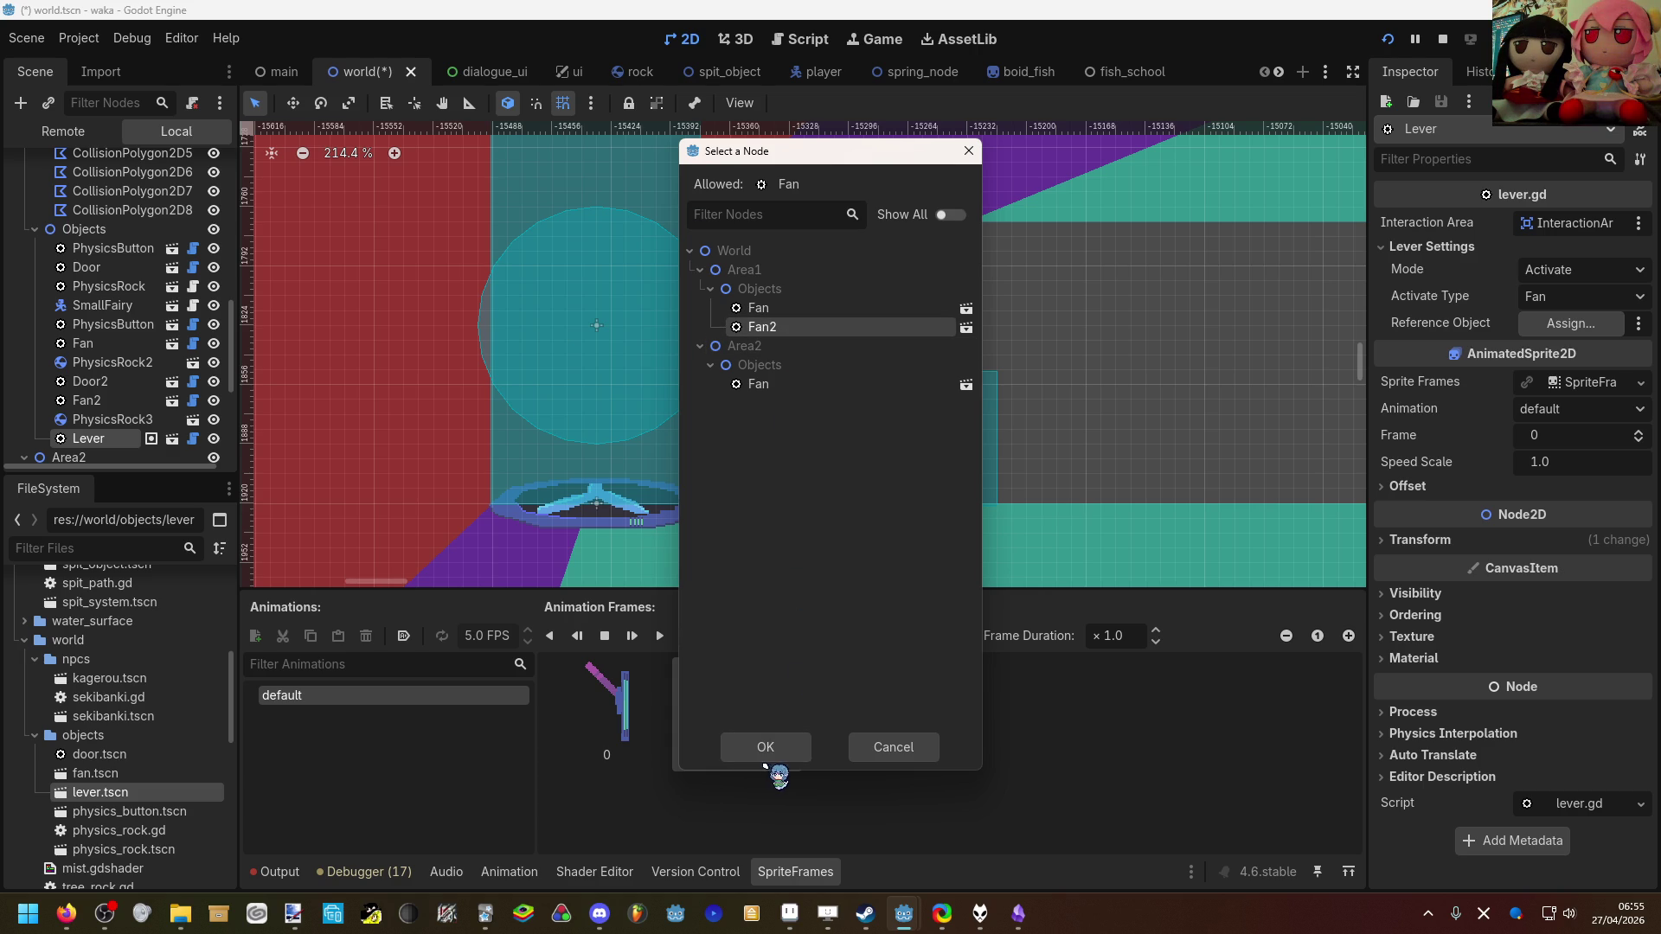
pyautogui.click(765, 747)
# - Check the lever's reference and inspect Fan2's settings: 600.0 influence distance, 2000.0 rigid body force
pyautogui.click(1052, 366)
pyautogui.scroll(-4, 1052, 365)
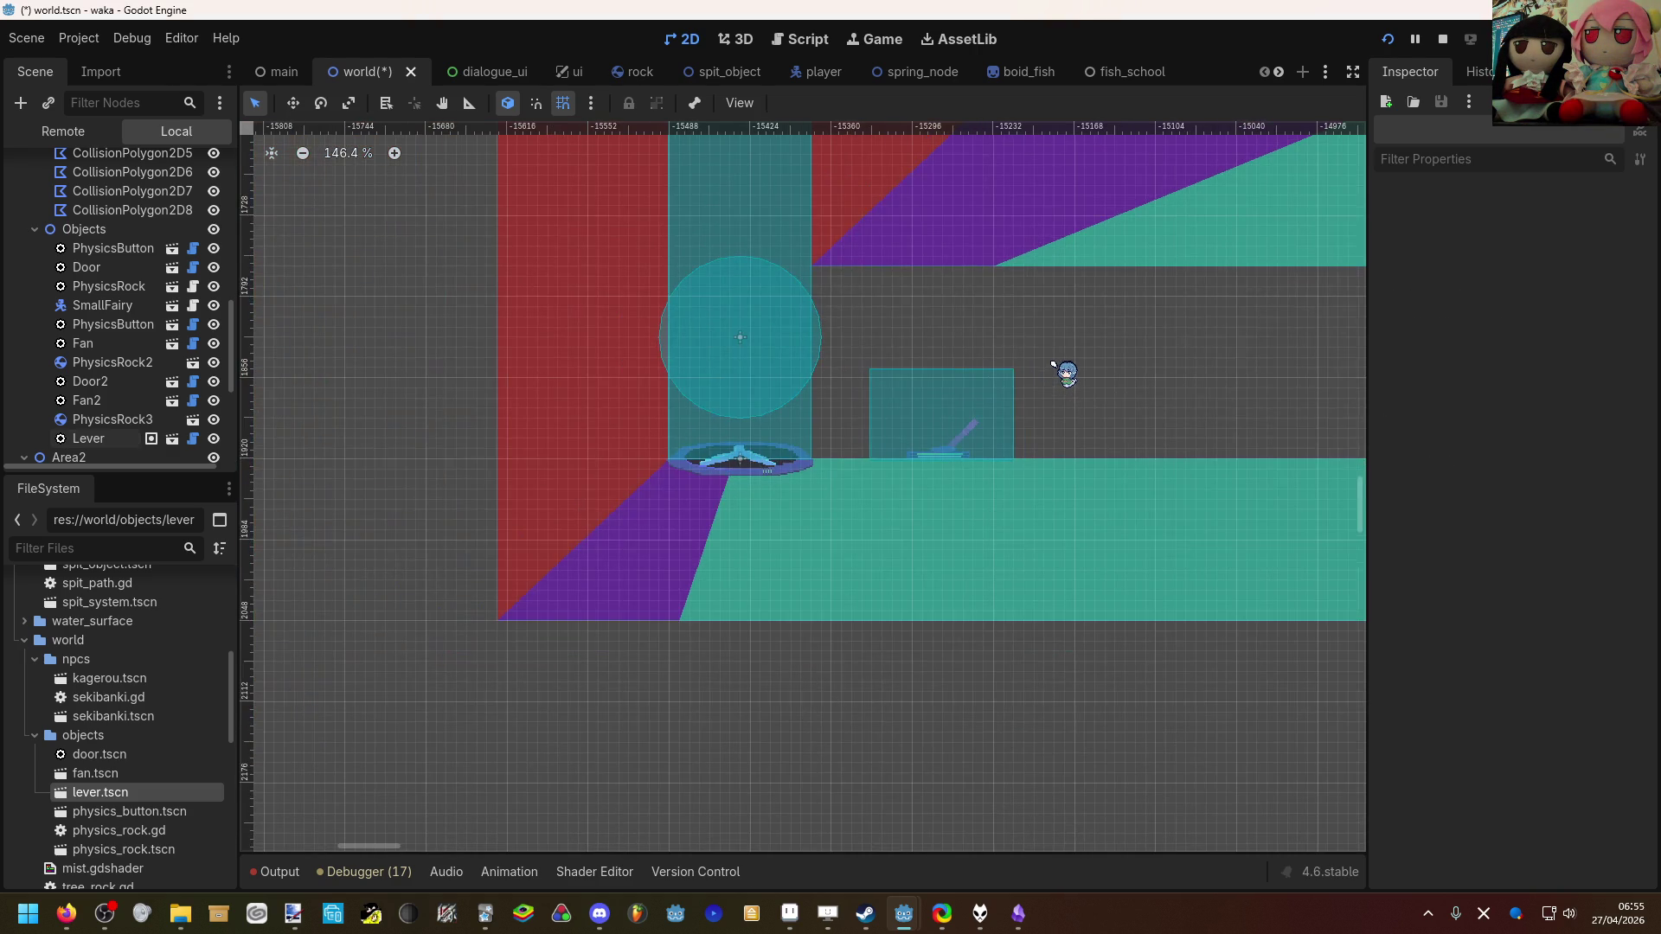
pyautogui.click(1004, 407)
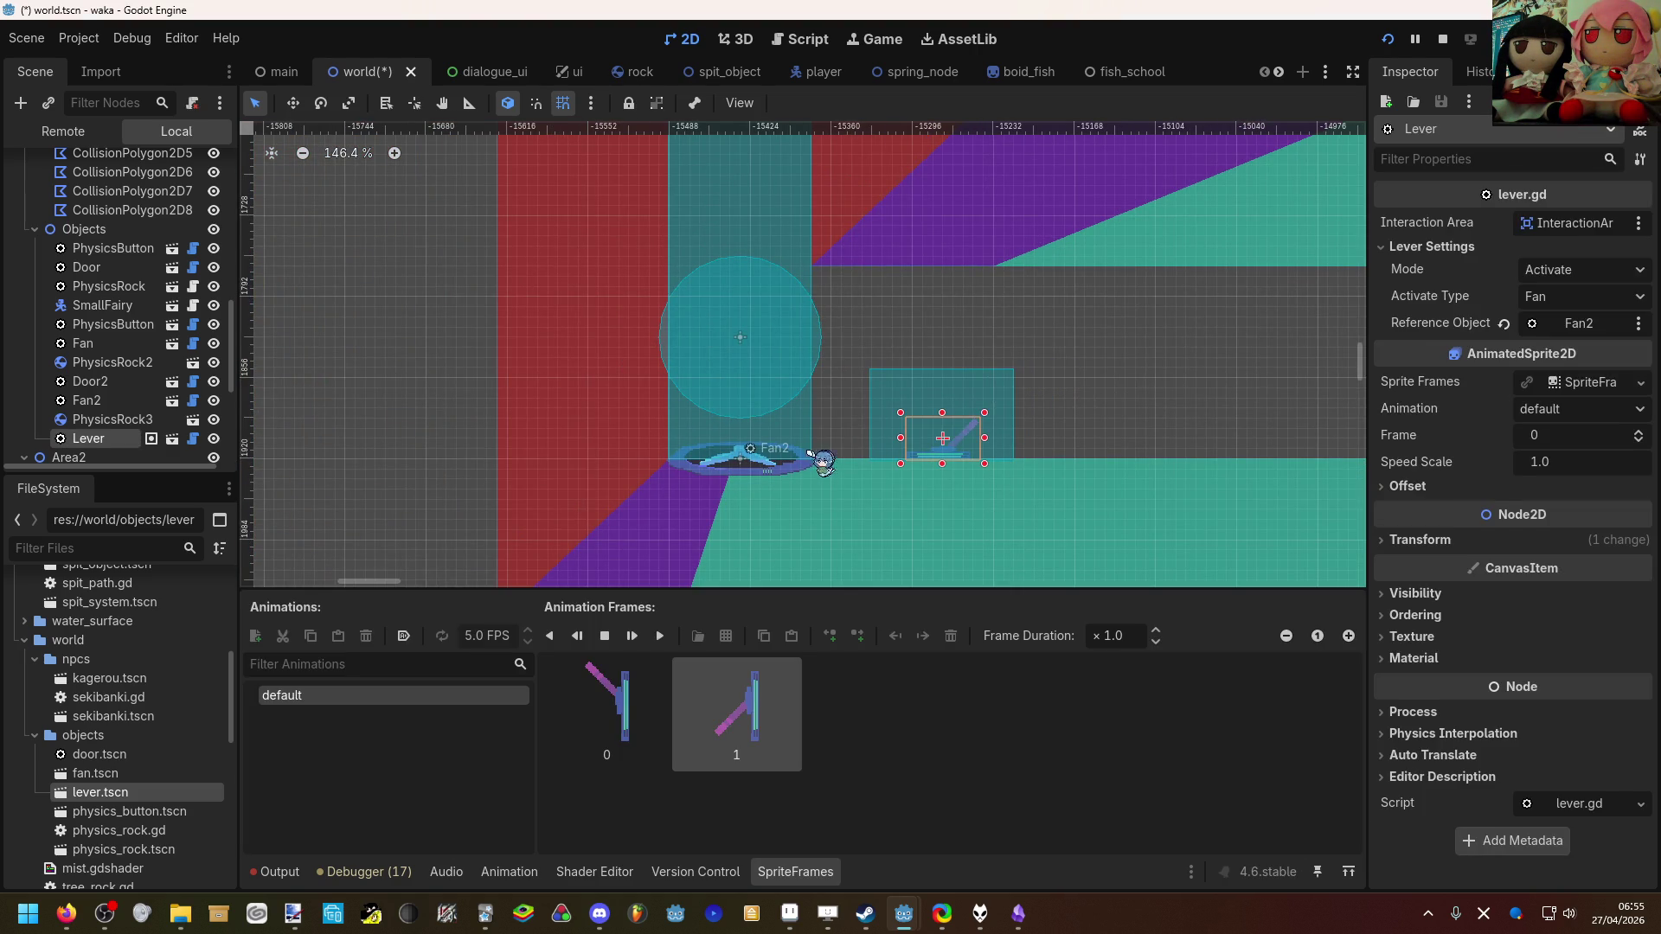
pyautogui.click(809, 467)
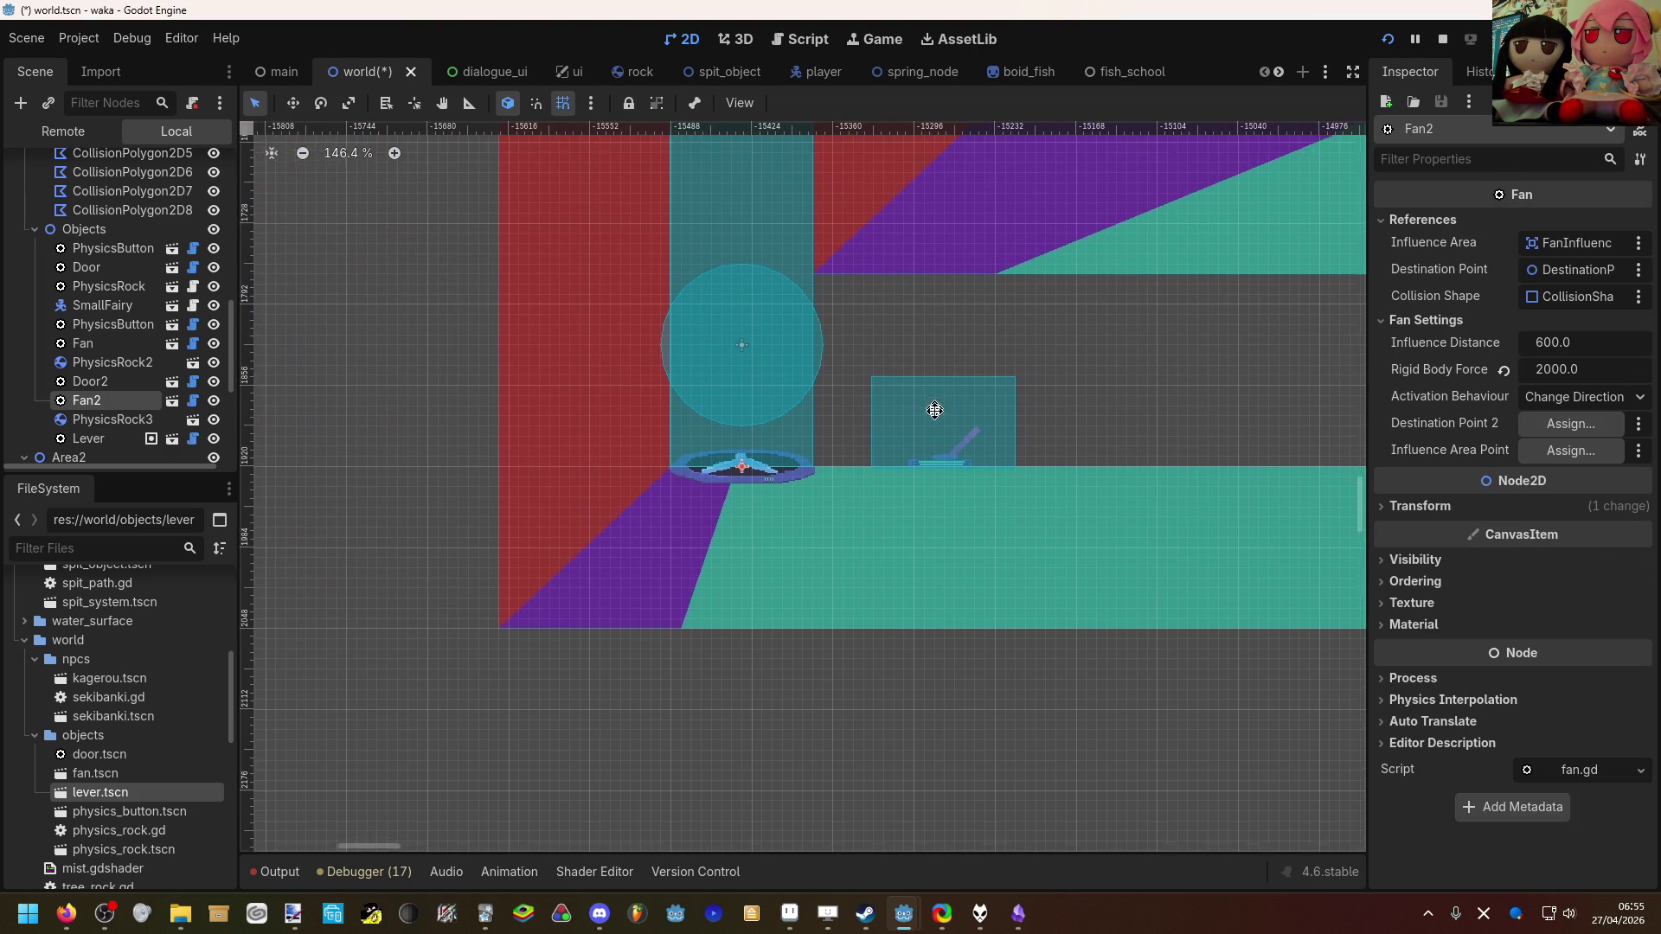
pyautogui.moveTo(930, 400); pyautogui.dragTo(946, 508)
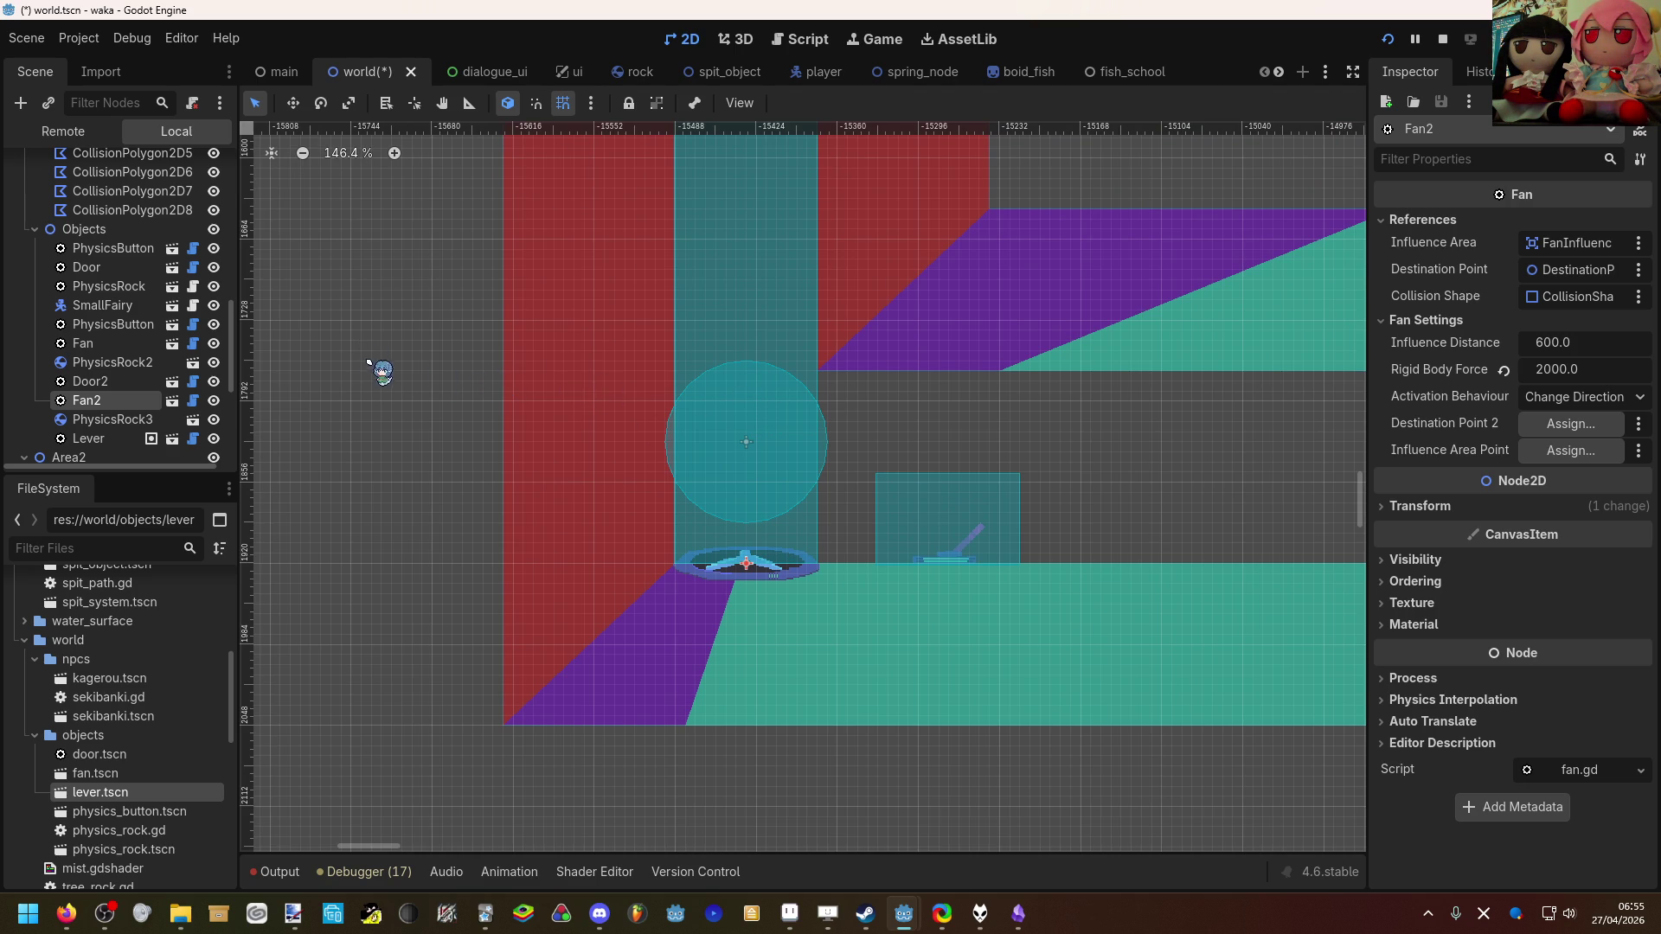
pyautogui.scroll(1, 644, 413)
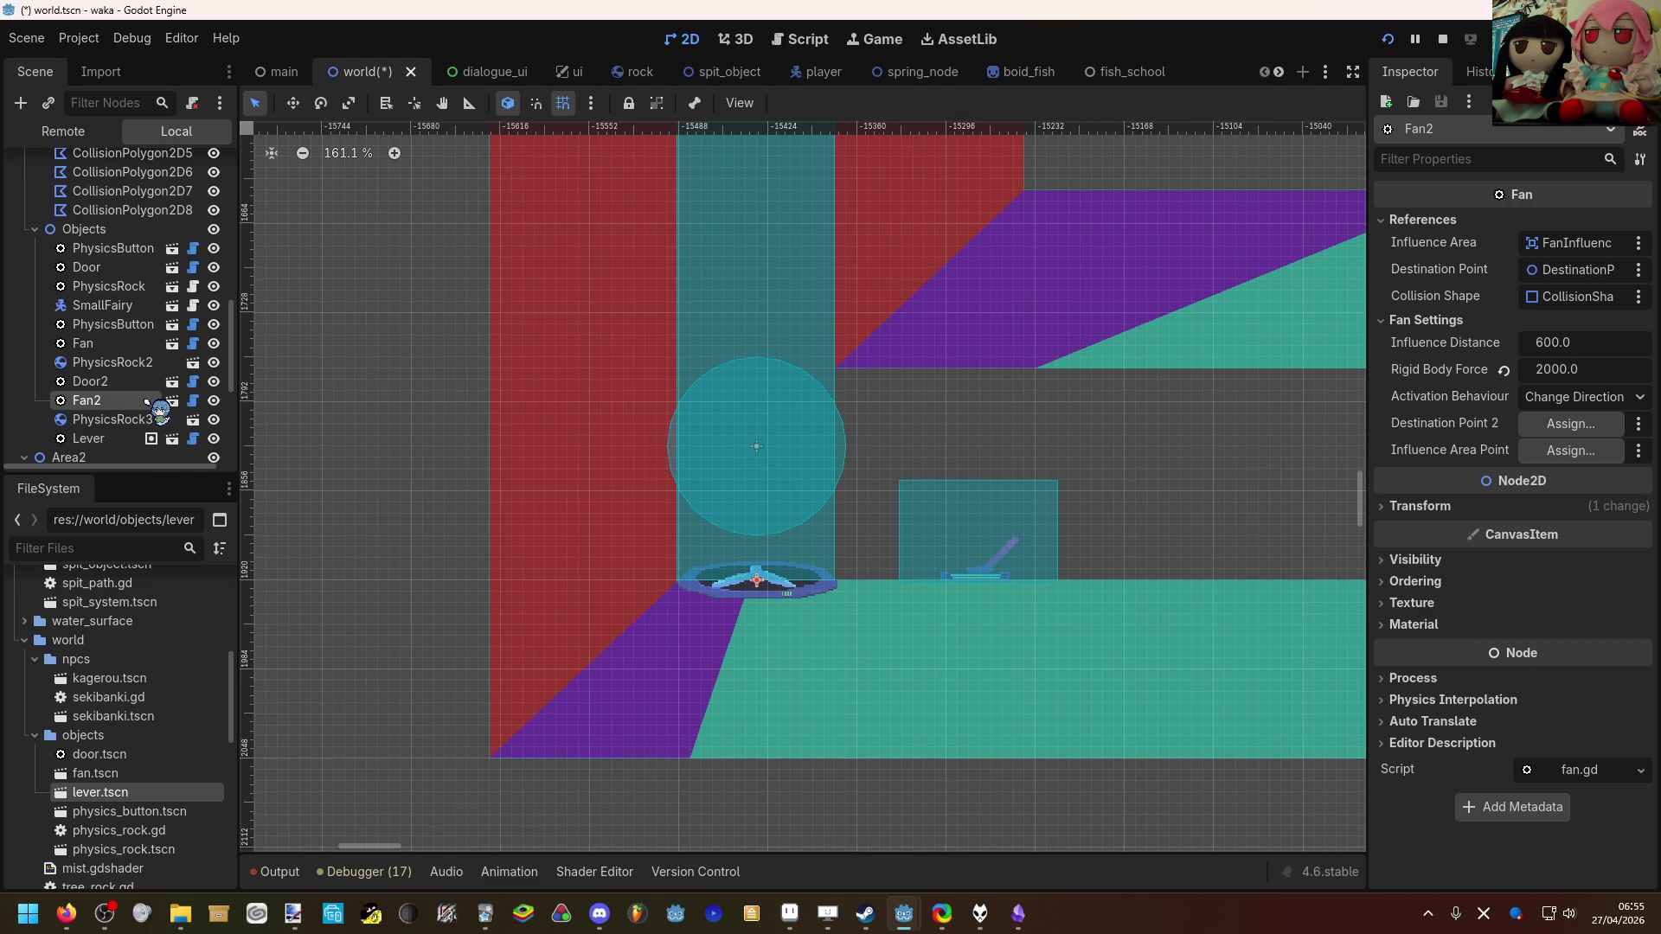
pyautogui.moveTo(461, 378); pyautogui.dragTo(502, 407)
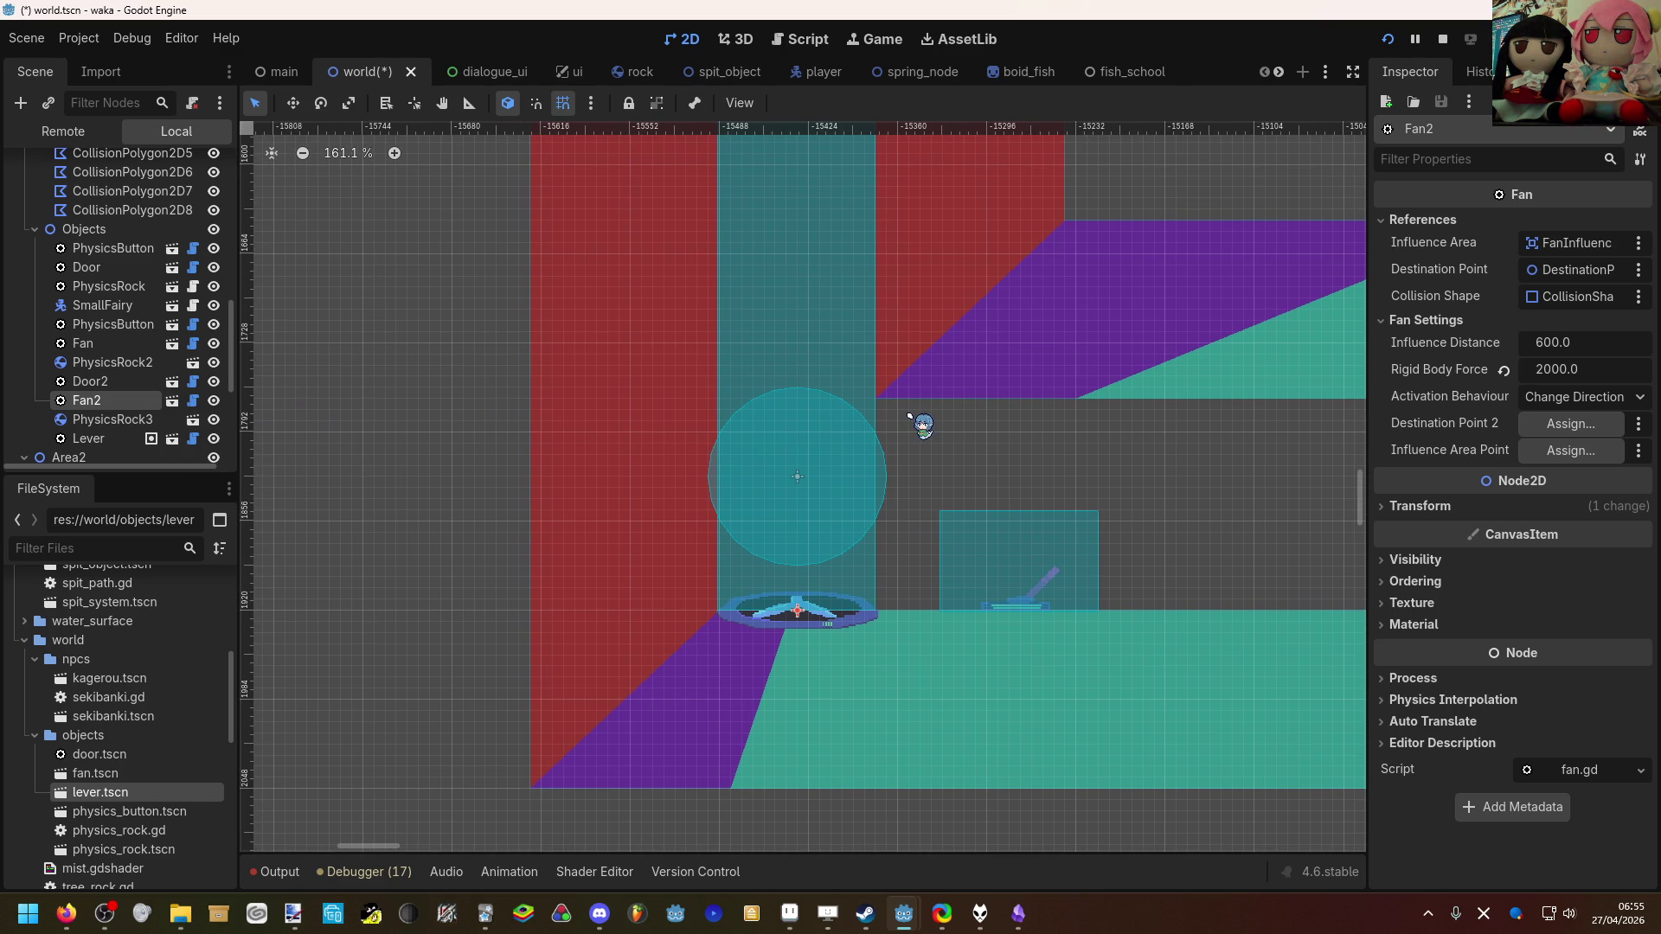
pyautogui.rightClick(147, 400)
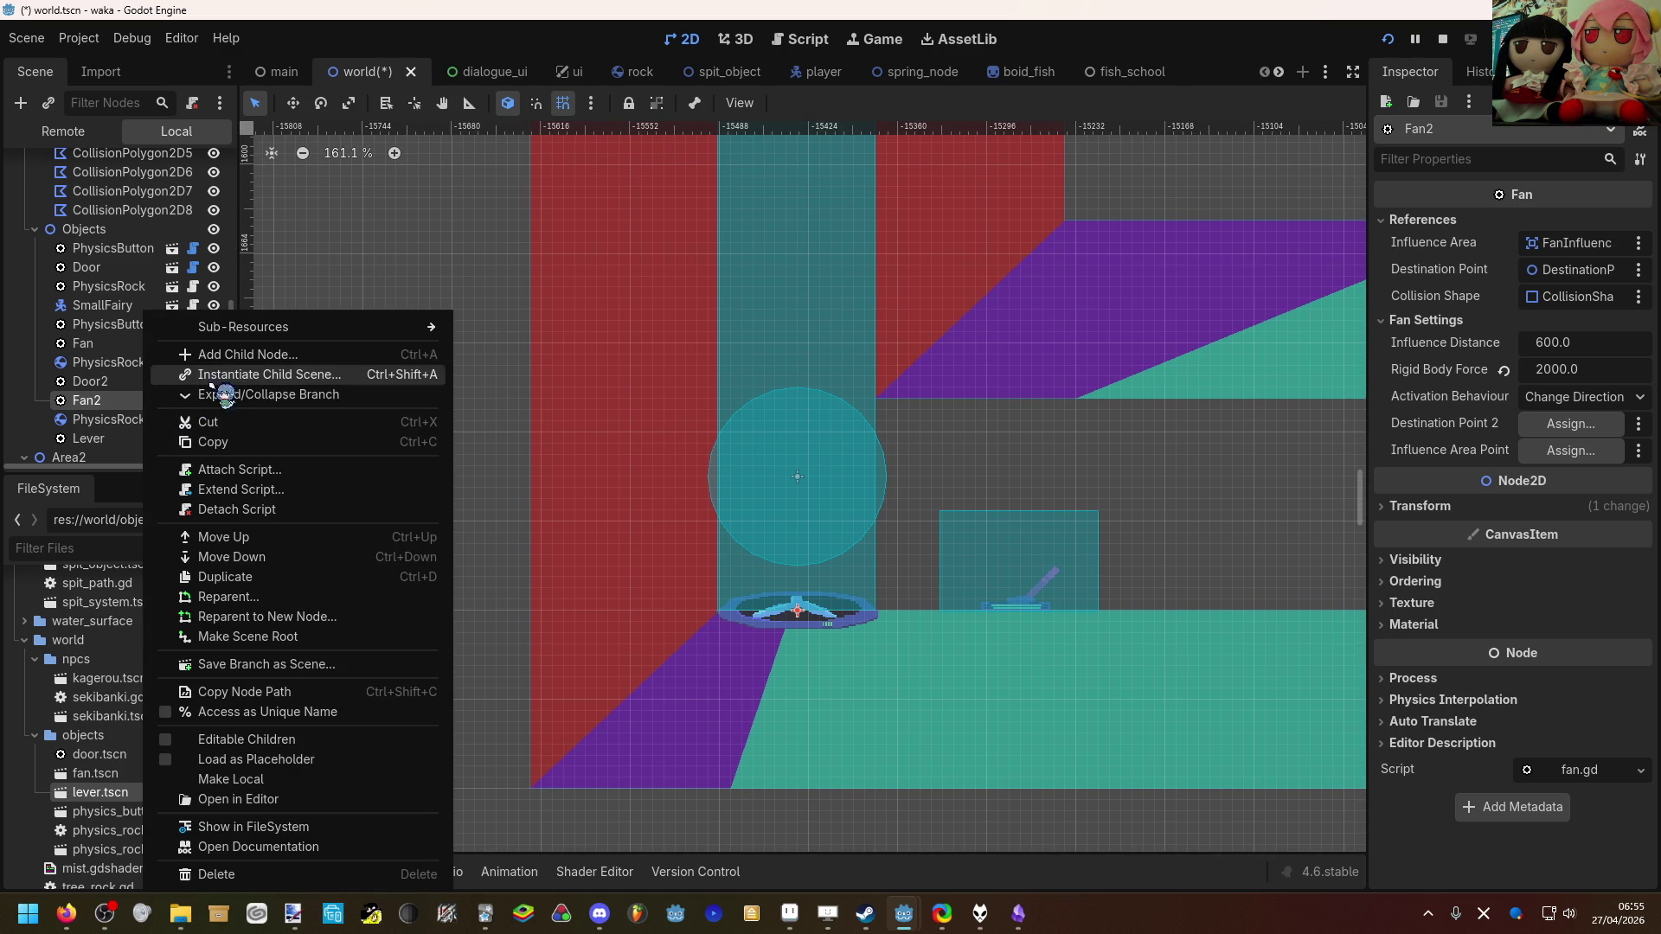
# - Add a Node2D child under Fan2 and raise it slightly above the fan
pyautogui.click(230, 354)
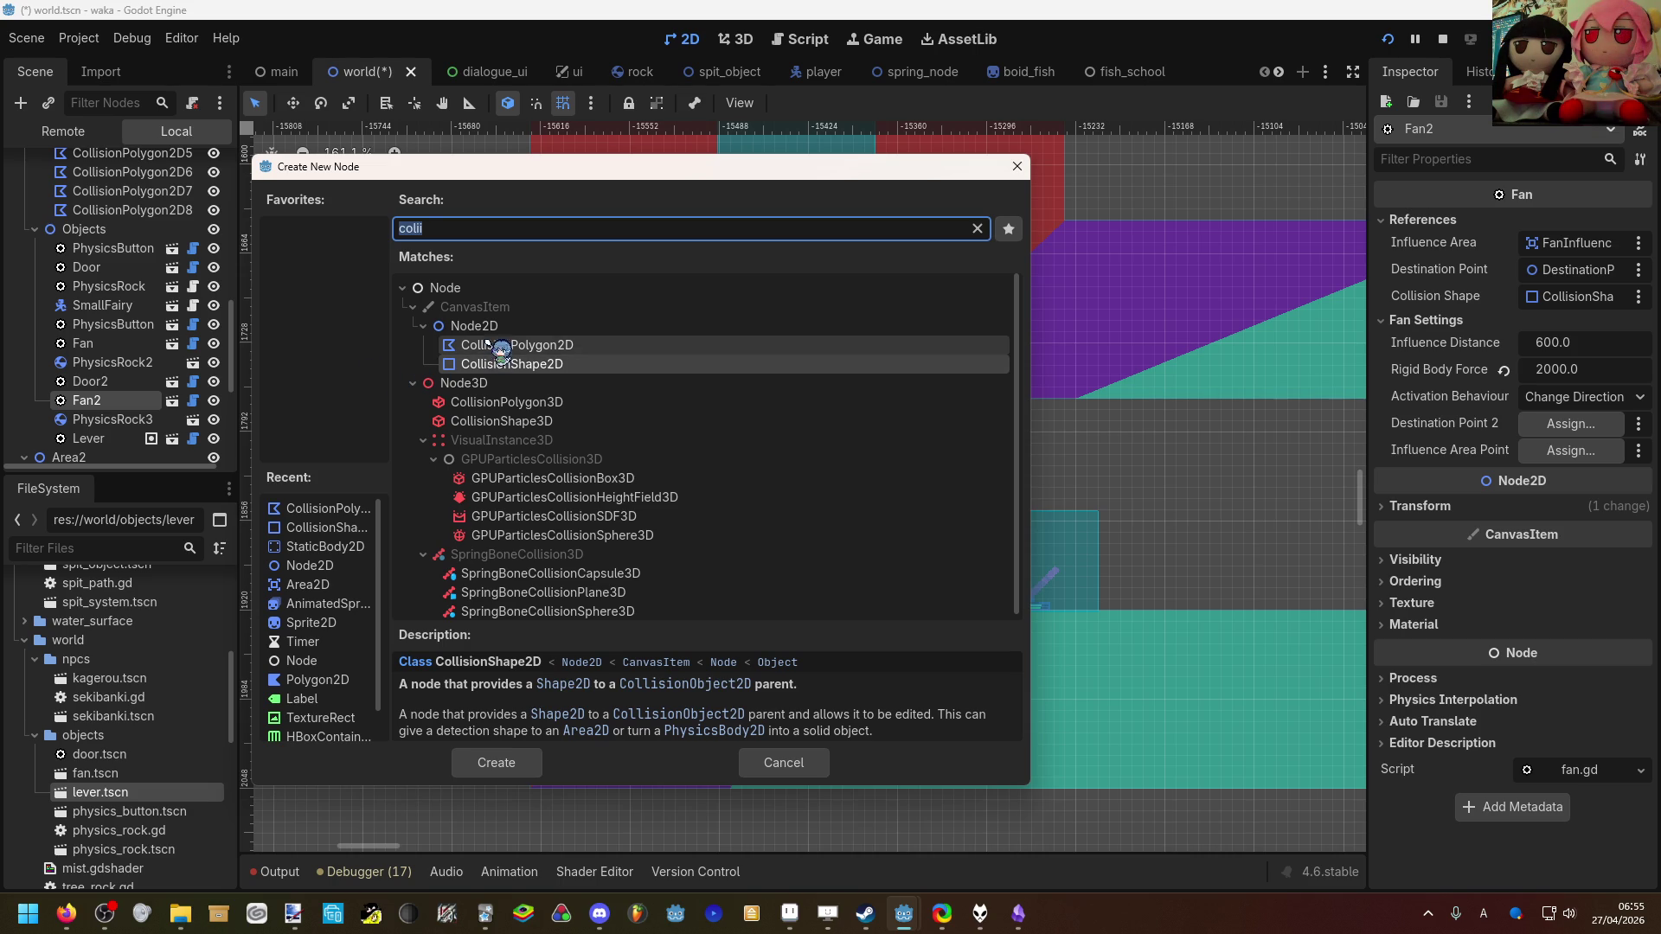
pyautogui.click(474, 327)
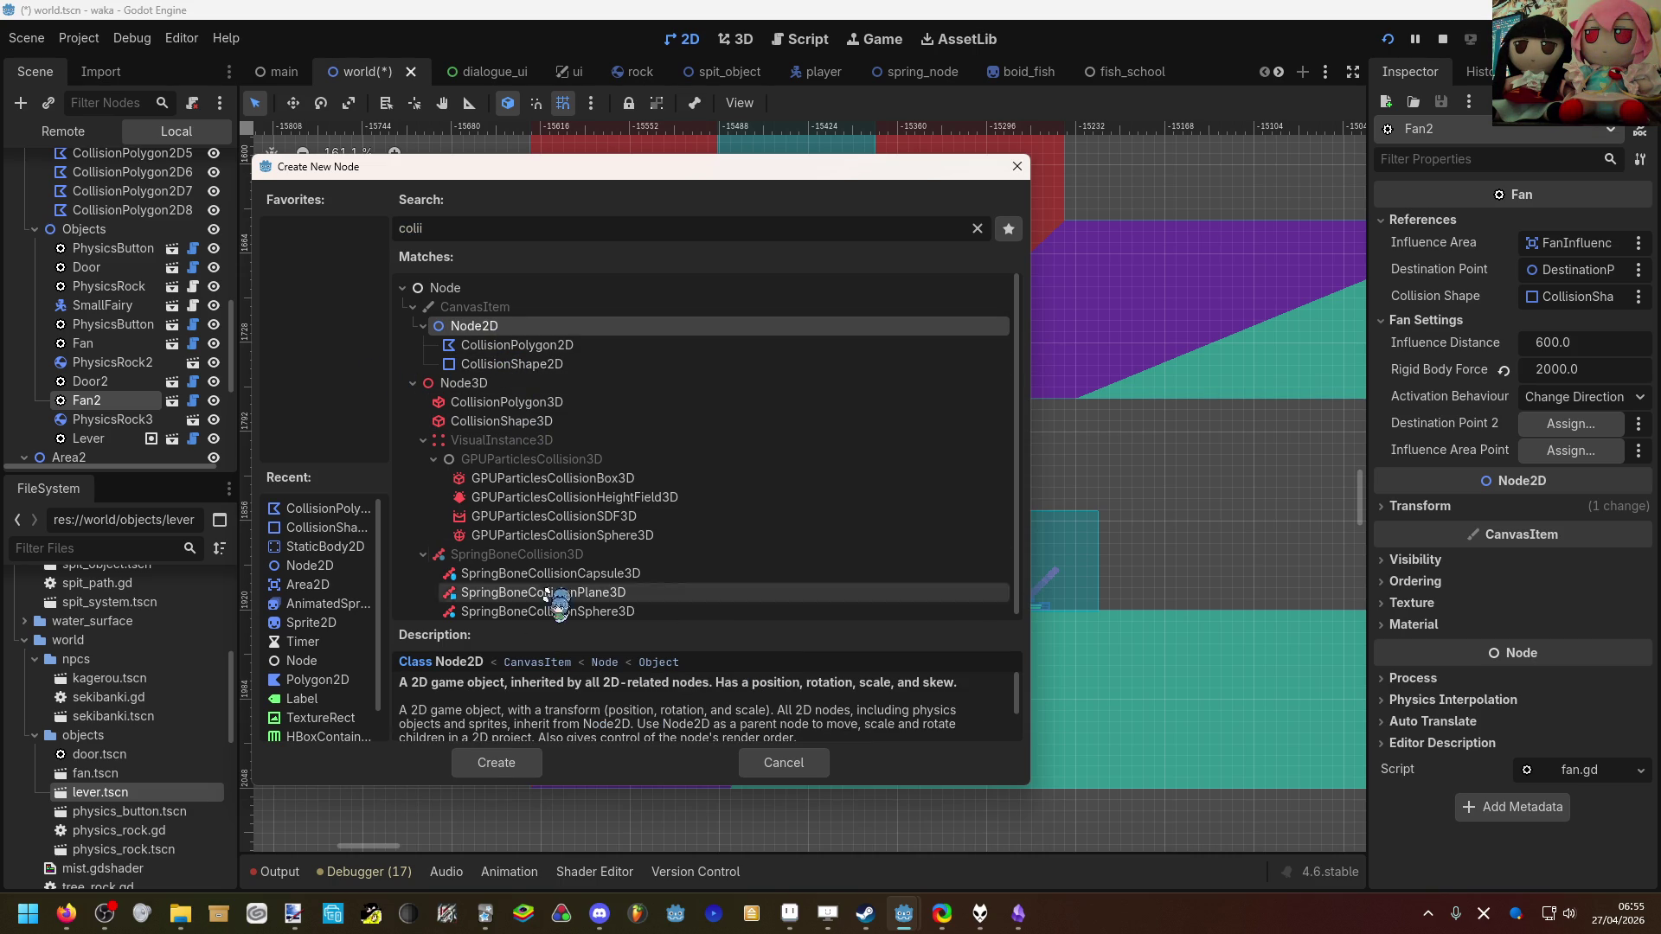
pyautogui.click(500, 760)
pyautogui.press('w')
pyautogui.moveTo(790, 649); pyautogui.dragTo(794, 637)
pyautogui.press('q')
# - Assign the new Node2D as Fan2's Destination Point 2
pyautogui.click(614, 562)
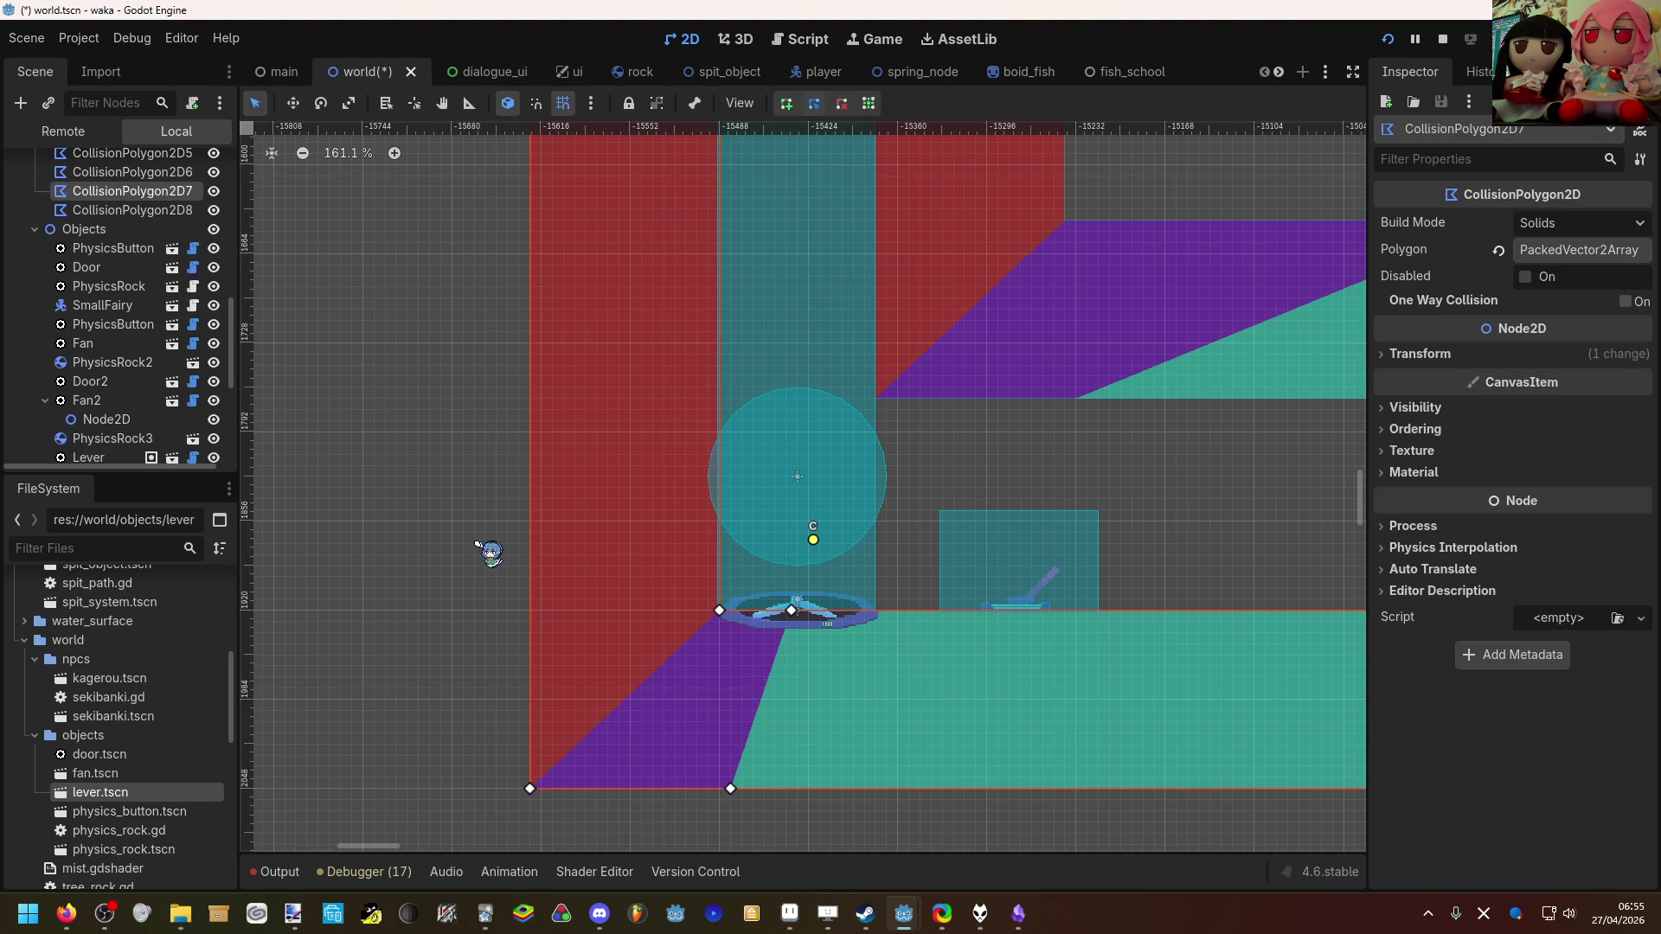
pyautogui.click(505, 557)
pyautogui.press('w')
pyautogui.press('q')
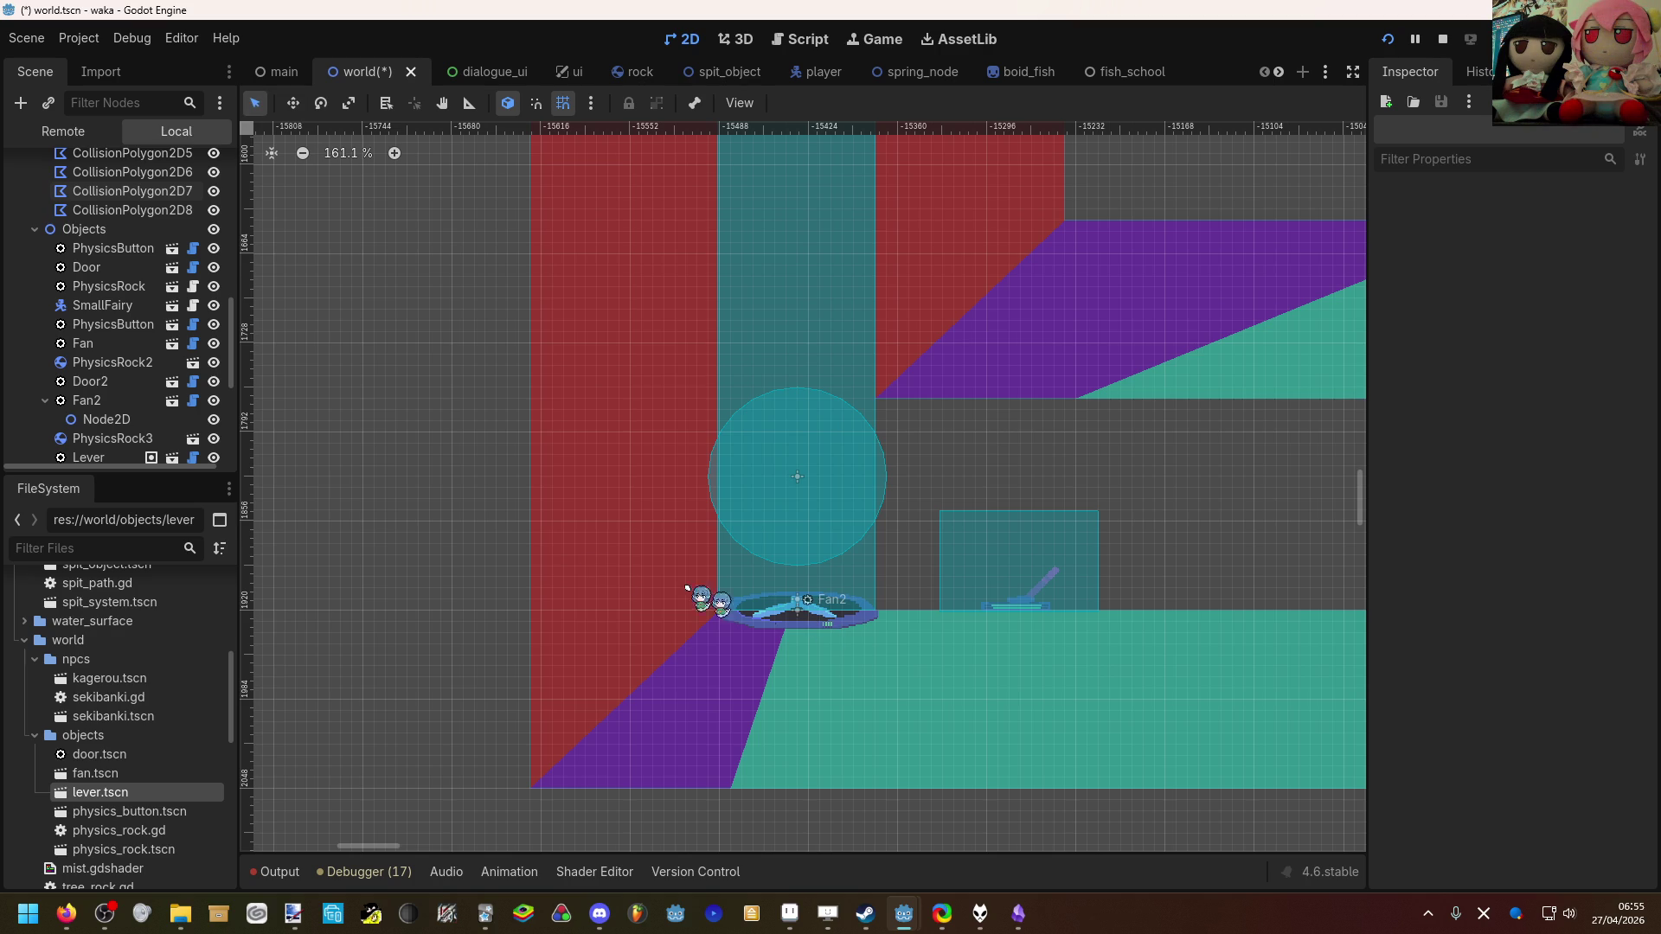
pyautogui.click(773, 632)
pyautogui.press('w')
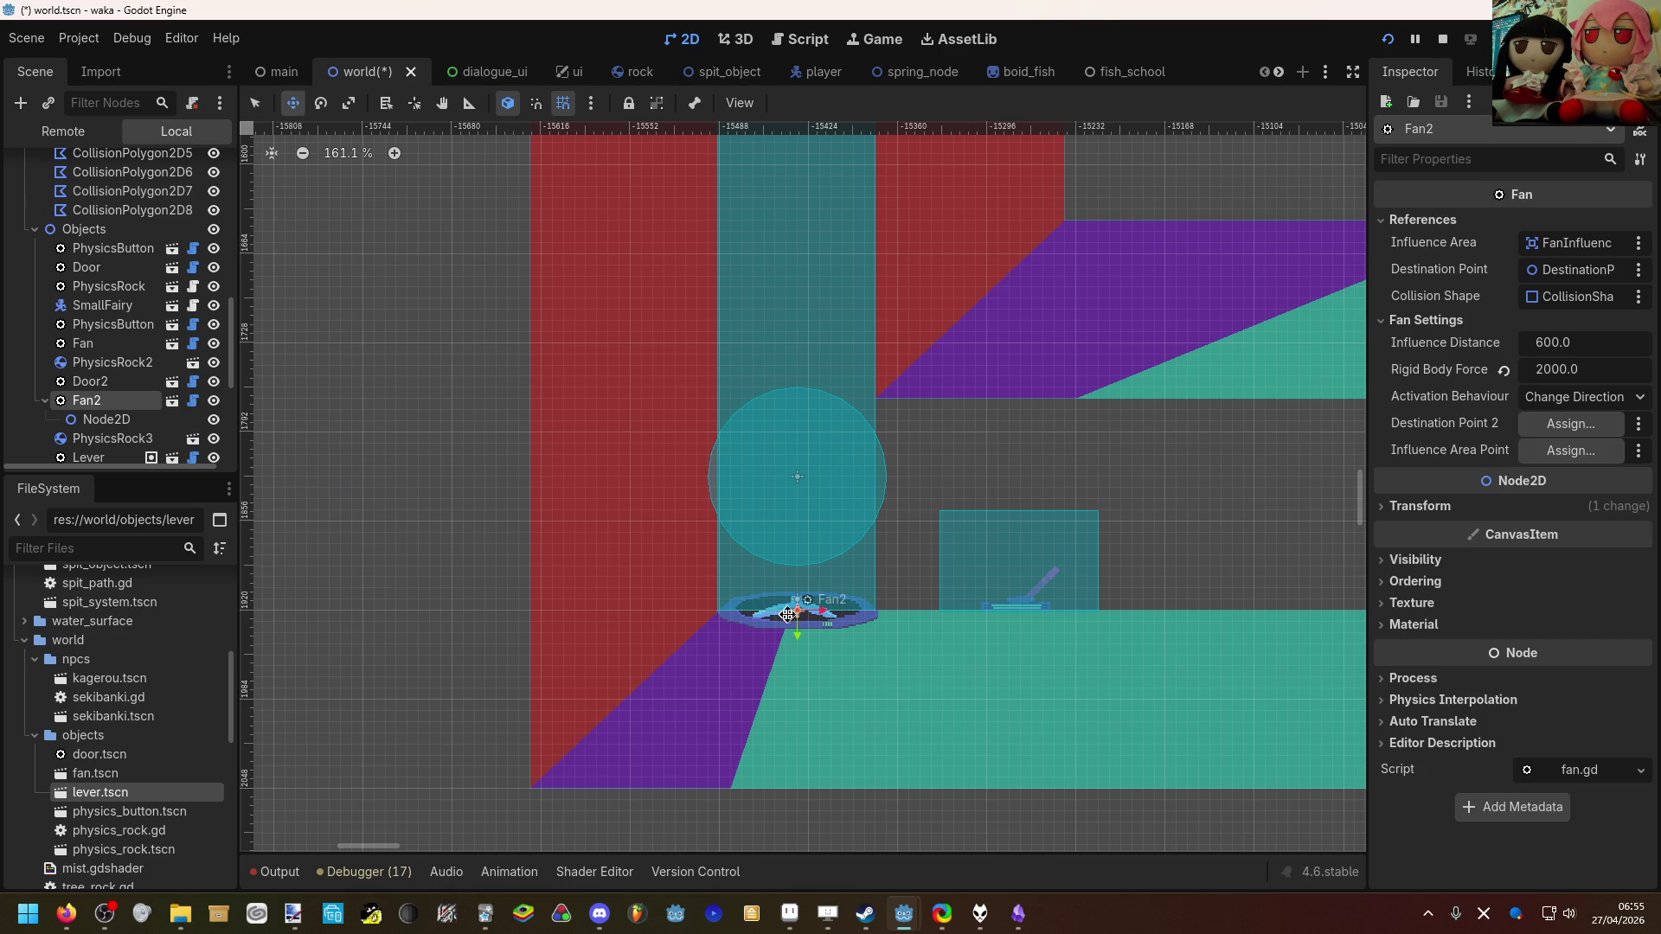
pyautogui.click(804, 610)
pyautogui.click(852, 443)
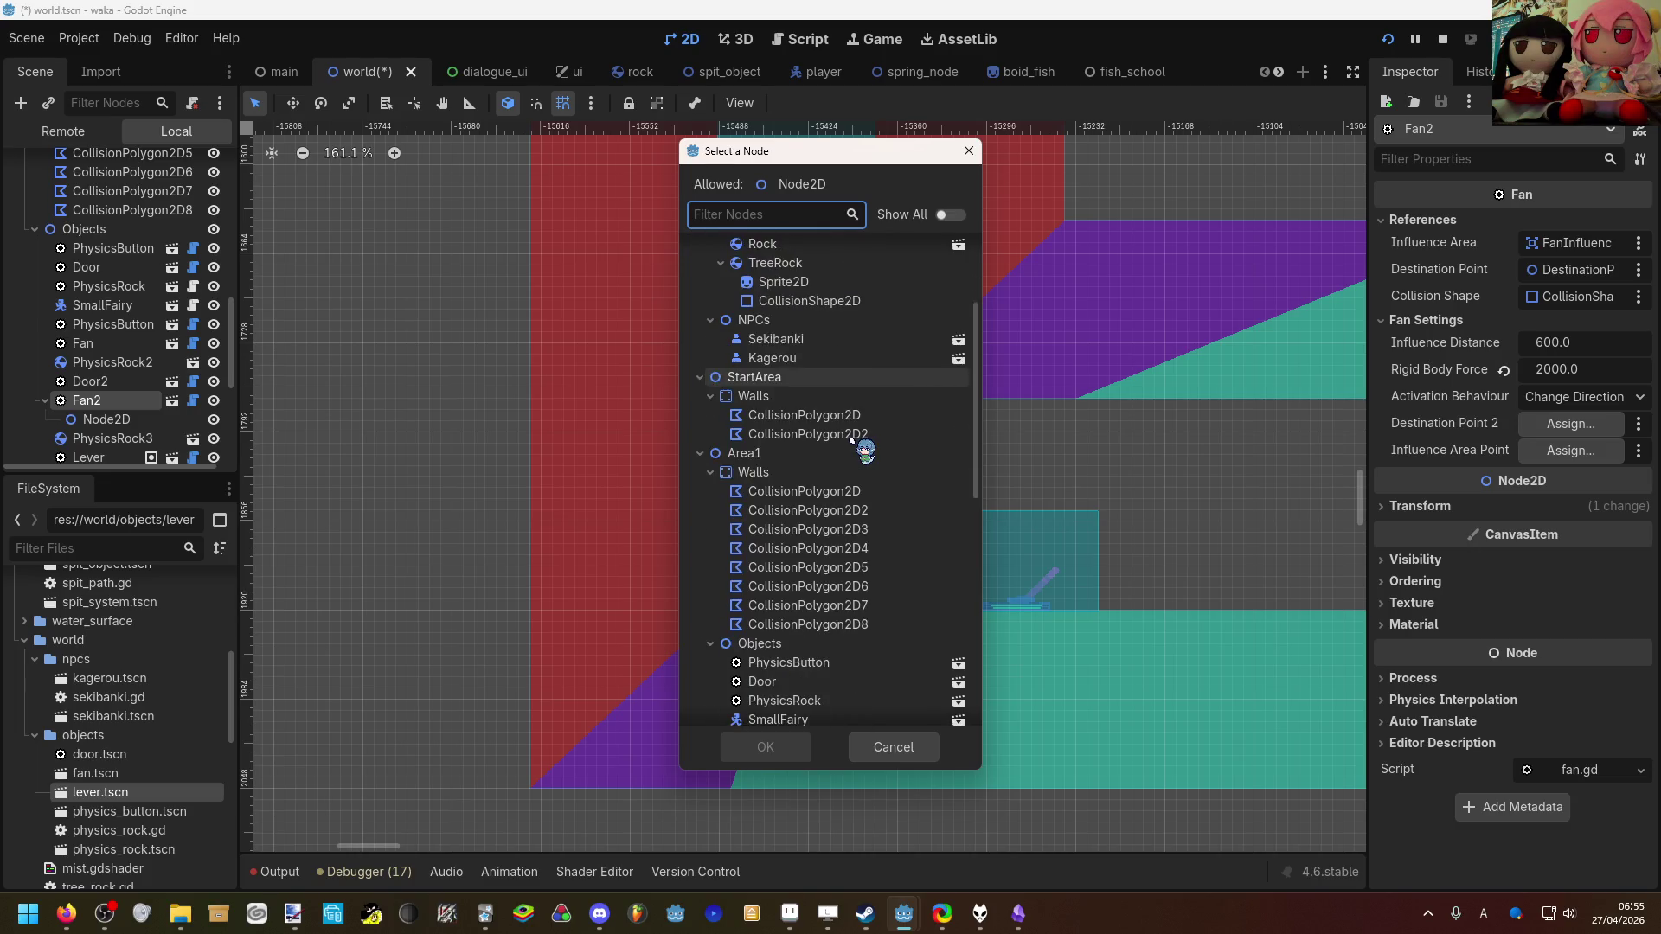
pyautogui.click(800, 655)
pyautogui.click(766, 746)
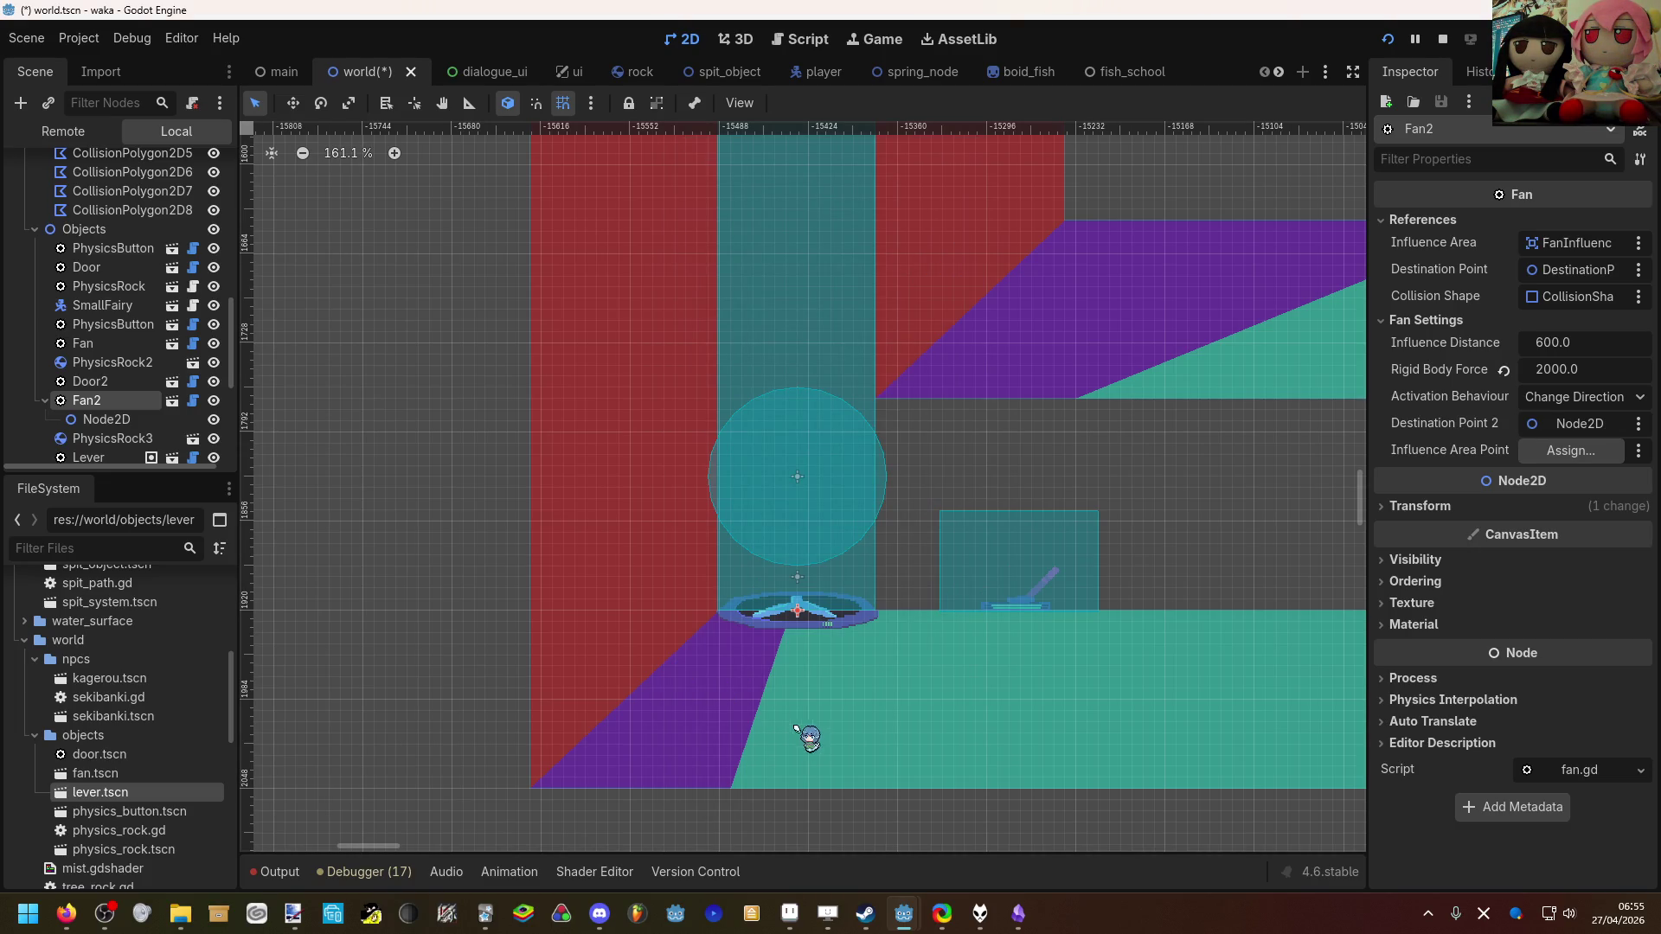
# - Rename the child to DestinationPoint2 and save the scene
pyautogui.doubleClick(98, 418)
pyautogui.write('DestinationPoint')
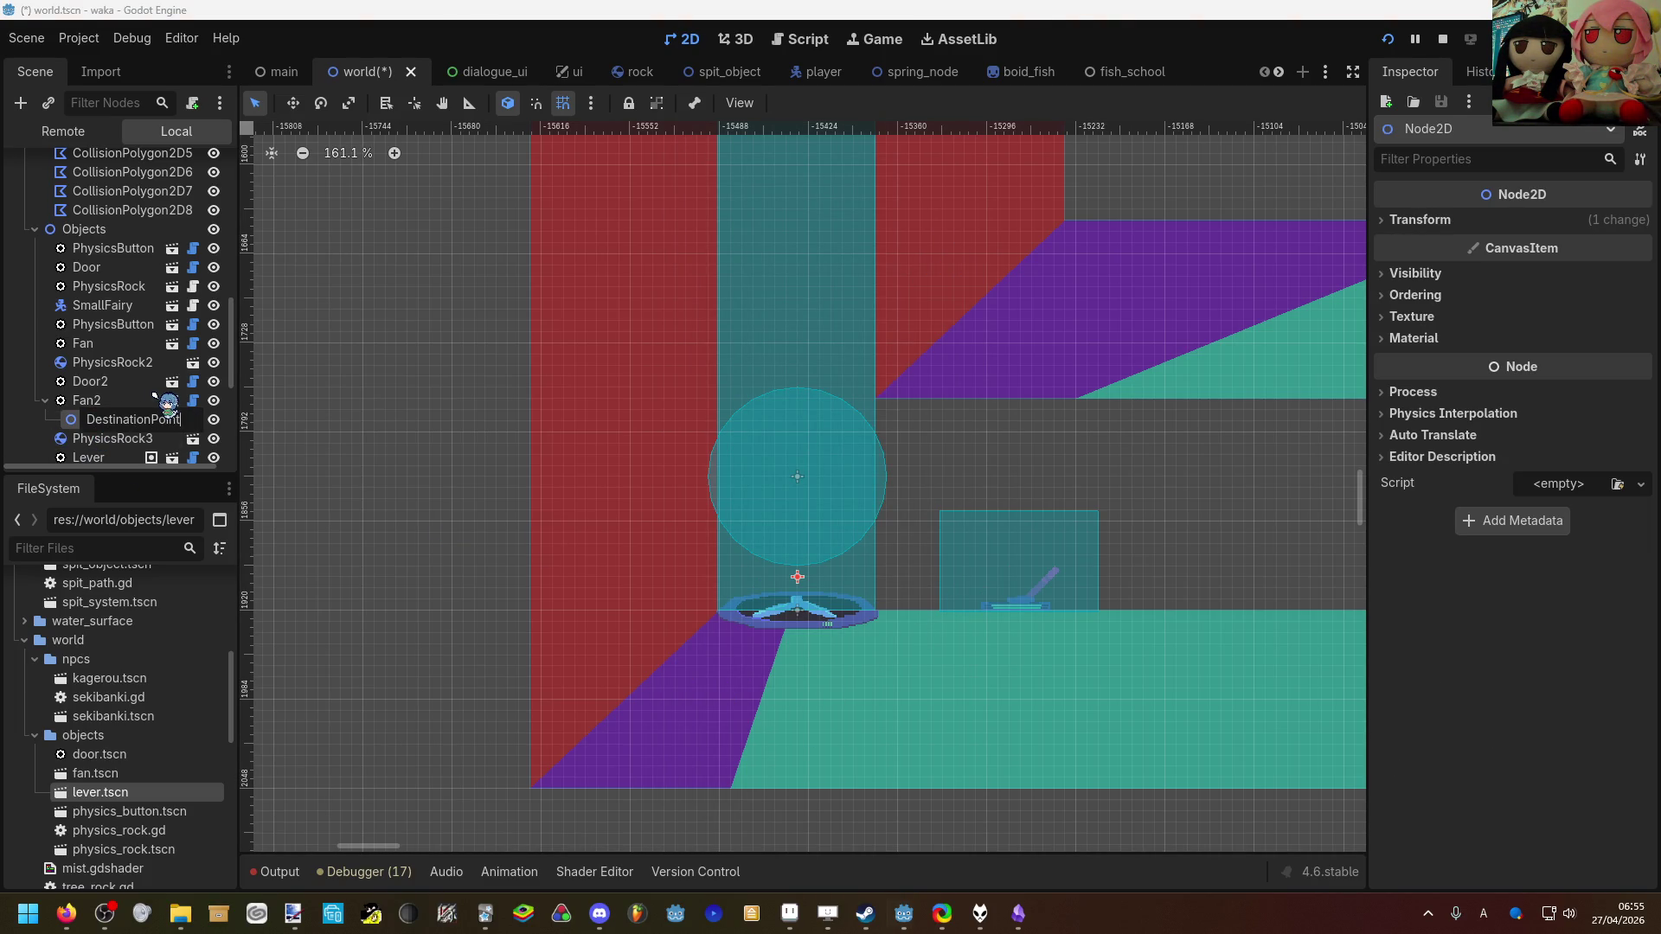
pyautogui.press('Return')
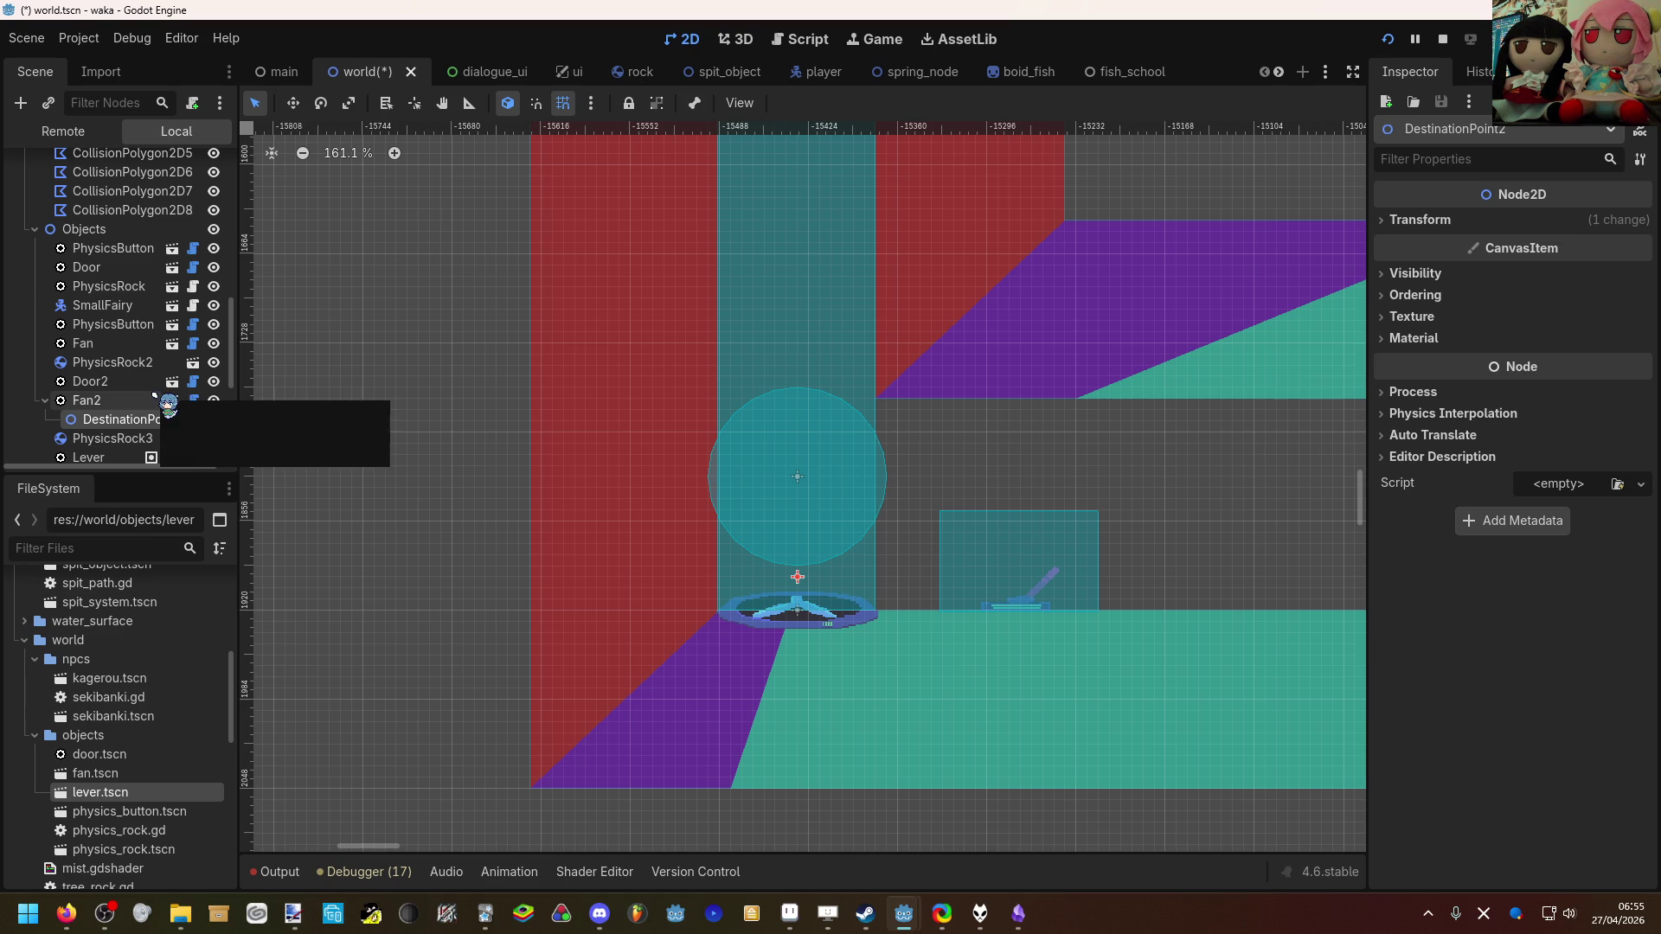
pyautogui.click(126, 406)
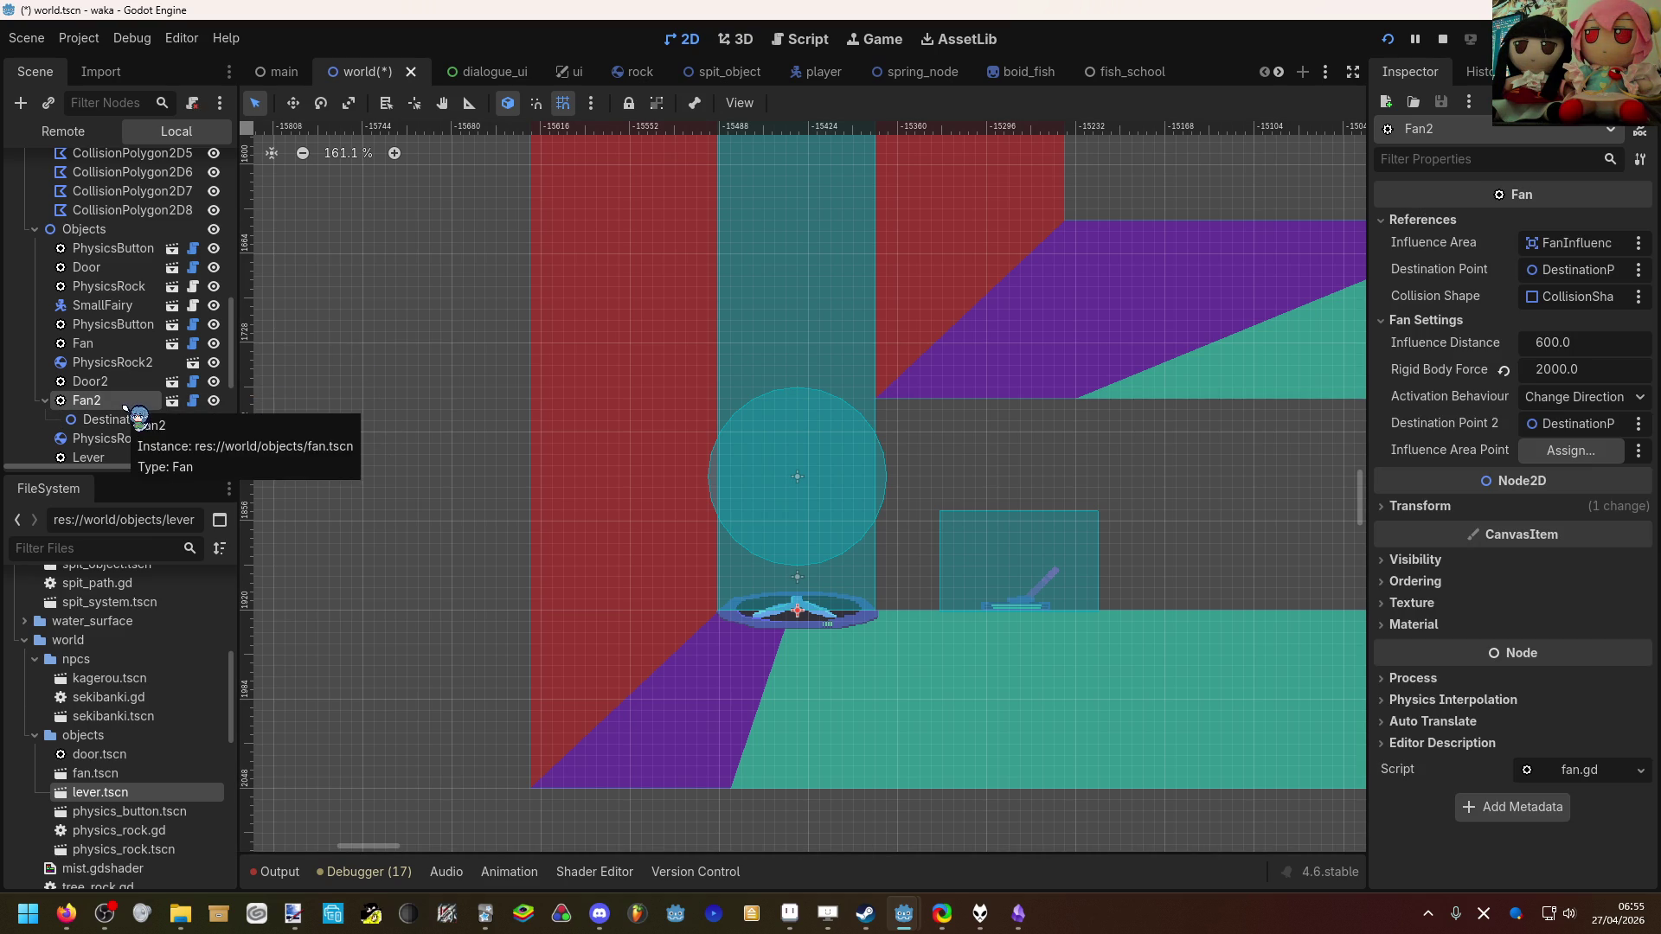
pyautogui.hotkey('ctrl', 's')
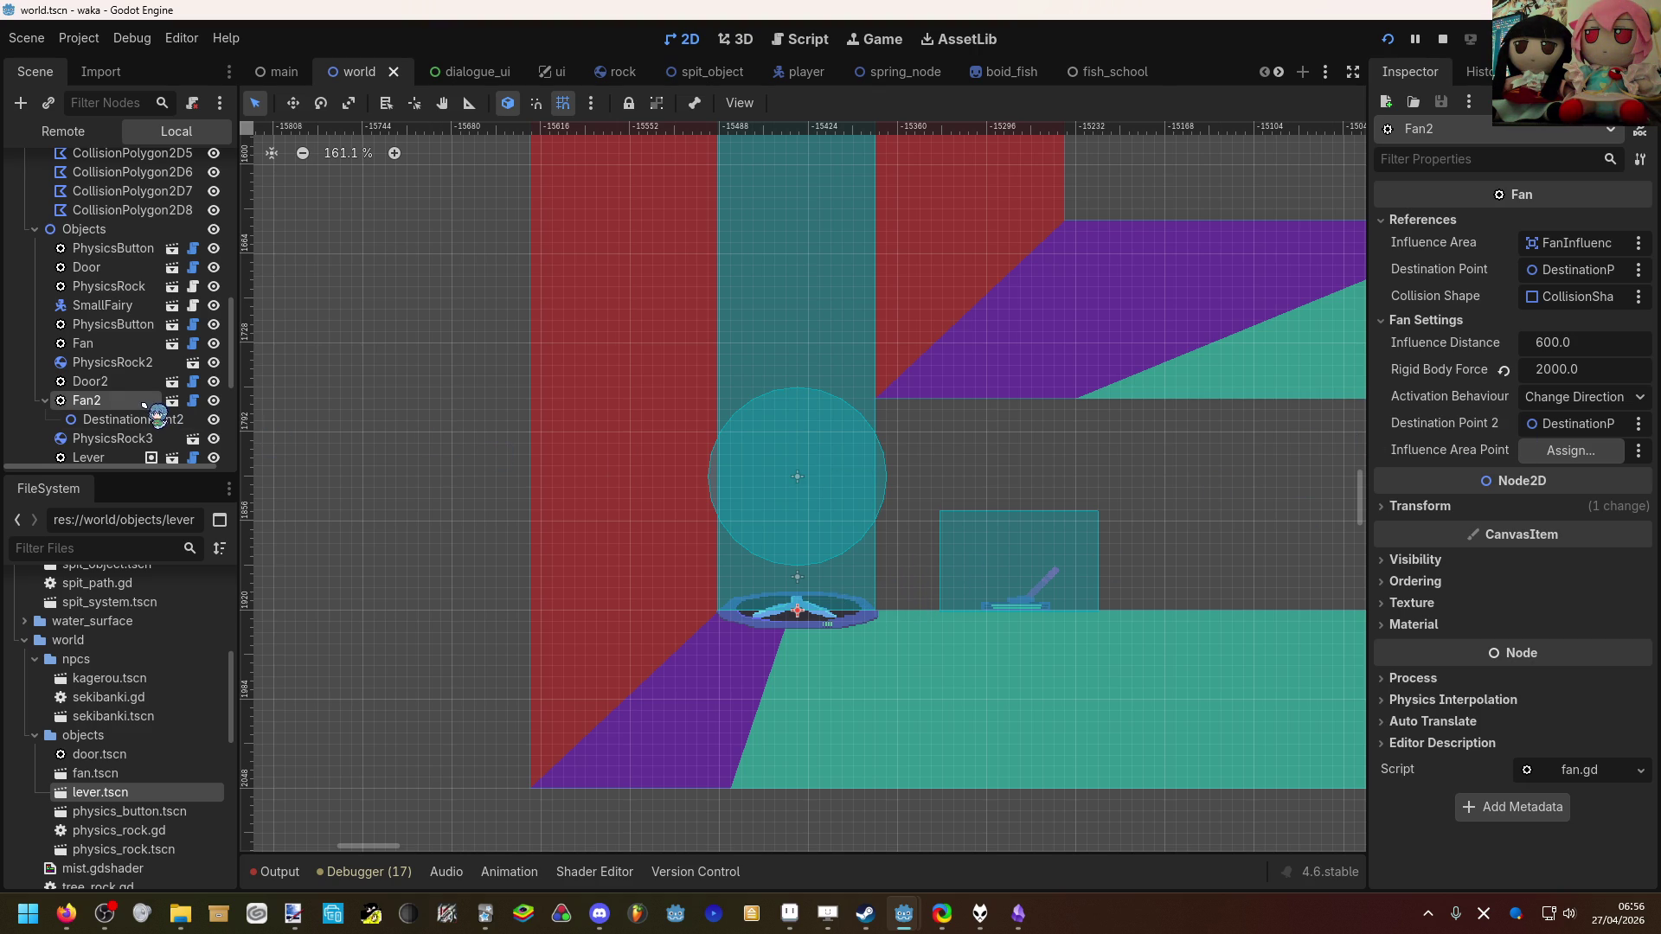
# - Add another Node2D child under Fan2 named InfluencePoint2
pyautogui.rightClick(144, 403)
pyautogui.click(251, 339)
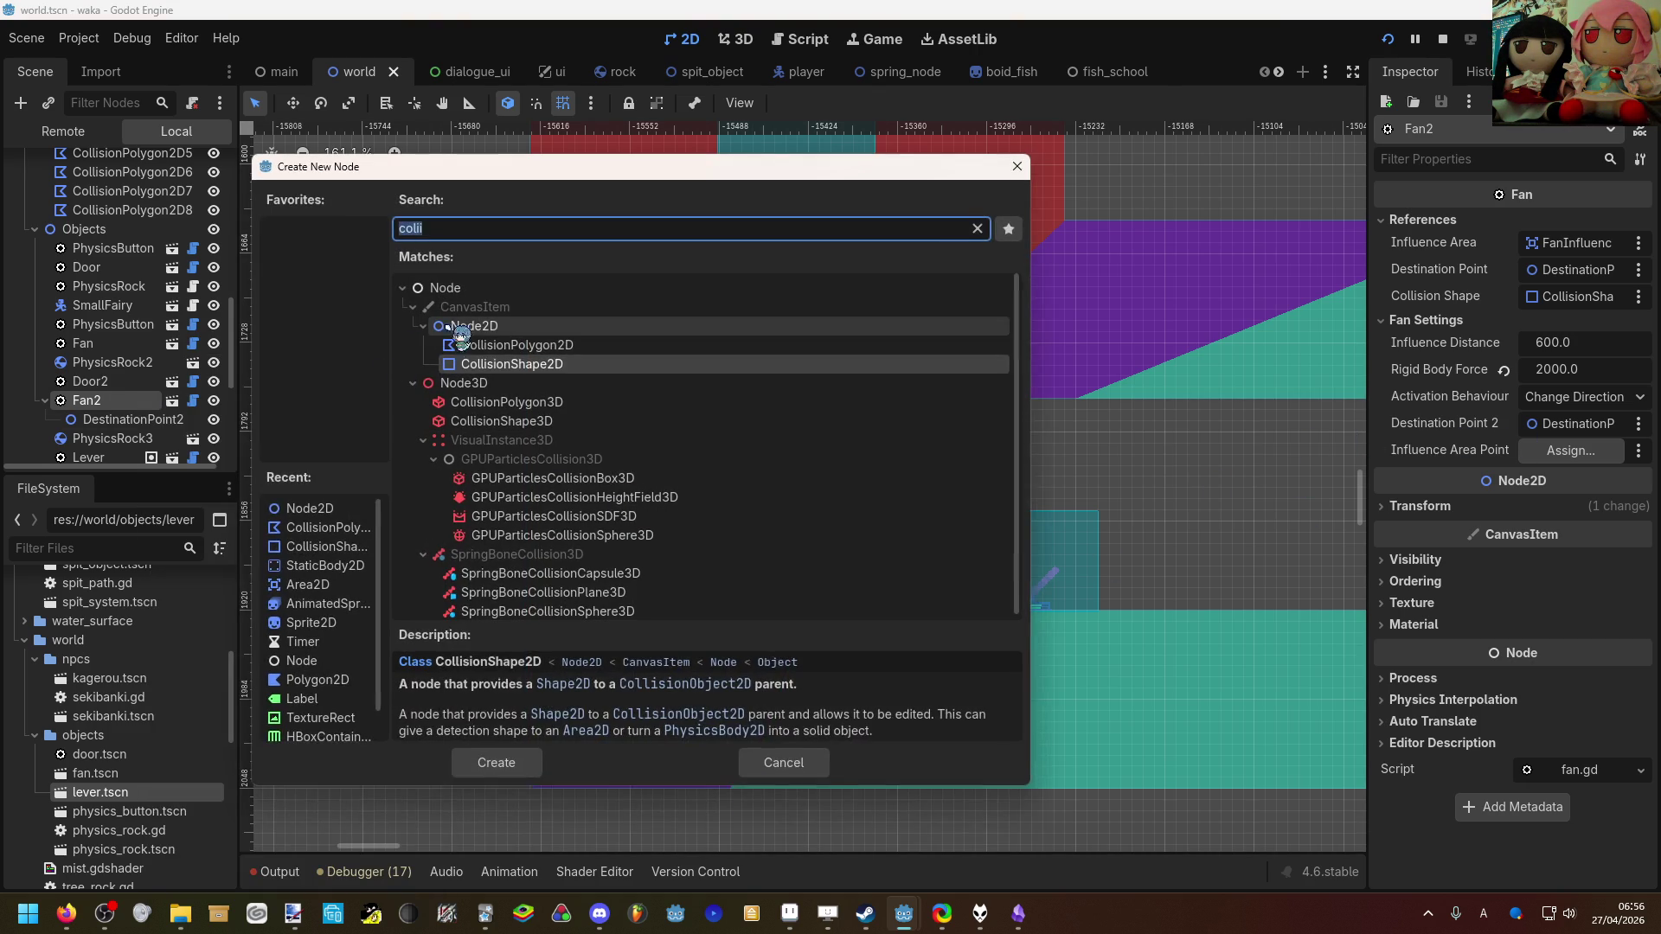
pyautogui.click(450, 329)
pyautogui.click(496, 762)
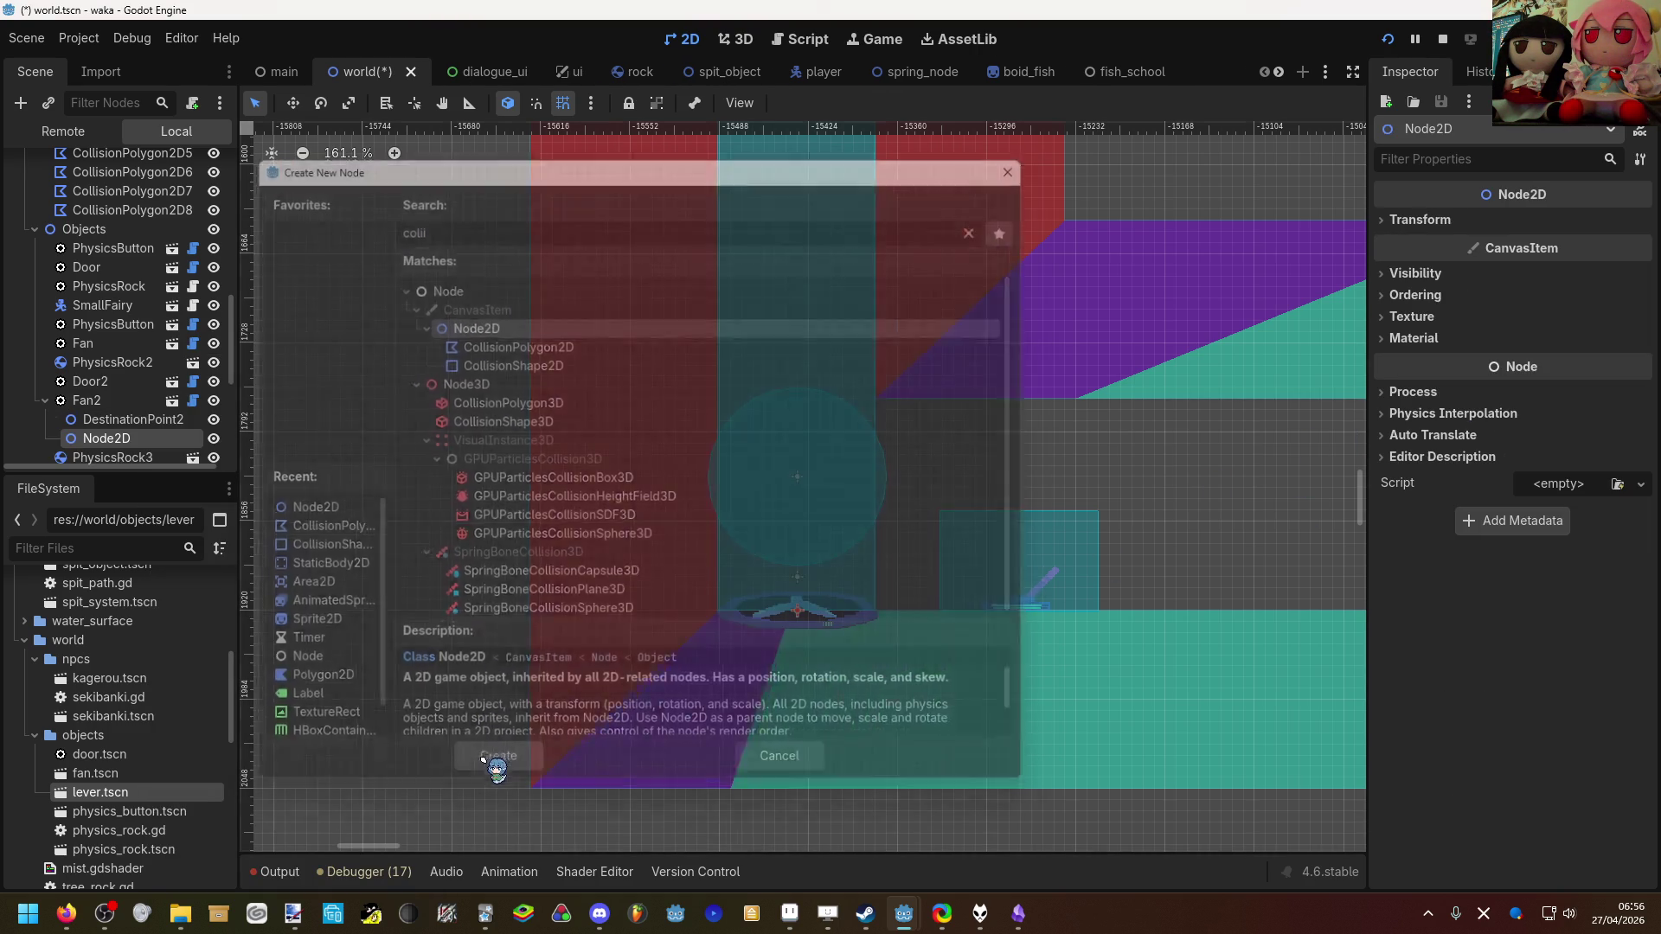
pyautogui.doubleClick(165, 437)
pyautogui.write('InfluencePoint')
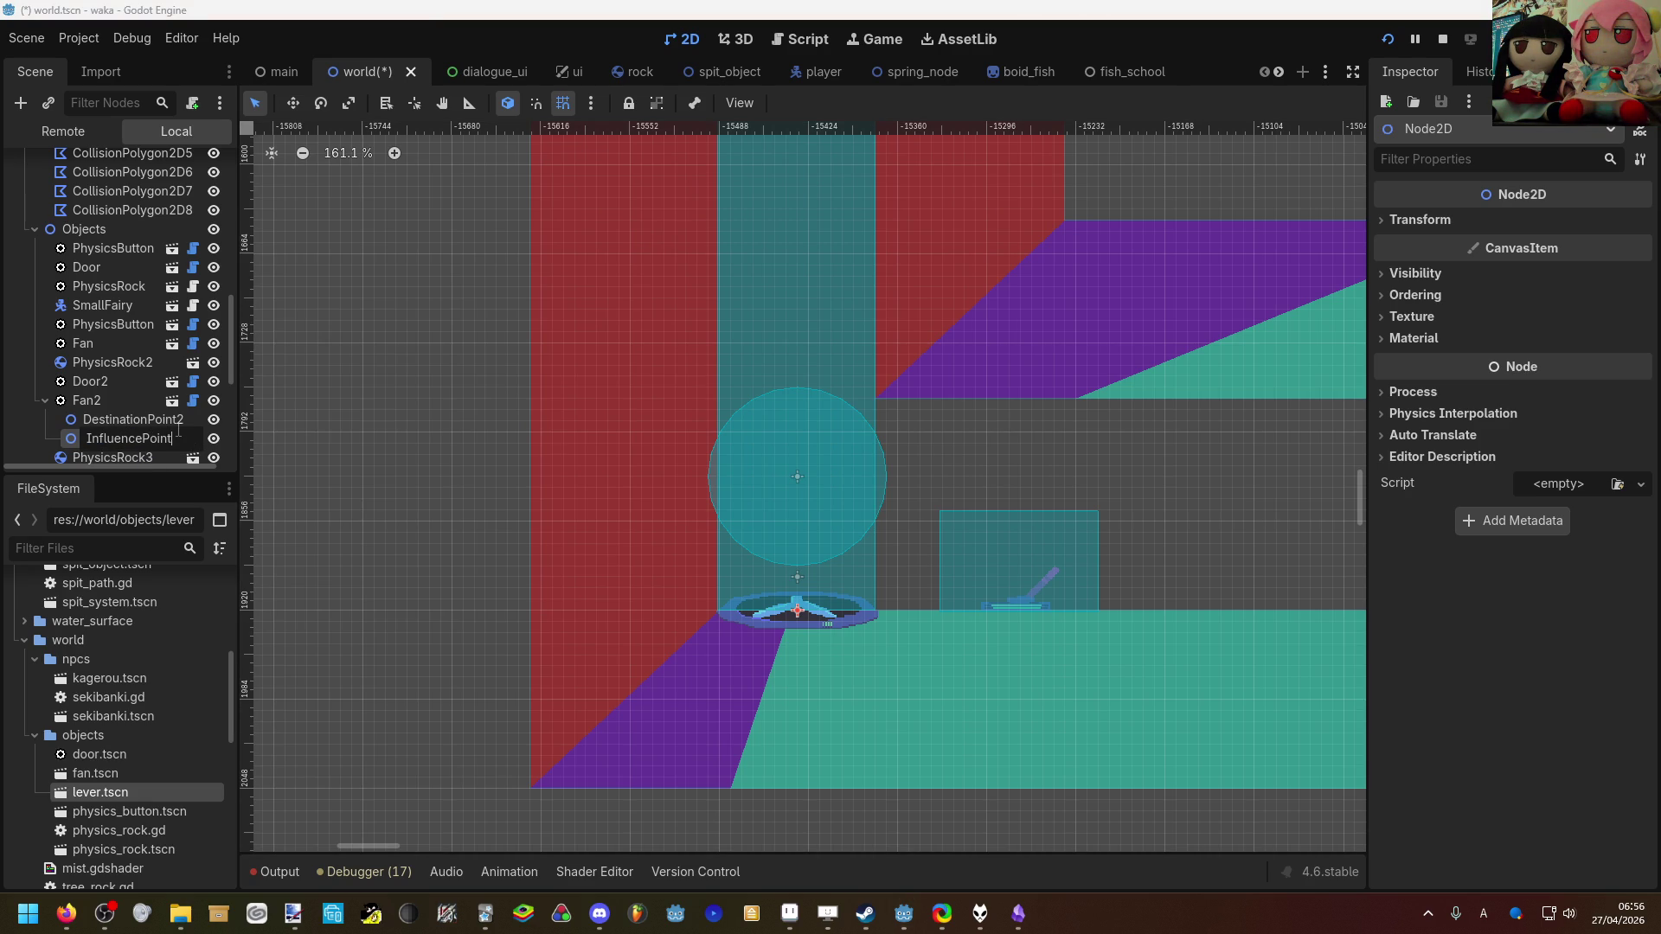
pyautogui.write('2')
pyautogui.press('Return')
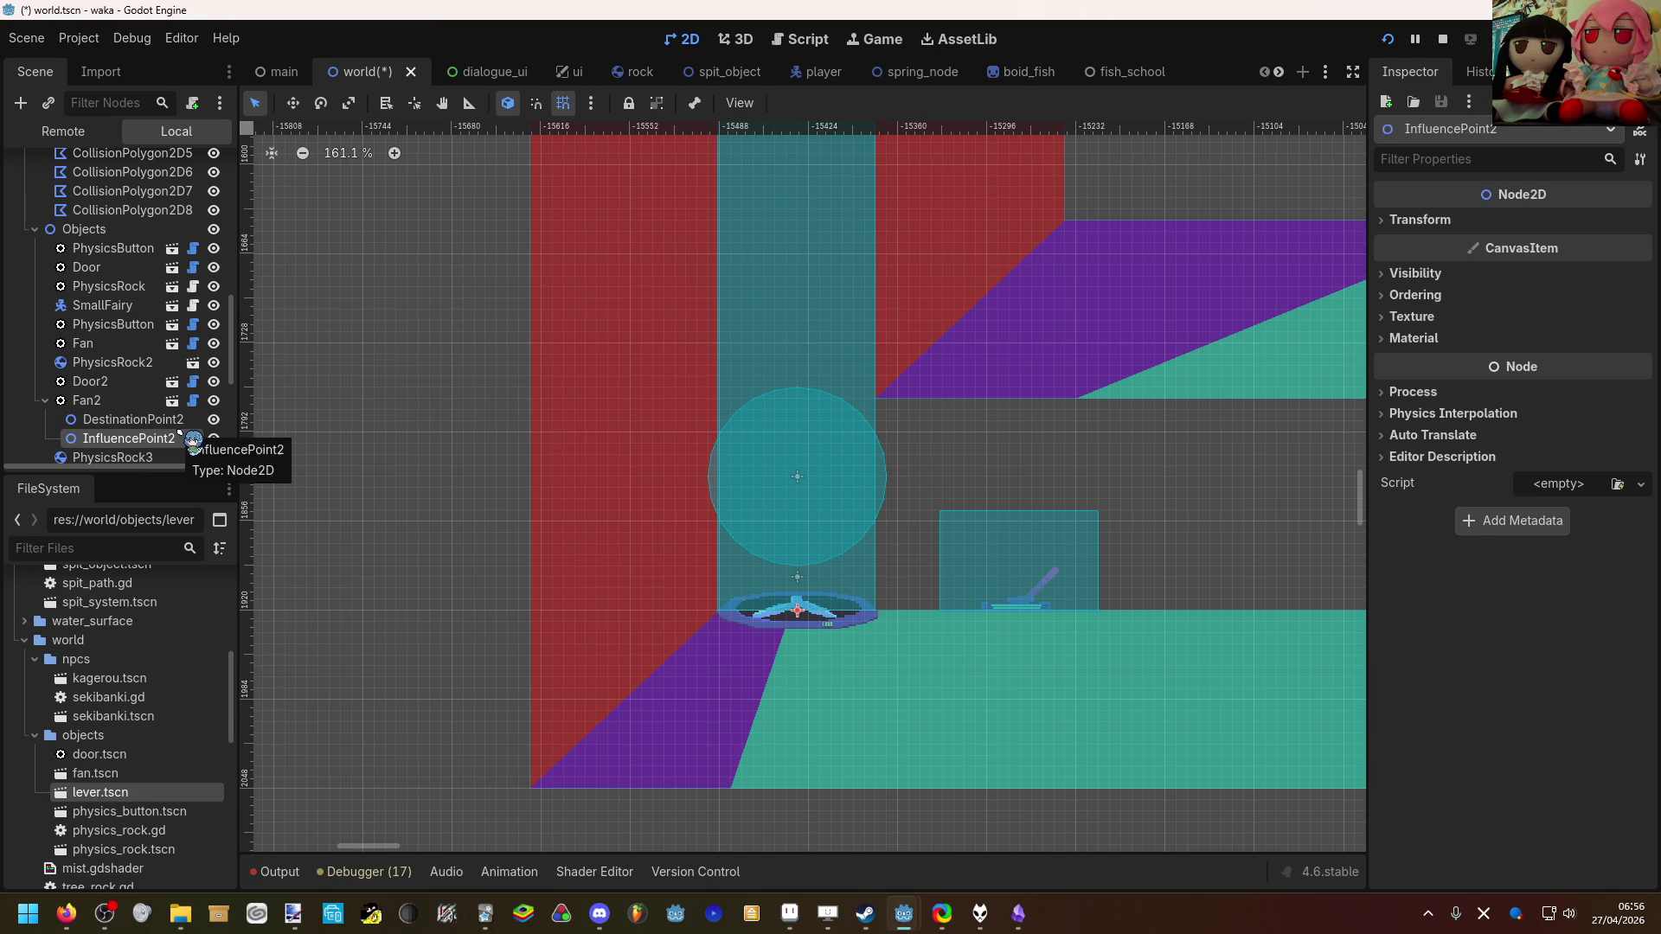
# - Browse nodes for Fan2's Influence Area Point, then cancel without choosing
pyautogui.click(95, 401)
pyautogui.click(1571, 450)
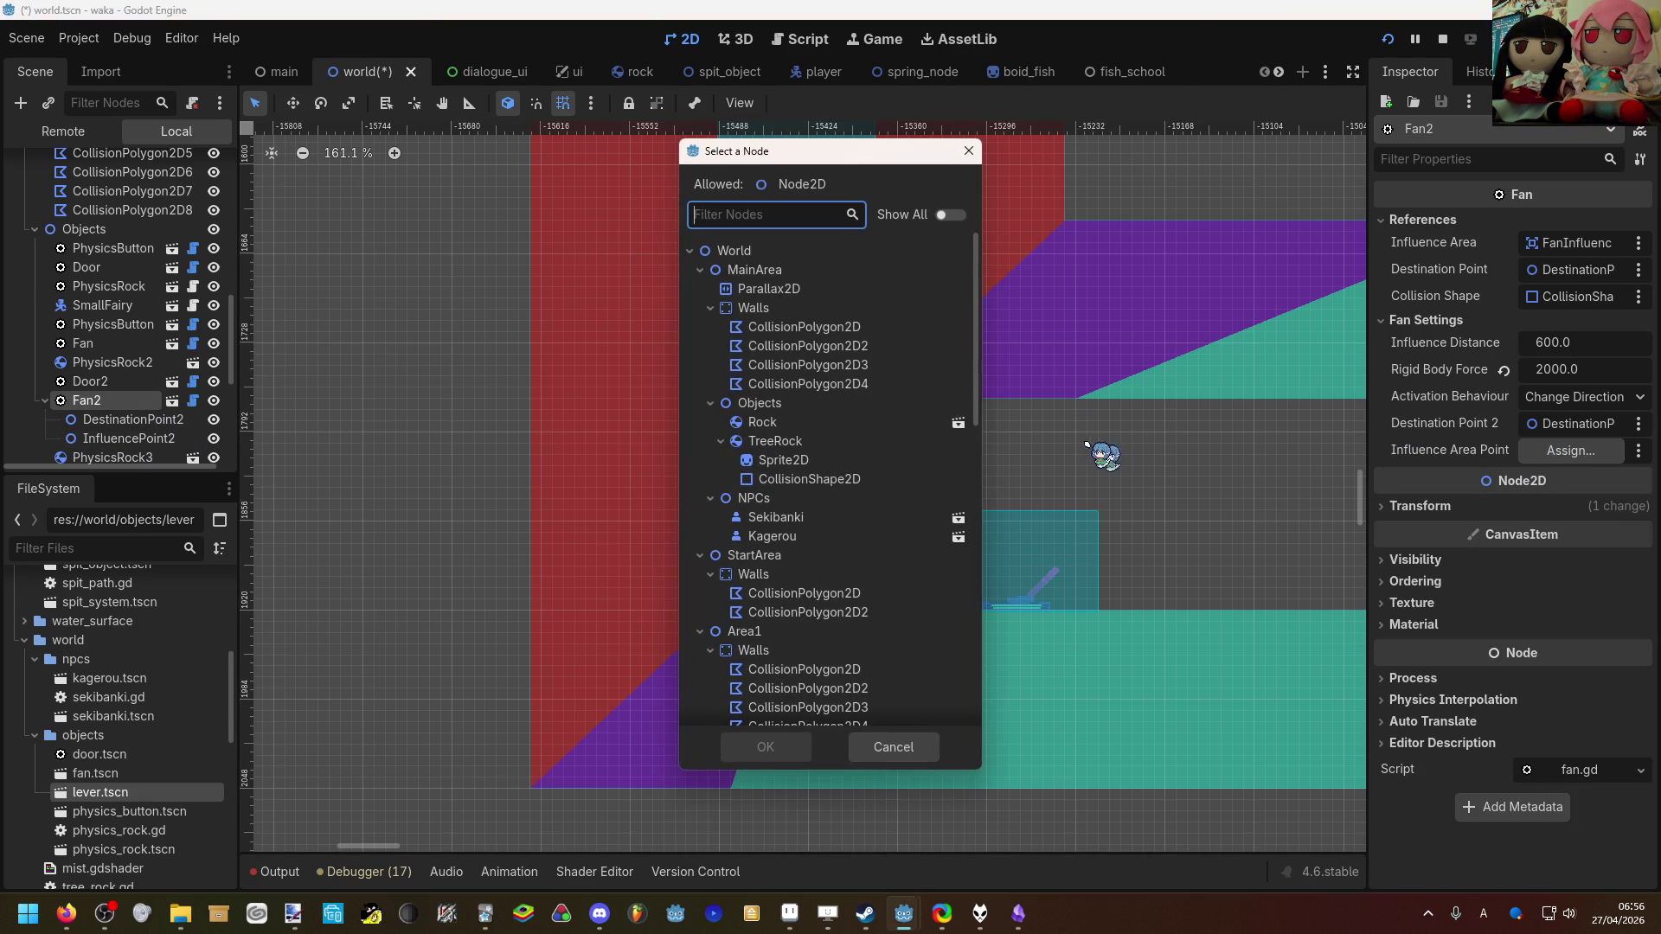
pyautogui.scroll(-3, 872, 515)
pyautogui.scroll(-5, 872, 514)
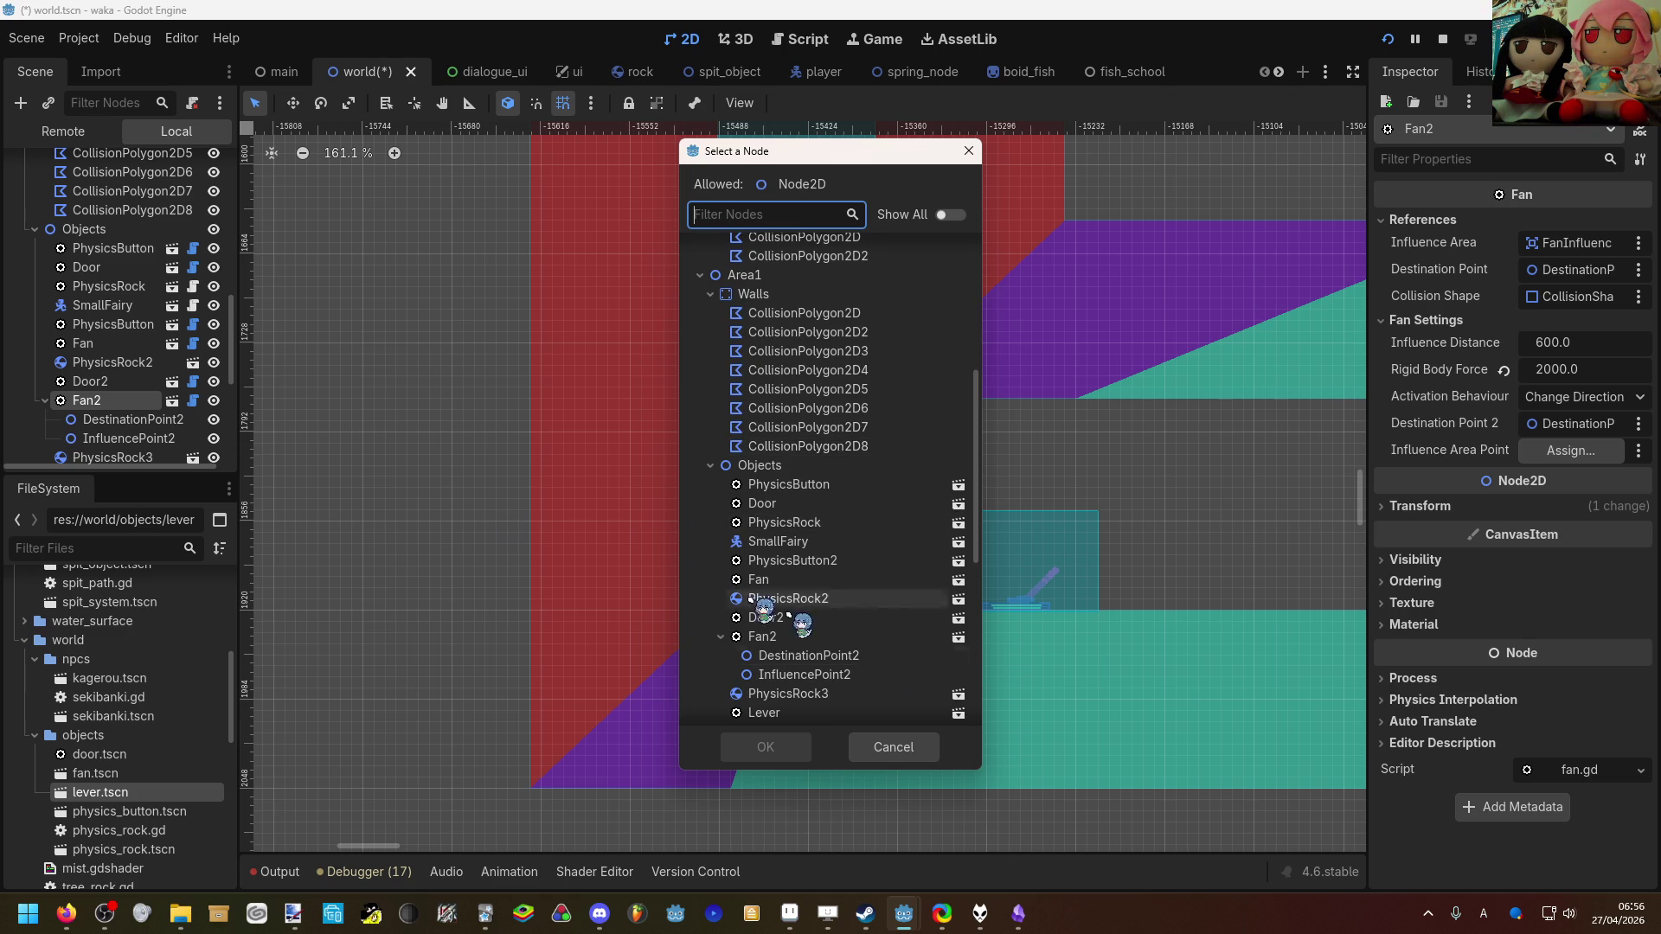
pyautogui.click(926, 746)
# - Raise InfluencePoint2 into the fan's air column, then save and run the game with F5
pyautogui.click(166, 440)
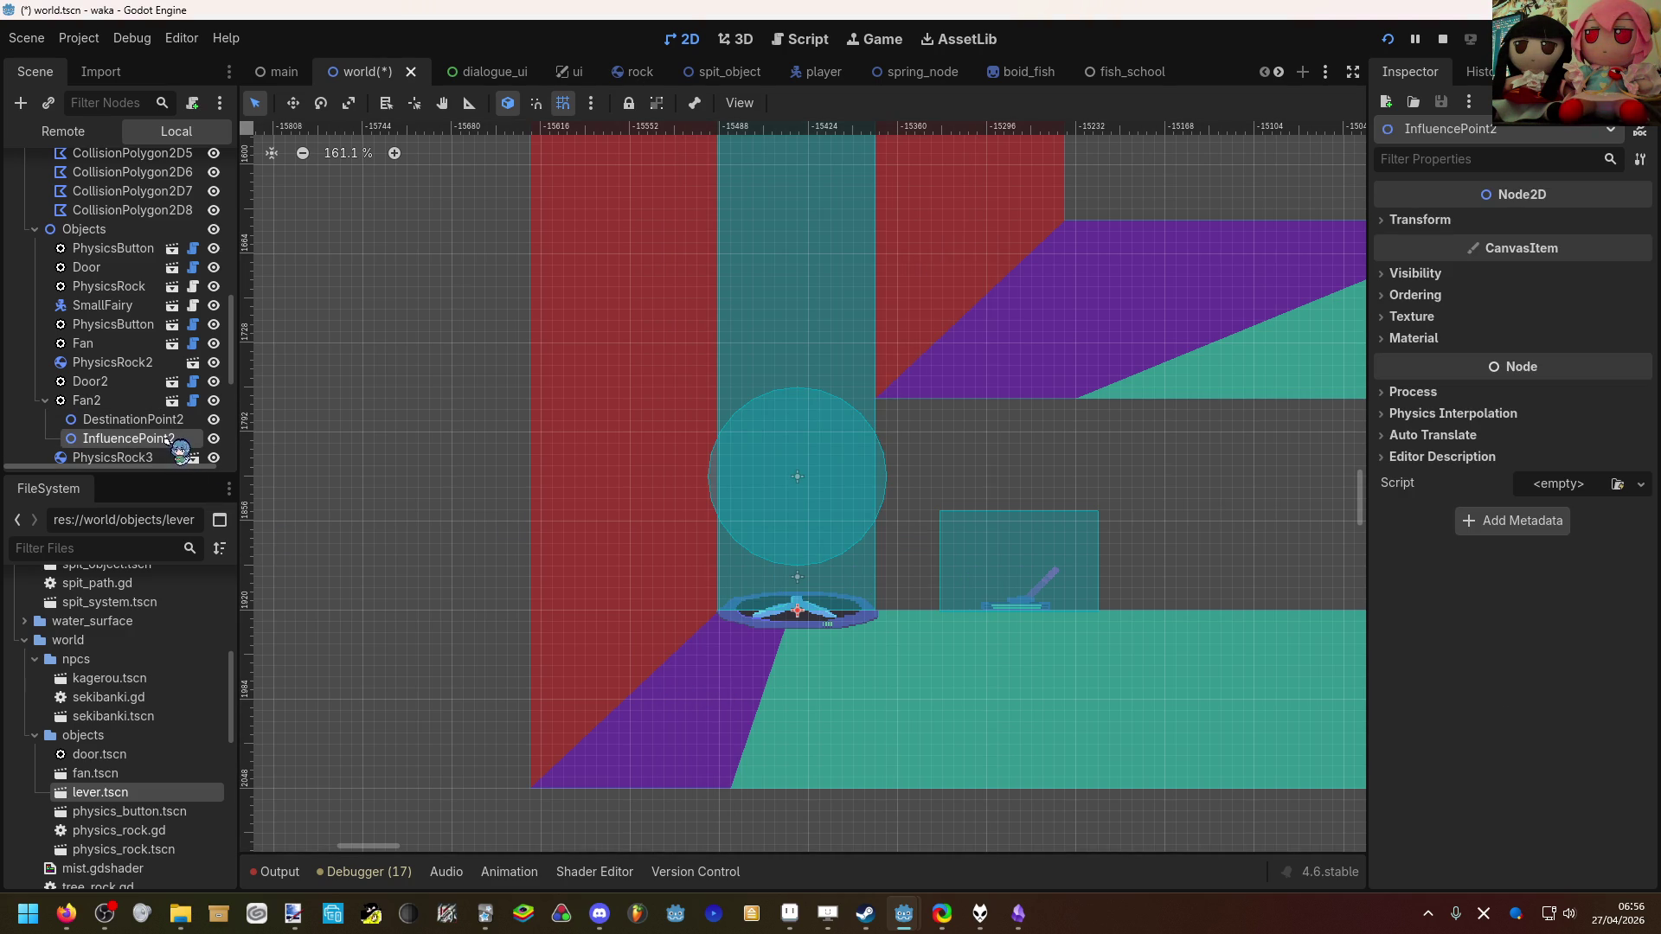
pyautogui.press('w')
pyautogui.moveTo(863, 619); pyautogui.dragTo(860, 525)
pyautogui.press('q')
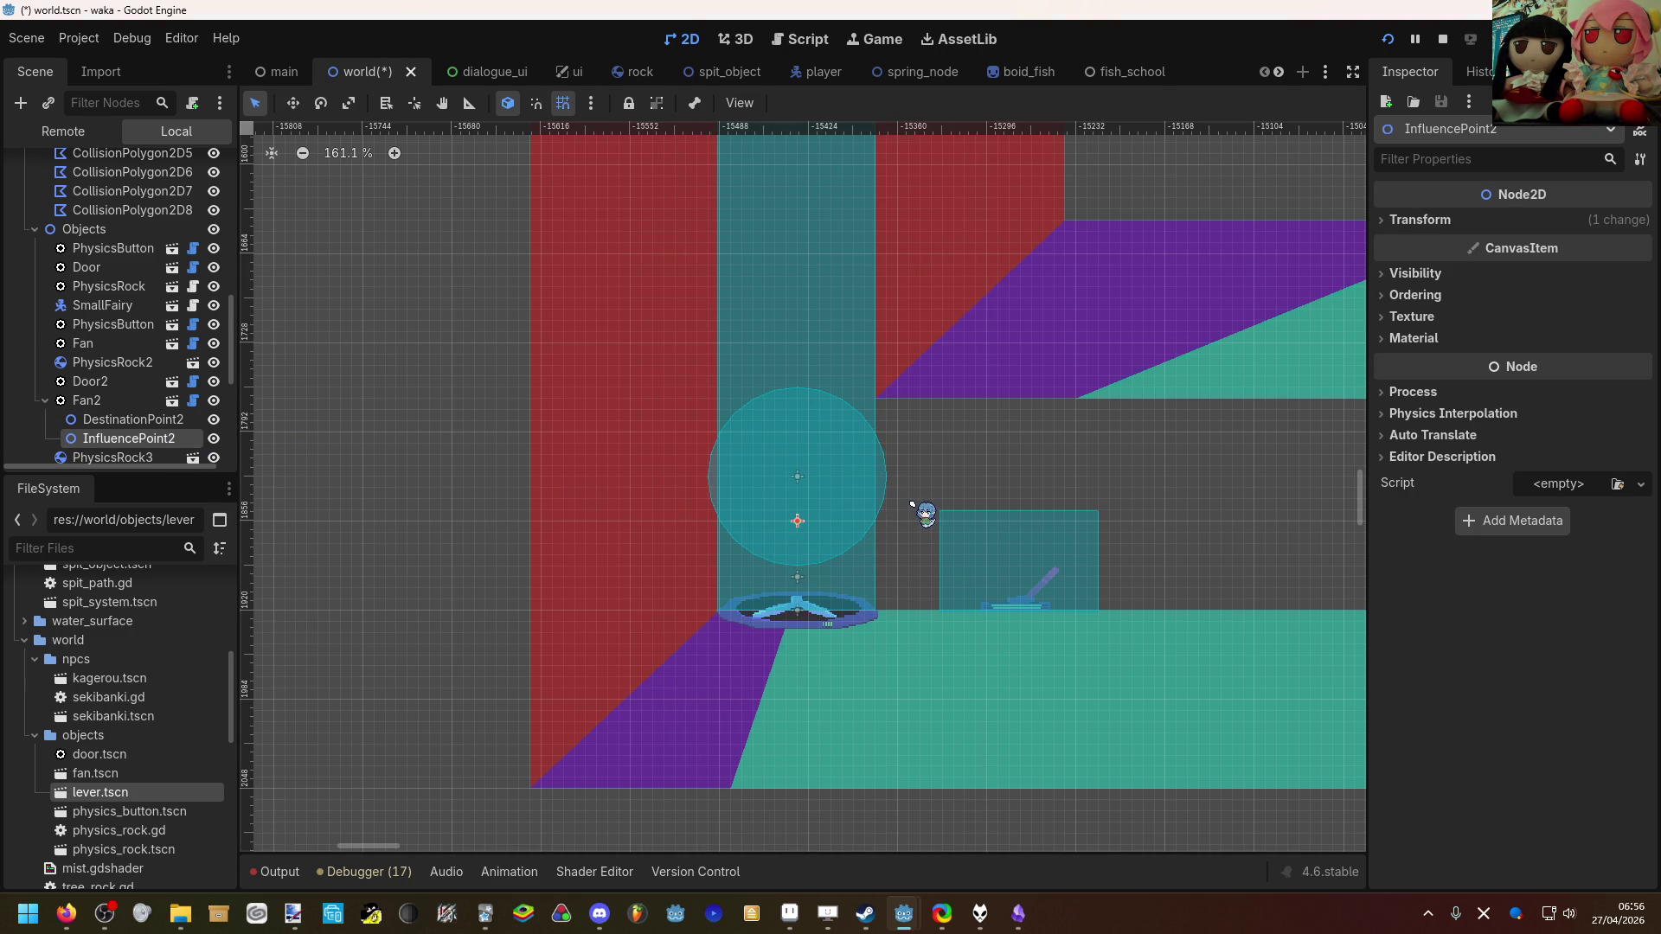
pyautogui.click(913, 507)
pyautogui.scroll(-4, 912, 506)
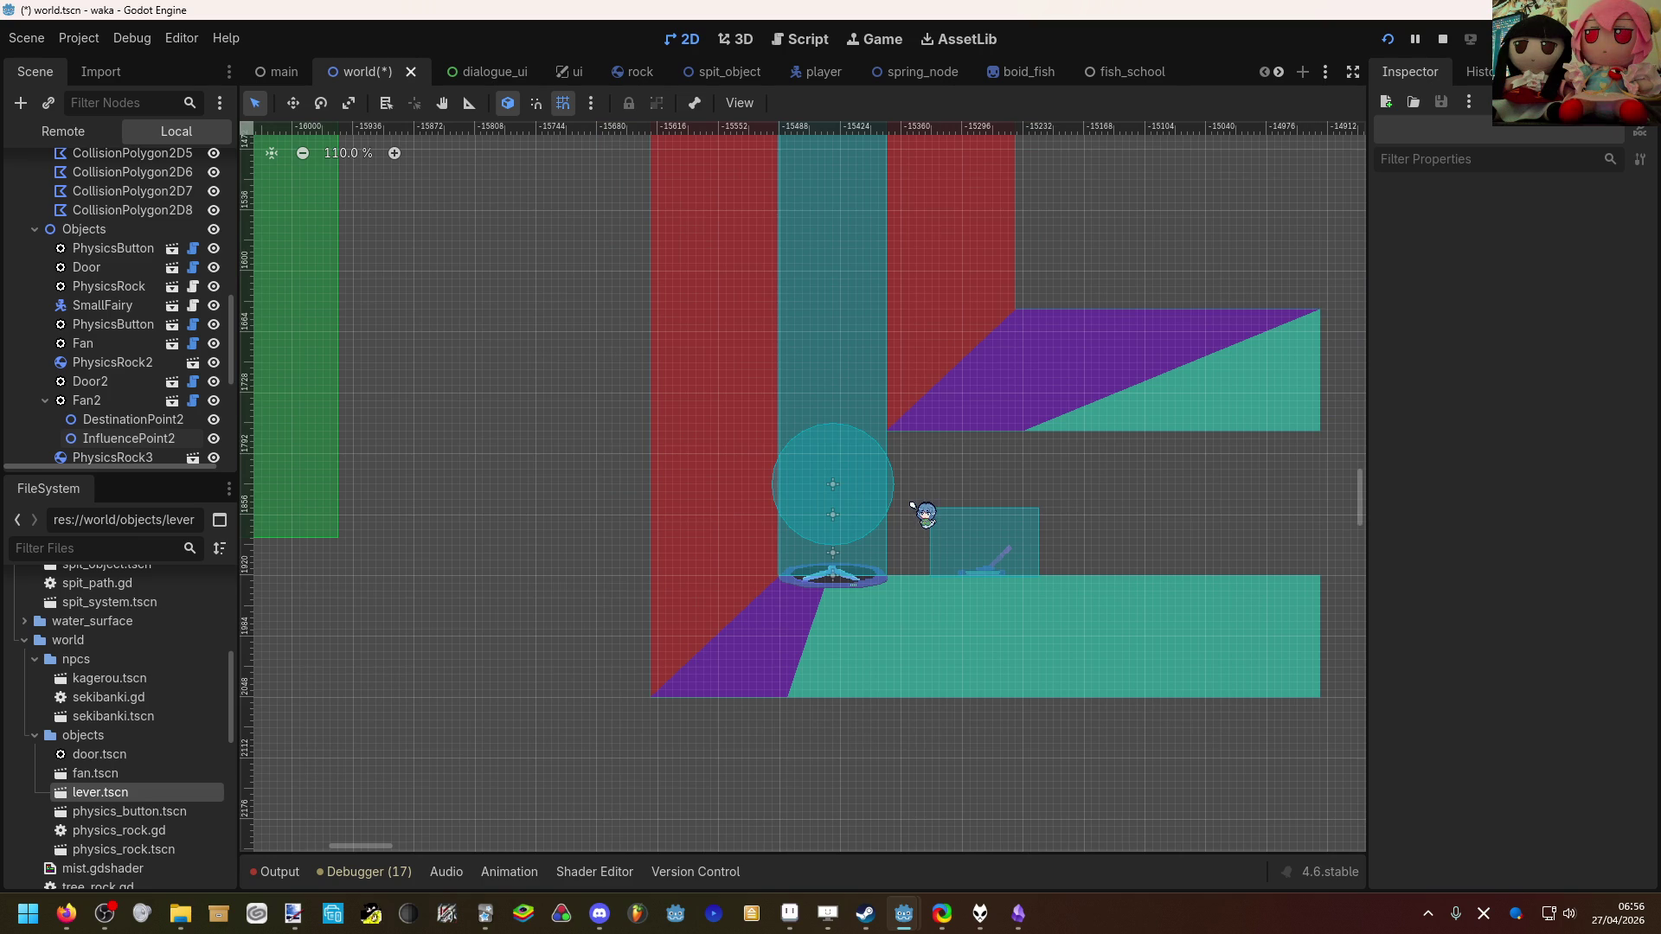
pyautogui.press('F5')
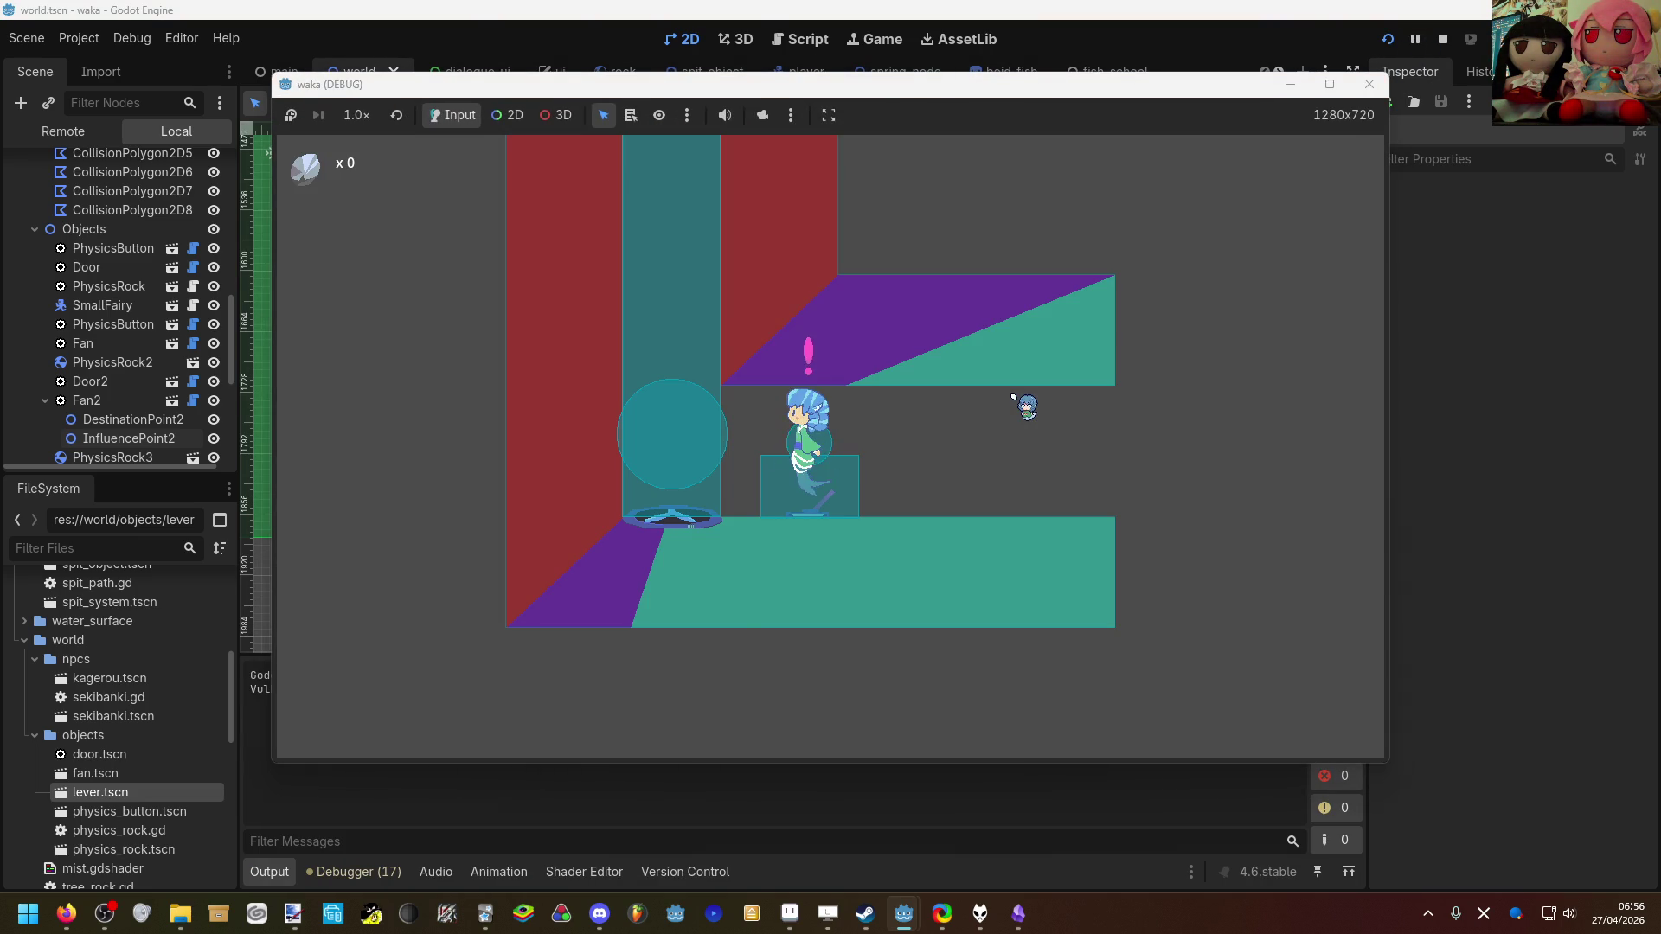
# - Pull the lever in-game and inspect the Nil 'position' error at fan.gd line 27
pyautogui.press('e')
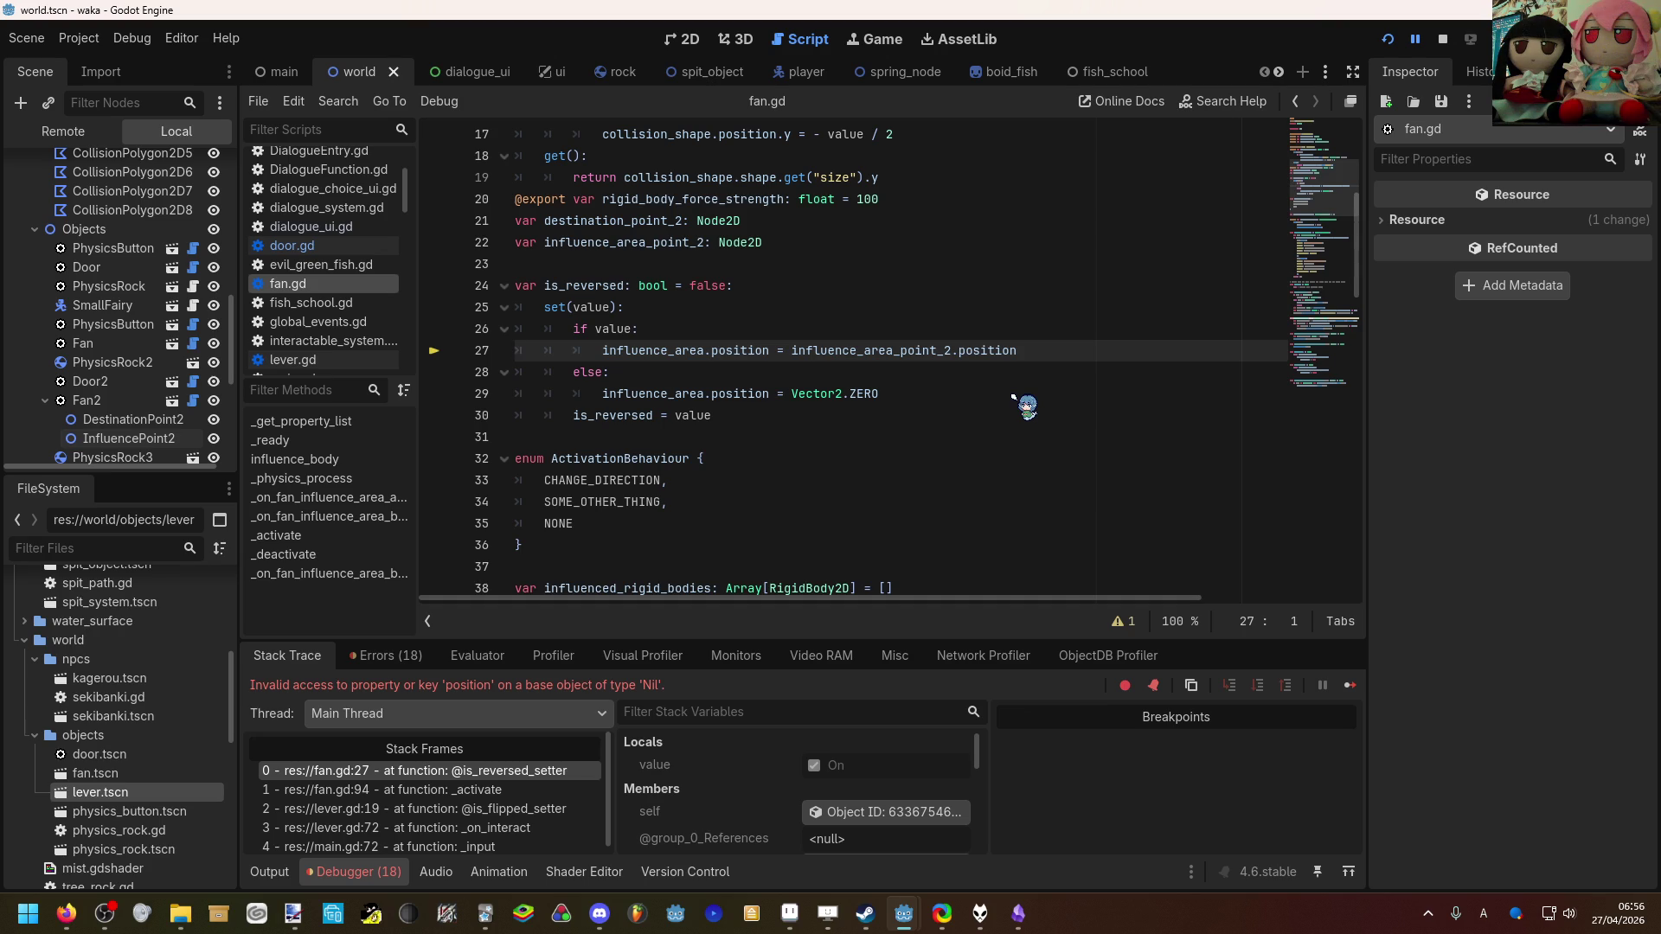
pyautogui.scroll(2, 504, 348)
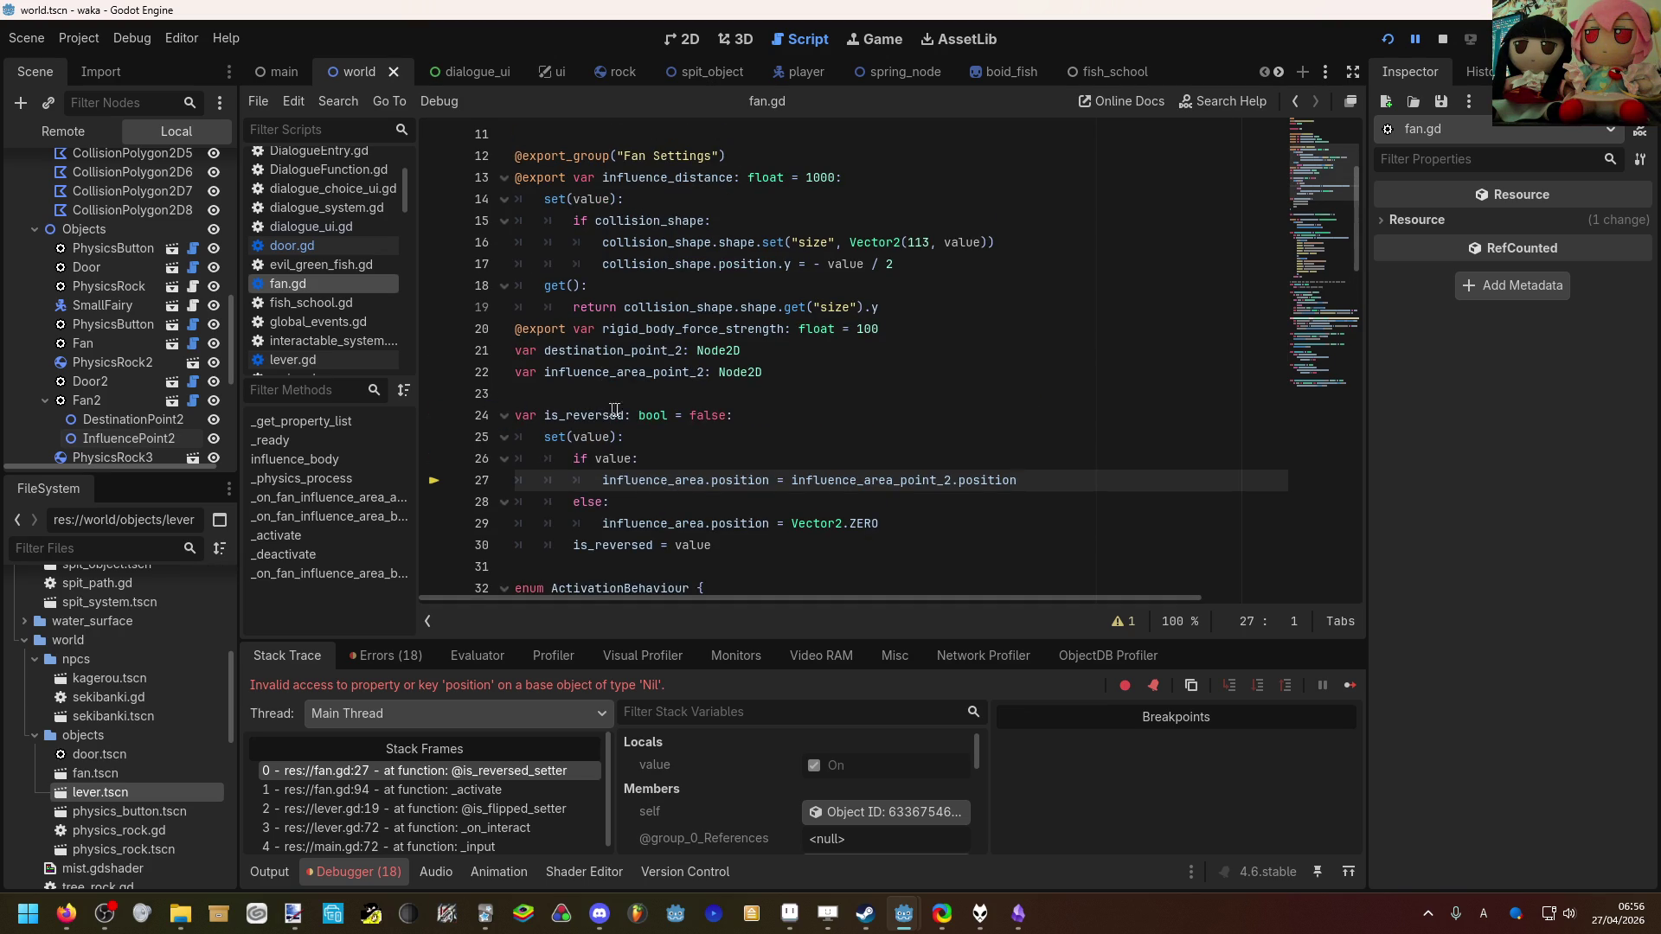
pyautogui.scroll(-1, 596, 409)
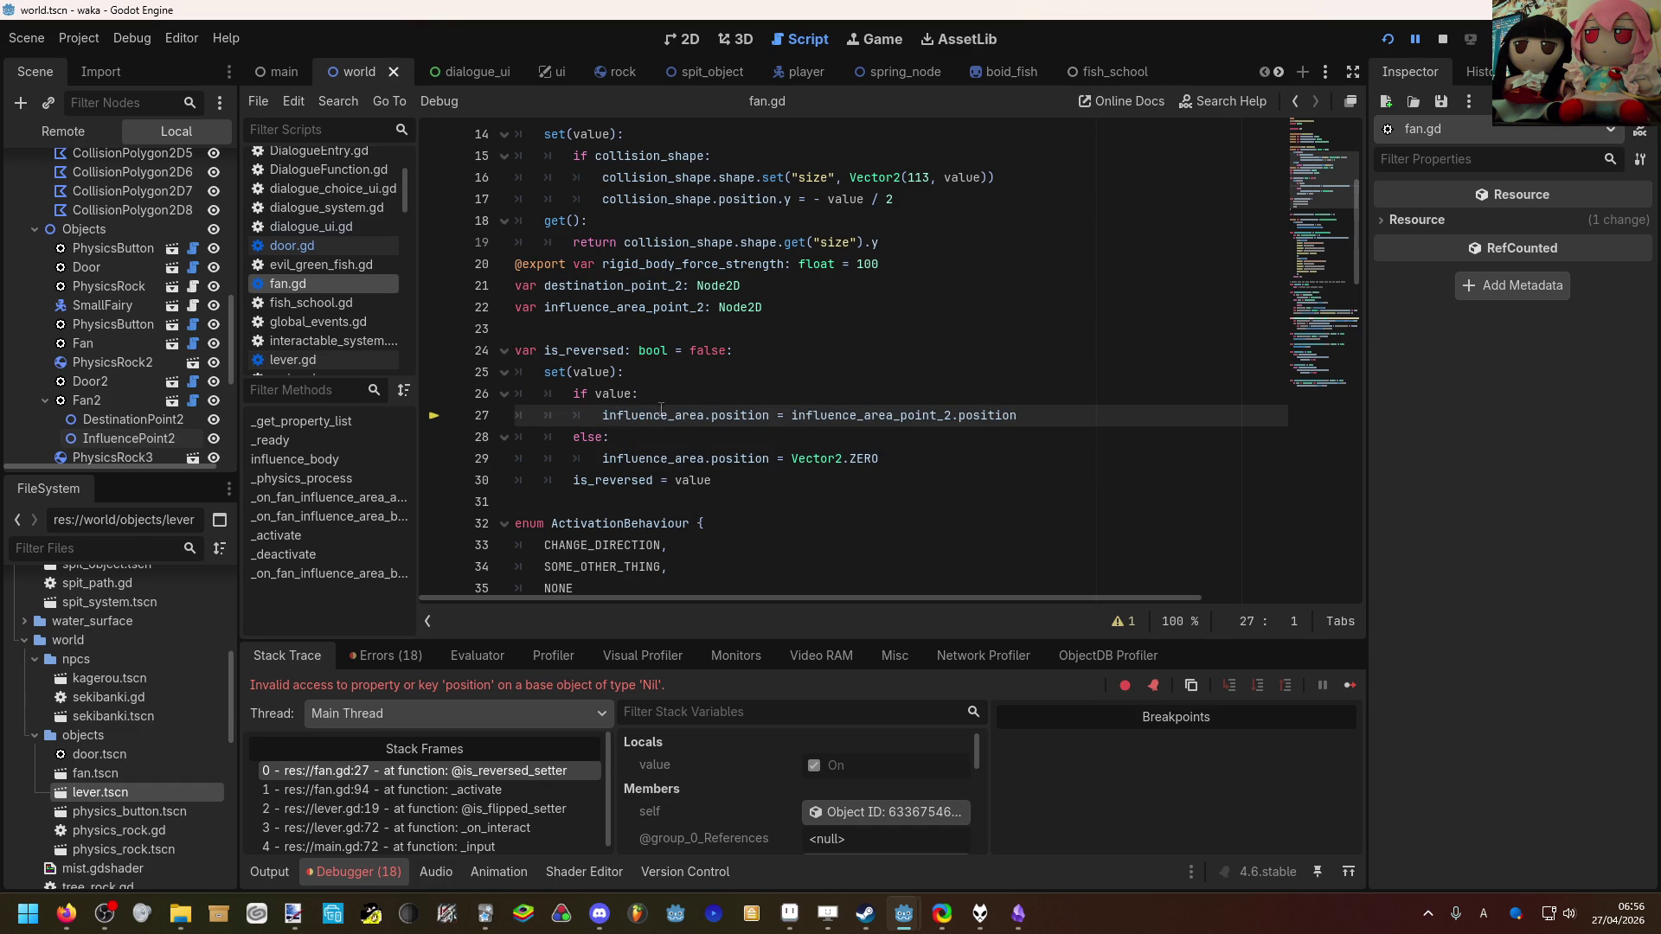
# - Set Fan2's Influence Area Point to InfluenceAreaPoint2
pyautogui.click(95, 400)
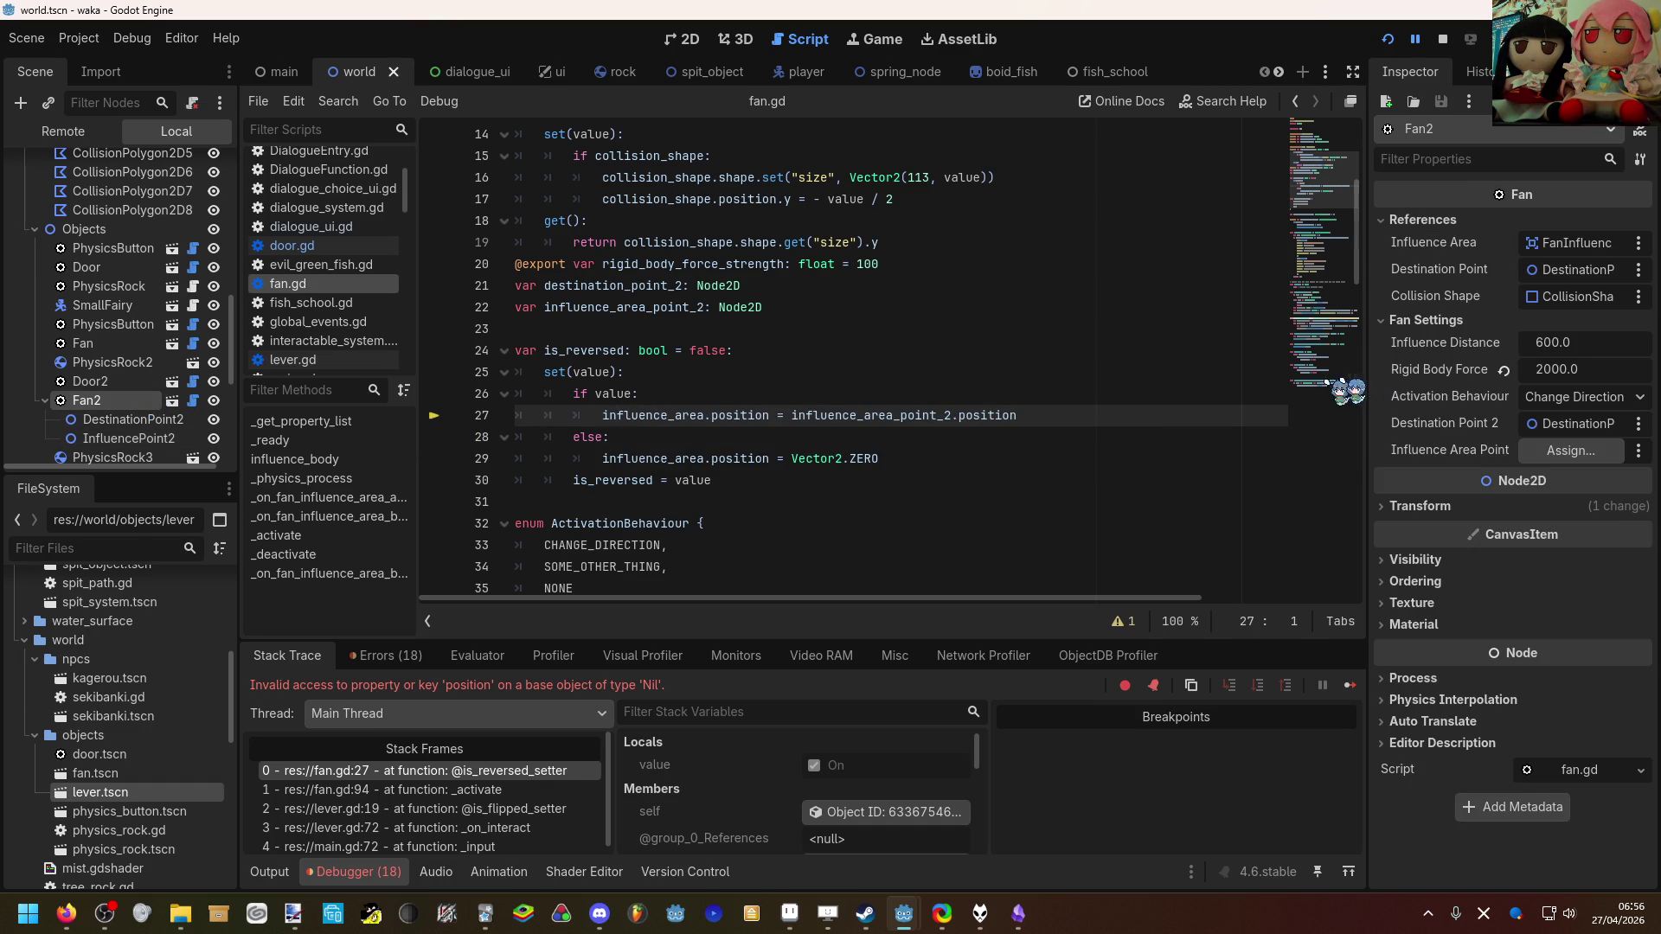
pyautogui.click(1523, 453)
pyautogui.scroll(5, 778, 484)
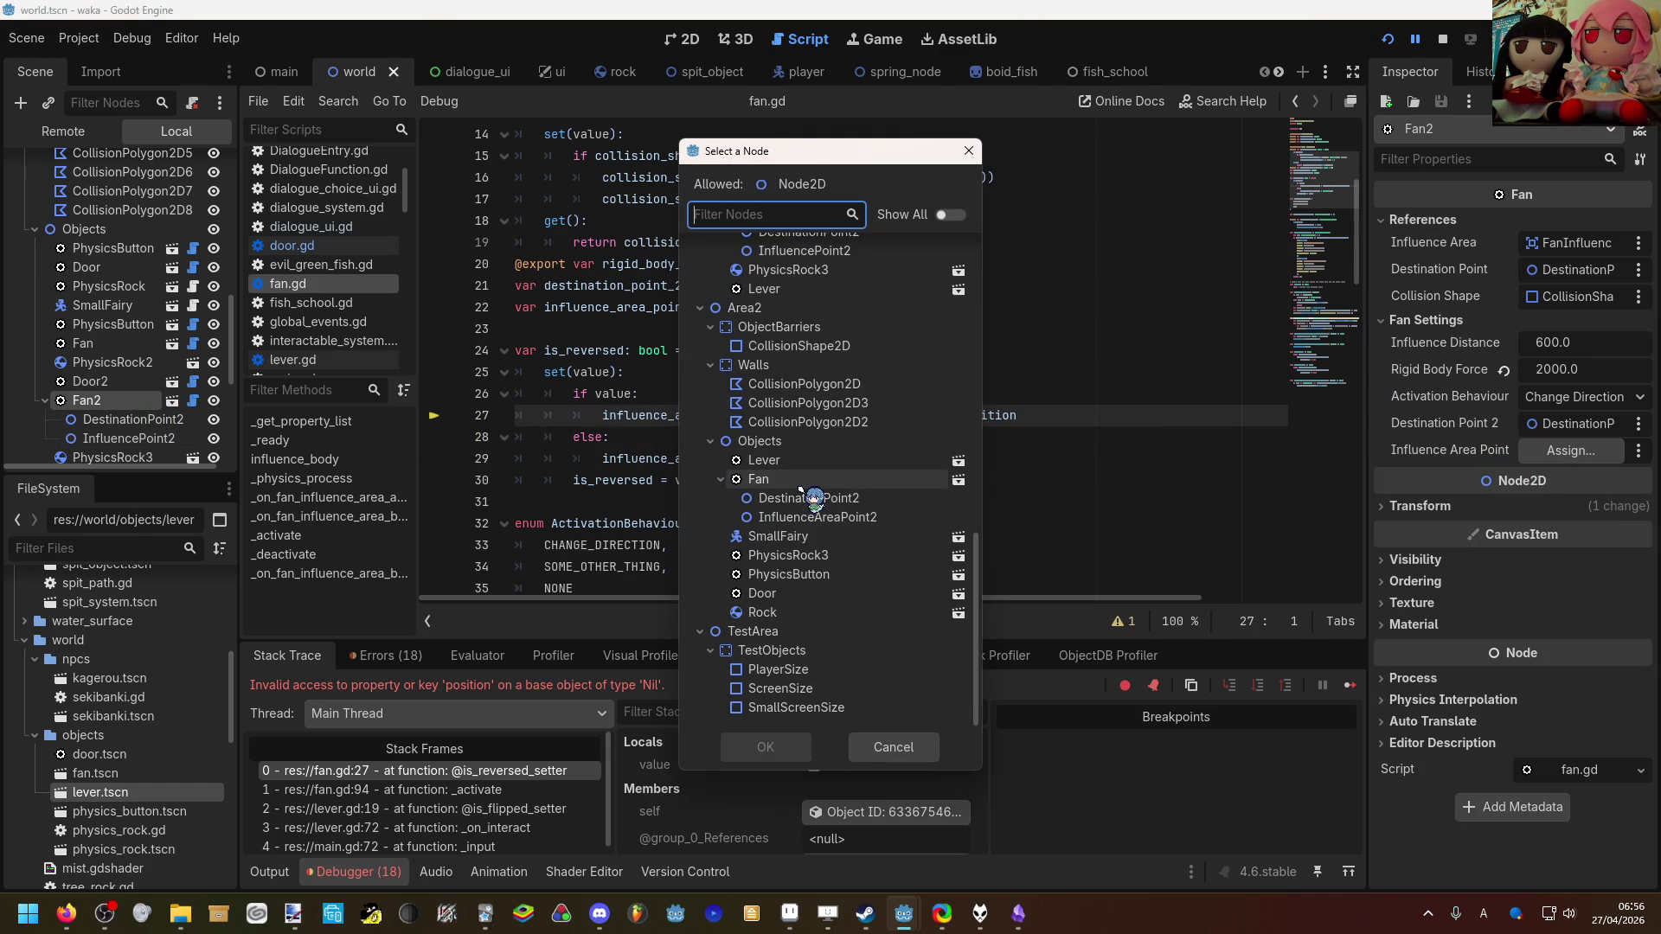
pyautogui.scroll(-1, 800, 491)
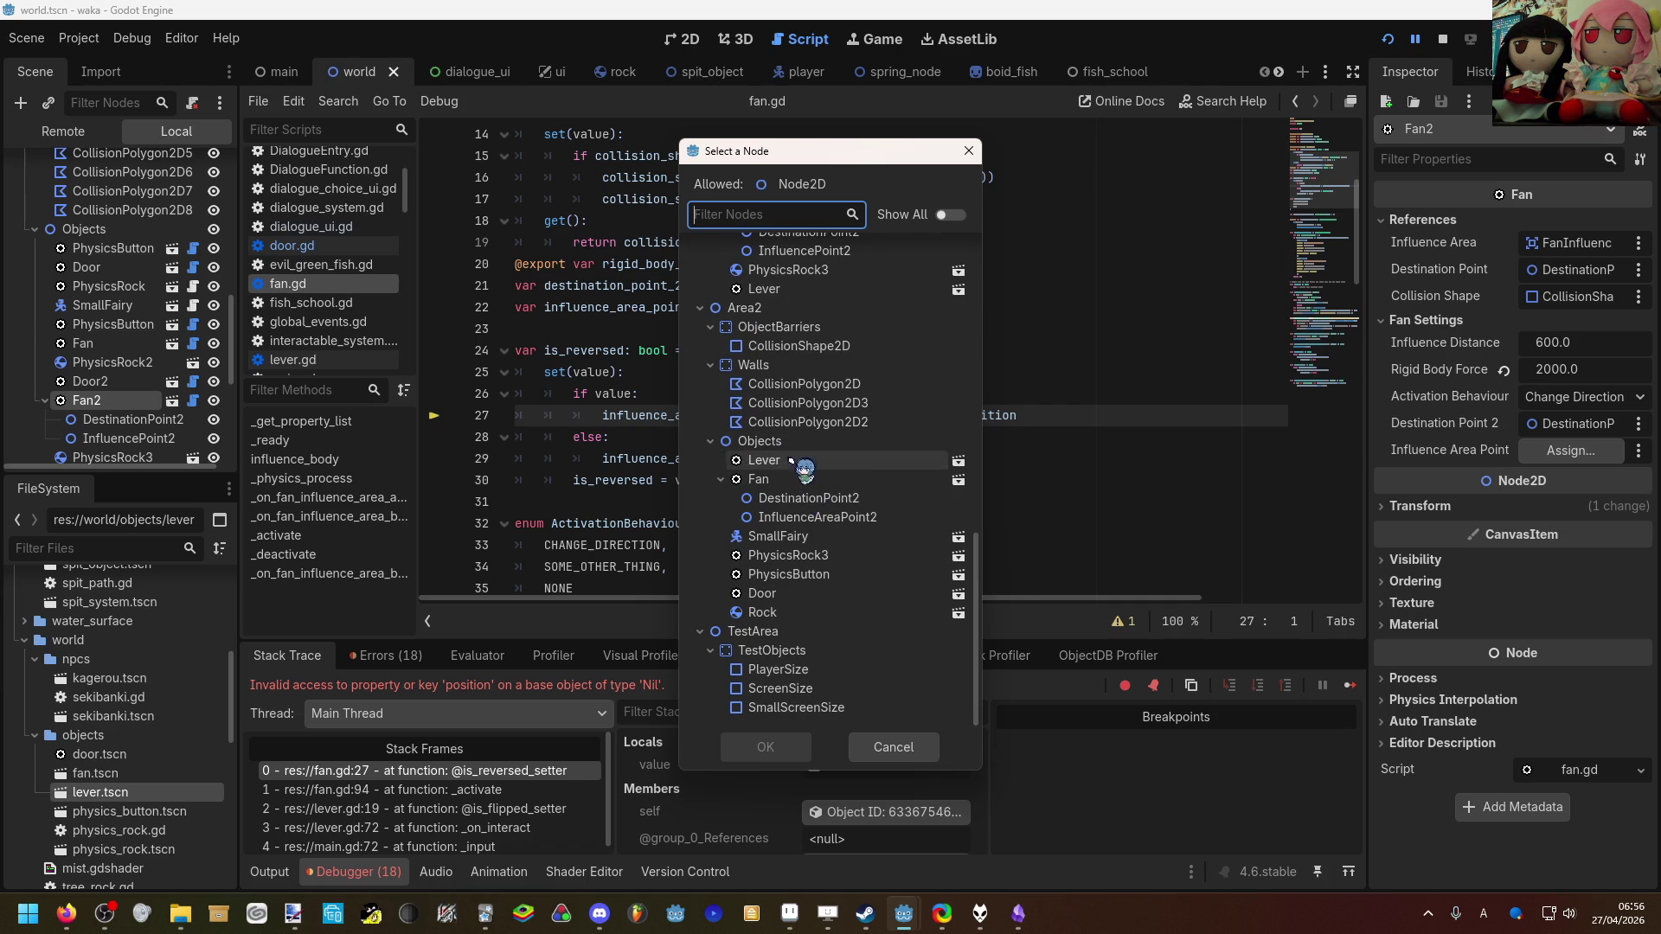
pyautogui.click(815, 517)
pyautogui.click(786, 756)
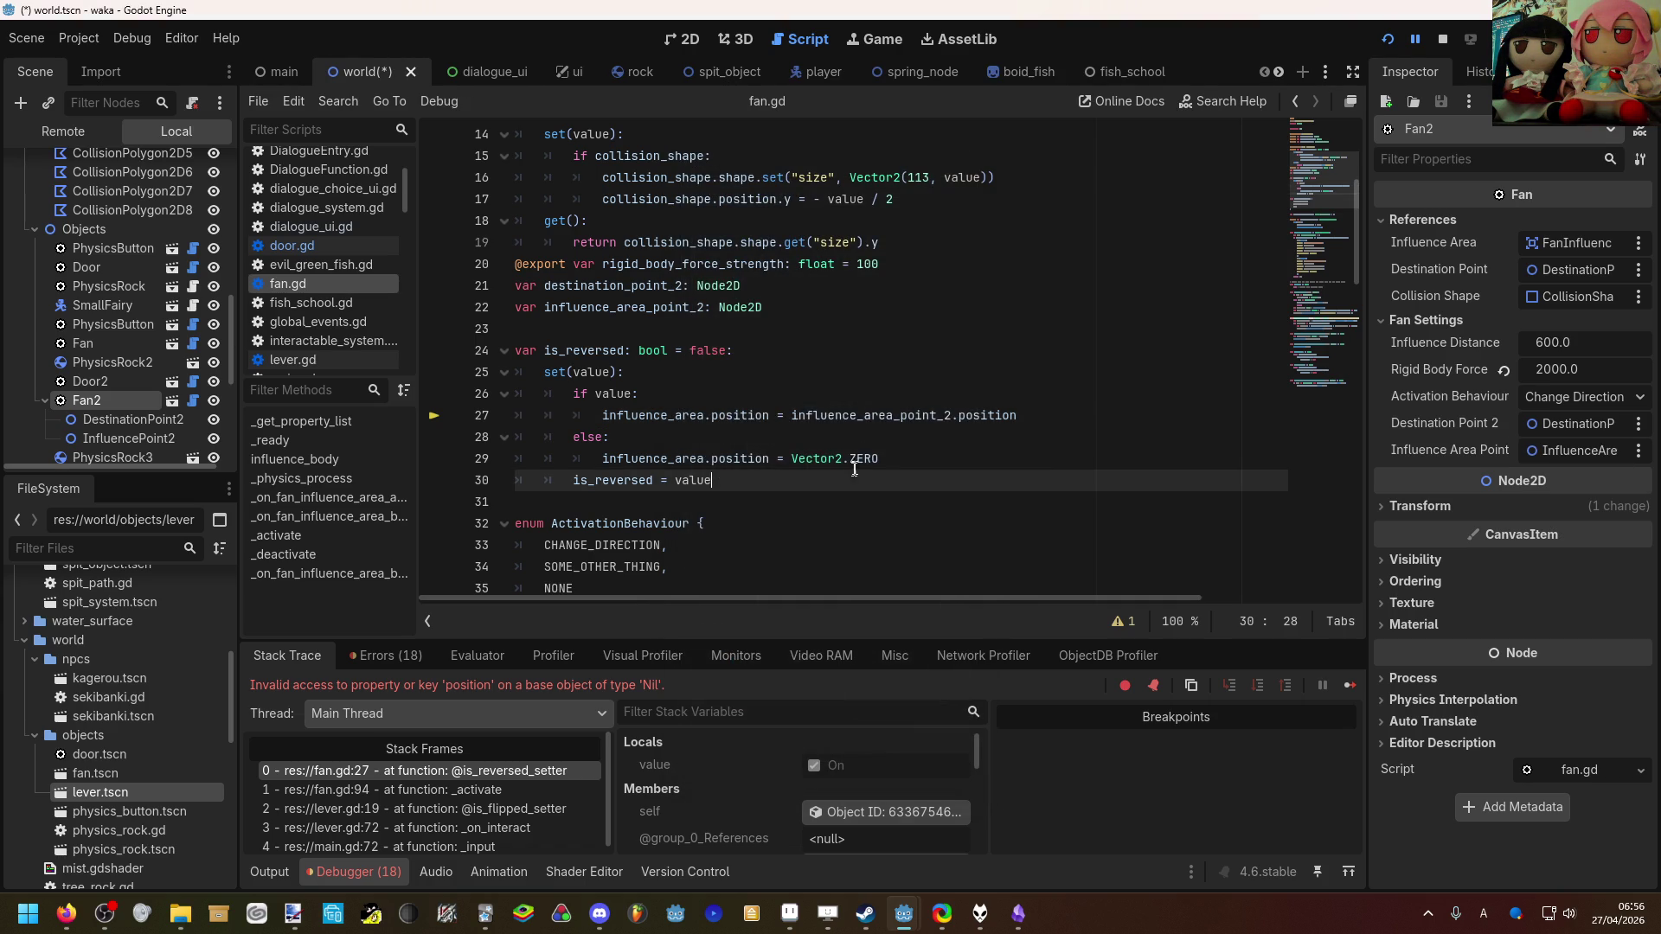
# - Run the game and swim the mermaid in and out of Fan2's air column
pyautogui.click(1384, 39)
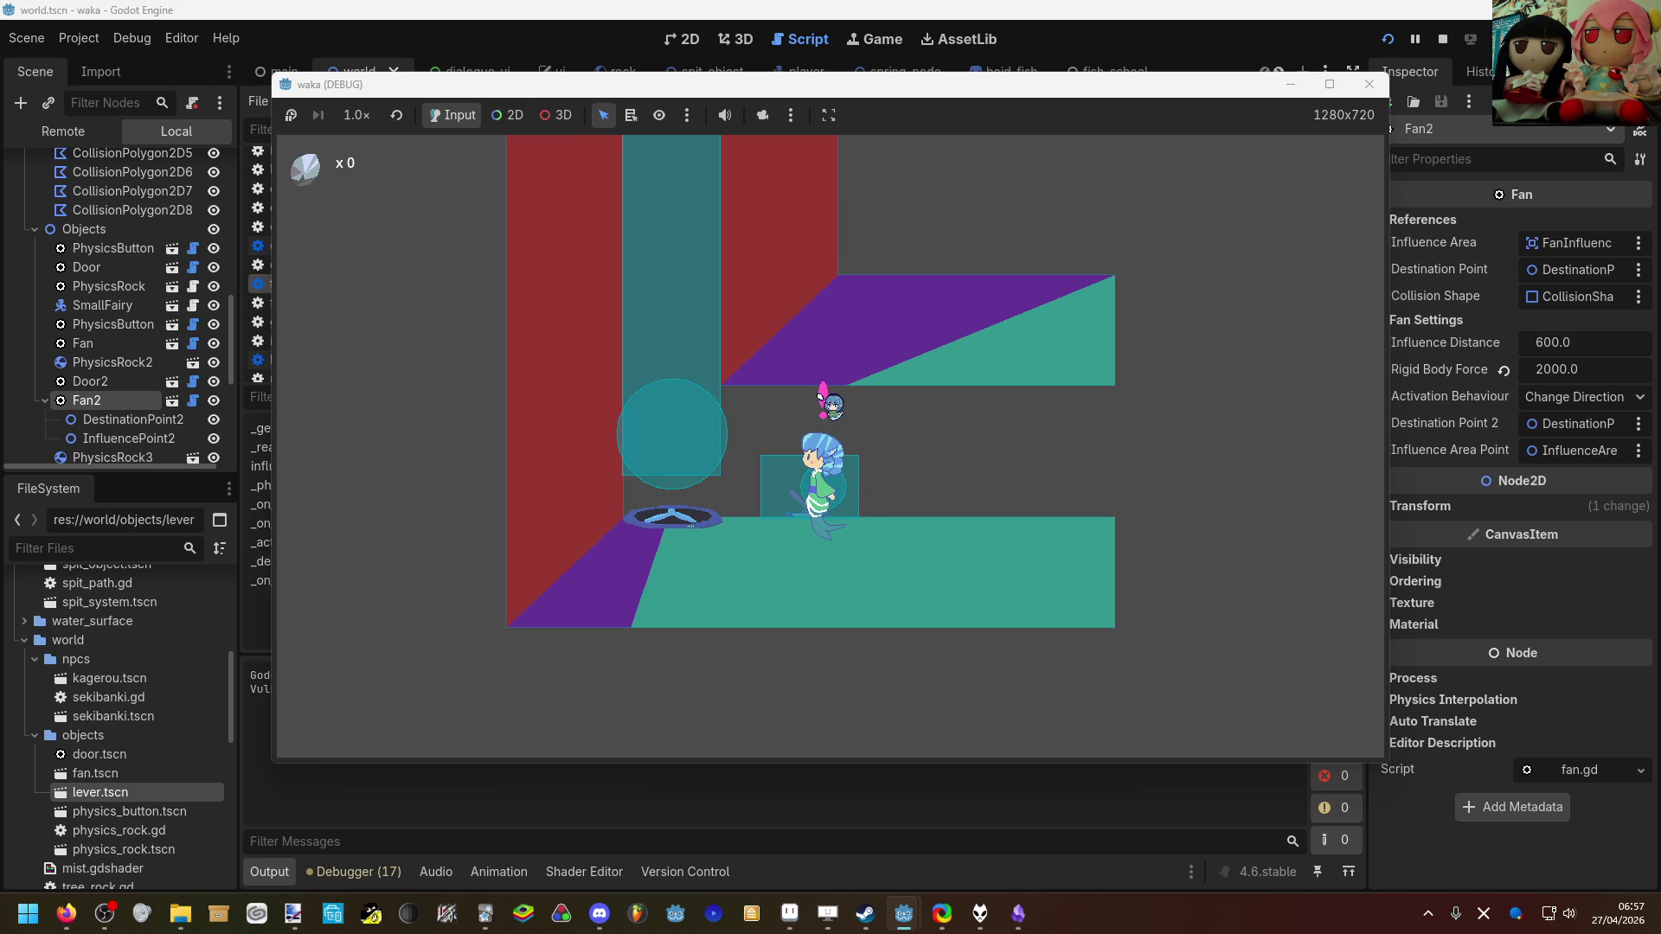
pyautogui.press('Left')
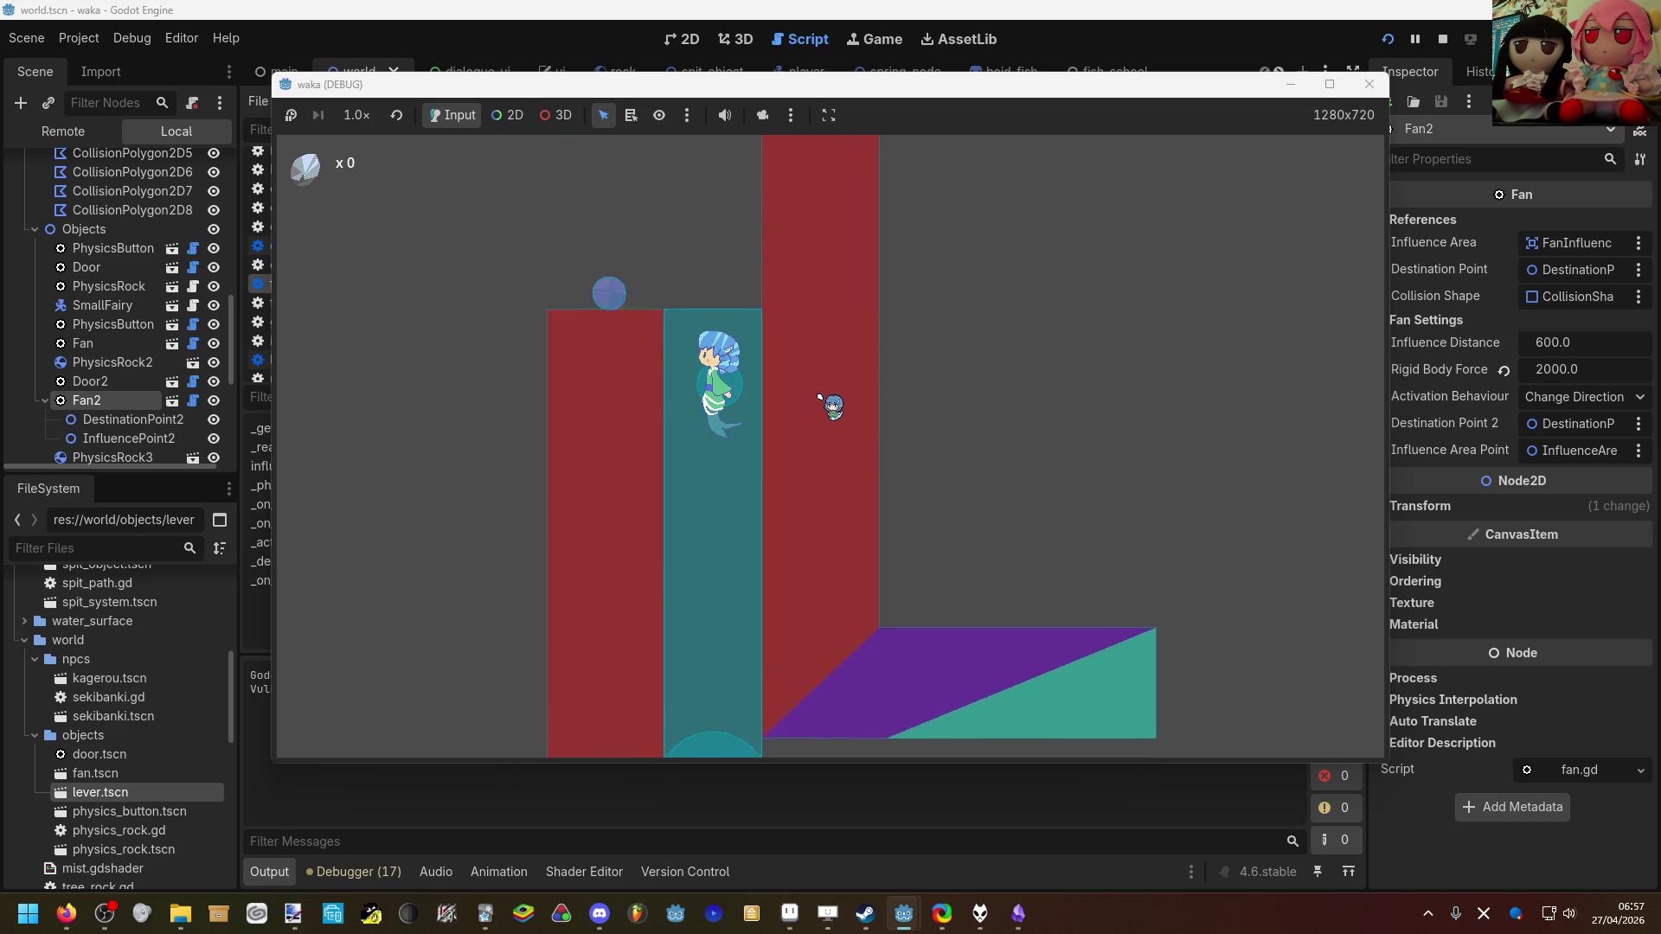
pyautogui.press('Left')
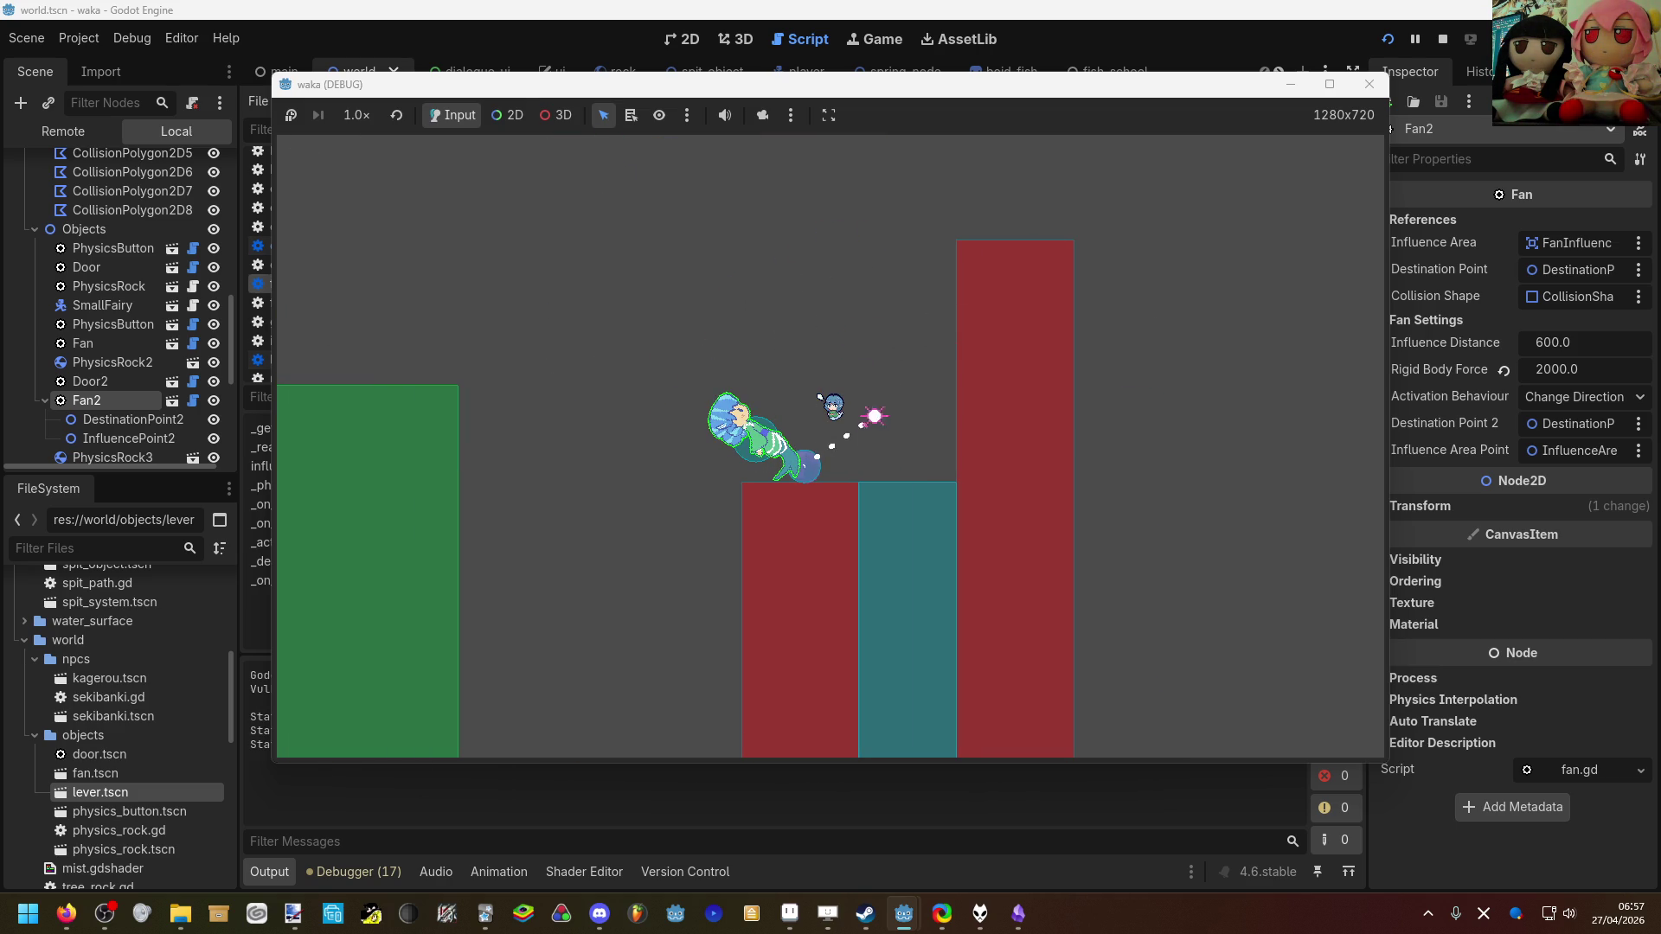
pyautogui.press('Right')
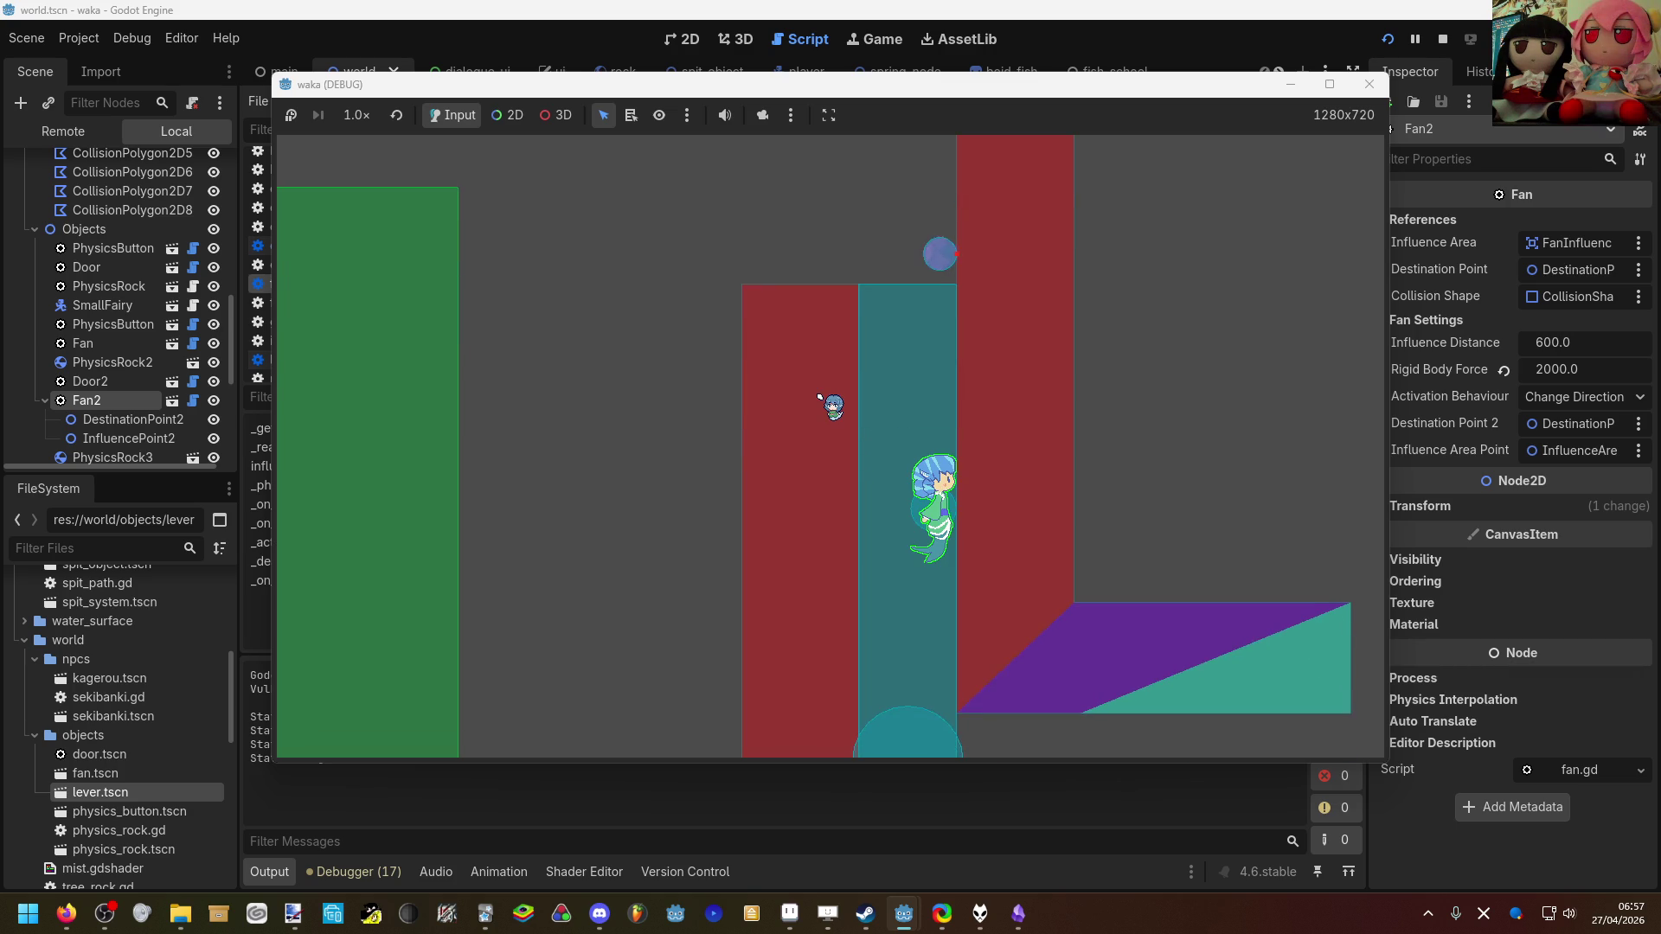
pyautogui.press('Right')
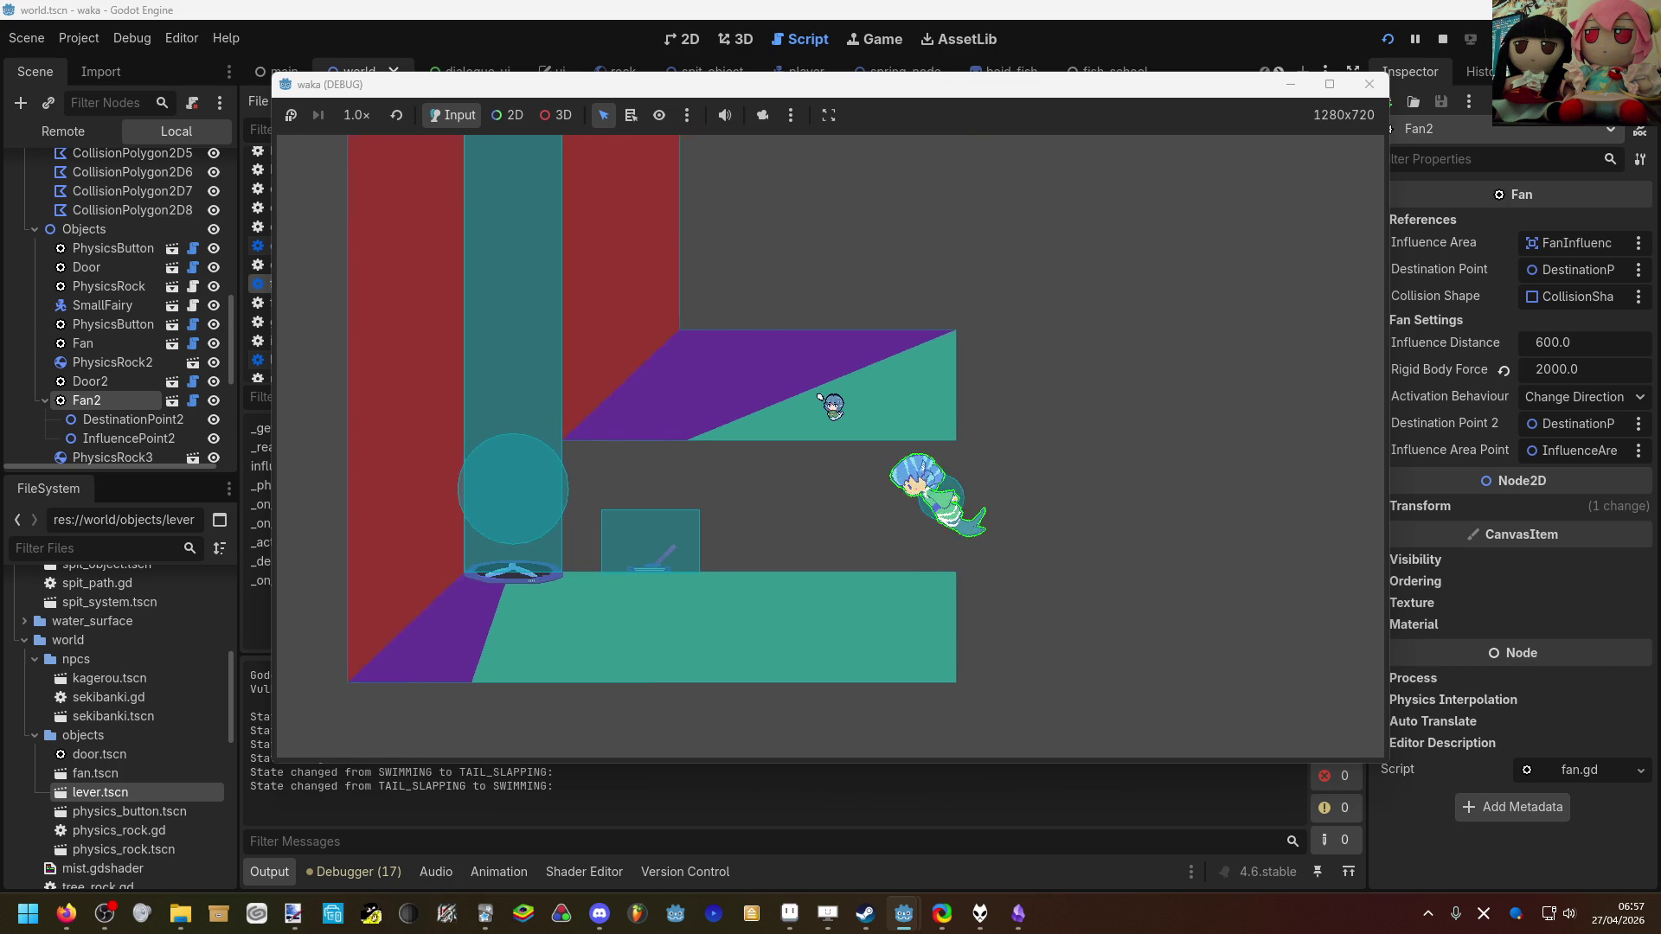
pyautogui.press('Left')
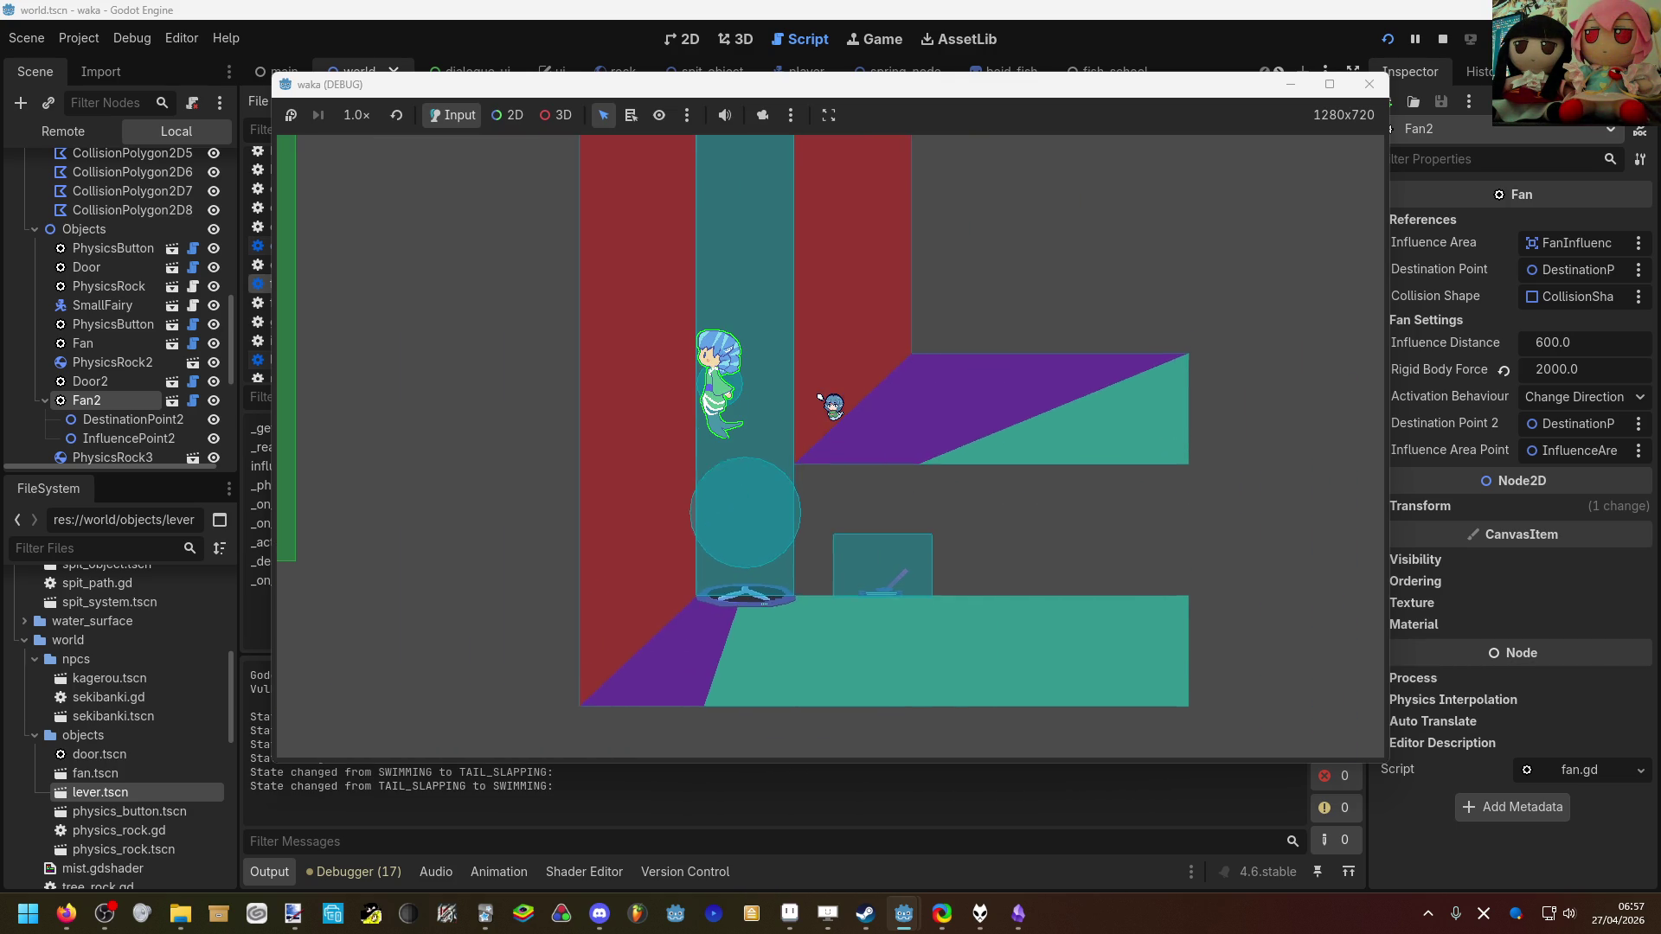
pyautogui.press('Down')
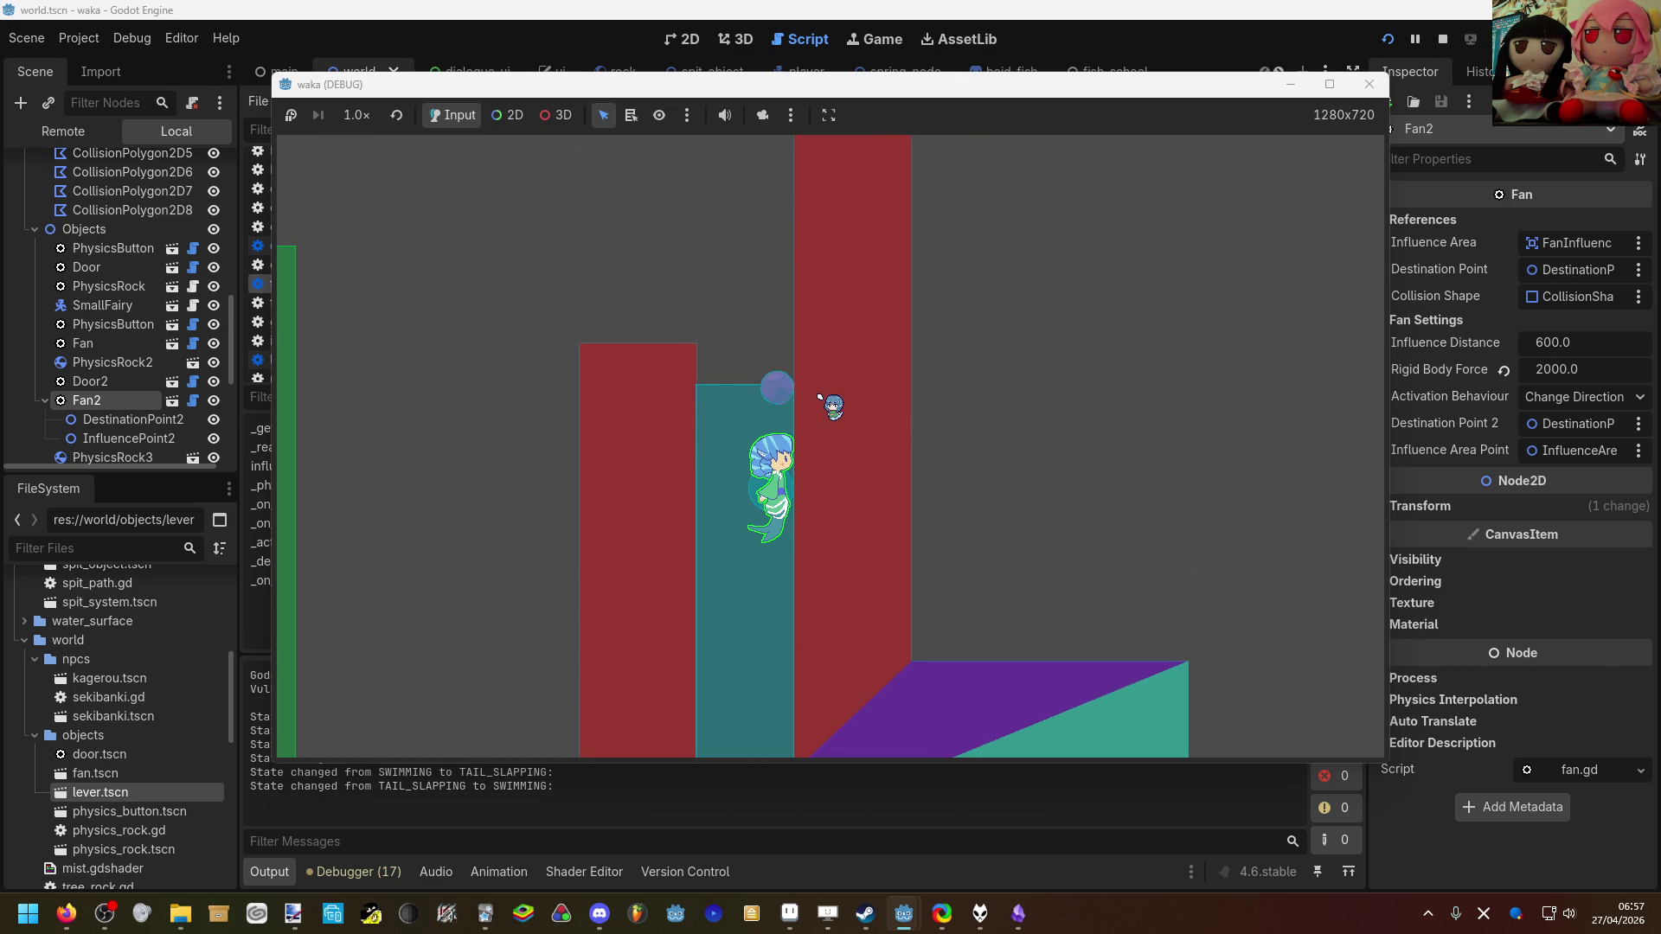
pyautogui.press('Right')
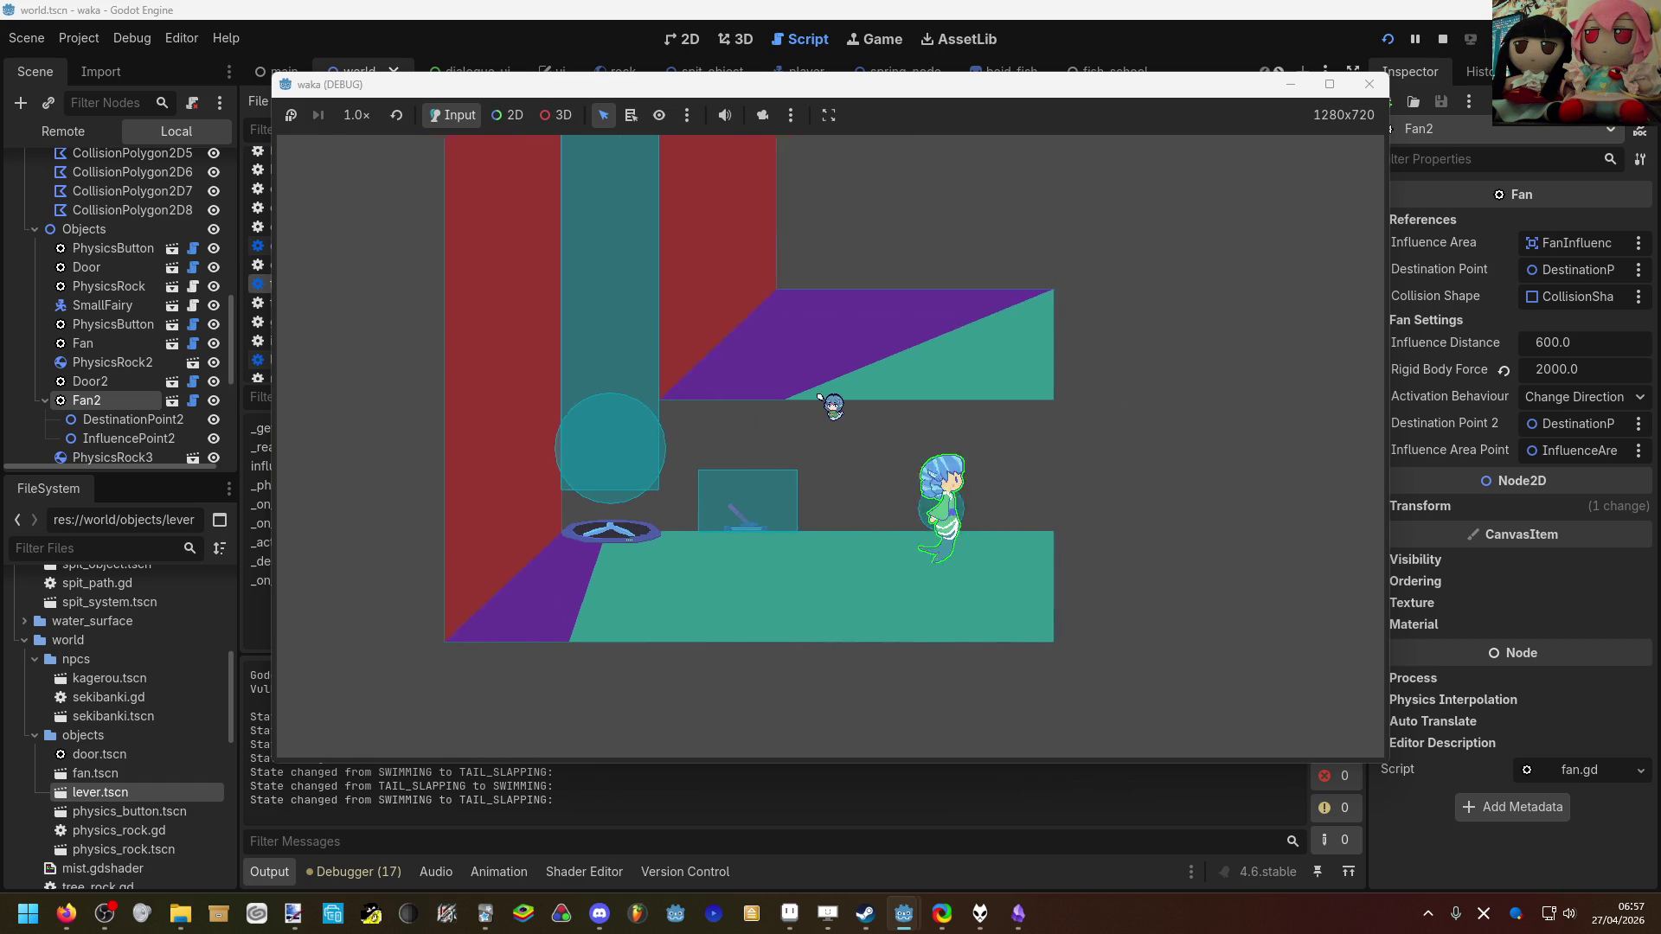
pyautogui.press('Left')
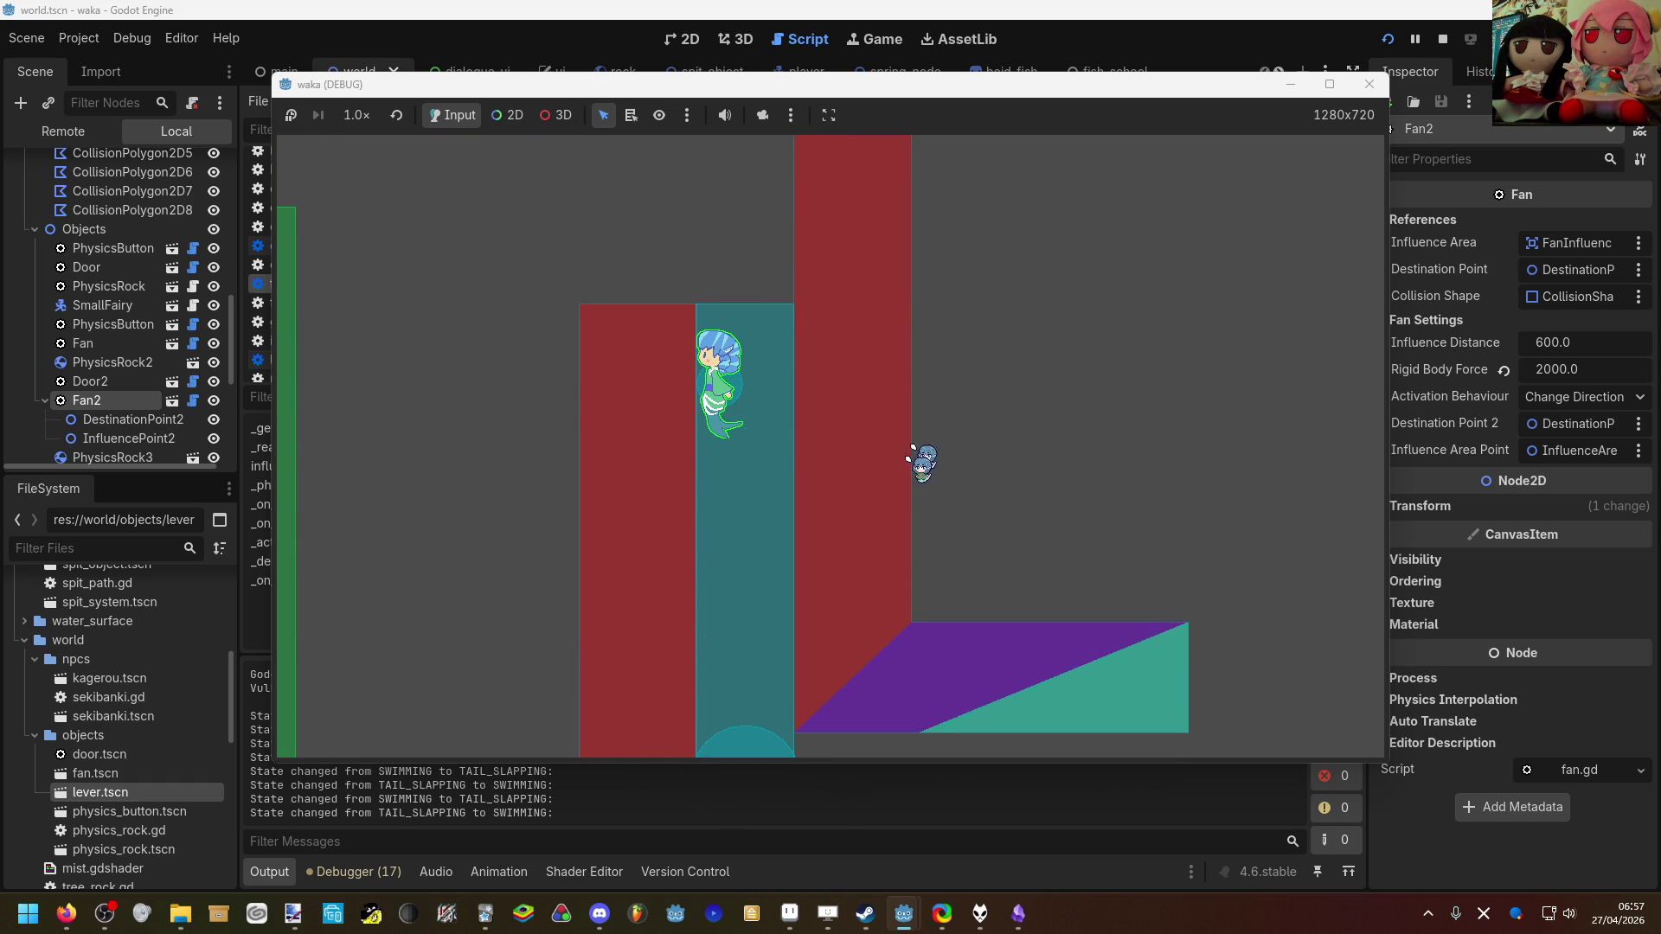
pyautogui.click(197, 404)
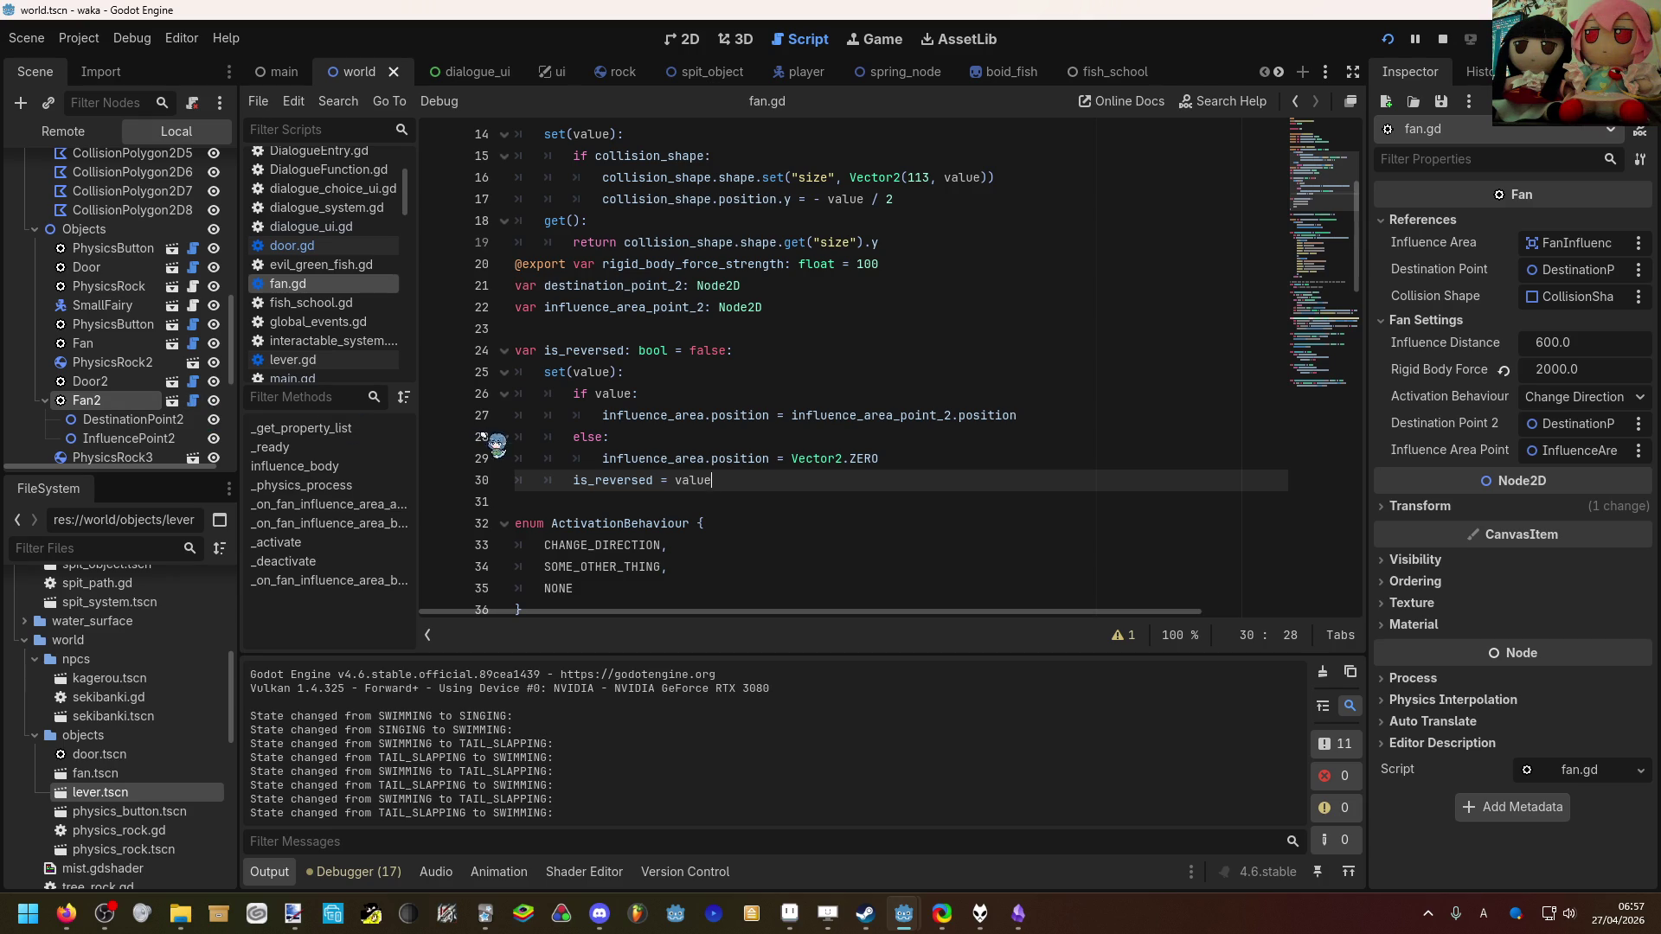
# - Add a minus before force_direction in the else branch on line 81 of fan.gd and save
pyautogui.scroll(-1, 536, 437)
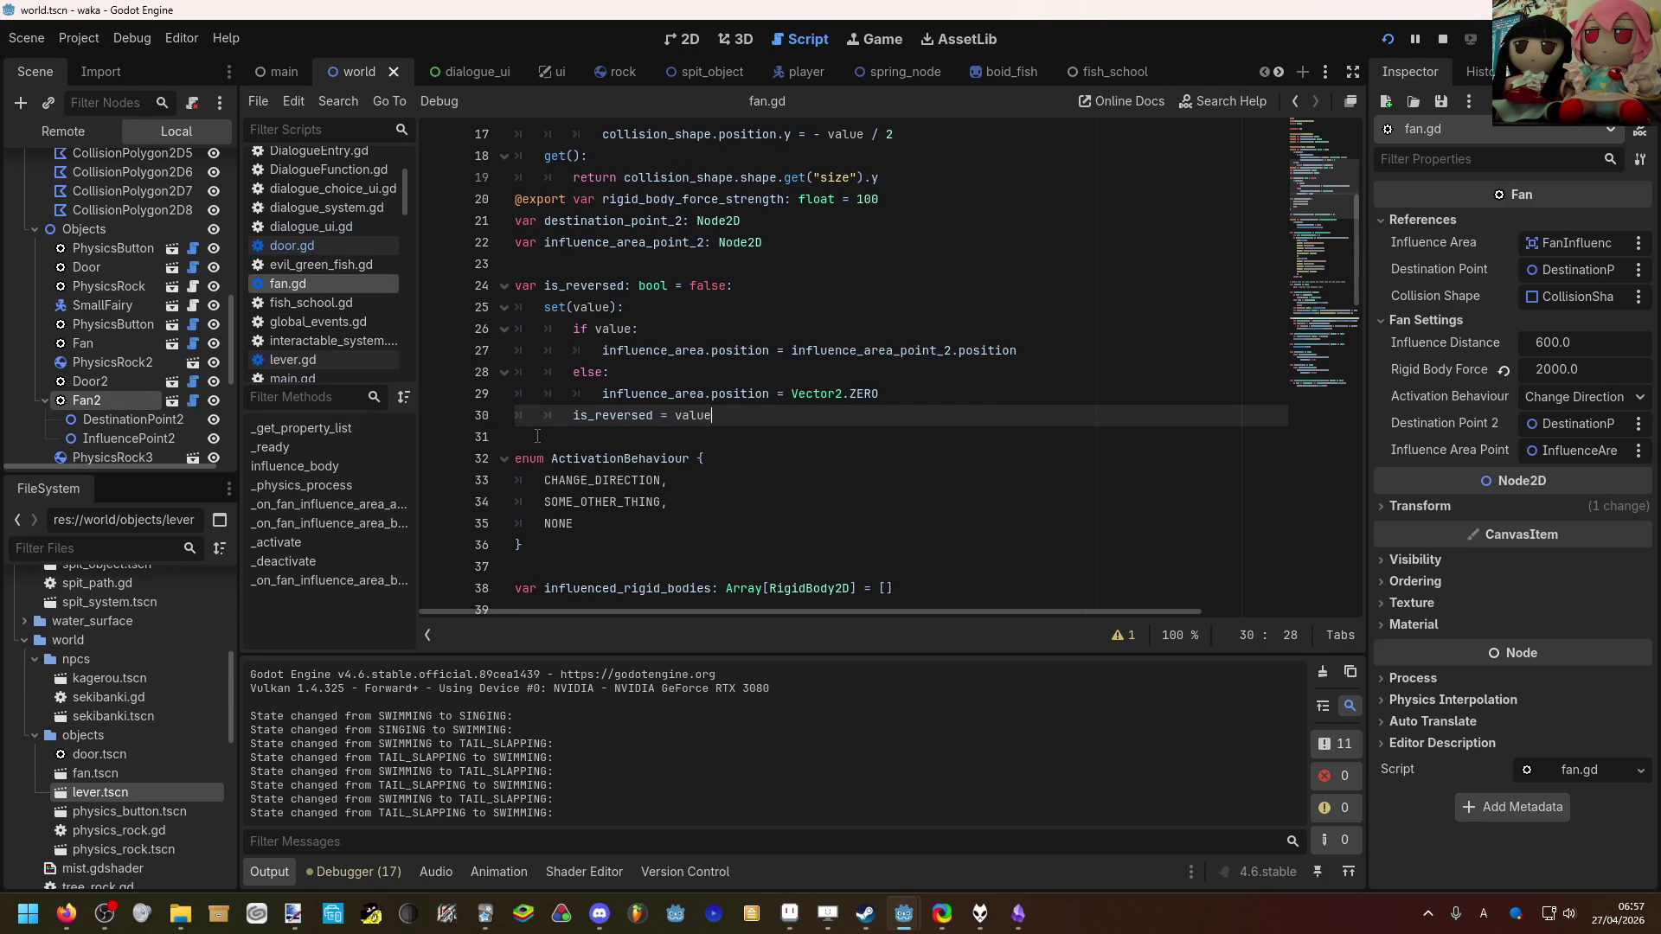
pyautogui.scroll(-7, 537, 437)
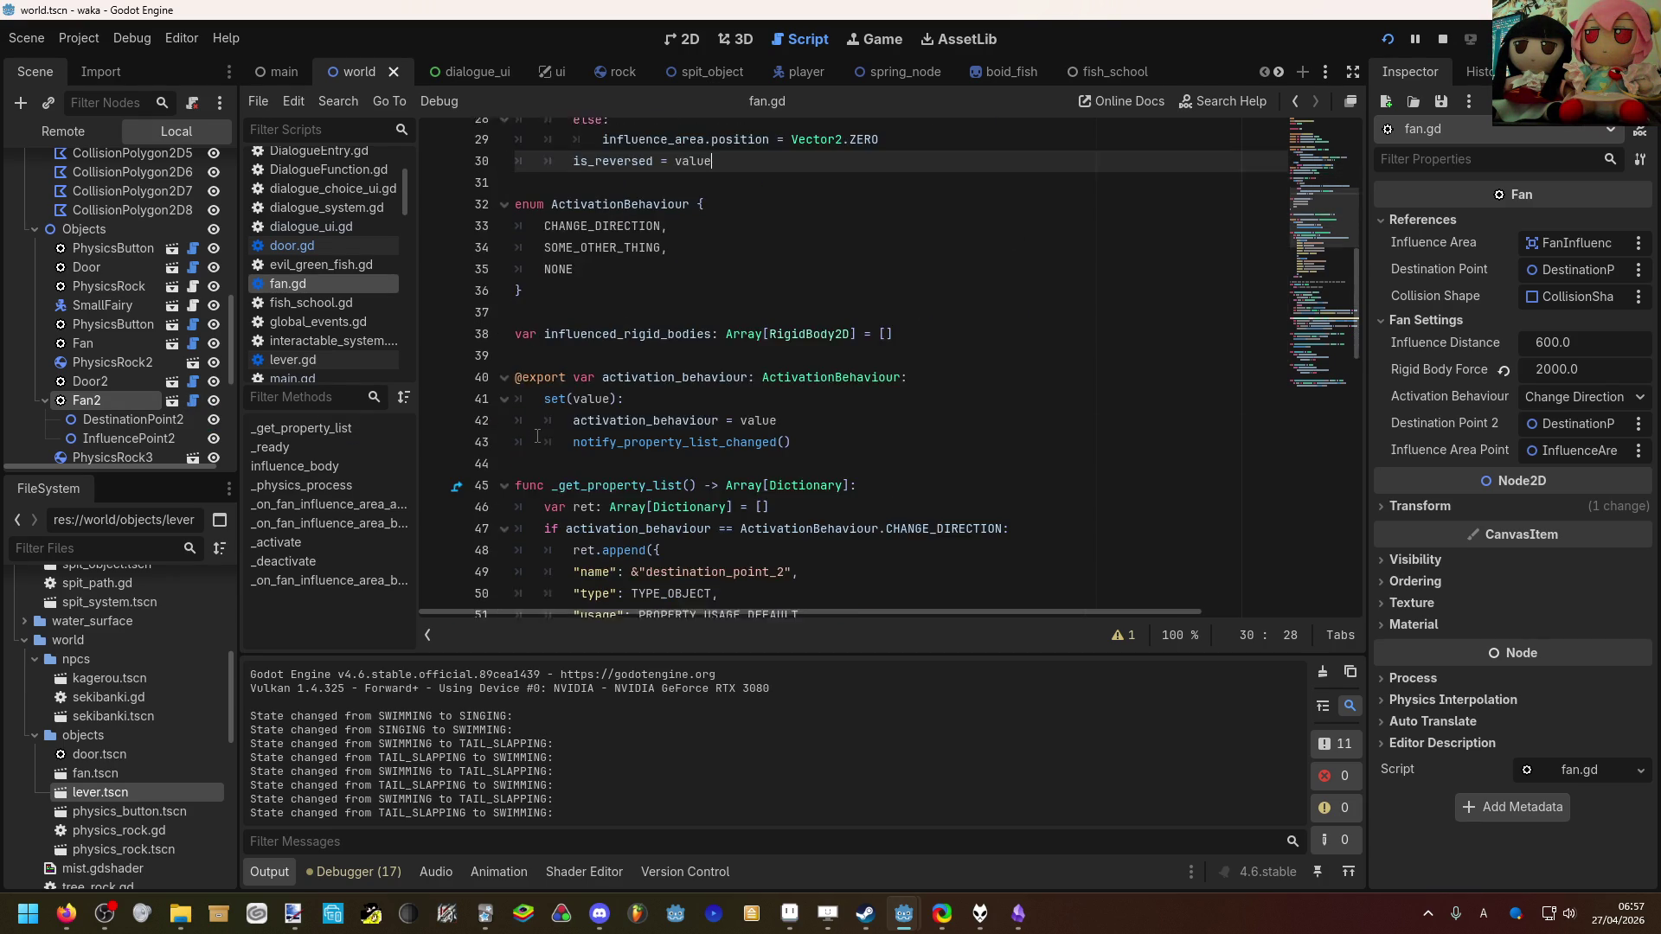
pyautogui.scroll(11, 537, 437)
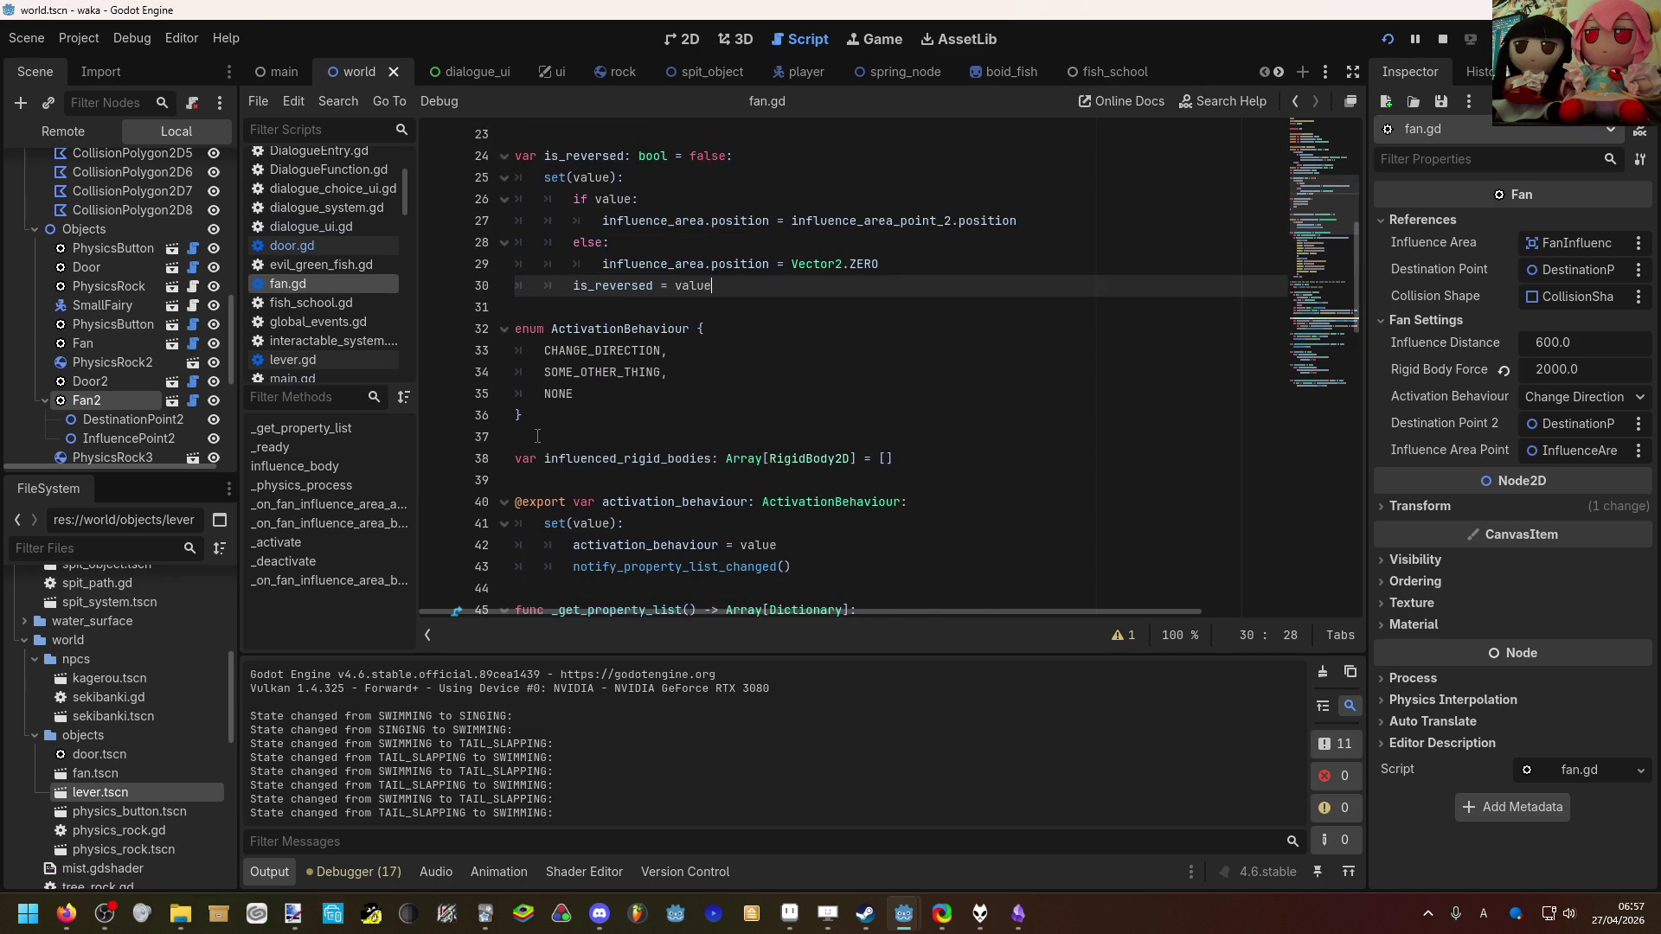
pyautogui.scroll(-20, 549, 440)
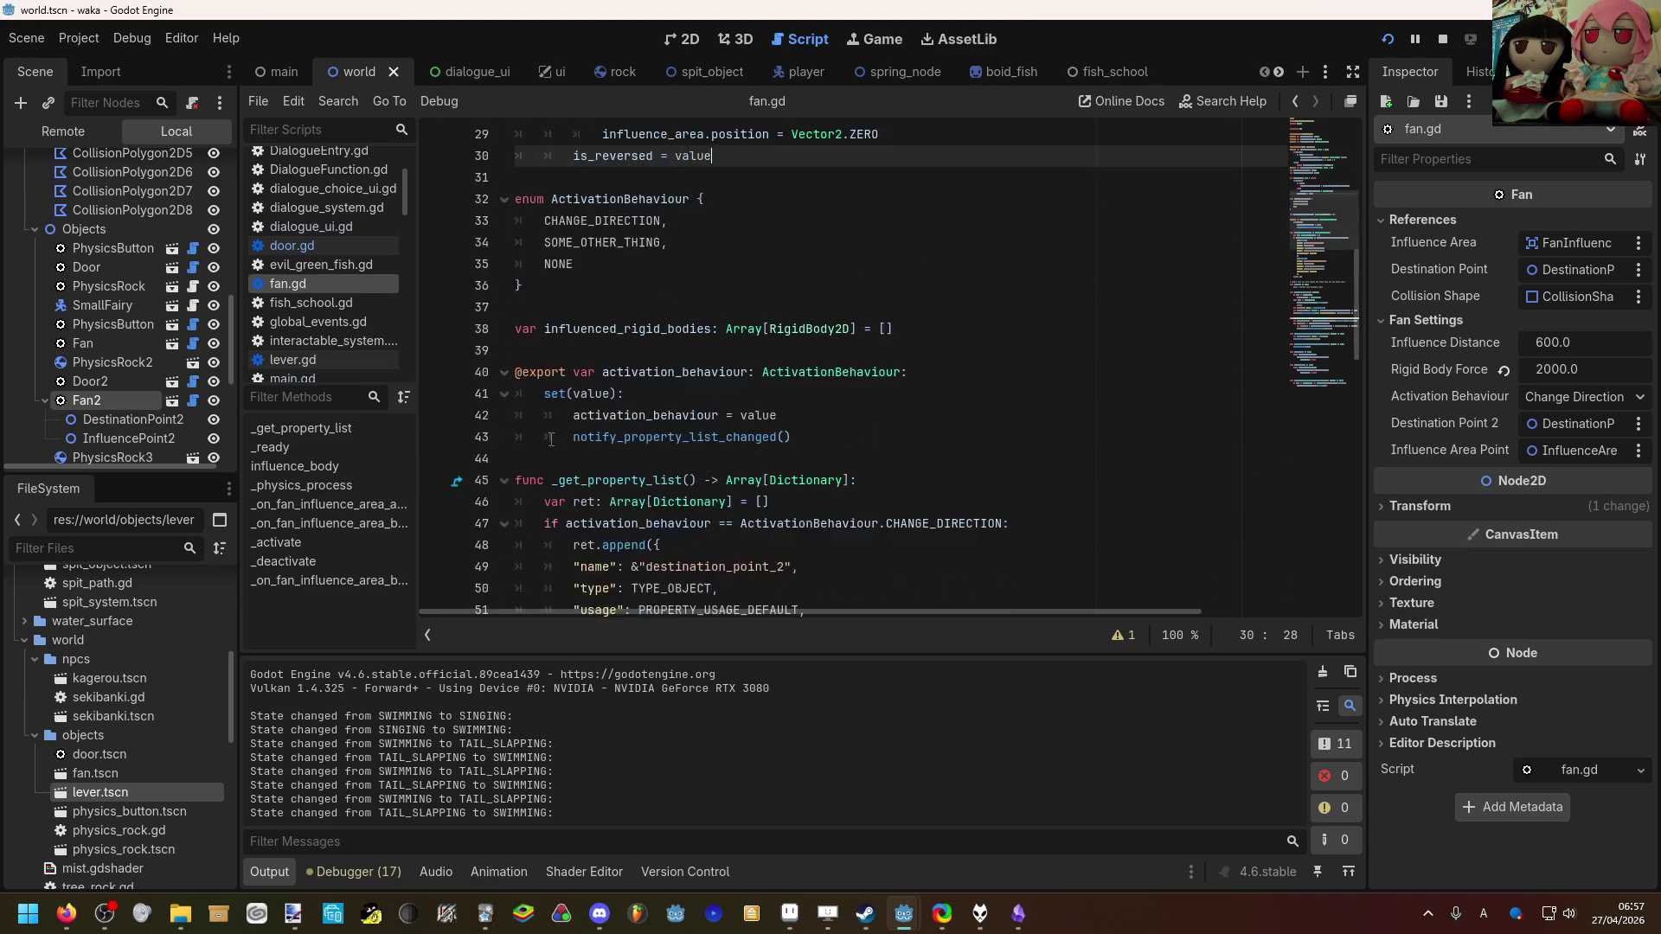
pyautogui.scroll(4, 550, 439)
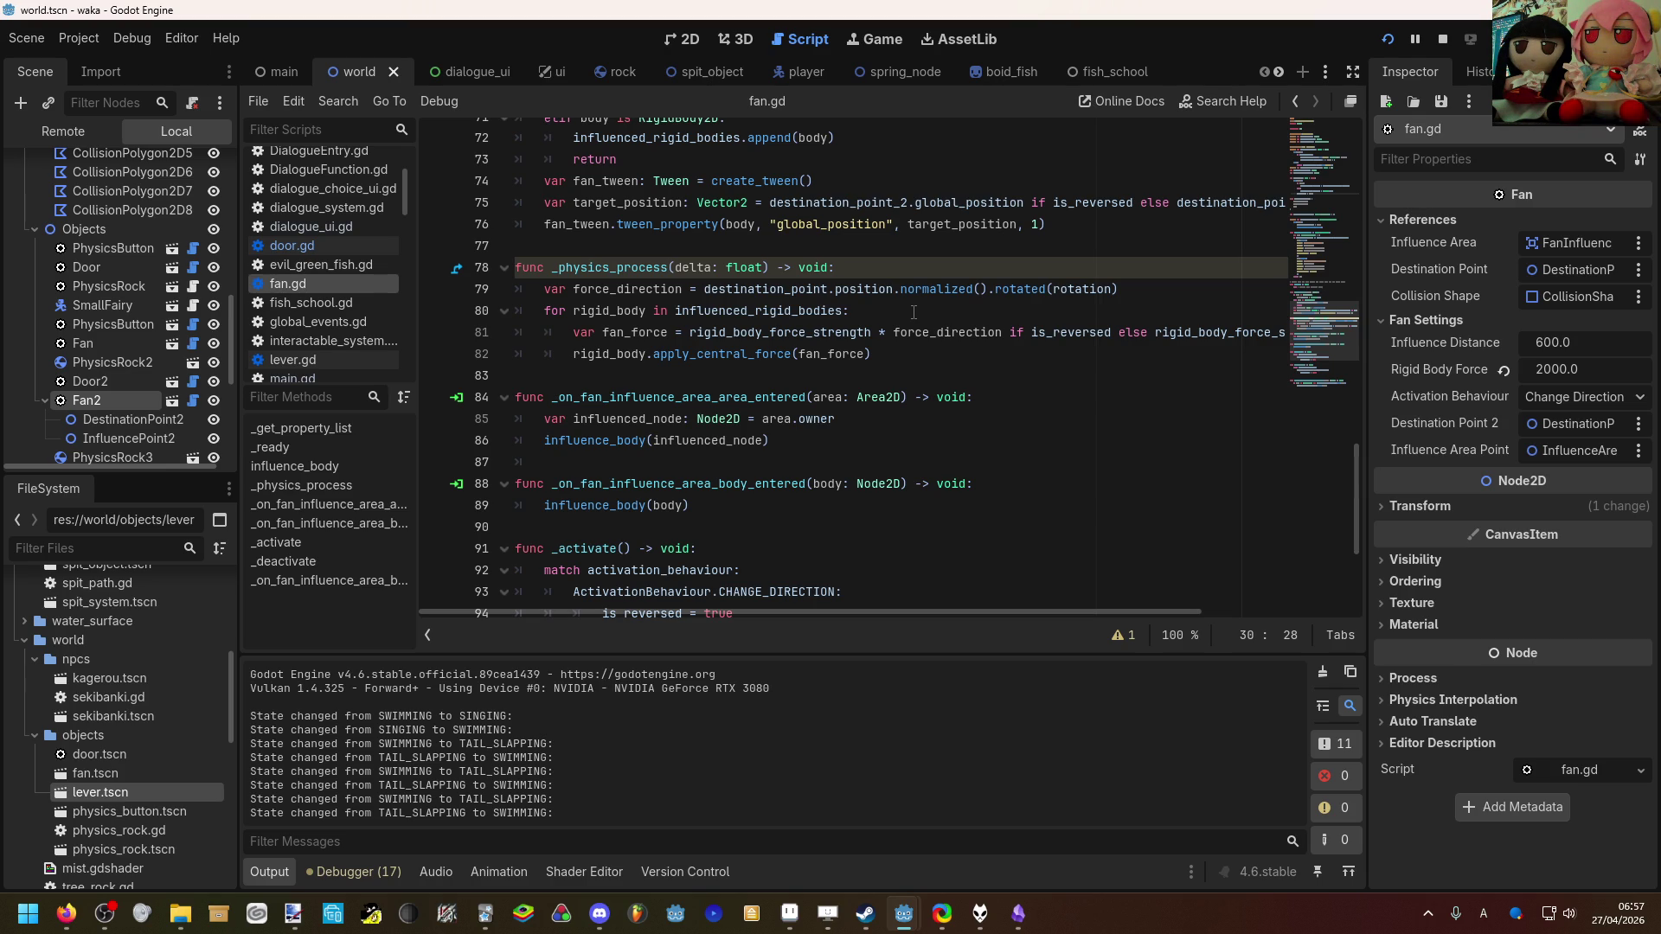
pyautogui.moveTo(895, 298)
pyautogui.moveTo(966, 611); pyautogui.dragTo(1115, 611)
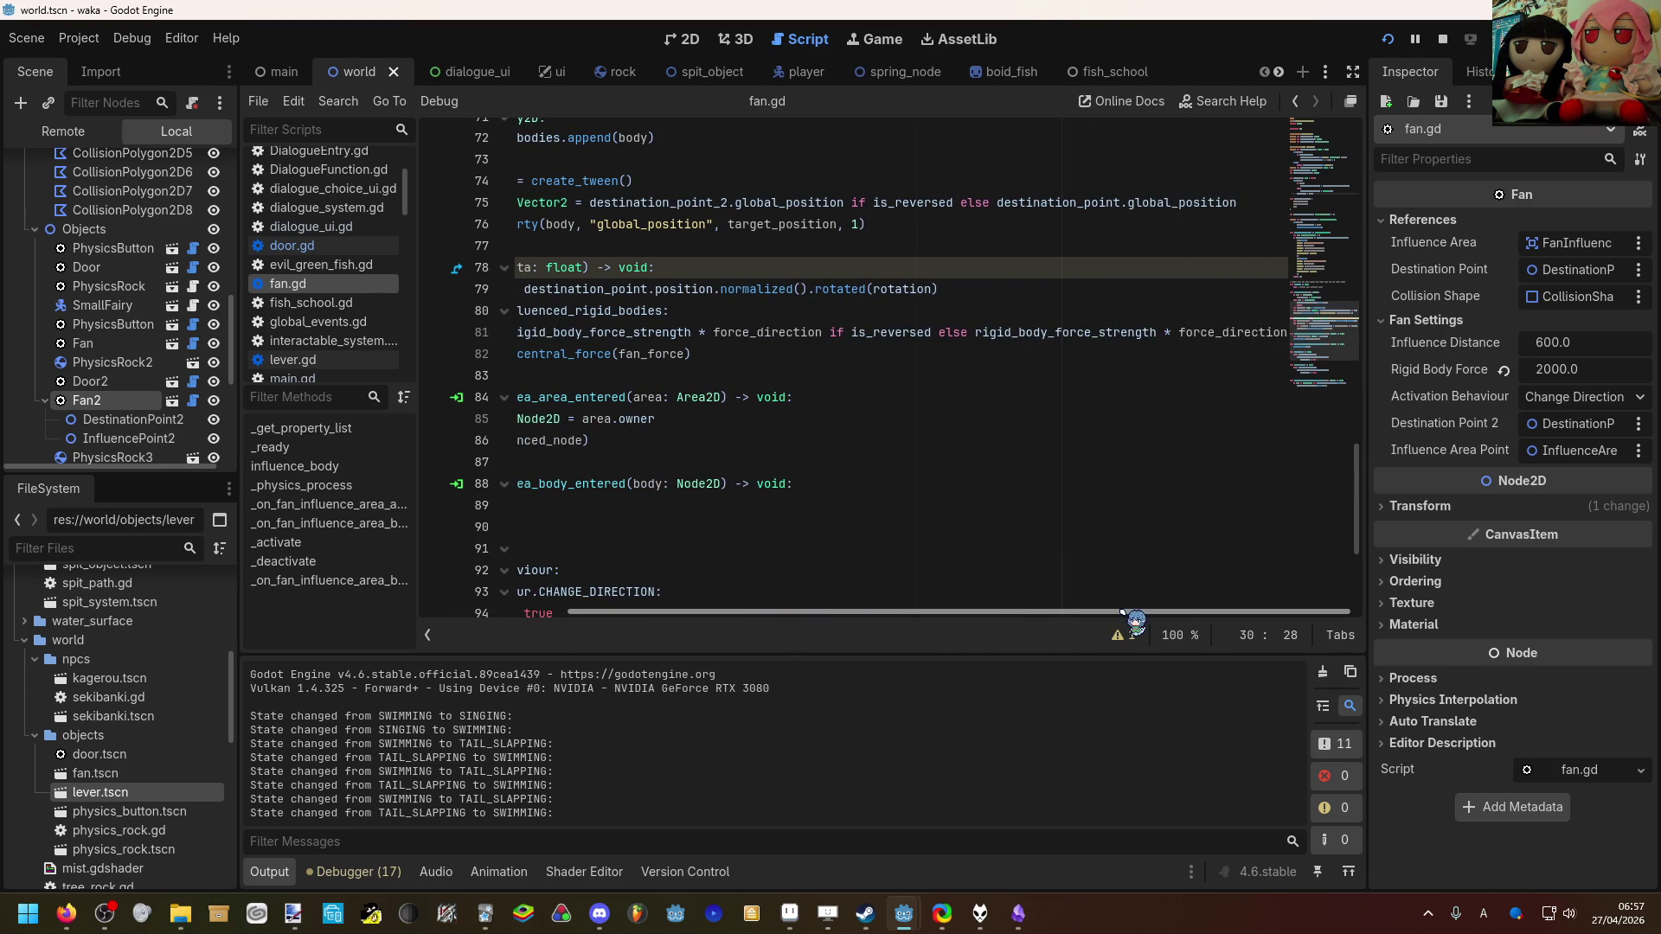
pyautogui.click(1179, 335)
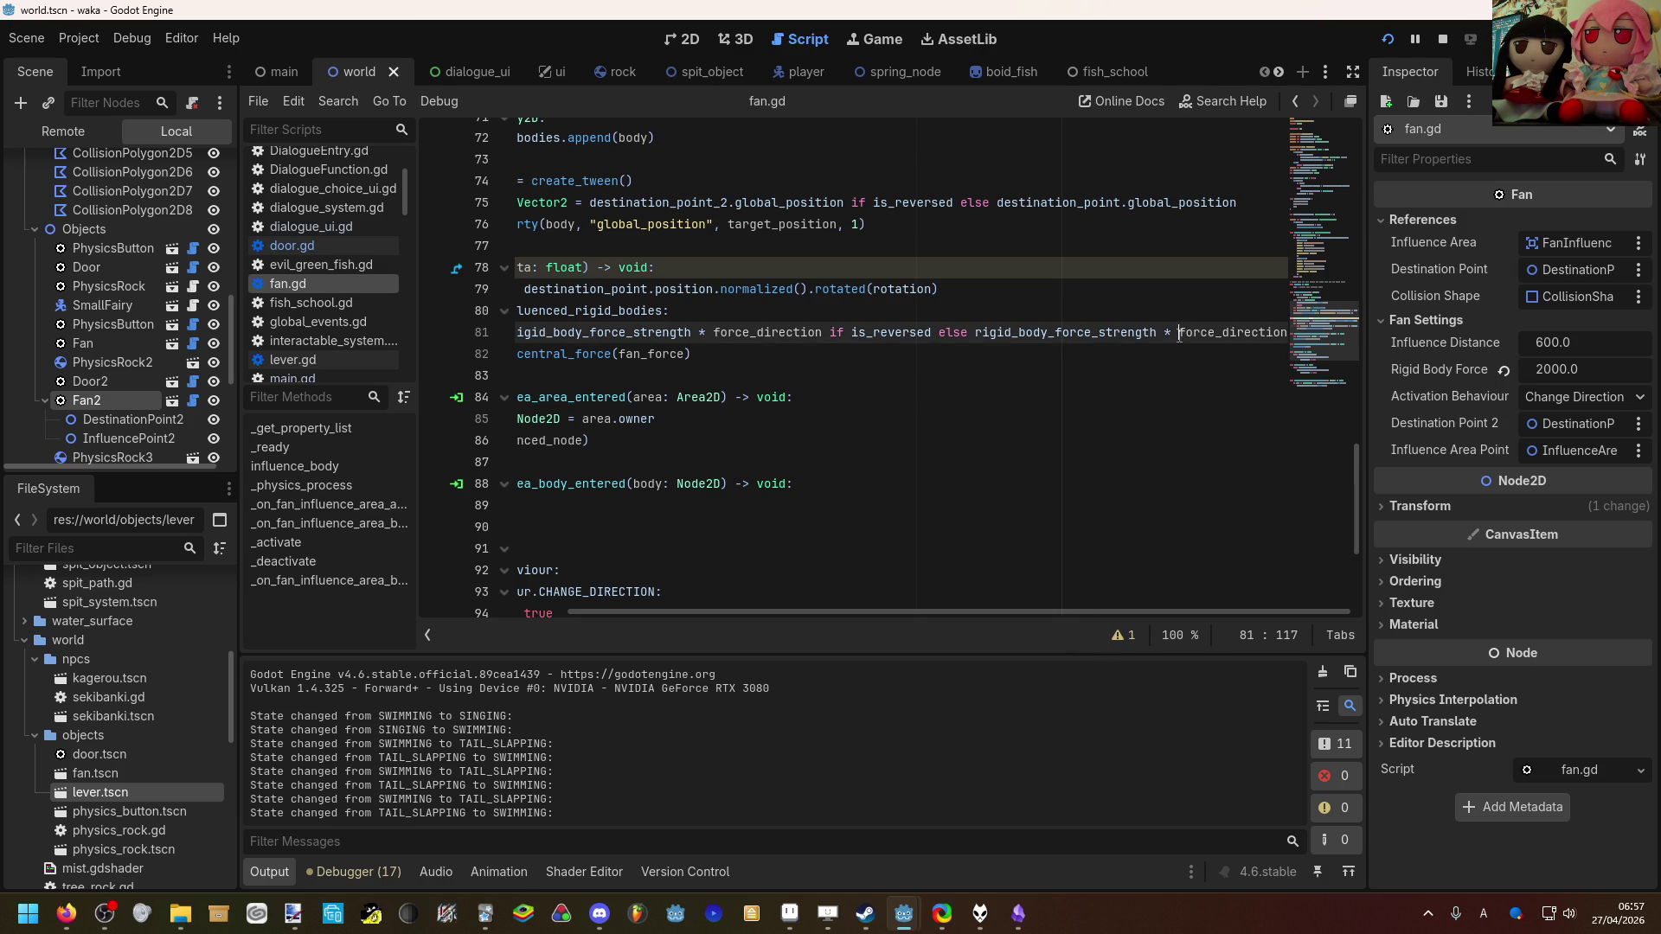
pyautogui.write('-')
pyautogui.hotkey('ctrl', 's')
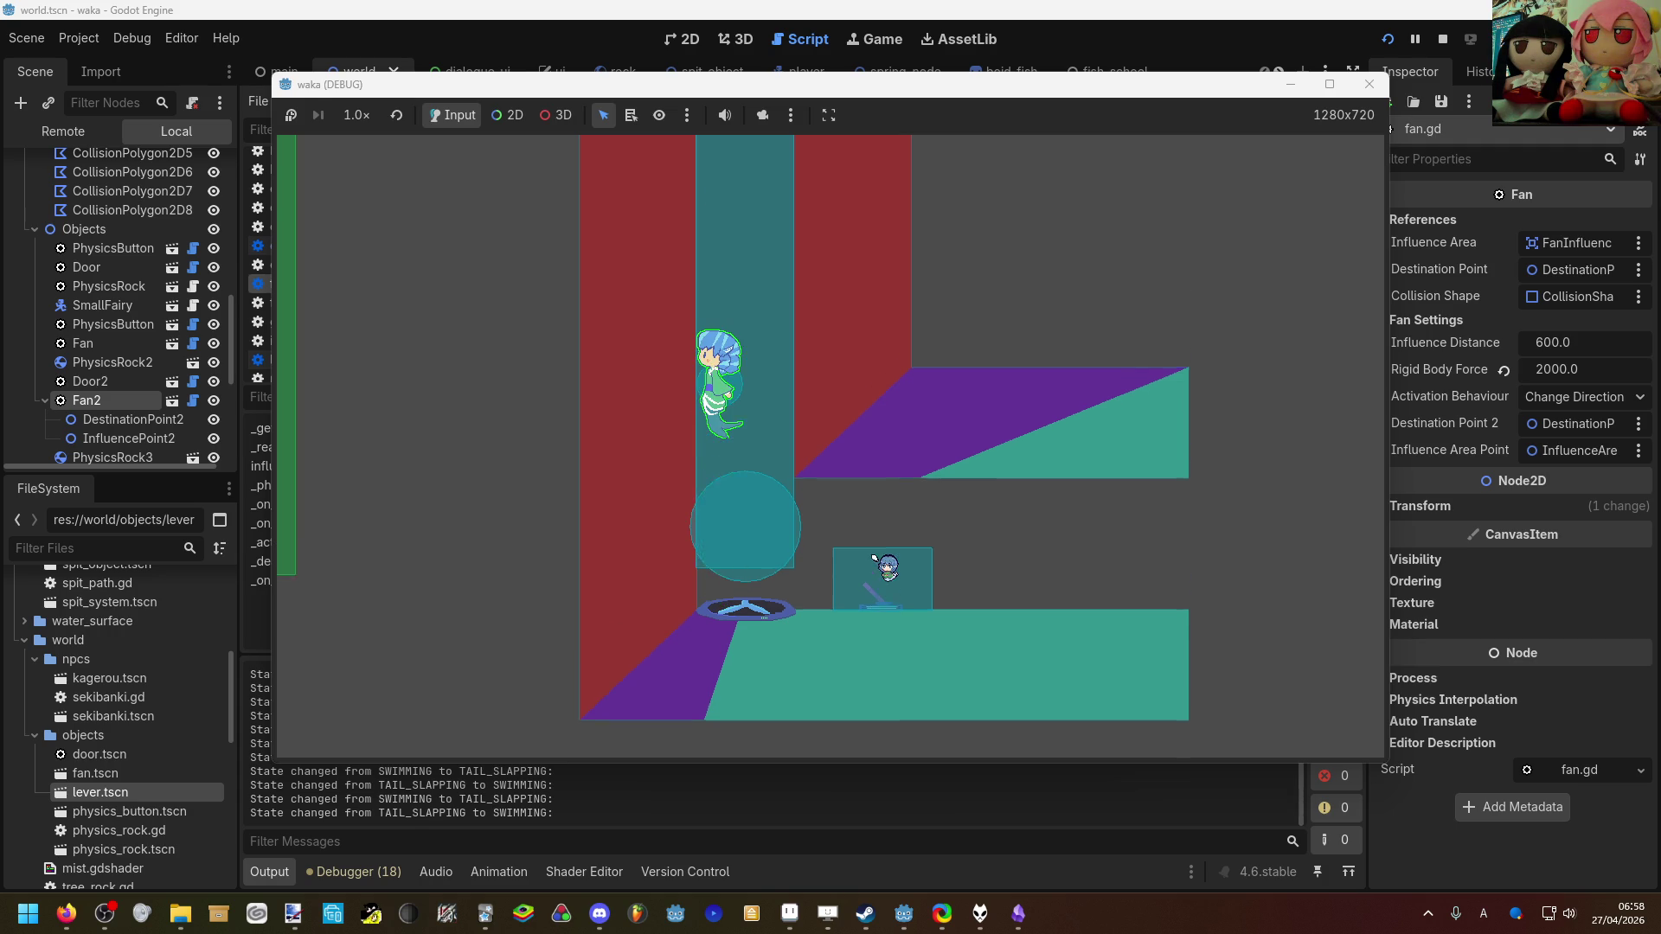
# - Restart the game, swim the mermaid into the fan column and tail-slap the ball
pyautogui.hotkey('alt', 'Tab')
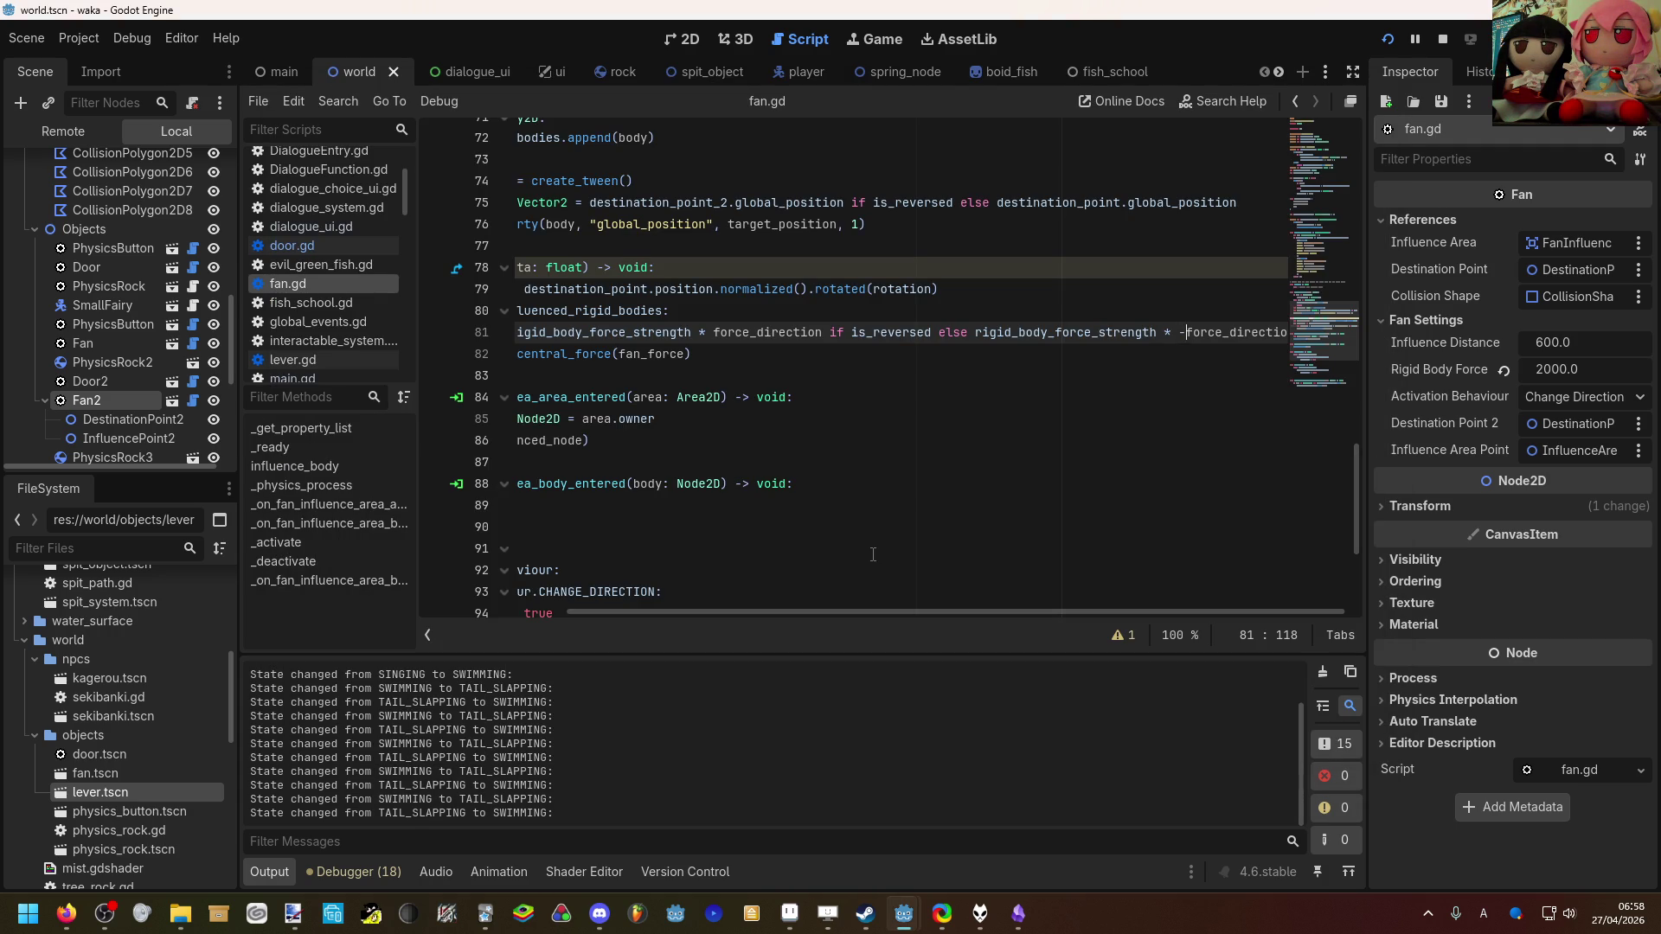
pyautogui.hotkey('alt', 'Tab')
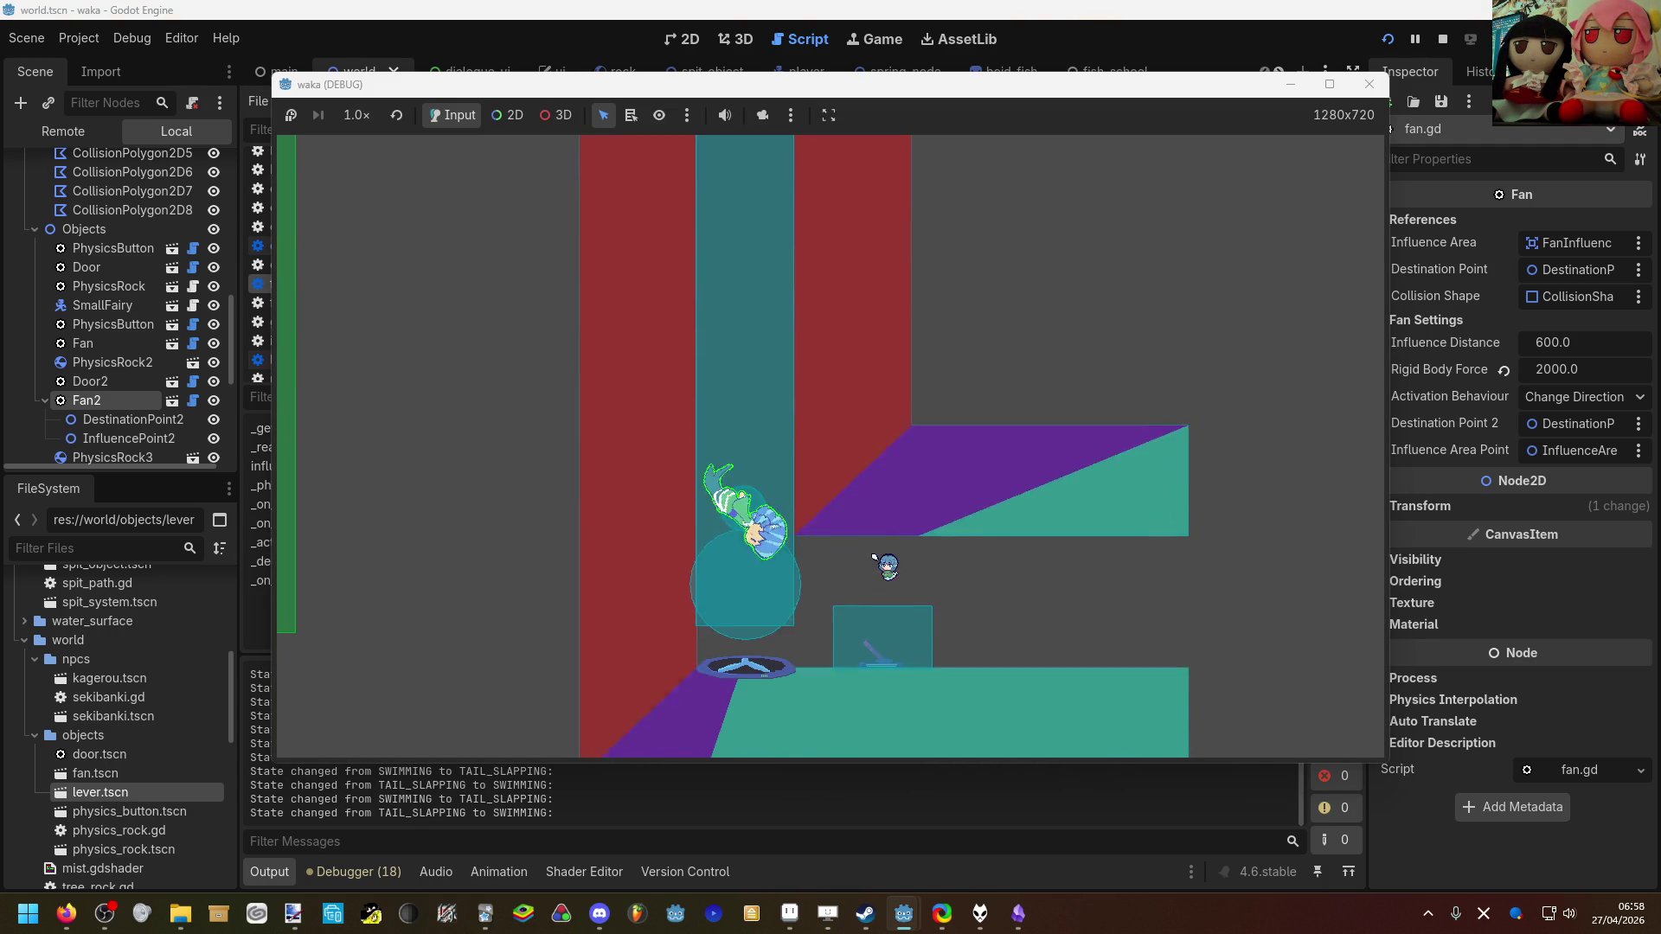
pyautogui.hotkey('alt', 'Tab')
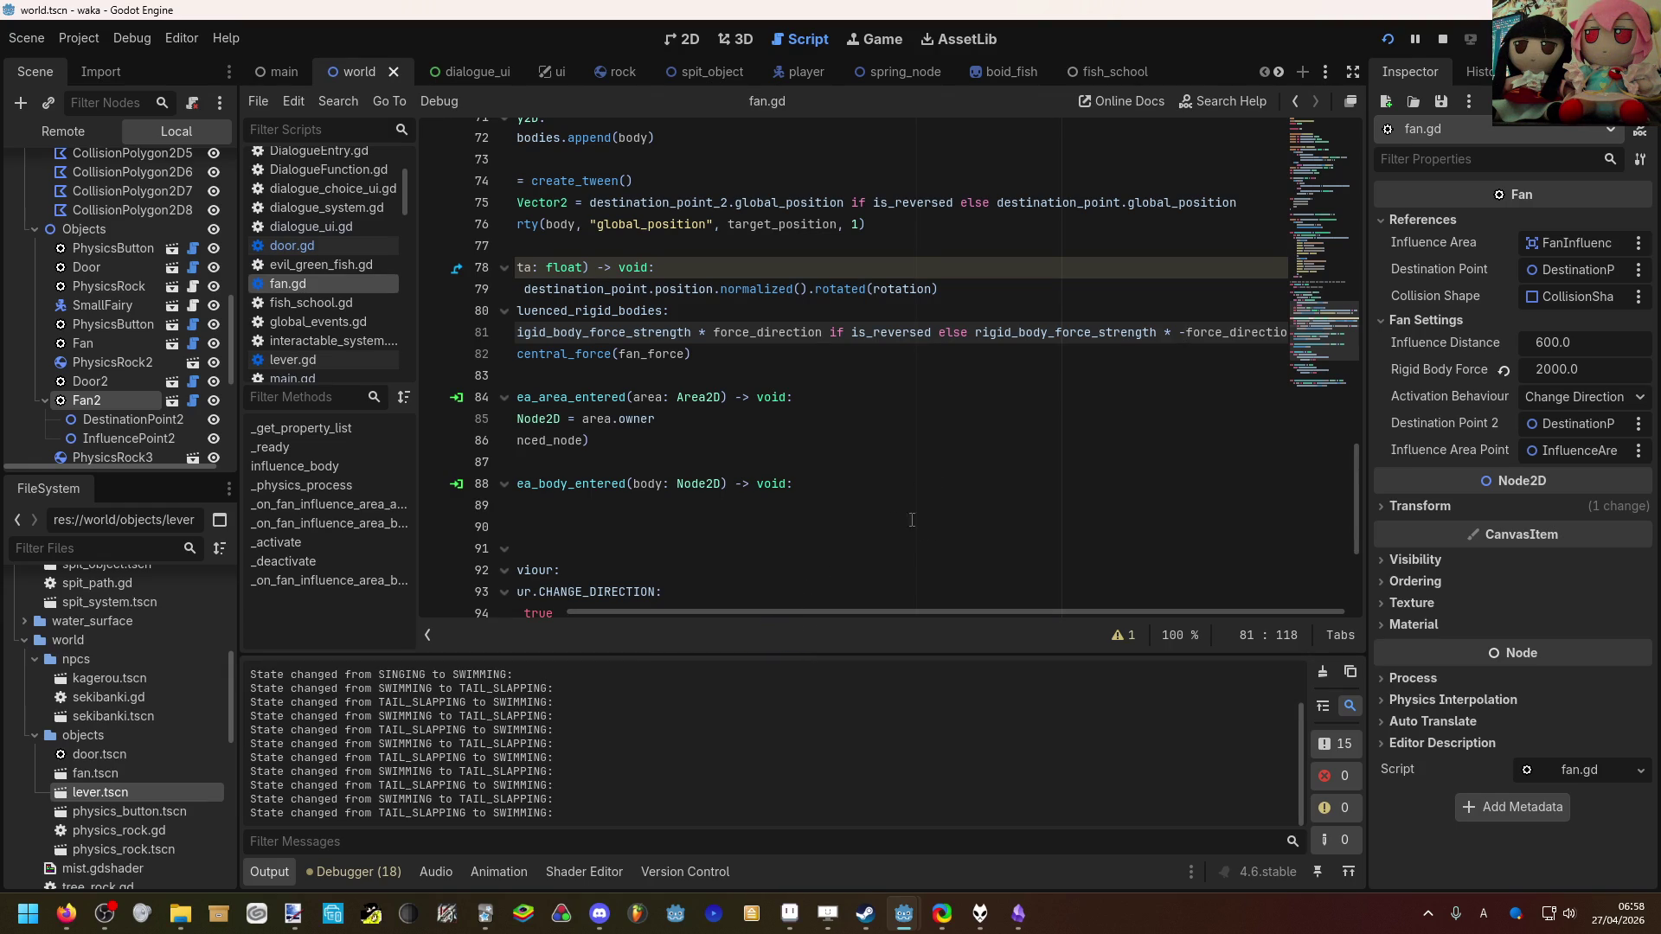
pyautogui.click(1387, 39)
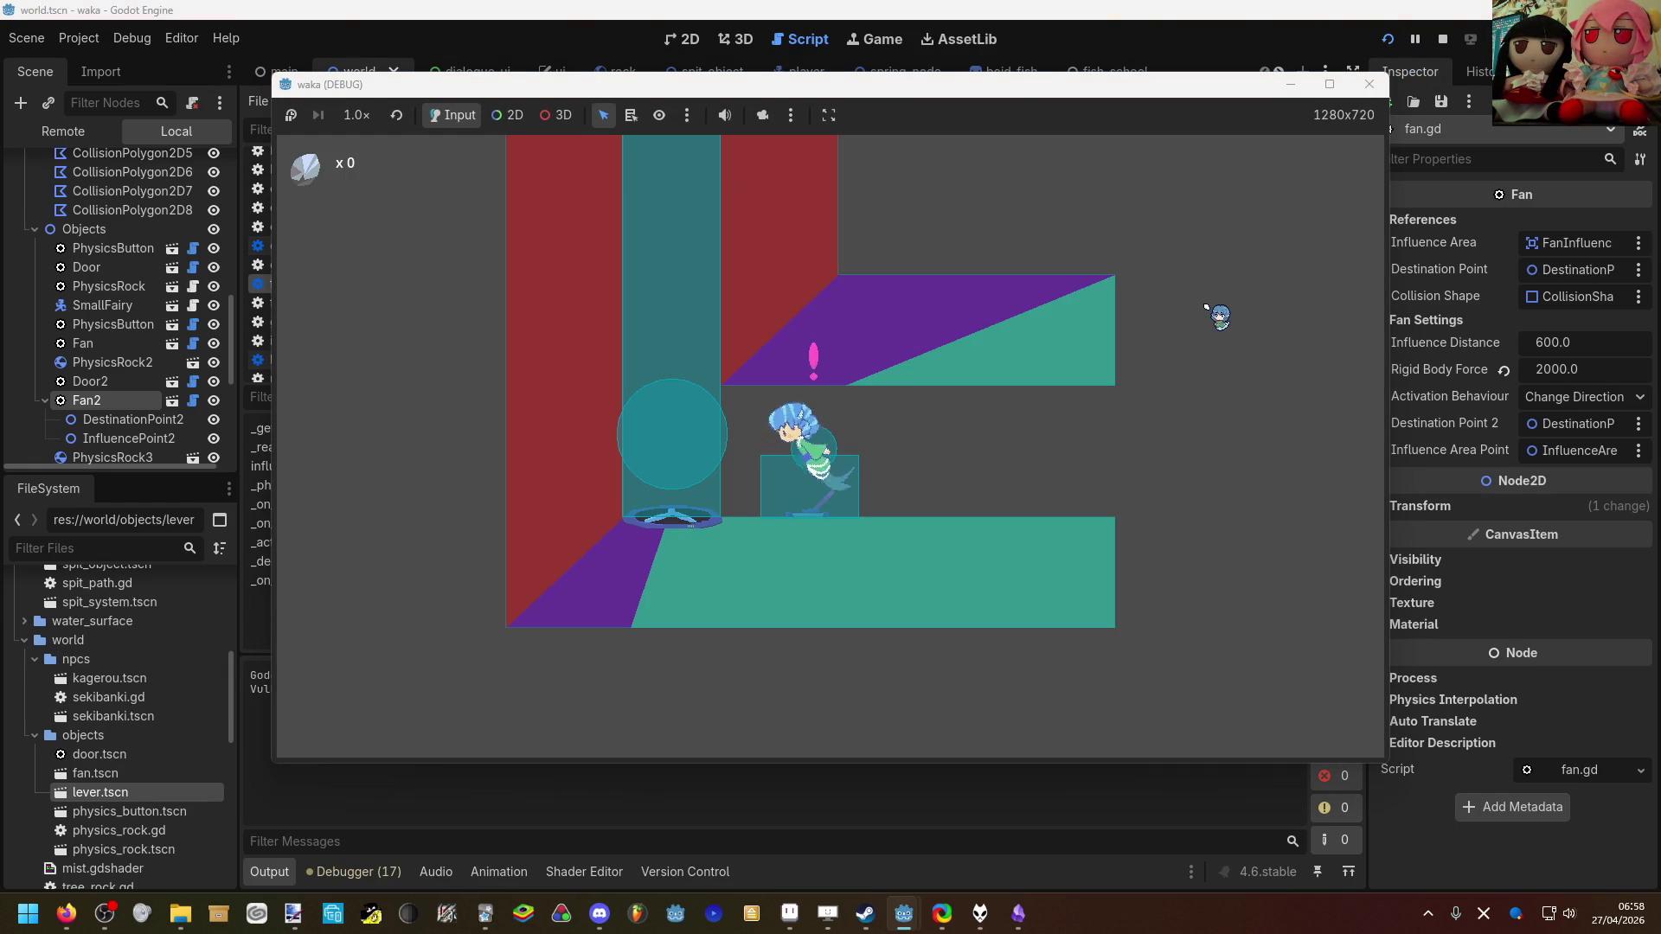
pyautogui.press('Left')
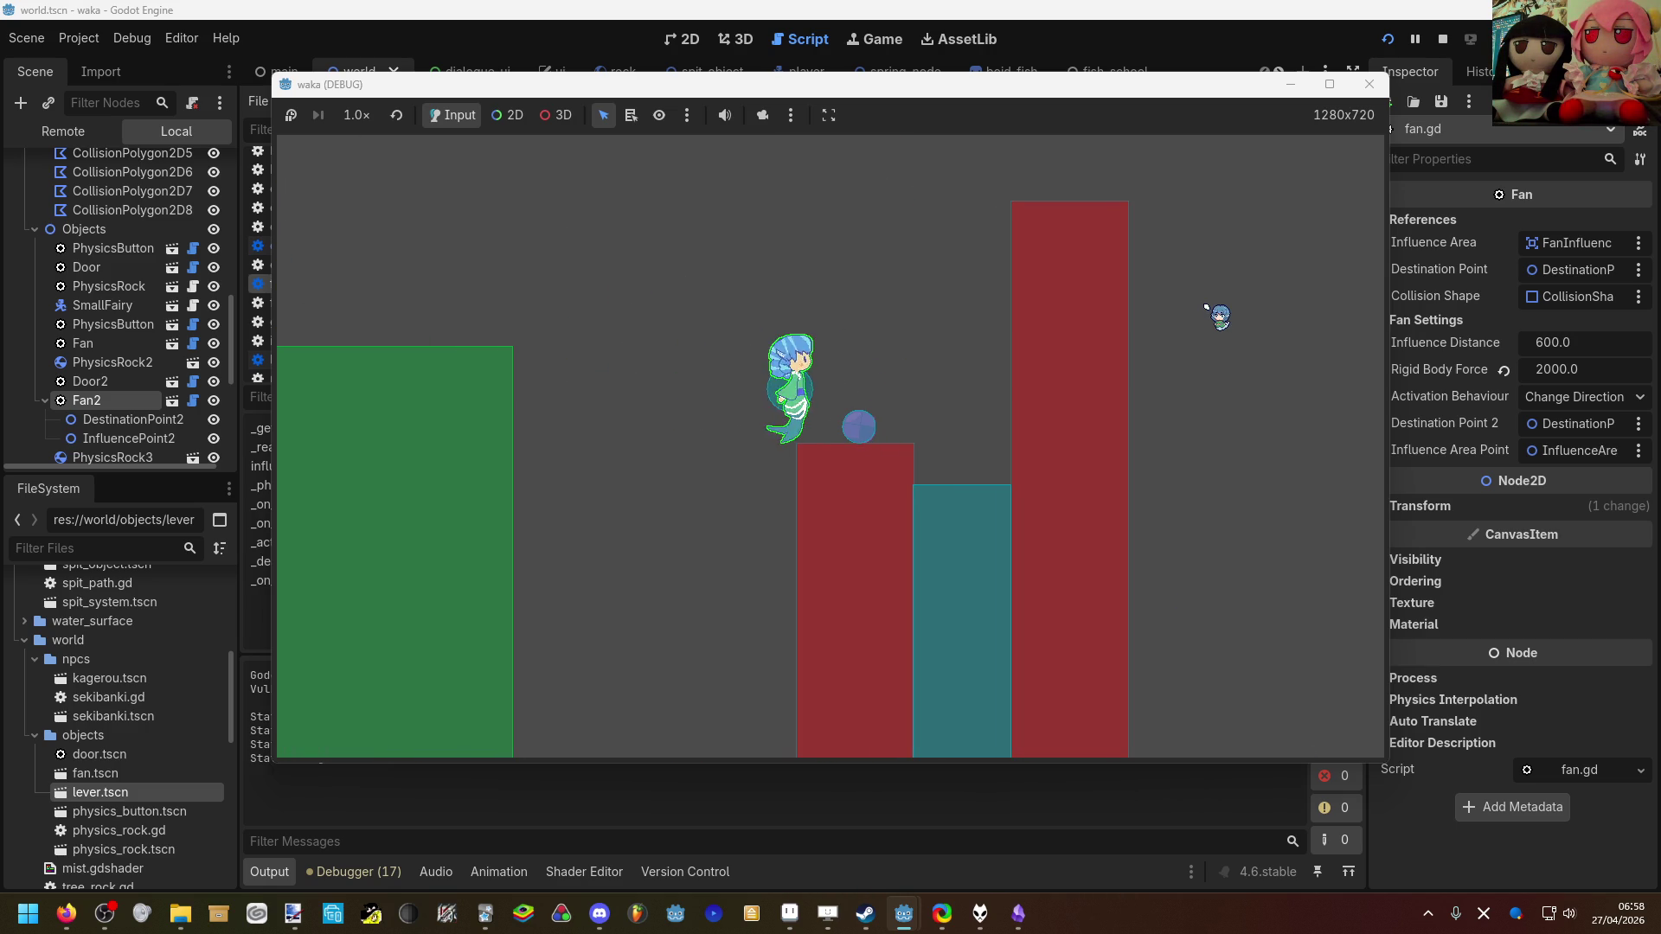
pyautogui.press('space')
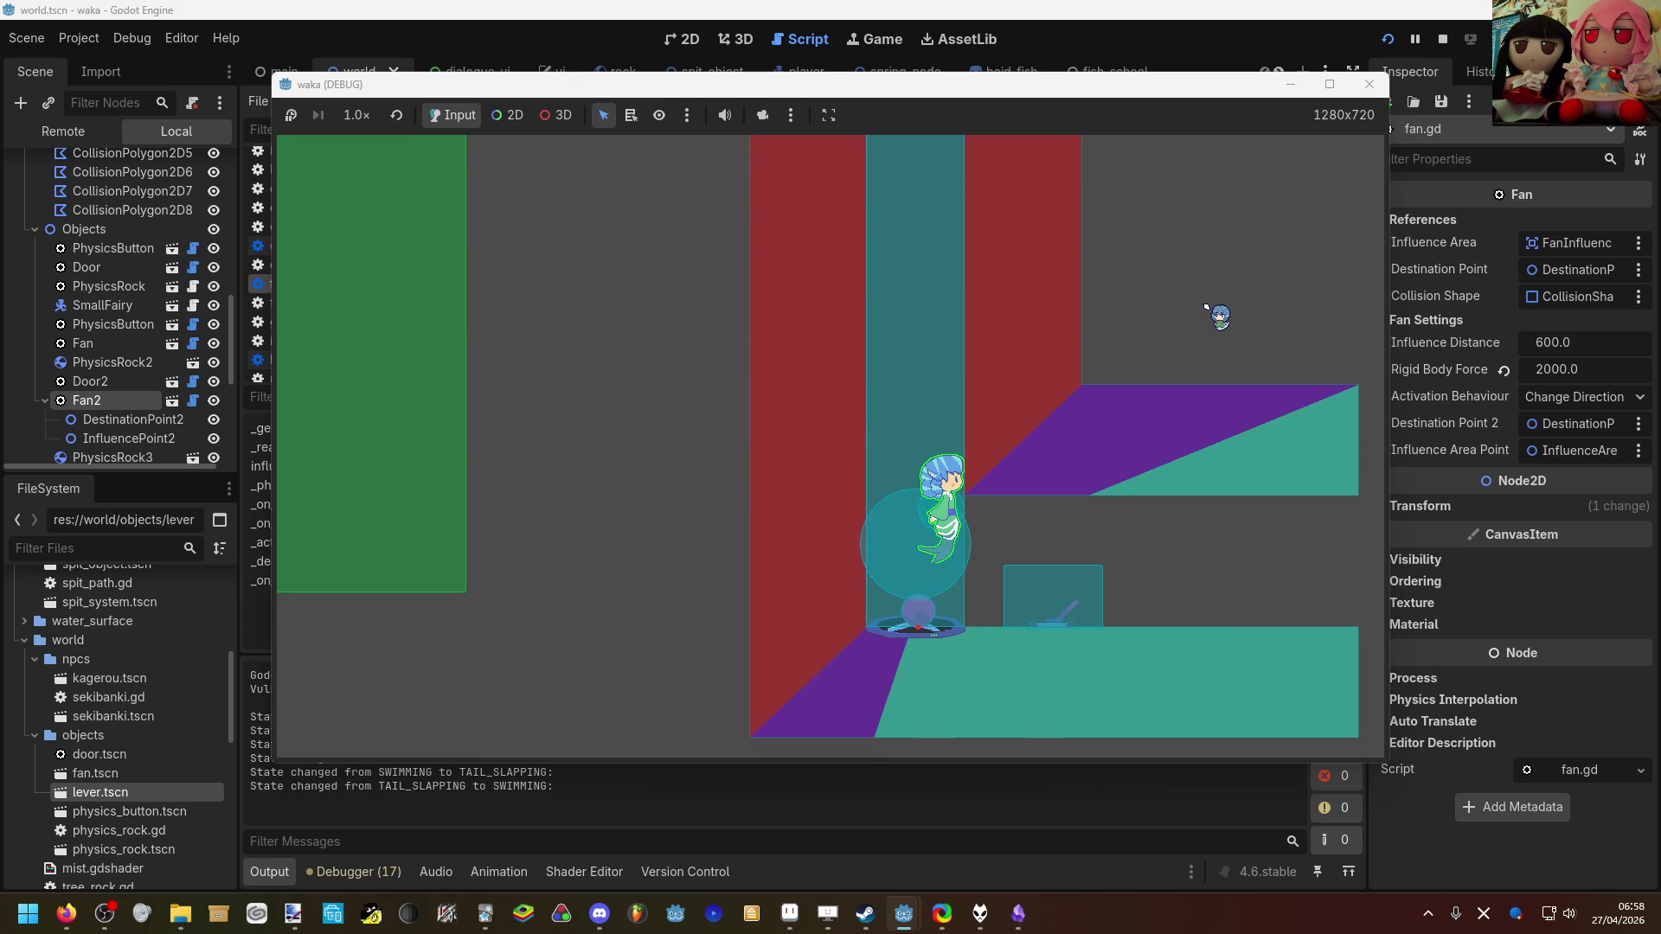
# - Remove the minus before force_direction on line 81 of fan.gd and rerun with F5
pyautogui.click(1023, 782)
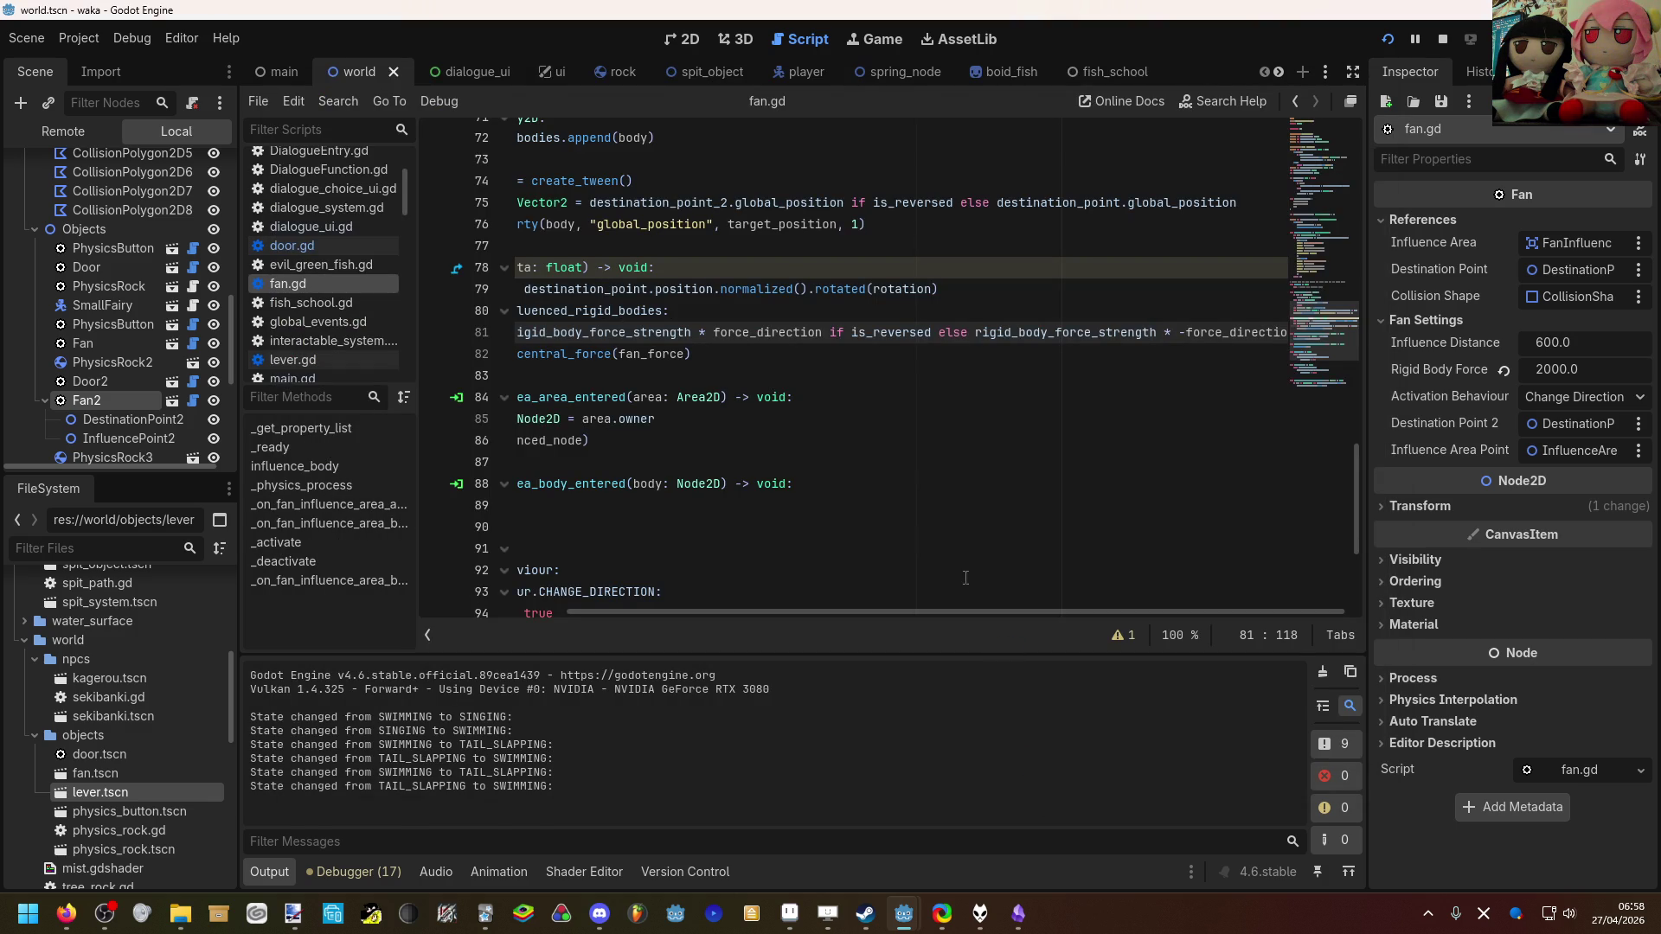
pyautogui.hscroll(1, 987, 616)
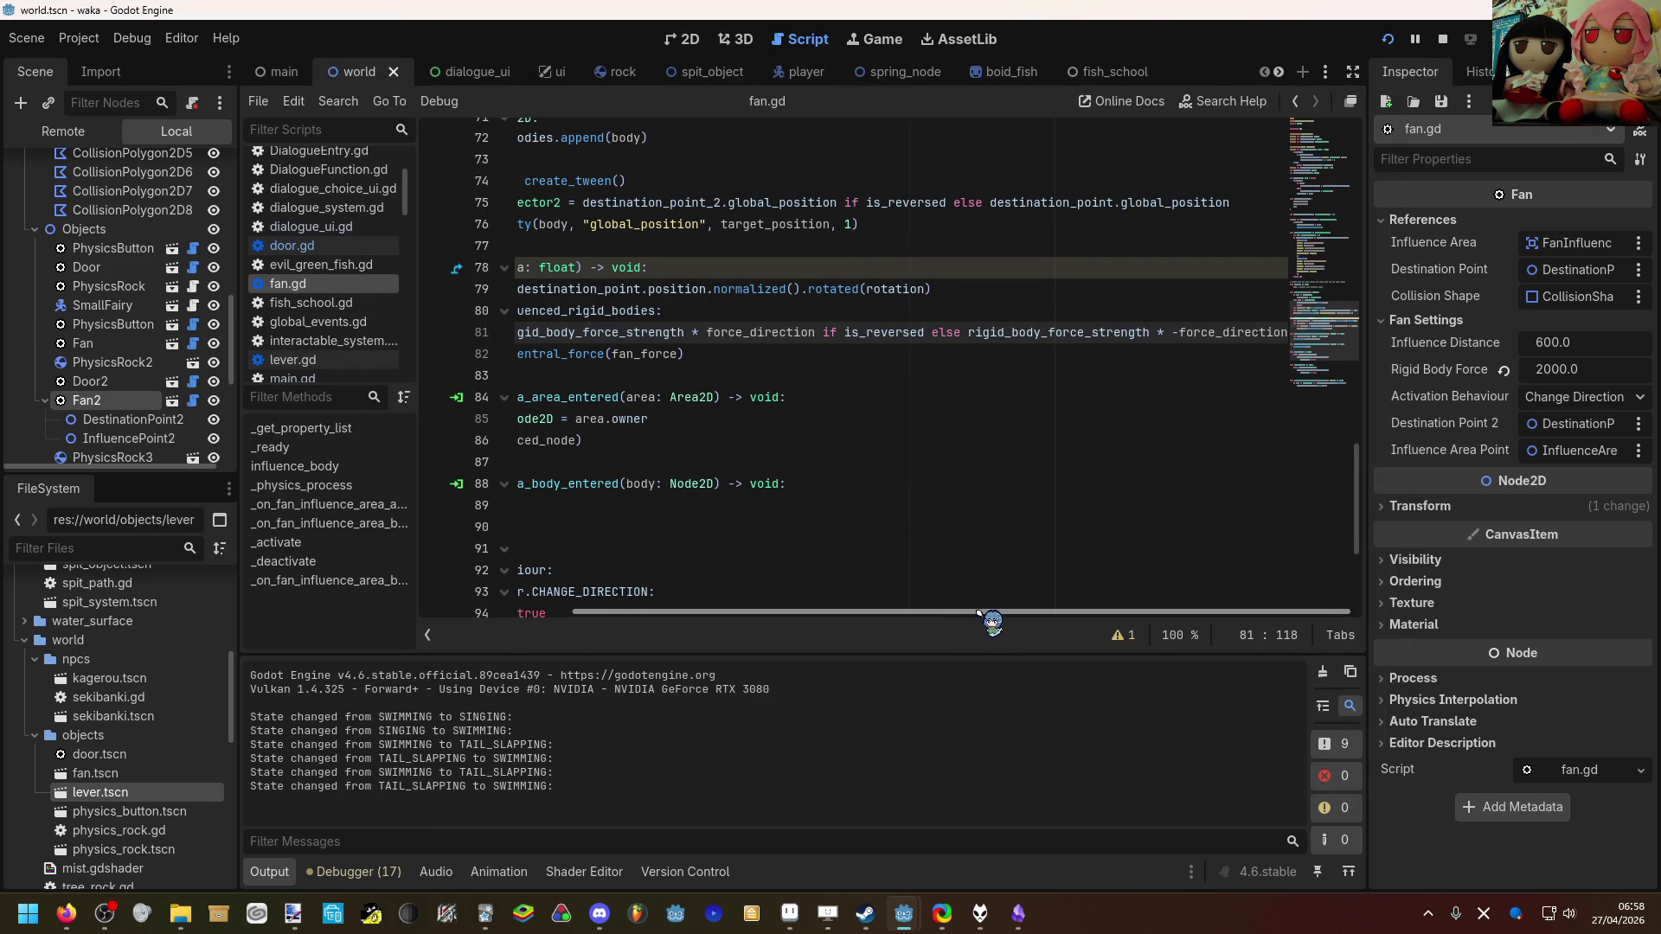
pyautogui.press('BackSpace')
pyautogui.press('F5')
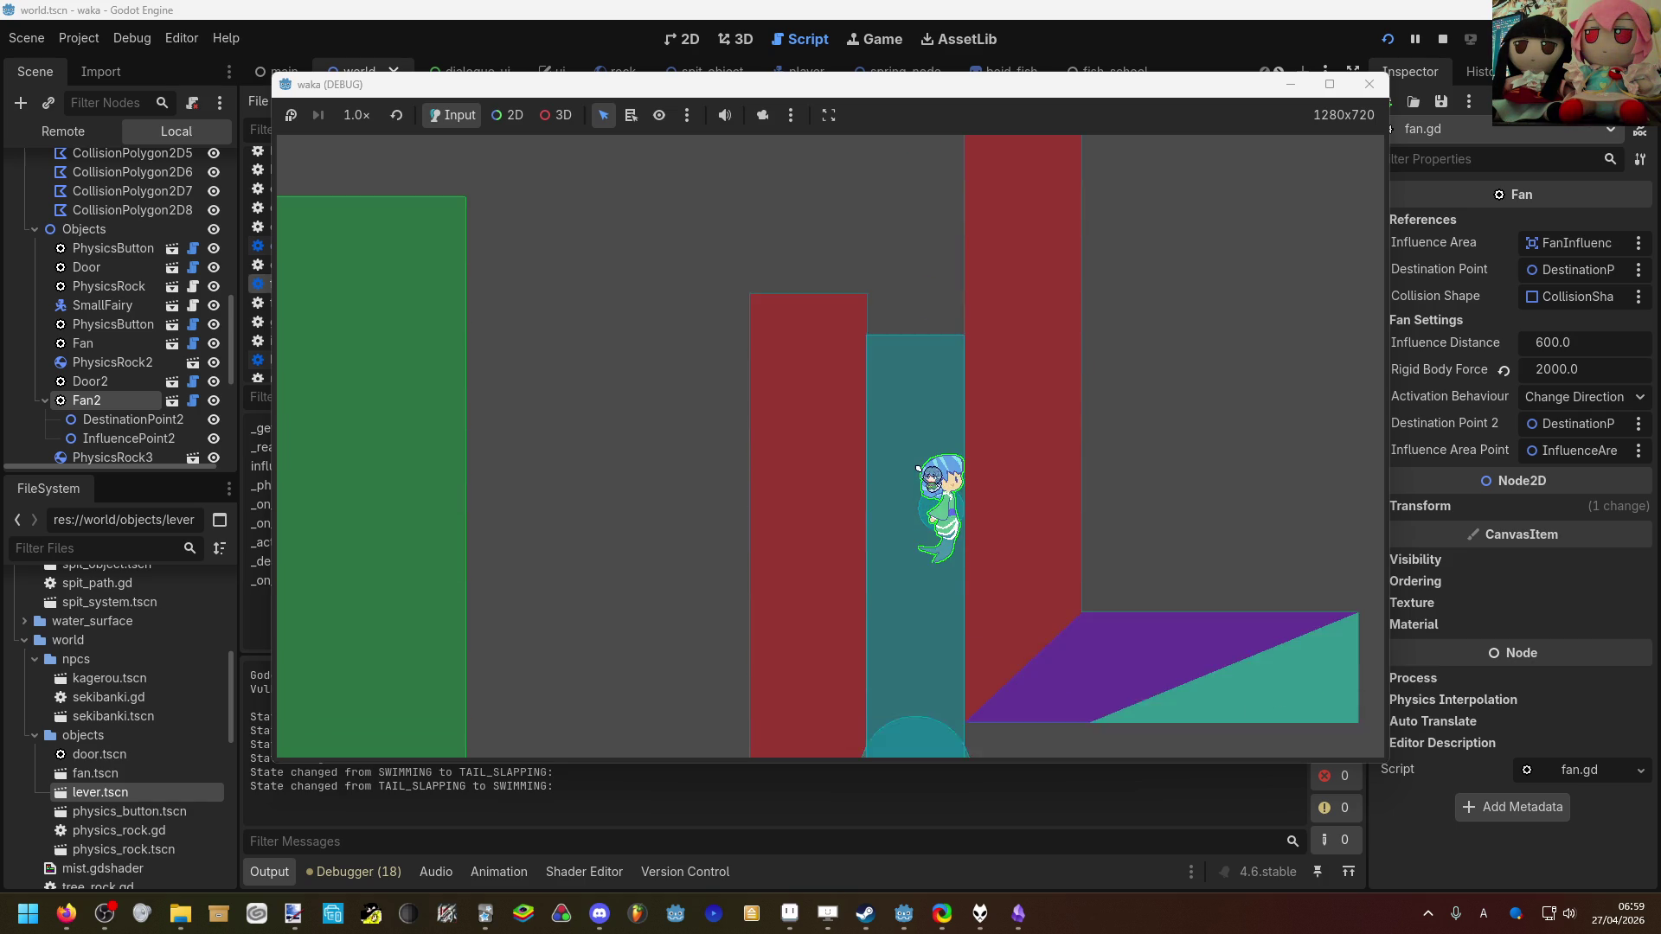
# - Add and drag CollisionPolygon2D8 vertices into a left-jutting ledge, then save the world scene
pyautogui.click(683, 42)
pyautogui.scroll(-3, 824, 390)
pyautogui.scroll(4, 852, 363)
pyautogui.click(820, 257)
pyautogui.scroll(3, 827, 260)
pyautogui.click(839, 279)
pyautogui.scroll(2, 817, 286)
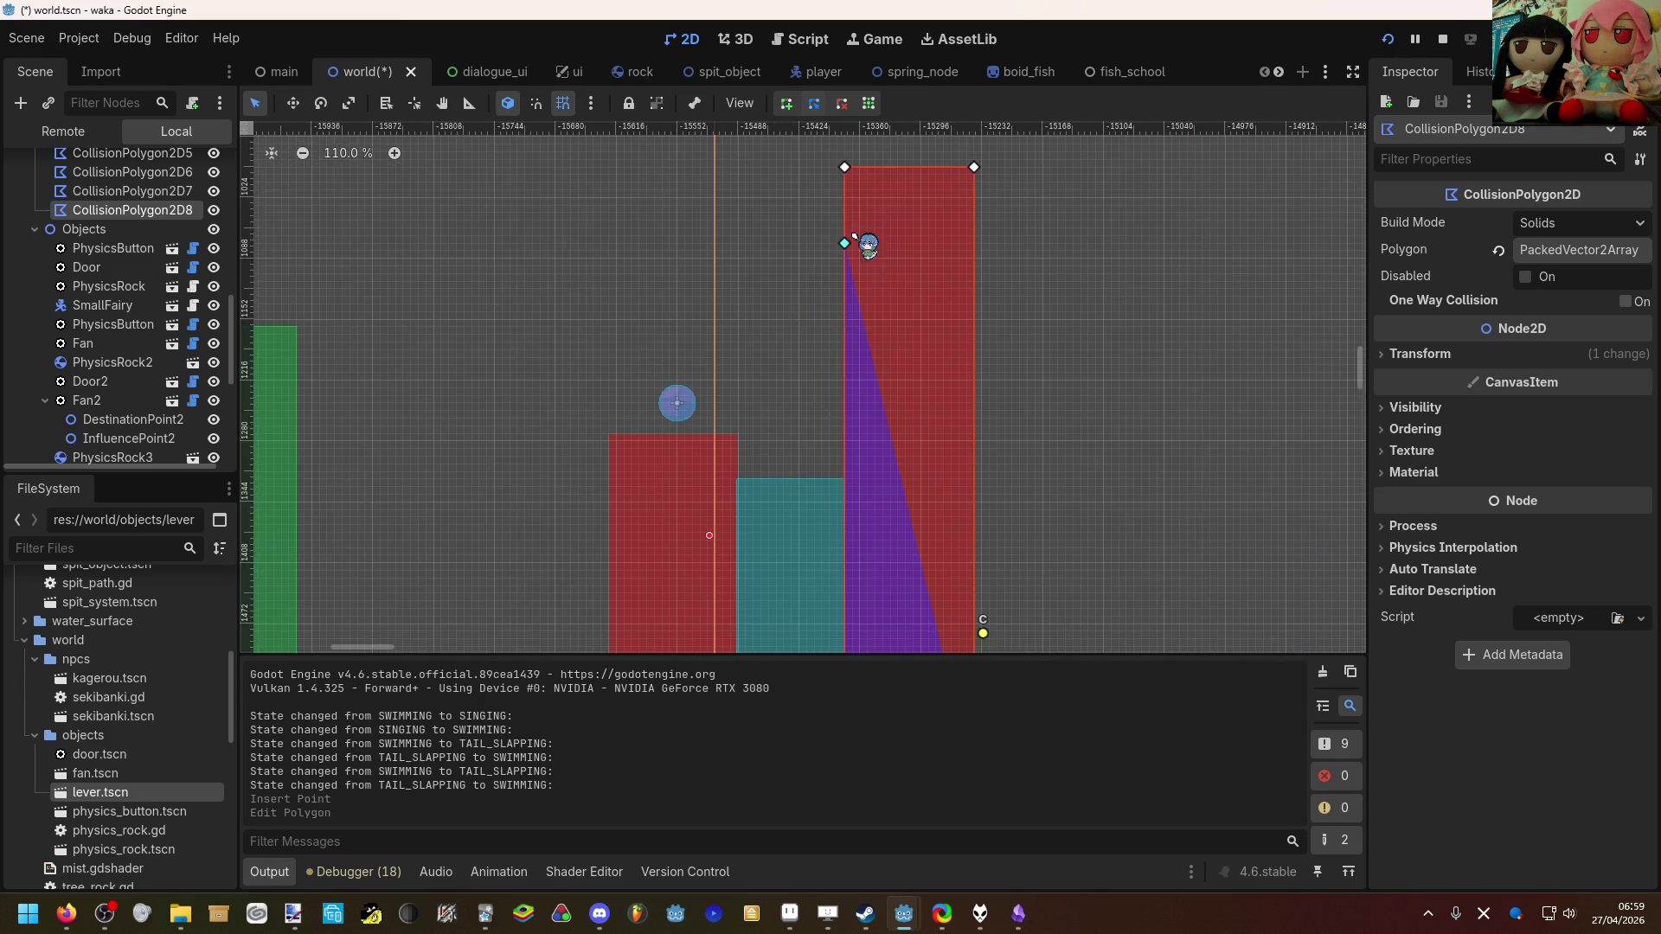
pyautogui.moveTo(846, 234); pyautogui.dragTo(608, 258)
pyautogui.moveTo(846, 246); pyautogui.dragTo(849, 248)
pyautogui.moveTo(832, 171)
pyautogui.mouseDown()
pyautogui.moveTo(636, 194)
pyautogui.moveTo(608, 167)
pyautogui.mouseUp()
pyautogui.click(563, 264)
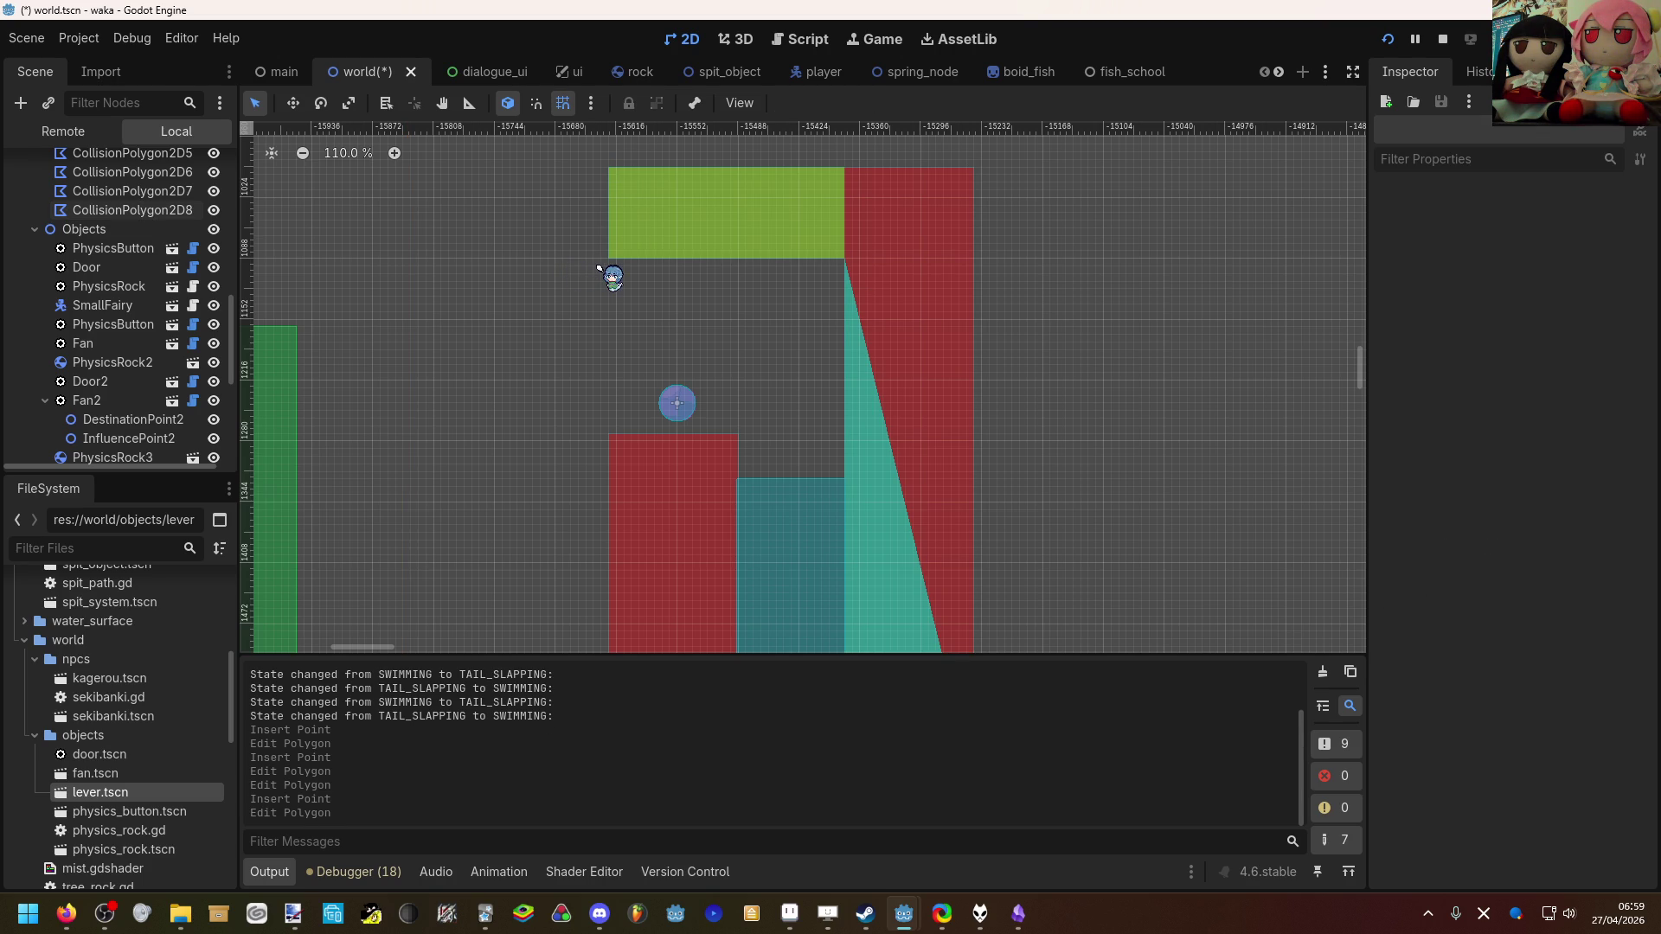
pyautogui.hotkey('ctrl', 's')
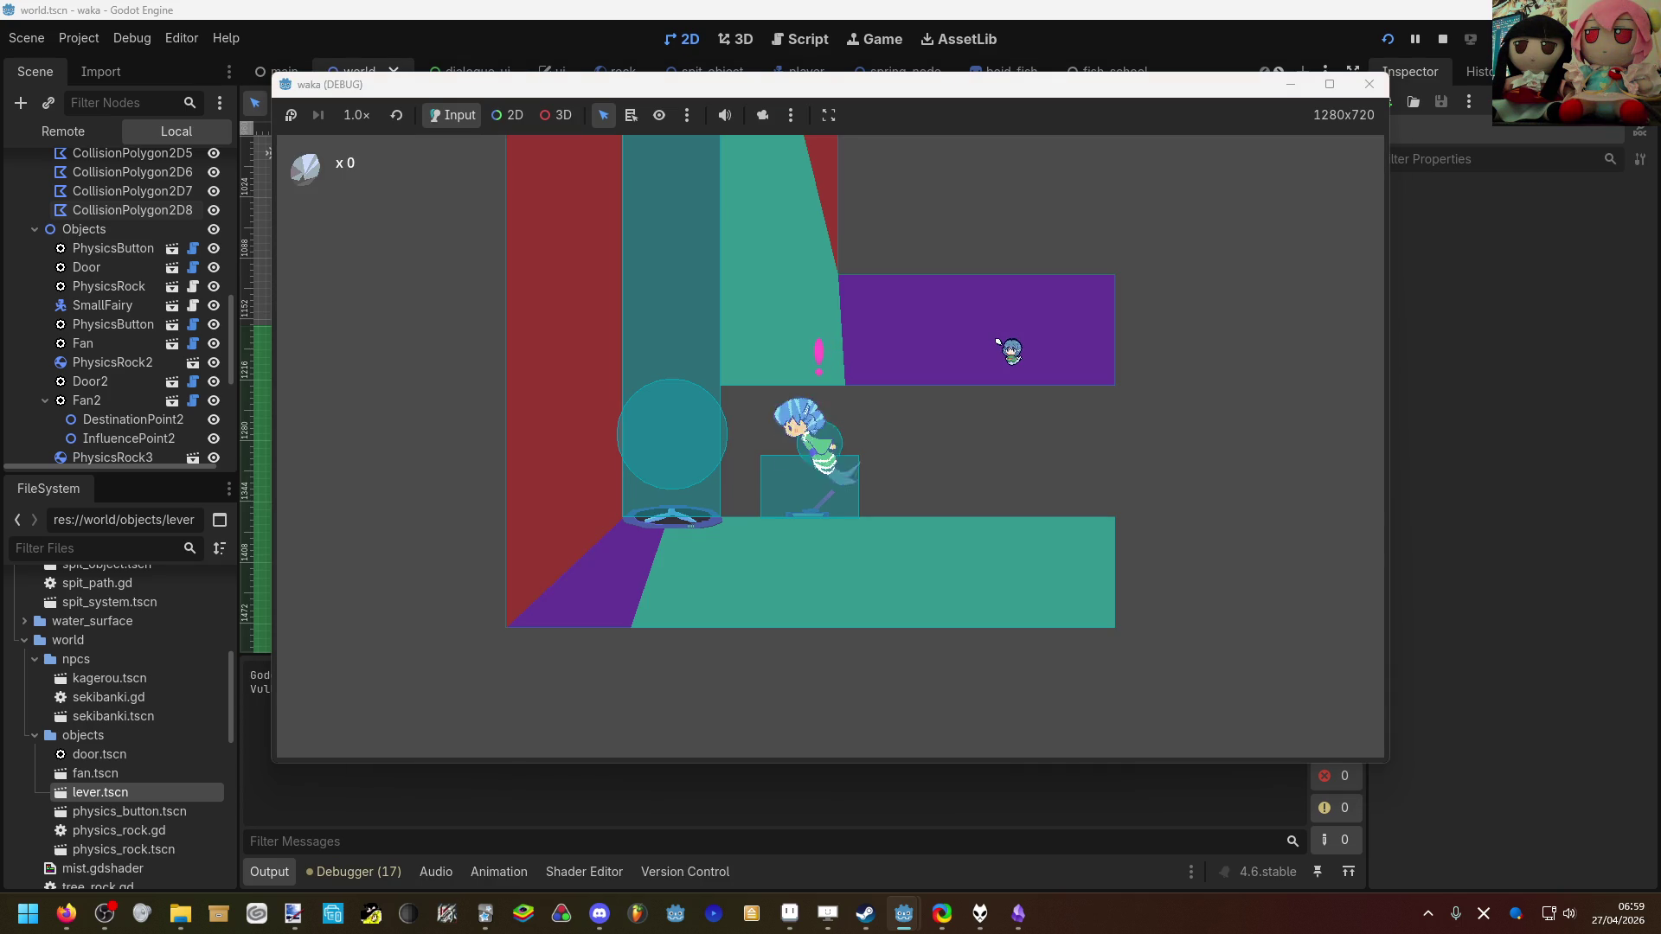
# - Swim the mermaid around the fan column, teal slope, lever floor and lower passage
pyautogui.press('Left')
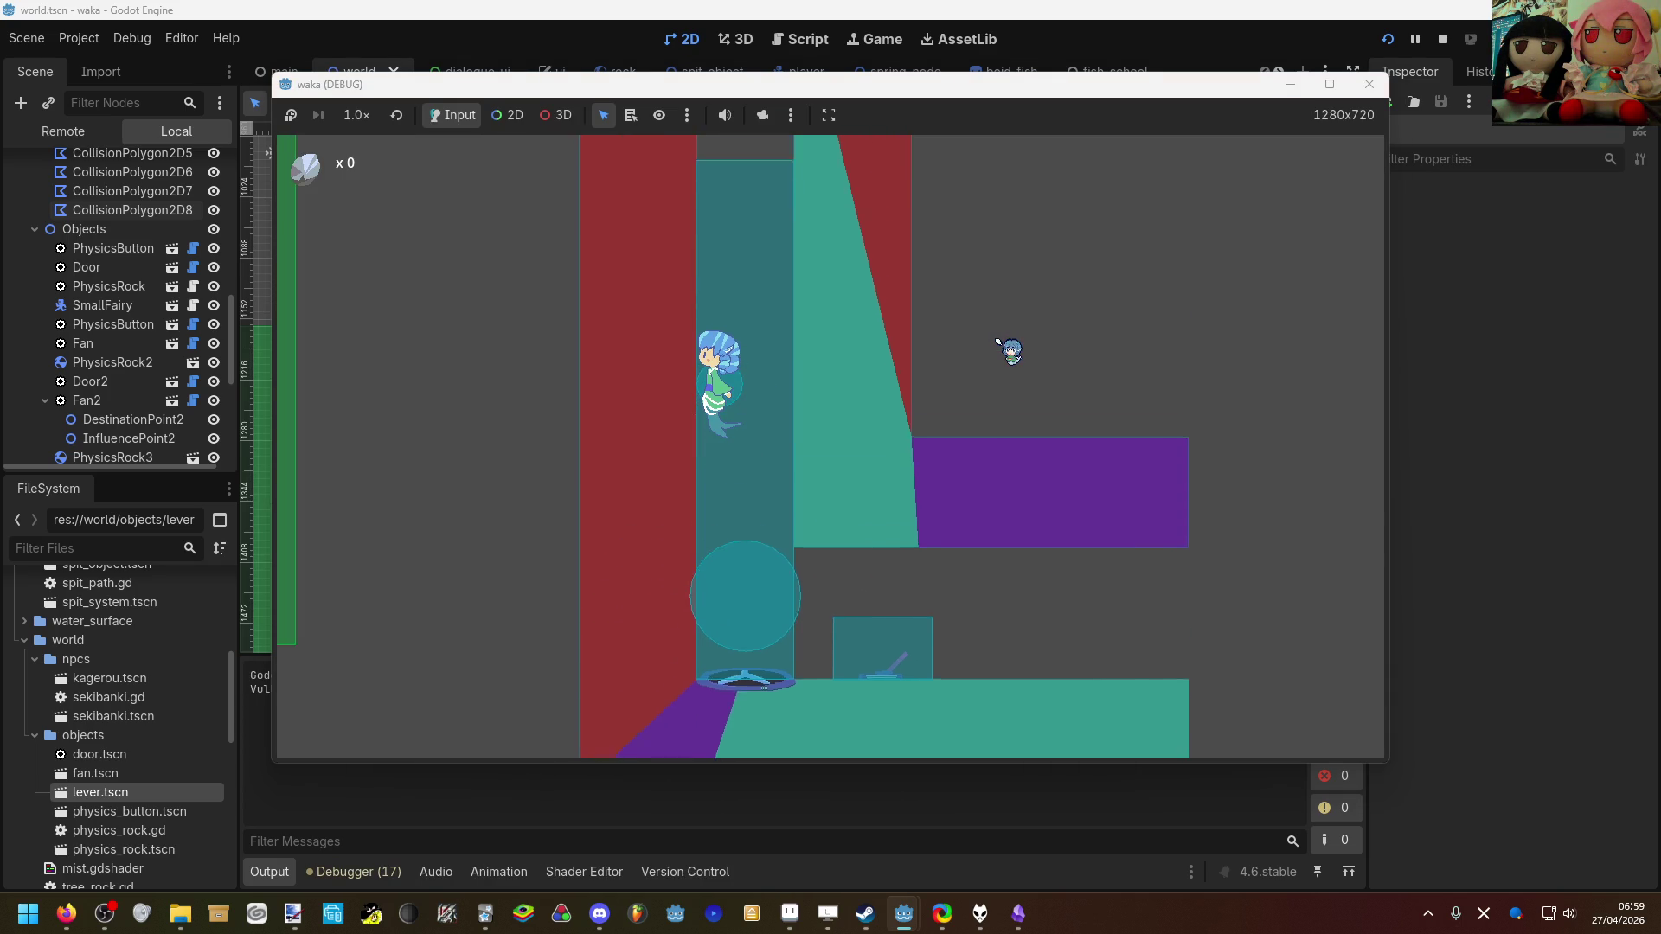
pyautogui.press('Right')
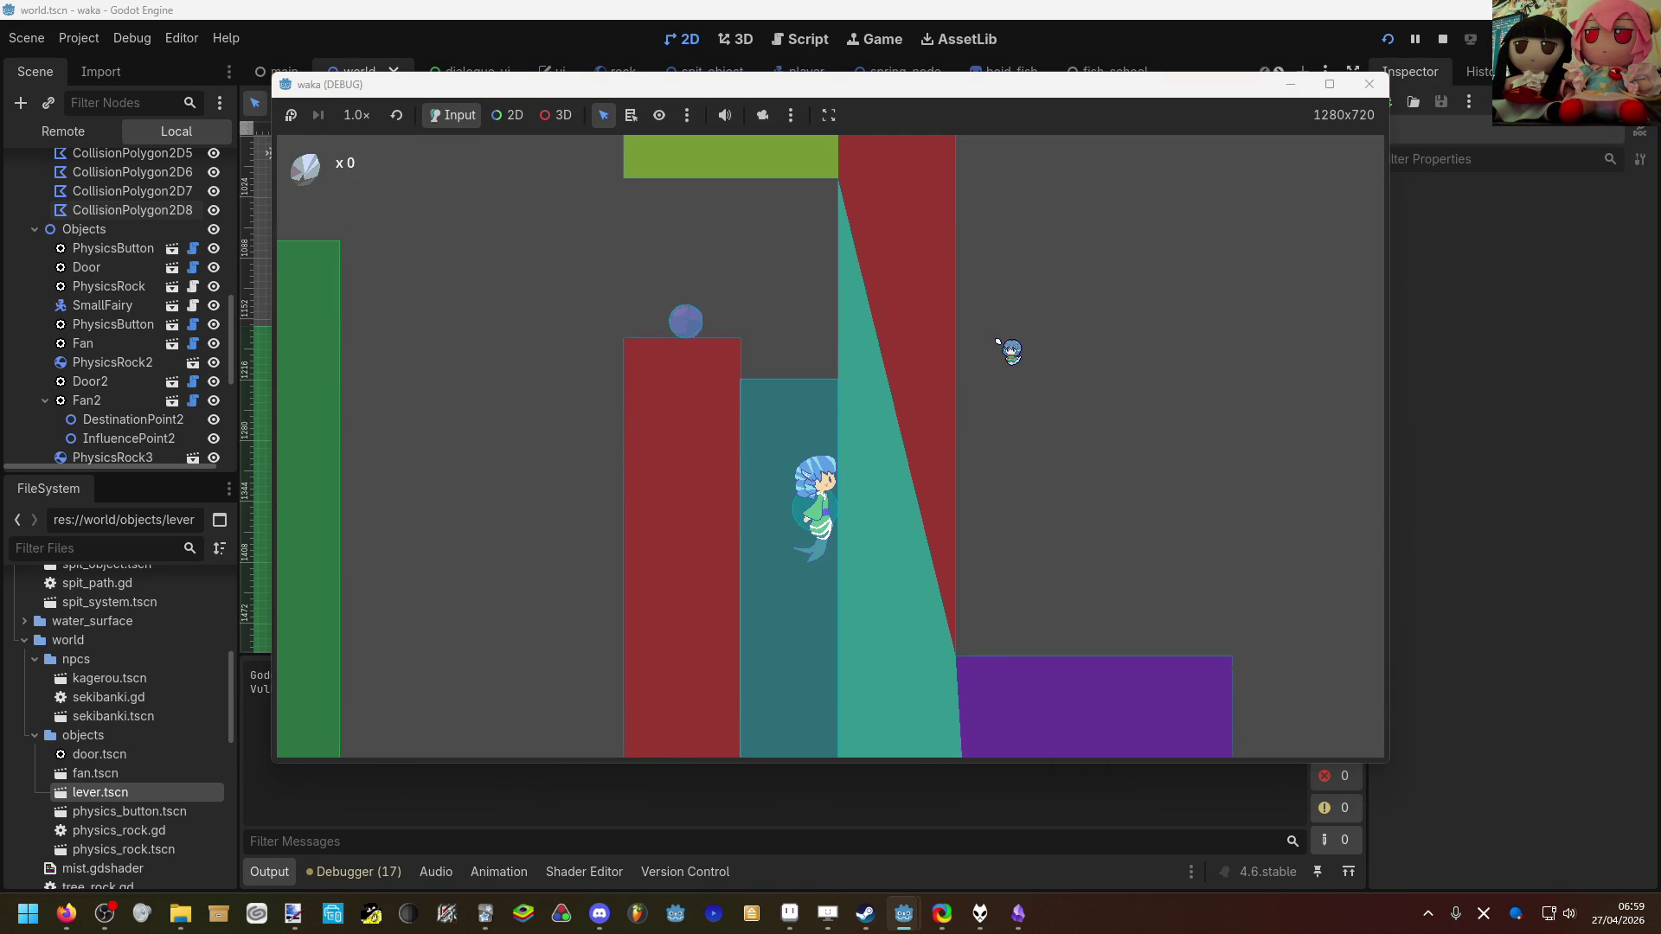
pyautogui.press('Left')
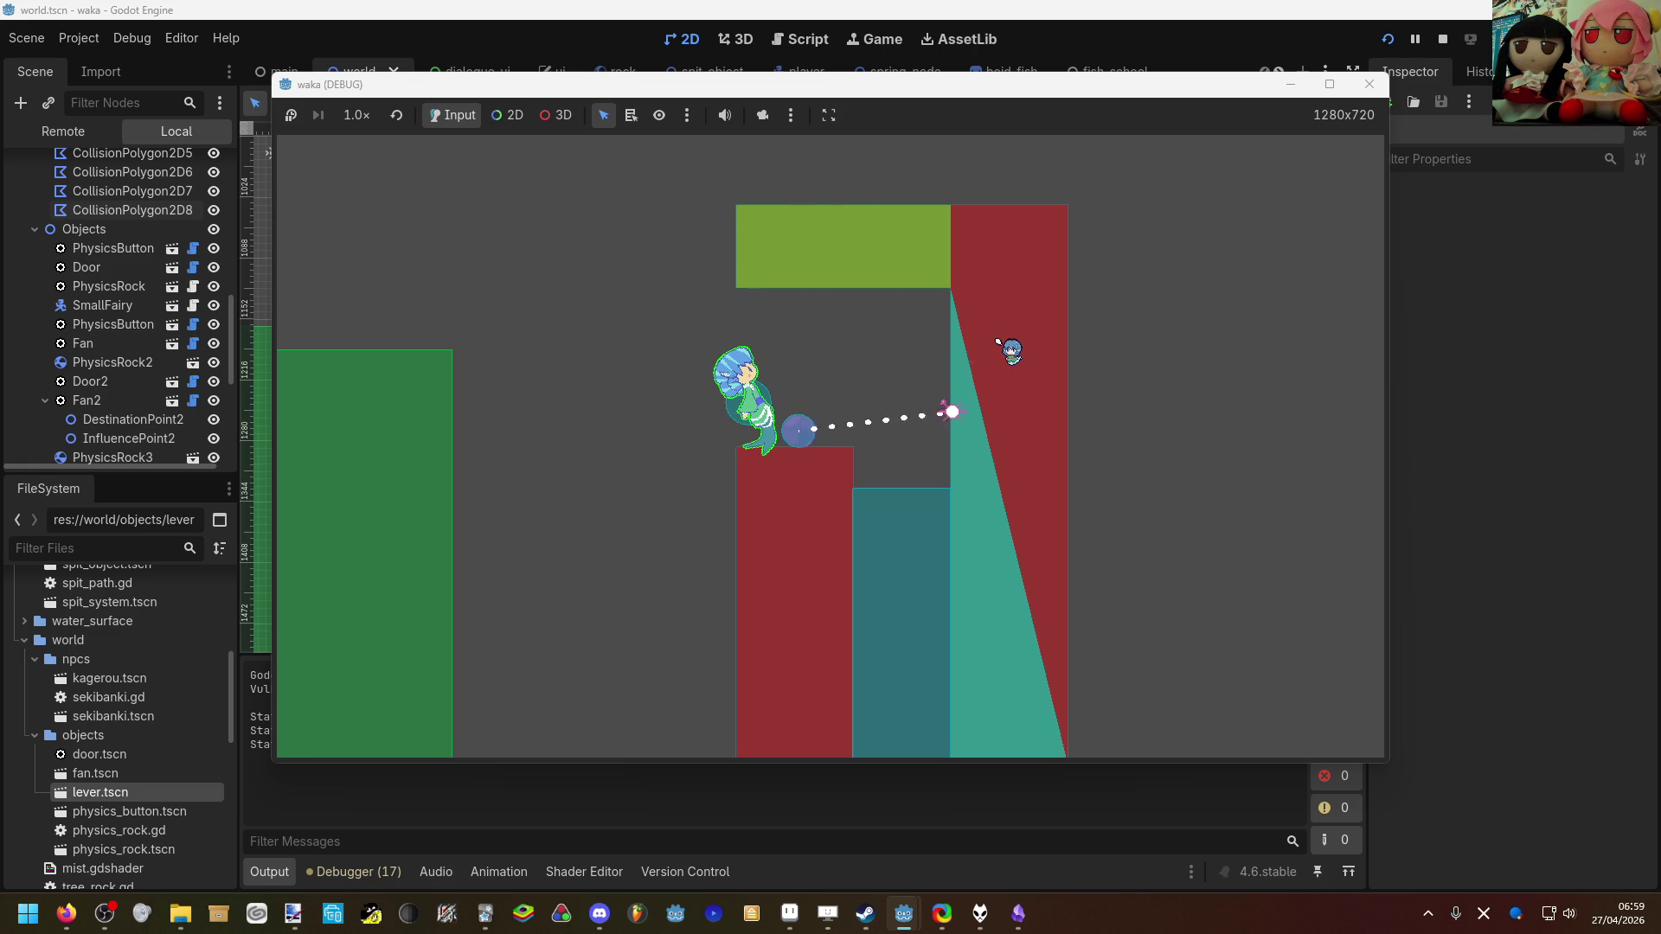
pyautogui.press('Right')
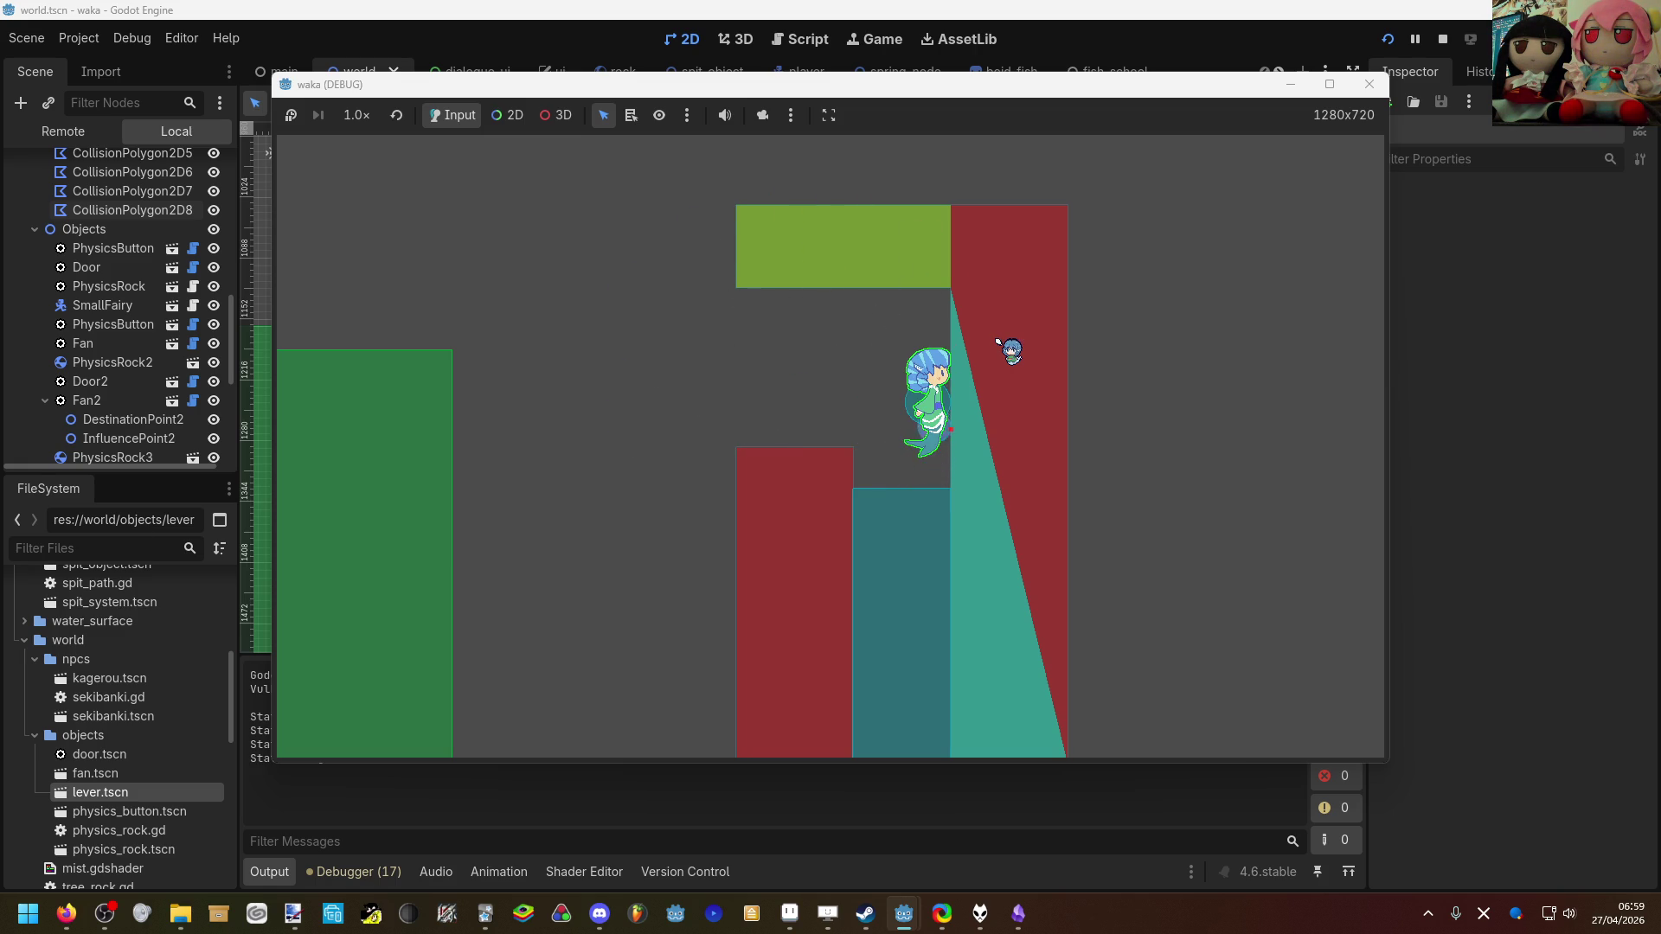
pyautogui.press('Left')
pyautogui.press('Down')
pyautogui.press('Right')
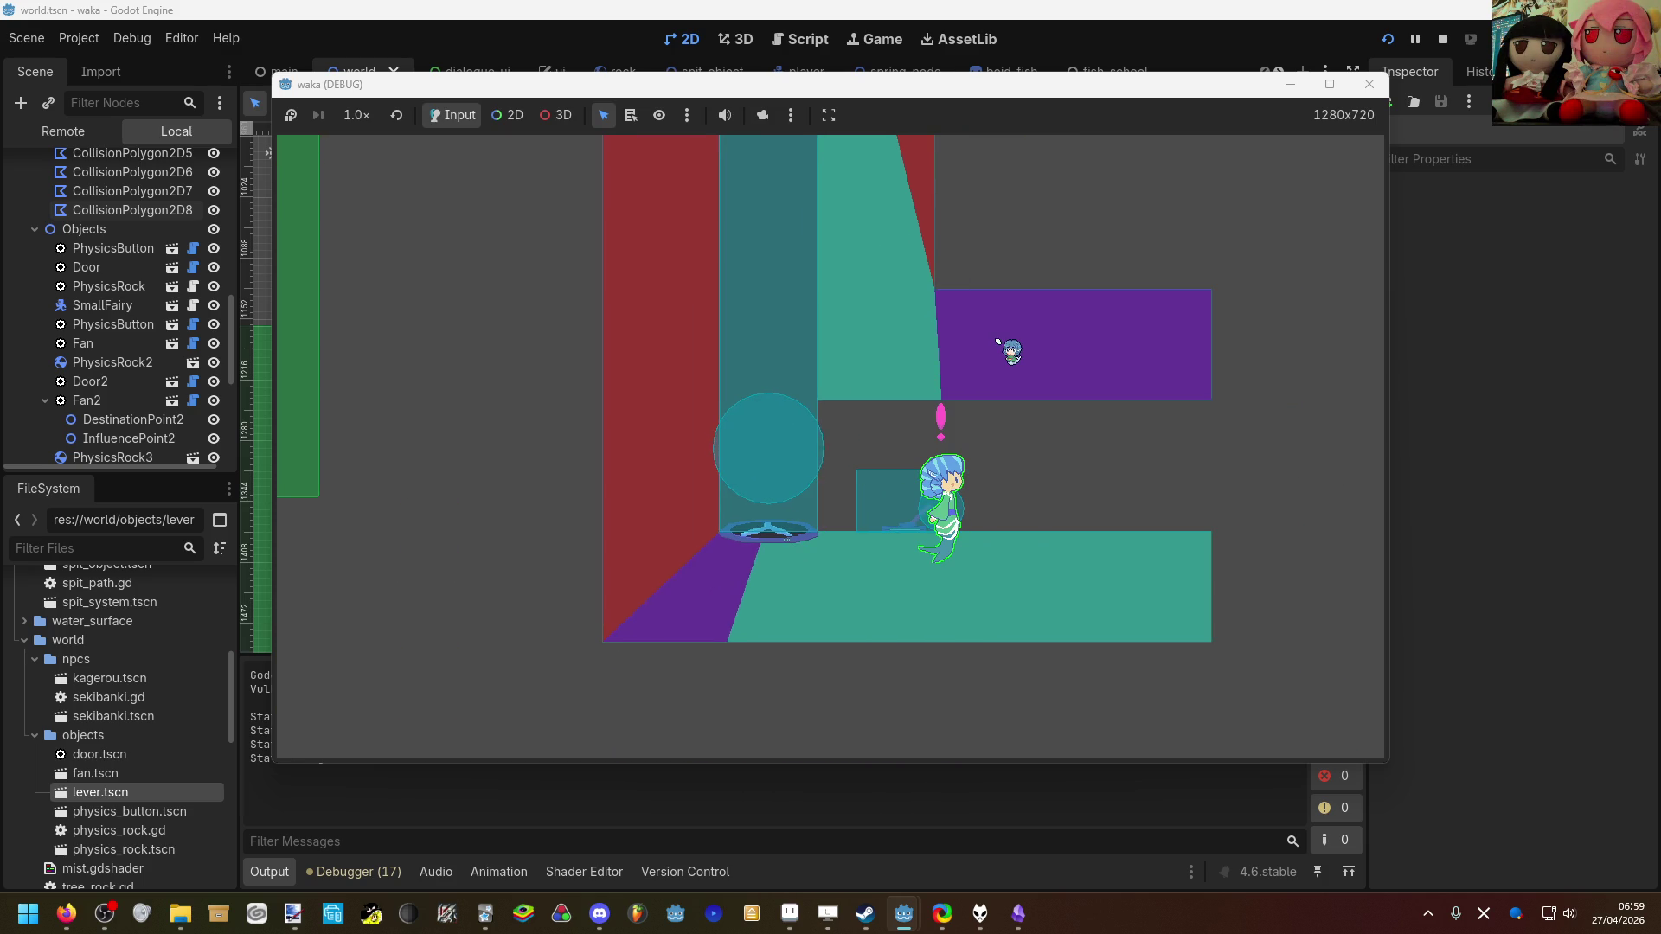
pyautogui.press('Up')
pyautogui.press('Left')
pyautogui.press('Down')
pyautogui.press('Right')
pyautogui.press('space')
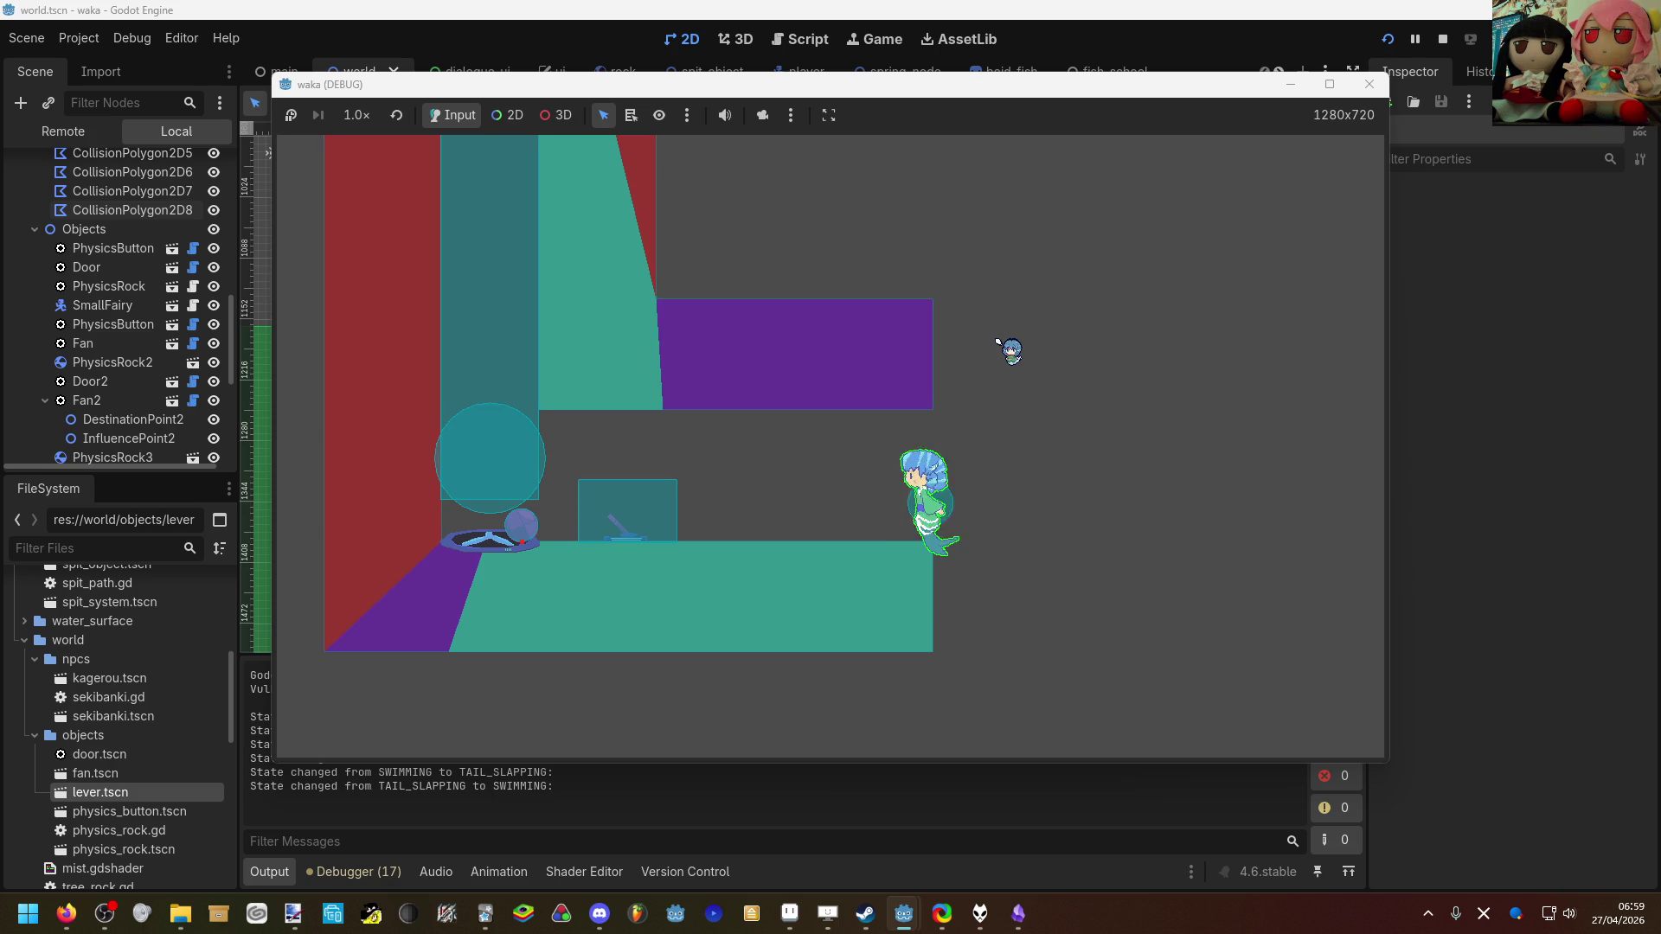
pyautogui.press('Left')
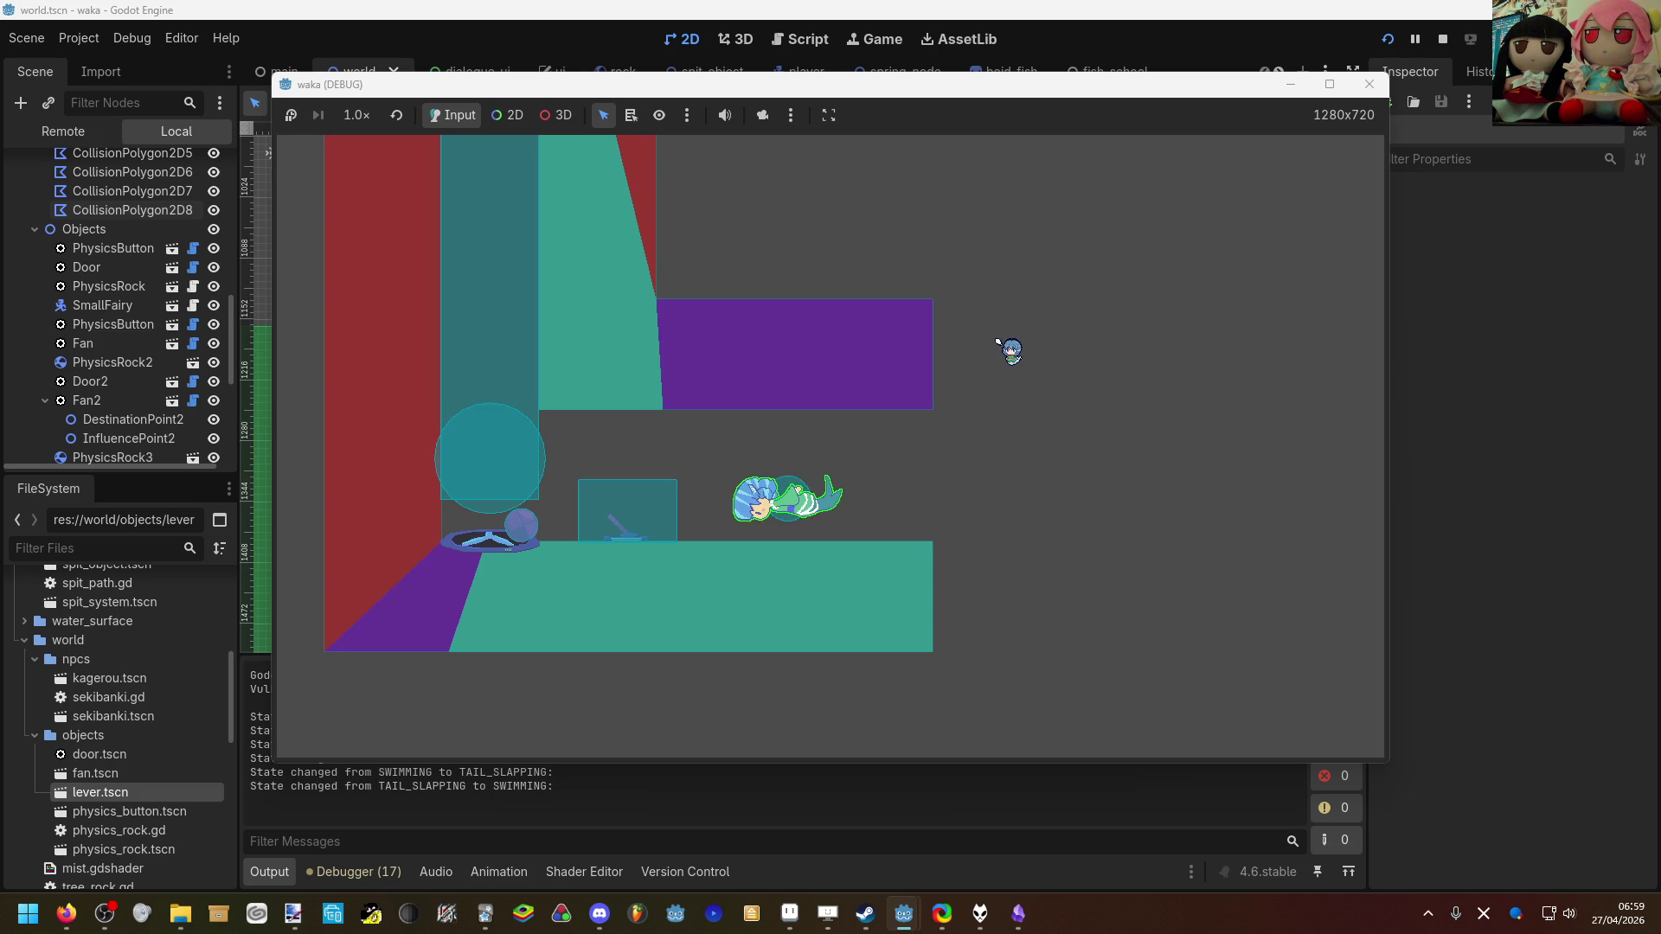
pyautogui.press('space')
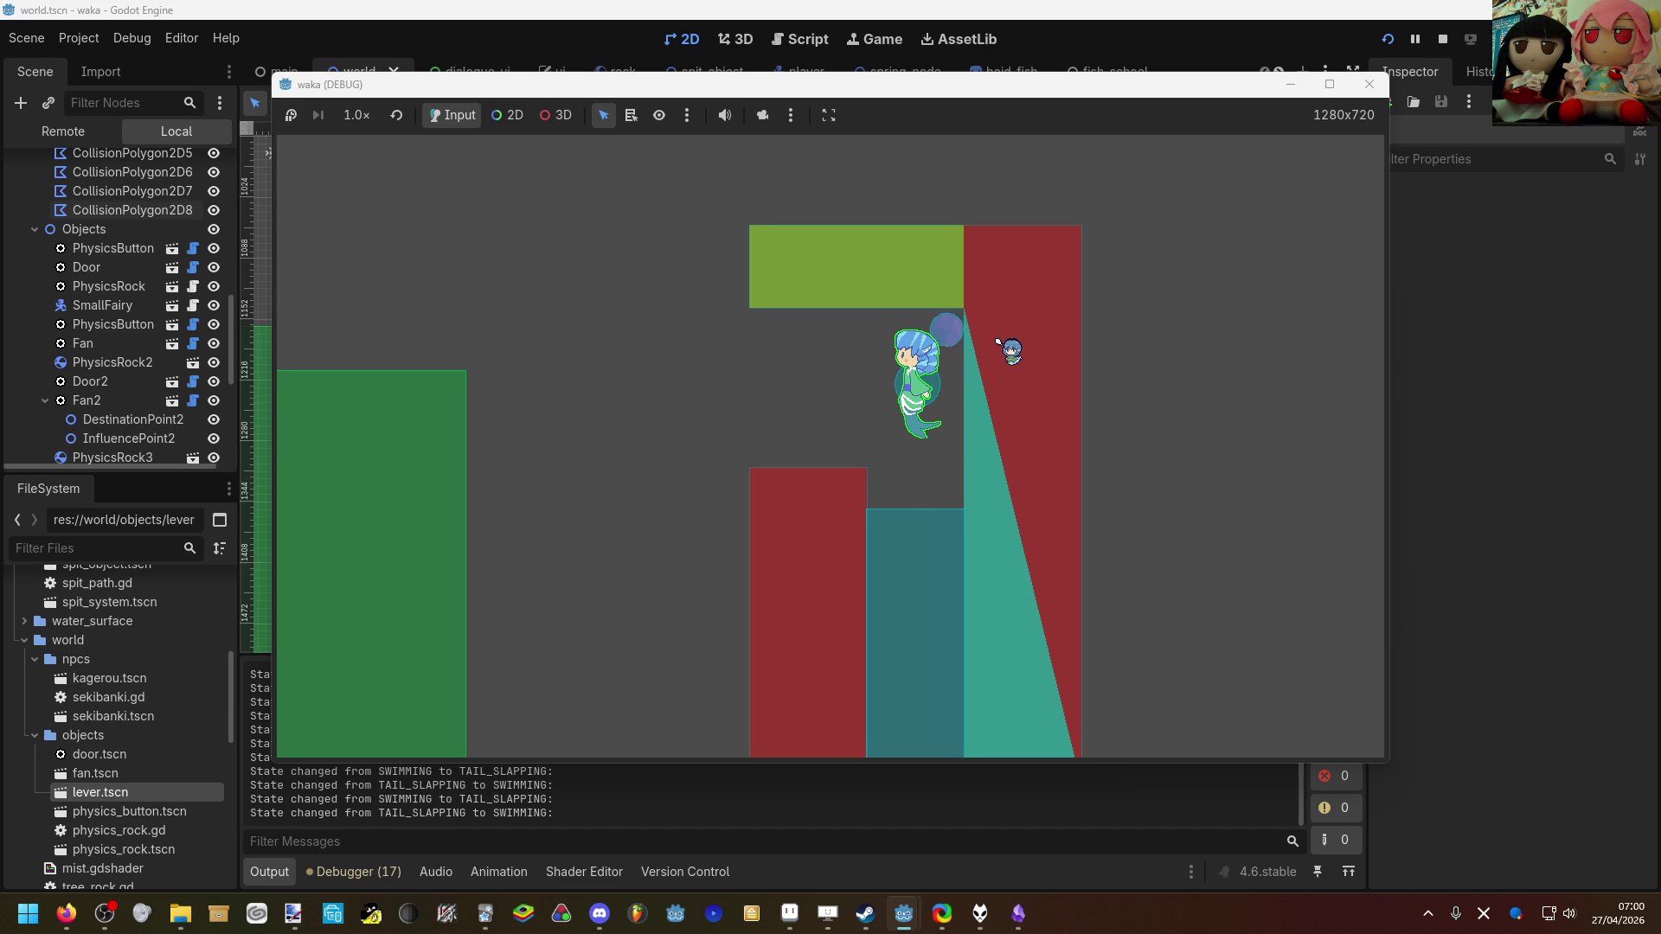
# - Dive into the teal column, aim shots right, and tail-slap the ball downward
pyautogui.press('Down')
pyautogui.press('Up')
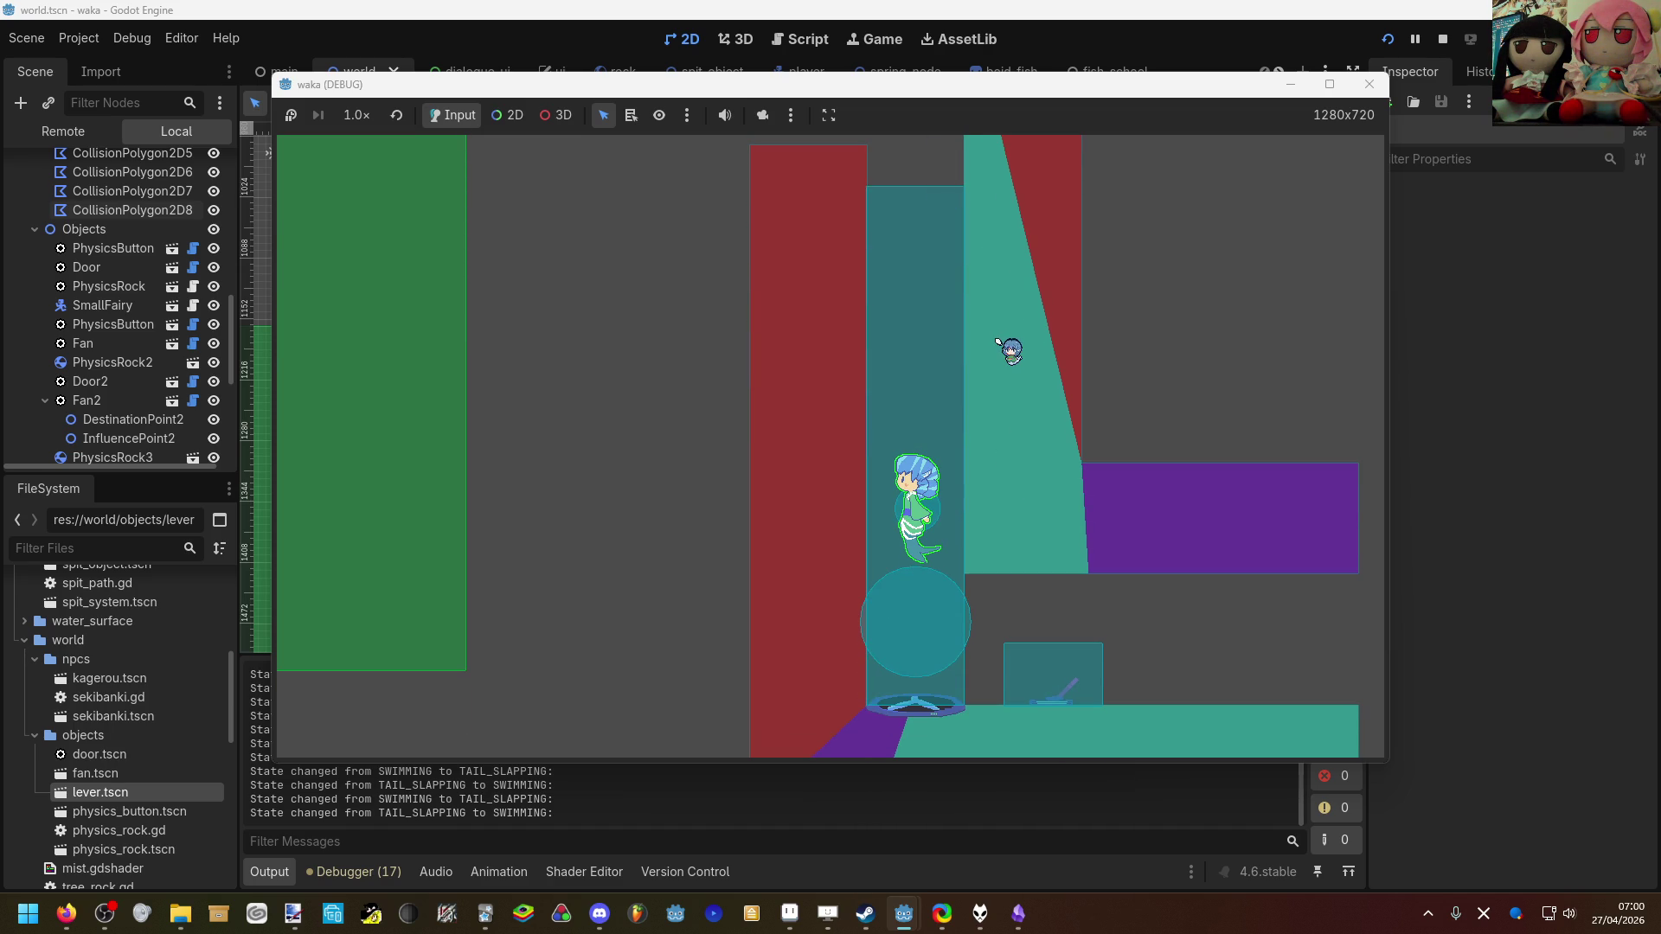
pyautogui.press('Up')
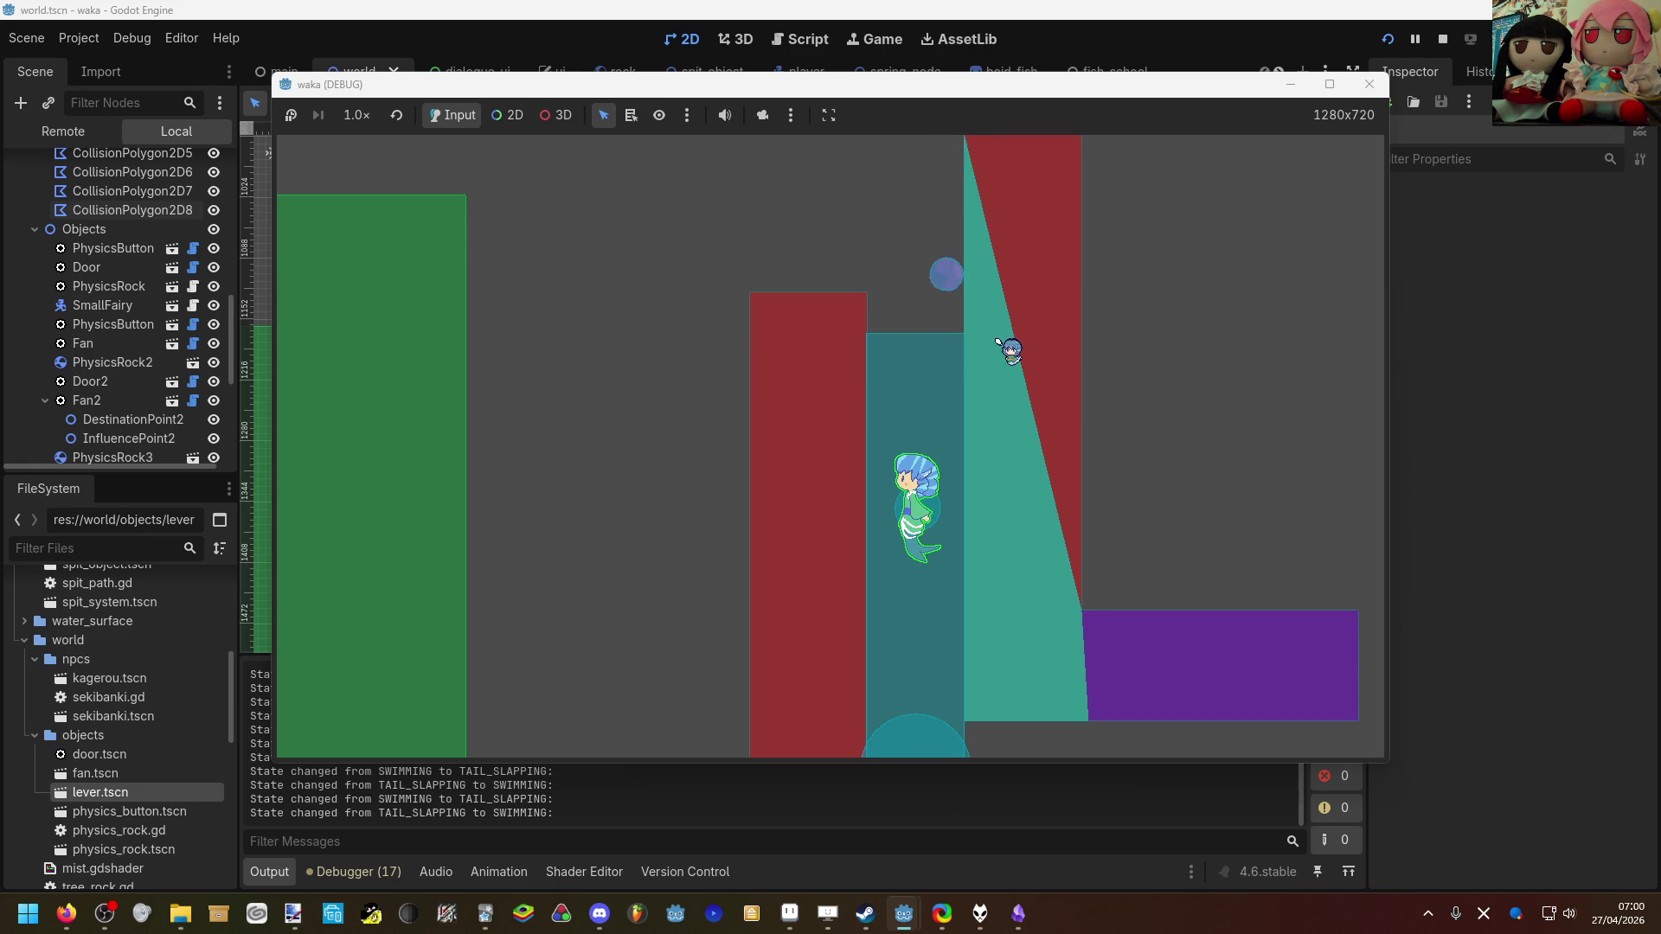
pyautogui.press('Up')
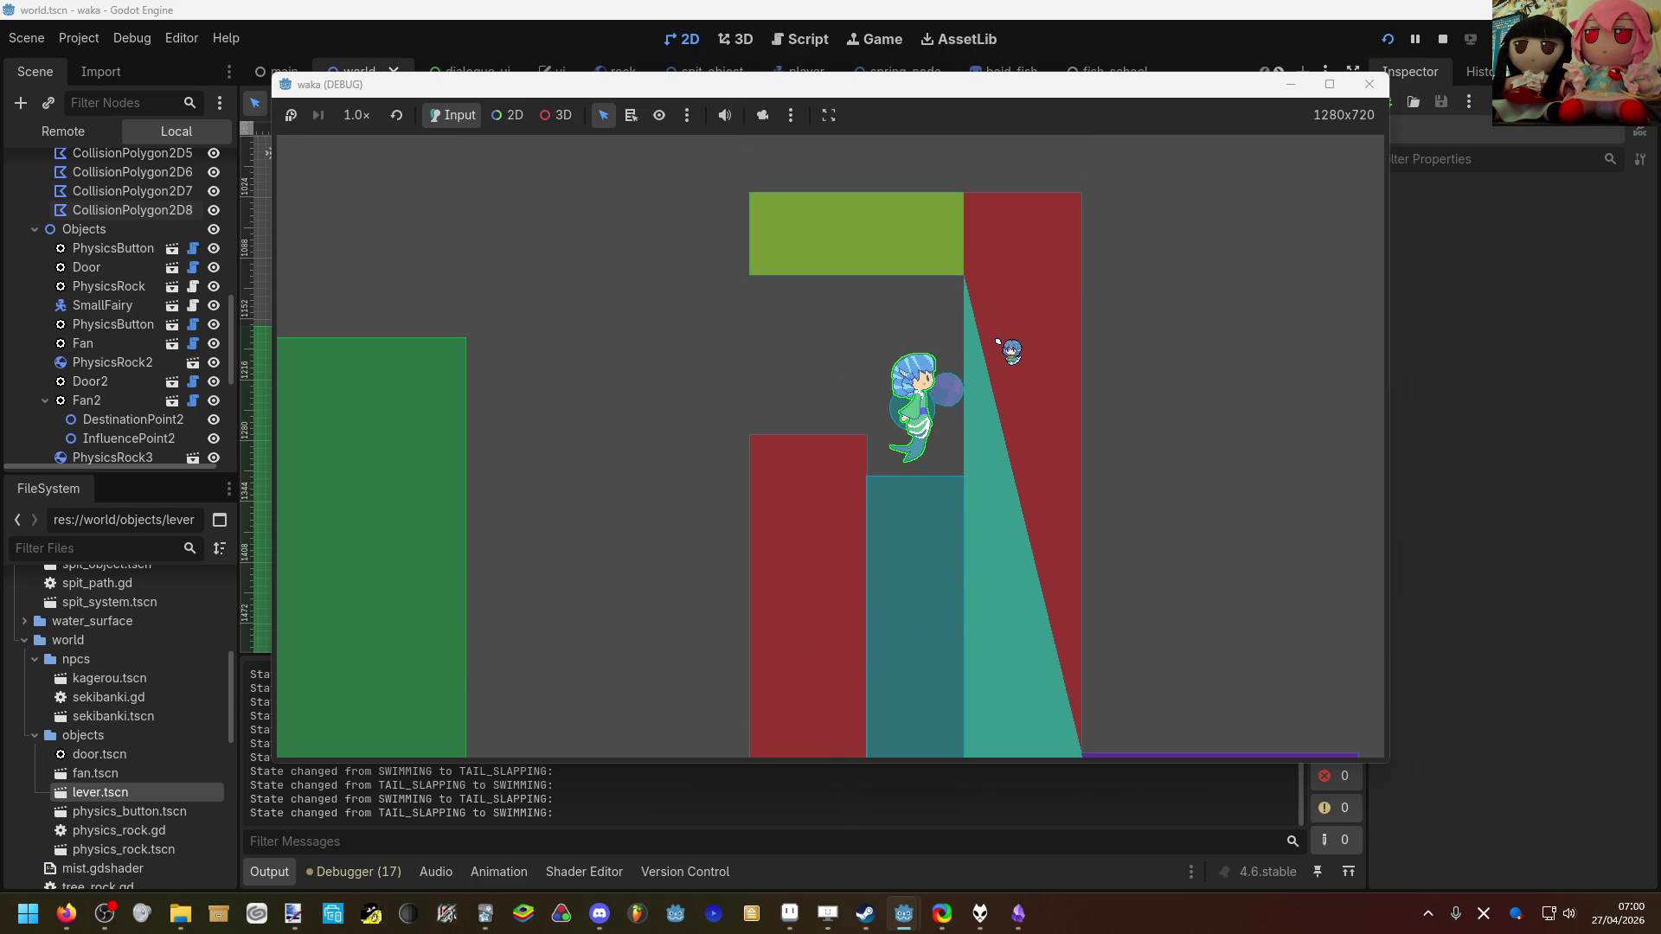
pyautogui.click(1195, 309)
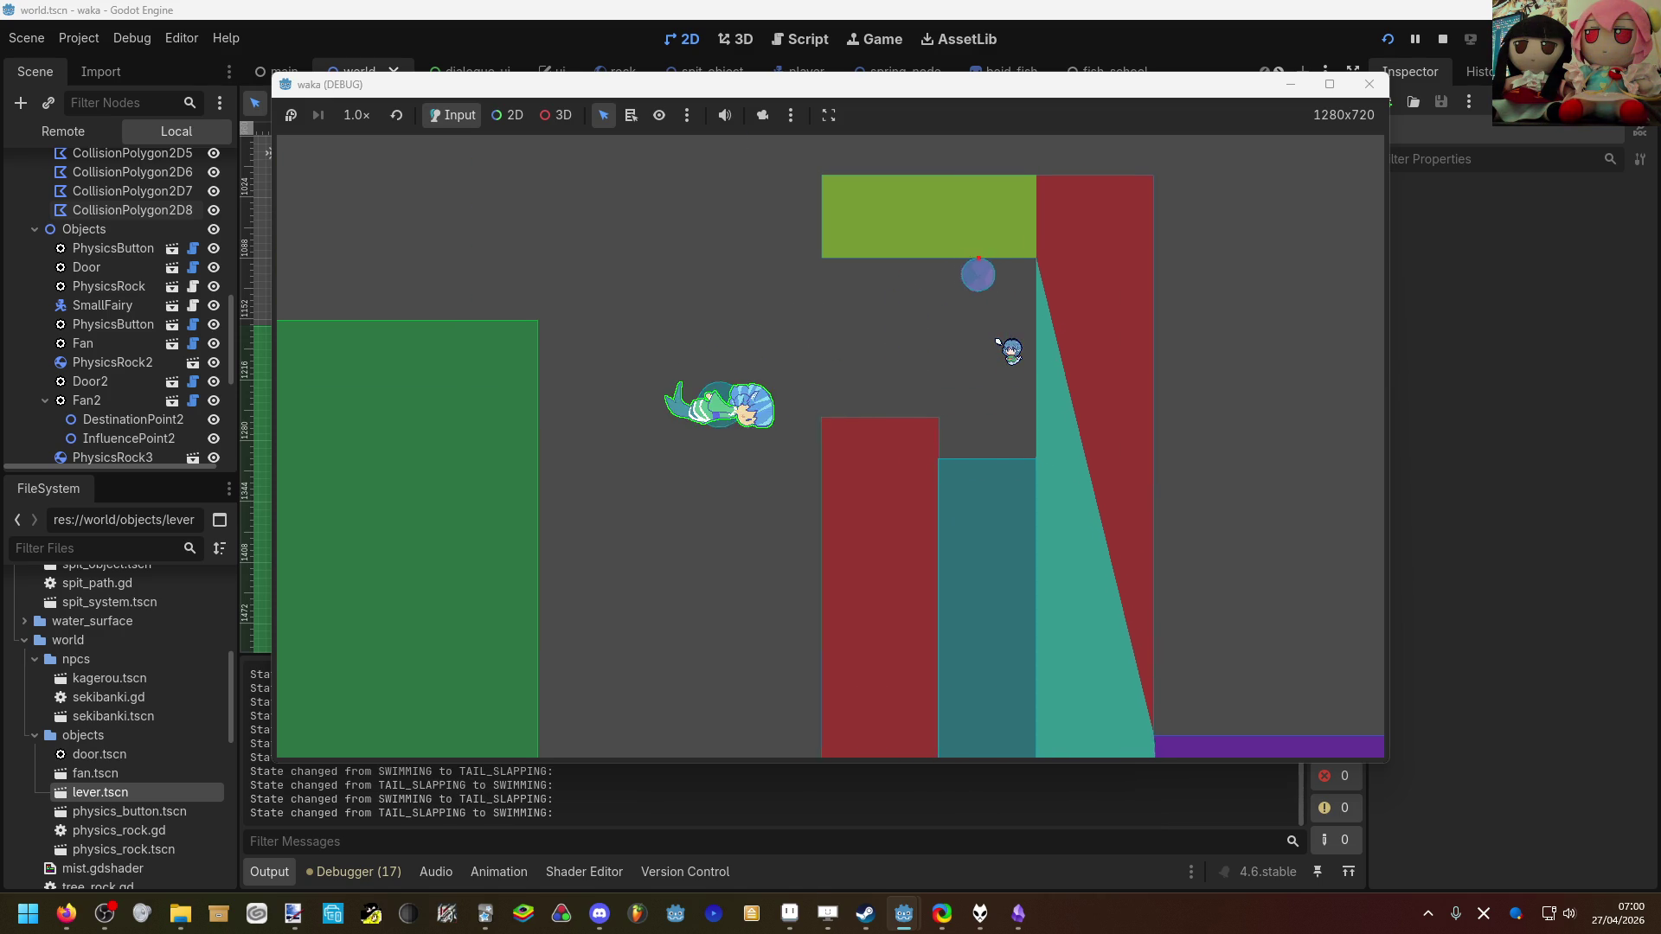
pyautogui.click(945, 625)
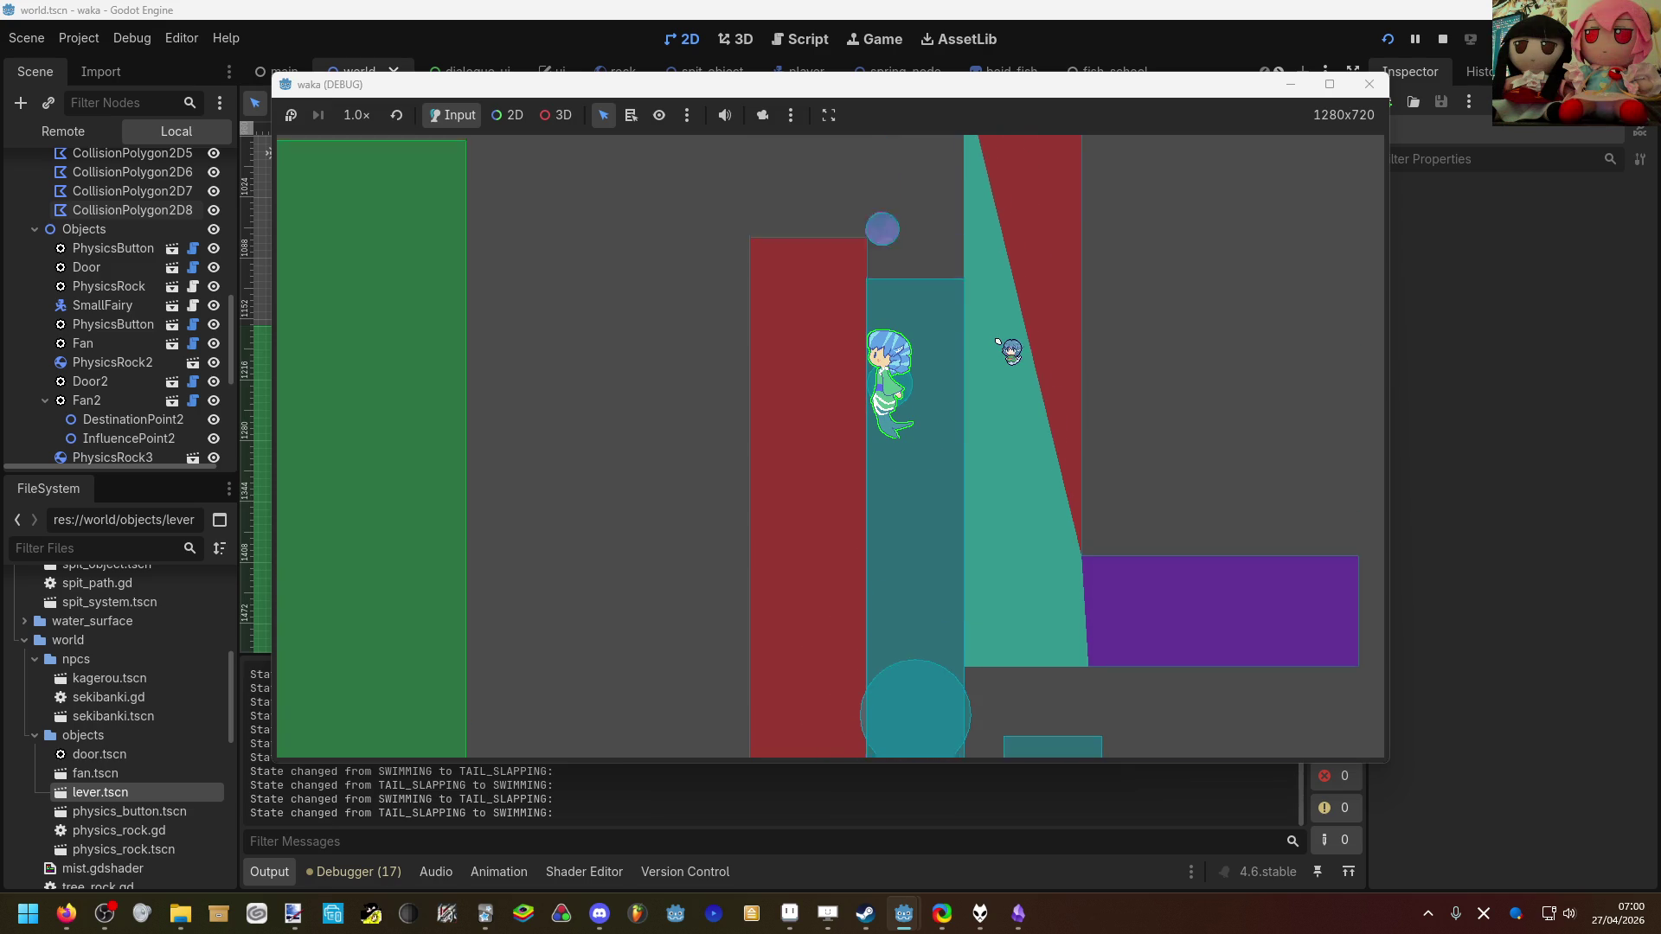
pyautogui.press('space')
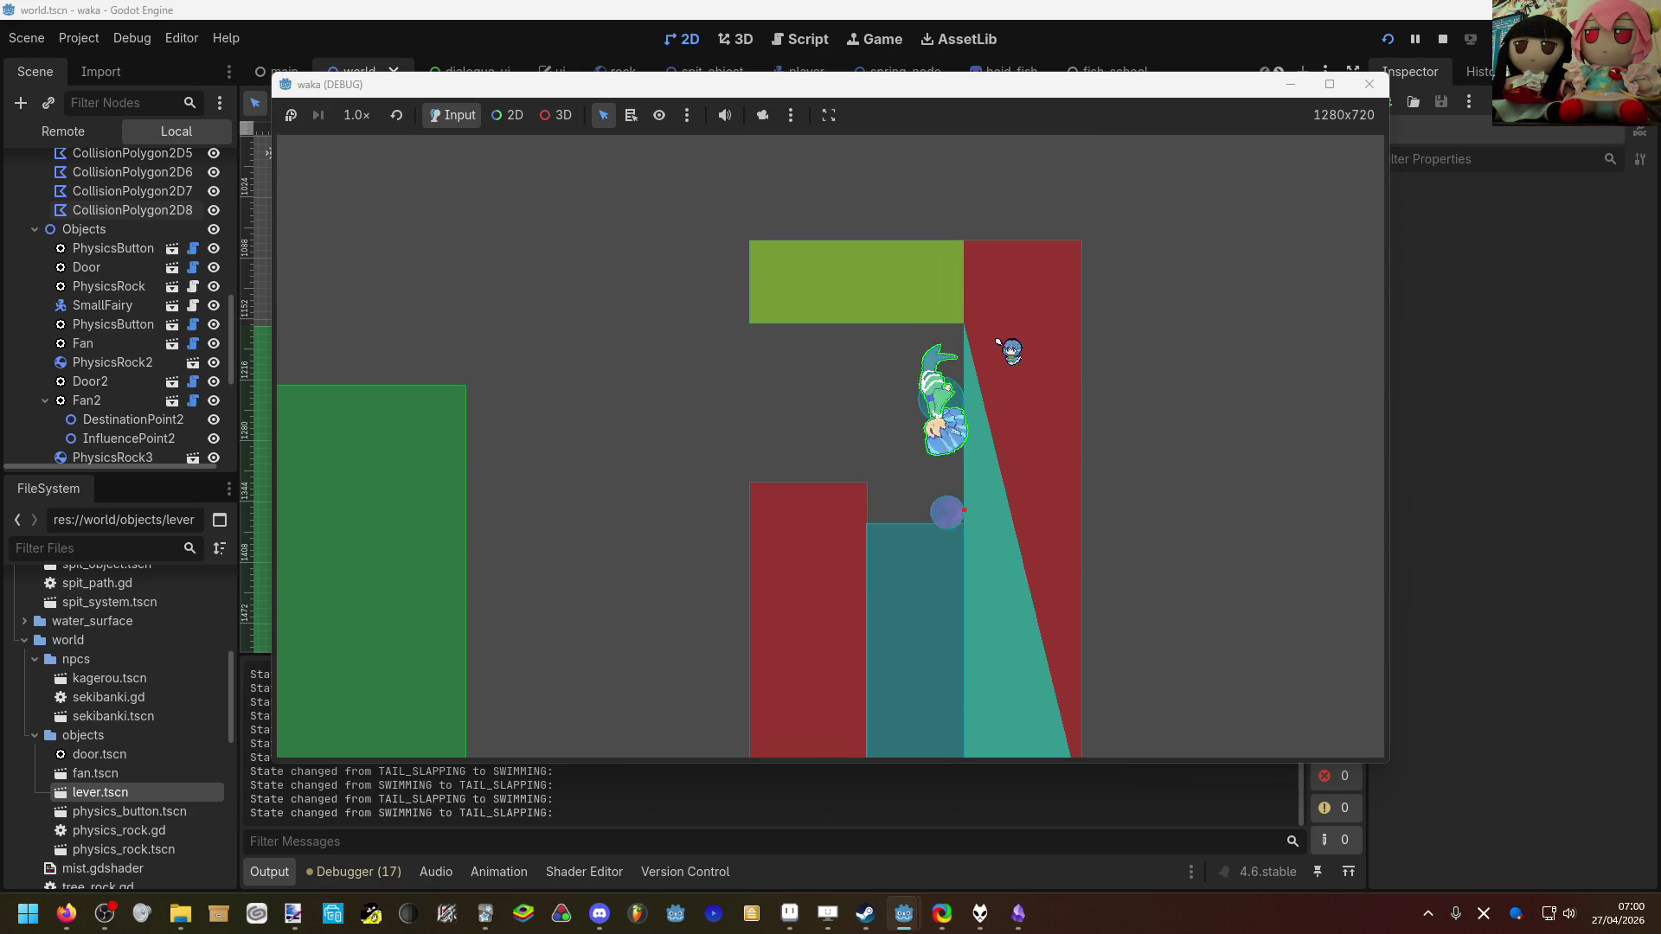
pyautogui.press('space')
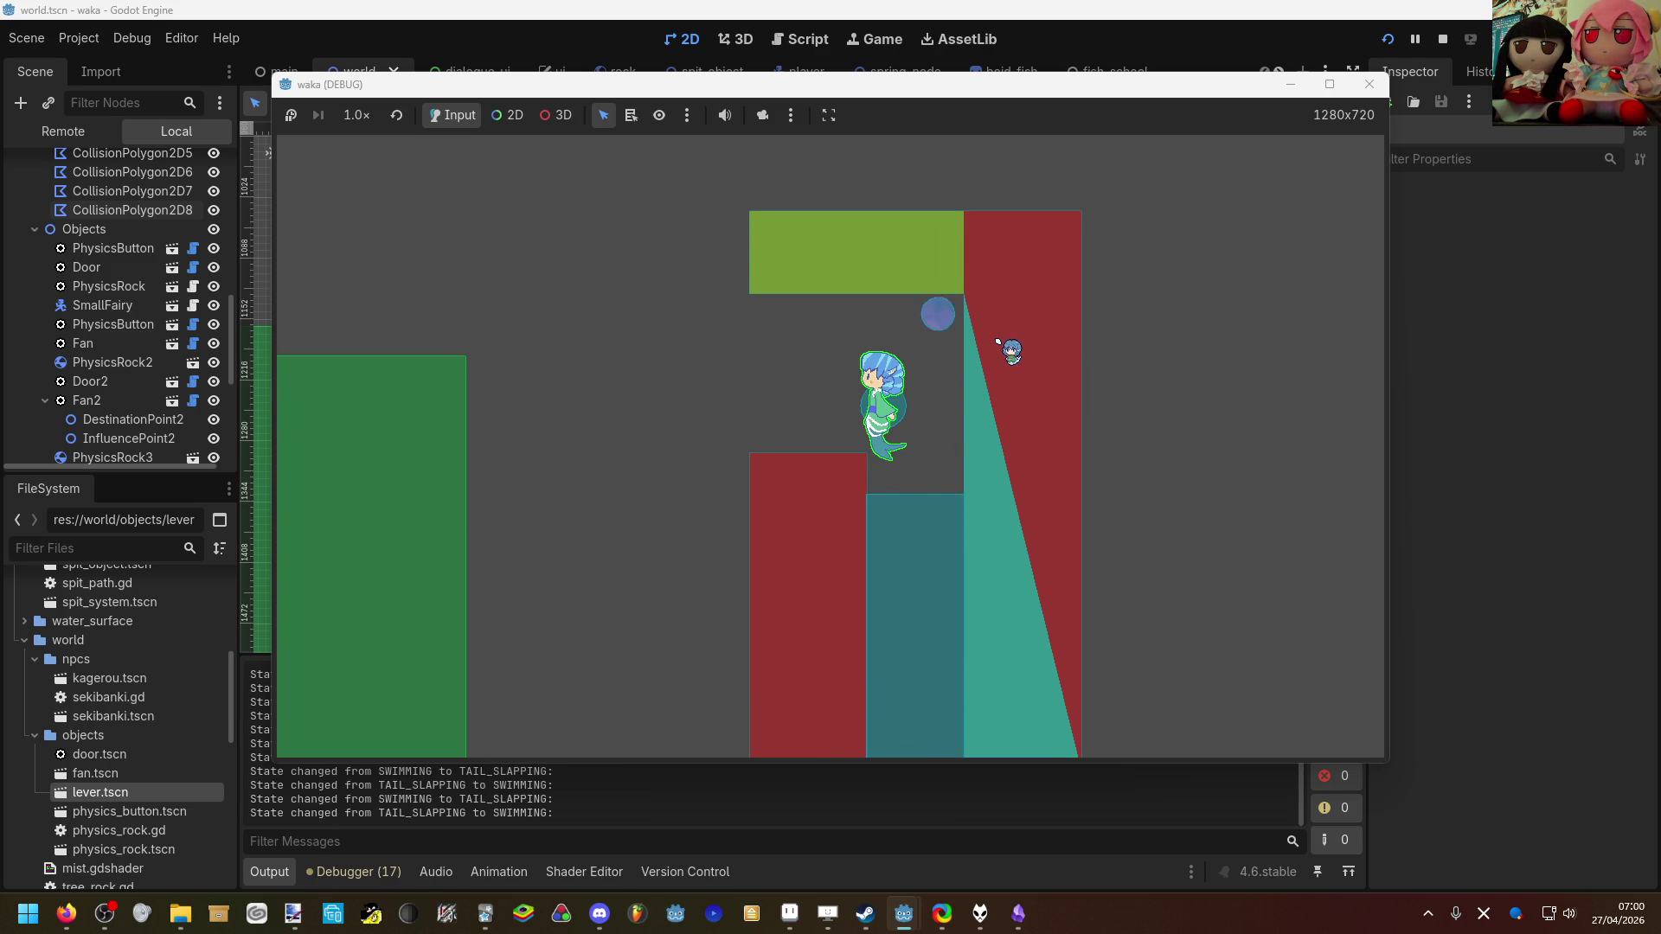
pyautogui.press('space')
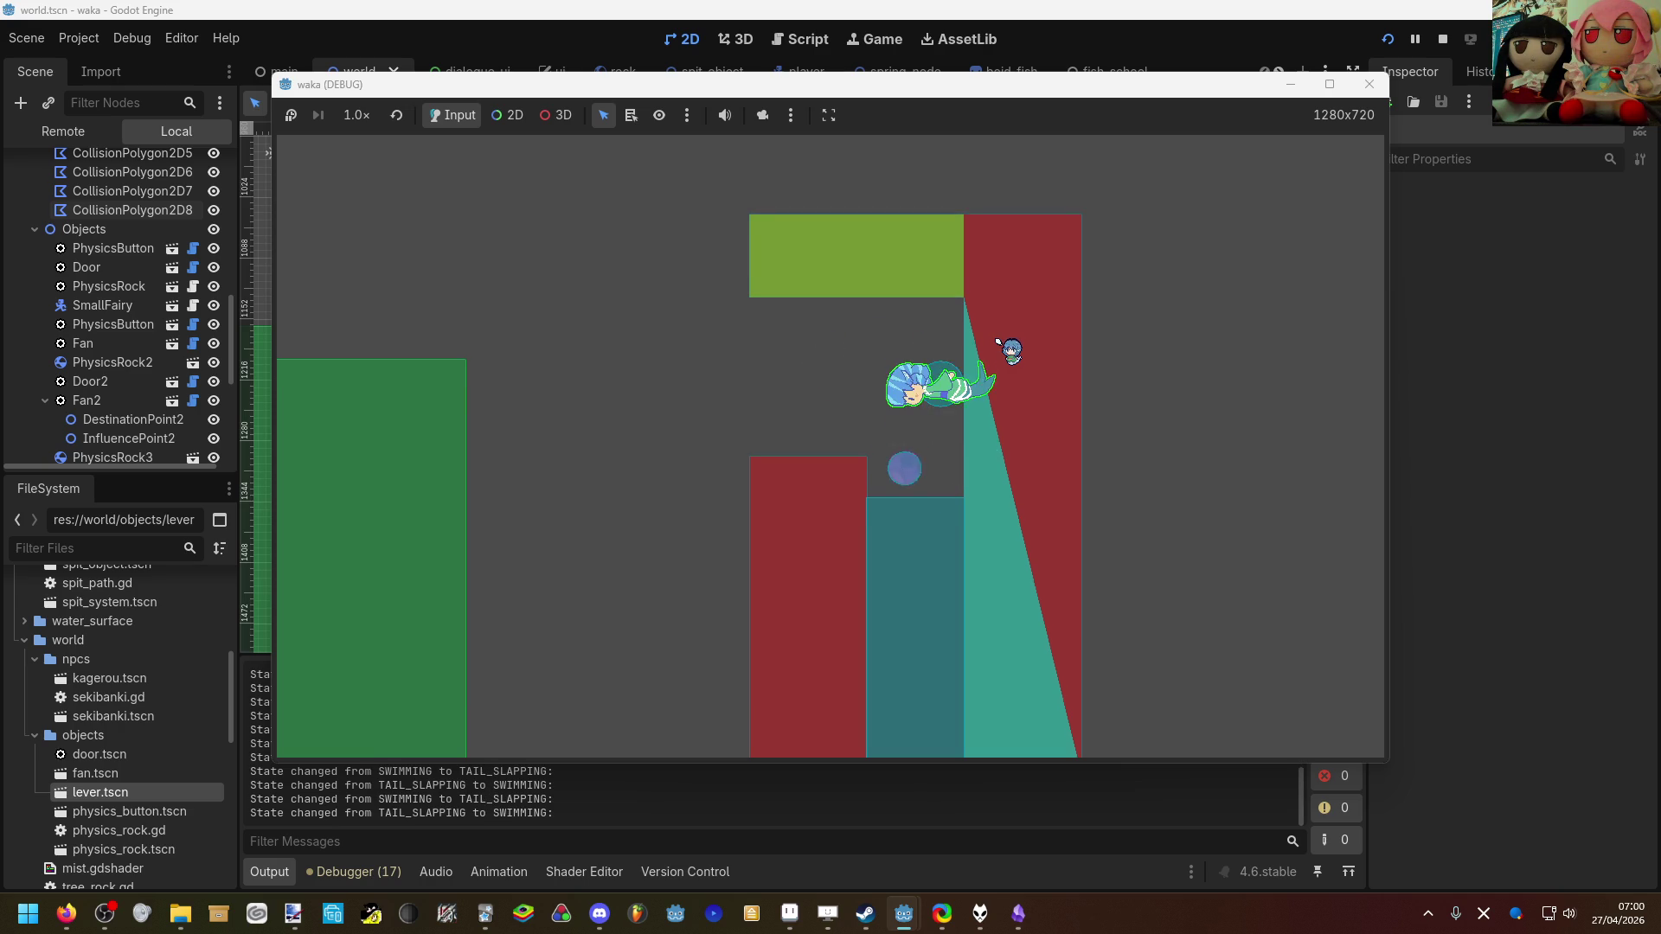
# - Keep tail-slapping the ball, aiming it down toward the lower column
pyautogui.press('Left')
pyautogui.press('space')
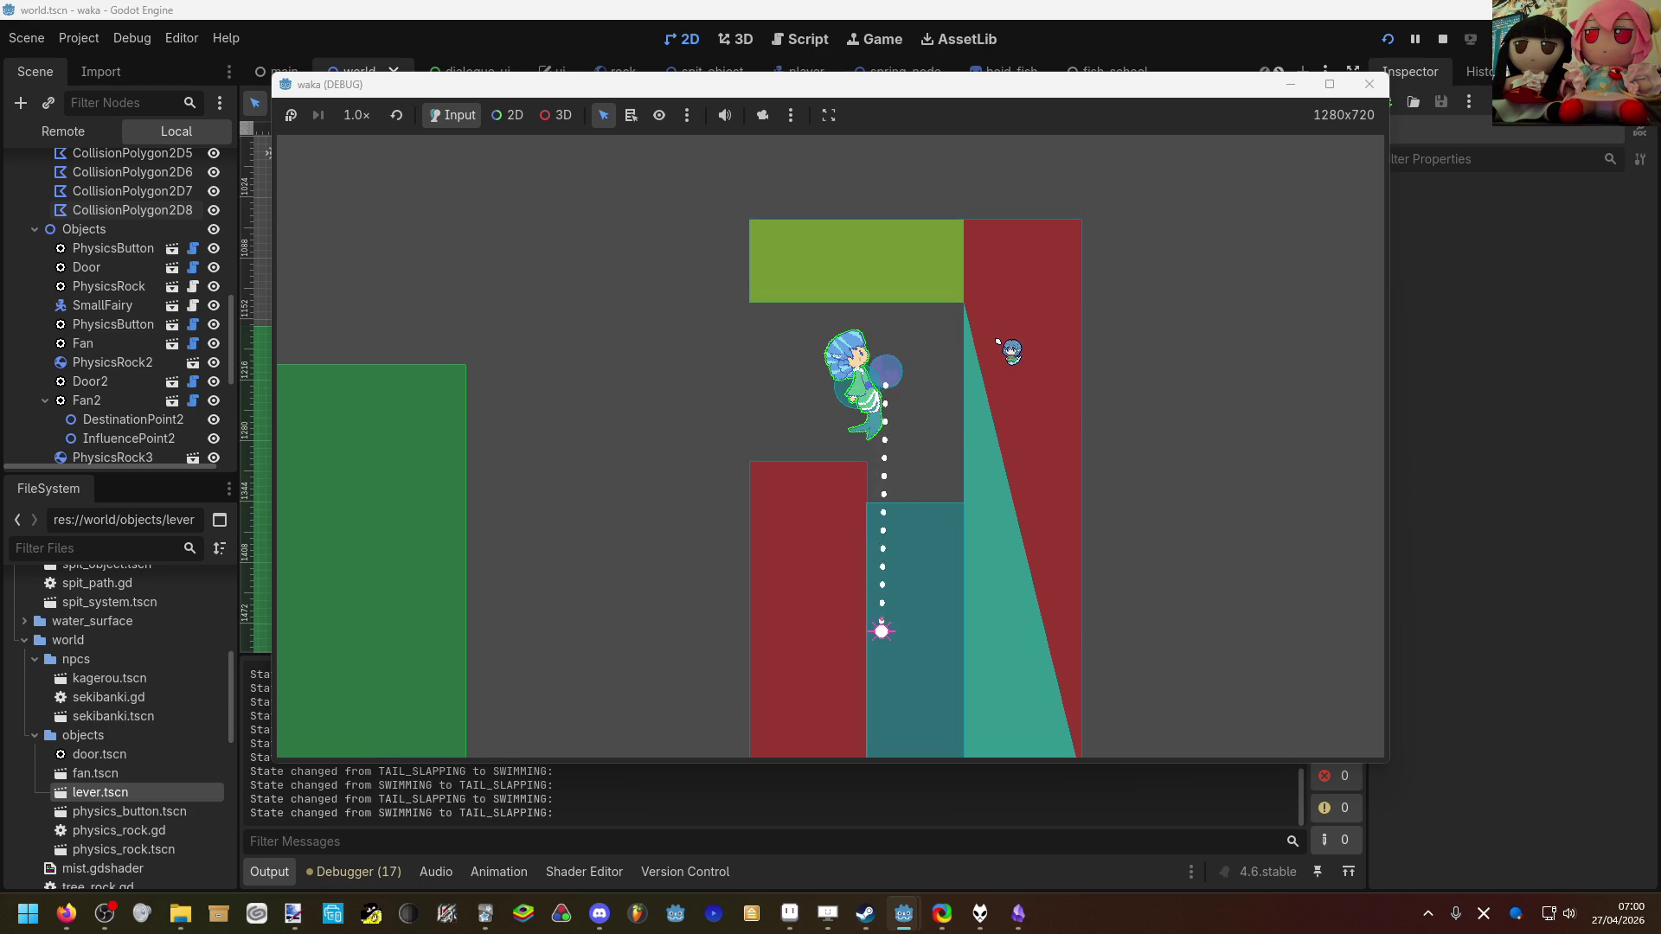
pyautogui.press('Left')
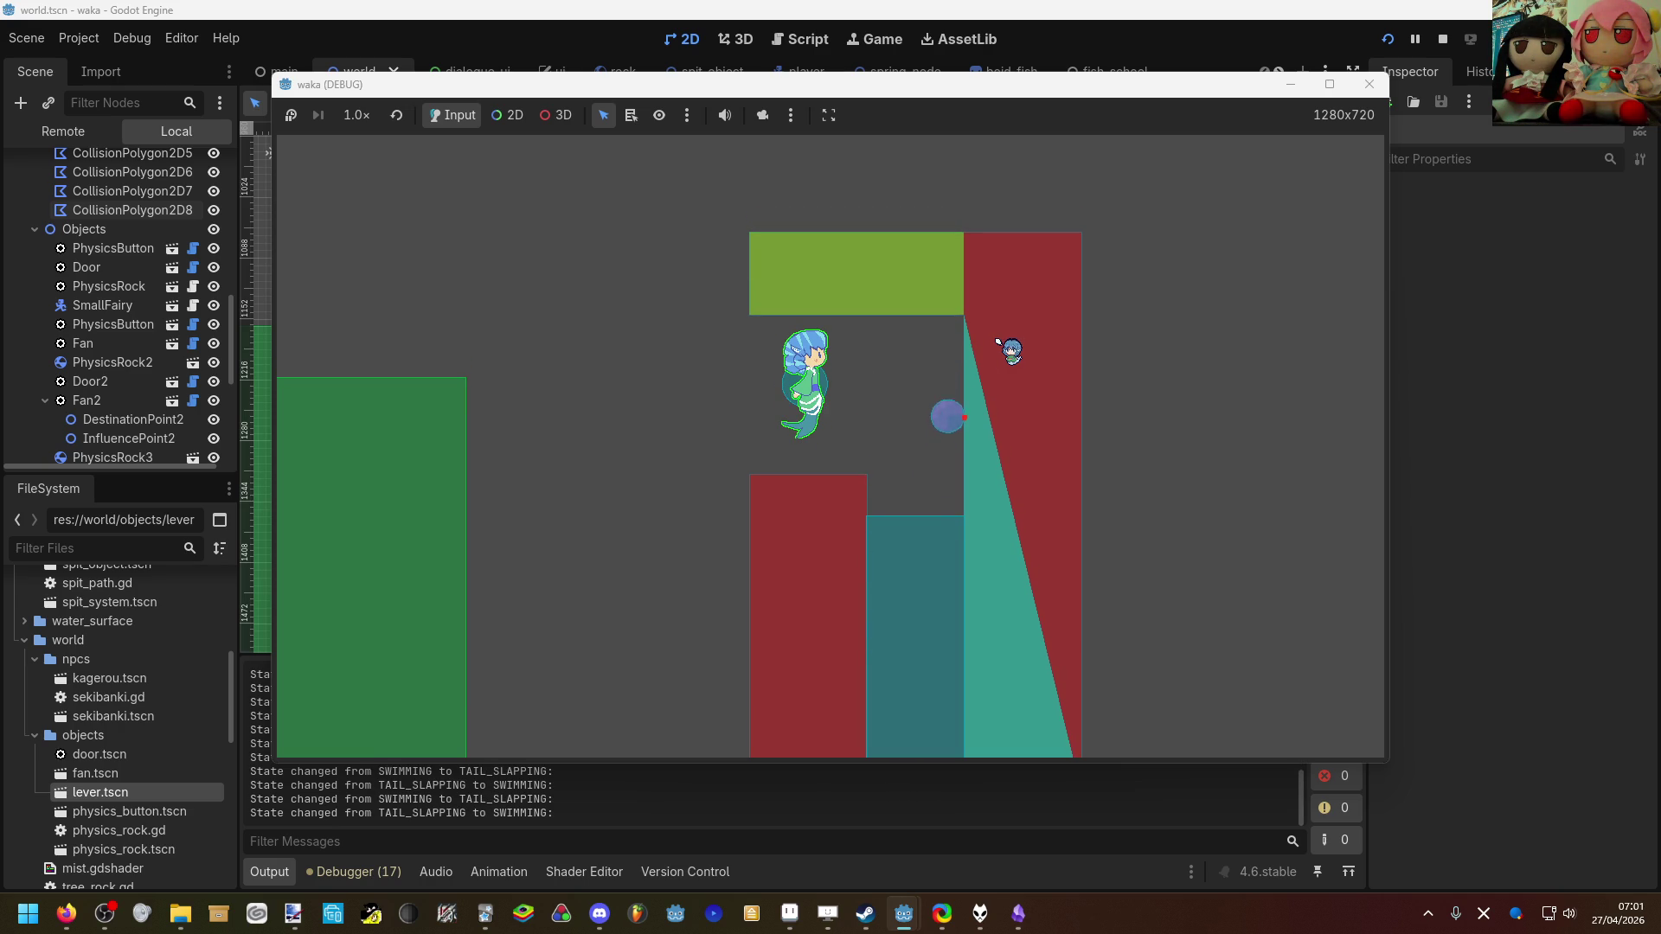
pyautogui.press('space')
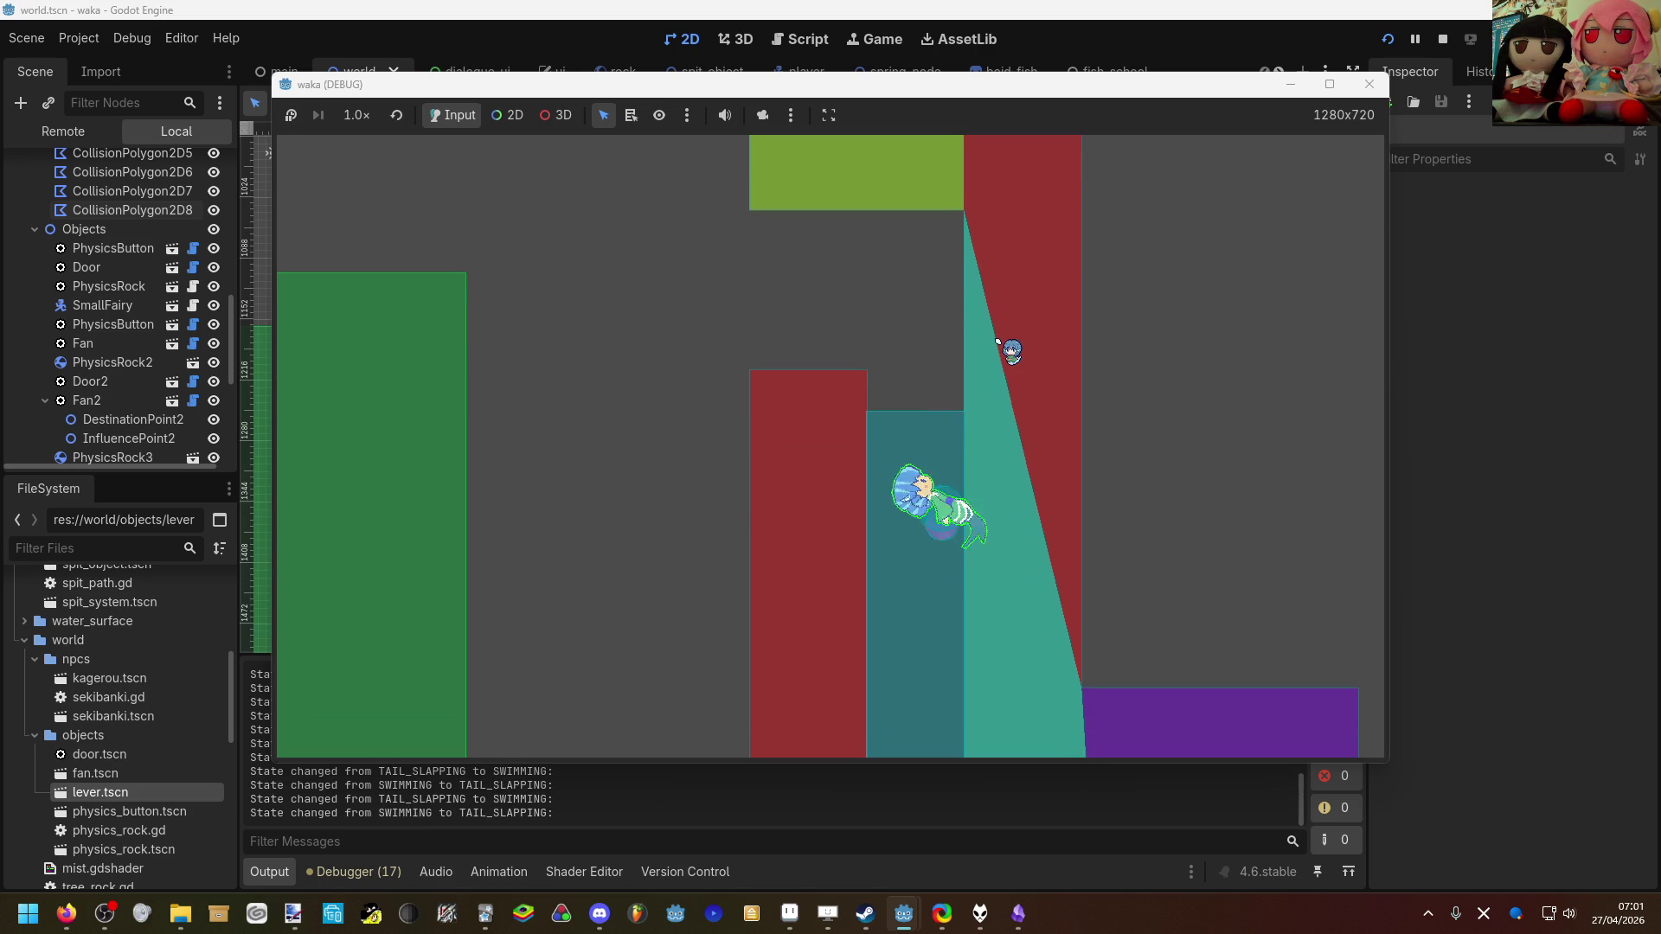
pyautogui.press('Up')
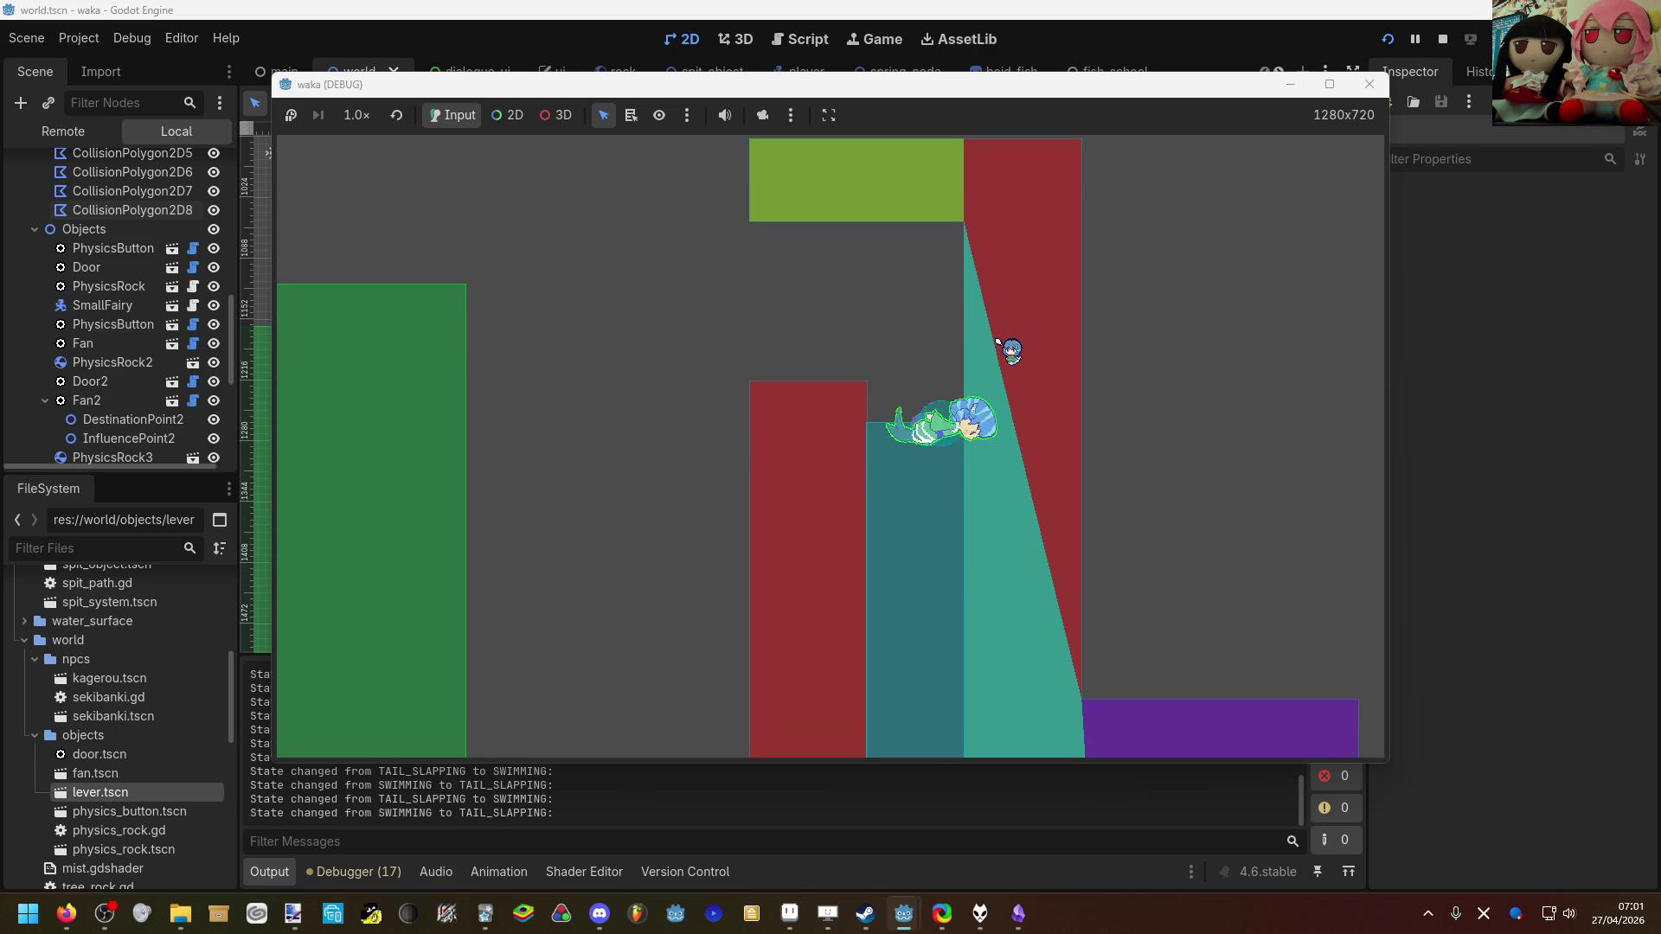
pyautogui.press('Right')
pyautogui.press('space')
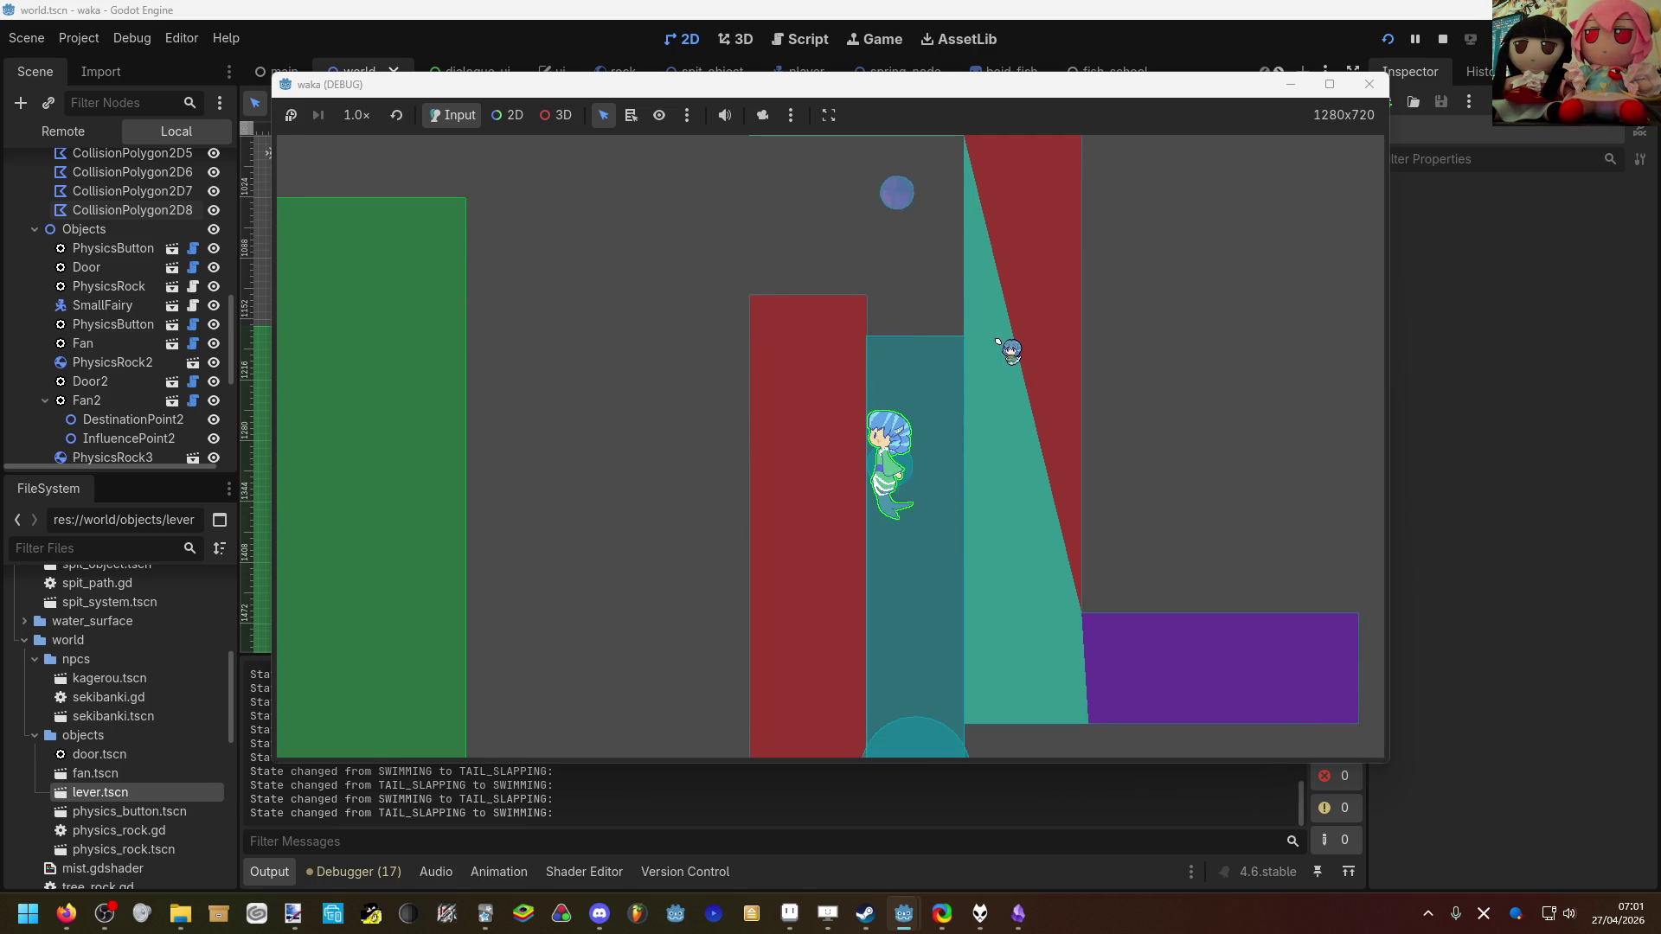
pyautogui.press('space')
pyautogui.press('space')
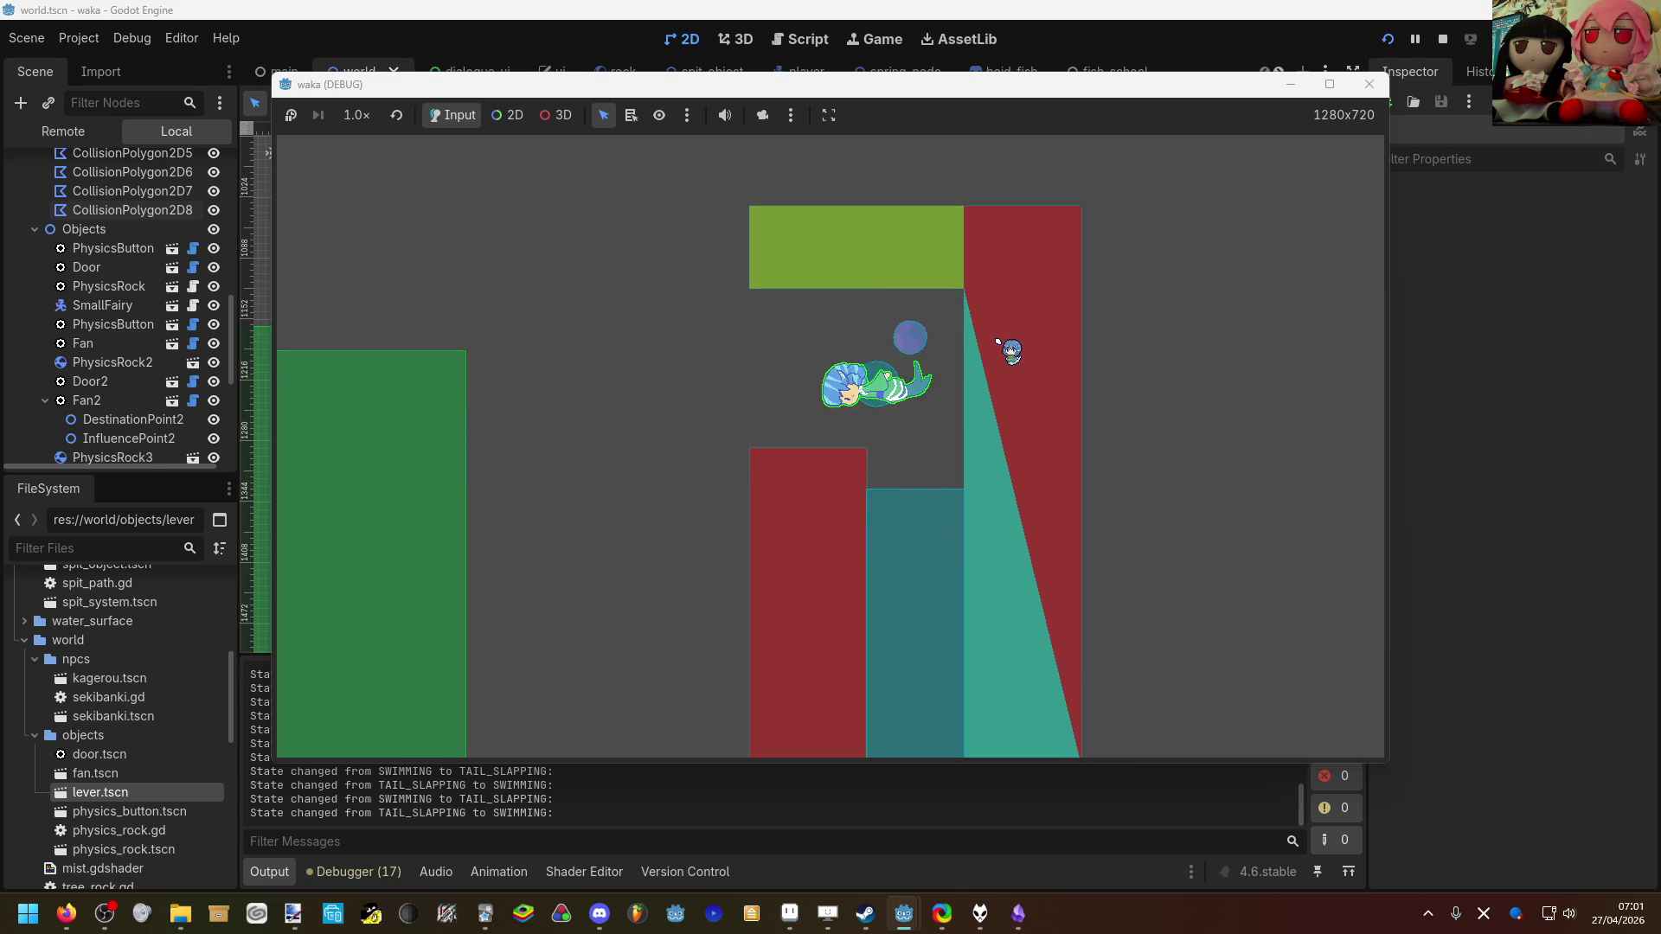
pyautogui.press('space')
pyautogui.moveTo(894, 557); pyautogui.dragTo(879, 692)
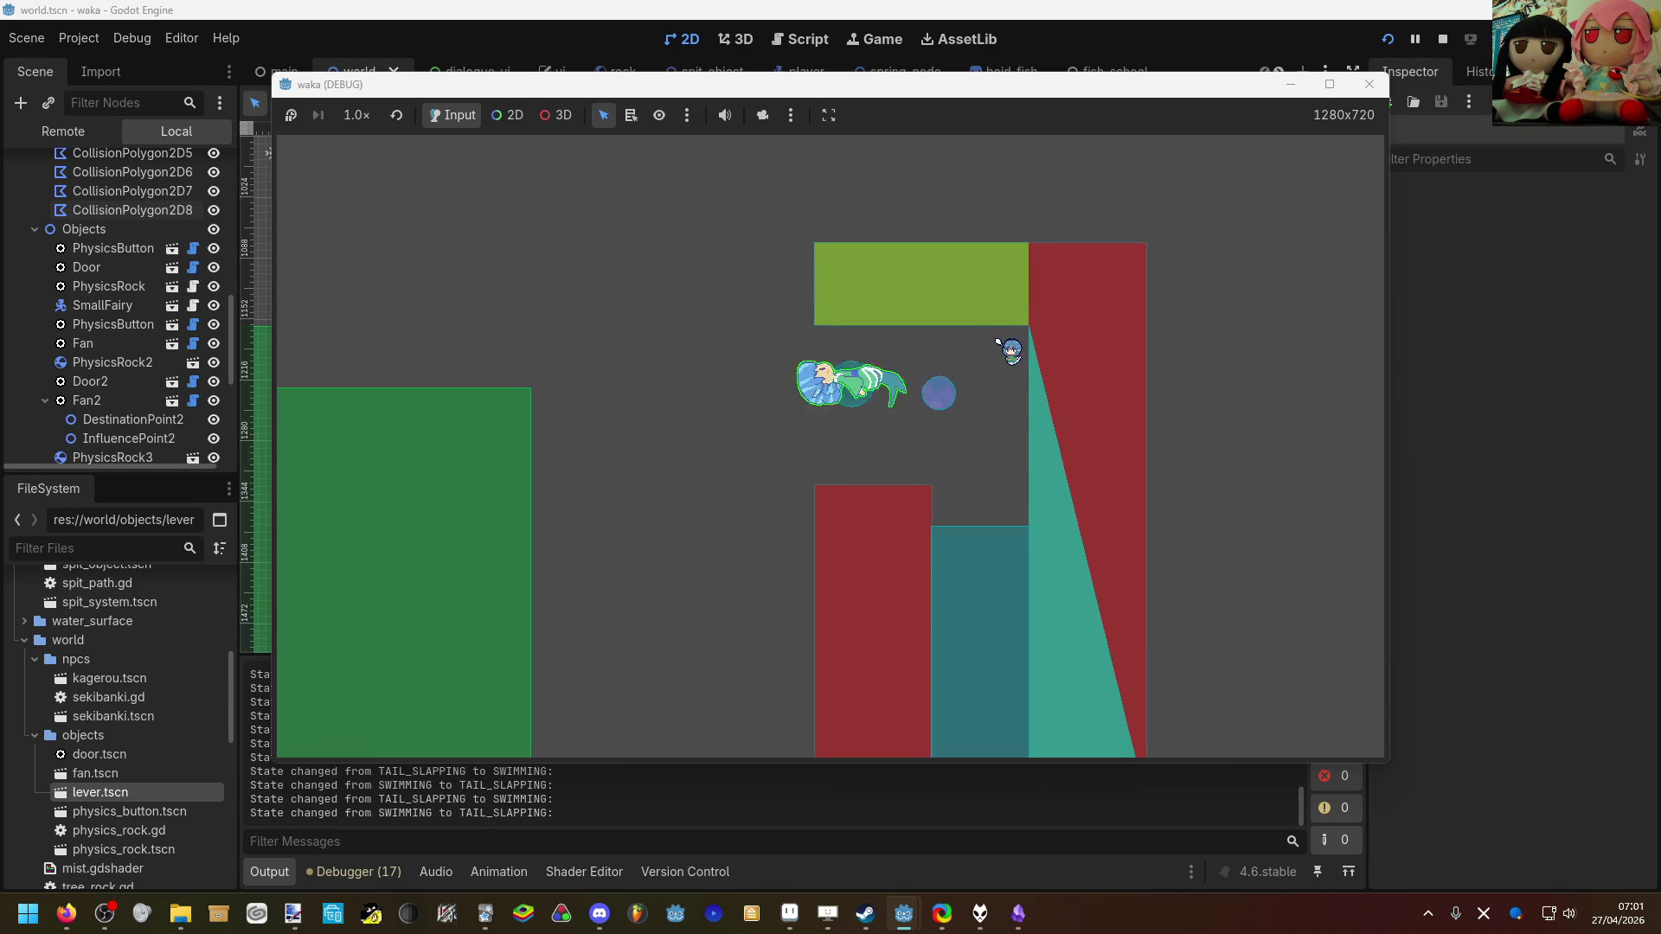
pyautogui.press('space')
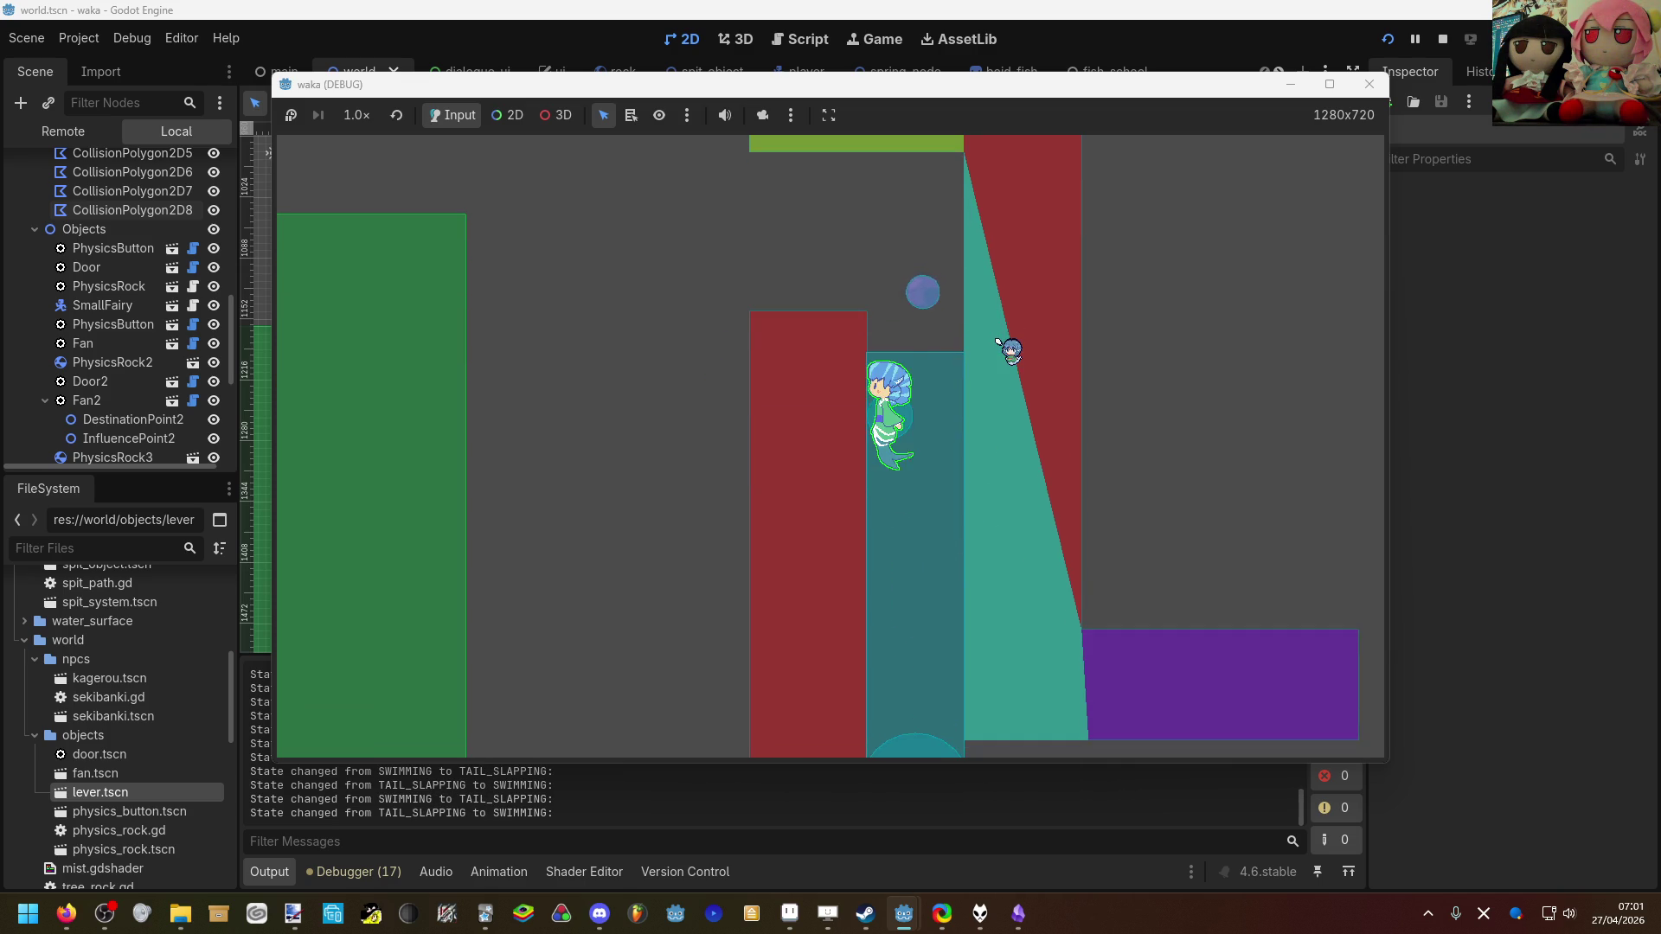
pyautogui.press('space')
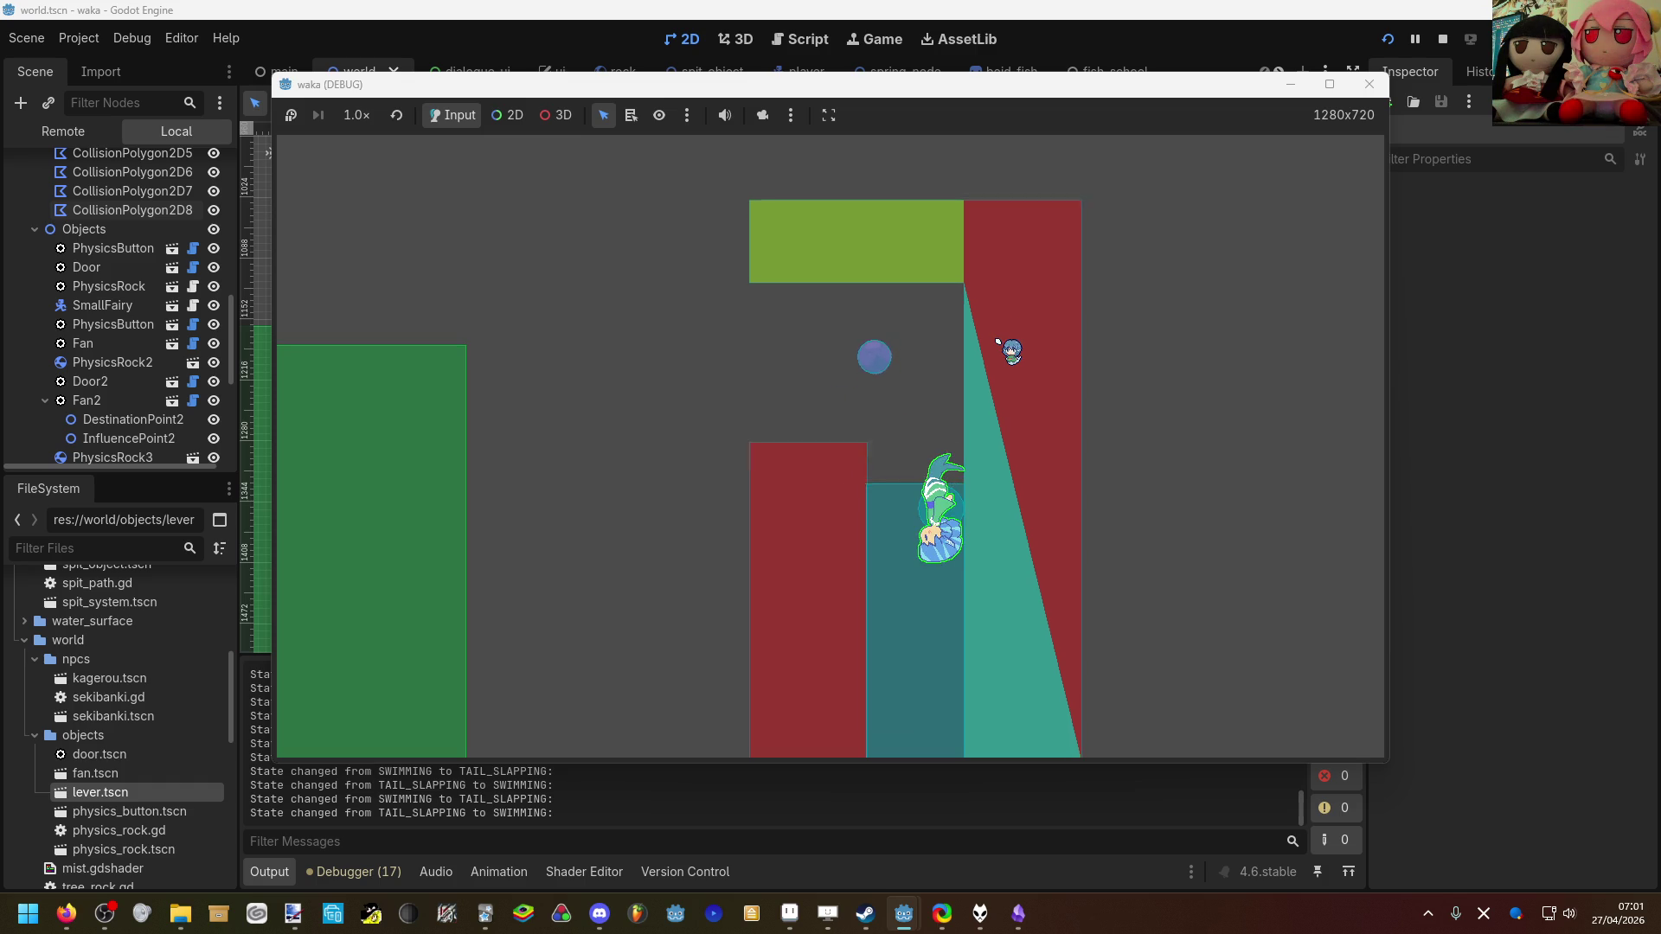
# - Swim the mermaid out of the water up into the shaft, then stop the game
pyautogui.press('Left')
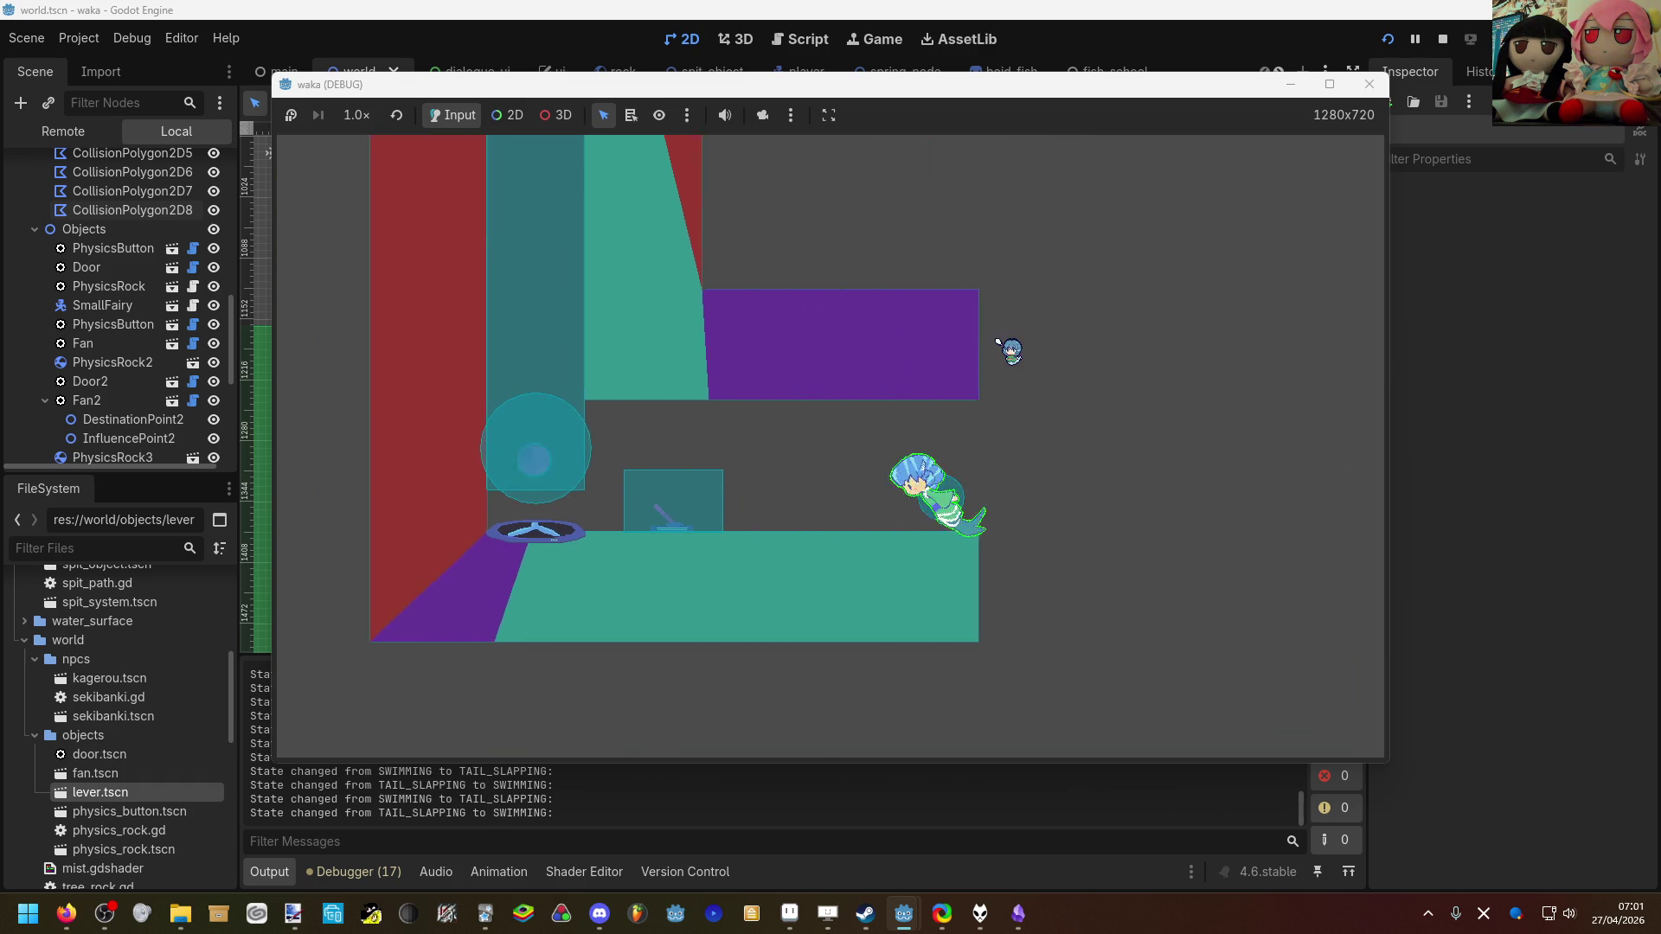
pyautogui.press('Left')
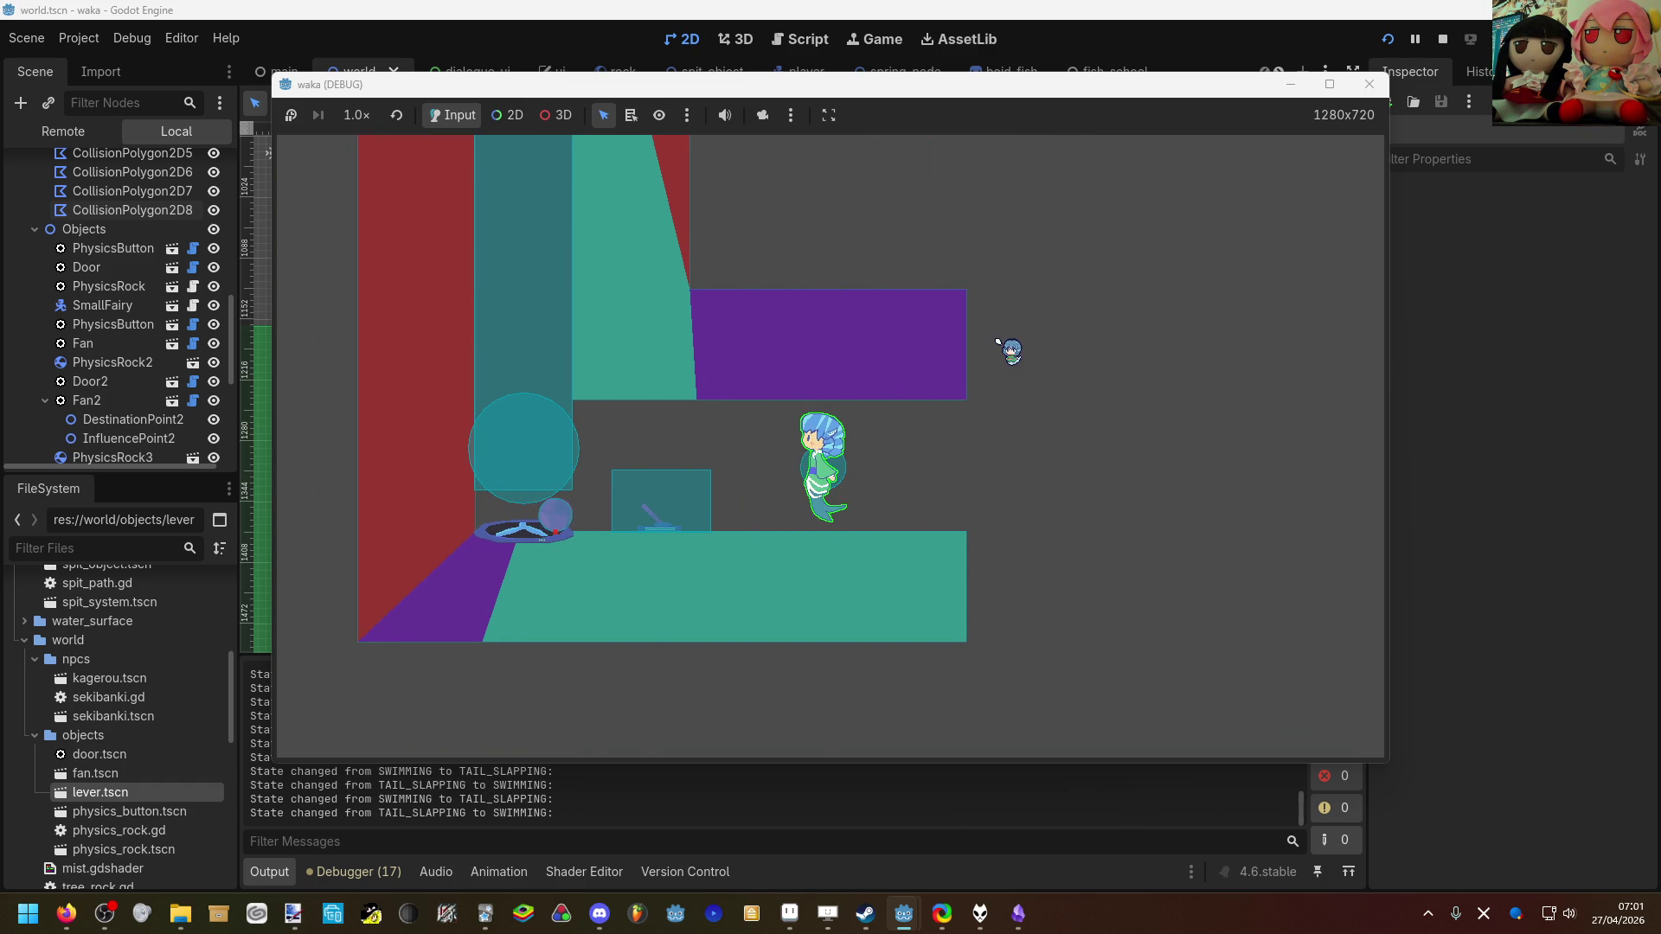
pyautogui.press('Right')
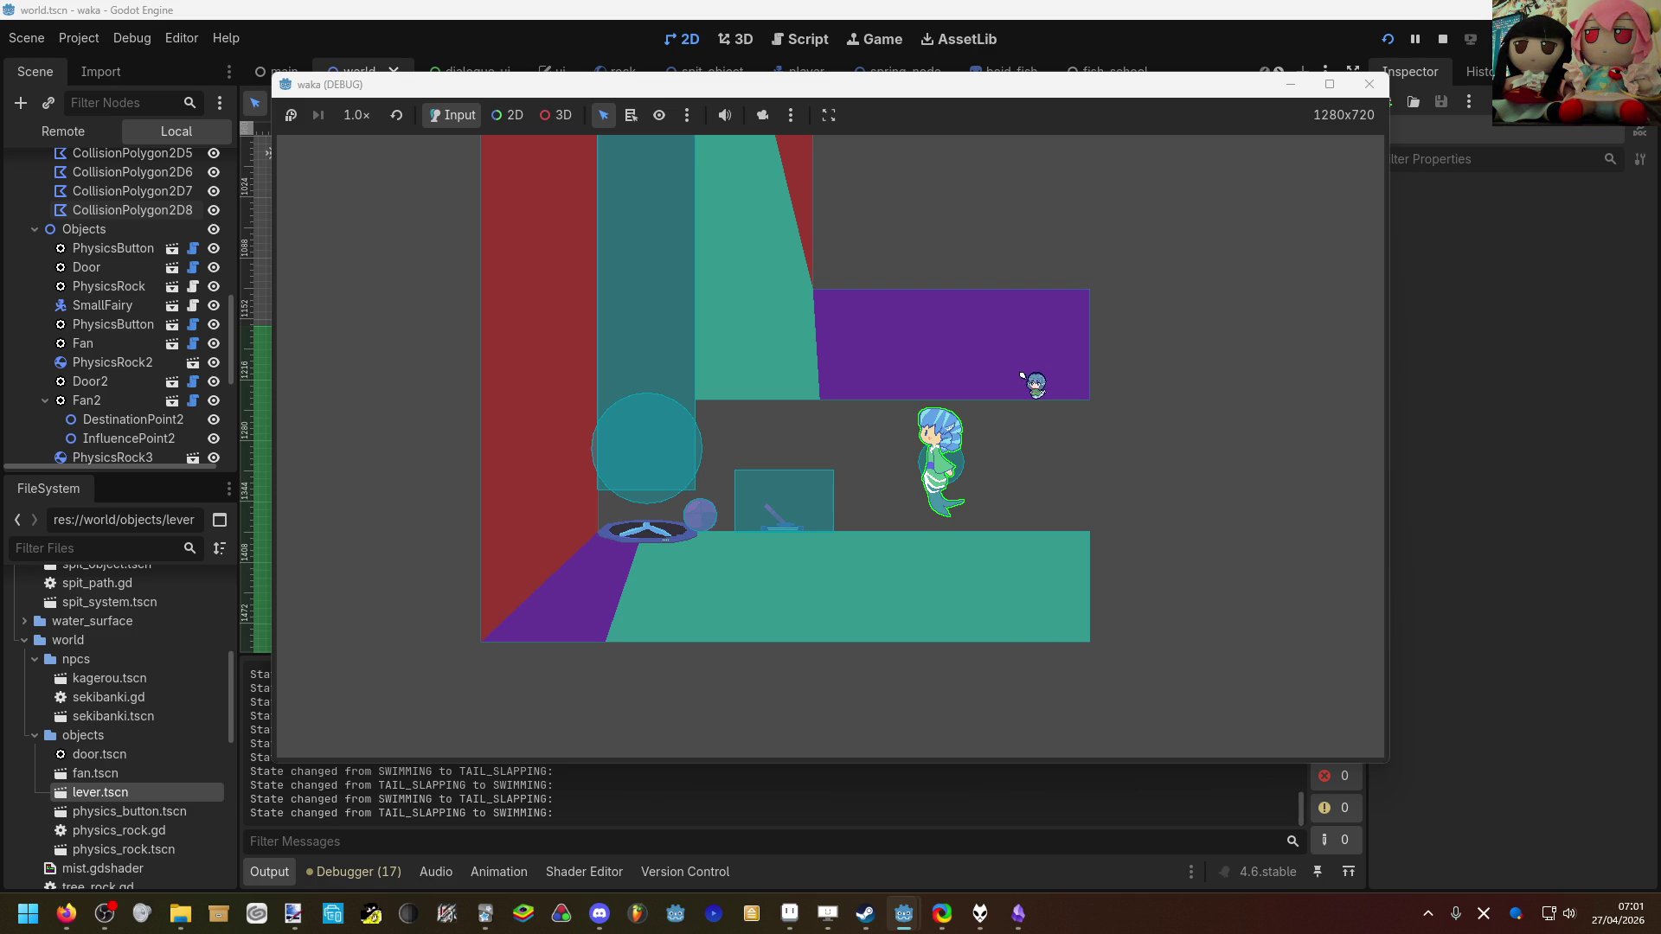
pyautogui.press('Left')
pyautogui.press('Up')
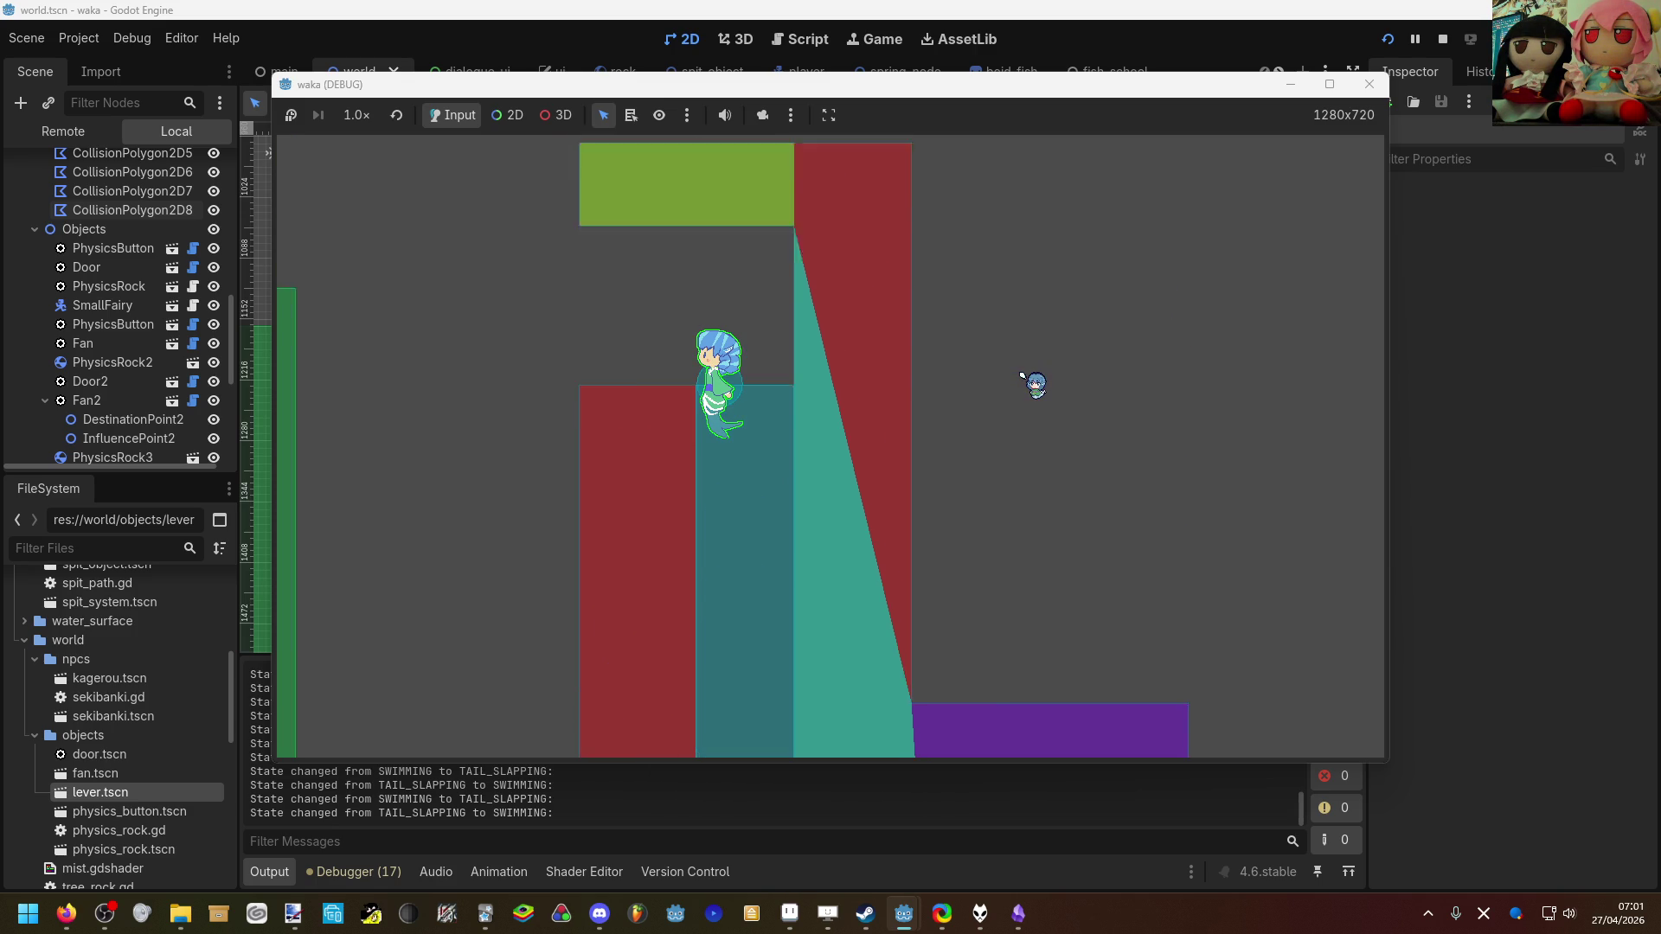
pyautogui.press('Up')
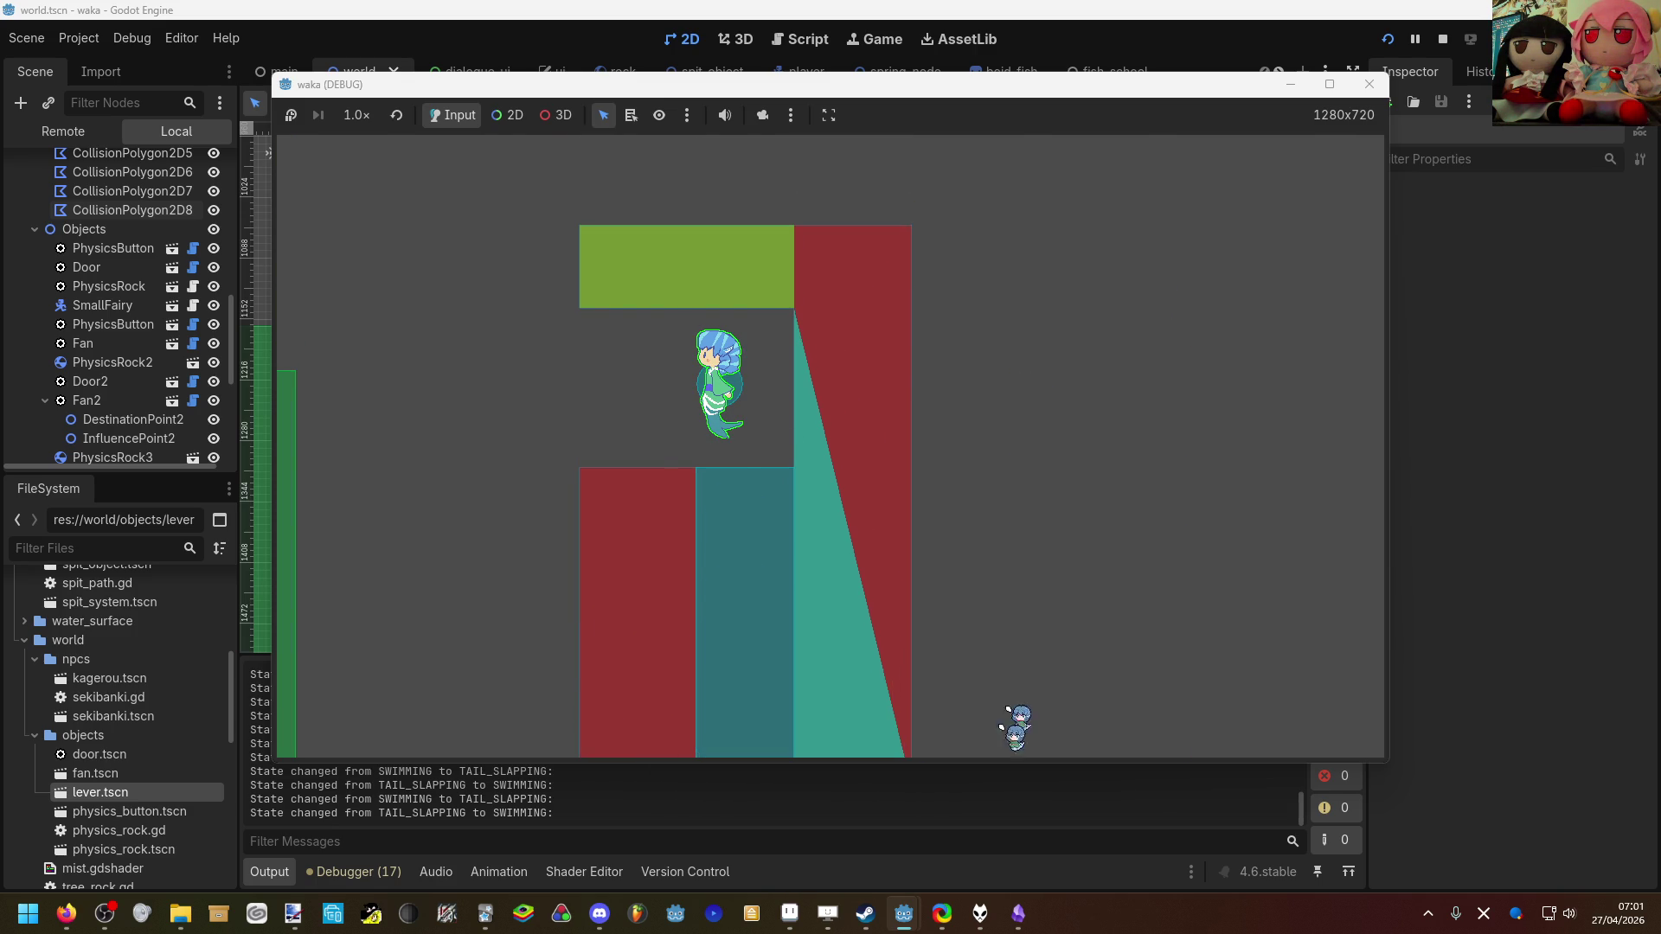
pyautogui.press('F8')
# - Select CollisionPolygon2D8 and move its vertex 5 beside the purple ledge
pyautogui.click(683, 250)
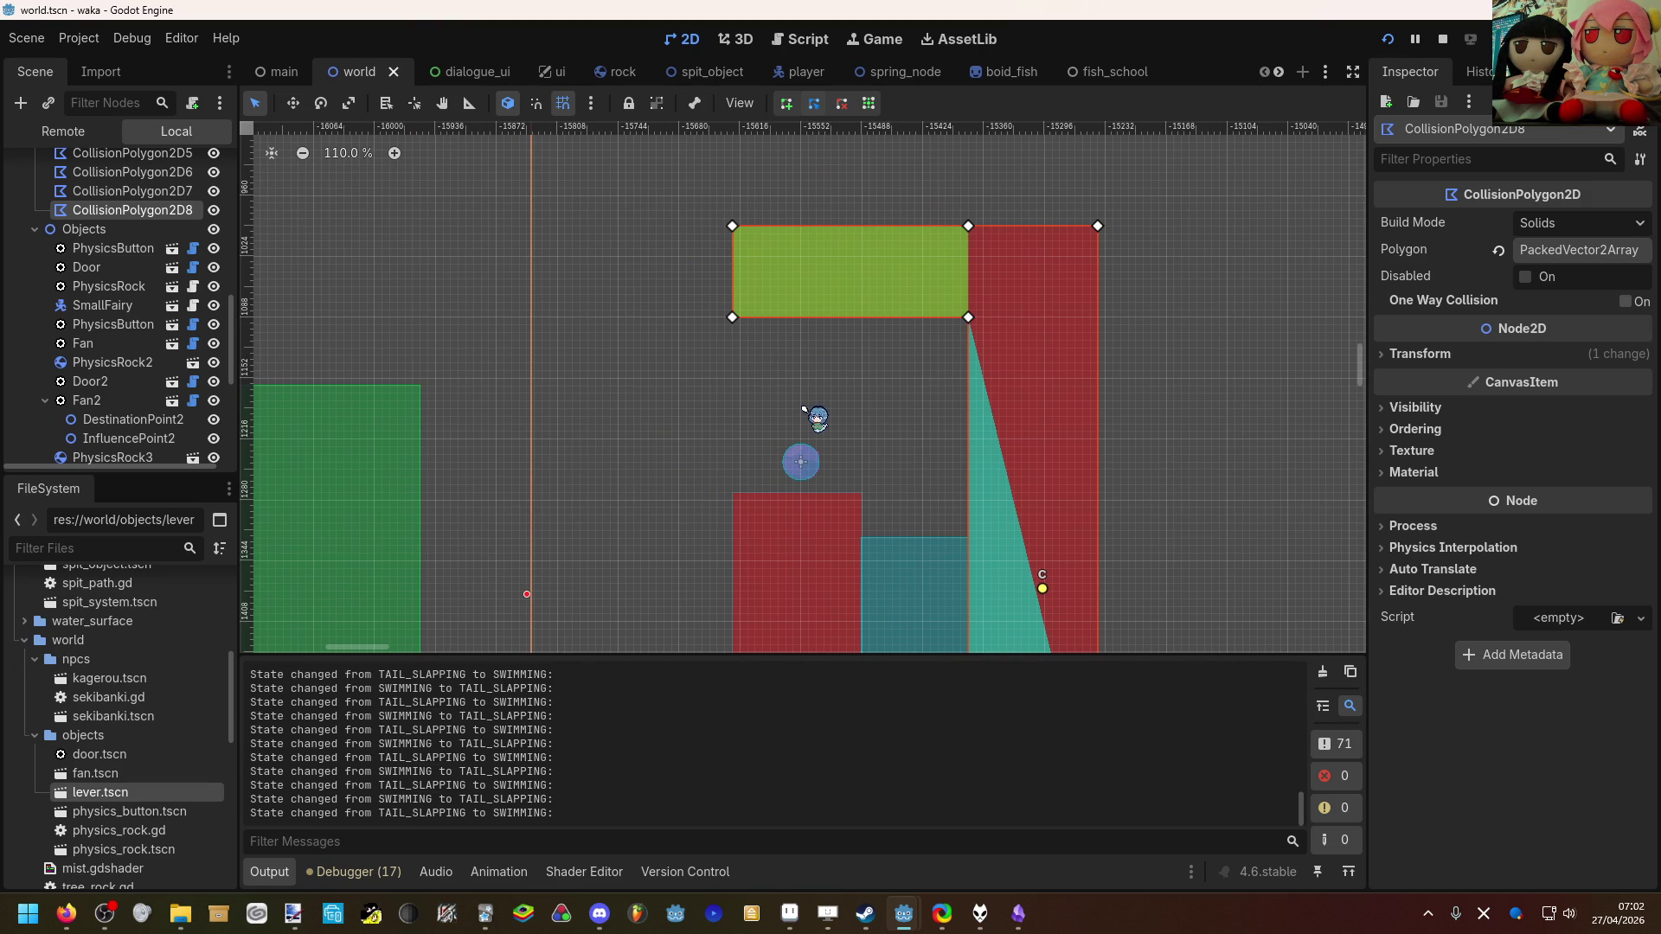
pyautogui.scroll(-5, 761, 348)
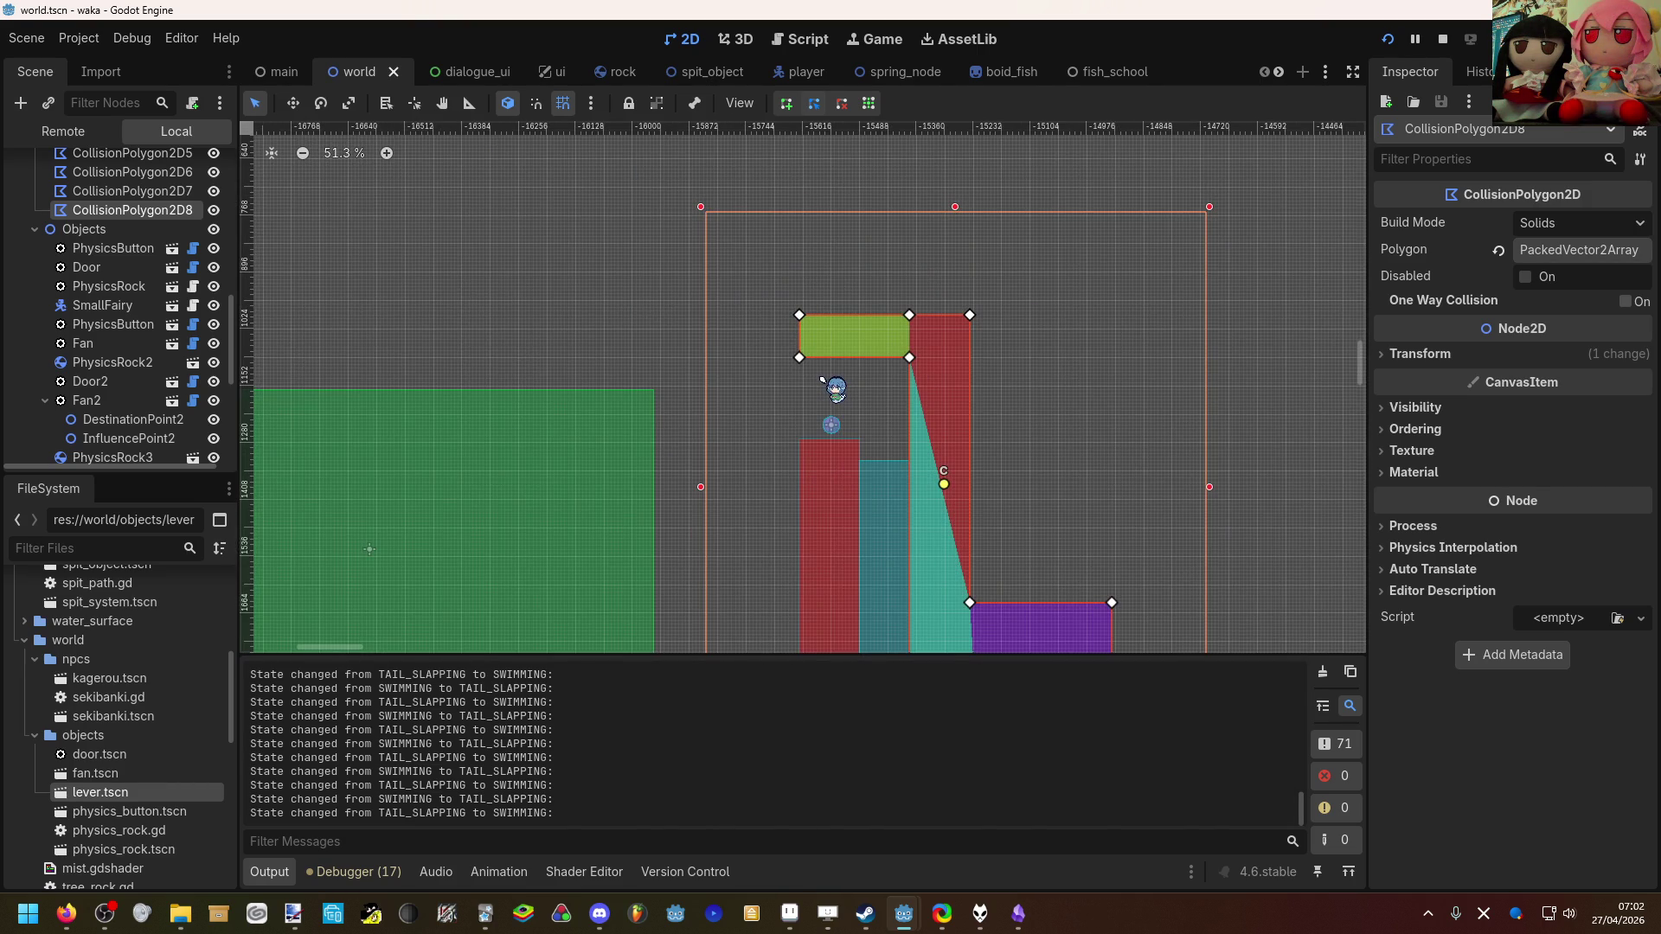
pyautogui.scroll(-3, 823, 379)
pyautogui.scroll(3, 844, 346)
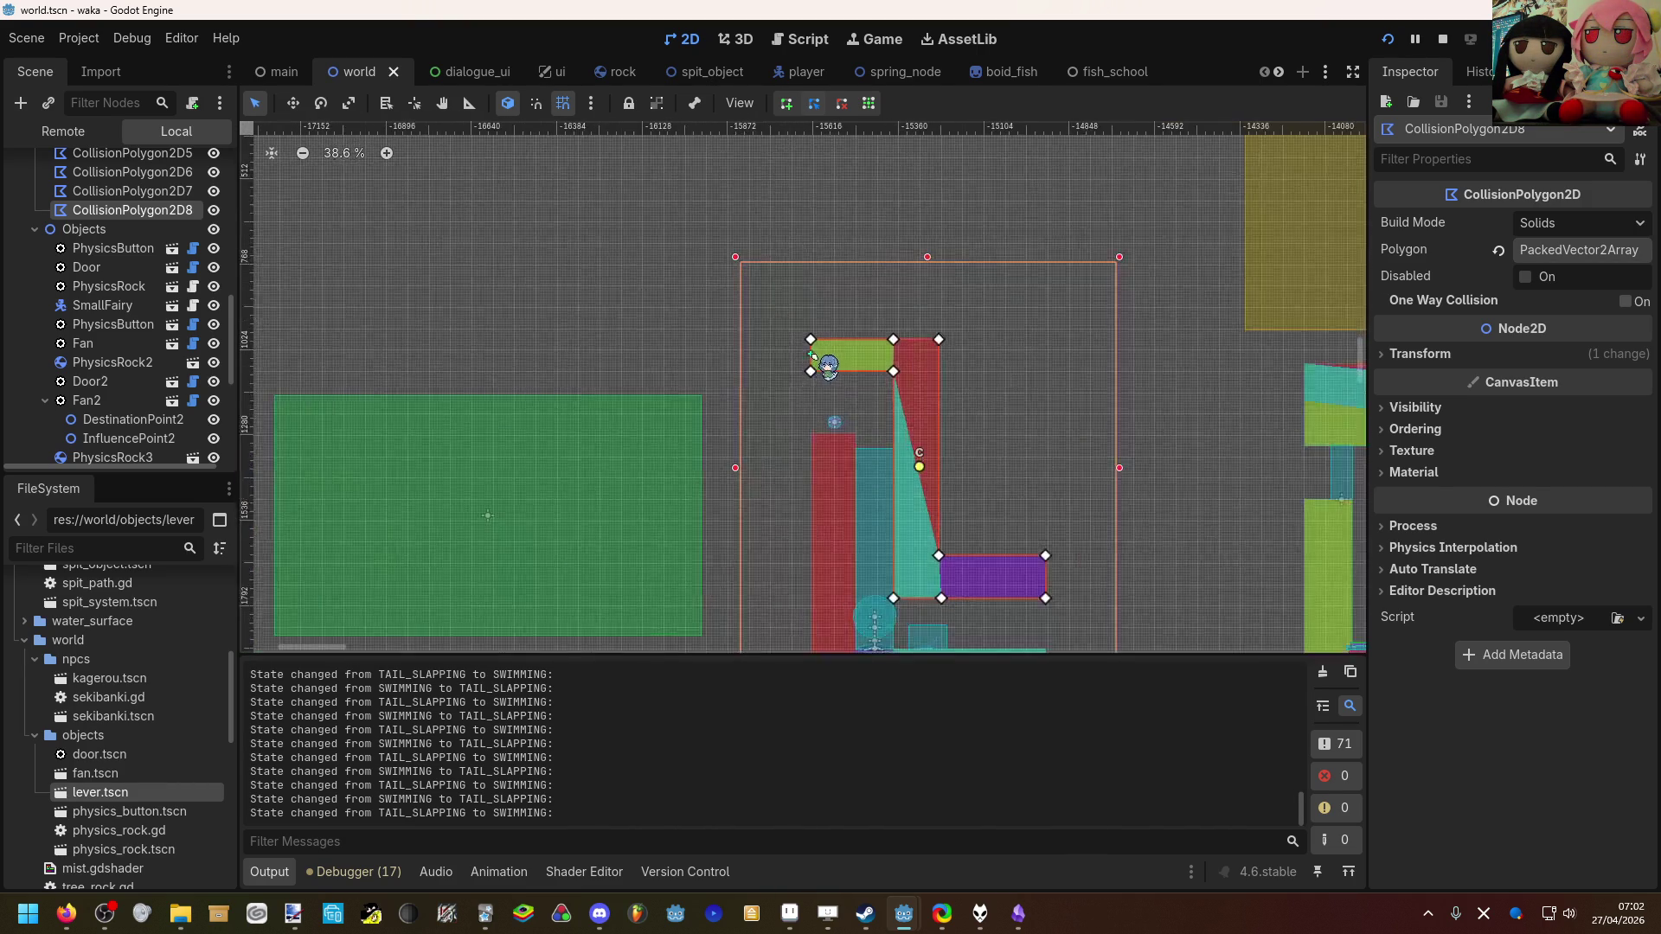
pyautogui.scroll(-3, 884, 316)
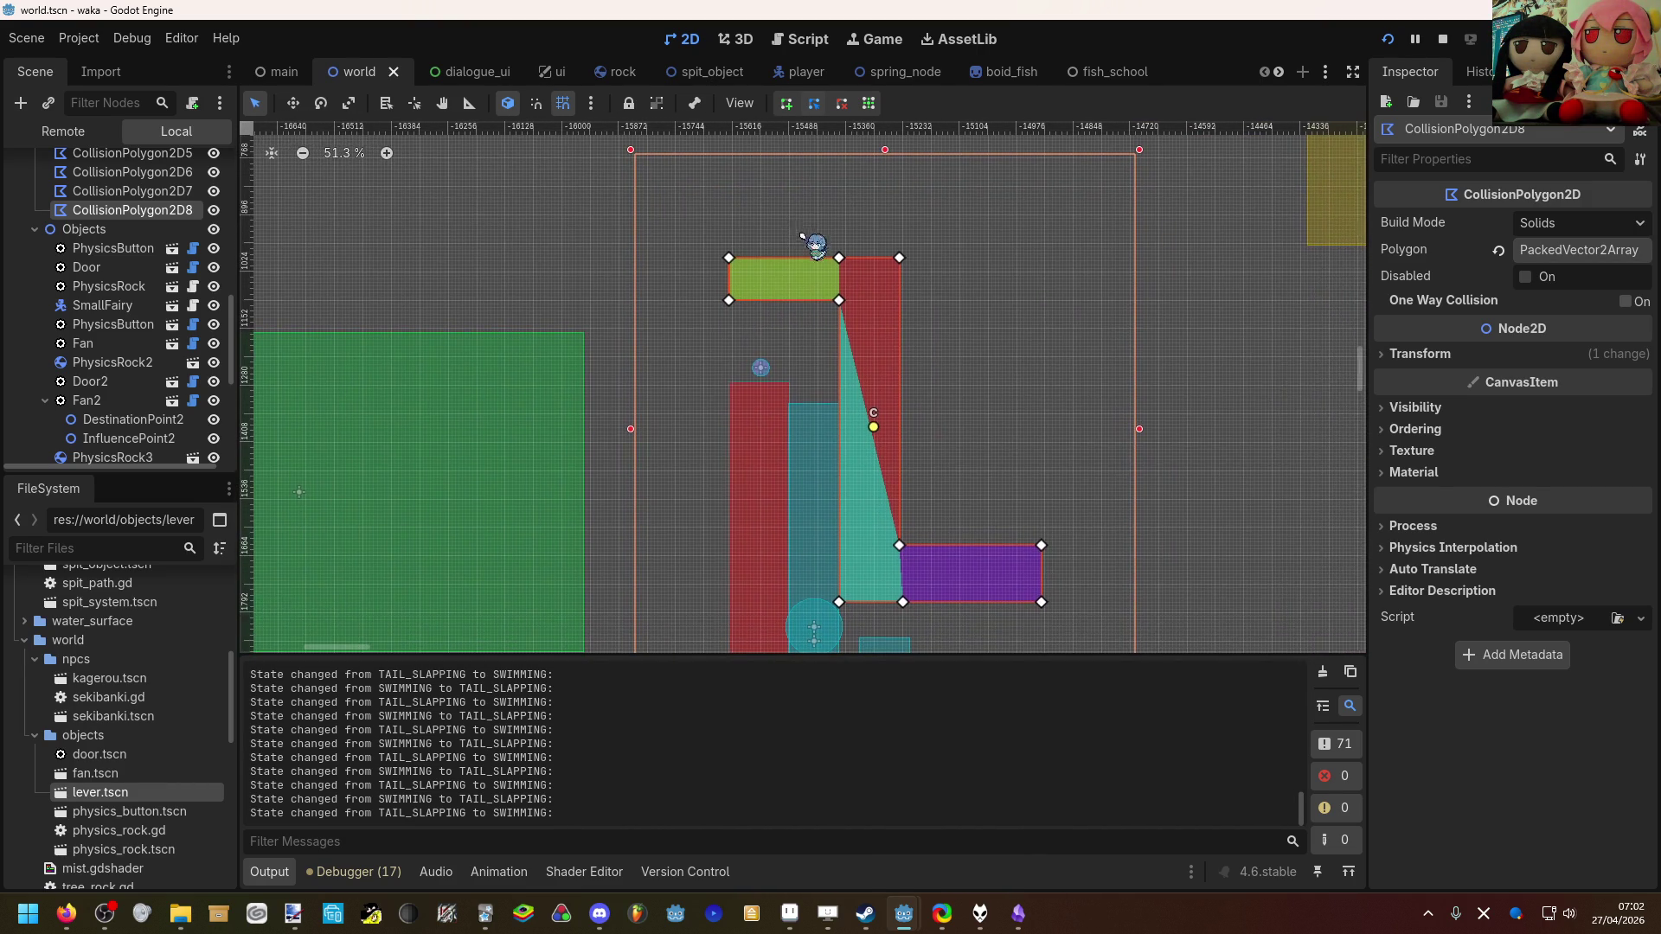
pyautogui.scroll(-3, 956, 445)
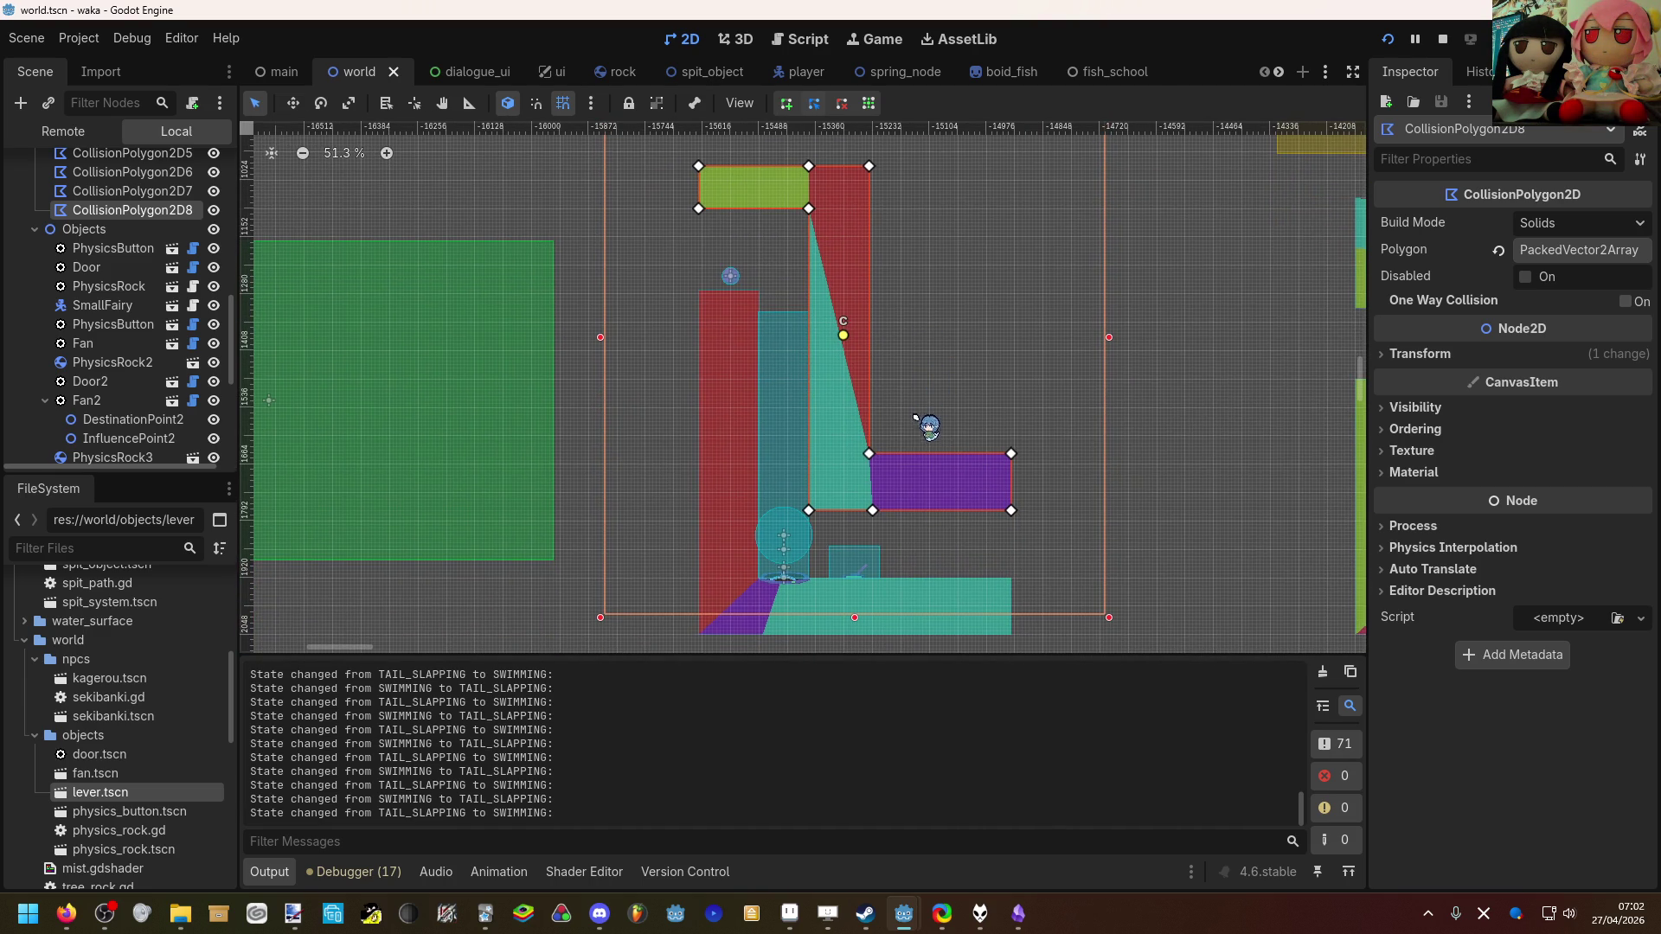
pyautogui.scroll(3, 917, 432)
pyautogui.scroll(-10, 900, 459)
pyautogui.scroll(10, 887, 450)
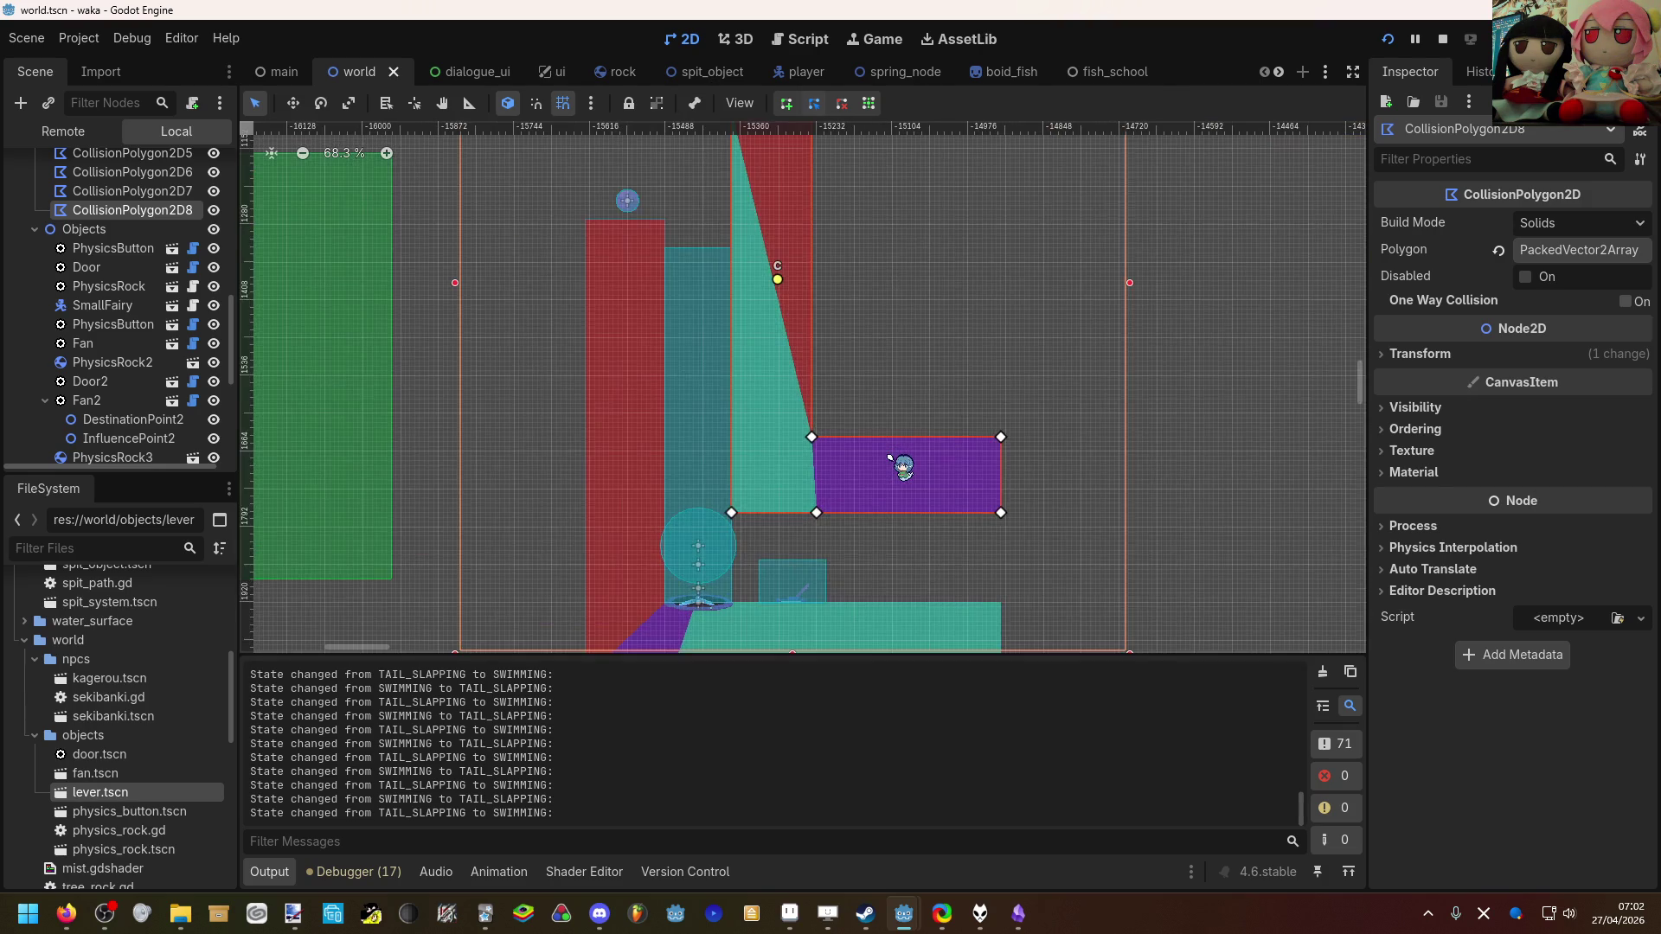
pyautogui.scroll(2, 889, 458)
pyautogui.scroll(3, 820, 498)
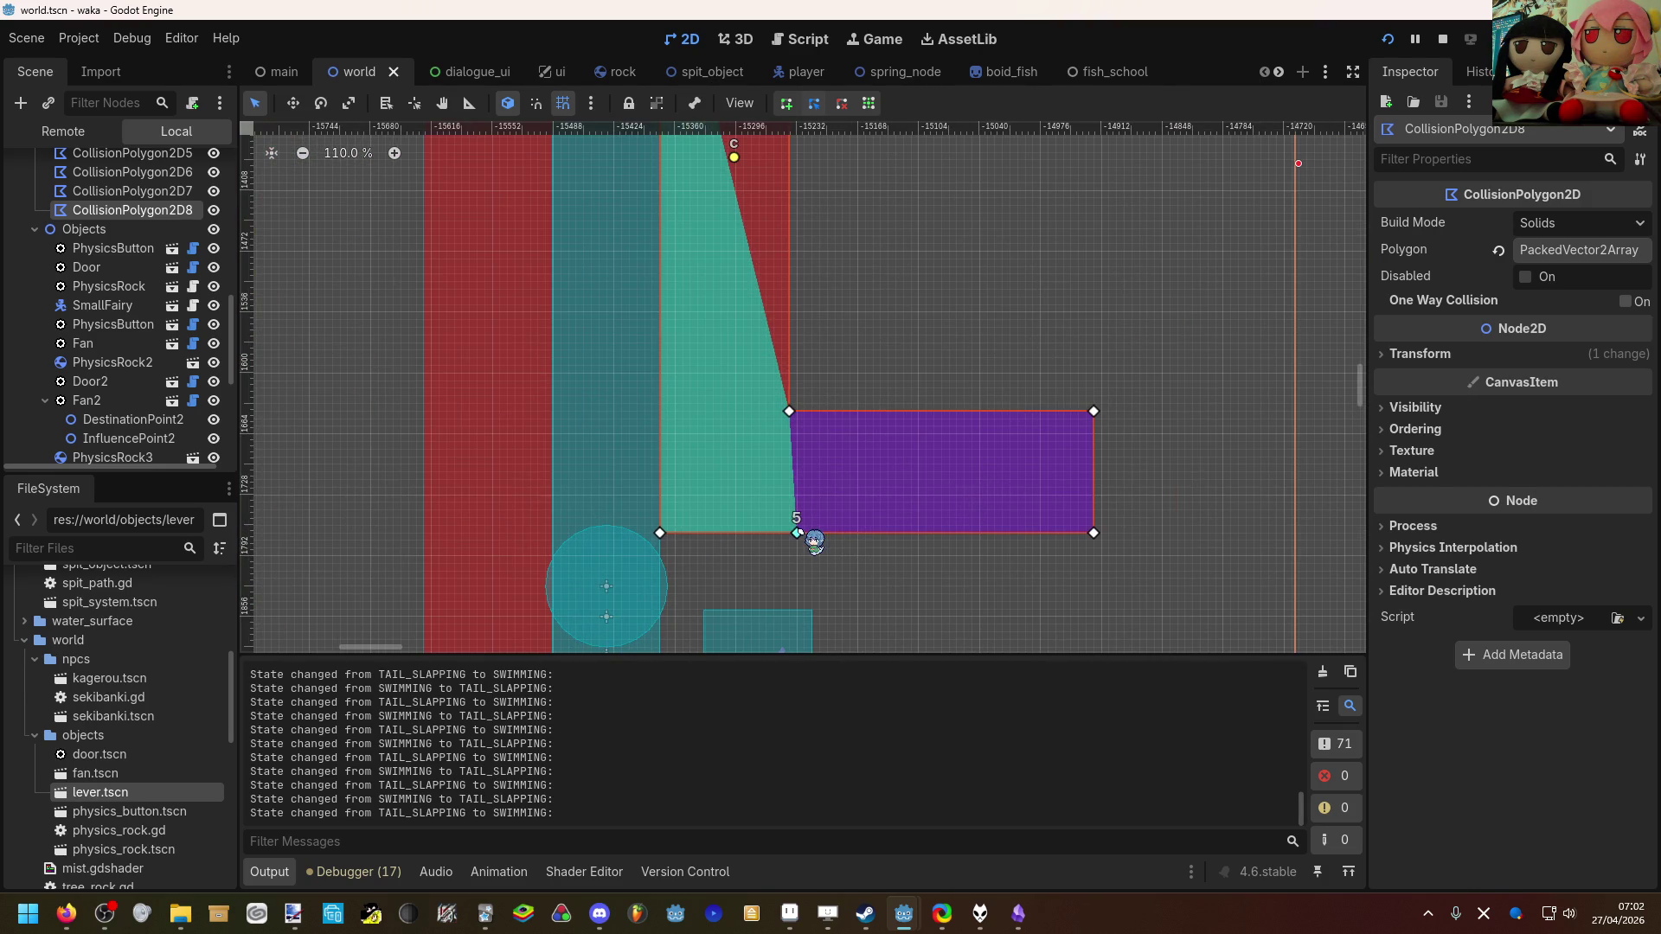
pyautogui.click(790, 534)
pyautogui.scroll(-1, 827, 445)
pyautogui.scroll(5, 830, 520)
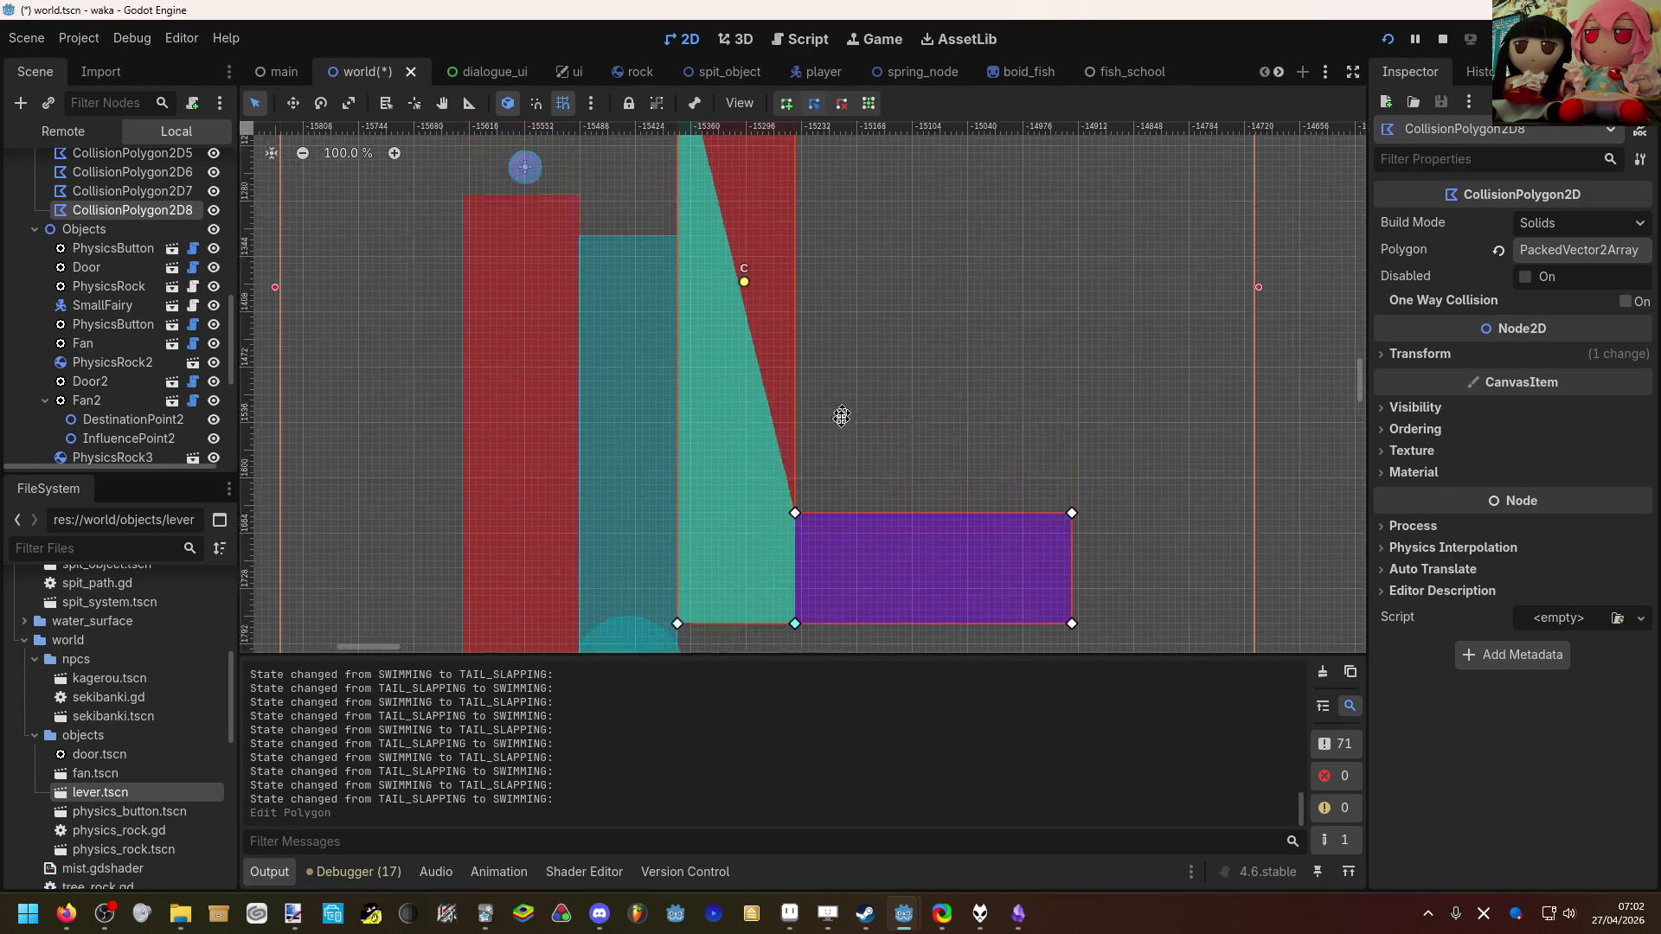
pyautogui.scroll(-4, 873, 386)
# - Save the world scene and pan across the edited shaft and fan room
pyautogui.hotkey('ctrl', 's')
pyautogui.scroll(-1, 889, 295)
pyautogui.scroll(-2, 890, 296)
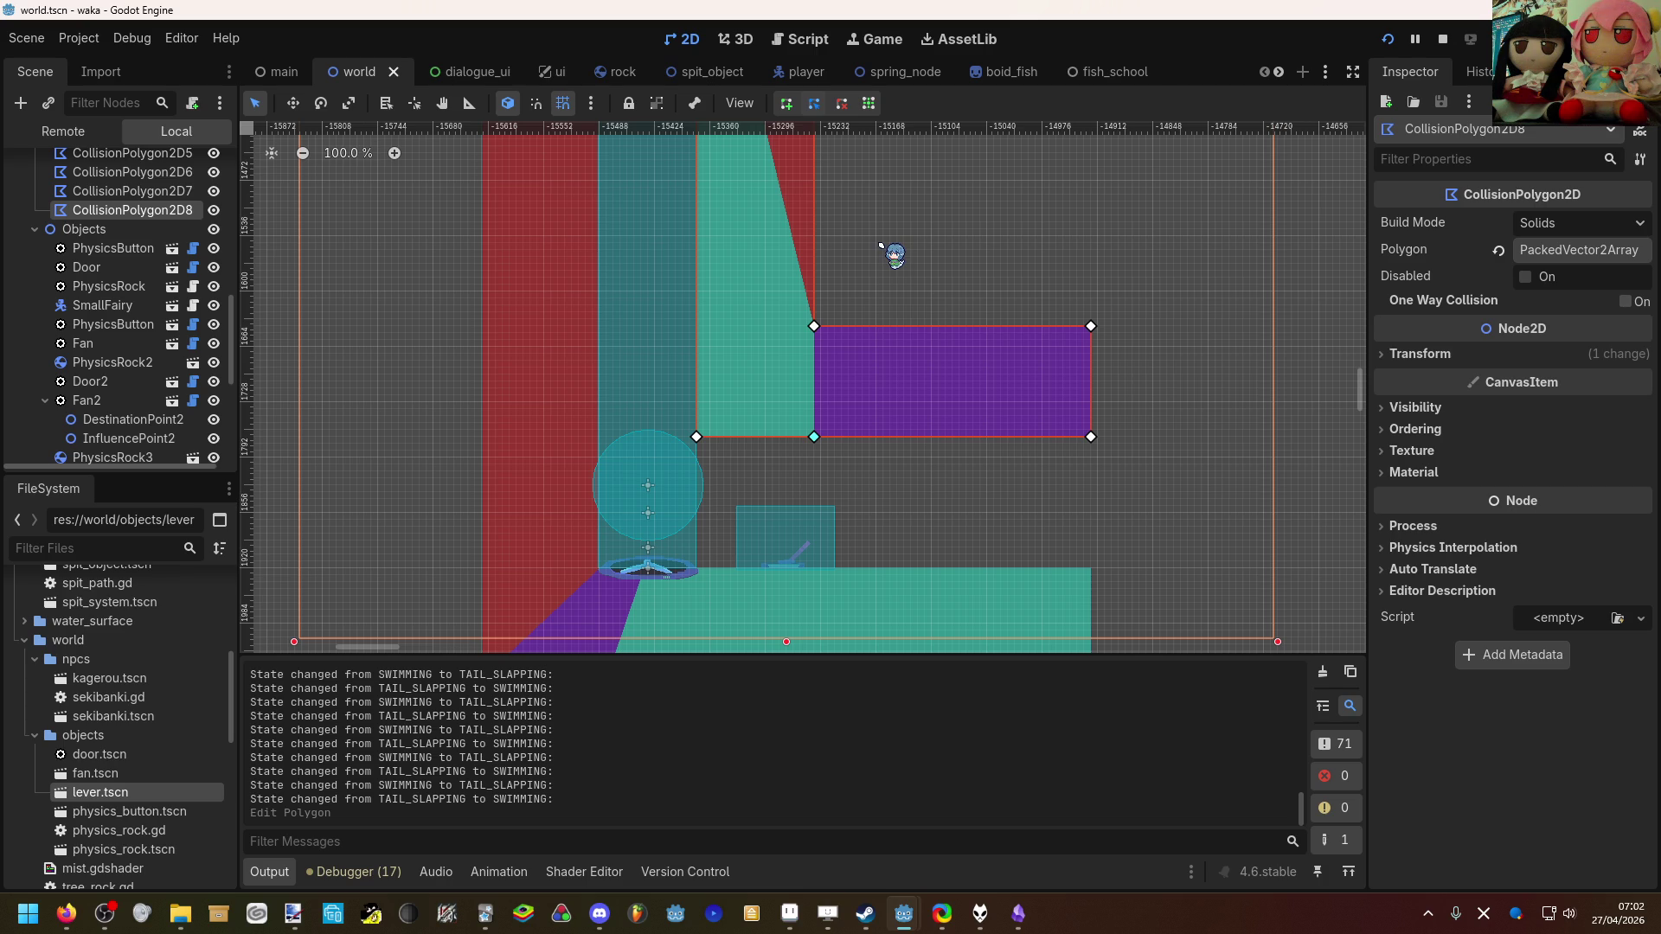
pyautogui.scroll(-2, 881, 246)
pyautogui.scroll(-12, 1052, 305)
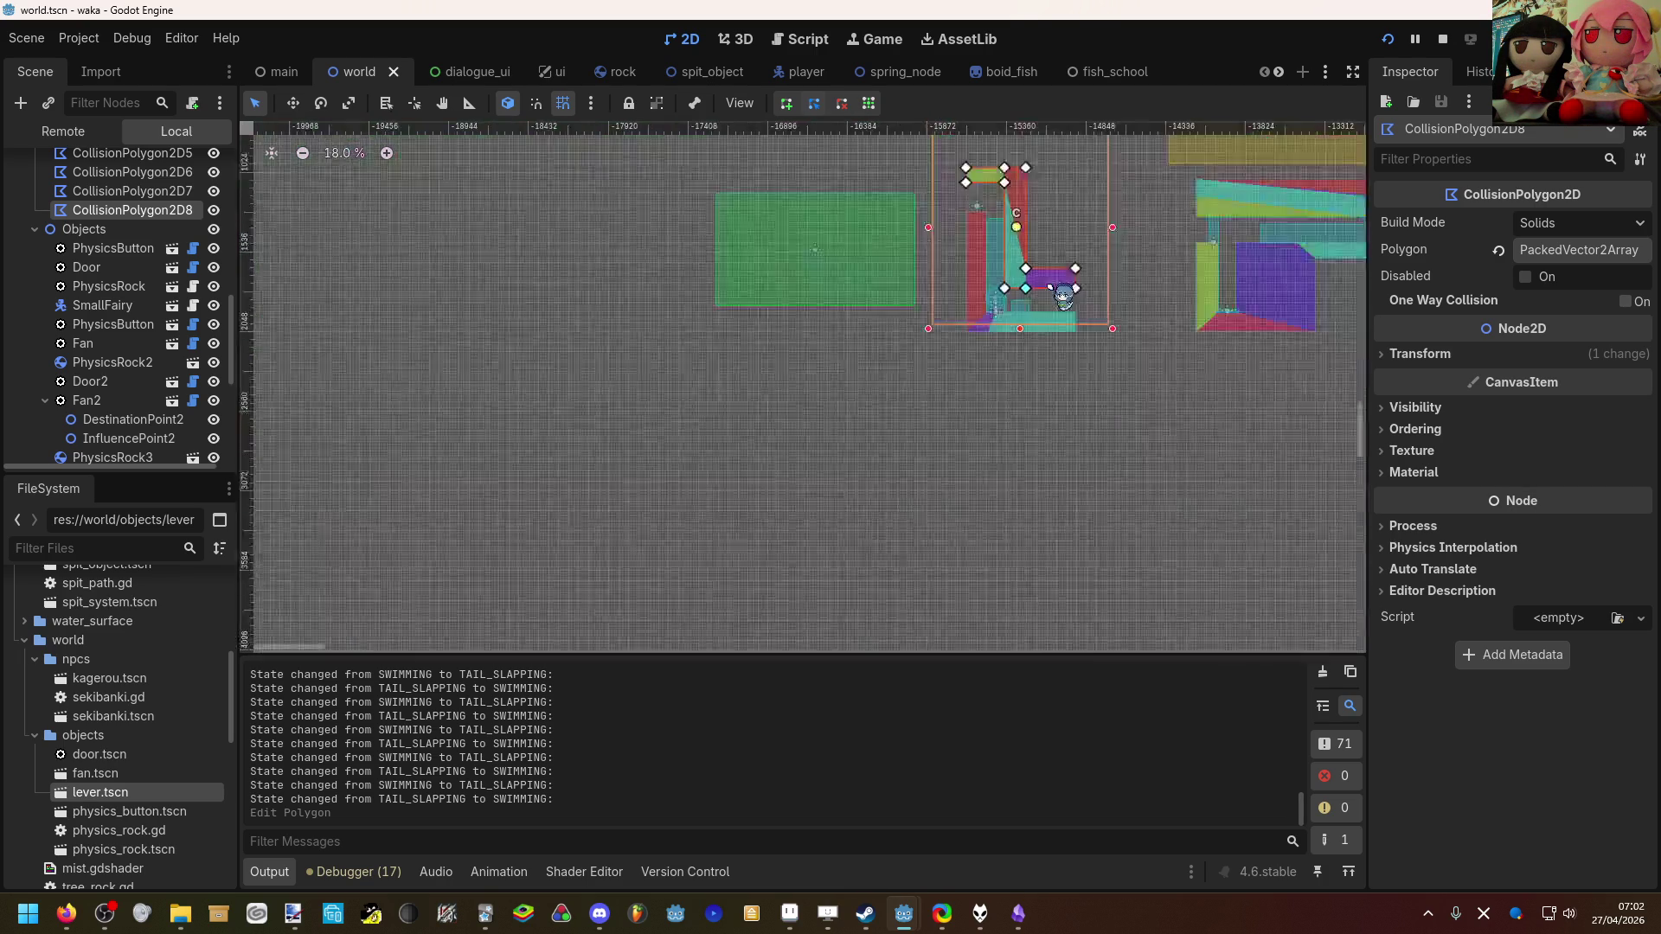
pyautogui.moveTo(1075, 329); pyautogui.dragTo(736, 332)
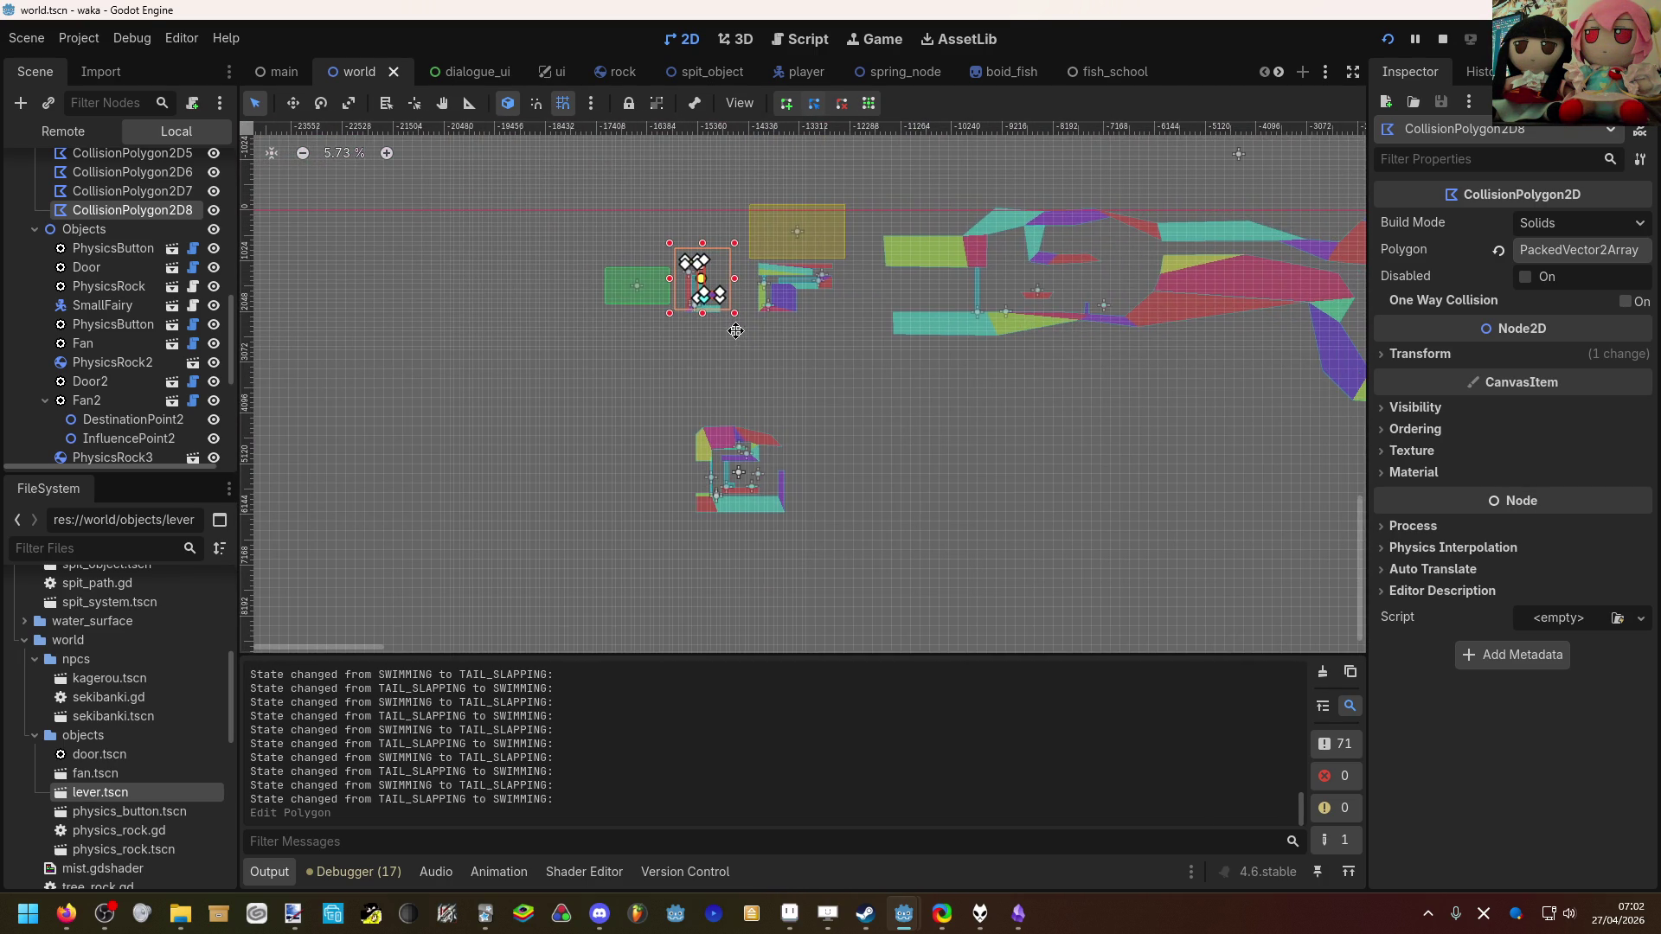
pyautogui.scroll(11, 807, 326)
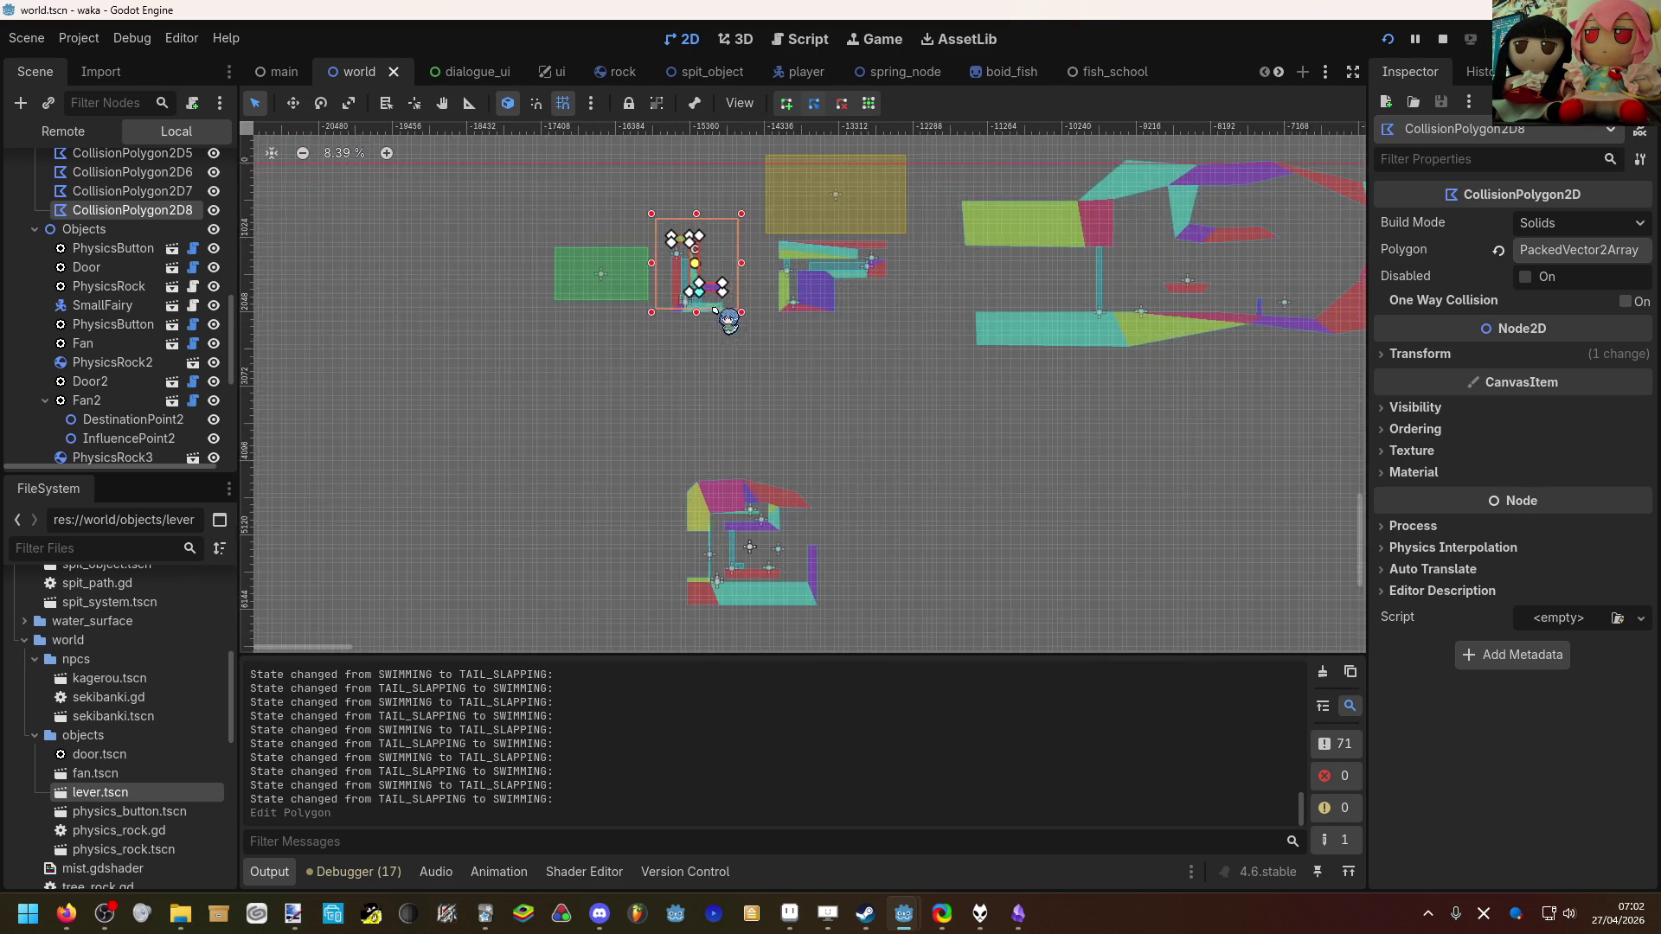
pyautogui.scroll(7, 848, 356)
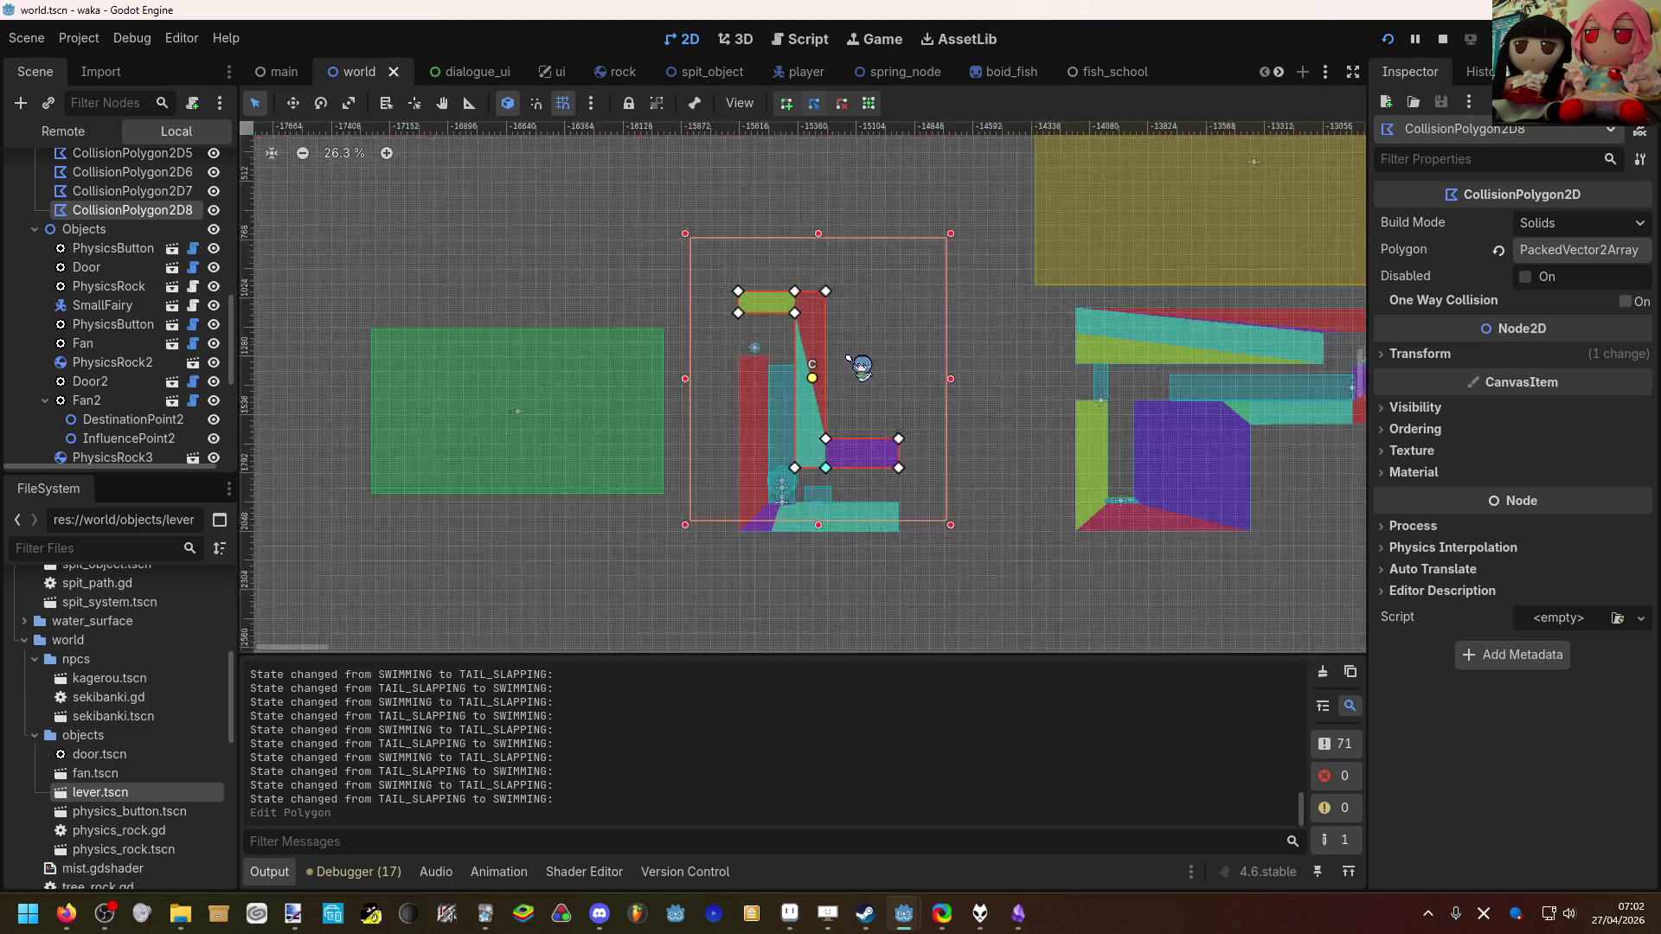
pyautogui.scroll(3, 208, 278)
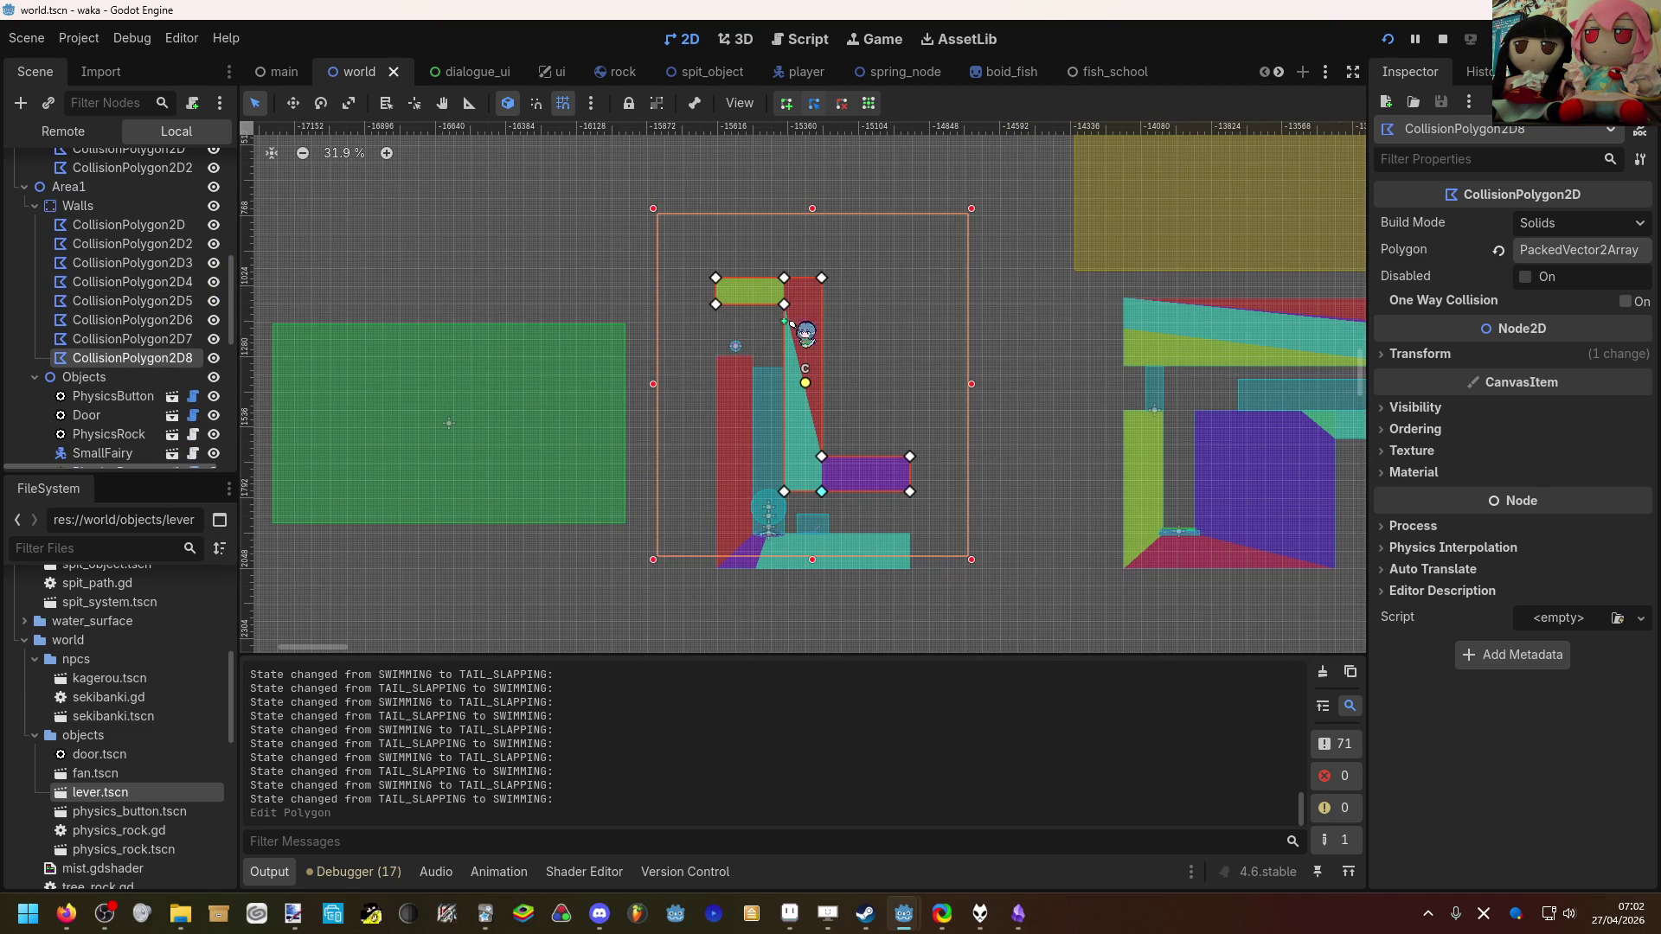
pyautogui.scroll(1, 885, 333)
pyautogui.click(1597, 251)
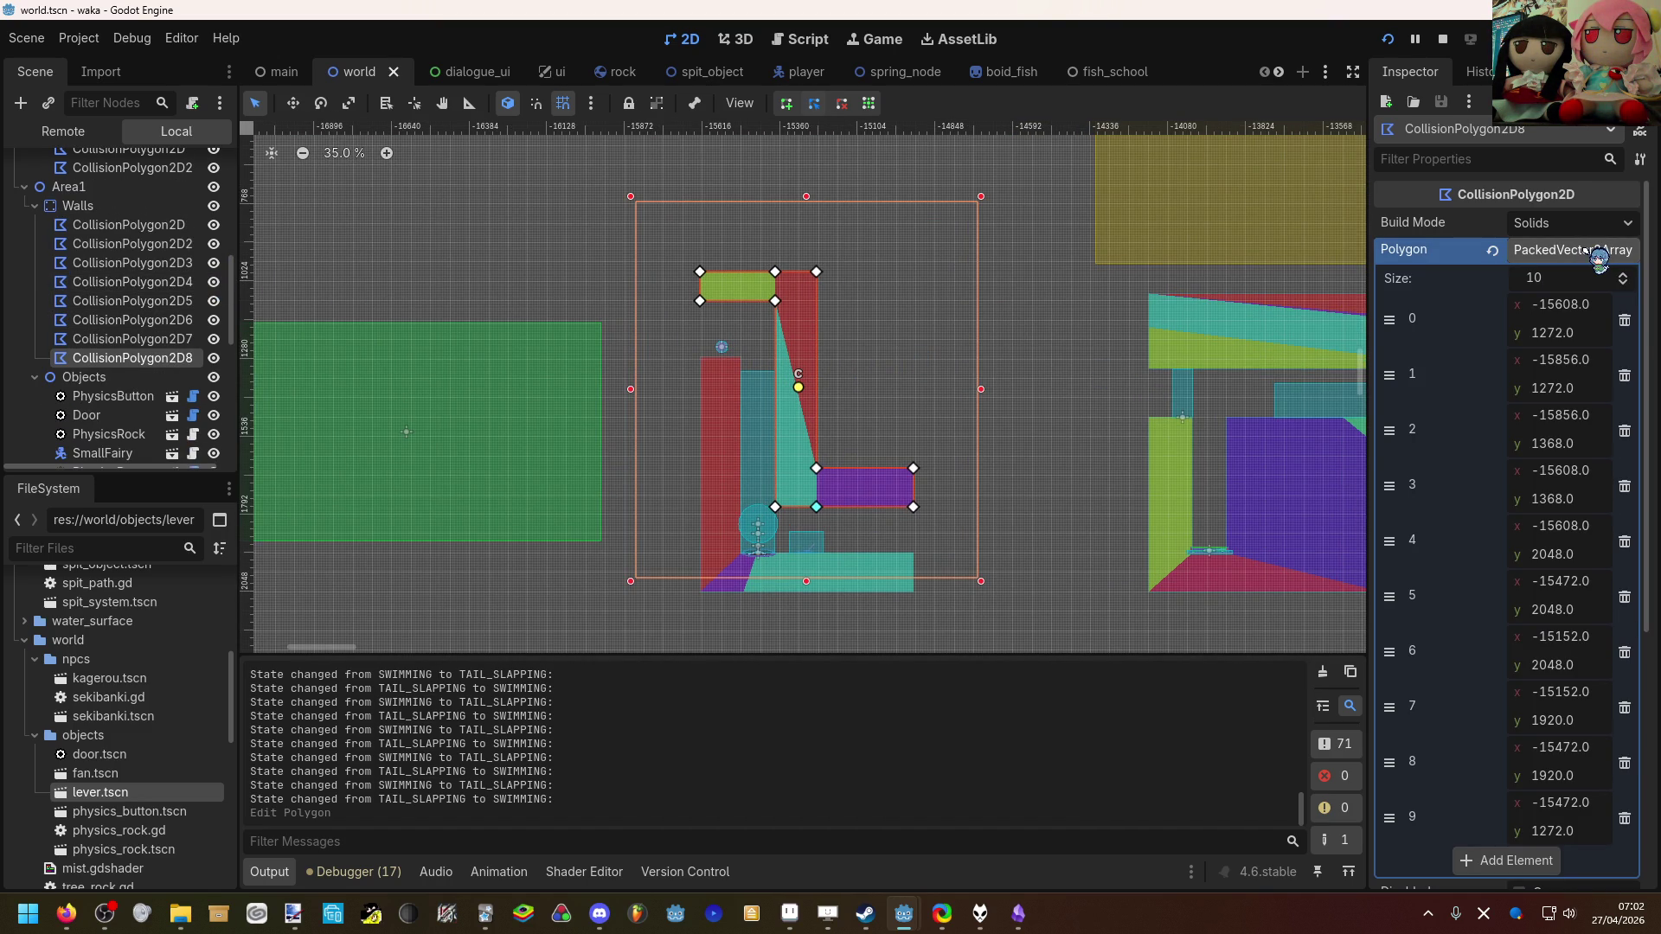
pyautogui.click(1597, 251)
pyautogui.scroll(-7, 796, 428)
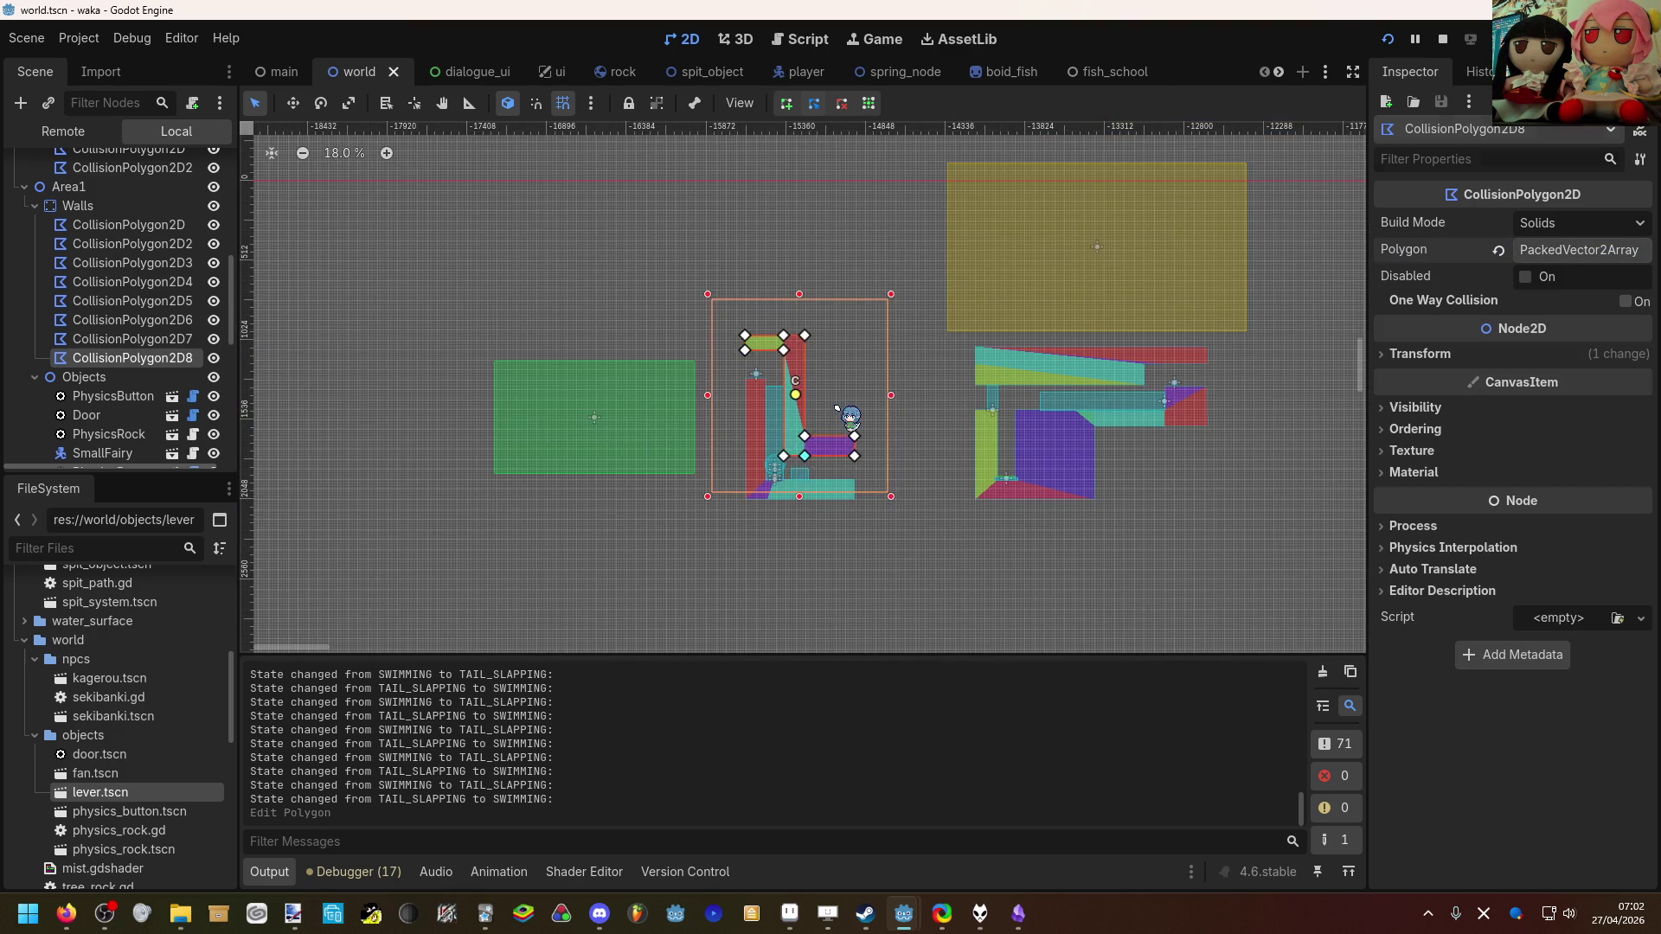
pyautogui.click(837, 407)
pyautogui.scroll(-20, 837, 408)
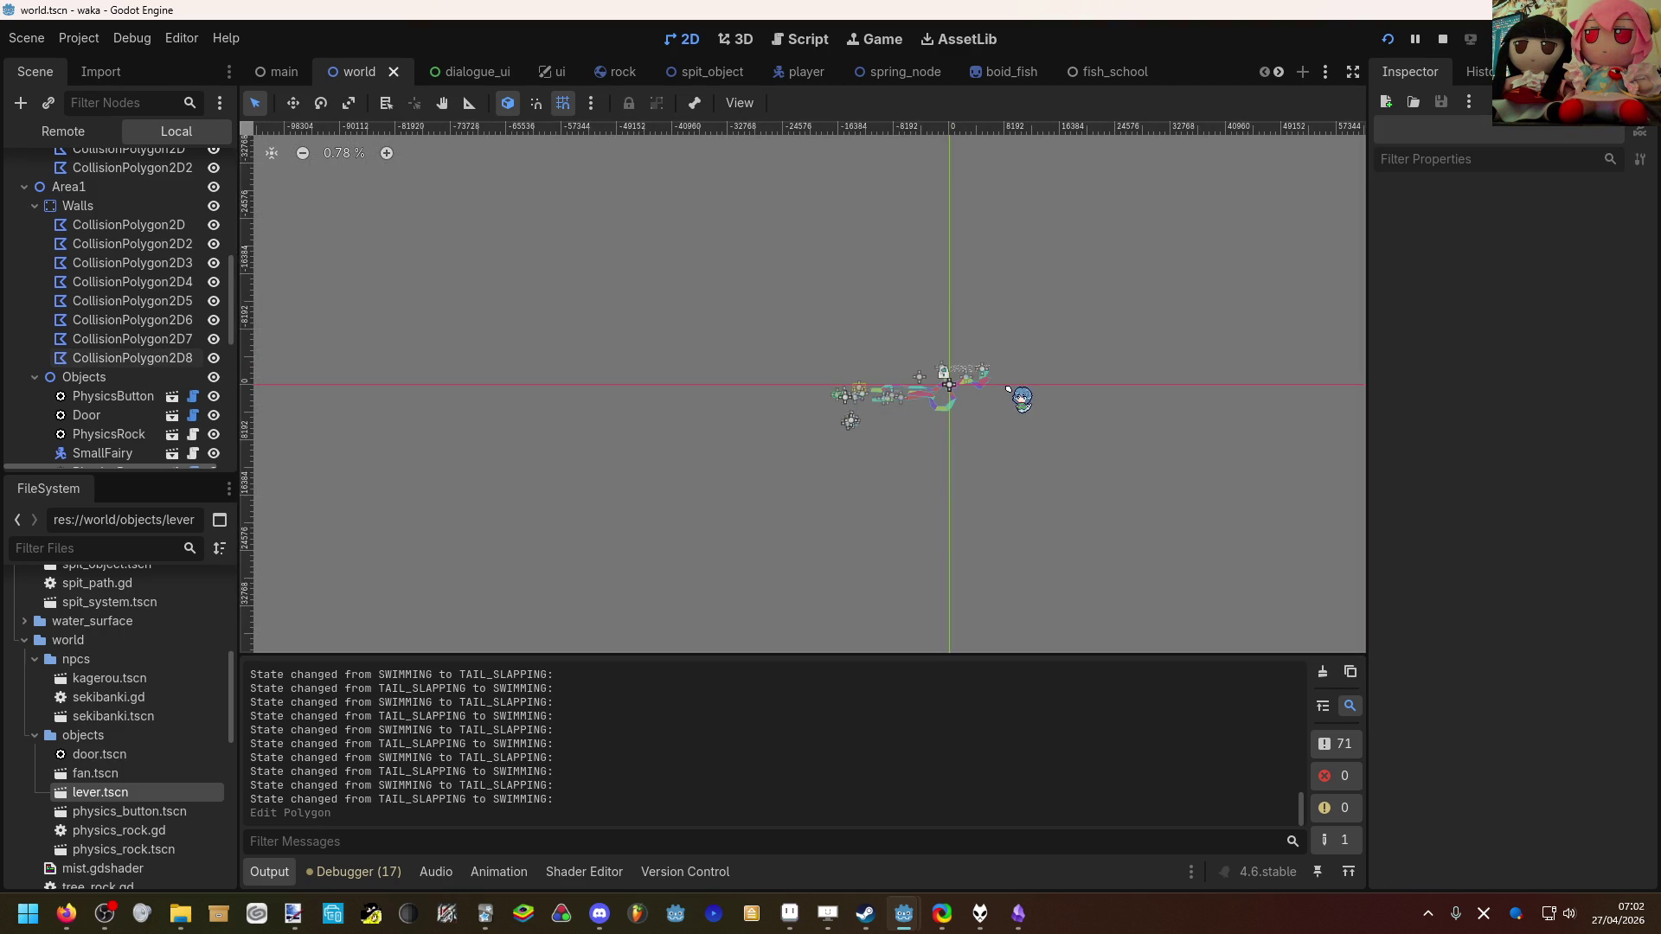
pyautogui.scroll(14, 1008, 391)
pyautogui.scroll(3, 766, 406)
pyautogui.scroll(2, 1101, 389)
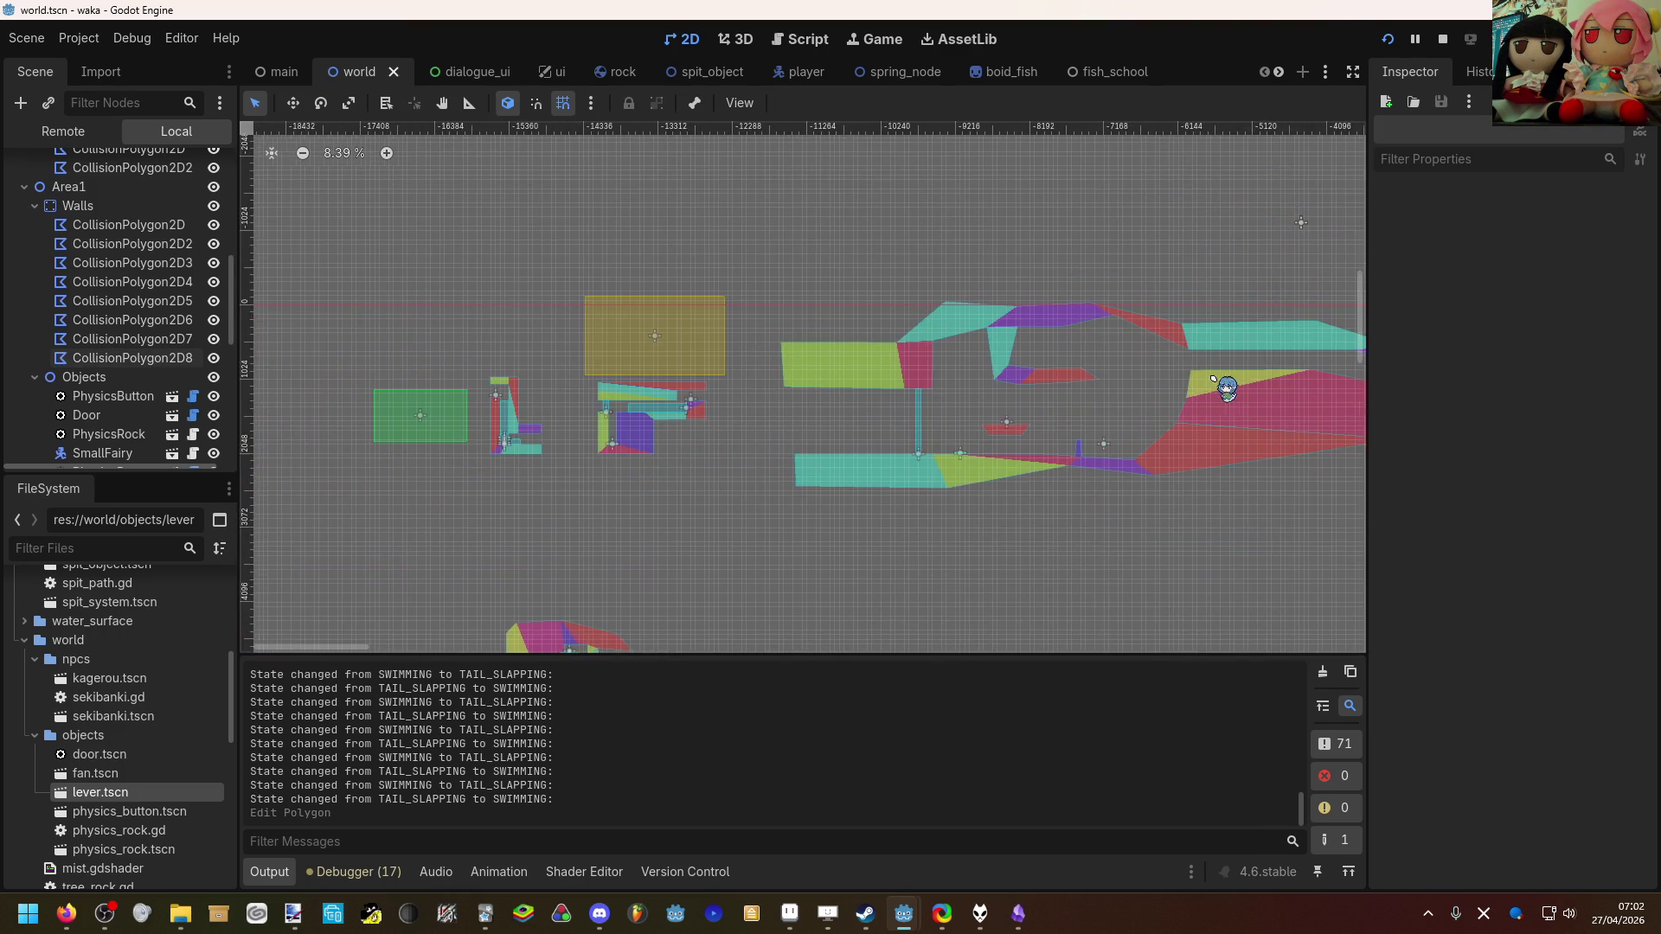
pyautogui.hscroll(-3, 1038, 406)
pyautogui.scroll(8, 666, 403)
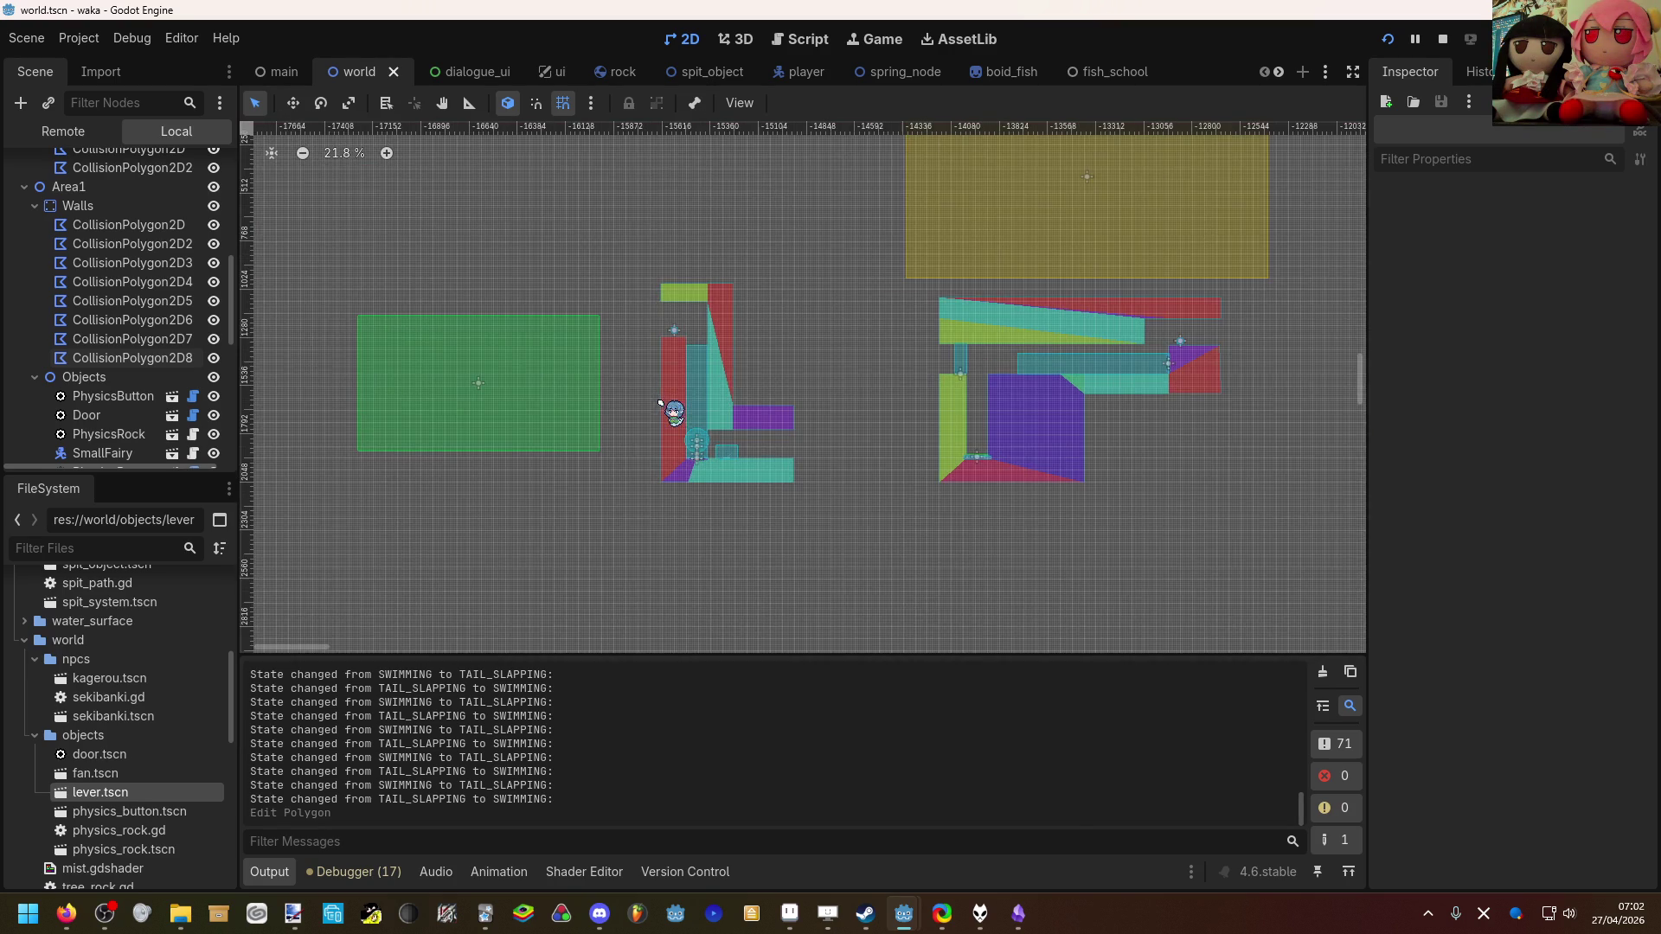
pyautogui.scroll(4, 774, 350)
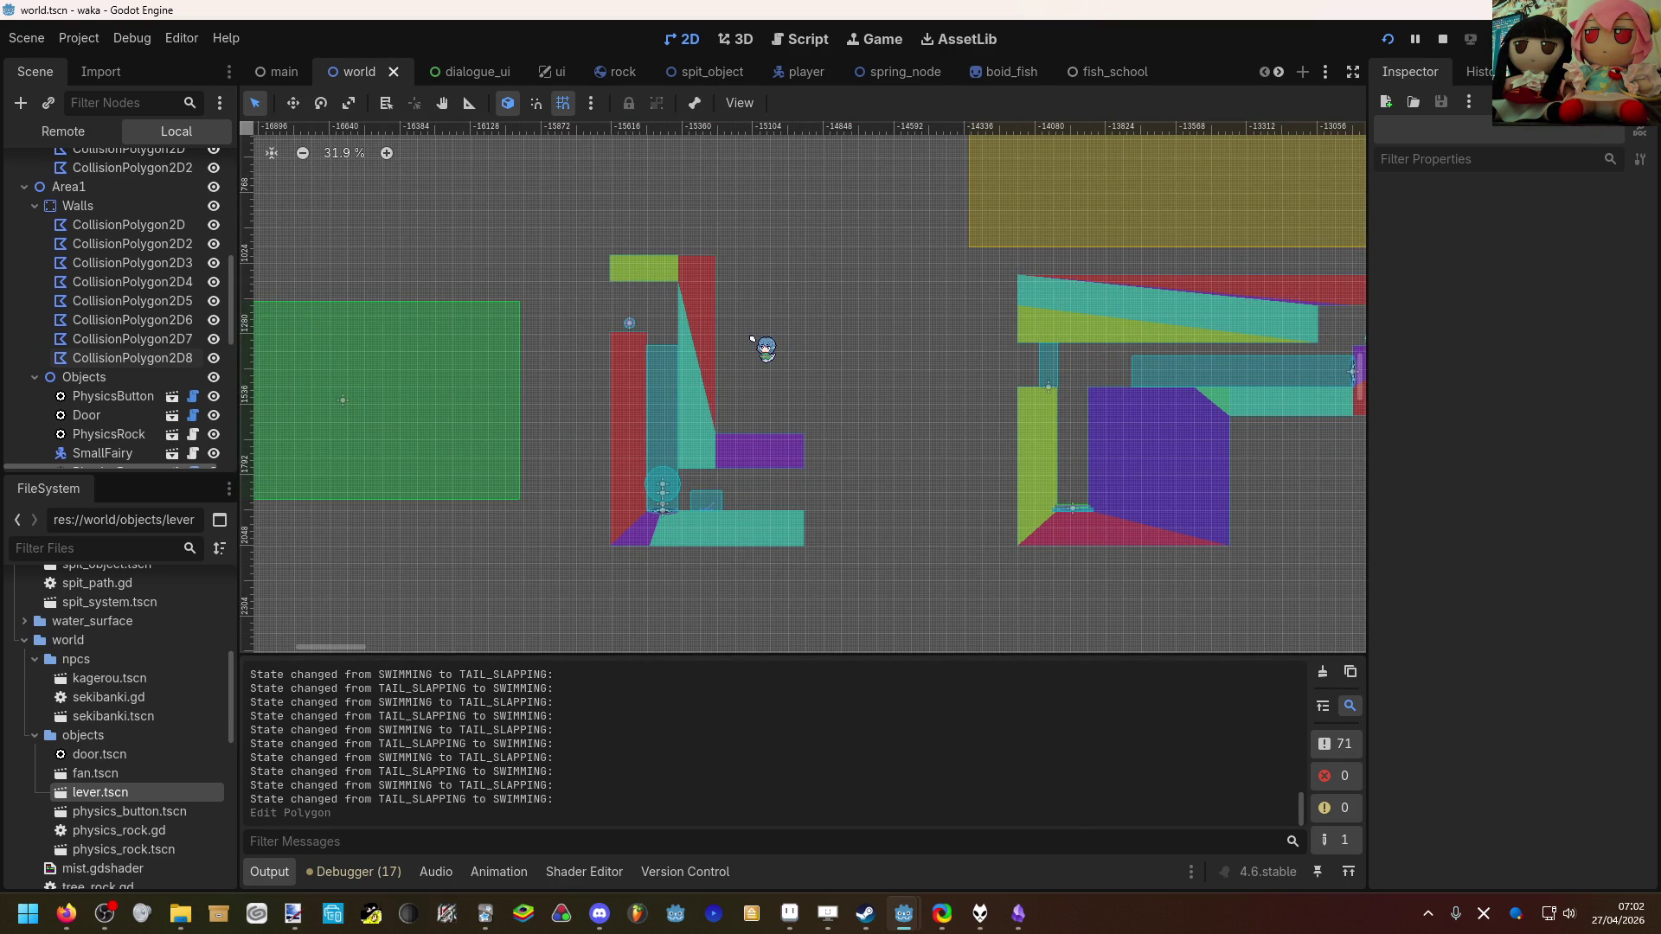
pyautogui.scroll(8, 606, 305)
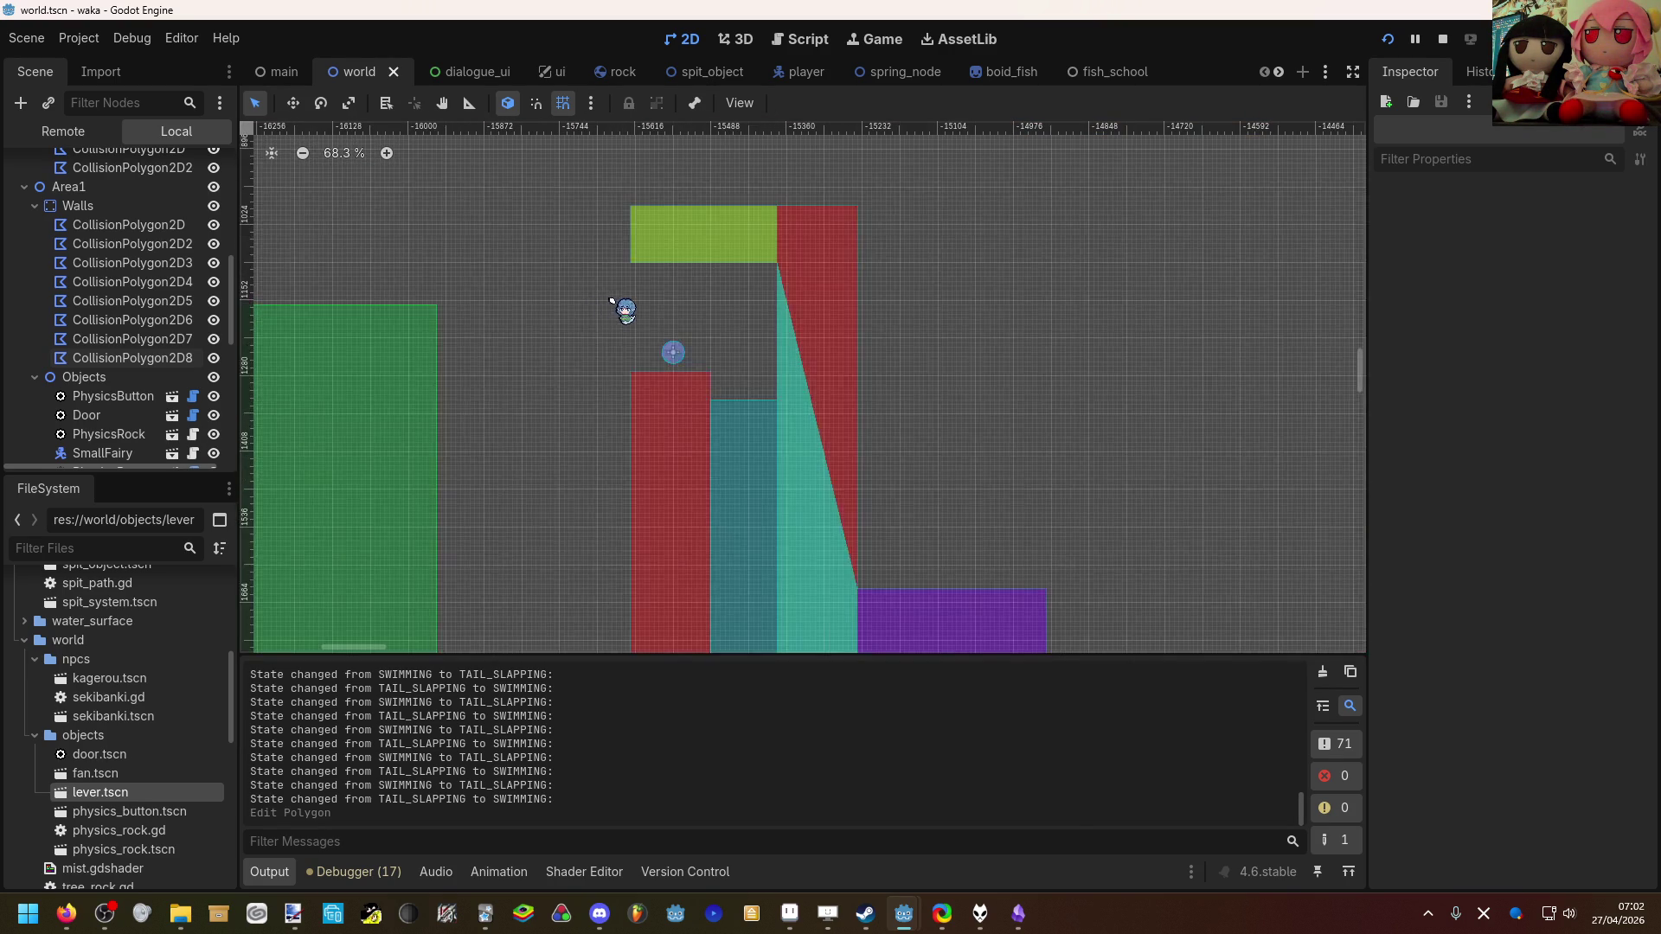
pyautogui.click(638, 245)
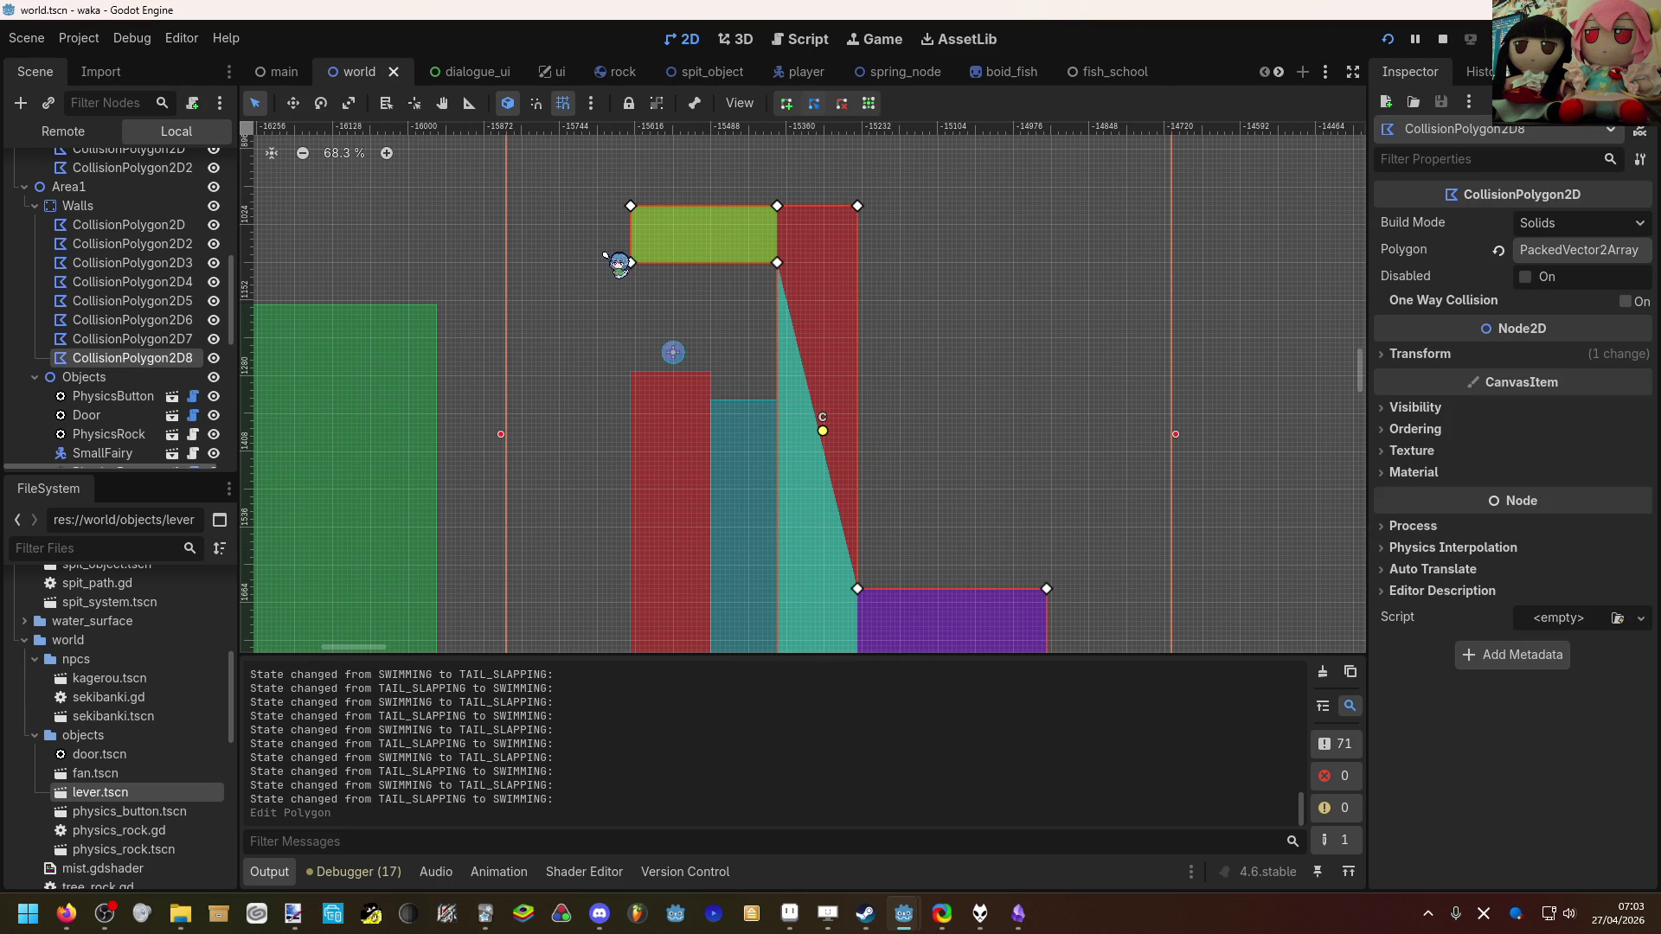
pyautogui.scroll(9, 606, 255)
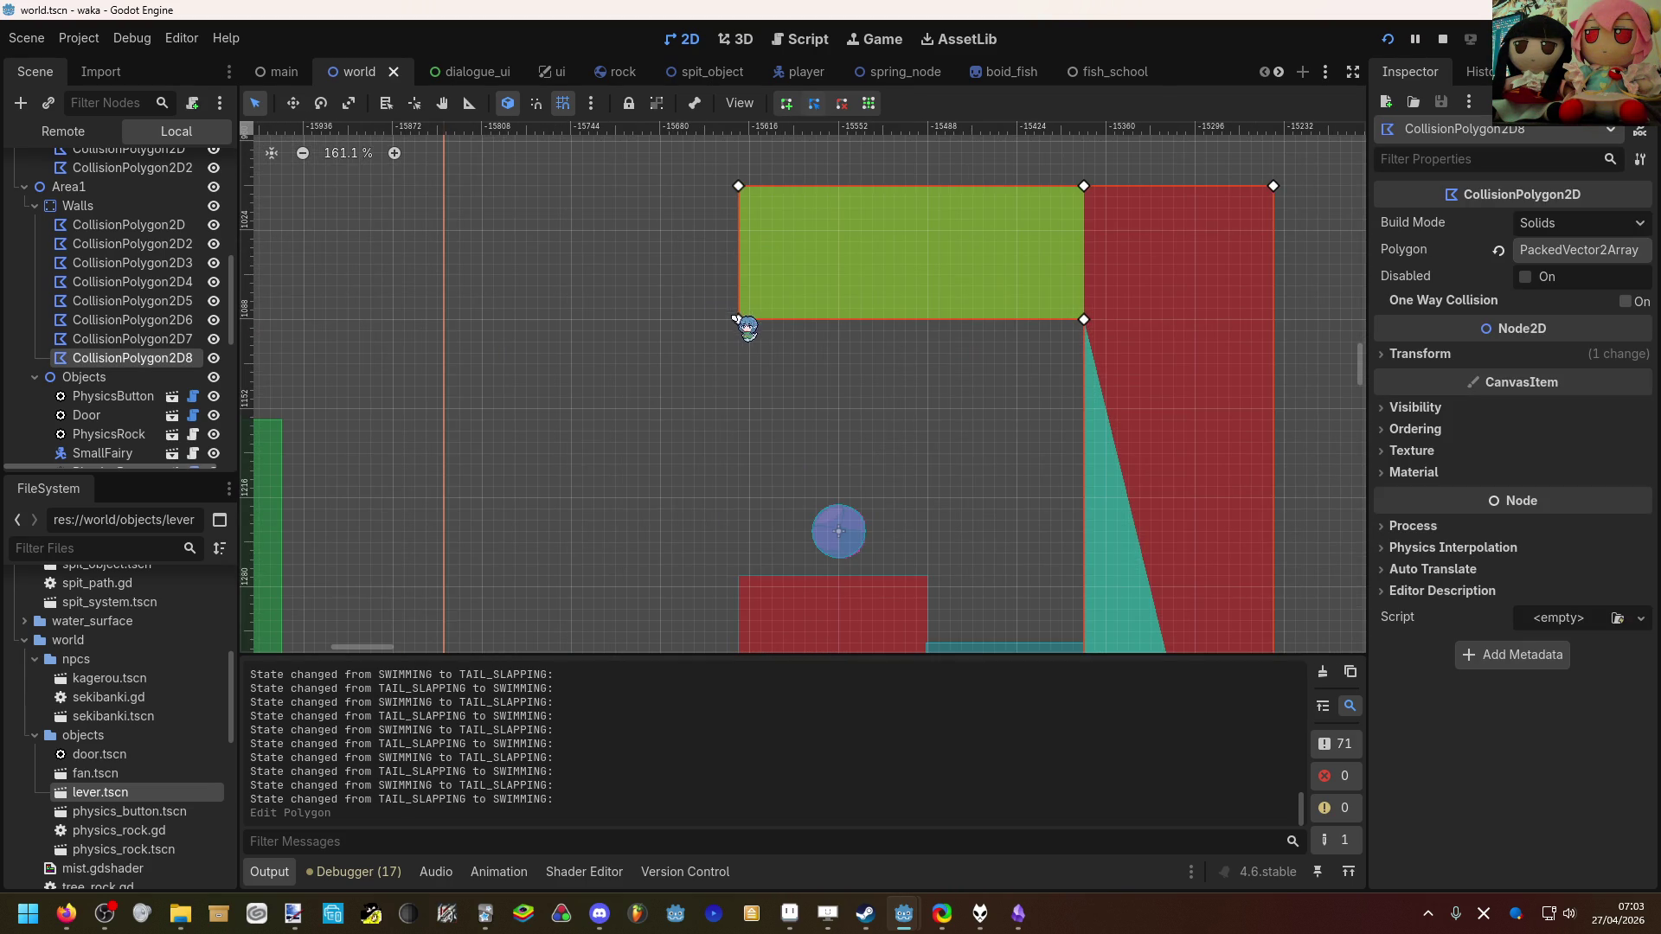
pyautogui.click(657, 318)
pyautogui.scroll(-14, 512, 361)
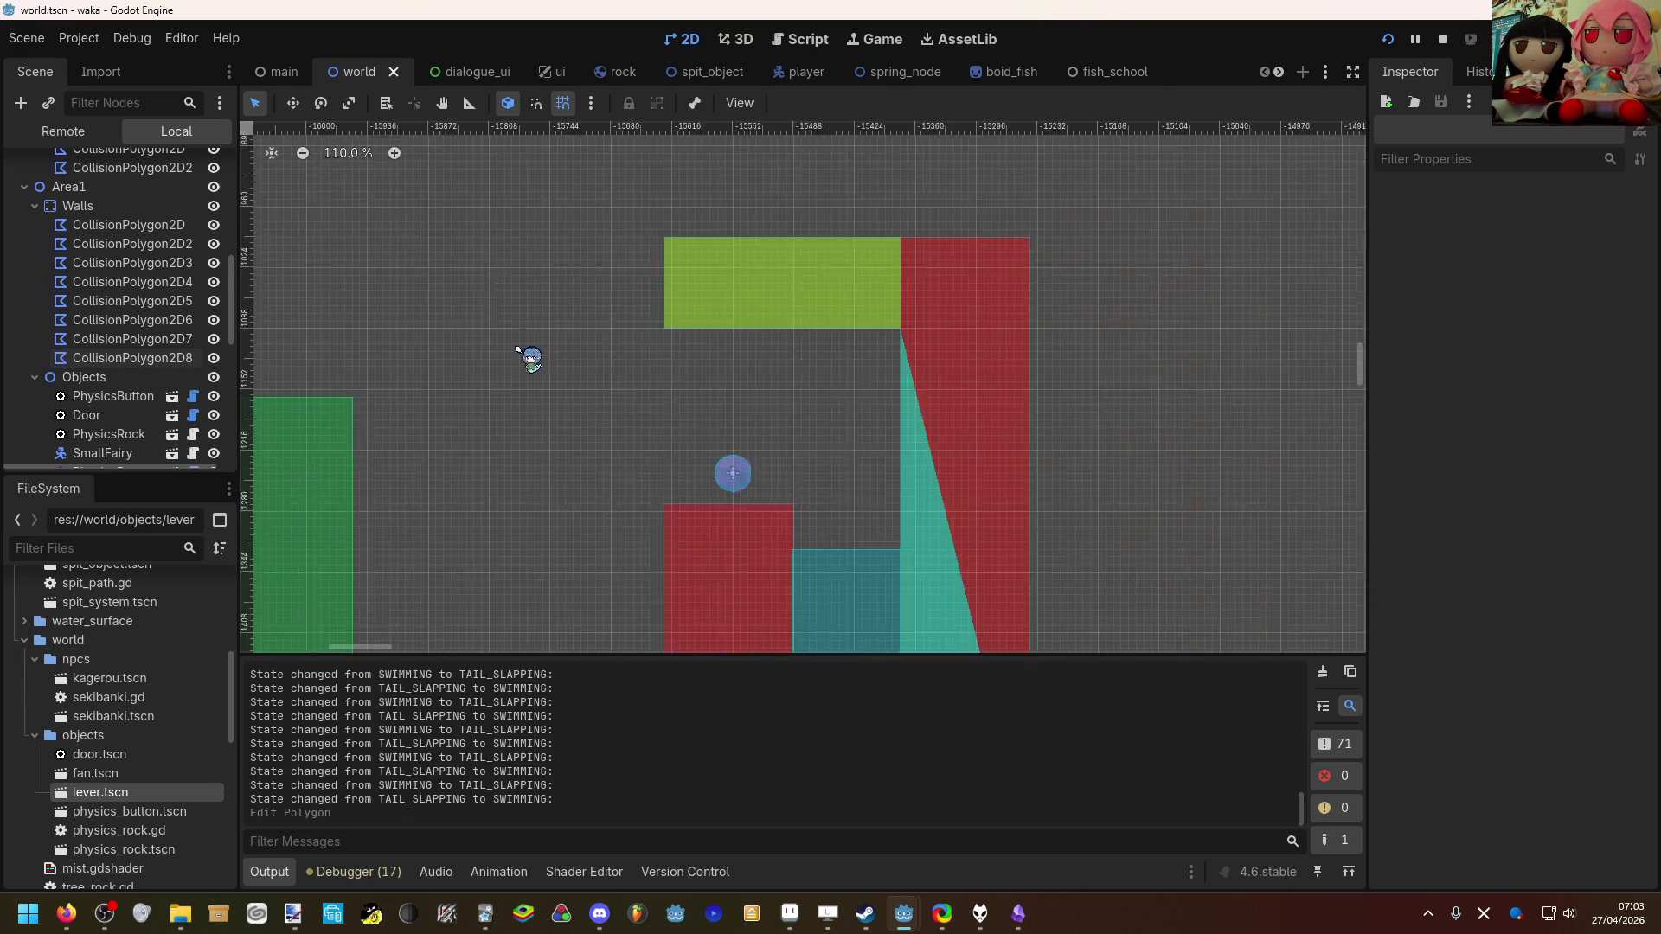
pyautogui.rightClick(715, 333)
pyautogui.click(714, 322)
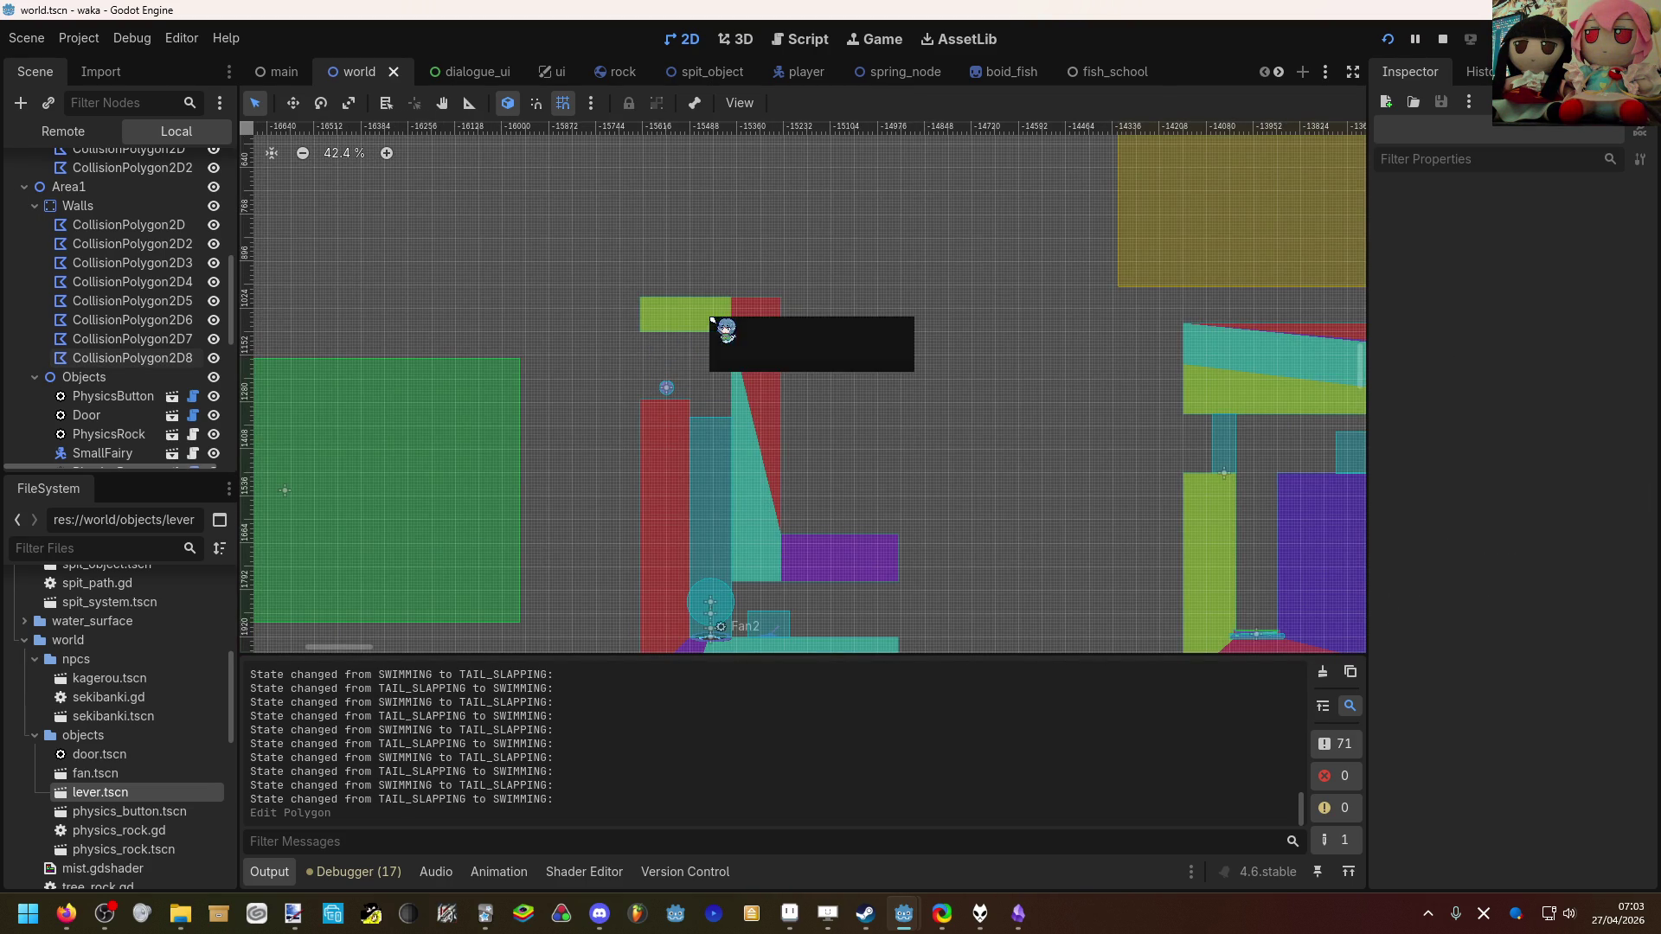
# - Duplicate CollisionPolygon2D8 and move the copy up and to the right
pyautogui.click(715, 321)
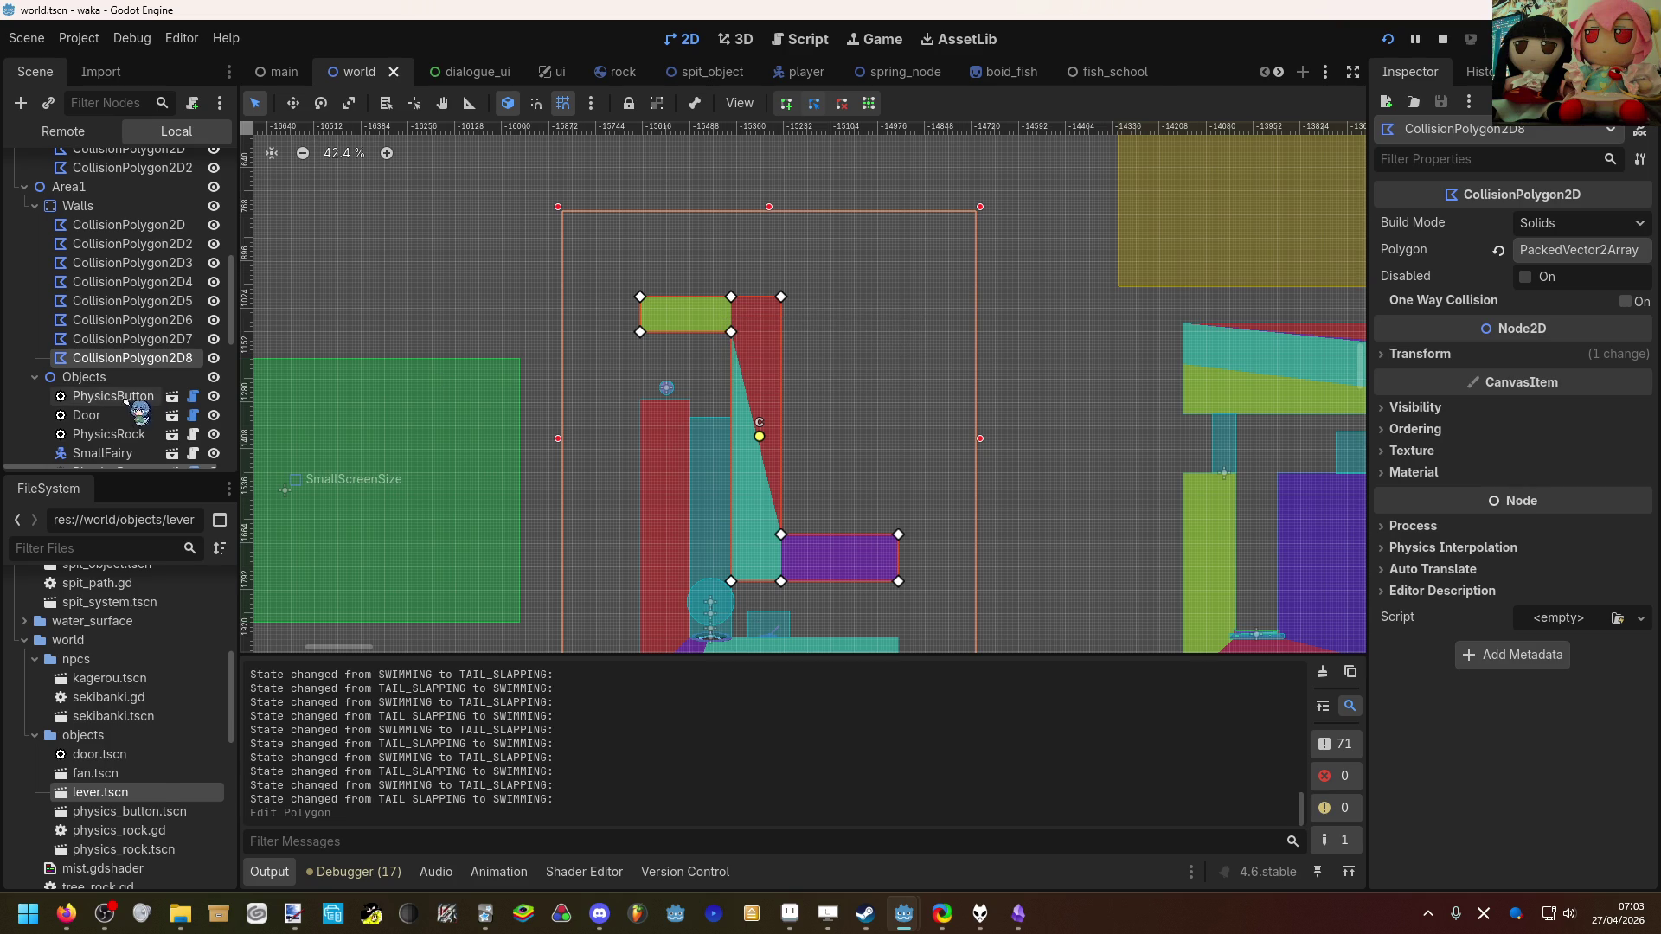
pyautogui.rightClick(135, 358)
pyautogui.click(222, 607)
pyautogui.press('w')
pyautogui.moveTo(744, 404); pyautogui.dragTo(790, 319)
pyautogui.moveTo(832, 308); pyautogui.dragTo(833, 371)
pyautogui.scroll(6, 834, 360)
pyautogui.scroll(-4, 826, 367)
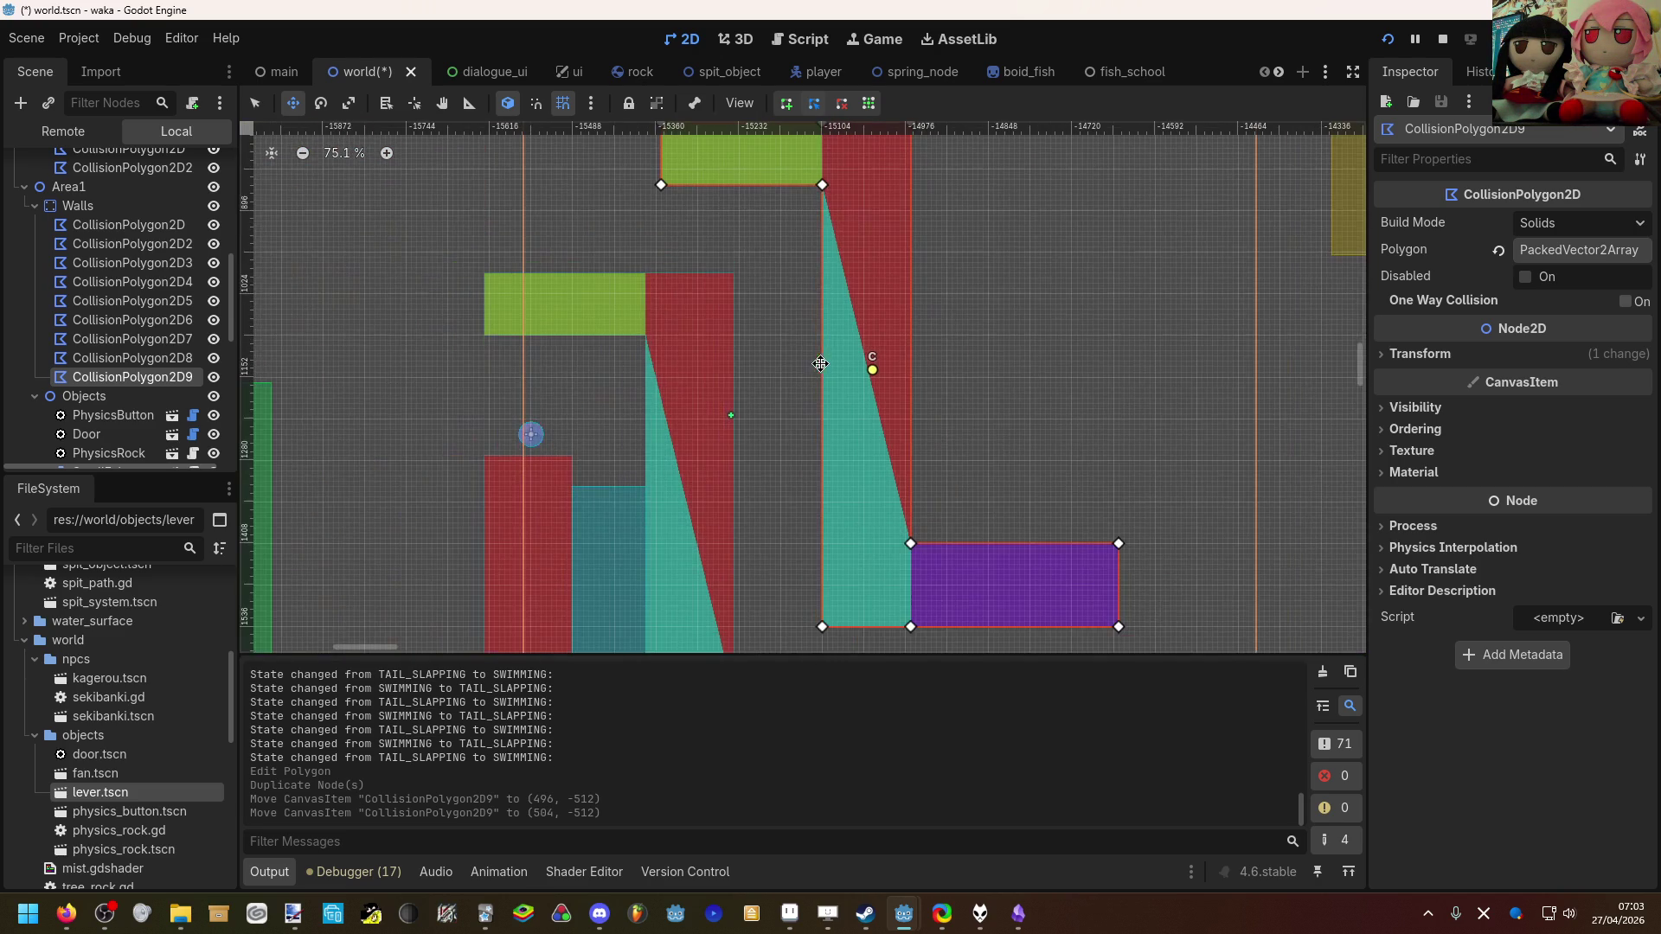
# - Delete the copy's right-hand corner points to trim off its ledge, then save
pyautogui.press('q')
pyautogui.scroll(-3, 921, 386)
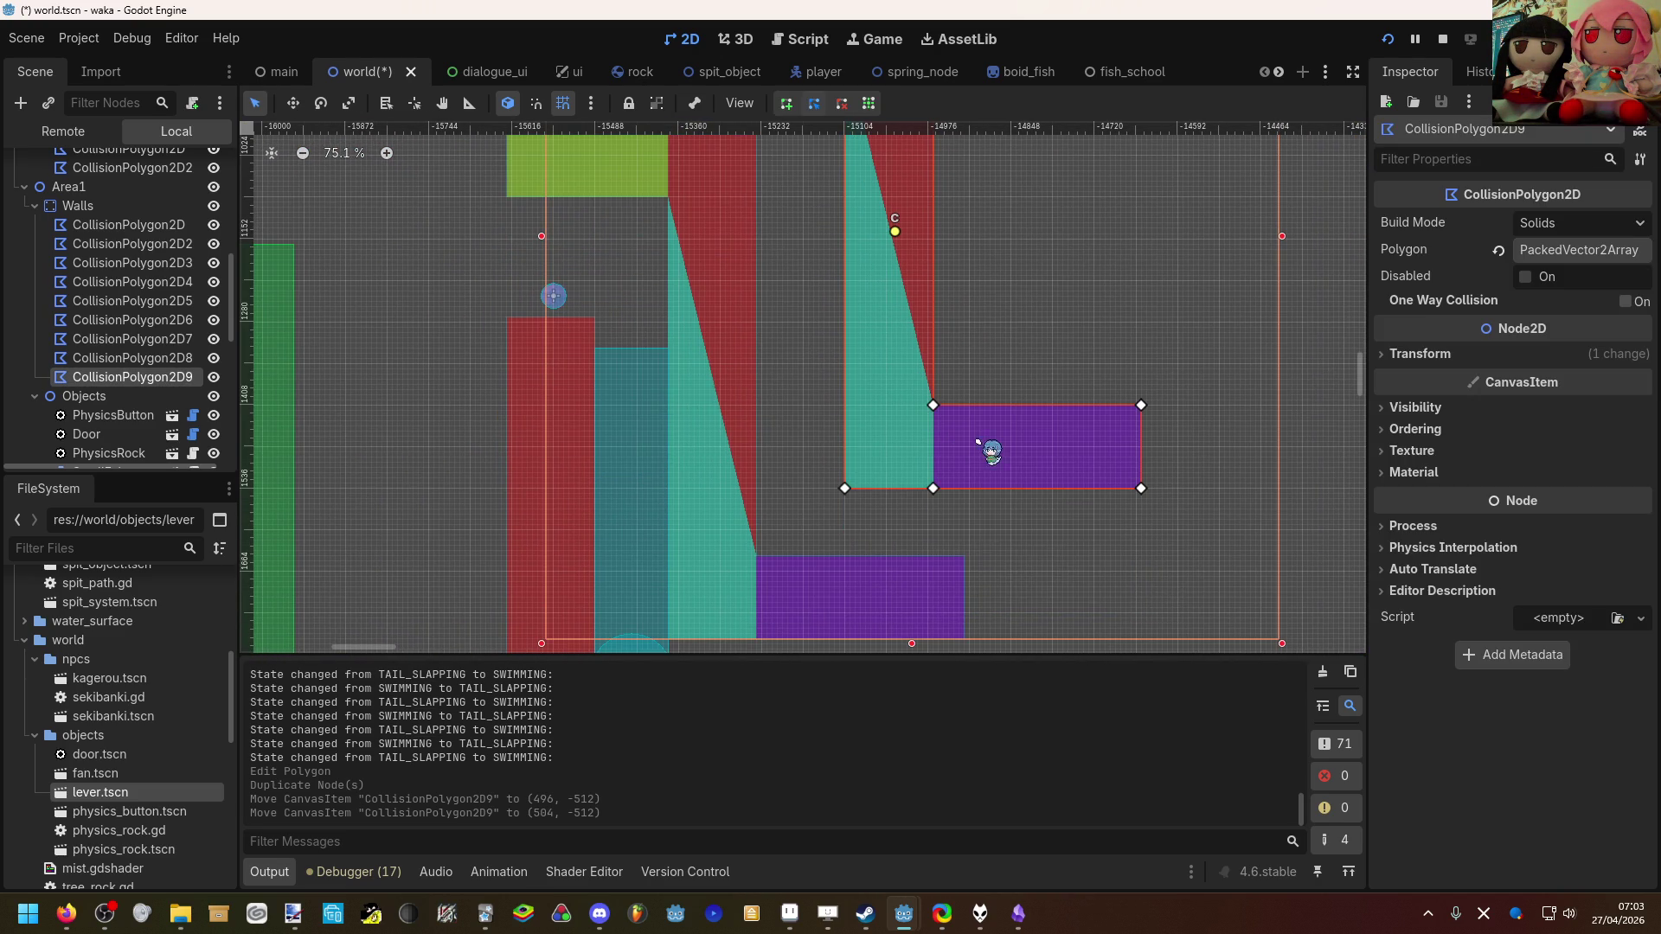
pyautogui.rightClick(1141, 489)
pyautogui.rightClick(1130, 428)
pyautogui.rightClick(1138, 408)
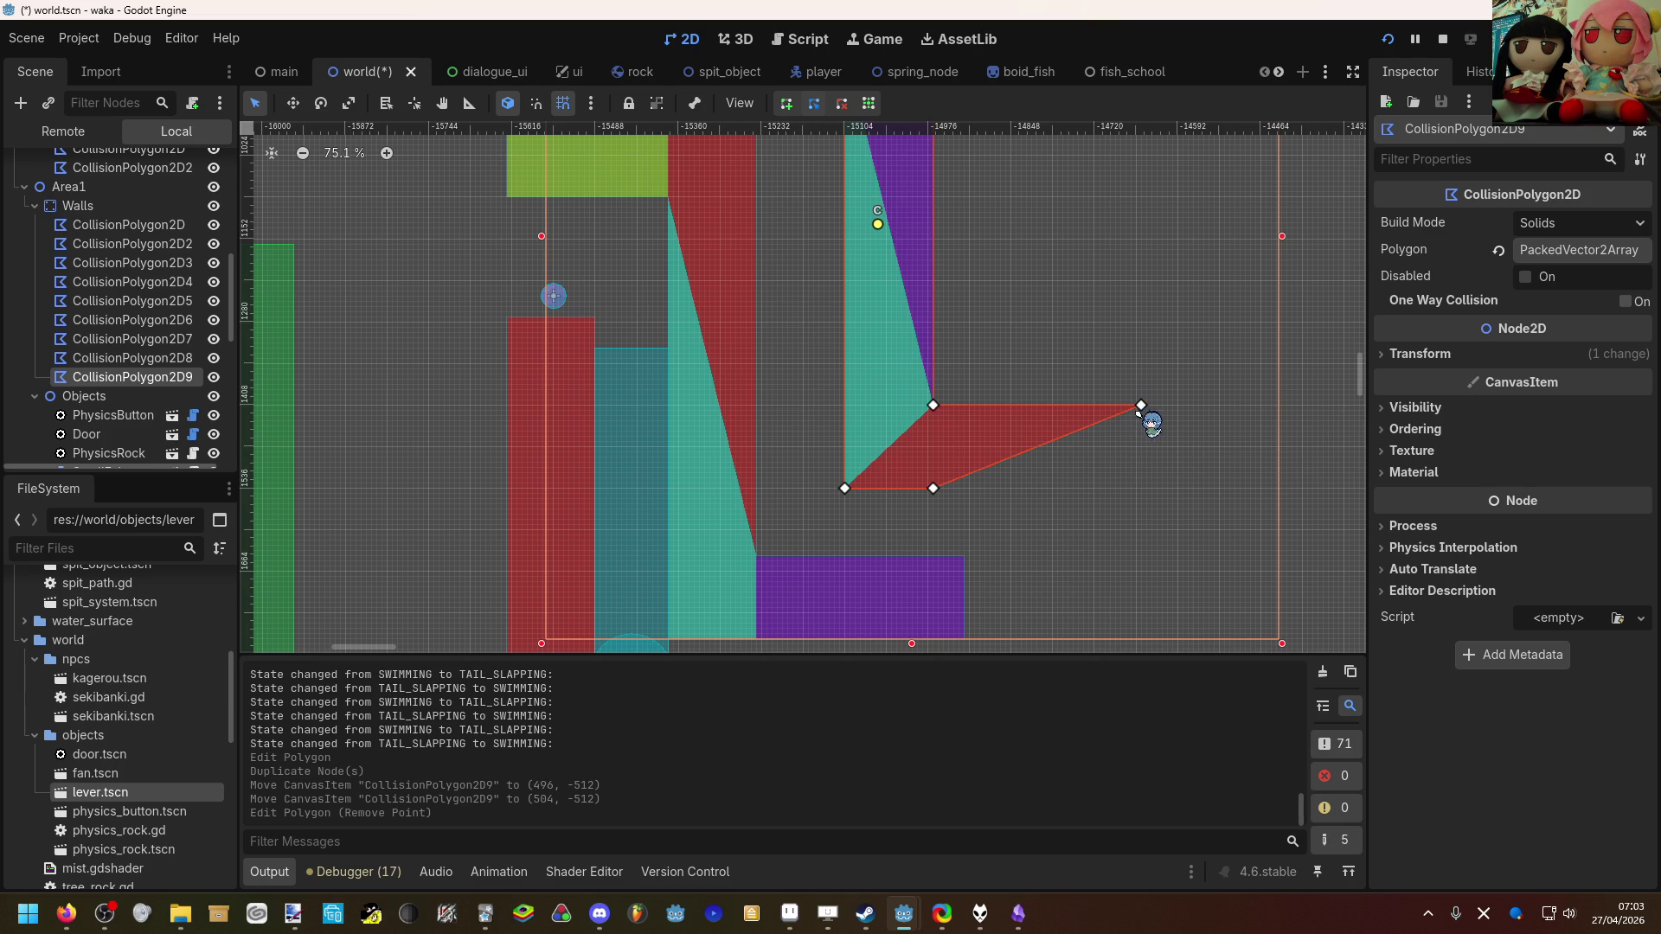
pyautogui.rightClick(1139, 407)
pyautogui.hotkey('ctrl', 's')
pyautogui.scroll(-2, 843, 500)
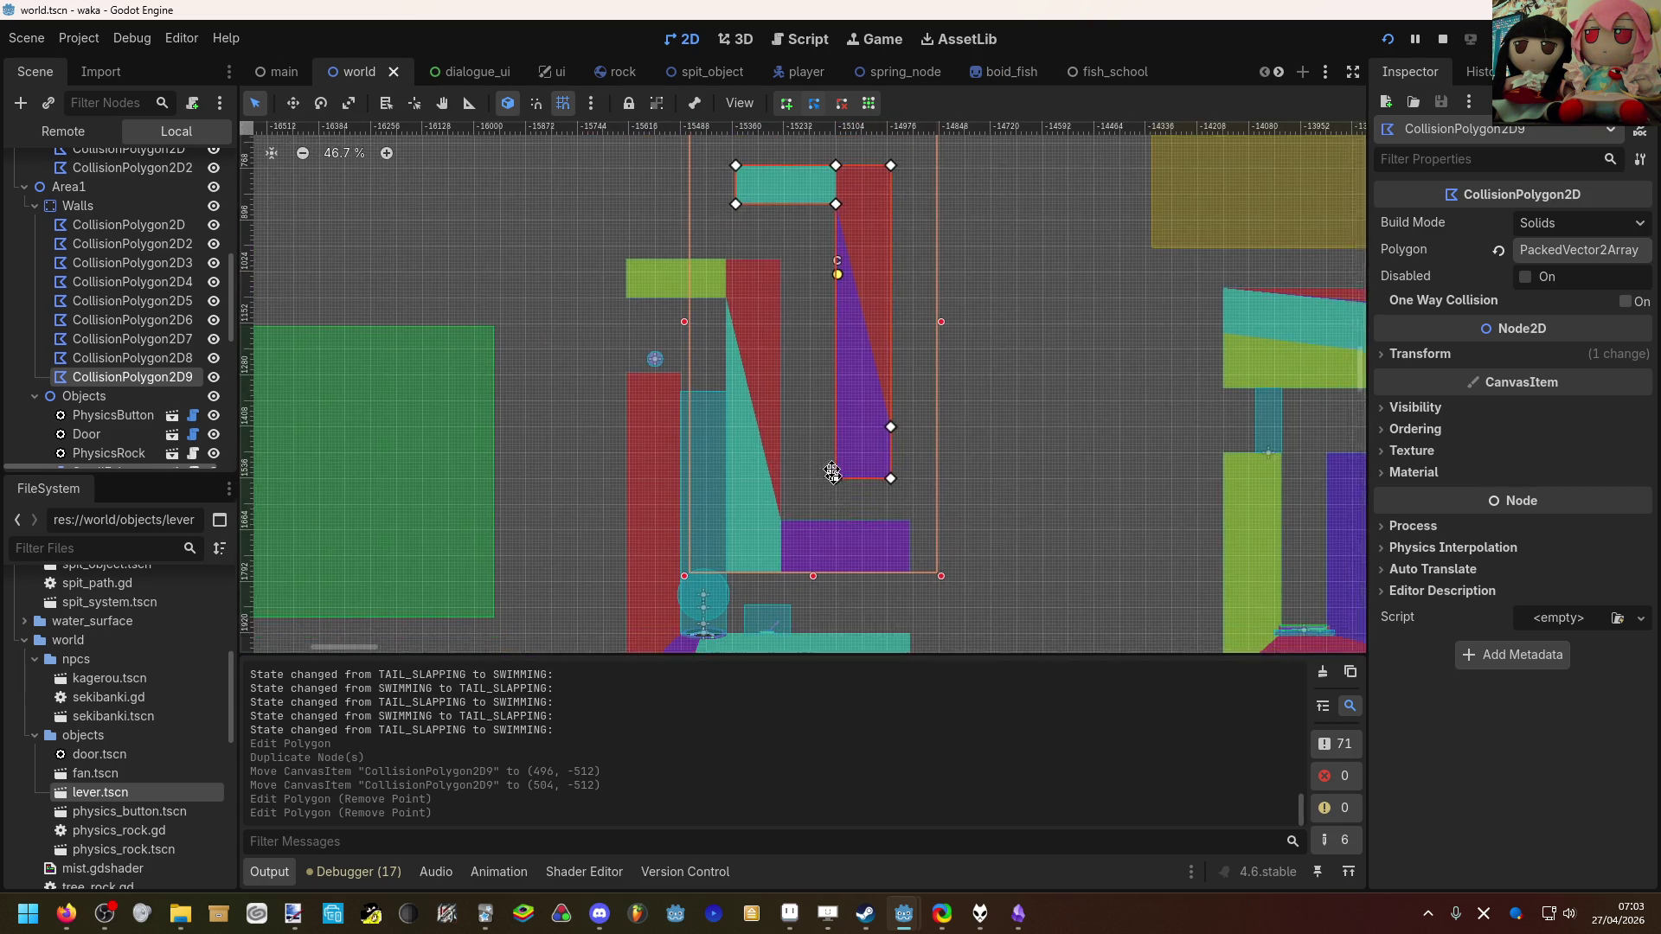
# - Remove the foot from CollisionPolygon2D8 by sliding and deleting its corner points
pyautogui.scroll(5, 840, 500)
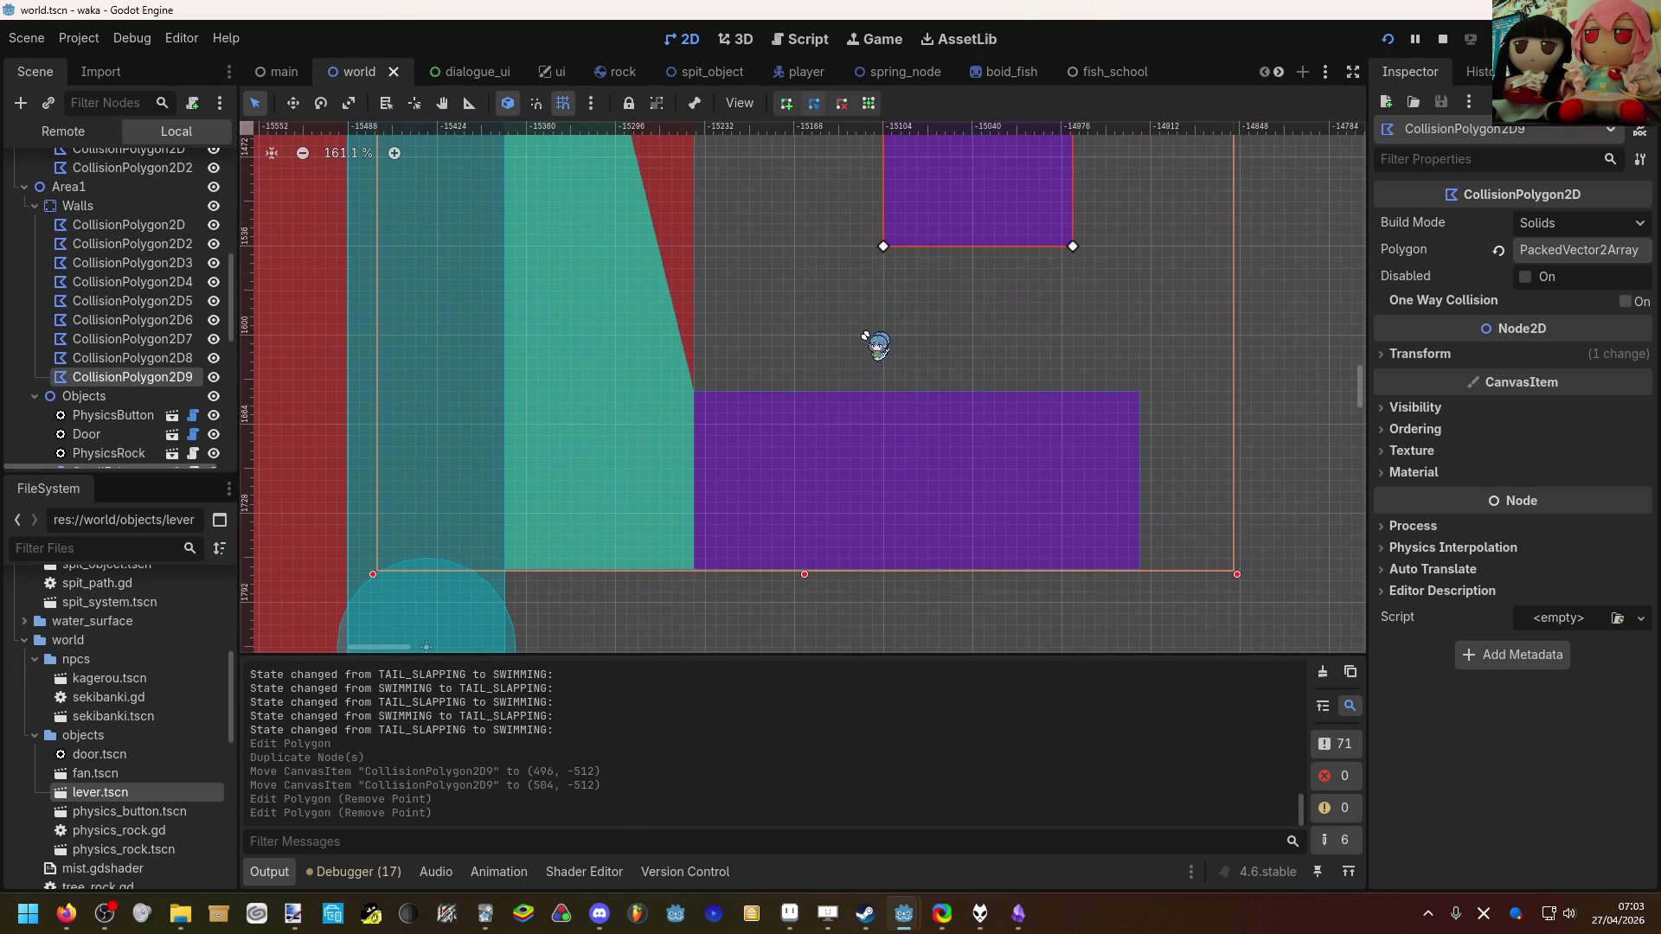
pyautogui.click(816, 411)
pyautogui.scroll(-1, 826, 403)
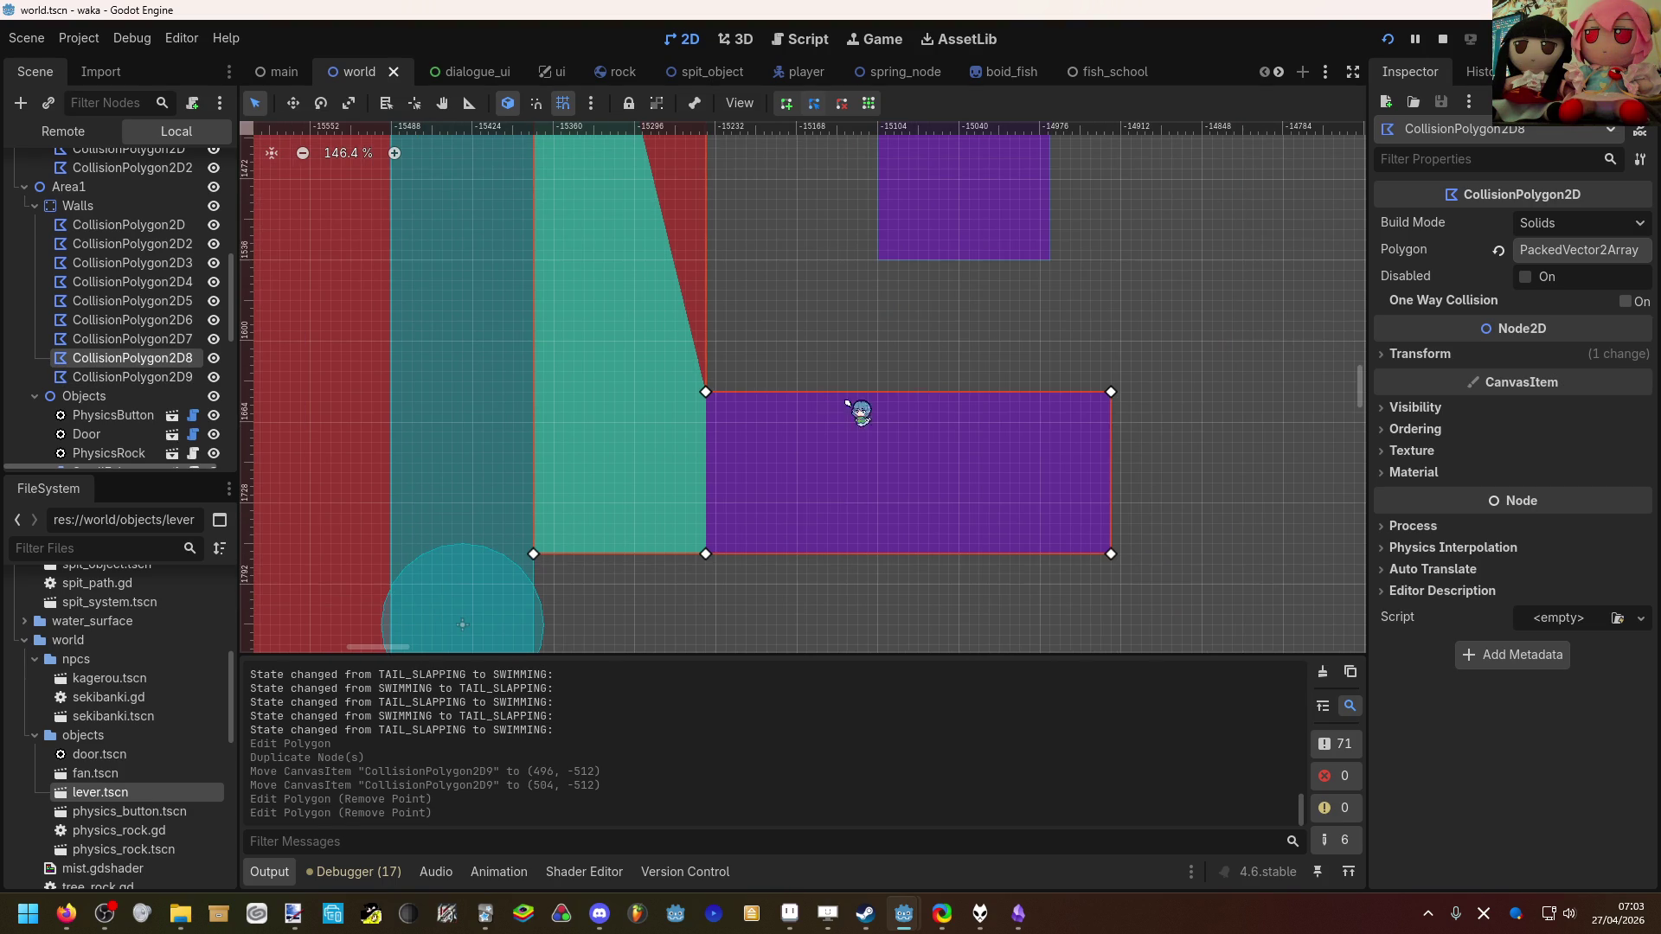
pyautogui.moveTo(1113, 395); pyautogui.dragTo(727, 394)
pyautogui.rightClick(727, 394)
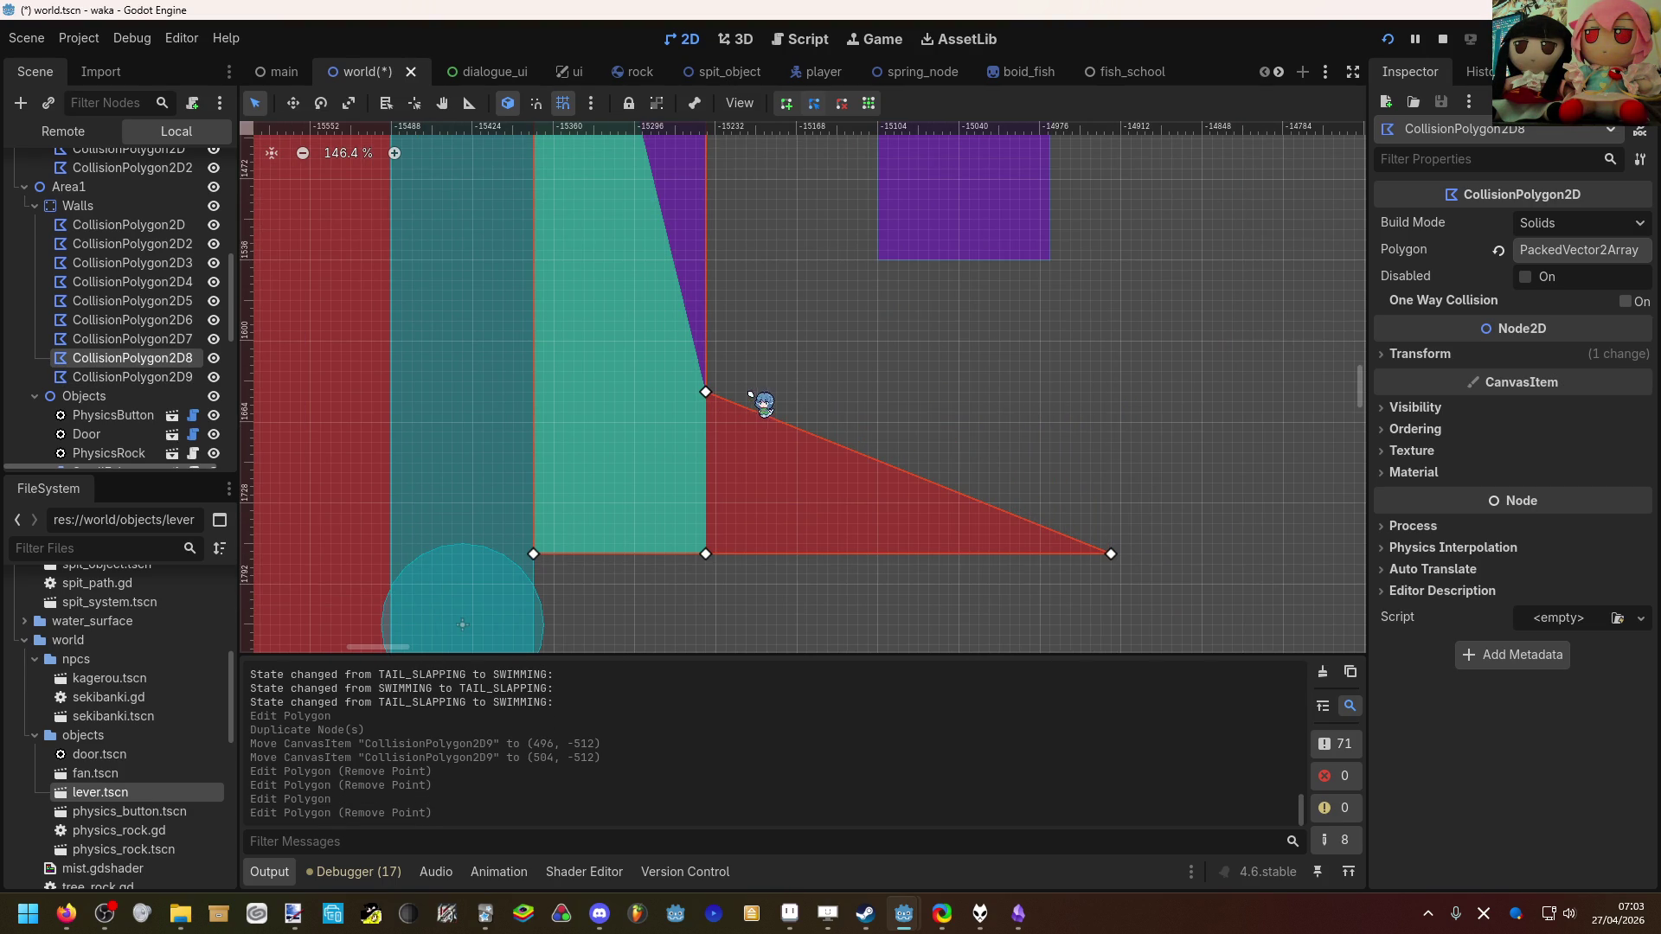
pyautogui.rightClick(1107, 558)
pyautogui.click(1113, 500)
pyautogui.rightClick(1111, 554)
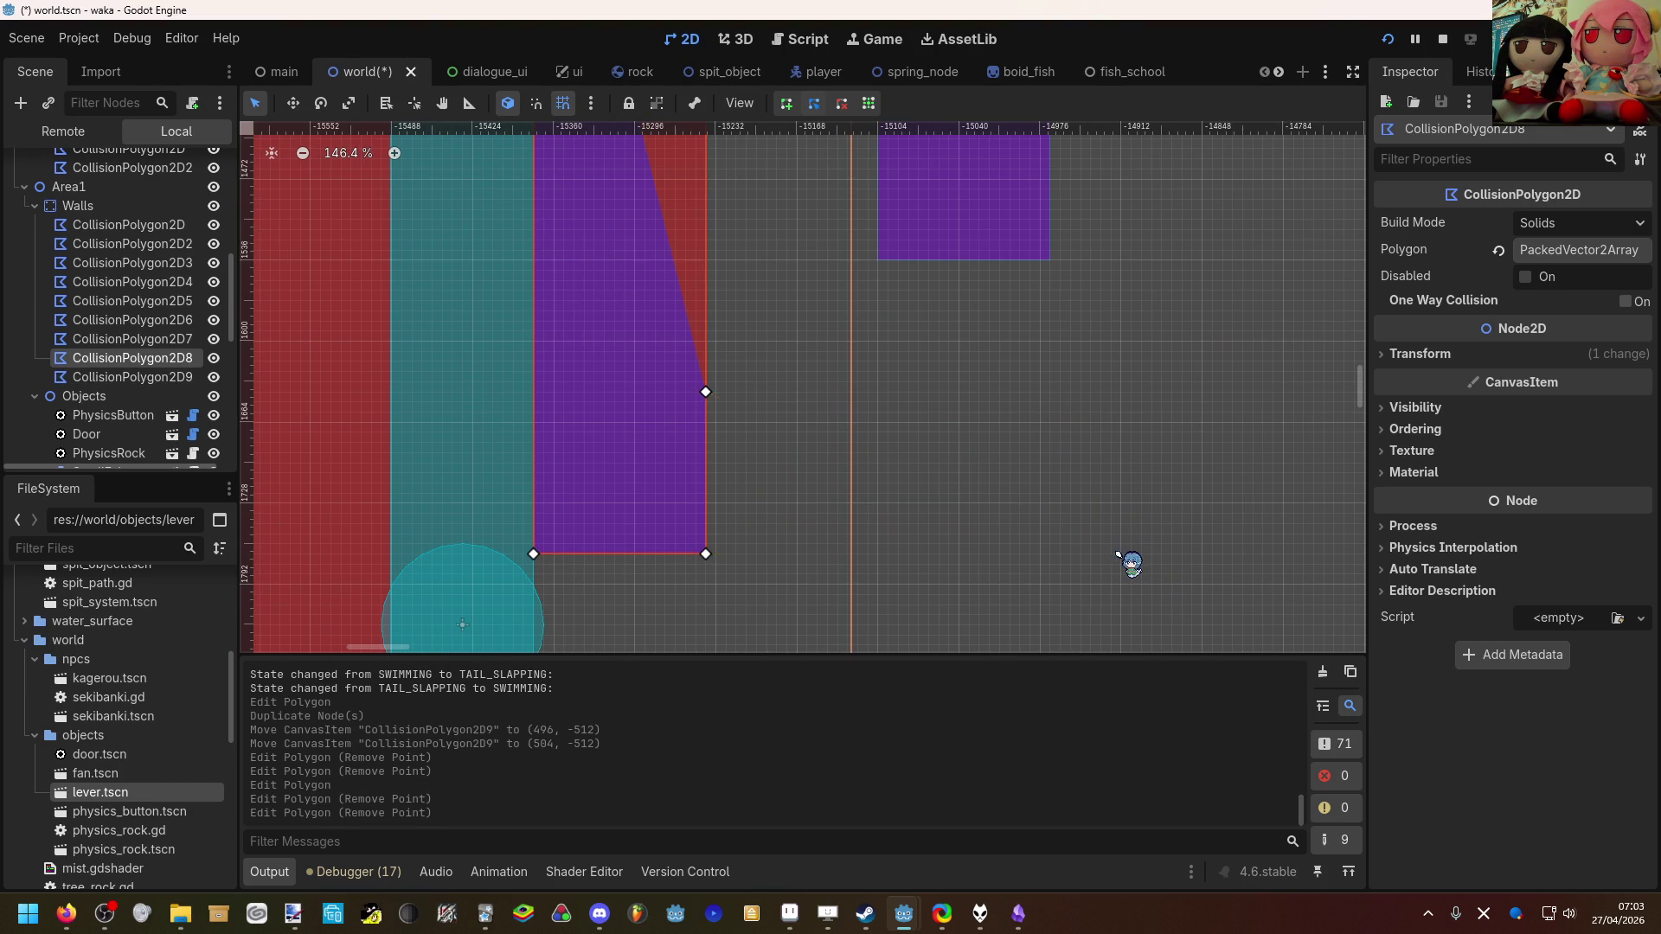
# - Pull CollisionPolygon2D9's bottom corners down into a straight column
pyautogui.click(899, 264)
pyautogui.moveTo(878, 260); pyautogui.dragTo(887, 558)
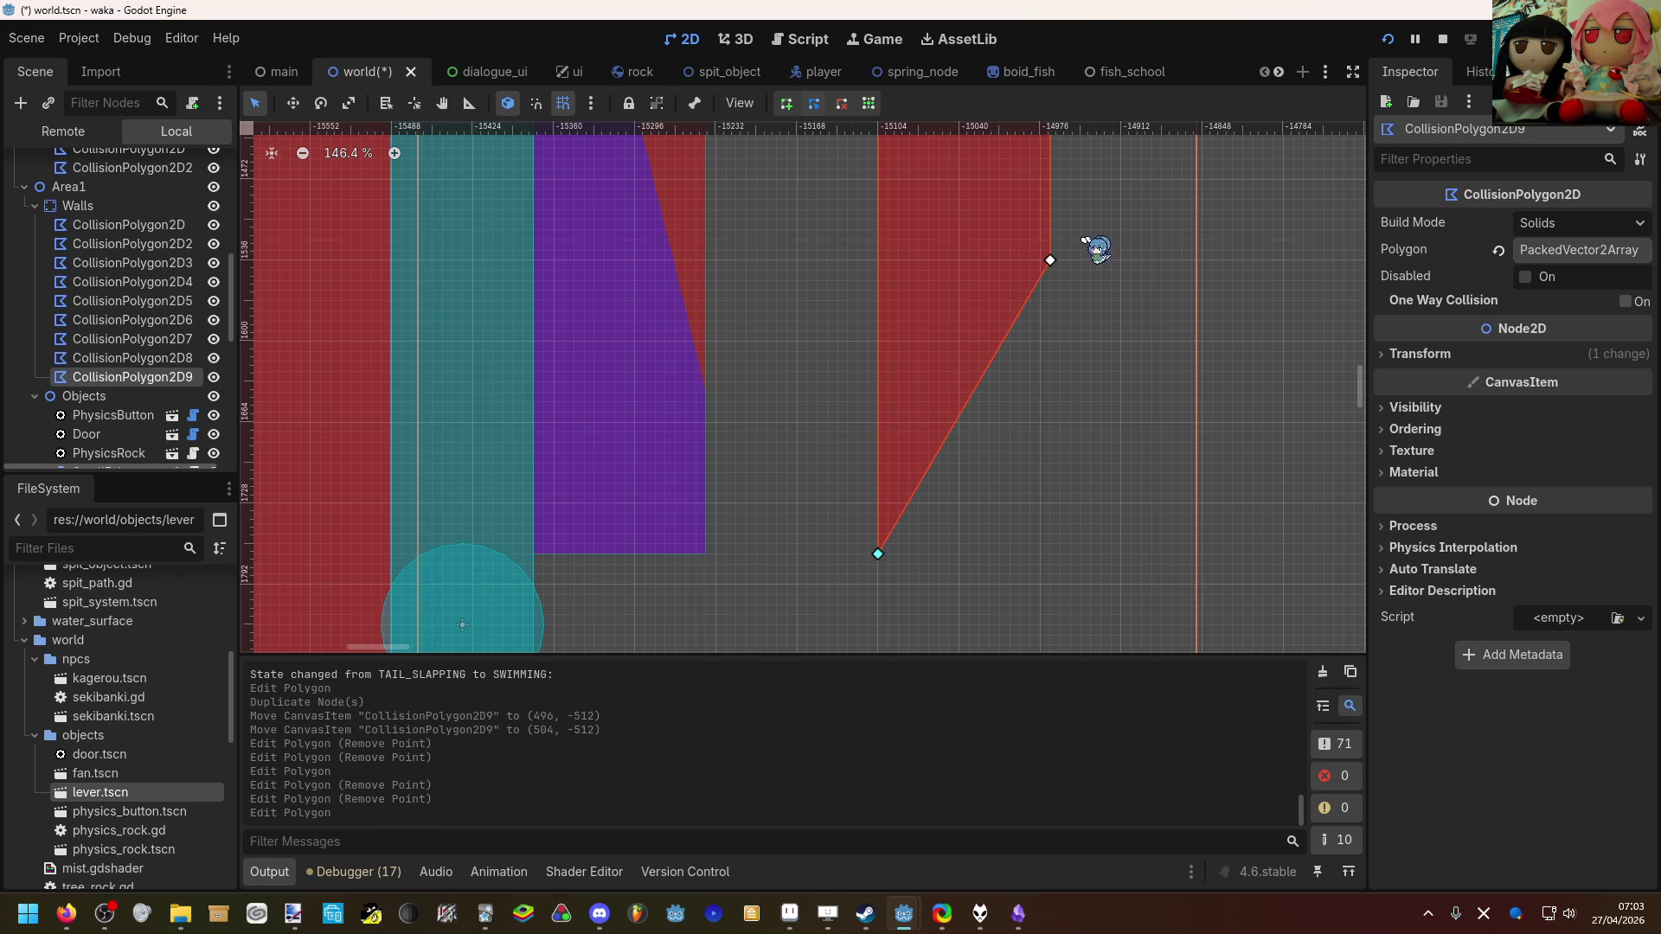
pyautogui.moveTo(1052, 260); pyautogui.dragTo(1066, 552)
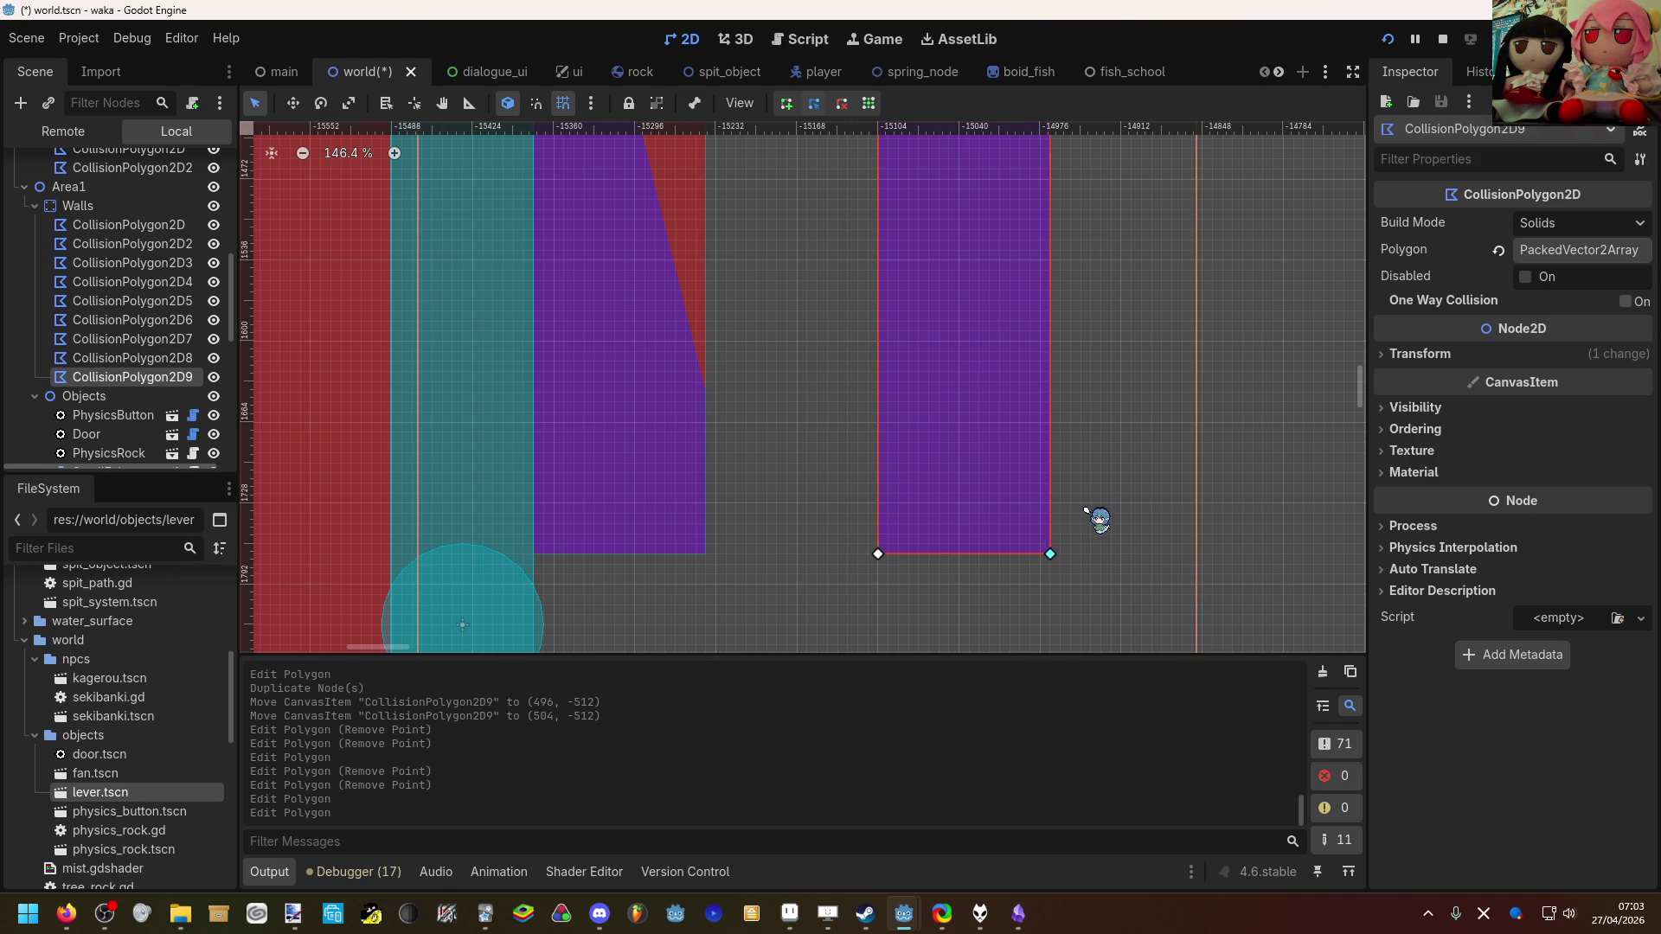
pyautogui.click(1082, 509)
pyautogui.scroll(-3, 1072, 508)
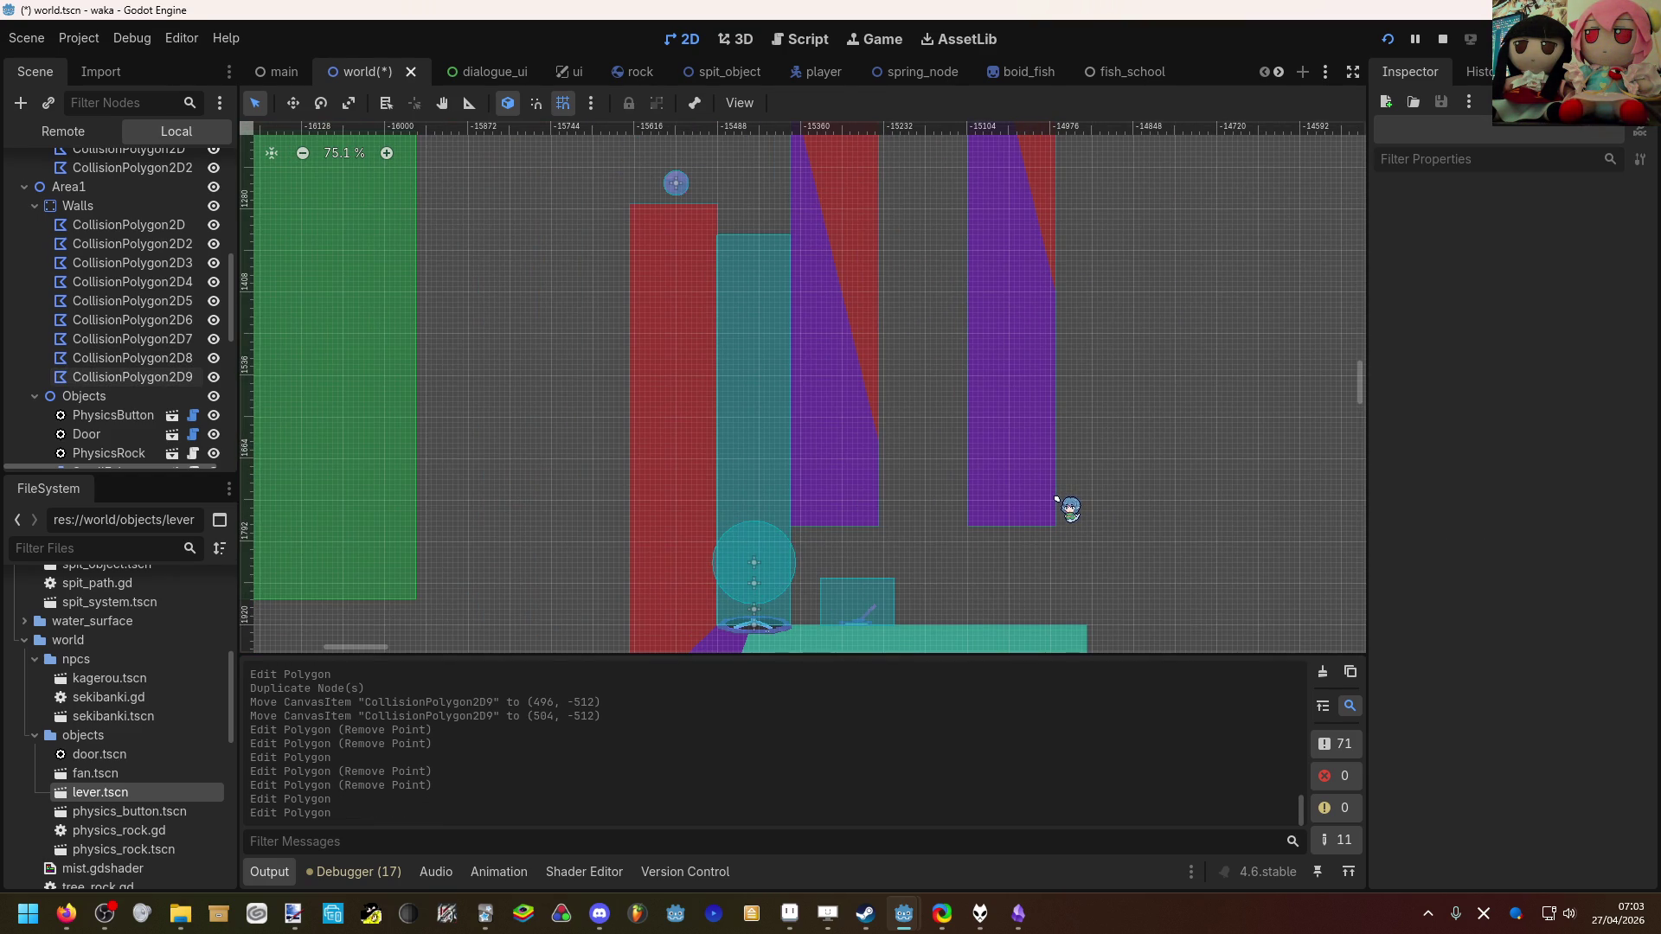
pyautogui.scroll(-5, 947, 472)
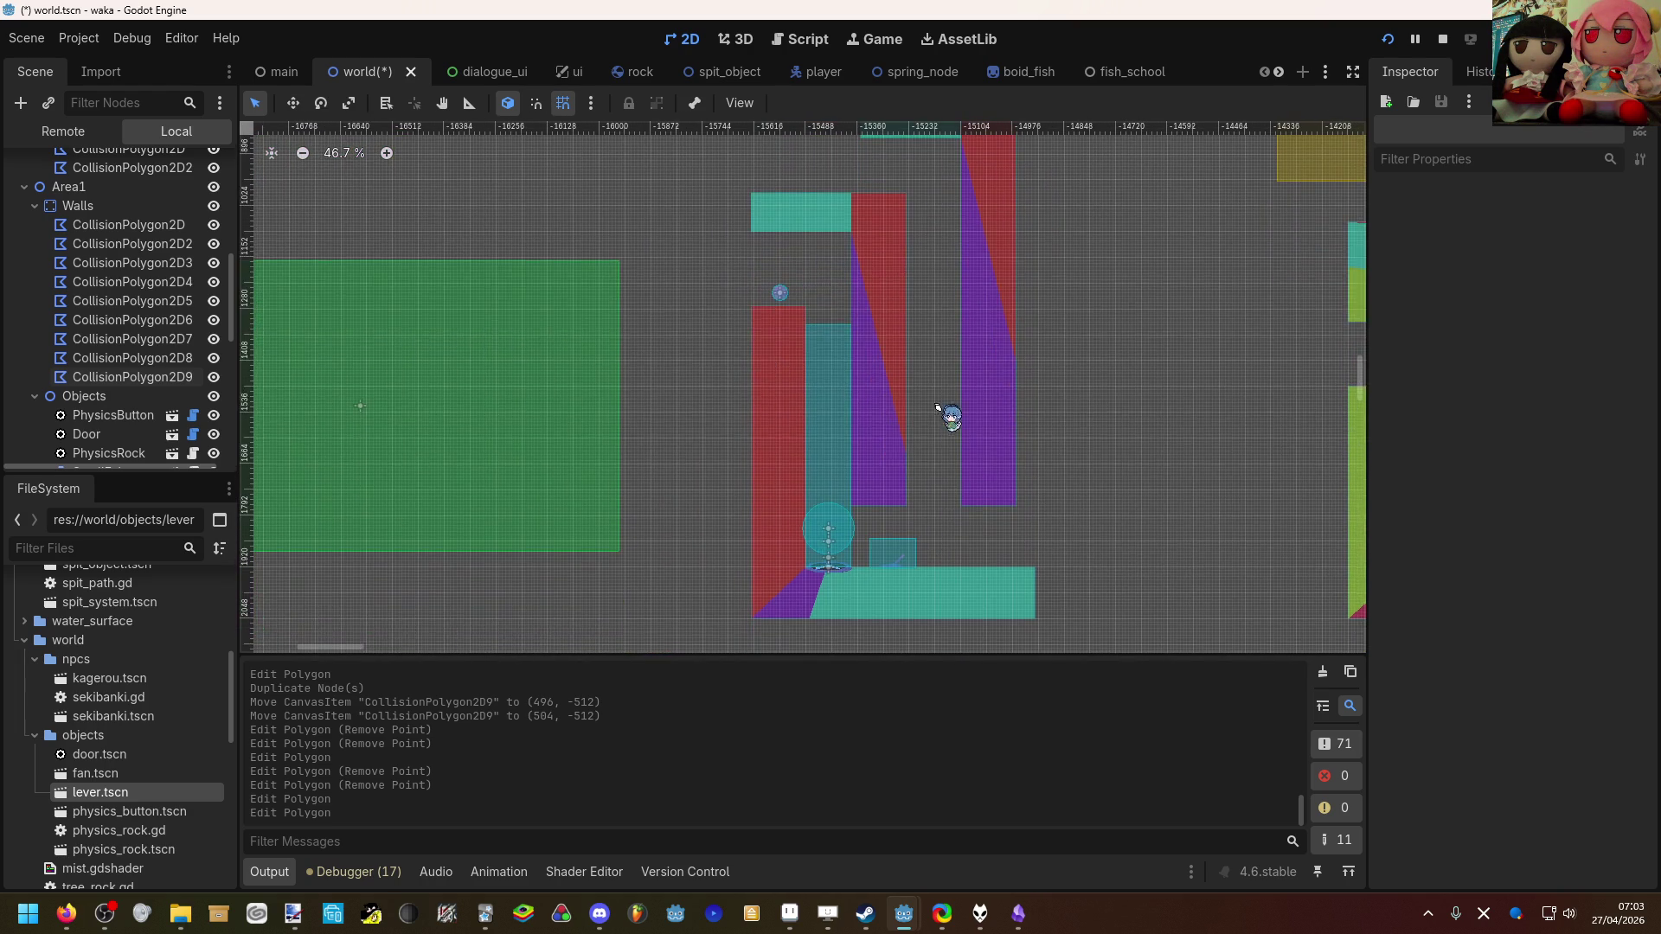
pyautogui.scroll(1, 939, 482)
pyautogui.scroll(2, 941, 464)
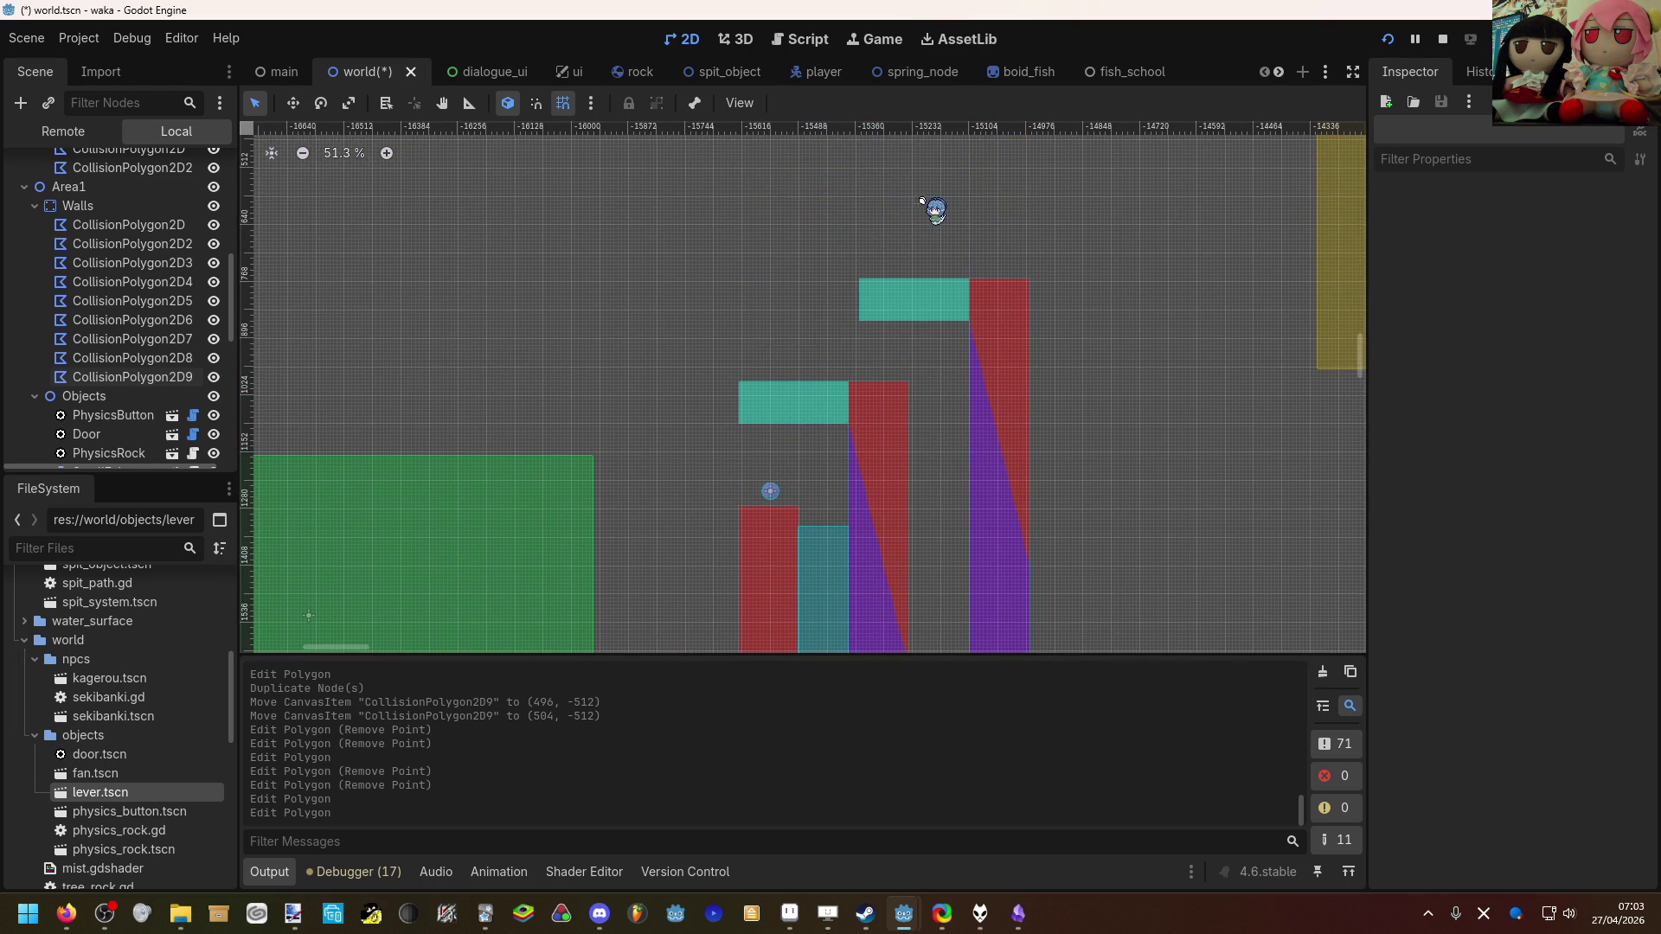
pyautogui.scroll(2, 934, 204)
# - Stretch CollisionPolygon2D9's top corners far left into a ledge and save the scene
pyautogui.click(857, 349)
pyautogui.scroll(2, 858, 348)
pyautogui.scroll(3, 824, 400)
pyautogui.moveTo(820, 401); pyautogui.dragTo(543, 402)
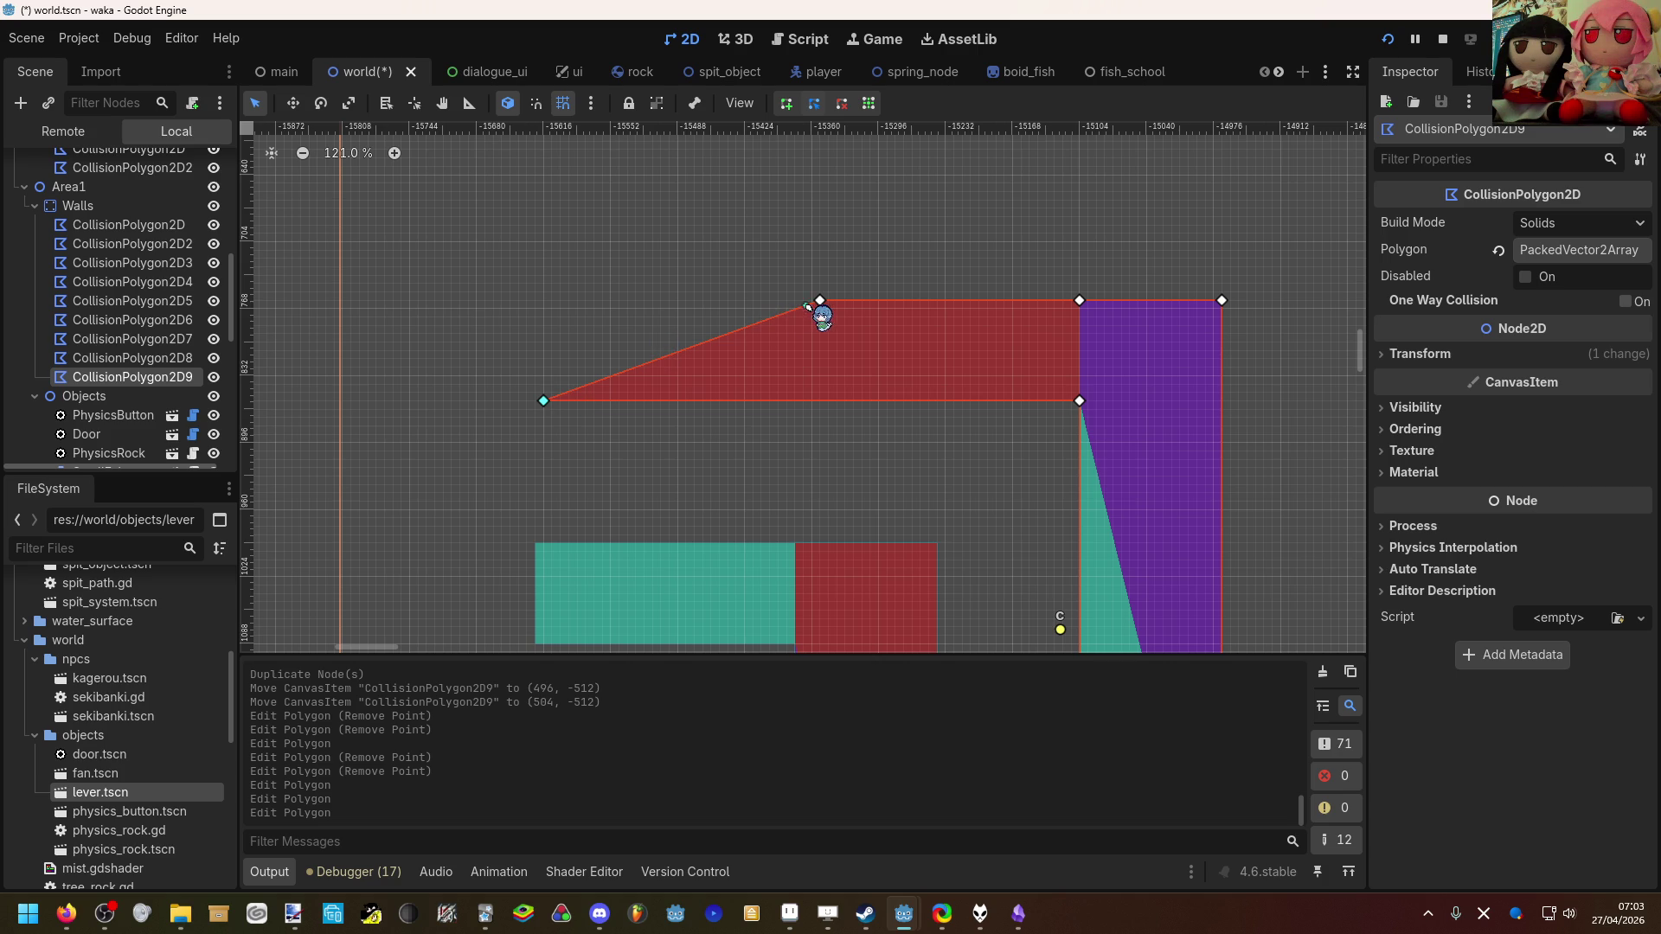
pyautogui.moveTo(820, 300); pyautogui.dragTo(553, 300)
pyautogui.click(626, 287)
pyautogui.scroll(-4, 627, 285)
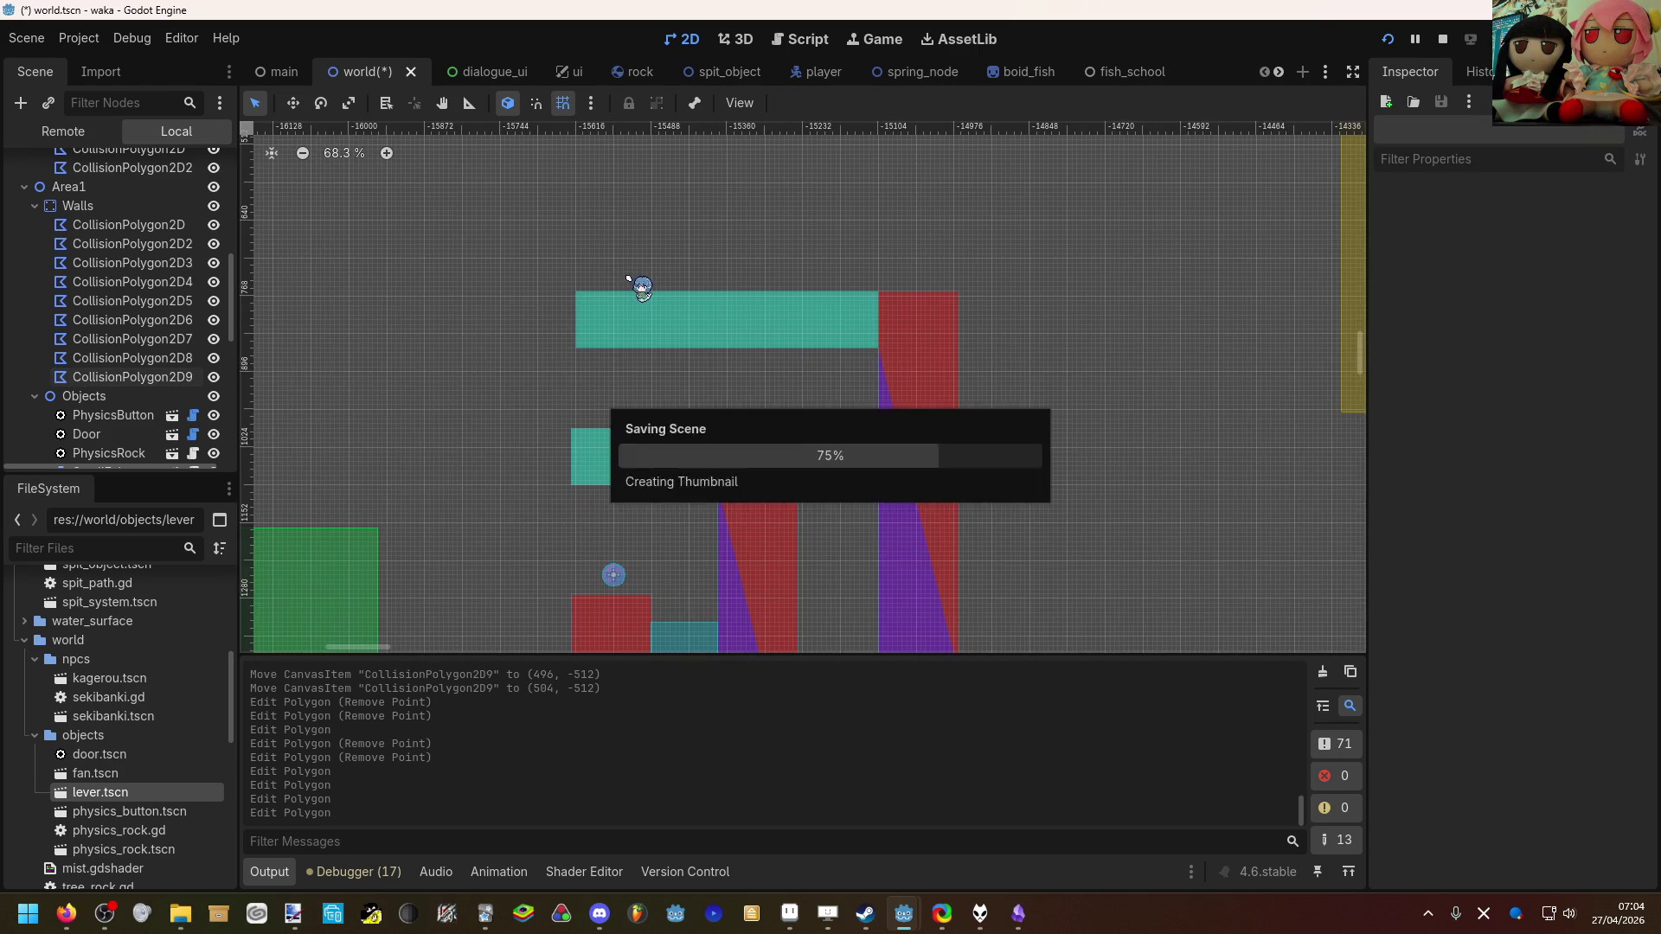
pyautogui.hotkey('ctrl', 's')
pyautogui.scroll(-1, 776, 264)
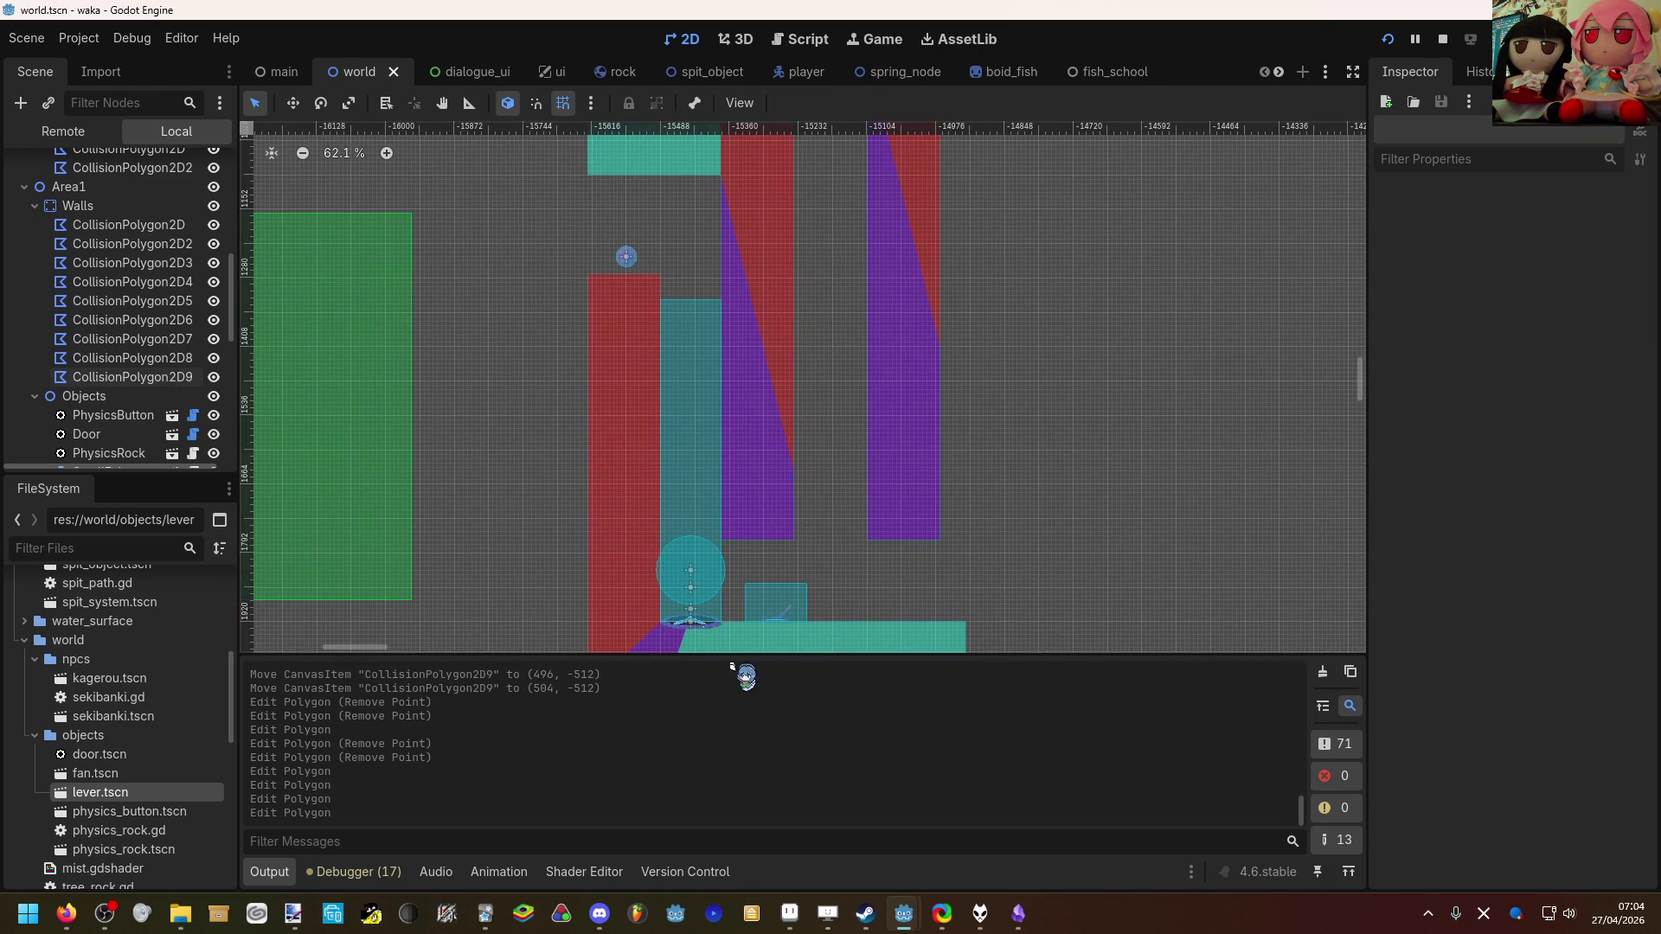
pyautogui.scroll(-13, 833, 502)
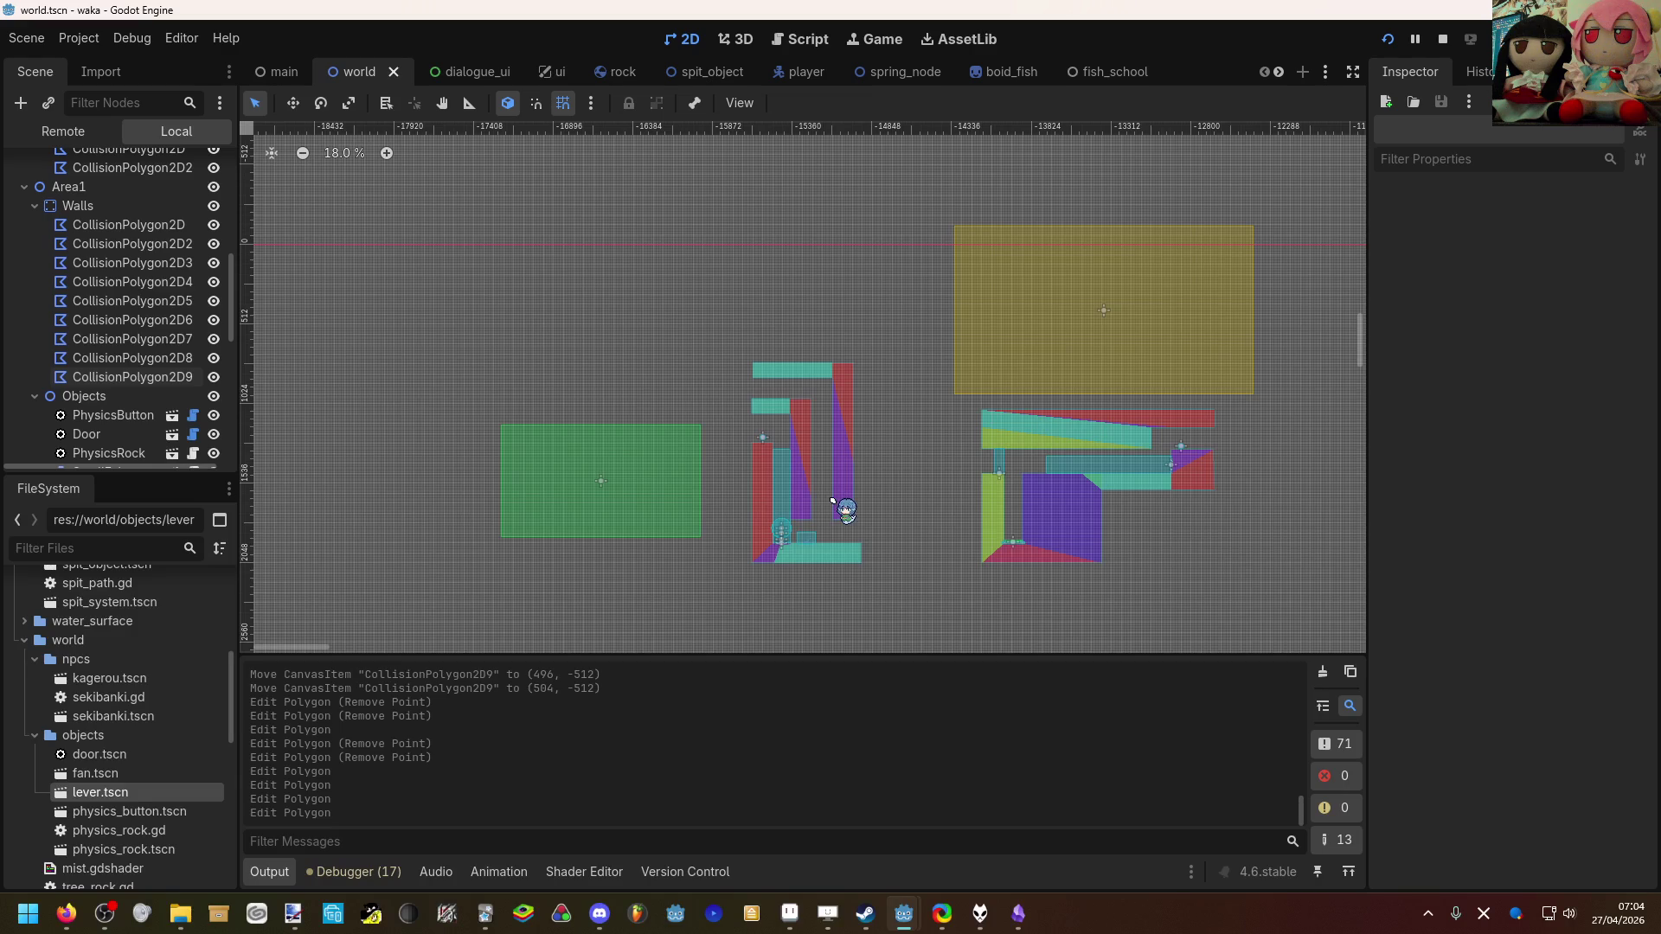
pyautogui.scroll(20, 833, 502)
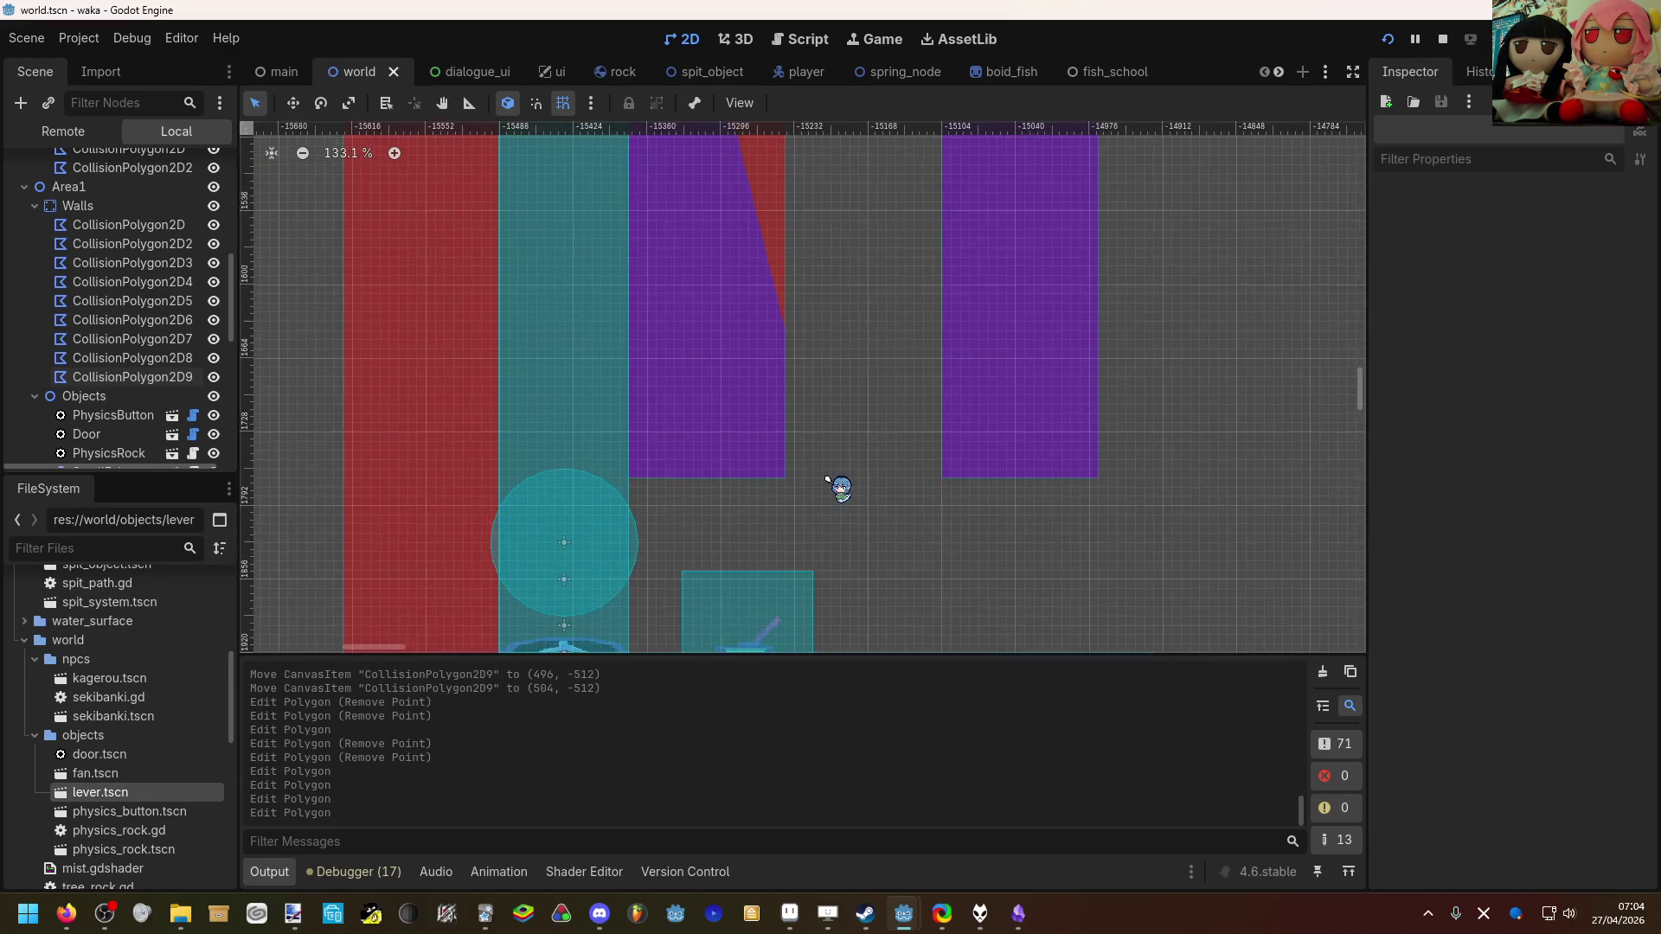
pyautogui.scroll(4, 828, 479)
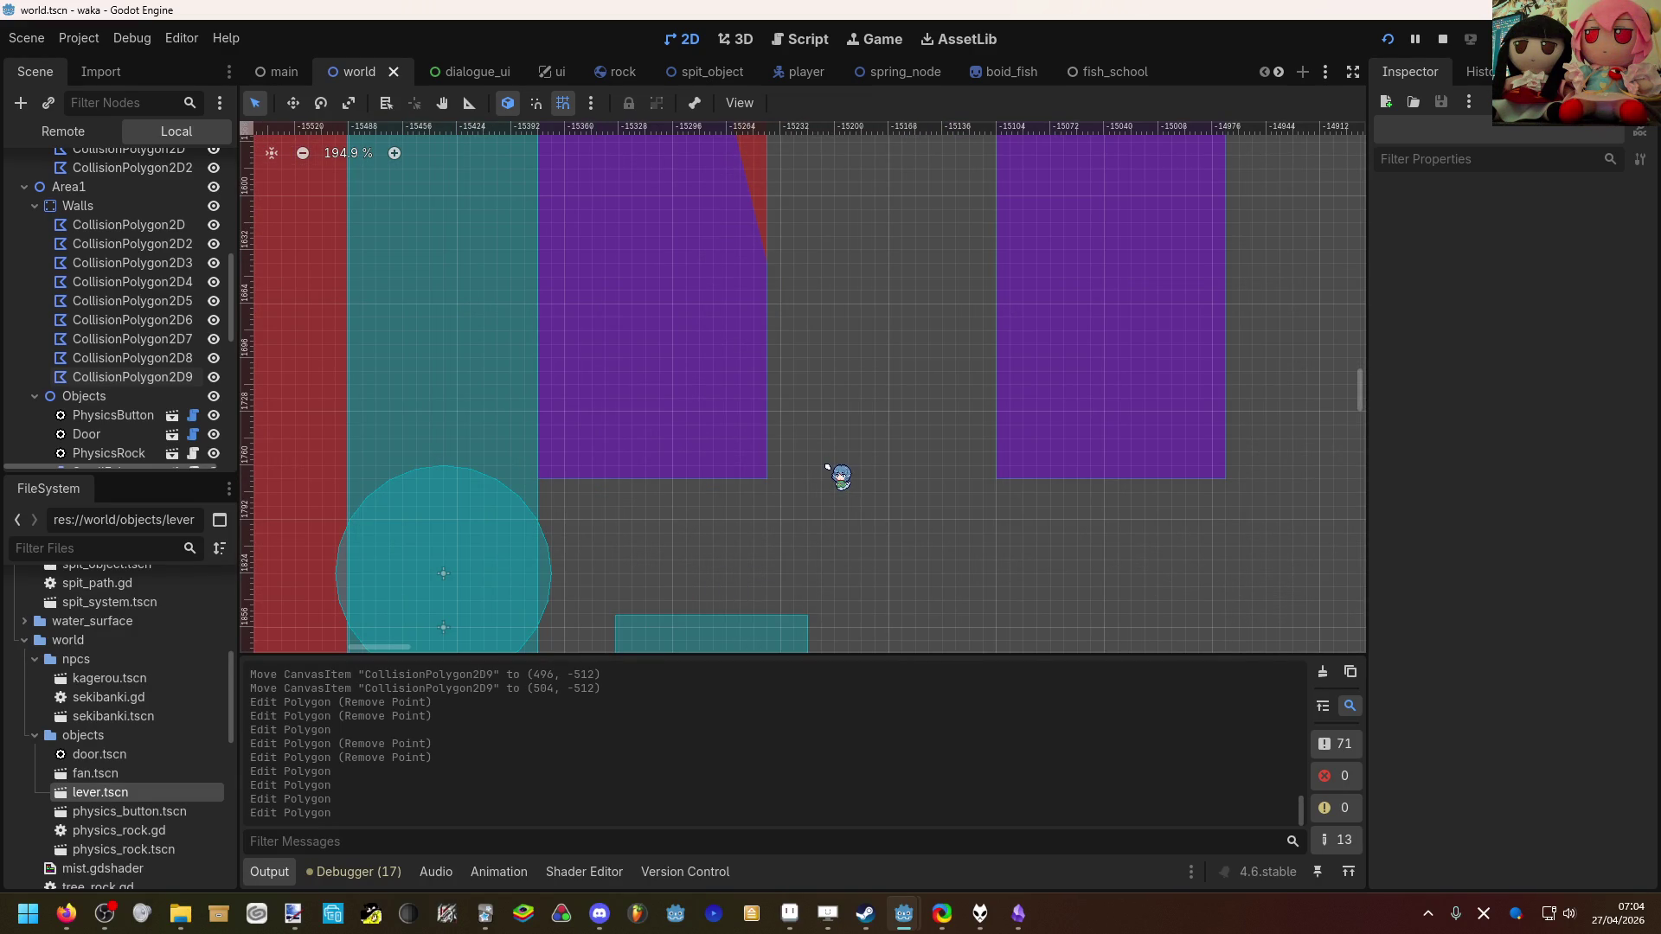
pyautogui.scroll(-6, 827, 462)
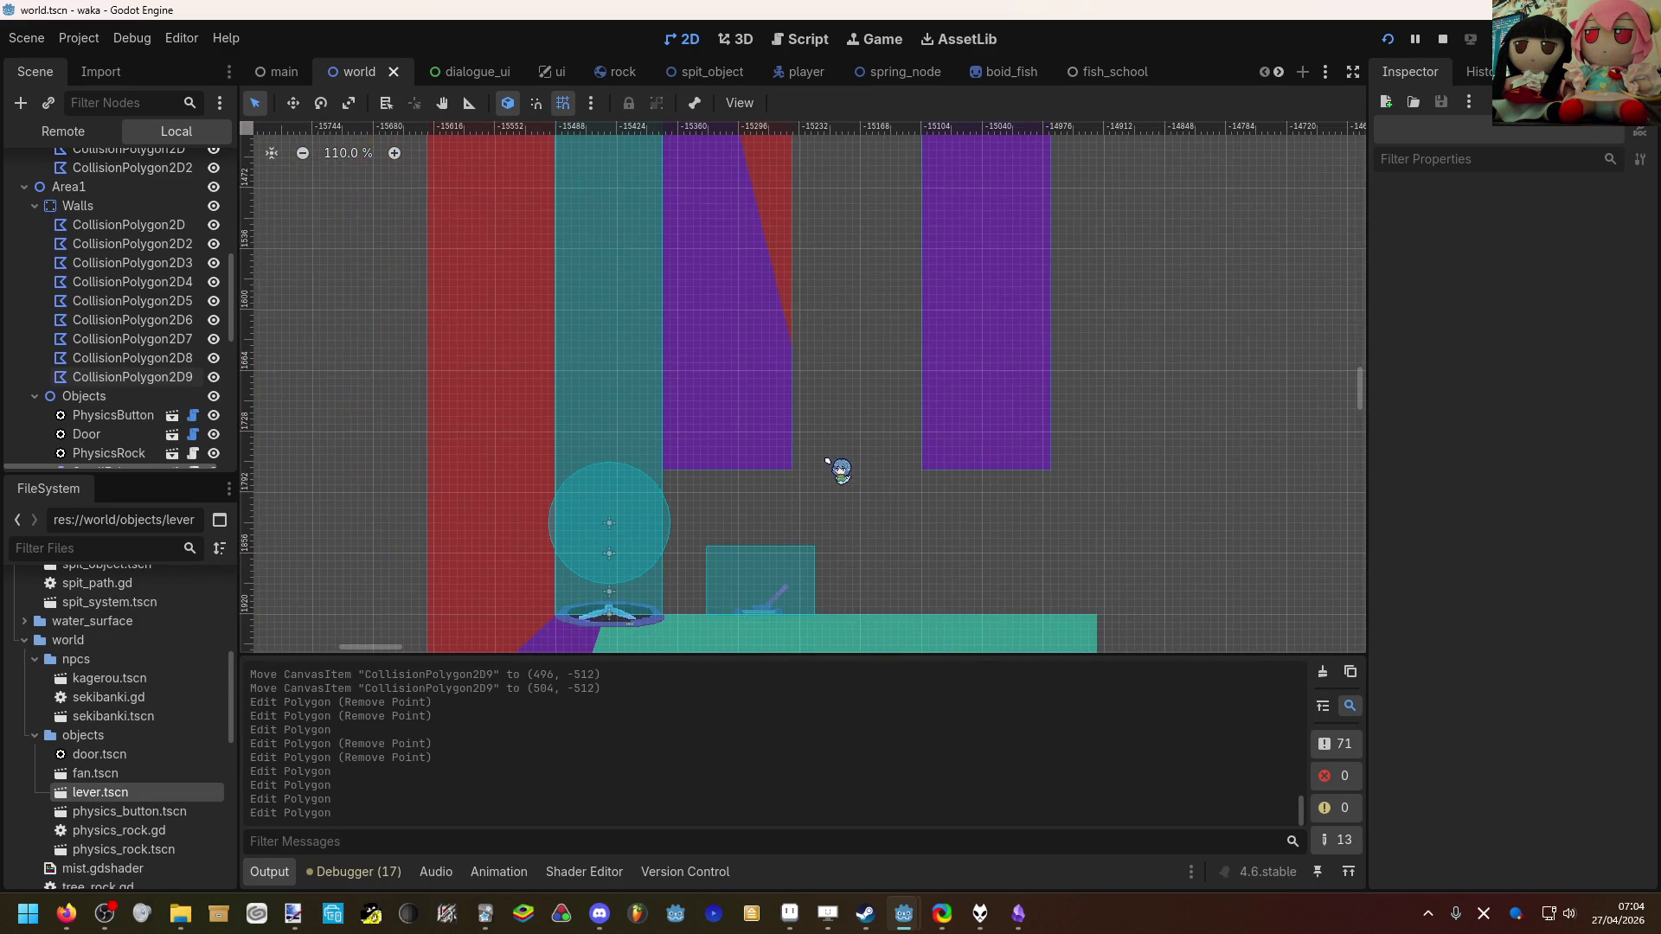
pyautogui.click(770, 588)
pyautogui.scroll(-1, 810, 442)
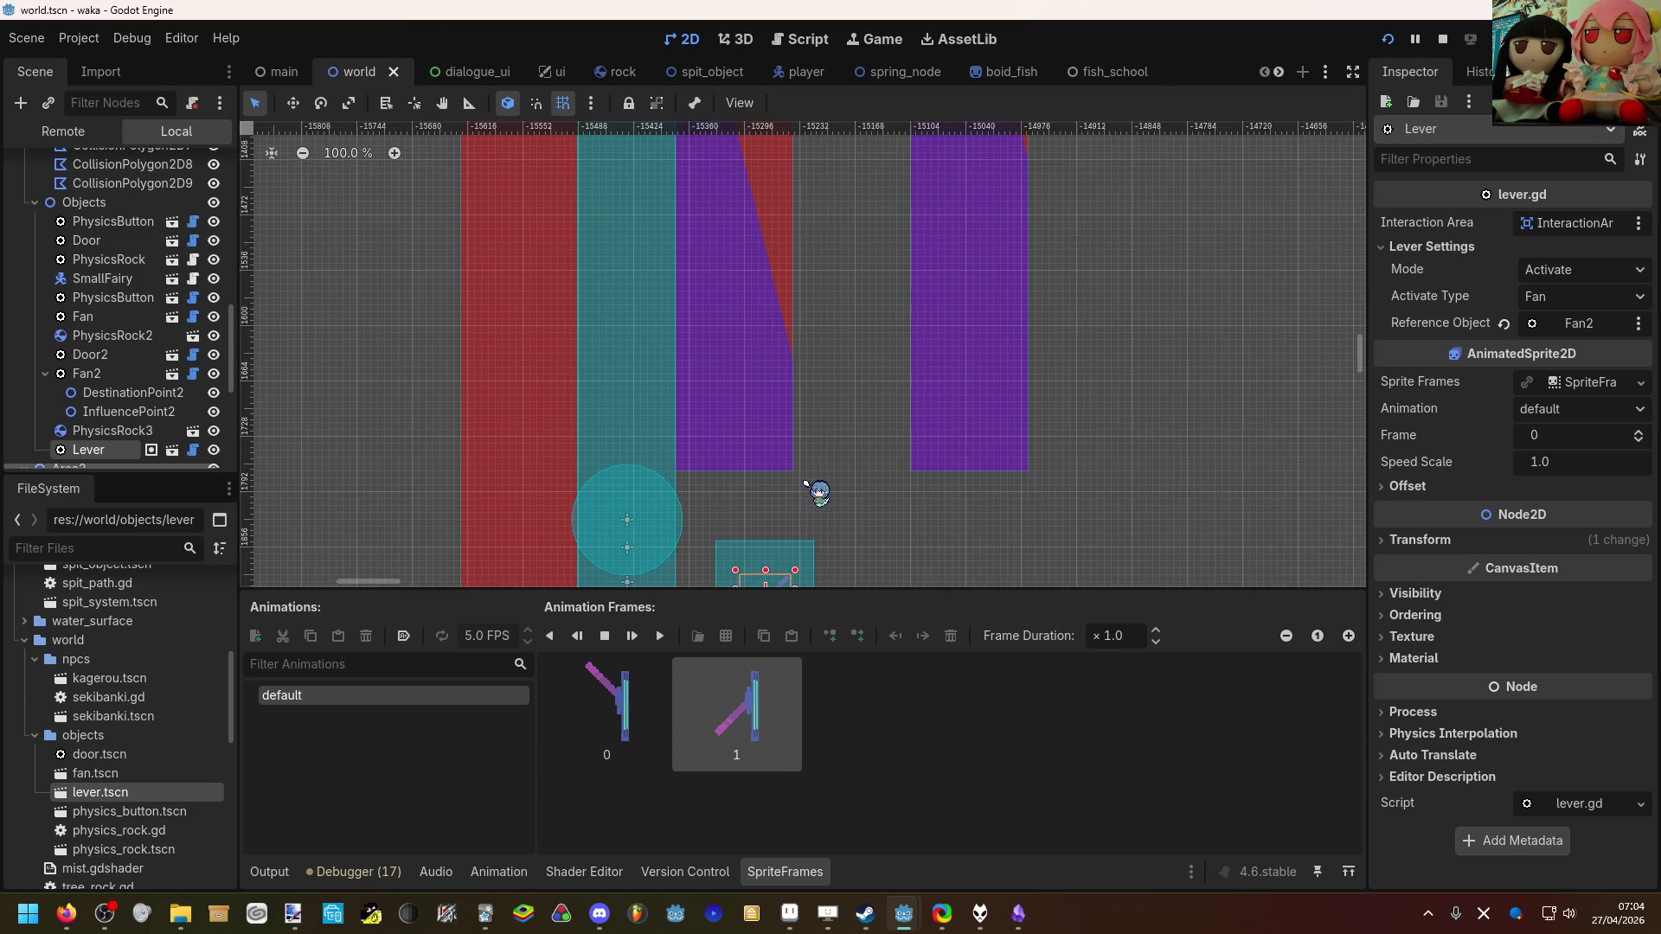
pyautogui.moveTo(811, 432); pyautogui.dragTo(823, 396)
pyautogui.click(819, 396)
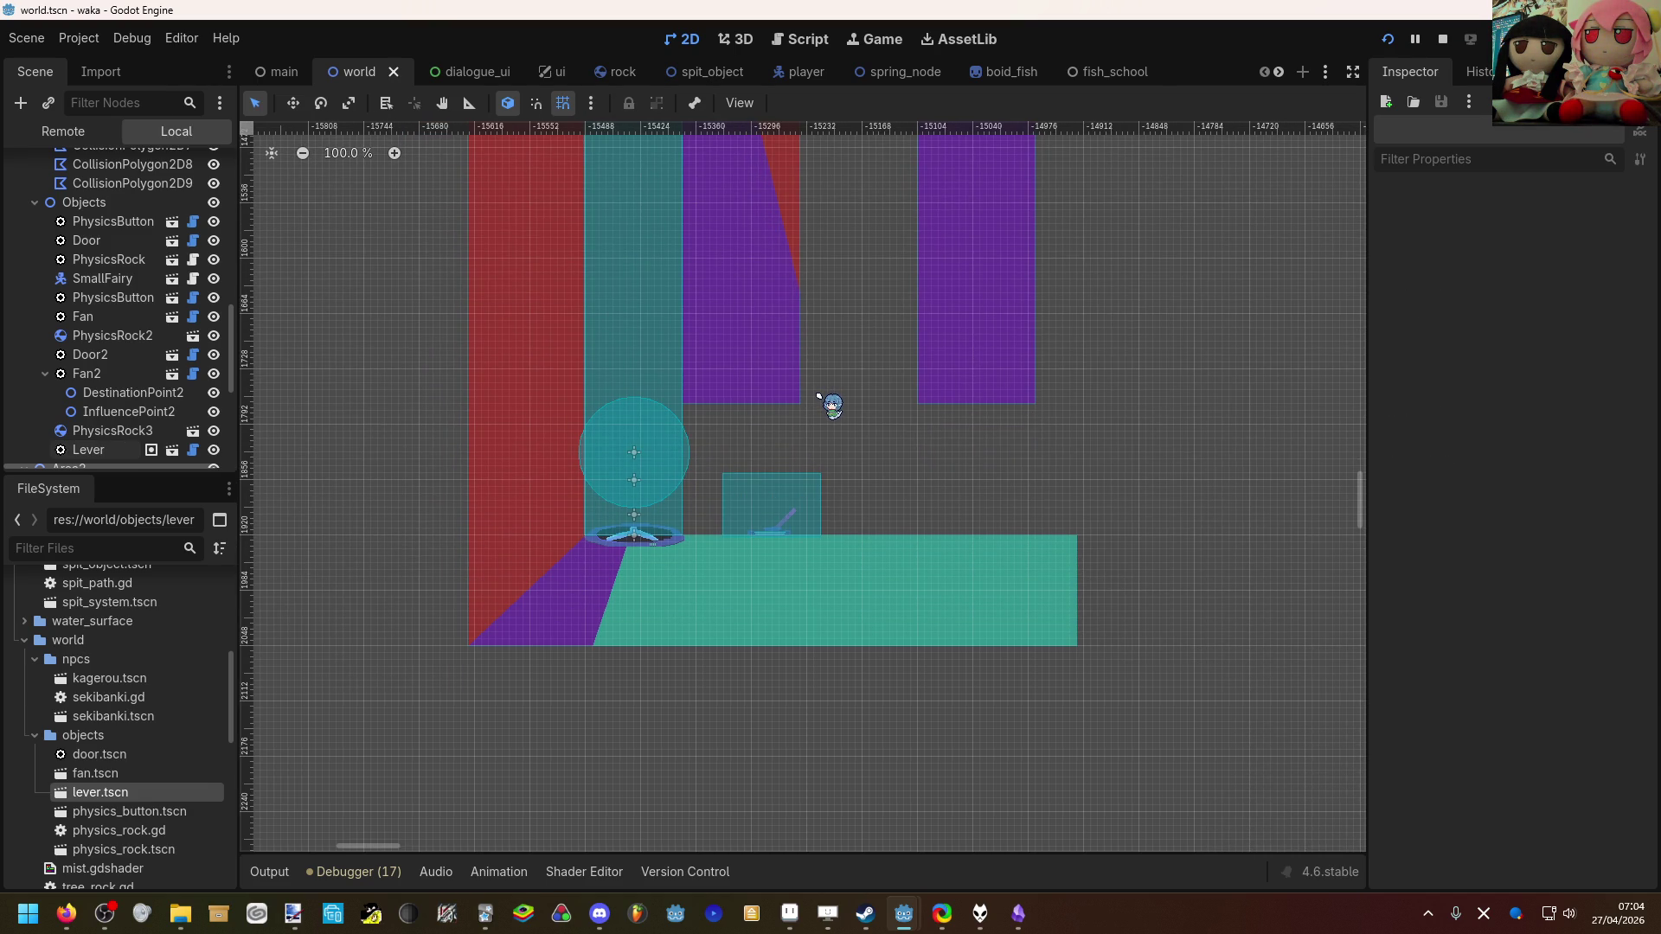
pyautogui.scroll(11, 824, 385)
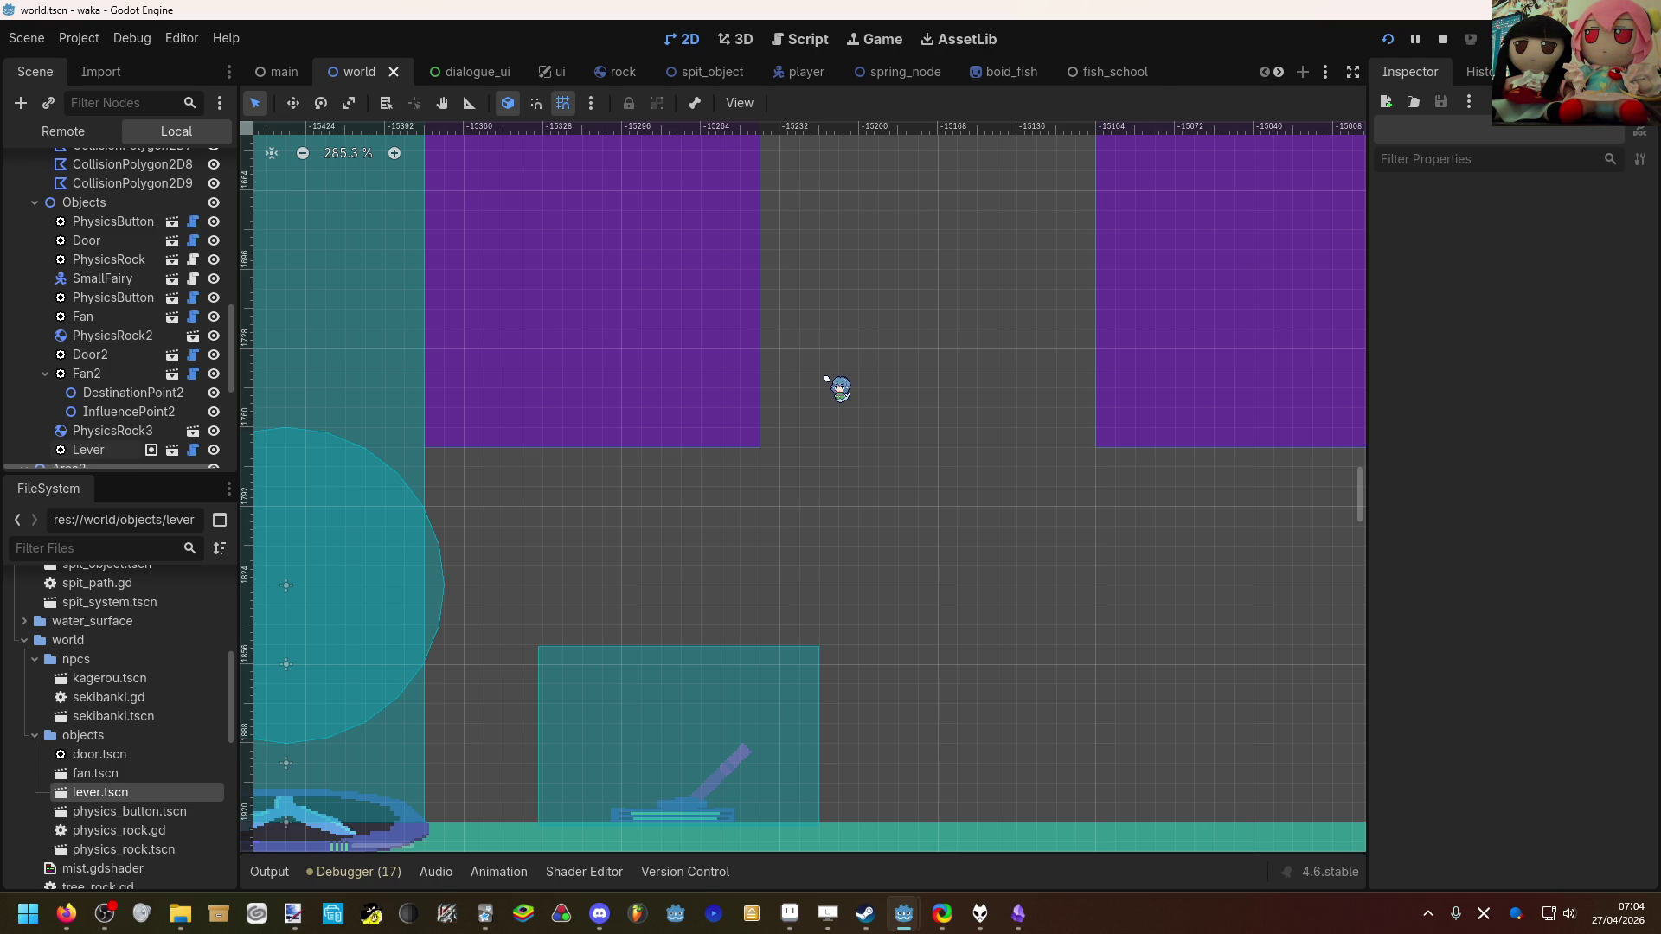
pyautogui.scroll(-7, 826, 378)
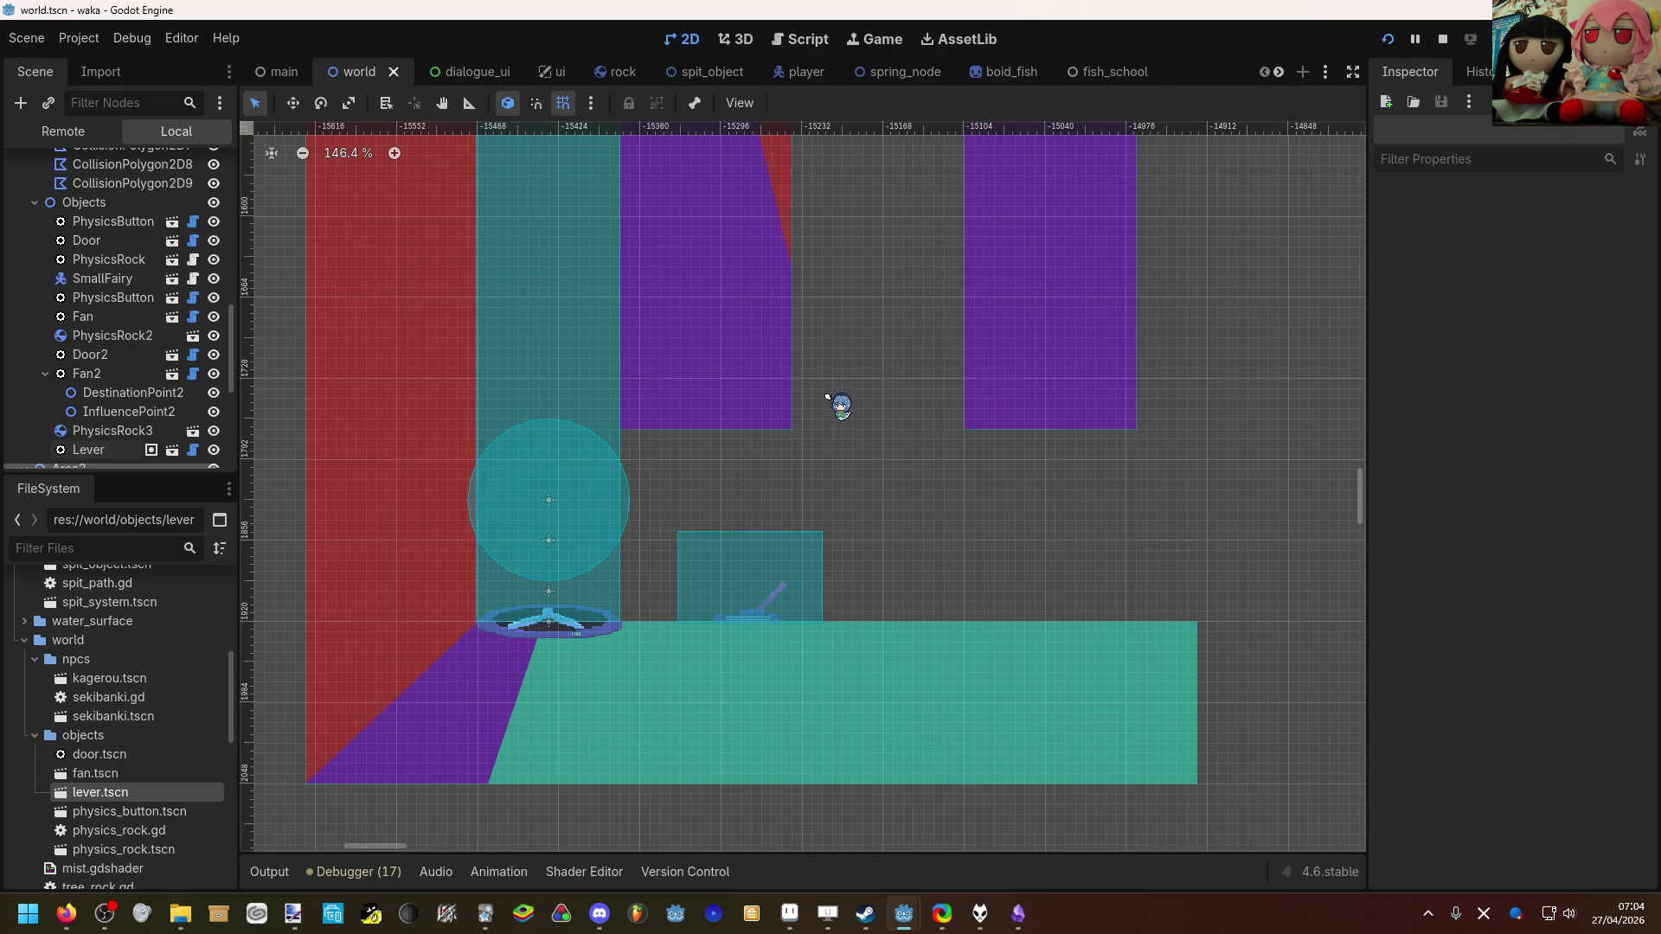
pyautogui.scroll(-13, 827, 396)
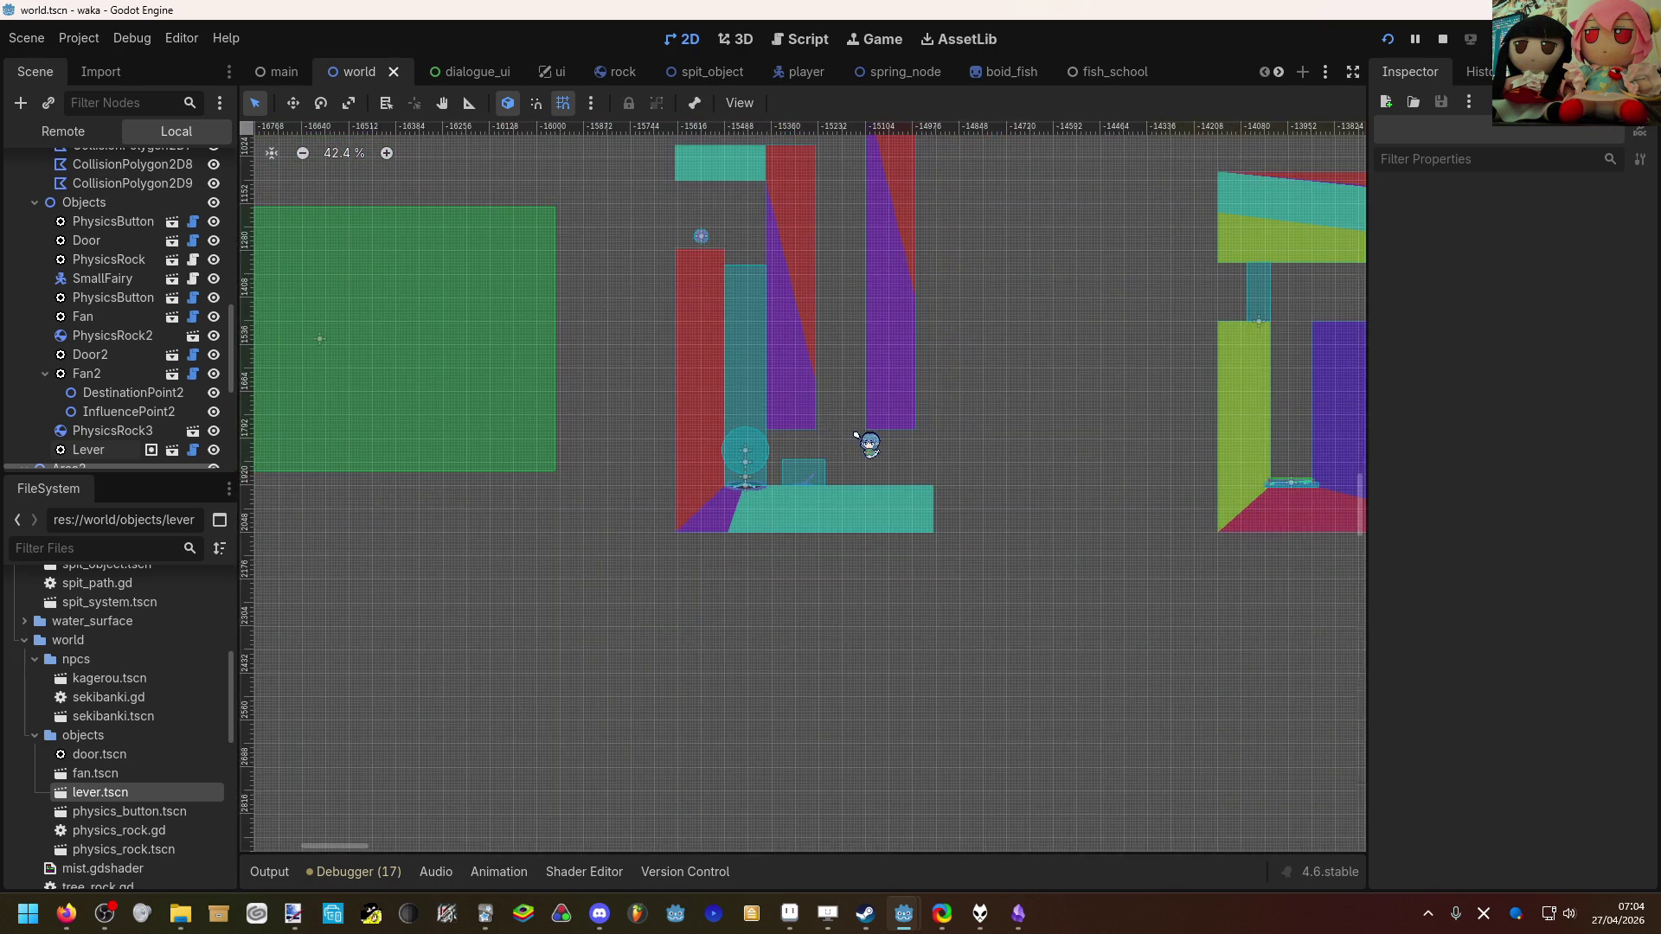
pyautogui.scroll(18, 855, 436)
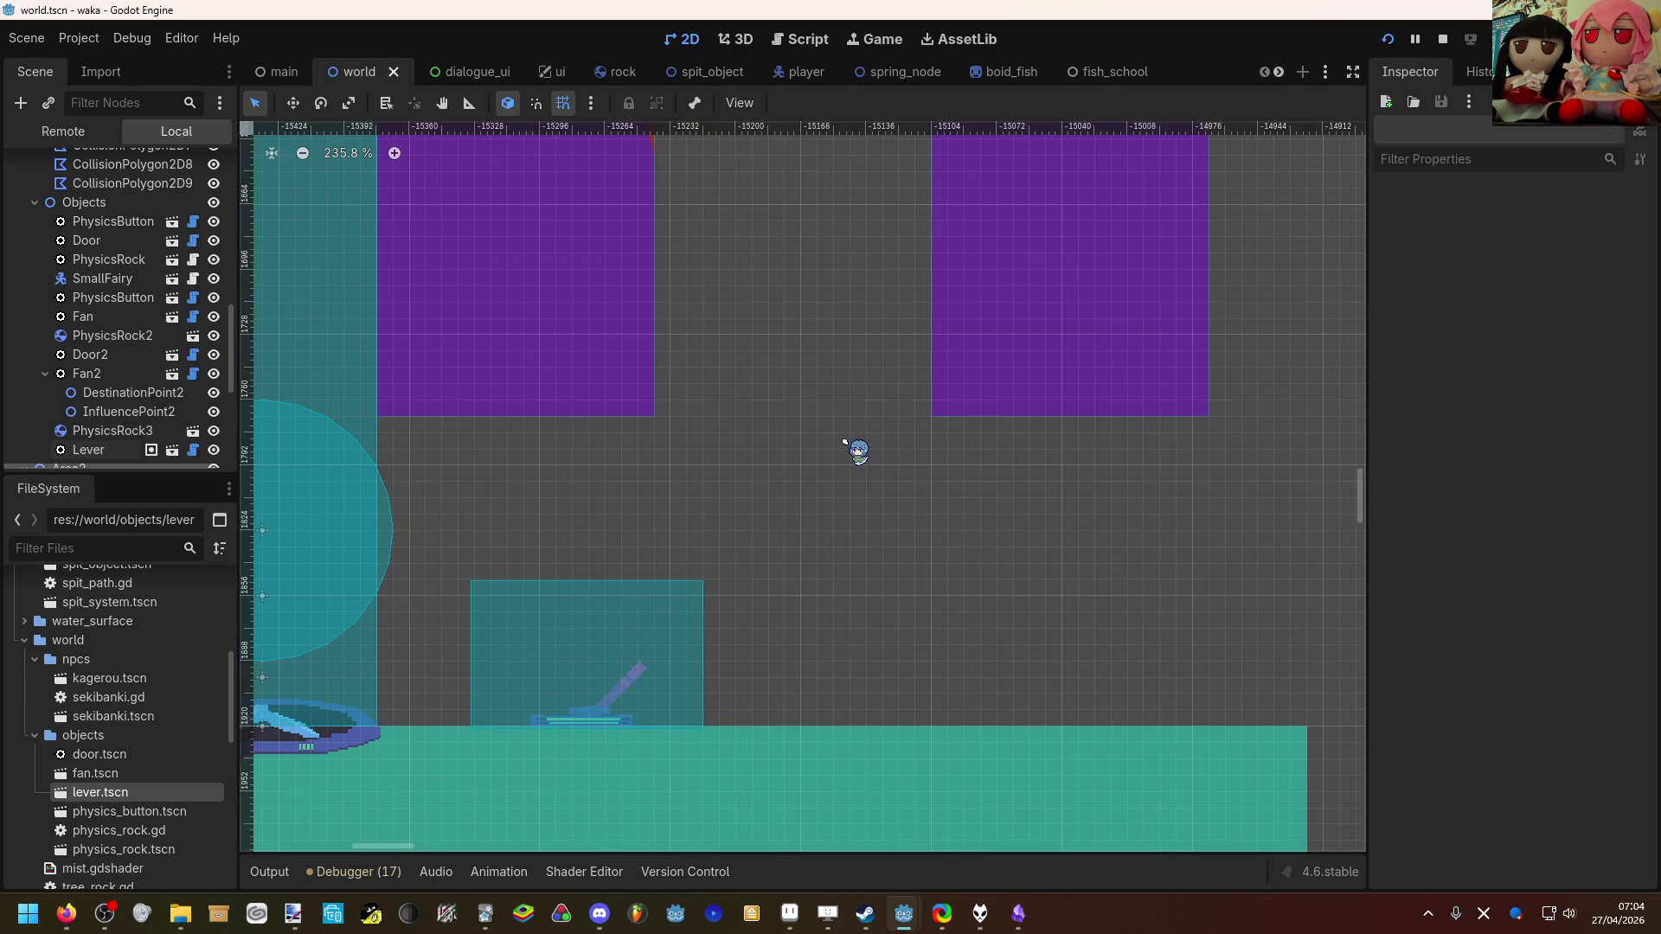
pyautogui.hscroll(-5, 822, 471)
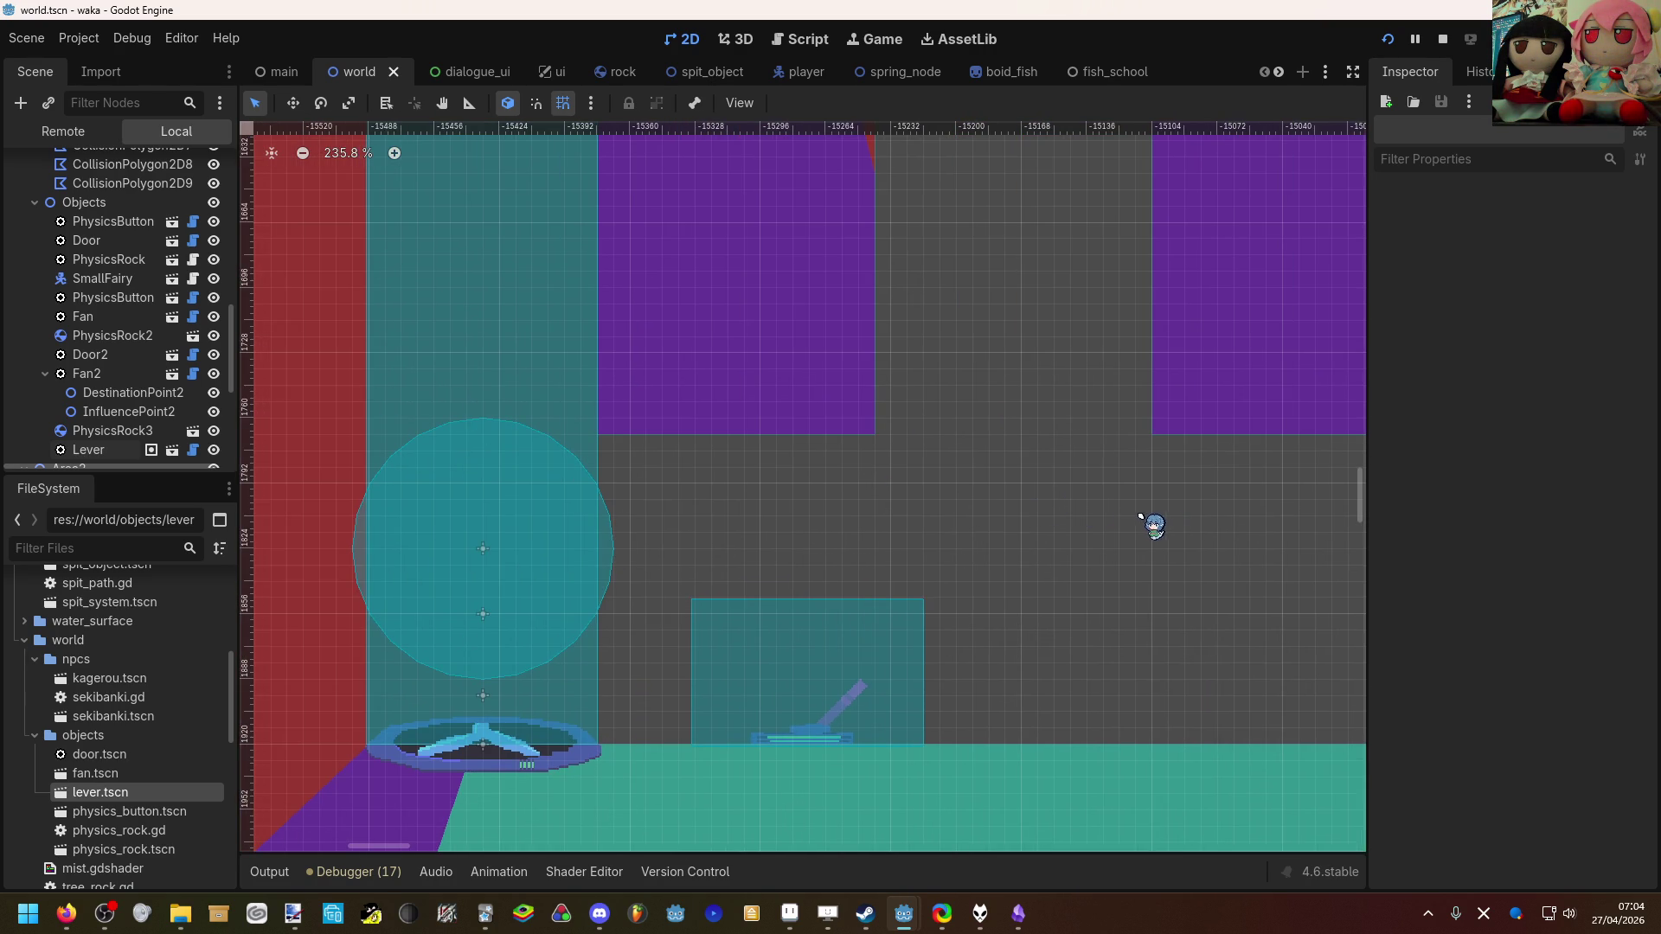
pyautogui.scroll(-20, 1124, 516)
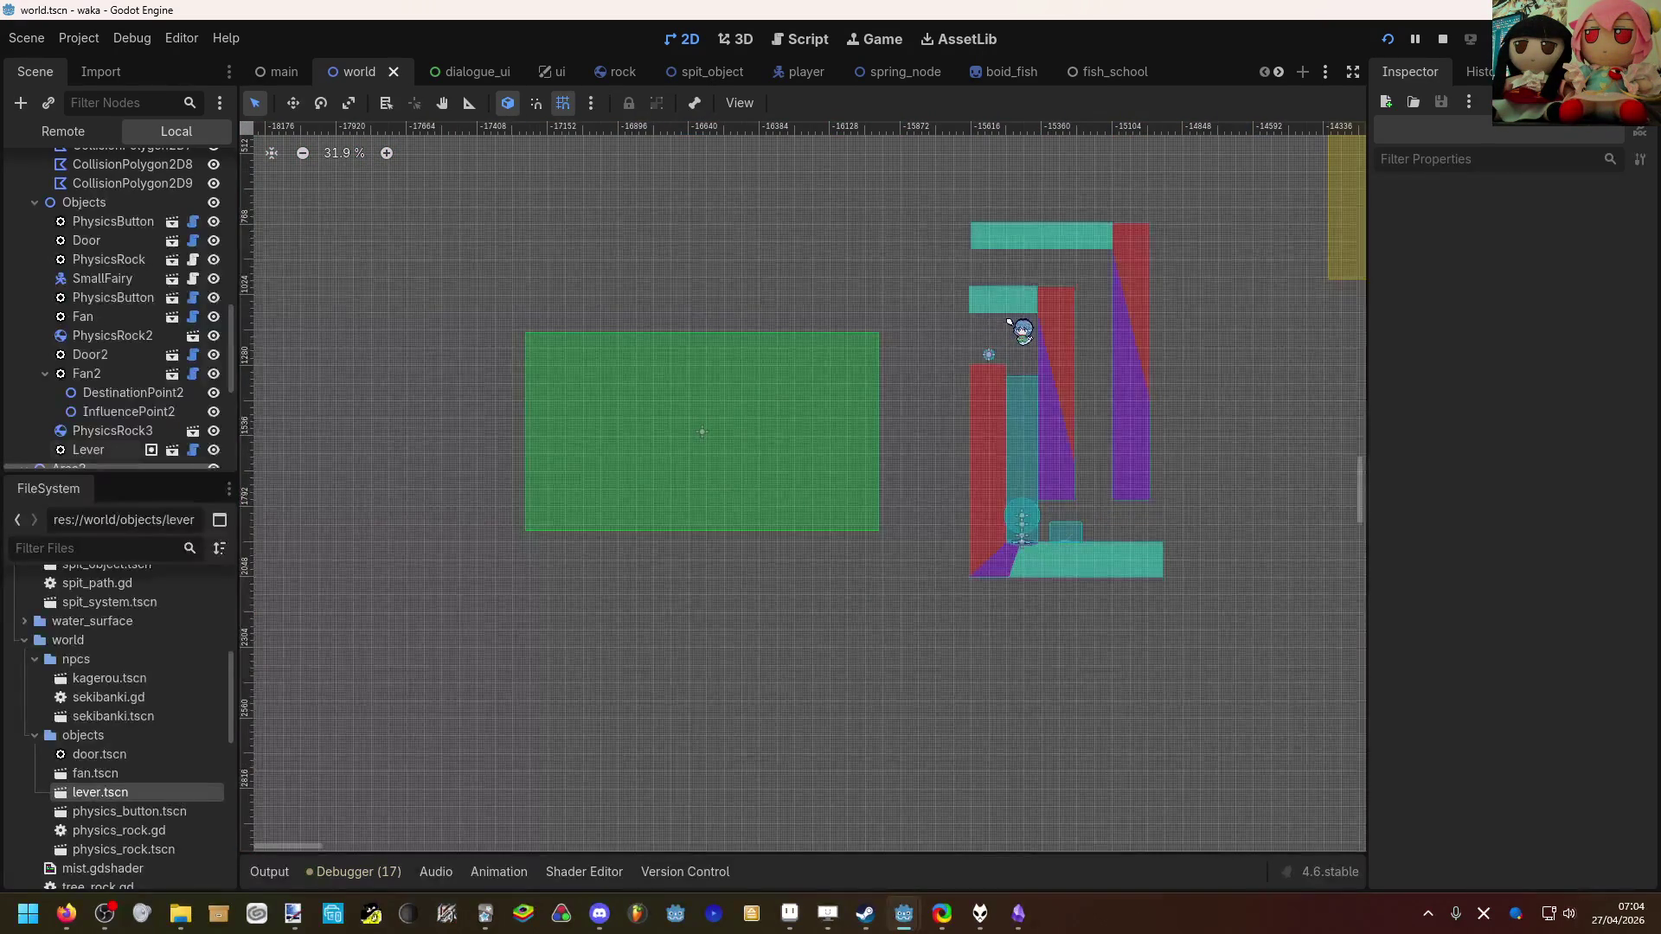
pyautogui.scroll(5, 1142, 488)
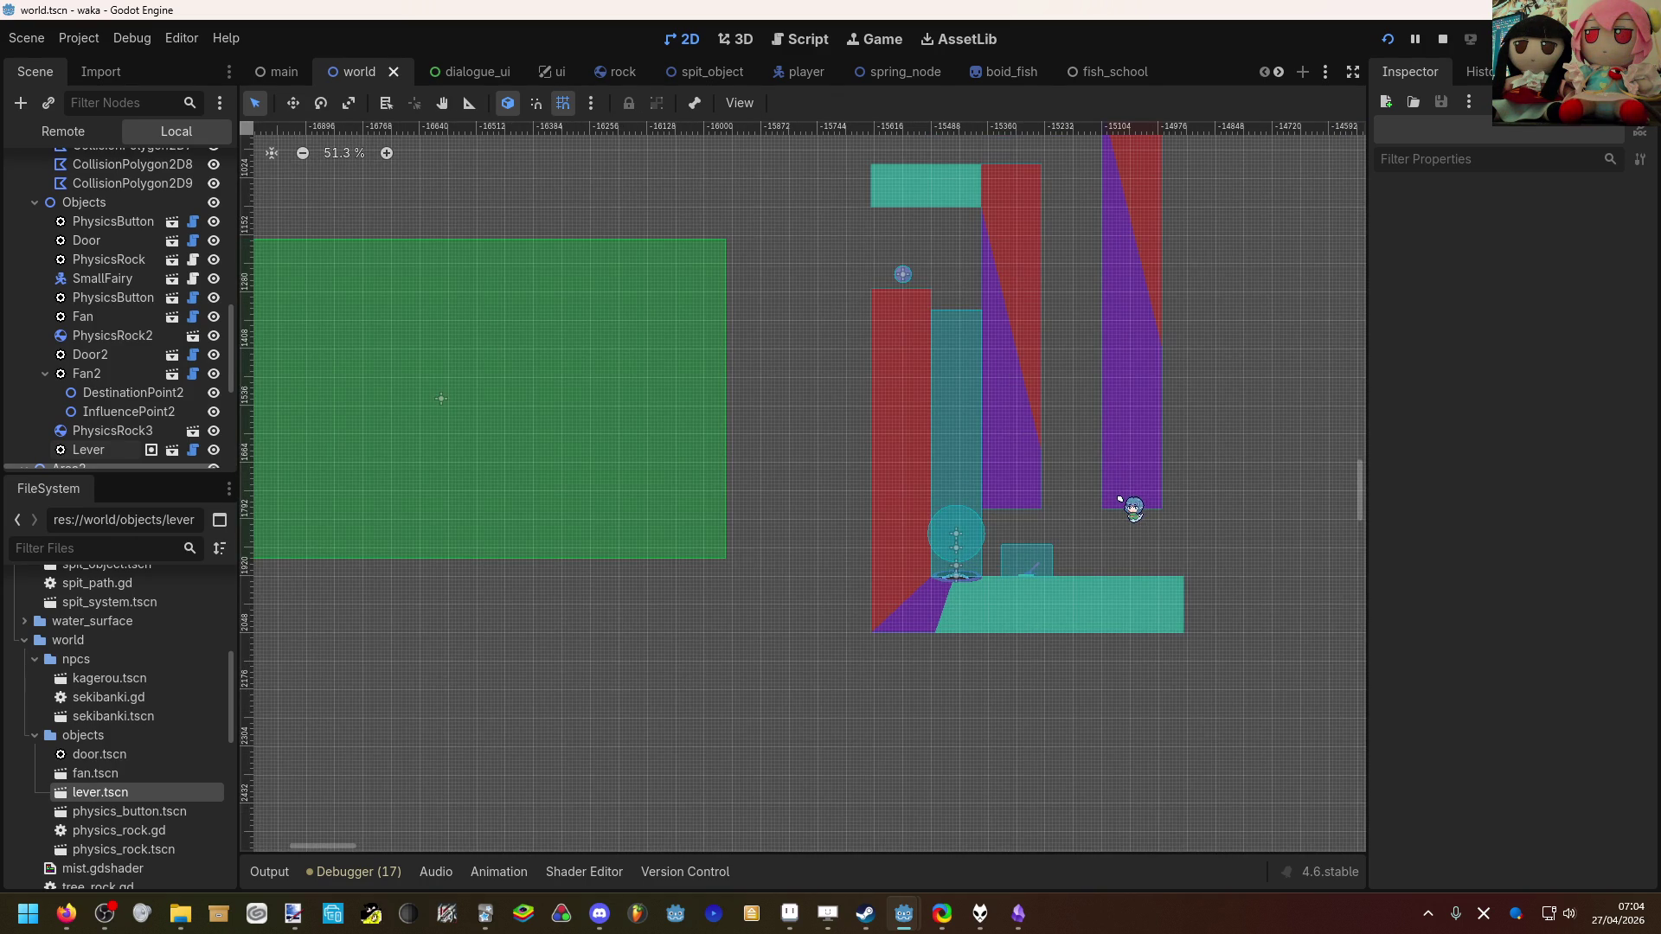
pyautogui.scroll(10, 1087, 564)
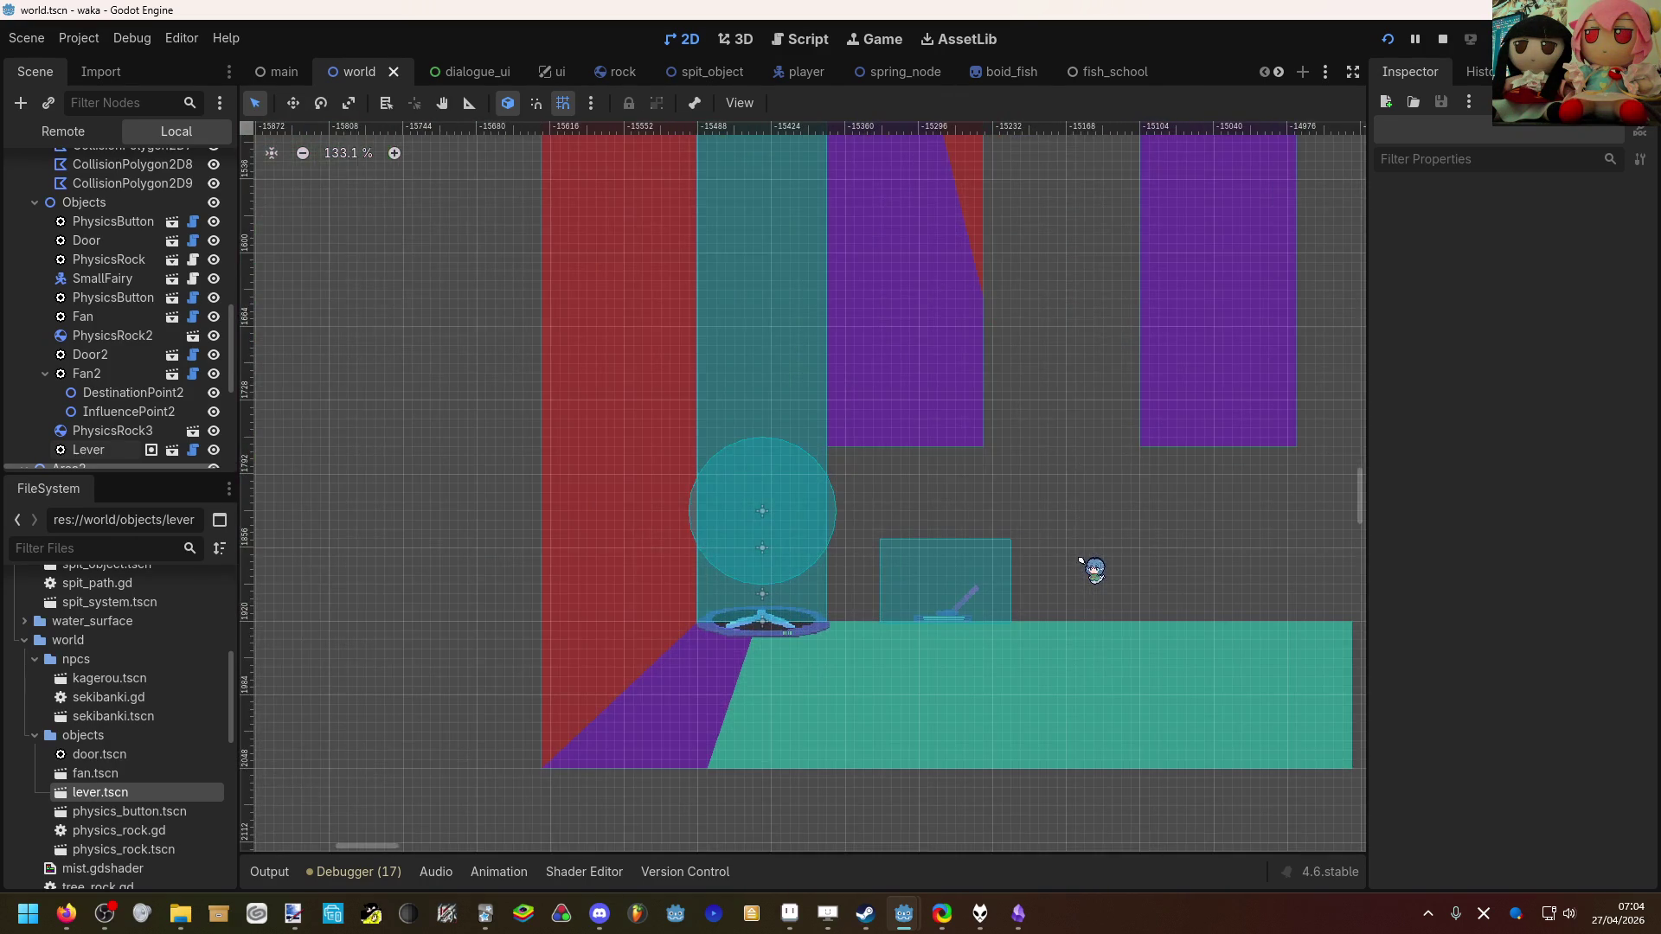
pyautogui.moveTo(897, 486); pyautogui.dragTo(810, 458)
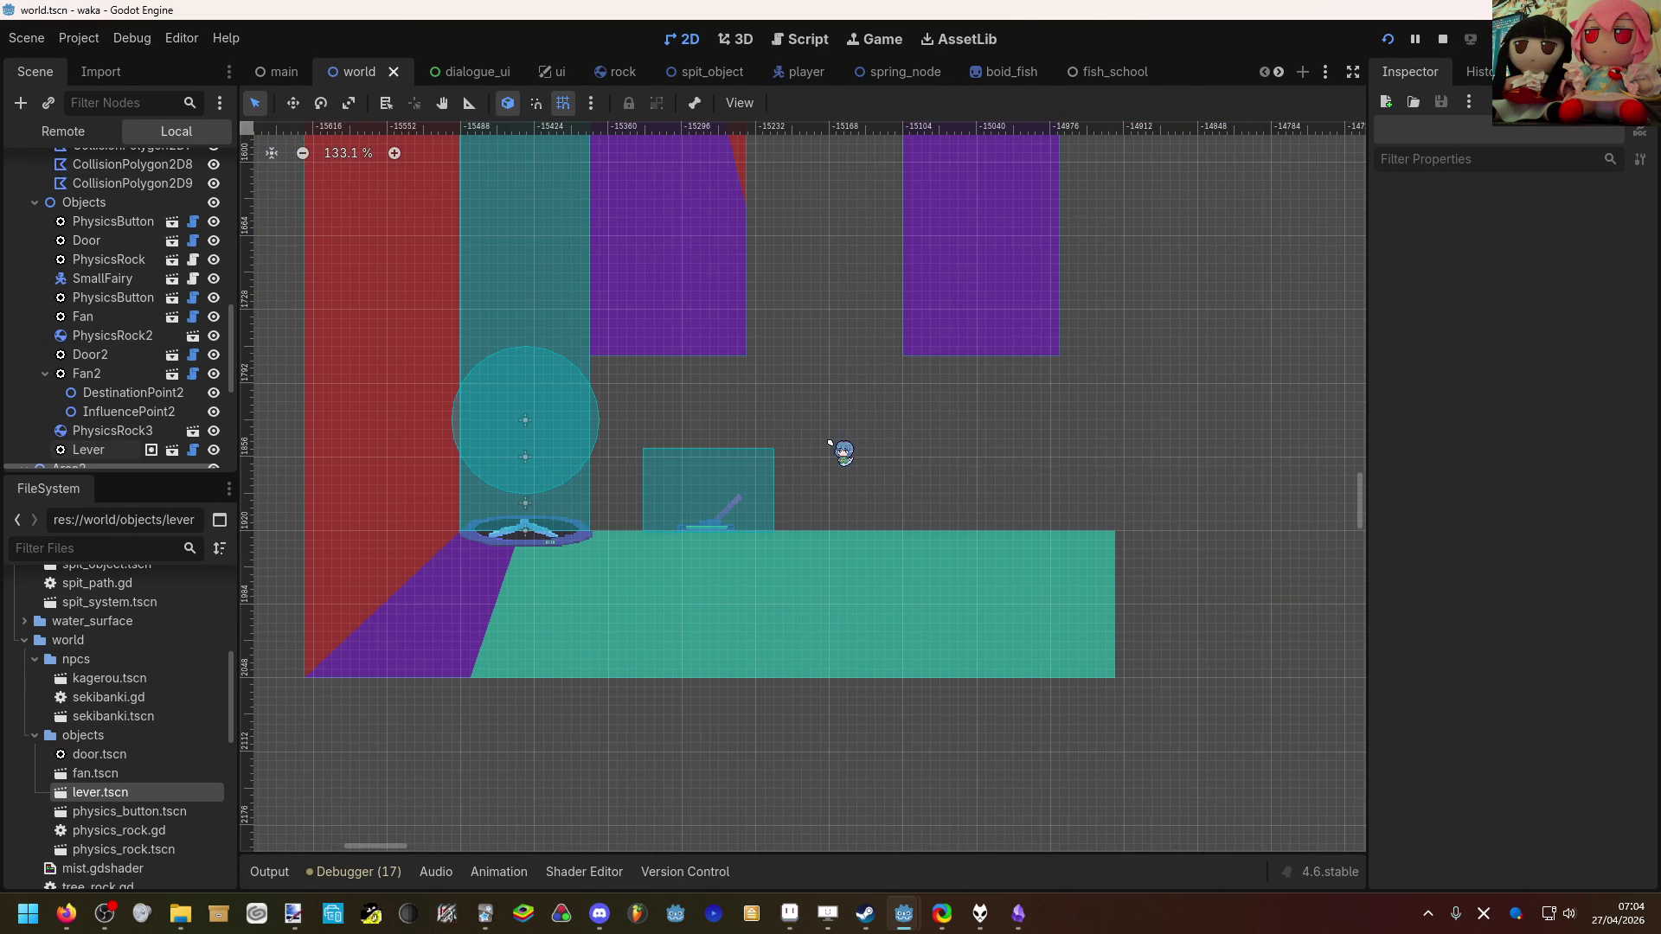
pyautogui.scroll(4, 862, 462)
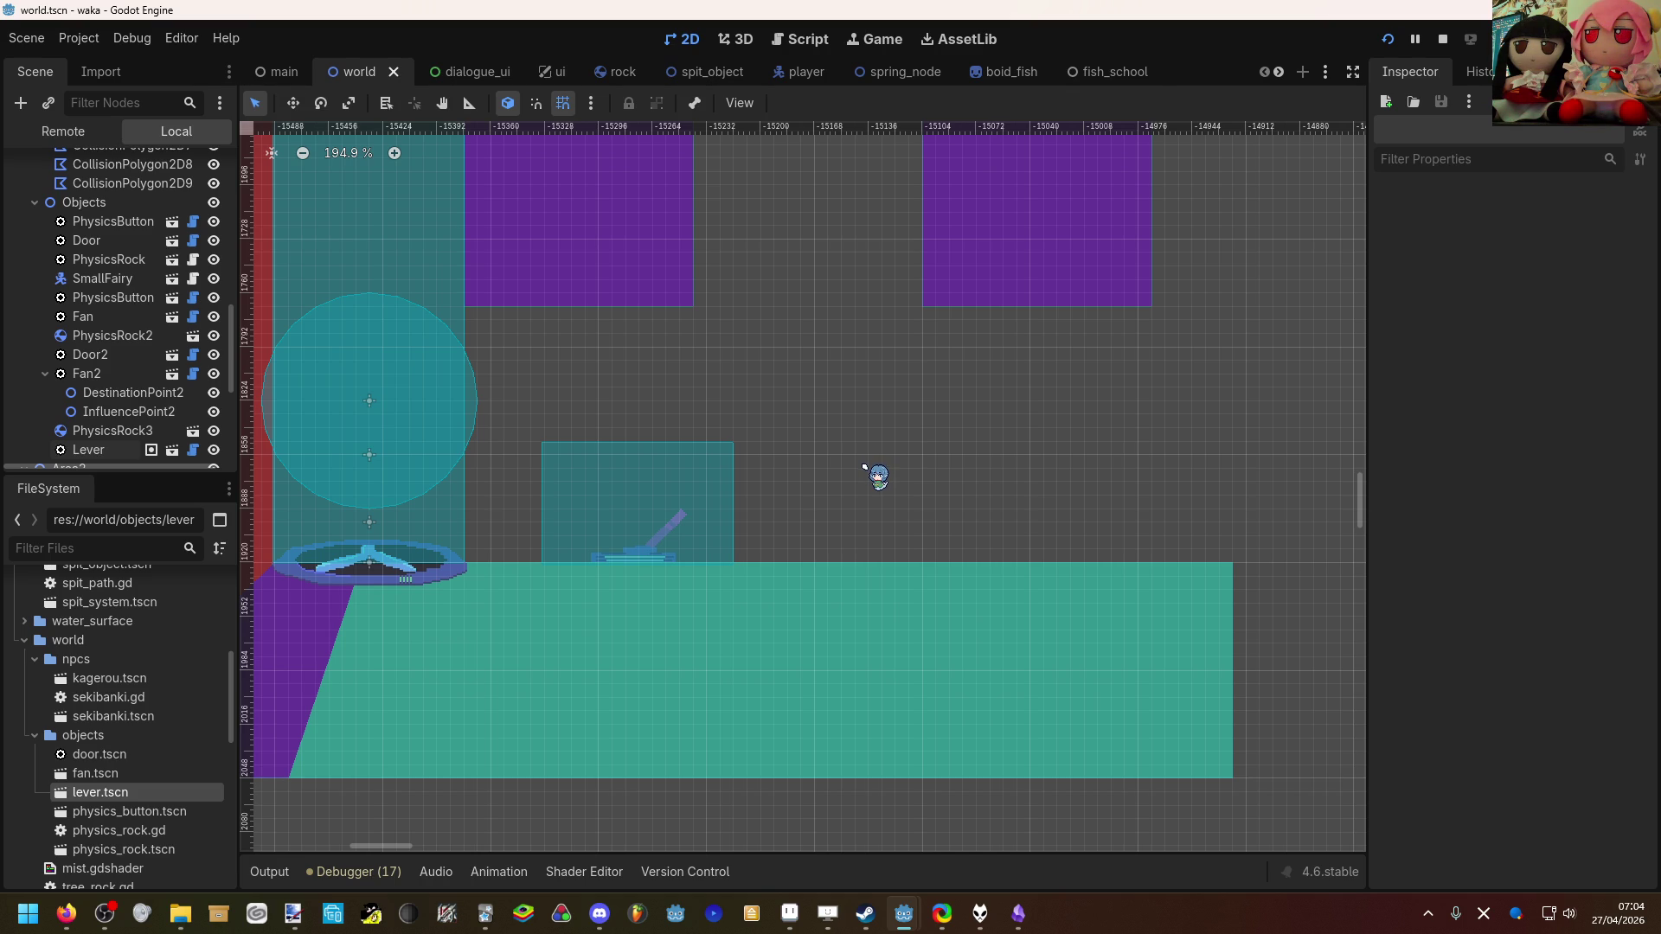
pyautogui.scroll(-20, 865, 467)
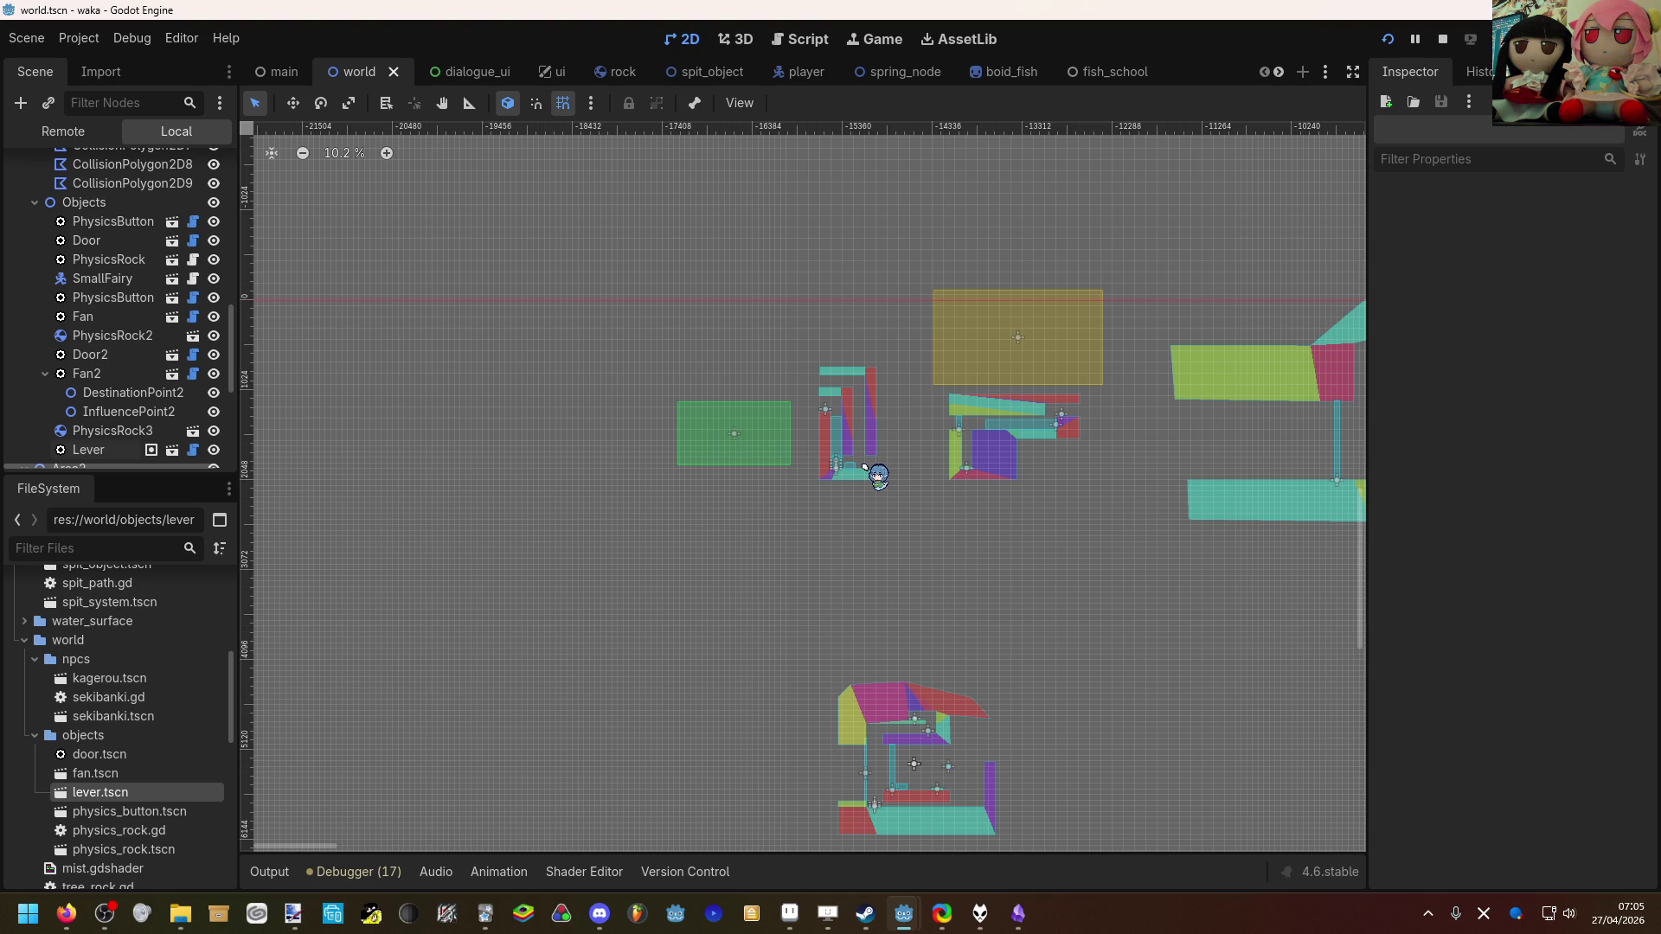
pyautogui.scroll(10, 866, 467)
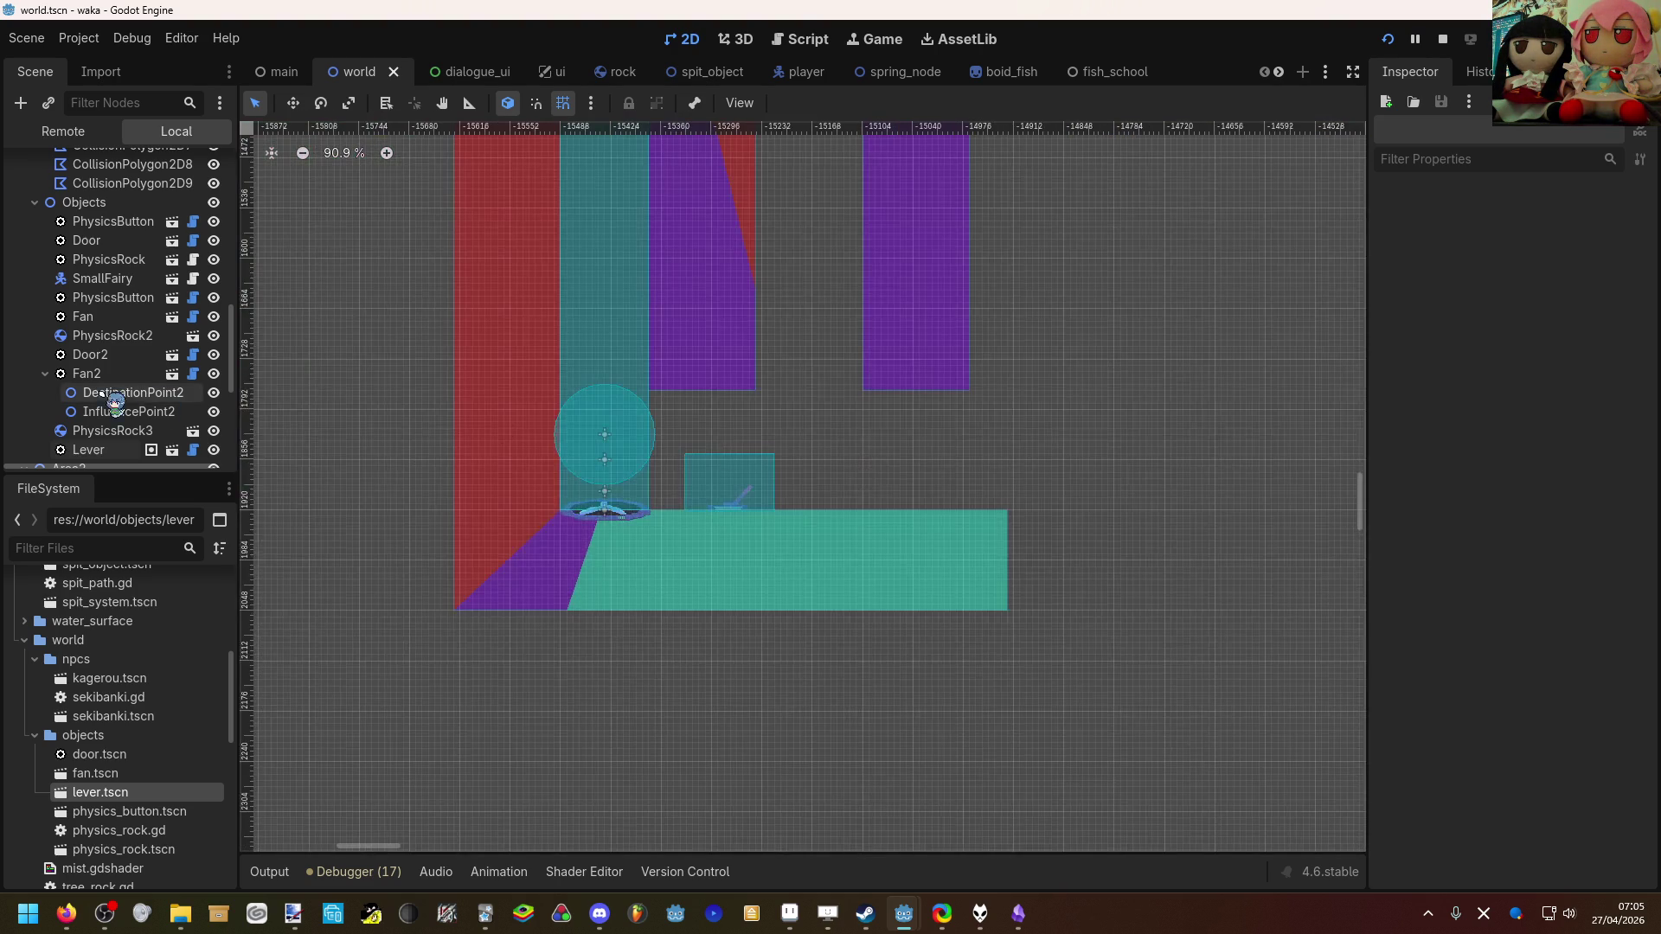
# - Collapse Fan2 and drop lever.tscn from FileSystem into the lever room
pyautogui.scroll(-2, 112, 398)
pyautogui.scroll(2, 108, 389)
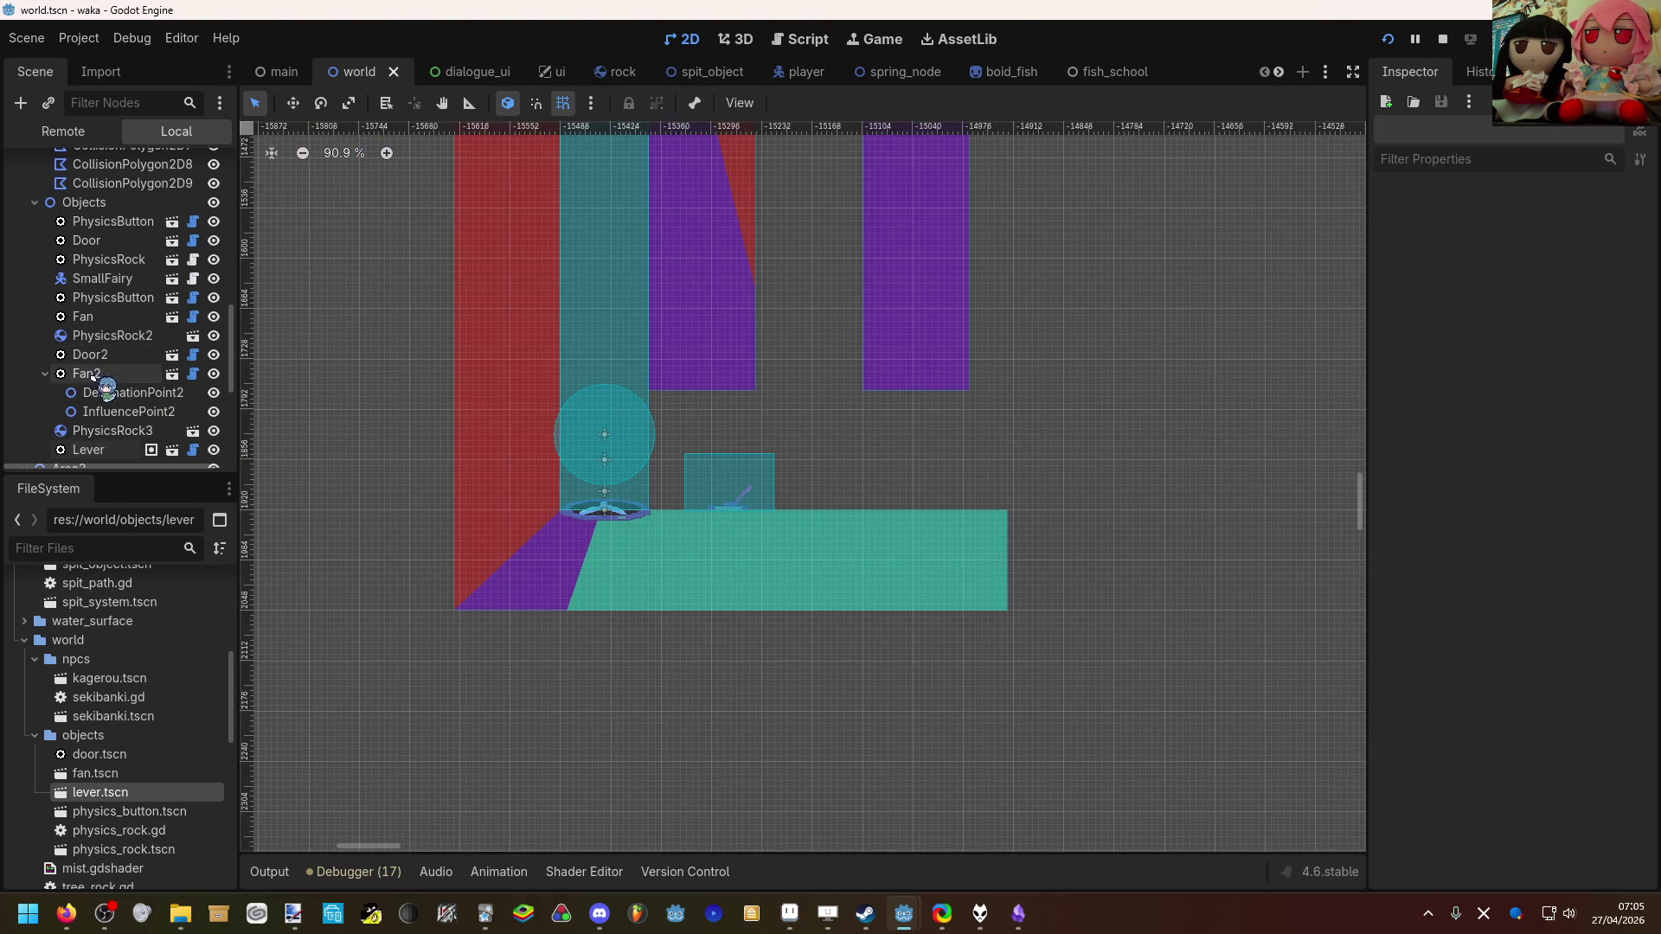
pyautogui.click(45, 374)
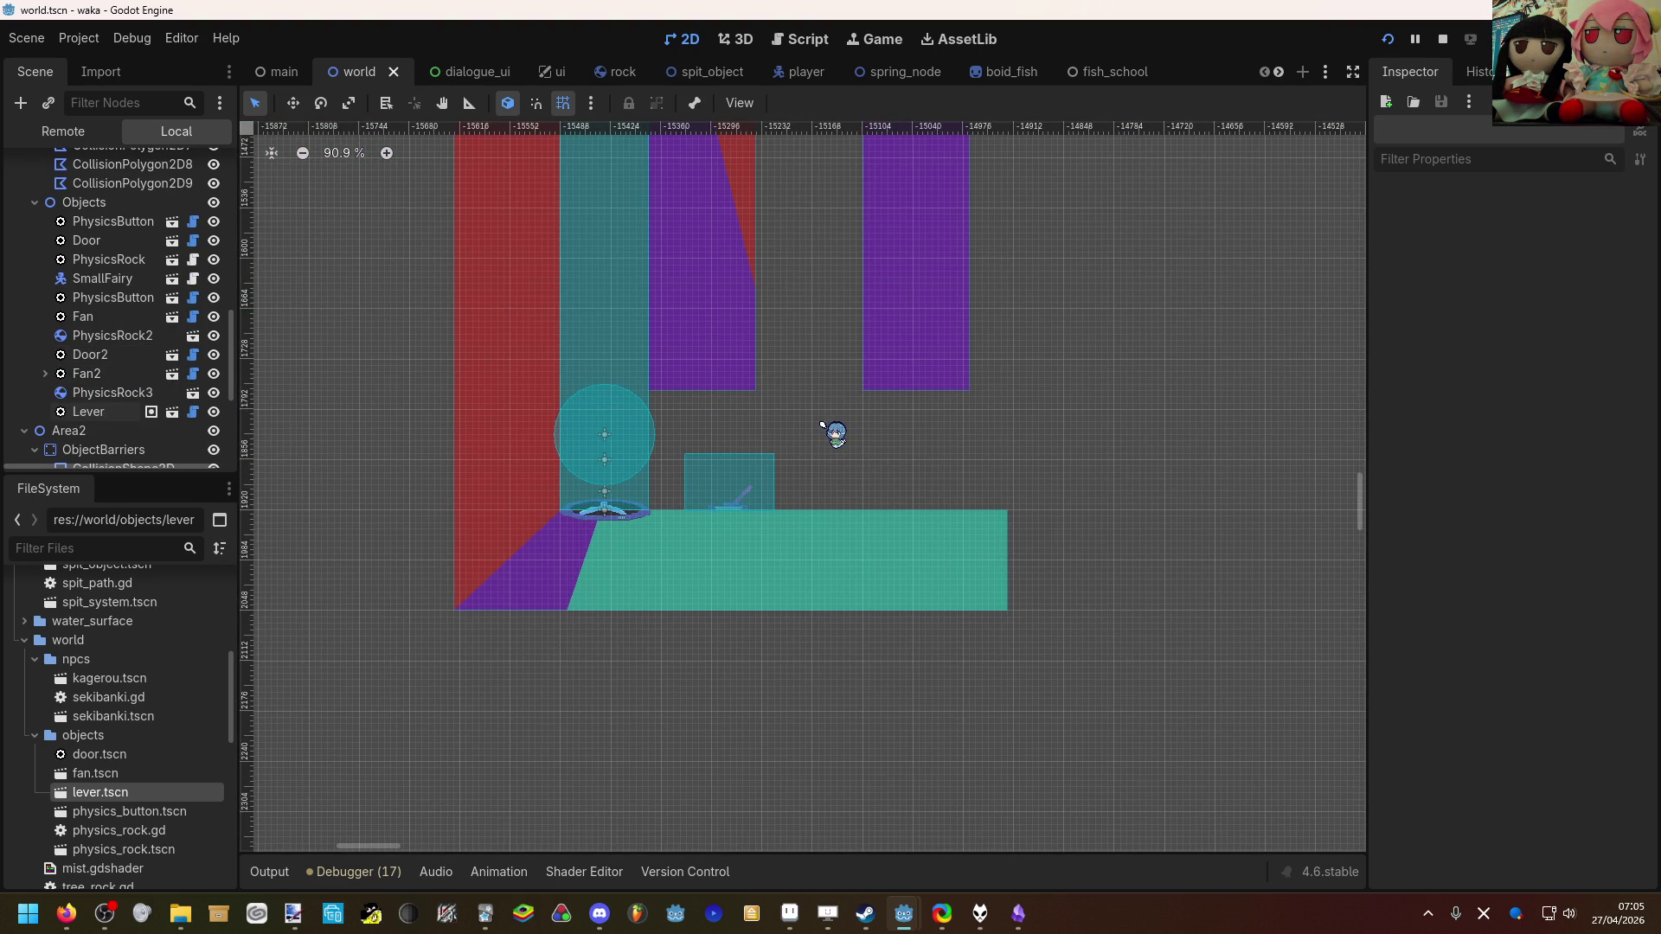
pyautogui.scroll(-1, 185, 734)
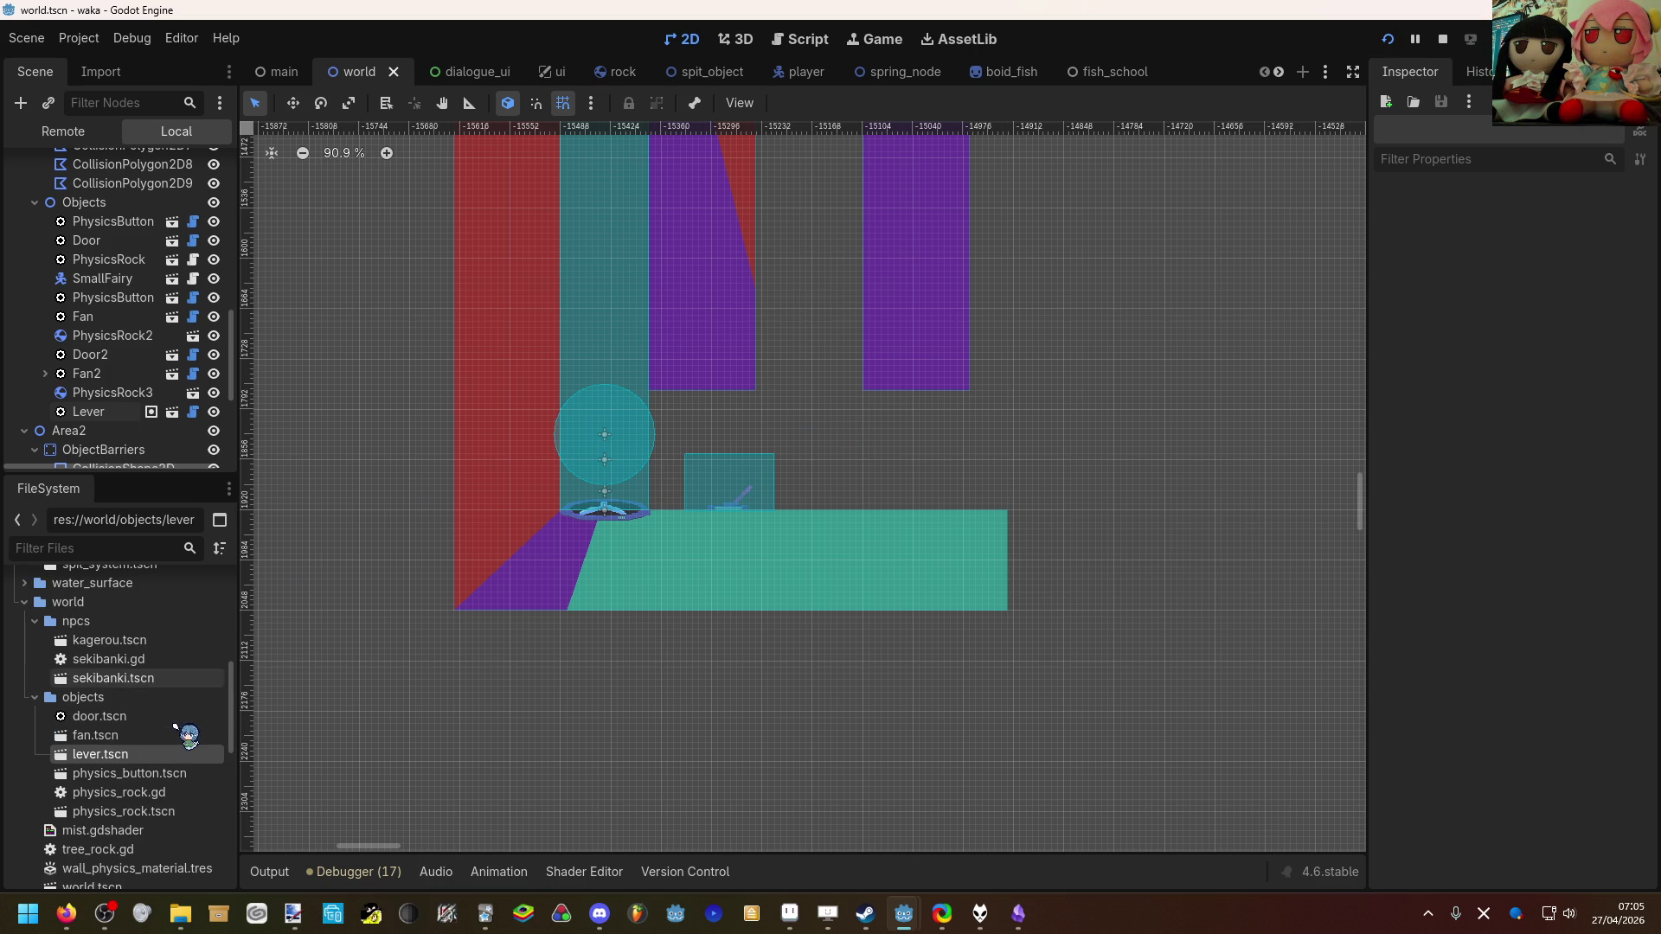
pyautogui.scroll(1, 963, 513)
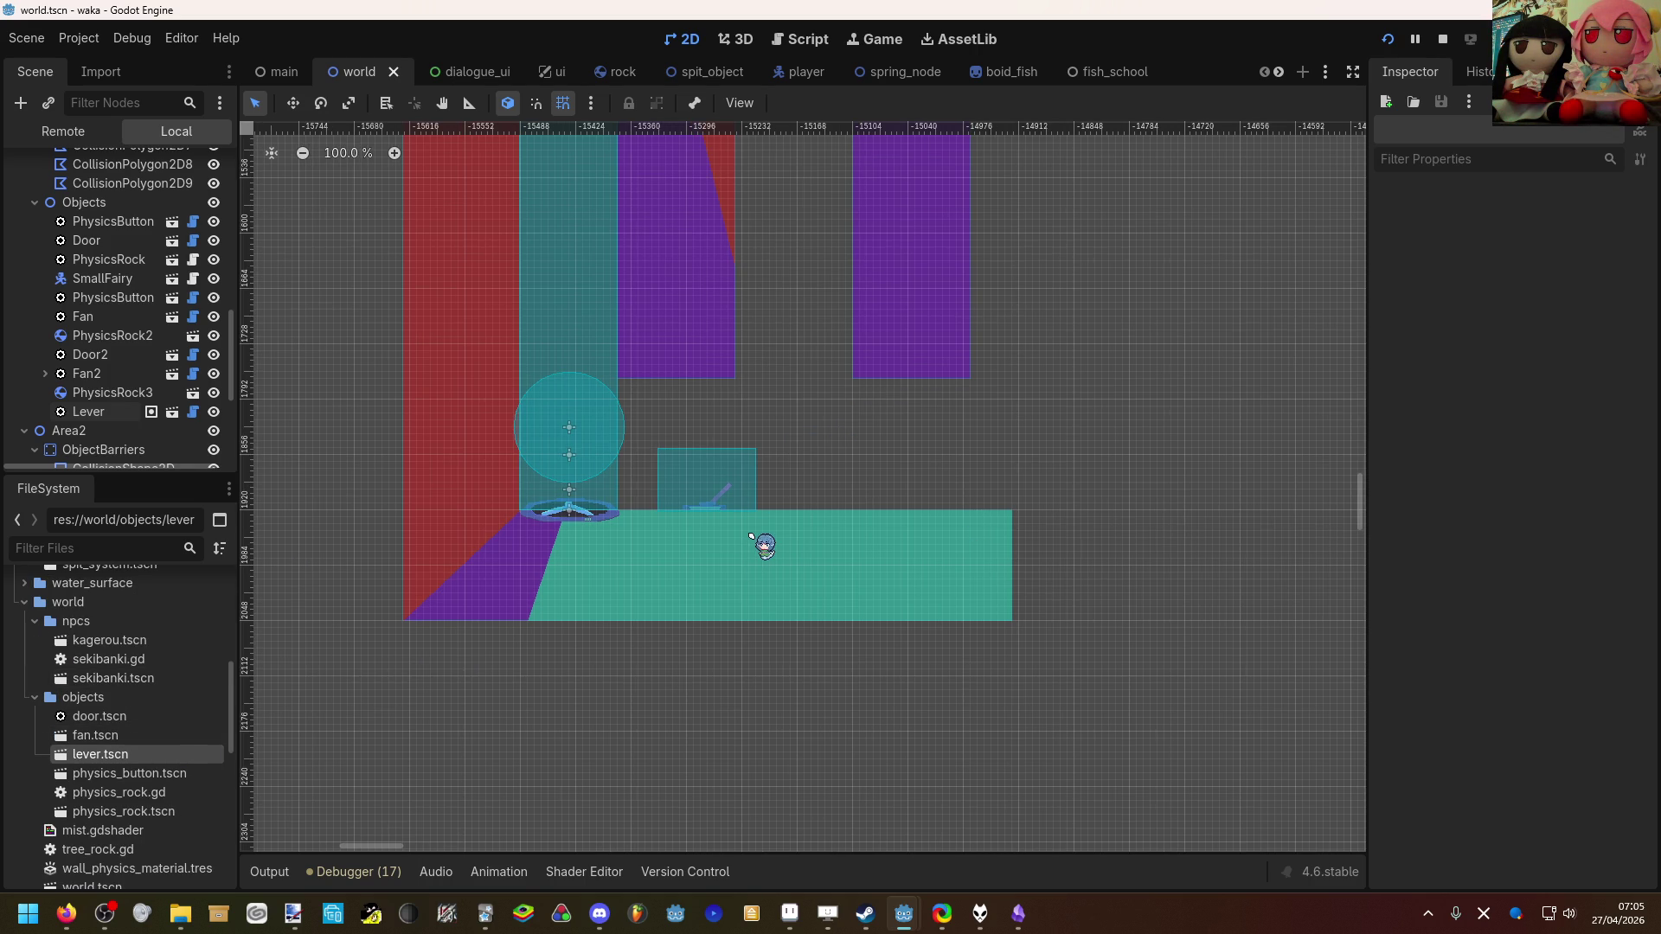
pyautogui.moveTo(164, 758)
pyautogui.mouseDown()
pyautogui.moveTo(750, 433)
pyautogui.moveTo(823, 360)
pyautogui.moveTo(908, 430)
pyautogui.moveTo(915, 407)
pyautogui.mouseUp()
pyautogui.scroll(5, 831, 360)
pyautogui.scroll(2, 834, 359)
# - Rotate the new lever 90° onto its side
pyautogui.press('s')
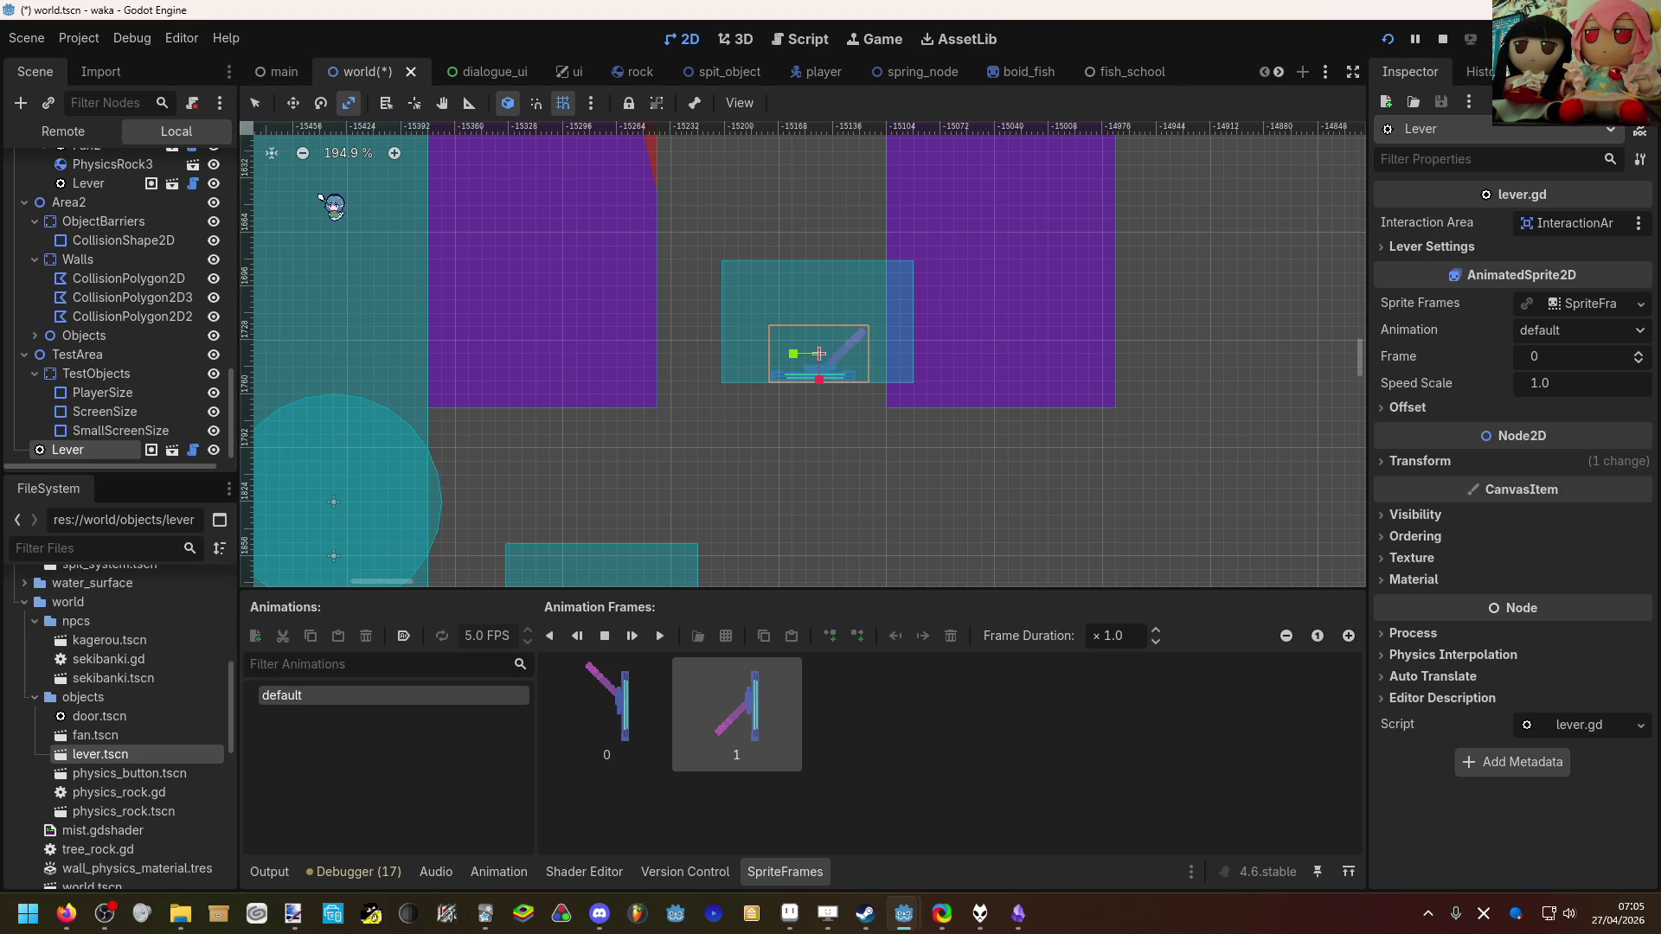
pyautogui.hotkey('alt', 'Tab')
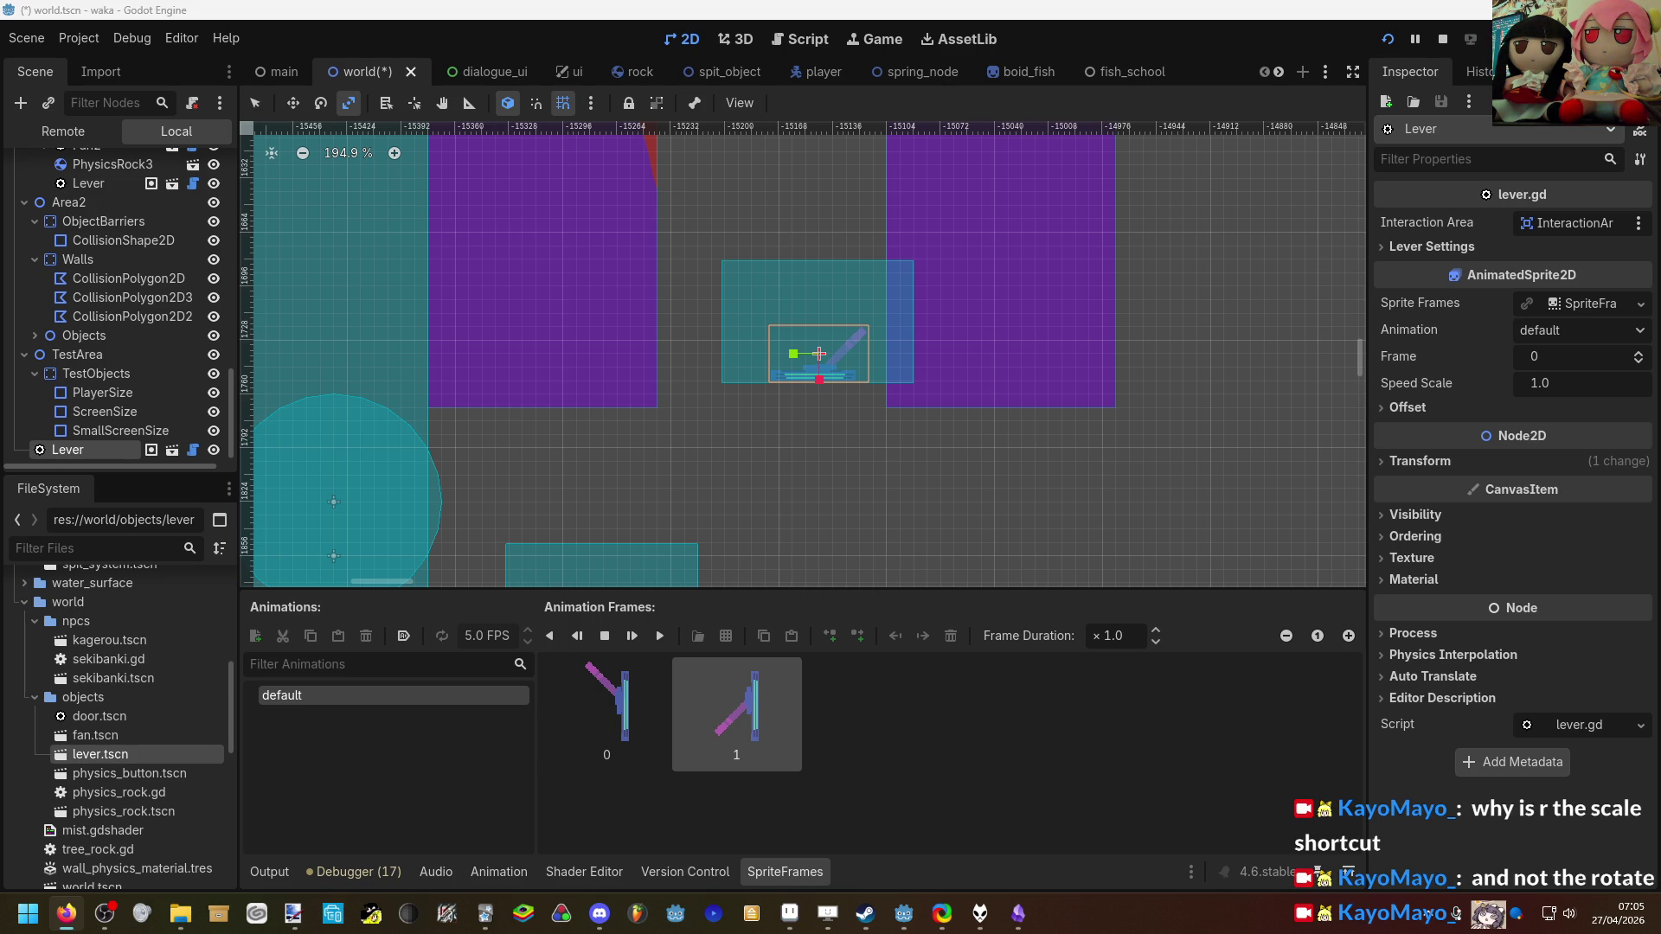
pyautogui.hscroll(1, 757, 520)
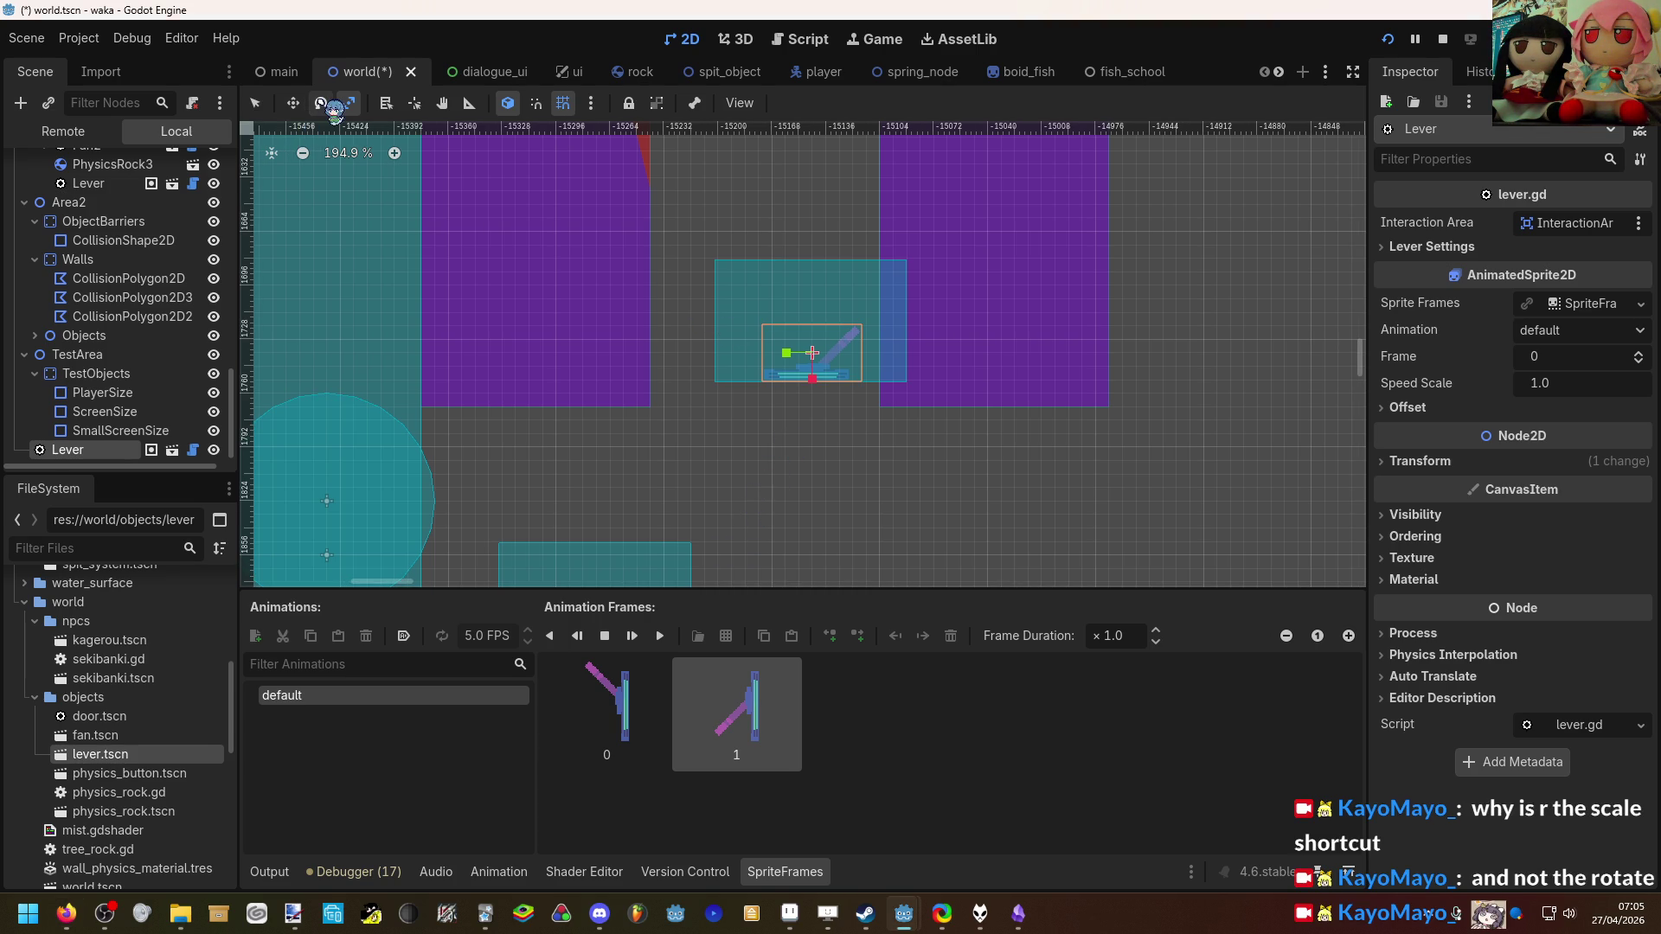
pyautogui.click(322, 102)
pyautogui.moveTo(688, 316)
pyautogui.mouseDown()
pyautogui.moveTo(712, 230)
pyautogui.moveTo(775, 152)
pyautogui.moveTo(927, 213)
pyautogui.moveTo(881, 246)
pyautogui.moveTo(834, 248)
pyautogui.moveTo(879, 269)
pyautogui.mouseUp()
# - Move the lever up against the upper purple wall beside the alcove
pyautogui.press('w')
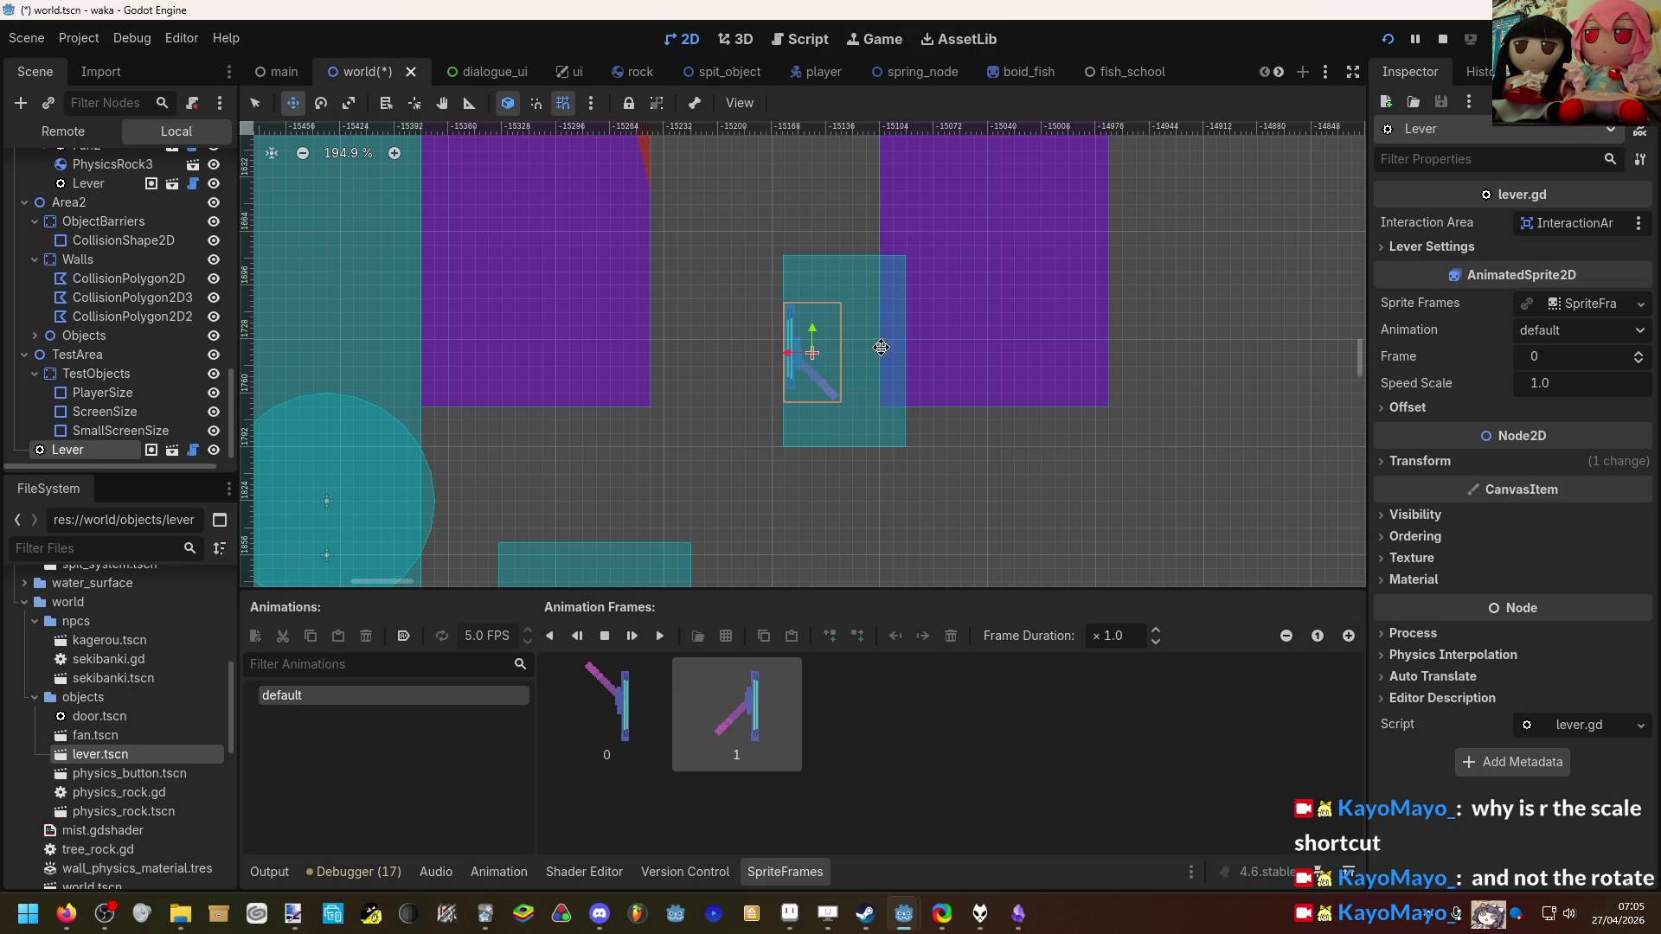
pyautogui.moveTo(887, 398)
pyautogui.mouseDown()
pyautogui.moveTo(752, 346)
pyautogui.moveTo(751, 278)
pyautogui.mouseUp()
pyautogui.press('q')
pyautogui.click(821, 322)
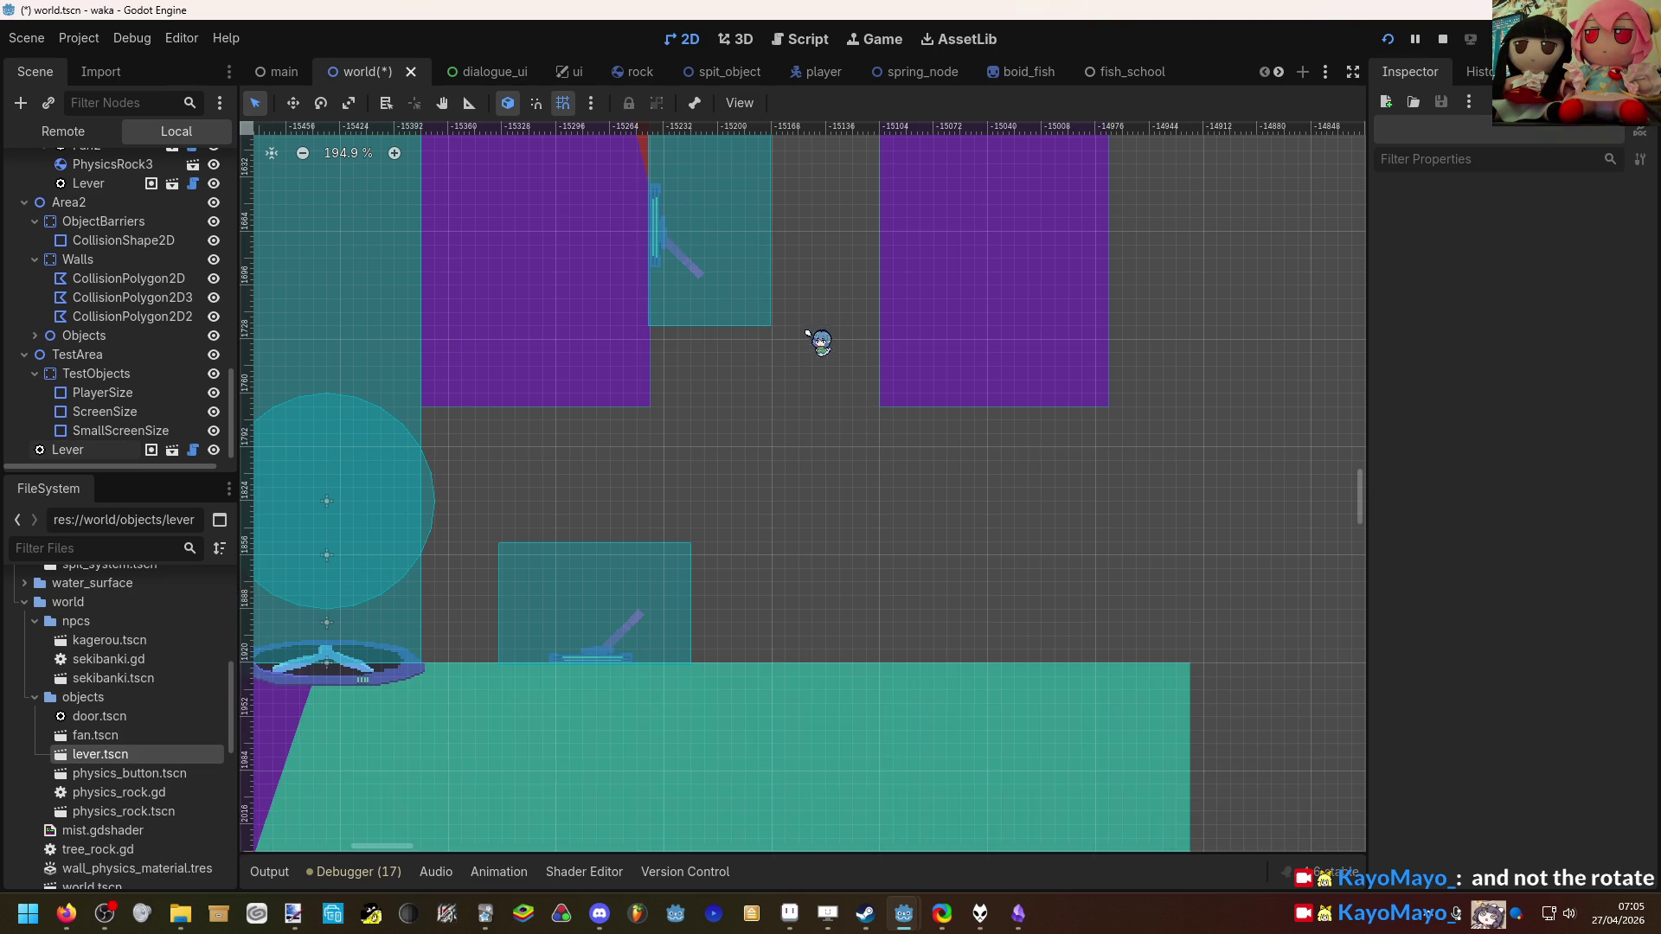
pyautogui.scroll(-2, 829, 381)
pyautogui.scroll(-2, 778, 394)
pyautogui.scroll(-2, 781, 400)
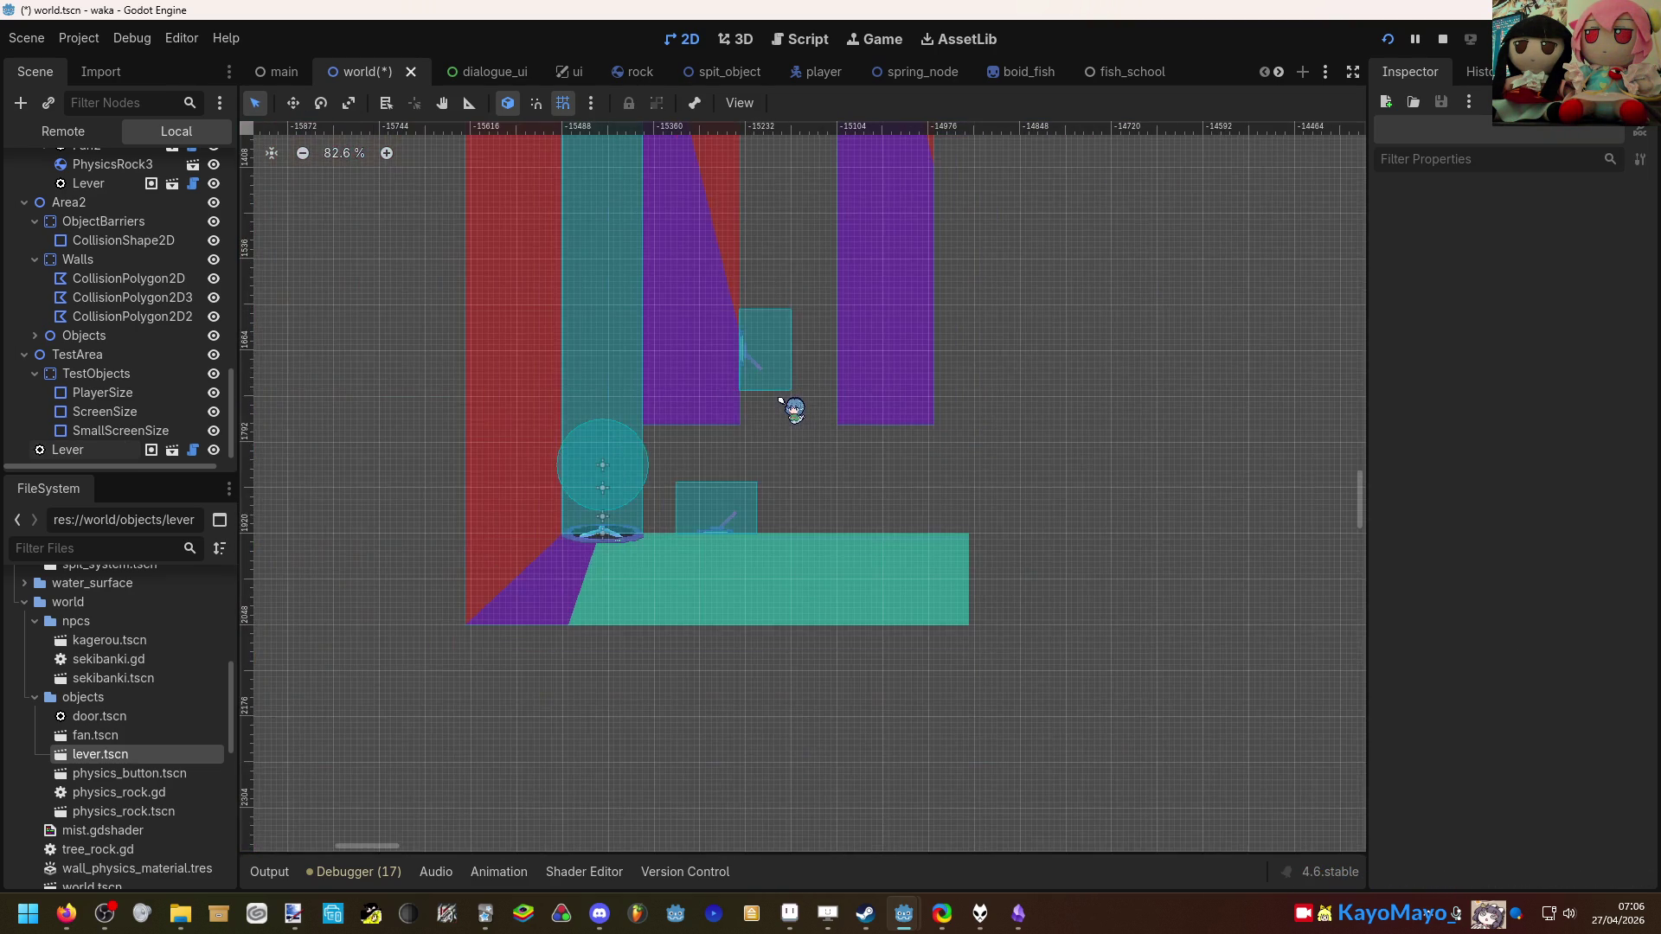
pyautogui.scroll(-4, 781, 400)
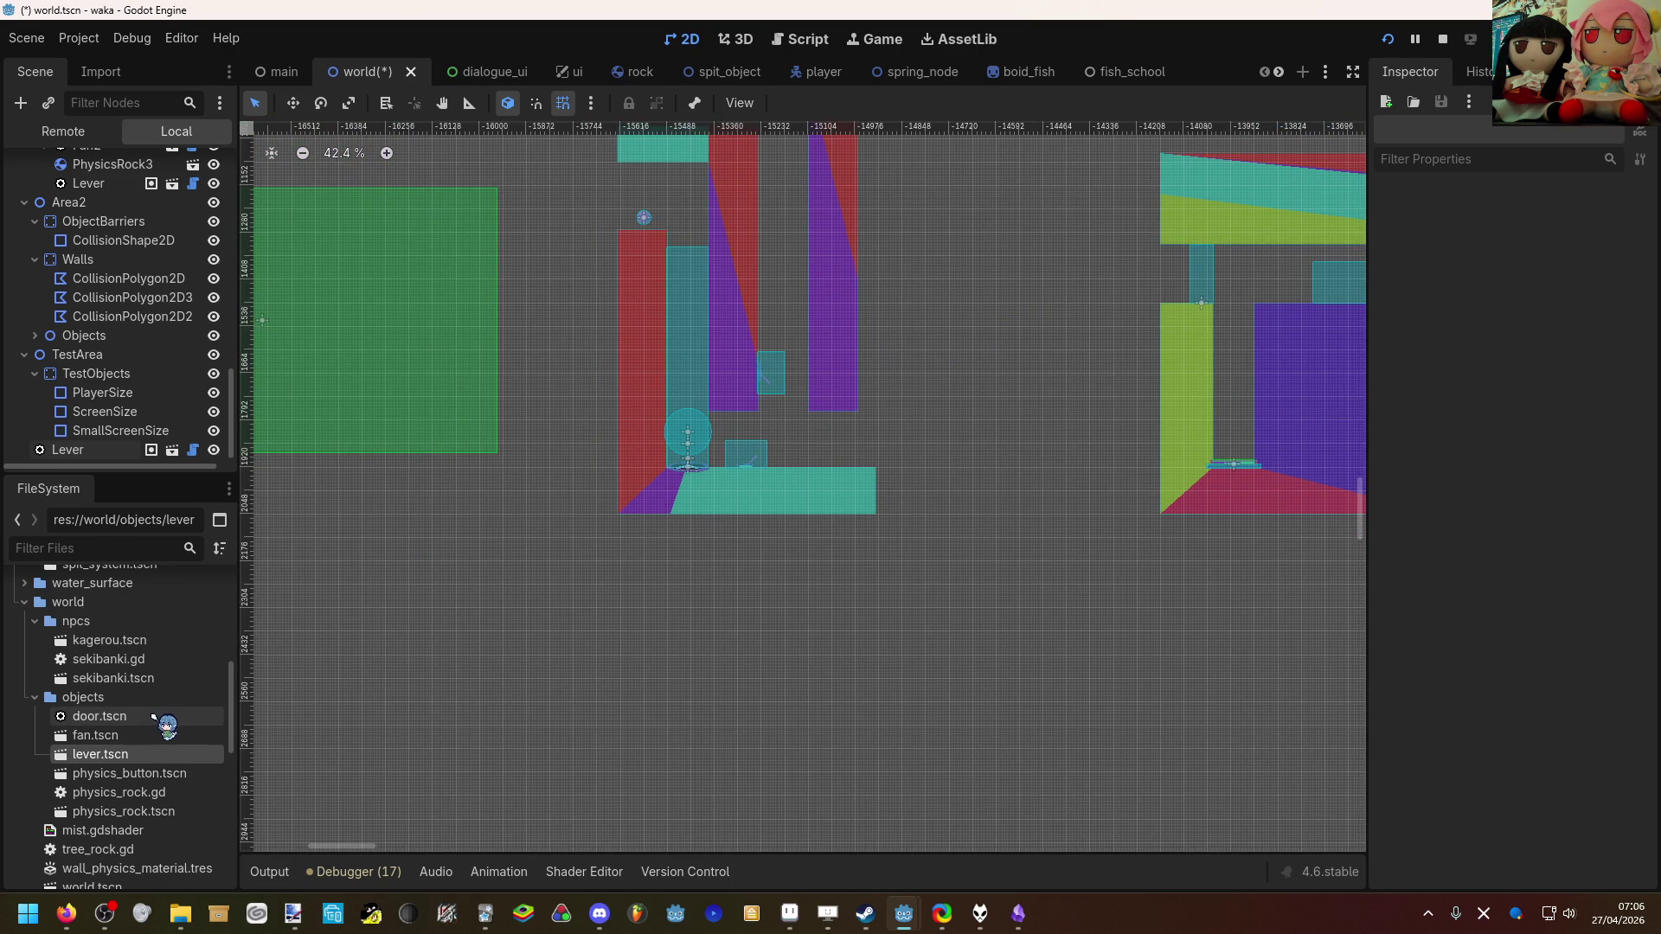
# - Place a new door in the lever room, rotated horizontal beneath the new lever
pyautogui.moveTo(147, 718); pyautogui.dragTo(786, 446)
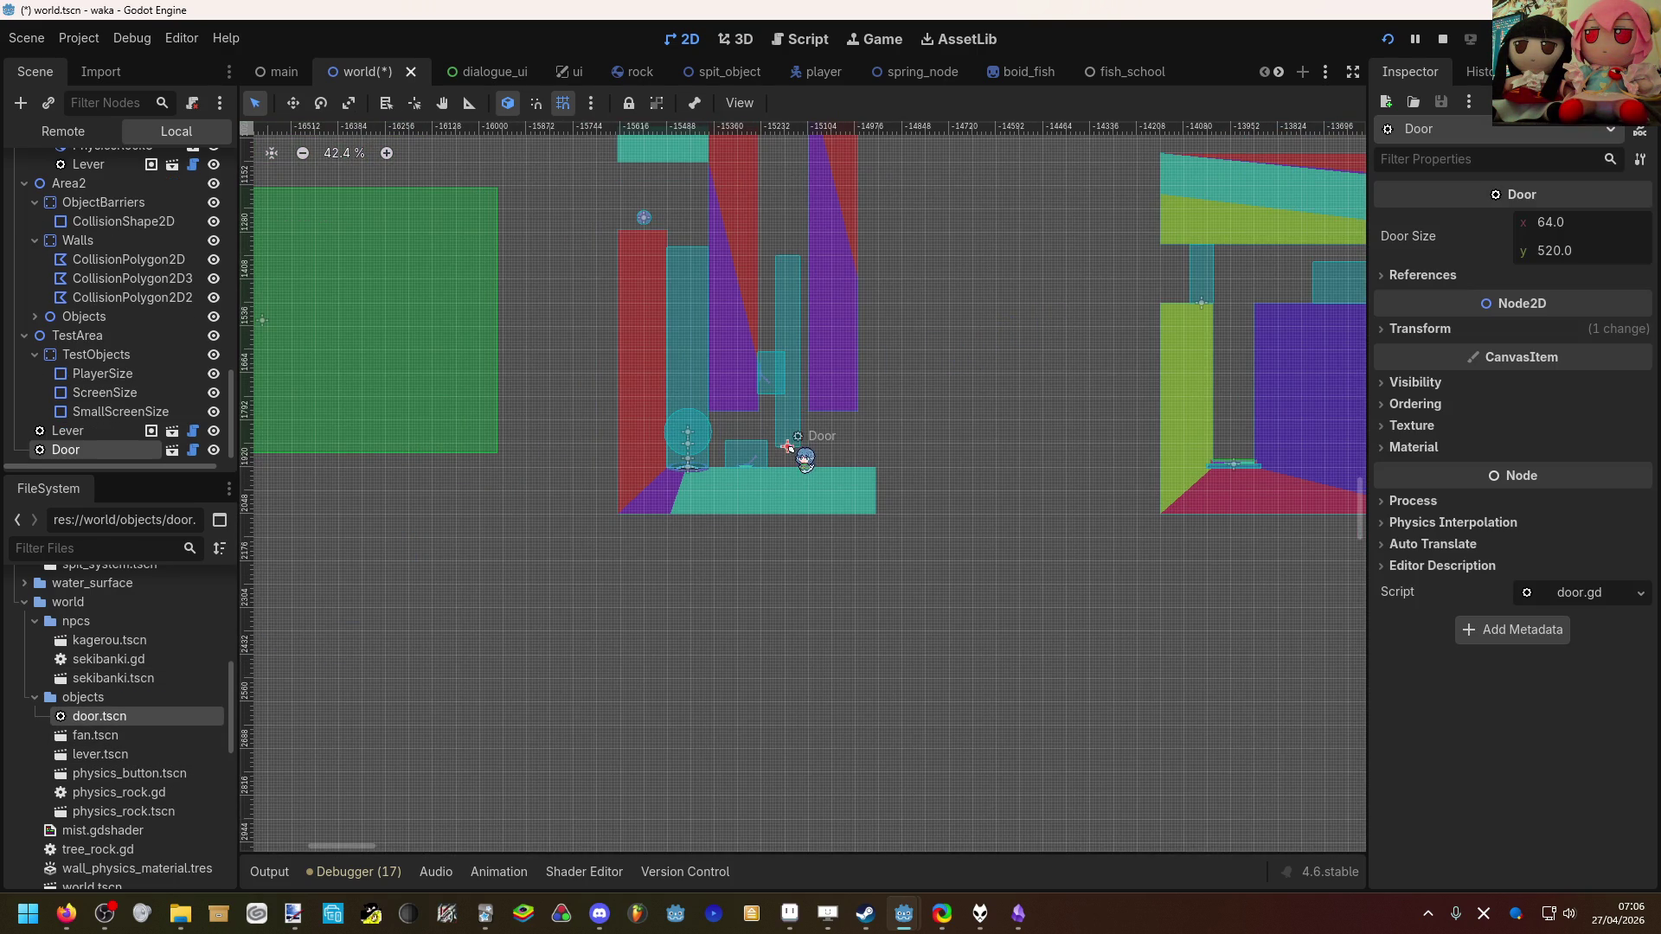
pyautogui.scroll(6, 761, 392)
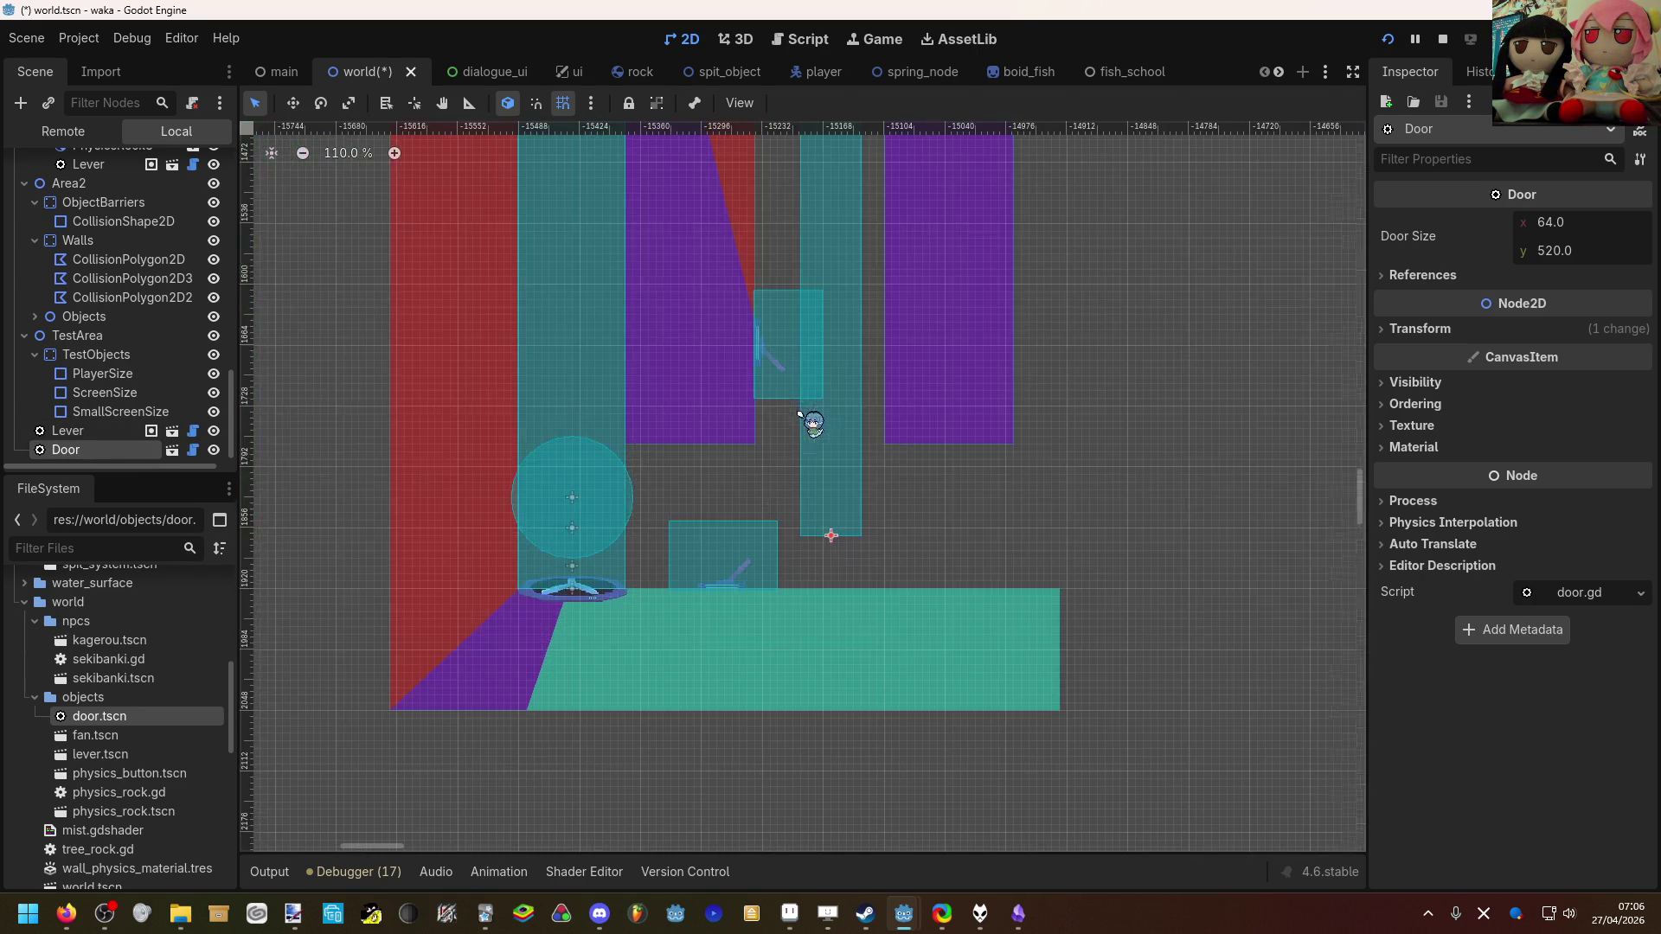
pyautogui.scroll(-2, 820, 375)
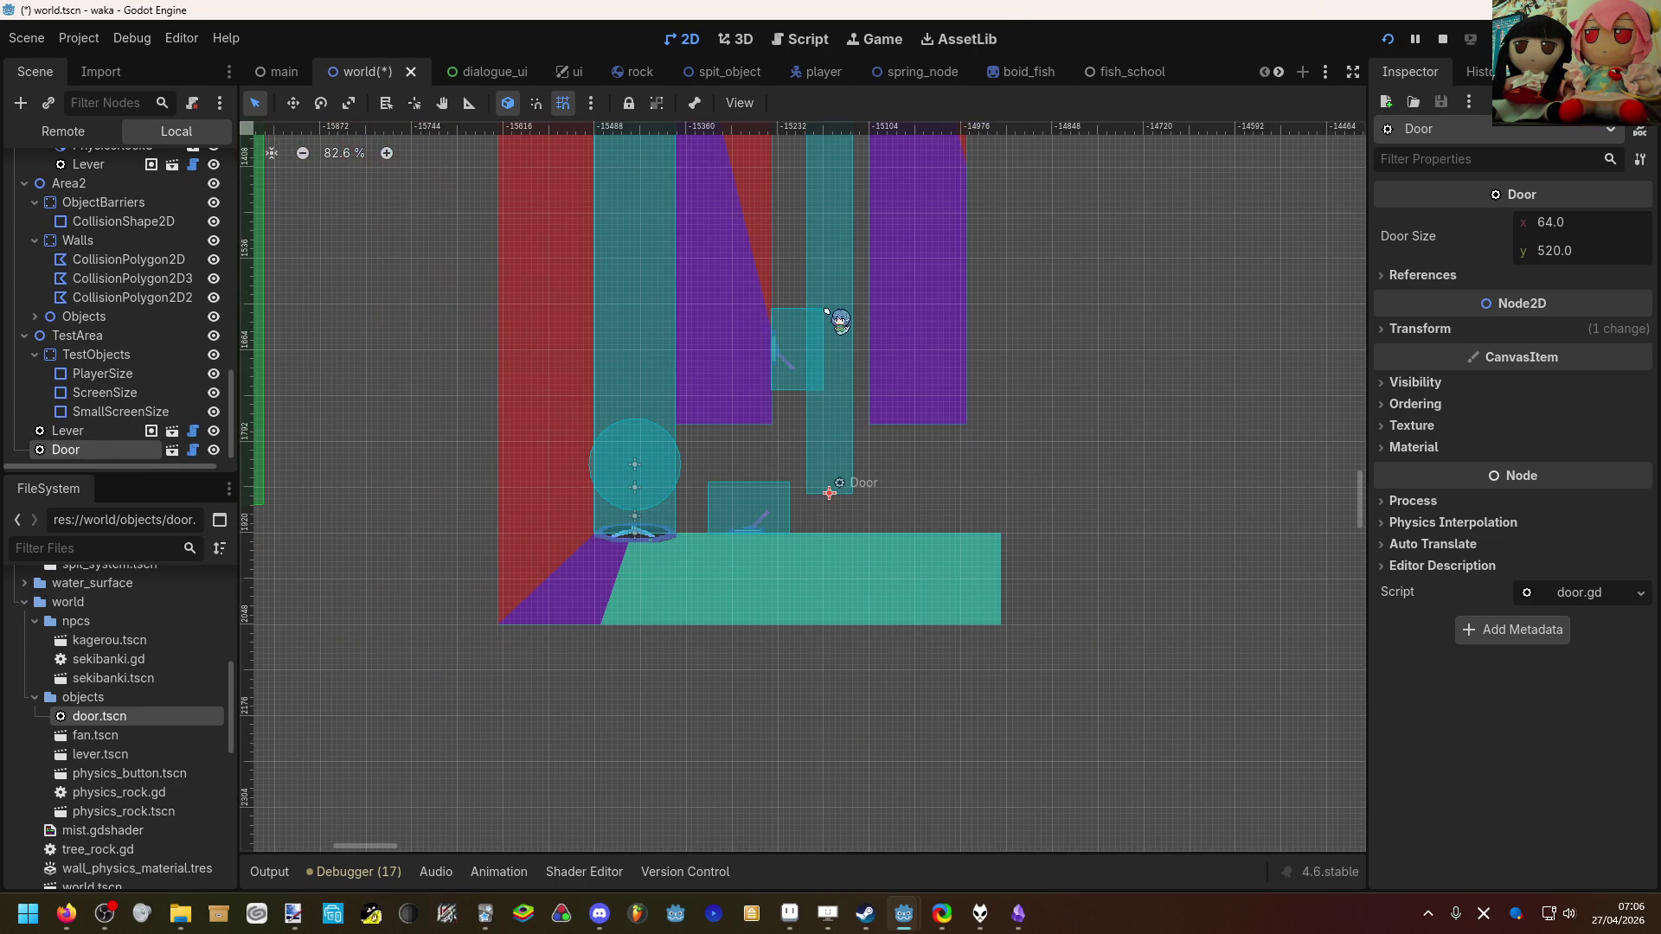
pyautogui.scroll(3, 853, 408)
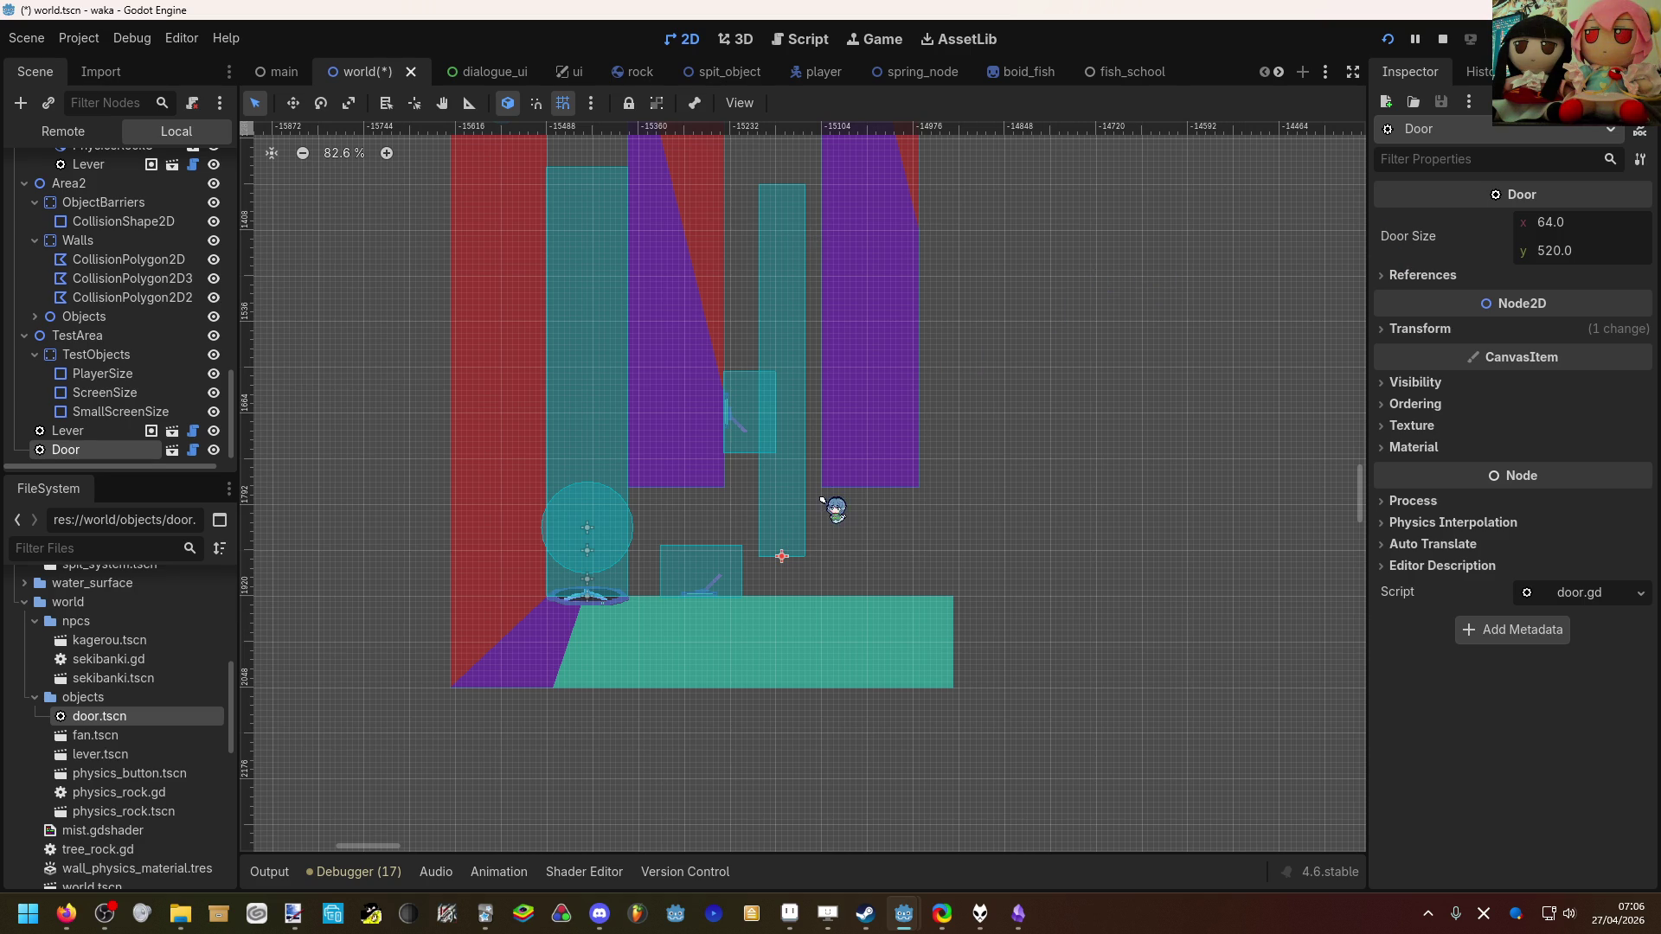
pyautogui.press('e')
pyautogui.moveTo(822, 573)
pyautogui.mouseDown()
pyautogui.moveTo(772, 572)
pyautogui.moveTo(784, 563)
pyautogui.moveTo(747, 494)
pyautogui.moveTo(695, 428)
pyautogui.mouseUp()
pyautogui.scroll(4, 785, 547)
pyautogui.press('w')
pyautogui.press('q')
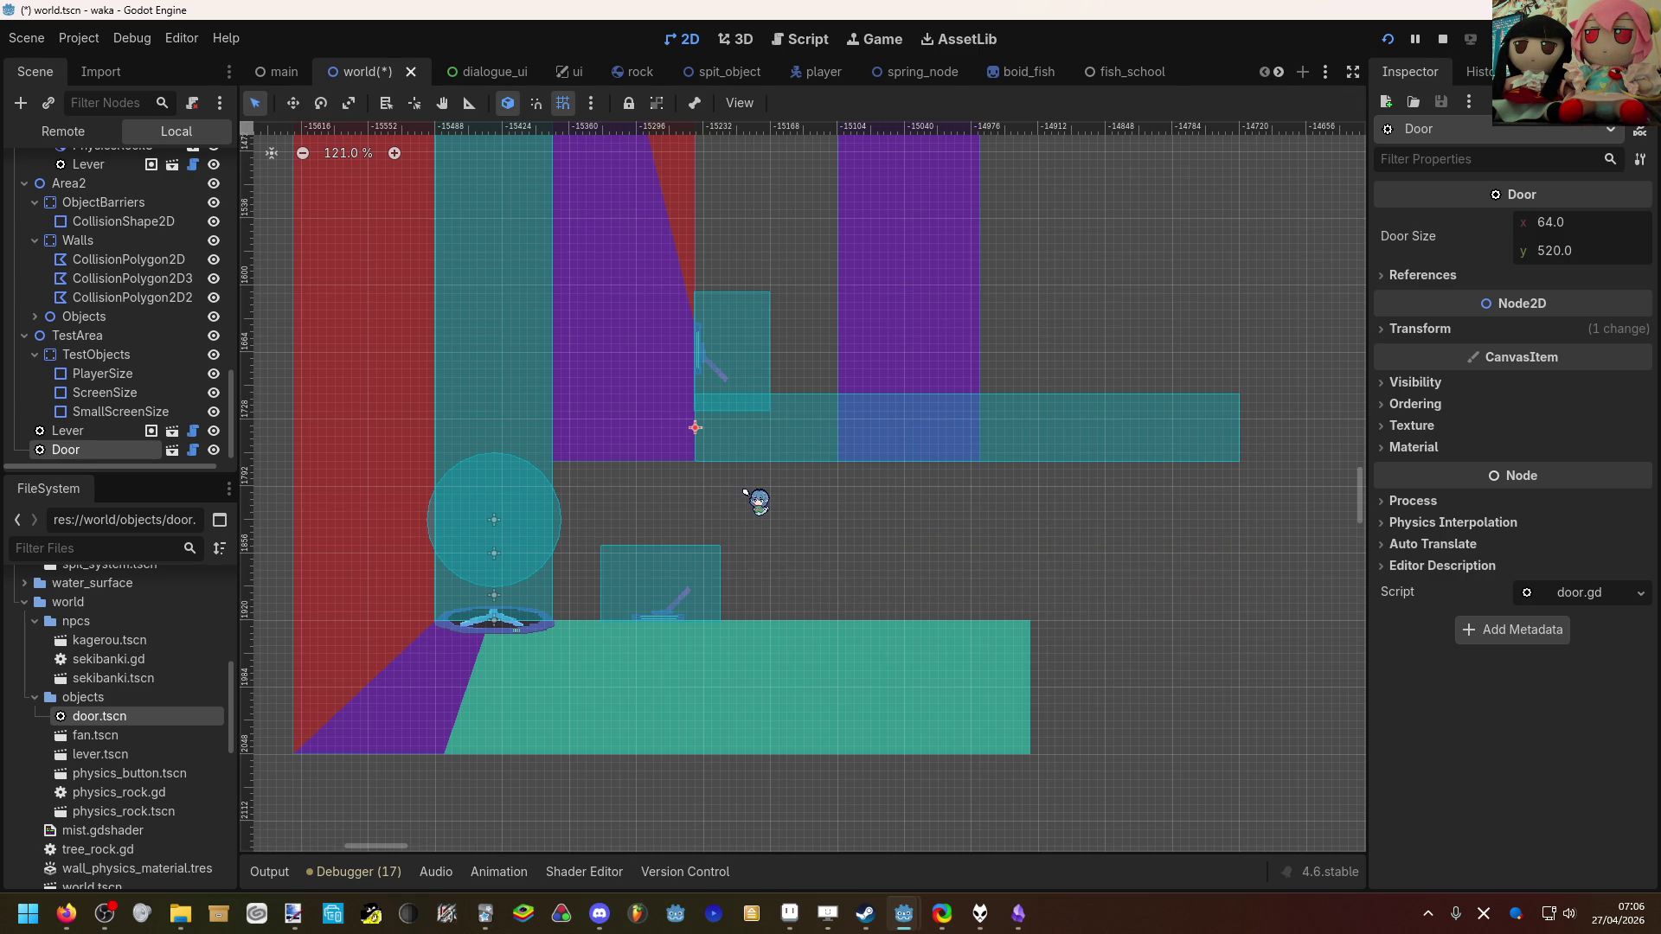
pyautogui.scroll(3, 761, 487)
pyautogui.scroll(4, 687, 390)
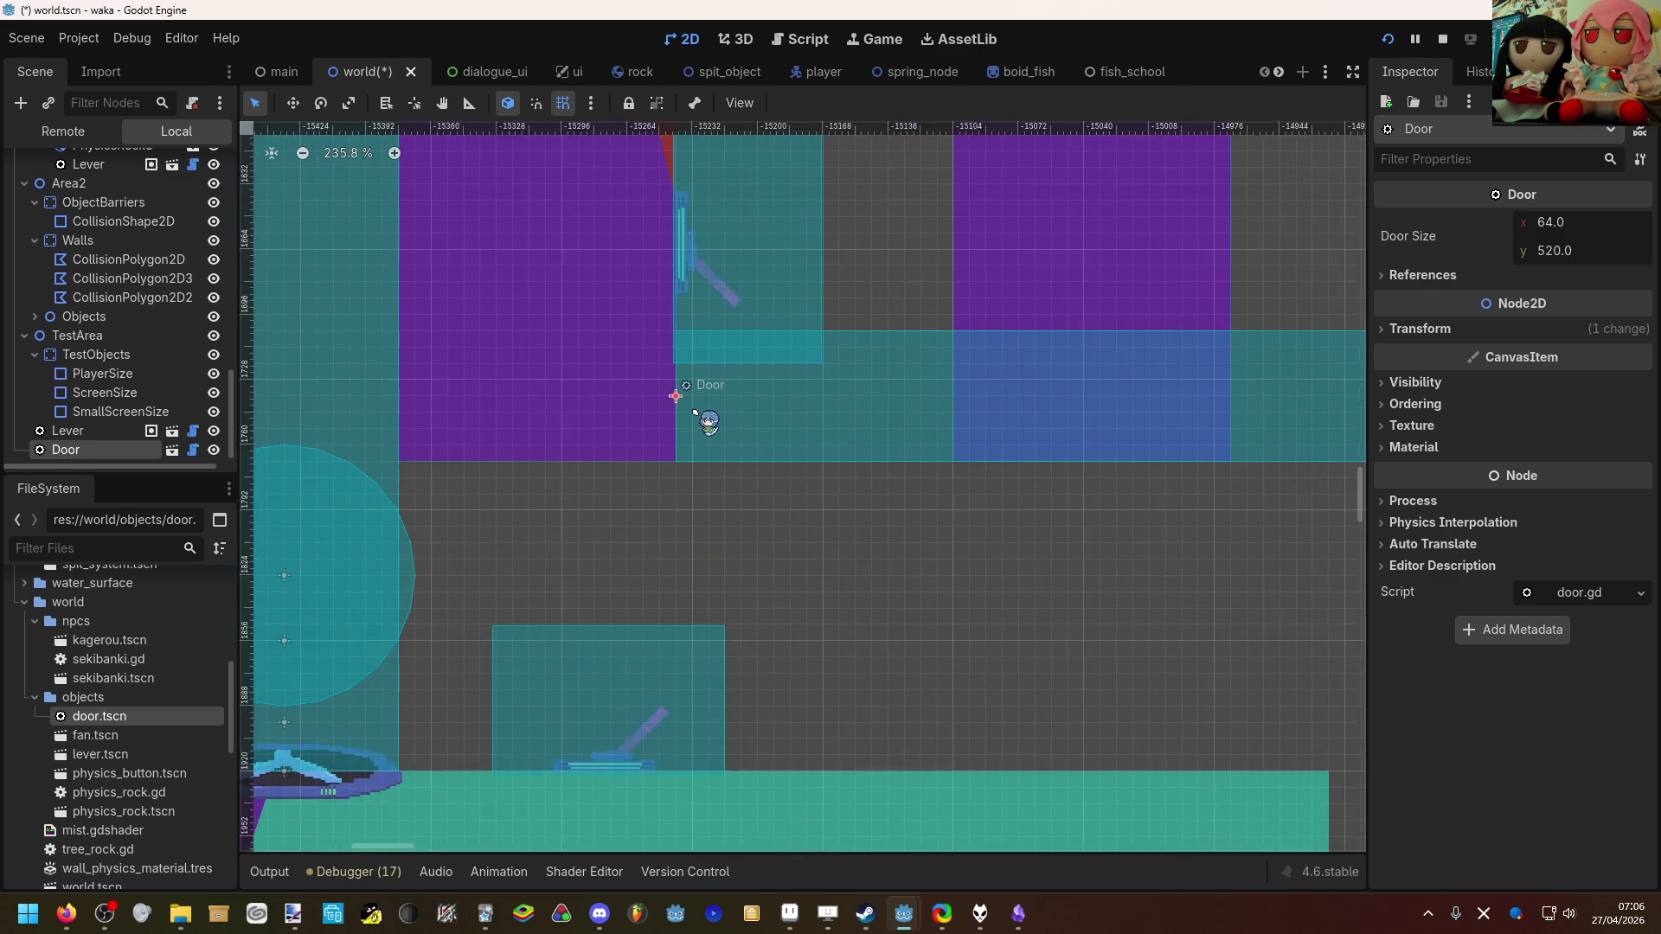
pyautogui.click(783, 561)
pyautogui.scroll(-2, 735, 404)
# - Raise the new lever by 8 px
pyautogui.click(728, 332)
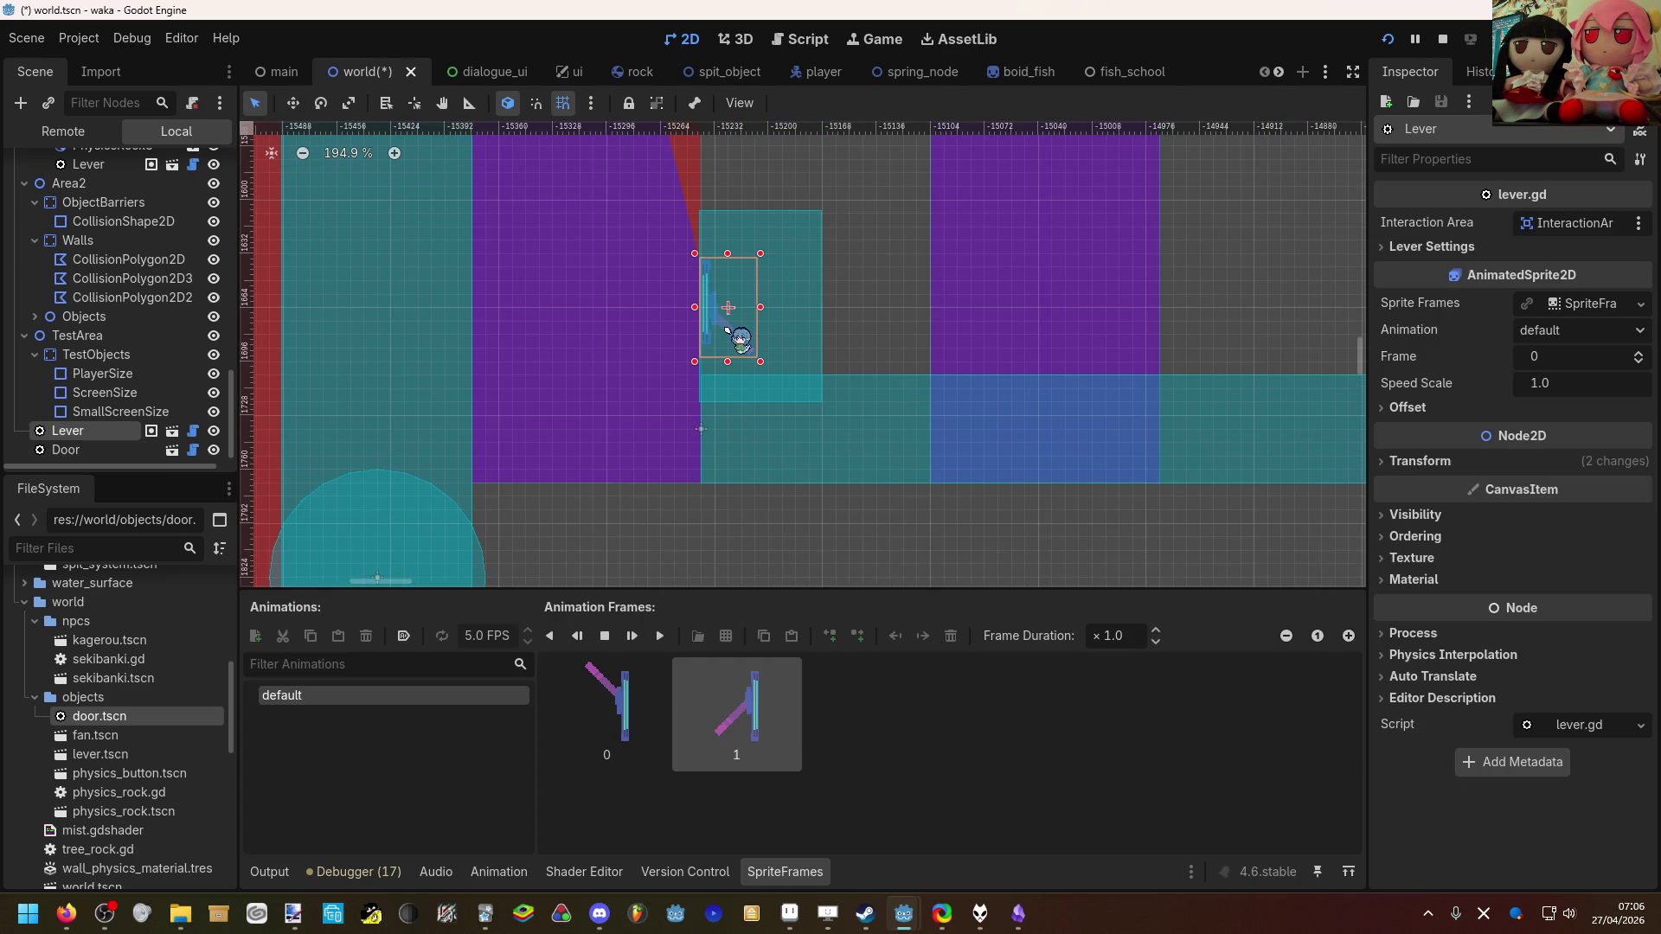
pyautogui.click(853, 346)
pyautogui.click(742, 319)
pyautogui.press('w')
pyautogui.moveTo(723, 309); pyautogui.dragTo(718, 267)
pyautogui.press('q')
pyautogui.click(869, 310)
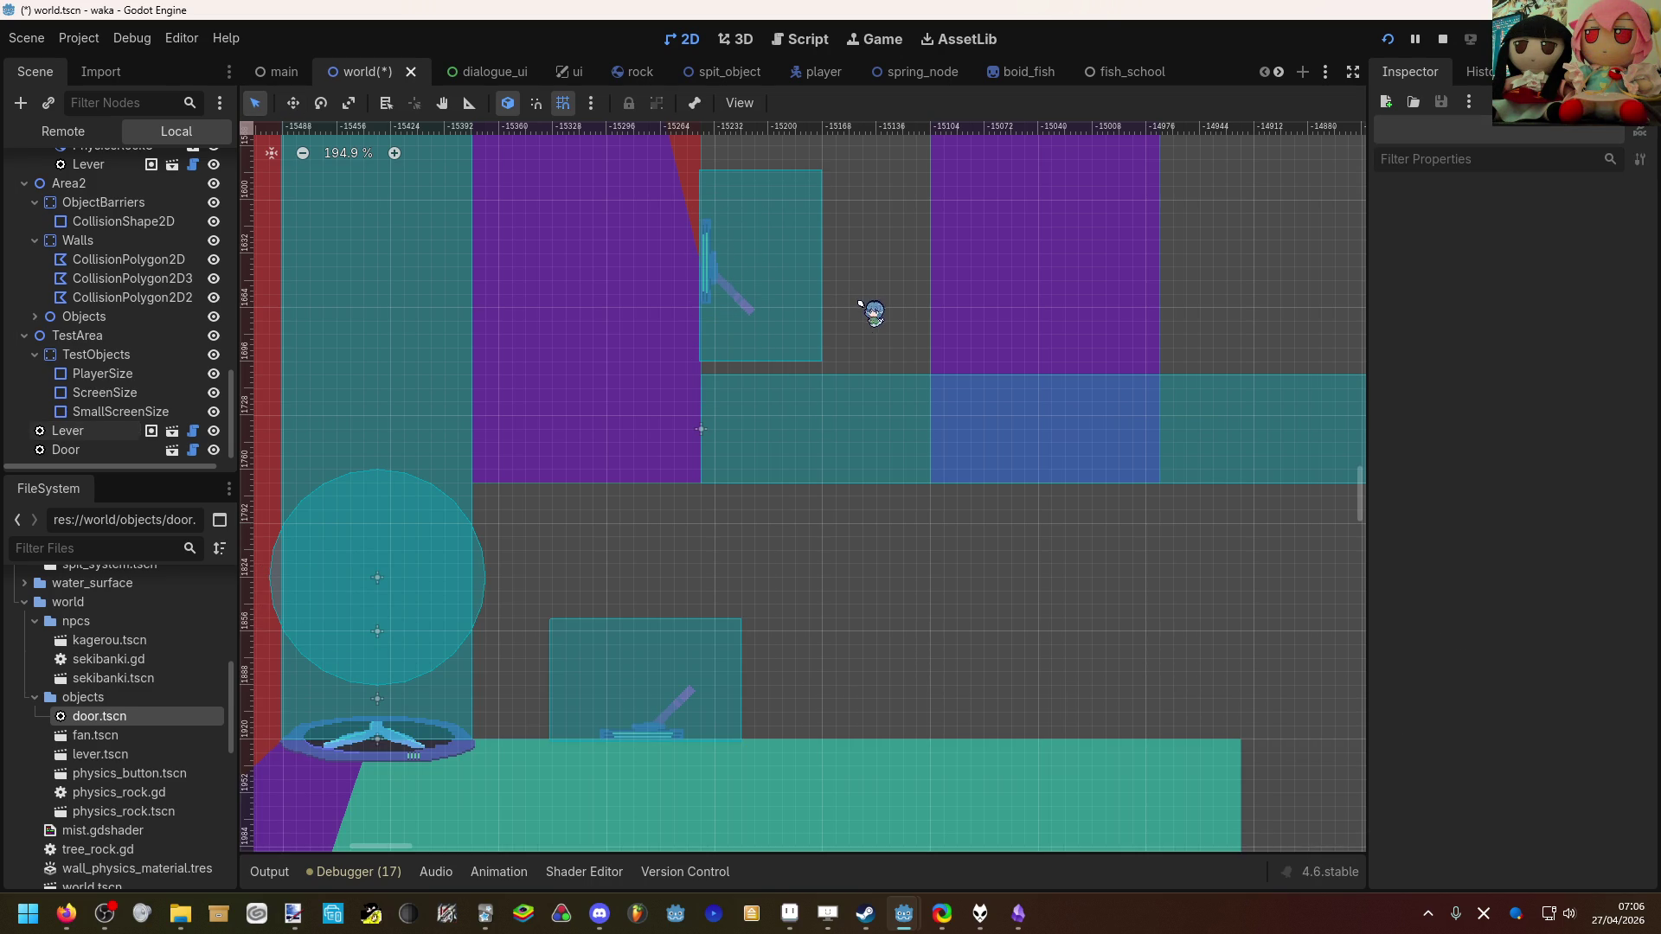
# - Set the new door's width to 16 and shift it down 16 px
pyautogui.click(767, 439)
pyautogui.click(1547, 222)
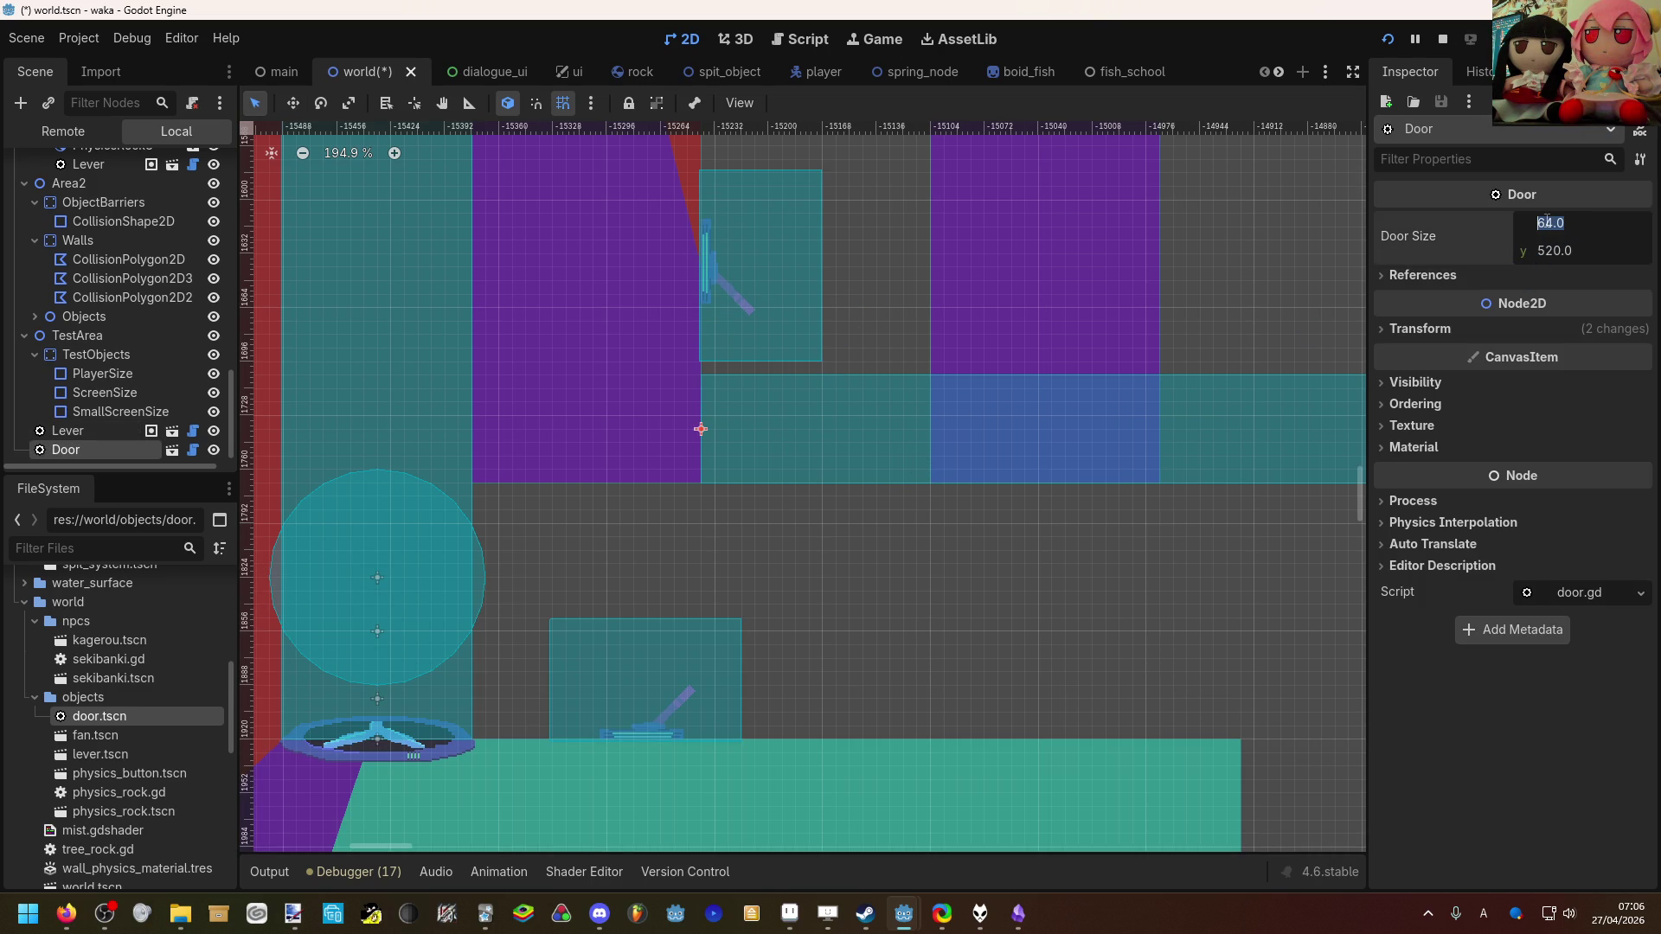
pyautogui.write('0')
pyautogui.press('Return')
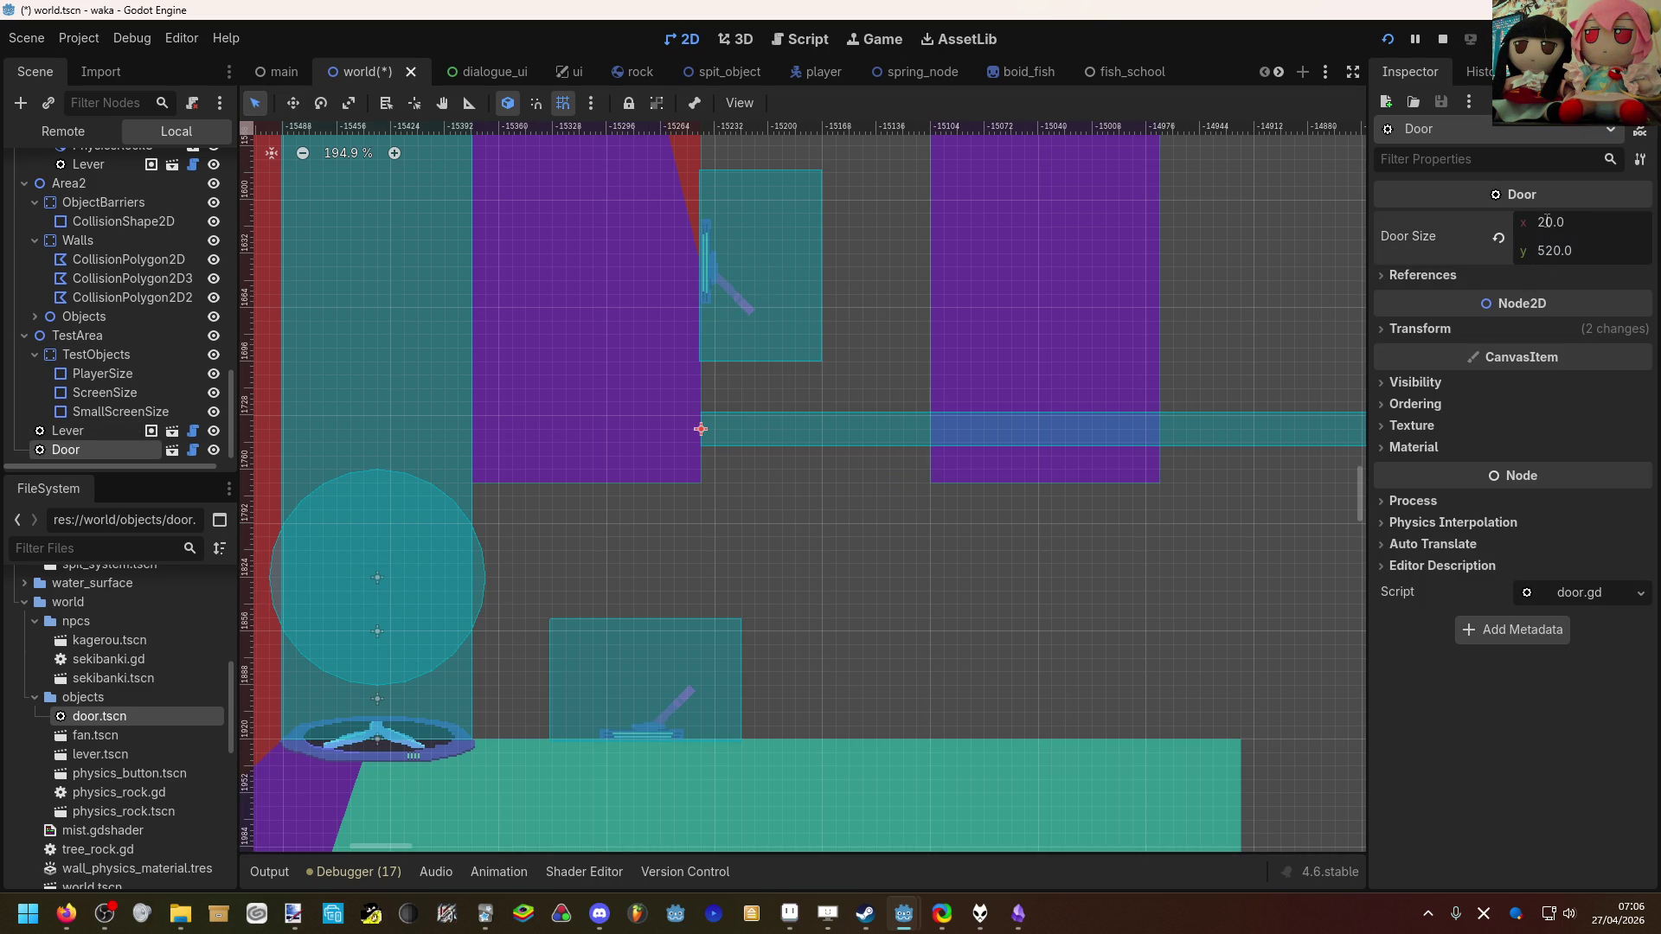
pyautogui.press('w')
pyautogui.moveTo(708, 388); pyautogui.dragTo(723, 475)
pyautogui.scroll(6, 709, 423)
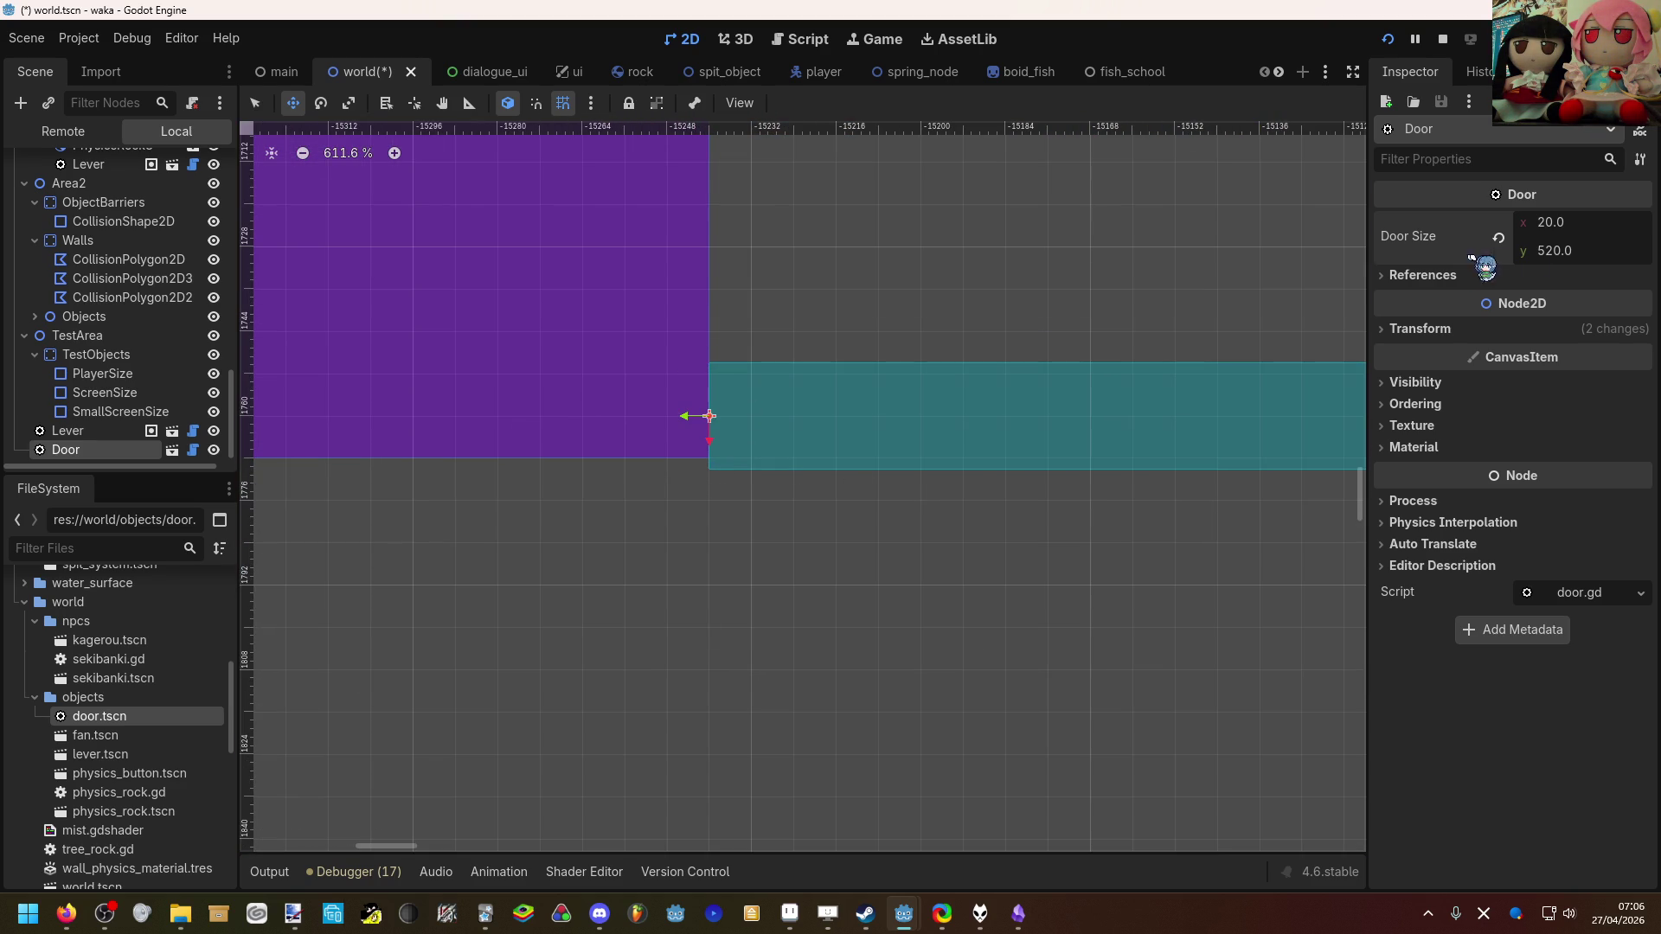
pyautogui.write('16')
pyautogui.press('Return')
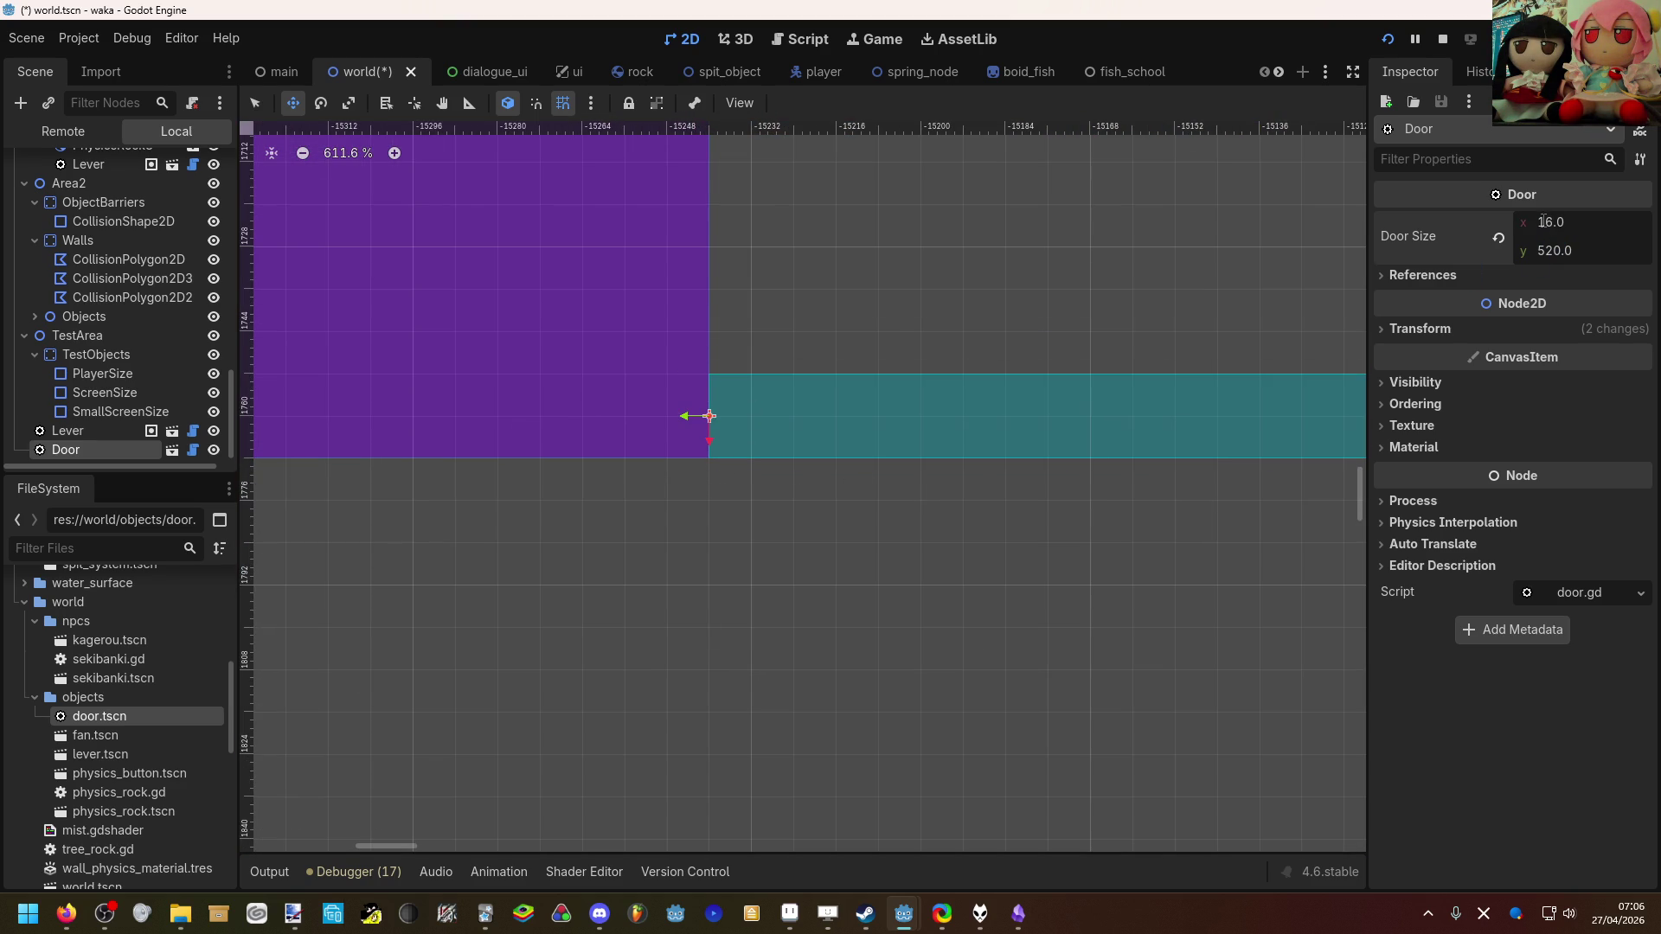
pyautogui.press('q')
pyautogui.click(907, 312)
# - Set the door's height to 136 and save the world scene
pyautogui.scroll(-6, 904, 320)
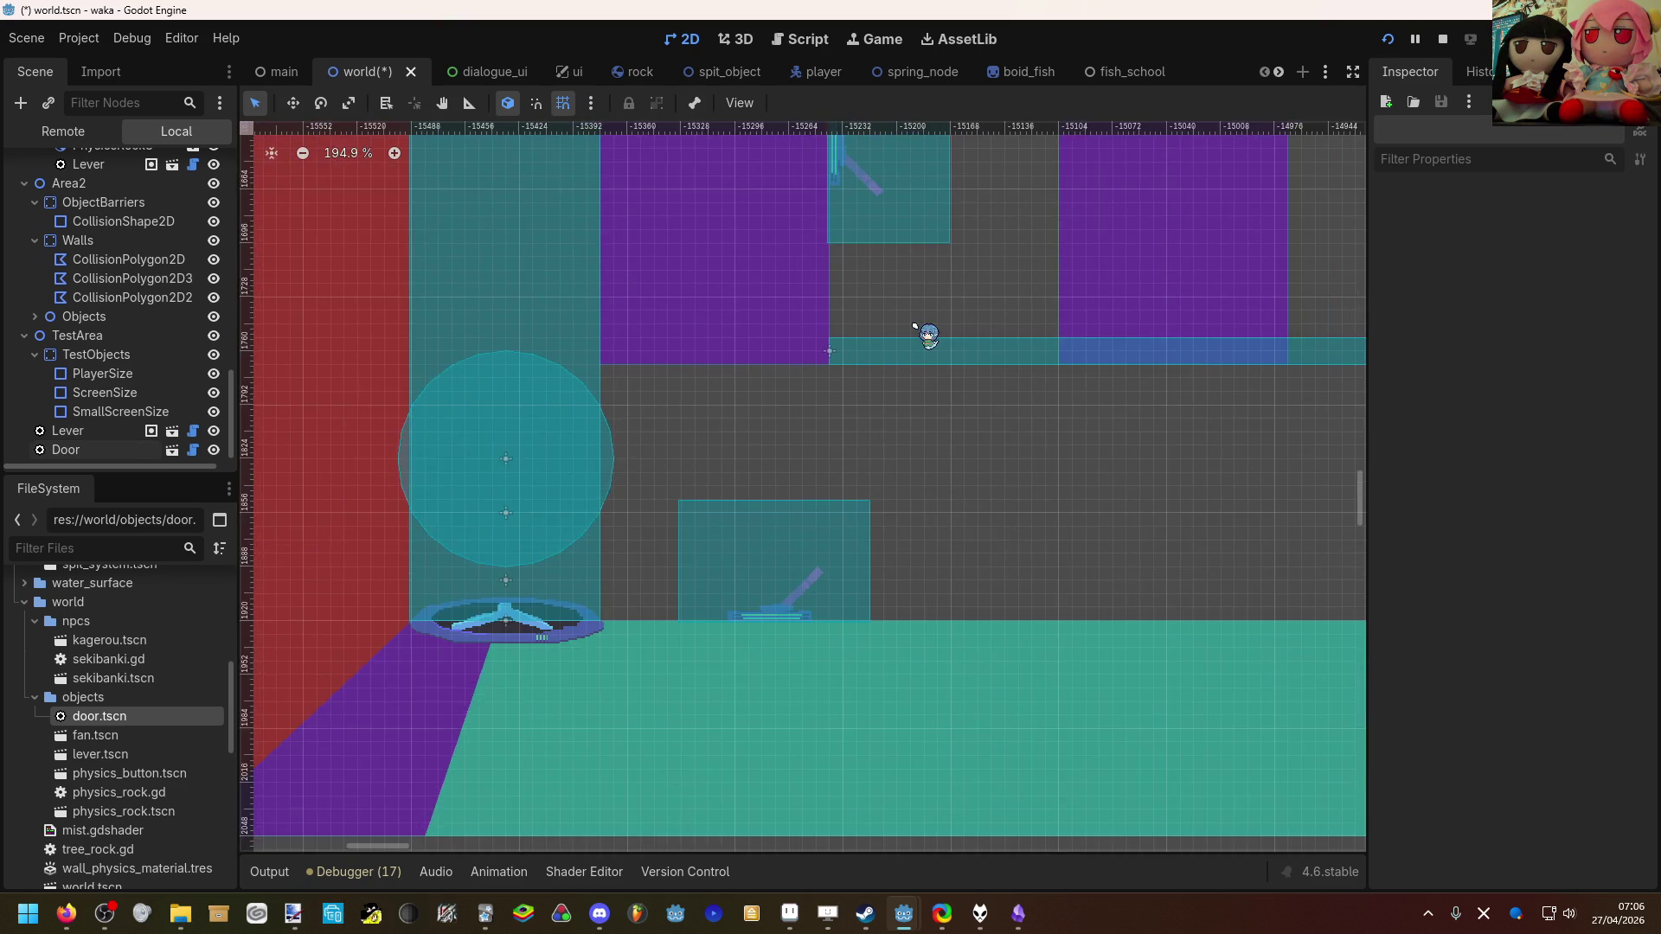
pyautogui.click(946, 336)
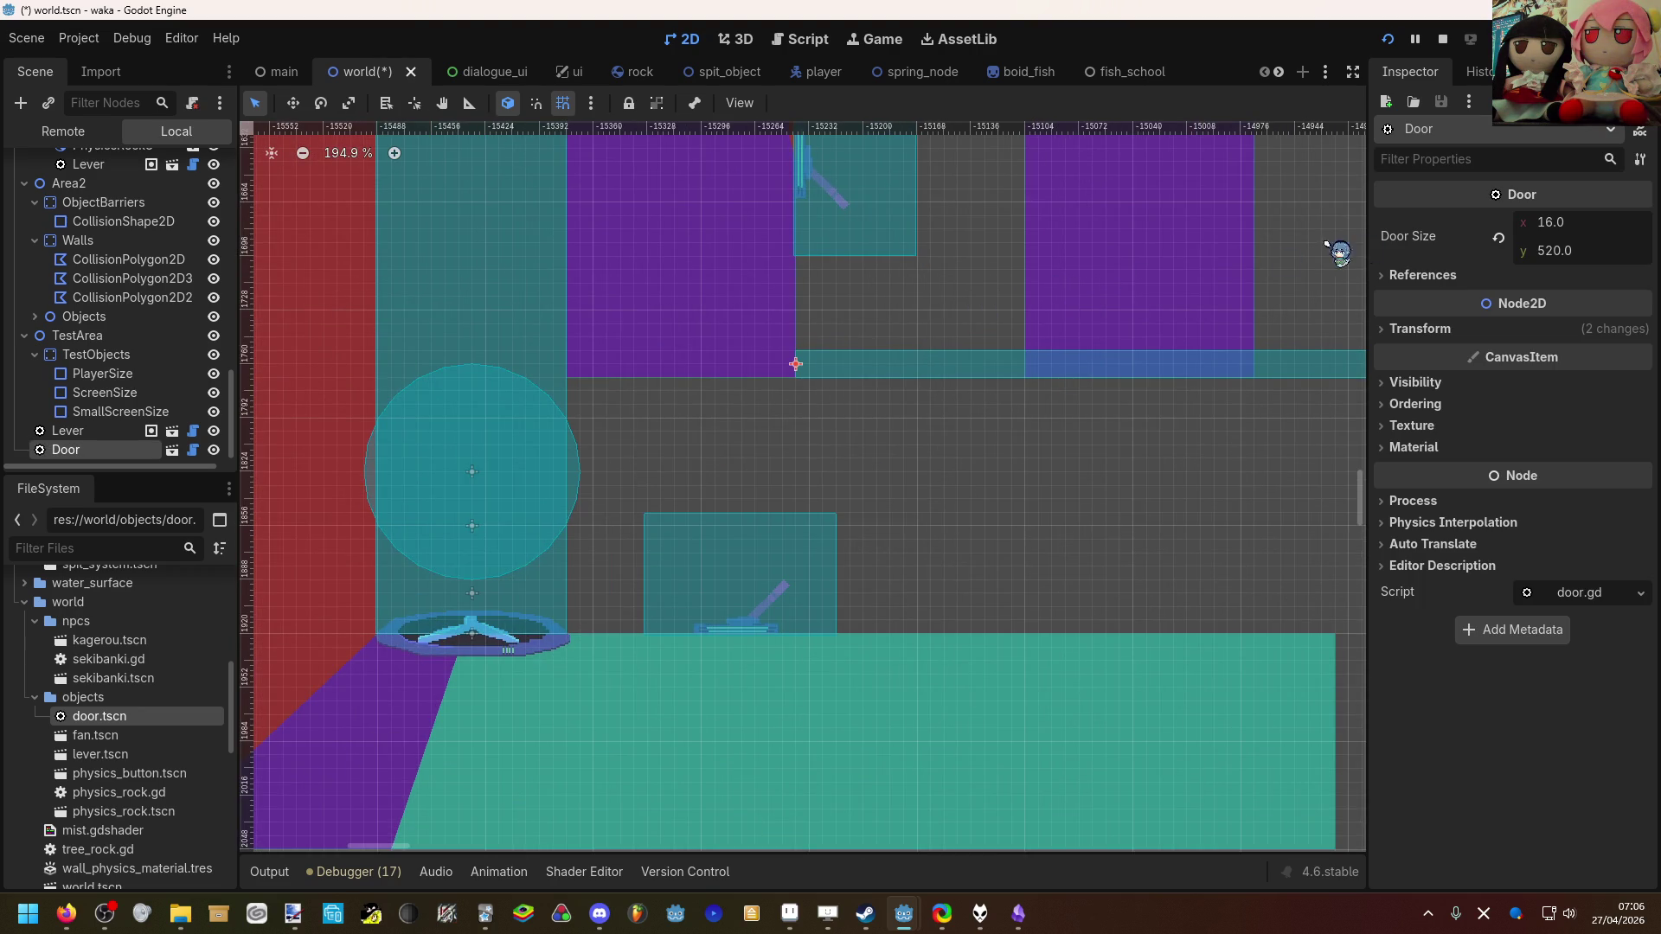
pyautogui.scroll(3, 993, 289)
pyautogui.moveTo(1102, 309); pyautogui.dragTo(983, 308)
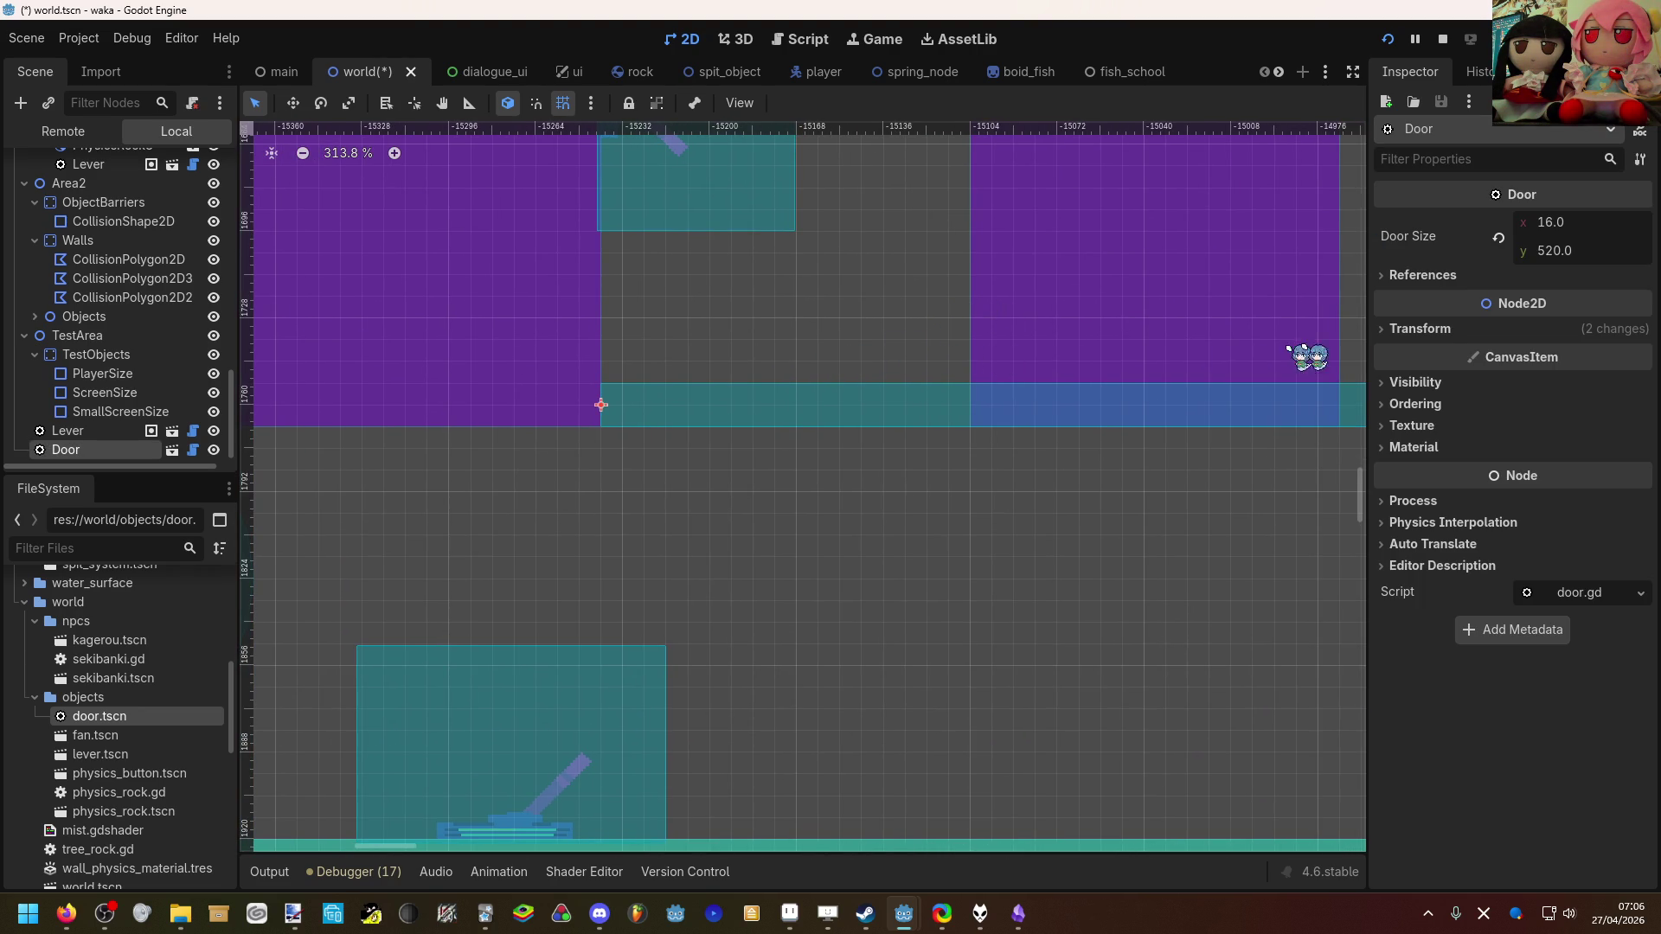
pyautogui.click(1544, 252)
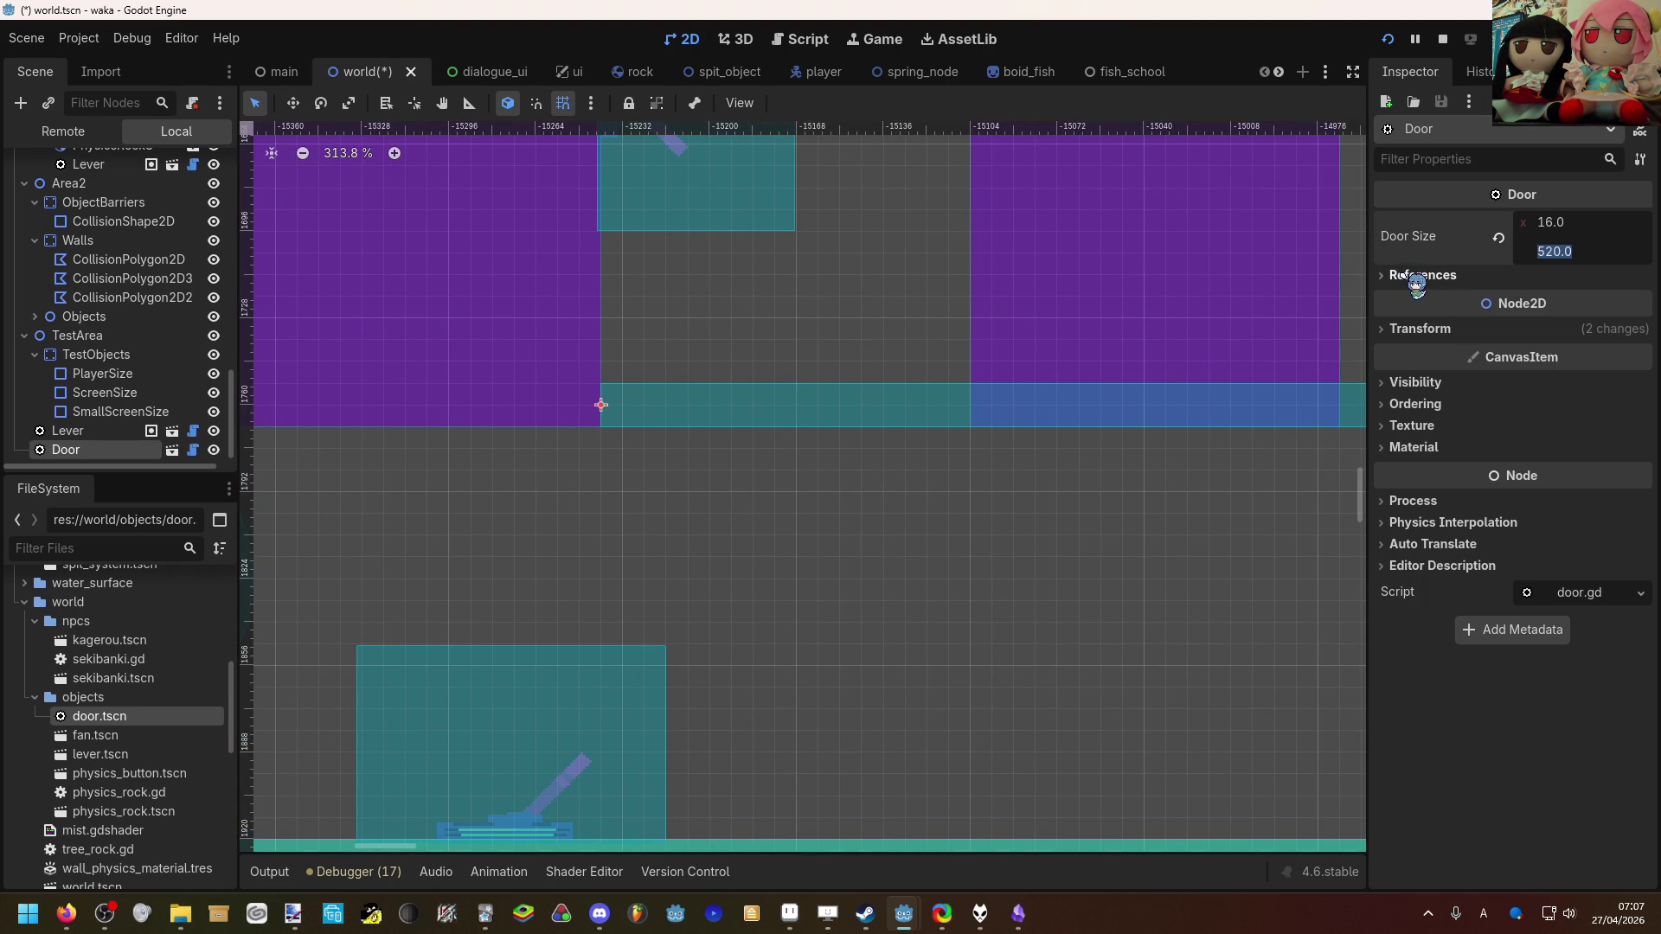
pyautogui.write('128')
pyautogui.press('Return')
pyautogui.click(1561, 253)
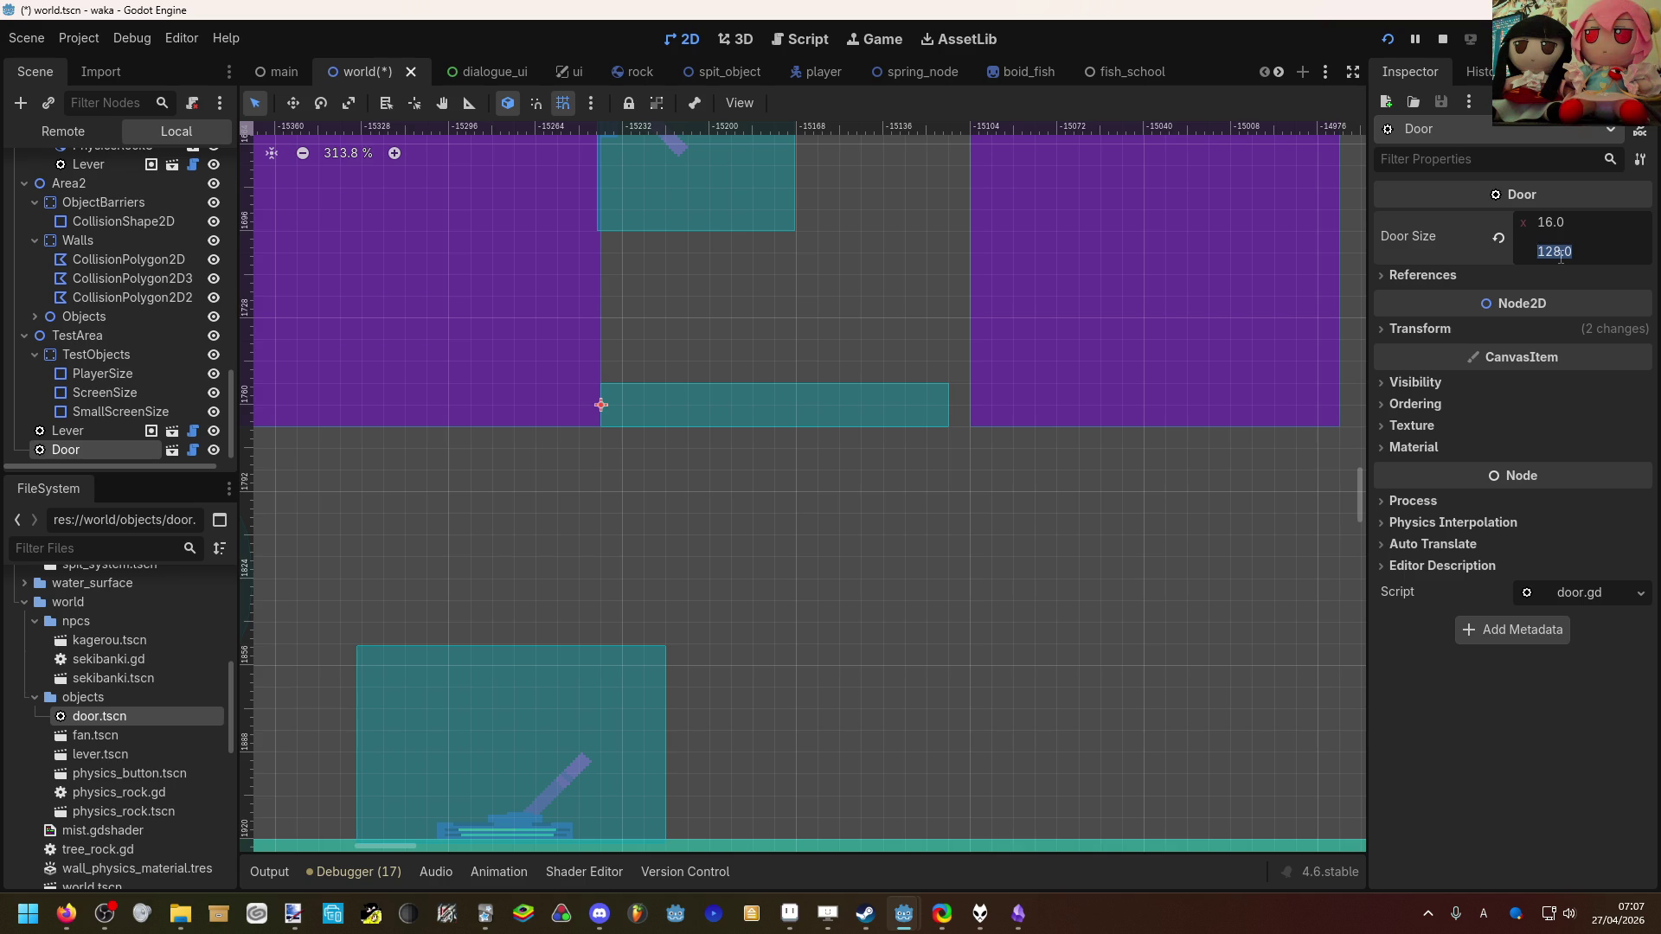
pyautogui.write('136')
pyautogui.press('Return')
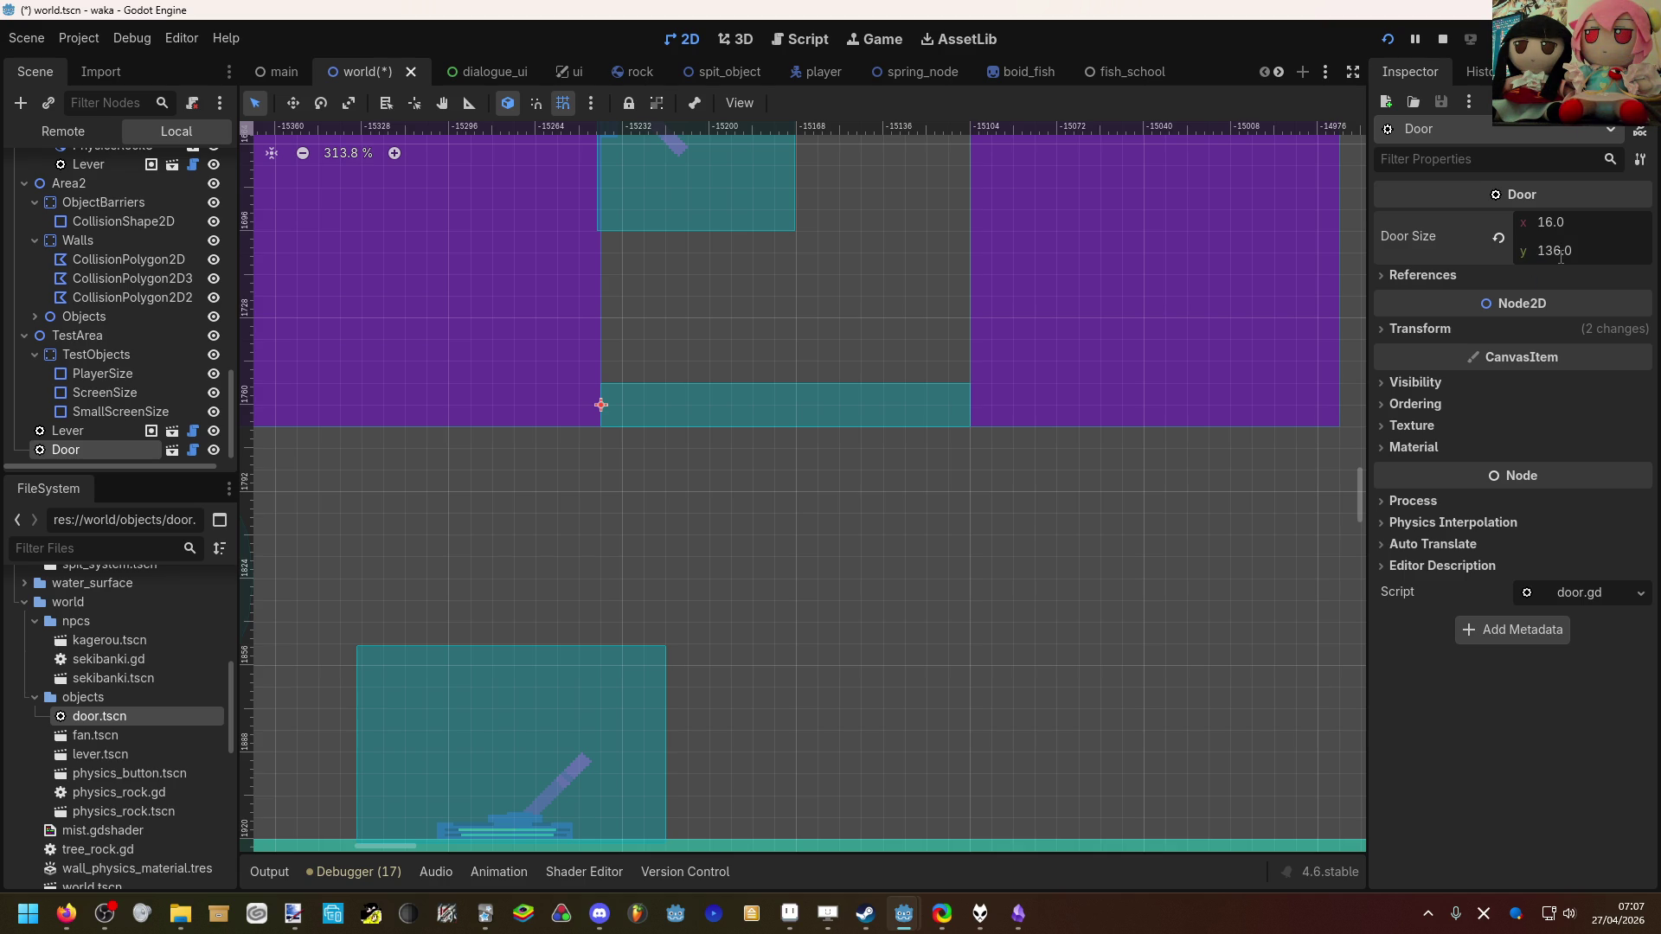
pyautogui.click(906, 262)
pyautogui.hotkey('ctrl', 's')
pyautogui.scroll(-2, 899, 259)
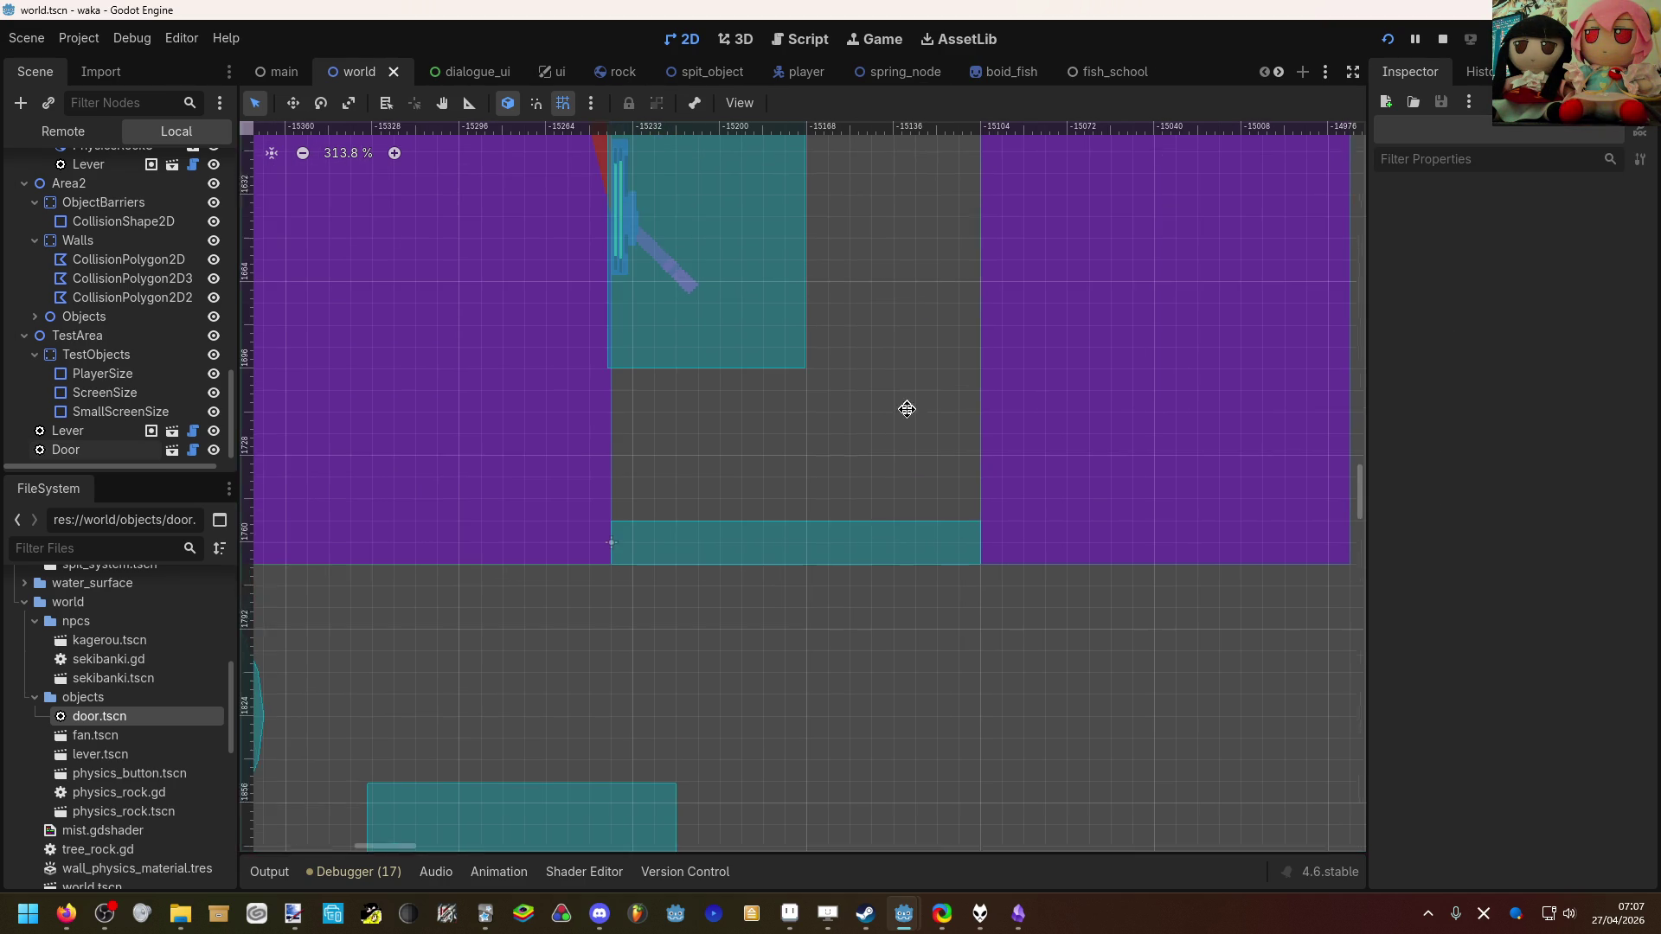
pyautogui.scroll(-1, 813, 367)
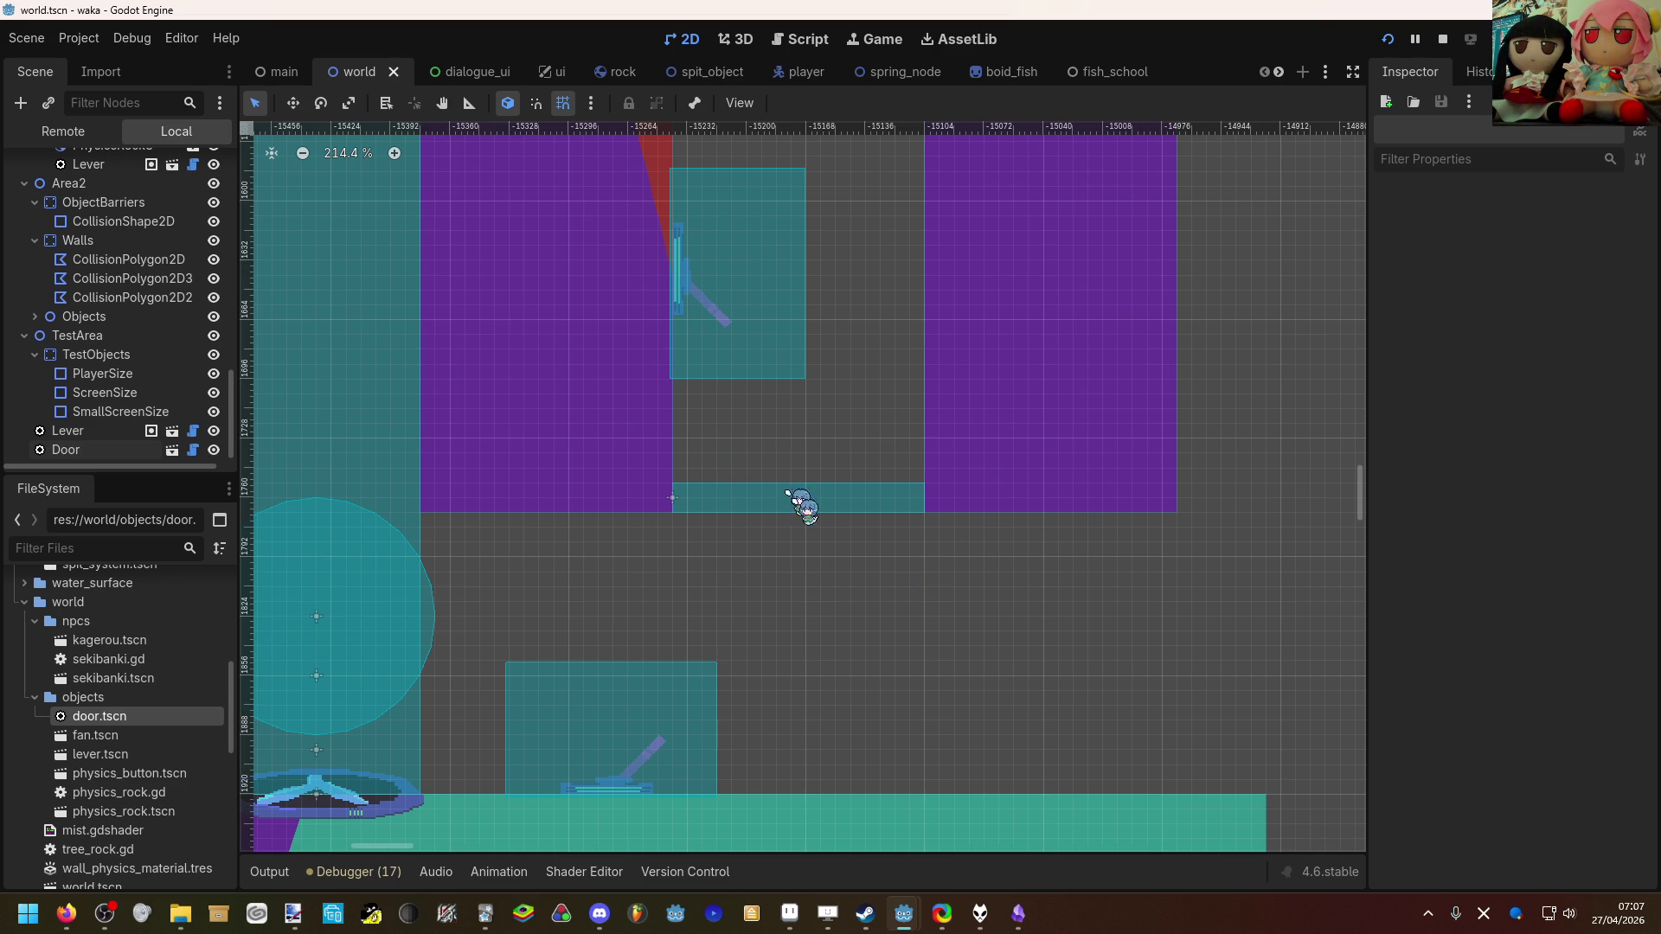
pyautogui.scroll(7, 675, 374)
pyautogui.click(686, 272)
pyautogui.scroll(3, 664, 263)
pyautogui.scroll(-10, 449, 299)
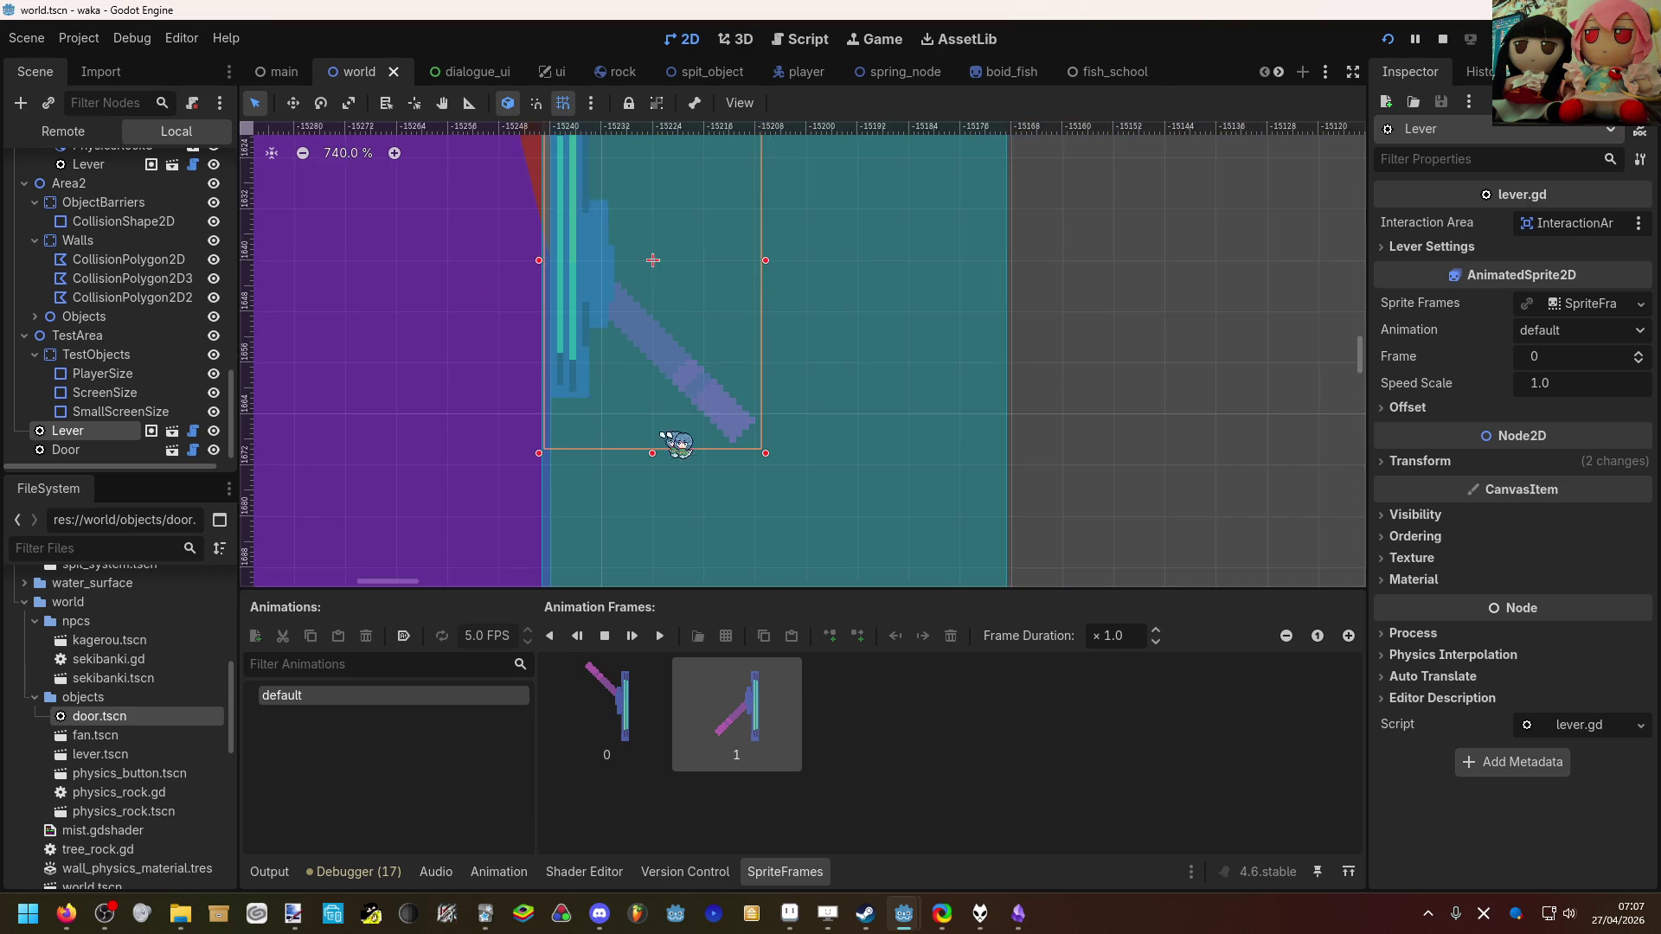
pyautogui.click(922, 342)
pyautogui.click(701, 341)
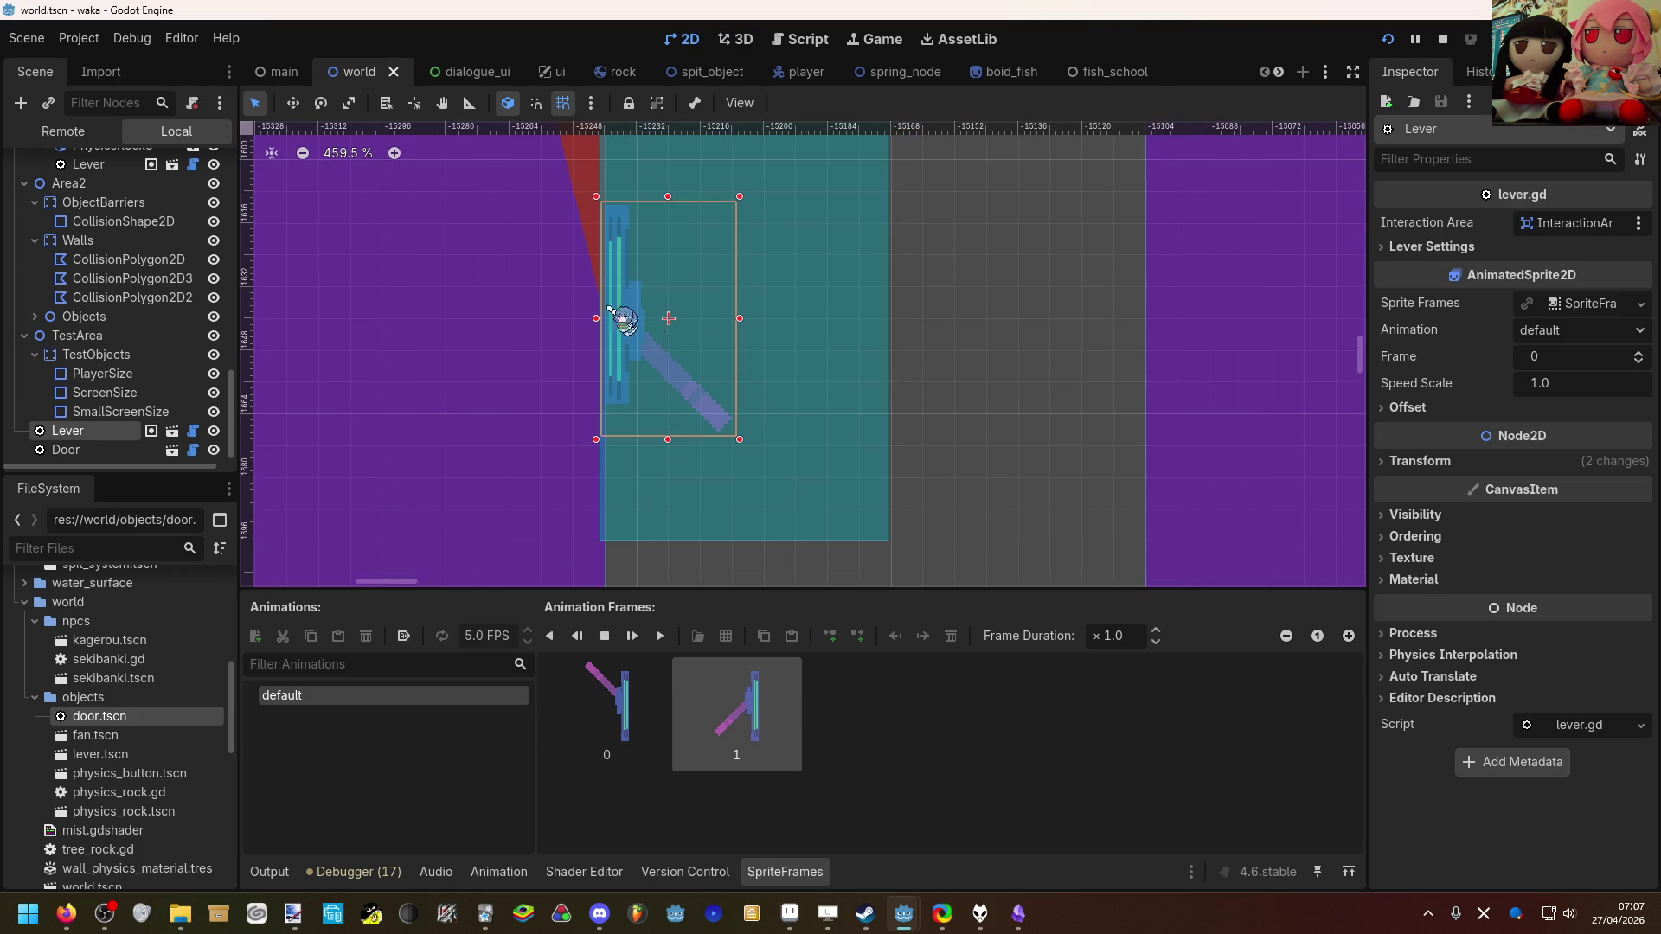
pyautogui.scroll(4, 580, 285)
pyautogui.press('w')
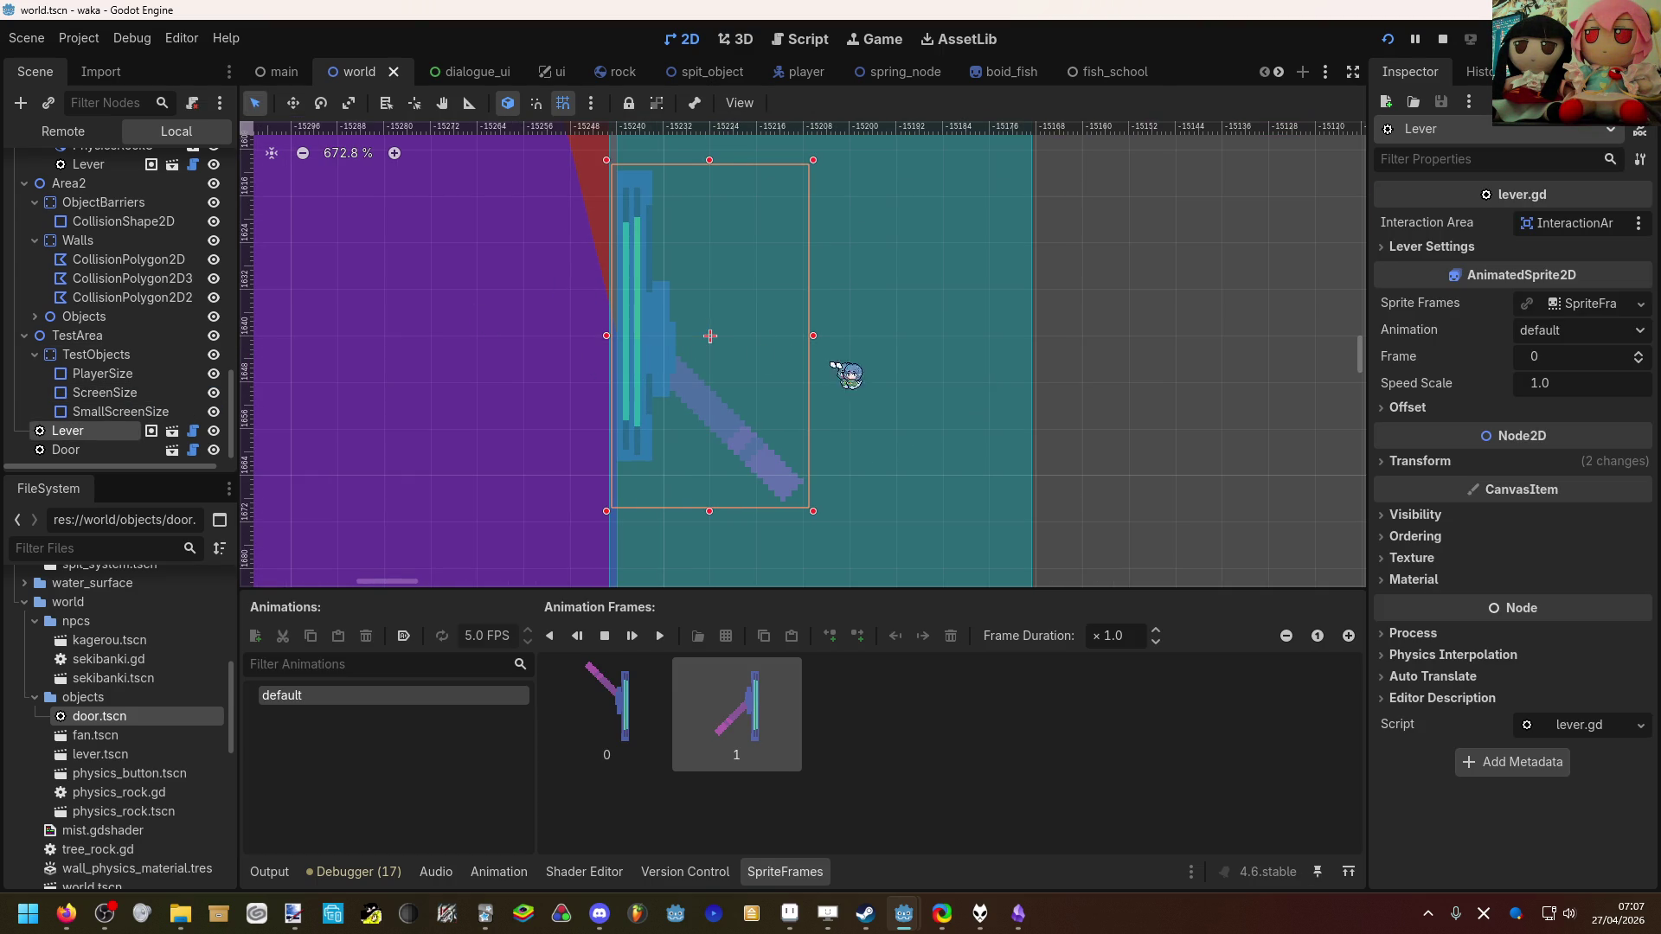
pyautogui.press('q')
pyautogui.scroll(-4, 971, 368)
pyautogui.click(1081, 346)
pyautogui.scroll(-10, 1071, 345)
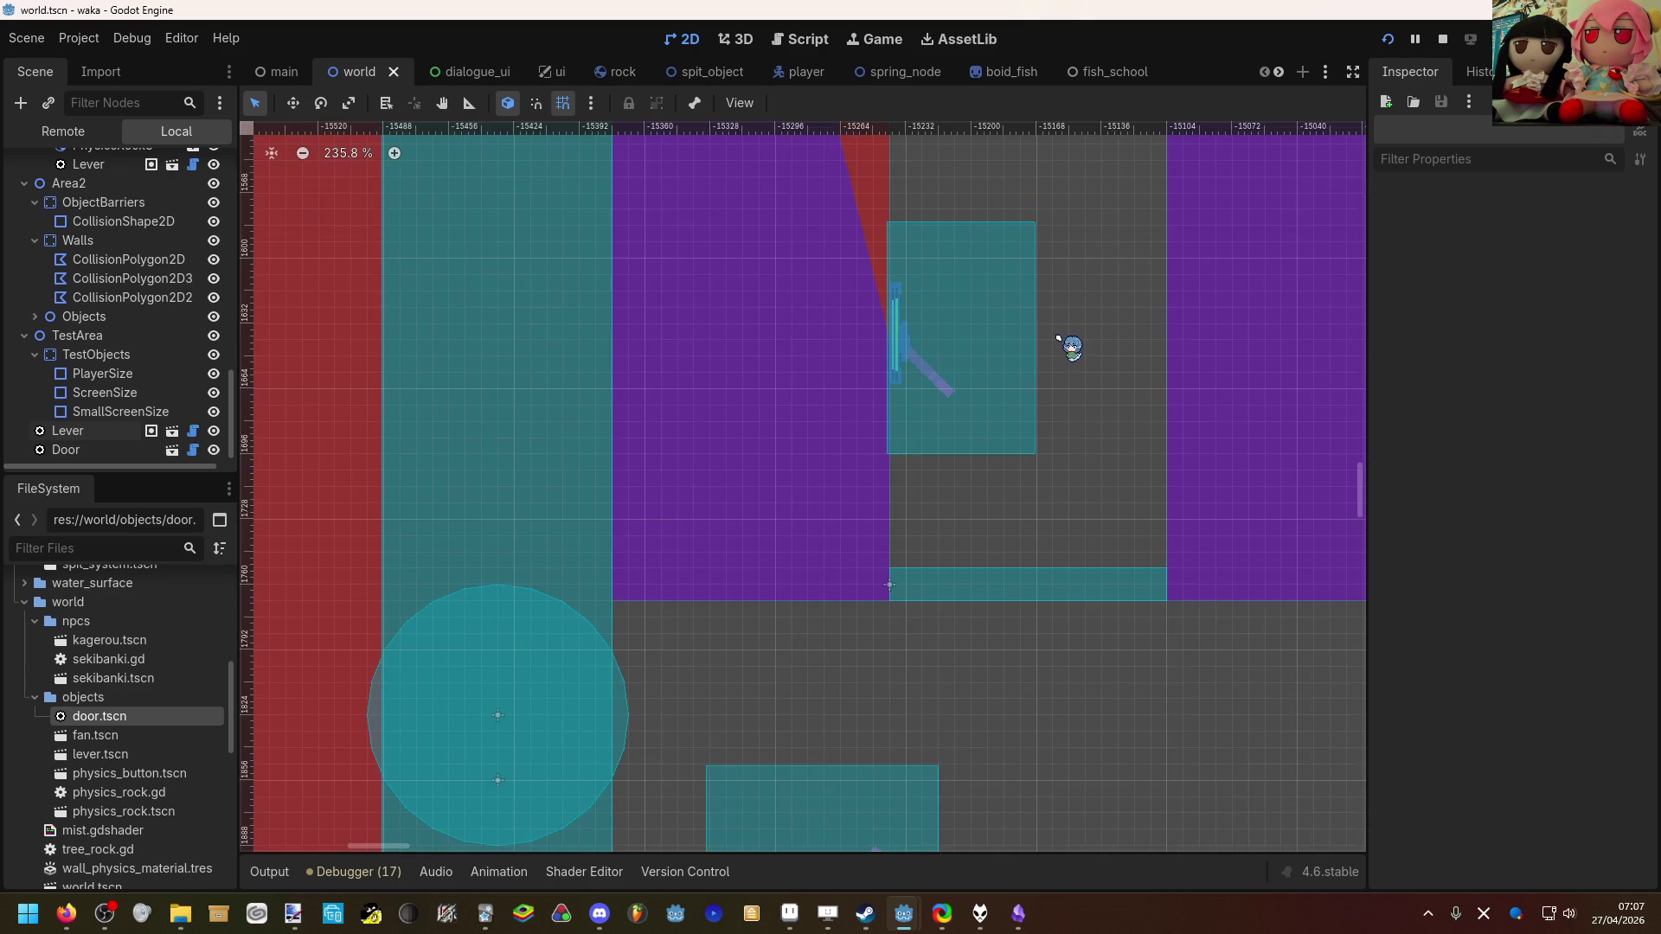
pyautogui.scroll(-4, 1038, 346)
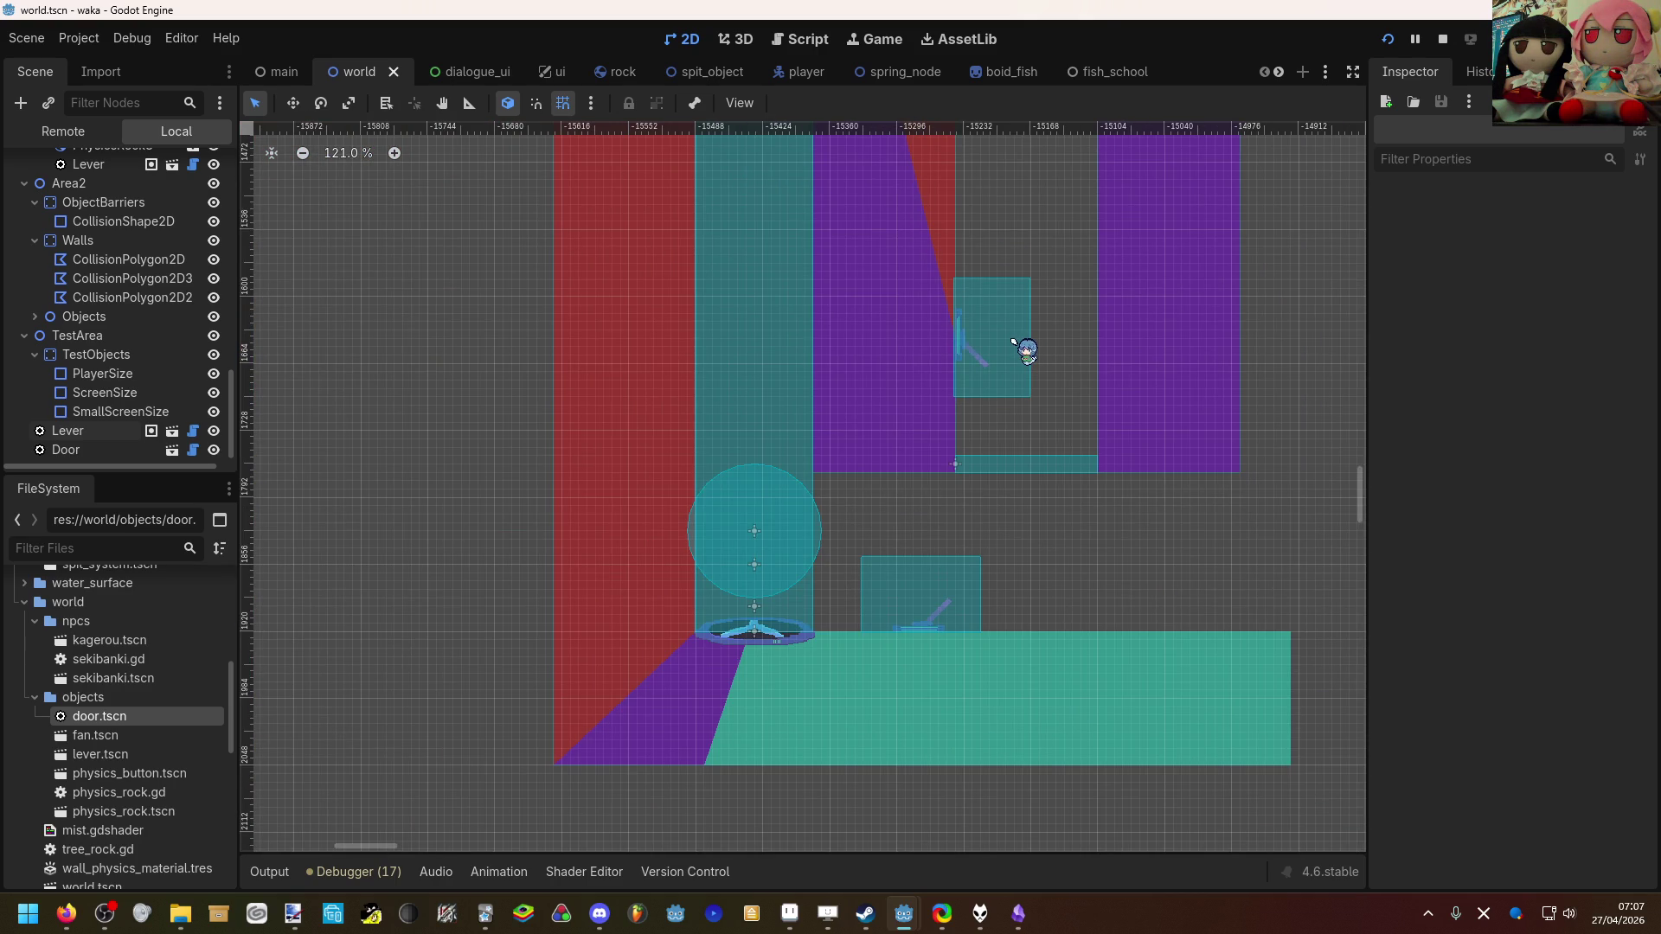
pyautogui.click(1017, 449)
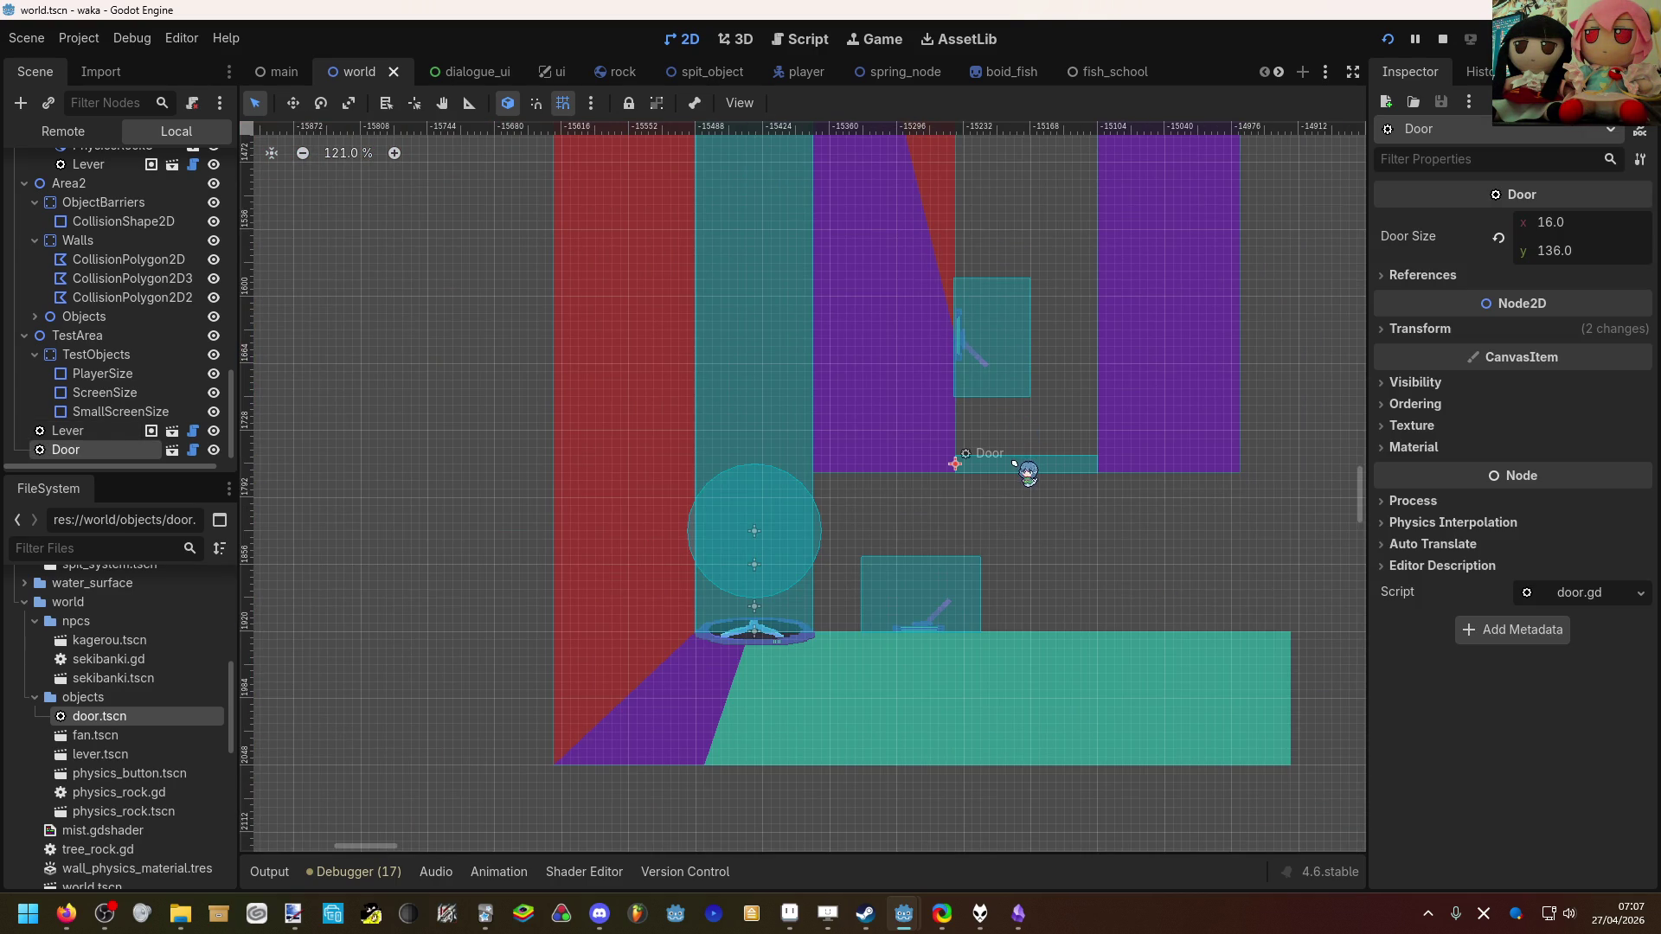
pyautogui.click(1035, 432)
pyautogui.scroll(-18, 995, 430)
pyautogui.hscroll(5, 973, 428)
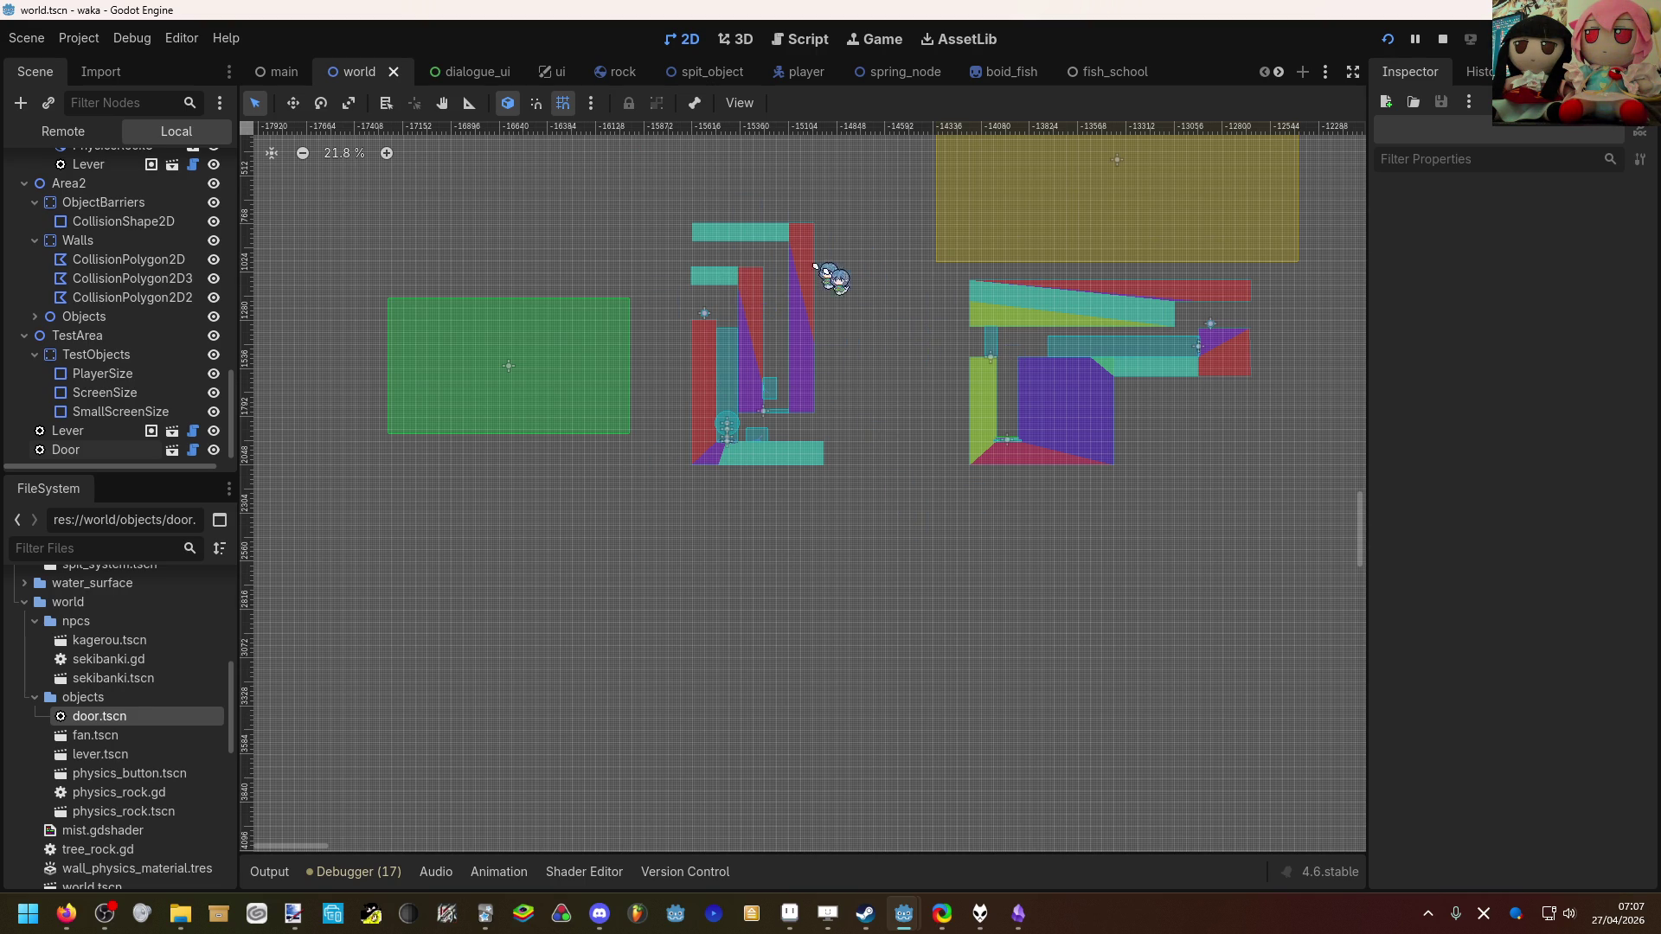
pyautogui.scroll(-5, 808, 294)
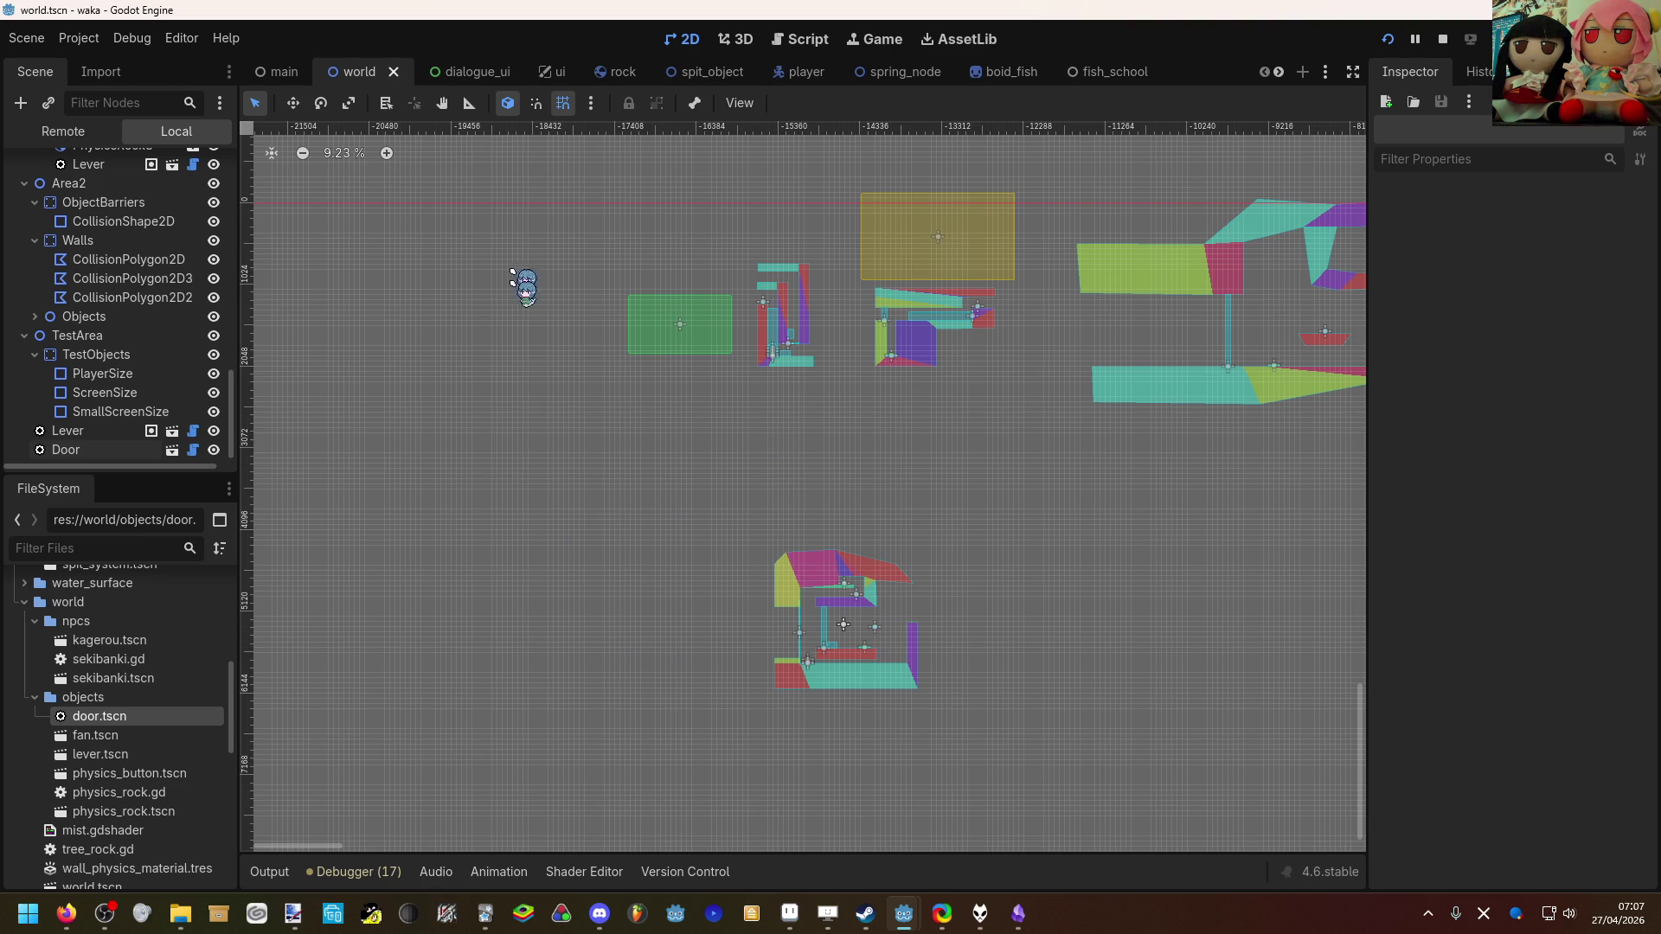
pyautogui.scroll(5, 95, 433)
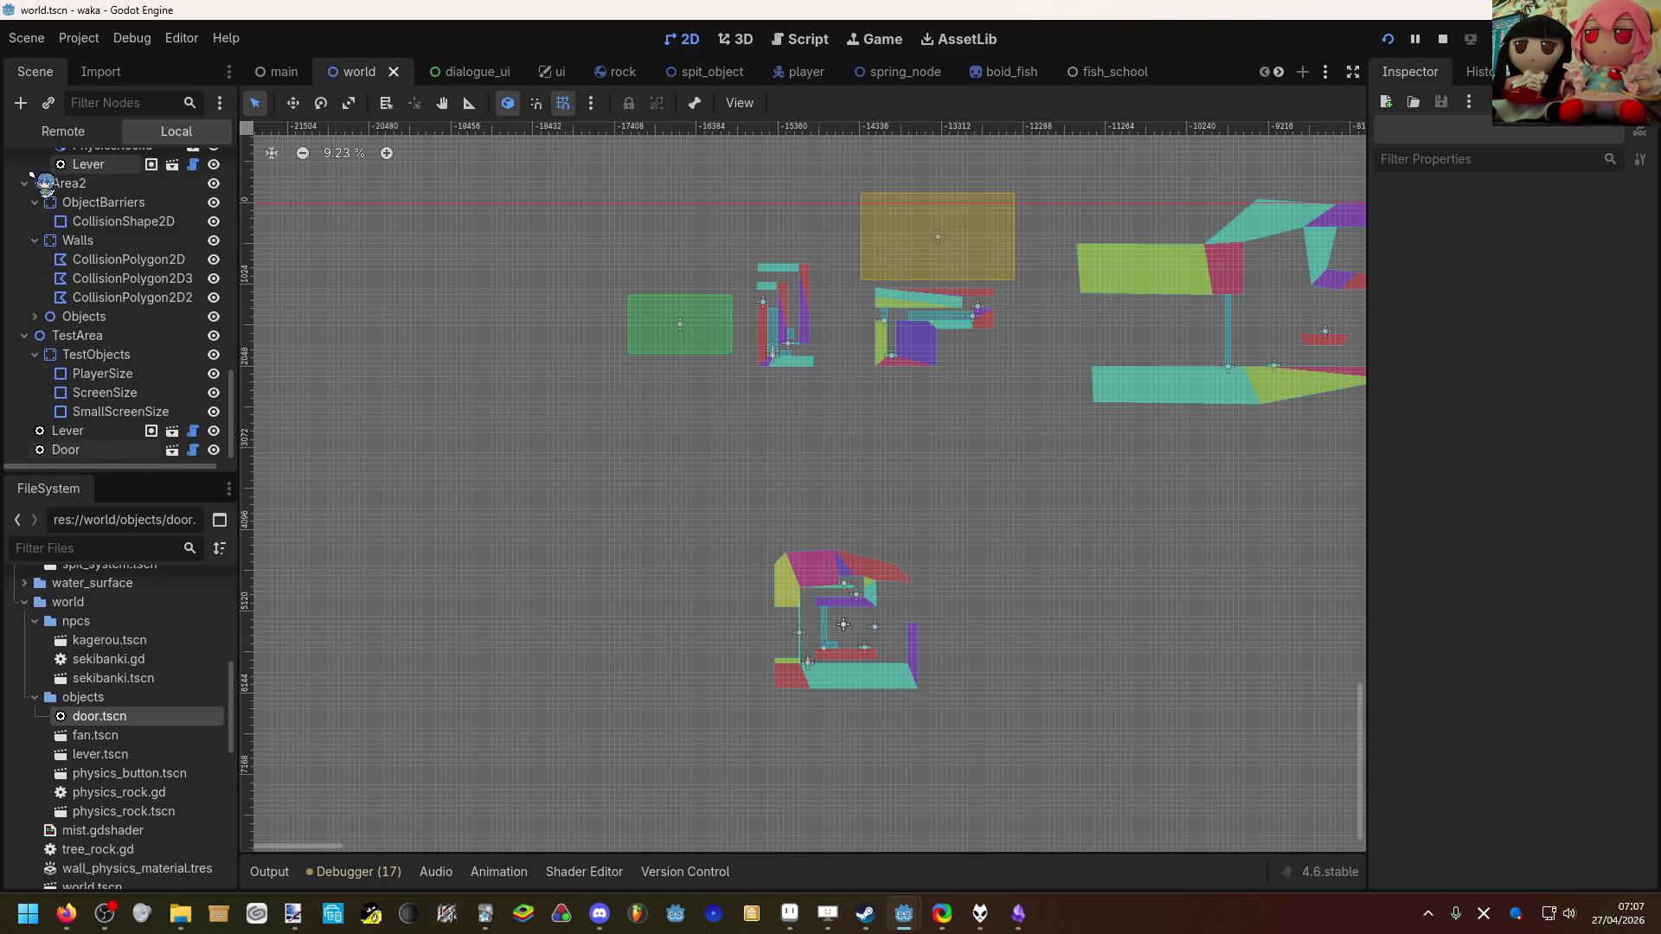
# - Move the new Lever and Door nodes into Area1's Objects group and save
pyautogui.click(24, 382)
pyautogui.scroll(-2, 83, 286)
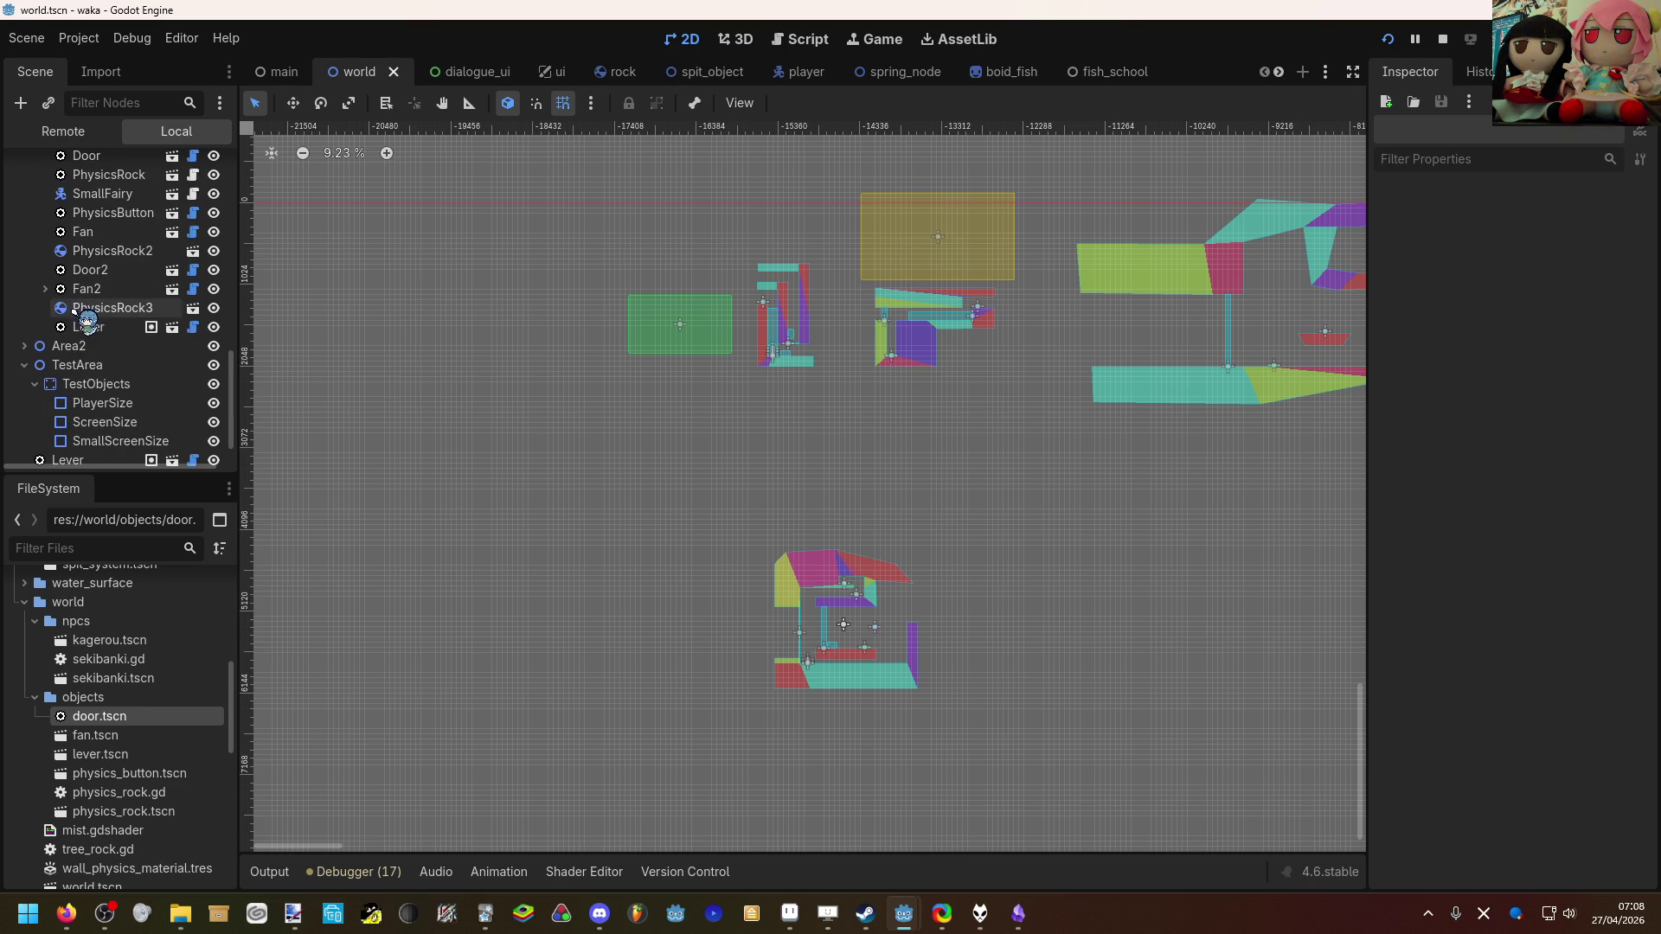
pyautogui.click(82, 419)
pyautogui.keyDown('shift'); pyautogui.click(84, 443); pyautogui.keyUp('shift')
pyautogui.moveTo(84, 424)
pyautogui.mouseDown()
pyautogui.moveTo(86, 363)
pyautogui.moveTo(112, 365)
pyautogui.mouseUp()
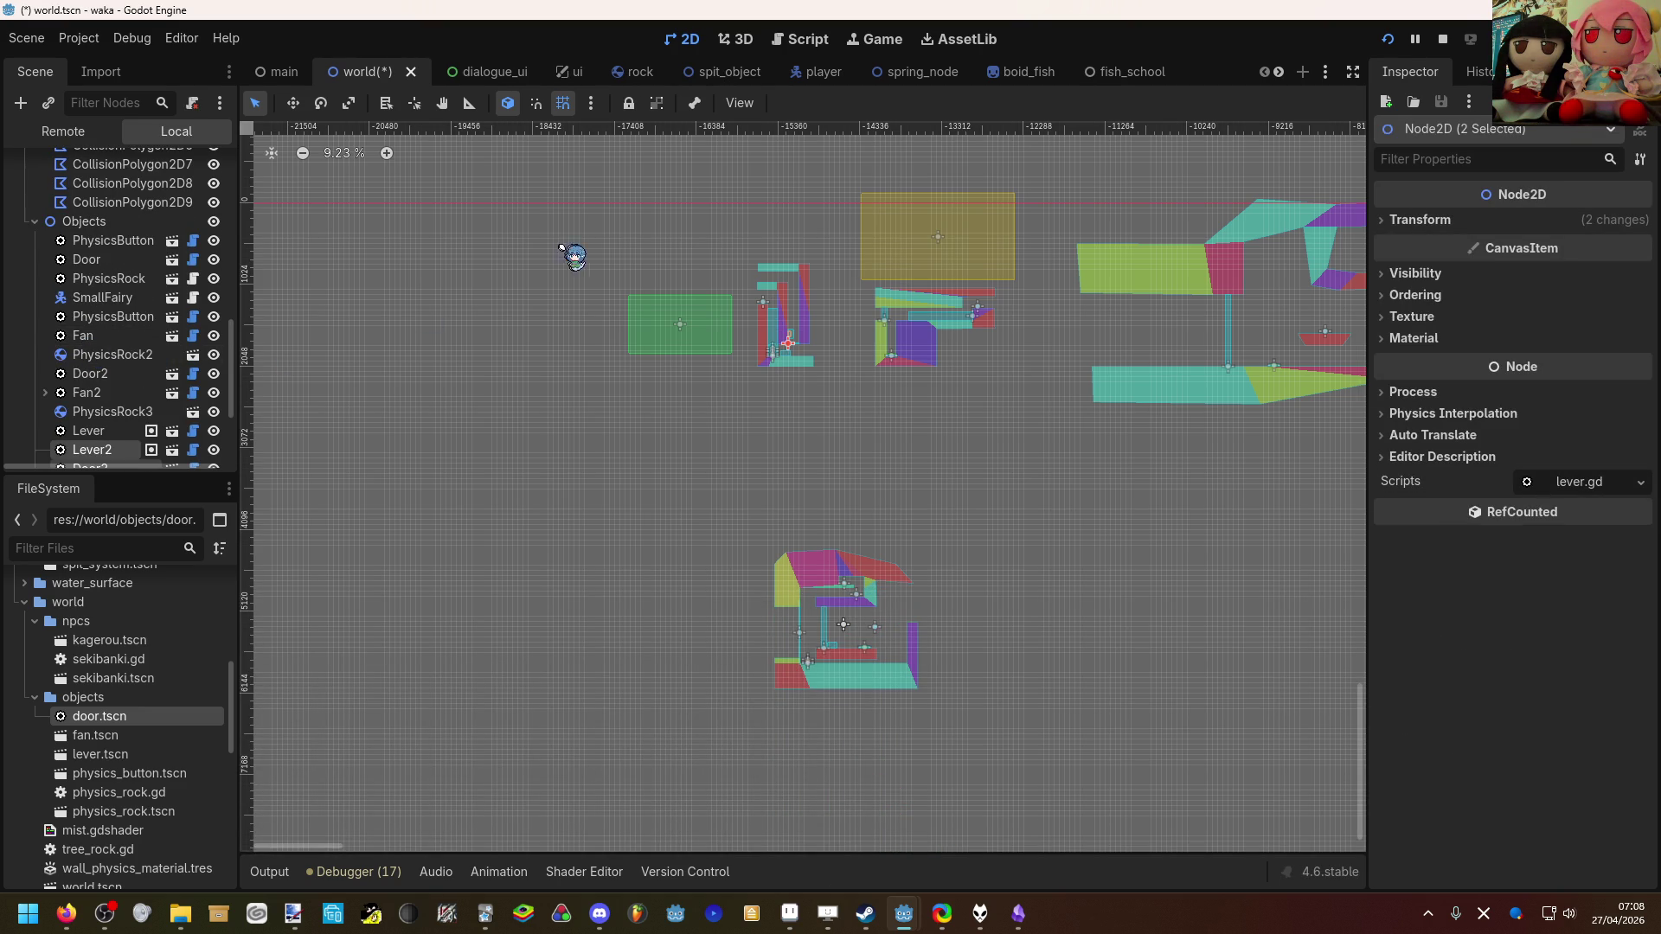
pyautogui.hotkey('ctrl', 's')
pyautogui.click(580, 251)
# - Select Lever2 and set its Activate Type to Door
pyautogui.scroll(2, 660, 305)
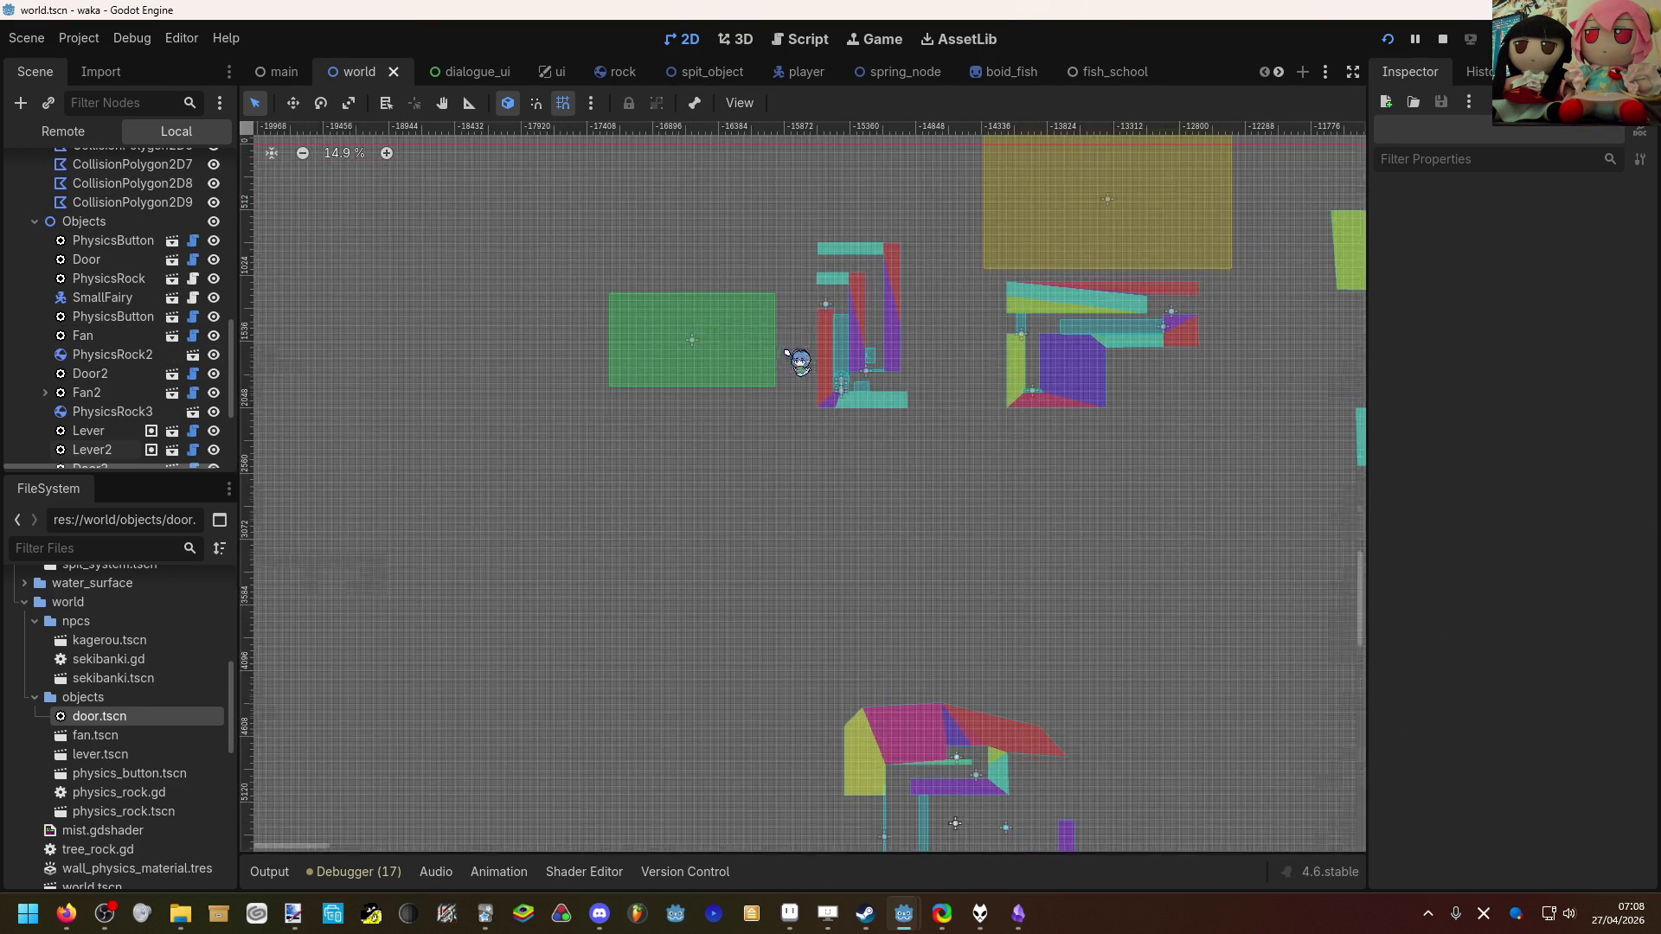
pyautogui.scroll(6, 787, 348)
pyautogui.click(941, 345)
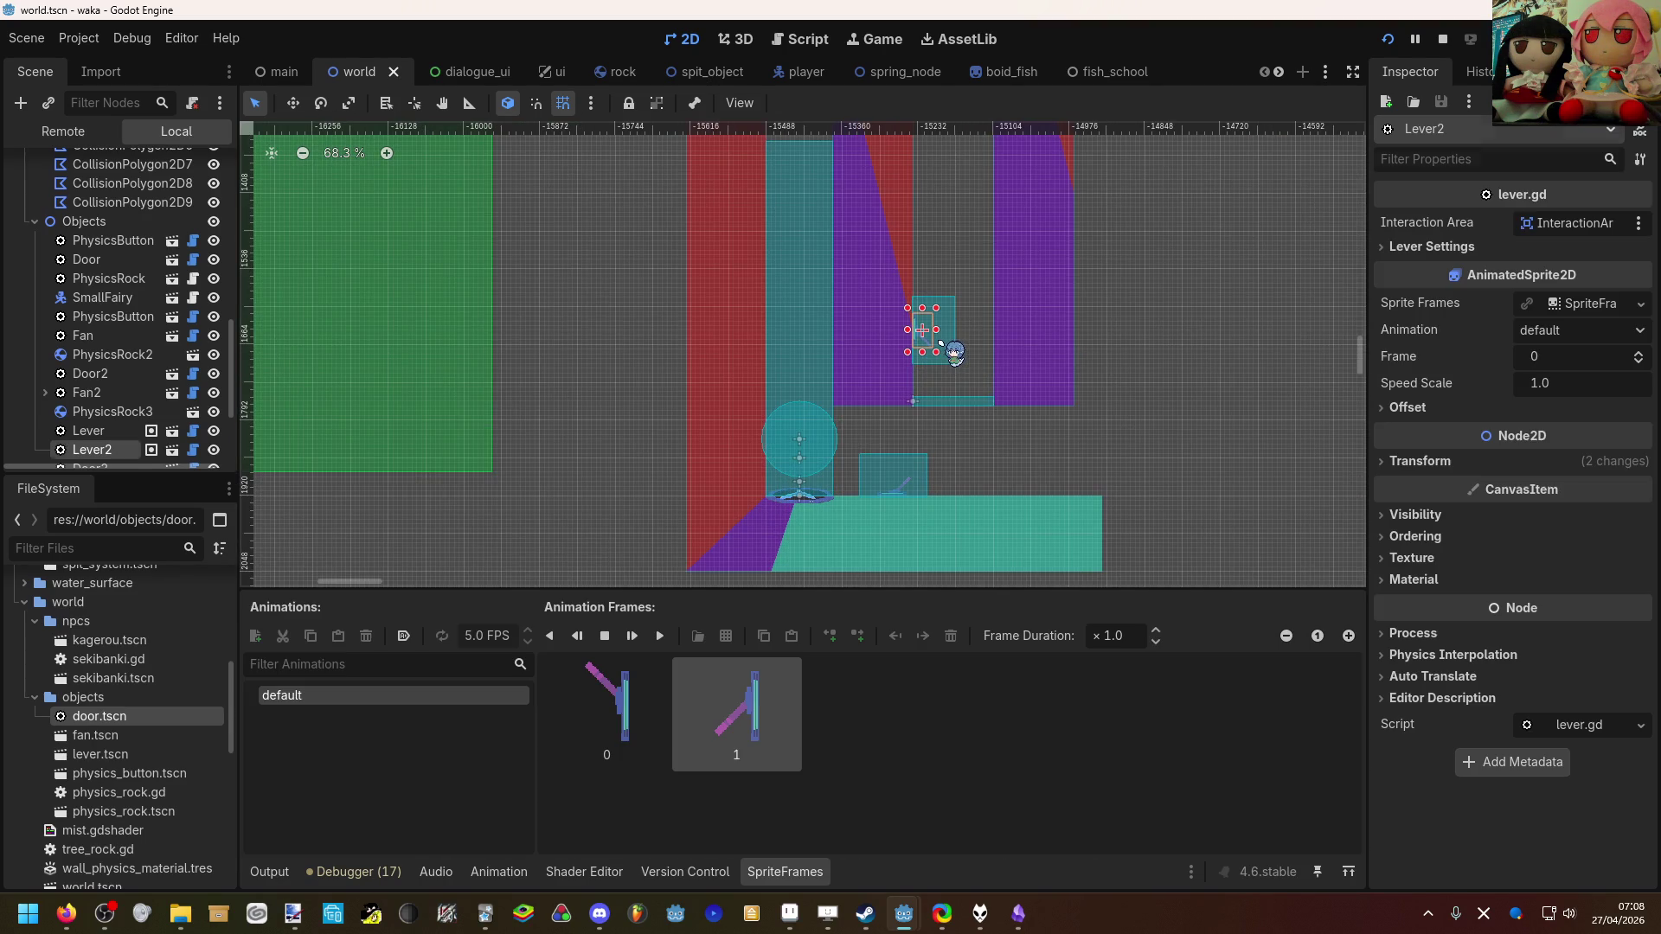
pyautogui.scroll(1, 1228, 270)
pyautogui.click(1452, 250)
pyautogui.click(1567, 322)
pyautogui.click(759, 384)
pyautogui.click(969, 151)
pyautogui.click(1619, 296)
# - Assign Door3 as Lever2's reference object and save the scene
pyautogui.click(1553, 340)
pyautogui.click(1570, 322)
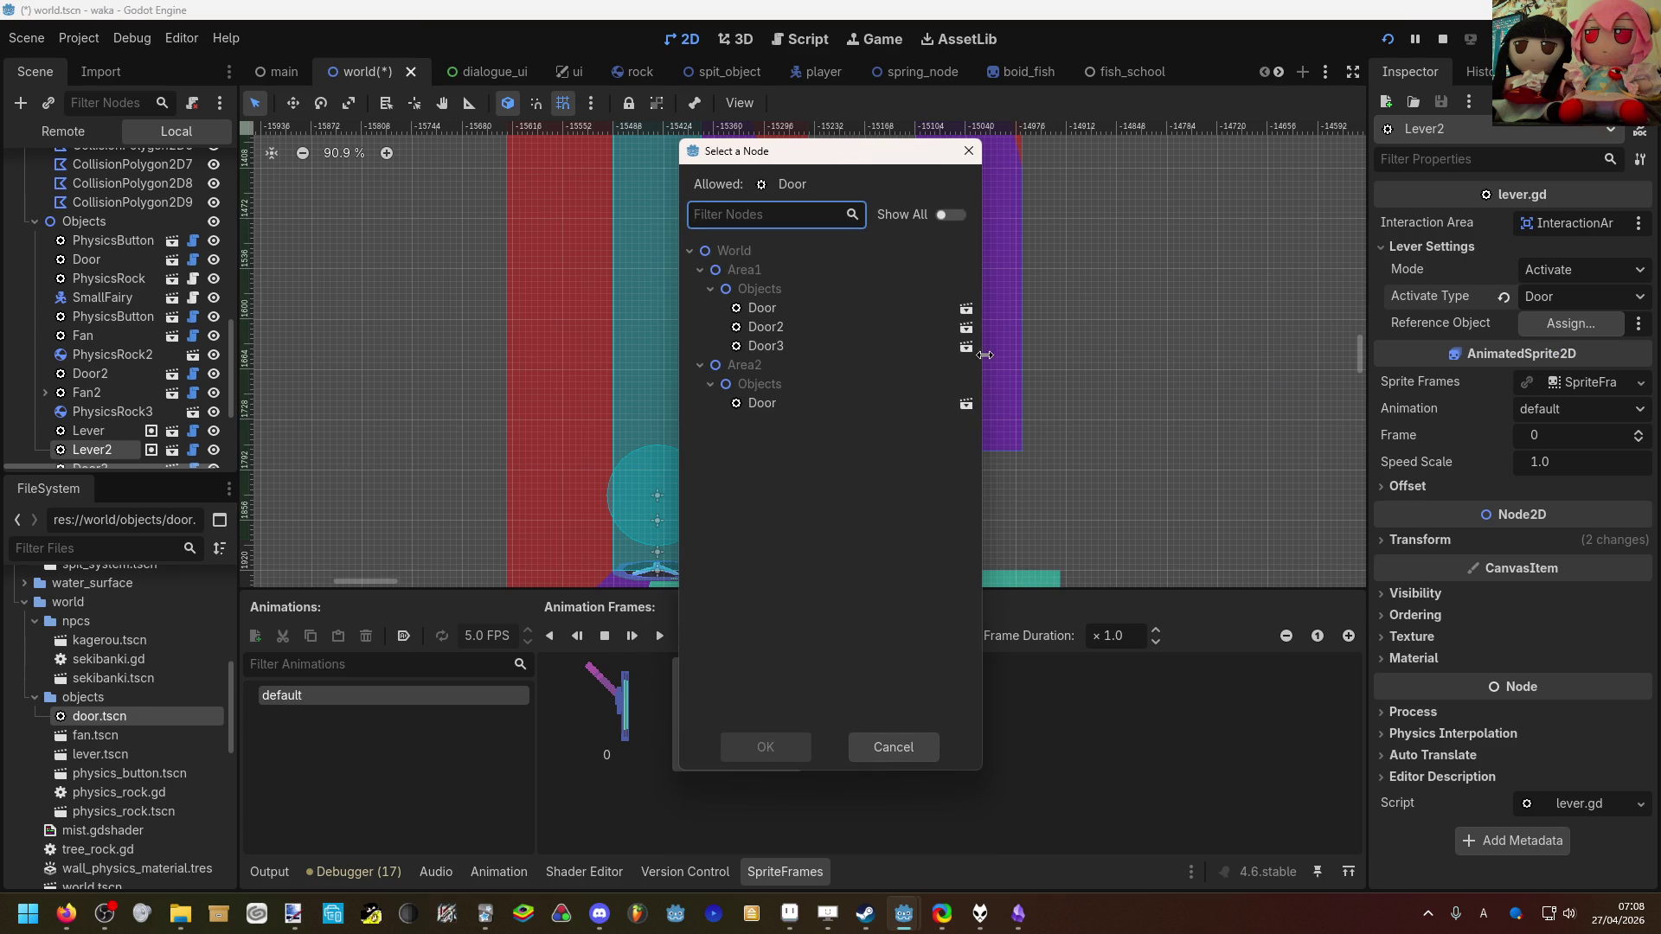
pyautogui.click(772, 347)
pyautogui.doubleClick(772, 347)
pyautogui.scroll(-1, 890, 381)
pyautogui.click(881, 381)
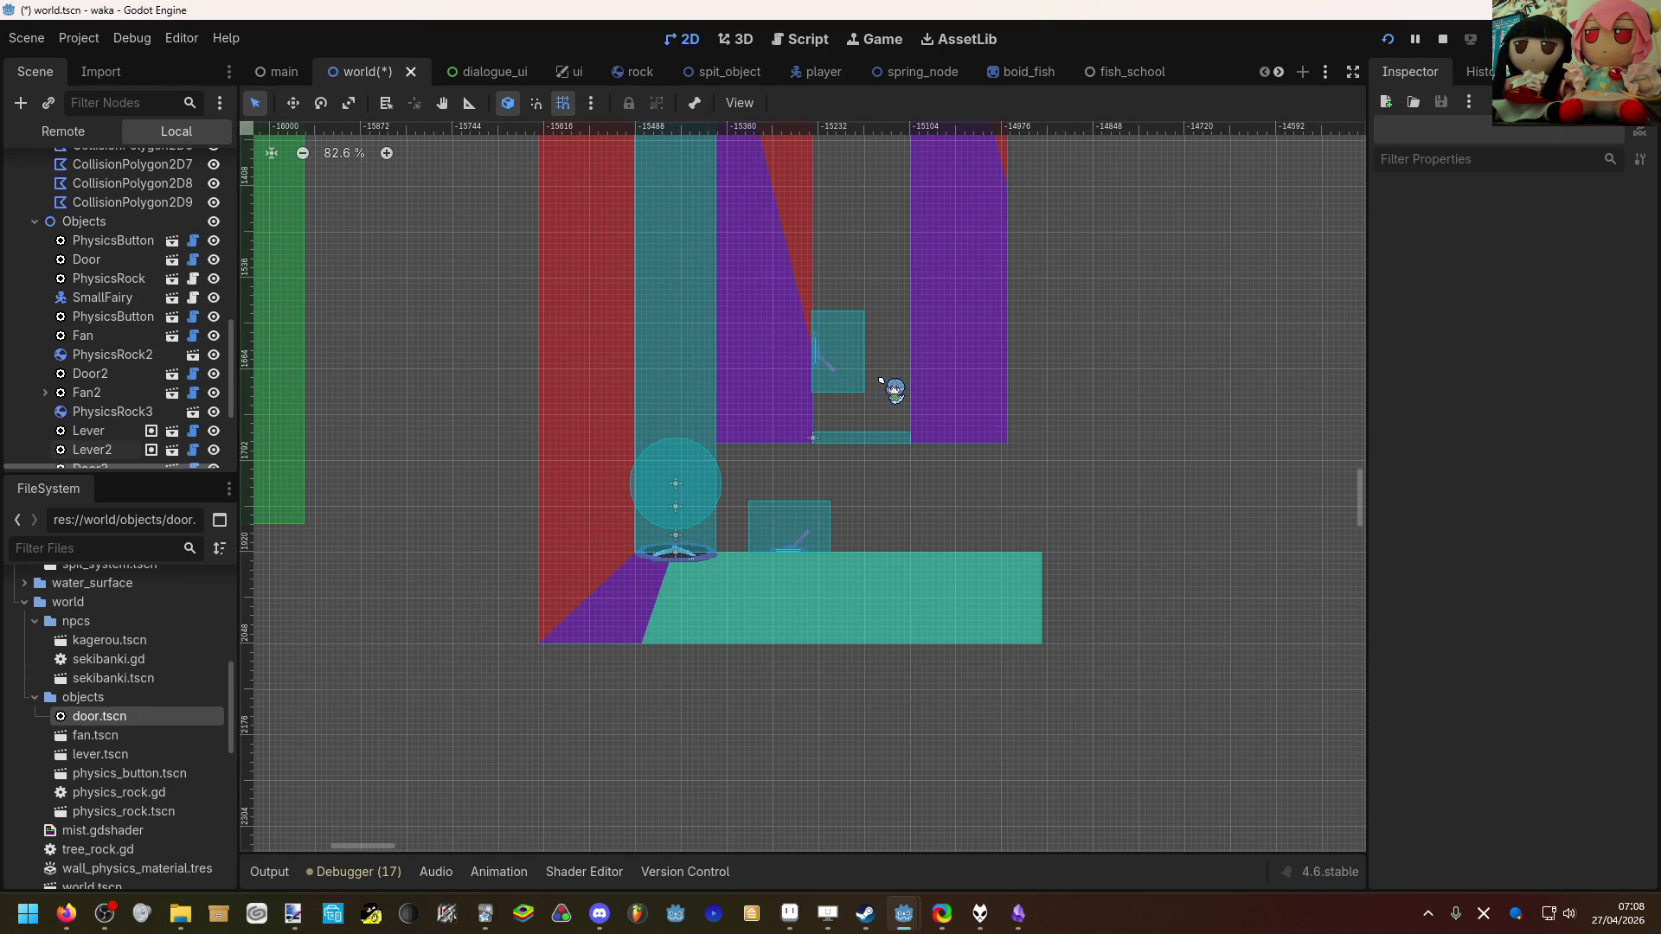
pyautogui.hotkey('ctrl', 's')
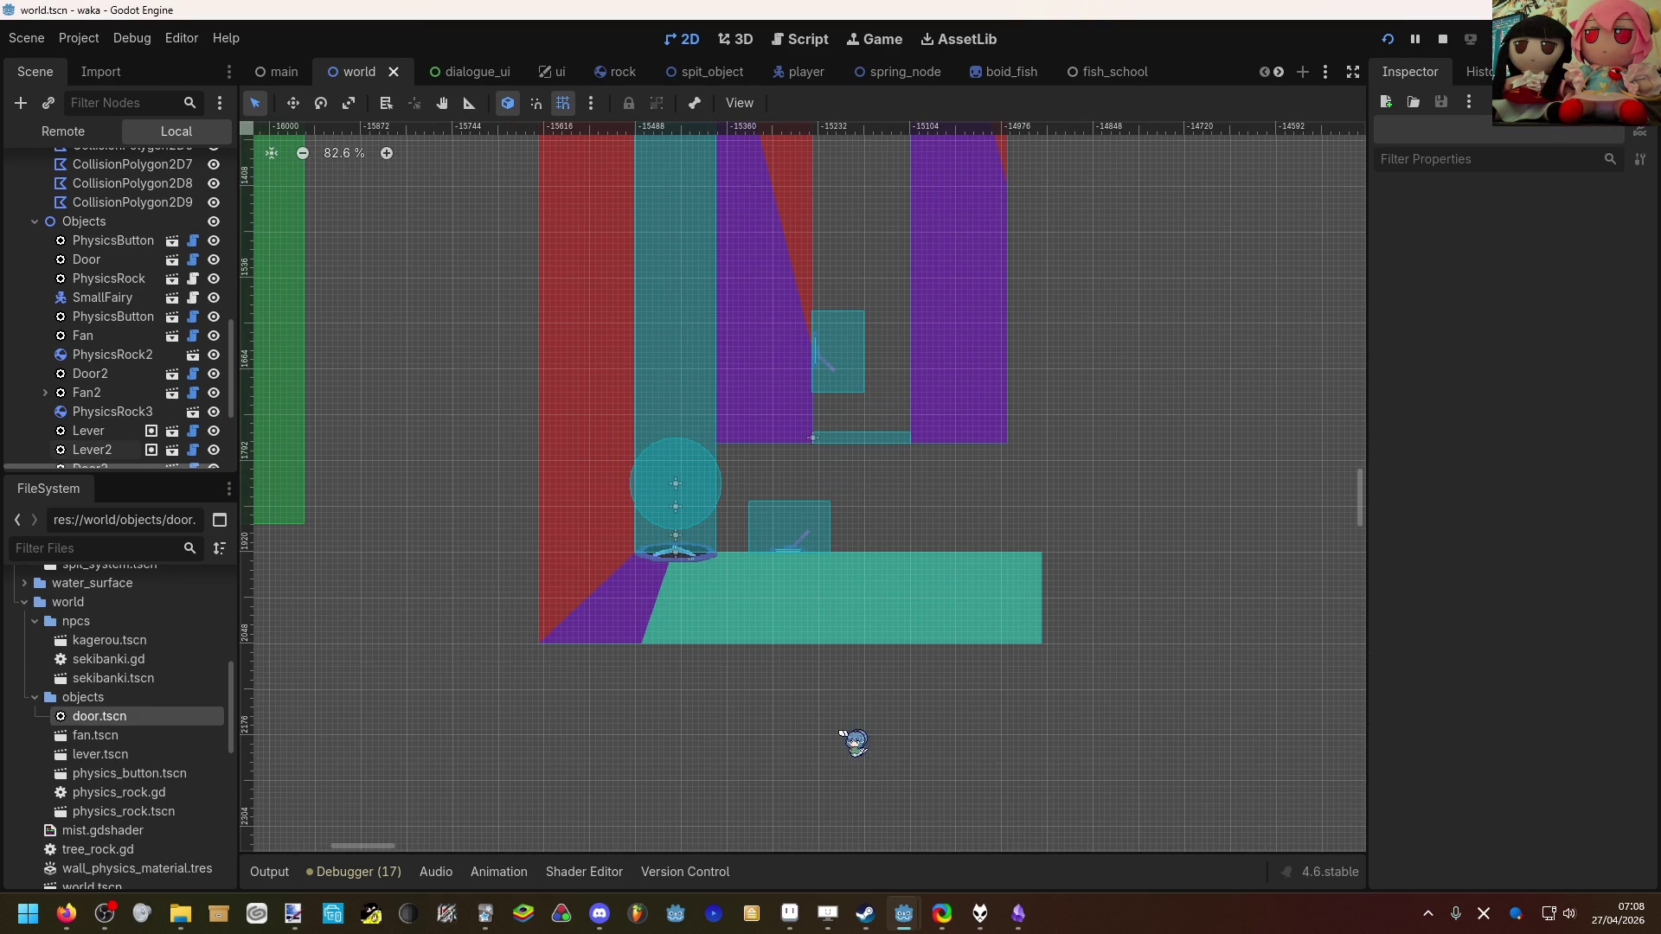
# - In the running game, swim the mermaid down and launch the rock upward
pyautogui.moveTo(905, 913)
pyautogui.click(943, 881)
pyautogui.press('Down')
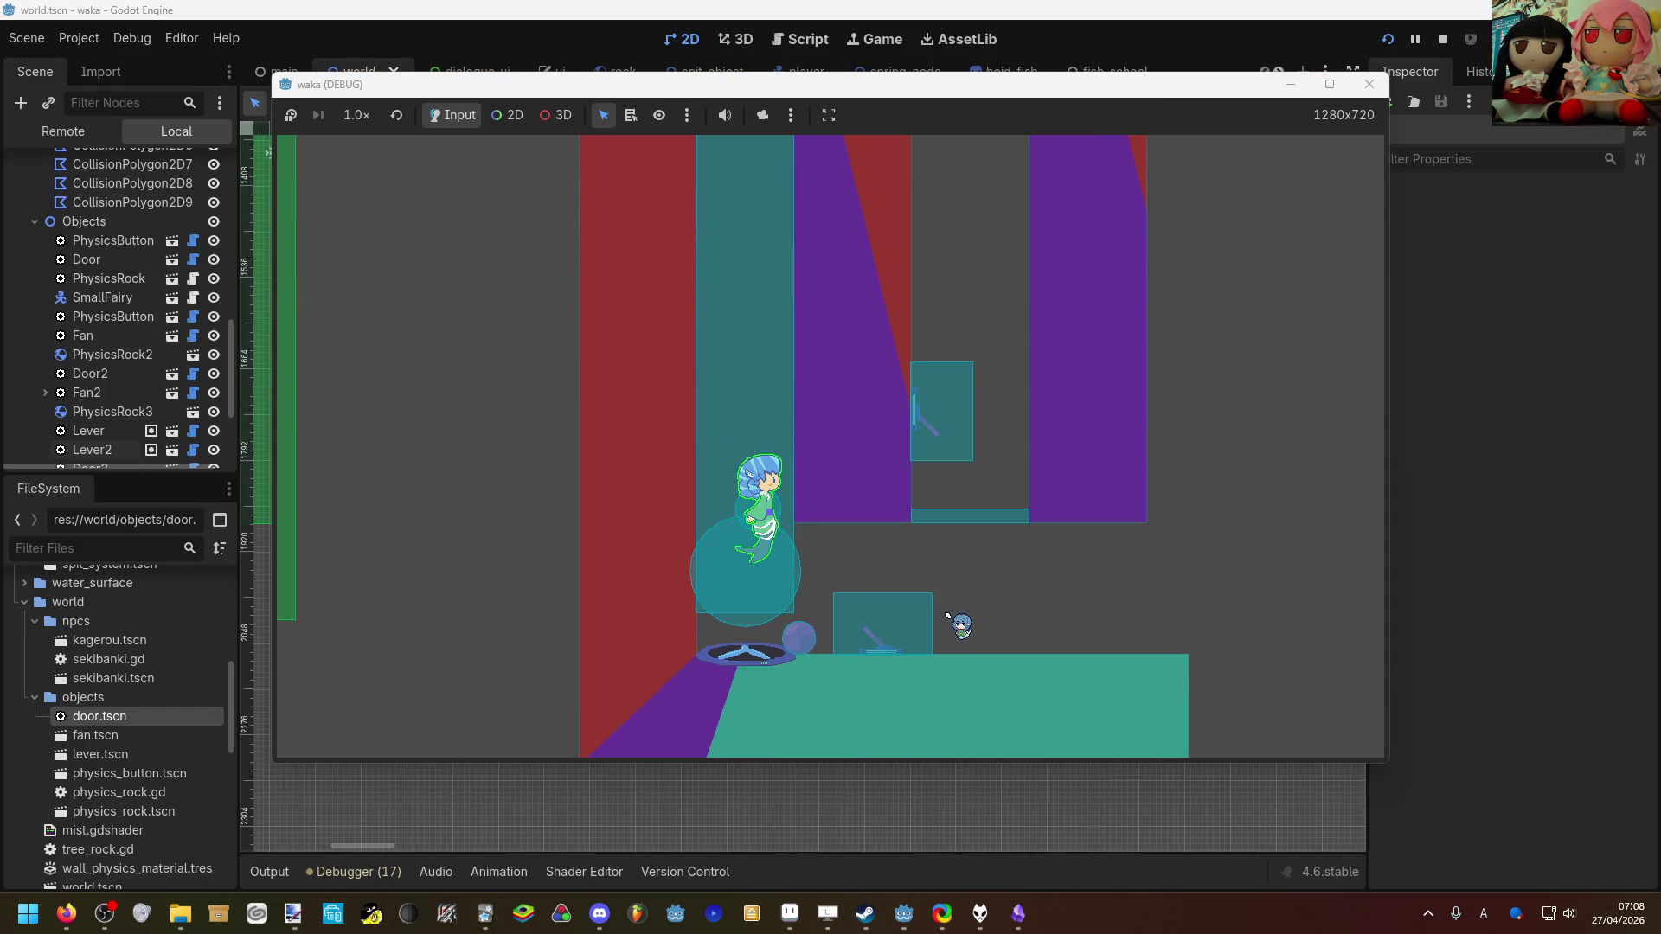
pyautogui.press('Right')
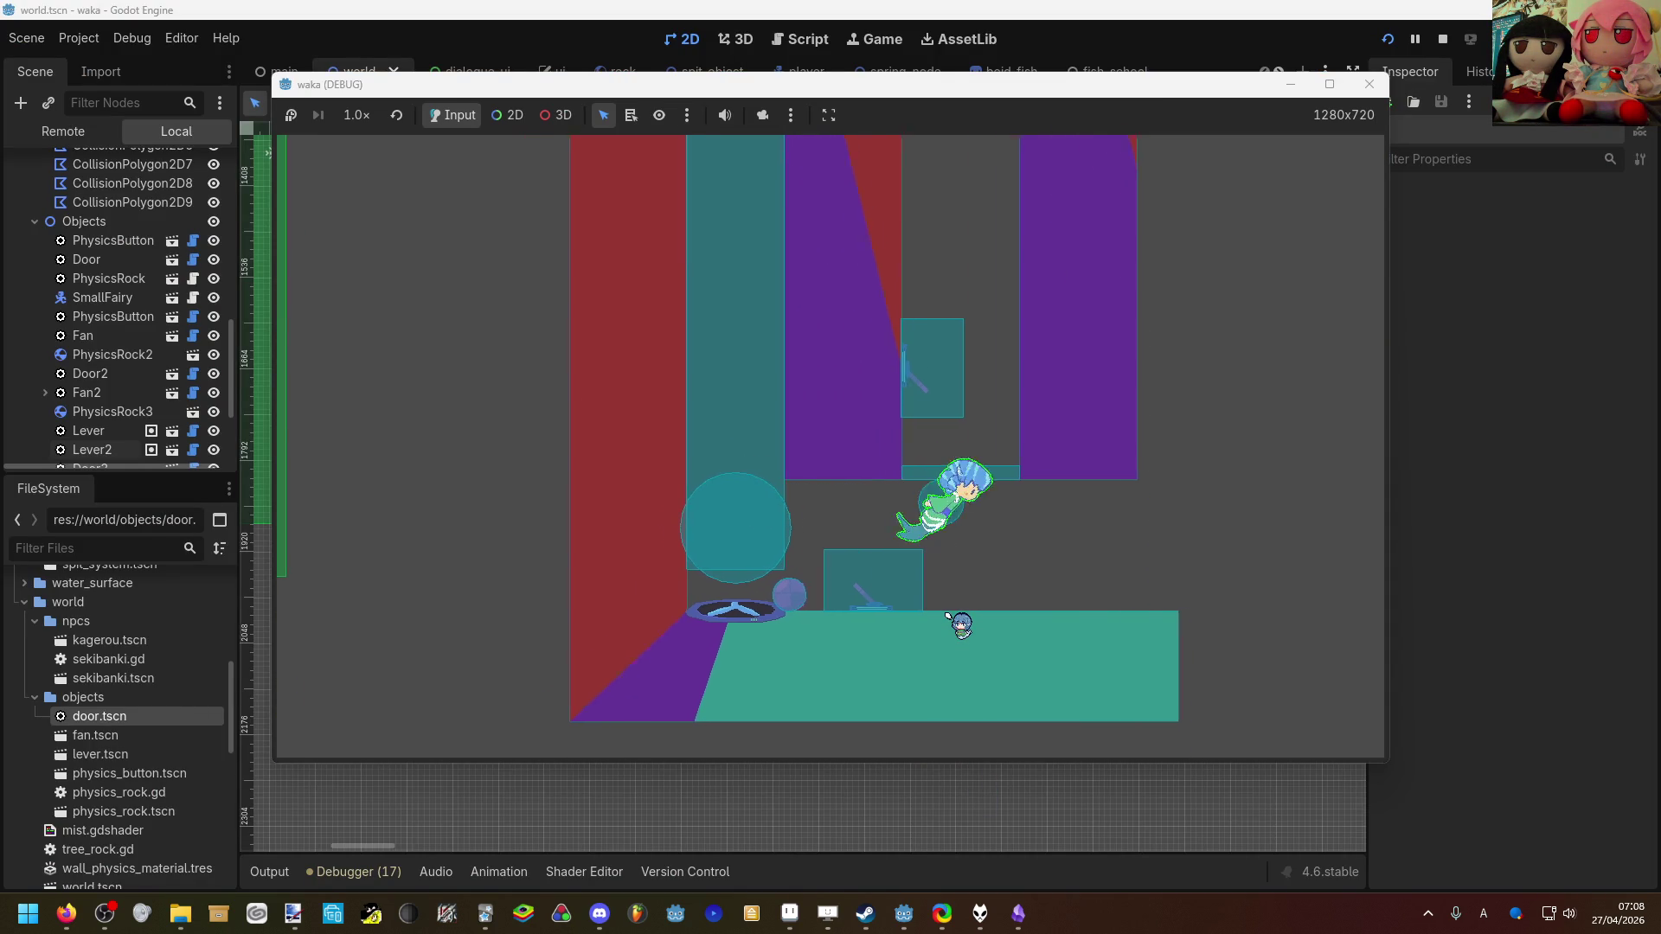
pyautogui.press('Left')
pyautogui.press('Right')
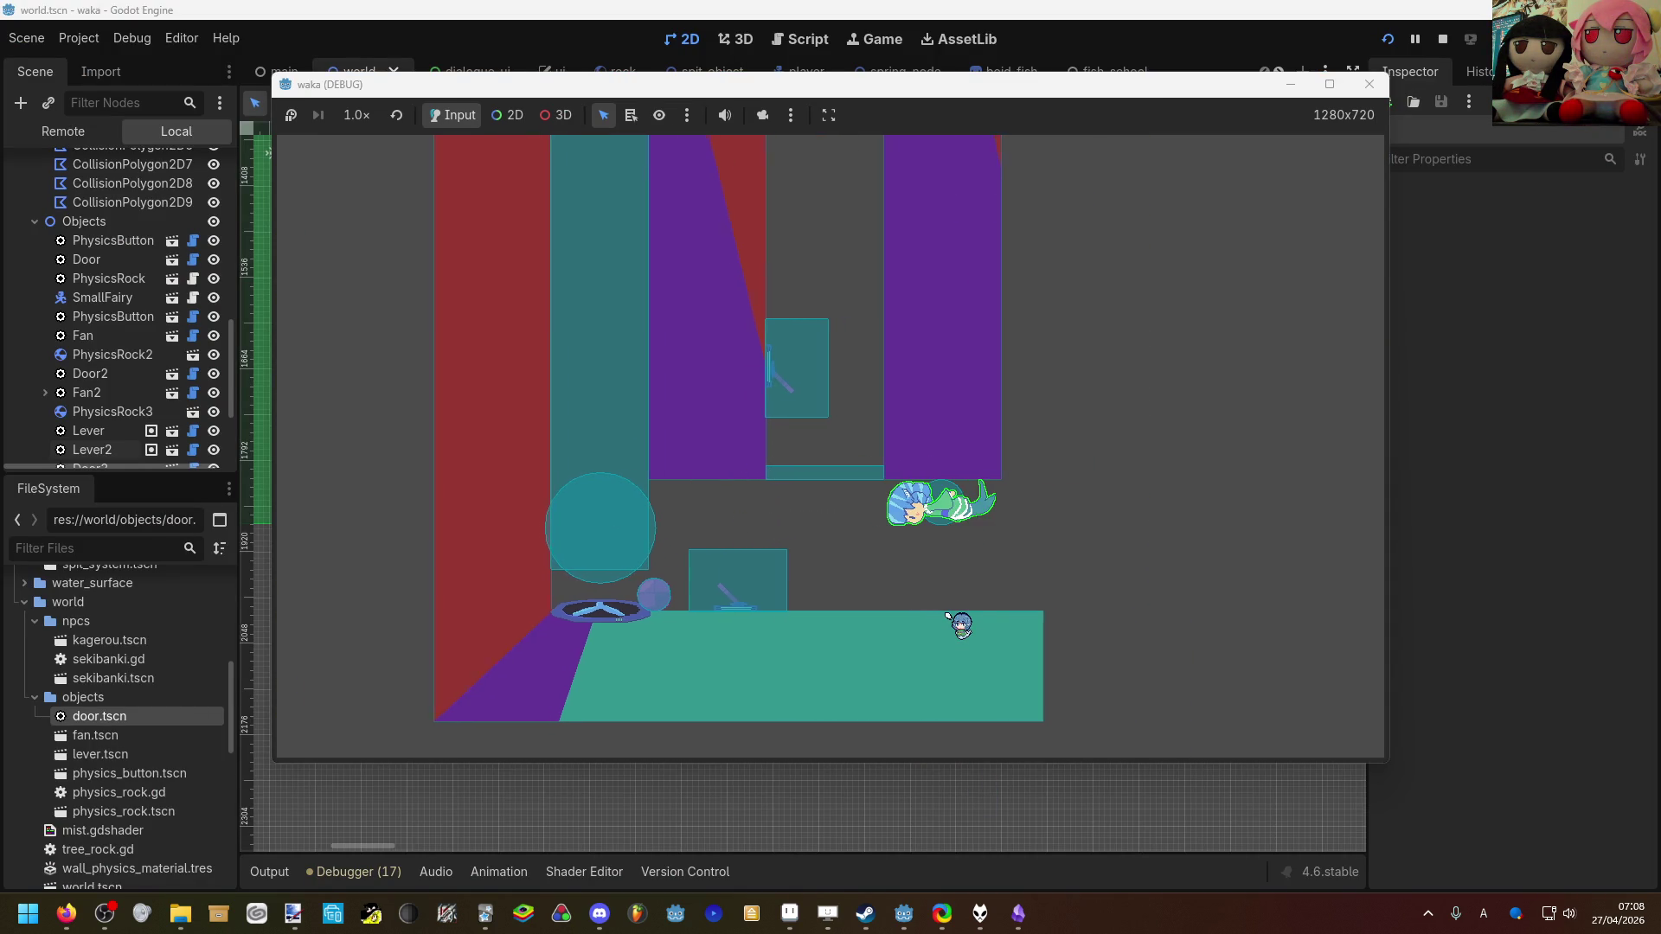
pyautogui.press('Left')
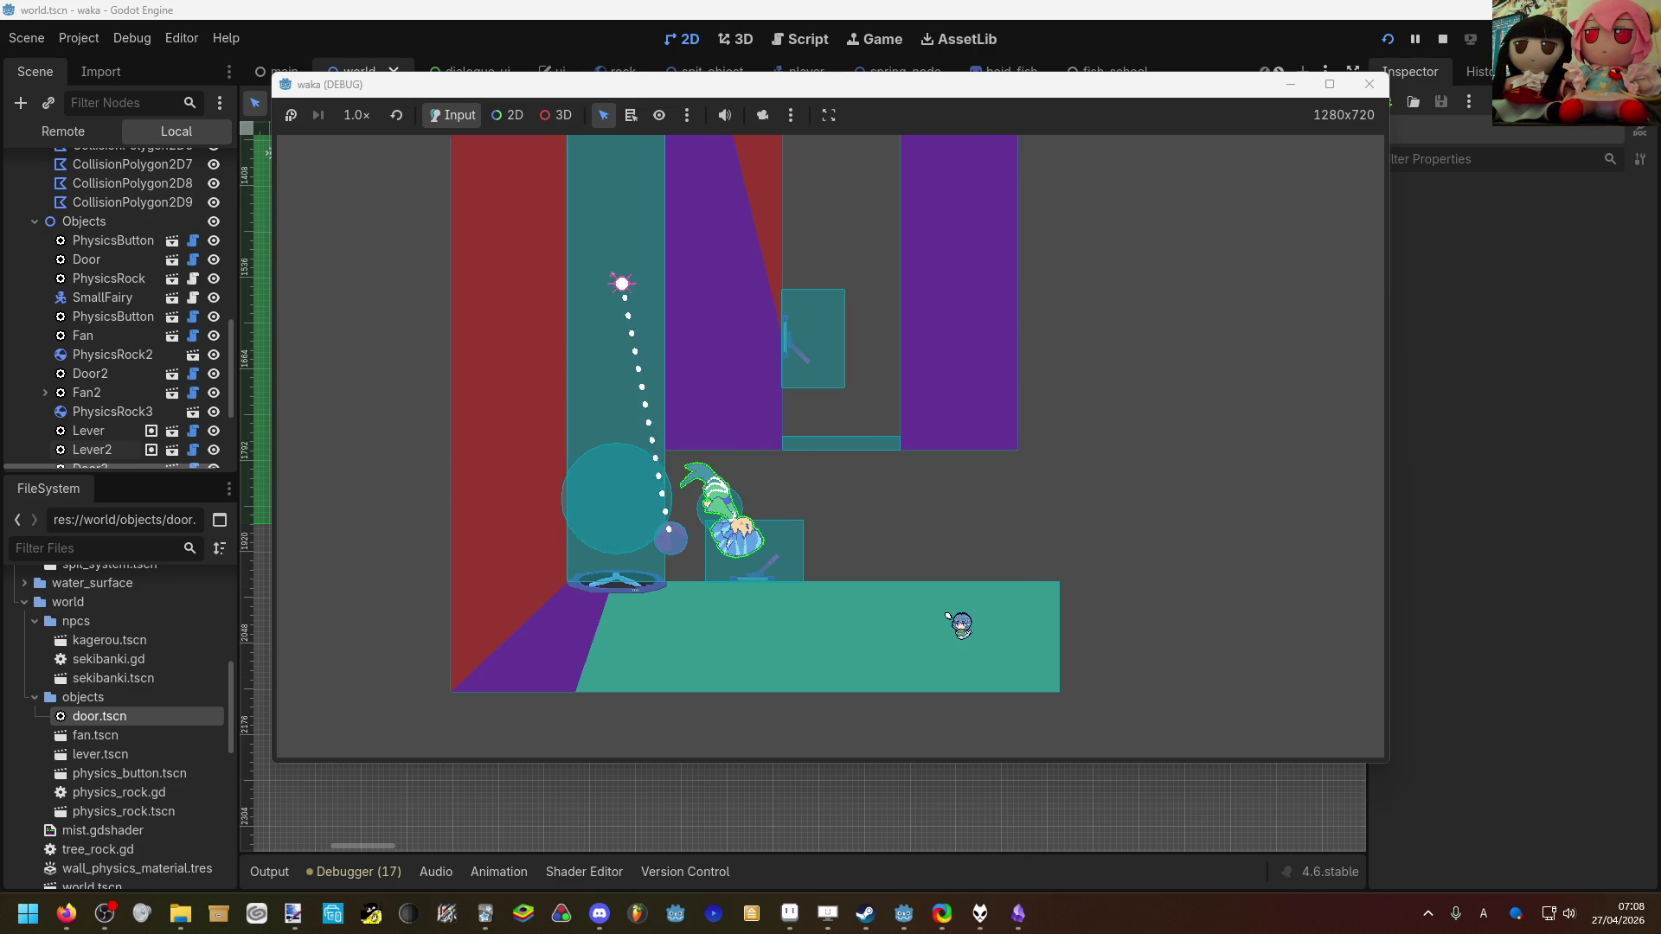
pyautogui.press('Up')
pyautogui.press('Up')
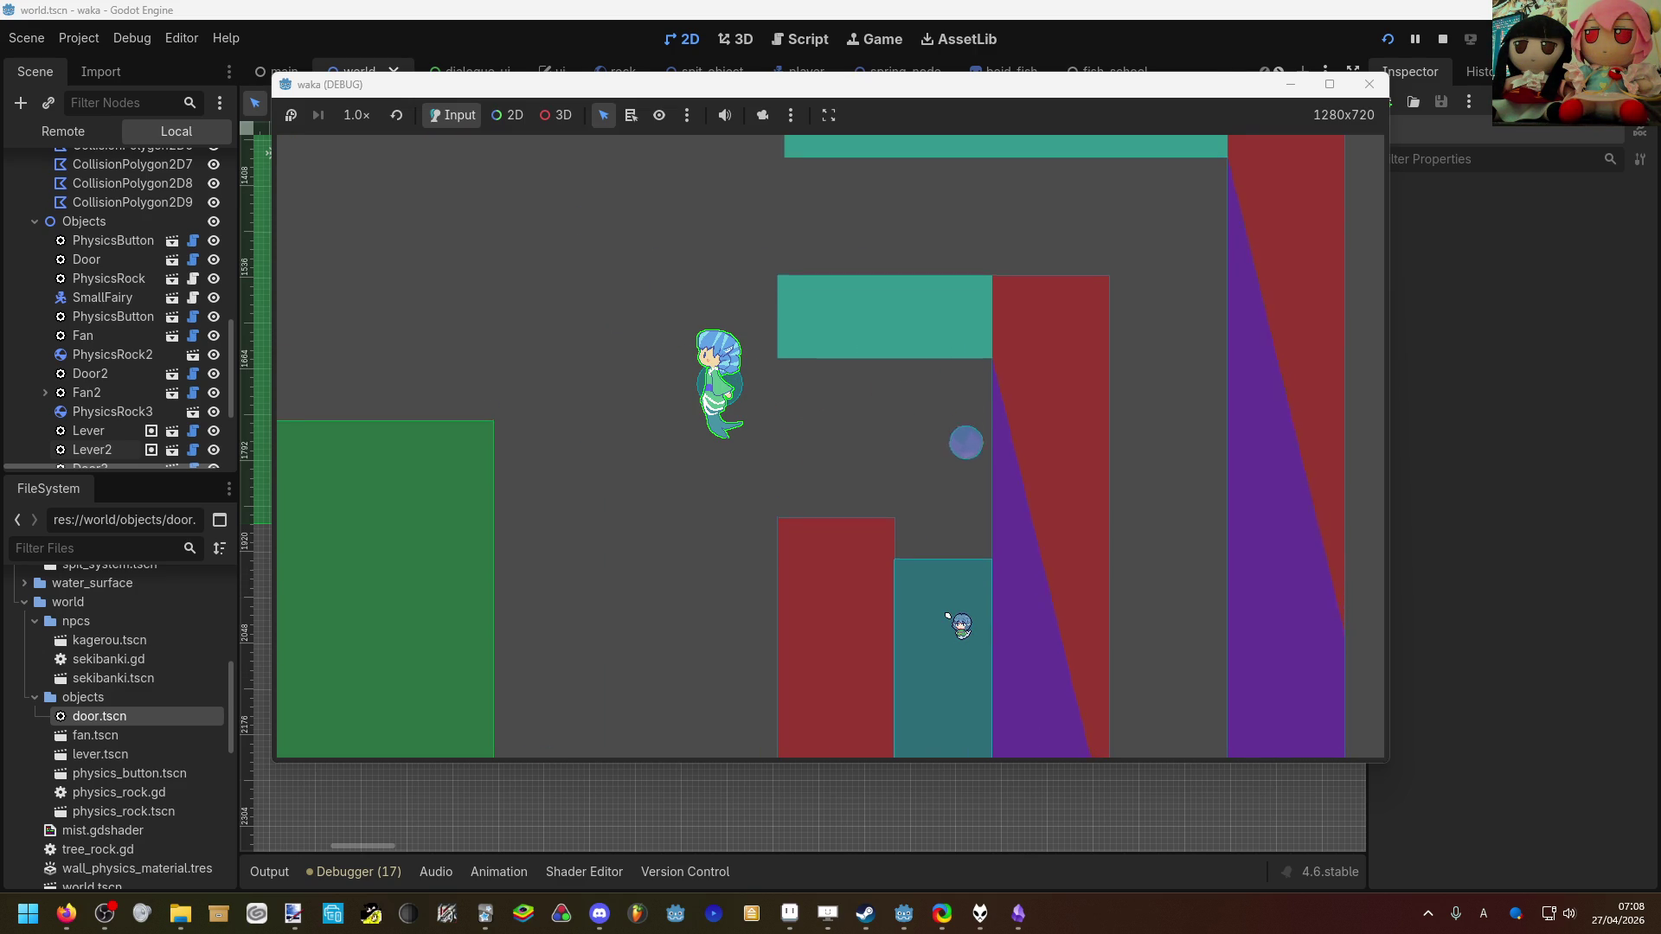
# - Swim the mermaid down the shaft and up into Lever2's alcove above Door3
pyautogui.press('Right')
pyautogui.press('Down')
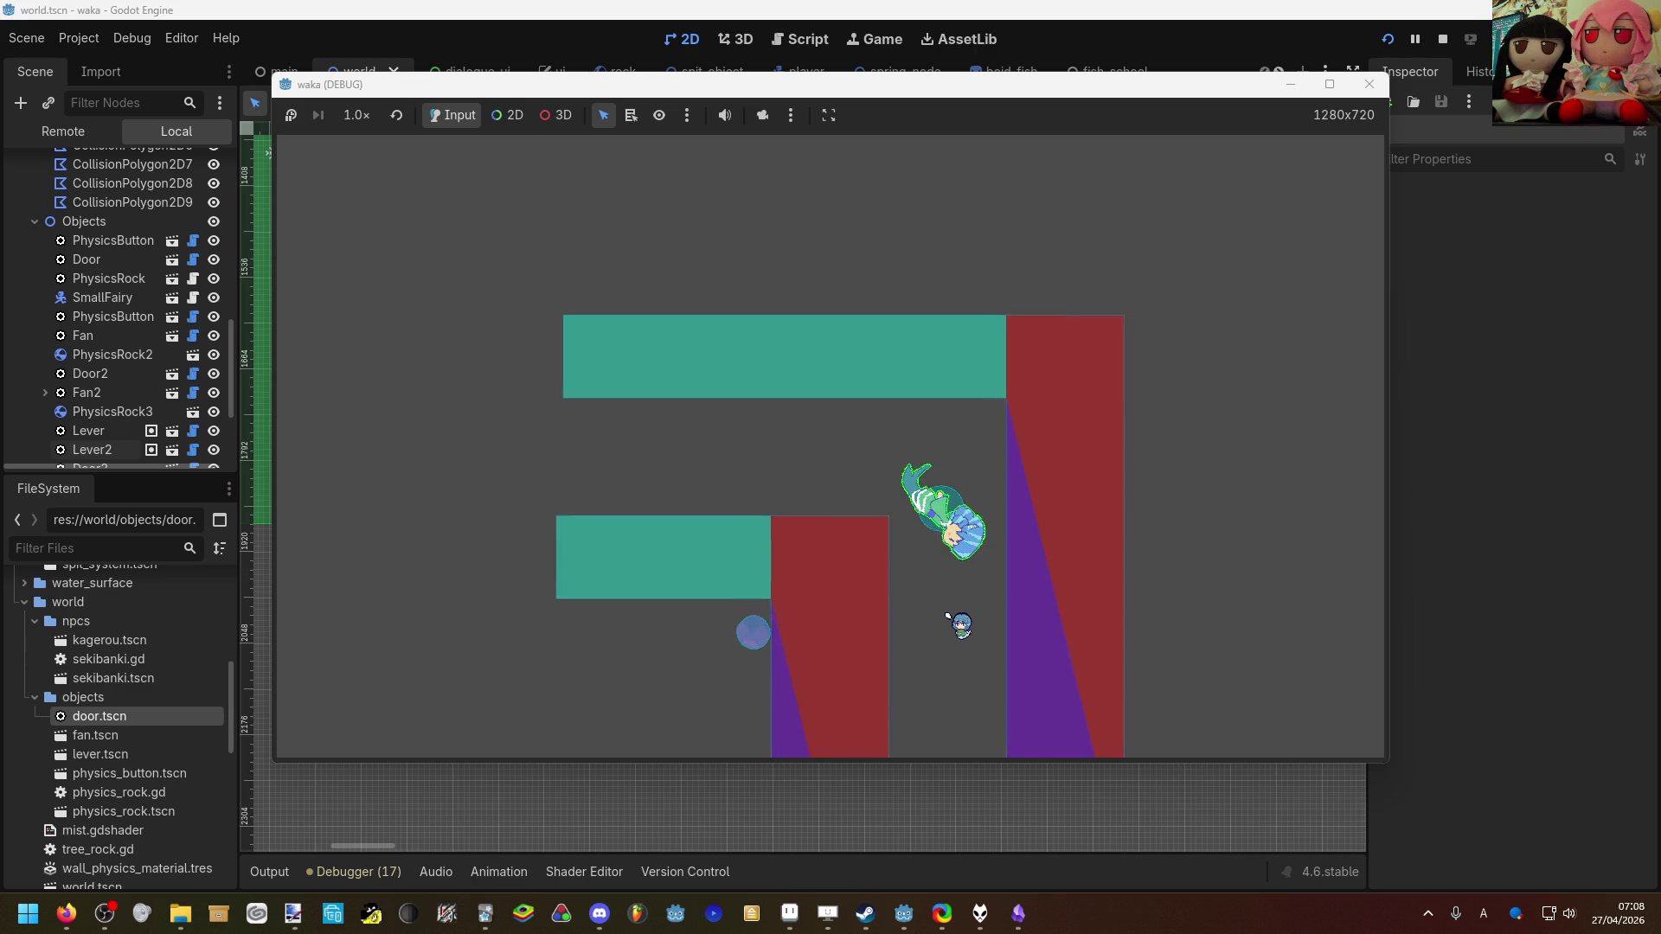
pyautogui.press('Left')
pyautogui.press('Right')
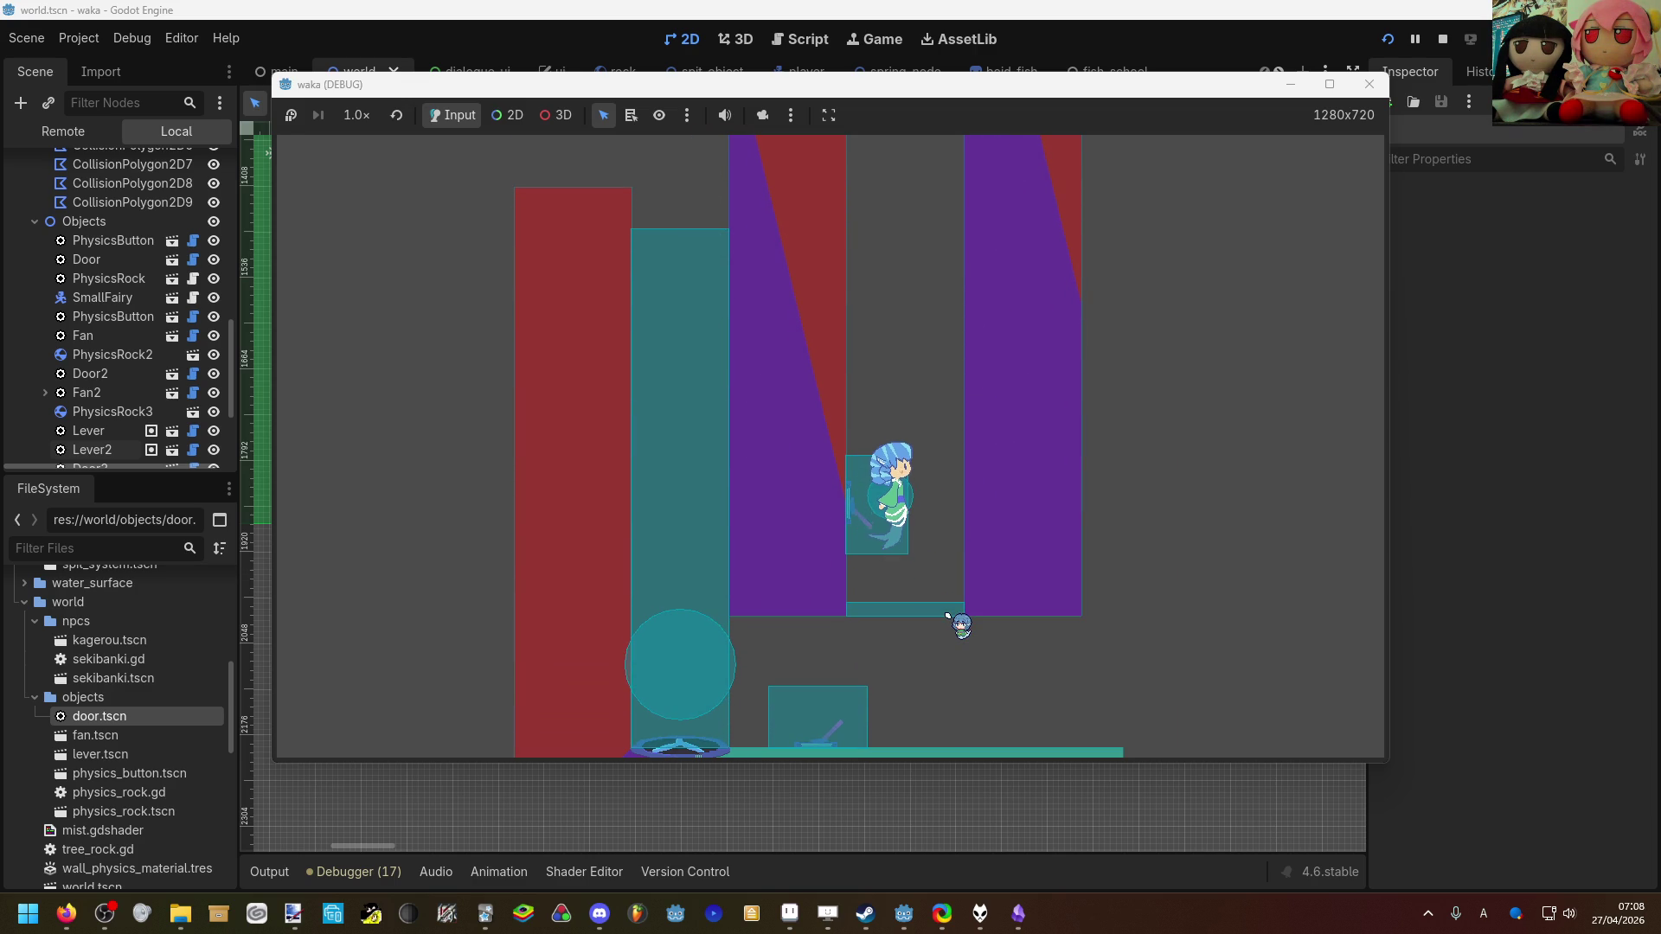
pyautogui.press('Left')
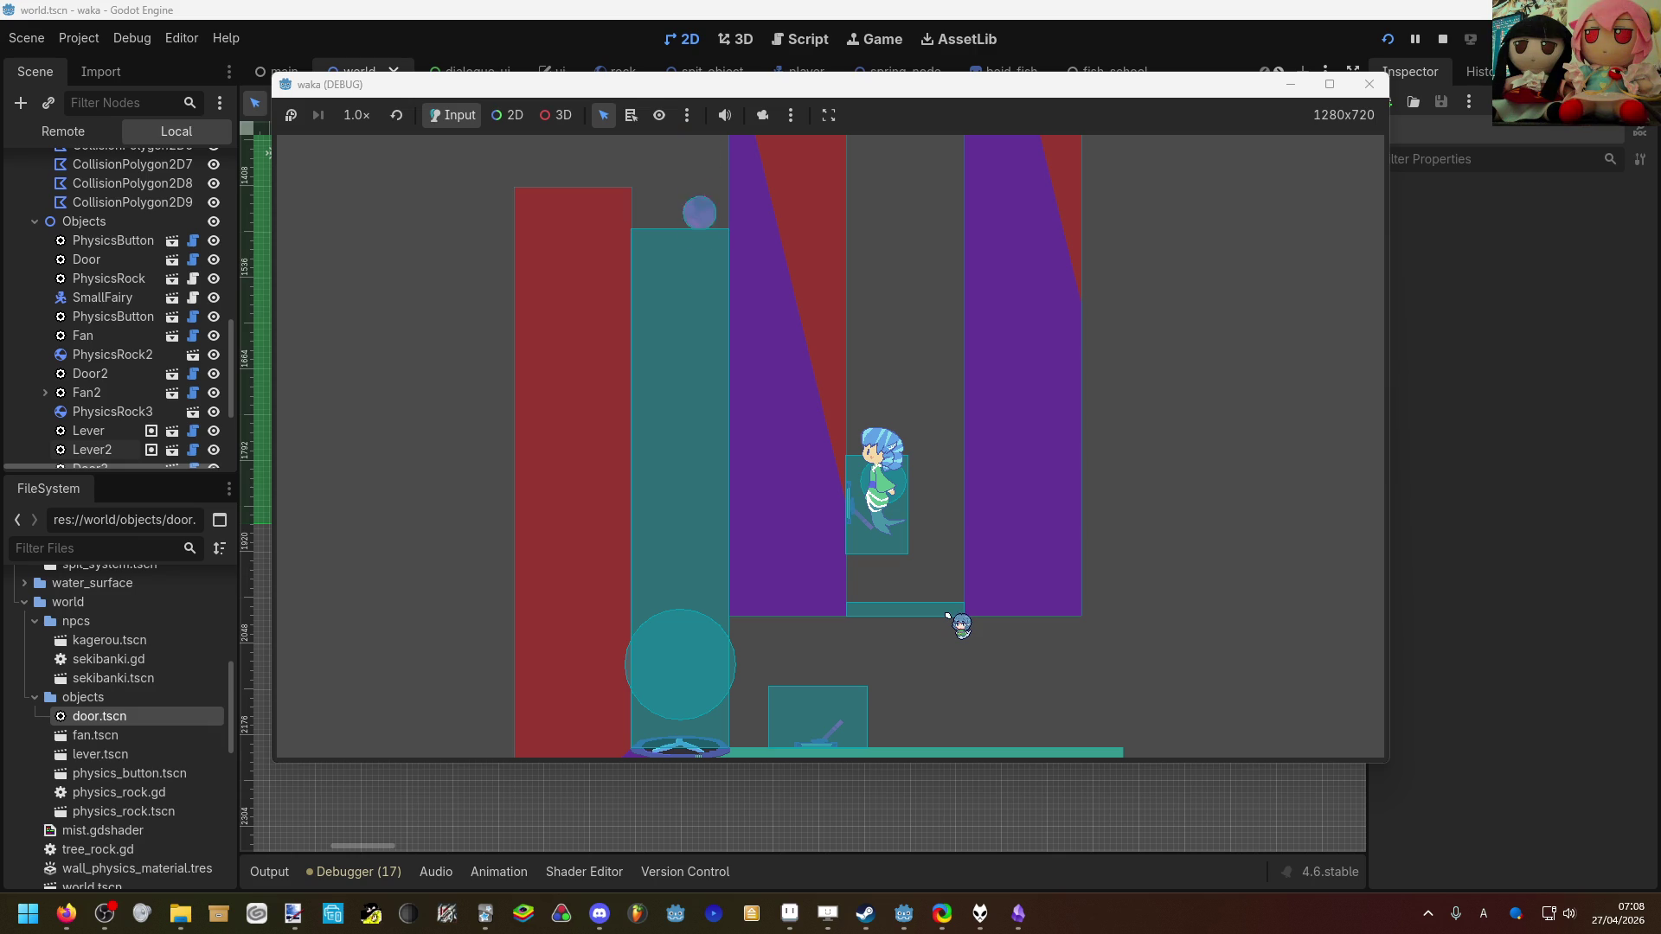
pyautogui.press('Down')
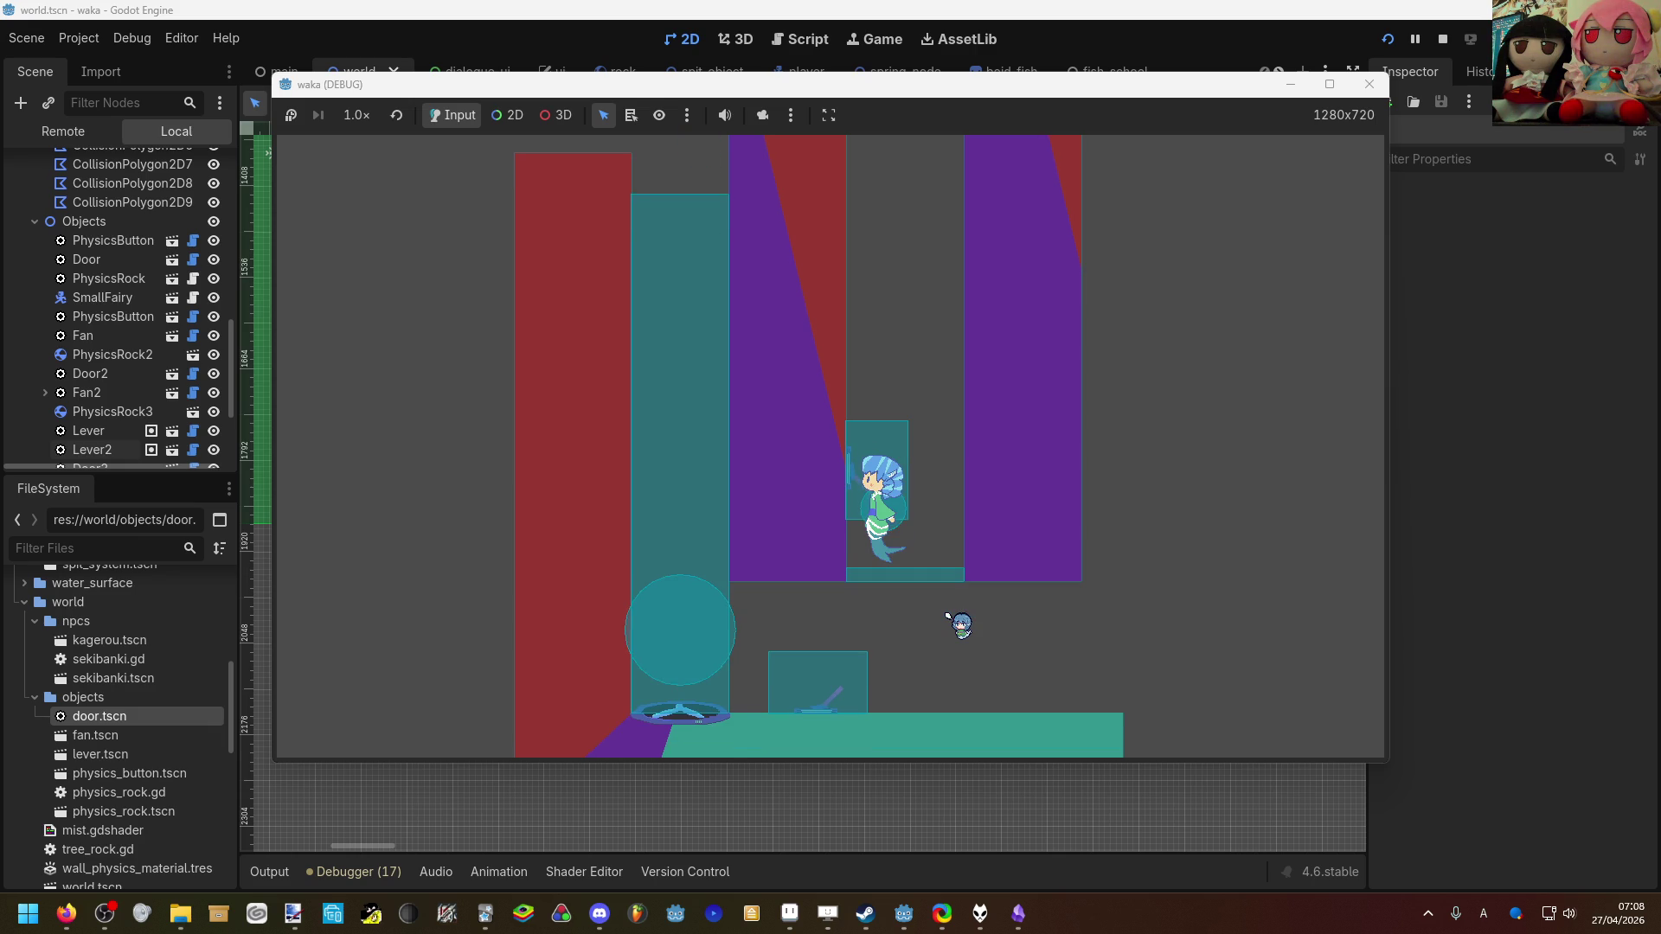
pyautogui.press('Up')
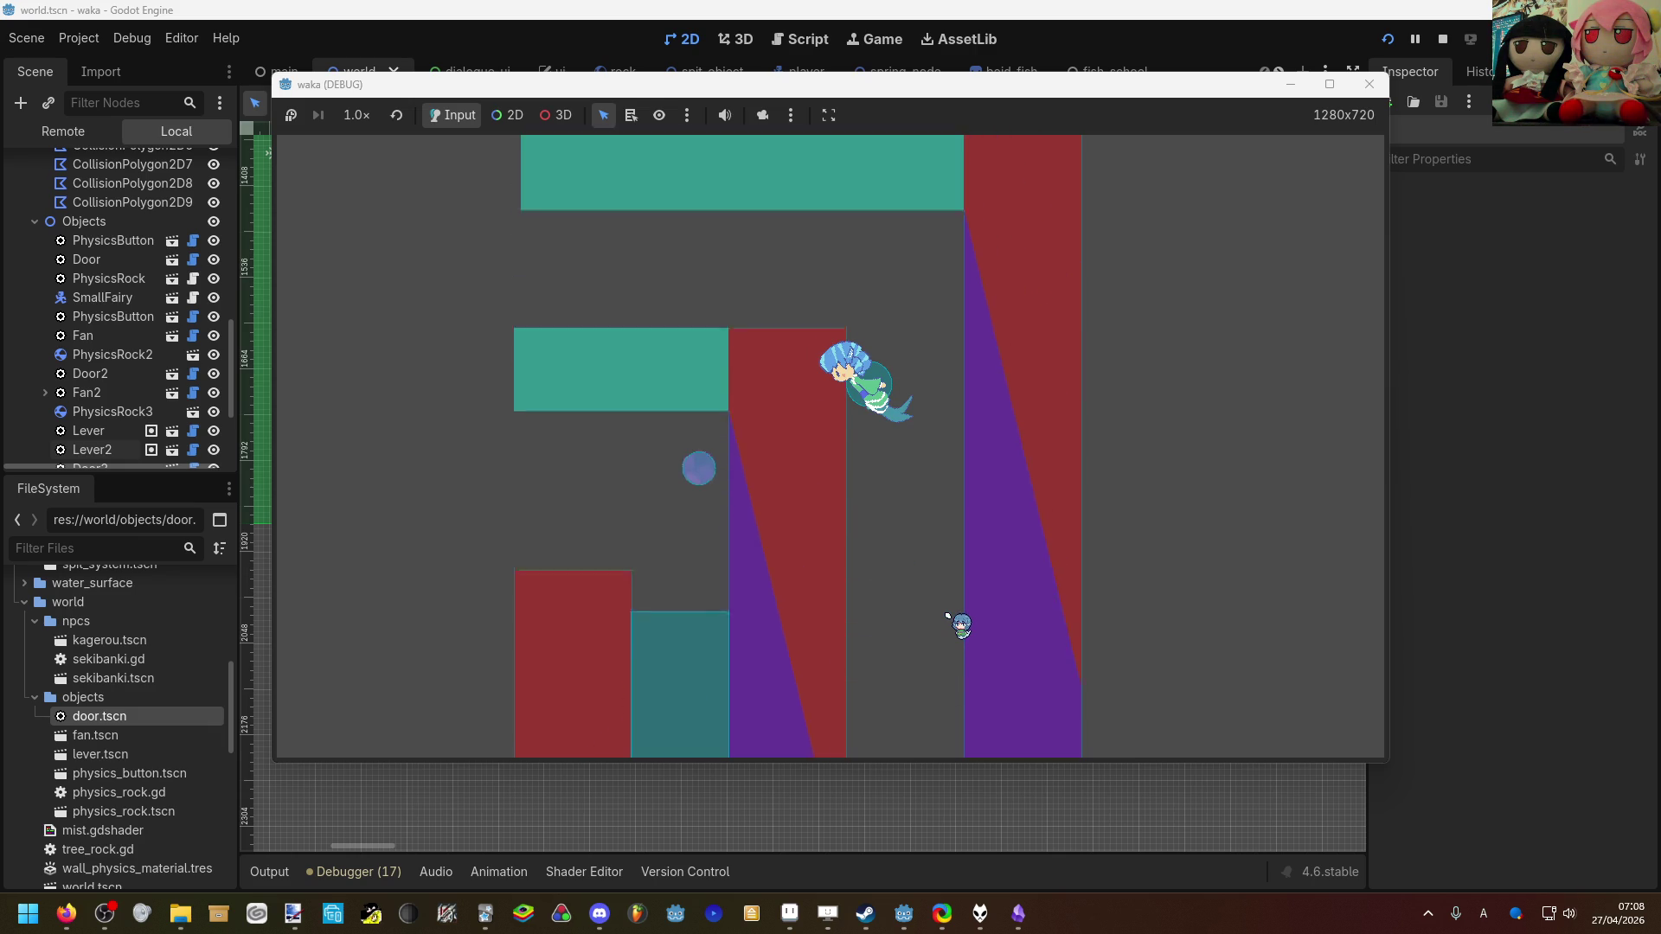
pyautogui.press('Left')
pyautogui.press('Down')
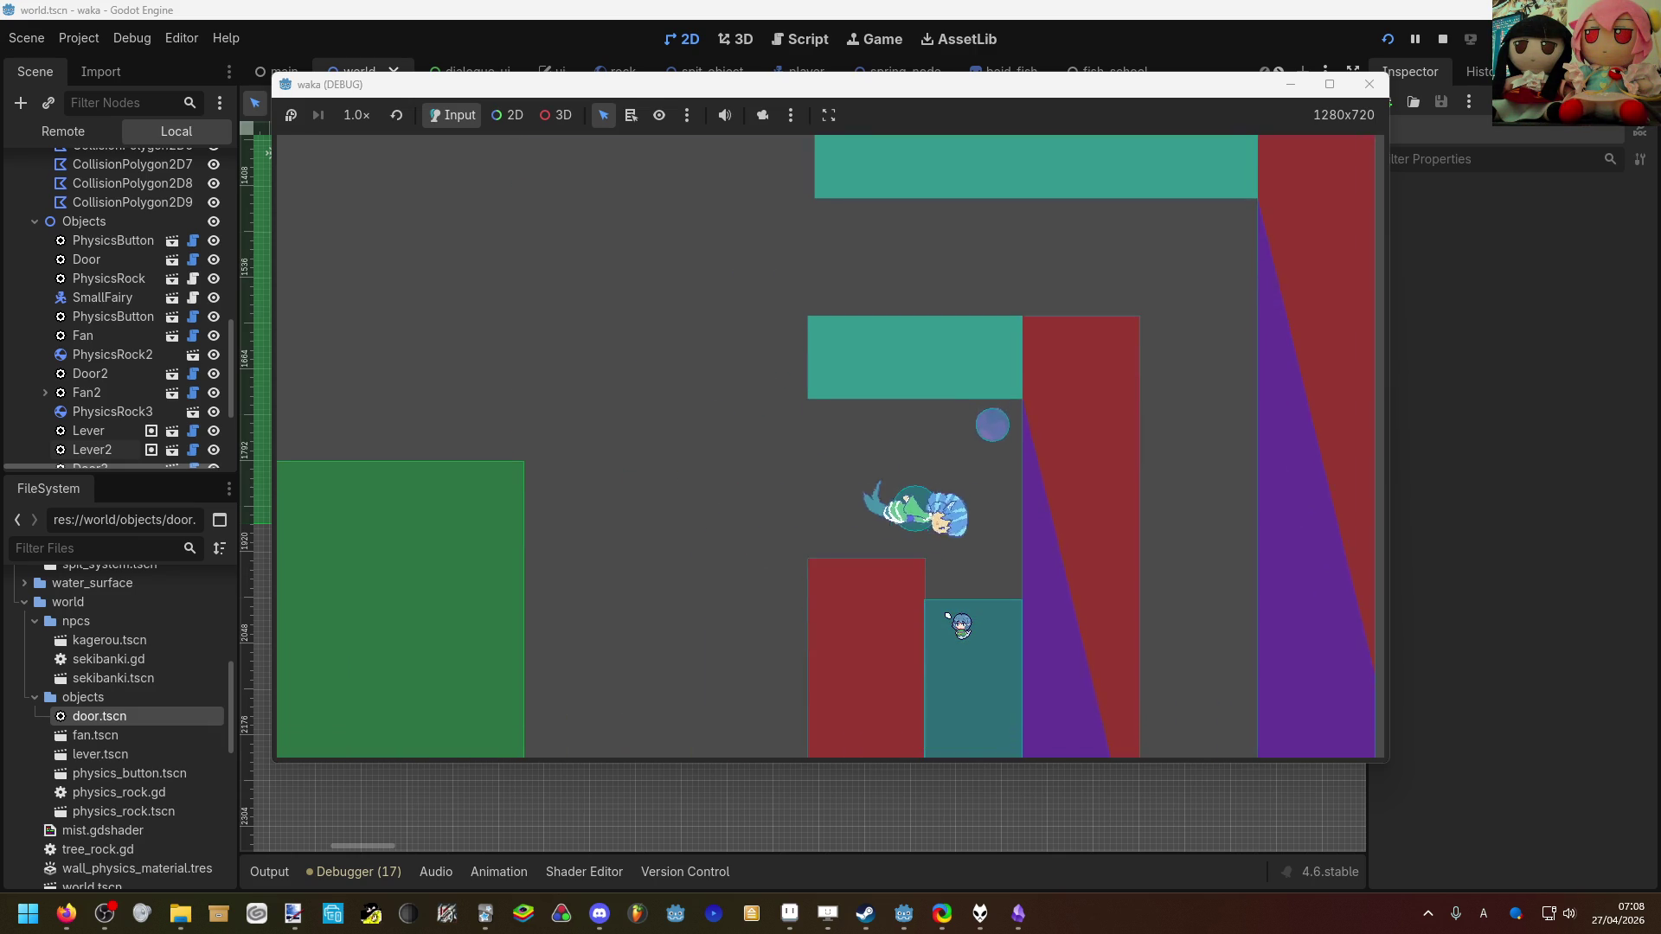
pyautogui.press('Left')
pyautogui.press('Up')
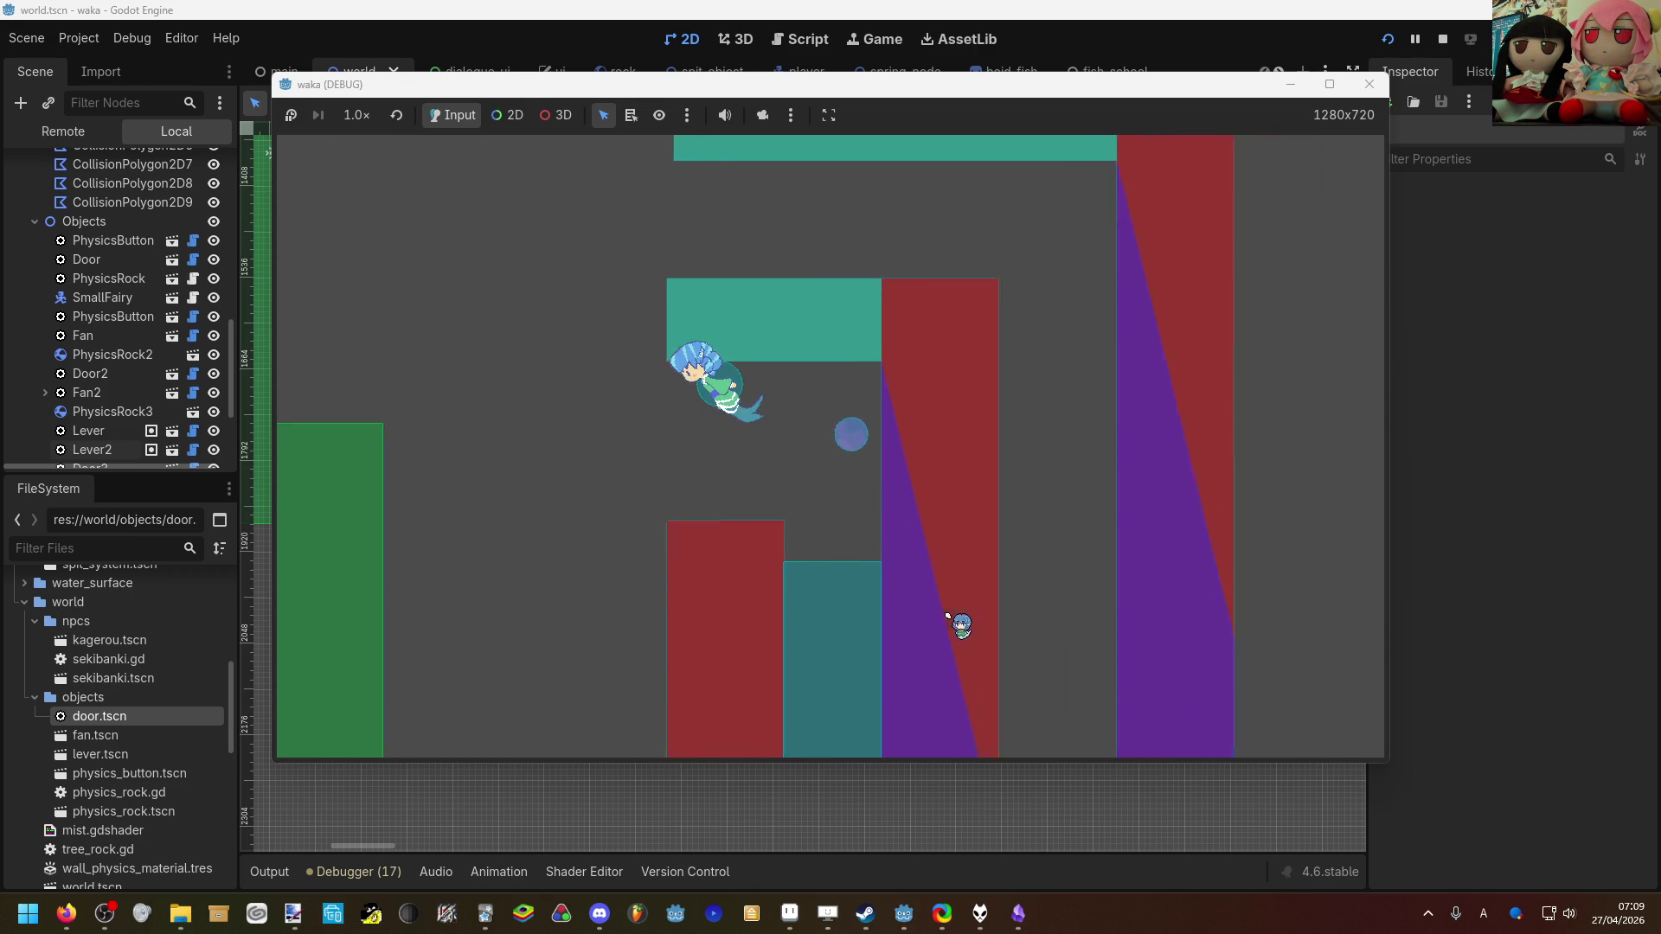
pyautogui.press('Right')
pyautogui.press('Down')
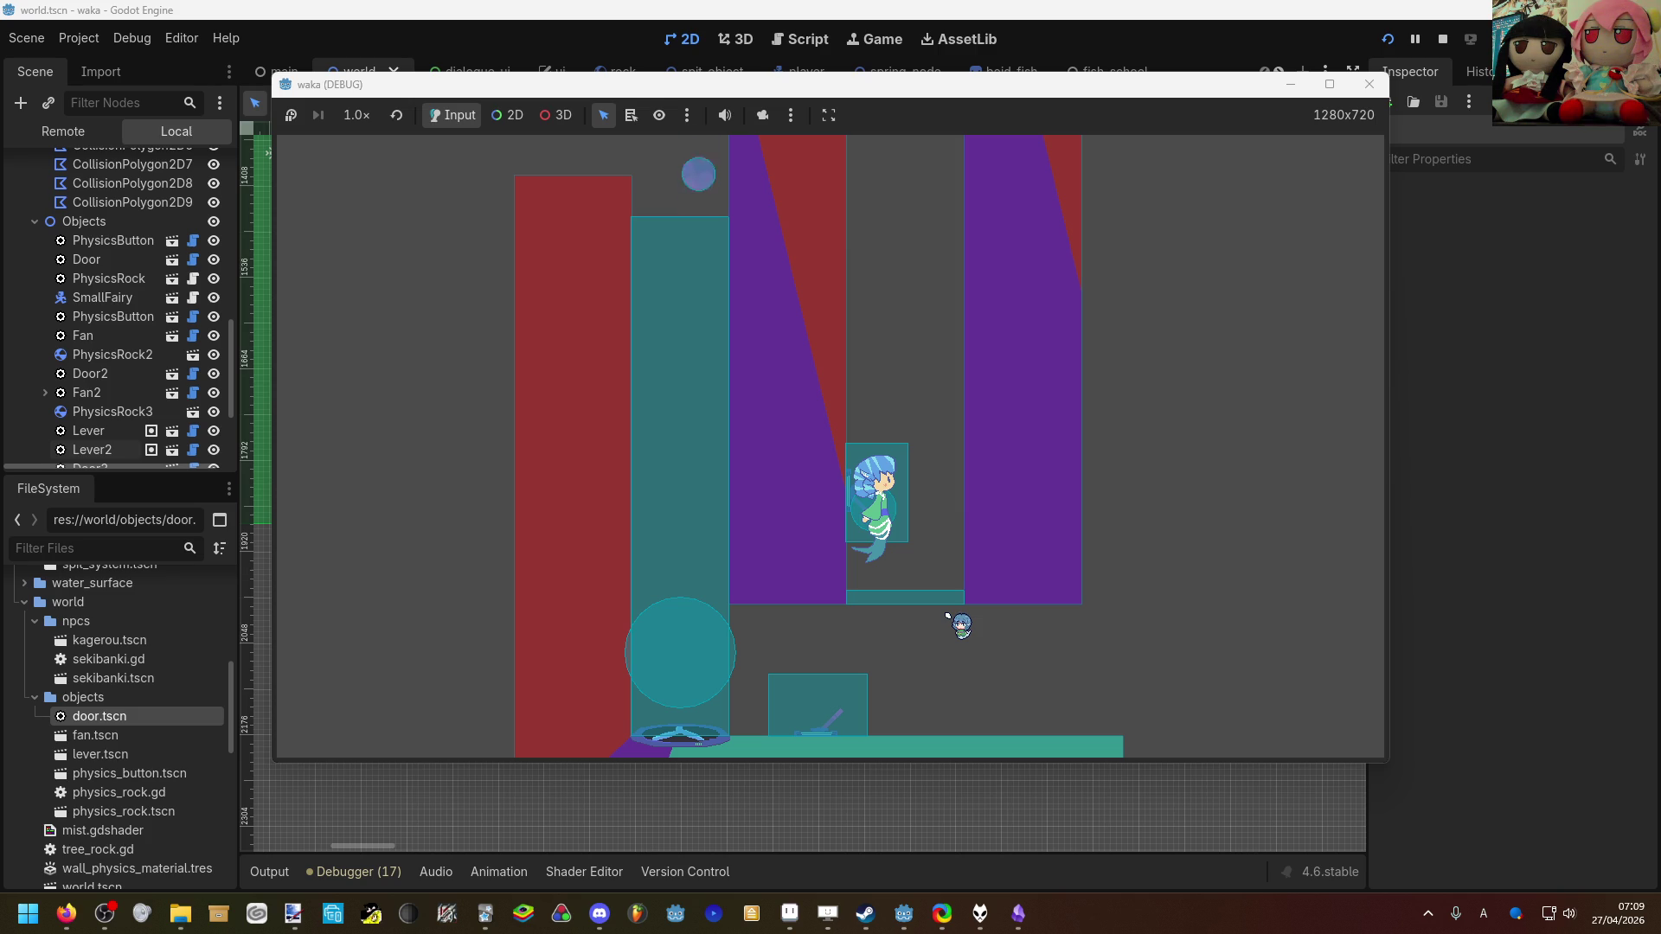
pyautogui.scroll(-3, 121, 328)
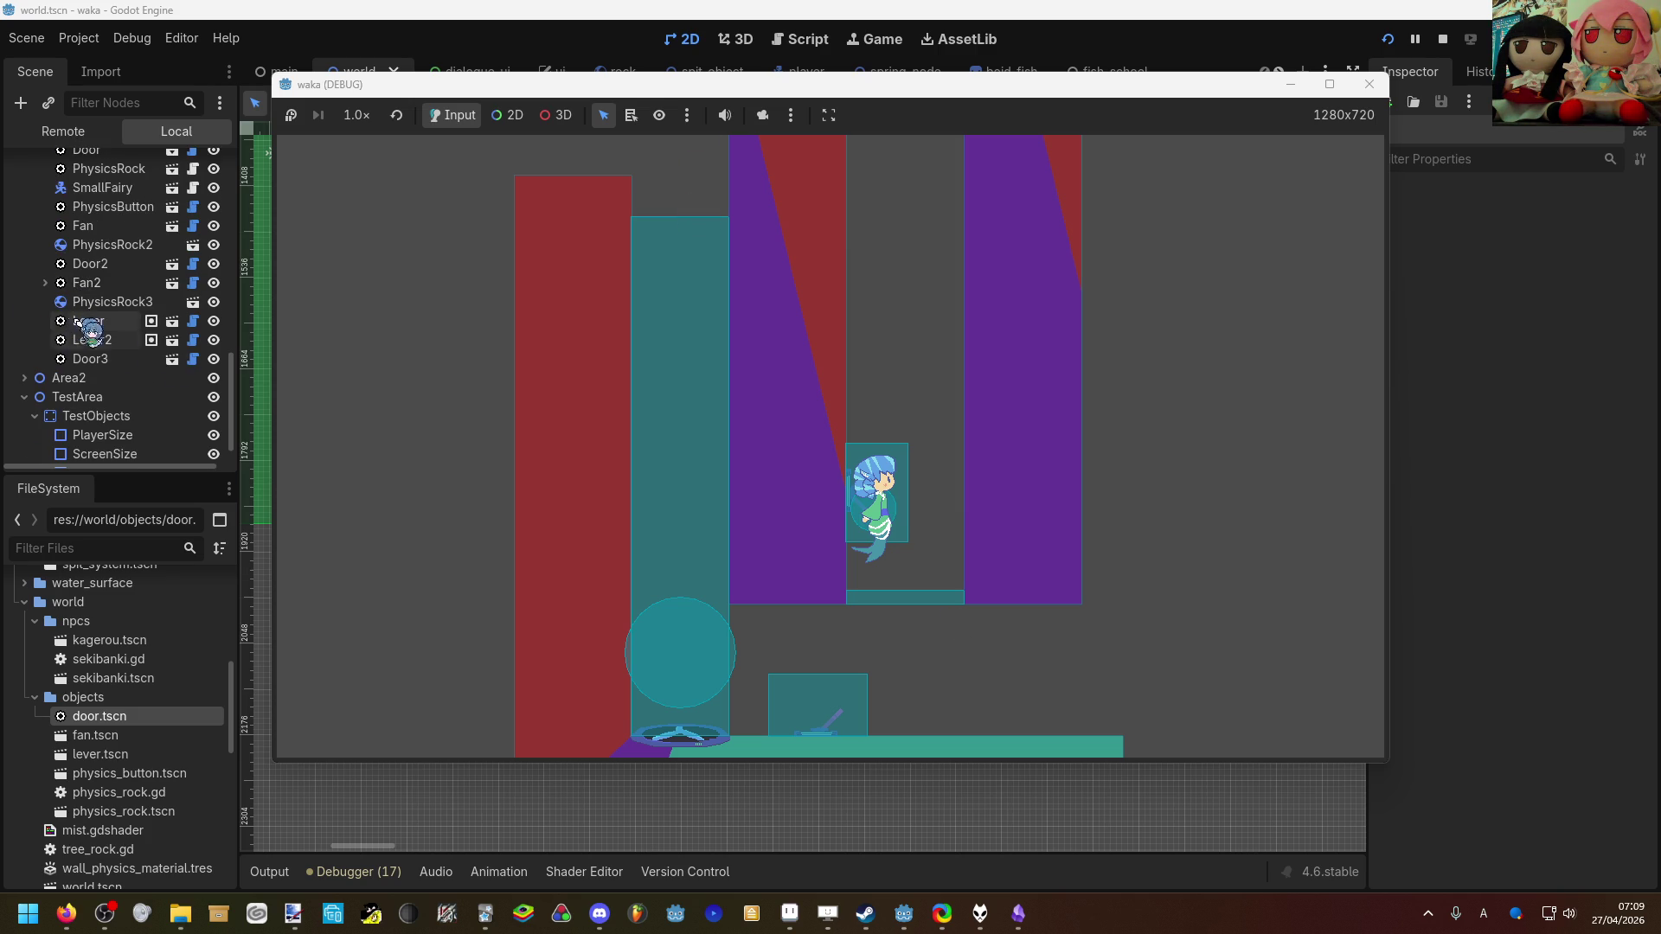
# - Select Lever2 and confirm its lever settings target Door3
pyautogui.click(130, 340)
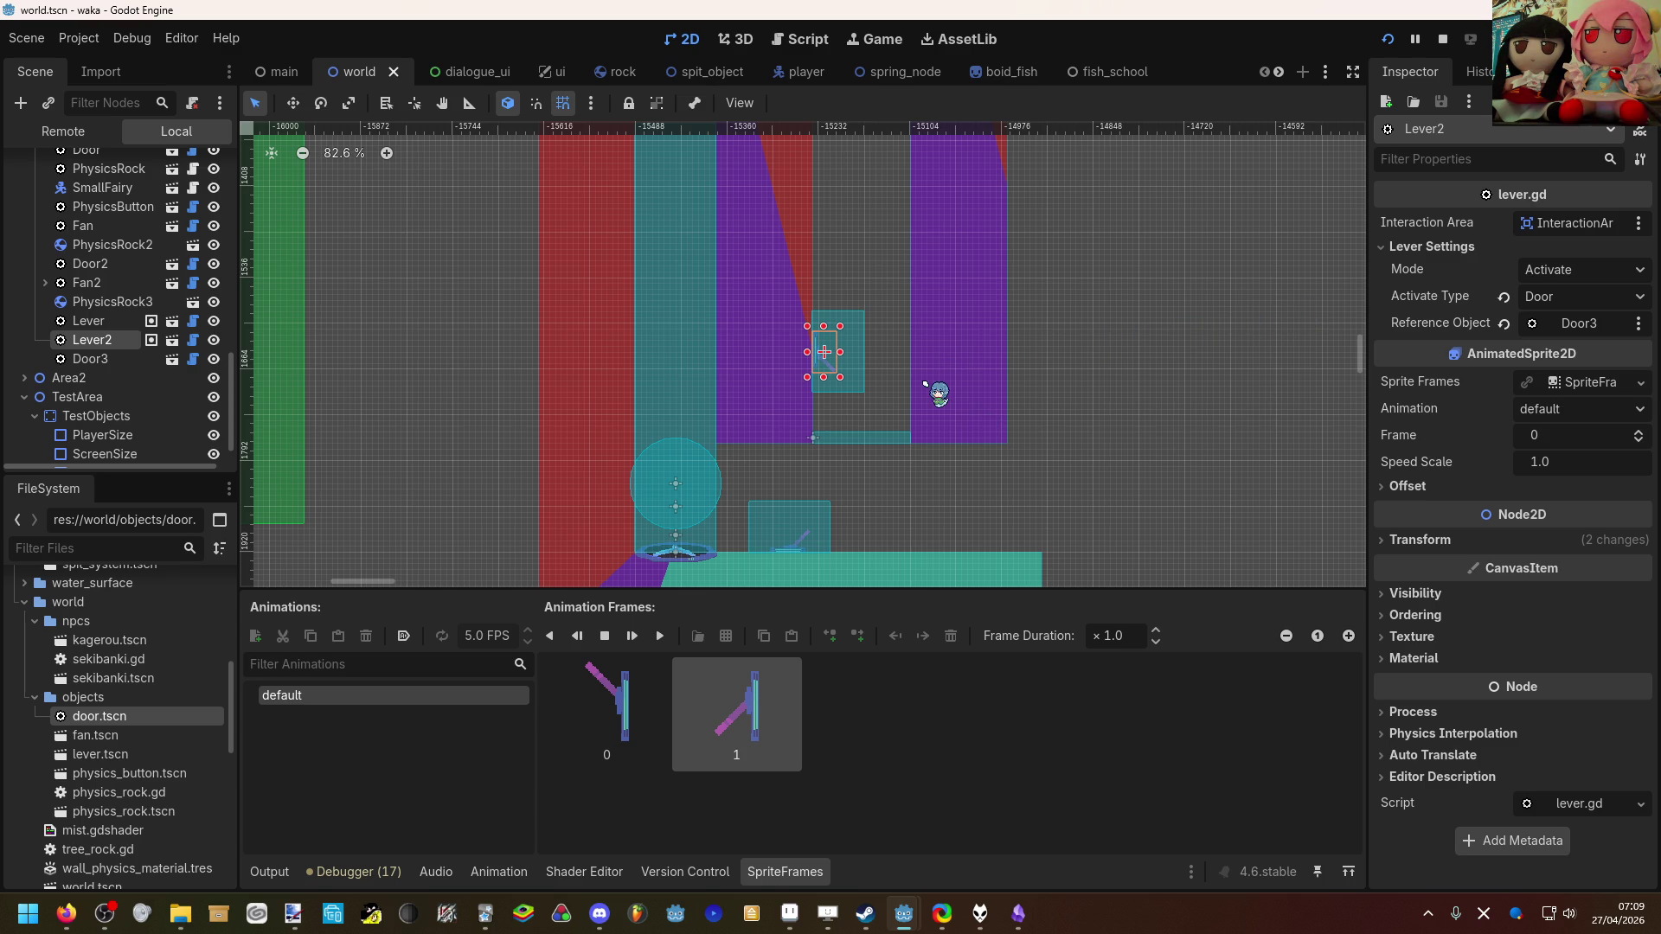
pyautogui.click(1093, 382)
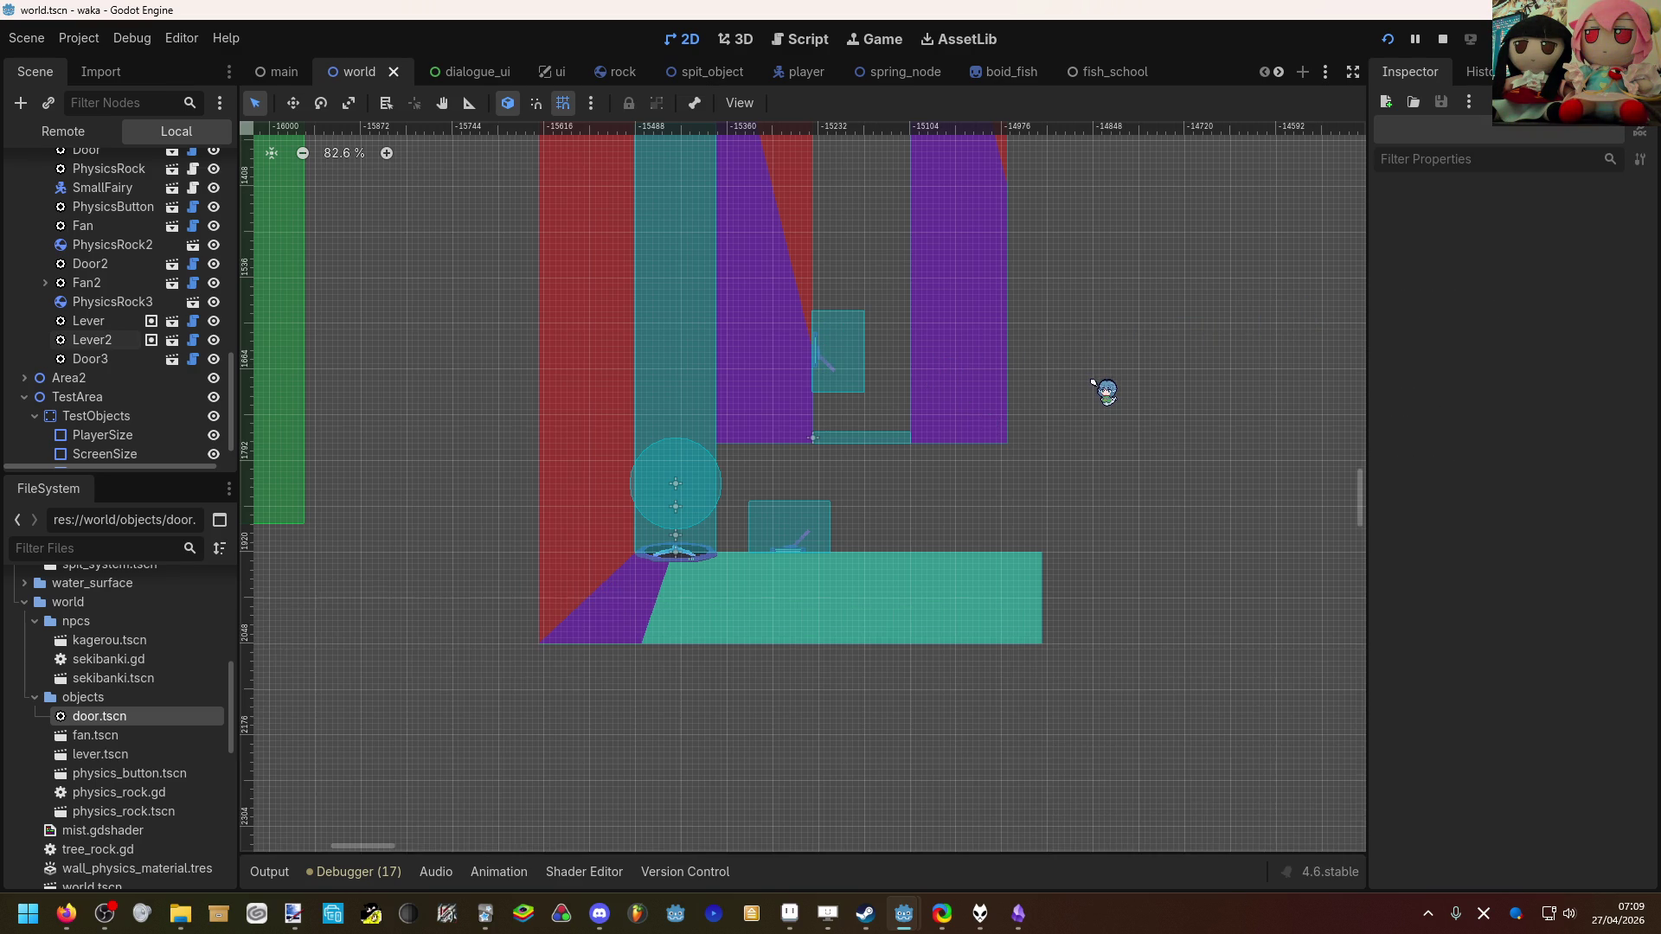
pyautogui.scroll(5, 828, 372)
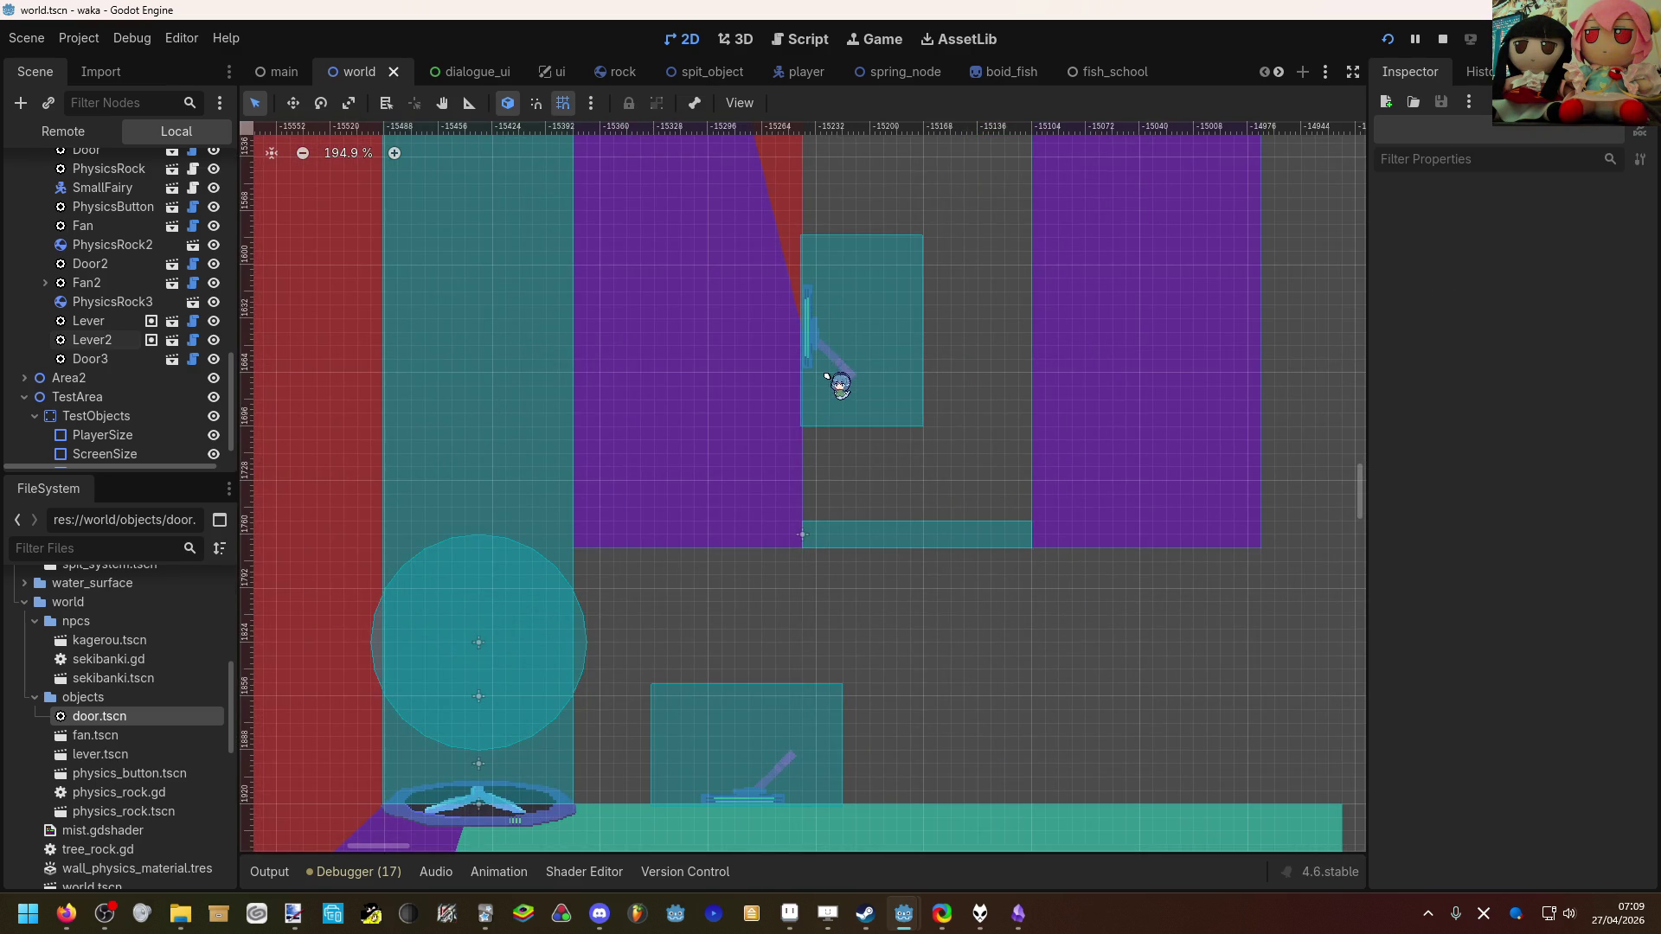
pyautogui.scroll(-1, 826, 395)
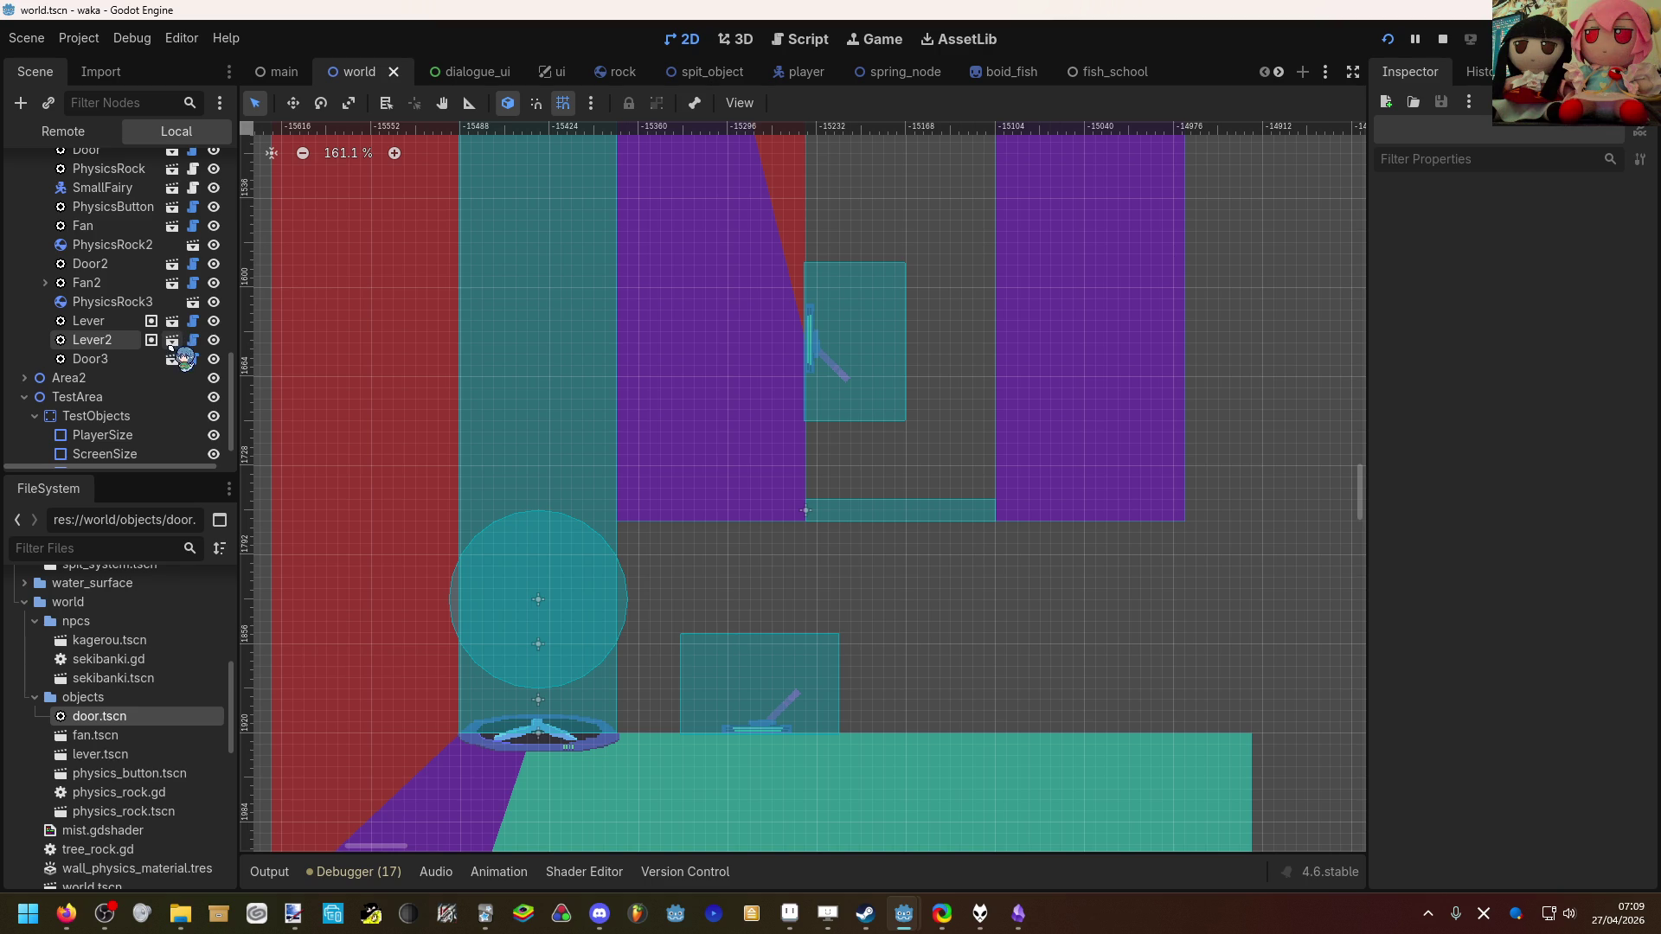
pyautogui.scroll(2, 157, 349)
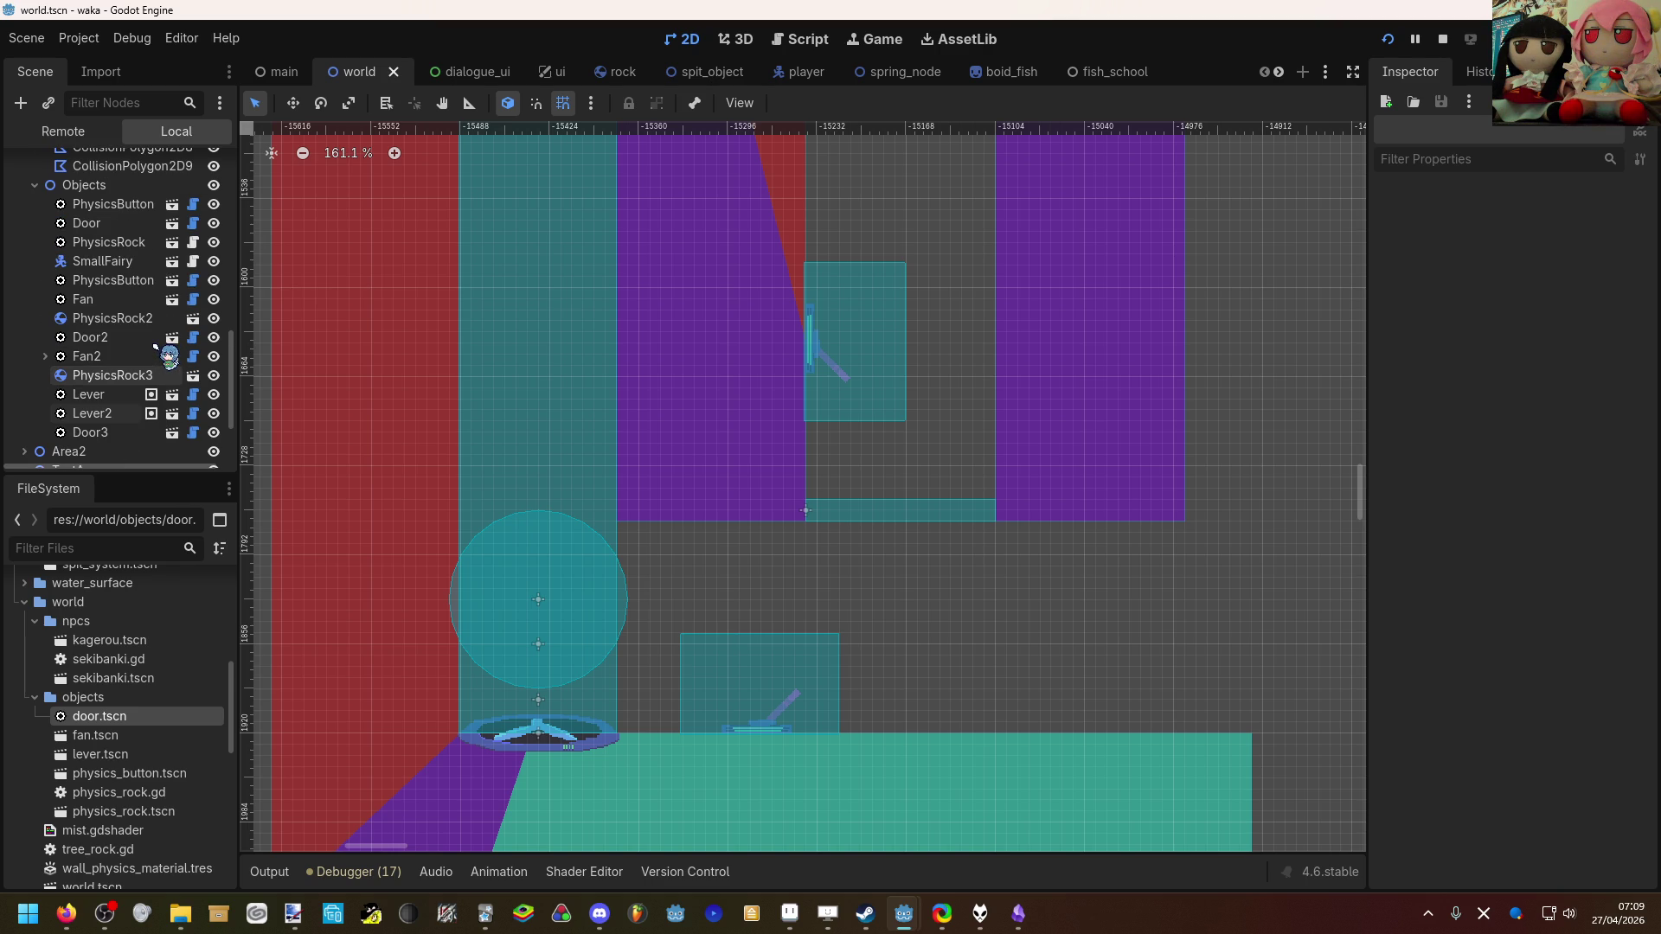
pyautogui.scroll(1, 157, 349)
# - Open interactable_system.gd from the main scene and relaunch the game with F5
pyautogui.click(278, 78)
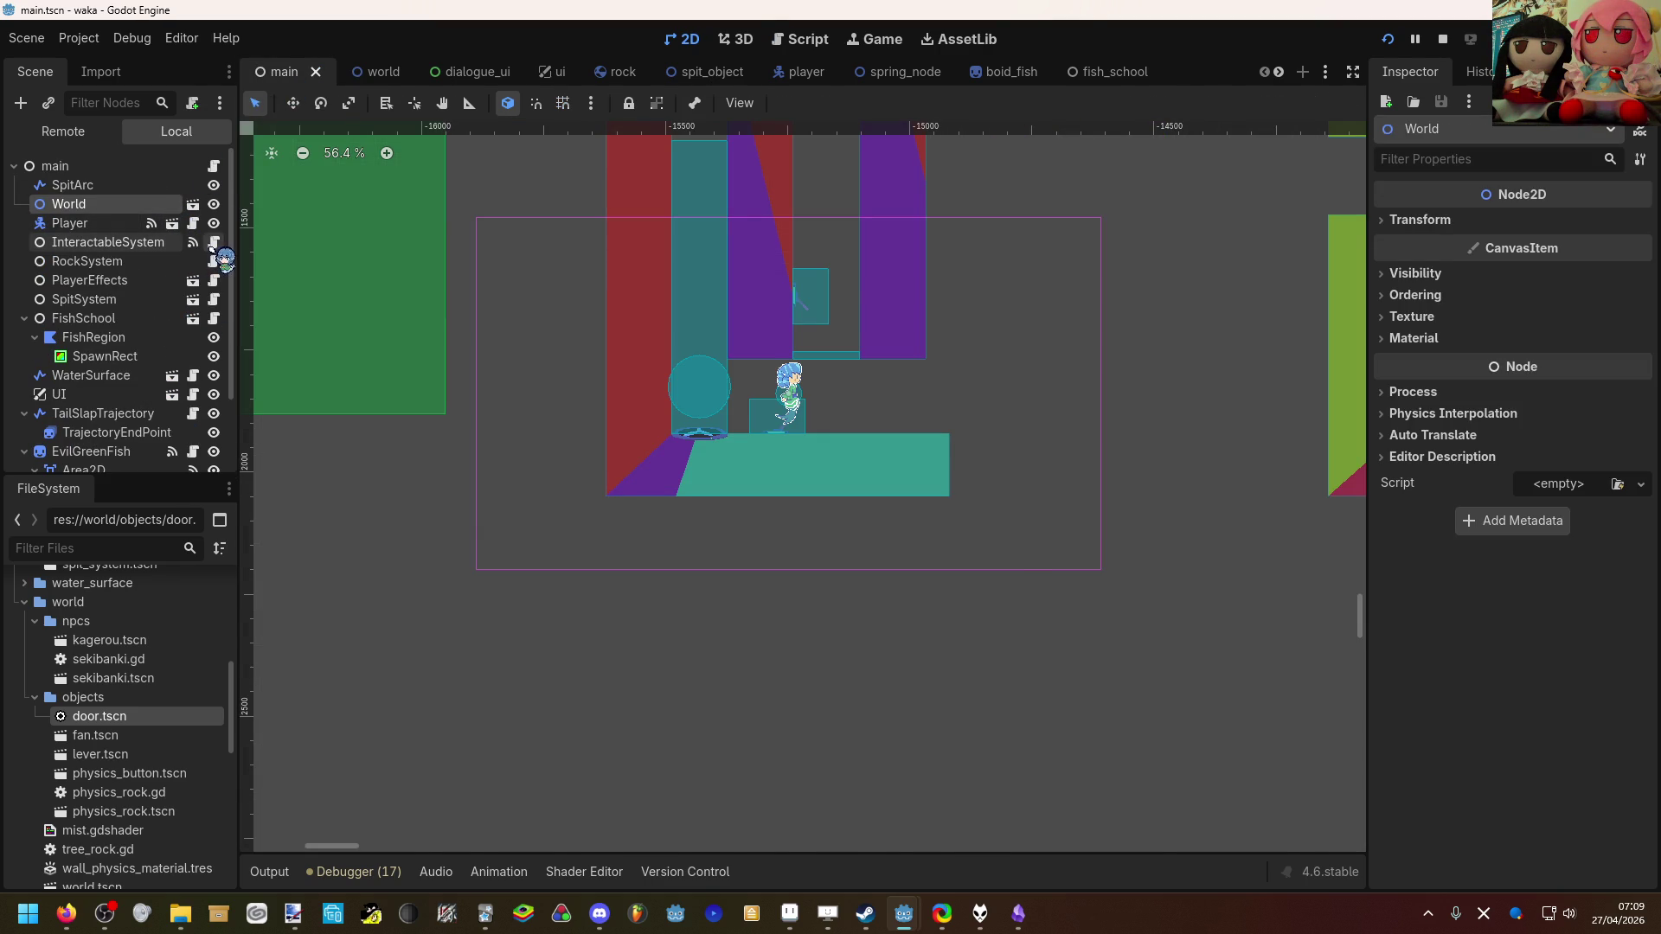
pyautogui.click(215, 245)
pyautogui.scroll(-2, 574, 366)
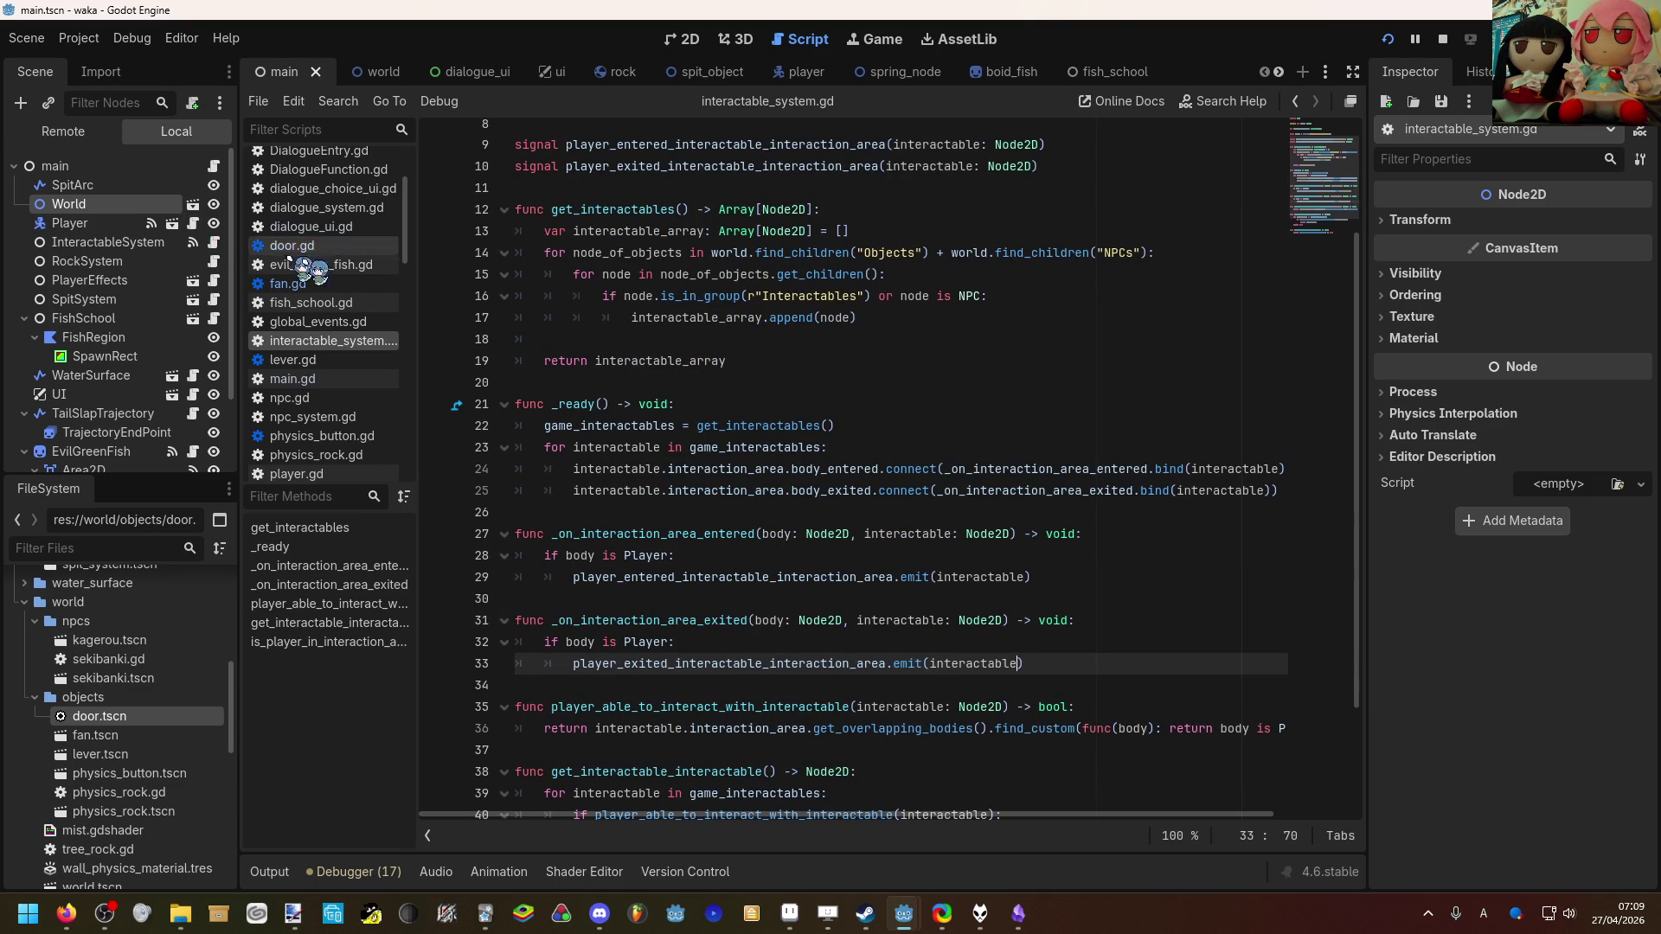
pyautogui.scroll(-2, 678, 374)
pyautogui.press('F5')
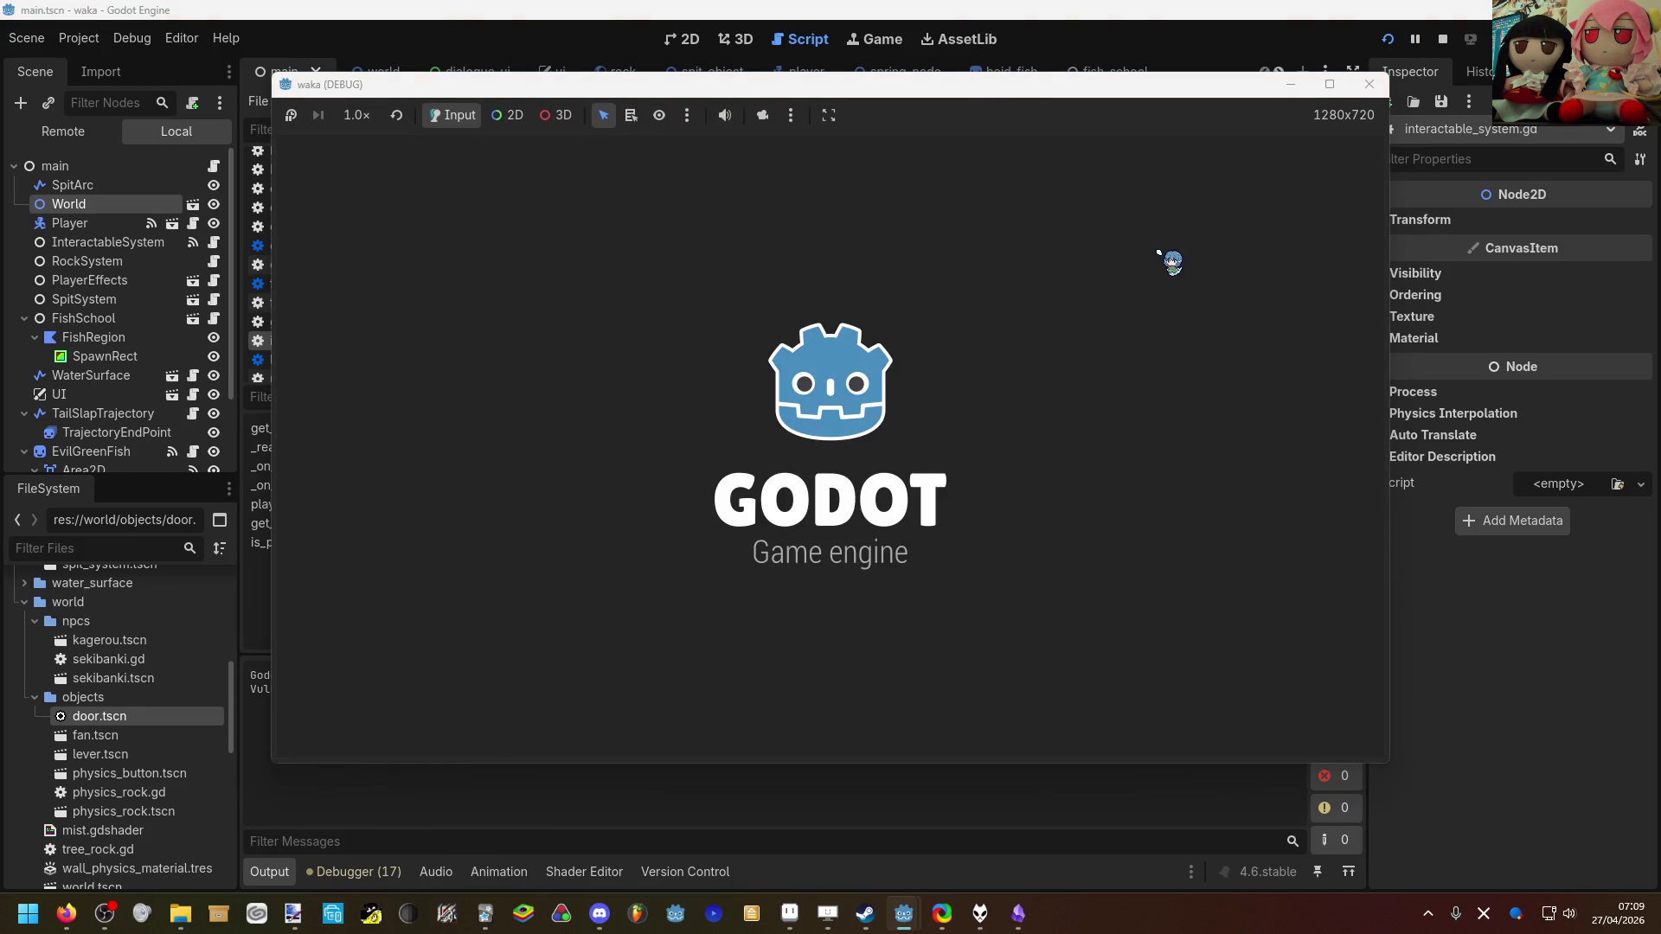
# - Swim the mermaid through the level to the blue ball and perform an aimed tail slap
pyautogui.press('w')
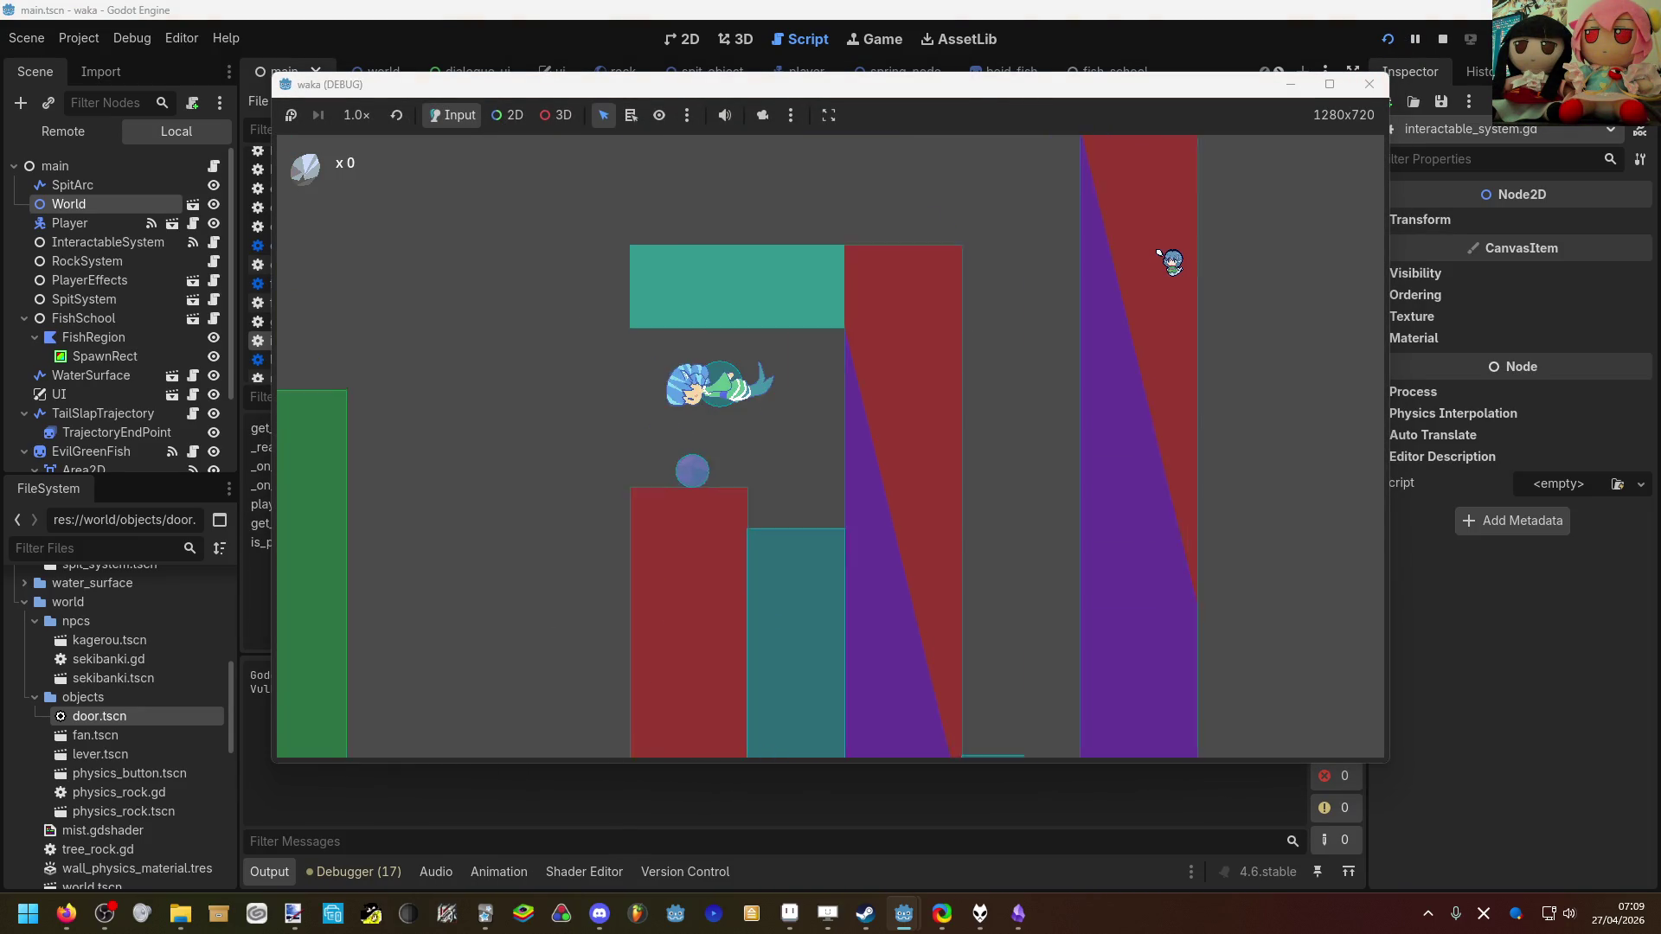
pyautogui.press('d')
pyautogui.press('s')
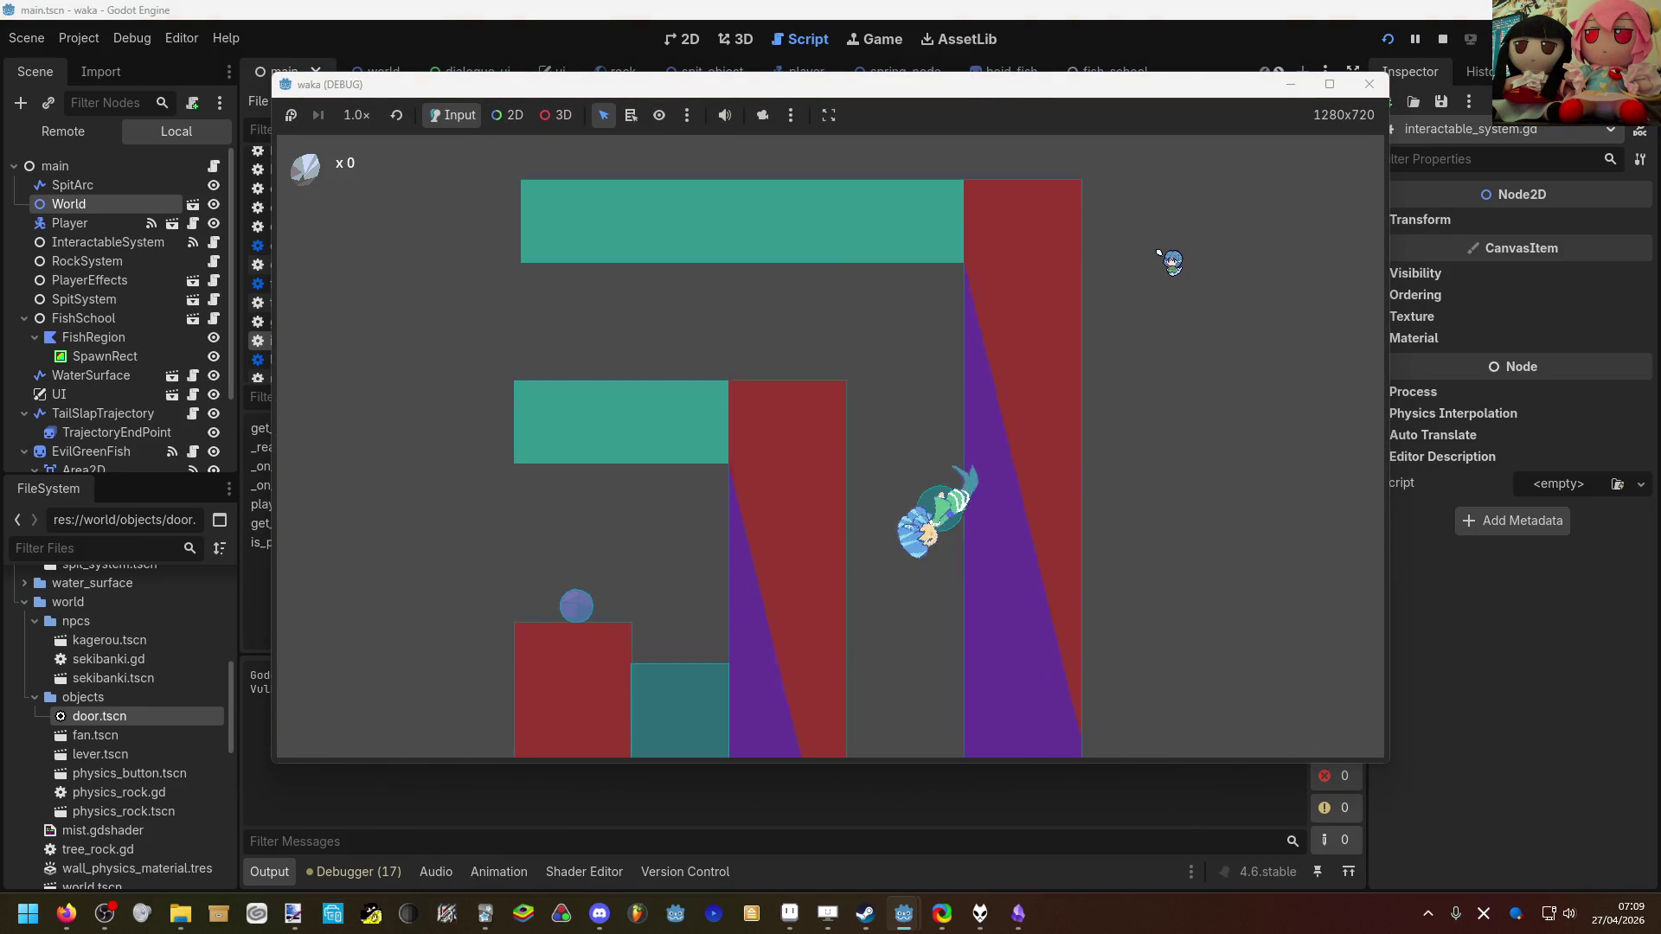
pyautogui.press('w')
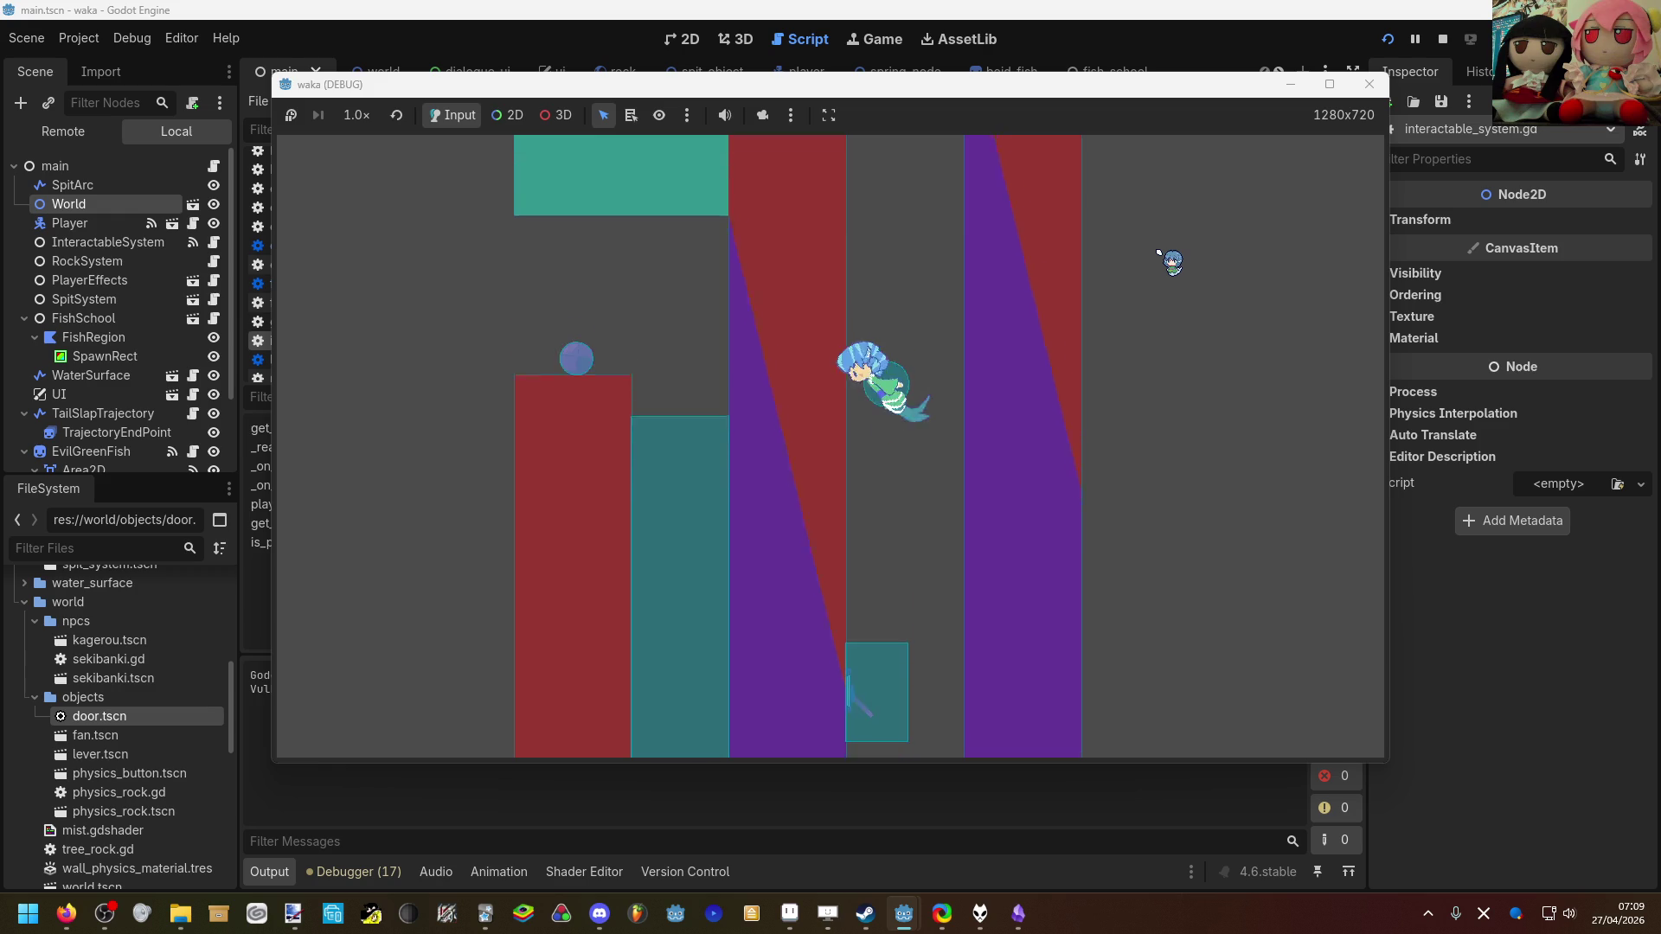
pyautogui.press('a')
pyautogui.press('s')
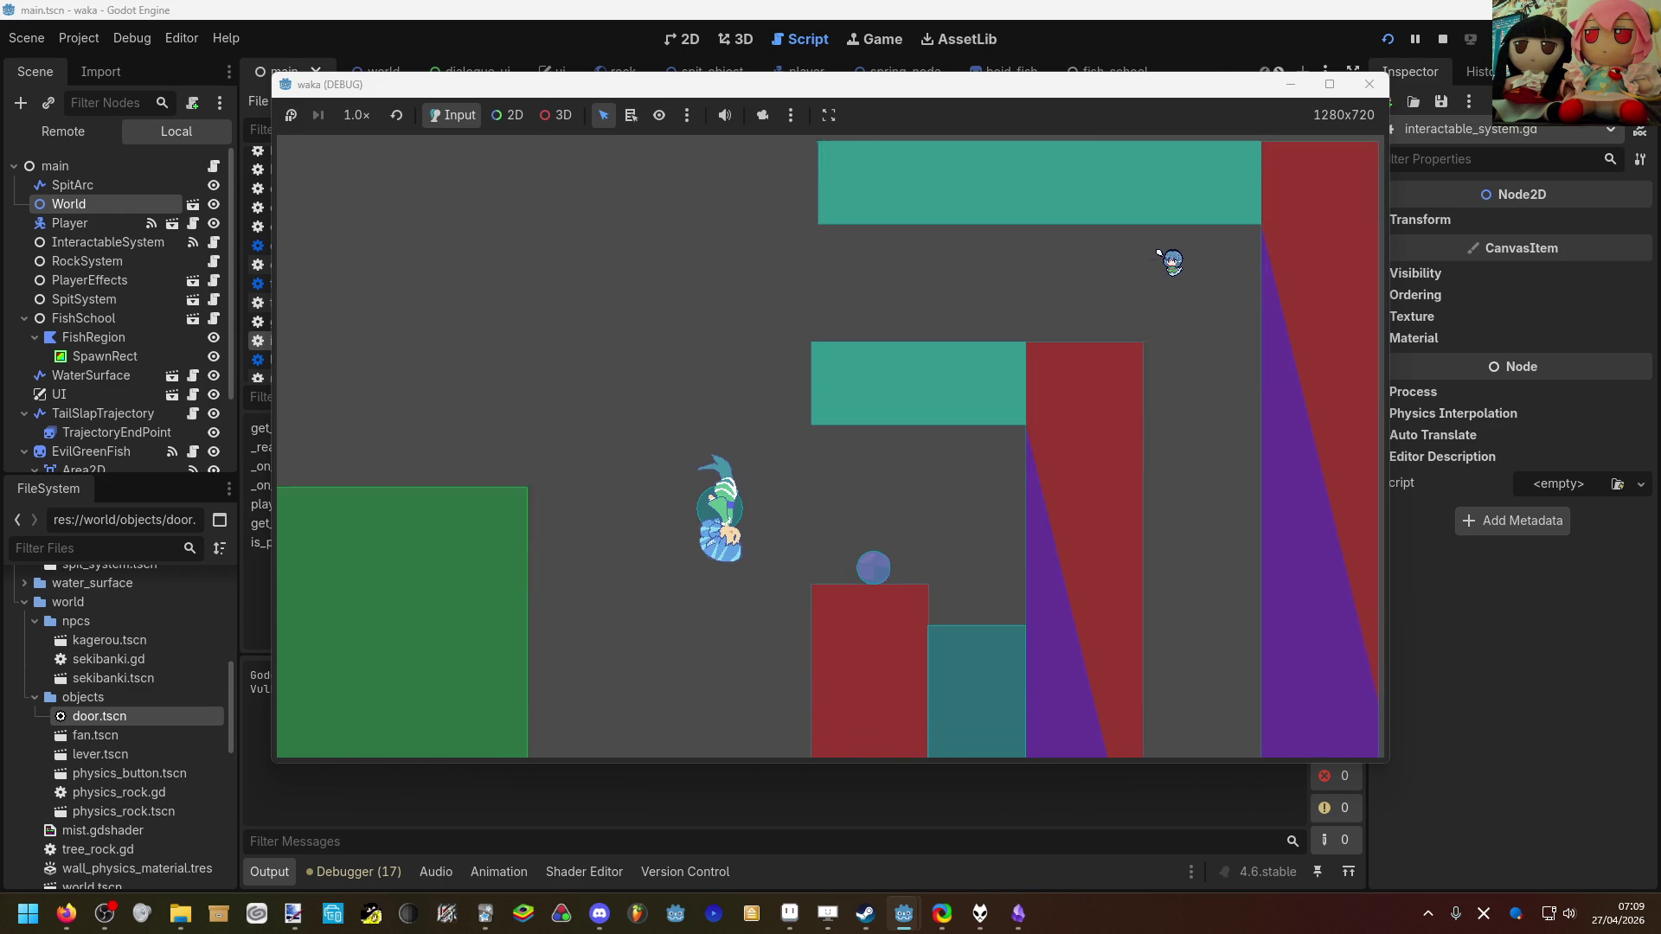
pyautogui.press('d')
pyautogui.press('w')
pyautogui.press('d')
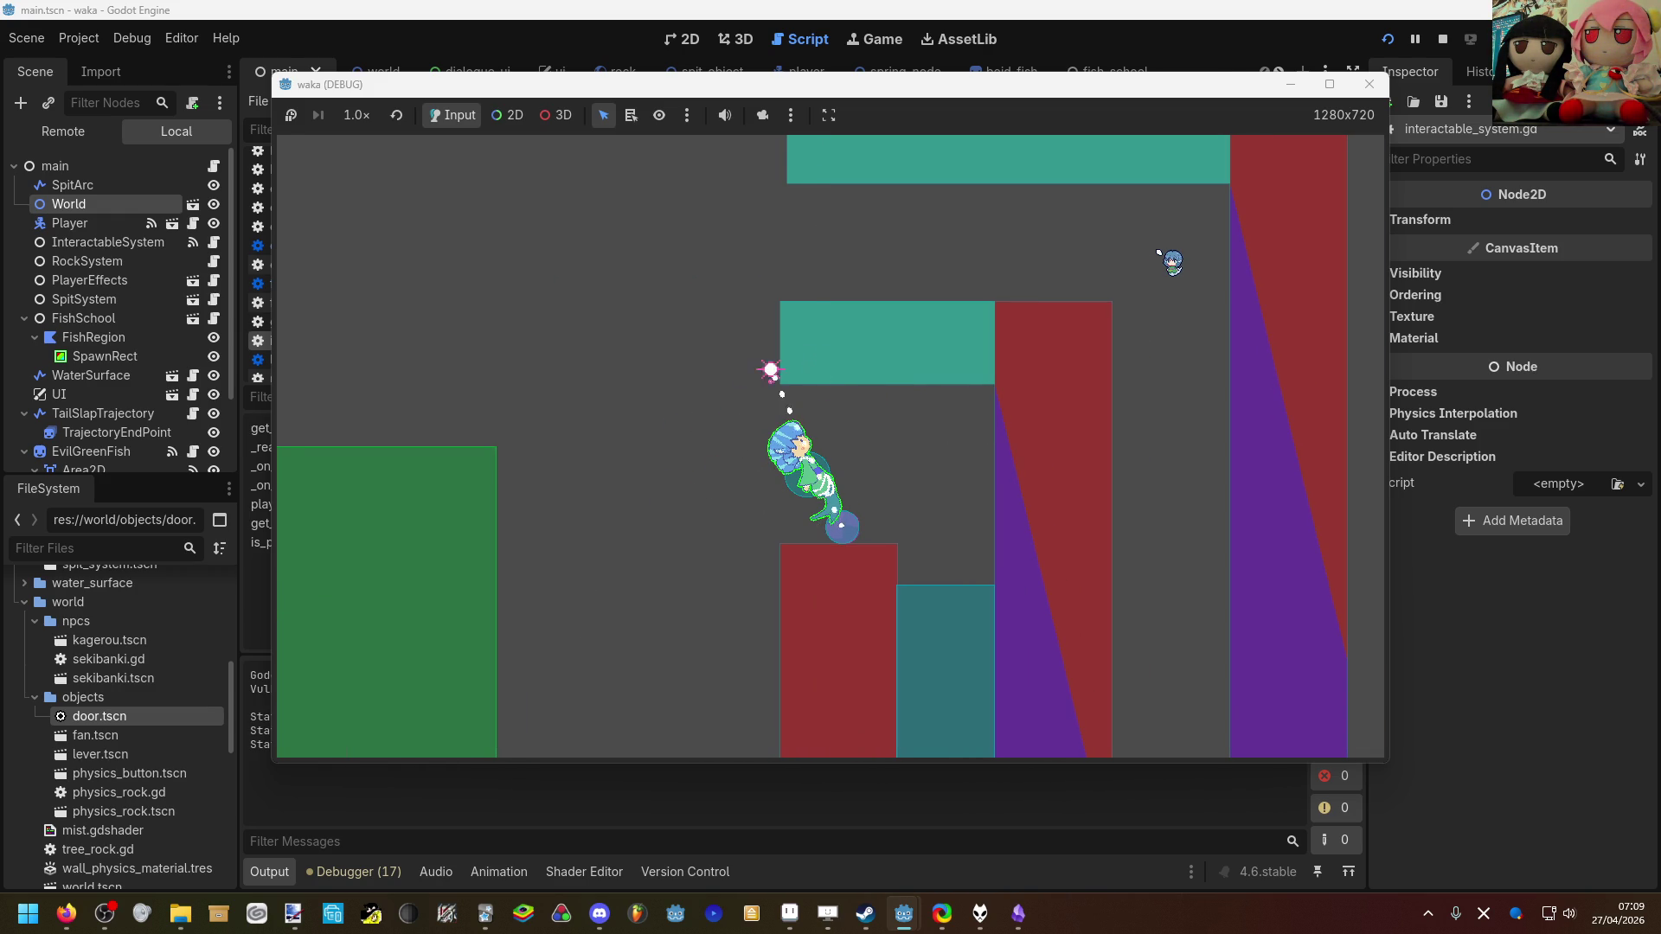
pyautogui.click(985, 430)
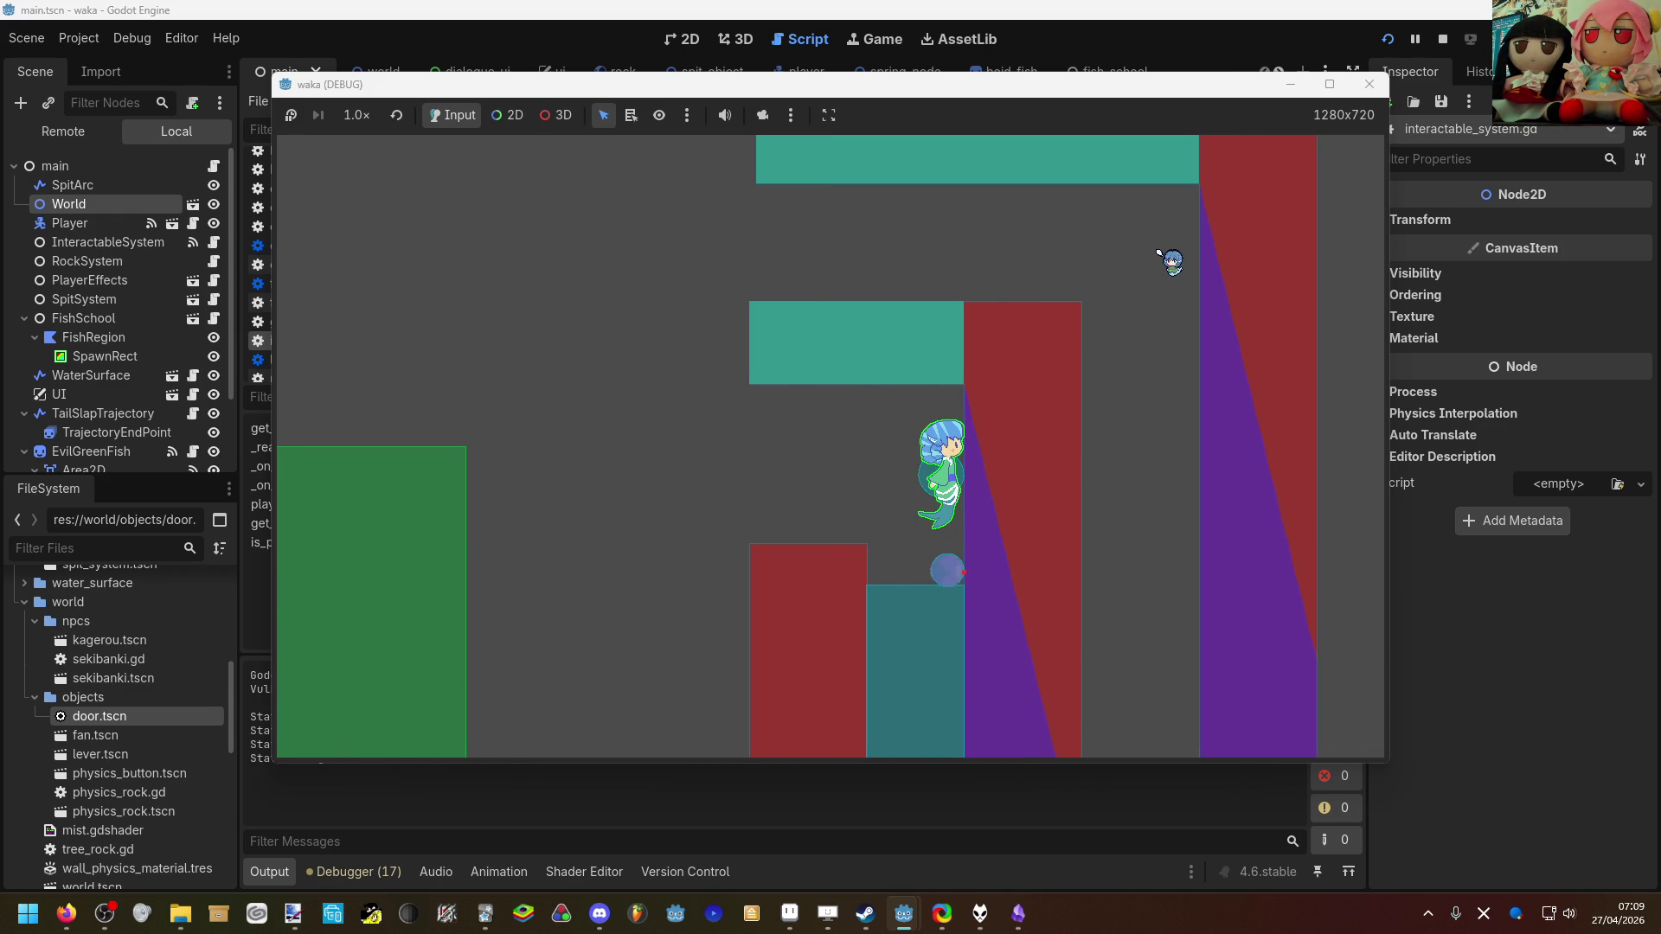
# - Swim up onto the teal platform and into Lever2's interaction area
pyautogui.press('s')
pyautogui.press('w')
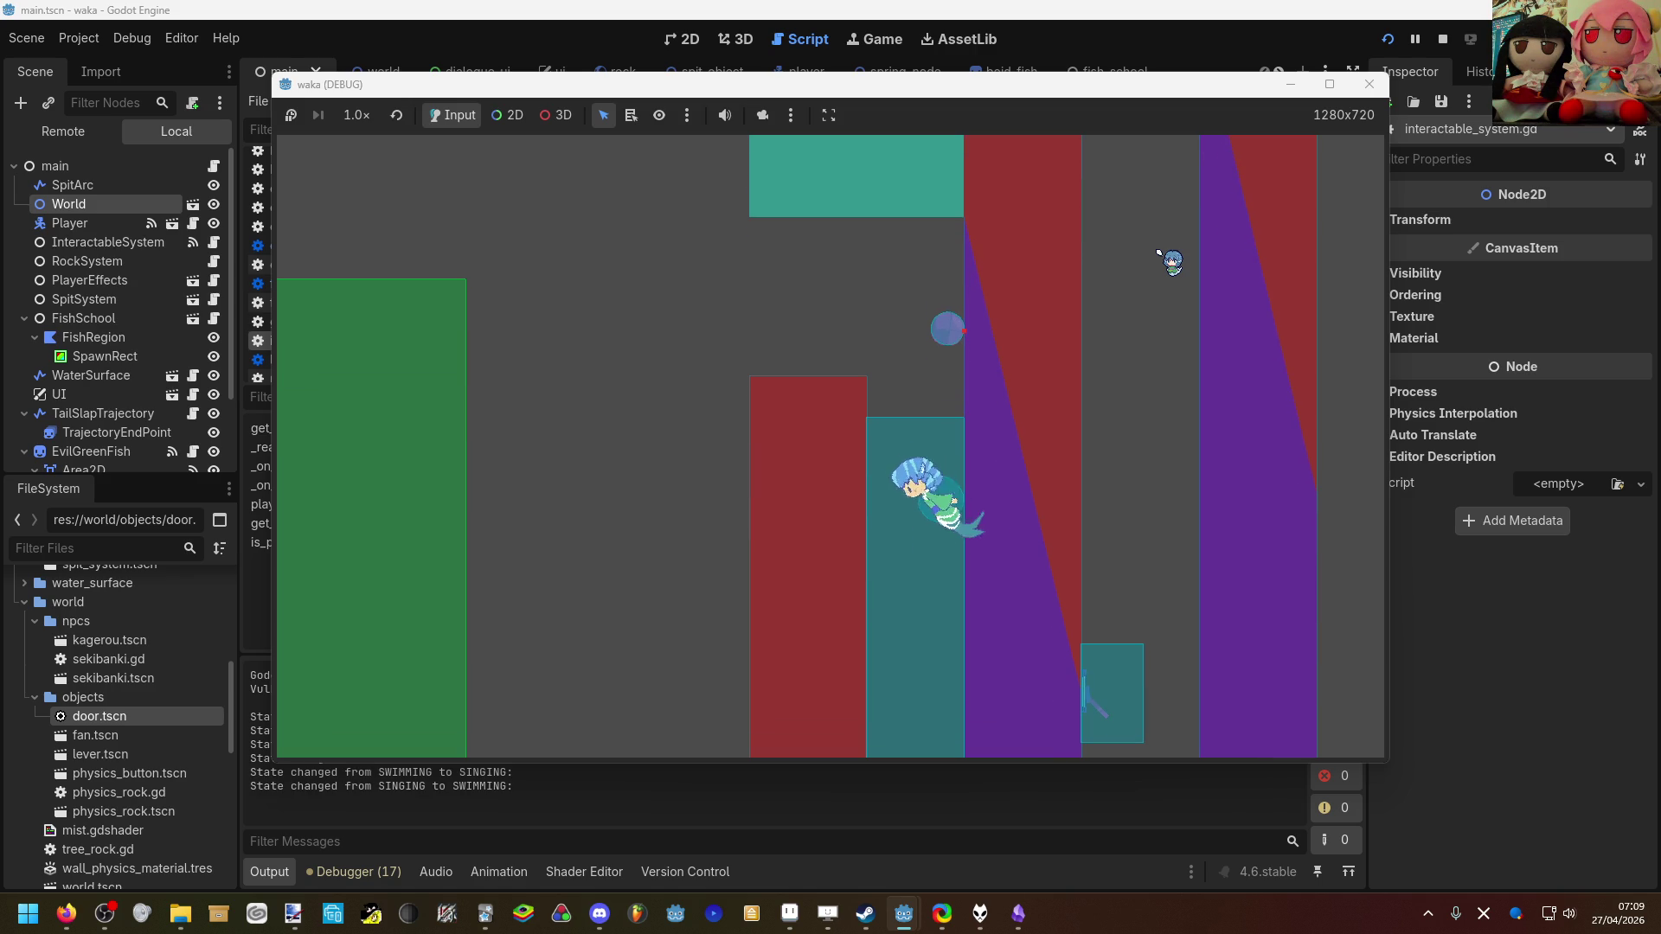
pyautogui.press('w')
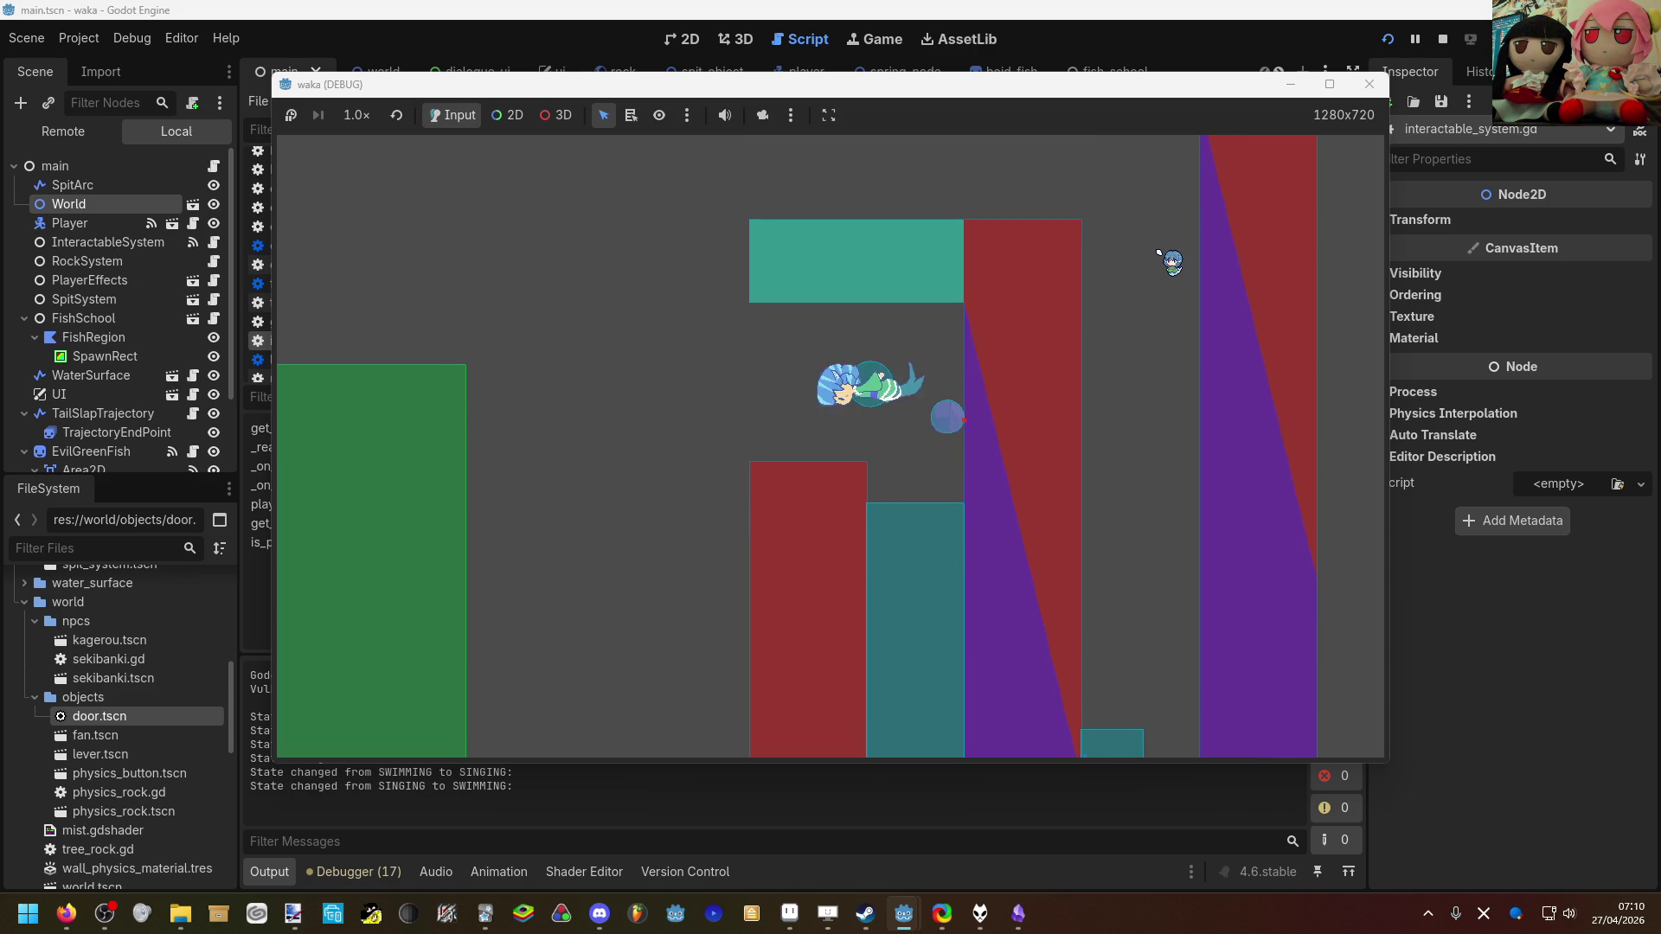
pyautogui.press('d')
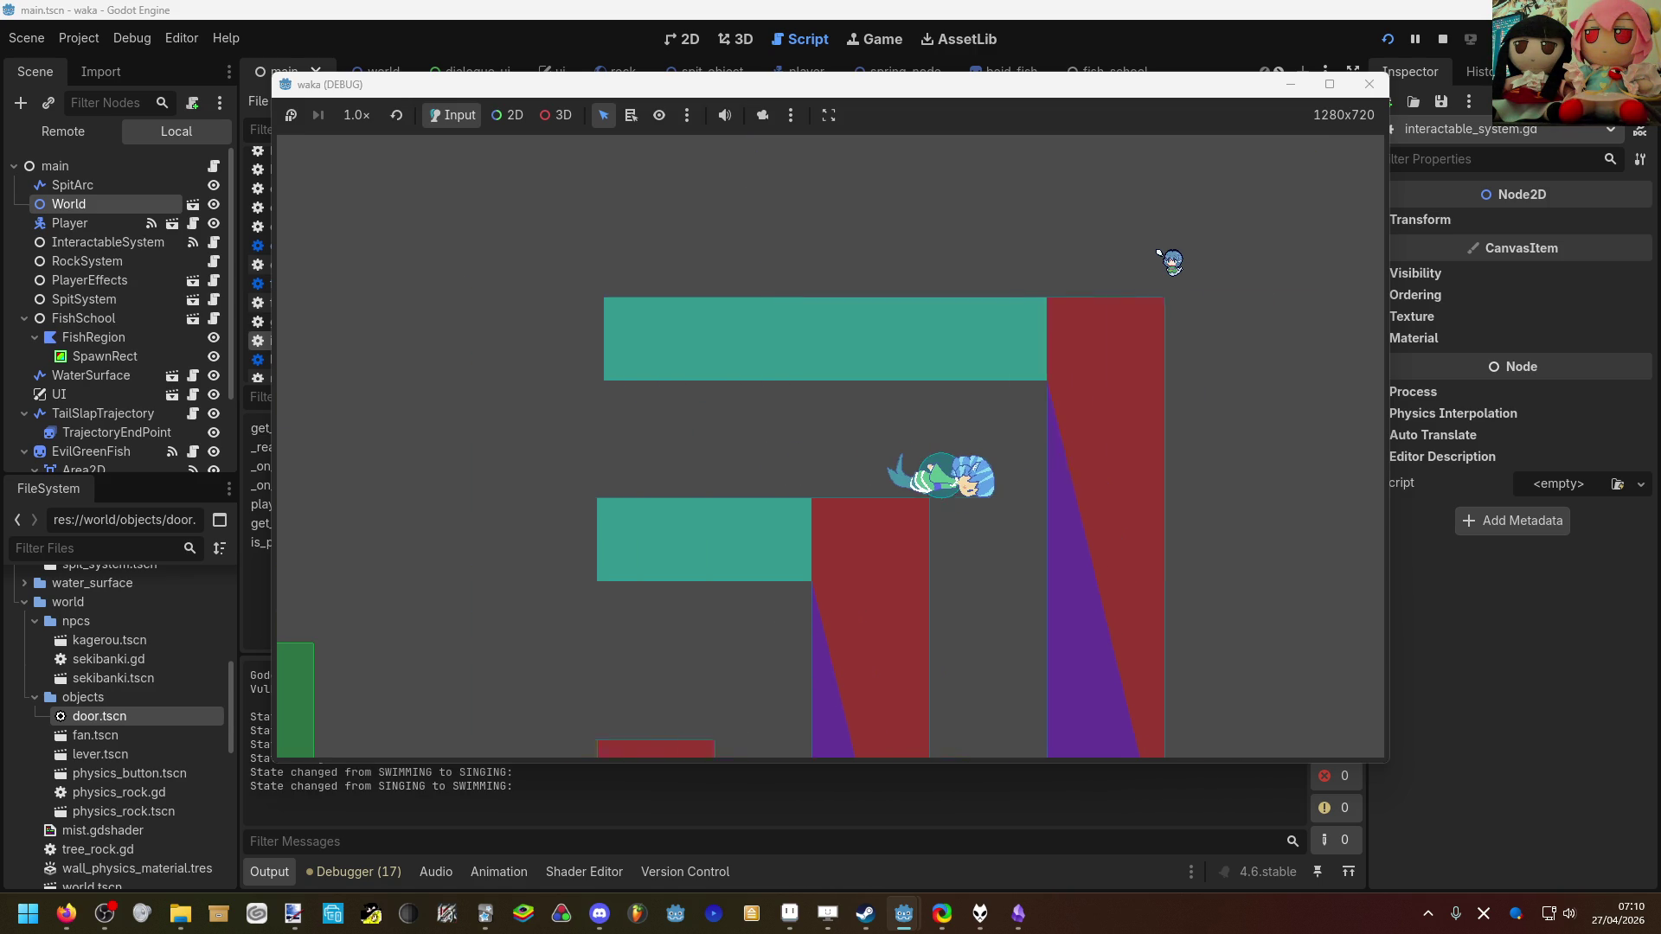
pyautogui.press('a')
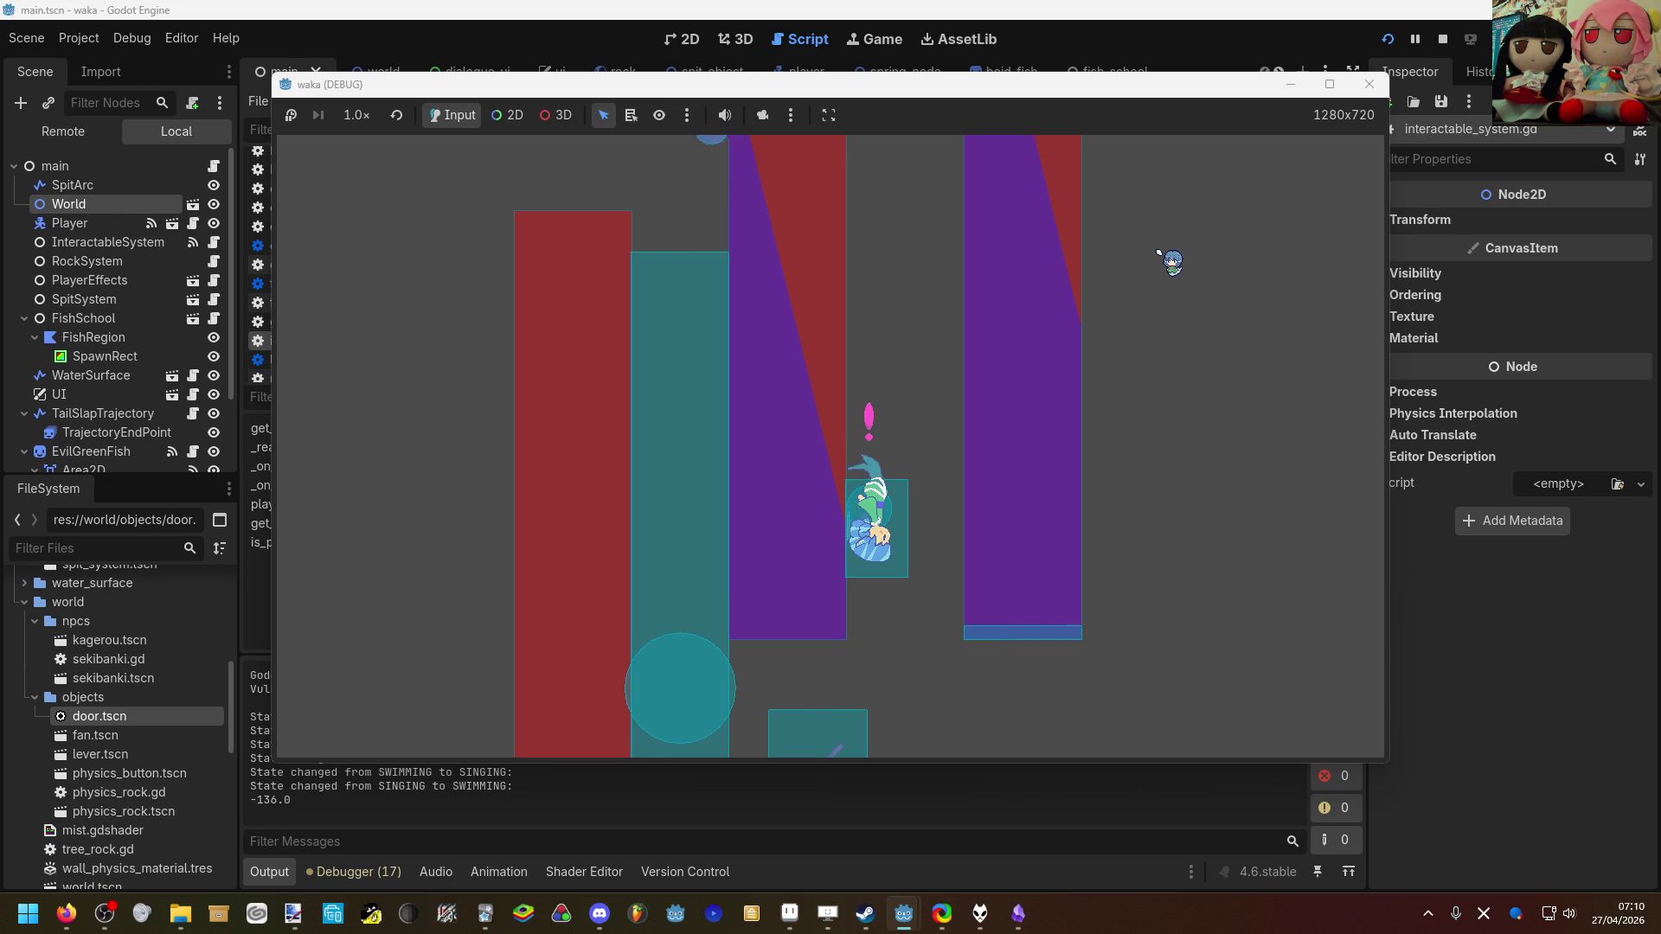
pyautogui.press('w')
pyautogui.press('d')
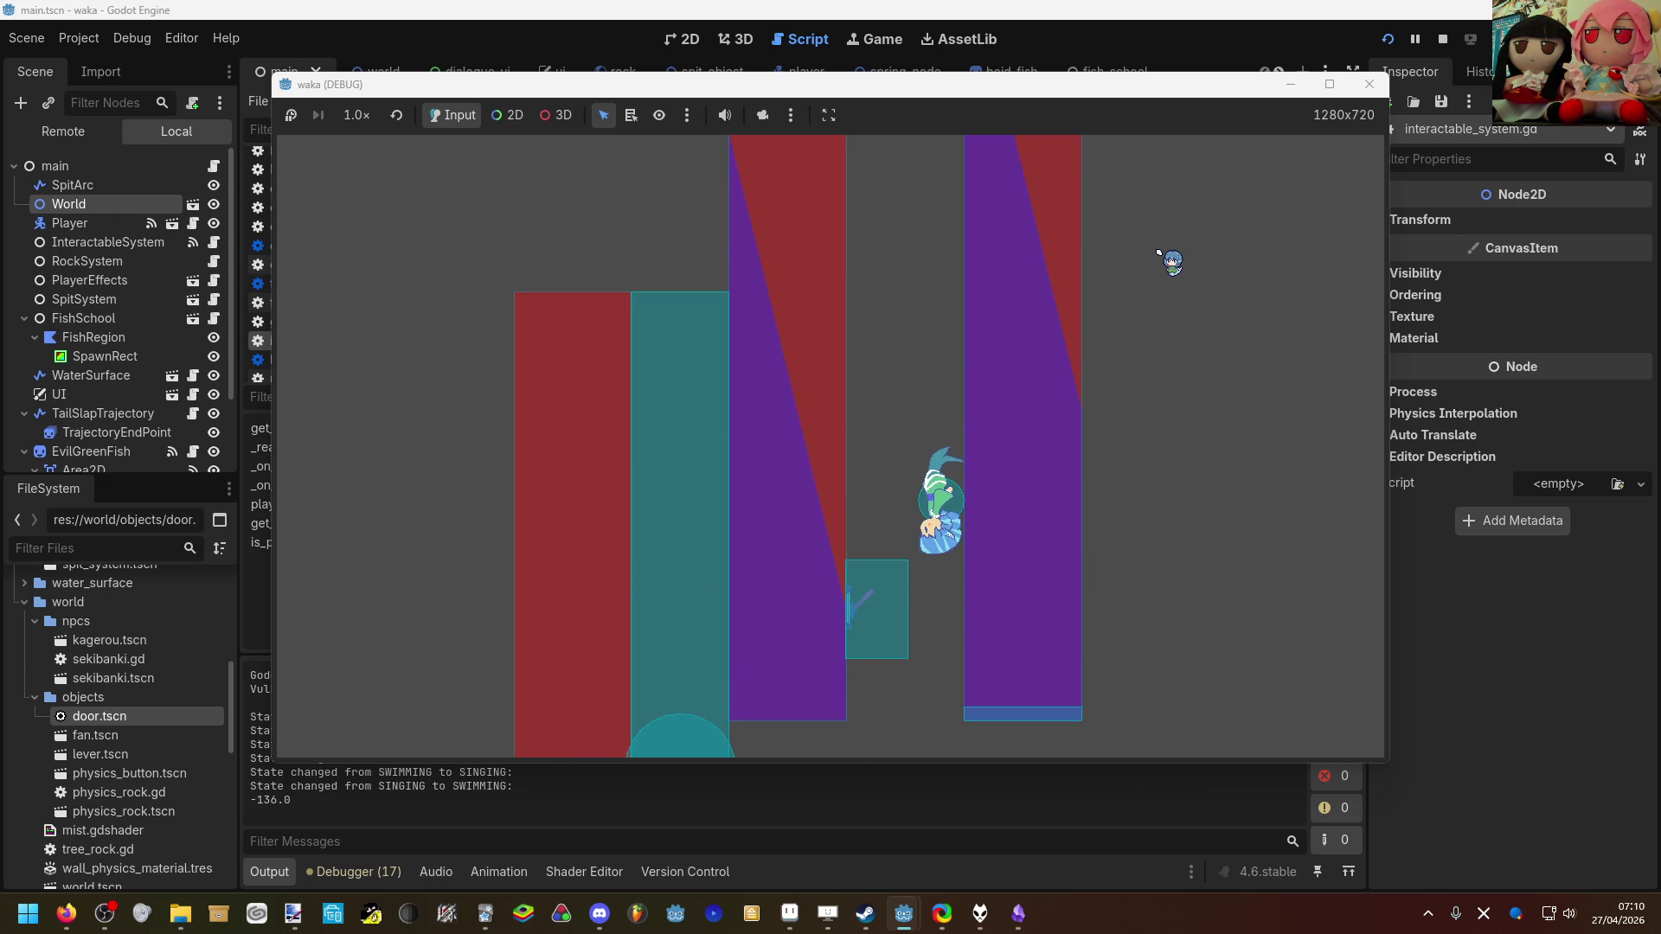
pyautogui.press('a')
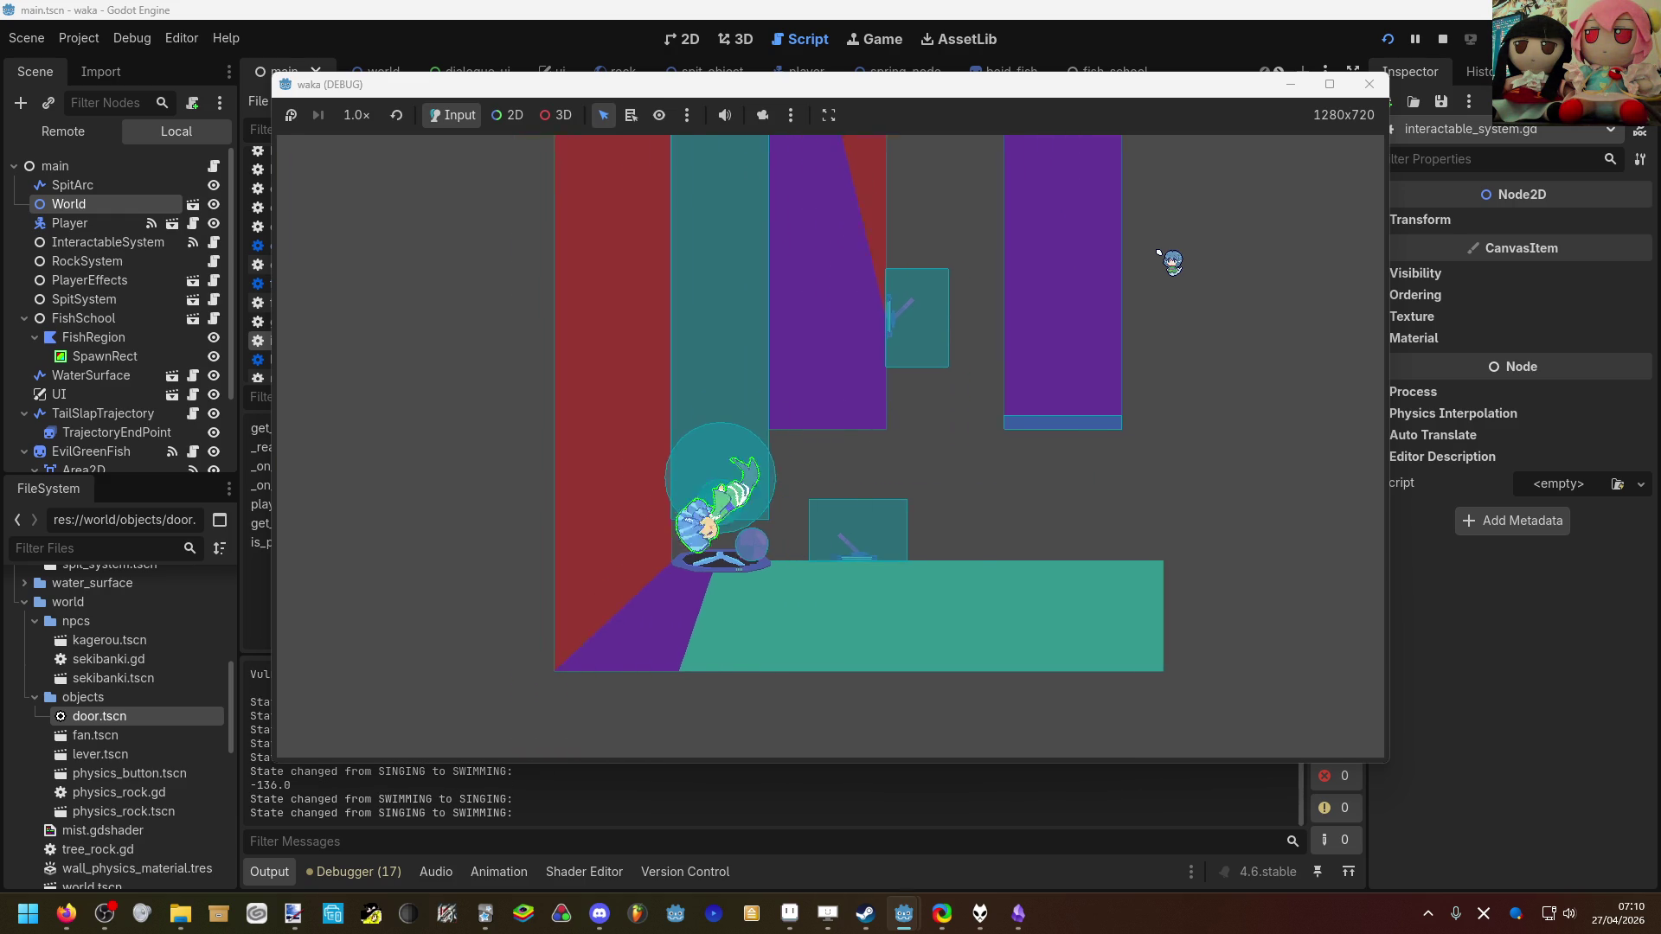
# - Tail-slap back and forth along the floor and swim into a bubble
pyautogui.press('d')
pyautogui.press('space')
pyautogui.press('a')
pyautogui.press('space')
pyautogui.press('a')
pyautogui.press('space')
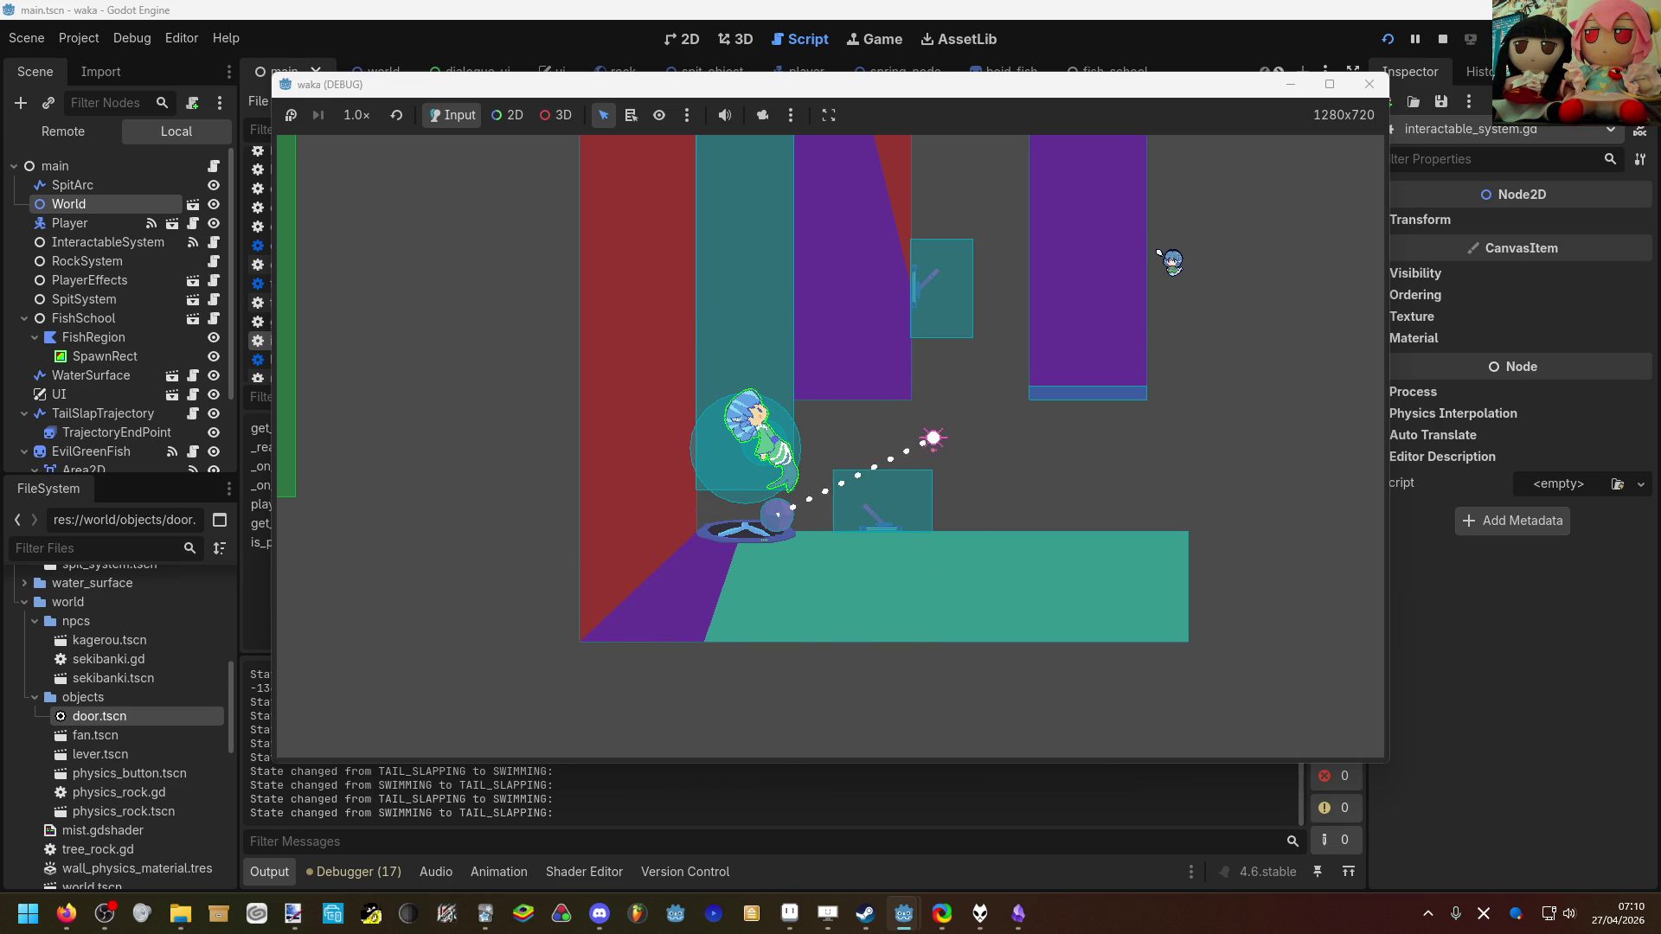
# - Launch the mermaid out of the bubbles repeatedly toward the lever room
pyautogui.click(933, 438)
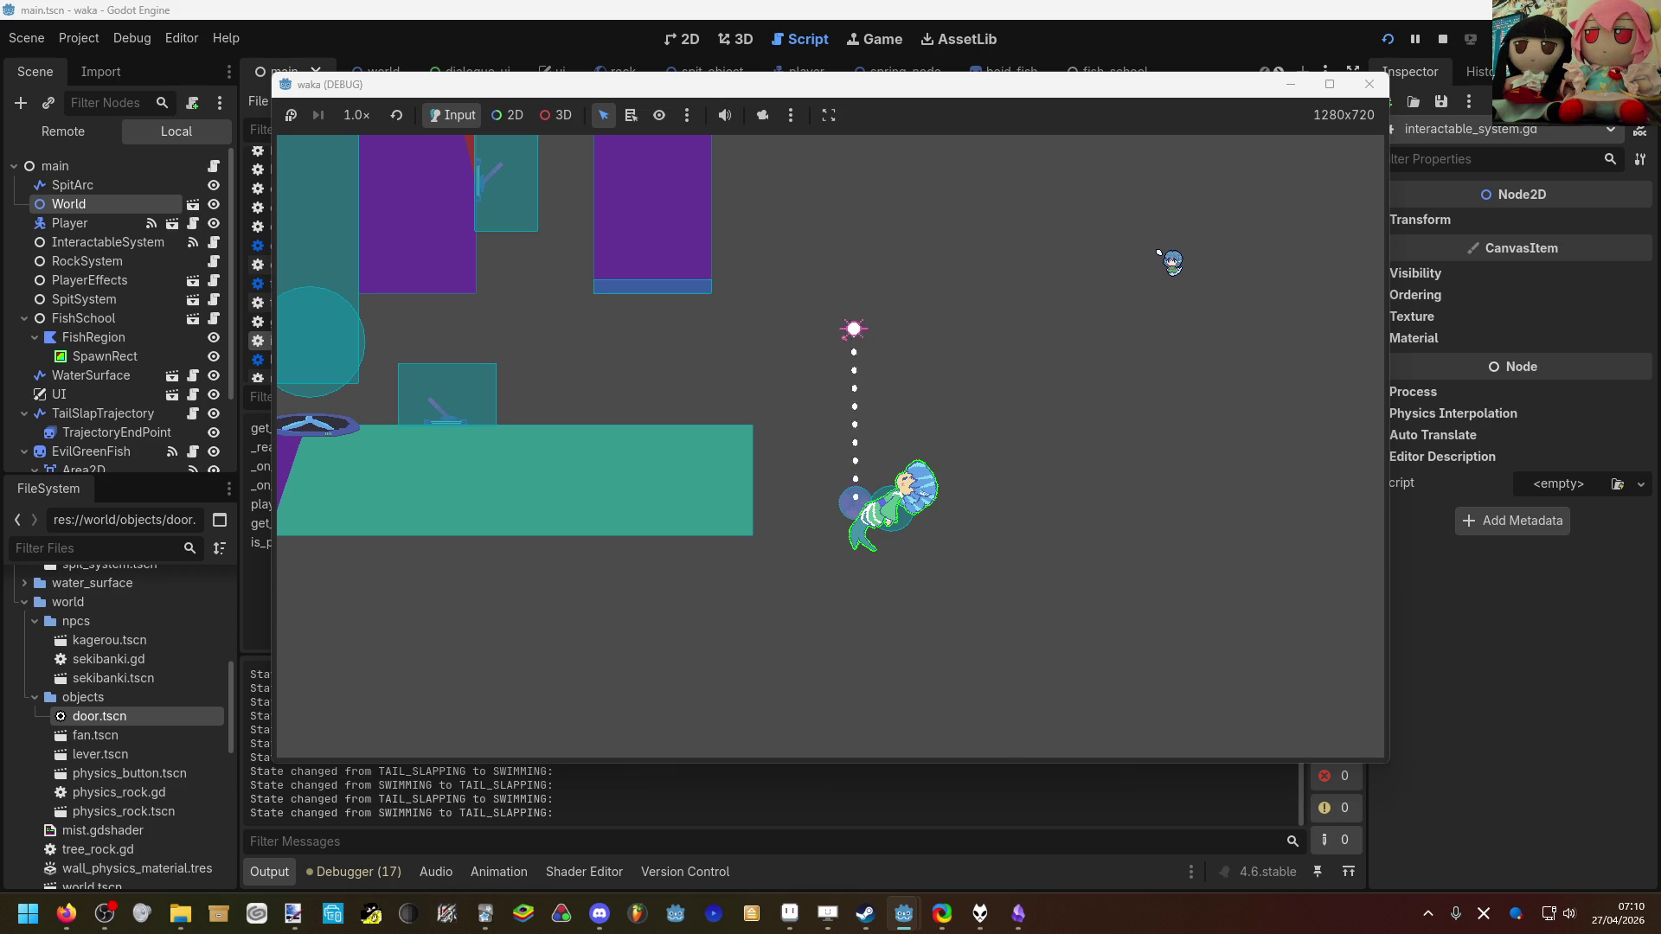
pyautogui.click(777, 347)
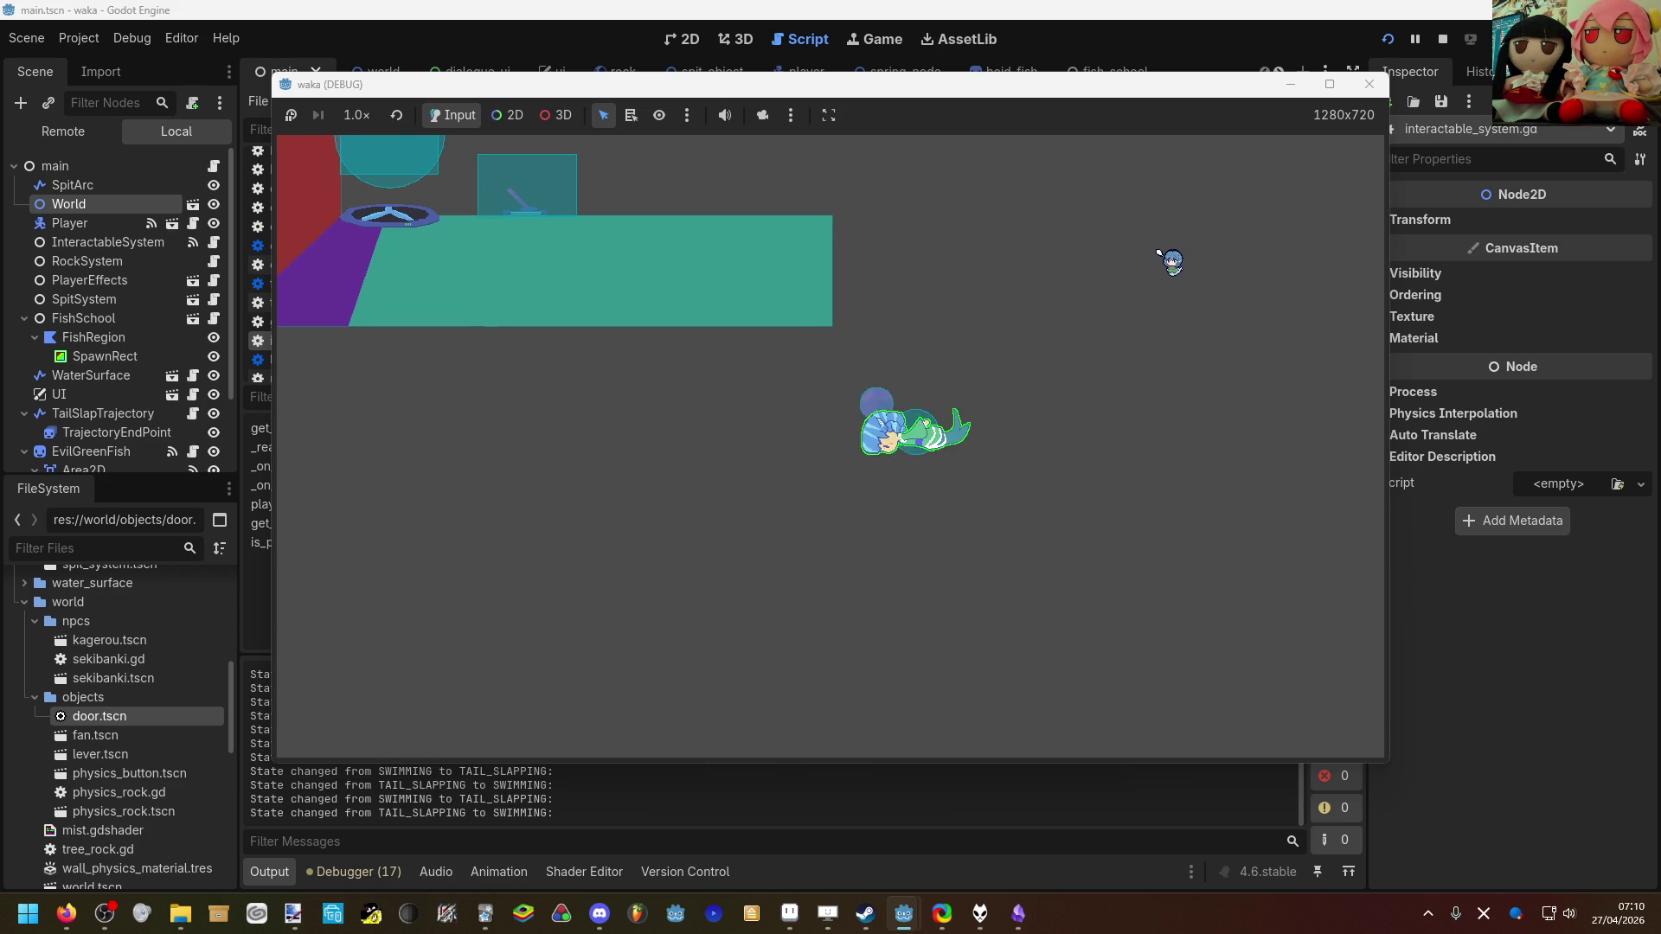
pyautogui.click(1160, 252)
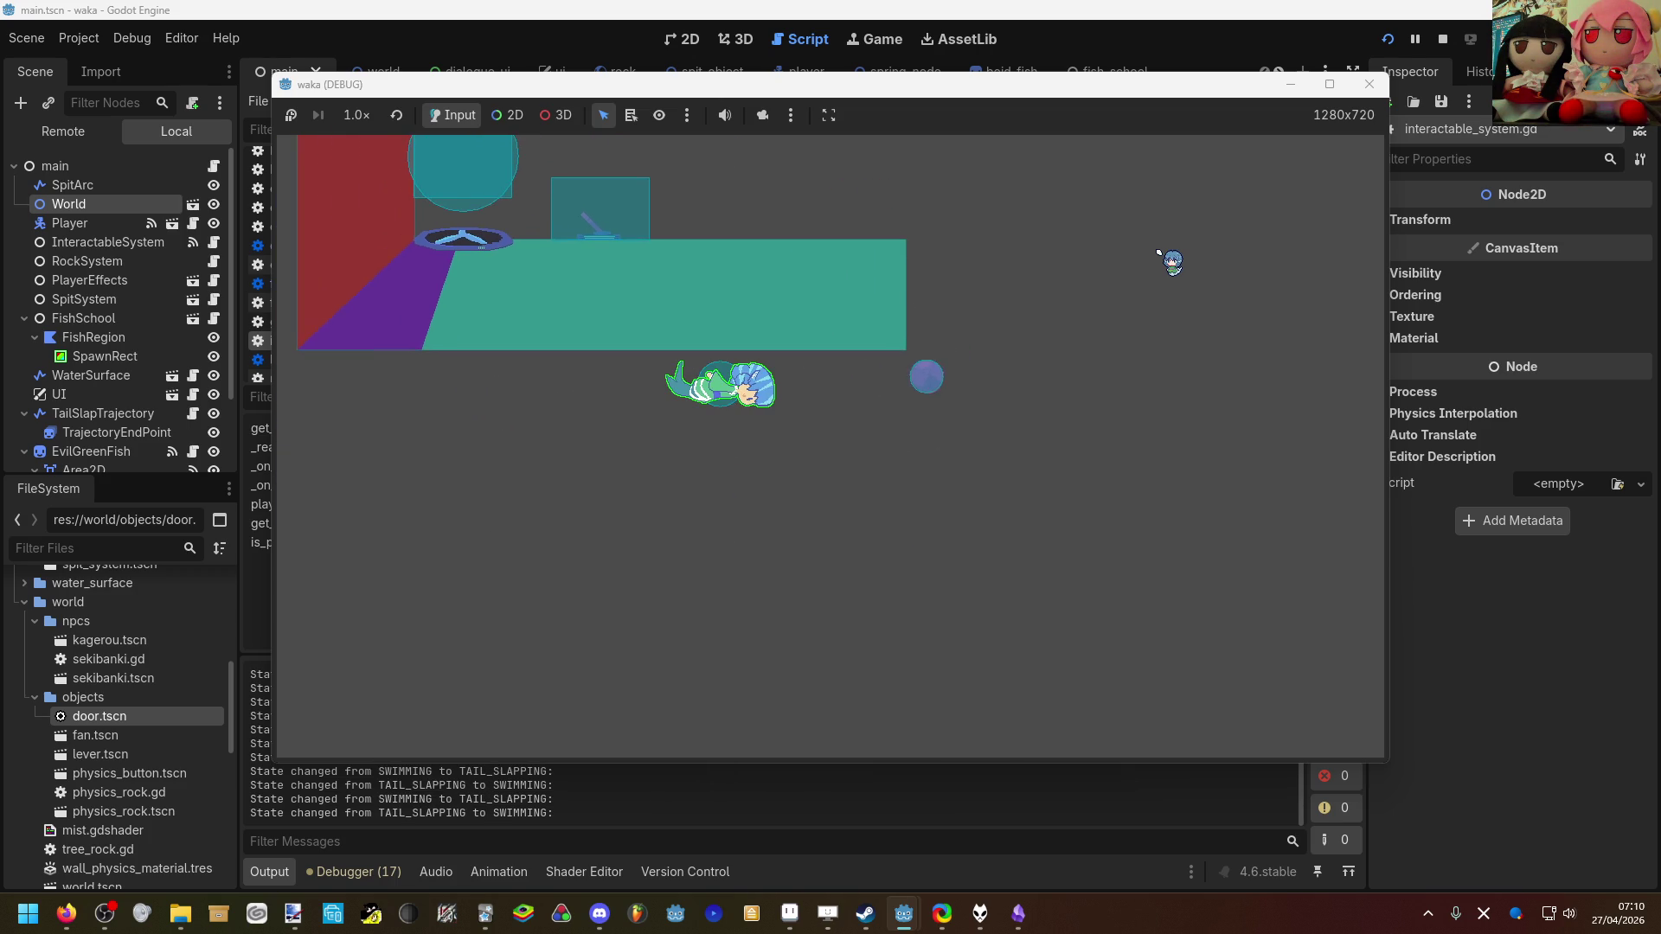
pyautogui.click(1160, 252)
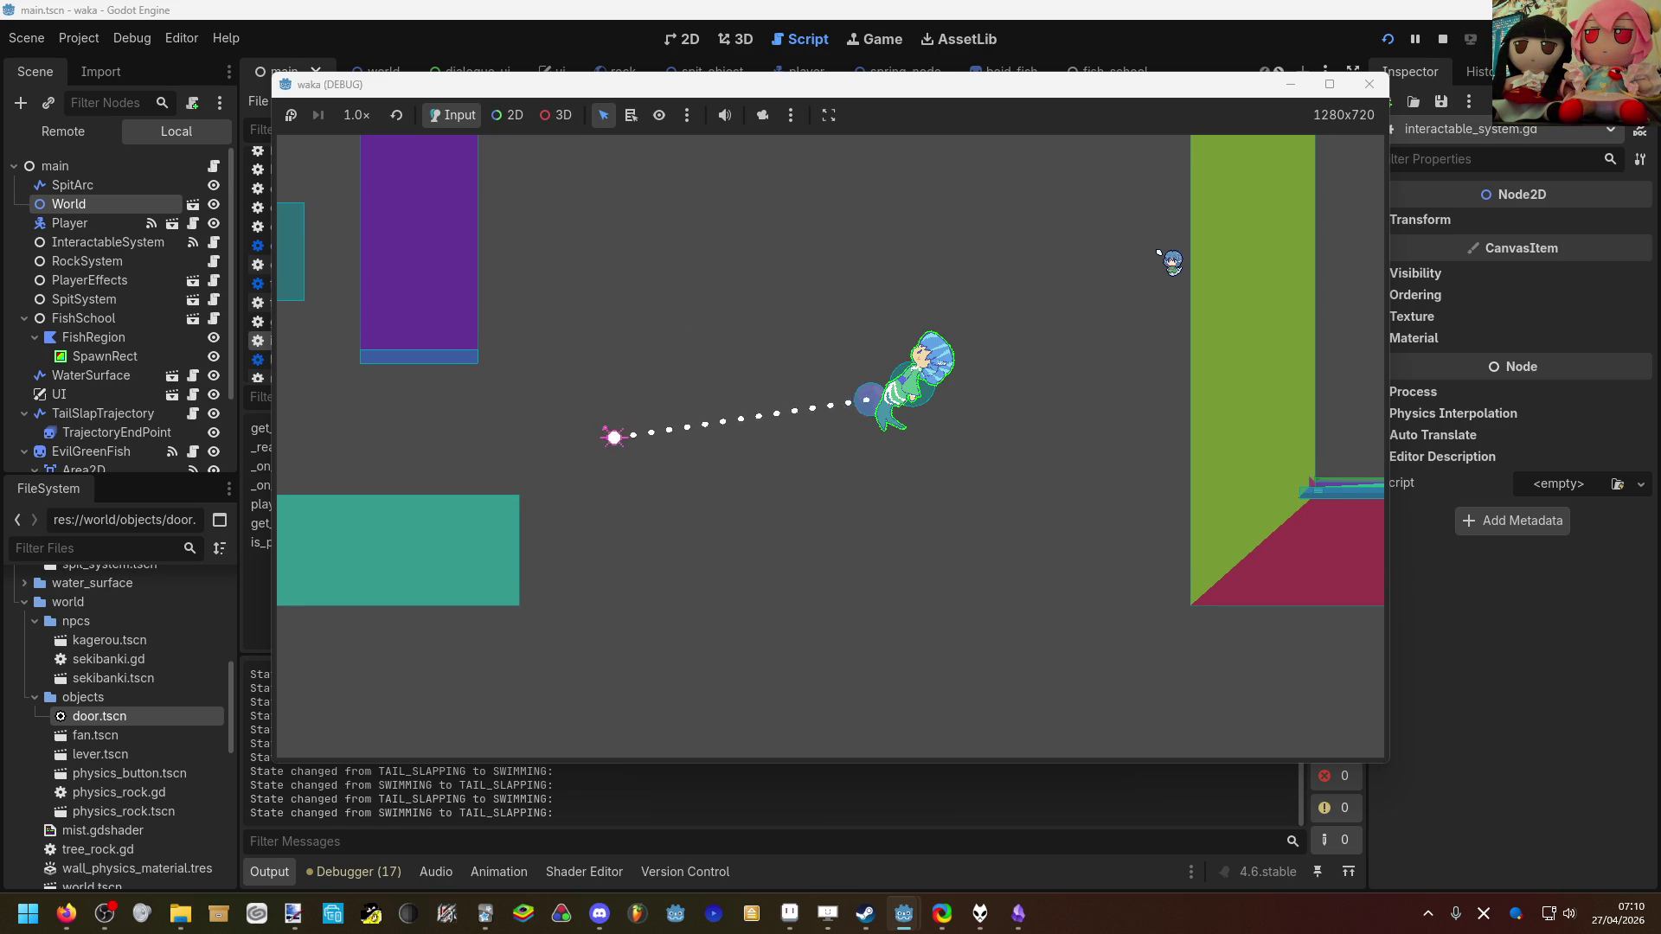
pyautogui.click(1159, 253)
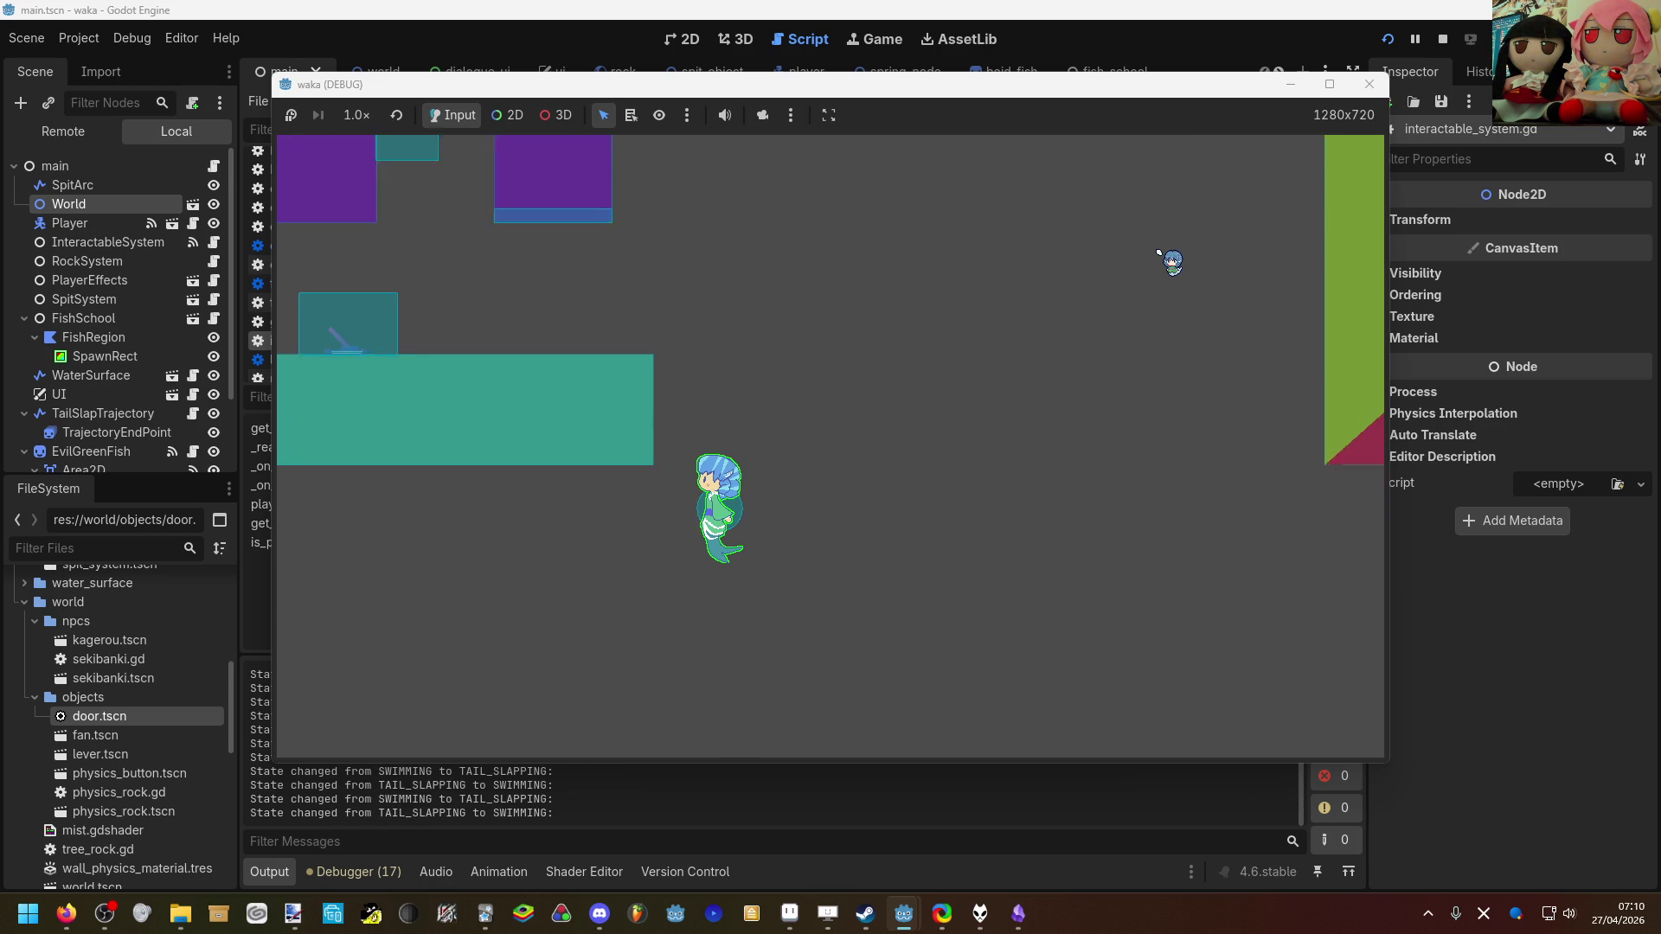
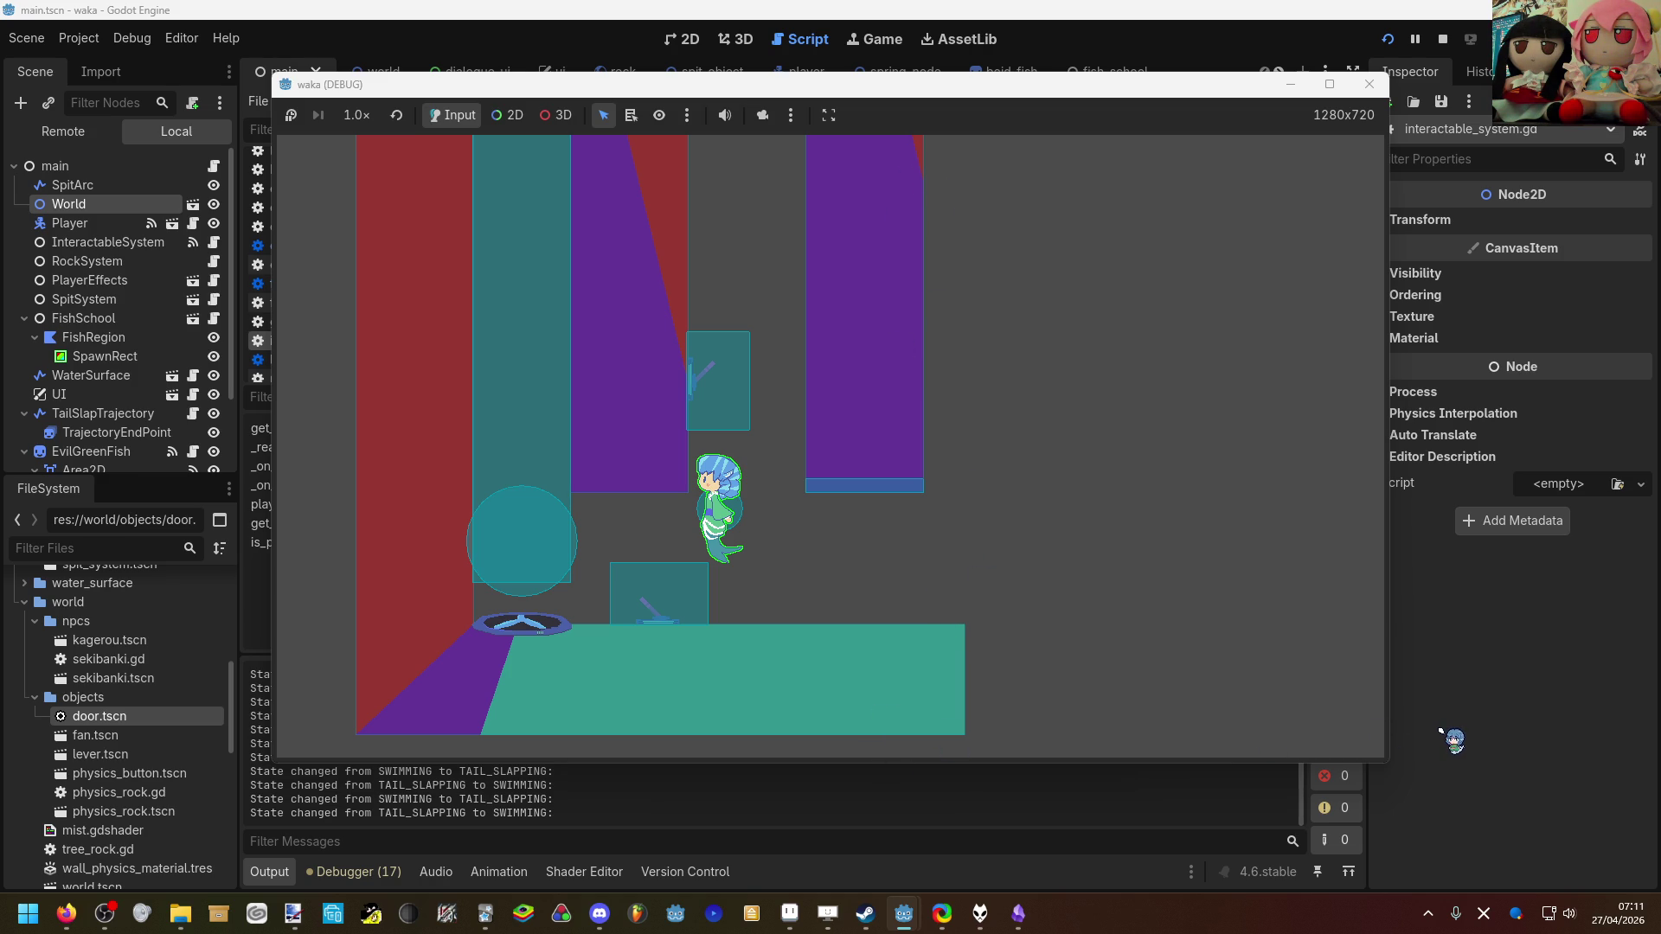
# - Close the running test game and return to the main scene's 2D level layout
pyautogui.click(1441, 731)
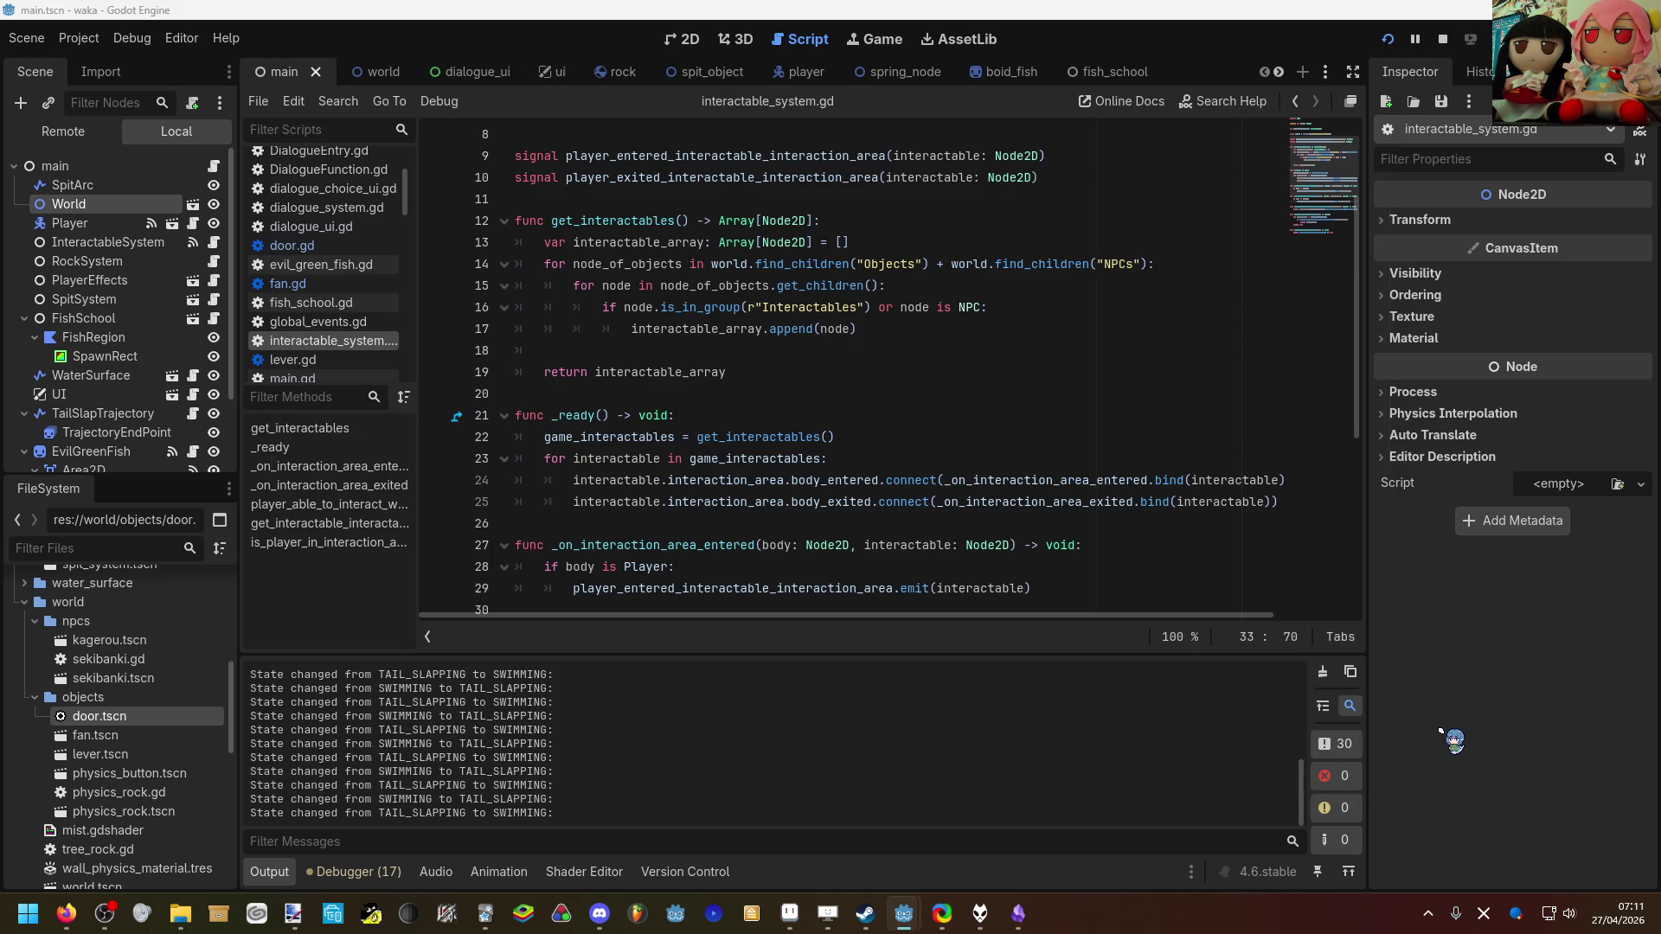
pyautogui.click(689, 39)
pyautogui.scroll(-3, 804, 259)
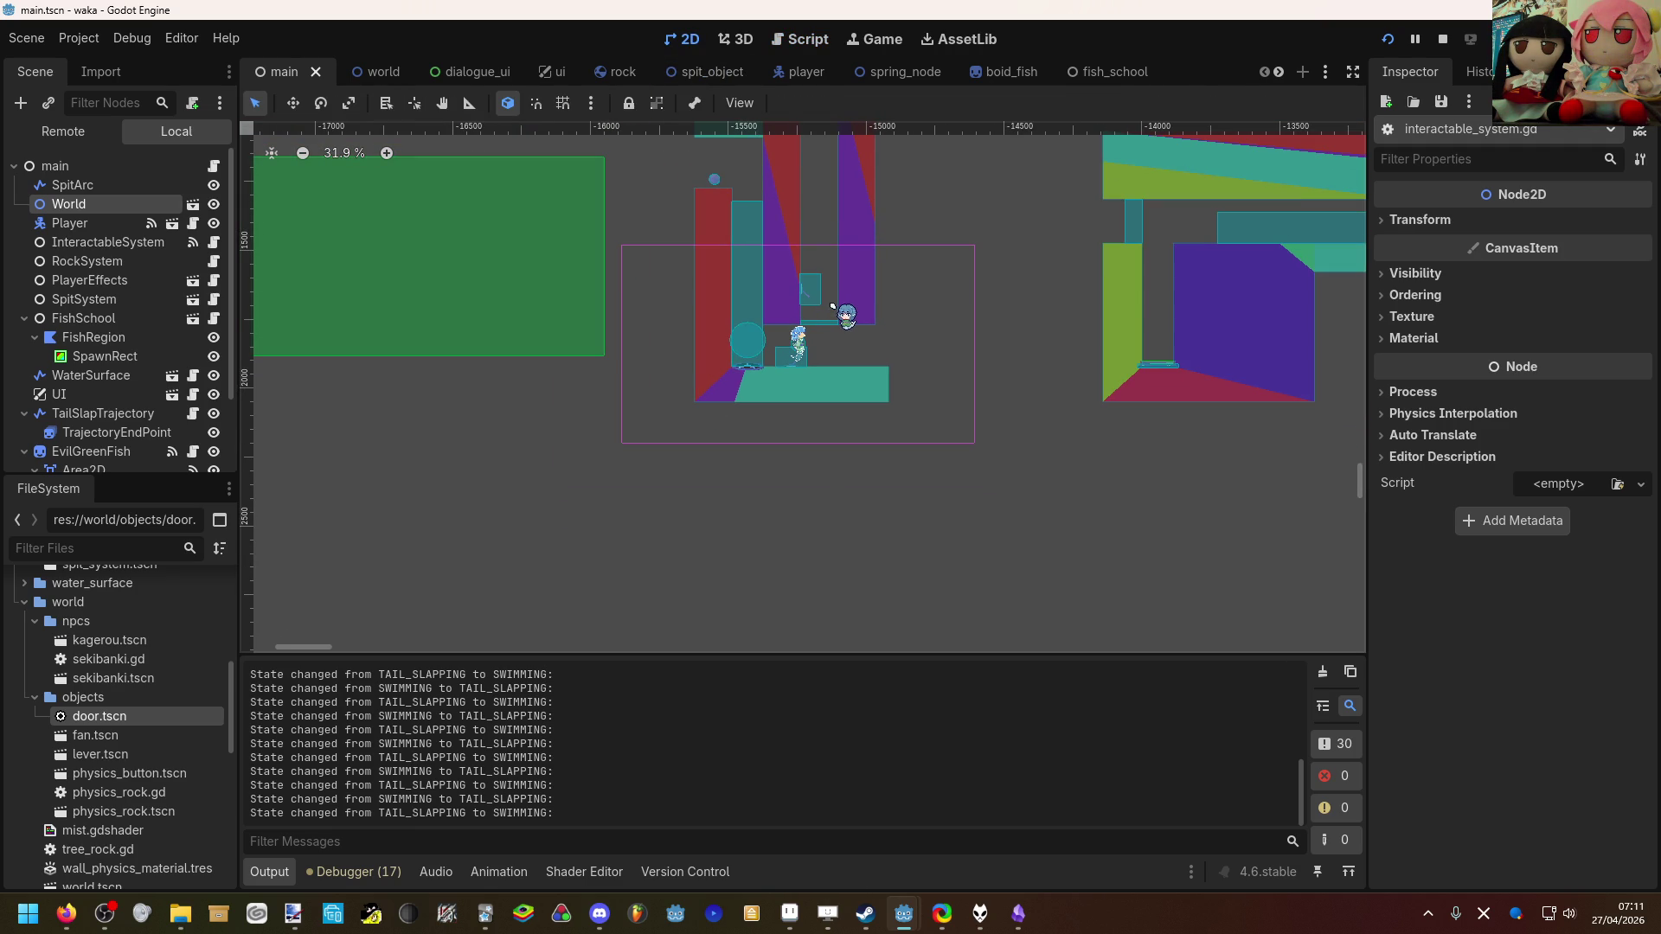
pyautogui.scroll(4, 872, 335)
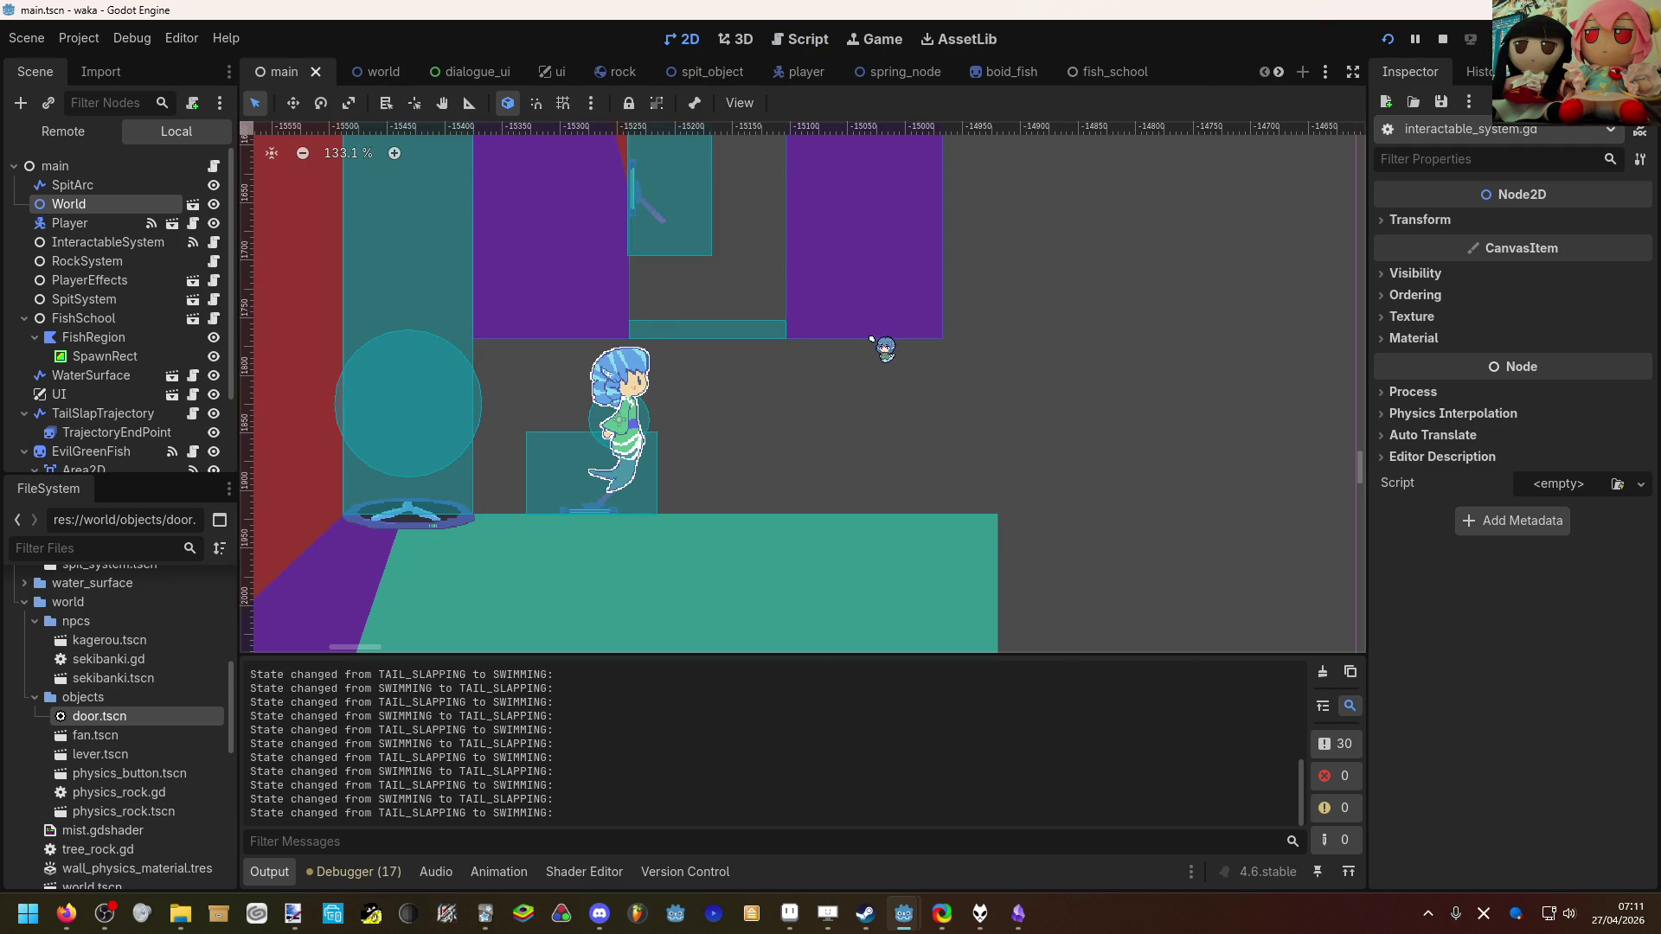
pyautogui.scroll(-5, 870, 335)
pyautogui.scroll(-6, 870, 336)
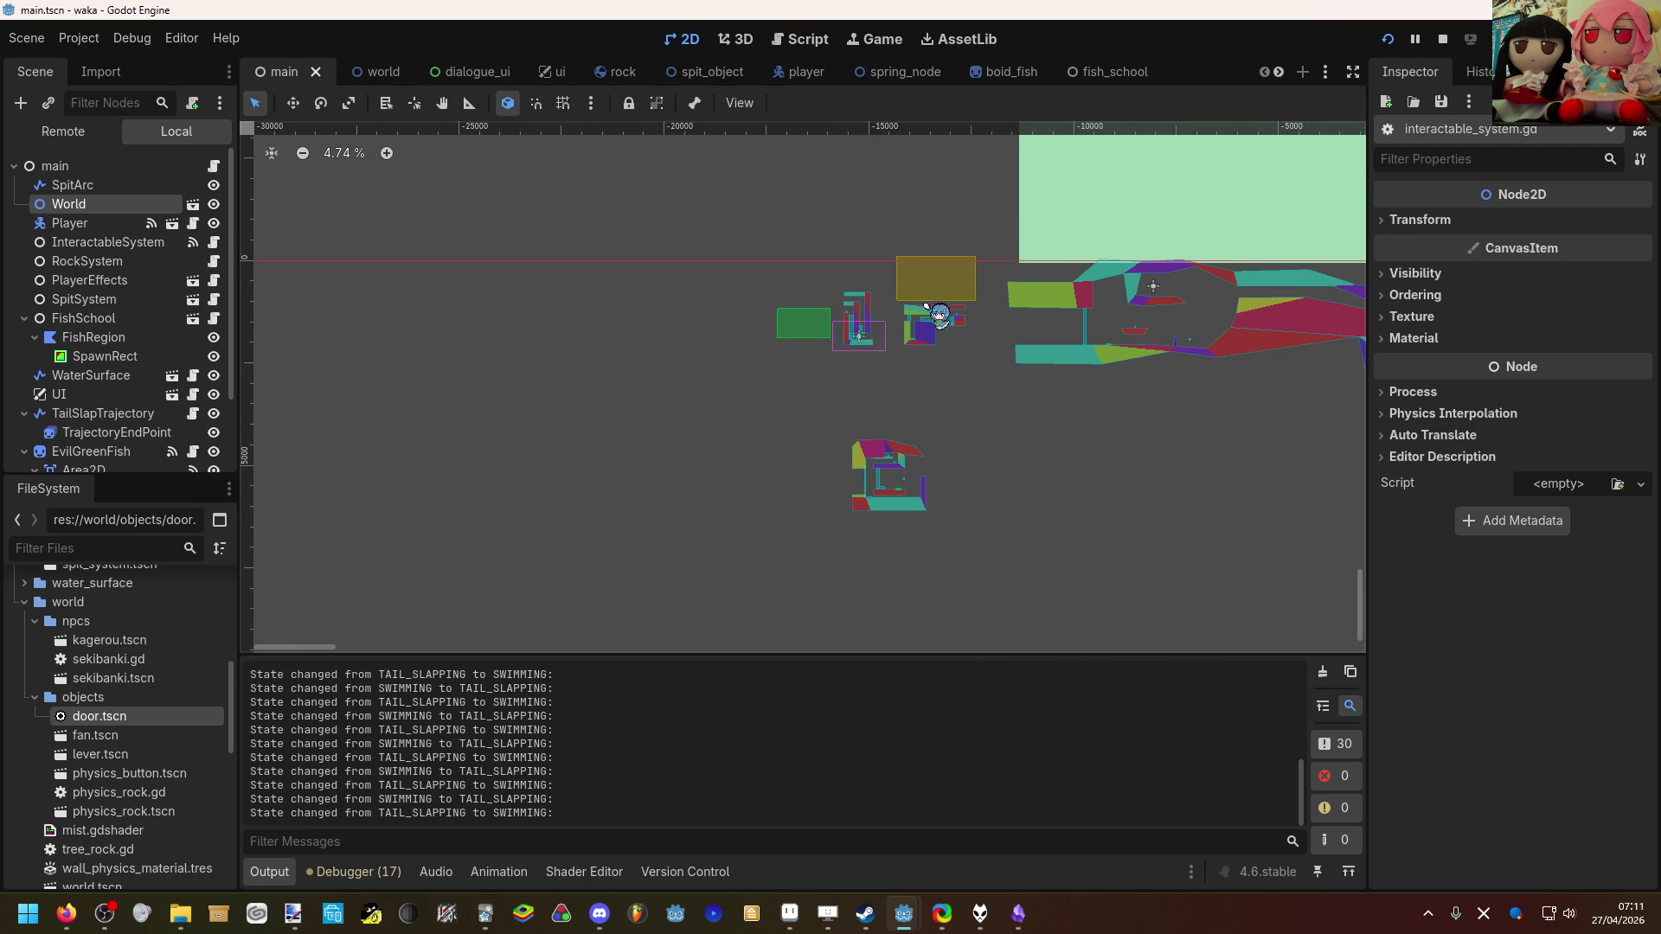
pyautogui.hscroll(3, 920, 312)
pyautogui.hscroll(4, 935, 304)
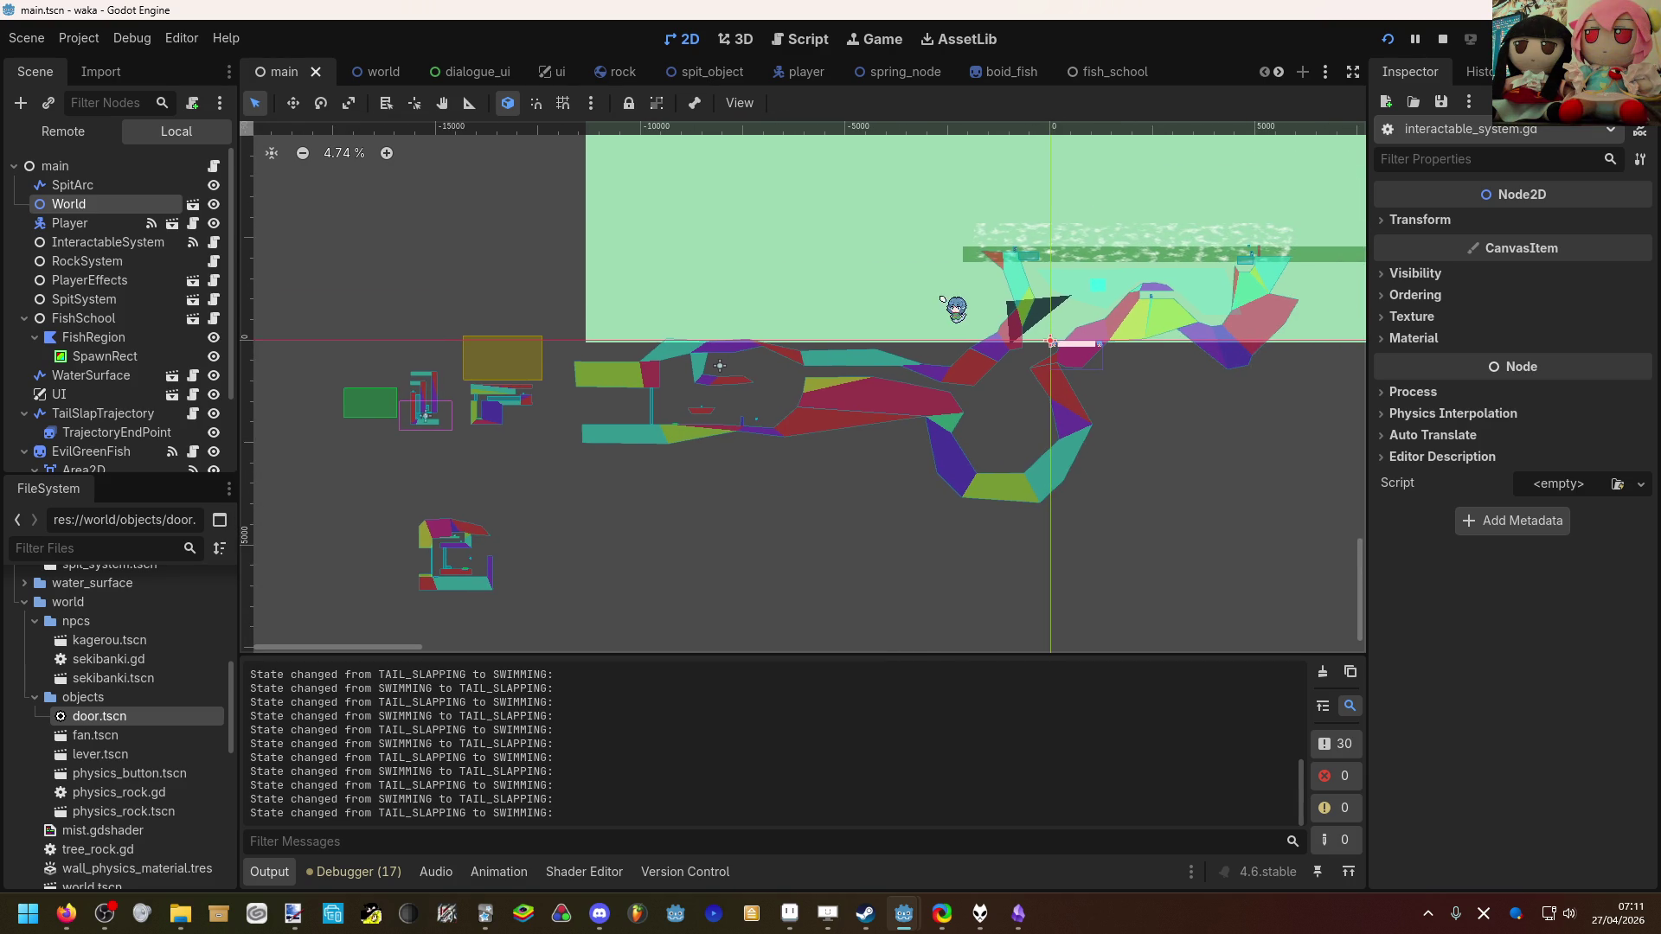
pyautogui.hscroll(-3, 856, 372)
pyautogui.scroll(8, 729, 408)
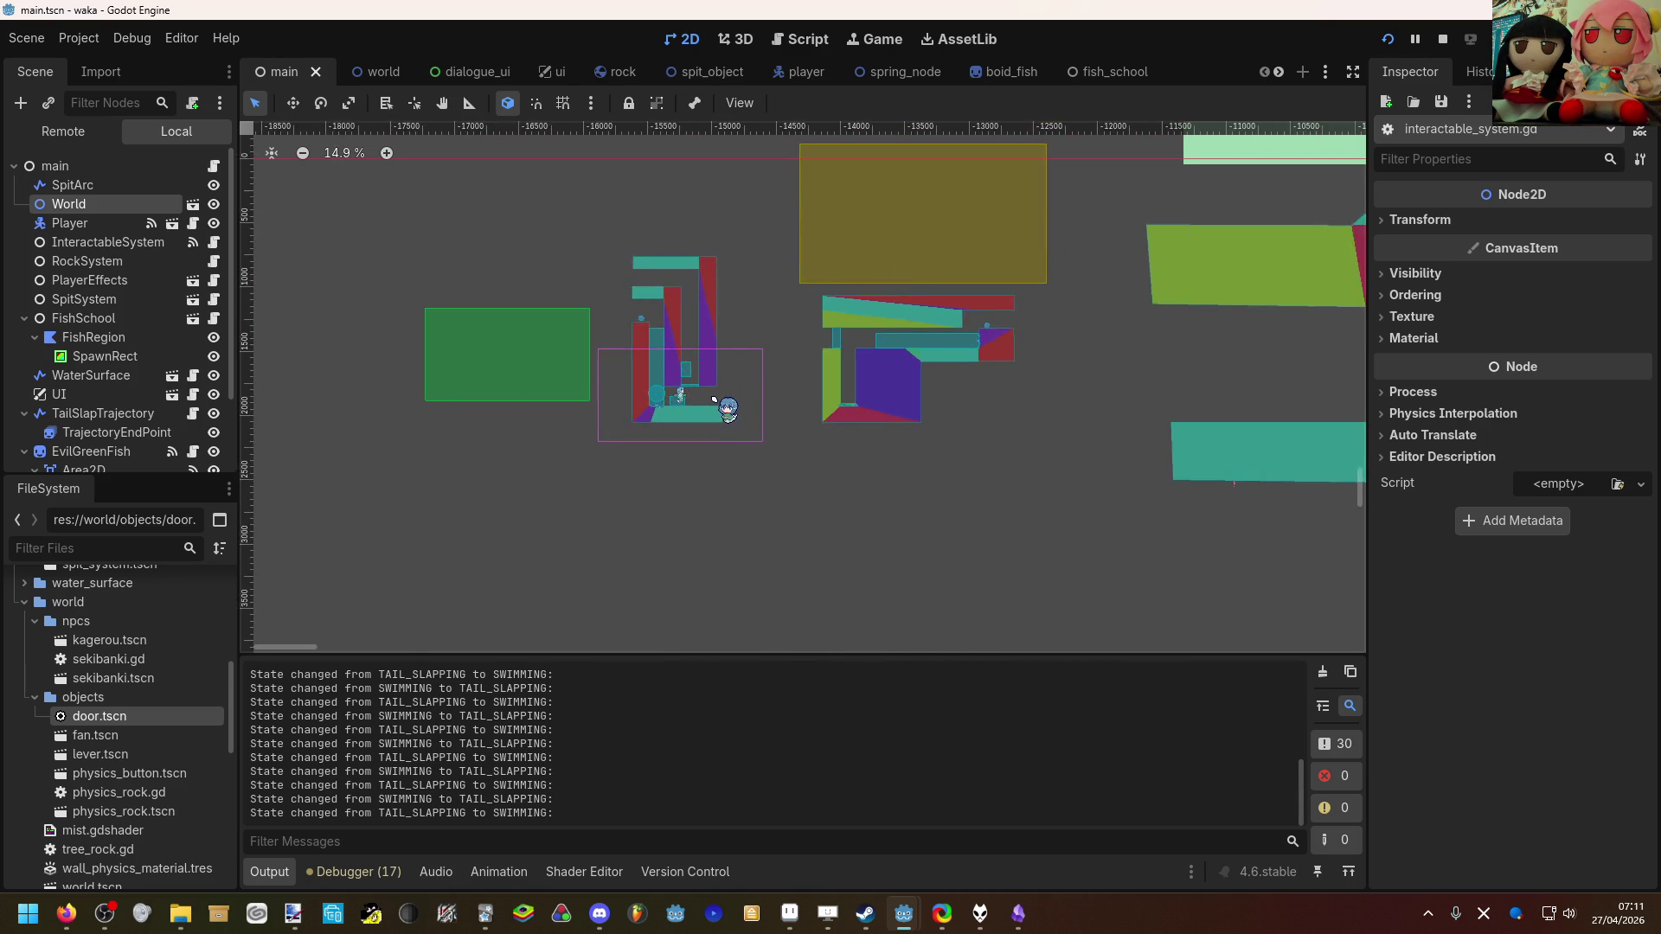
pyautogui.scroll(4, 715, 400)
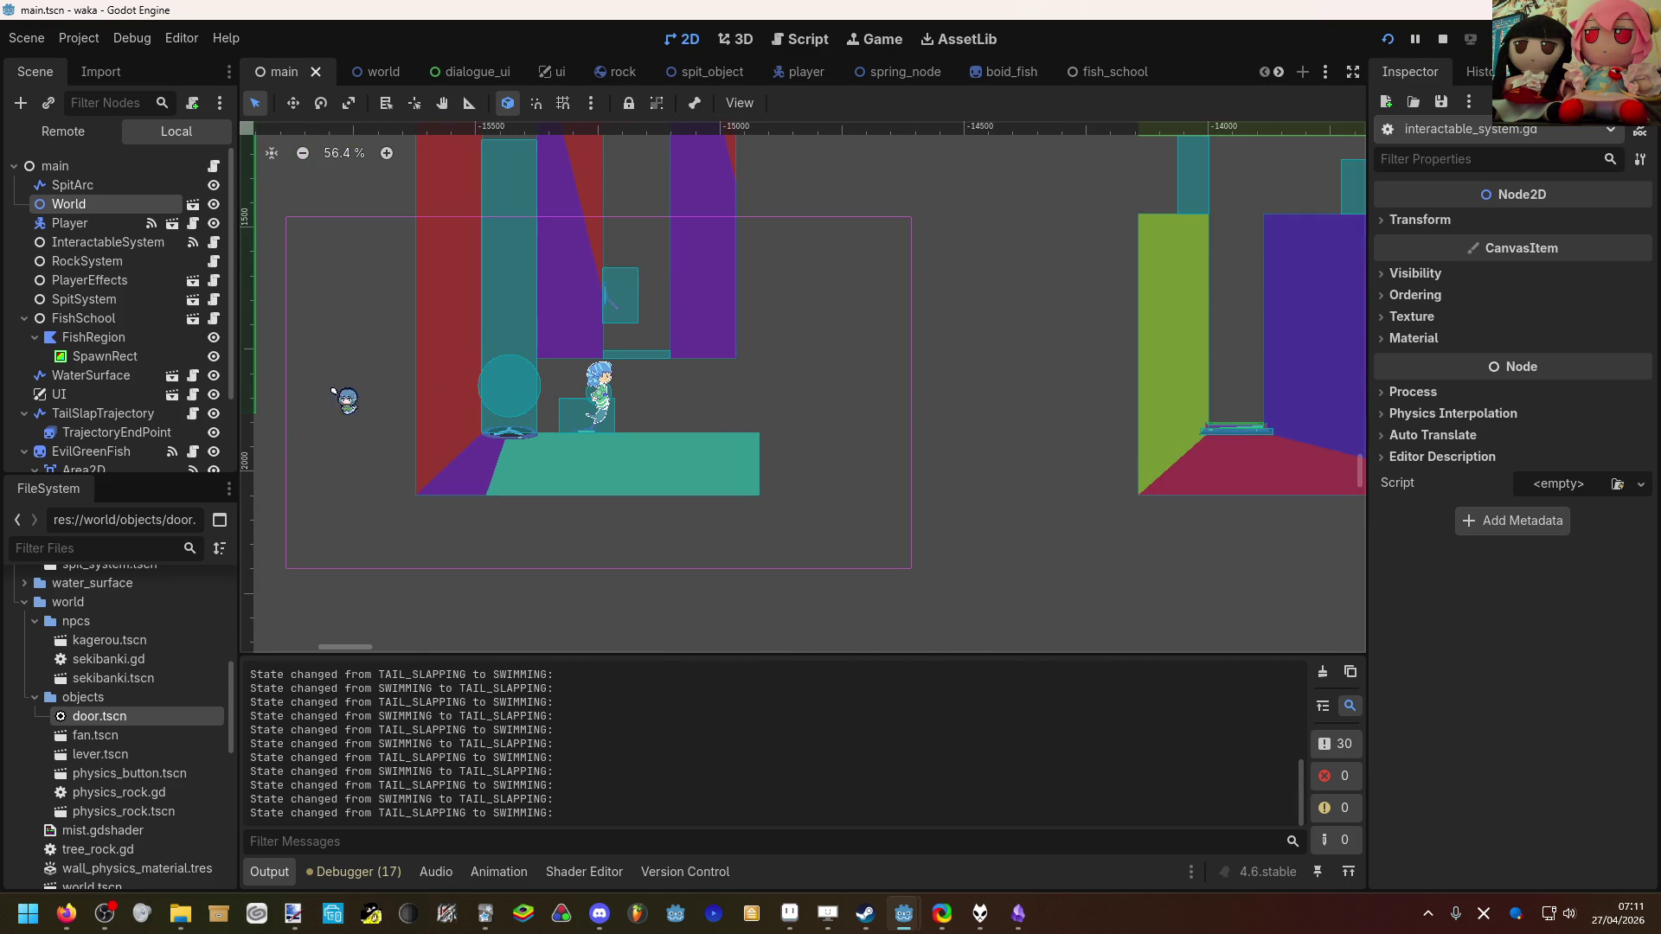
pyautogui.scroll(-3, 204, 379)
pyautogui.scroll(-1, 208, 383)
pyautogui.scroll(4, 178, 363)
pyautogui.click(372, 70)
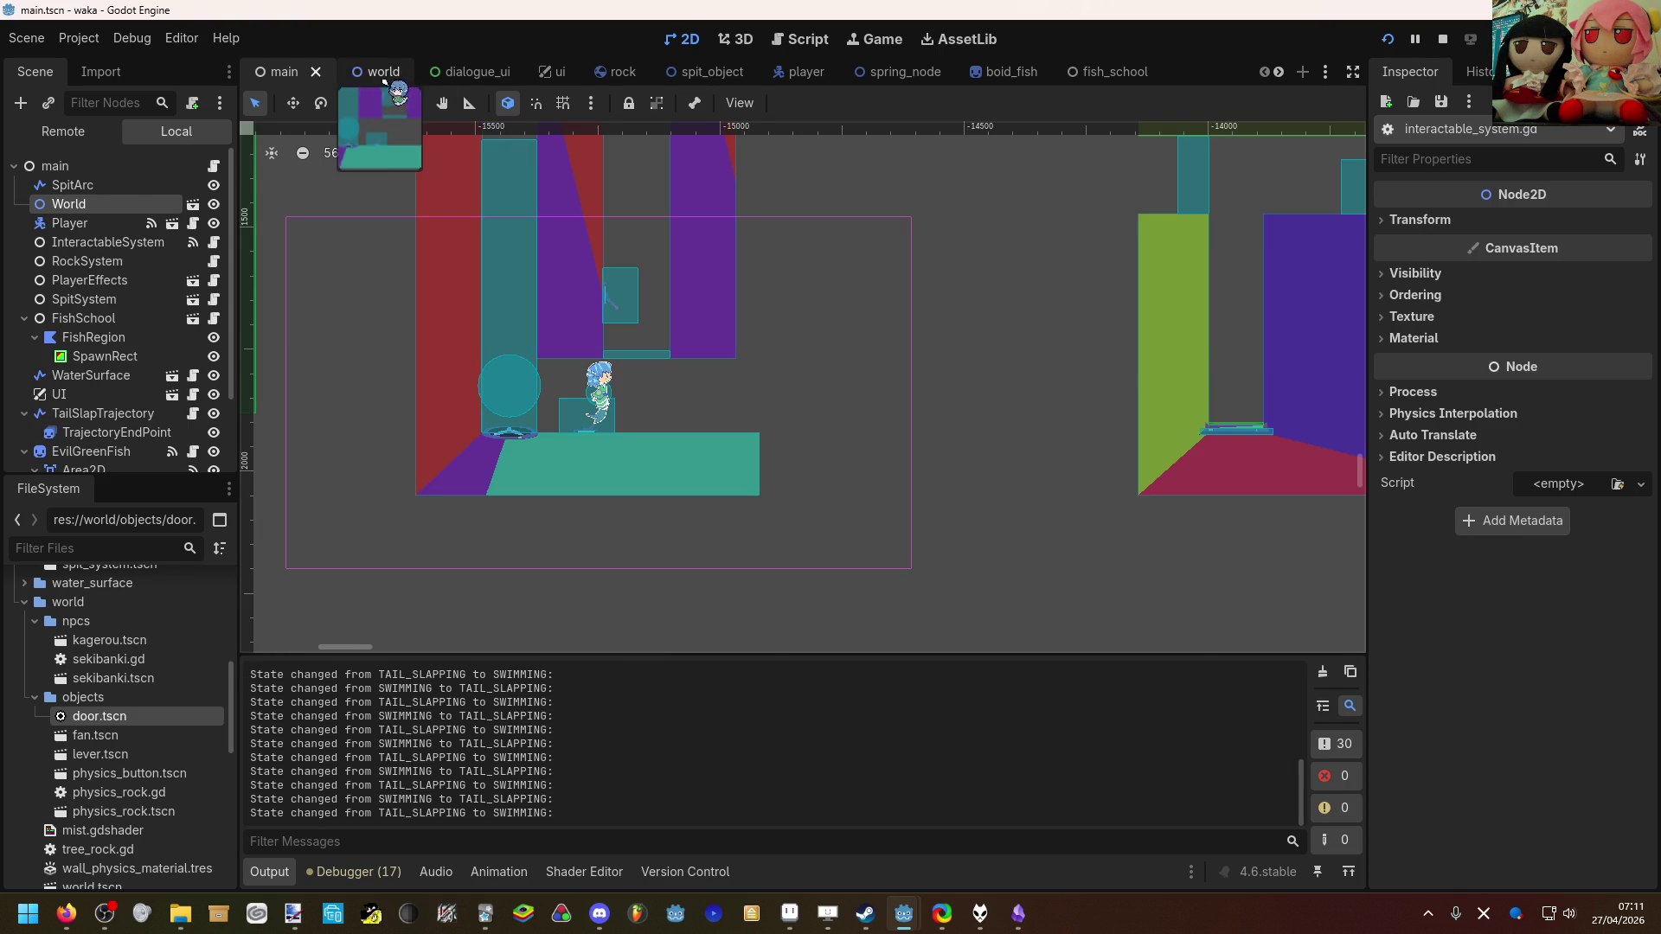
# - Deselect Lever2 by clicking empty canvas in the world scene
pyautogui.scroll(-2, 703, 313)
pyautogui.scroll(-2, 707, 315)
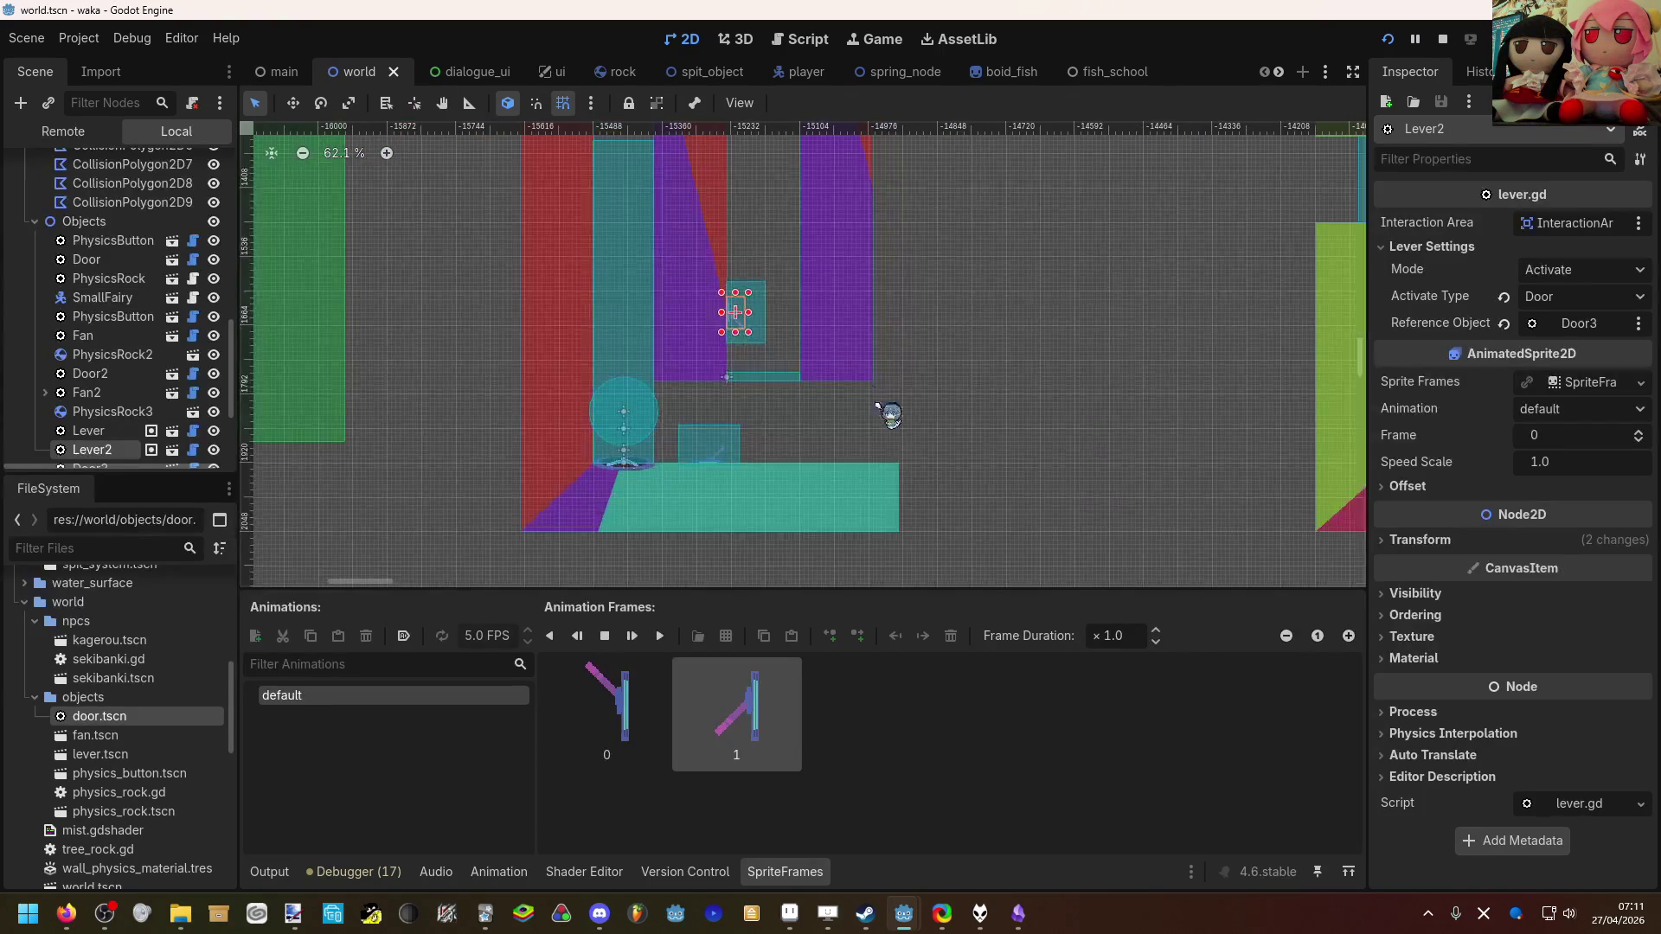
pyautogui.click(866, 405)
pyautogui.scroll(-4, 743, 348)
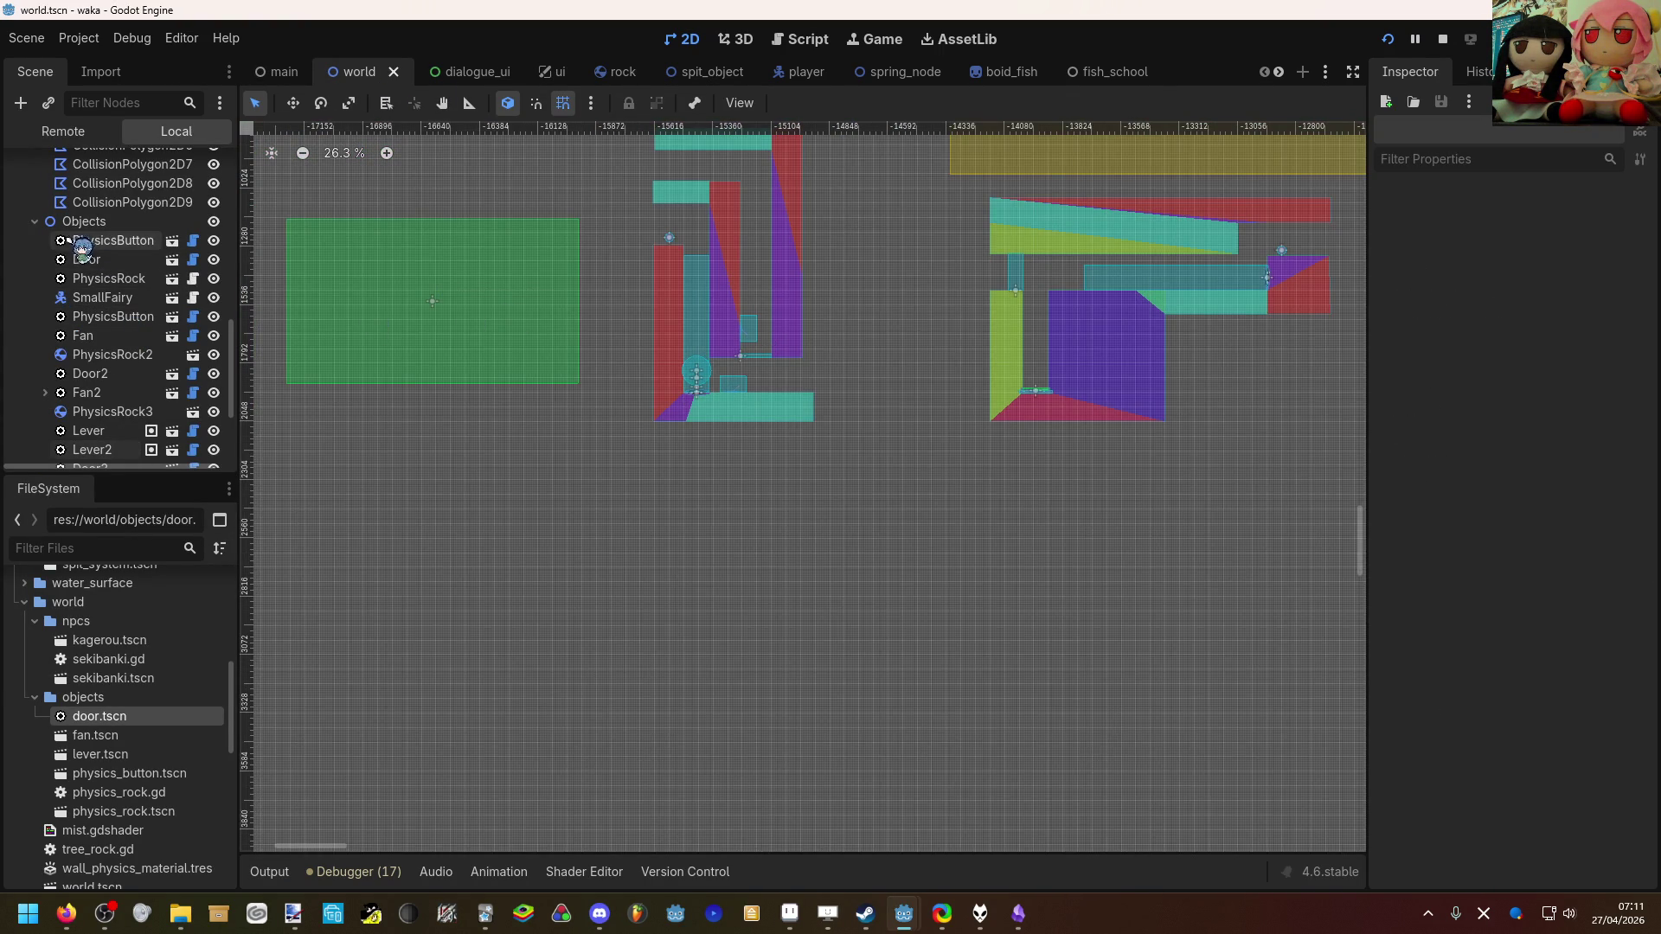
# - Collapse Area1's Objects and Walls groups in the Scene dock
pyautogui.click(35, 227)
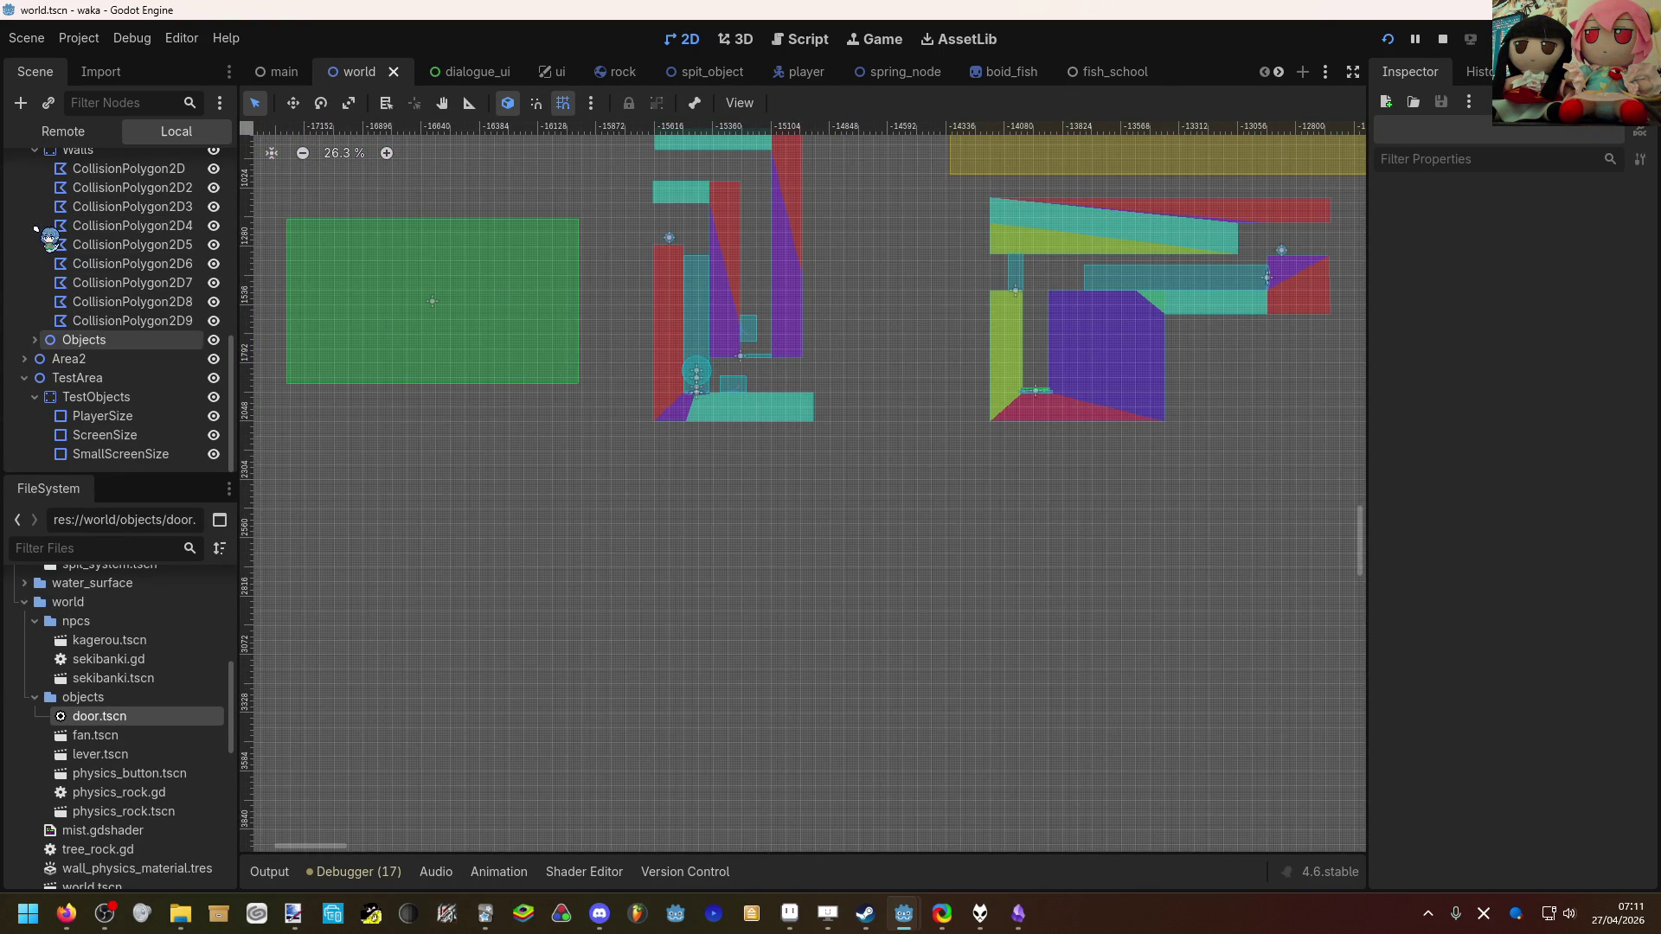
pyautogui.click(34, 341)
pyautogui.scroll(-5, 43, 346)
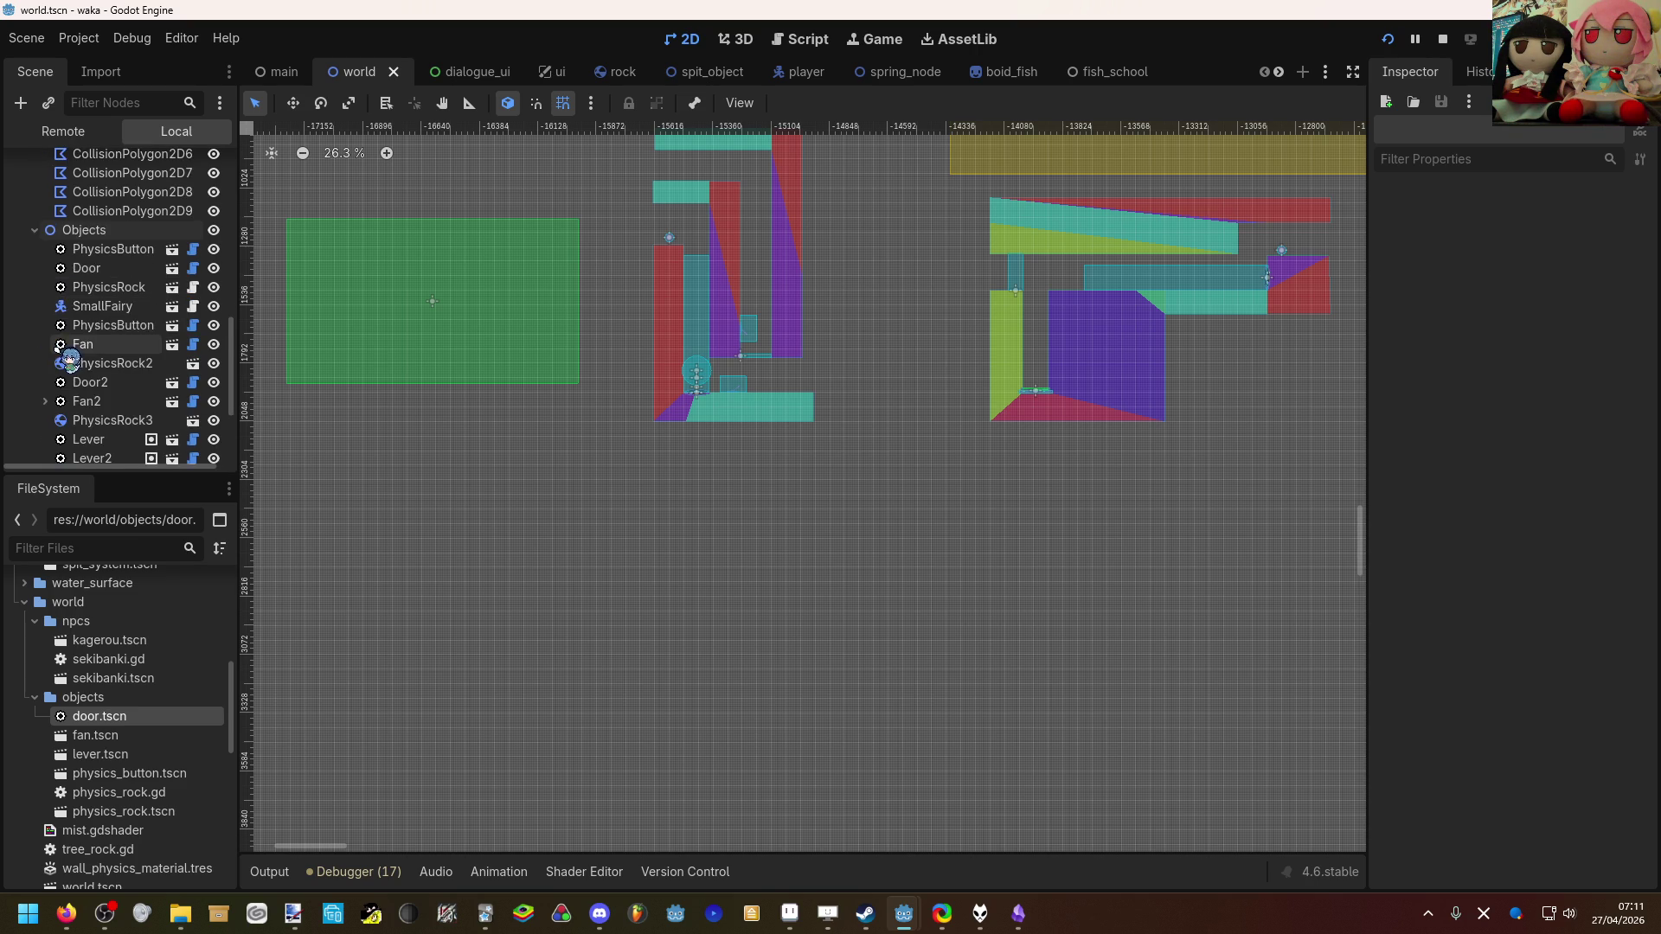
pyautogui.scroll(2, 43, 294)
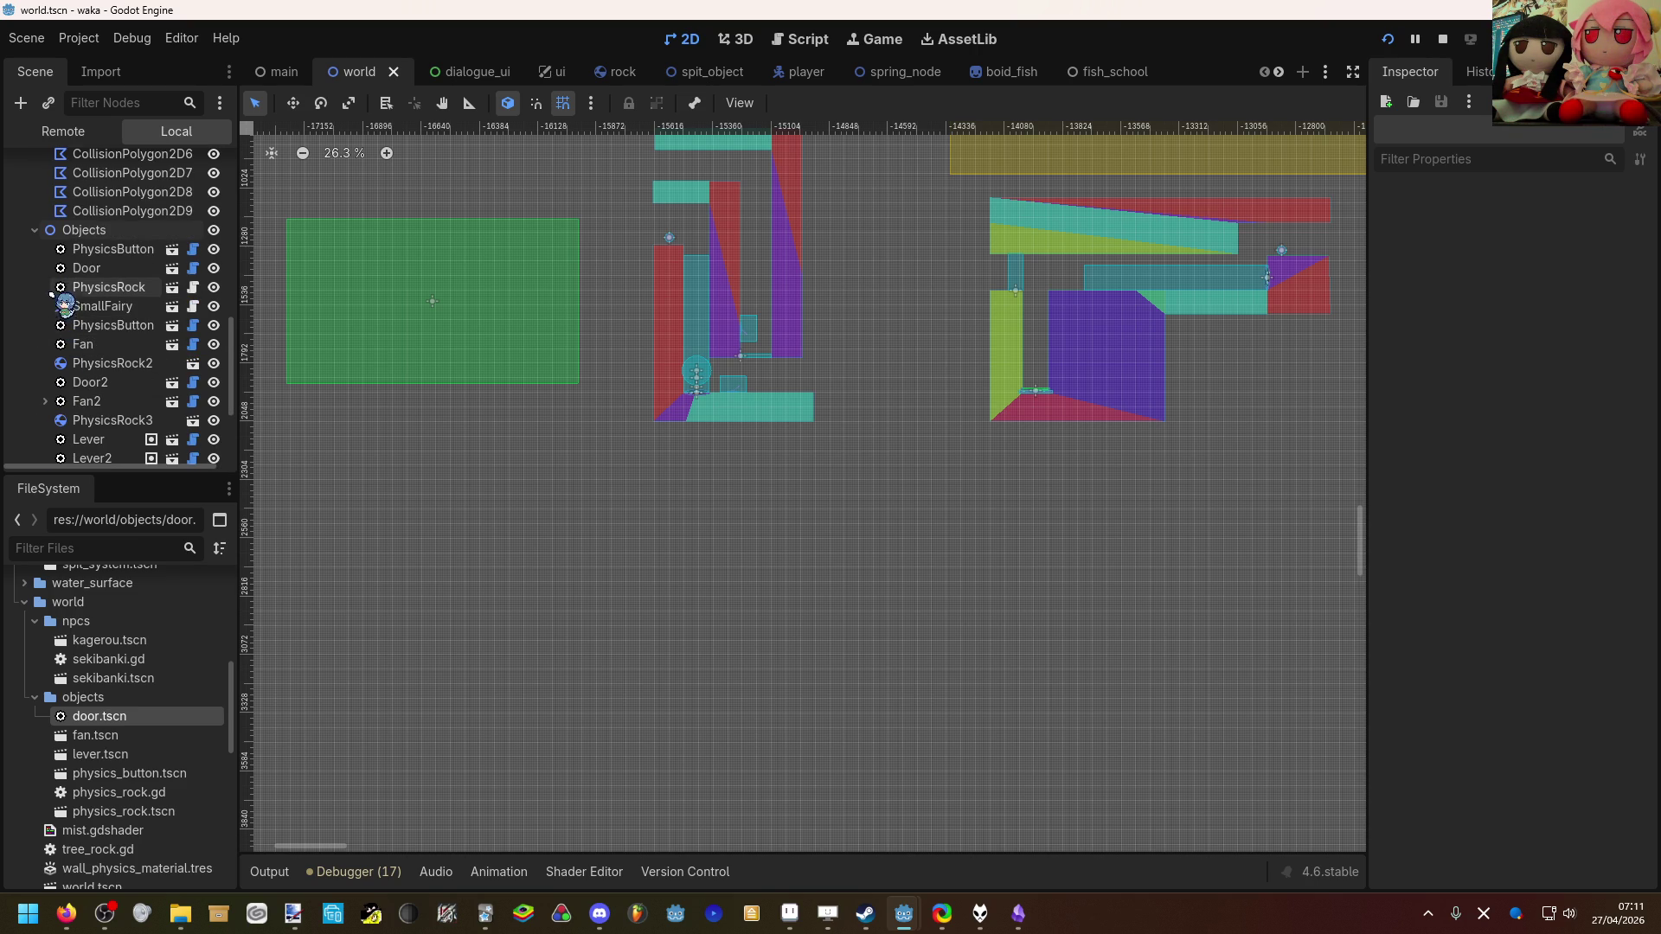
pyautogui.click(36, 230)
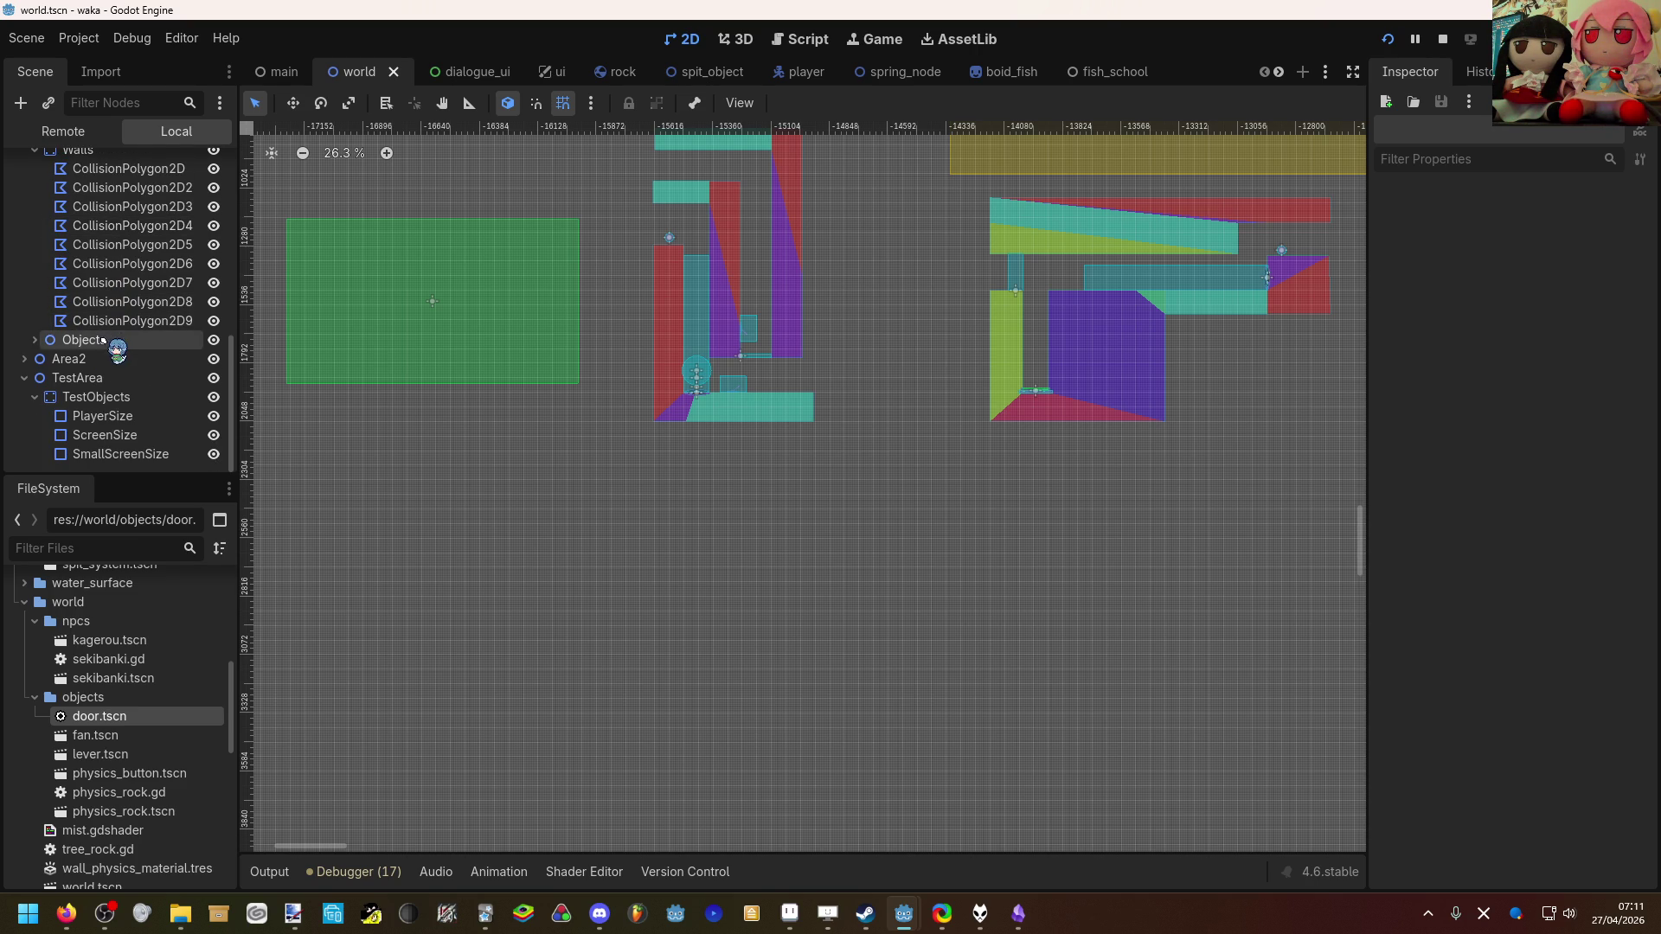
pyautogui.scroll(2, 111, 345)
pyautogui.click(35, 227)
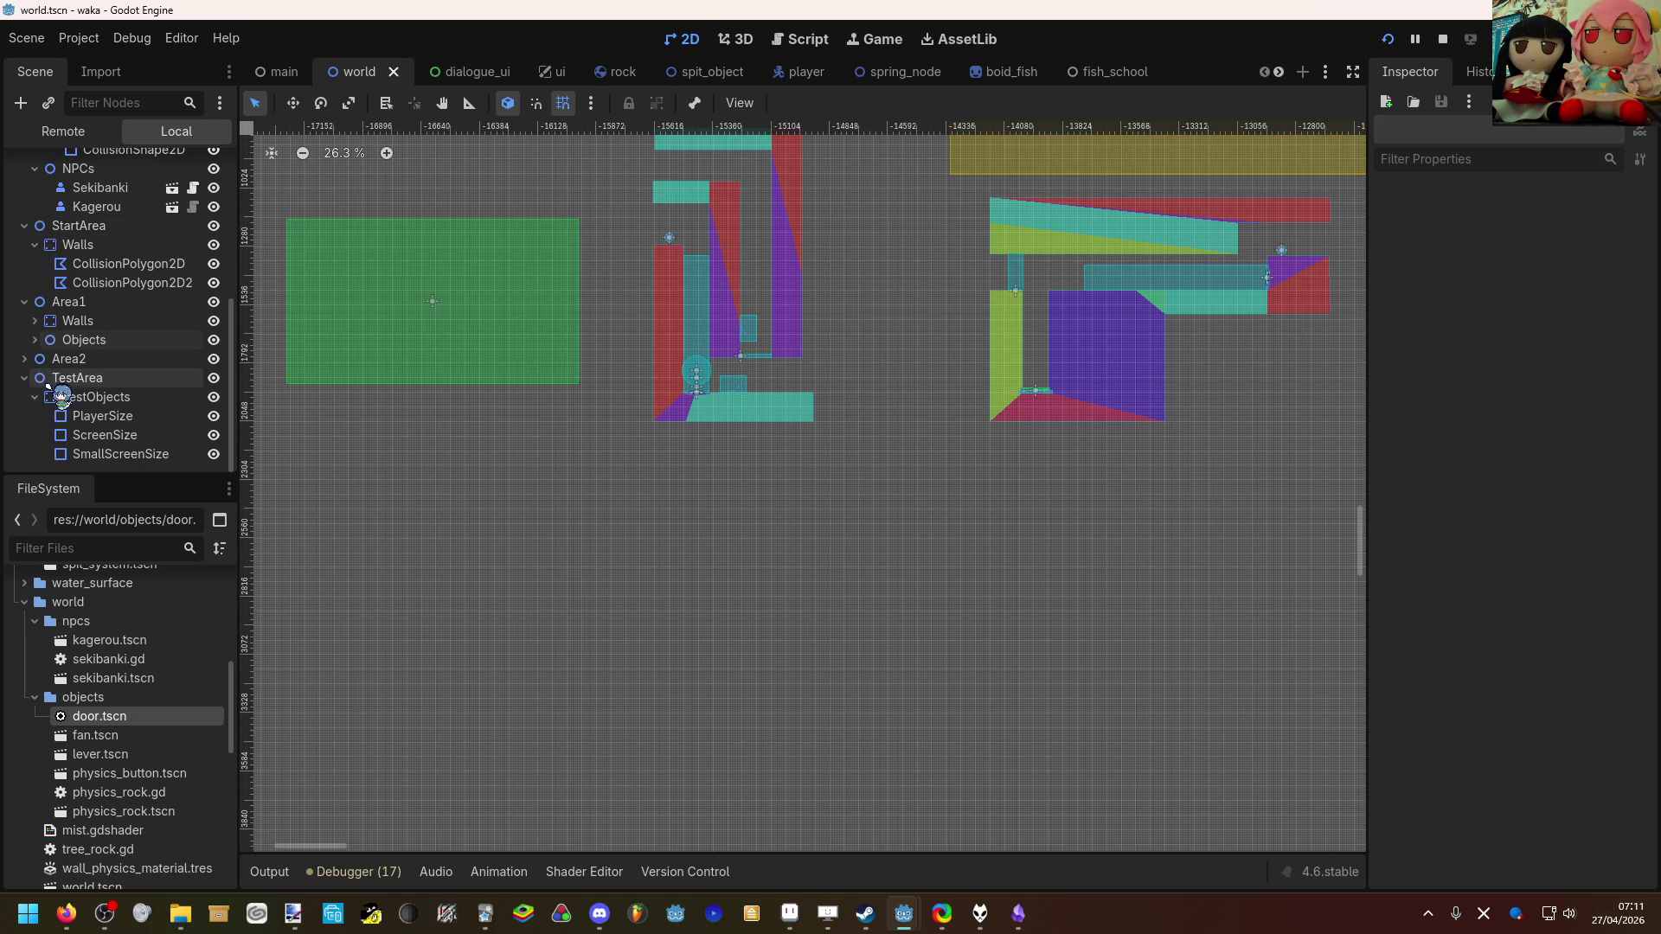
pyautogui.scroll(-2, 817, 372)
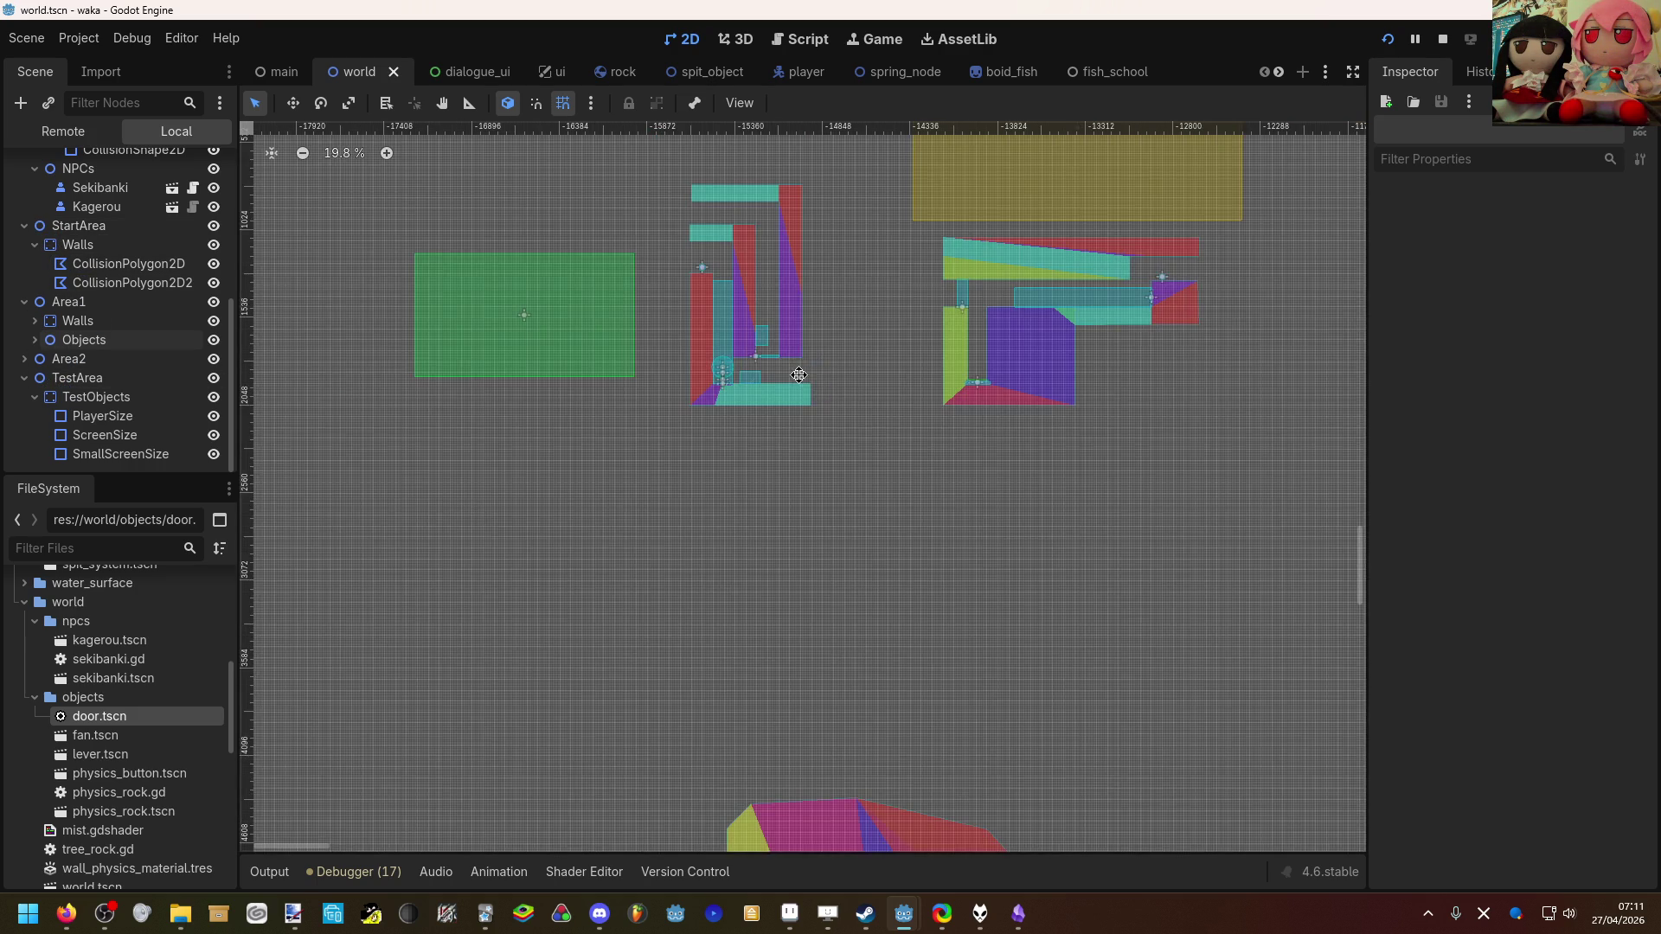
pyautogui.scroll(-3, 799, 374)
pyautogui.scroll(-1, 804, 233)
pyautogui.scroll(2, 752, 255)
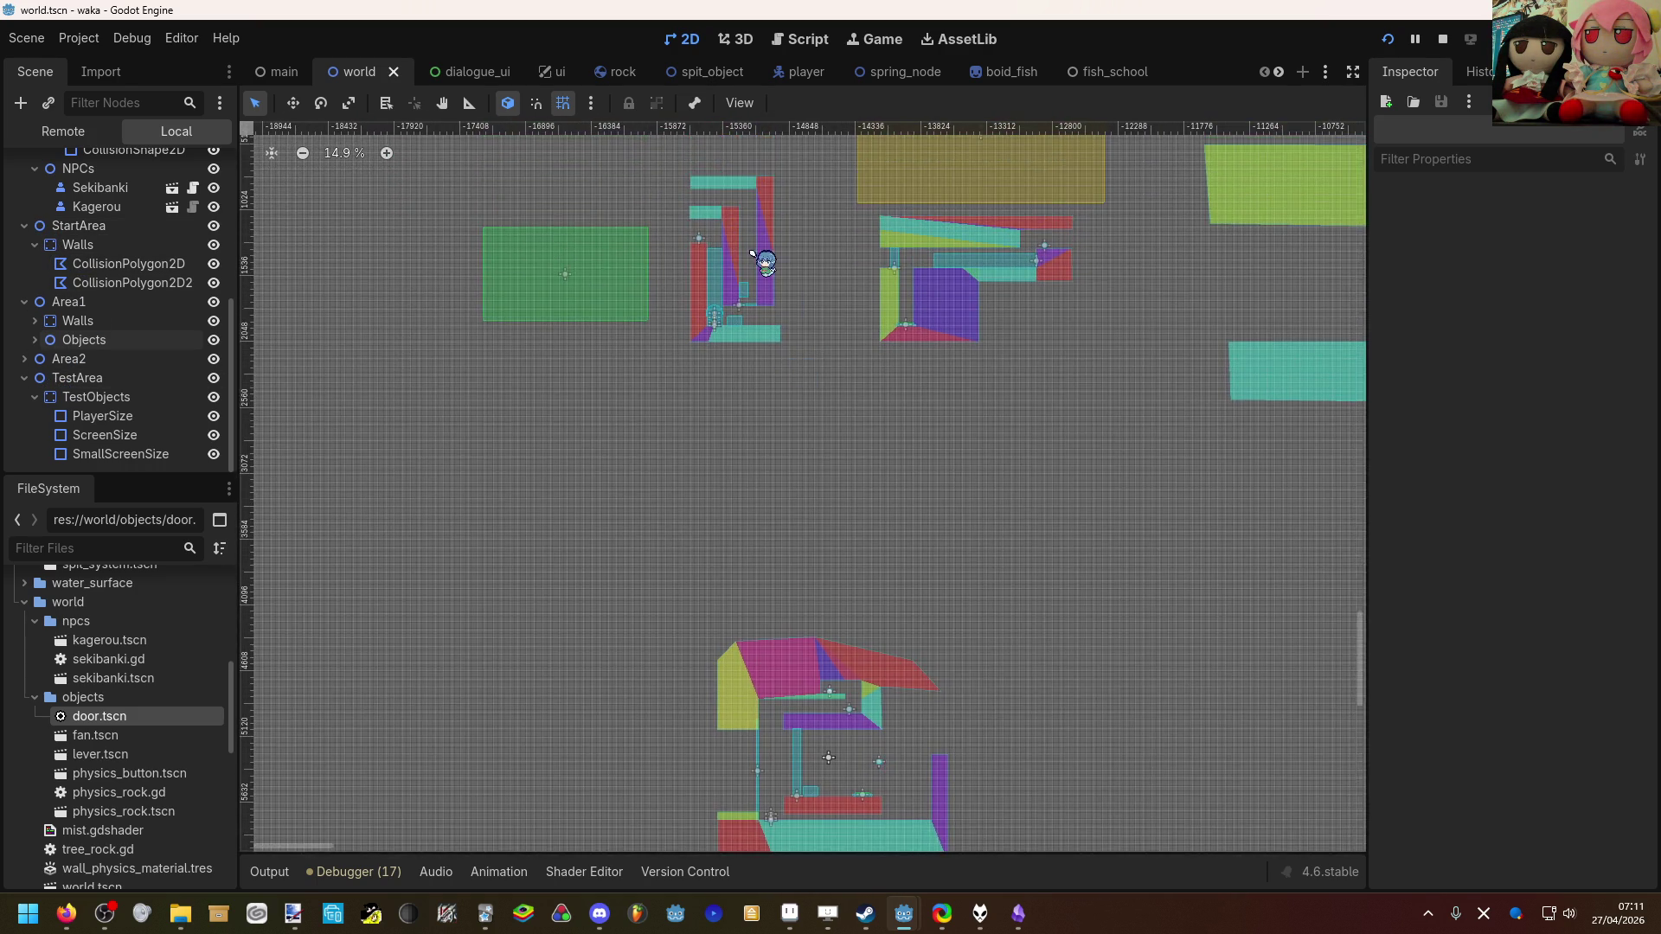
pyautogui.scroll(15, 753, 256)
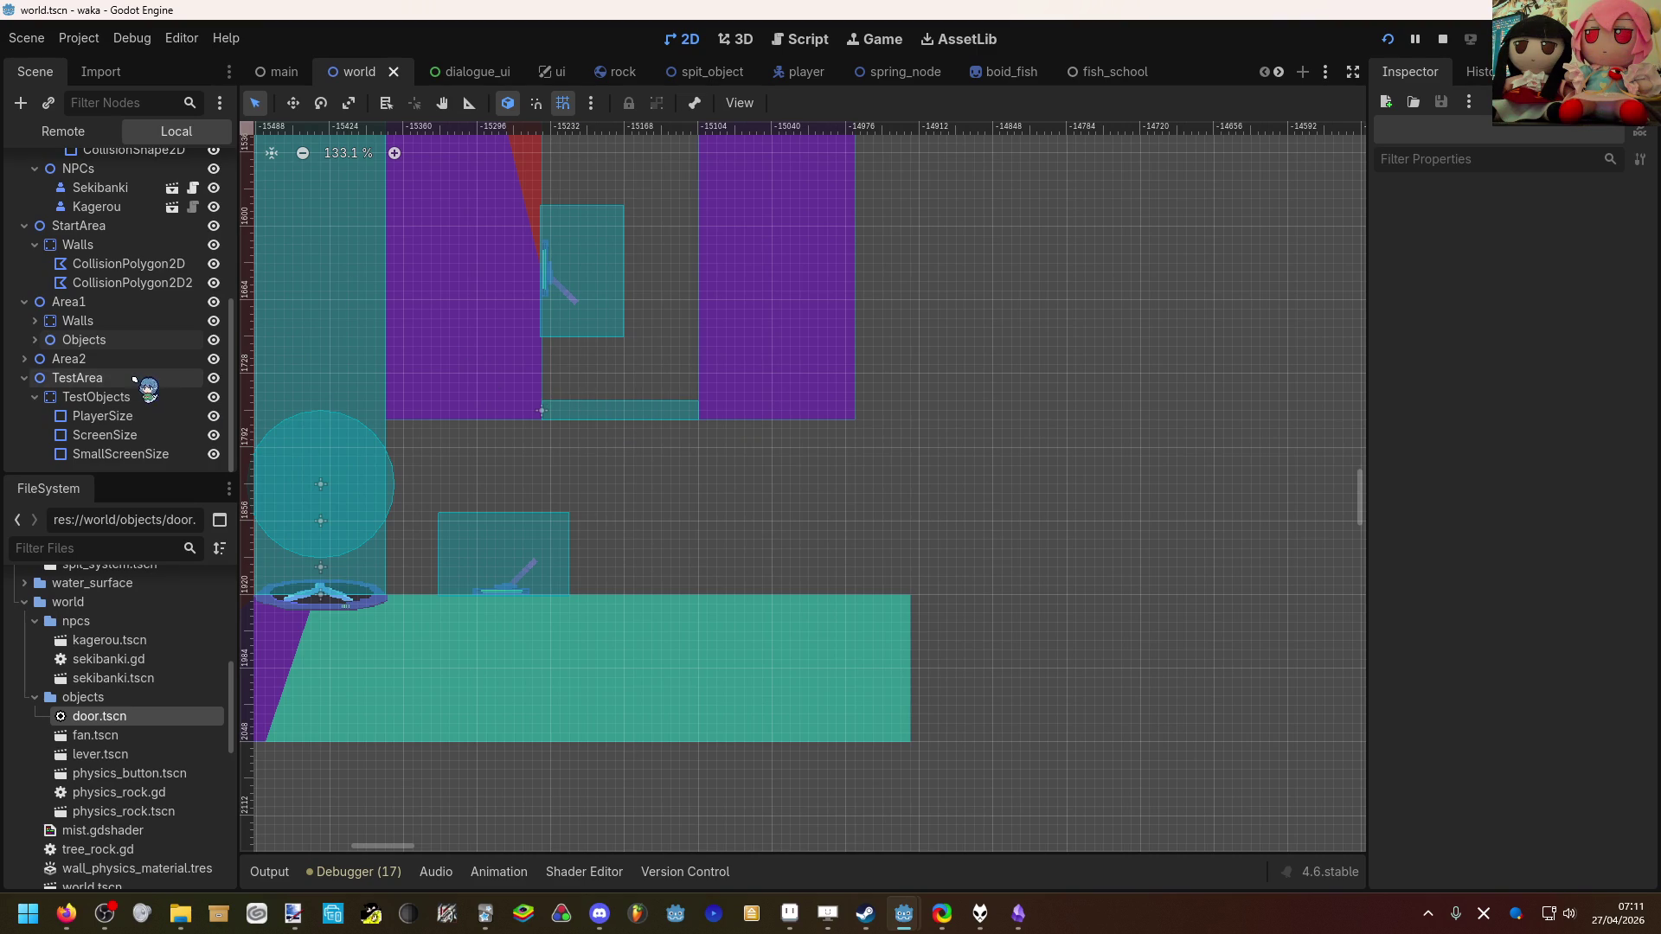
pyautogui.scroll(4, 139, 372)
pyautogui.scroll(-5, 576, 415)
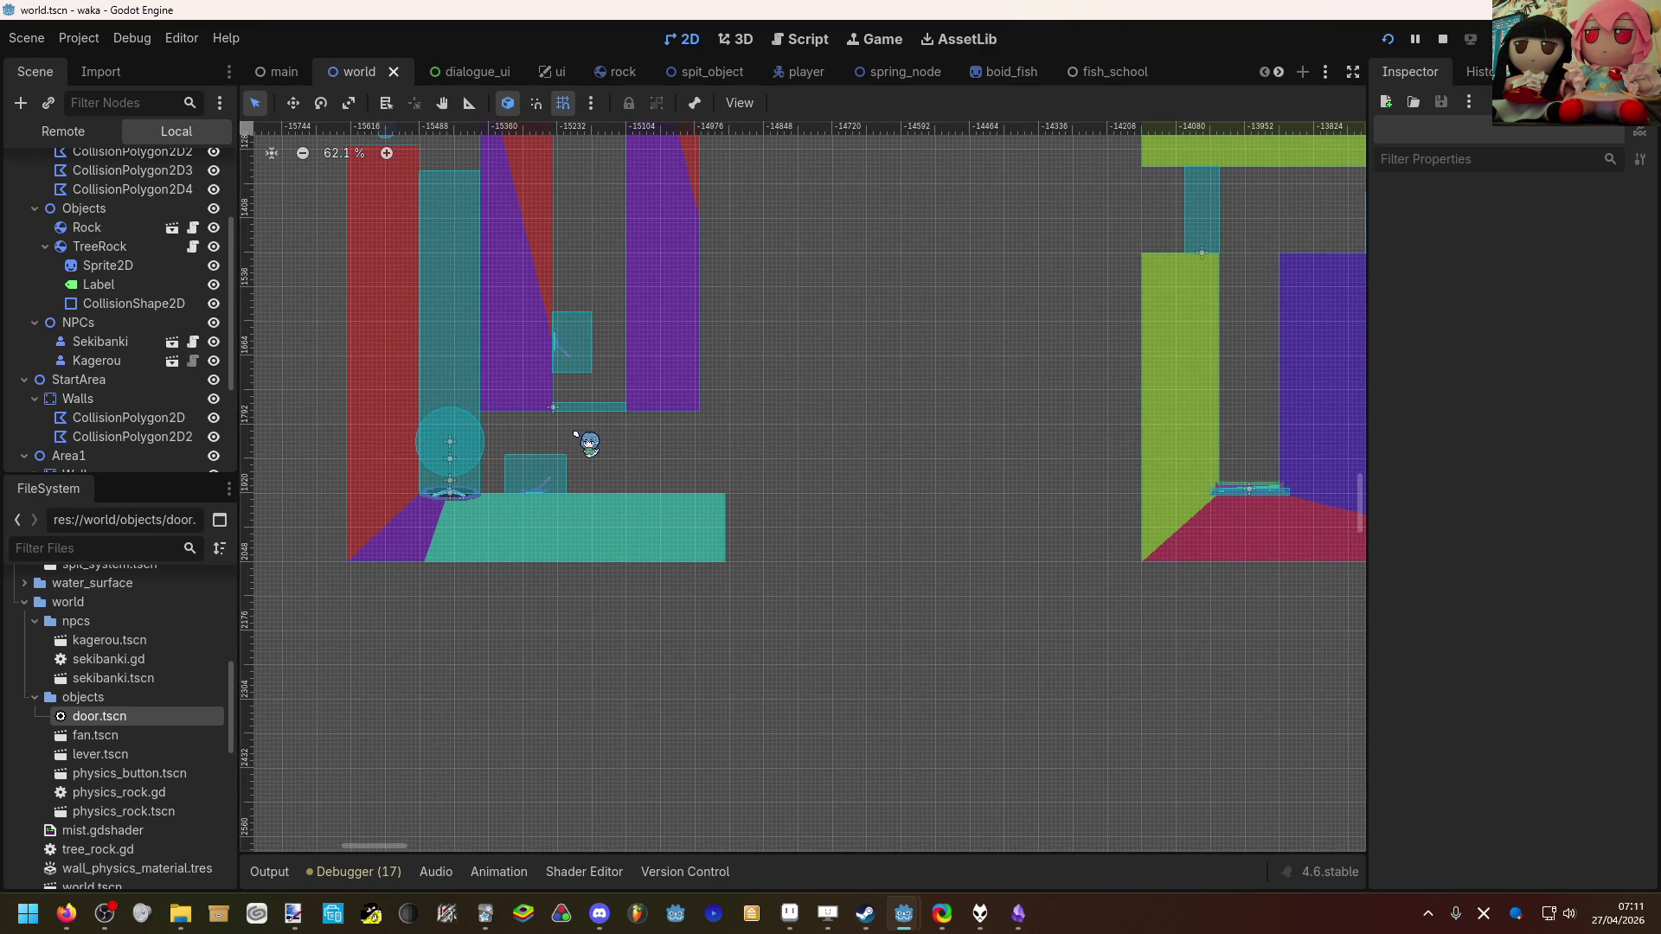
pyautogui.scroll(-6, 575, 435)
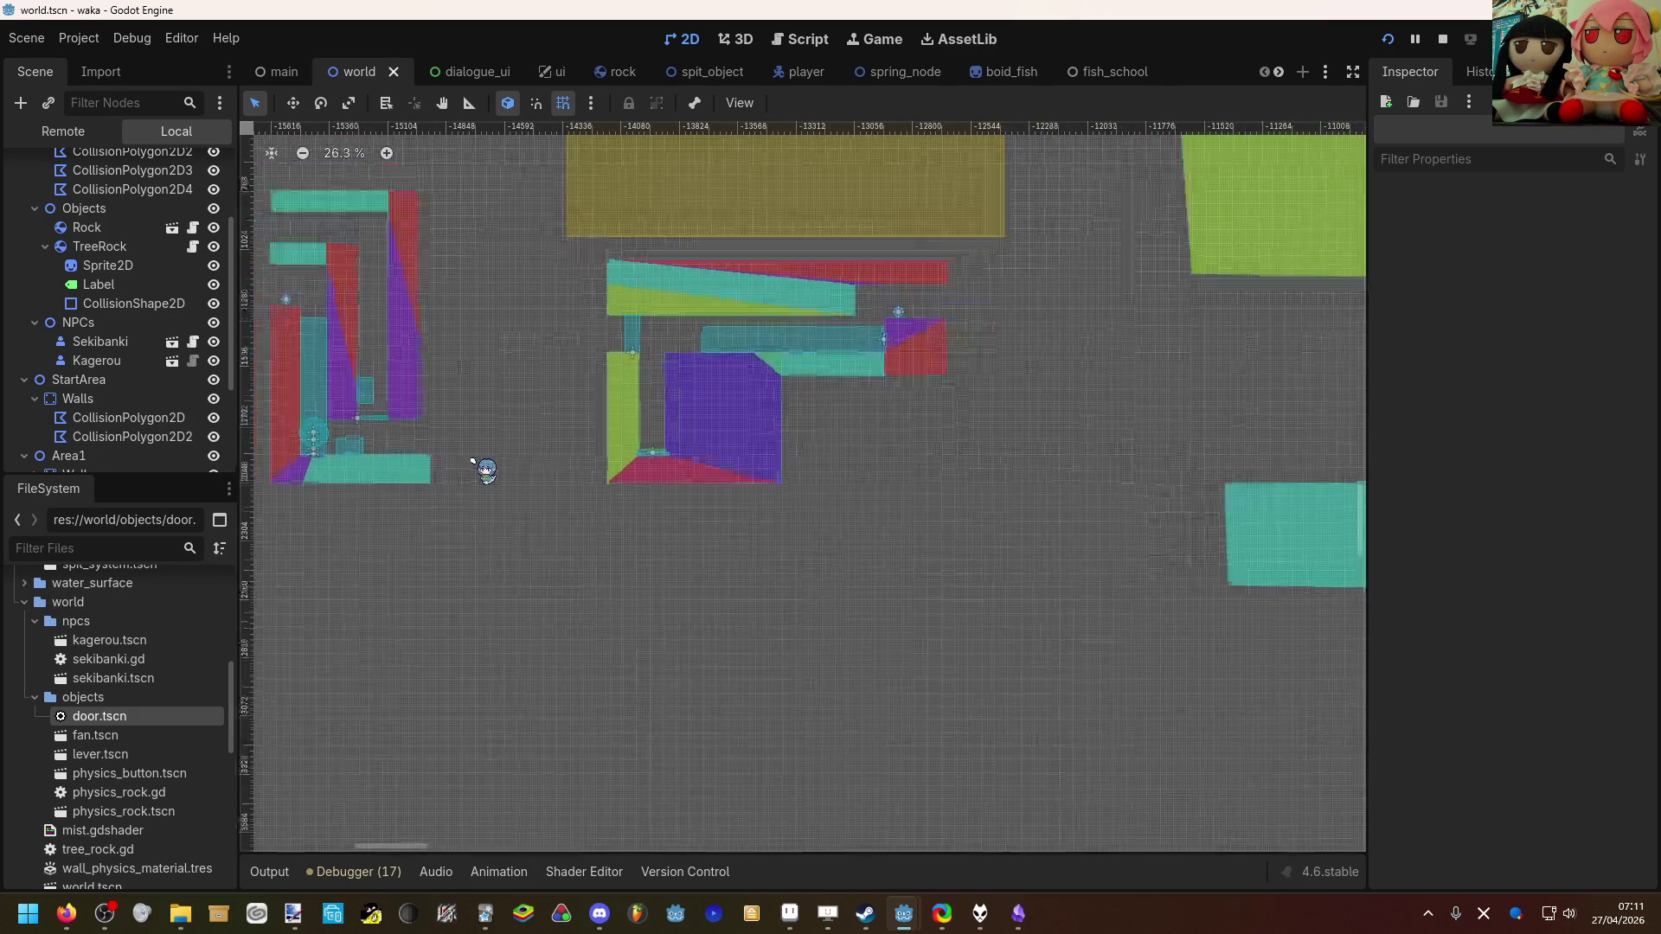
pyautogui.scroll(-5, 645, 474)
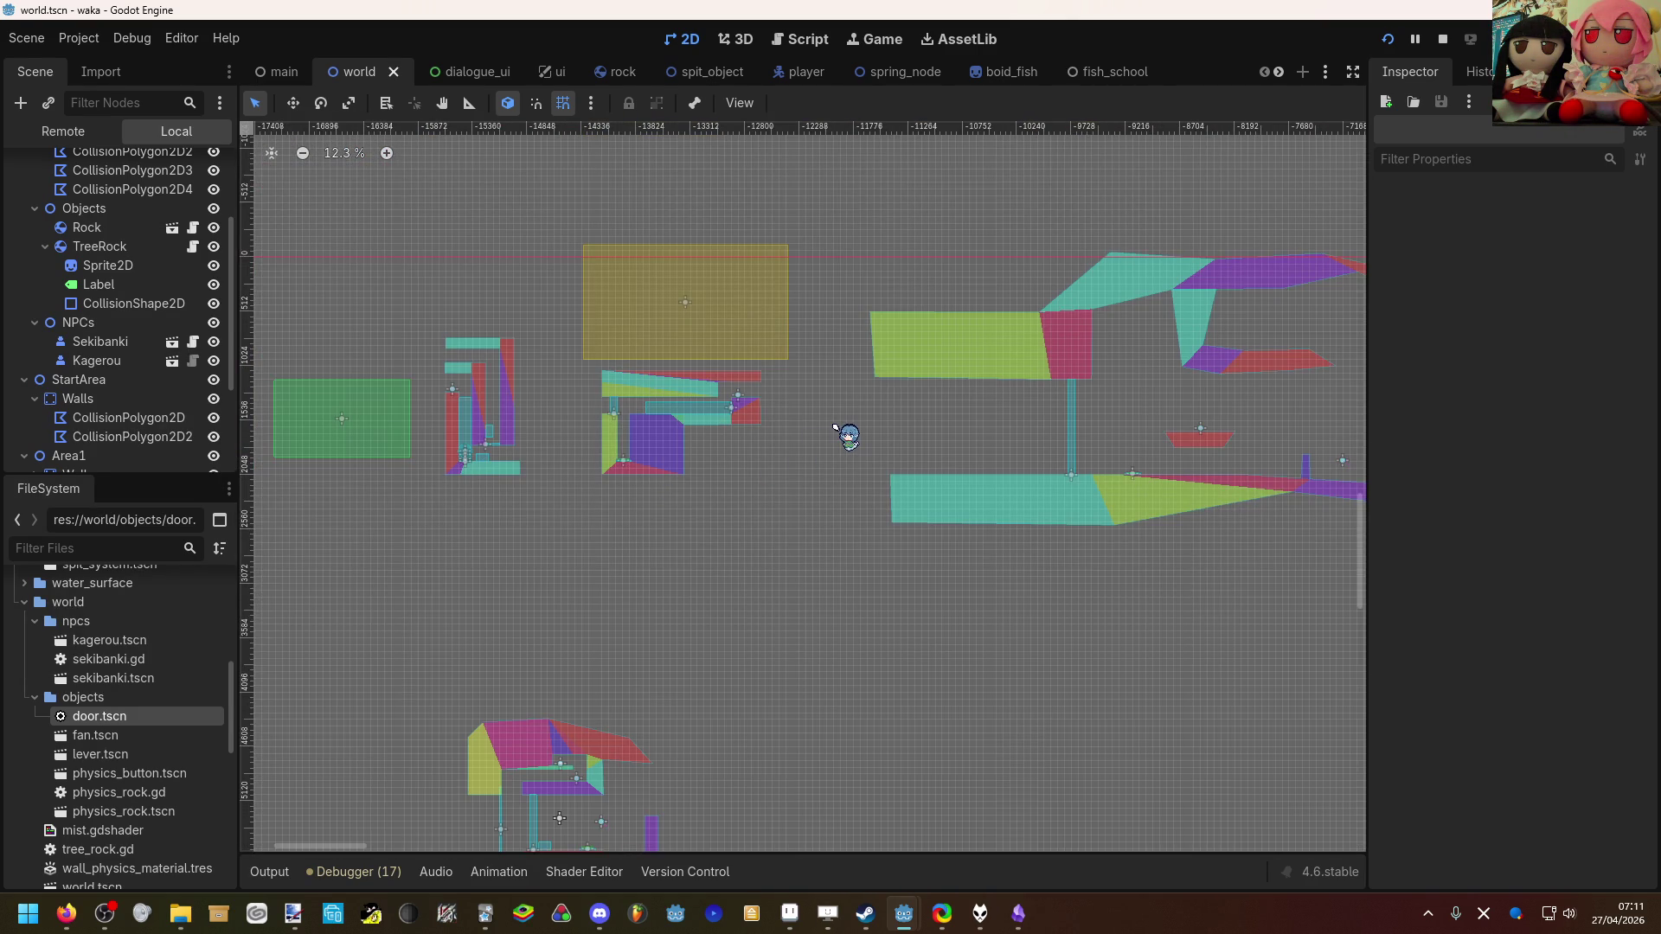
pyautogui.hscroll(5, 802, 486)
pyautogui.hscroll(13, 803, 487)
pyautogui.scroll(7, 803, 486)
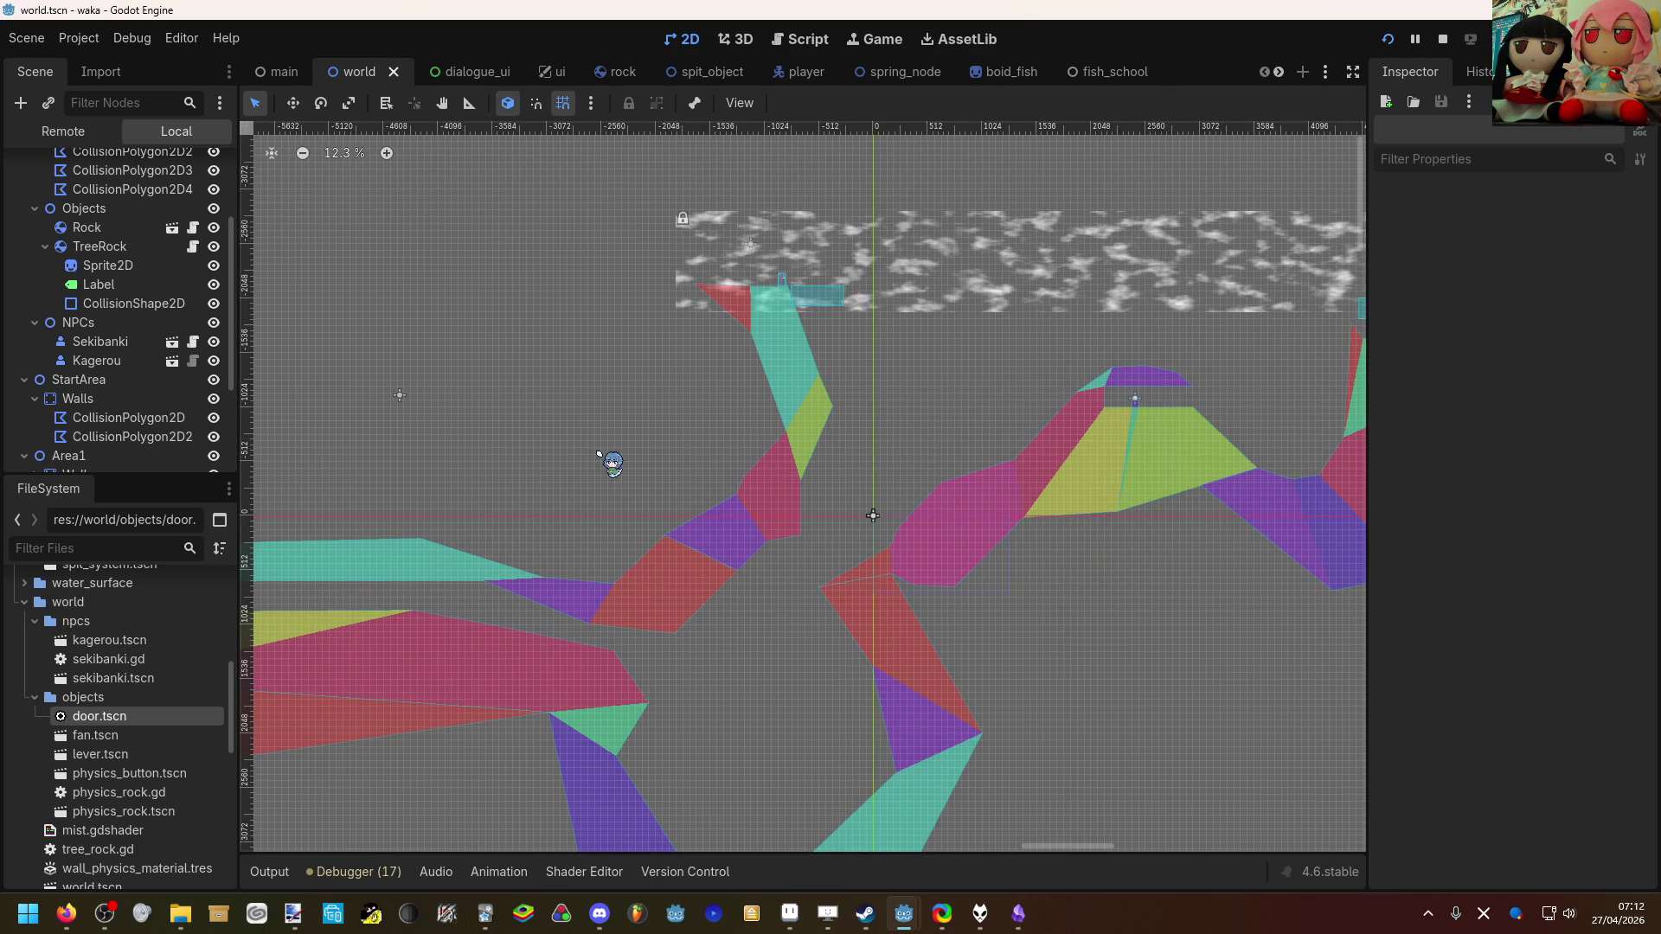
# - Zoom into the house area and select Area2's 16 × 800 px barrier collision shape
pyautogui.hscroll(-4, 660, 426)
pyautogui.scroll(-1, 660, 426)
pyautogui.hscroll(-4, 799, 413)
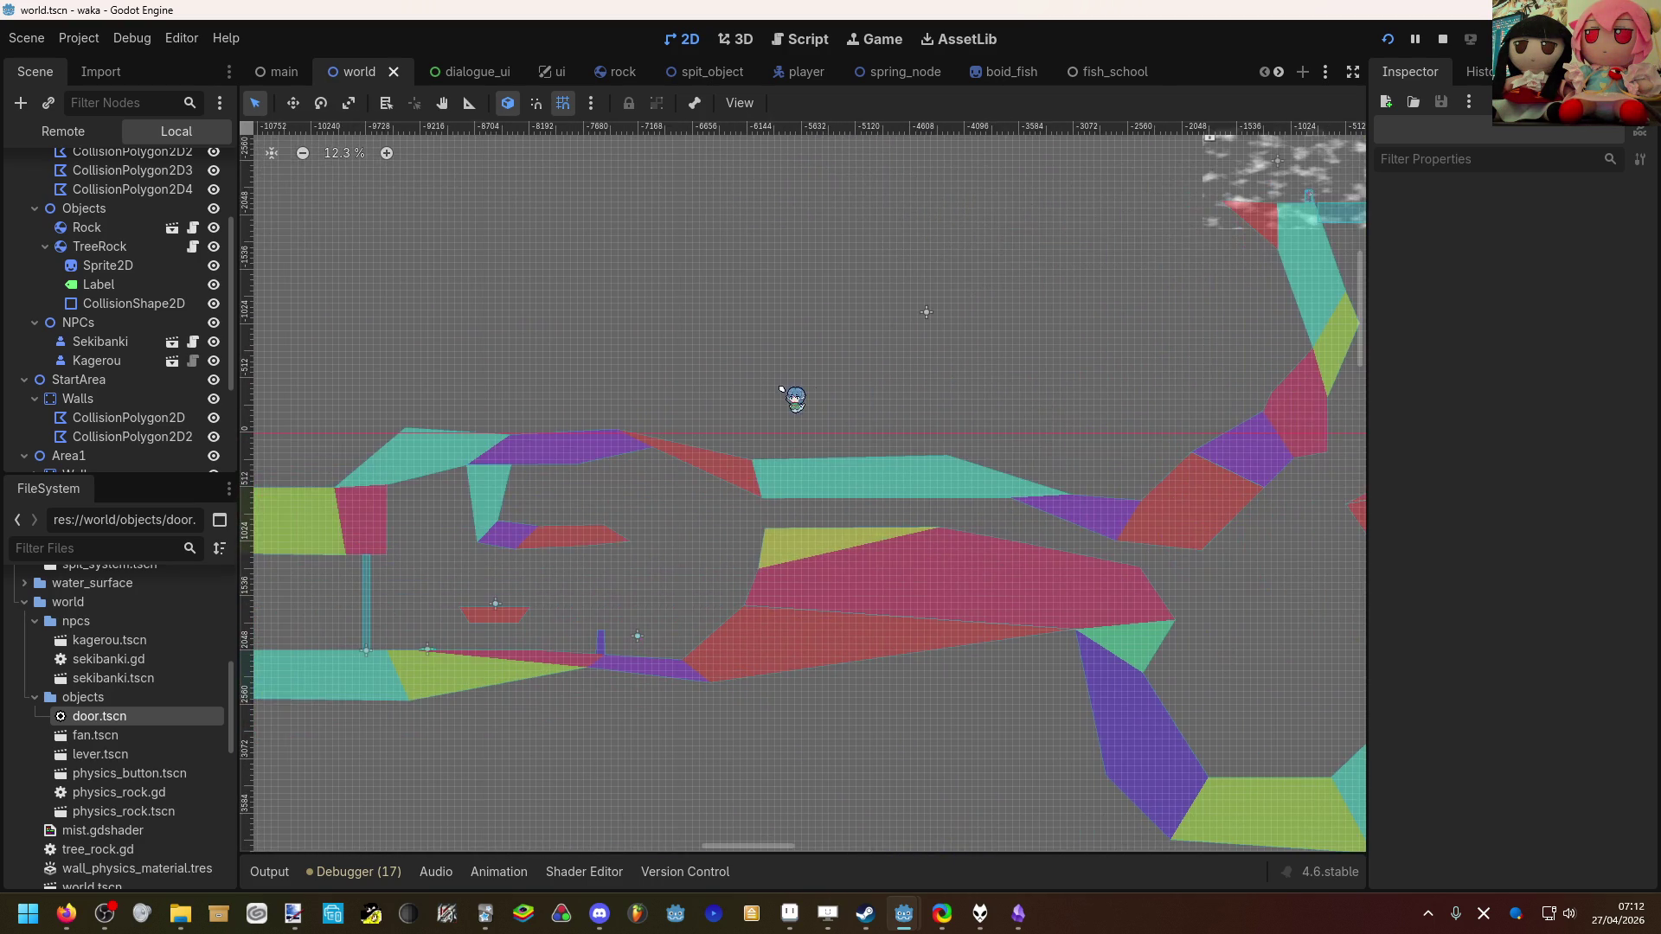
pyautogui.hscroll(-9, 425, 344)
pyautogui.scroll(-1, 425, 344)
pyautogui.hscroll(-4, 425, 344)
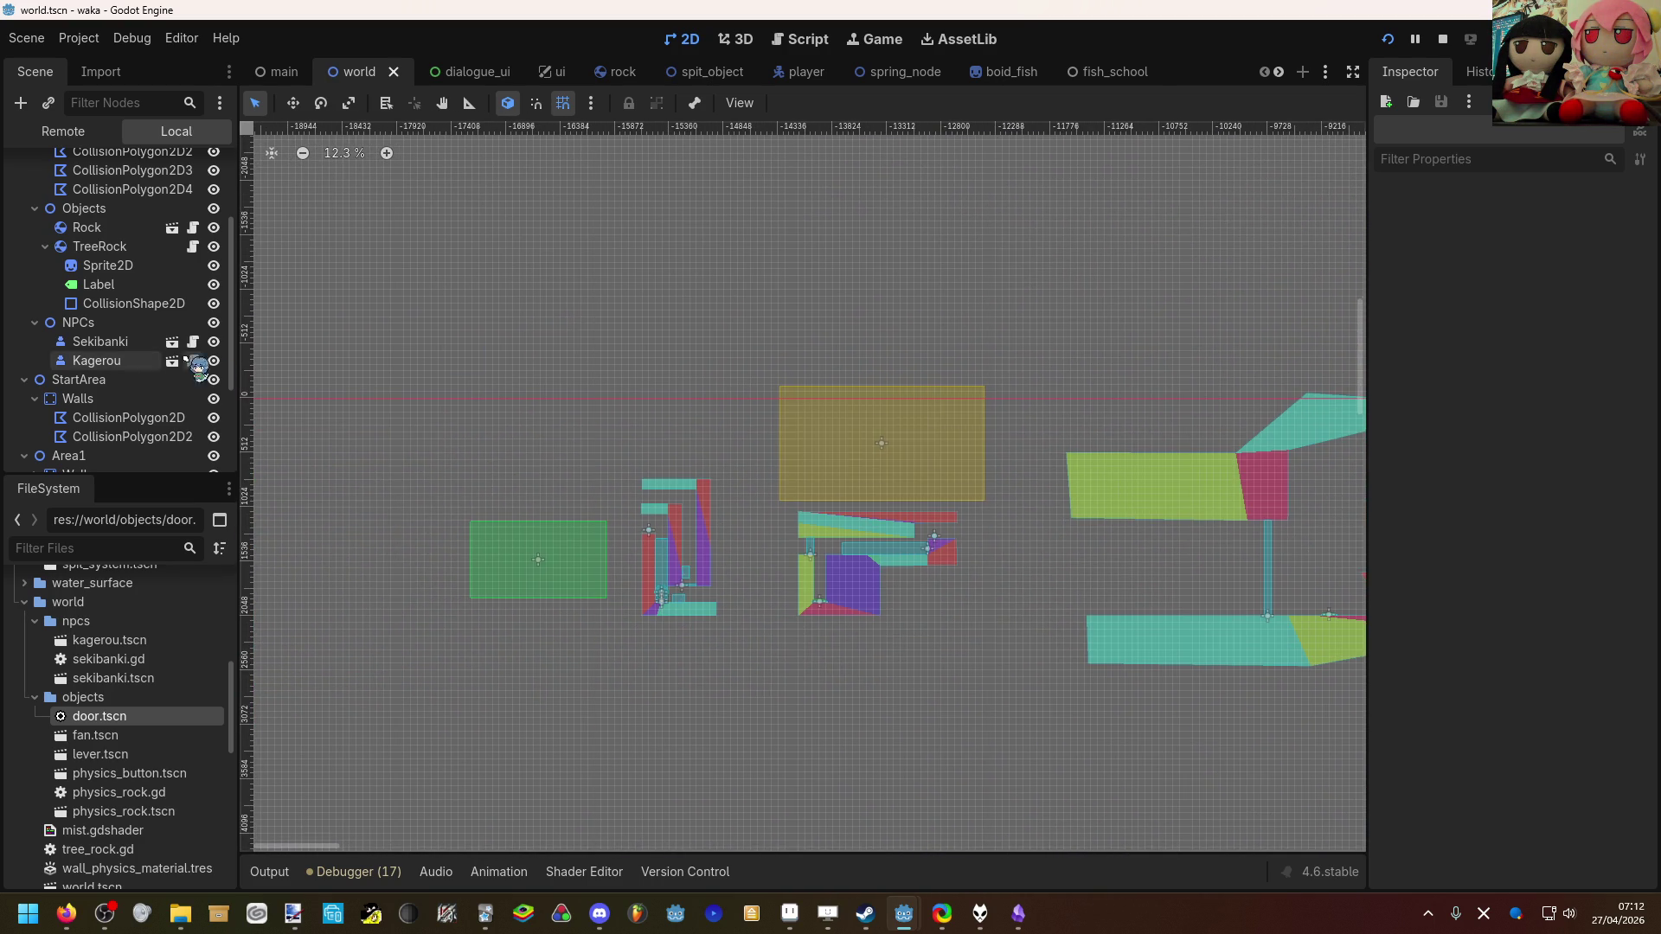
pyautogui.scroll(5, 674, 622)
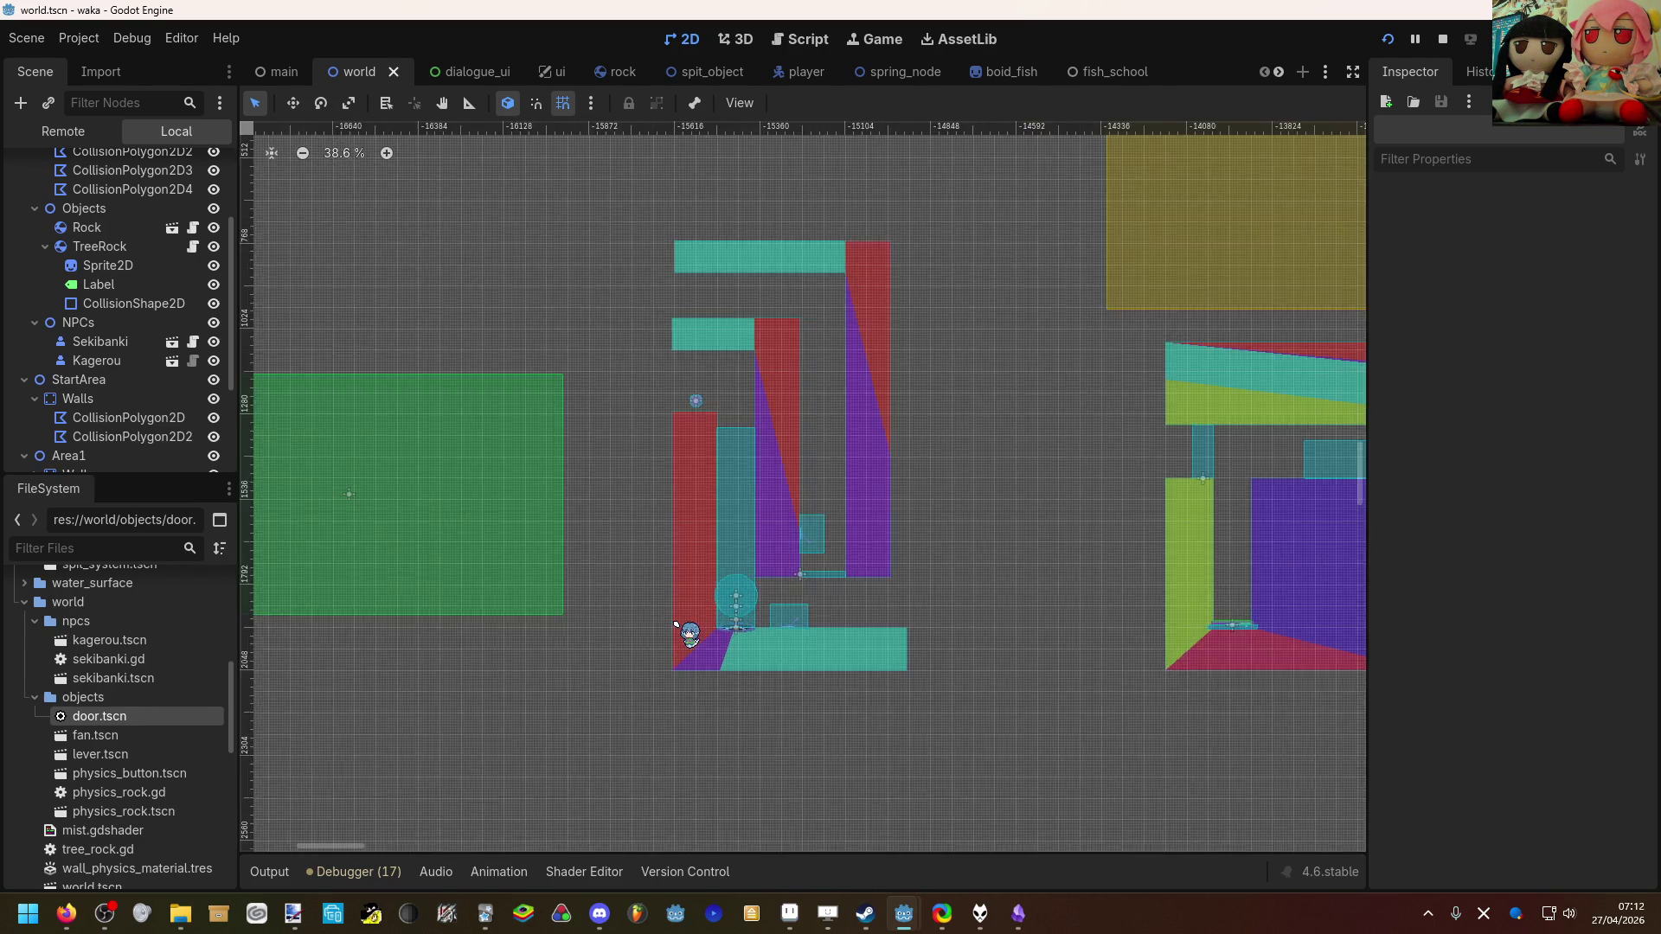
pyautogui.scroll(2, 674, 622)
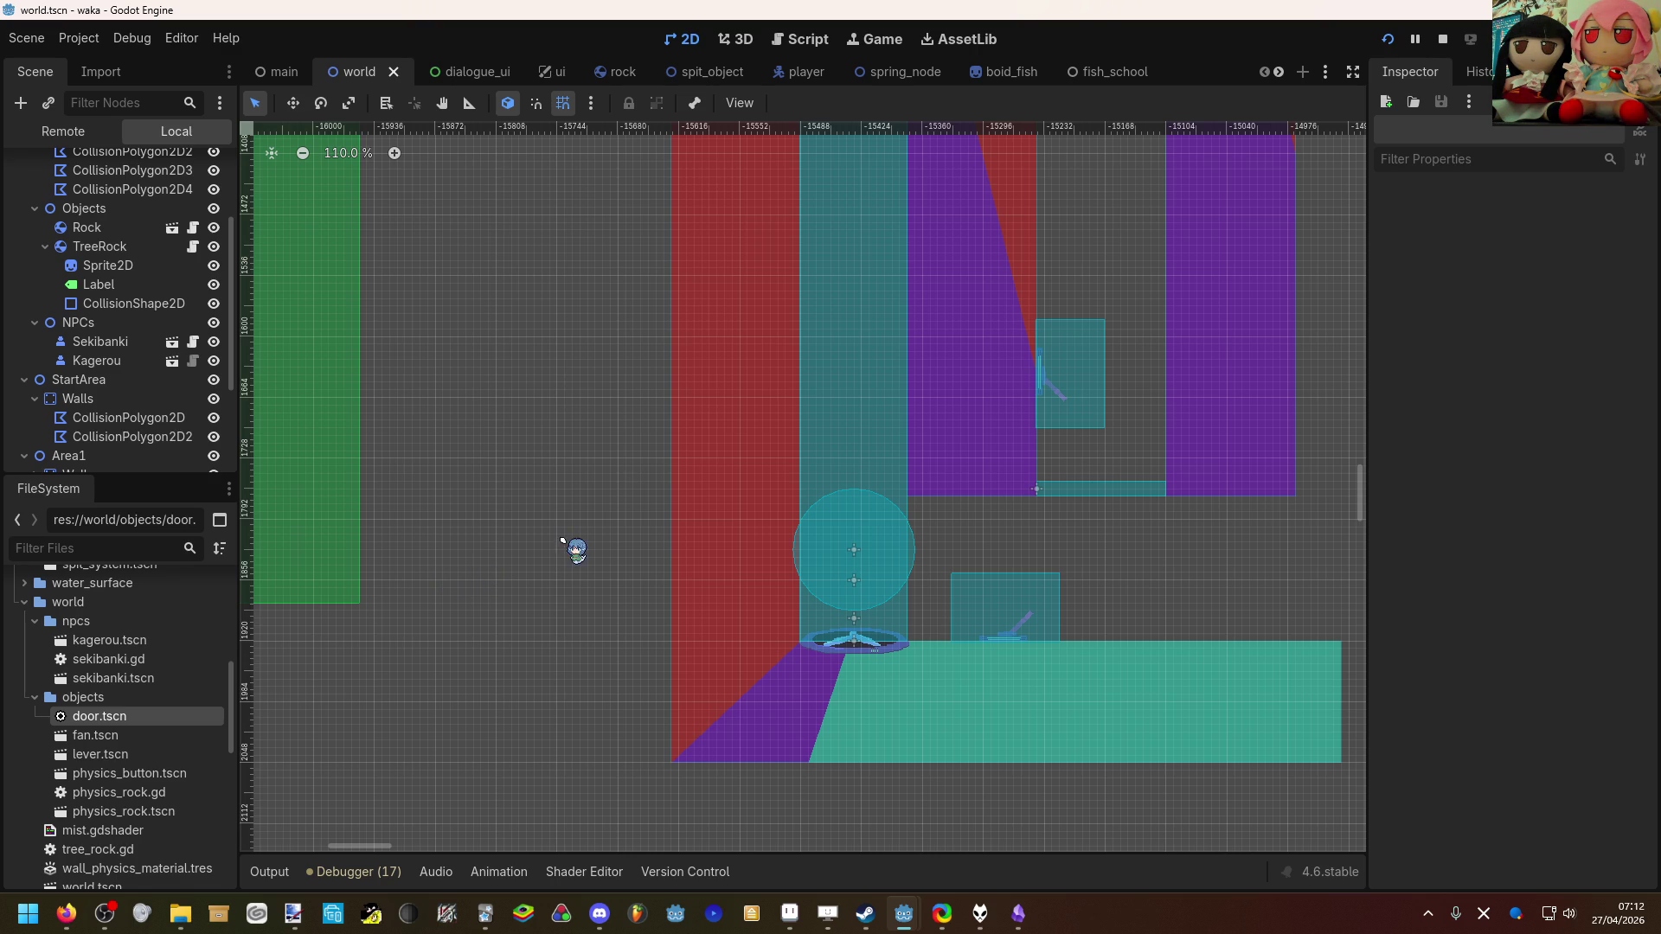
pyautogui.scroll(7, 957, 493)
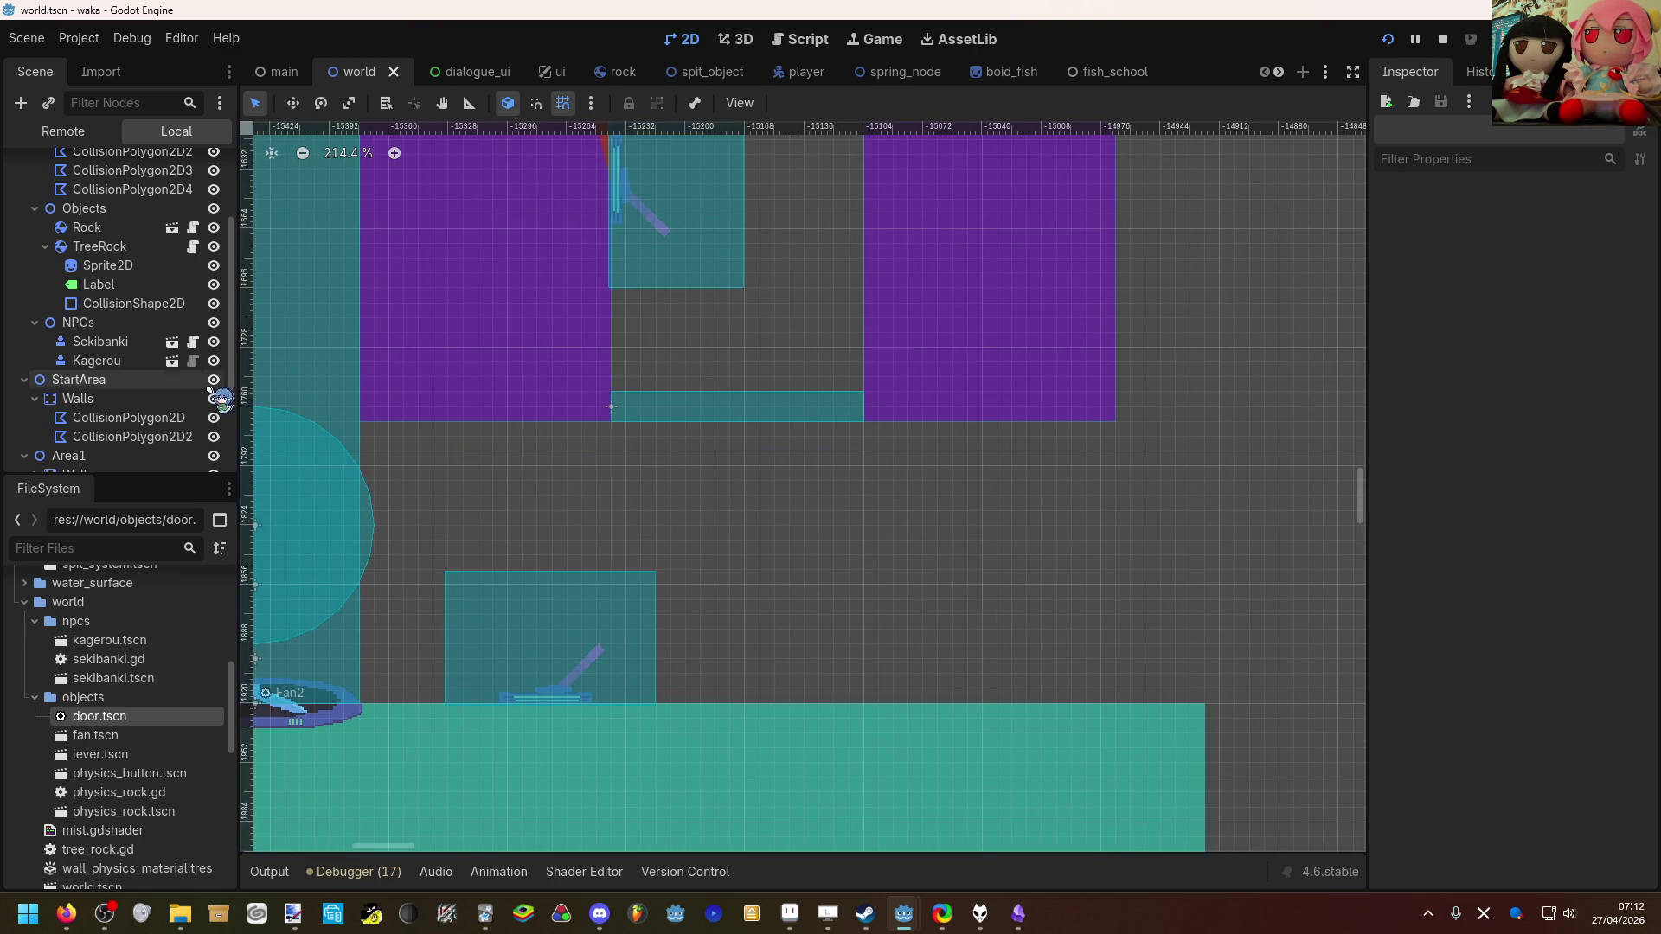
pyautogui.scroll(-15, 511, 390)
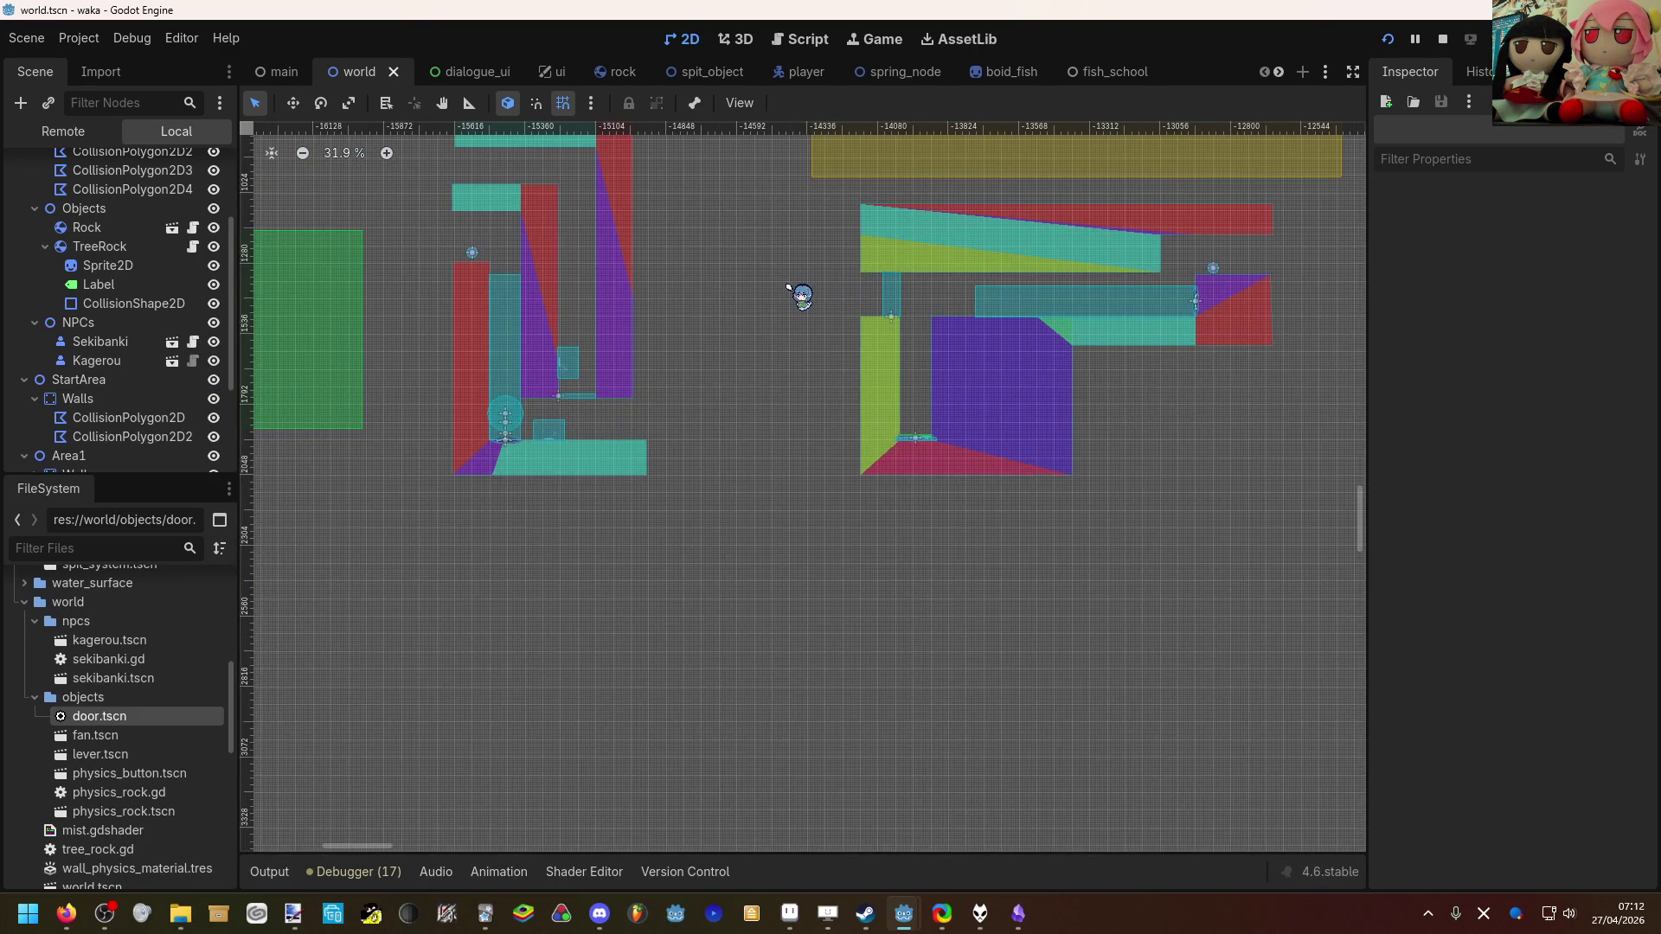
pyautogui.scroll(-4, 172, 371)
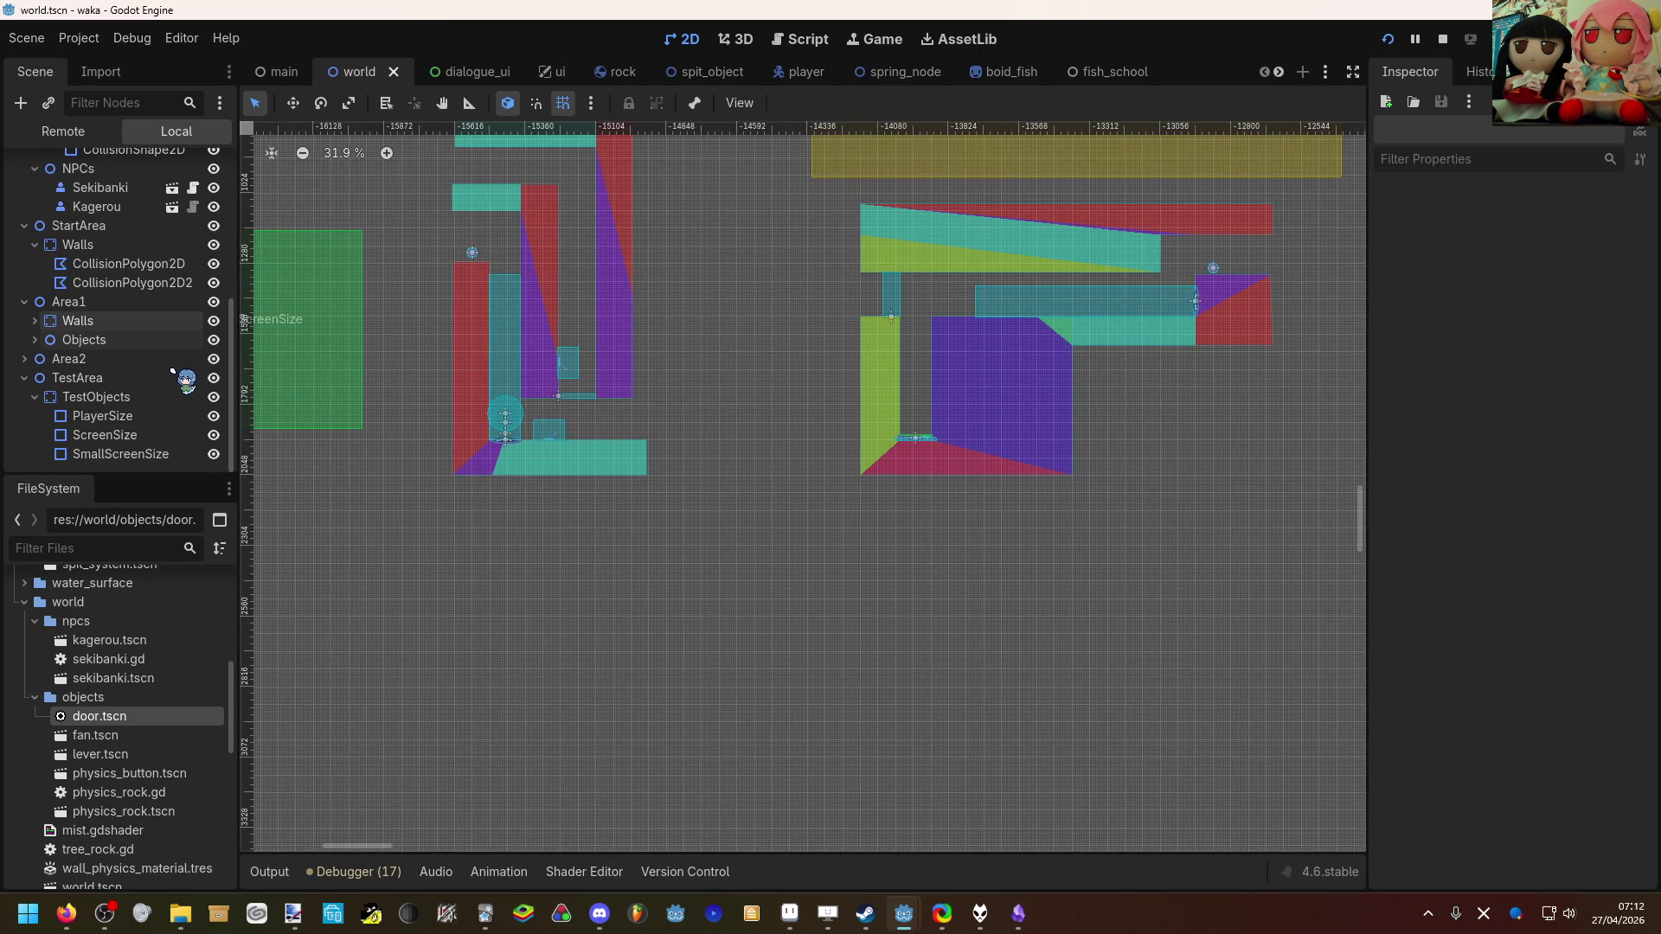
pyautogui.scroll(1, 186, 381)
pyautogui.scroll(-5, 406, 329)
pyautogui.scroll(2, 569, 402)
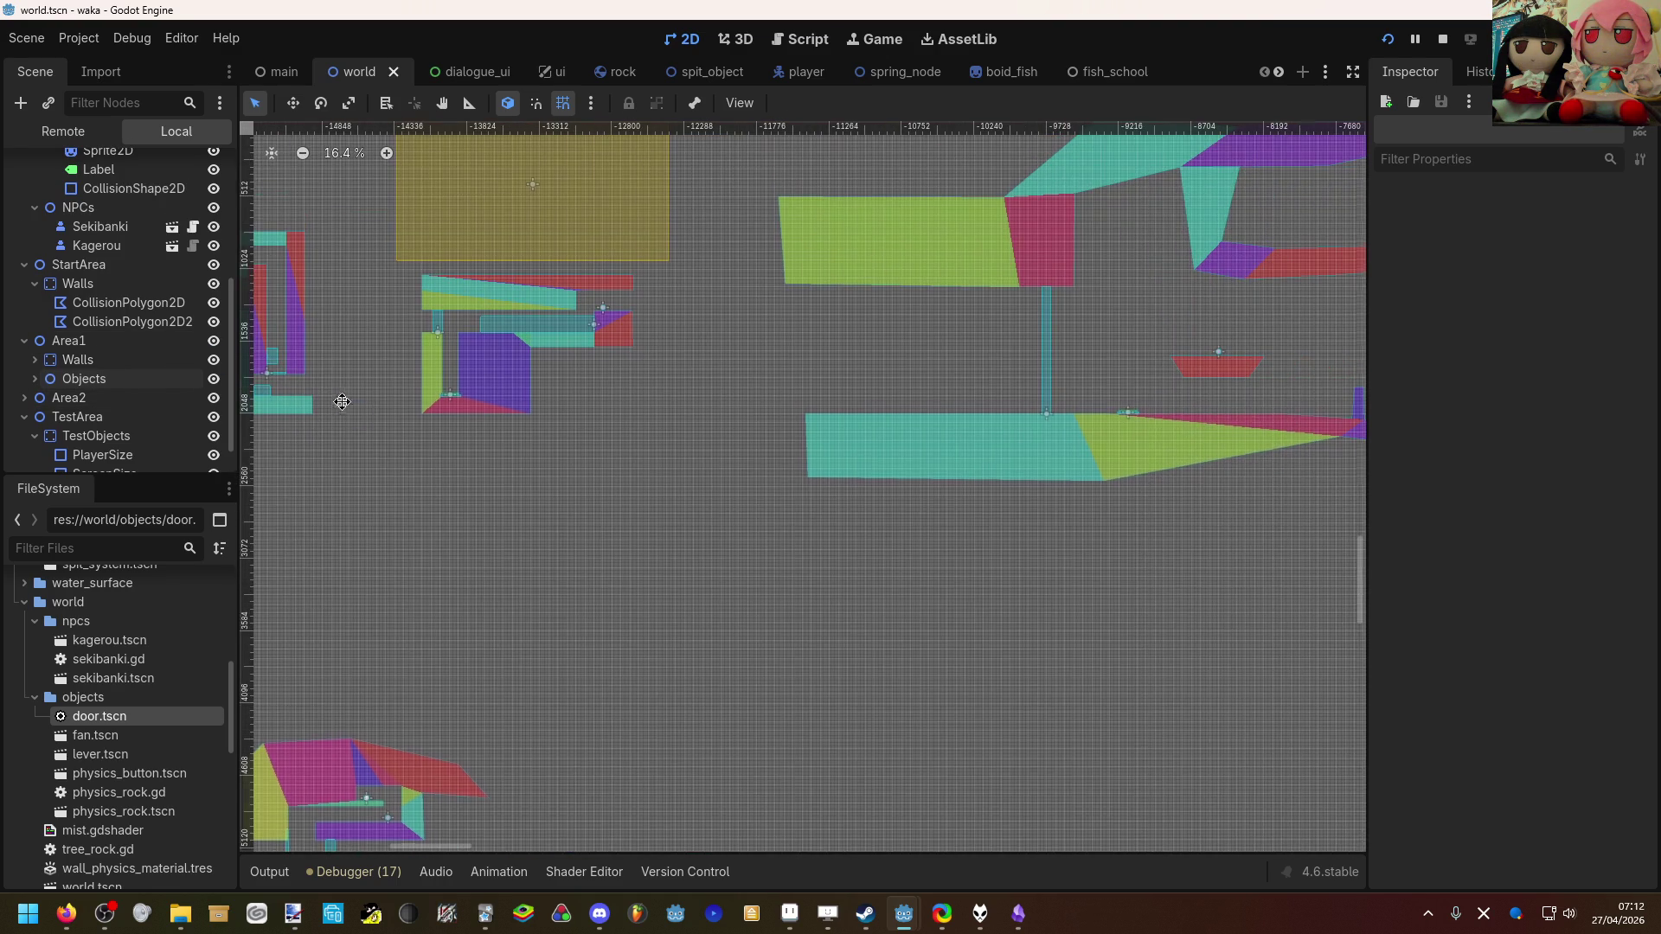
pyautogui.scroll(2, 1098, 341)
pyautogui.scroll(-10, 856, 315)
pyautogui.hscroll(-10, 857, 315)
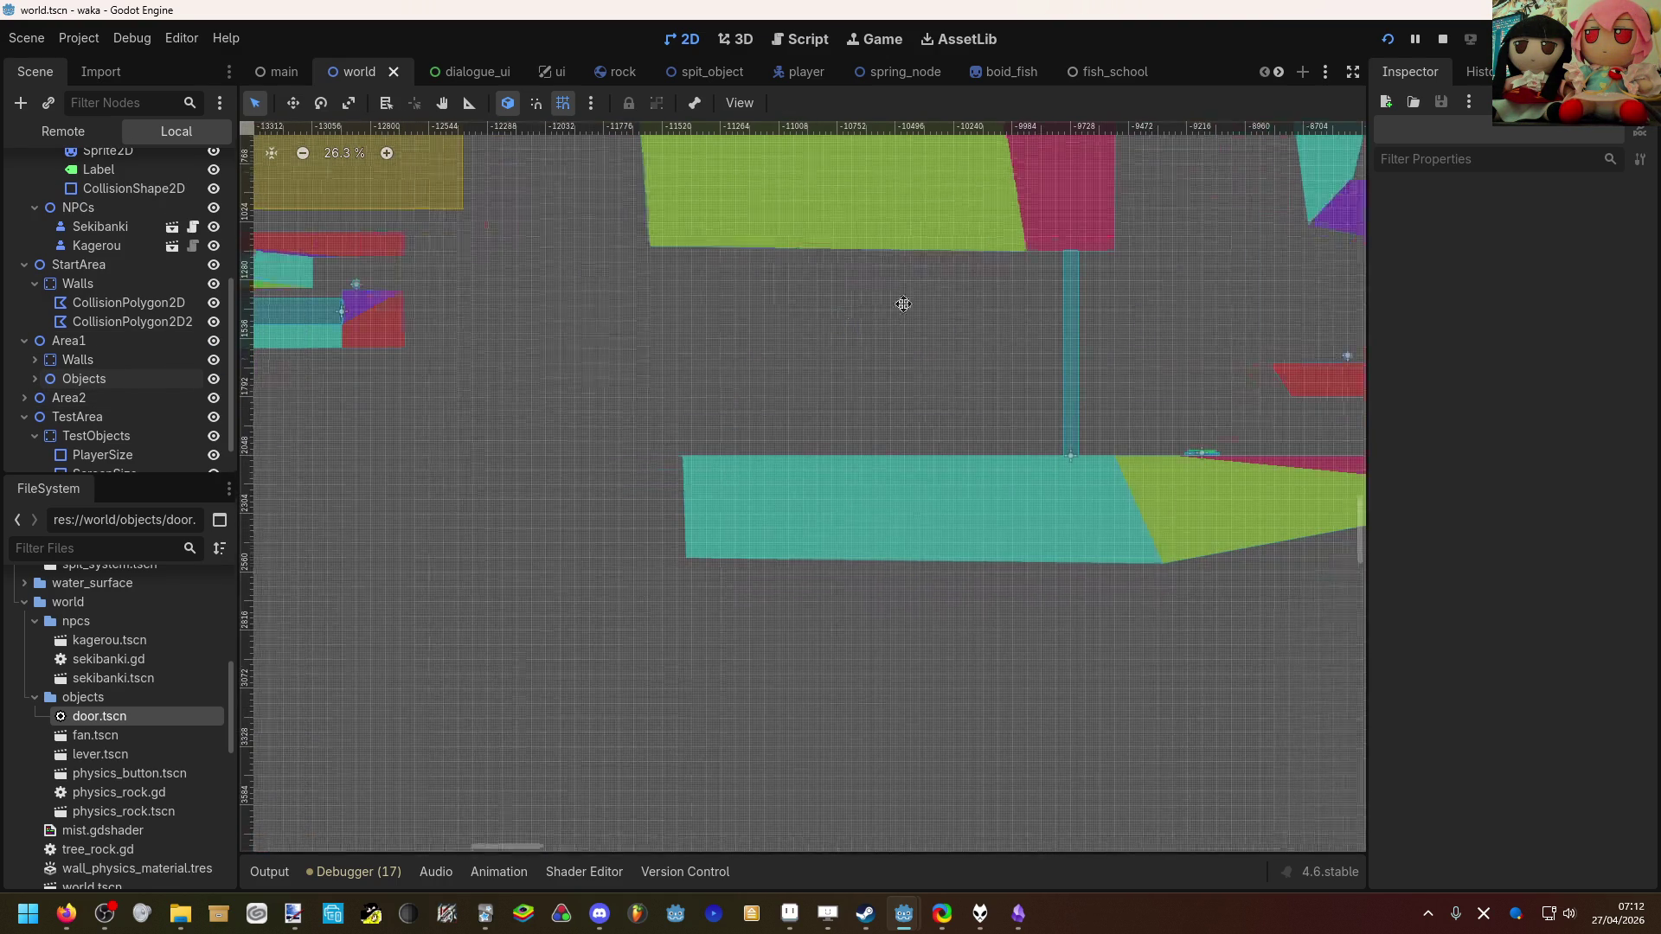
pyautogui.scroll(1, 836, 370)
pyautogui.scroll(3, 751, 447)
pyautogui.click(692, 498)
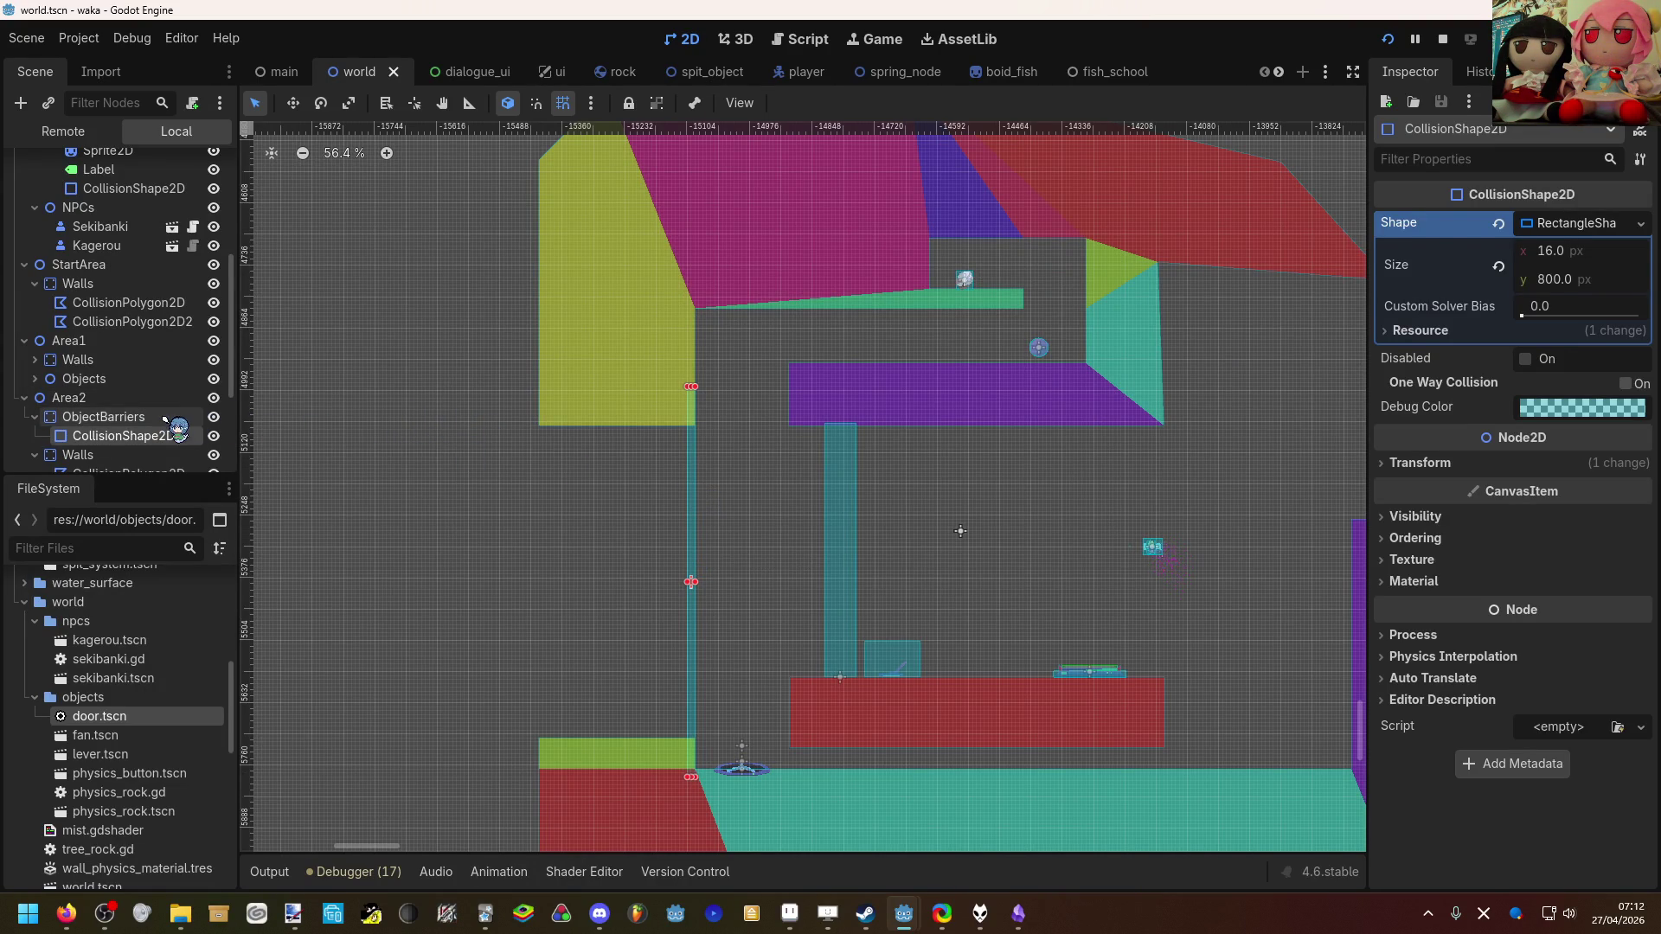
# - Copy Area2's ObjectBarriers node
pyautogui.click(165, 418)
pyautogui.rightClick(164, 417)
pyautogui.click(241, 519)
pyautogui.scroll(5, 134, 368)
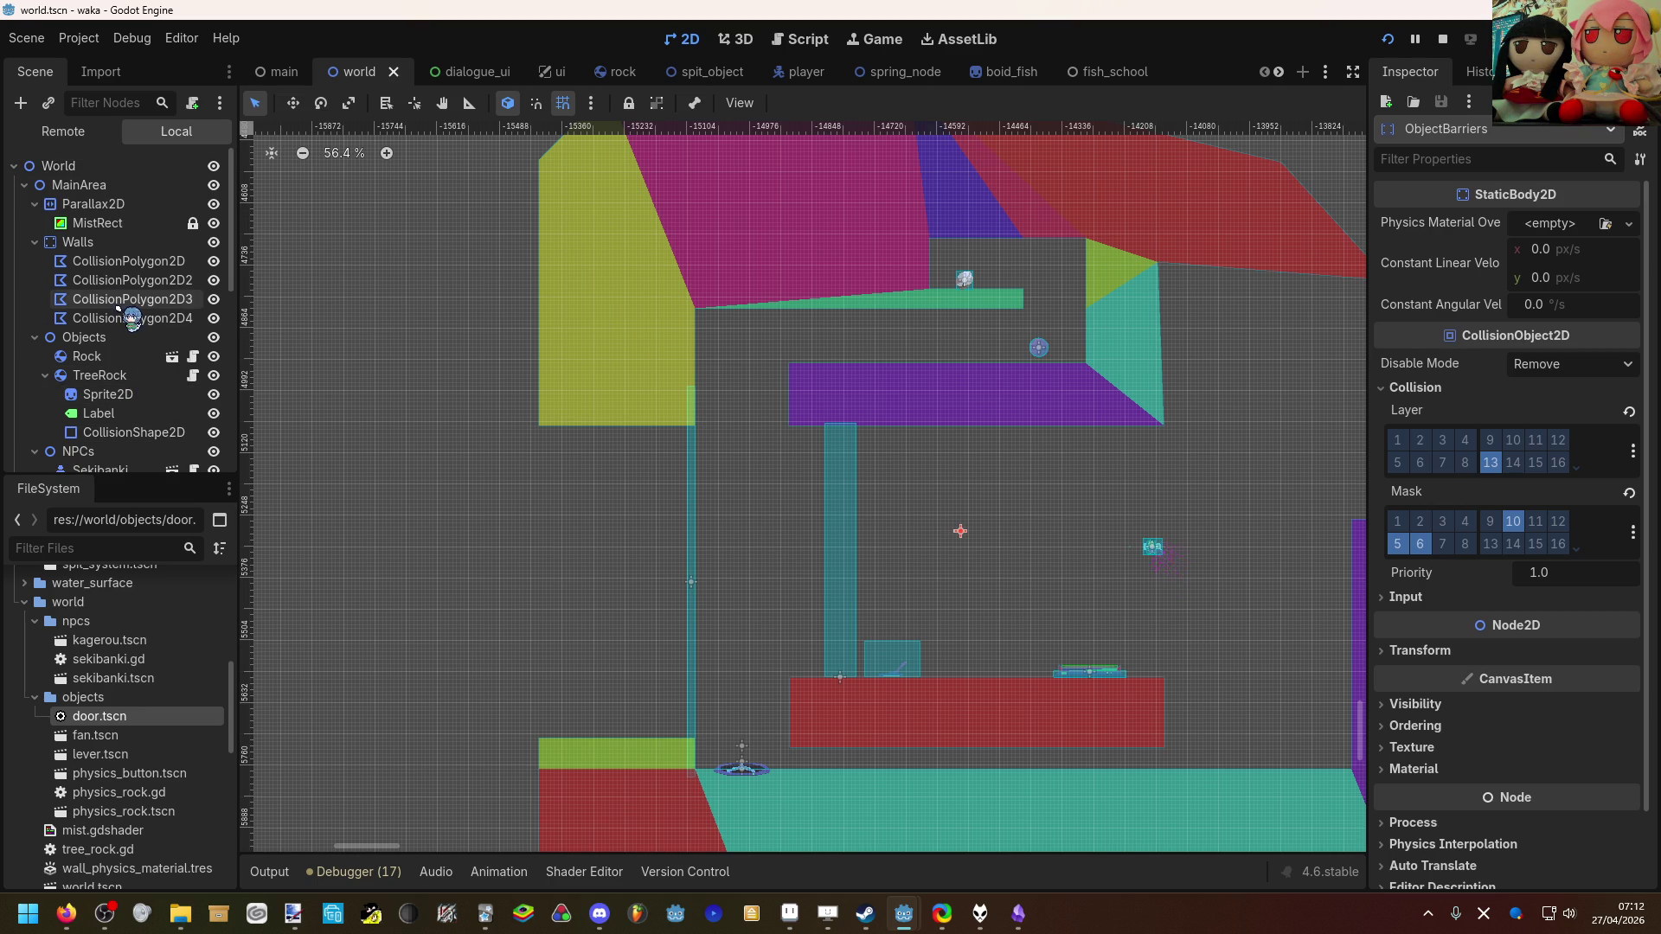
pyautogui.scroll(-5, 102, 311)
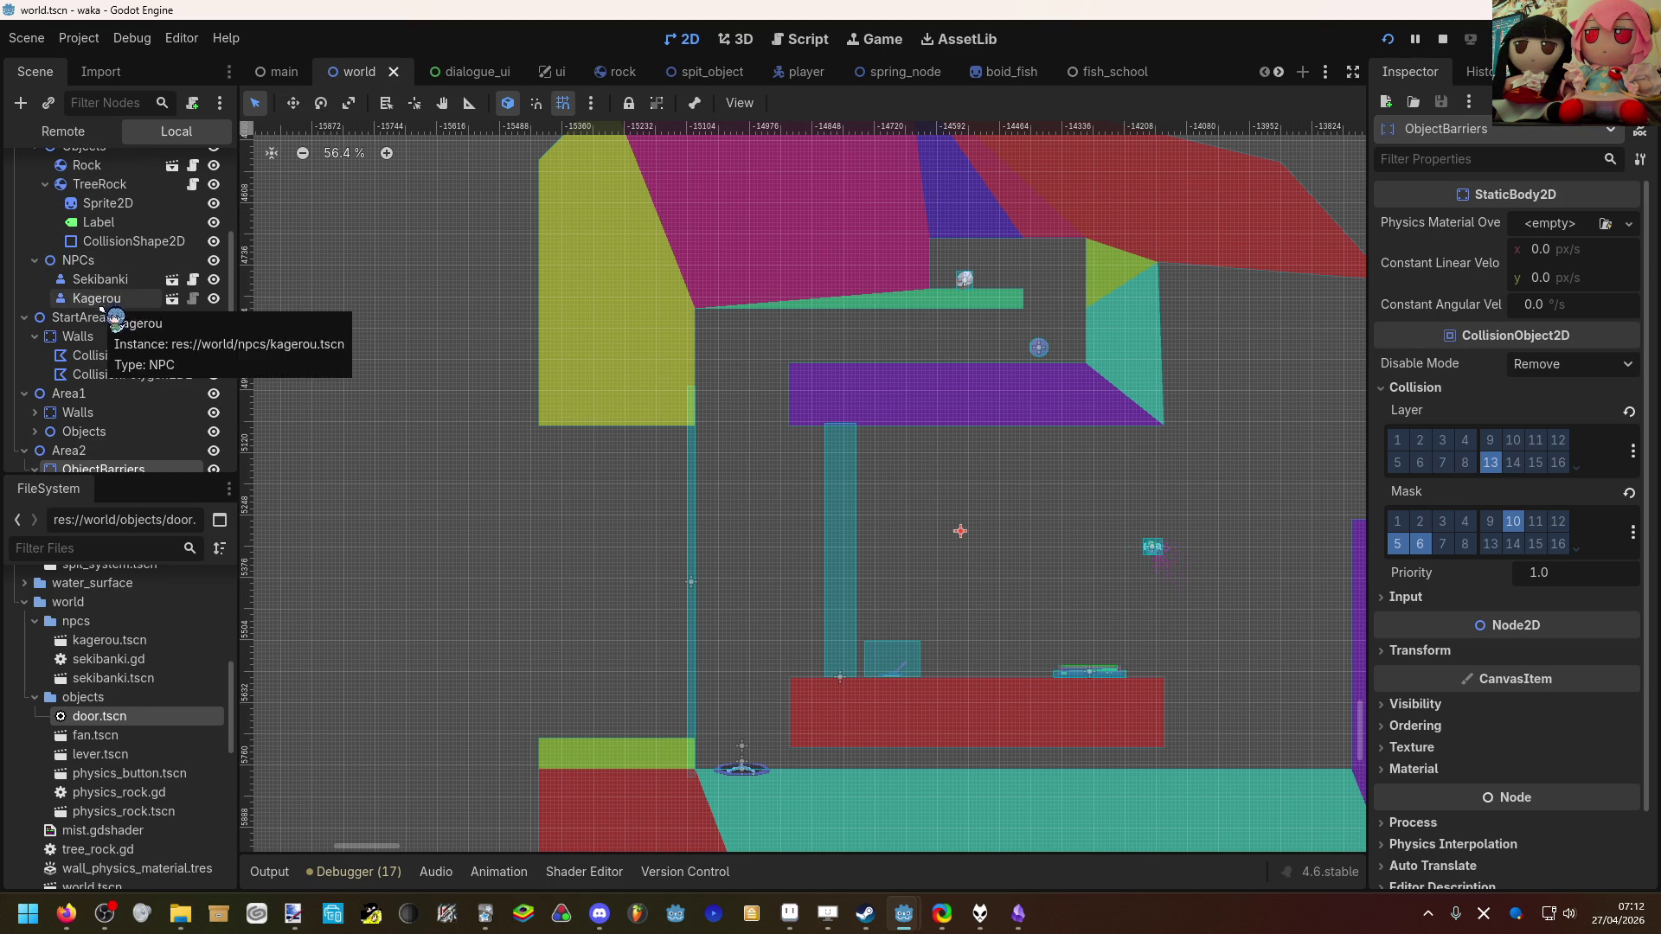
# - Paste ObjectBarriers into Area1 and make it Area1's first child
pyautogui.rightClick(88, 319)
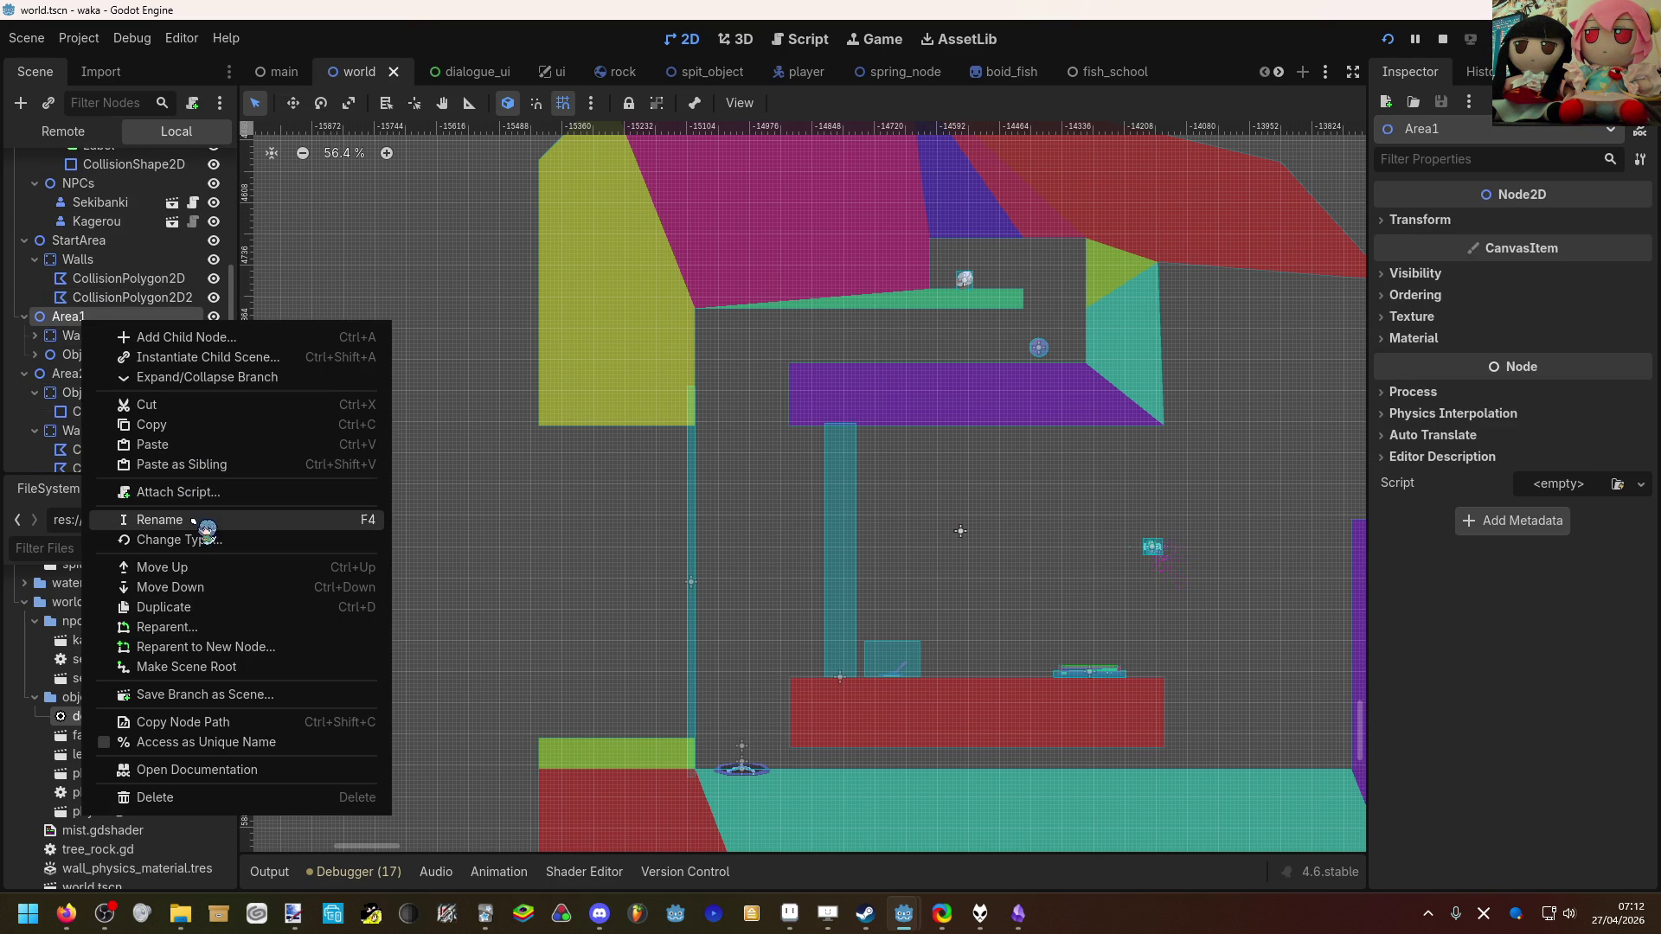
pyautogui.click(192, 448)
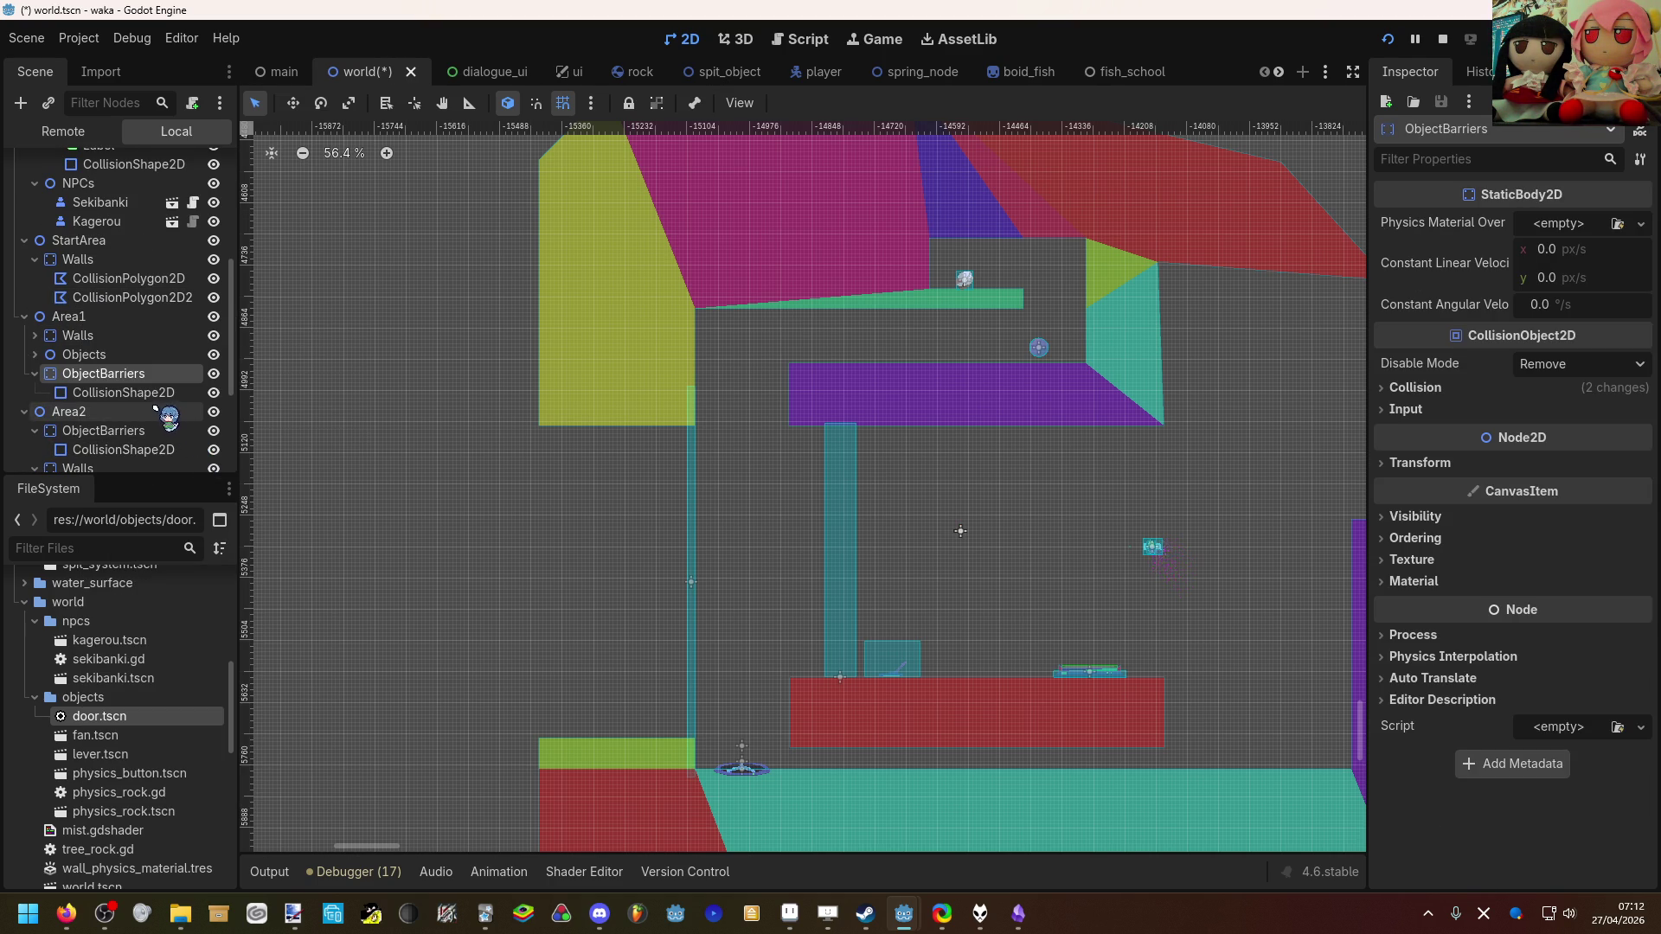
pyautogui.moveTo(118, 372); pyautogui.dragTo(117, 336)
pyautogui.click(115, 337)
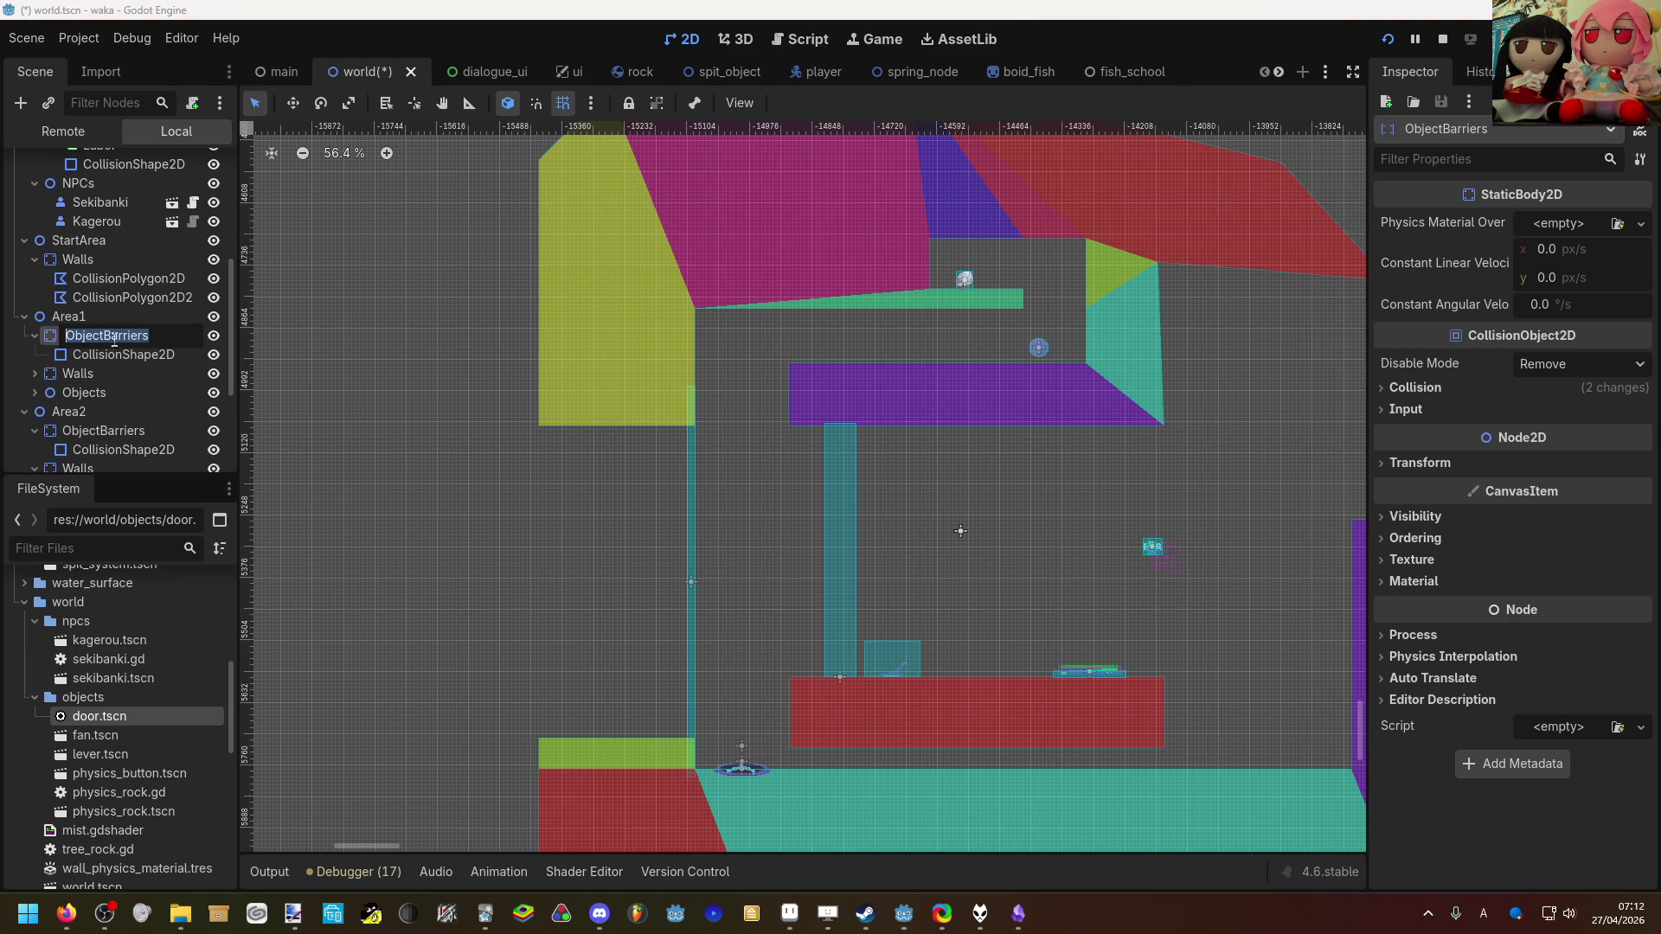
# - Delete the pasted ObjectBarriers' CollisionShape2D
pyautogui.click(124, 354)
pyautogui.rightClick(124, 354)
pyautogui.click(216, 866)
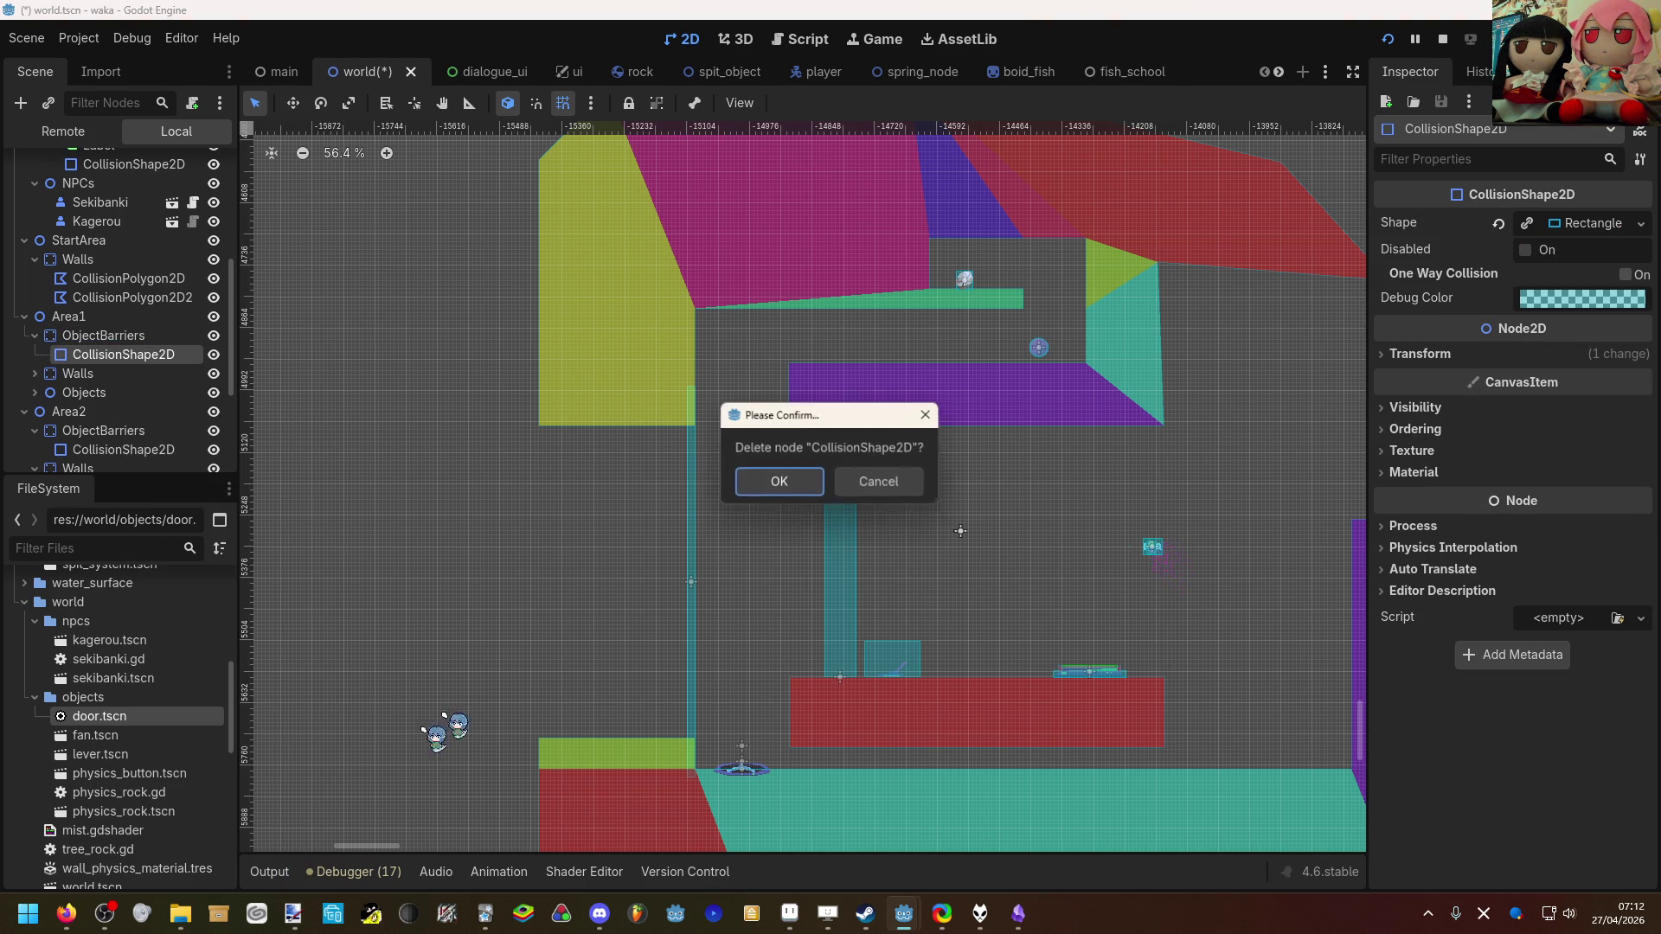
pyautogui.click(769, 485)
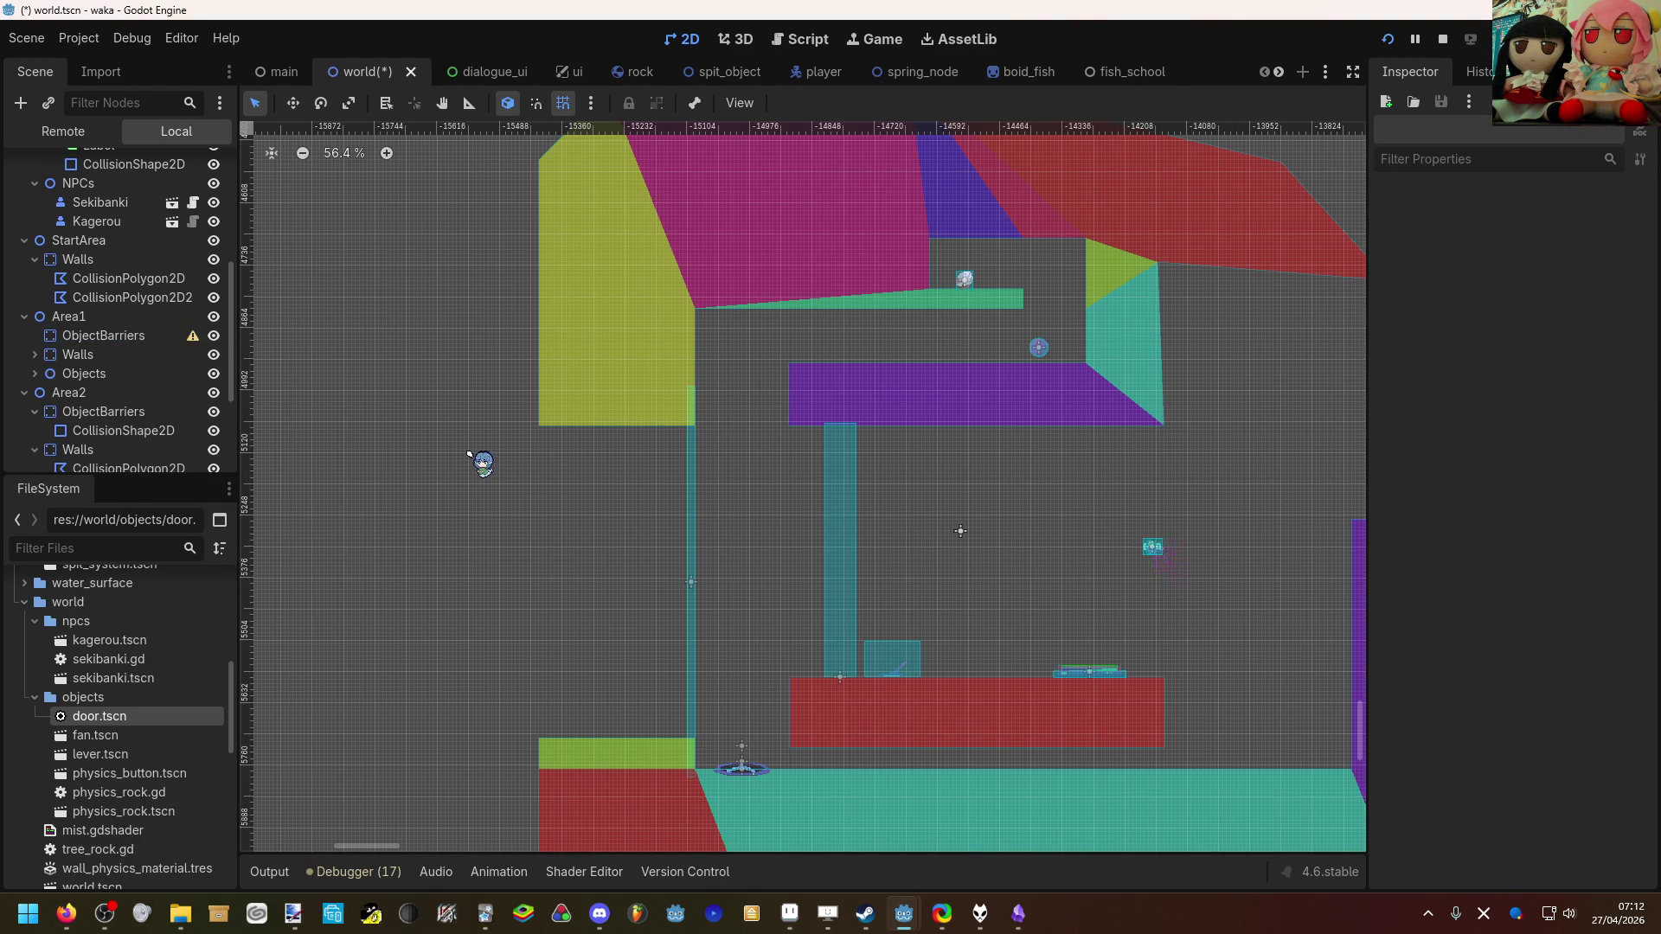
pyautogui.scroll(-20, 468, 452)
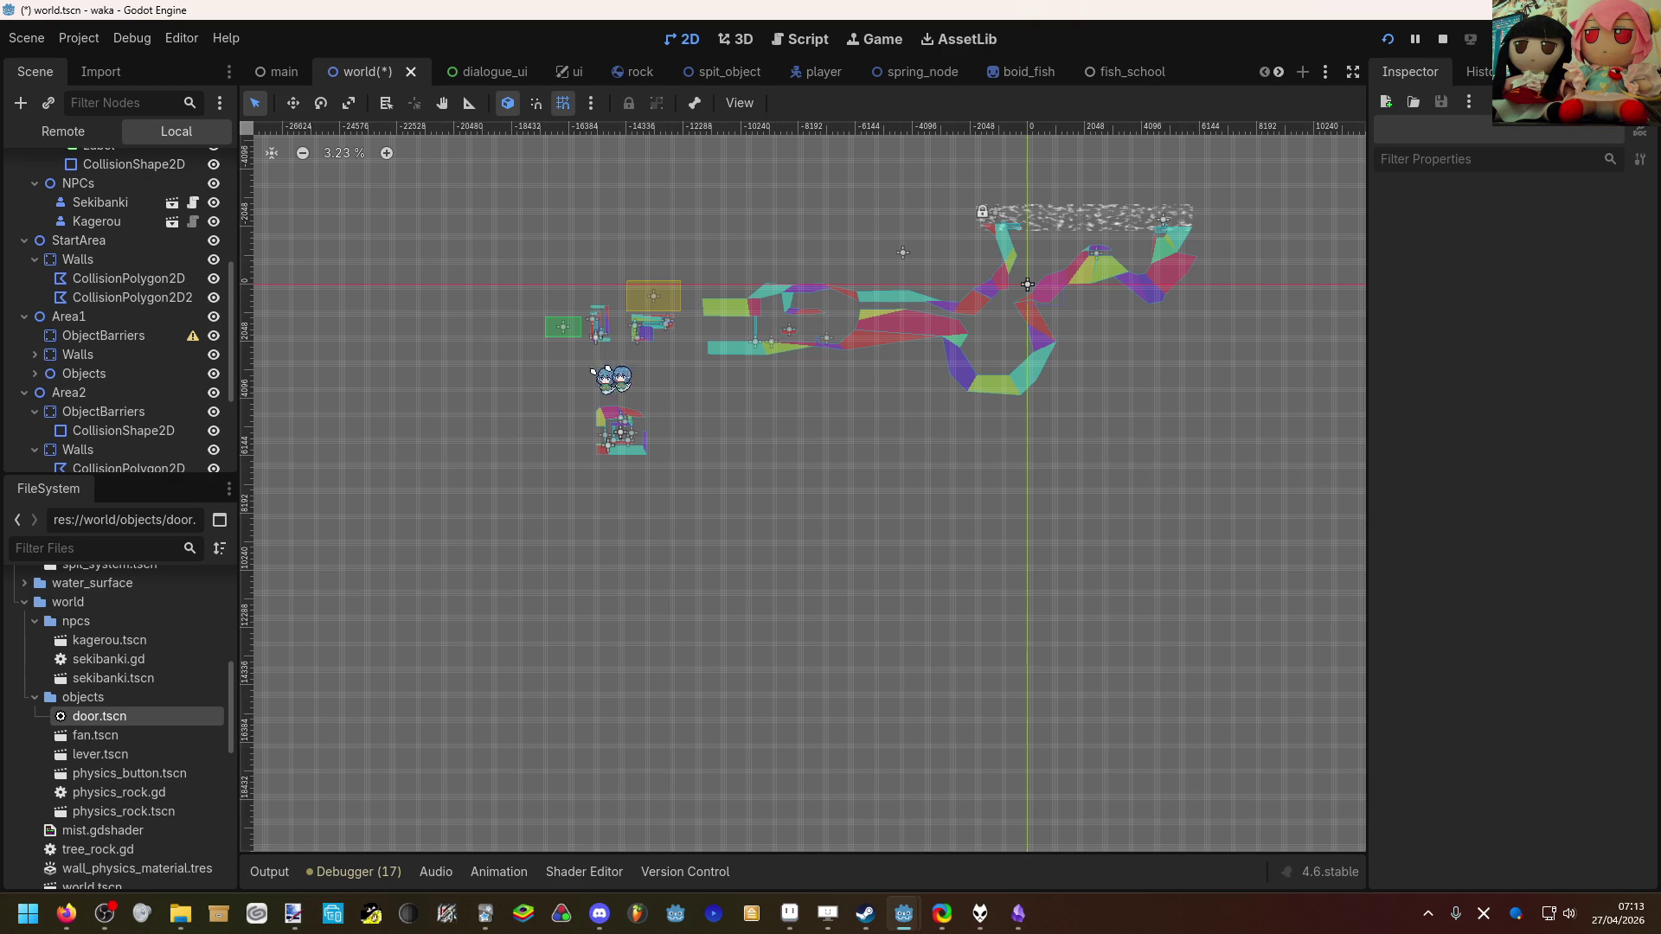
pyautogui.scroll(15, 776, 366)
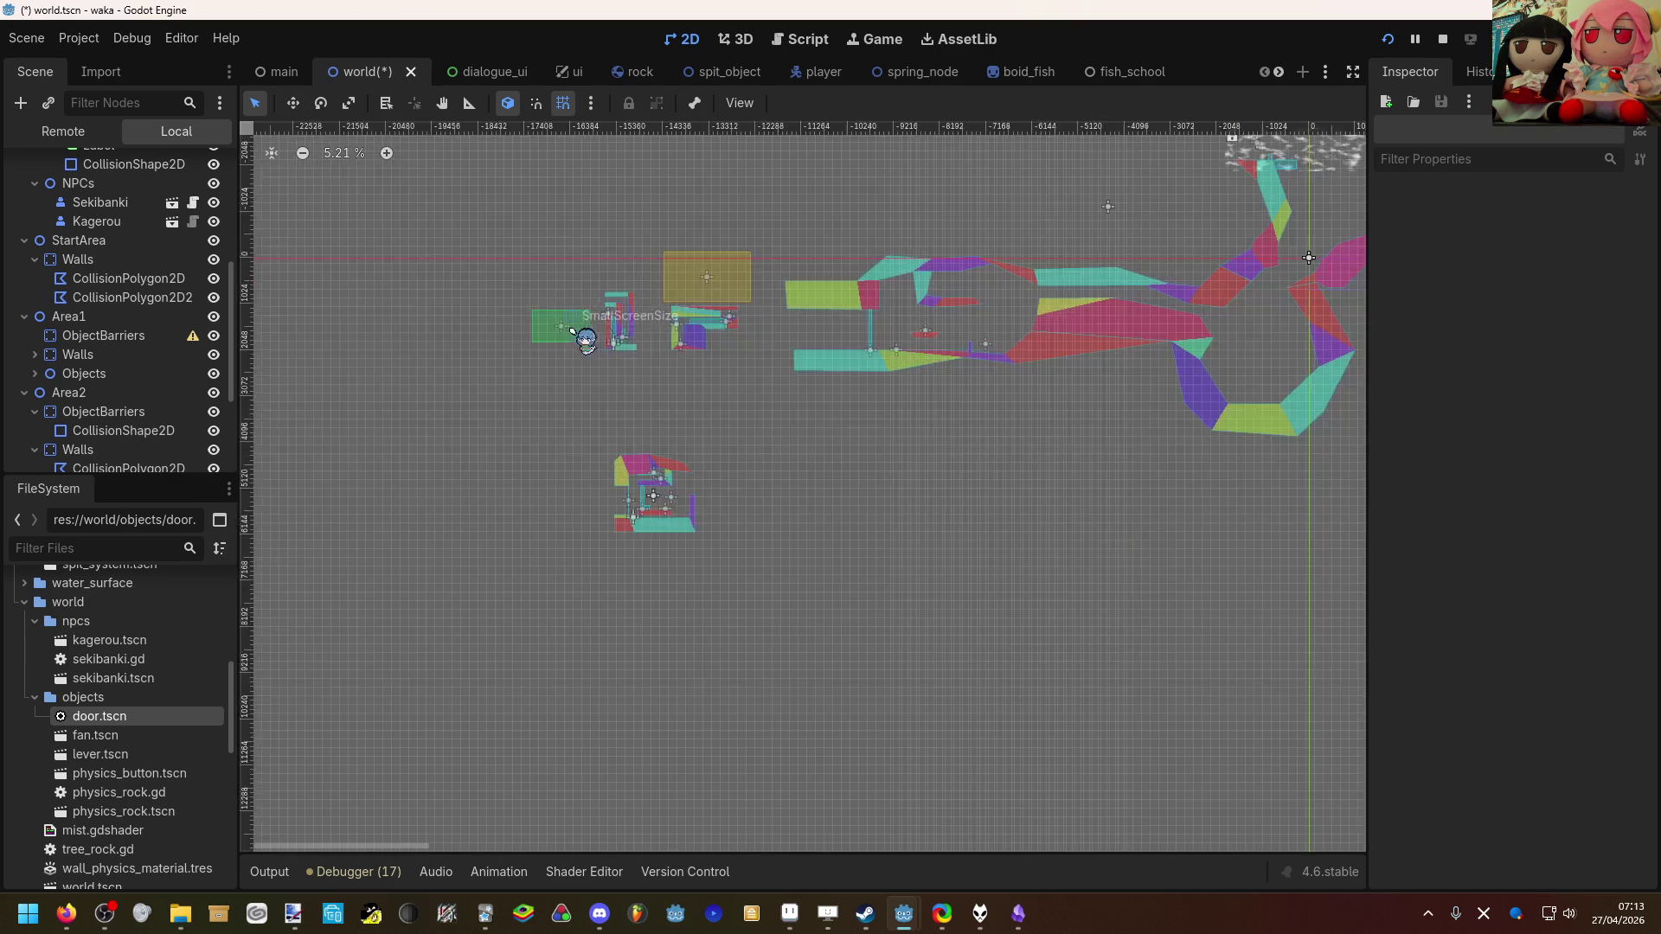
pyautogui.scroll(3, 646, 351)
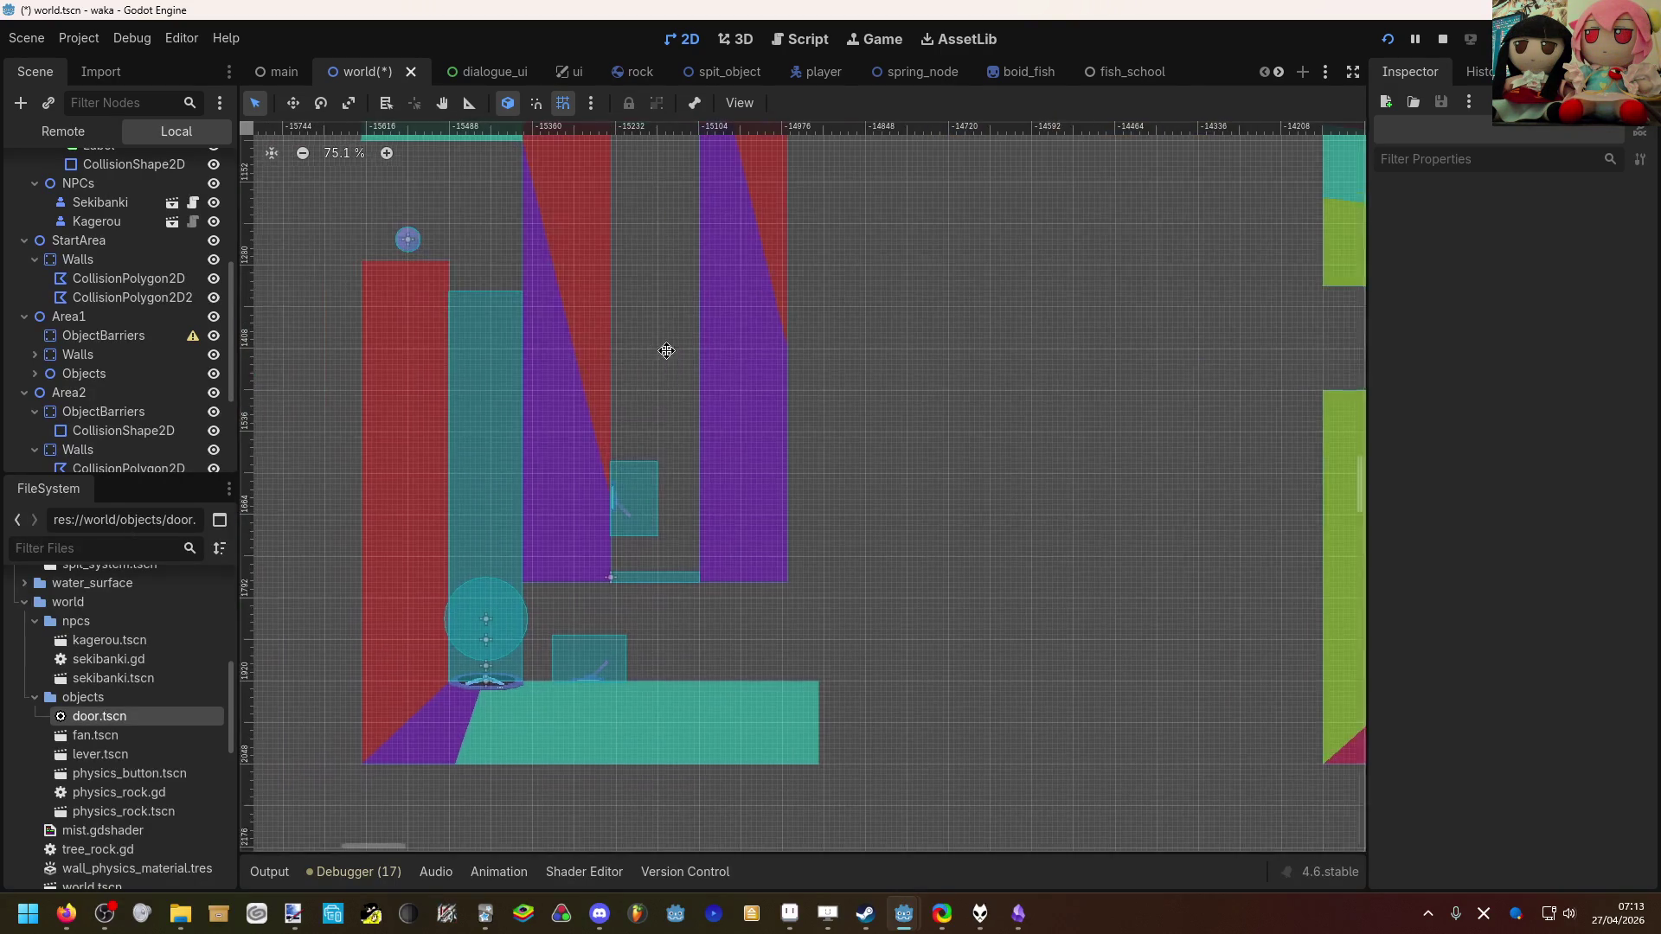
# - Pan toward the right purple wall and save the world scene with Ctrl+S
pyautogui.moveTo(649, 351); pyautogui.dragTo(828, 316)
pyautogui.scroll(5, 874, 523)
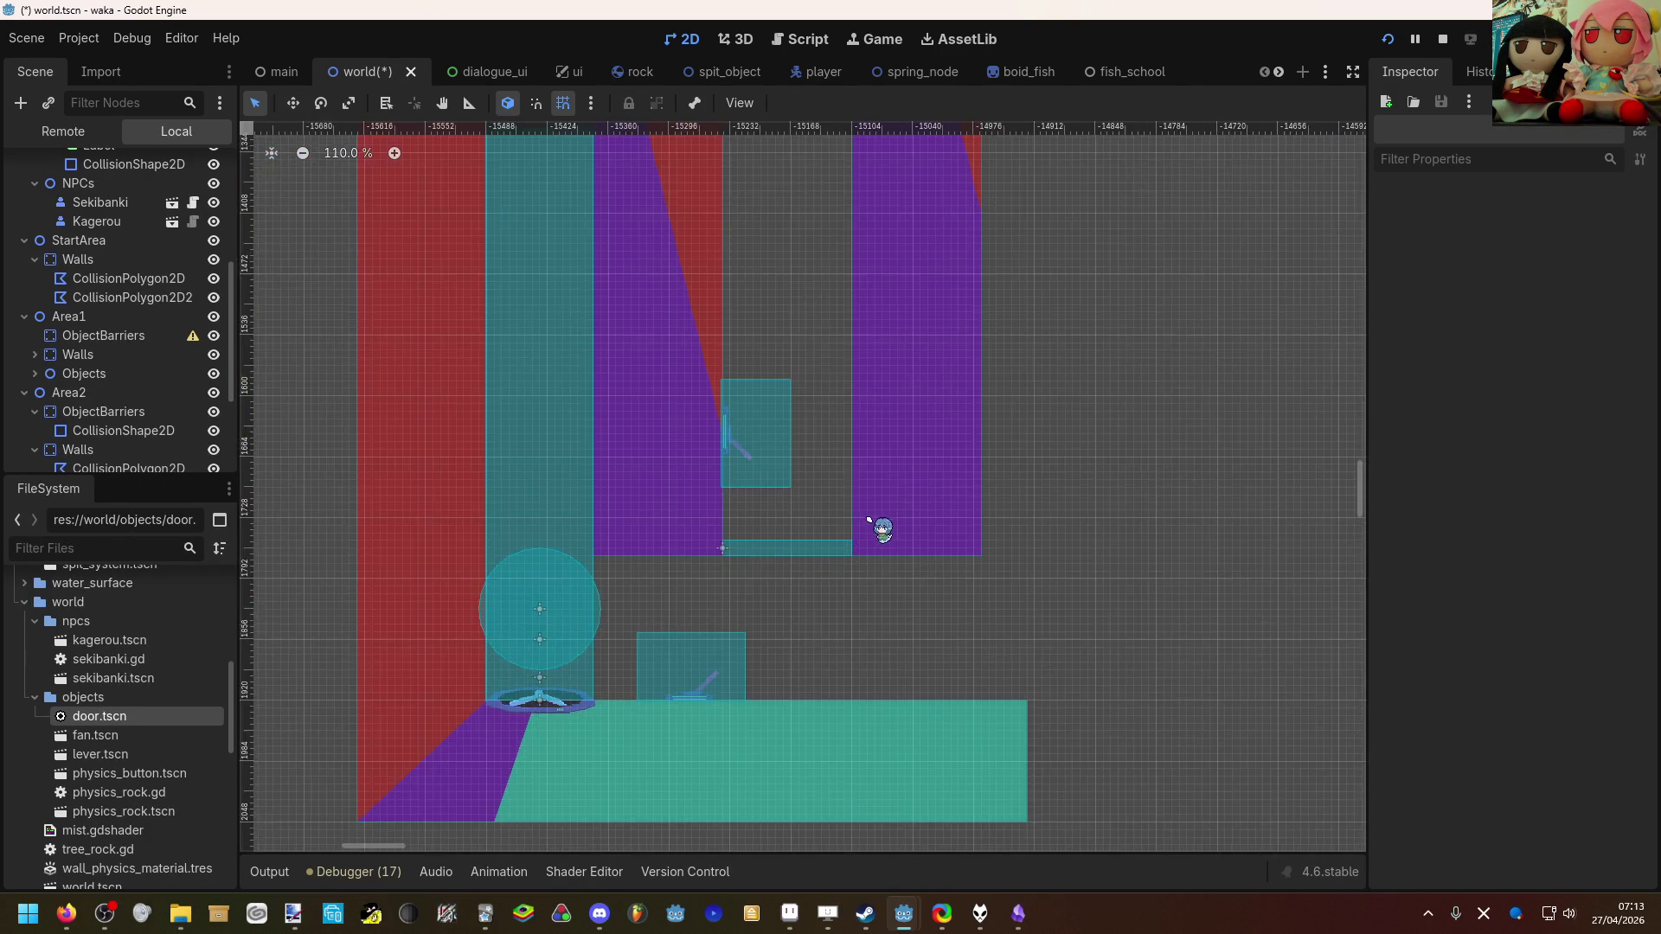
pyautogui.moveTo(749, 319); pyautogui.dragTo(1008, 416)
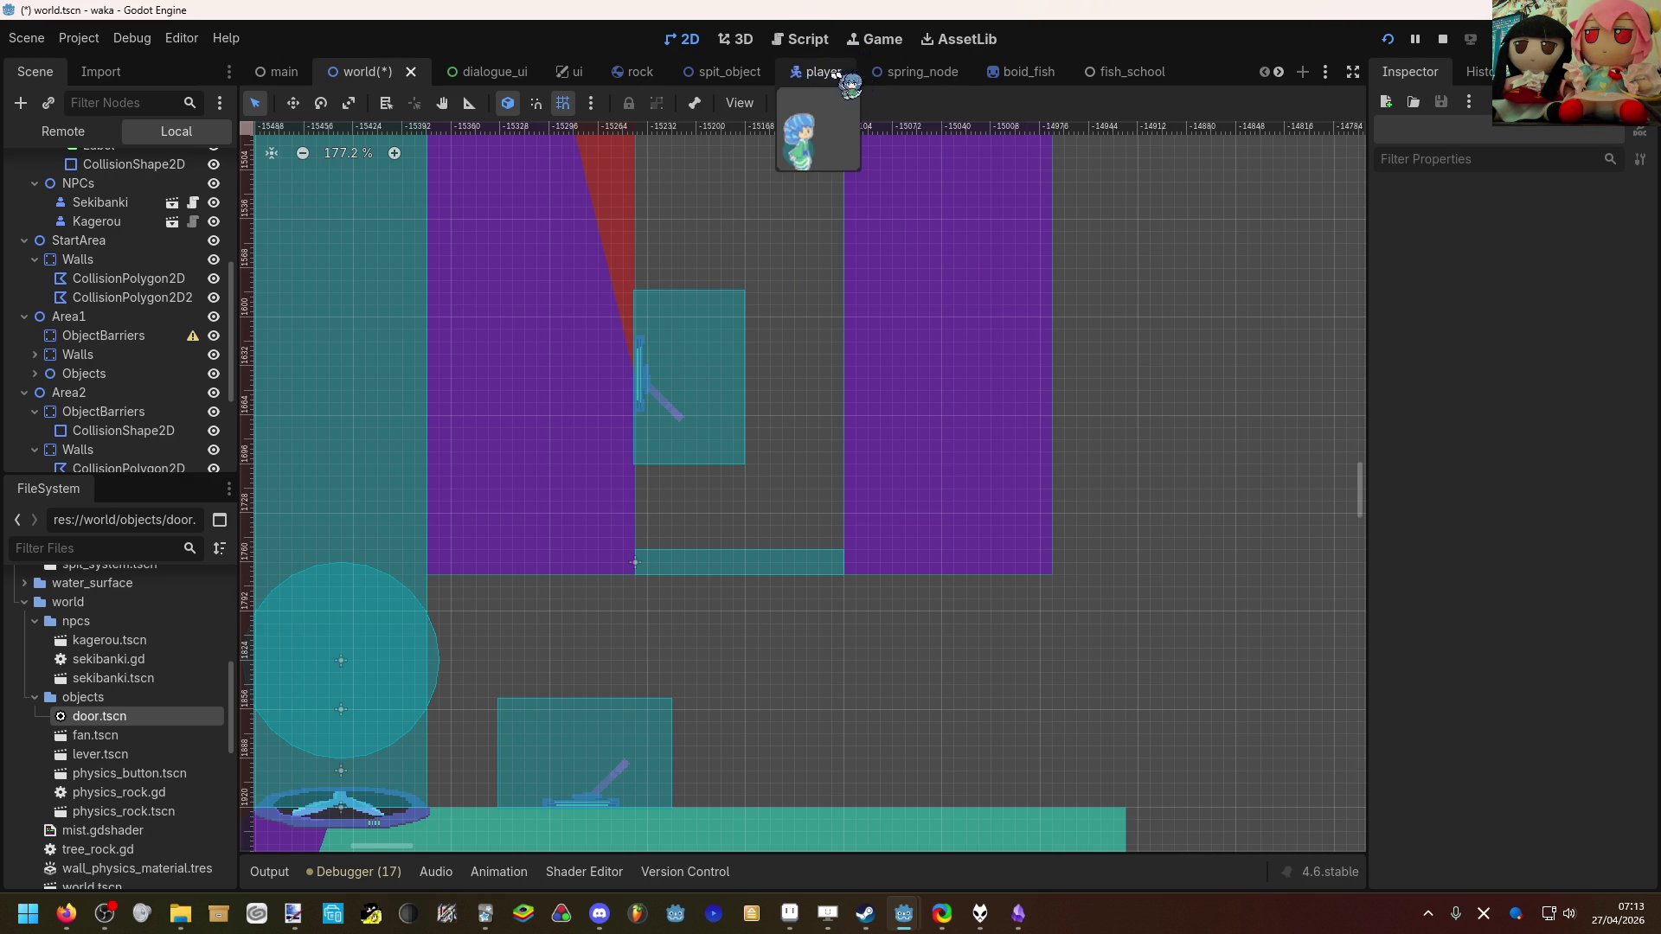
pyautogui.moveTo(985, 70)
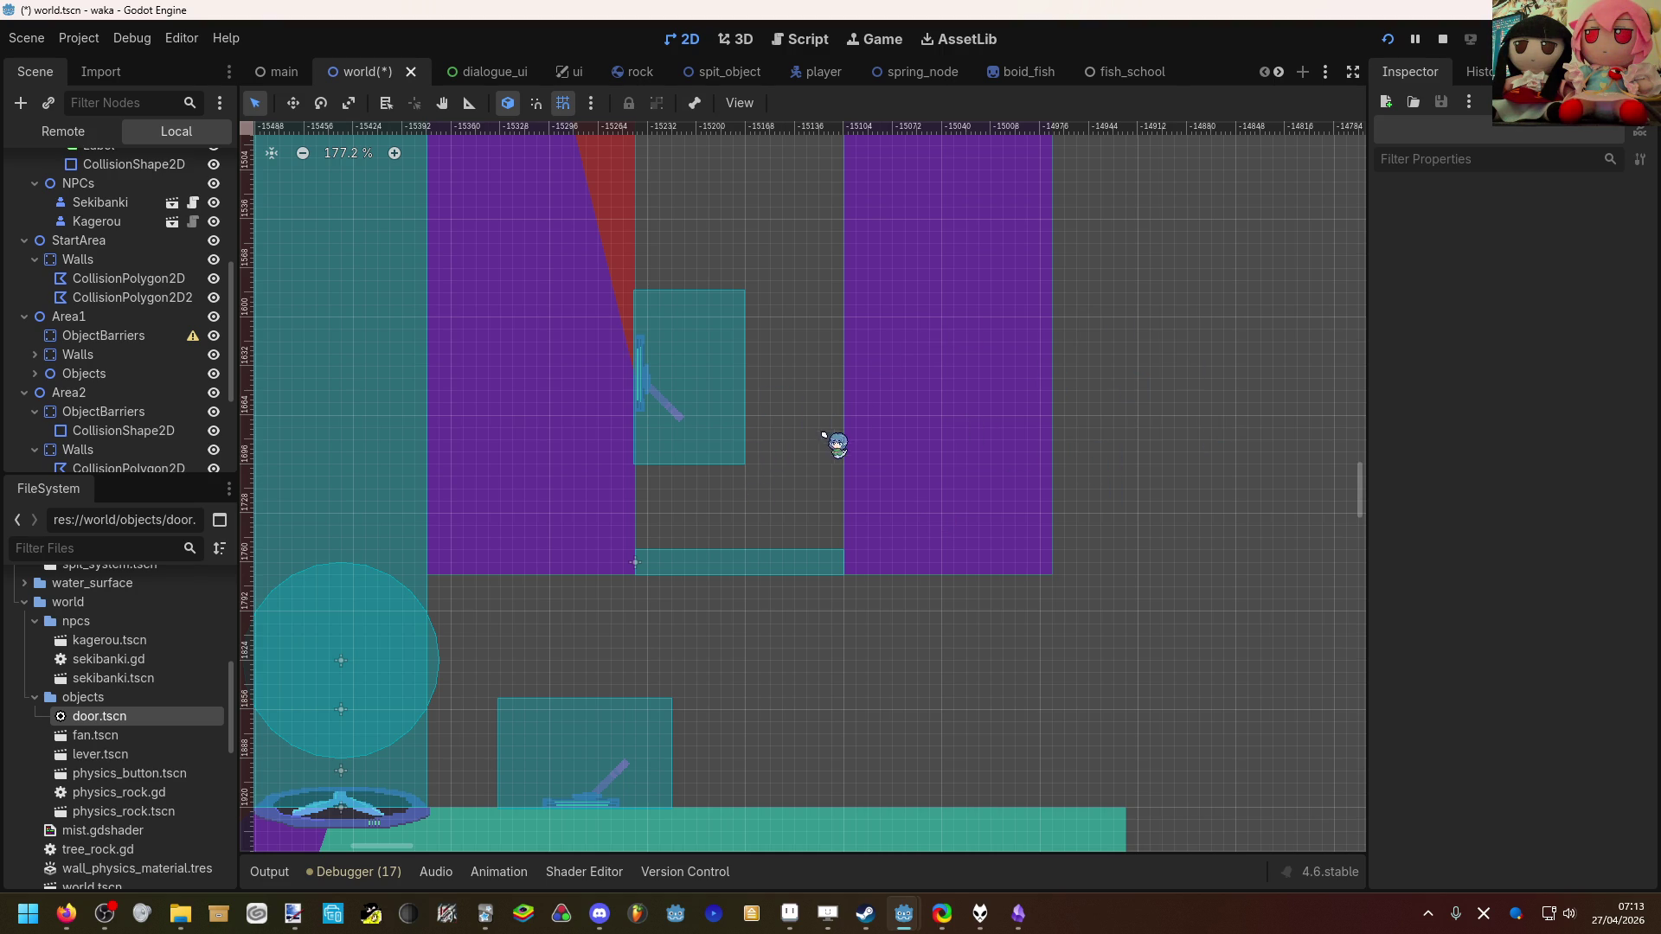
pyautogui.moveTo(824, 434); pyautogui.dragTo(802, 289)
pyautogui.hotkey('ctrl', 's')
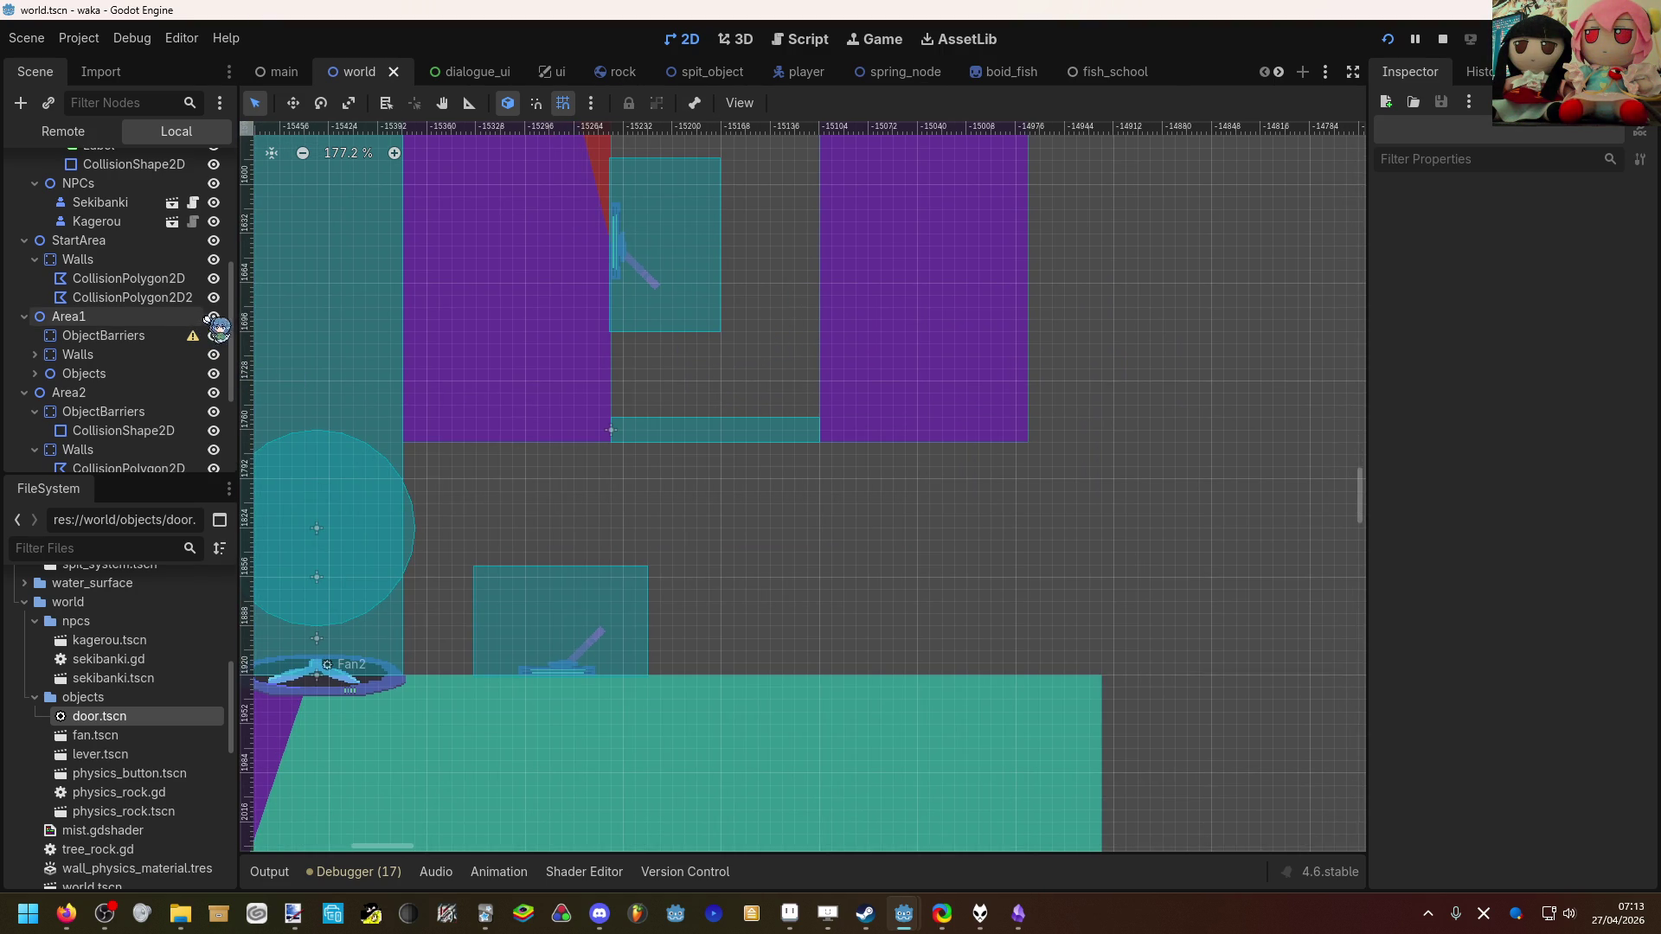
pyautogui.scroll(-1, 194, 321)
pyautogui.rightClick(146, 296)
# - Add a CollisionShape2D child to Area1's ObjectBarriers, searching 'colli'
pyautogui.click(156, 315)
pyautogui.write('colli')
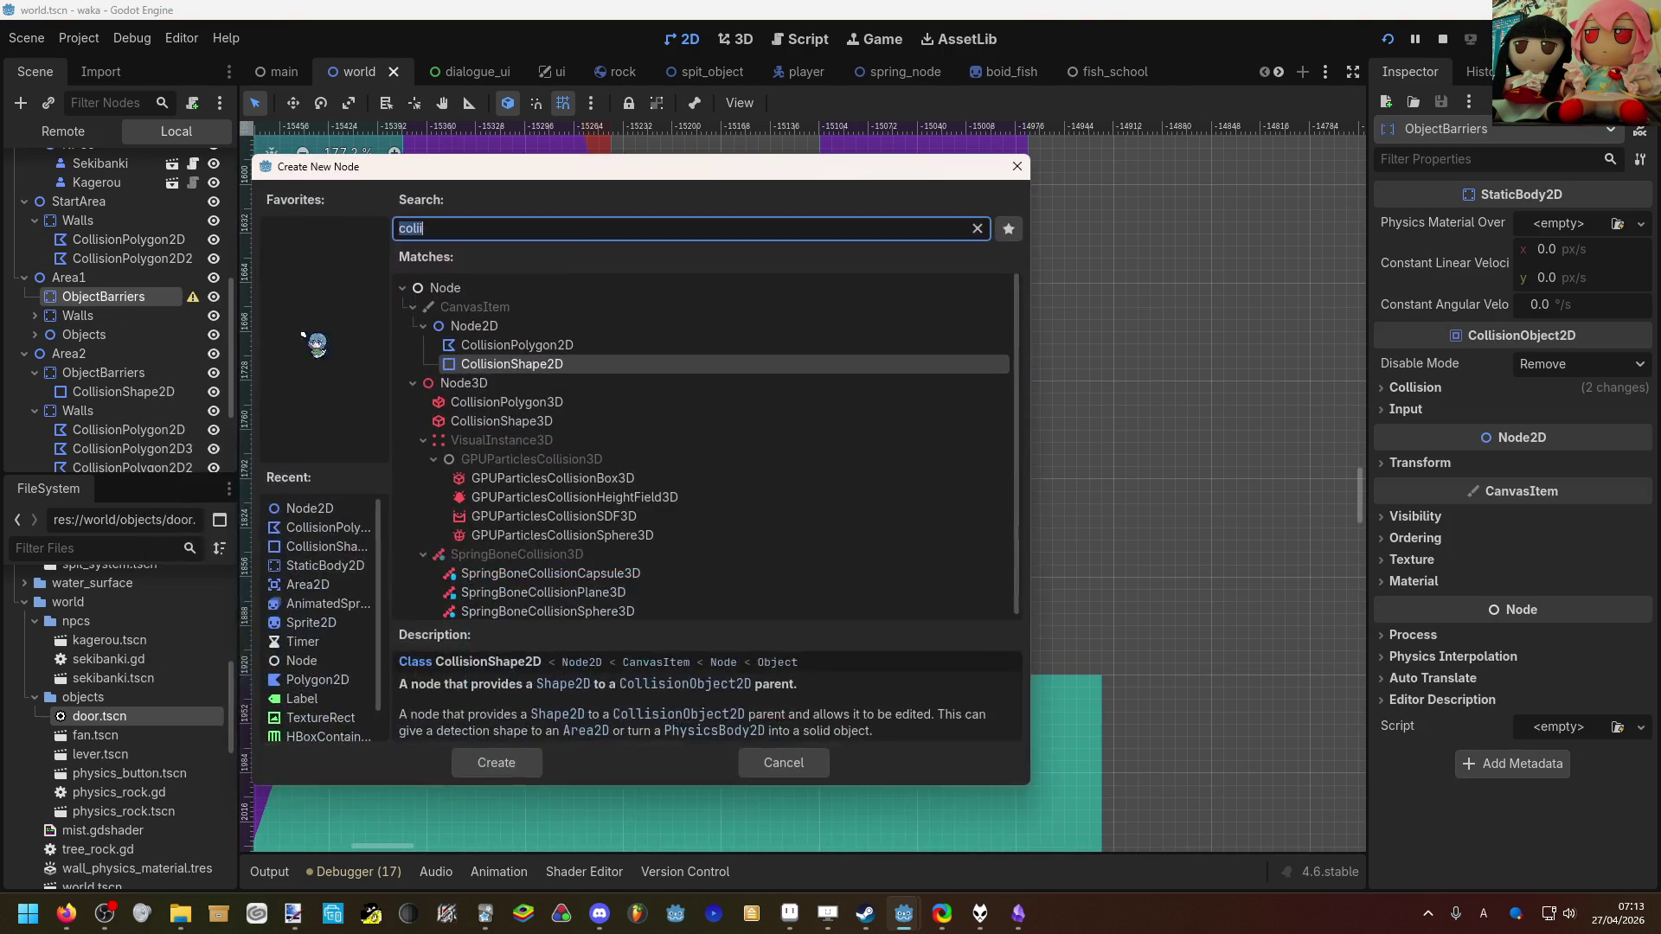
pyautogui.click(497, 762)
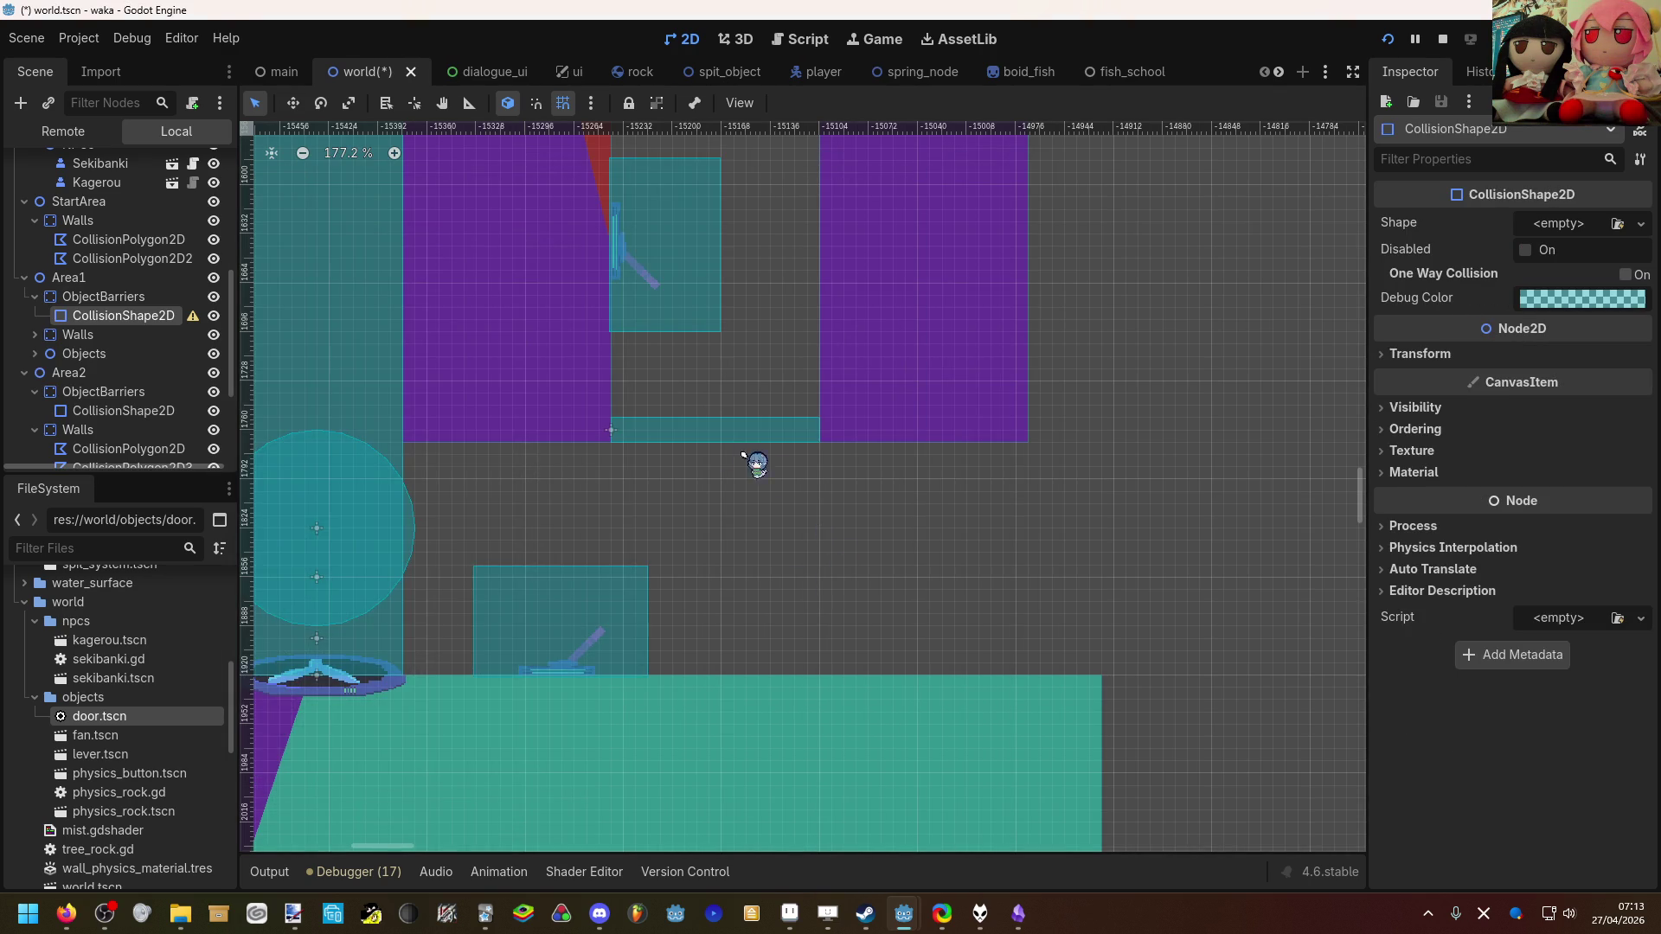
pyautogui.scroll(-15, 765, 465)
# - Move the new collision shape to the top edge of the teal floor
pyautogui.press('w')
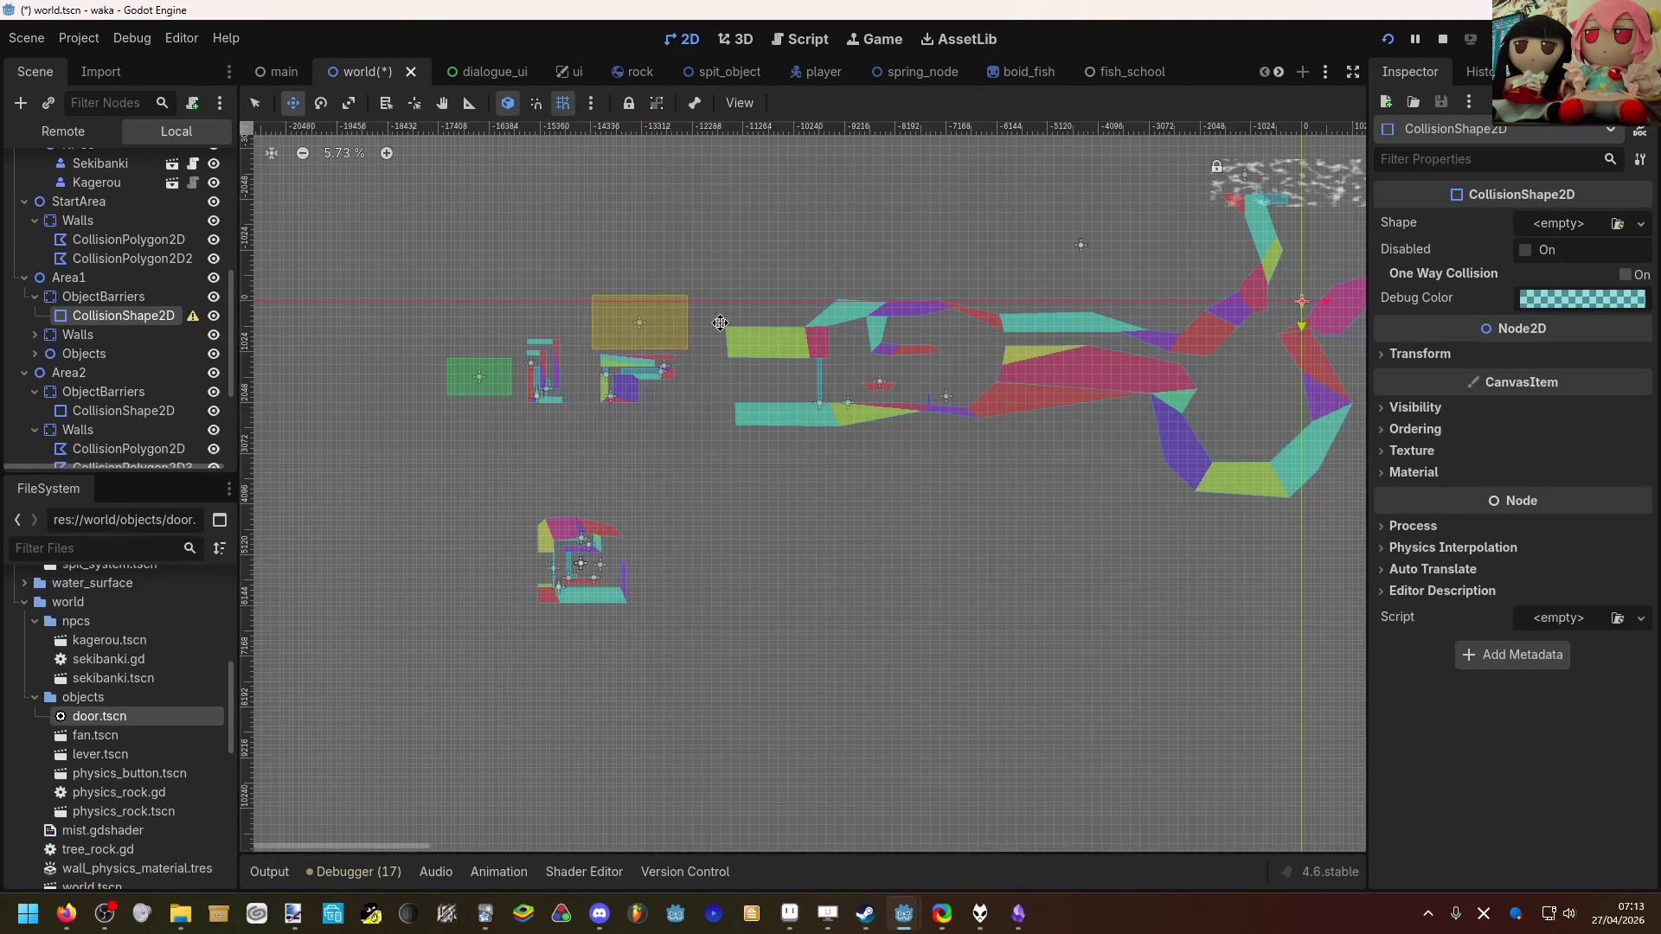
pyautogui.moveTo(1301, 301); pyautogui.dragTo(649, 400)
pyautogui.scroll(5, 543, 371)
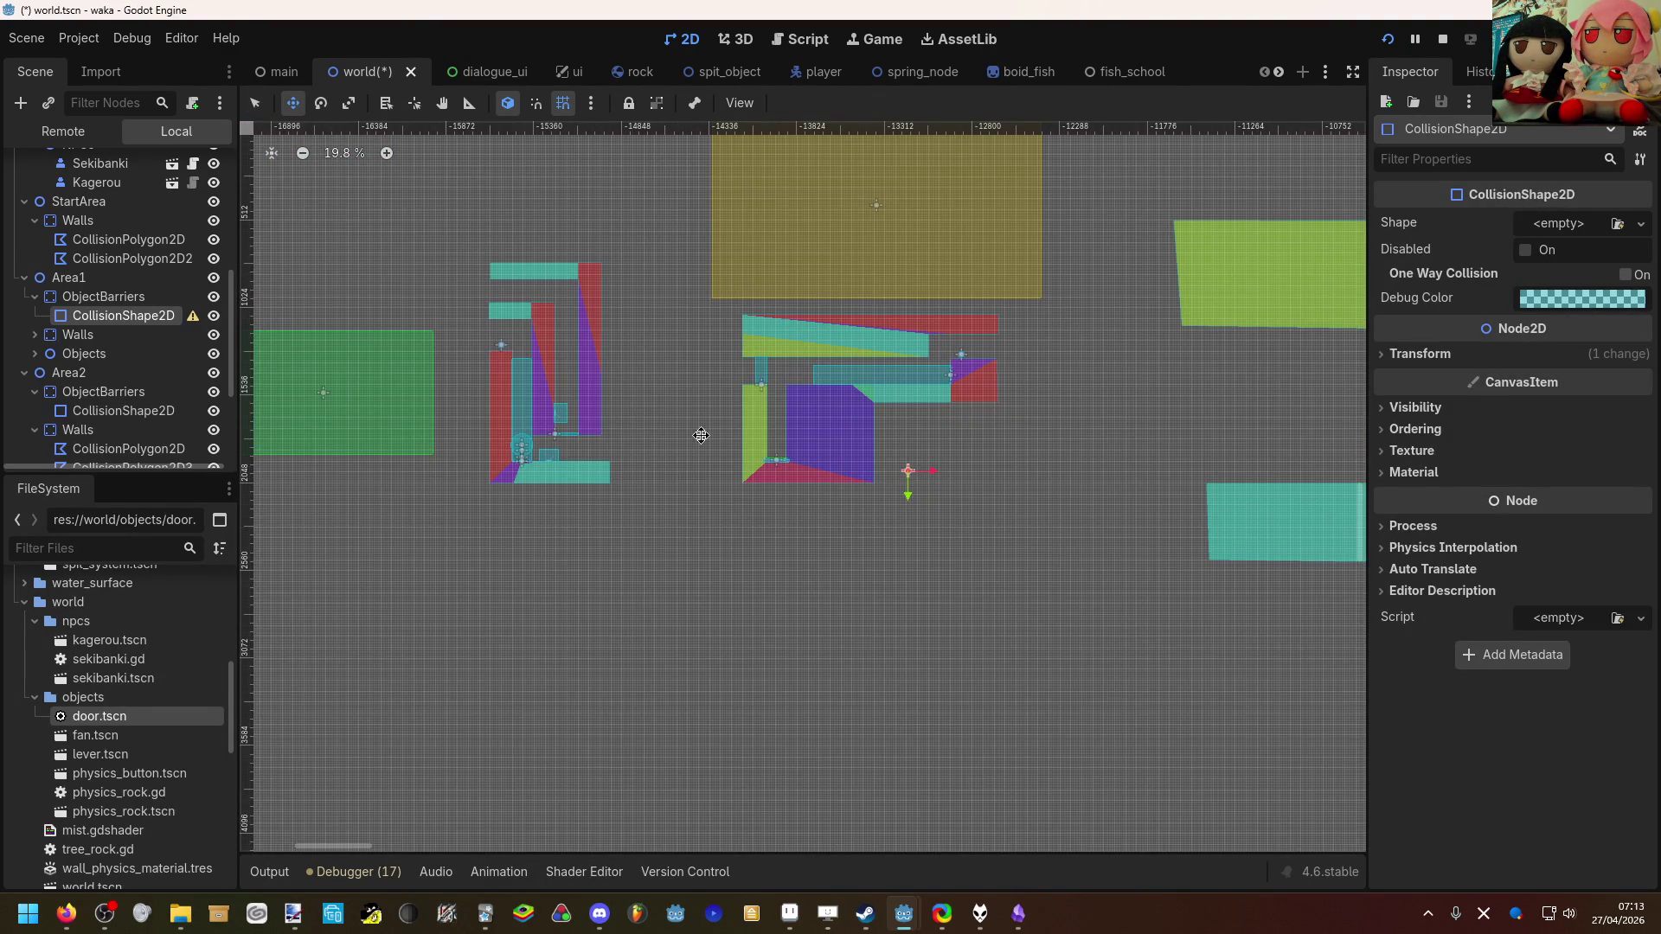
pyautogui.scroll(8, 471, 444)
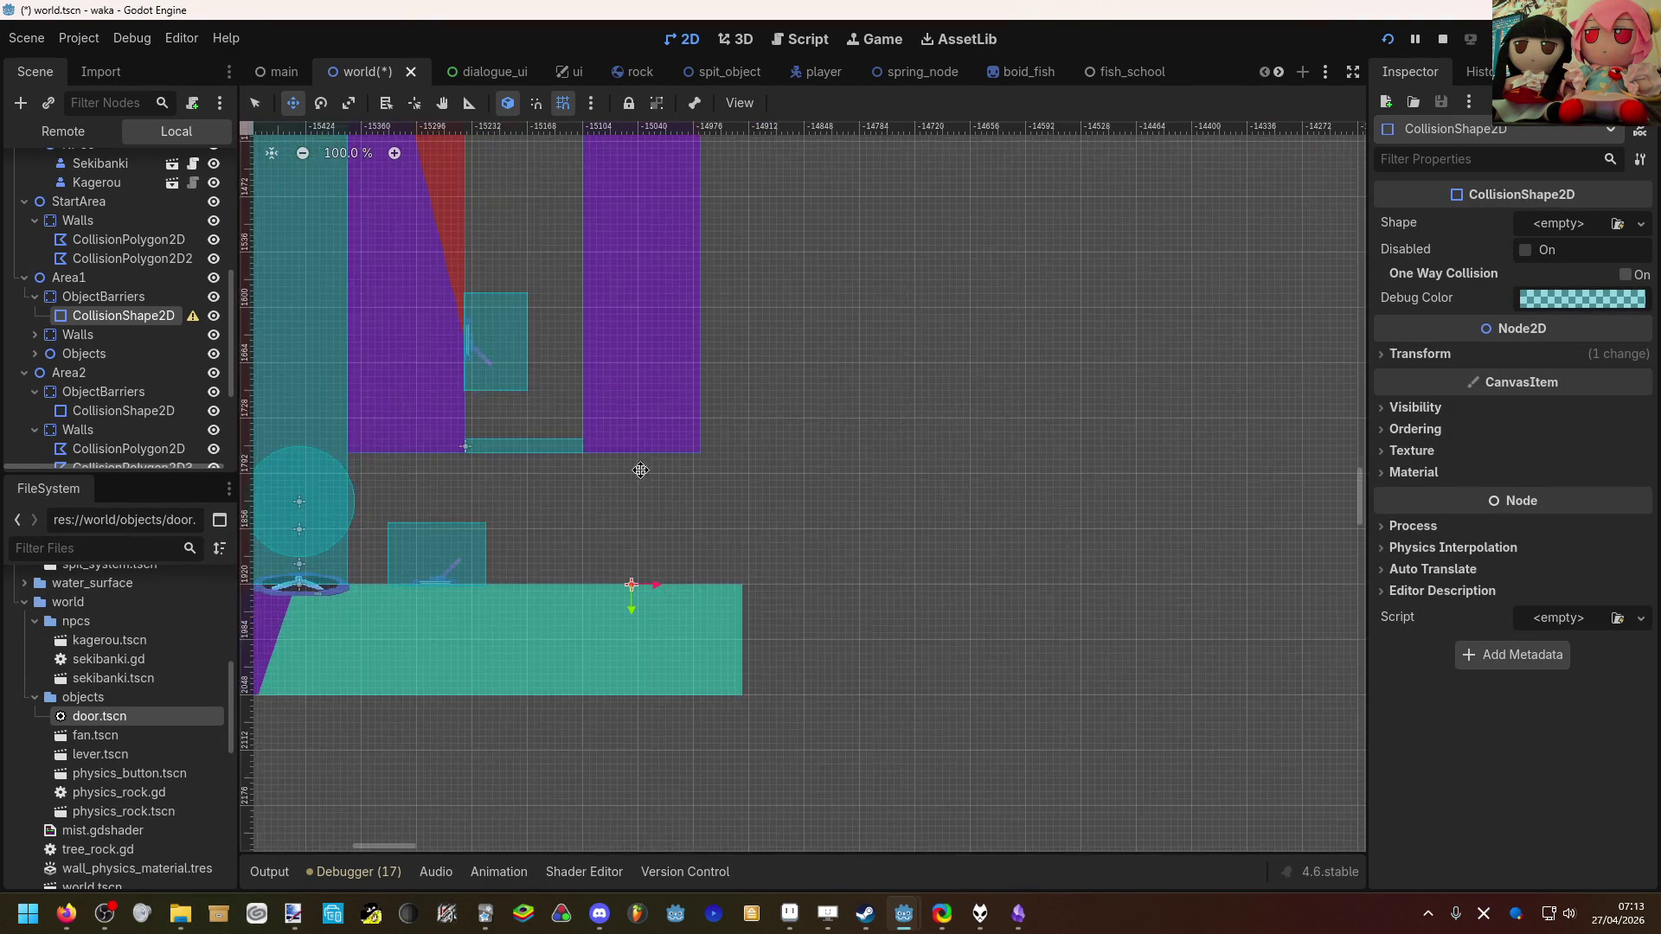
pyautogui.scroll(4, 589, 571)
pyautogui.scroll(2, 658, 551)
pyautogui.press('q')
pyautogui.moveTo(1047, 310); pyautogui.dragTo(1096, 305)
pyautogui.click(1641, 223)
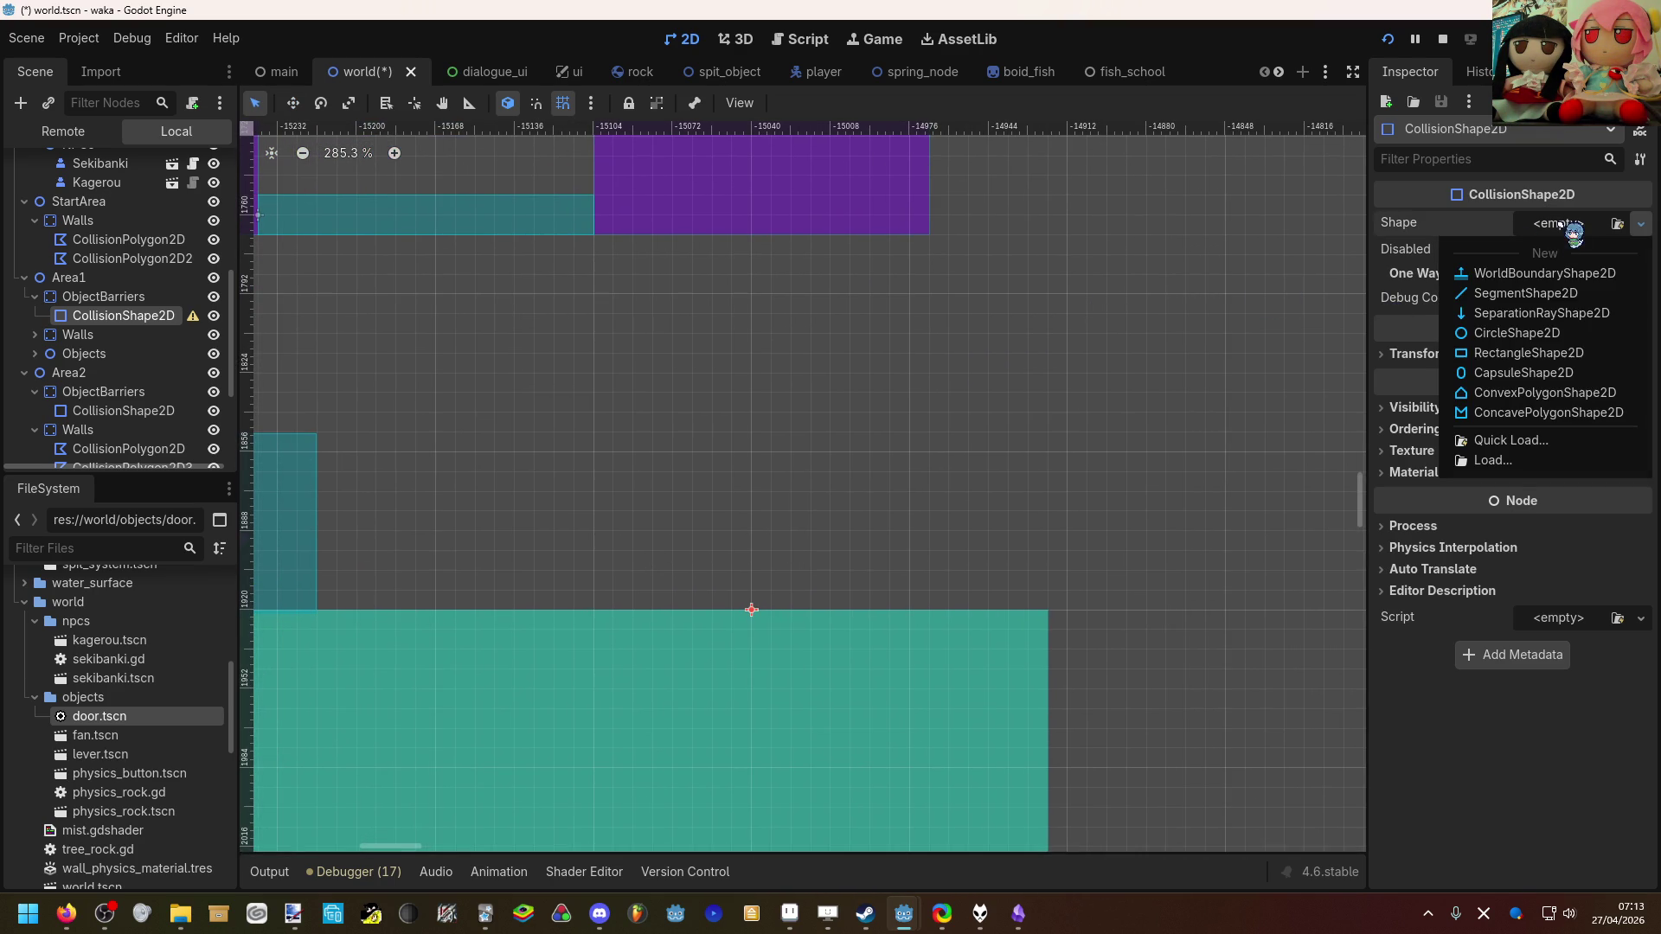
# - Give the collision shape a rectangle shape and nudge it up 8 px
pyautogui.click(1527, 353)
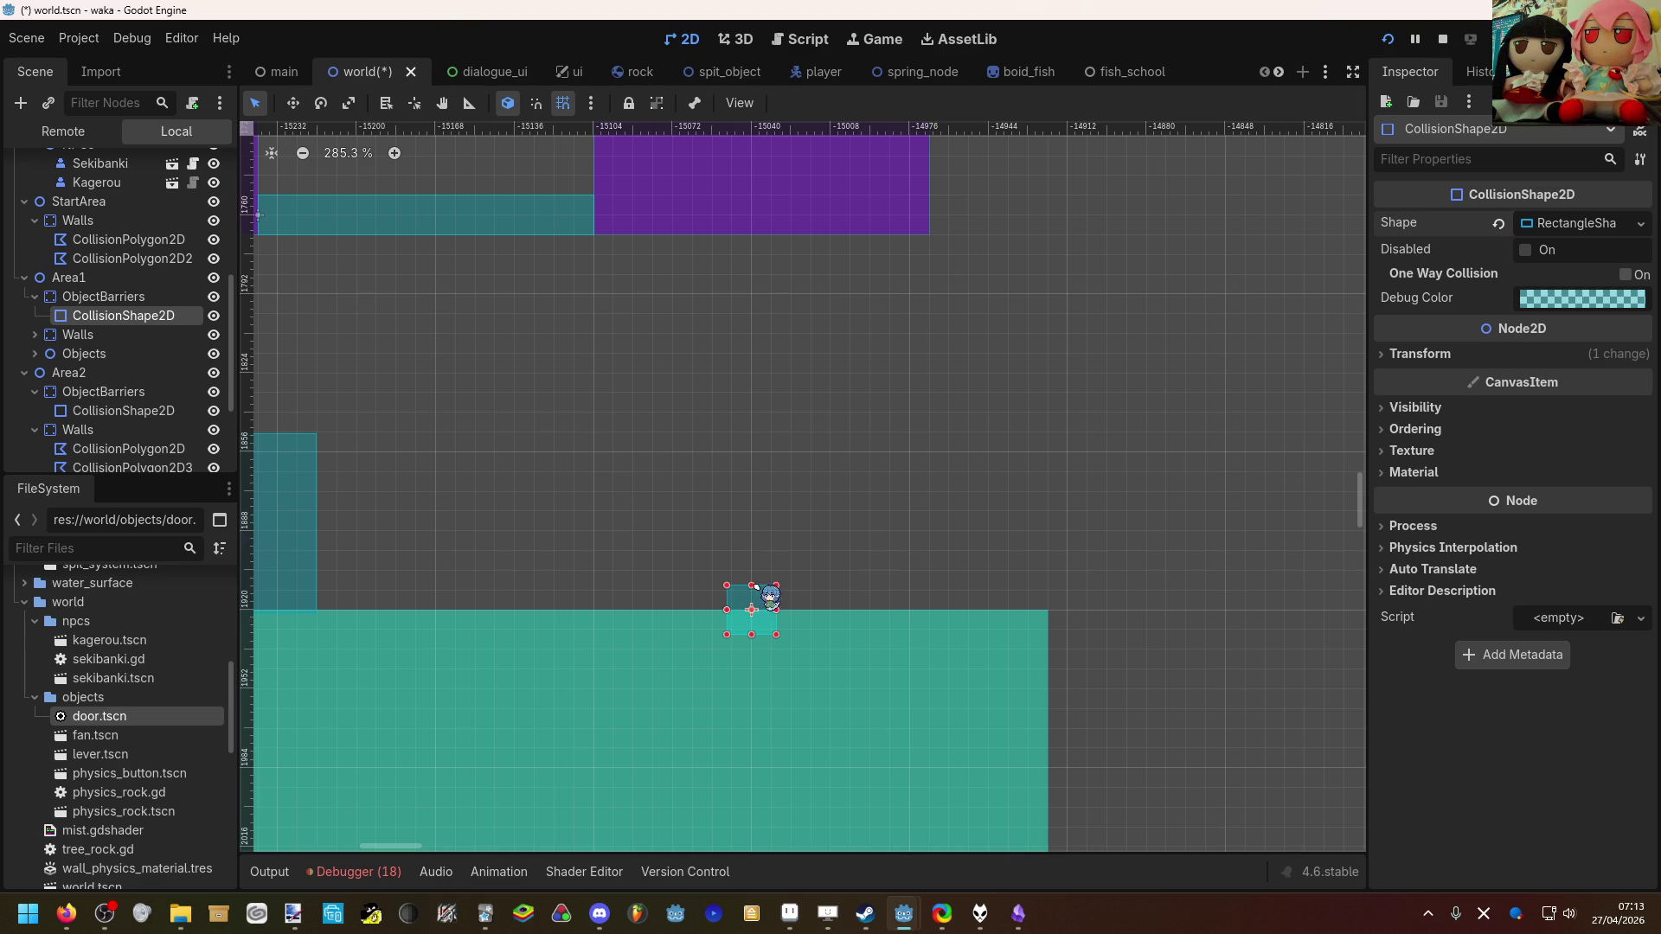
pyautogui.click(1568, 225)
pyautogui.press('w')
pyautogui.moveTo(882, 510); pyautogui.dragTo(874, 486)
pyautogui.press('q')
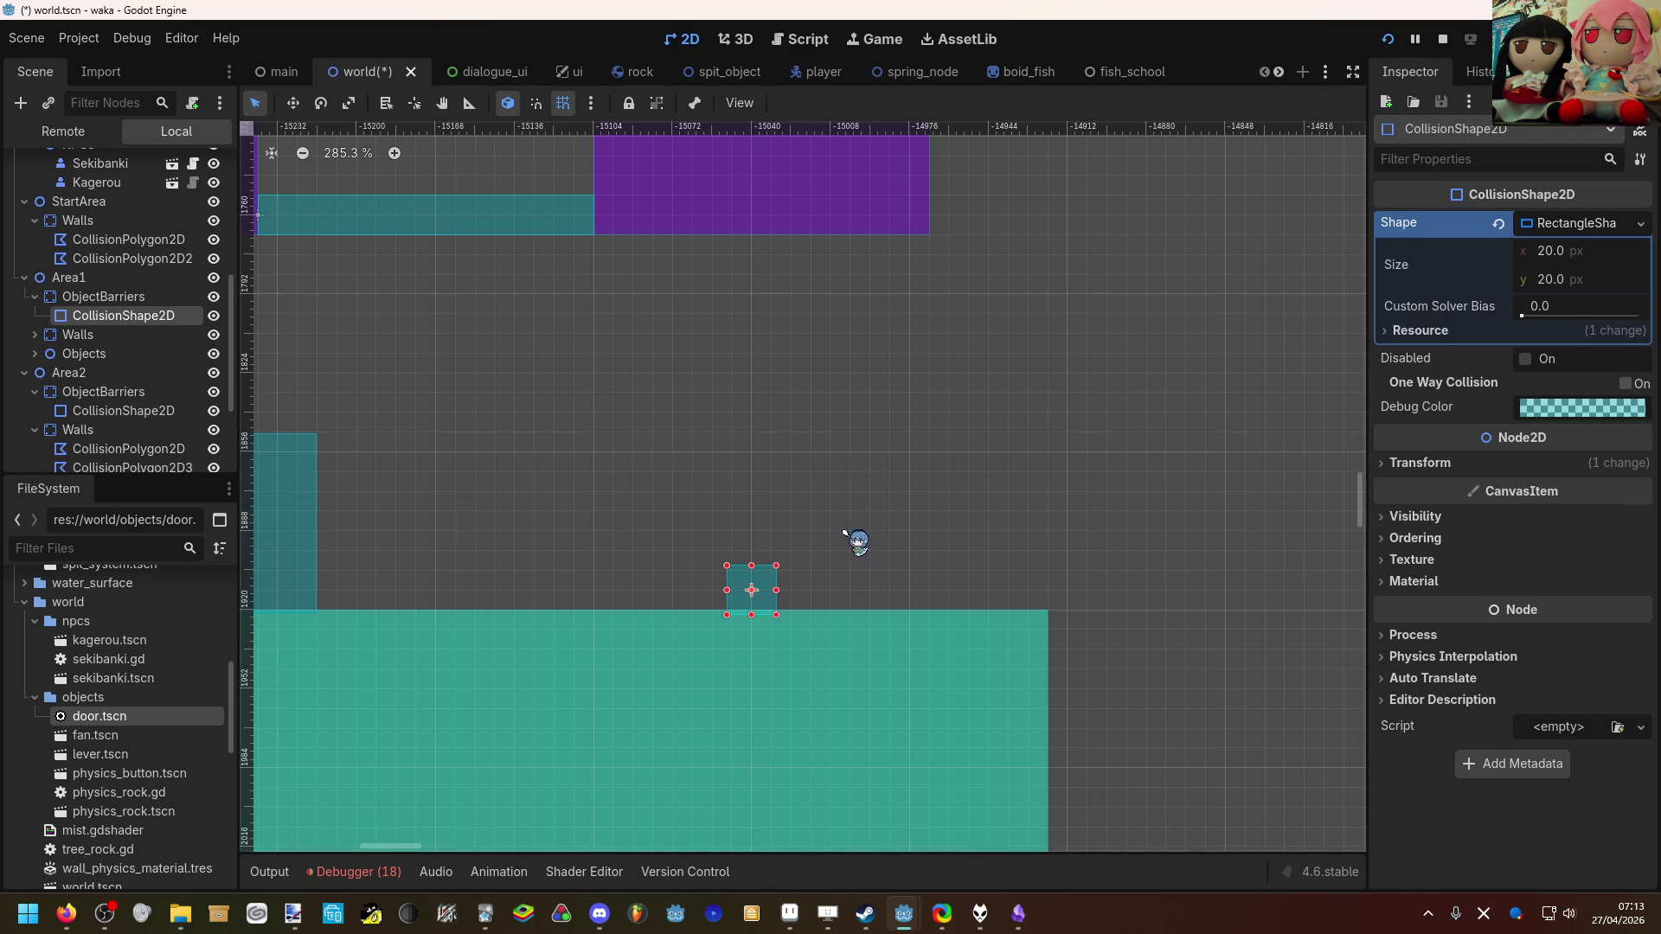
# - Size the rectangle 16 px wide and 160 px tall
pyautogui.scroll(4, 760, 611)
pyautogui.click(1578, 278)
pyautogui.write('6')
pyautogui.press('Return')
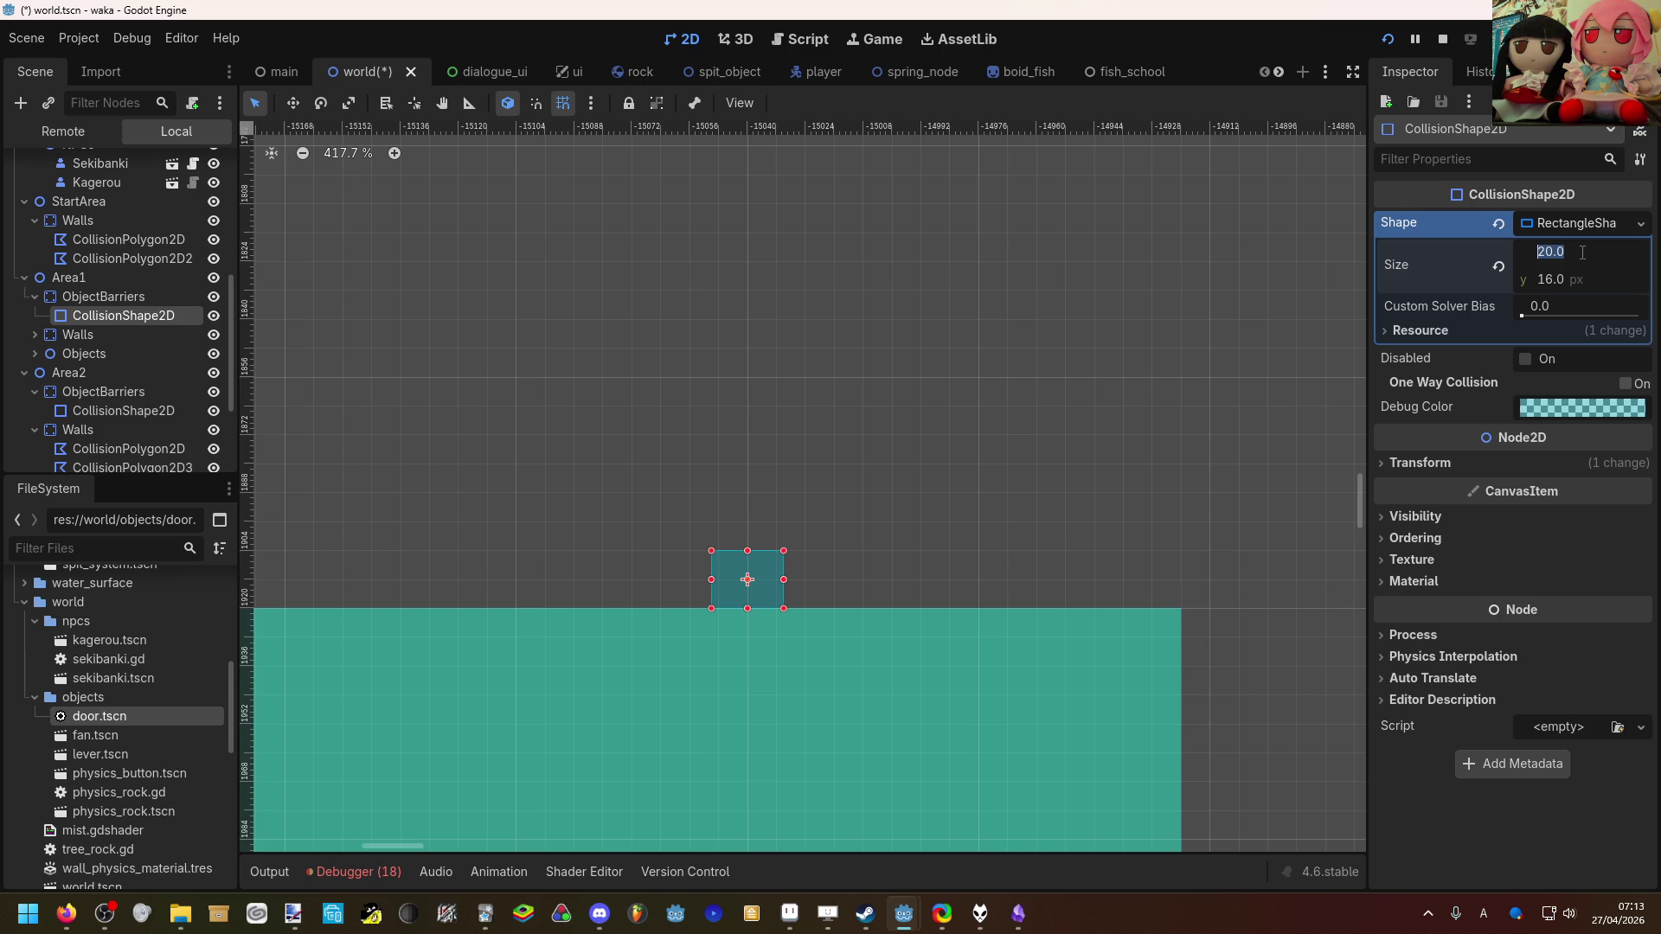
pyautogui.write('16')
pyautogui.press('Return')
pyautogui.click(1576, 284)
pyautogui.scroll(-4, 1112, 344)
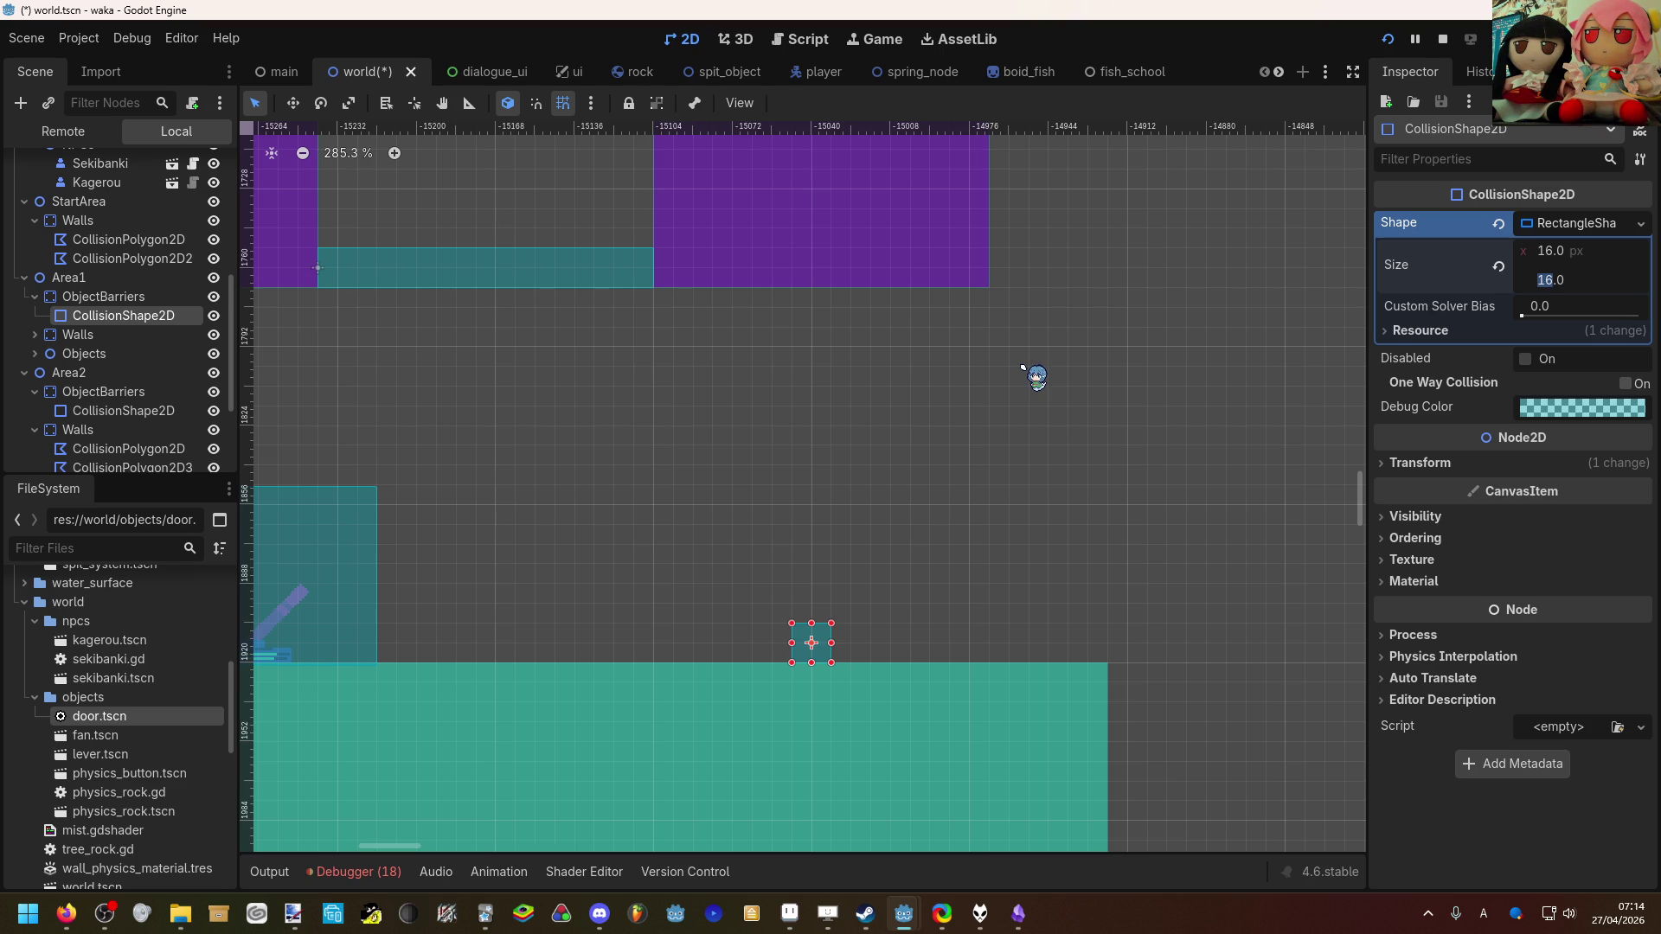
pyautogui.press('Return')
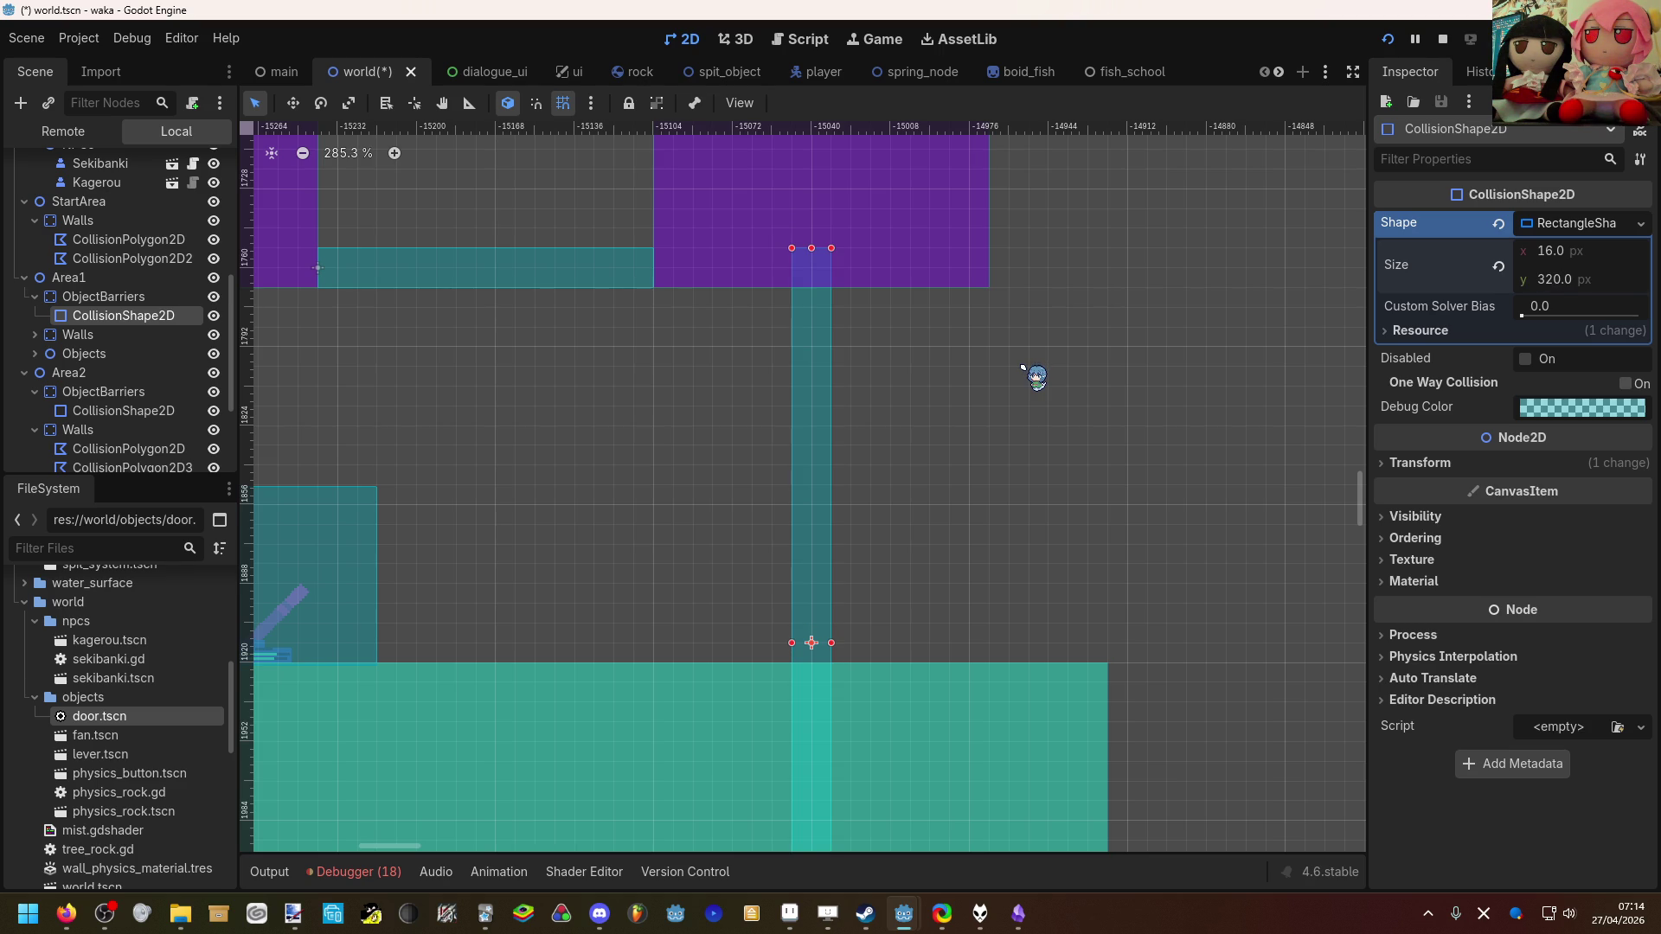
pyautogui.scroll(-3, 1023, 368)
pyautogui.click(1554, 279)
pyautogui.write('160')
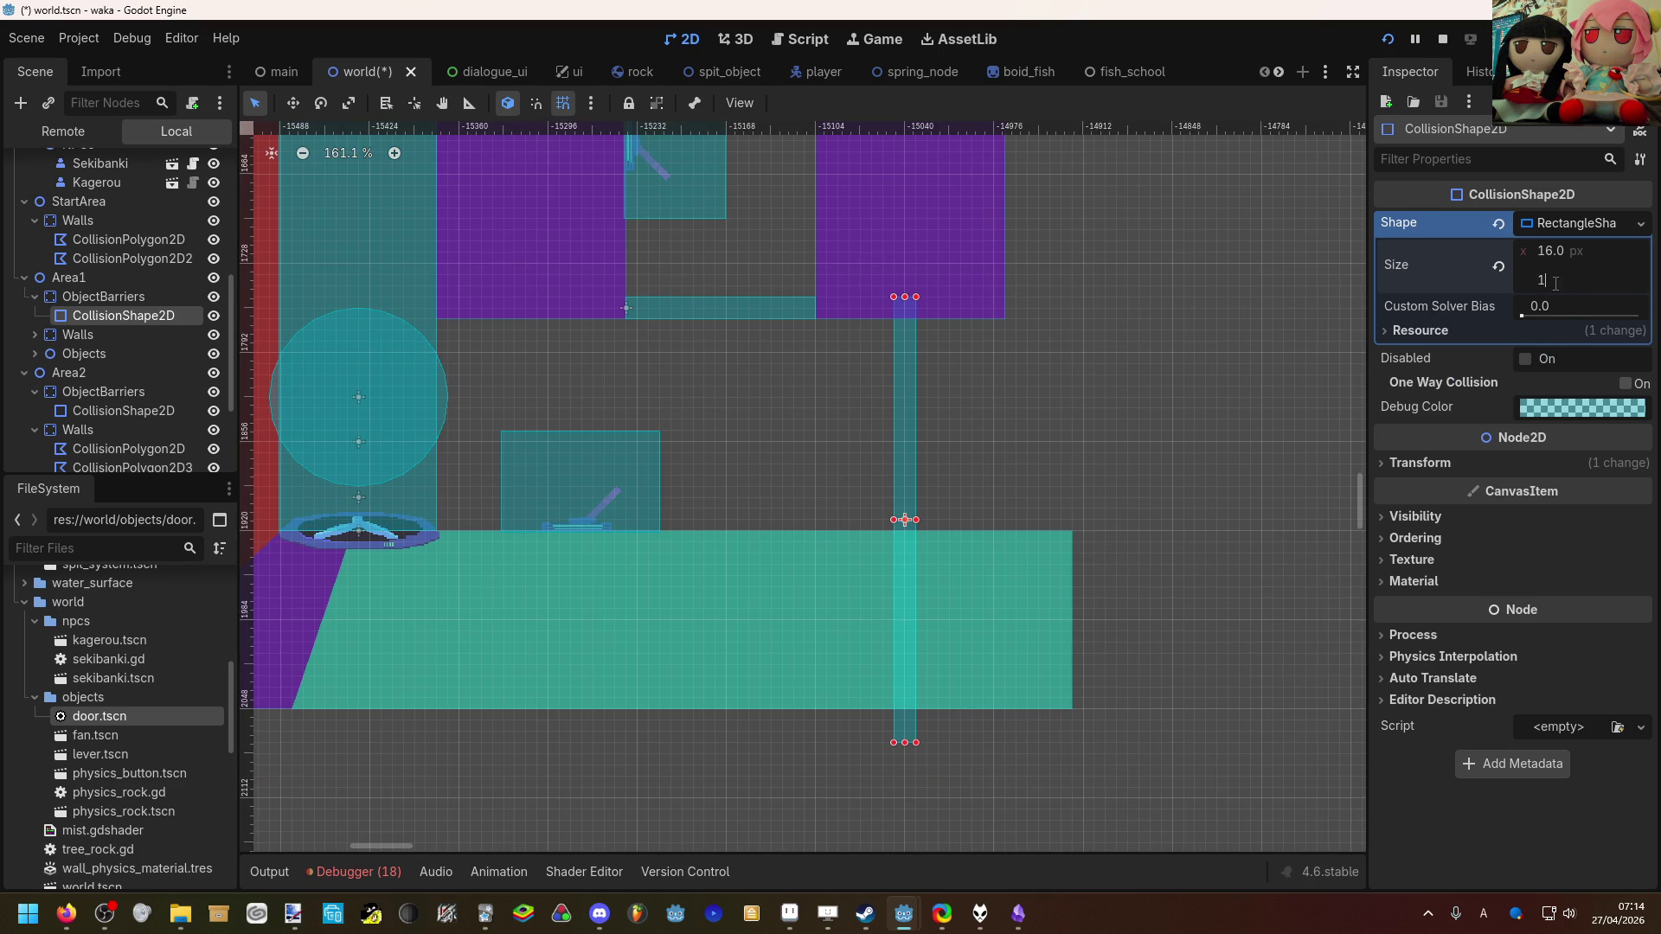
pyautogui.press('Return')
# - Raise the pillar collision rectangle by 72 px
pyautogui.press('w')
pyautogui.moveTo(987, 392)
pyautogui.mouseDown()
pyautogui.moveTo(967, 385)
pyautogui.moveTo(966, 353)
pyautogui.mouseUp()
pyautogui.press('q')
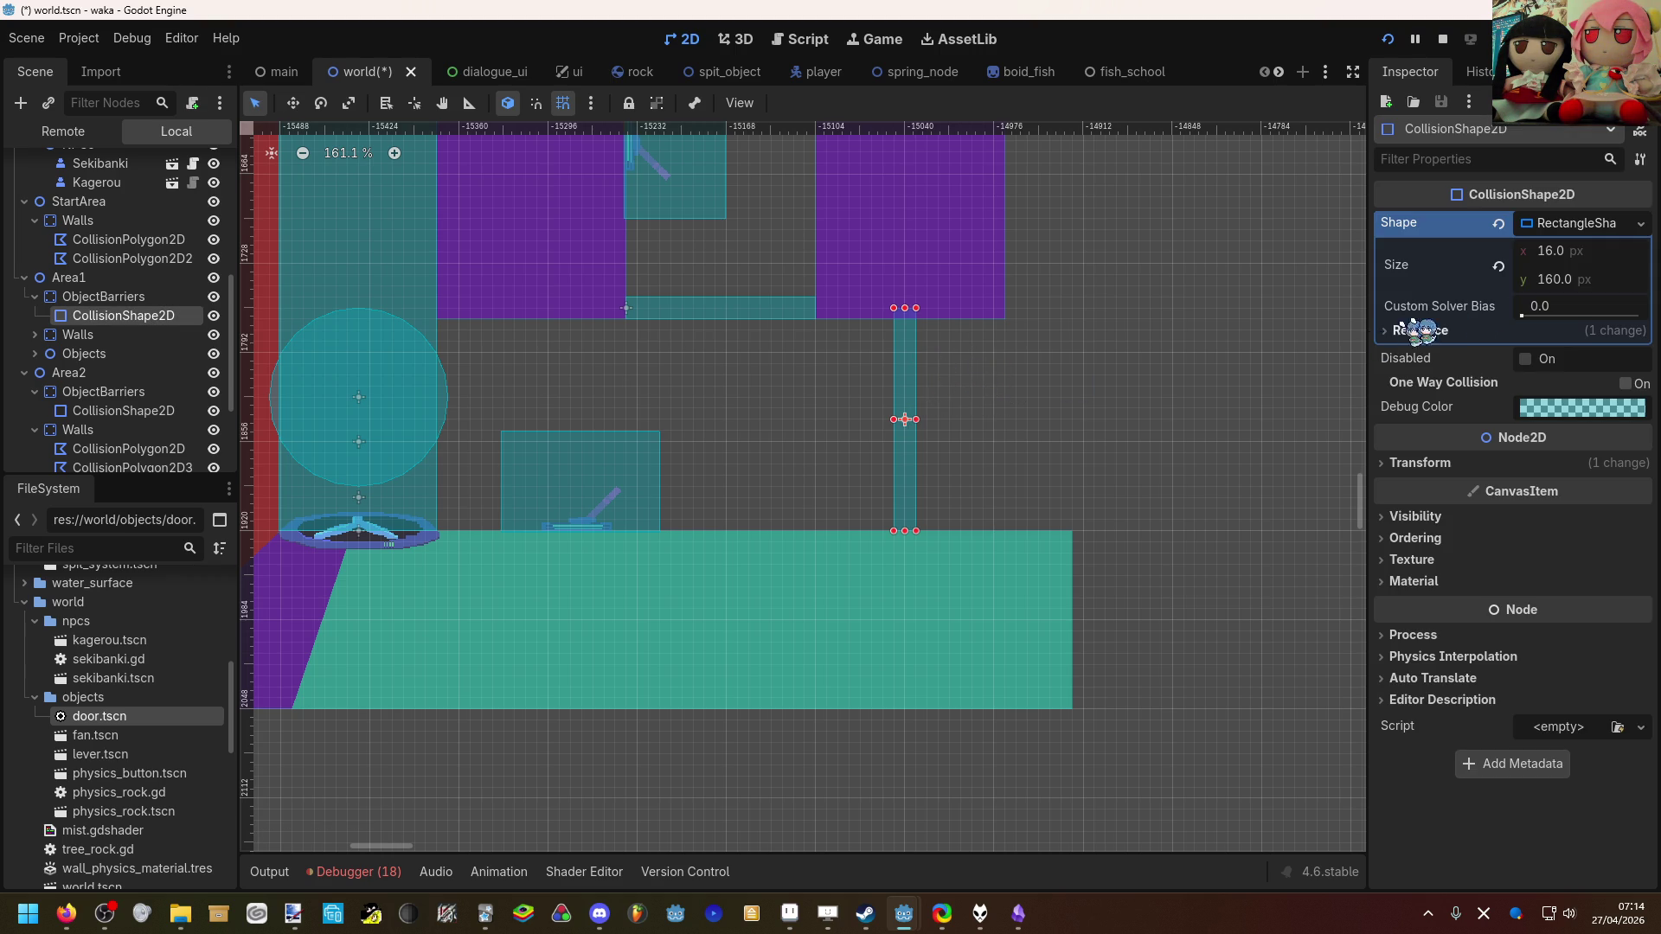
pyautogui.click(1125, 318)
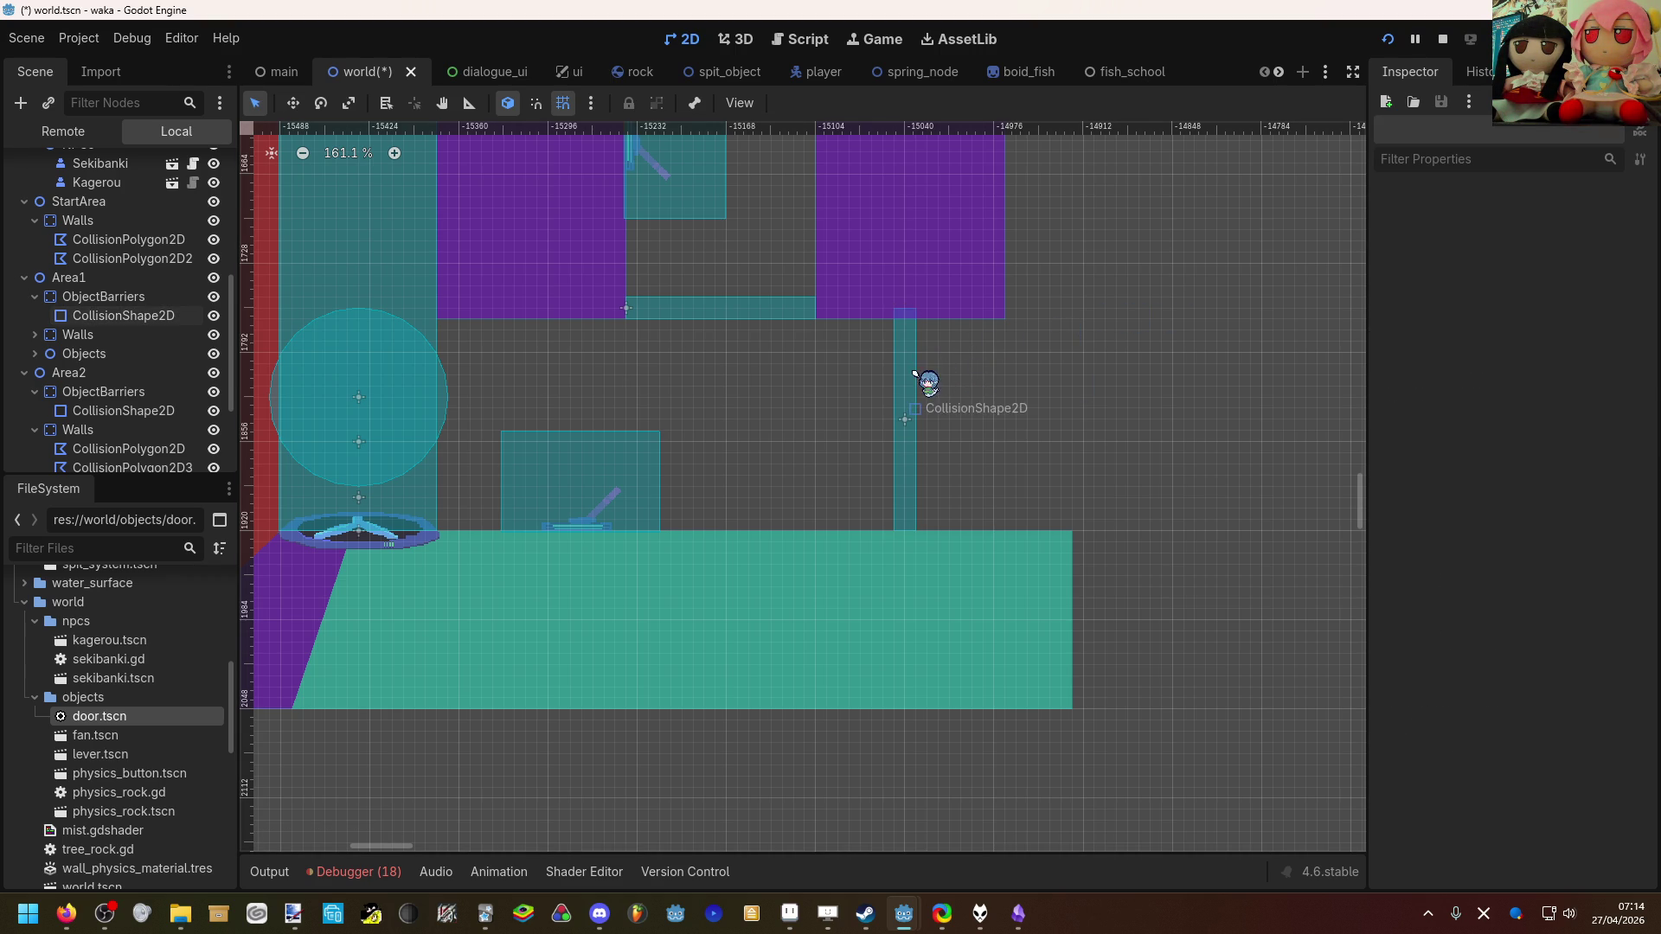
pyautogui.click(904, 381)
pyautogui.click(1557, 281)
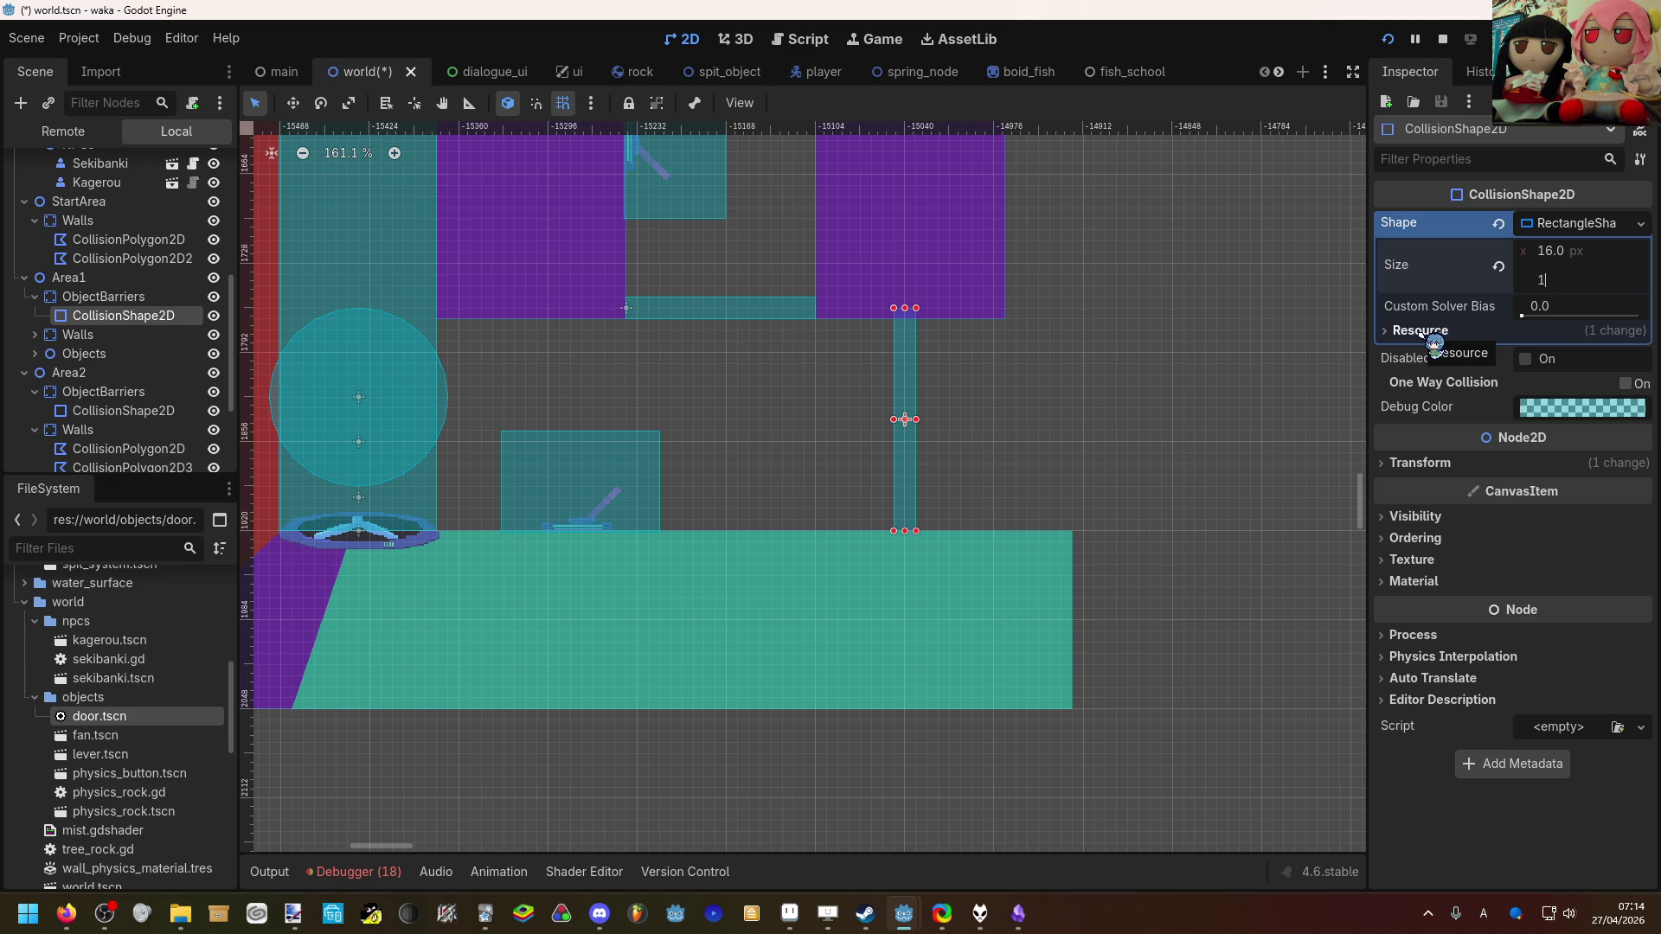
# - Change the pillar's height to 144 px
pyautogui.press('w')
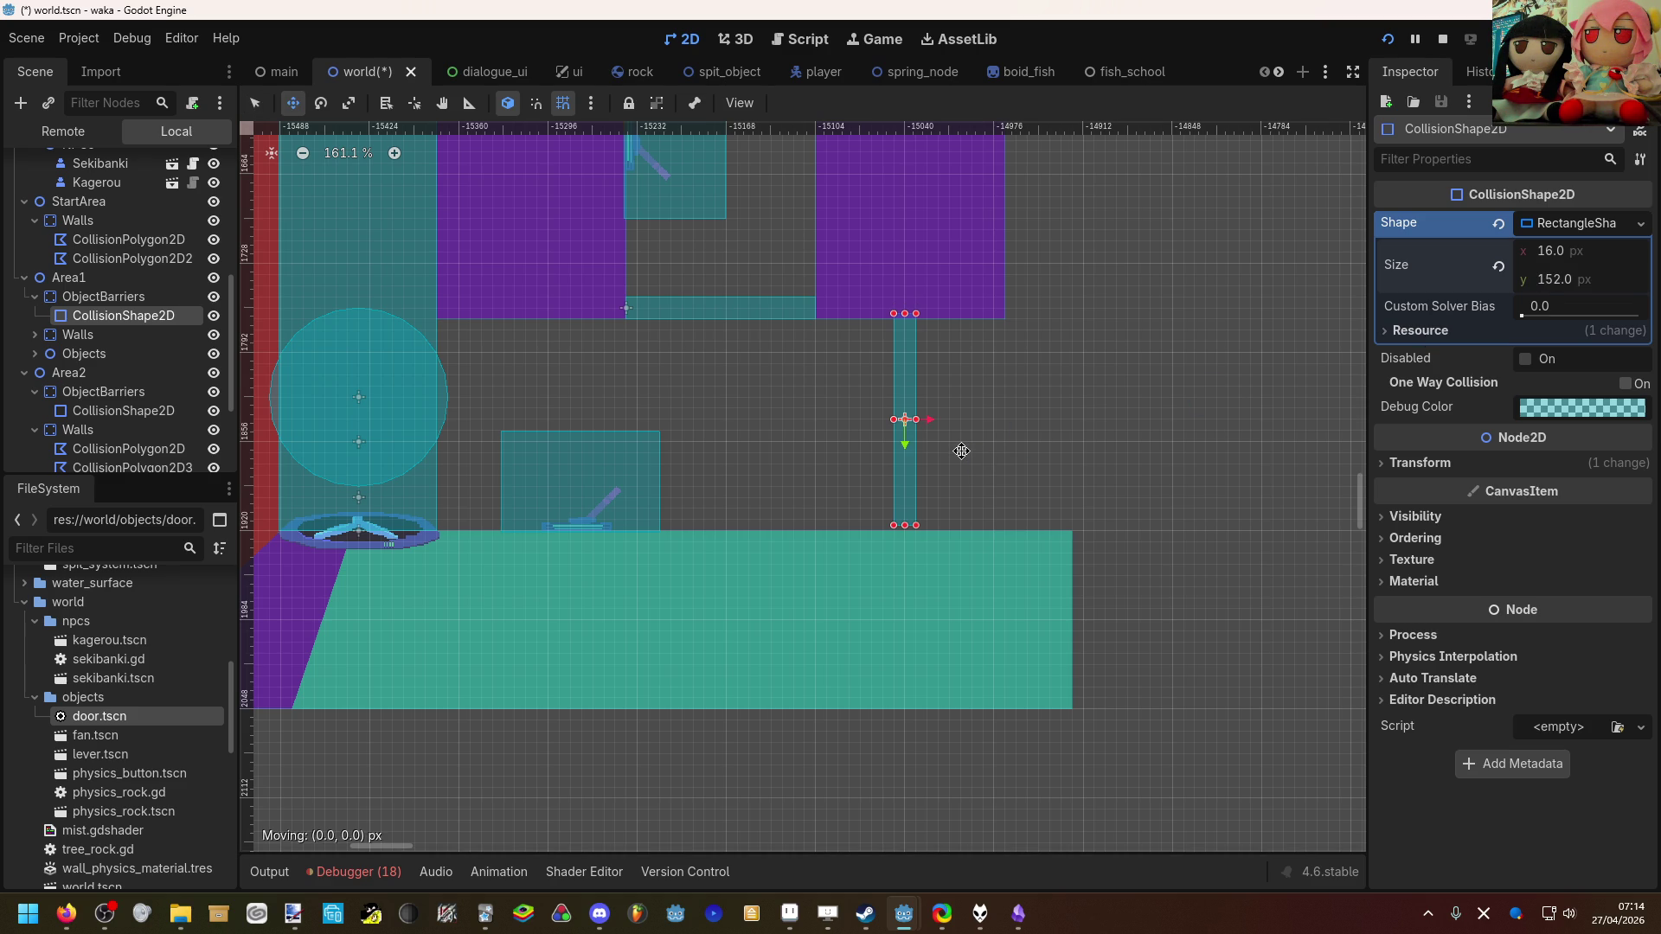
pyautogui.scroll(5, 951, 432)
pyautogui.scroll(1, 917, 529)
pyautogui.scroll(-1, 921, 527)
pyautogui.press('q')
pyautogui.click(932, 515)
pyautogui.click(897, 503)
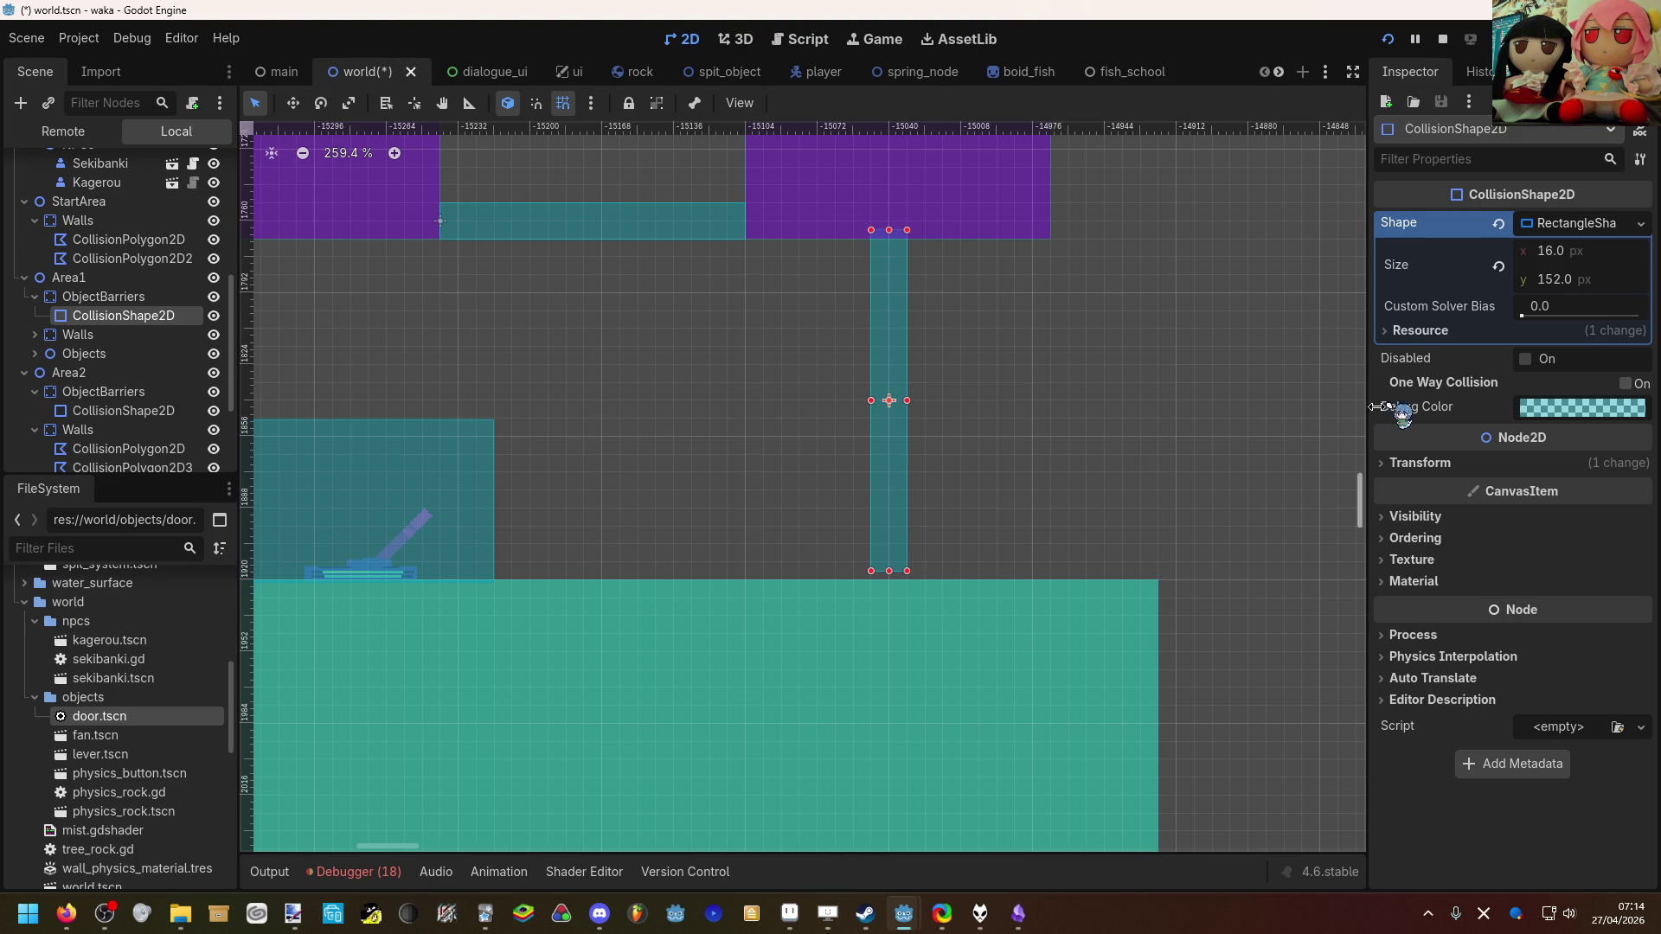
pyautogui.click(1556, 280)
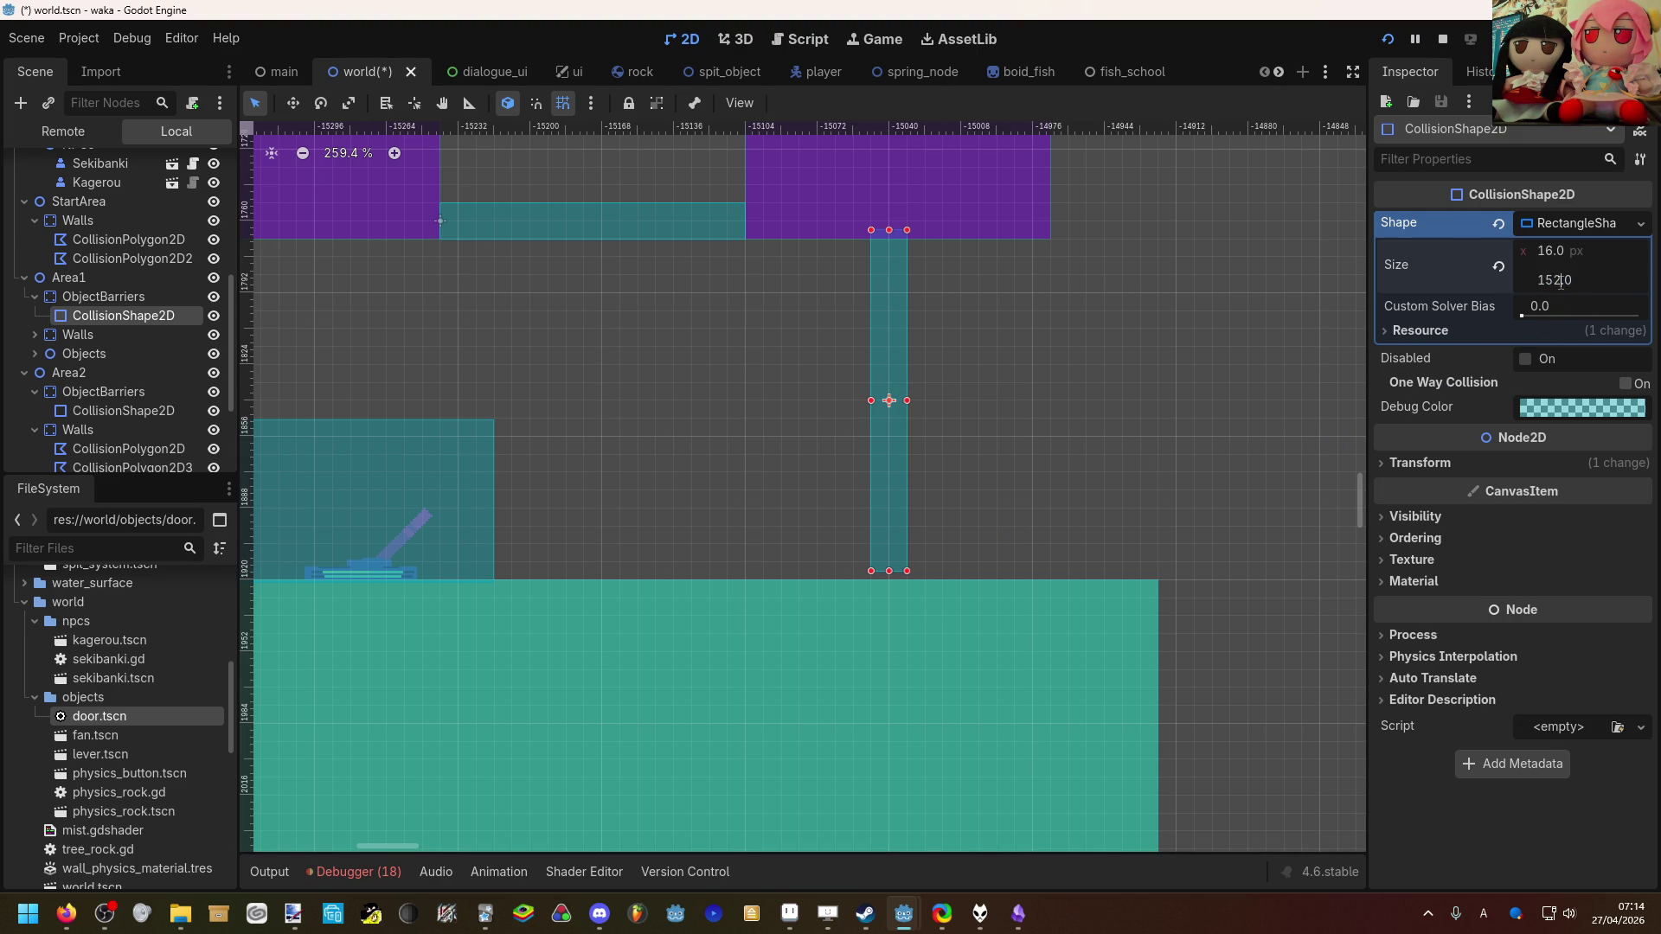
pyautogui.press('Return')
# - Shift the pillar down then up 8 px and set its height to 164 px
pyautogui.press('w')
pyautogui.moveTo(1027, 326); pyautogui.dragTo(1028, 342)
pyautogui.press('q')
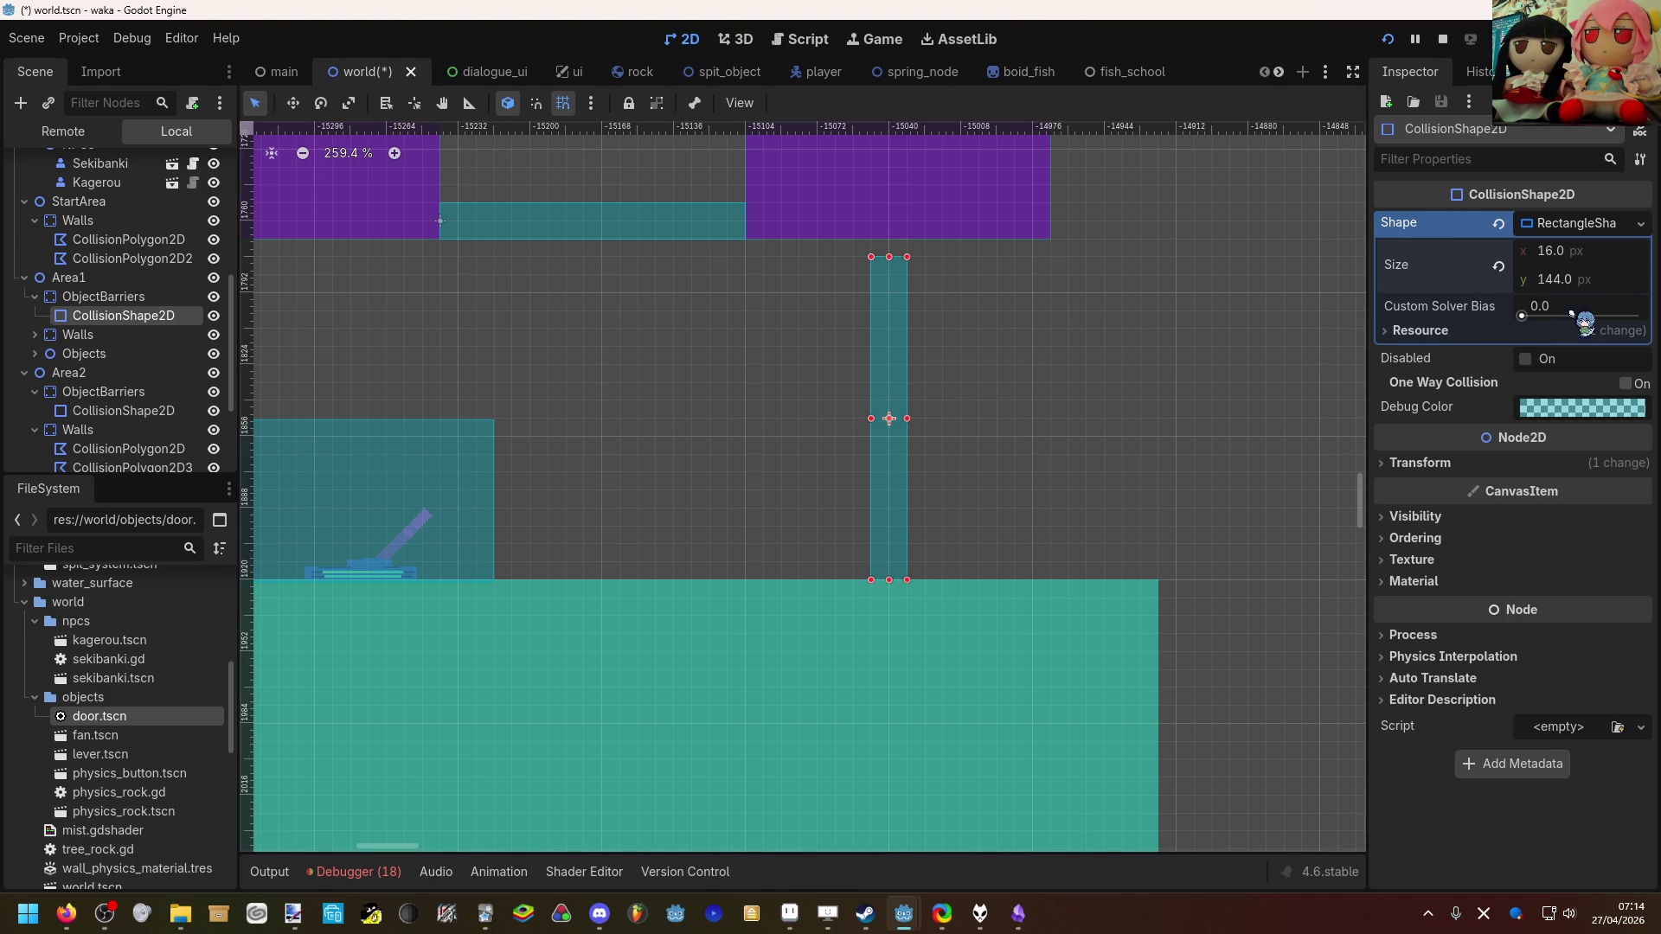
pyautogui.click(1574, 289)
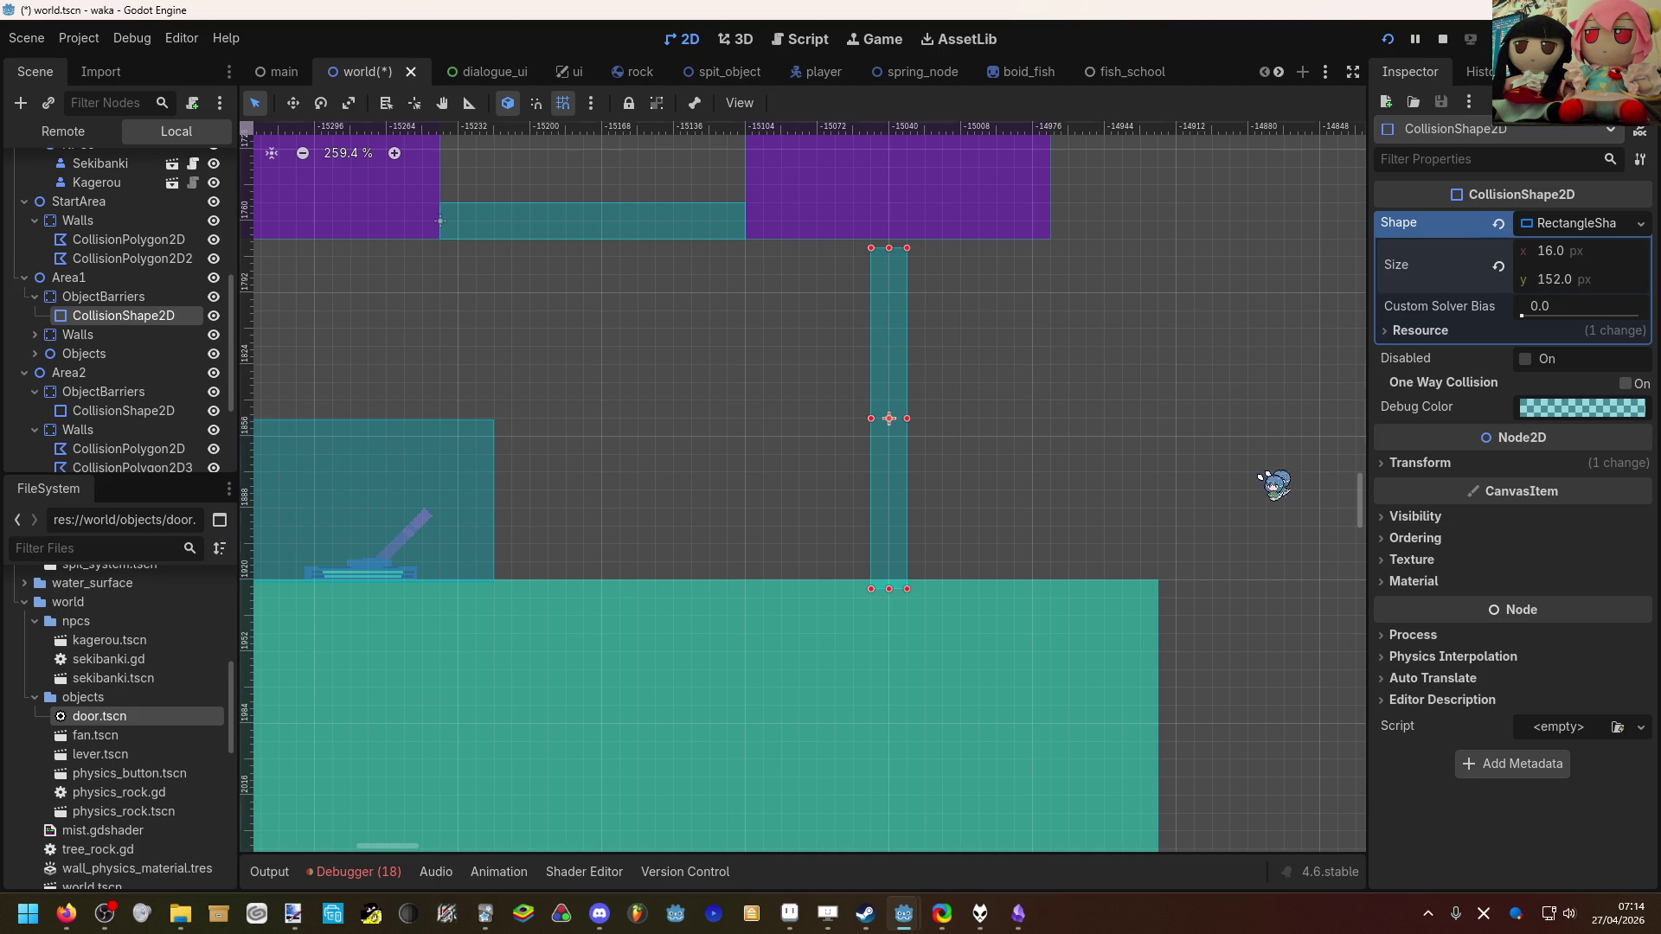
pyautogui.click(918, 522)
pyautogui.click(900, 502)
pyautogui.press('w')
pyautogui.moveTo(892, 488); pyautogui.dragTo(892, 470)
pyautogui.press('q')
pyautogui.click(1564, 280)
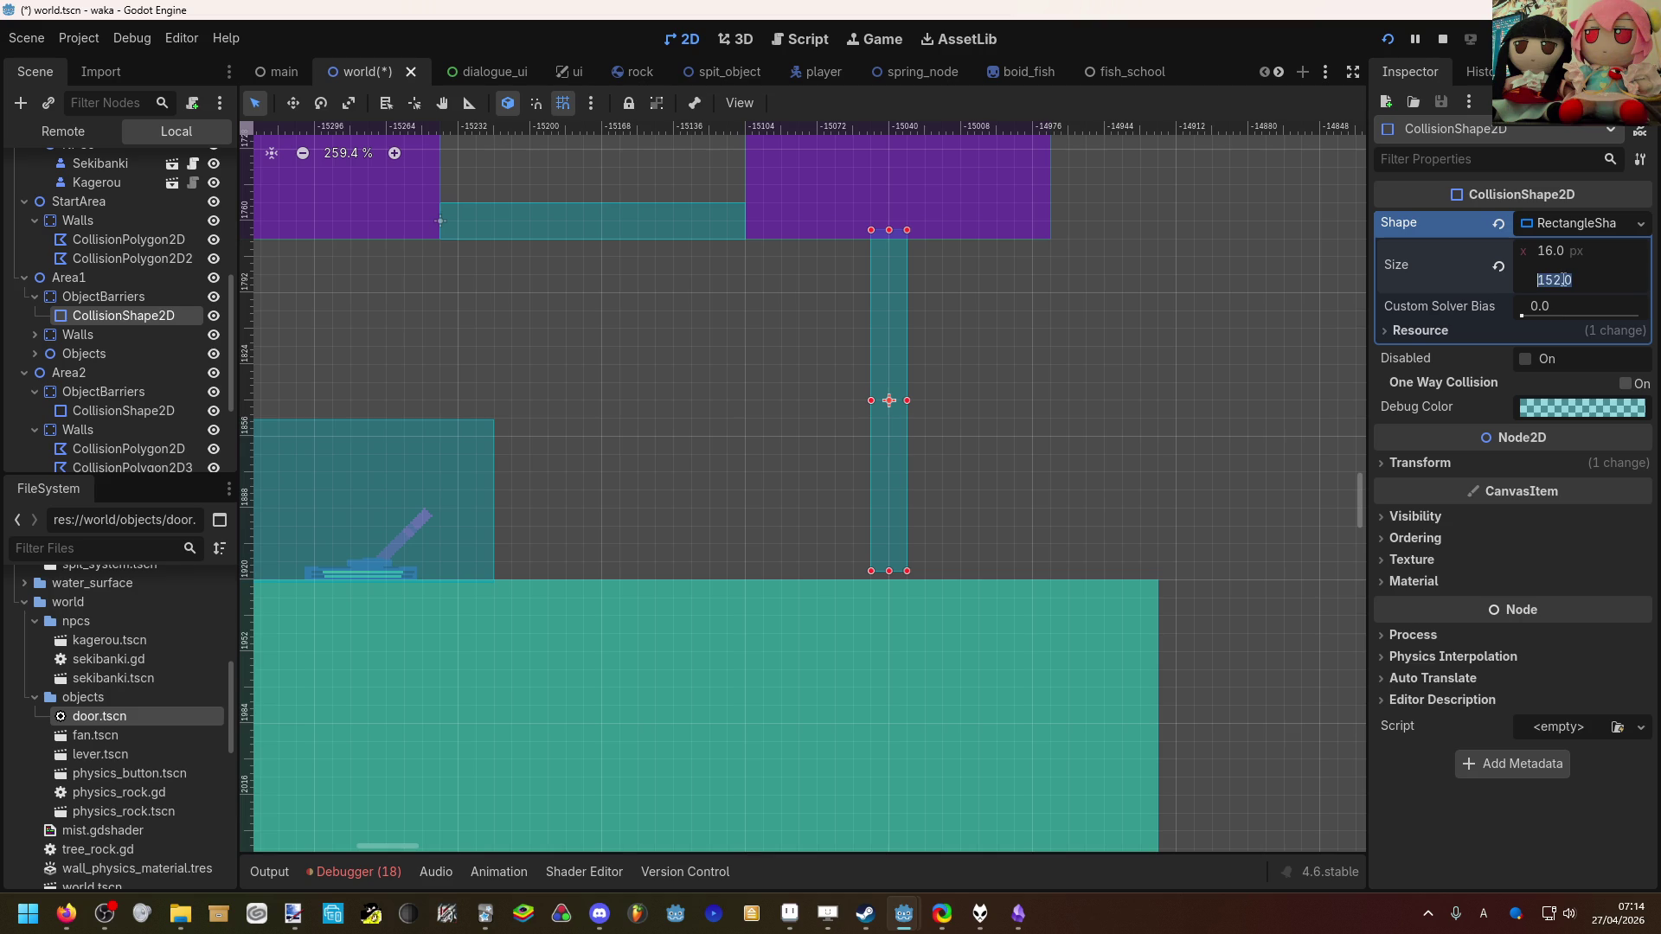
pyautogui.write('164')
pyautogui.press('Return')
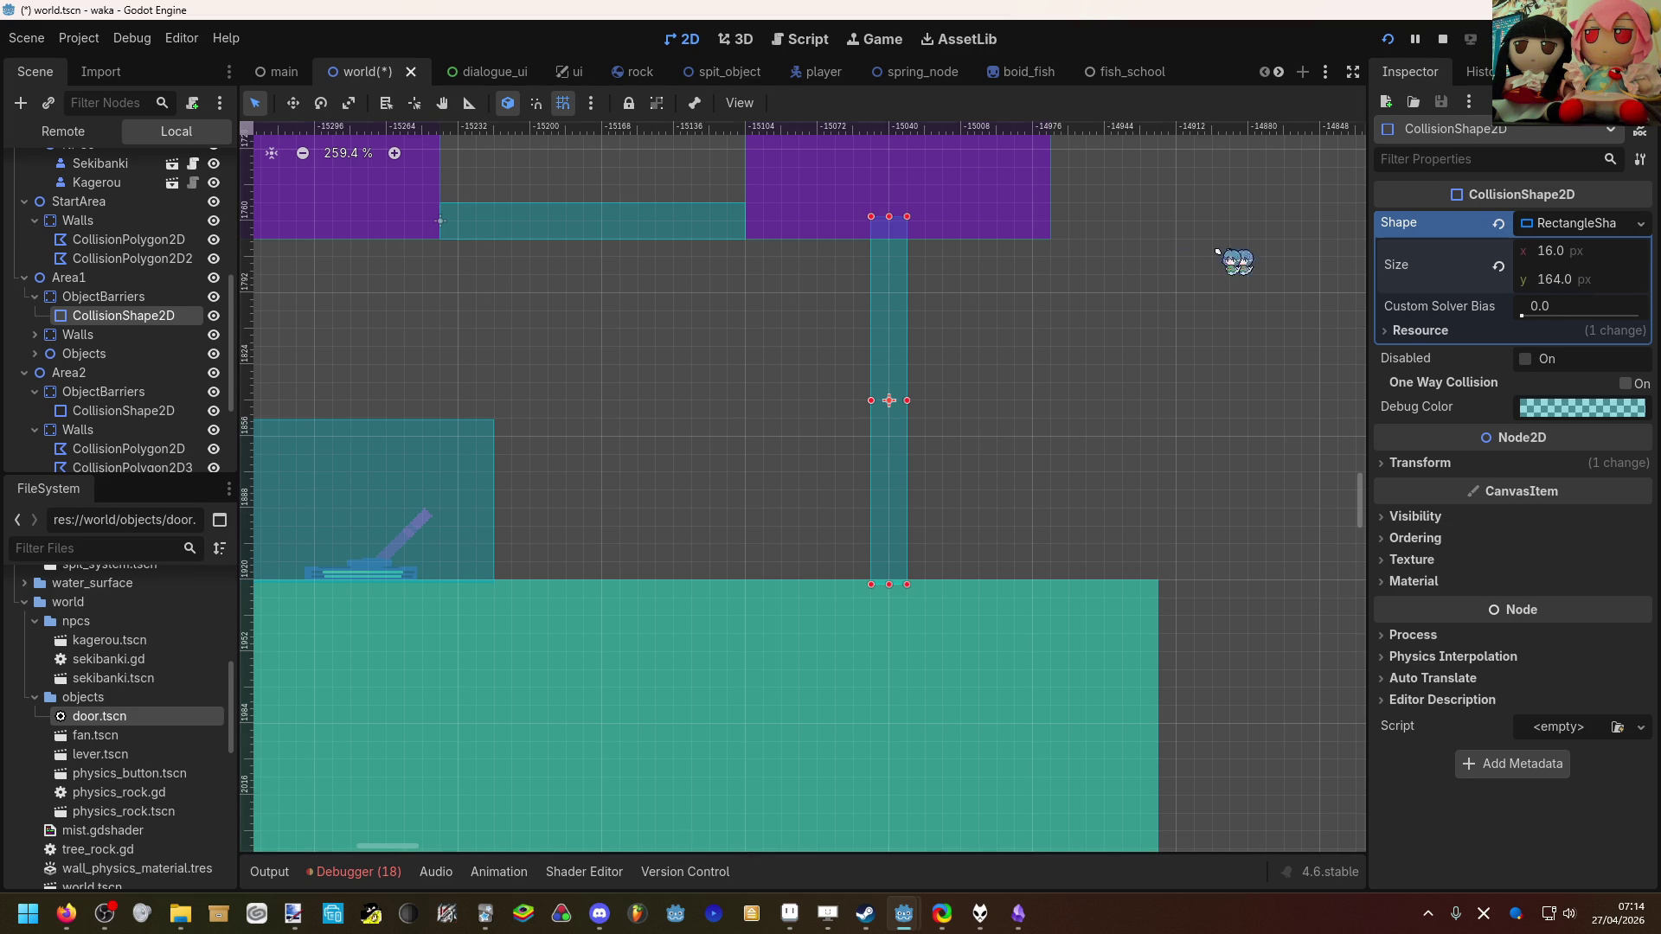
# - Deselect the pillar and run the project to test the barrier
pyautogui.click(1058, 330)
pyautogui.scroll(-1, 924, 418)
pyautogui.scroll(-7, 922, 416)
pyautogui.click(1387, 39)
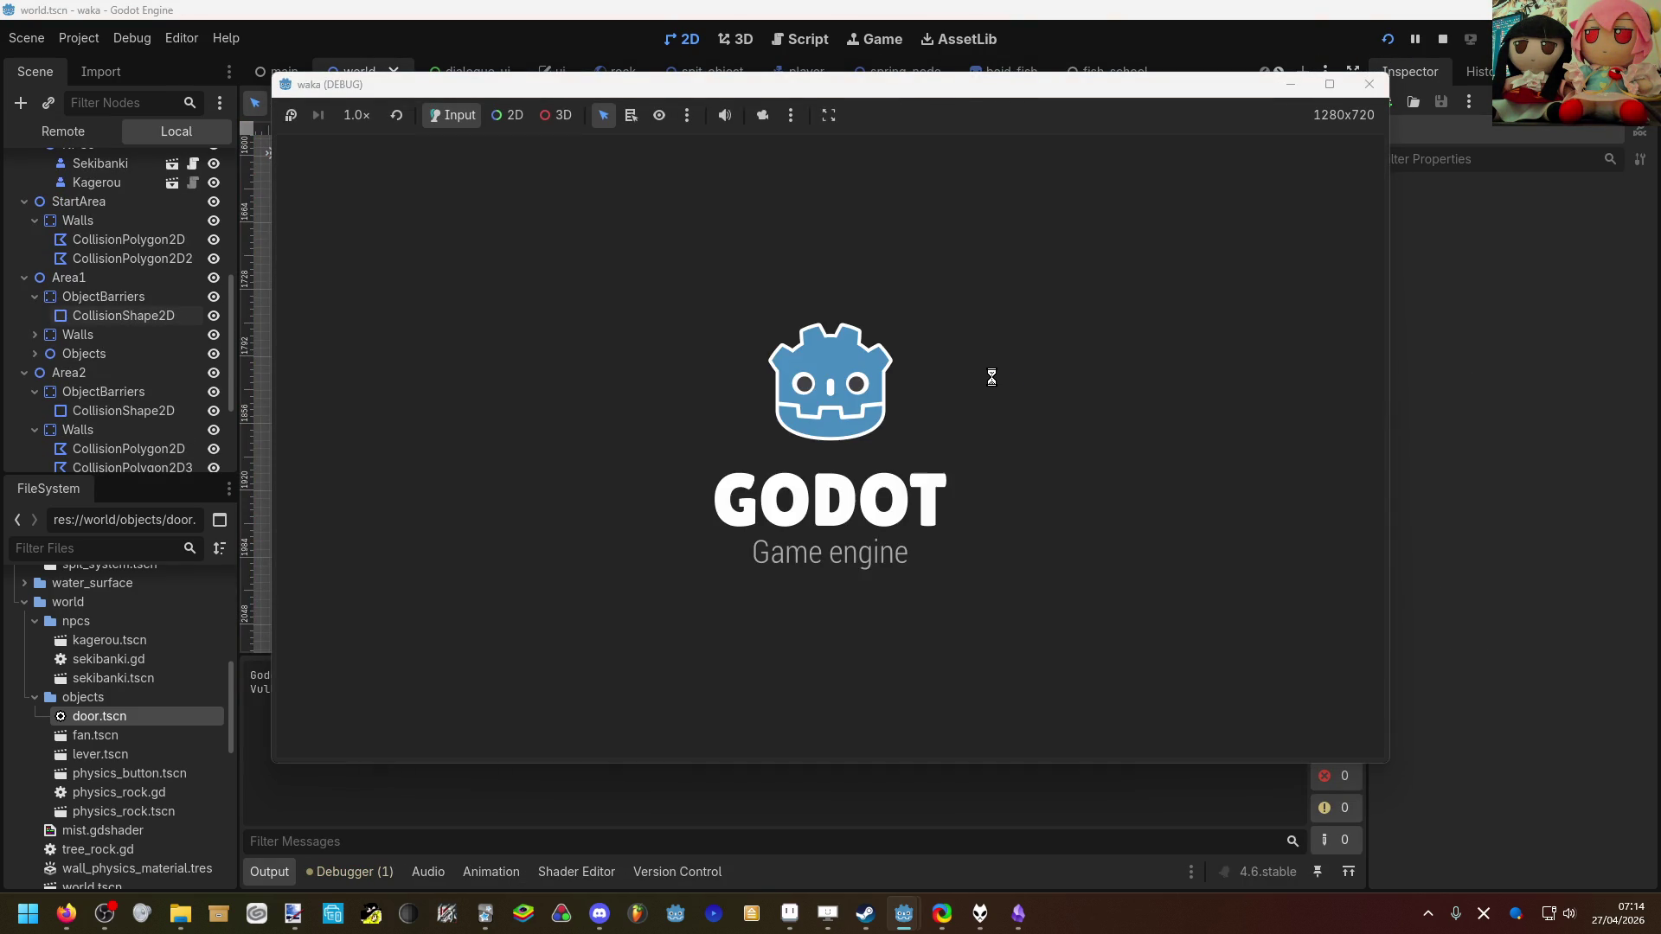
# - Finish swimming the mermaid around in the test game, then stop the running game with F8
pyautogui.press('Right')
pyautogui.press('Left')
pyautogui.press('Up')
pyautogui.press('F8')
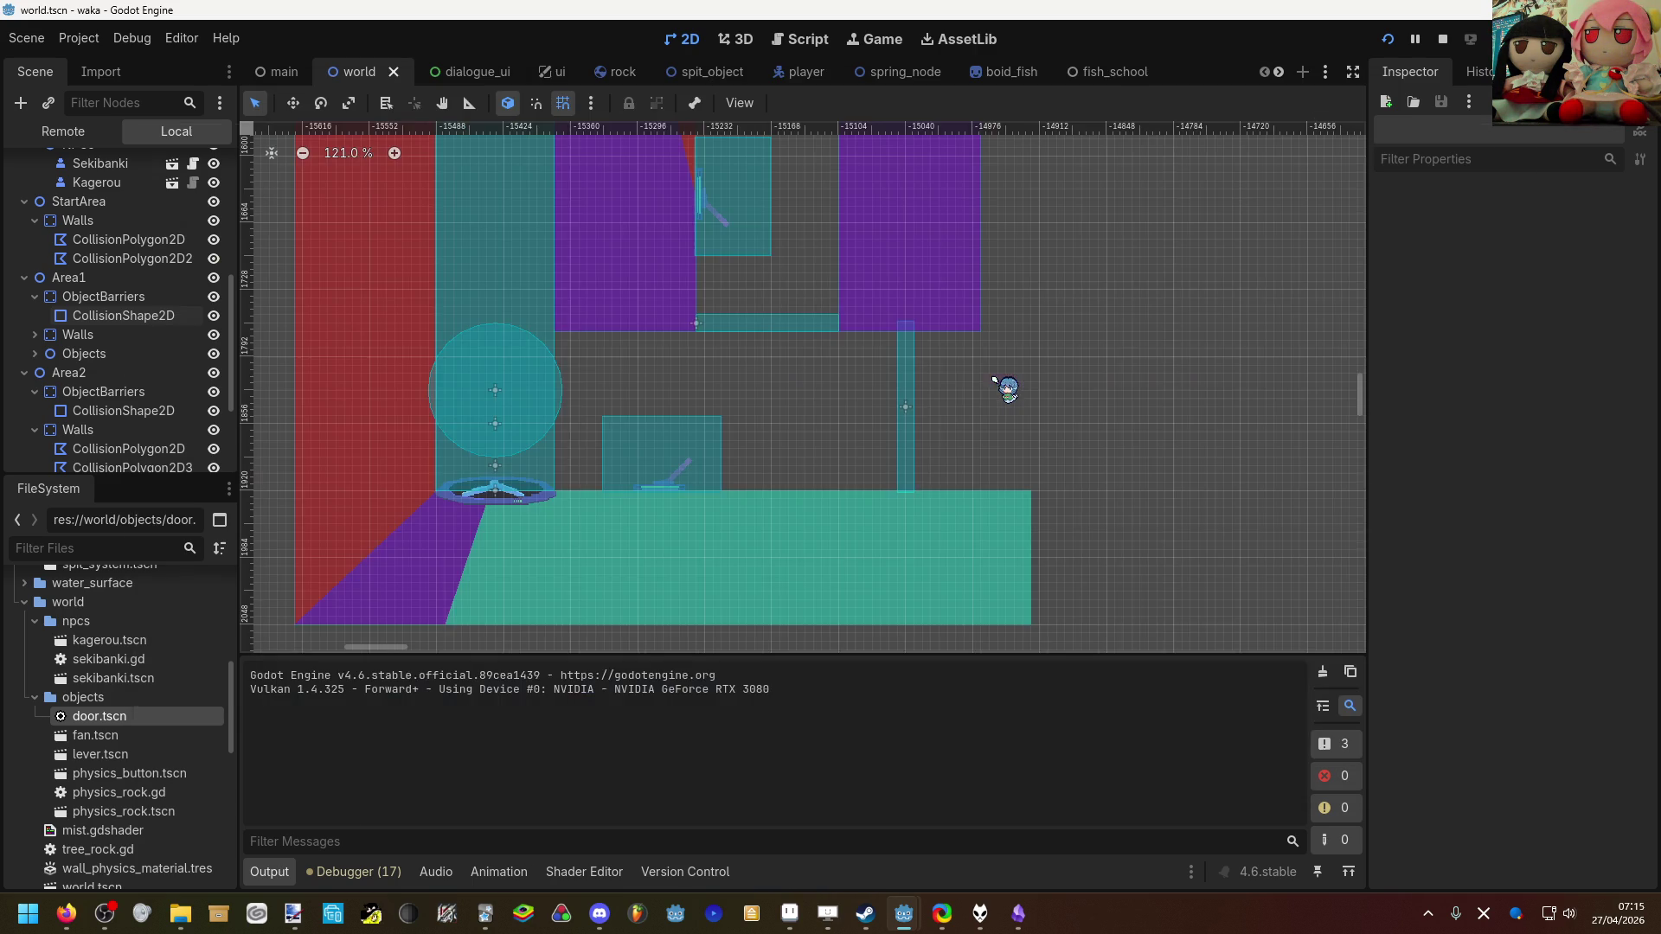
# - Set the pillar CollisionShape2D under Area1 > ObjectBarriers to a pink debug colour
pyautogui.click(94, 297)
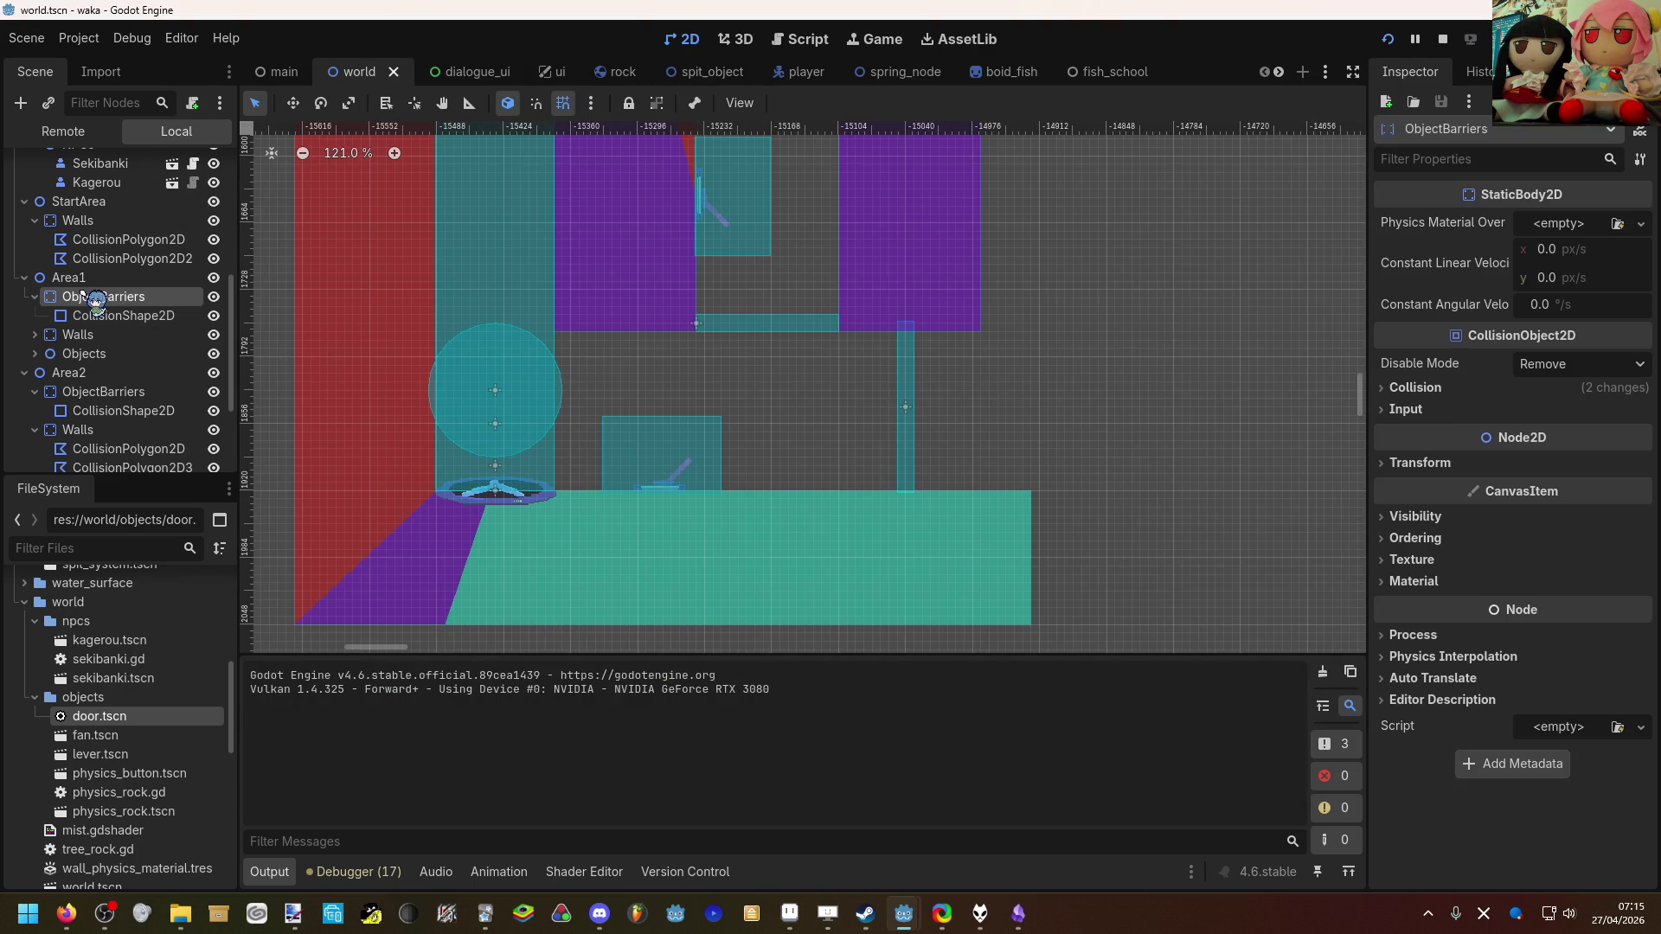
pyautogui.click(1438, 388)
pyautogui.click(1419, 388)
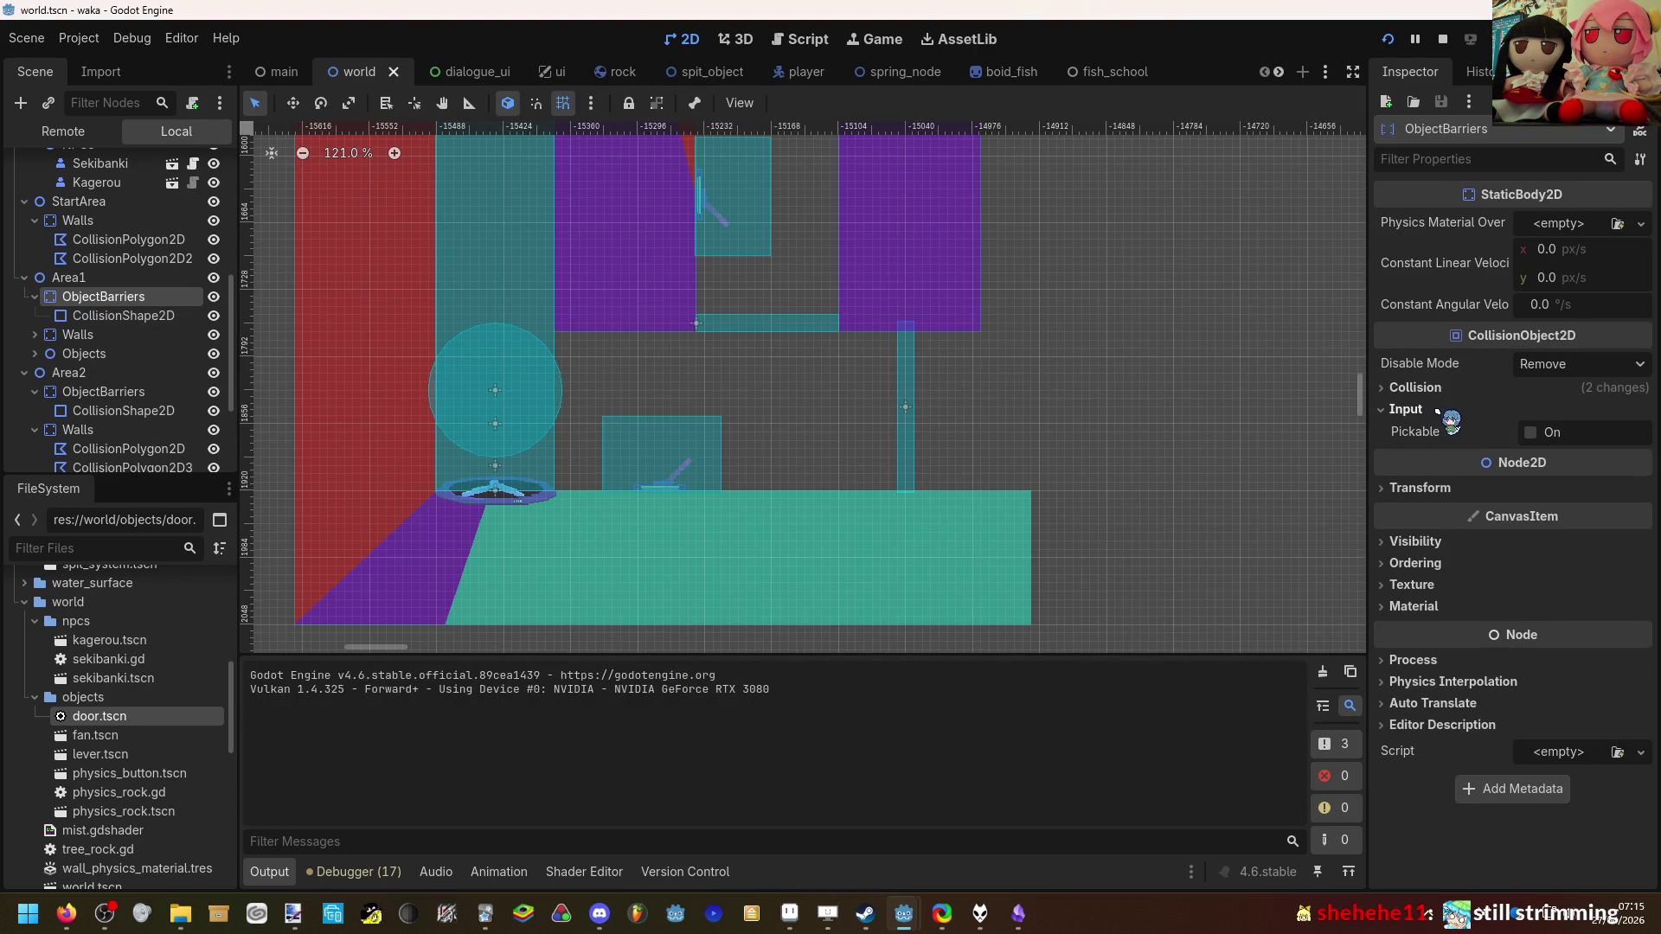
pyautogui.click(154, 316)
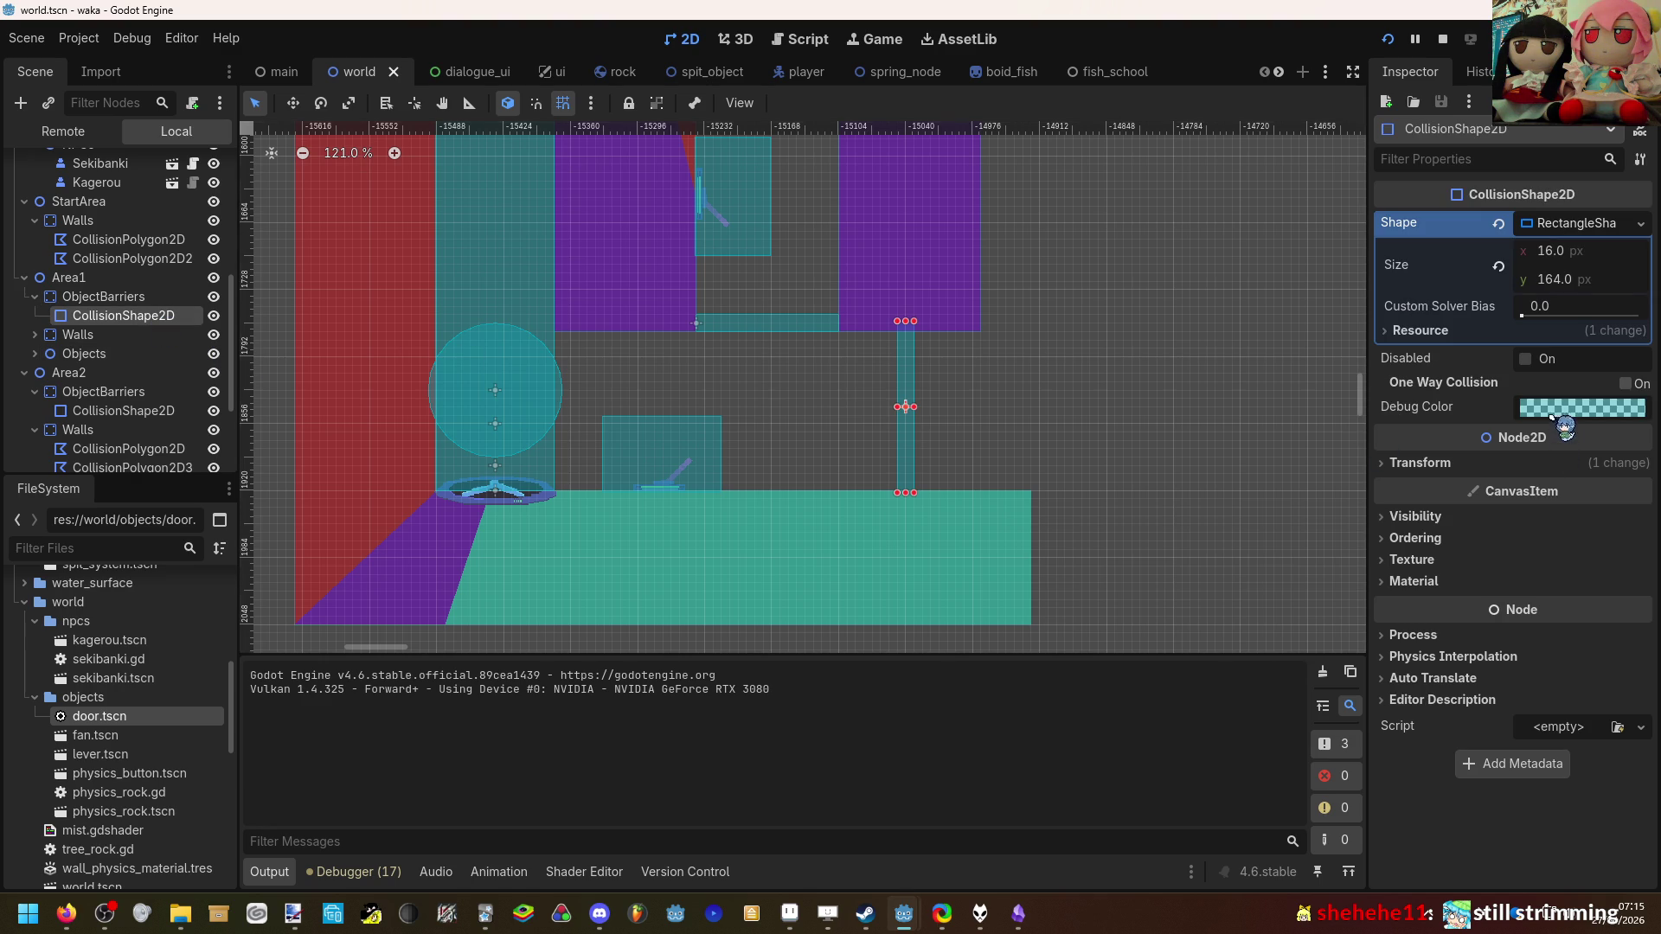
pyautogui.click(1551, 415)
pyautogui.moveTo(1548, 460); pyautogui.dragTo(1579, 443)
# - Check the pink pillar collision shape in the viewport, then deselect it
pyautogui.scroll(-5, 1159, 388)
pyautogui.click(1143, 376)
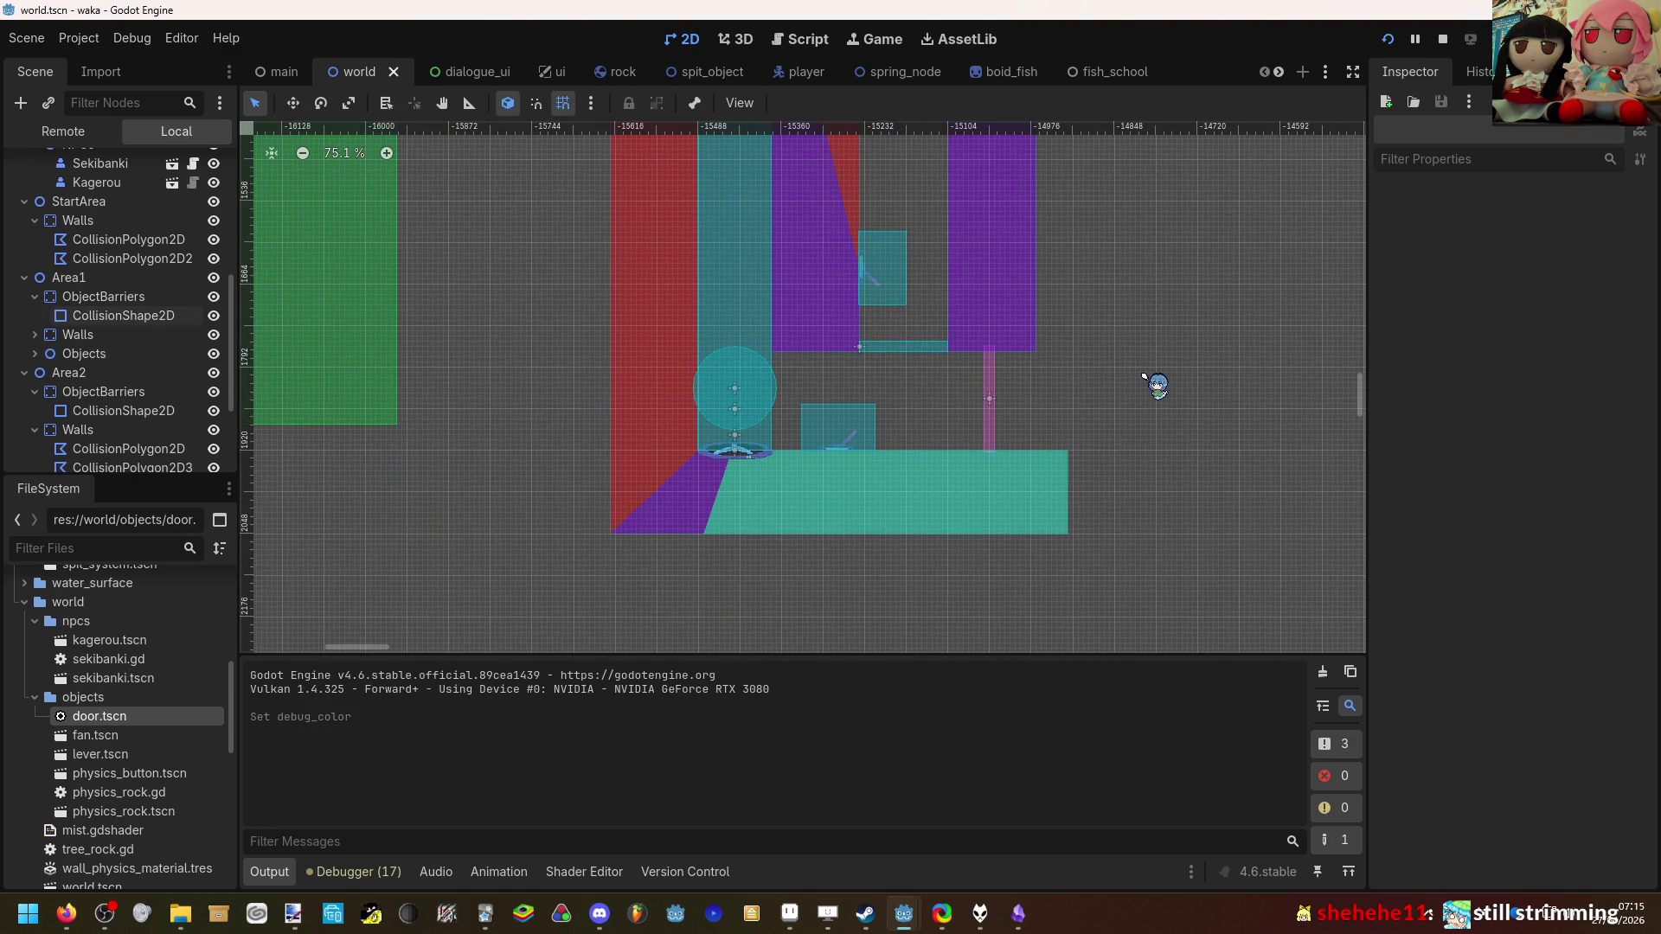
pyautogui.click(990, 396)
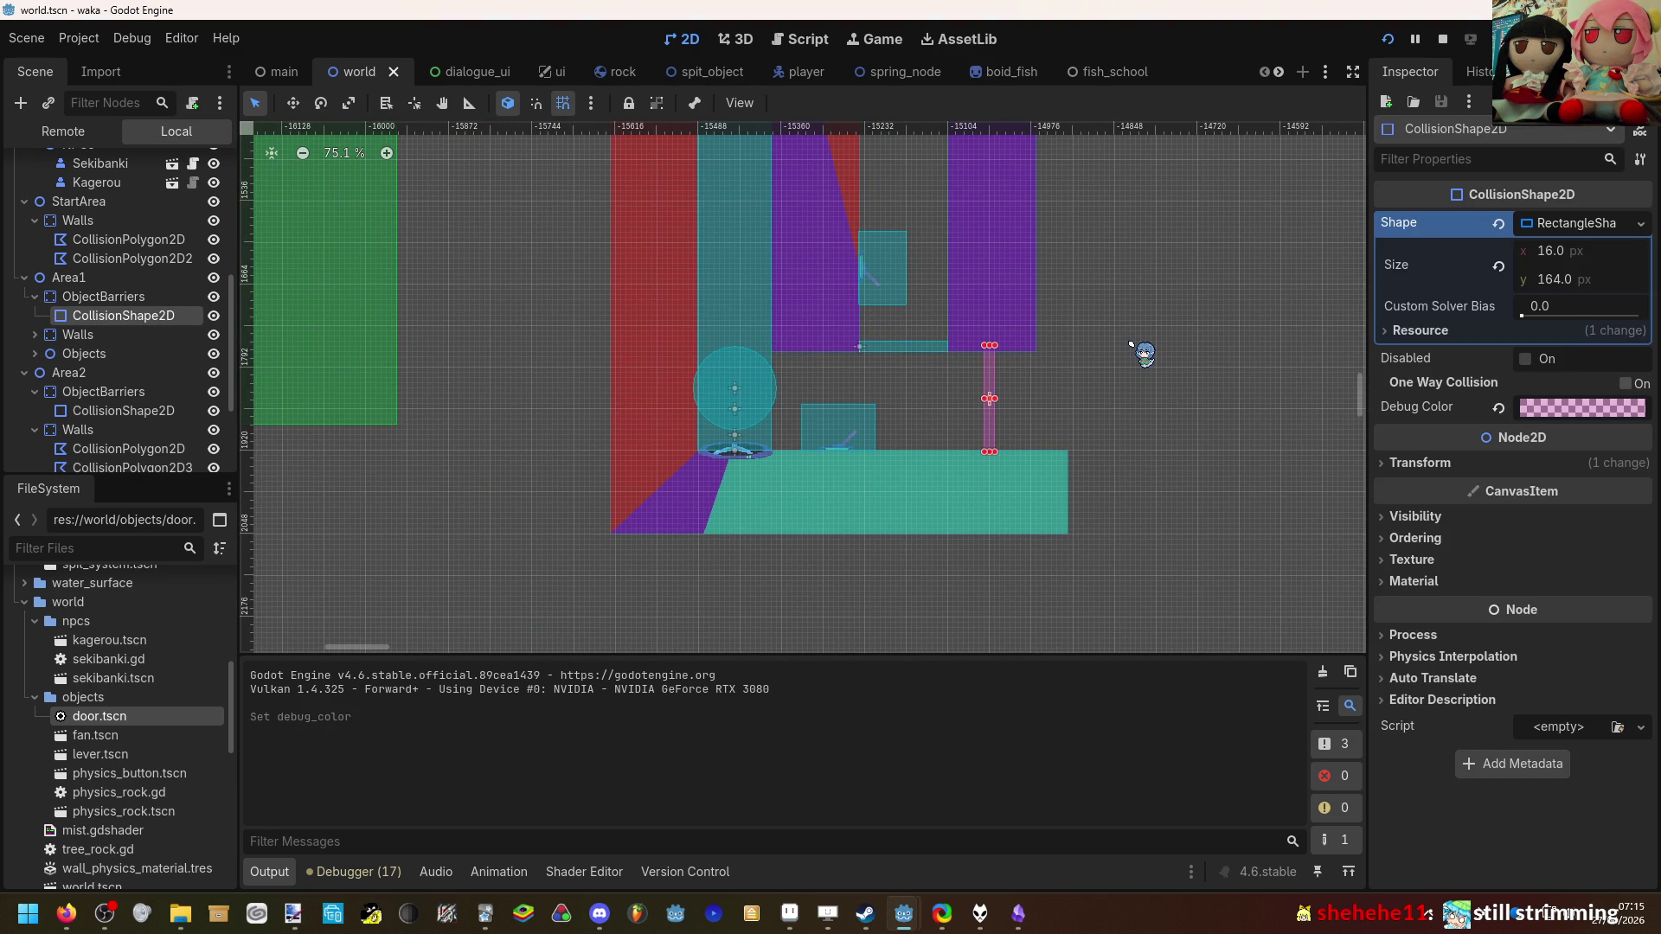
pyautogui.click(1132, 346)
pyautogui.scroll(-1, 1040, 362)
pyautogui.scroll(-20, 1041, 361)
pyautogui.scroll(20, 993, 363)
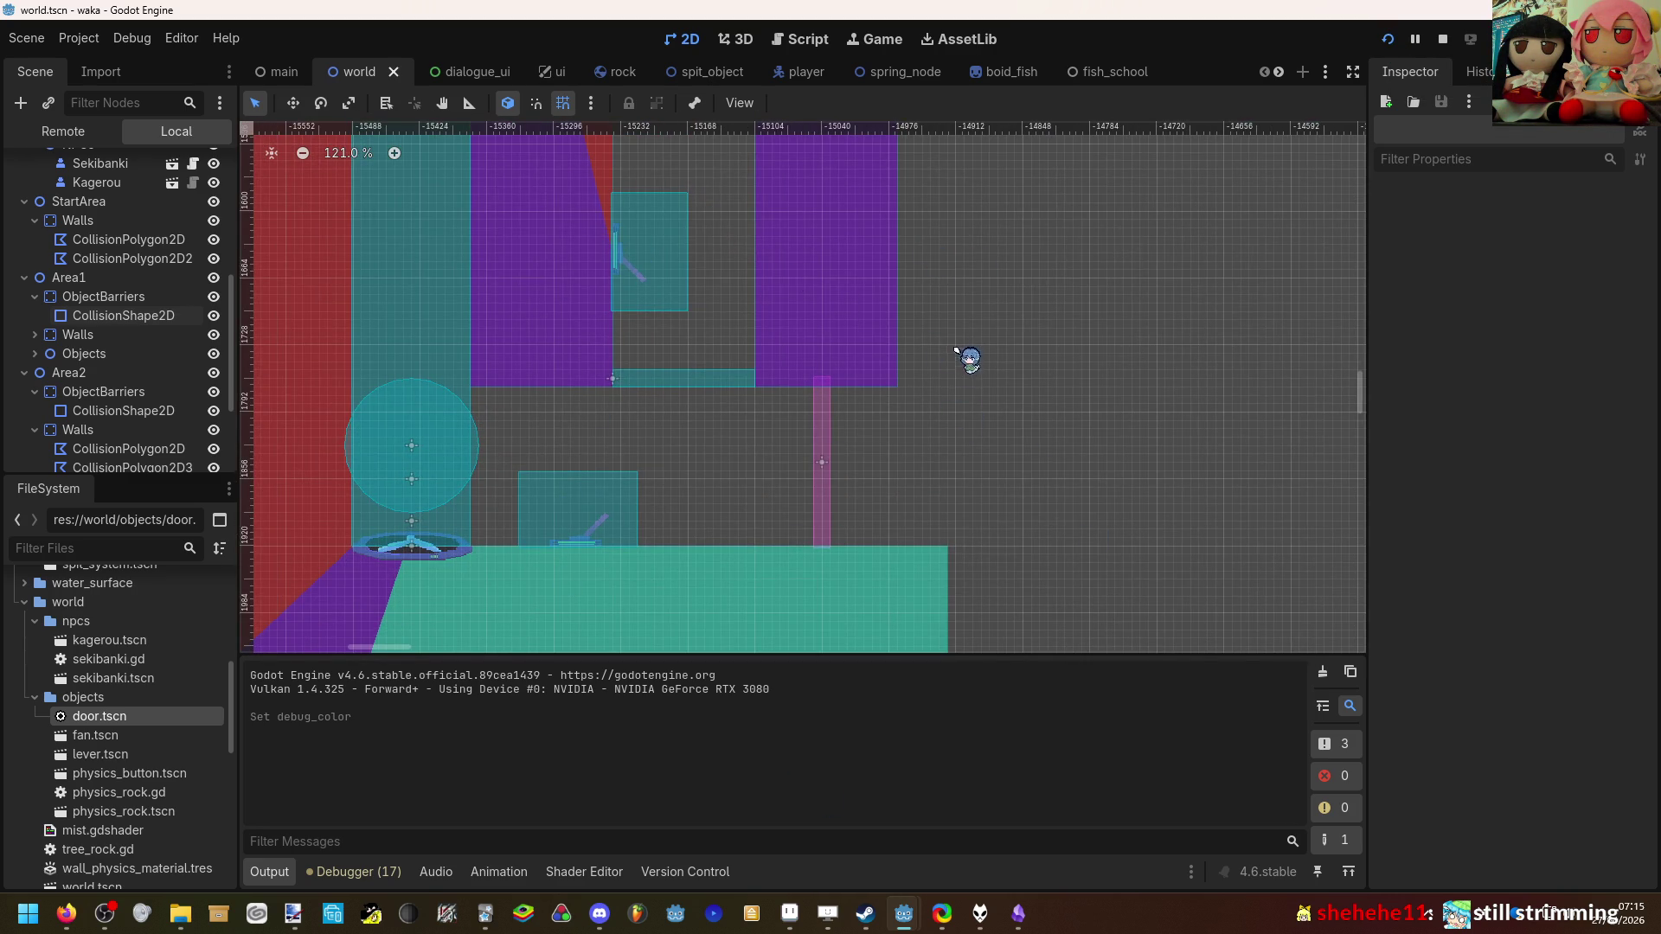
pyautogui.scroll(-4, 959, 349)
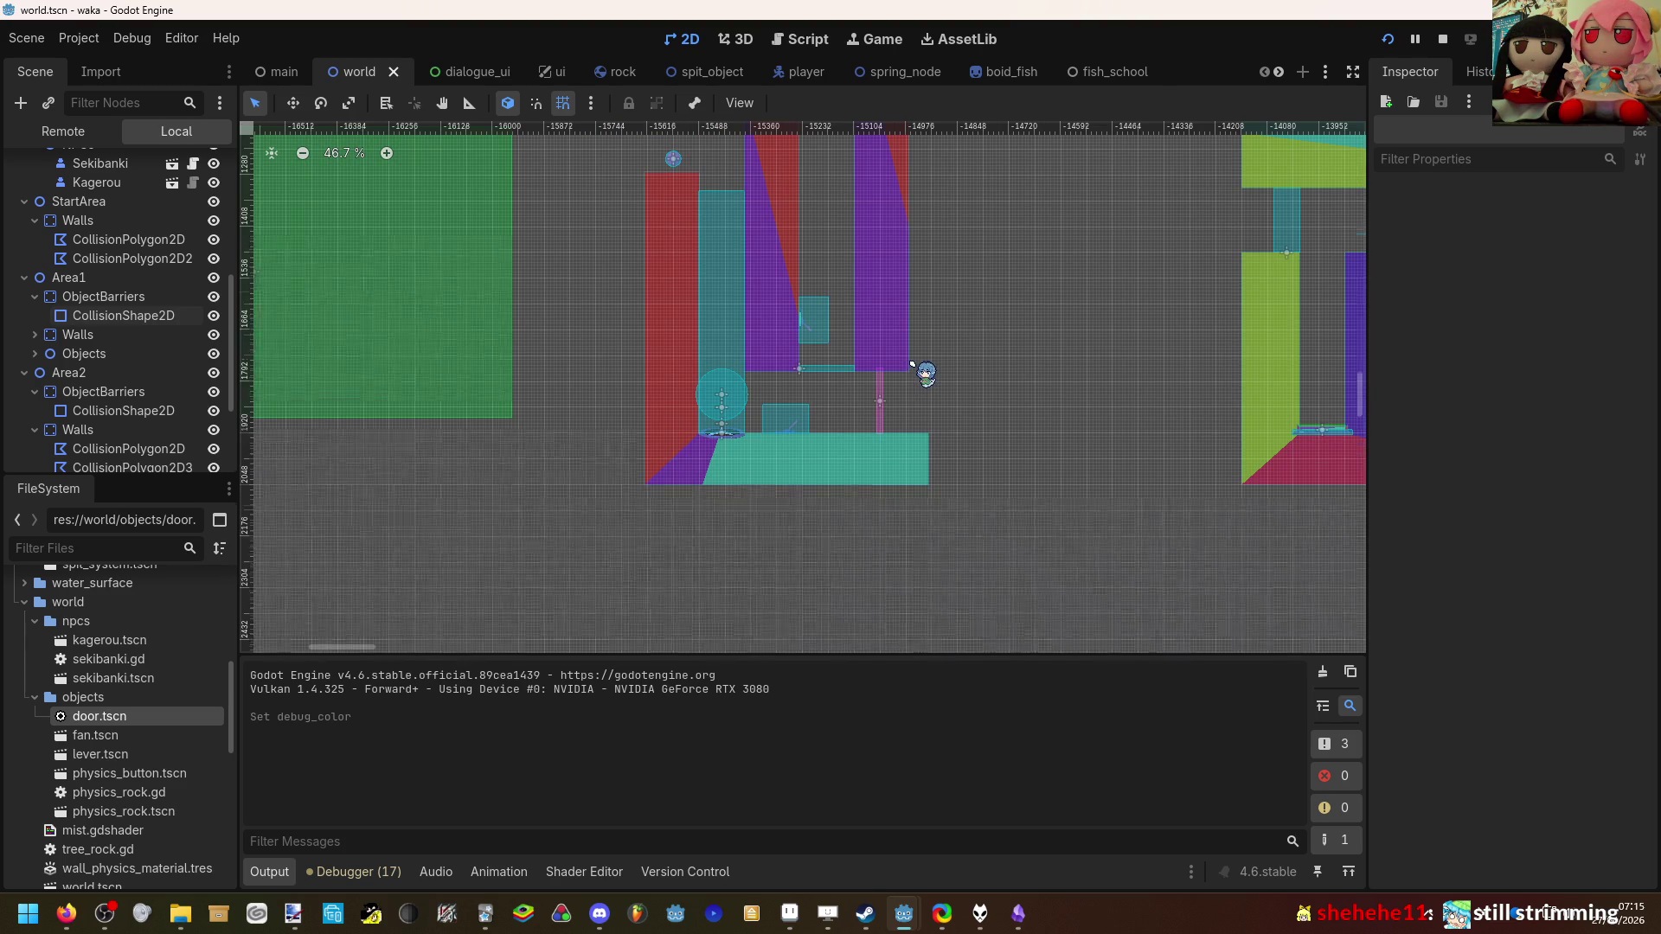
pyautogui.scroll(-3, 921, 371)
pyautogui.scroll(1, 1133, 371)
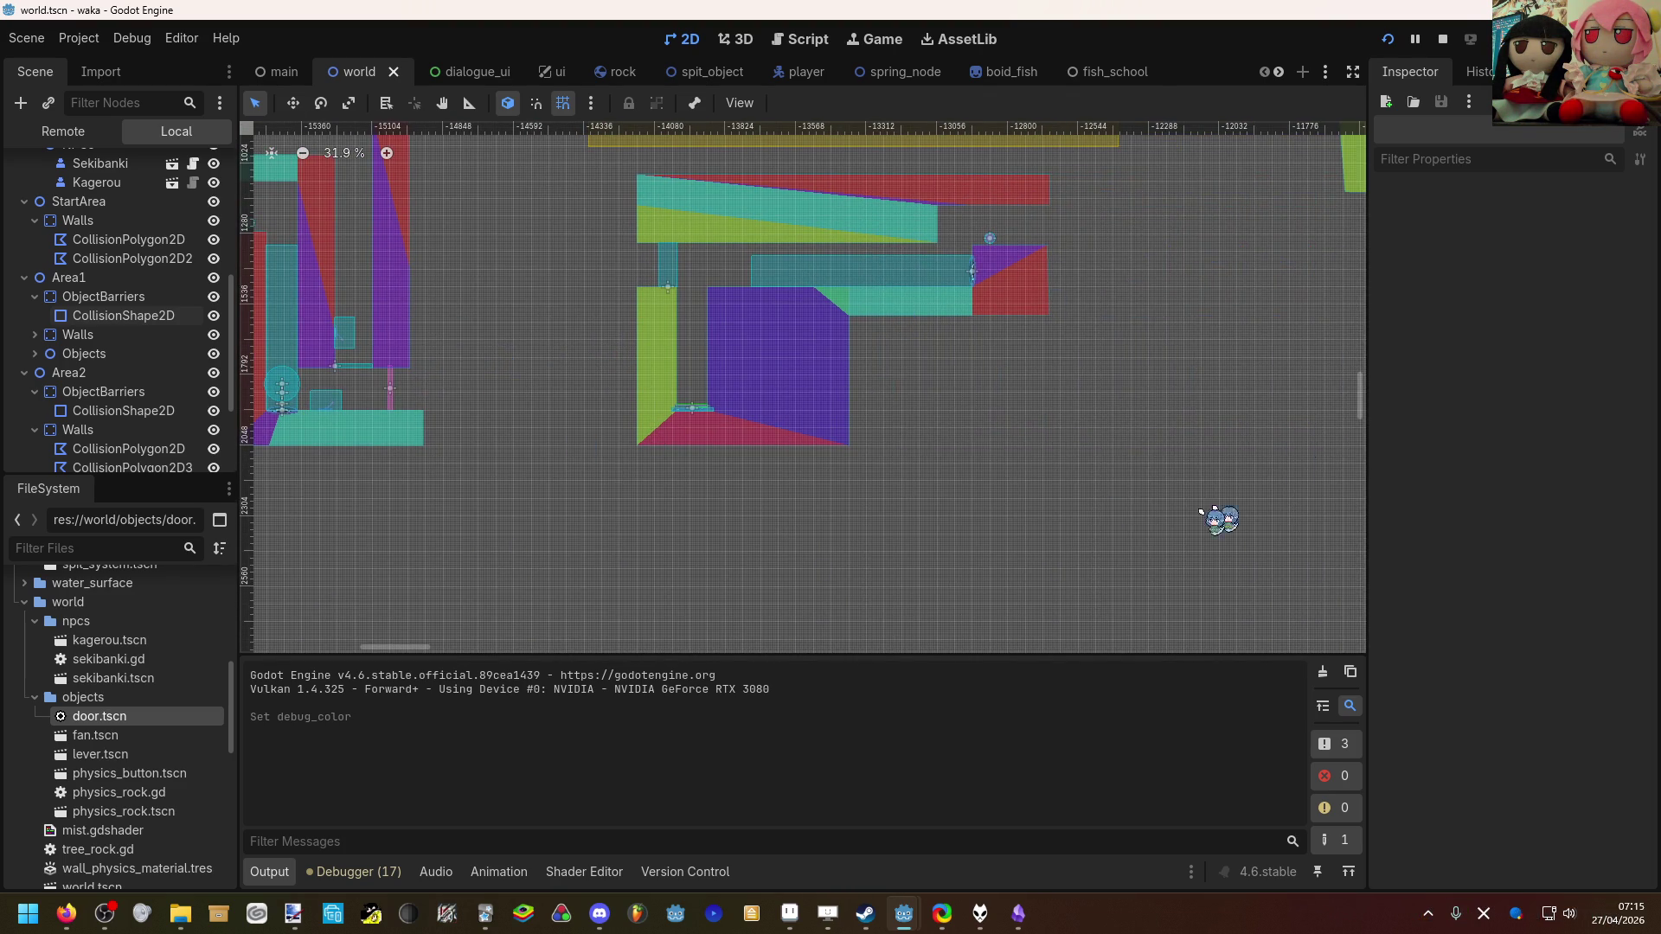
pyautogui.scroll(-8, 1298, 381)
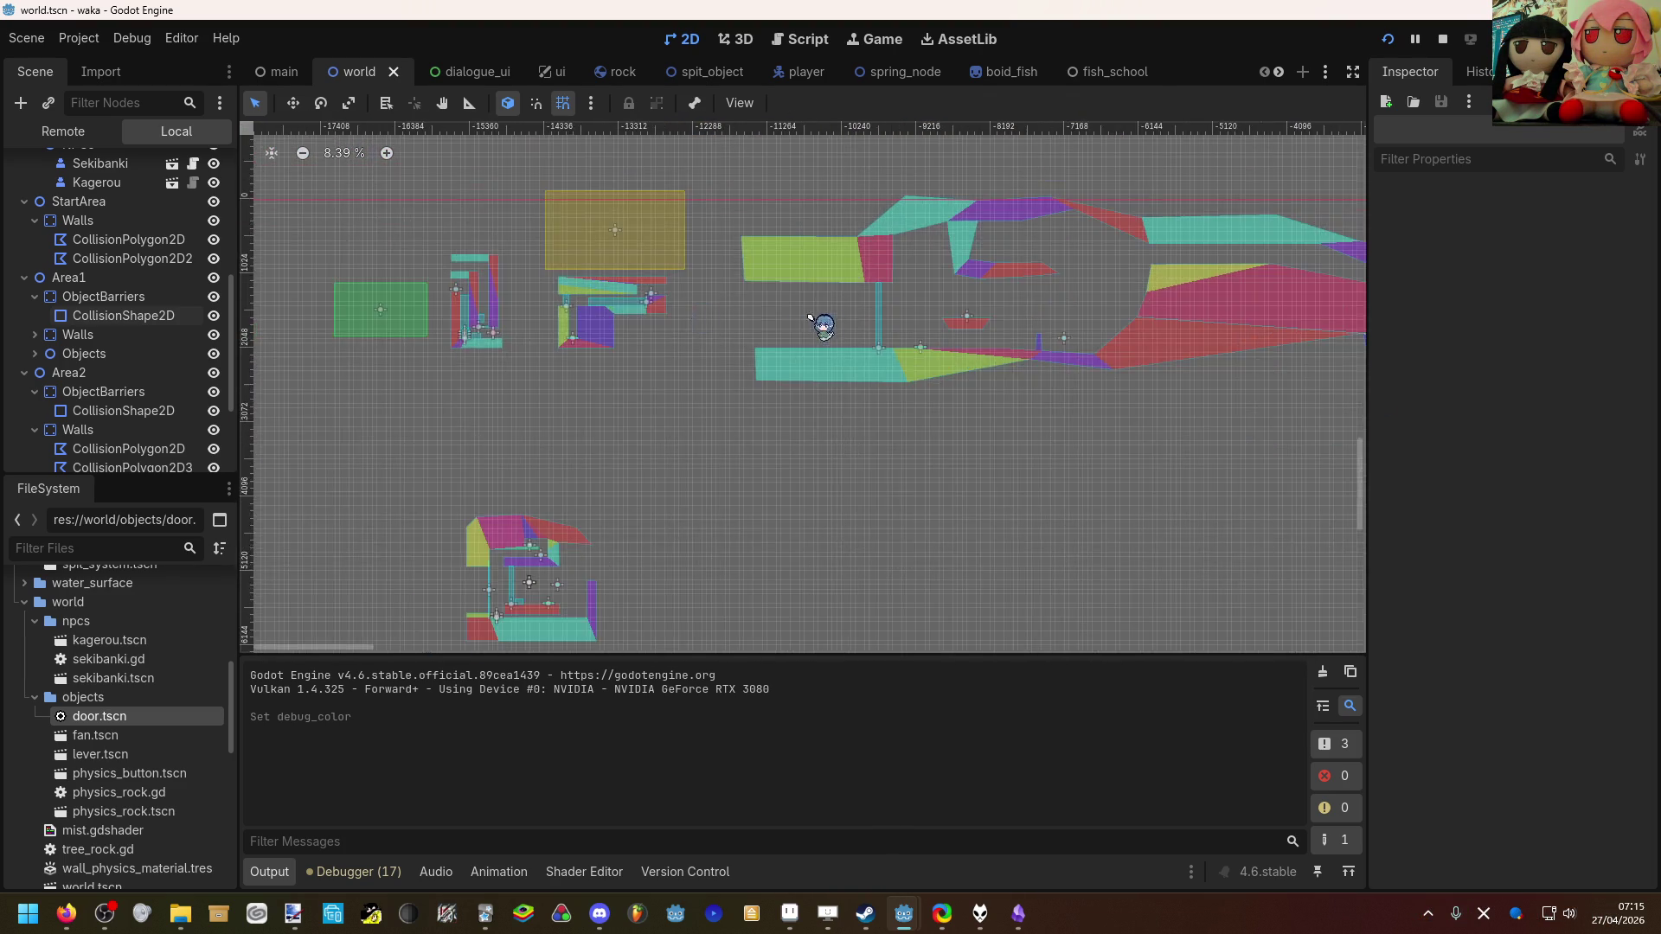
pyautogui.scroll(-1, 796, 303)
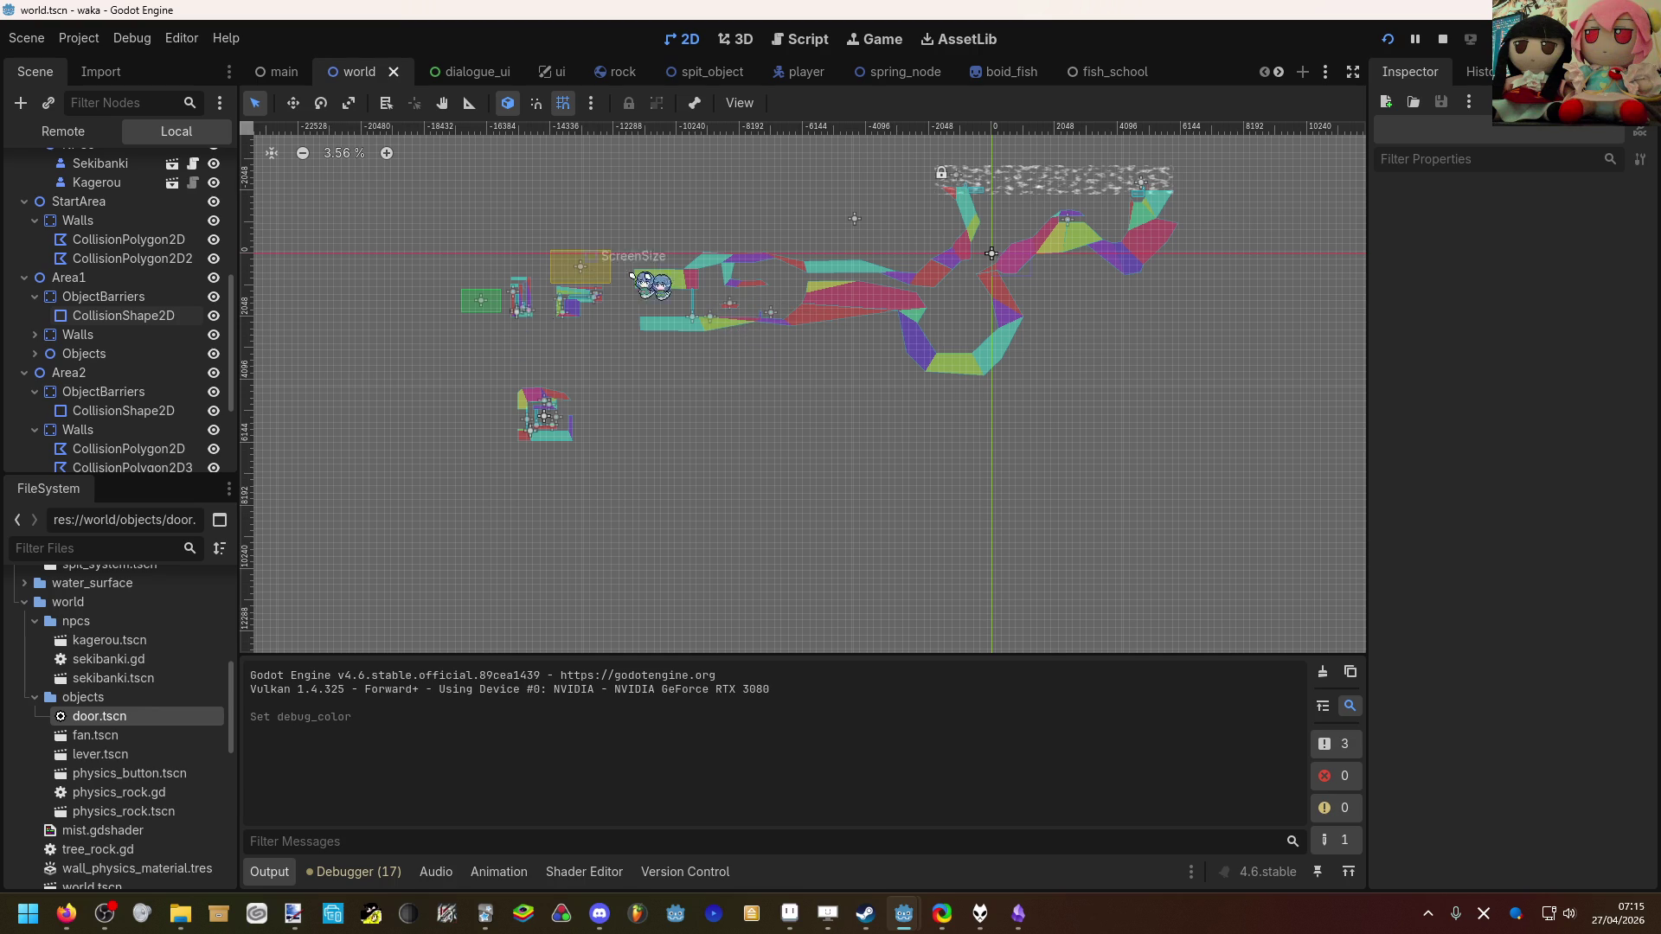
pyautogui.scroll(6, 535, 312)
pyautogui.scroll(2, 535, 308)
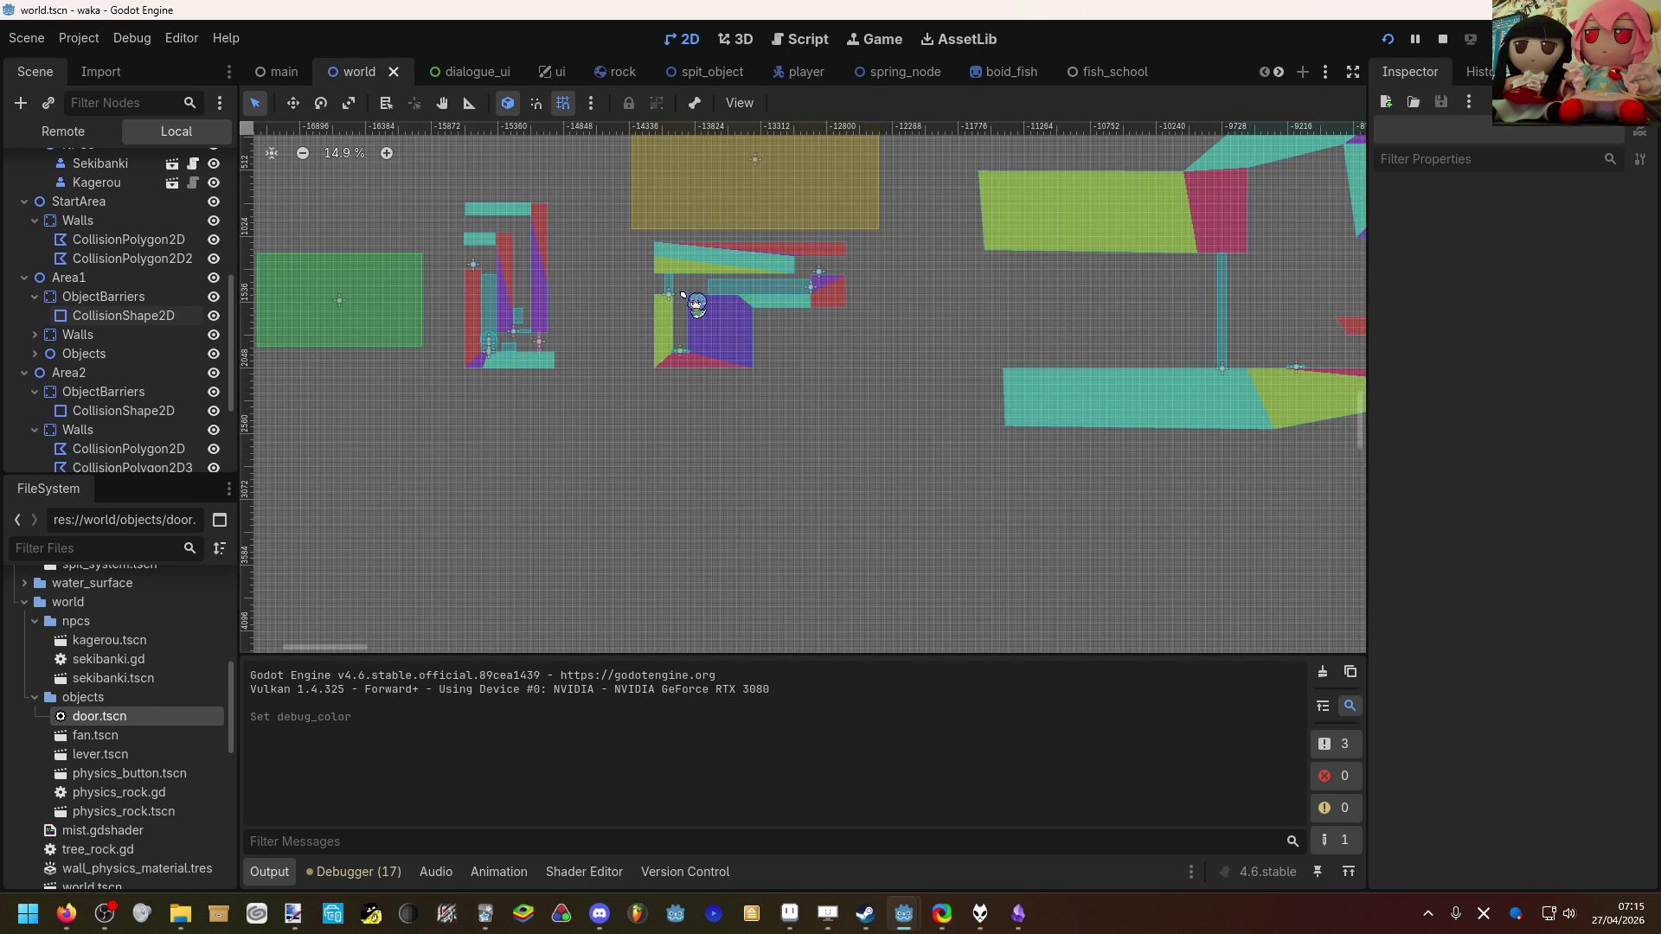
pyautogui.scroll(5, 683, 295)
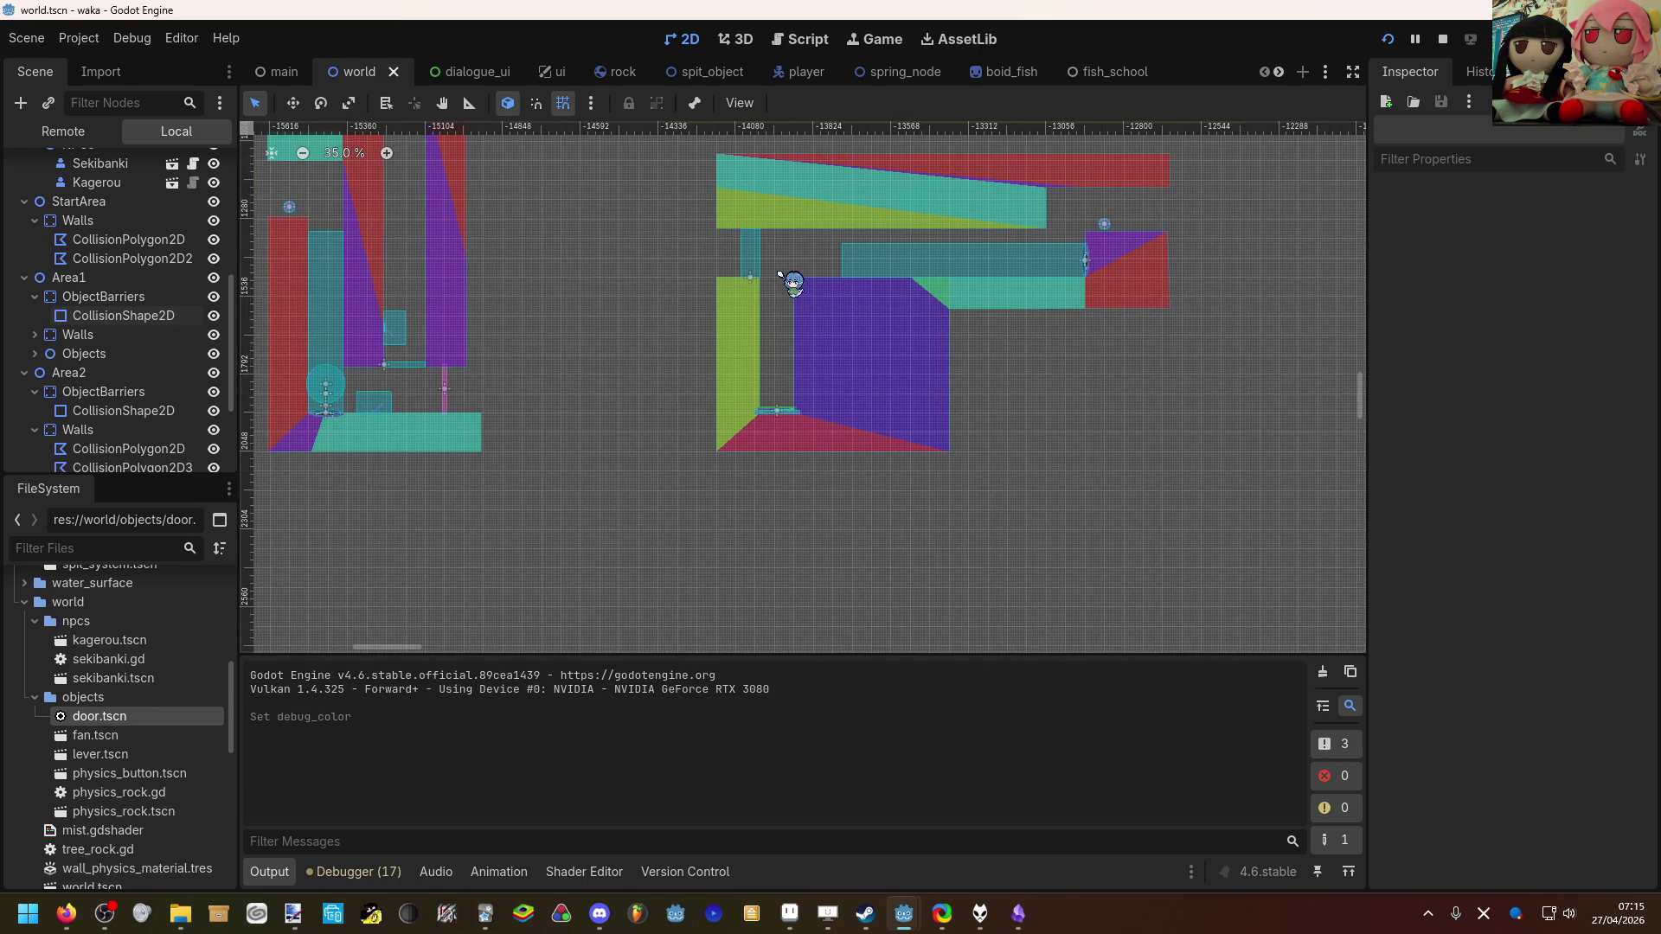
pyautogui.hscroll(-2, 753, 279)
pyautogui.hotkey('alt', 'Tab')
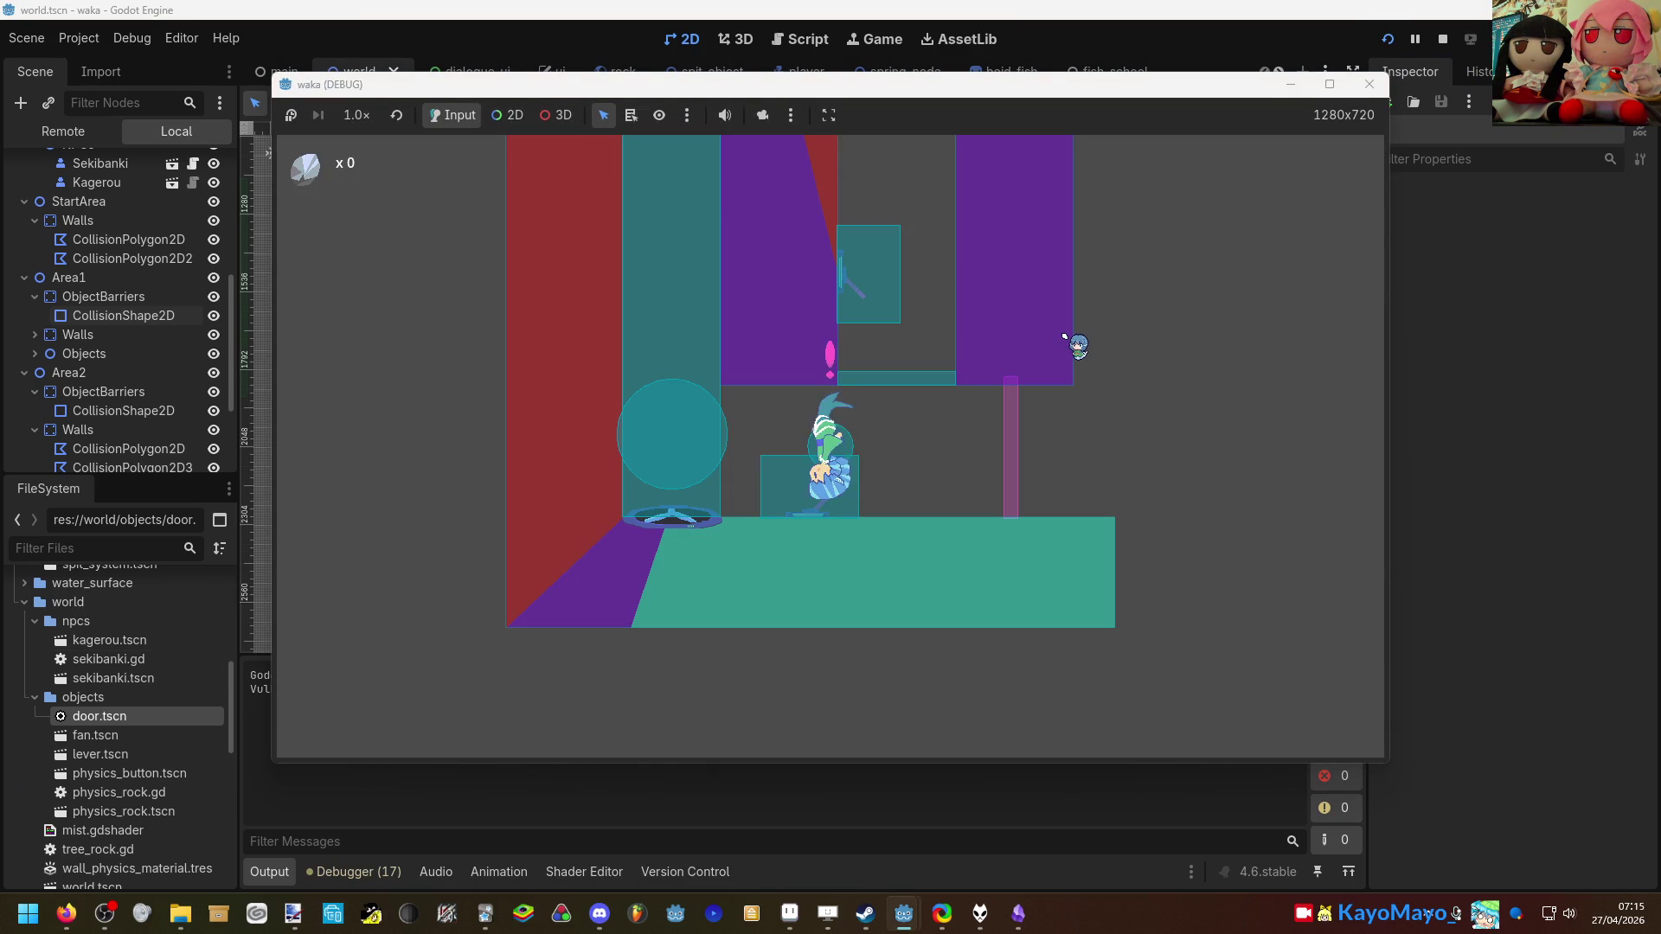
# - Swim the mermaid into the bubble to launch upward, then dive to the floor and back up
pyautogui.press('Left')
pyautogui.press('Right')
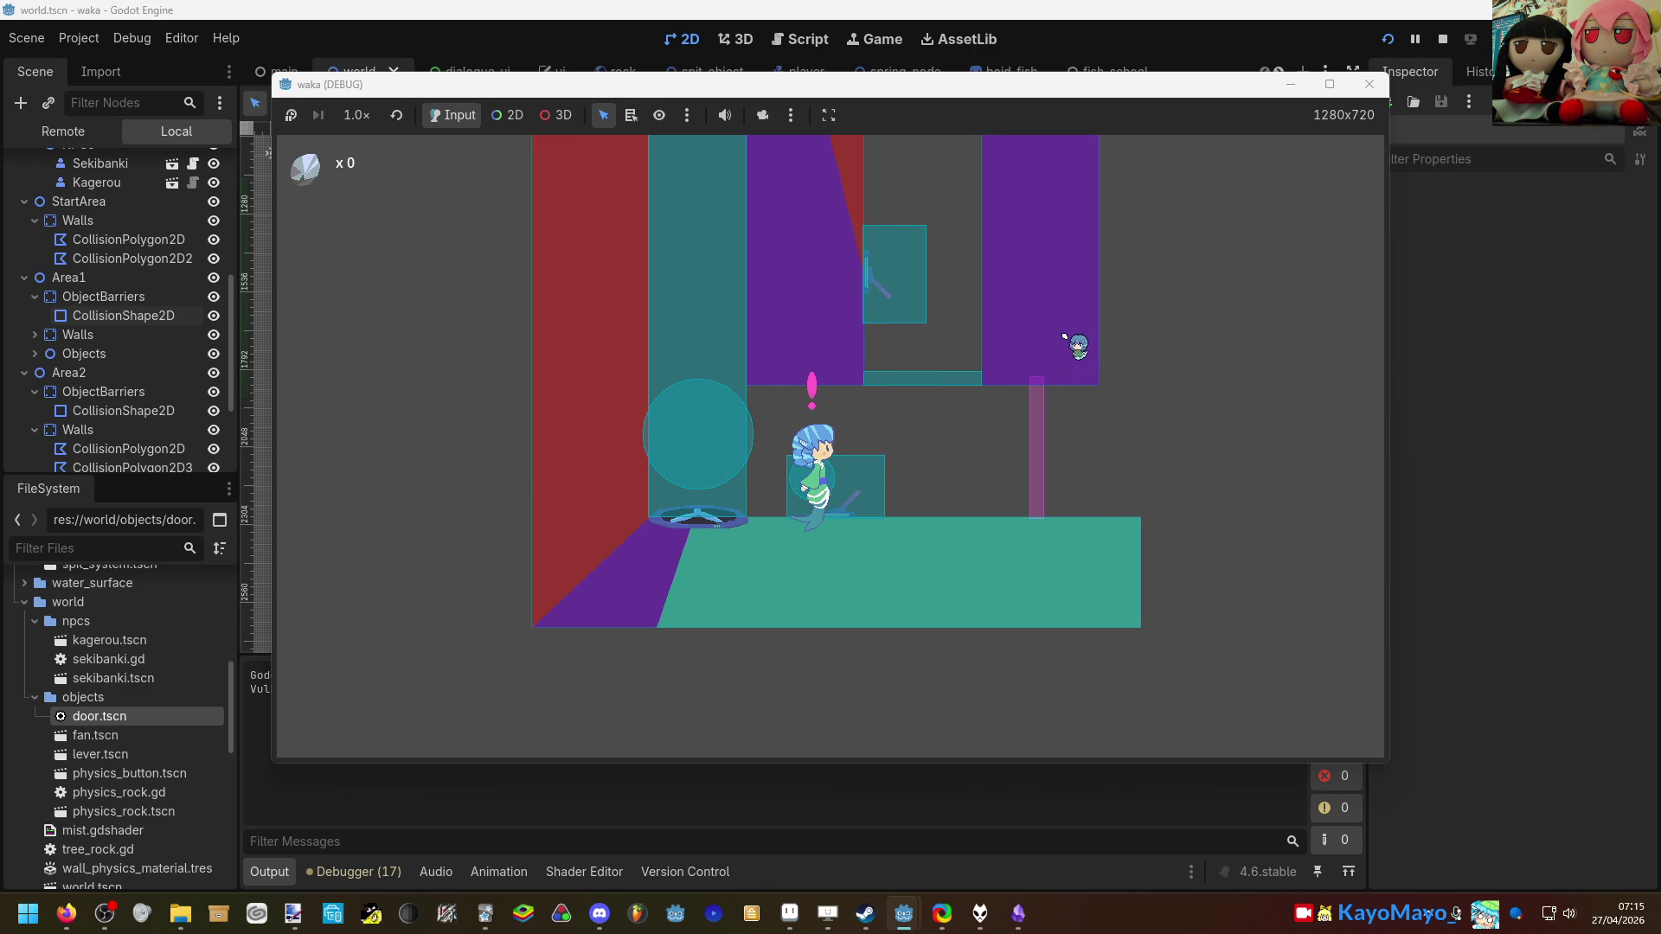
pyautogui.press('Left')
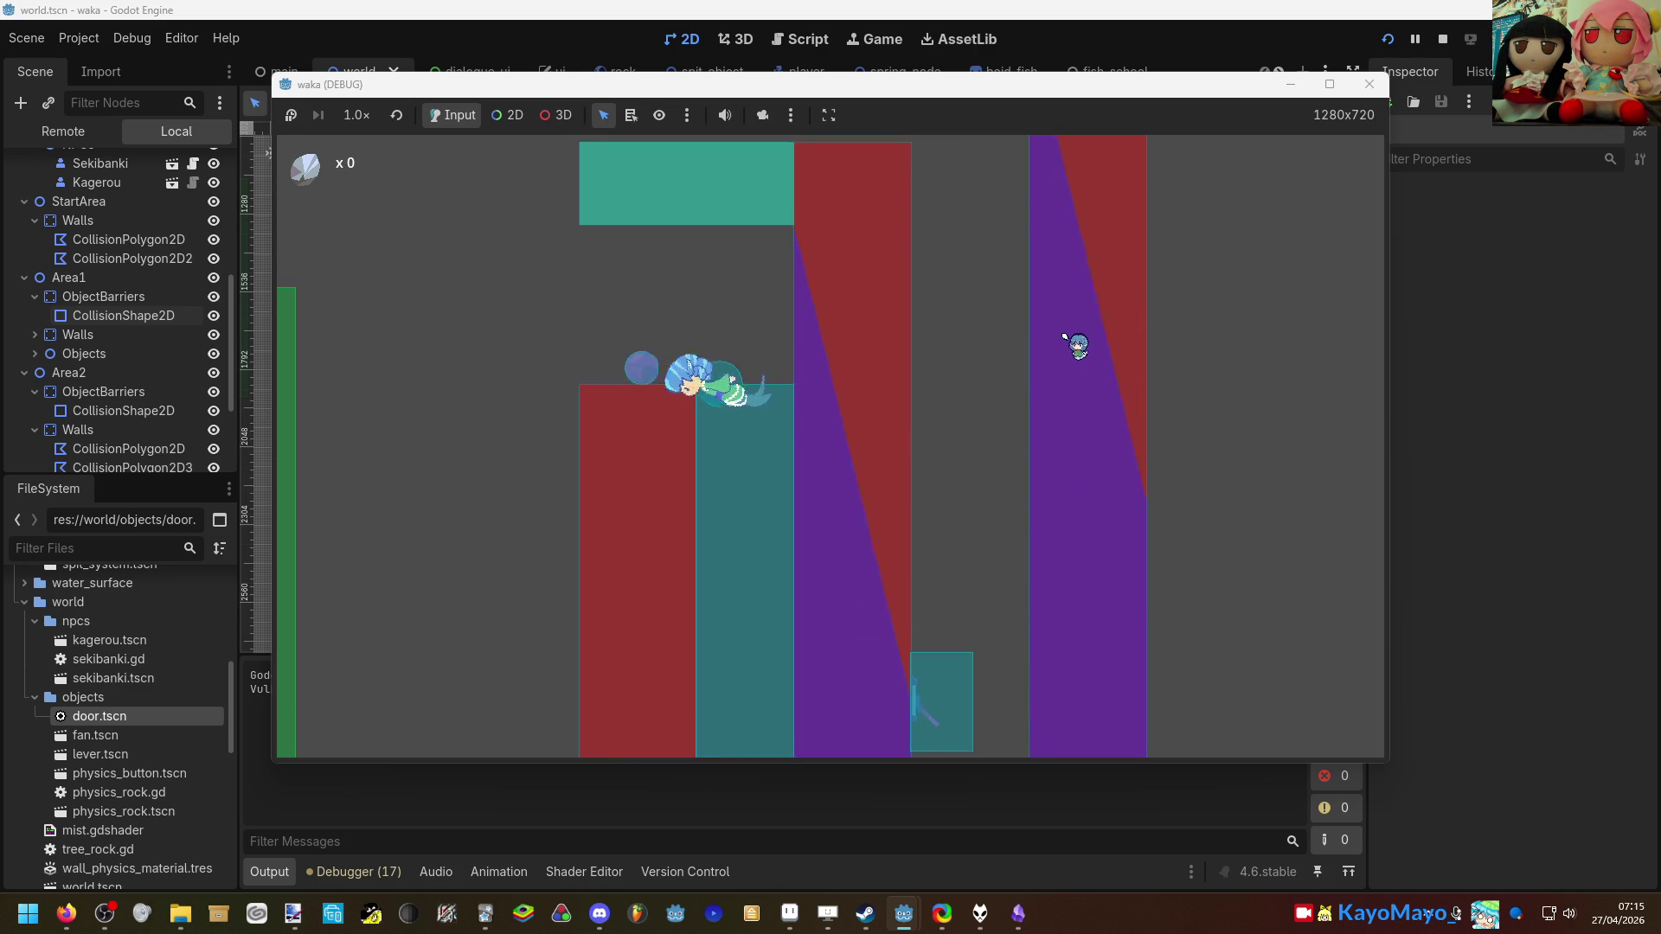
pyautogui.press('Right')
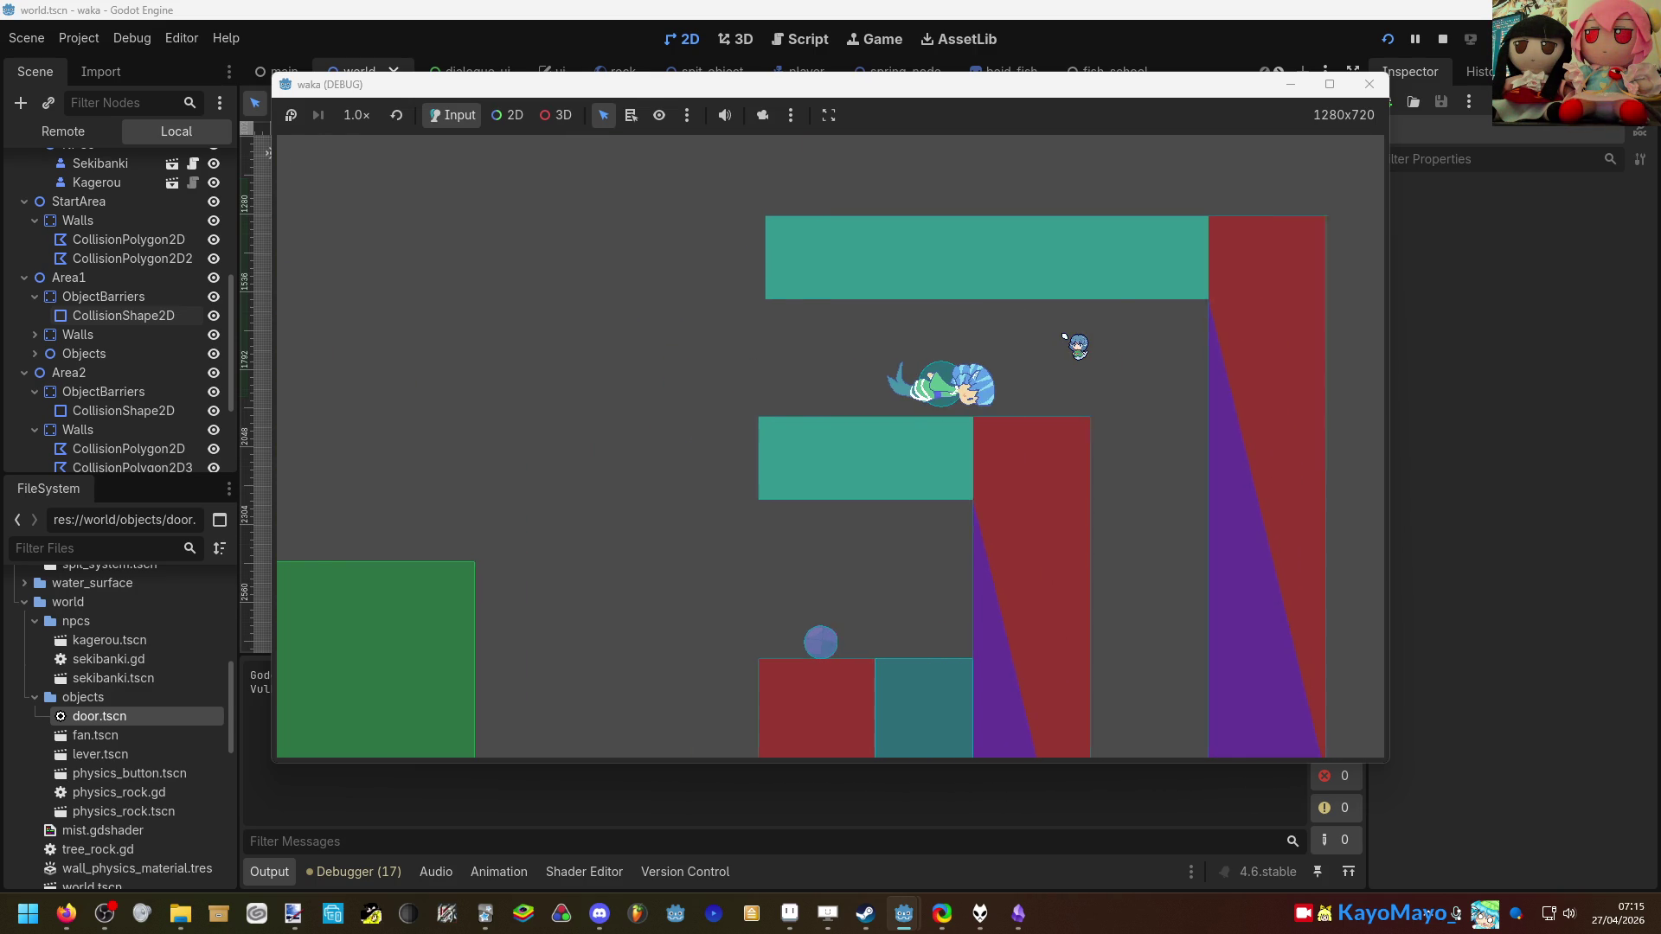
pyautogui.press('Down')
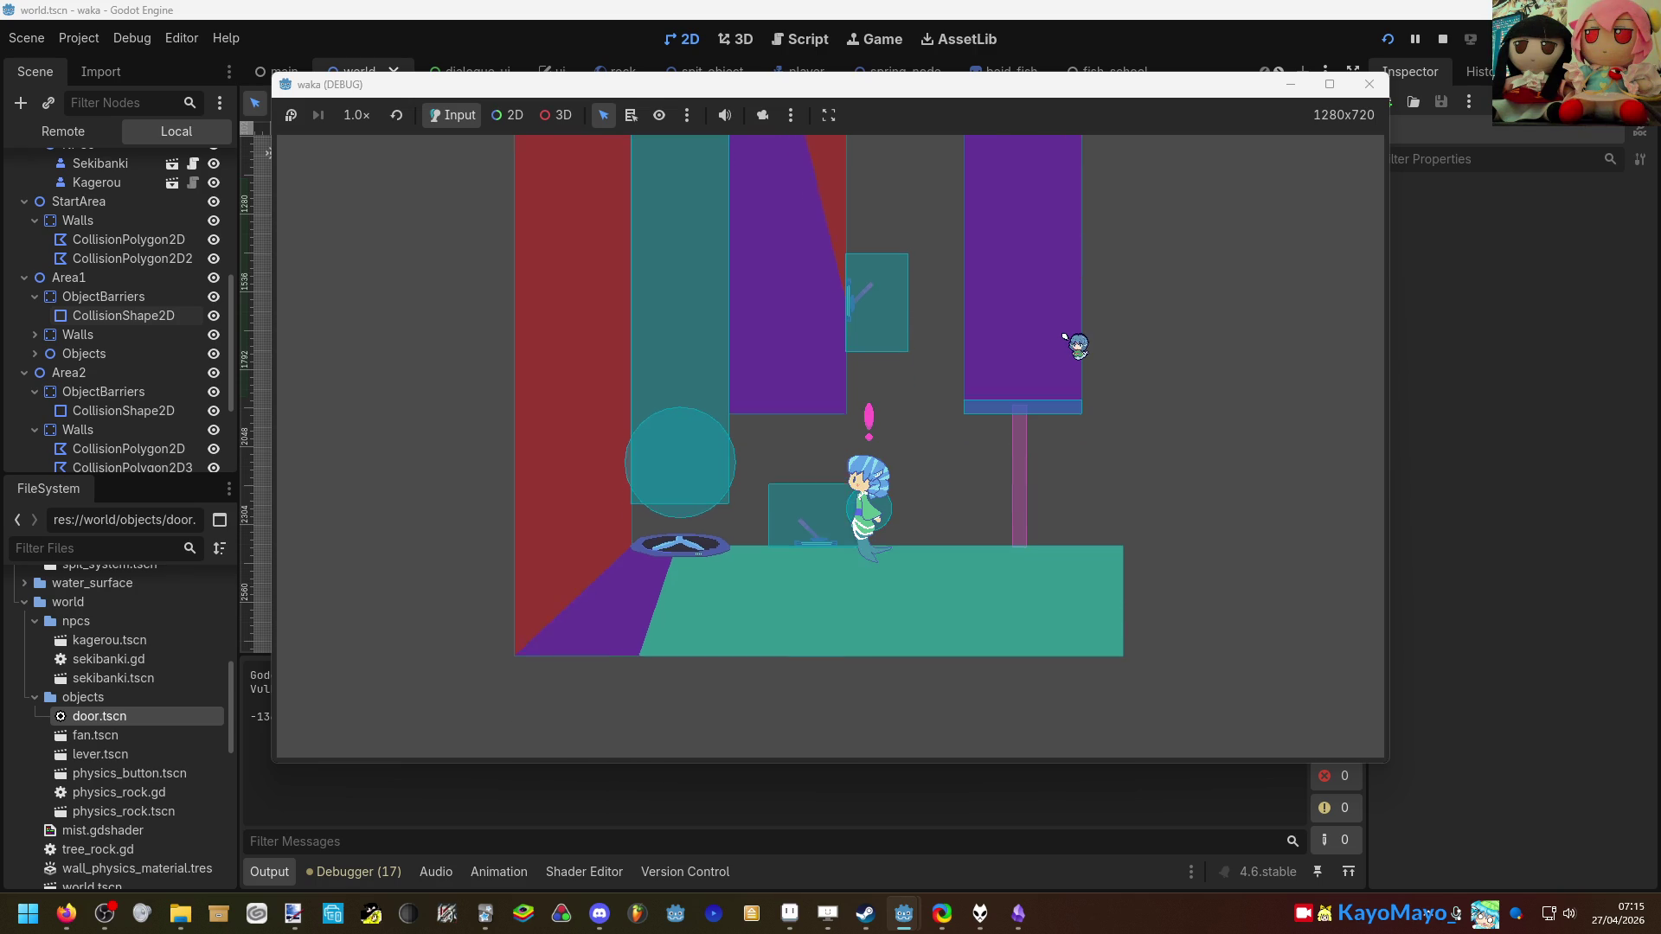
pyautogui.press('Up')
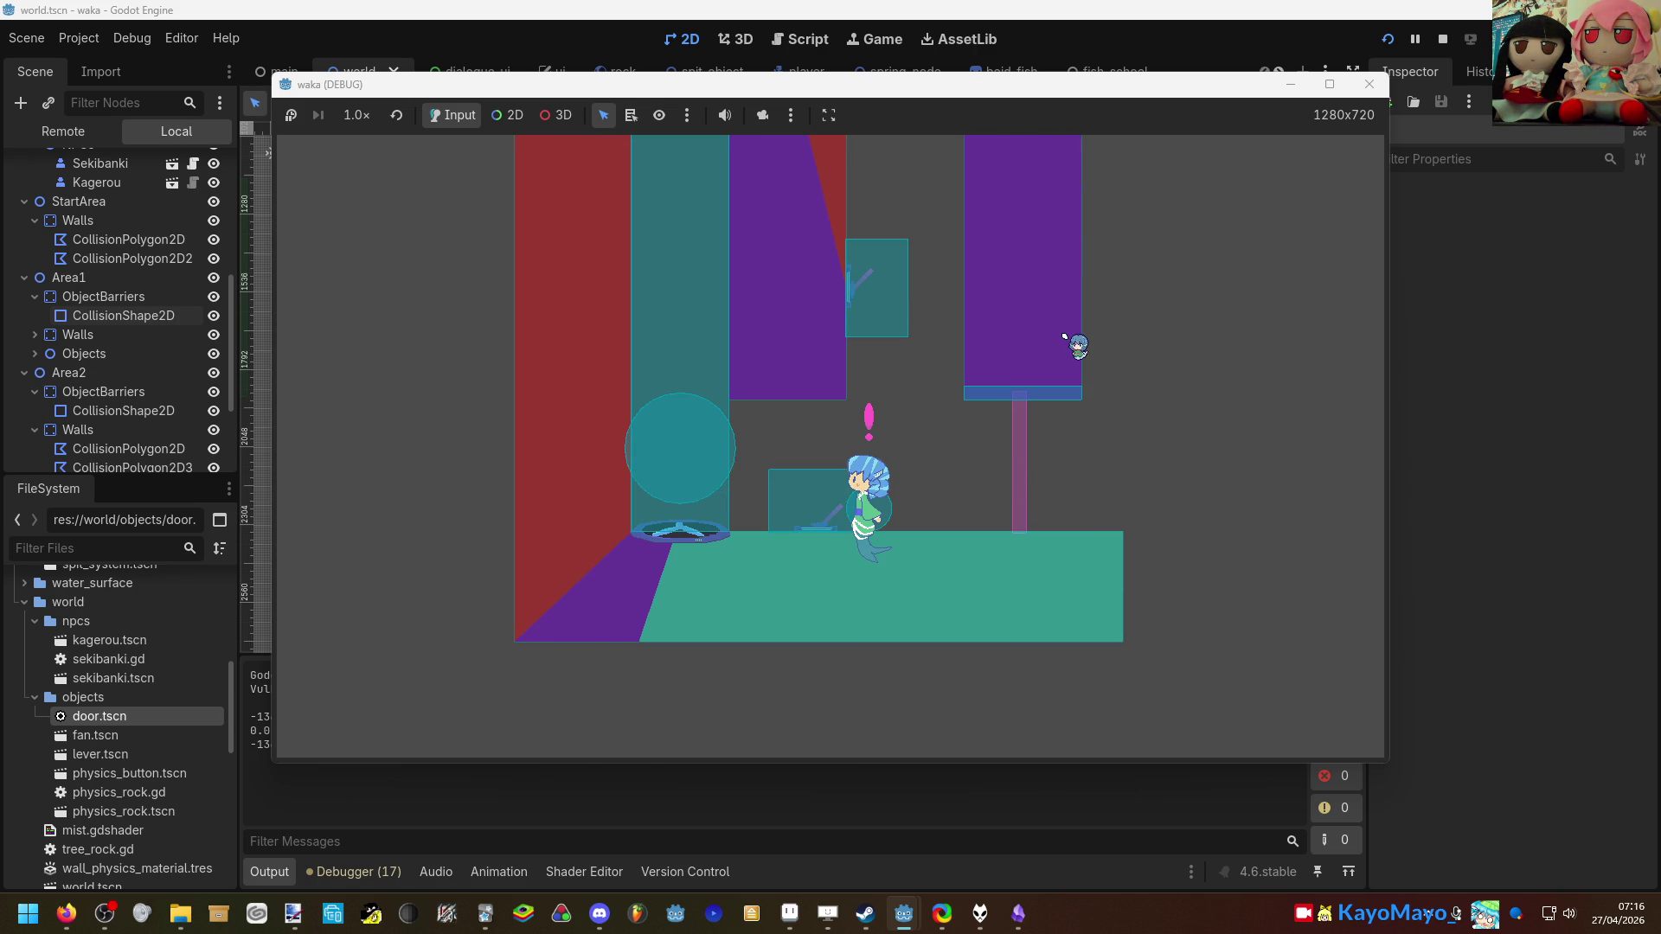
# - Flip the lever to shorten the fan's air, then swim down and up the water column
pyautogui.press('e')
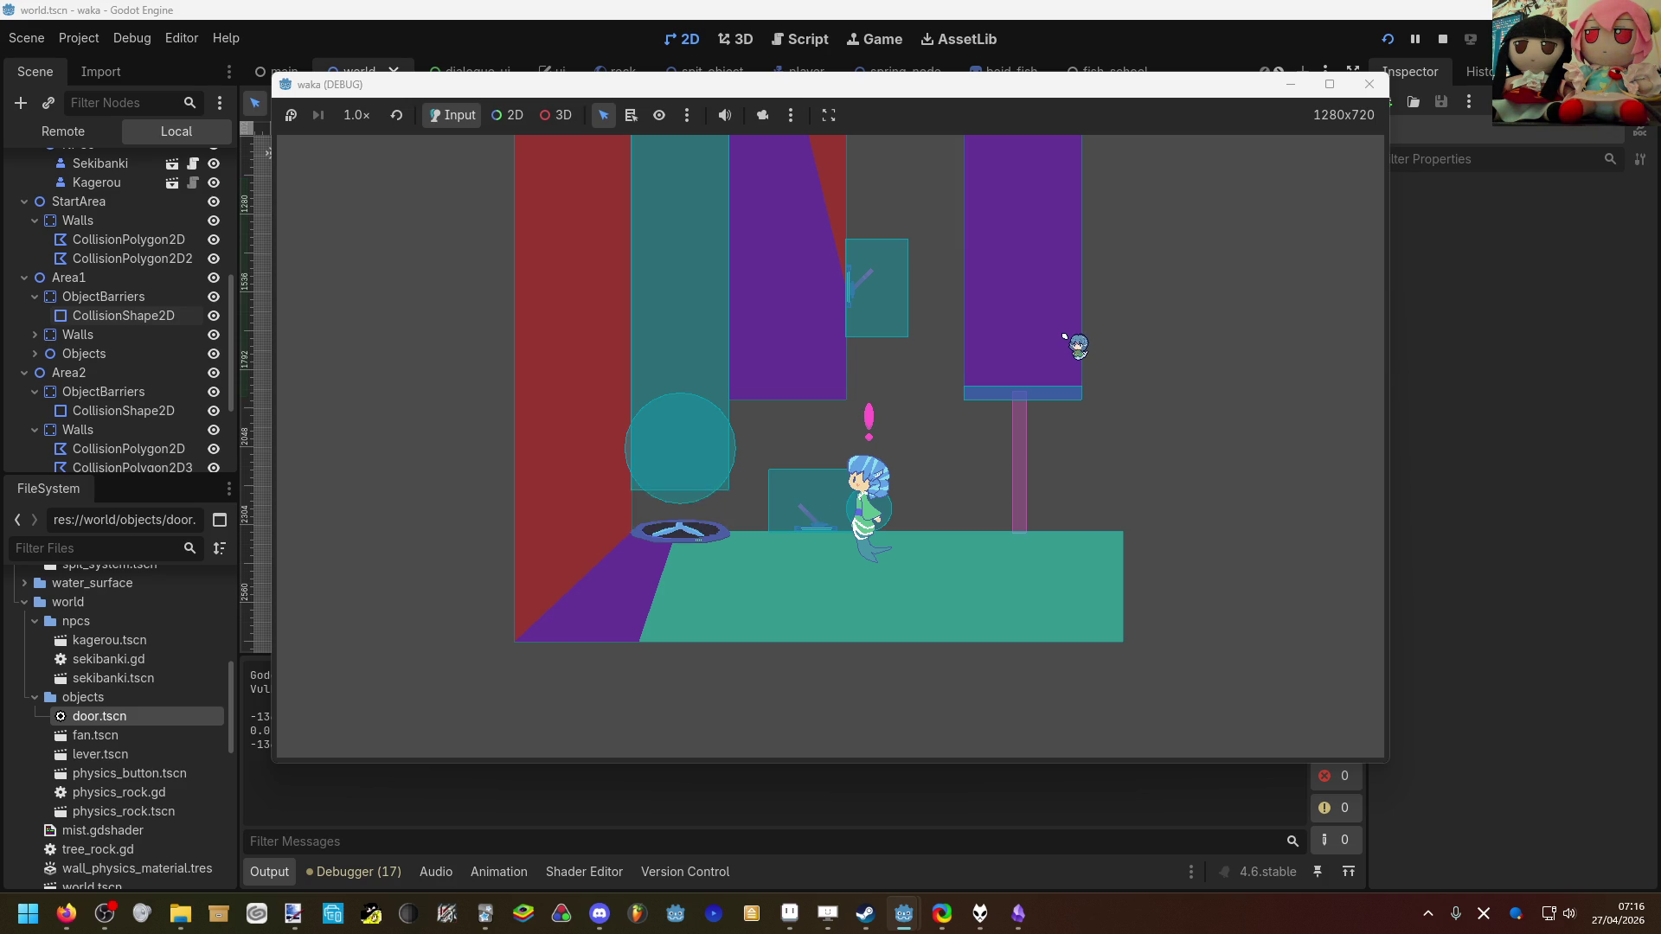
pyautogui.press('a')
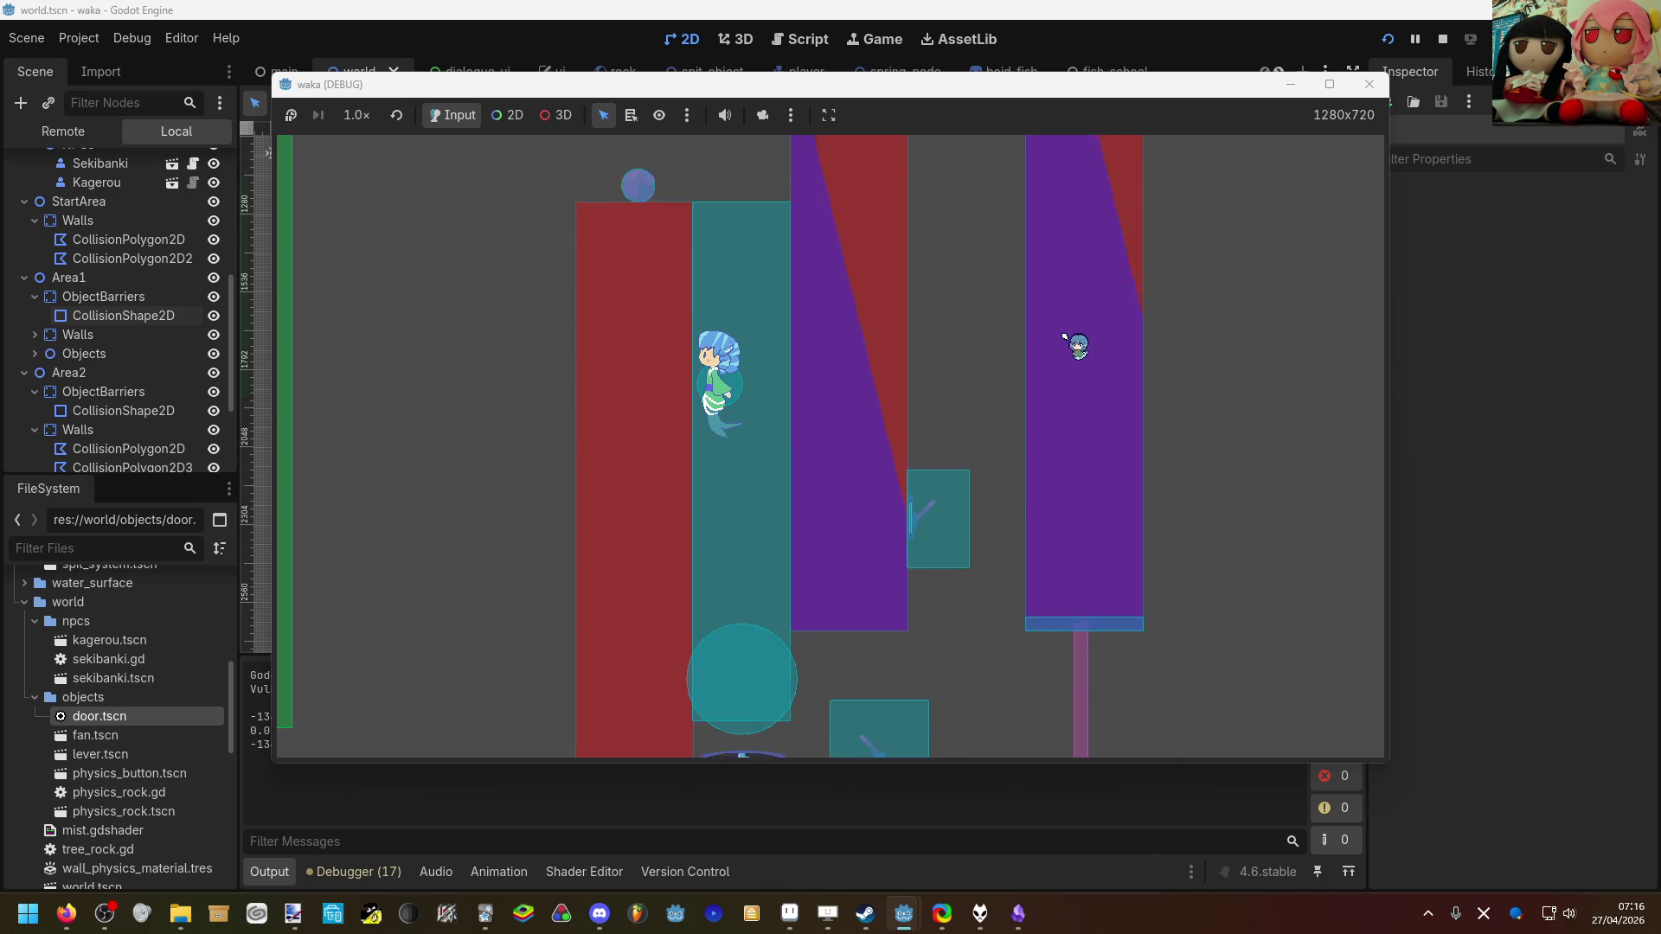
pyautogui.press('s')
pyautogui.press('w')
pyautogui.press('s')
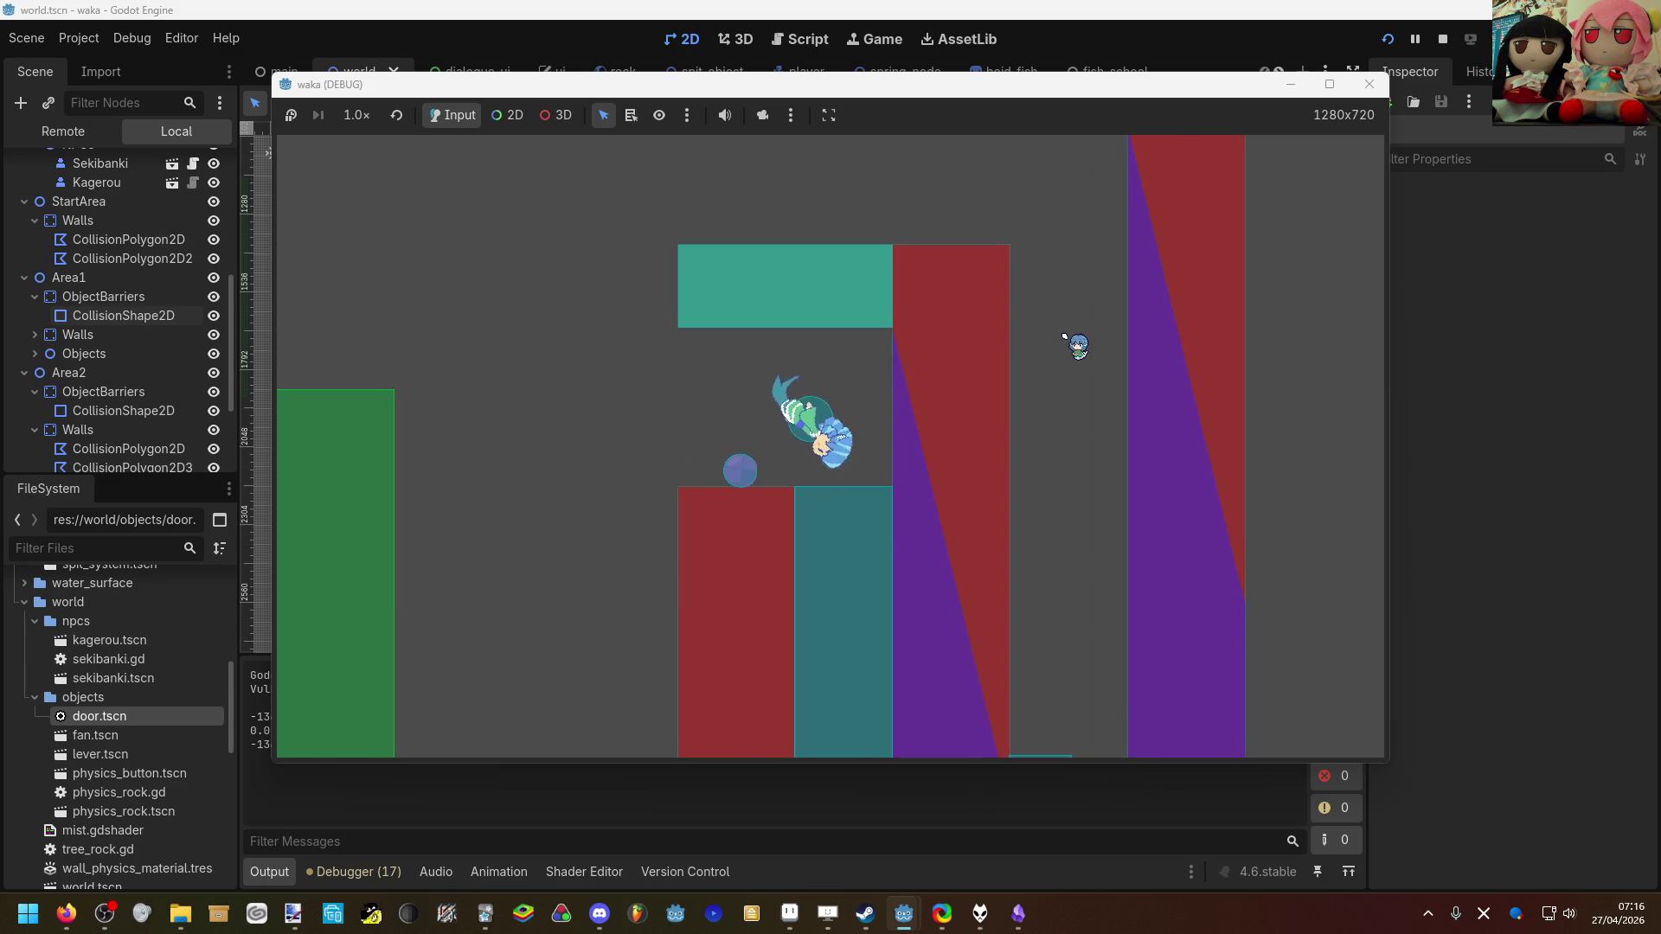
pyautogui.press('space')
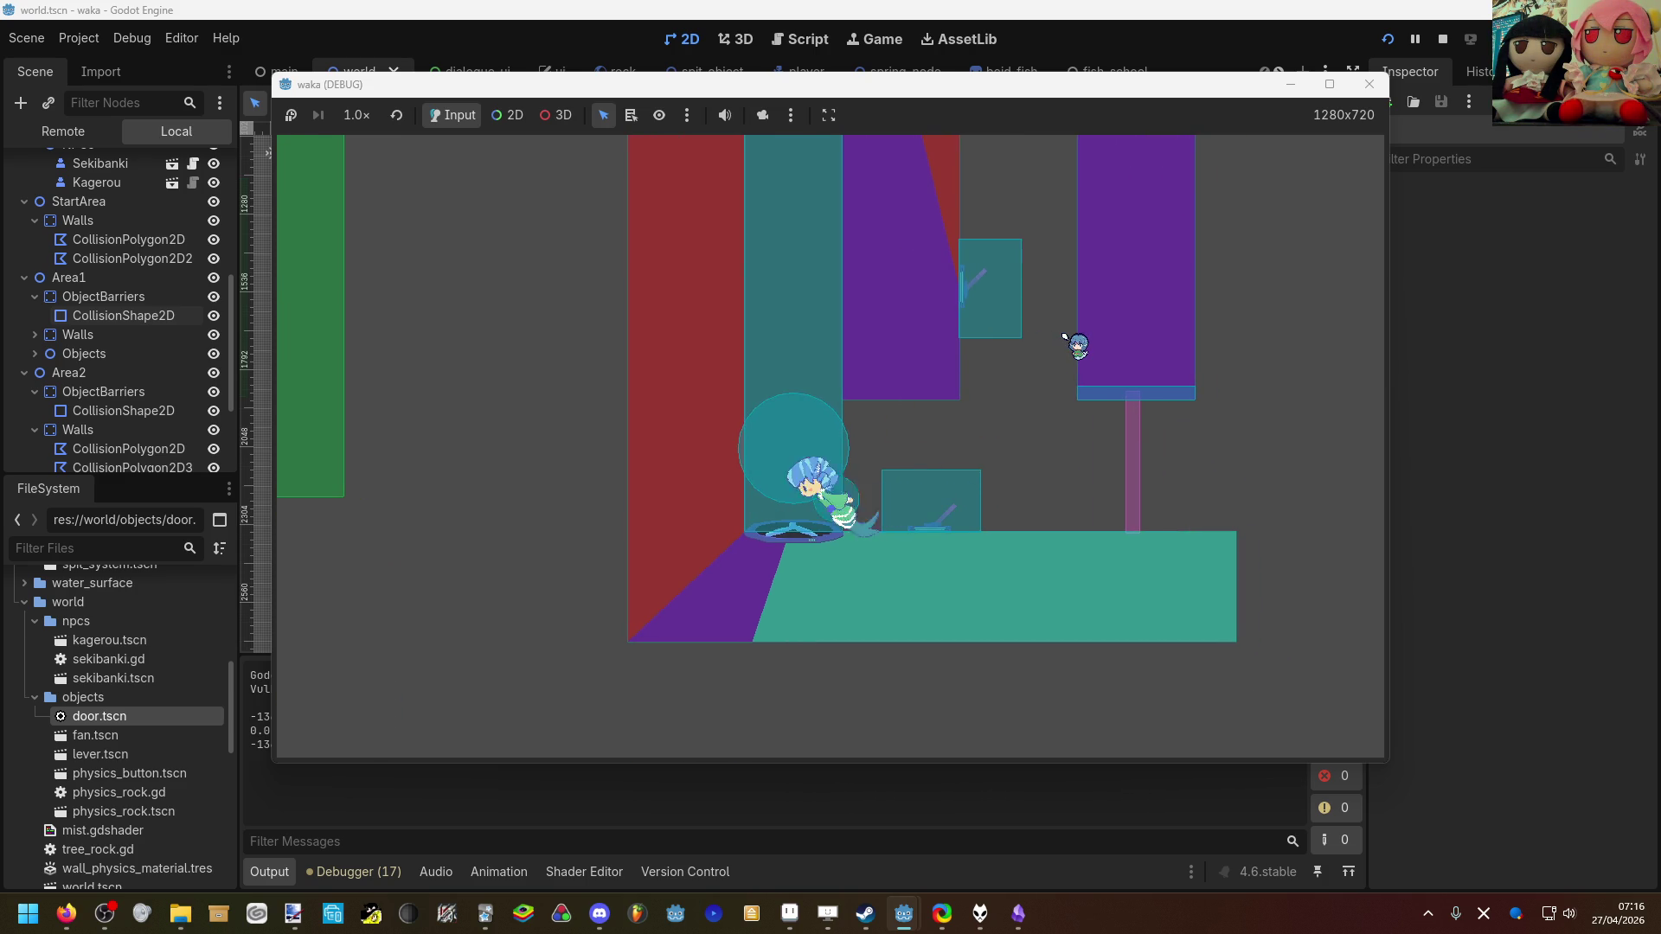
pyautogui.press('a')
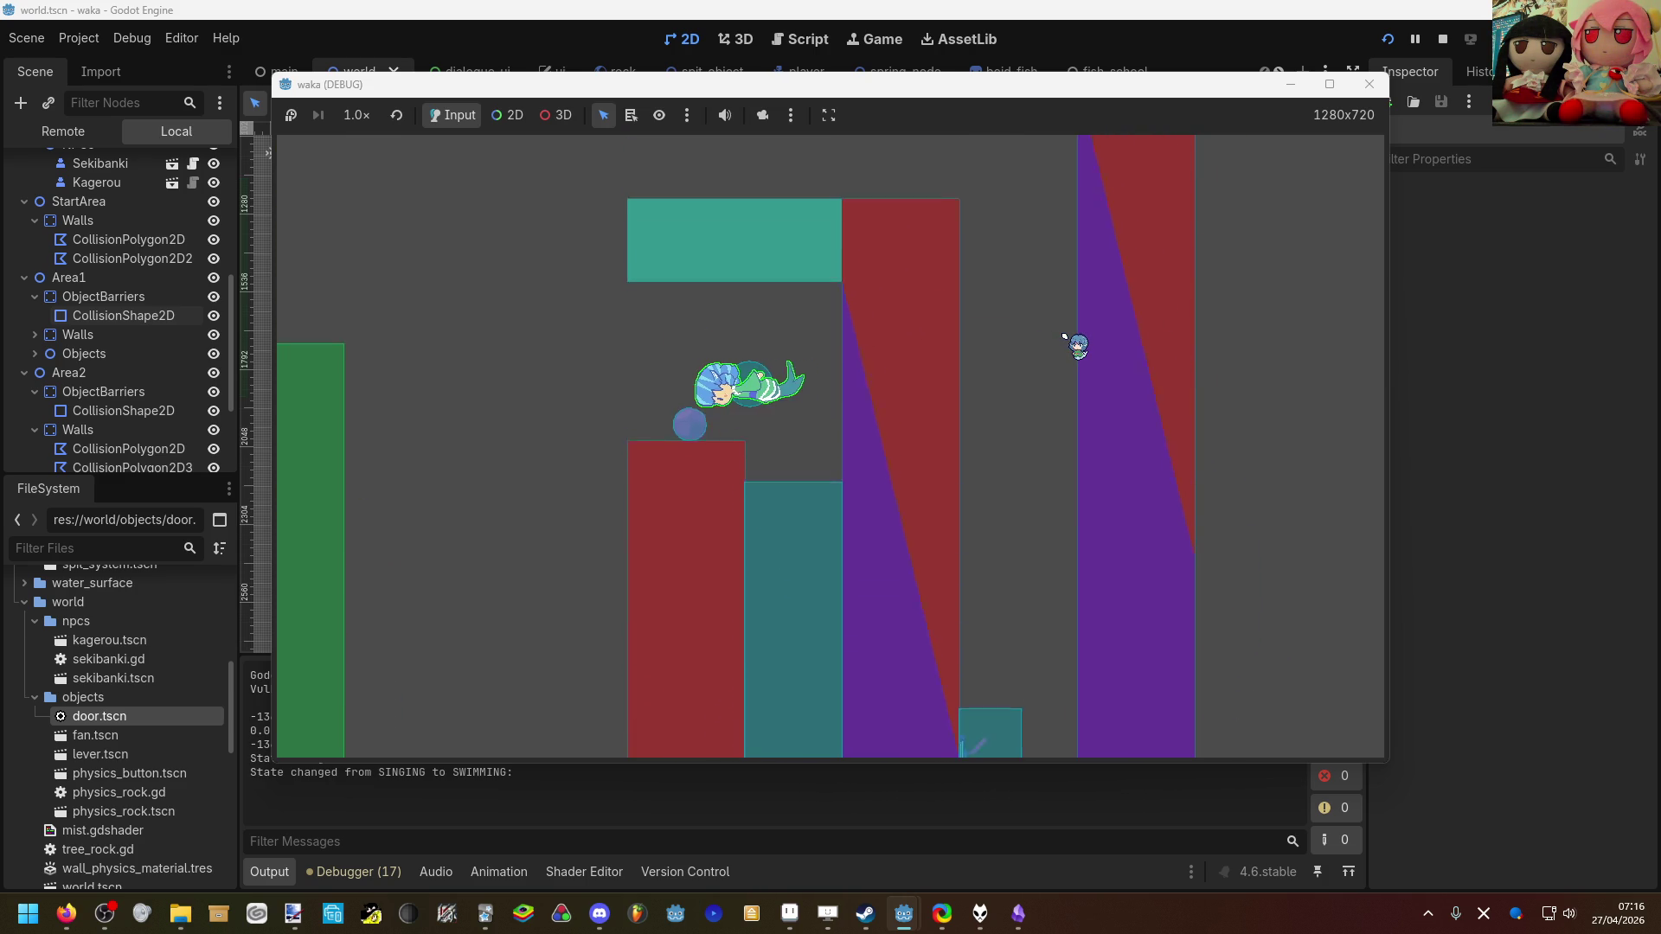
pyautogui.press('d')
# - Tail-slap the orb several times, finally aiming it straight down
pyautogui.click(1065, 336)
pyautogui.press('a')
pyautogui.click(1065, 337)
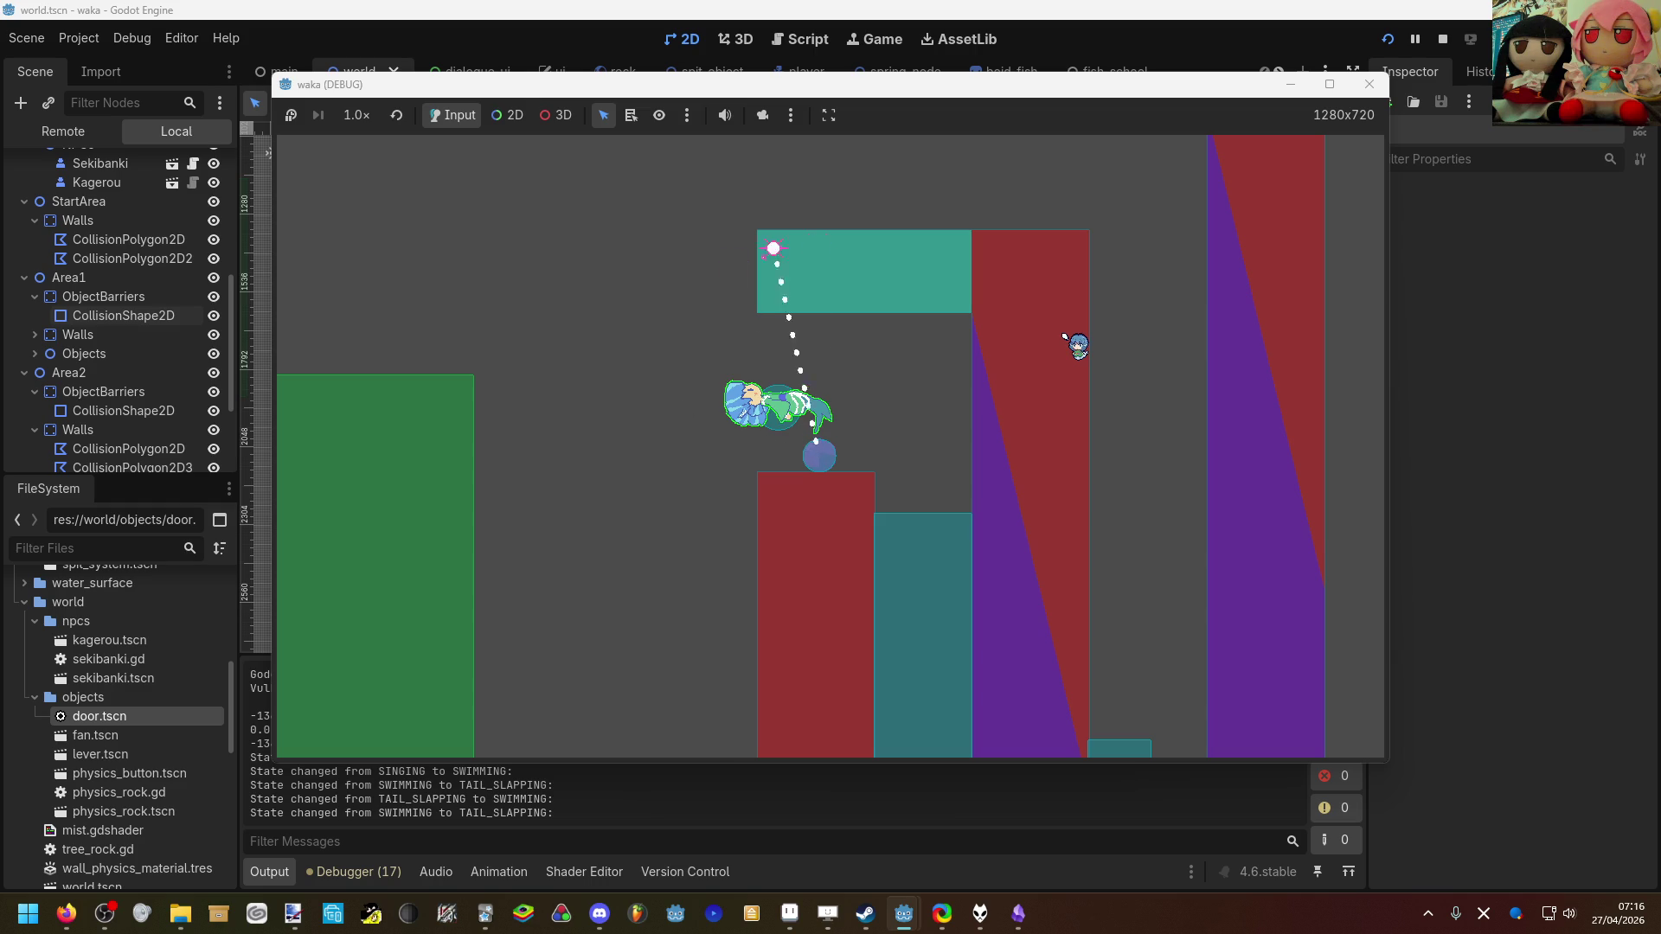
pyautogui.press('d')
pyautogui.press('s')
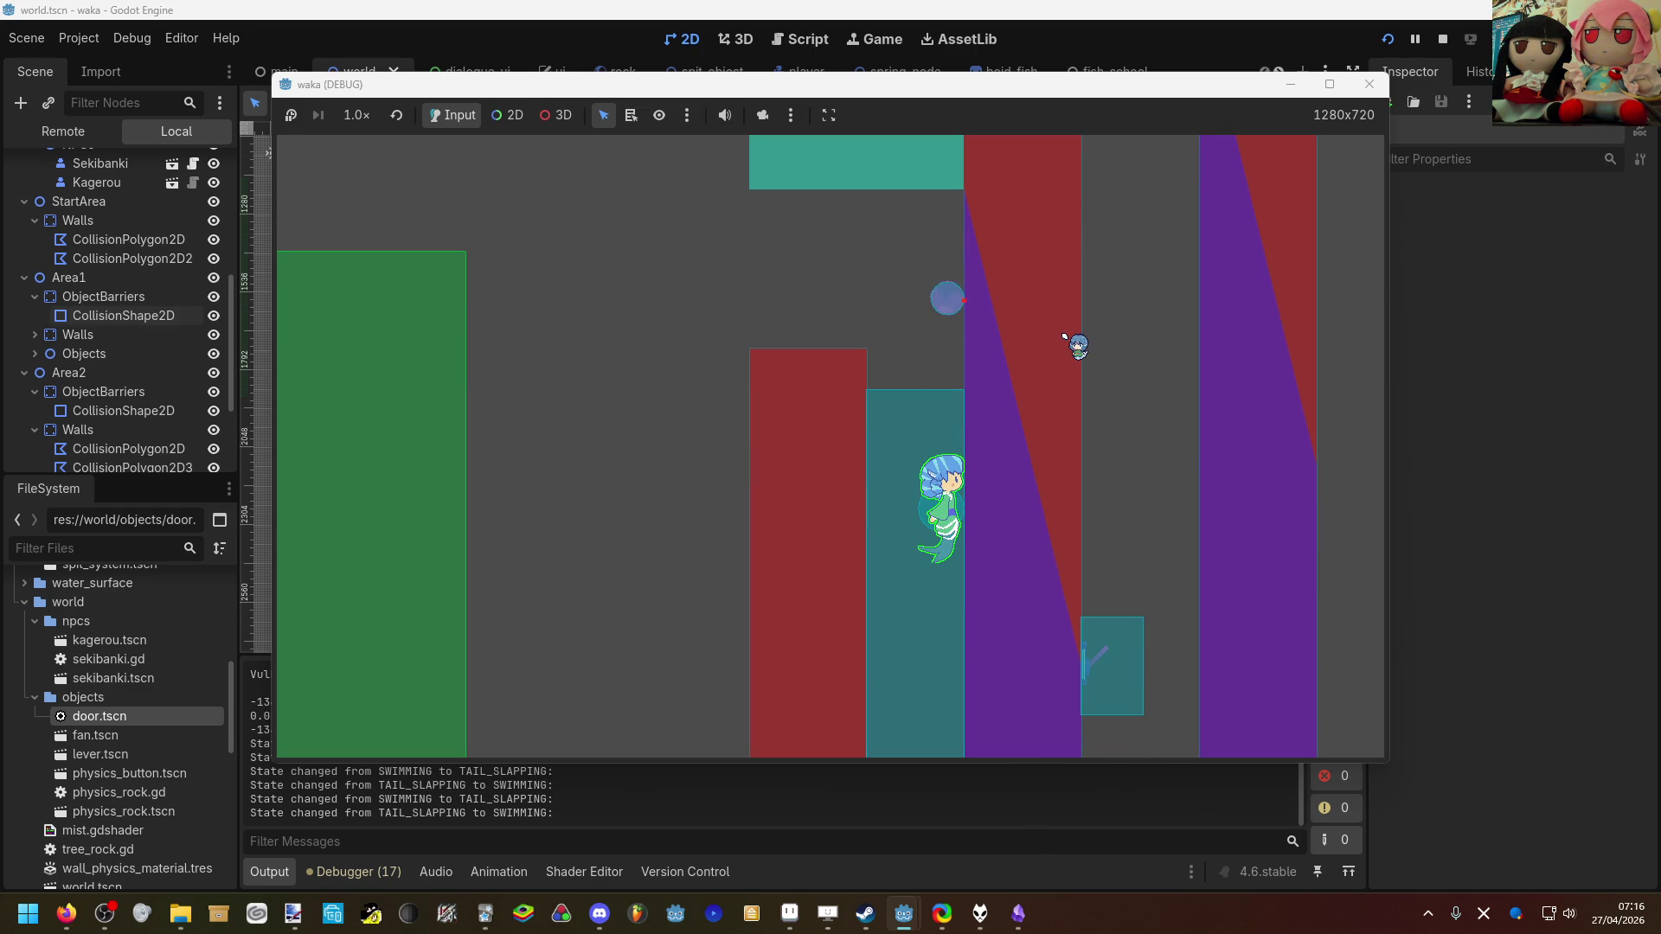
pyautogui.press('w')
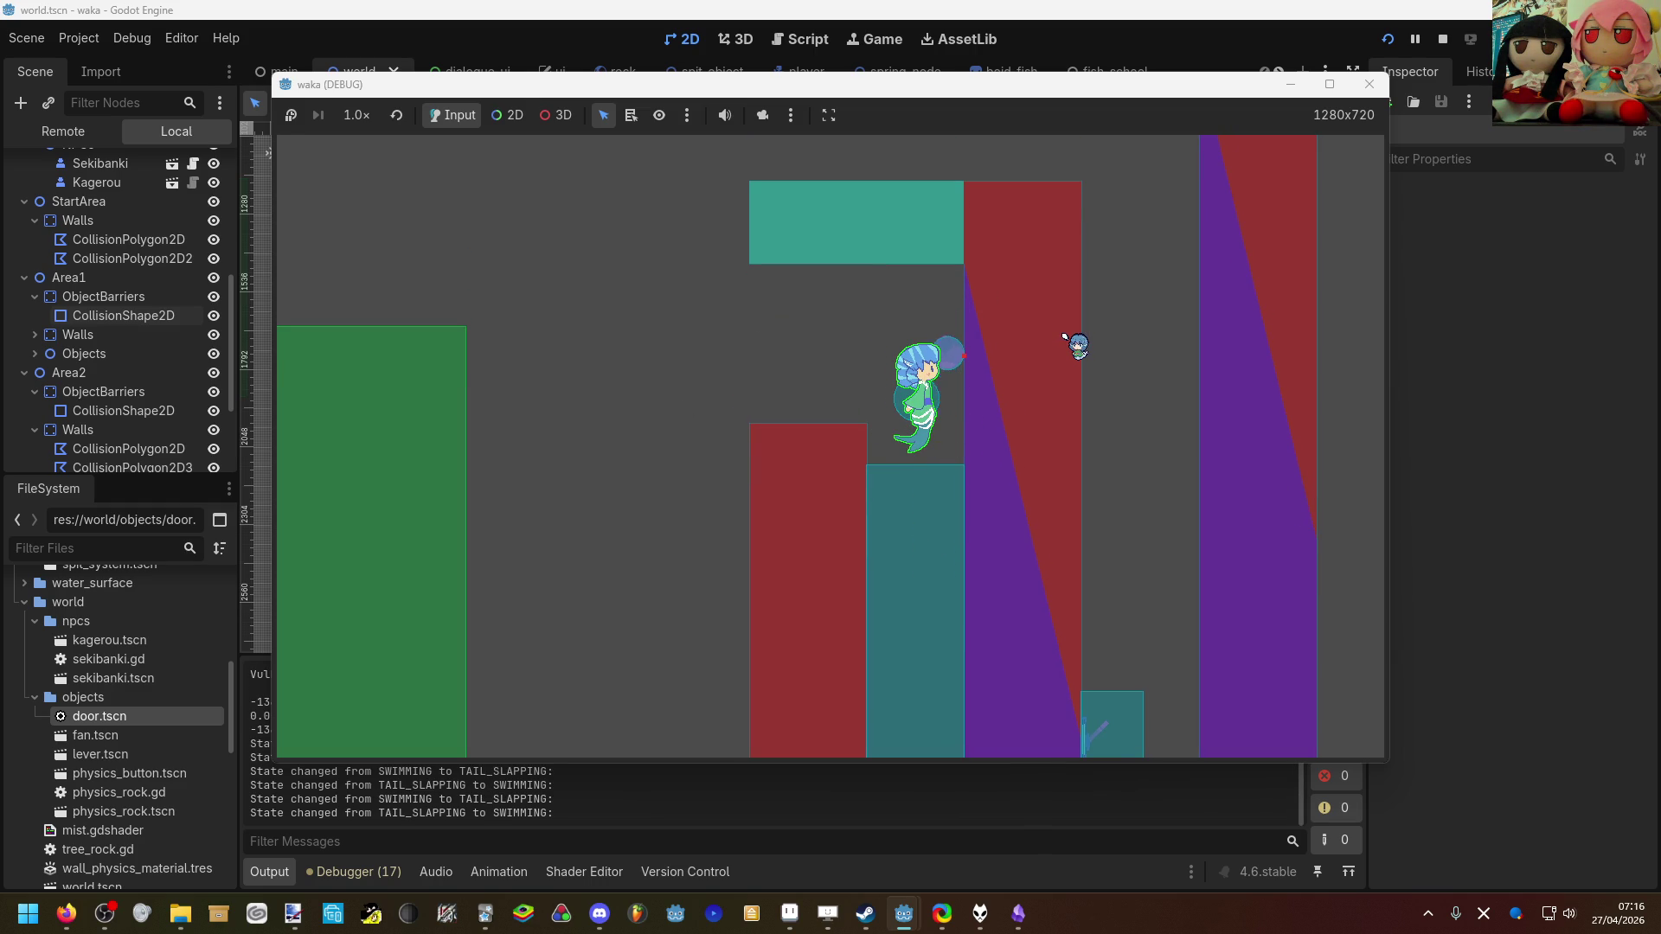
pyautogui.click(1065, 337)
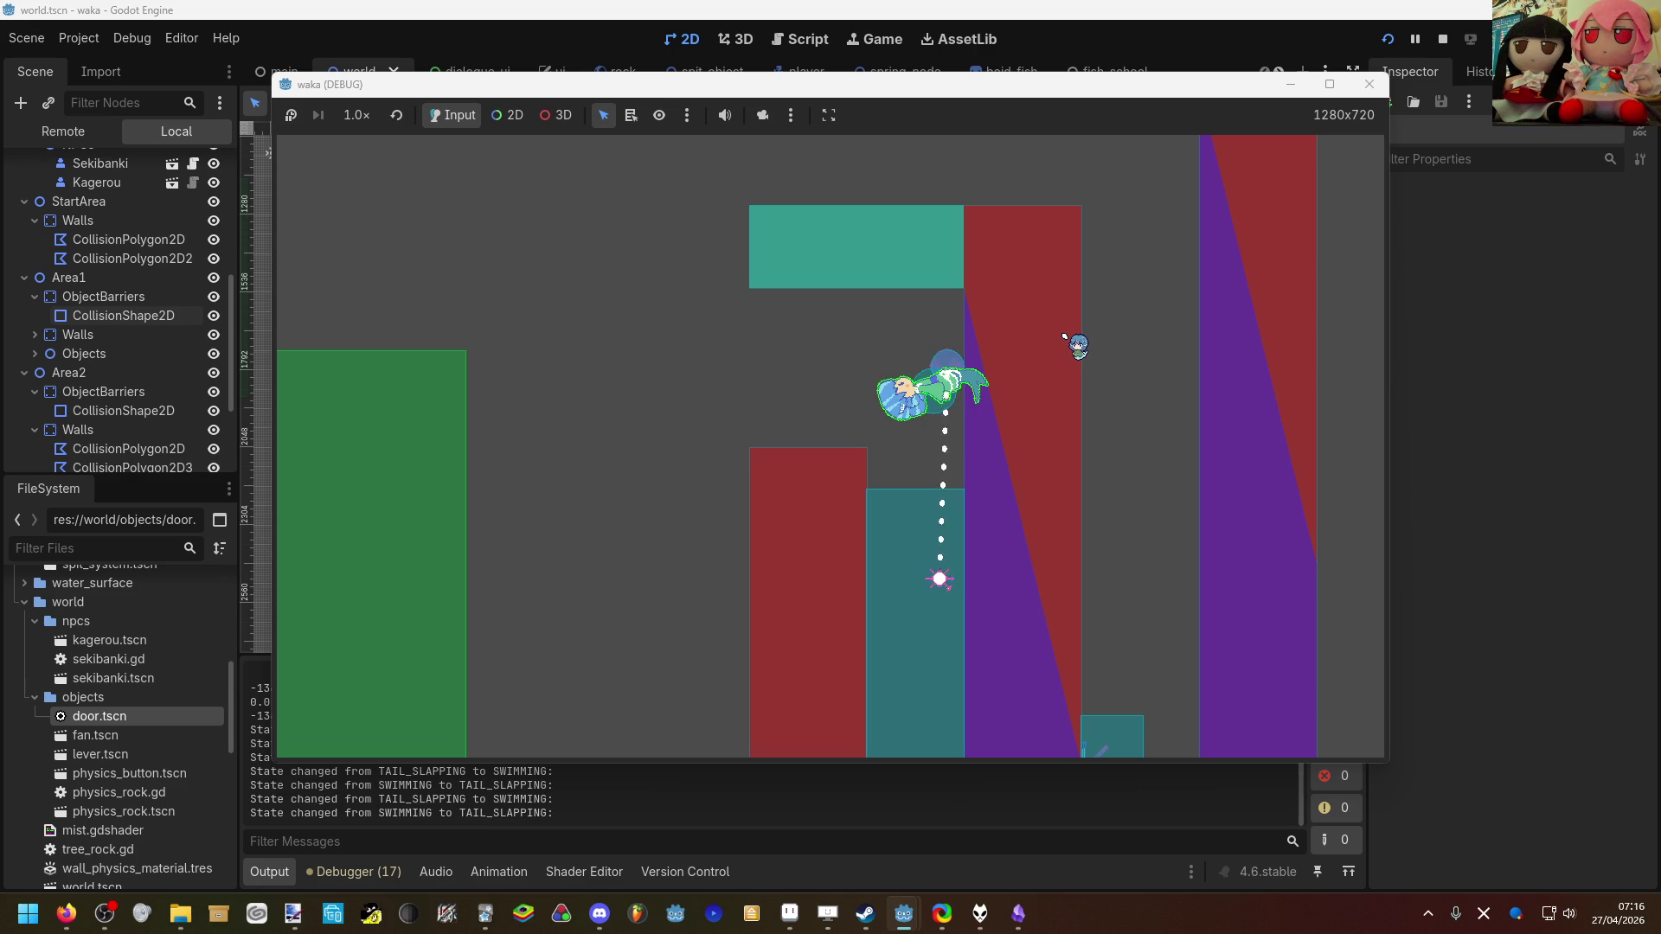
pyautogui.press('a')
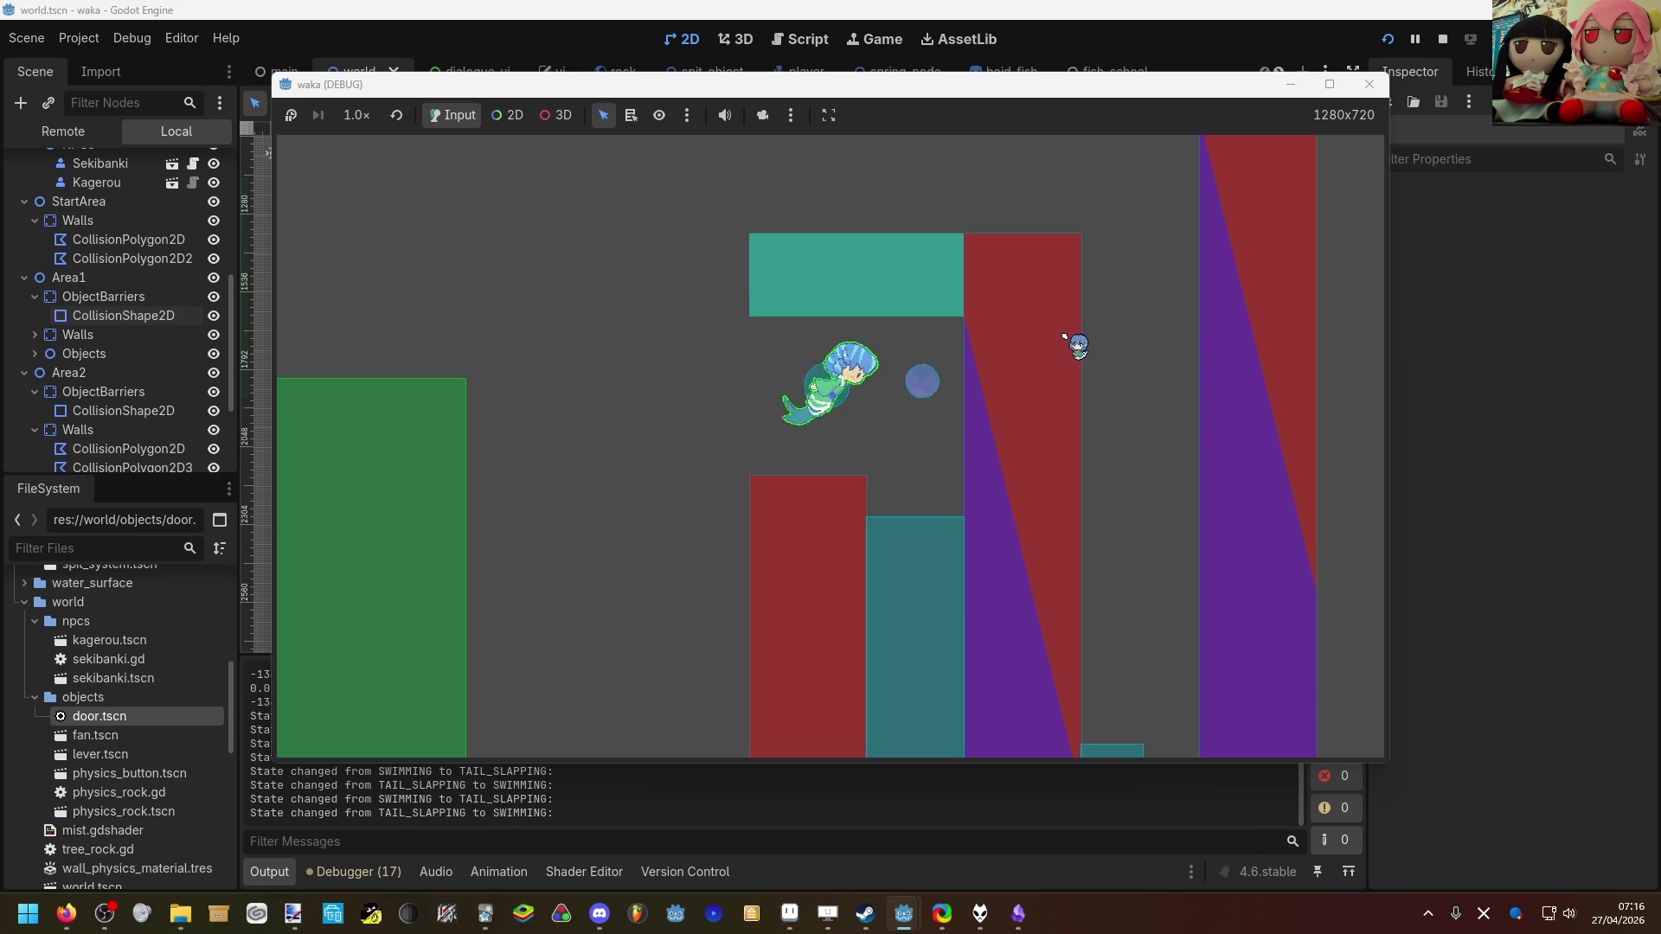
pyautogui.click(912, 632)
# - Pull the orb close and throw it into the teal block, then straight down twice
pyautogui.press('s')
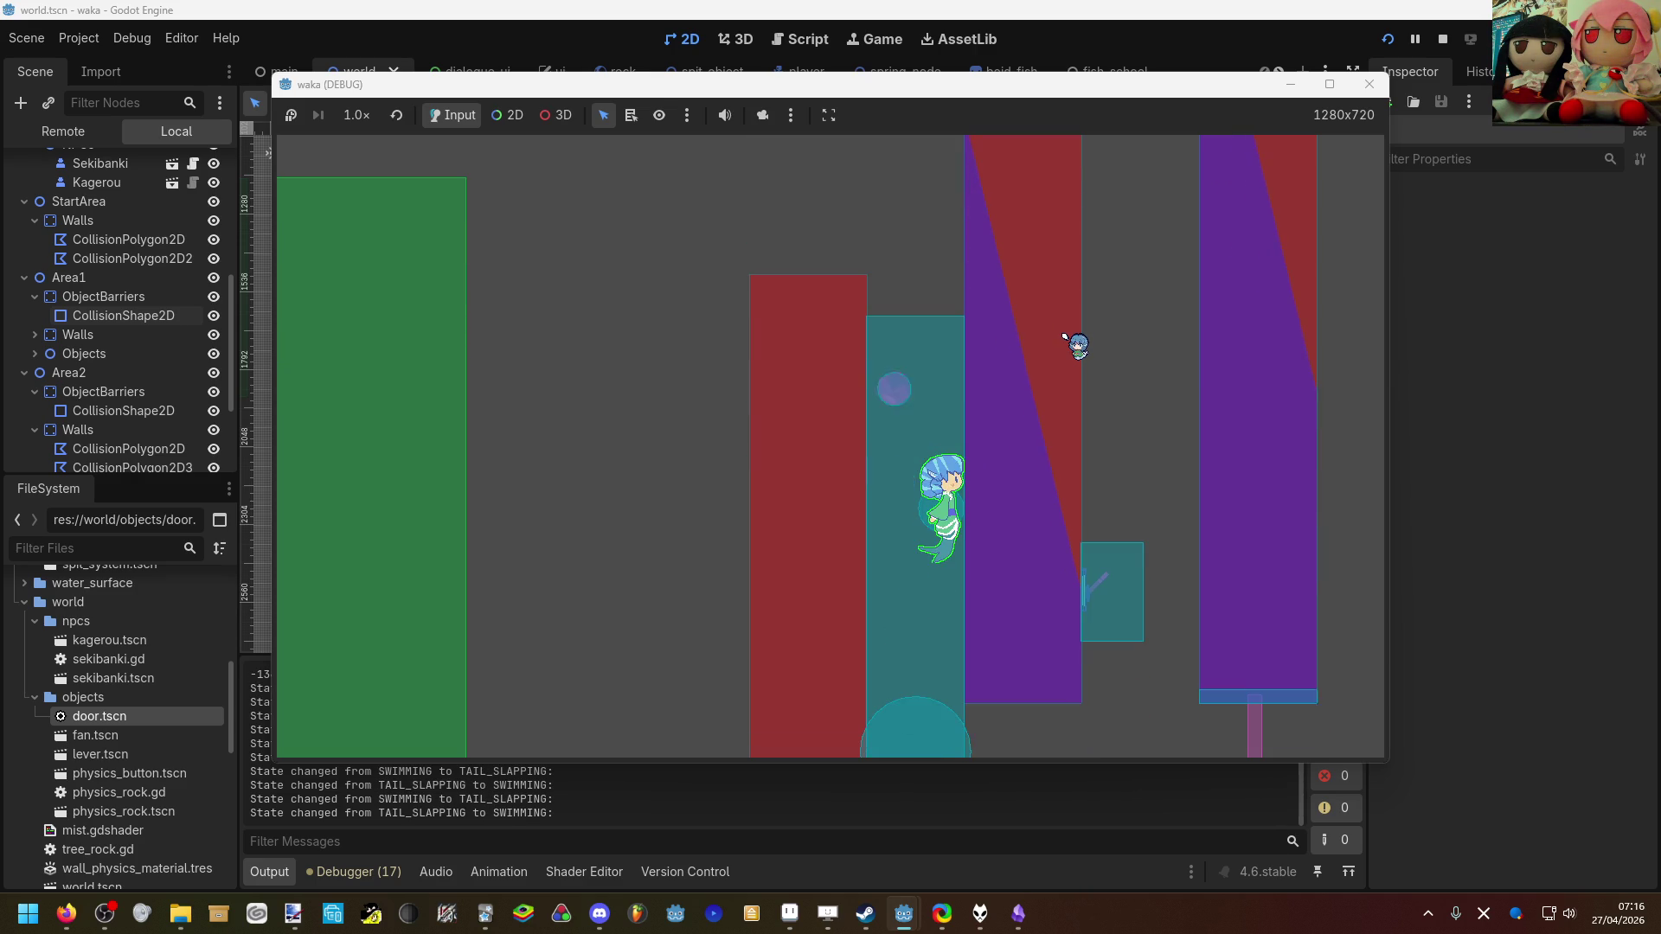
pyautogui.press('w')
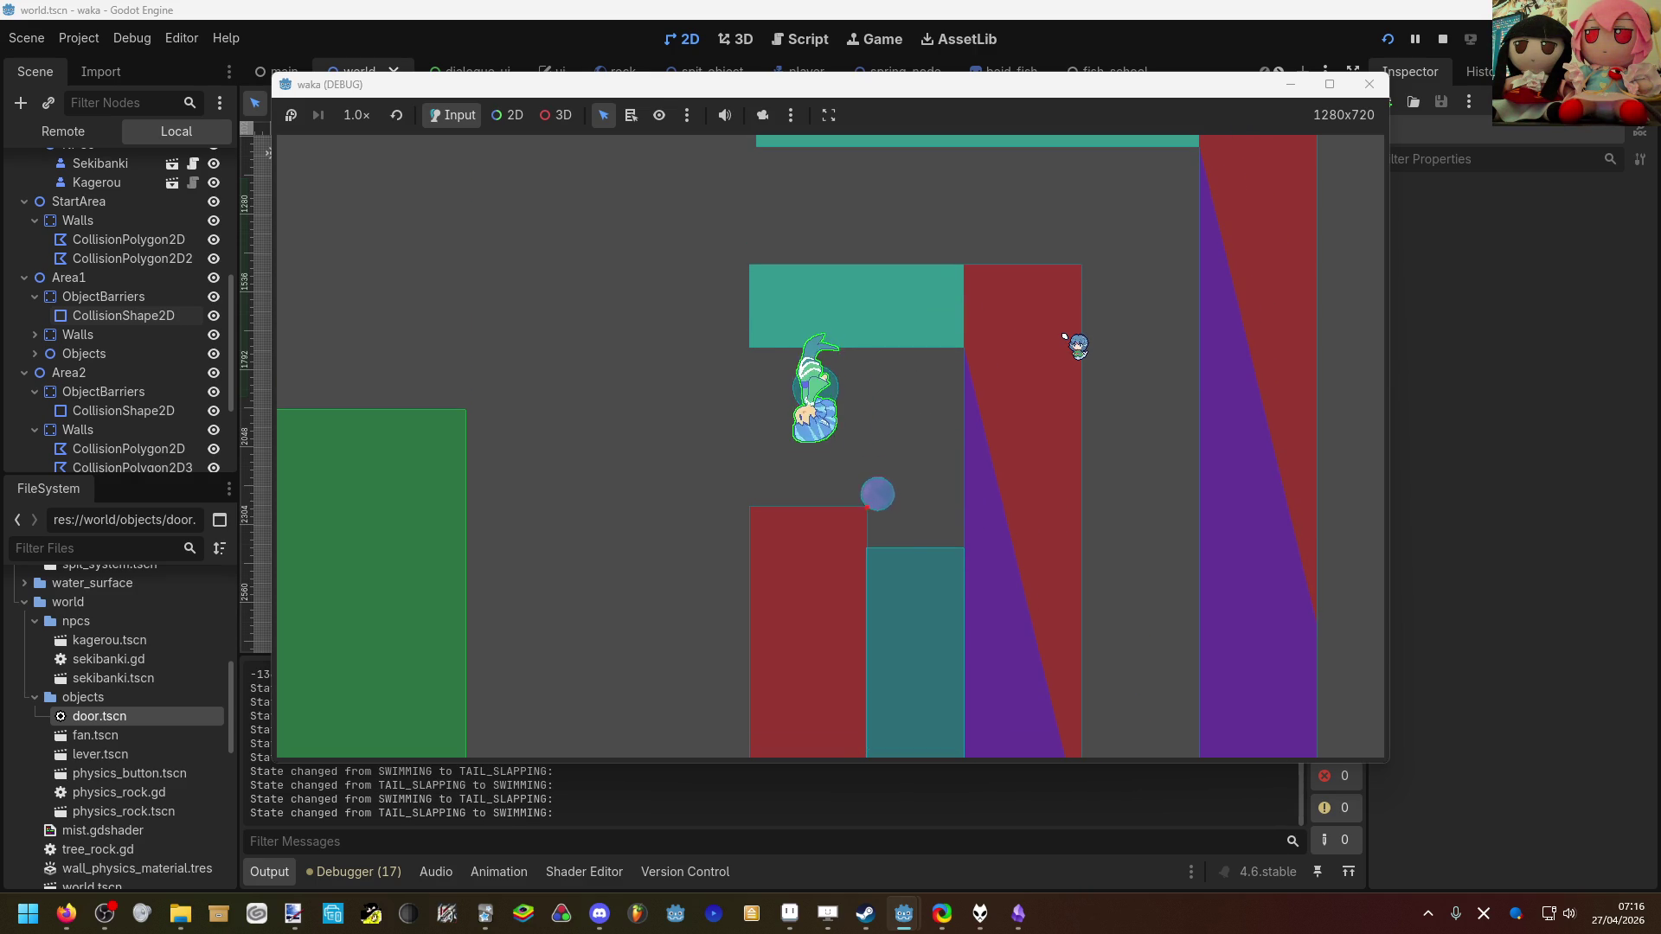
pyautogui.press('a')
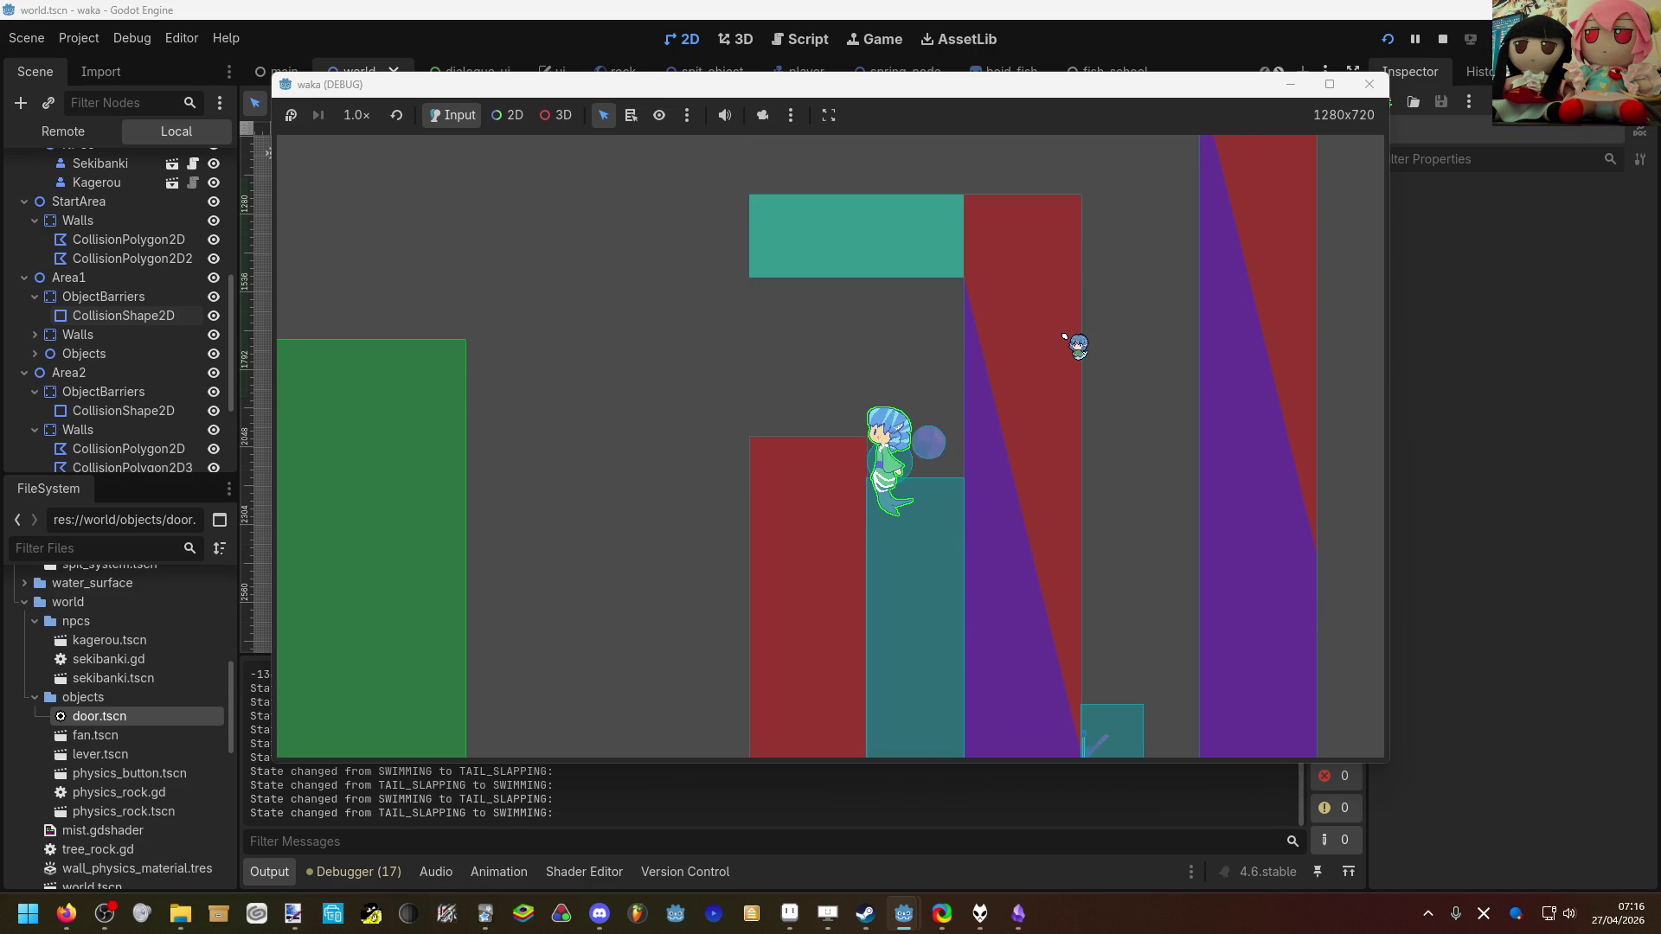
pyautogui.press('s')
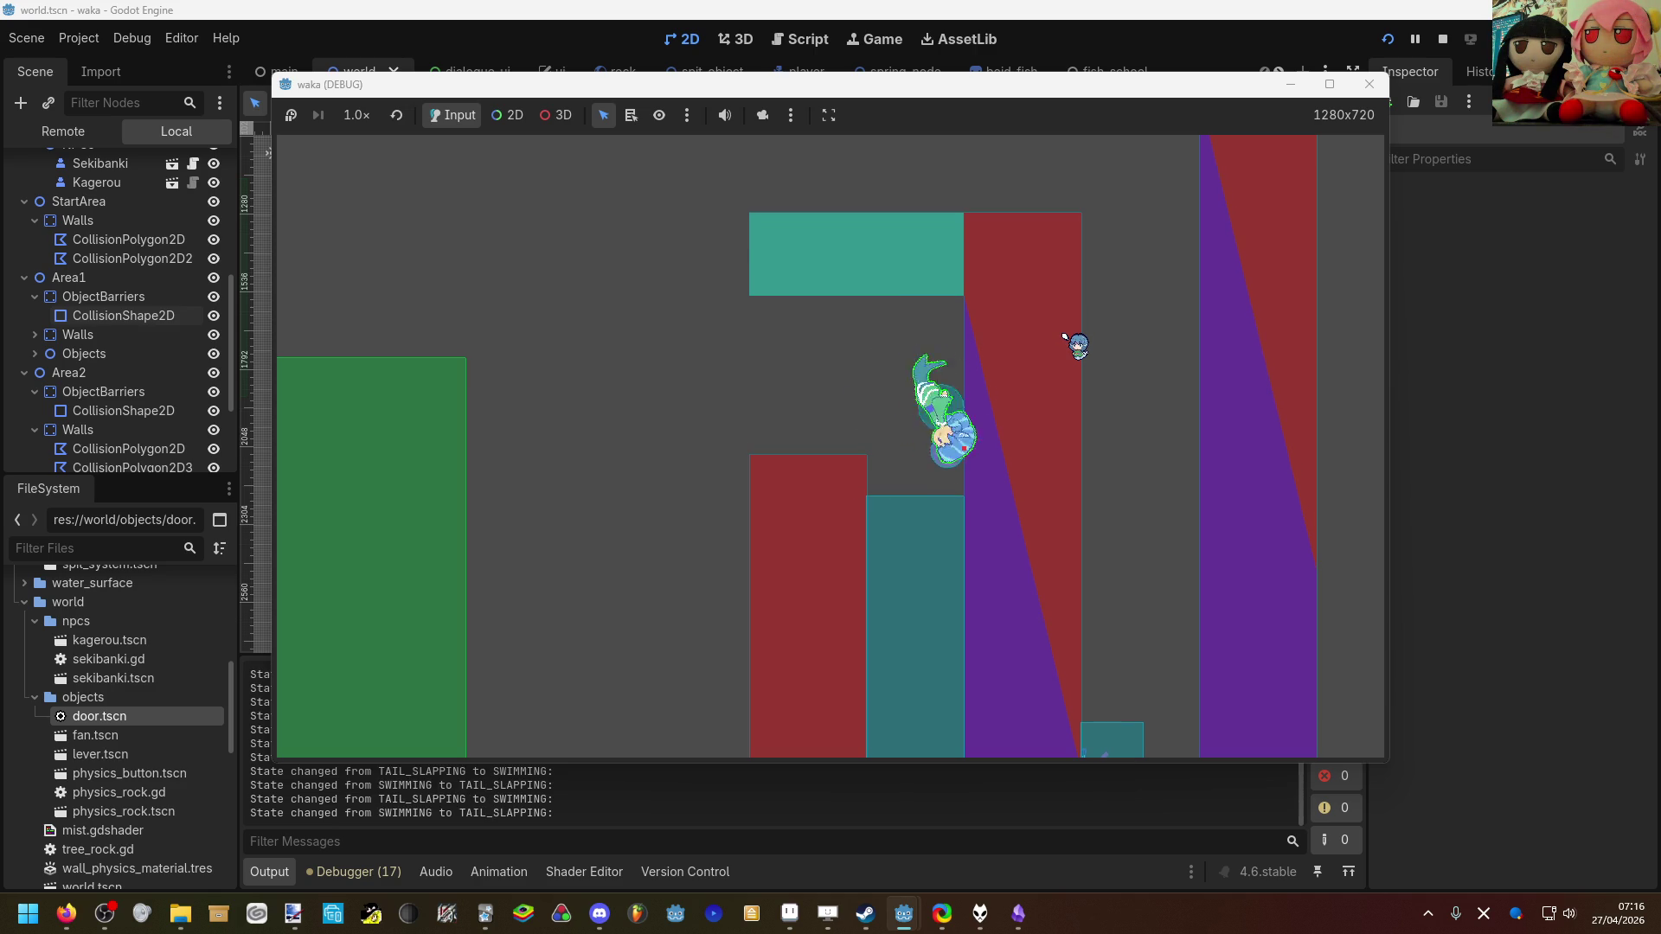
pyautogui.press('w')
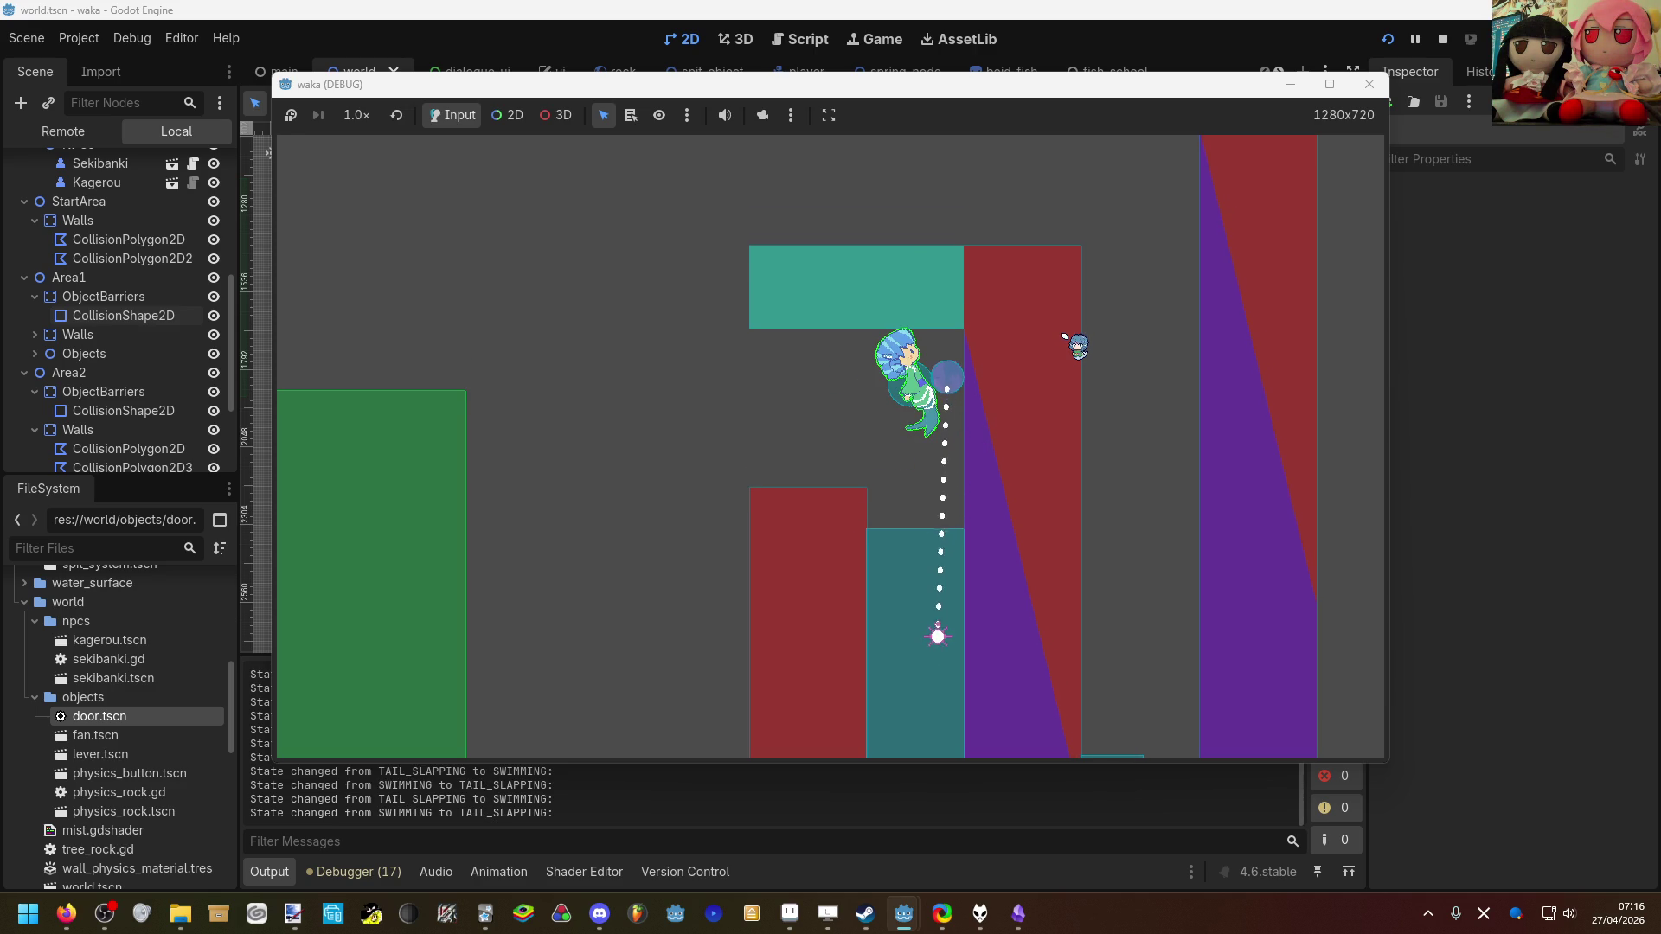
pyautogui.press('a')
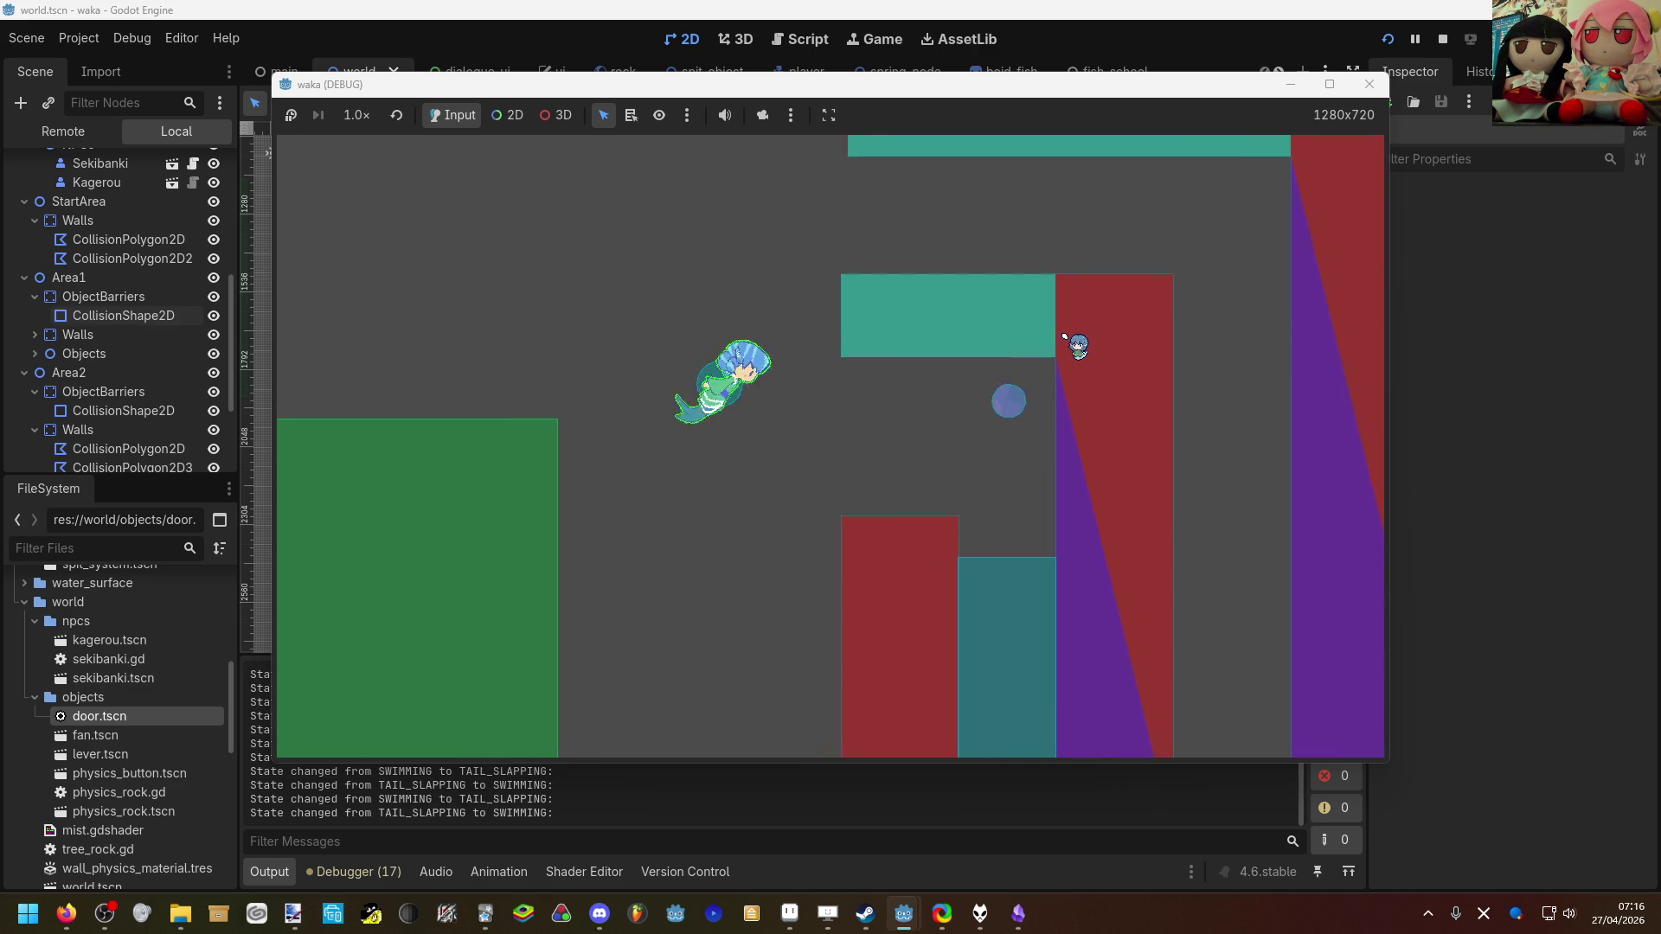
pyautogui.press('a')
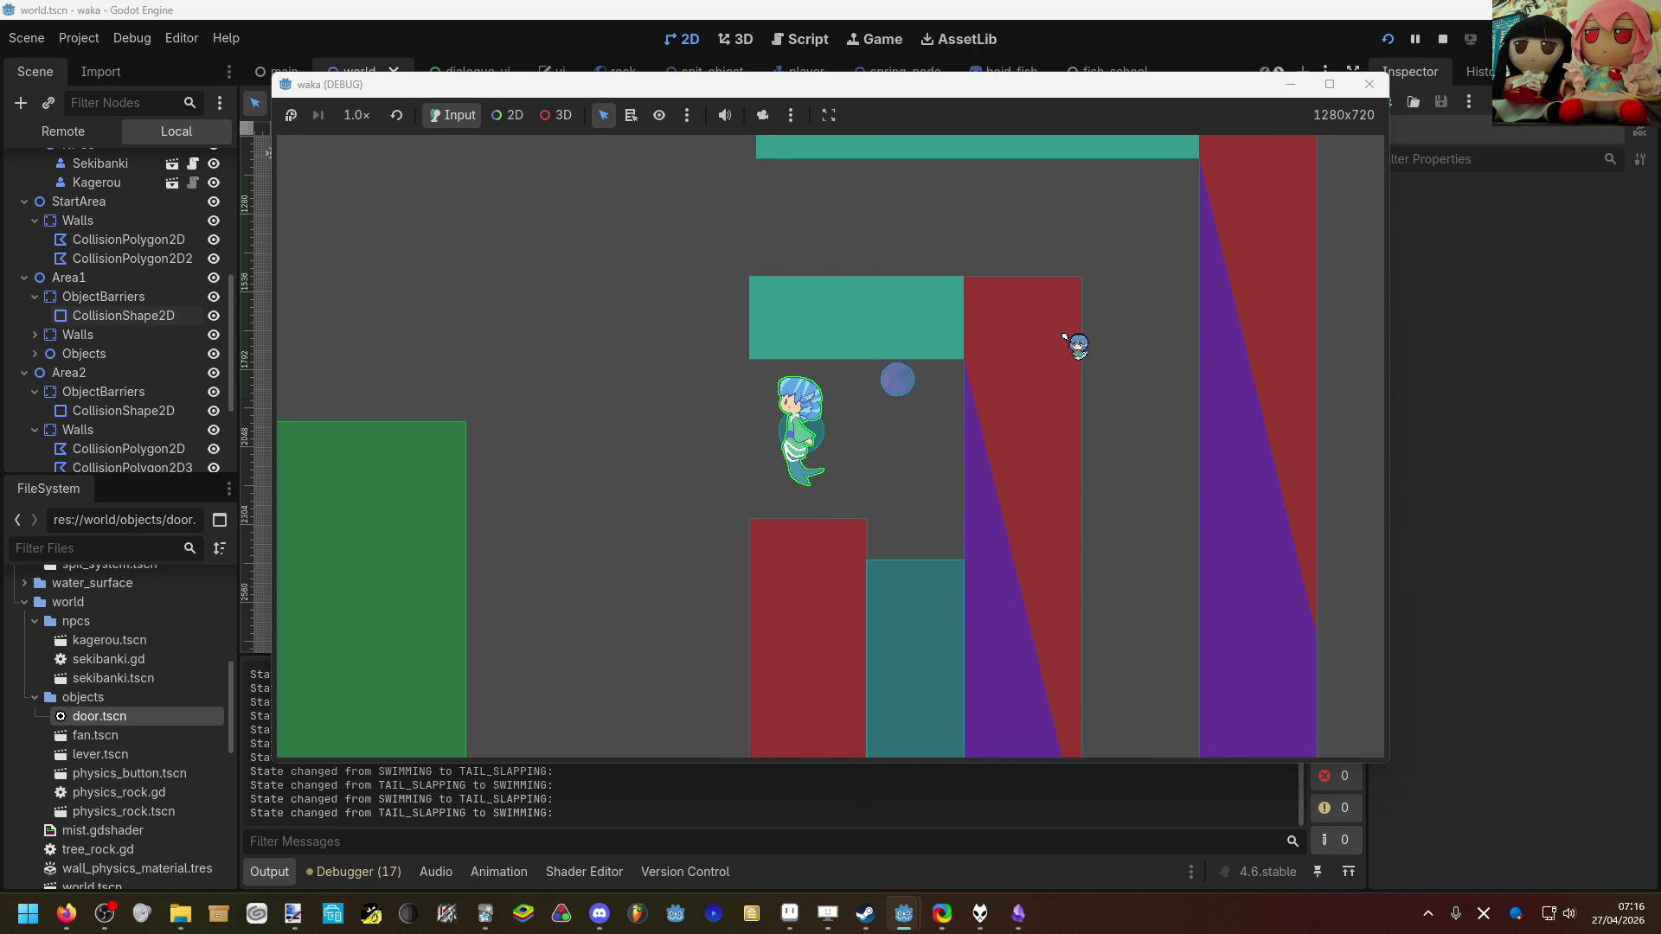
pyautogui.press('space')
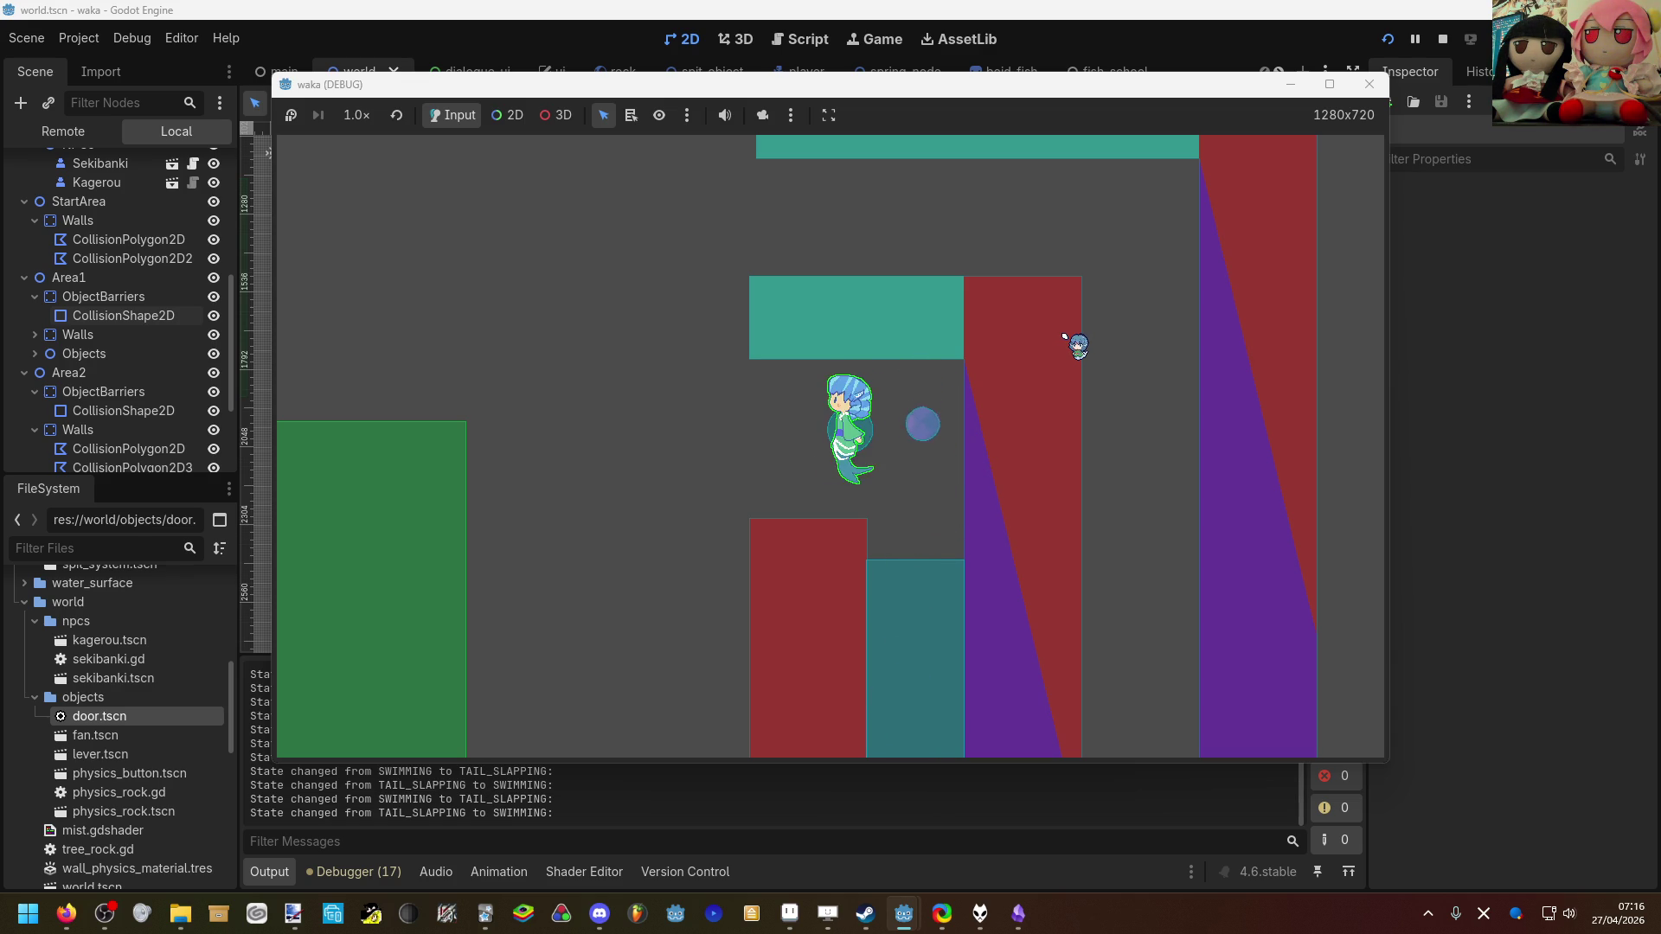
pyautogui.press('s')
pyautogui.press('space')
pyautogui.press('a')
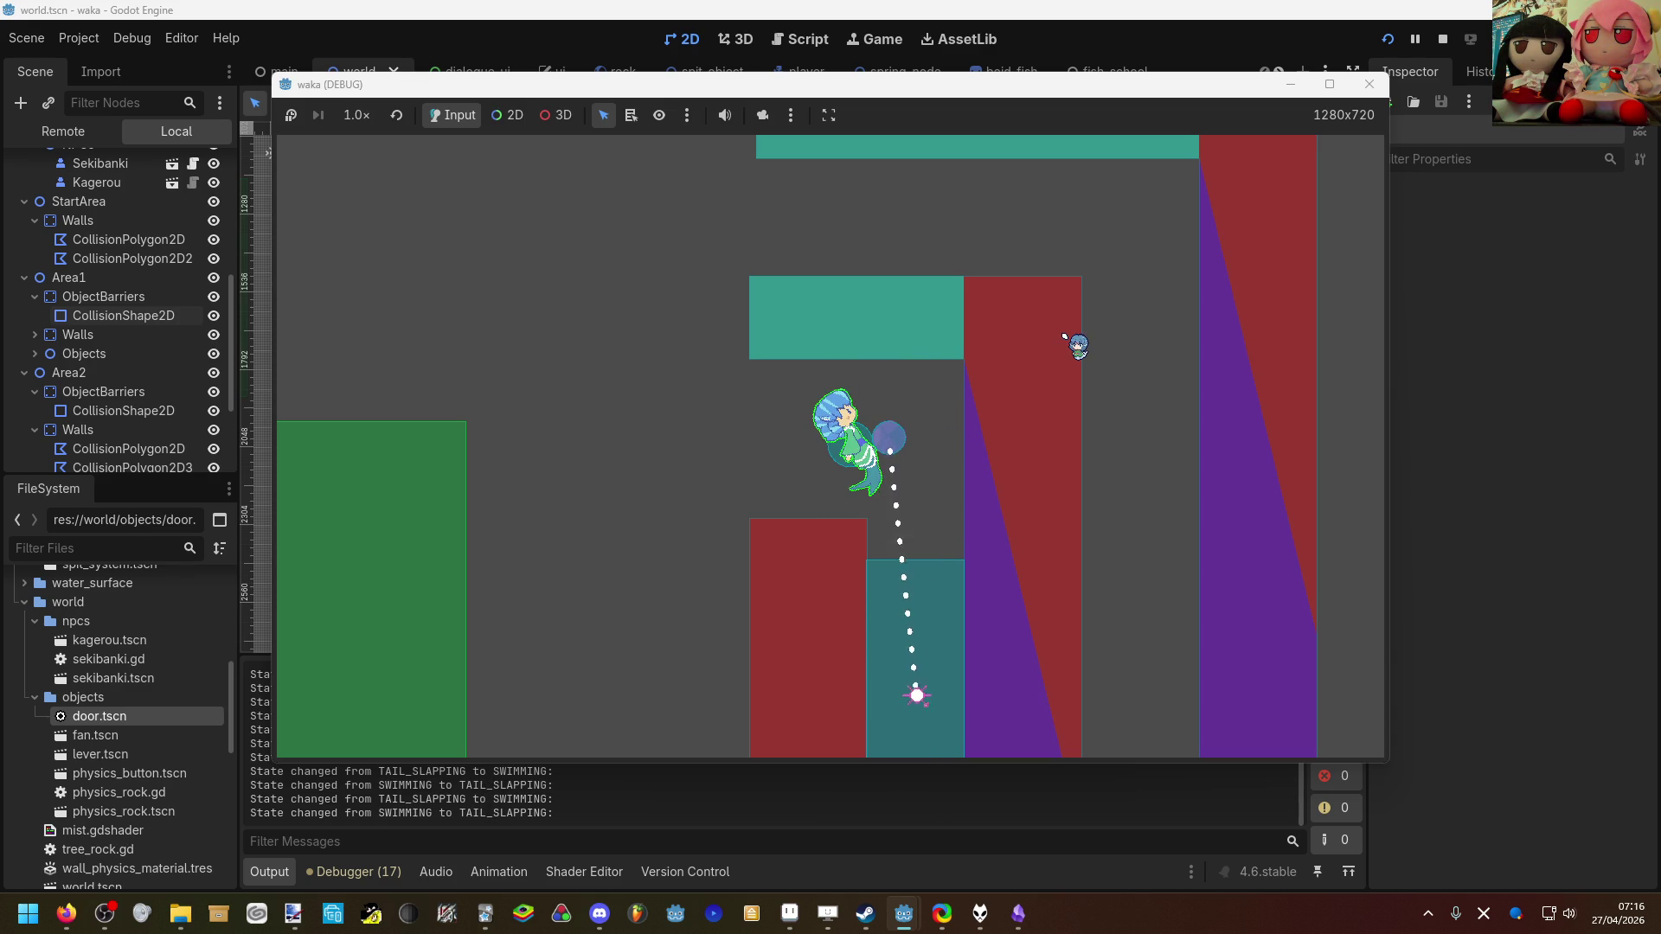
pyautogui.press('space')
# - Swim through the teal channel under the purple block onto the ledge beside the teal box
pyautogui.press('a')
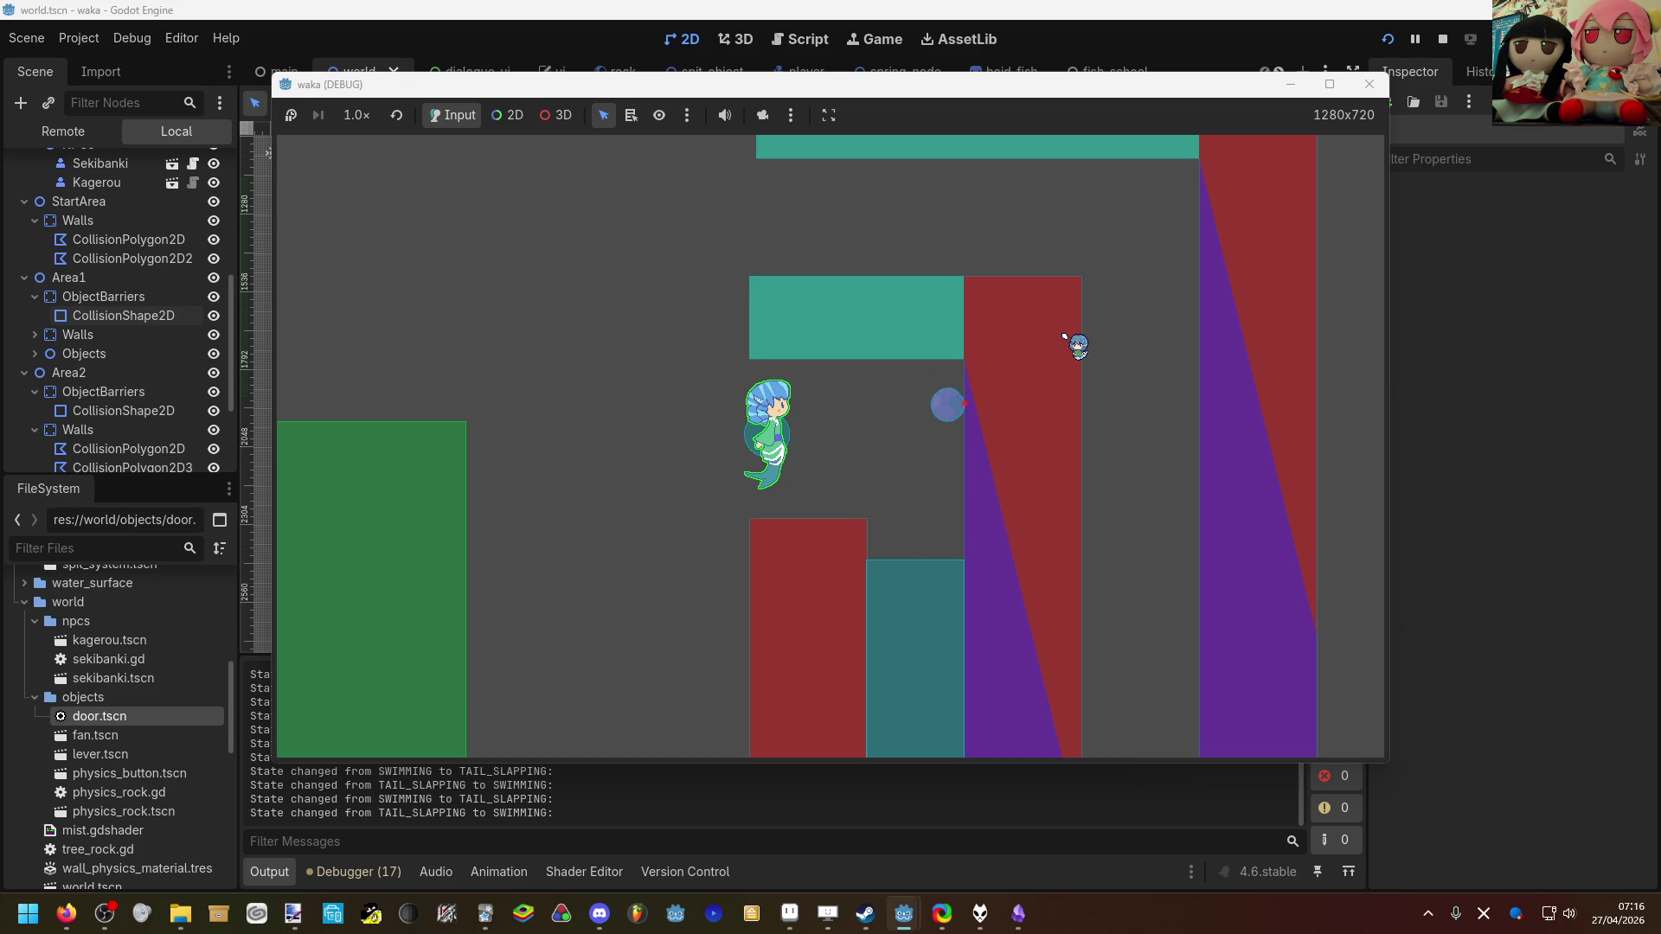
pyautogui.press('d')
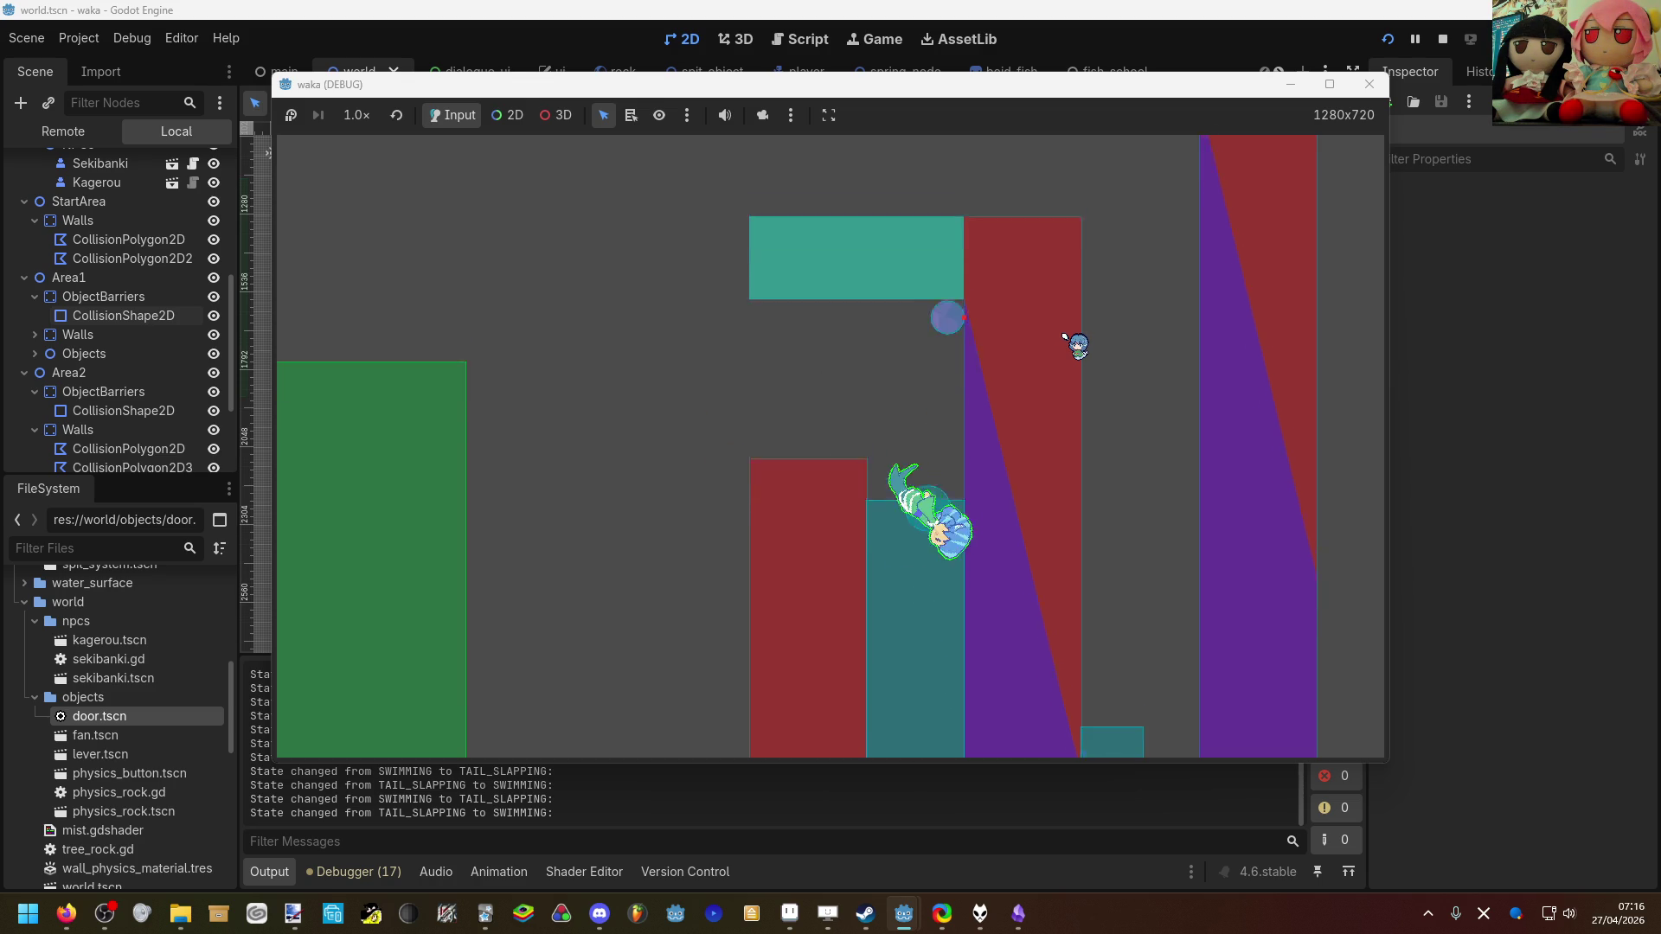
pyautogui.press('d')
pyautogui.press('w')
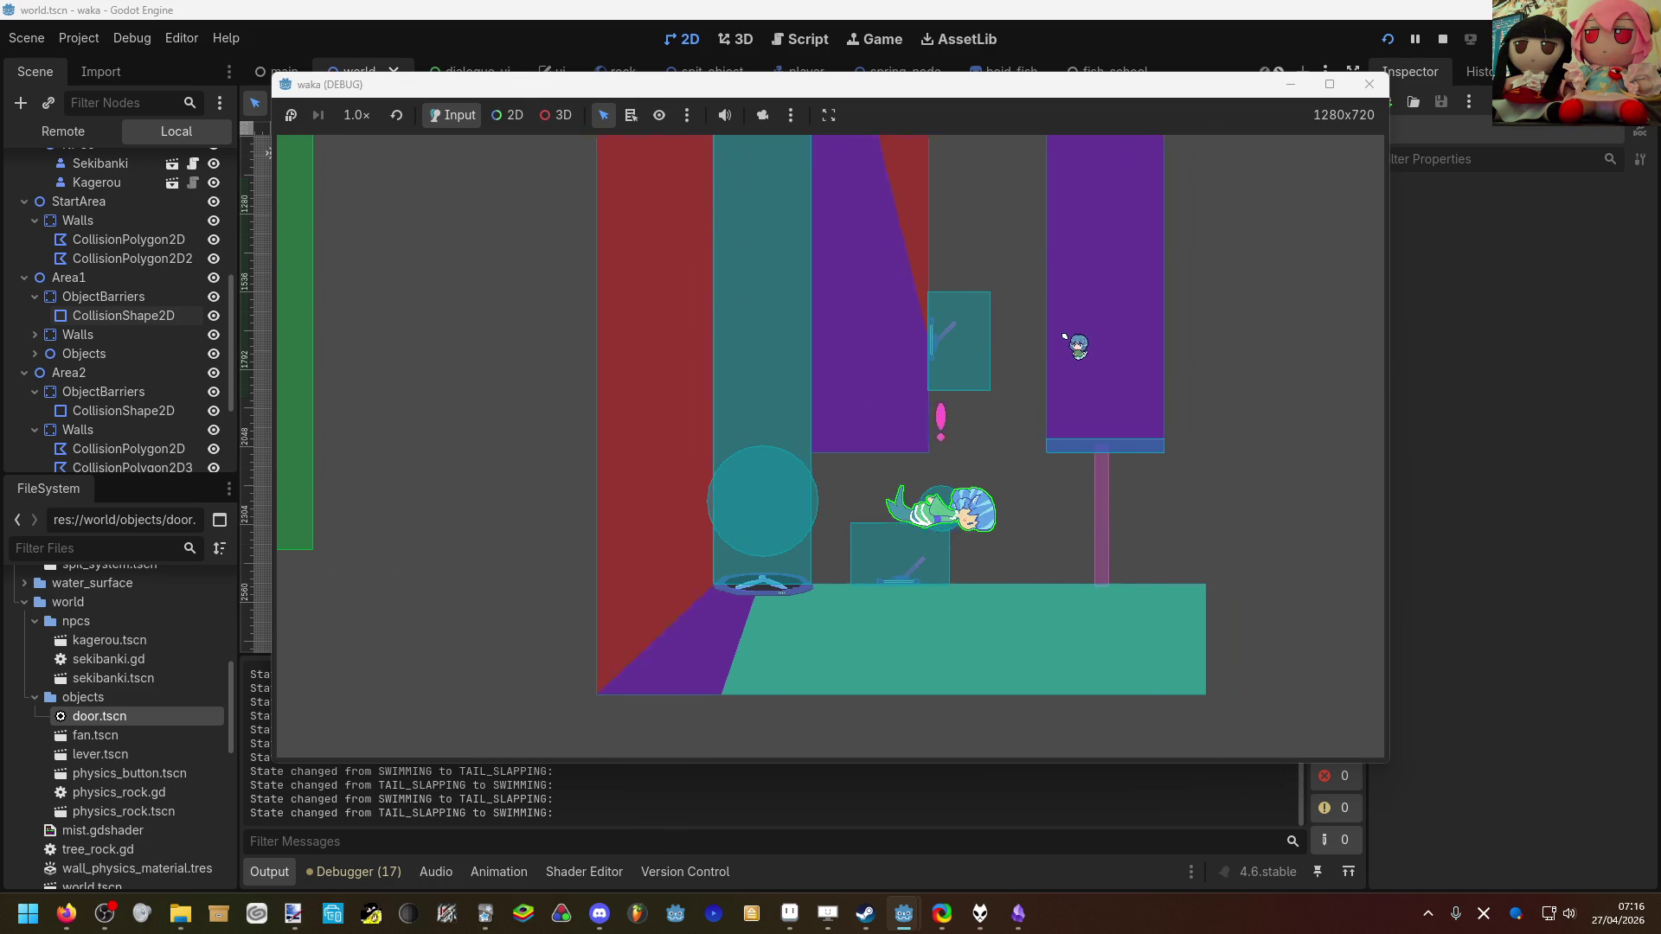
pyautogui.press('s')
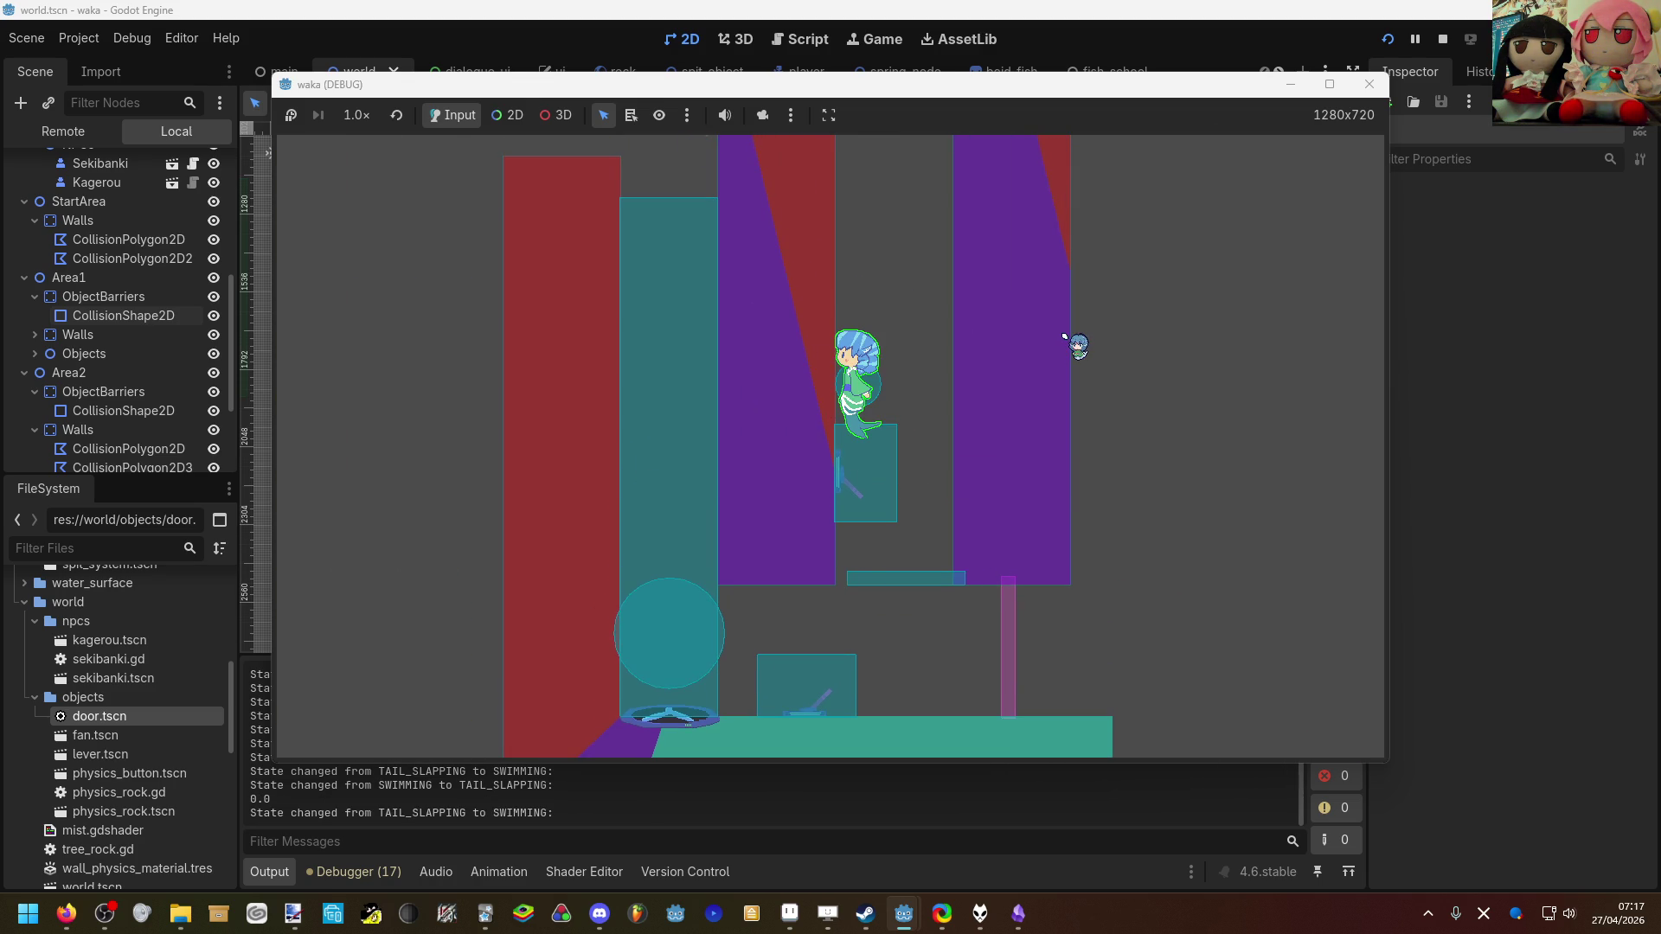
pyautogui.press('w')
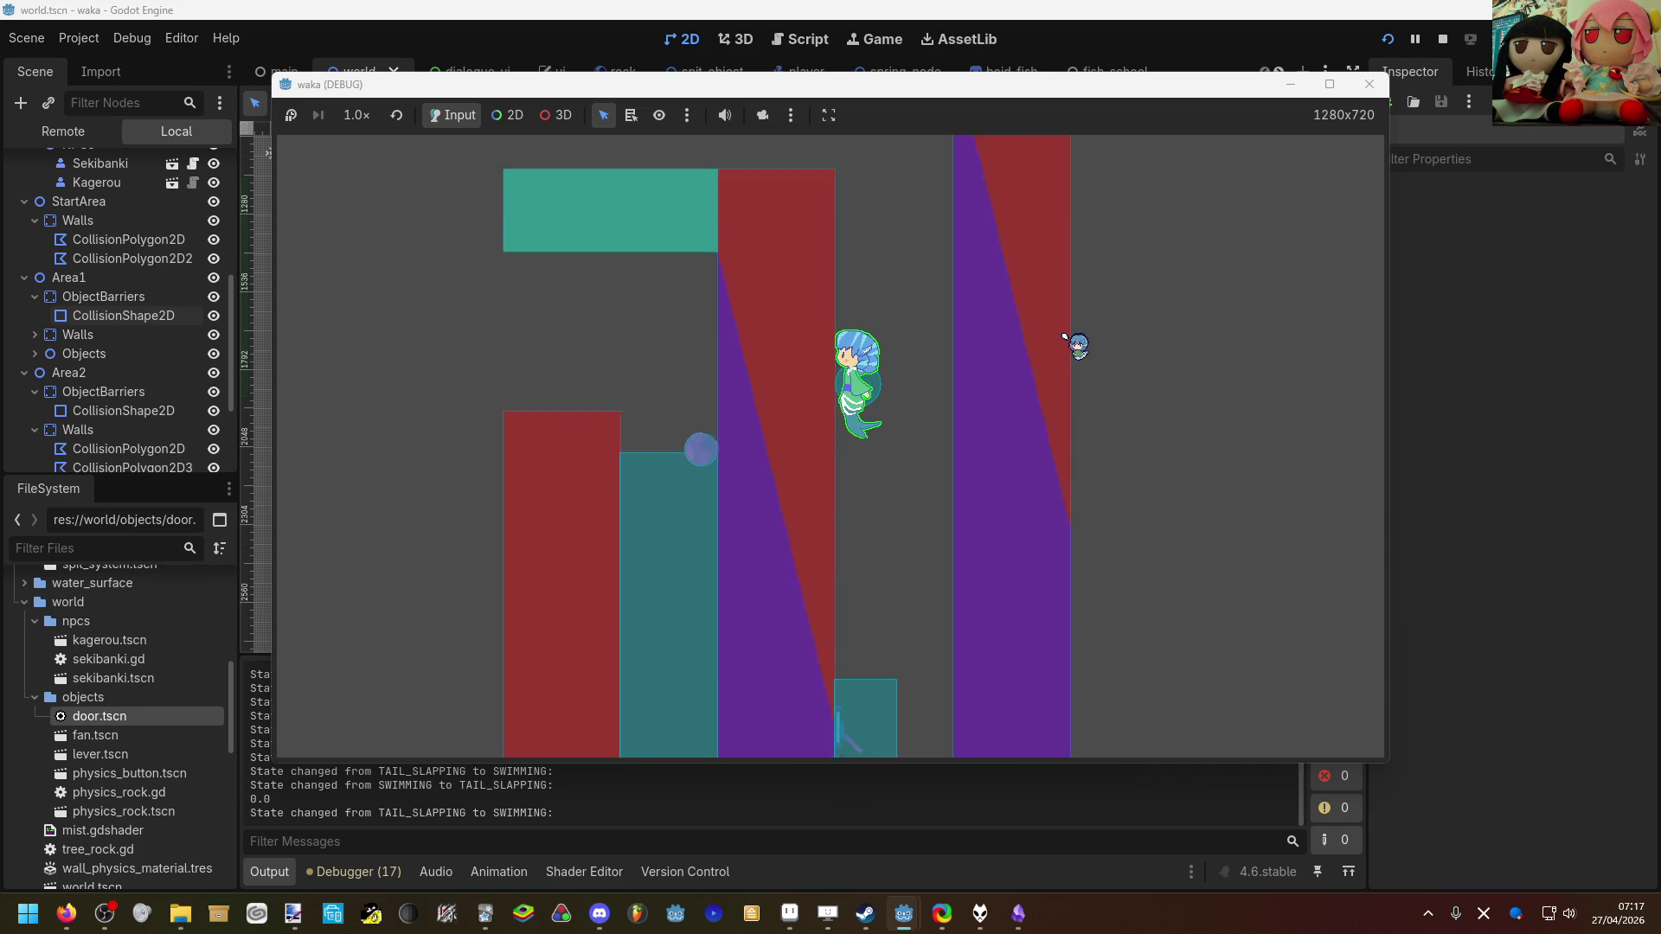
pyautogui.press('a')
pyautogui.press('a')
pyautogui.press('s')
# - Swim onto the teal floor, tail-slap the rock at the vent, then return to the editor
pyautogui.press('d')
pyautogui.press('s')
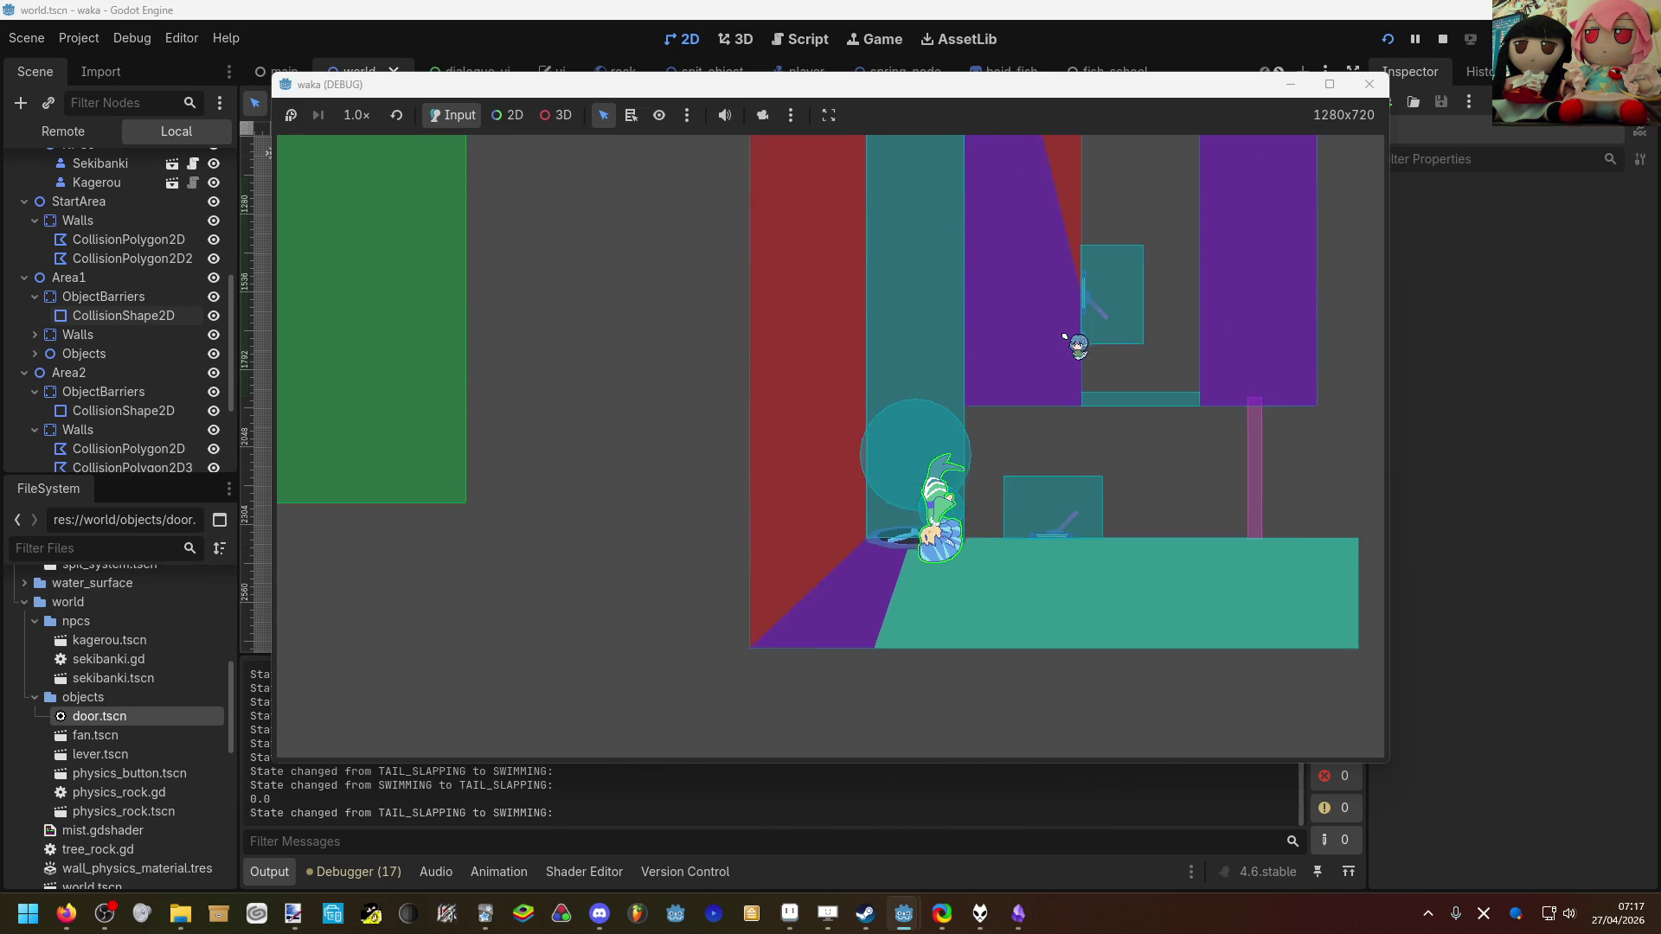
pyautogui.press('d')
pyautogui.press('a')
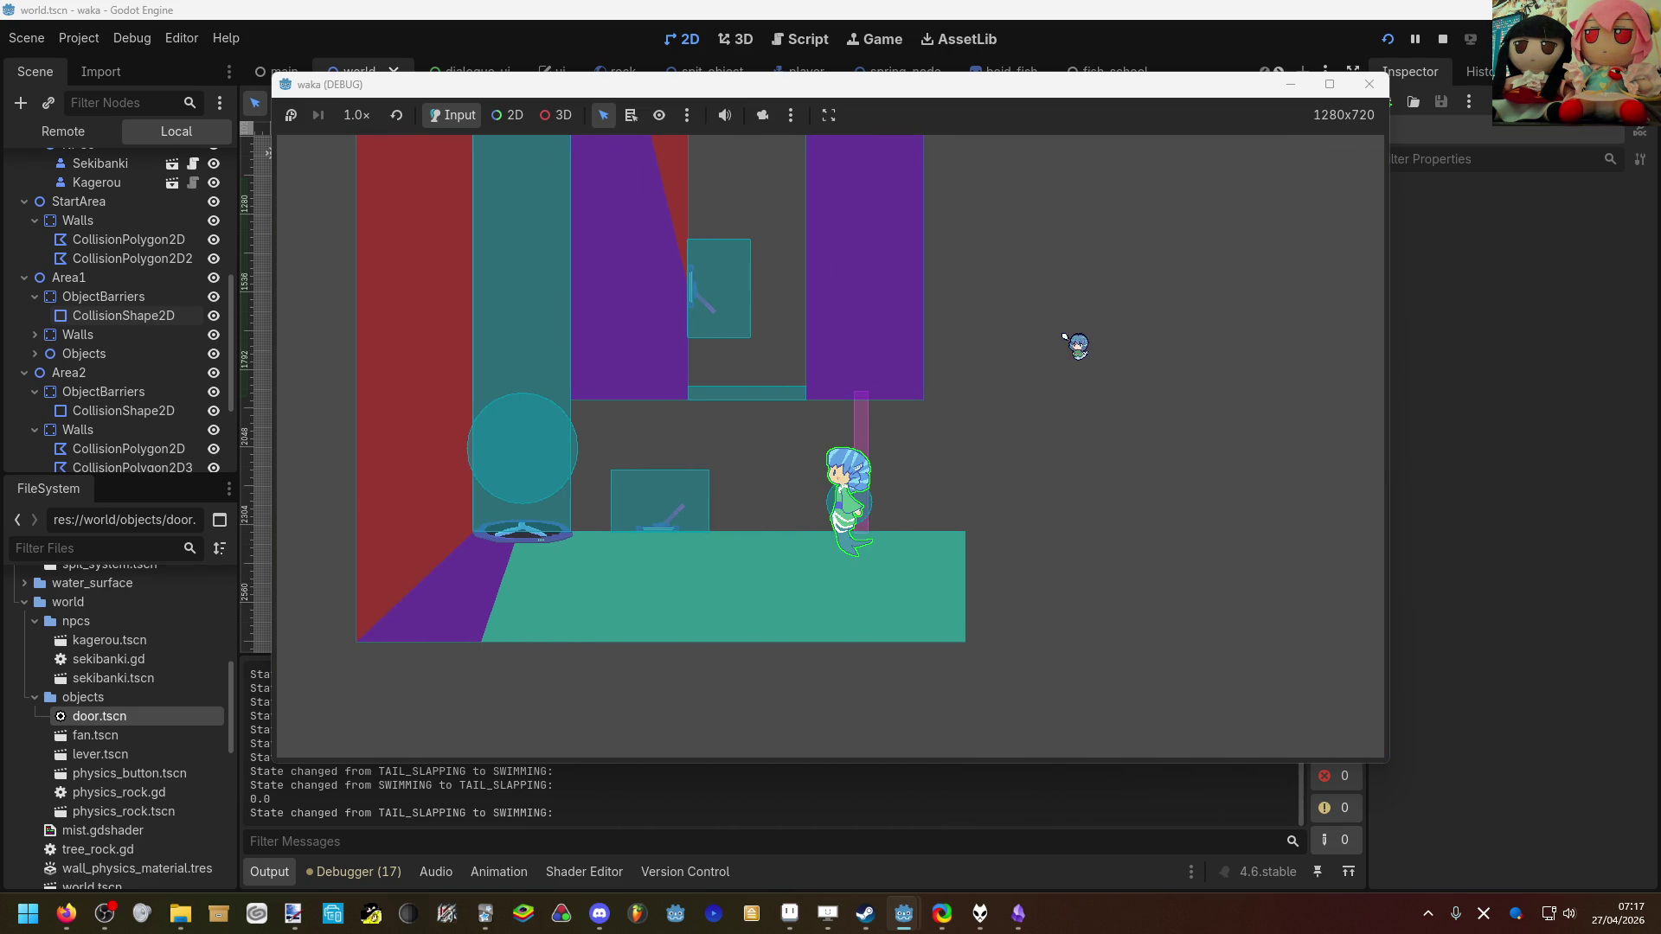
pyautogui.press('a')
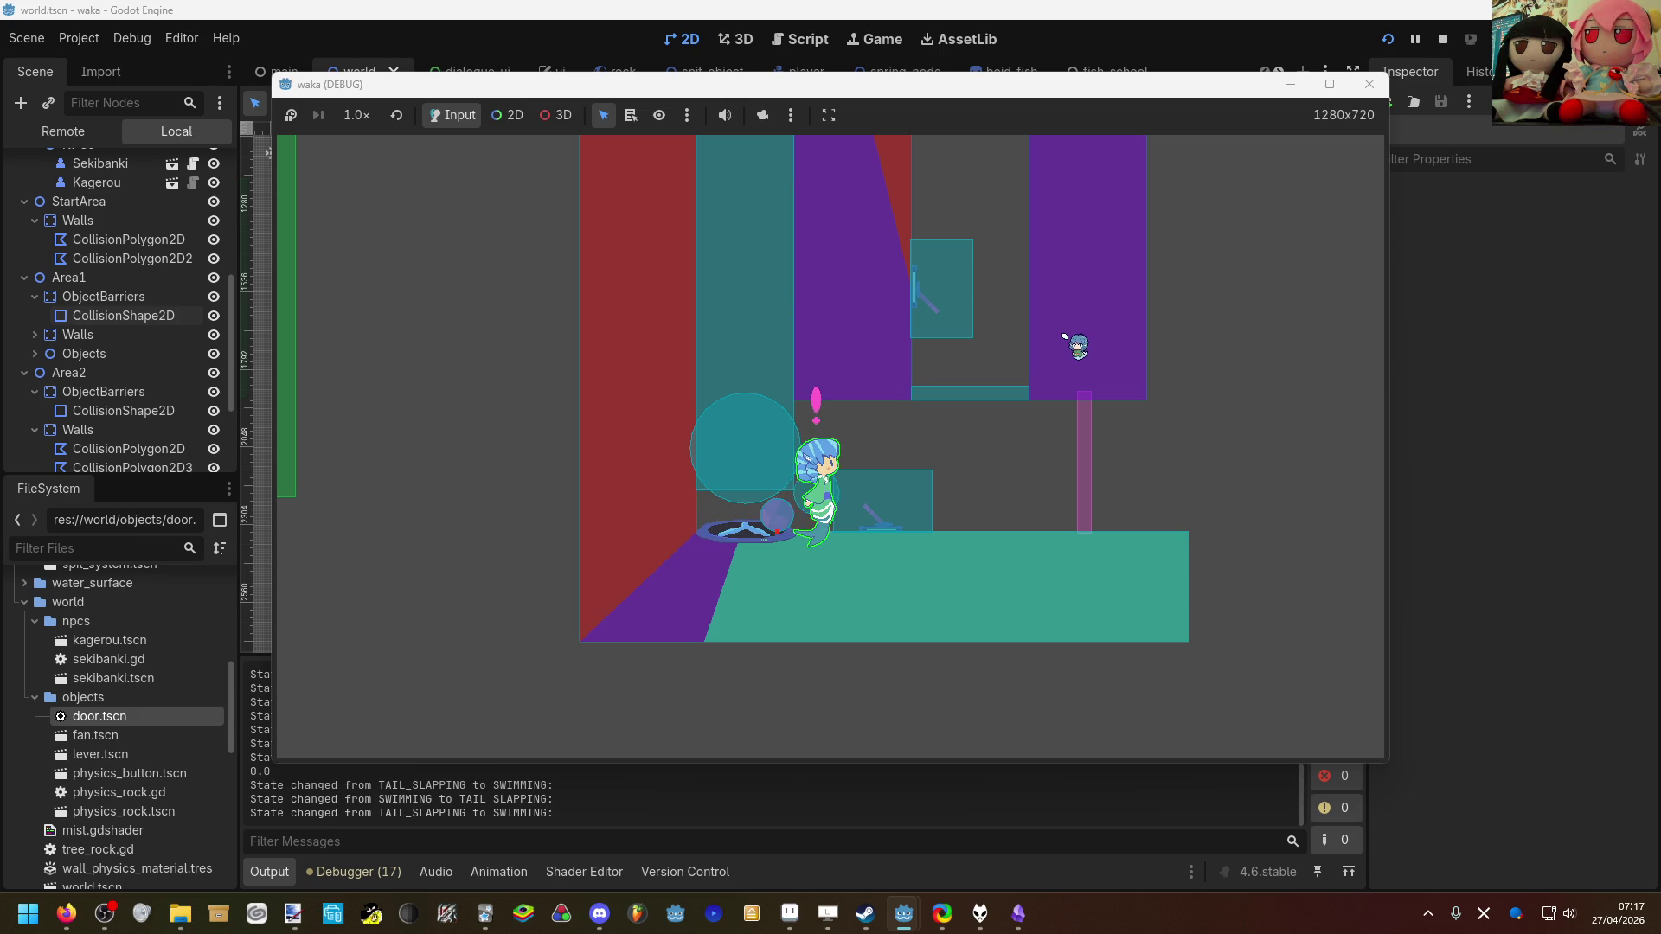
pyautogui.press('d')
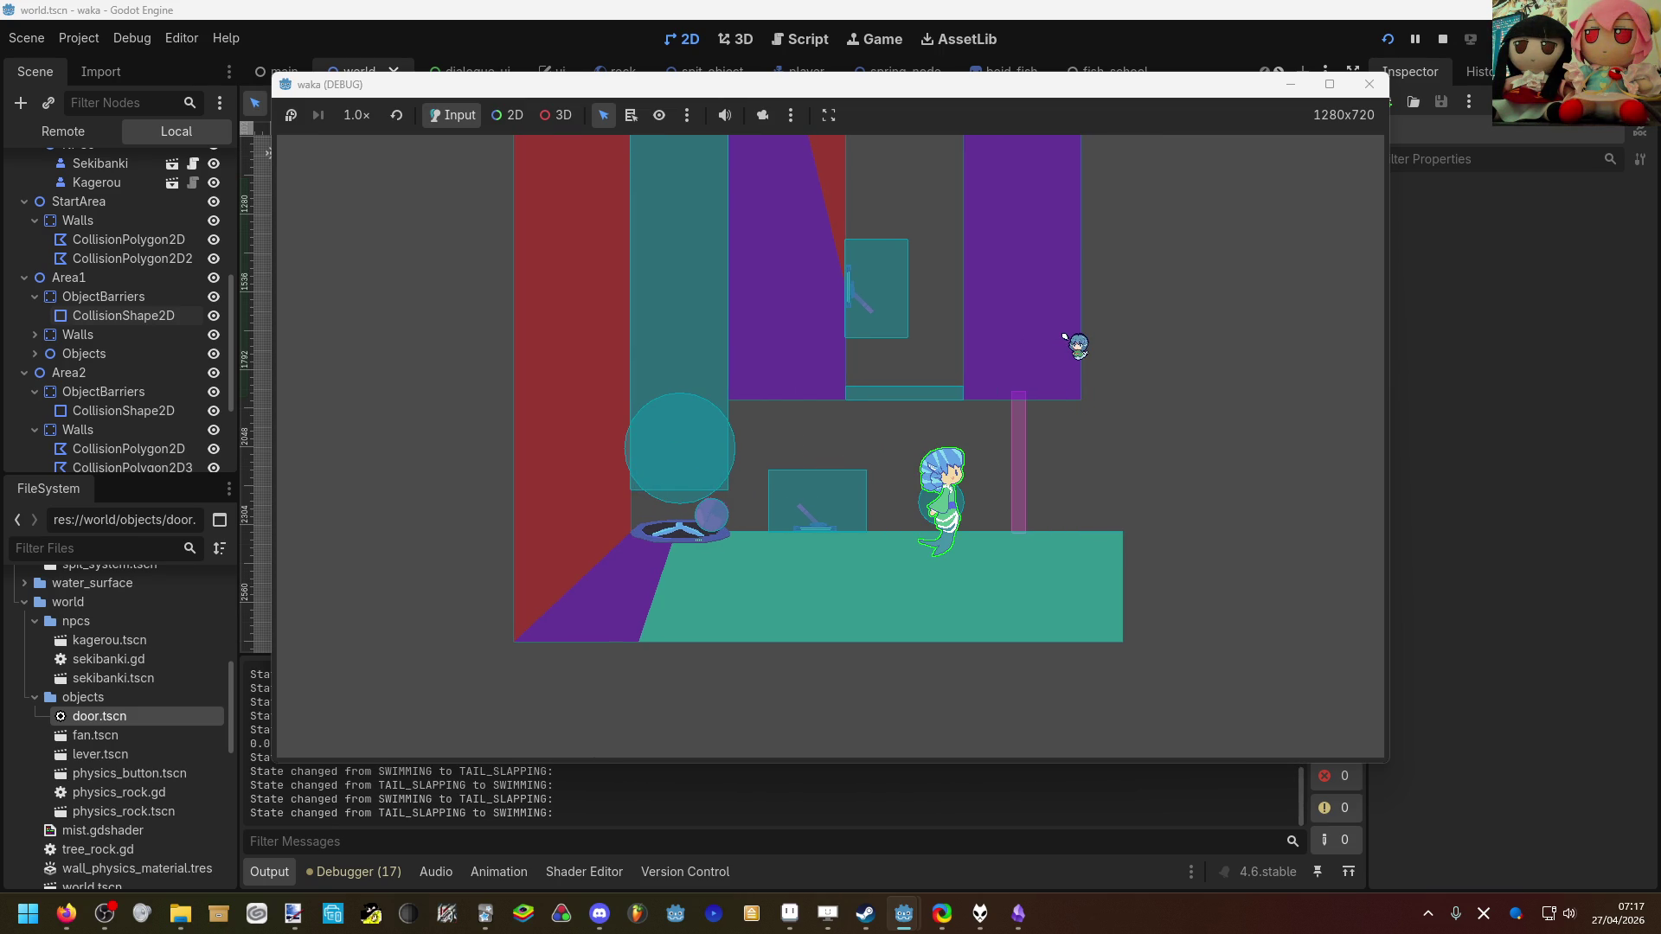
pyautogui.click(1479, 610)
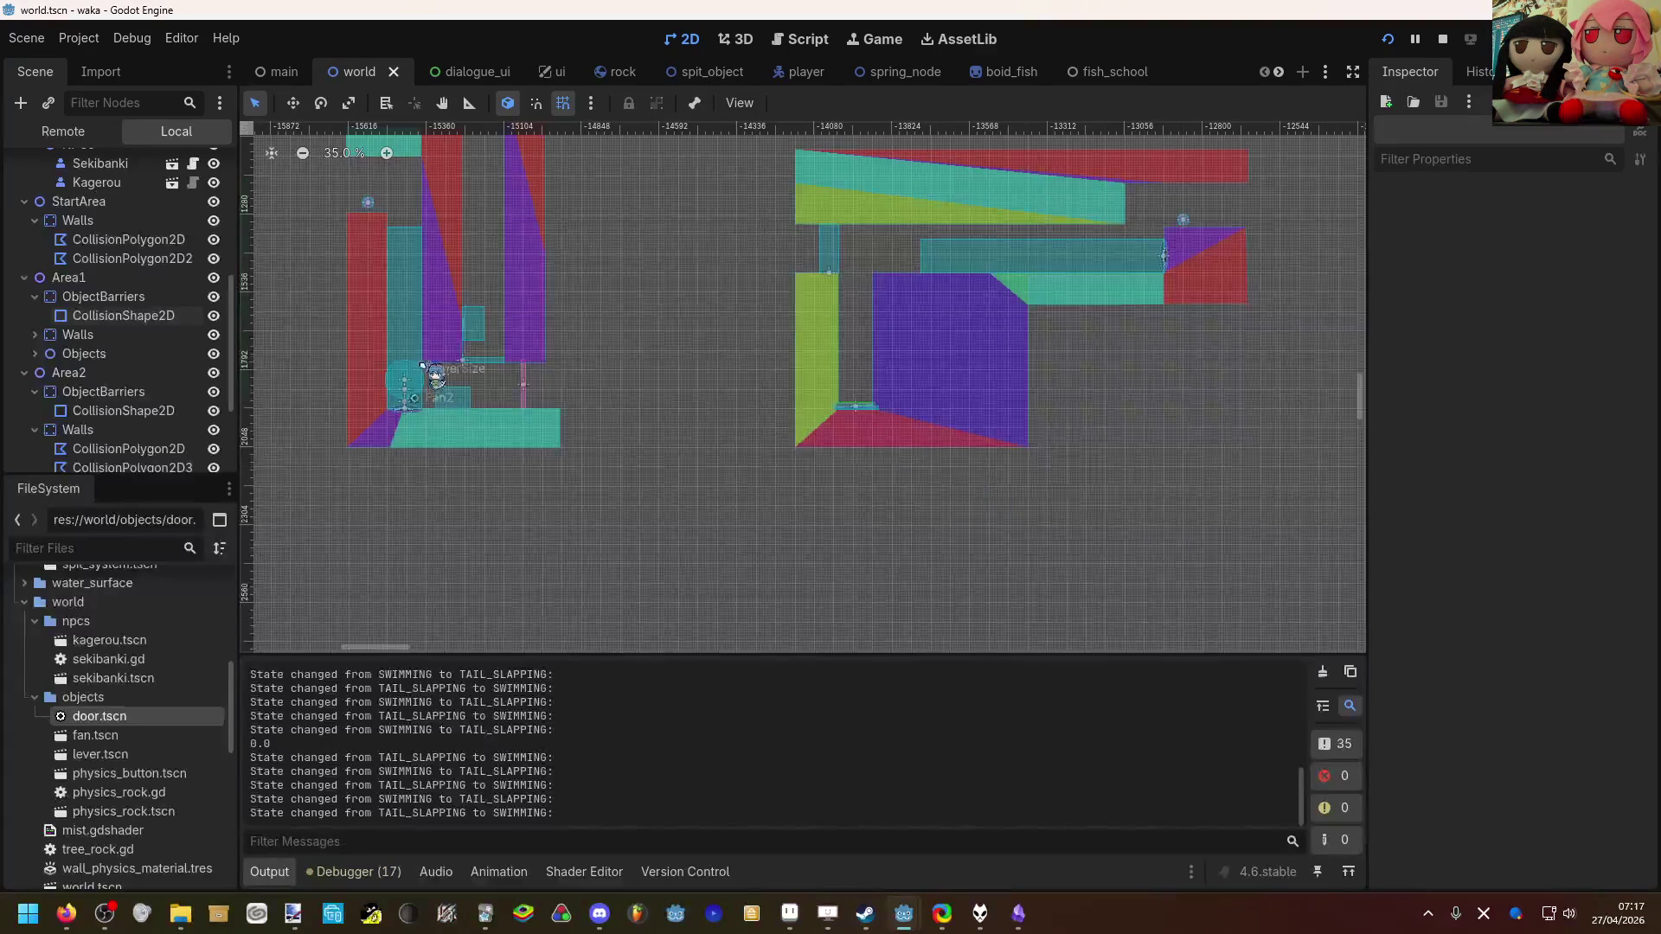
pyautogui.scroll(2, 747, 399)
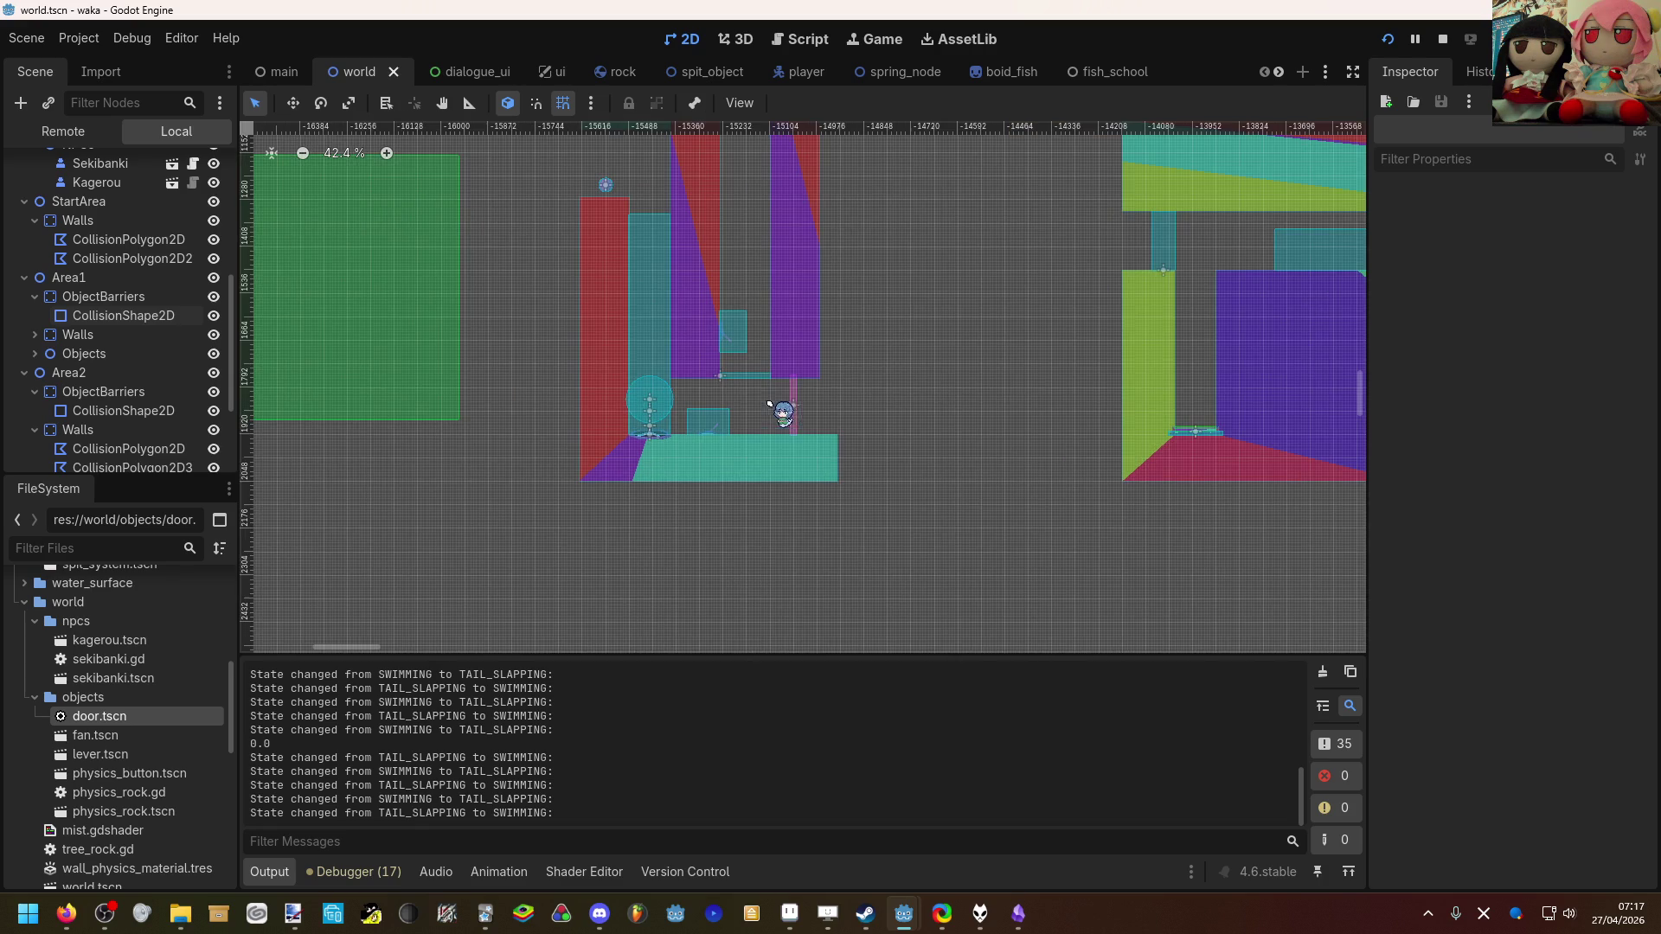
pyautogui.scroll(-2, 756, 414)
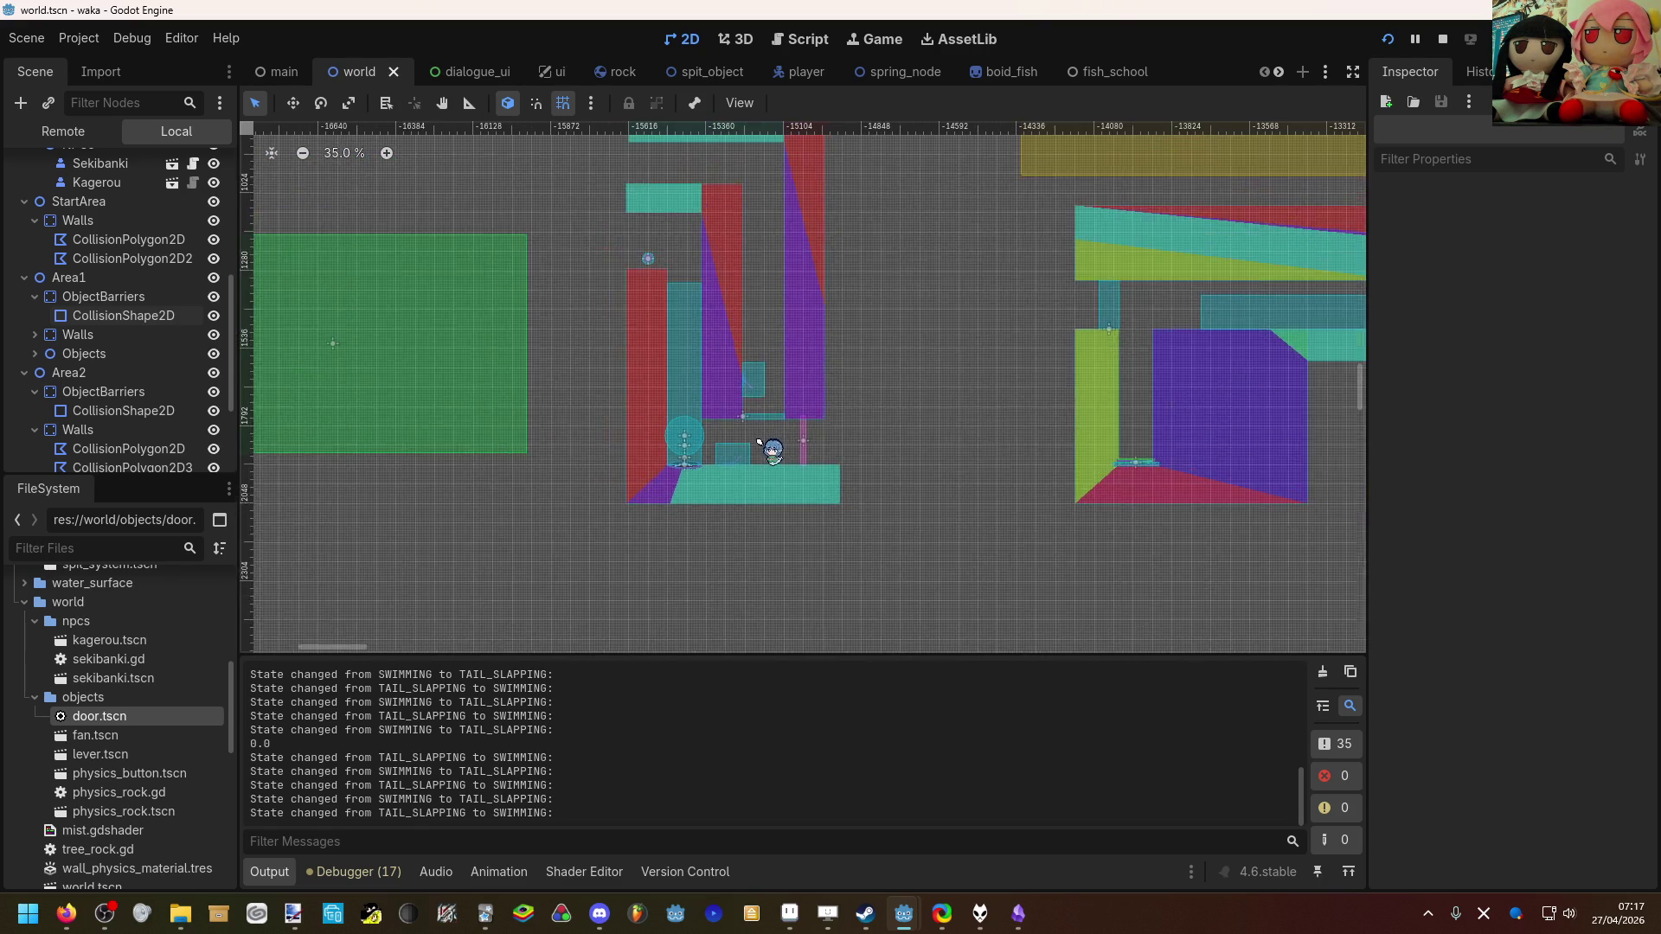
pyautogui.scroll(10, 775, 447)
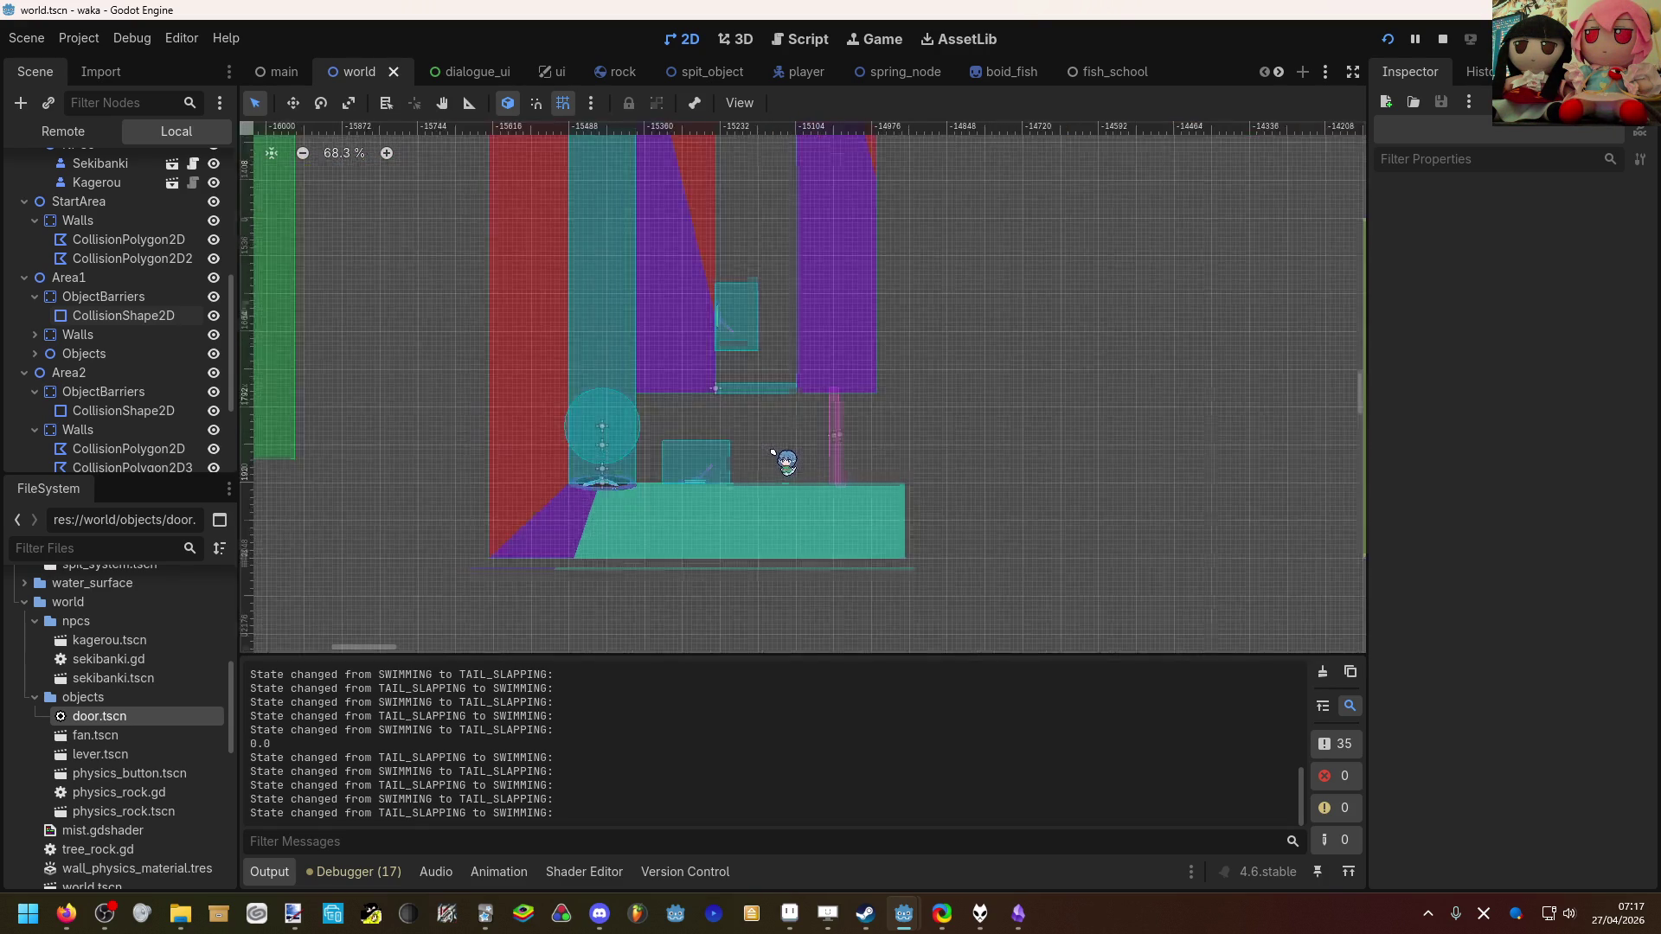
pyautogui.scroll(-3, 161, 391)
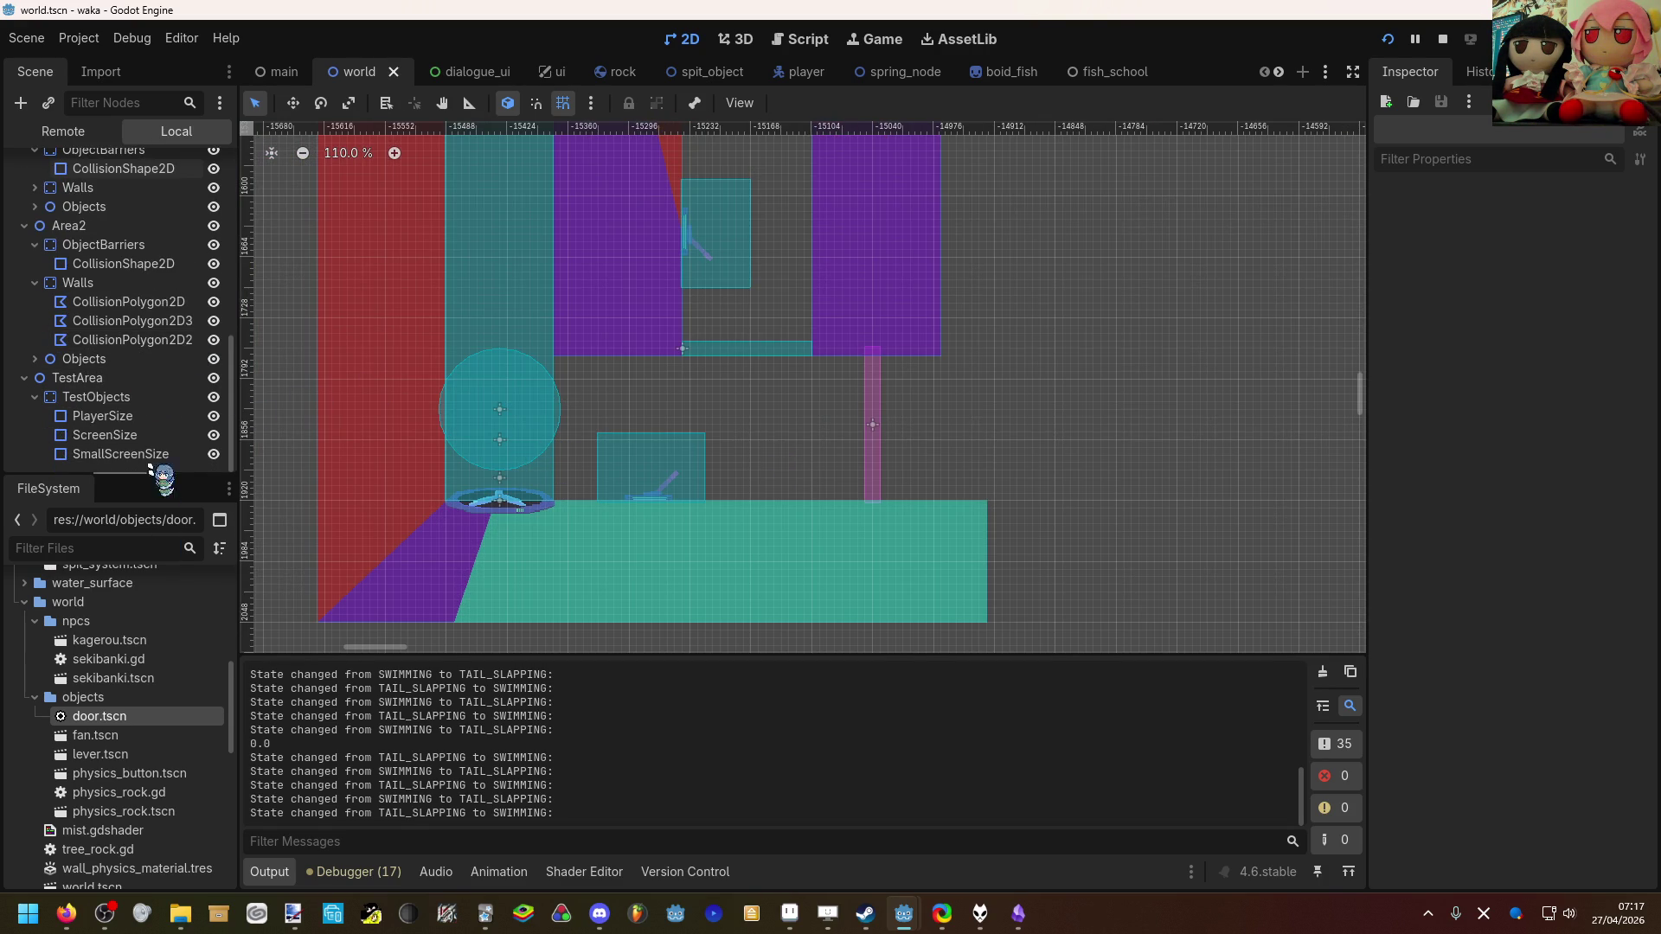
pyautogui.scroll(4, 164, 433)
pyautogui.moveTo(167, 771)
pyautogui.mouseDown()
pyautogui.moveTo(771, 568)
pyautogui.moveTo(783, 495)
pyautogui.moveTo(791, 508)
pyautogui.mouseUp()
# - Turn off grid snap and raise the physics button 4 px onto the floor
pyautogui.scroll(5, 769, 499)
pyautogui.scroll(4, 757, 491)
pyautogui.scroll(3, 792, 507)
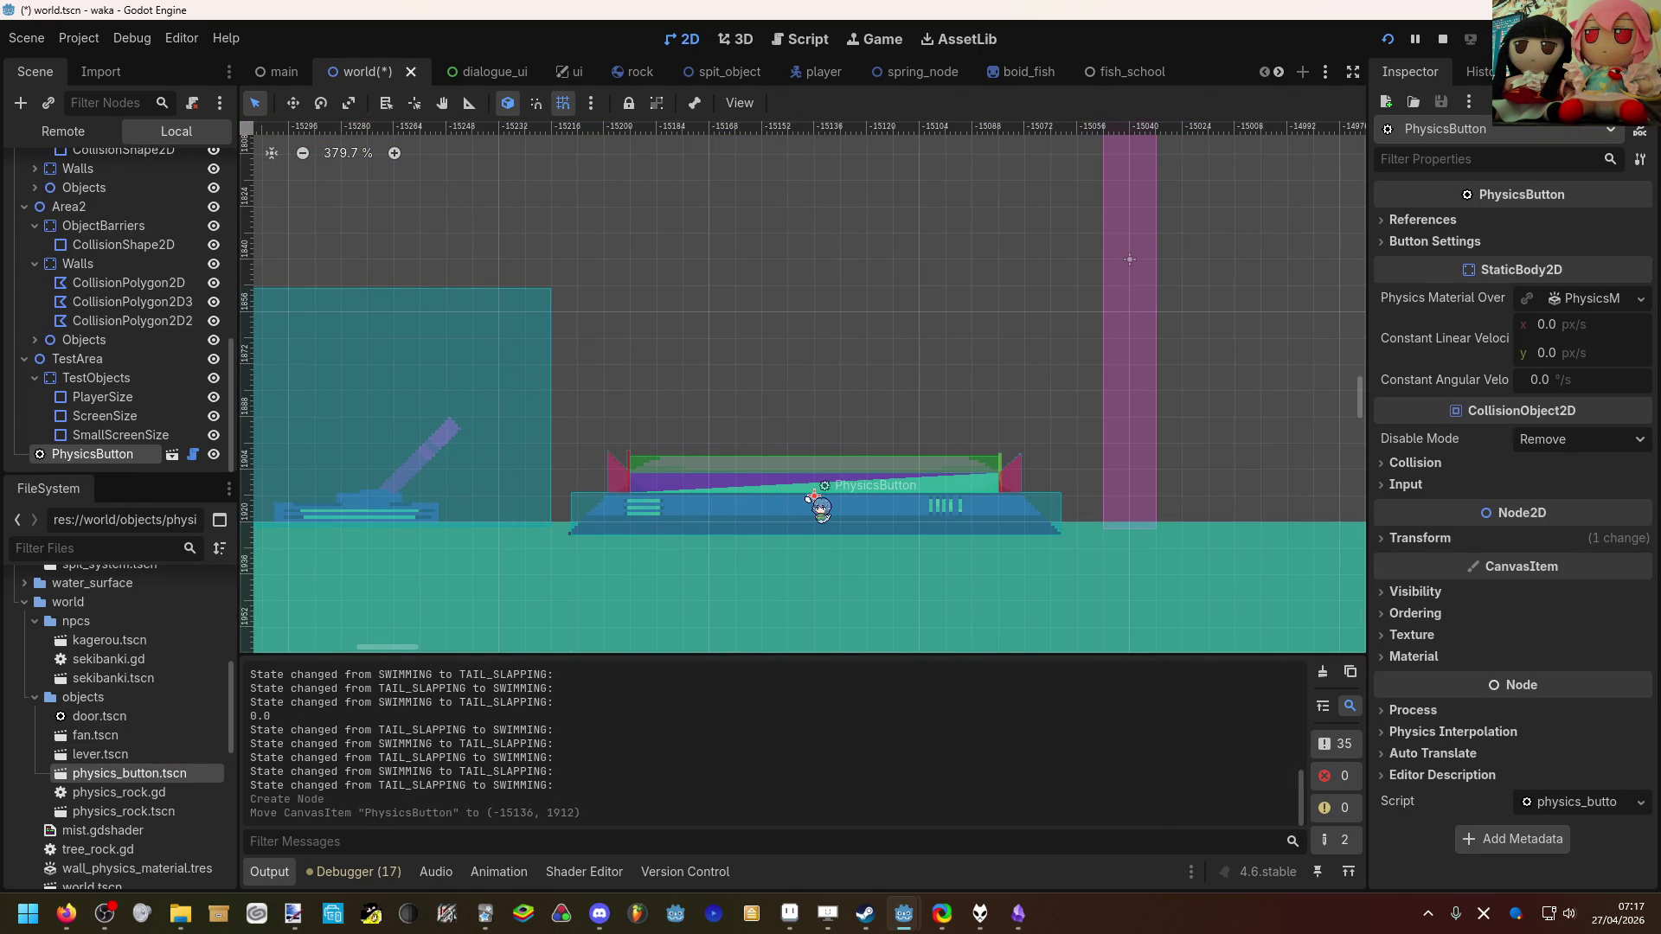
pyautogui.click(565, 104)
pyautogui.moveTo(814, 497); pyautogui.dragTo(814, 483)
pyautogui.click(832, 402)
# - Save the world scene and launch the game to test the level
pyautogui.scroll(-2, 829, 400)
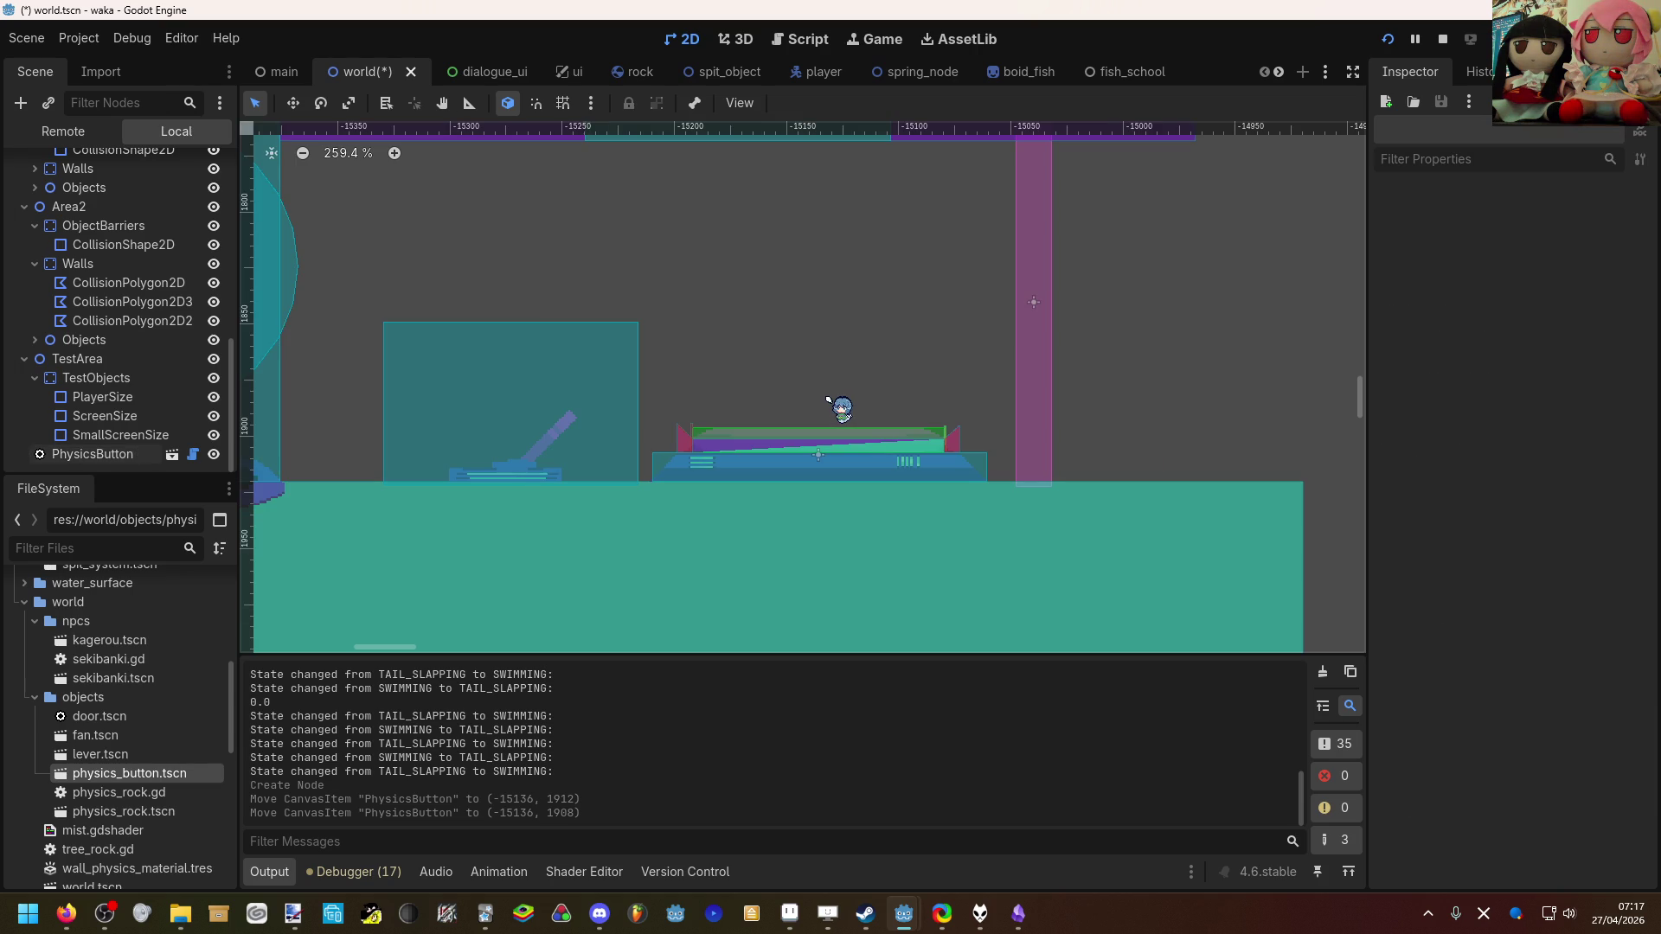
pyautogui.scroll(-1, 829, 400)
pyautogui.moveTo(852, 408); pyautogui.dragTo(982, 423)
pyautogui.hotkey('ctrl', 's')
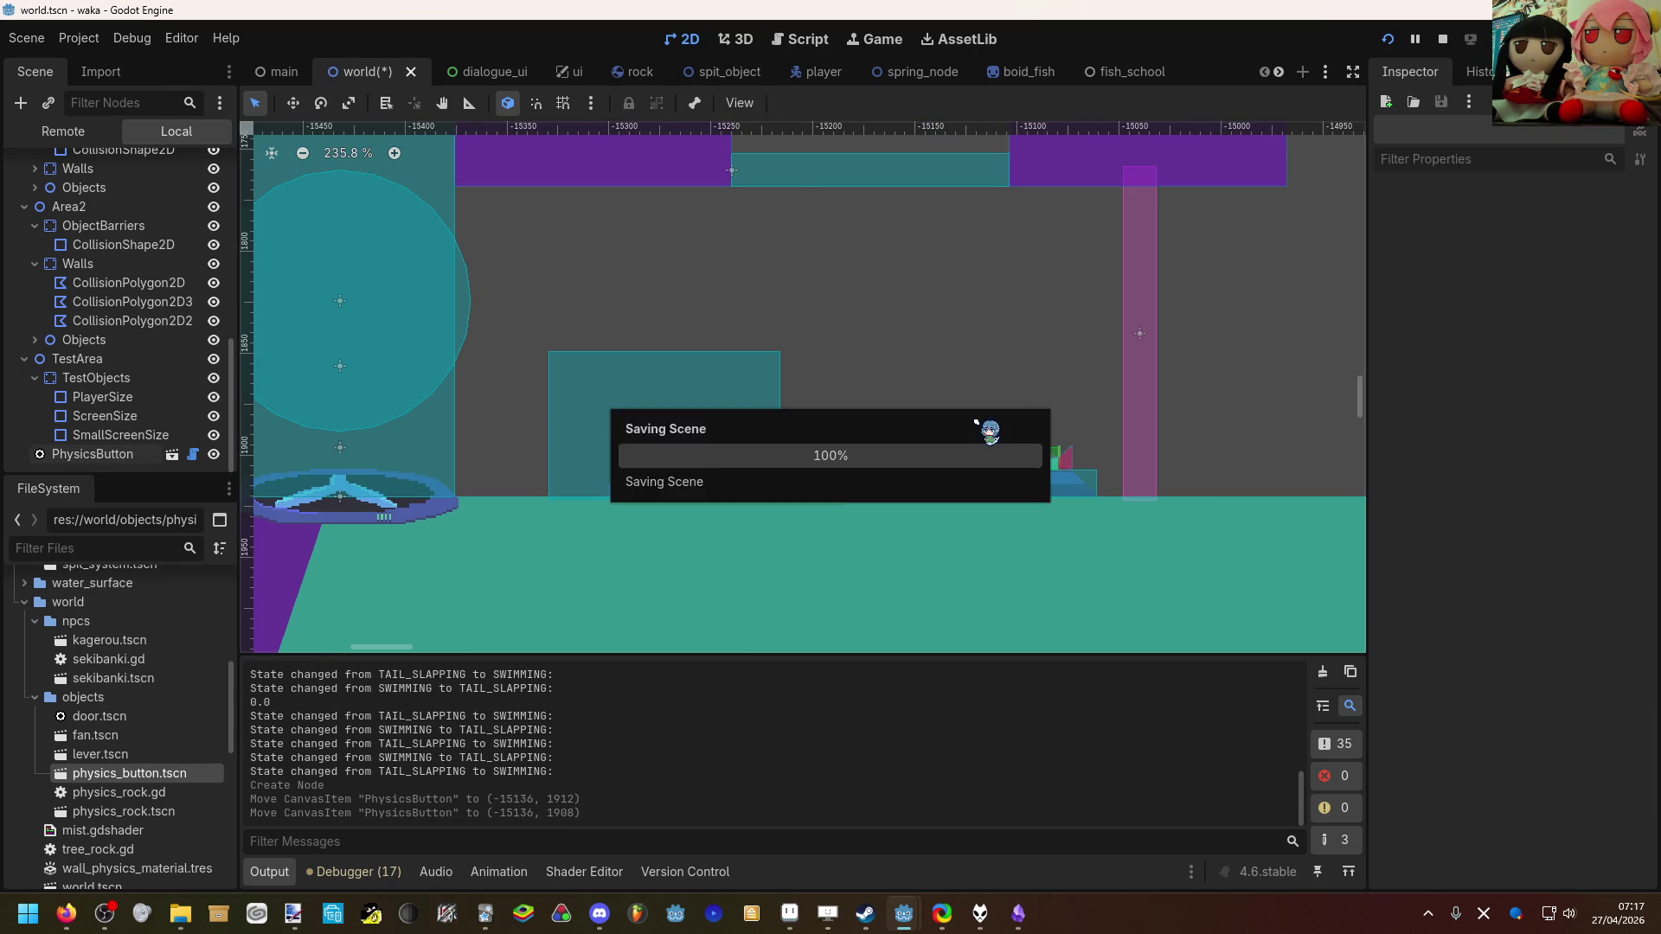
pyautogui.scroll(-17, 976, 421)
pyautogui.scroll(-5, 906, 412)
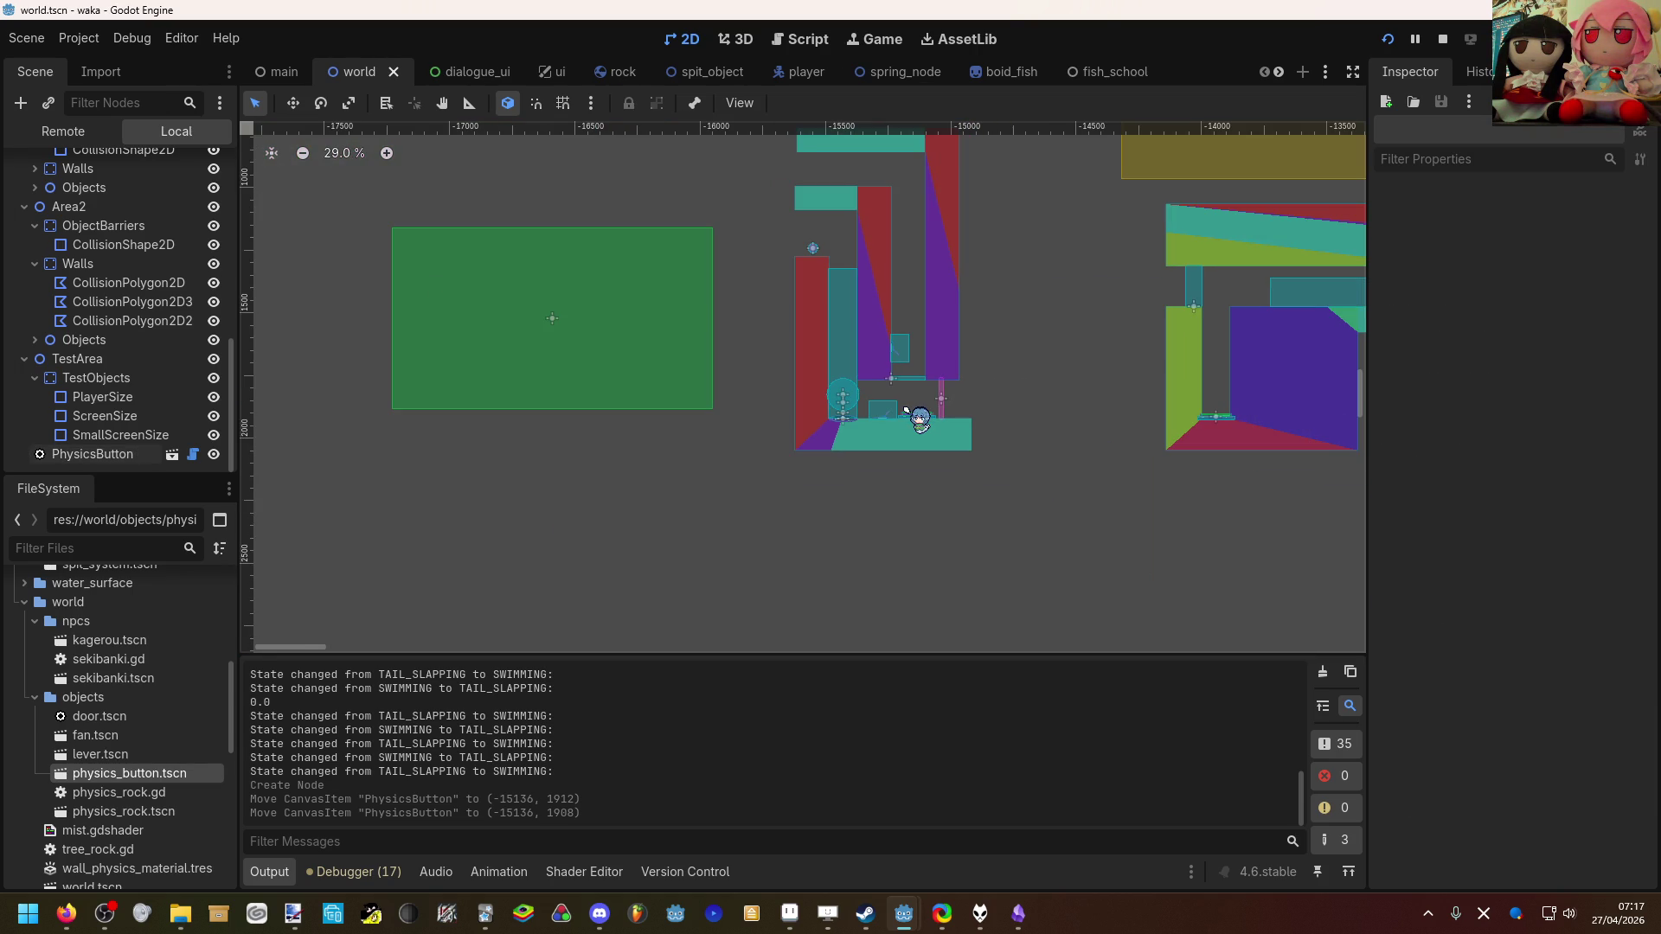
pyautogui.click(1388, 39)
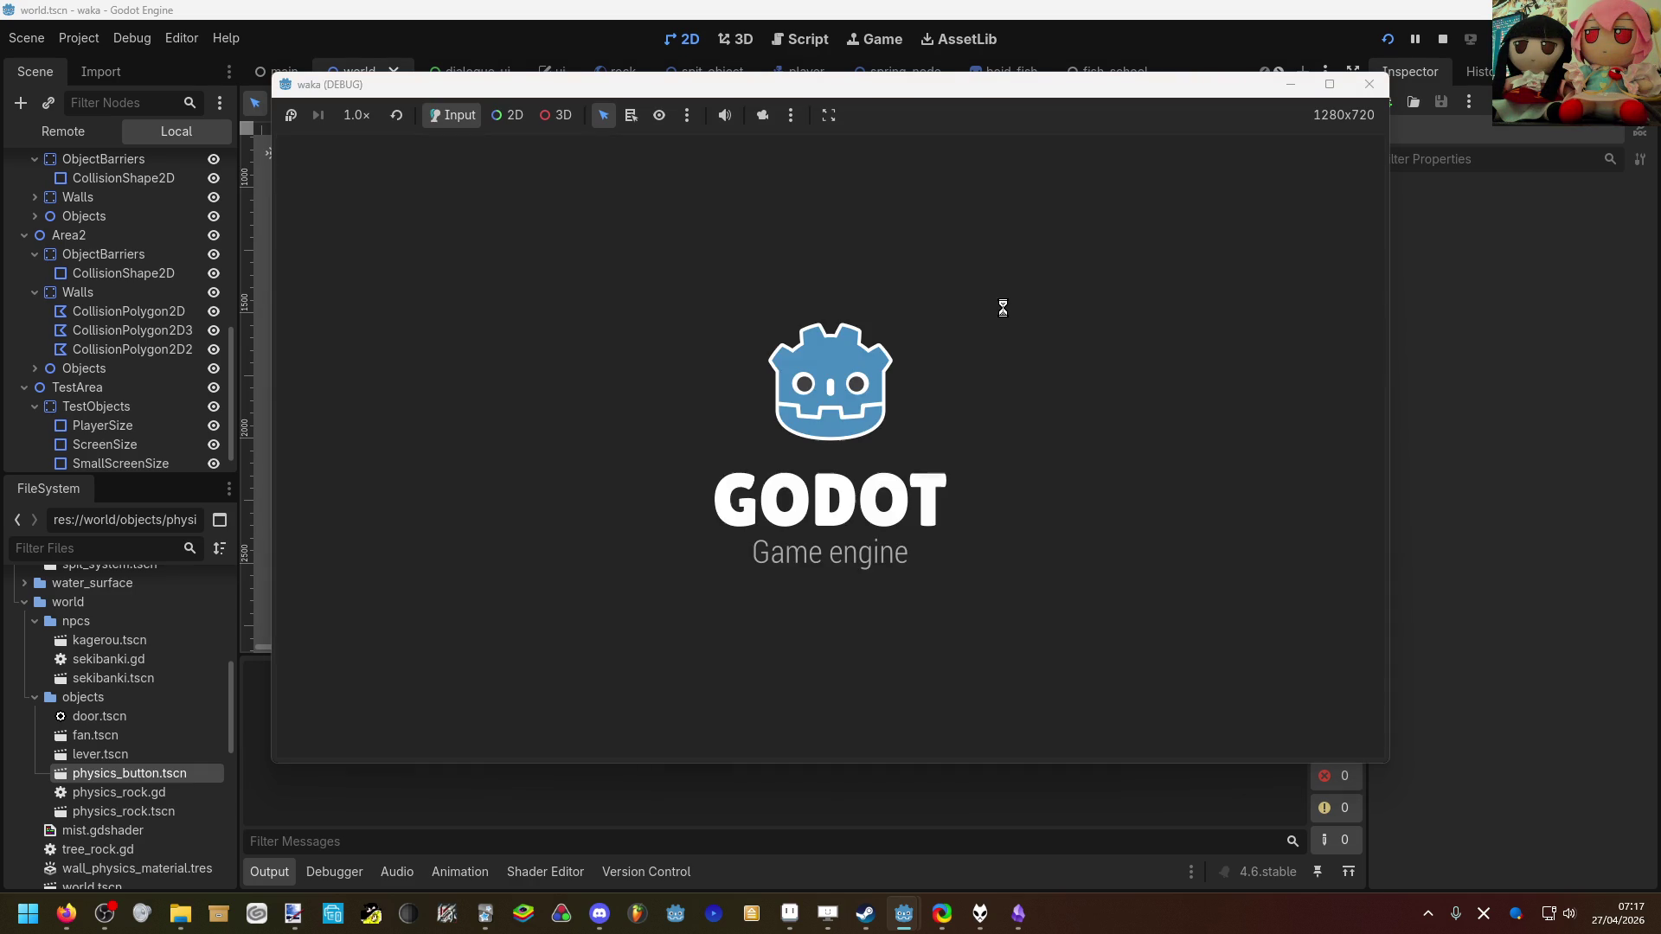
pyautogui.press('Left')
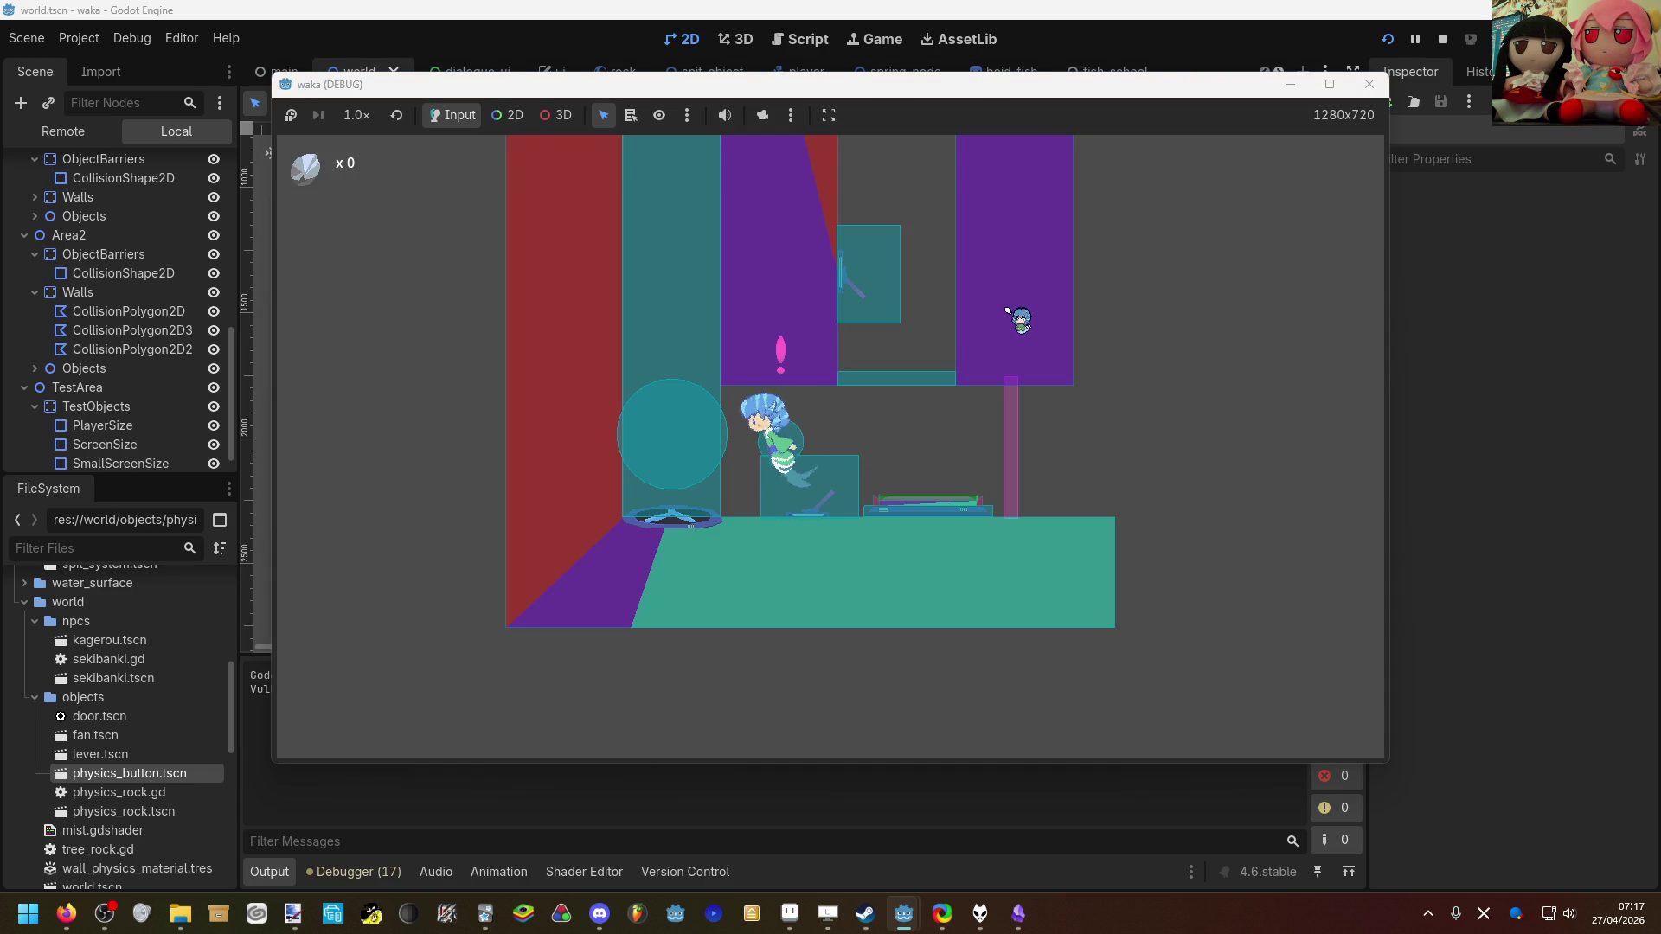
pyautogui.press('Left')
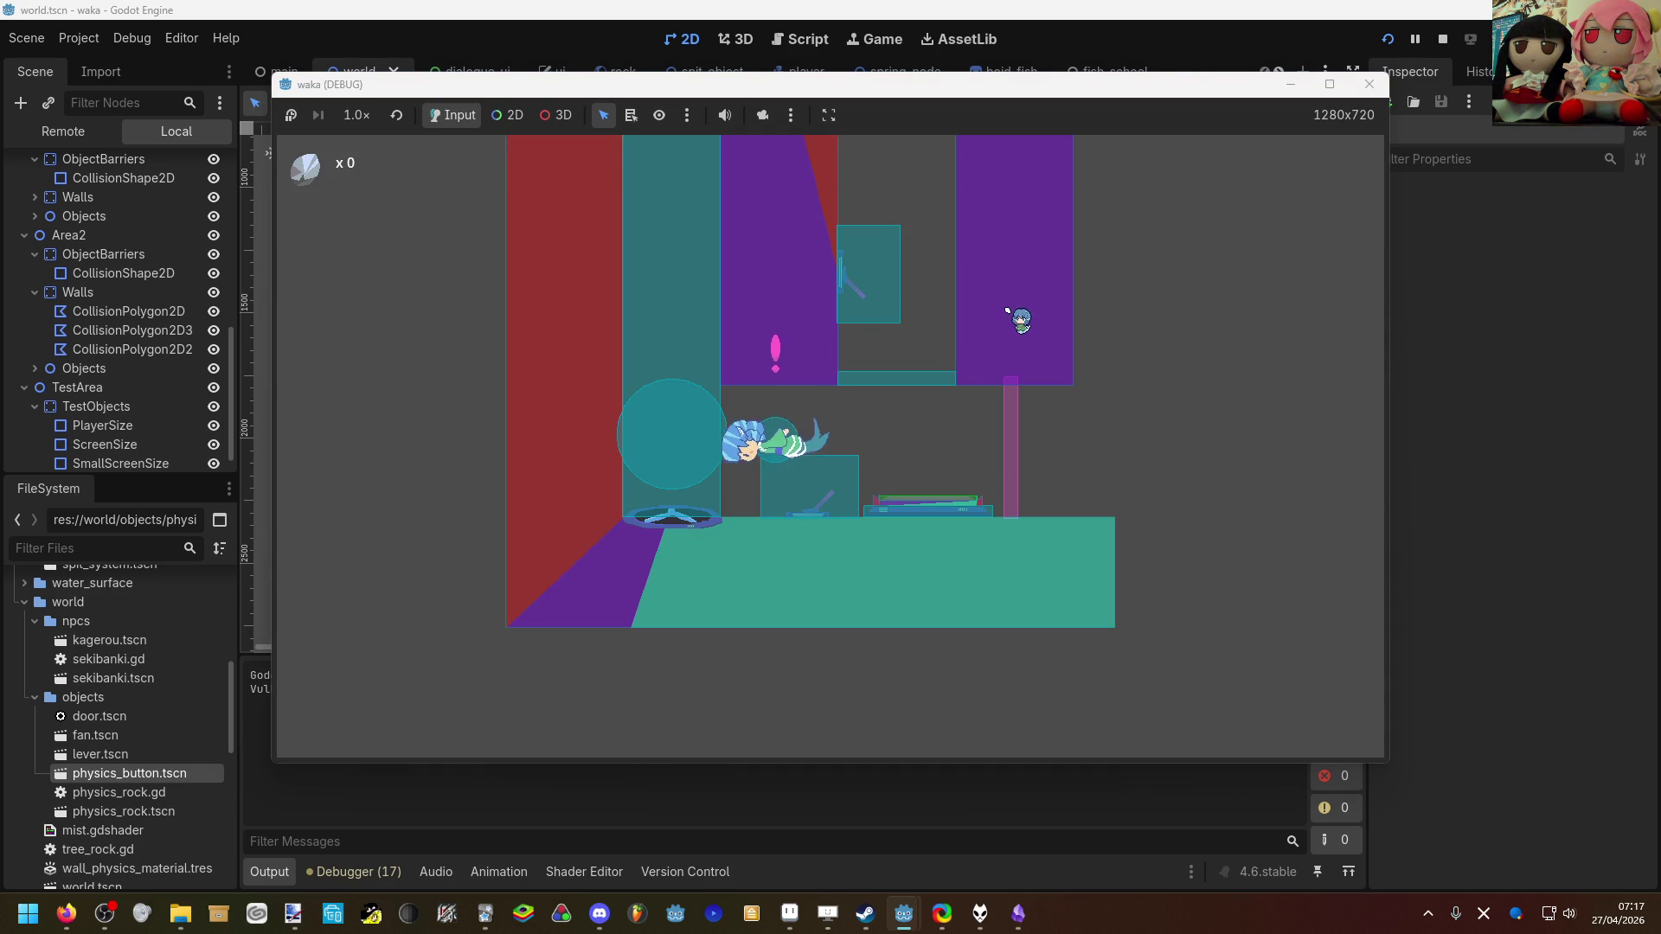
pyautogui.press('Up')
pyautogui.press('Down')
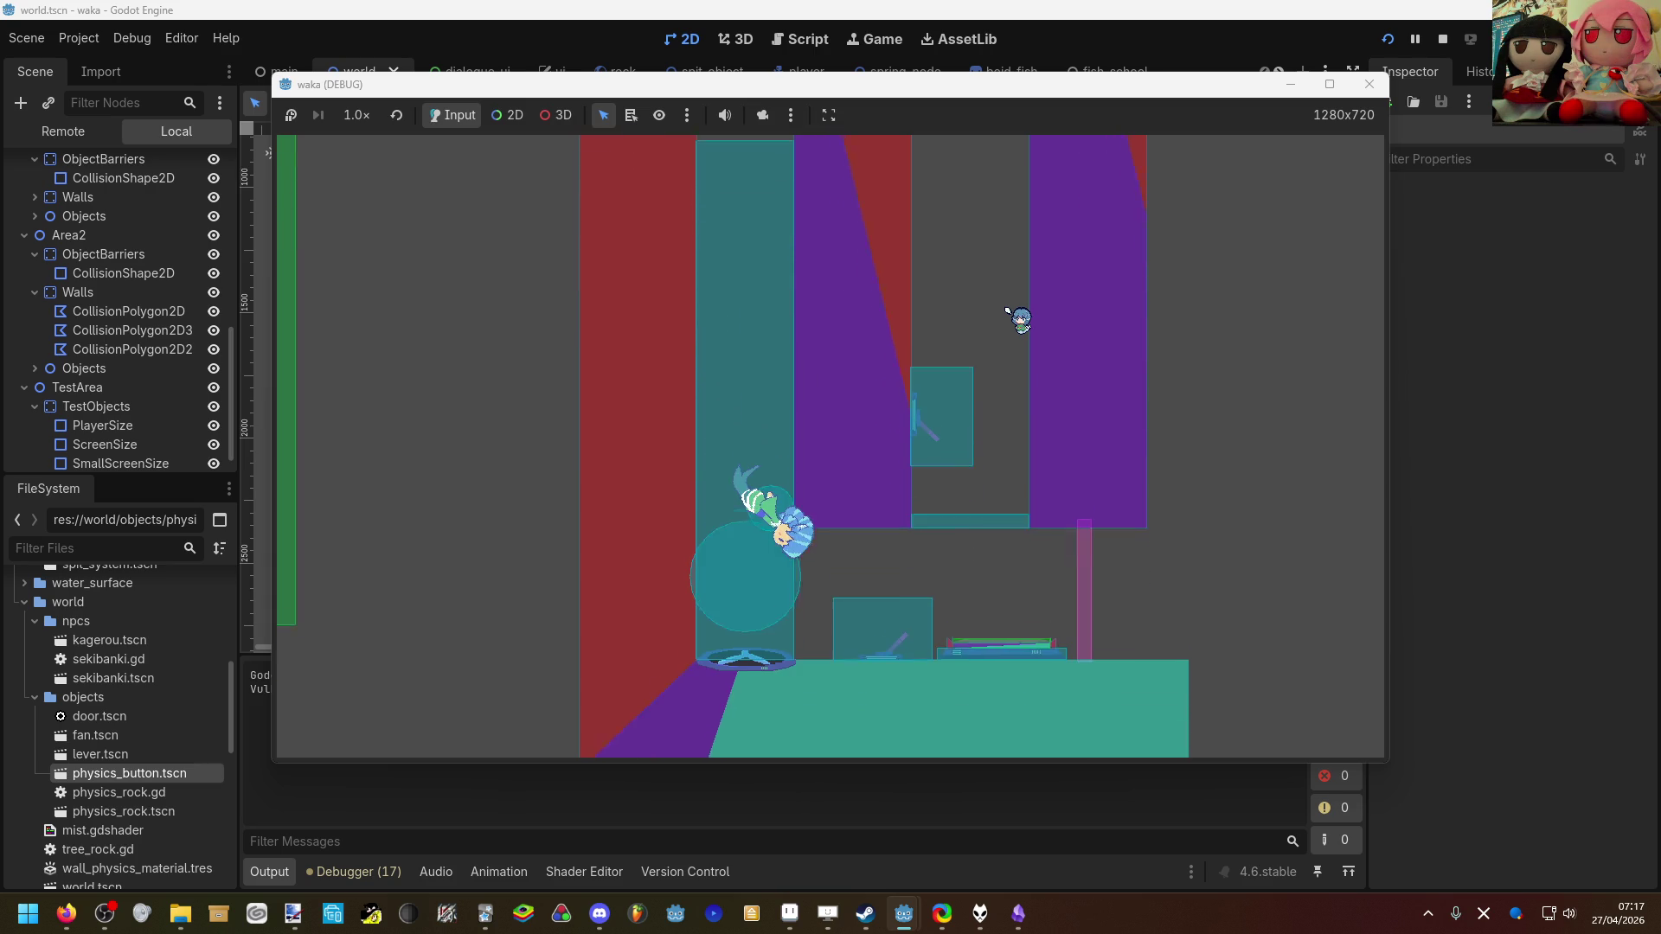
pyautogui.press('Right')
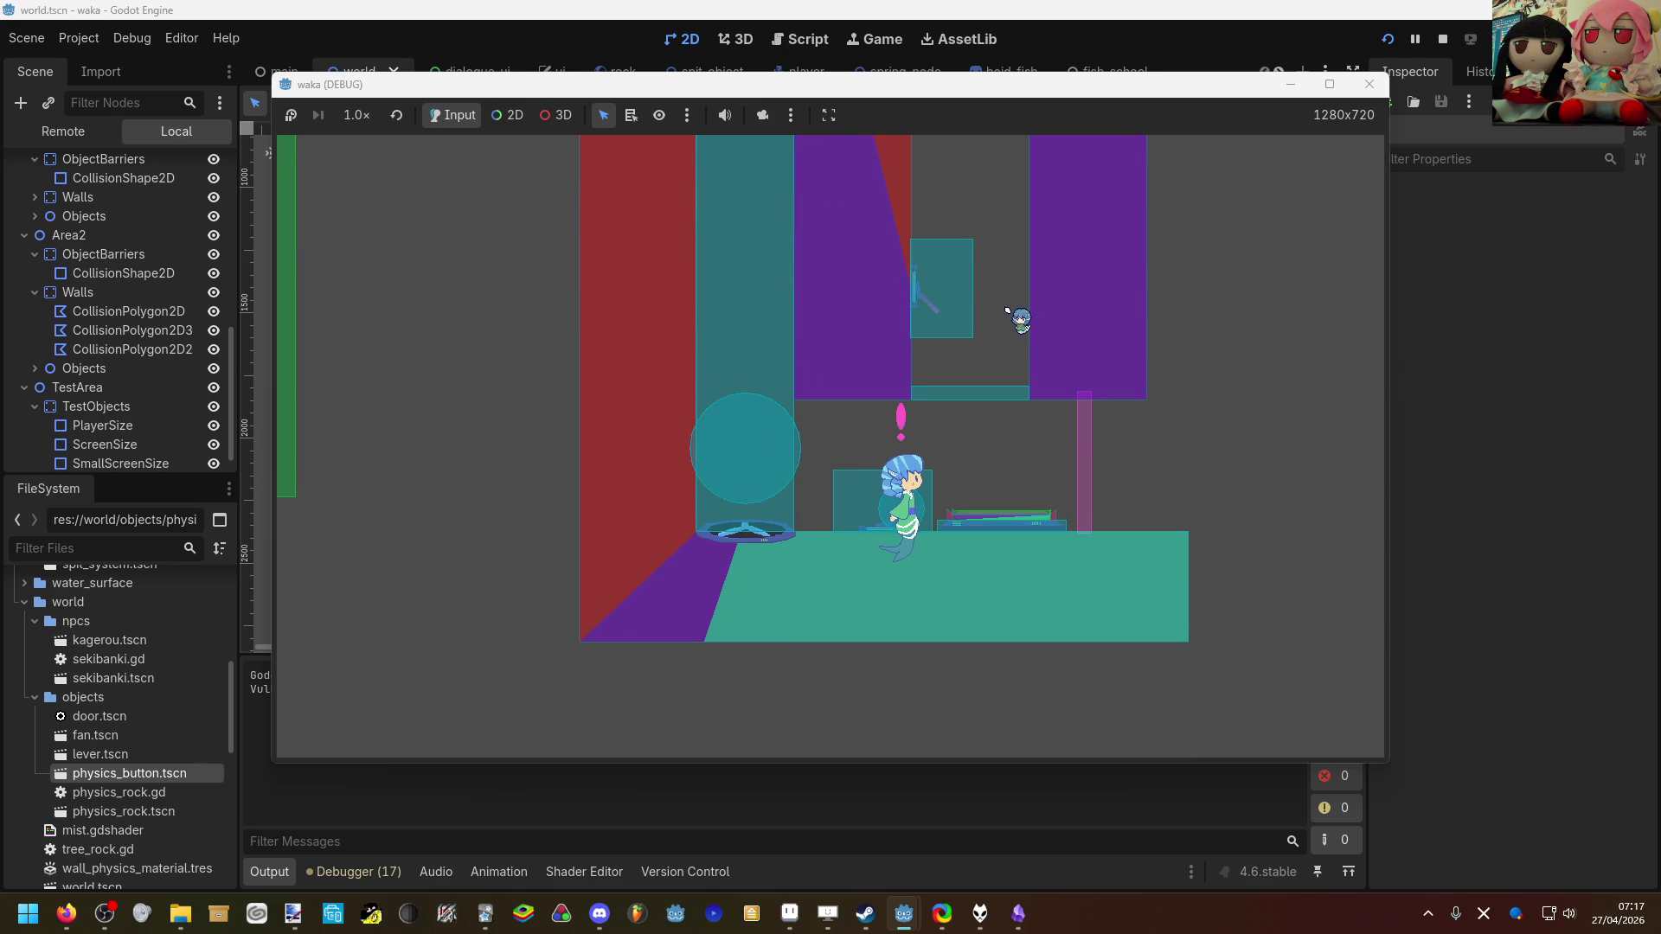
pyautogui.press('Left')
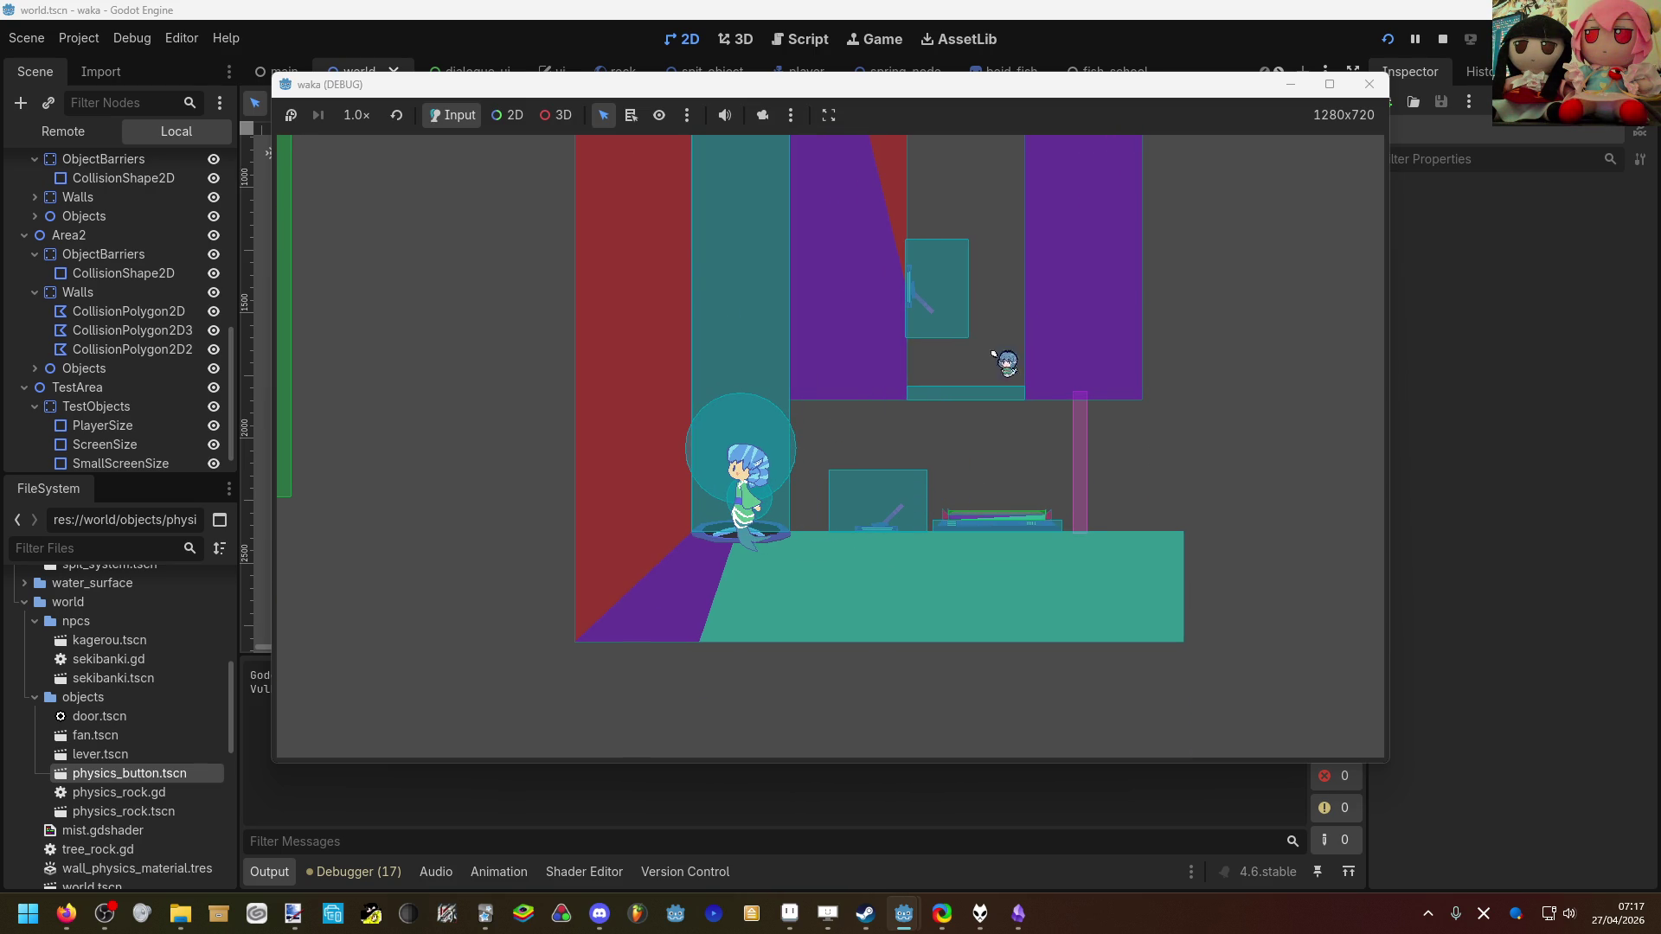
pyautogui.press('Escape')
pyautogui.scroll(-1, 155, 400)
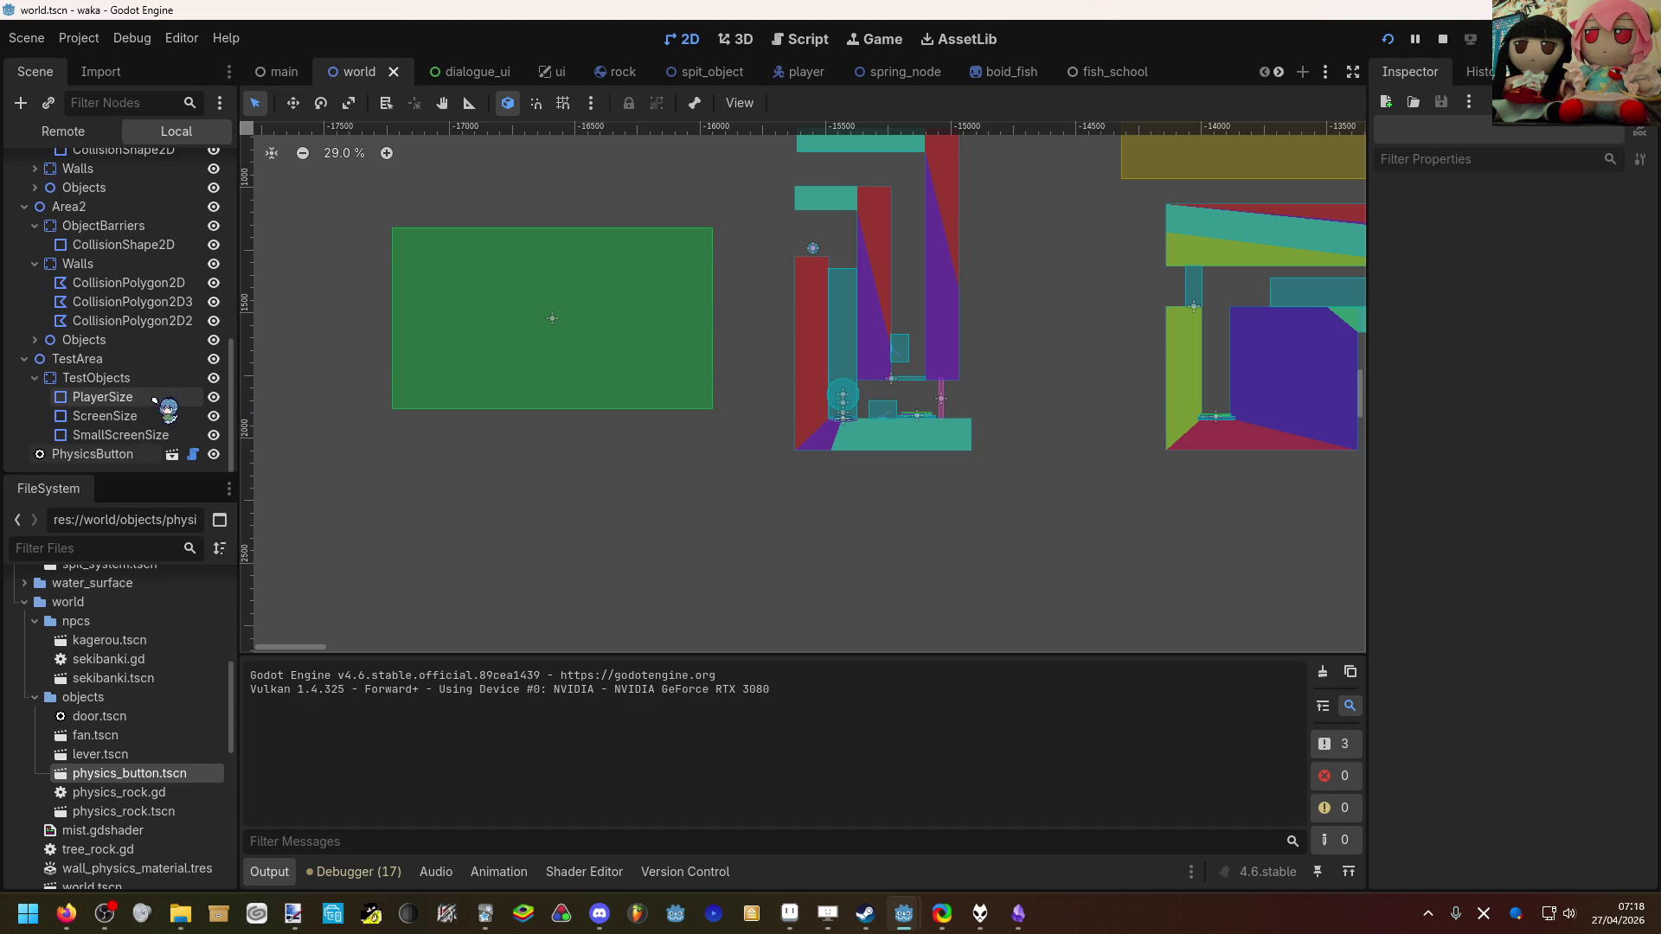
# - Collapse Area2, expand Area1's Objects, and drag PhysicsButton into the Objects group
pyautogui.scroll(1, 52, 359)
pyautogui.click(24, 246)
pyautogui.scroll(1, 25, 249)
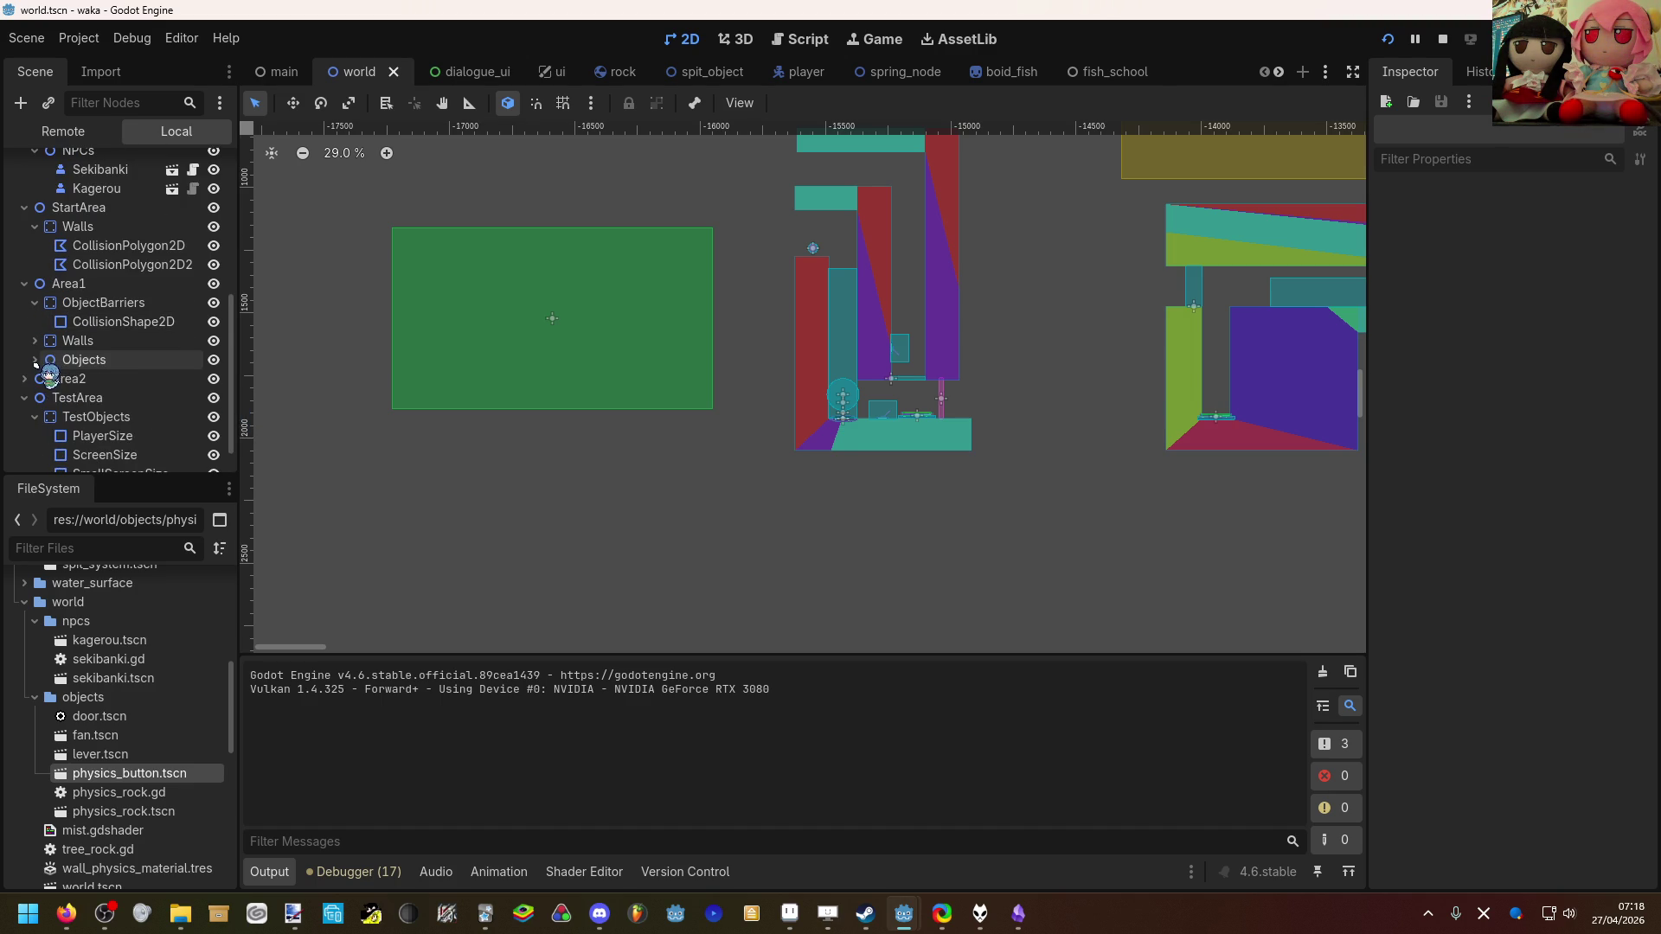
pyautogui.click(34, 360)
pyautogui.scroll(-5, 61, 371)
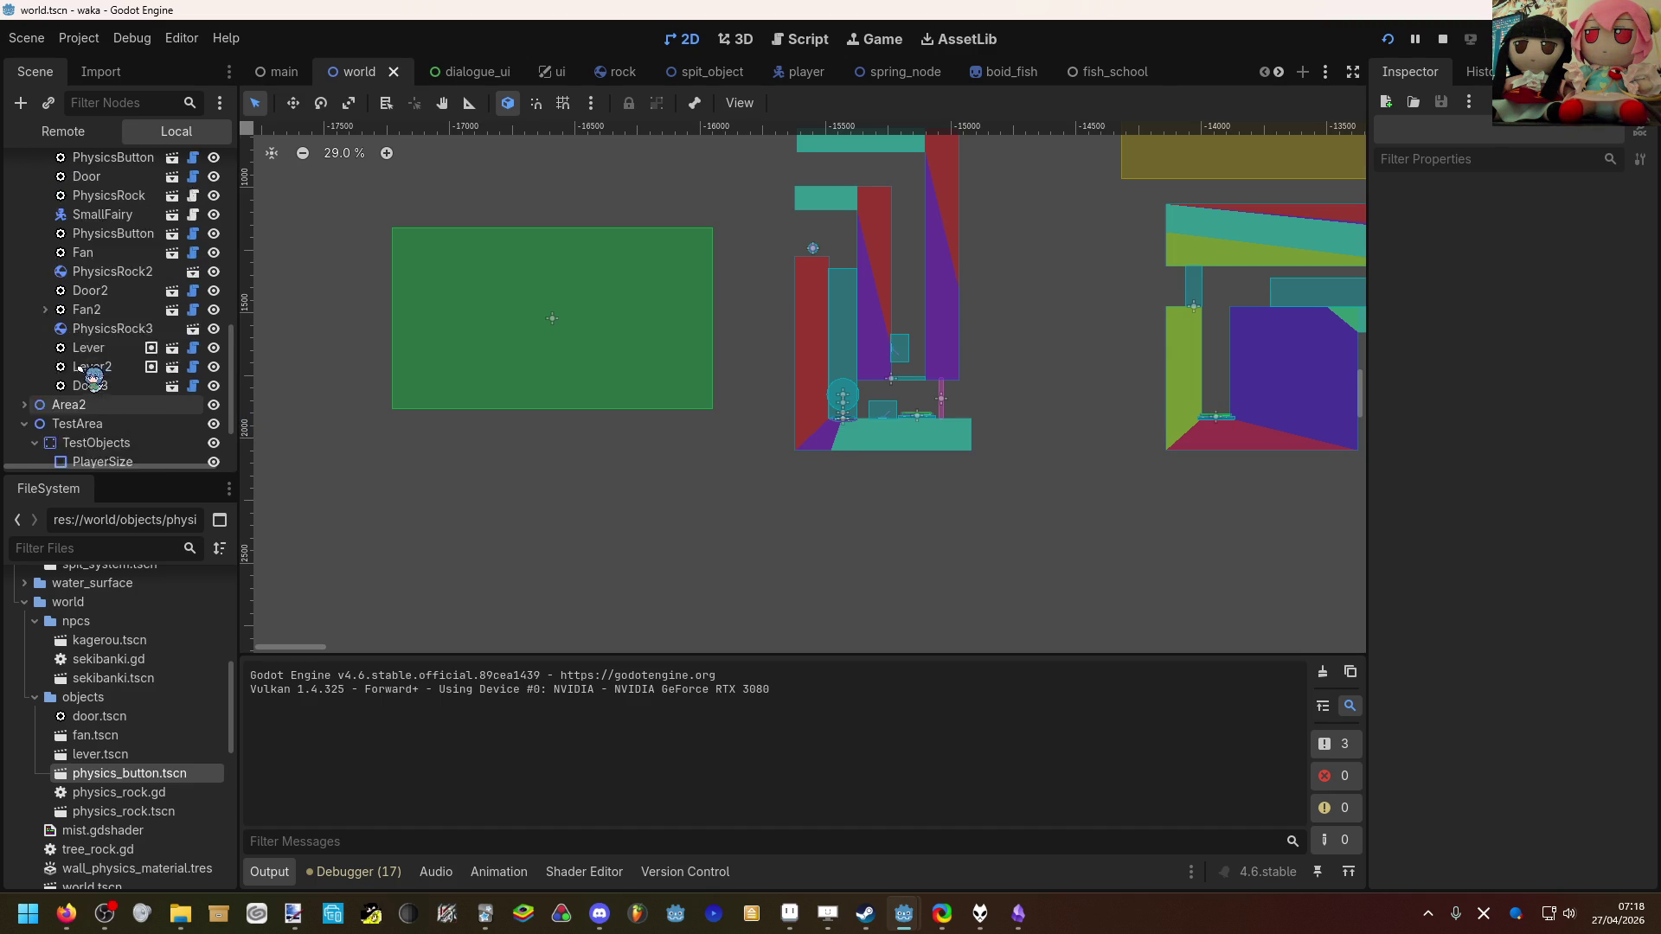
pyautogui.scroll(1, 92, 378)
pyautogui.moveTo(38, 184)
pyautogui.mouseDown()
pyautogui.moveTo(87, 295)
pyautogui.moveTo(101, 467)
pyautogui.moveTo(91, 321)
pyautogui.mouseUp()
# - Select the Objects group and pan the view across the whole level
pyautogui.scroll(-1, 320, 368)
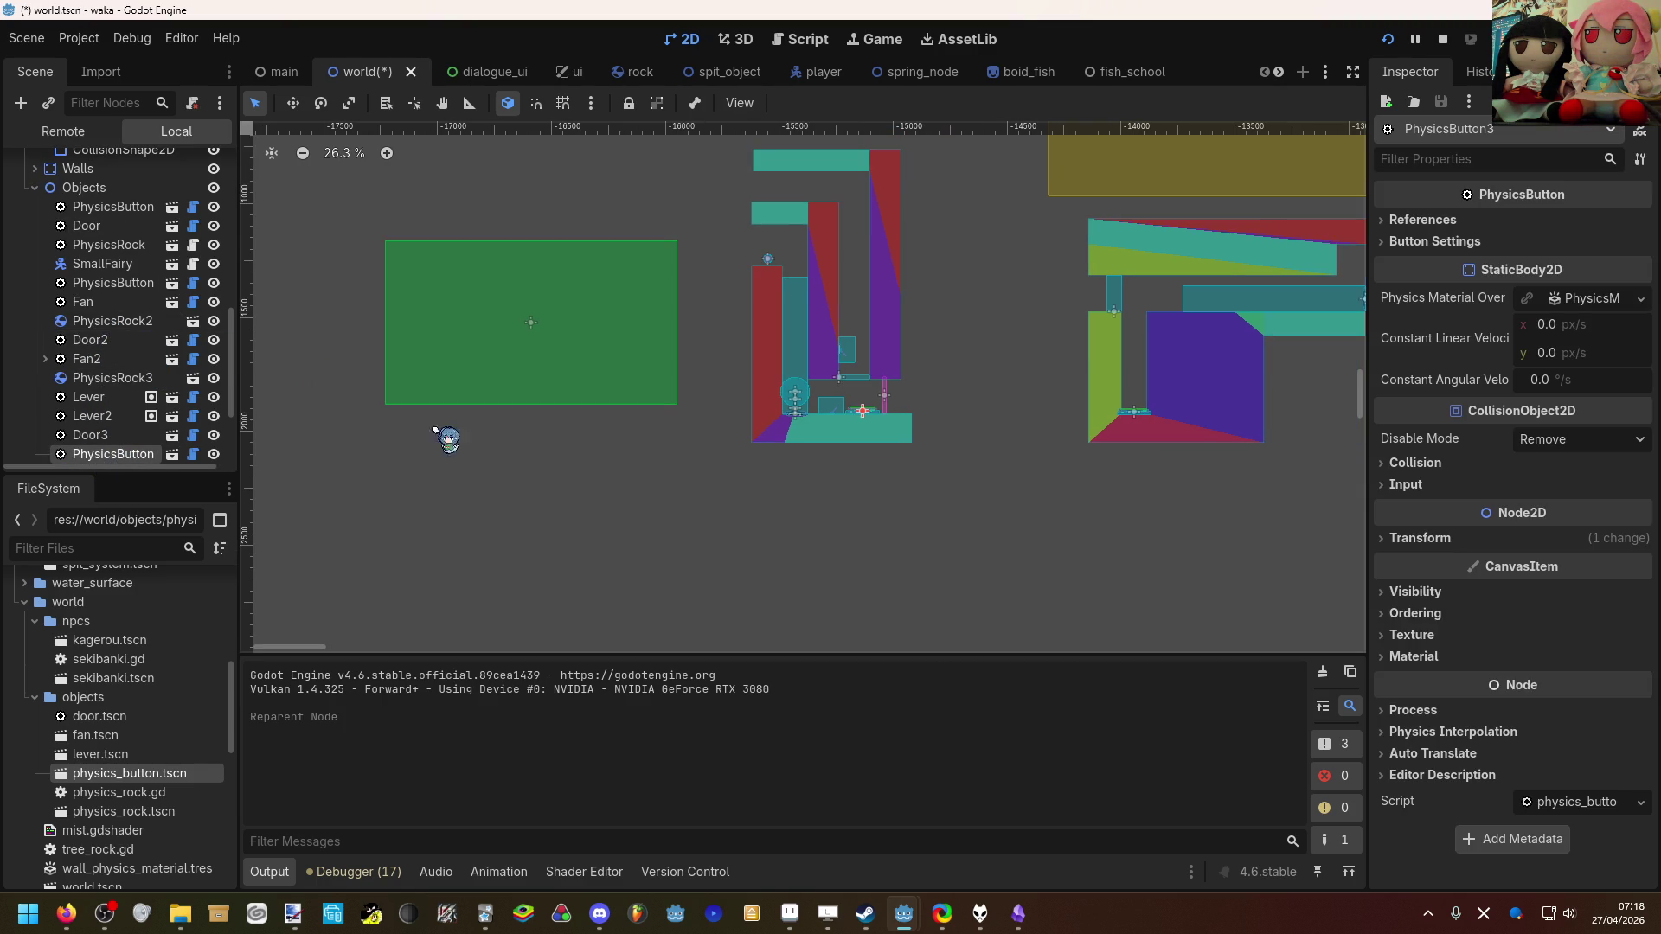
pyautogui.click(453, 444)
pyautogui.scroll(-1, 681, 381)
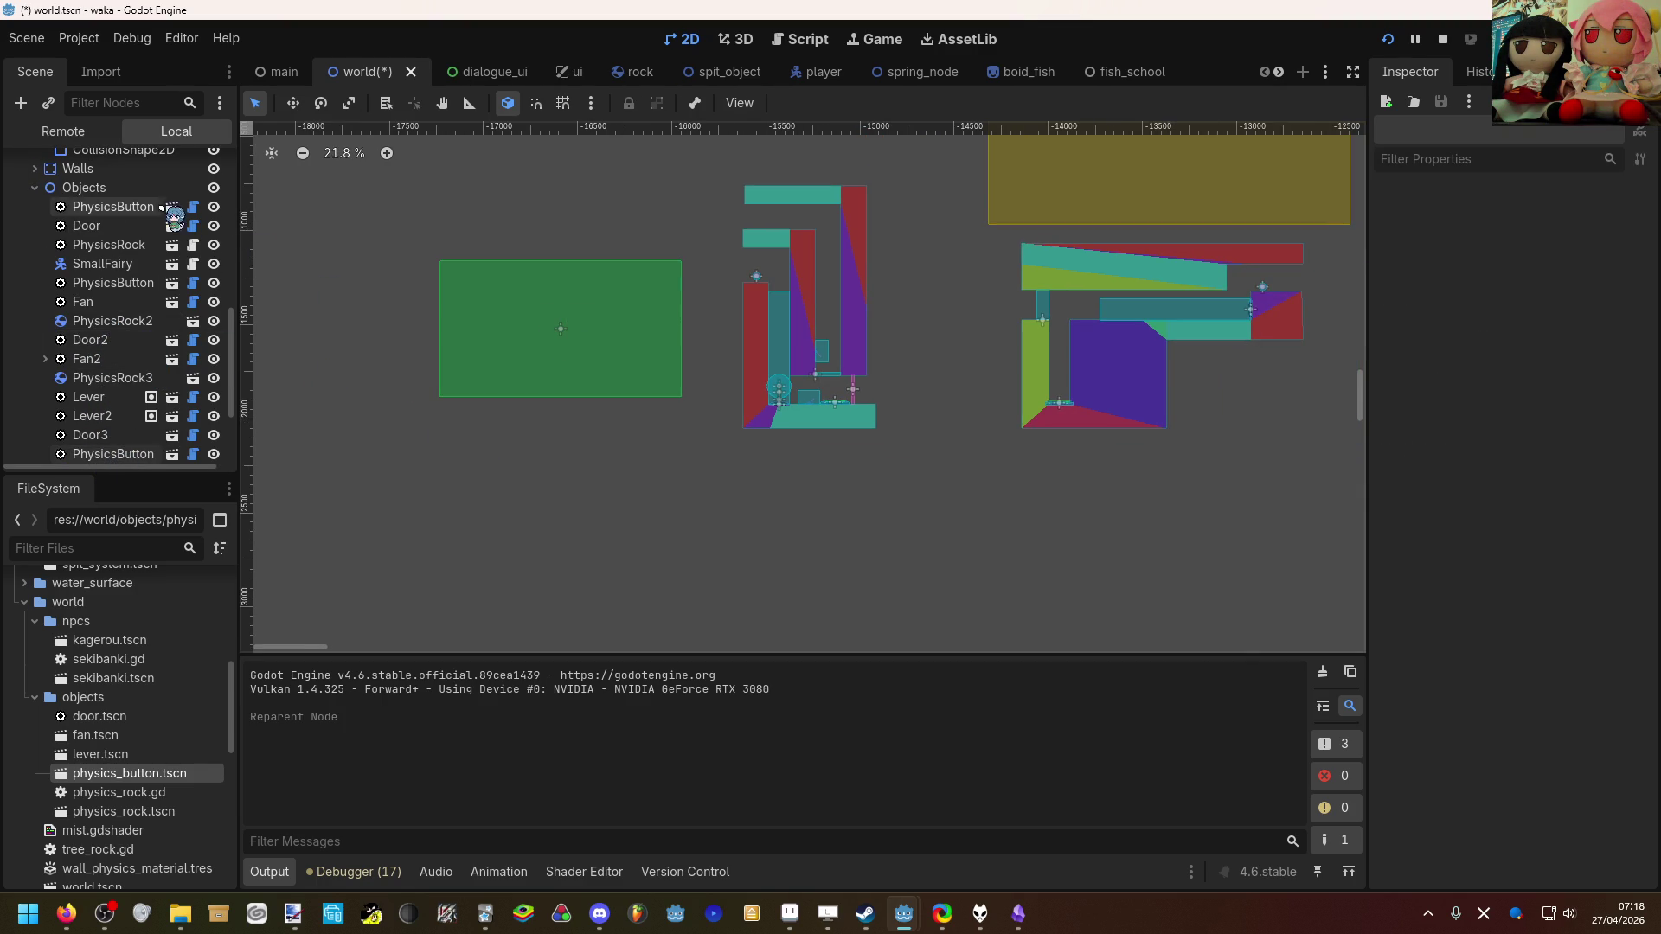
pyautogui.click(503, 355)
pyautogui.scroll(-15, 519, 372)
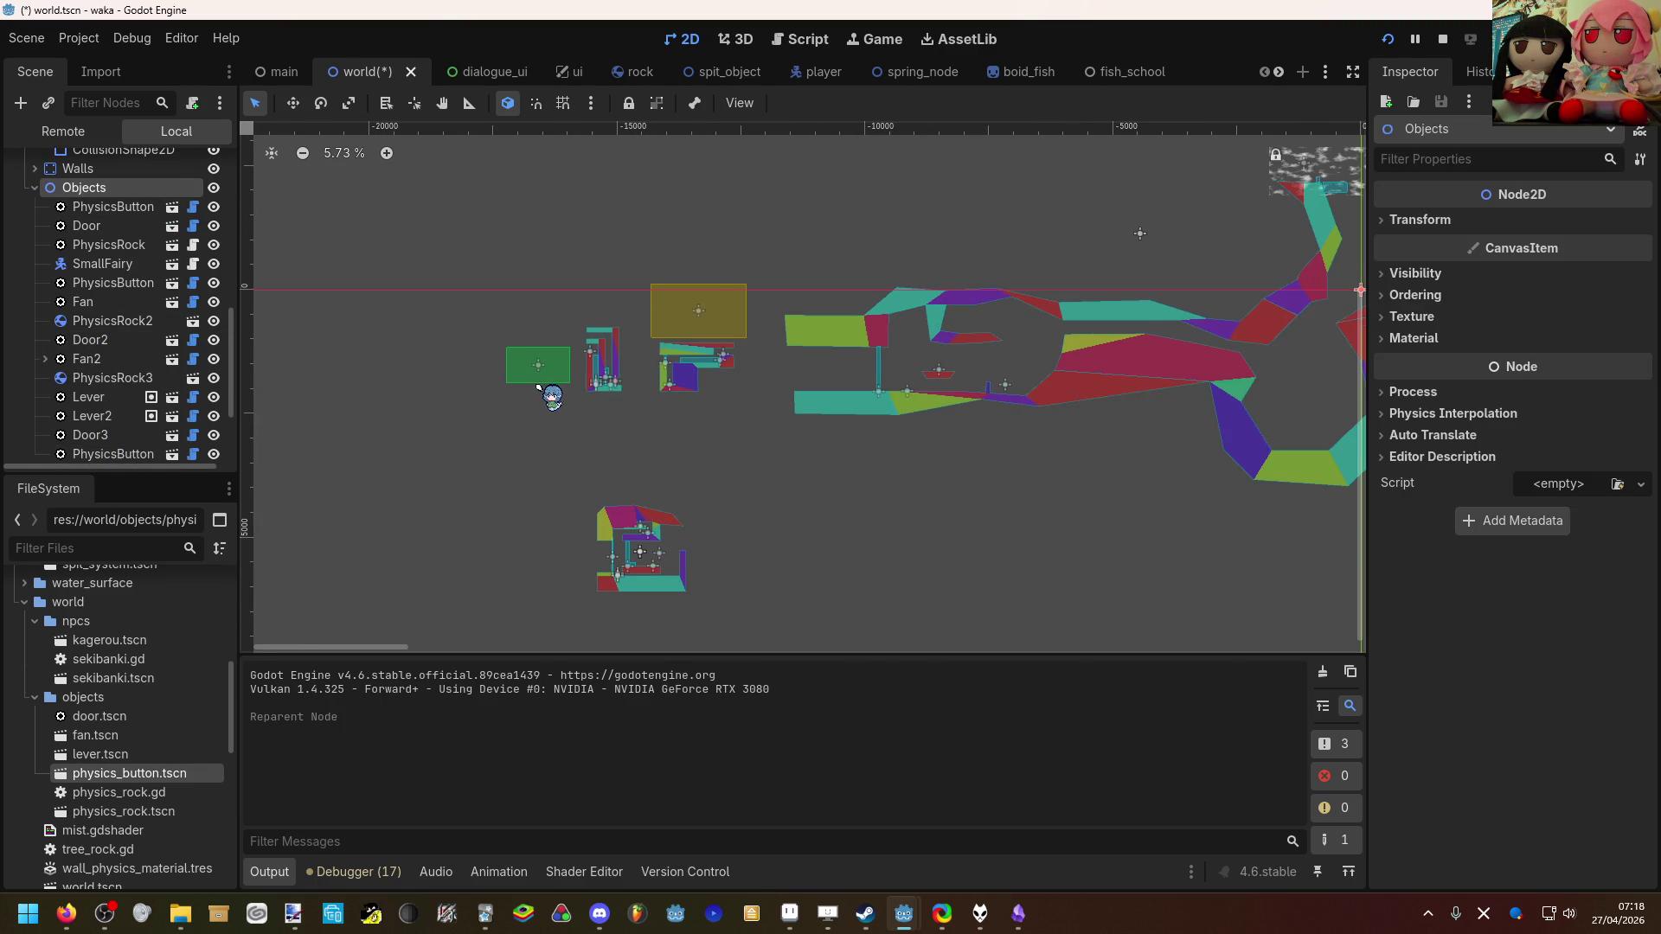
pyautogui.moveTo(594, 401); pyautogui.dragTo(627, 410)
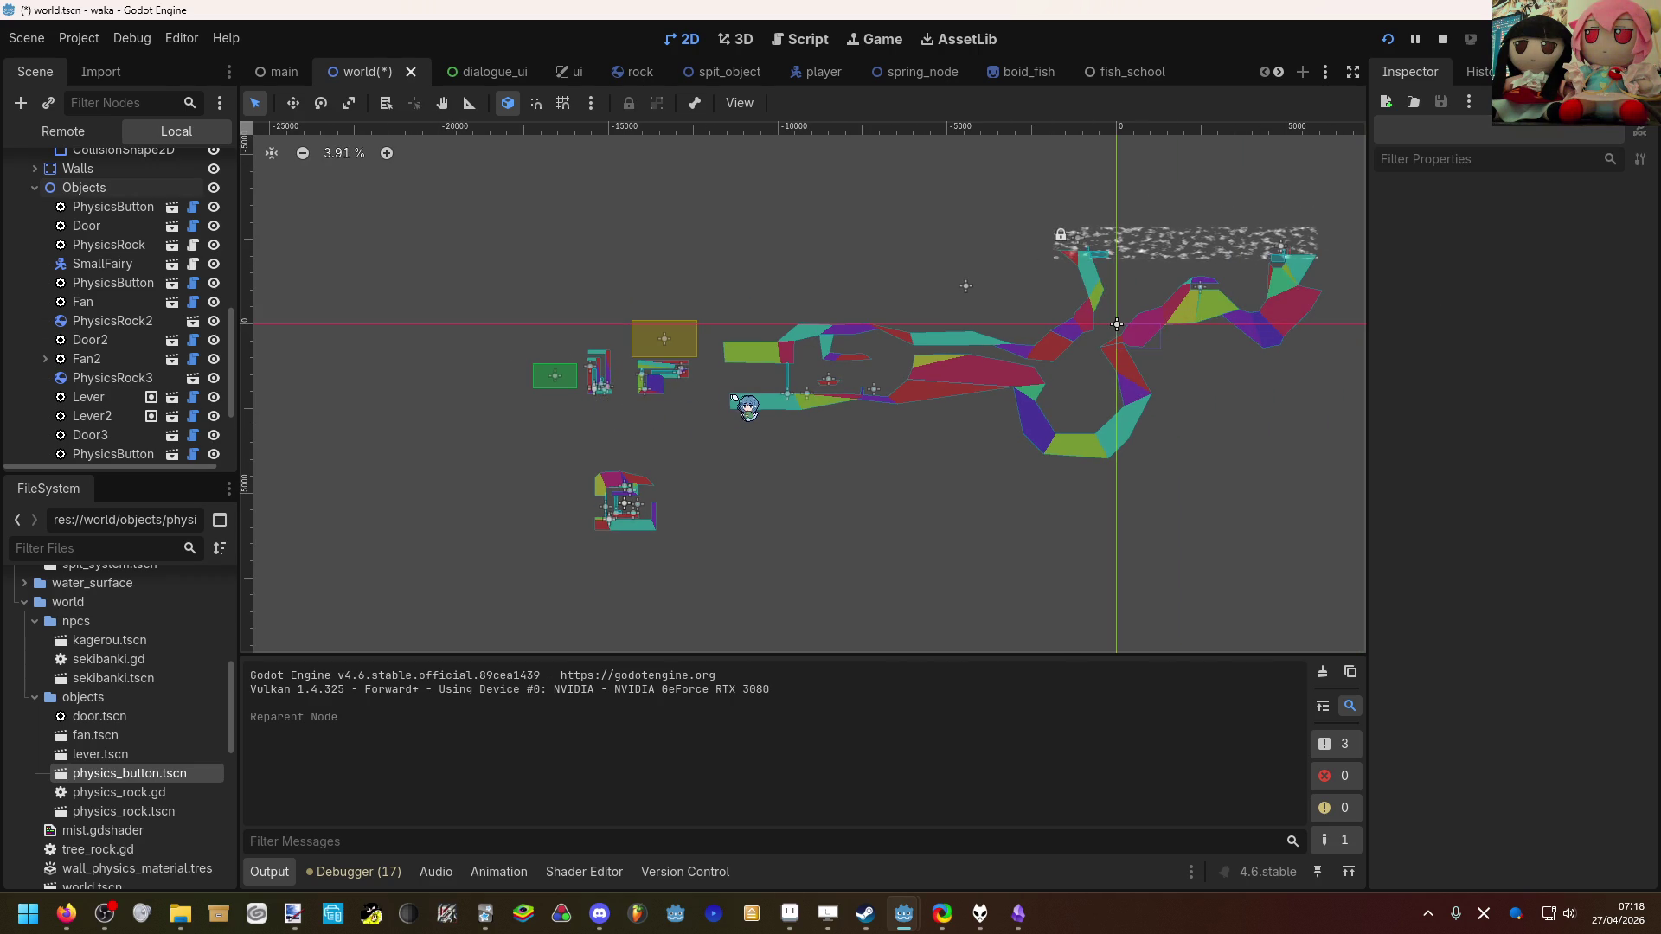
pyautogui.scroll(3, 626, 334)
# - Undo an accidental move of the Objects group and return to Select mode
pyautogui.press('w')
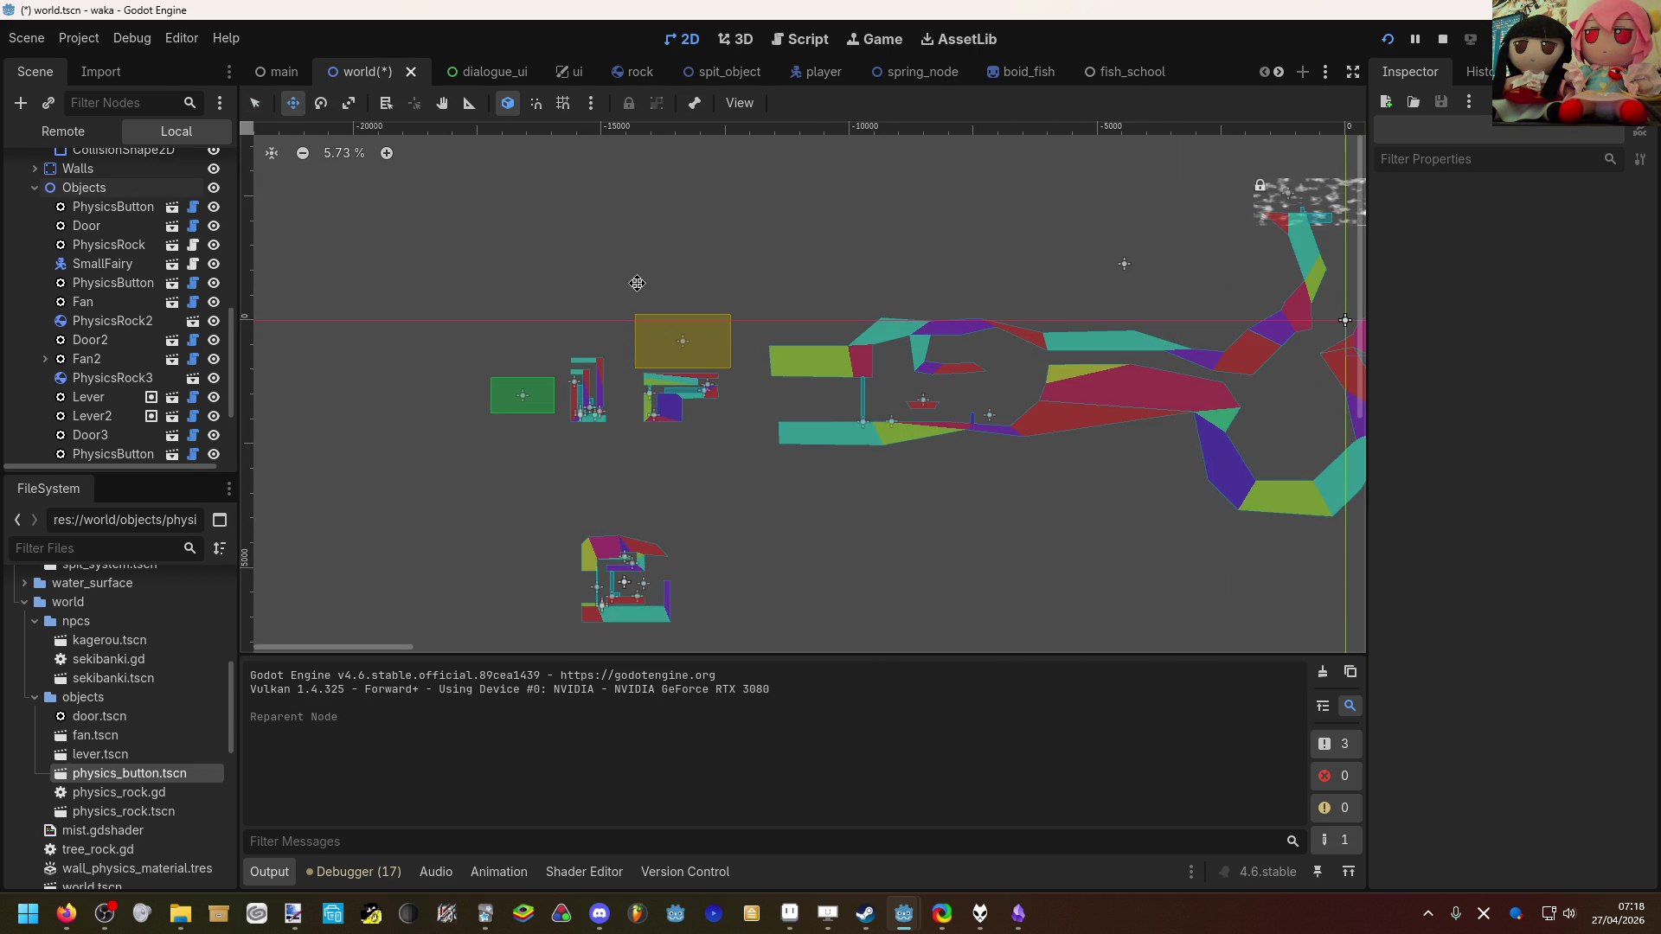
pyautogui.scroll(-1, 545, 279)
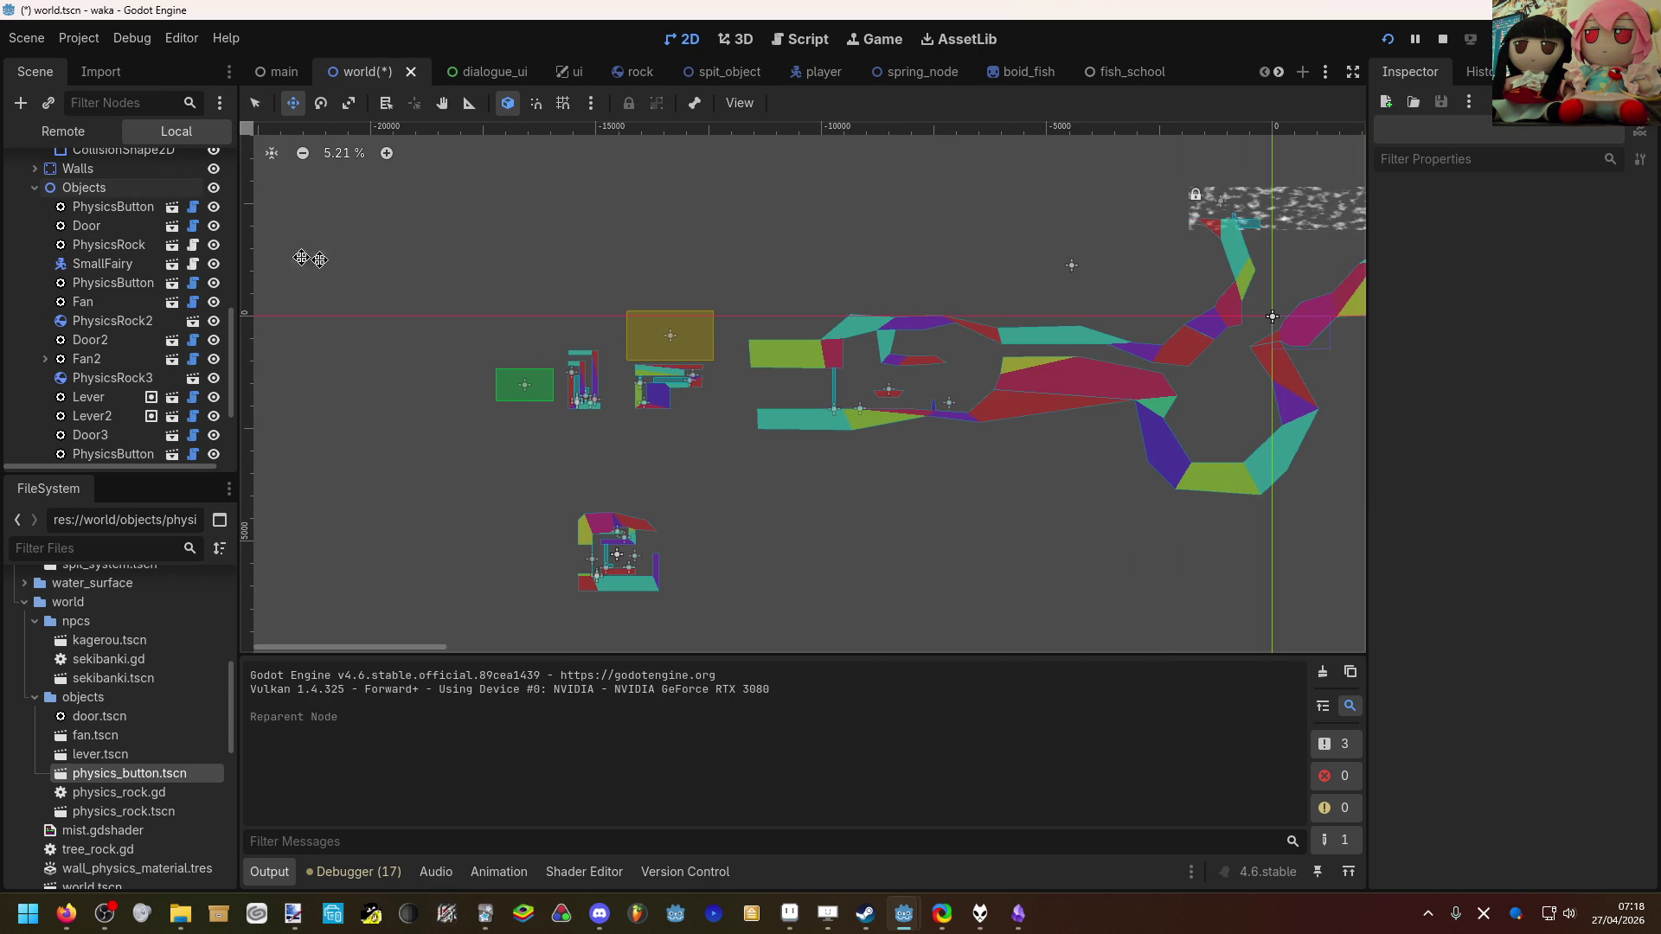
pyautogui.click(84, 187)
pyautogui.moveTo(689, 273)
pyautogui.mouseDown()
pyautogui.moveTo(637, 267)
pyautogui.moveTo(649, 328)
pyautogui.moveTo(683, 303)
pyautogui.mouseUp()
pyautogui.hotkey('ctrl', 'z')
pyautogui.press('q')
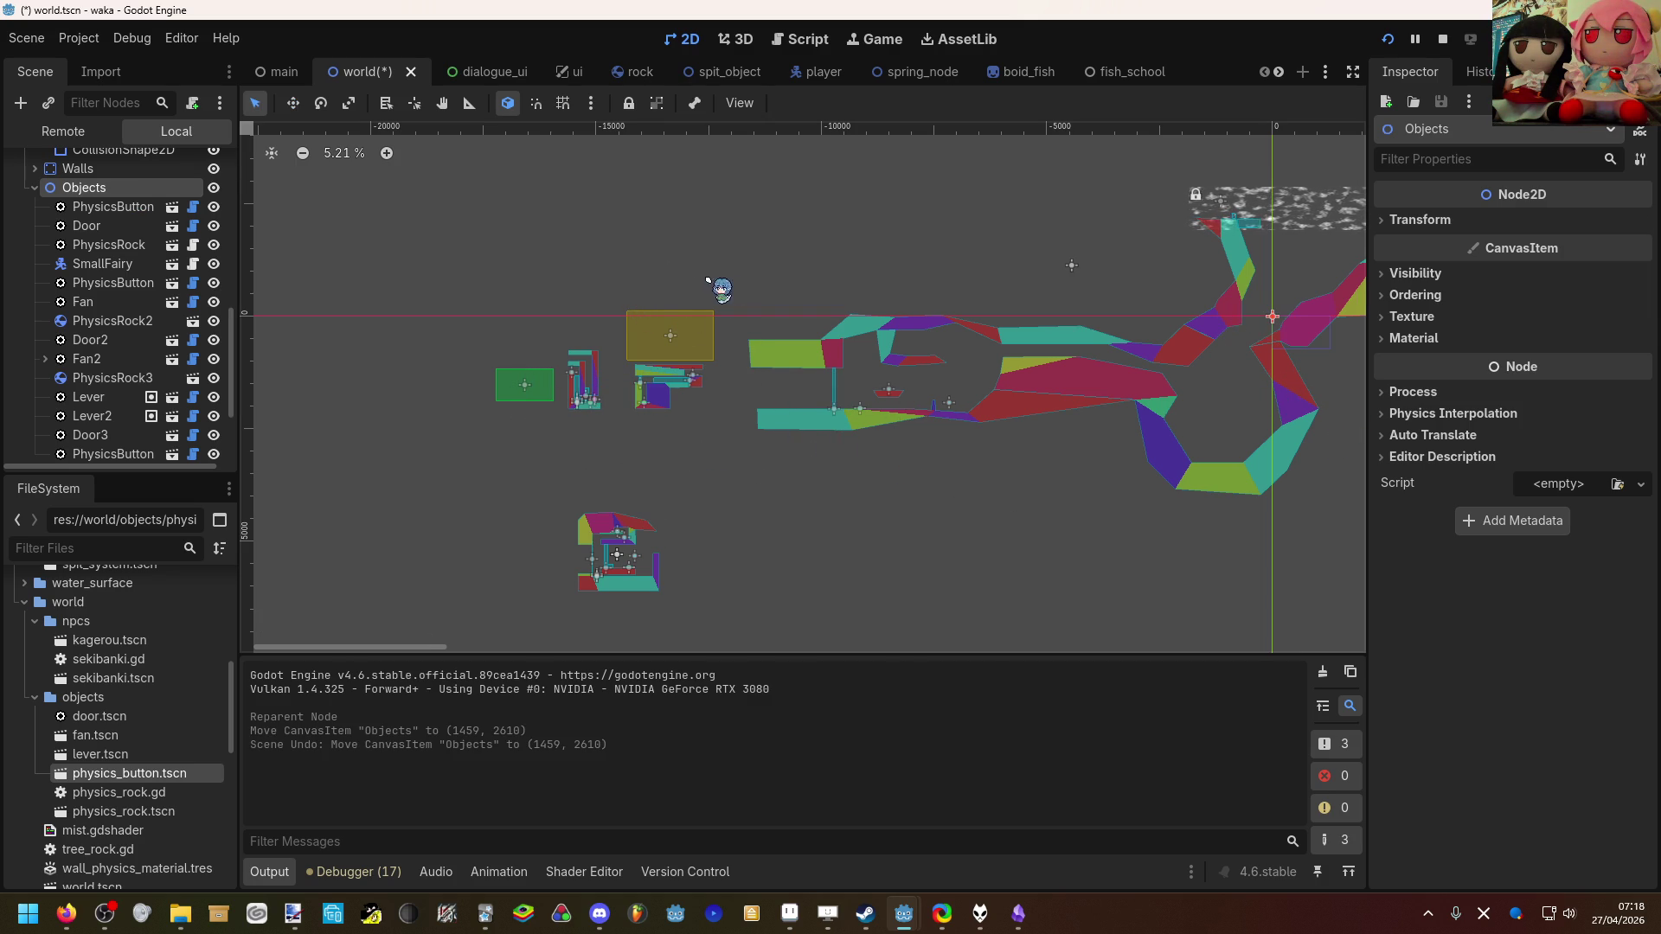
pyautogui.click(572, 274)
pyautogui.scroll(15, 556, 385)
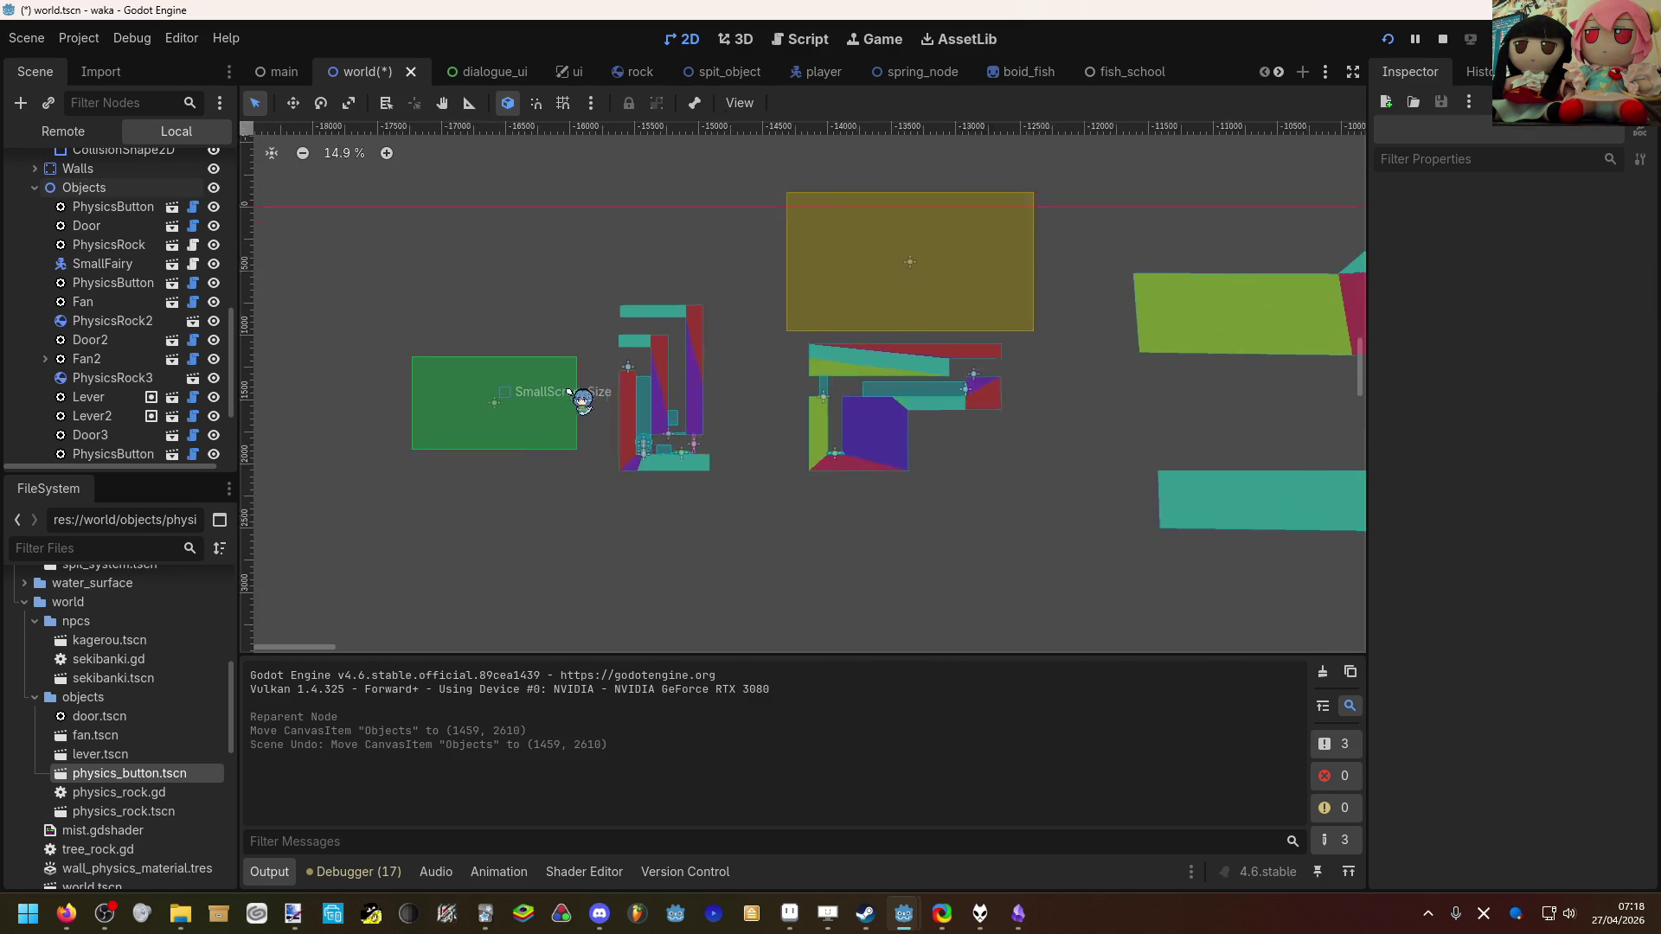
pyautogui.scroll(2, 572, 395)
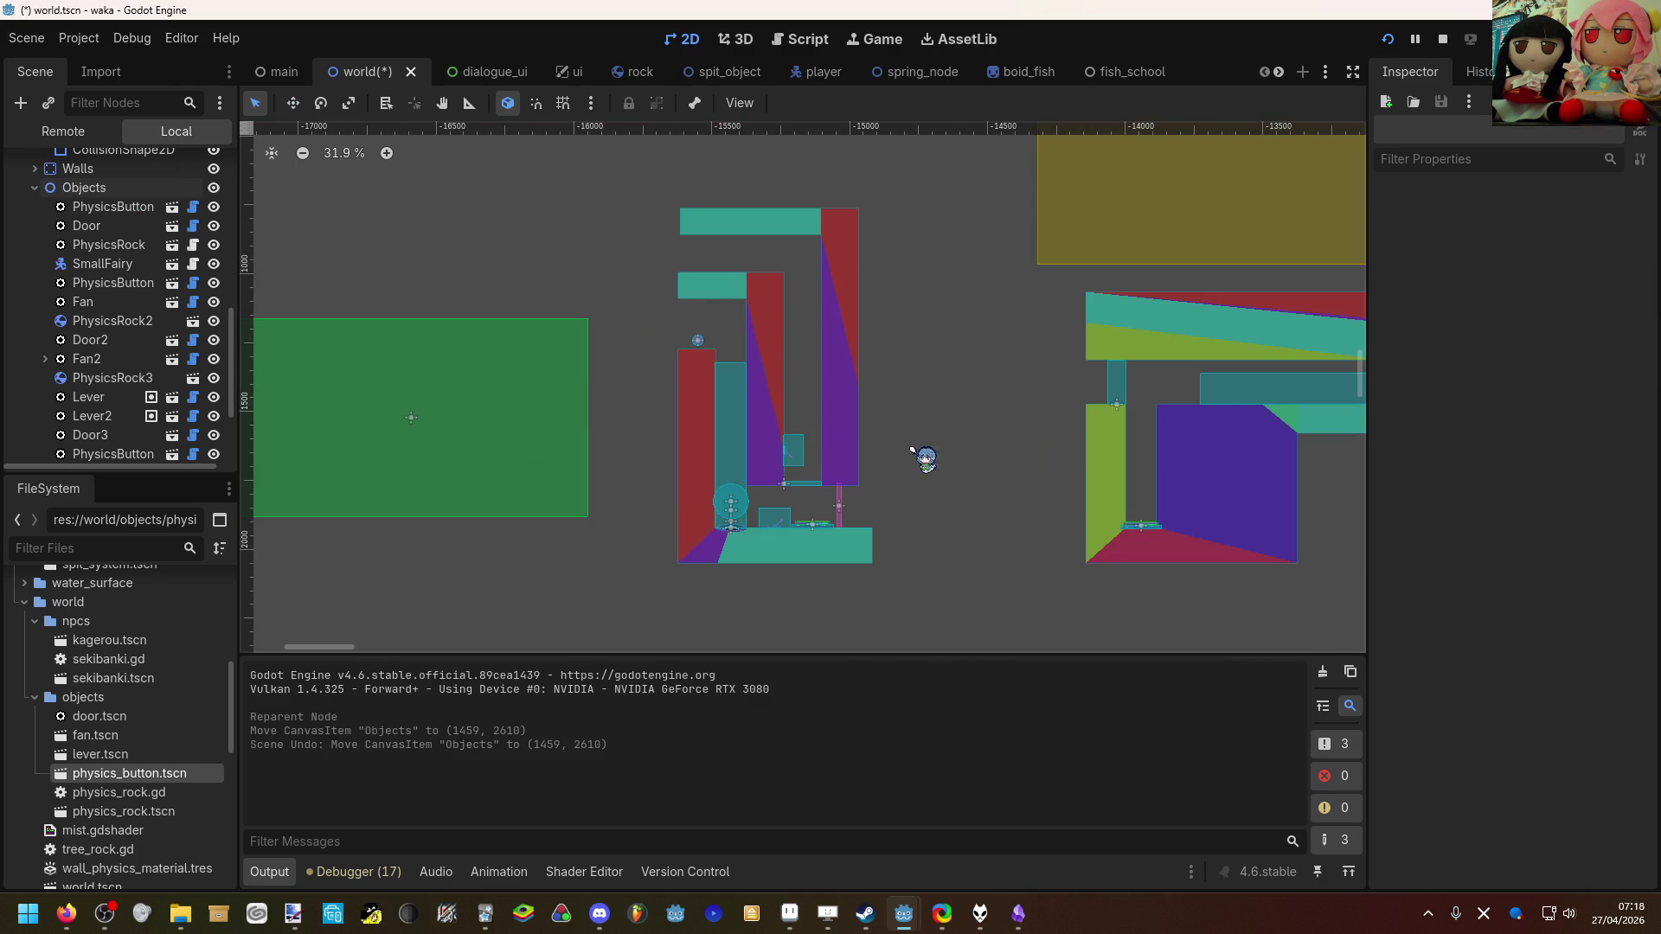
pyautogui.scroll(8, 715, 322)
pyautogui.scroll(-8, 716, 322)
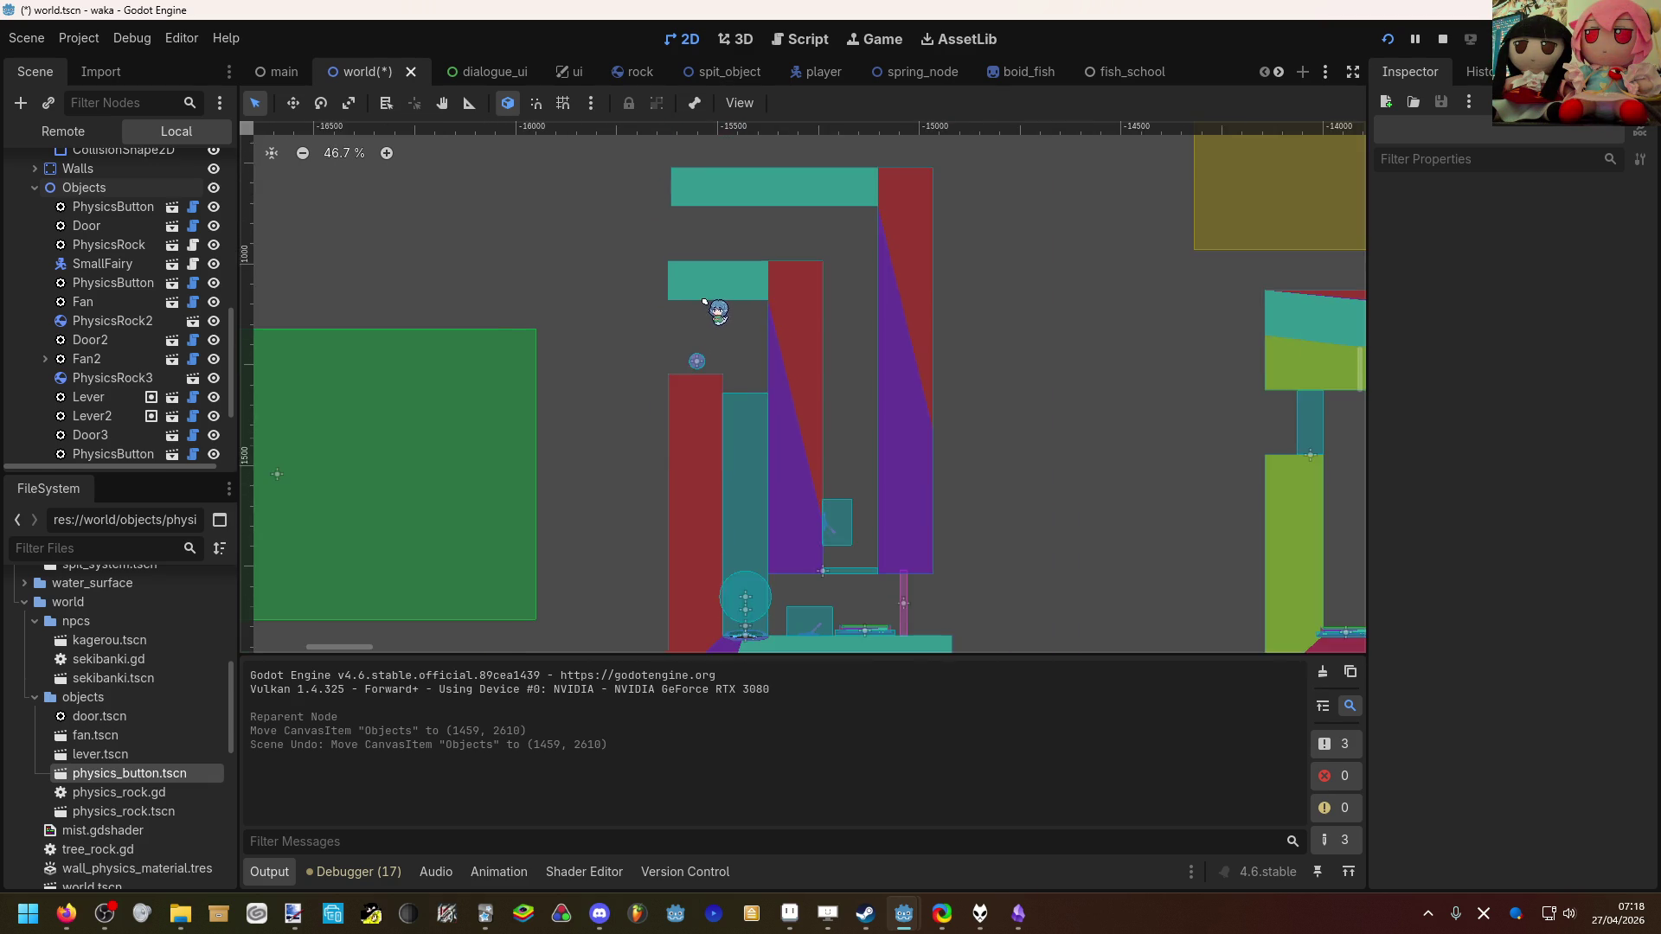
pyautogui.scroll(-10, 692, 251)
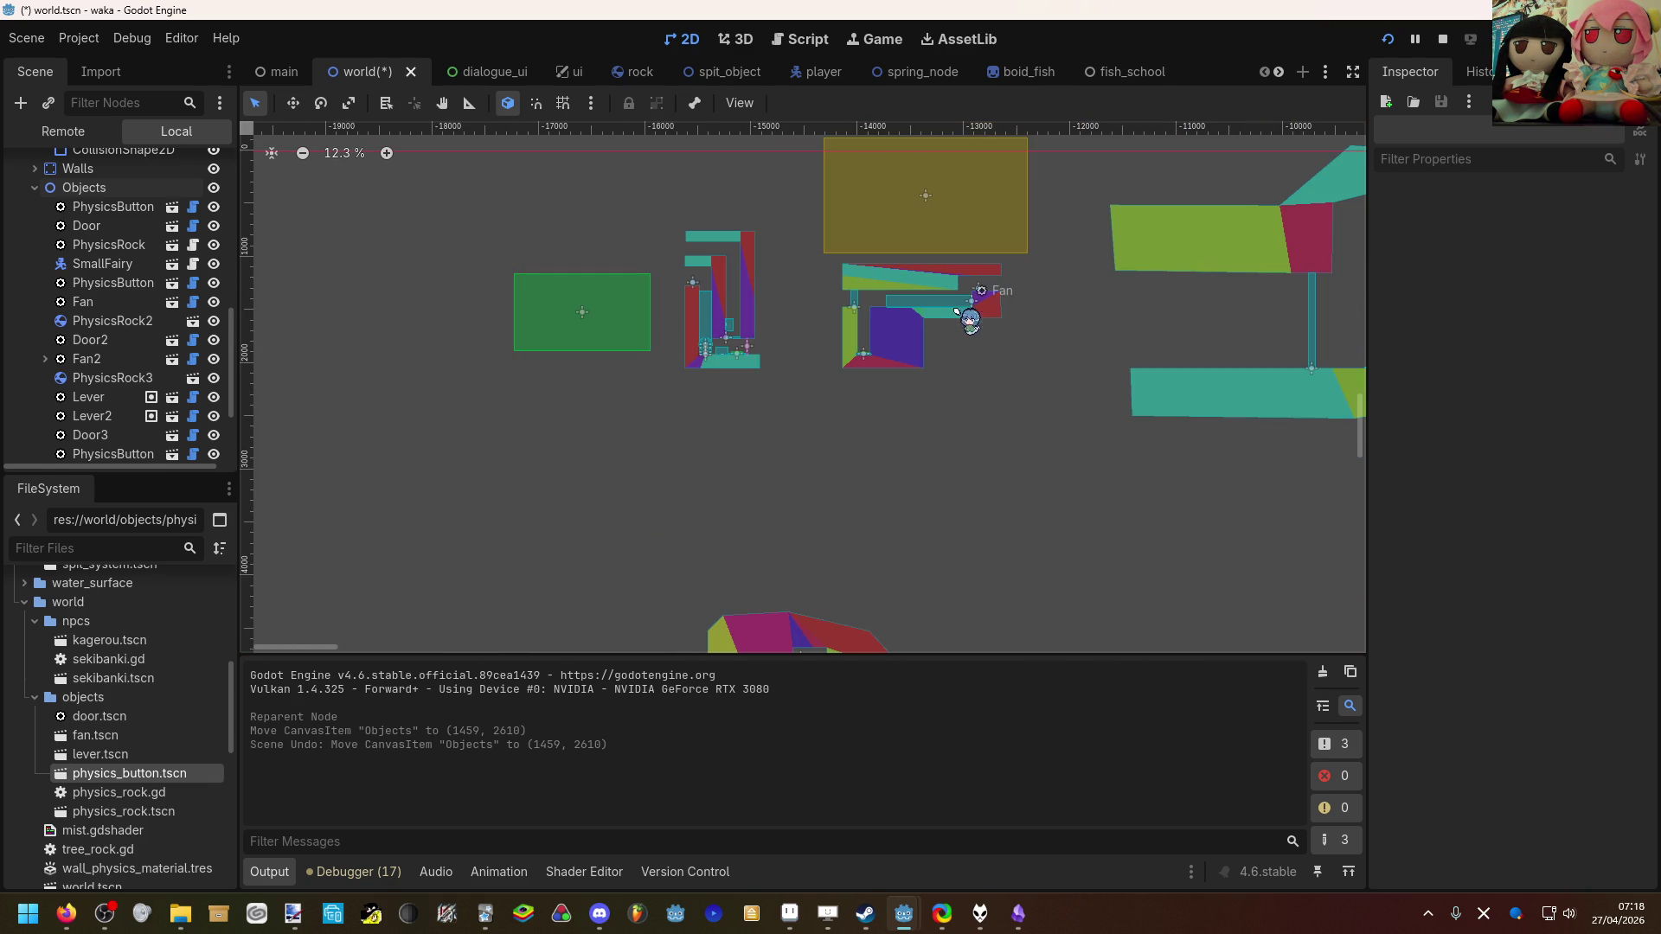
pyautogui.scroll(8, 979, 314)
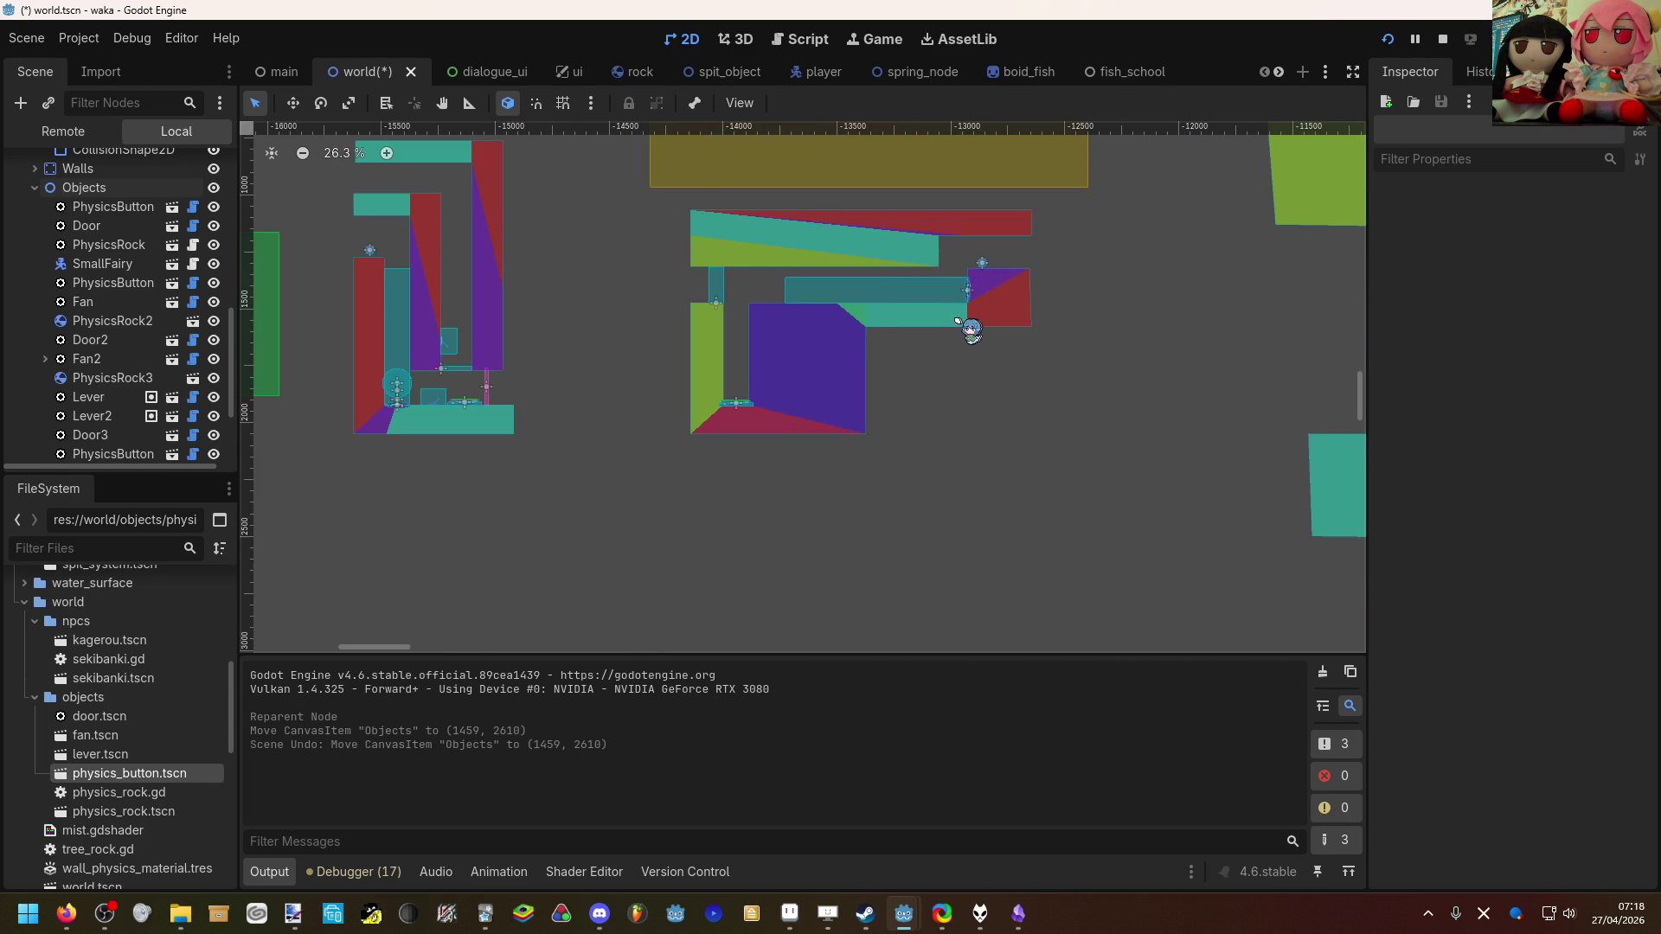
pyautogui.scroll(-7, 964, 319)
pyautogui.scroll(9, 668, 316)
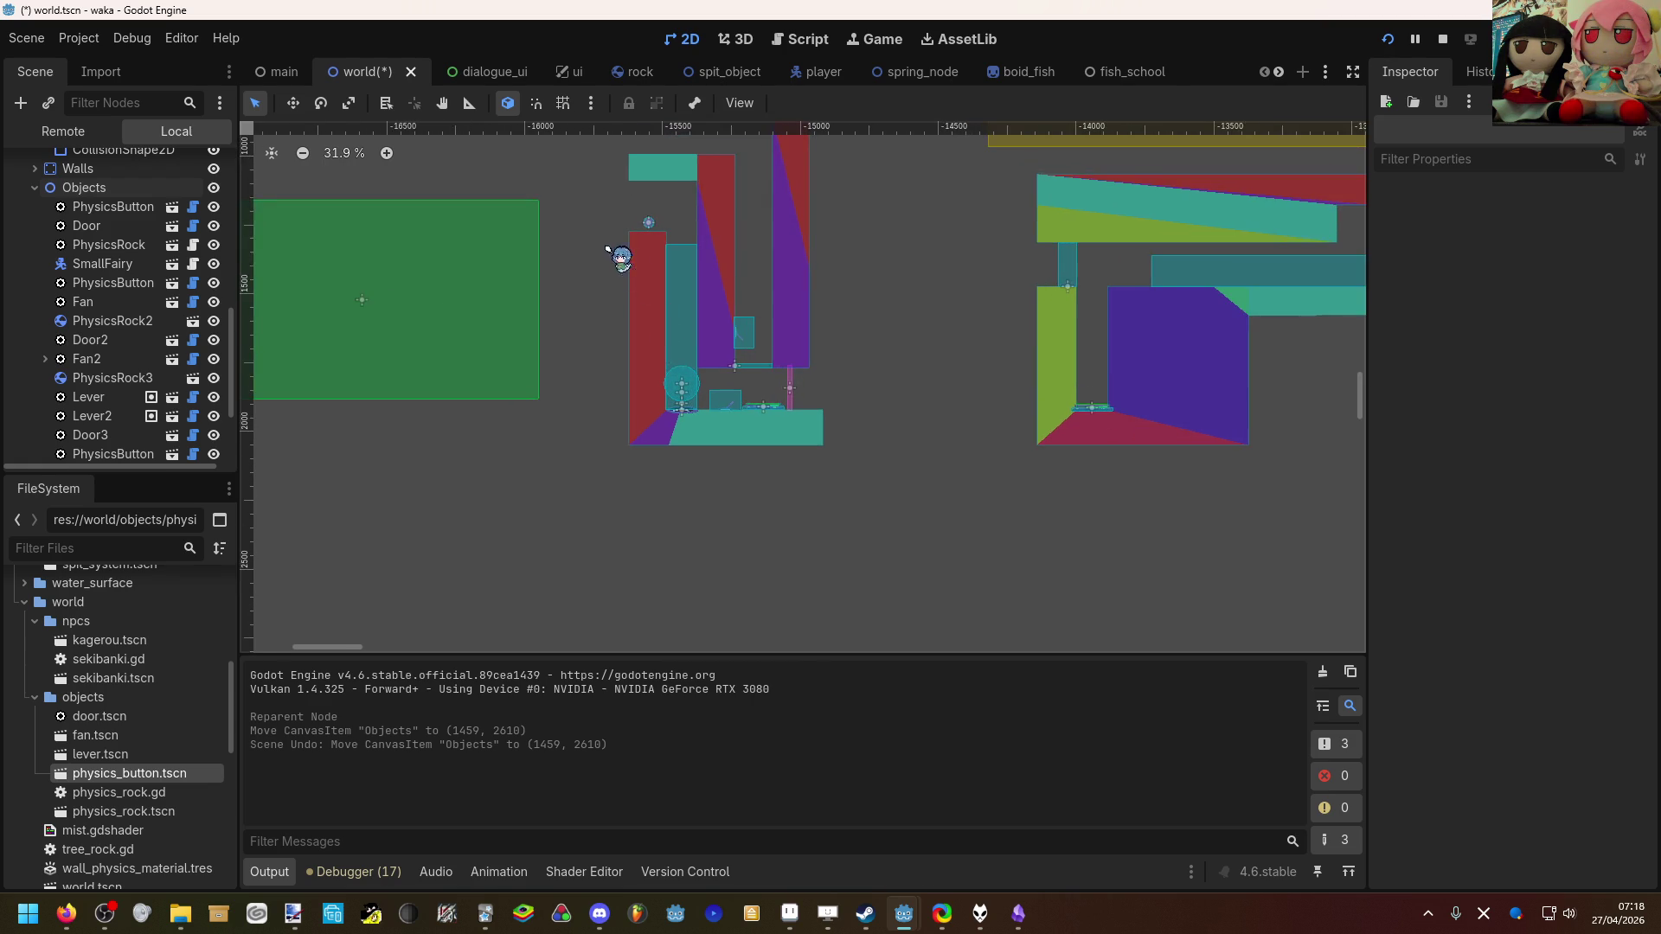
pyautogui.scroll(12, 607, 250)
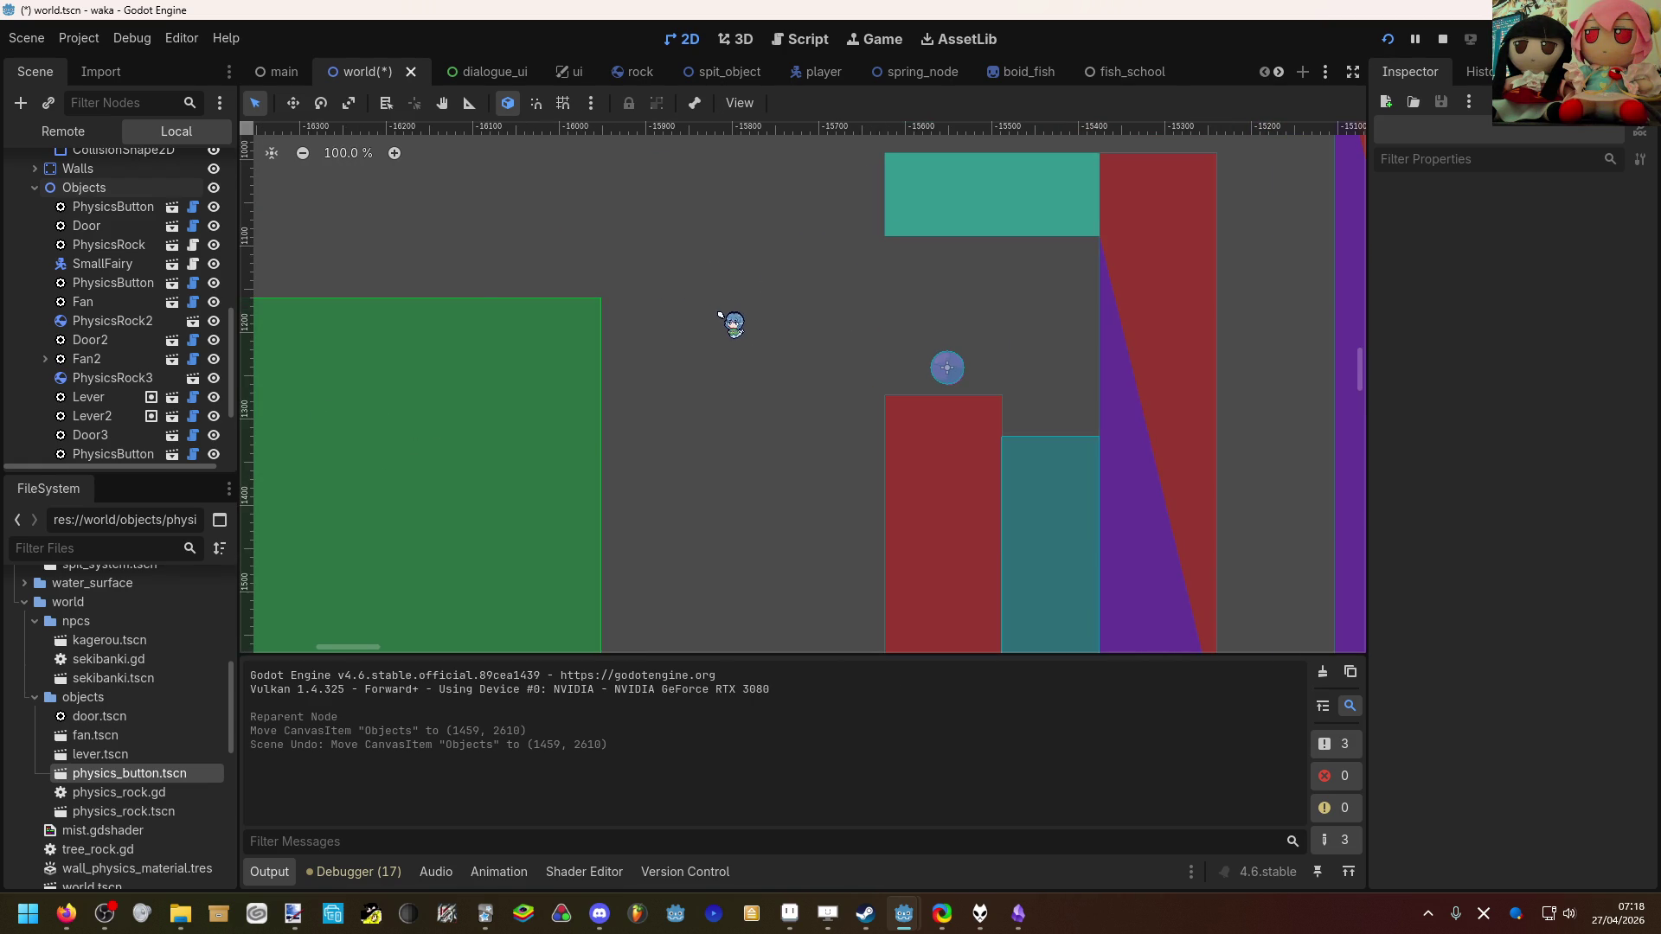
pyautogui.scroll(-12, 714, 318)
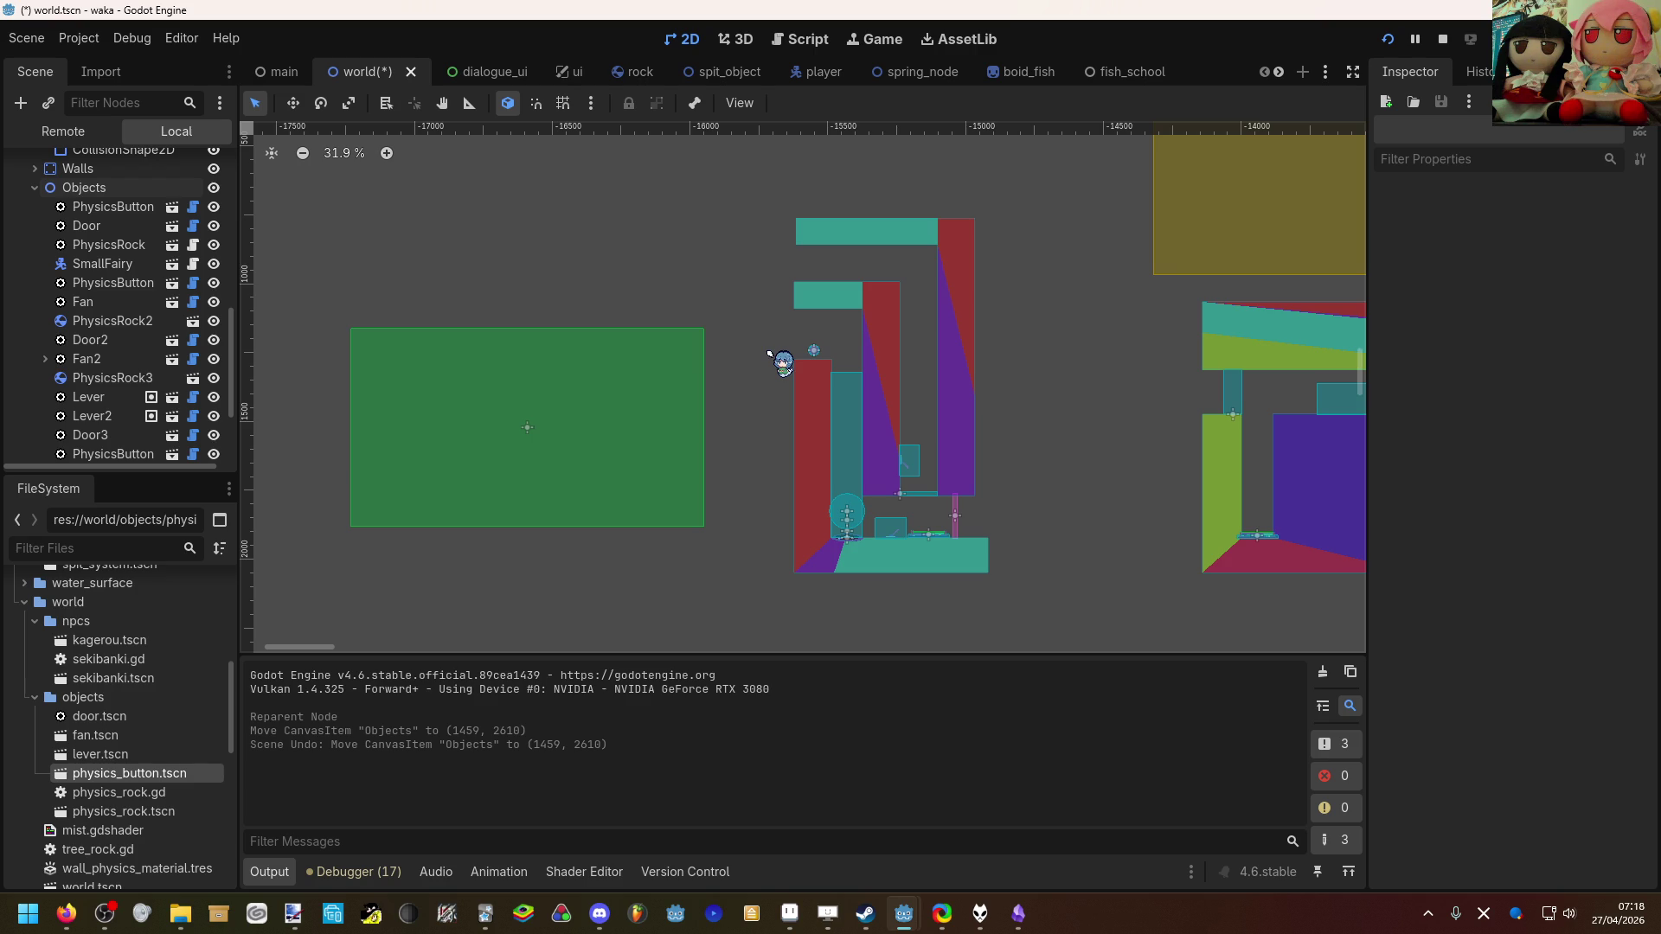
pyautogui.scroll(-9, 770, 354)
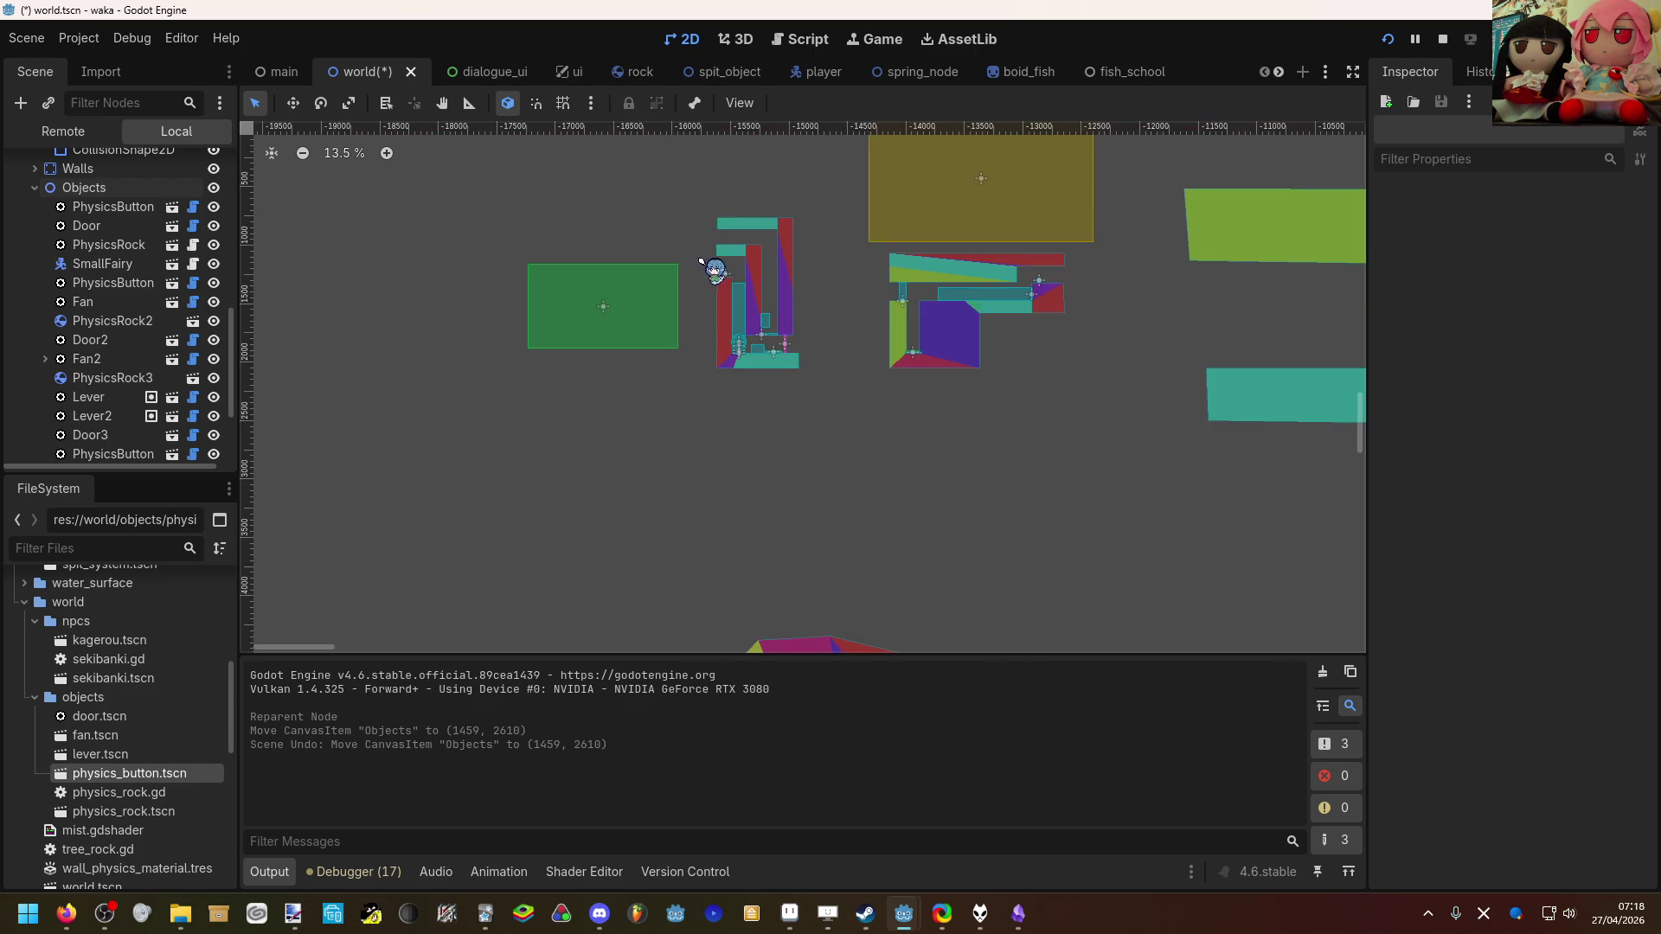
pyautogui.scroll(-2, 701, 259)
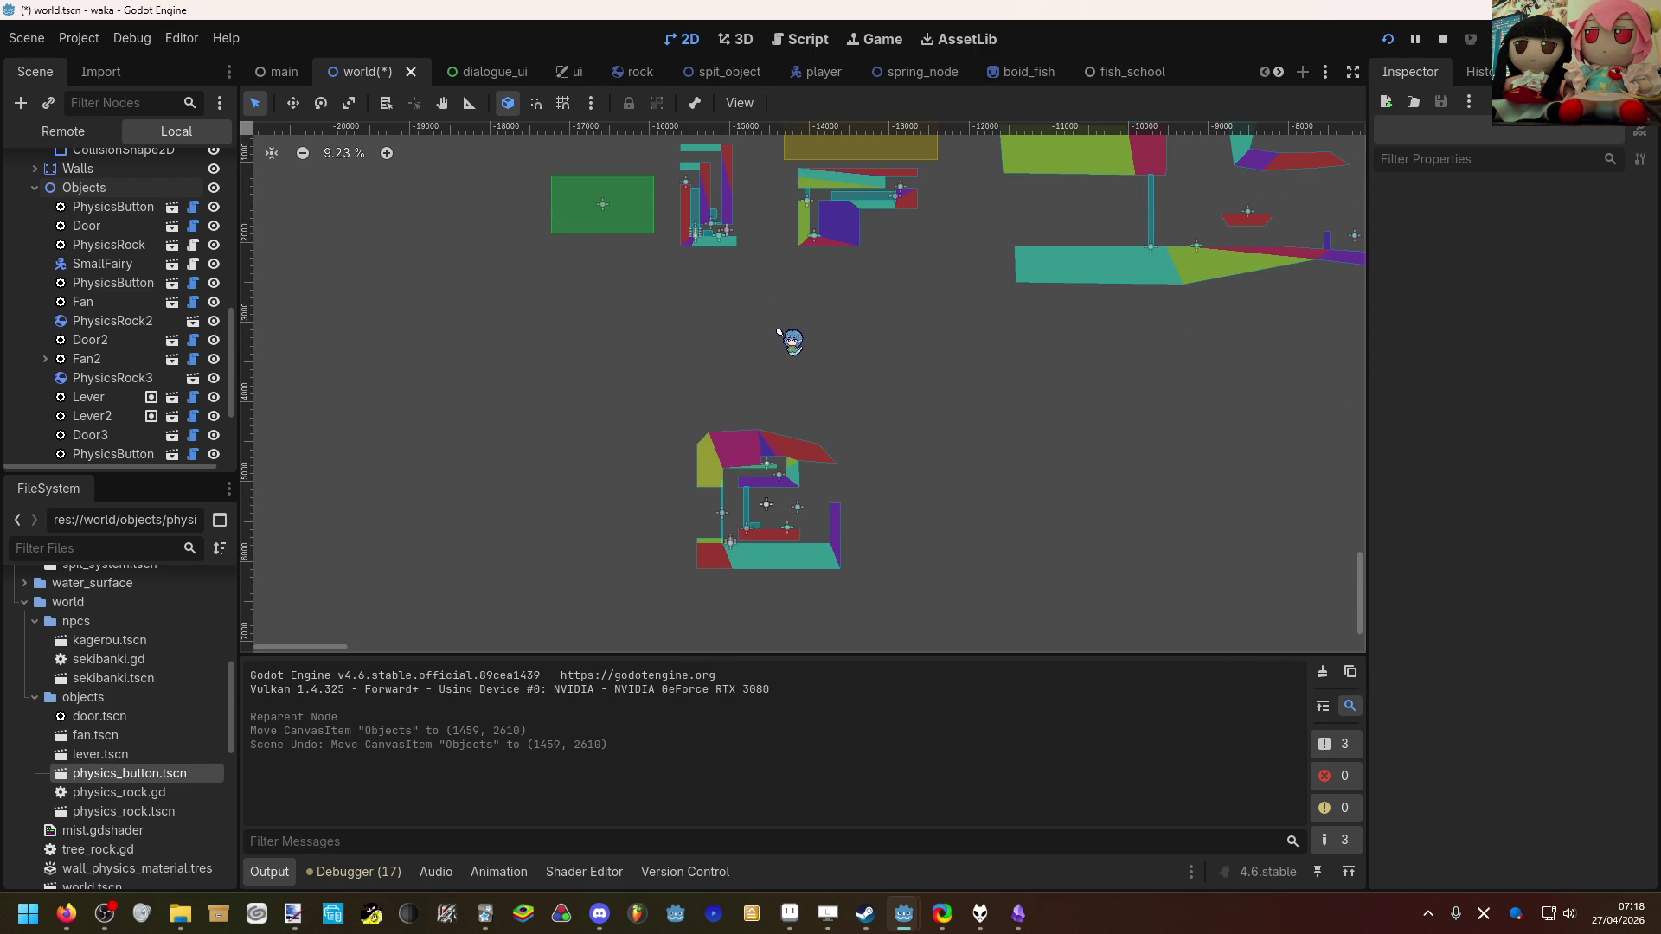
pyautogui.scroll(20, 791, 515)
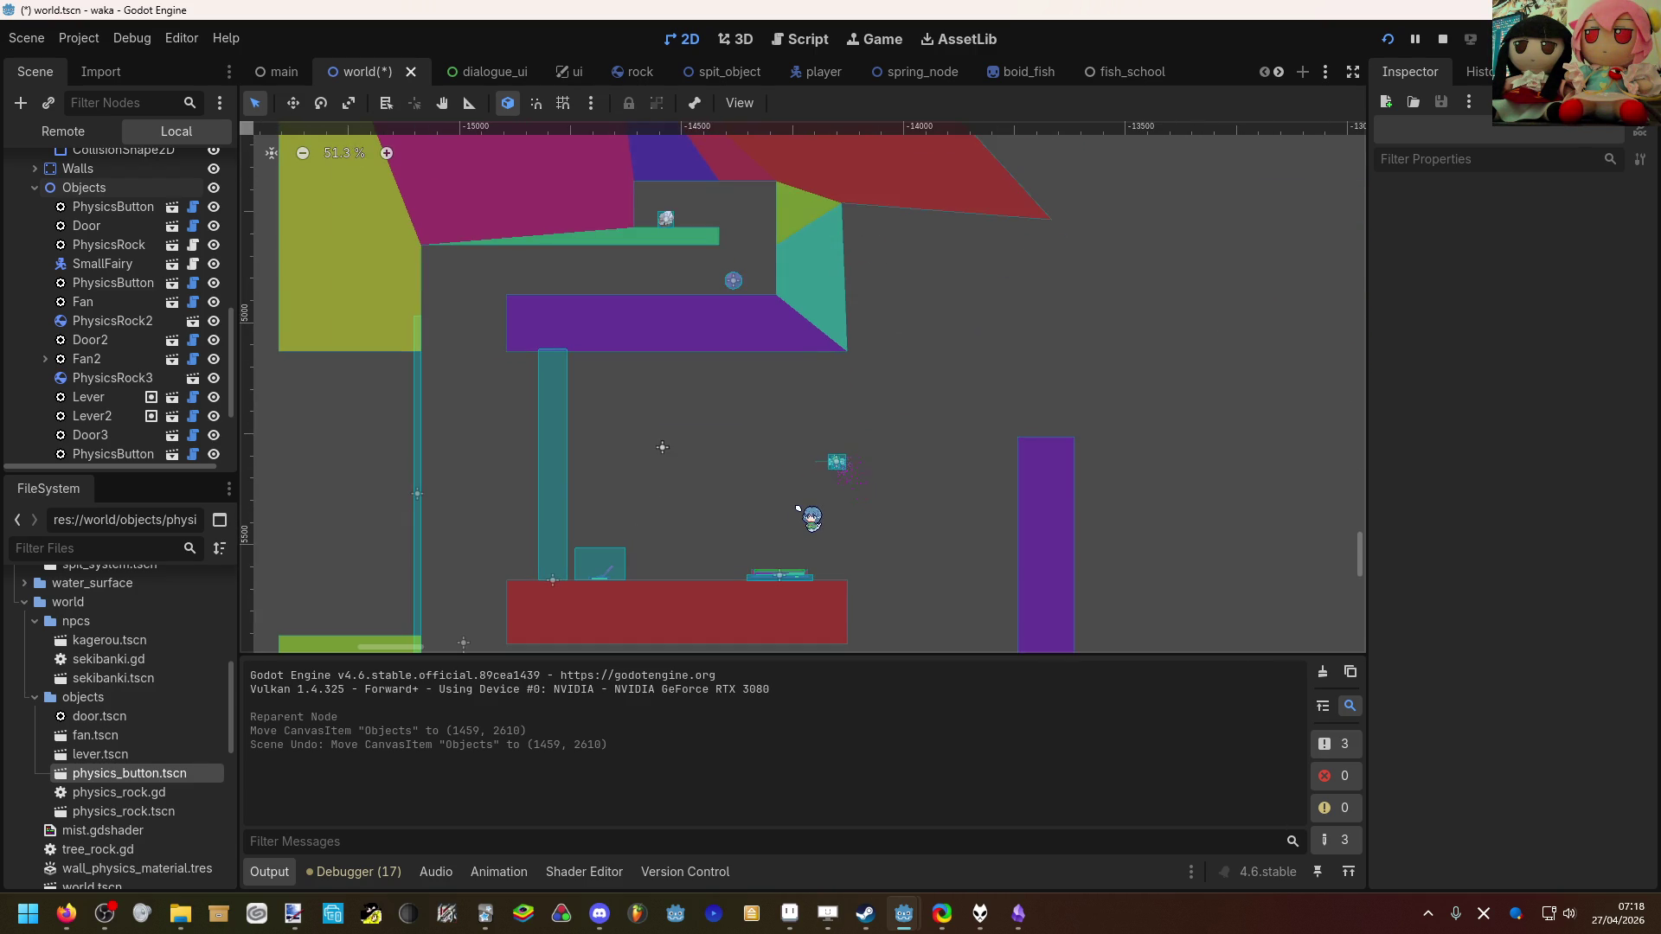
pyautogui.scroll(-2, 798, 495)
pyautogui.moveTo(796, 453)
pyautogui.mouseDown()
pyautogui.moveTo(819, 365)
pyautogui.moveTo(397, 513)
pyautogui.moveTo(464, 406)
pyautogui.moveTo(900, 426)
pyautogui.moveTo(767, 293)
pyautogui.mouseUp()
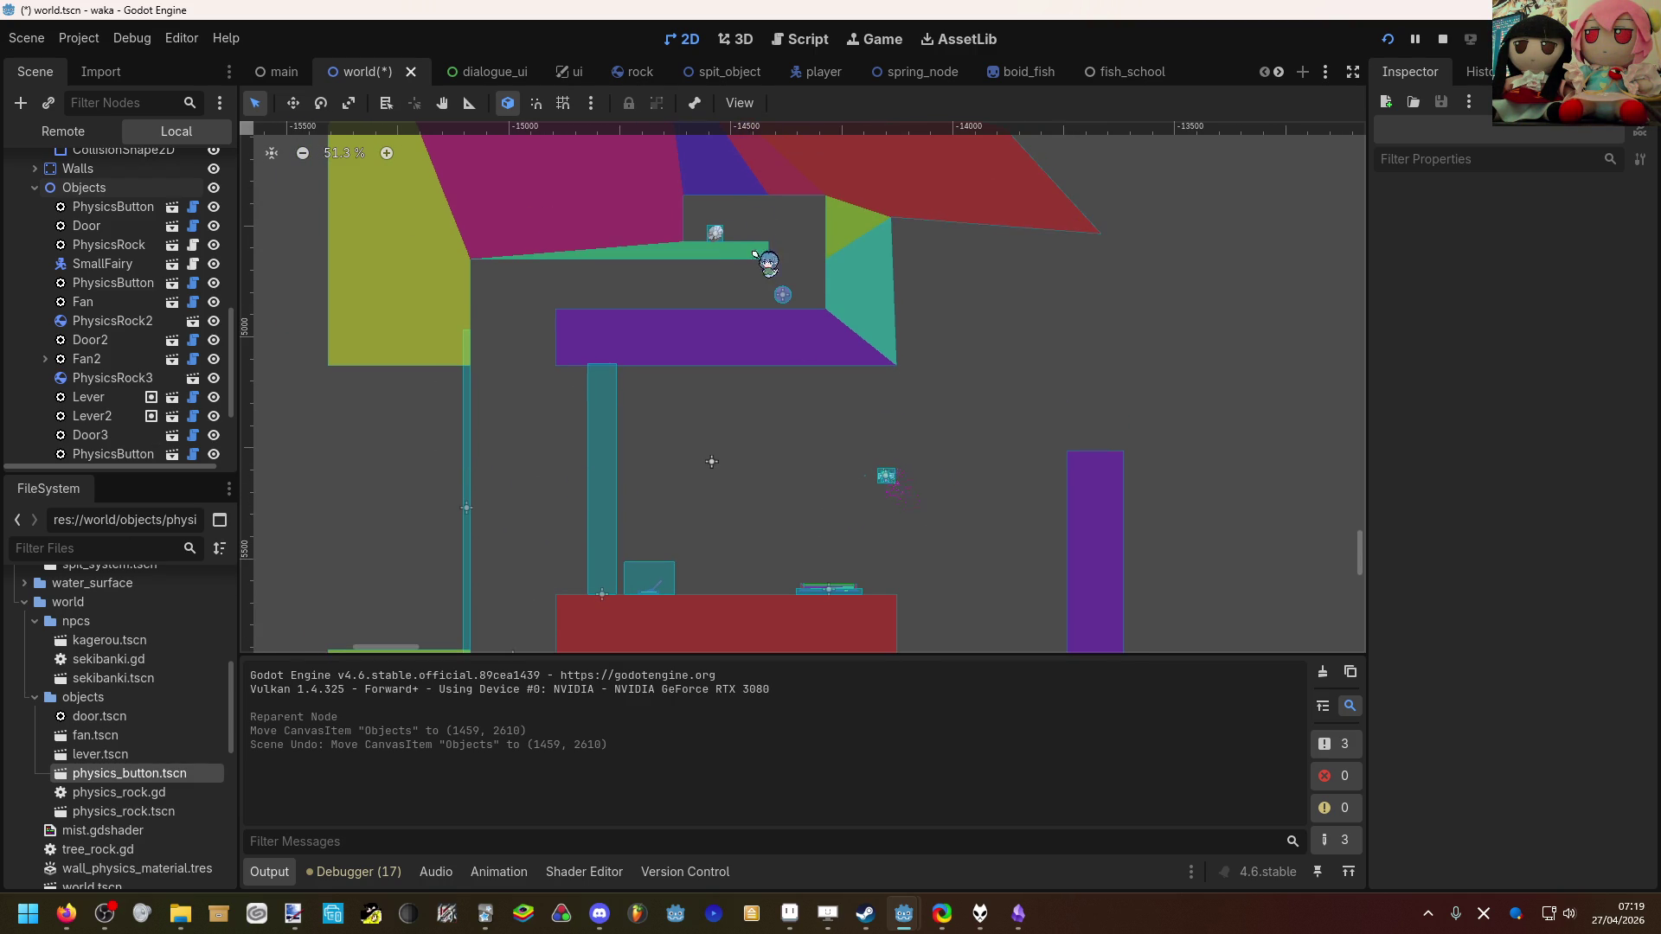
pyautogui.scroll(-5, 718, 238)
pyautogui.moveTo(715, 234)
pyautogui.mouseDown()
pyautogui.moveTo(726, 250)
pyautogui.moveTo(807, 247)
pyautogui.moveTo(727, 276)
pyautogui.mouseUp()
pyautogui.scroll(4, 779, 259)
pyautogui.scroll(1, 727, 277)
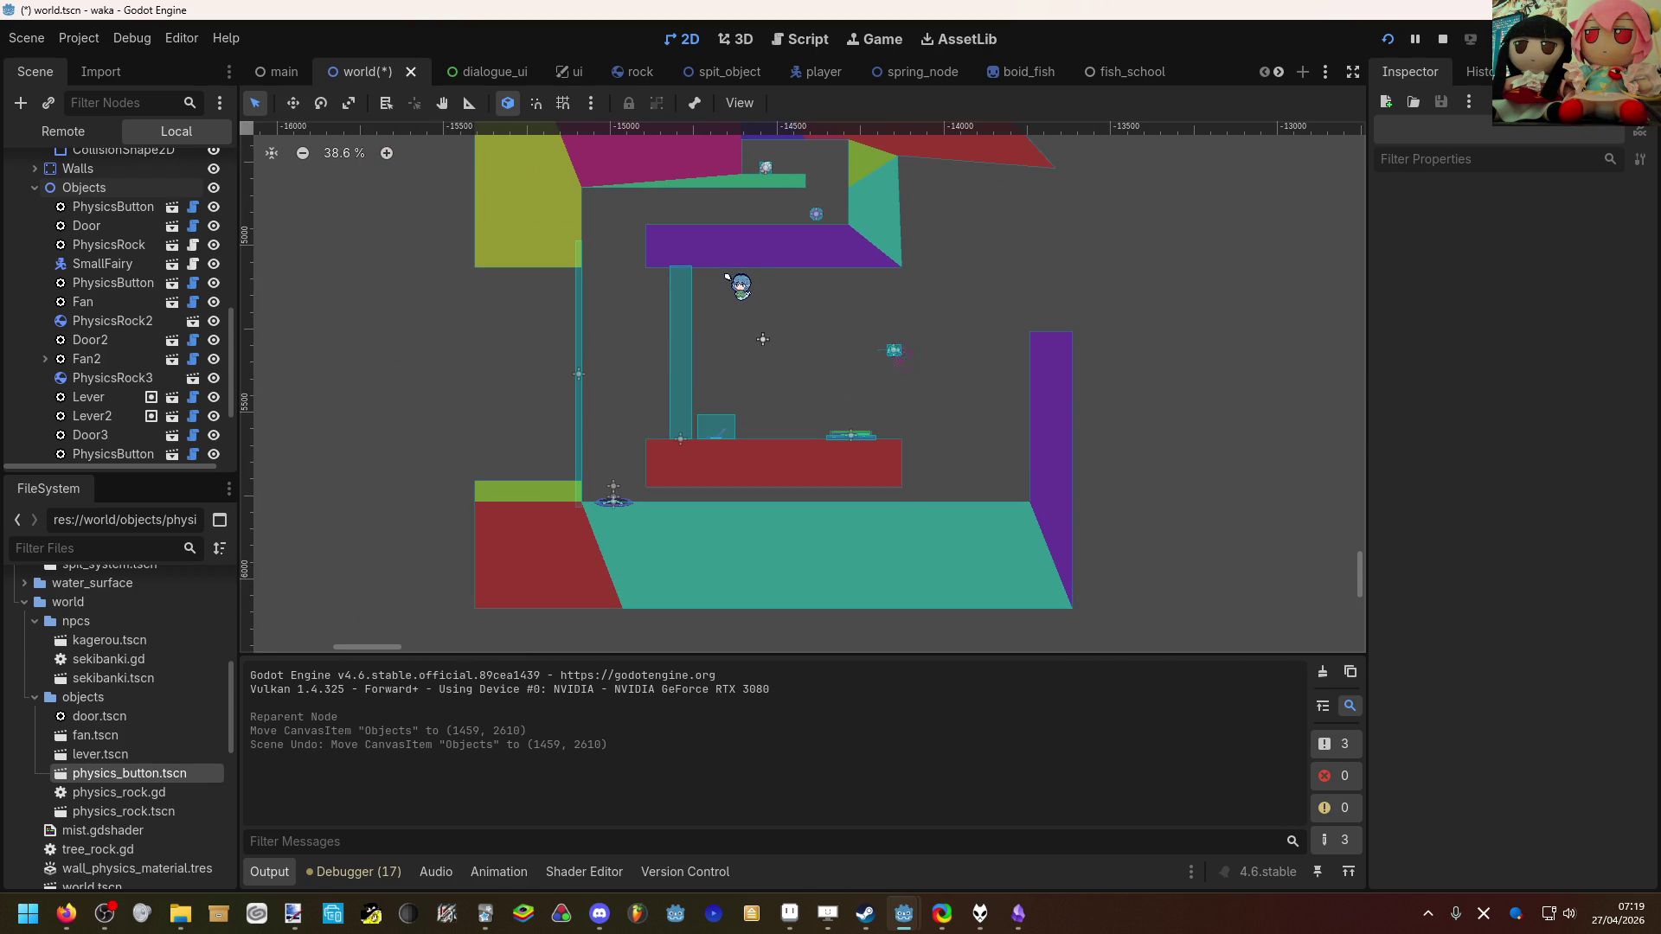
pyautogui.scroll(7, 846, 433)
pyautogui.moveTo(844, 443)
pyautogui.mouseDown()
pyautogui.moveTo(848, 425)
pyautogui.moveTo(760, 407)
pyautogui.mouseUp()
pyautogui.scroll(-10, 762, 416)
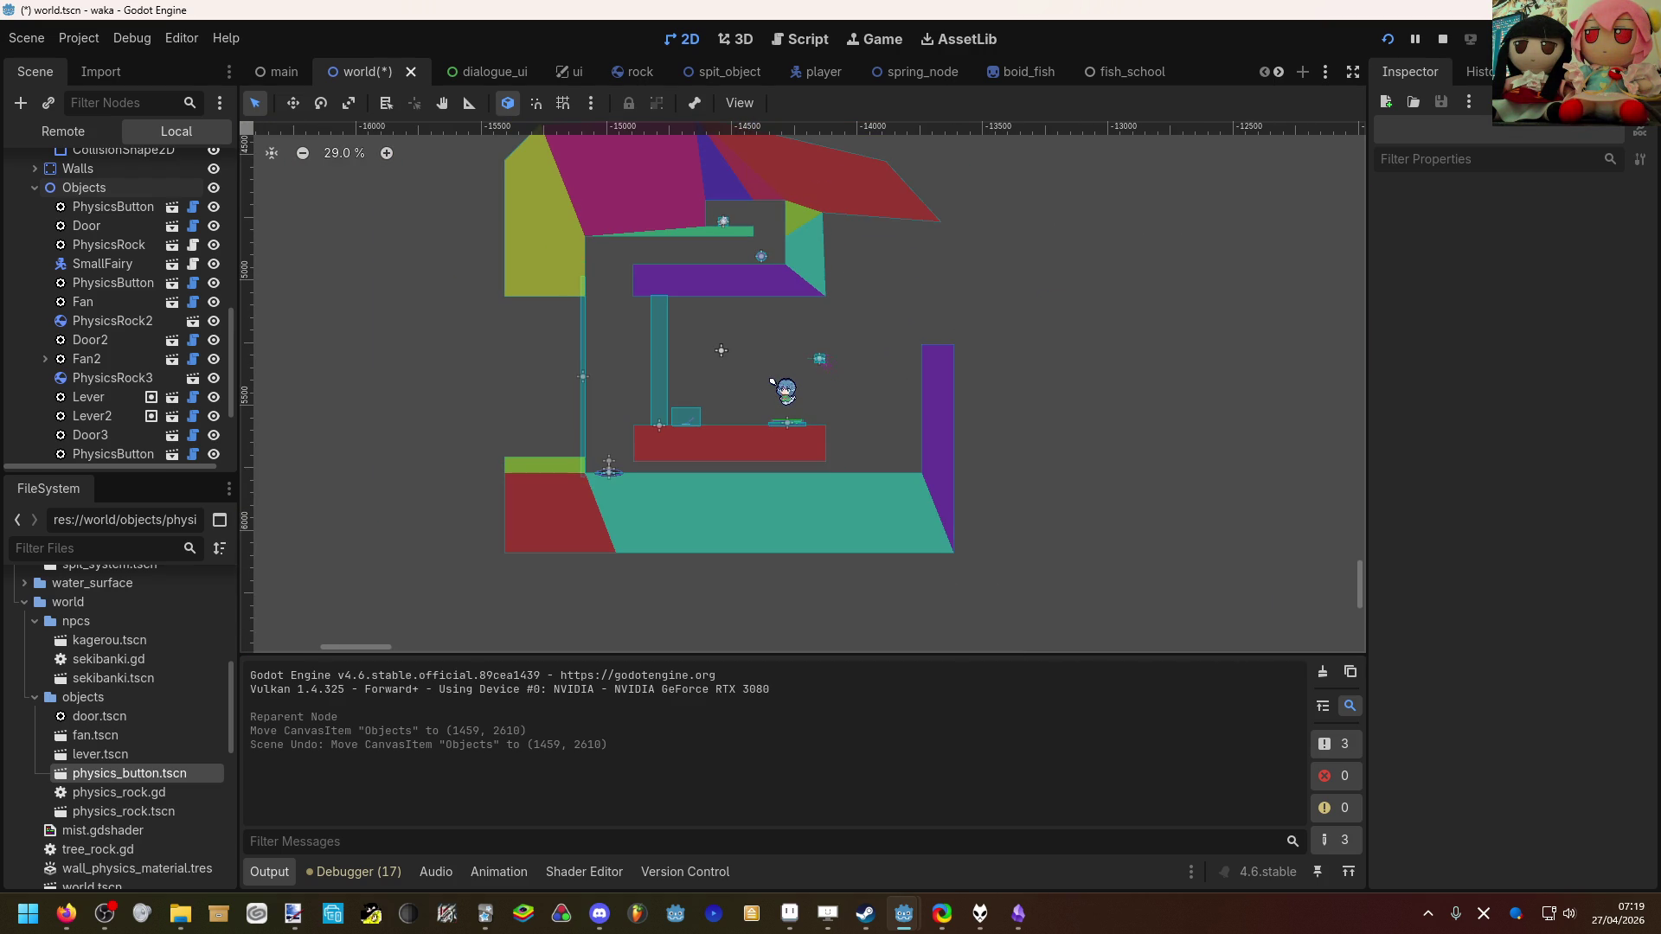
pyautogui.scroll(4, 773, 381)
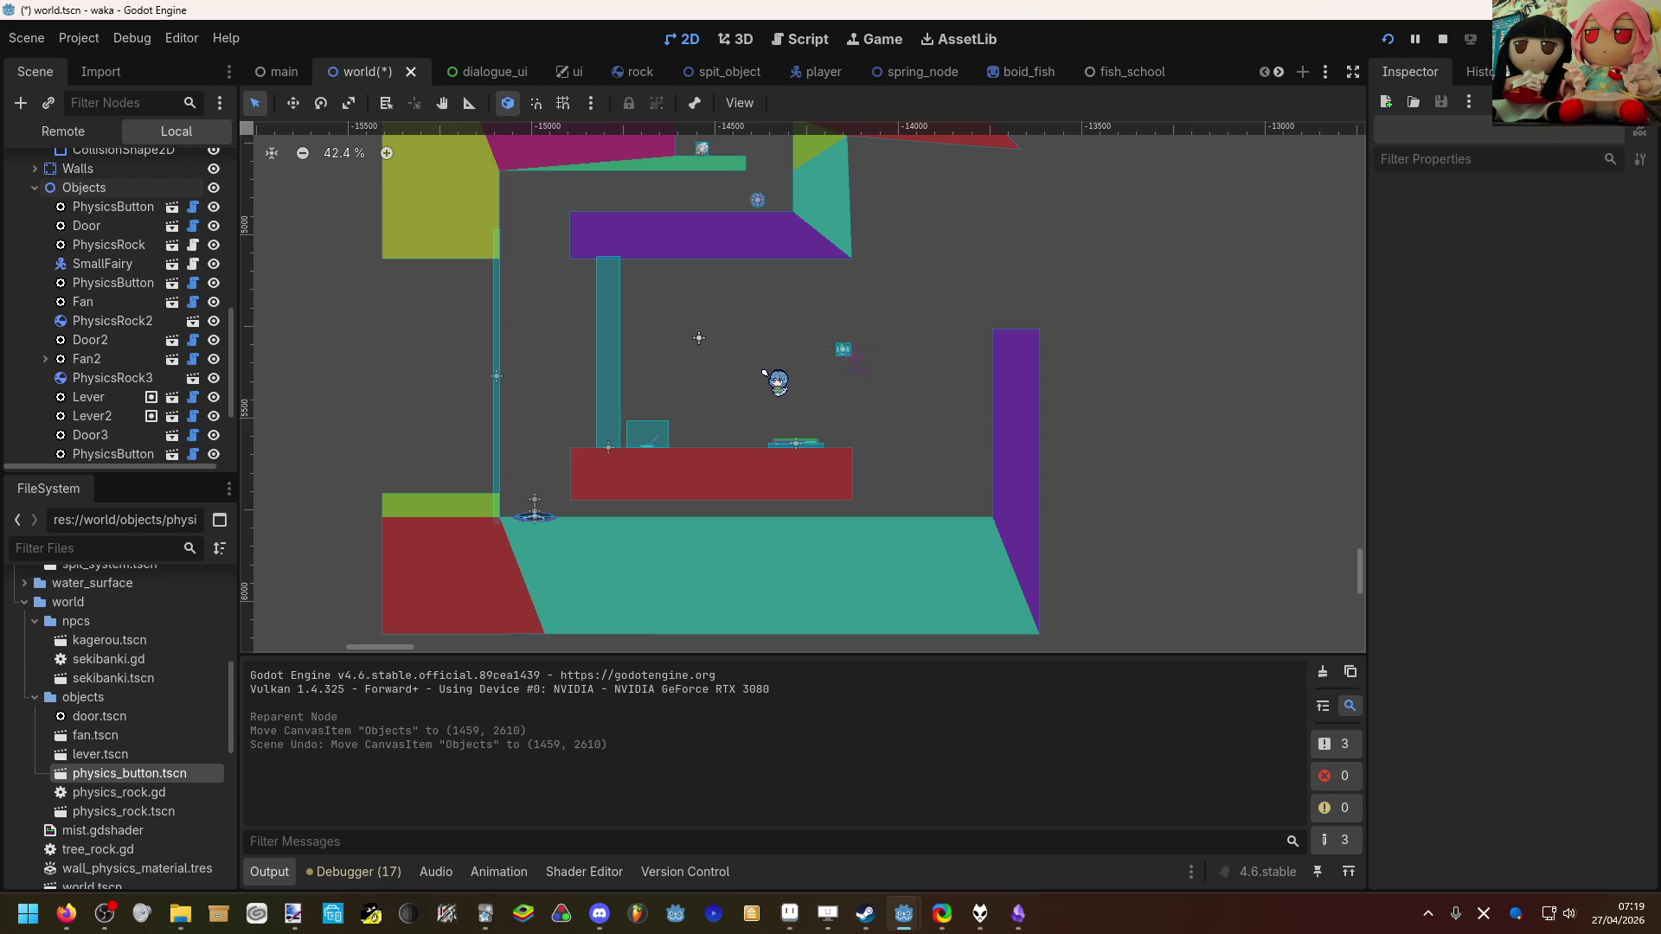
pyautogui.hscroll(2, 764, 373)
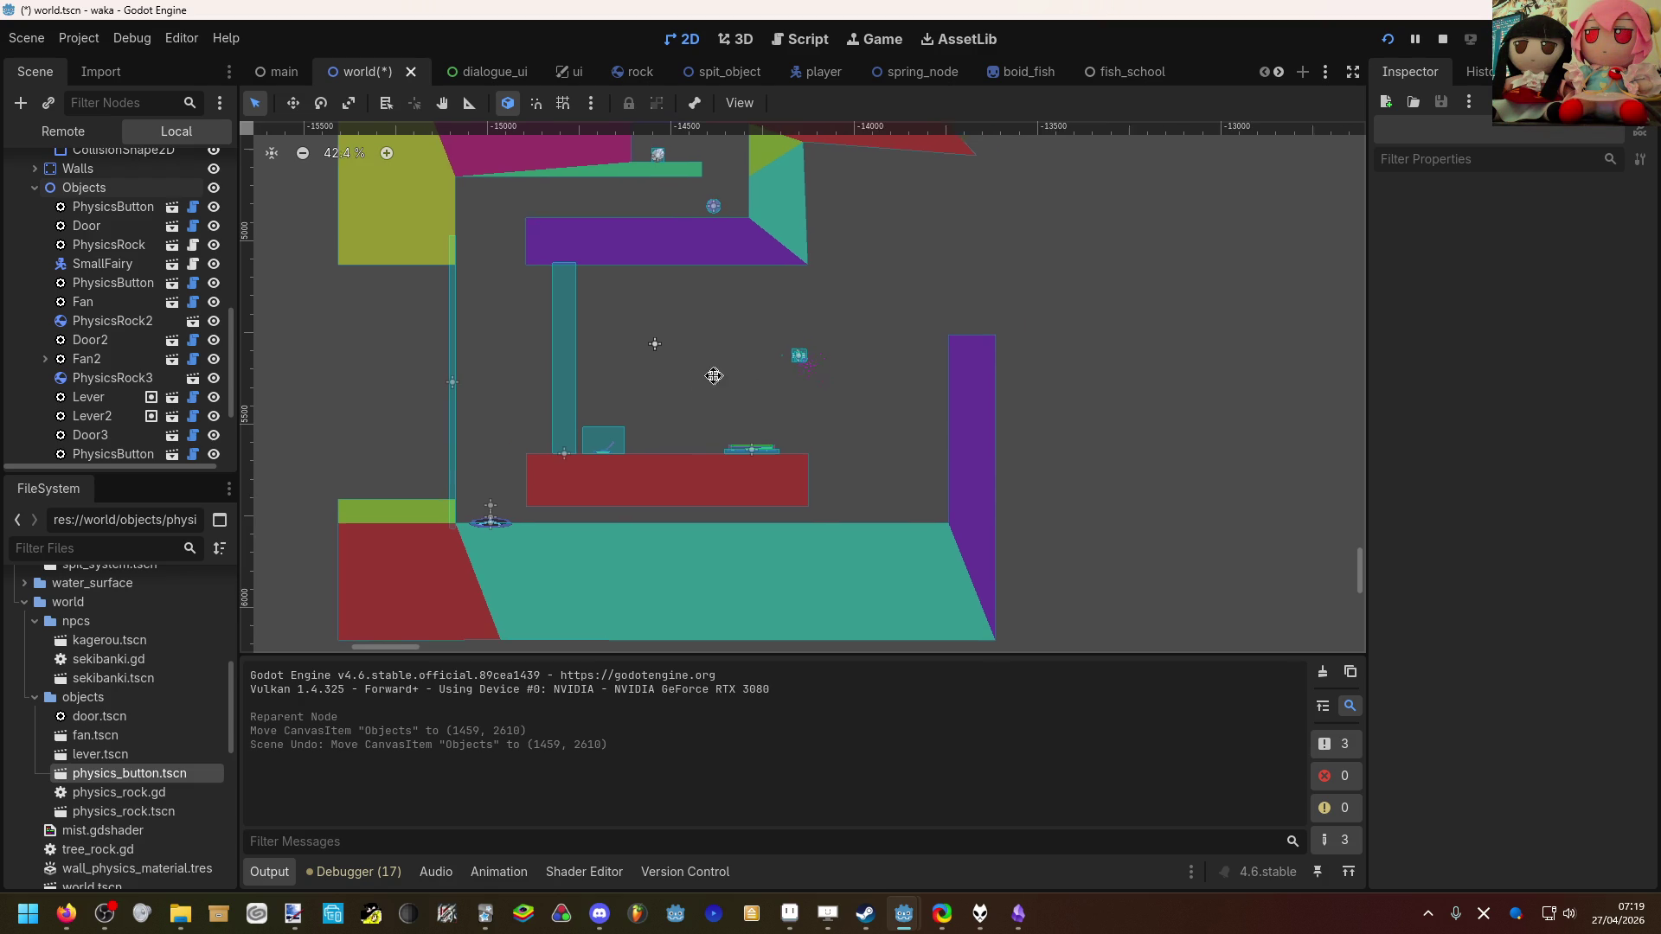
pyautogui.scroll(-15, 679, 378)
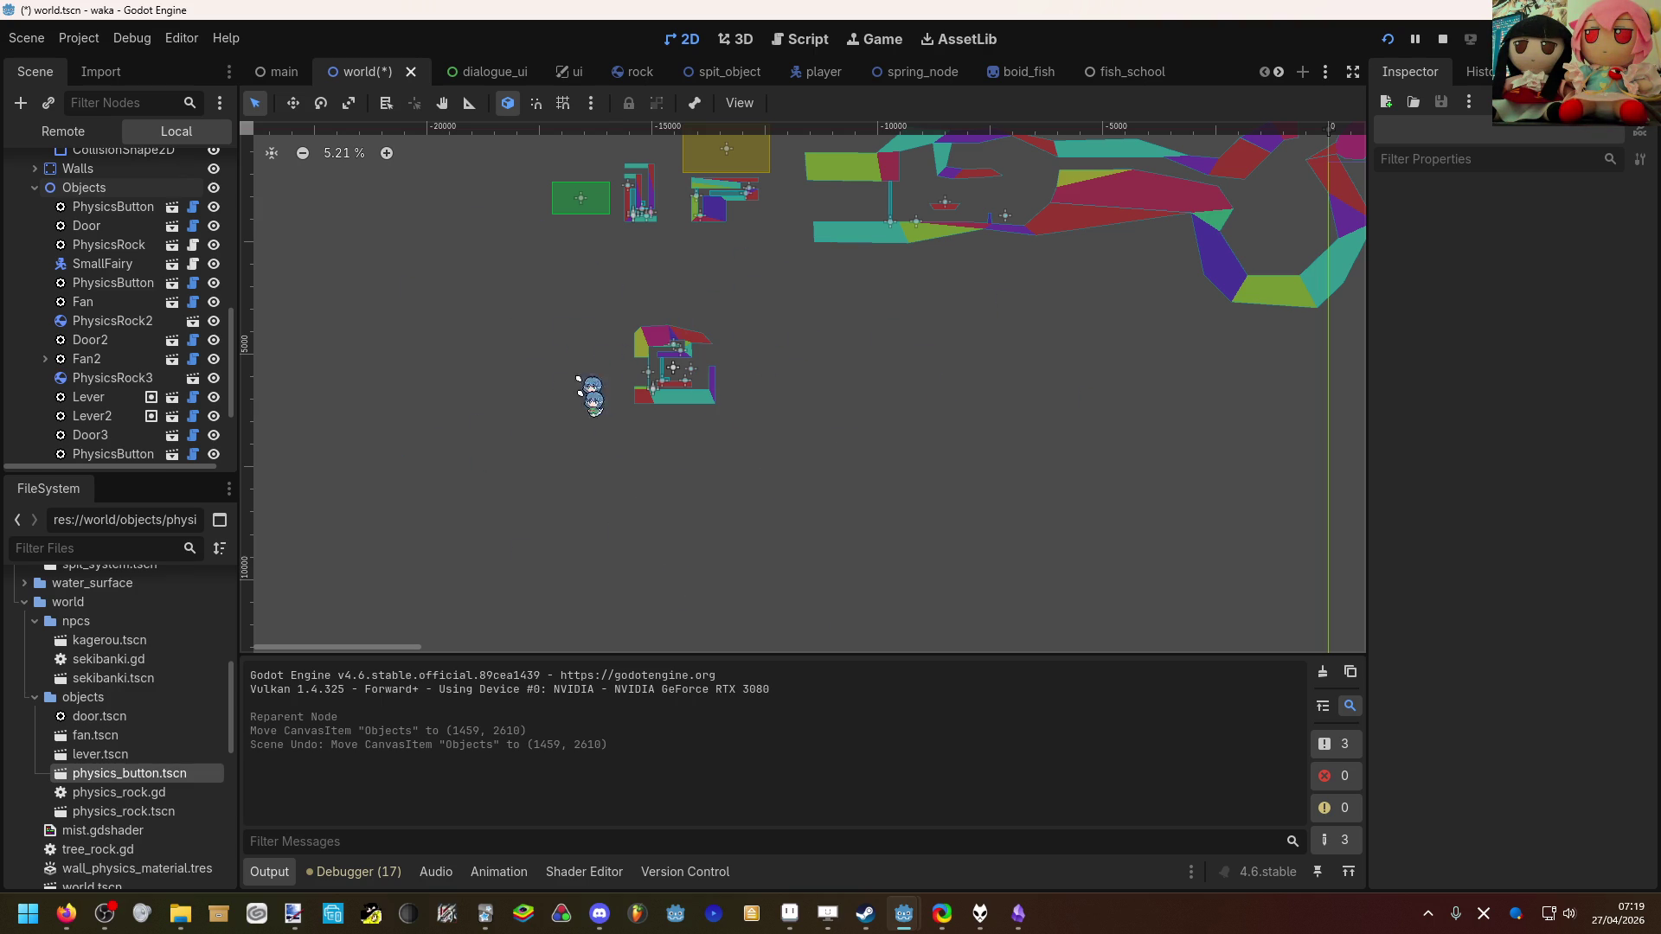
pyautogui.scroll(-2, 662, 355)
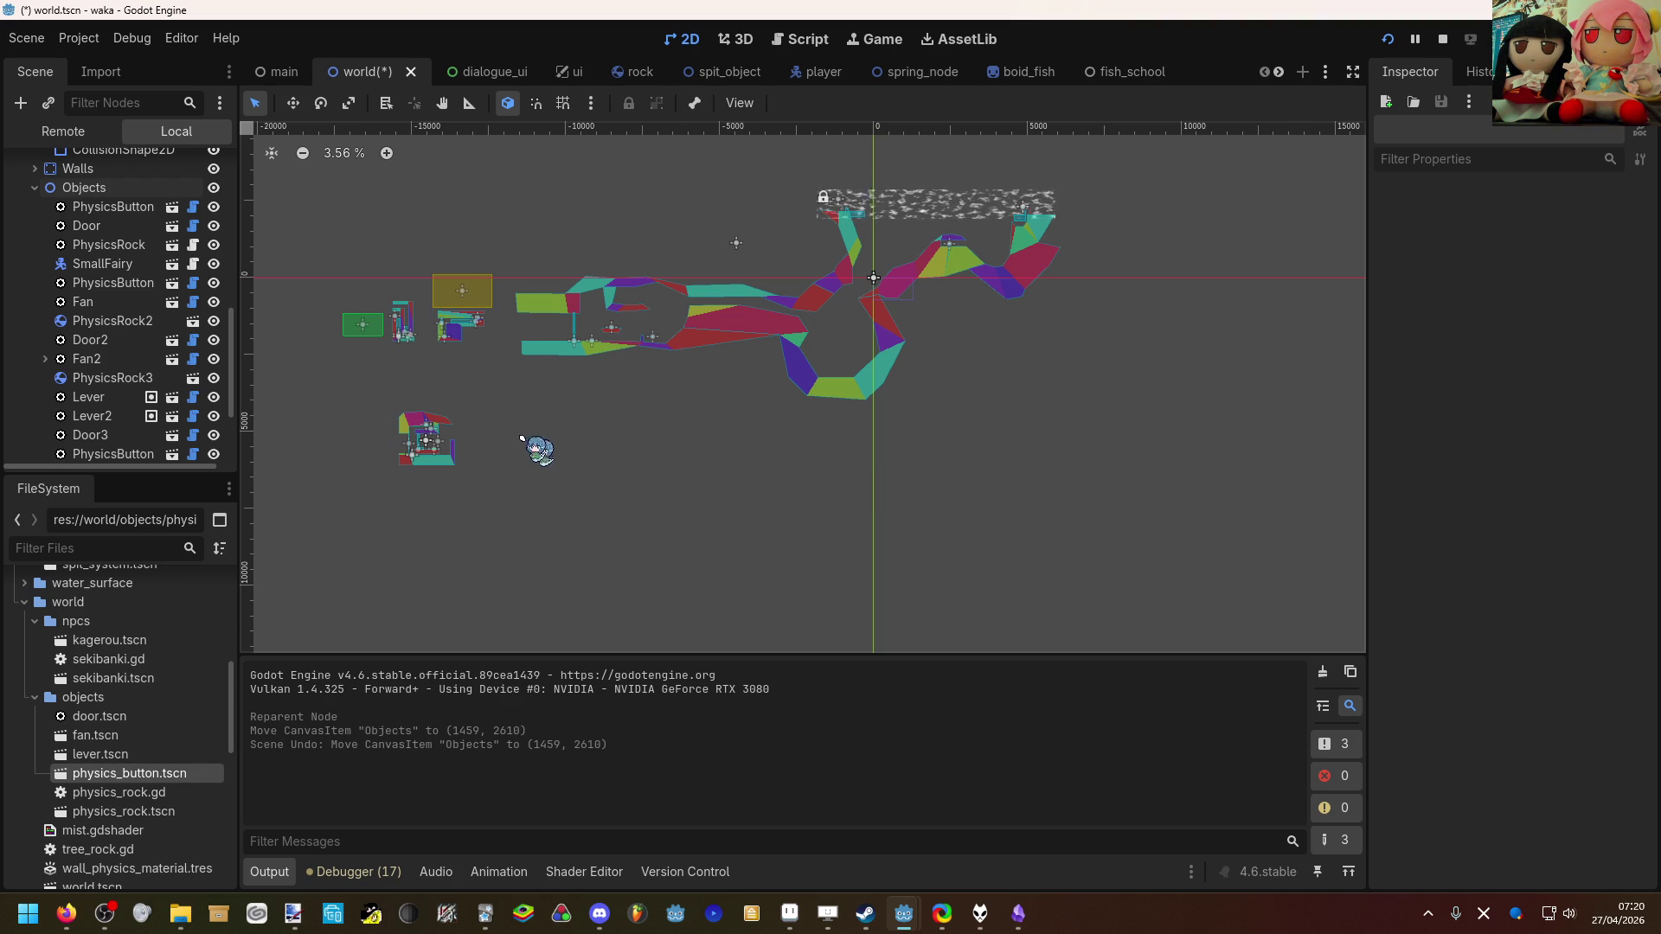
pyautogui.scroll(8, 534, 444)
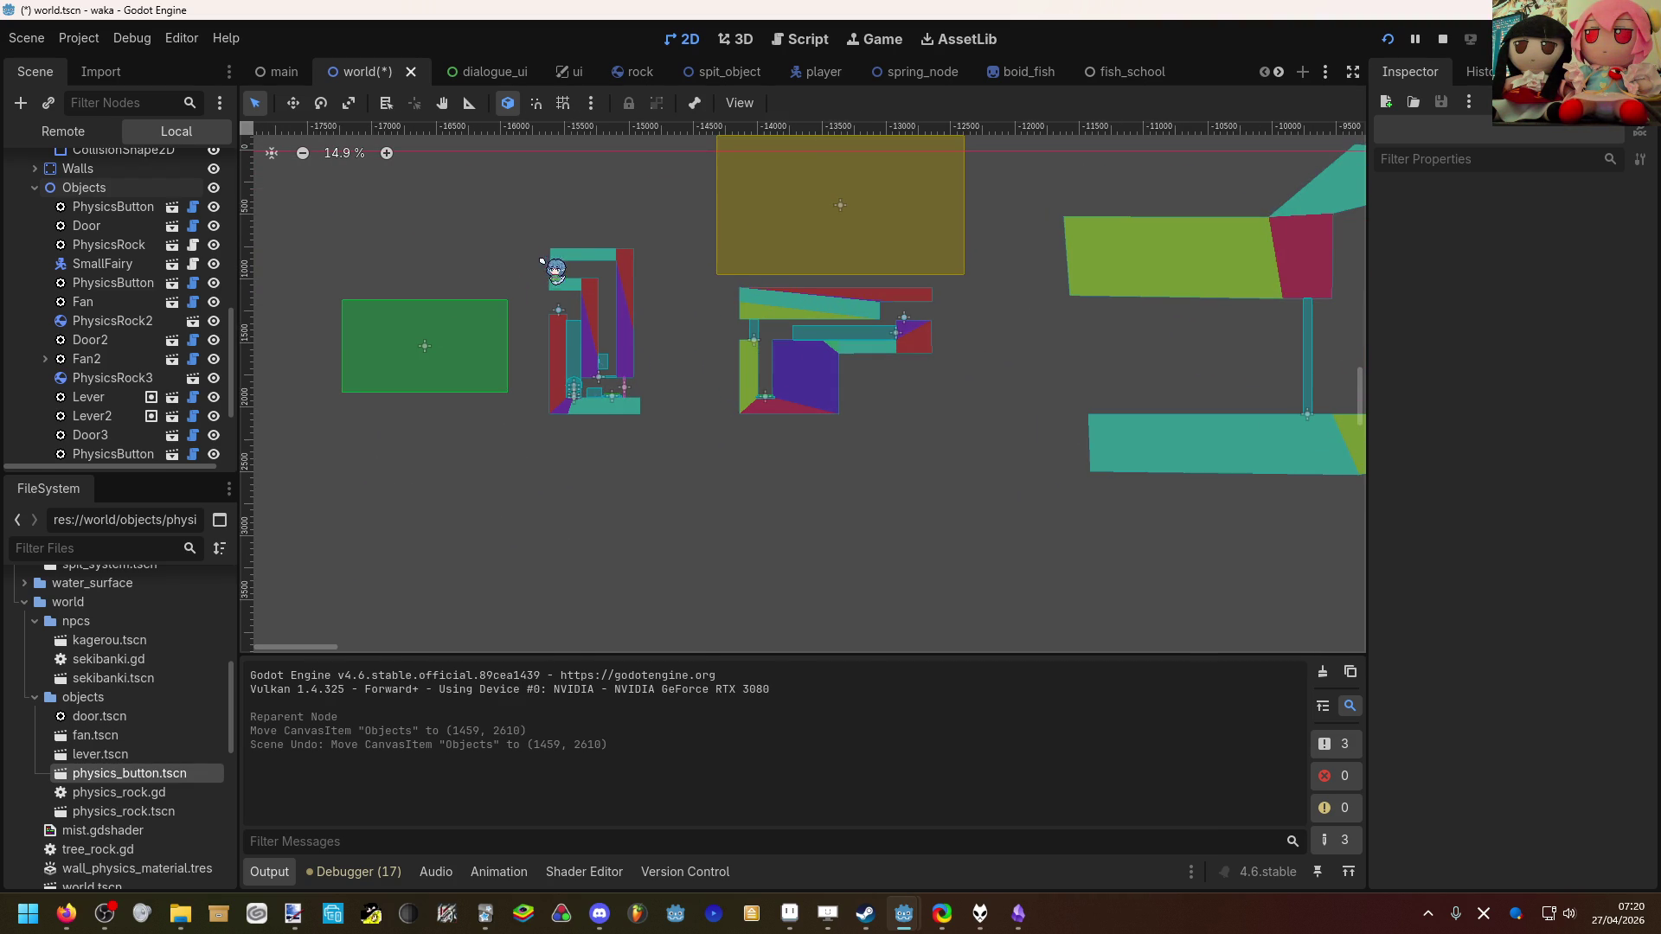
pyautogui.scroll(3, 426, 260)
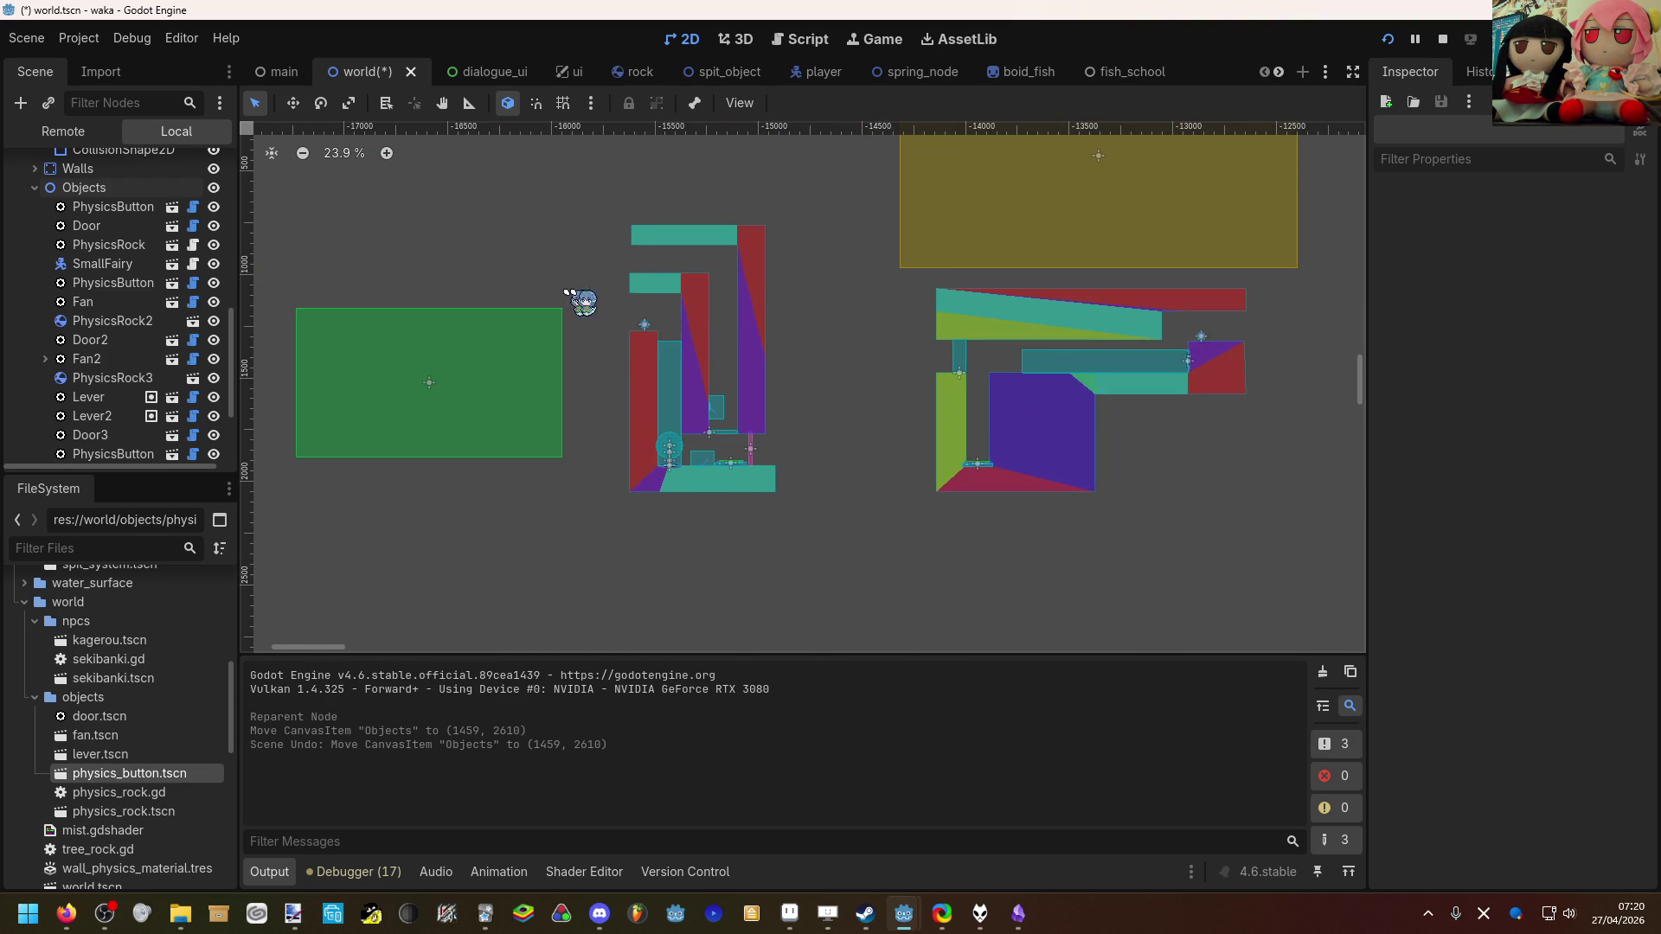
pyautogui.scroll(2, 701, 341)
pyautogui.scroll(2, 766, 399)
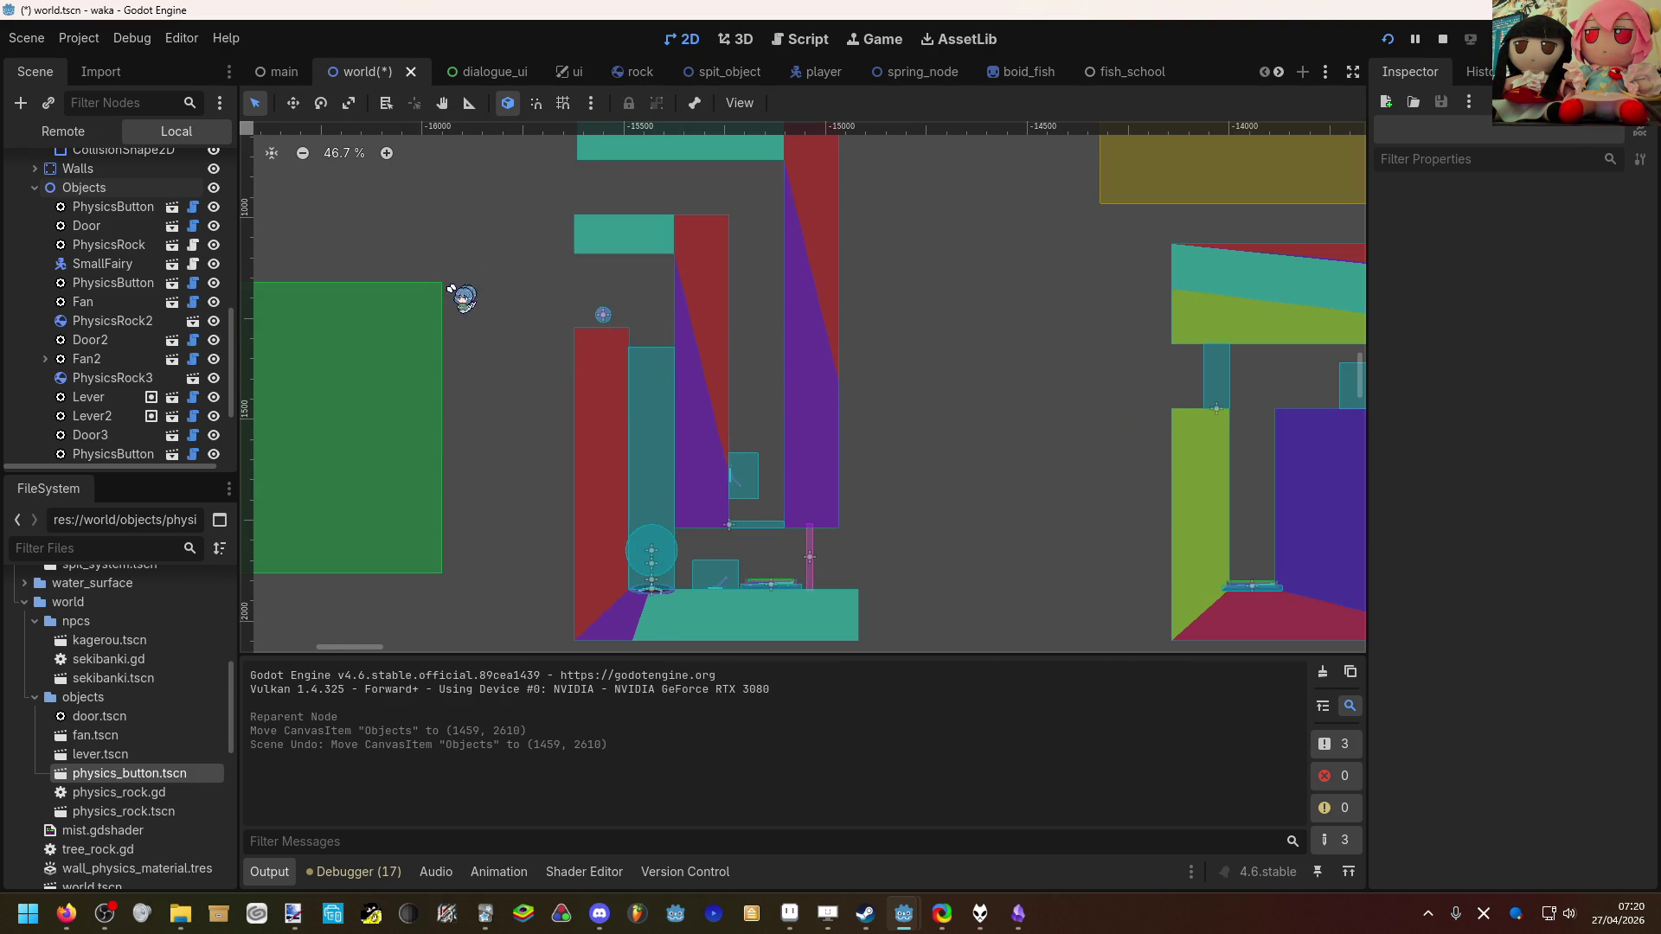
pyautogui.moveTo(522, 297); pyautogui.dragTo(686, 324)
pyautogui.scroll(1, 686, 324)
# - Add two points on the red wall polygon's left edge and enable grid snap
pyautogui.click(835, 437)
pyautogui.scroll(1, 776, 391)
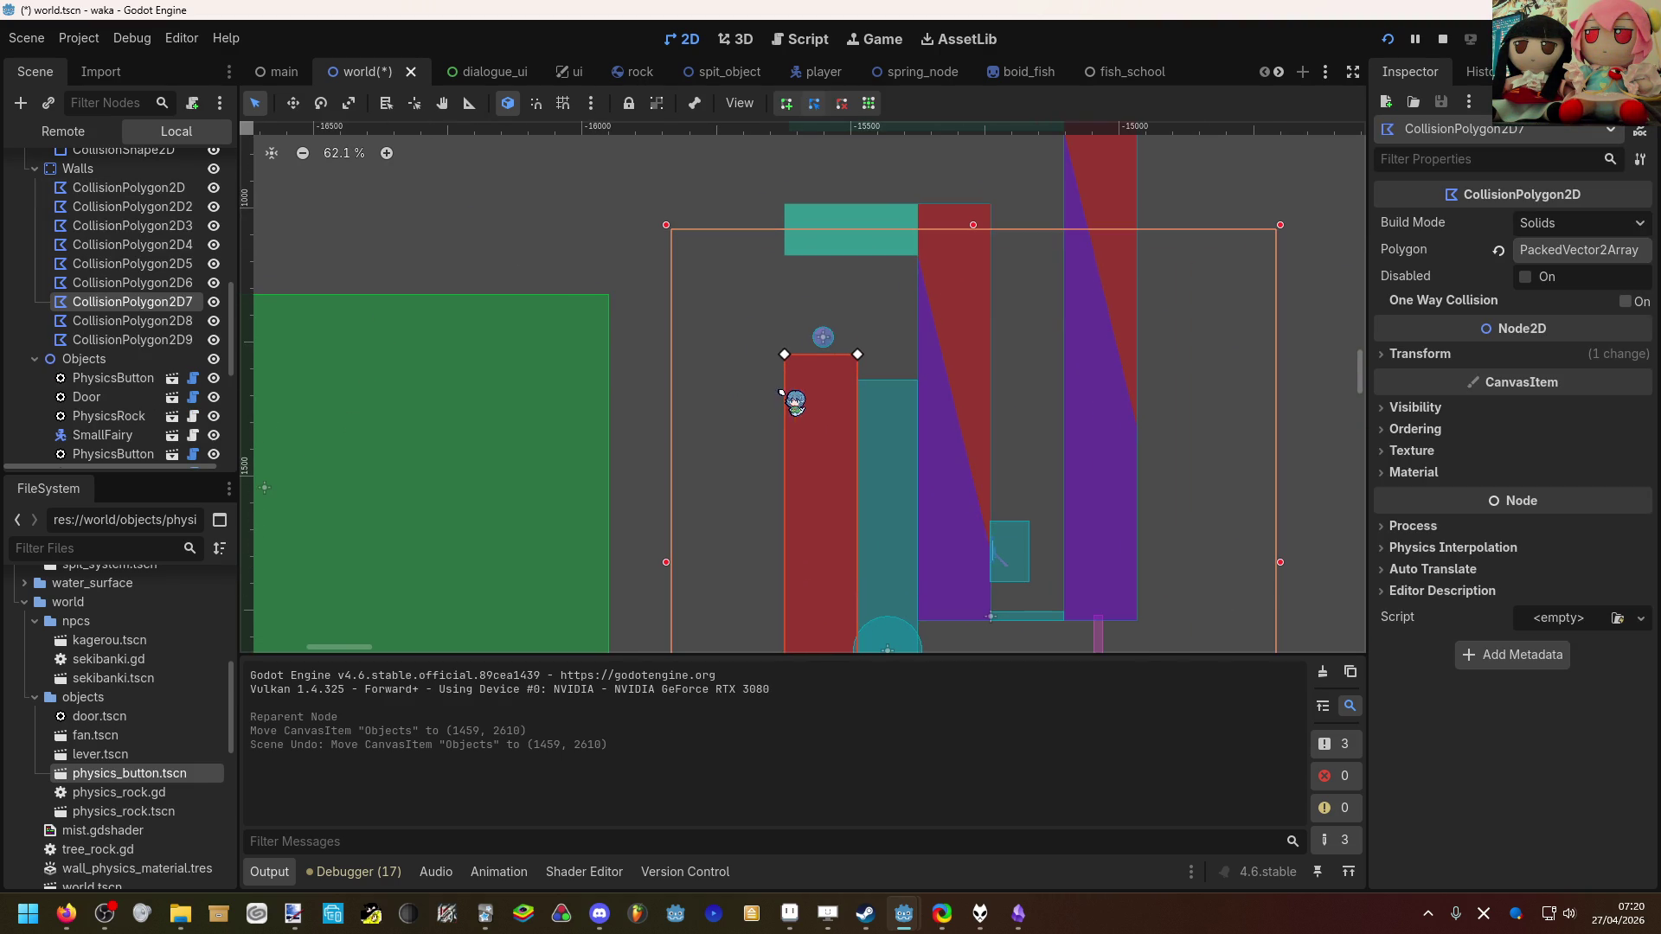
pyautogui.click(785, 403)
pyautogui.scroll(1, 786, 403)
pyautogui.click(785, 387)
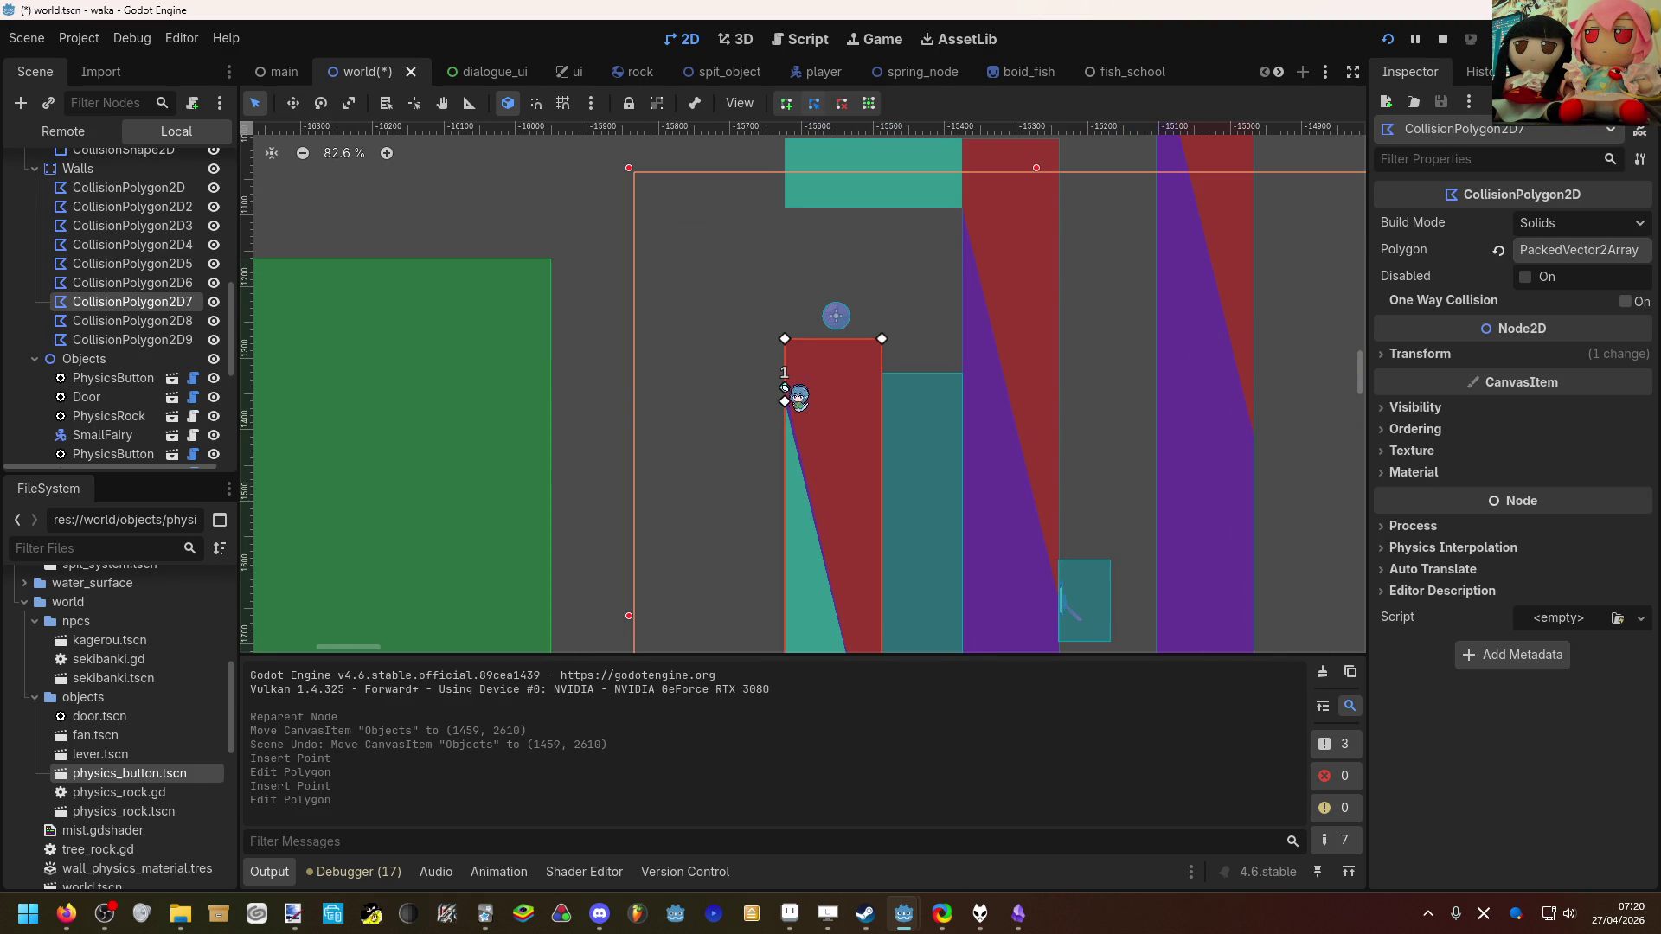
pyautogui.click(564, 103)
# - Drag the new vertices left into a flat ledge and level the wall's top edge
pyautogui.scroll(1, 764, 359)
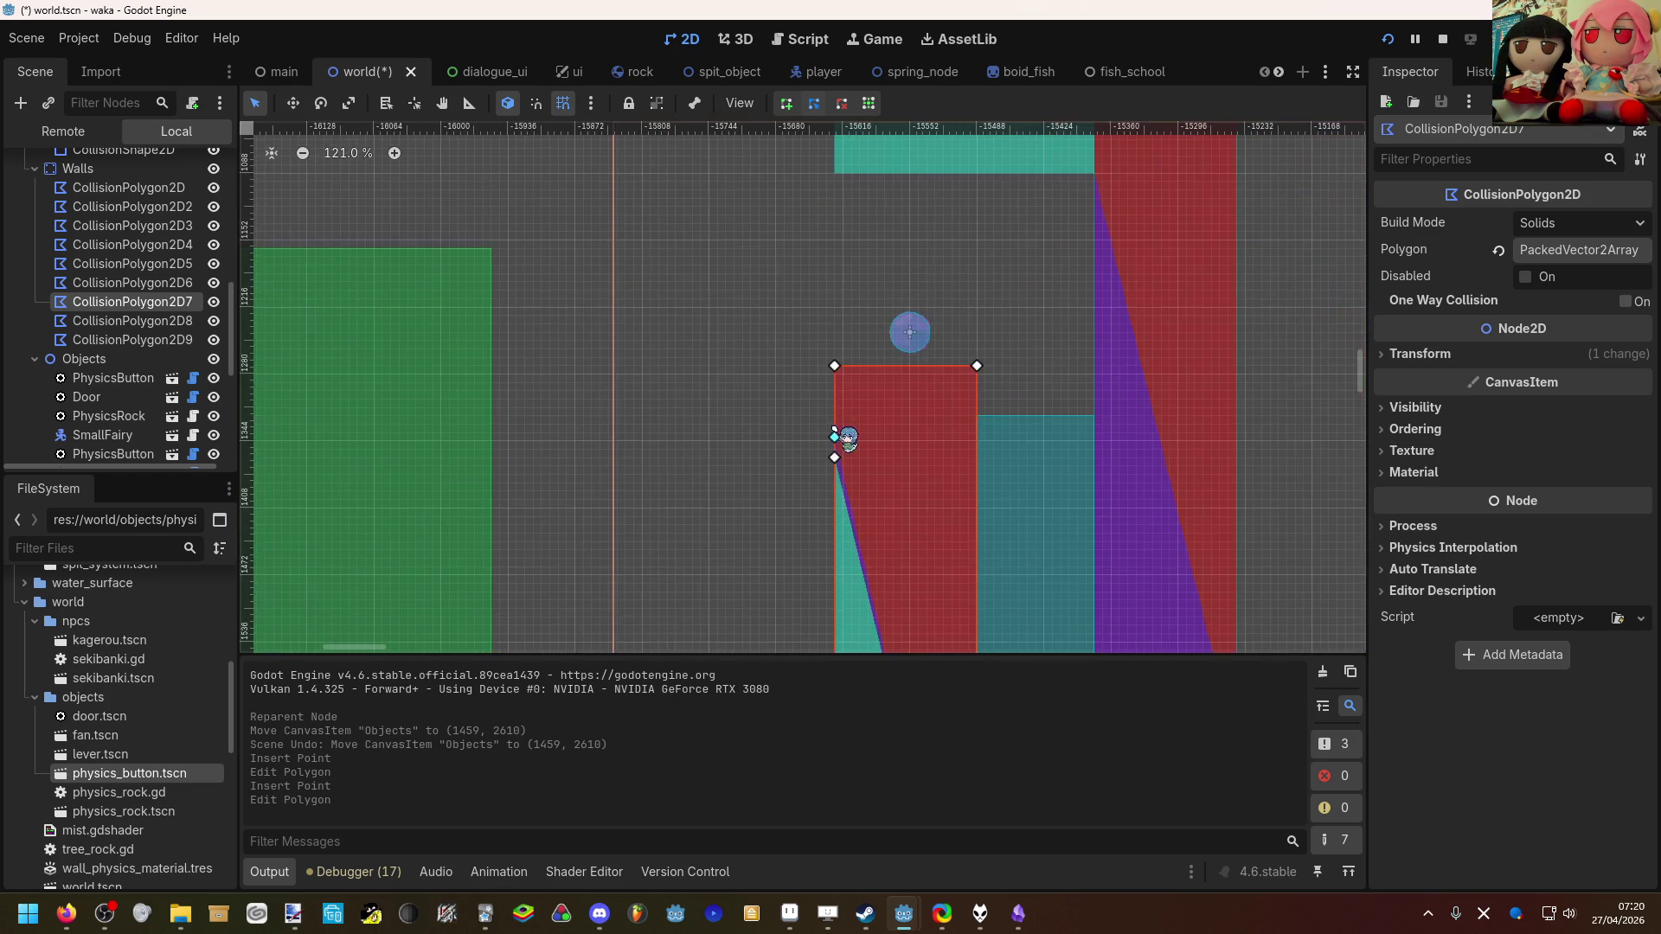
pyautogui.moveTo(834, 457)
pyautogui.mouseDown()
pyautogui.moveTo(743, 433)
pyautogui.moveTo(848, 445)
pyautogui.mouseUp()
pyautogui.moveTo(749, 436); pyautogui.dragTo(577, 442)
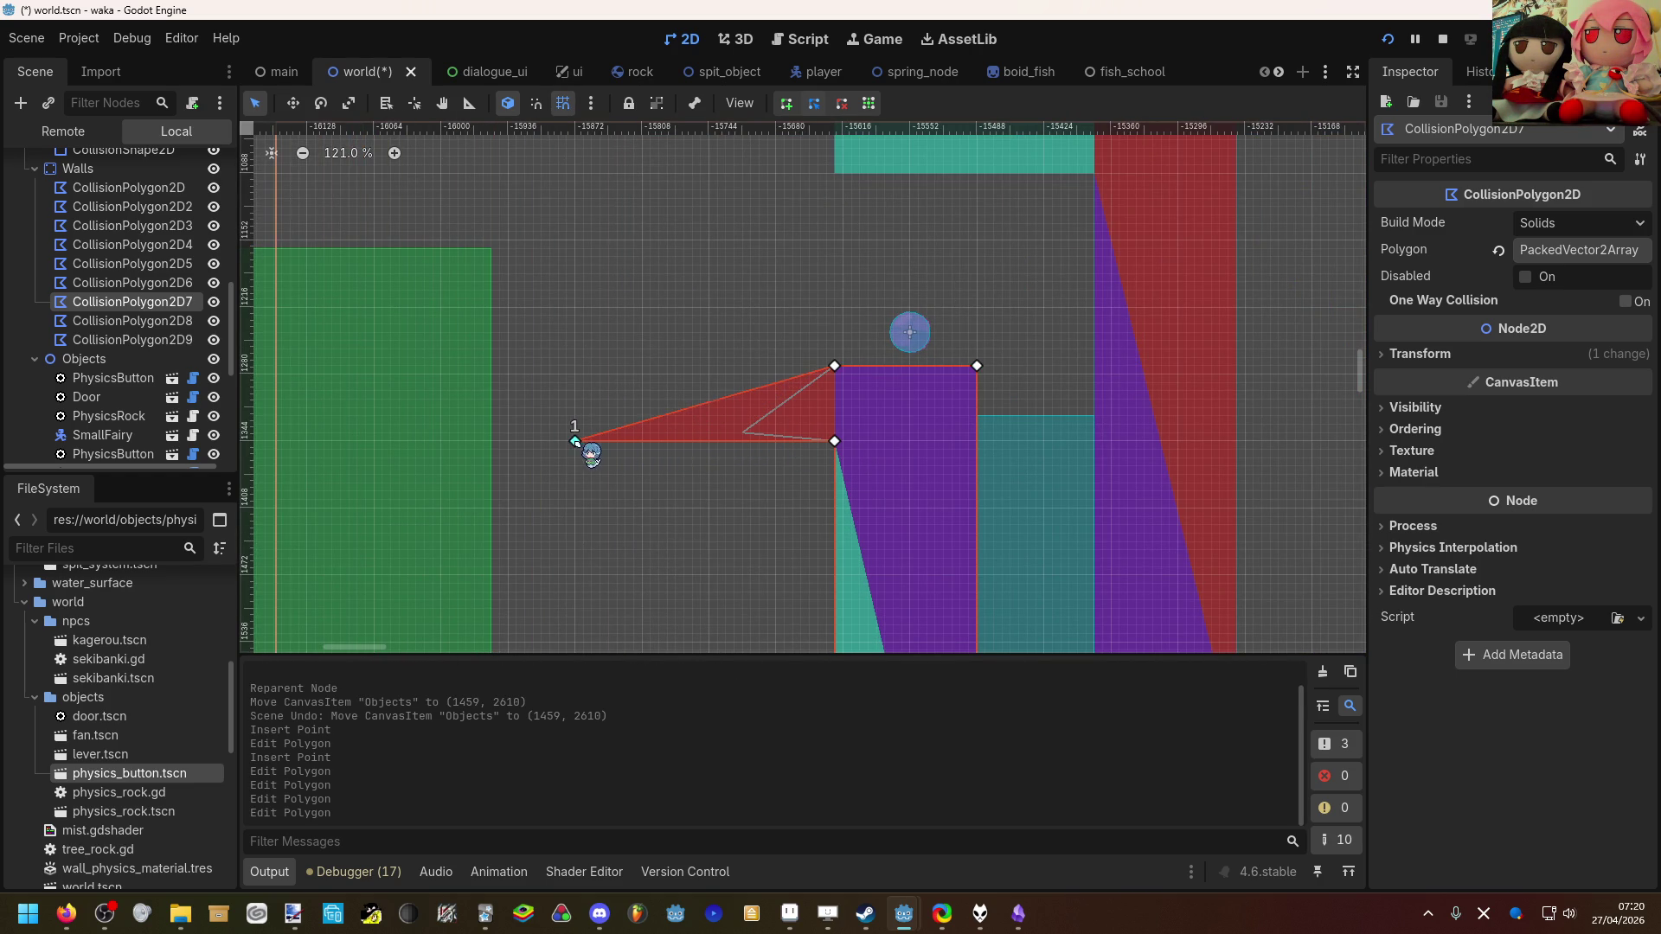
pyautogui.moveTo(811, 379); pyautogui.dragTo(574, 374)
pyautogui.scroll(3, 628, 354)
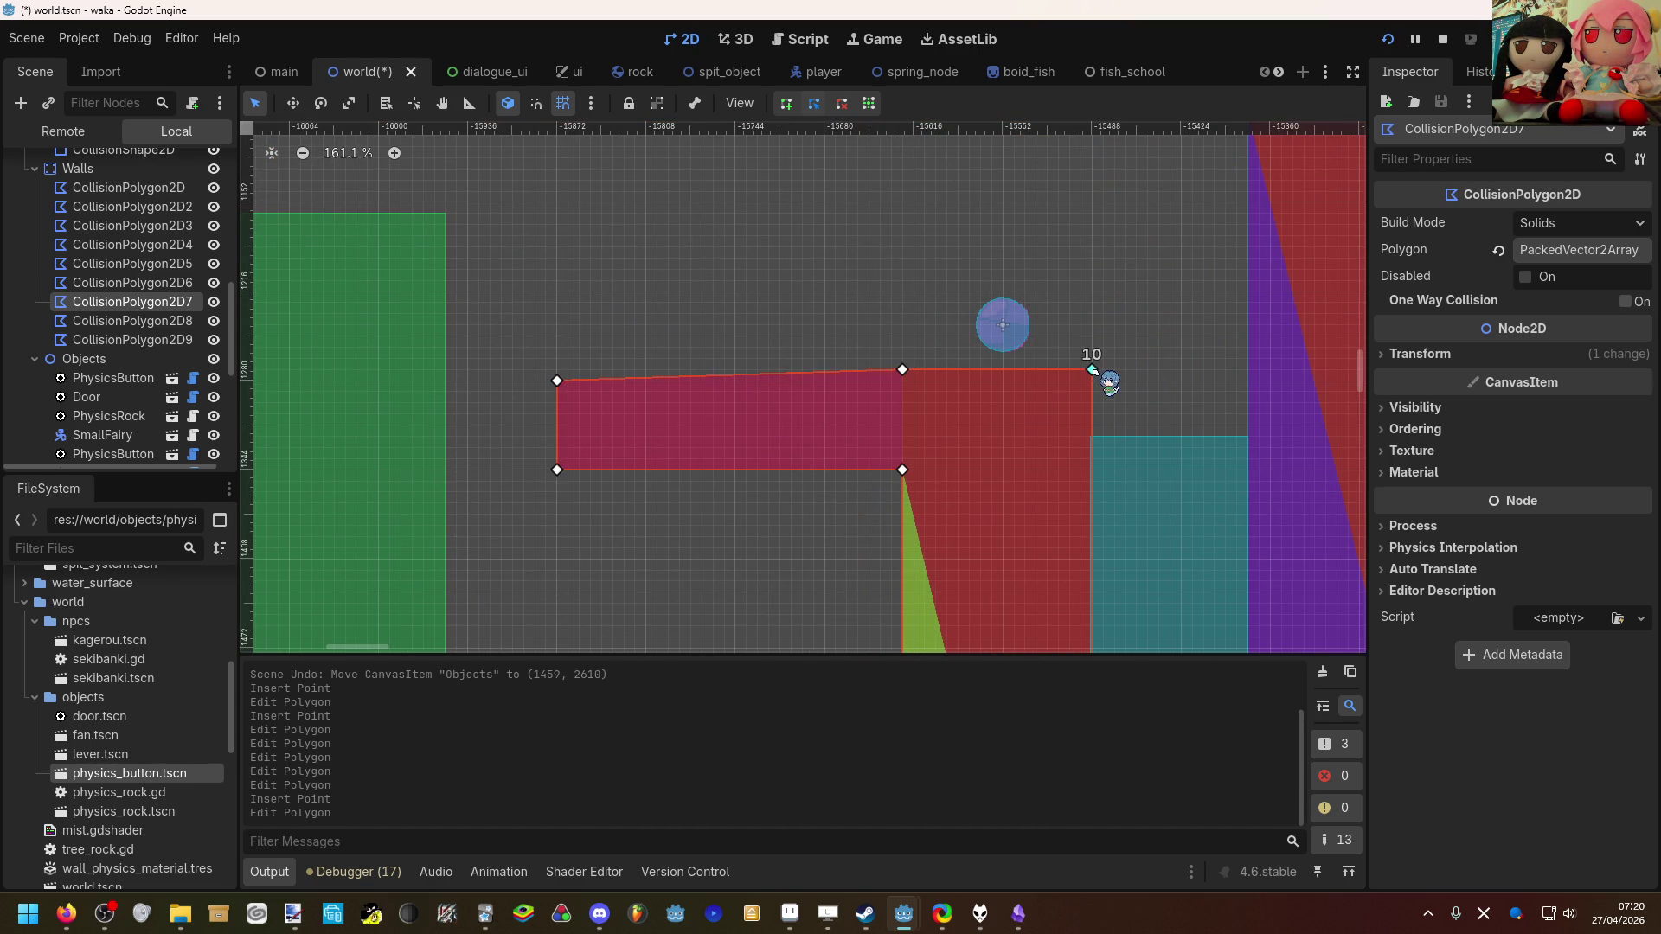
pyautogui.click(1091, 381)
pyautogui.moveTo(898, 377); pyautogui.dragTo(920, 381)
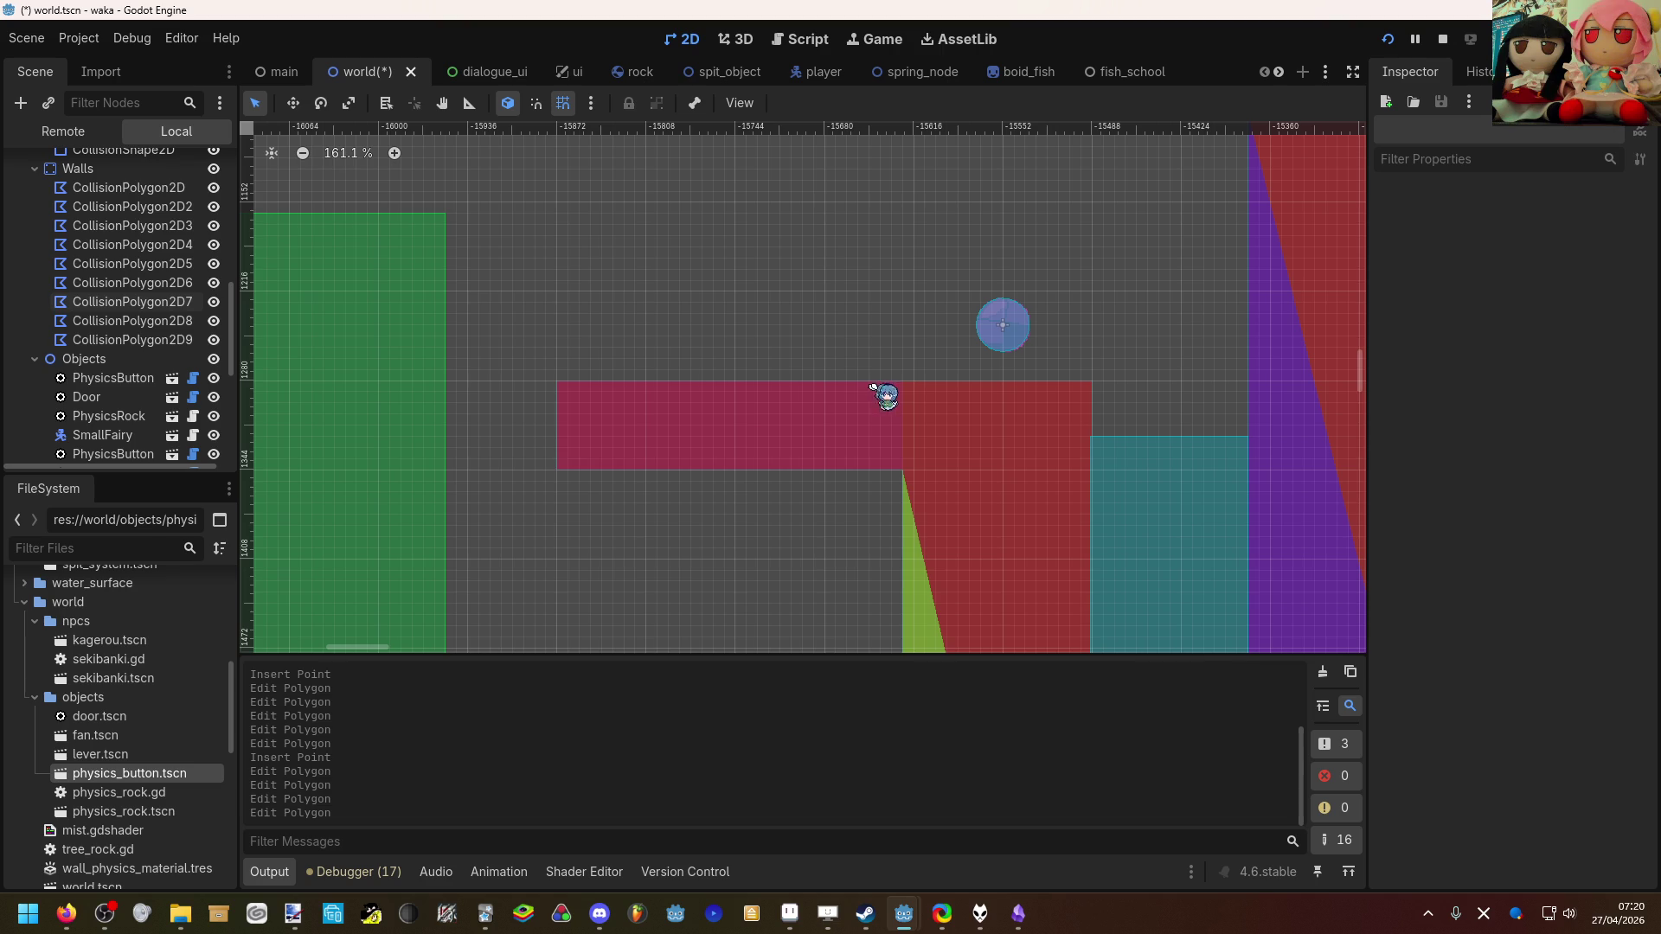
pyautogui.press('Escape')
# - Move the view down to the room's floor and select the thin pink collision shape
pyautogui.scroll(-3, 843, 346)
pyautogui.scroll(-2, 917, 290)
pyautogui.scroll(-2, 914, 283)
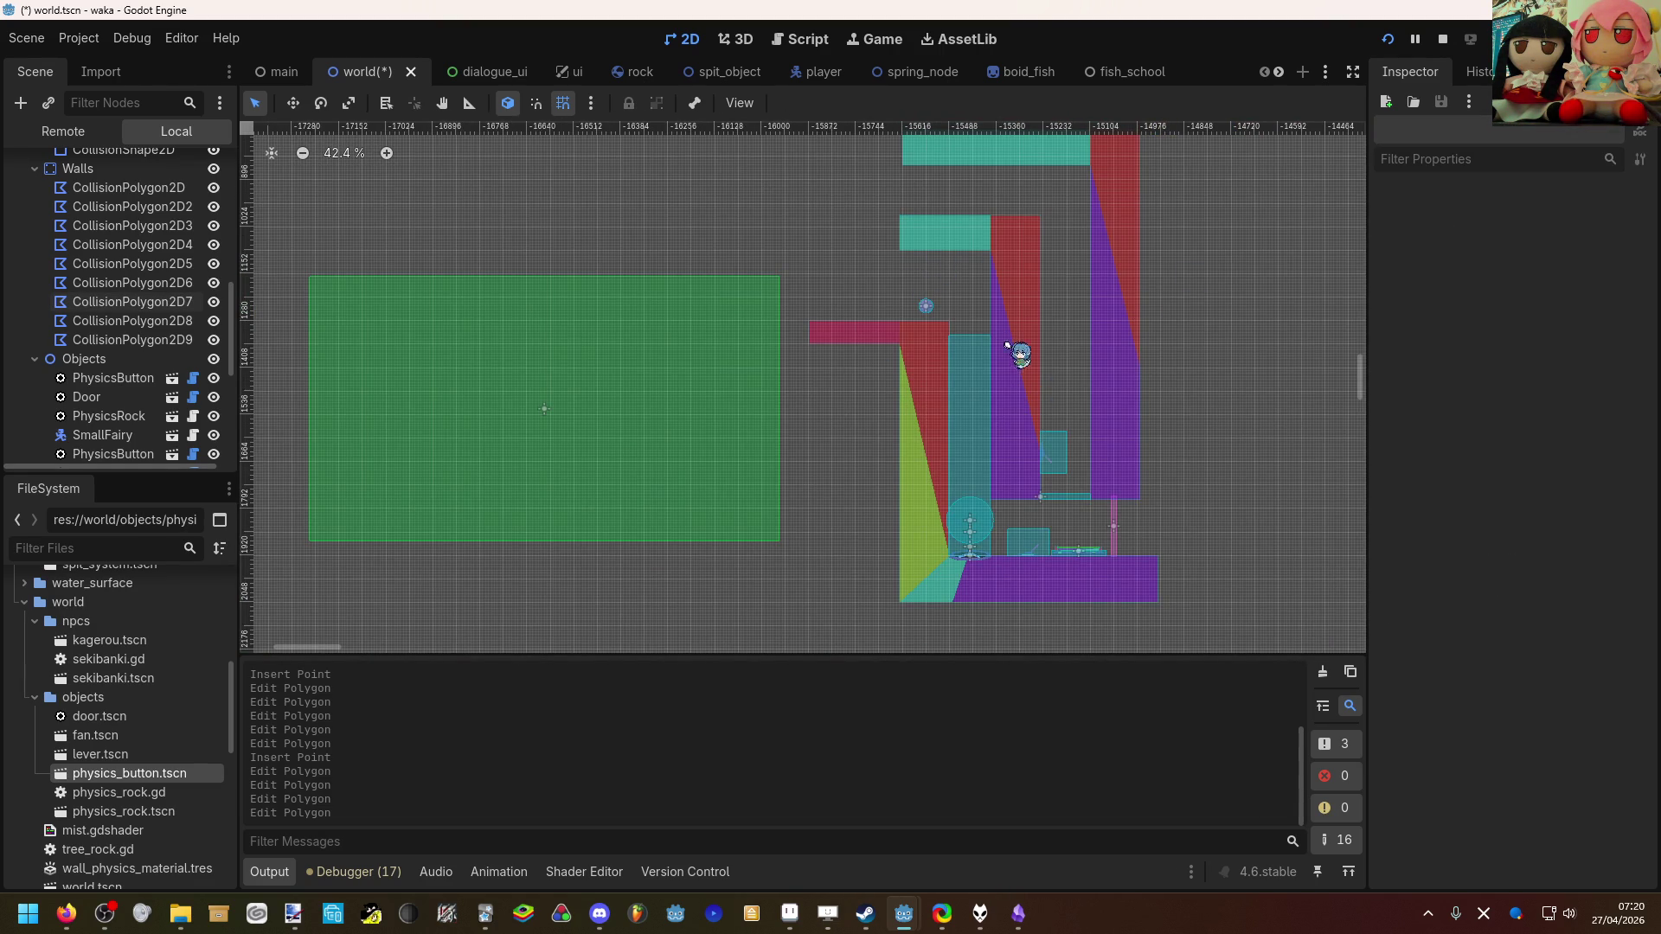
pyautogui.scroll(6, 919, 288)
pyautogui.scroll(-3, 813, 277)
pyautogui.moveTo(823, 271)
pyautogui.mouseDown()
pyautogui.moveTo(836, 327)
pyautogui.moveTo(732, 188)
pyautogui.mouseUp()
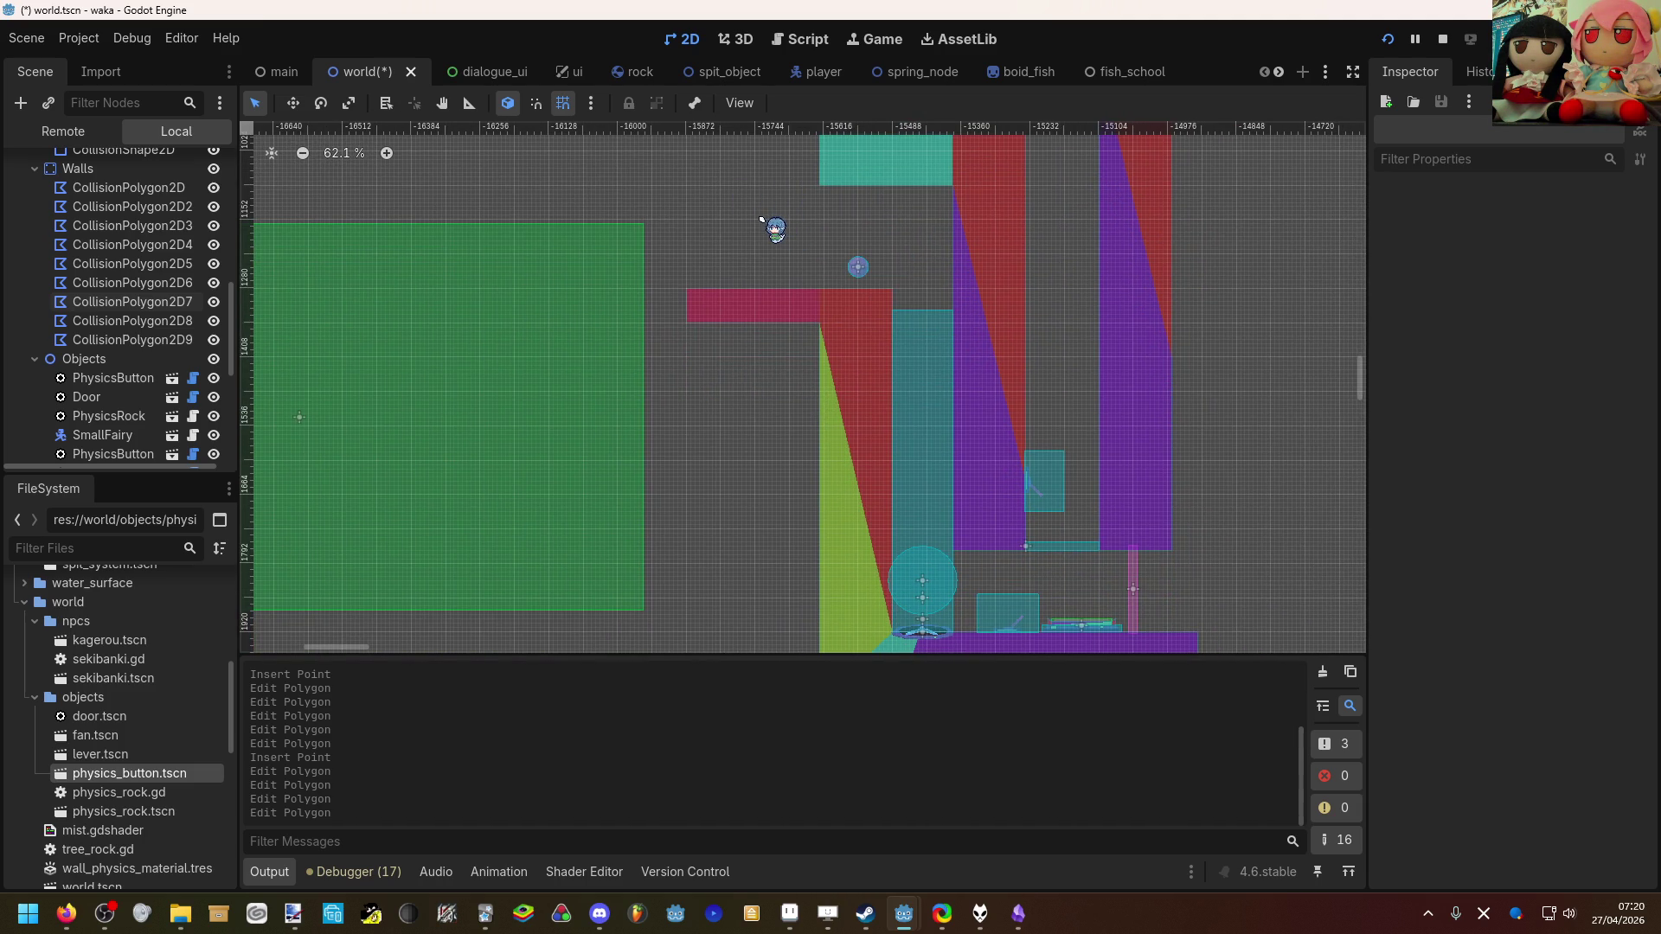
pyautogui.scroll(4, 683, 249)
pyautogui.scroll(-8, 761, 285)
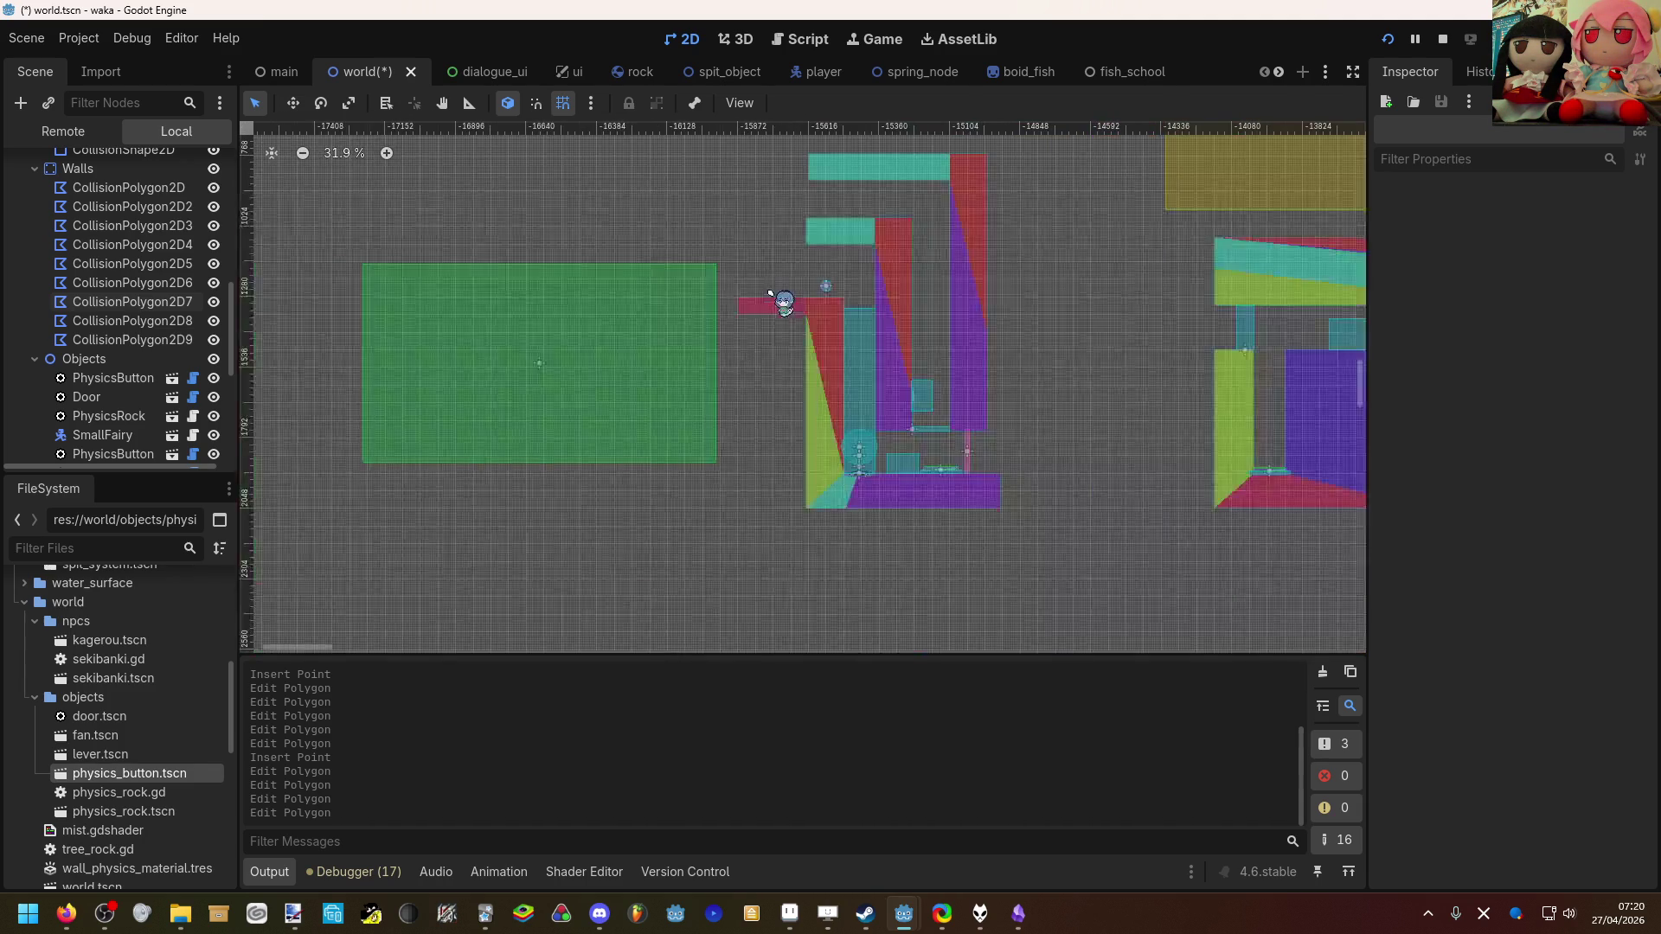
pyautogui.scroll(-2, 770, 292)
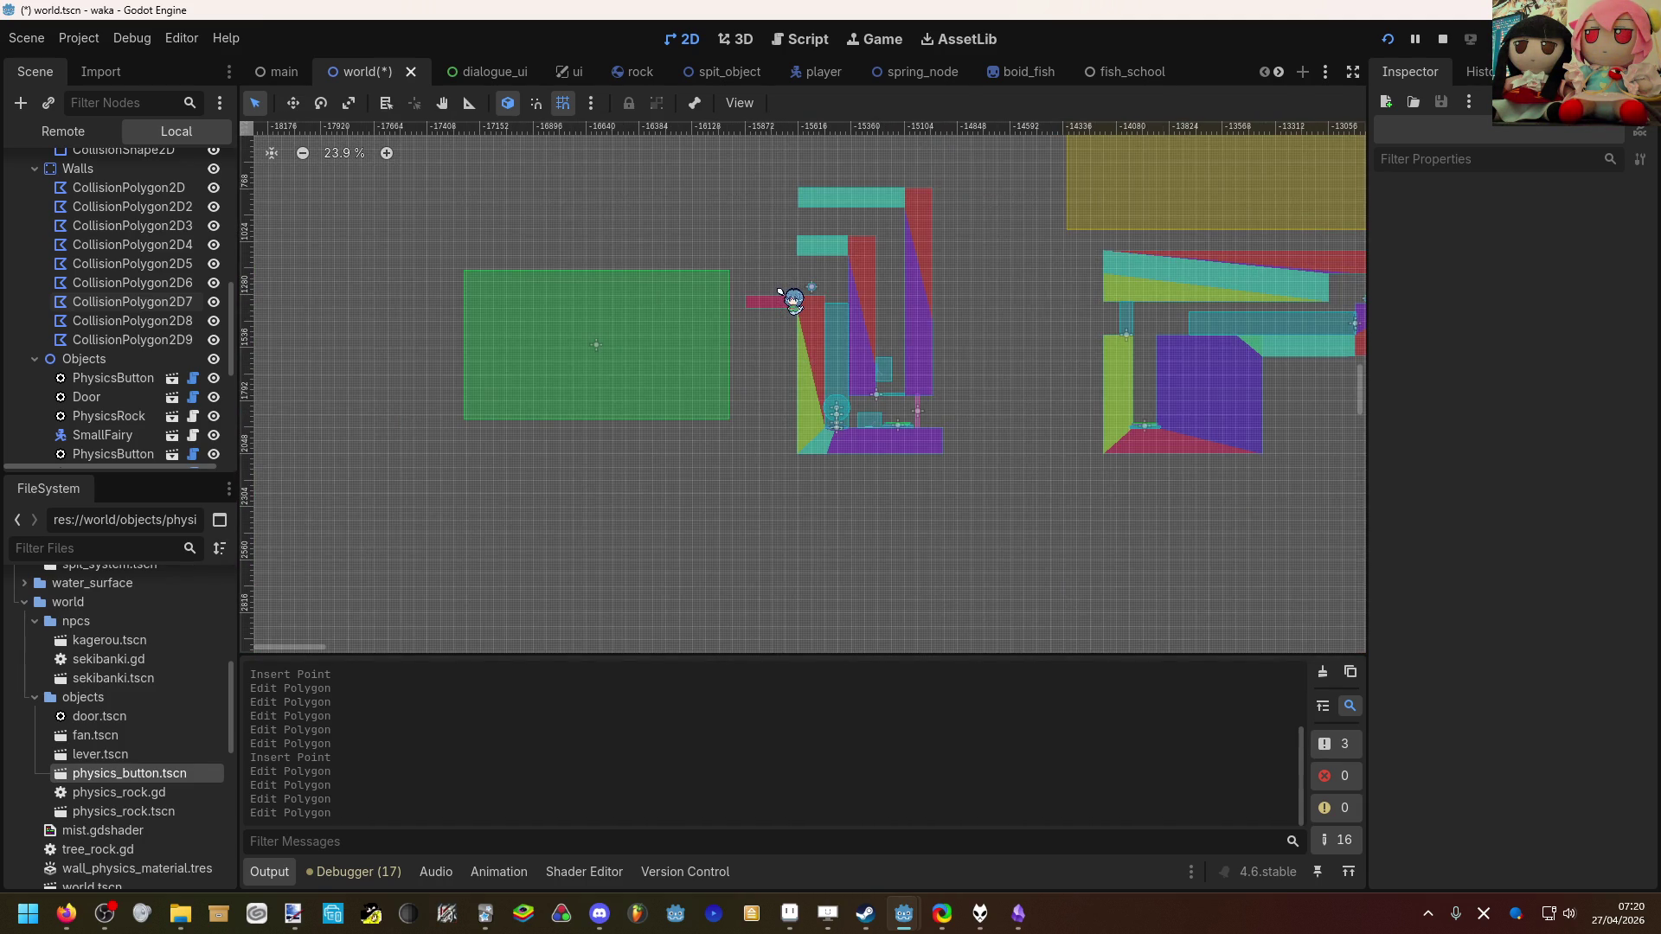
pyautogui.scroll(-1, 779, 291)
pyautogui.scroll(10, 909, 389)
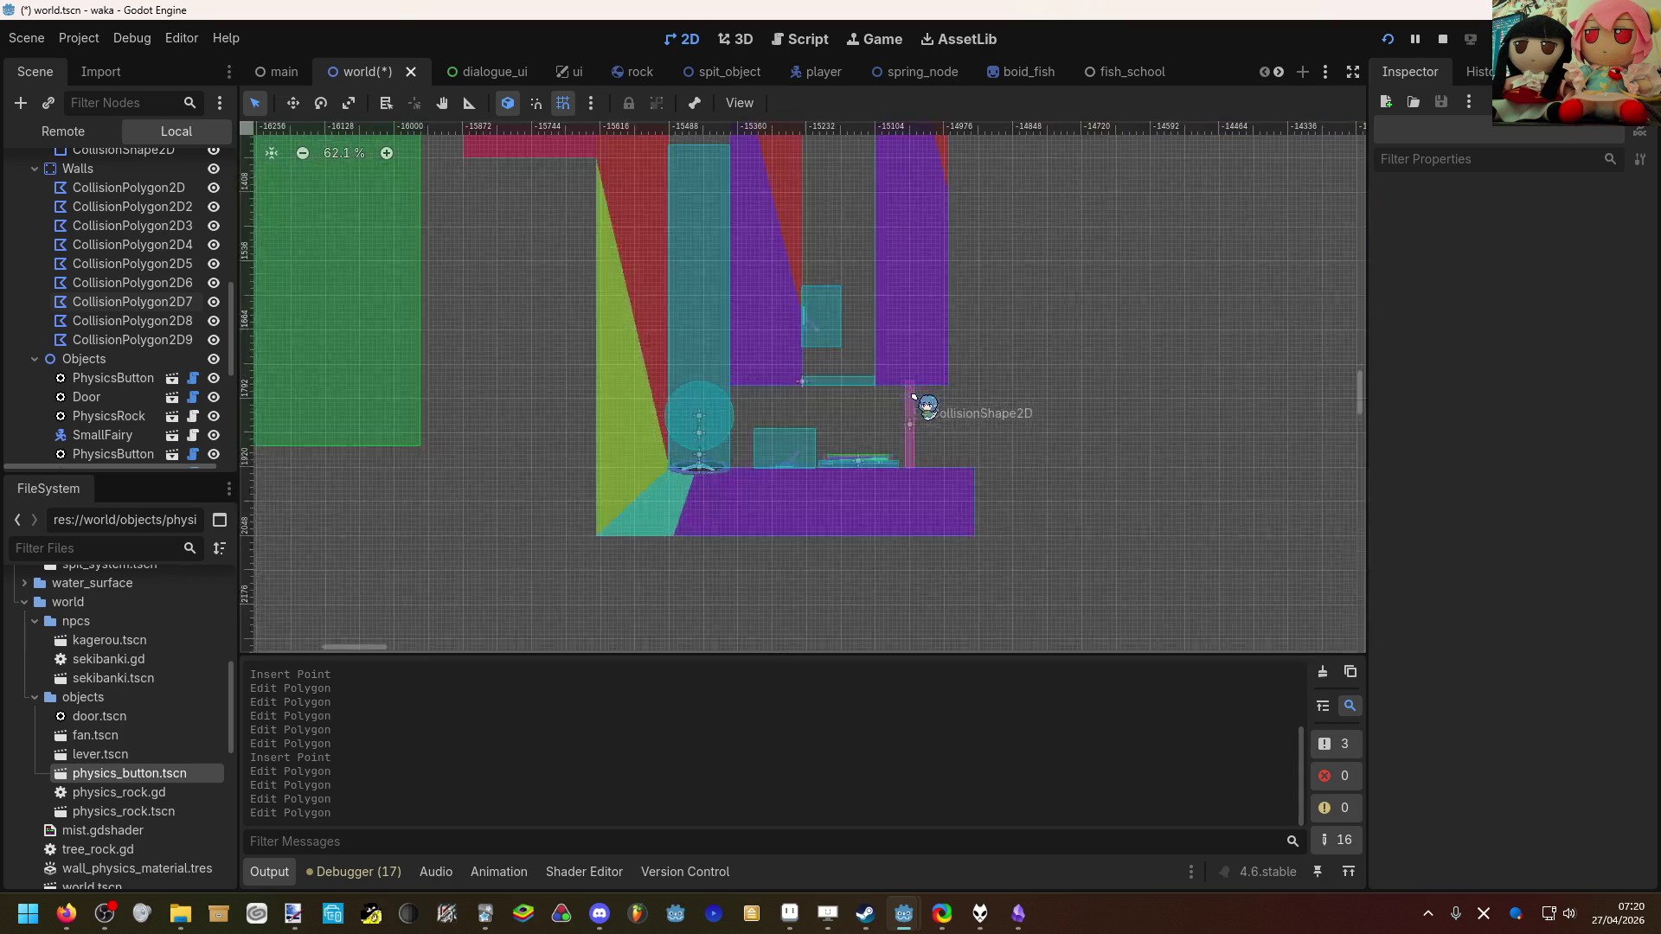
pyautogui.click(910, 421)
# - Move the pink CollisionShape2D right to (-14992, 1840) and recentre the view on the room
pyautogui.press('w')
pyautogui.moveTo(911, 421); pyautogui.dragTo(958, 420)
pyautogui.press('q')
pyautogui.click(1023, 408)
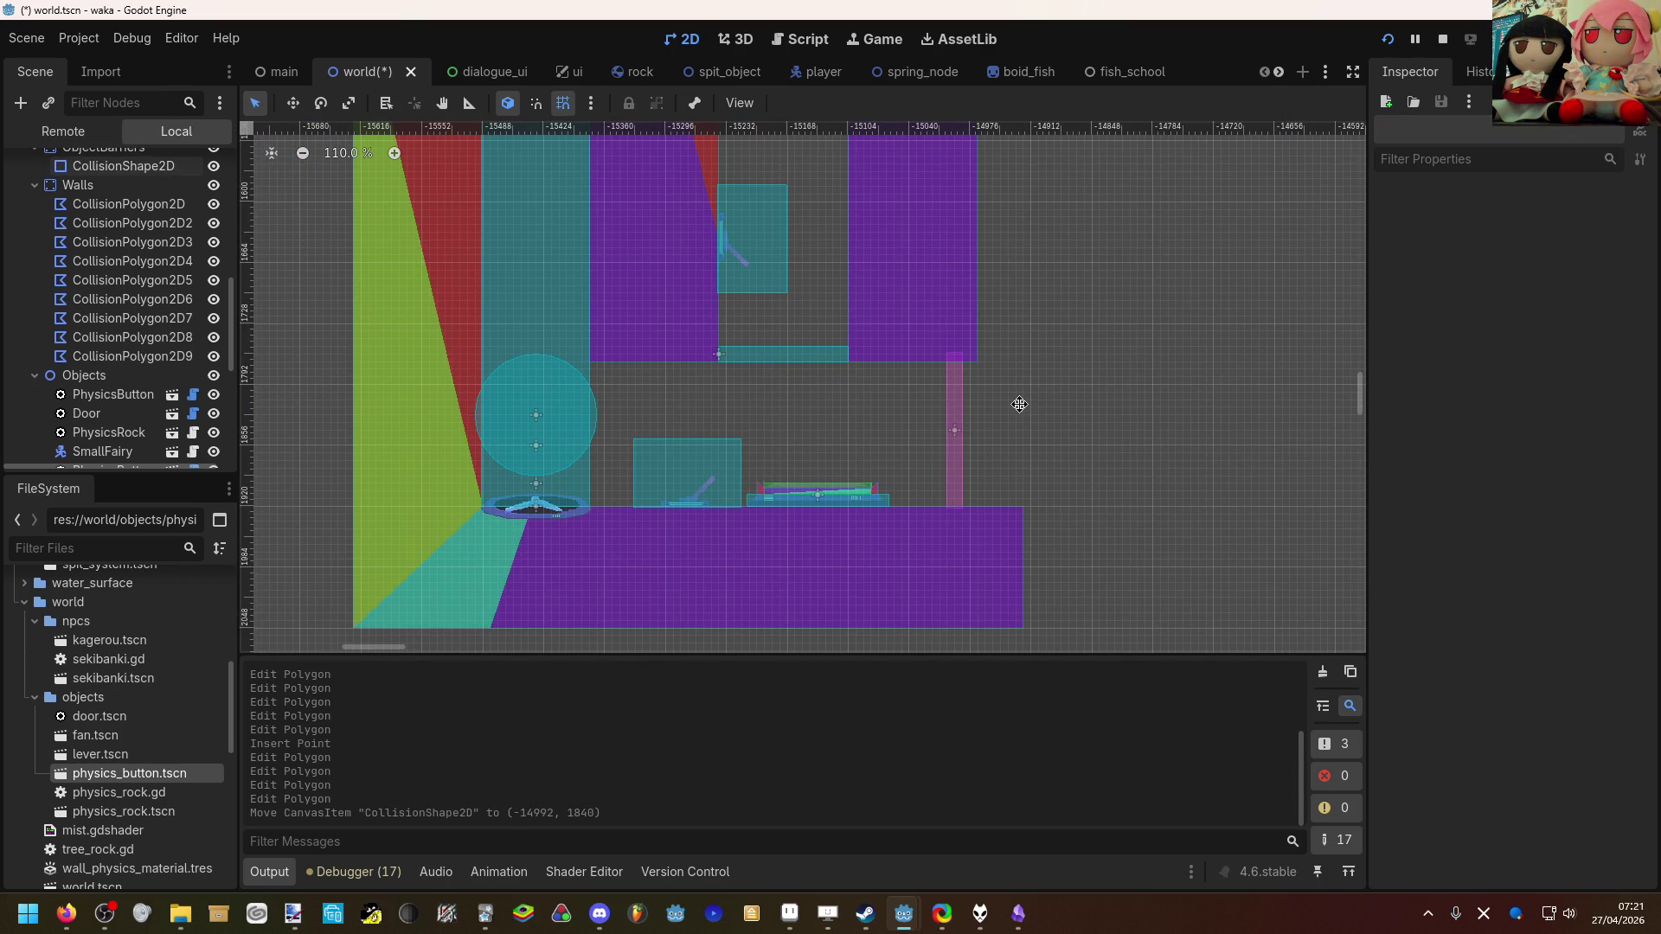
pyautogui.scroll(-5, 1056, 424)
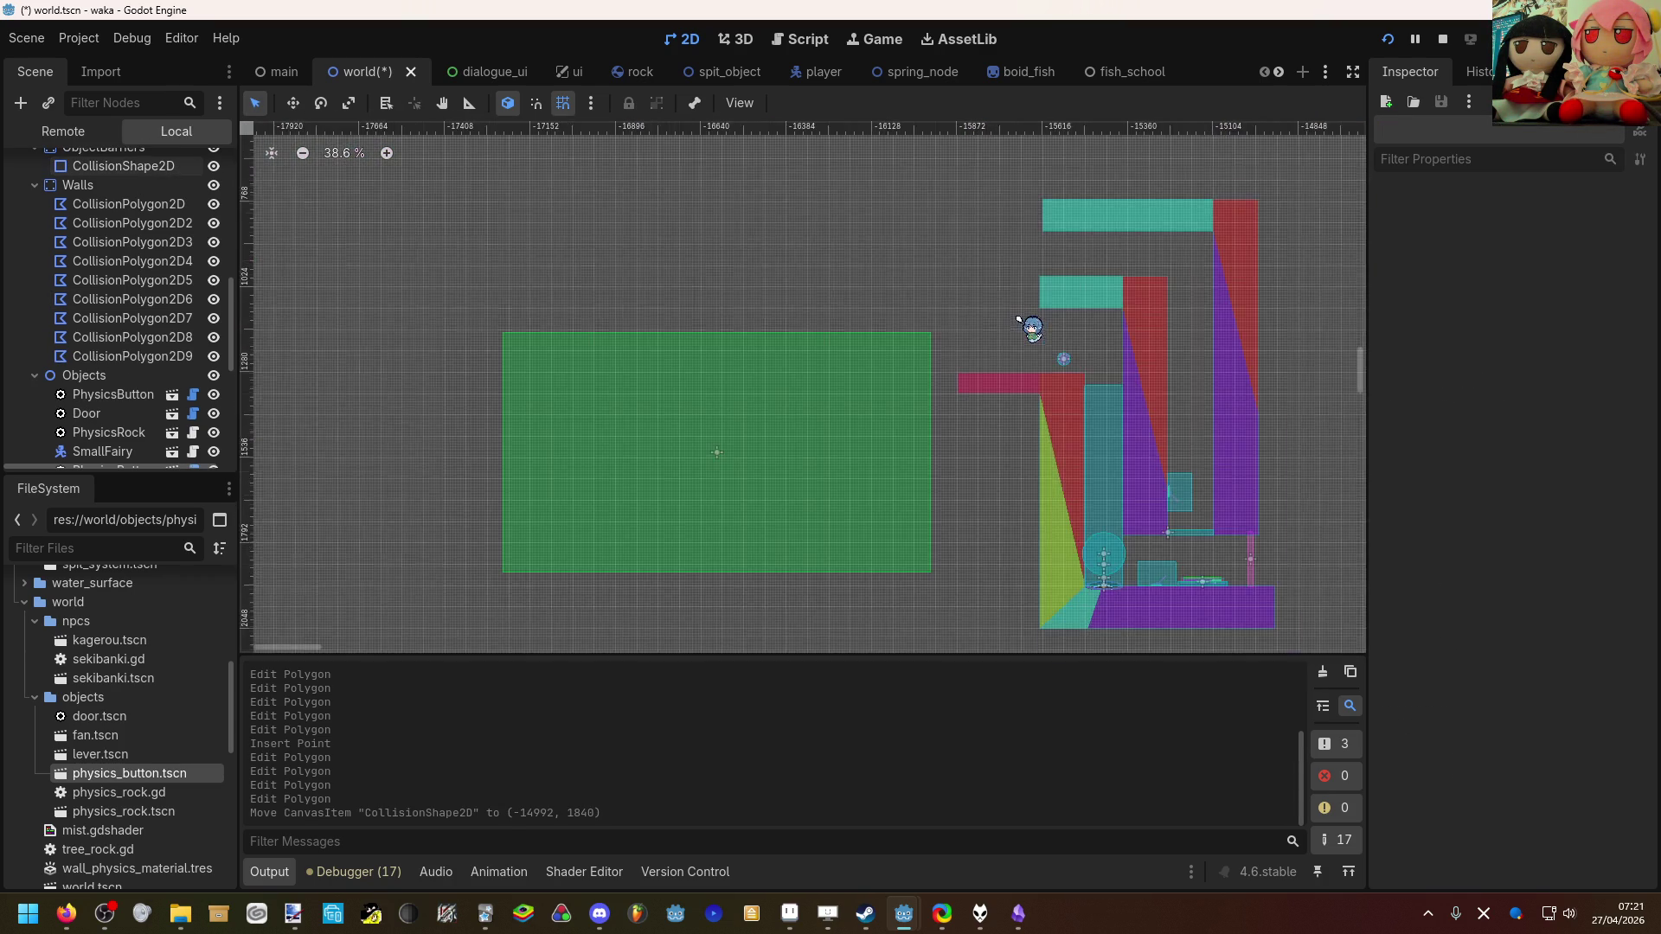
pyautogui.scroll(3, 1018, 320)
pyautogui.scroll(2, 995, 295)
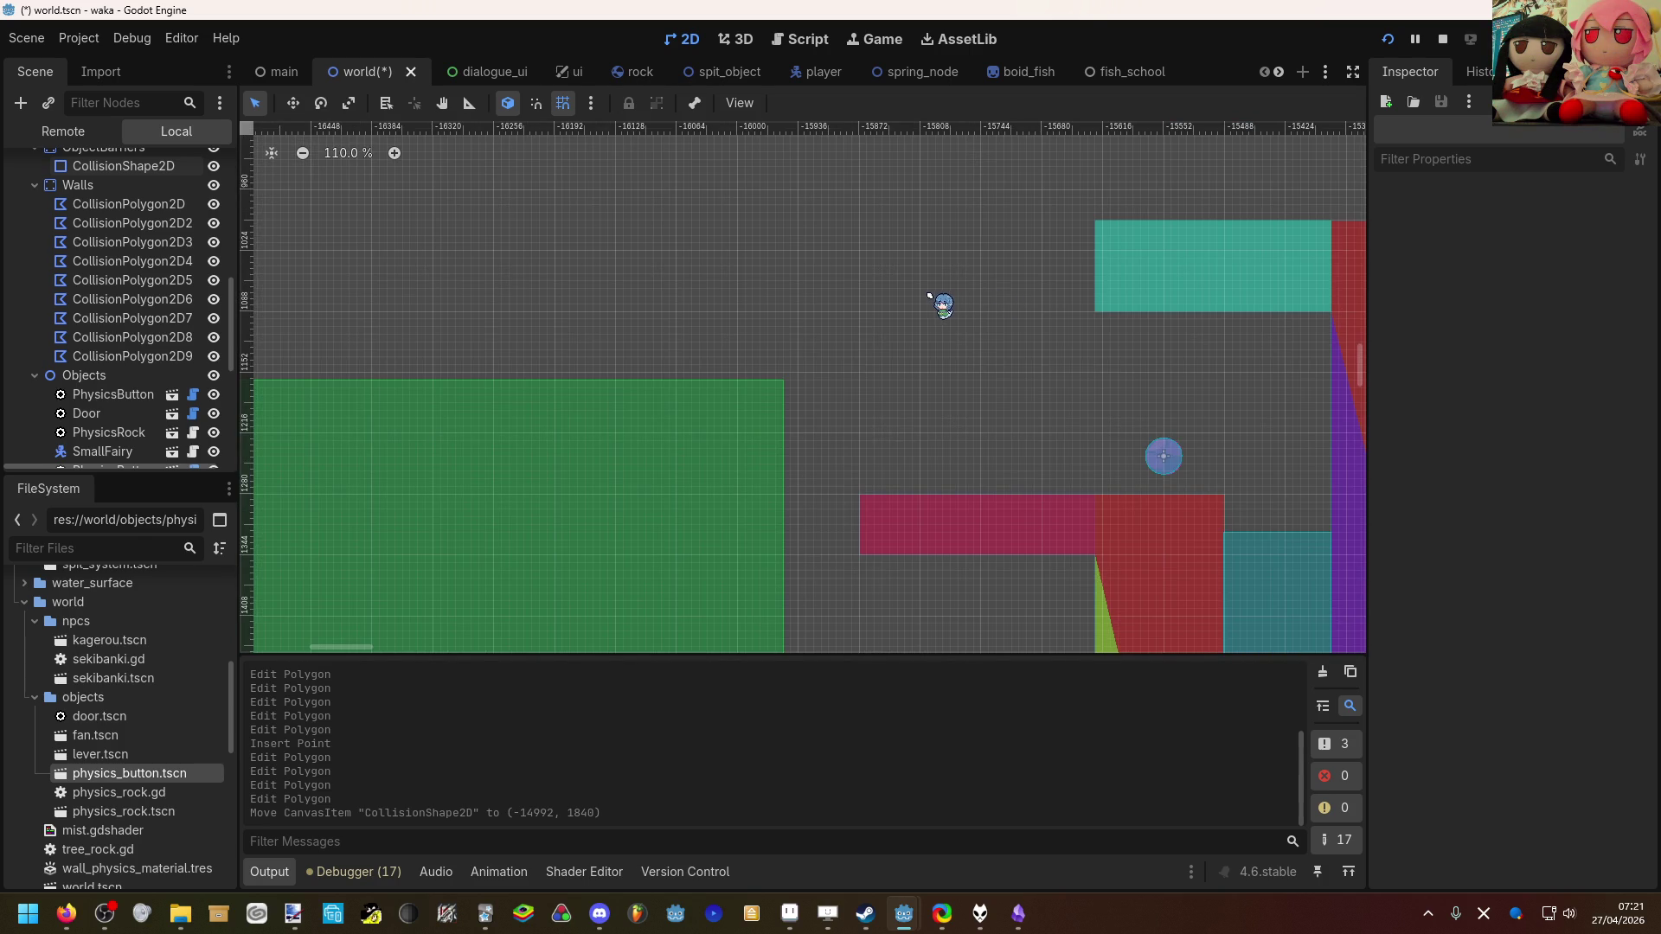
pyautogui.scroll(-5, 931, 297)
pyautogui.moveTo(898, 283); pyautogui.dragTo(876, 280)
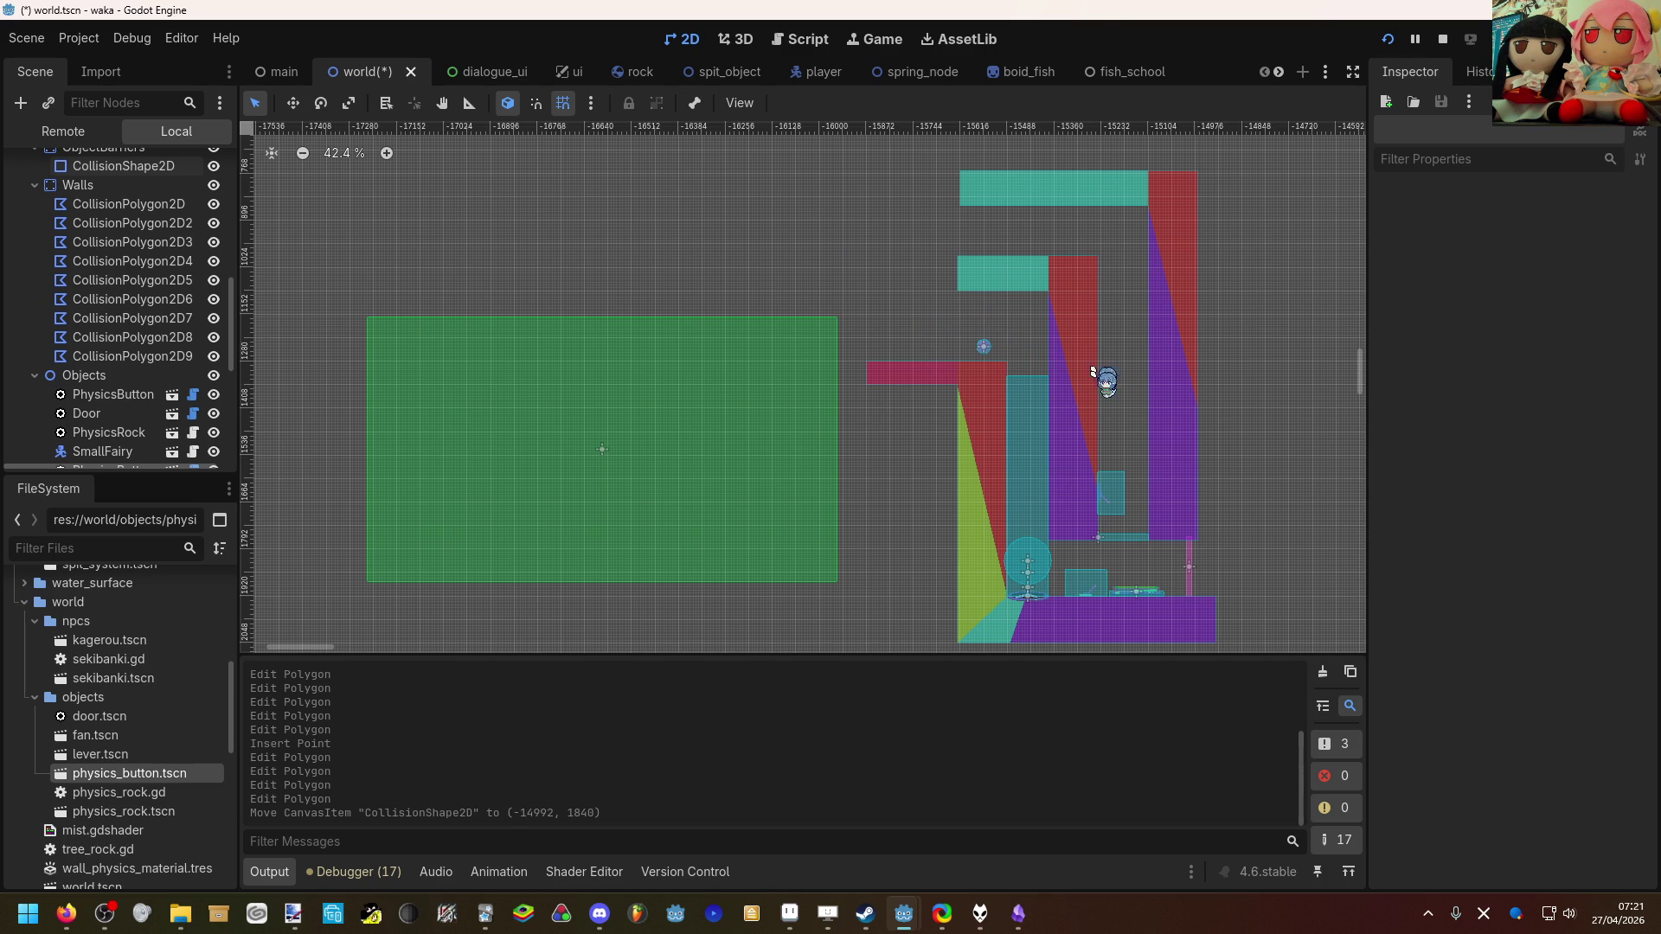
pyautogui.scroll(-3, 1001, 260)
pyautogui.scroll(1, 979, 260)
pyautogui.scroll(3, 982, 262)
pyautogui.scroll(-7, 972, 261)
pyautogui.scroll(-5, 933, 250)
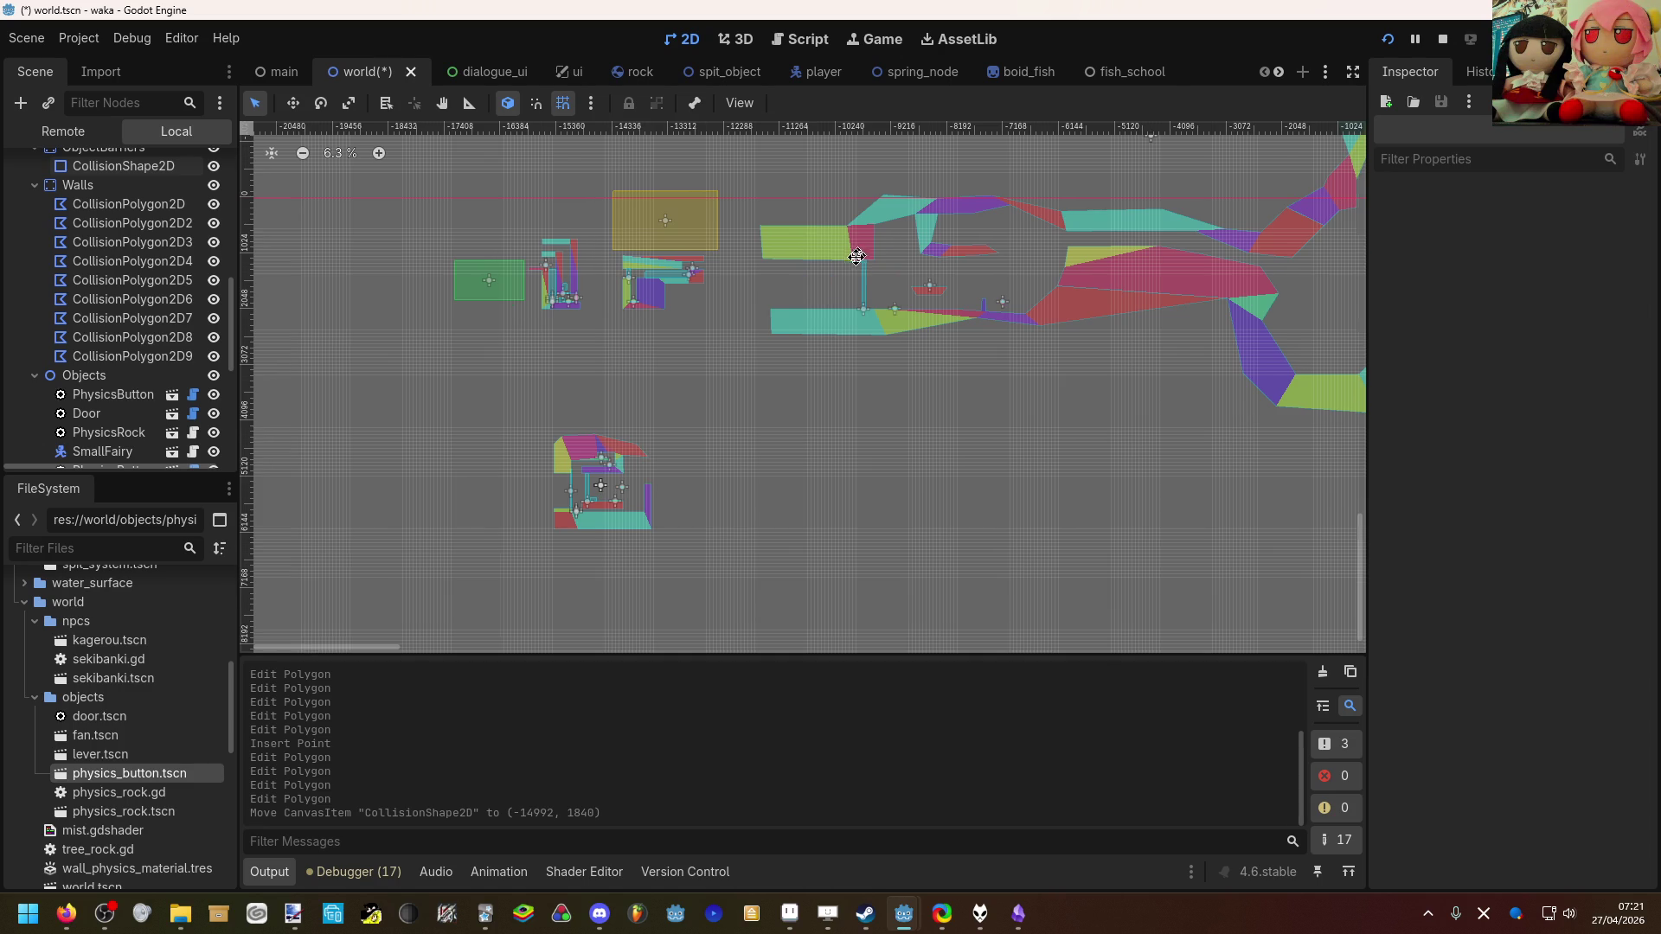
pyautogui.moveTo(866, 256); pyautogui.dragTo(647, 277)
pyautogui.scroll(-5, 158, 297)
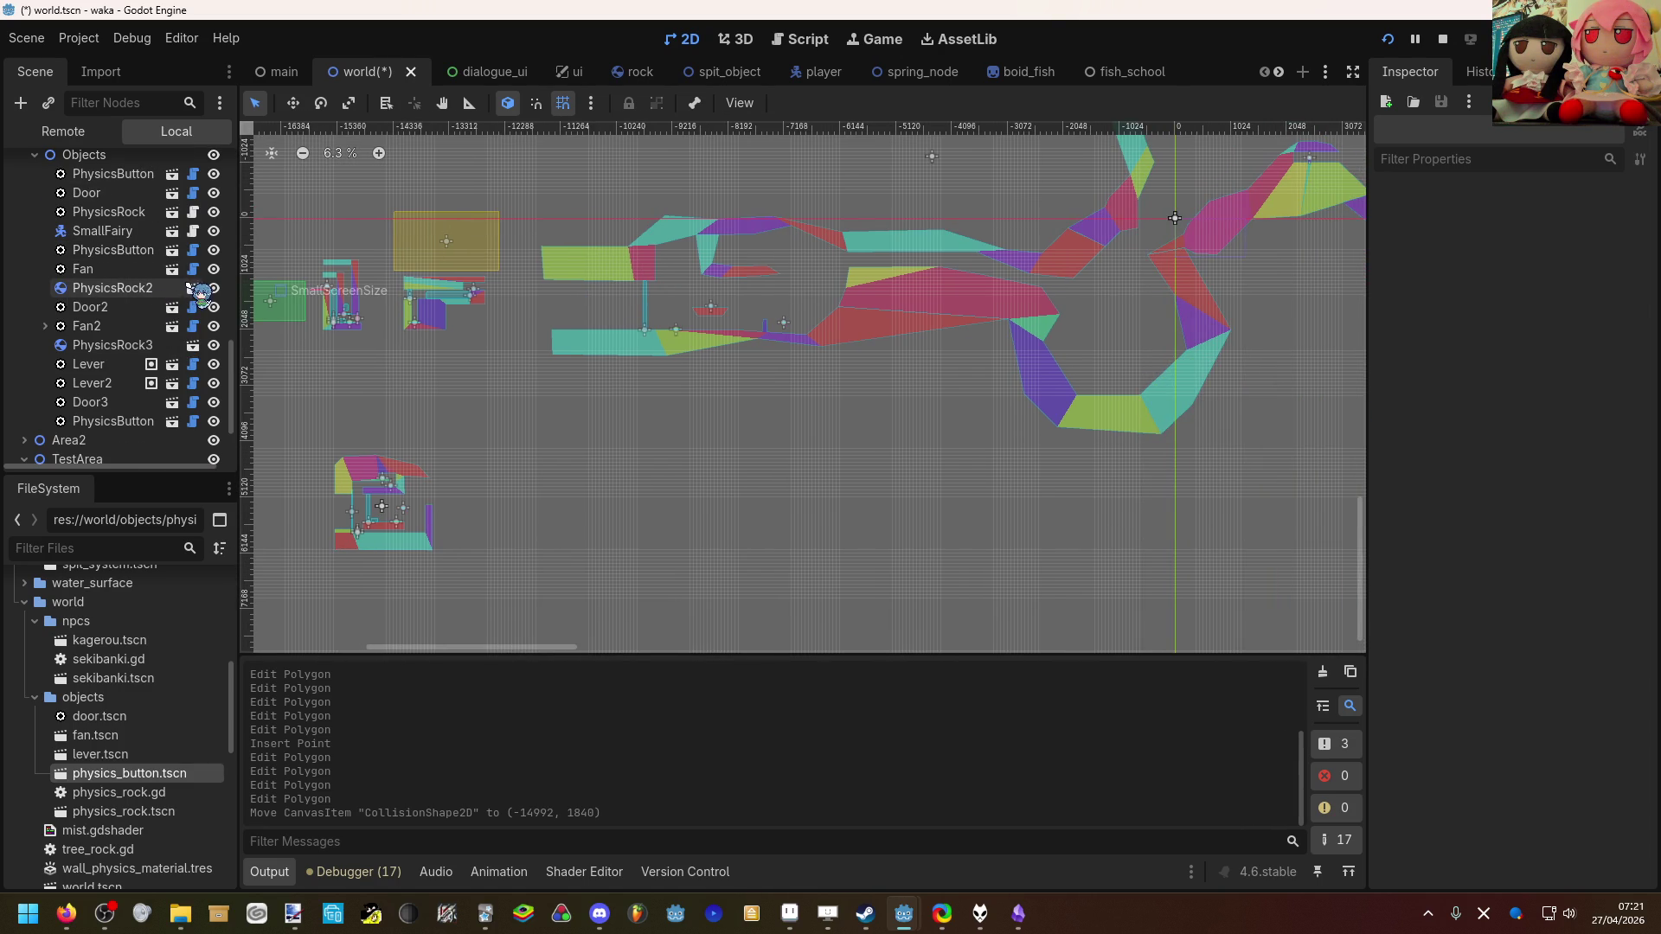
pyautogui.scroll(2, 227, 298)
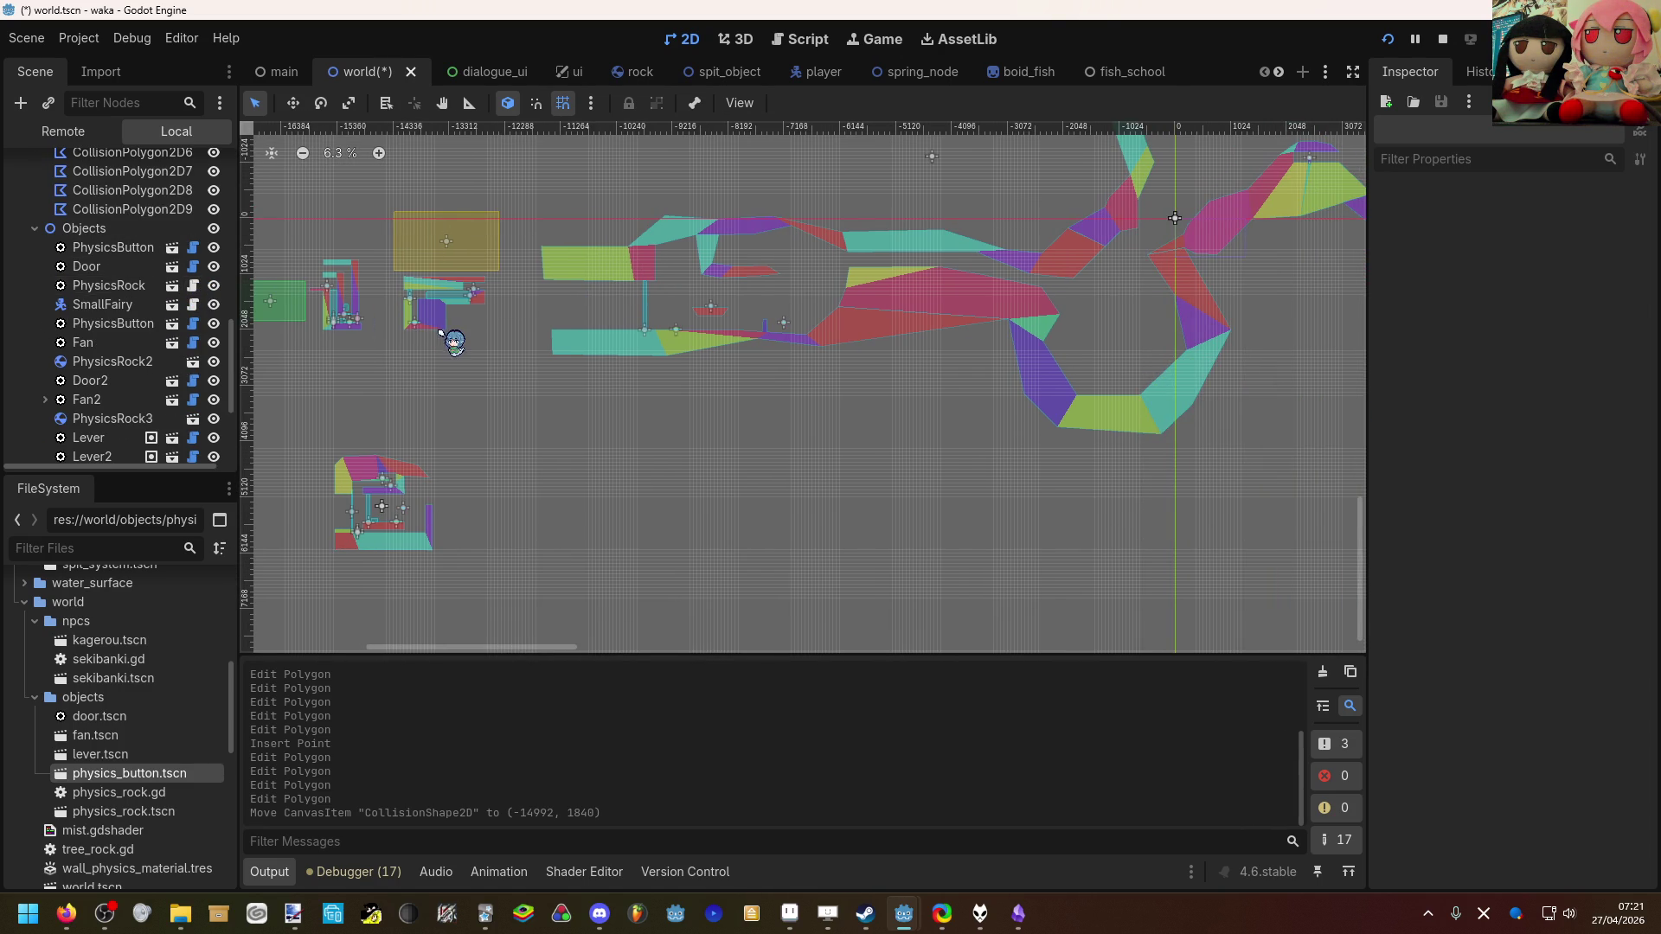
pyautogui.hscroll(-6, 458, 333)
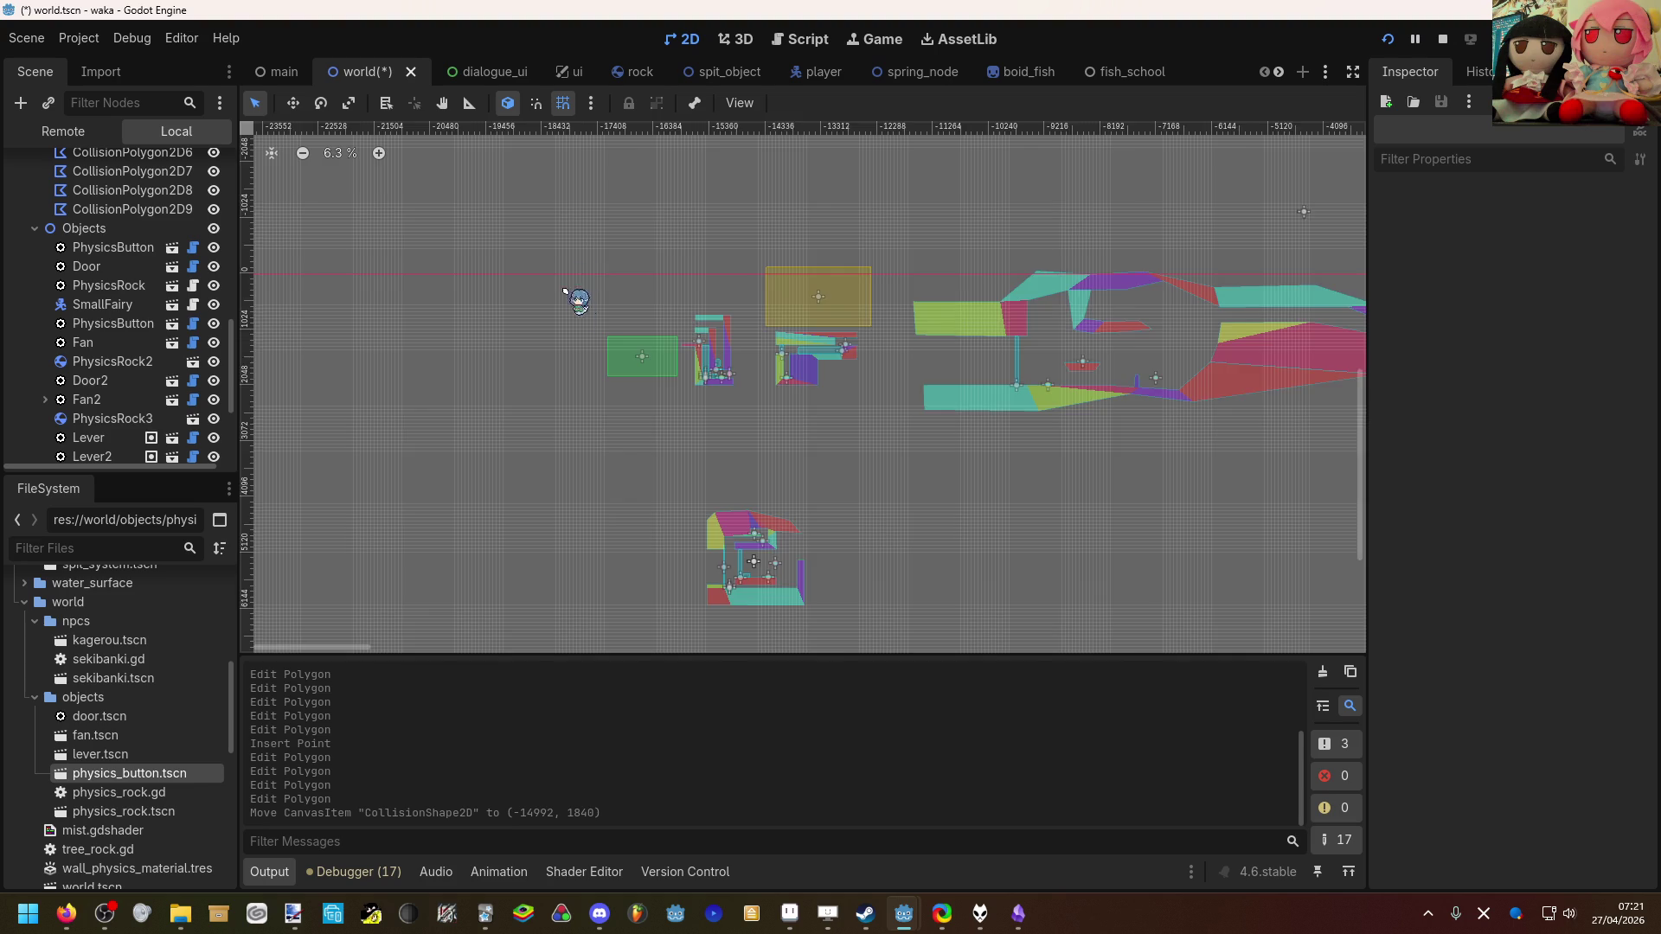
pyautogui.scroll(5, 567, 279)
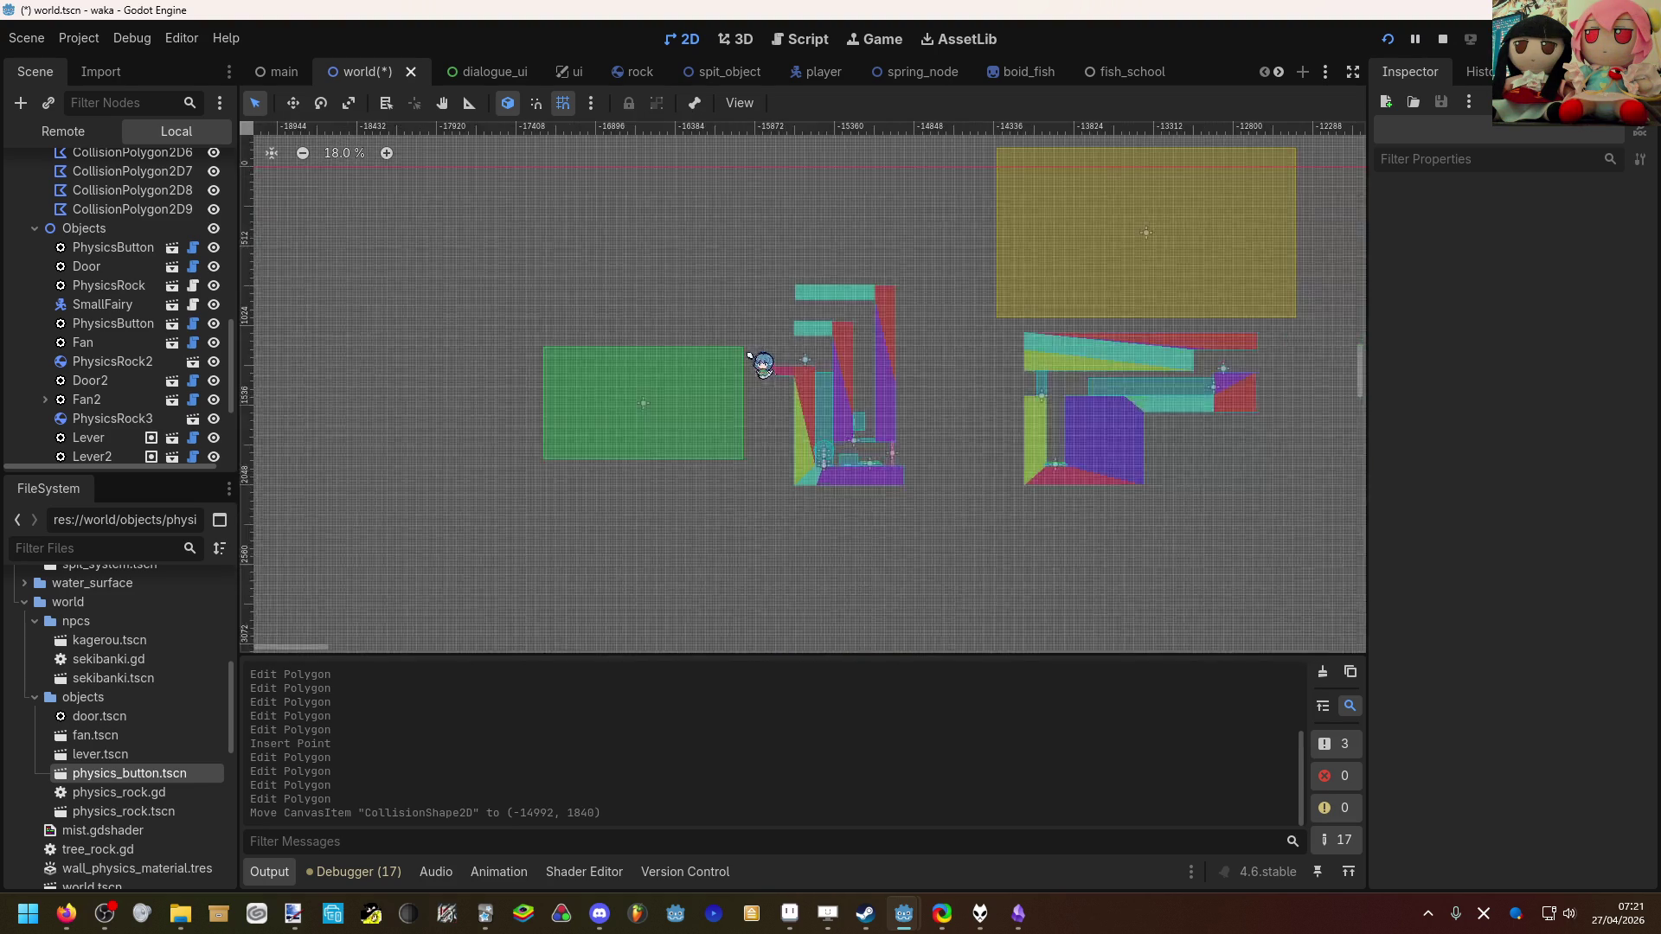
pyautogui.scroll(7, 749, 355)
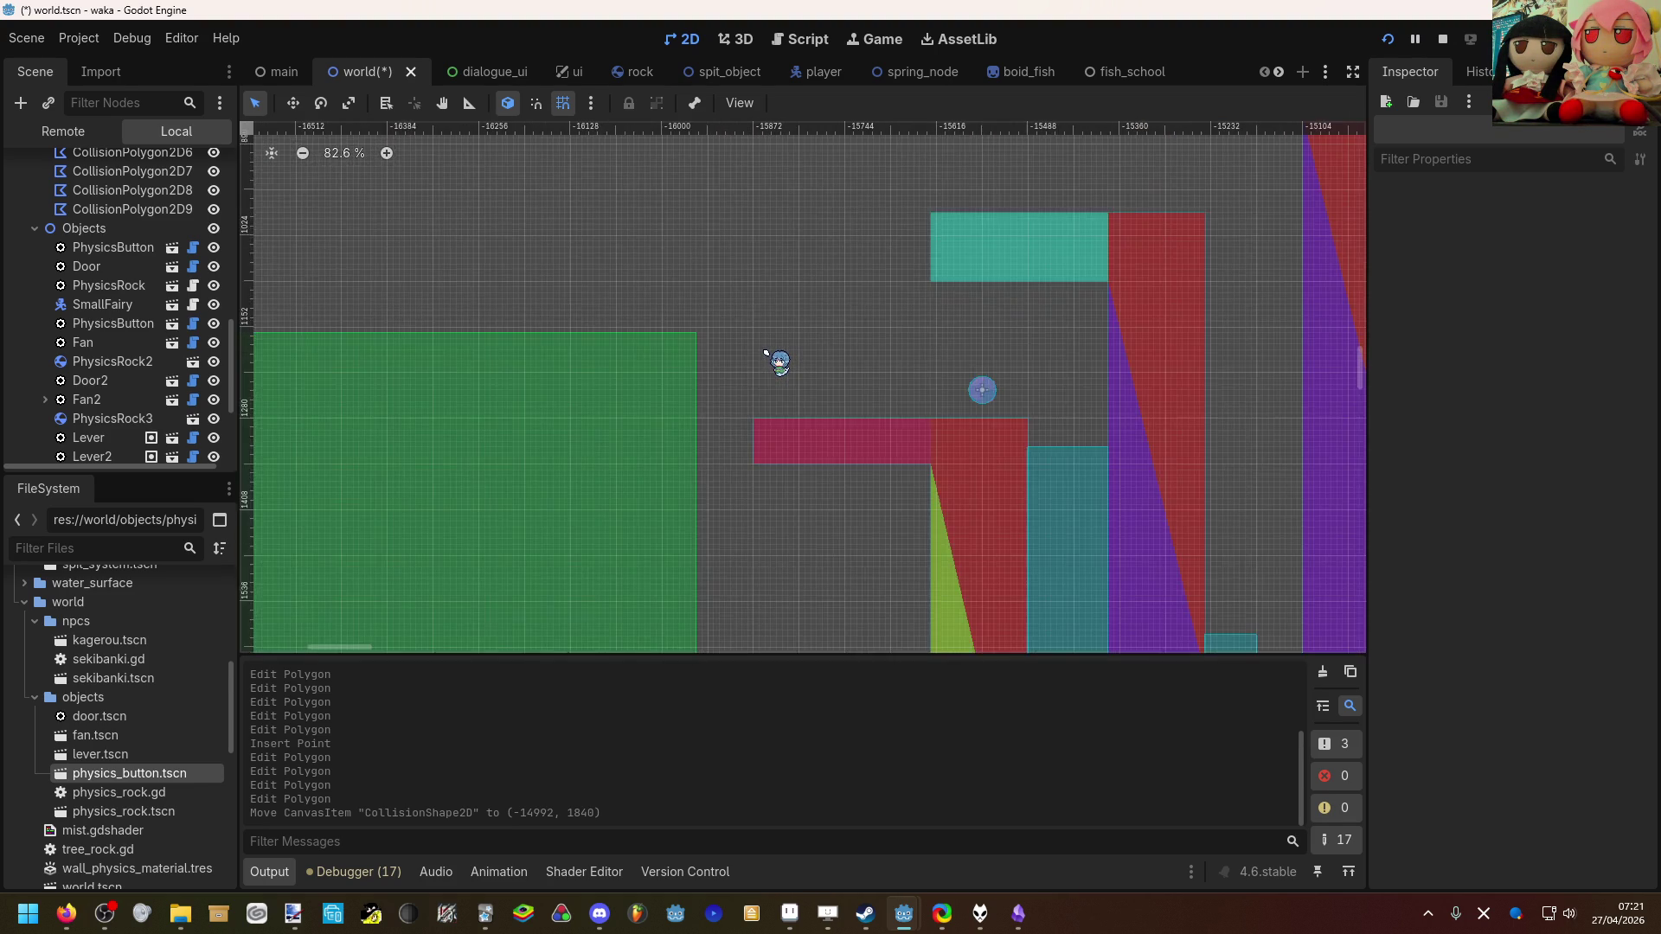
pyautogui.scroll(1, 766, 352)
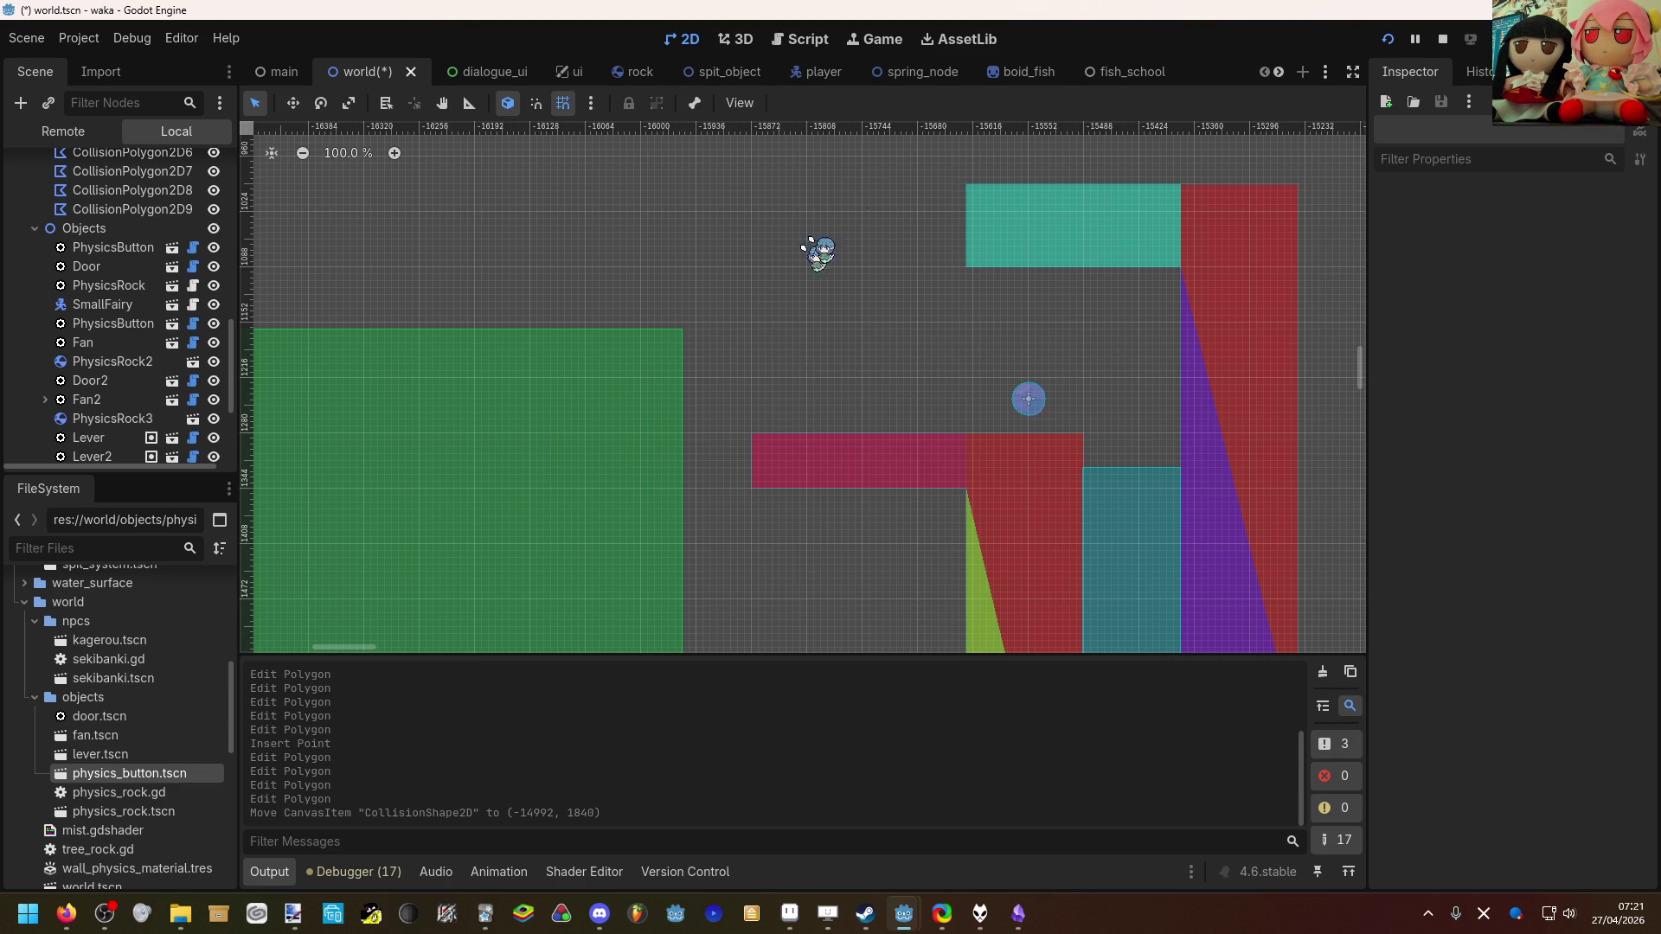
pyautogui.moveTo(862, 300)
pyautogui.mouseDown()
pyautogui.moveTo(935, 297)
pyautogui.moveTo(883, 456)
pyautogui.moveTo(835, 331)
pyautogui.moveTo(789, 422)
pyautogui.moveTo(824, 347)
pyautogui.mouseUp()
pyautogui.scroll(4, 789, 421)
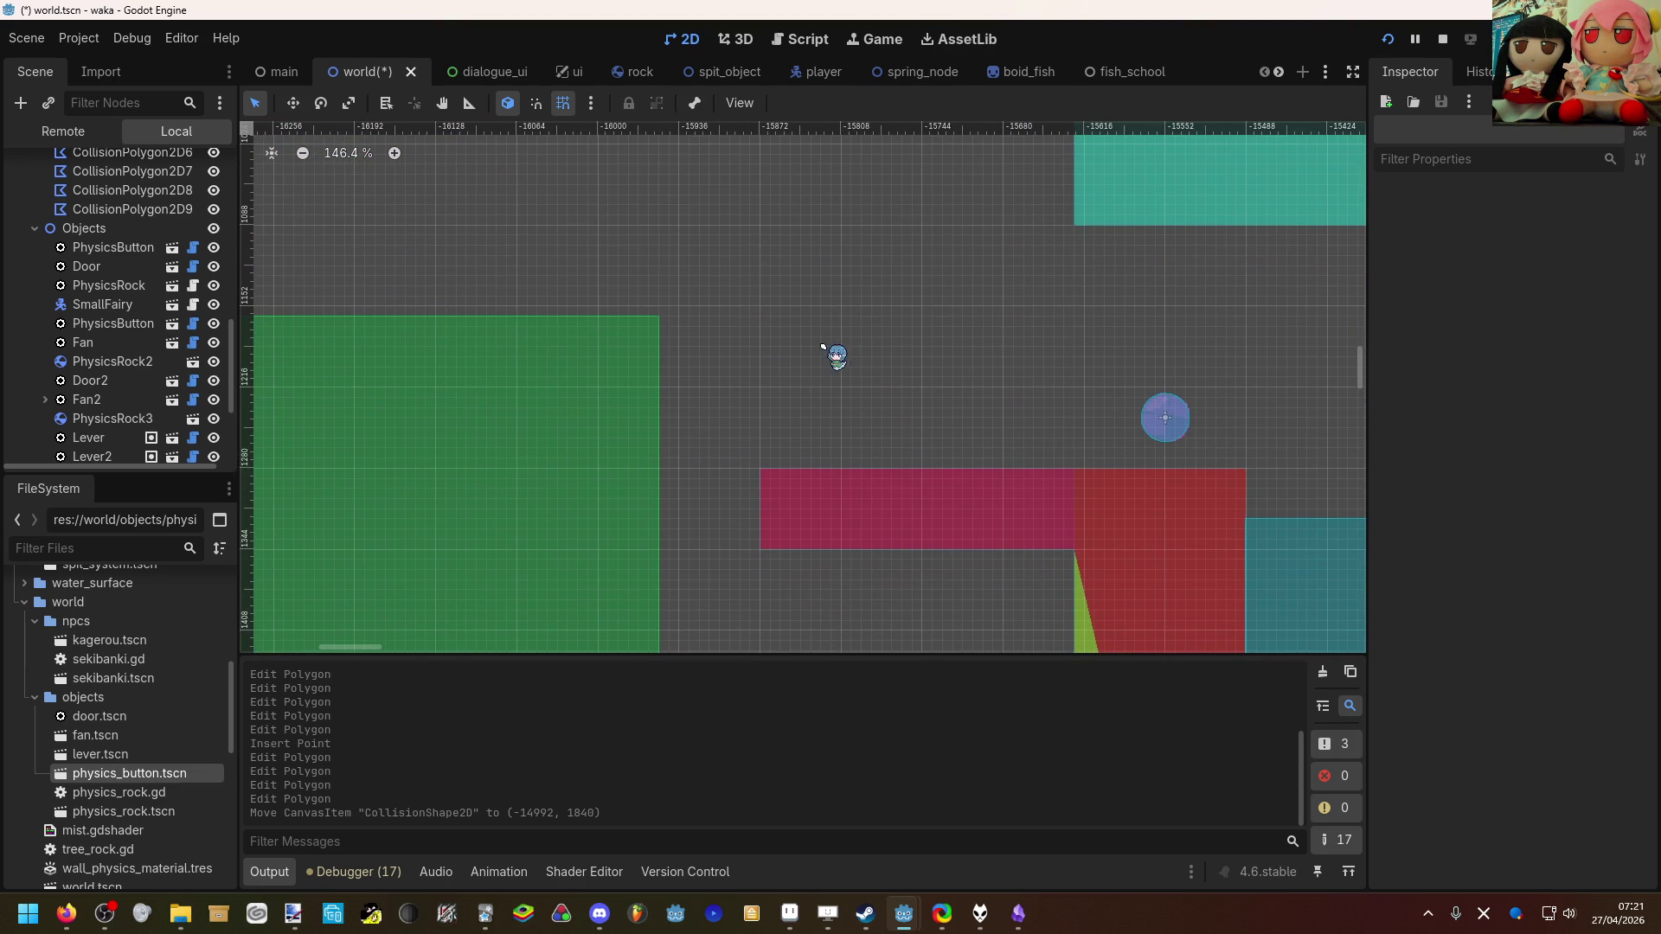
pyautogui.scroll(-3, 802, 405)
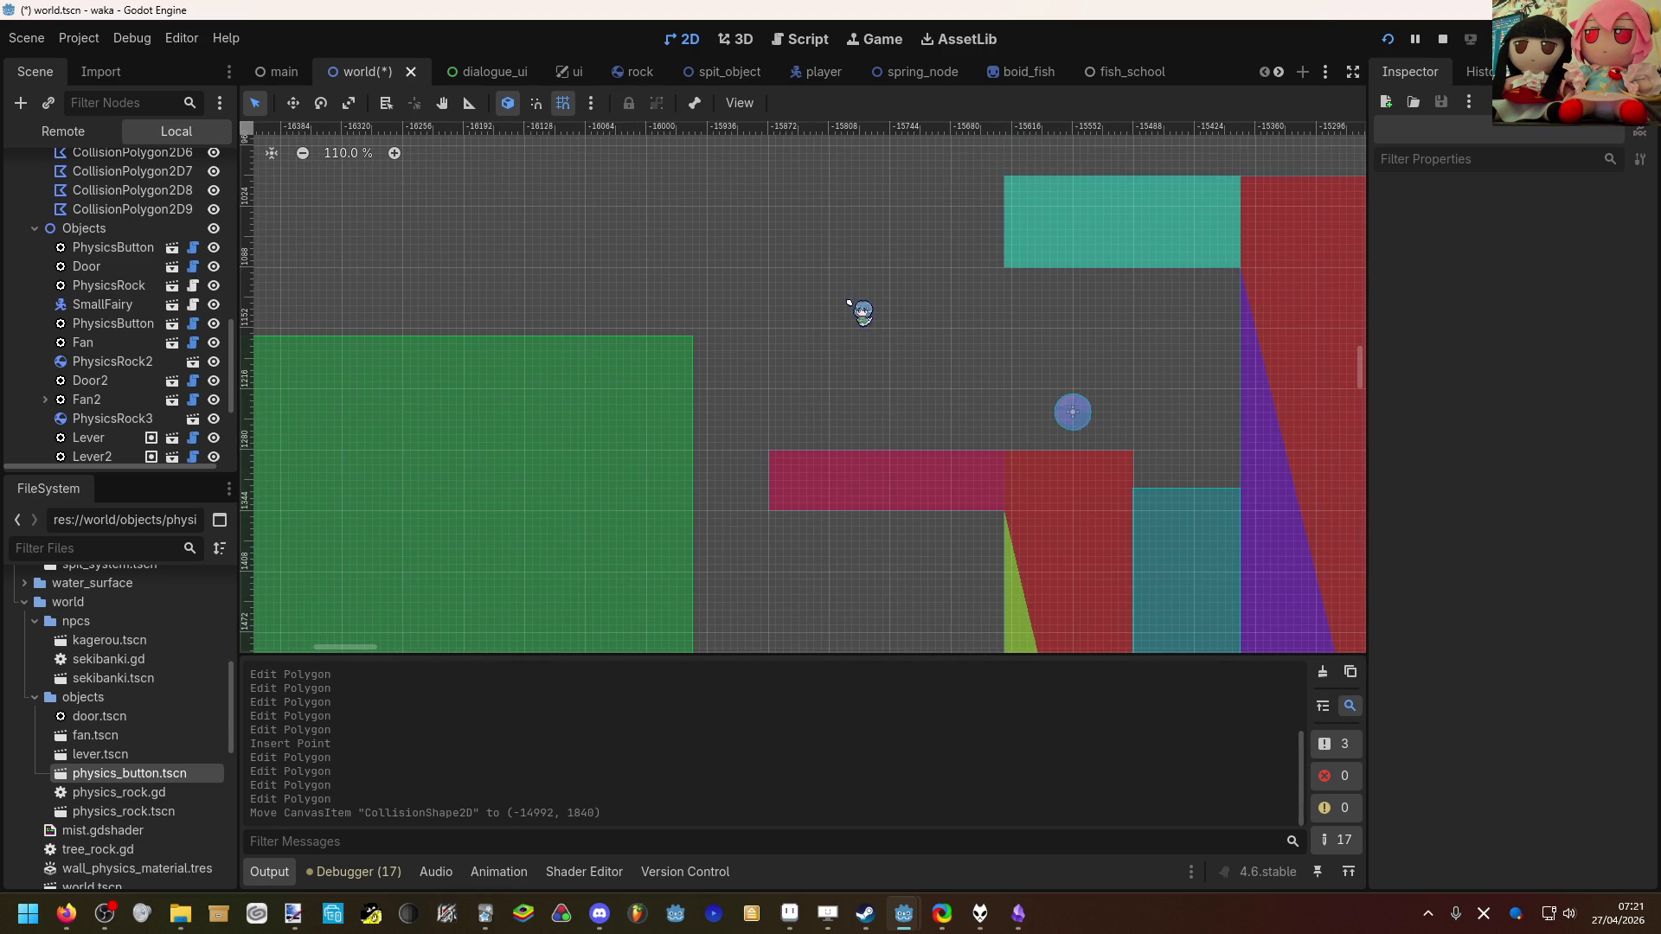
pyautogui.click(1007, 244)
# - Check the magenta wall pieces, then select CollisionPolygon2D9 under Walls to show it in the Inspector
pyautogui.scroll(-3, 875, 271)
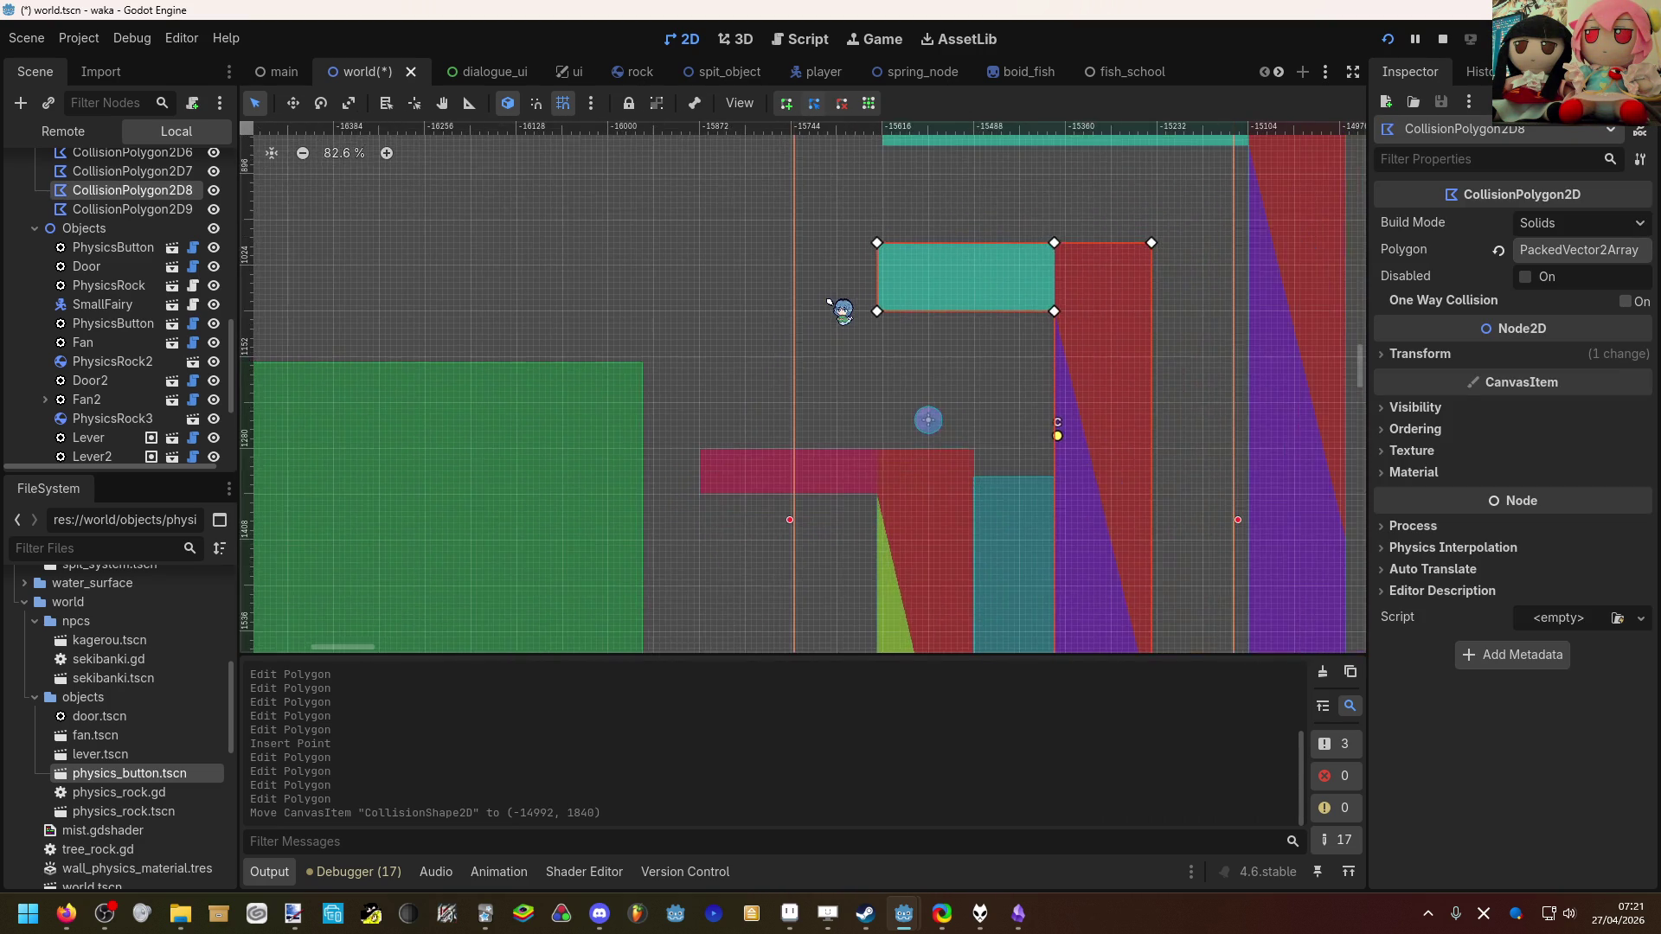
pyautogui.scroll(-1, 828, 303)
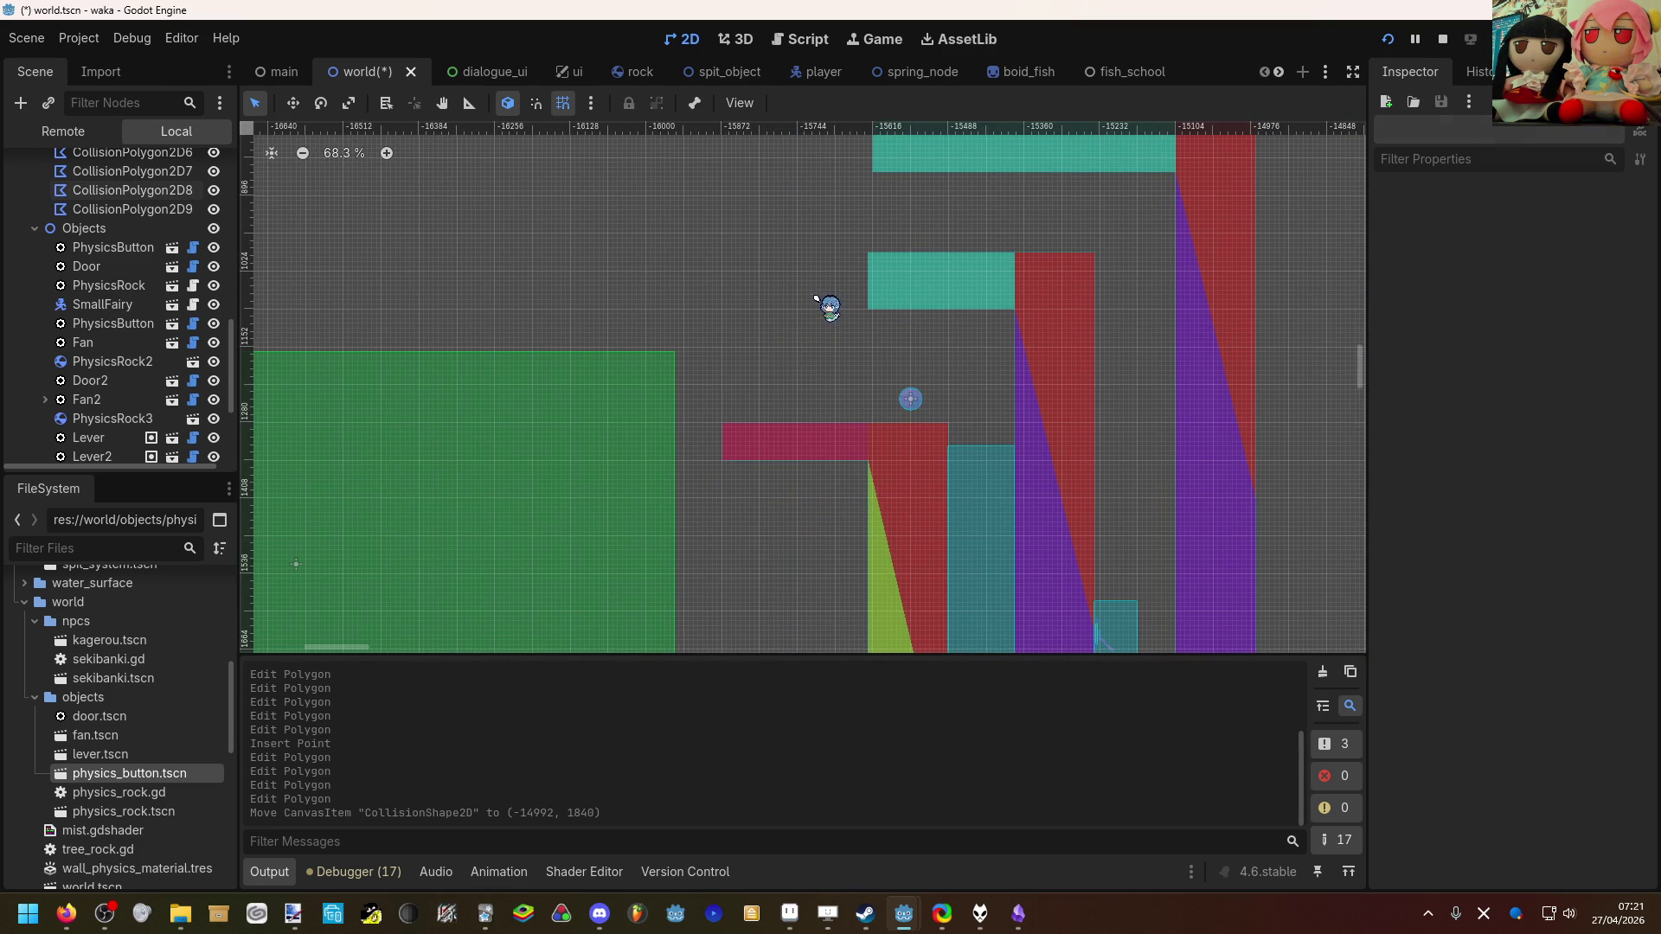
pyautogui.click(771, 443)
pyautogui.scroll(-2, 765, 358)
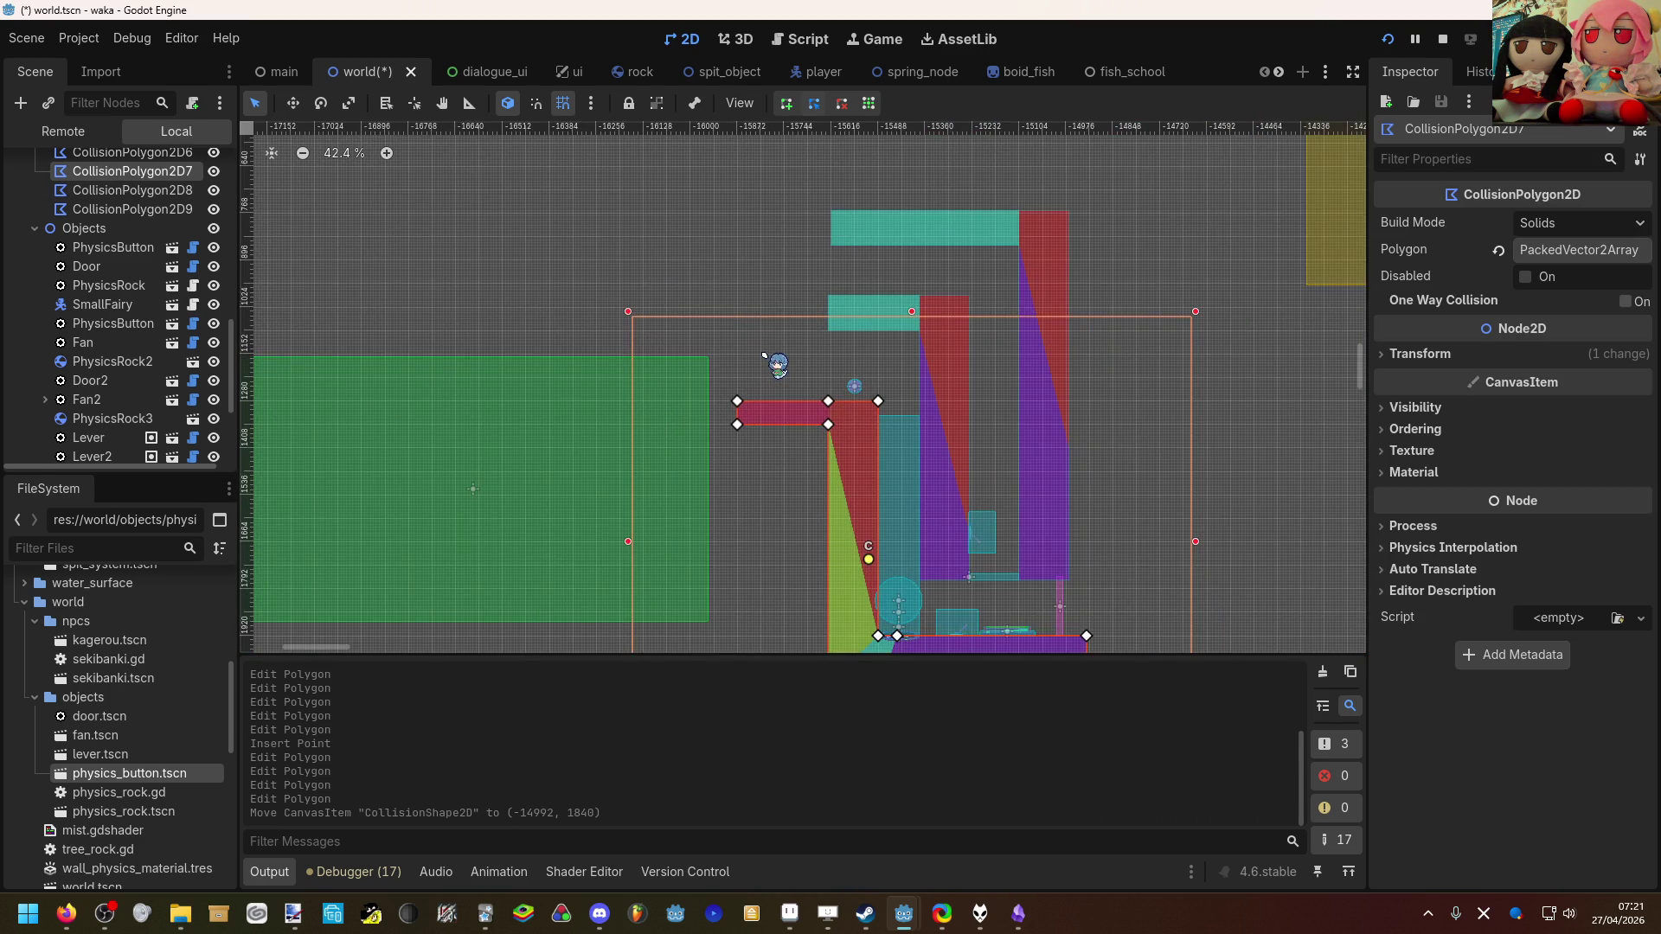
pyautogui.click(765, 355)
pyautogui.scroll(1, 764, 346)
pyautogui.scroll(-1, 760, 334)
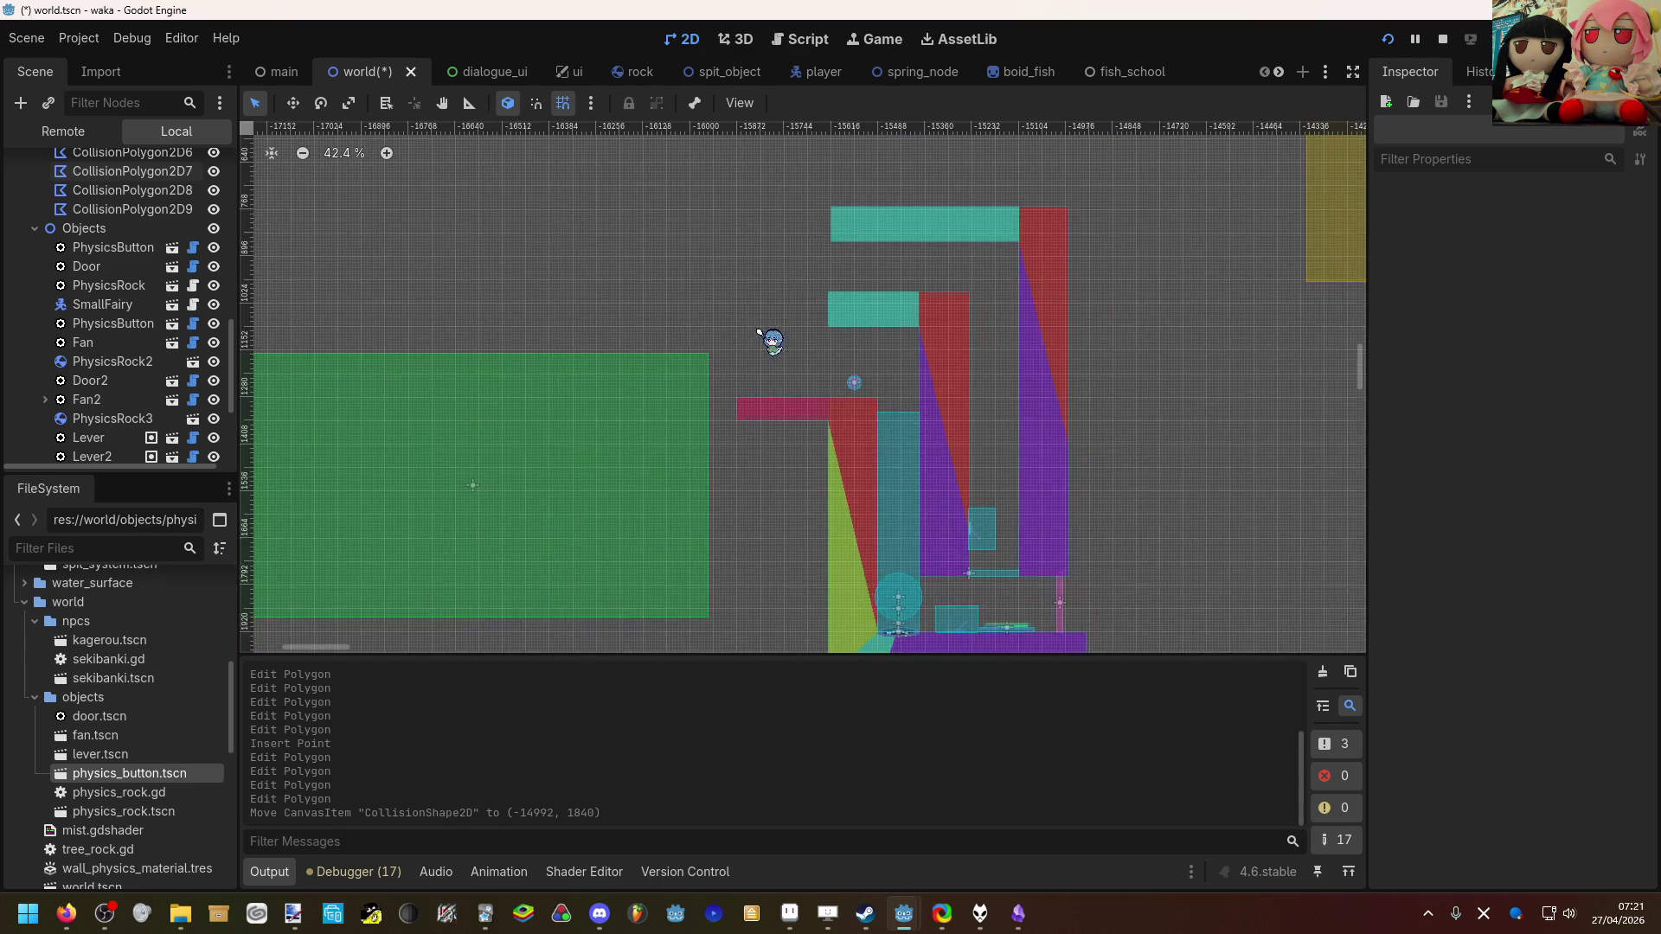
pyautogui.scroll(1, 761, 334)
pyautogui.scroll(3, 185, 289)
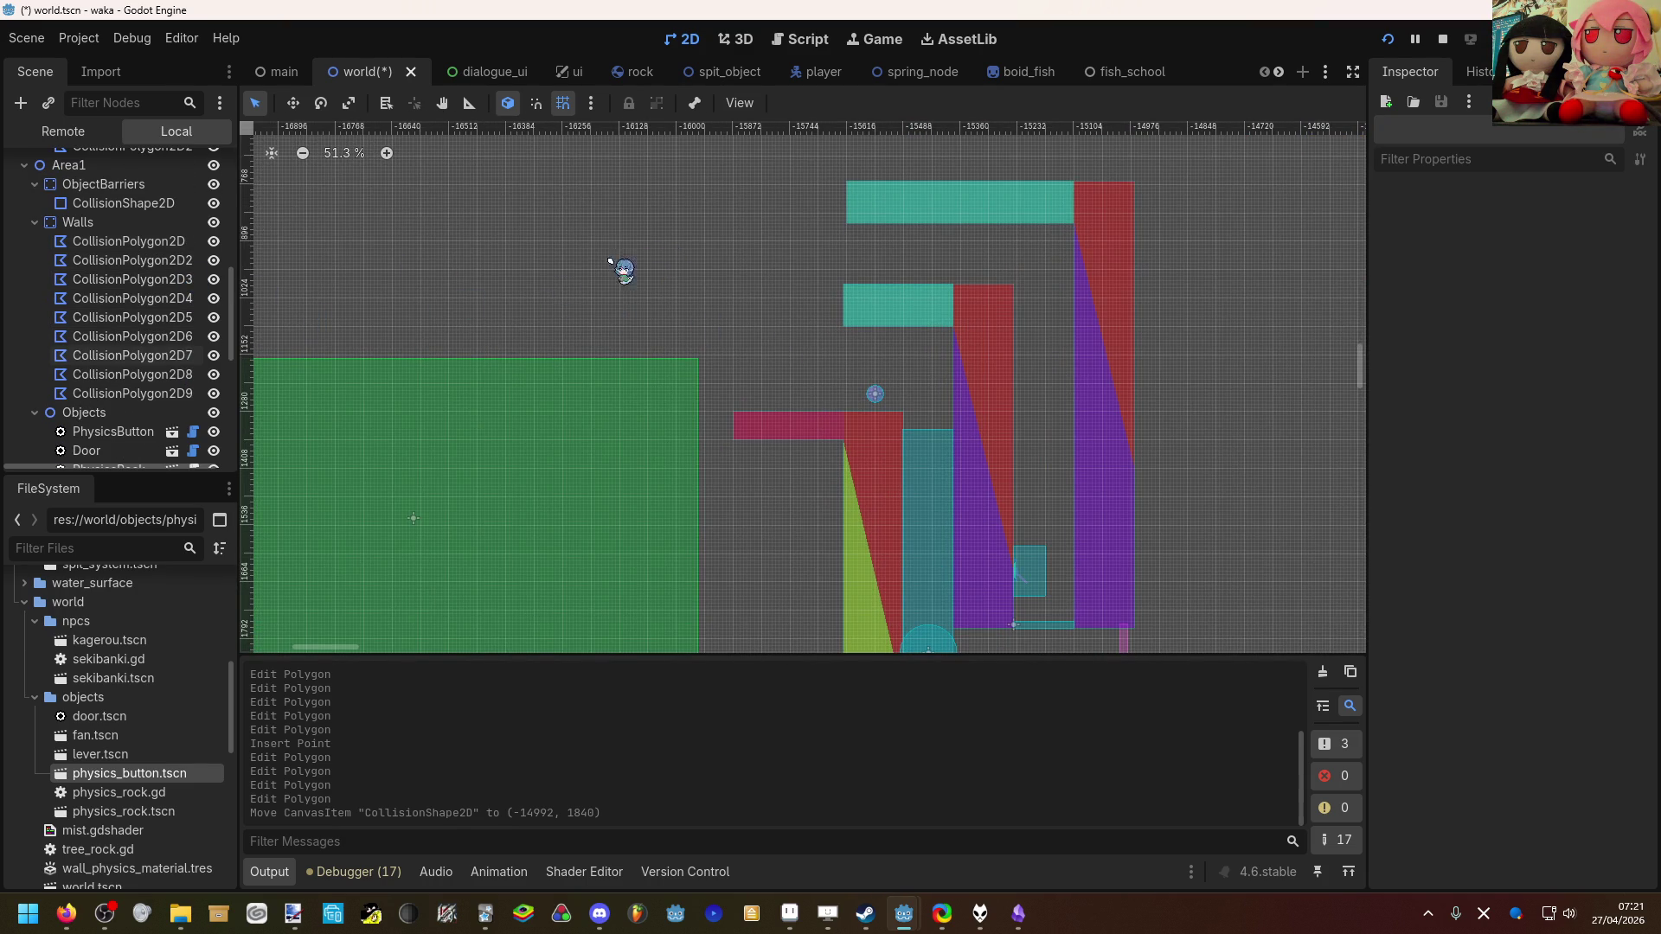
pyautogui.click(164, 393)
pyautogui.scroll(-3, 735, 282)
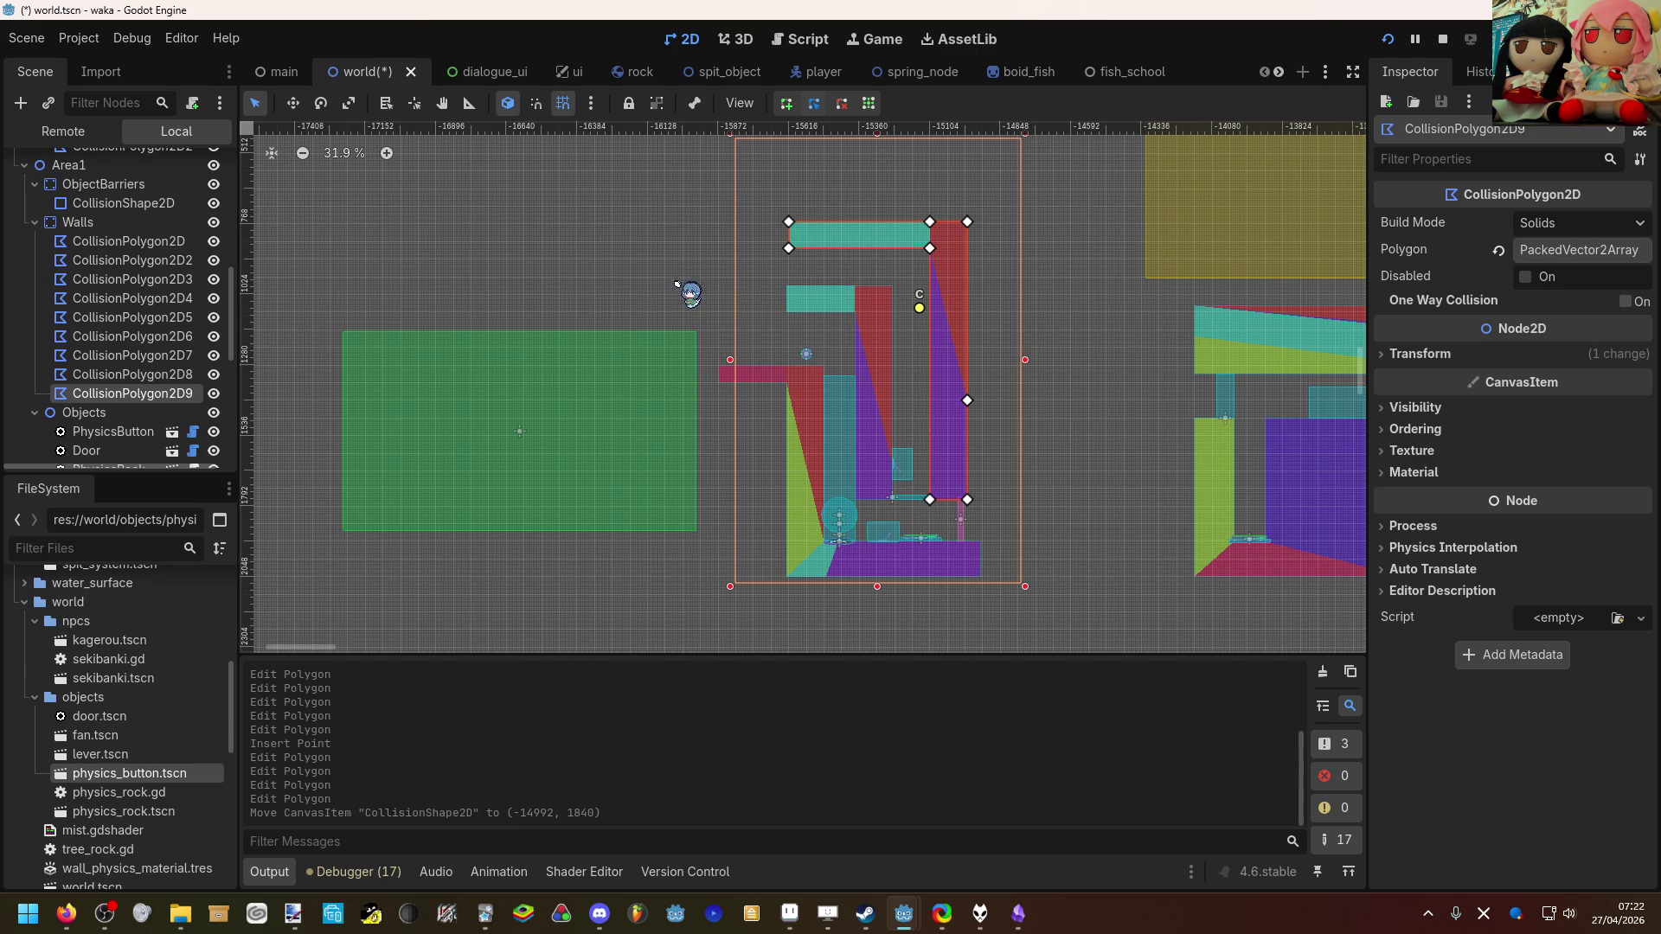
# - Duplicate the CollisionPolygon2D9 wall, keeping its name, to create CollisionPolygon2D10
pyautogui.rightClick(156, 389)
pyautogui.press('Escape')
pyautogui.rightClick(102, 394)
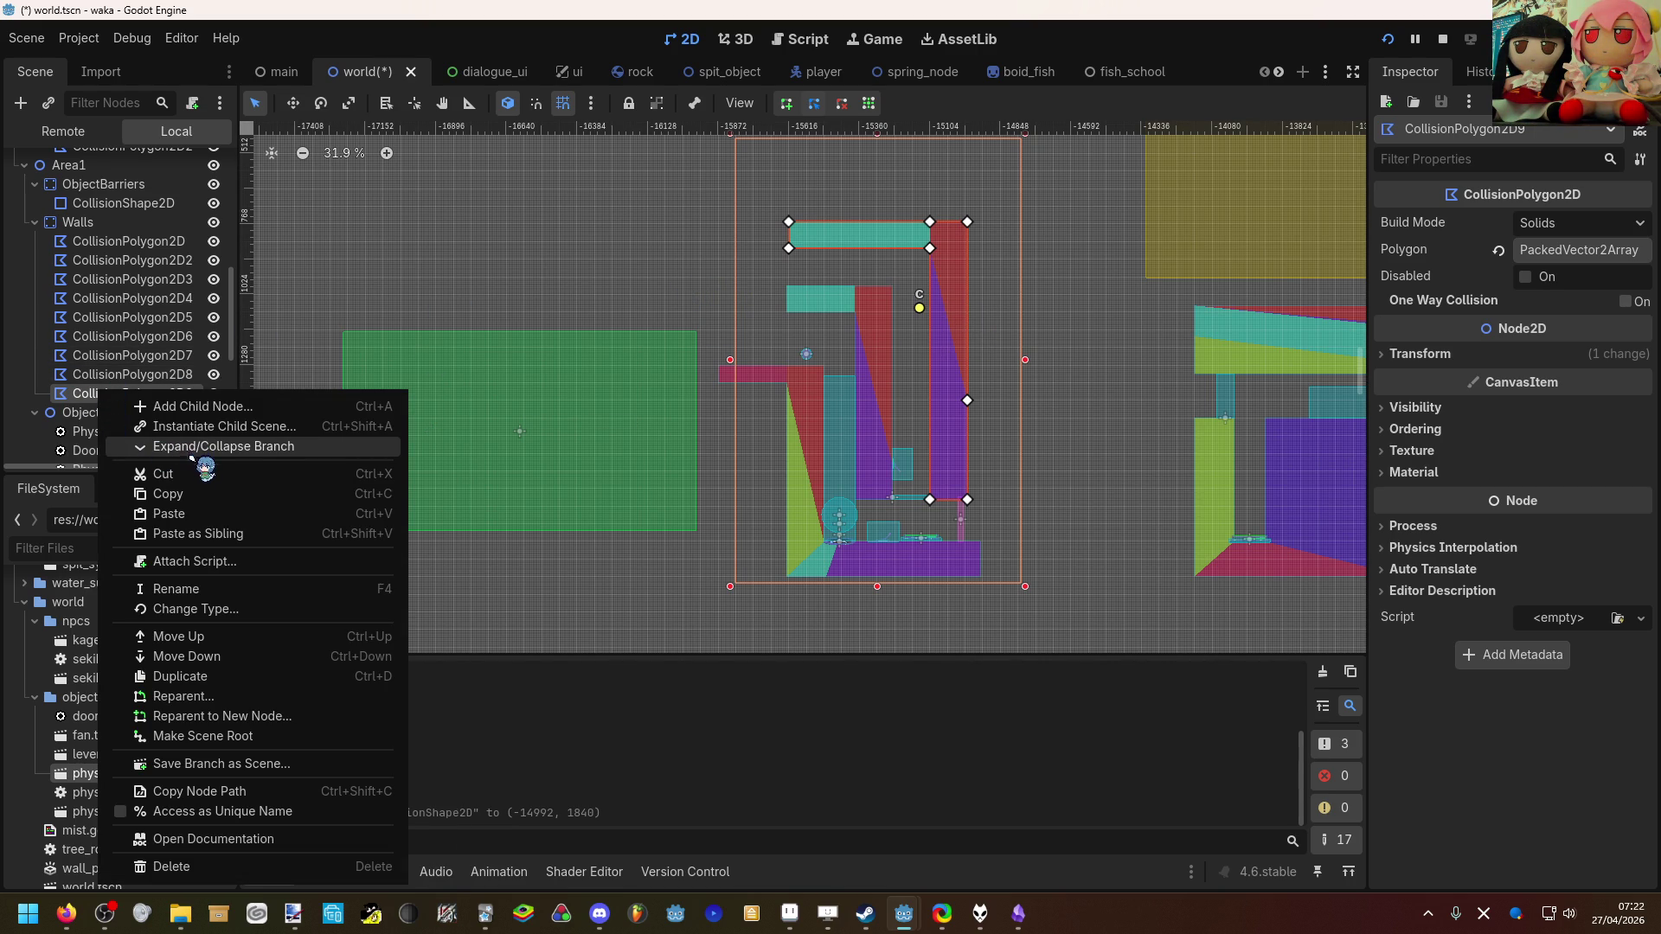
pyautogui.click(95, 418)
pyautogui.doubleClick(143, 394)
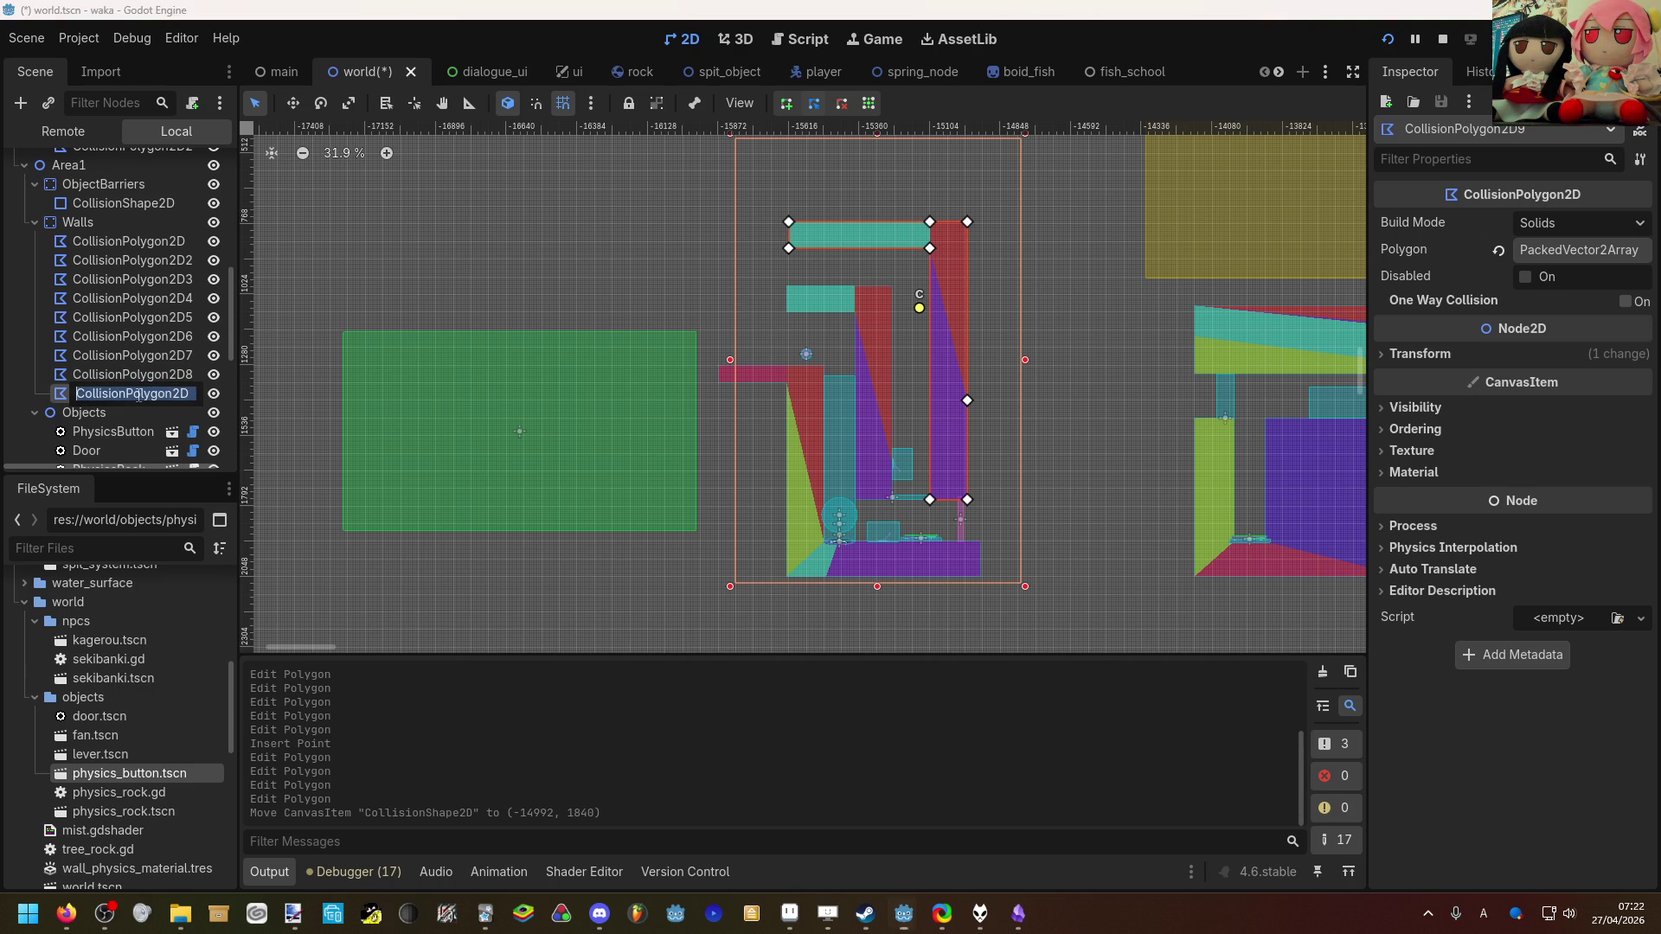
pyautogui.press('Escape')
pyautogui.hotkey('ctrl', 'd')
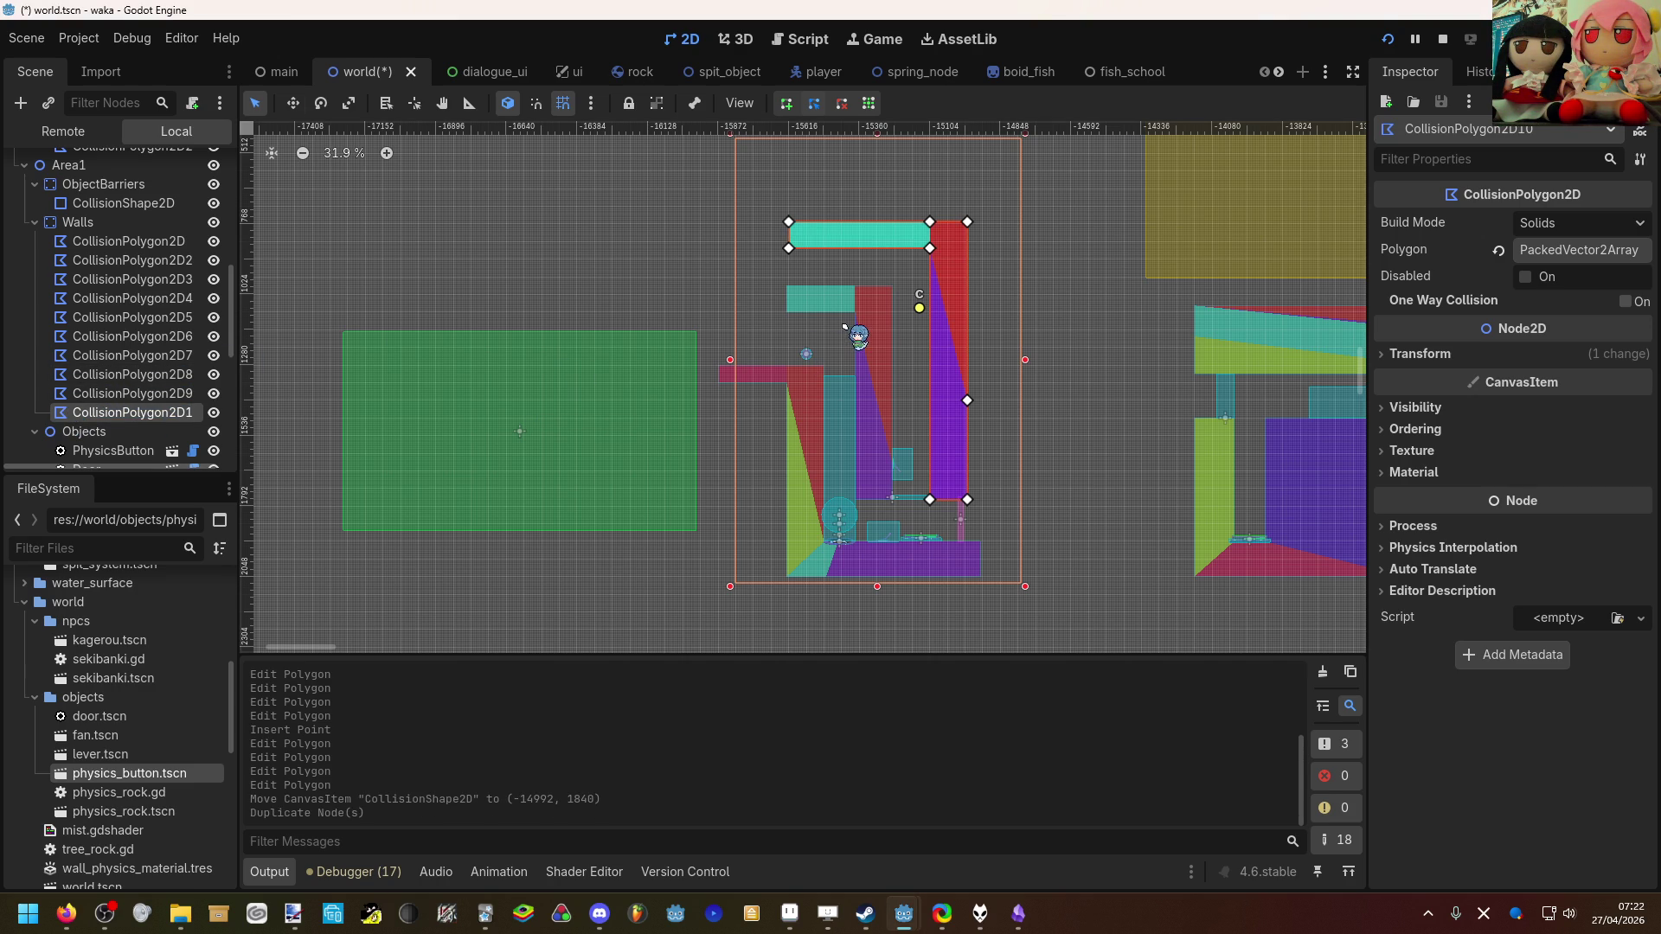
# - Move CollisionPolygon2D10 up and left so it stands just above the green area's right edge
pyautogui.press('w')
pyautogui.moveTo(845, 324)
pyautogui.mouseDown()
pyautogui.moveTo(634, 251)
pyautogui.moveTo(662, 195)
pyautogui.mouseUp()
pyautogui.scroll(8, 679, 259)
pyautogui.moveTo(689, 290); pyautogui.dragTo(713, 305)
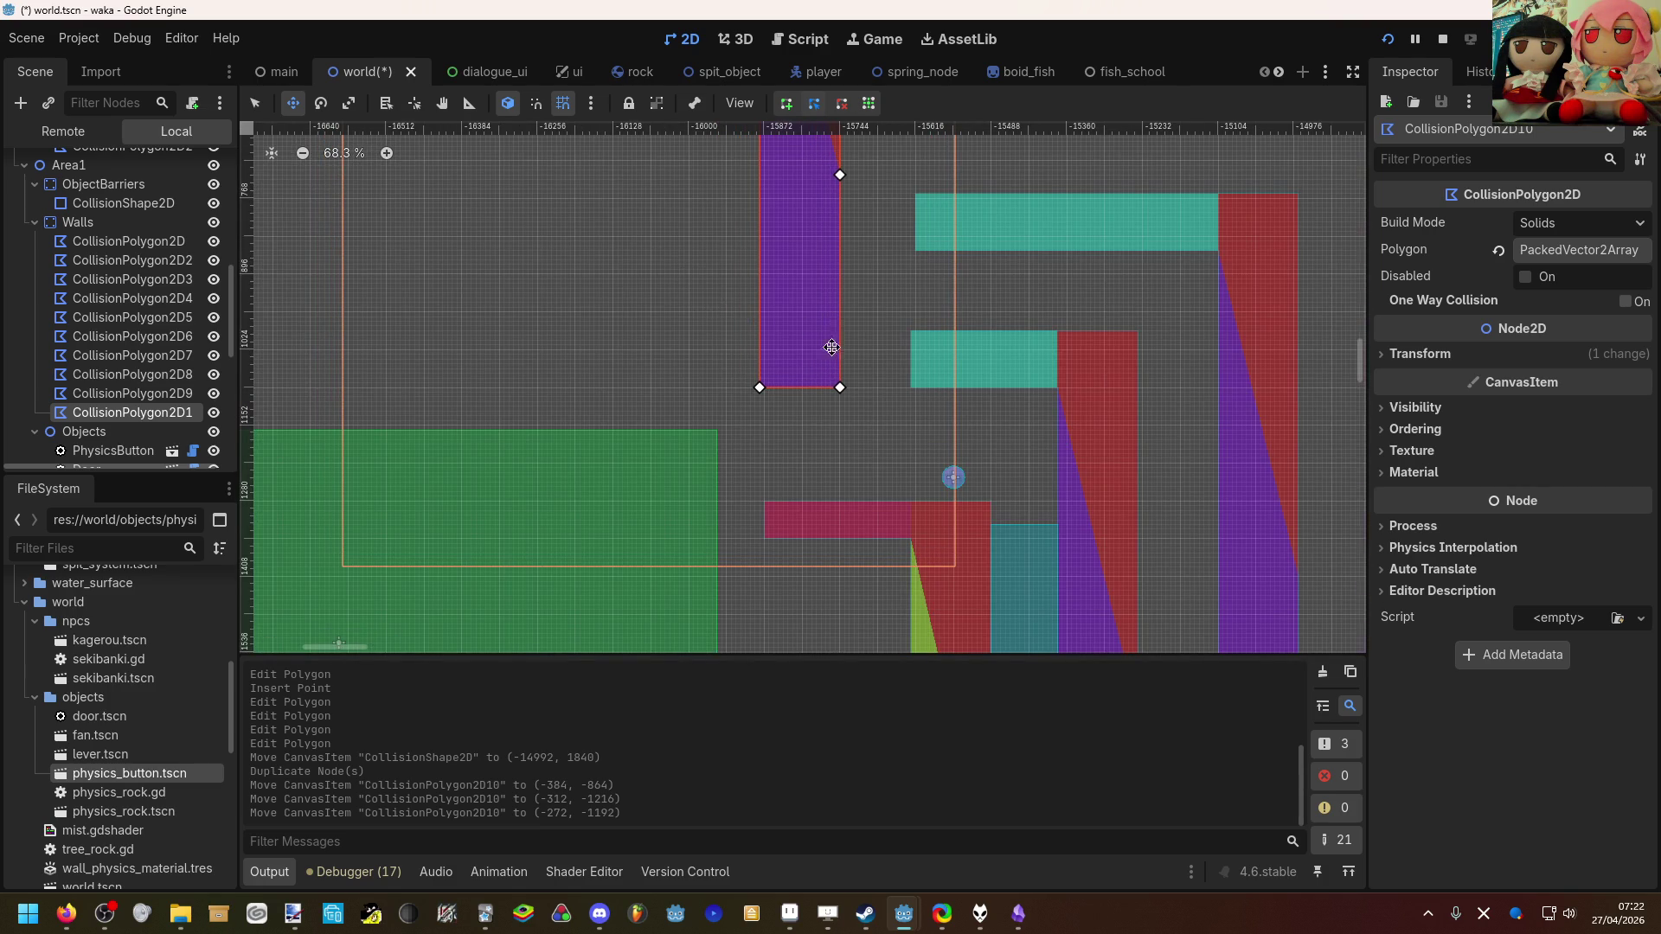
pyautogui.scroll(4, 833, 335)
pyautogui.press('q')
pyautogui.click(804, 405)
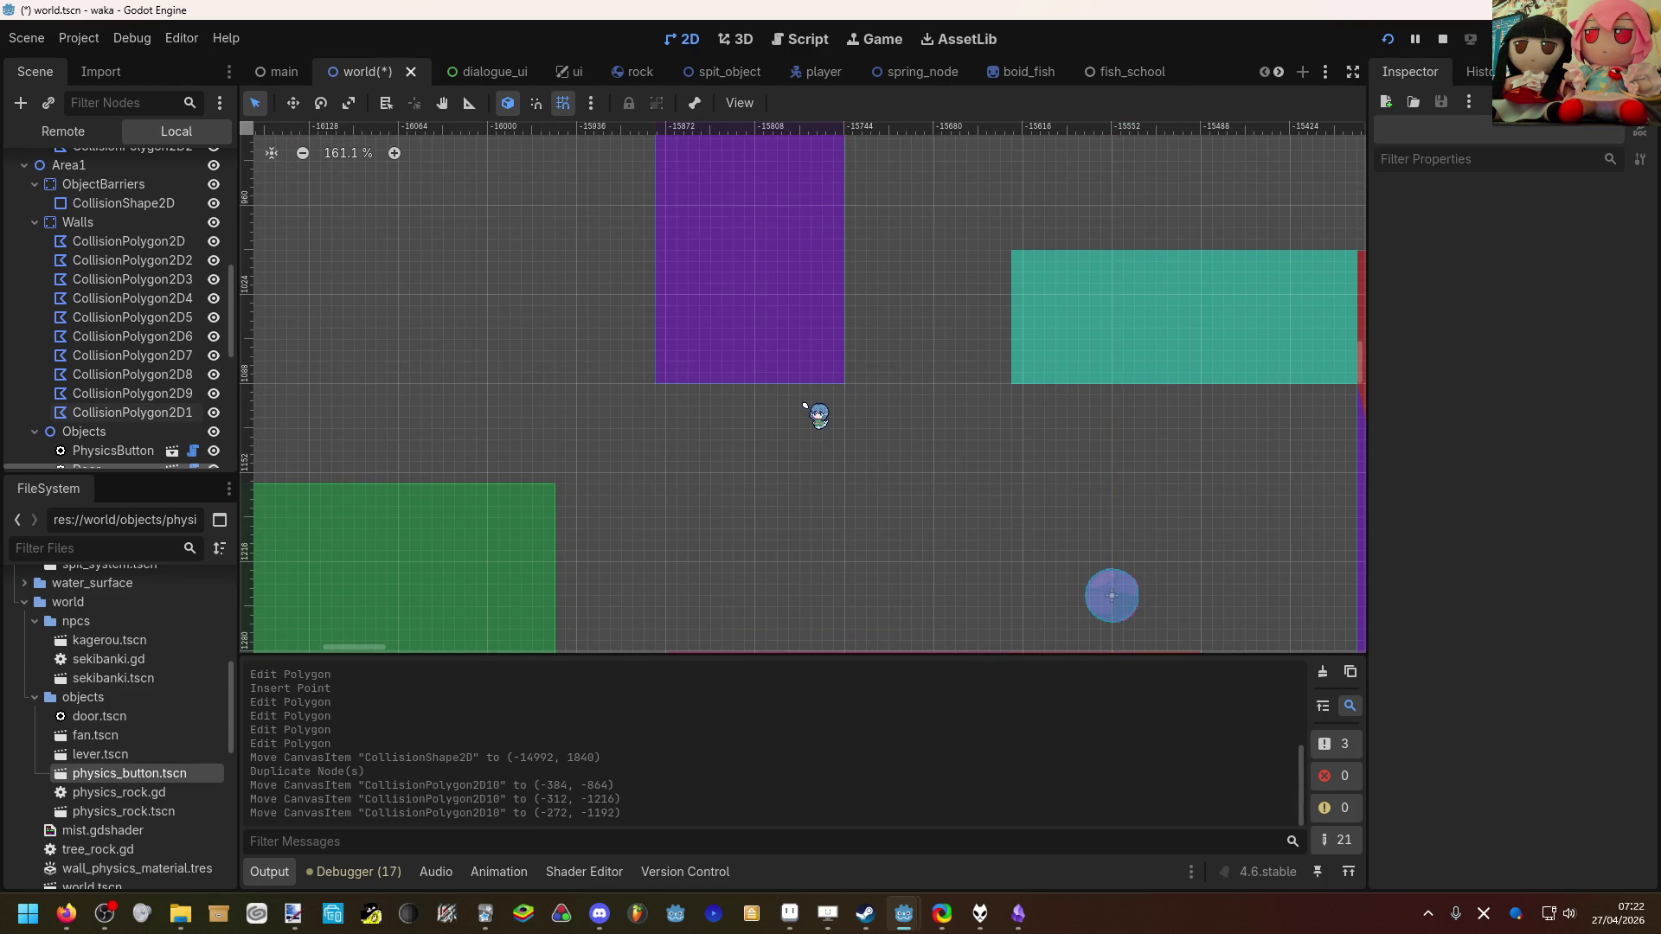
pyautogui.scroll(-10, 804, 405)
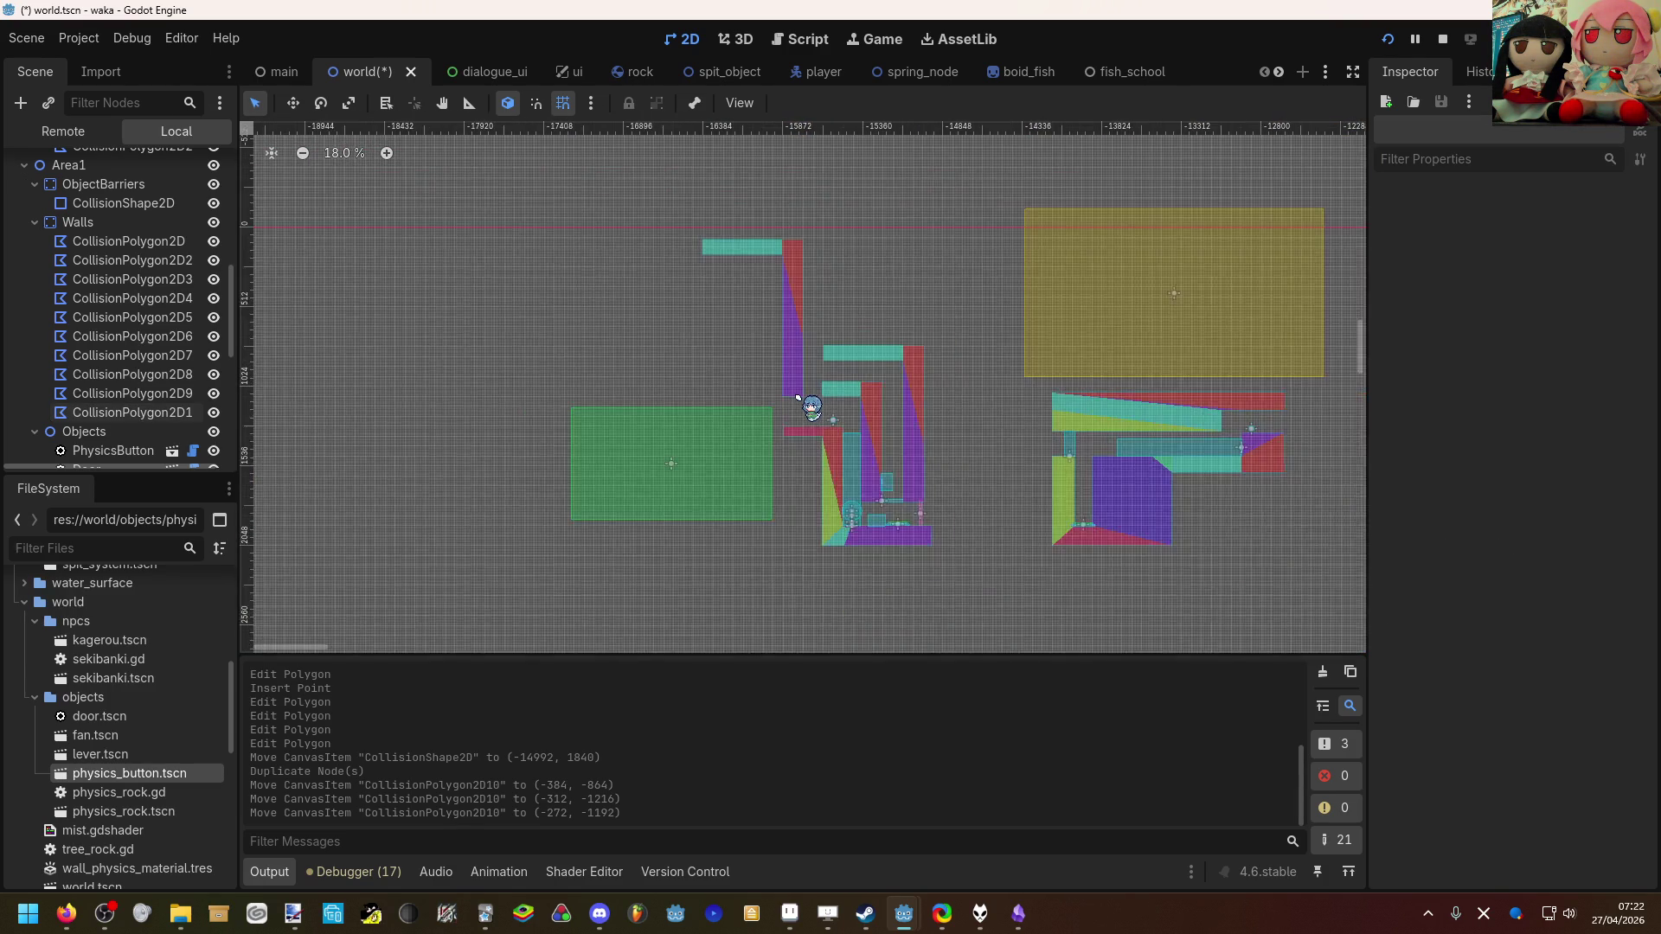
pyautogui.scroll(-1, 797, 397)
# - Delete five vertices of CollisionPolygon2D10, leaving a small red triangular wedge
pyautogui.click(744, 260)
pyautogui.rightClick(711, 255)
pyautogui.rightClick(711, 266)
pyautogui.rightClick(784, 255)
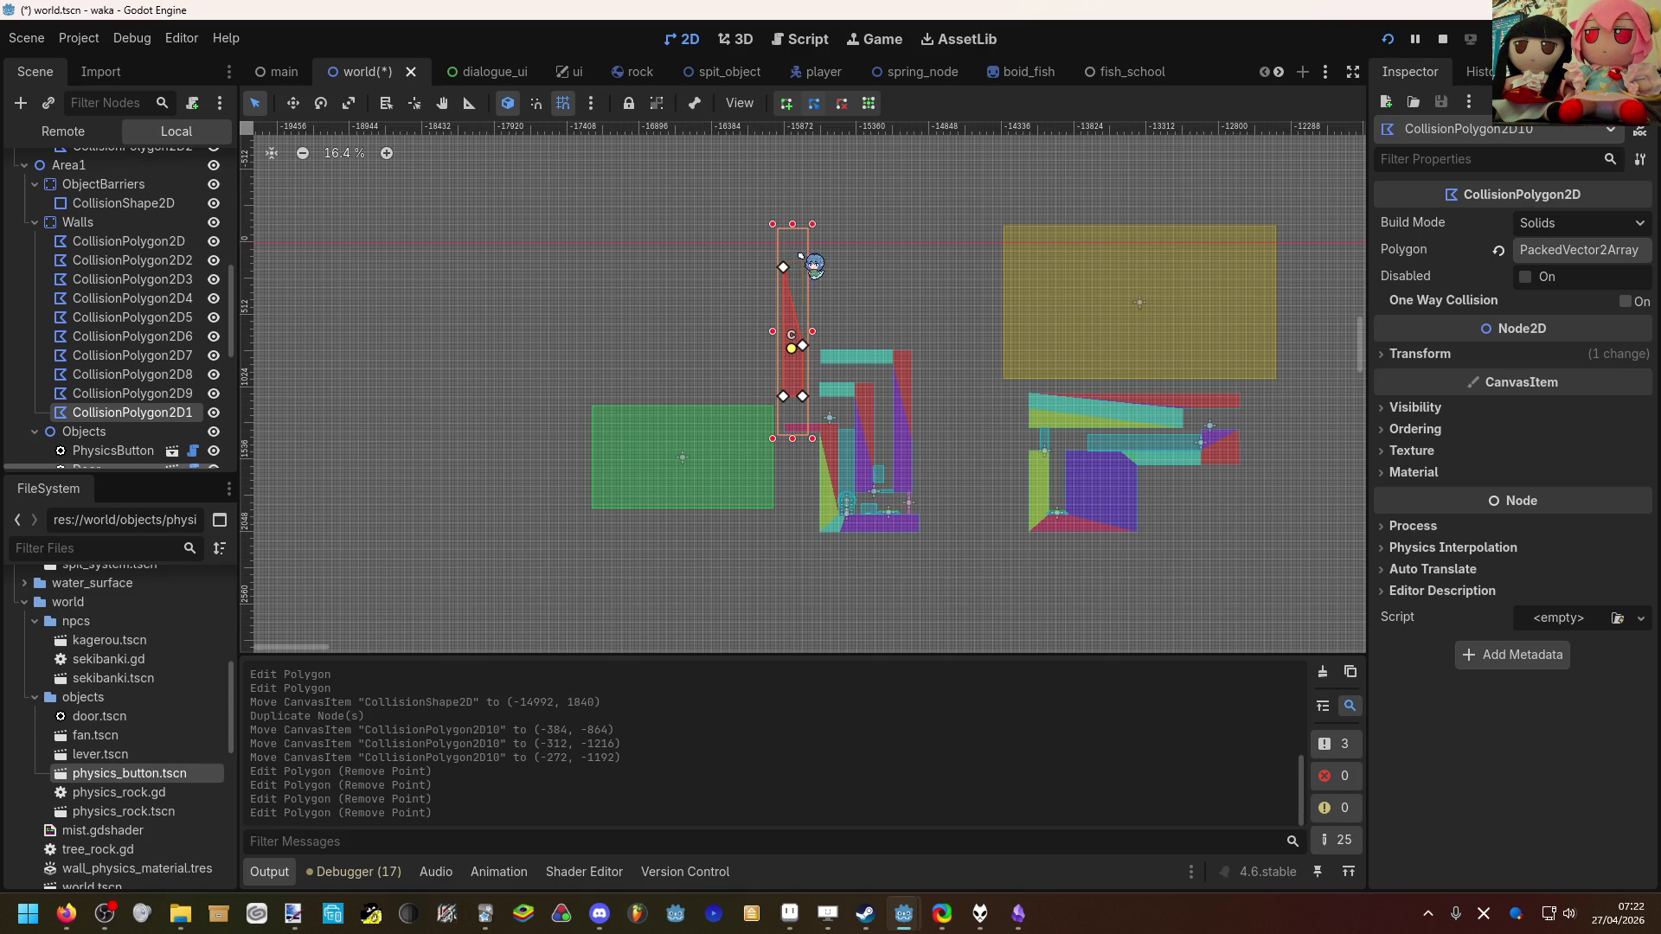
pyautogui.rightClick(802, 253)
pyautogui.rightClick(784, 267)
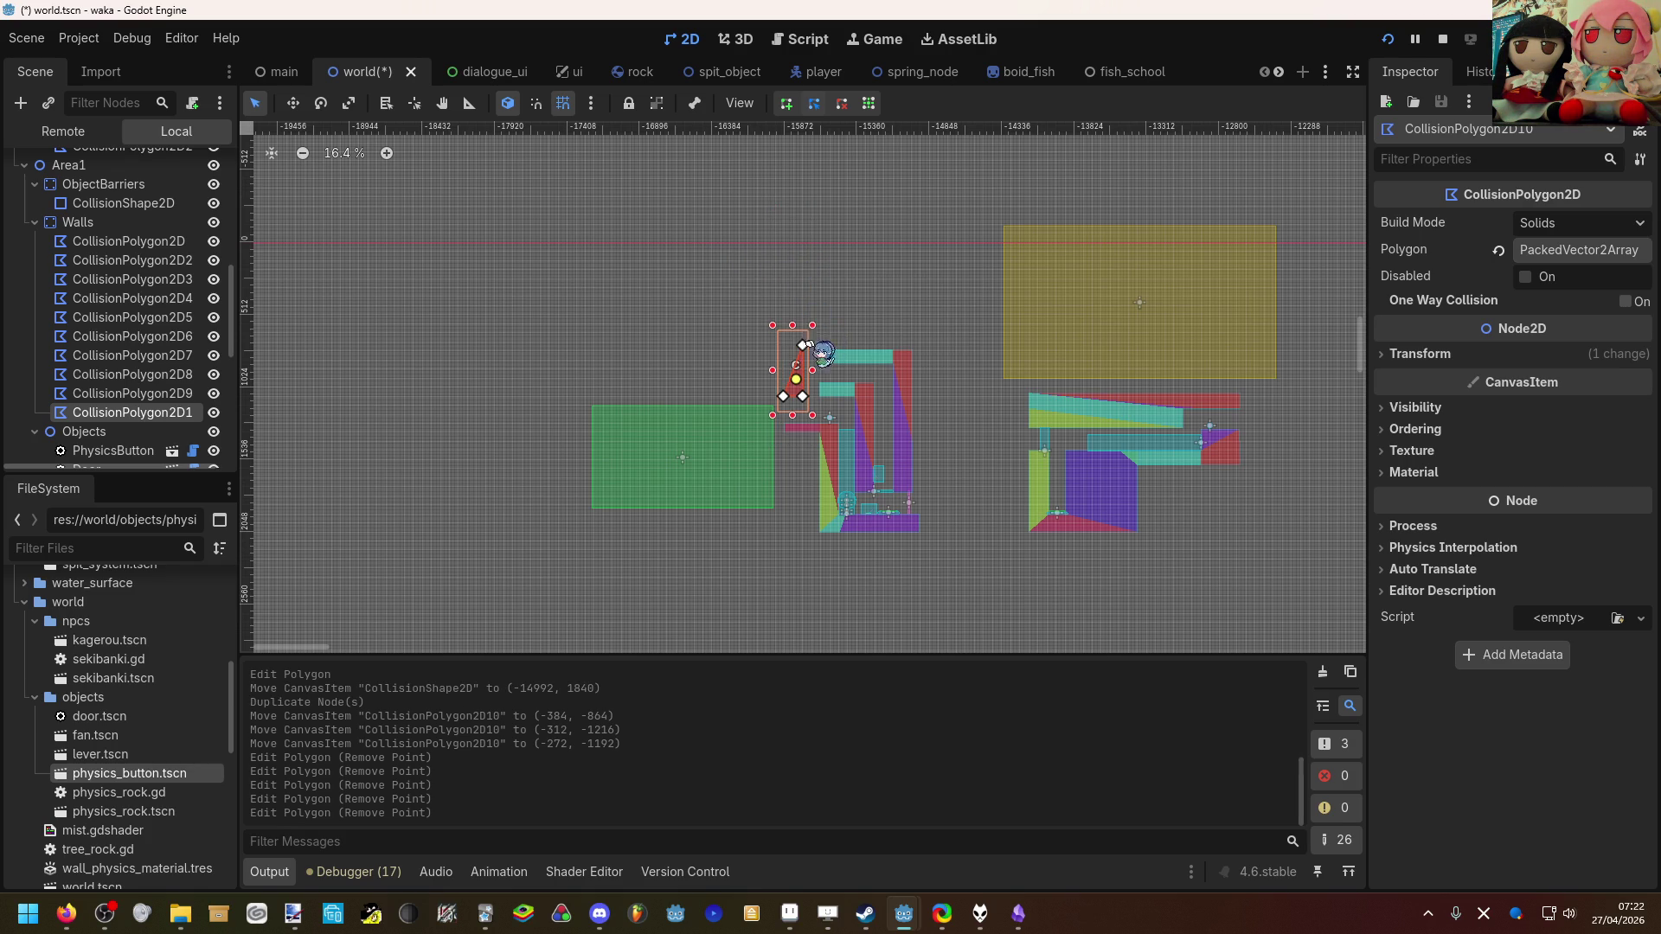
pyautogui.scroll(5, 789, 379)
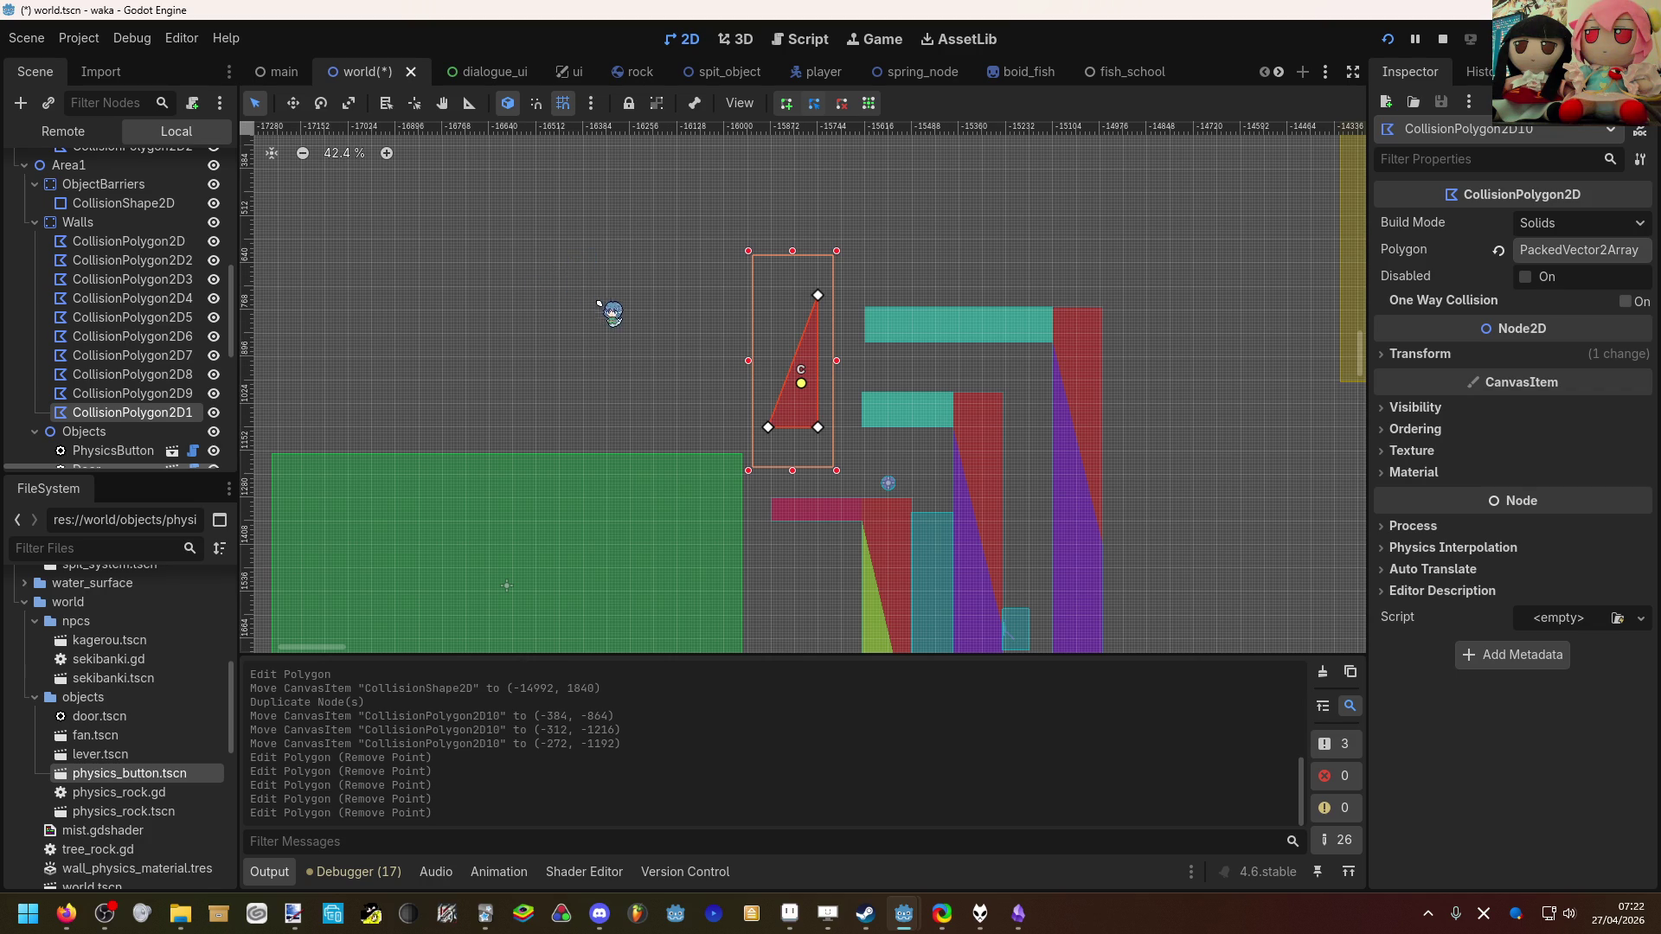
pyautogui.scroll(6, 765, 417)
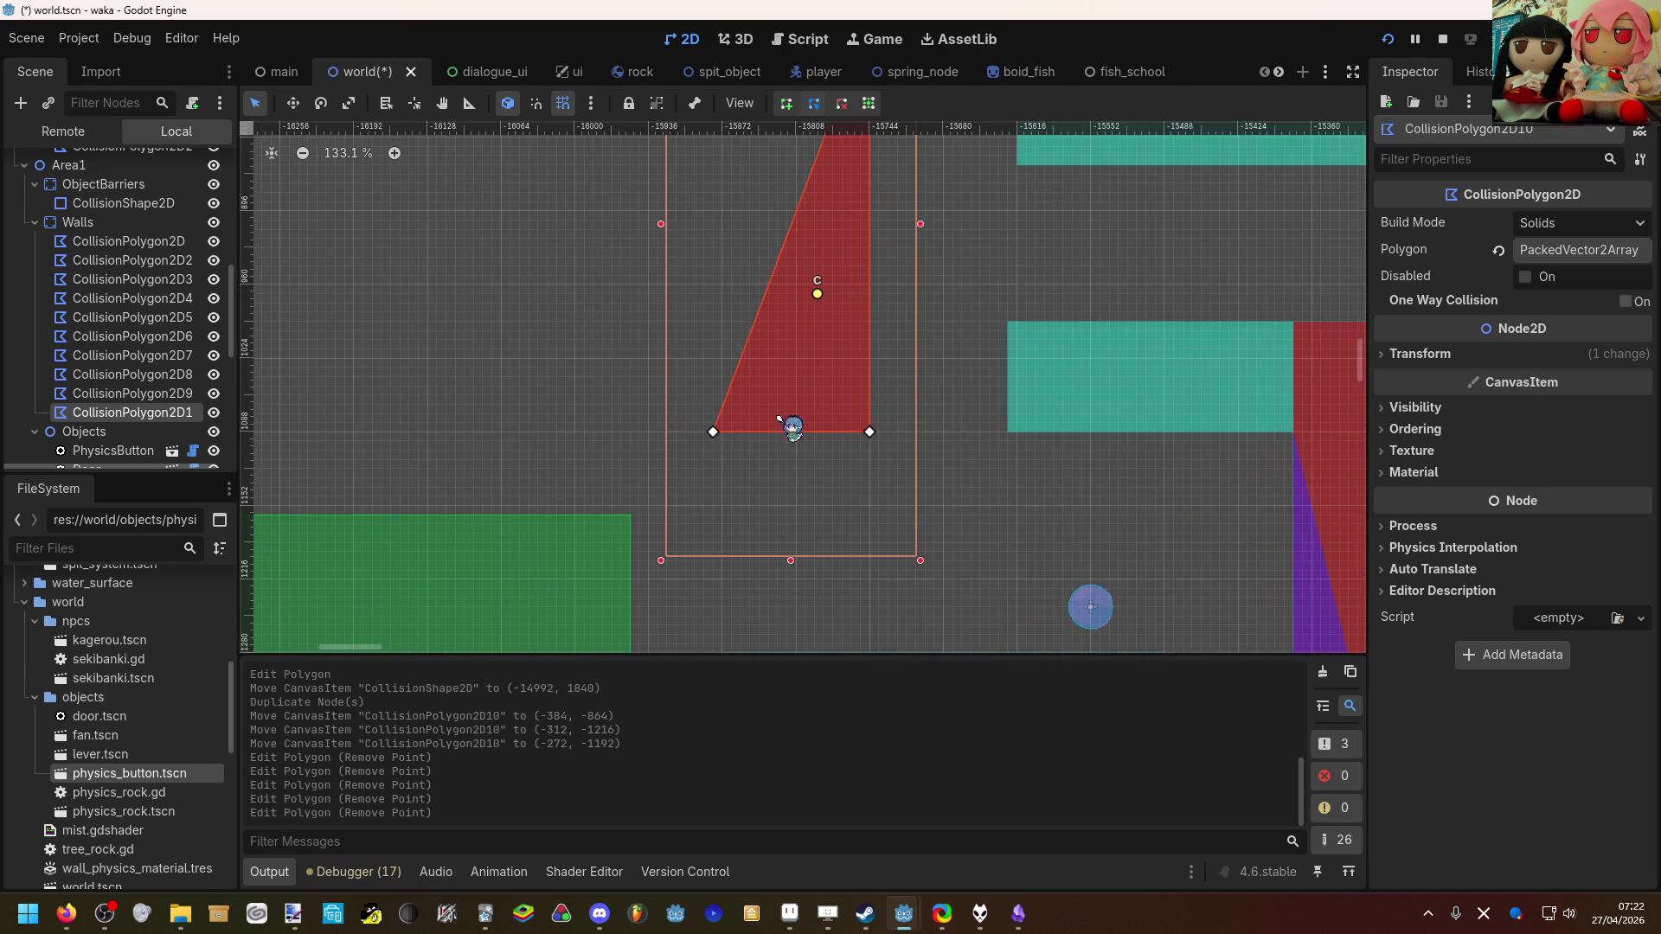
pyautogui.scroll(-8, 797, 390)
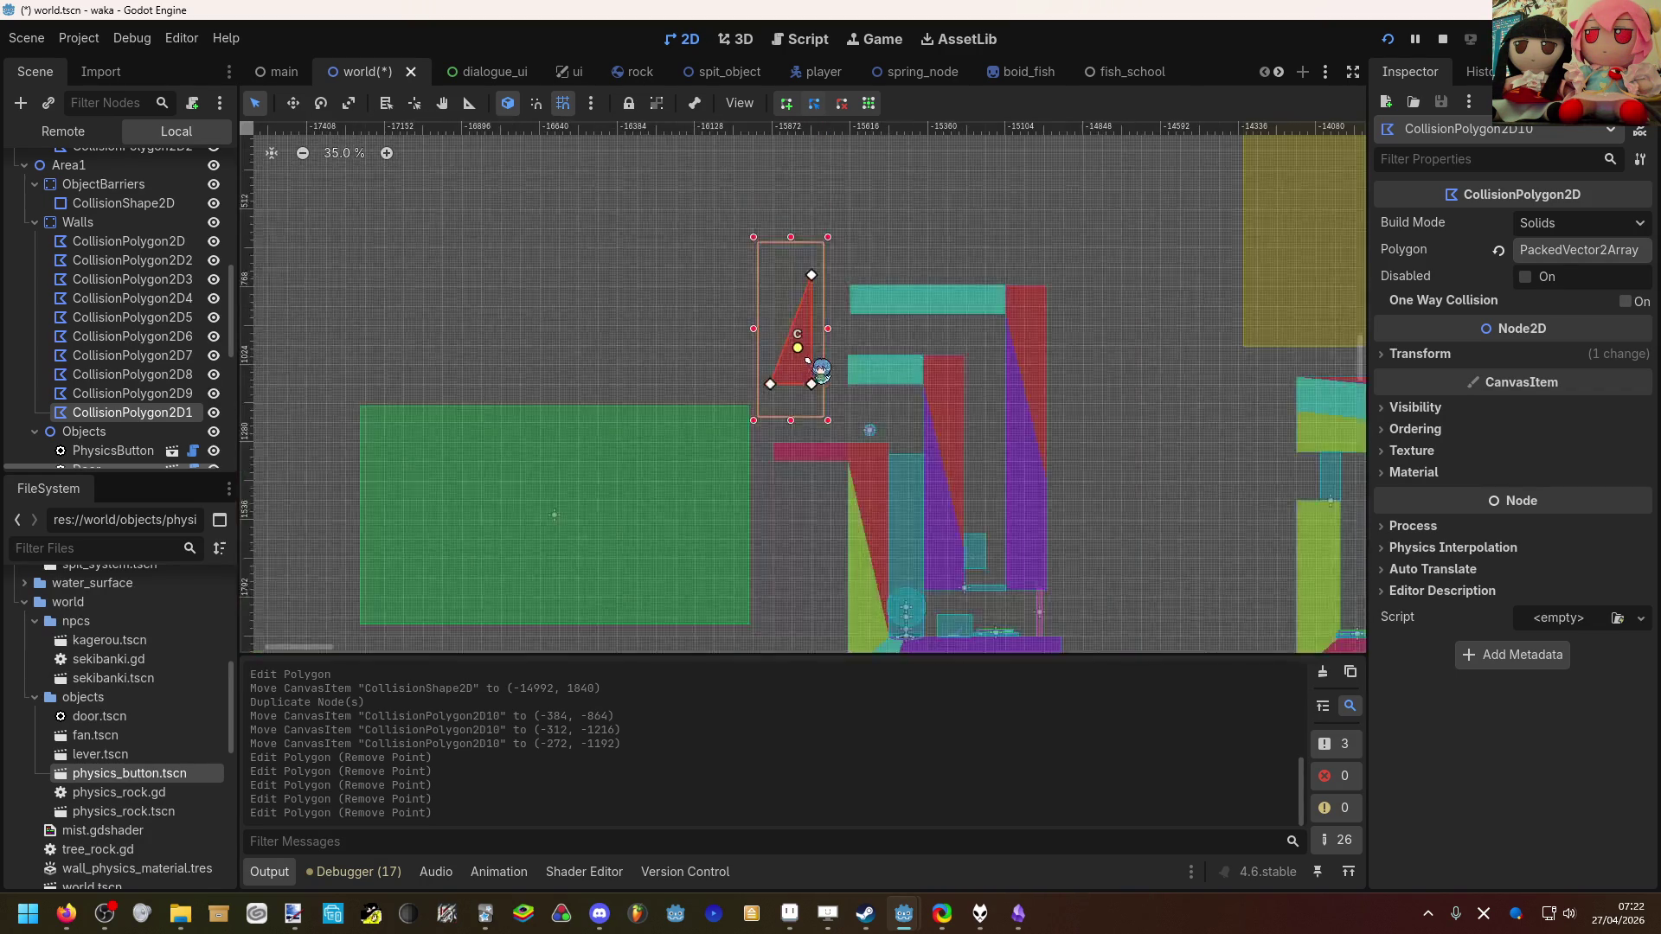
pyautogui.moveTo(919, 358); pyautogui.dragTo(806, 306)
# - Zoom out over the level and deselect the edited wall polygon
pyautogui.scroll(8, 667, 308)
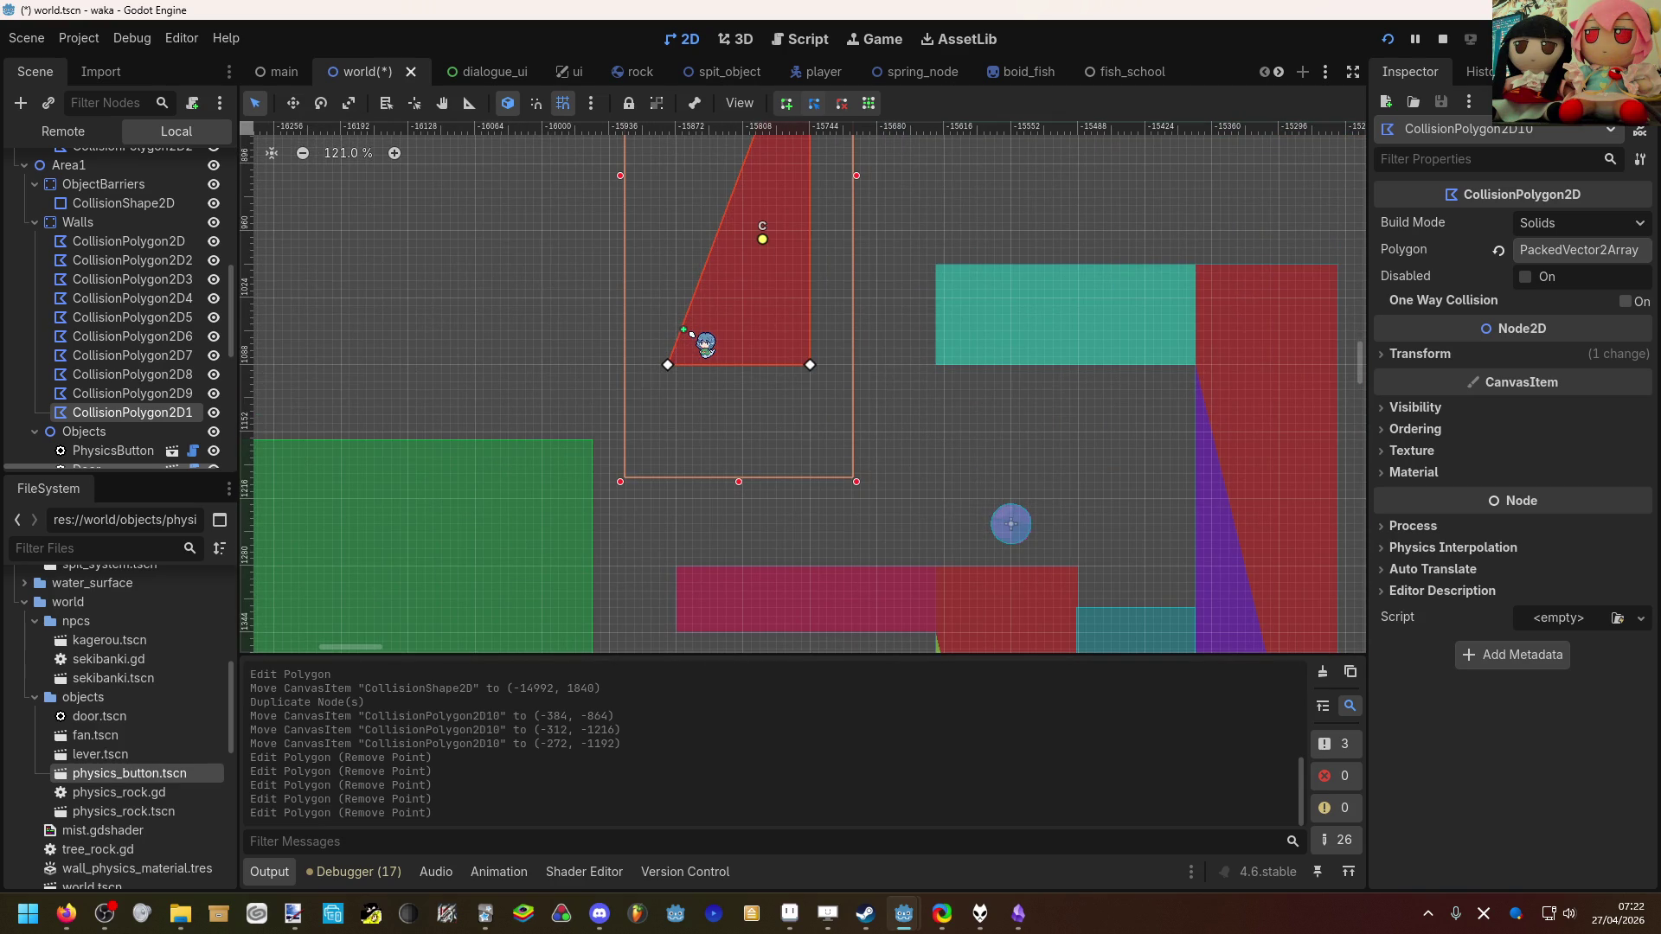
pyautogui.scroll(-3, 900, 259)
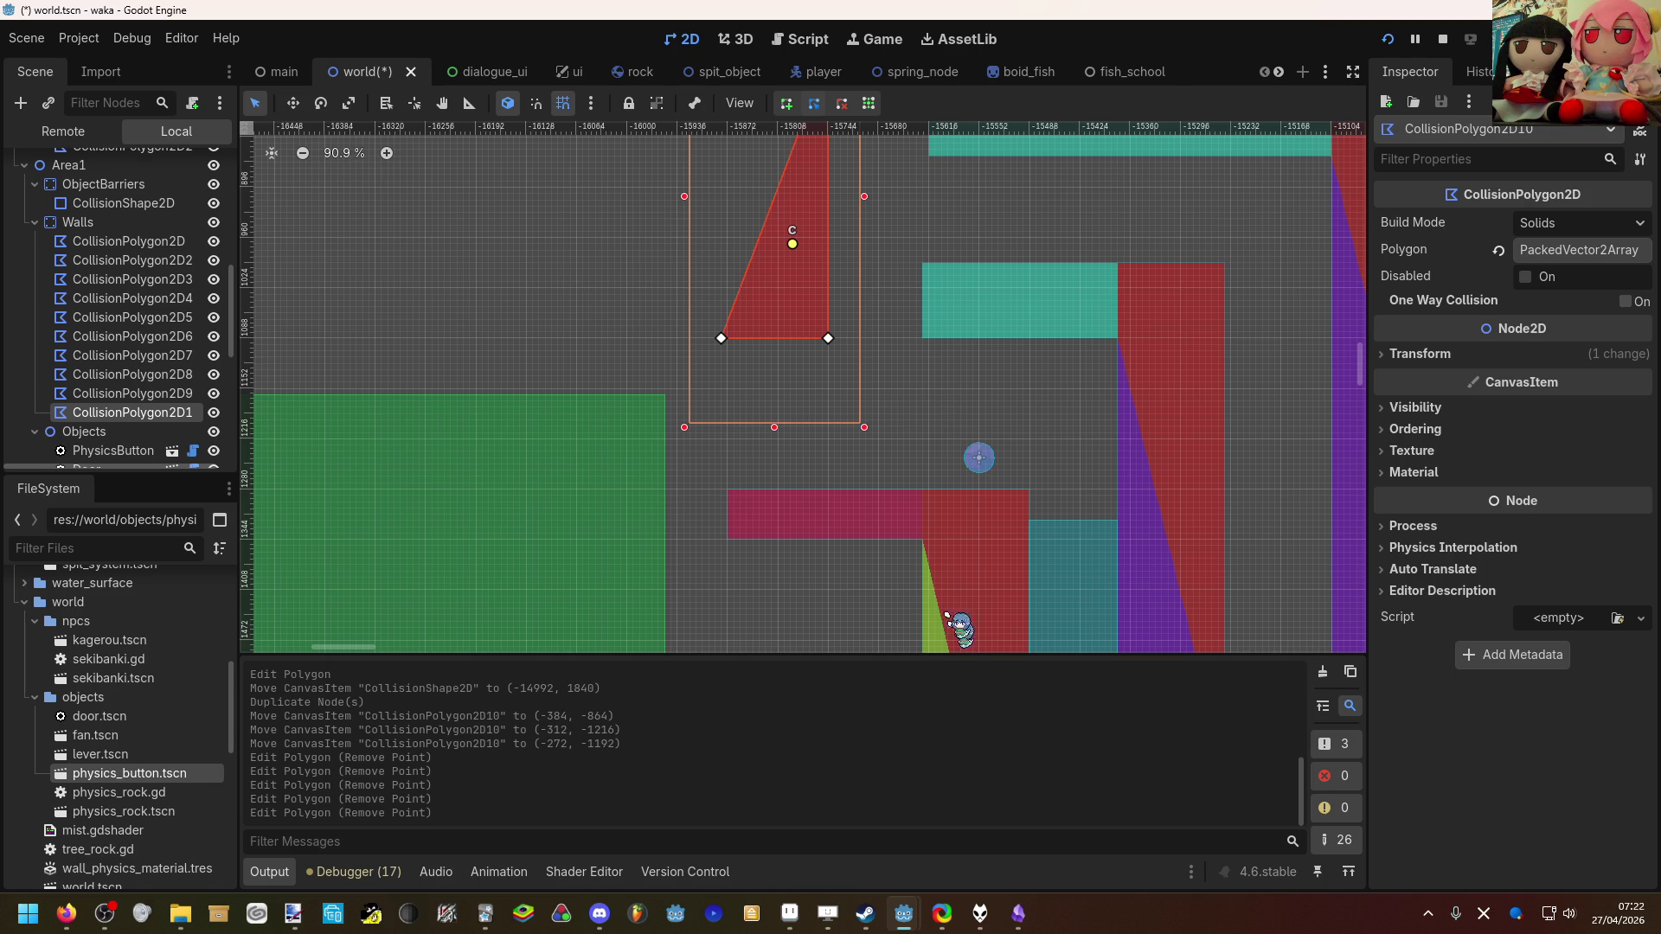
pyautogui.scroll(-5, 1151, 436)
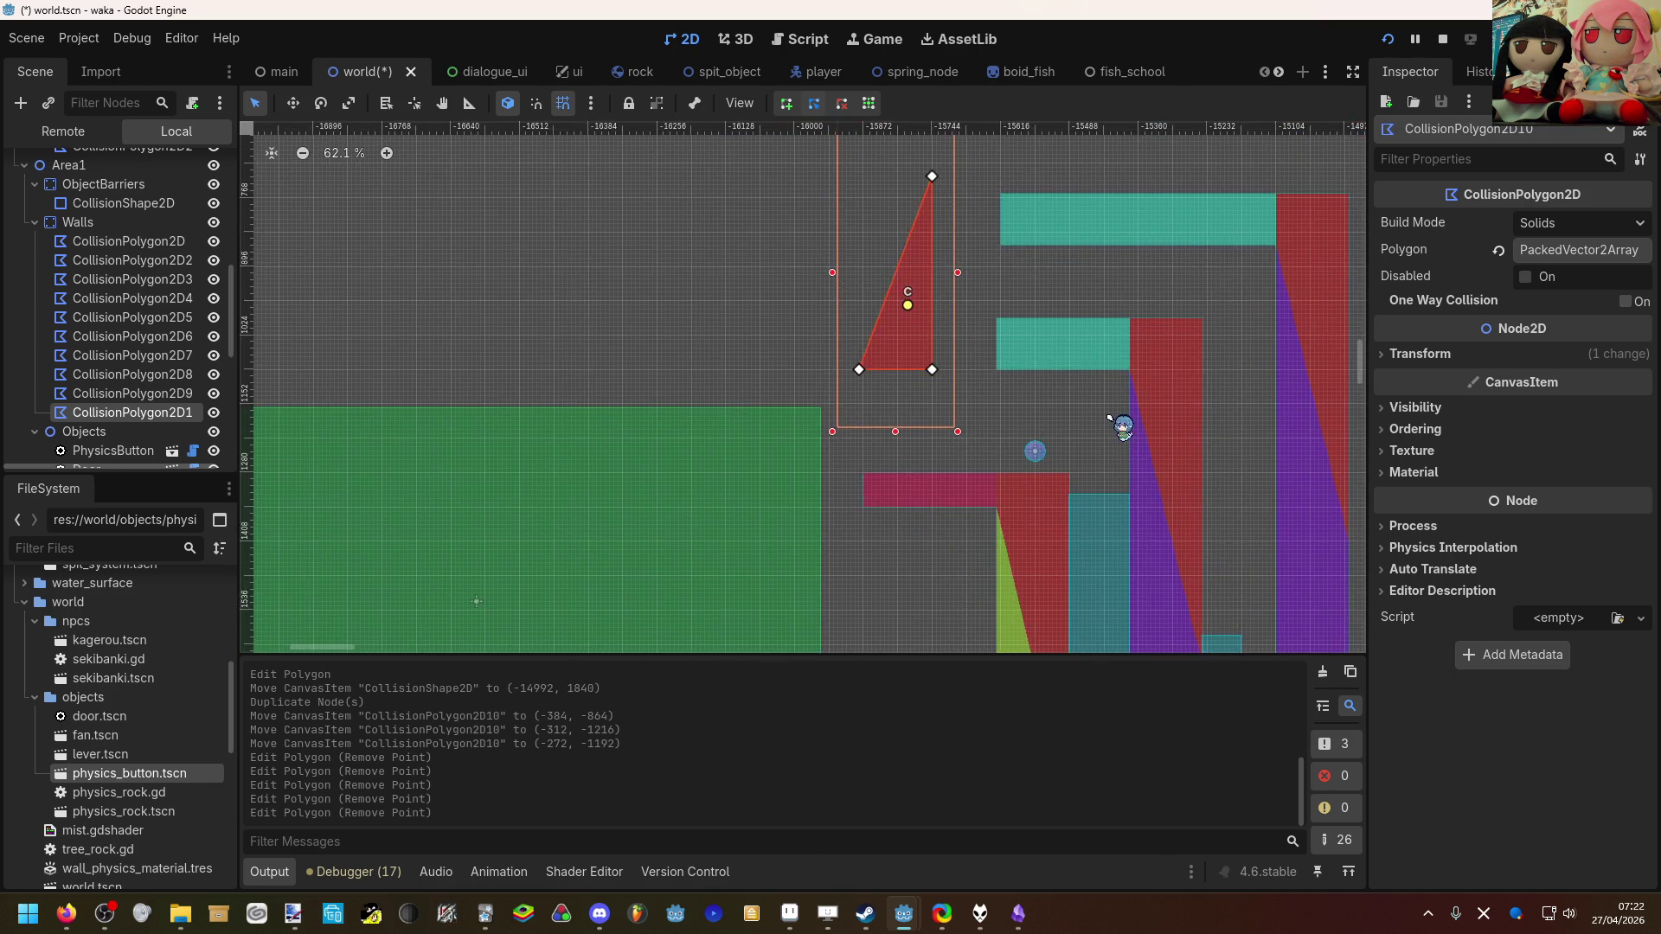
pyautogui.scroll(-4, 1131, 384)
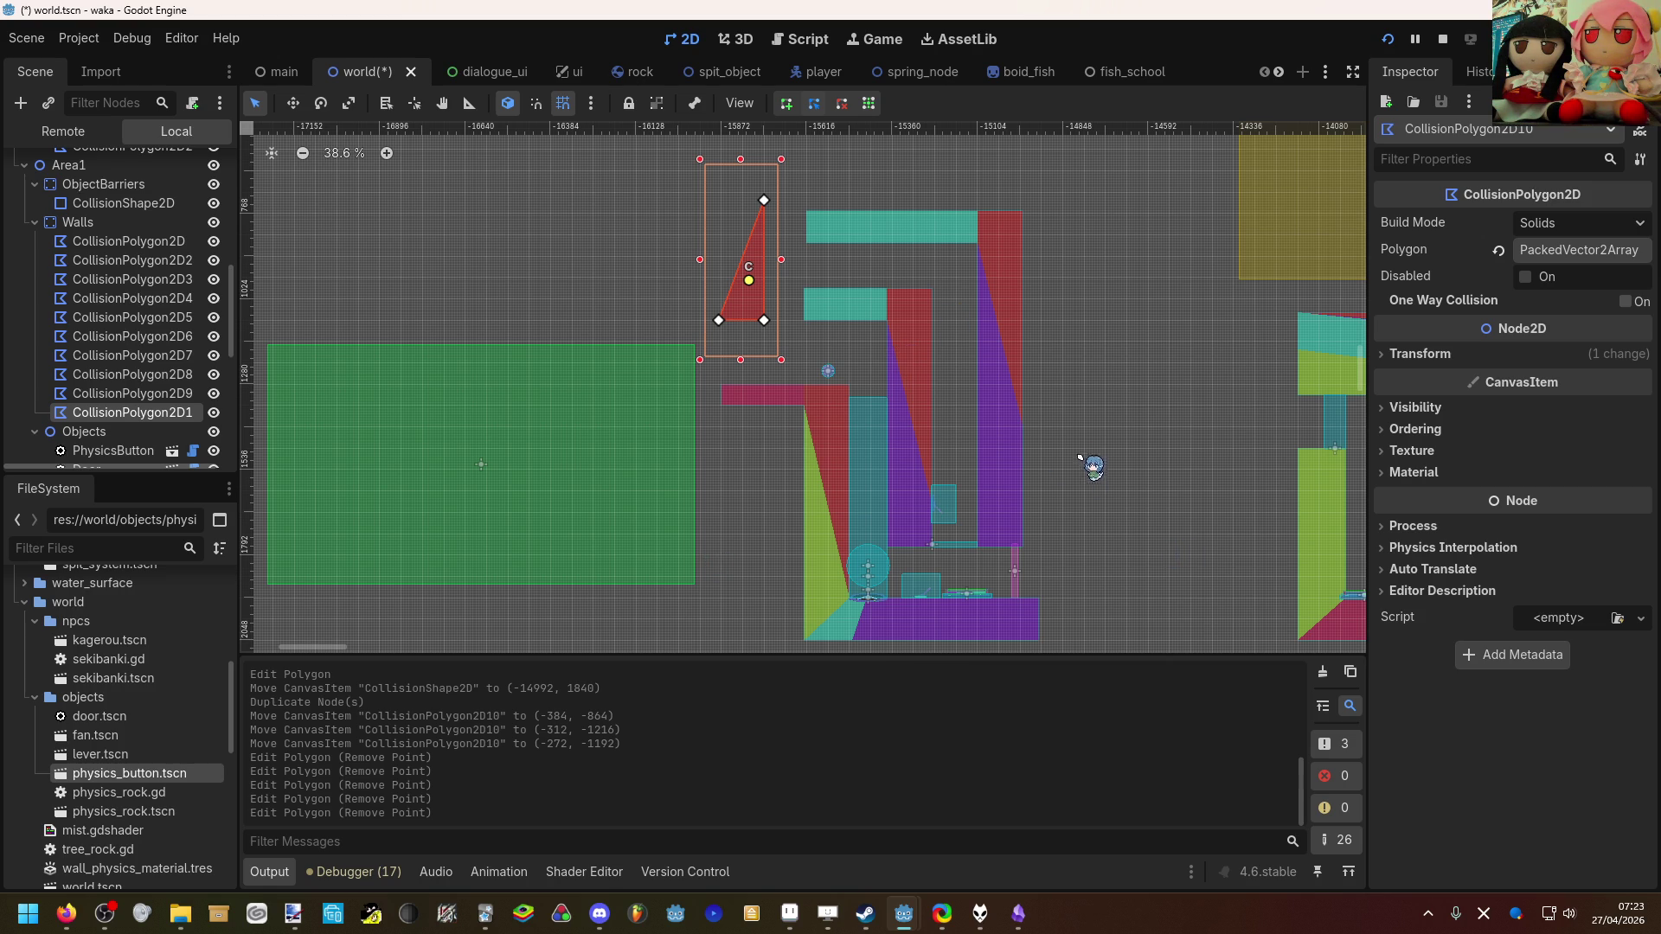
pyautogui.scroll(-10, 1088, 459)
pyautogui.scroll(-3, 1084, 450)
pyautogui.hscroll(6, 1084, 450)
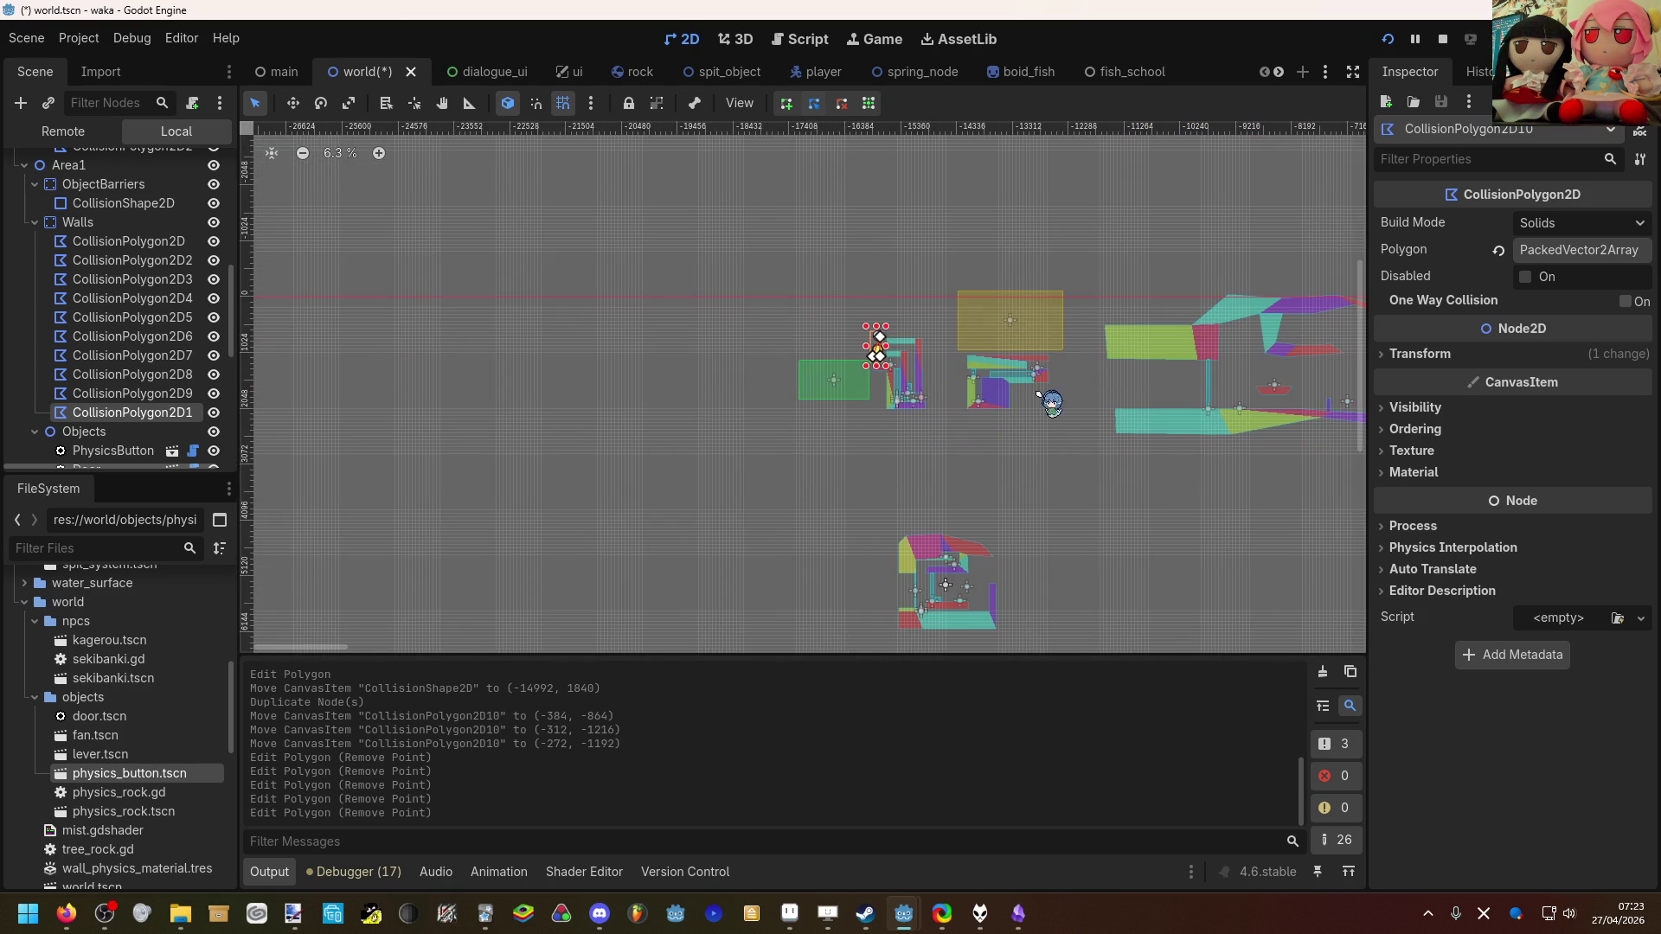
pyautogui.hscroll(4, 805, 390)
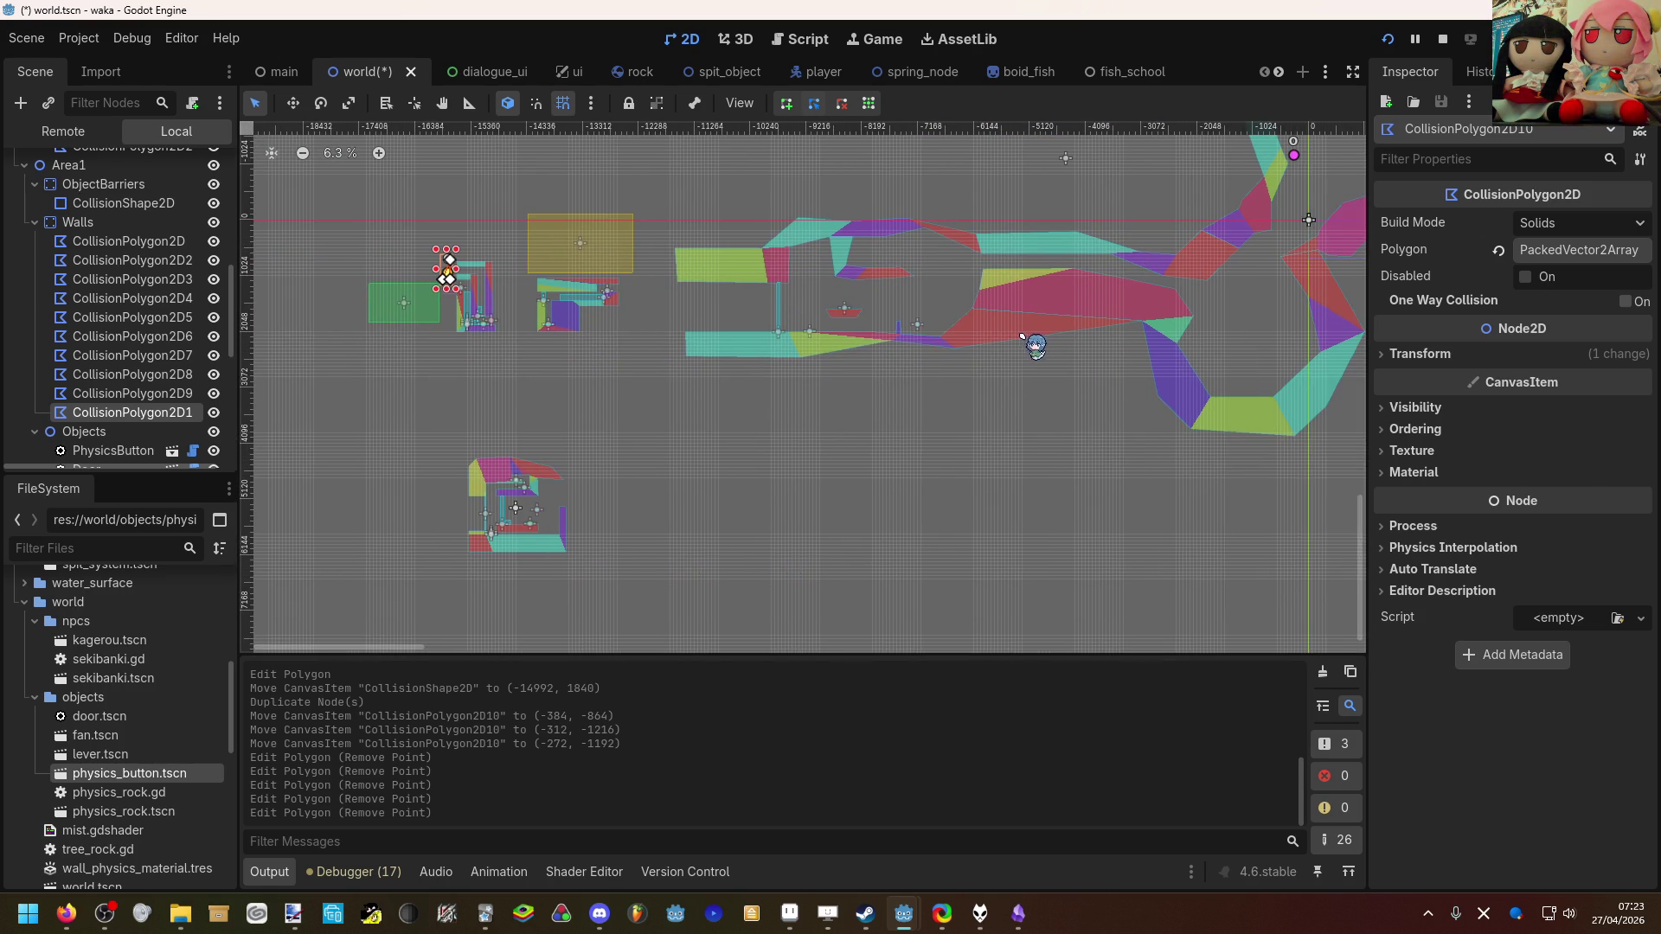
pyautogui.scroll(2, 1019, 336)
pyautogui.hscroll(-2, 995, 346)
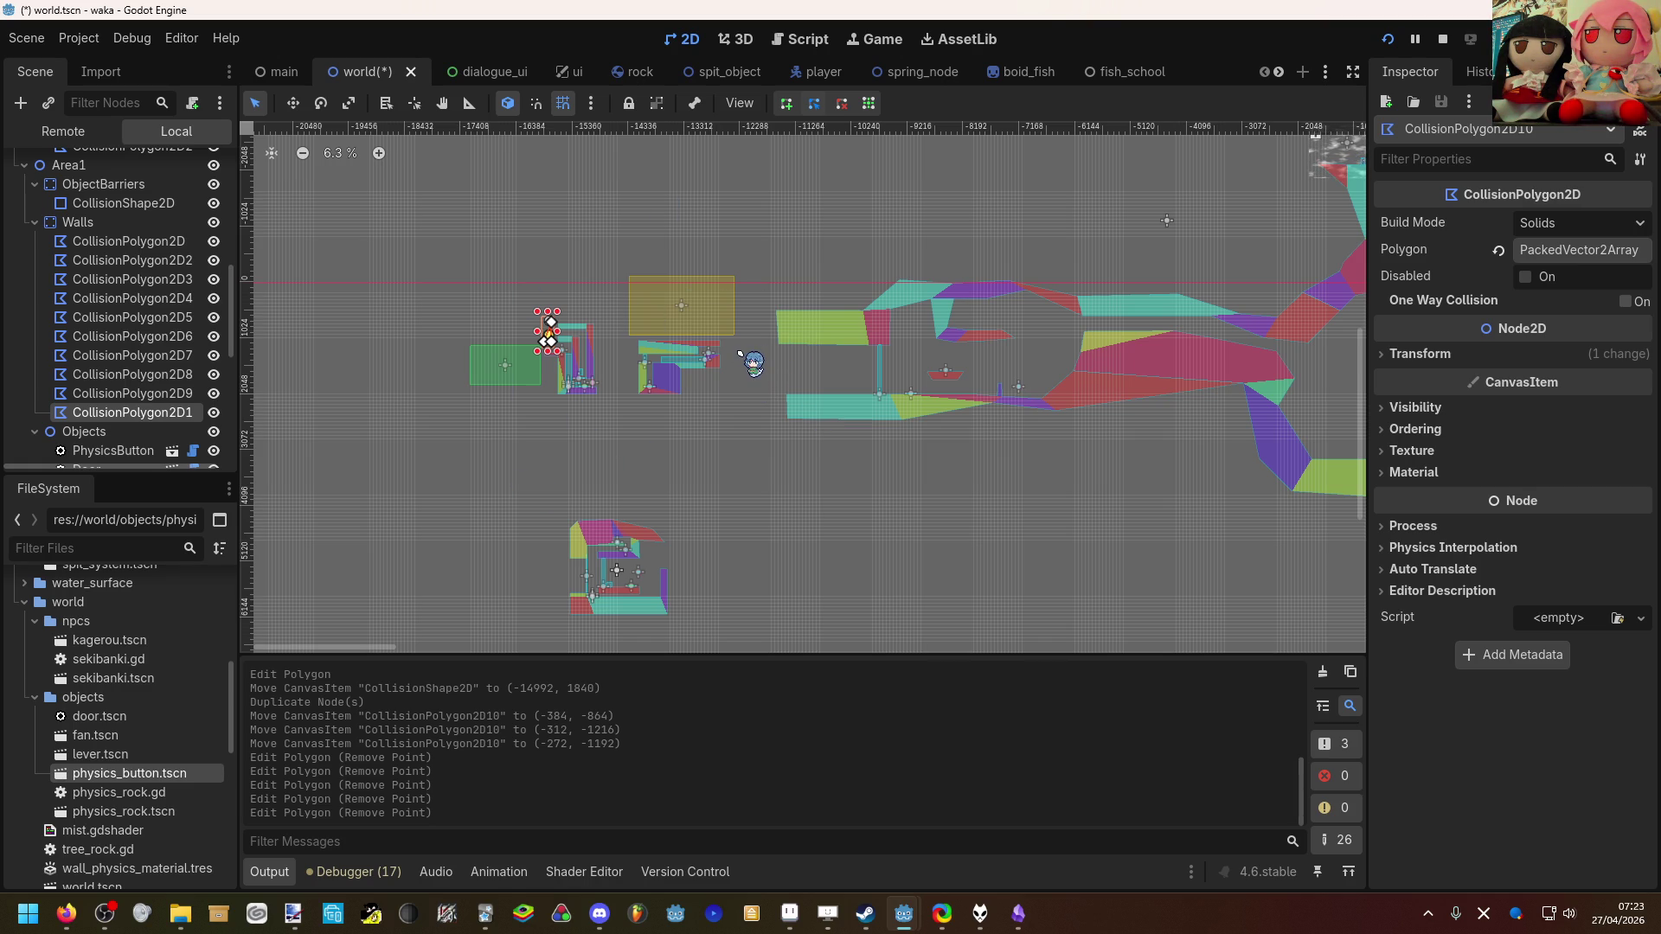
pyautogui.press('Escape')
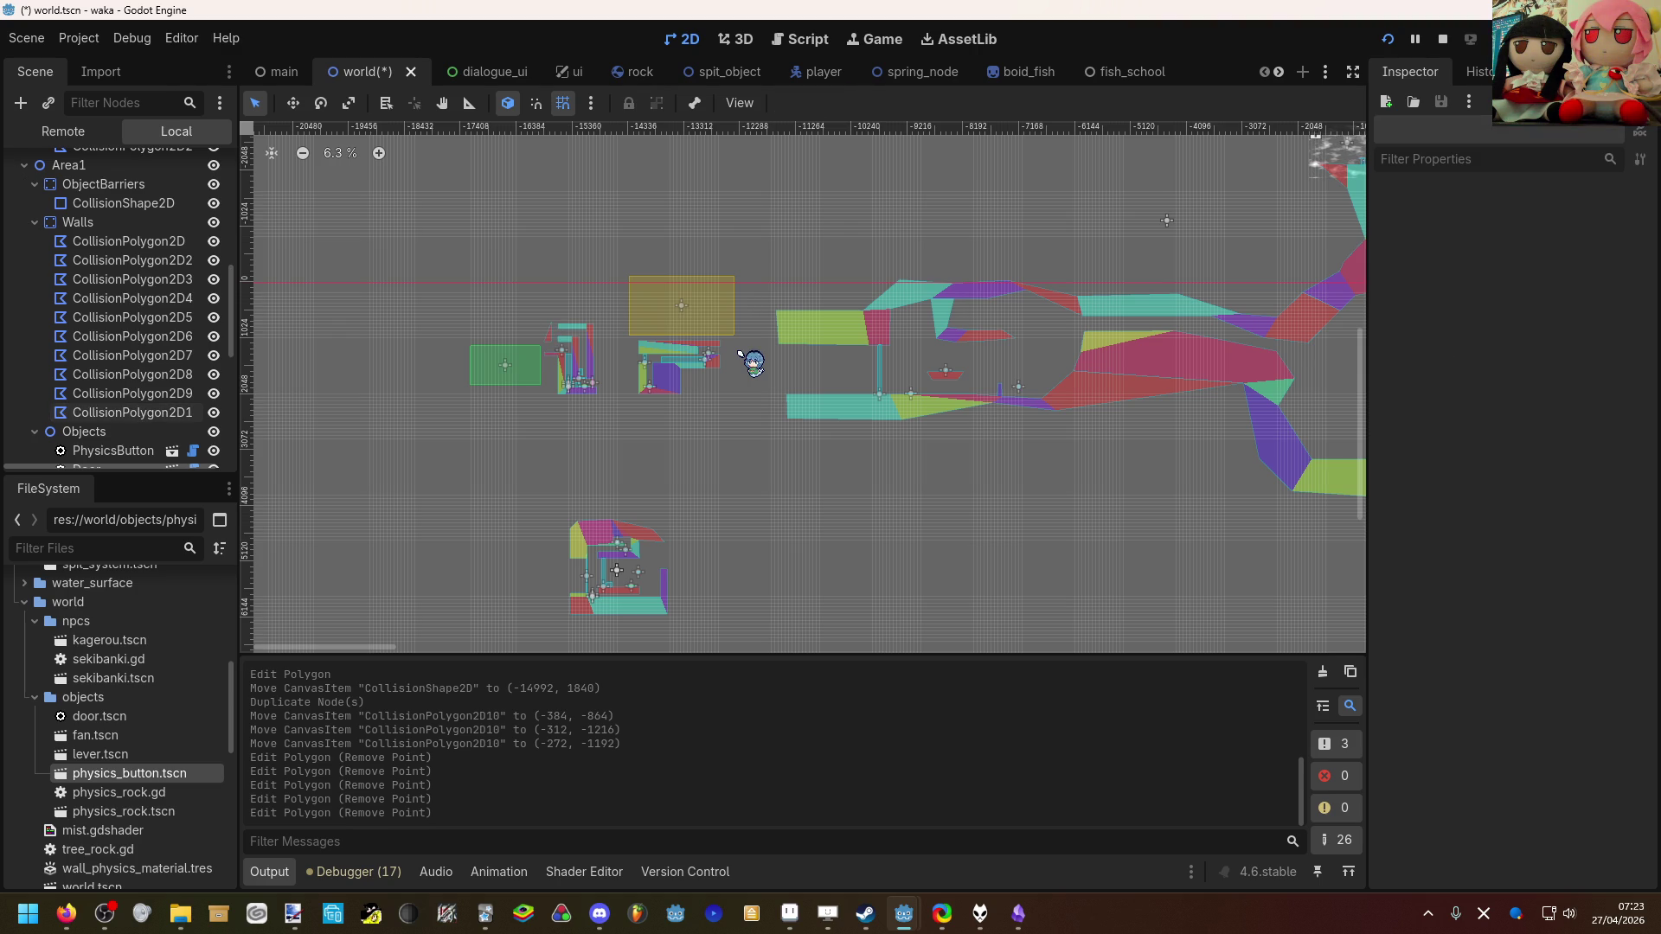
# - Pan down to the lower room and select the fan on its floor
pyautogui.moveTo(740, 364)
pyautogui.mouseDown()
pyautogui.moveTo(728, 386)
pyautogui.moveTo(629, 374)
pyautogui.mouseUp()
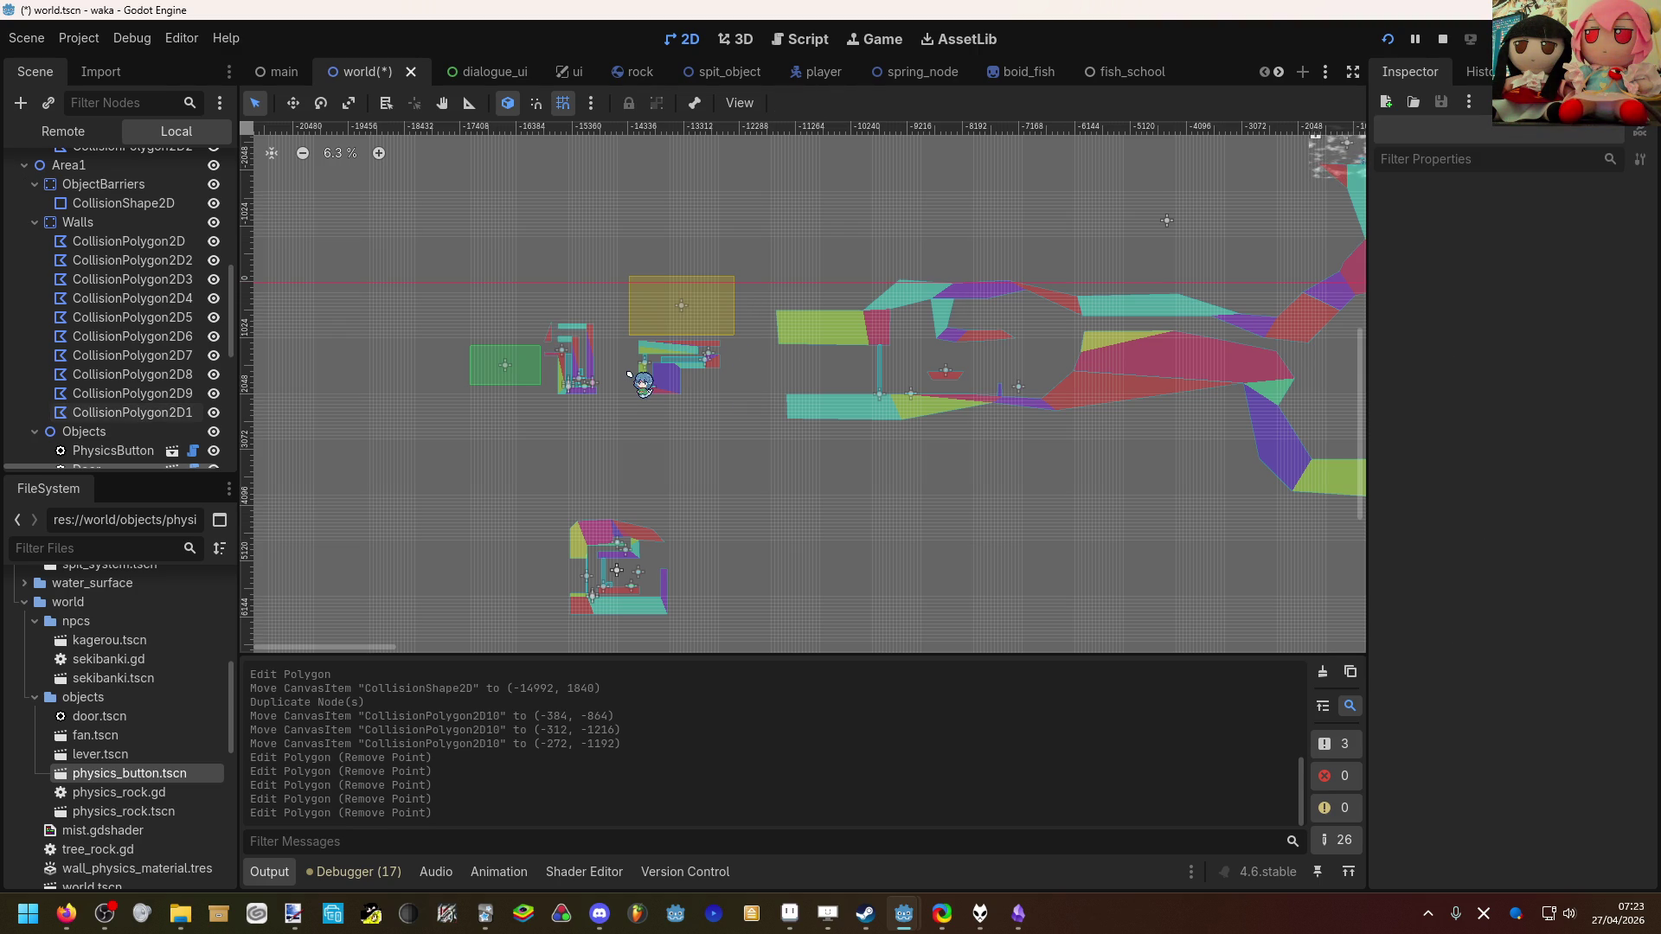
pyautogui.scroll(9, 629, 374)
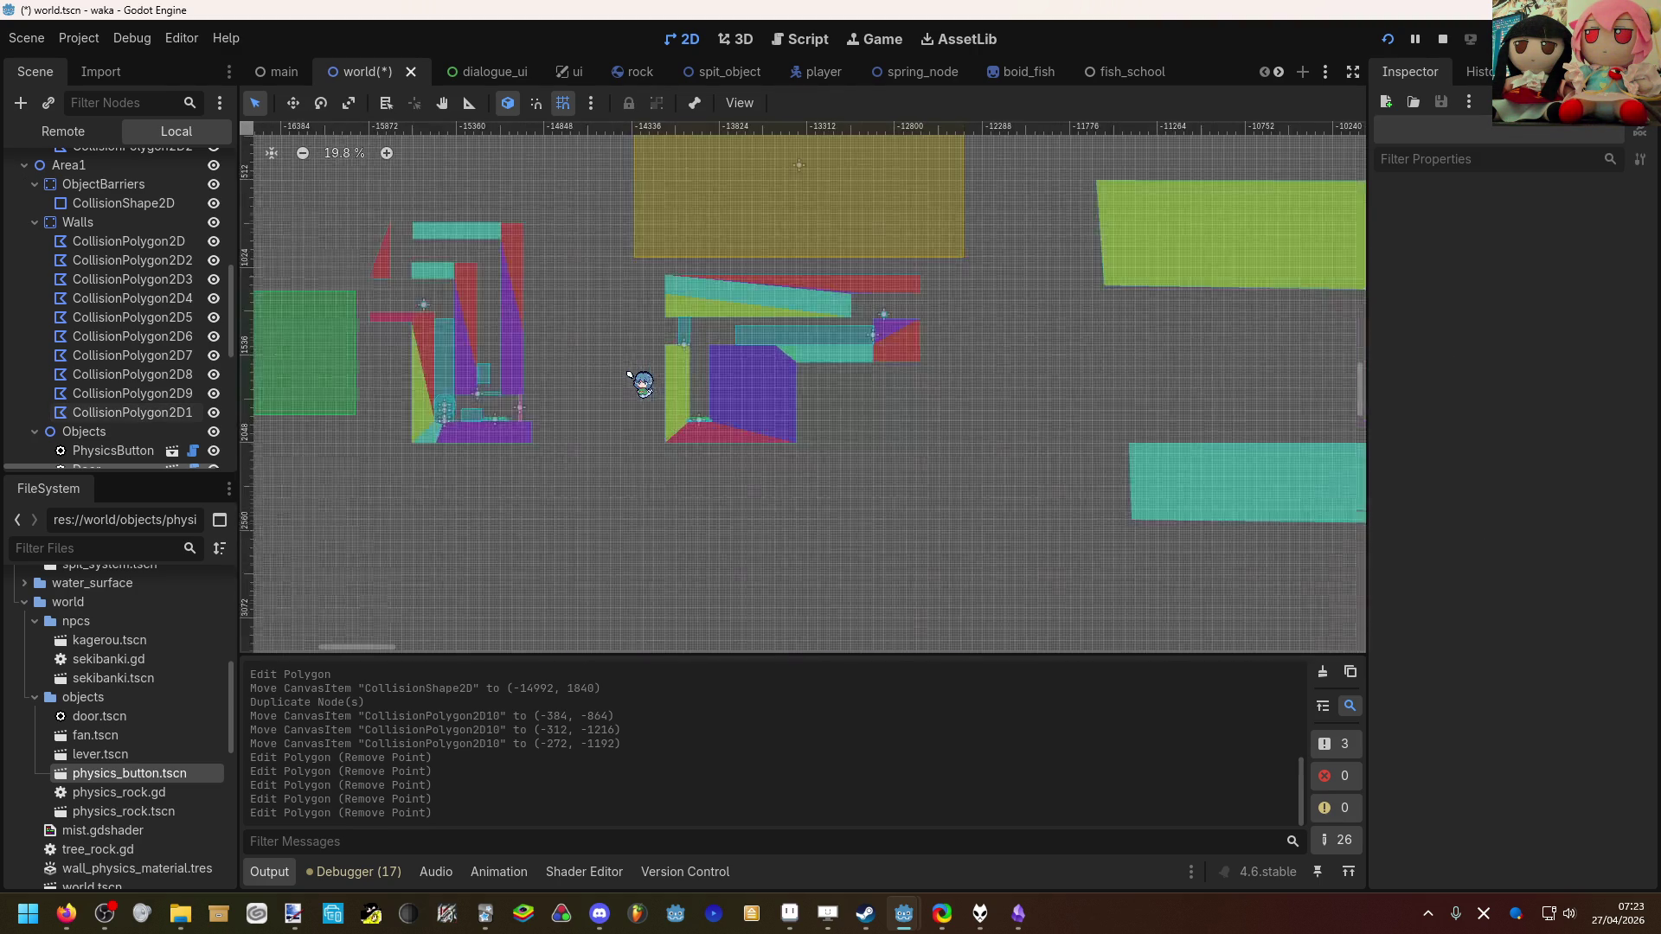
pyautogui.scroll(3, 629, 374)
pyautogui.moveTo(627, 375); pyautogui.dragTo(604, 402)
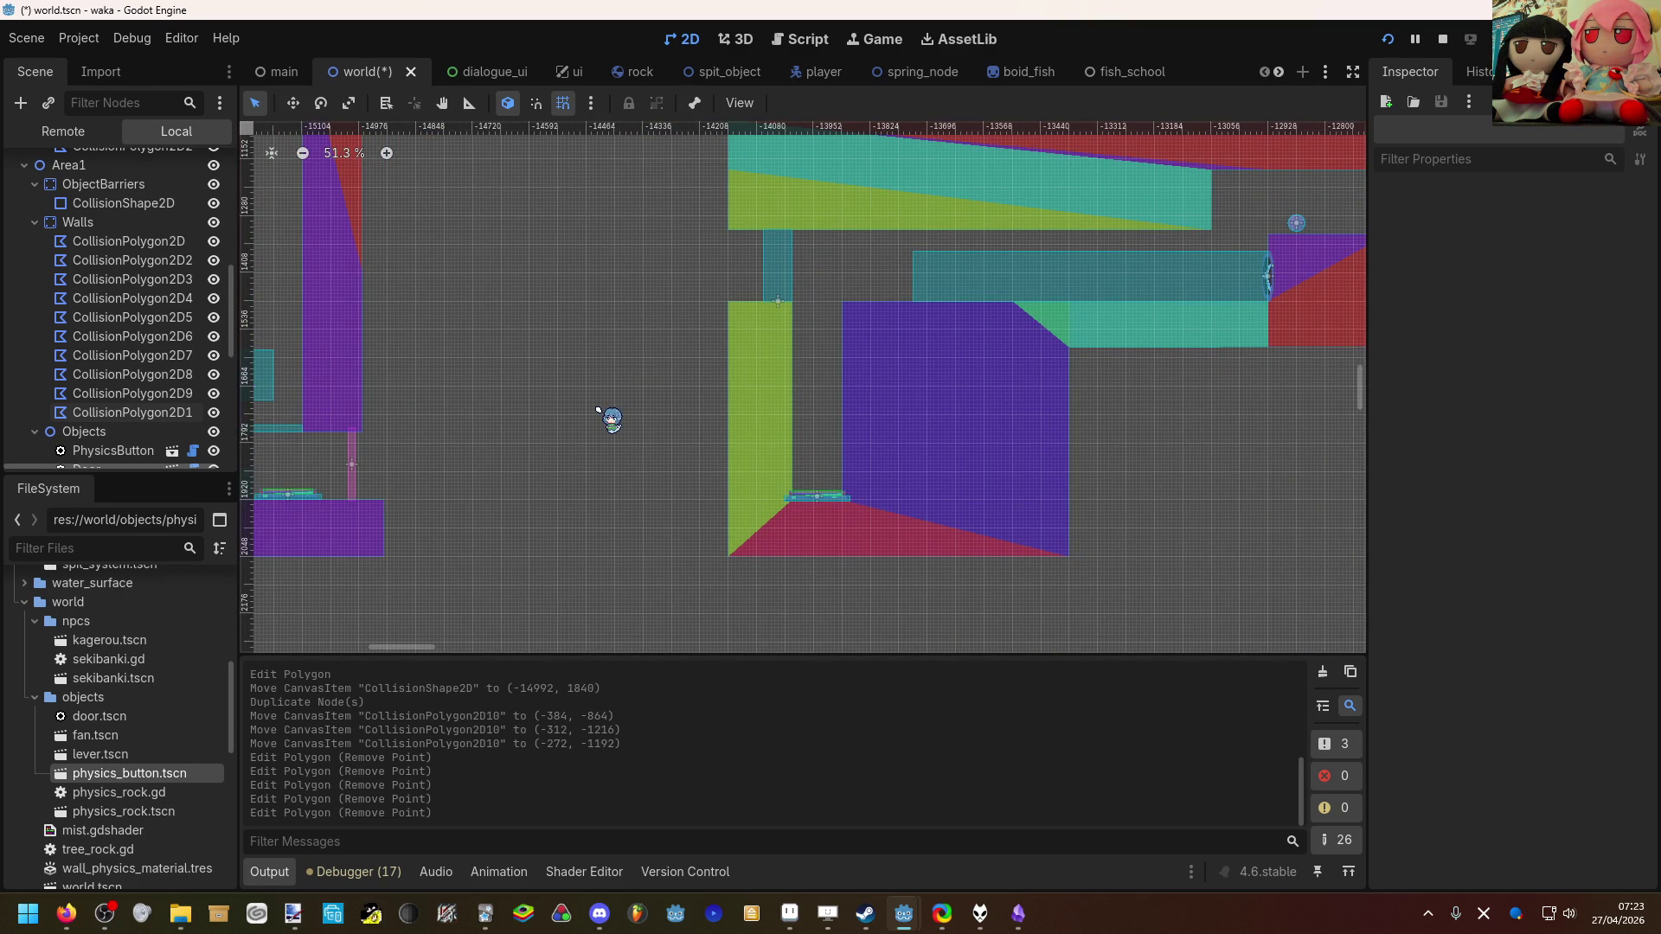
pyautogui.scroll(-11, 598, 410)
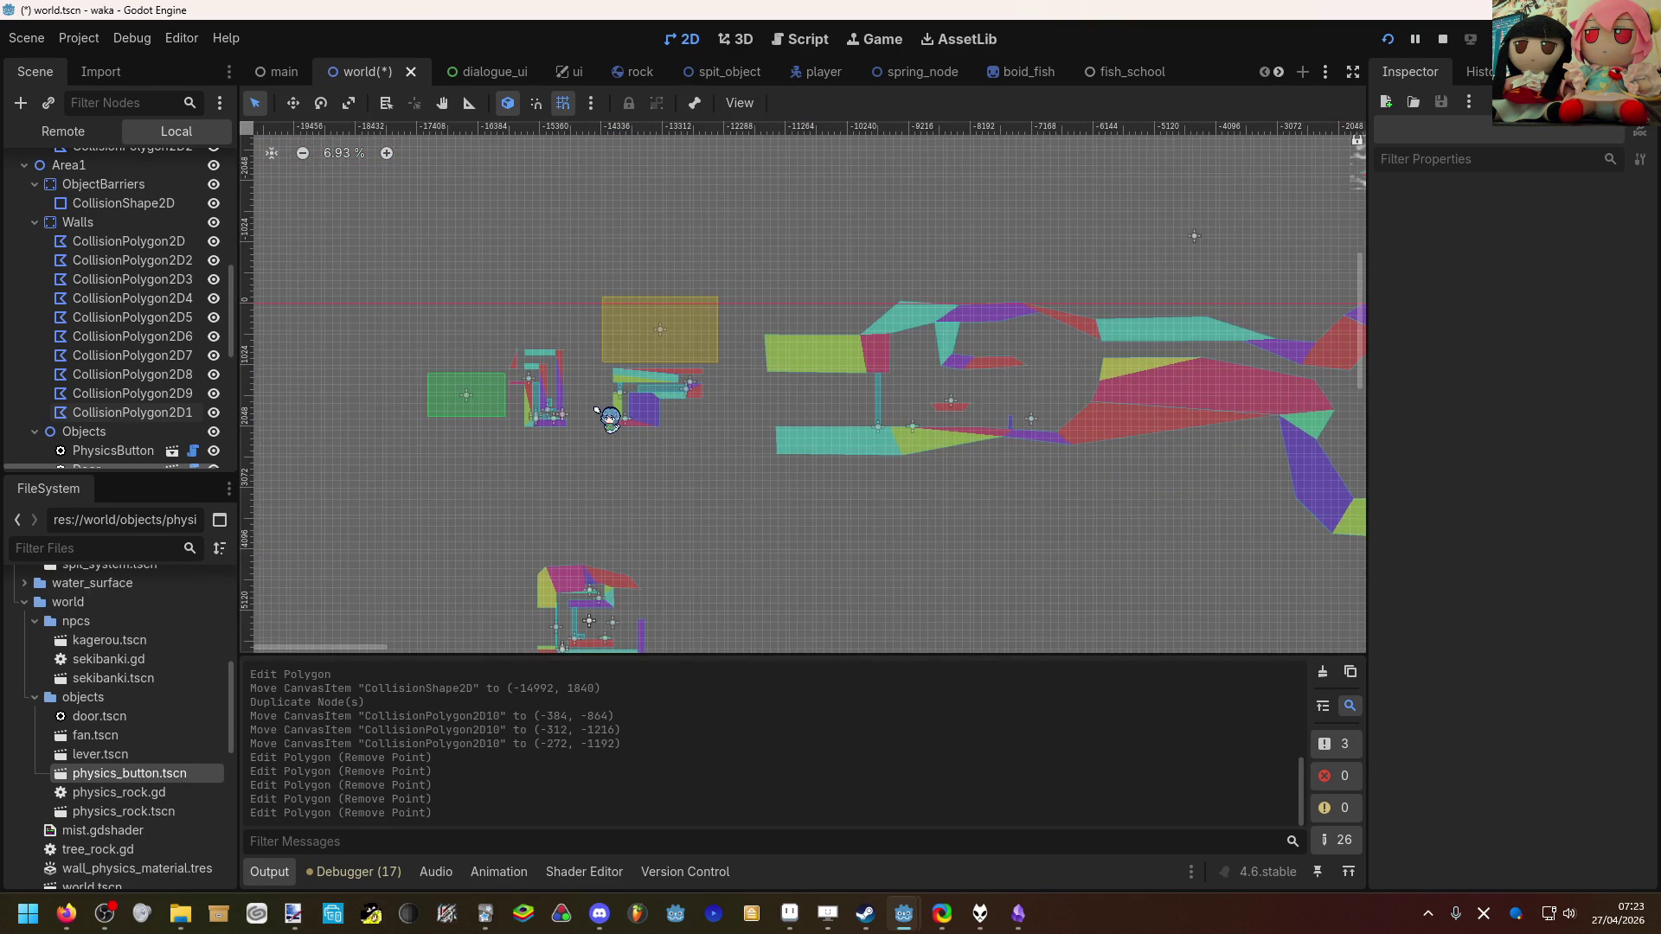
pyautogui.moveTo(596, 410)
pyautogui.mouseDown()
pyautogui.moveTo(747, 404)
pyautogui.moveTo(664, 420)
pyautogui.moveTo(730, 360)
pyautogui.mouseUp()
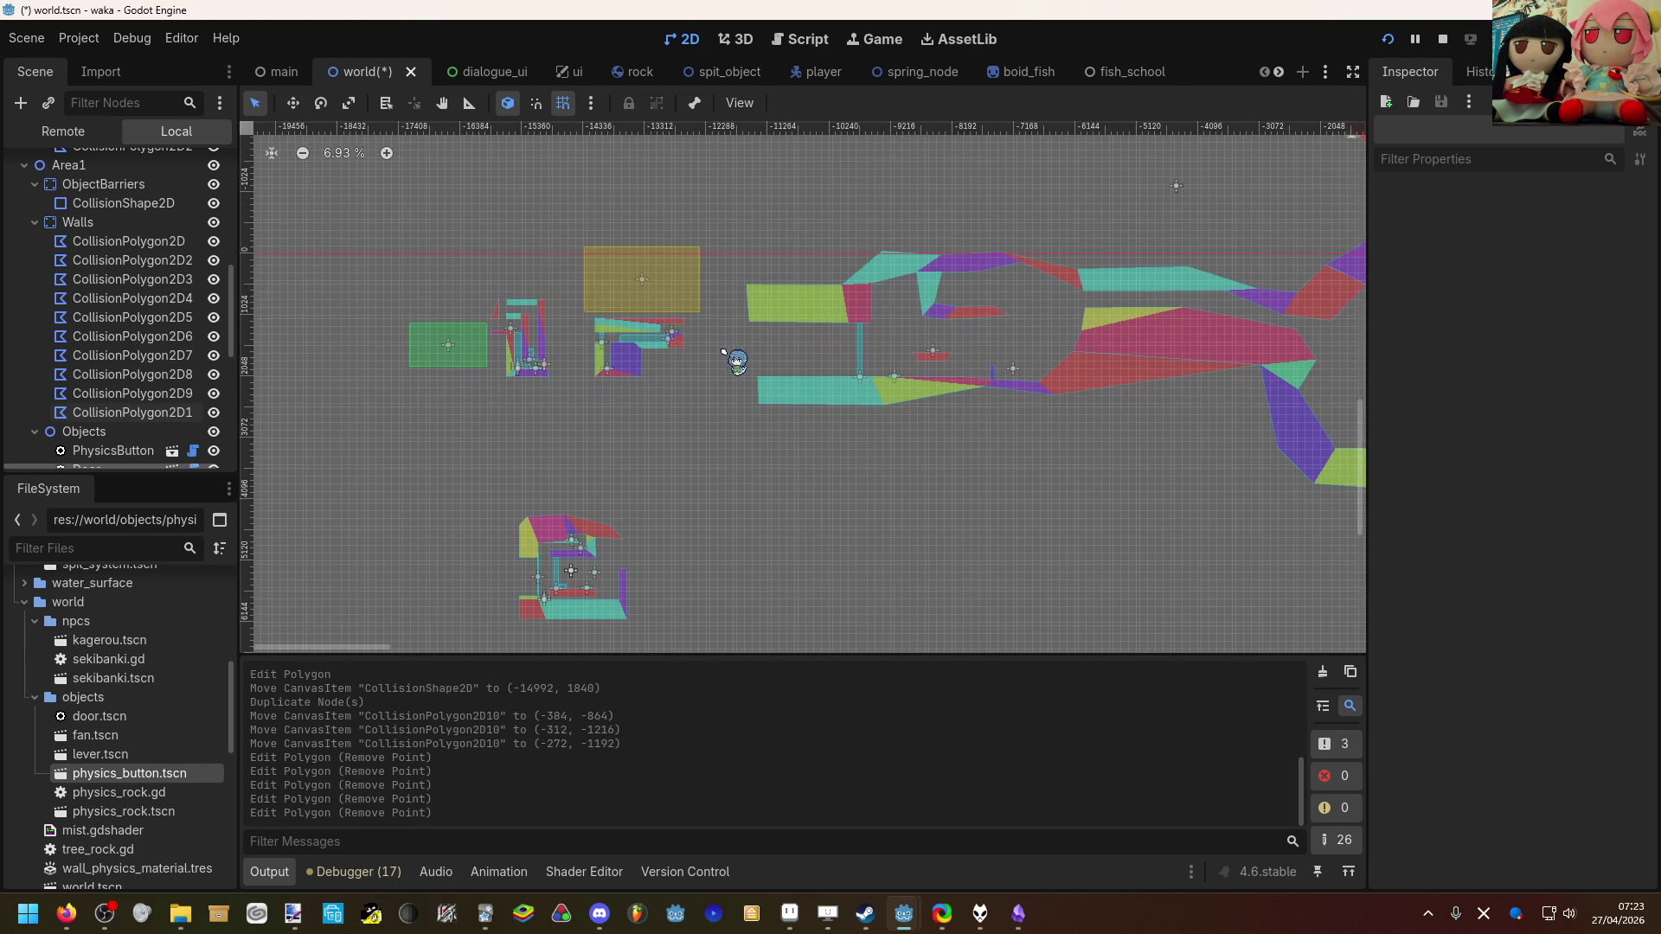
pyautogui.scroll(5, 676, 424)
pyautogui.moveTo(675, 433)
pyautogui.mouseDown()
pyautogui.moveTo(678, 416)
pyautogui.moveTo(645, 531)
pyautogui.moveTo(628, 520)
pyautogui.moveTo(668, 487)
pyautogui.mouseUp()
pyautogui.scroll(4, 631, 519)
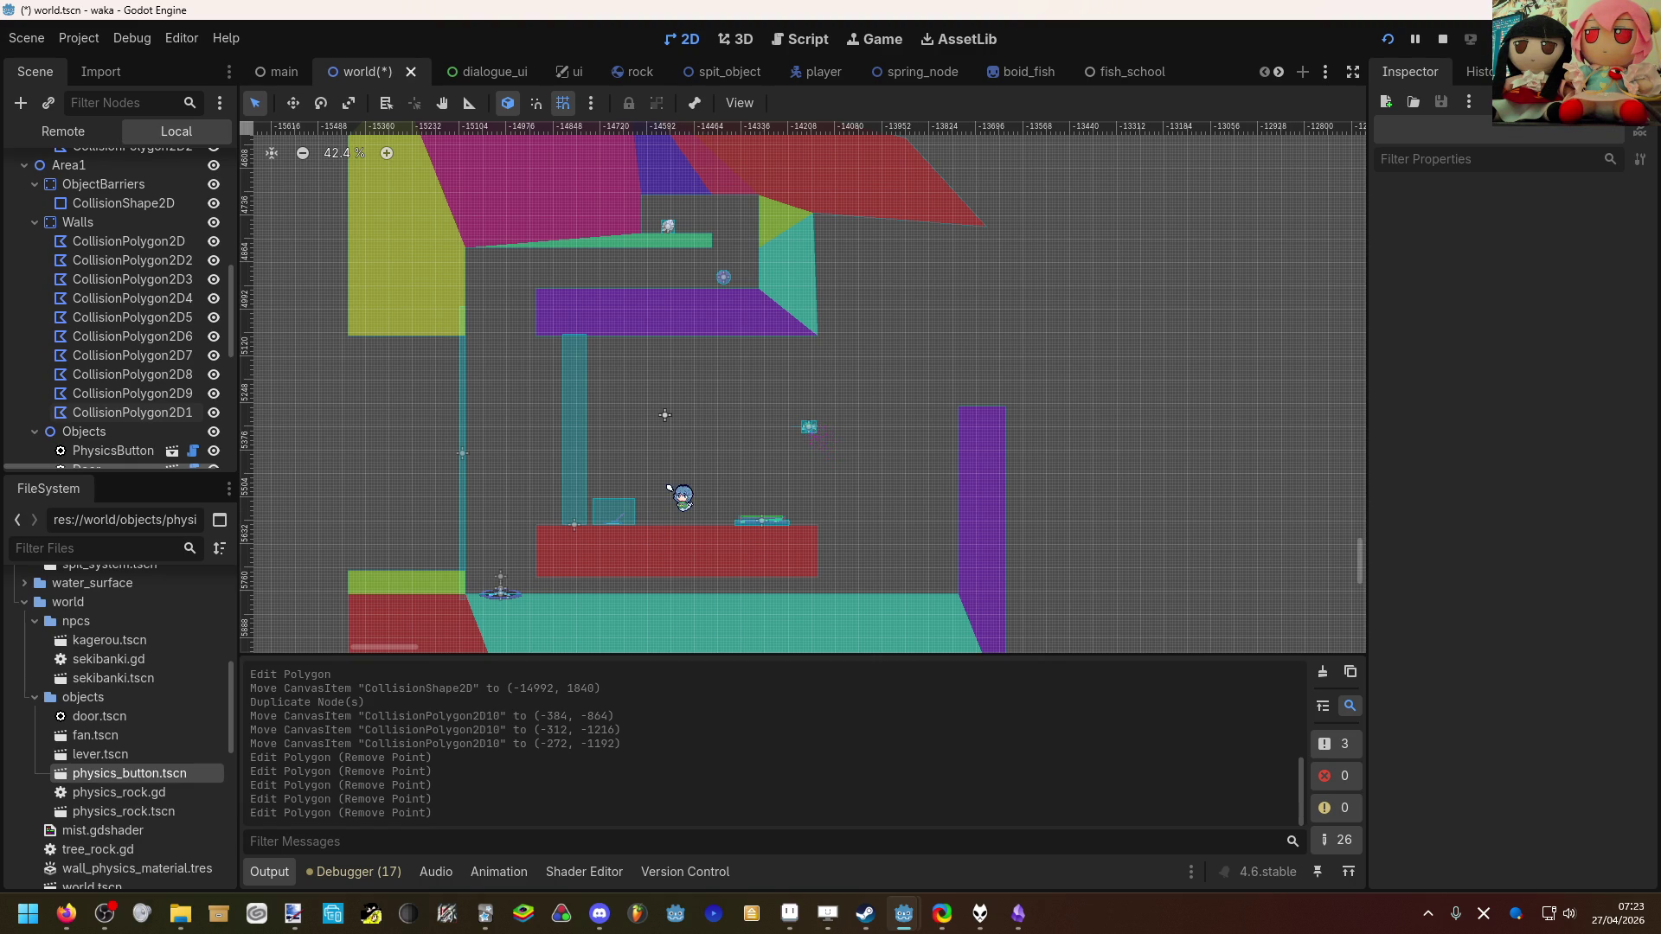
pyautogui.scroll(-1, 670, 489)
pyautogui.moveTo(668, 489); pyautogui.dragTo(482, 603)
pyautogui.scroll(1, 643, 502)
pyautogui.scroll(3, 632, 508)
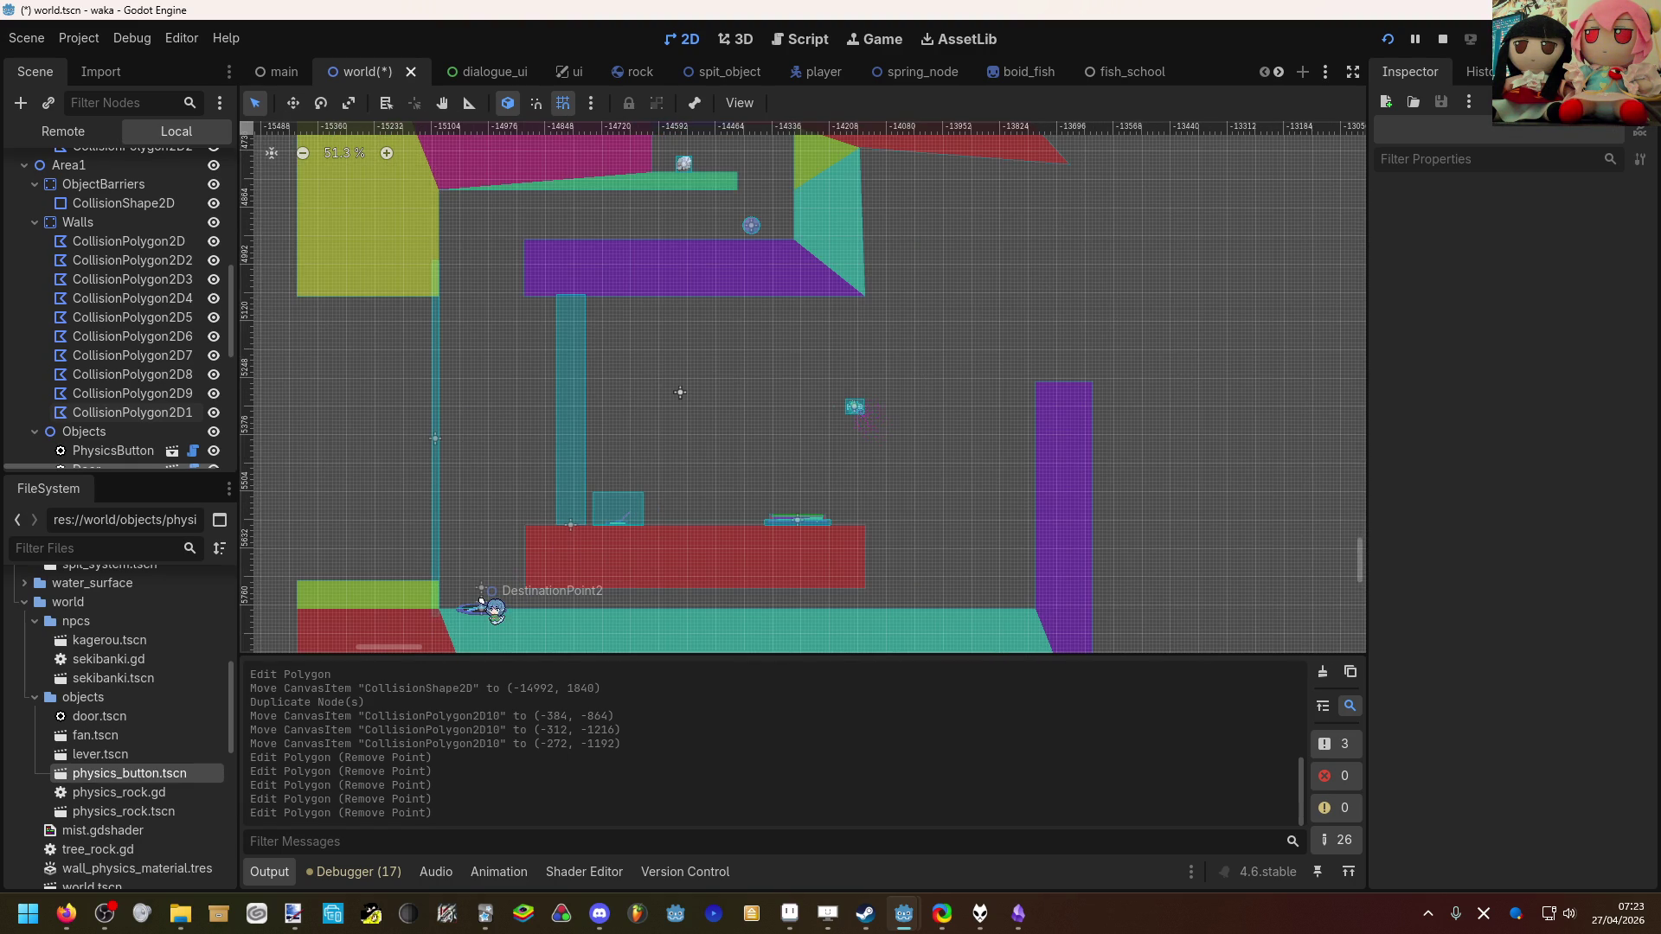
pyautogui.click(482, 606)
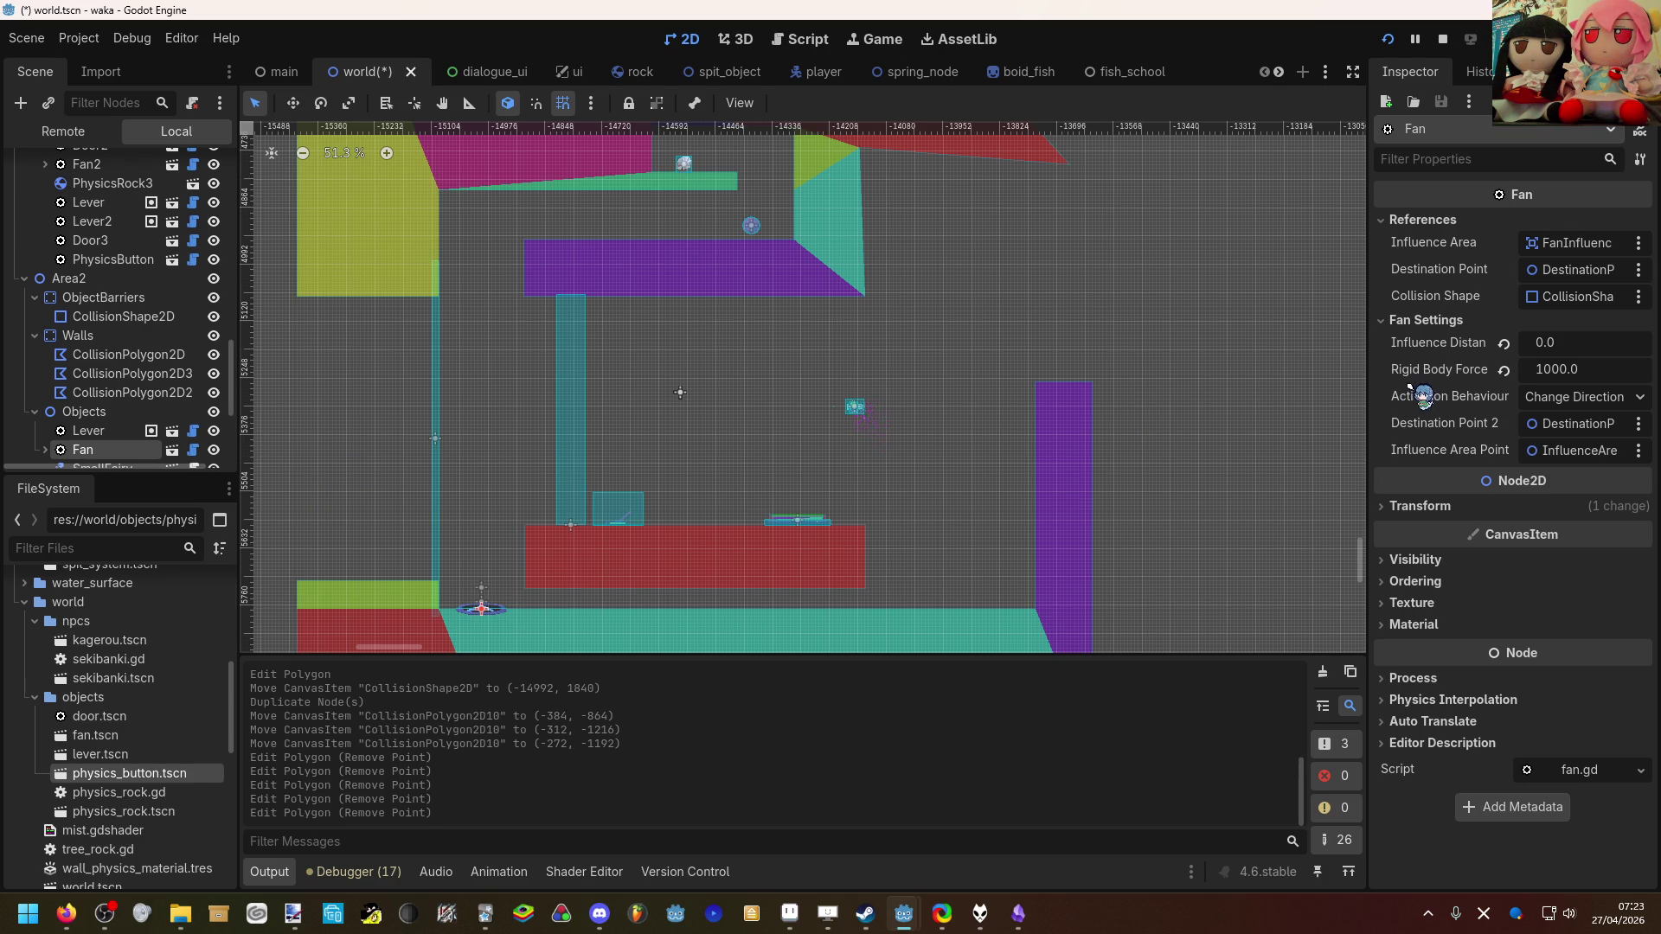
# - Try fan Influence Distance values of 800 and 900, switching between them
pyautogui.click(1545, 344)
pyautogui.write('800')
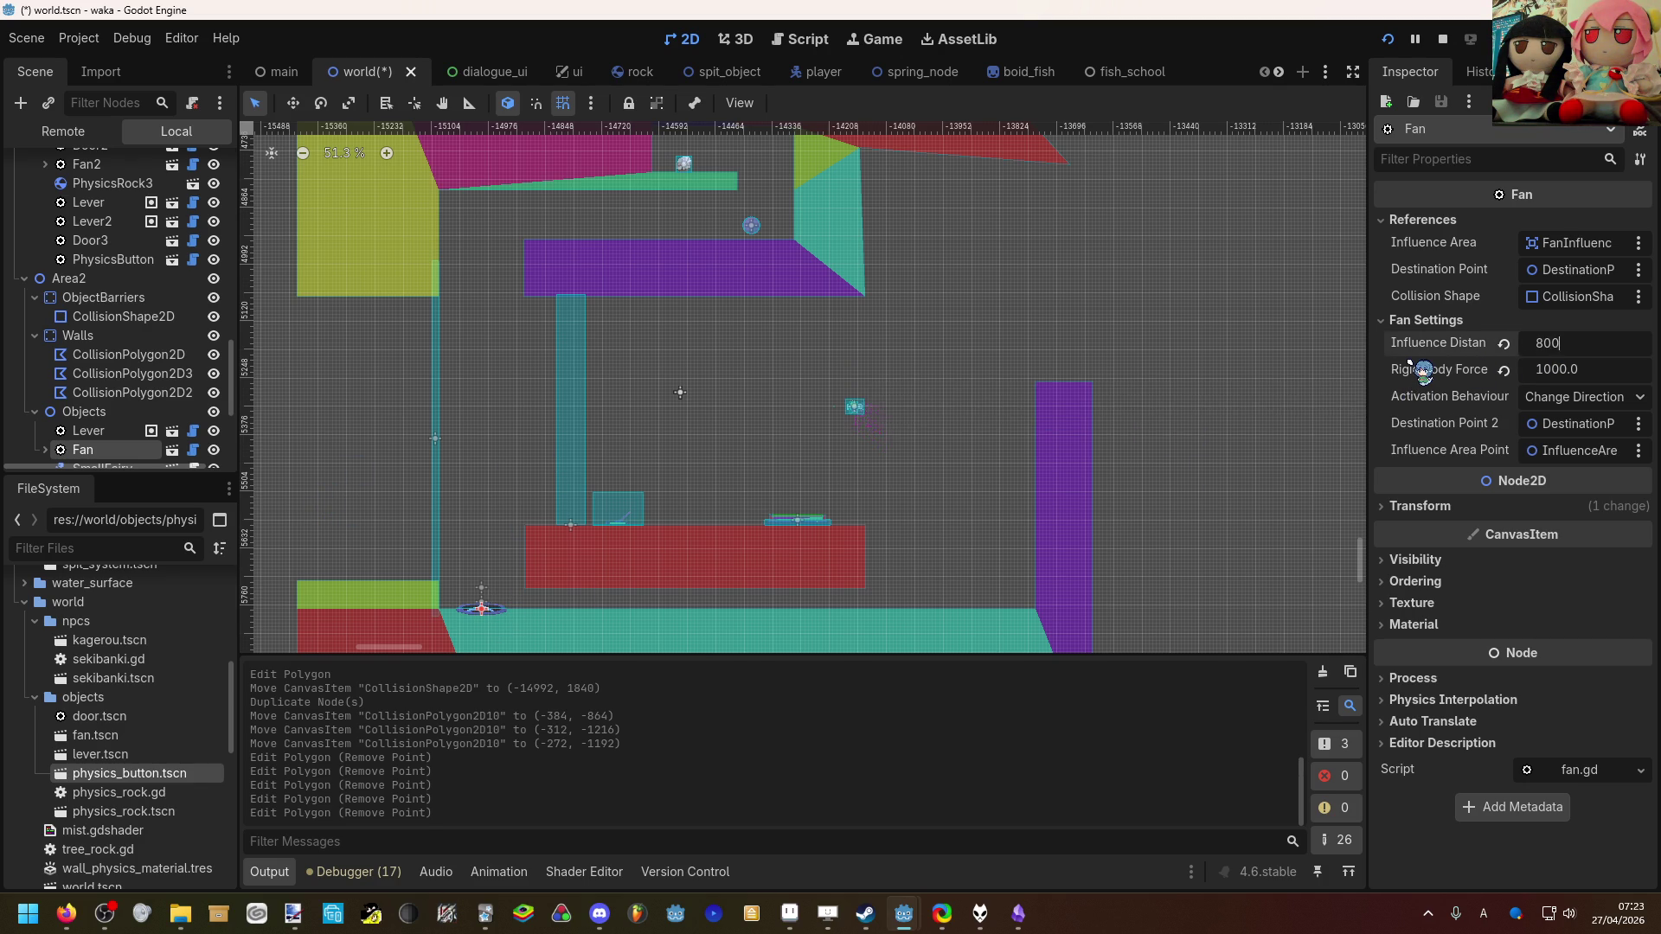
pyautogui.press('Return')
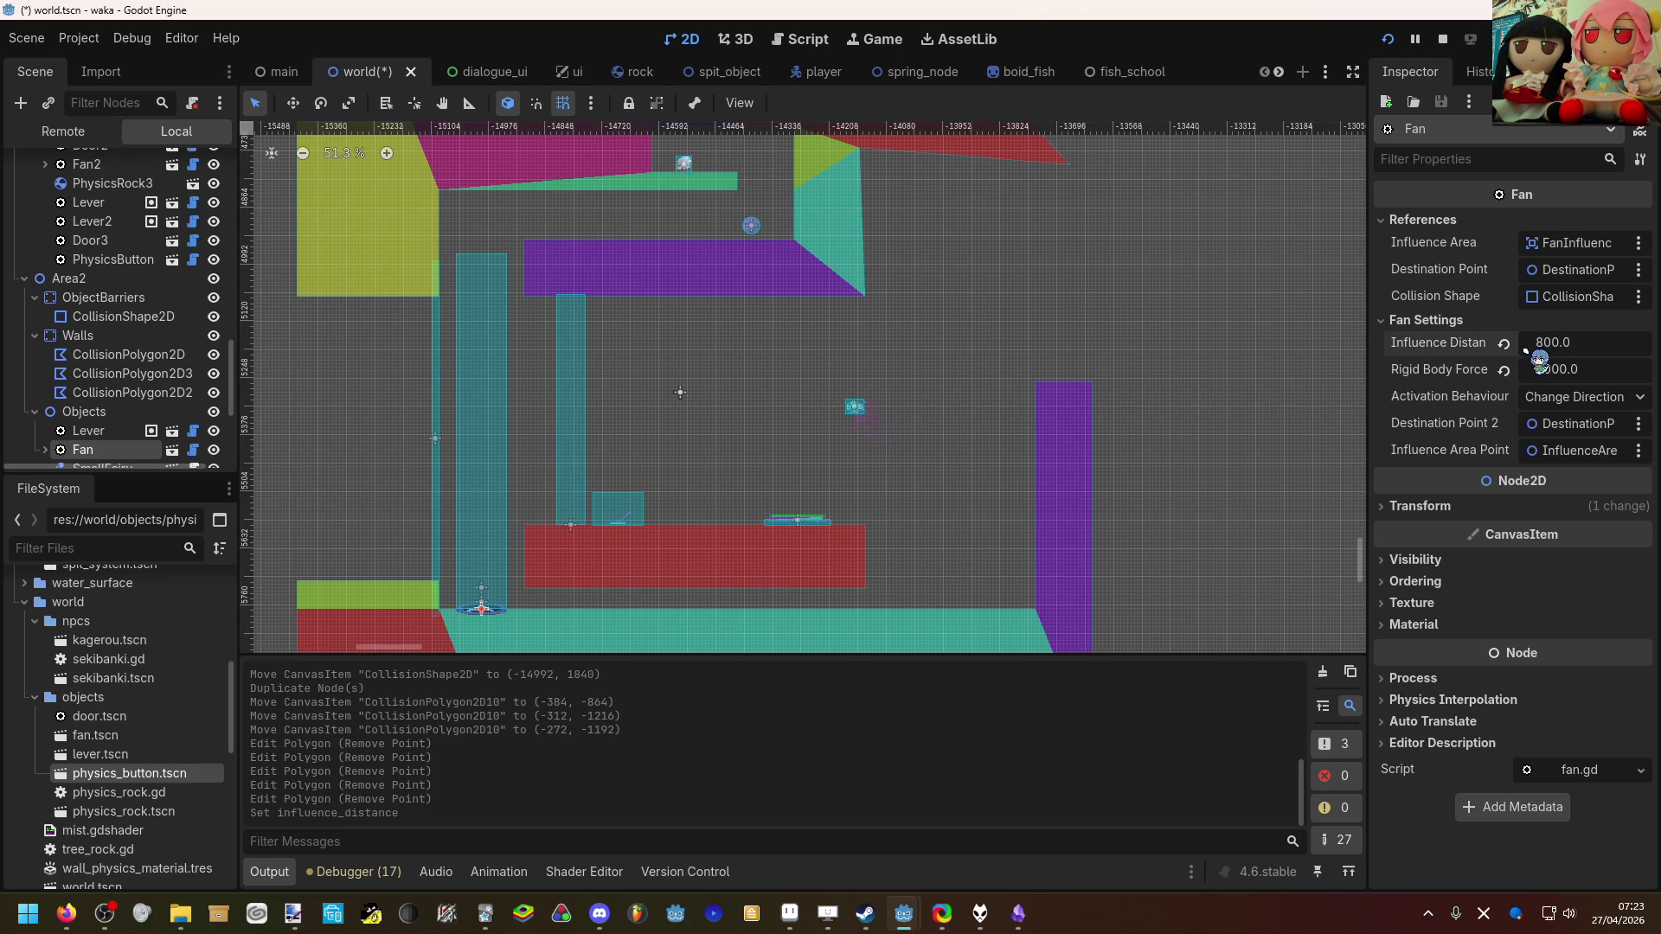
pyautogui.click(1549, 344)
pyautogui.write('0')
pyautogui.press('Return')
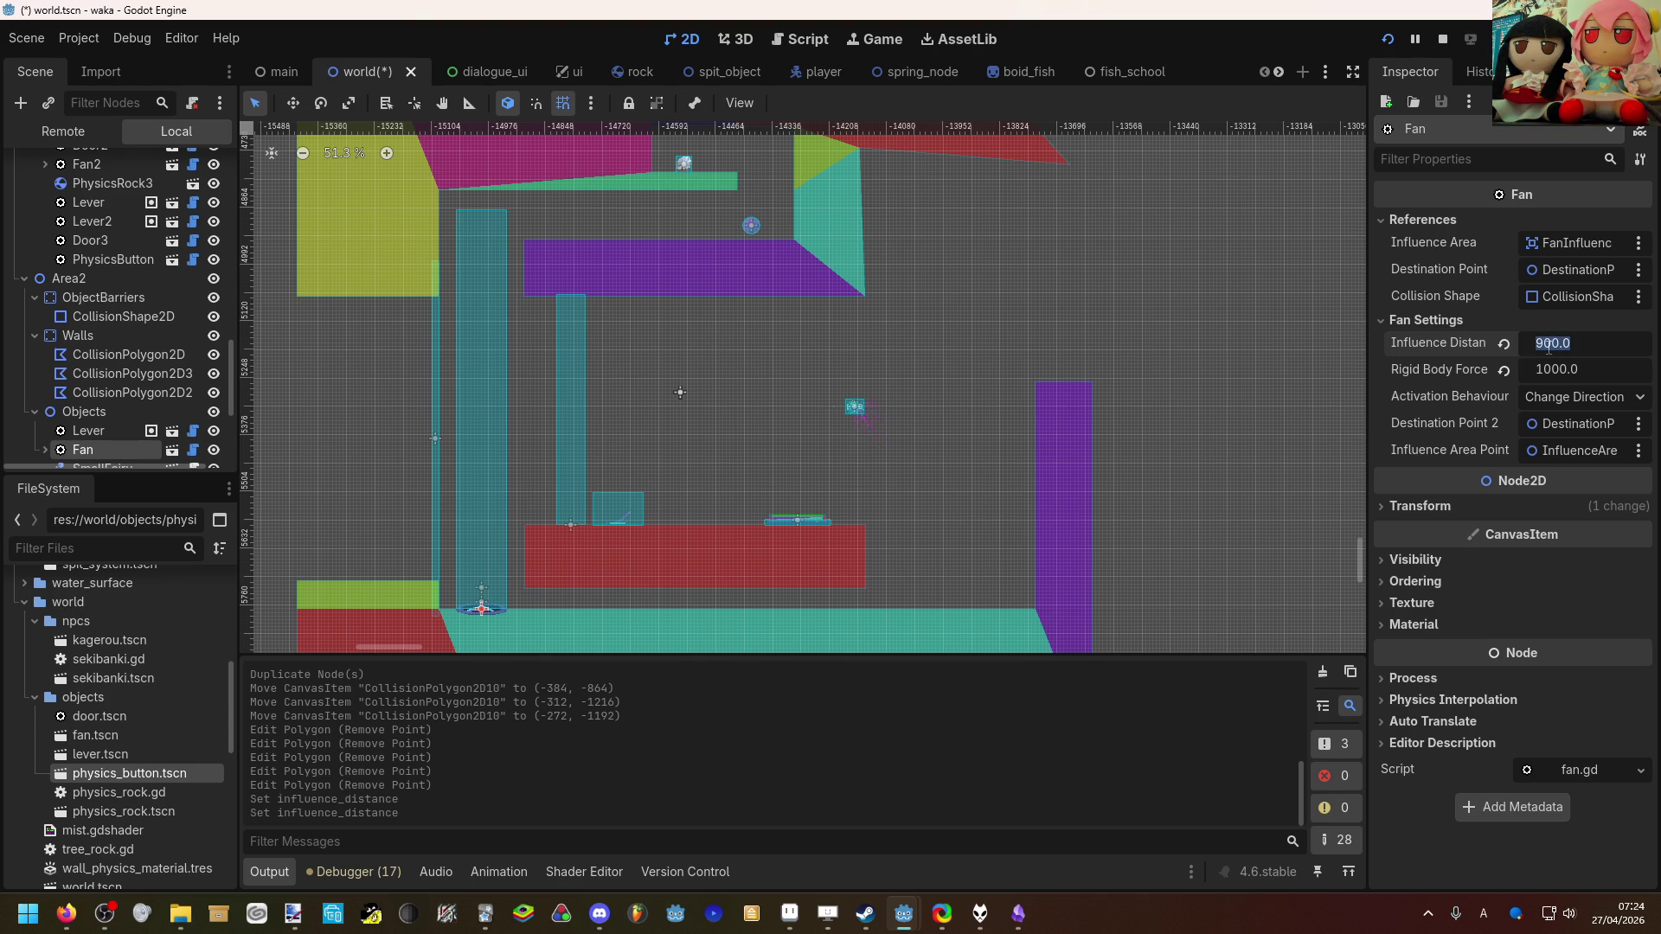
pyautogui.write('900')
pyautogui.press('Return')
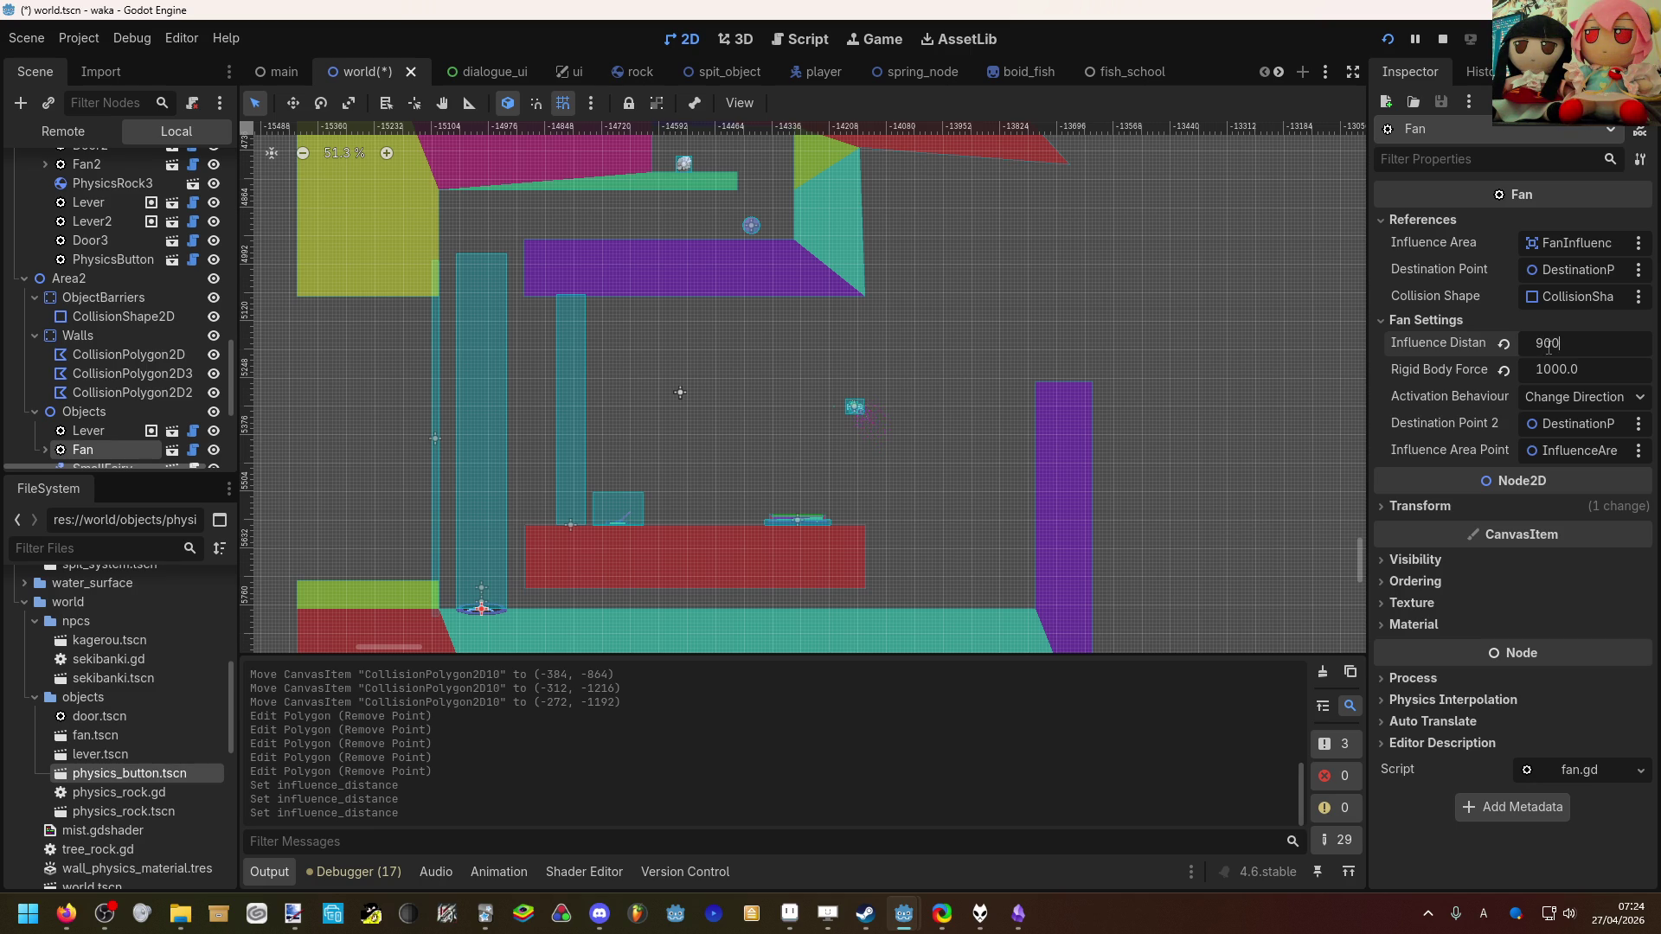
pyautogui.write('800')
pyautogui.press('Return')
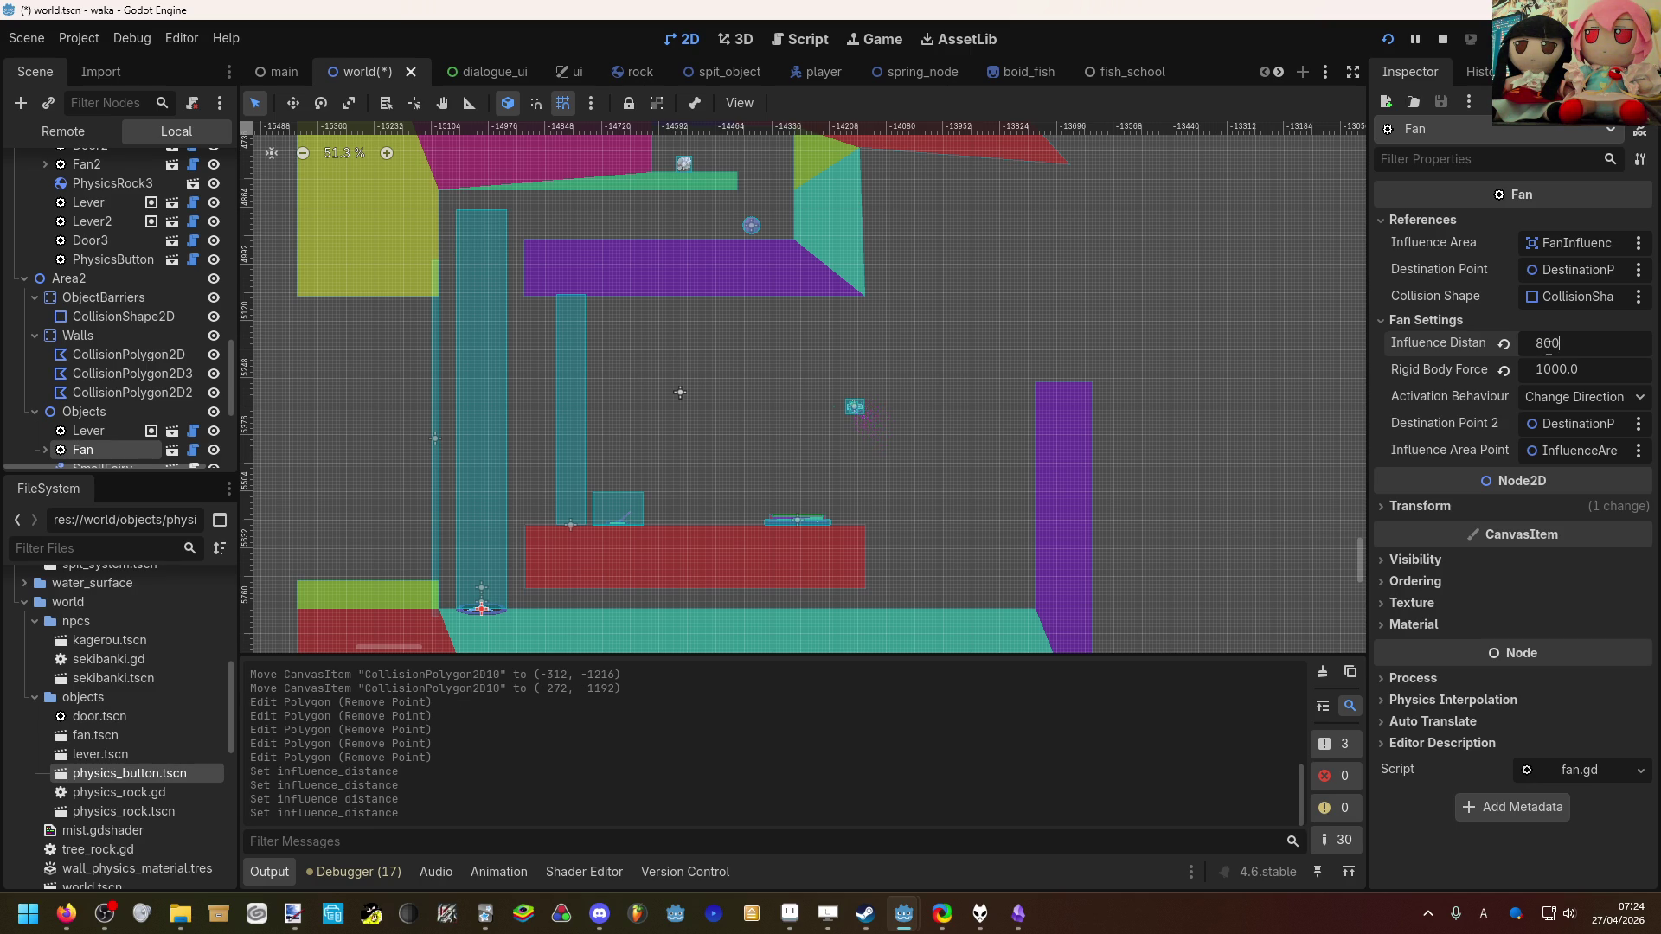
pyautogui.press('Return')
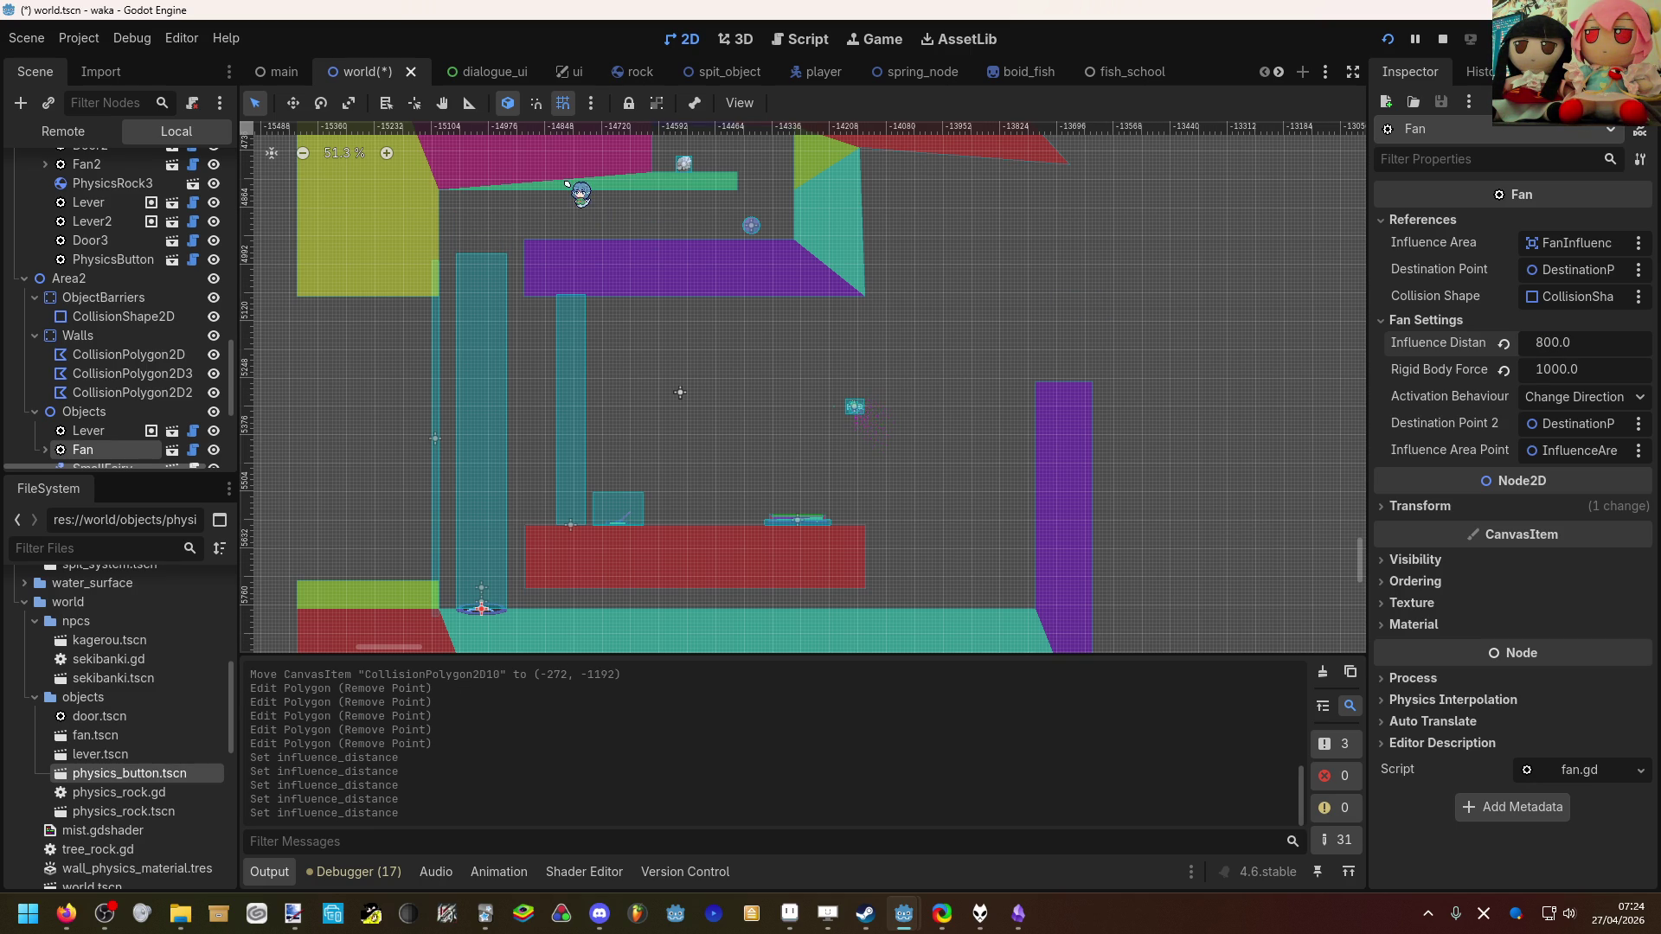
# - Set the fan's Influence Distance to 840 after trying 860
pyautogui.moveTo(588, 201); pyautogui.dragTo(768, 235)
pyautogui.click(1537, 343)
pyautogui.write('8')
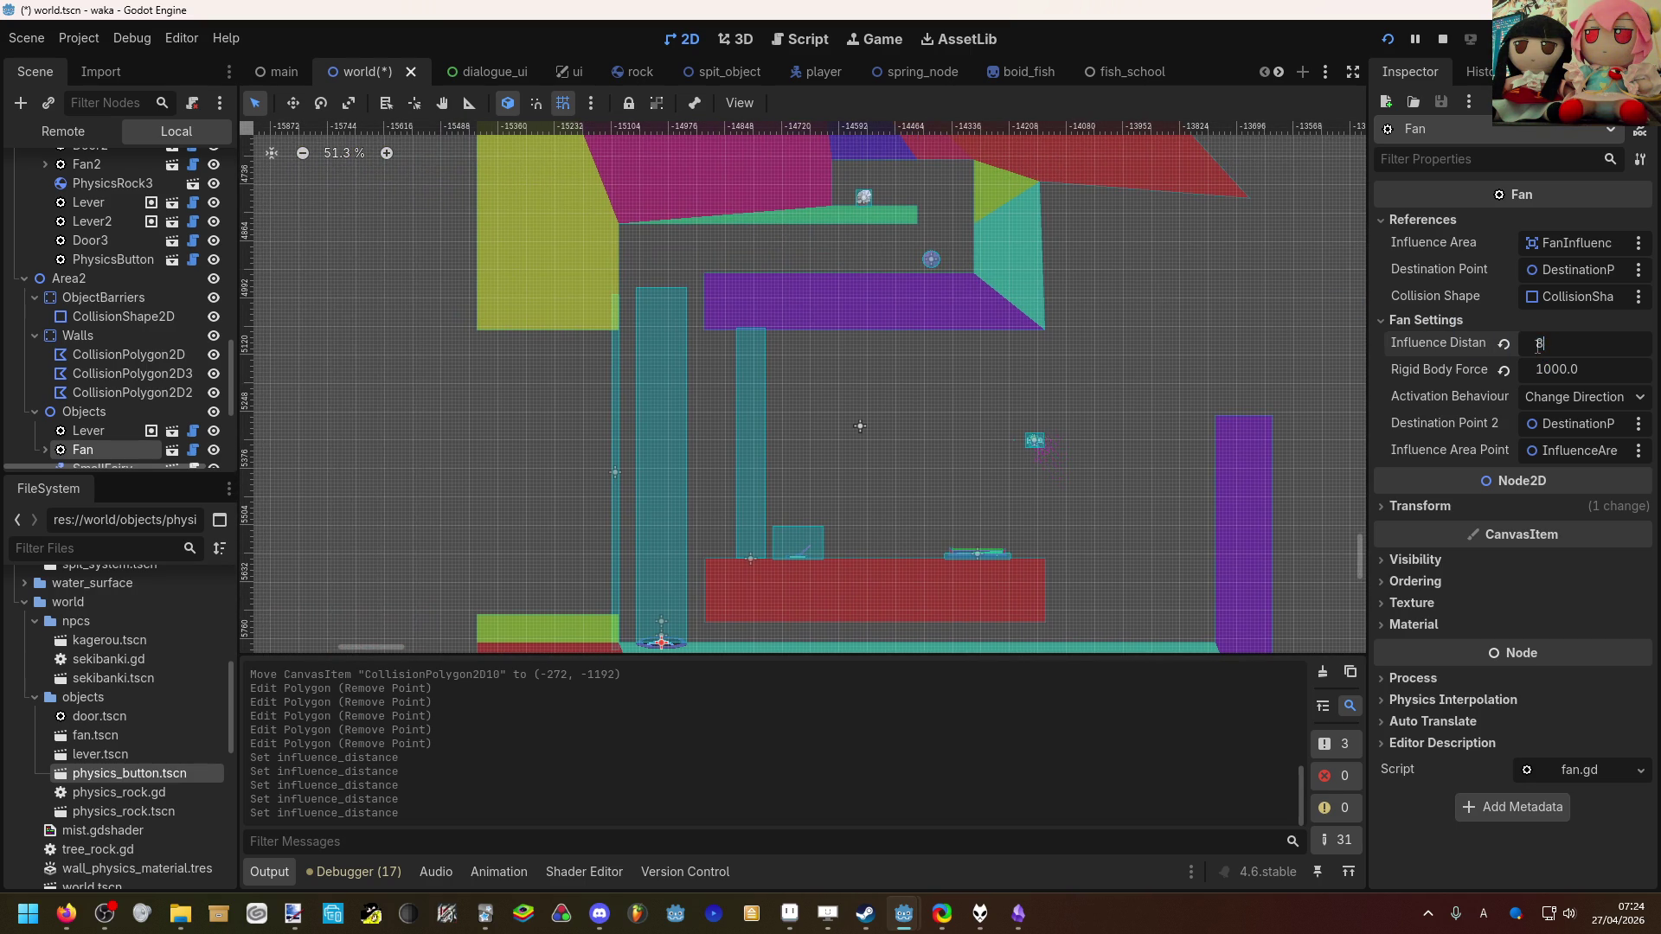
pyautogui.write('60')
pyautogui.press('Return')
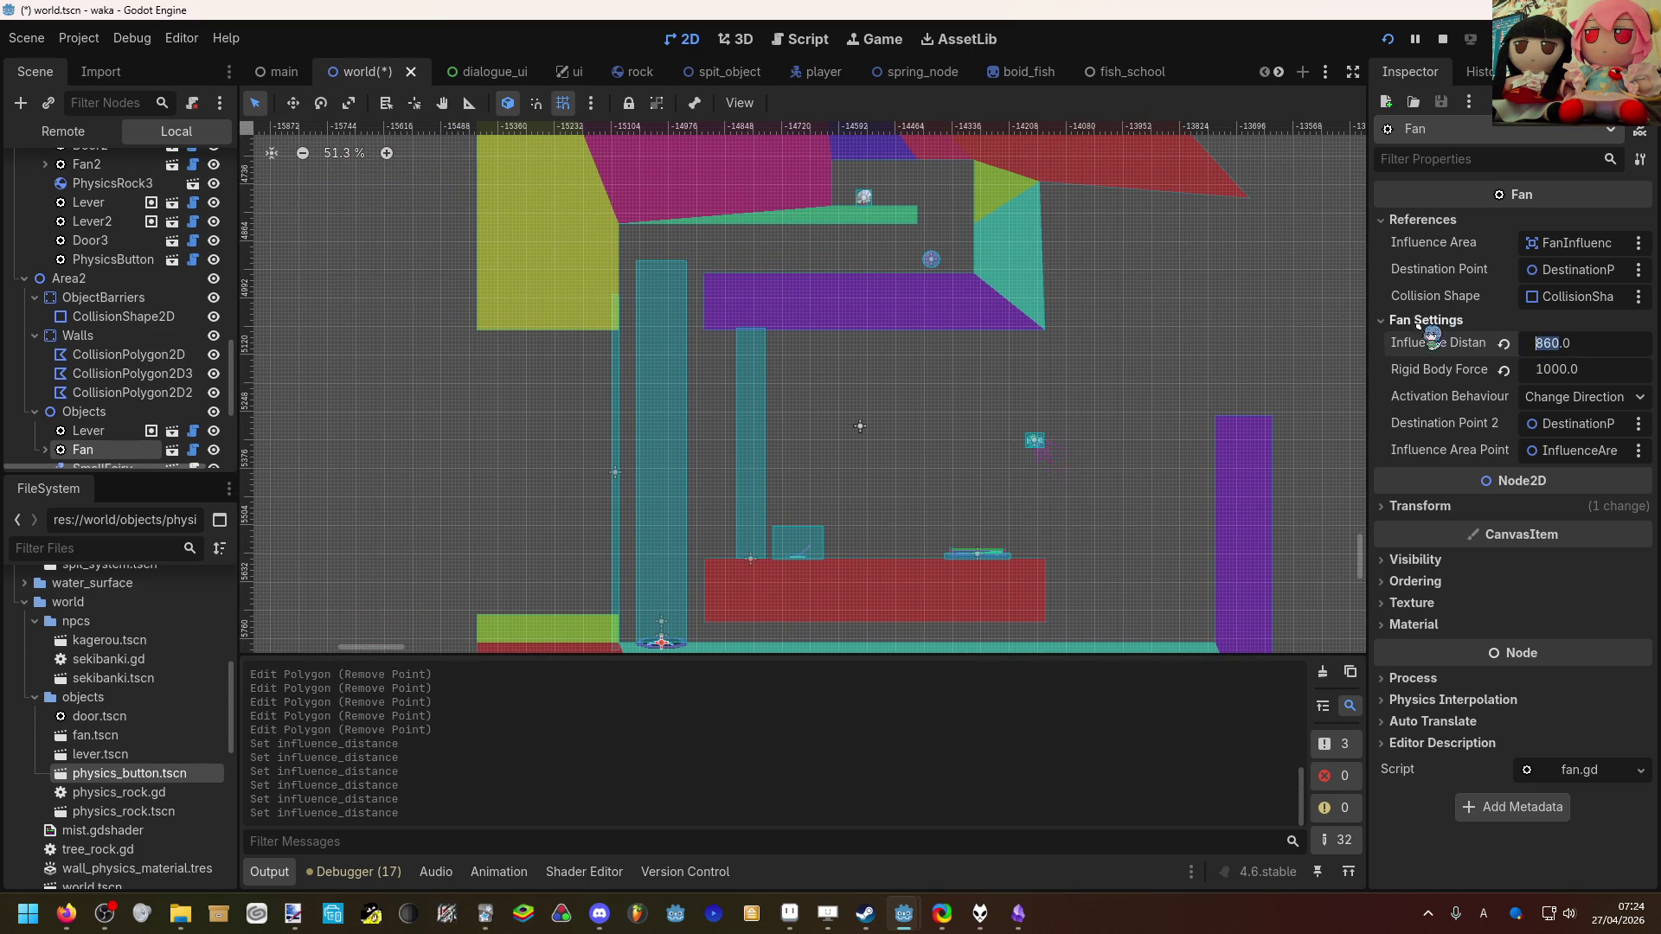
pyautogui.scroll(15, 675, 248)
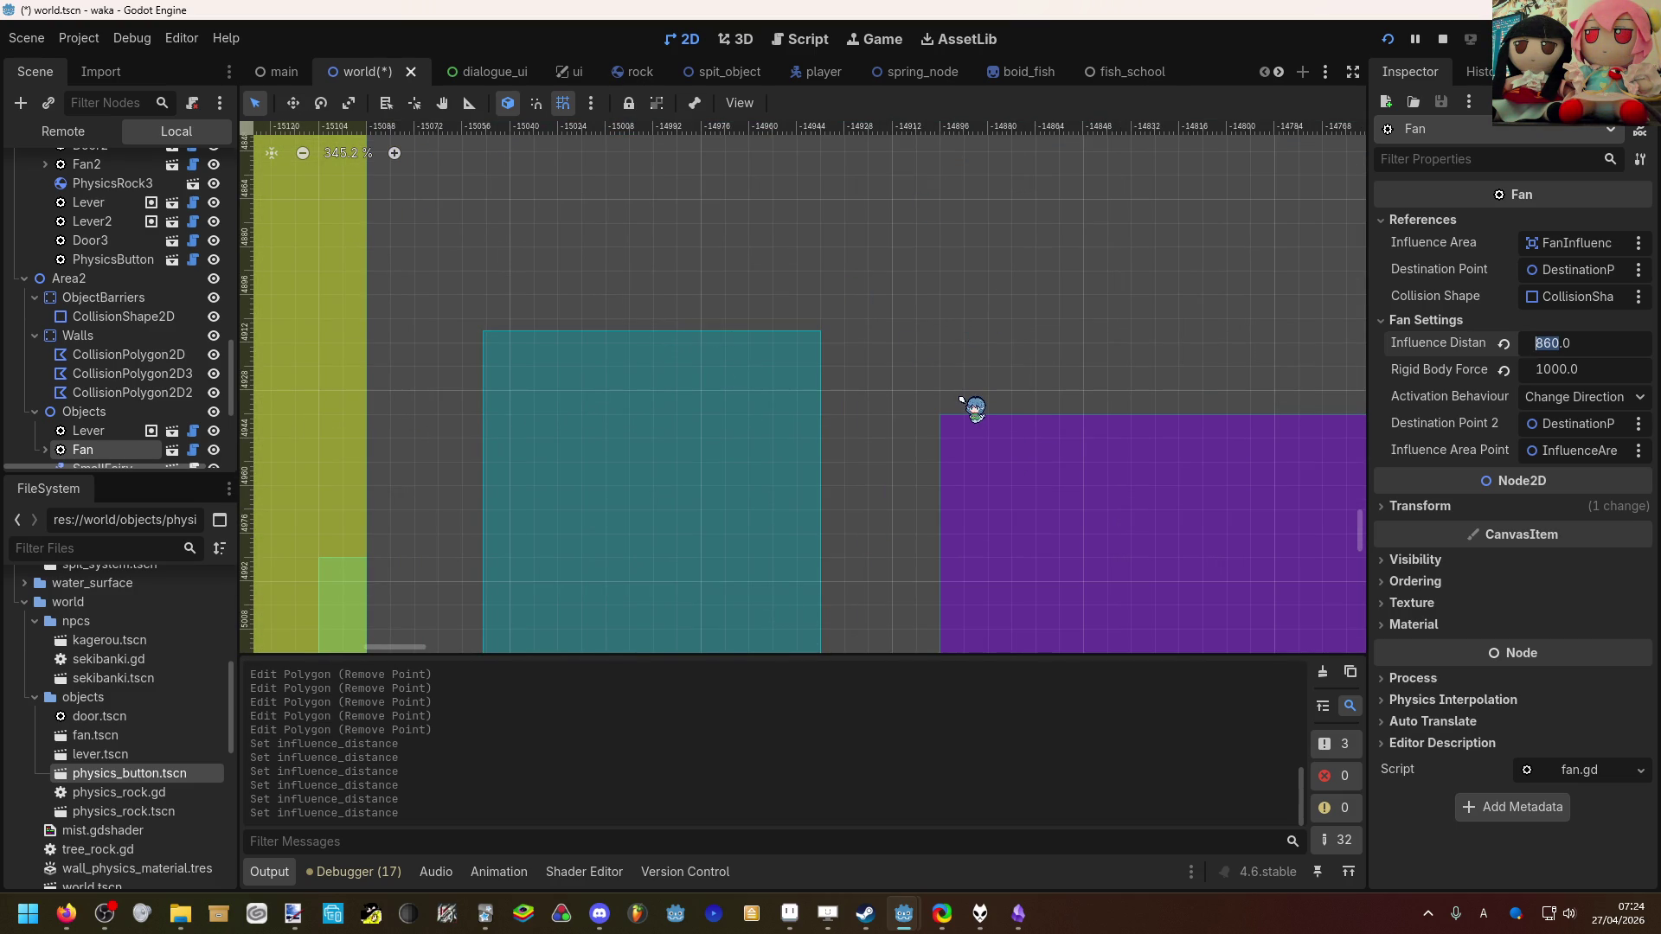
pyautogui.write('856')
pyautogui.click(1558, 344)
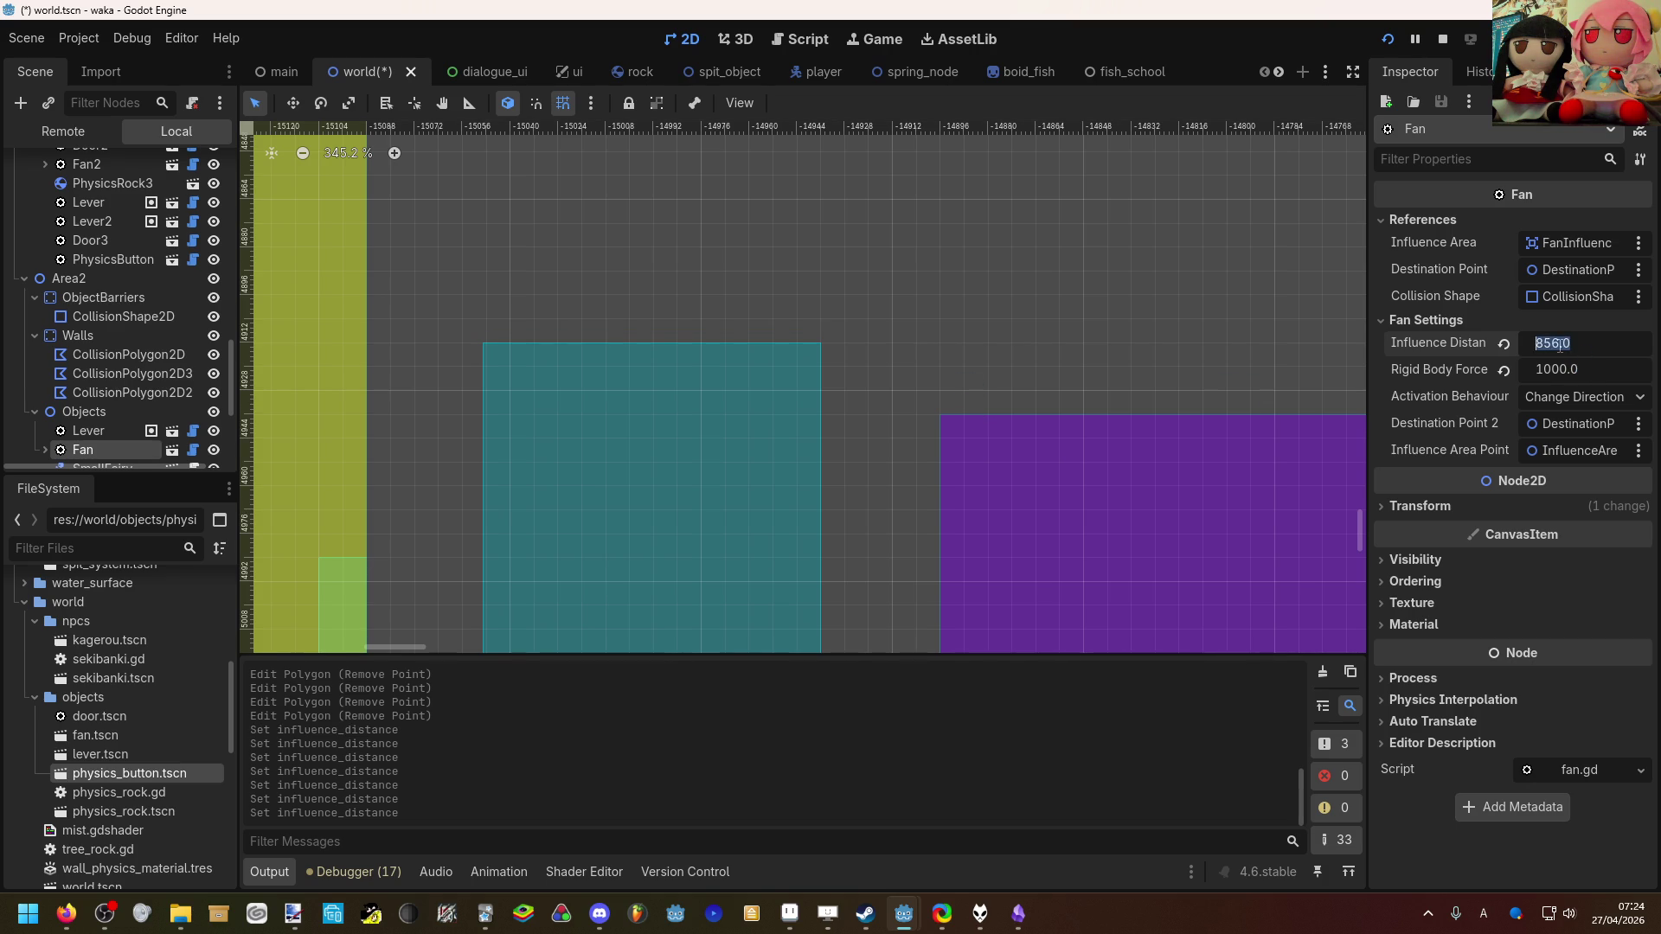
pyautogui.press('BackSpace')
pyautogui.write('40')
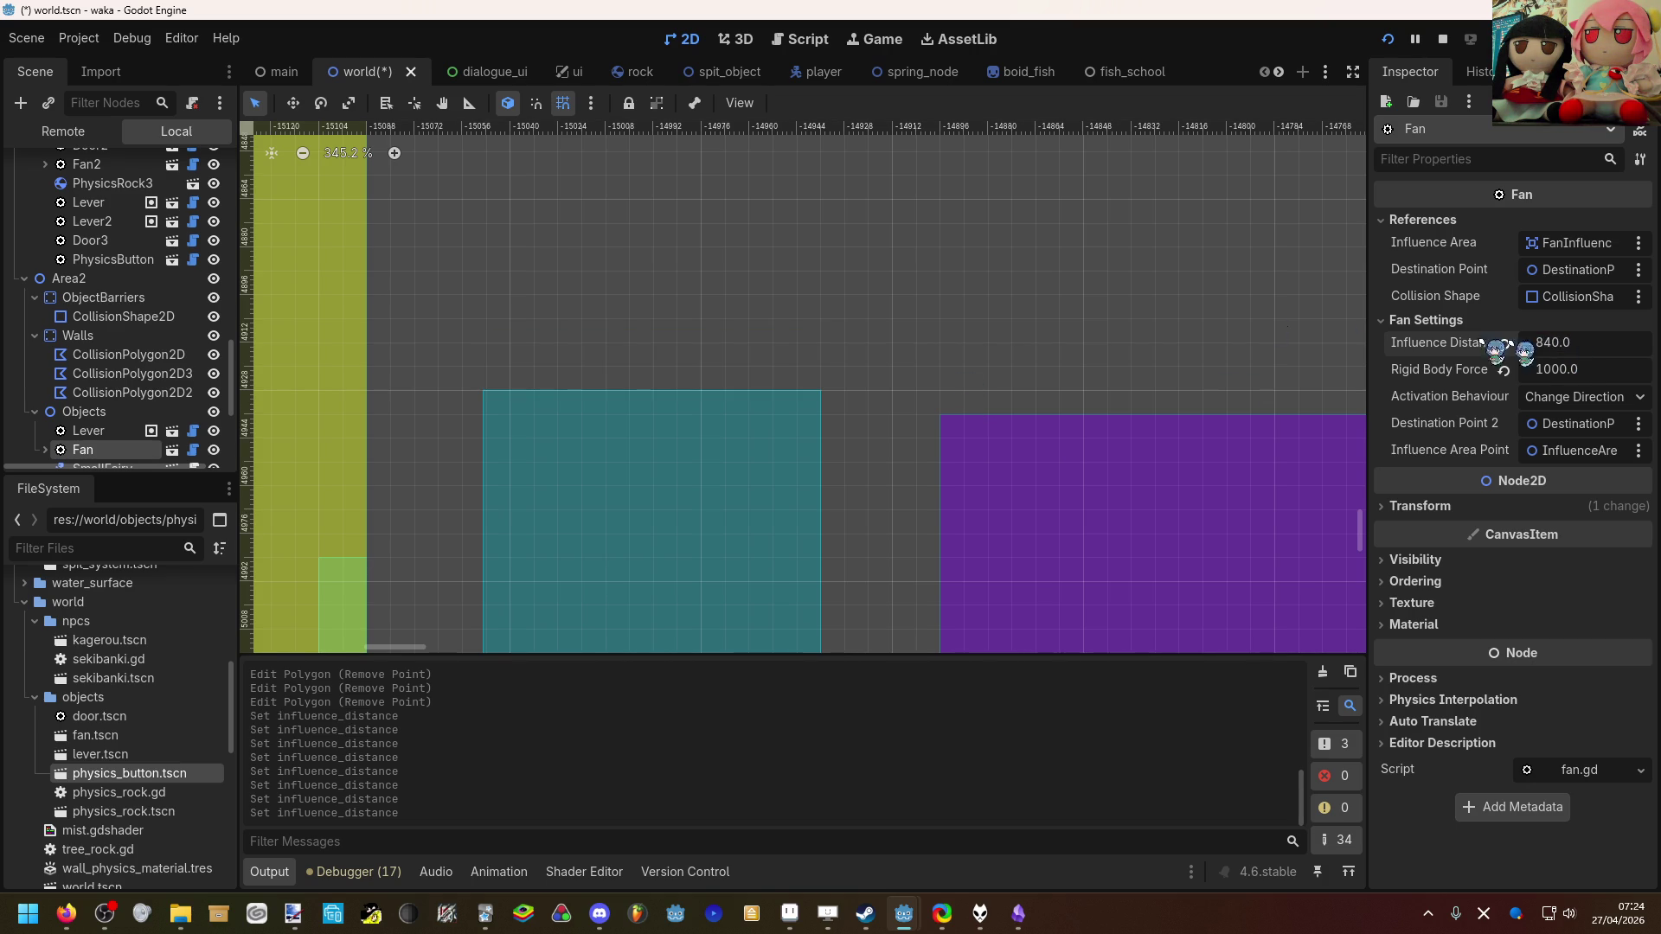
# - Review the fan's influence area, then select the red triangular wall polygon
pyautogui.click(816, 266)
pyautogui.scroll(-6, 818, 270)
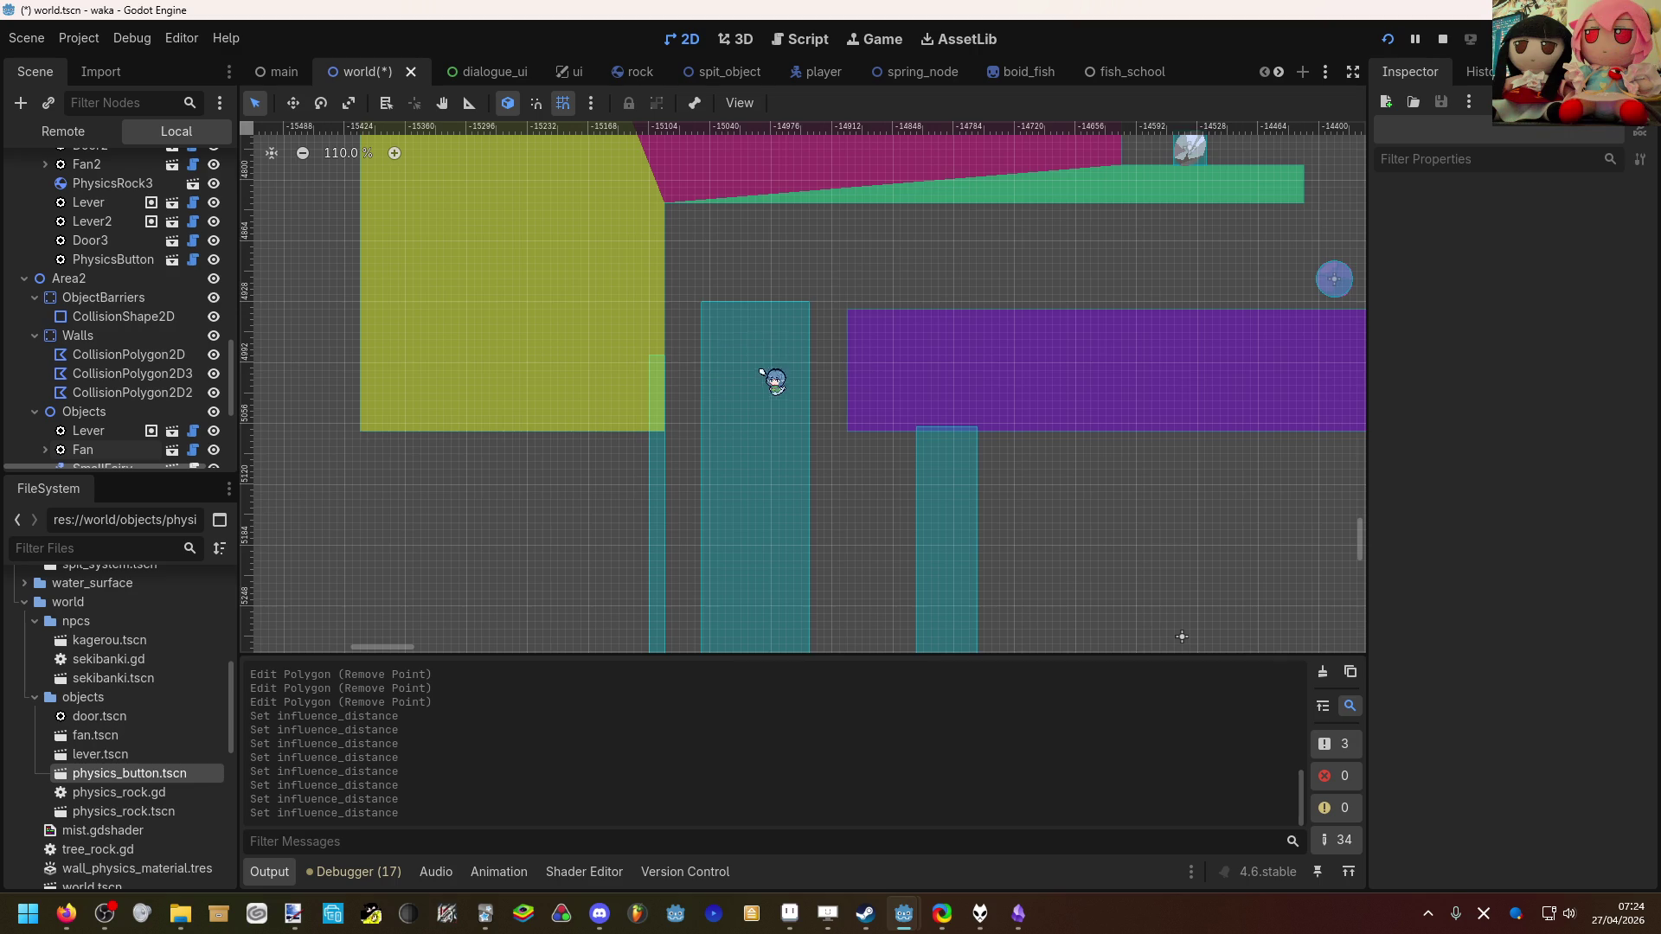
pyautogui.click(761, 346)
pyautogui.scroll(-6, 762, 346)
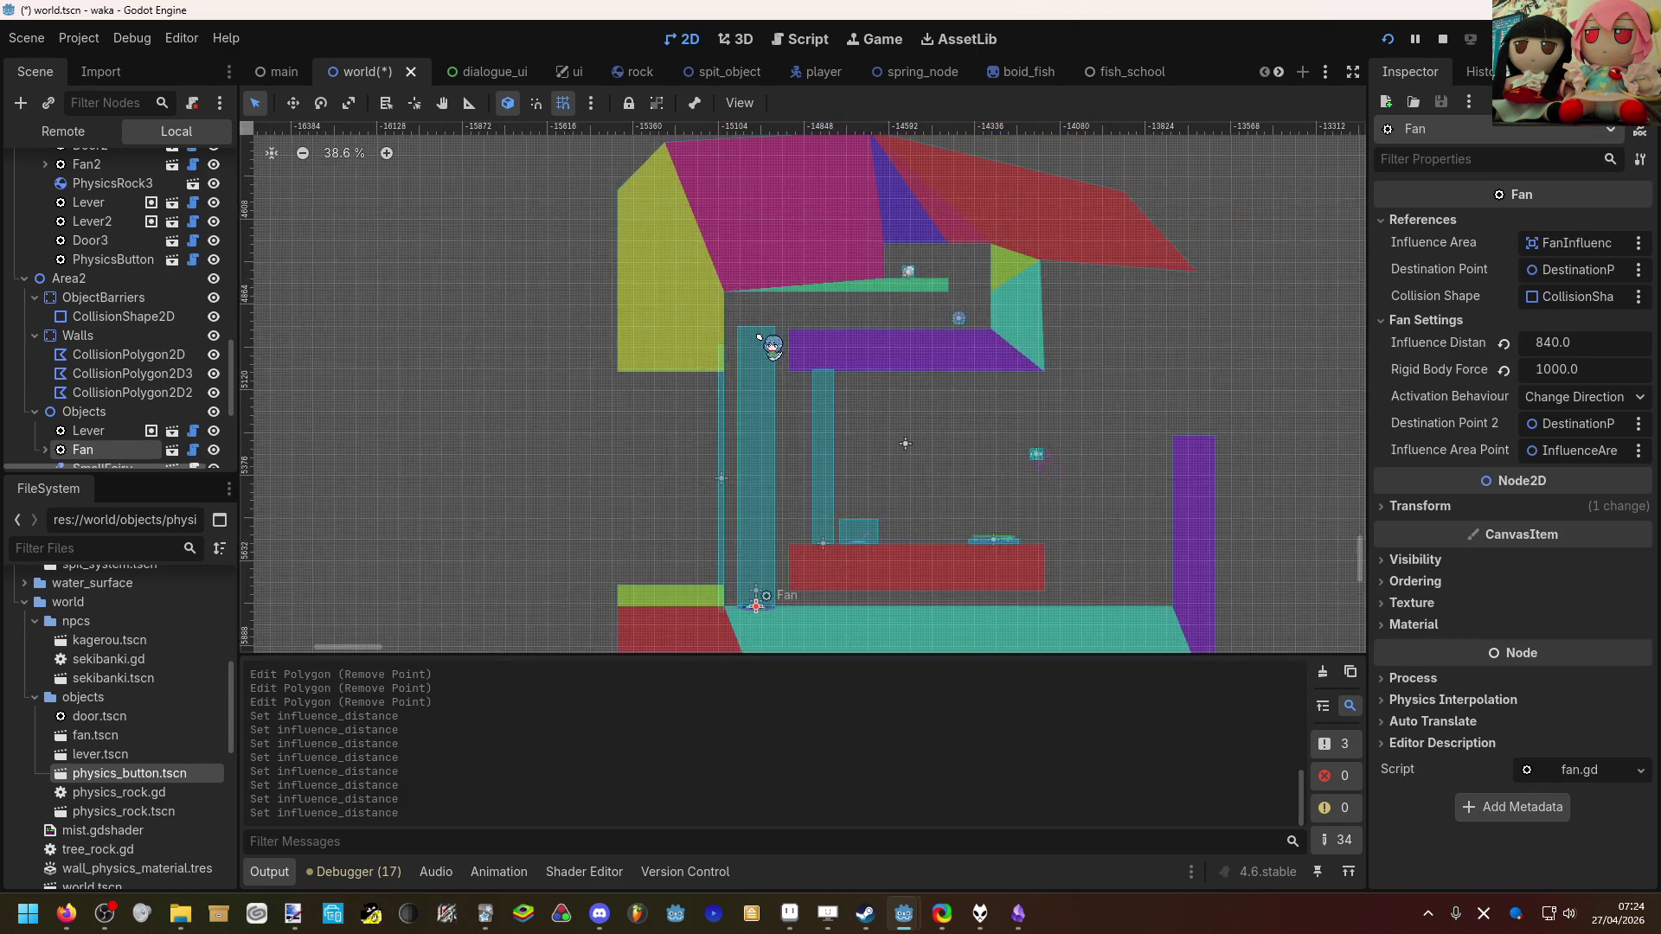
pyautogui.scroll(-8, 759, 337)
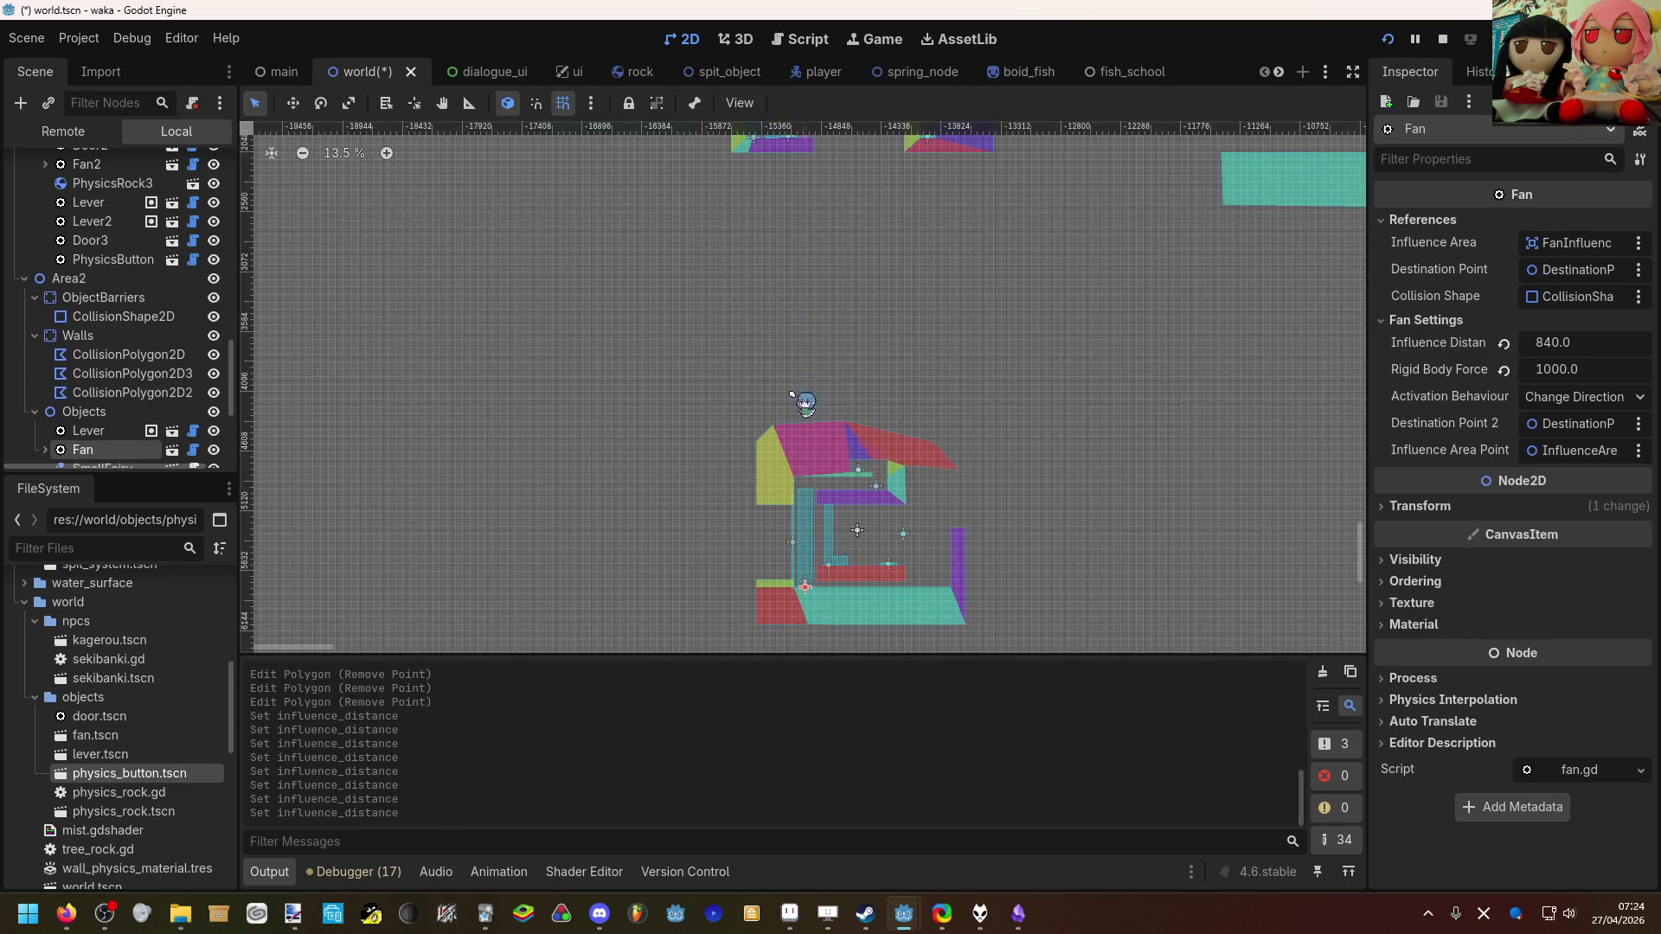
pyautogui.click(804, 389)
pyautogui.scroll(-2, 805, 389)
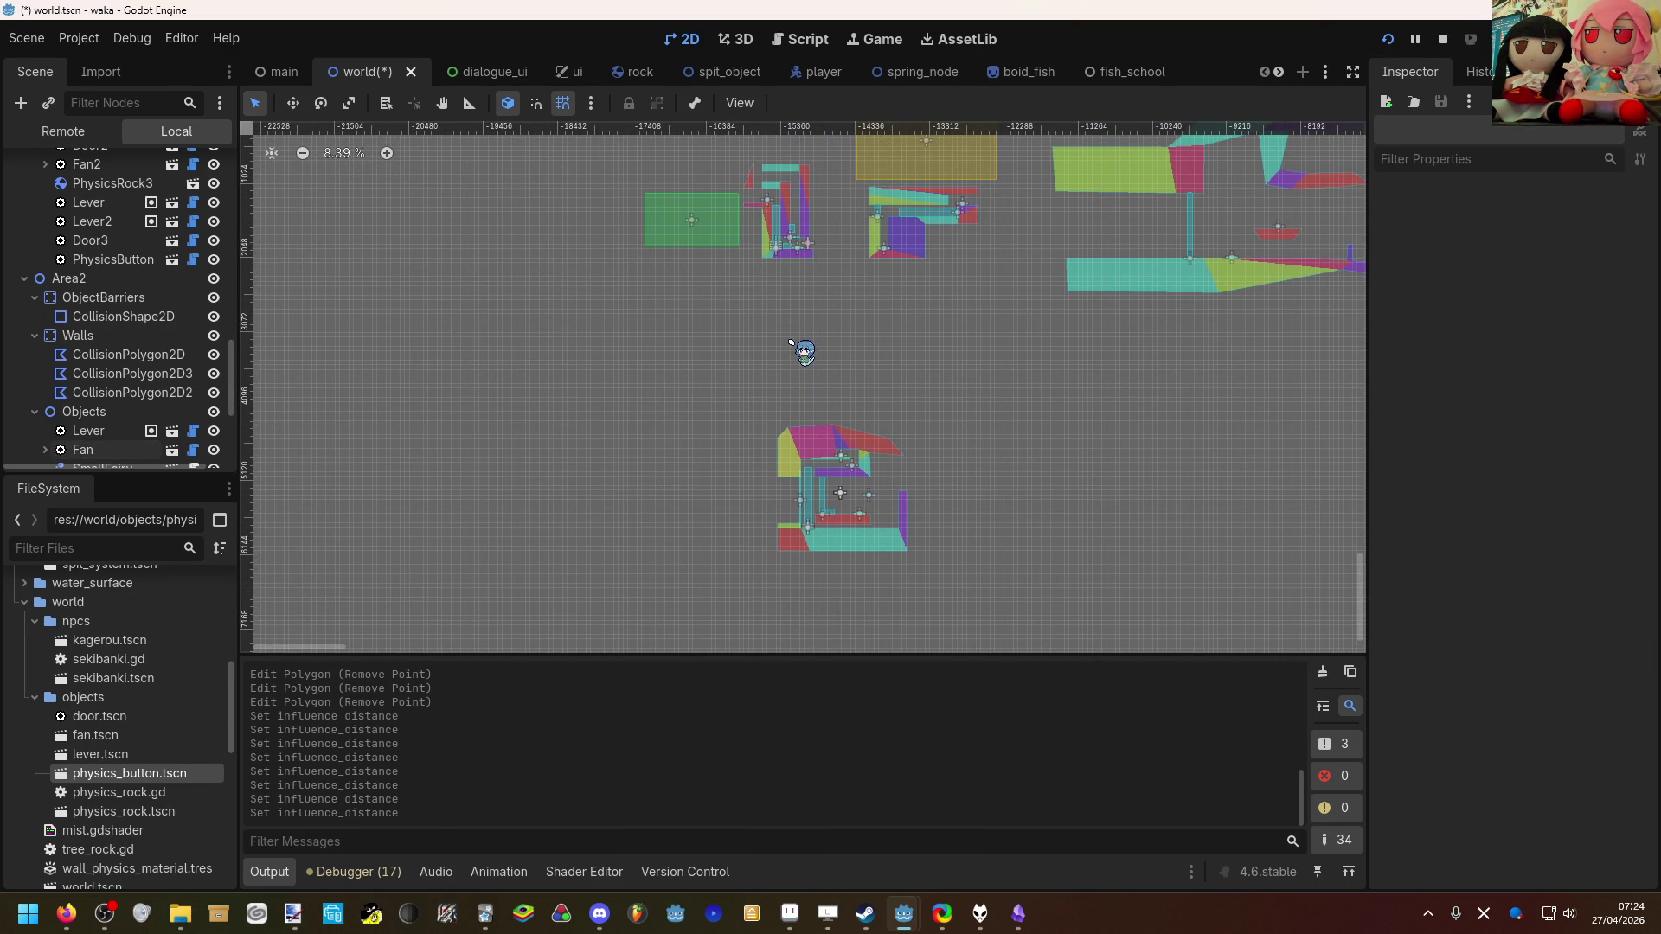
pyautogui.scroll(8, 741, 222)
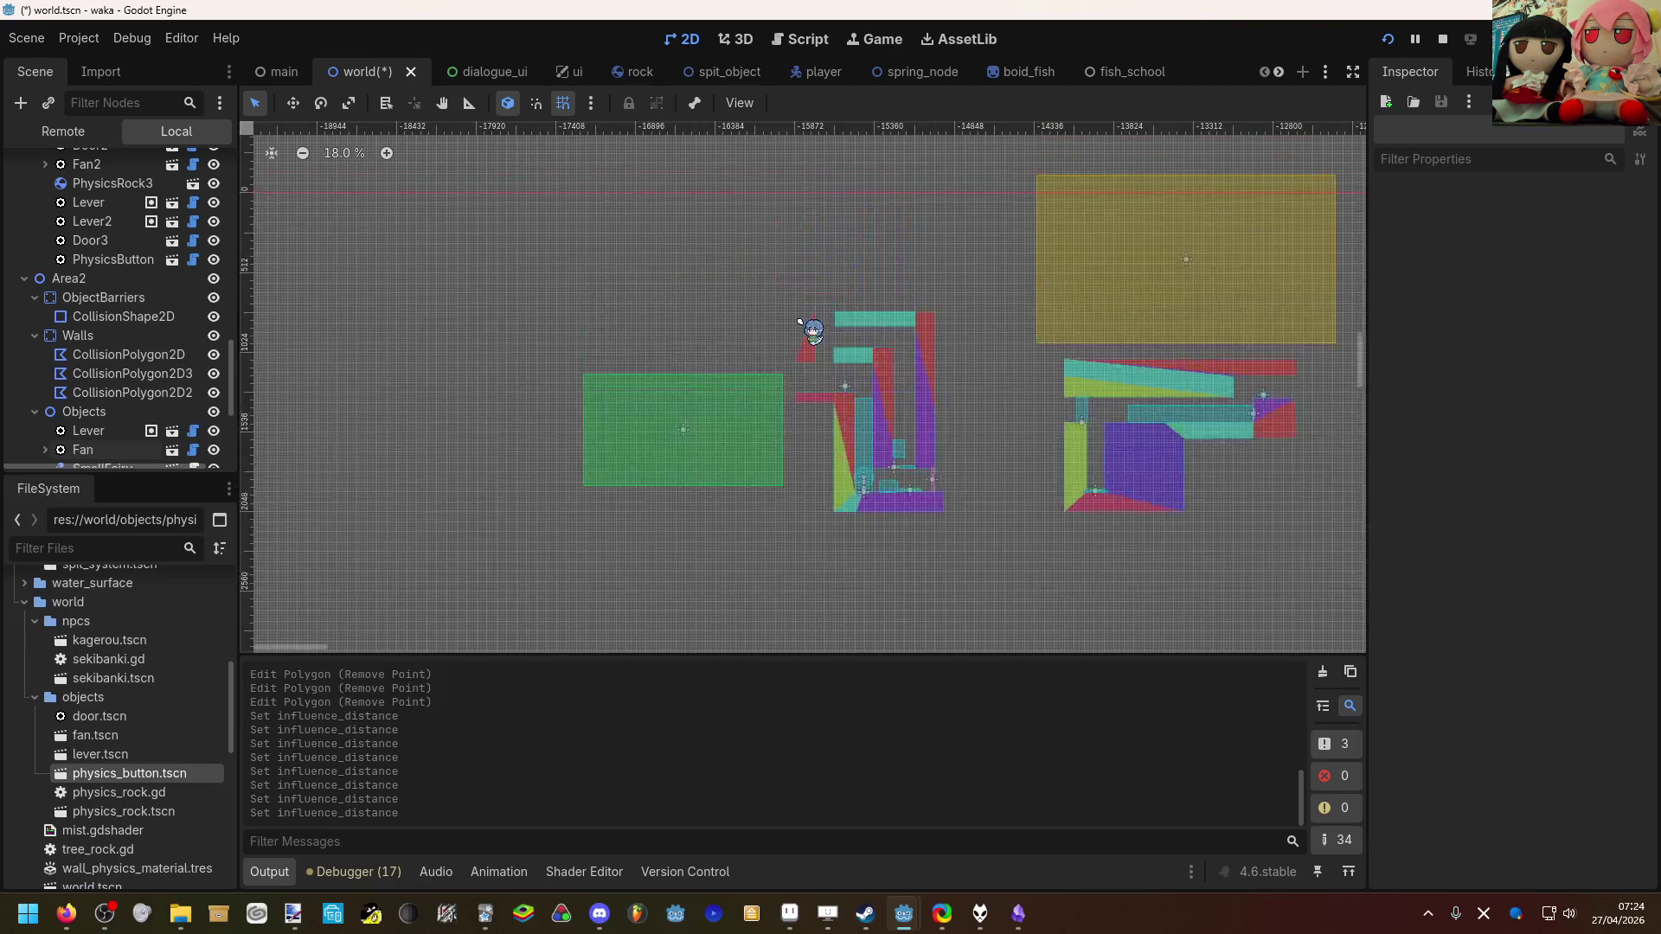
pyautogui.scroll(2, 820, 383)
pyautogui.click(802, 370)
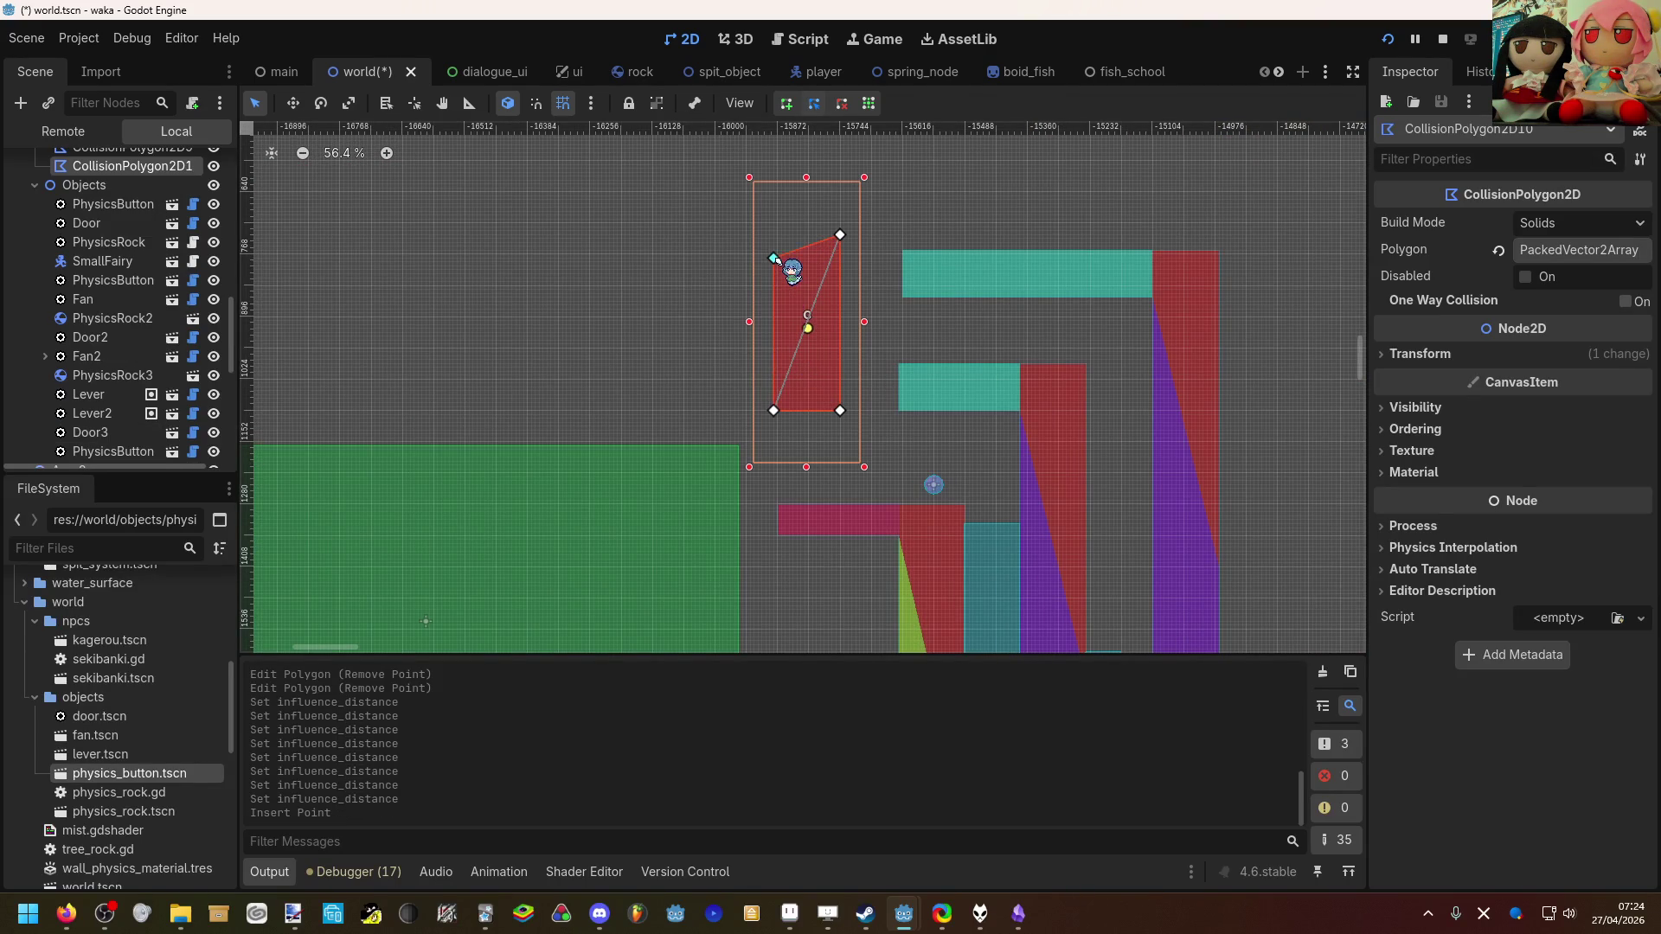
pyautogui.click(786, 380)
pyautogui.scroll(4, 785, 380)
pyautogui.moveTo(783, 449); pyautogui.dragTo(778, 238)
pyautogui.press('Escape')
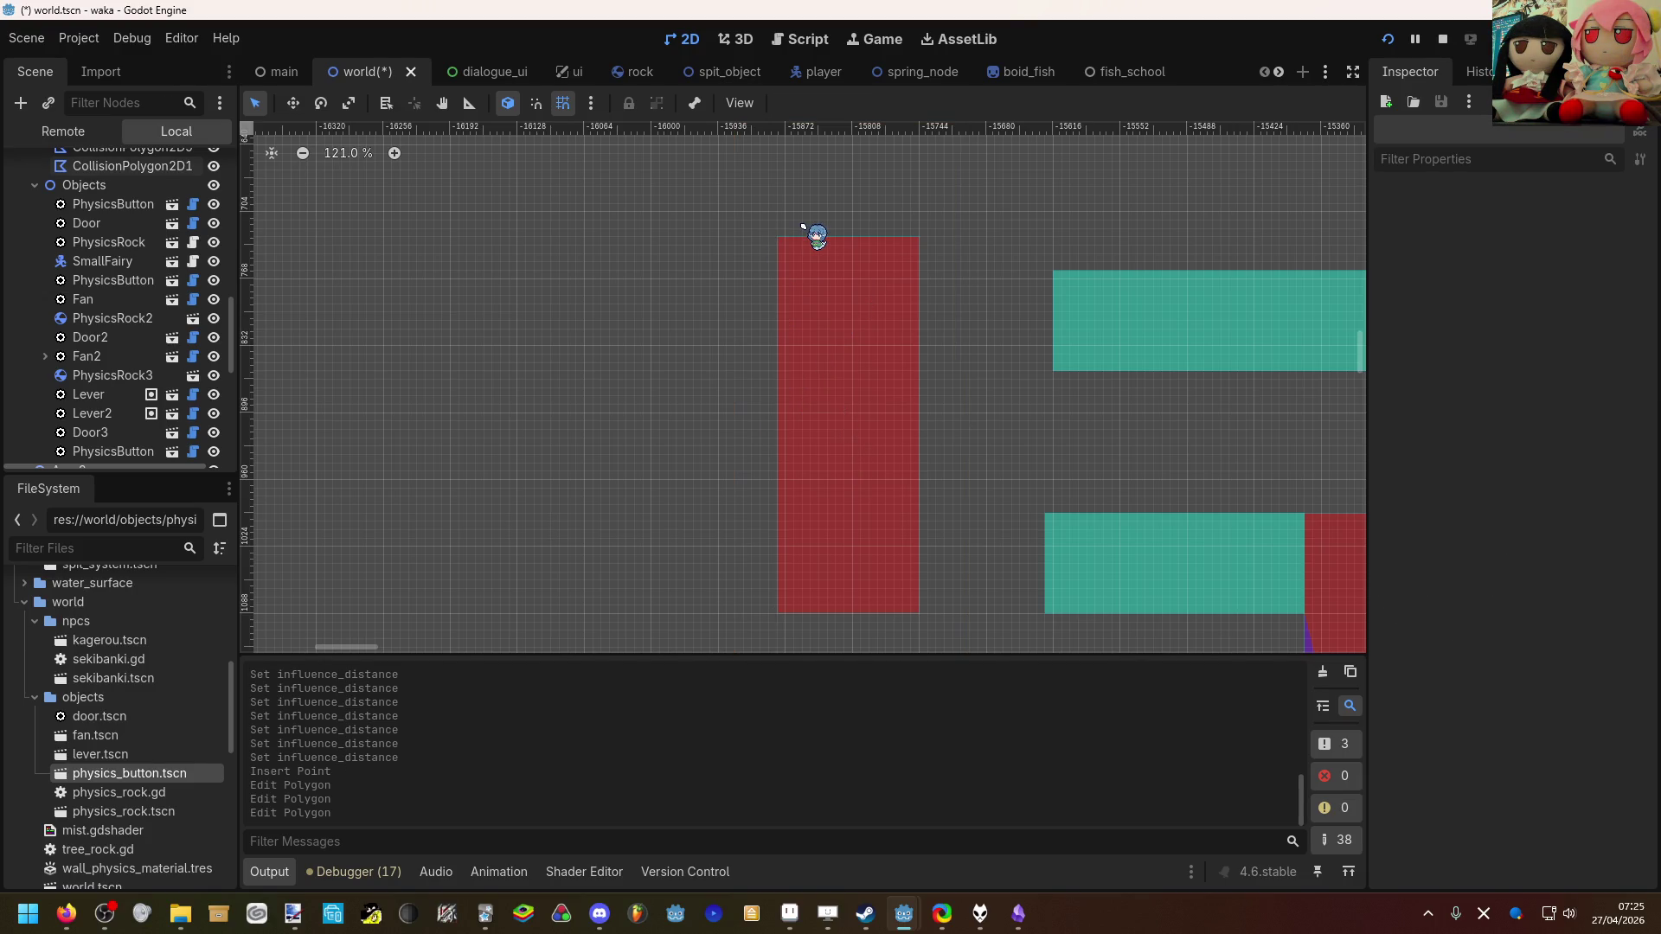
pyautogui.scroll(-5, 808, 237)
pyautogui.scroll(2, 865, 390)
pyautogui.scroll(3, 922, 407)
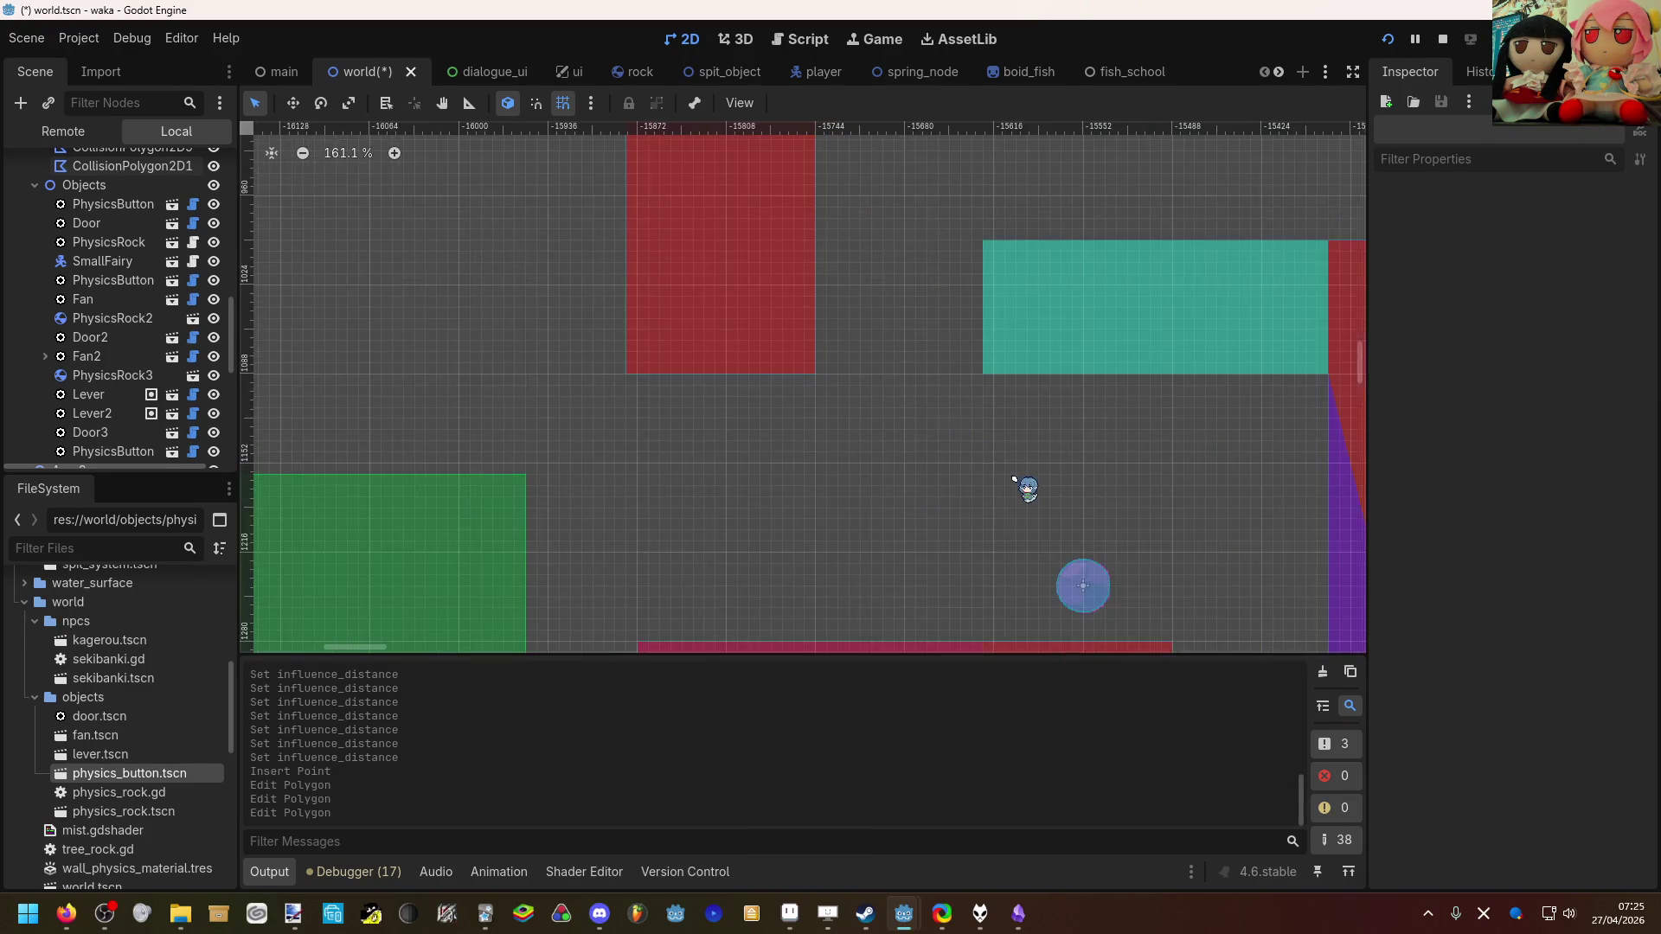
pyautogui.hotkey('ctrl', 's')
pyautogui.moveTo(886, 430)
pyautogui.mouseDown()
pyautogui.moveTo(649, 303)
pyautogui.moveTo(839, 294)
pyautogui.mouseUp()
pyautogui.scroll(-2, 130, 375)
pyautogui.scroll(4, 130, 375)
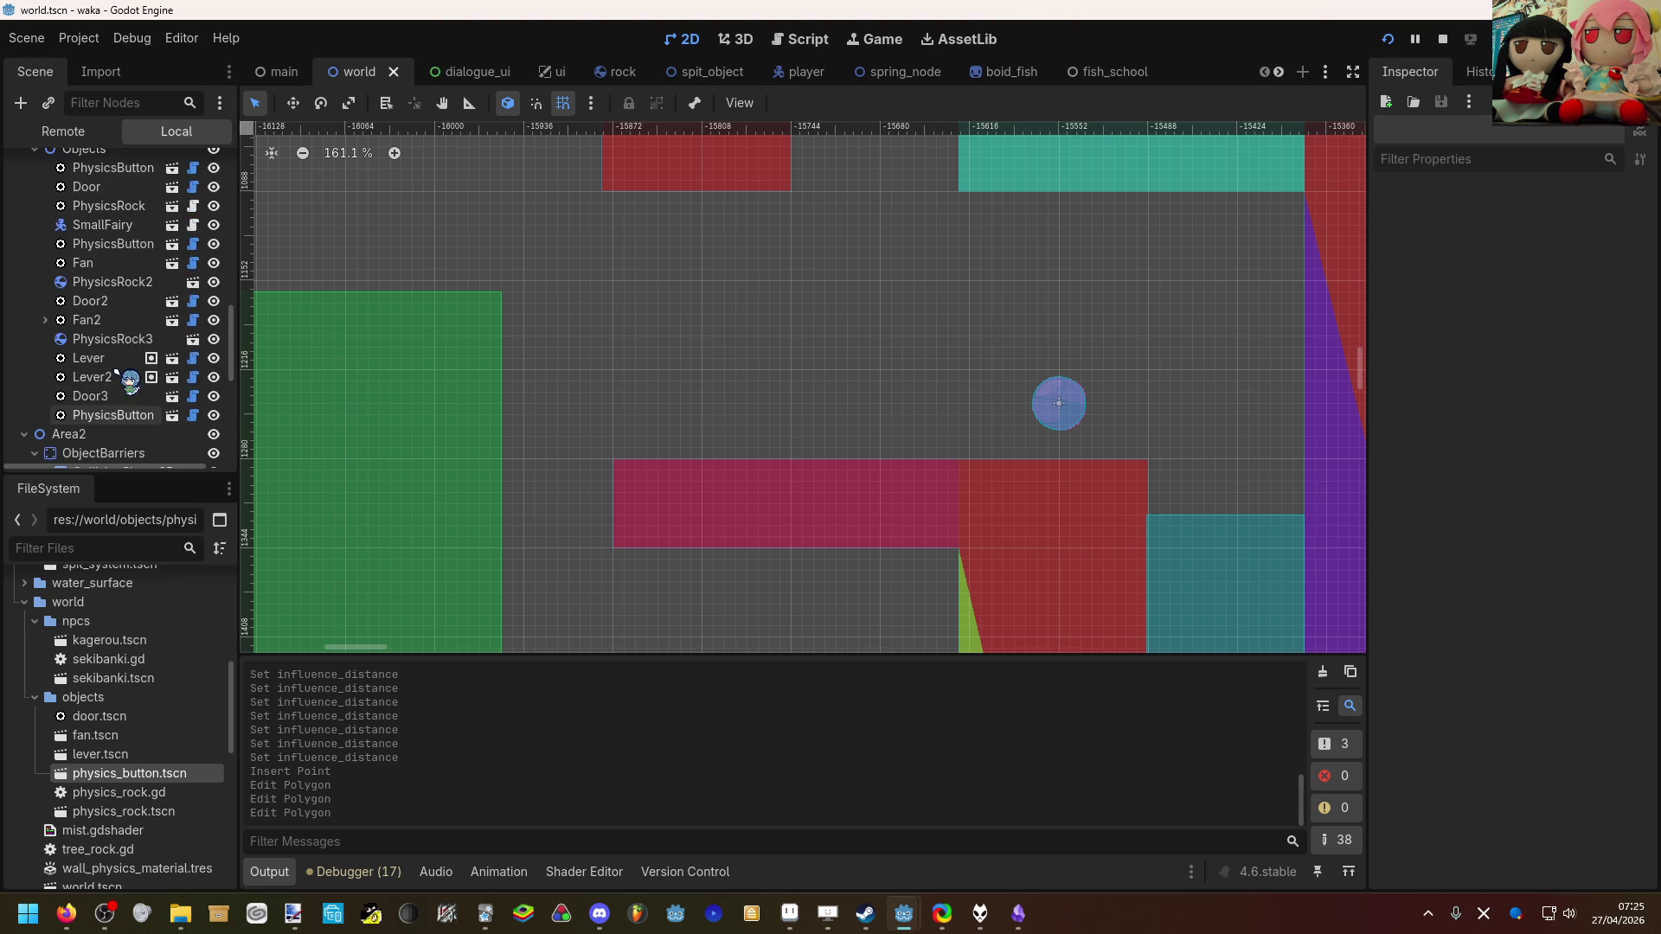
pyautogui.scroll(-8, 129, 378)
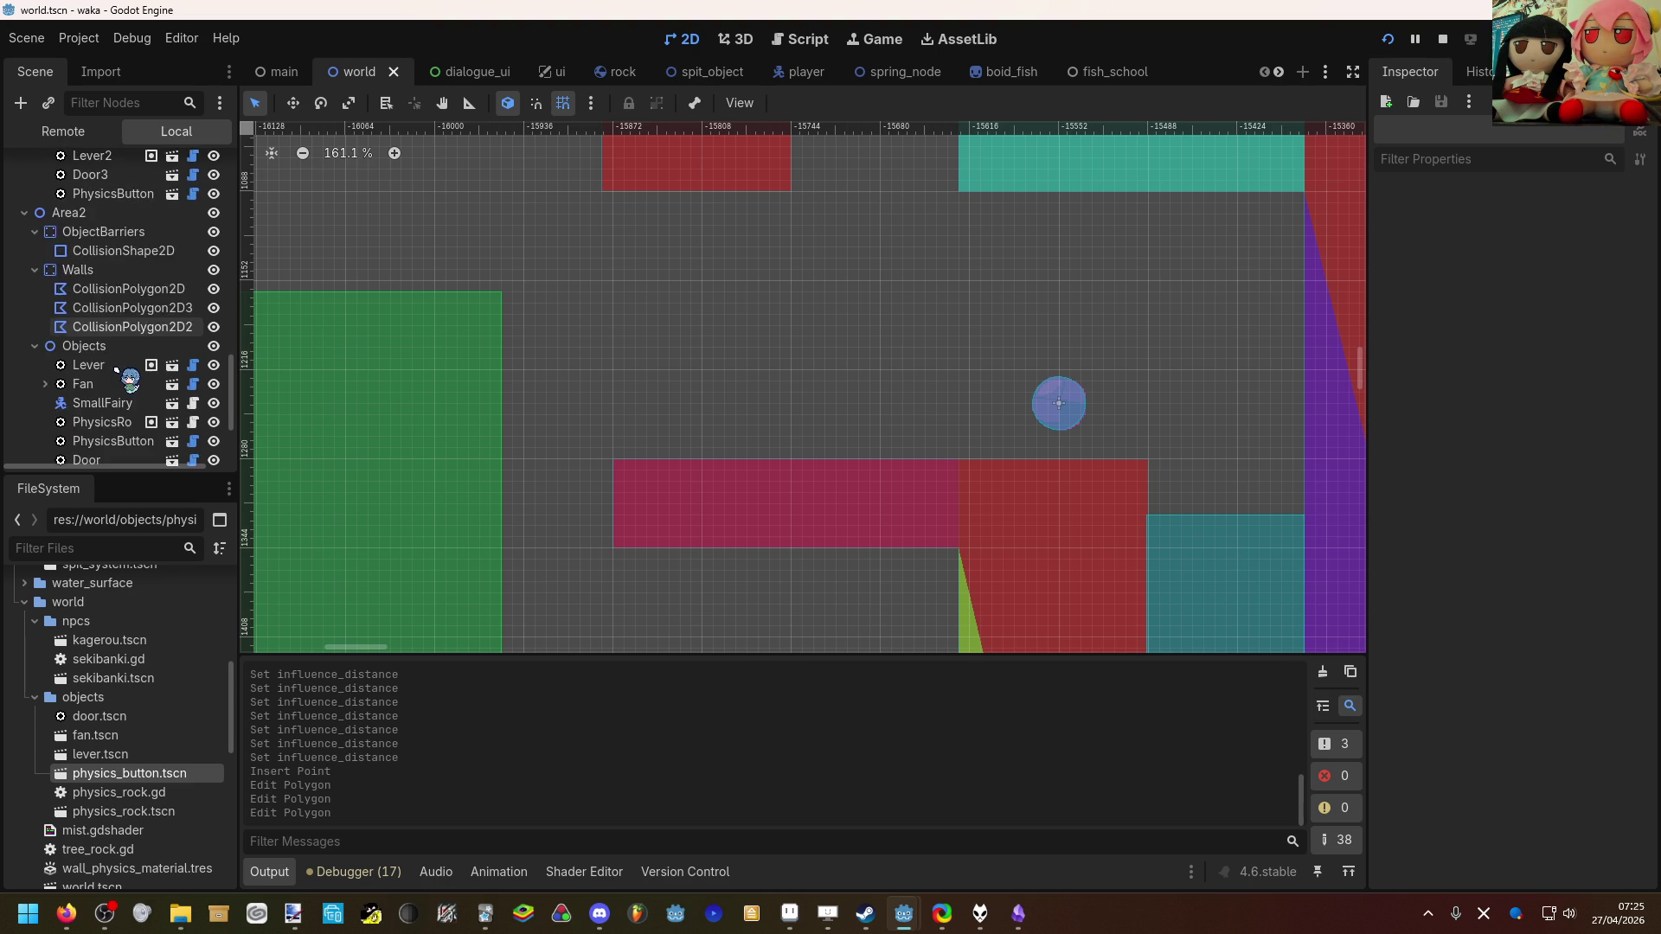
pyautogui.scroll(5, 104, 367)
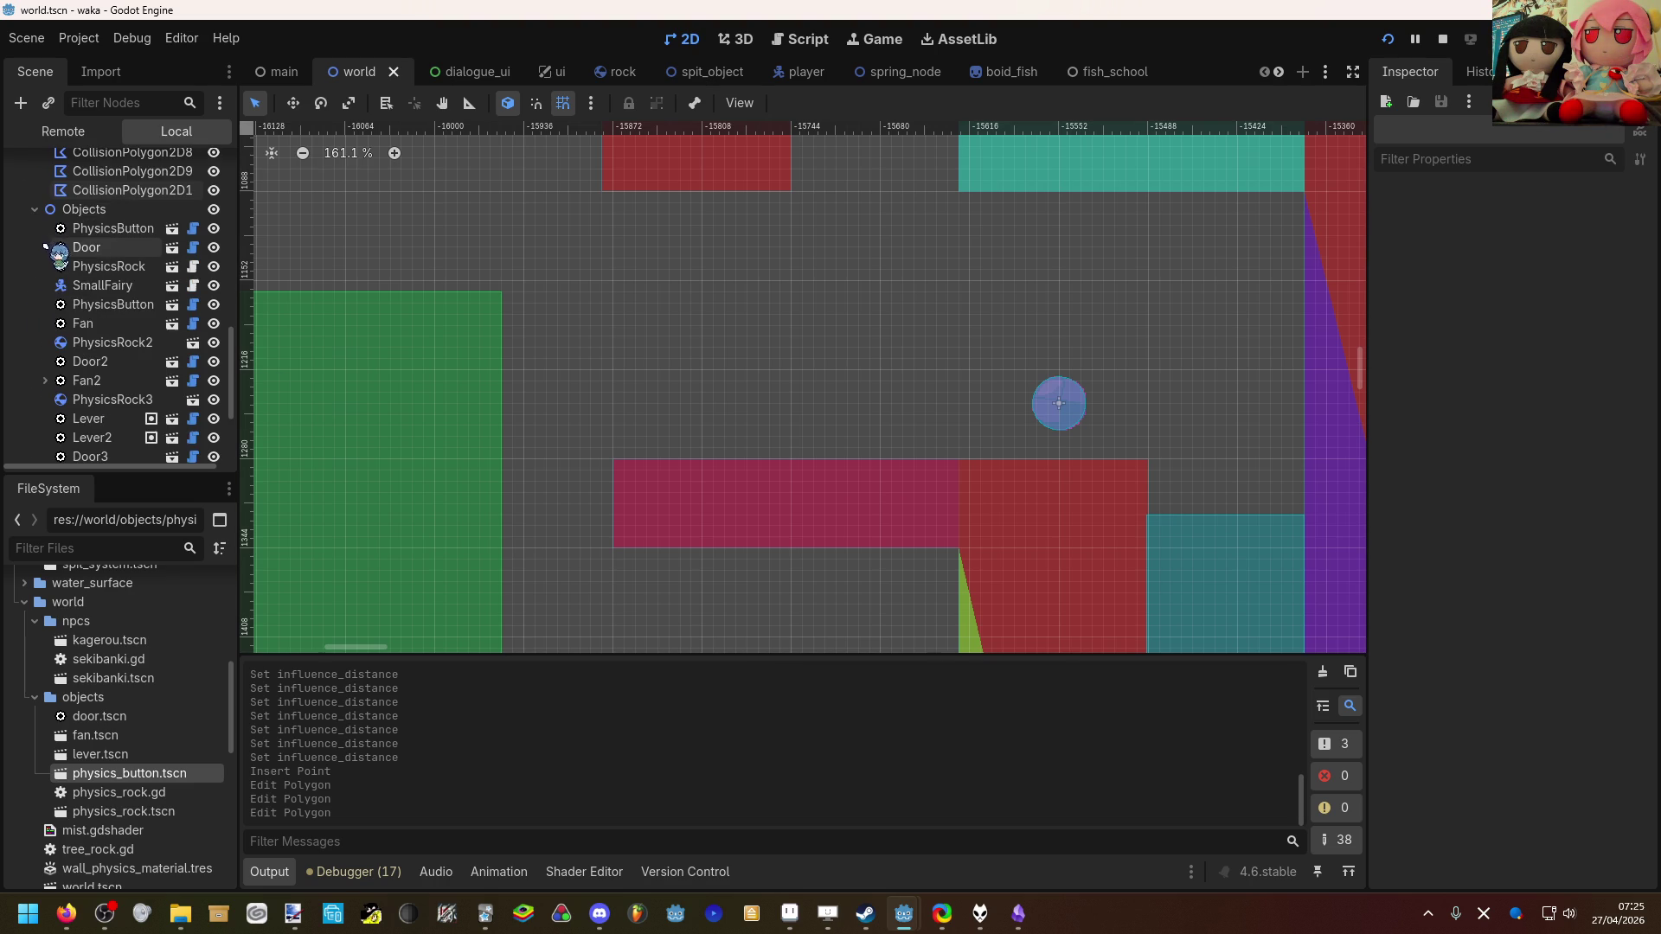
pyautogui.scroll(3, 61, 259)
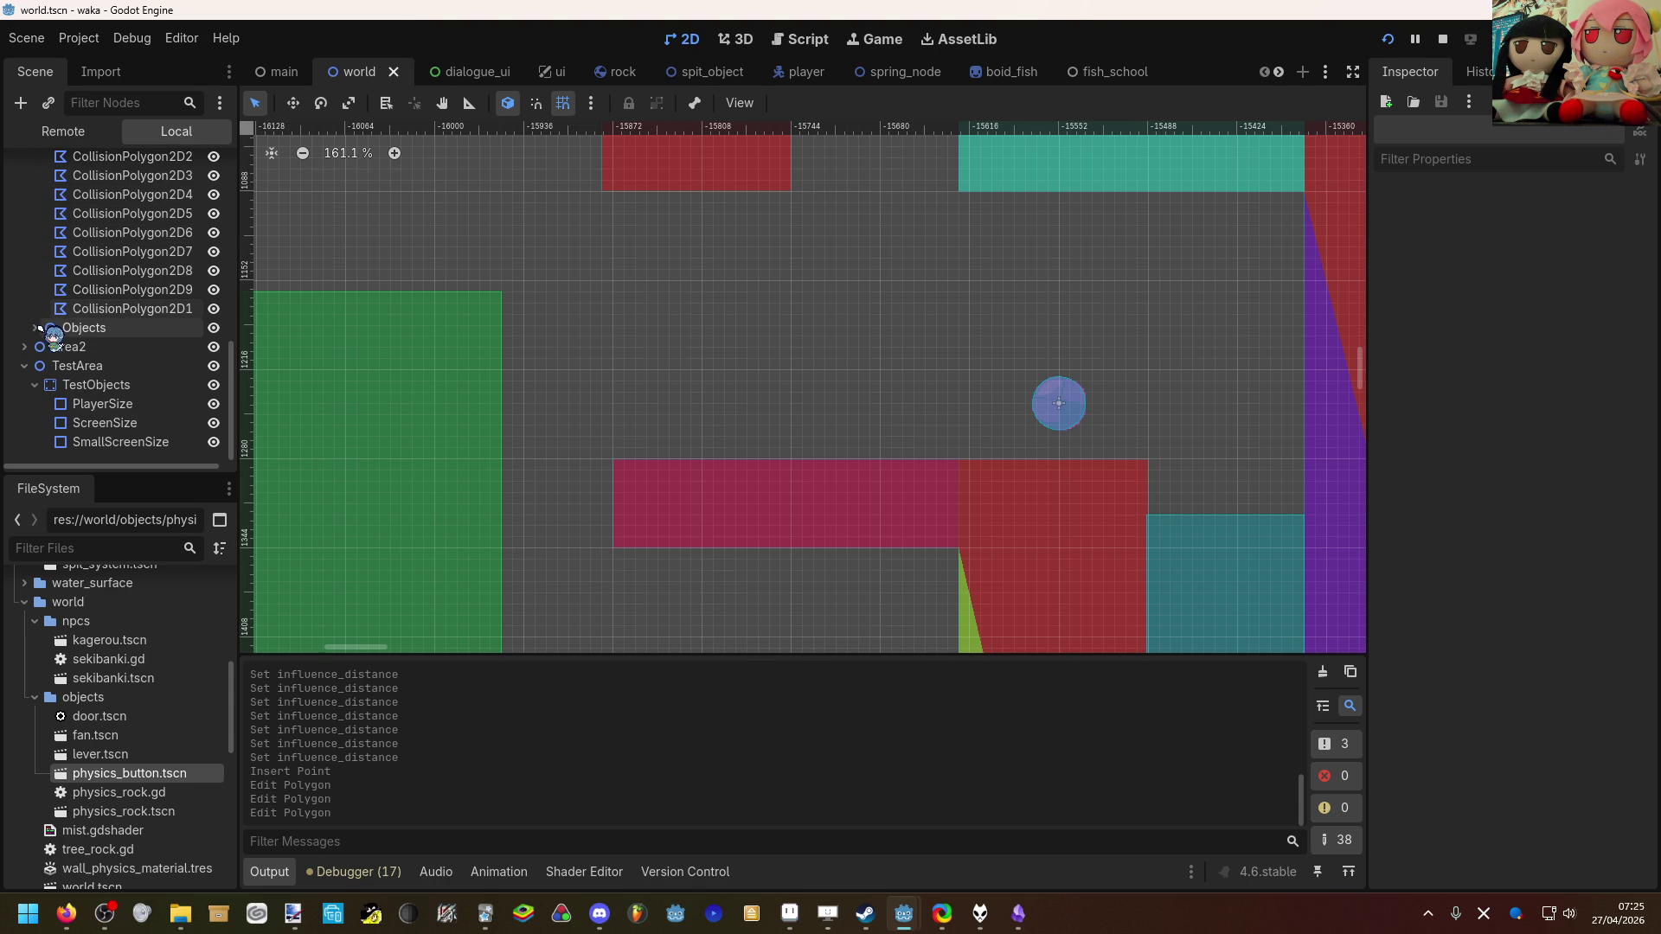
pyautogui.scroll(-6, 67, 327)
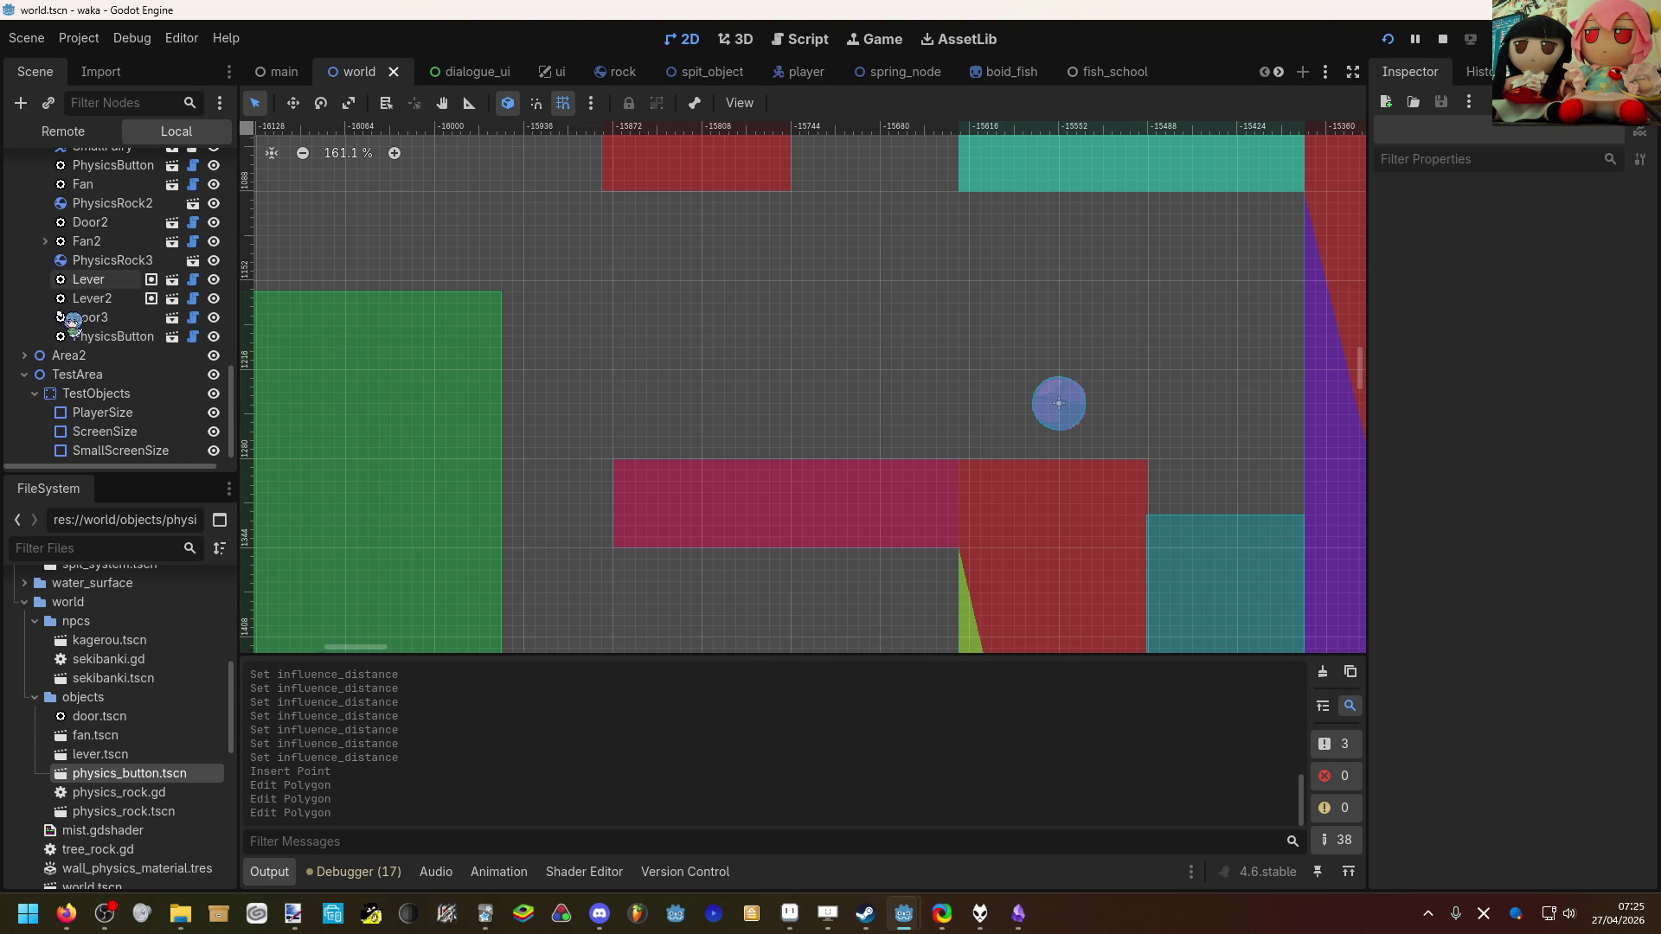
pyautogui.scroll(-1, 769, 336)
pyautogui.scroll(-6, 765, 336)
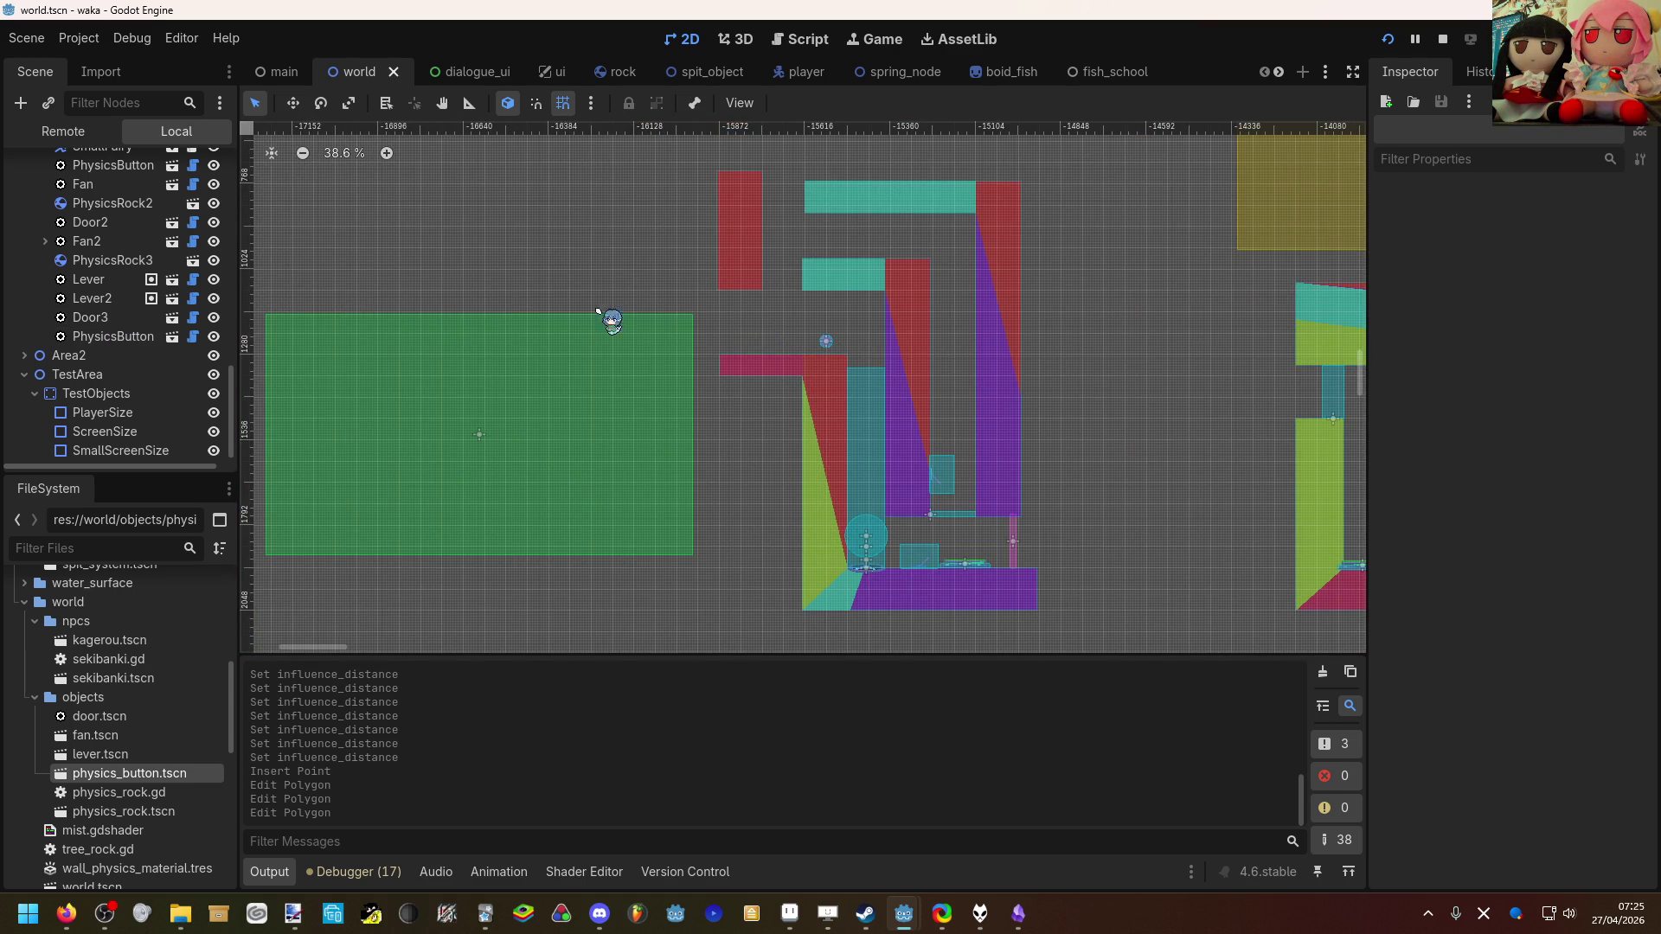
pyautogui.scroll(-1, 91, 321)
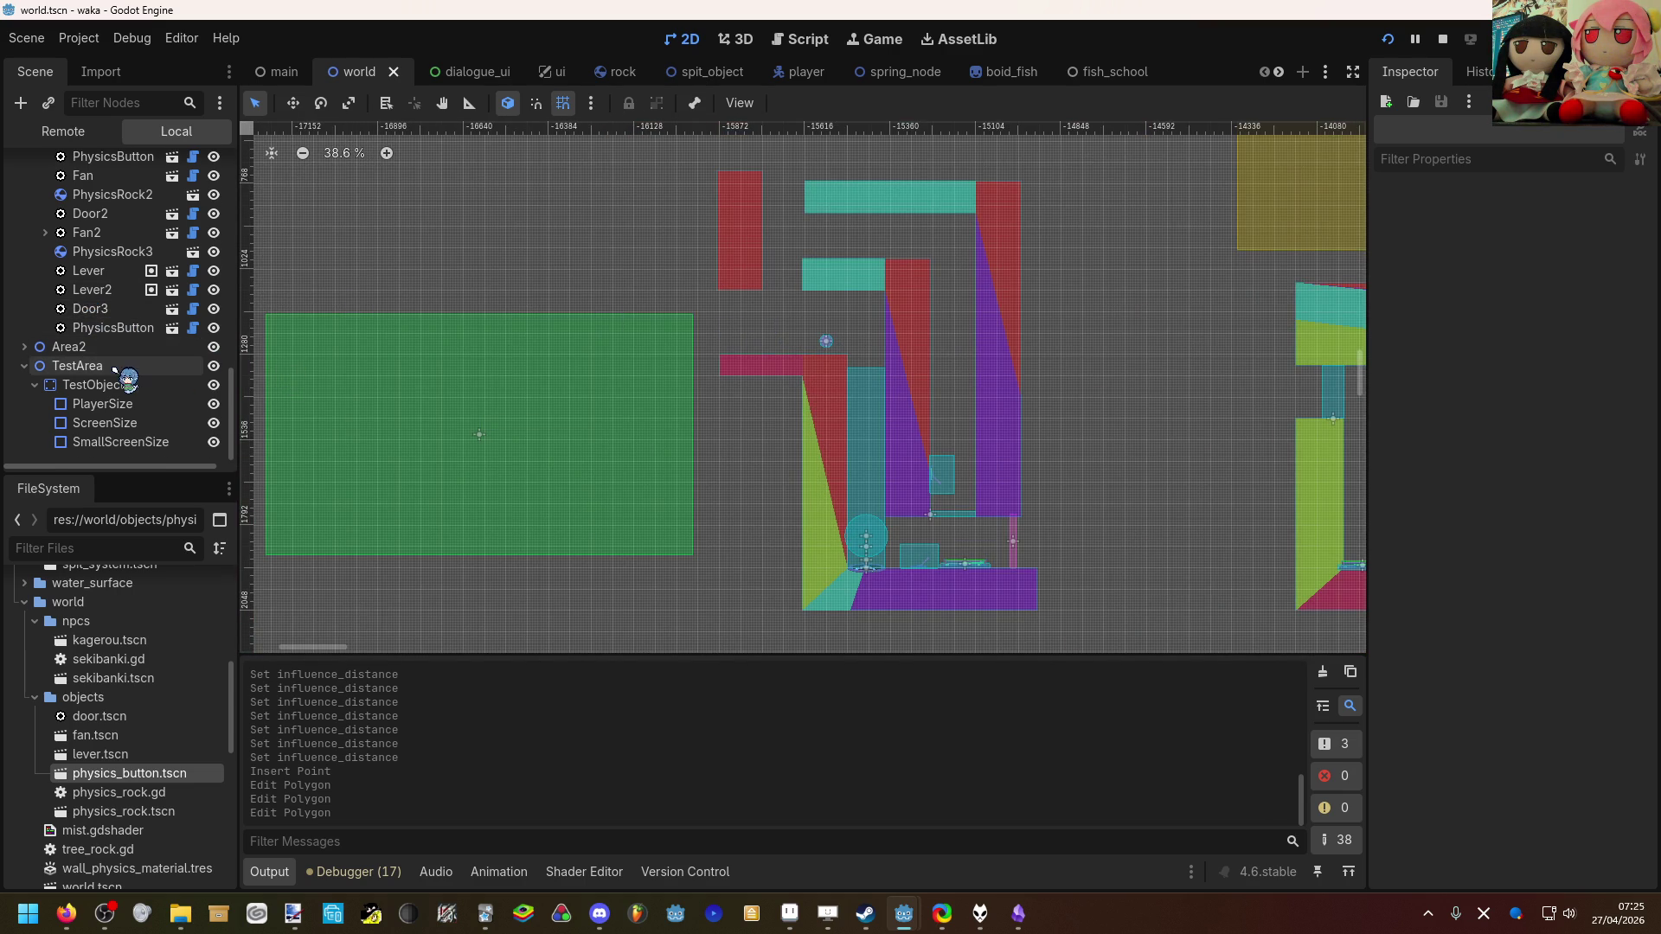
pyautogui.moveTo(164, 717)
pyautogui.mouseDown()
pyautogui.moveTo(723, 360)
pyautogui.moveTo(769, 362)
pyautogui.moveTo(743, 359)
pyautogui.mouseUp()
# - Select the new Door node placed beside the teal pillar
pyautogui.scroll(7, 741, 358)
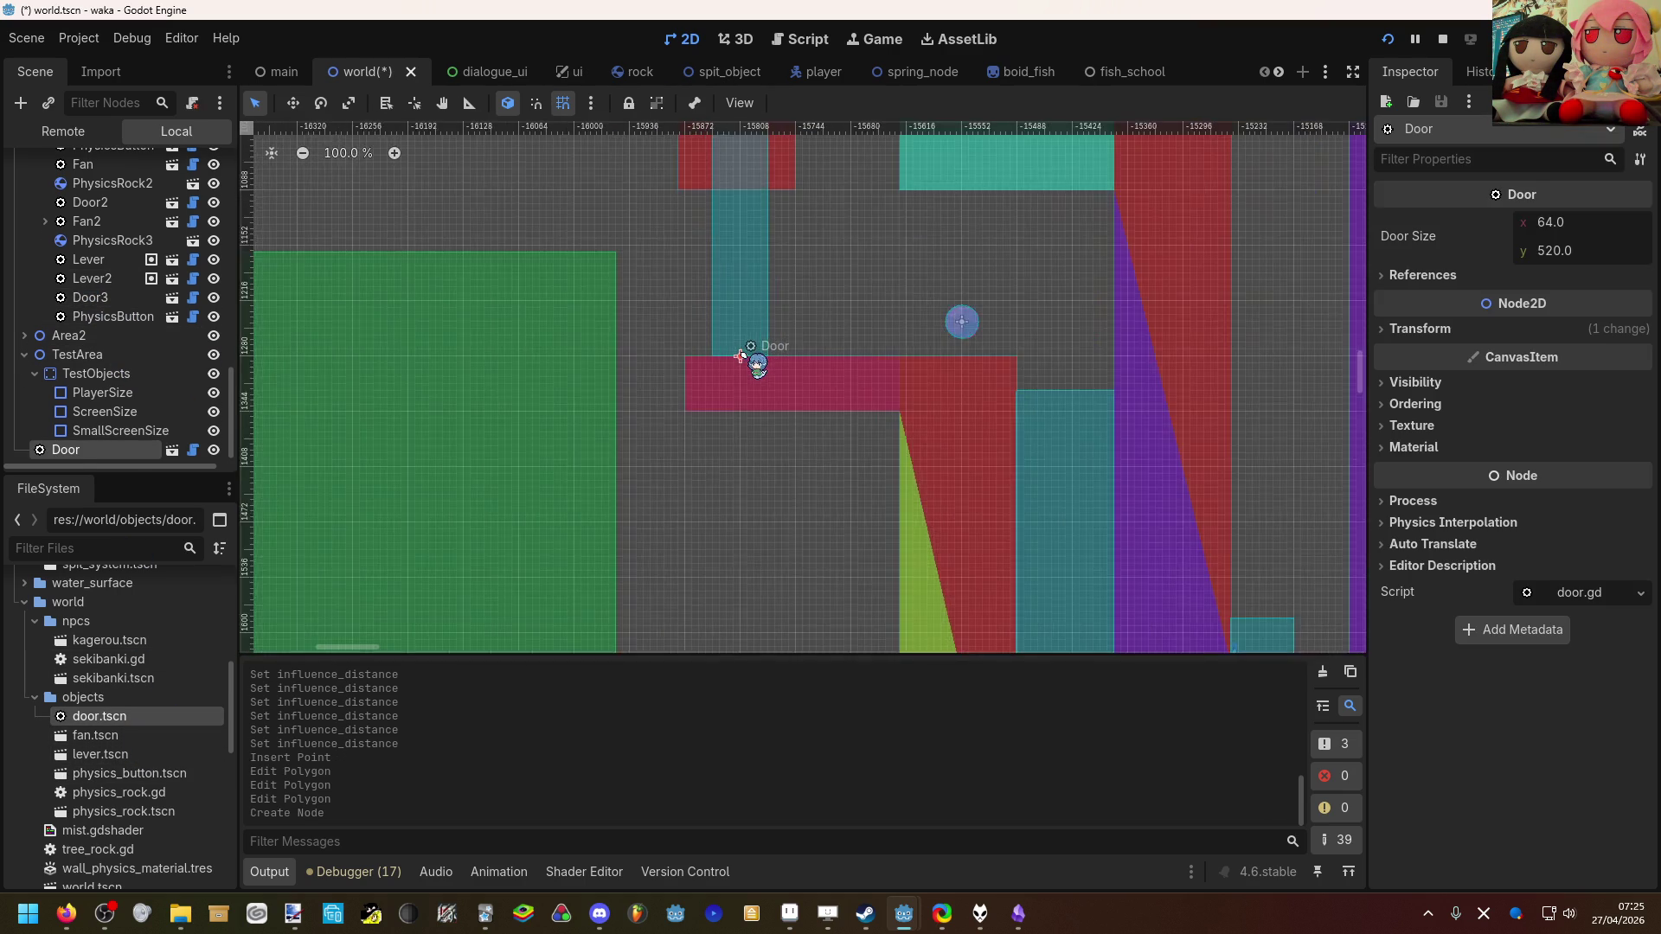
pyautogui.scroll(-4, 741, 358)
pyautogui.press('w')
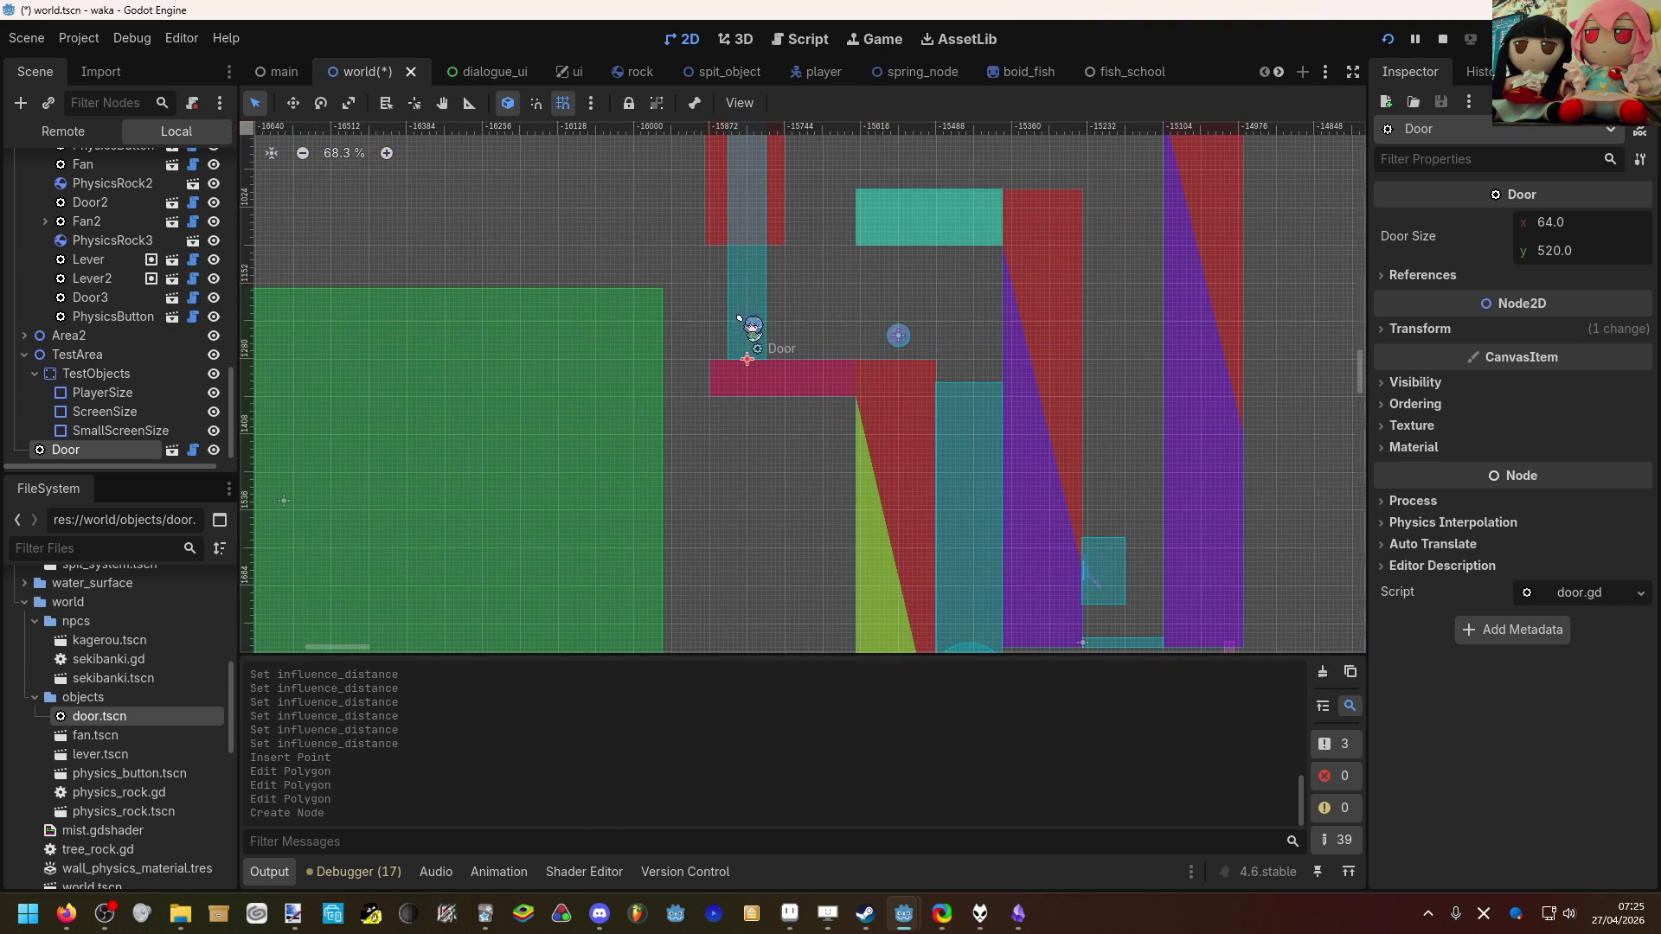
pyautogui.press('q')
pyautogui.click(812, 305)
pyautogui.scroll(3, 811, 305)
pyautogui.click(804, 406)
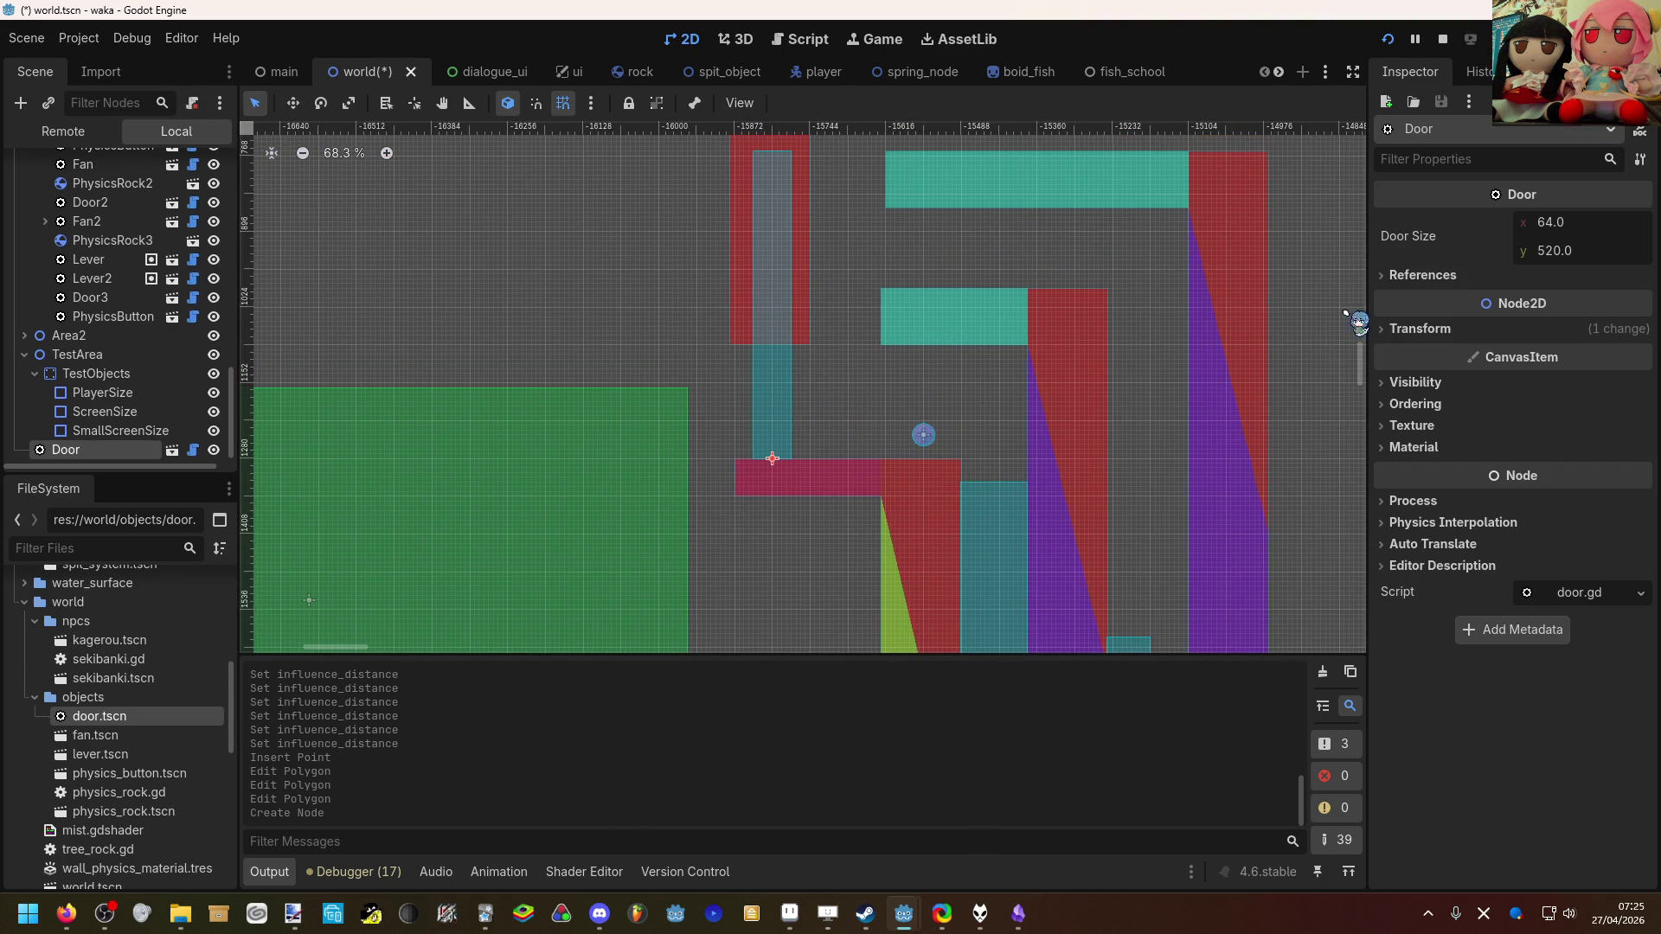
# - Set the door's Door Size height to 192, making it 64×192
pyautogui.click(1555, 252)
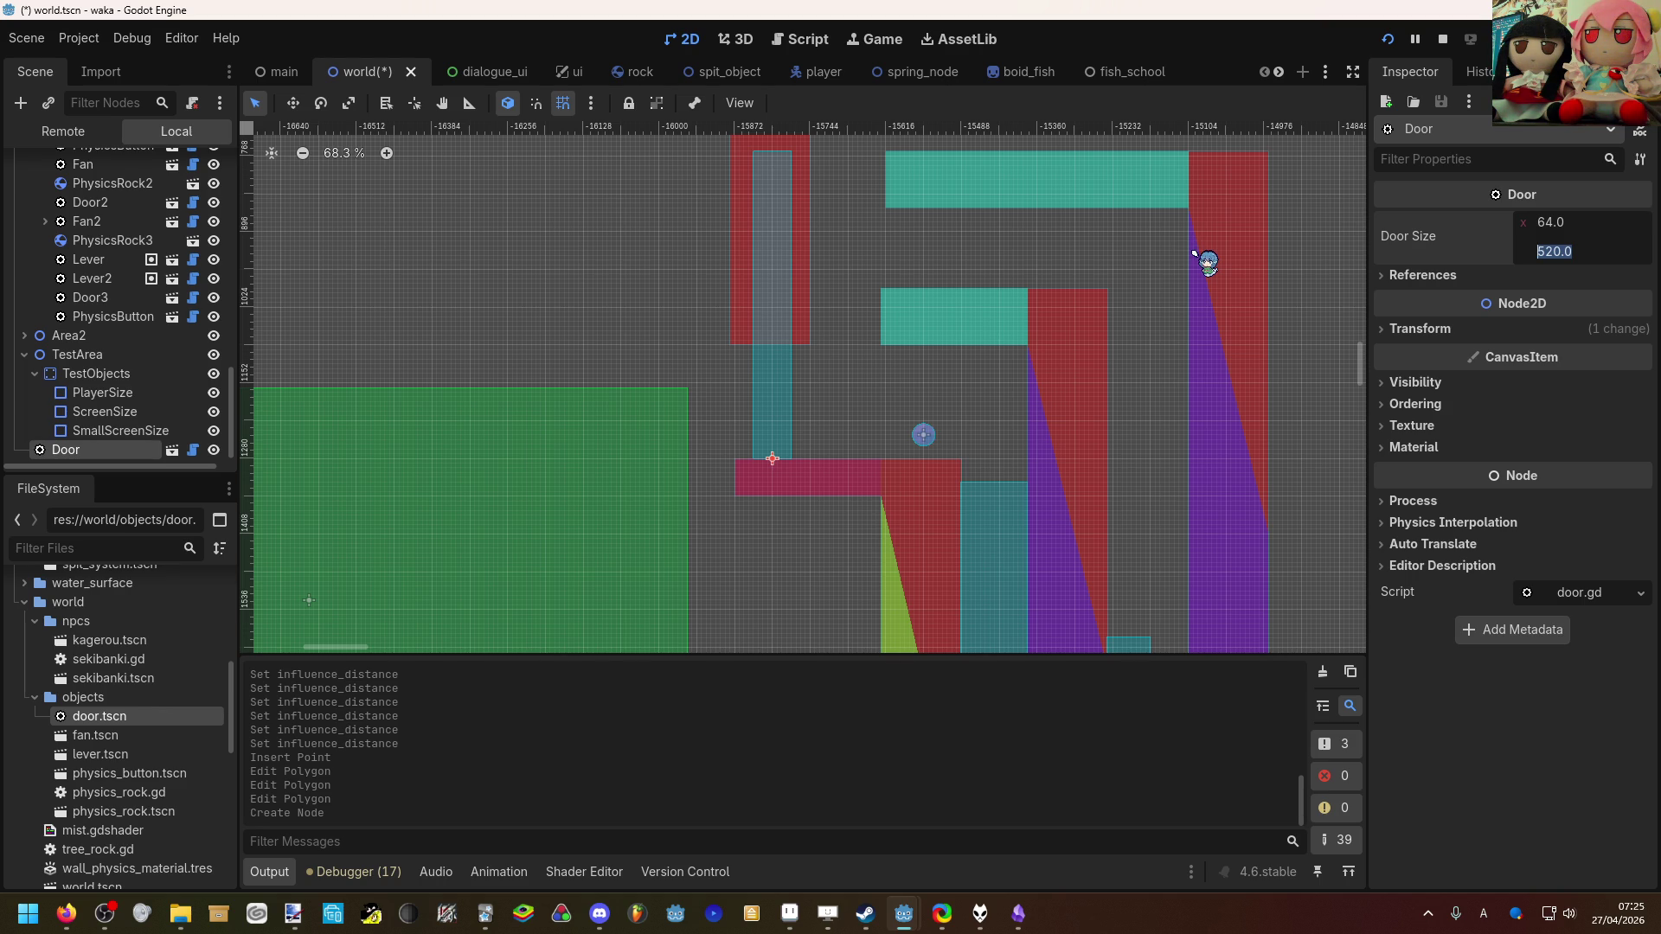
pyautogui.write('128')
pyautogui.press('Return')
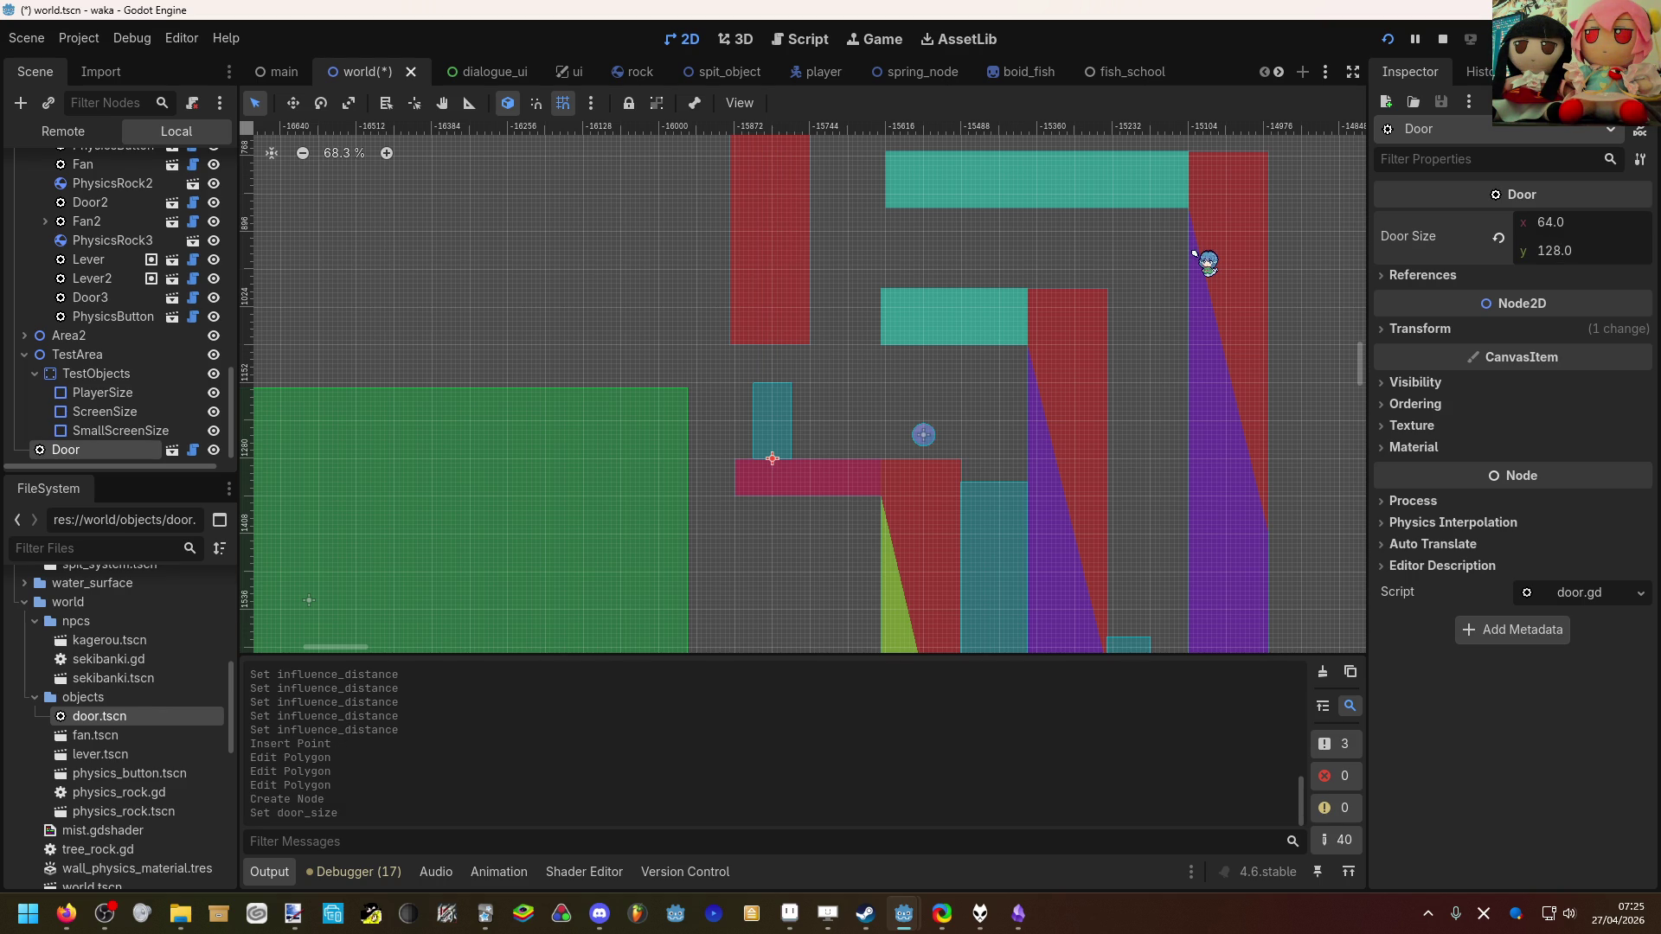
pyautogui.click(1570, 257)
pyautogui.scroll(3, 660, 323)
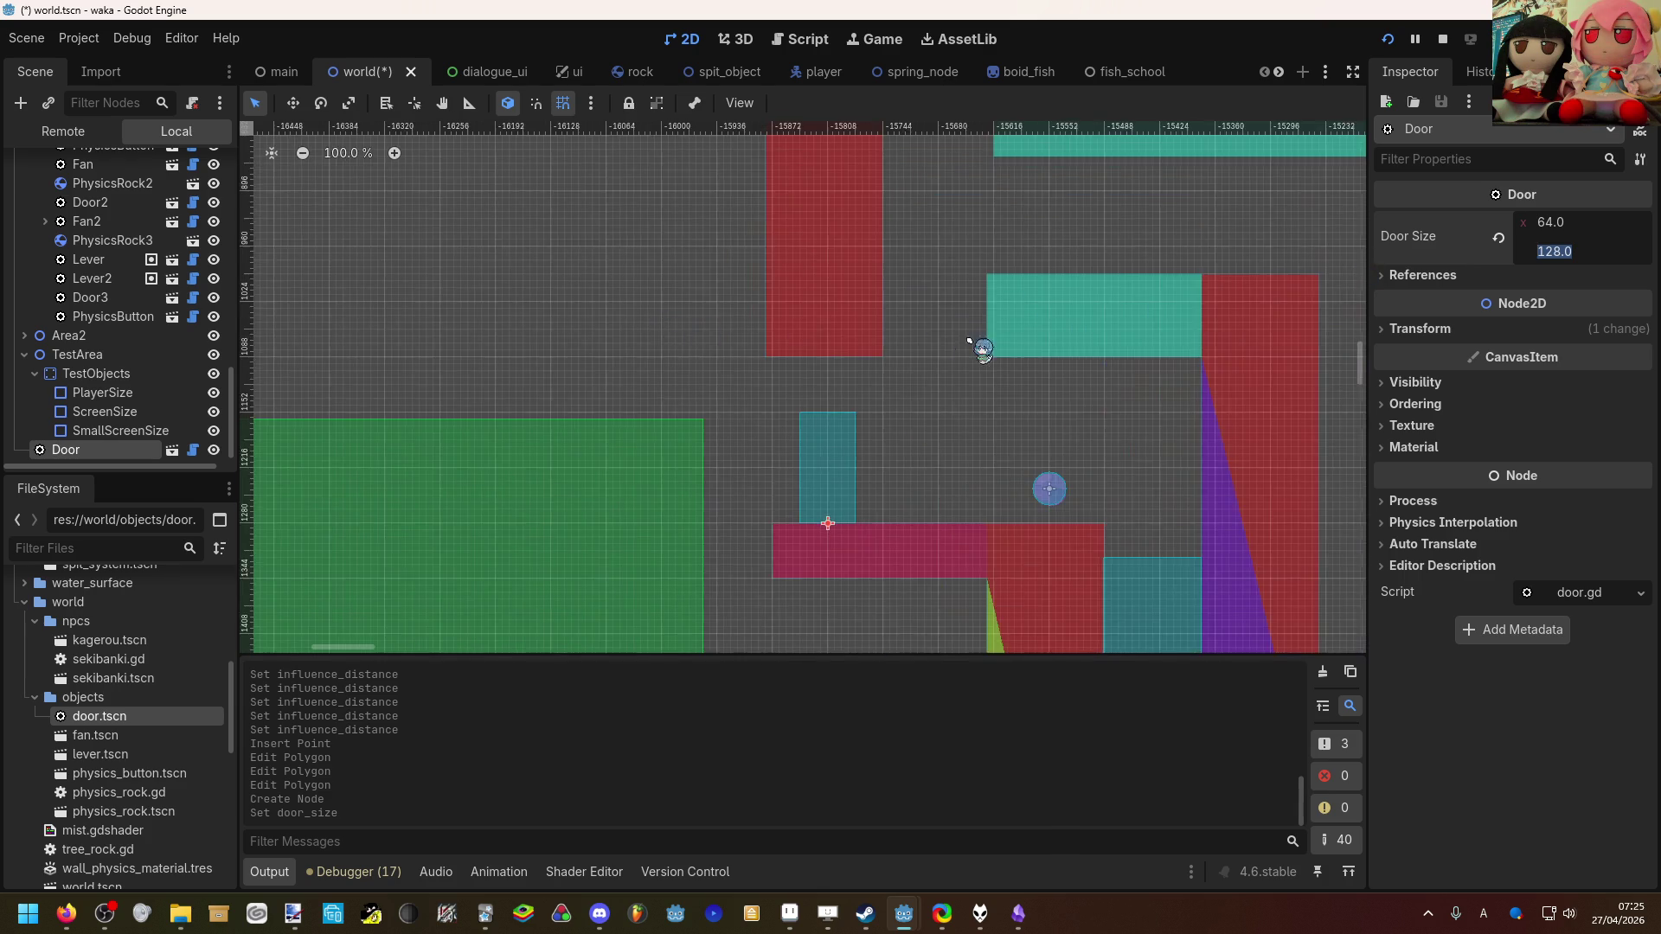
pyautogui.scroll(2, 969, 337)
pyautogui.click(1532, 251)
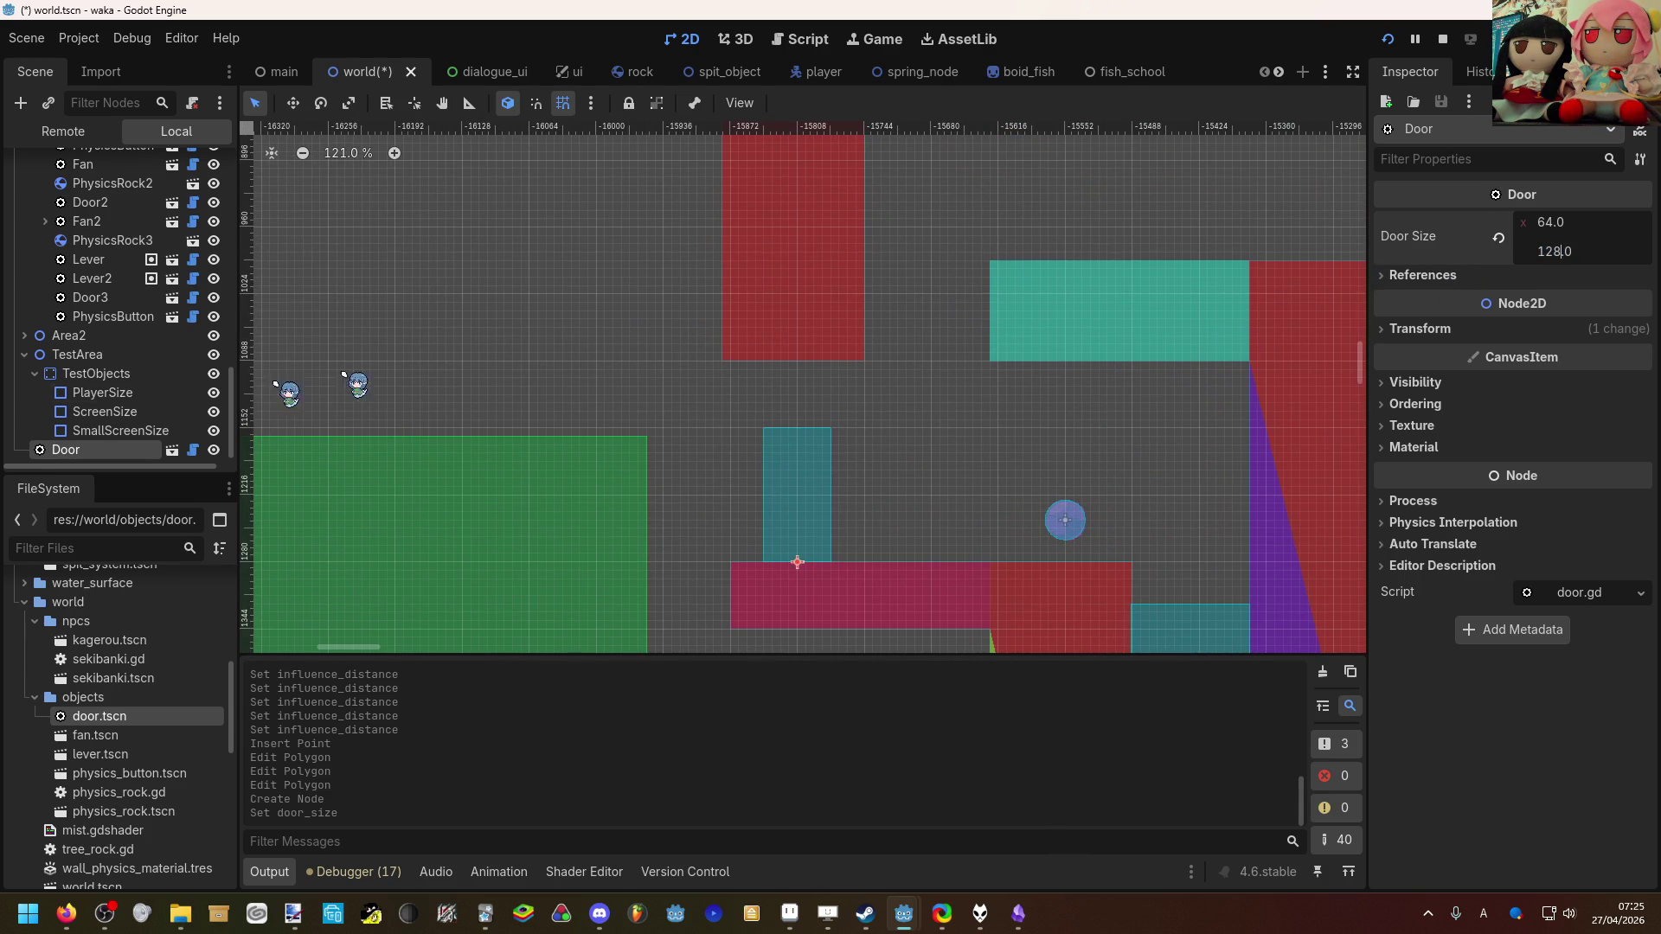
pyautogui.hotkey('alt', 'Tab')
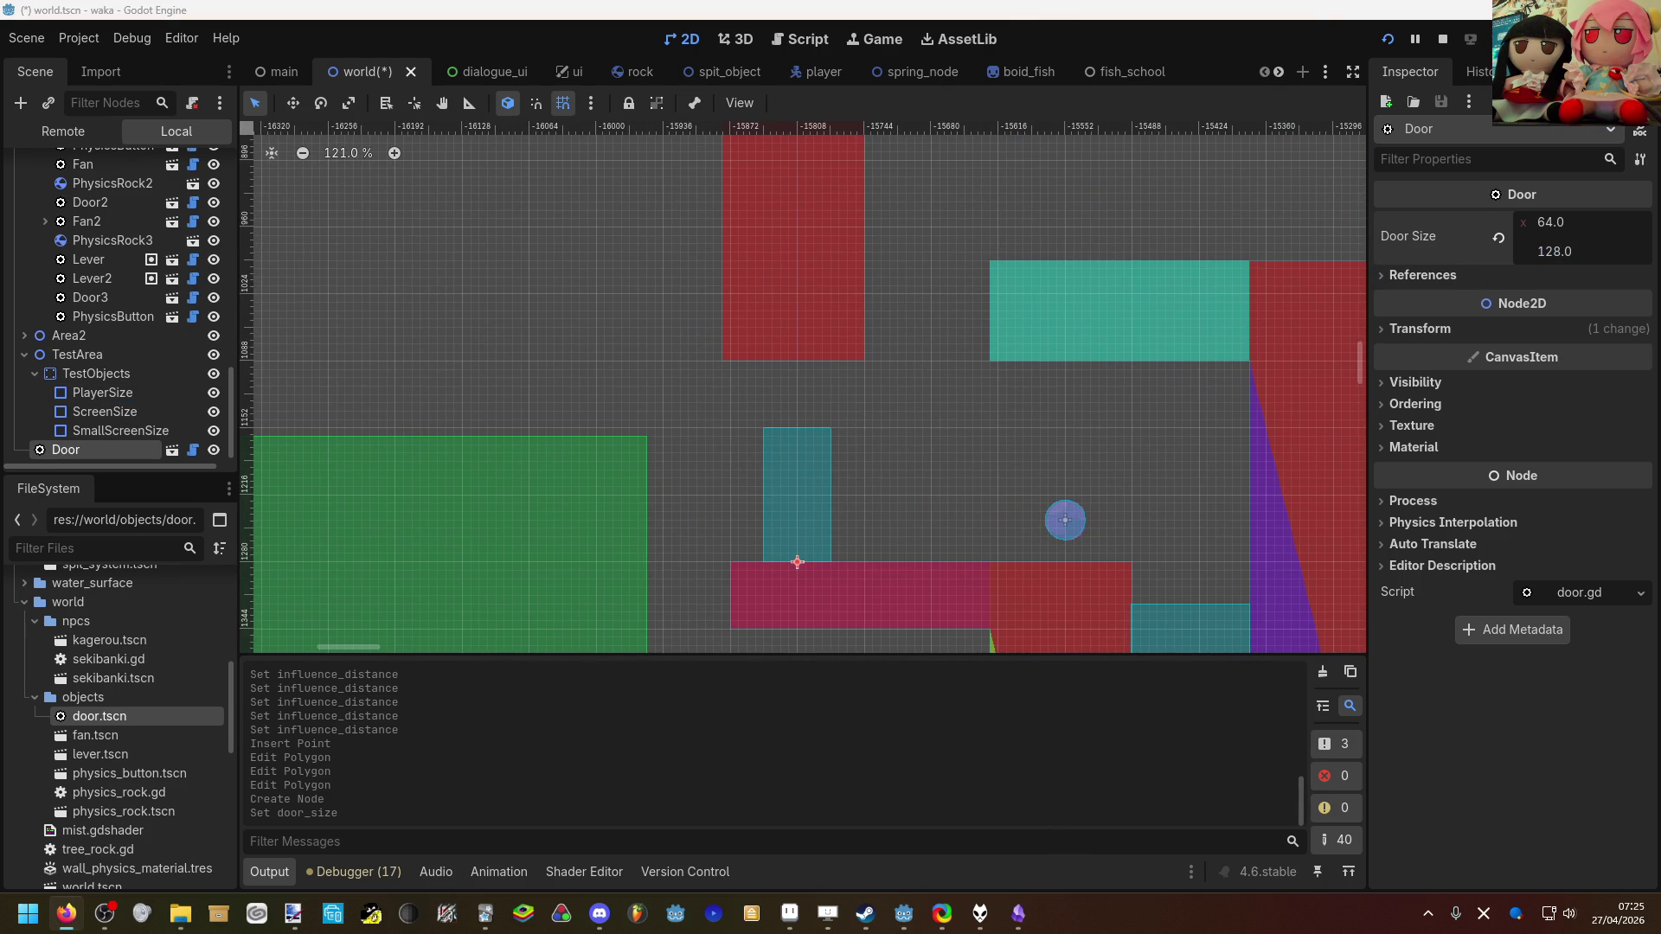
pyautogui.click(1548, 247)
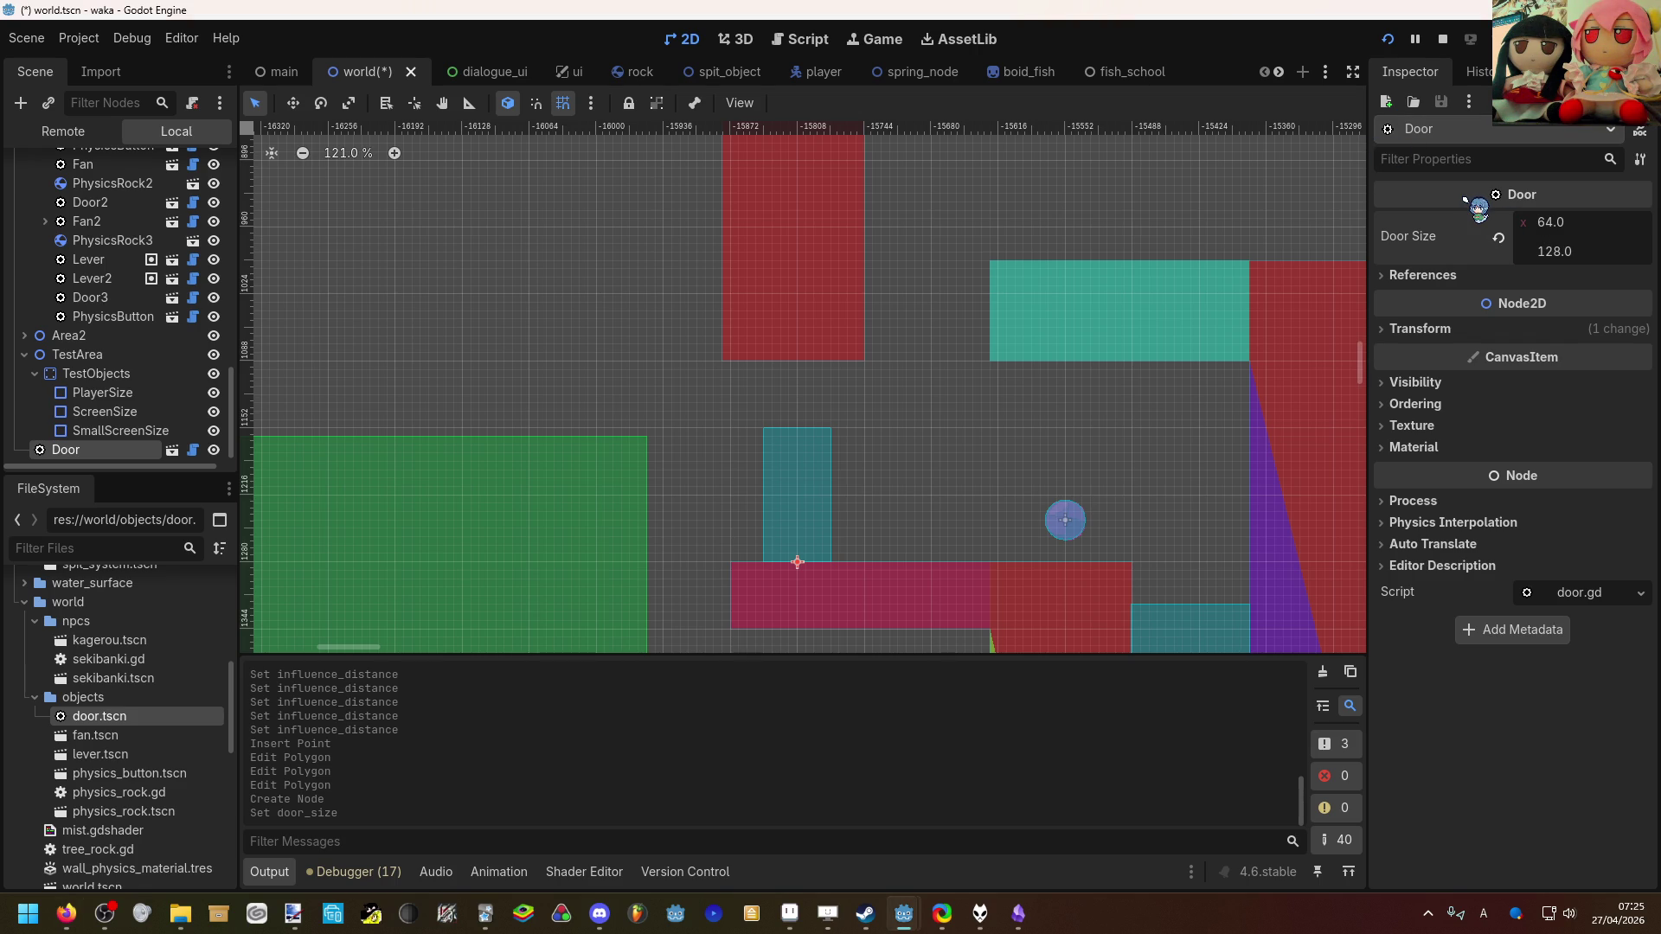
pyautogui.write('192')
pyautogui.press('Return')
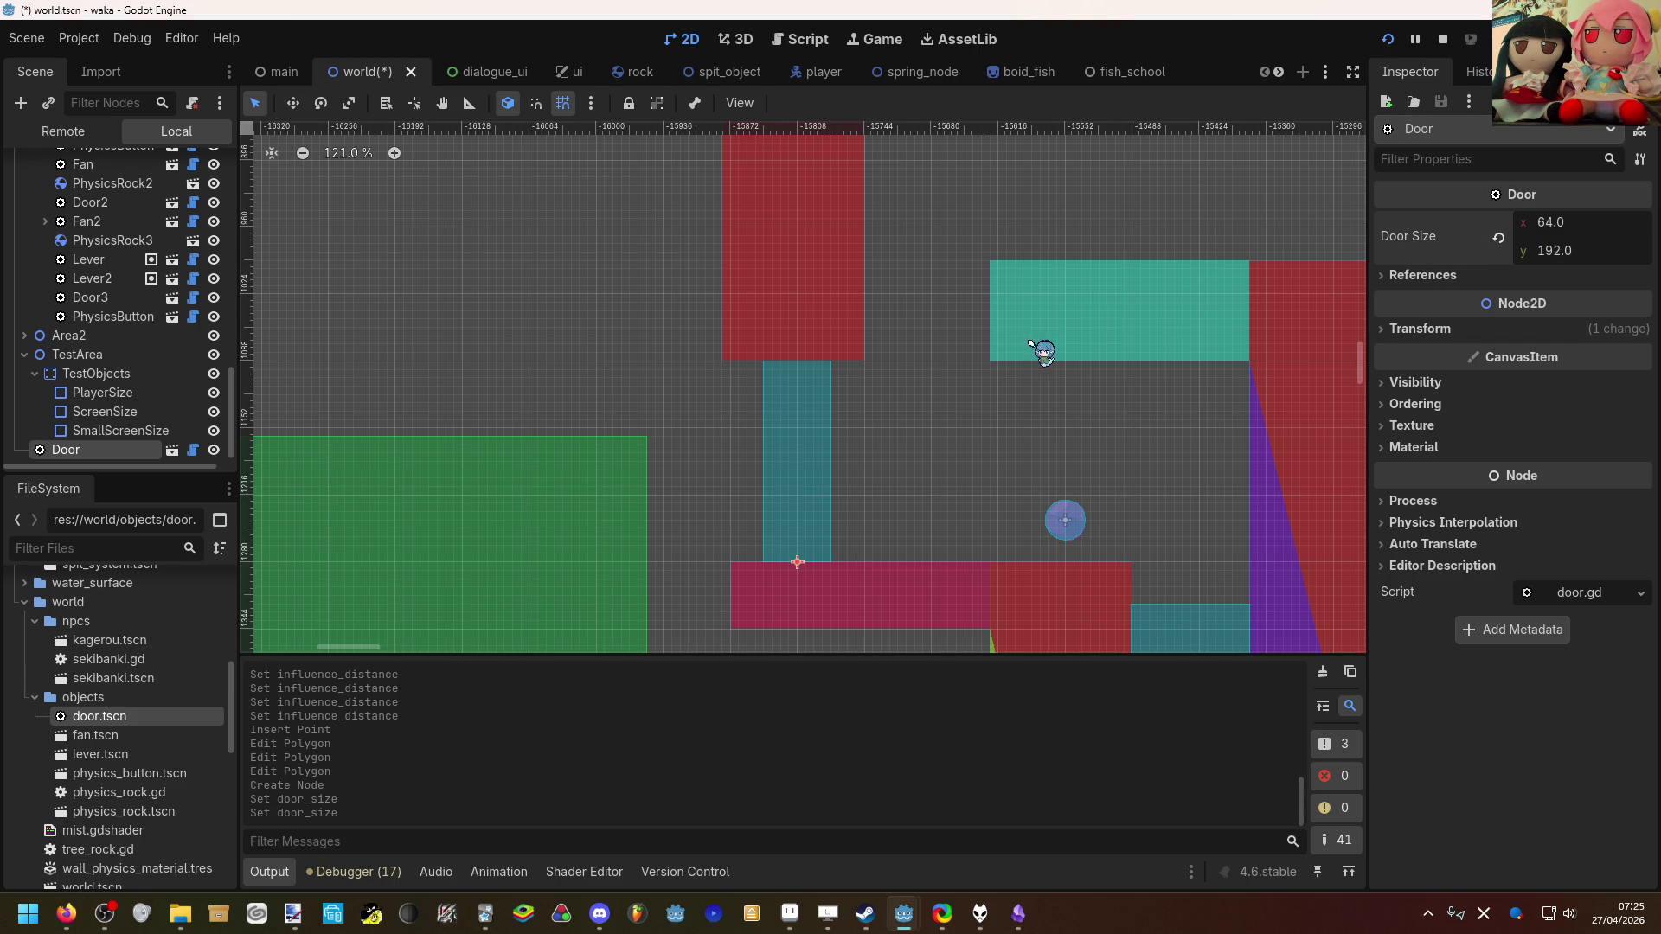
# - Save the world scene with Ctrl+S and launch the game
pyautogui.click(952, 360)
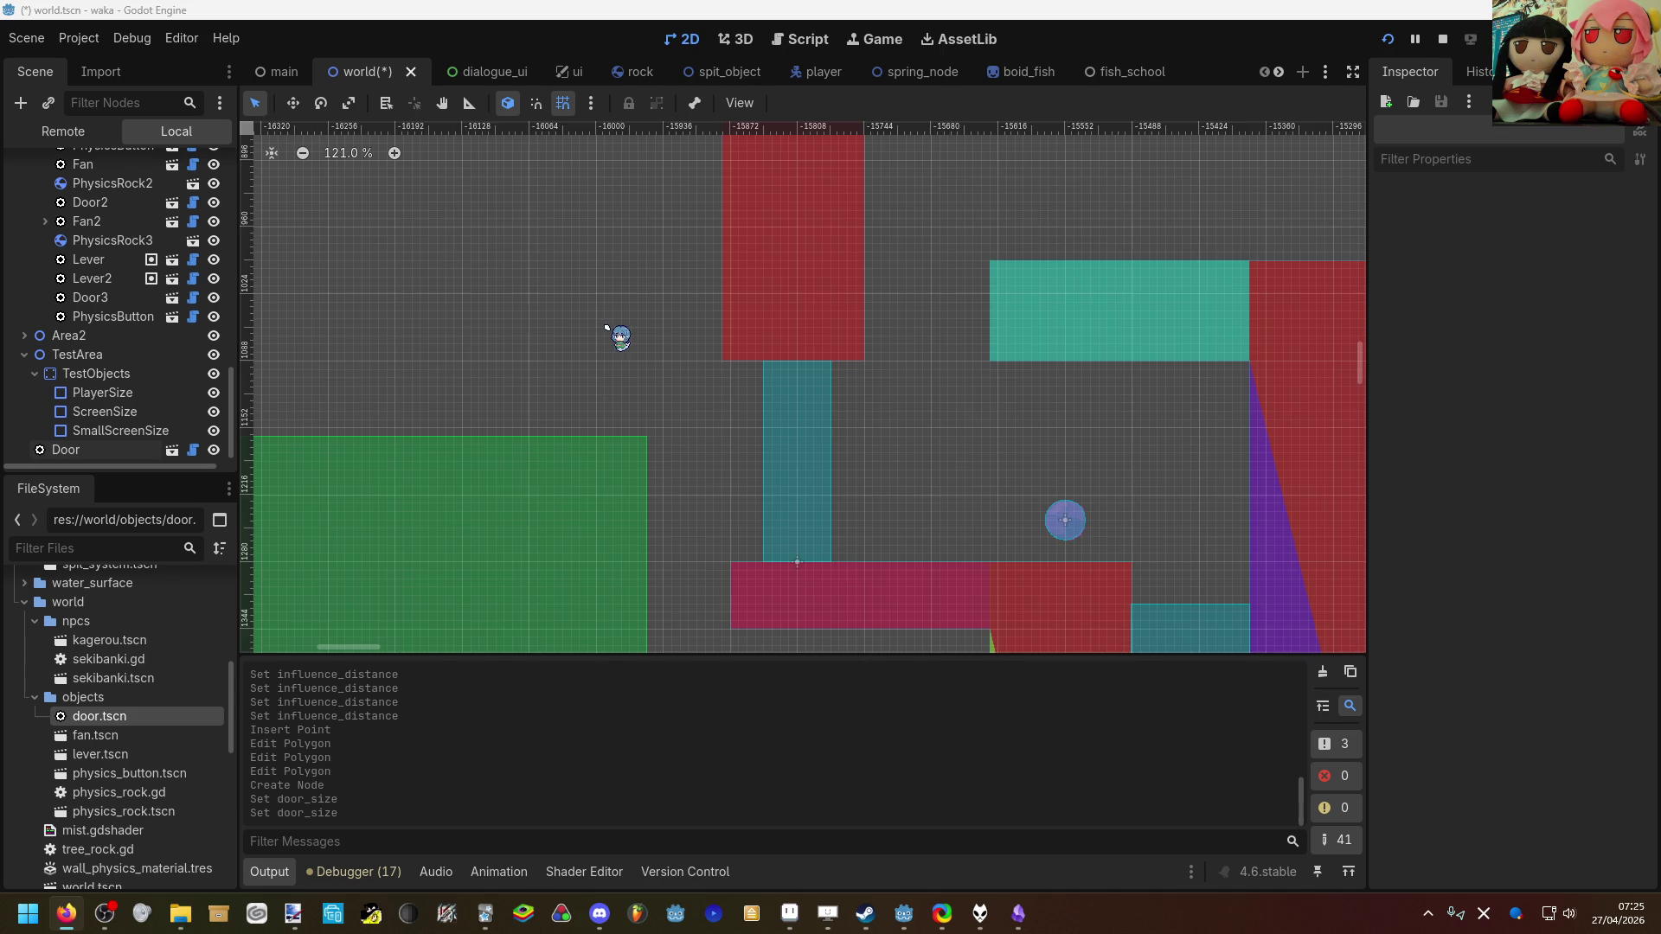
pyautogui.scroll(-2, 666, 307)
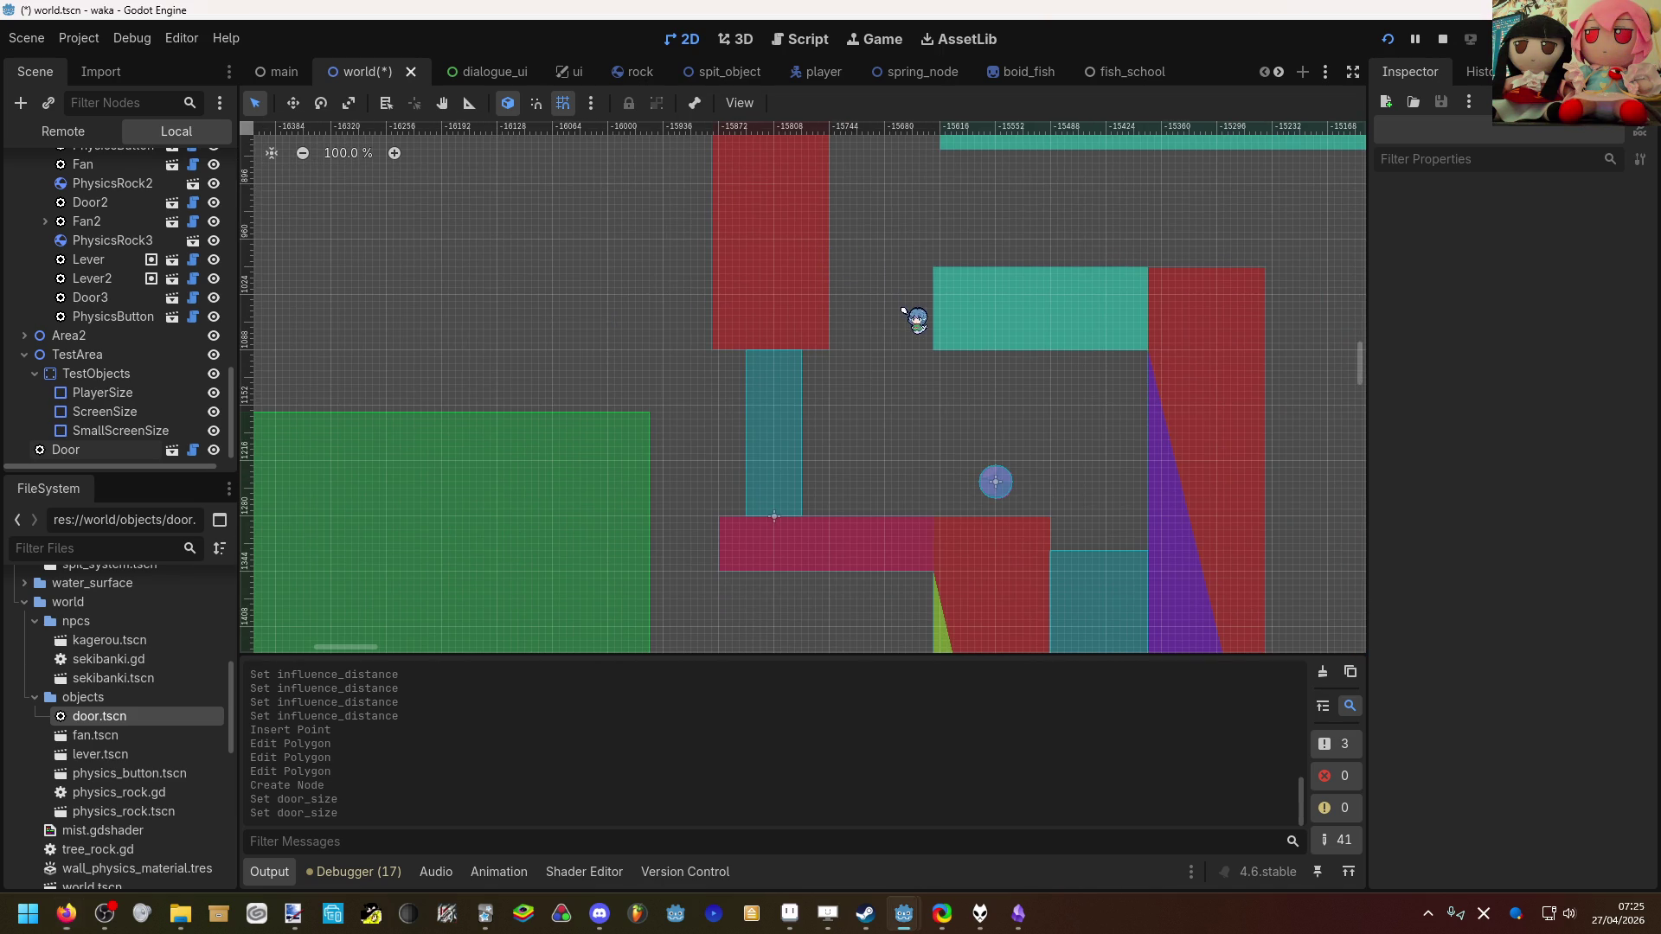
pyautogui.hotkey('ctrl', 's')
pyautogui.press('F5')
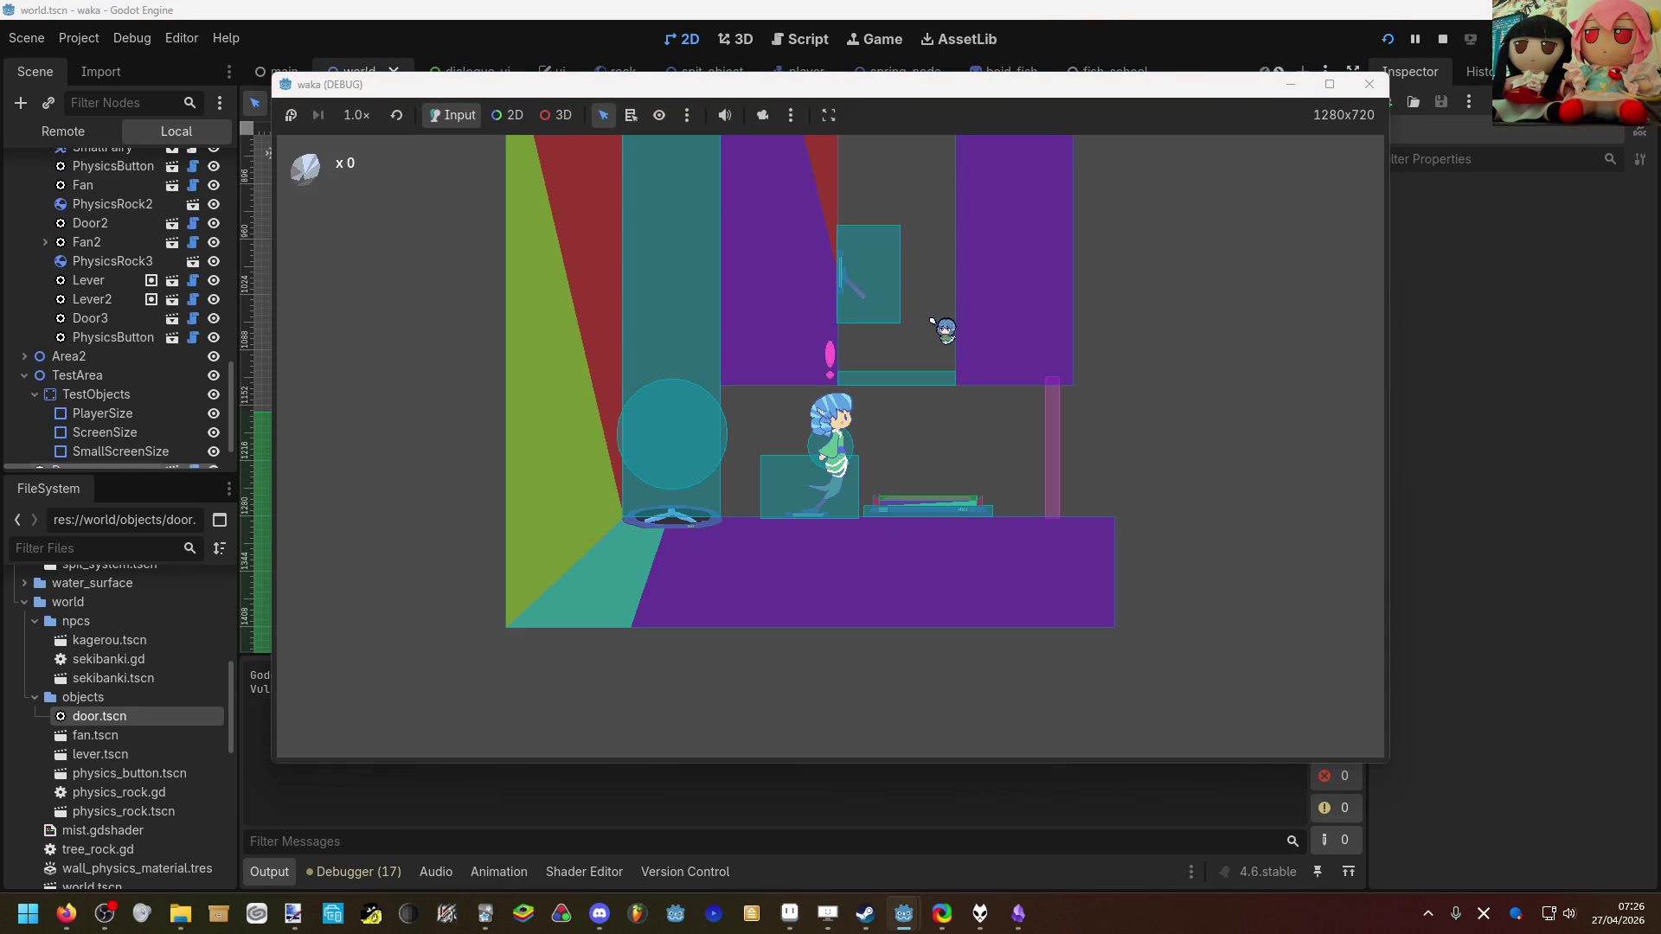
# - Swim the player over the fan, up, and down beside the wall
pyautogui.press('Left')
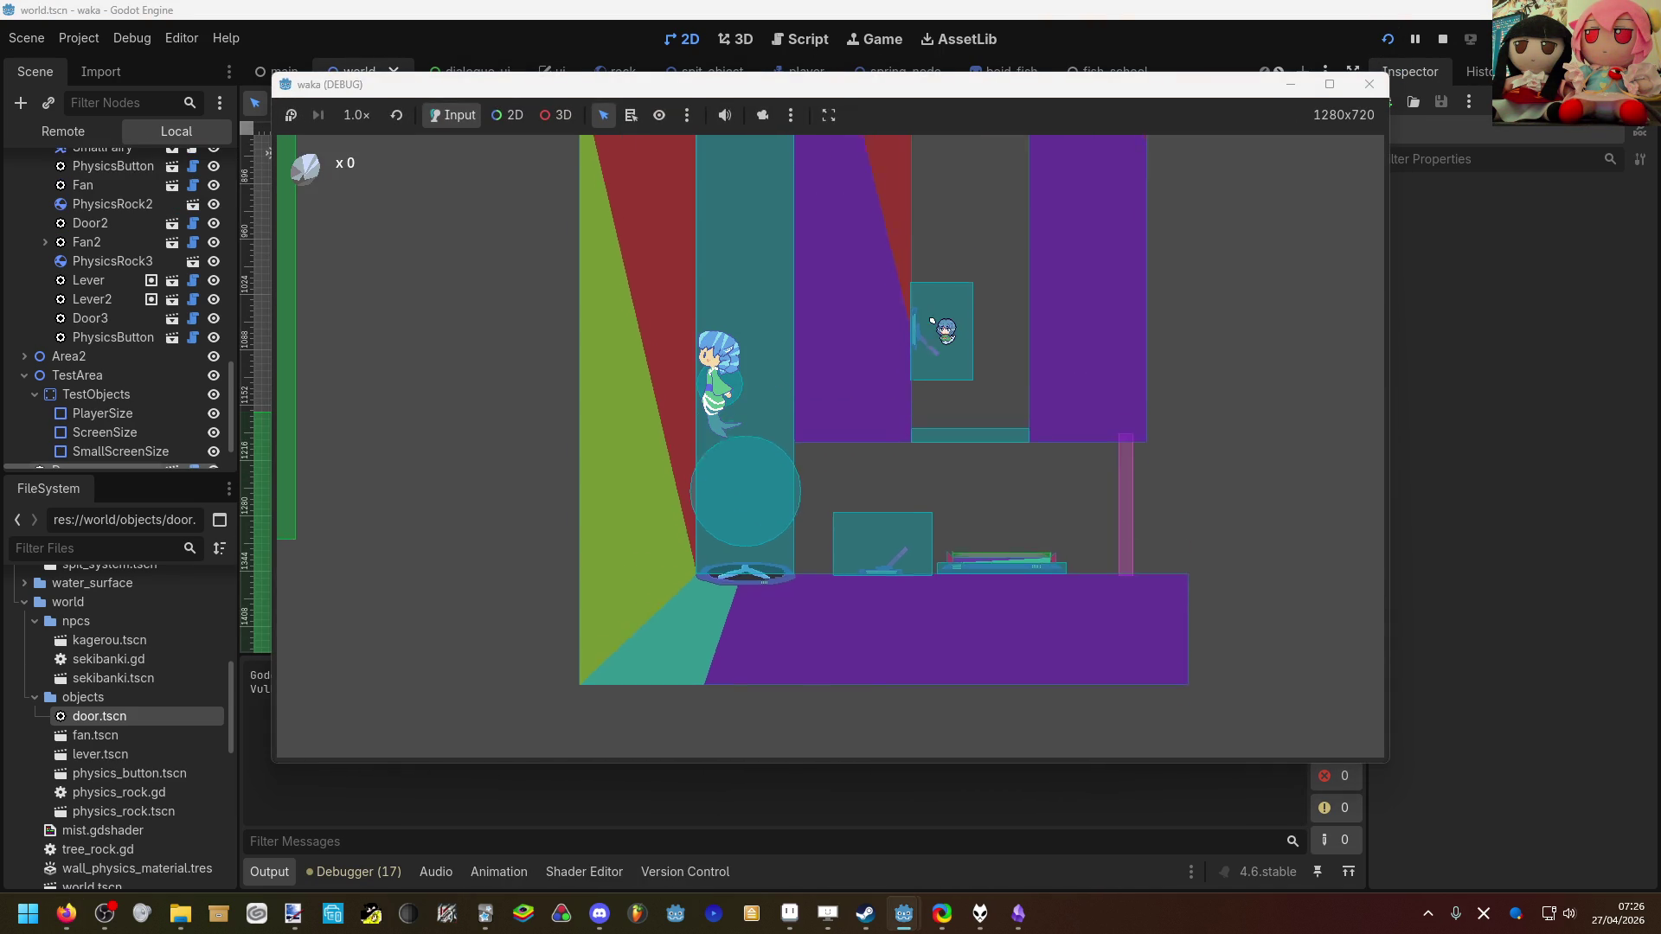
pyautogui.press('Left')
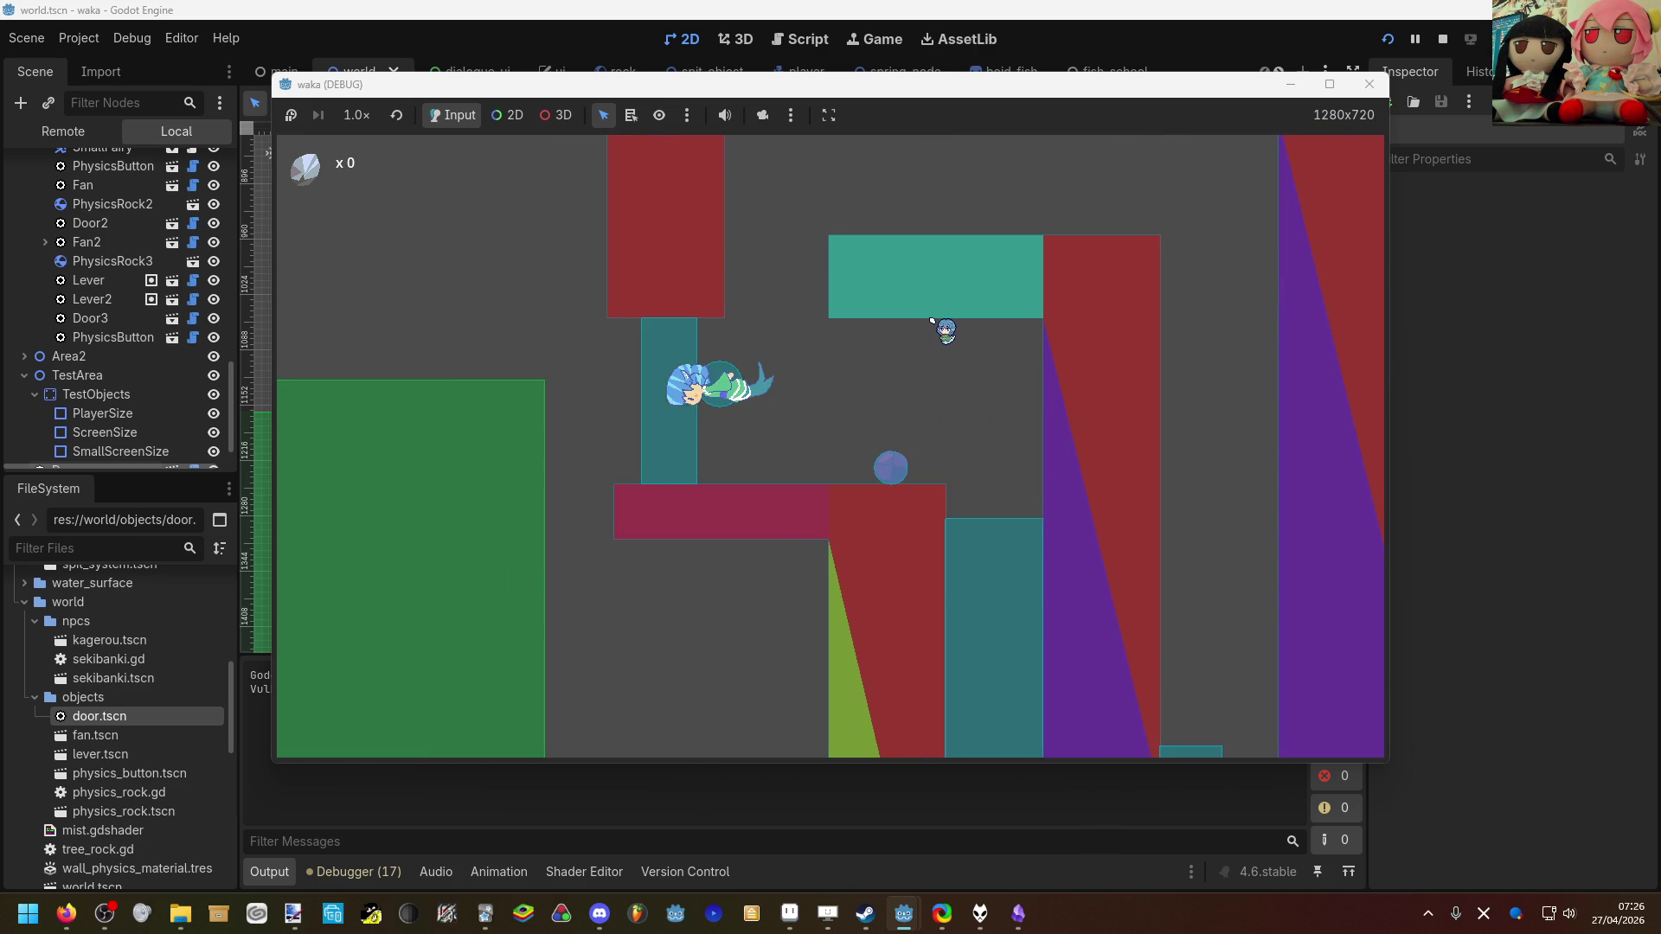
pyautogui.press('Up')
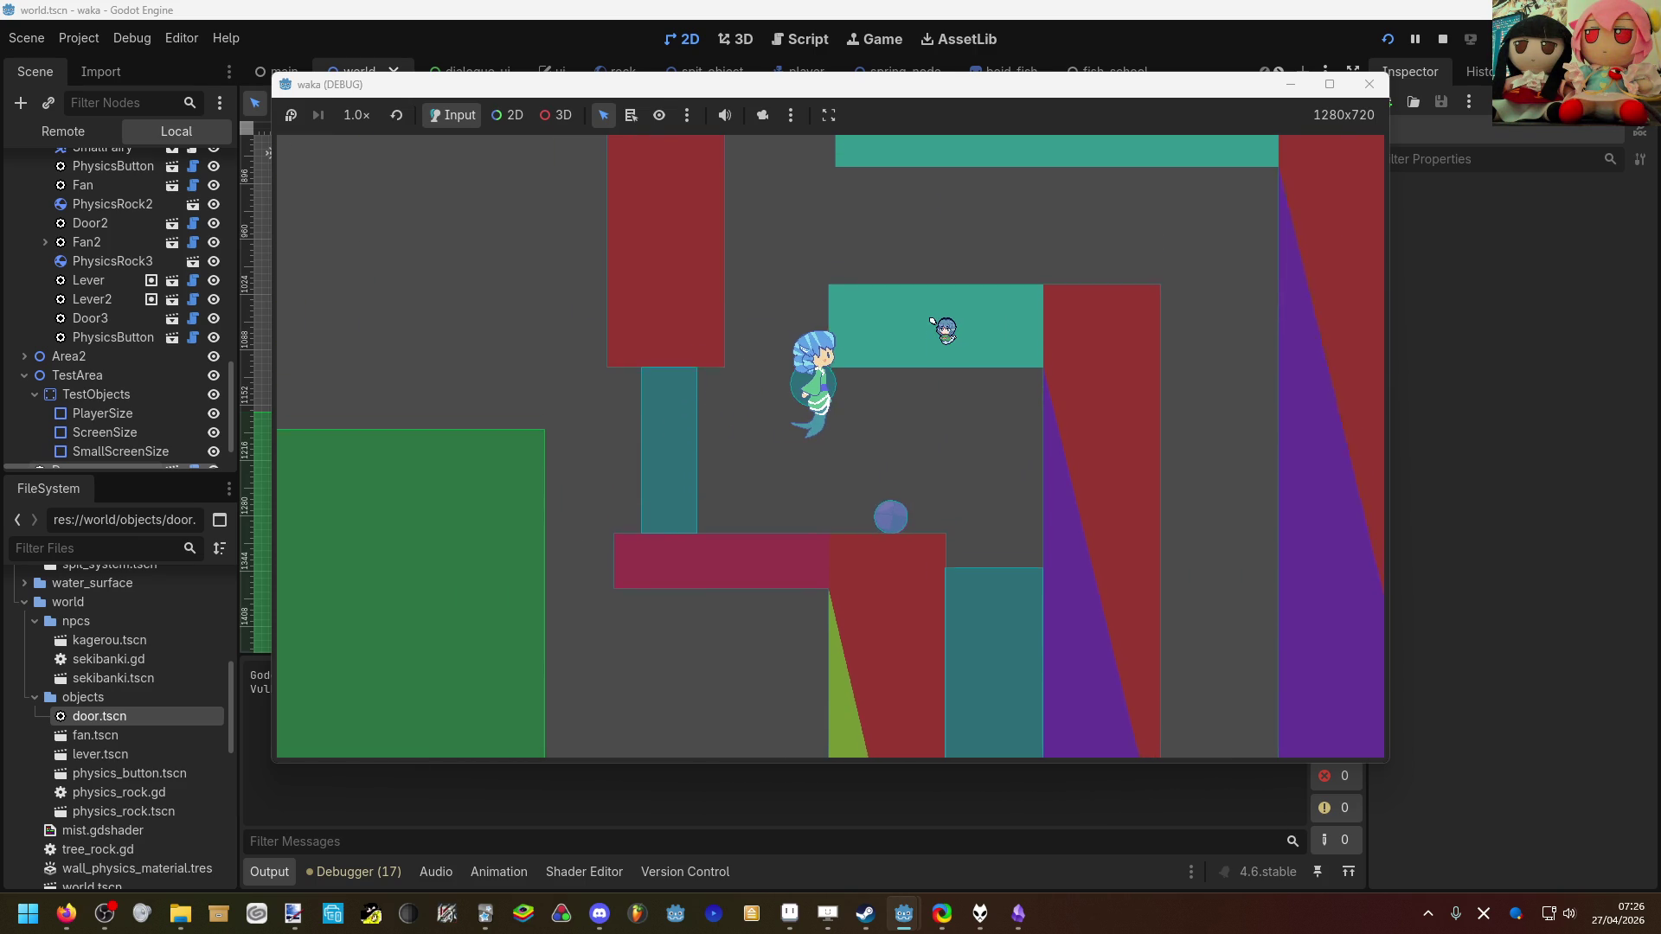
pyautogui.press('Right')
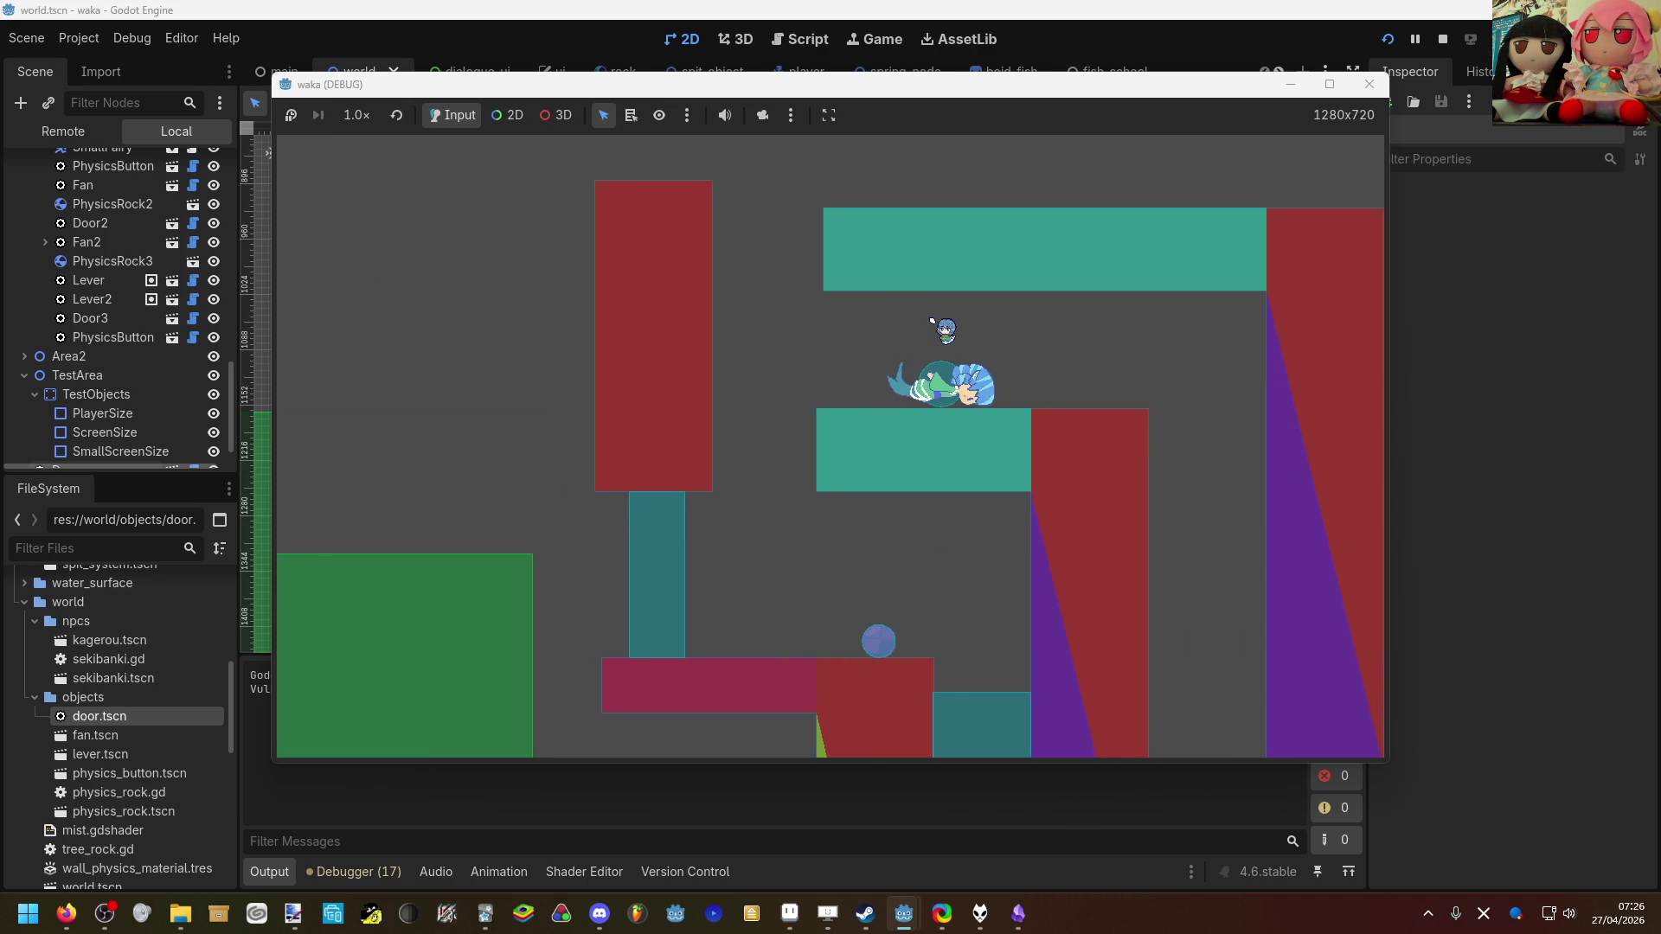
pyautogui.press('Down')
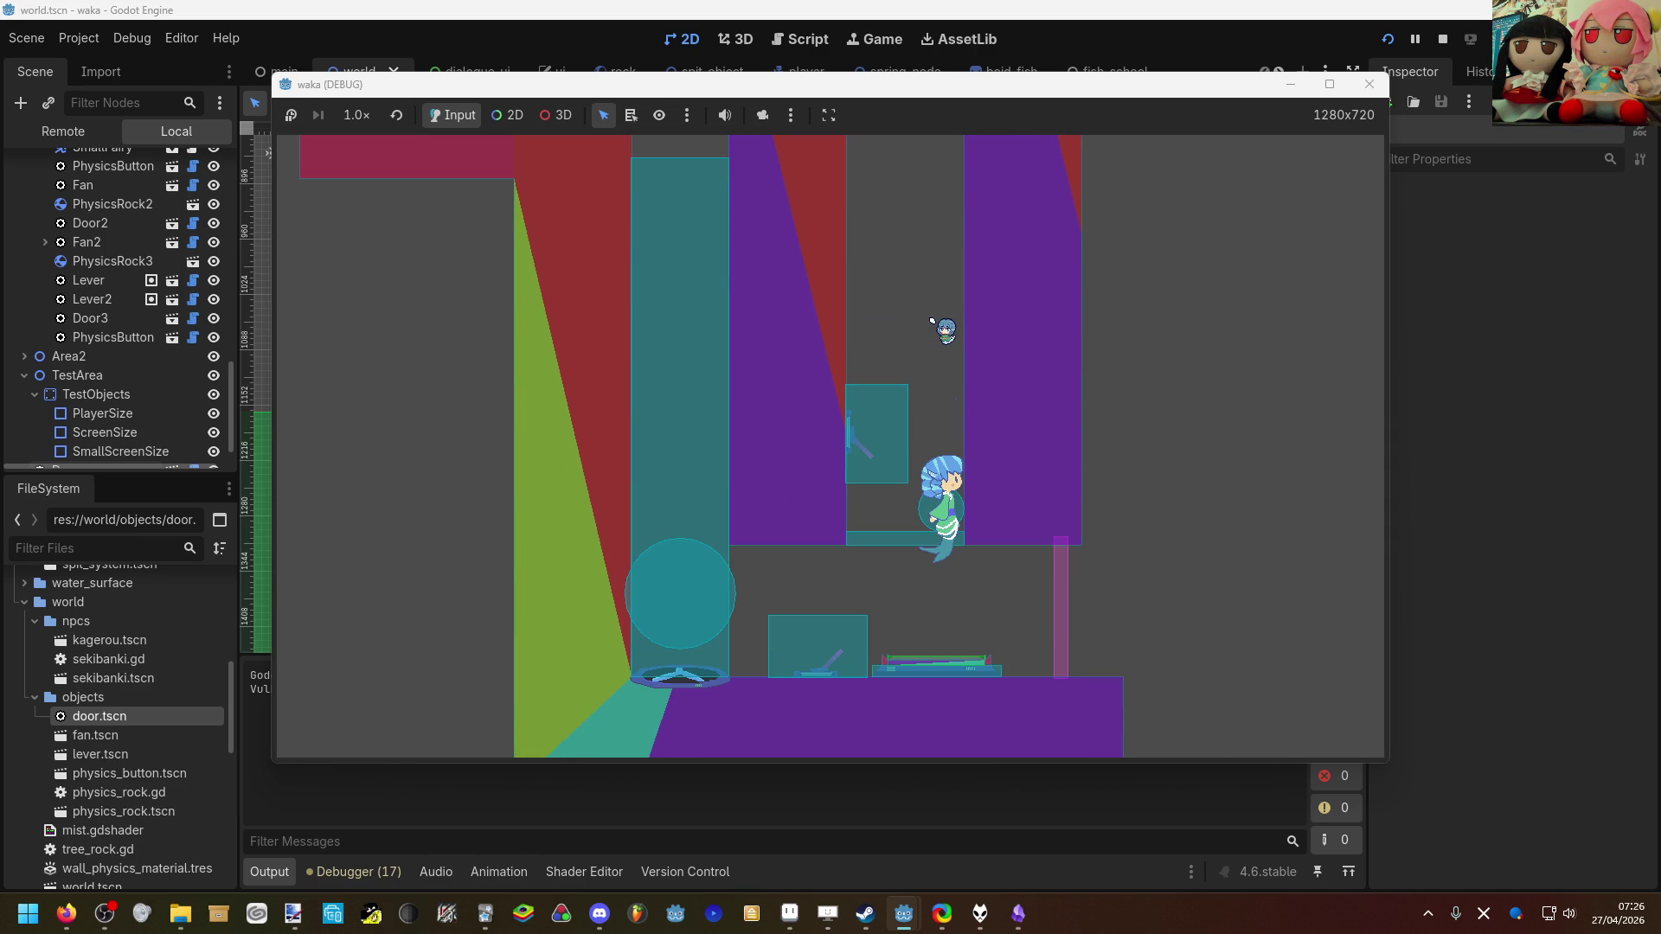
pyautogui.press('Left')
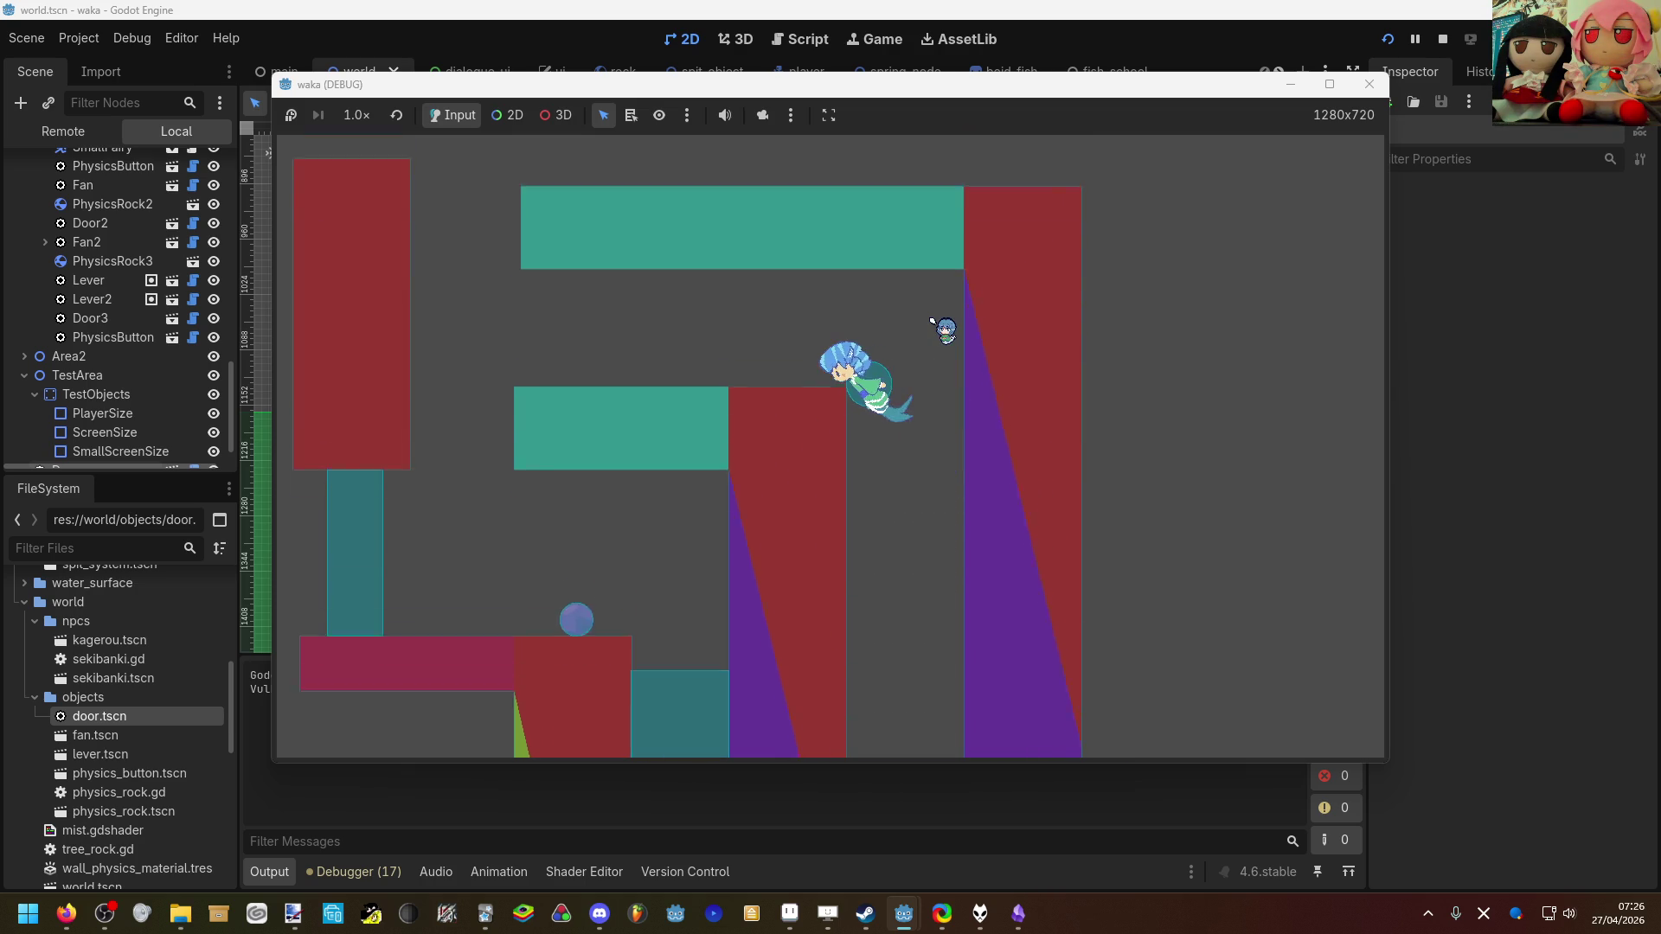
pyautogui.press('Down')
pyautogui.press('Right')
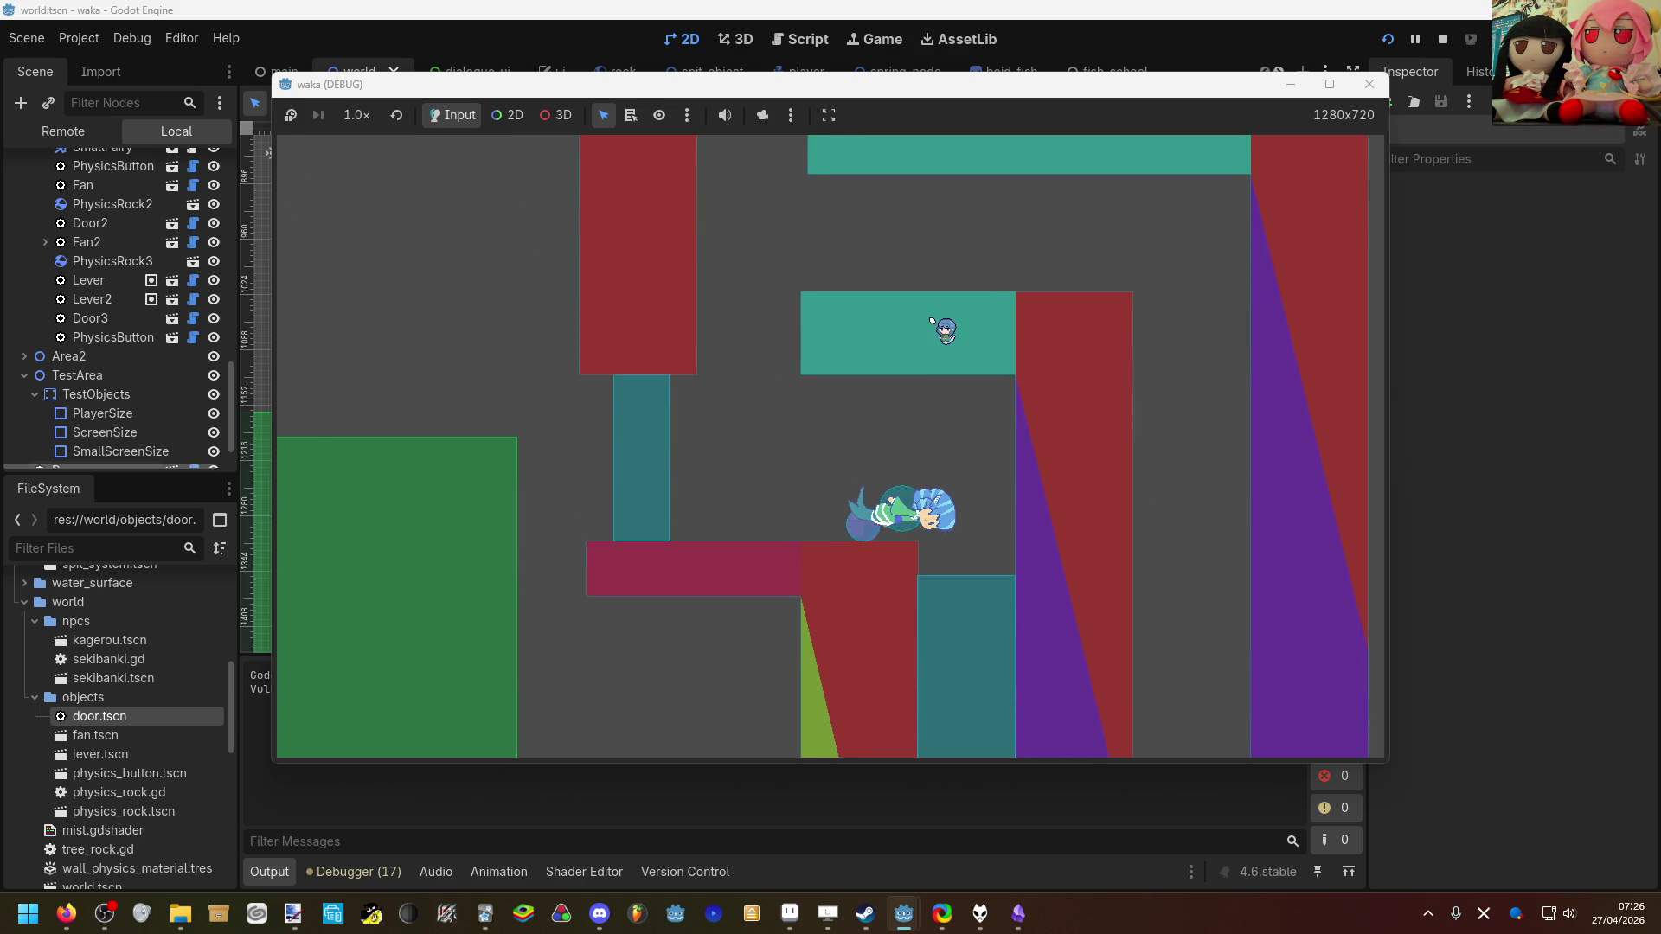
pyautogui.press('Down')
# - Swim around the door area further, then stop the game and select a wall polygon
pyautogui.press('Left')
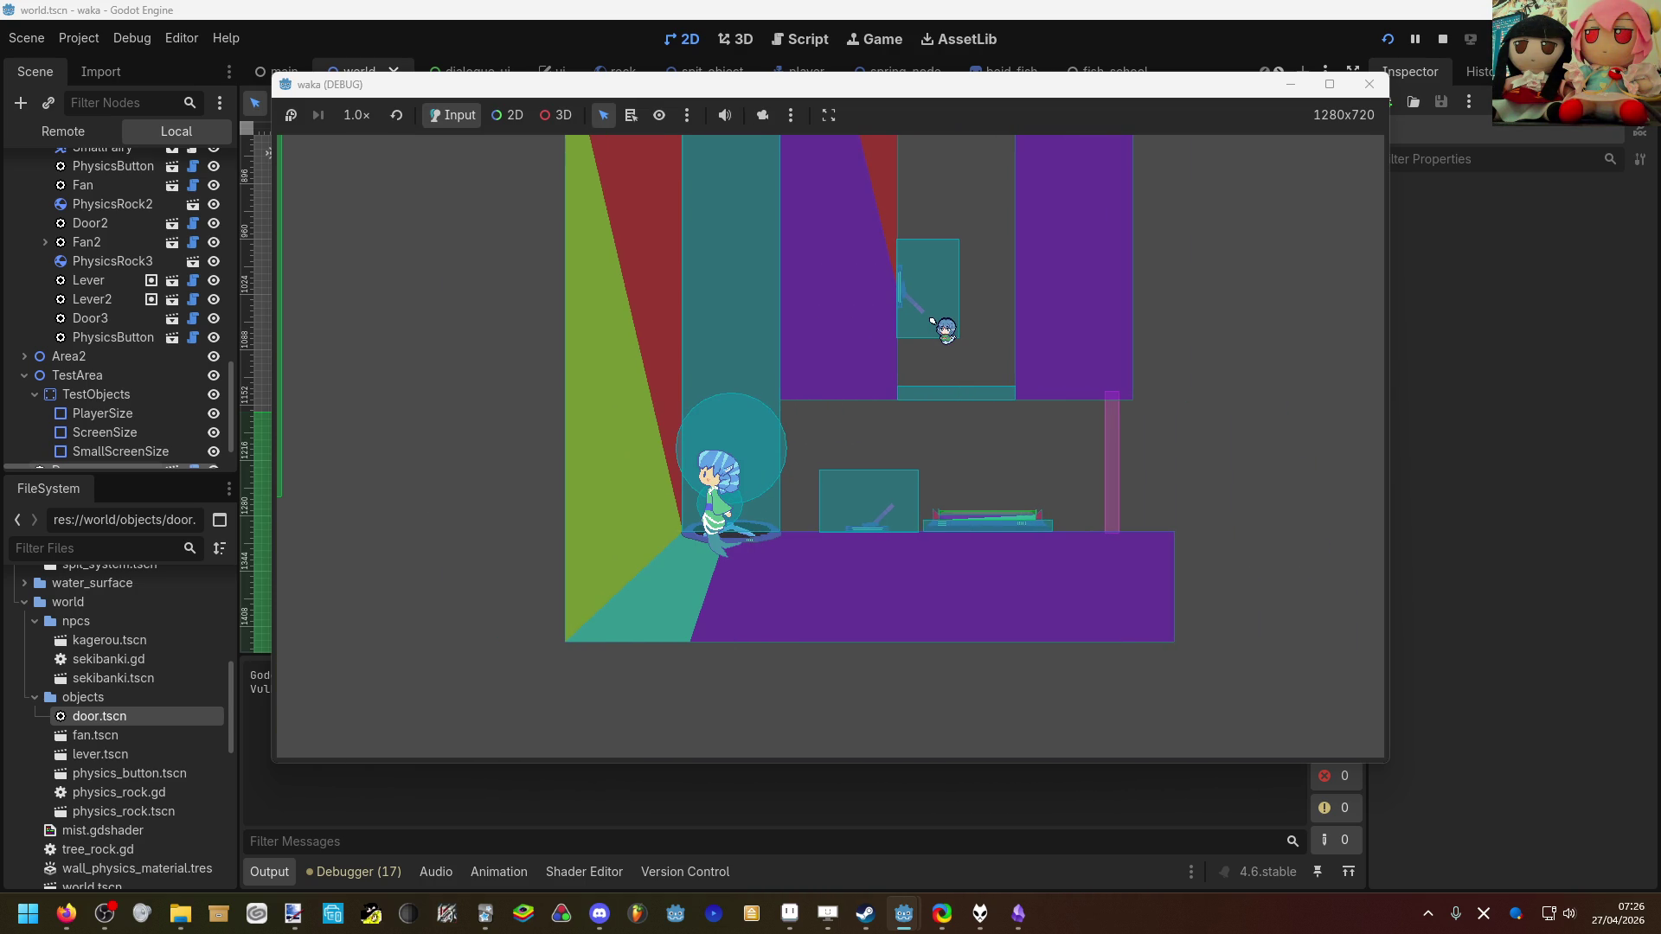
pyautogui.press('Up')
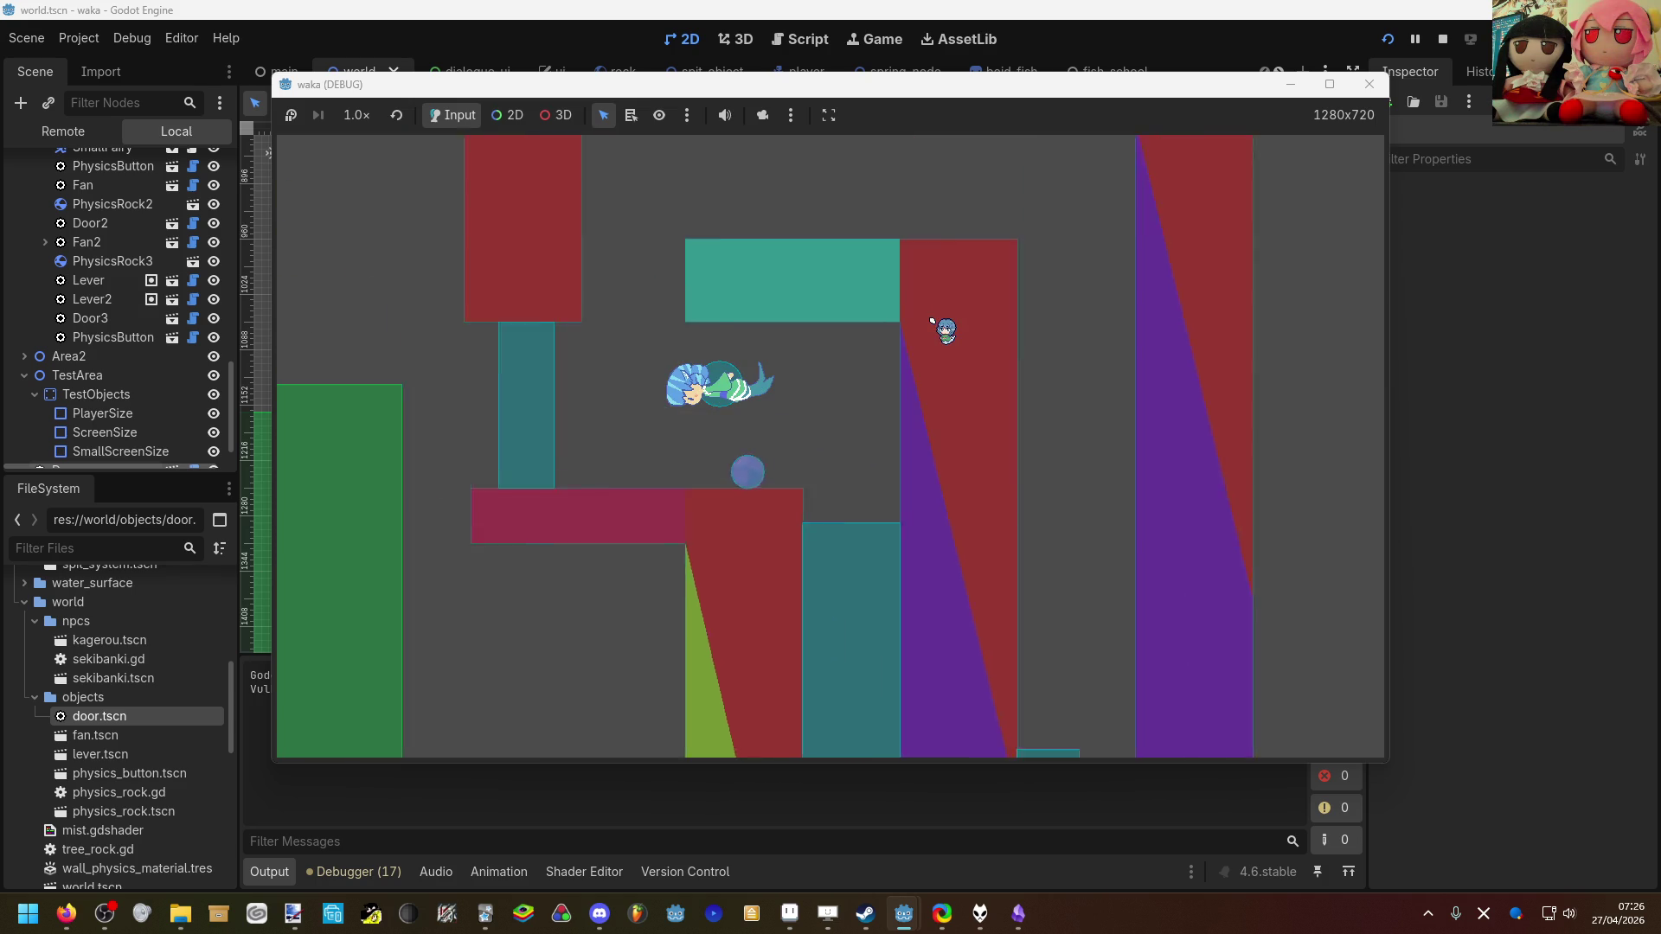
pyautogui.press('Up')
pyautogui.press('Down')
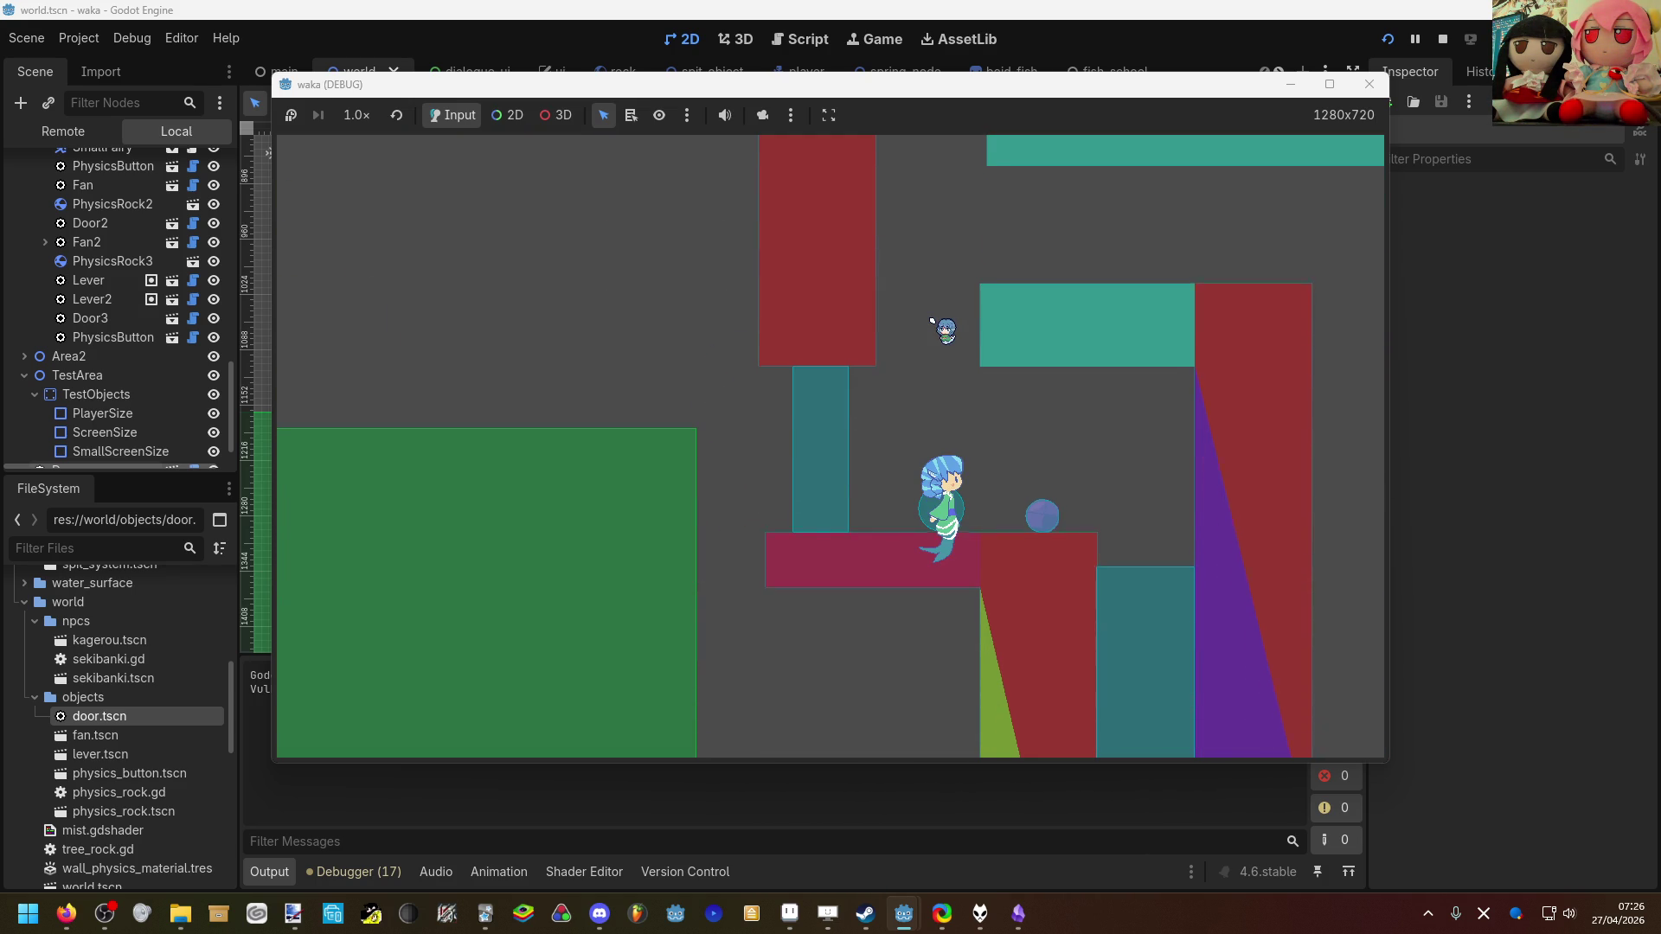
pyautogui.press('Right')
pyautogui.press('Down')
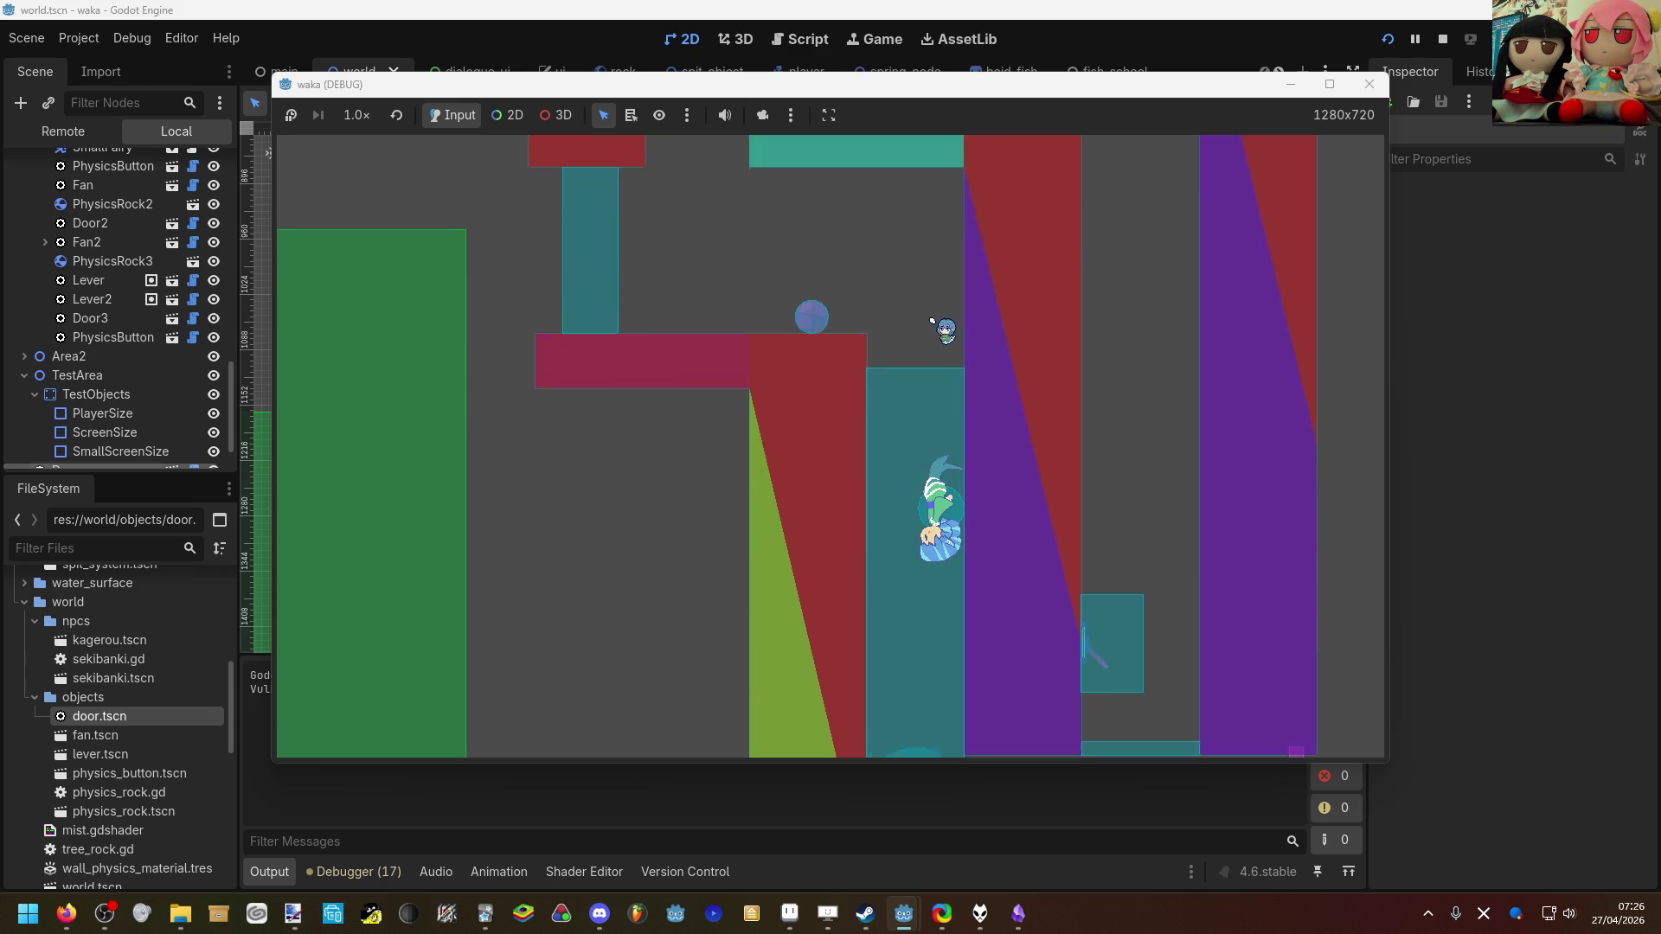
pyautogui.press('Up')
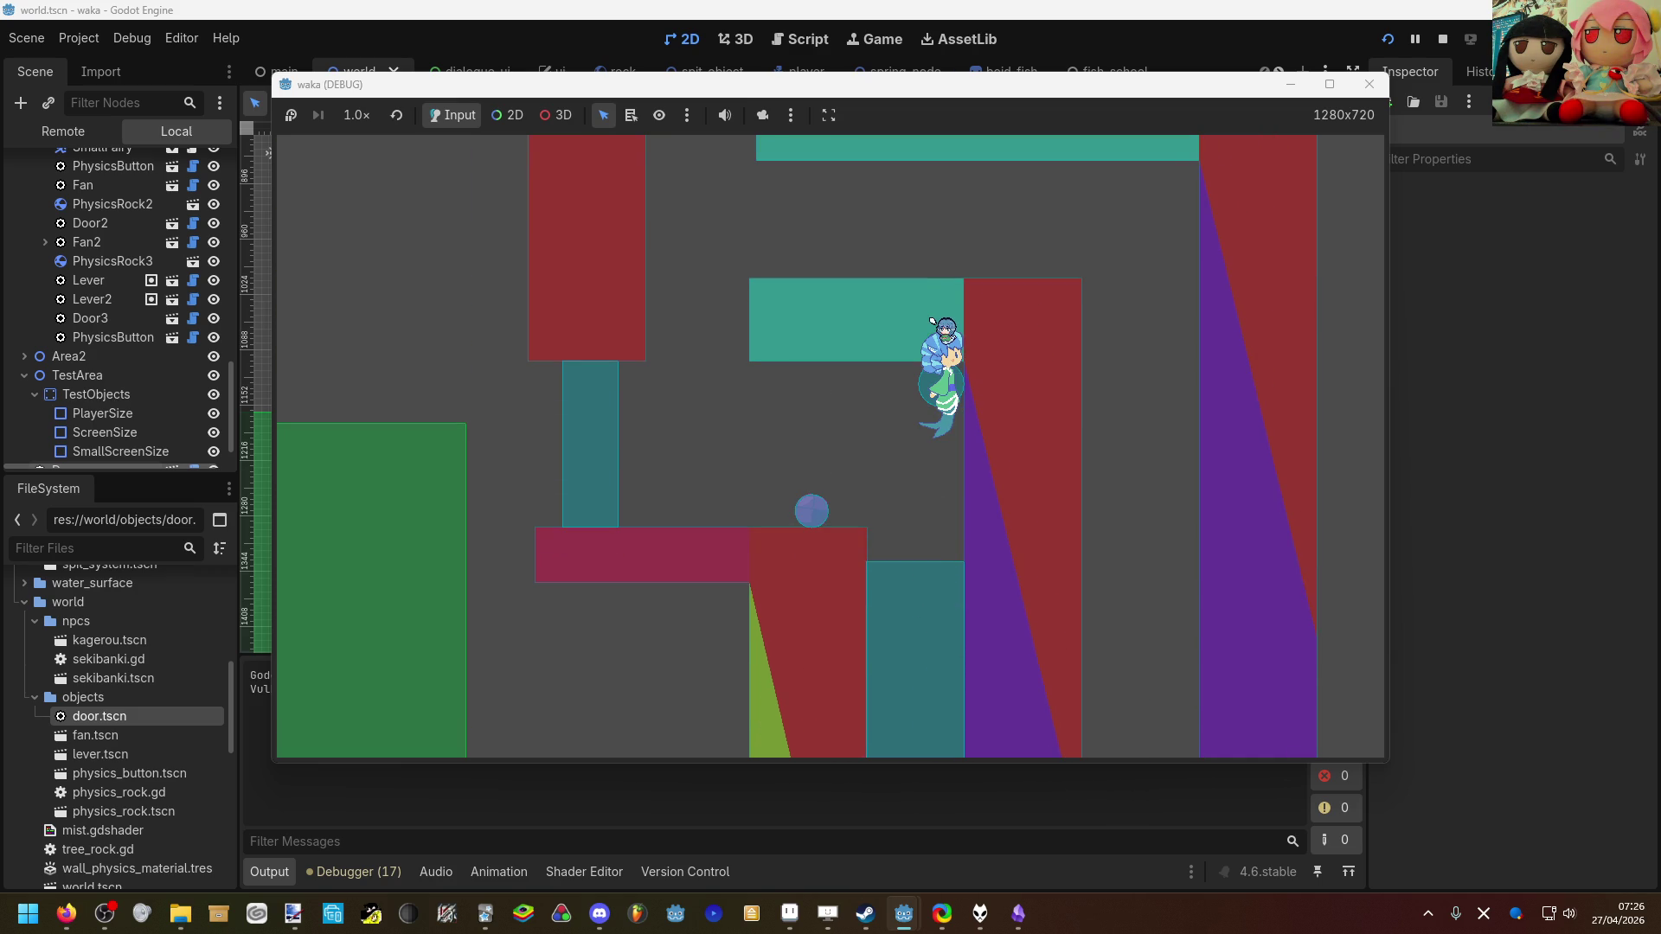
pyautogui.press('F8')
pyautogui.click(839, 315)
# - Delete the red upright wall polygon, CollisionPolygon2D10, confirming the removal
pyautogui.click(900, 283)
pyautogui.scroll(-4, 881, 322)
pyautogui.click(828, 292)
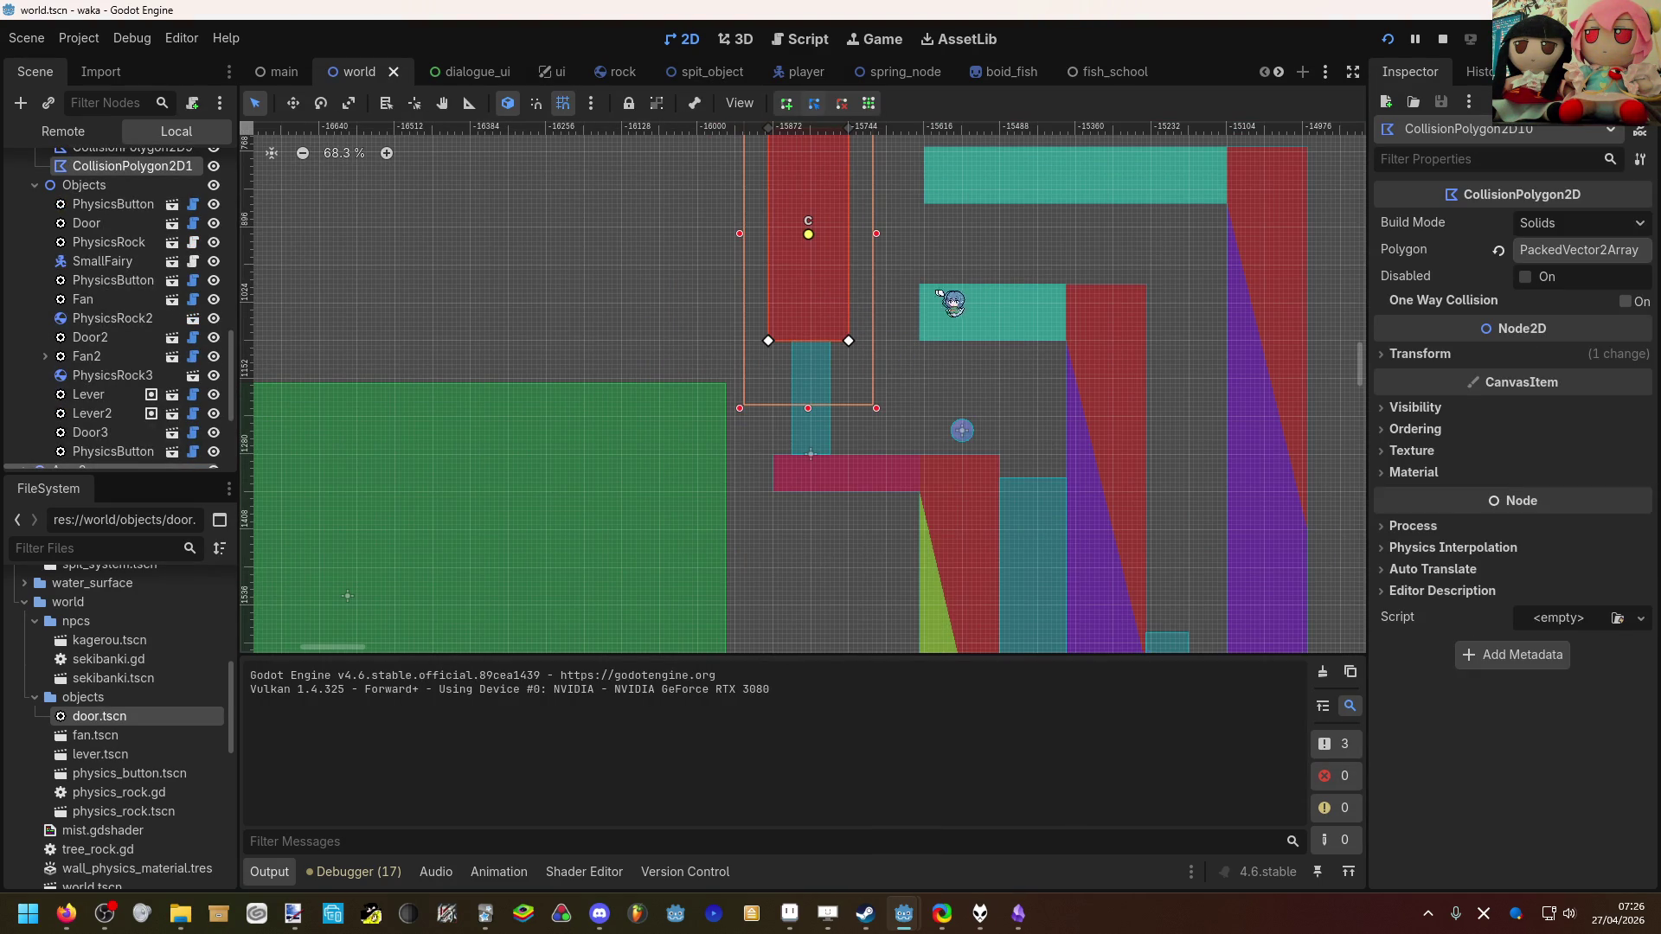
pyautogui.moveTo(923, 294); pyautogui.dragTo(918, 395)
pyautogui.rightClick(837, 355)
pyautogui.press('Escape')
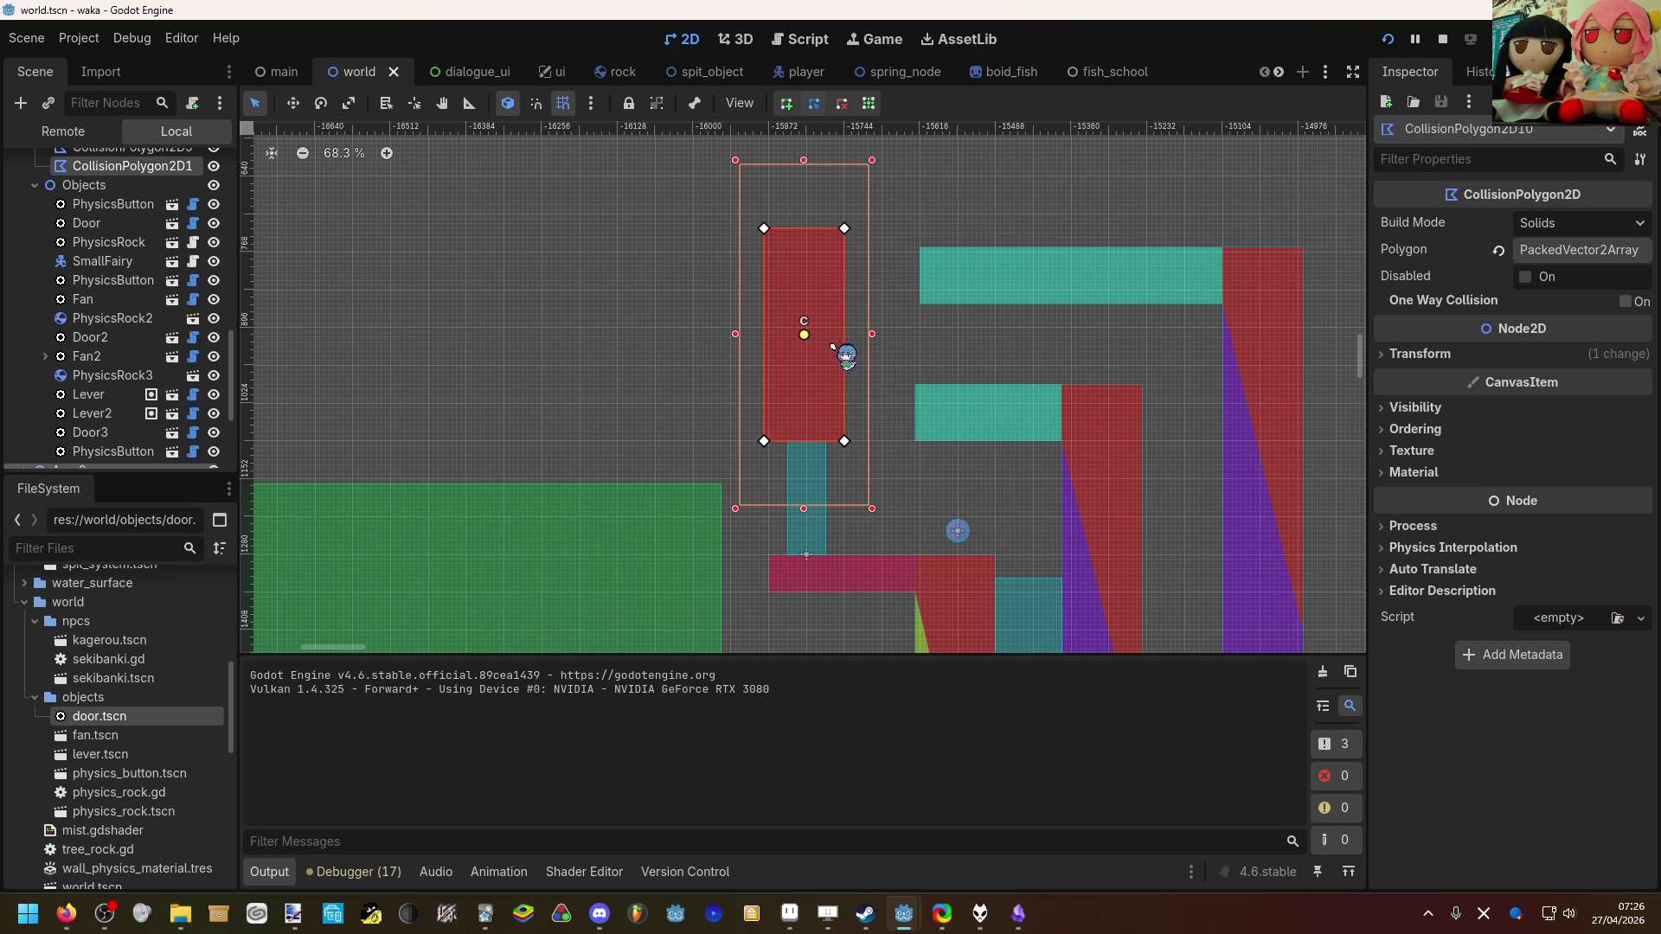
pyautogui.press('Delete')
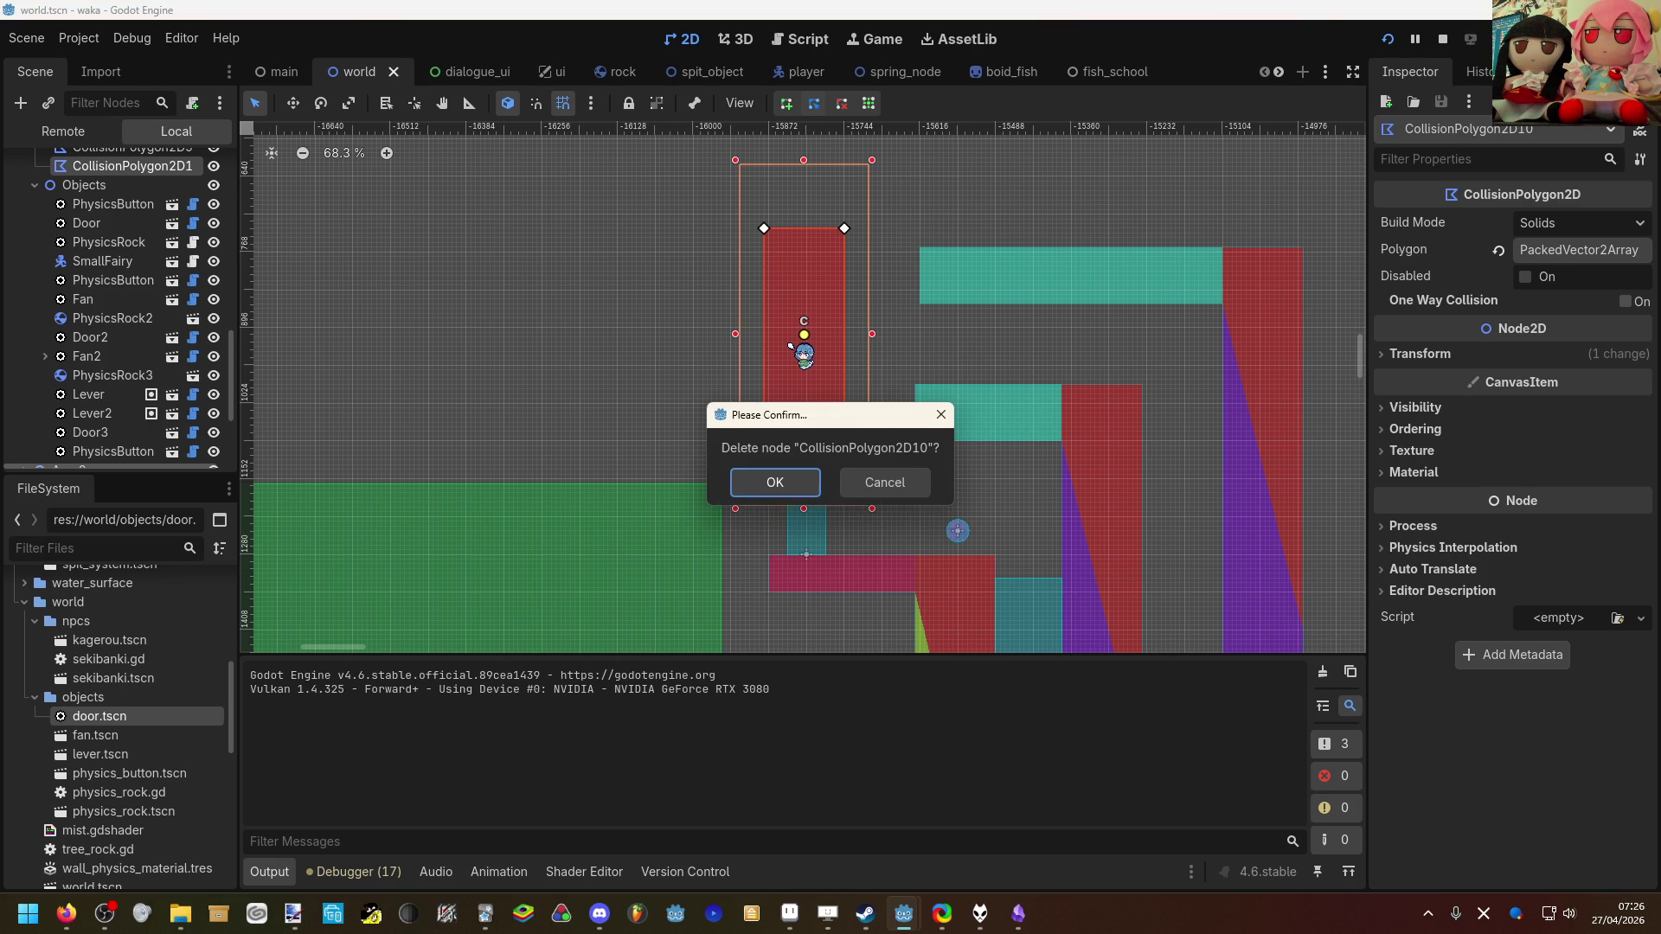
pyautogui.click(773, 485)
# - Pull the top wall polygon's left end further left and add a corner point
pyautogui.click(1004, 274)
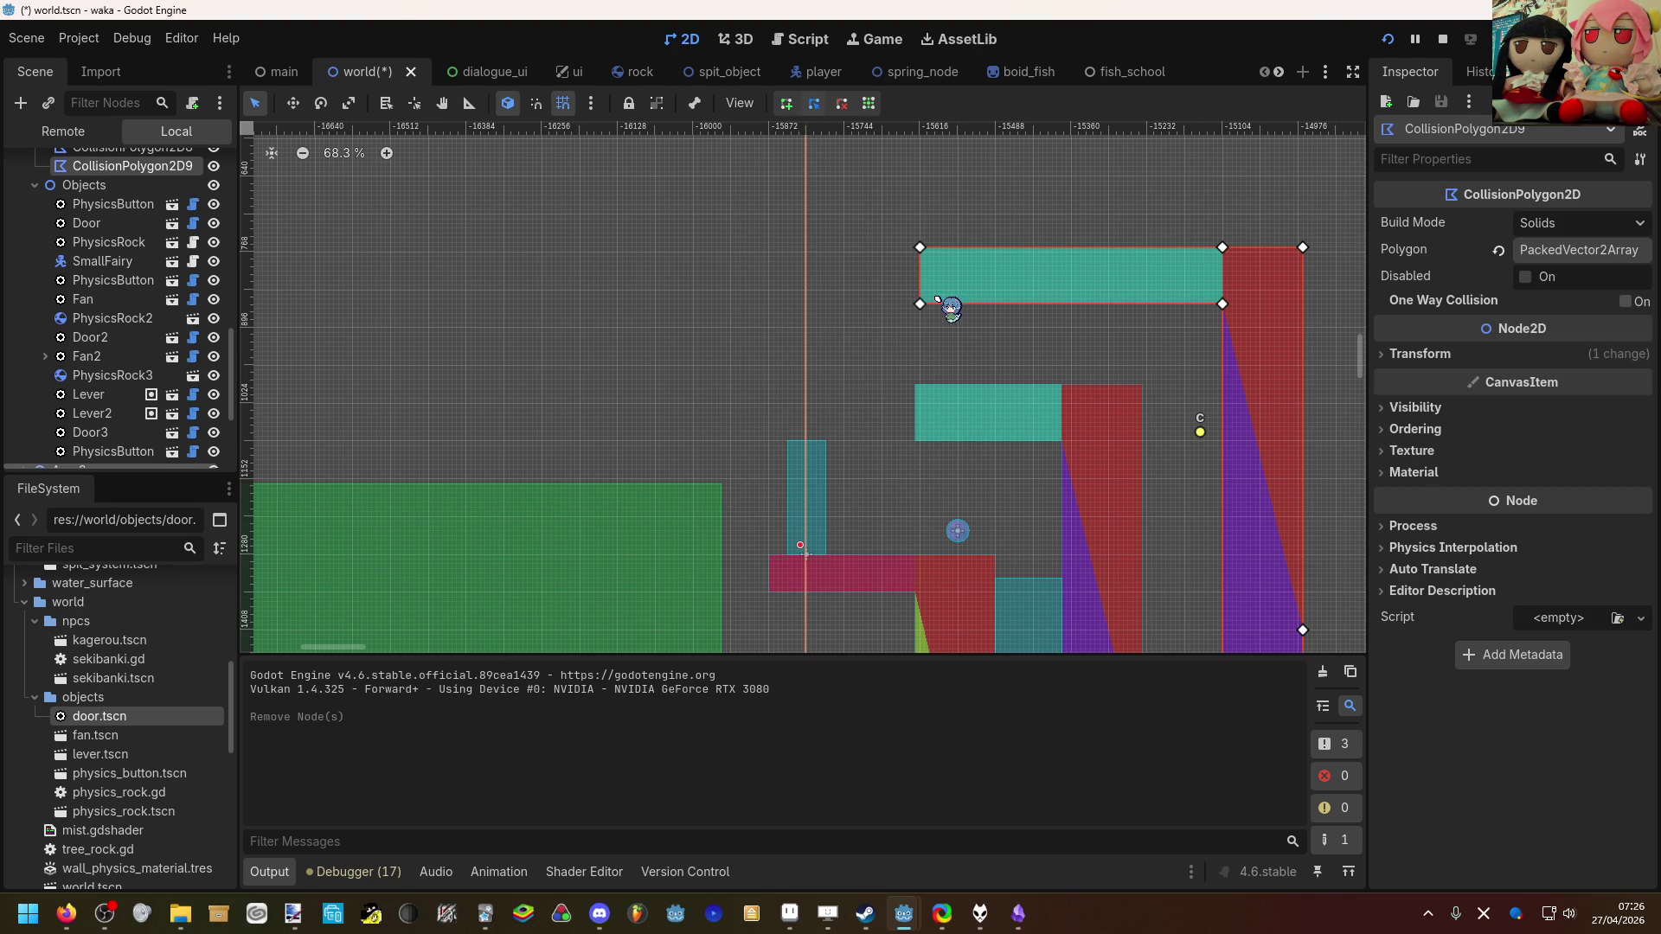
pyautogui.moveTo(920, 305); pyautogui.dragTo(784, 306)
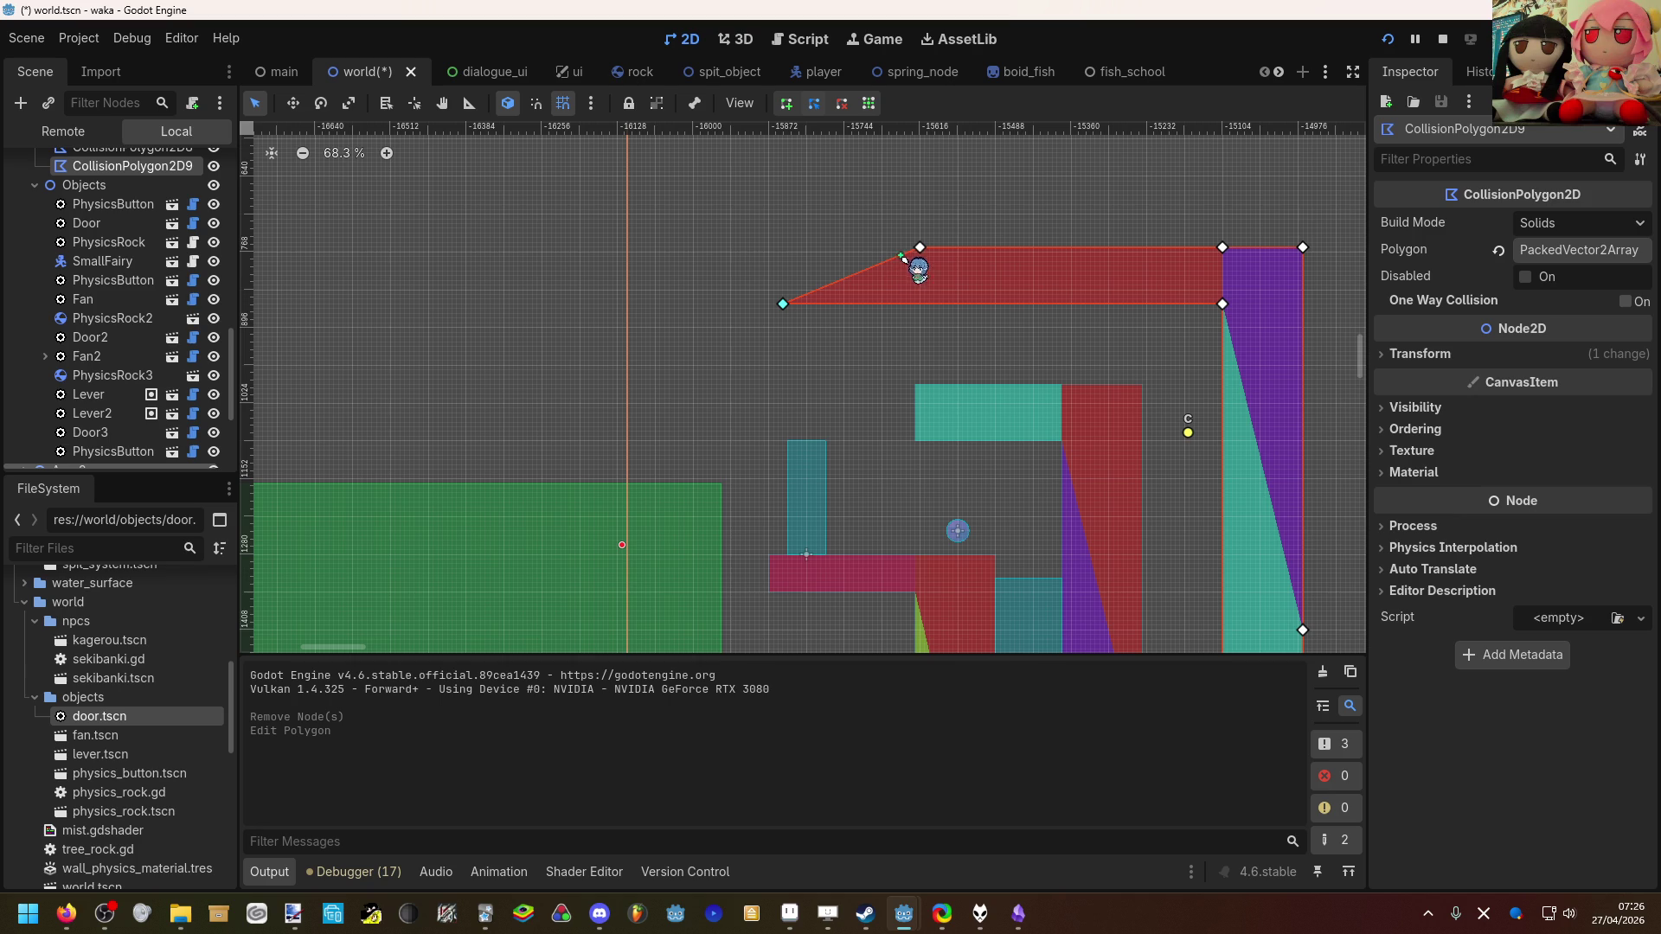
pyautogui.moveTo(920, 249); pyautogui.dragTo(785, 251)
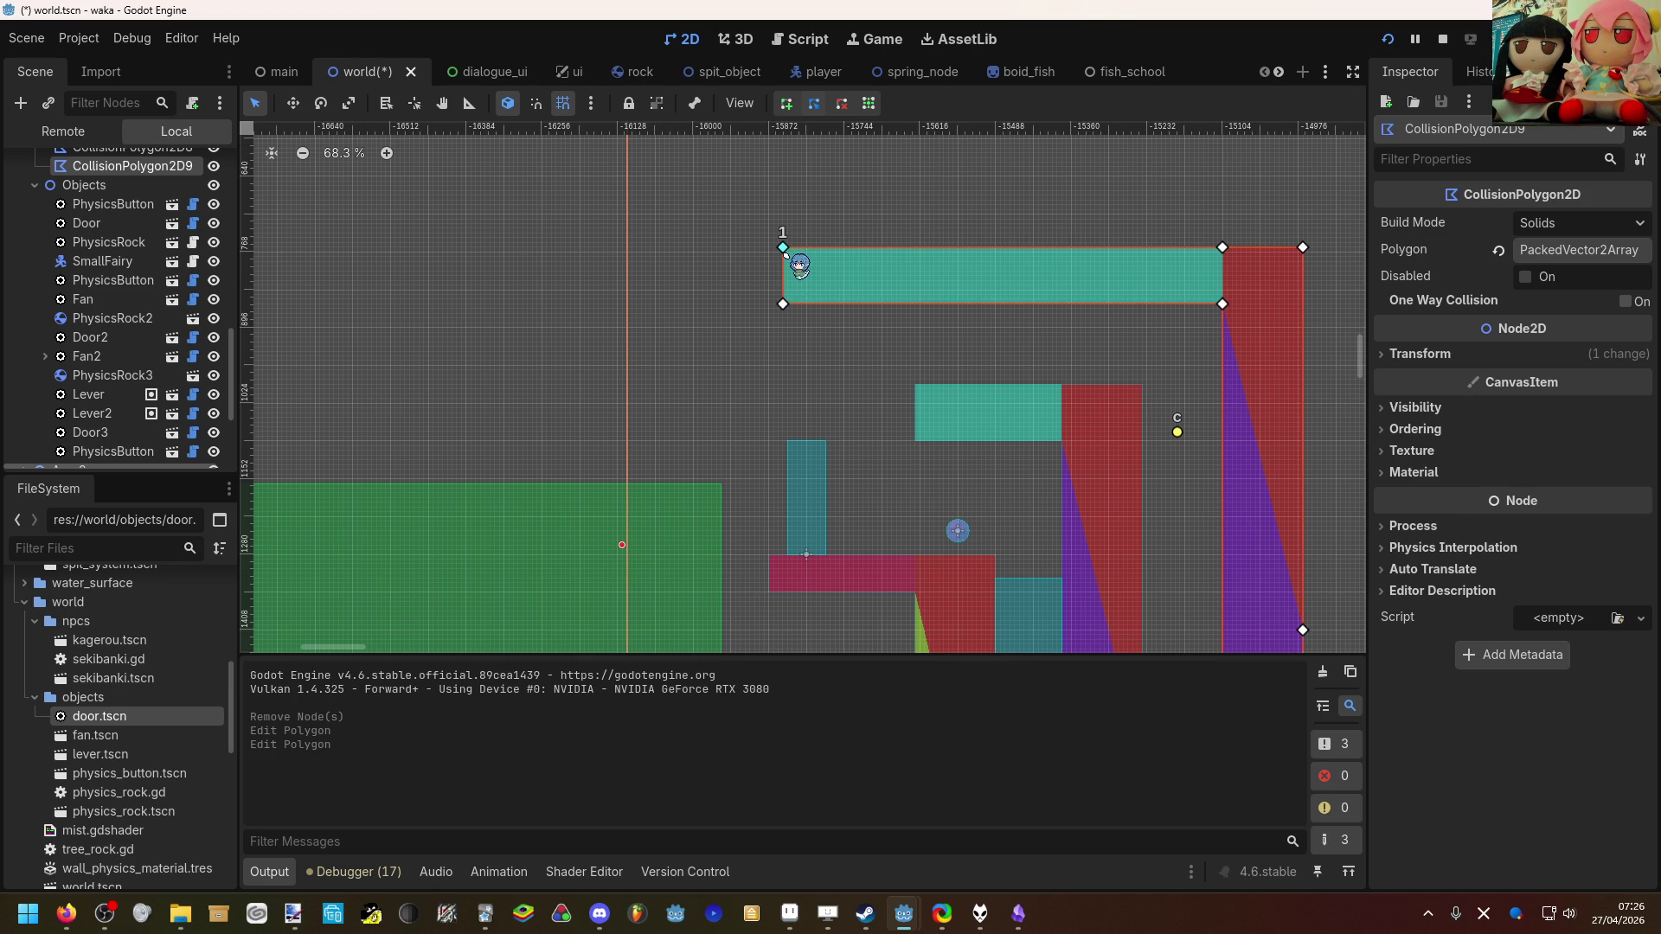
pyautogui.moveTo(783, 304); pyautogui.dragTo(768, 303)
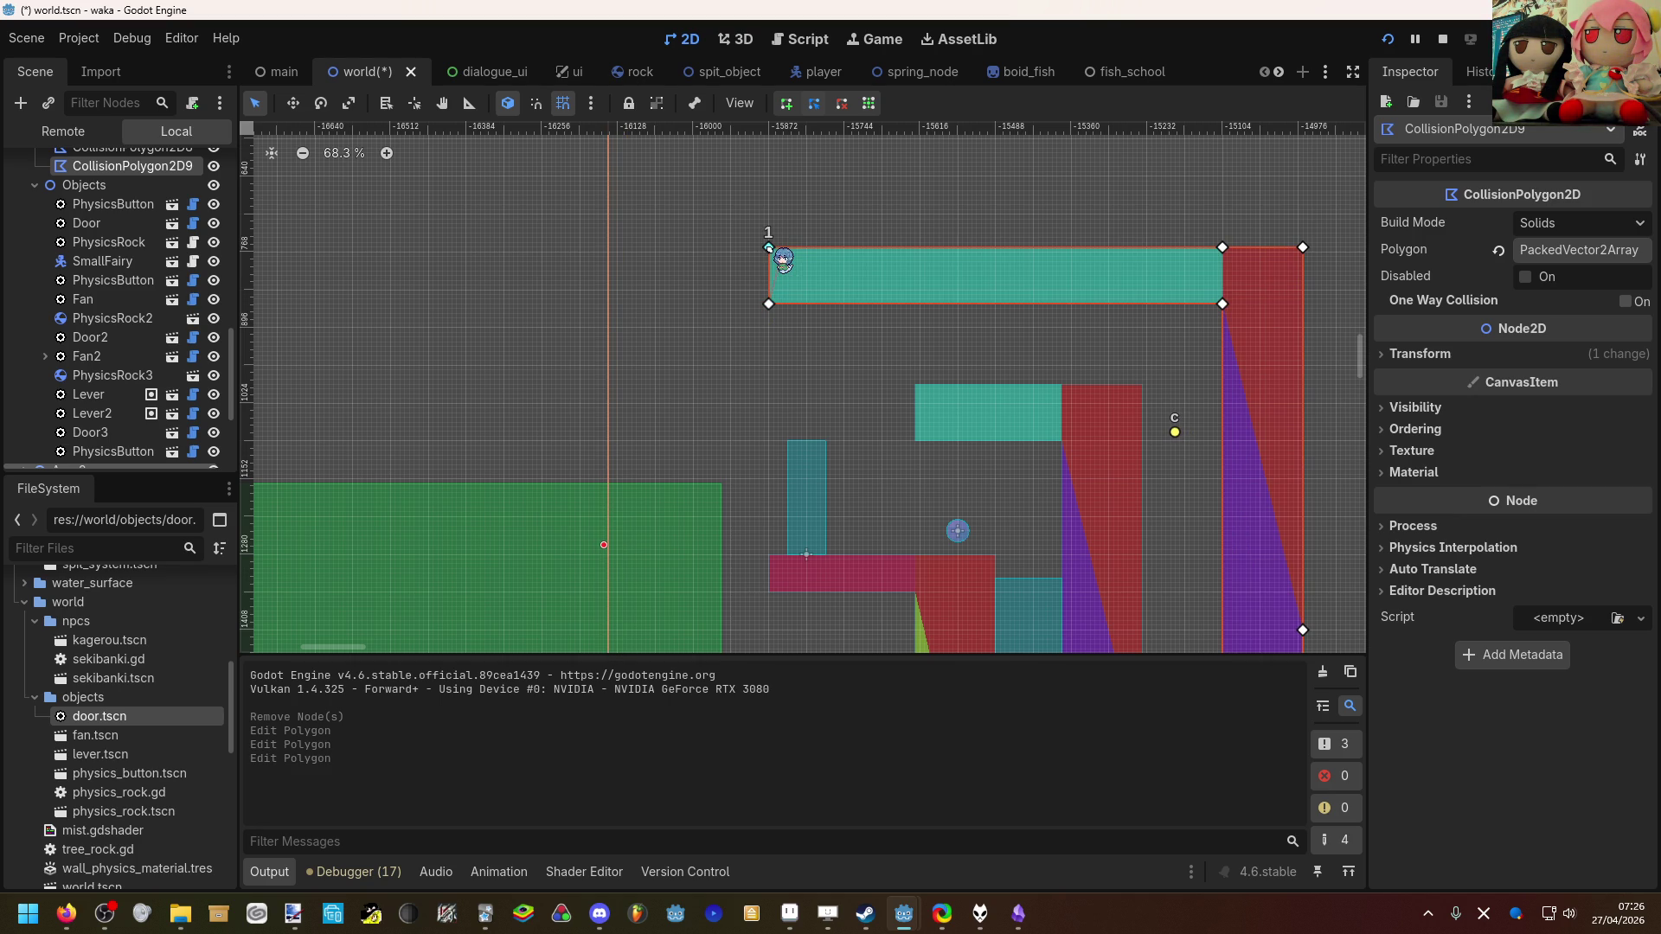
pyautogui.click(787, 325)
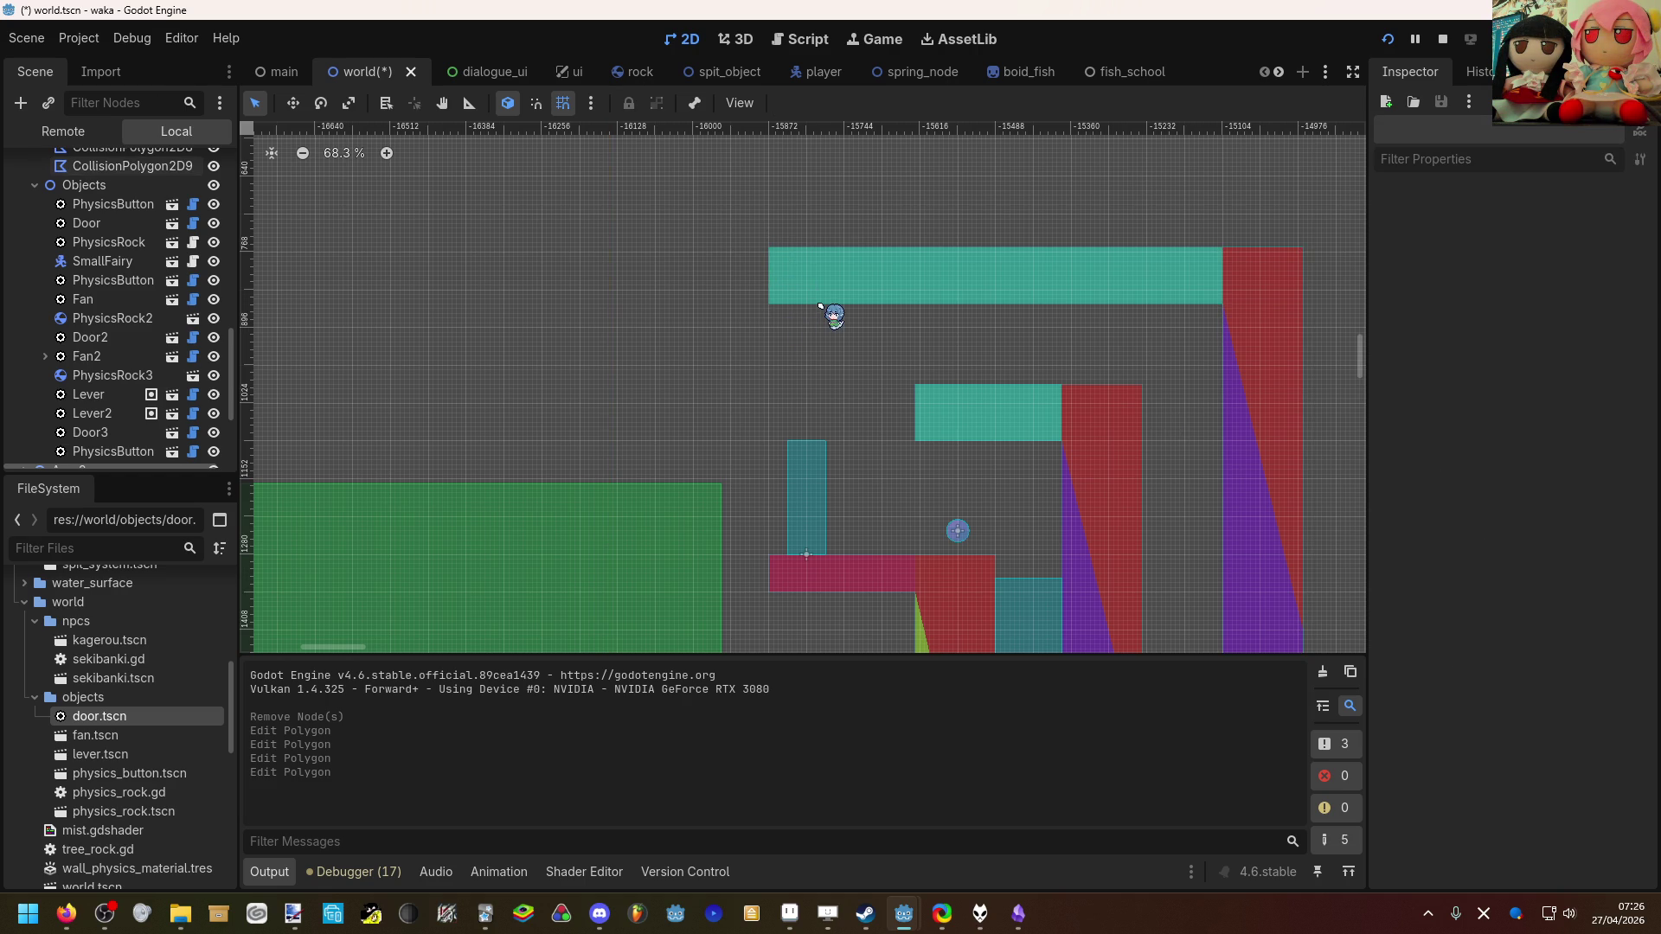
pyautogui.click(820, 305)
pyautogui.moveTo(820, 304)
pyautogui.mouseDown()
pyautogui.moveTo(769, 347)
pyautogui.moveTo(846, 317)
pyautogui.moveTo(846, 301)
pyautogui.mouseUp()
# - Extend the wall's left corner down to the teal pillar, square it, and save the scene
pyautogui.scroll(8, 838, 301)
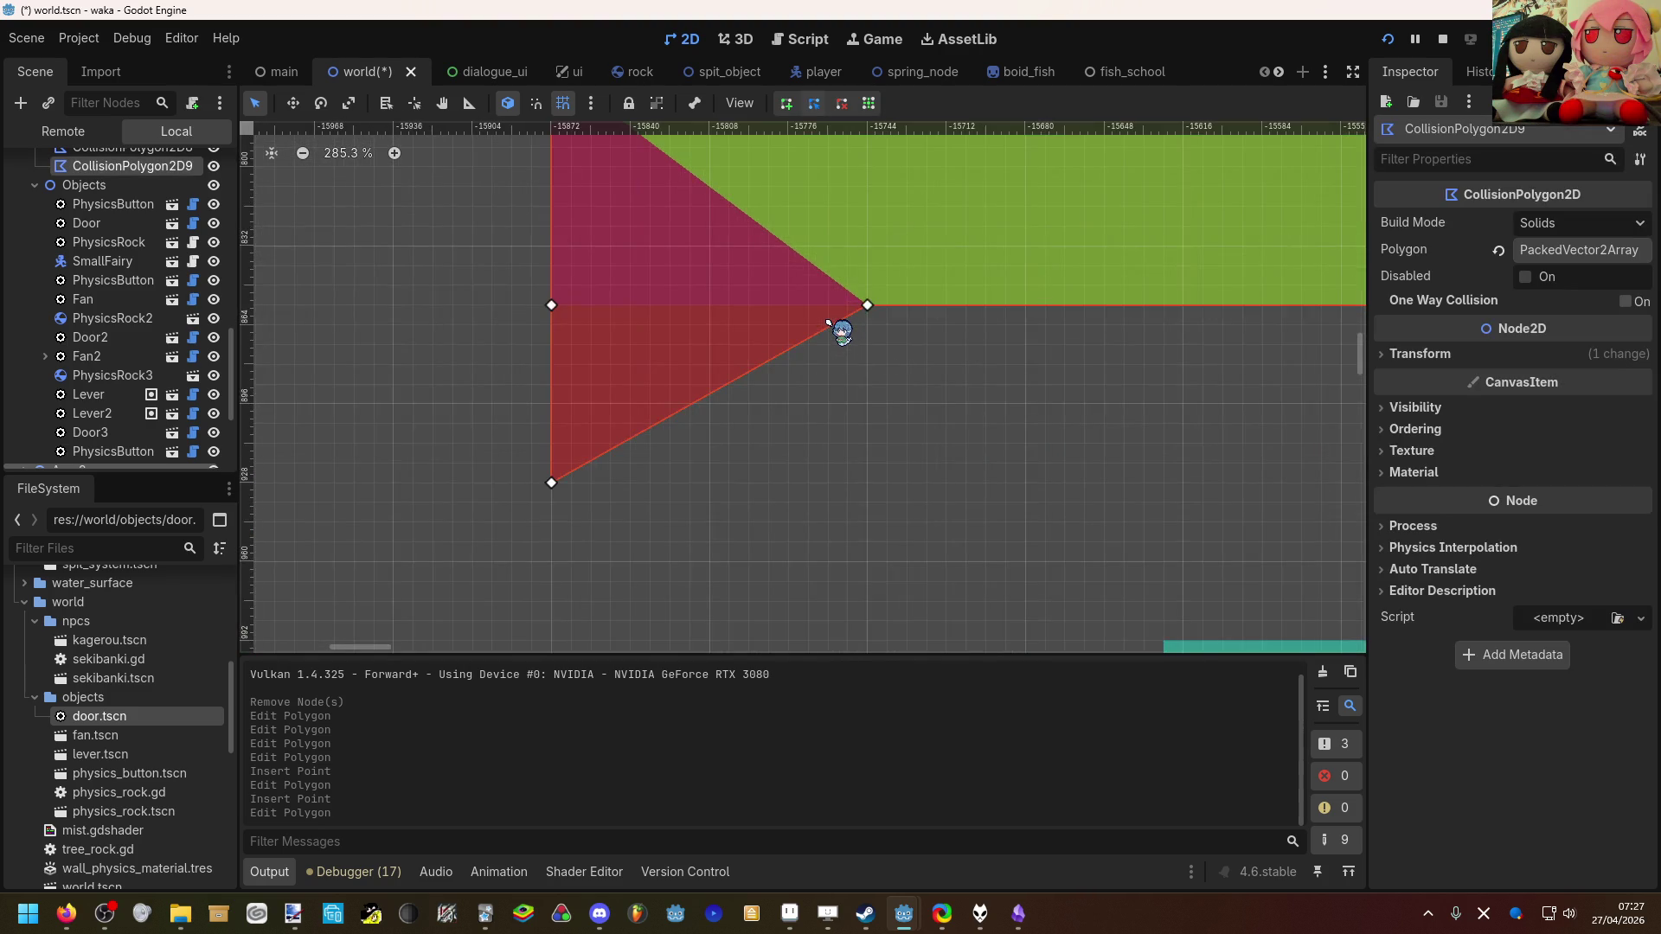
pyautogui.scroll(-6, 829, 323)
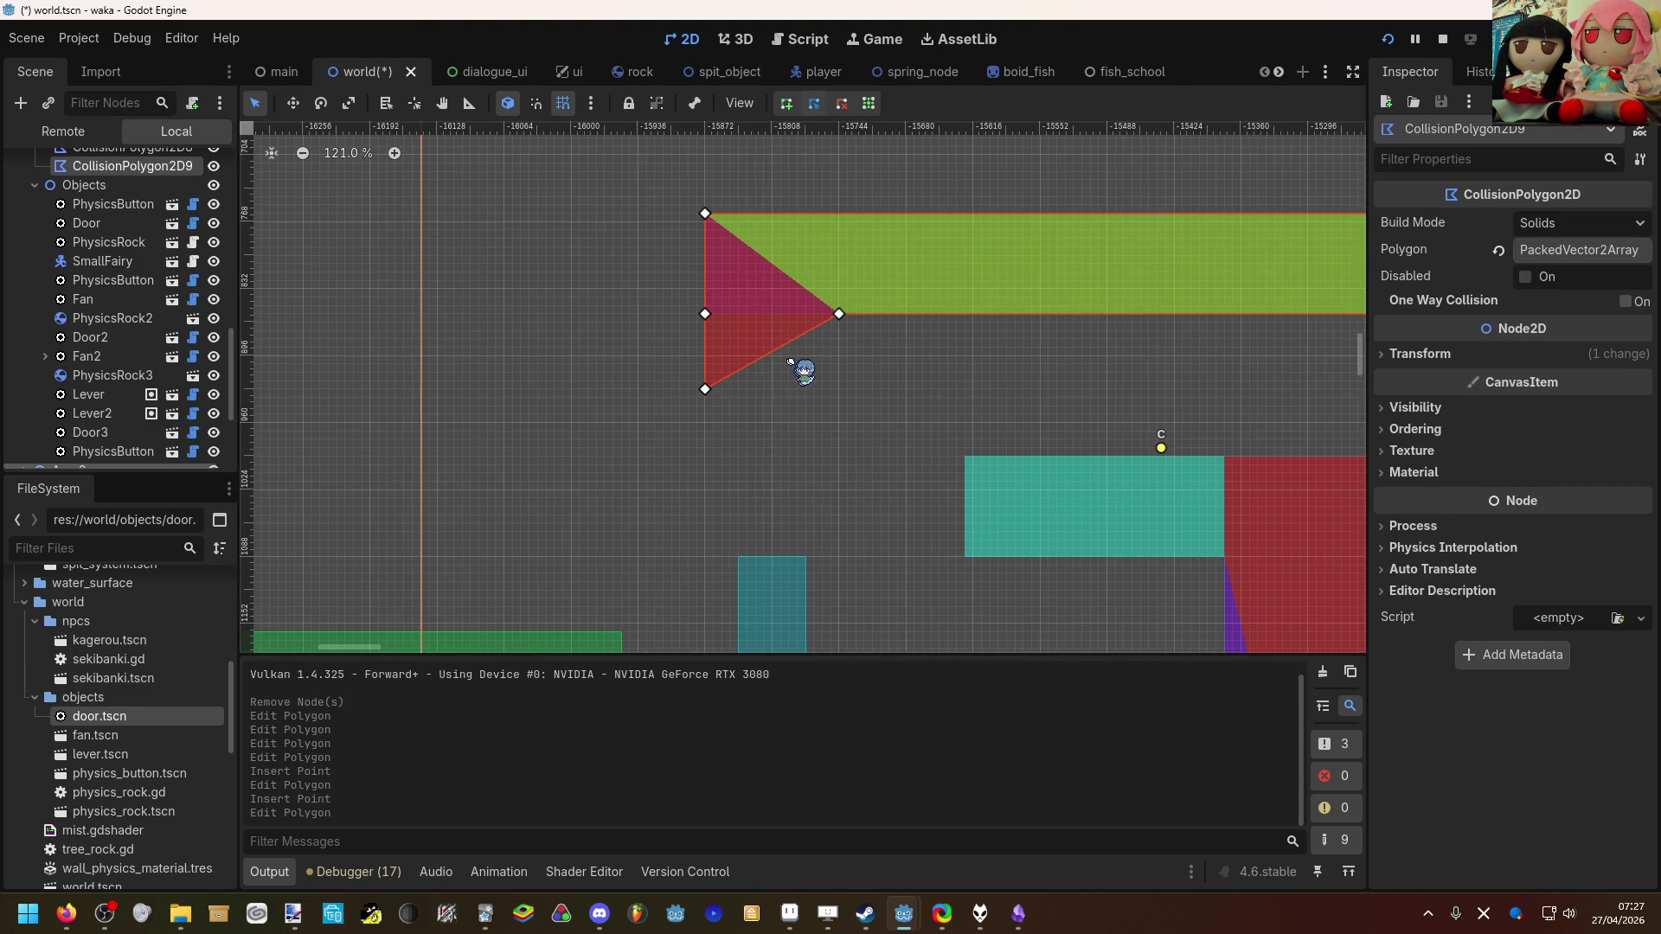
pyautogui.moveTo(732, 378); pyautogui.dragTo(732, 498)
pyautogui.moveTo(800, 372); pyautogui.dragTo(824, 389)
pyautogui.moveTo(827, 467)
pyautogui.mouseDown()
pyautogui.moveTo(826, 394)
pyautogui.moveTo(825, 494)
pyautogui.mouseUp()
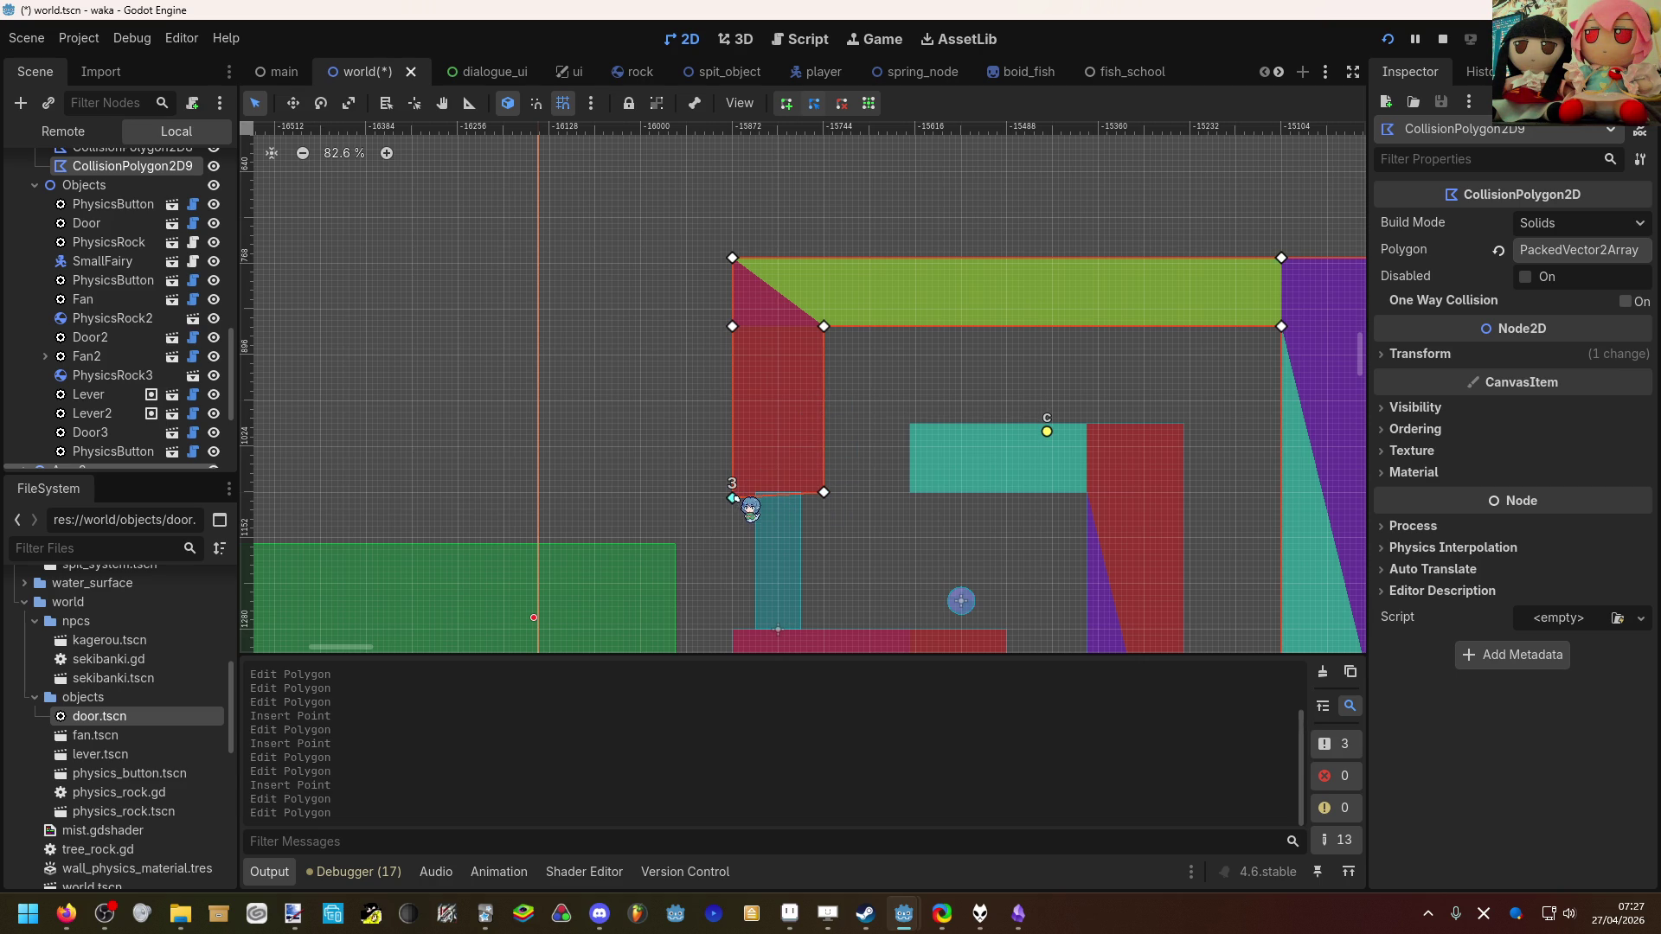
pyautogui.click(733, 499)
pyautogui.click(865, 463)
pyautogui.scroll(-3, 861, 432)
pyautogui.moveTo(834, 387); pyautogui.dragTo(809, 357)
pyautogui.hotkey('ctrl', 's')
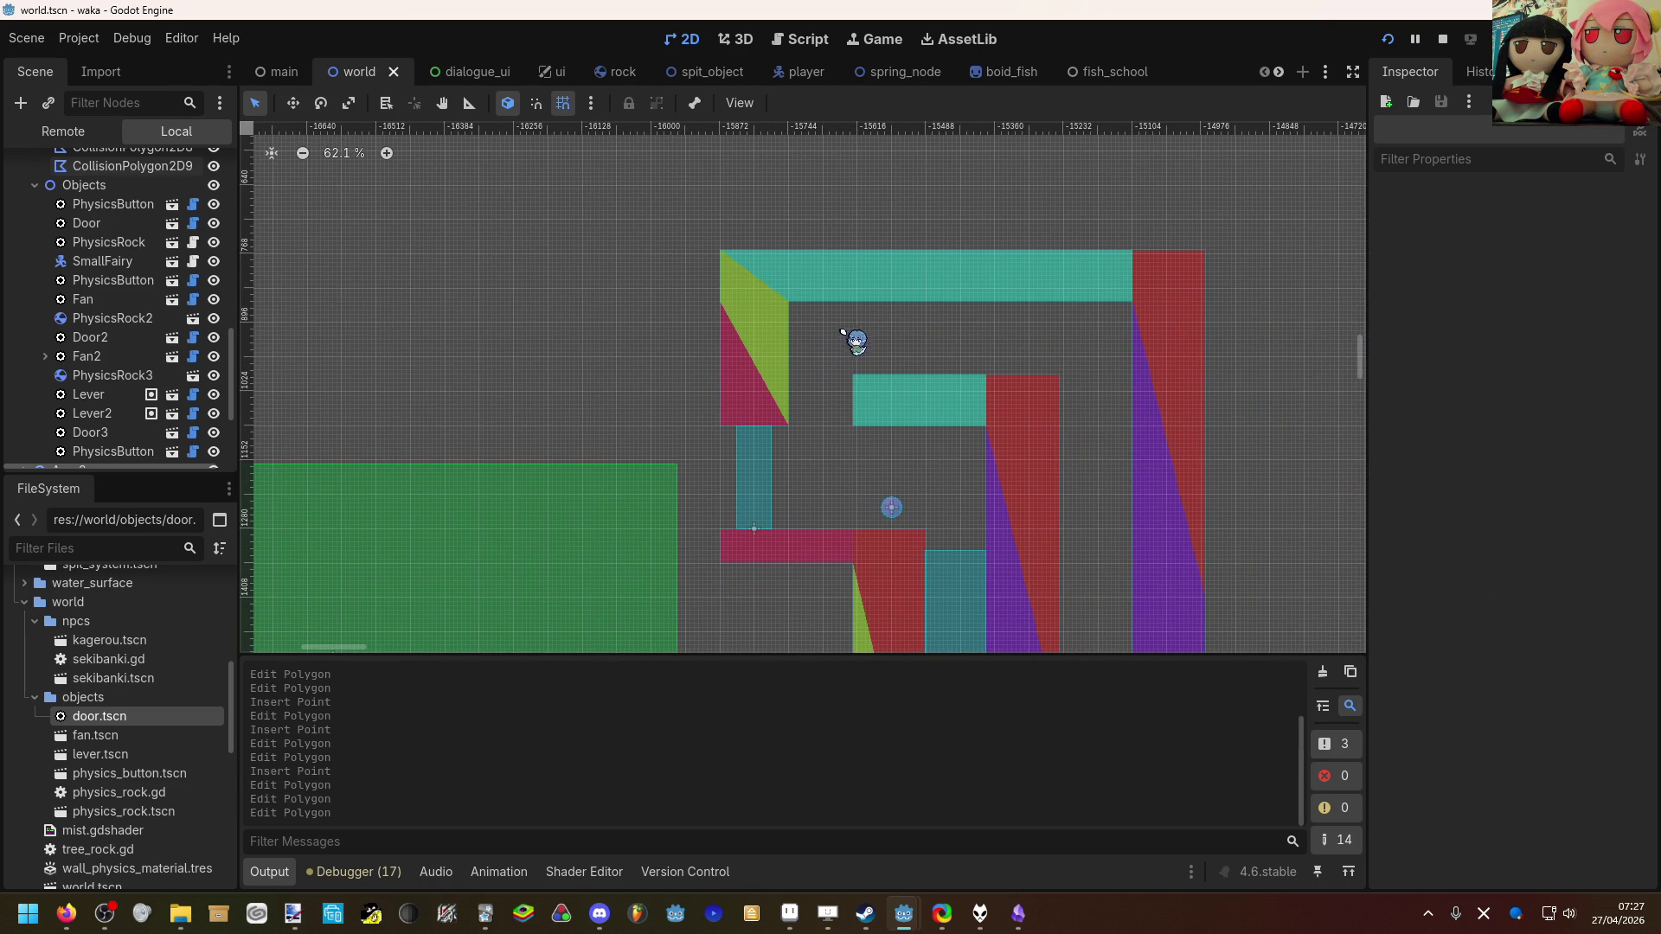
pyautogui.scroll(-6, 838, 334)
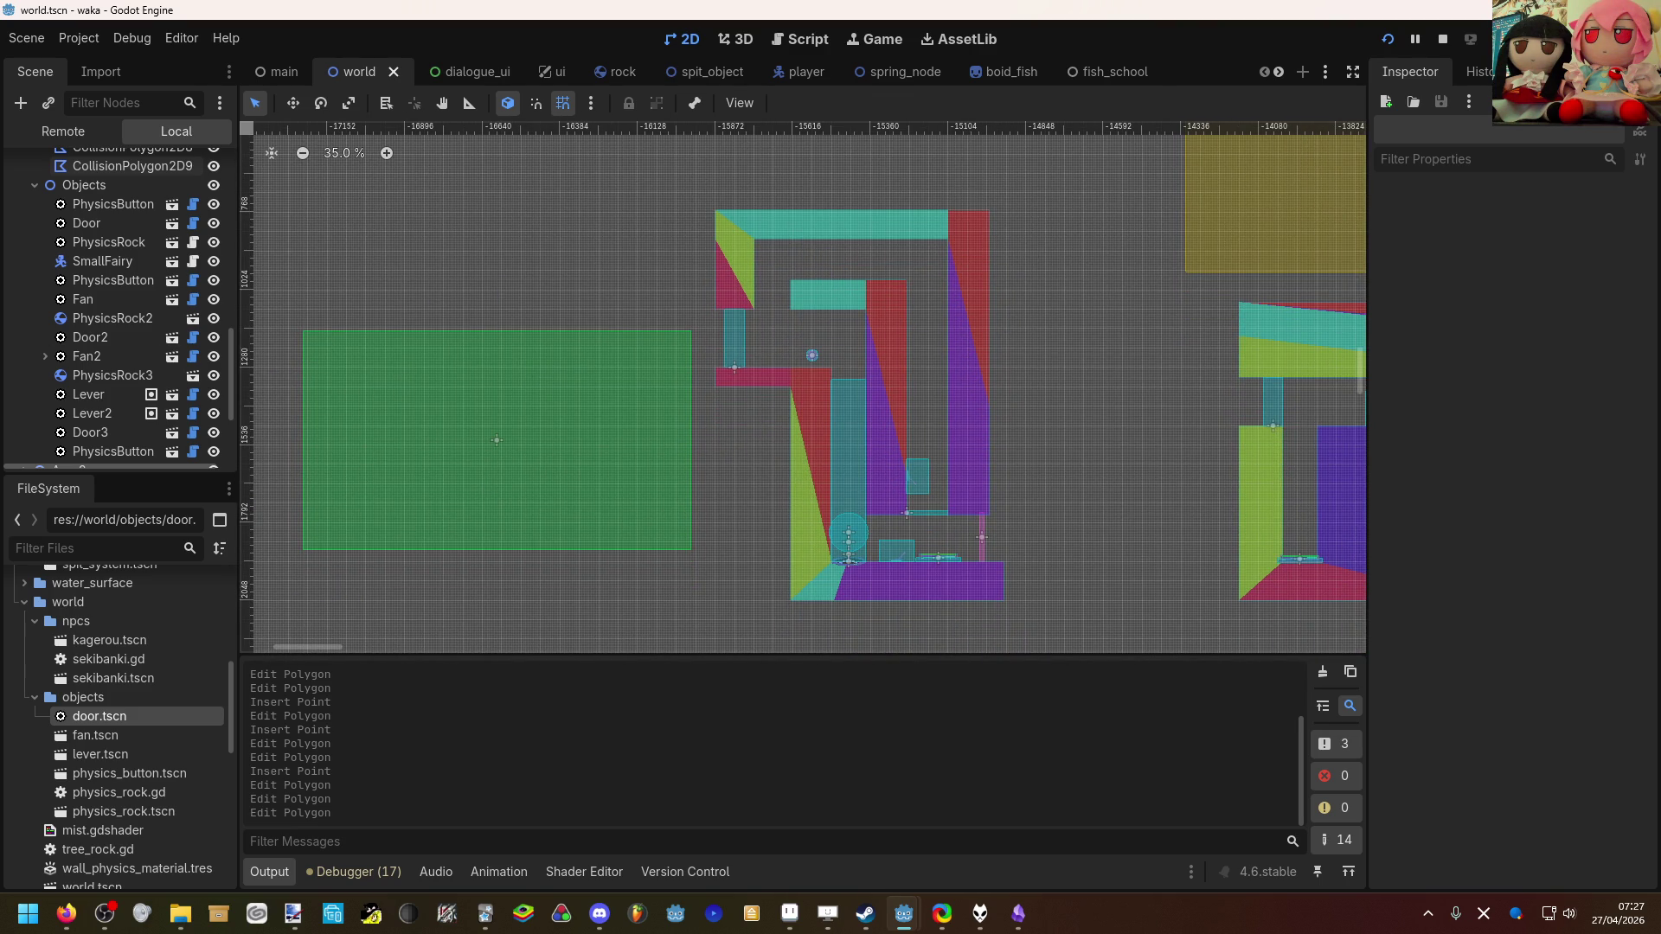
pyautogui.moveTo(100, 717)
pyautogui.mouseDown()
pyautogui.moveTo(724, 534)
pyautogui.moveTo(716, 489)
pyautogui.mouseUp()
pyautogui.moveTo(773, 350)
pyautogui.mouseDown()
pyautogui.moveTo(606, 350)
pyautogui.moveTo(933, 402)
pyautogui.mouseUp()
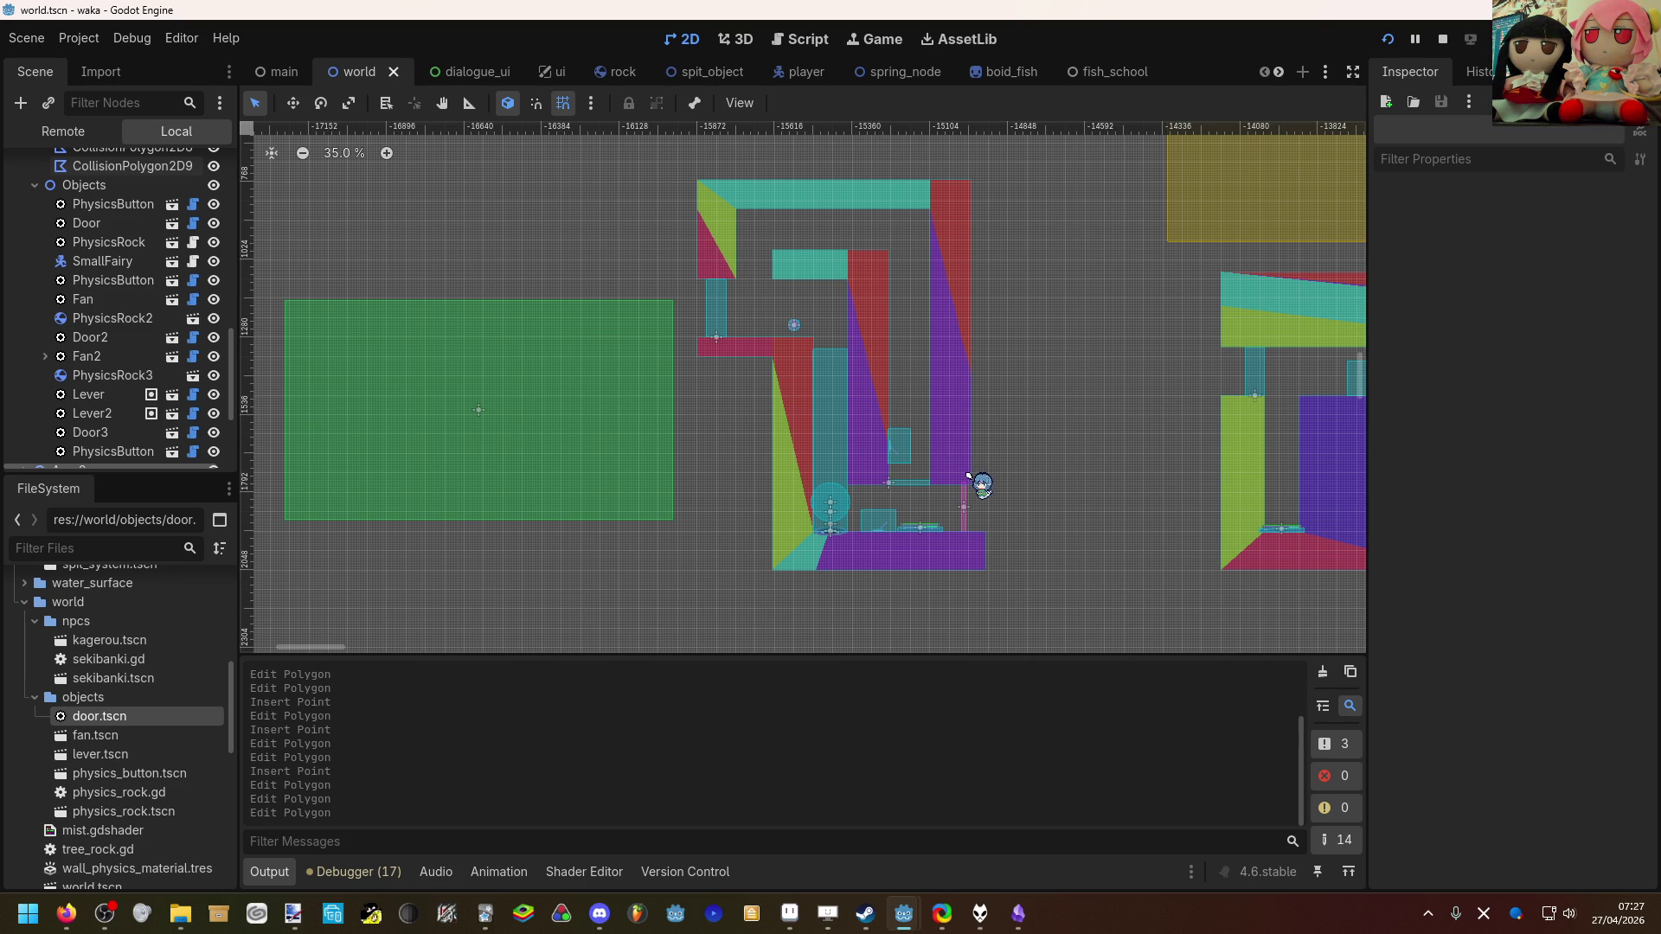
pyautogui.moveTo(969, 475)
pyautogui.mouseDown()
pyautogui.moveTo(956, 501)
pyautogui.moveTo(815, 337)
pyautogui.moveTo(1029, 601)
pyautogui.moveTo(618, 490)
pyautogui.moveTo(688, 385)
pyautogui.mouseUp()
pyautogui.scroll(4, 844, 284)
pyautogui.moveTo(844, 283)
pyautogui.mouseDown()
pyautogui.moveTo(823, 308)
pyautogui.moveTo(659, 256)
pyautogui.moveTo(822, 491)
pyautogui.moveTo(863, 513)
pyautogui.moveTo(608, 407)
pyautogui.moveTo(657, 445)
pyautogui.moveTo(671, 515)
pyautogui.moveTo(932, 444)
pyautogui.mouseUp()
pyautogui.scroll(-2, 659, 260)
pyautogui.scroll(1, 862, 513)
pyautogui.scroll(8, 684, 413)
pyautogui.scroll(-5, 672, 515)
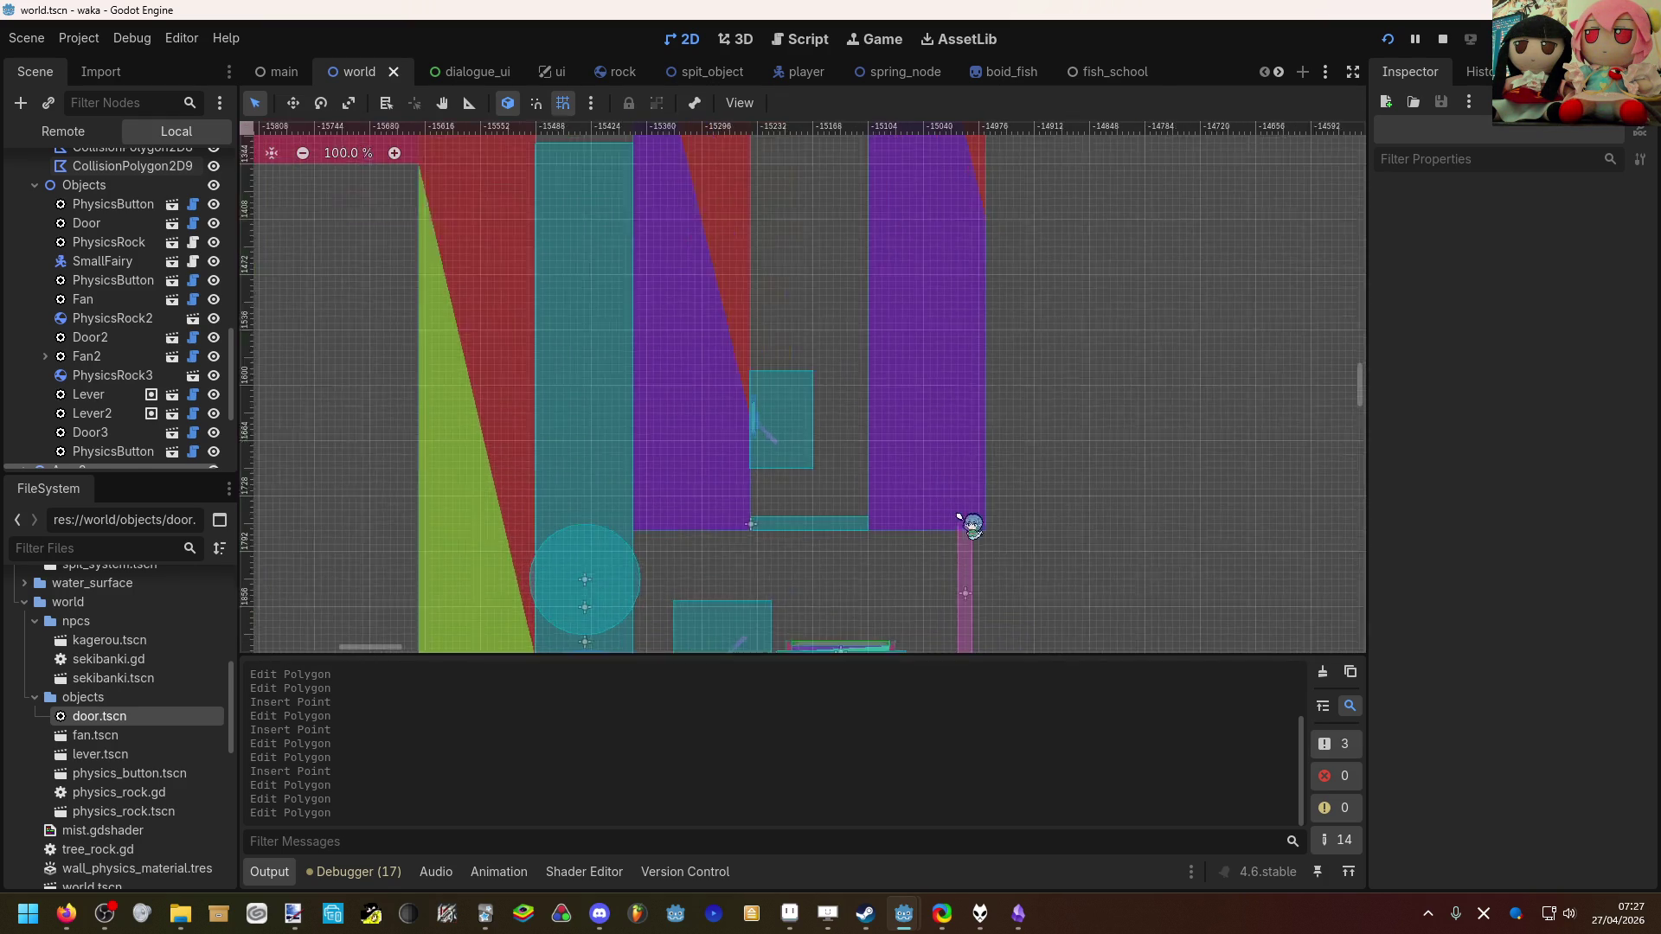
# - Duplicate the pink collision shape and move the copy to the door at (-15808, 1200)
pyautogui.click(968, 571)
pyautogui.scroll(-1, 968, 569)
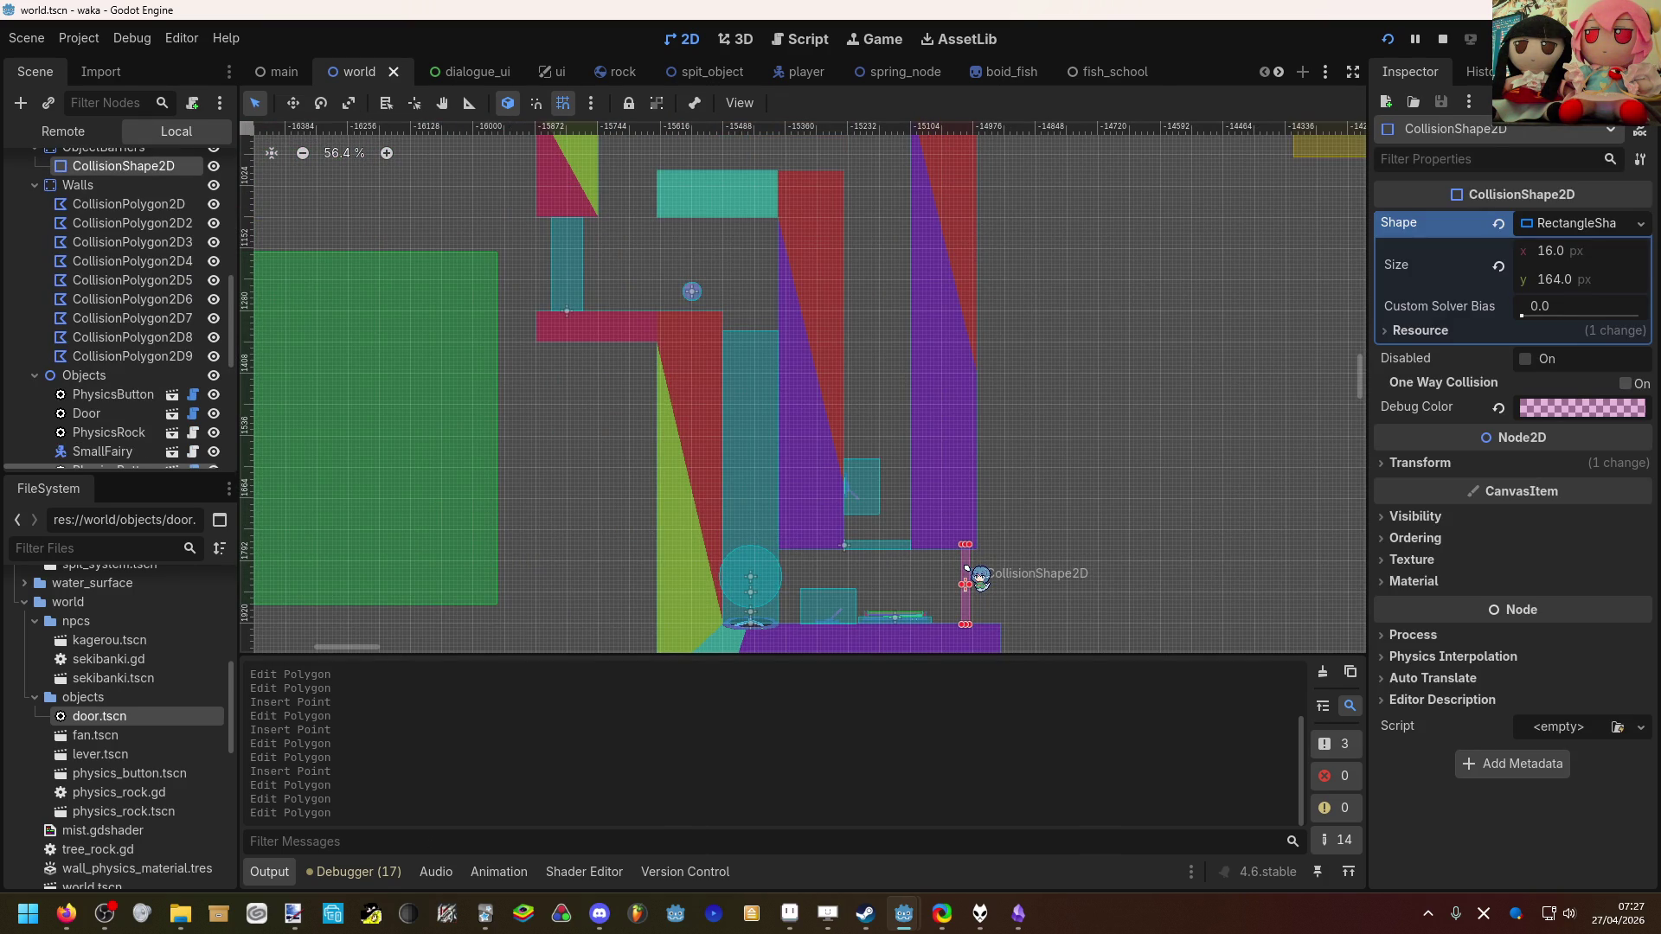
pyautogui.hotkey('ctrl', 'd')
pyautogui.press('w')
pyautogui.moveTo(967, 570)
pyautogui.mouseDown()
pyautogui.moveTo(623, 251)
pyautogui.moveTo(567, 238)
pyautogui.mouseUp()
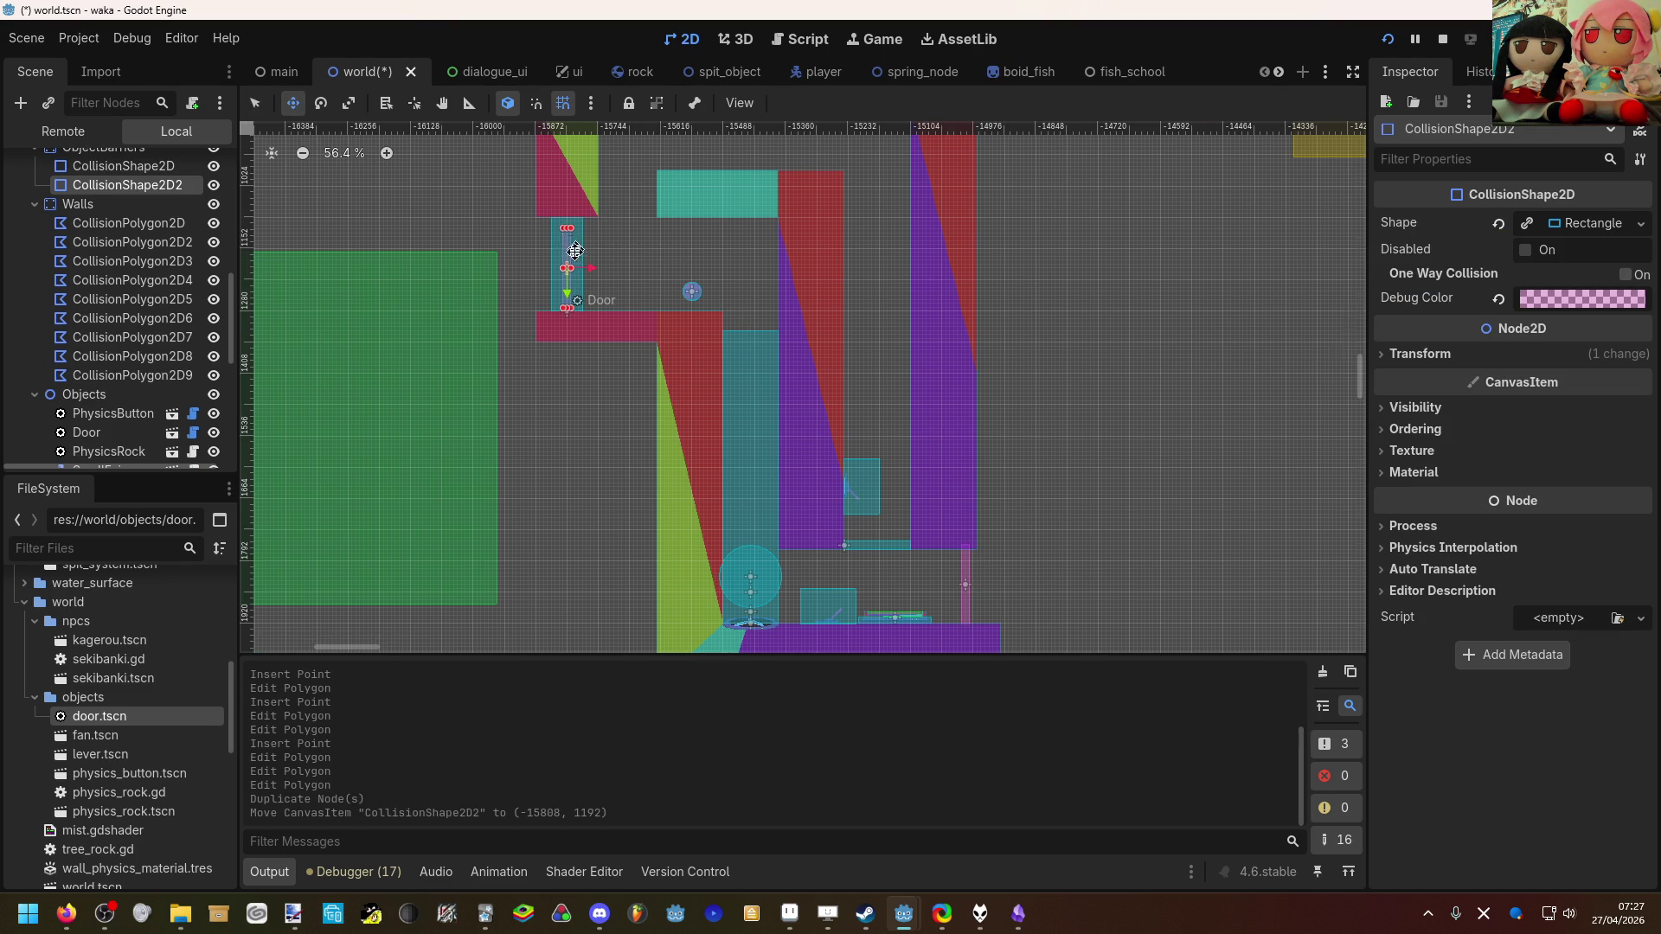
pyautogui.scroll(8, 570, 266)
pyautogui.moveTo(578, 310); pyautogui.dragTo(577, 327)
pyautogui.press('q')
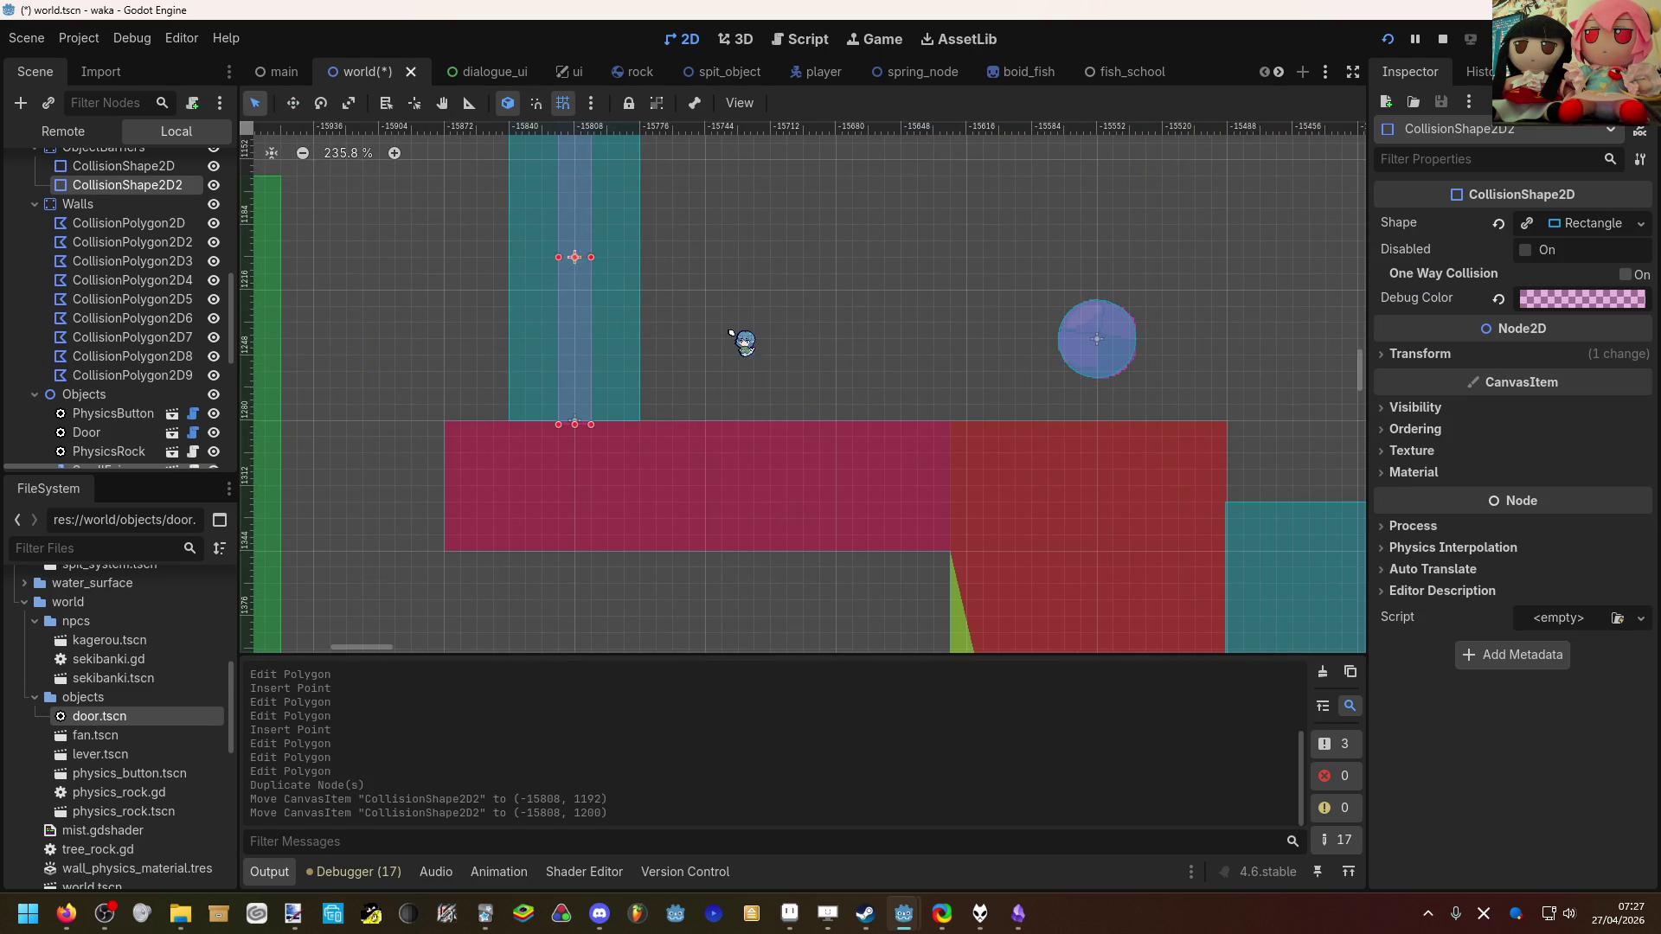
# - Move the Door node under the Objects group in the Scene dock
pyautogui.scroll(-6, 746, 331)
pyautogui.click(649, 295)
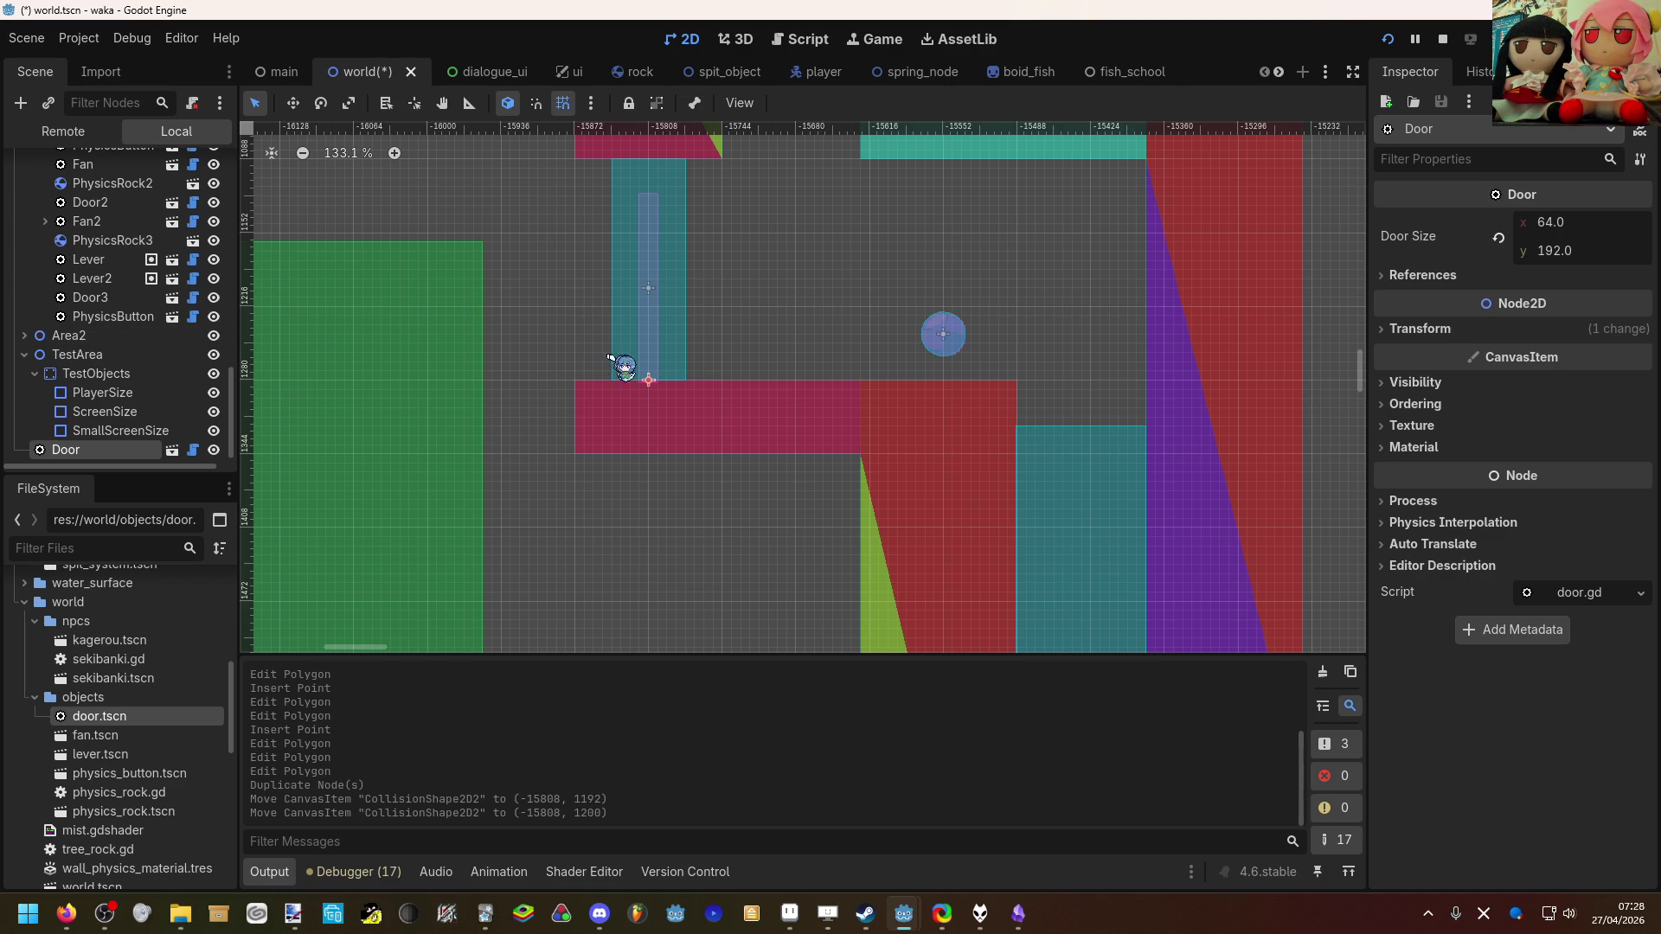
pyautogui.scroll(-5, 640, 364)
pyautogui.scroll(-1, 124, 393)
pyautogui.scroll(3, 123, 398)
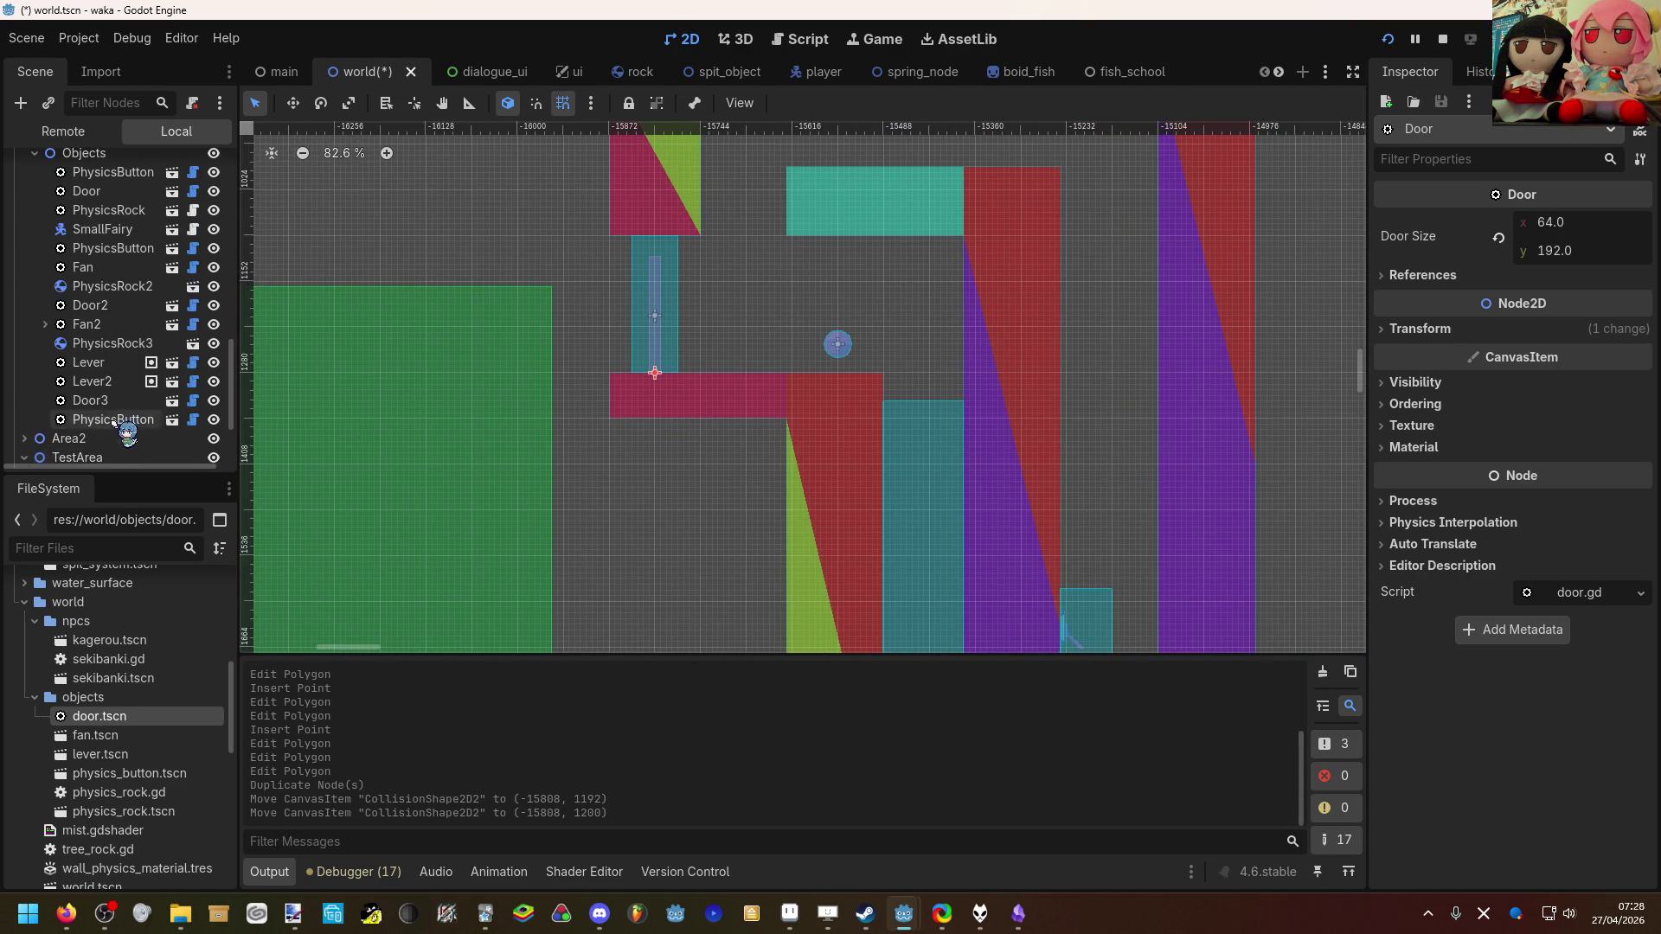
pyautogui.scroll(-3, 123, 411)
pyautogui.moveTo(97, 441); pyautogui.dragTo(79, 232)
pyautogui.scroll(-2, 411, 283)
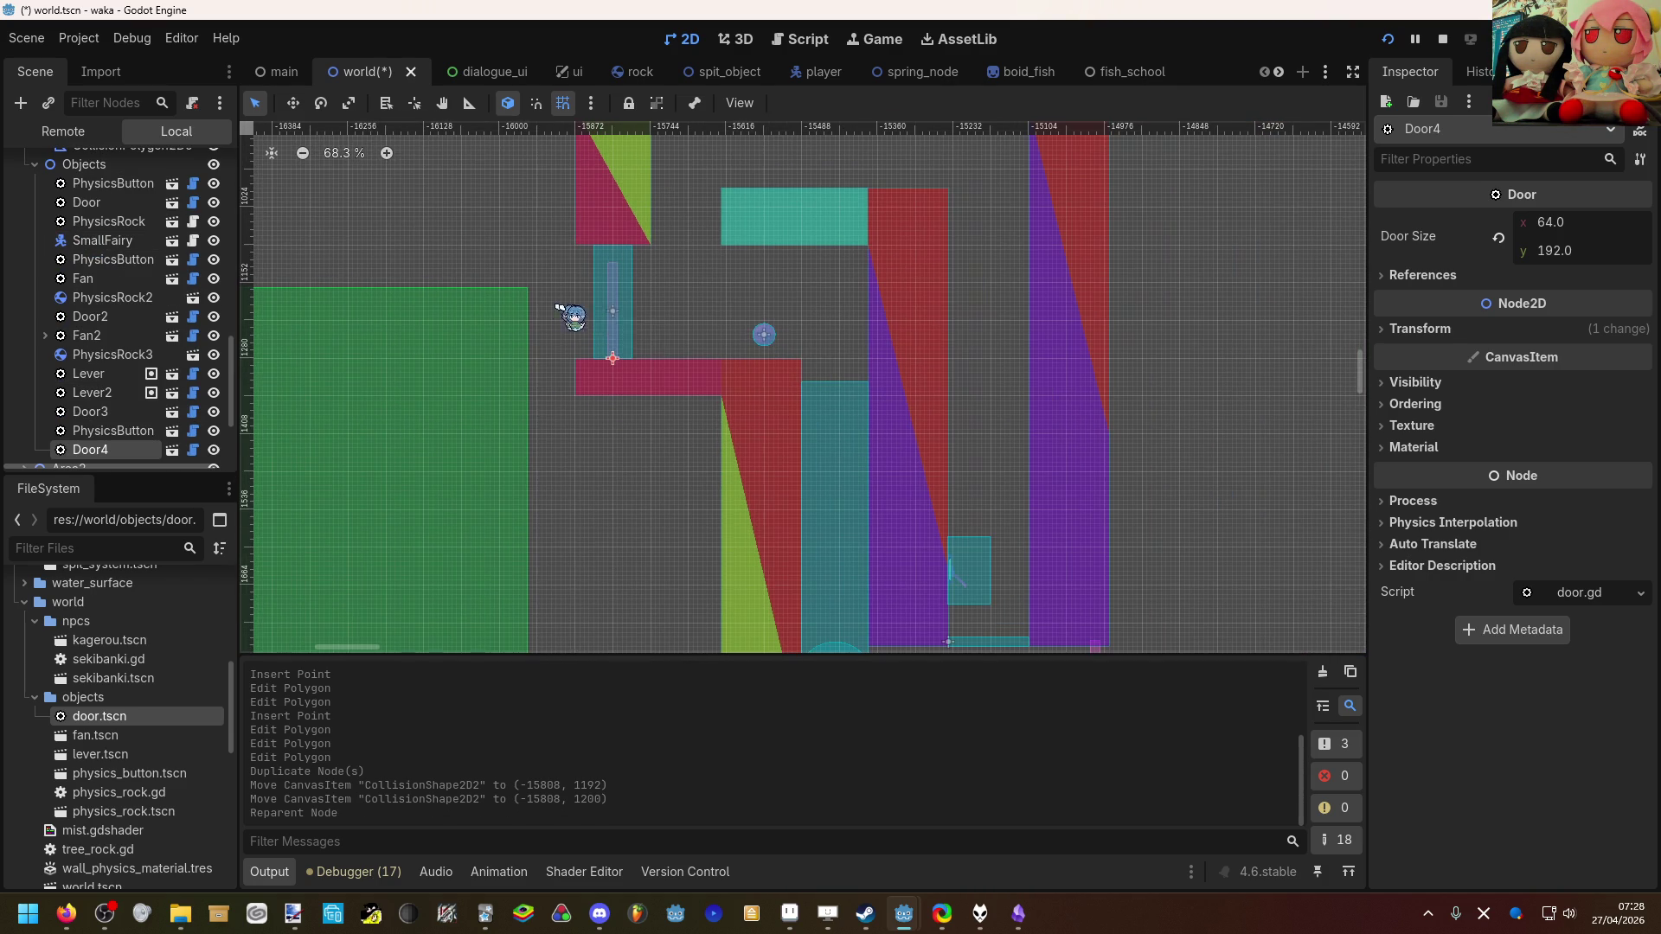
# - Select Door4 to verify its 64 × 192 size
pyautogui.click(664, 340)
pyautogui.scroll(-5, 630, 326)
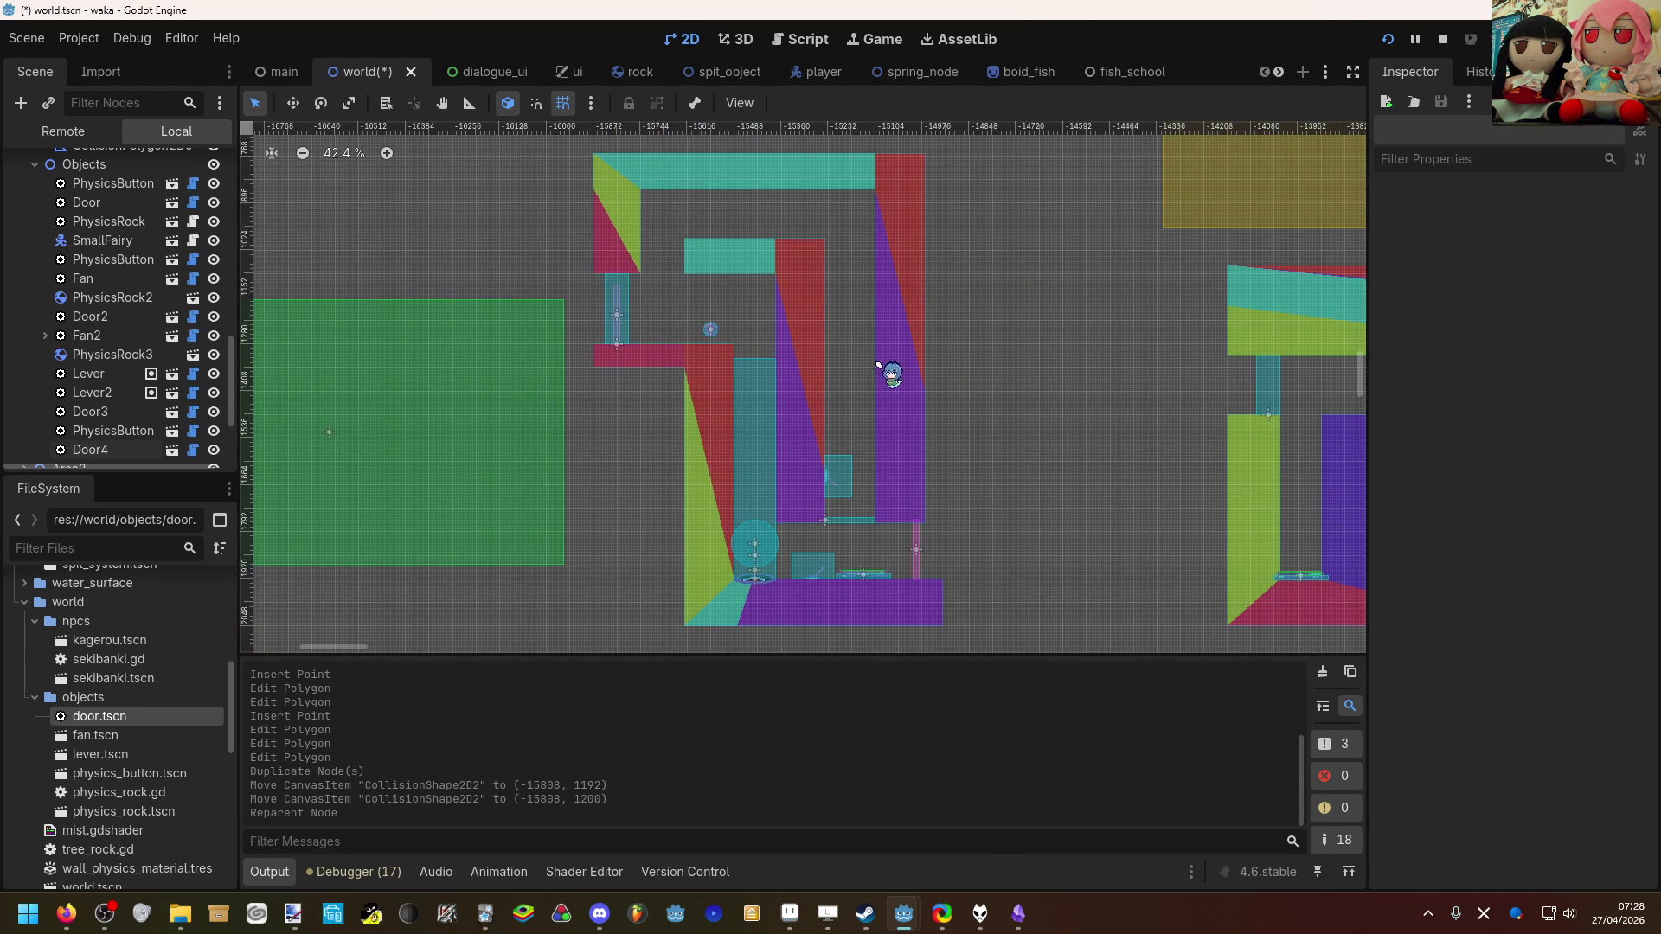
pyautogui.scroll(-6, 798, 328)
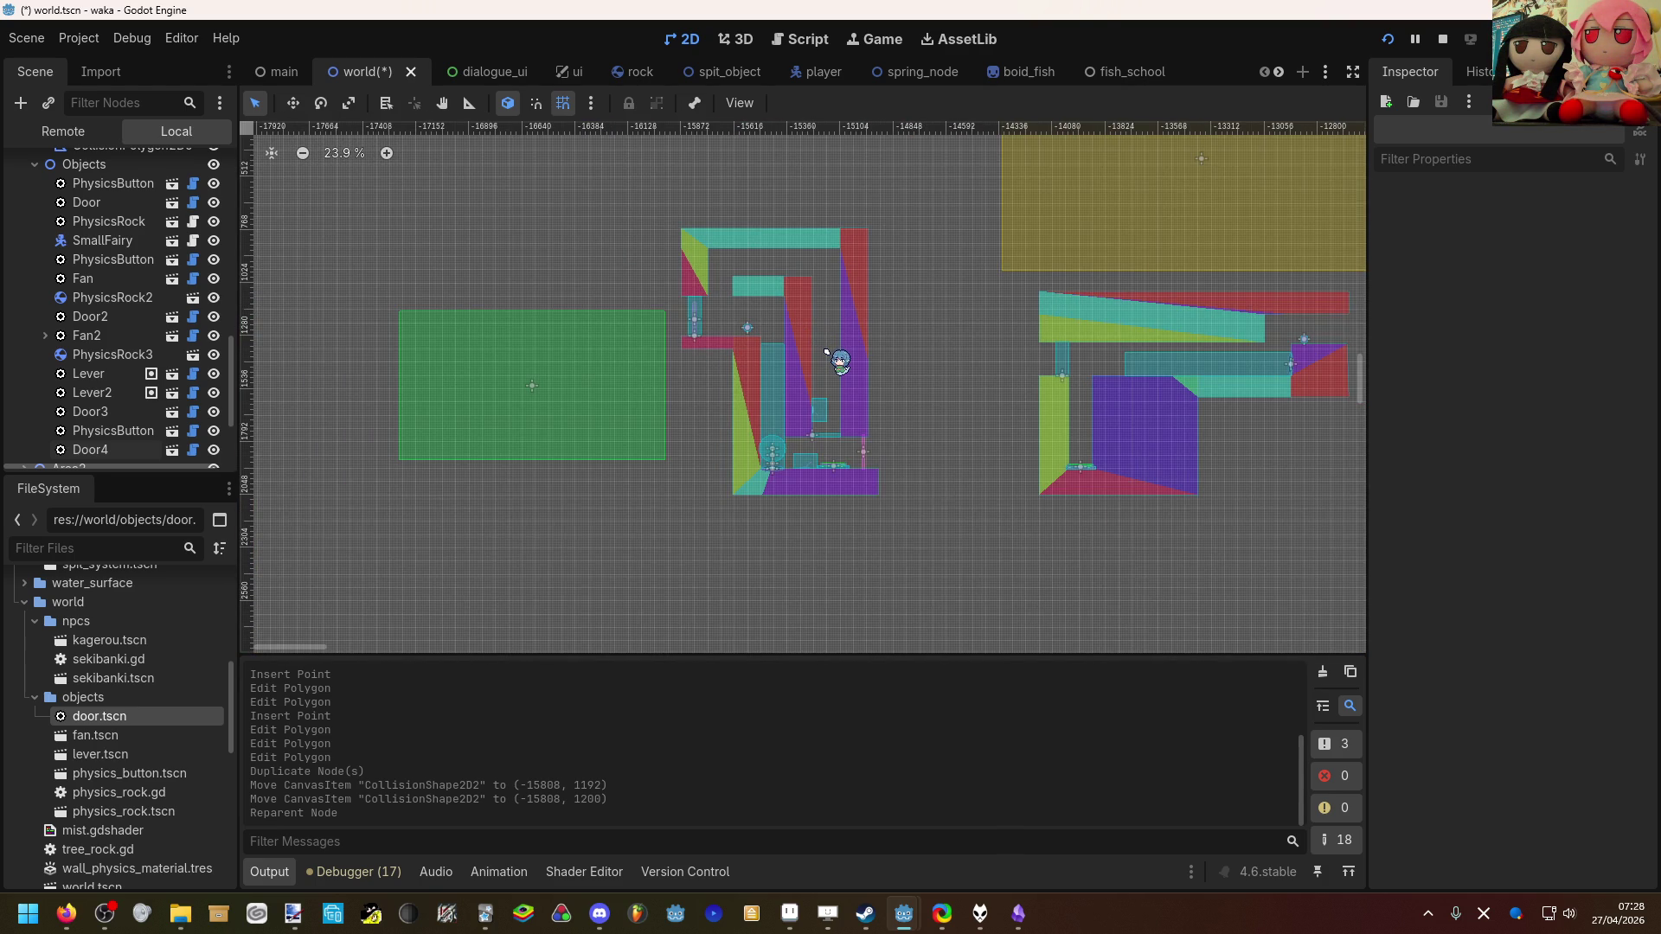
pyautogui.scroll(7, 829, 355)
pyautogui.scroll(7, 571, 263)
pyautogui.click(549, 279)
pyautogui.scroll(4, 640, 305)
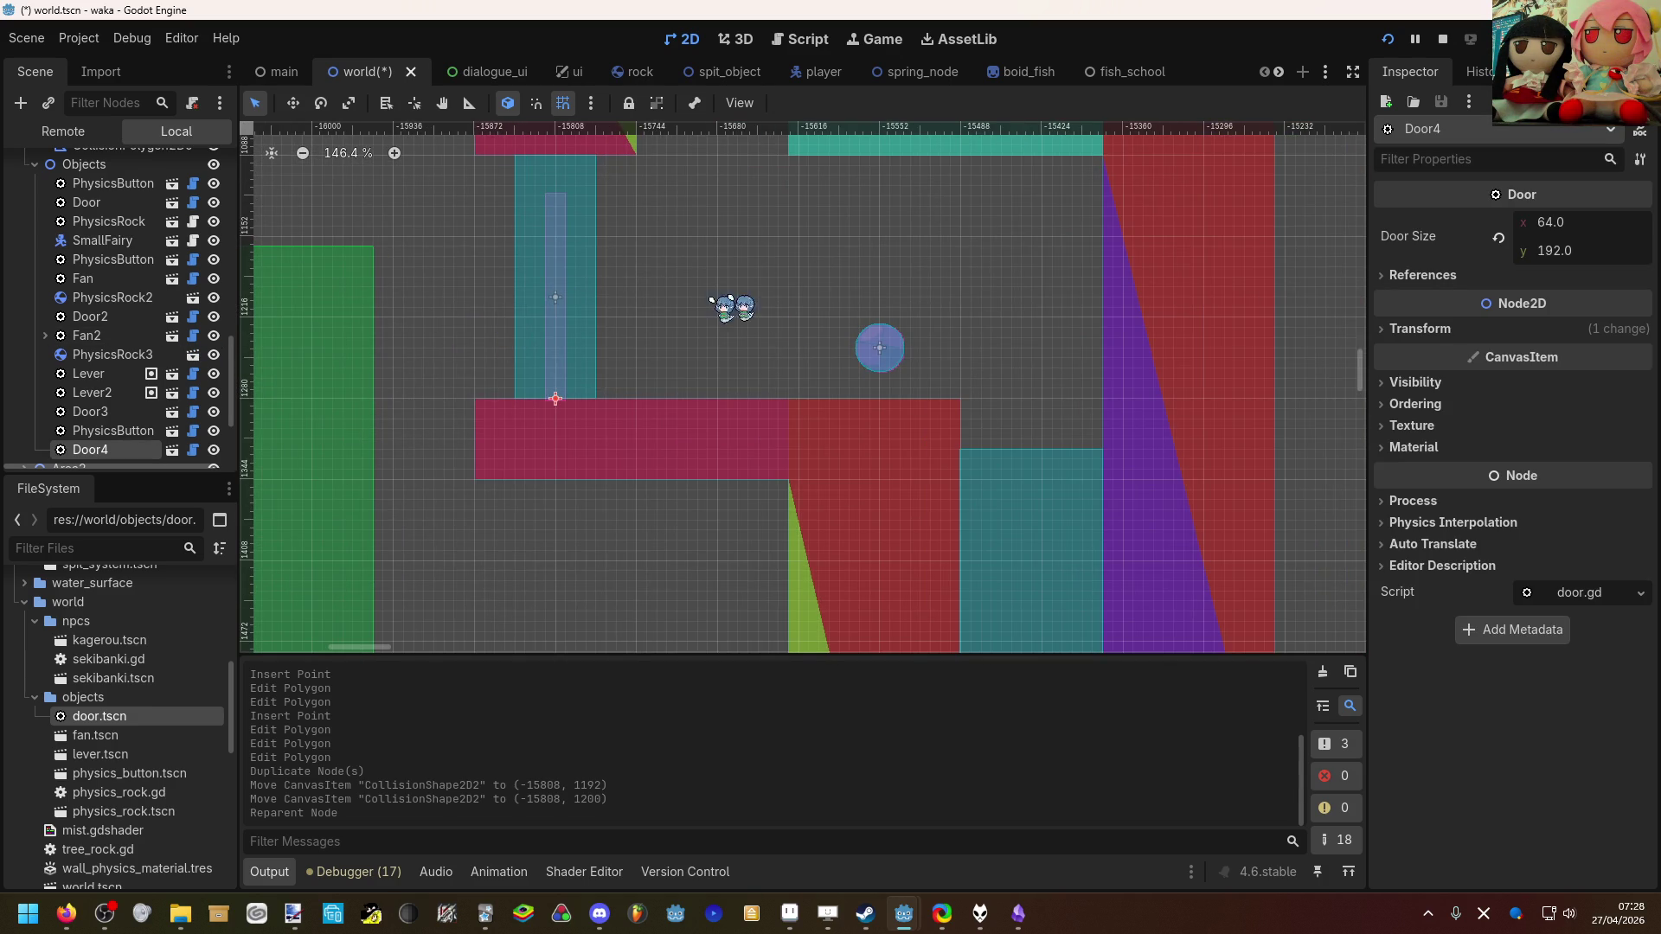
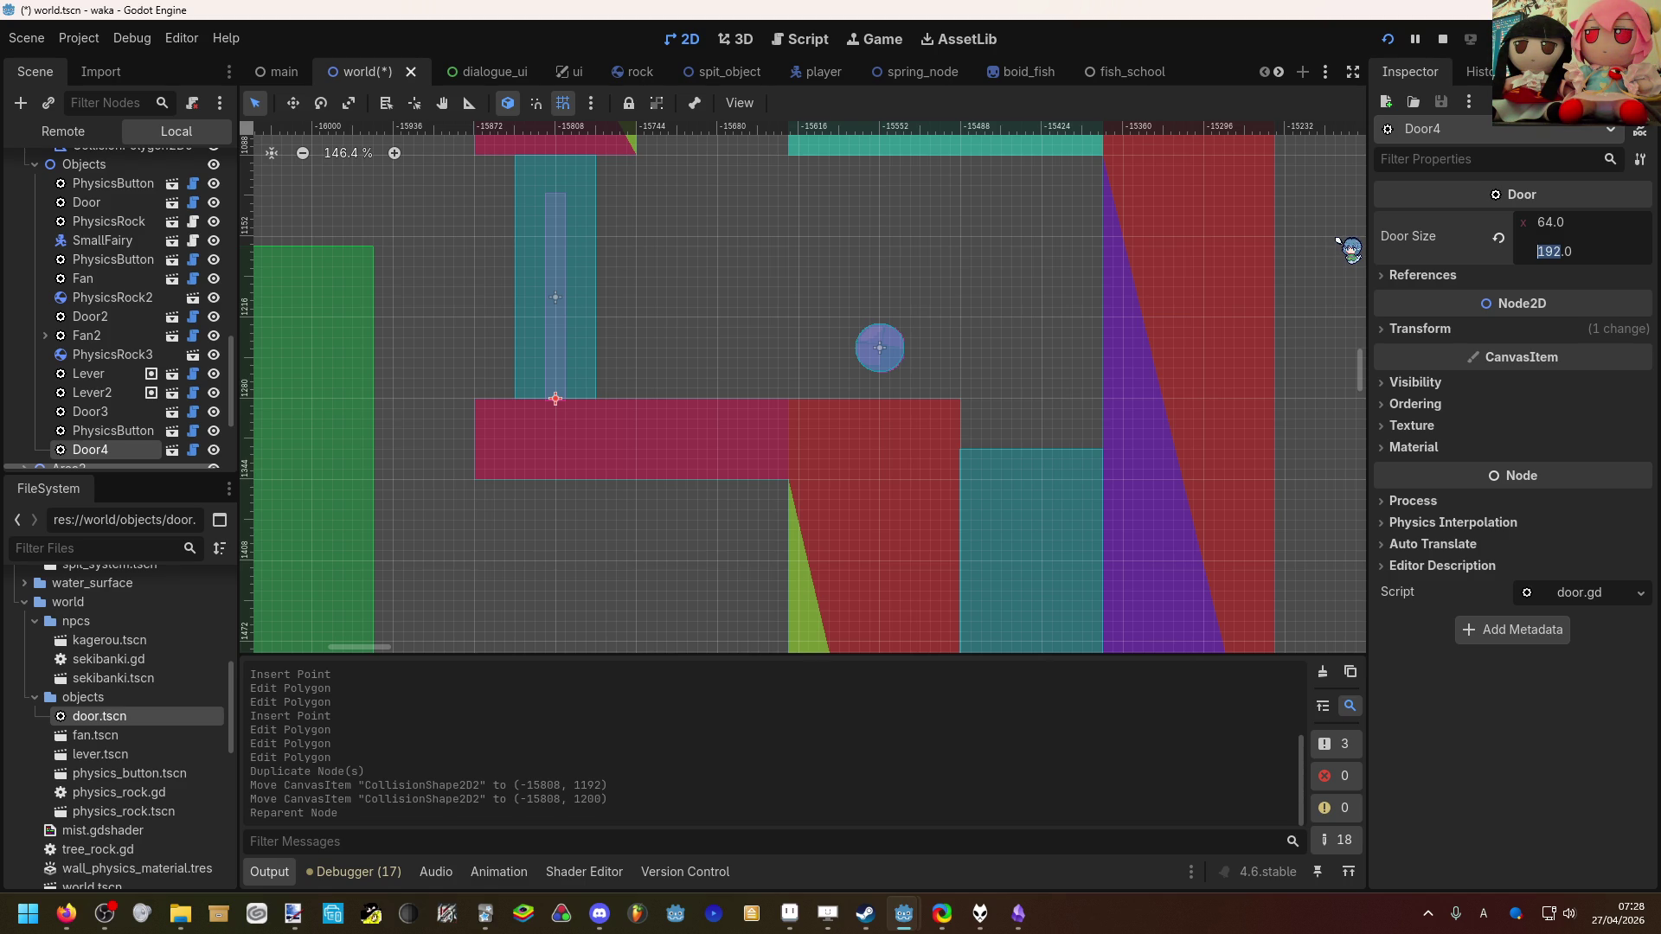
# - Set CollisionShape2D2's rectangle shape size to 16 by 200 px
pyautogui.scroll(5, 78, 313)
pyautogui.scroll(2, 87, 318)
pyautogui.click(130, 213)
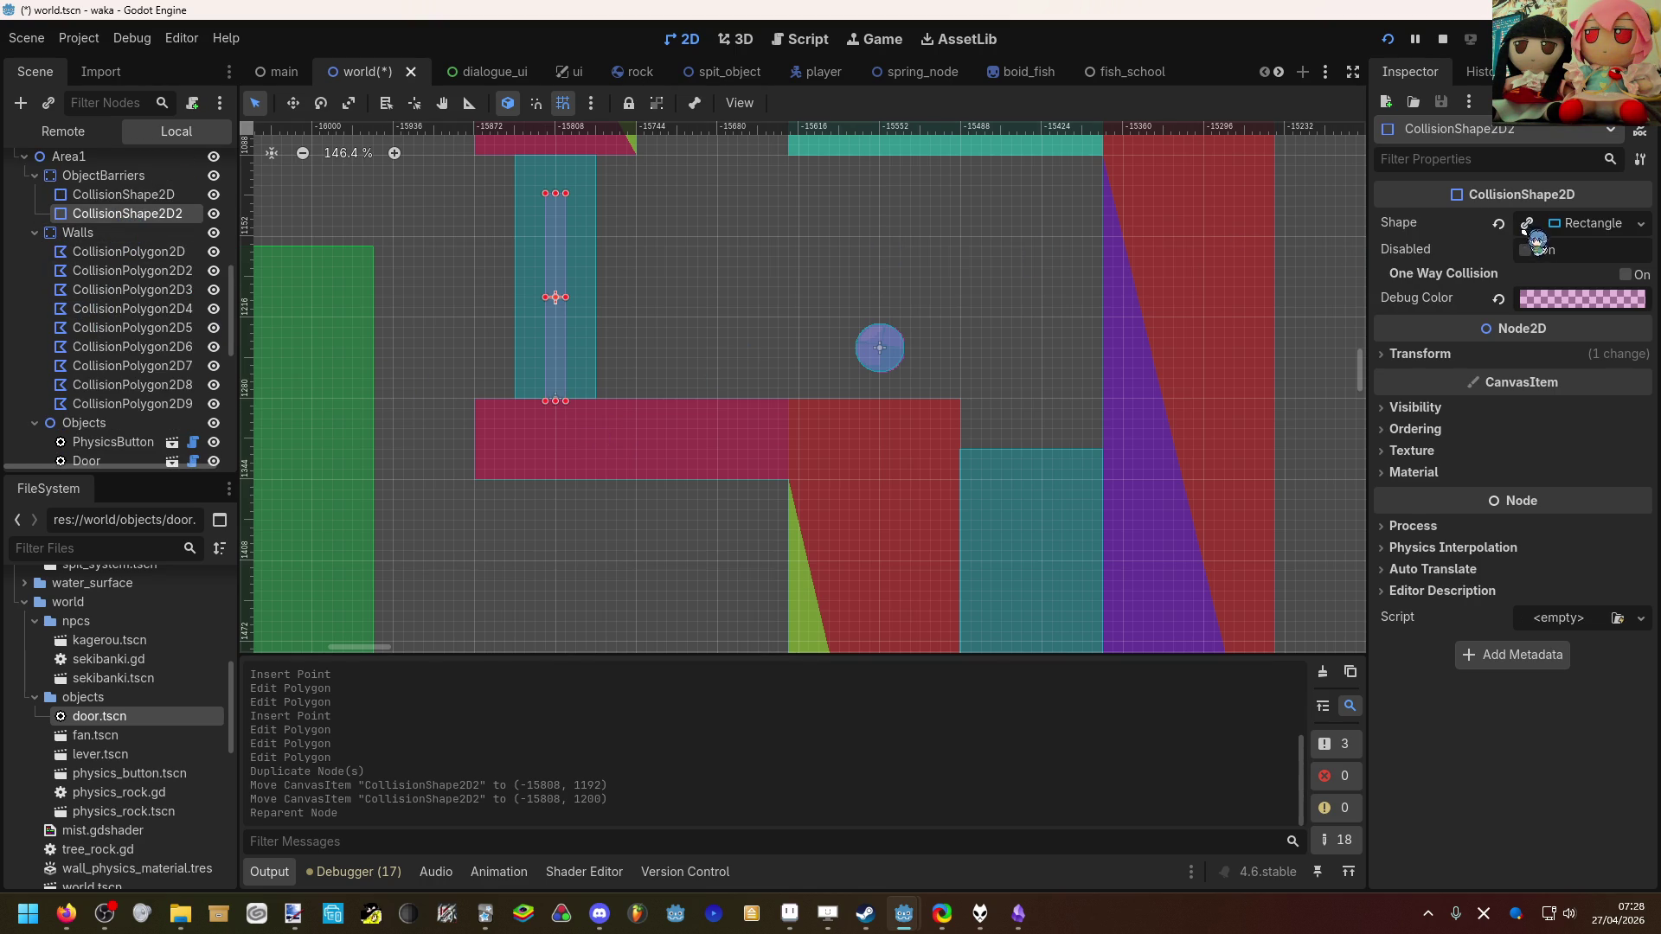
pyautogui.click(1583, 223)
pyautogui.scroll(-5, 1125, 303)
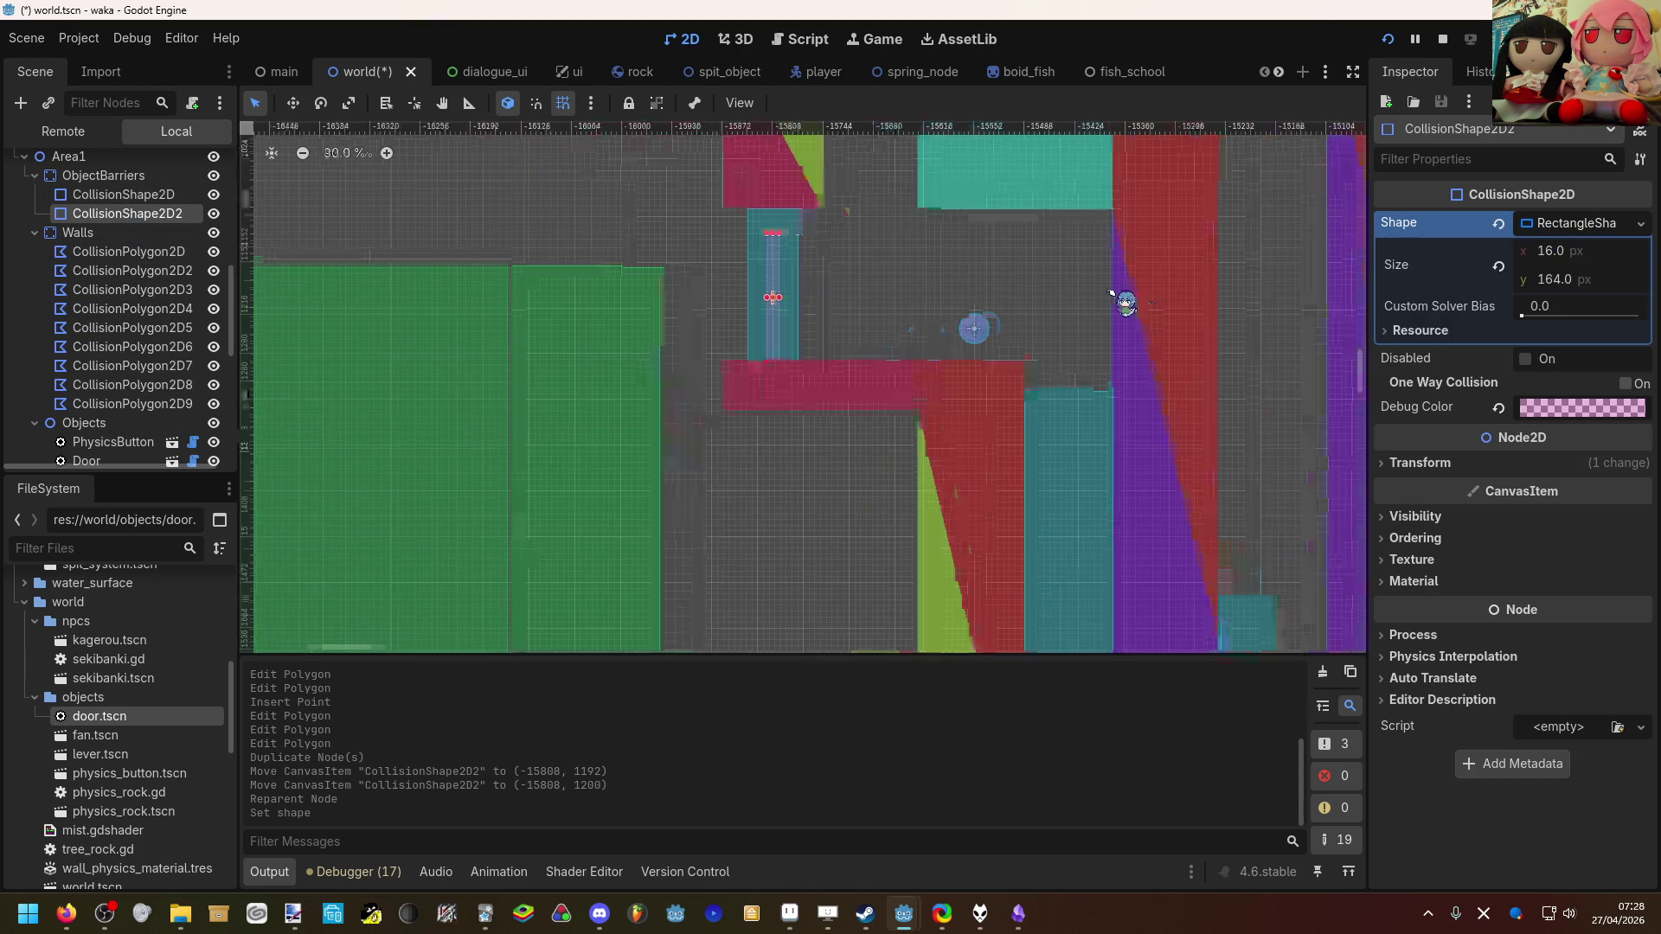
pyautogui.moveTo(1084, 288); pyautogui.dragTo(846, 185)
pyautogui.click(1557, 280)
pyautogui.moveTo(818, 271); pyautogui.dragTo(839, 325)
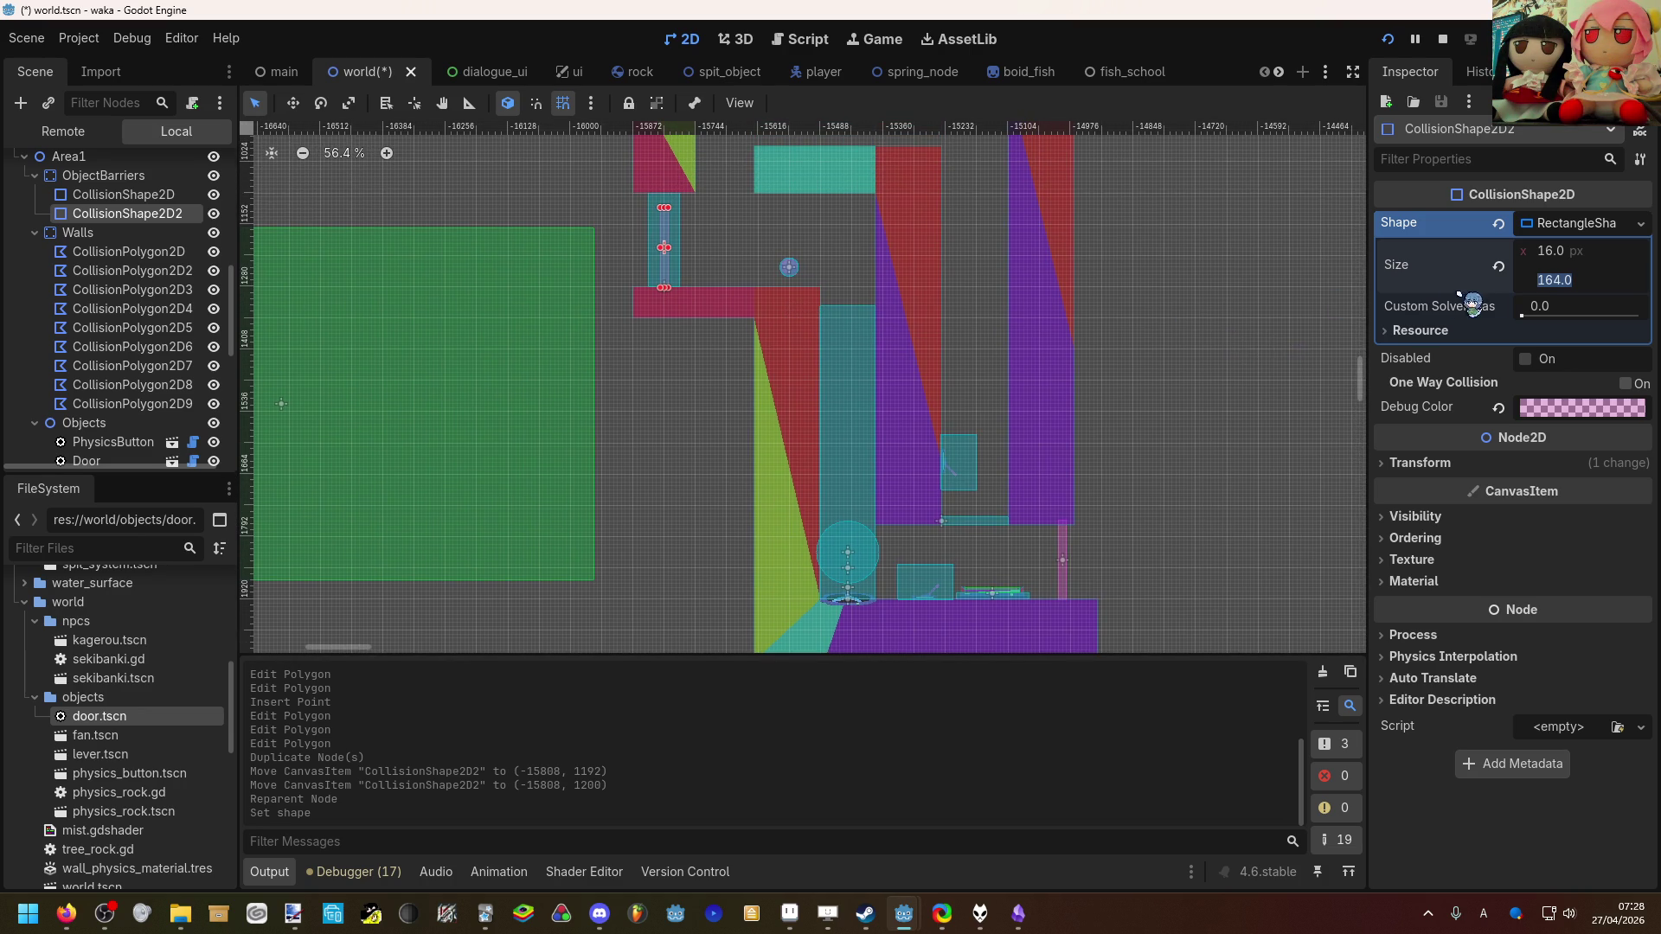
pyautogui.write('1')
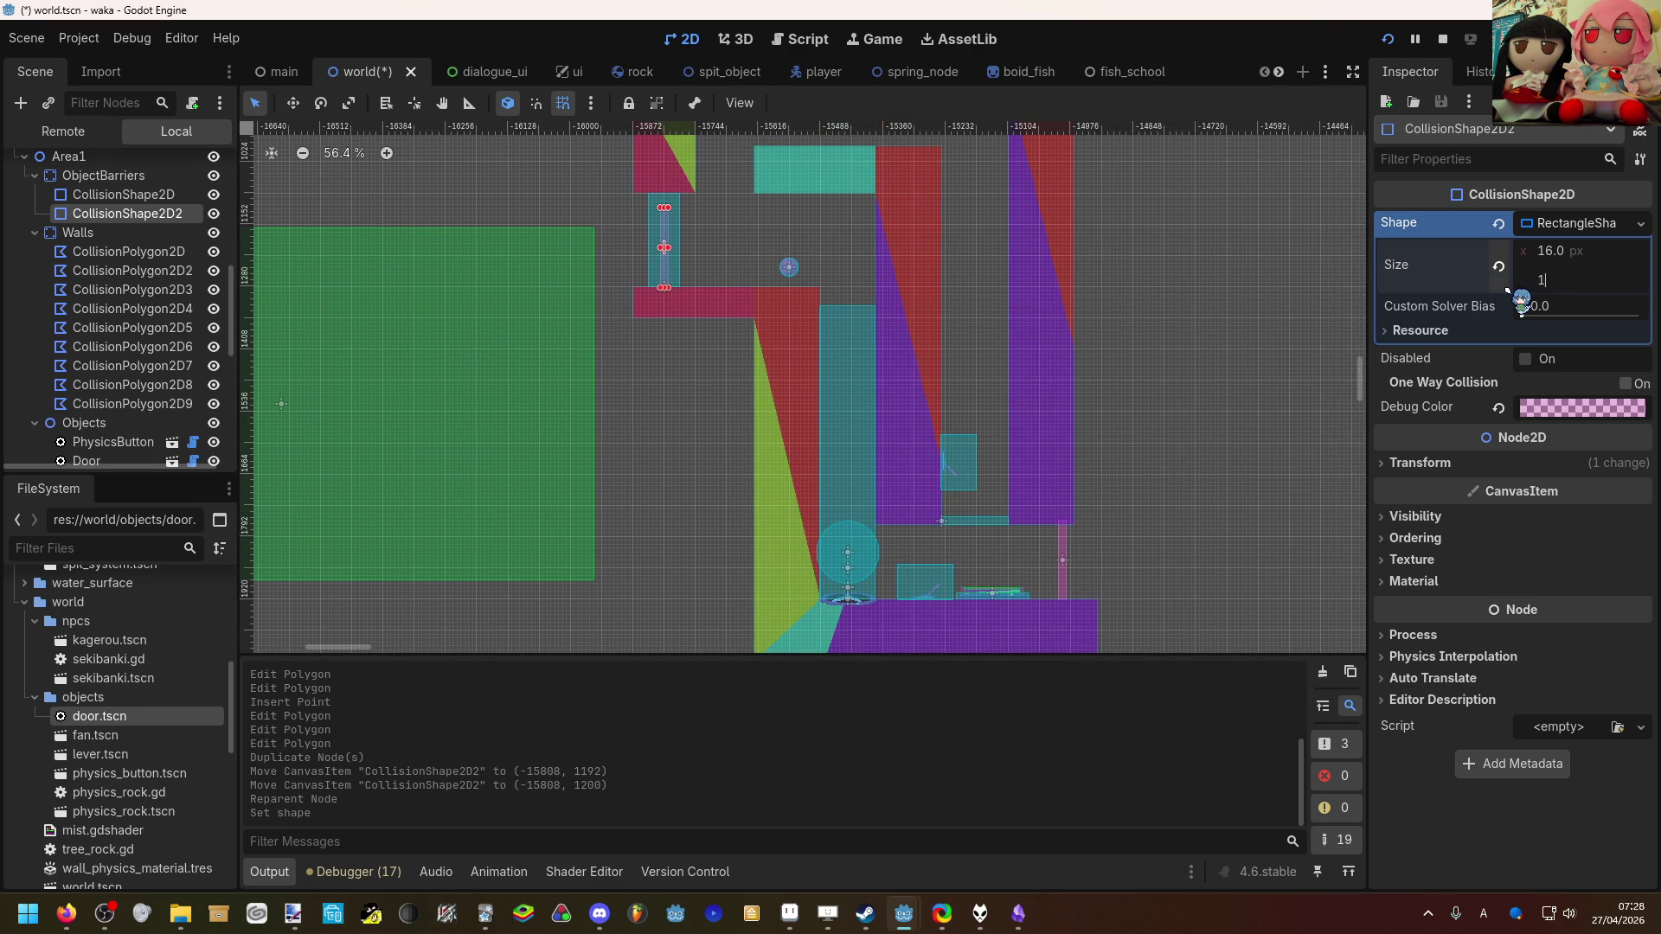
pyautogui.write('200')
pyautogui.press('Return')
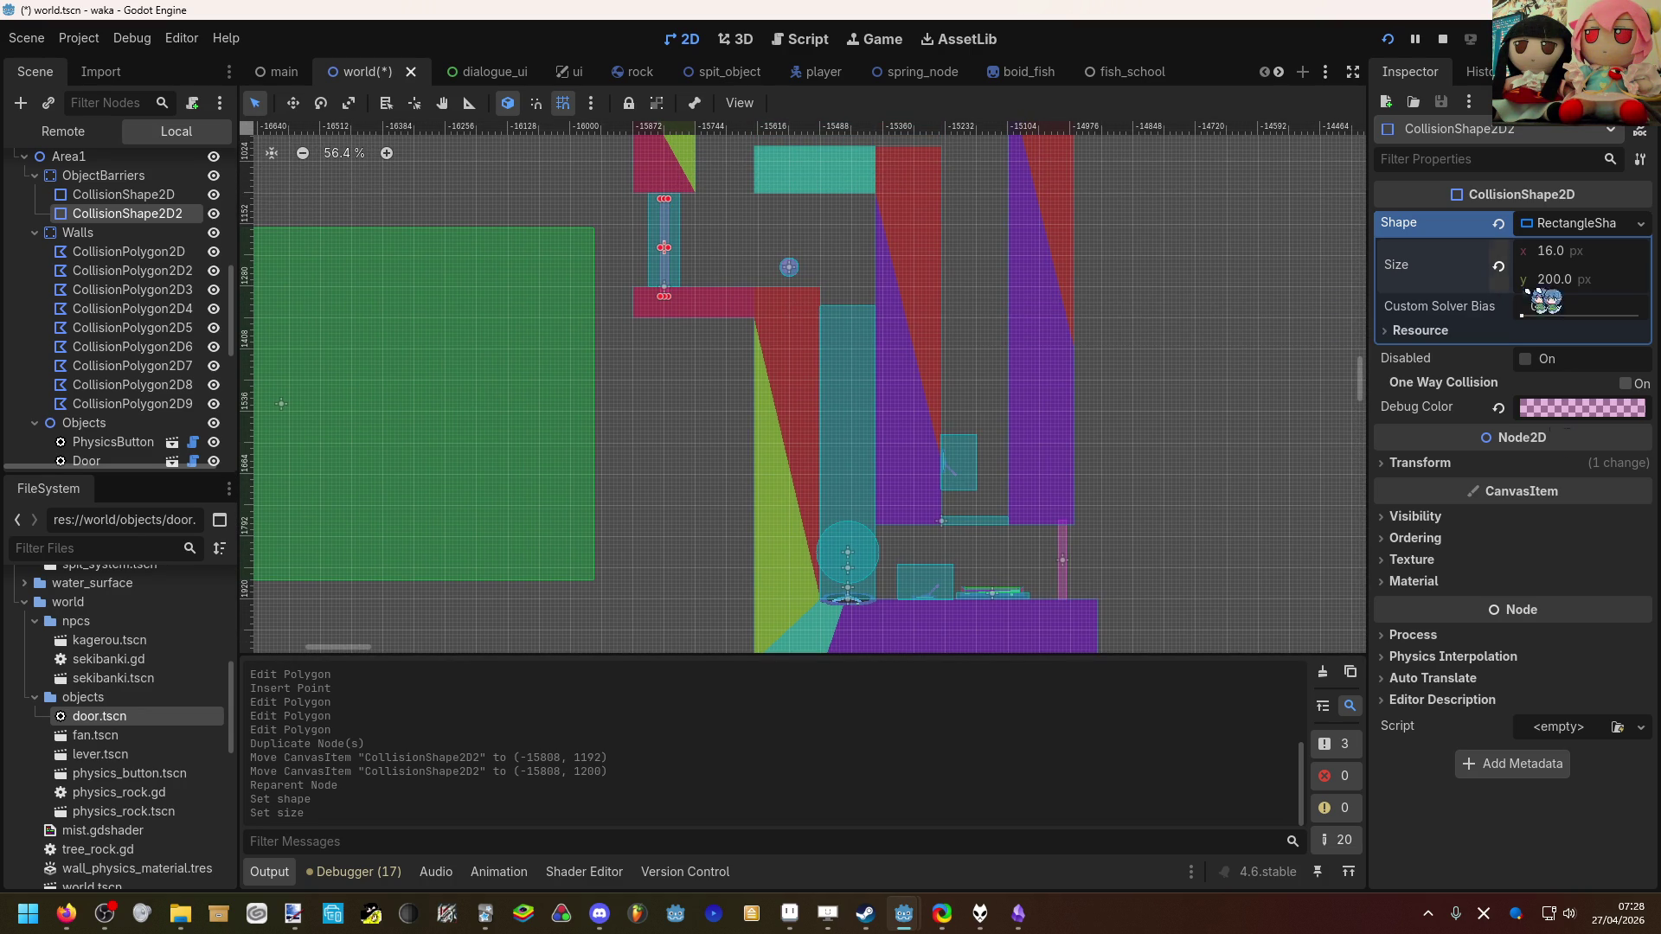
# - Drag the barrier shape up over the door gap, then save and run the scene
pyautogui.scroll(6, 631, 242)
pyautogui.press('w')
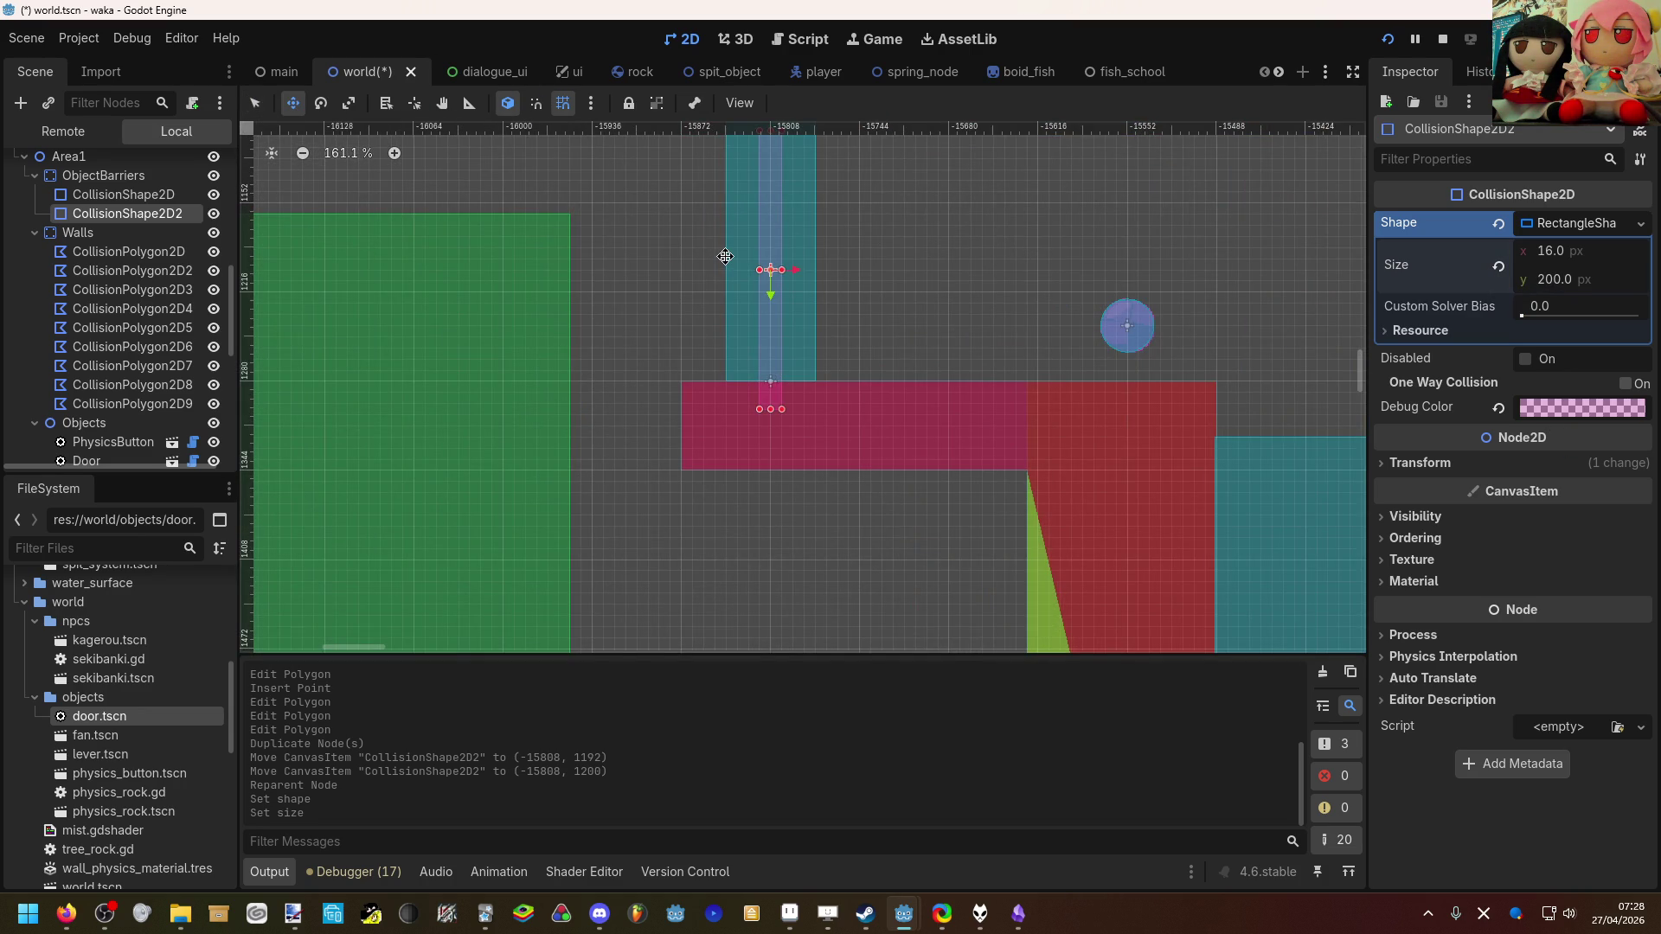
pyautogui.moveTo(770, 270); pyautogui.dragTo(770, 248)
pyautogui.scroll(-2, 822, 329)
pyautogui.press('q')
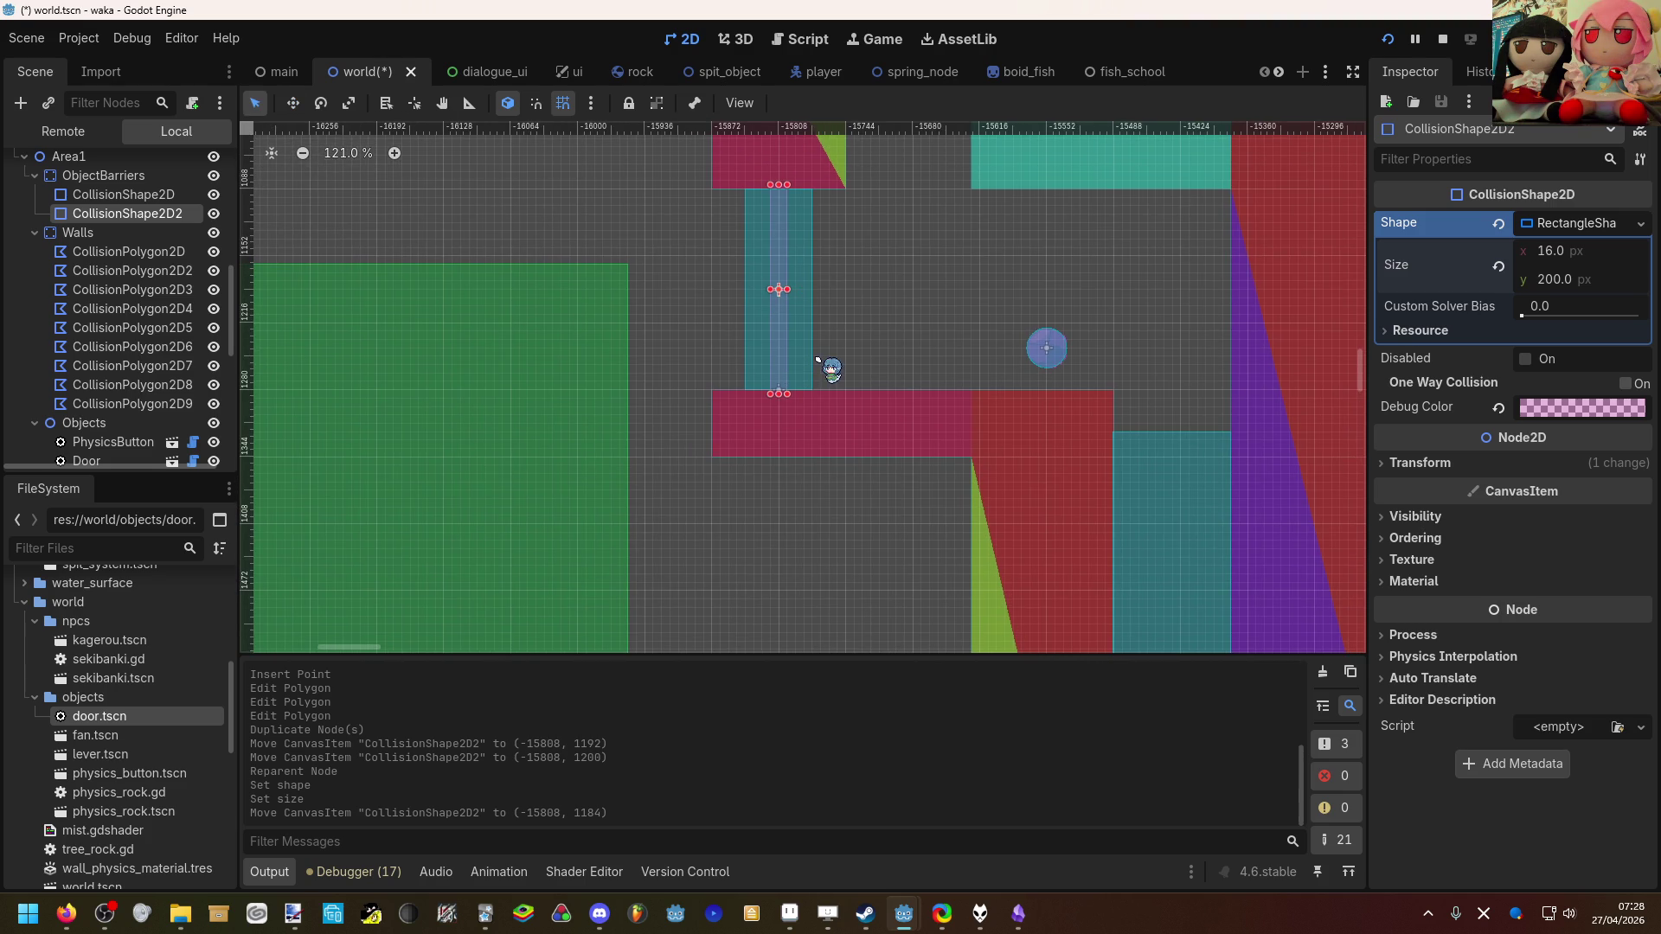
pyautogui.click(1388, 39)
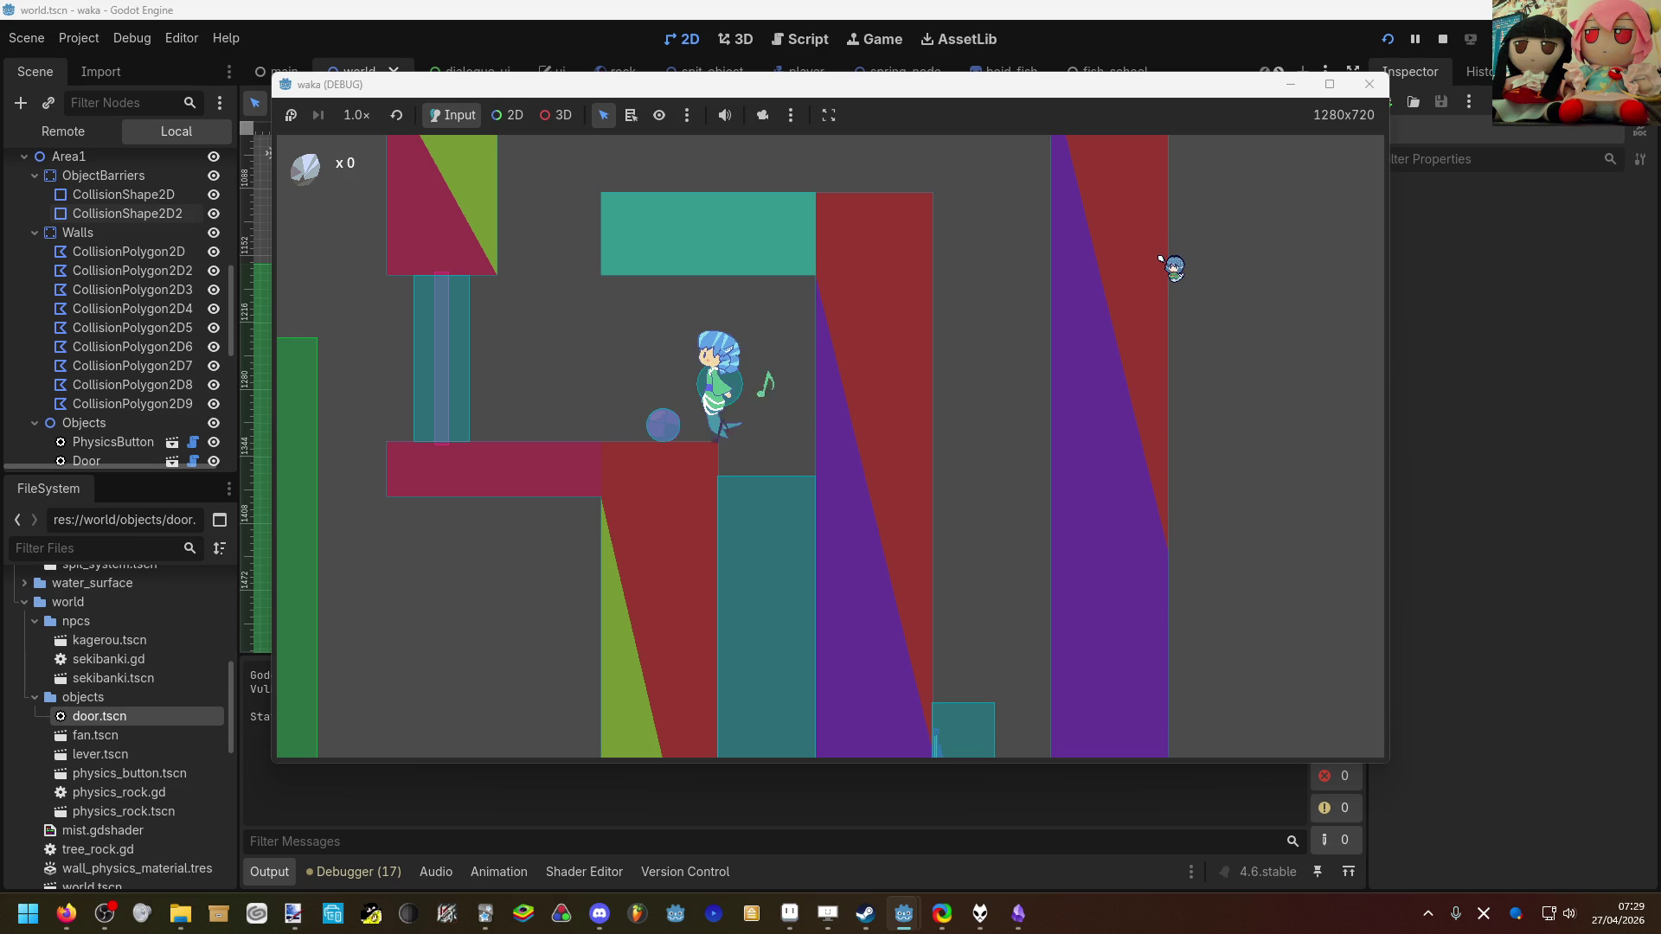
# - Swim to the rock, tail-slap it several times near the barrier, then stop the game with F8
pyautogui.press('Left')
pyautogui.press('space')
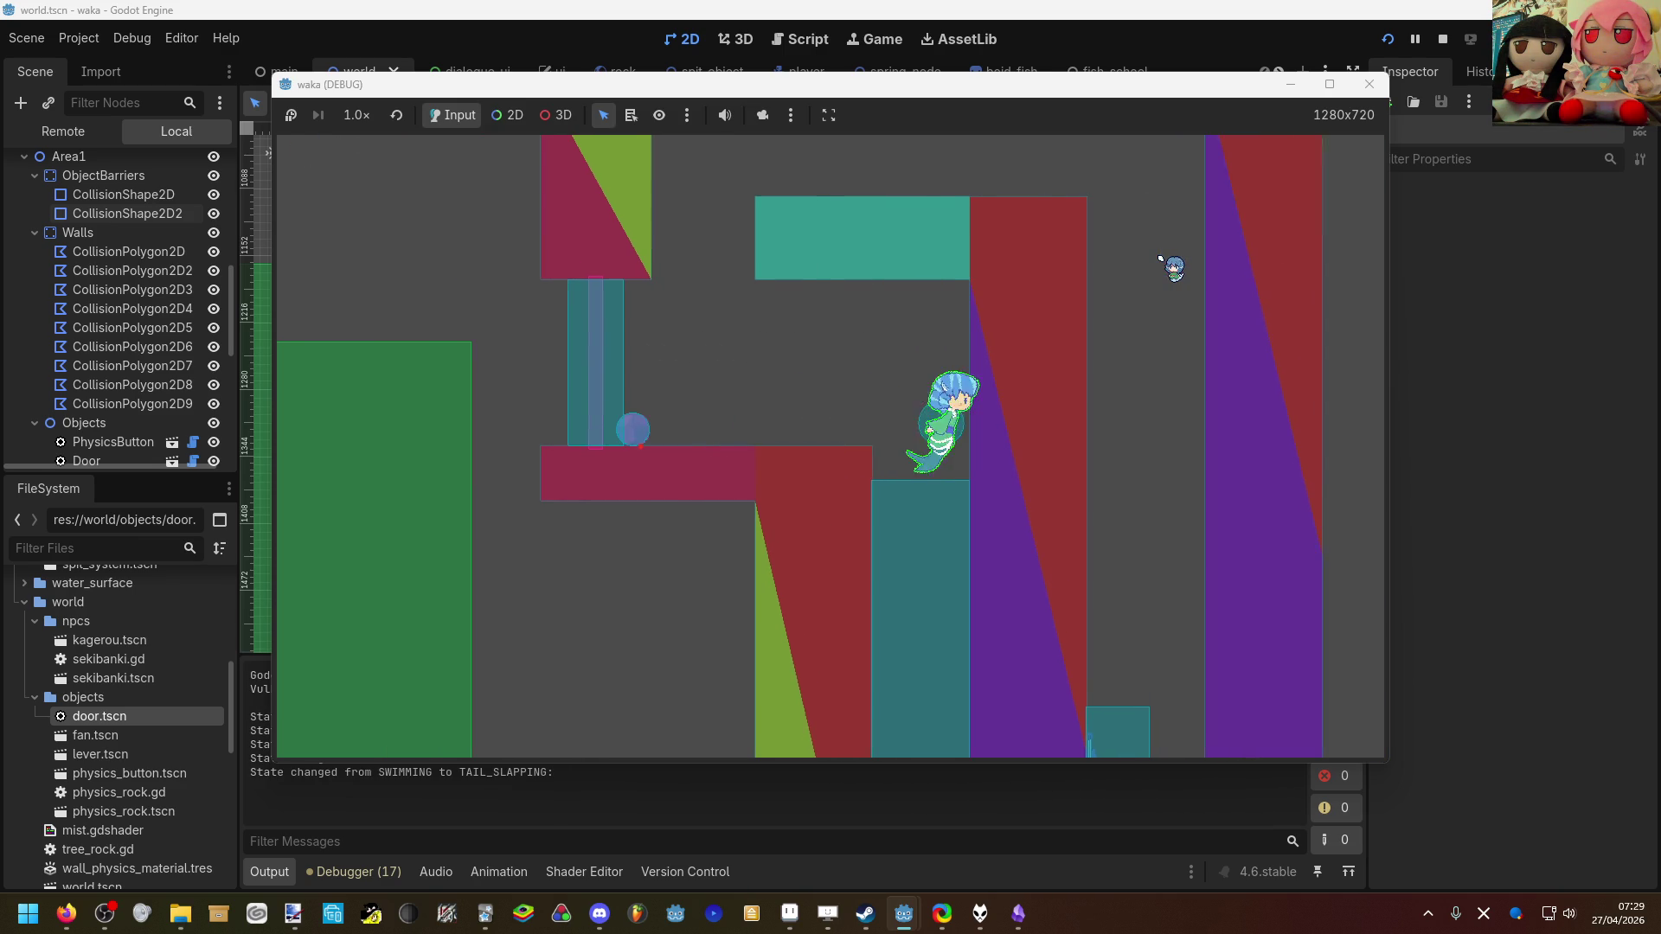
pyautogui.press('space')
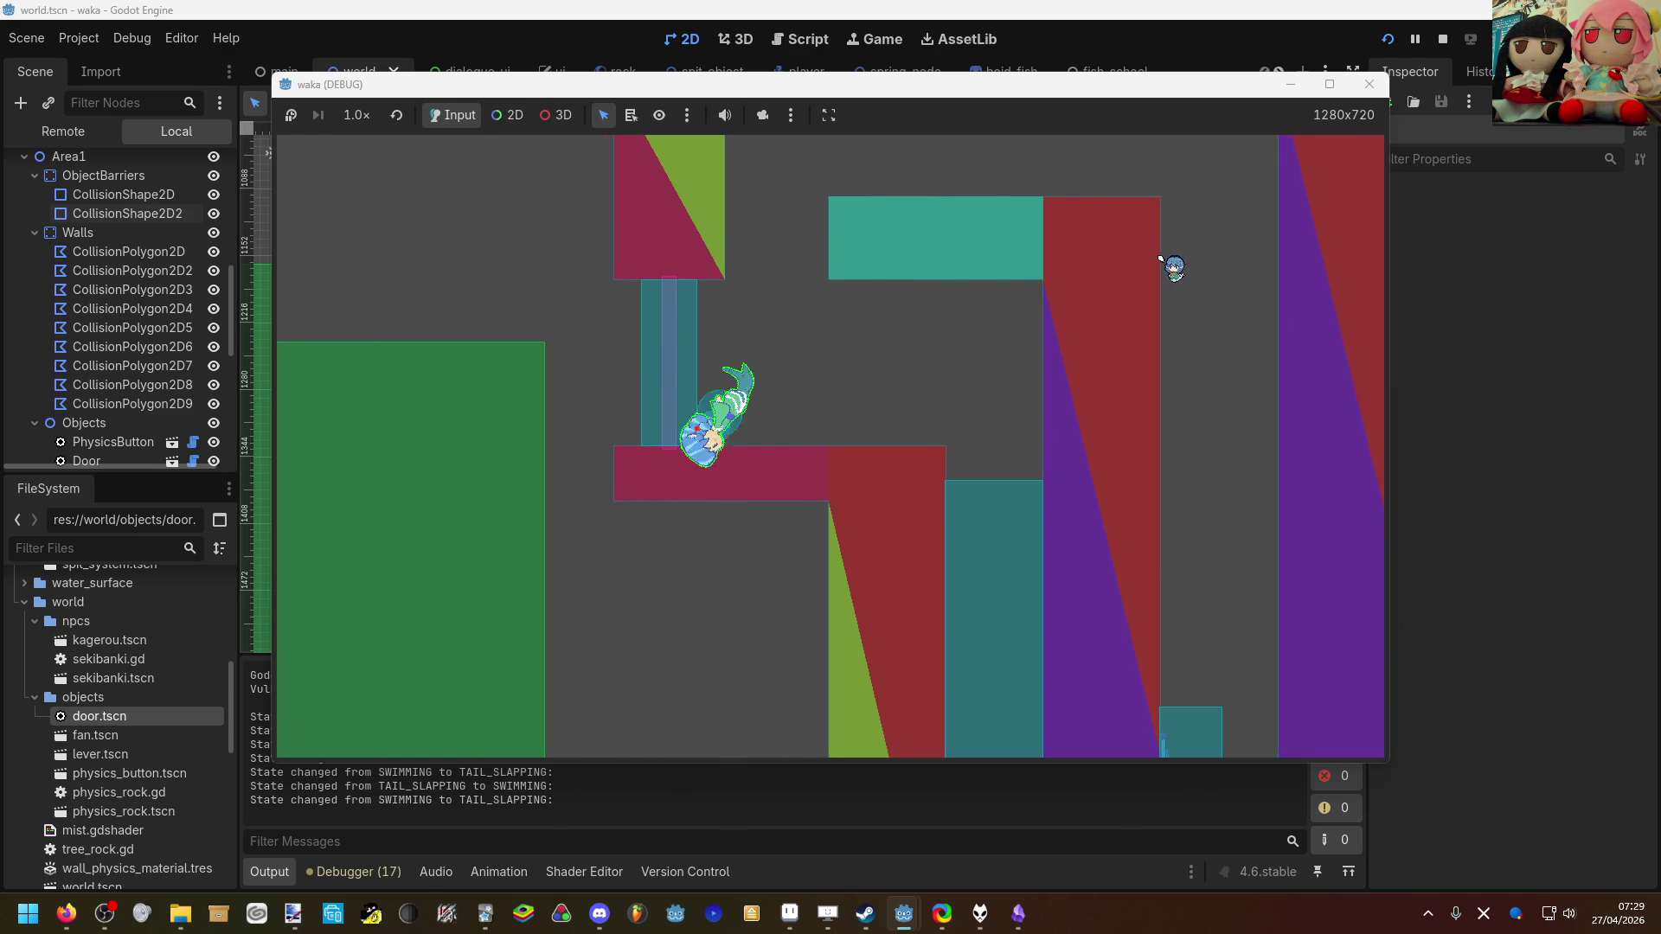
pyautogui.press('space')
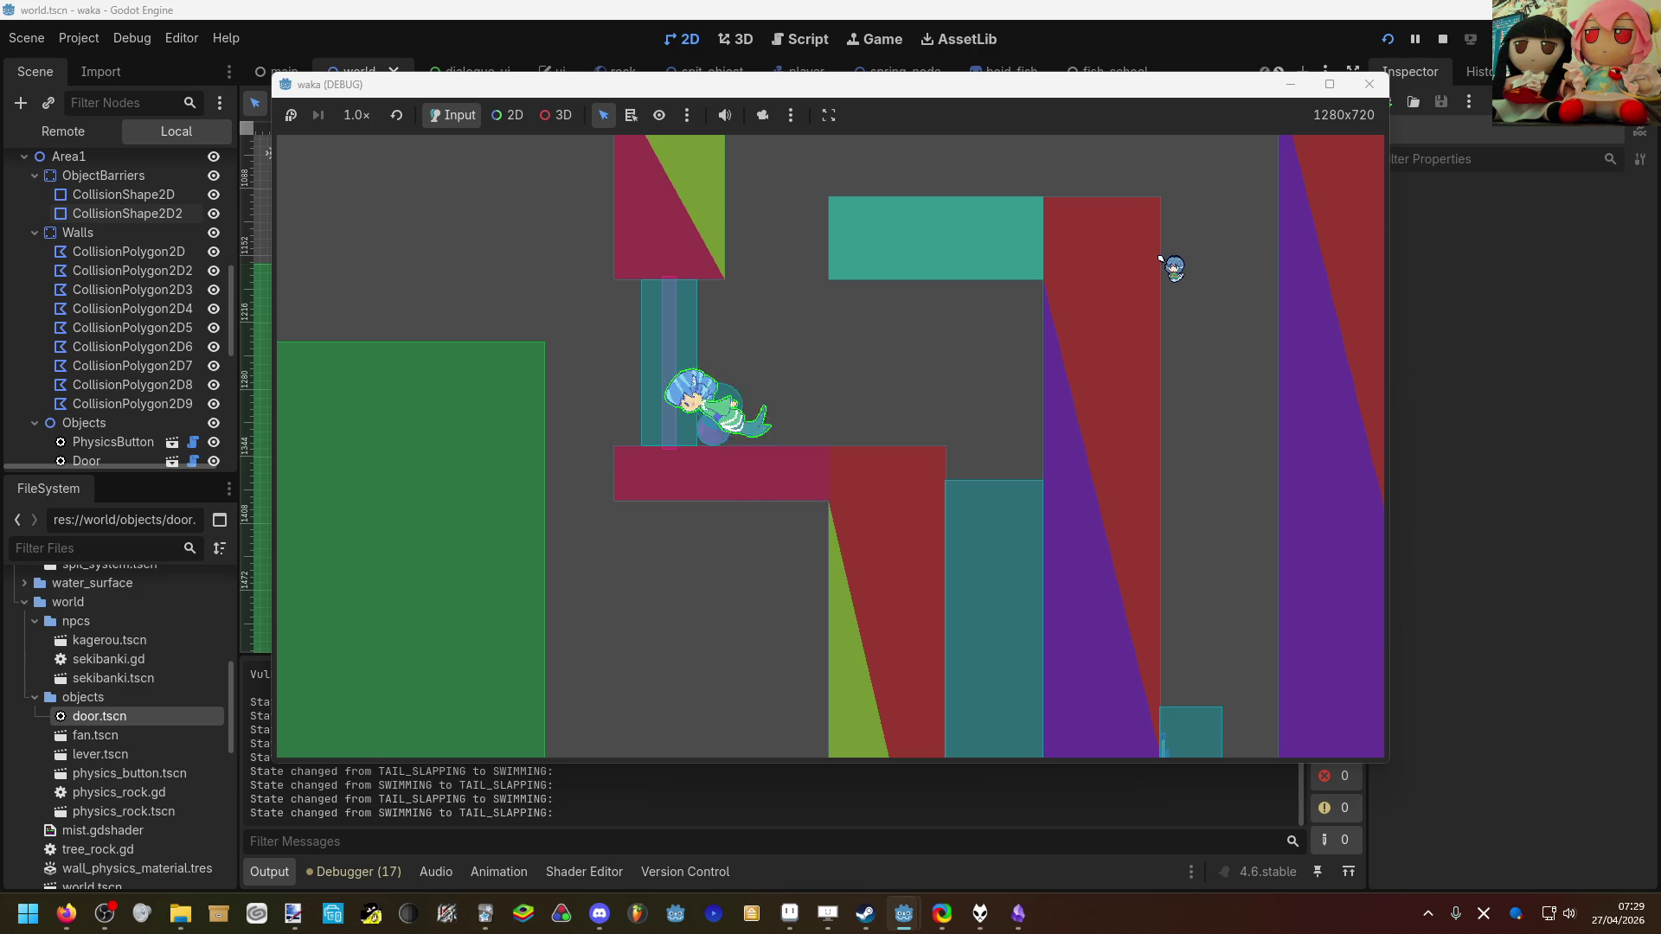
pyautogui.press('space')
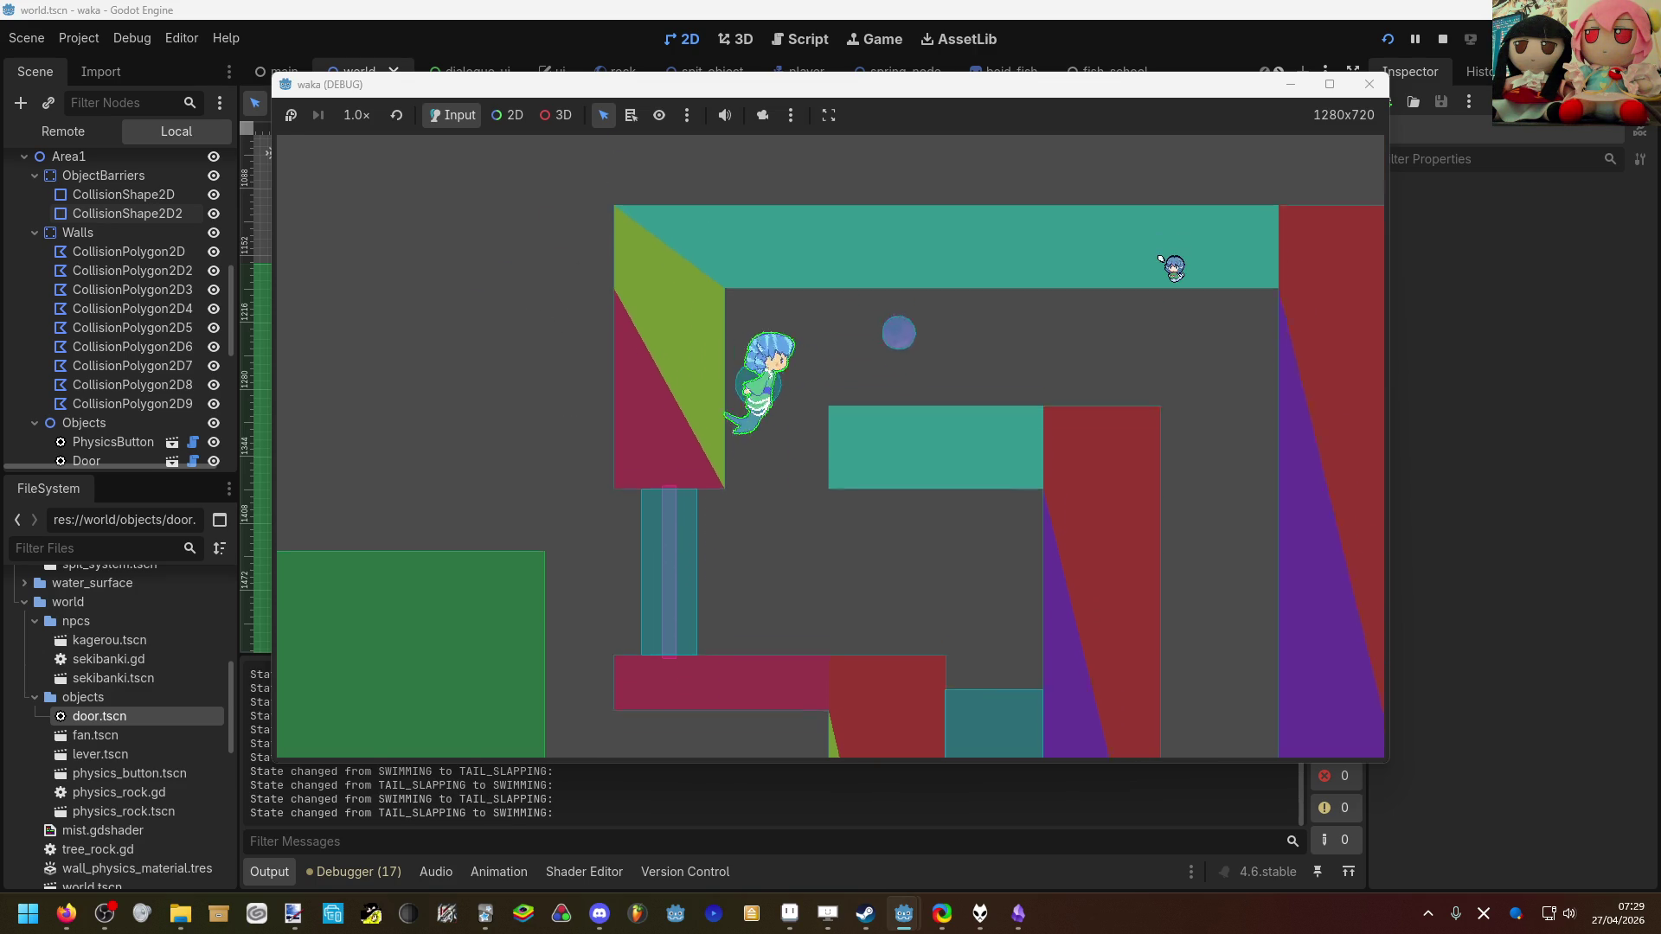
pyautogui.press('space')
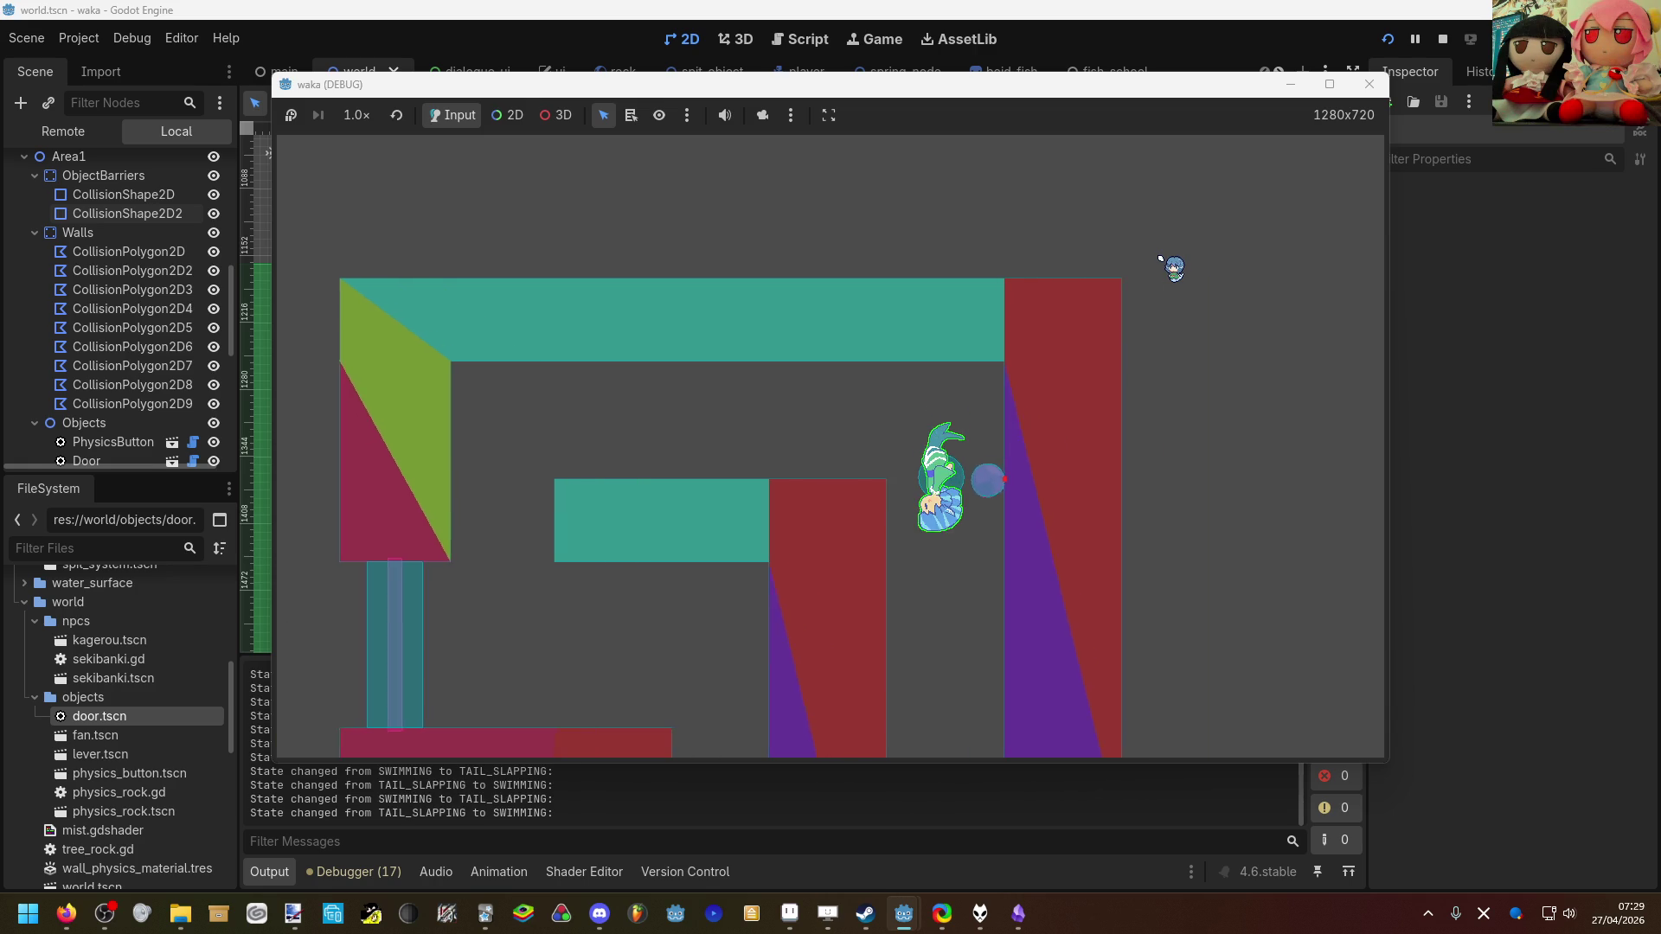
pyautogui.press('Down')
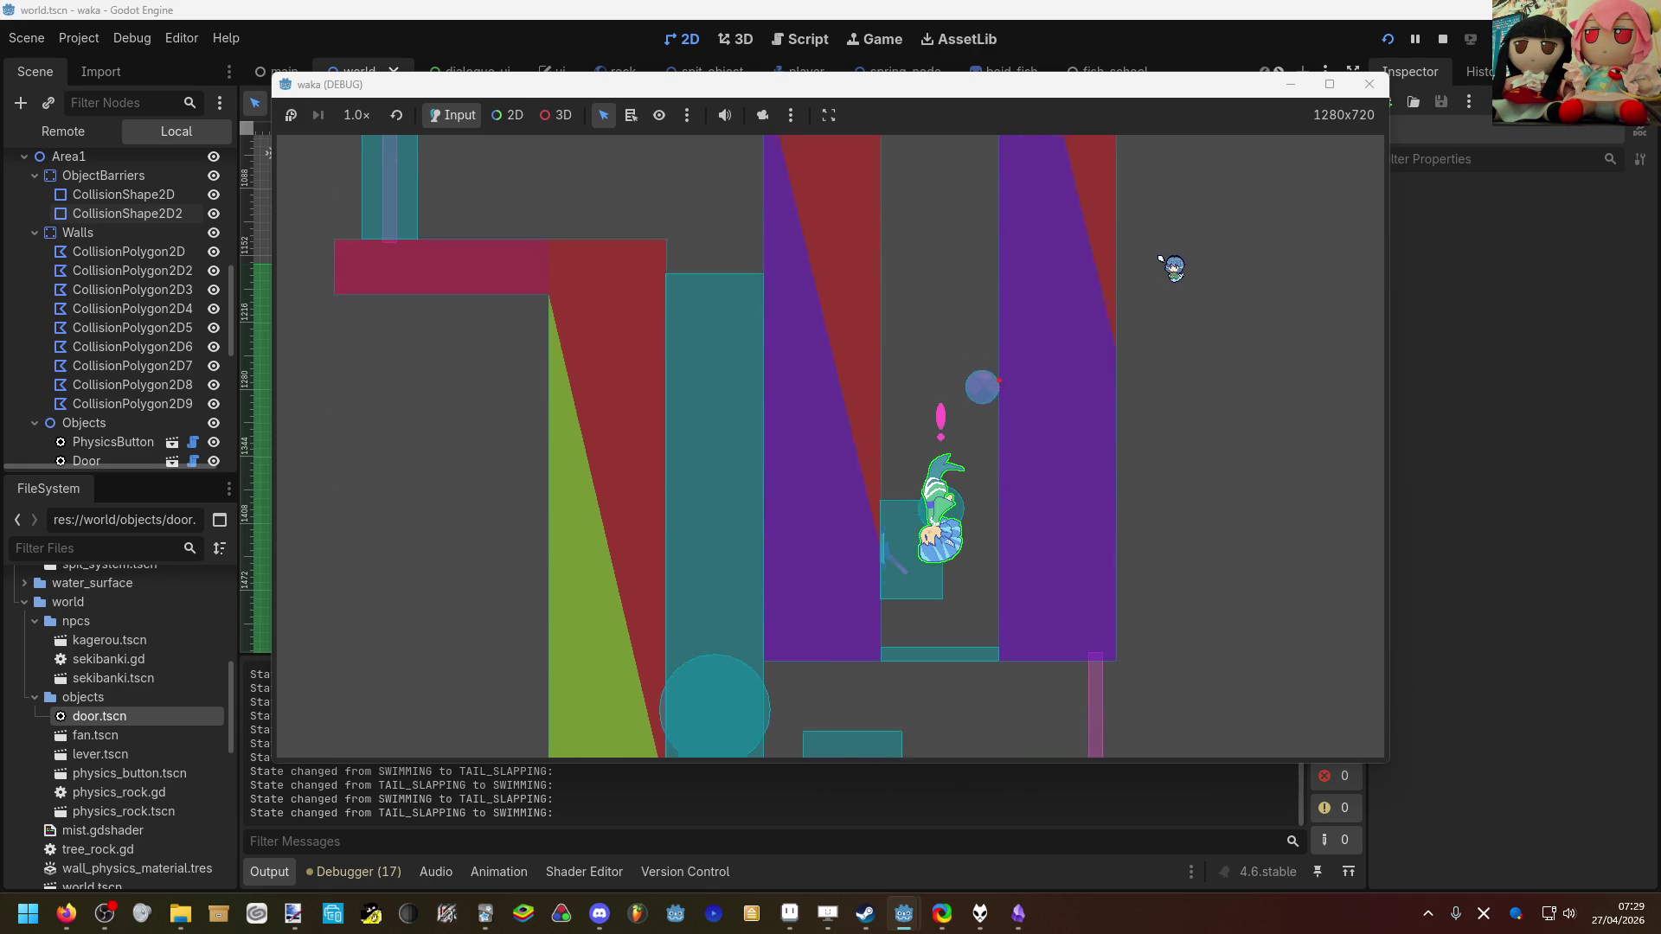
pyautogui.press('space')
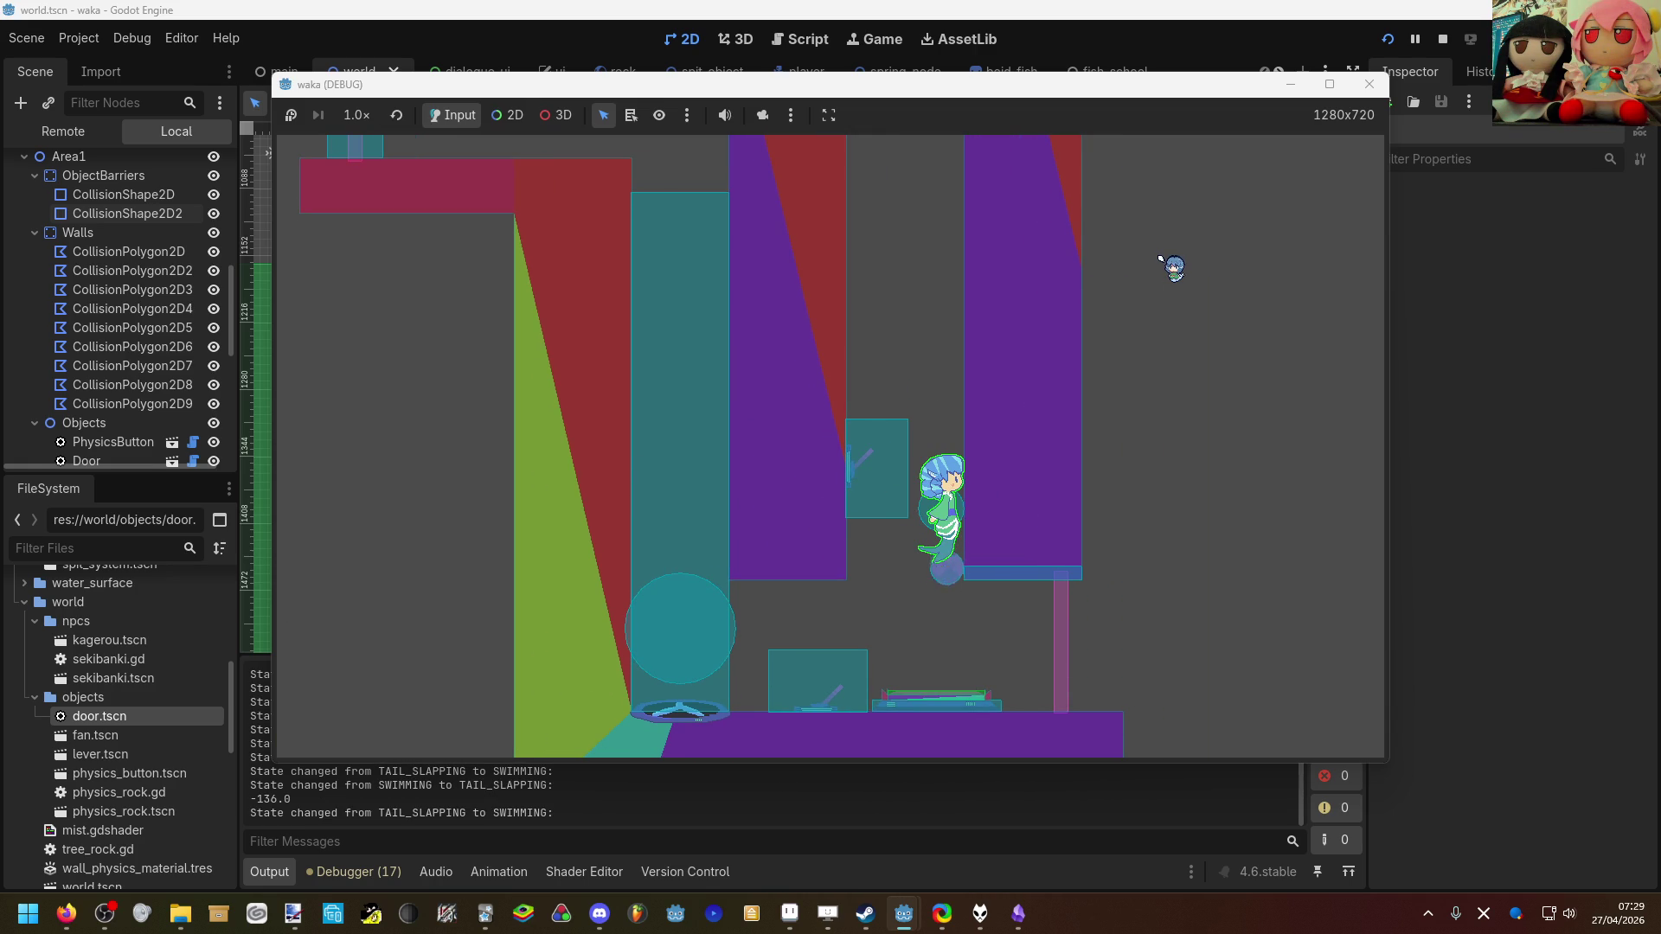
pyautogui.press('Up')
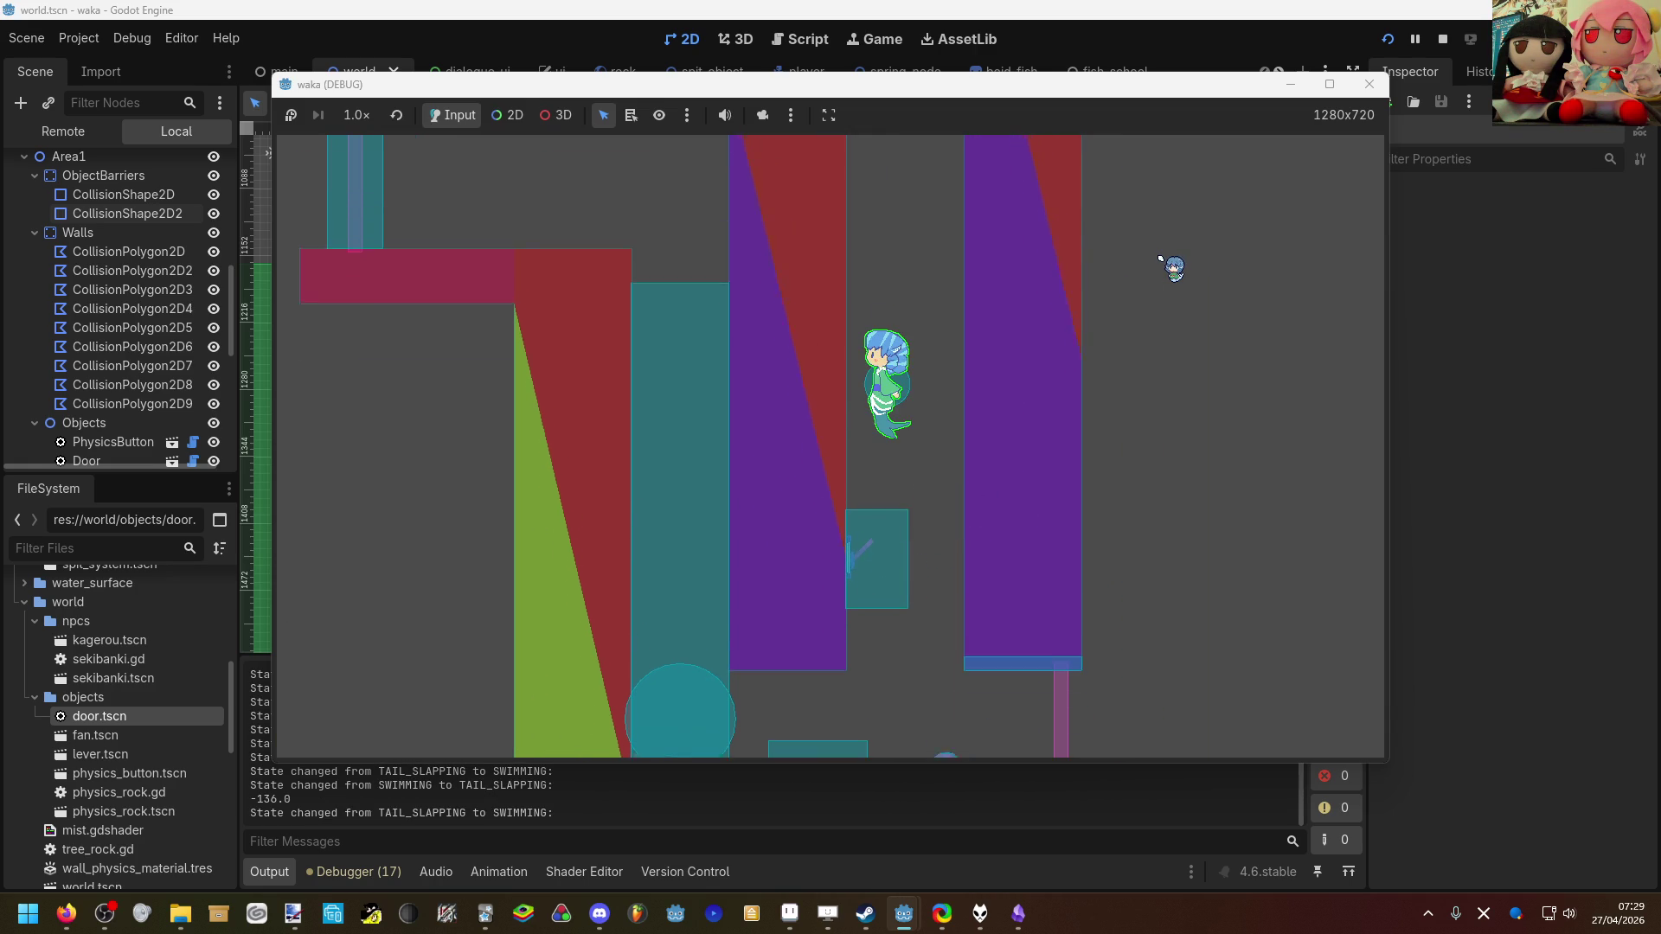
pyautogui.press('Left')
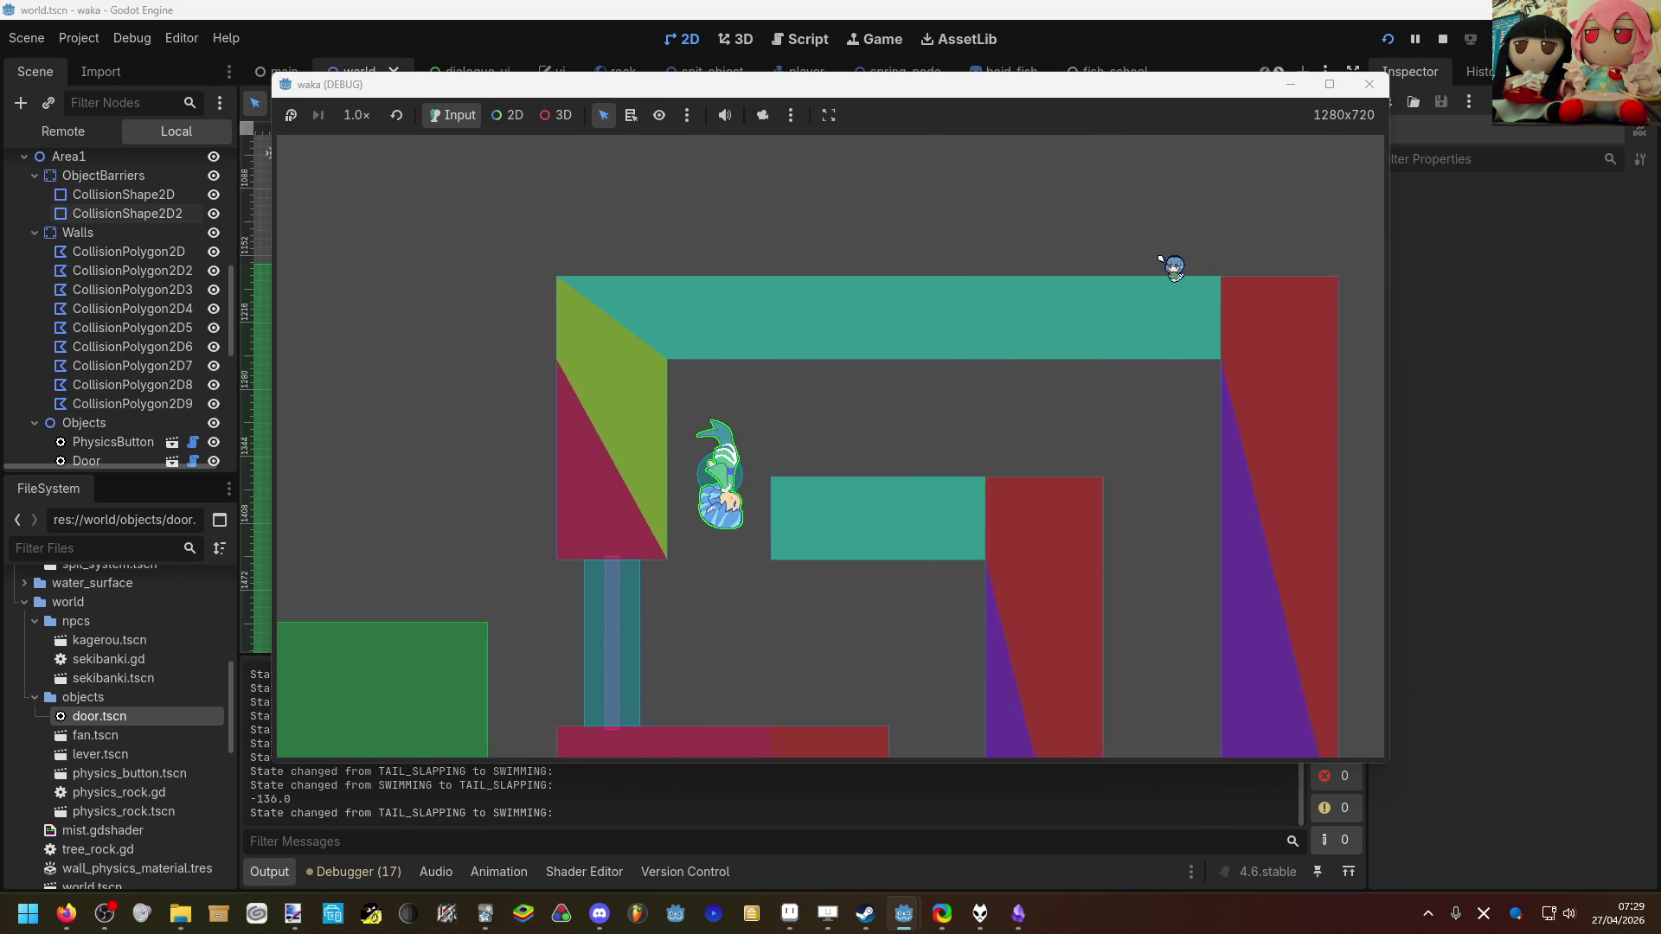
pyautogui.press('F8')
pyautogui.scroll(-4, 951, 329)
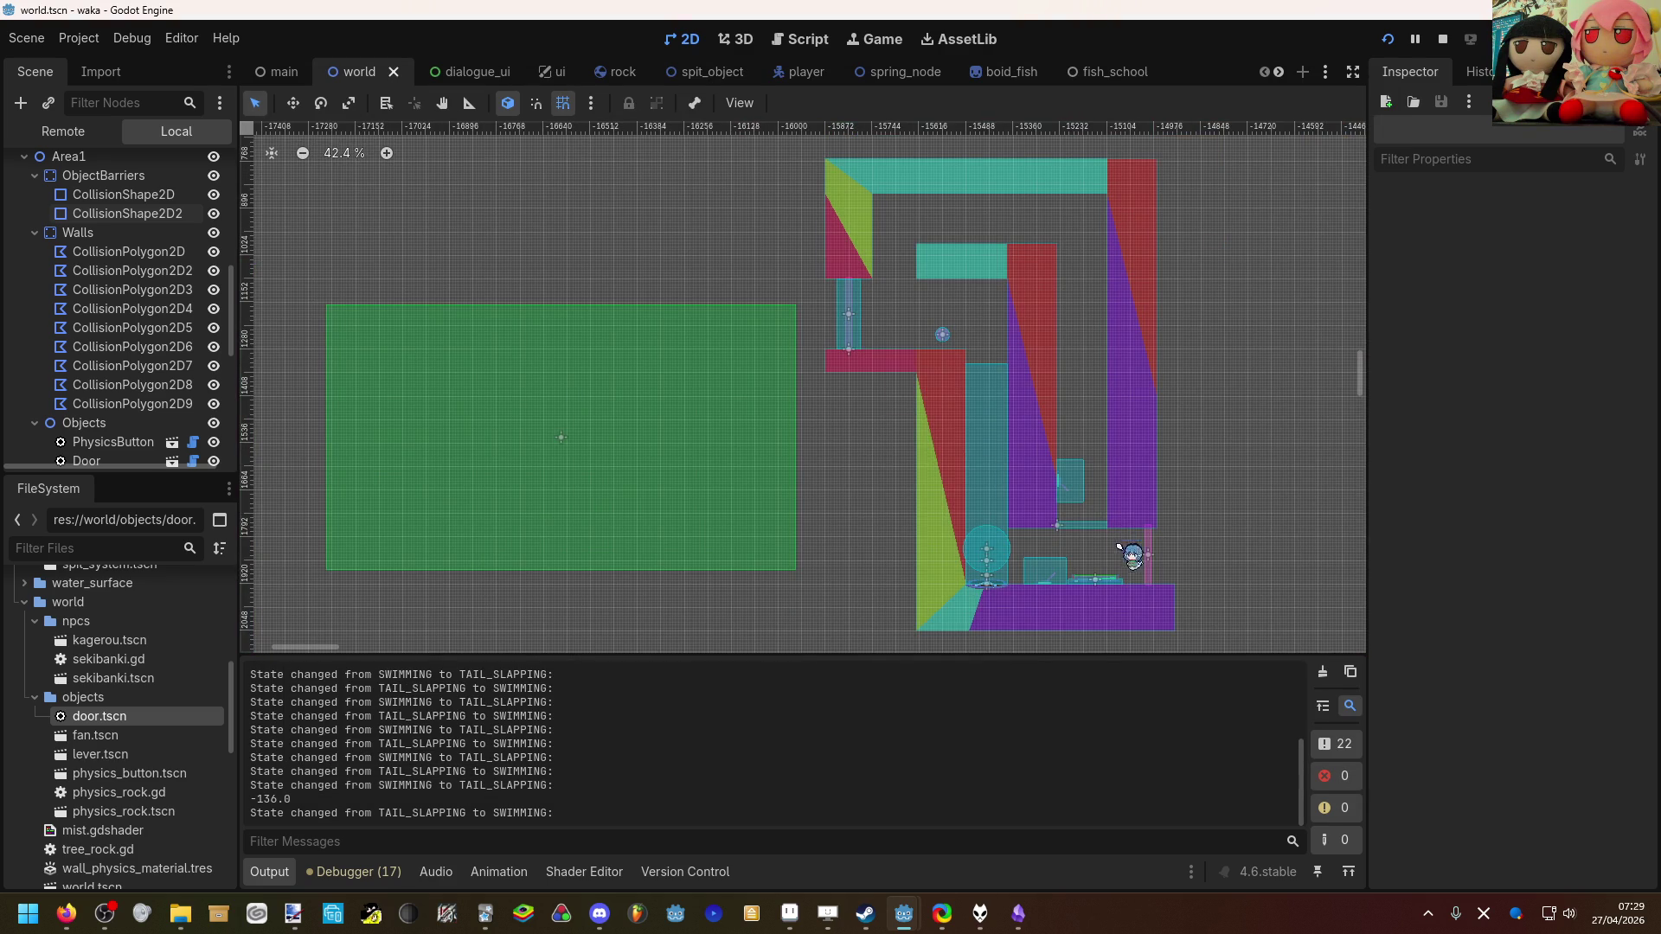
# - Set PhysicsButton3's Reference Object to Door4 in its Button Settings
pyautogui.scroll(5, 1114, 578)
pyautogui.click(1116, 579)
pyautogui.scroll(1, 1125, 510)
pyautogui.scroll(-2, 1126, 490)
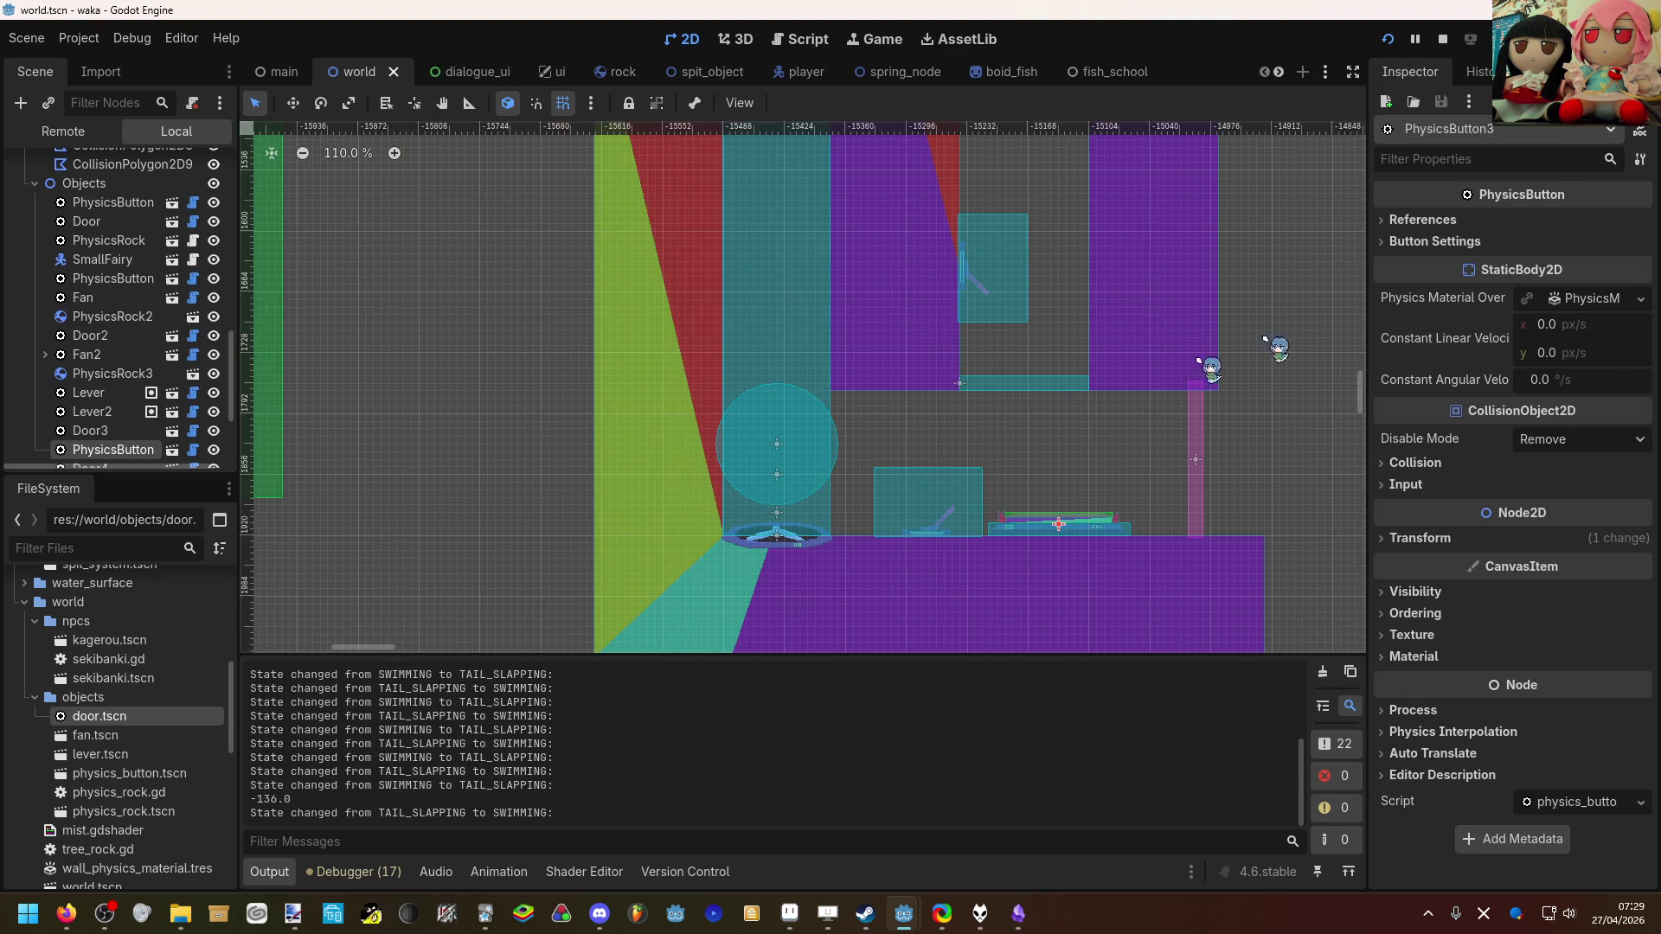
pyautogui.click(1434, 241)
pyautogui.scroll(-1, 1086, 382)
pyautogui.scroll(-2, 1086, 381)
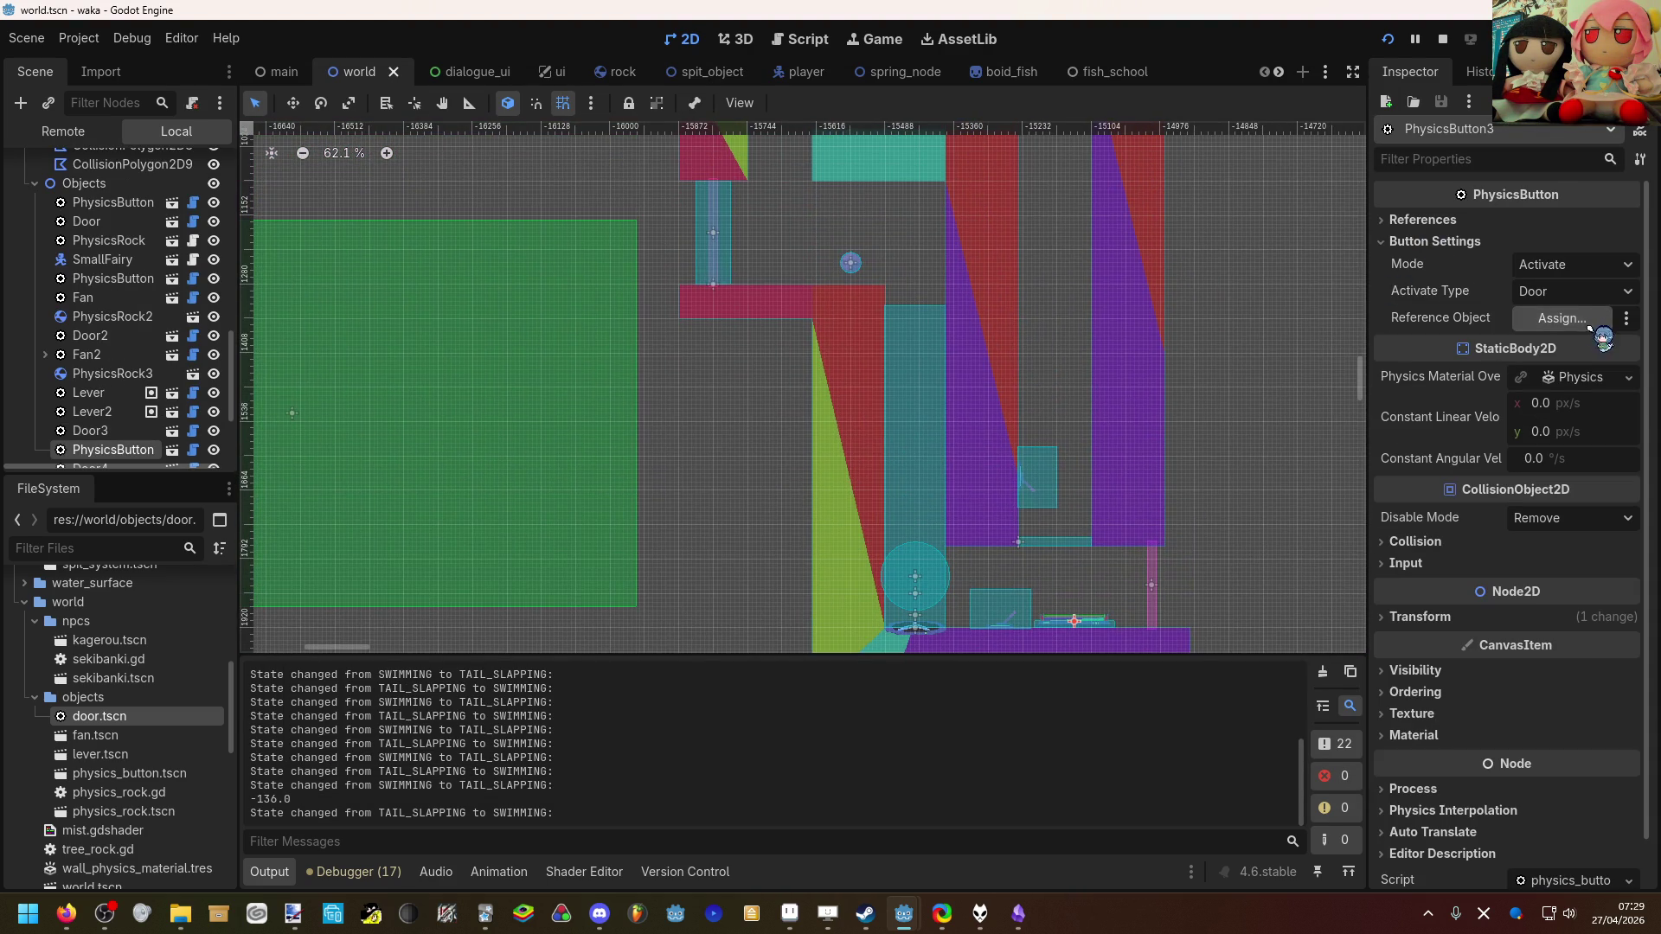
pyautogui.click(1599, 321)
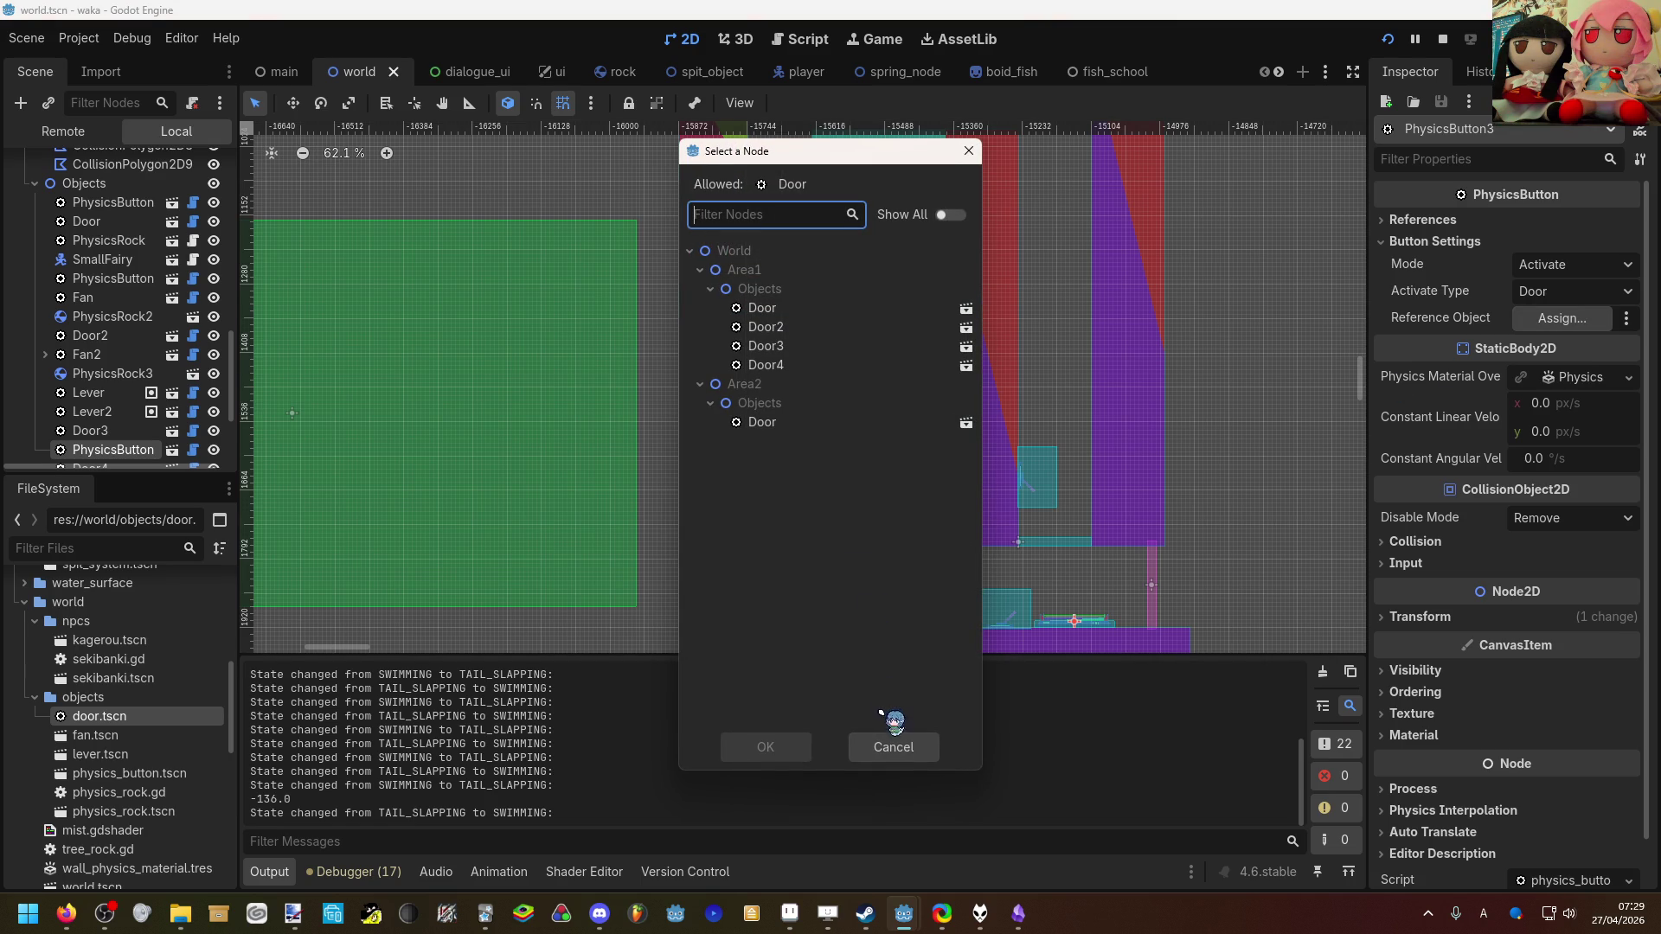
pyautogui.click(887, 746)
pyautogui.click(1527, 319)
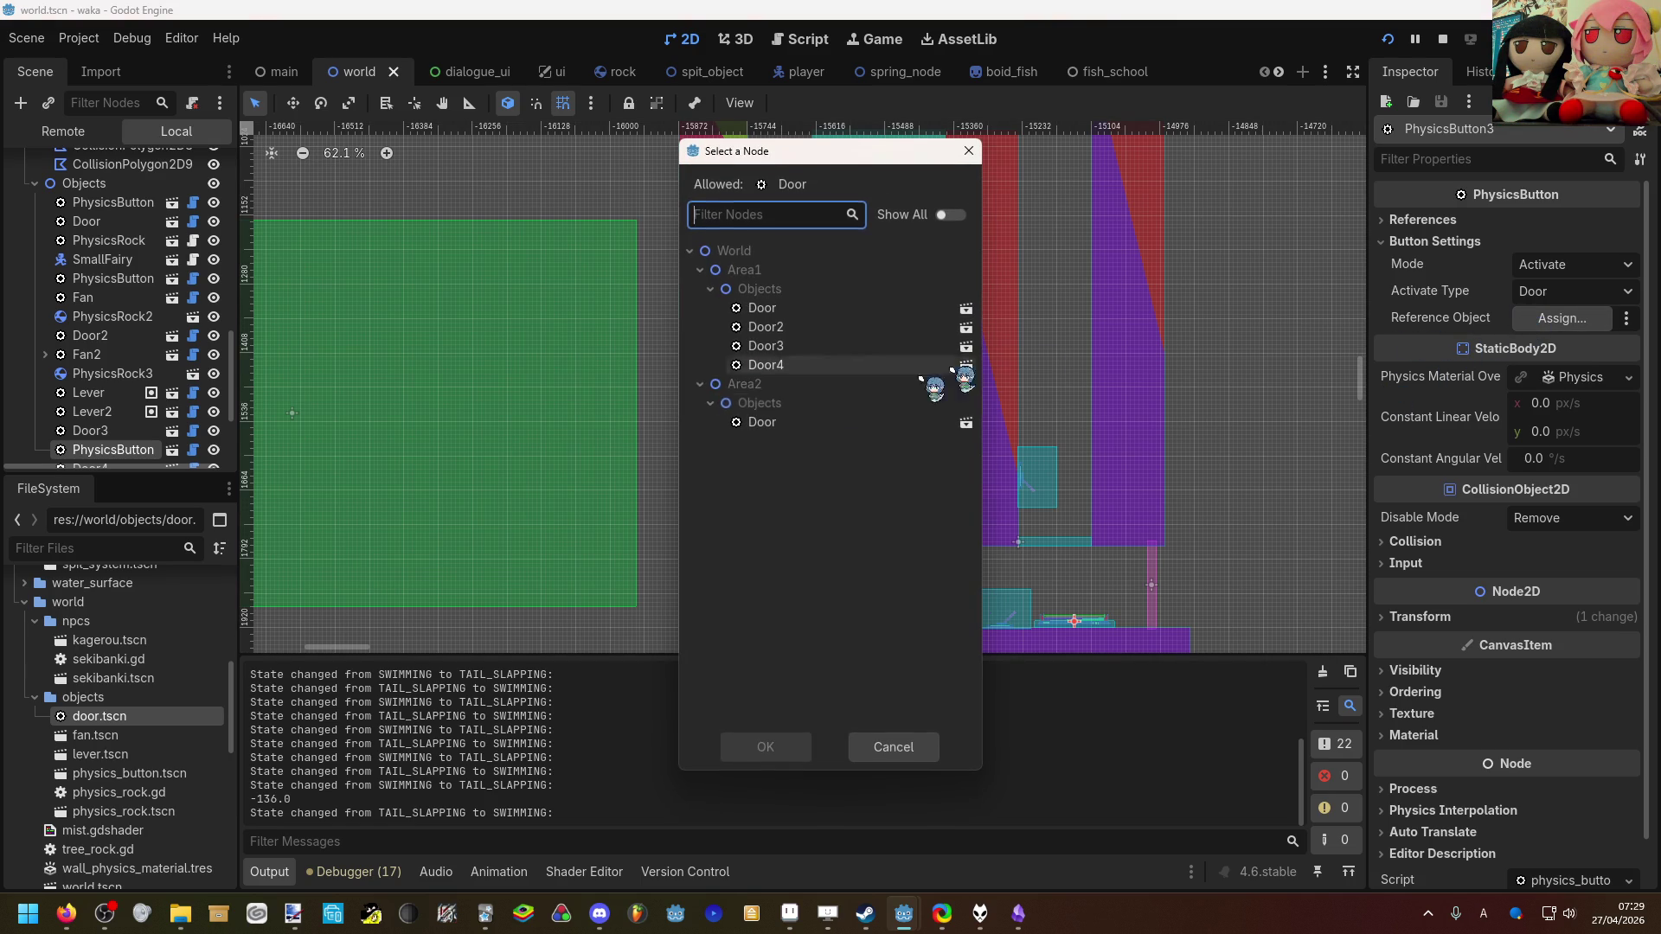
pyautogui.click(765, 365)
pyautogui.click(765, 746)
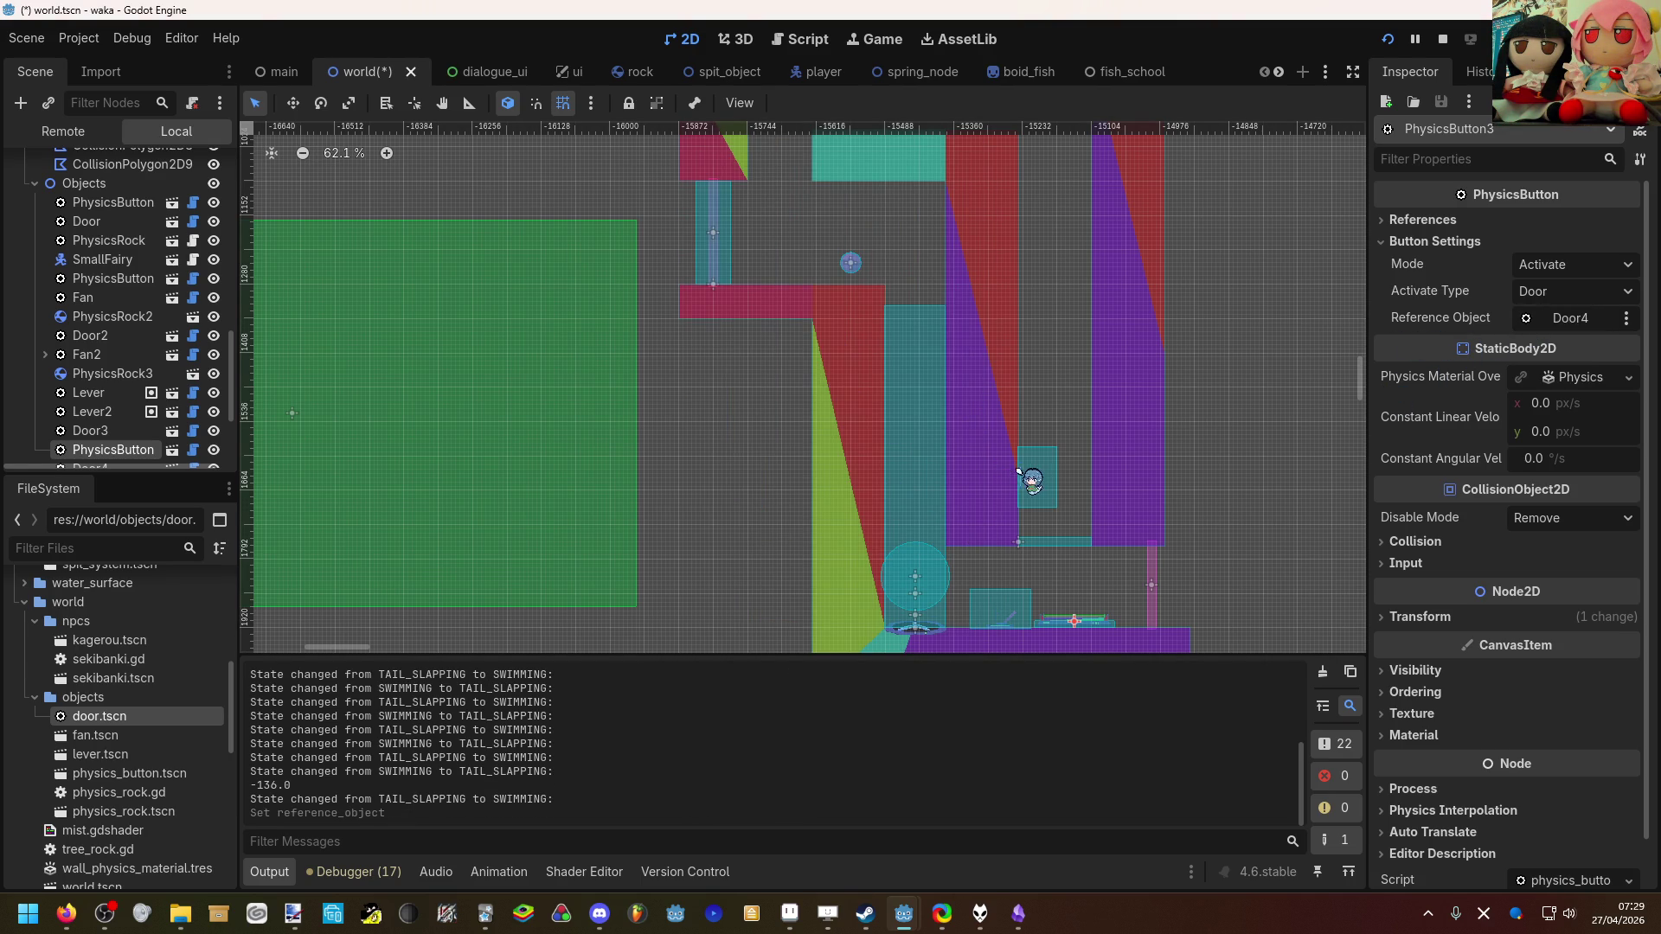
# - Deselect the button and select Door4 in the level
pyautogui.click(1052, 407)
pyautogui.scroll(-2, 1058, 381)
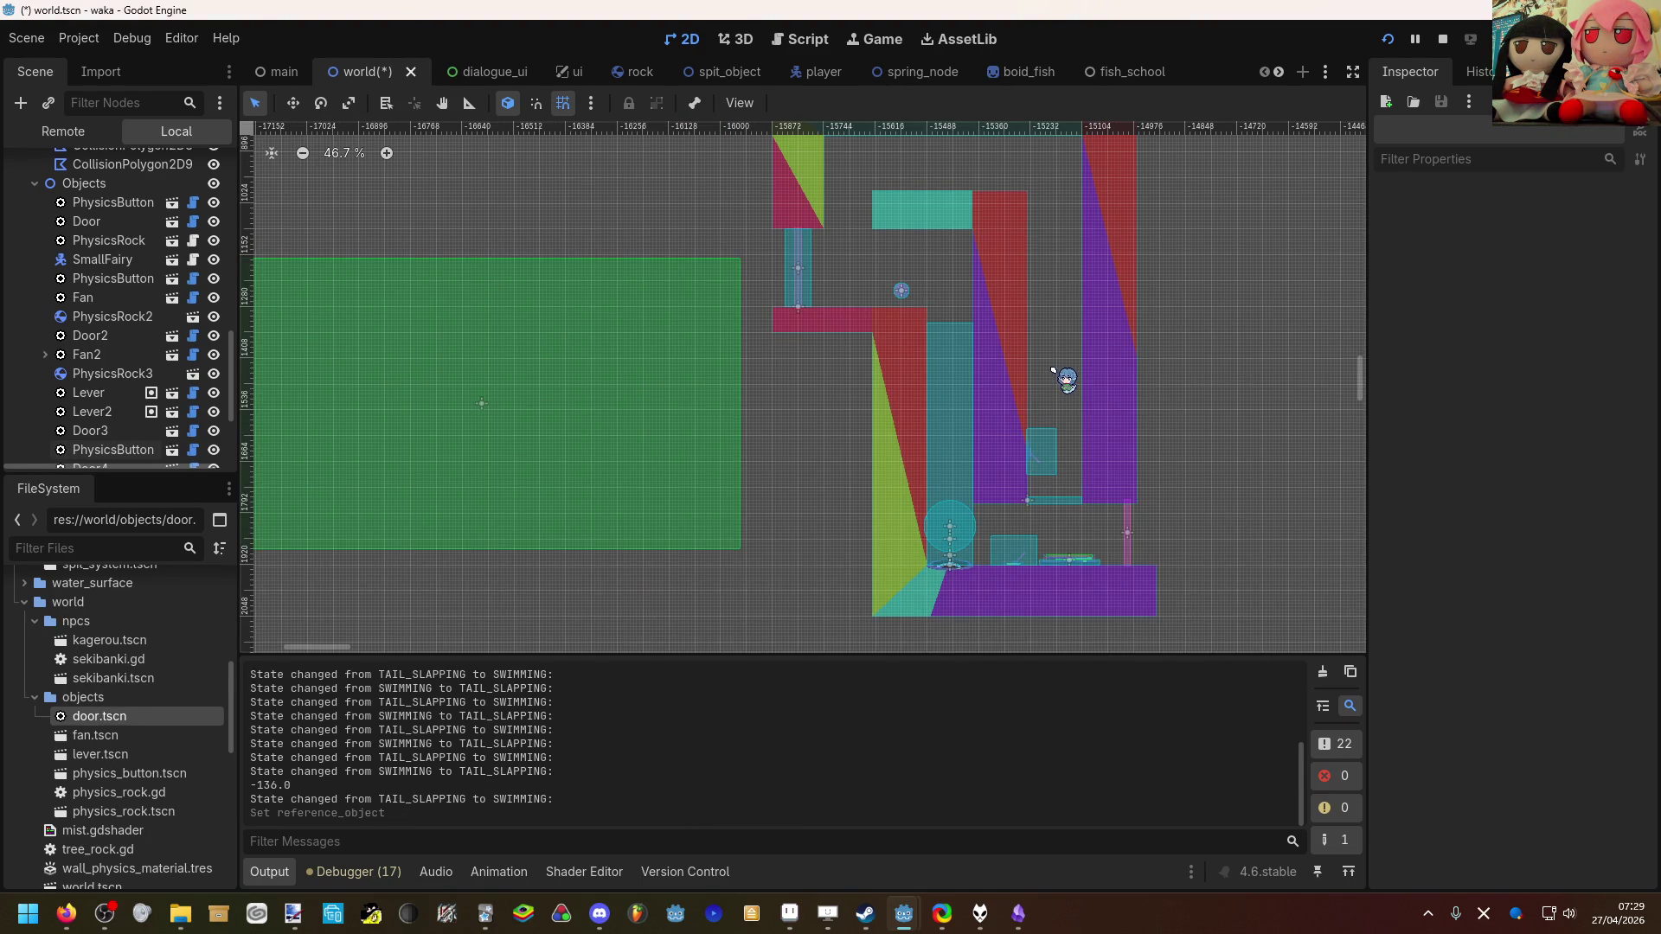
pyautogui.scroll(5, 856, 311)
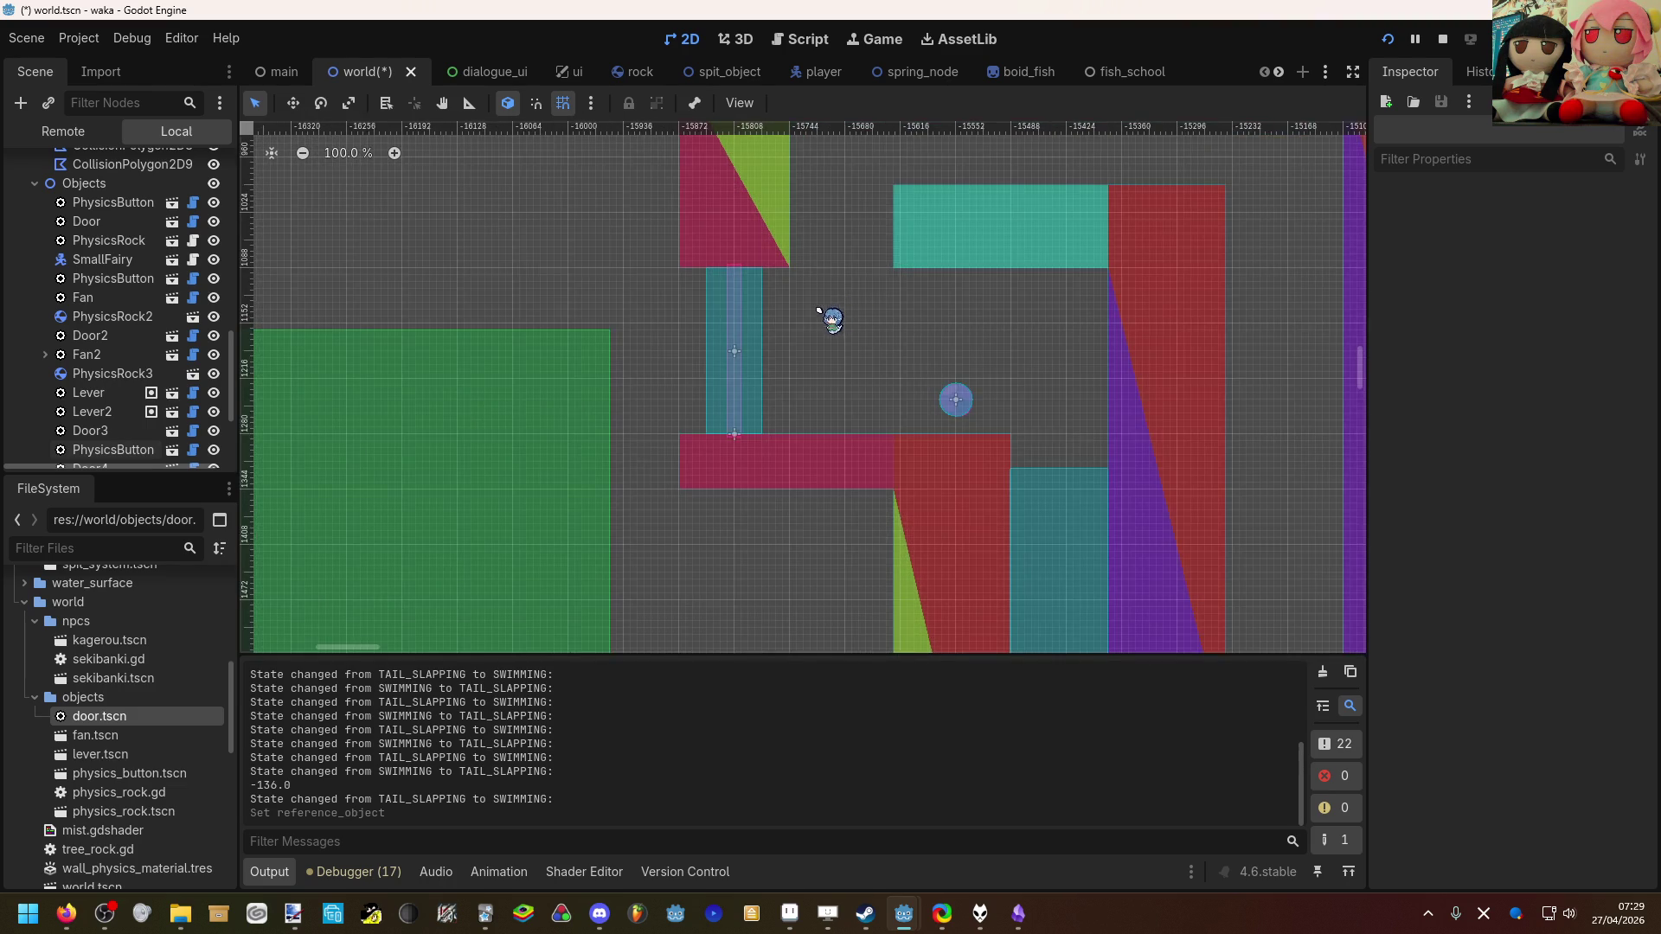
pyautogui.scroll(1, 826, 309)
pyautogui.click(723, 323)
pyautogui.scroll(5, 156, 255)
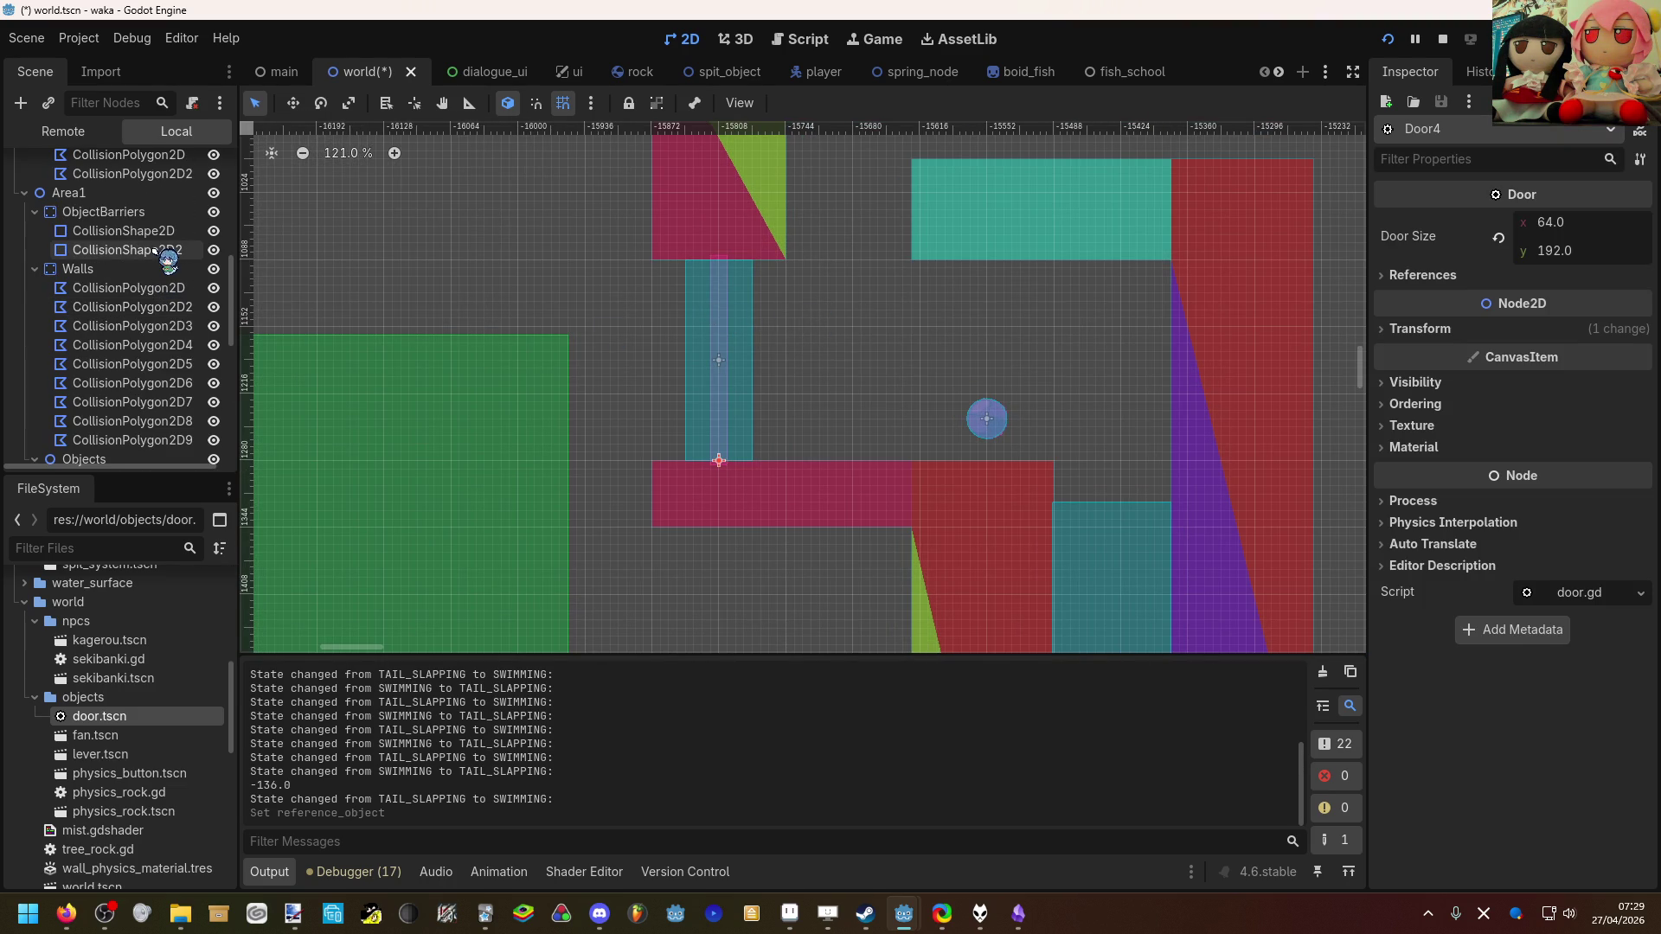
# - Duplicate the second barrier collision shape and make its rectangle shape unique
pyautogui.click(154, 251)
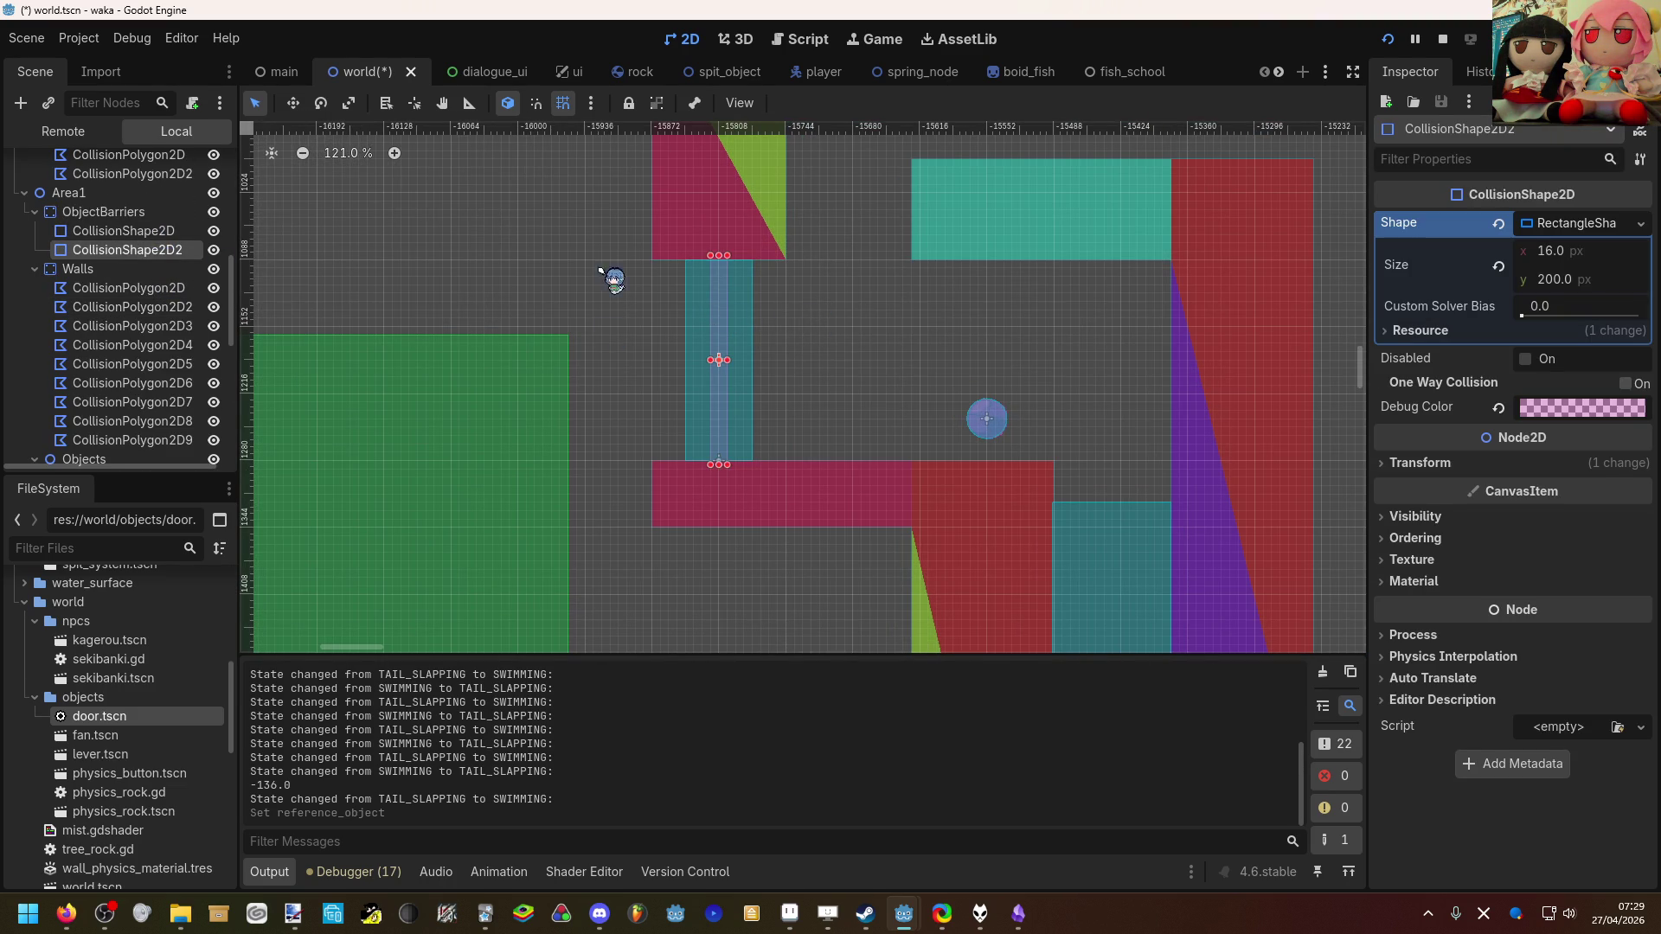
pyautogui.scroll(2, 489, 266)
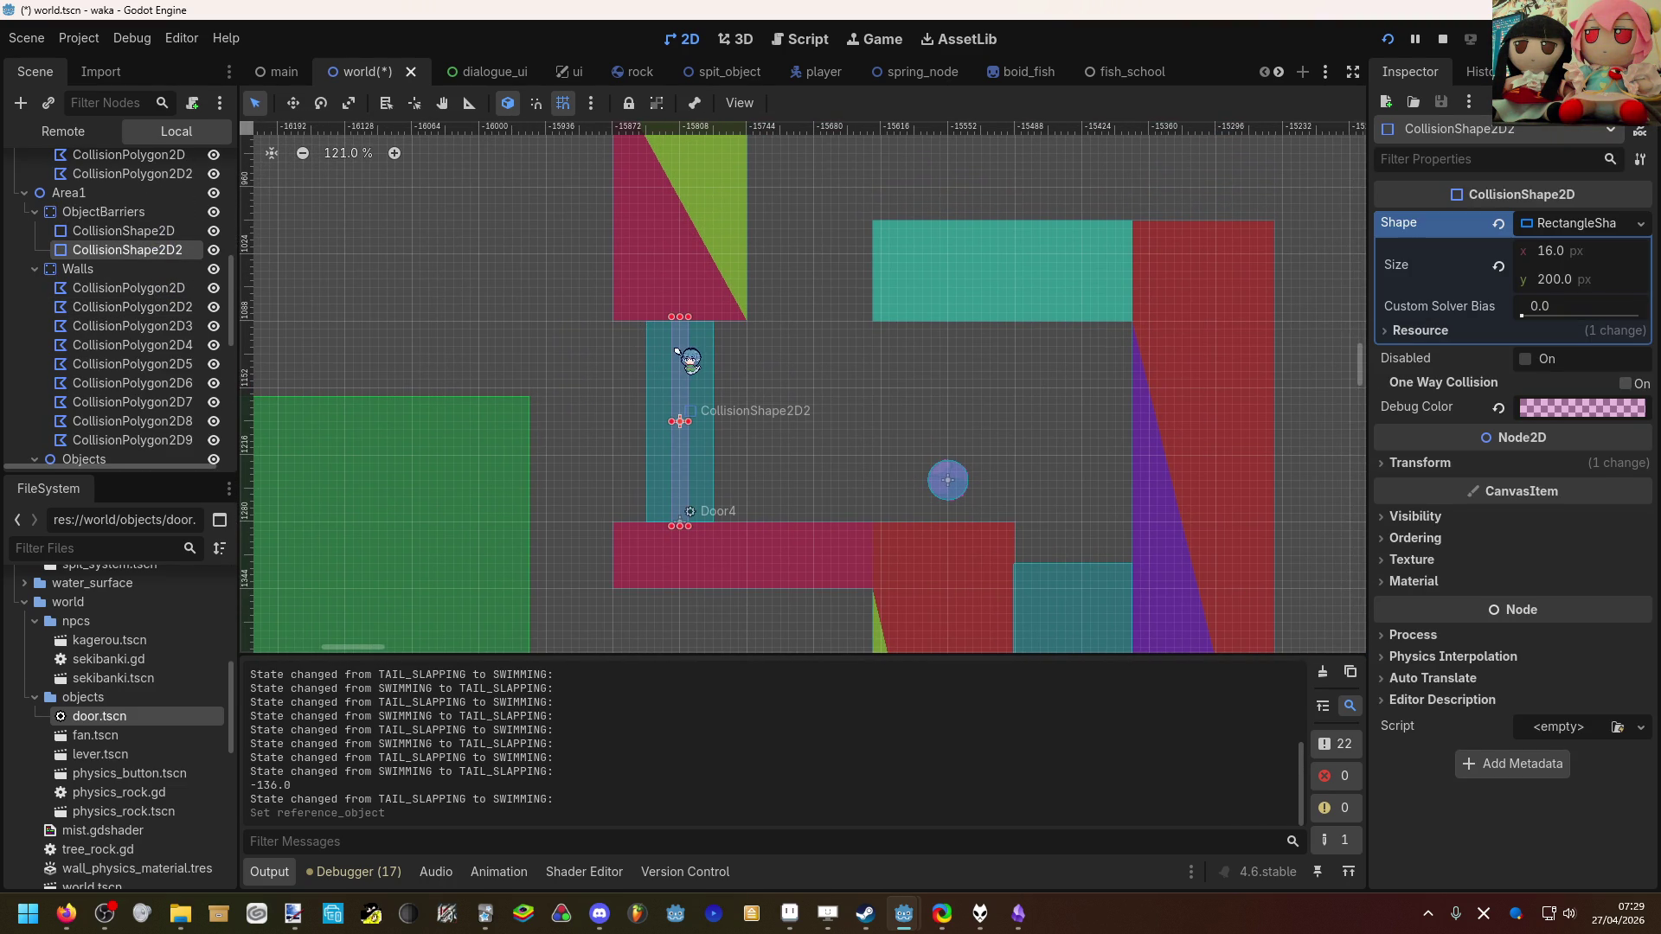
pyautogui.scroll(5, 680, 357)
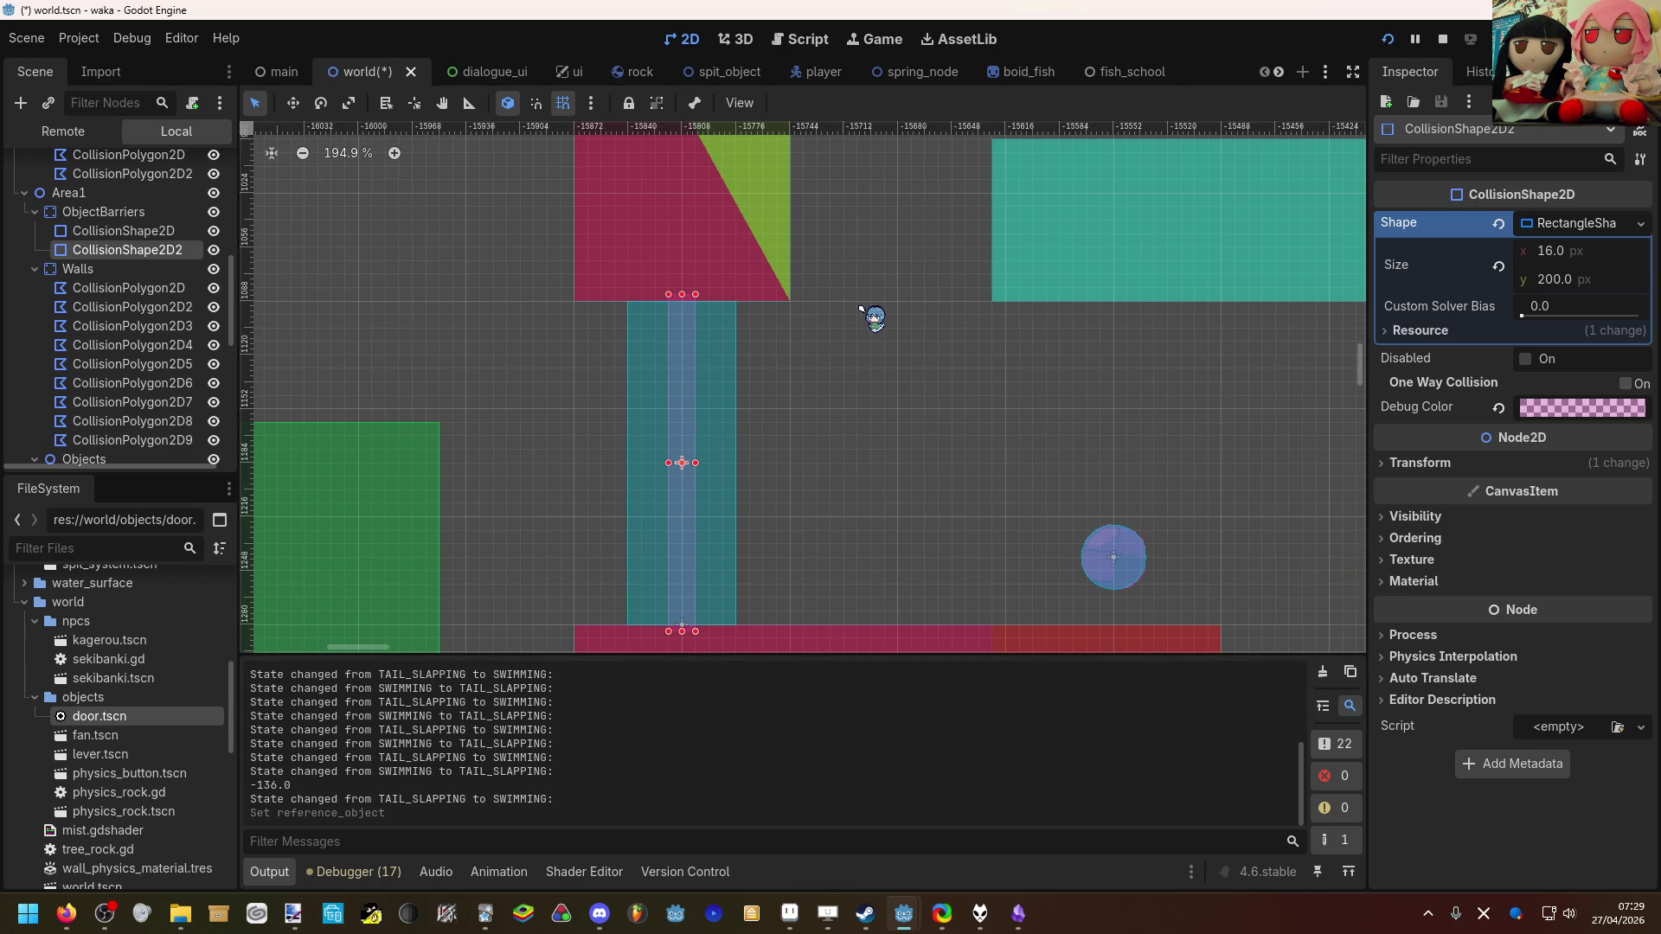
pyautogui.hotkey('ctrl', 'd')
pyautogui.press('w')
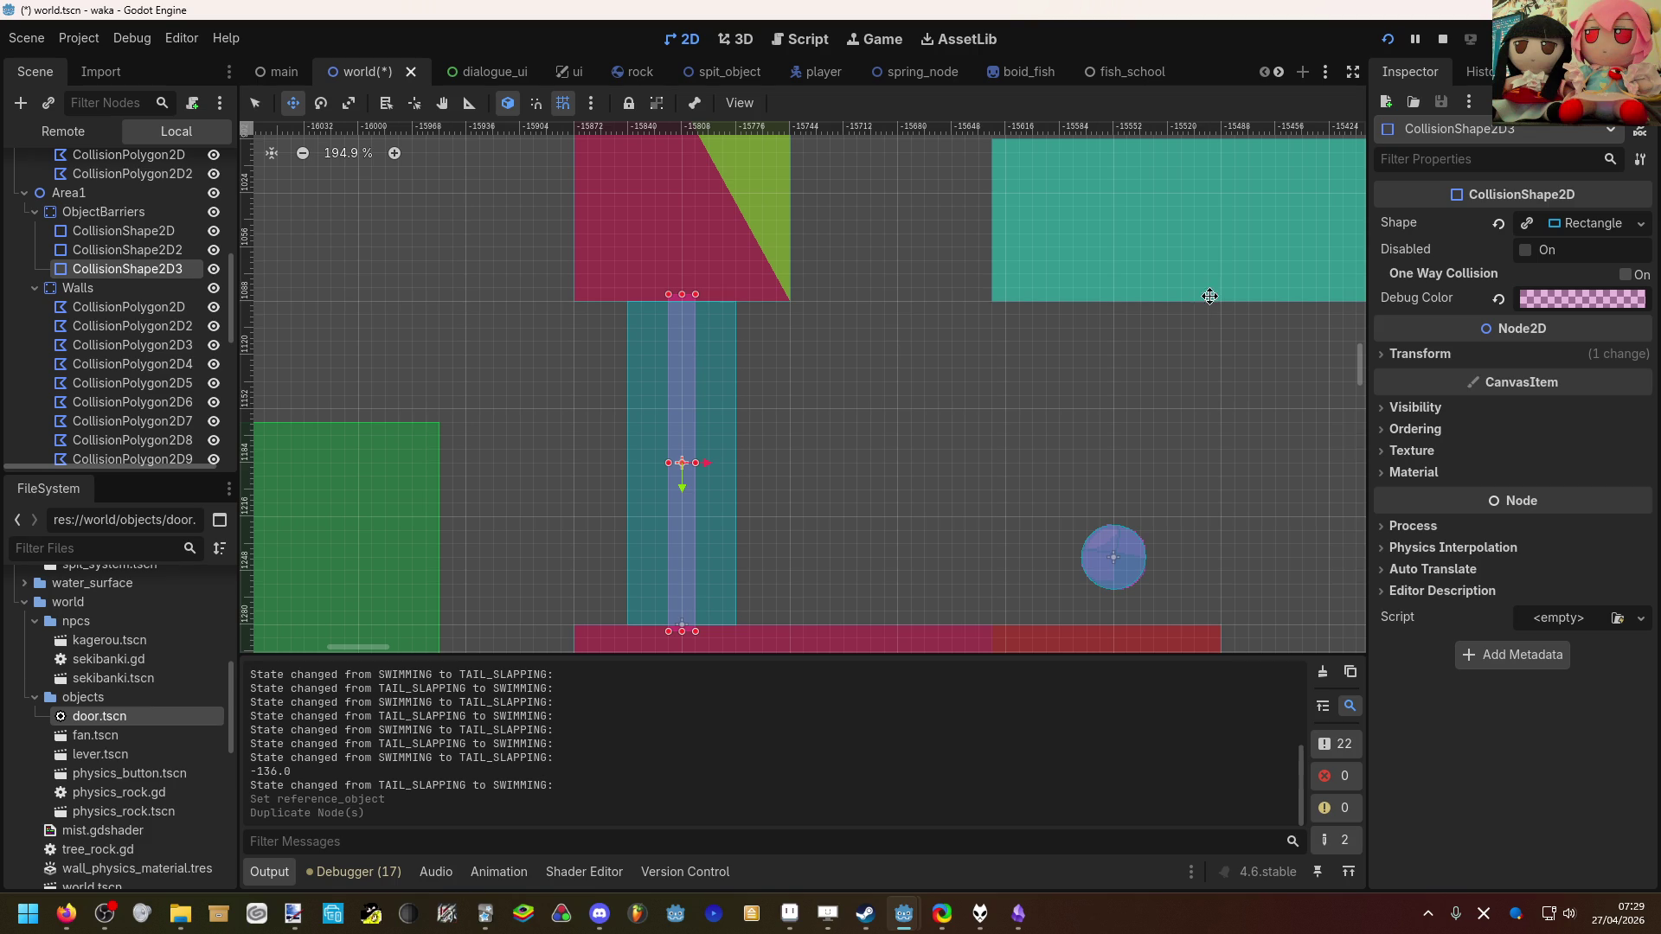
pyautogui.click(1526, 224)
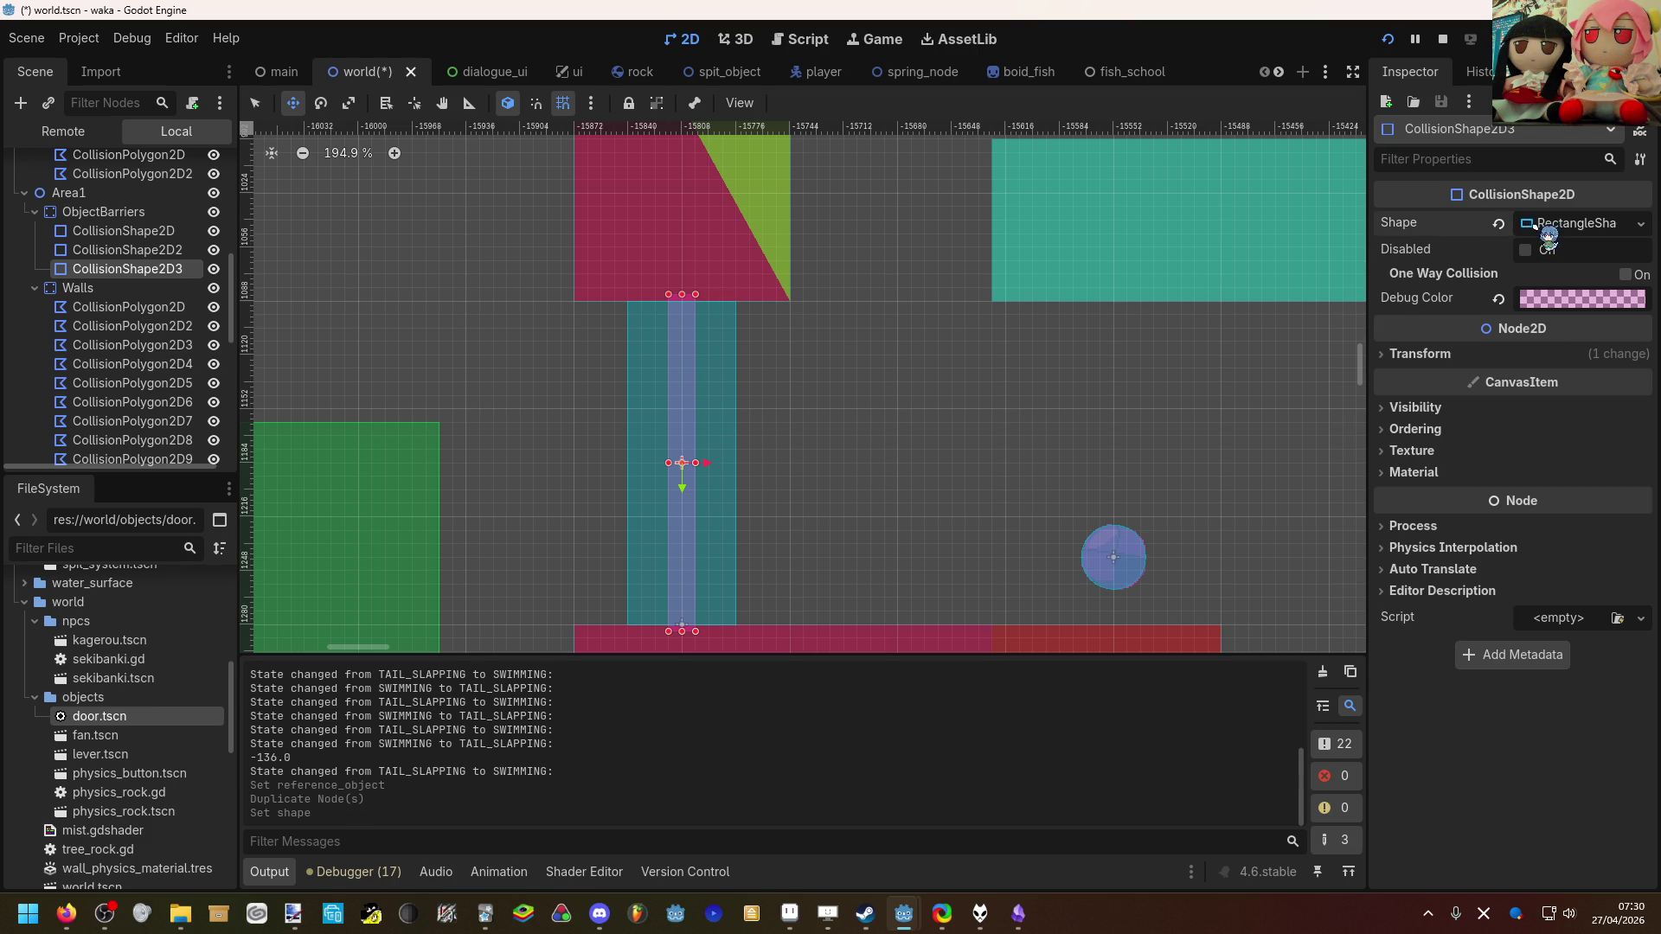
# - Rotate CollisionShape2D3 to -90° and move it into the gap at (-15688, 1080)
pyautogui.press('e')
pyautogui.moveTo(811, 371)
pyautogui.mouseDown()
pyautogui.moveTo(758, 256)
pyautogui.moveTo(685, 235)
pyautogui.mouseUp()
pyautogui.moveTo(606, 255)
pyautogui.mouseDown()
pyautogui.moveTo(583, 293)
pyautogui.moveTo(611, 334)
pyautogui.mouseUp()
pyautogui.press('w')
pyautogui.moveTo(774, 489)
pyautogui.mouseDown()
pyautogui.moveTo(1030, 313)
pyautogui.moveTo(973, 303)
pyautogui.moveTo(977, 323)
pyautogui.mouseUp()
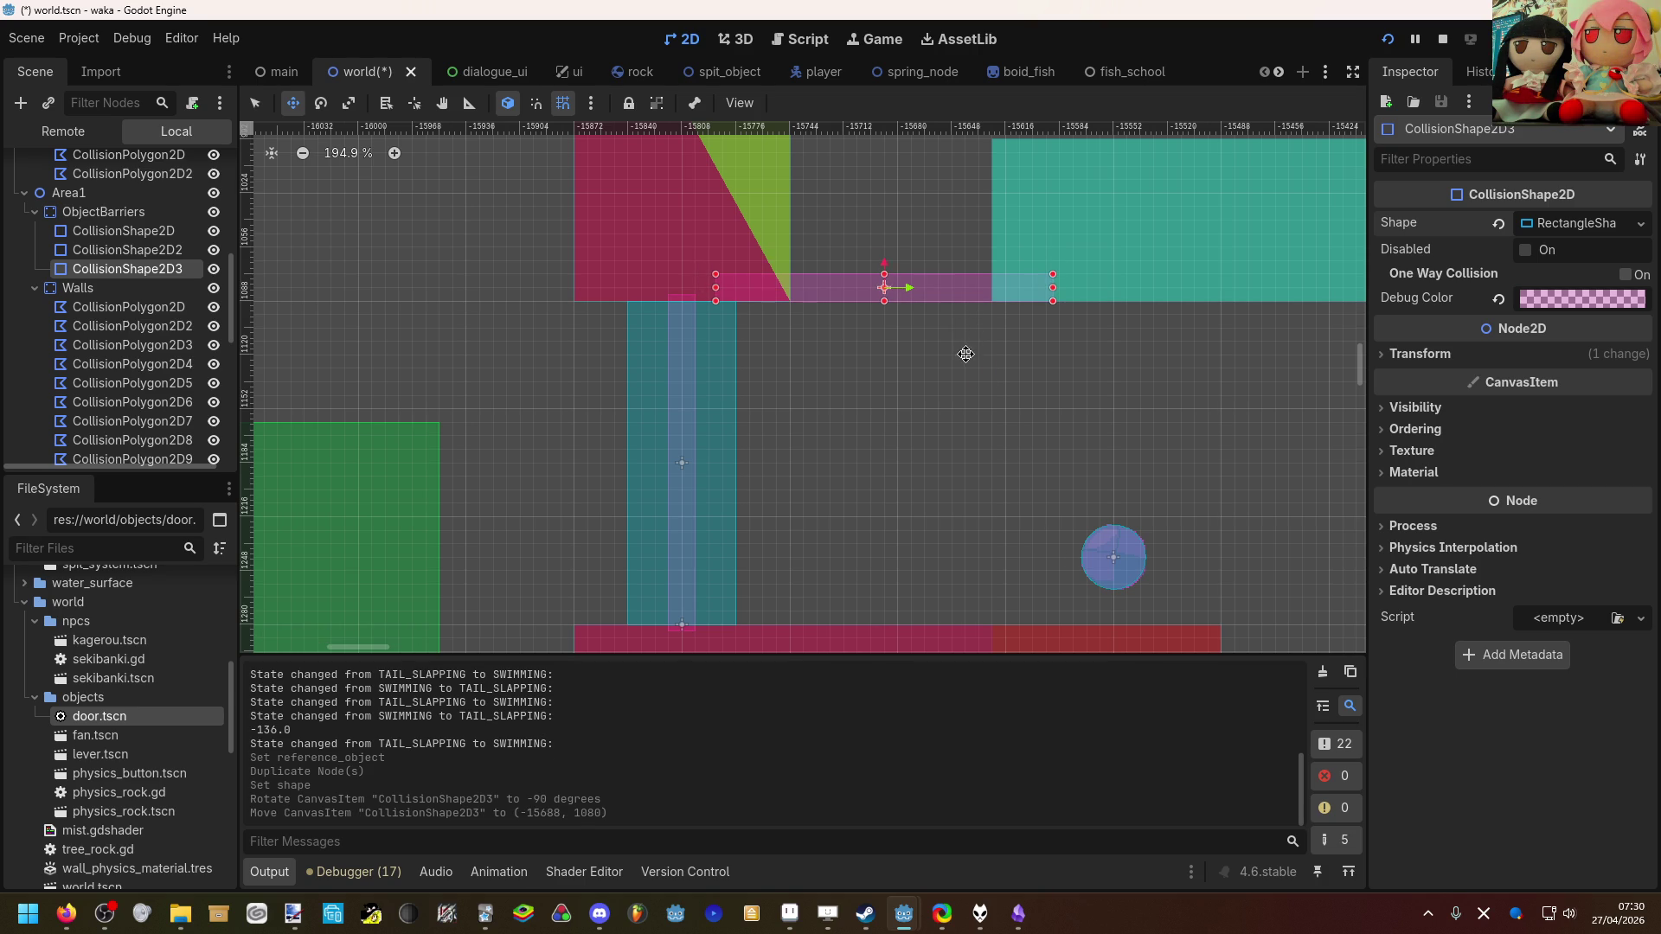
pyautogui.press('q')
pyautogui.click(966, 354)
pyautogui.scroll(-7, 962, 355)
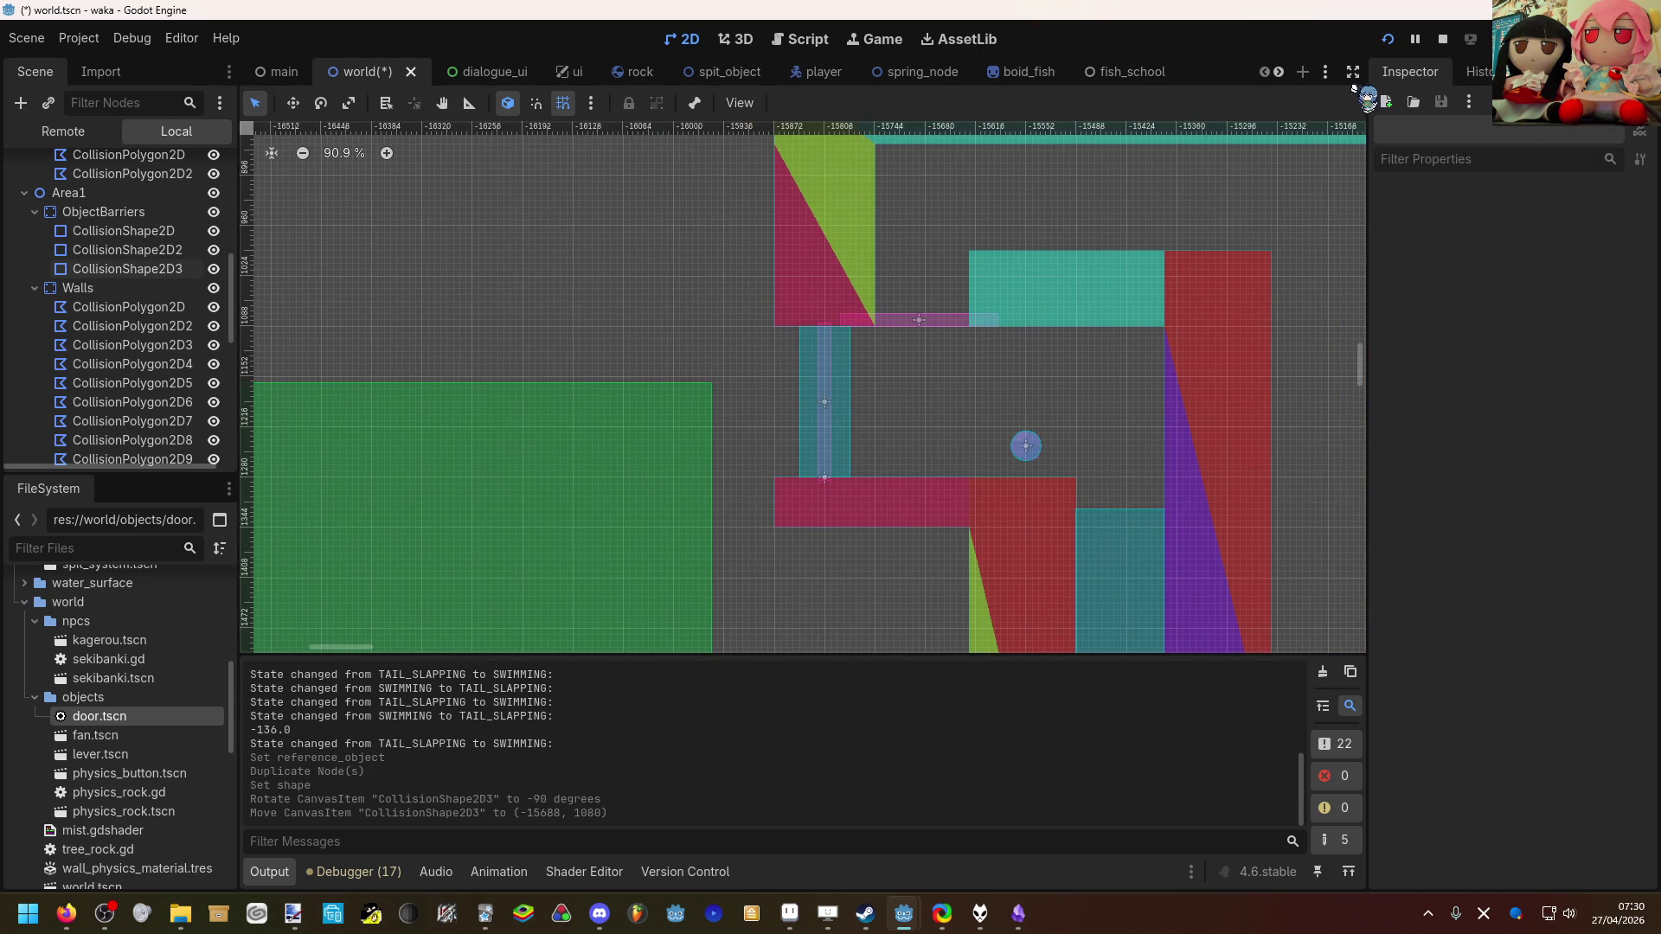
# - Run the project, swim the mermaid around the shaft and rock, tail-slap, then return to ObjectBarriers
pyautogui.click(1388, 40)
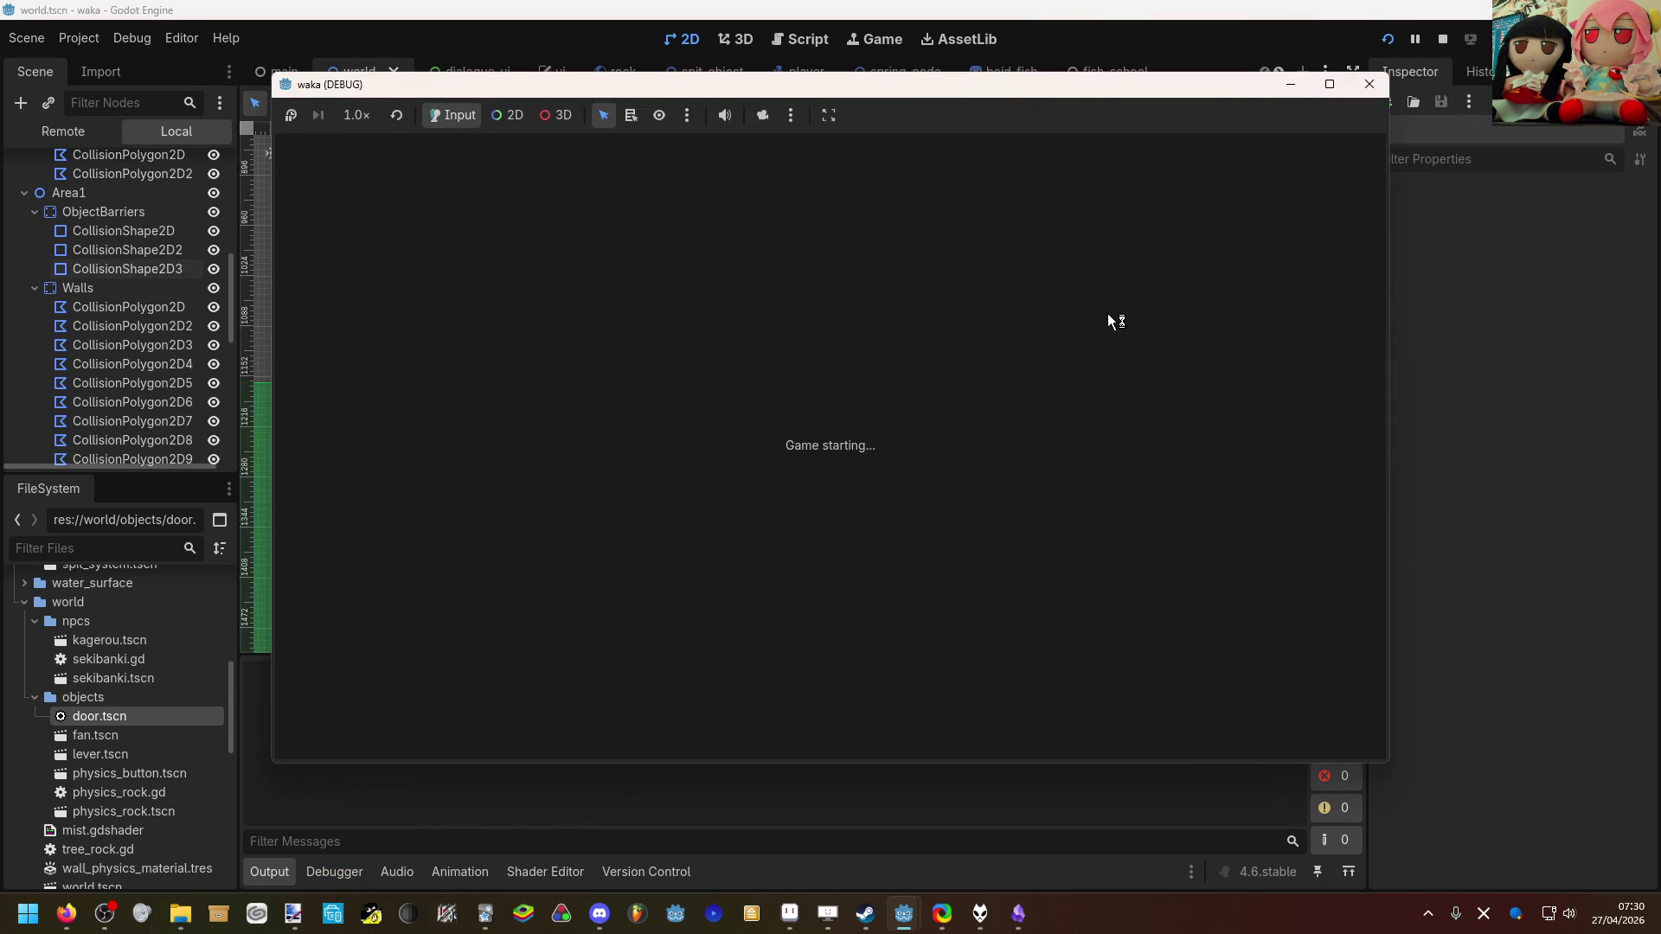
pyautogui.press('Left')
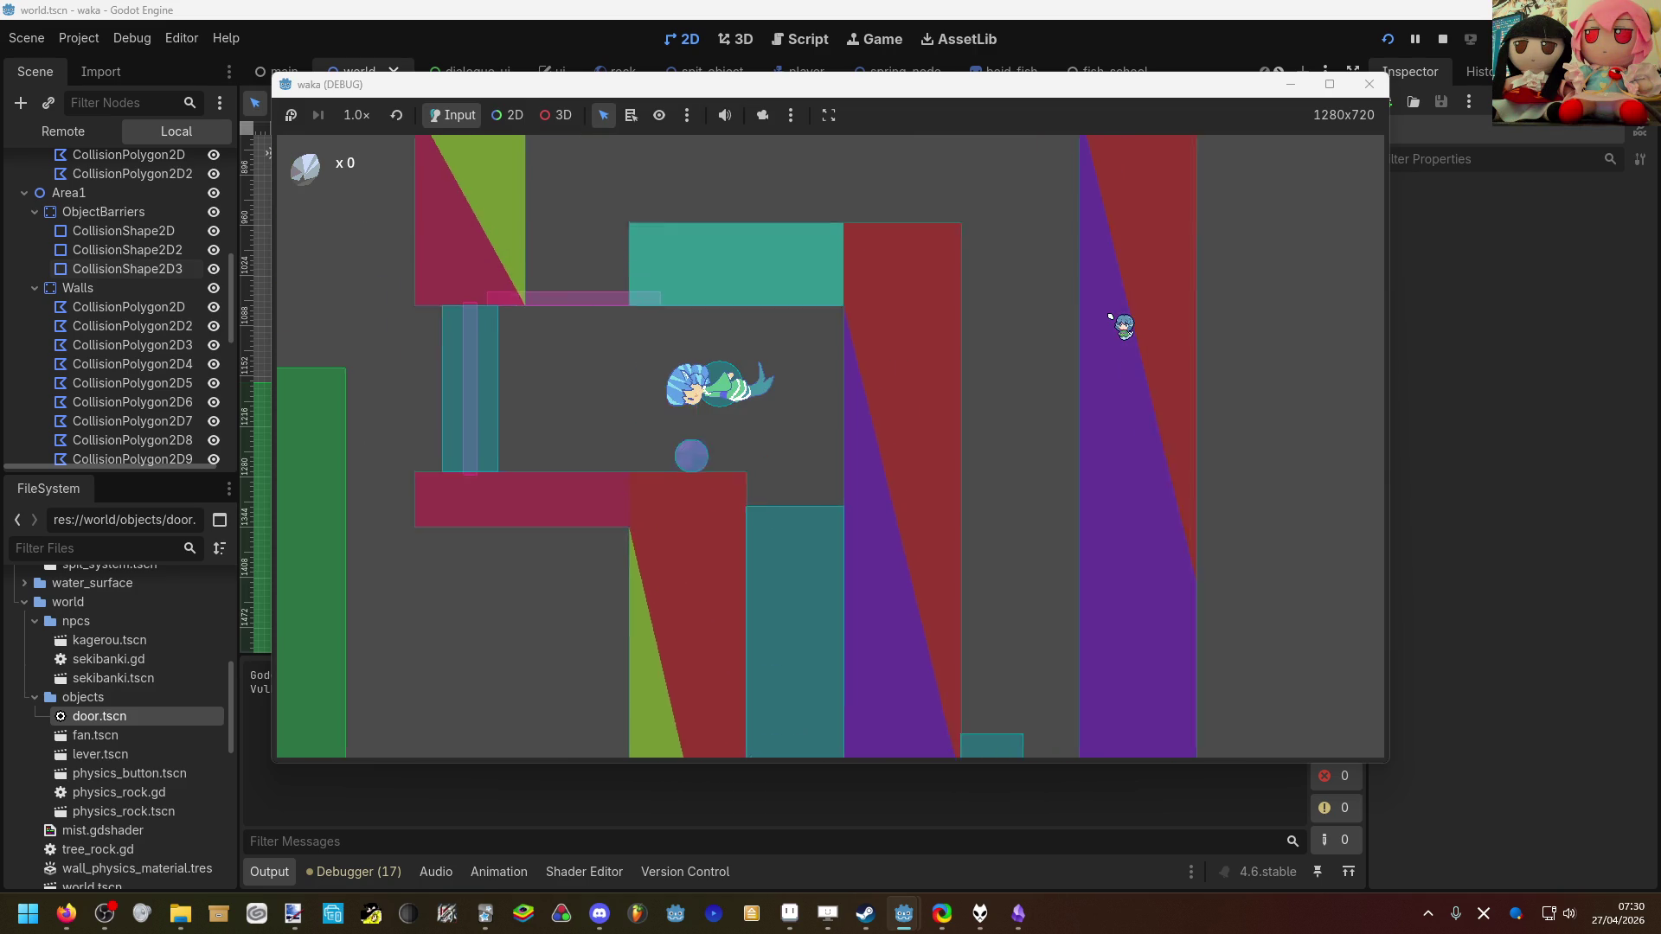
pyautogui.press('Up')
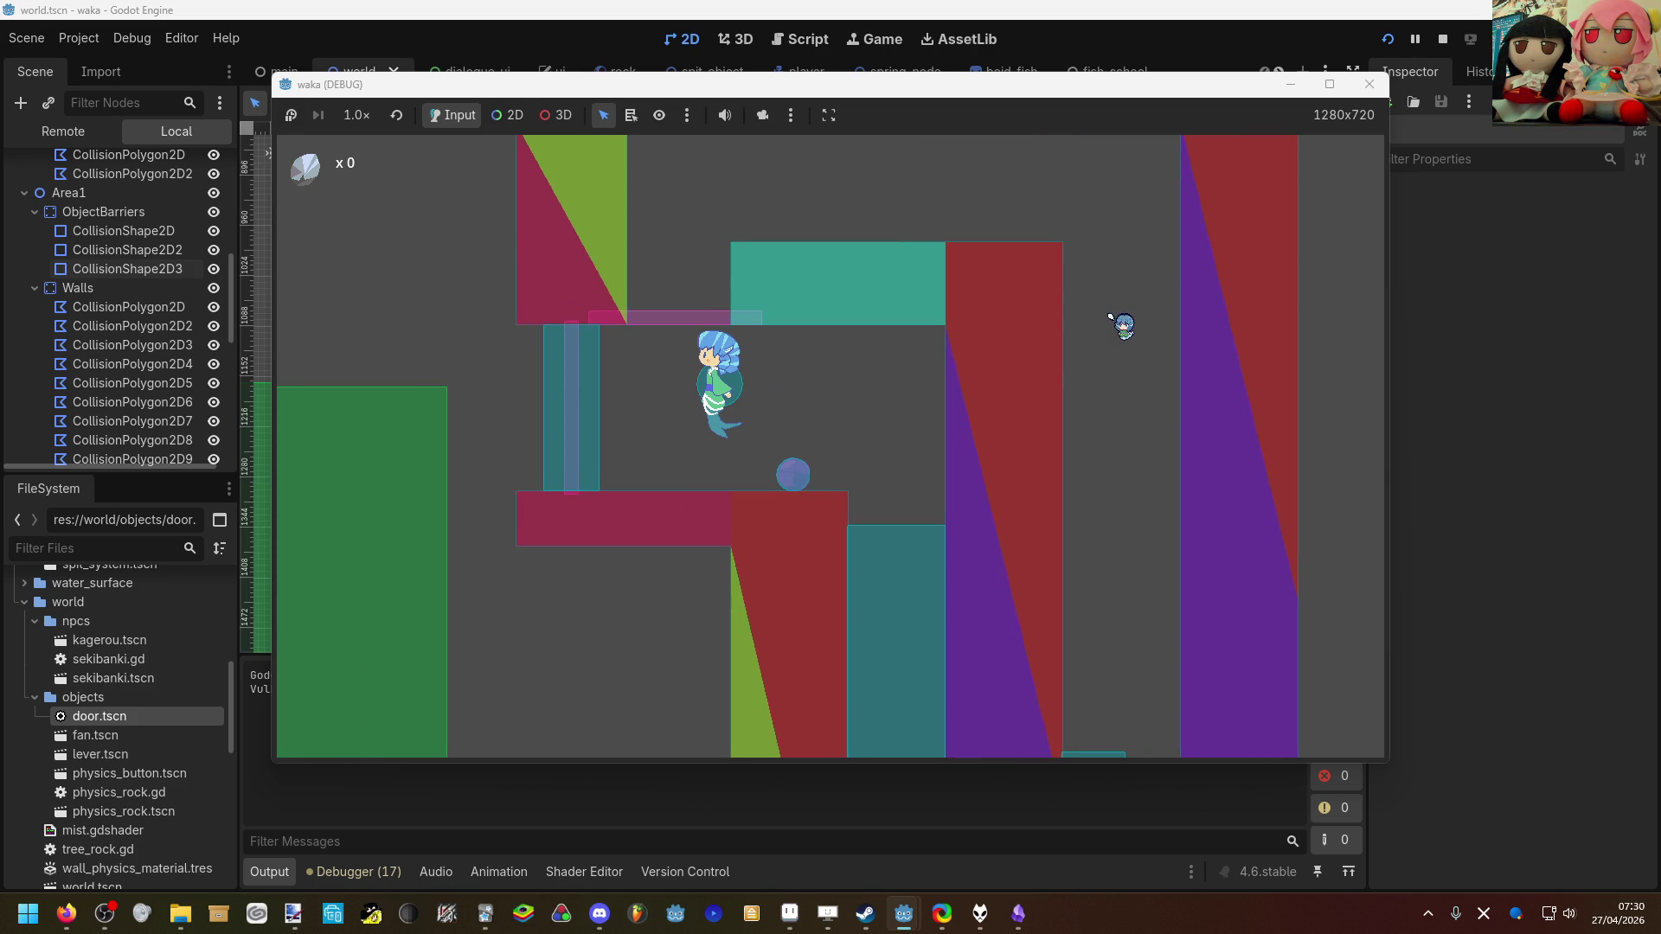
pyautogui.press('Down')
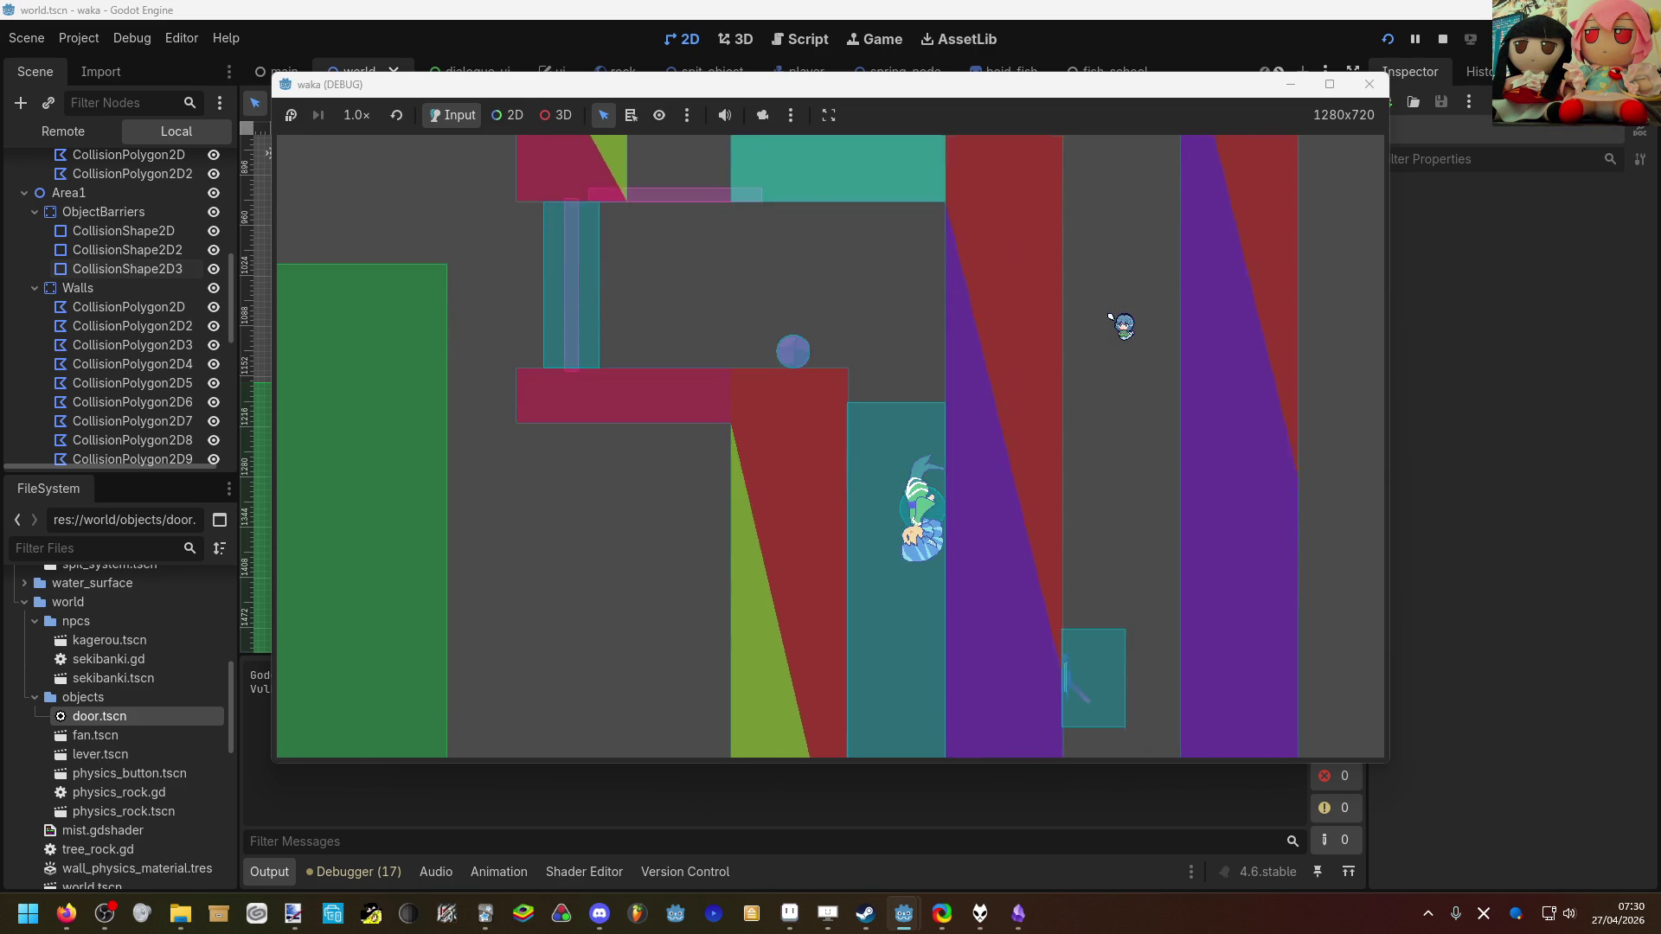
pyautogui.press('Up')
pyautogui.press('Left')
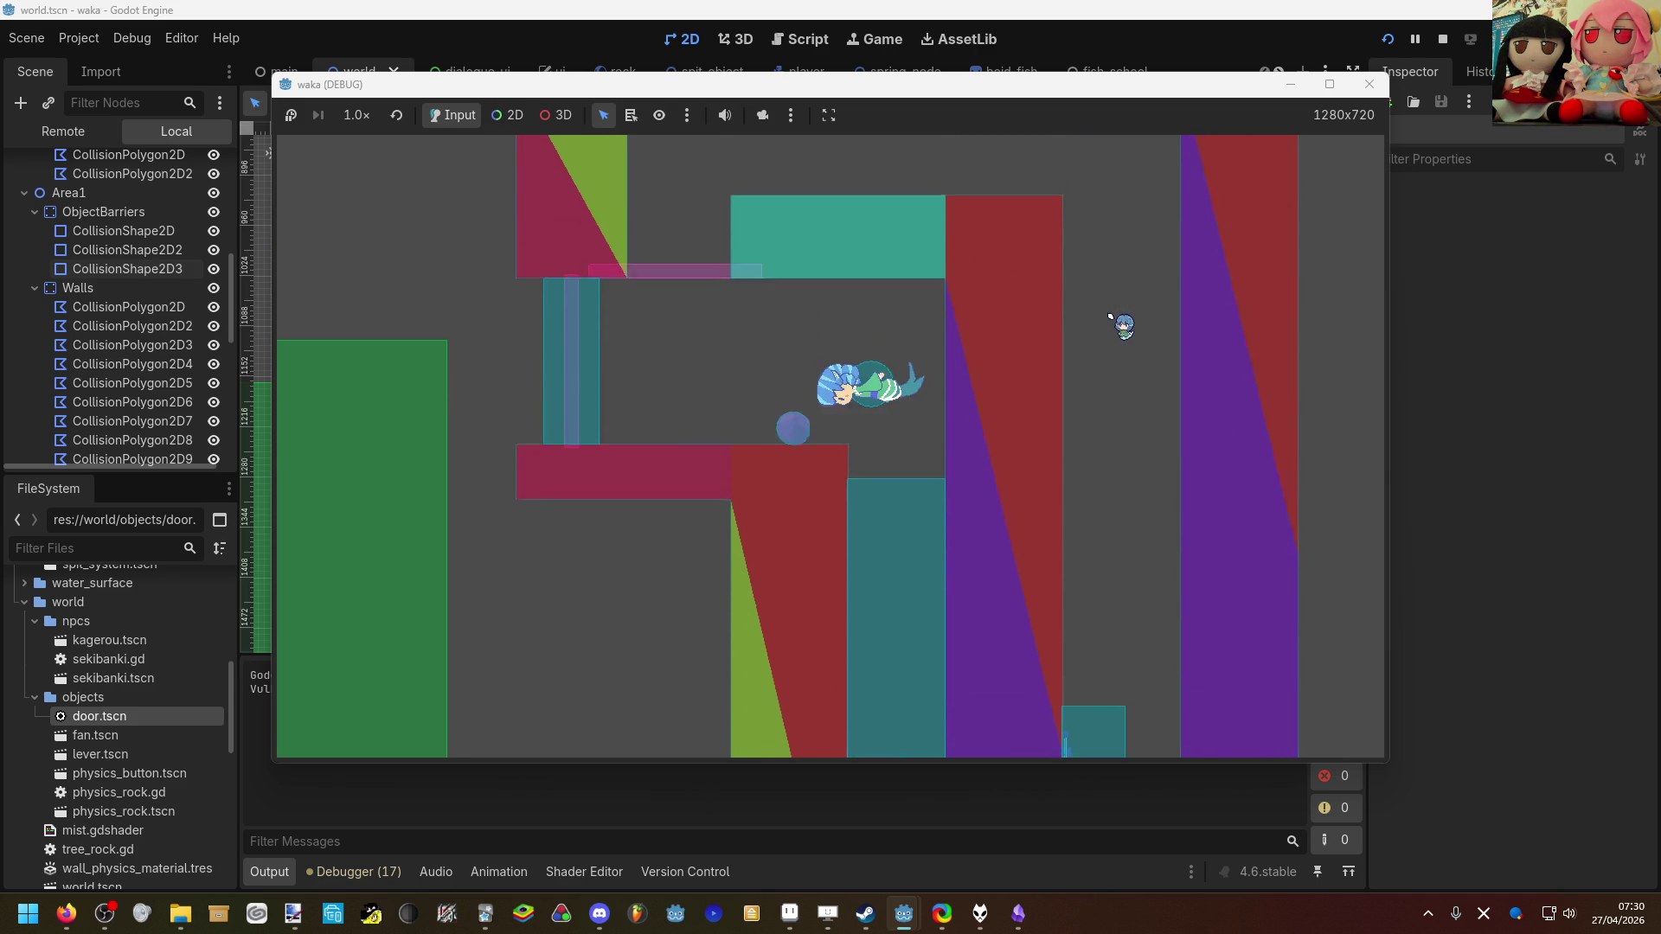
pyautogui.press('Right')
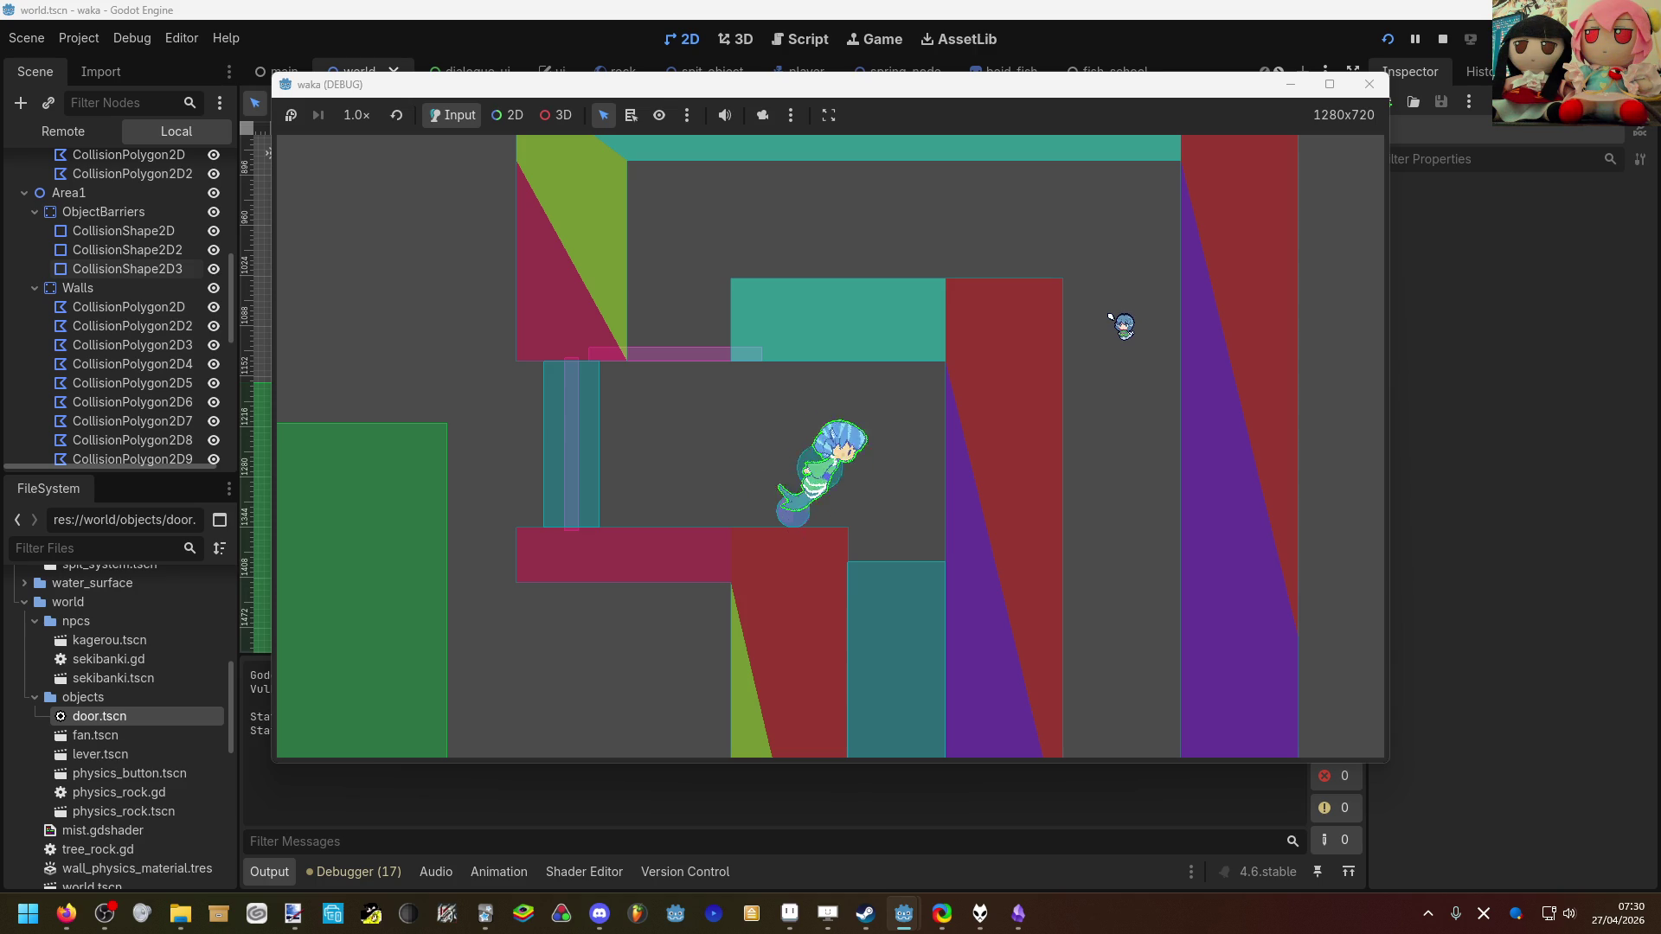
pyautogui.press('Left')
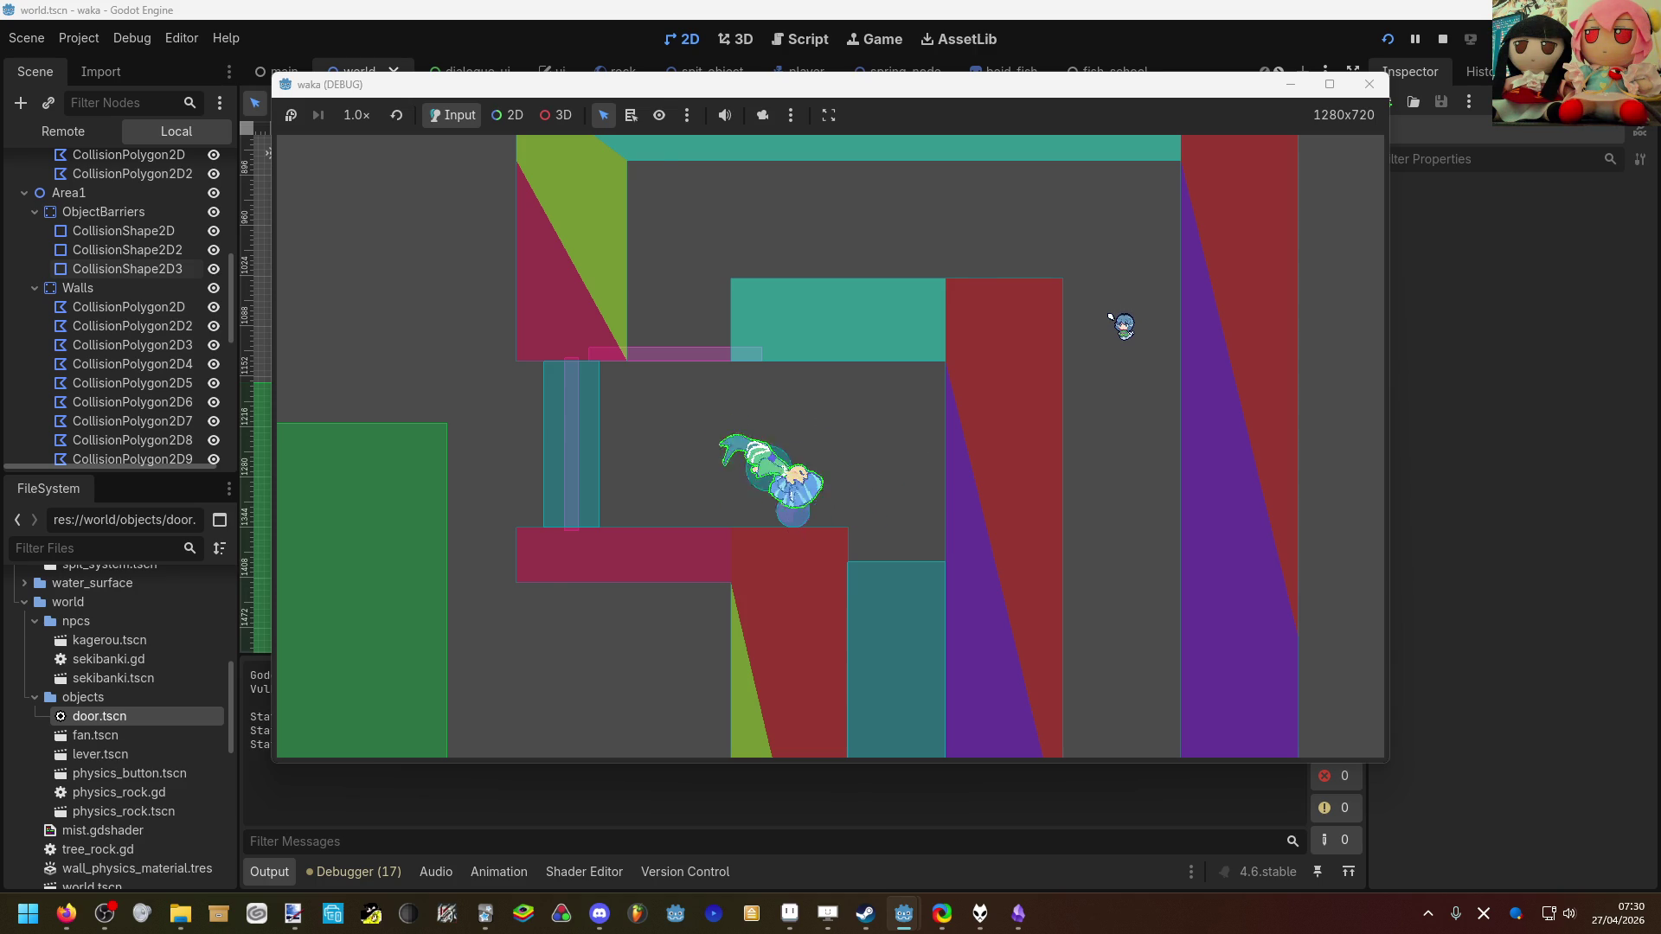
pyautogui.press('space')
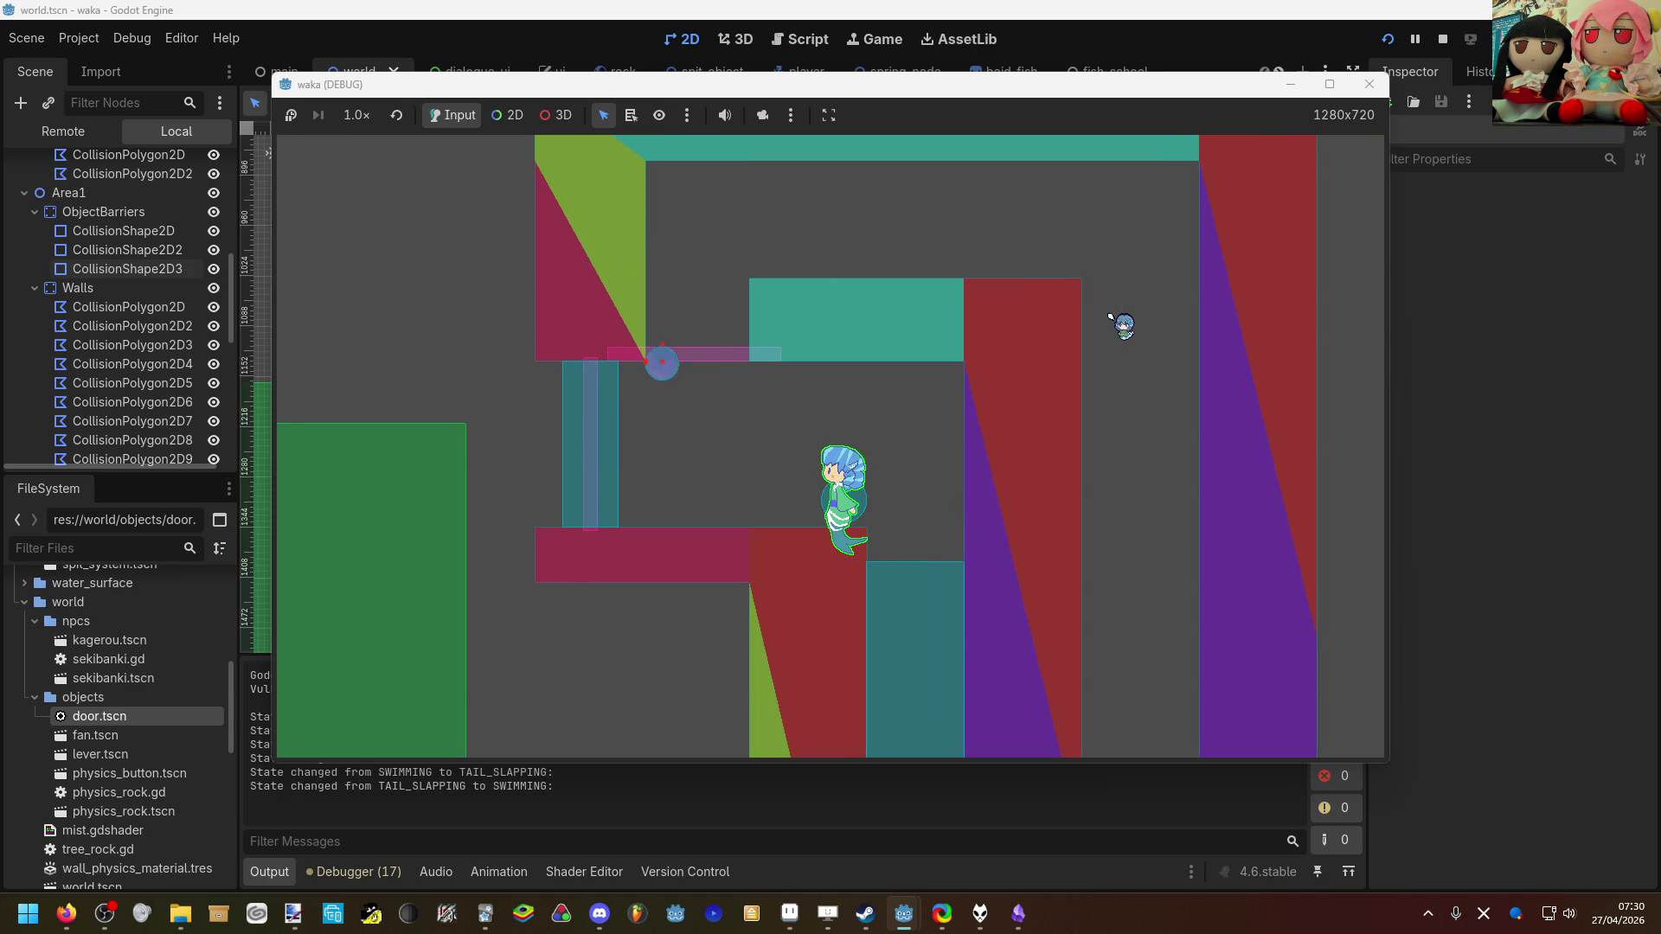
pyautogui.click(114, 213)
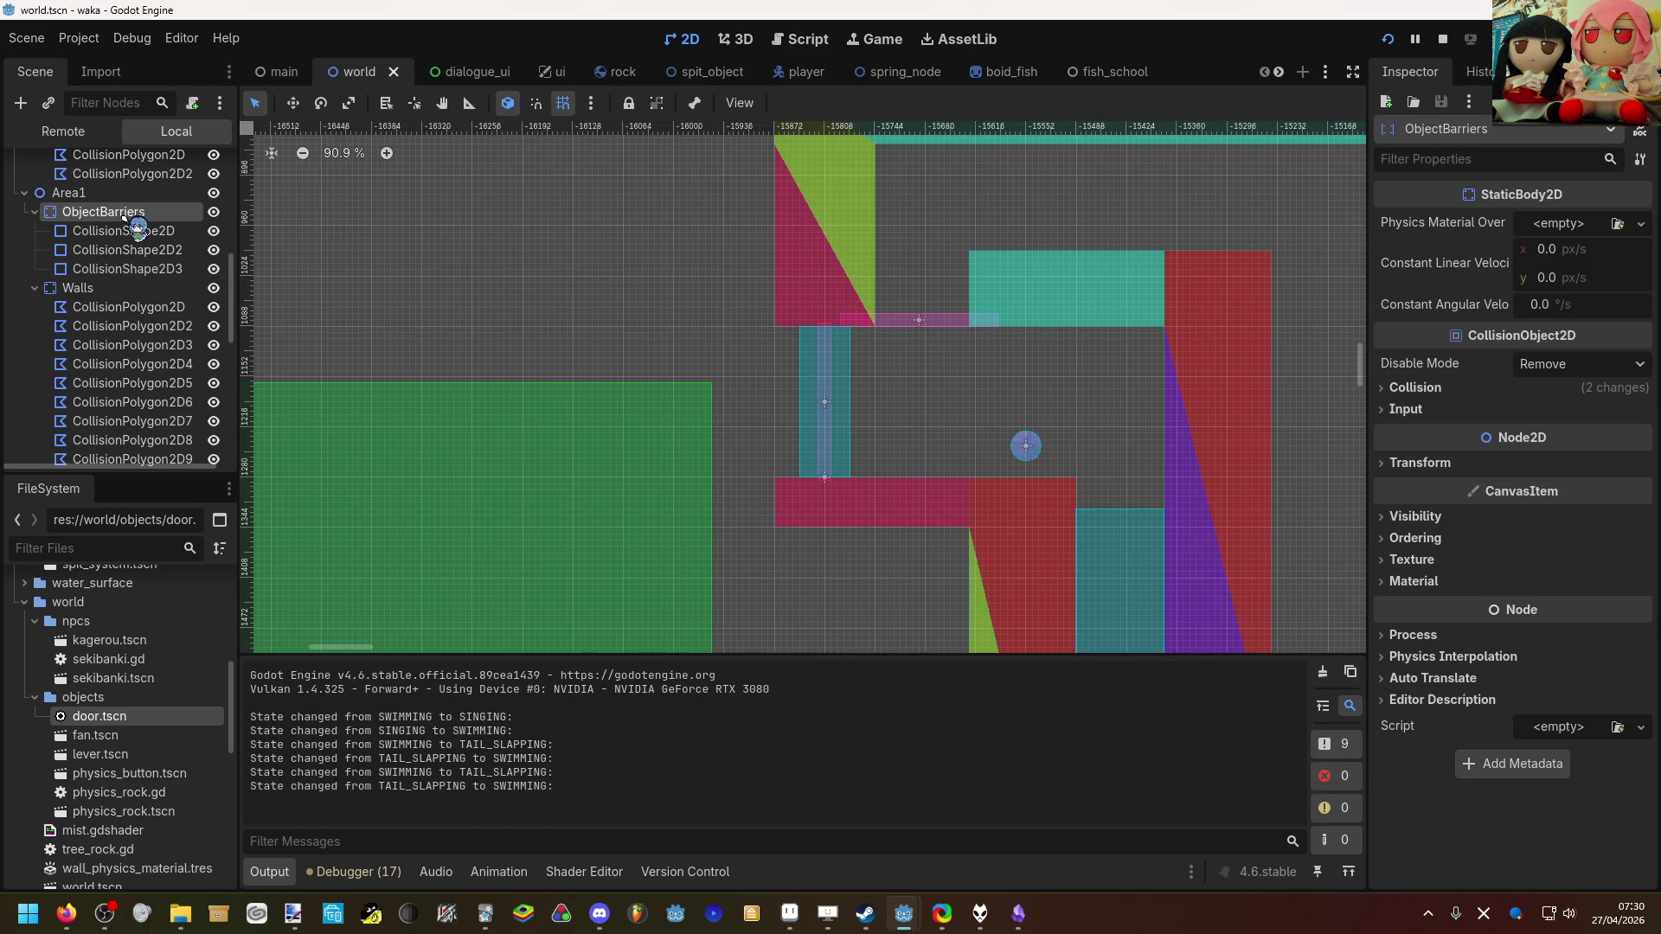
# - Enable collision mask bit 10 on ObjectBarriers, alongside mask layers 5 and 6
pyautogui.click(1417, 463)
pyautogui.click(1417, 462)
pyautogui.click(1434, 389)
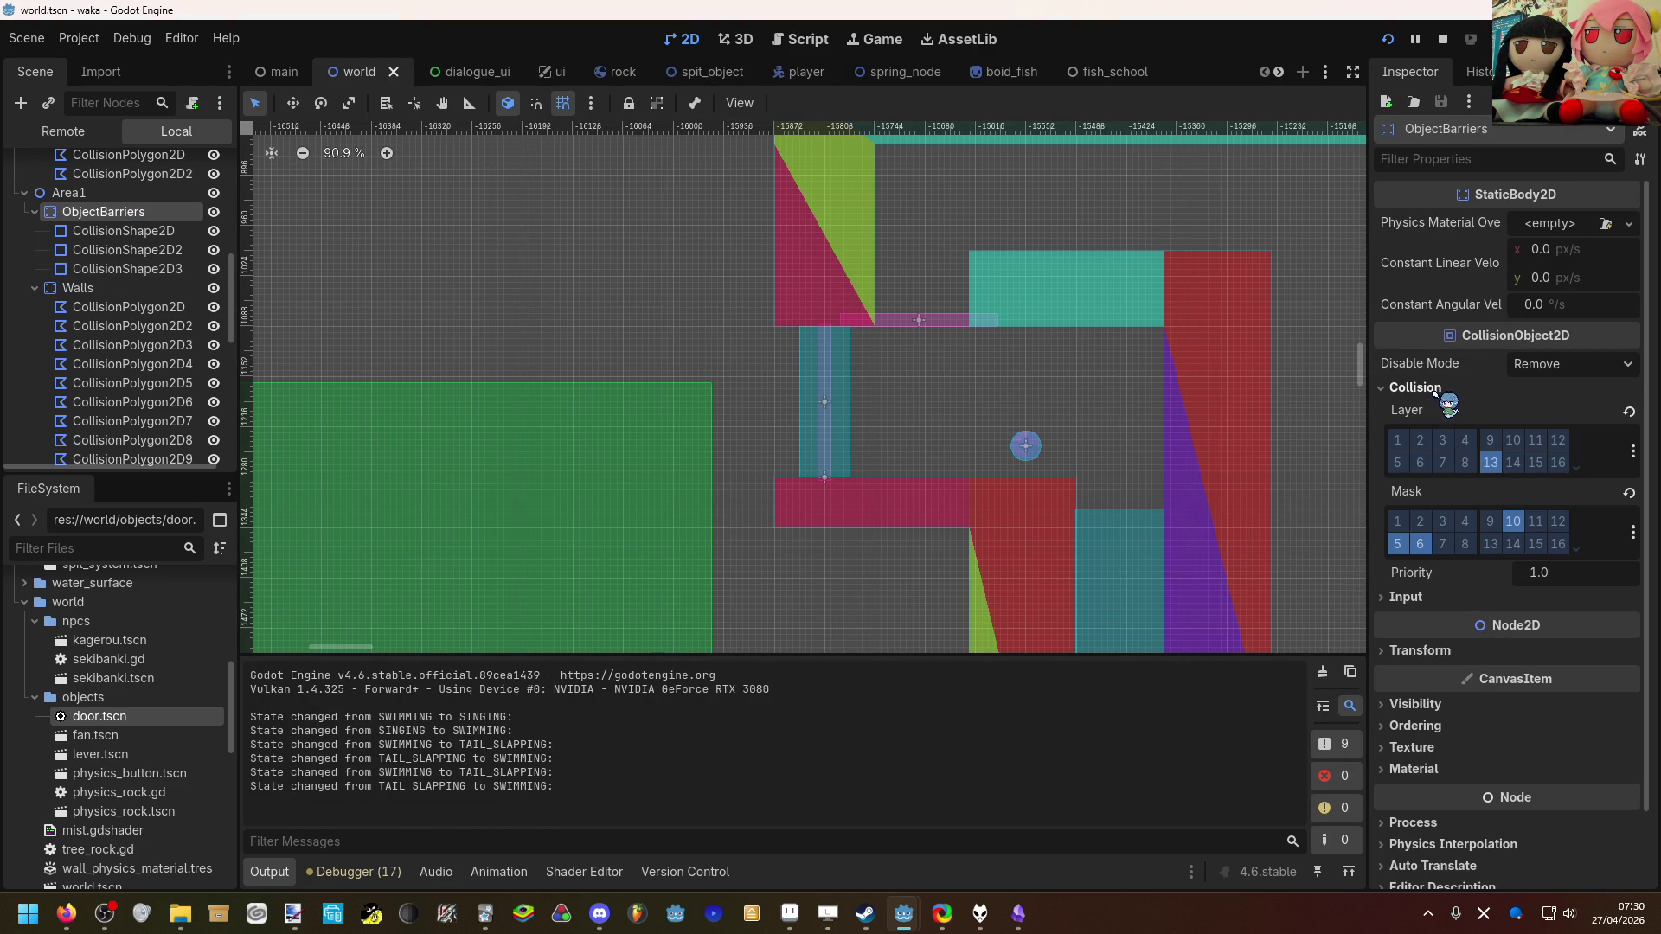
pyautogui.click(1513, 523)
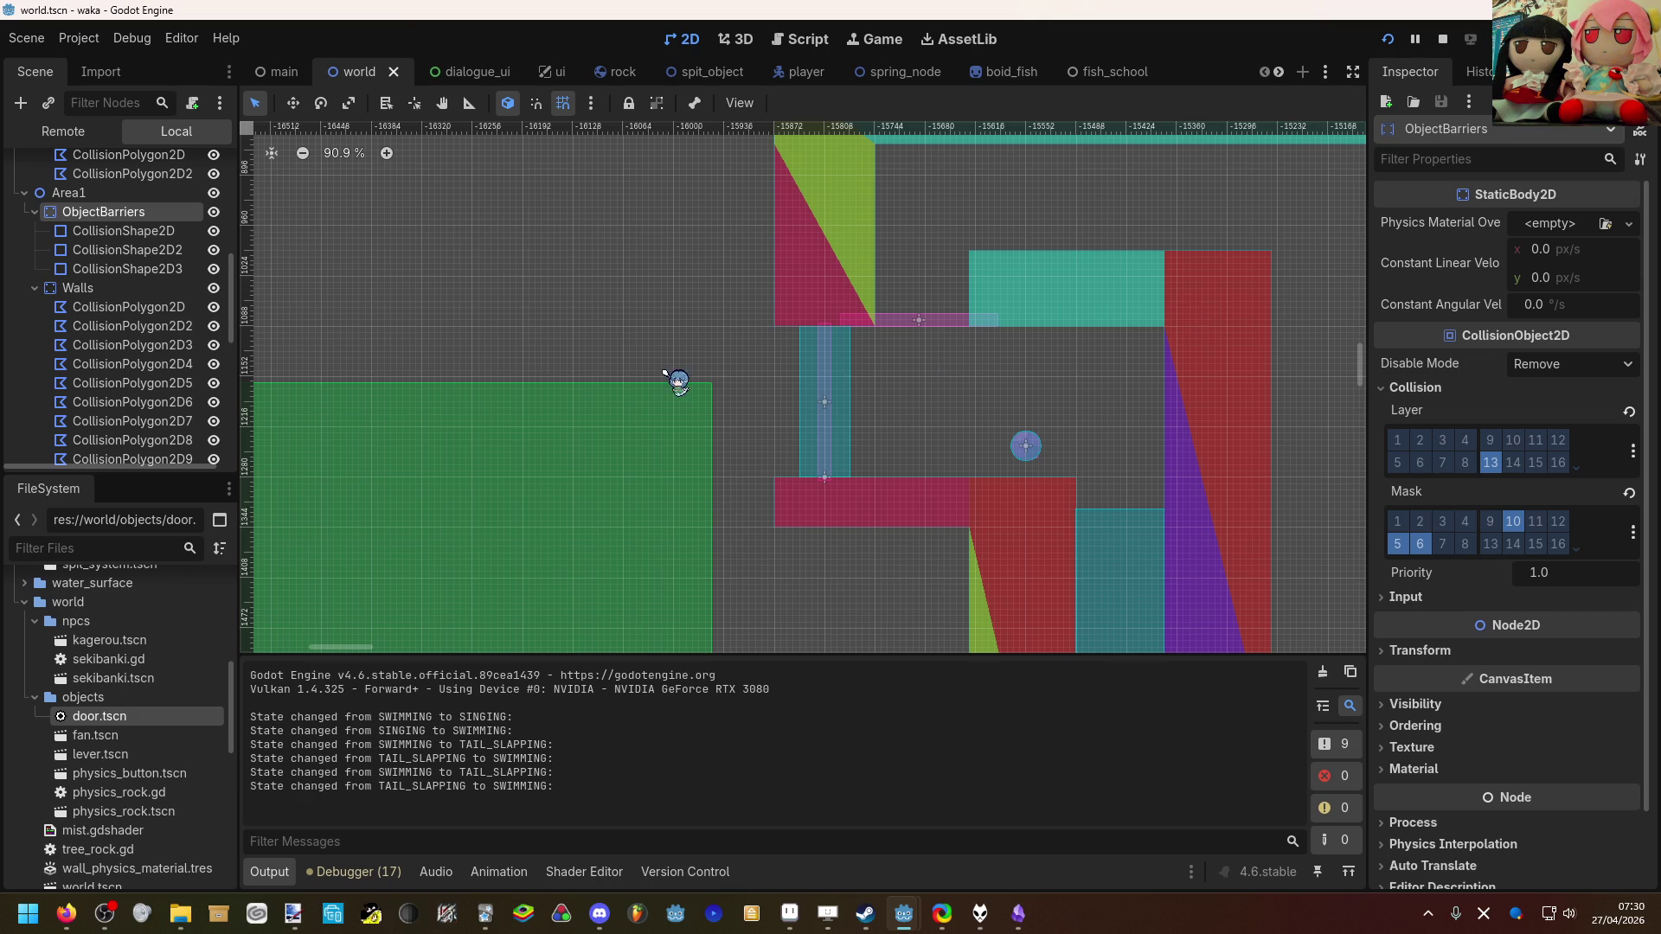
pyautogui.click(173, 288)
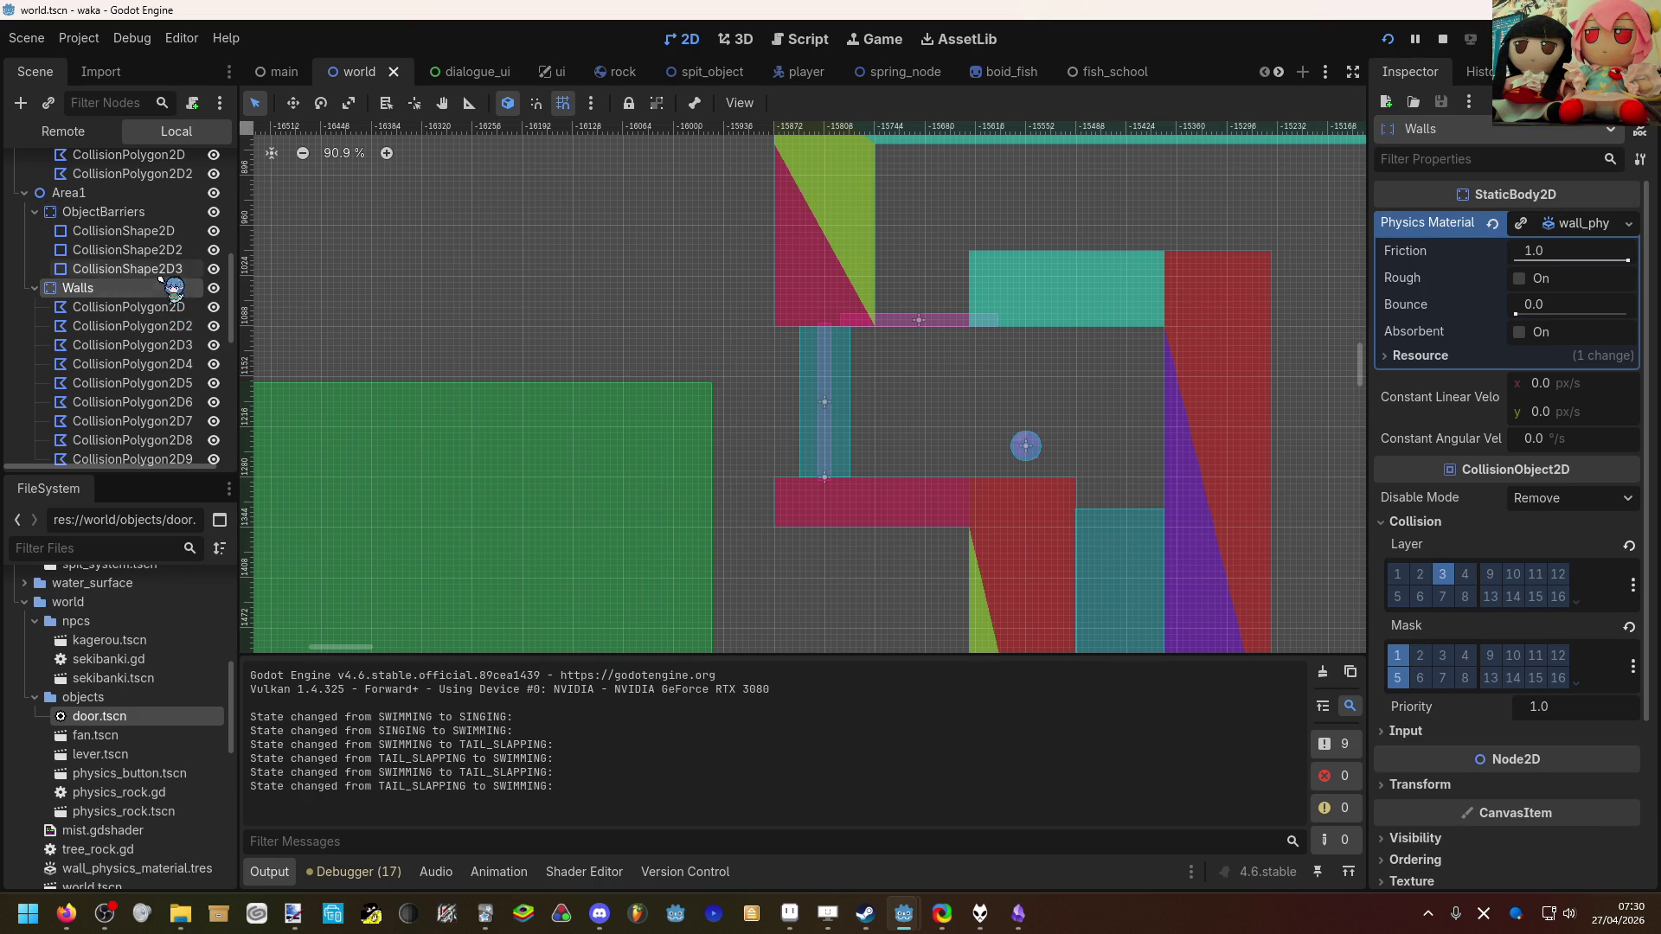
# - Scroll around the level and select the new horizontal barrier bar
pyautogui.scroll(-10, 173, 269)
pyautogui.scroll(-6, 768, 416)
pyautogui.scroll(10, 160, 309)
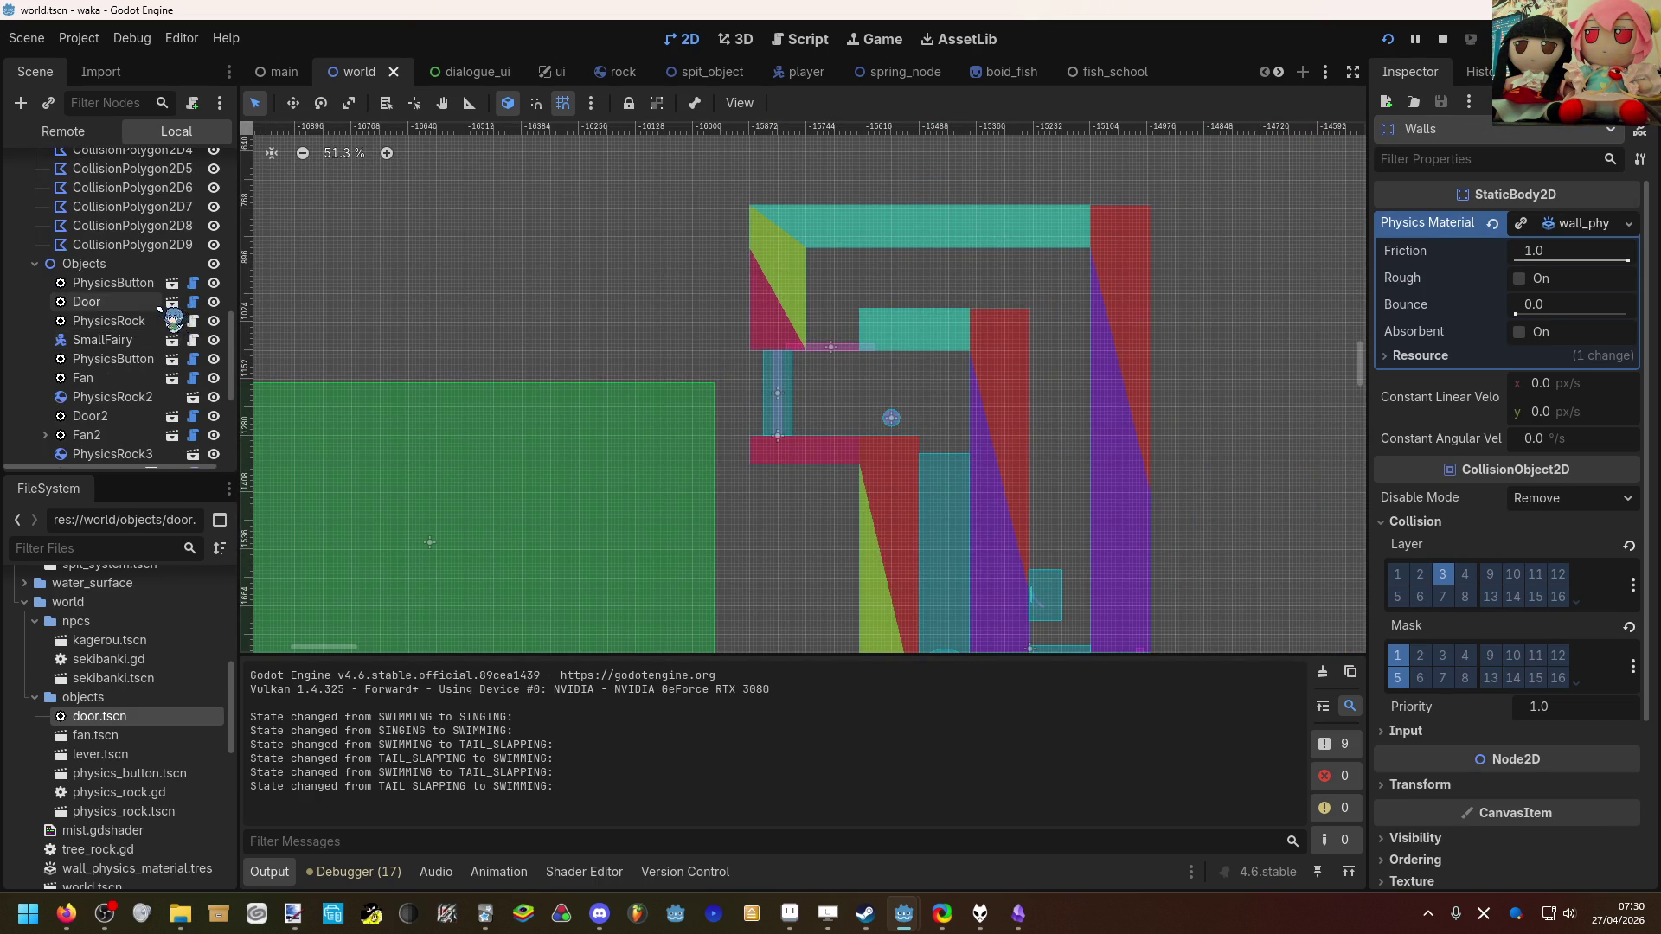
pyautogui.scroll(-4, 159, 308)
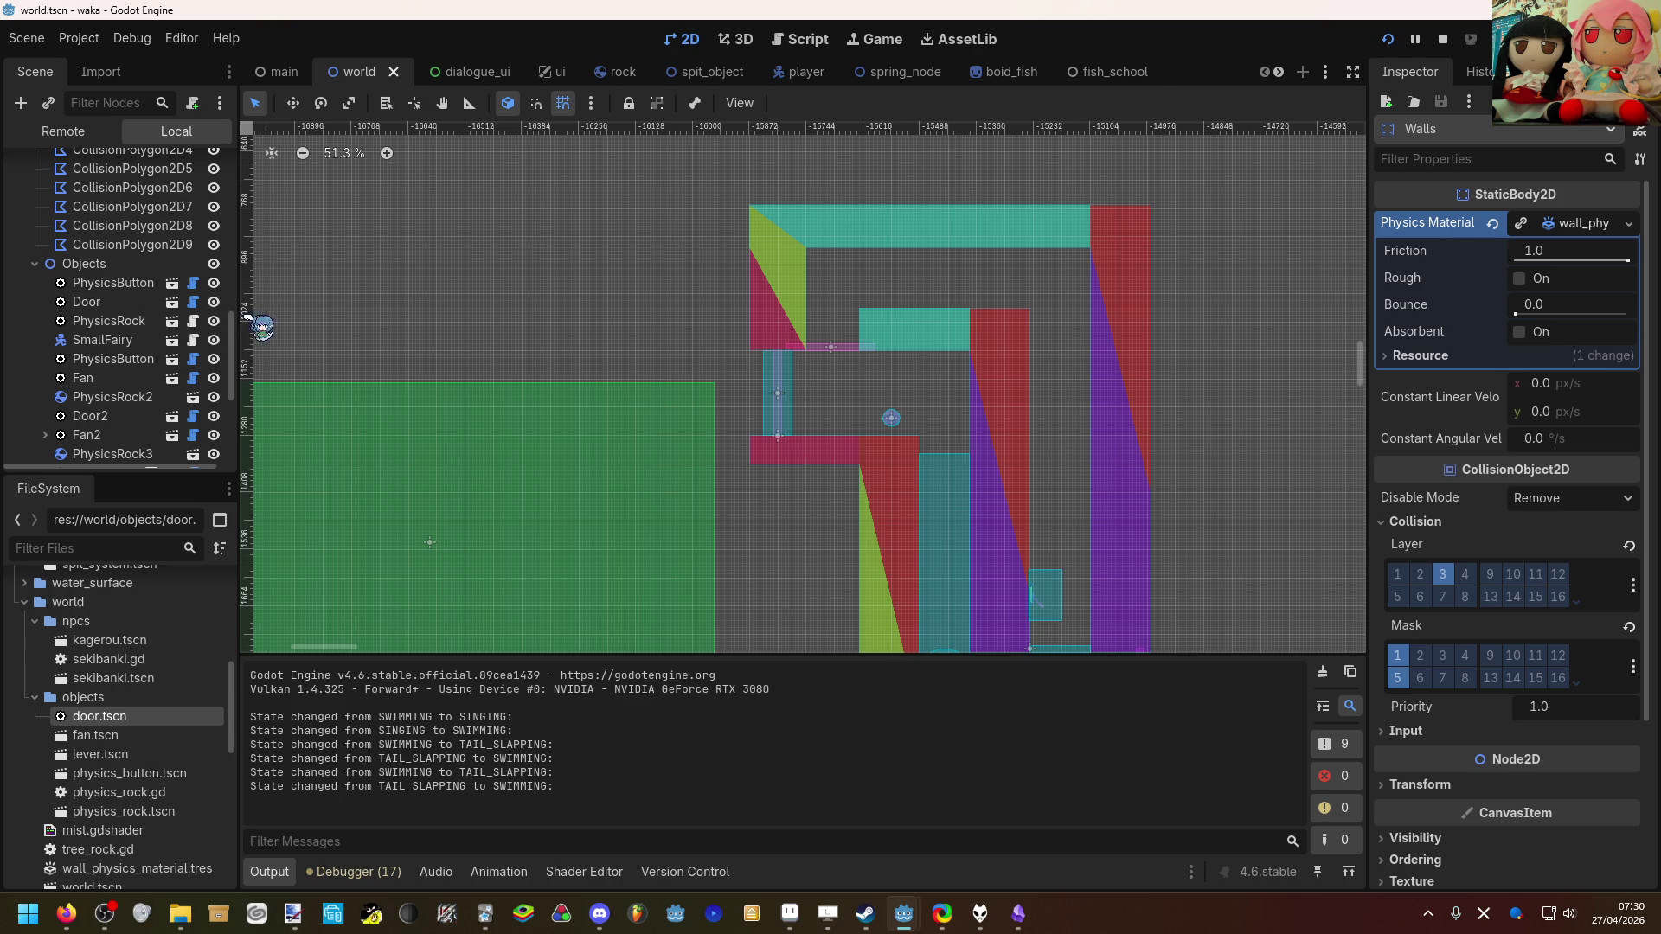
pyautogui.scroll(-6, 199, 319)
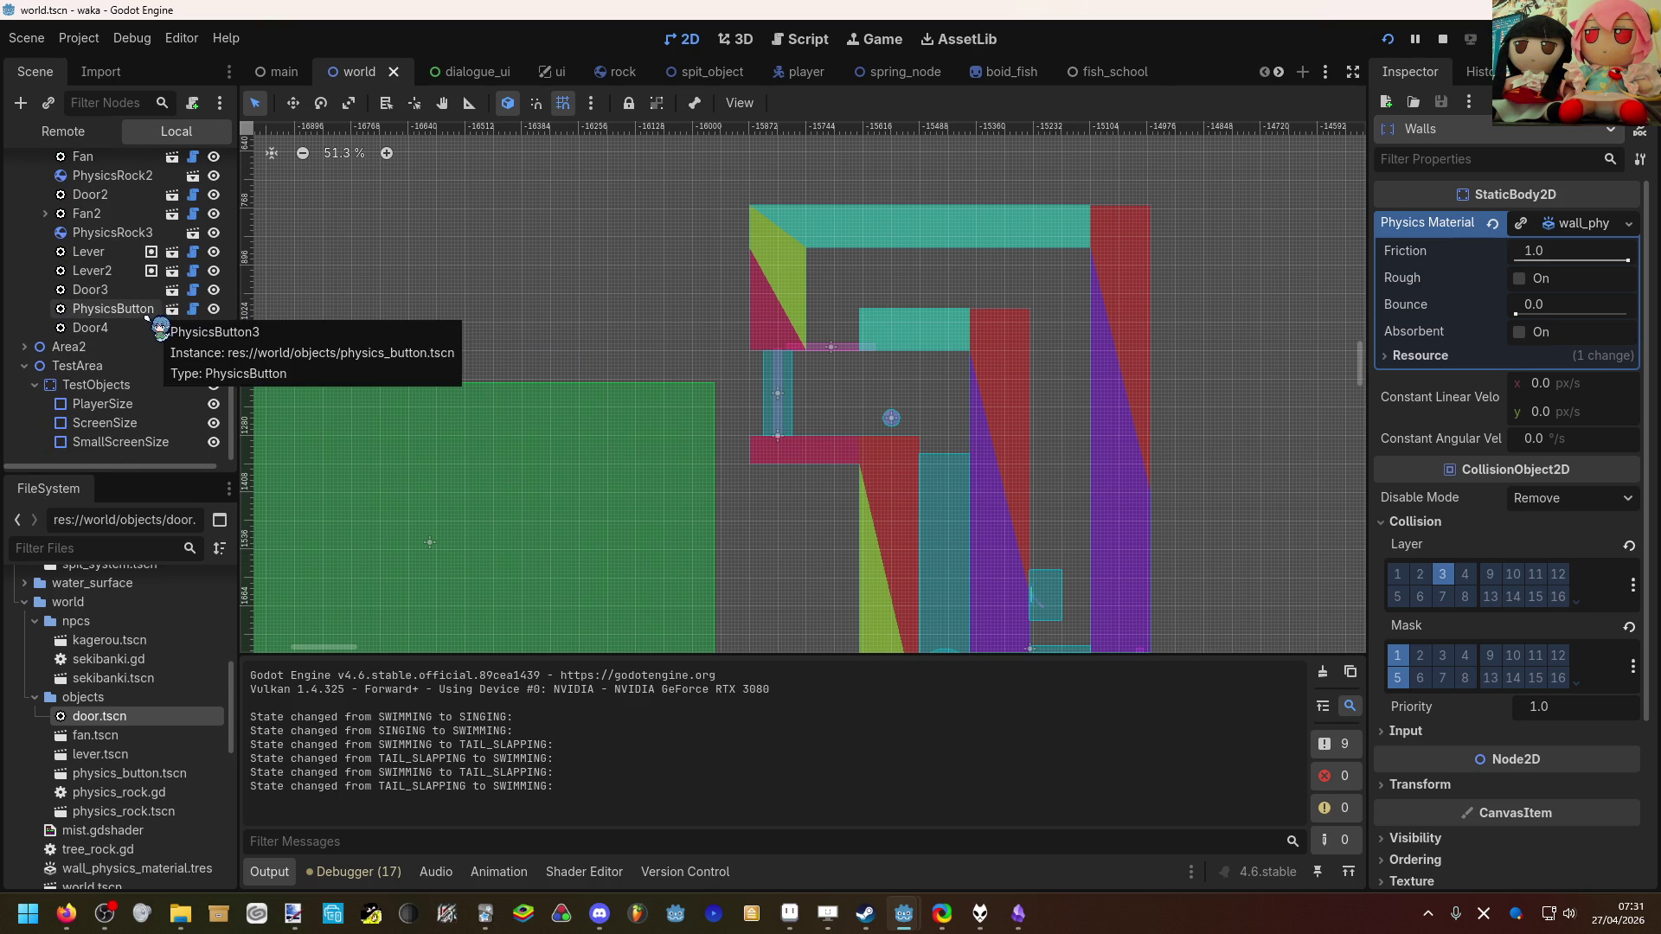
pyautogui.scroll(3, 157, 328)
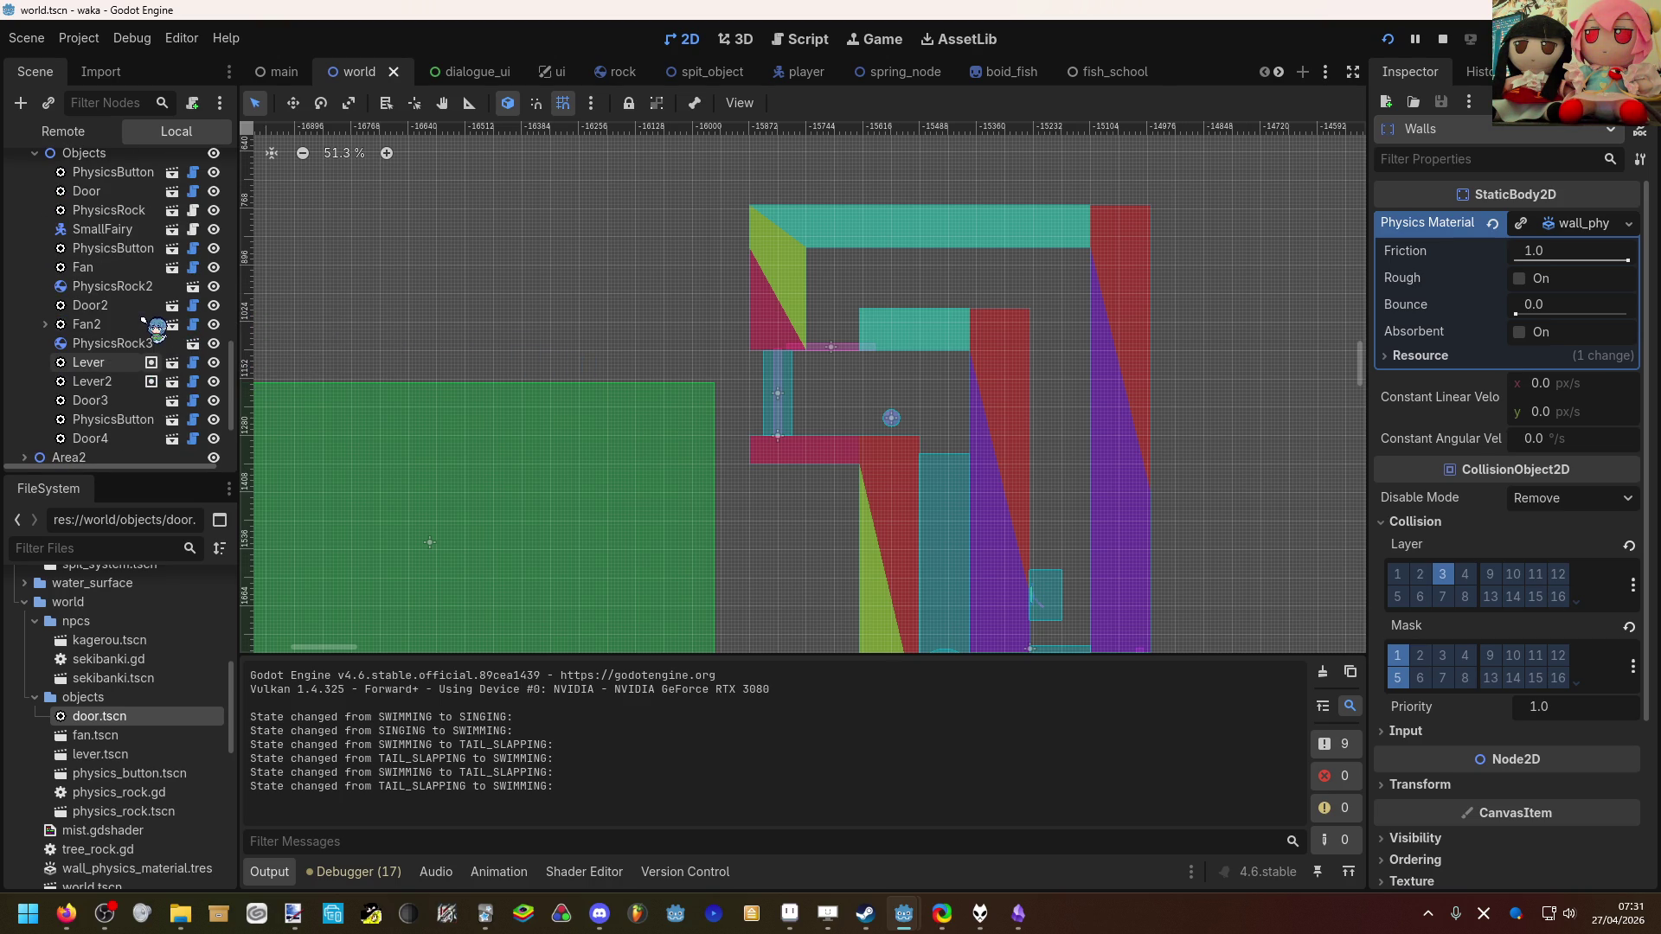
pyautogui.scroll(2, 845, 363)
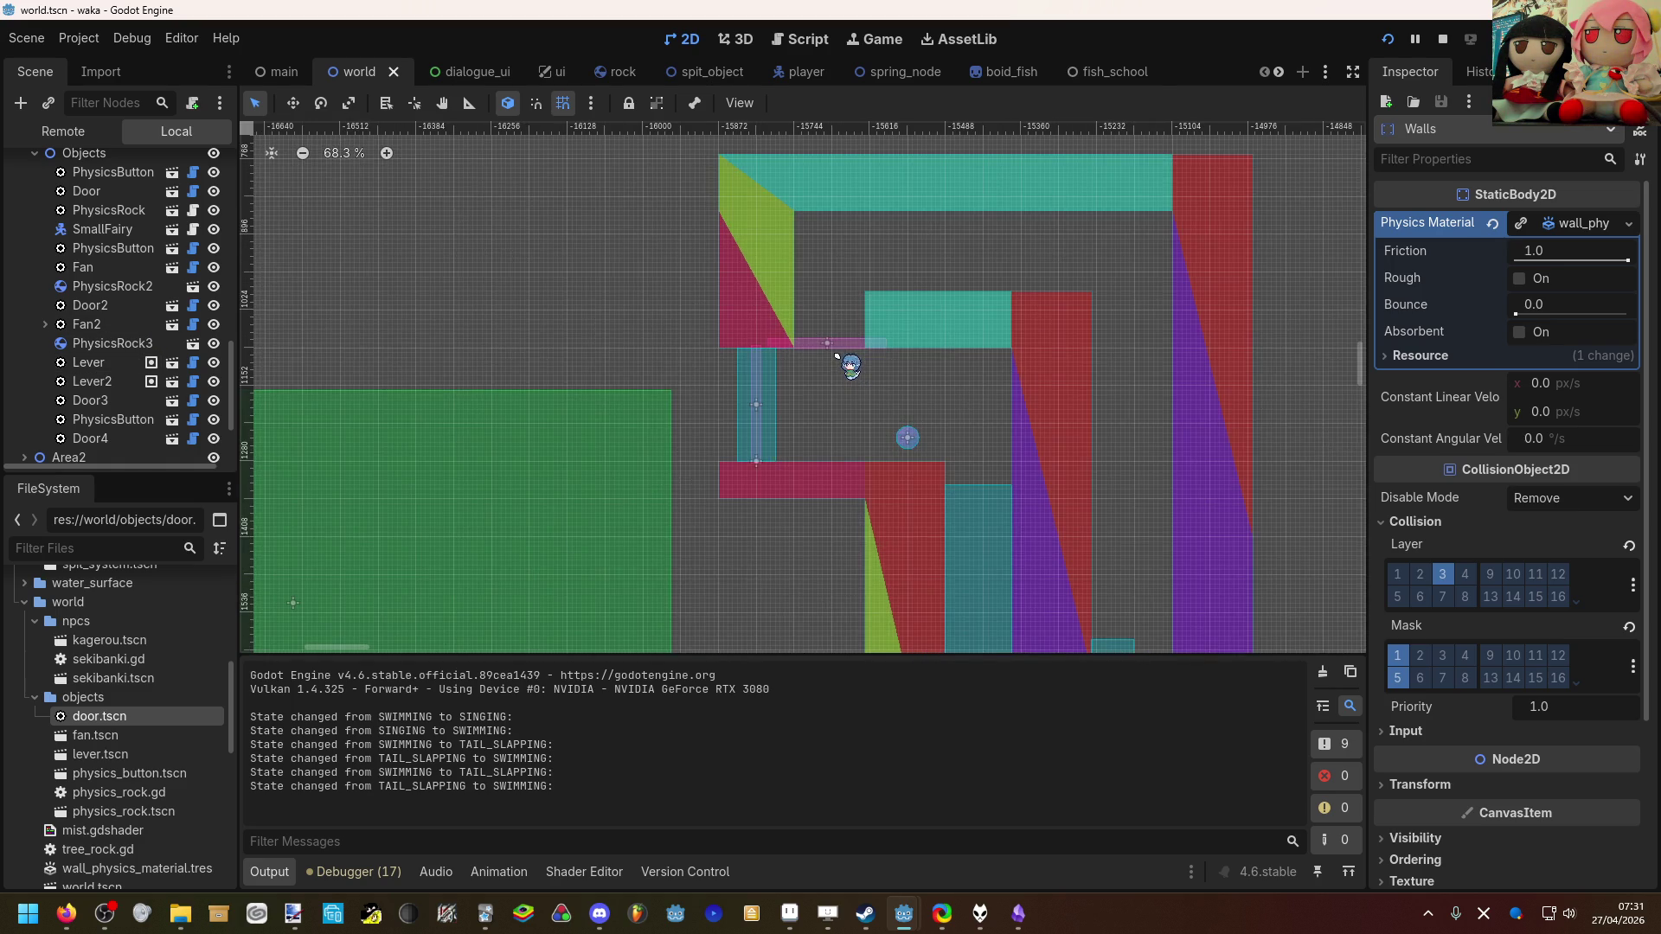
pyautogui.click(834, 349)
# - Enable collision mask bit 10 on PhysicsRock3 so it masks layers 3 and 10
pyautogui.scroll(3, 835, 363)
pyautogui.scroll(3, 835, 364)
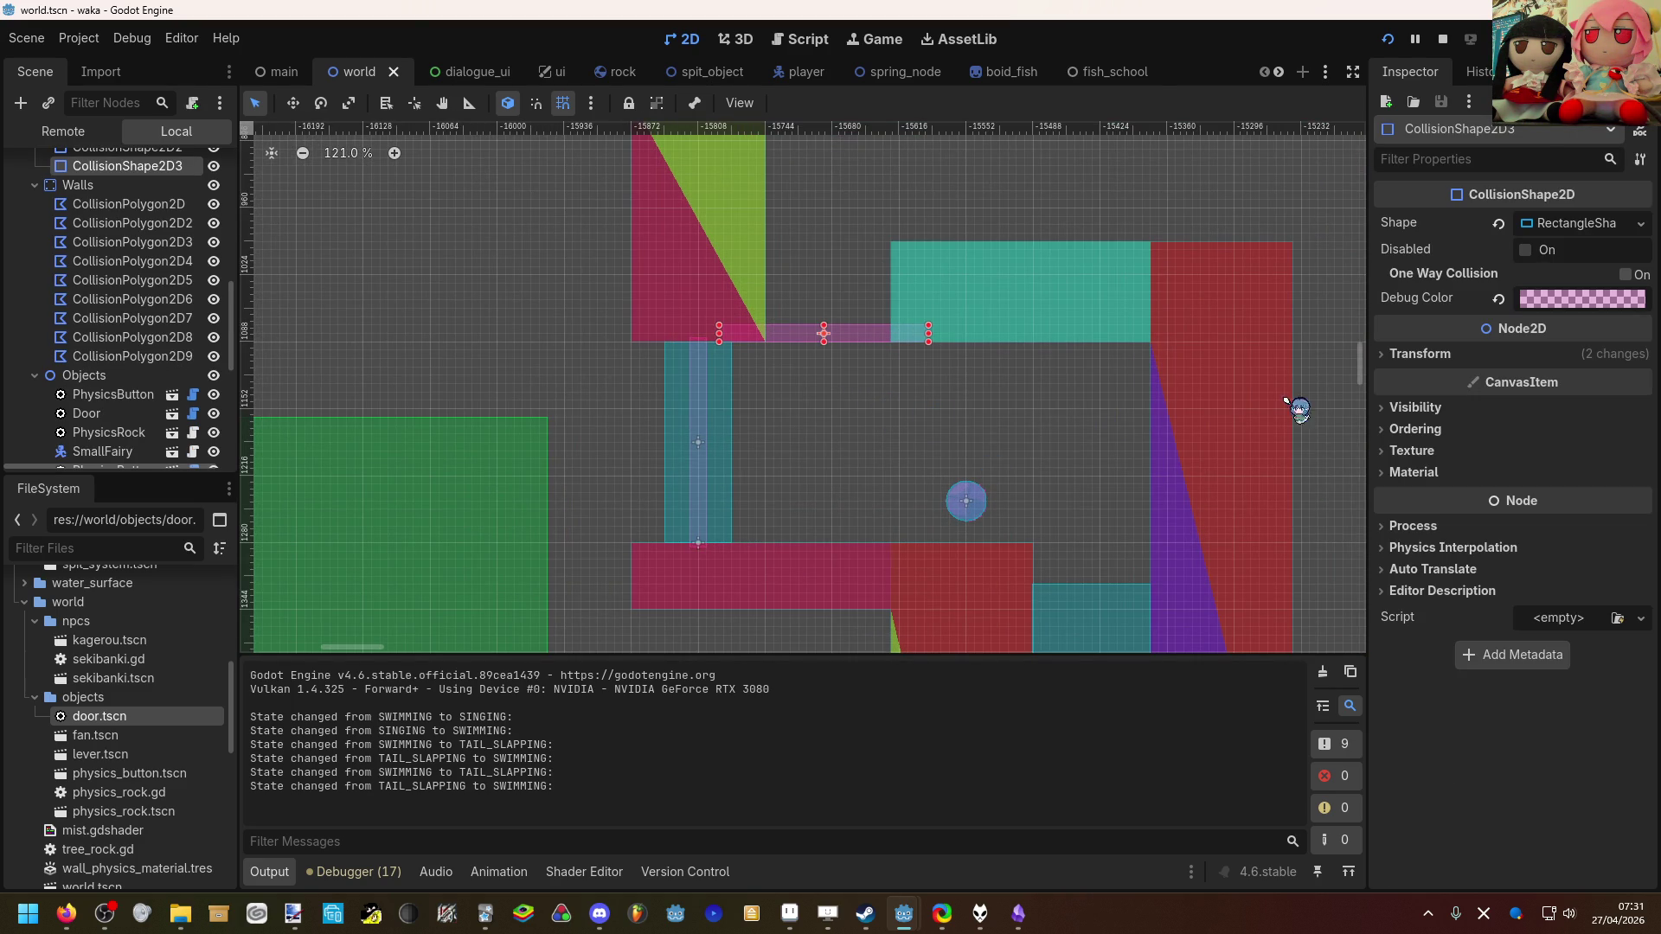
pyautogui.click(985, 518)
pyautogui.click(1410, 490)
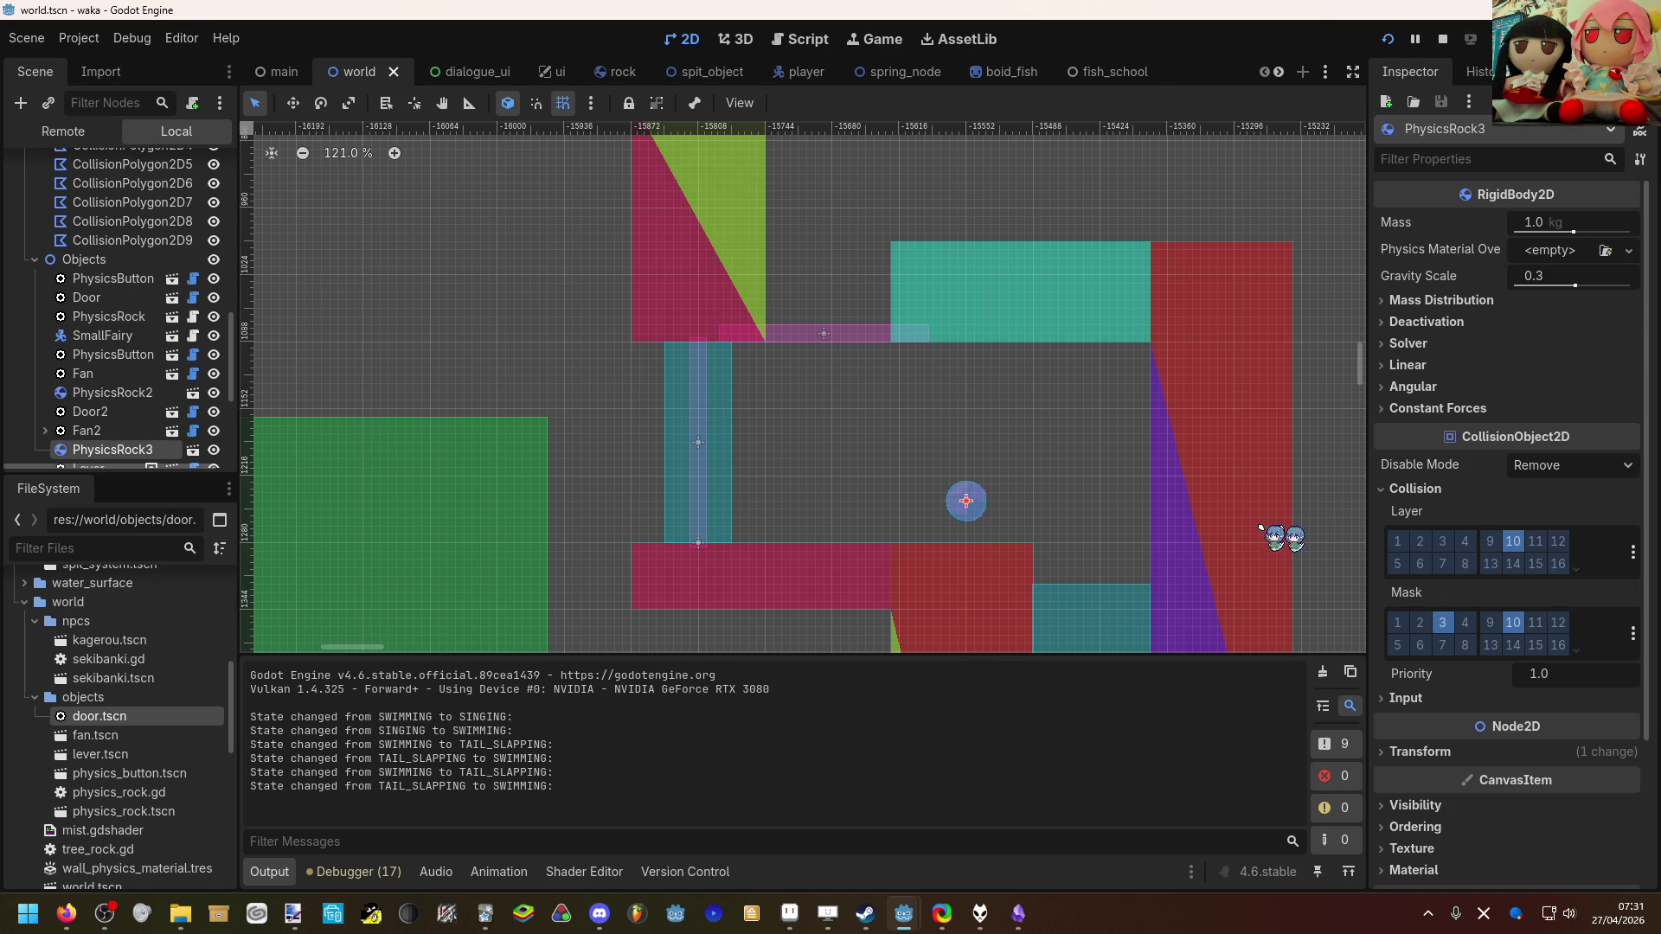
pyautogui.click(1512, 623)
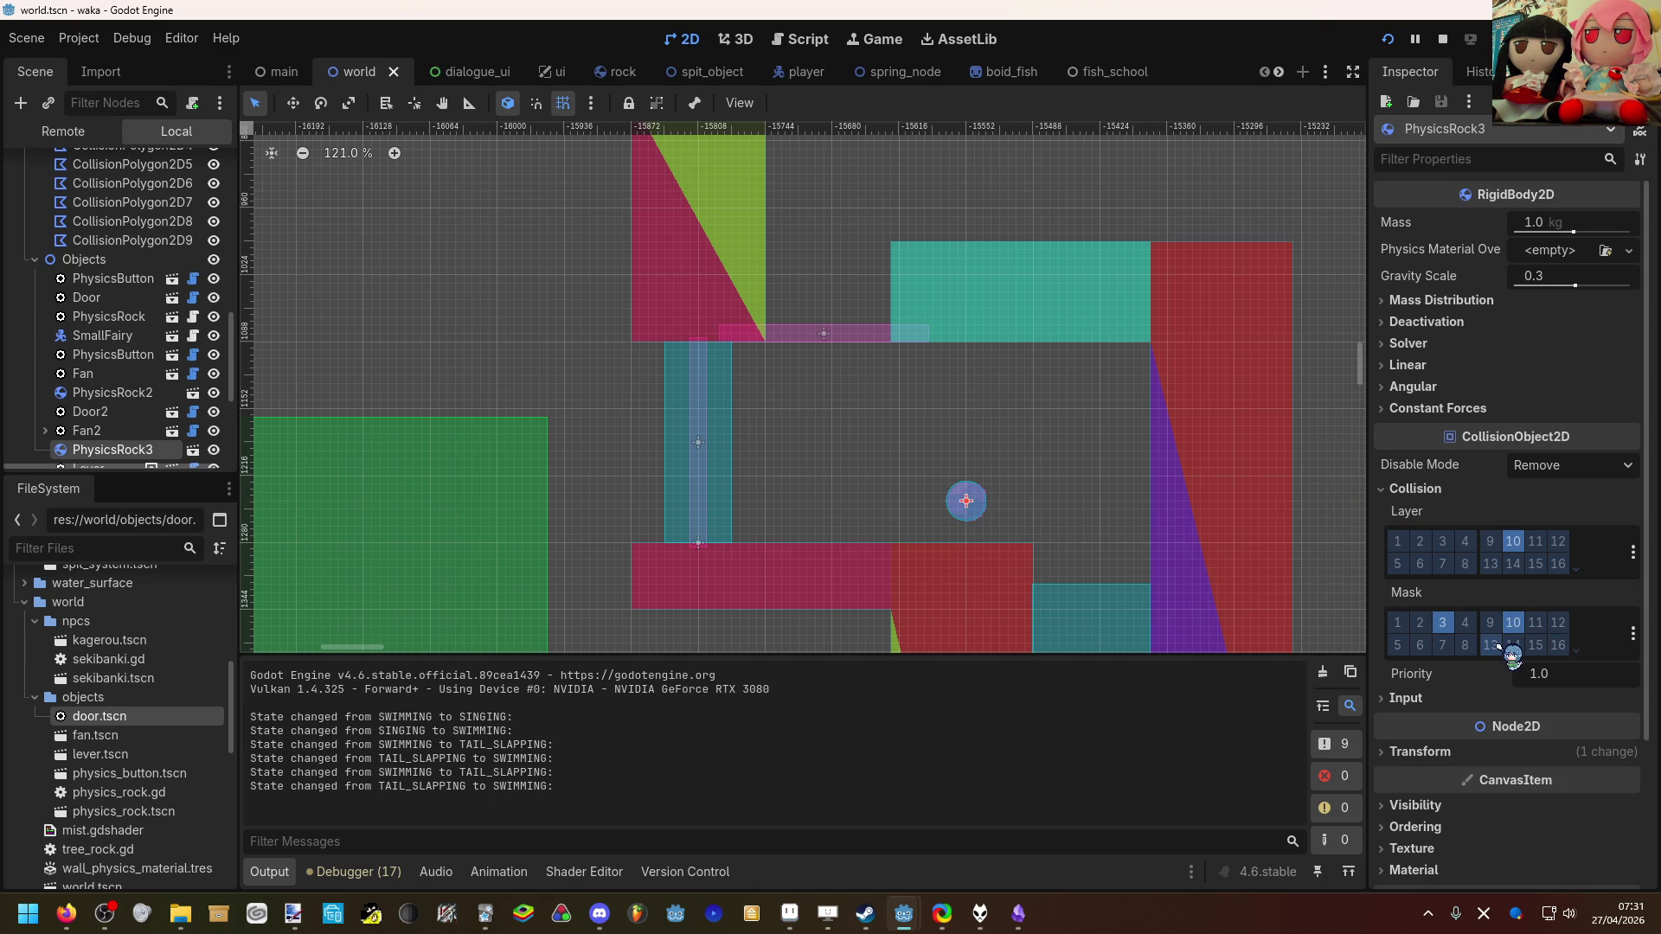
pyautogui.click(197, 455)
# - In the physics_rock scene, add layer 13 to the PhysicsRock root's collision mask and save
pyautogui.click(404, 237)
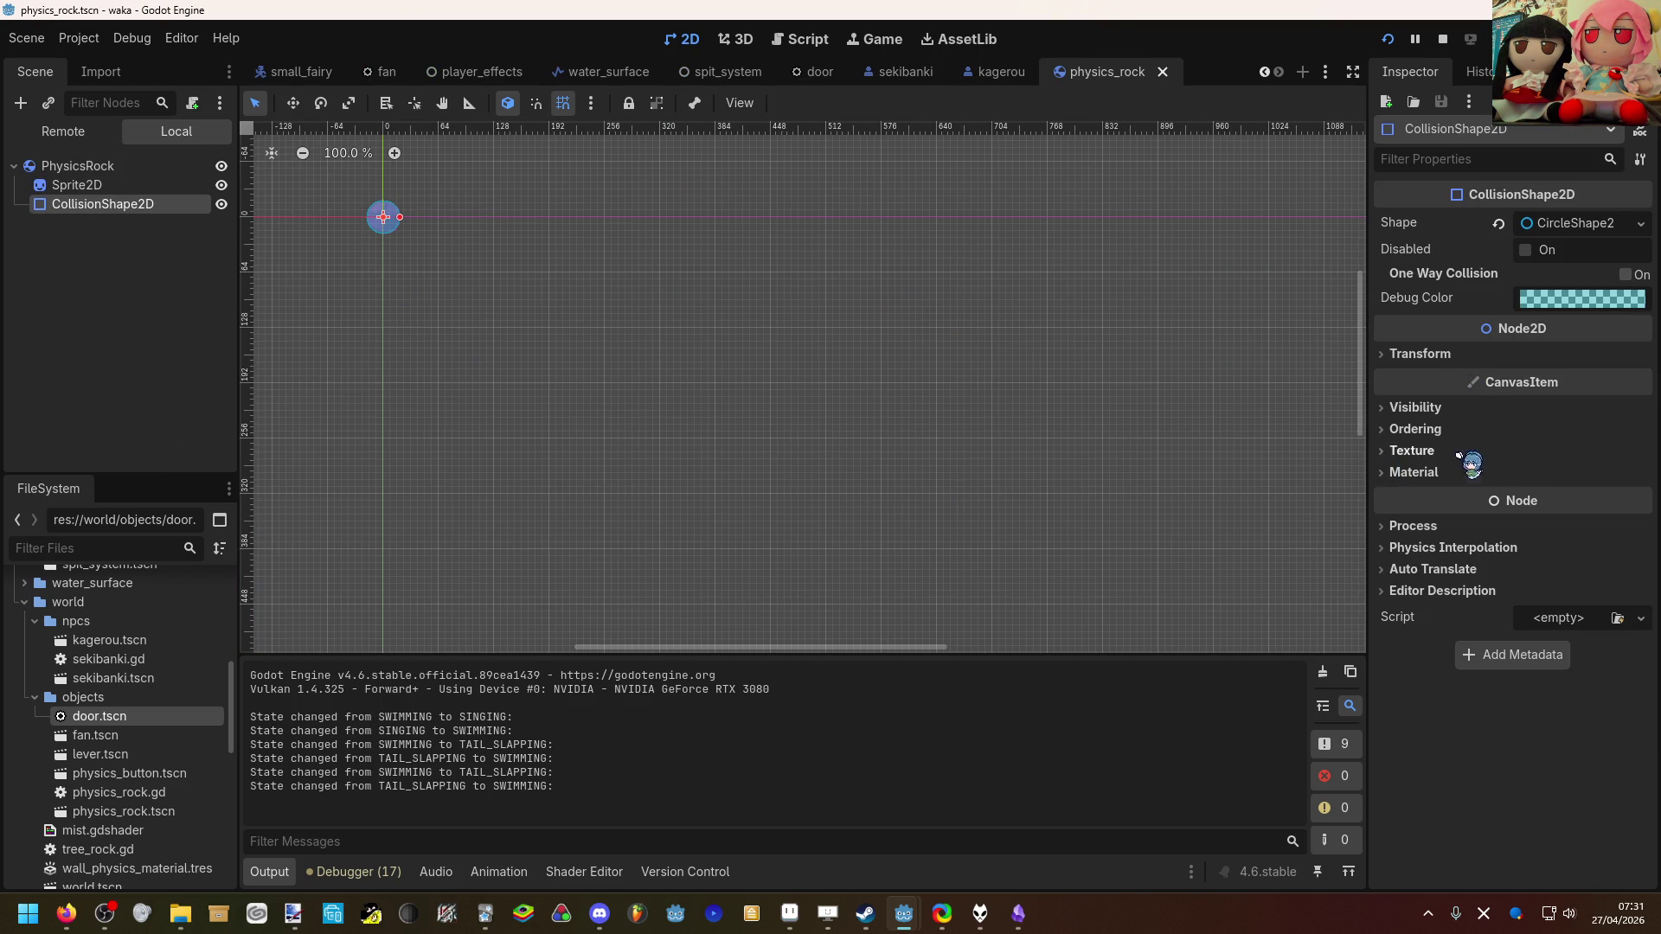
pyautogui.moveTo(470, 283); pyautogui.dragTo(38, 188)
pyautogui.click(78, 165)
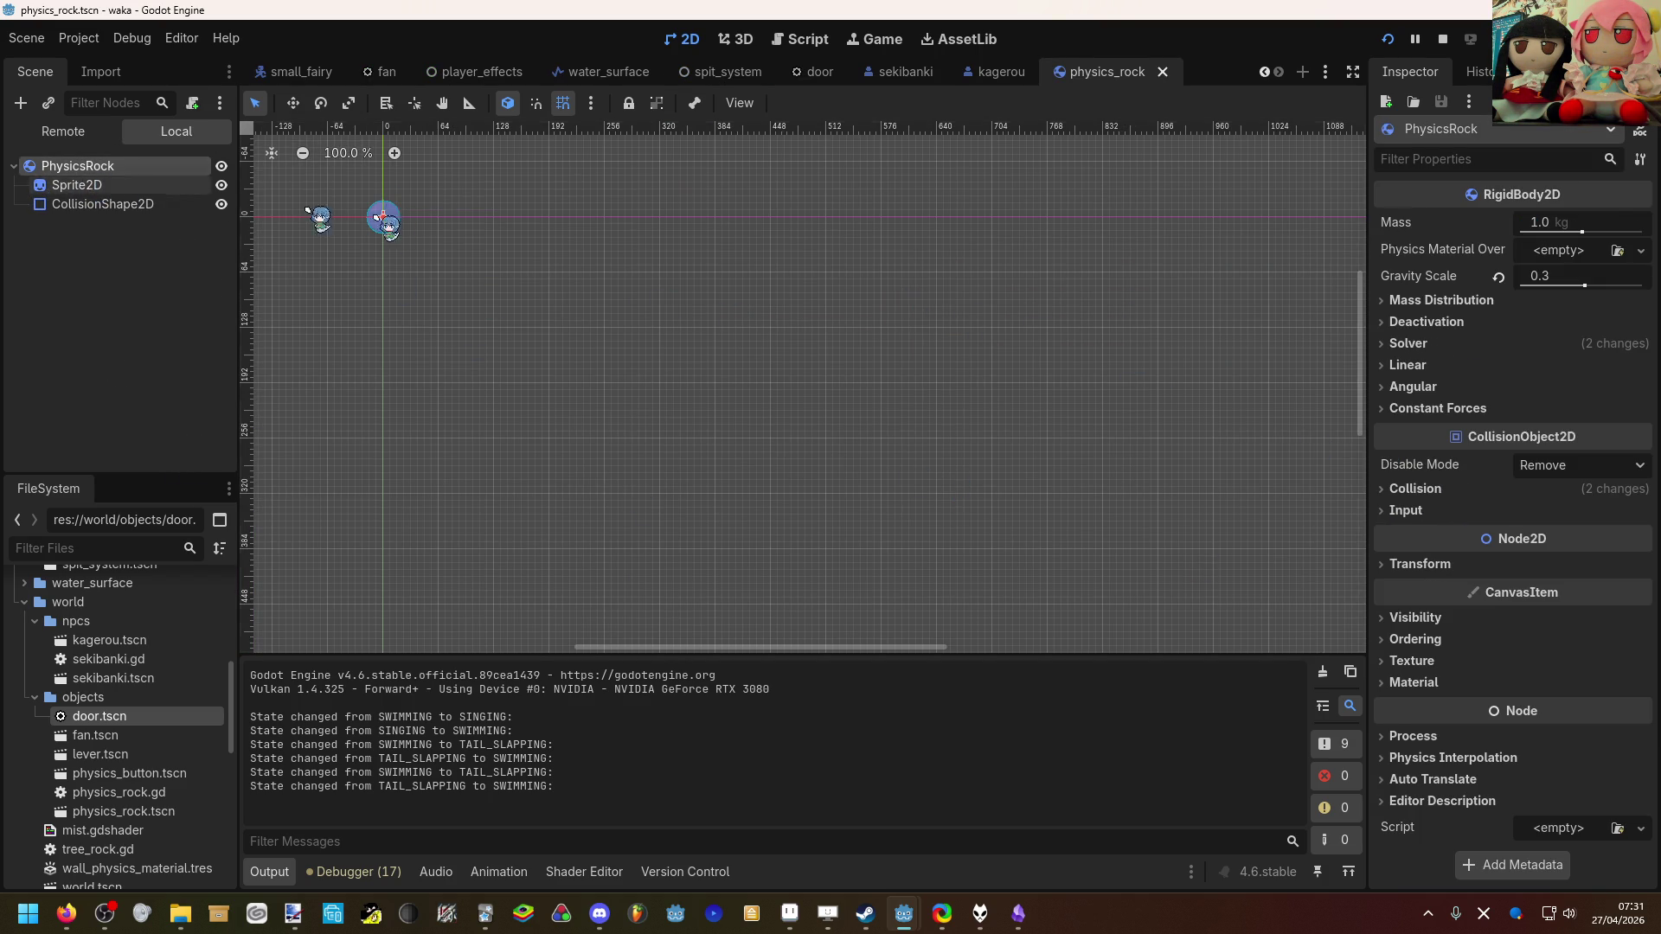
pyautogui.click(1402, 488)
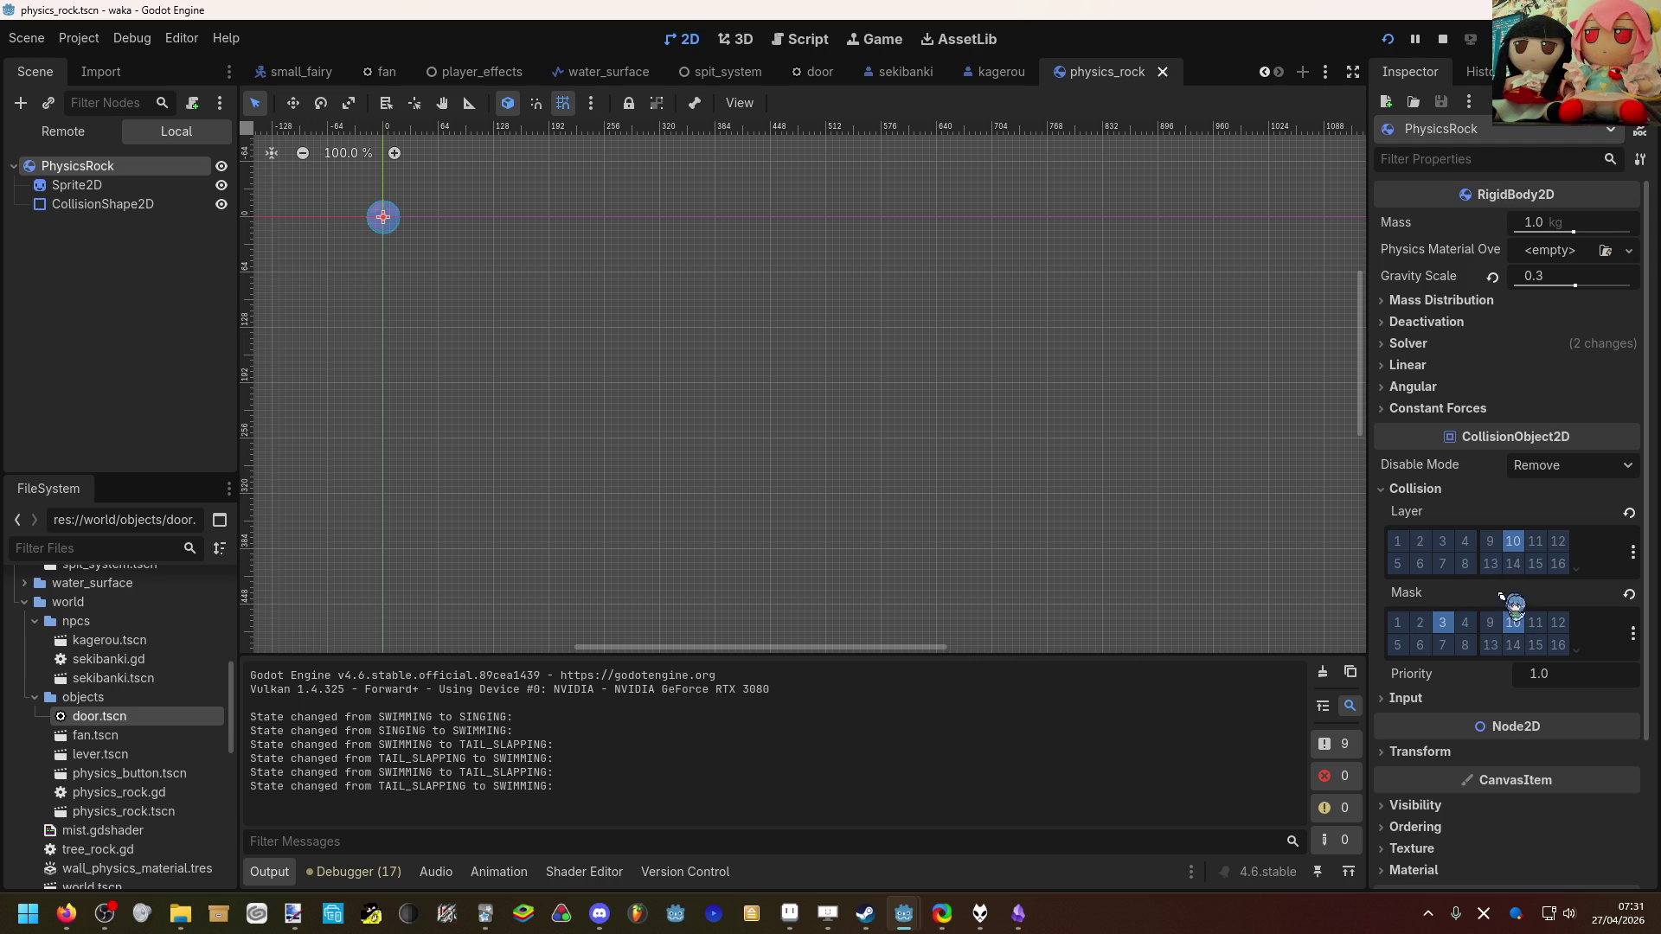
pyautogui.click(1491, 645)
pyautogui.hotkey('ctrl', 's')
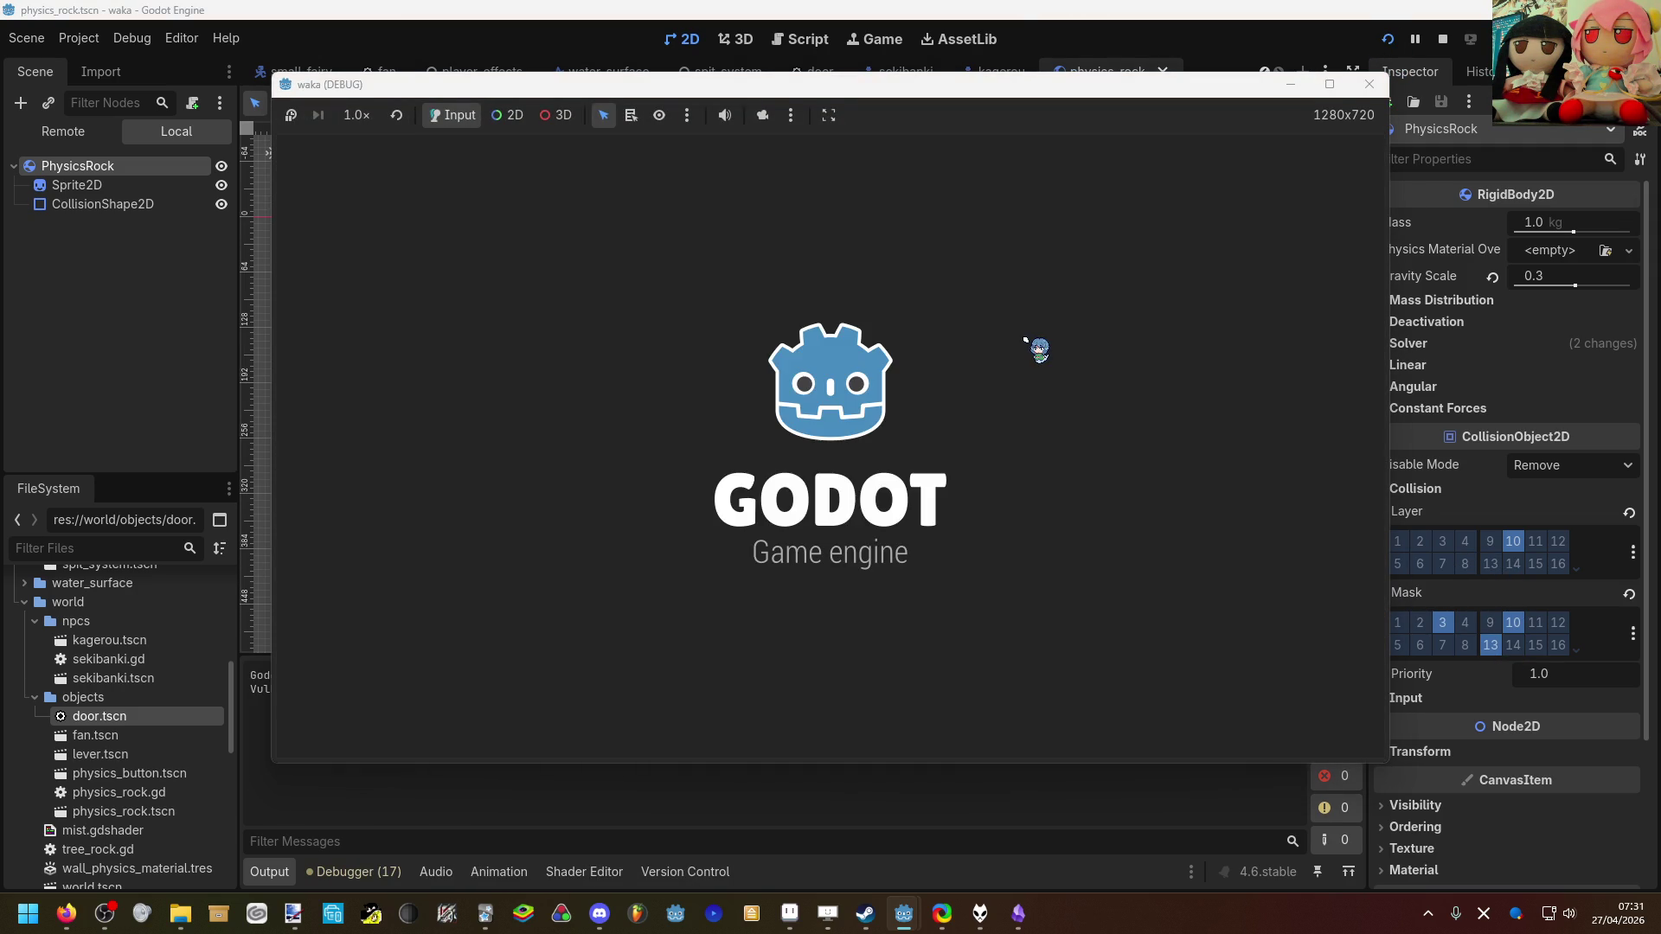
# - Swim up-left and tail-slap the rock onto the red ledge twice
pyautogui.press('Left')
pyautogui.press('Up')
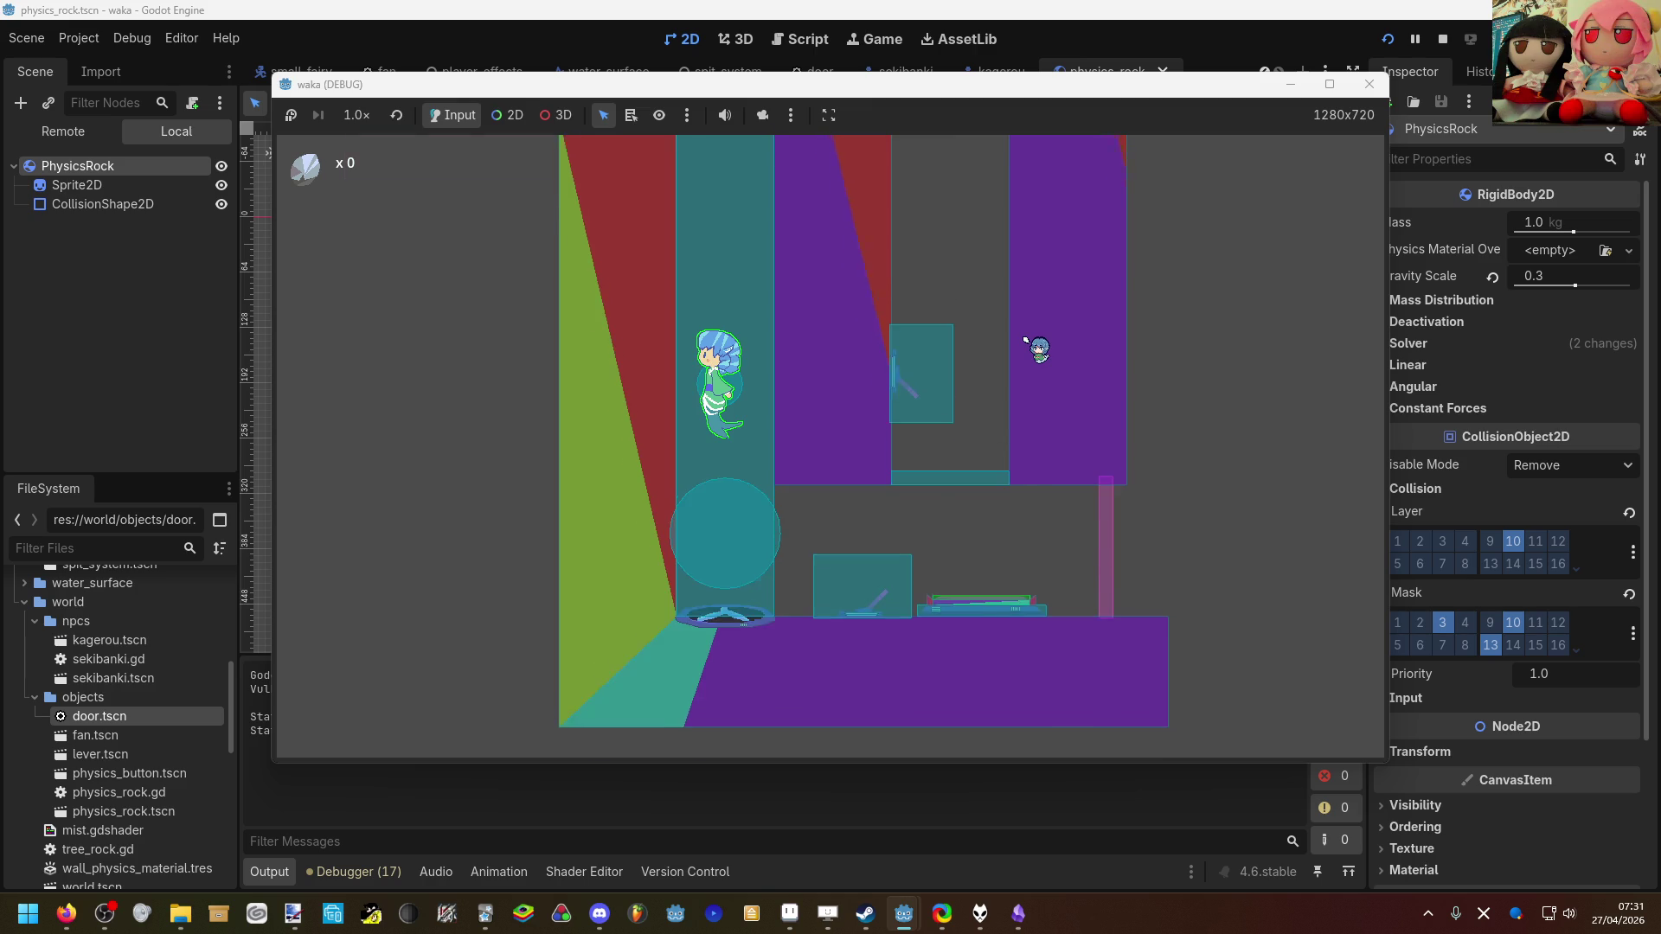
pyautogui.press('Left')
pyautogui.press('space')
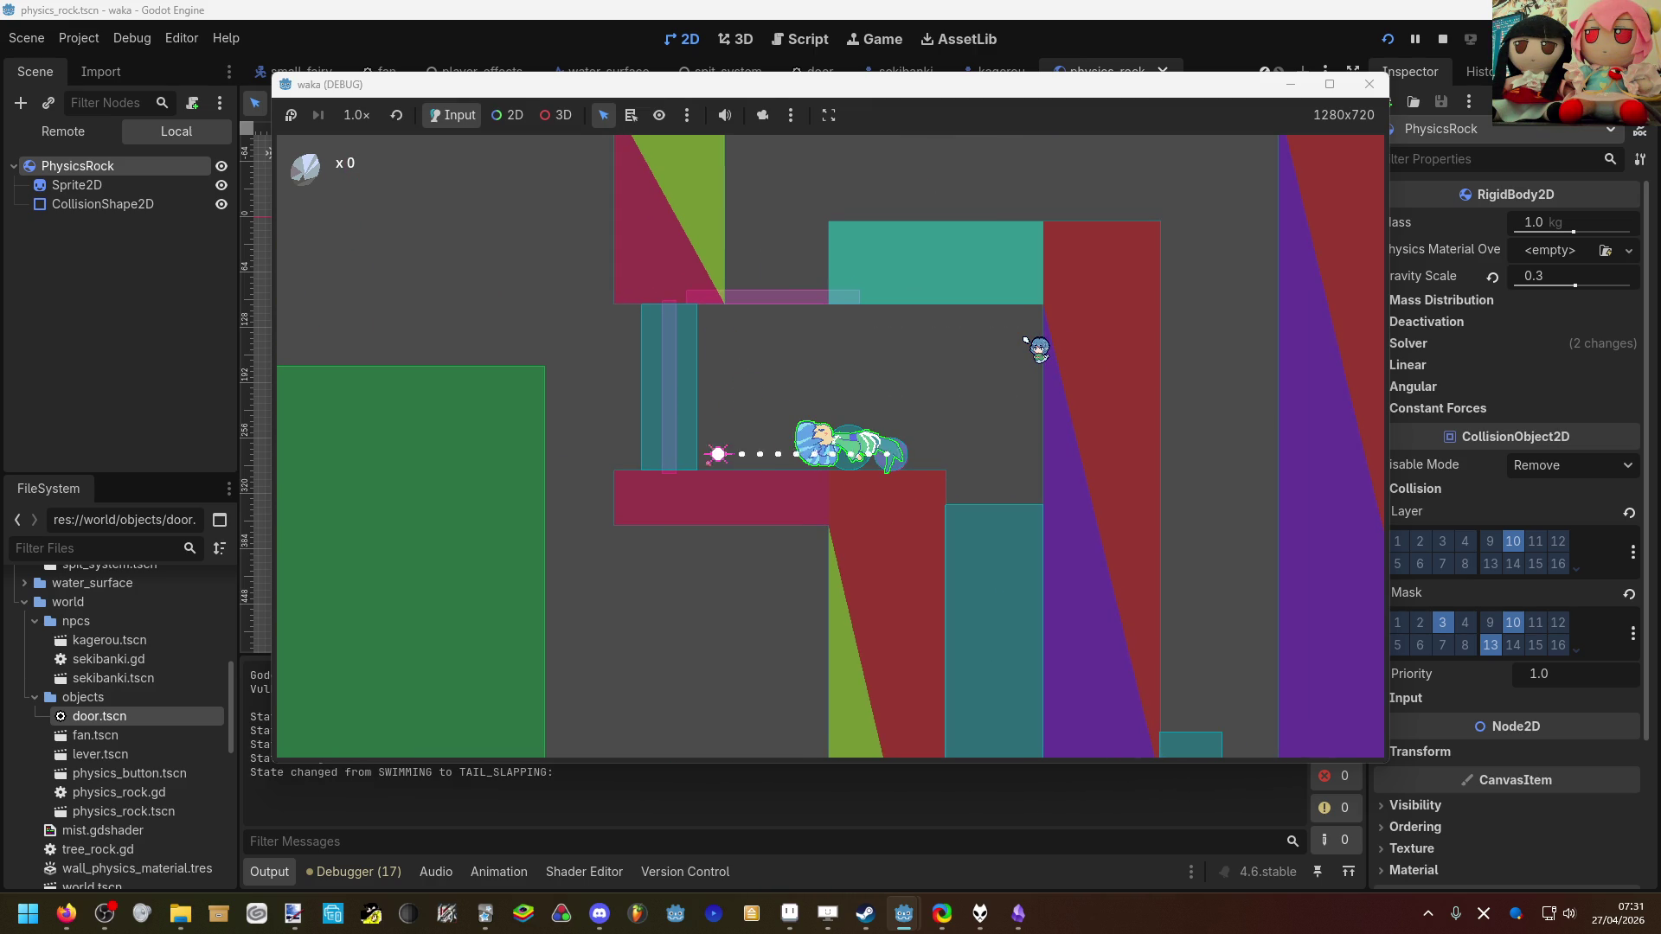
pyautogui.press('space')
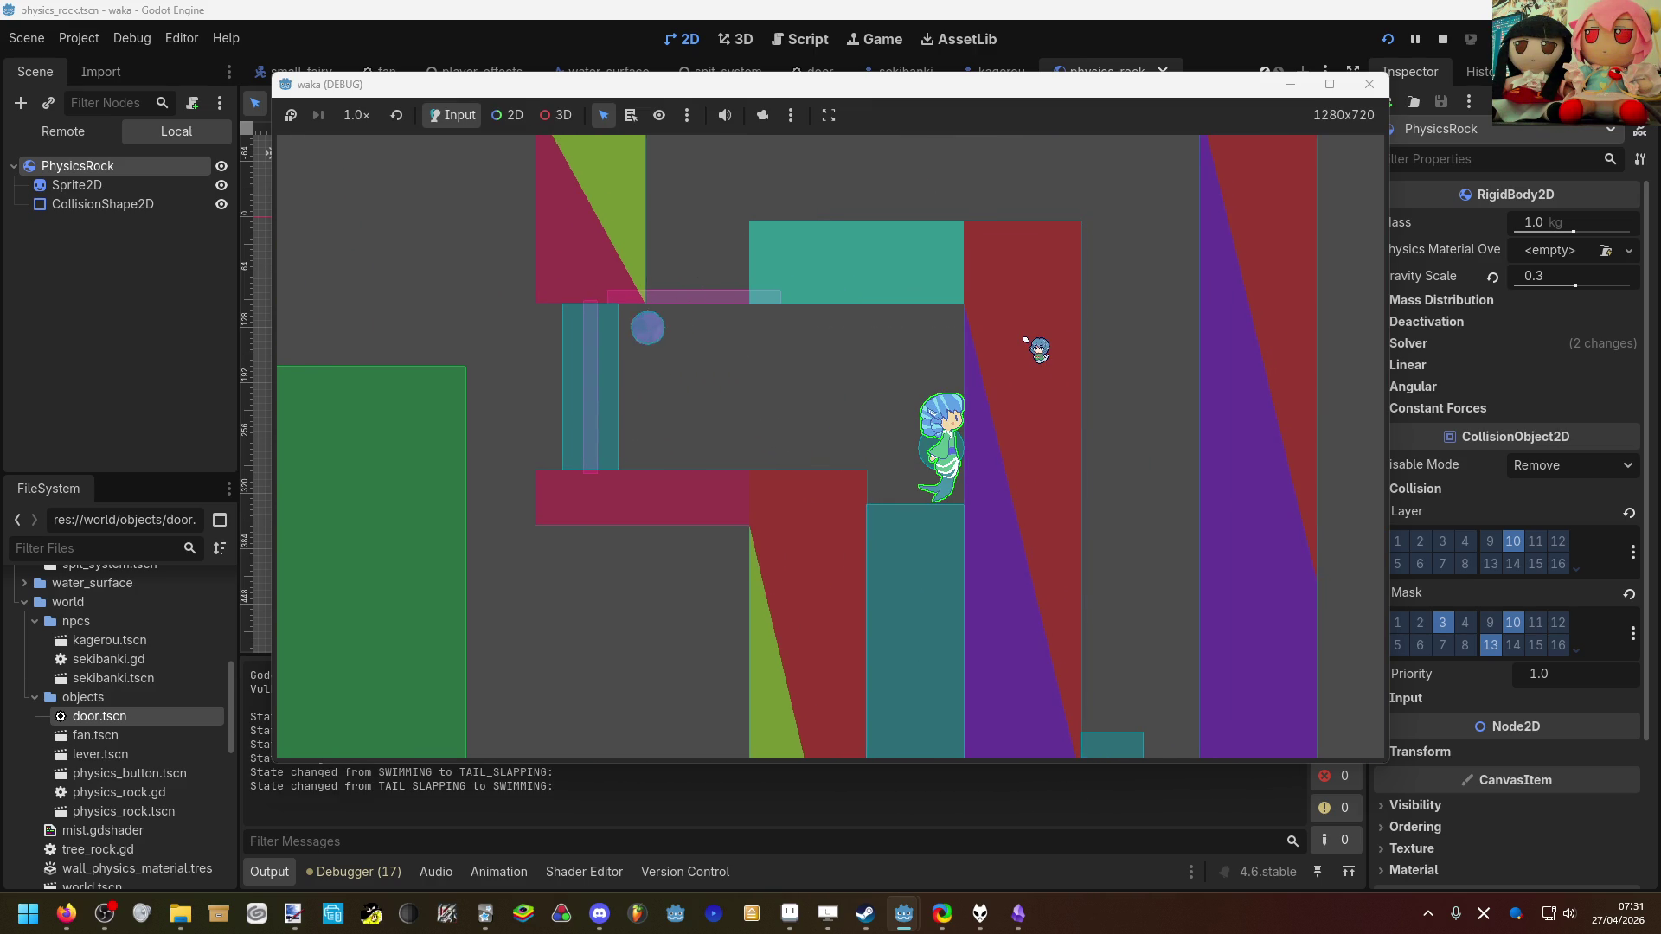
pyautogui.press('space')
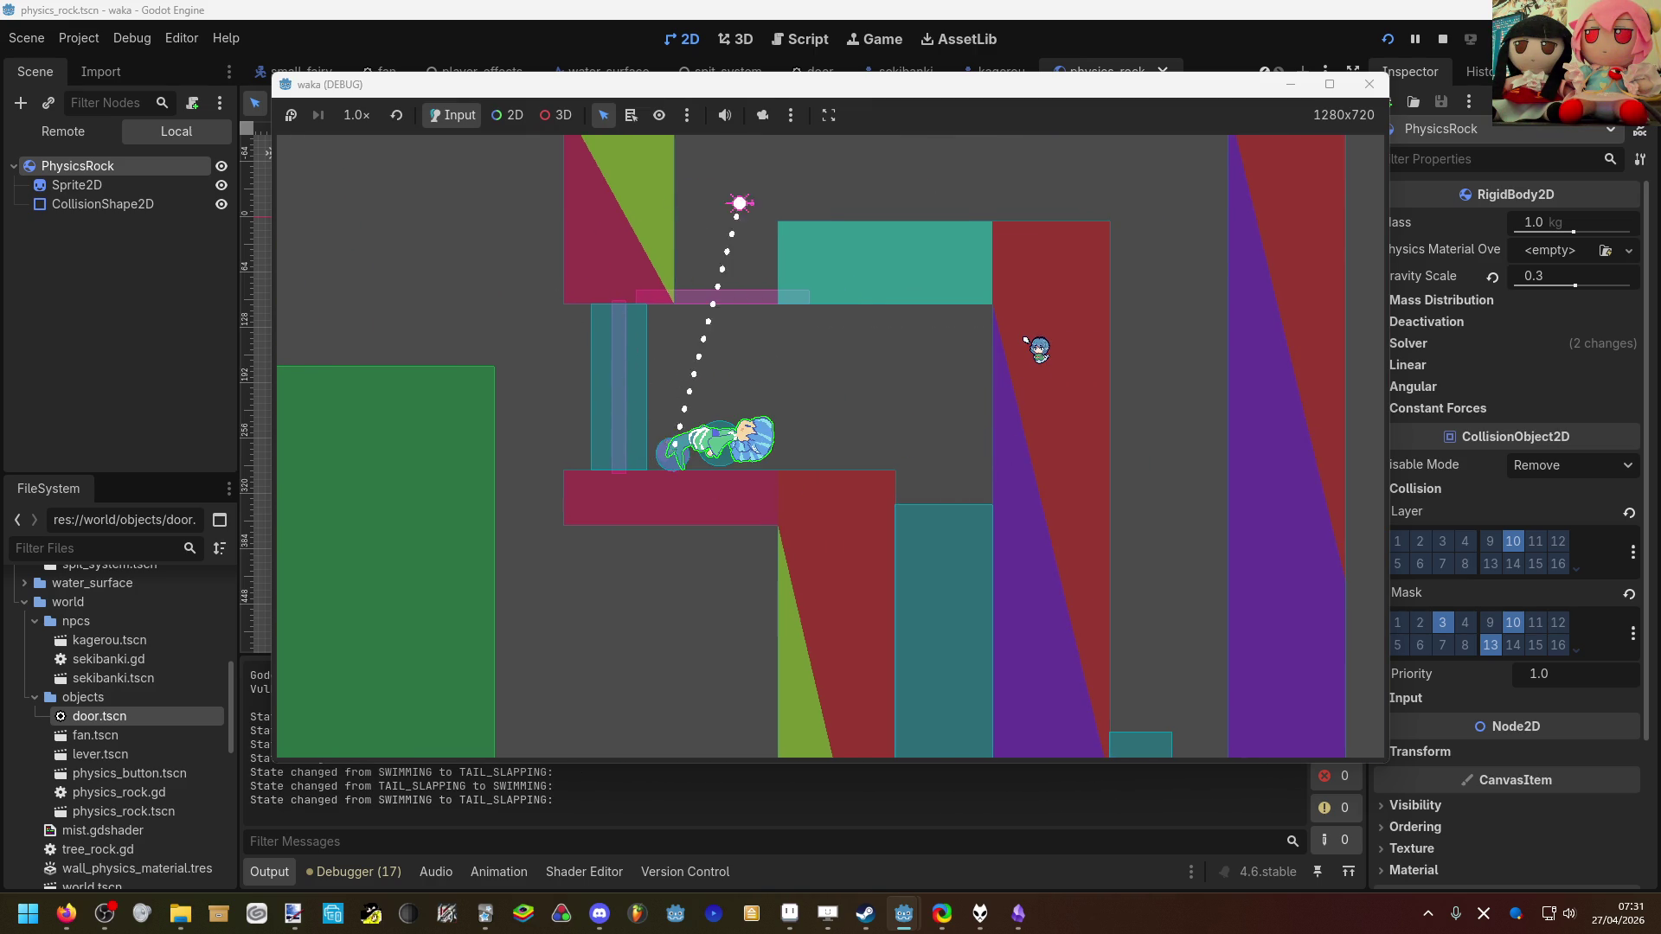
pyautogui.press('space')
pyautogui.press('Right')
pyautogui.press('space')
pyautogui.press('space')
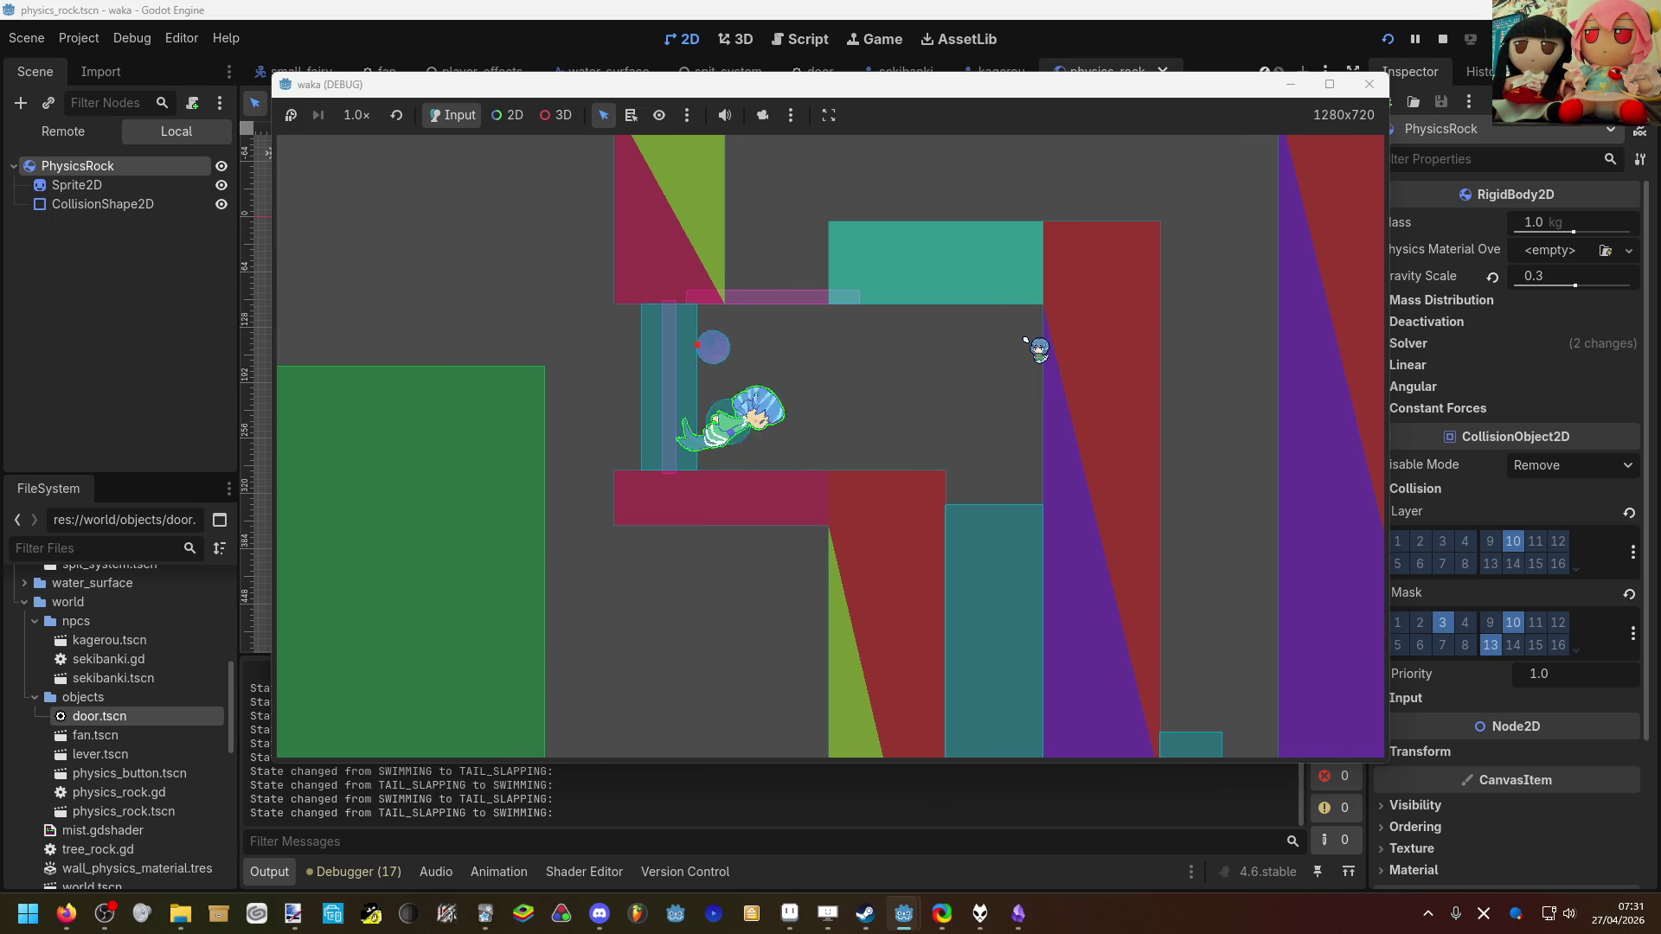
pyautogui.press('Right')
# - Swim down and back up onto the red ledge, slapping the rock upward again
pyautogui.press('Down')
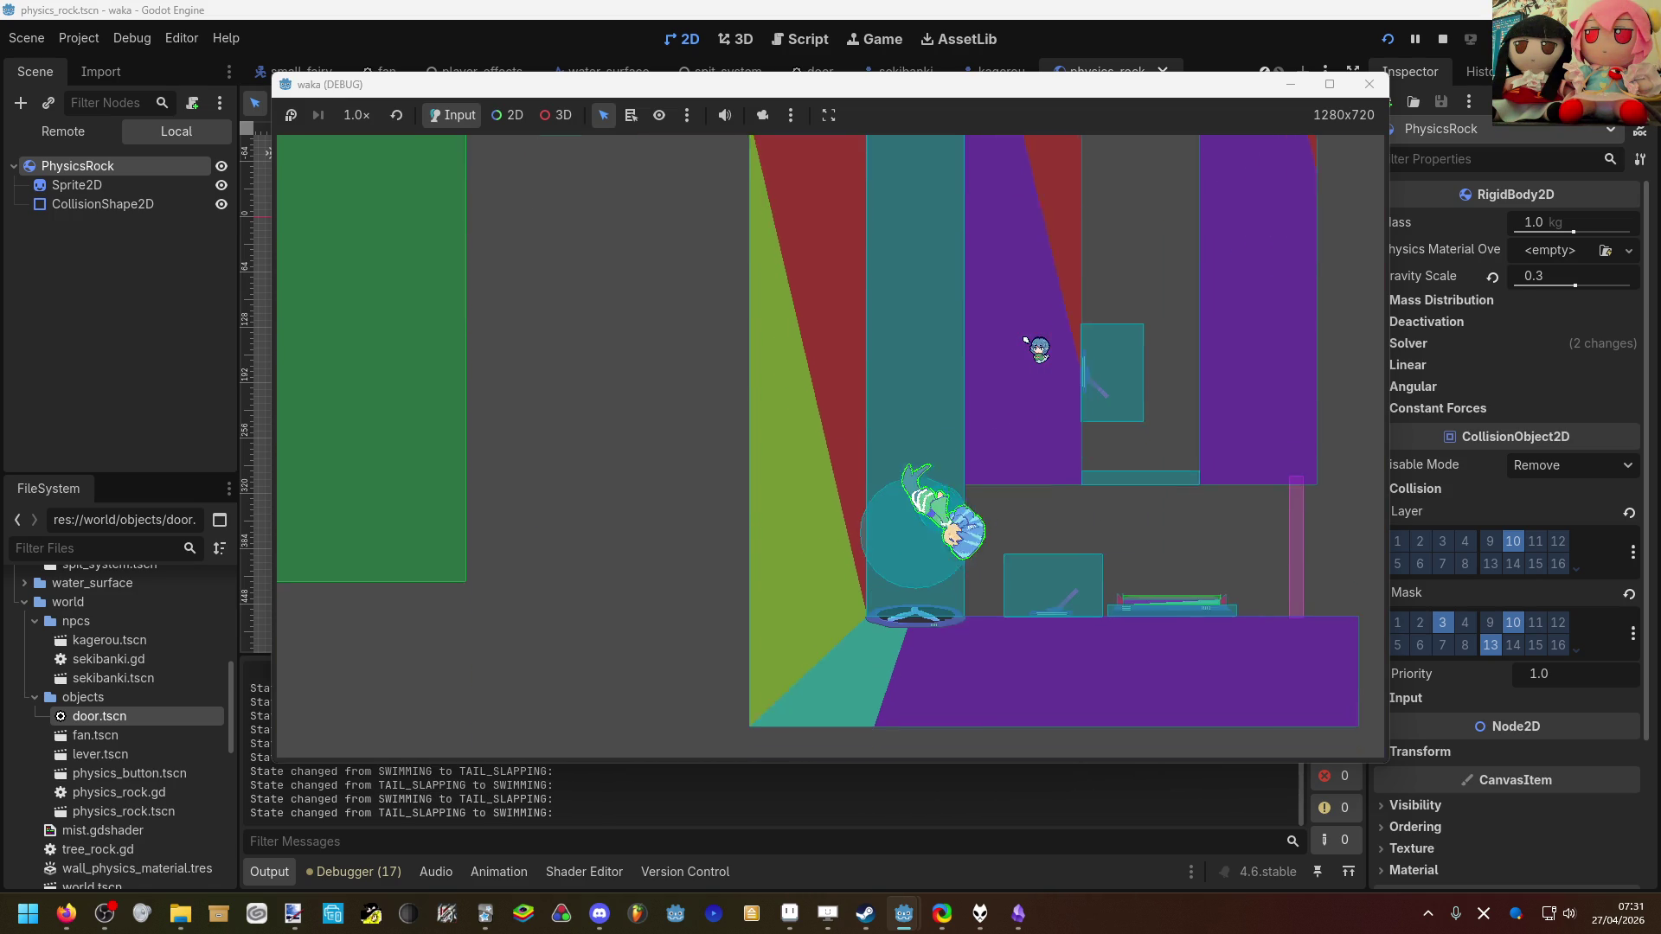
pyautogui.press('Right')
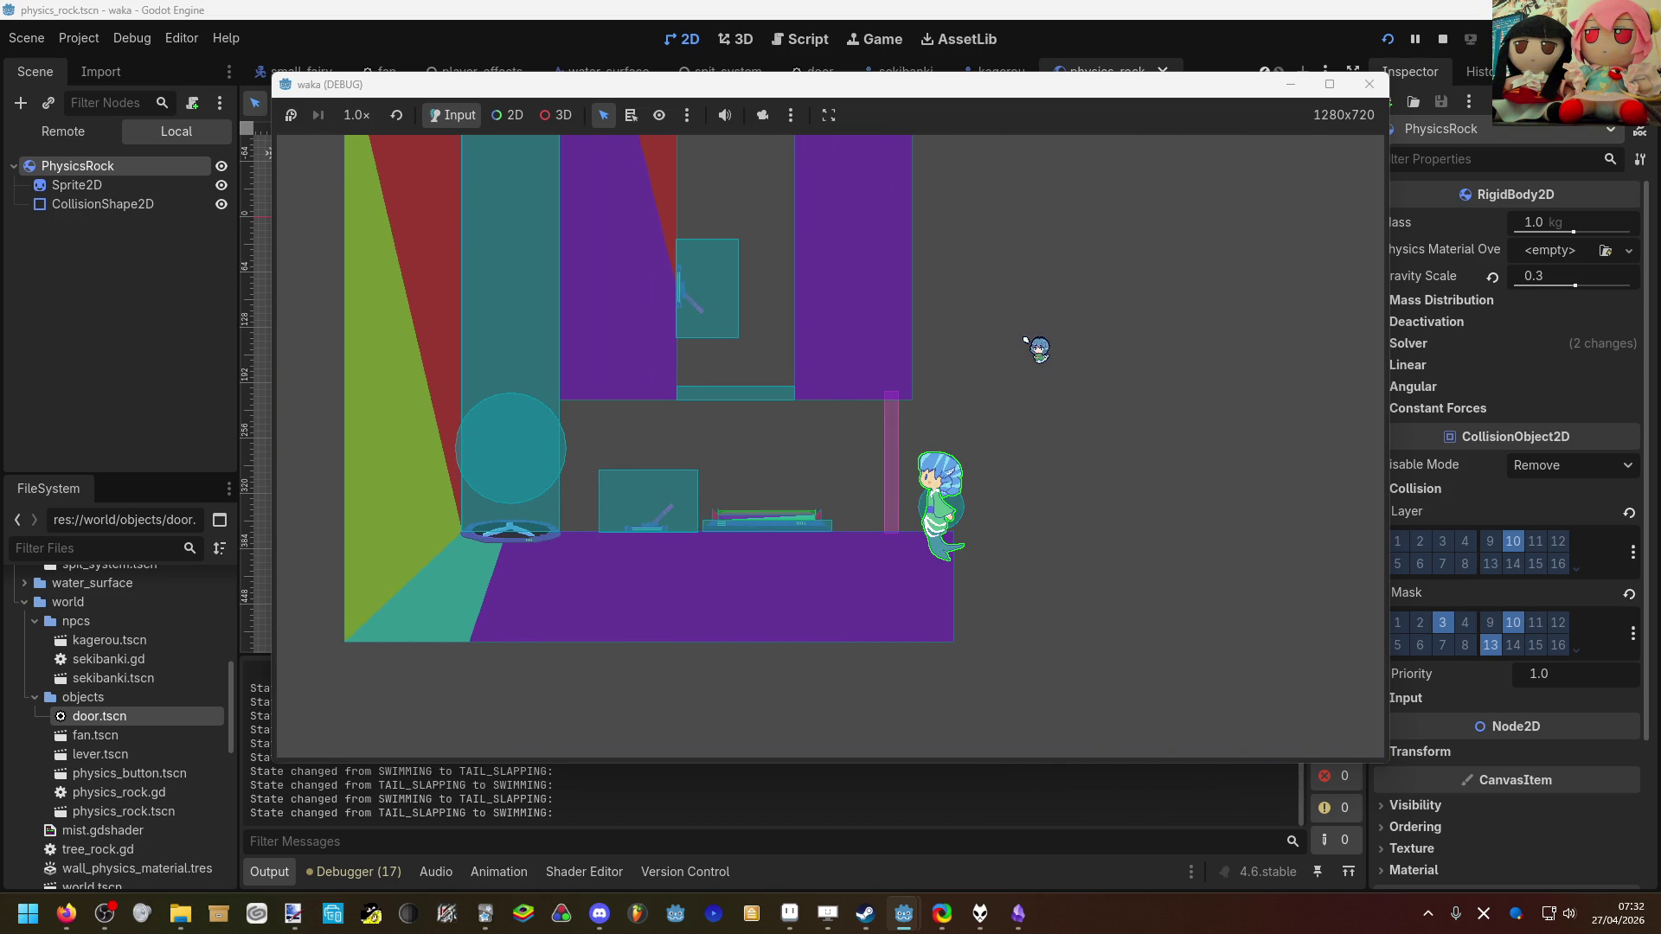
pyautogui.press('Left')
pyautogui.press('Up')
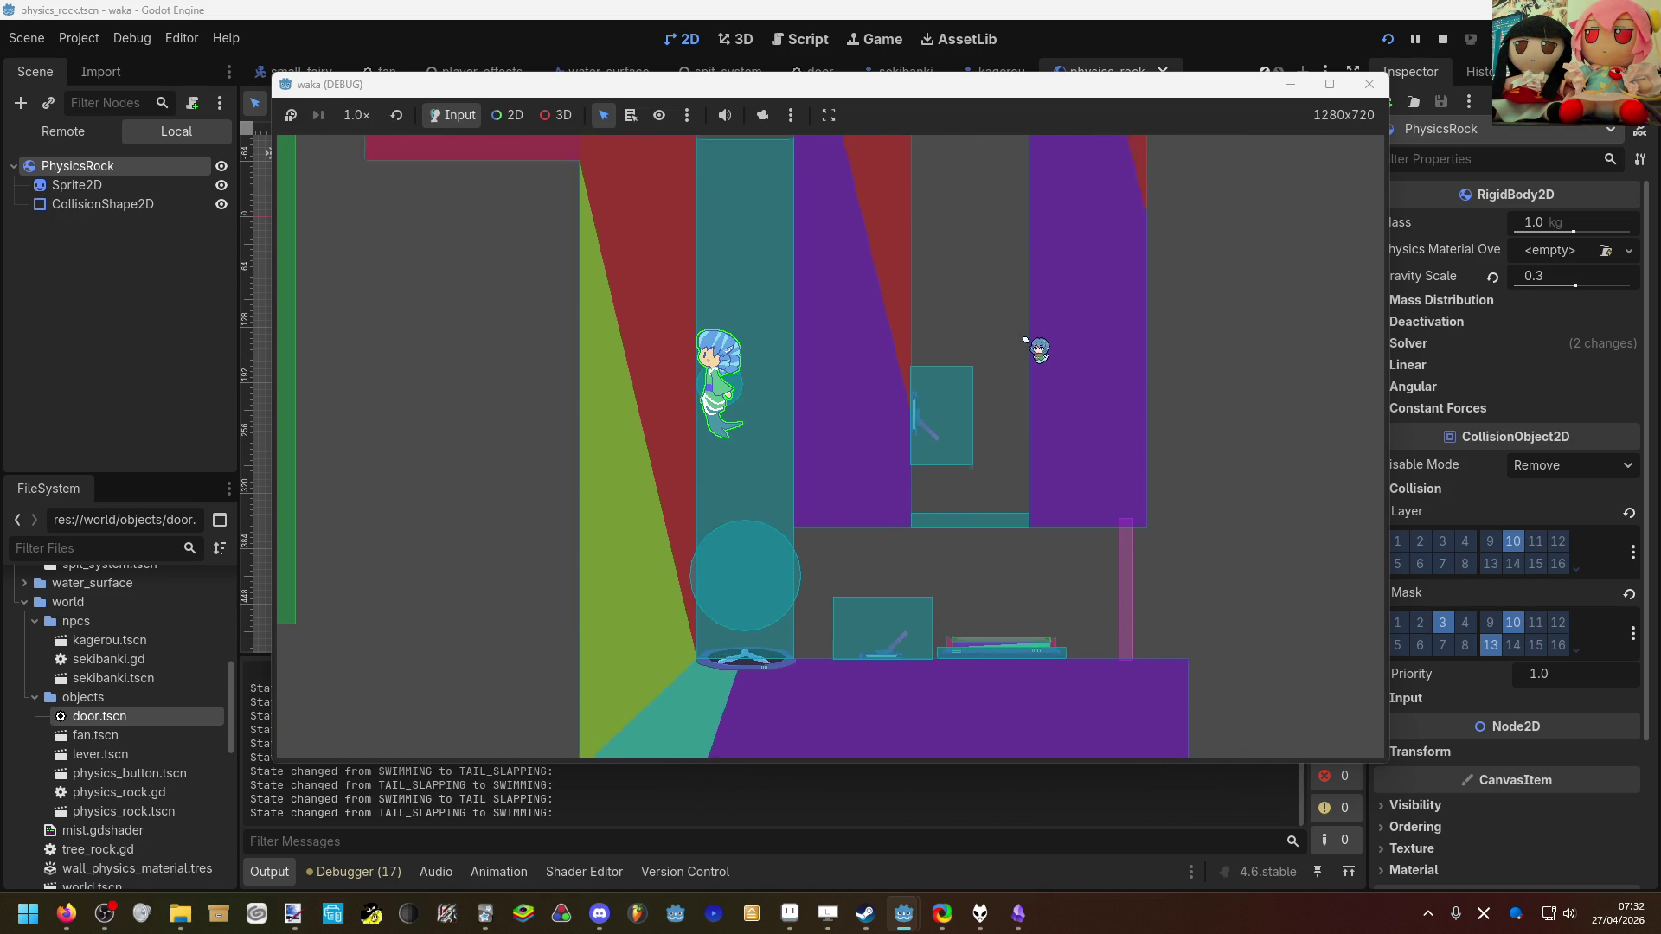
pyautogui.press('Left')
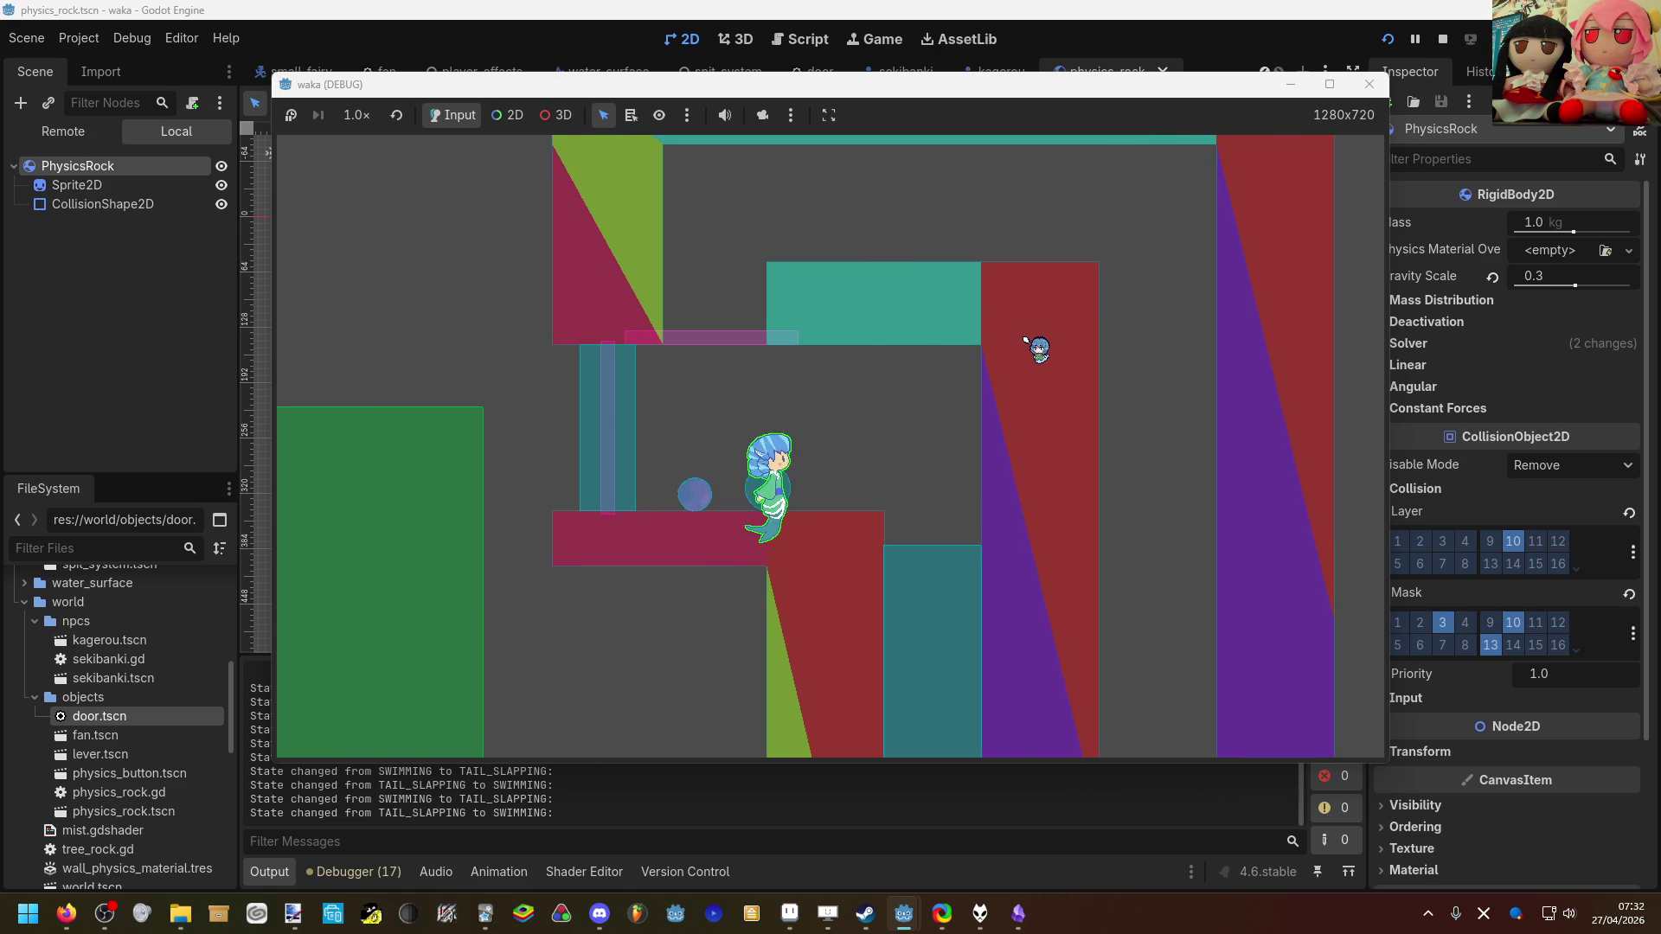
pyautogui.press('Right')
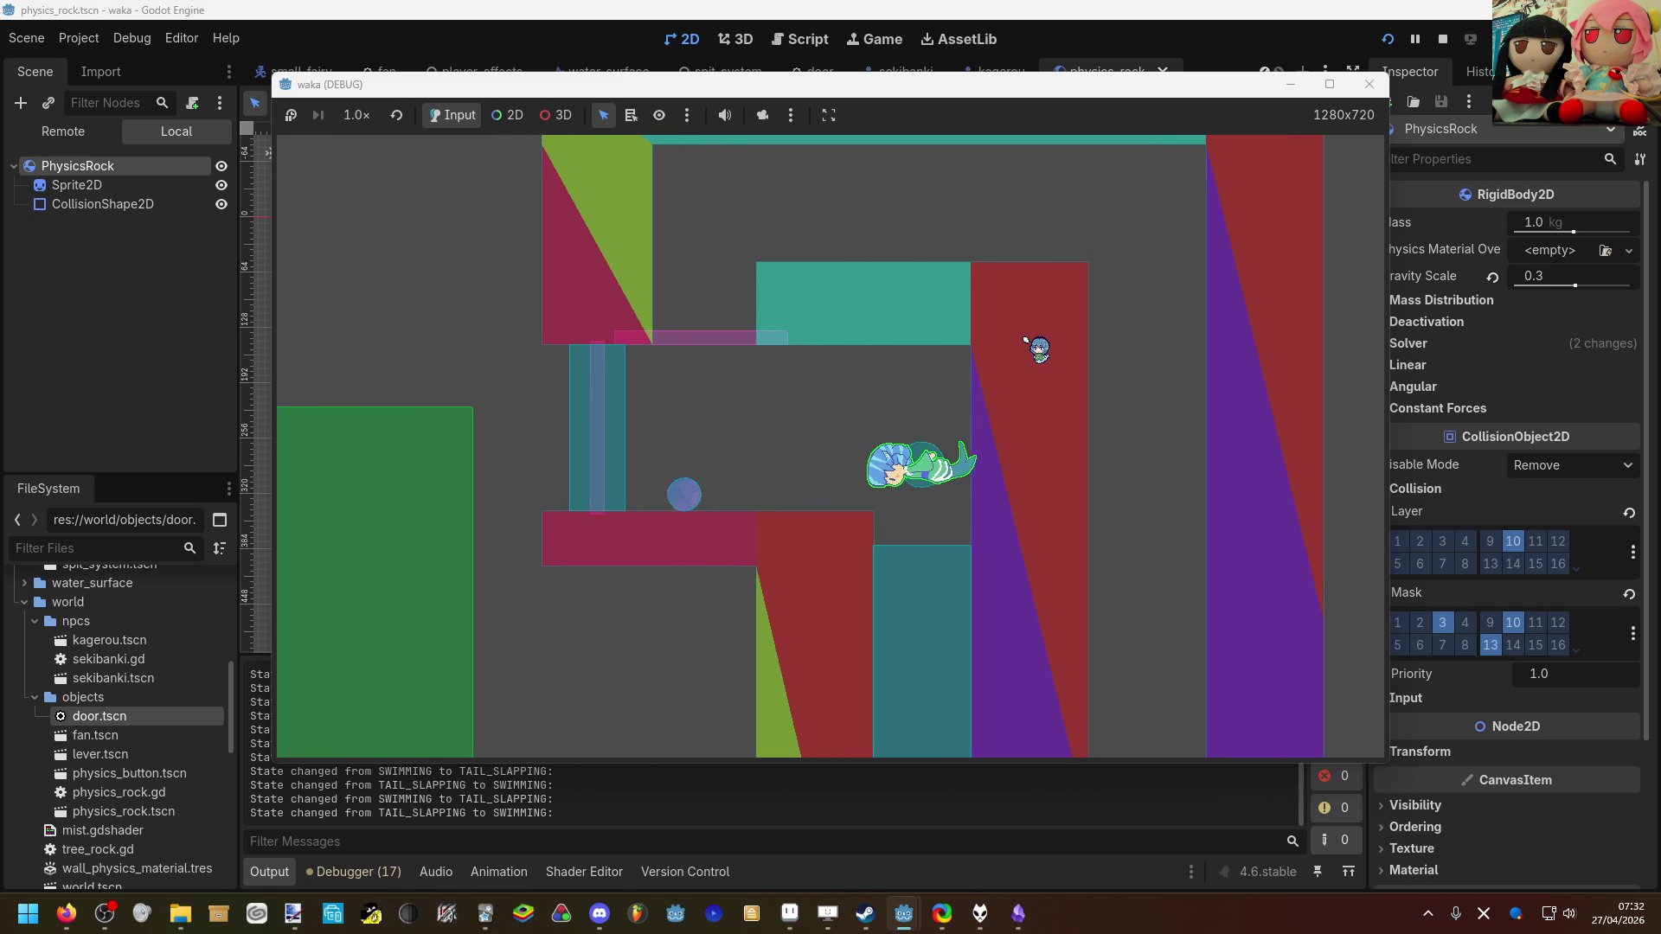
pyautogui.press('Left')
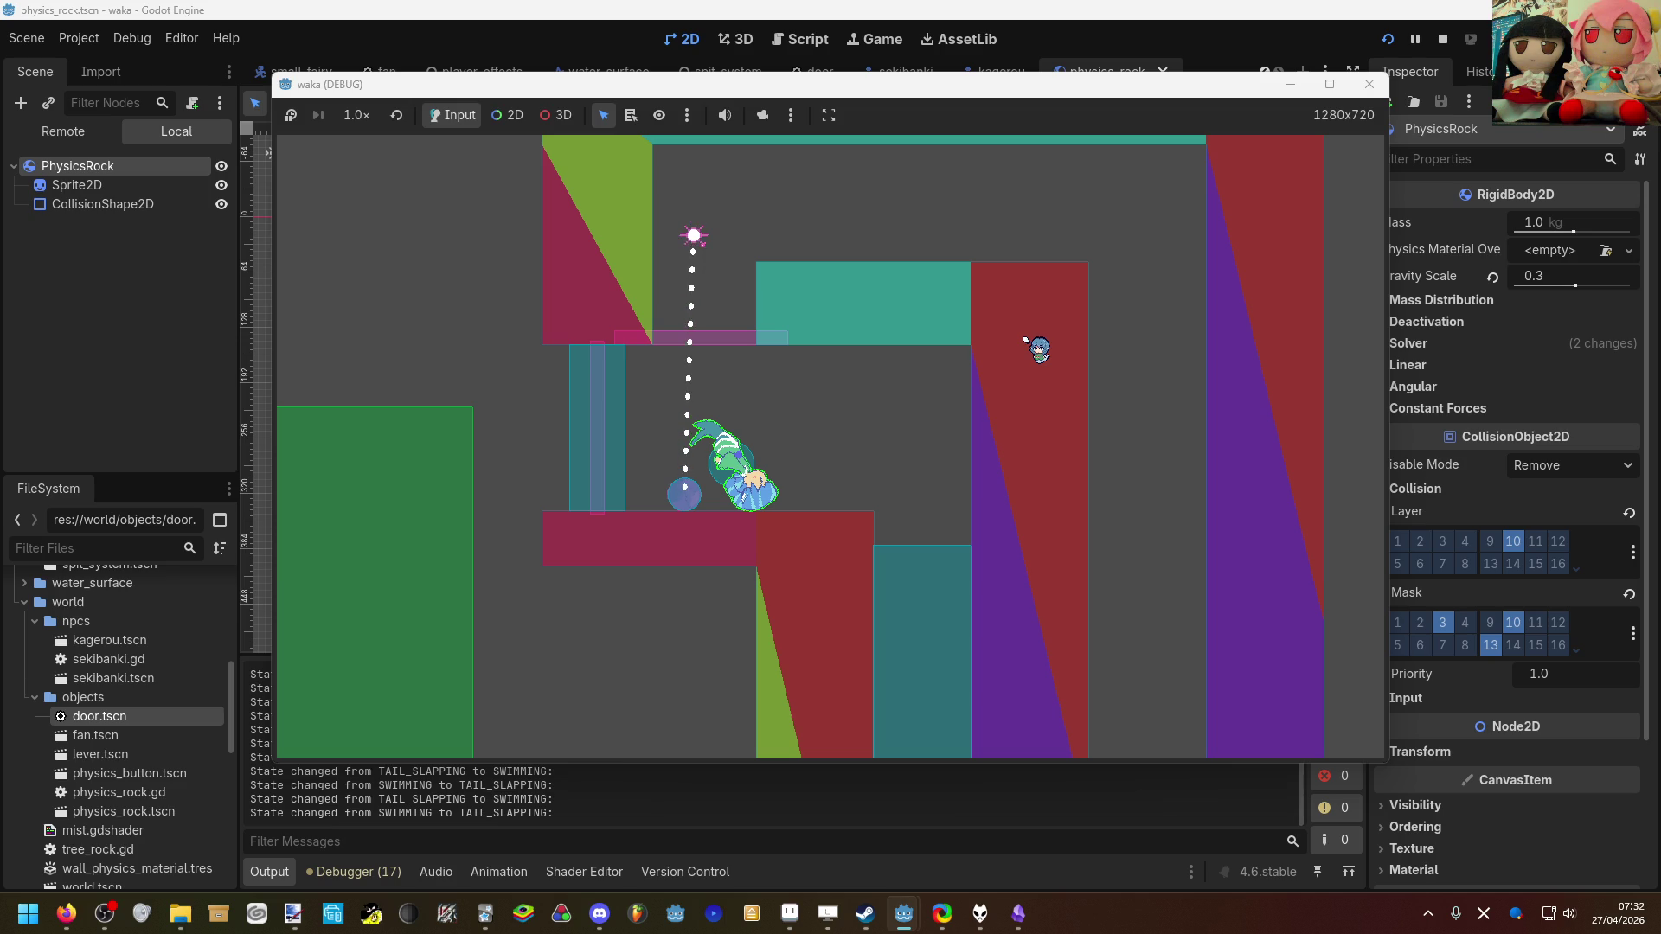
pyautogui.press('space')
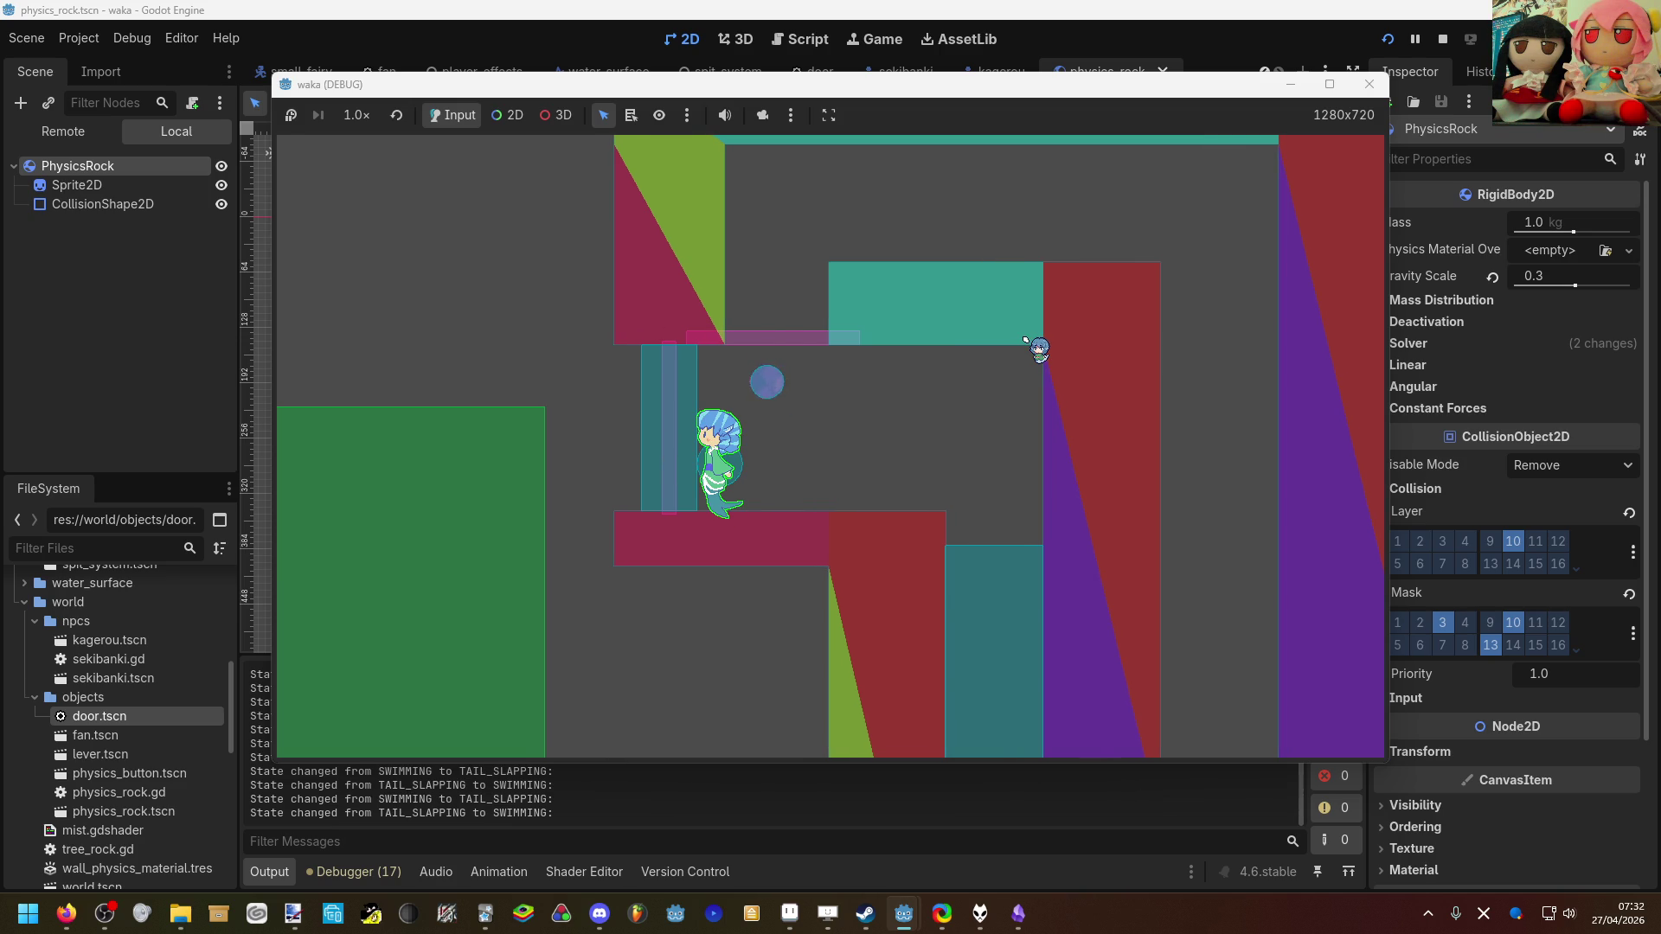
pyautogui.press('Right')
pyautogui.press('Left')
pyautogui.press('space')
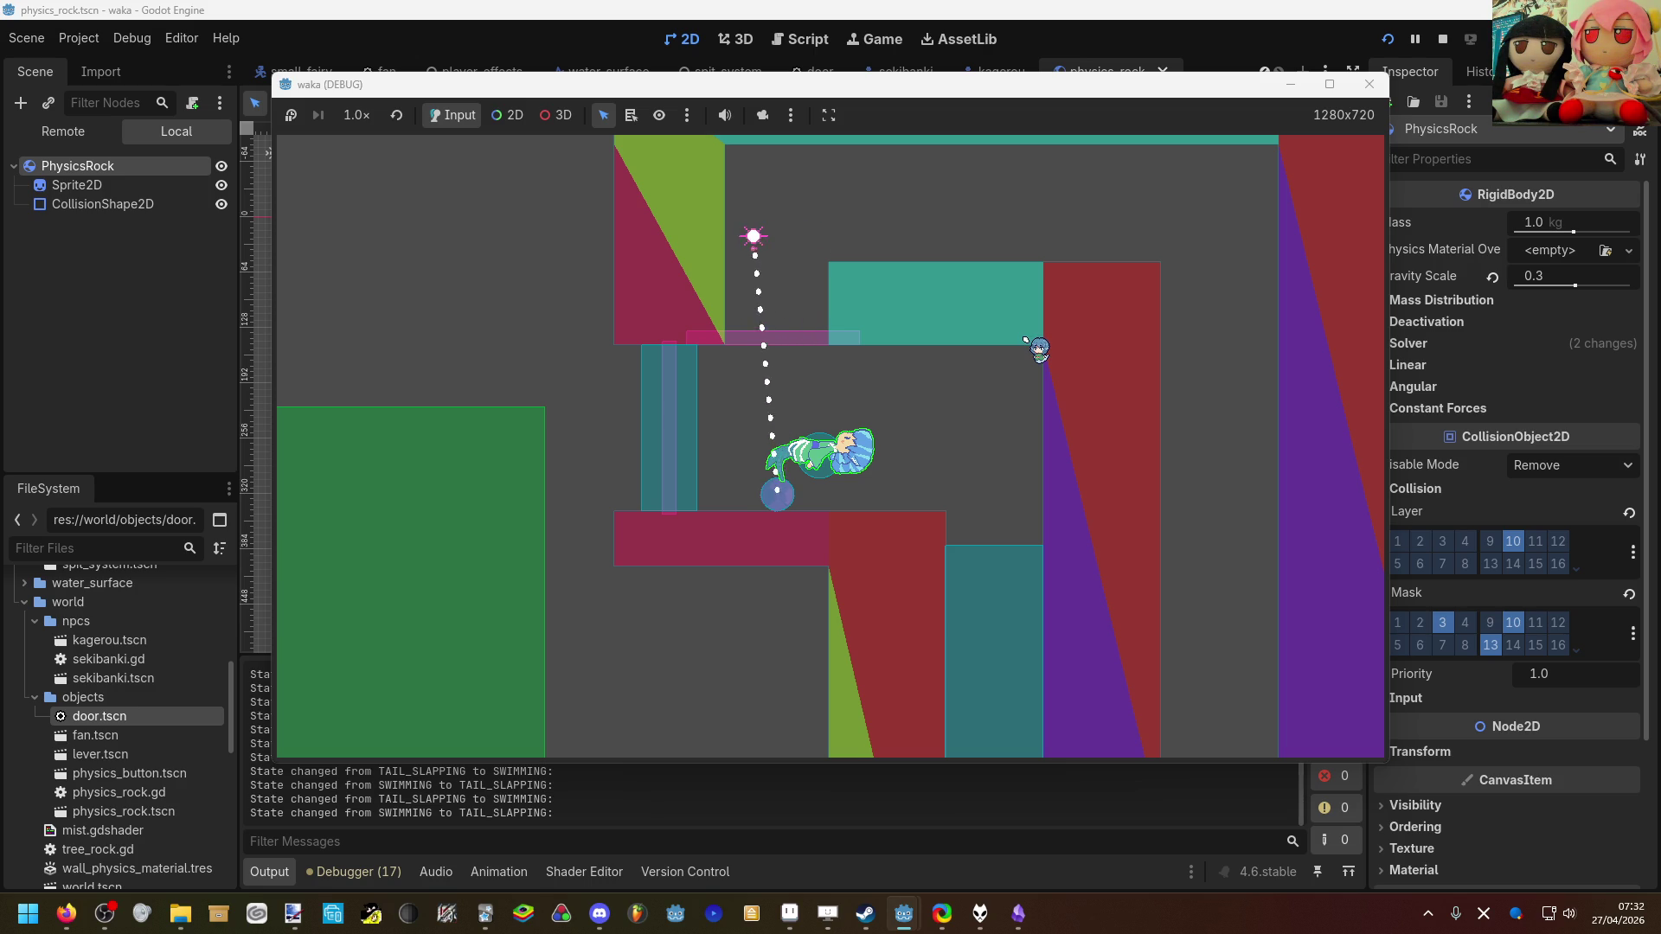
pyautogui.press('Right')
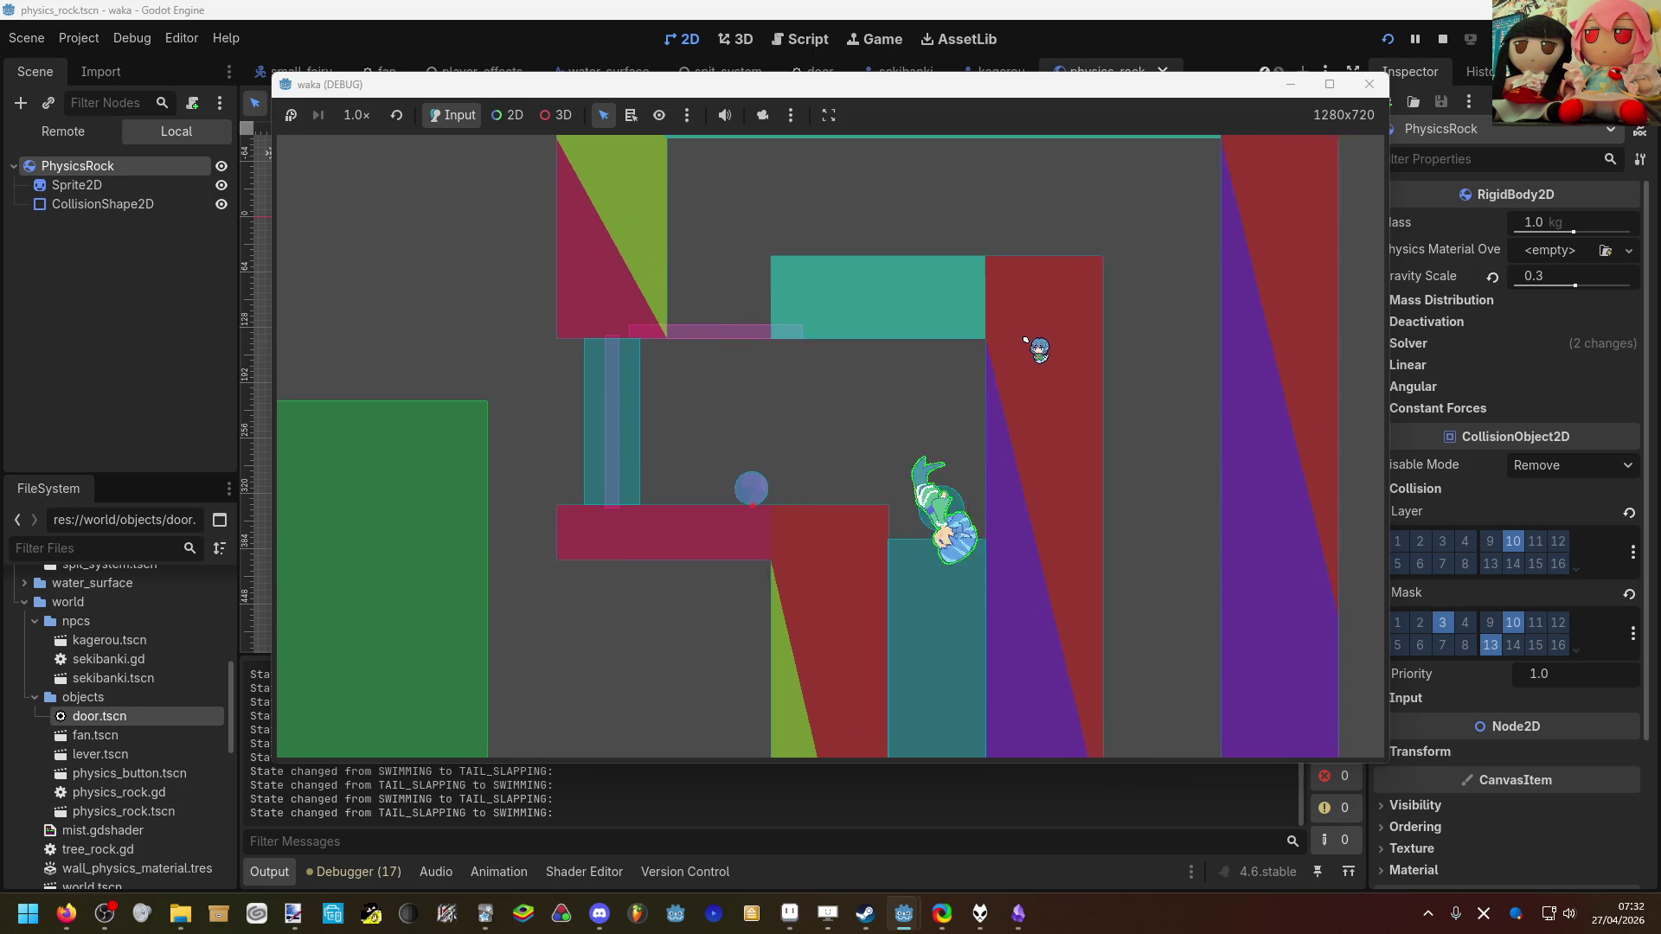
# - Swim down the teal column to the rock and tail-slap the ball to the right wall
pyautogui.press('Down')
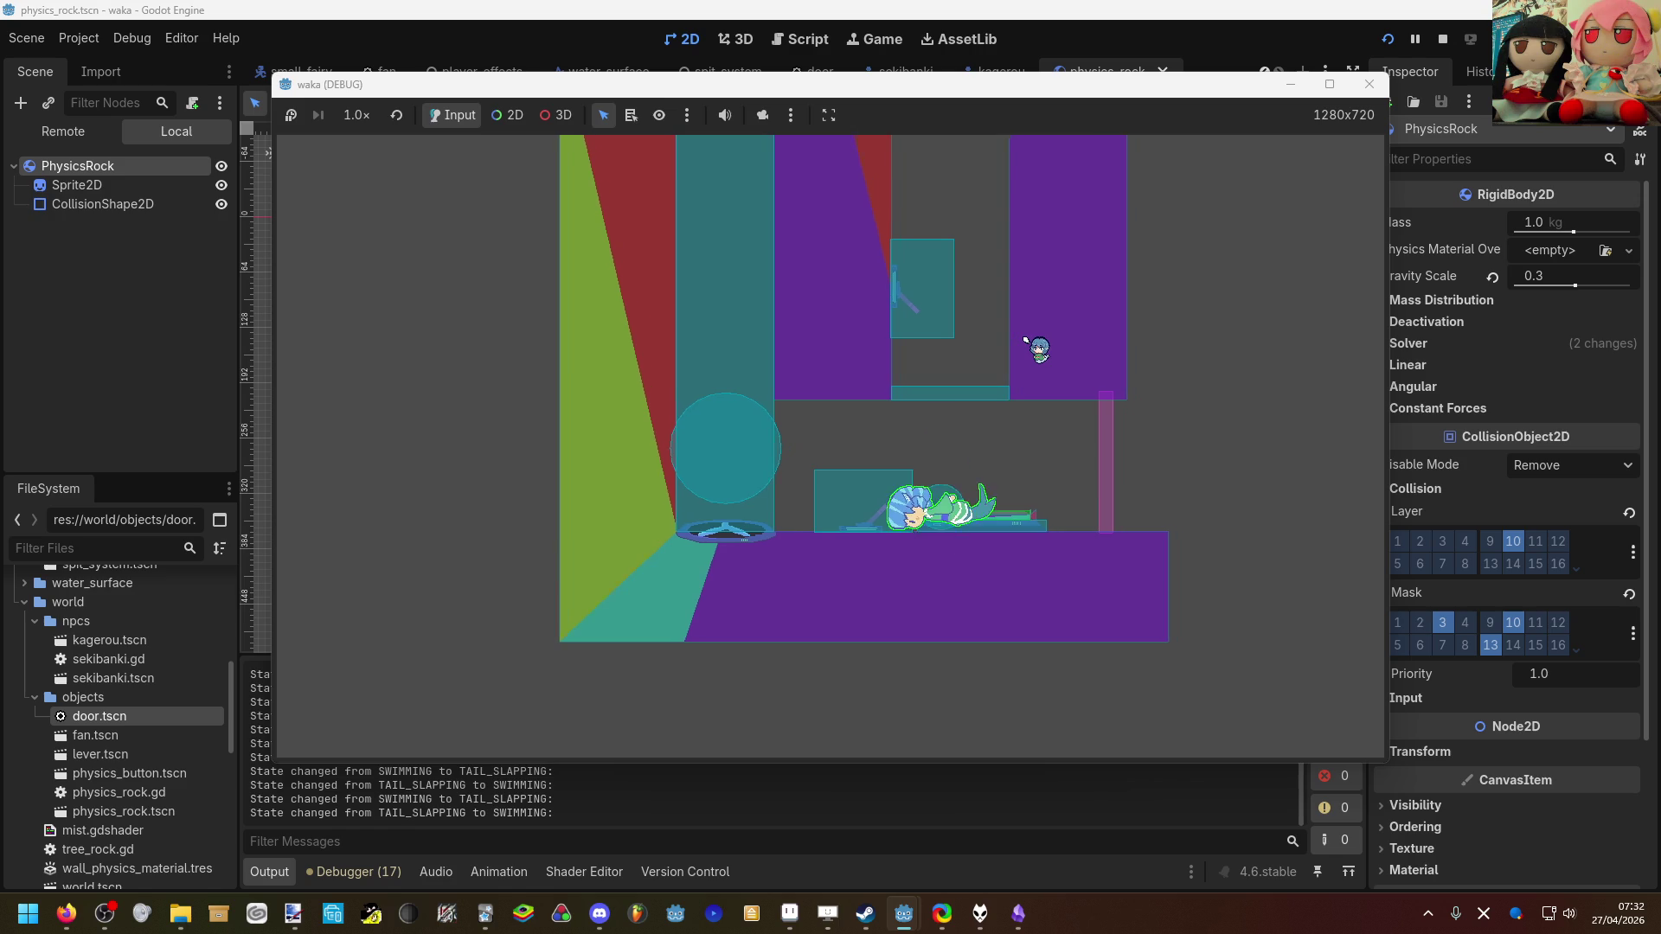
pyautogui.press('Up')
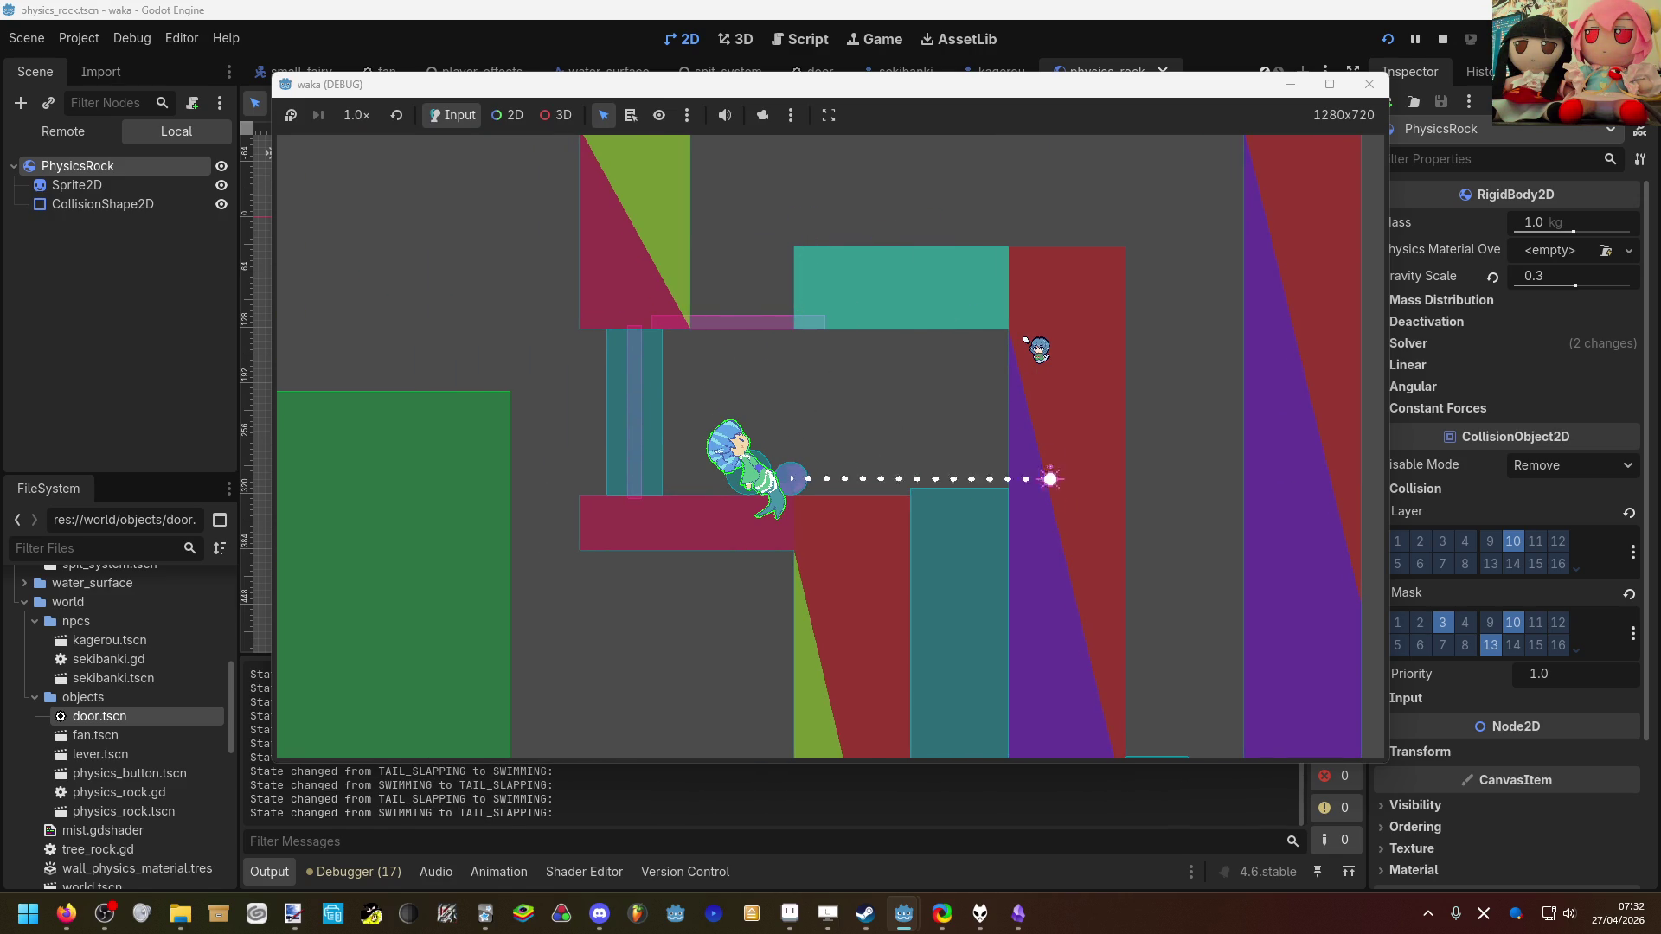
pyautogui.press('Down')
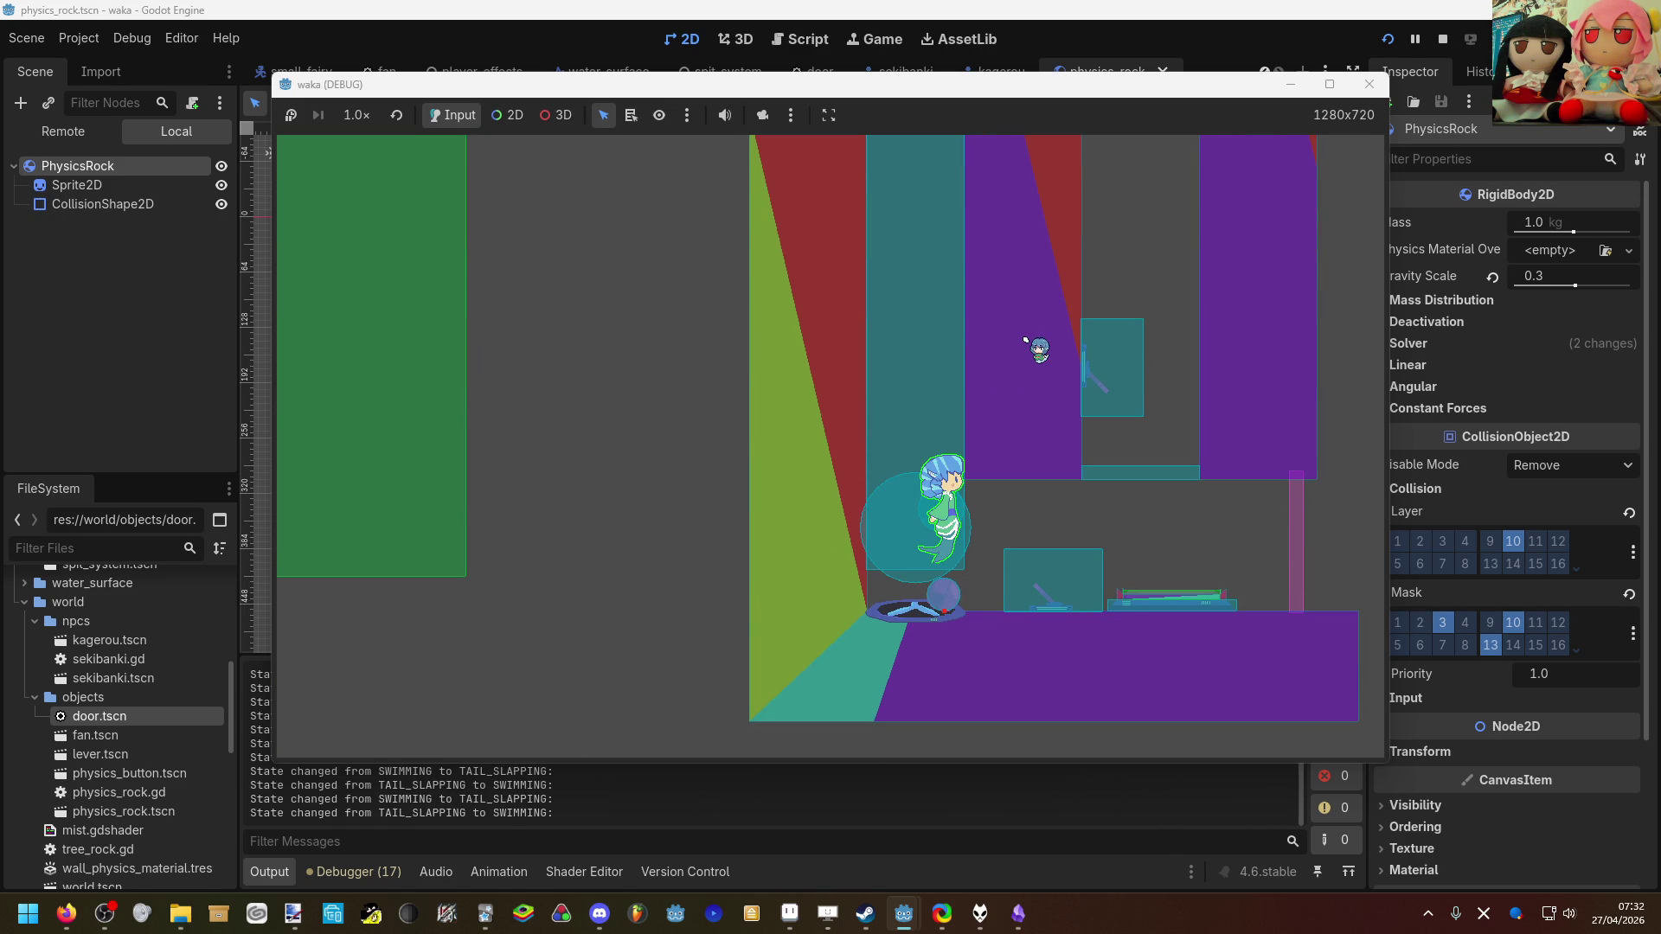
pyautogui.press('Right')
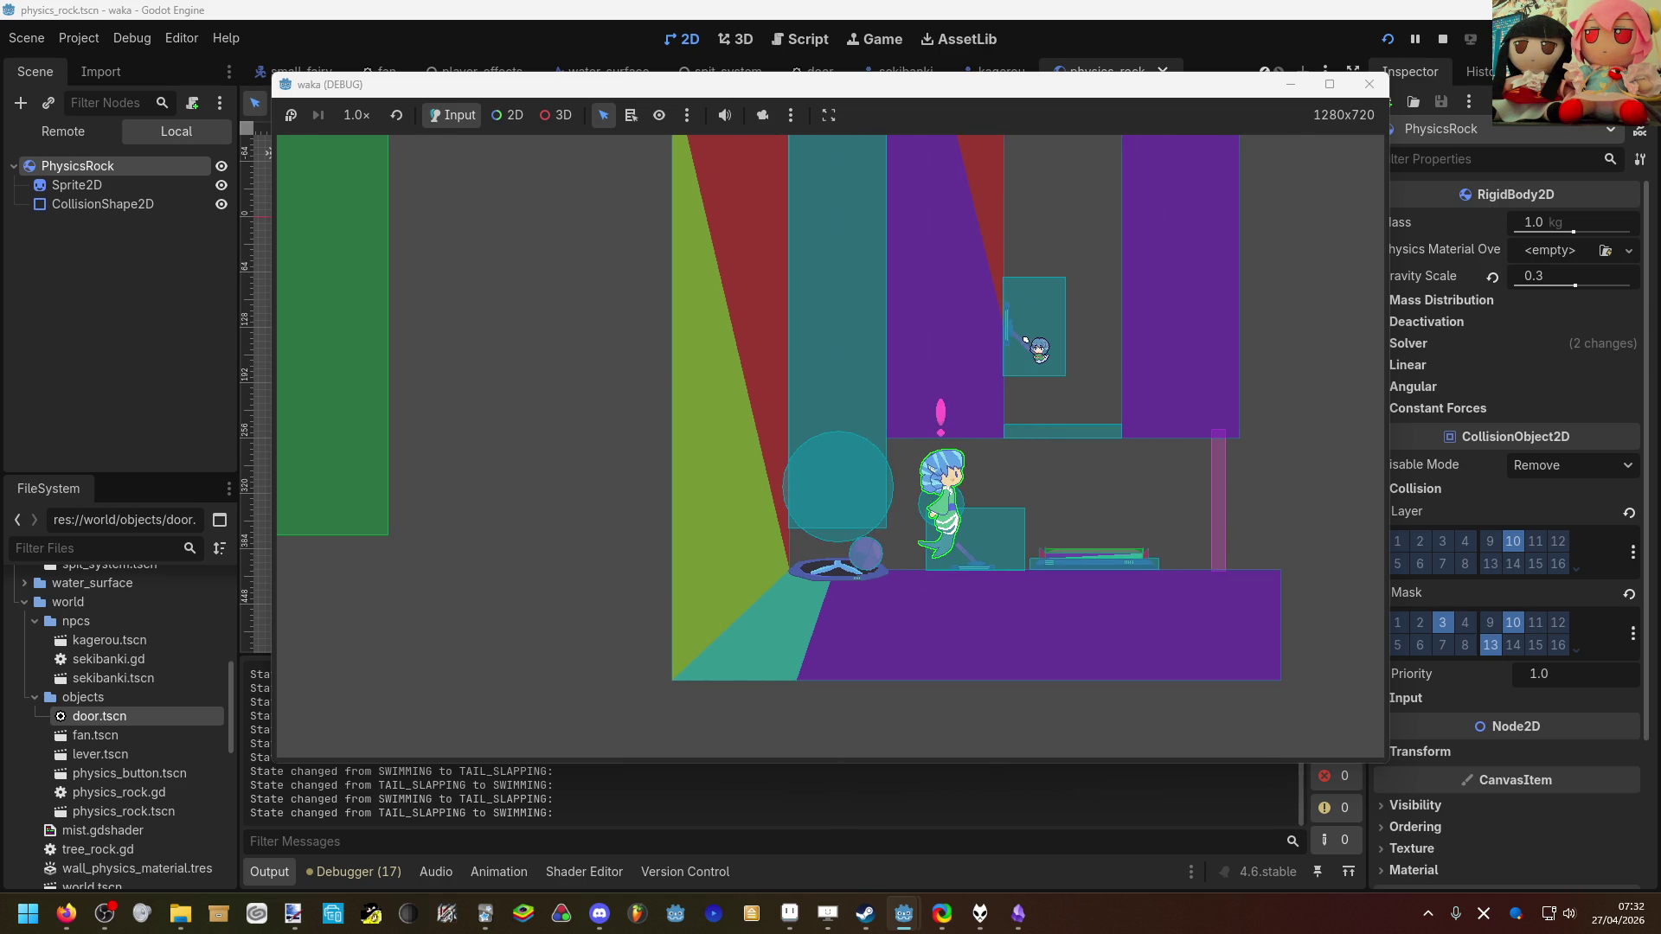
pyautogui.press('Left')
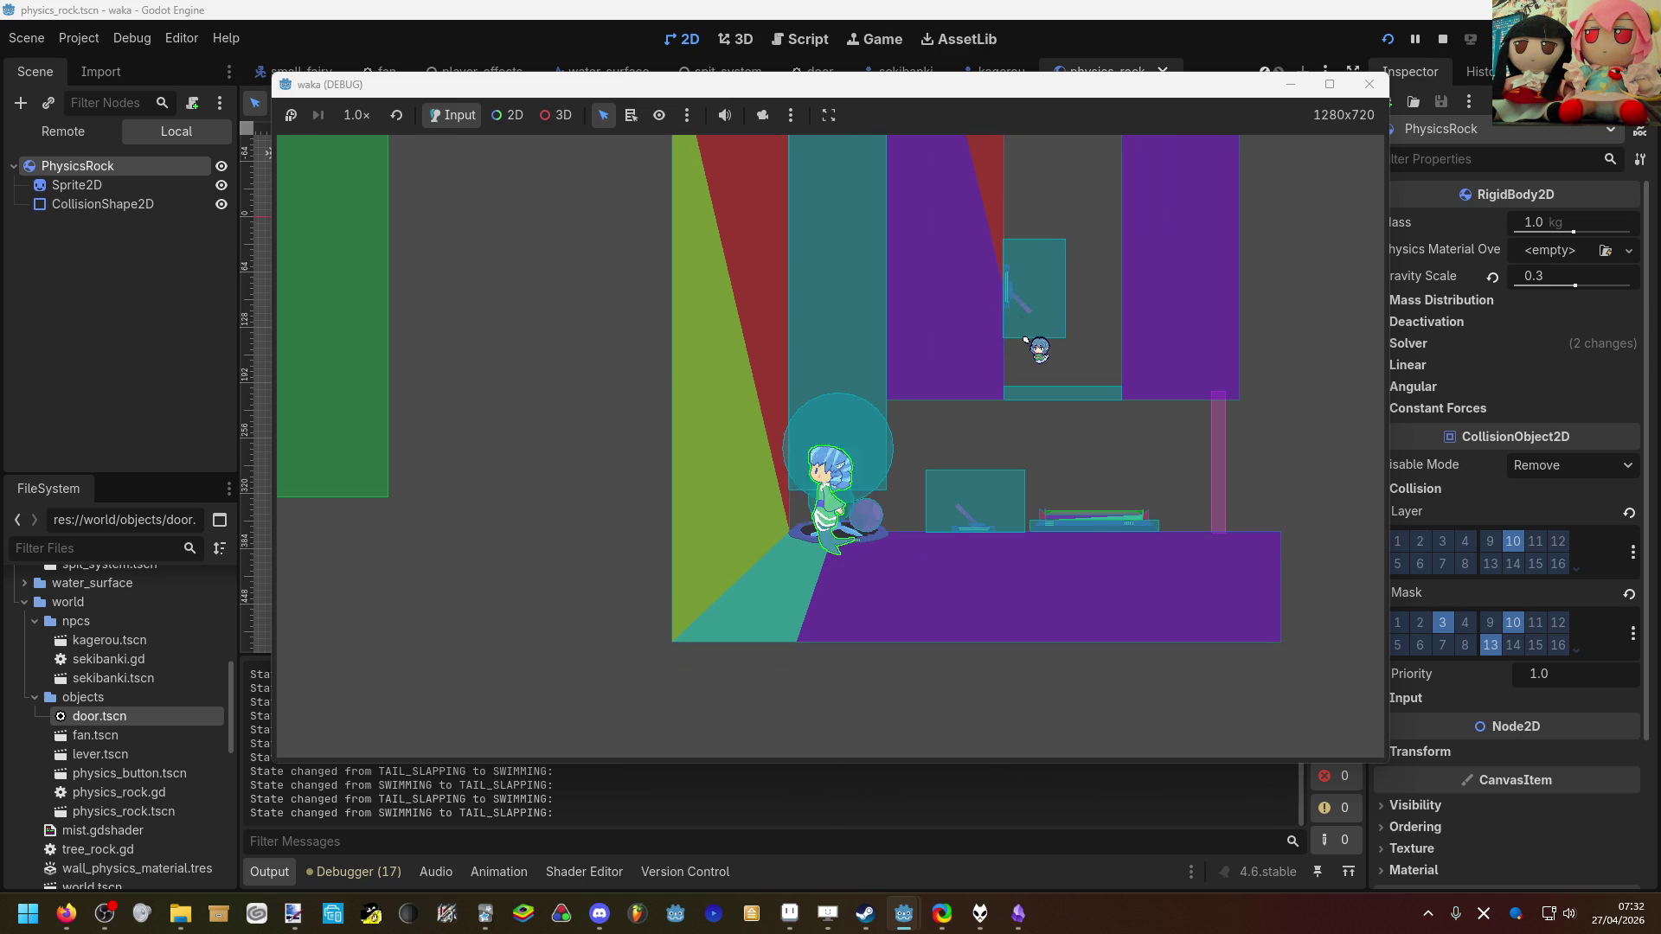
pyautogui.press('Right')
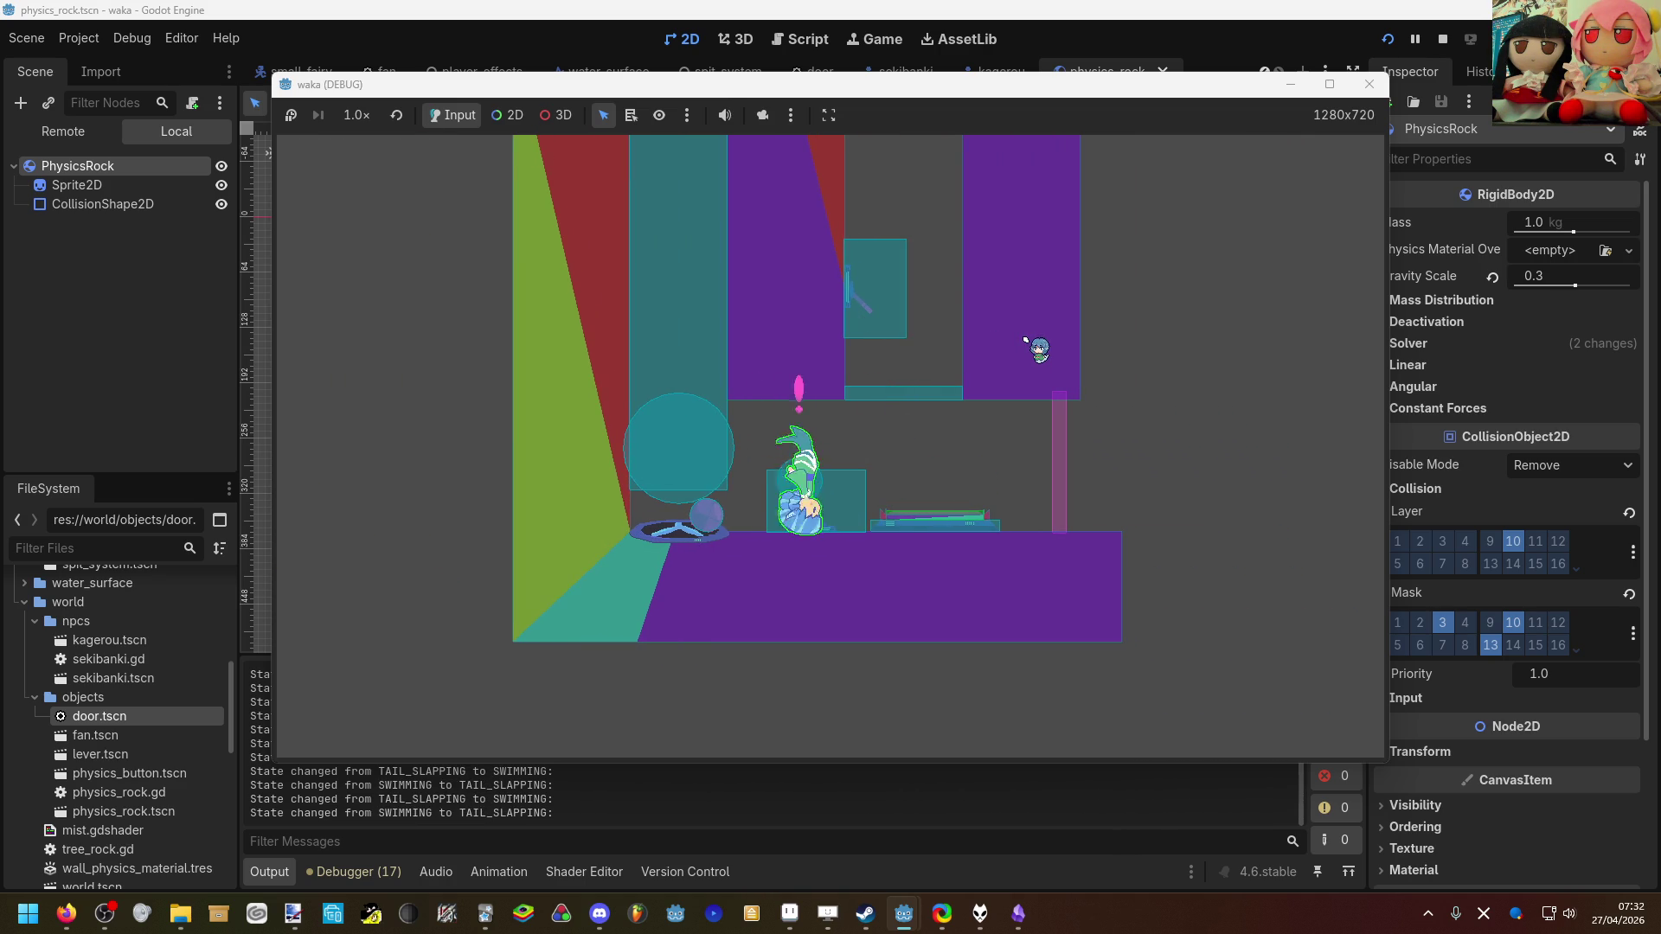
pyautogui.press('Left')
pyautogui.press('Right')
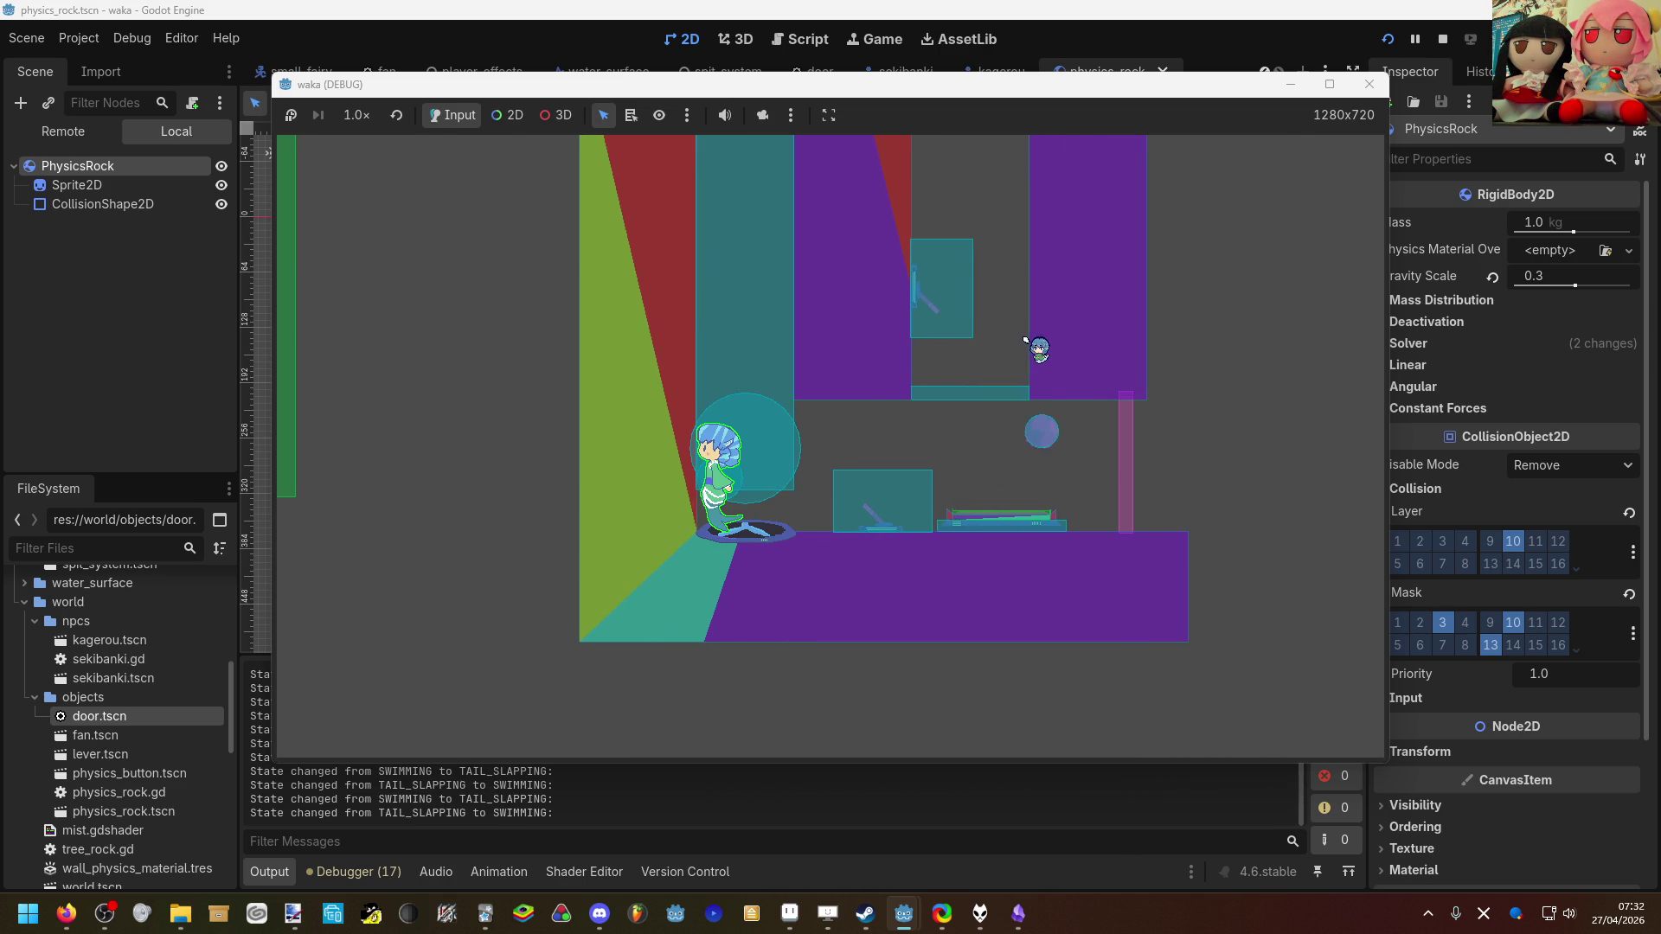
pyautogui.press('Right')
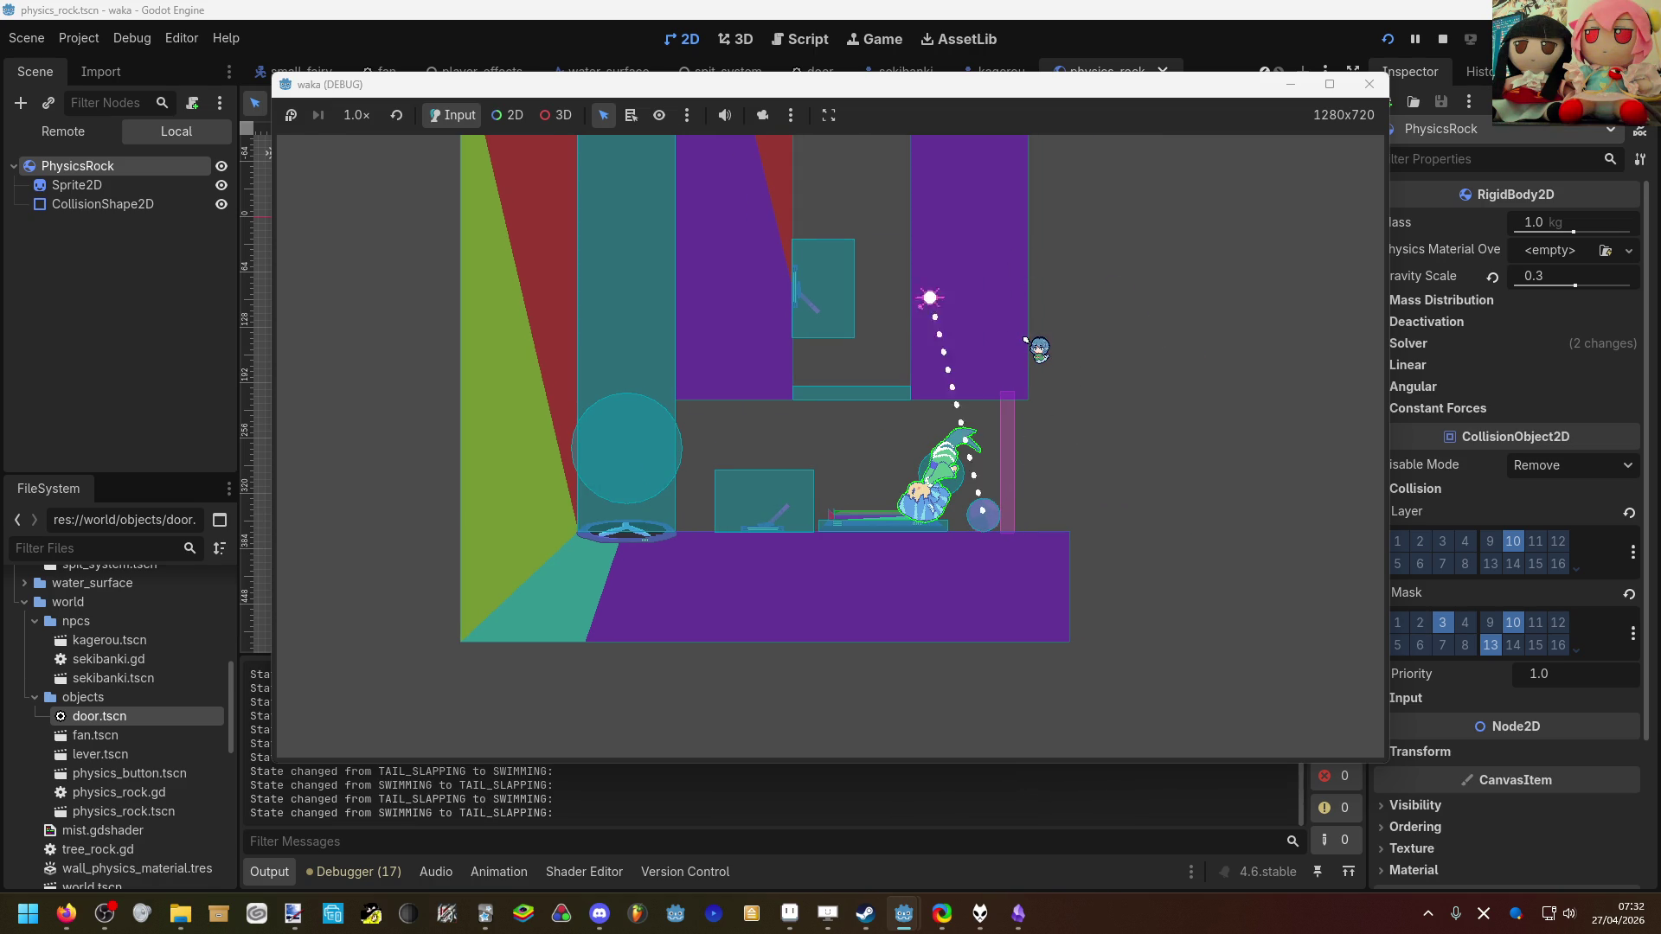
# - Swim left across the room, up past the level blocks and back down
pyautogui.press('Left')
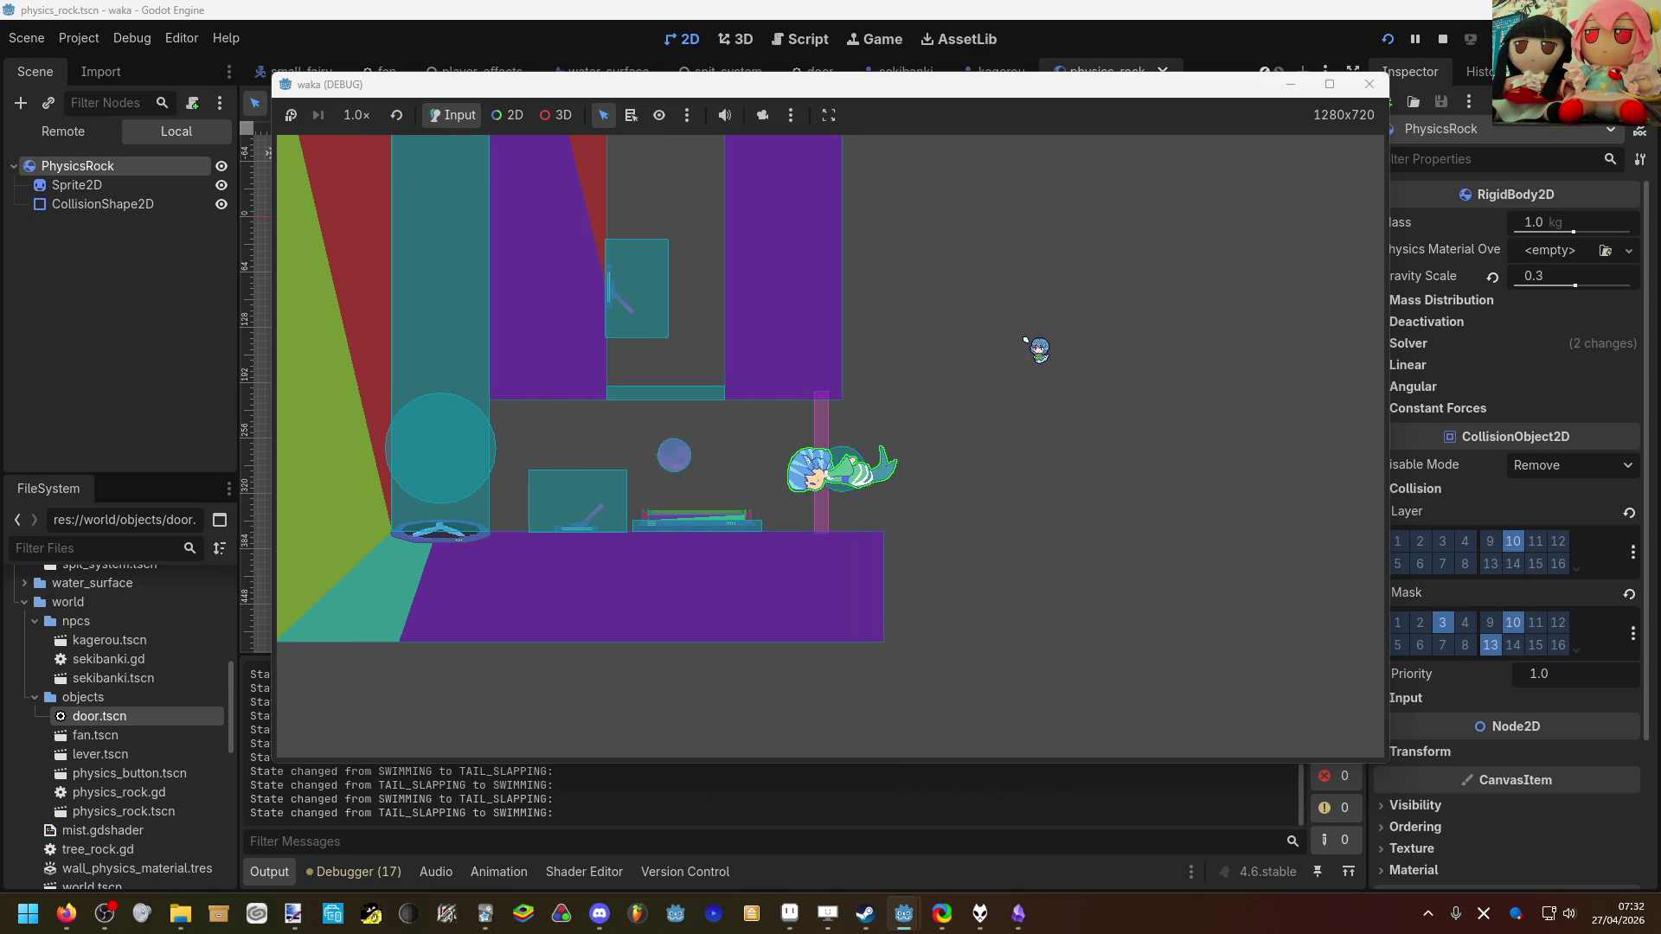
pyautogui.press('Up')
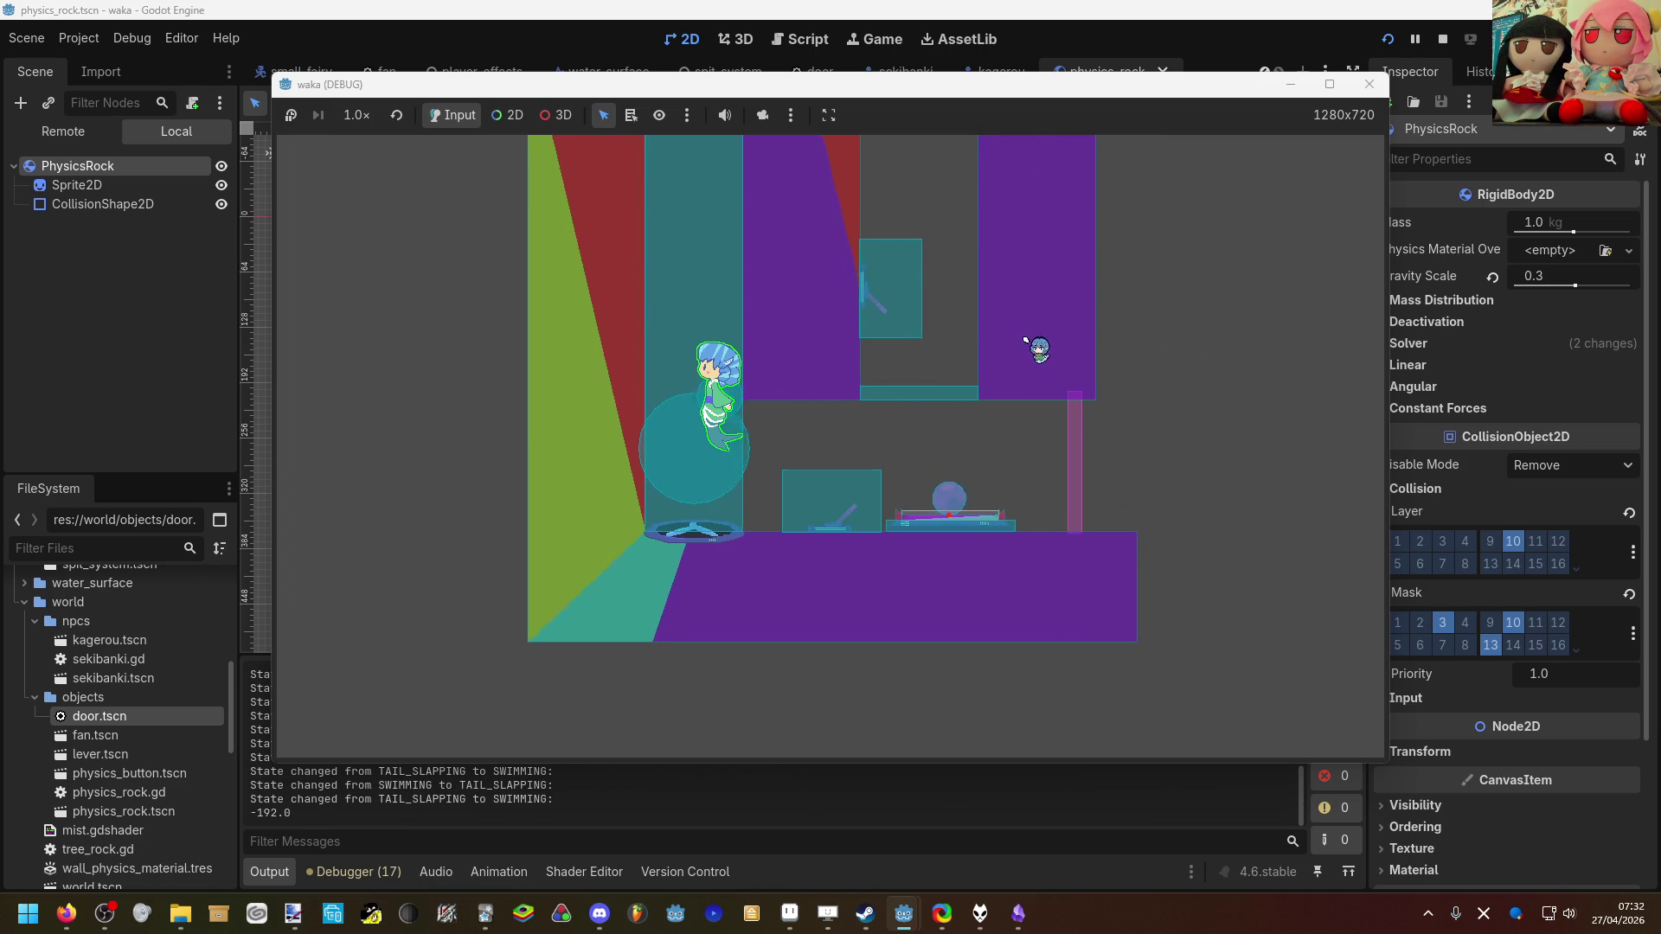
pyautogui.press('Left')
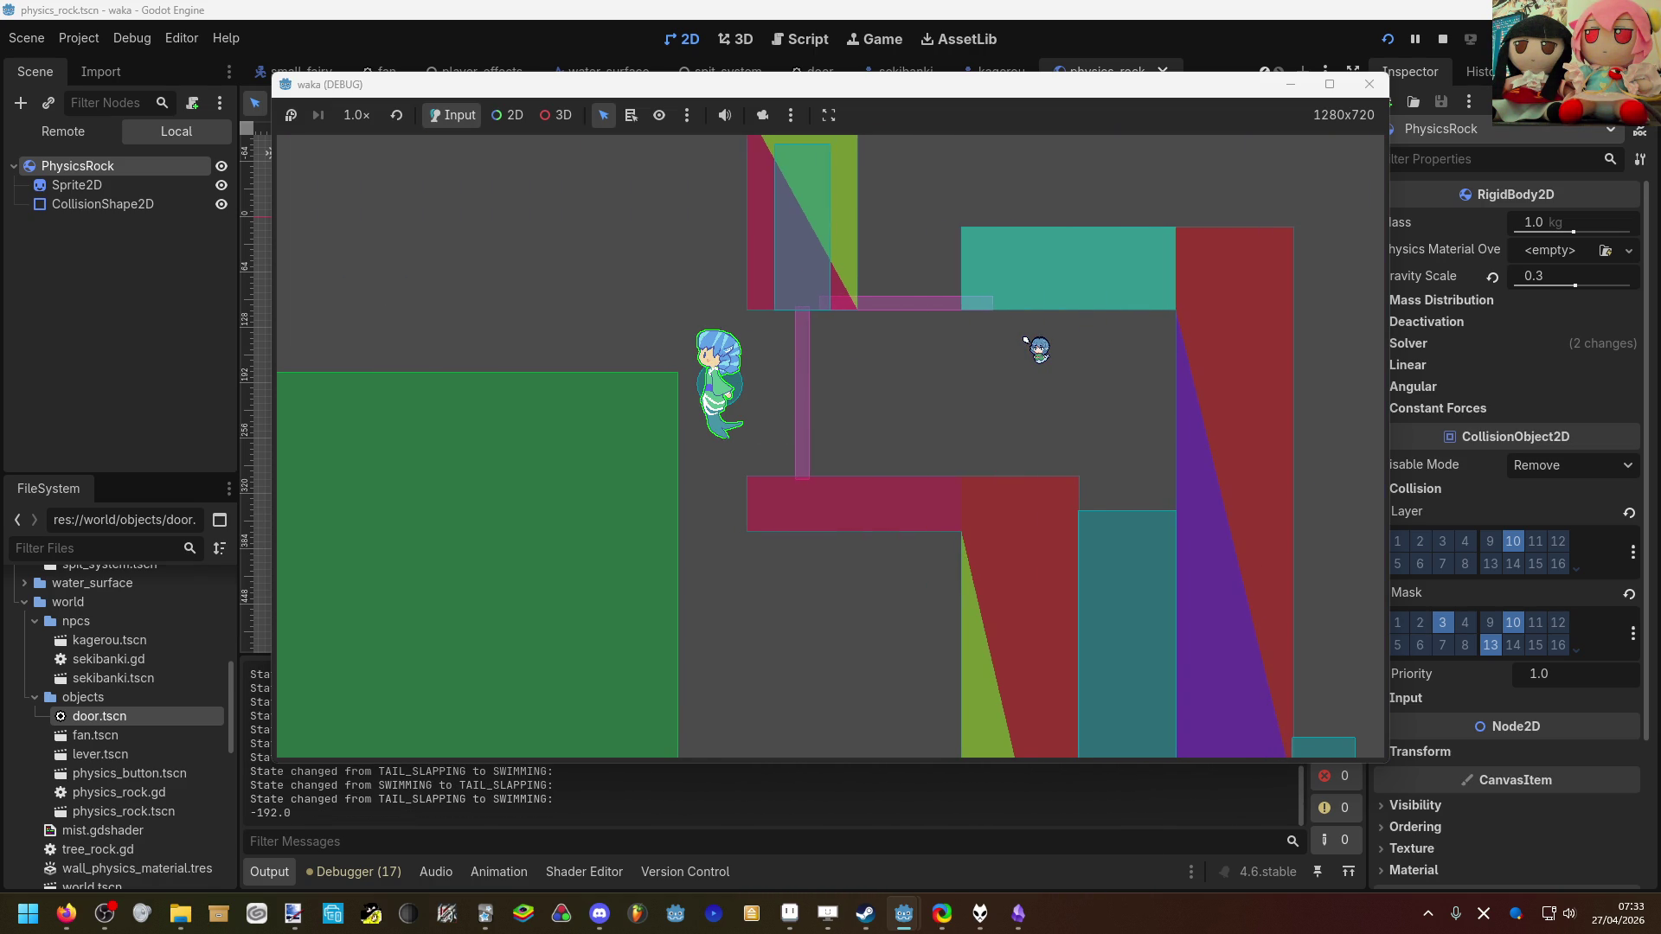
pyautogui.press('Up')
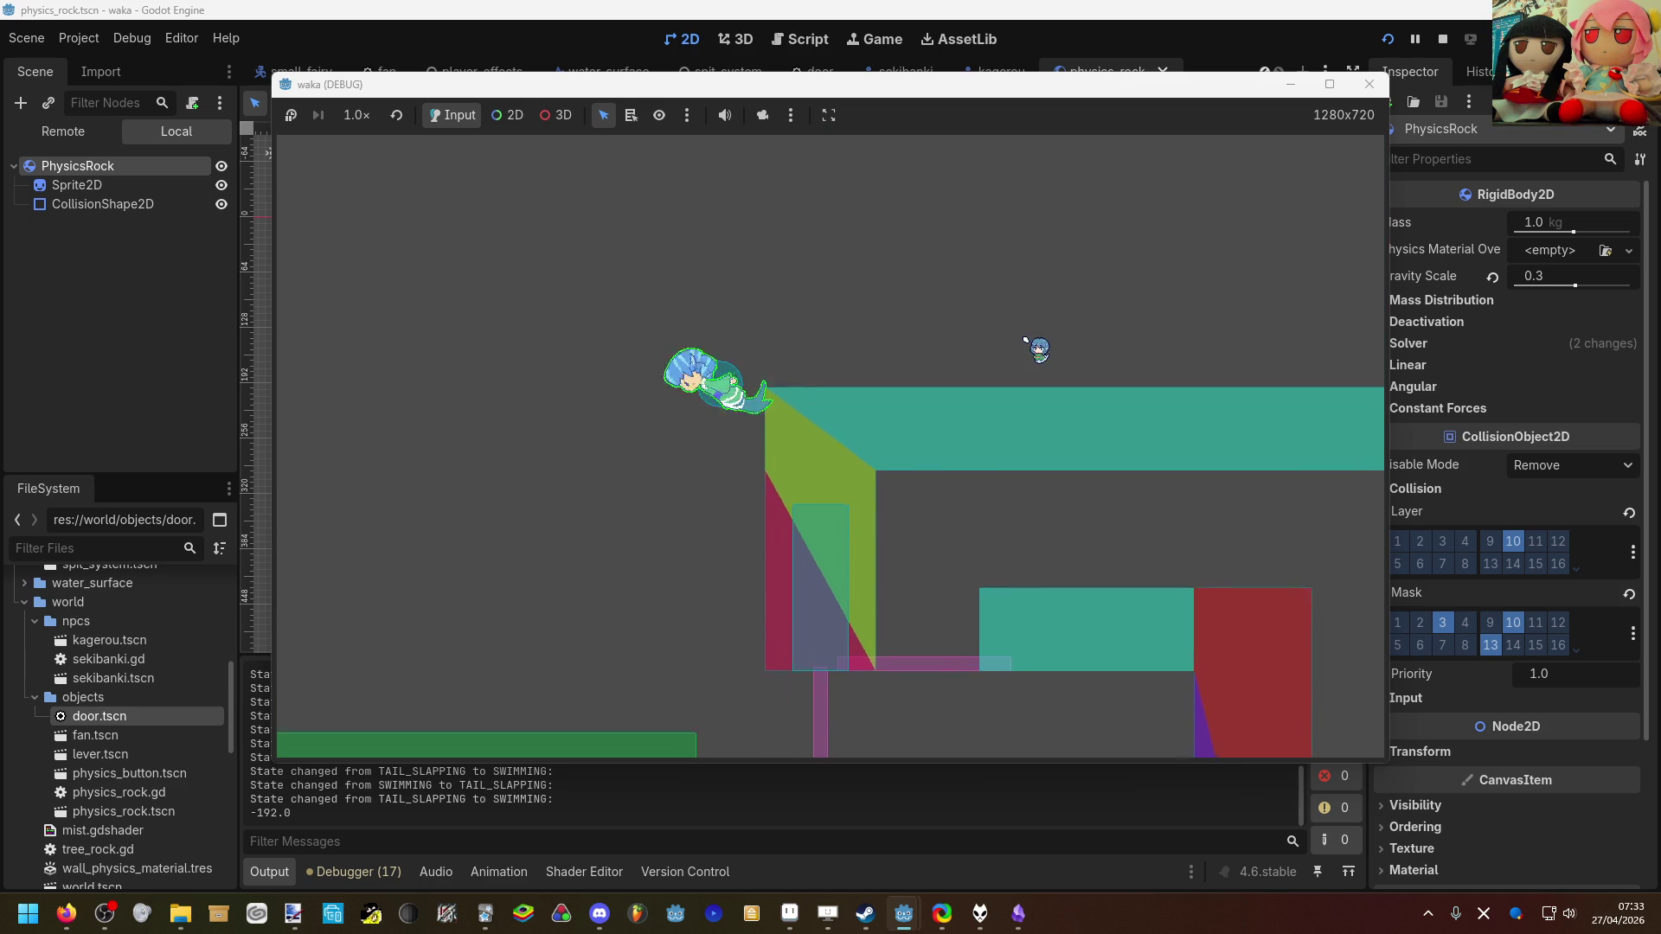
pyautogui.press('Up')
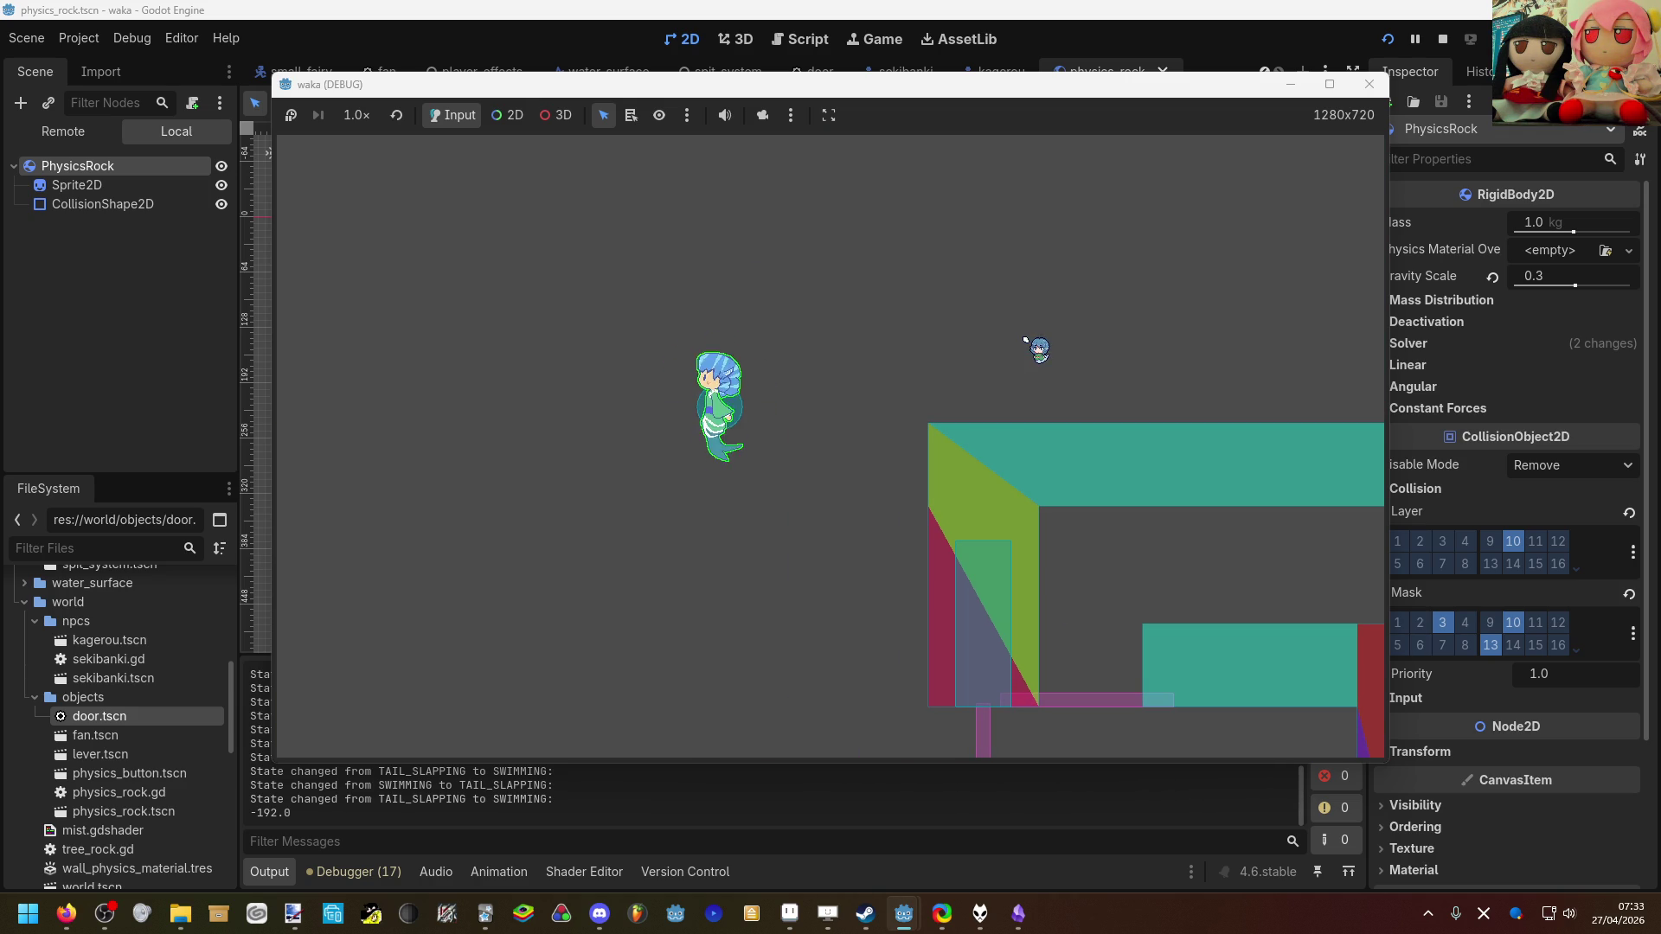
pyautogui.press('Down')
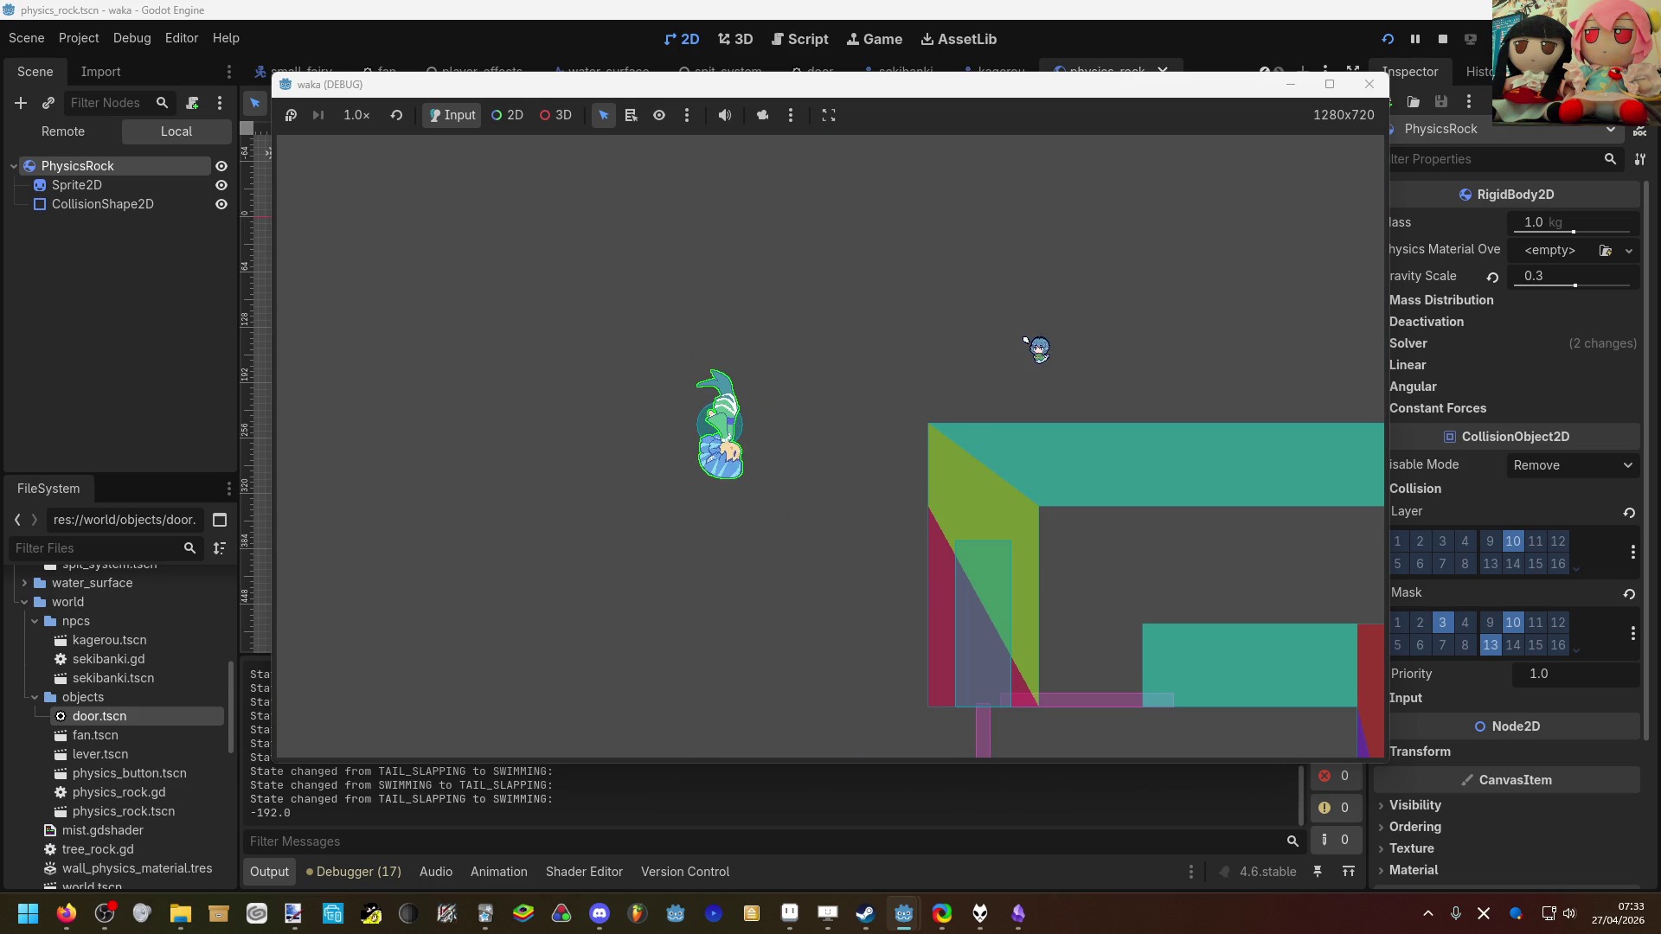
pyautogui.press('Right')
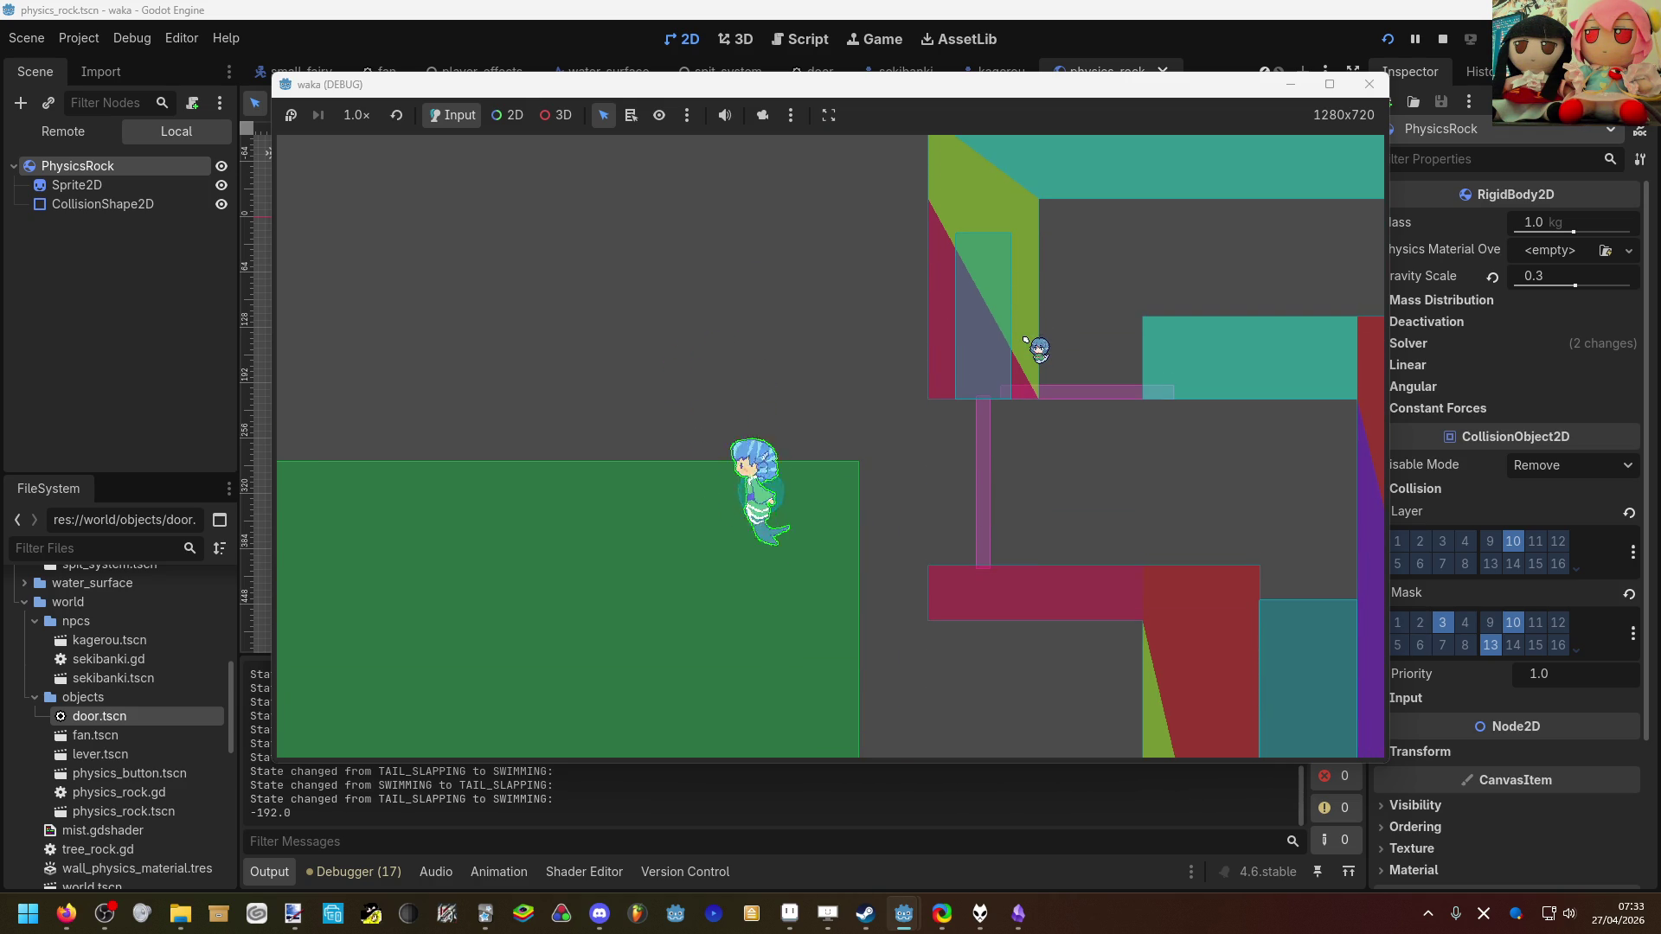
pyautogui.press('Up')
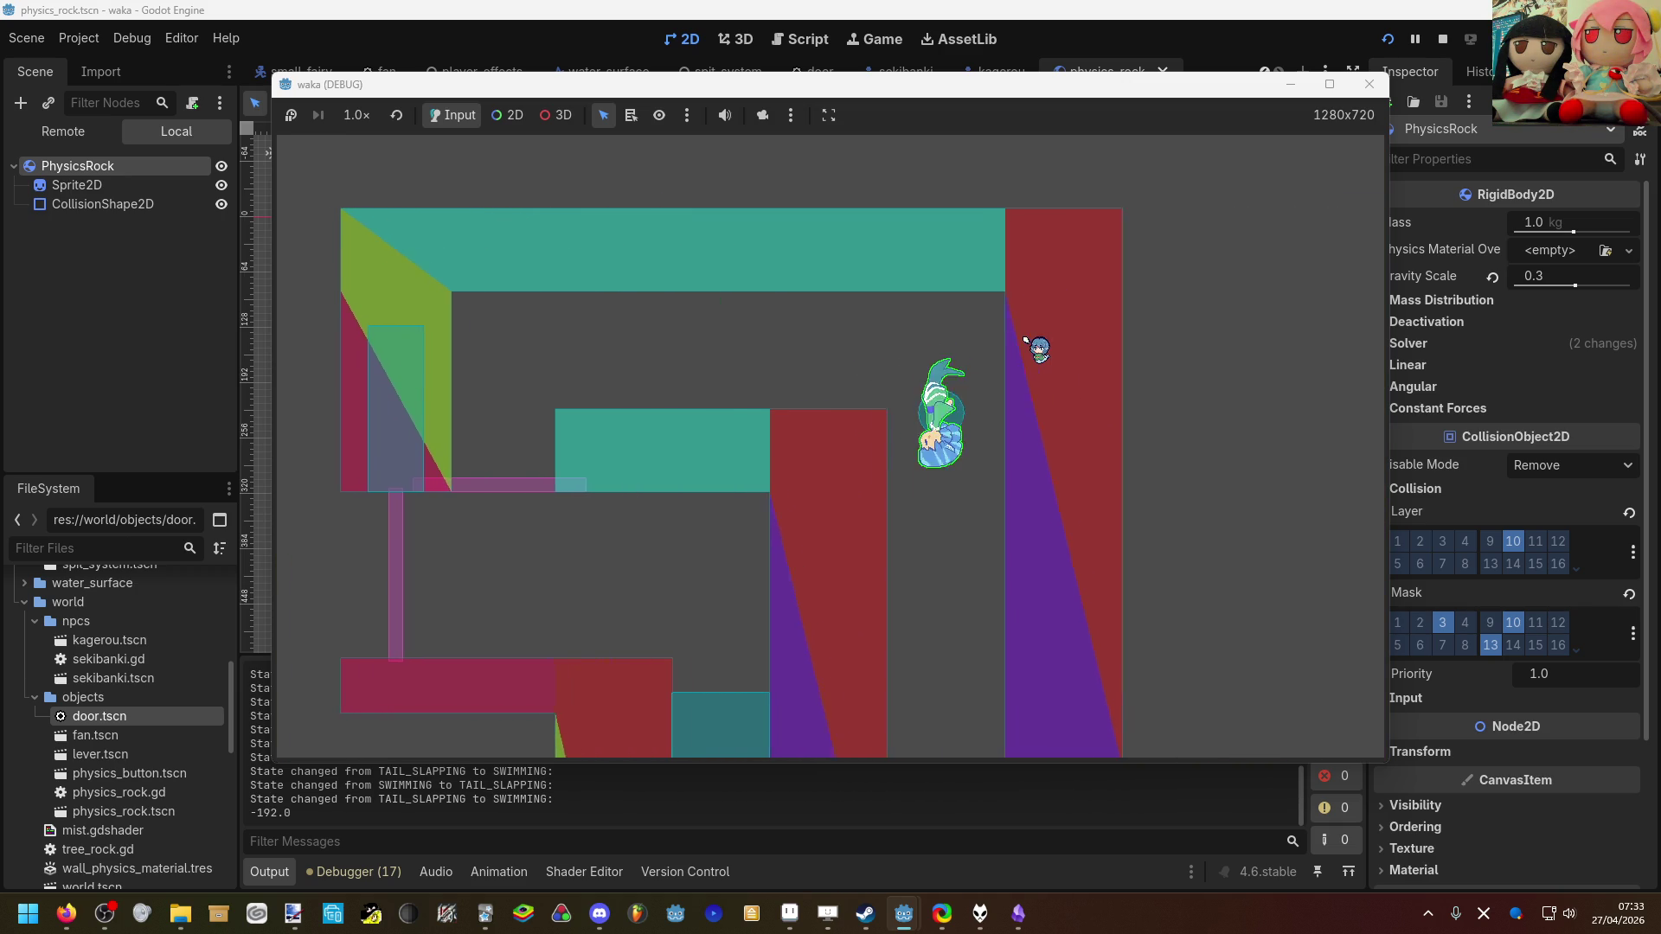
pyautogui.press('Down')
pyautogui.press('Up')
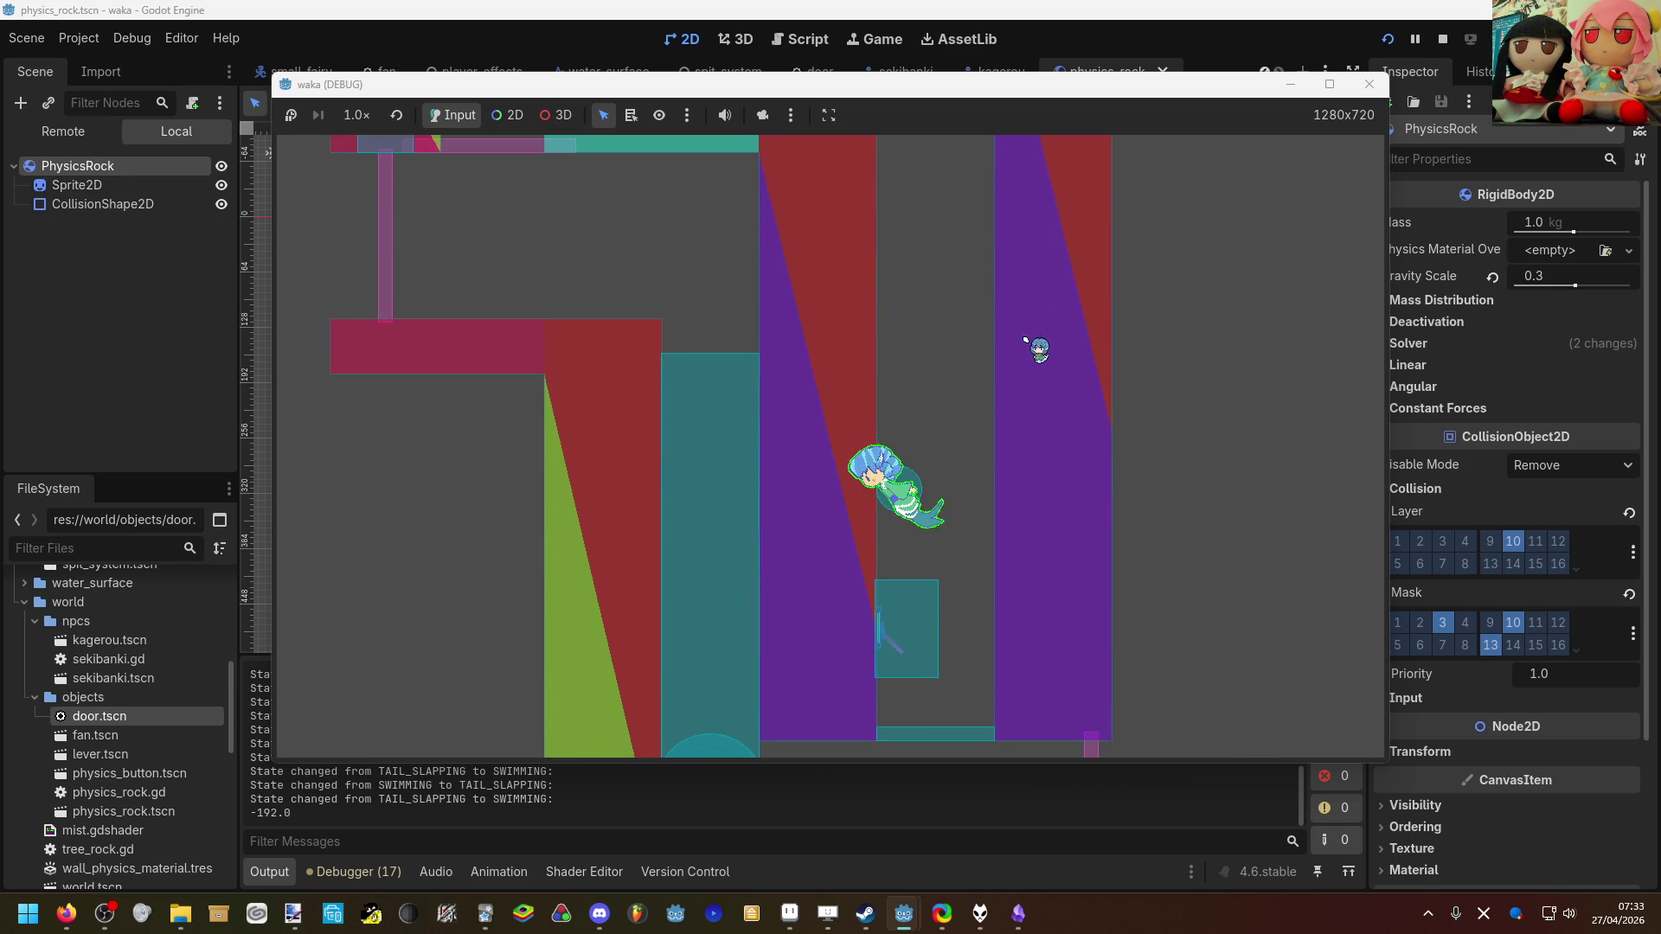
pyautogui.press('Left')
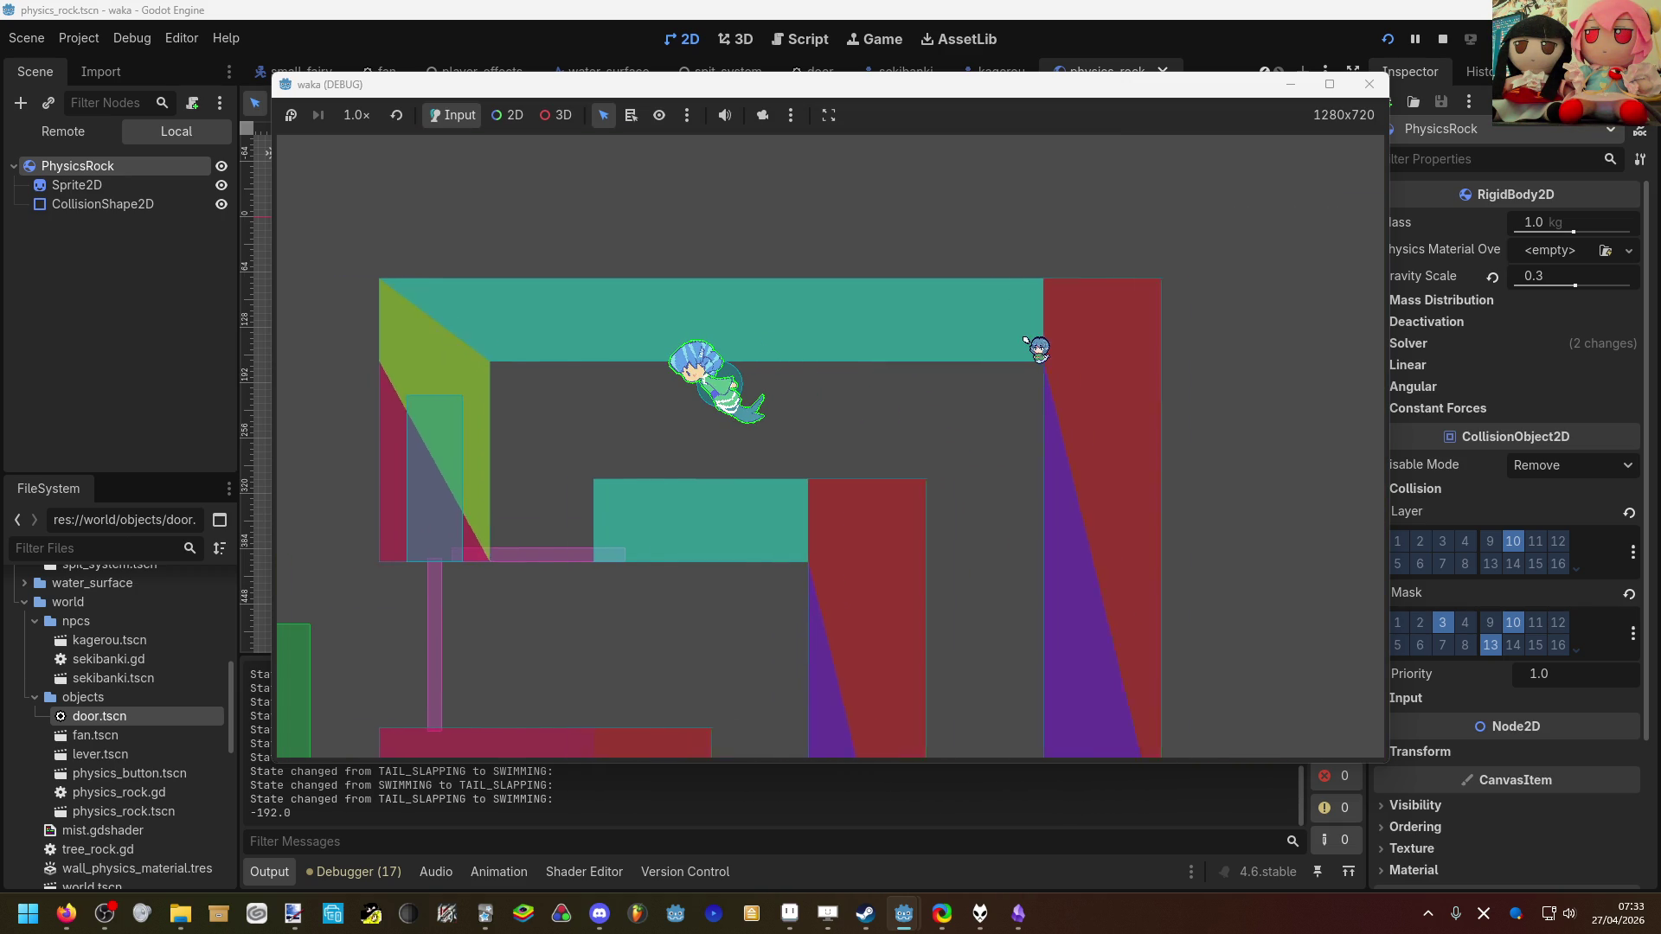
pyautogui.press('Down')
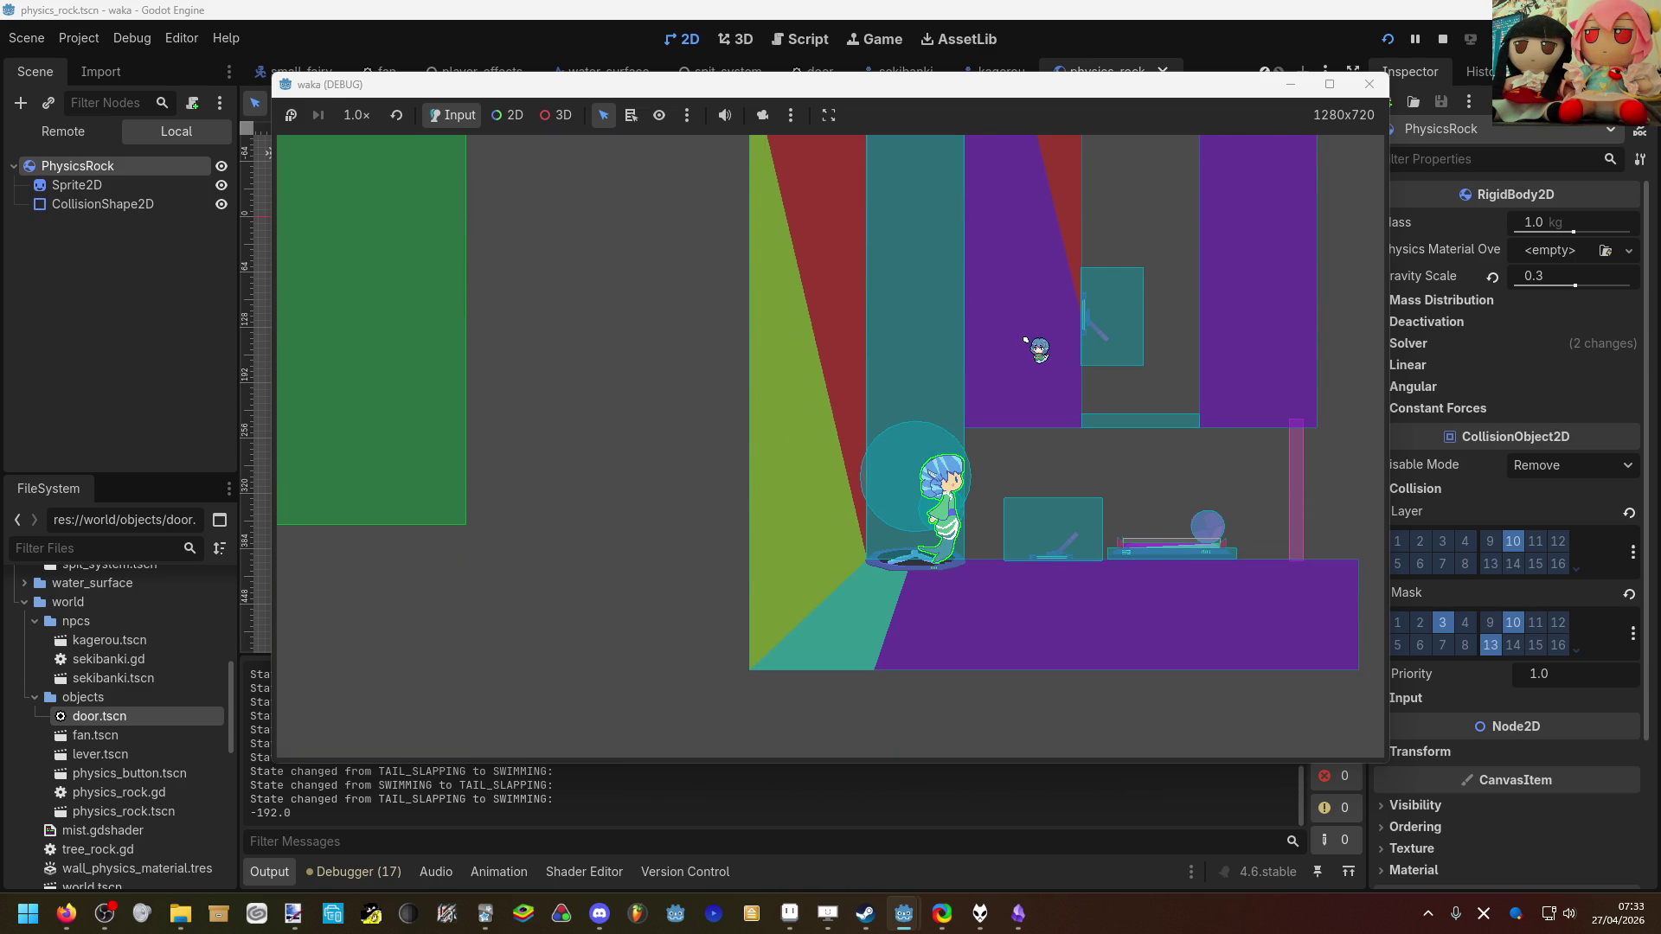
# - Swim along the lower area toward the pink pillar, through the bubble and upward
pyautogui.press('Up')
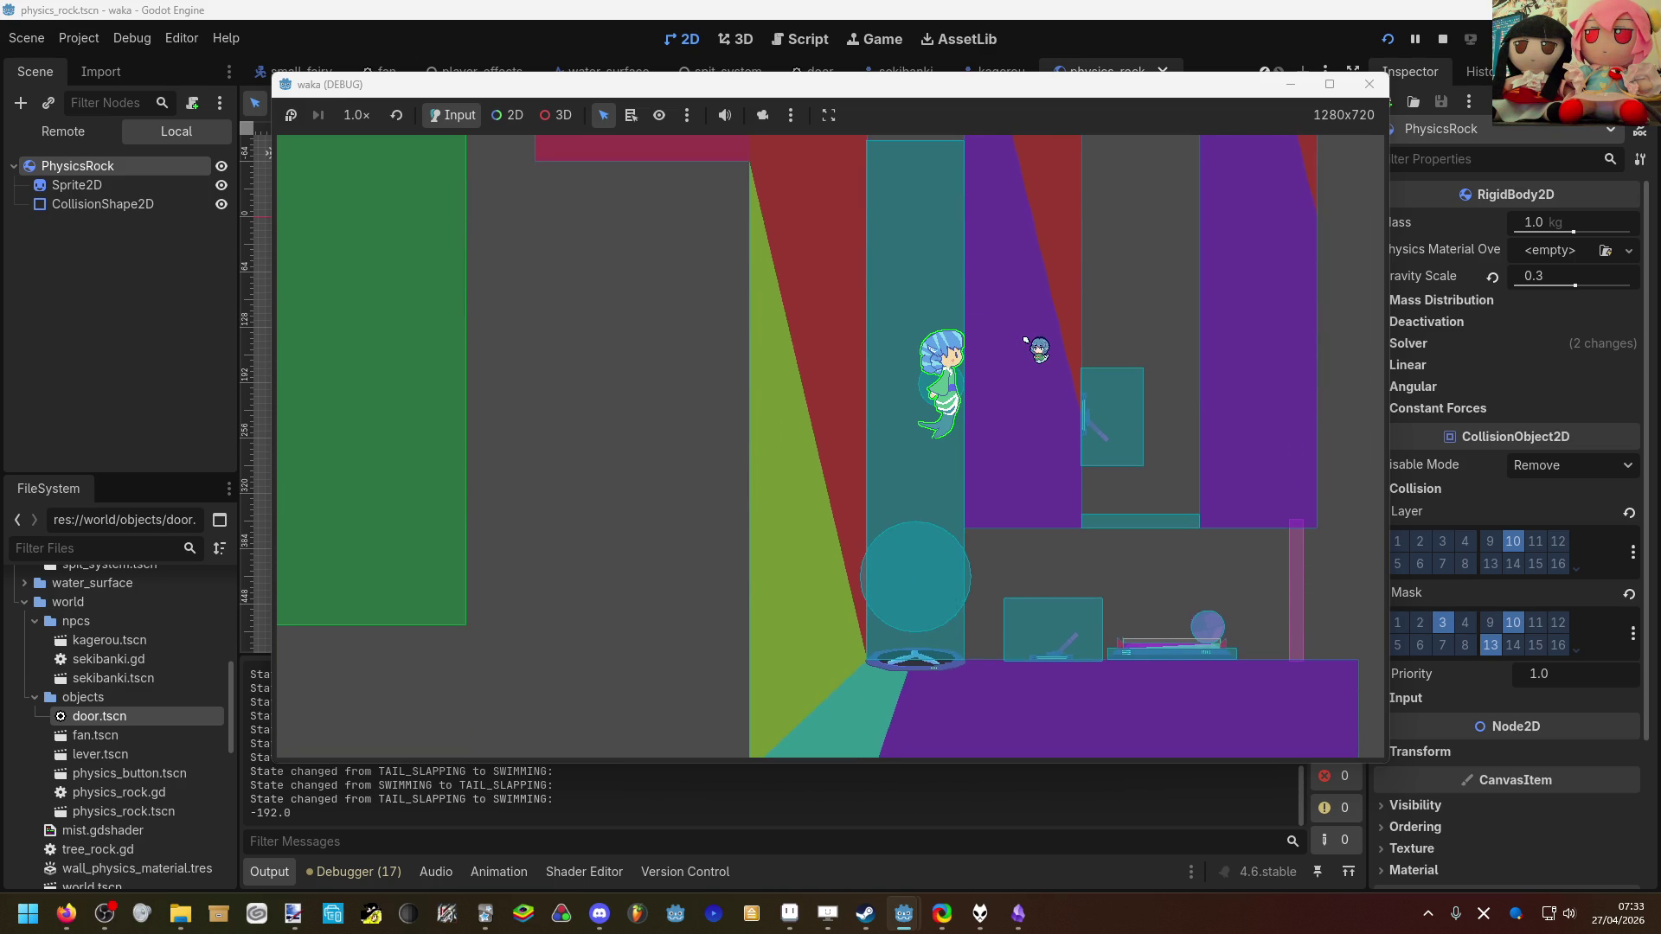
pyautogui.press('Left')
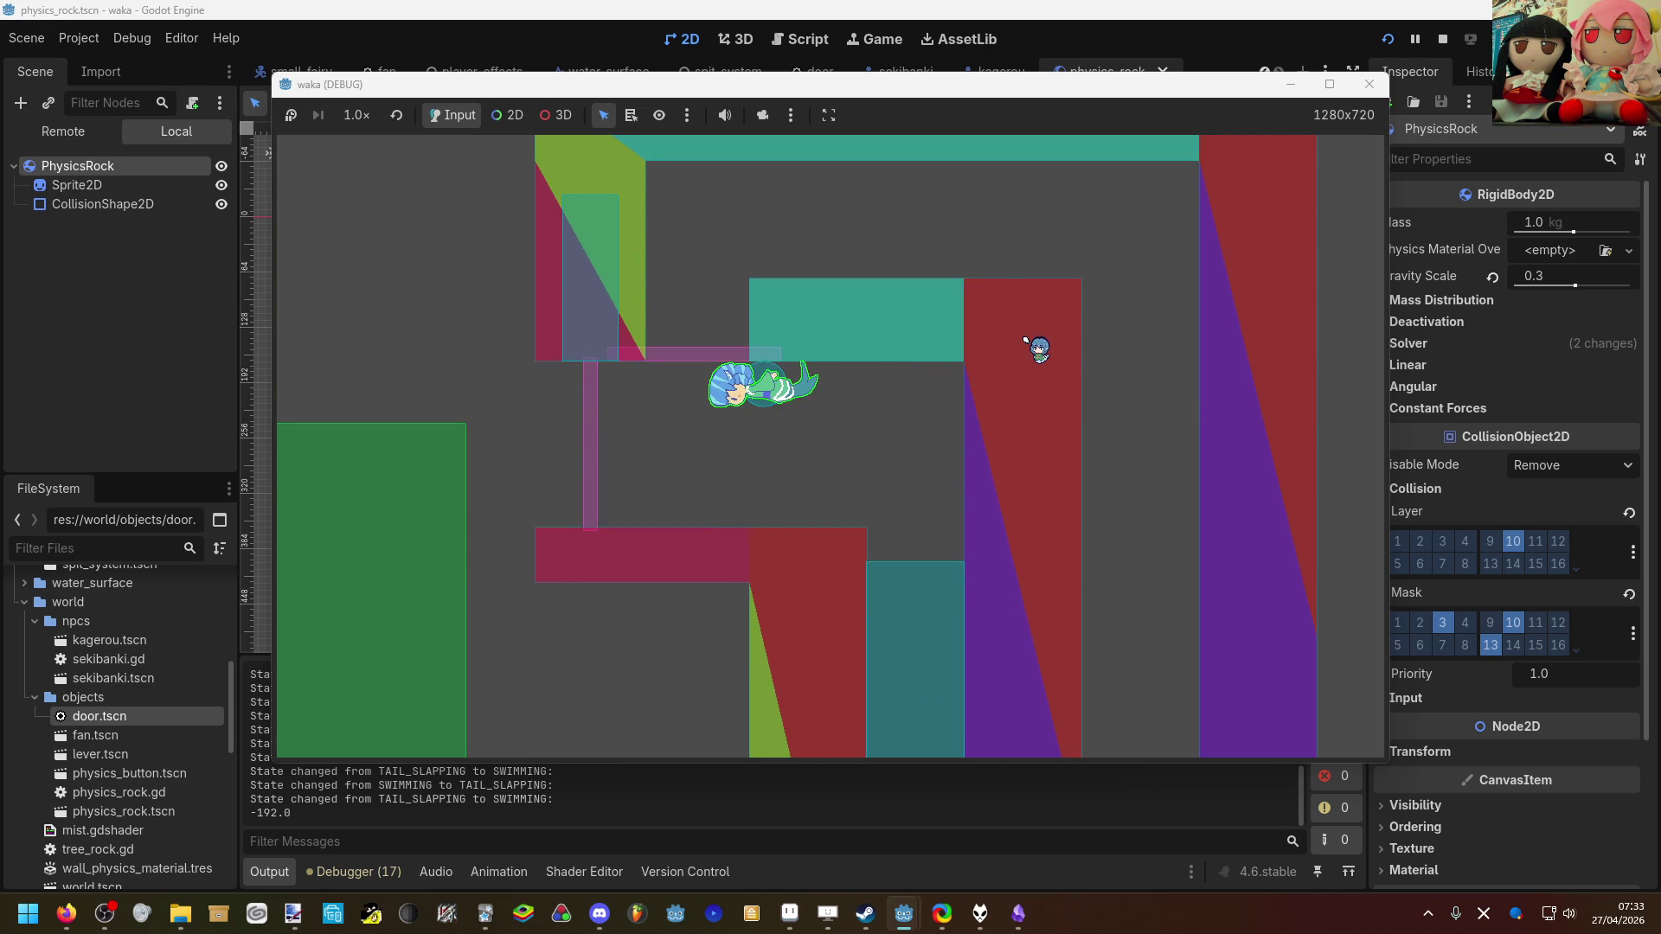
pyautogui.press('Right')
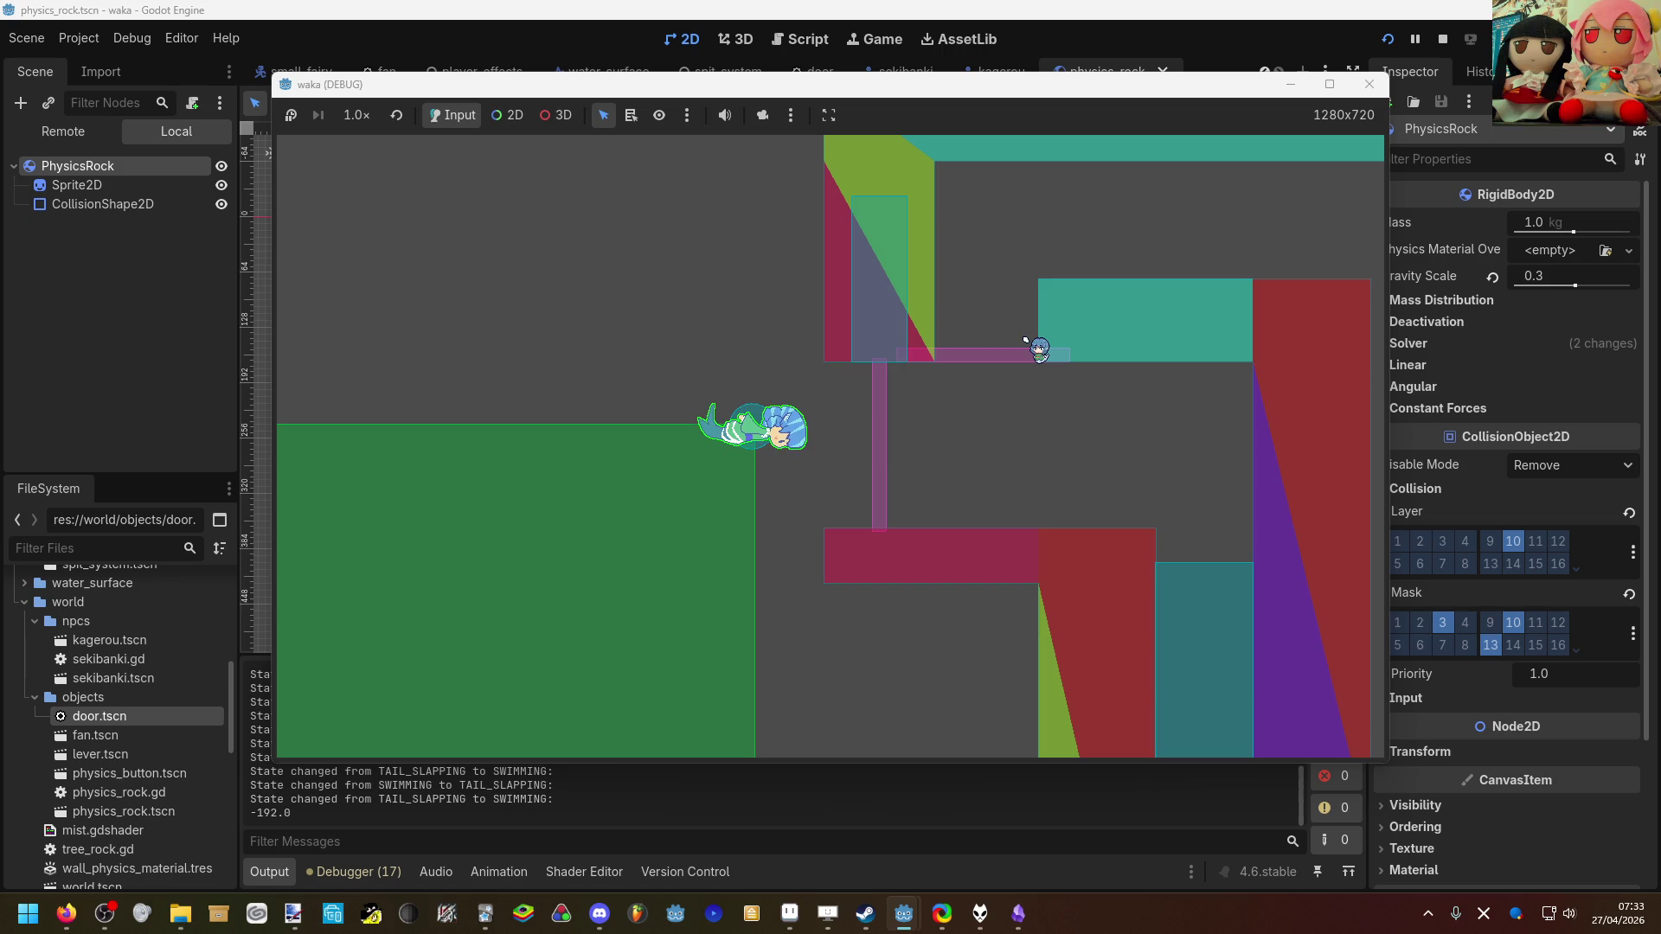
pyautogui.press('Down')
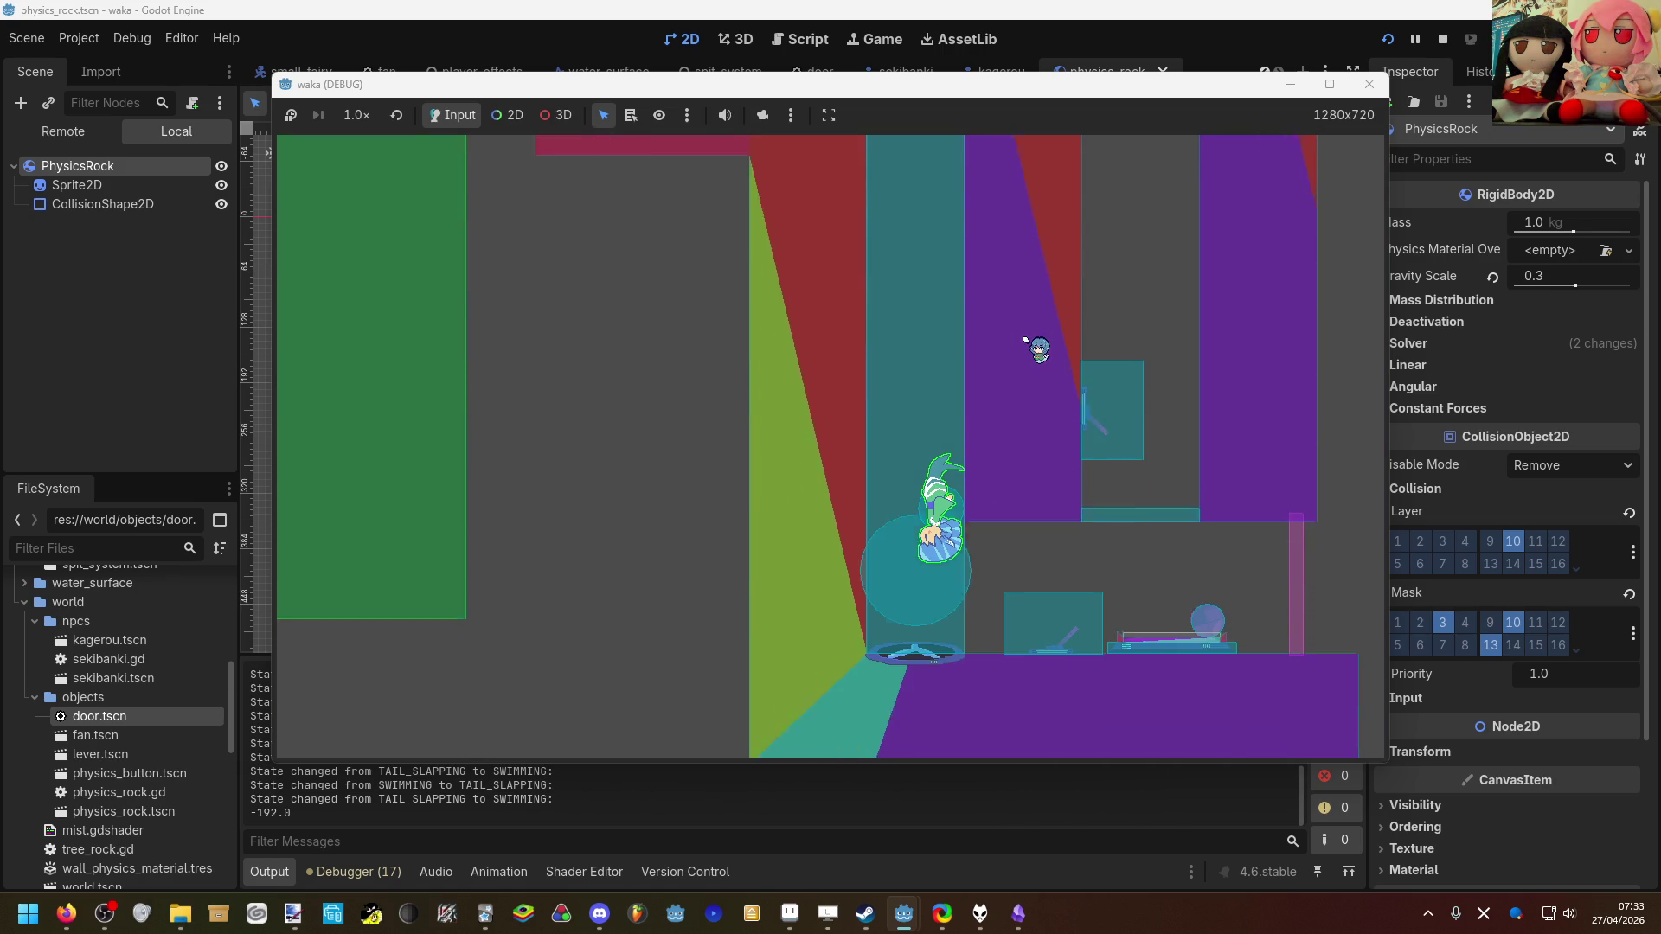
pyautogui.press('Right')
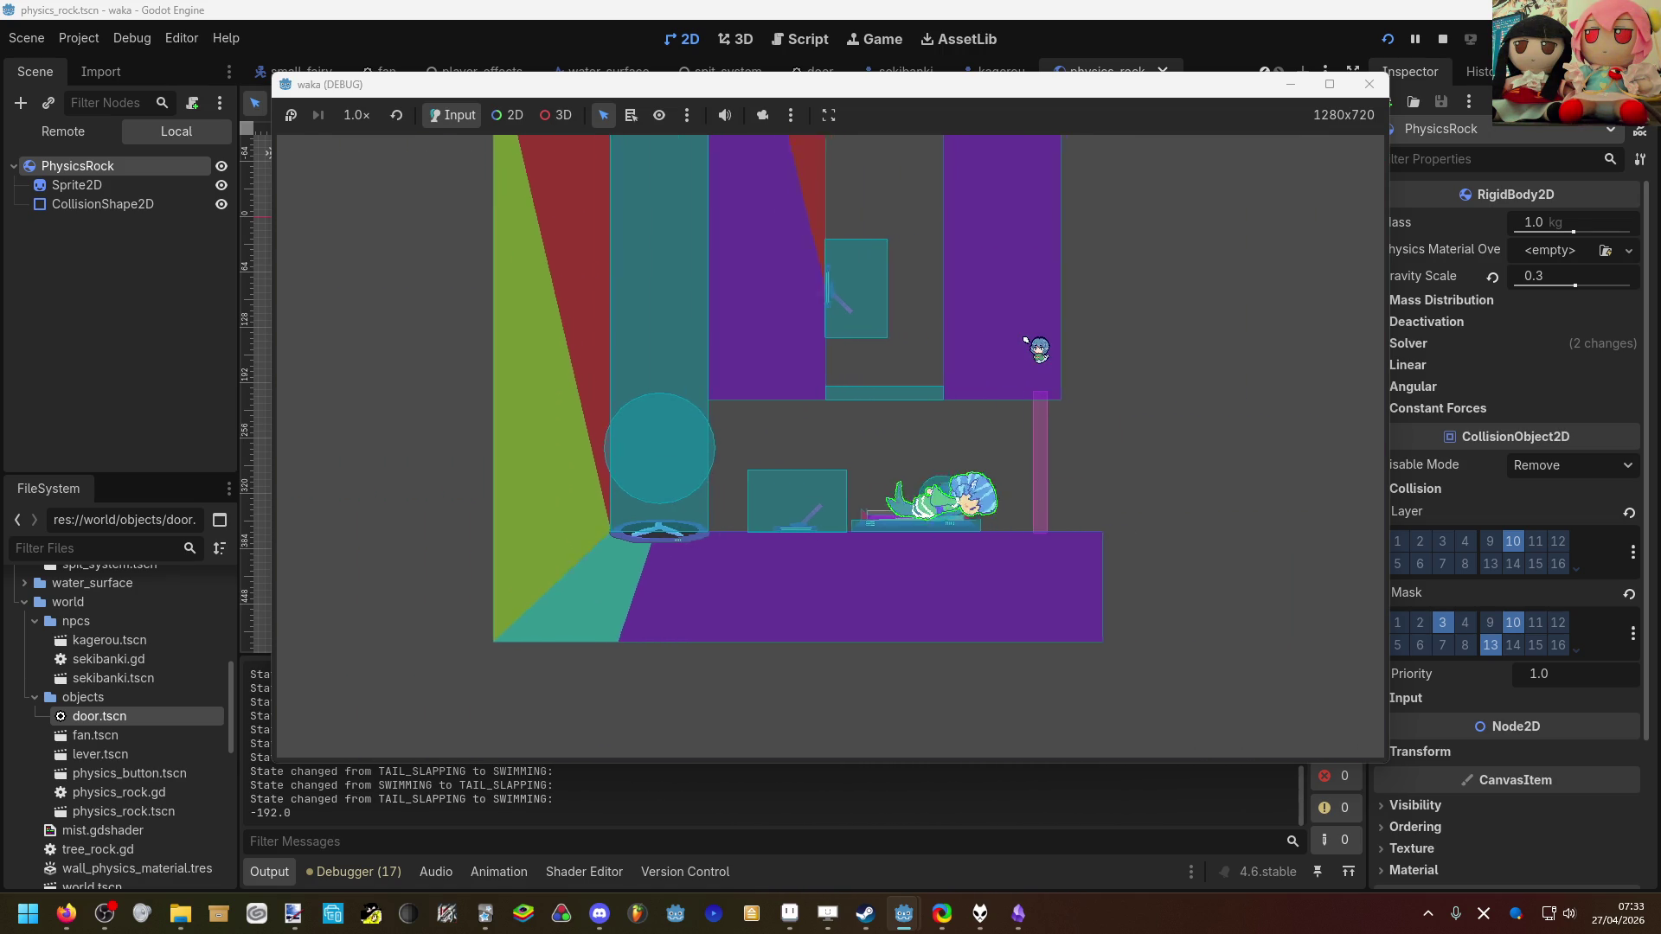
pyautogui.press('Left')
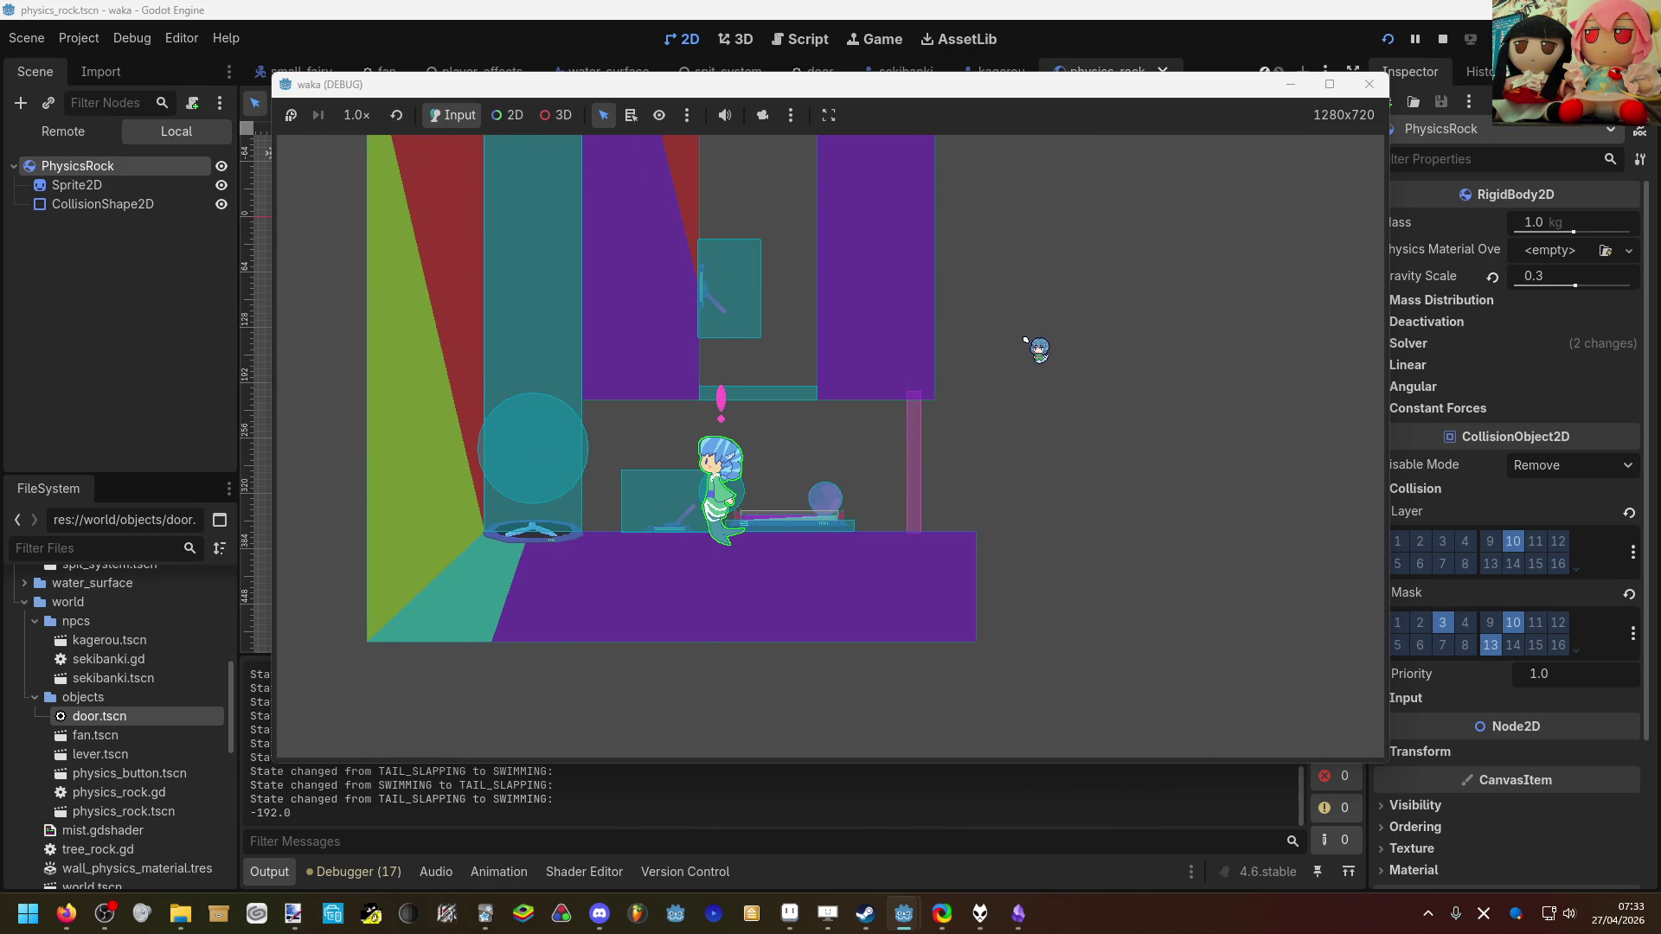
pyautogui.press('Right')
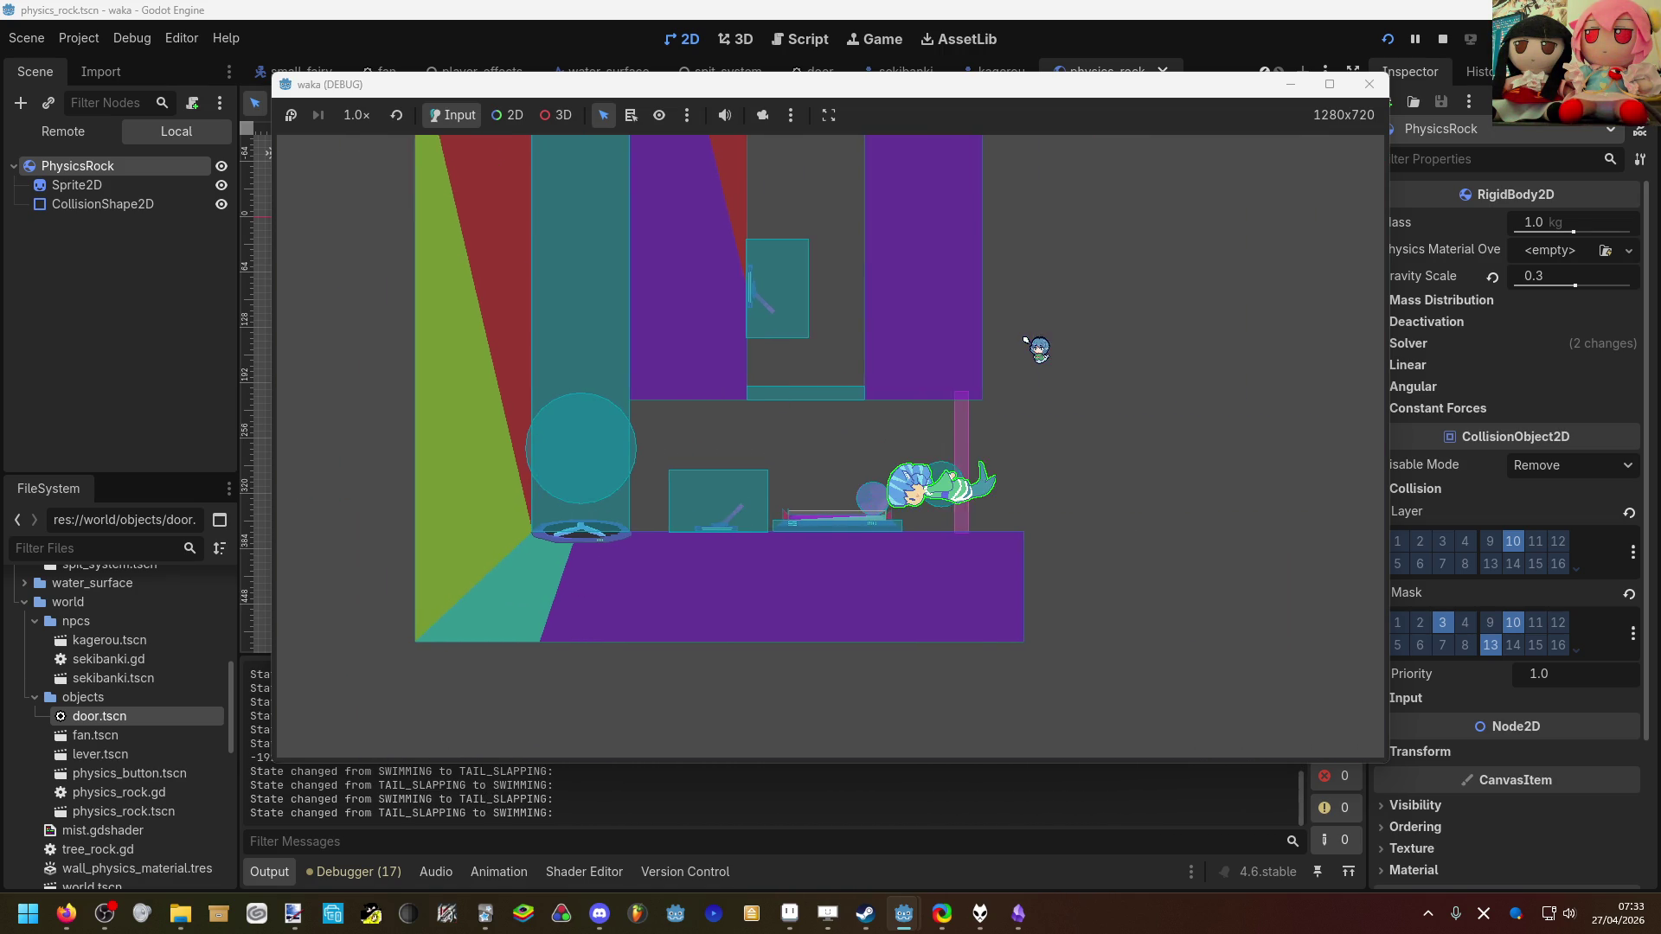
pyautogui.press('Left')
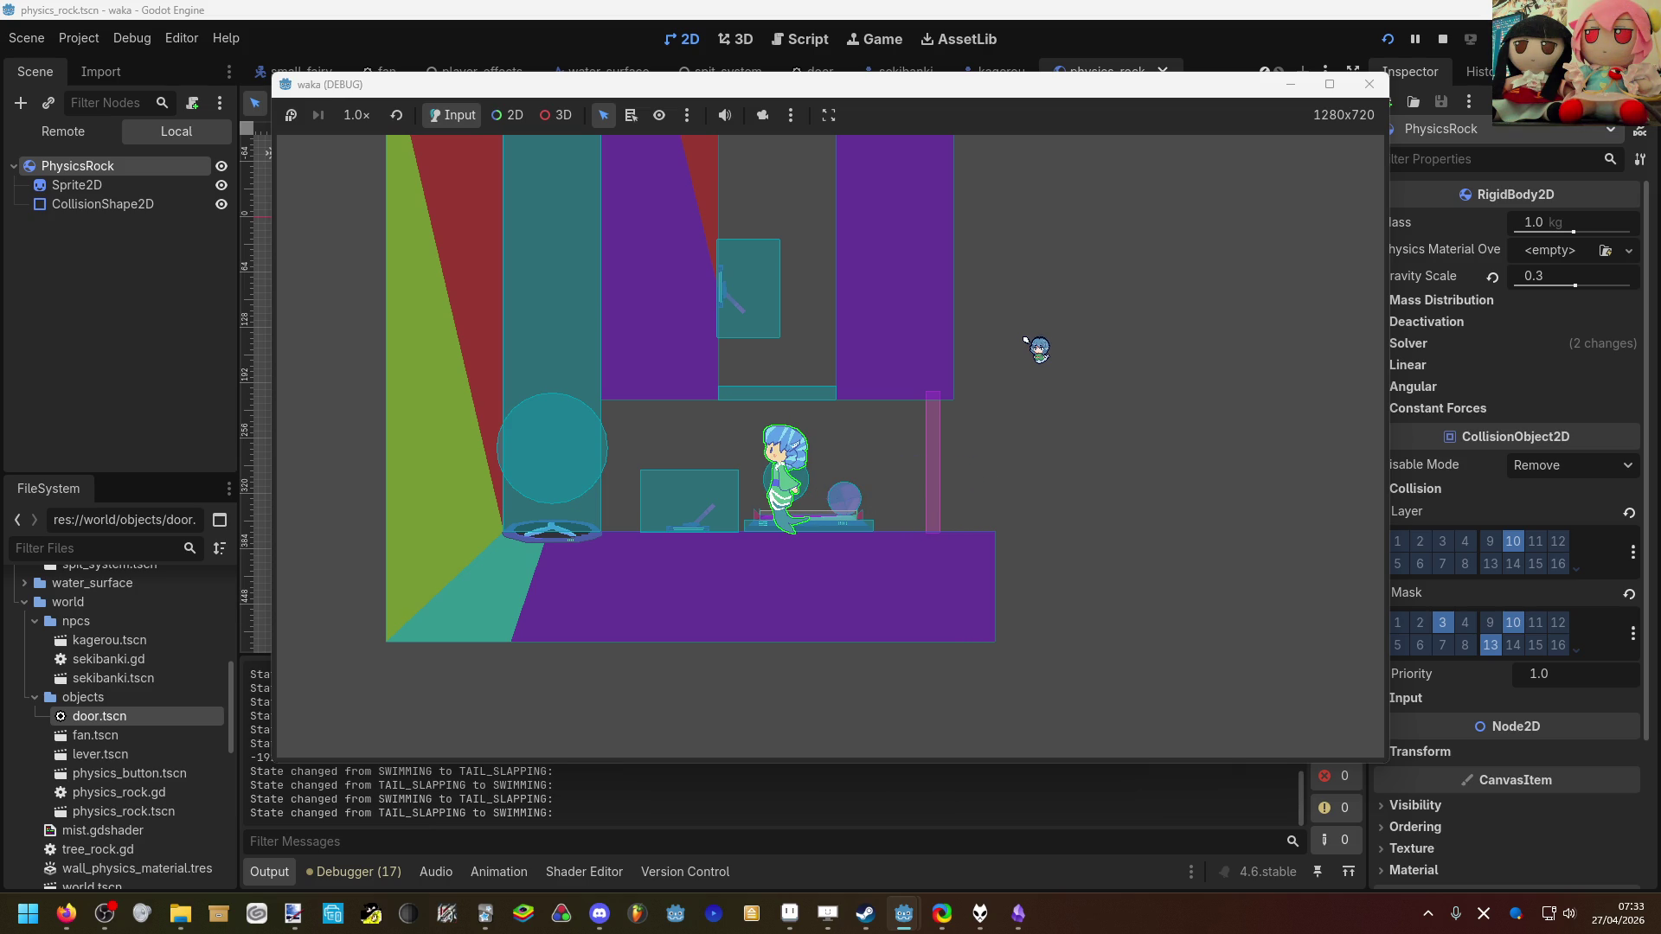
pyautogui.press('Left')
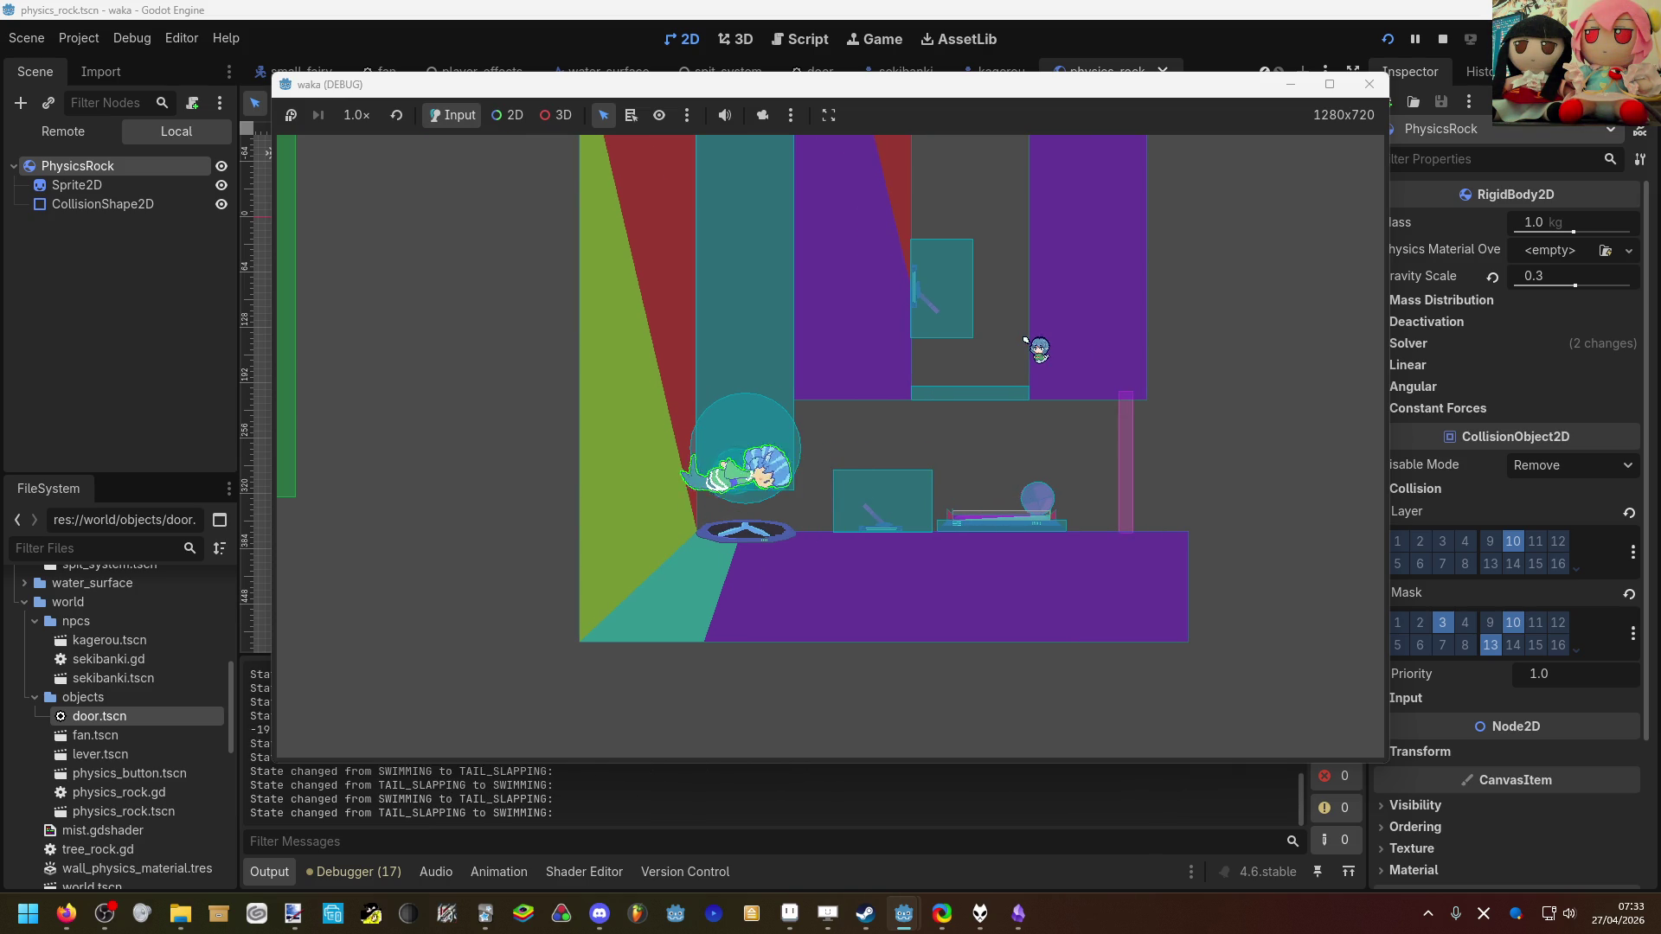
pyautogui.press('Right')
pyautogui.press('Left')
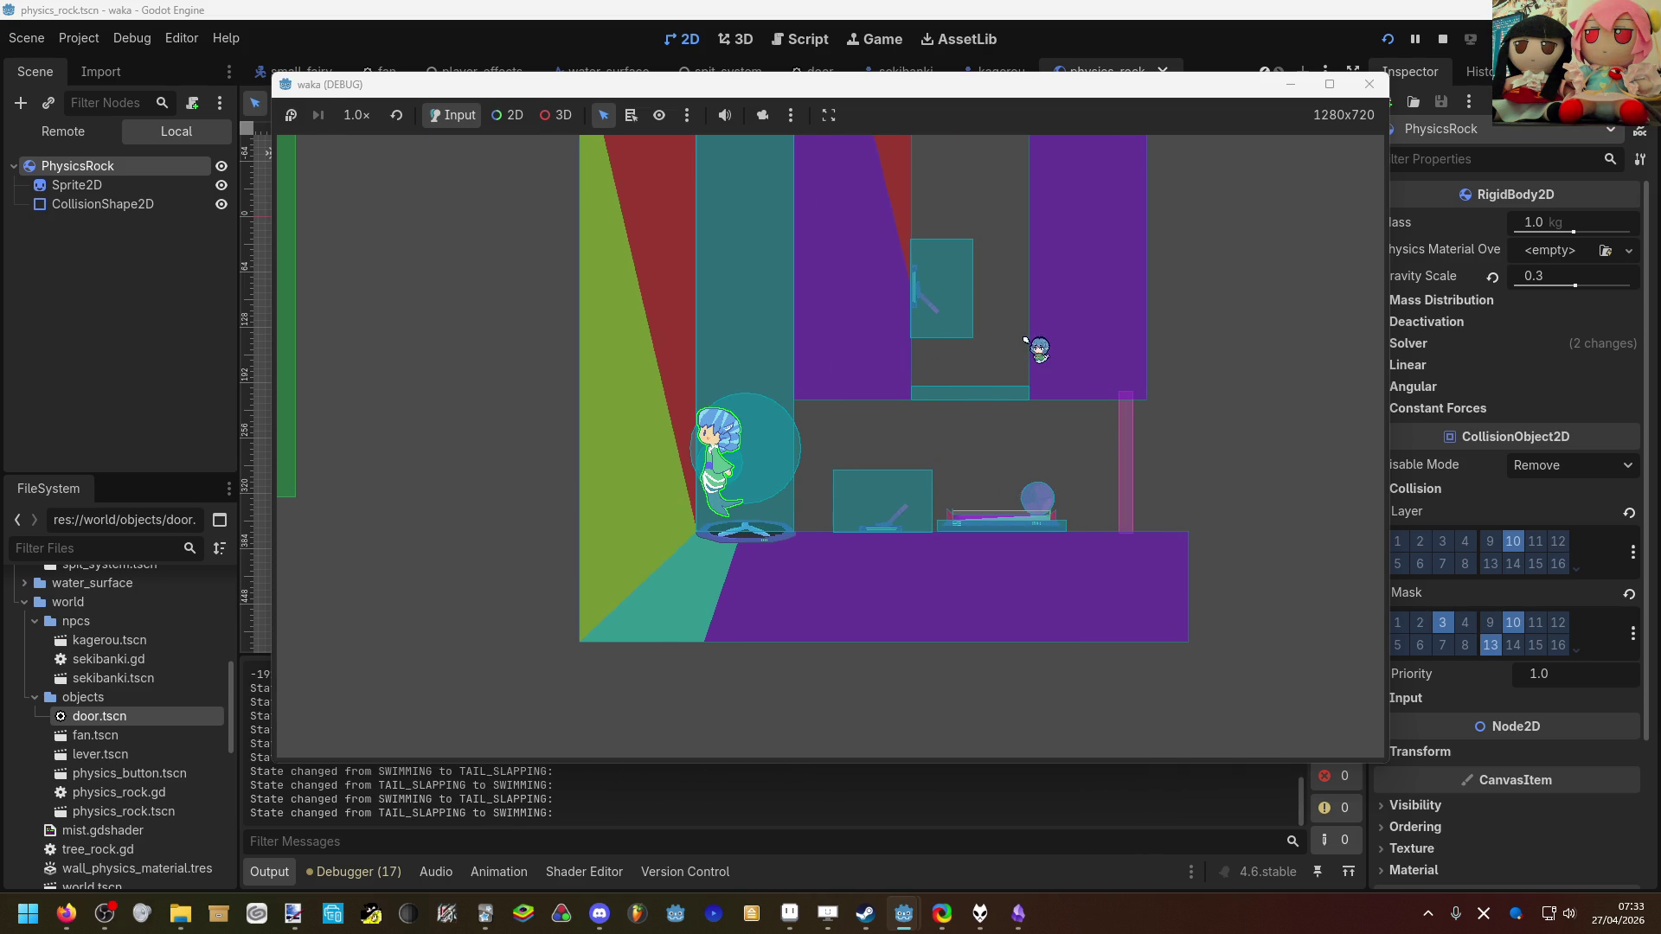
pyautogui.press('Up')
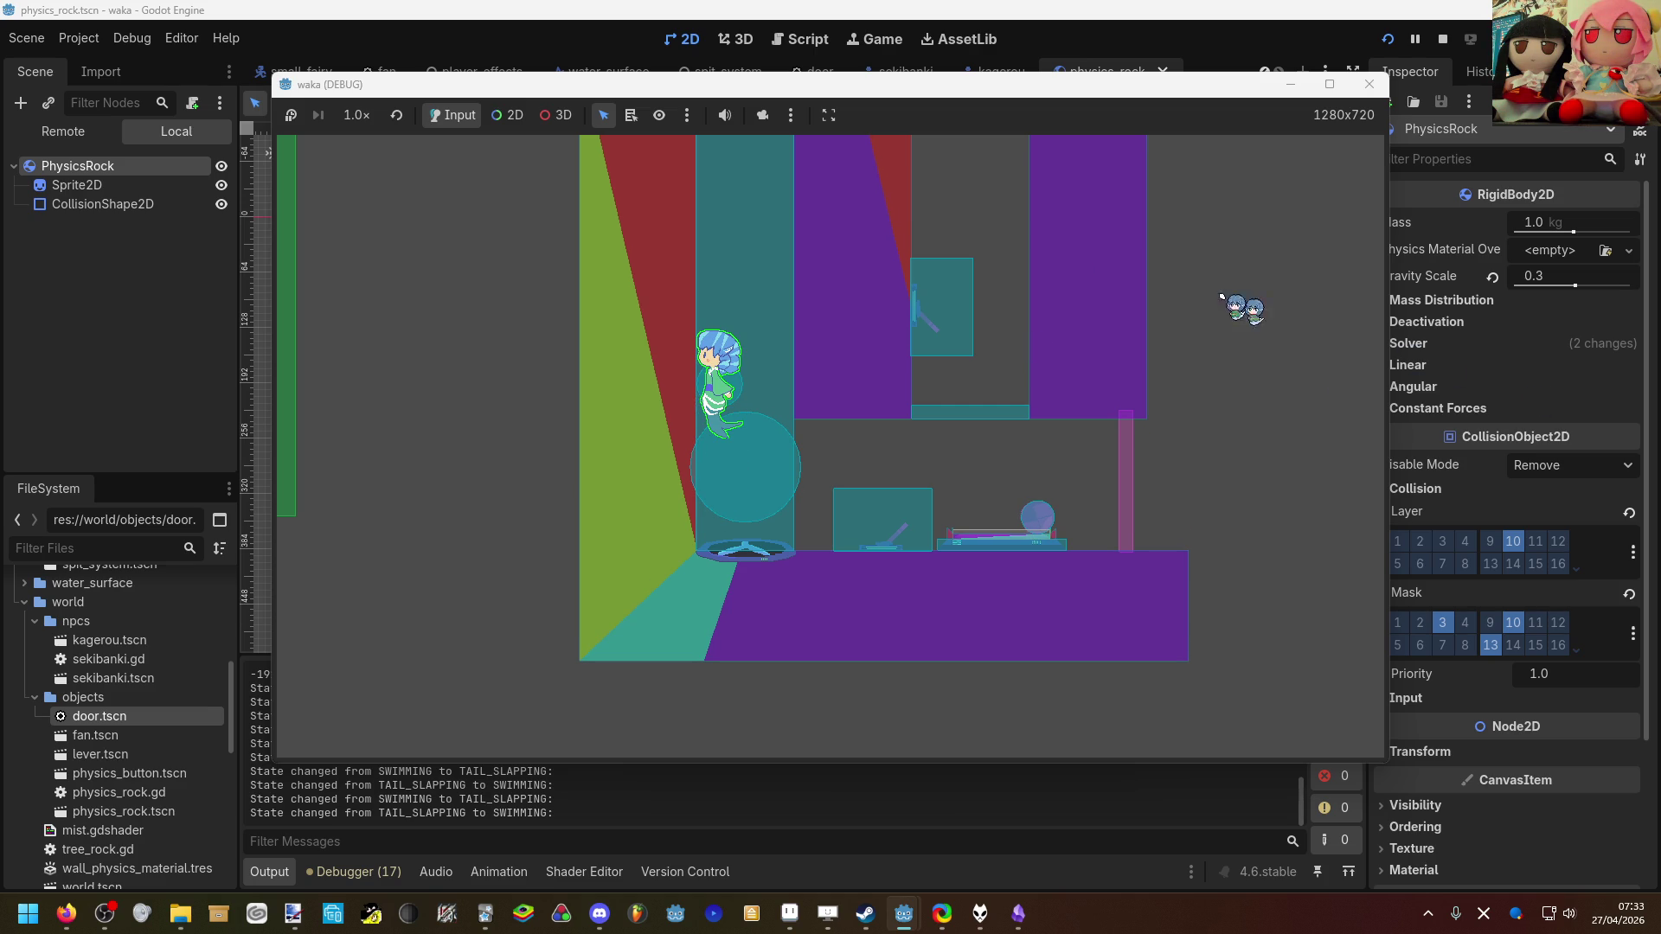
pyautogui.press('Up')
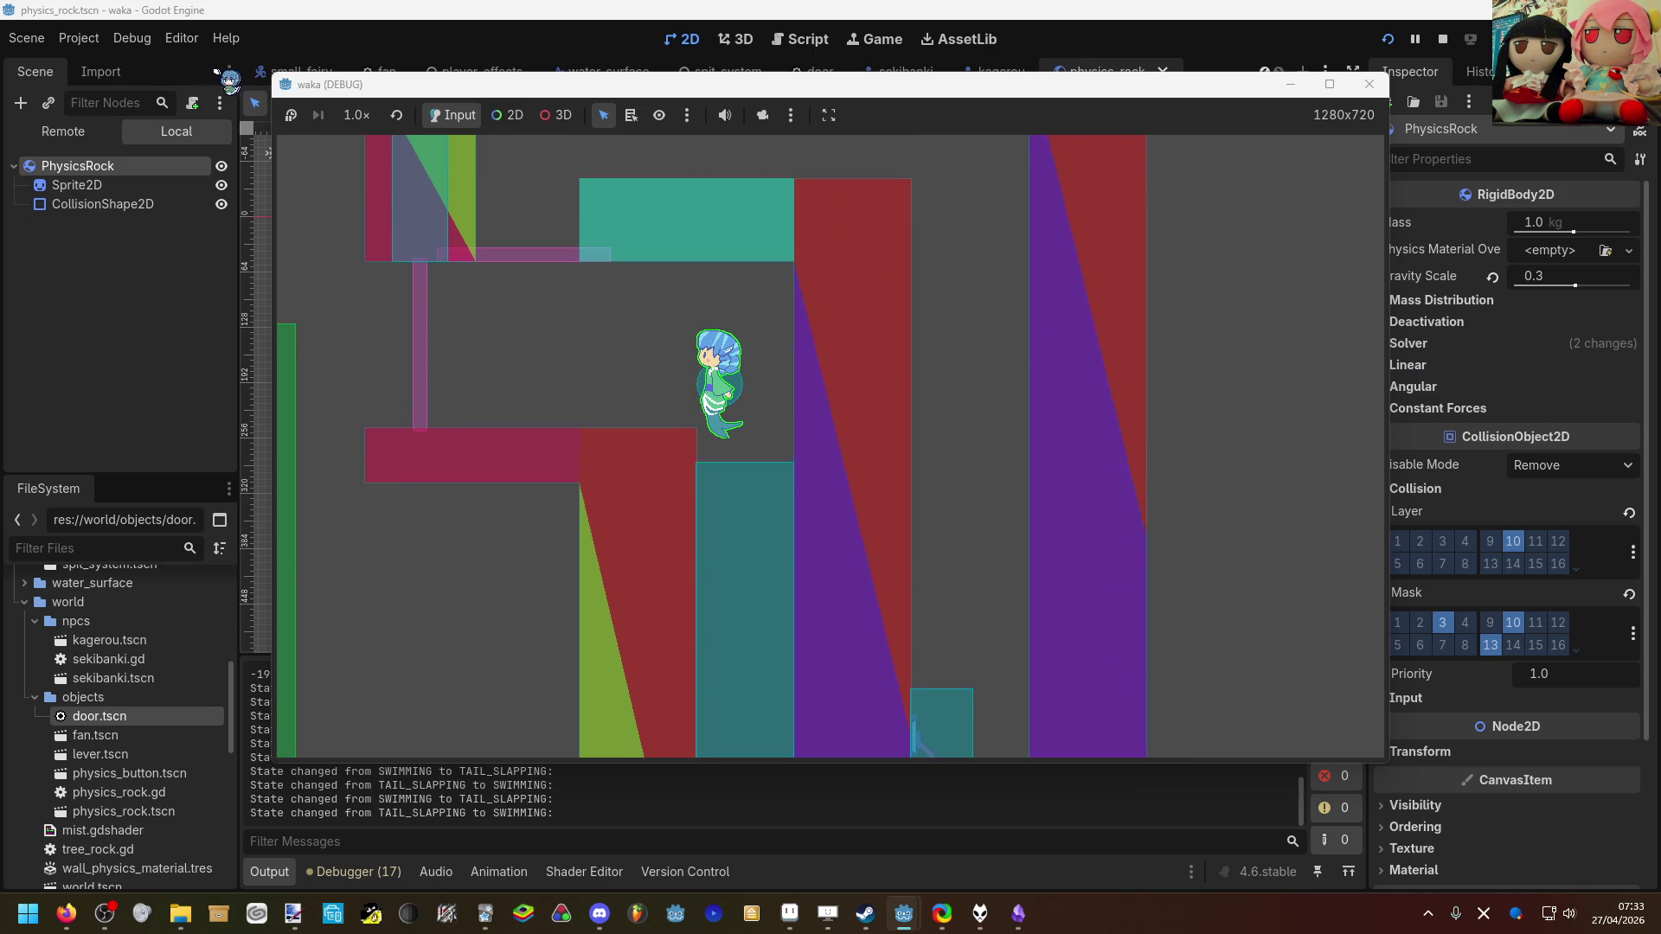
# - Uncheck Visible Collision Shapes in the Debug menu and relaunch the project
pyautogui.click(130, 40)
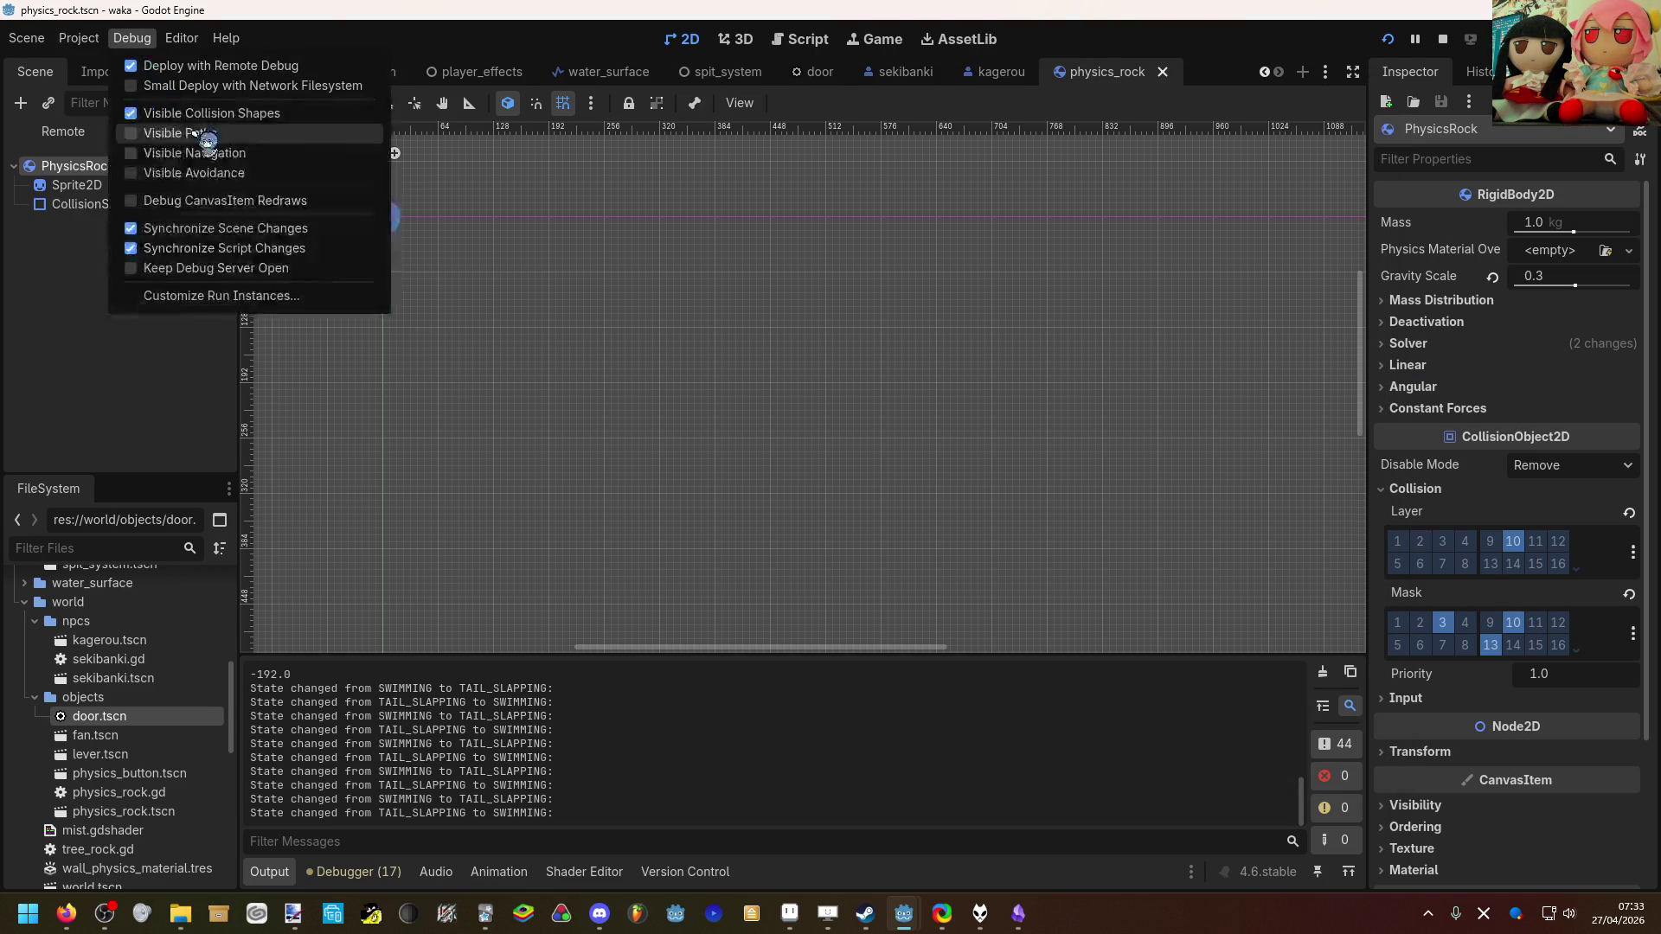
pyautogui.click(1389, 50)
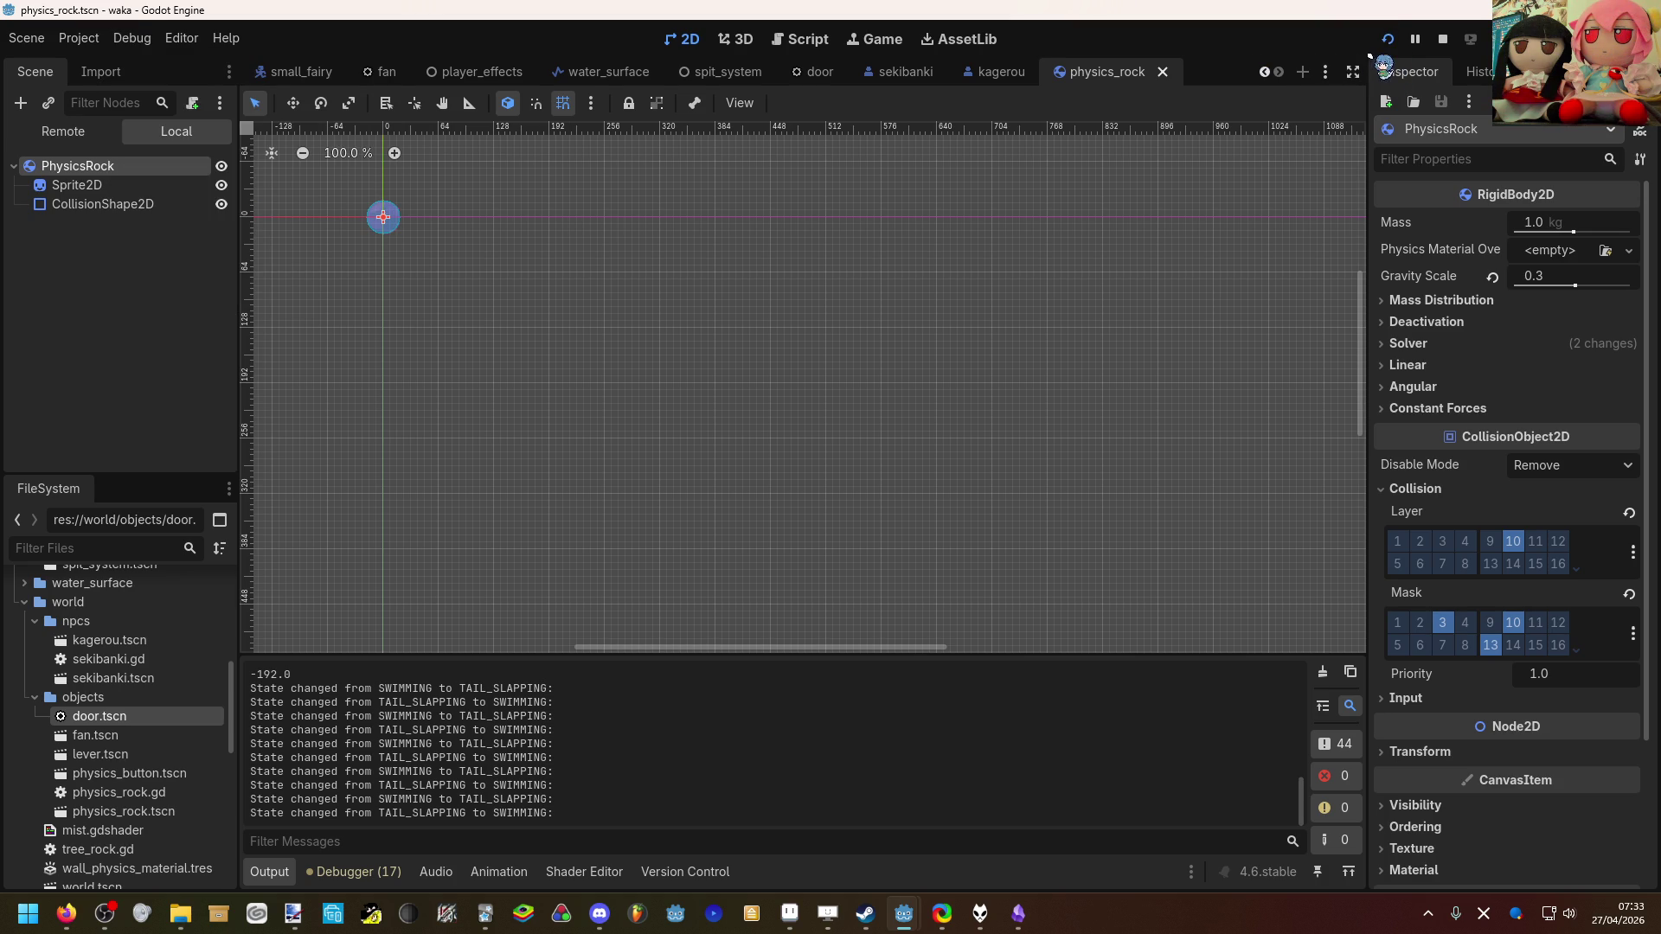
pyautogui.click(1388, 41)
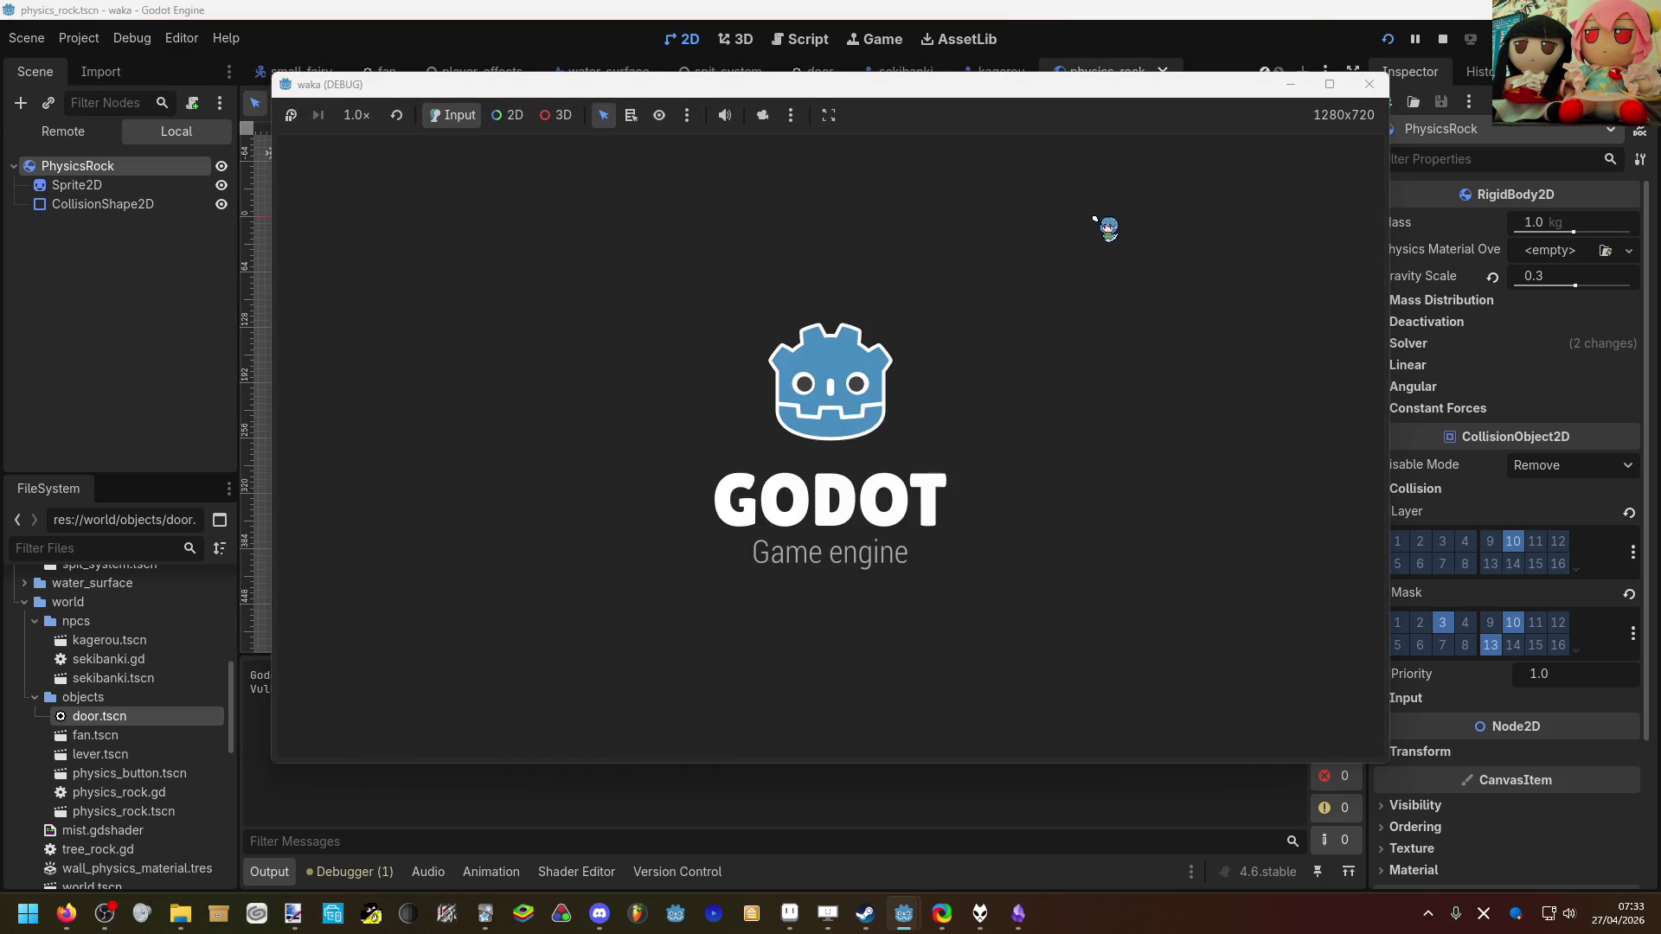
# - Swim up beside the purple ball and sing to push it away
pyautogui.press('Left')
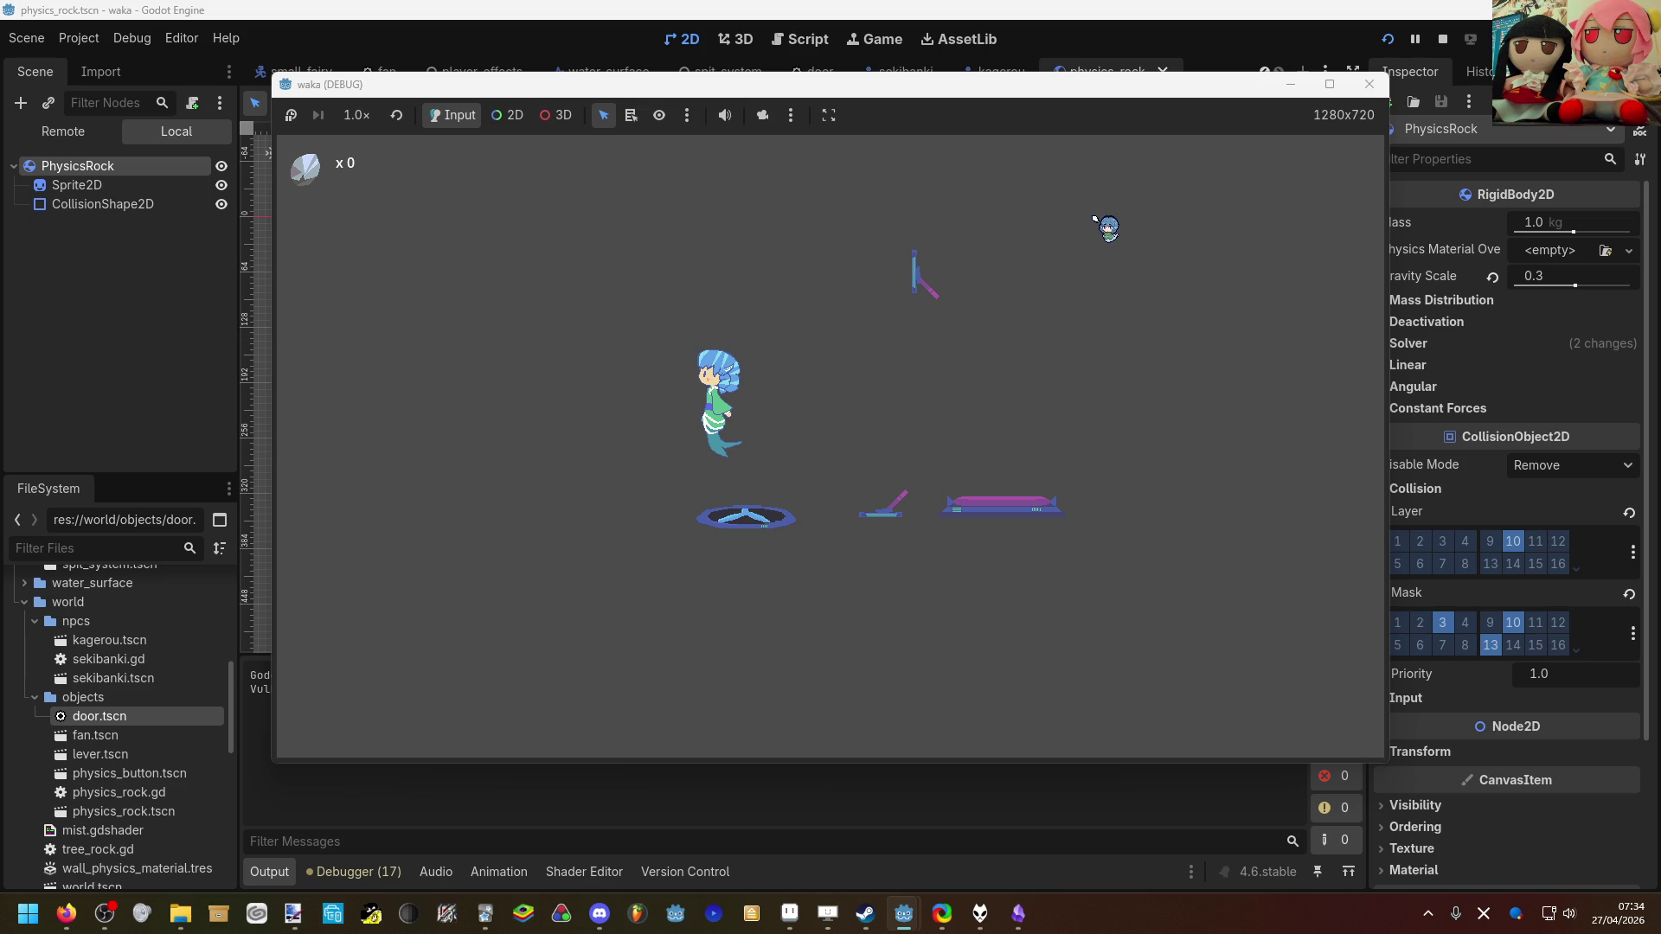
pyautogui.press('Up')
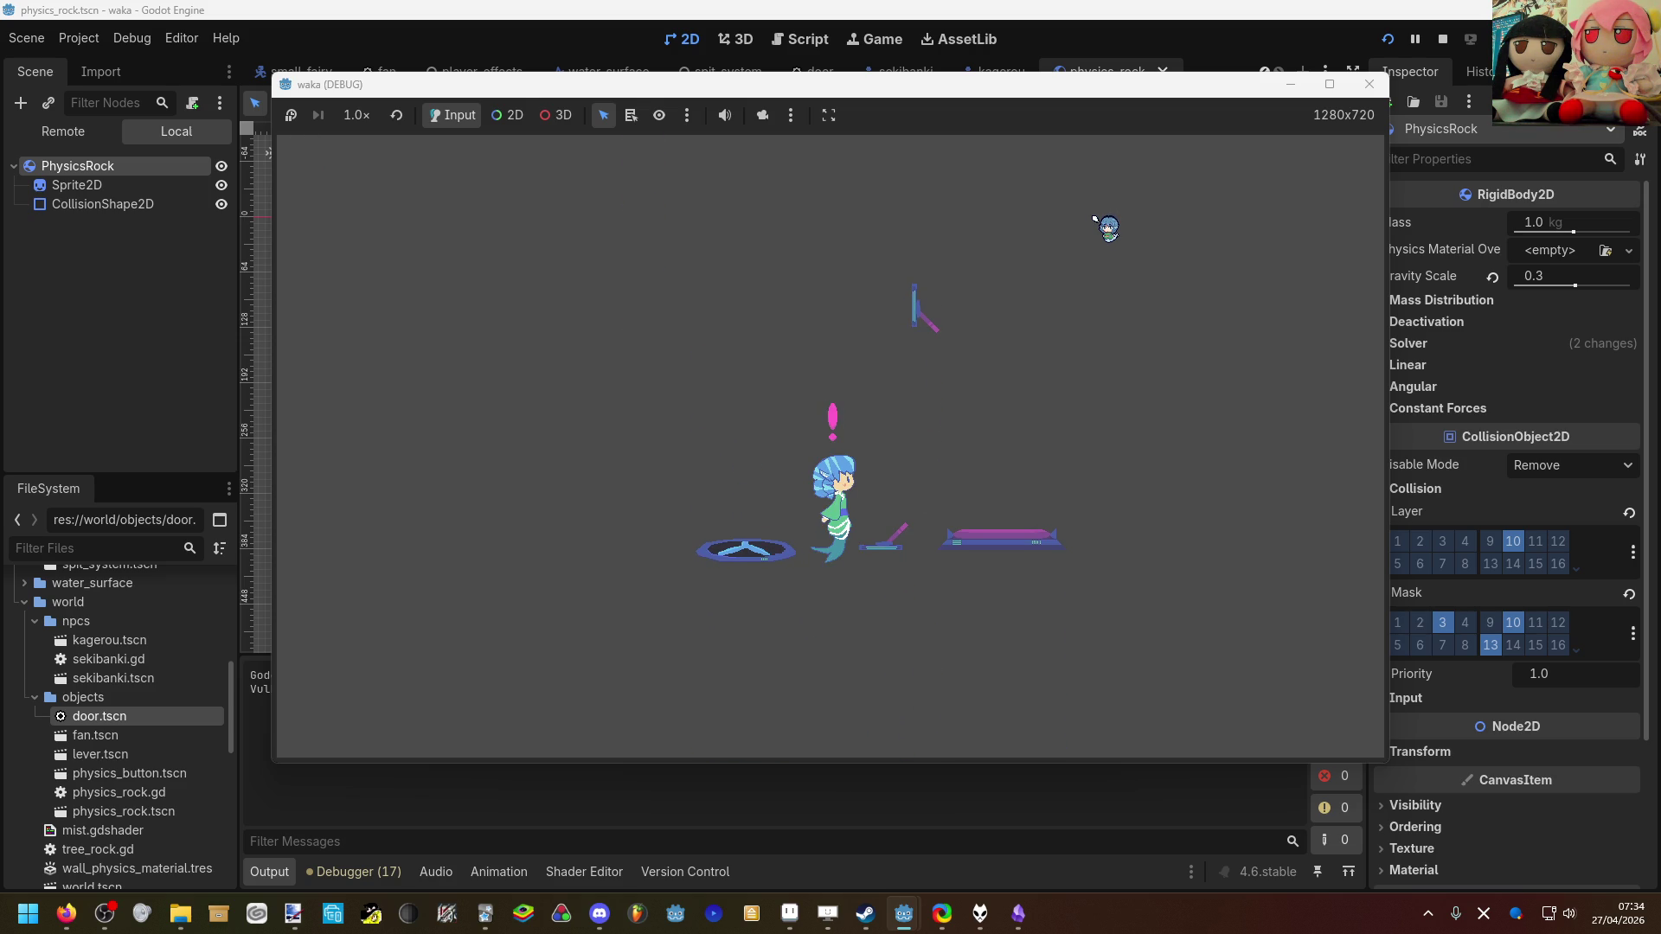
pyautogui.press('Up')
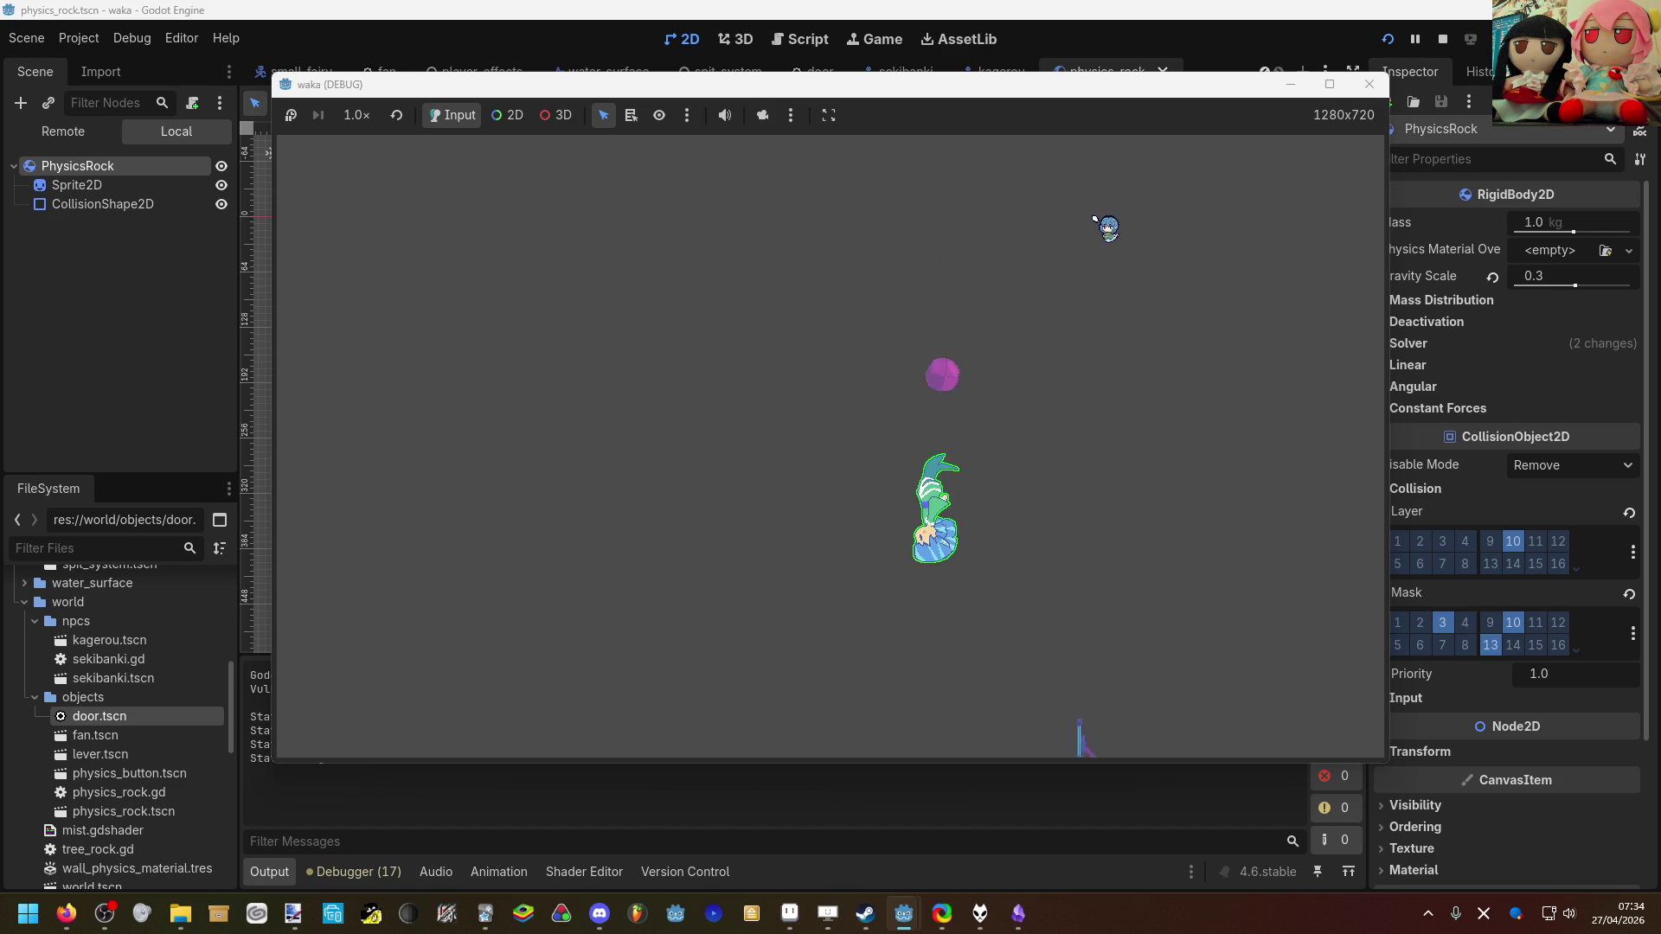
pyautogui.press('Up')
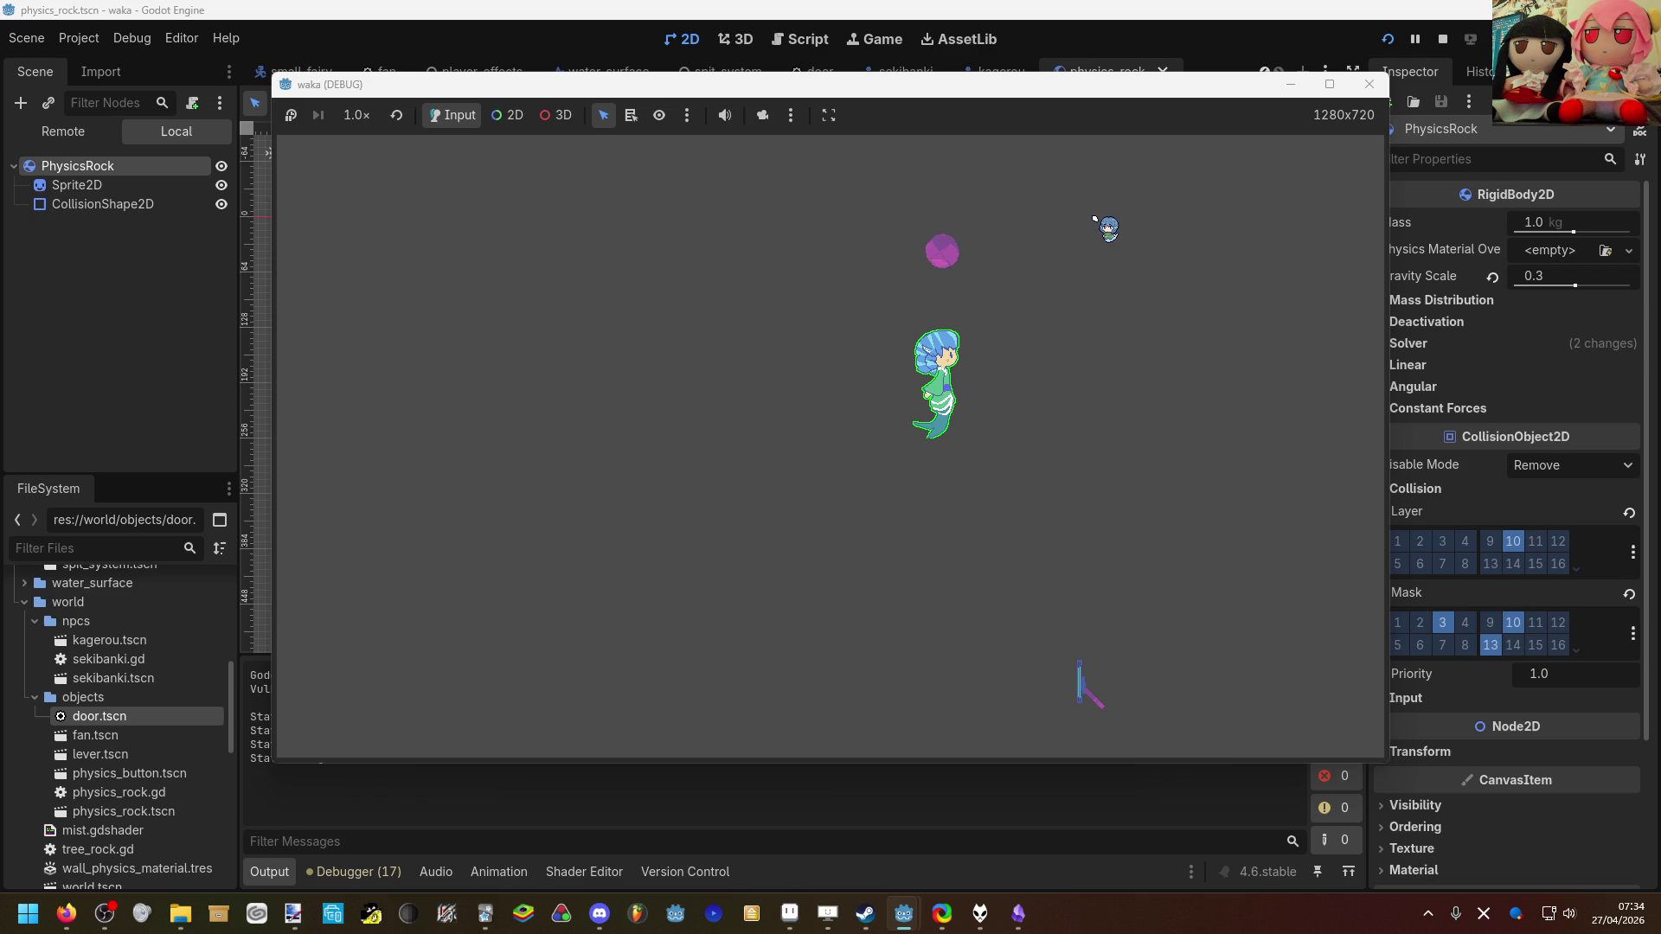
pyautogui.press('space')
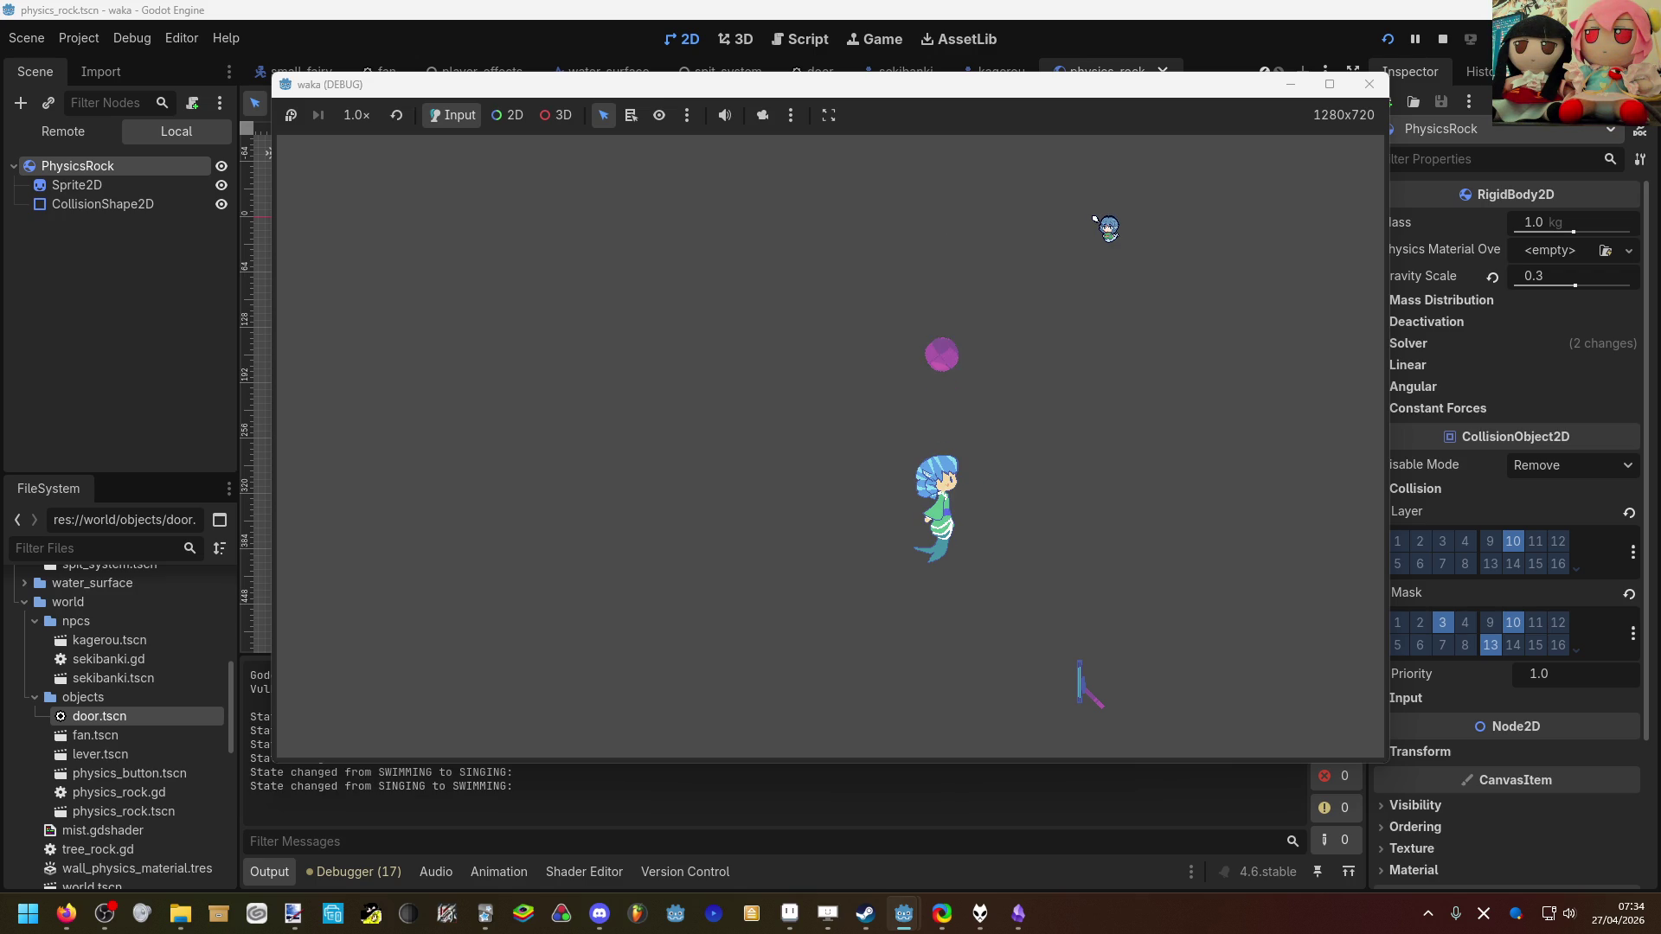
# - Tail-slap the purple ball repeatedly, aiming it toward the lever platform
pyautogui.press('Down')
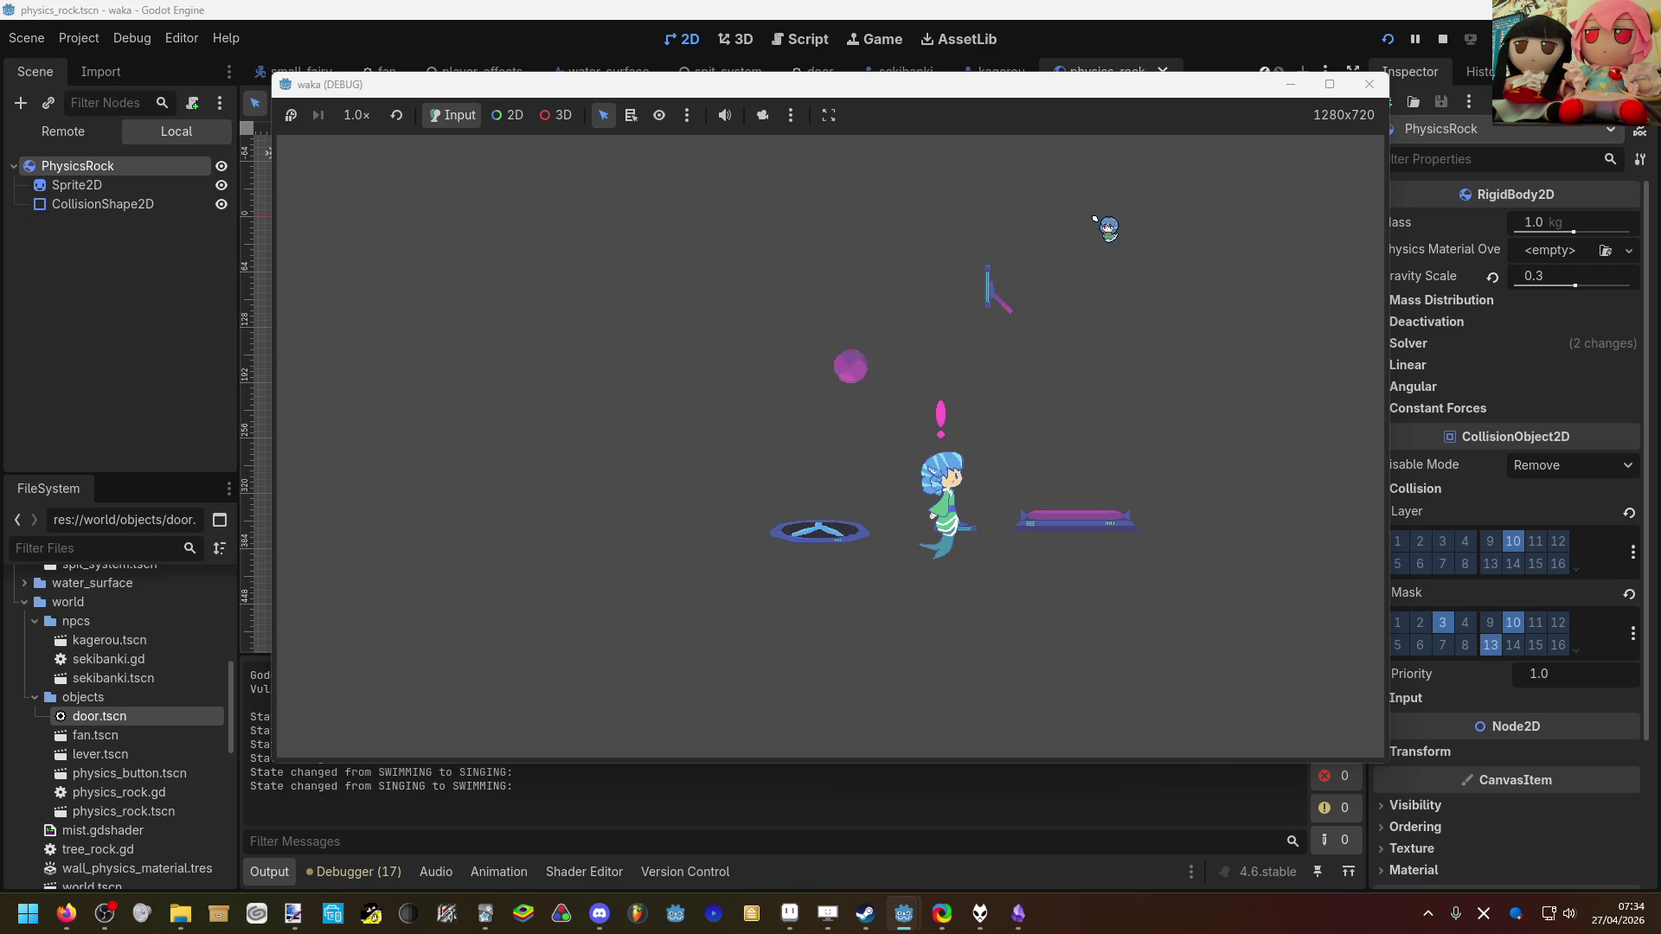
pyautogui.press('Left')
pyautogui.press('space')
pyautogui.press('Right')
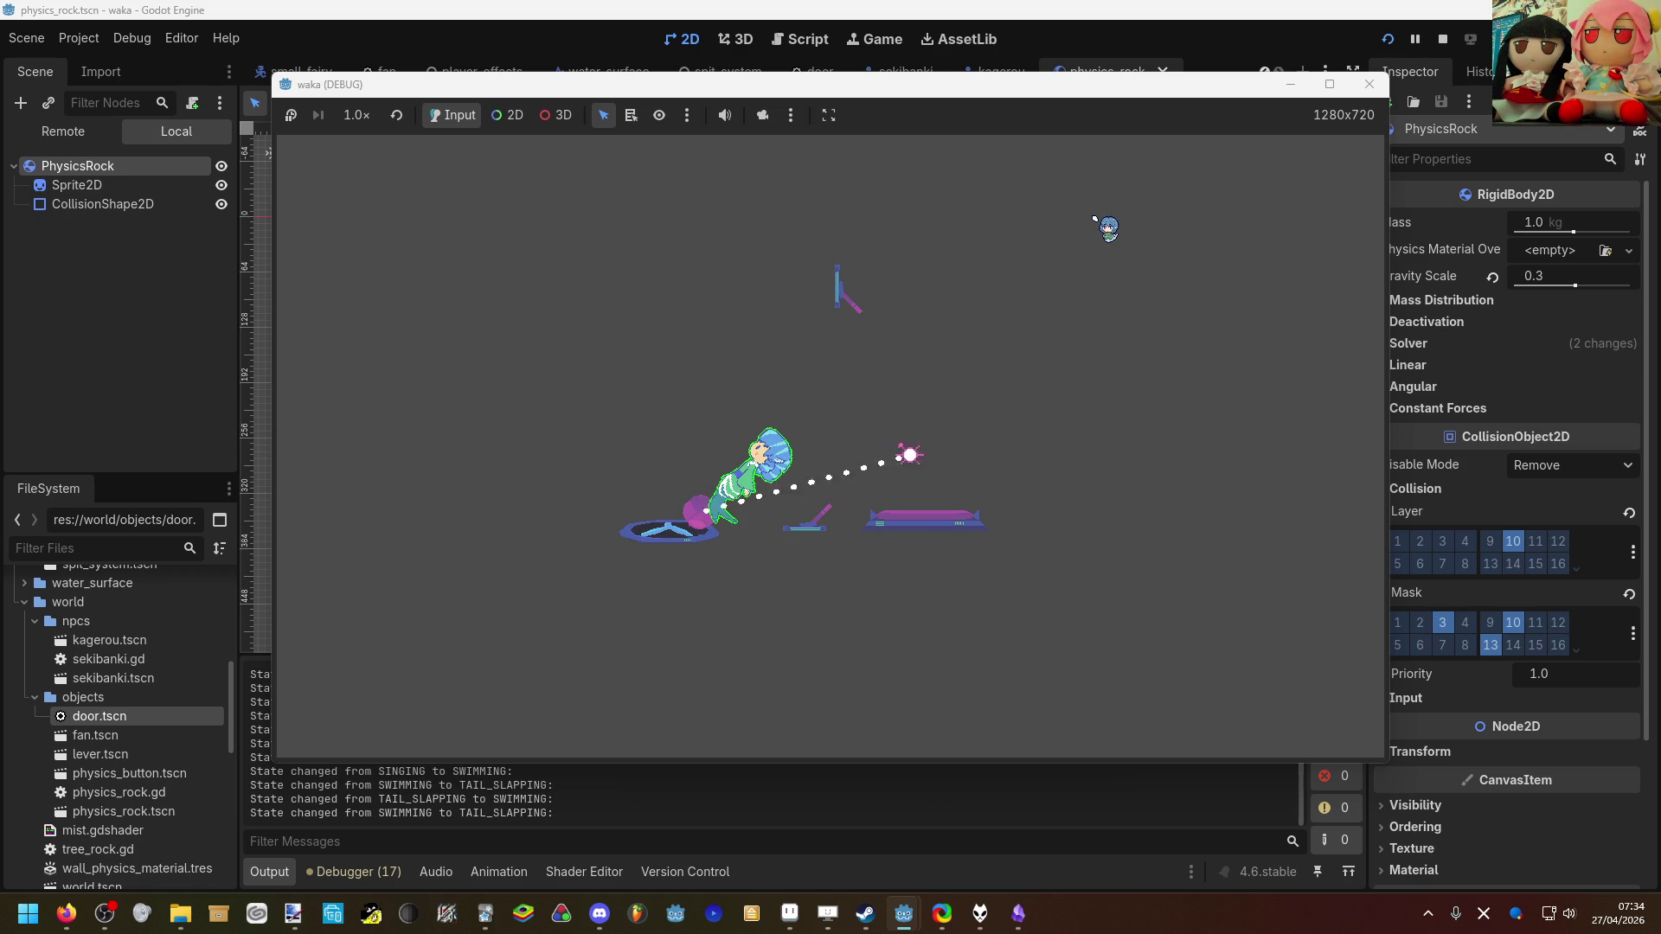
pyautogui.press('Left')
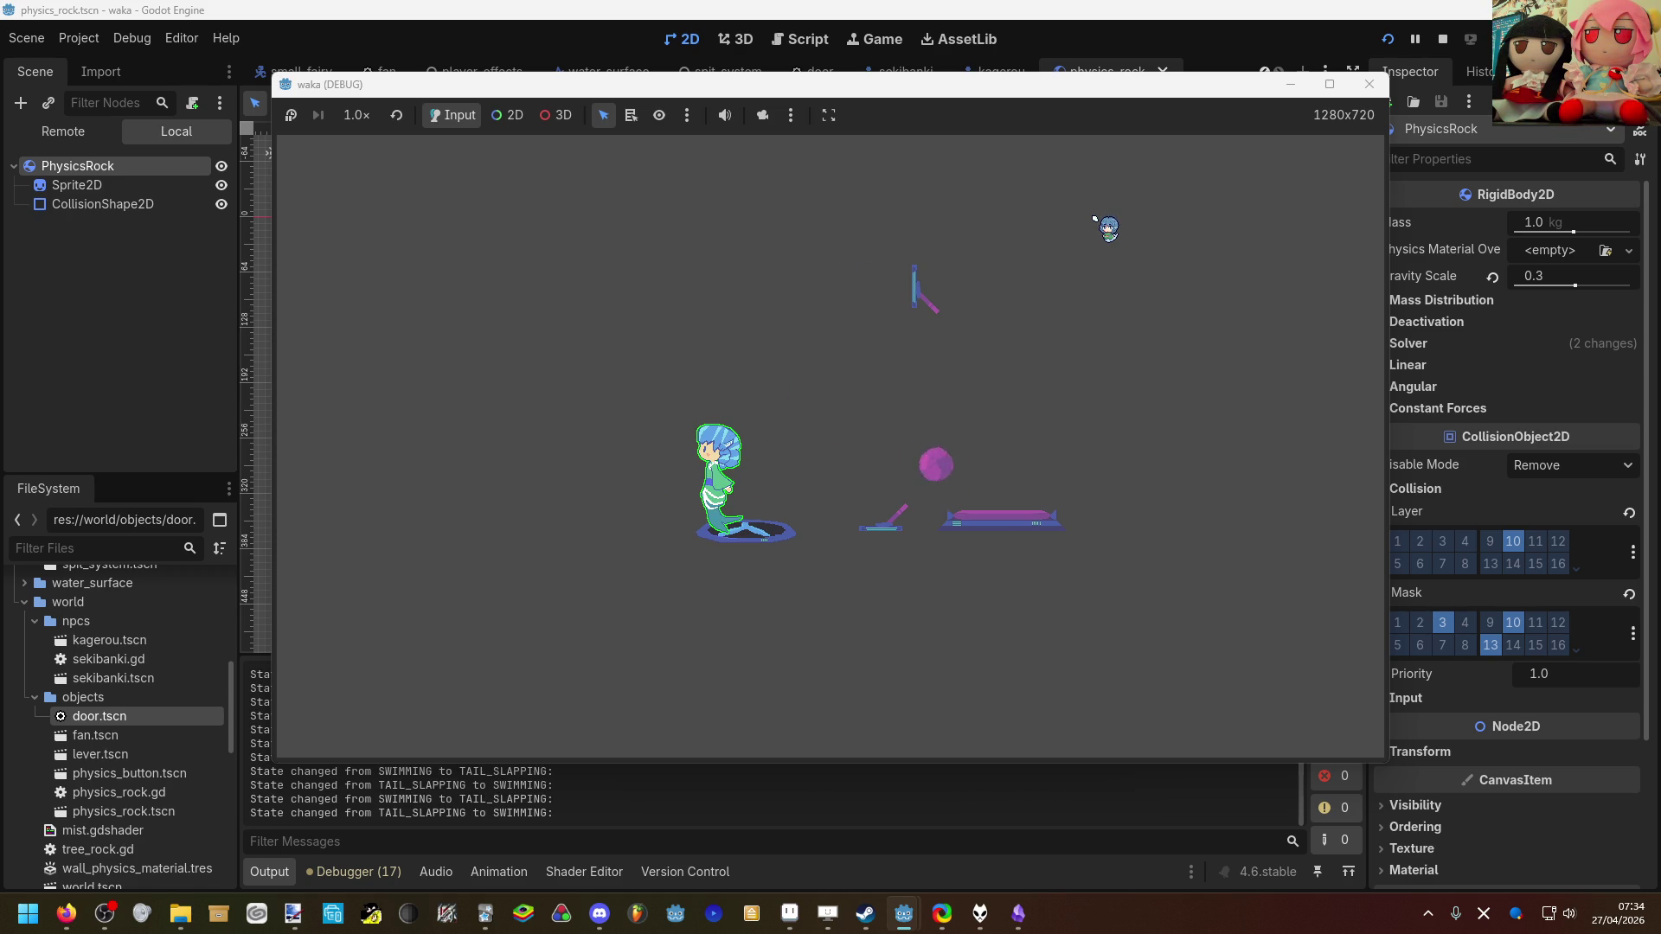
pyautogui.press('Right')
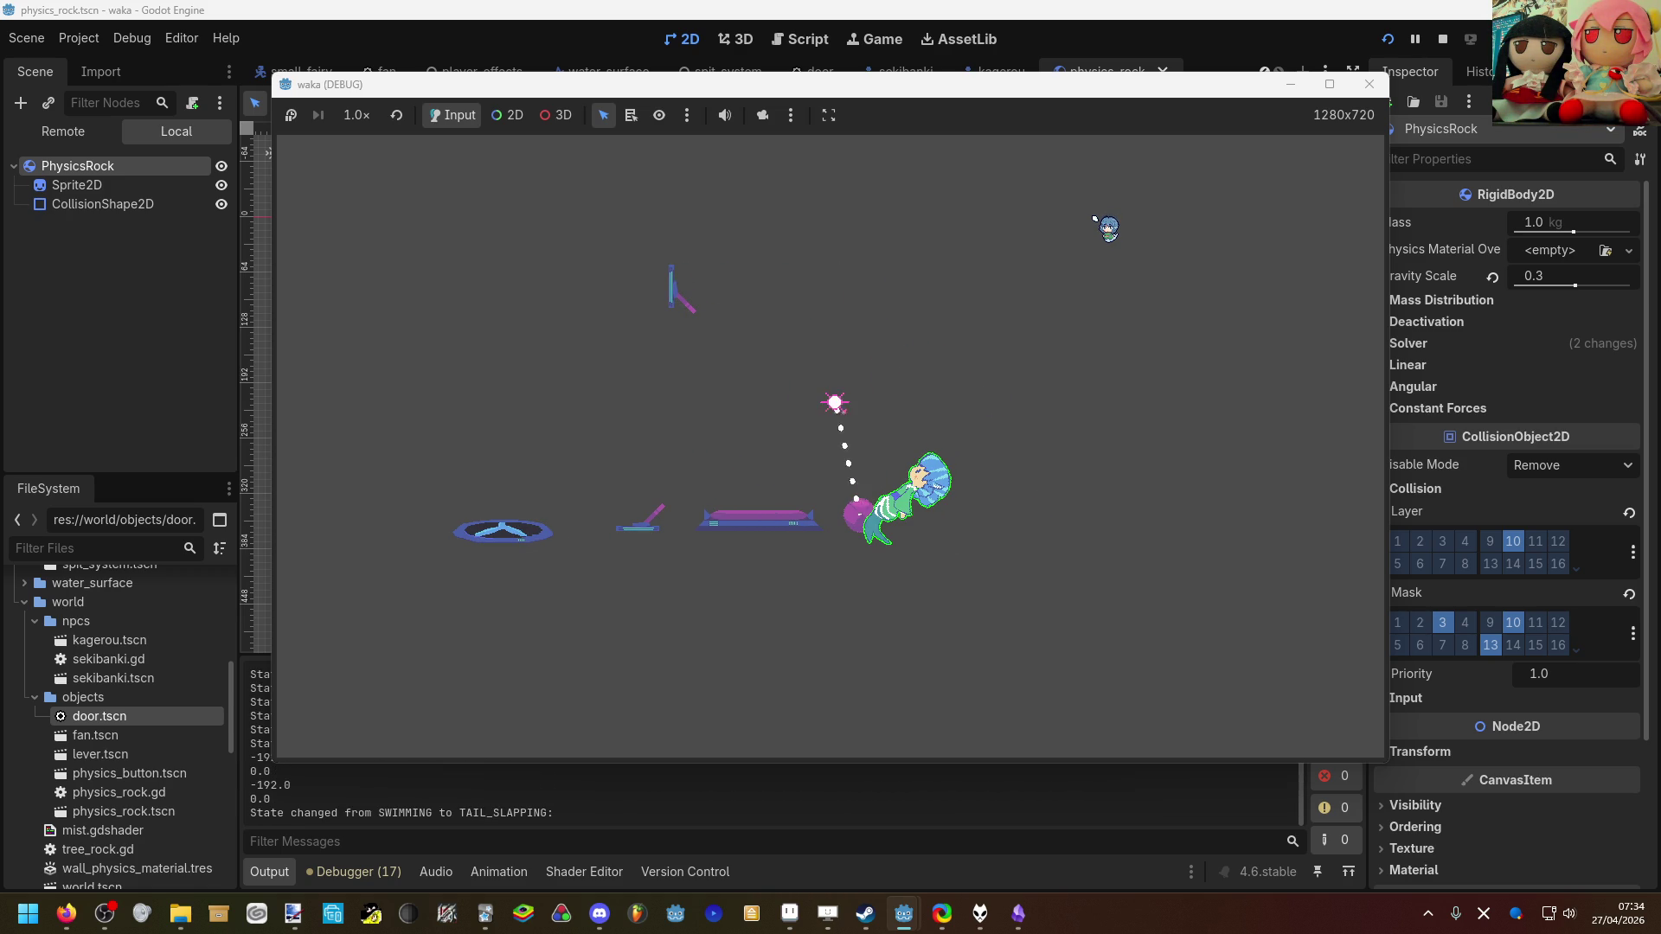
pyautogui.press('Left')
pyautogui.press('Right')
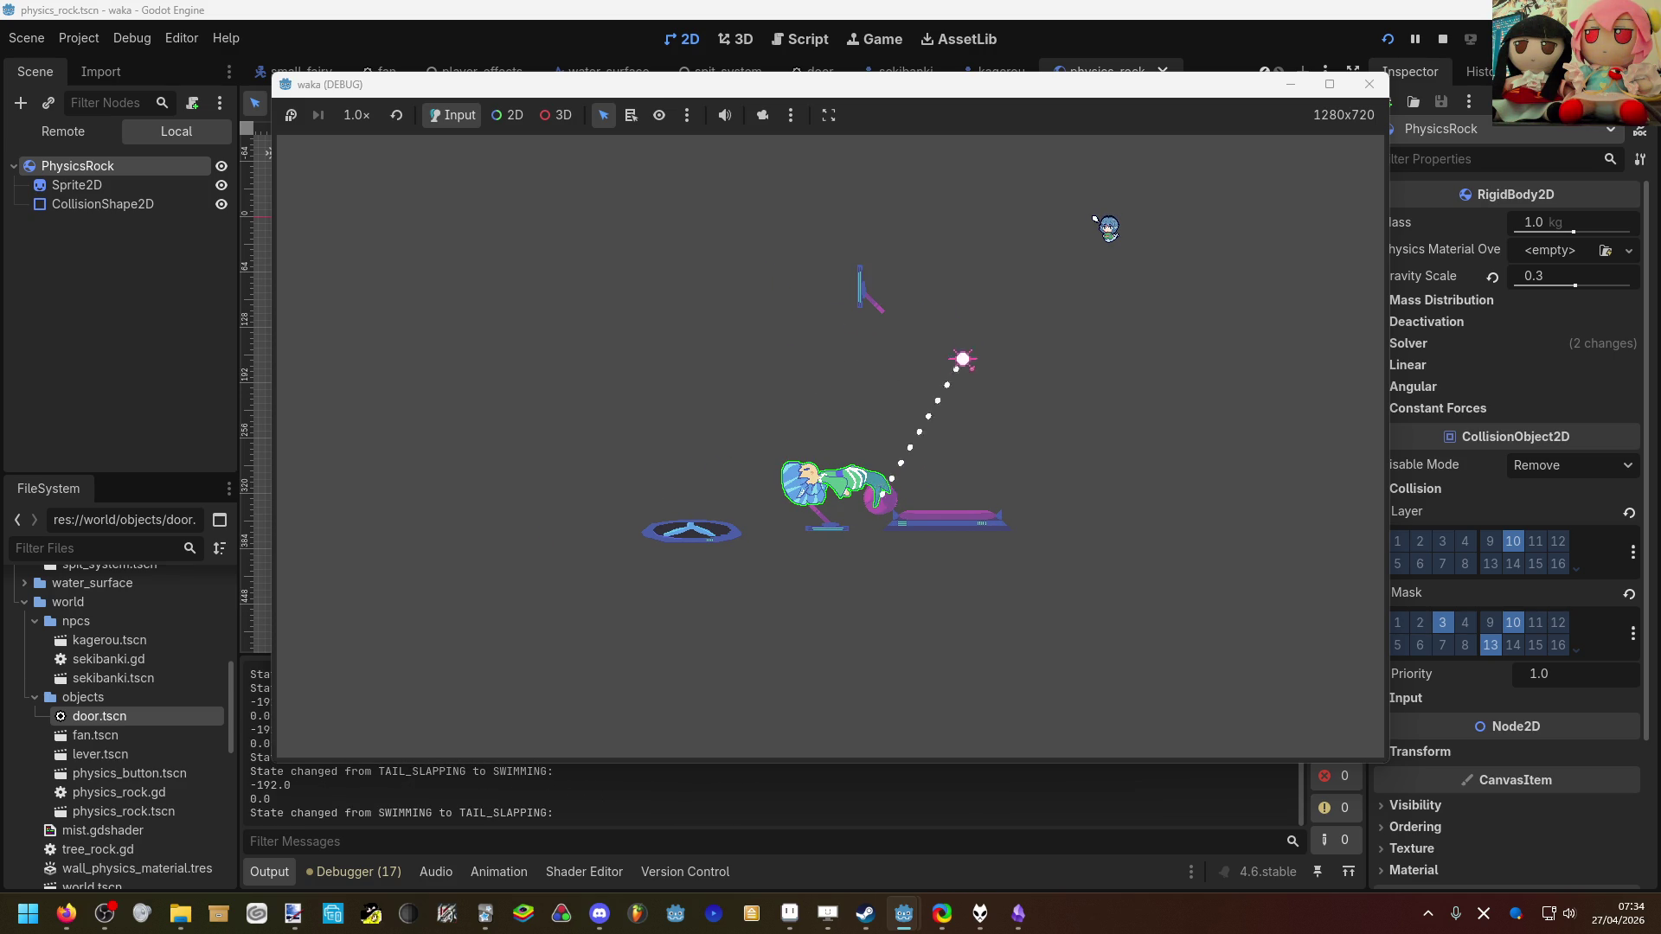
pyautogui.press('Right')
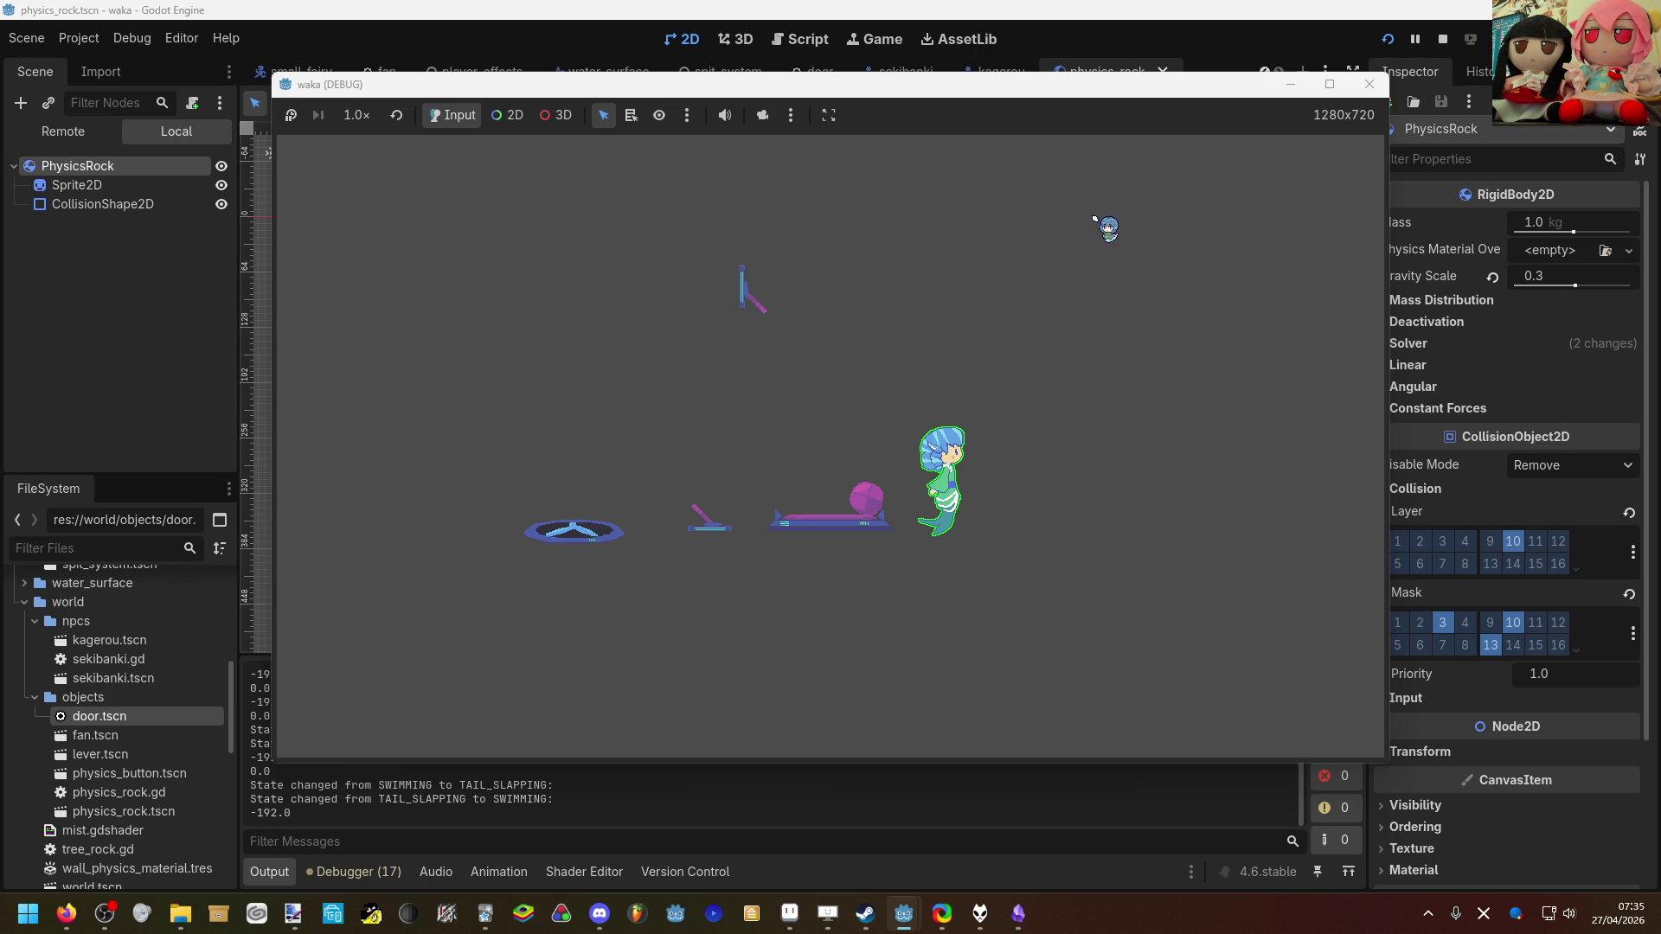
# - Swim around to check the rock resting on the lever platform, then open the Project menu
pyautogui.press('Left')
pyautogui.press('Down')
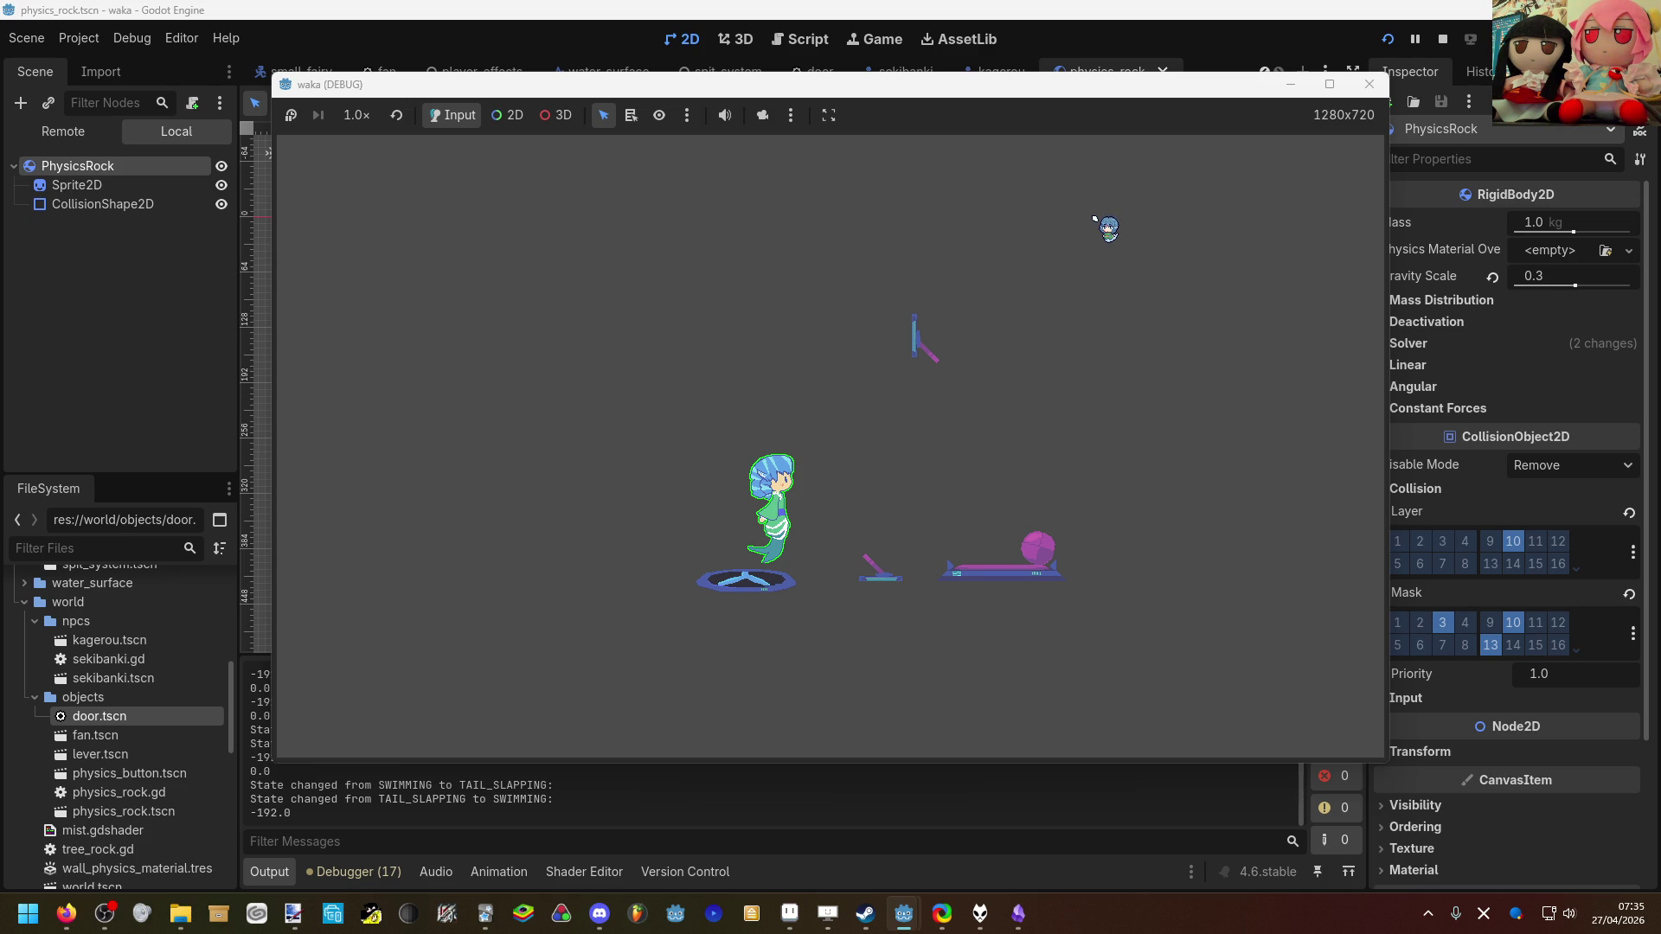
pyautogui.press('Up')
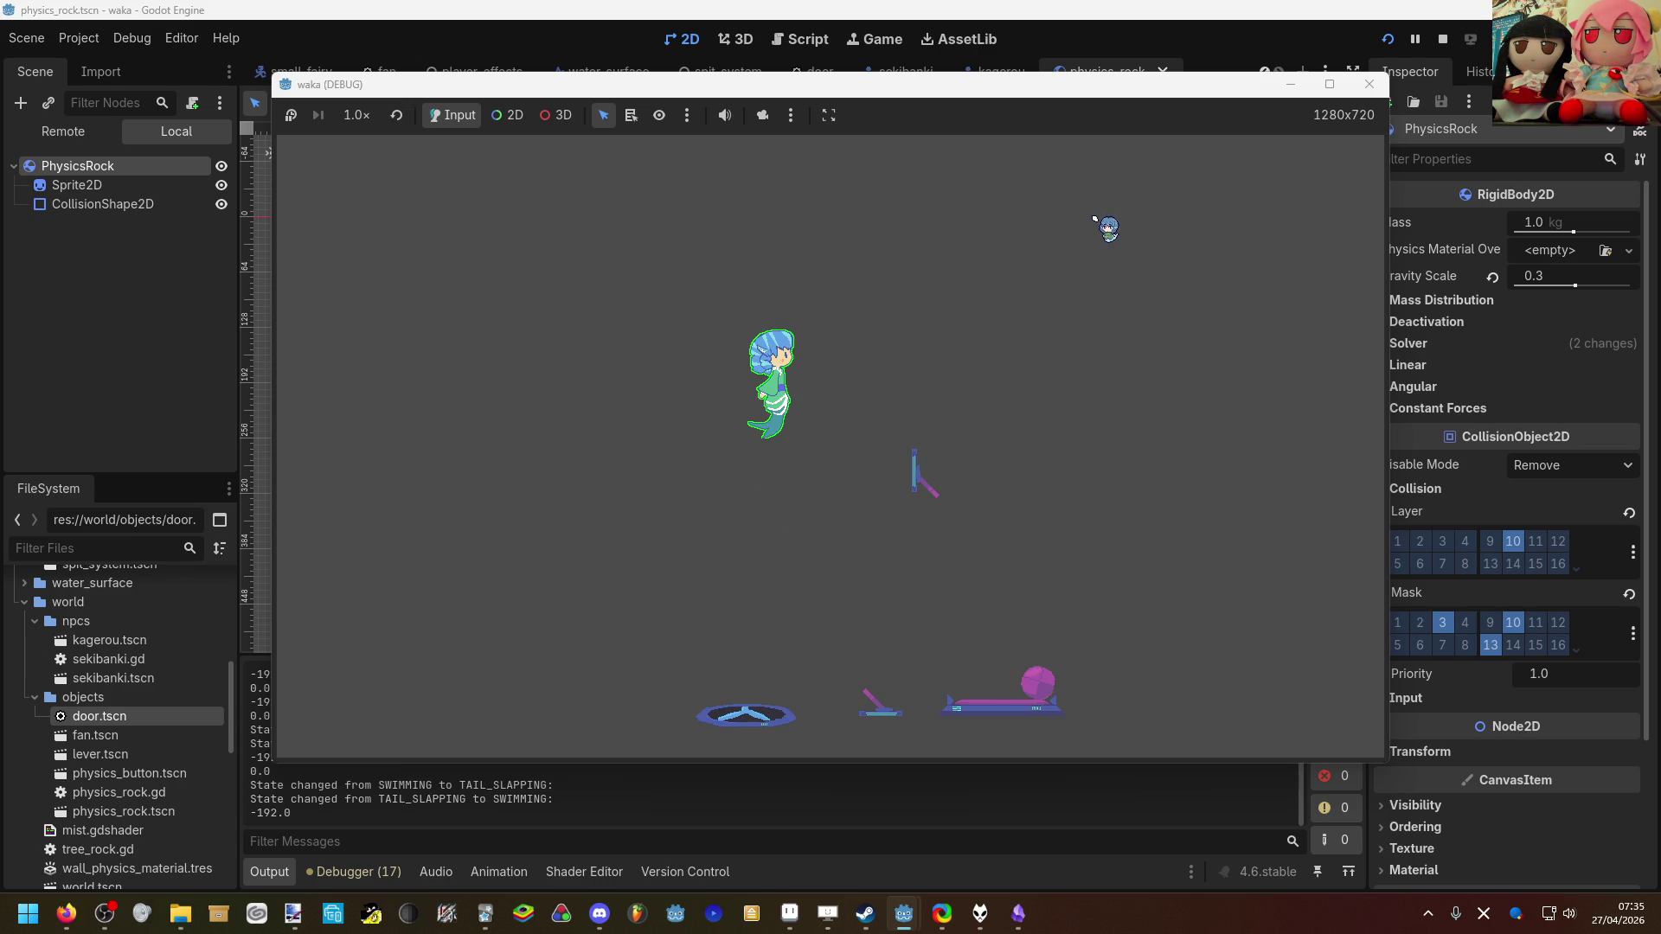
pyautogui.click(95, 38)
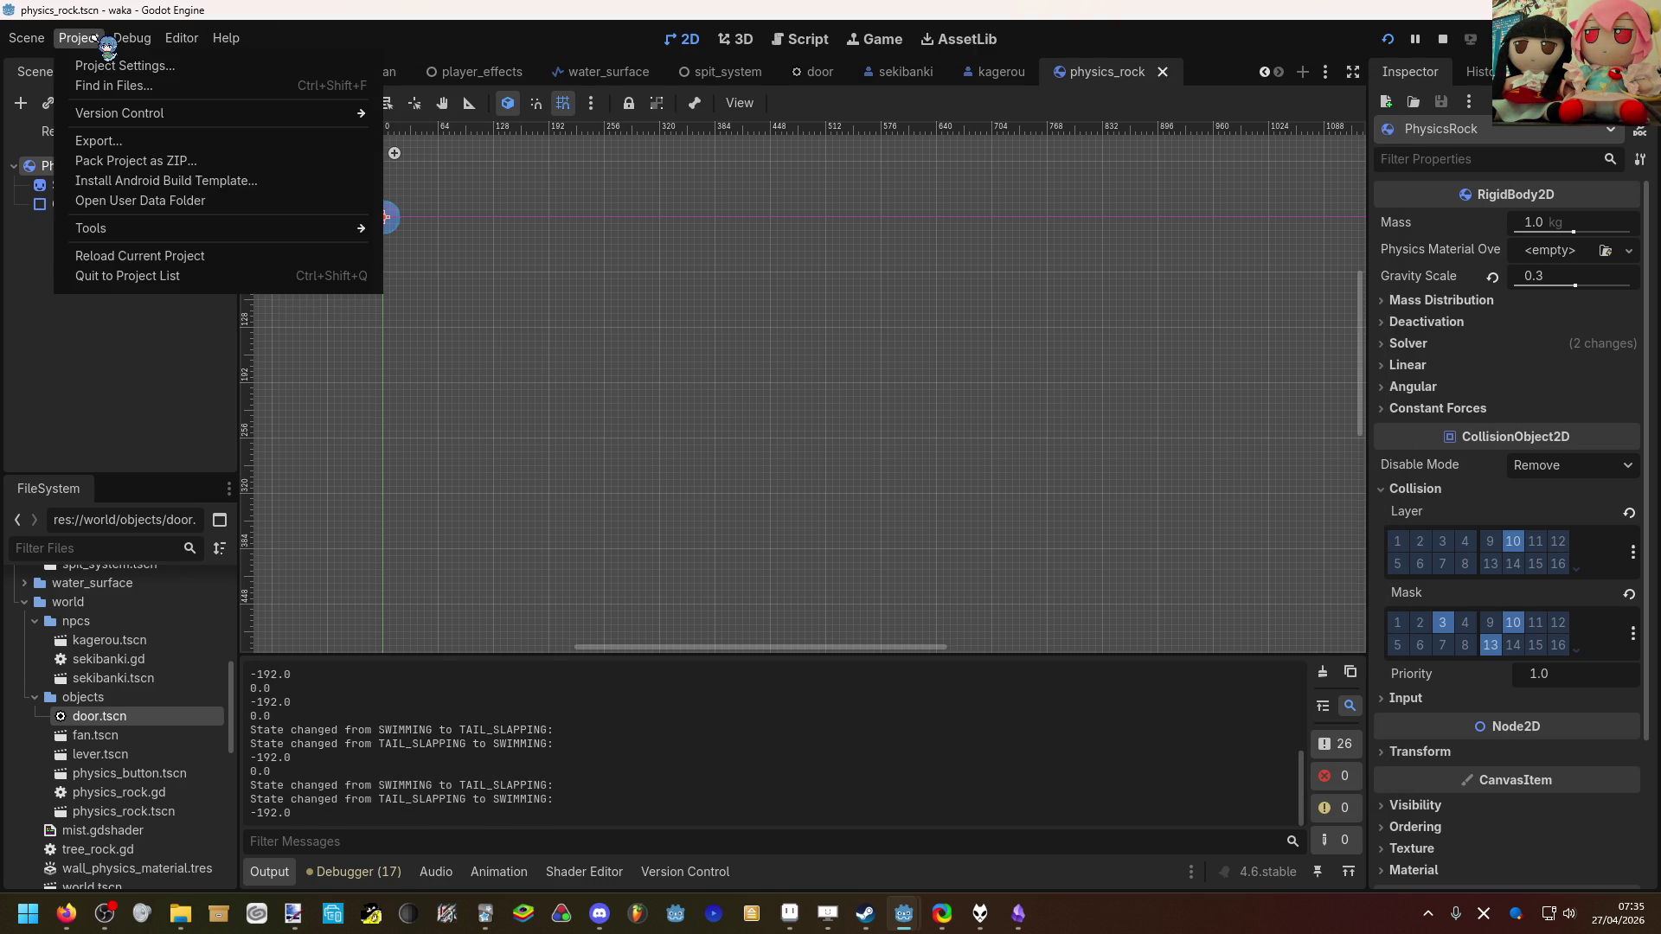
# - Close the Debug menu, run the project, and swim the mermaid up the shaft
pyautogui.moveTo(132, 38)
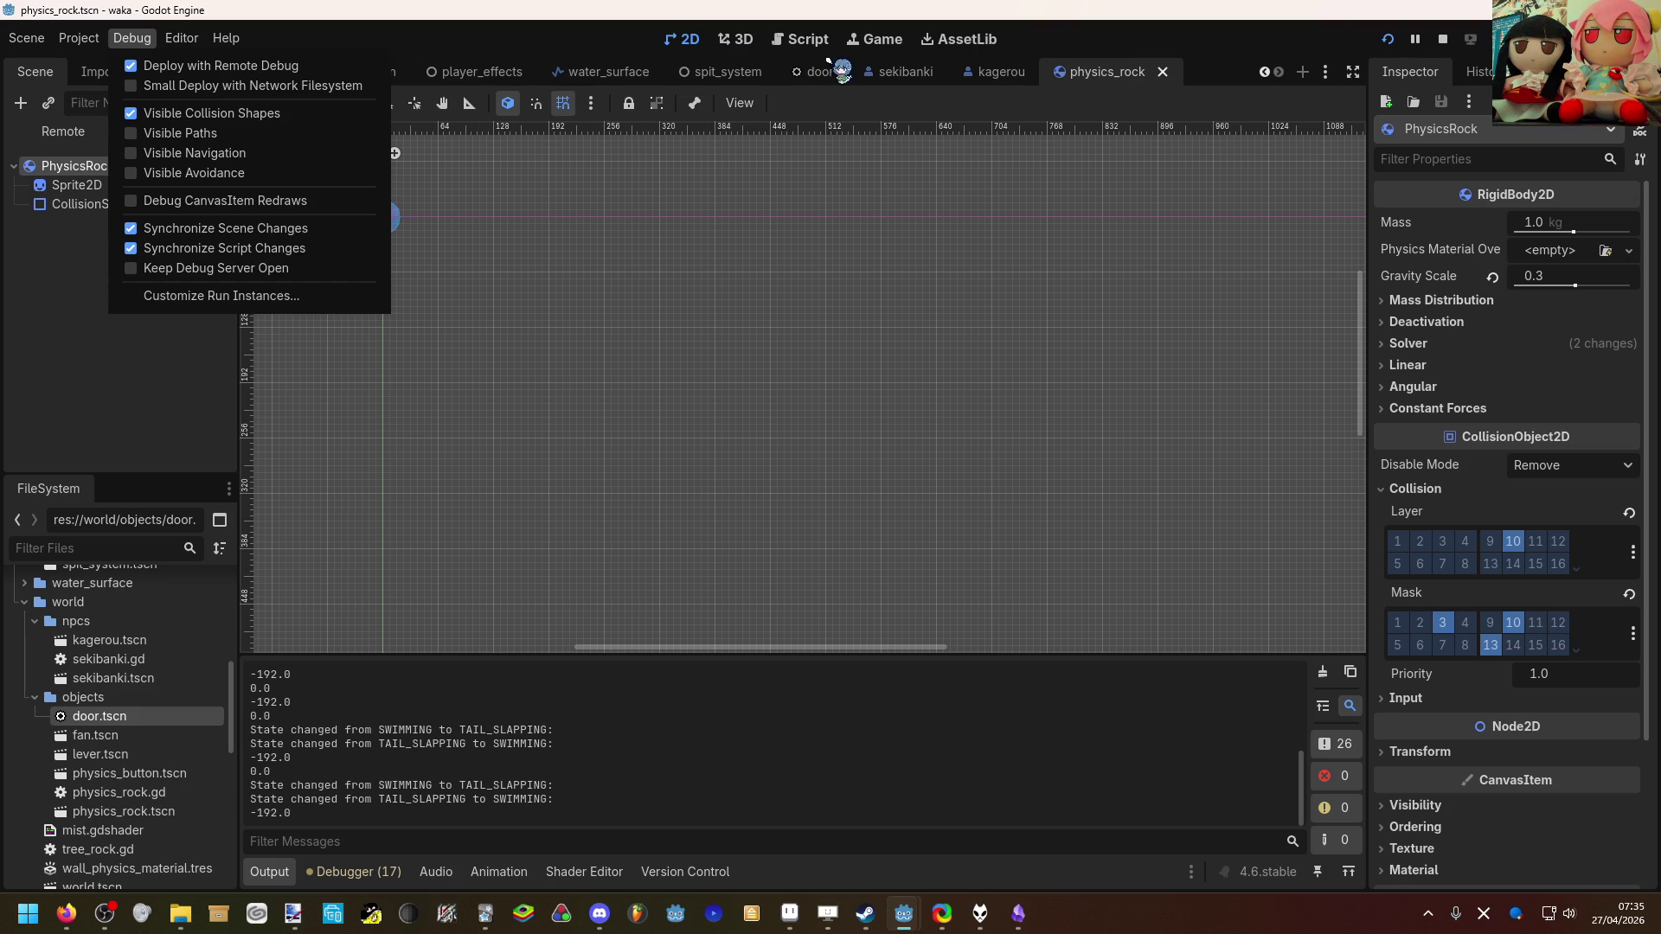
pyautogui.click(1388, 39)
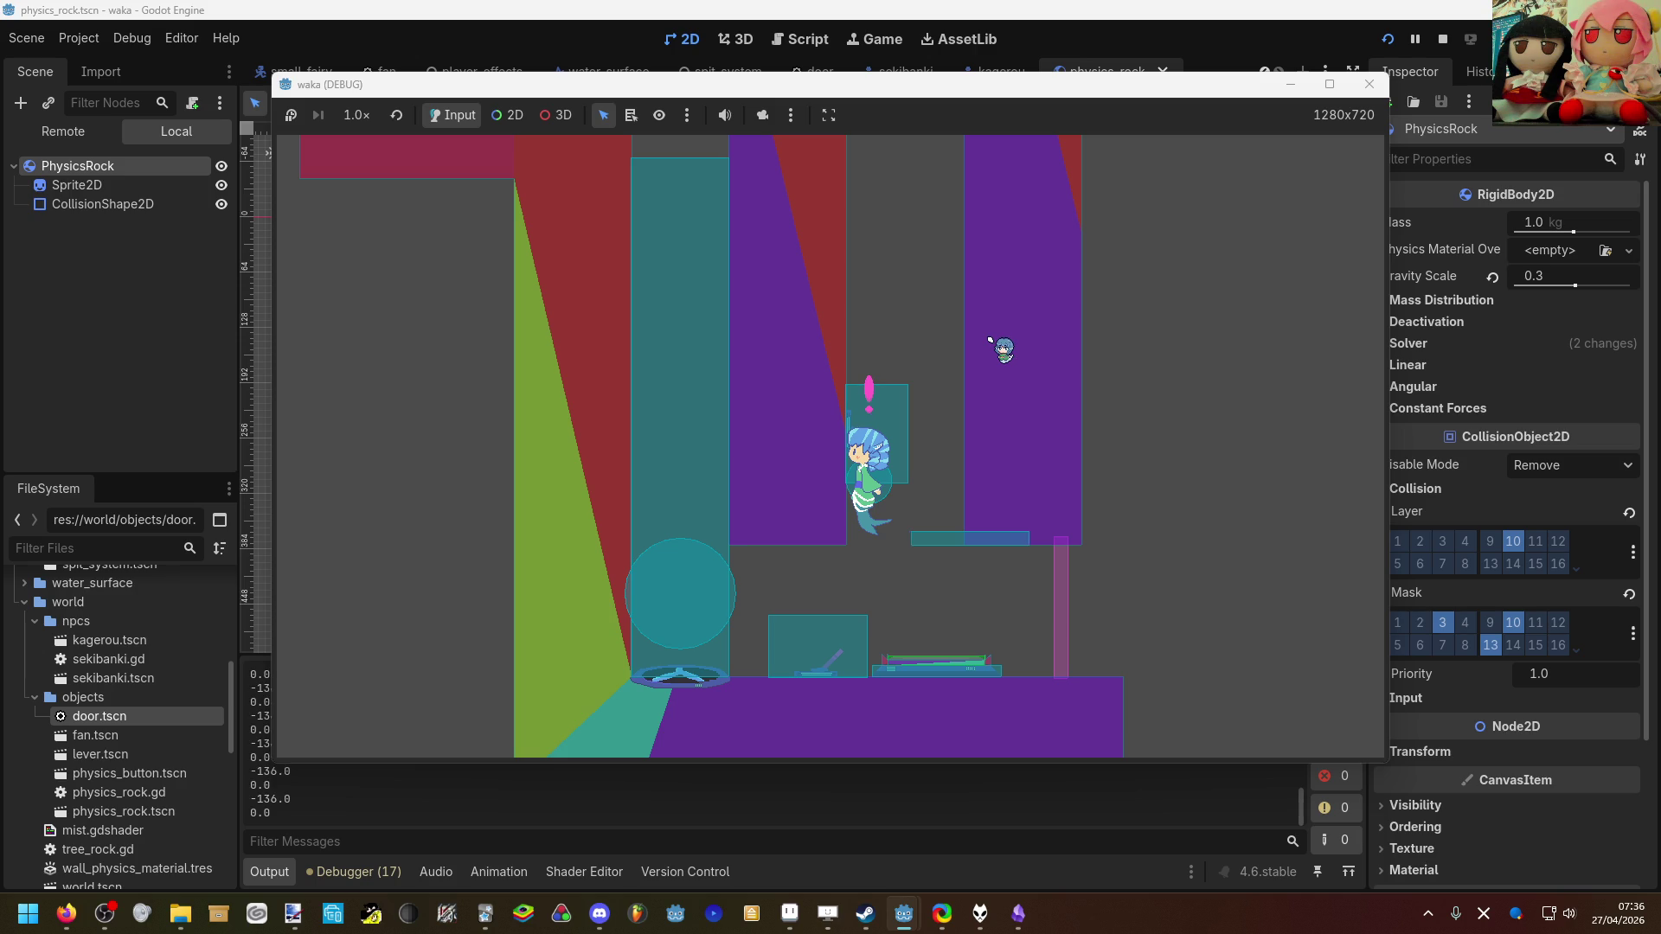
pyautogui.press('space')
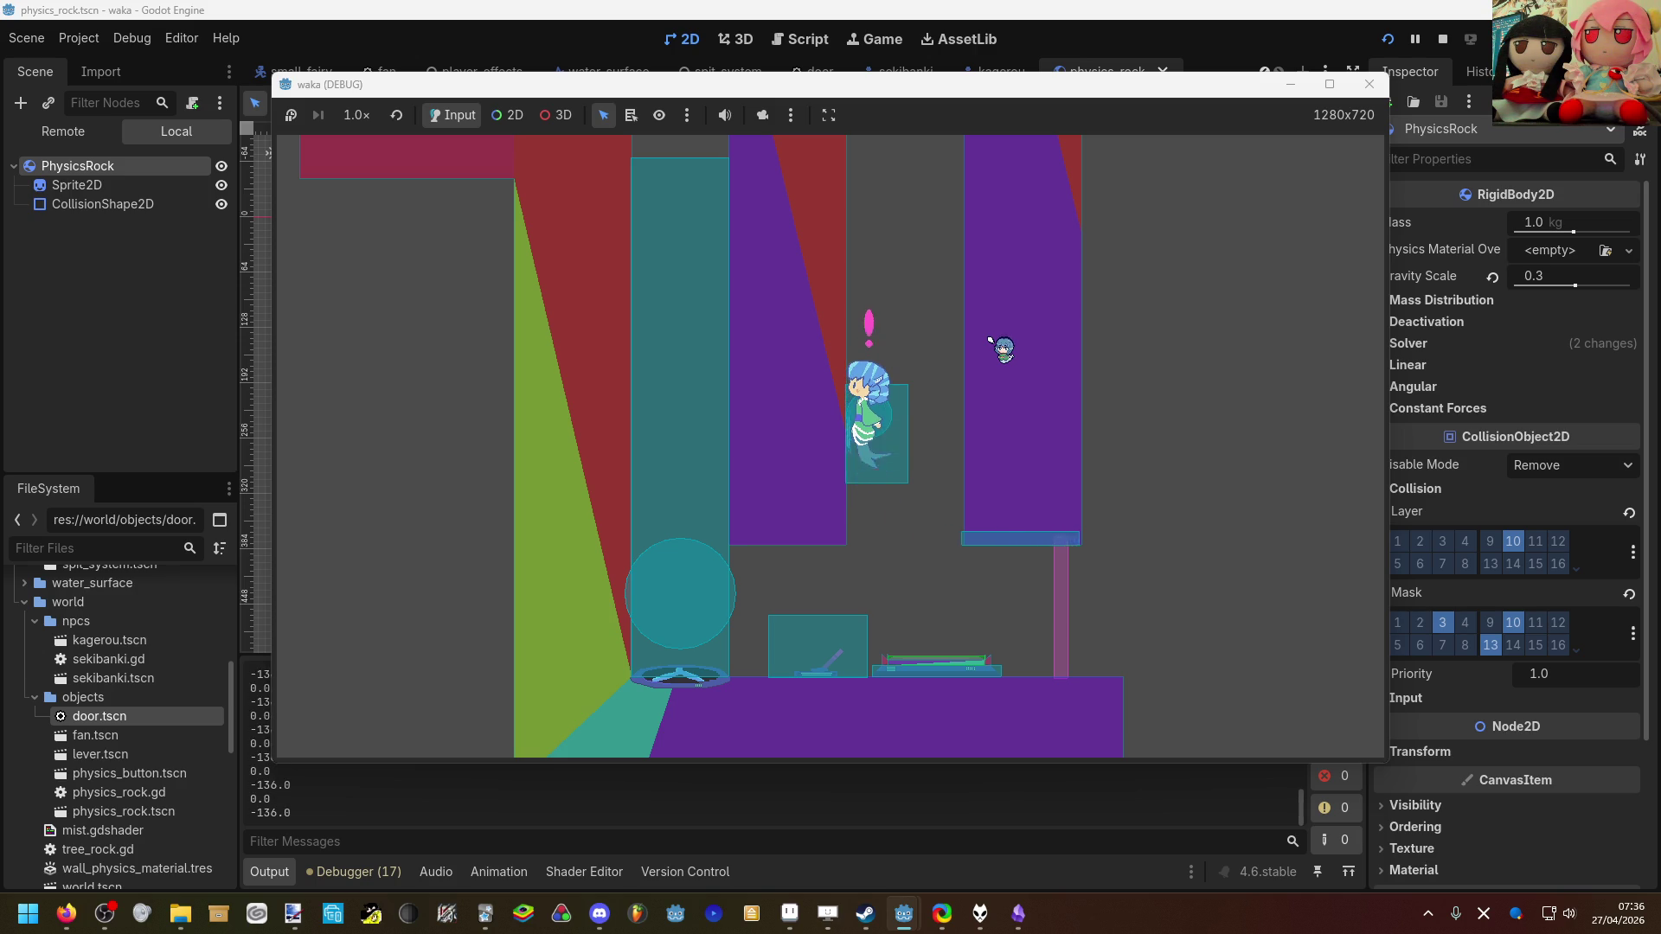
# - Swim through the corridor and shaft into the yellow area, then dive down through the water
pyautogui.press('Left')
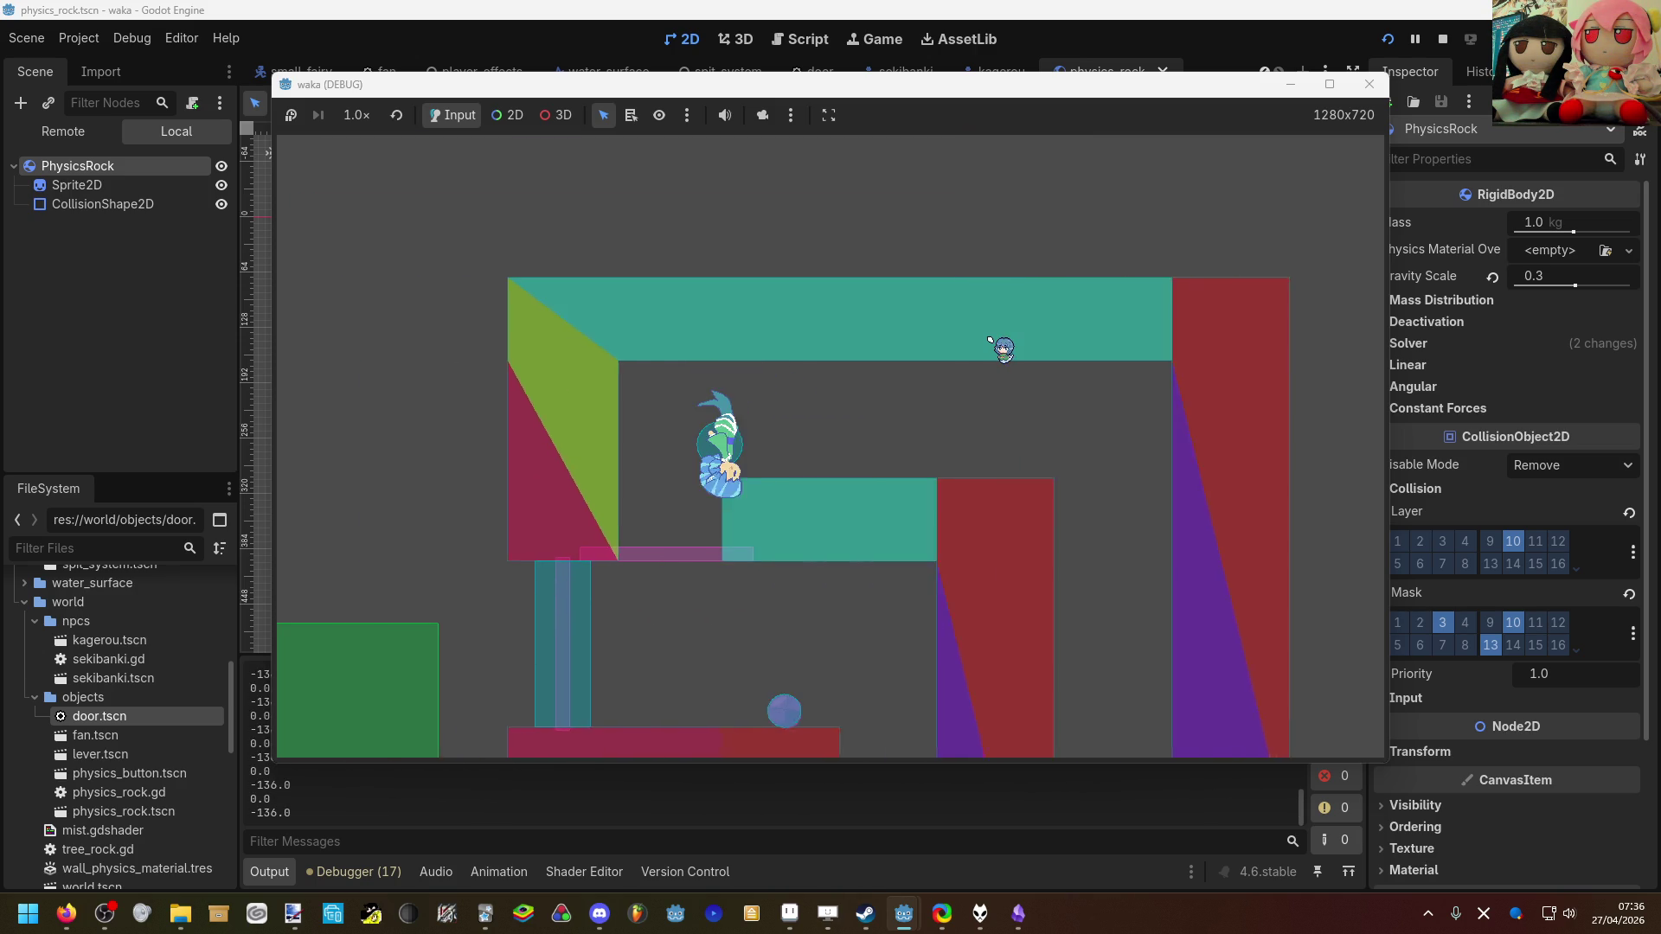
pyautogui.press('Right')
pyautogui.press('Right')
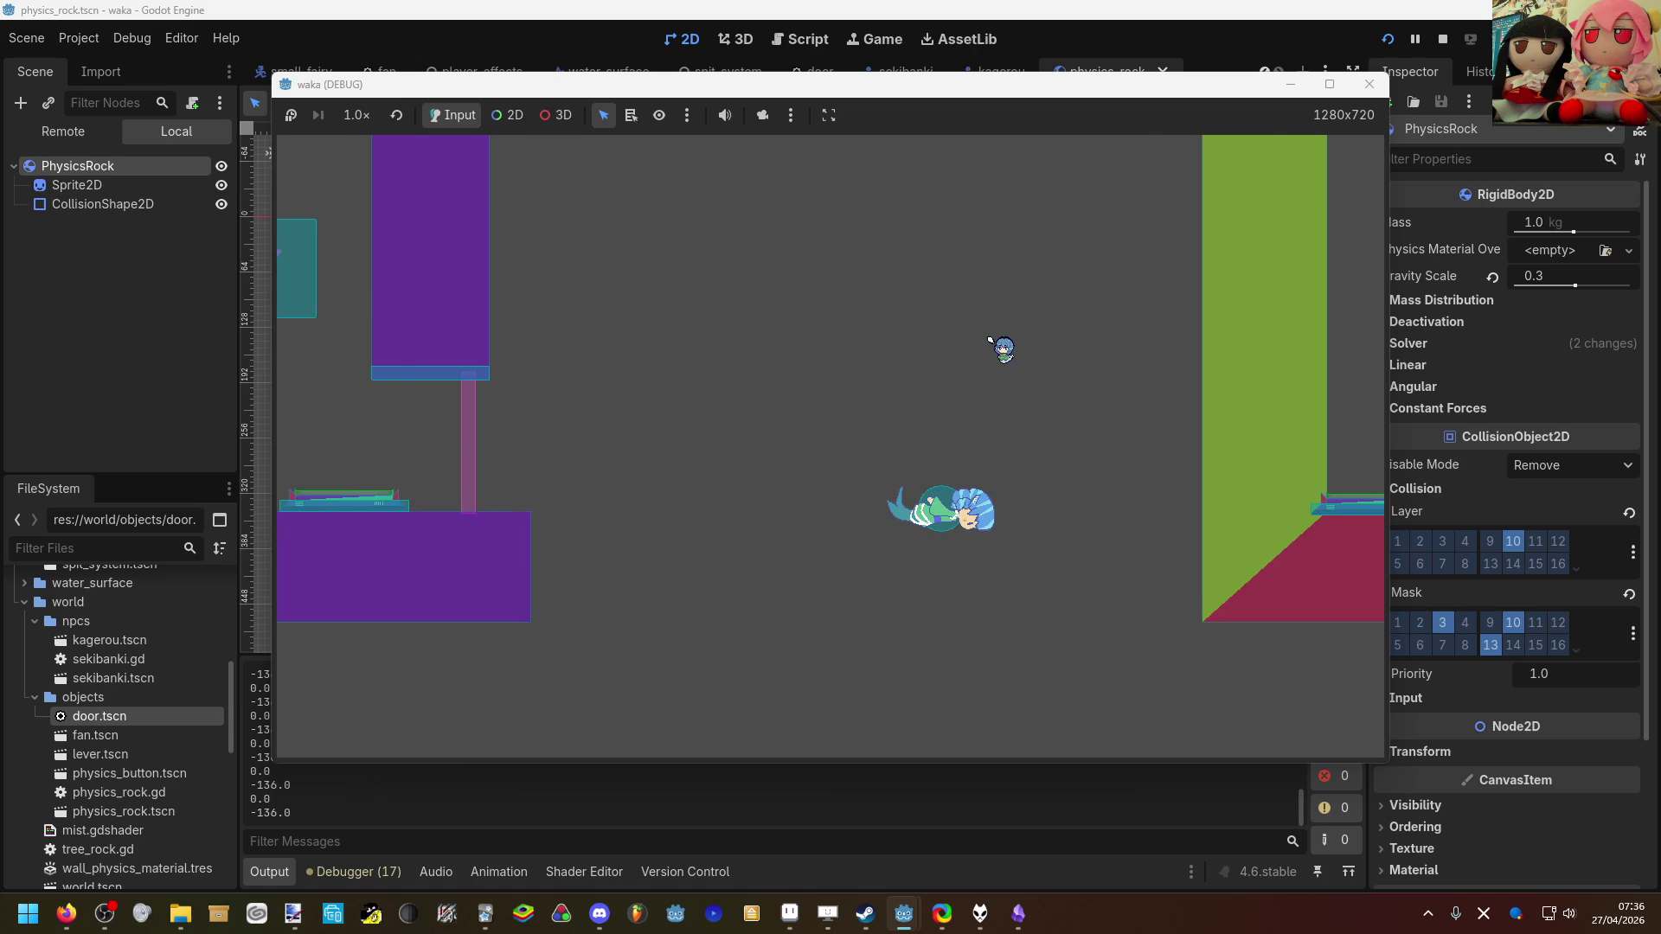
pyautogui.press('Left')
pyautogui.press('Up')
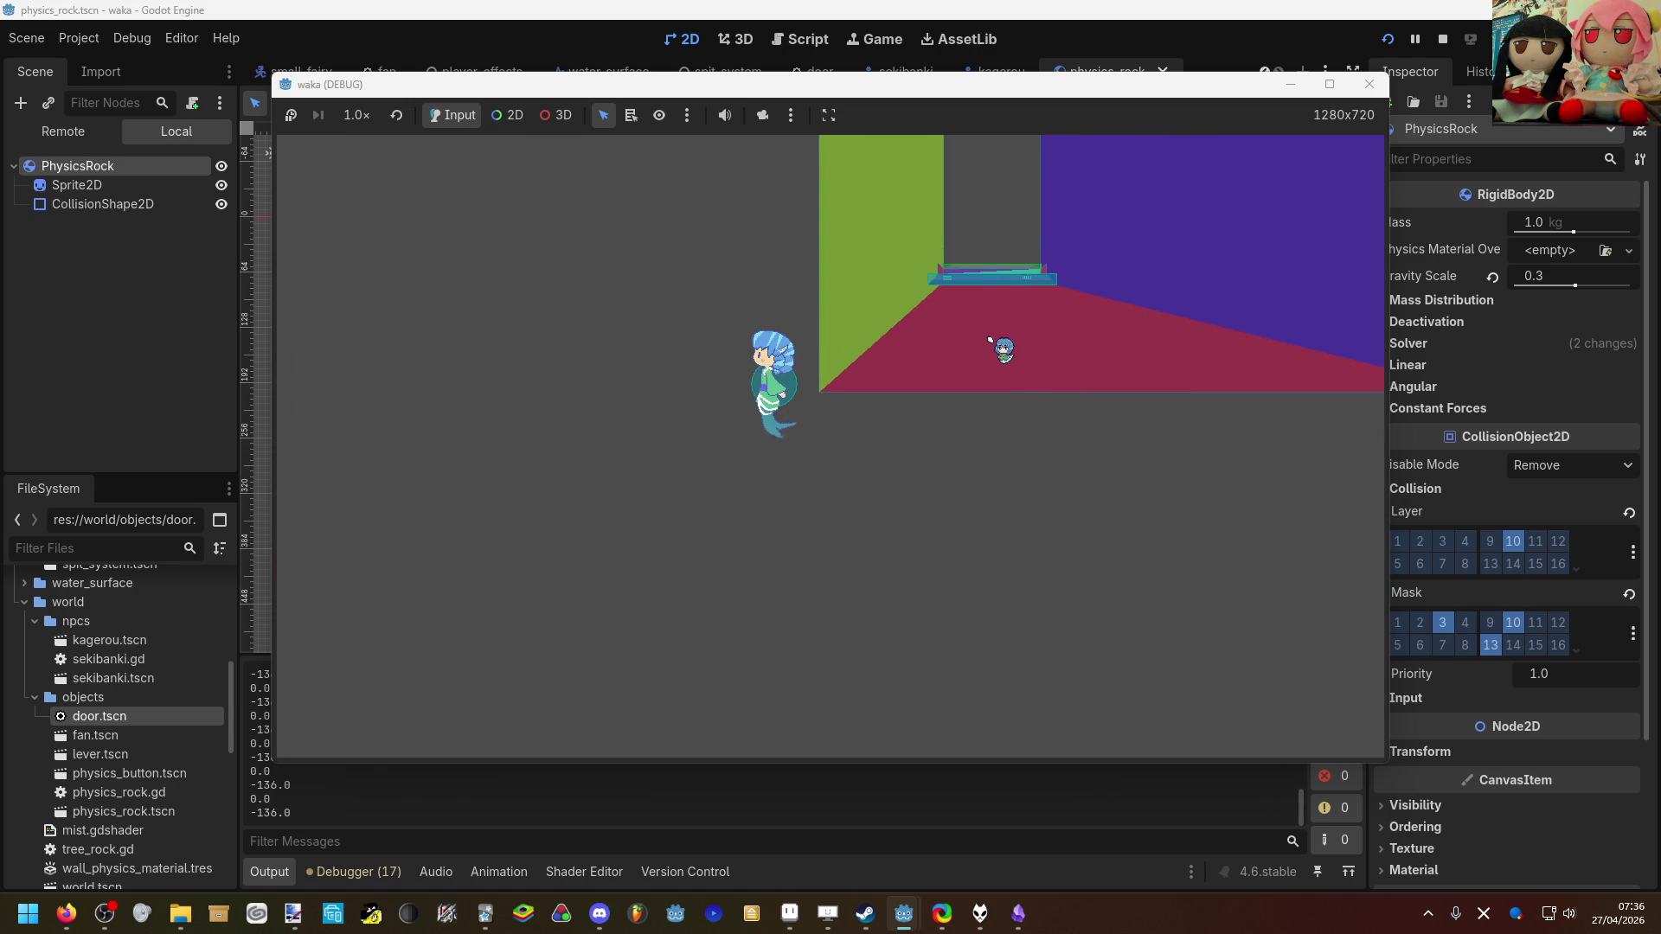
pyautogui.press('Left')
pyautogui.press('Up')
pyautogui.press('Right')
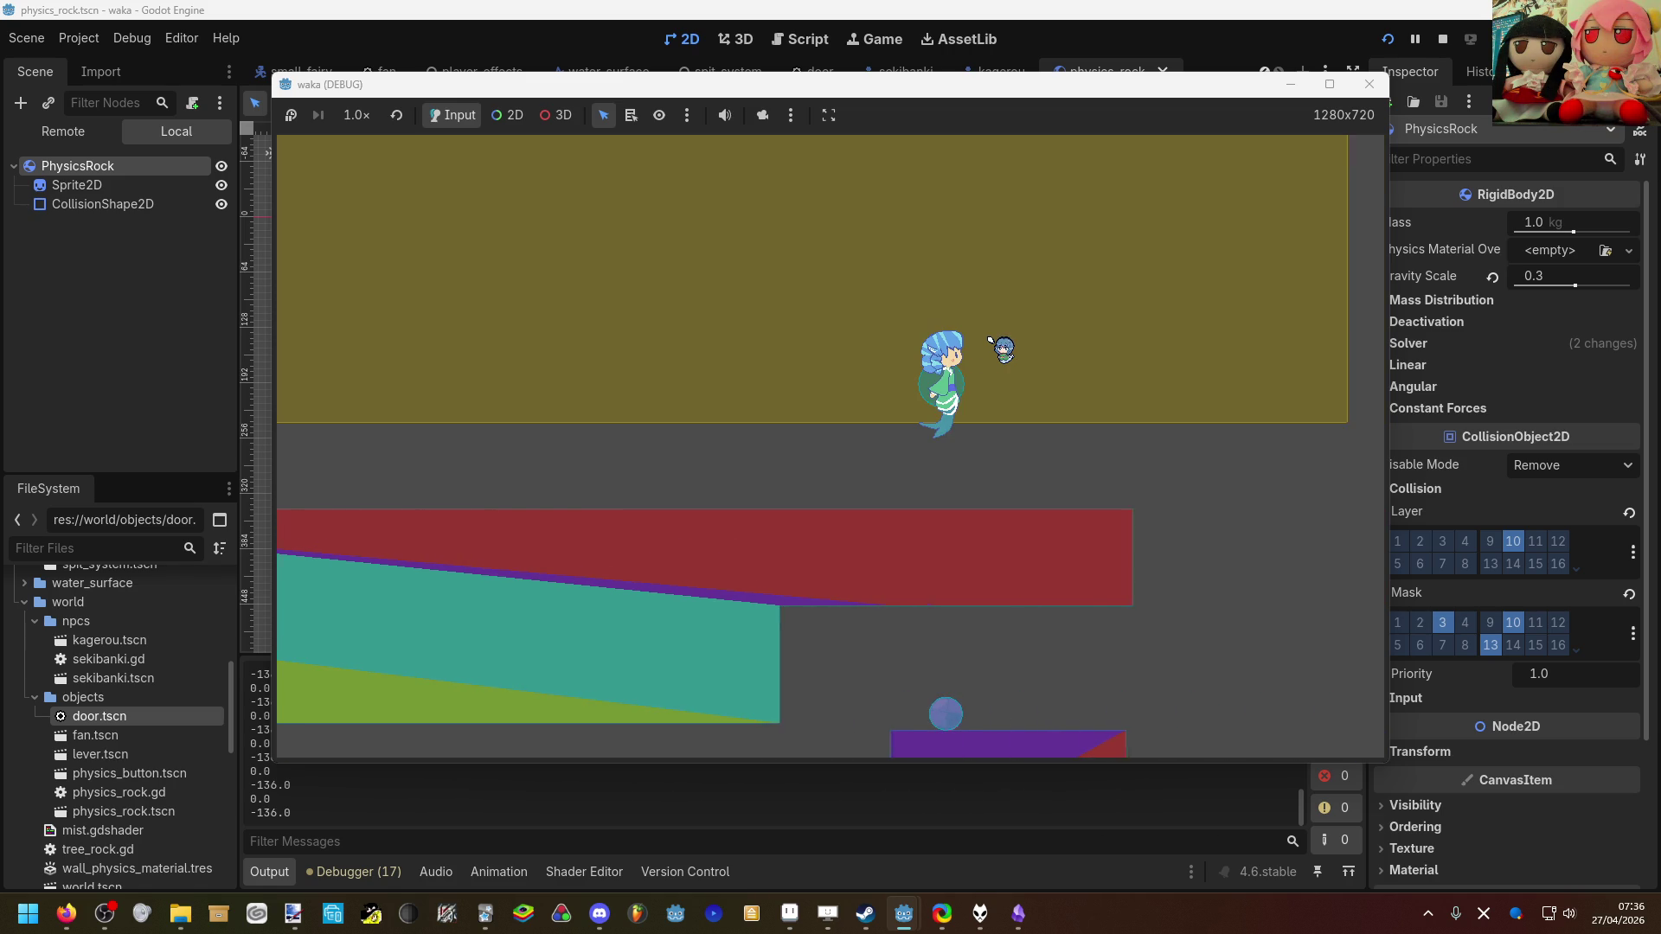
pyautogui.press('Right')
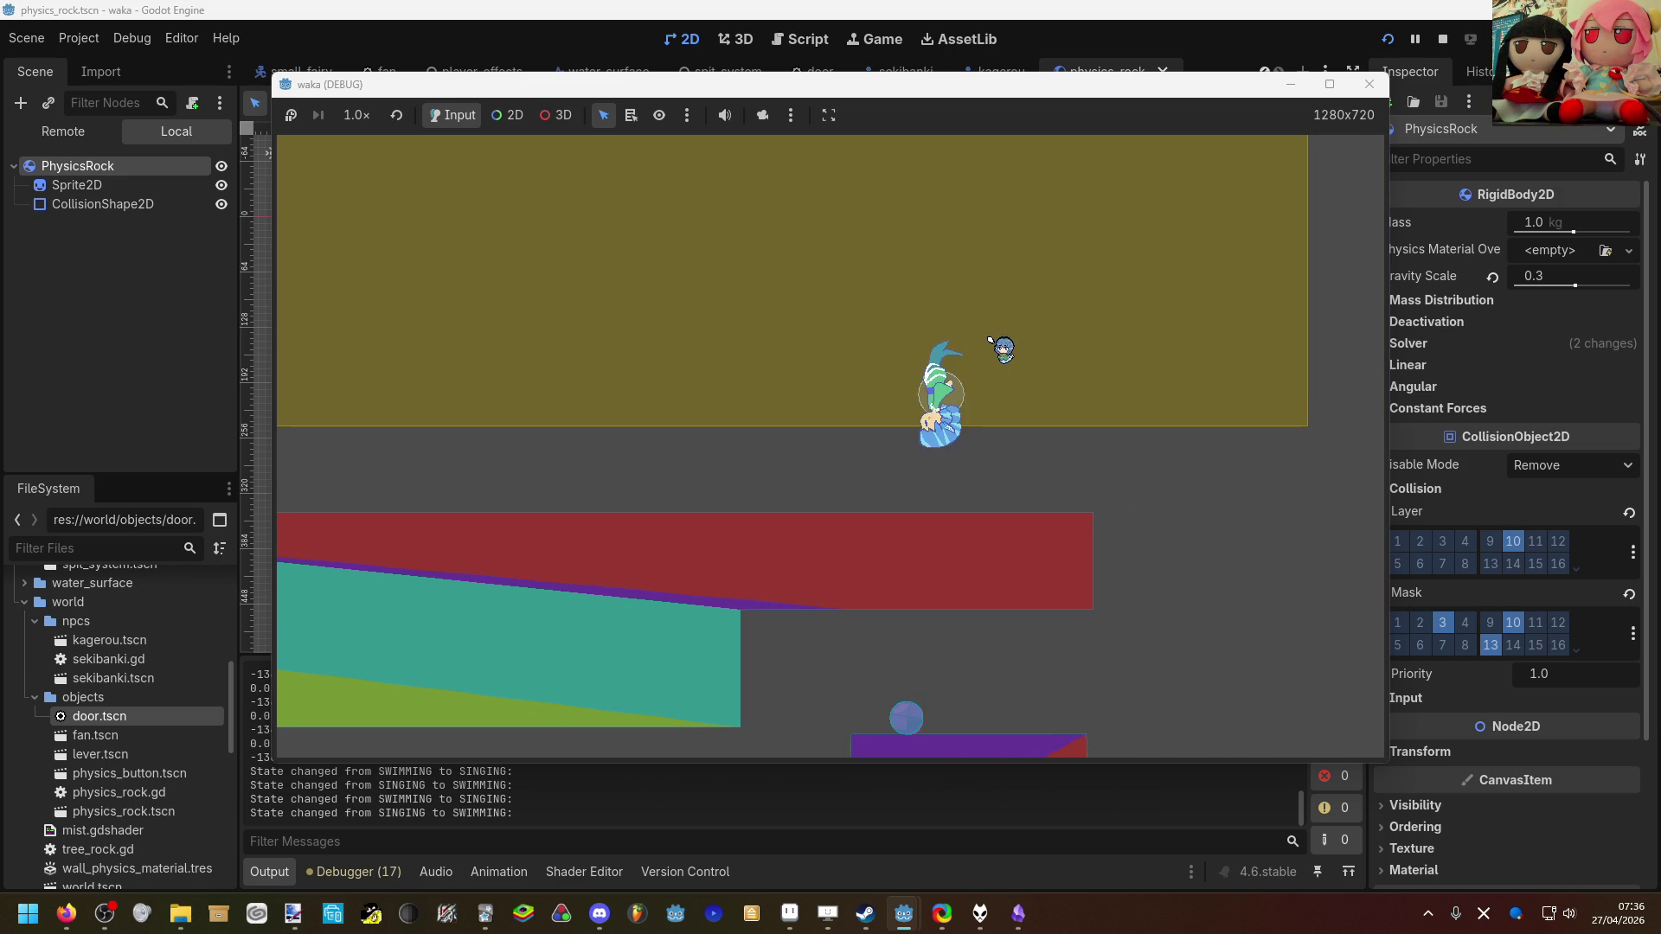
pyautogui.press('Down')
pyautogui.press('Left')
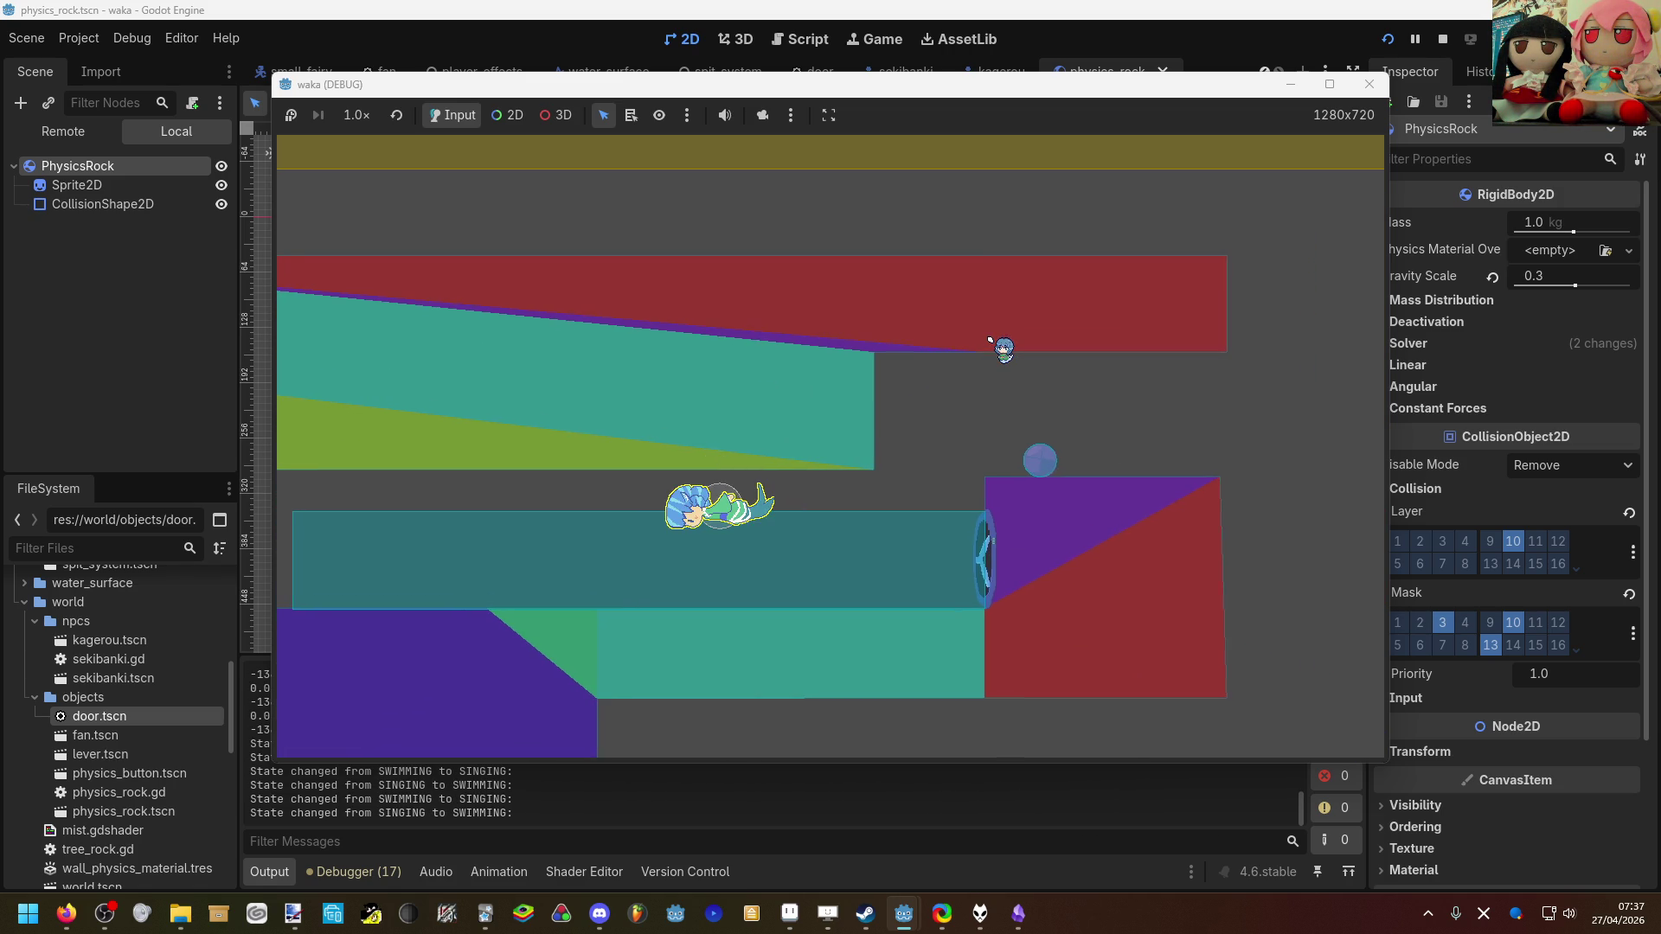
pyautogui.press('Down')
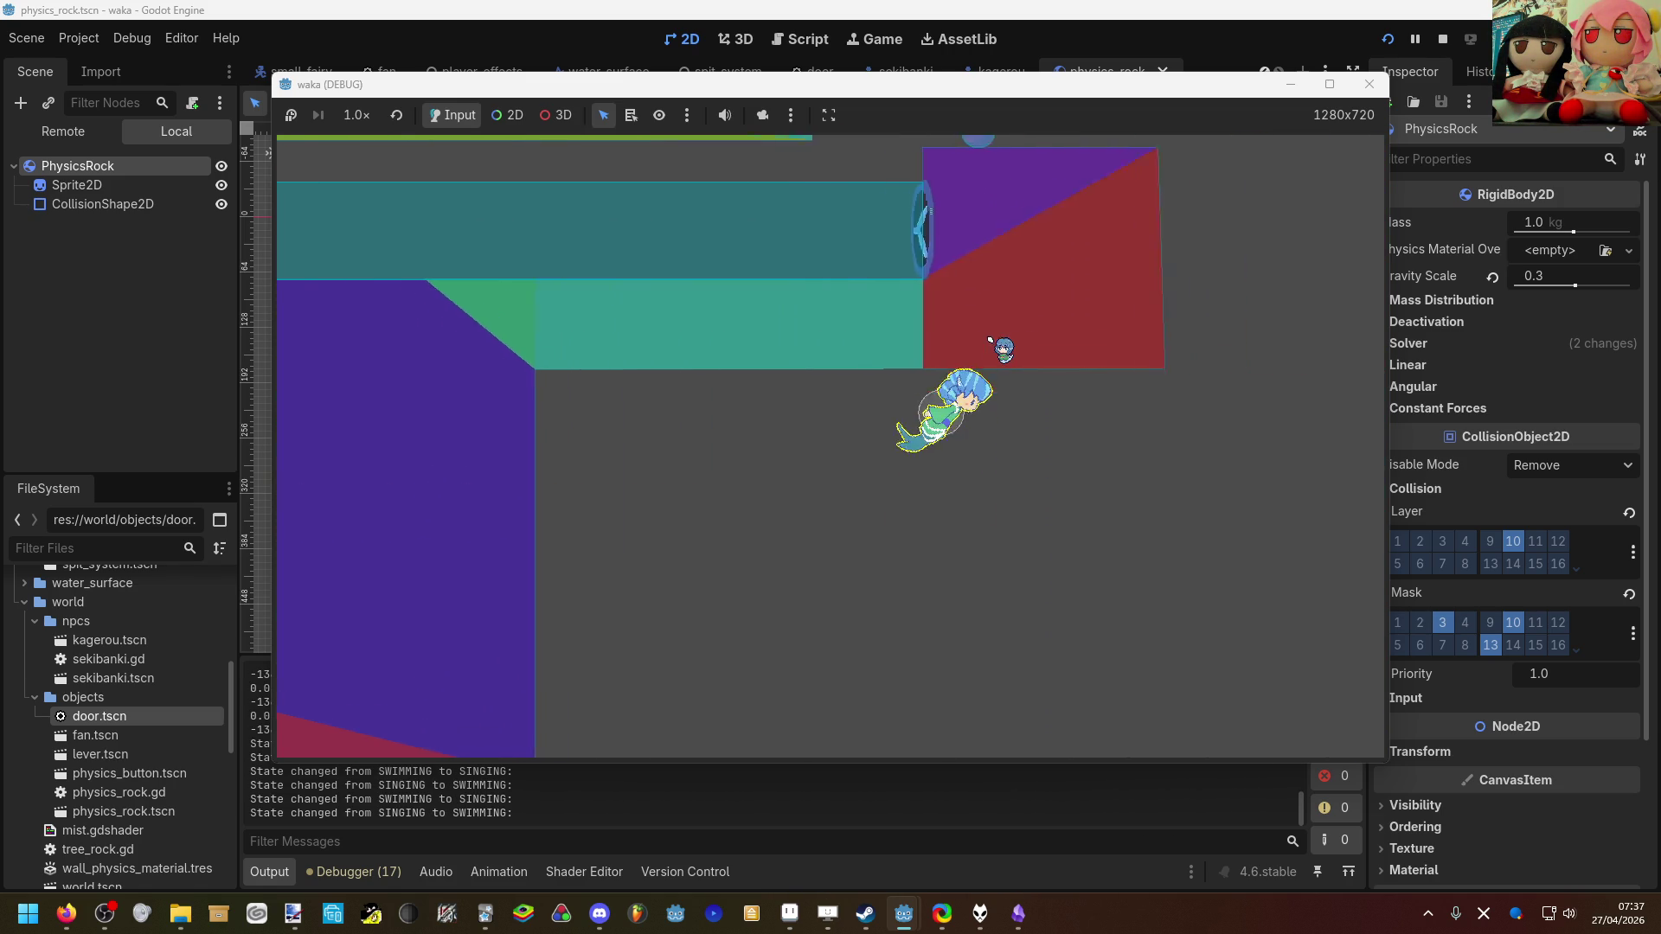
pyautogui.press('Down')
pyautogui.press('Down')
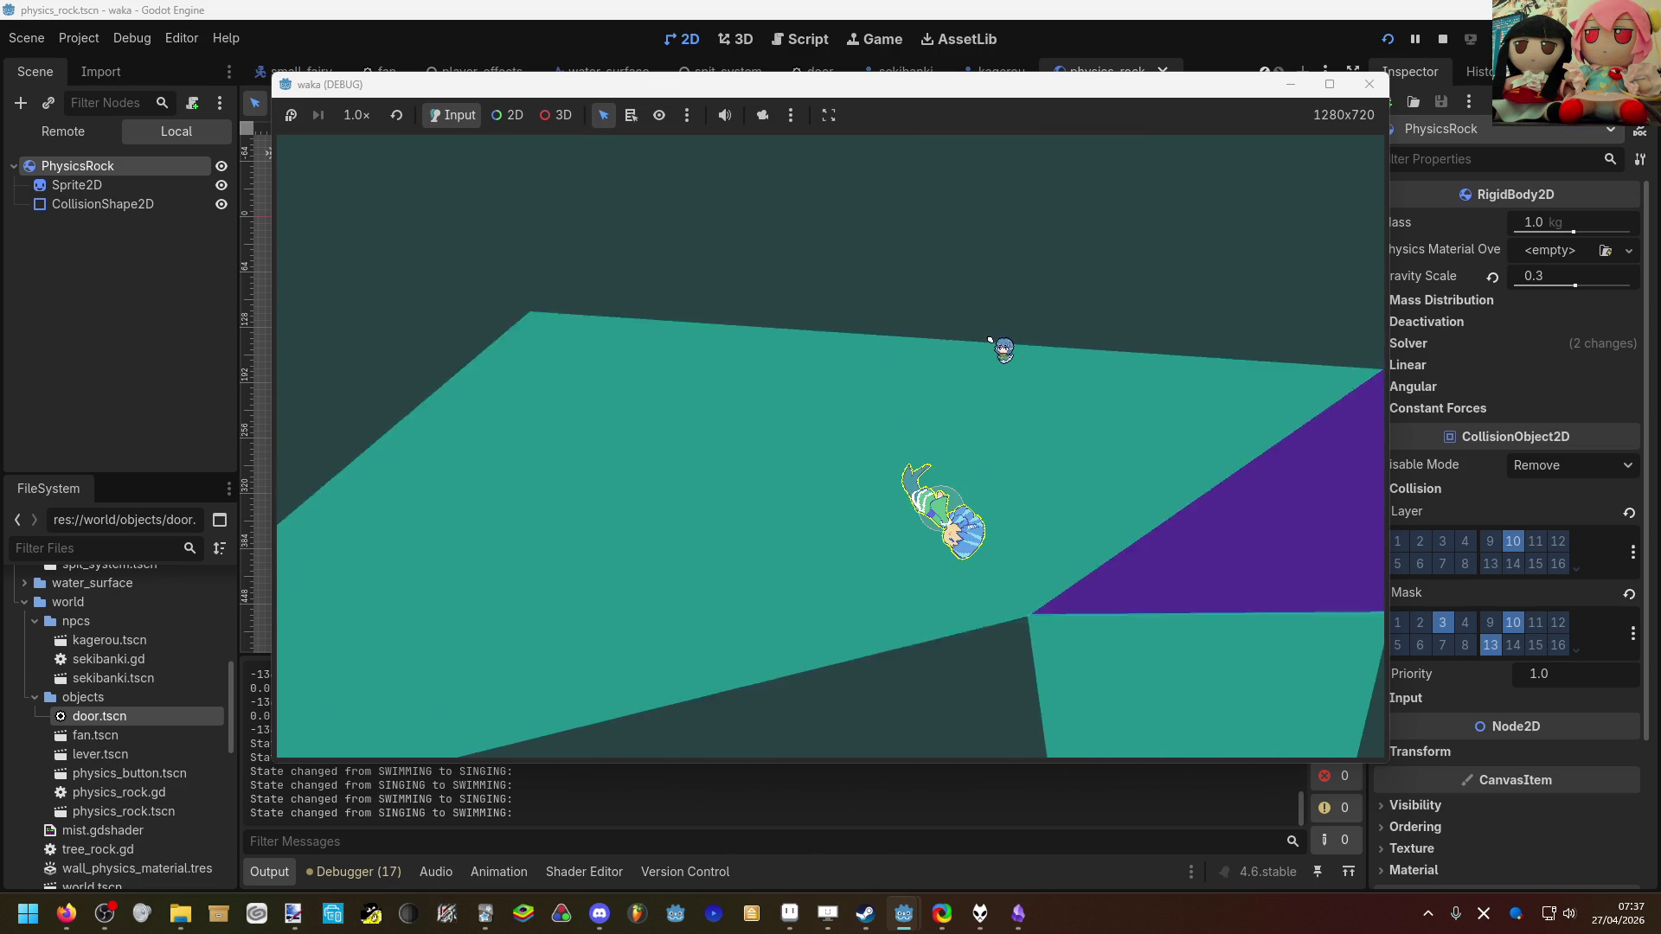
pyautogui.press('Down')
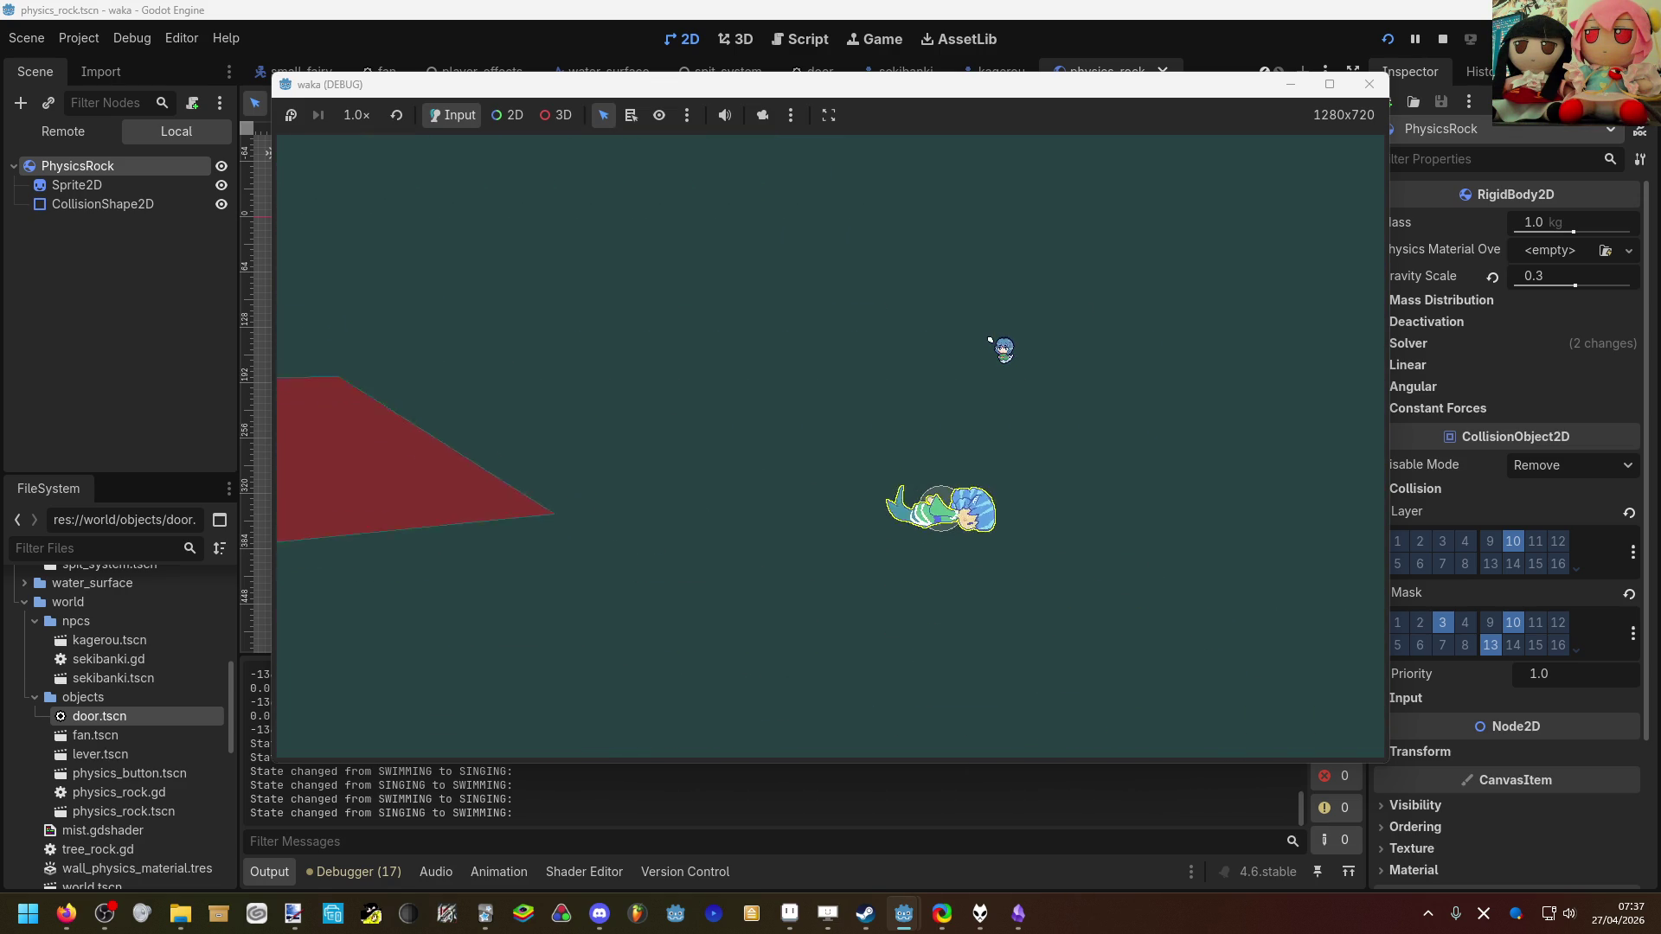
# - Swim over the green ground and surface near the red-haired girl
pyautogui.press('Right')
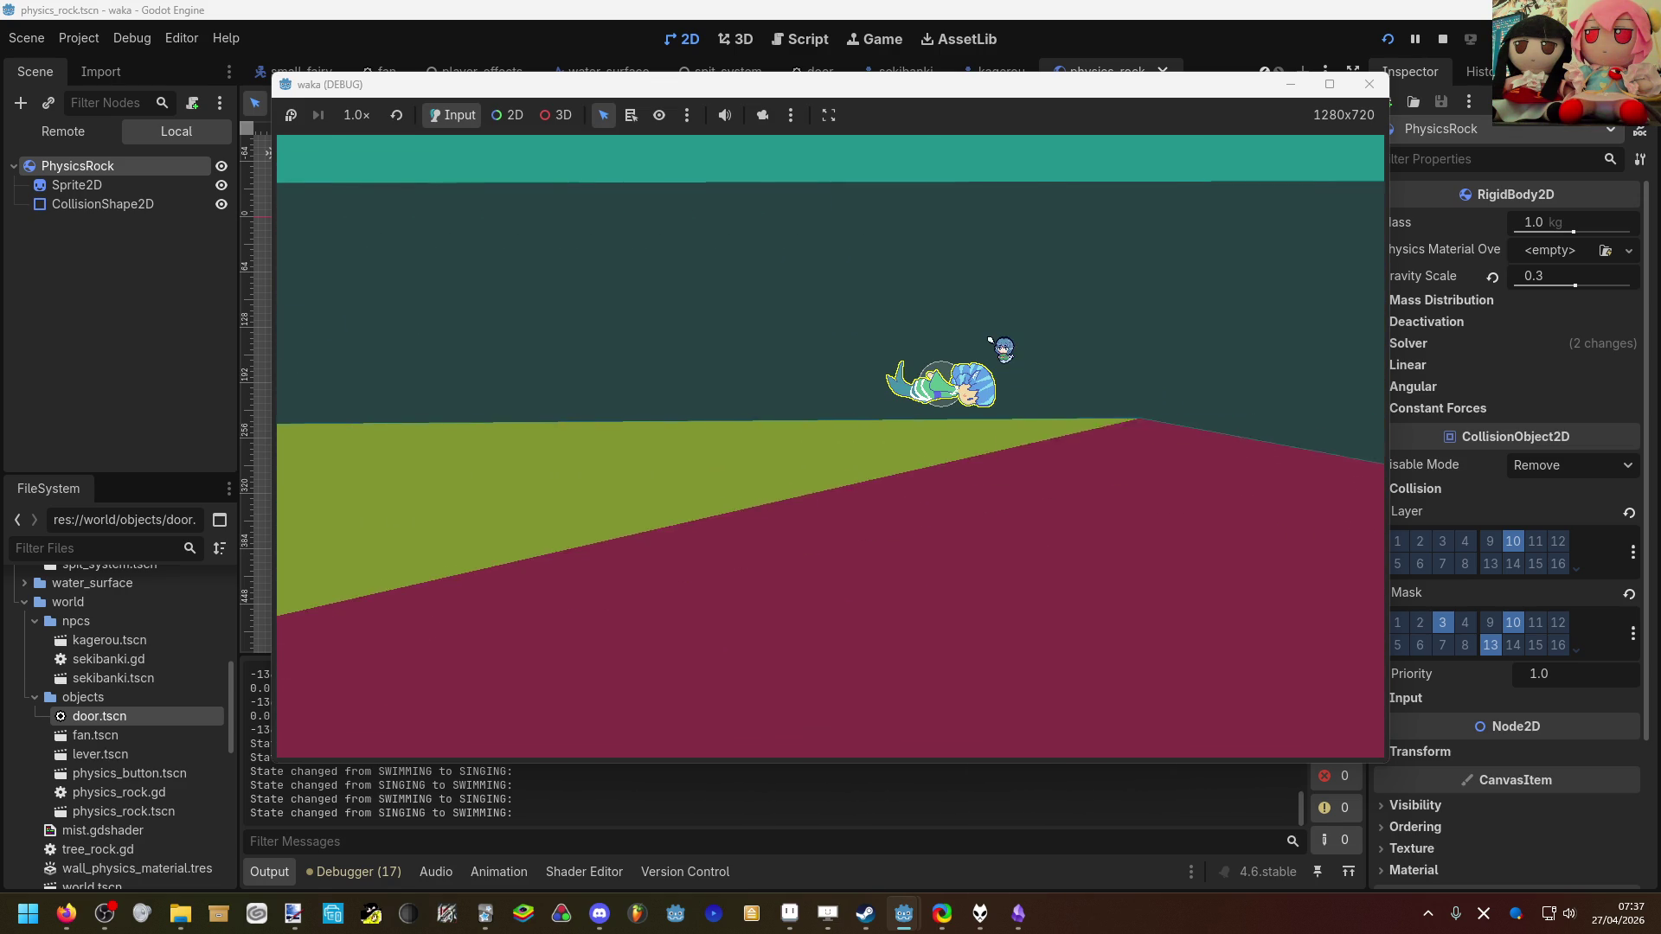
pyautogui.press('Up')
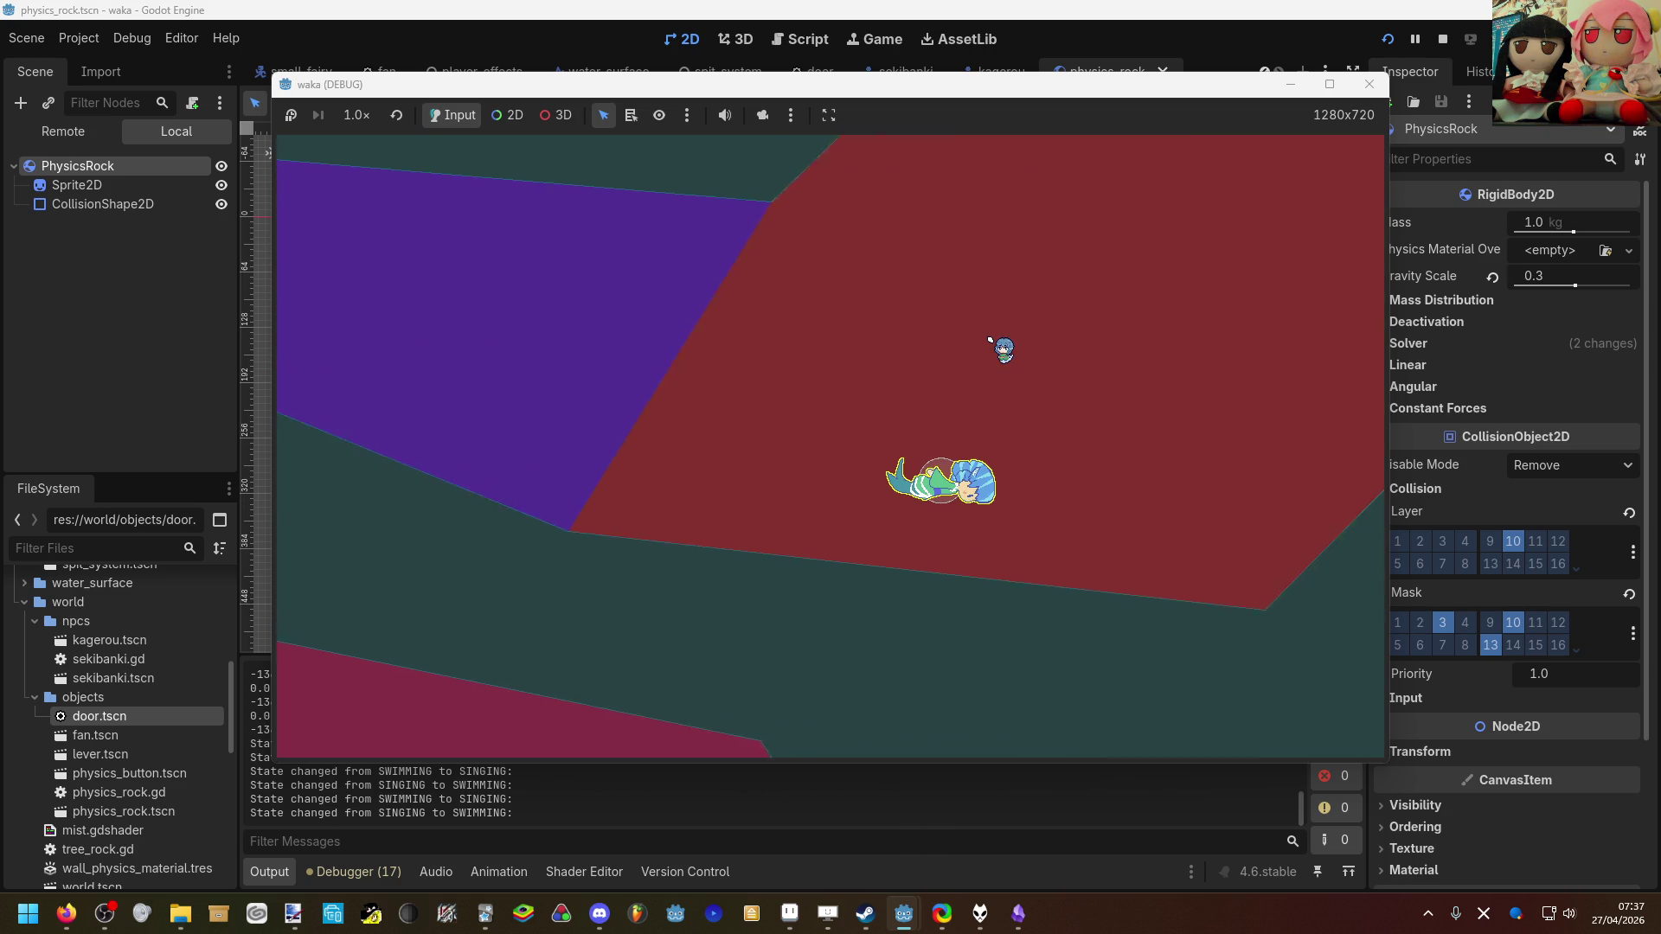
pyautogui.press('Right')
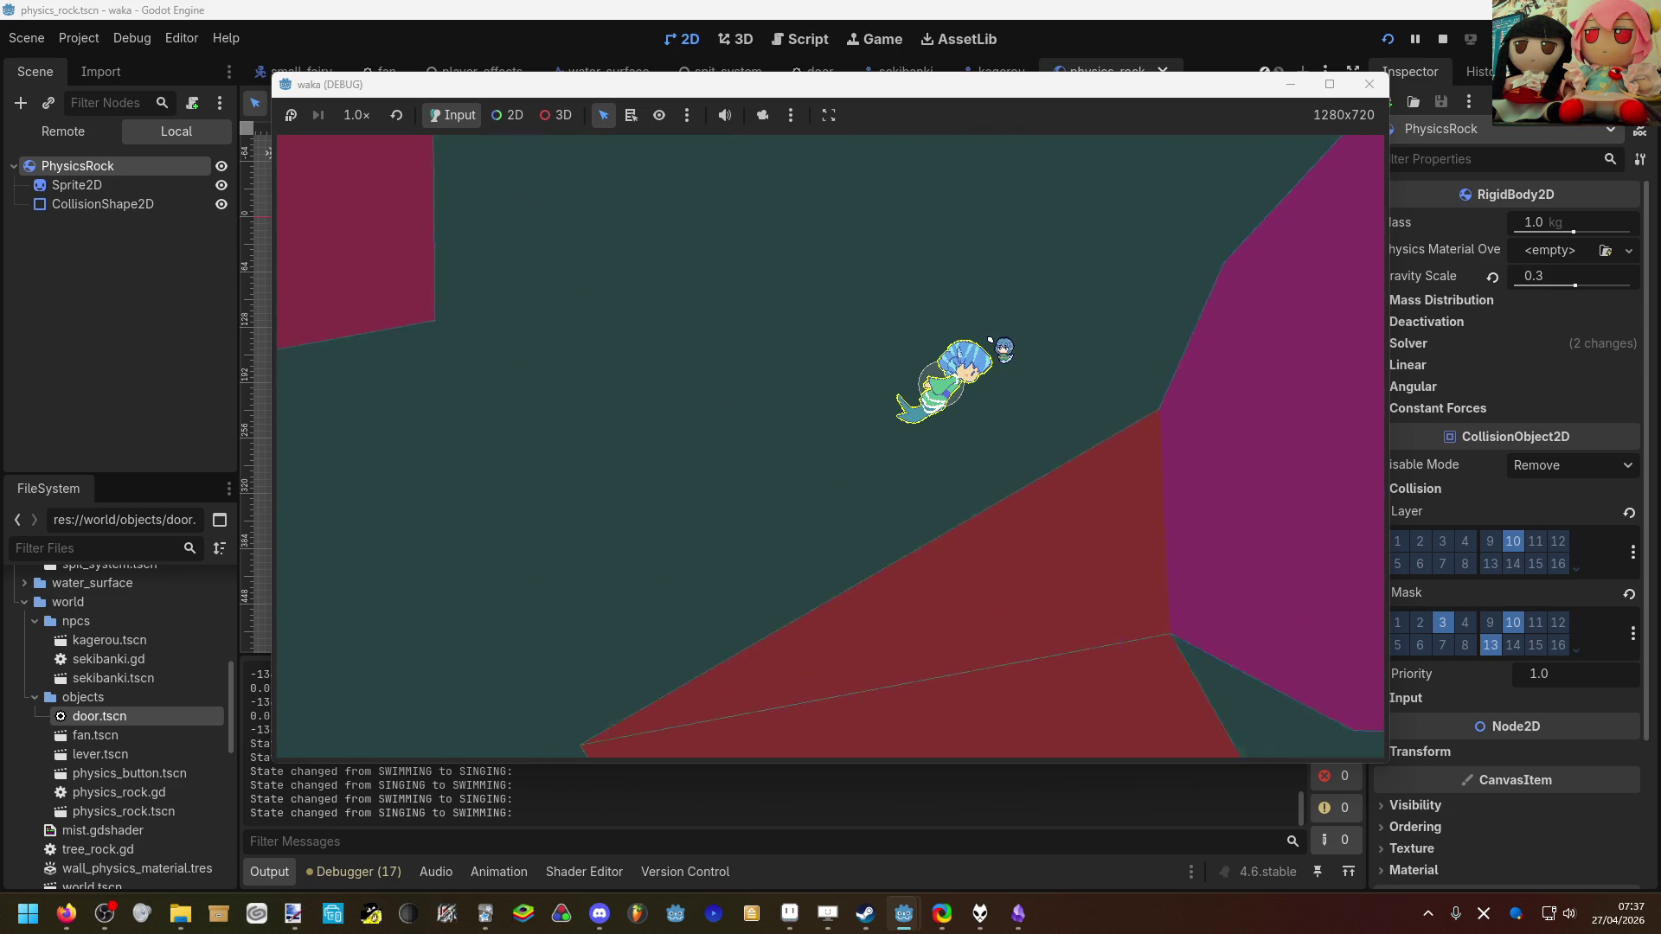
pyautogui.press('Up')
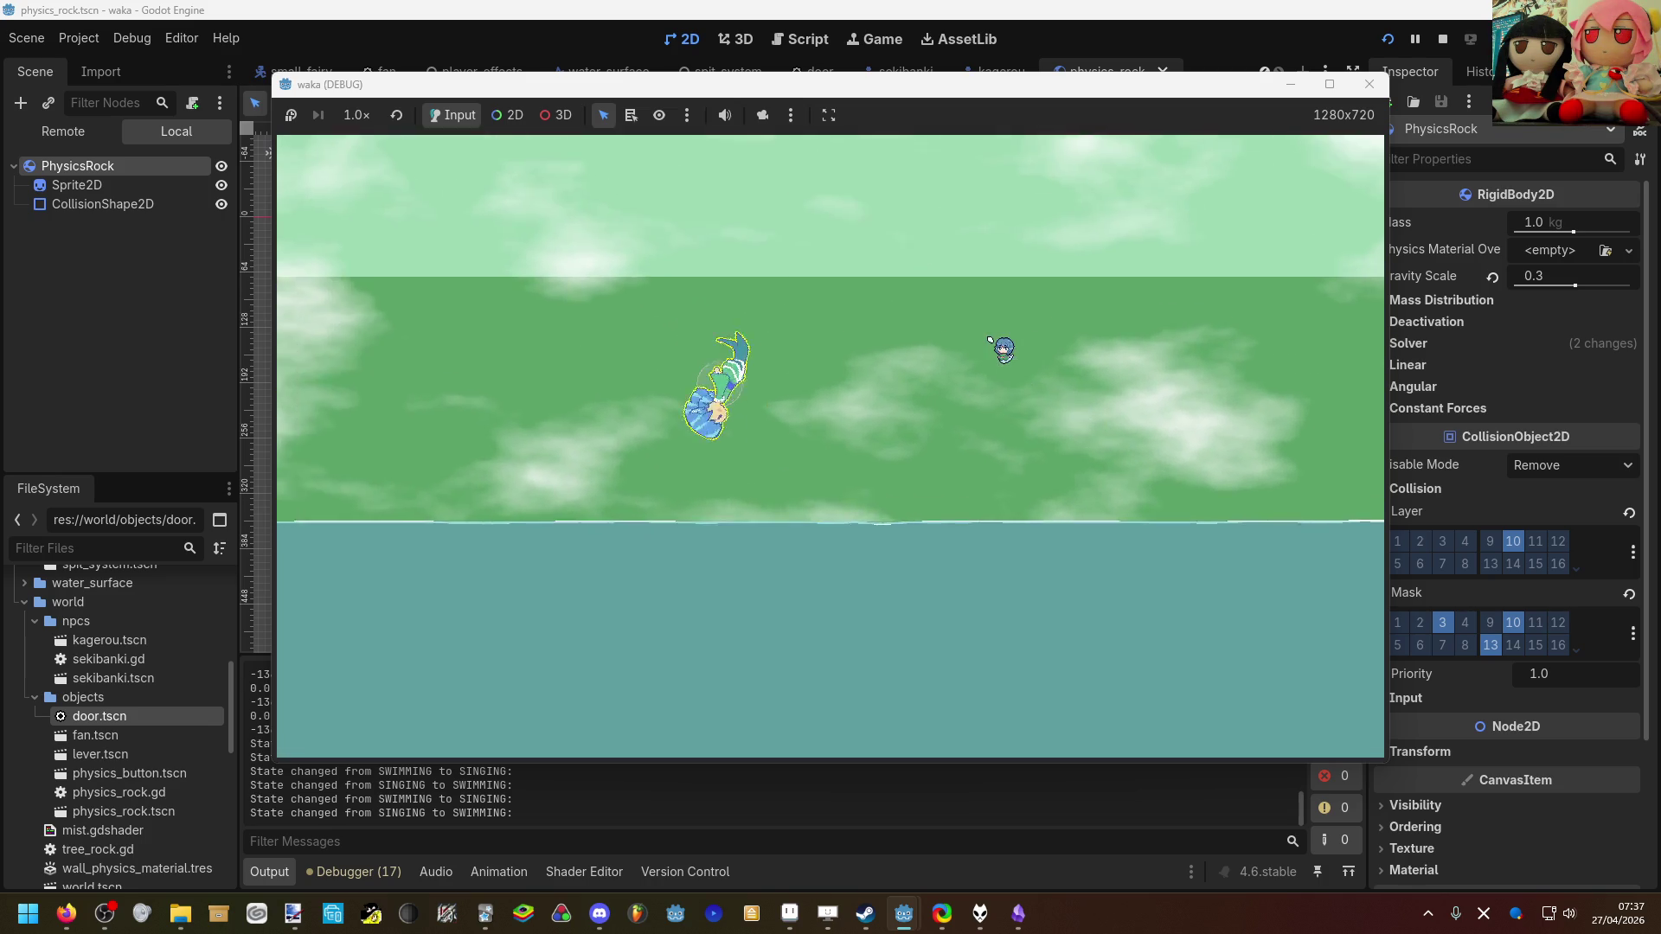
pyautogui.press('Right')
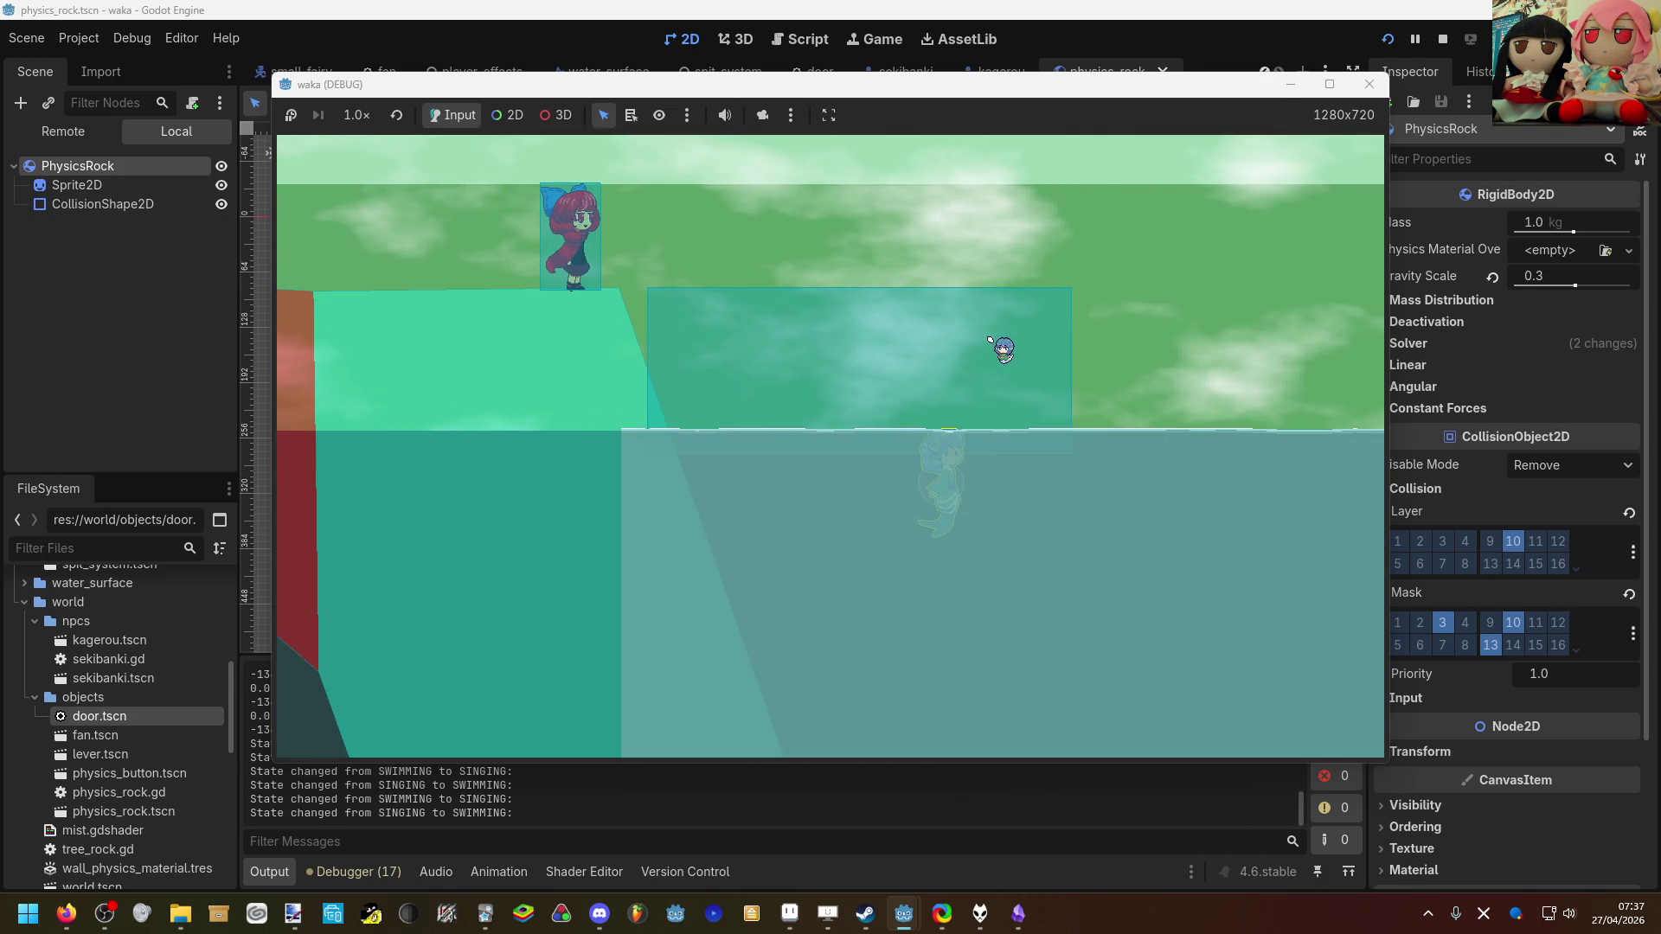
pyautogui.press('Up')
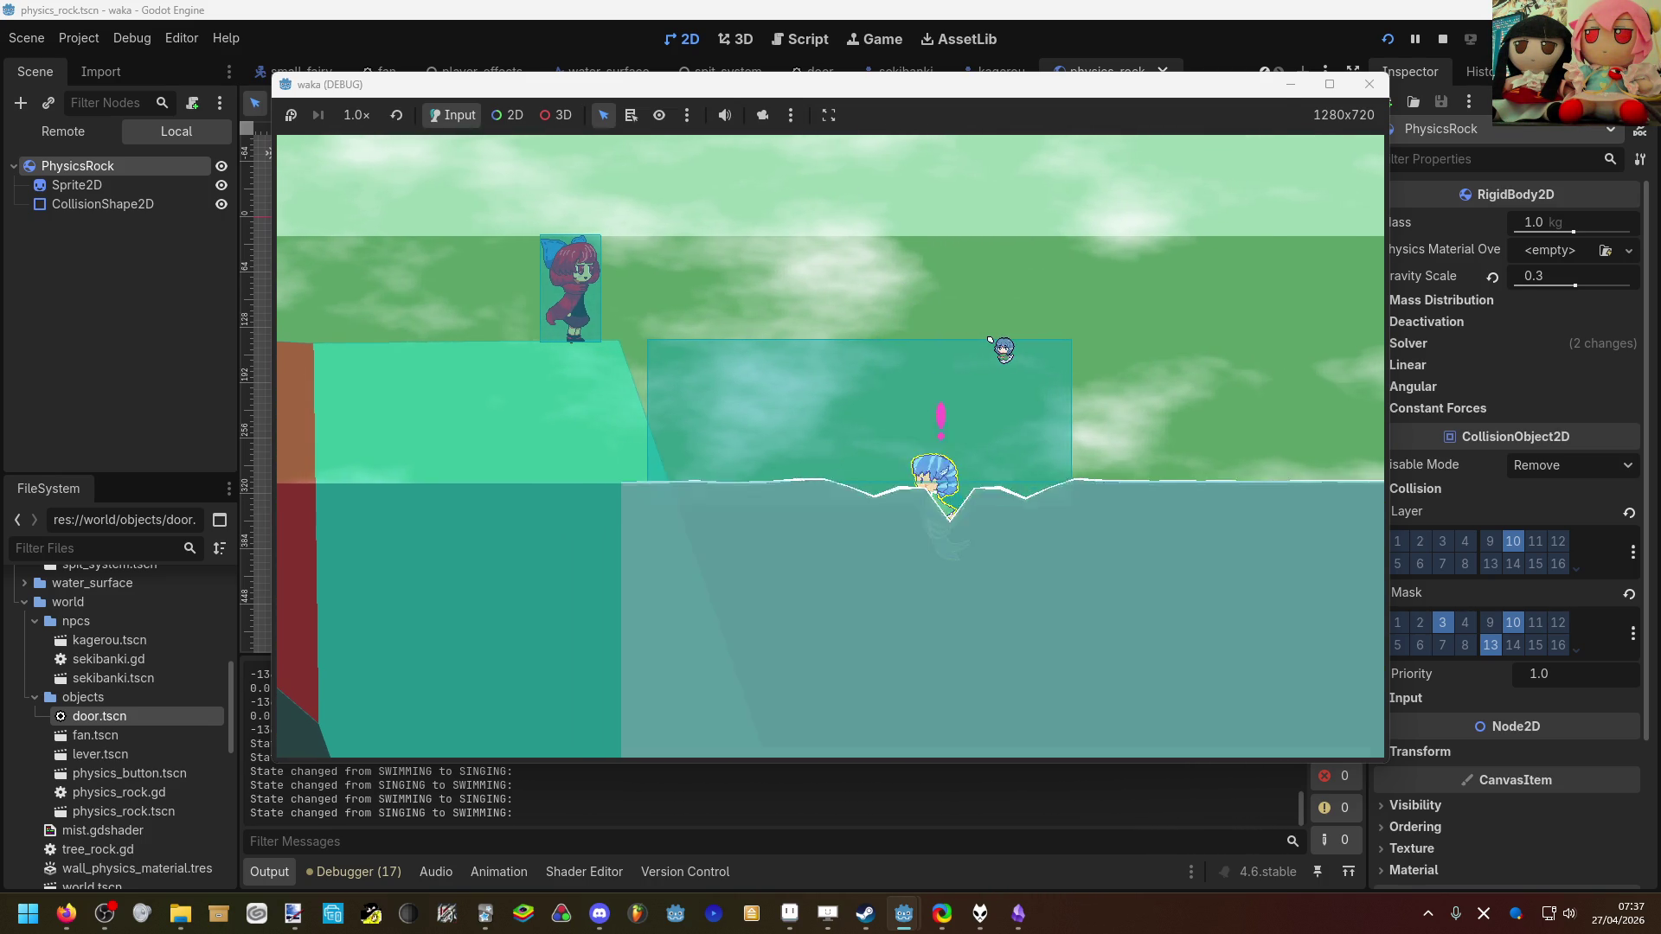
# - Talk to the red-haired girl and step through her dialogue to the 'cool' line
pyautogui.press('z')
pyautogui.press('z')
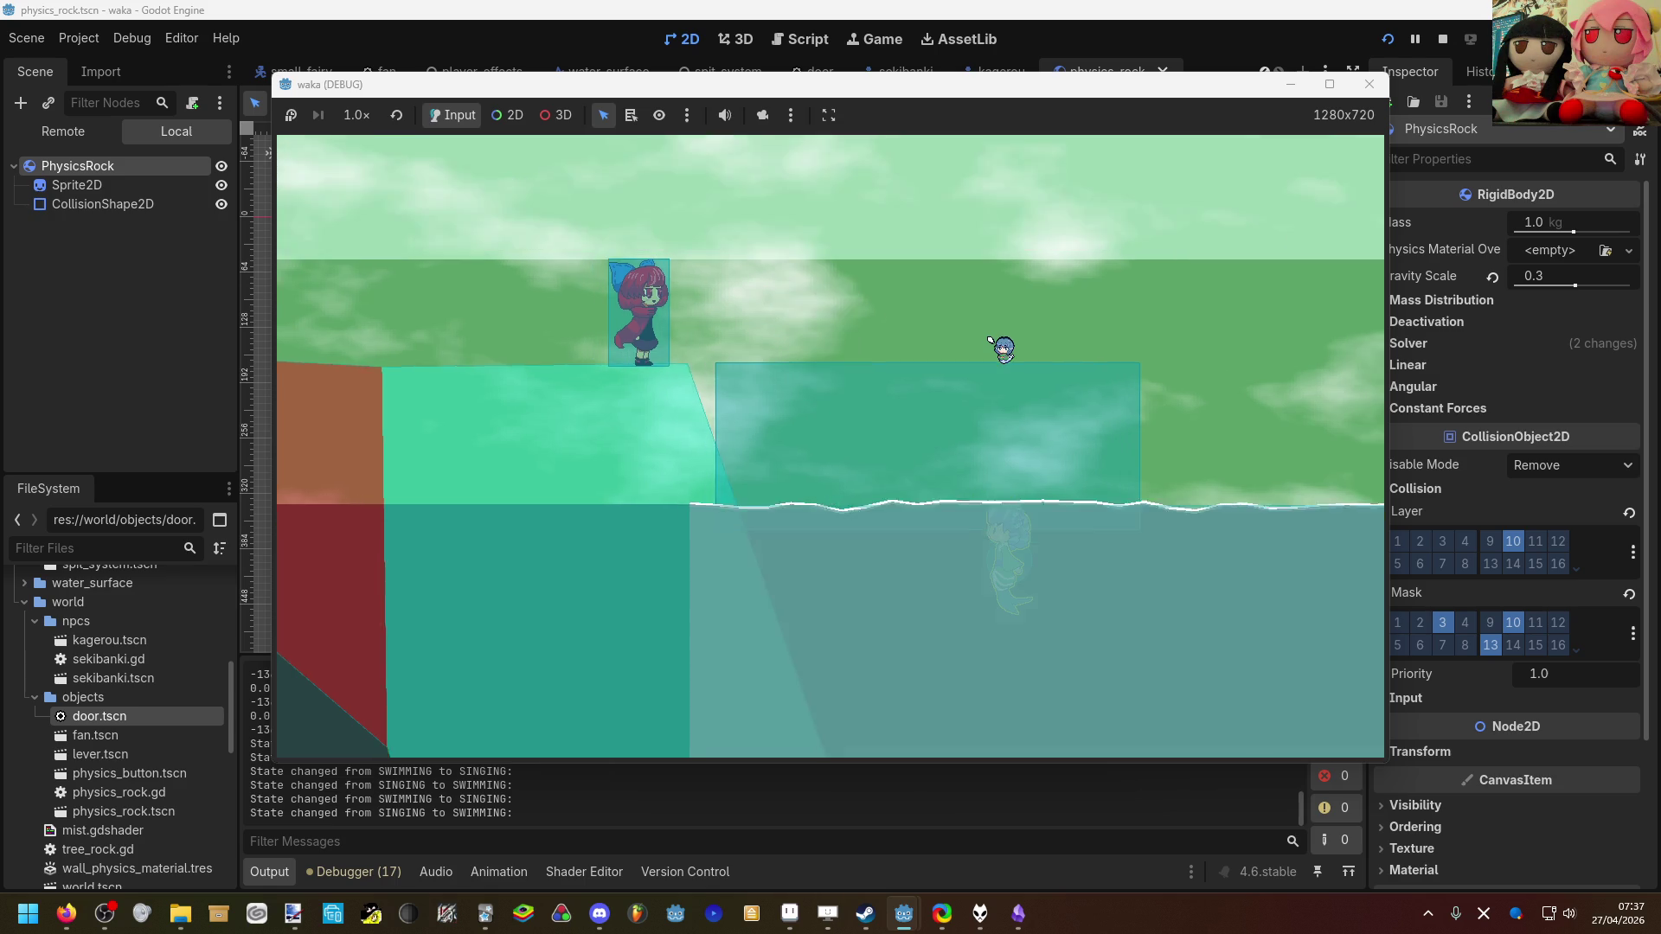
pyautogui.press('z')
pyautogui.press('z')
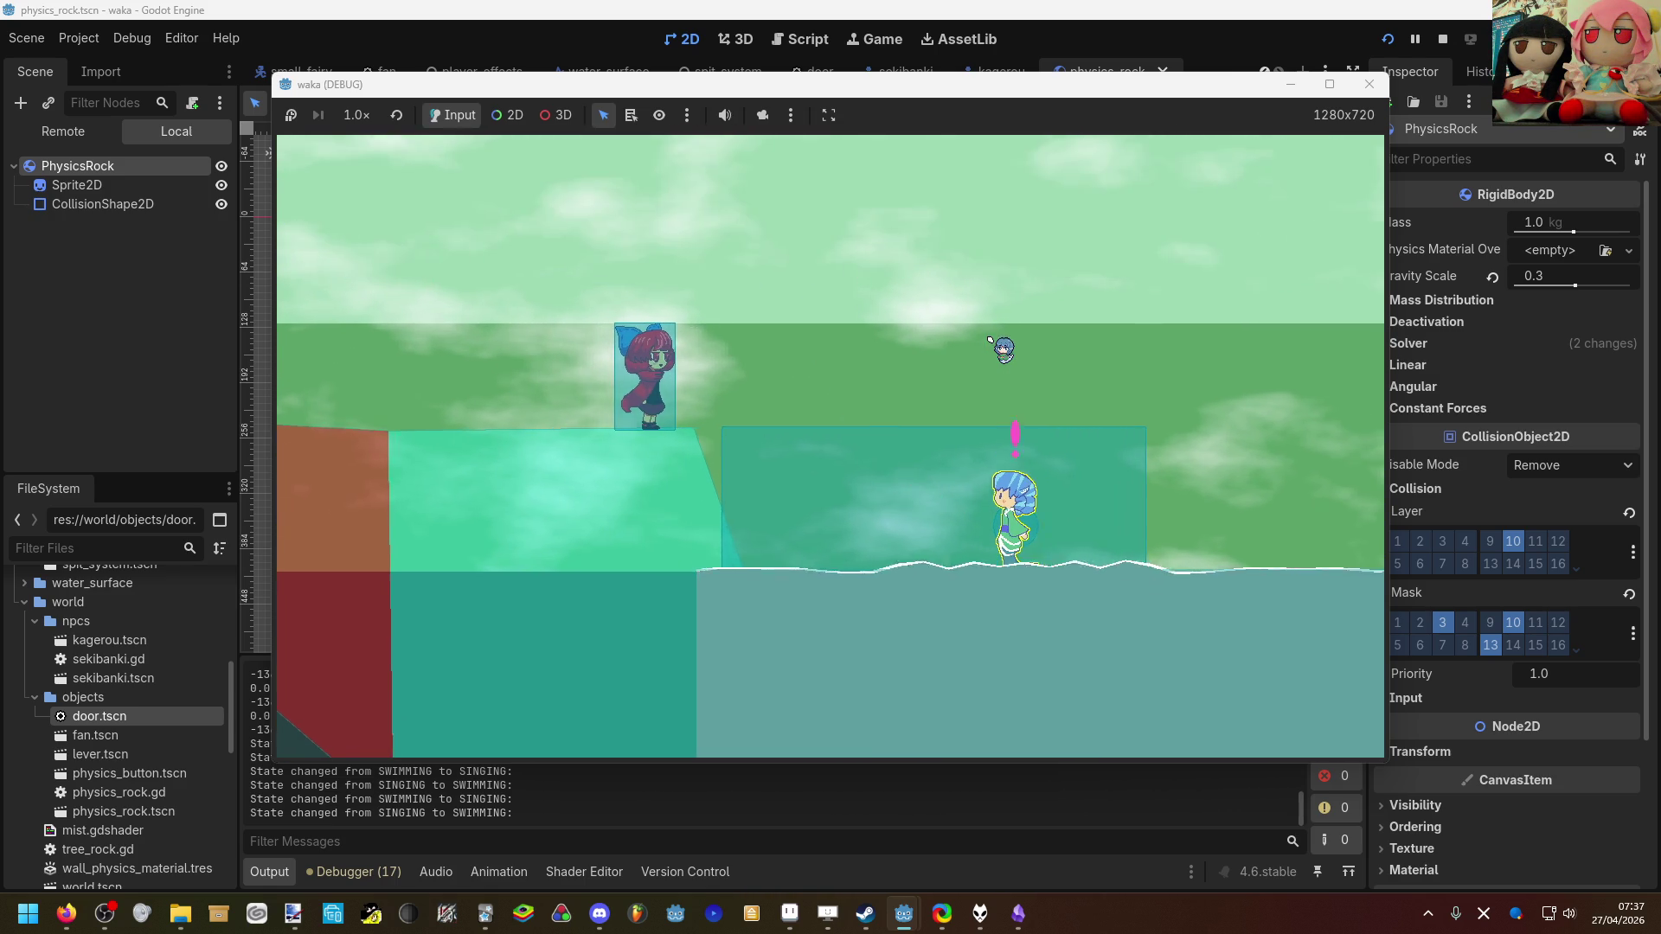
pyautogui.press('Left')
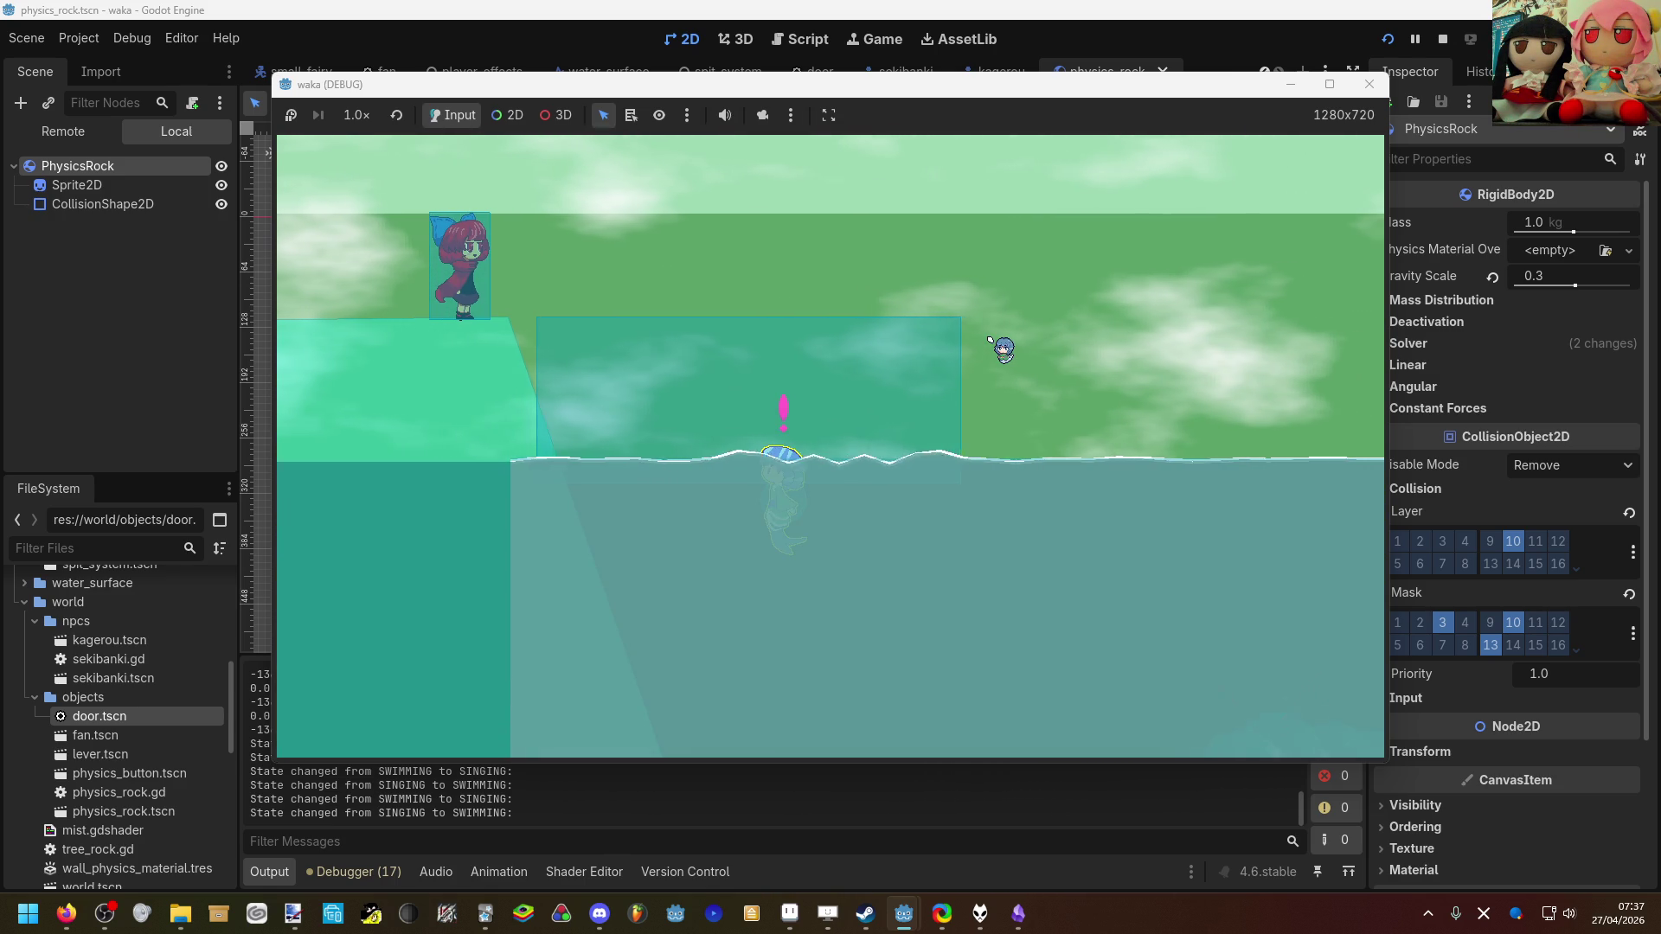
pyautogui.press('z')
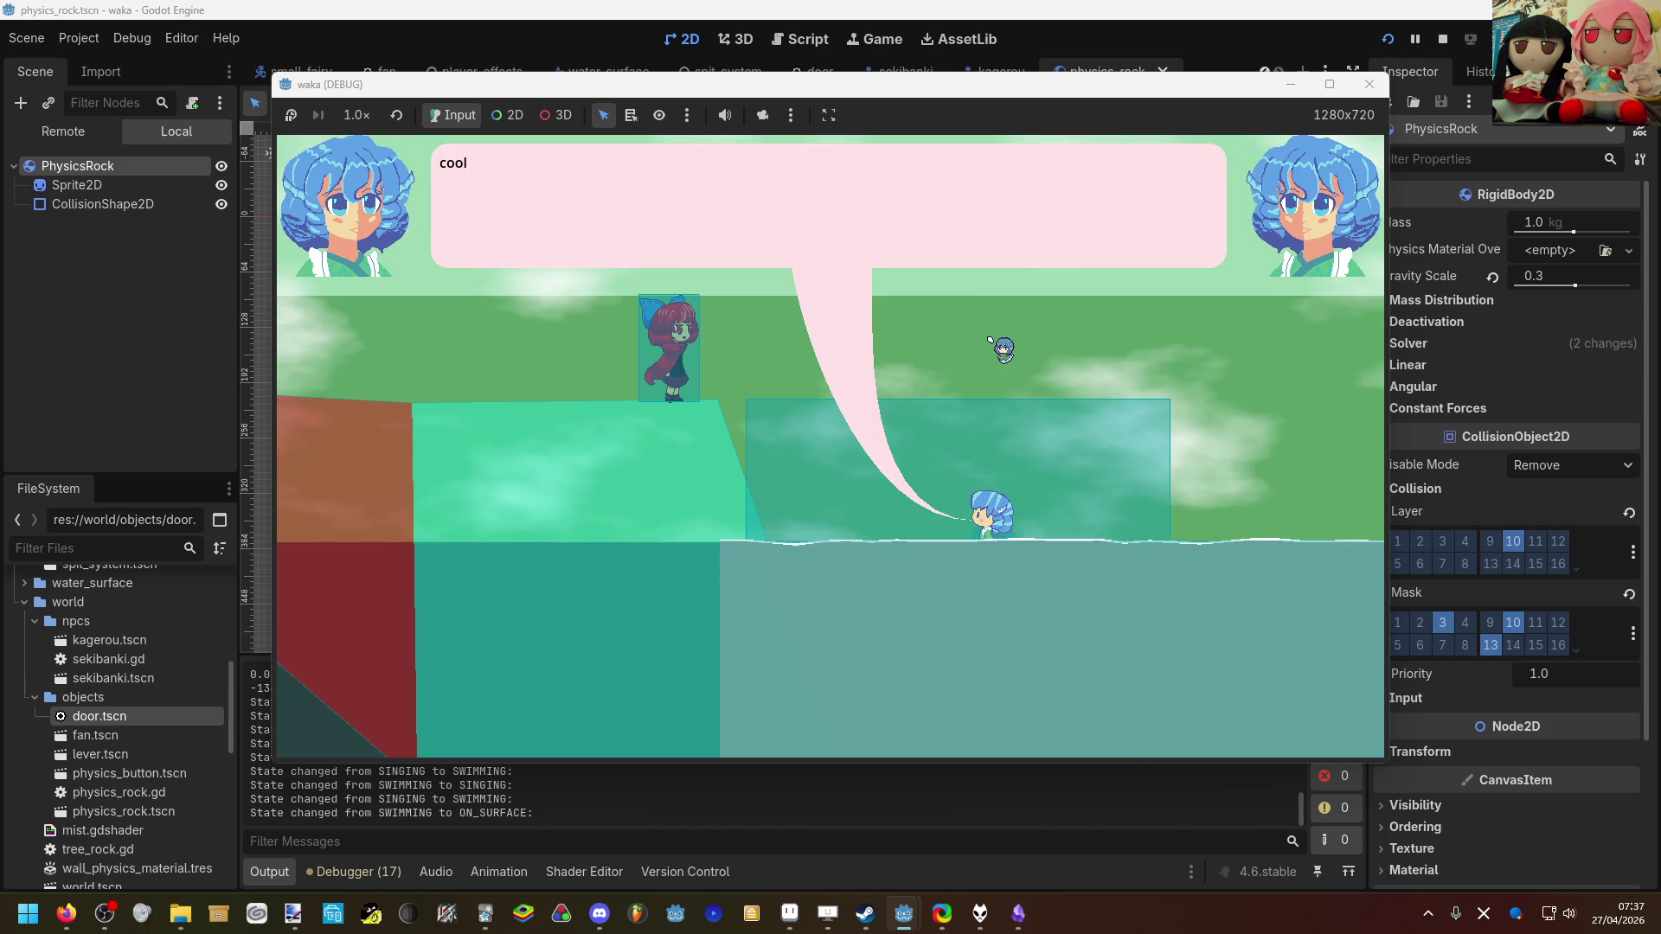
pyautogui.press('z')
pyautogui.press('z')
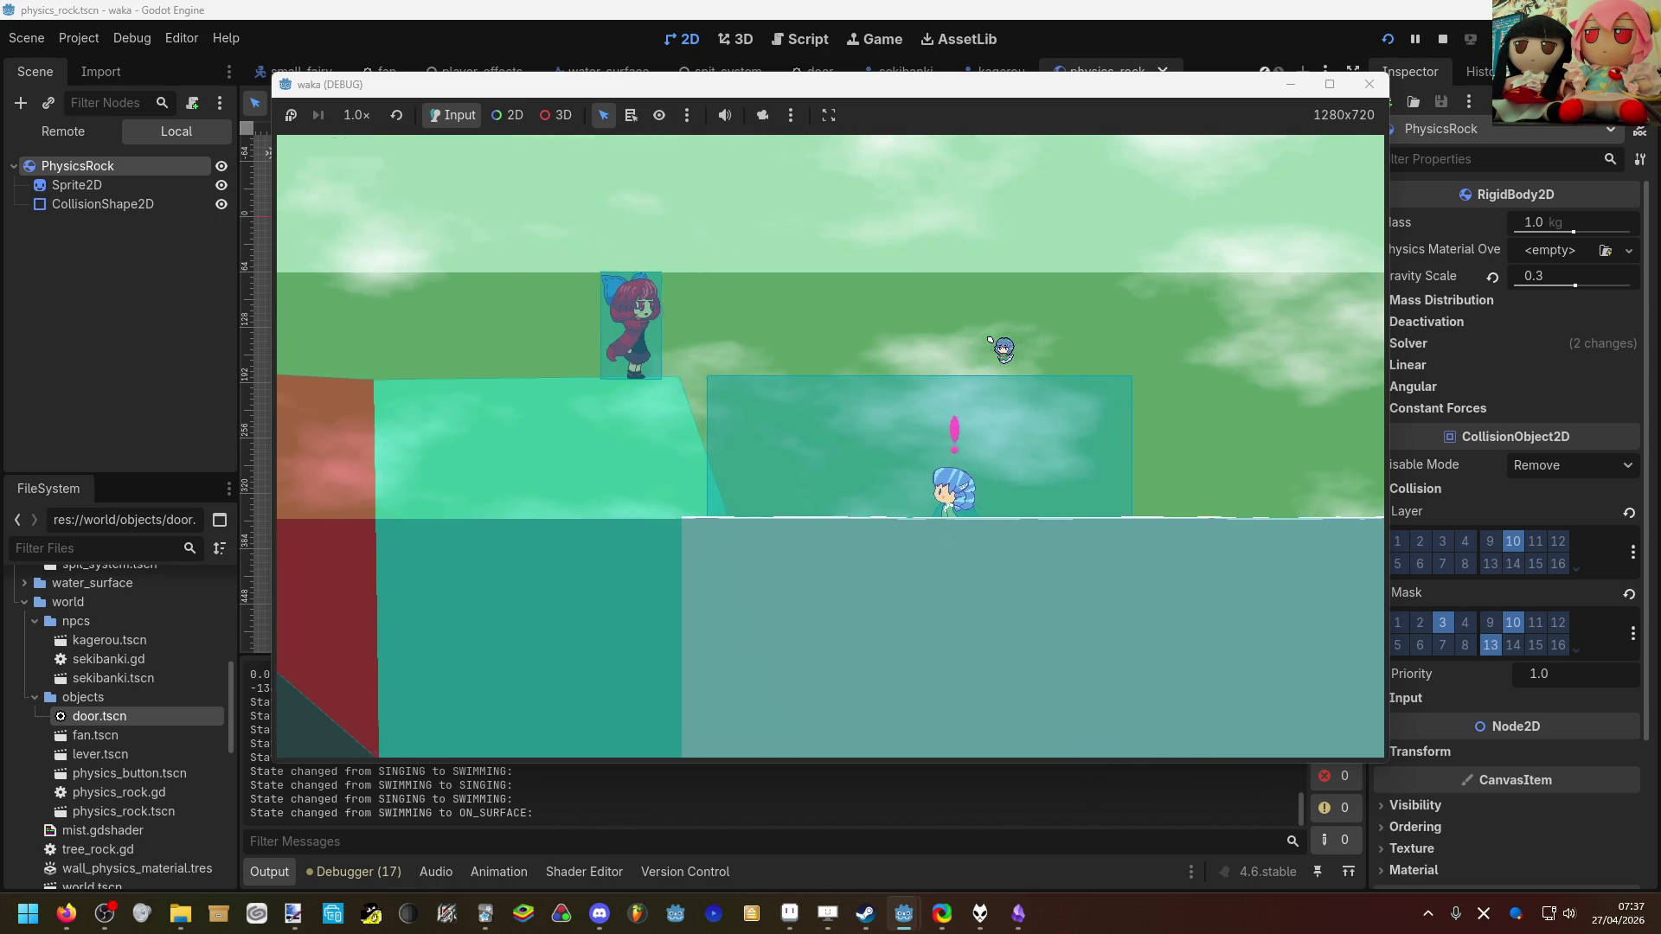
pyautogui.press('z')
pyautogui.press('z')
pyautogui.press('z')
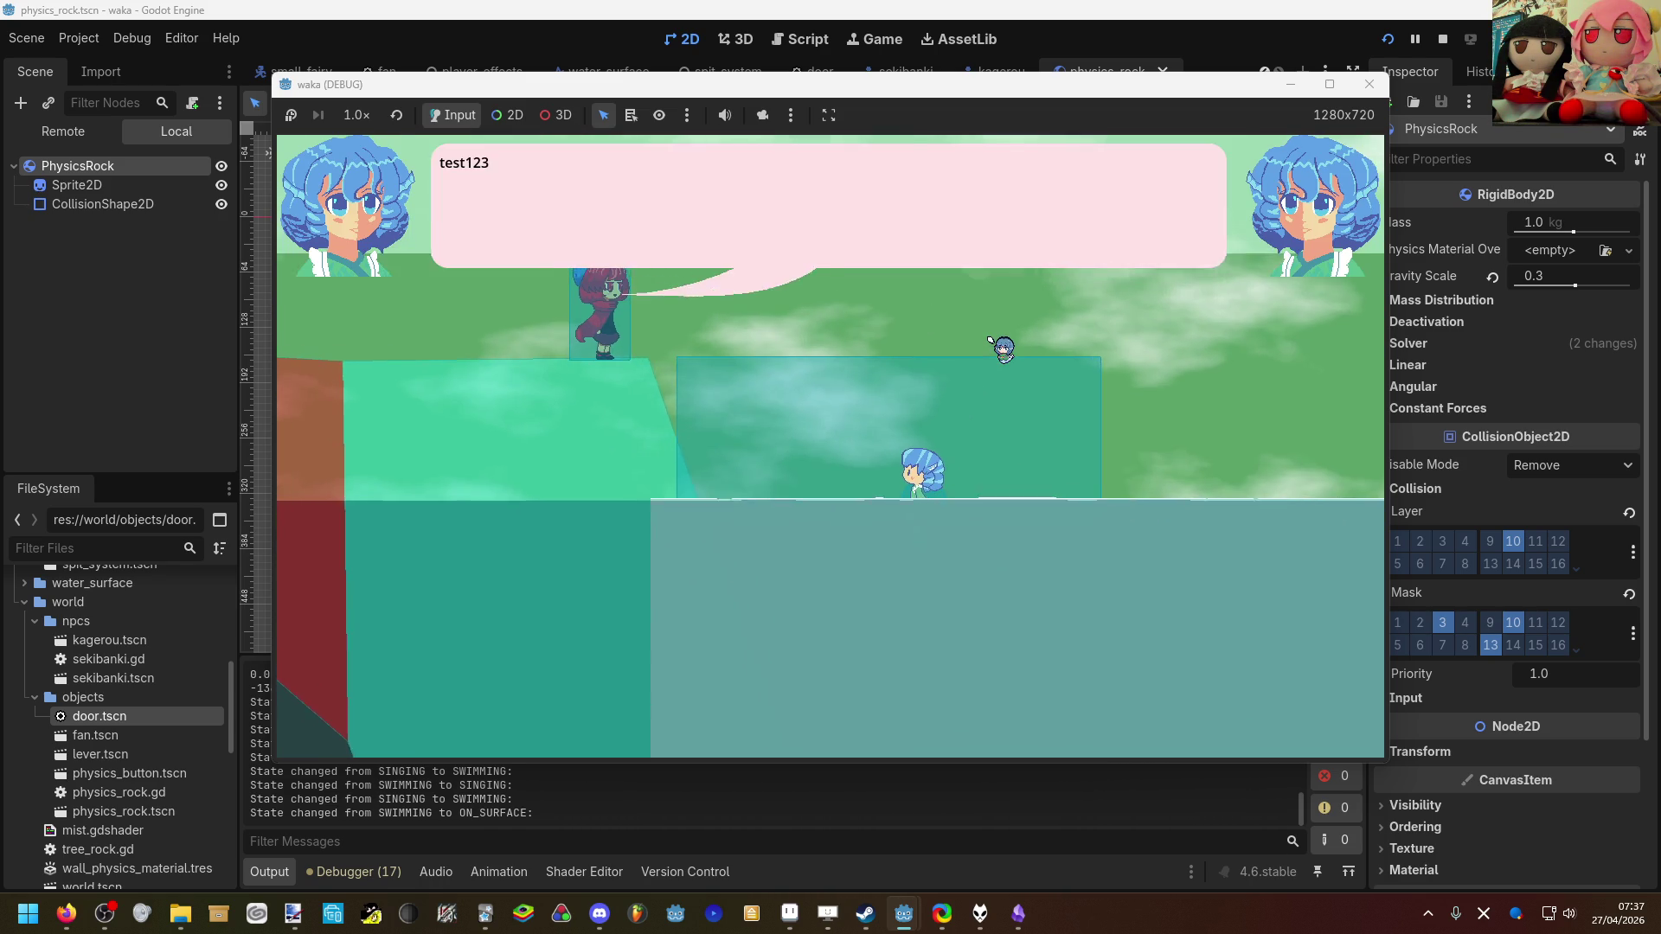
pyautogui.press('z')
pyautogui.press('z')
pyautogui.press('z')
pyautogui.press('z')
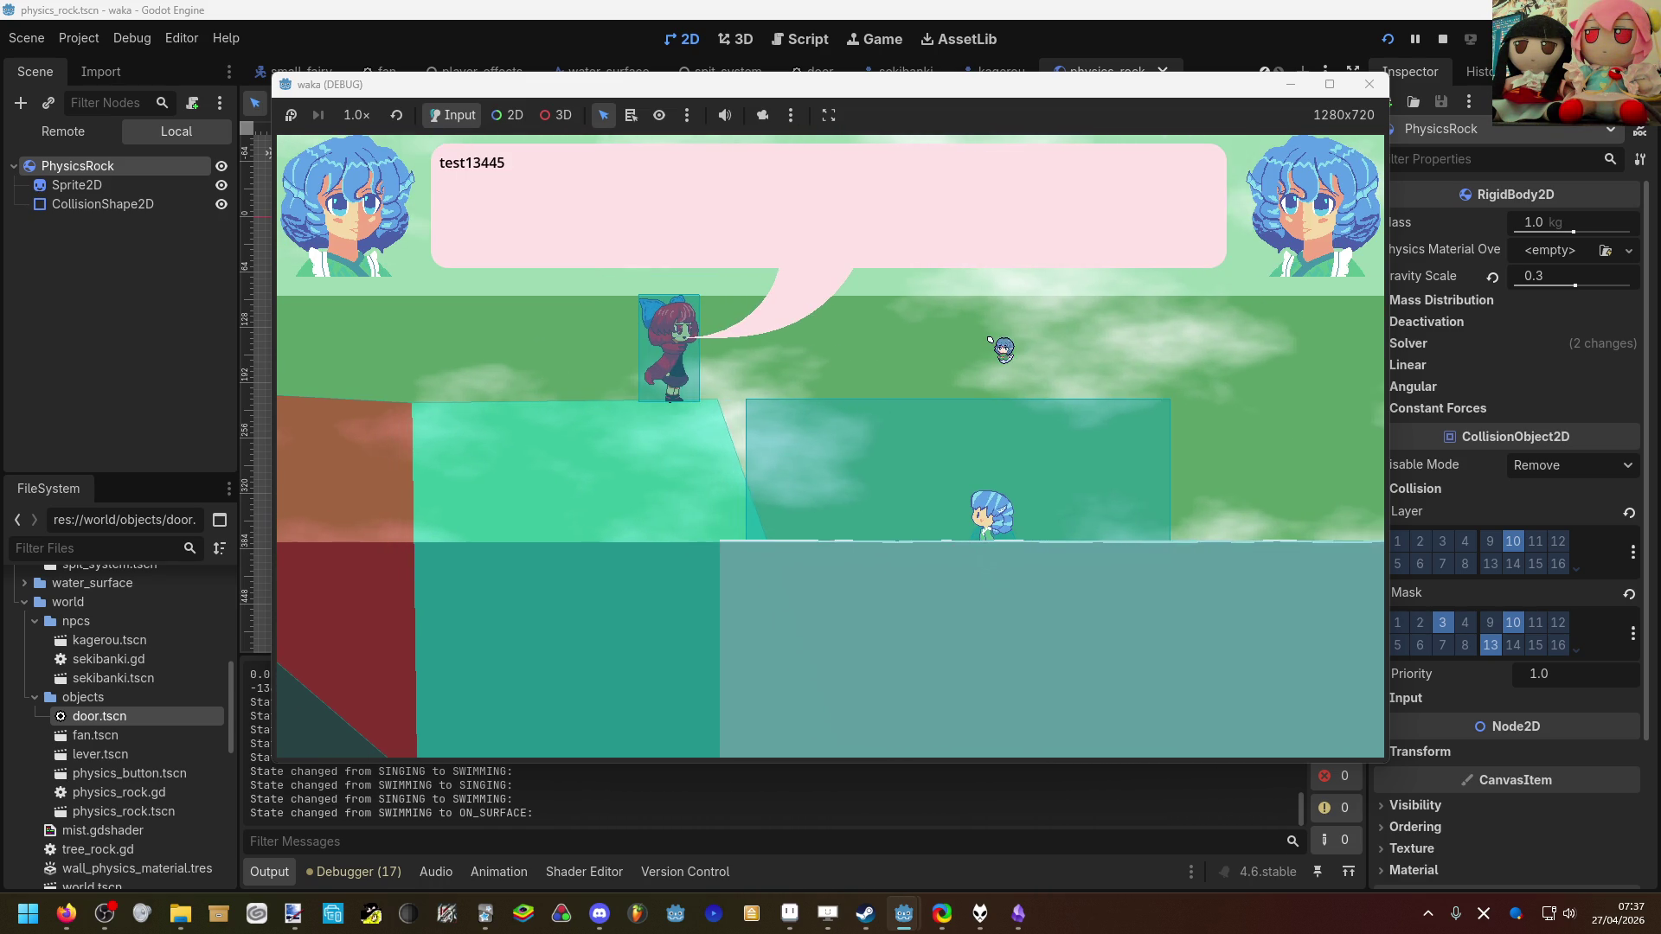
pyautogui.press('z')
pyautogui.press('z')
pyautogui.press('z')
pyautogui.press('z')
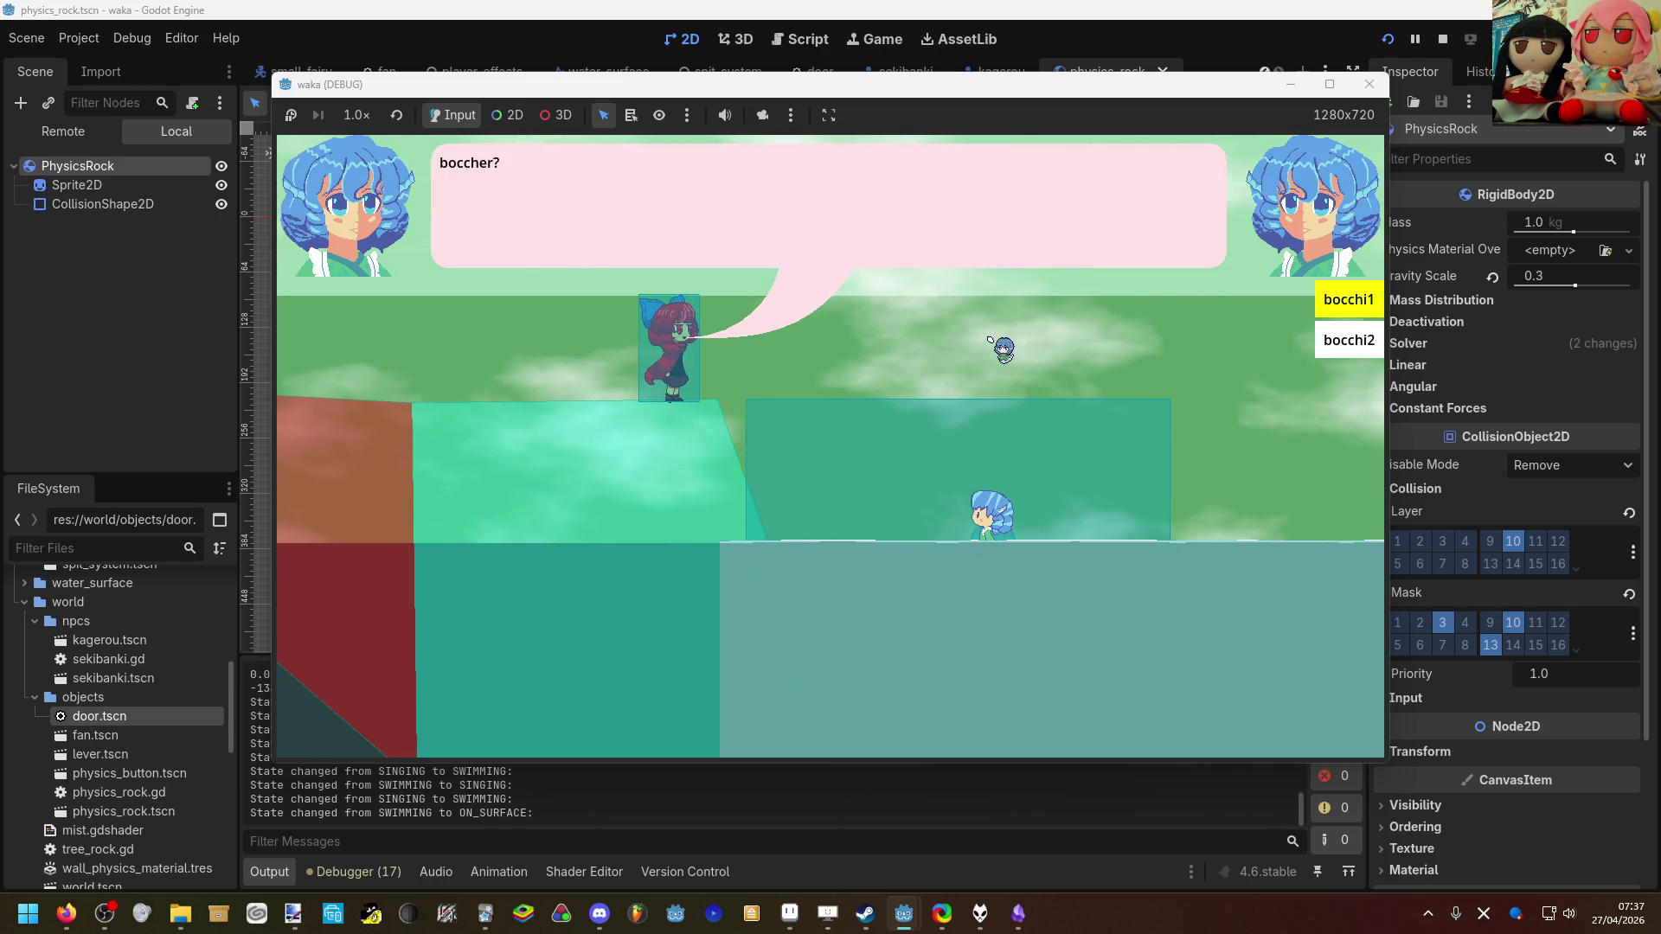
pyautogui.press('z')
pyautogui.press('z')
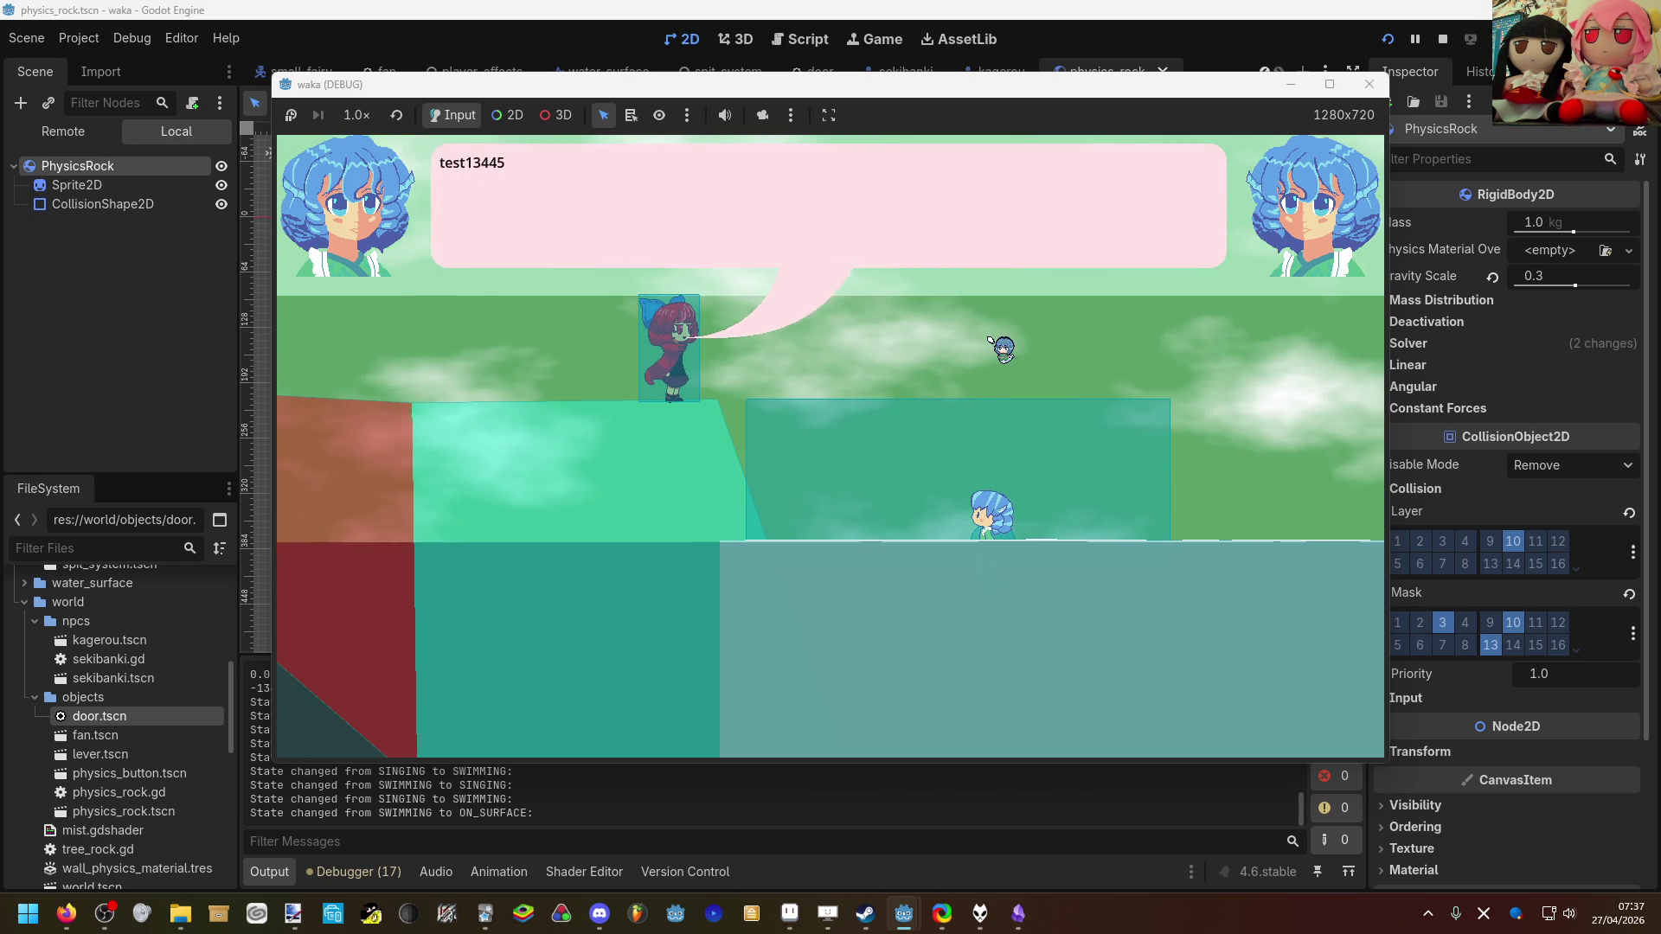
pyautogui.press('z')
pyautogui.press('z')
pyautogui.press('z')
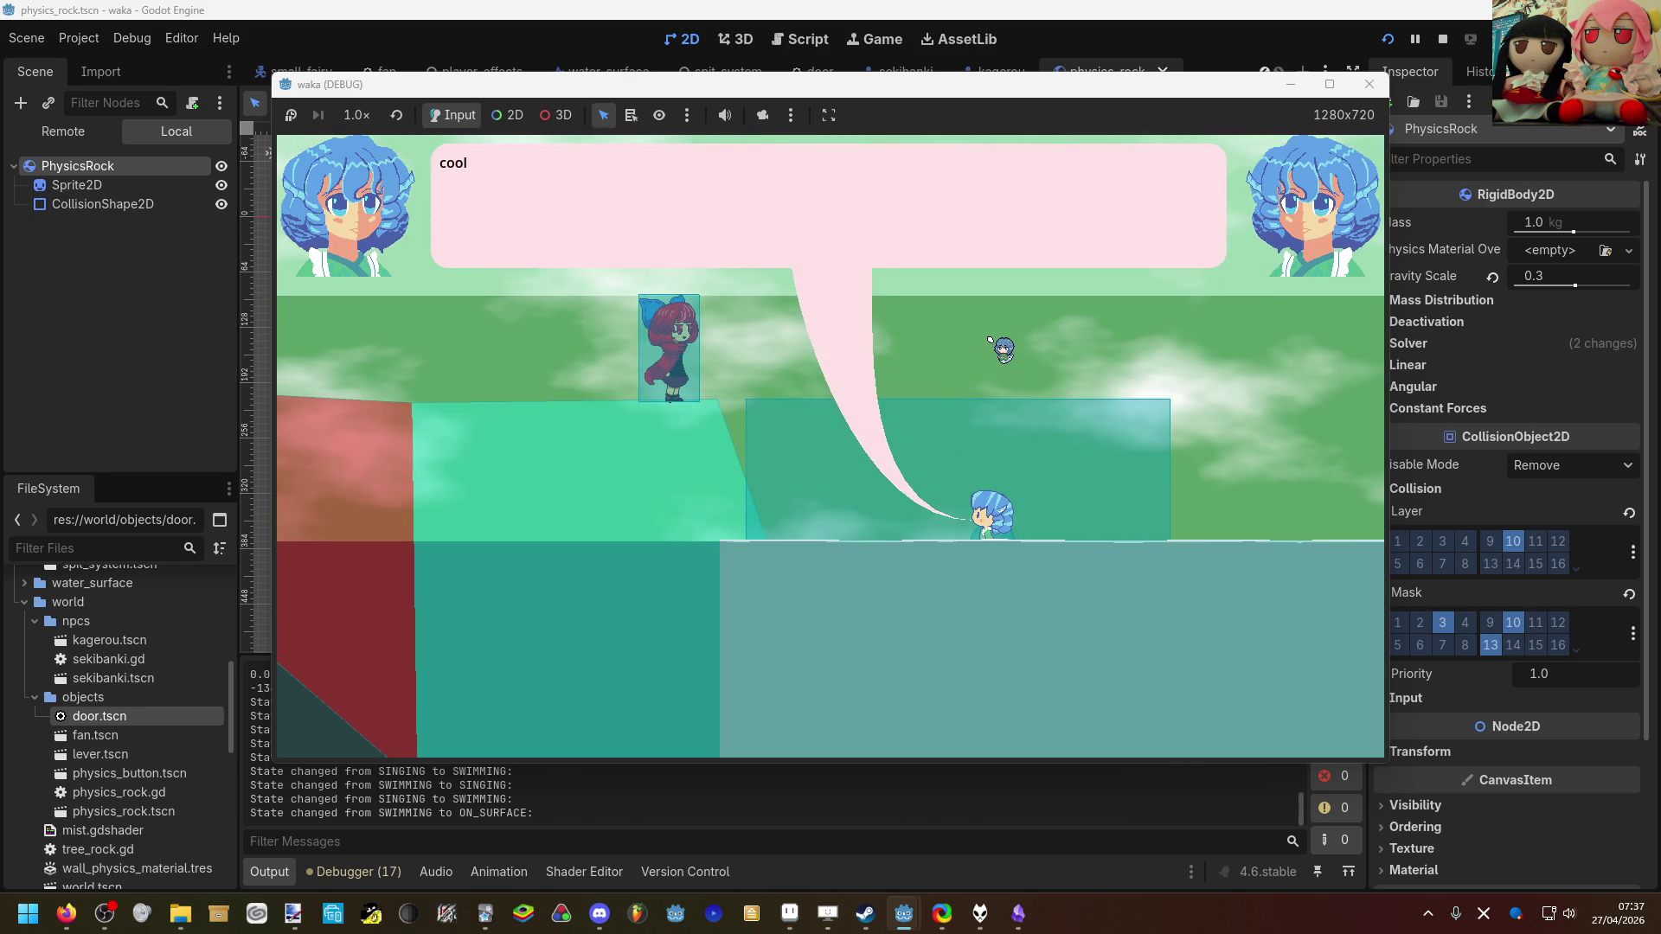
pyautogui.press('z')
pyautogui.press('Left')
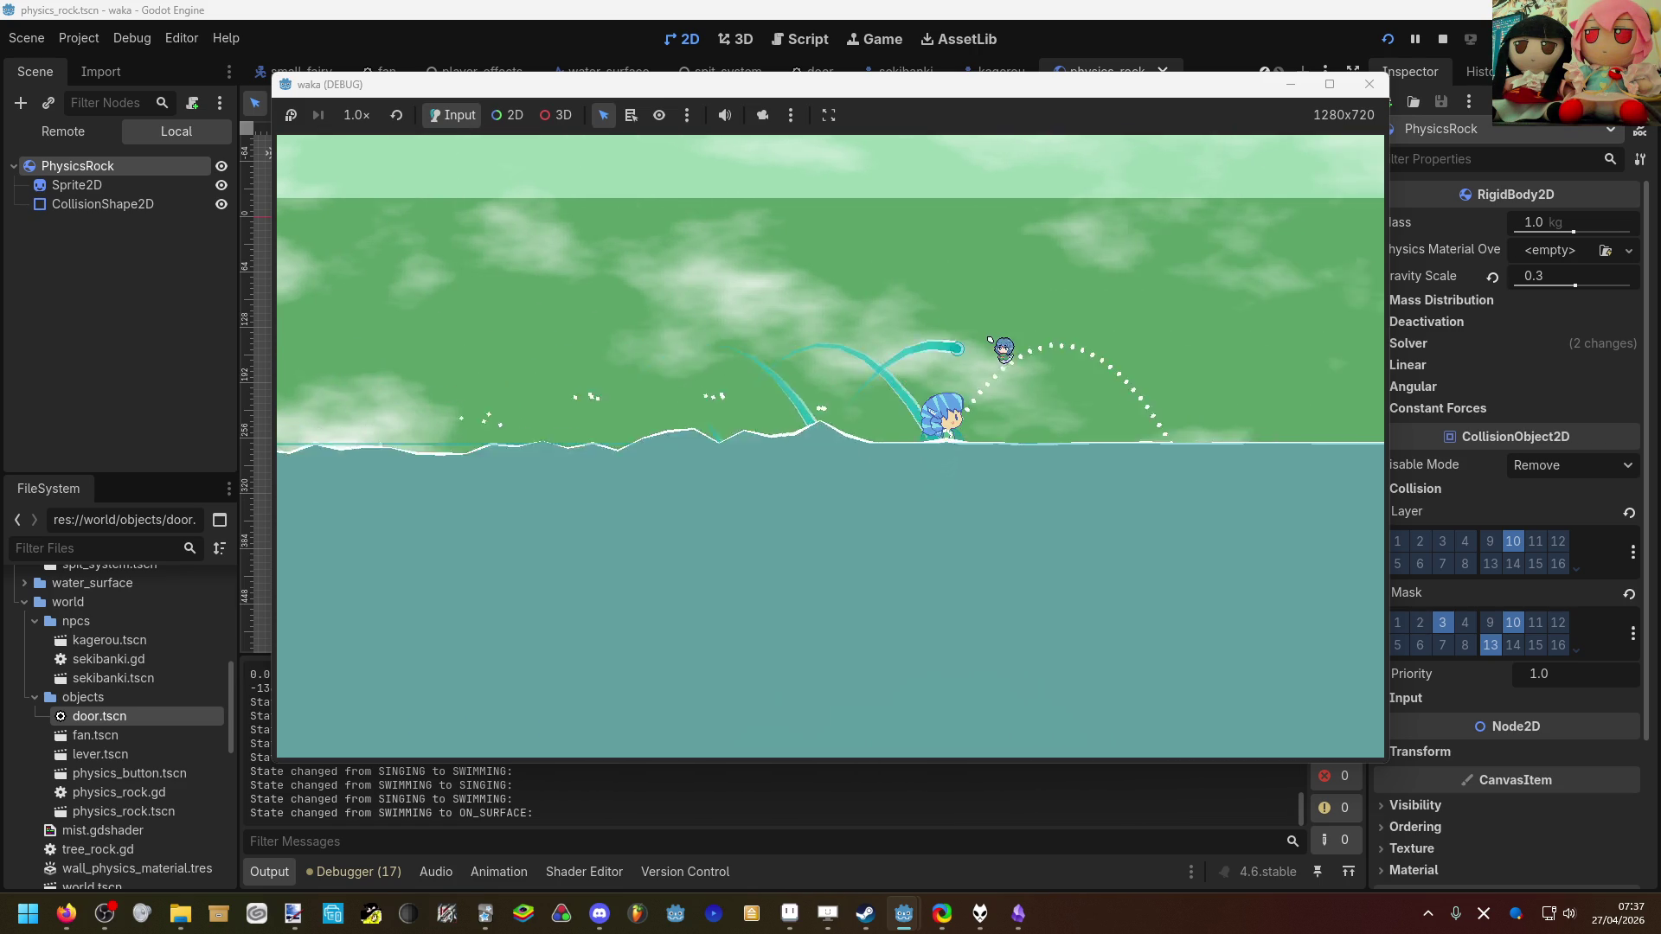
# - Swim to the character on the platform and step through her hello dialogue
pyautogui.press('Right')
pyautogui.press('z')
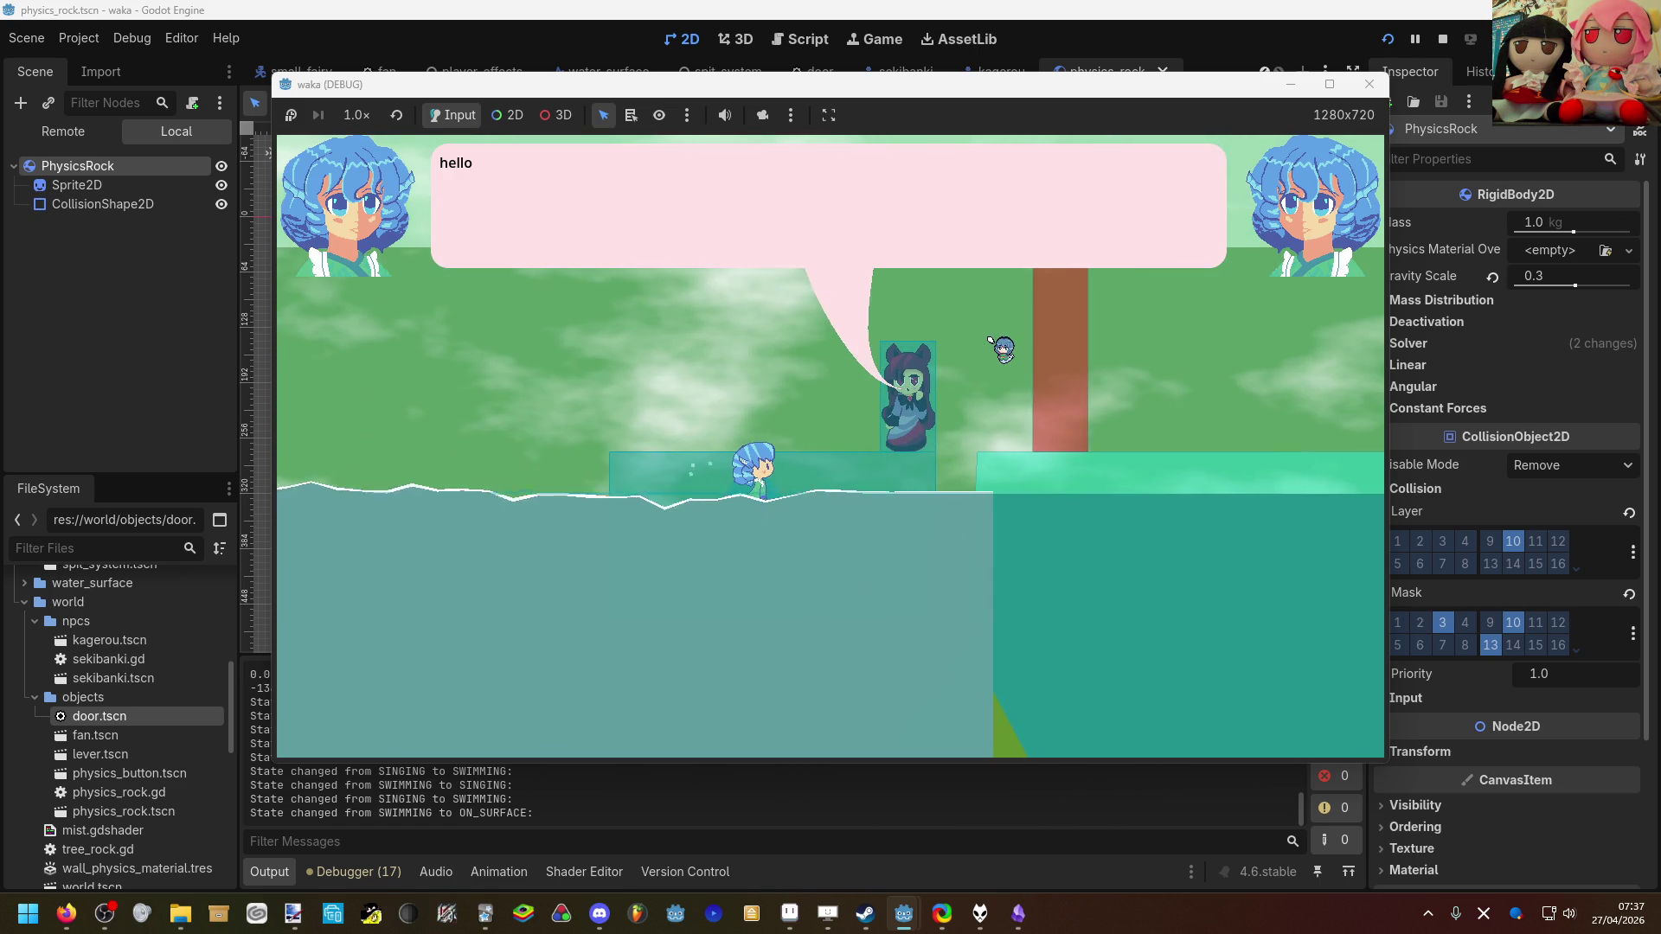
pyautogui.press('z')
pyautogui.press('z')
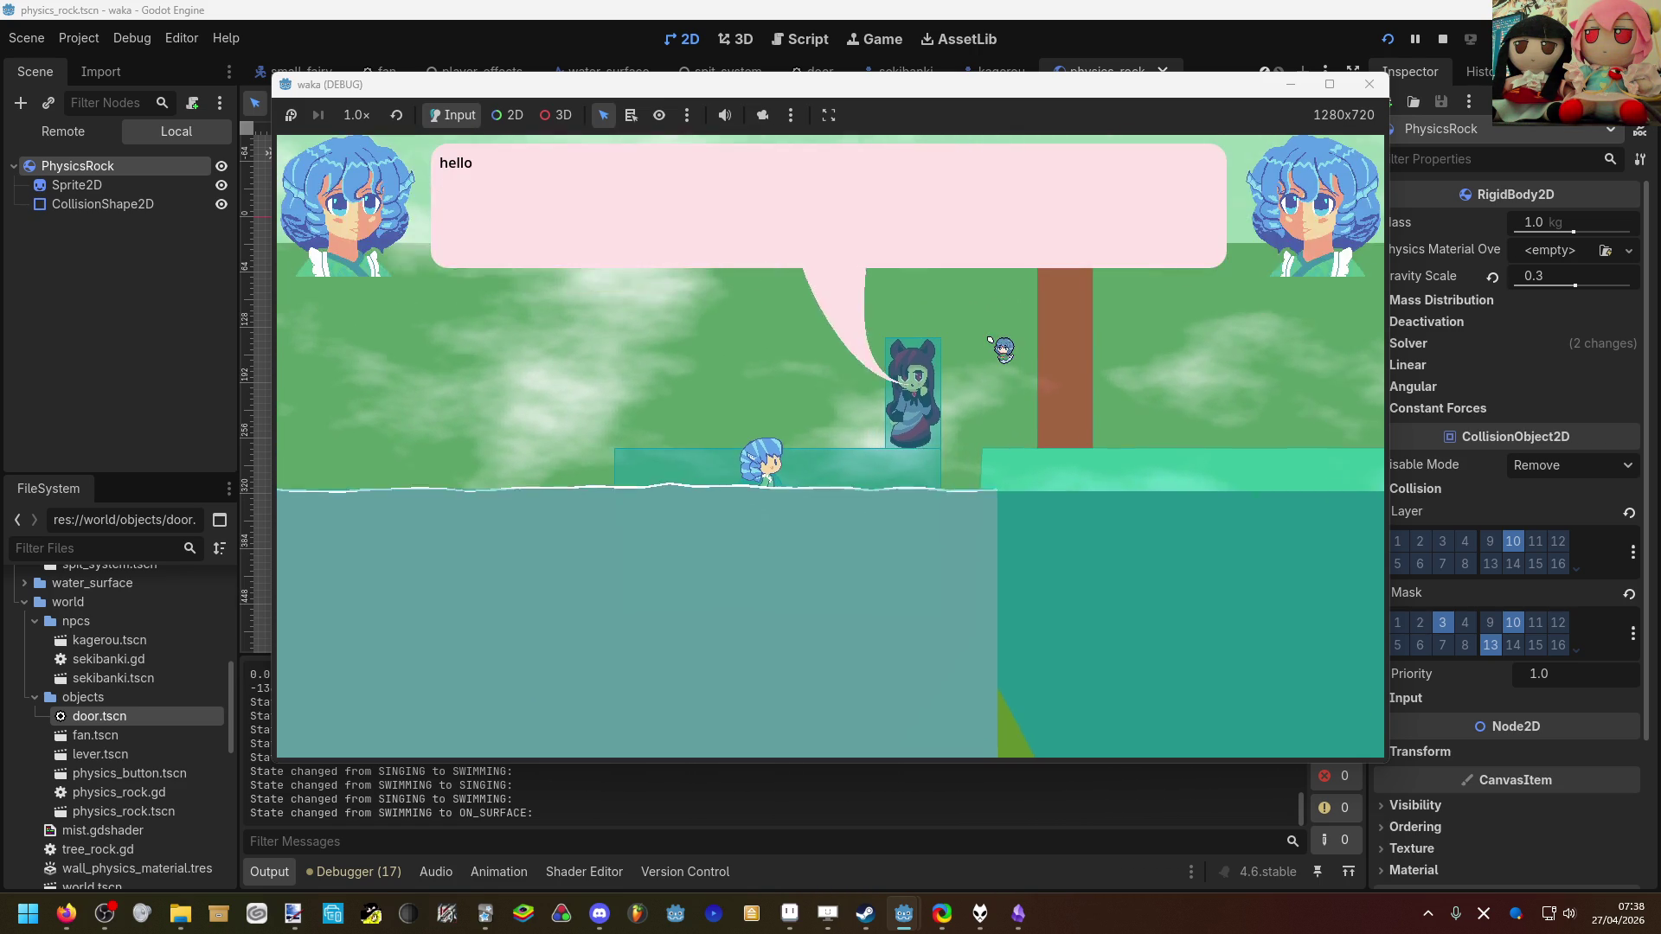
pyautogui.press('z')
pyautogui.press('z')
pyautogui.press('z')
pyautogui.press('z')
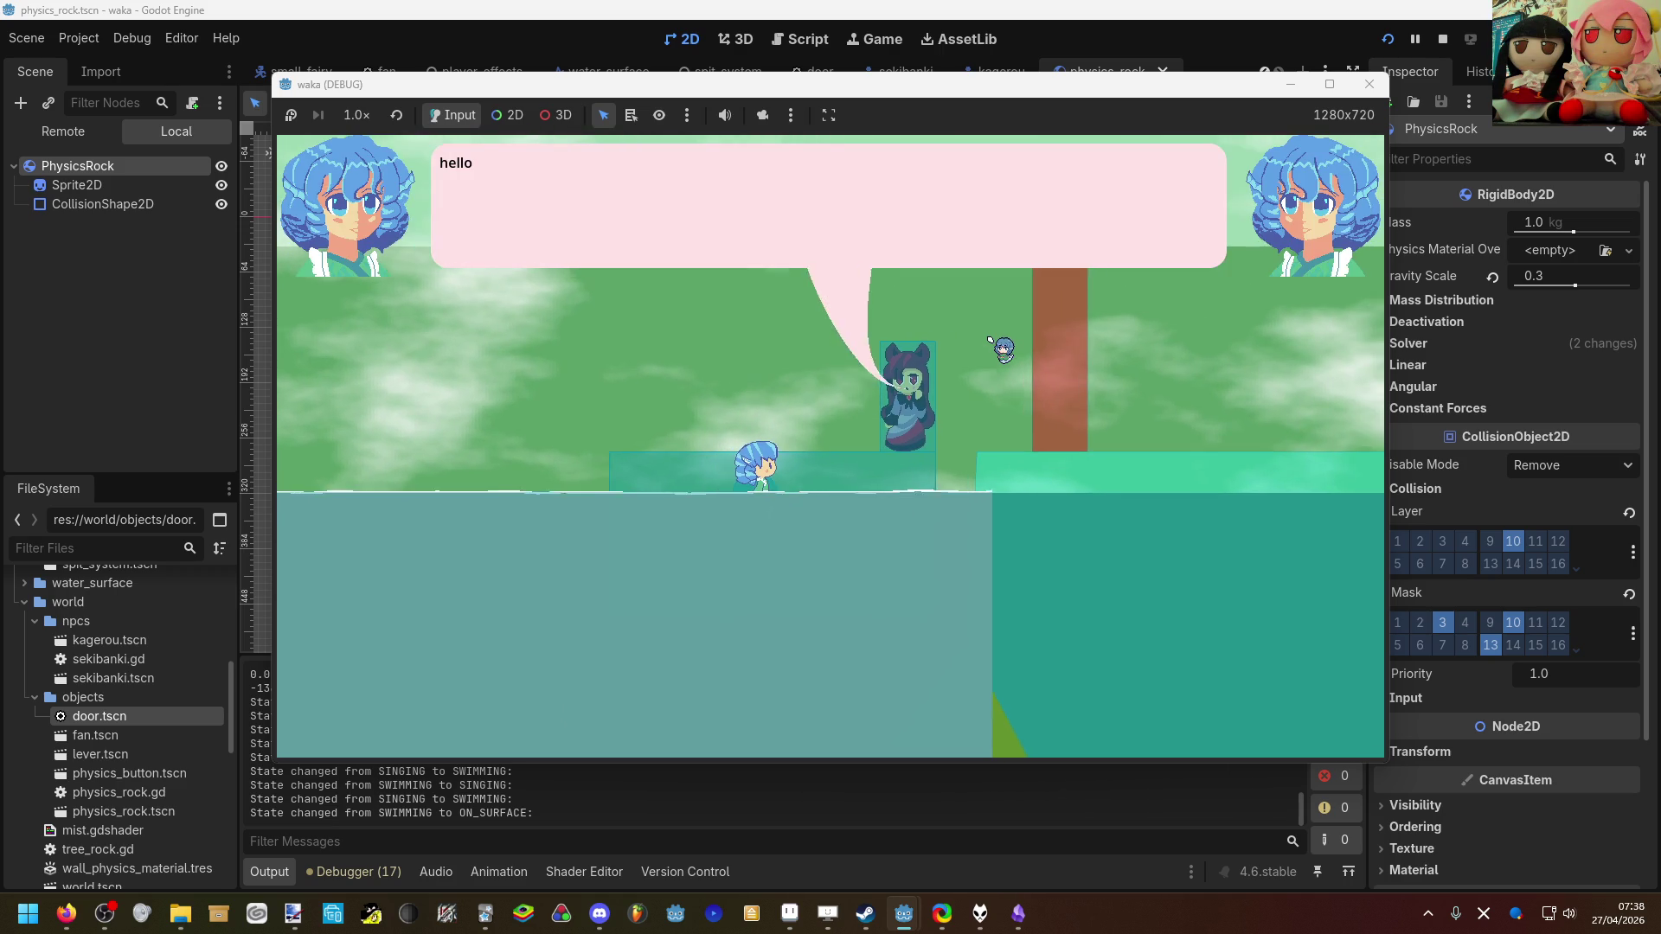
pyautogui.press('z')
# - Cycle her dialogue again through hello2, then stop the game with F8
pyautogui.press('z')
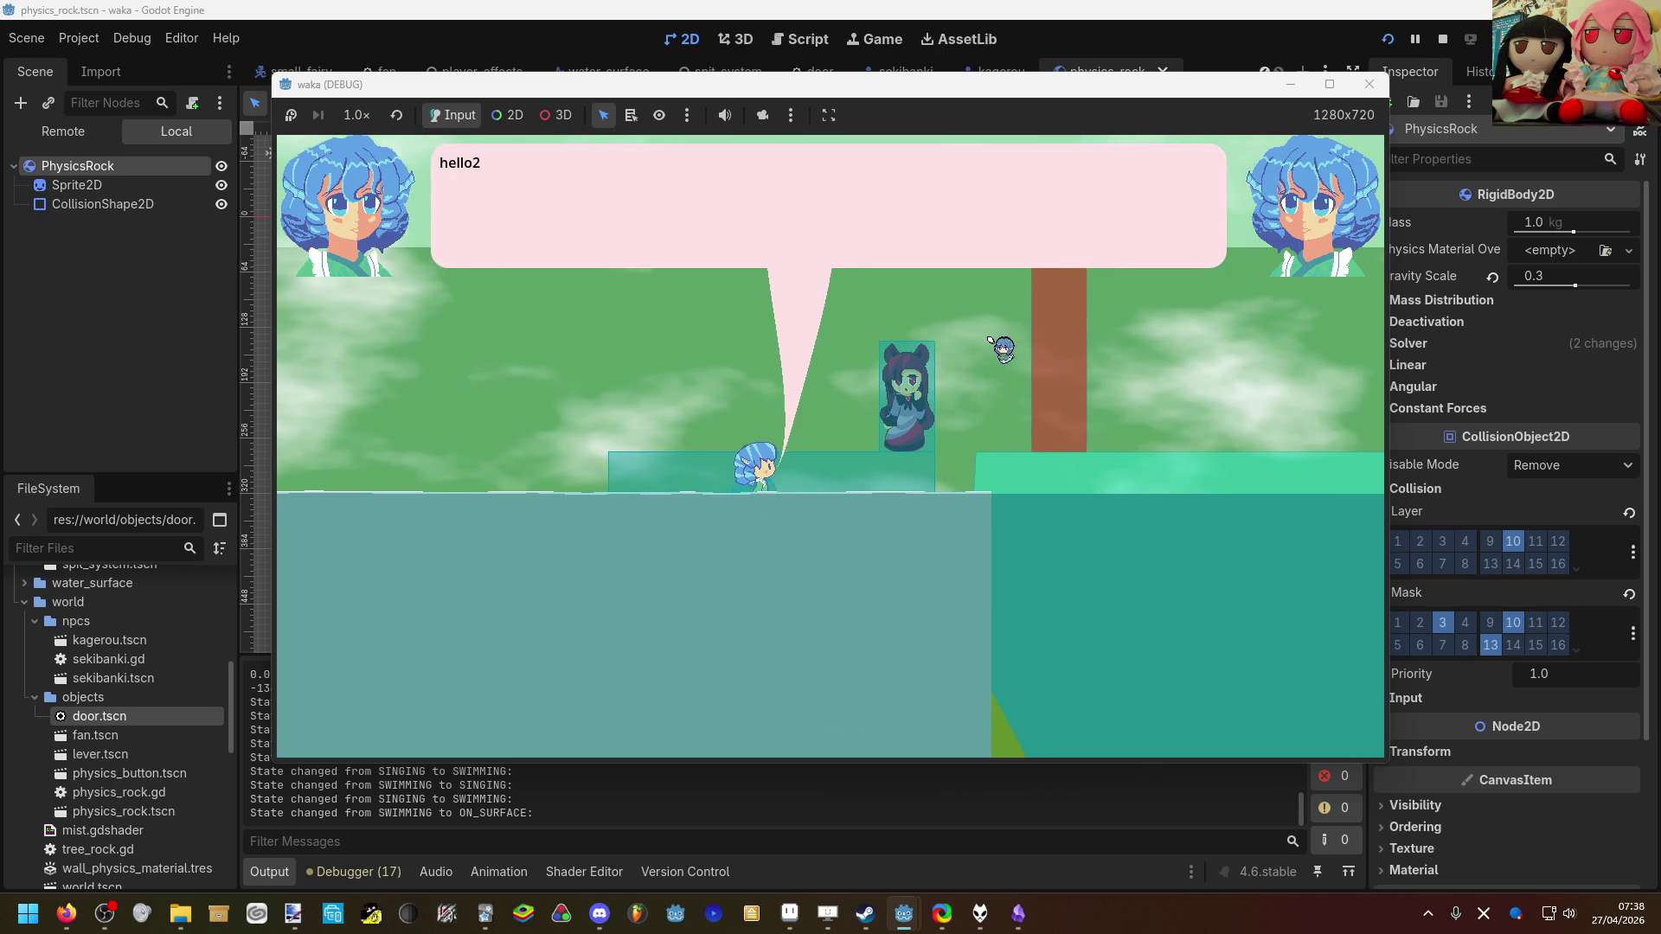
pyautogui.press('z')
pyautogui.press('z')
pyautogui.press('z')
pyautogui.press('z')
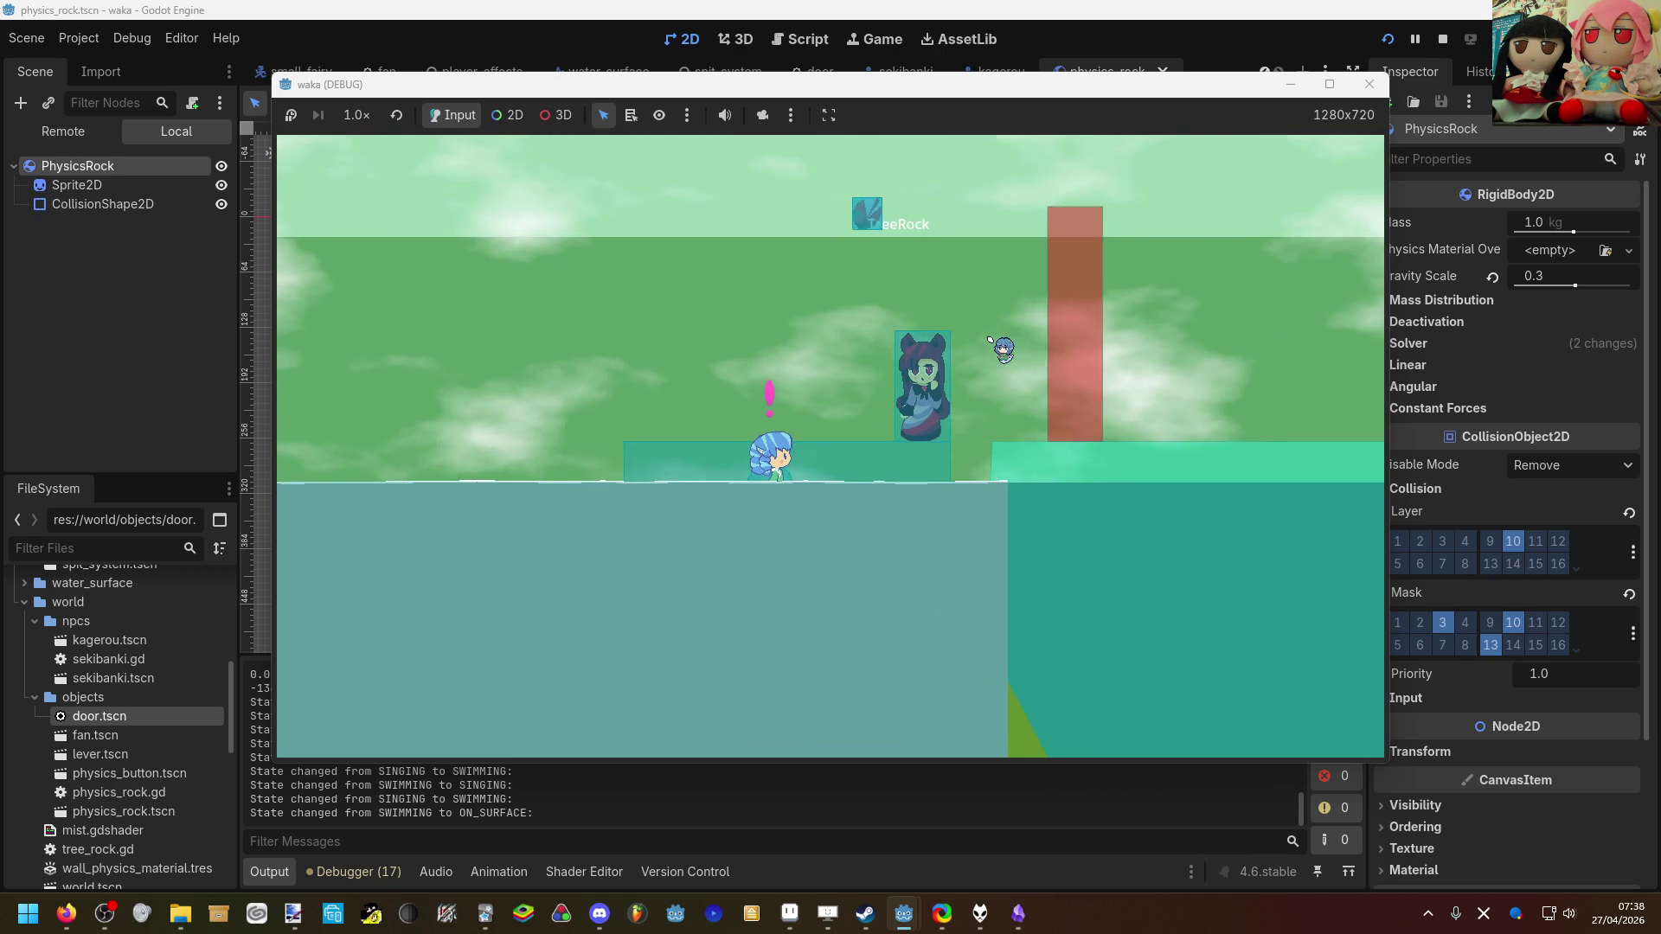
pyautogui.press('z')
pyautogui.press('z')
pyautogui.press('z')
pyautogui.press('z')
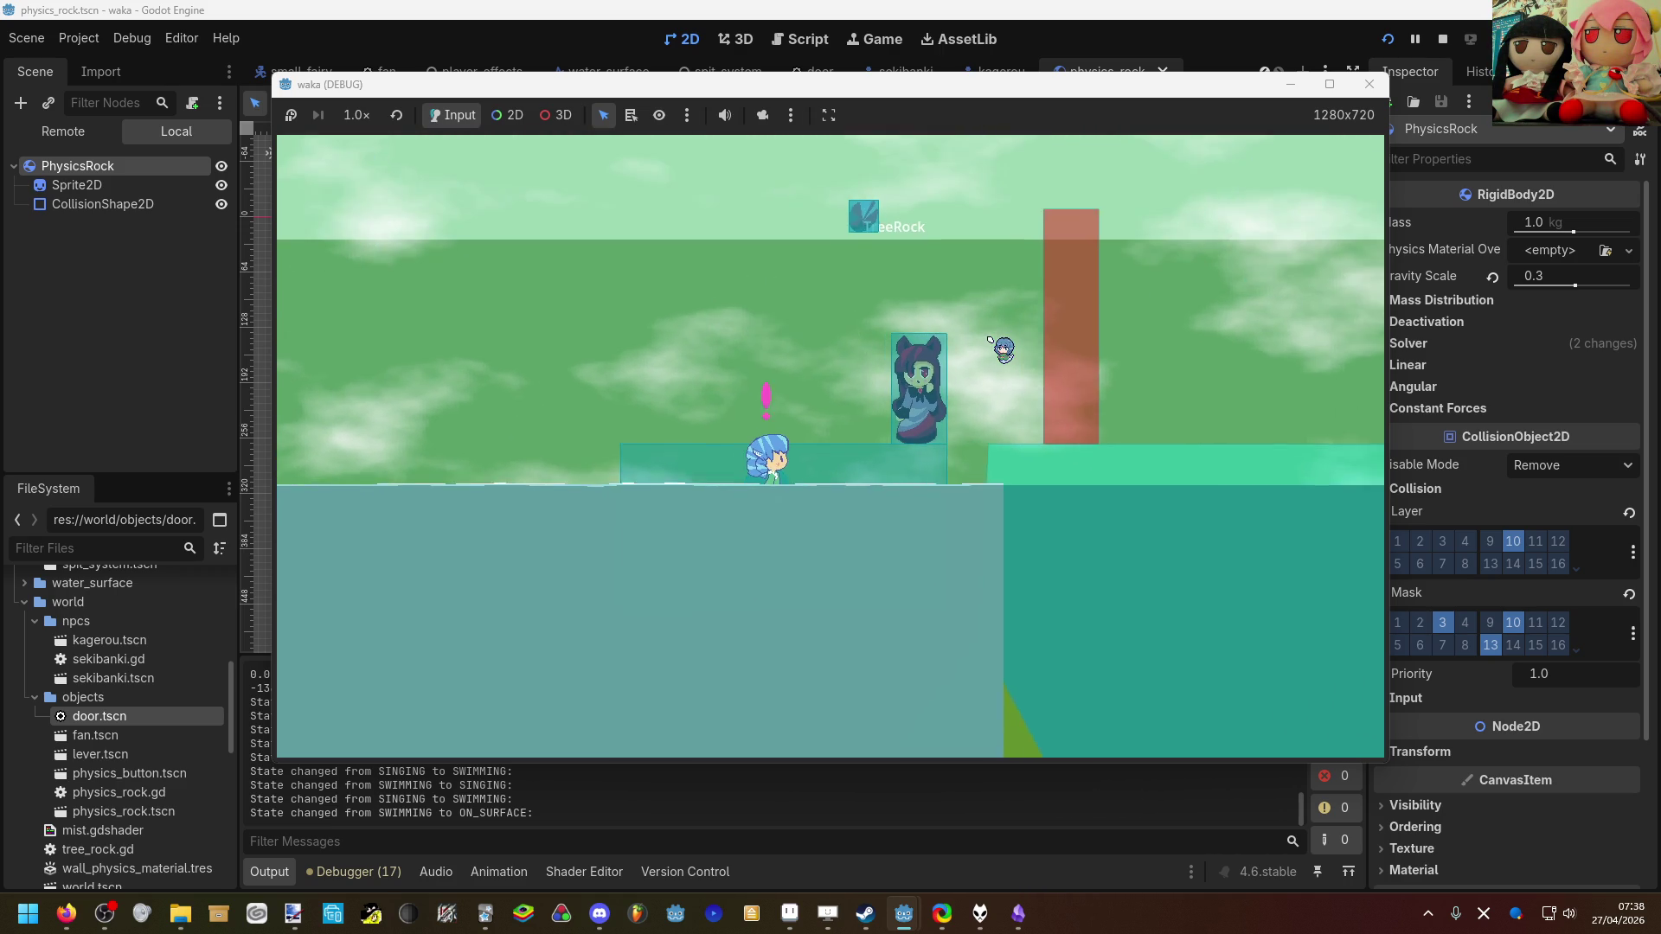
pyautogui.press('z')
pyautogui.press('z')
pyautogui.press('z')
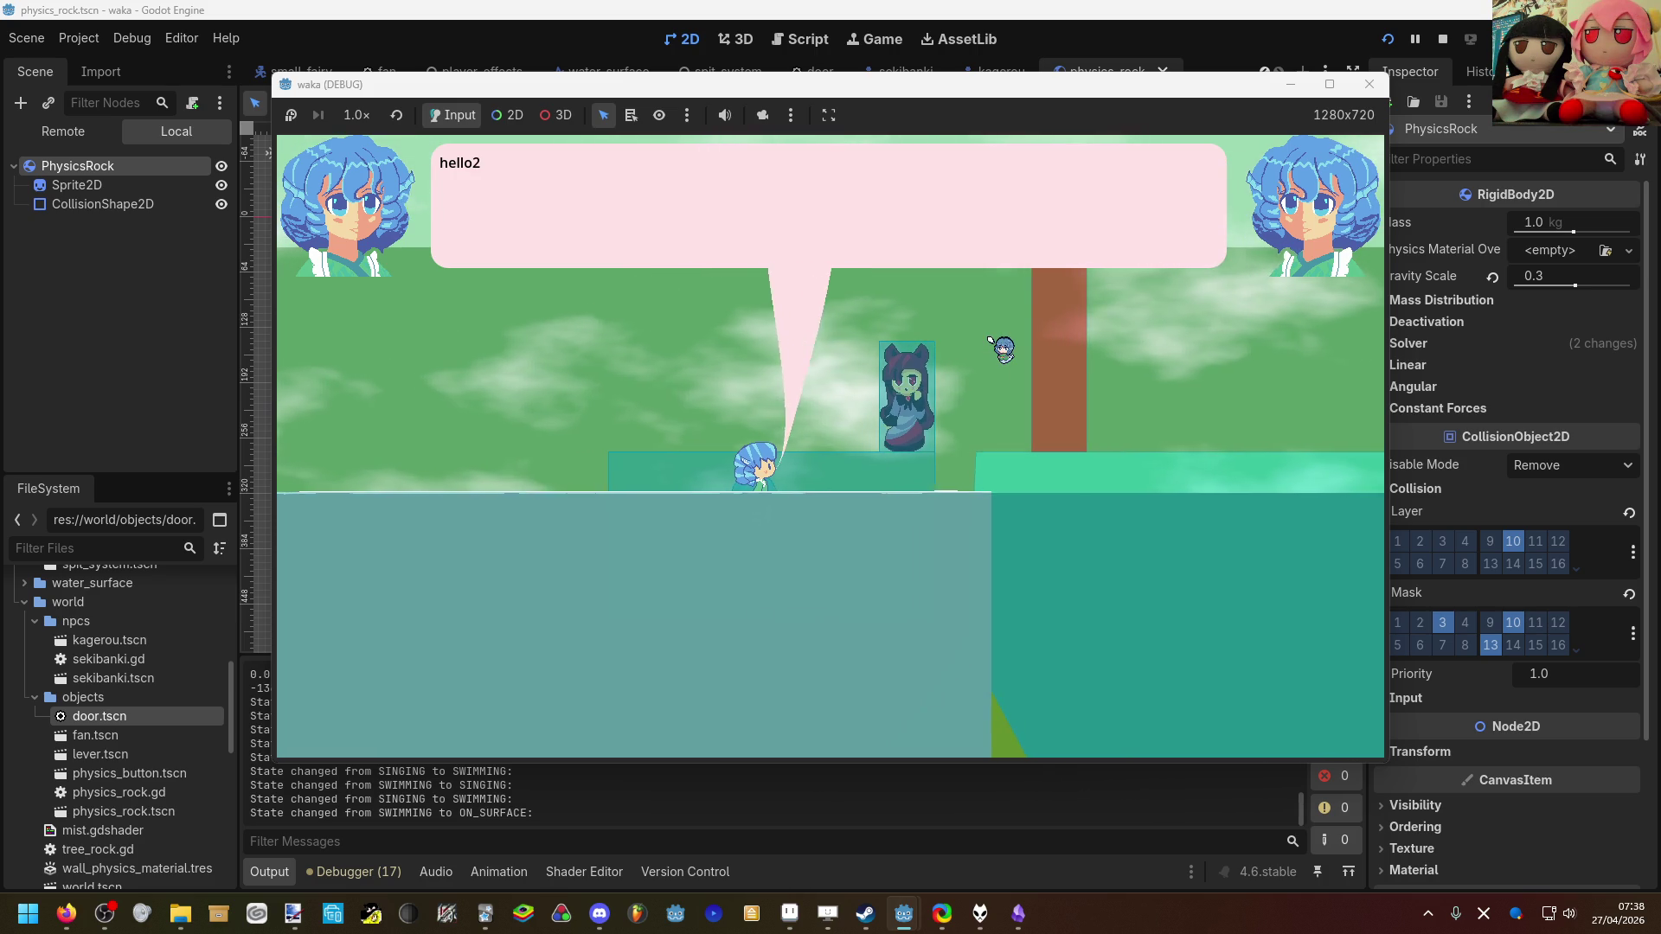
pyautogui.press('z')
pyautogui.press('z')
pyautogui.press('z')
pyautogui.press('z')
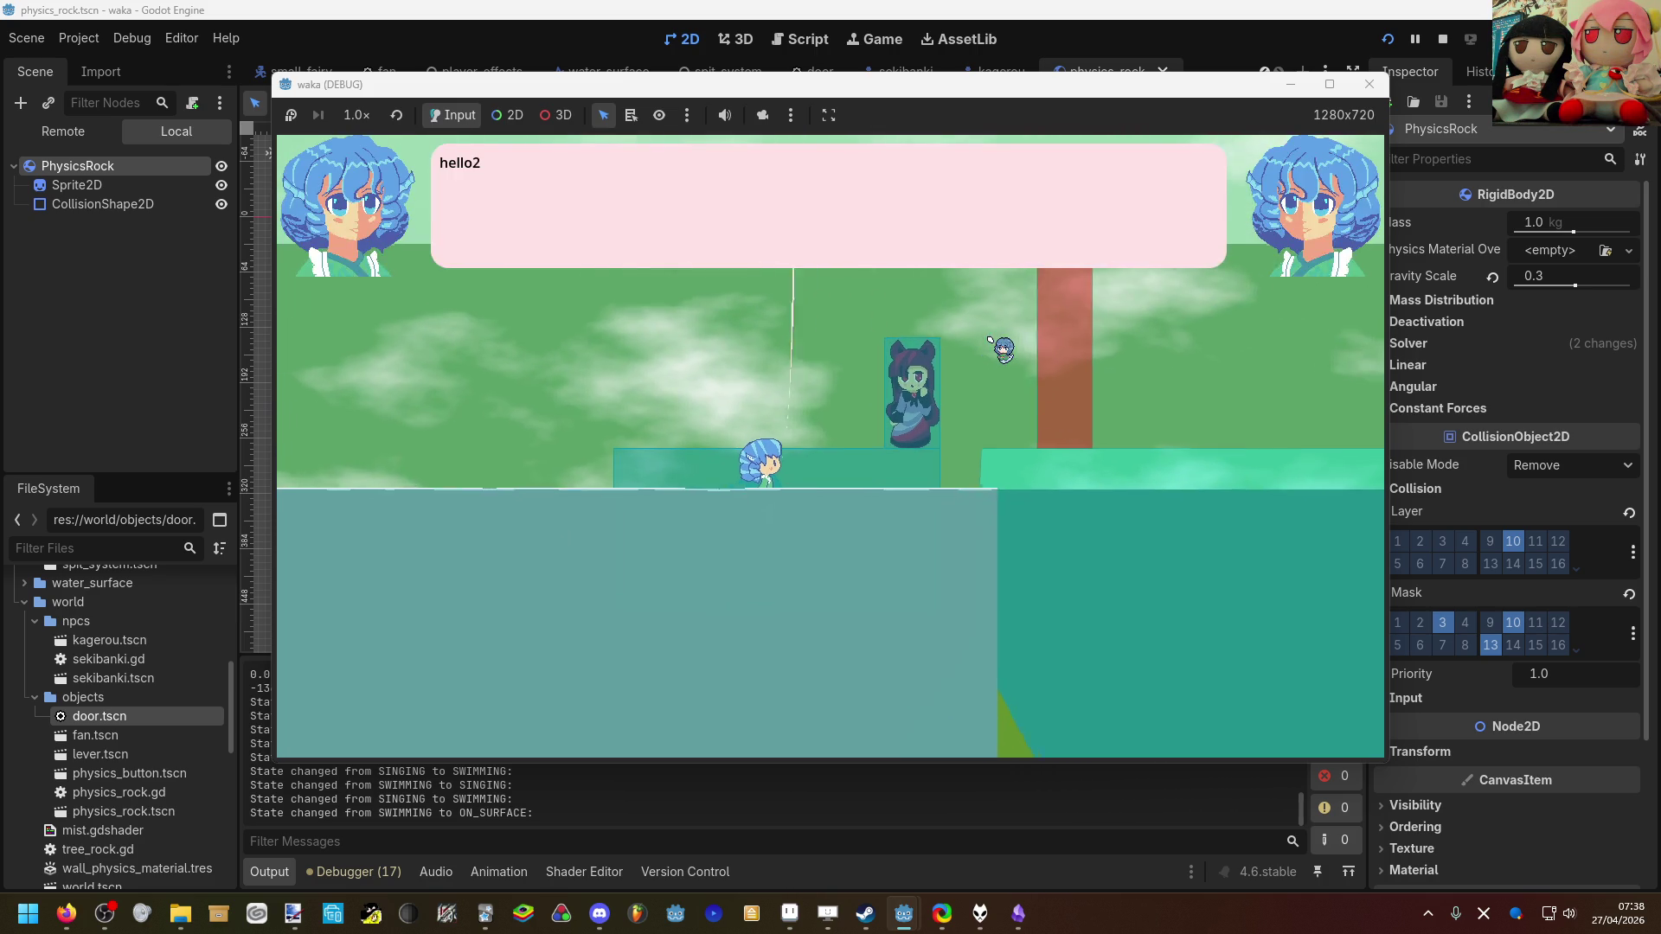
pyautogui.press('z')
pyautogui.press('z')
pyautogui.press('z')
pyautogui.press('z')
pyautogui.press('z')
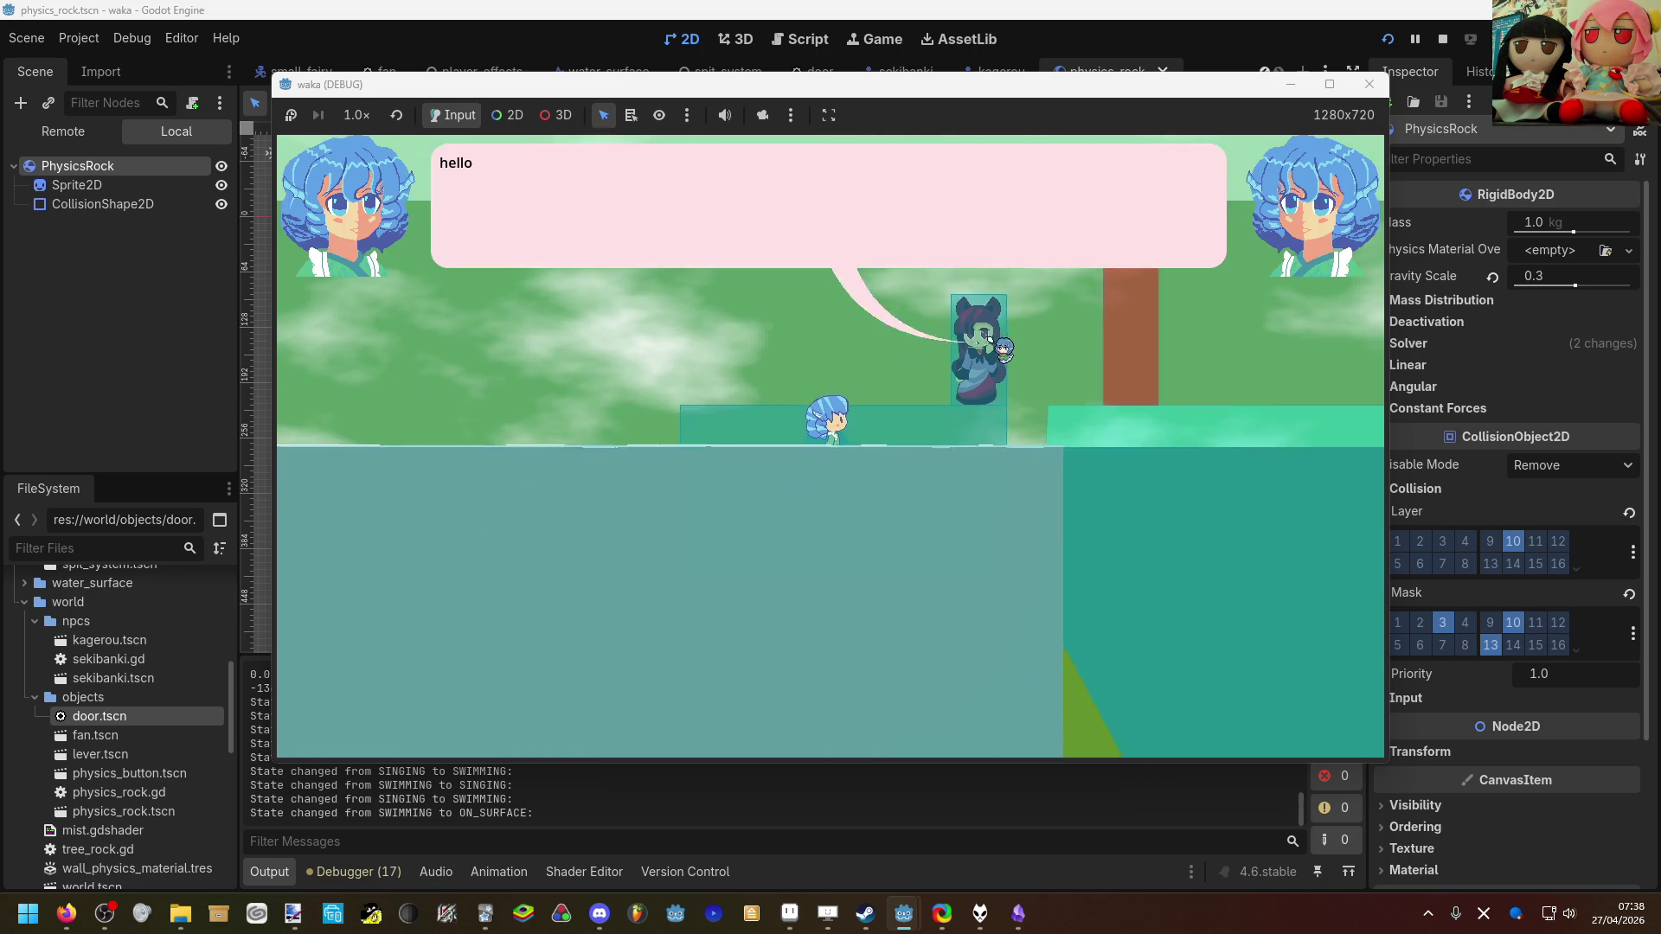
pyautogui.press('z')
pyautogui.press('z')
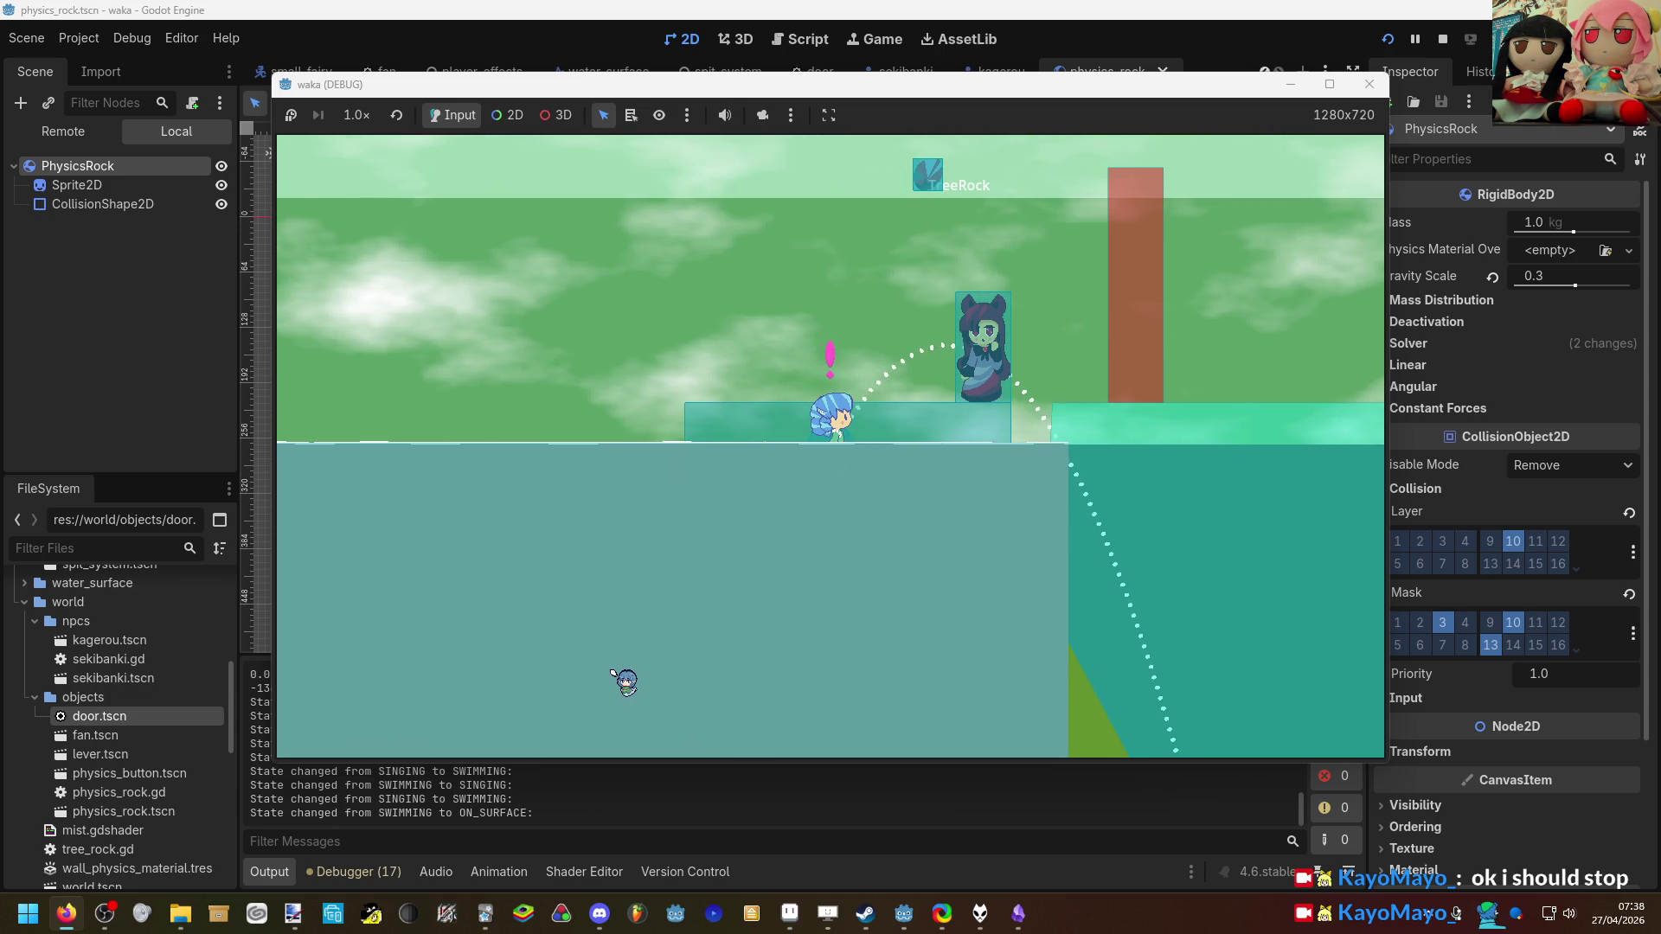
pyautogui.click(122, 449)
pyautogui.press('F8')
# - Open the main scene tab, then switch to the world scene to view the level layout
pyautogui.scroll(-5, 609, 189)
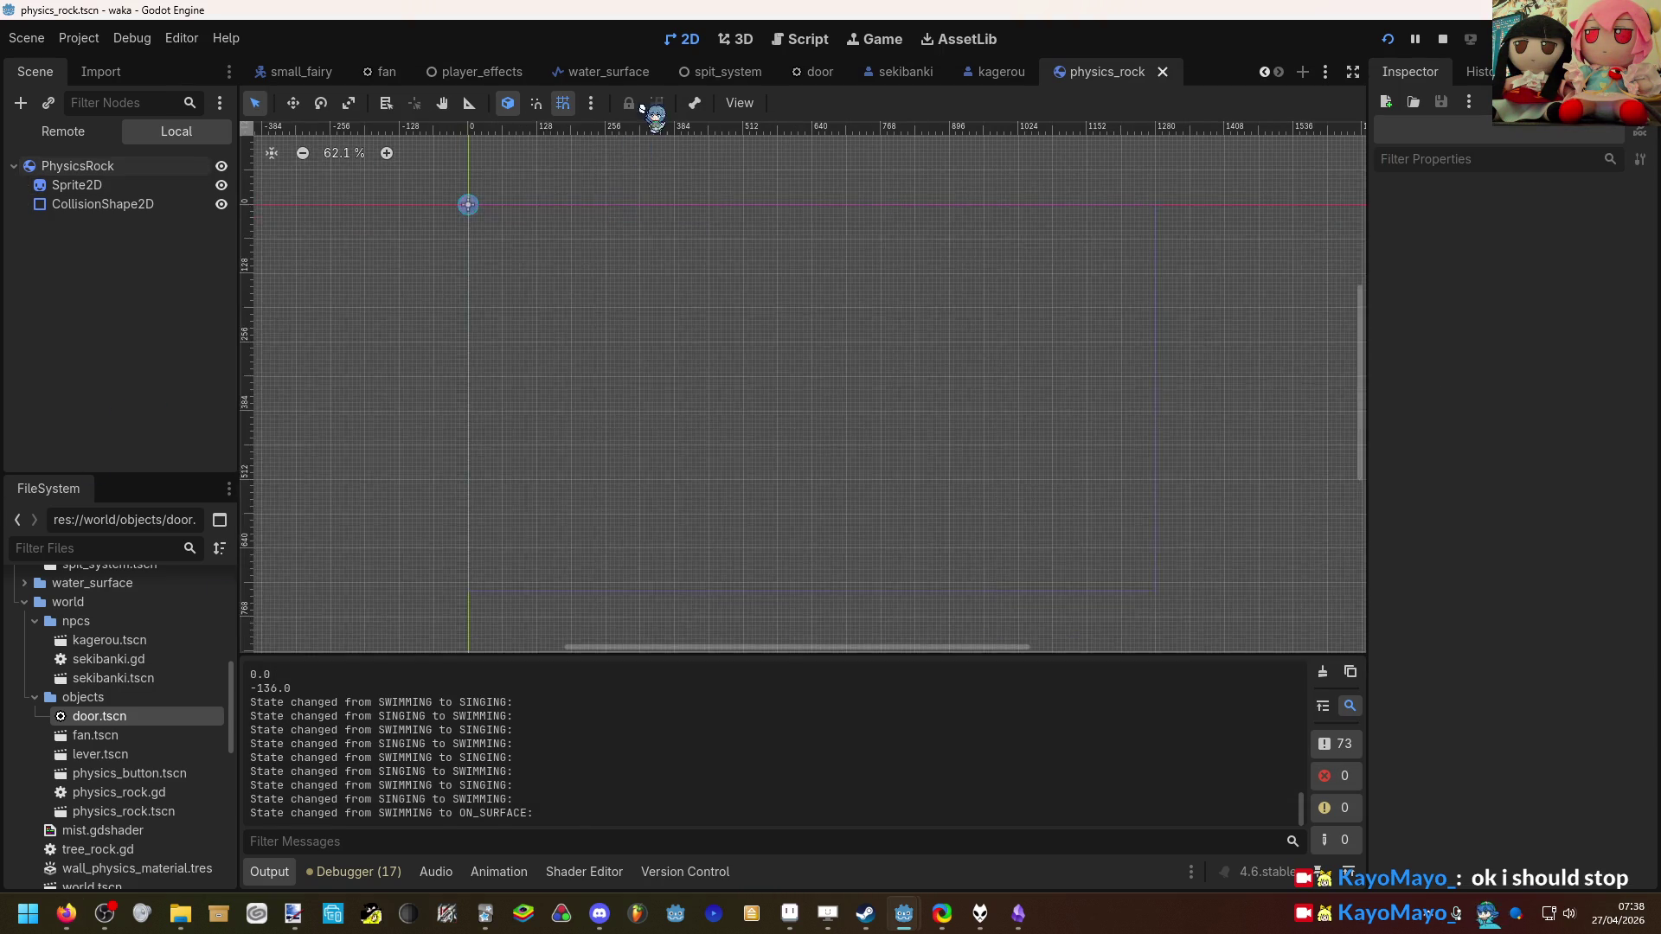
pyautogui.scroll(15, 1264, 78)
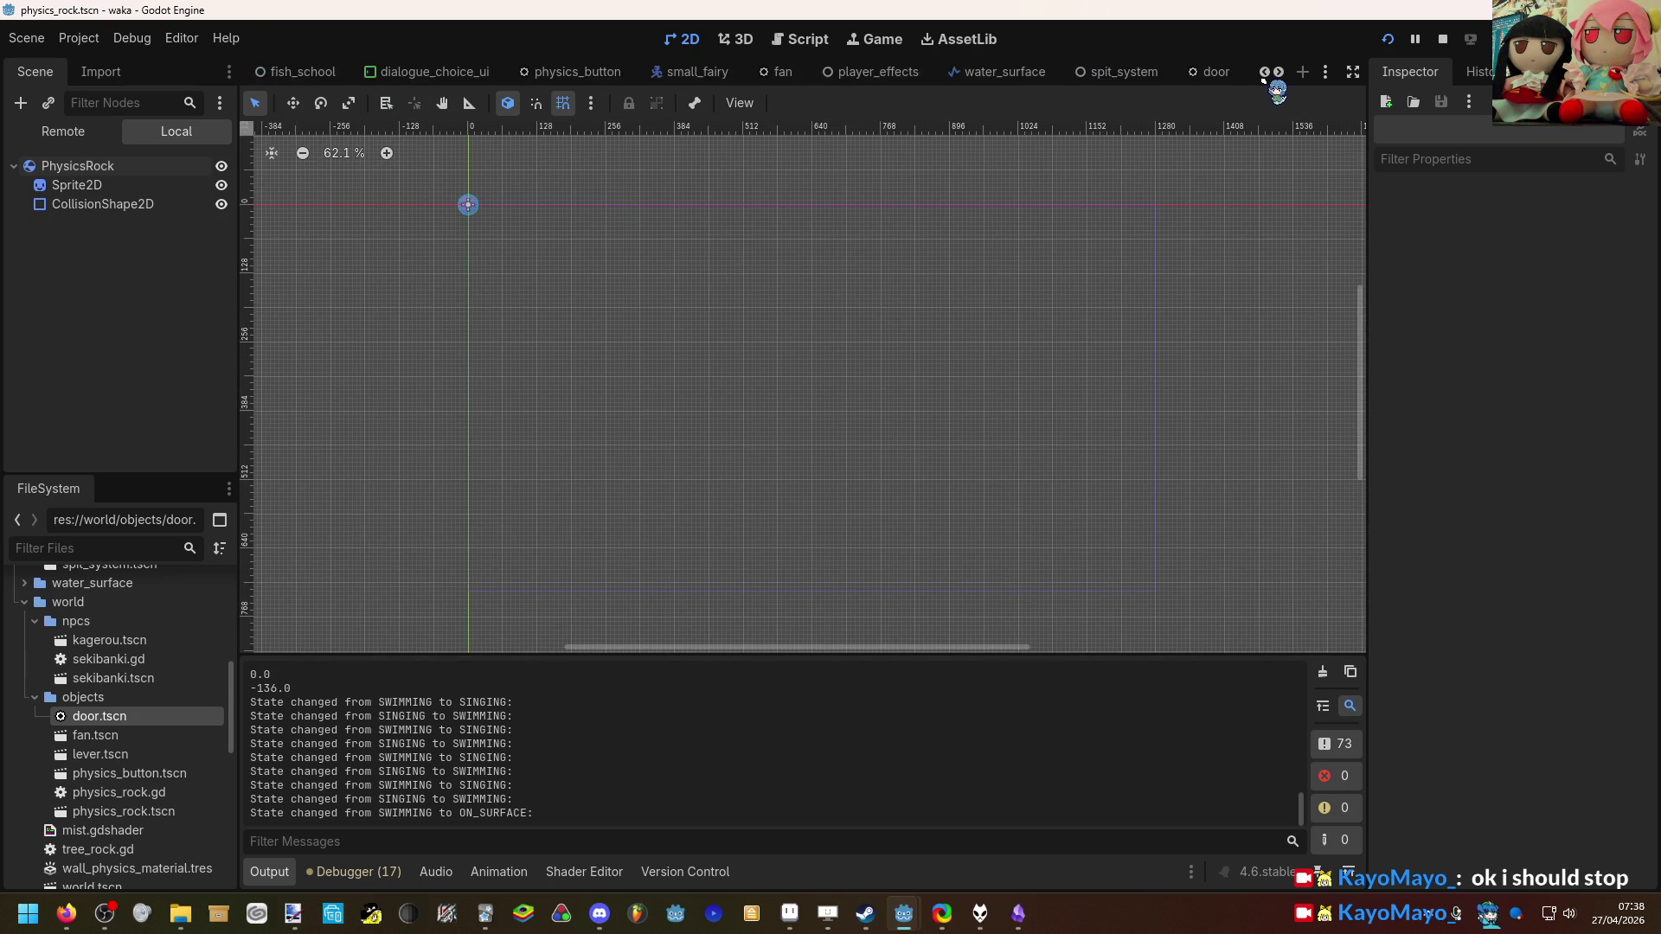
pyautogui.scroll(1, 1264, 78)
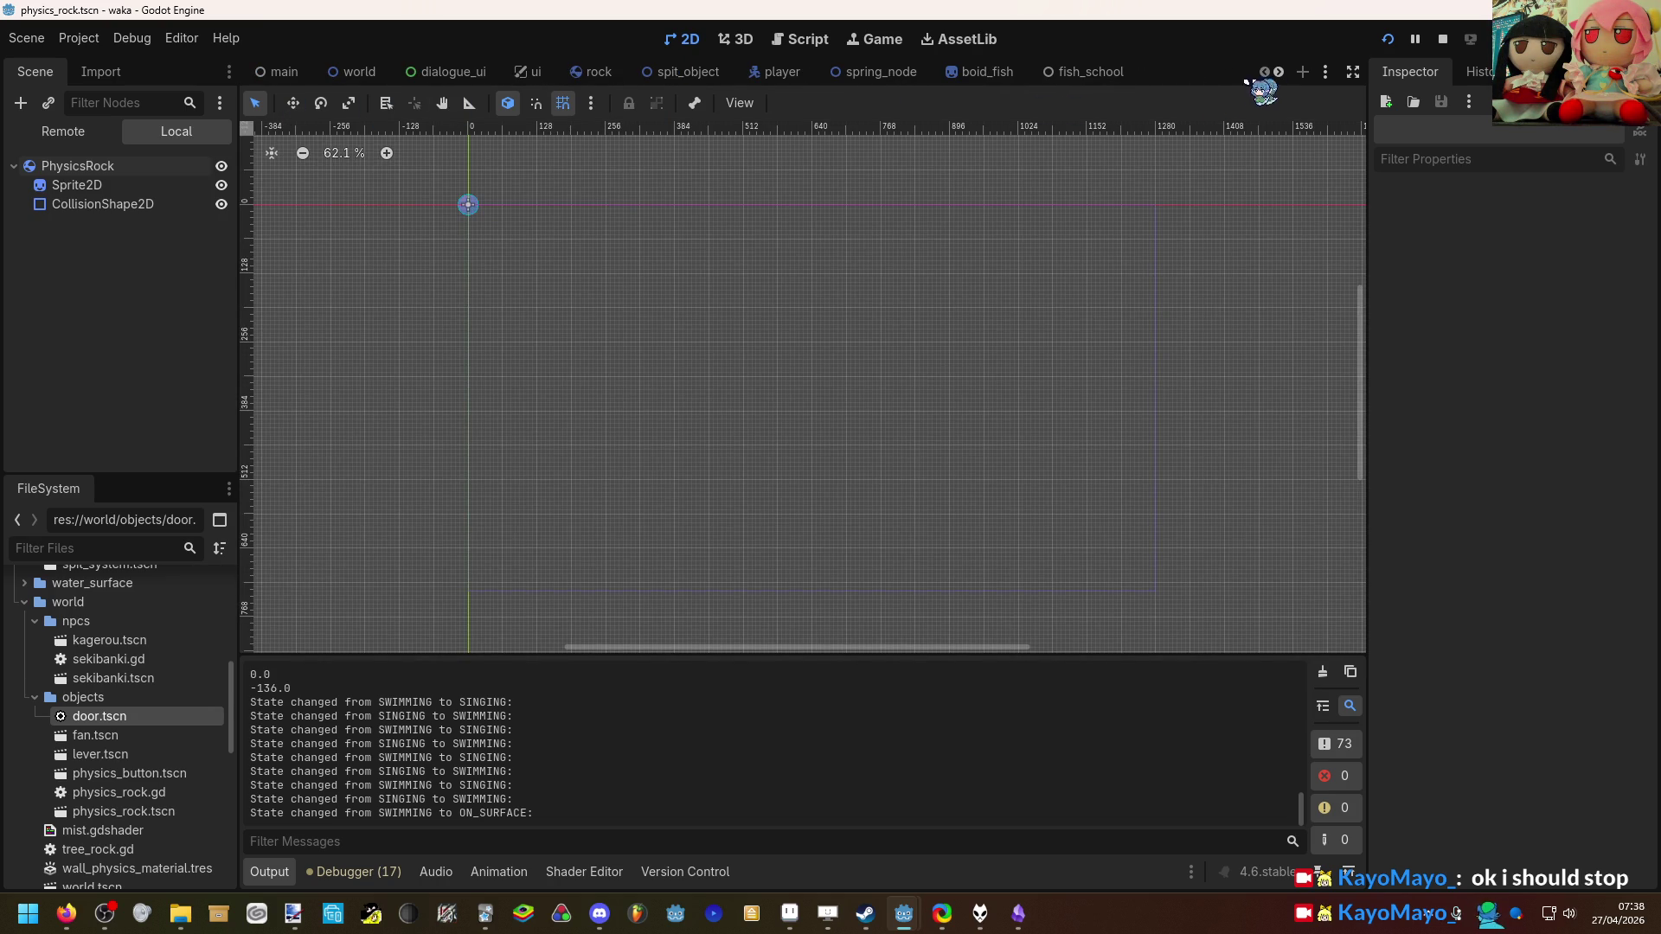
pyautogui.click(277, 72)
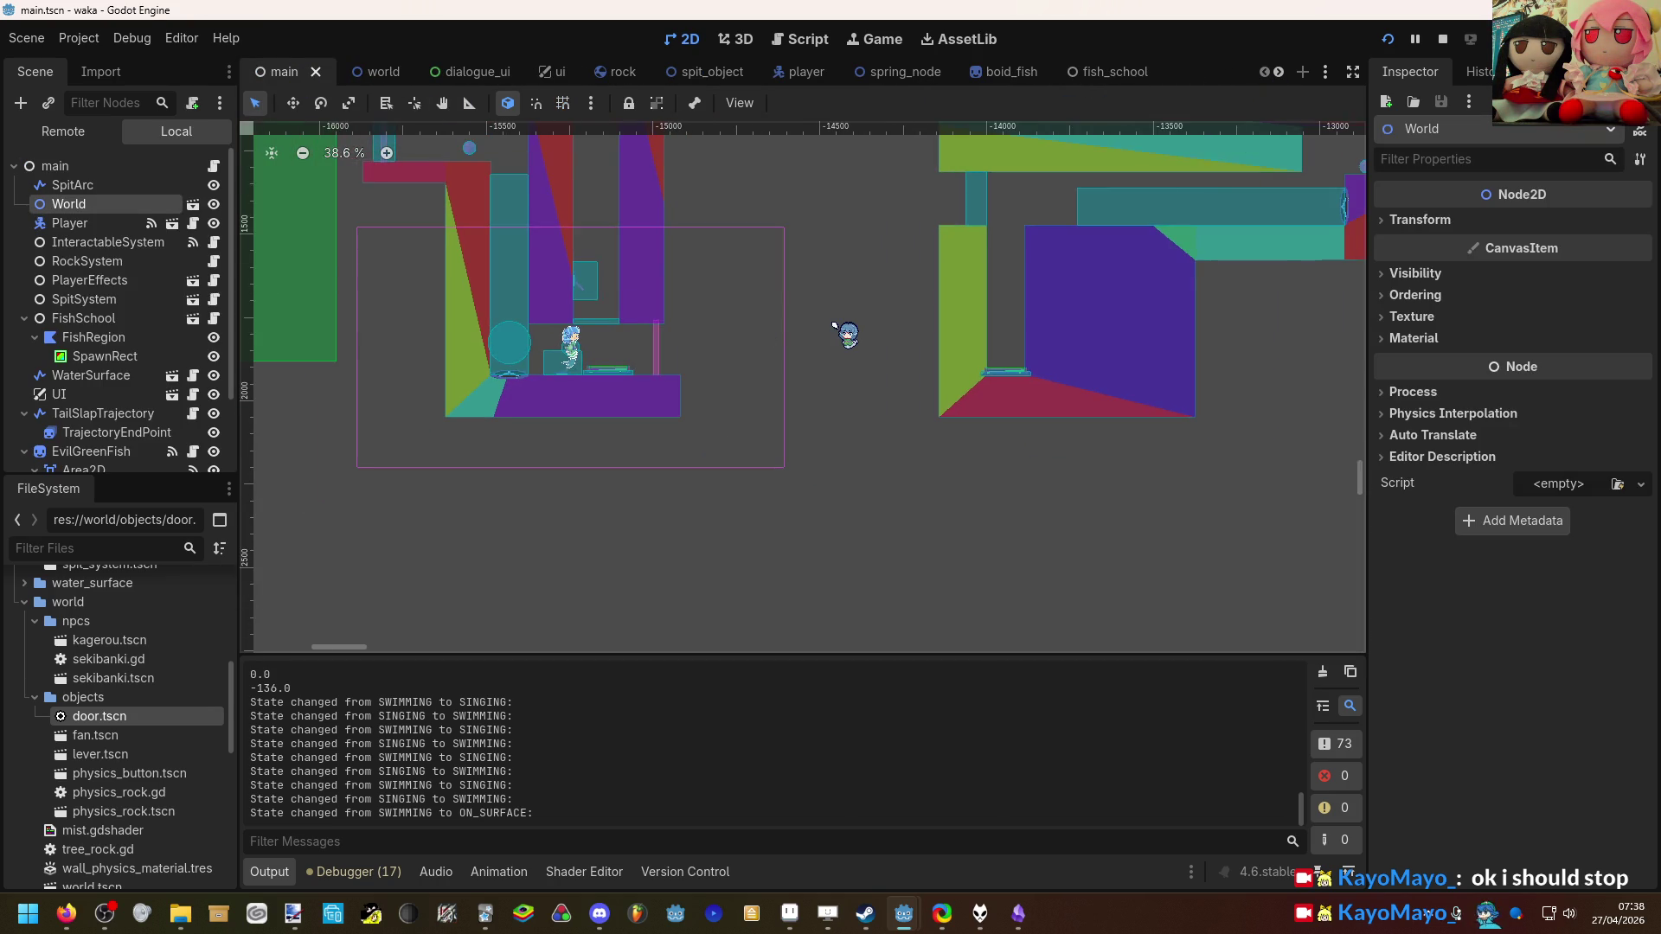
pyautogui.scroll(-17, 834, 327)
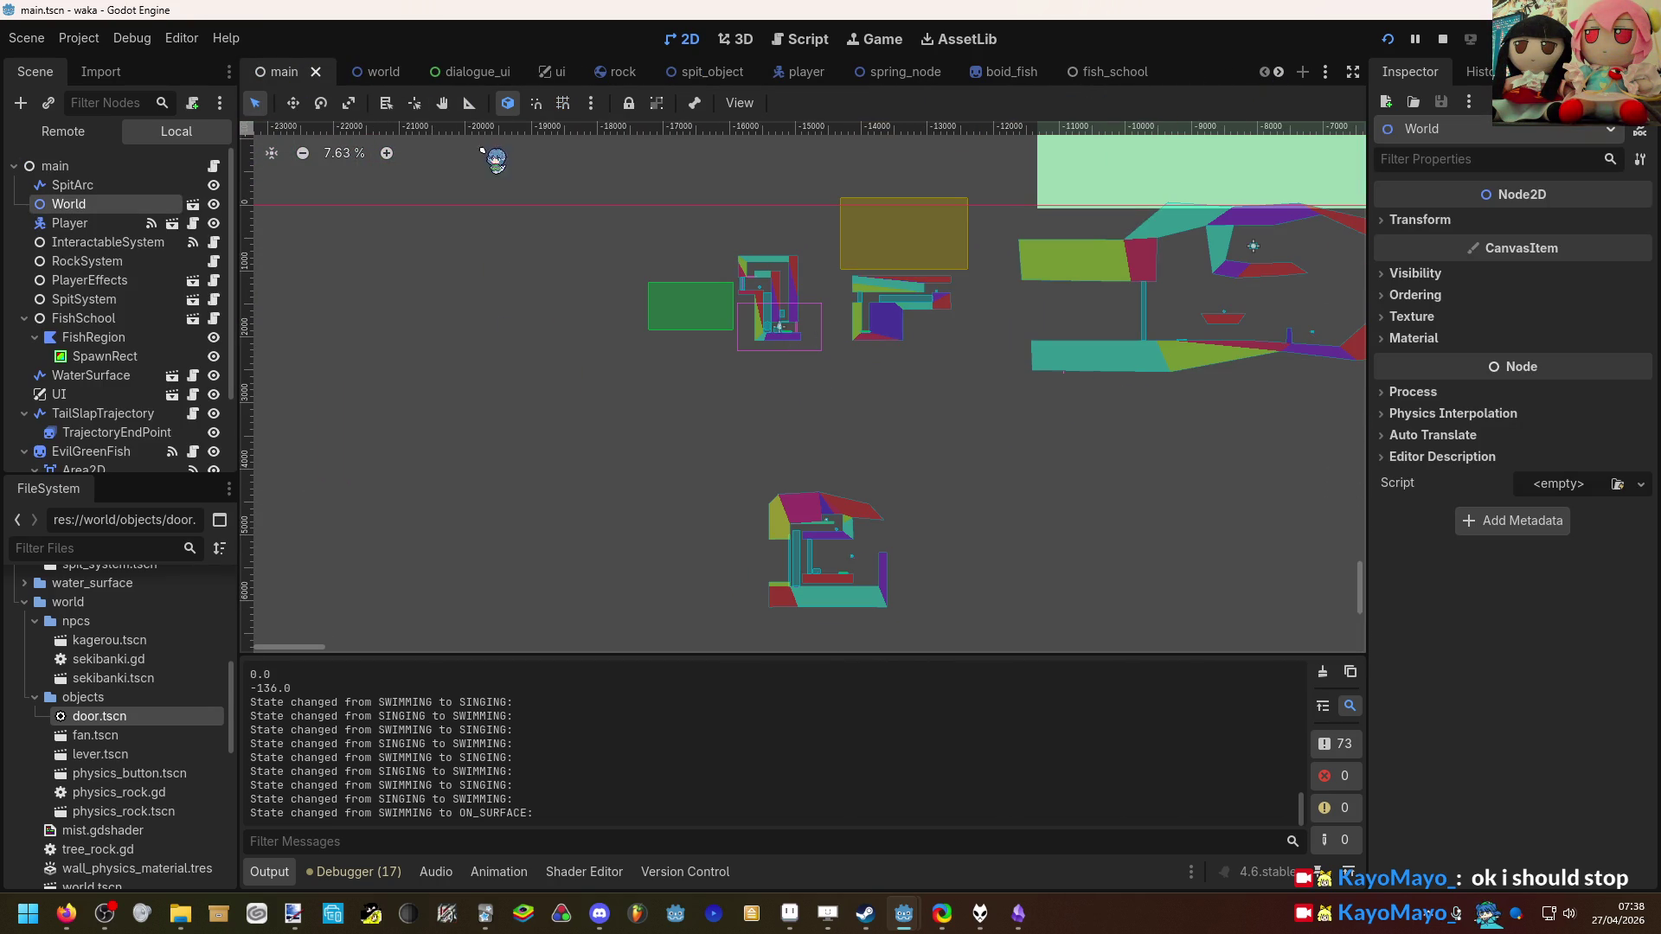
pyautogui.click(385, 76)
pyautogui.scroll(-3, 541, 257)
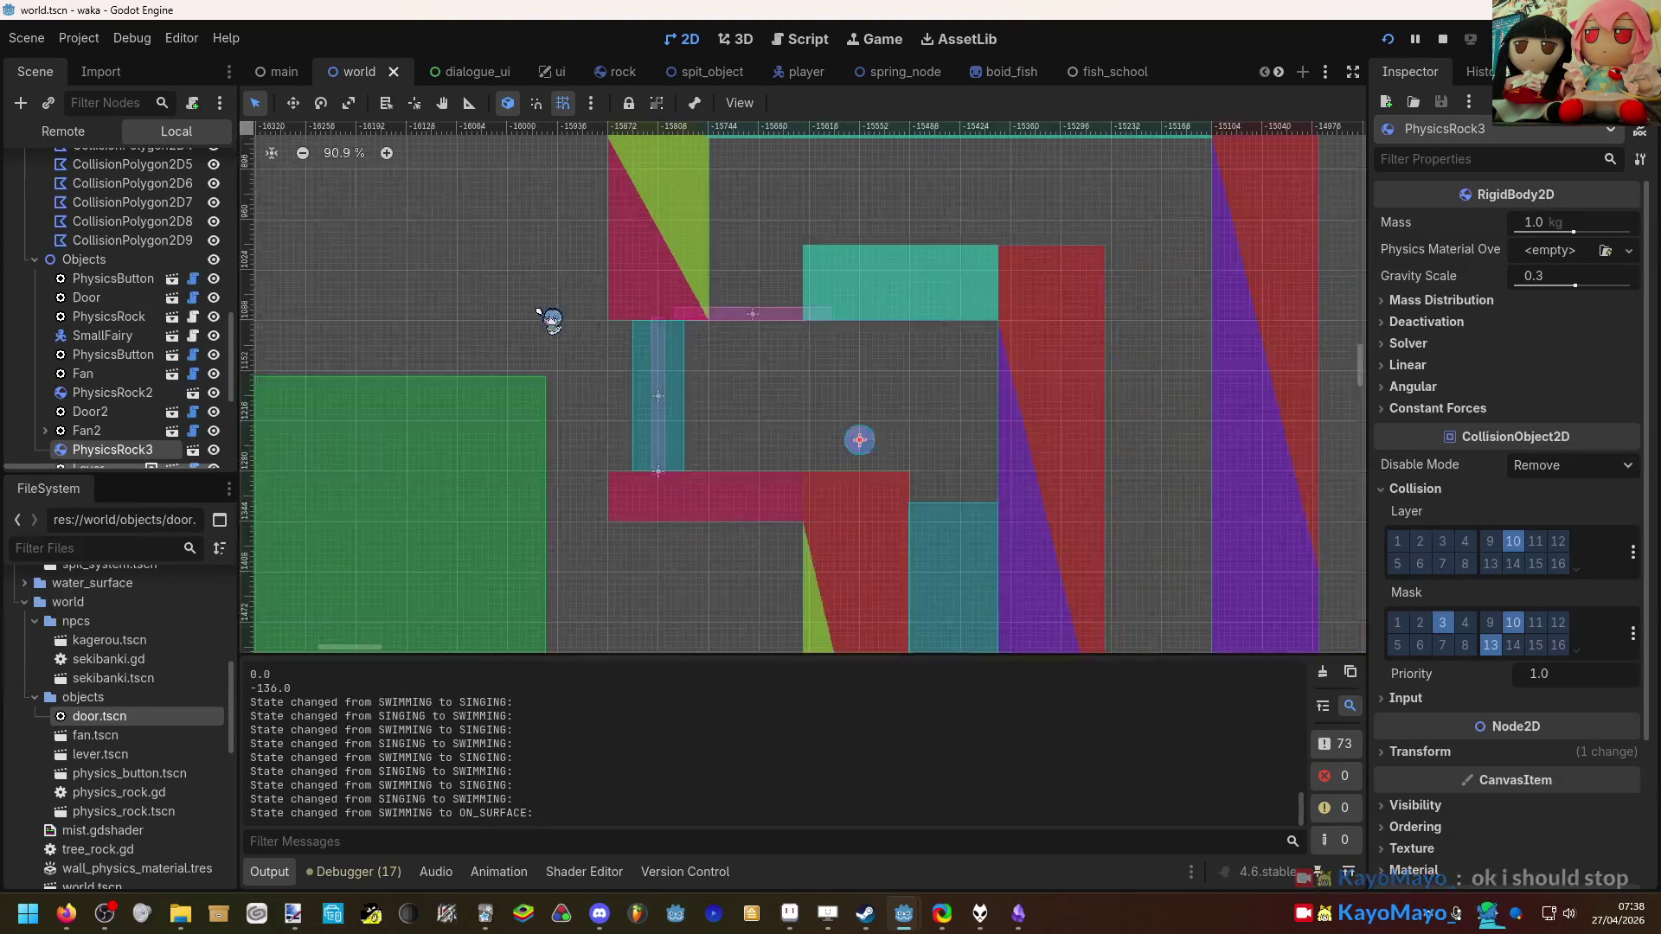
pyautogui.scroll(-4, 727, 381)
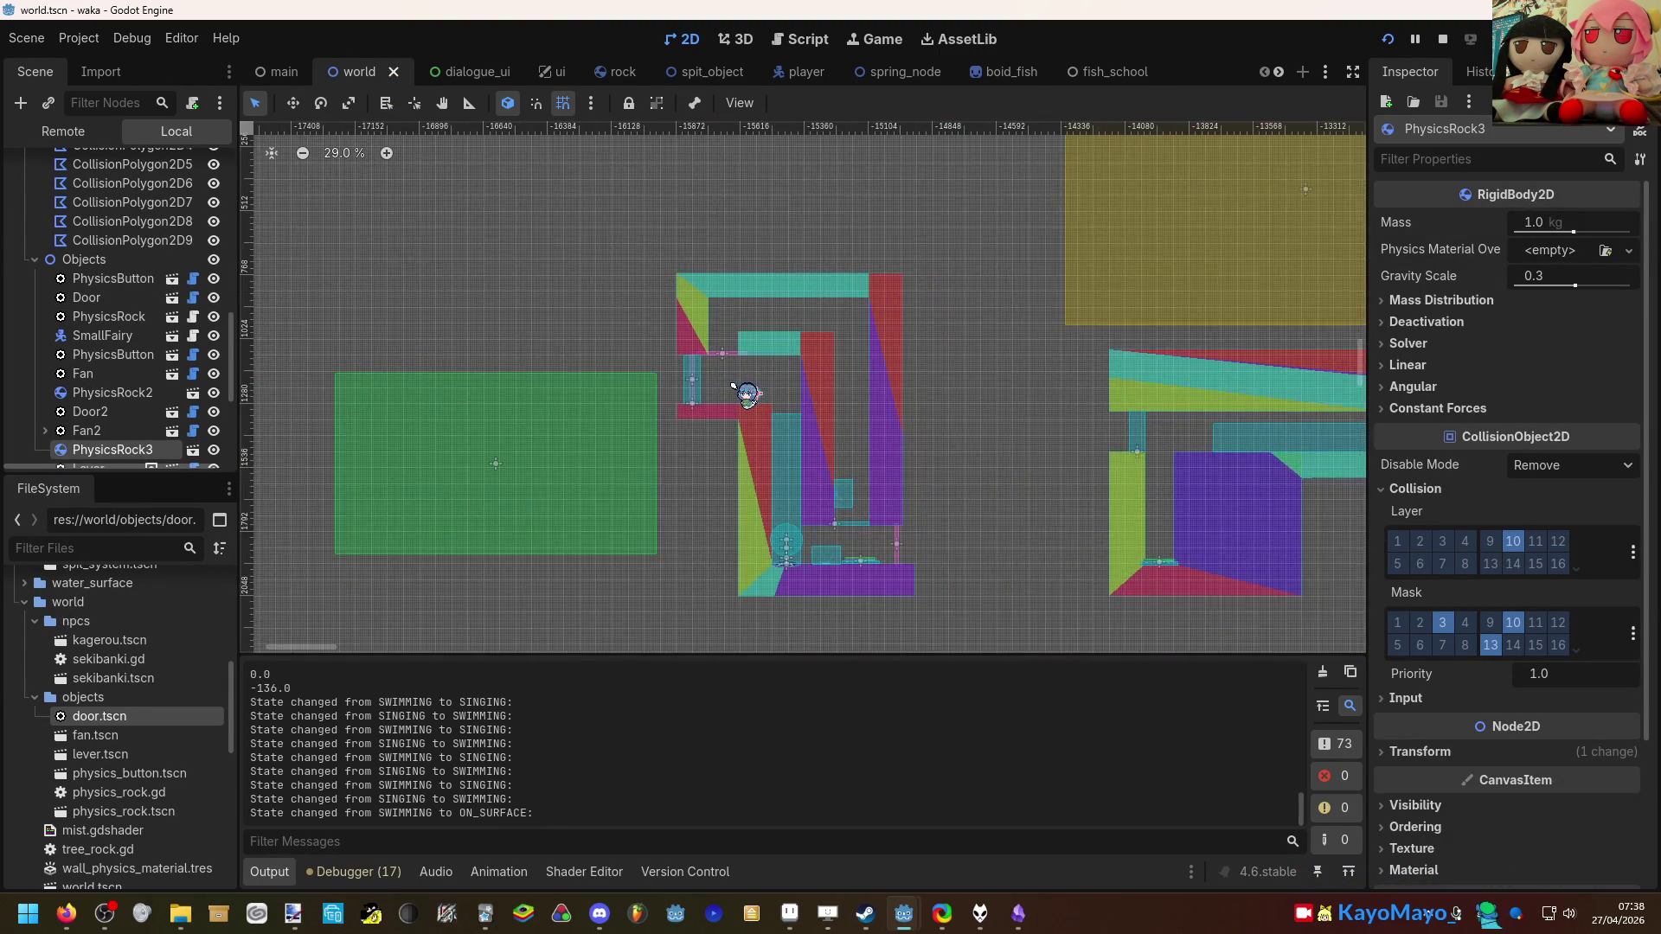
pyautogui.click(742, 394)
pyautogui.scroll(3, 734, 398)
pyautogui.scroll(4, 736, 399)
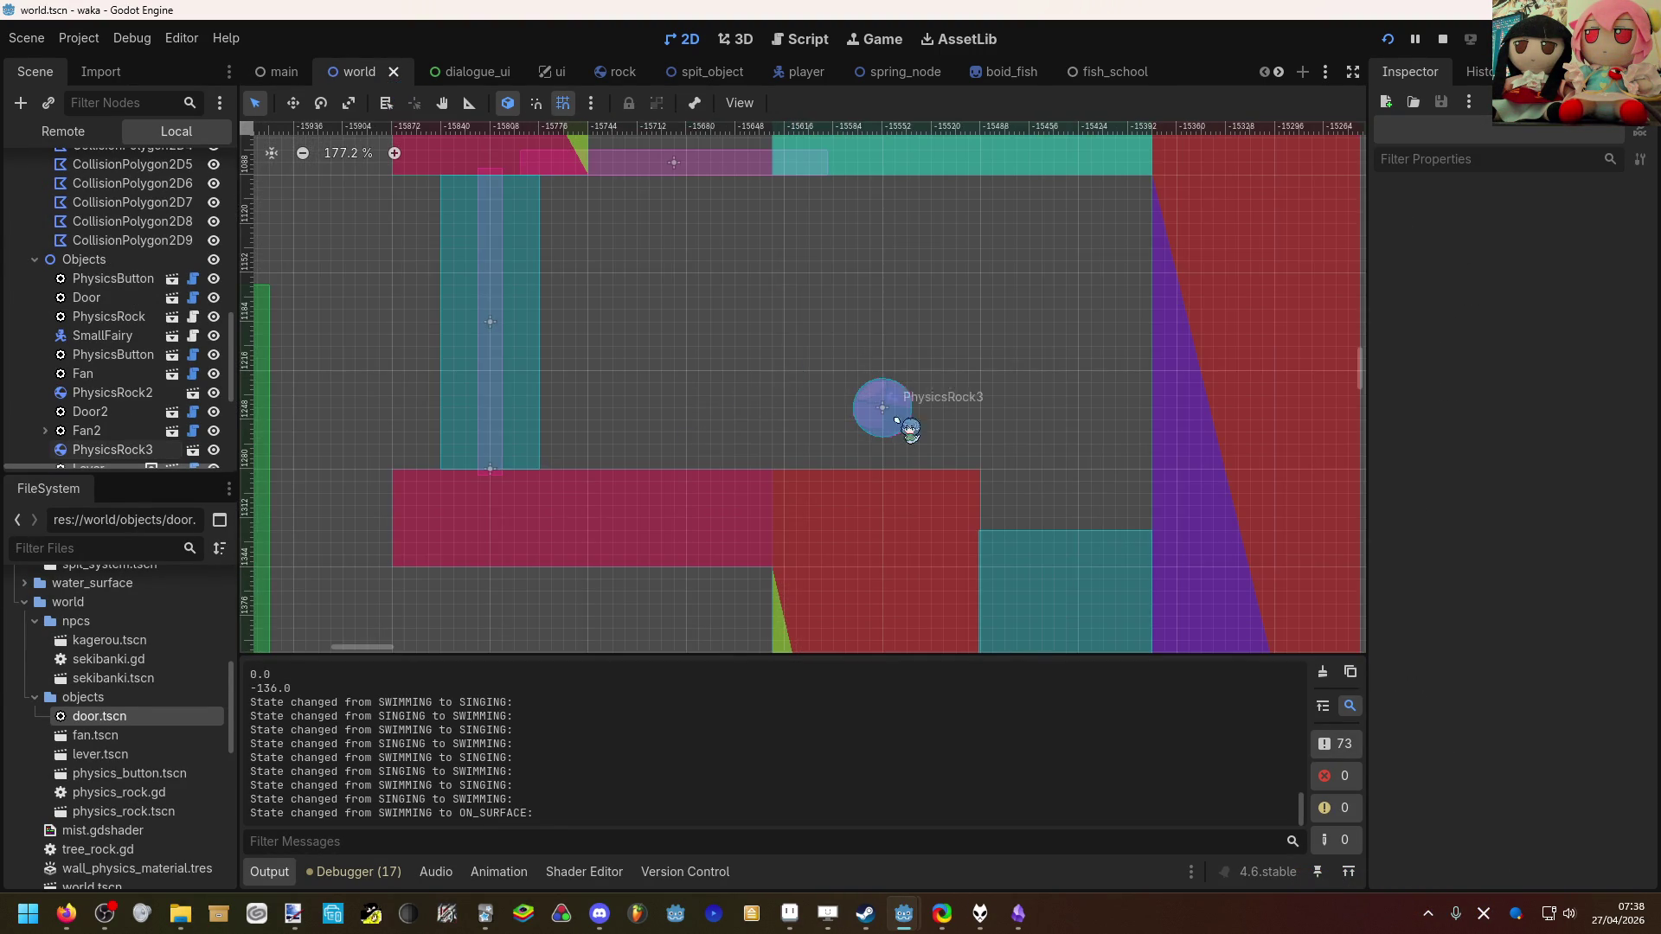
pyautogui.scroll(-2, 731, 354)
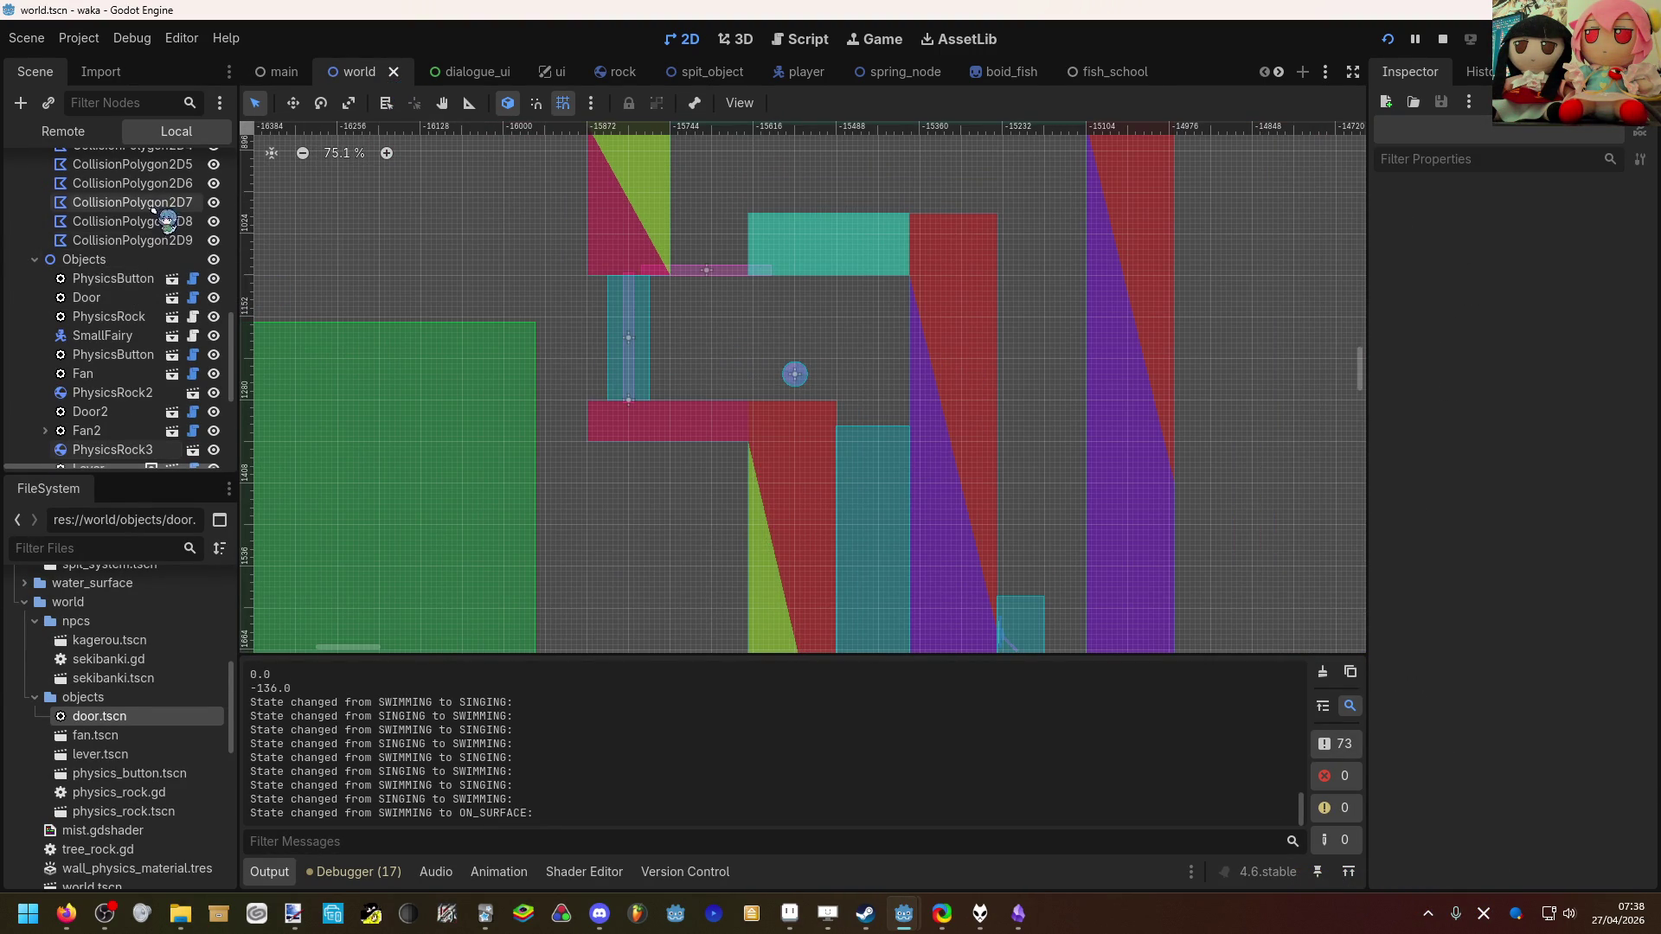
pyautogui.scroll(-4, 626, 289)
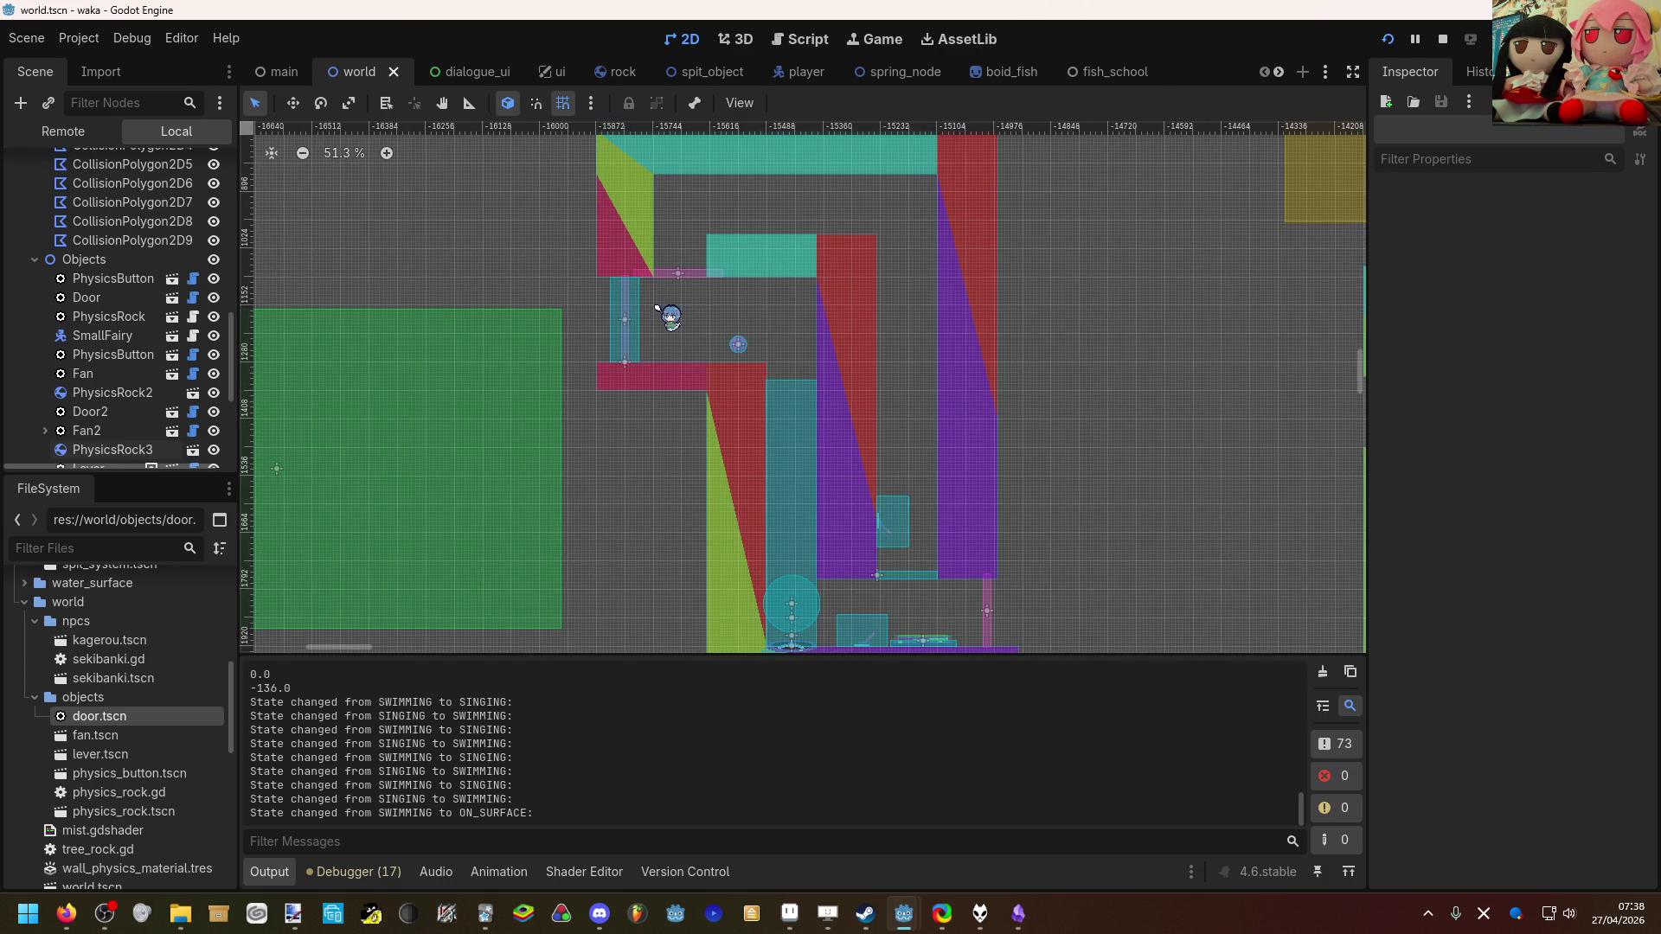
pyautogui.scroll(-5, 674, 315)
pyautogui.scroll(1, 689, 313)
pyautogui.hscroll(2, 689, 313)
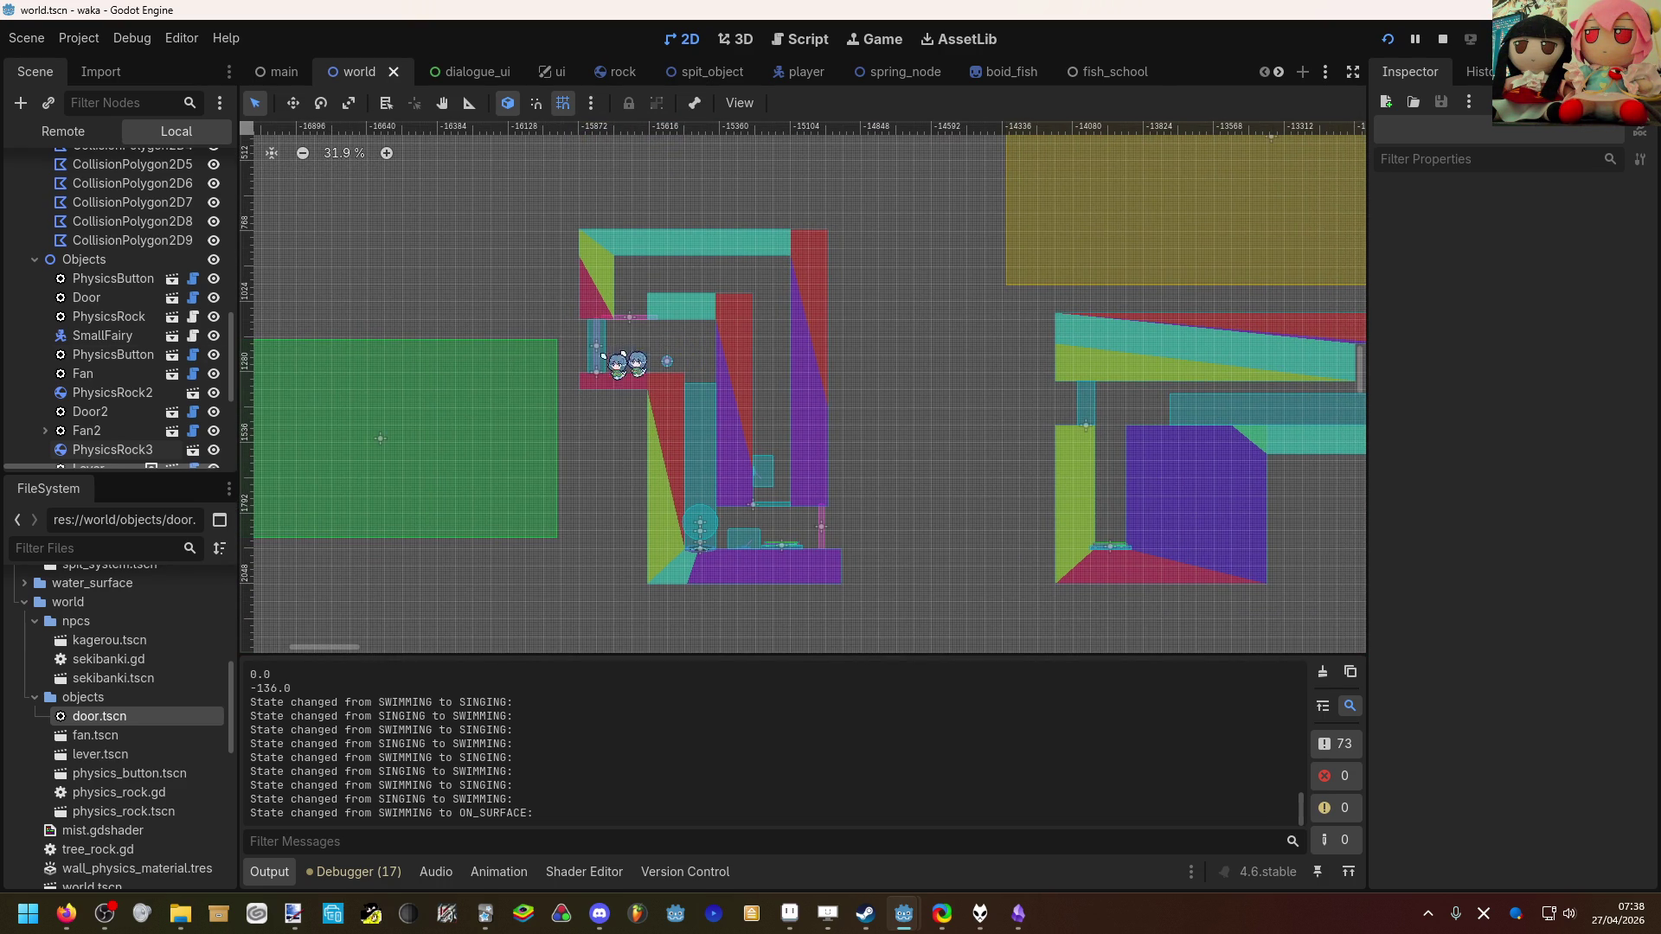
pyautogui.scroll(-3, 180, 378)
pyautogui.scroll(2, 169, 367)
pyautogui.scroll(-1, 363, 354)
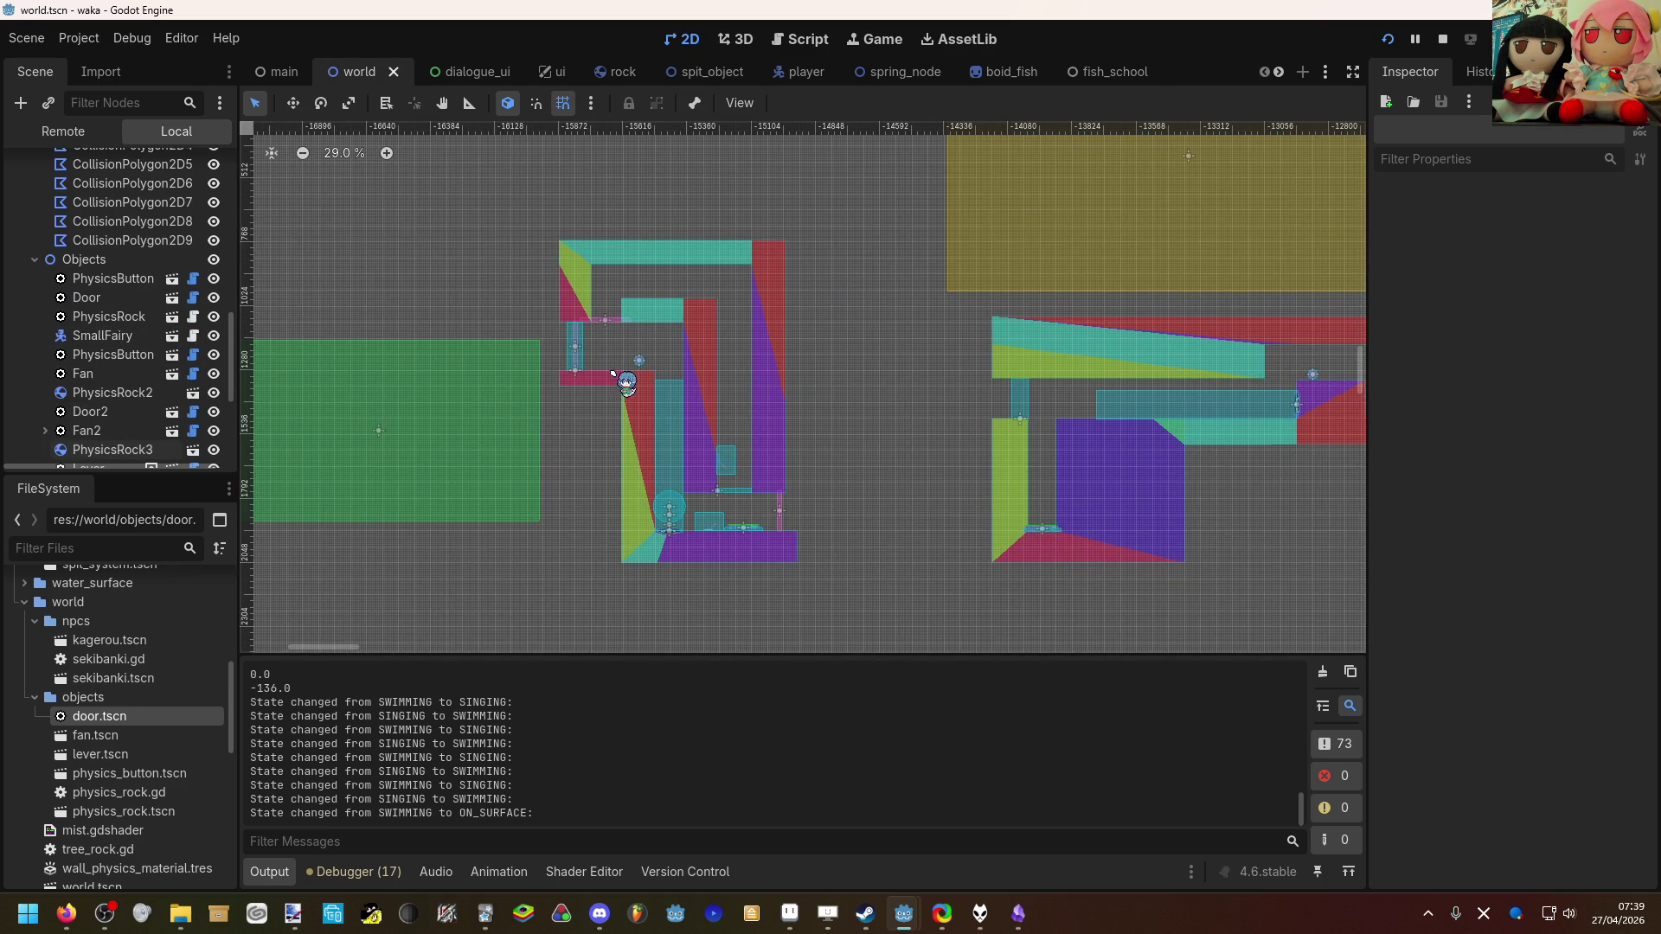
pyautogui.hscroll(3, 435, 375)
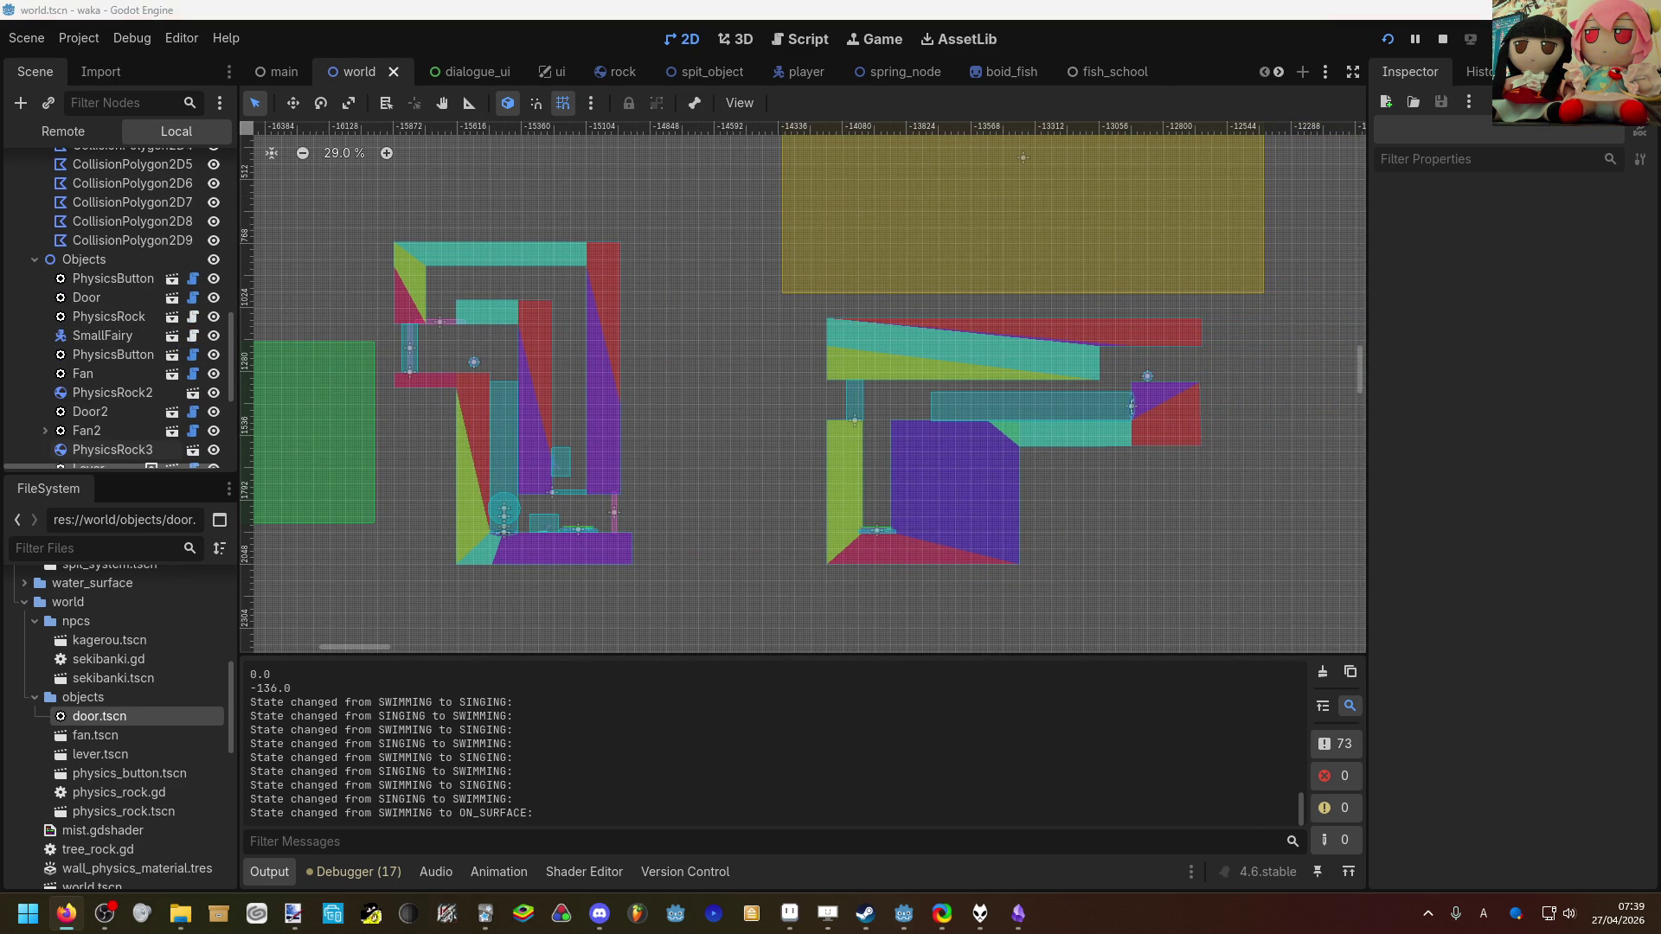
pyautogui.scroll(-5, 489, 359)
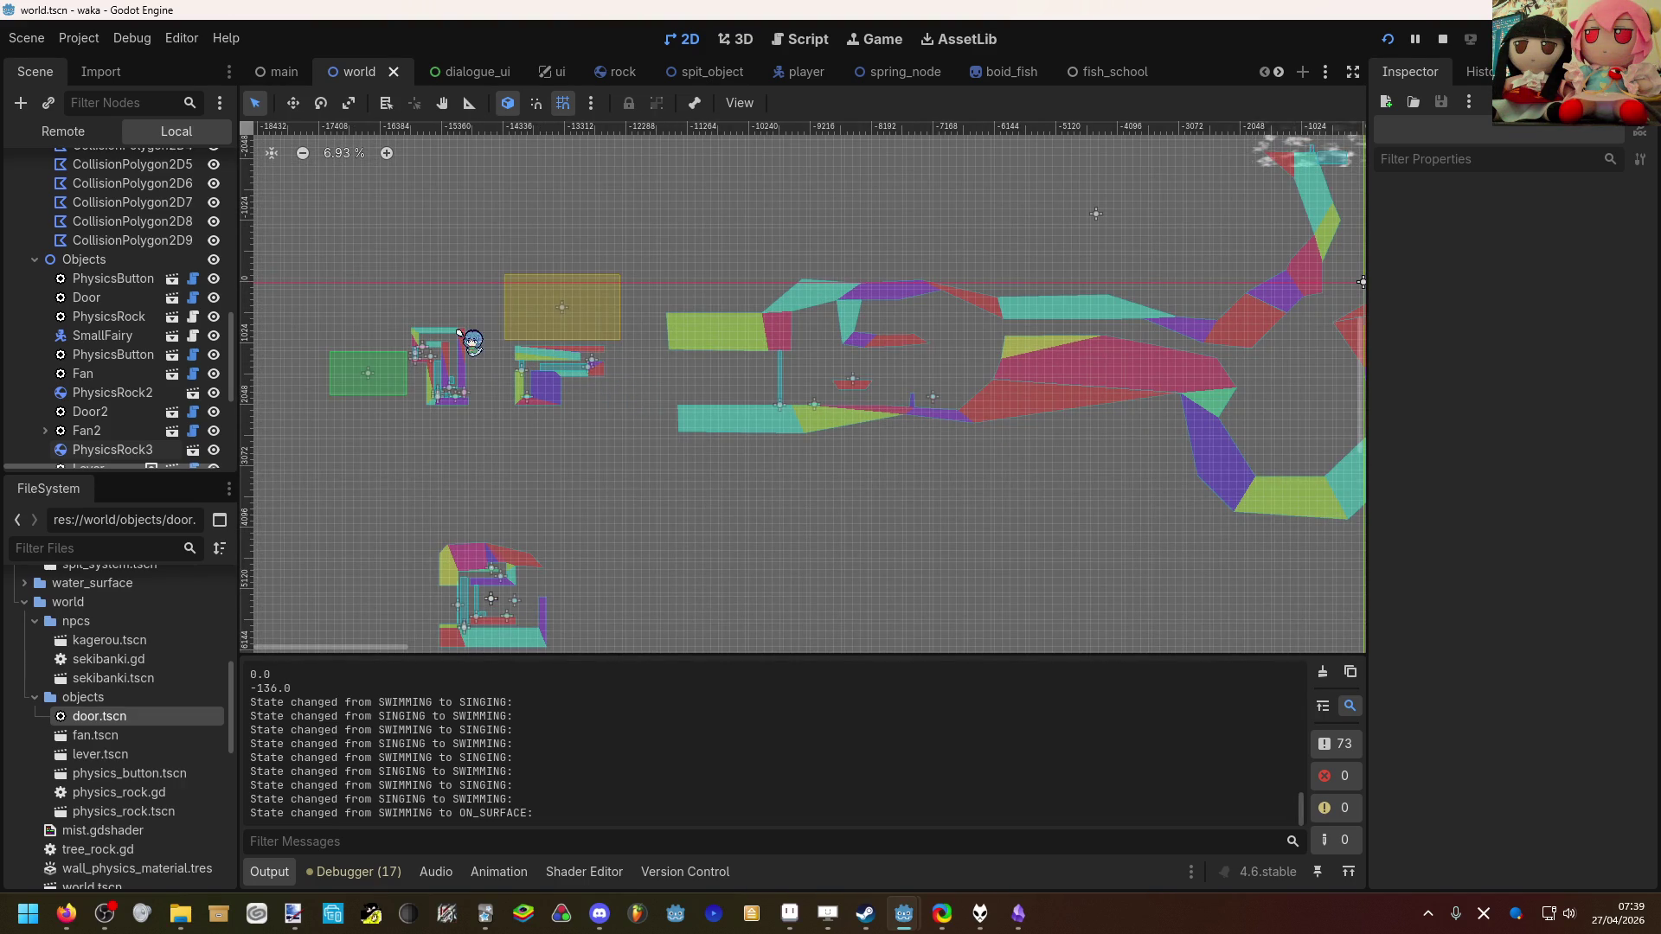
pyautogui.scroll(6, 464, 339)
pyautogui.scroll(-3, 474, 351)
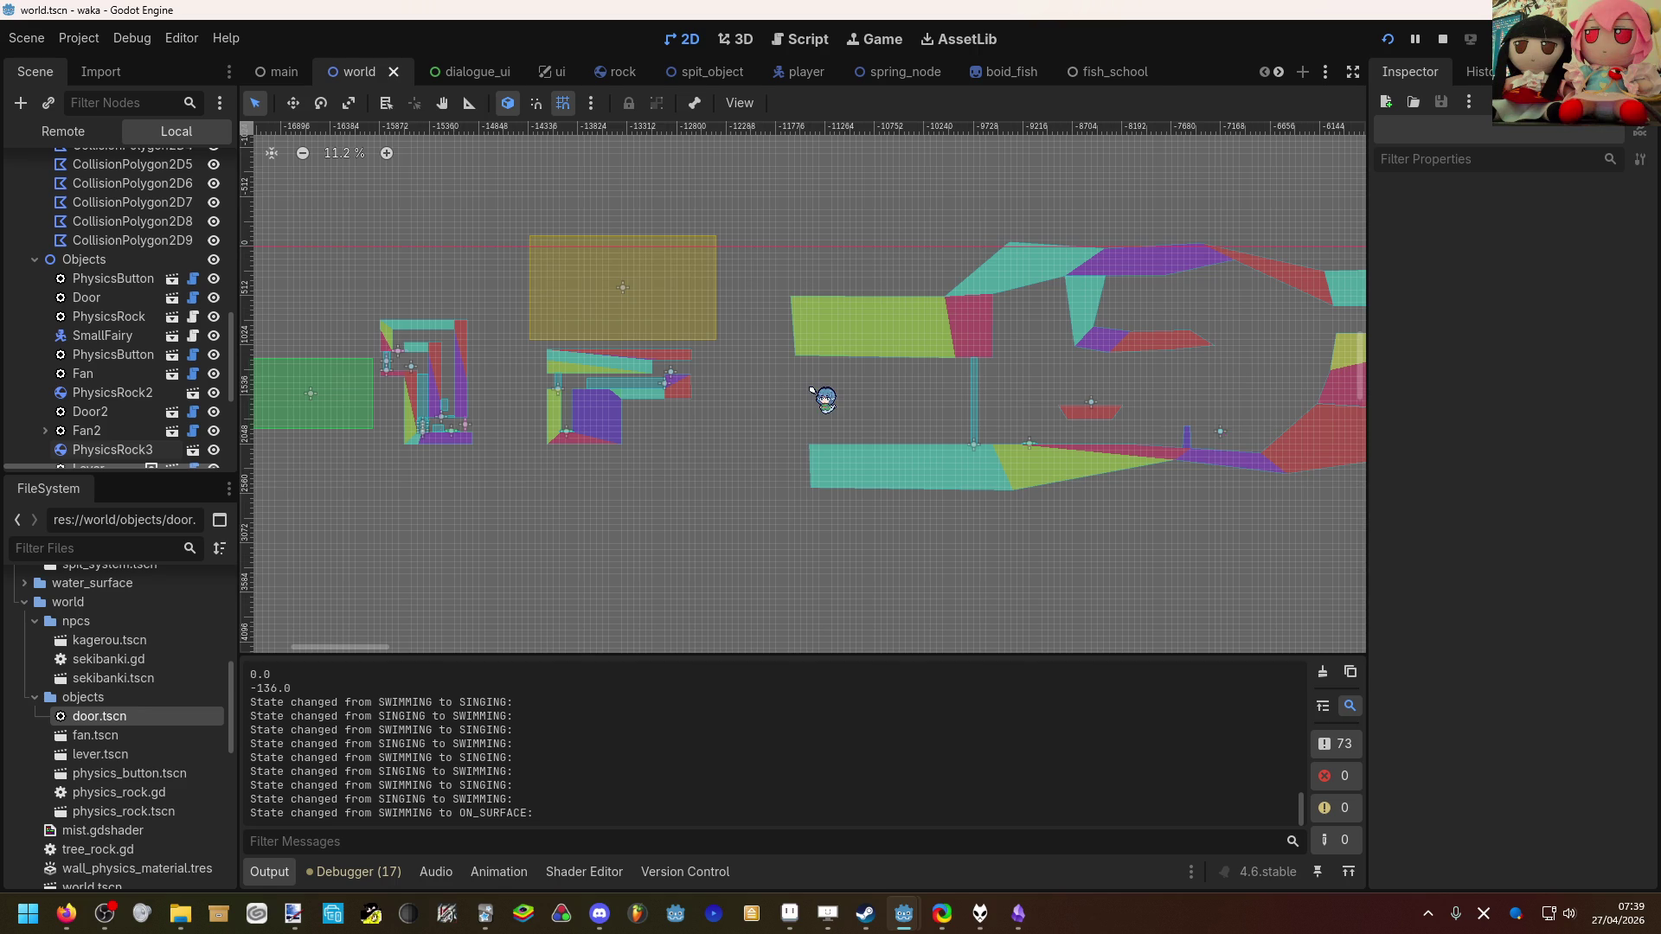
pyautogui.scroll(-2, 811, 390)
pyautogui.moveTo(801, 415)
pyautogui.mouseDown()
pyautogui.moveTo(818, 300)
pyautogui.moveTo(832, 348)
pyautogui.mouseUp()
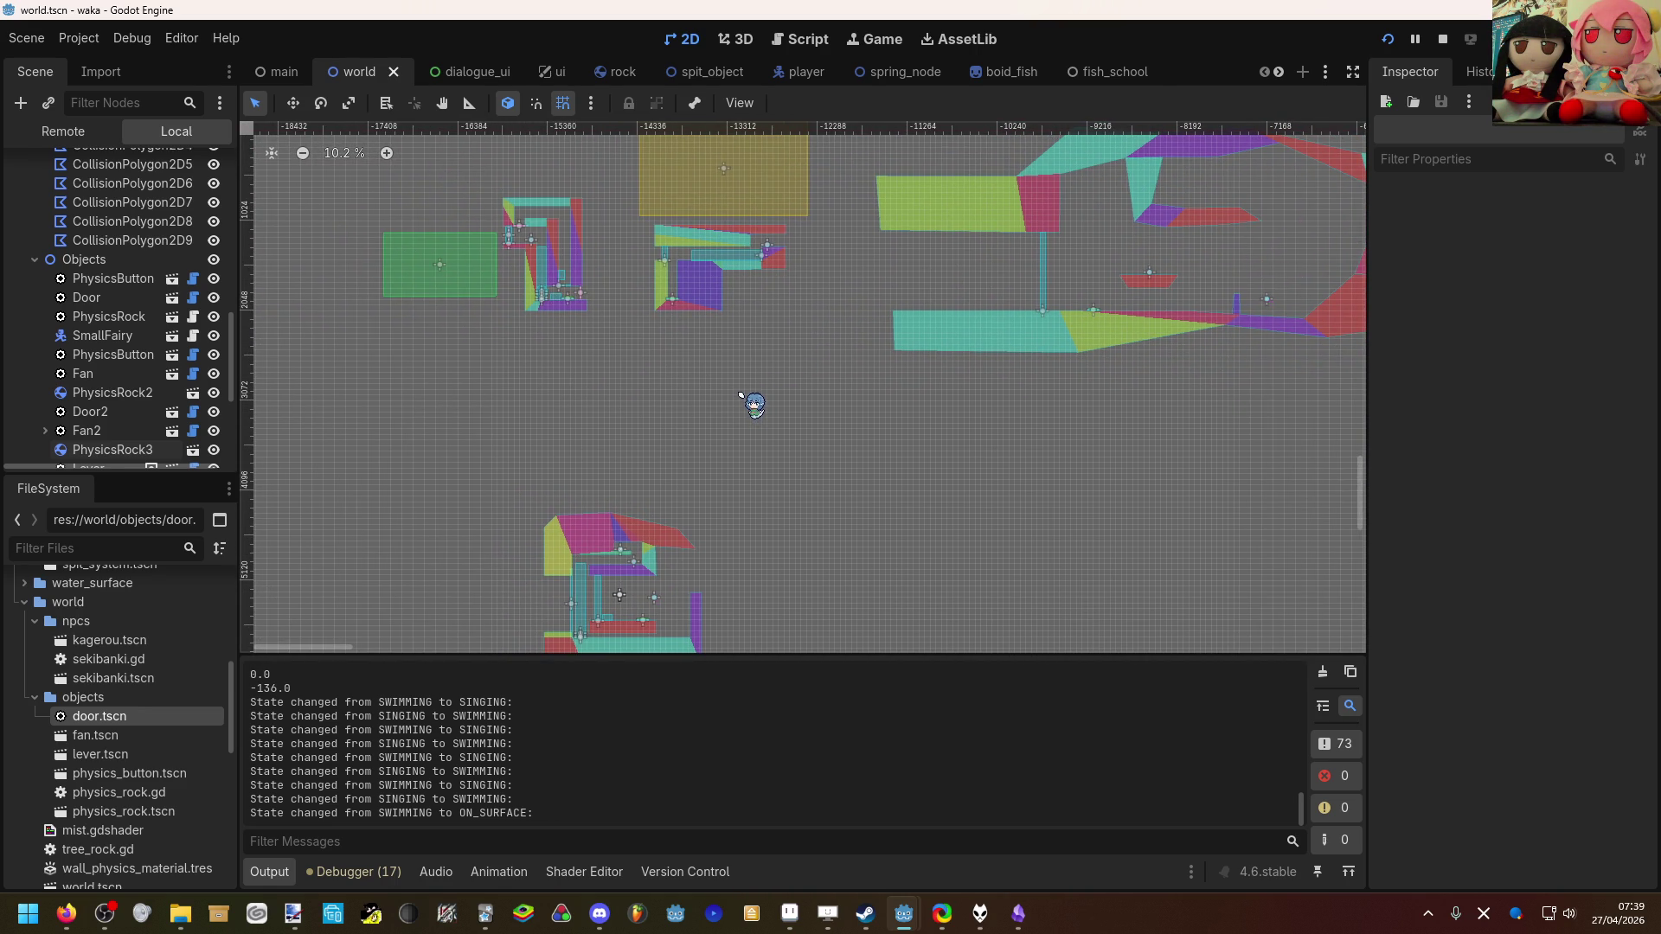
pyautogui.scroll(-5, 746, 400)
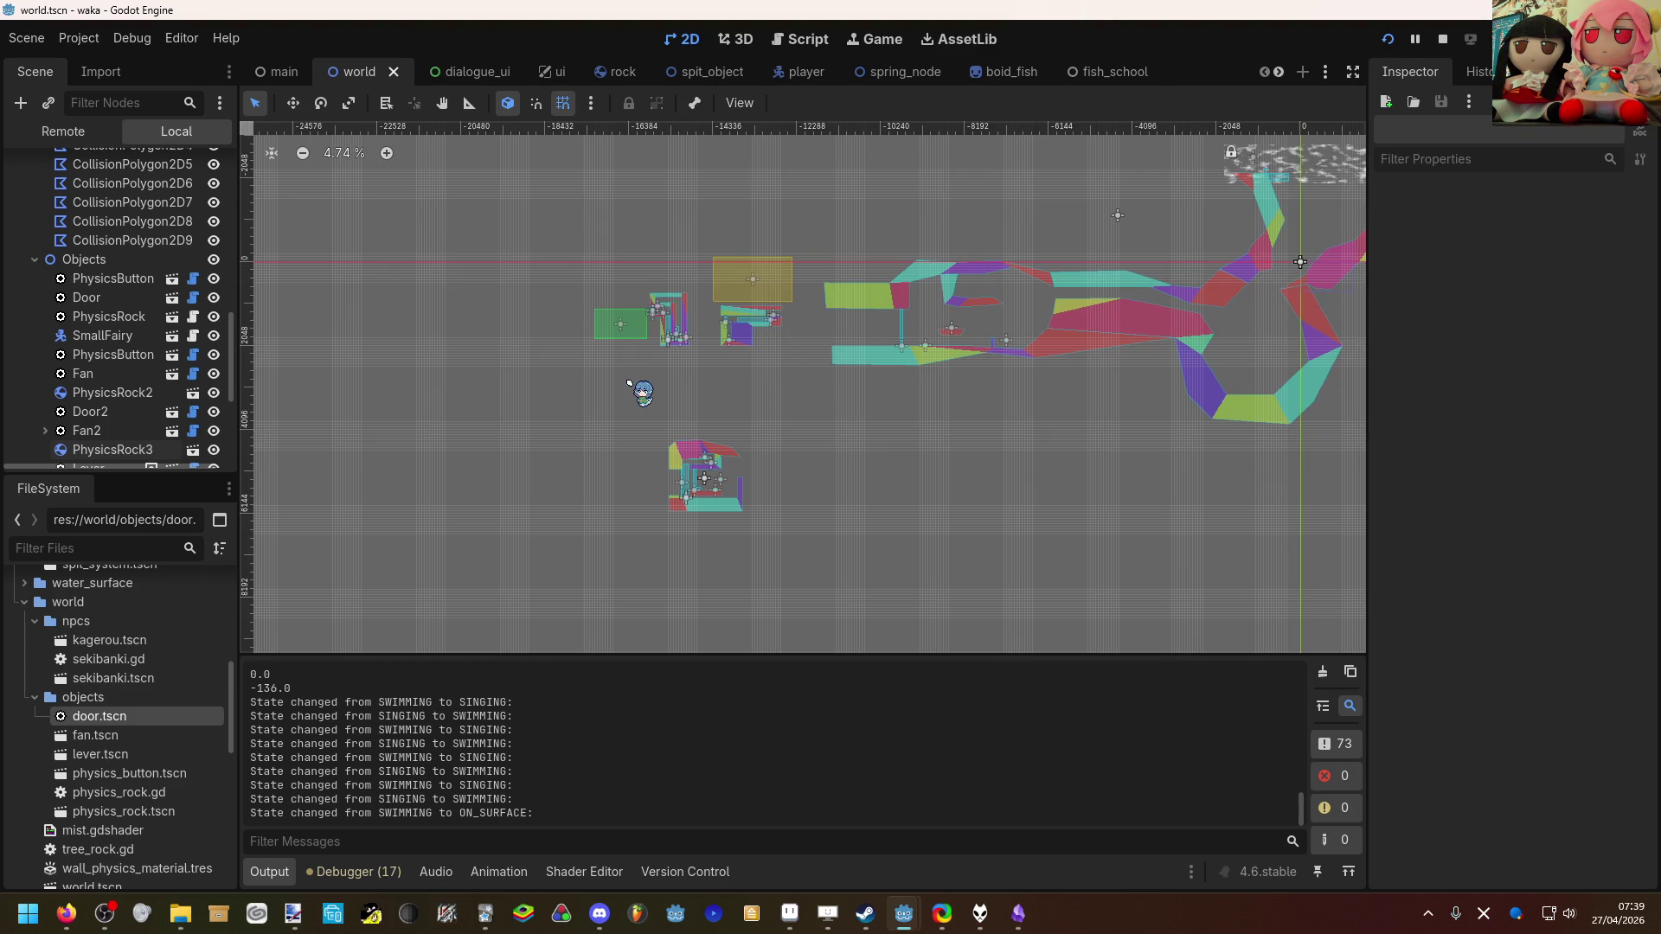
pyautogui.scroll(12, 695, 318)
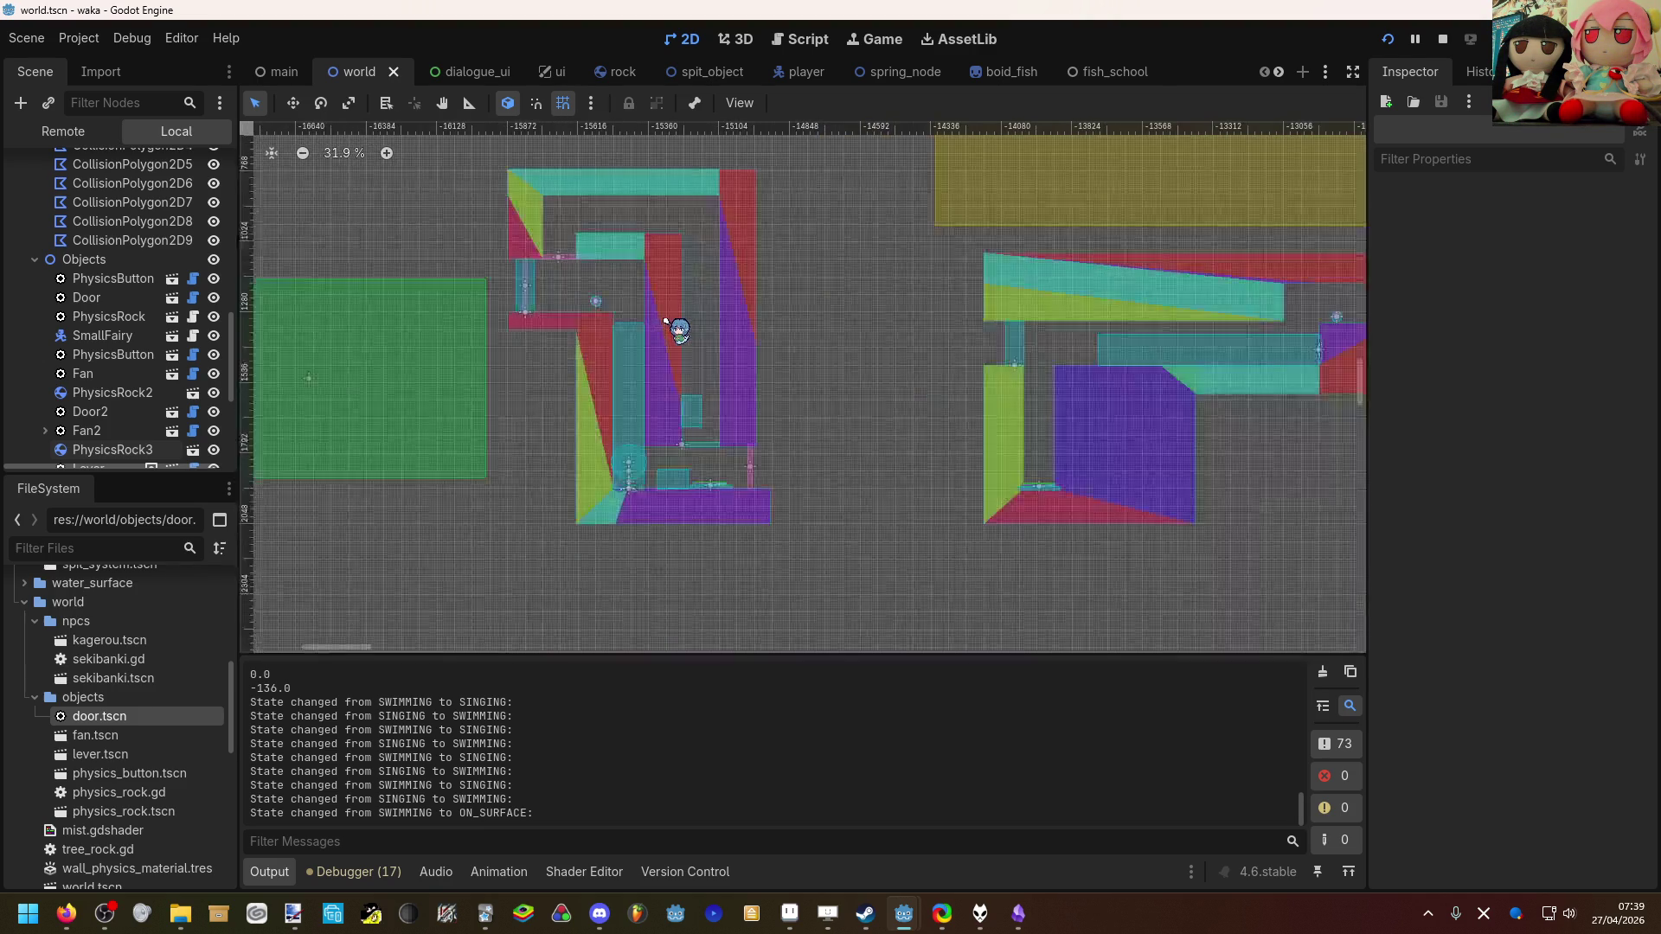
pyautogui.scroll(-9, 666, 323)
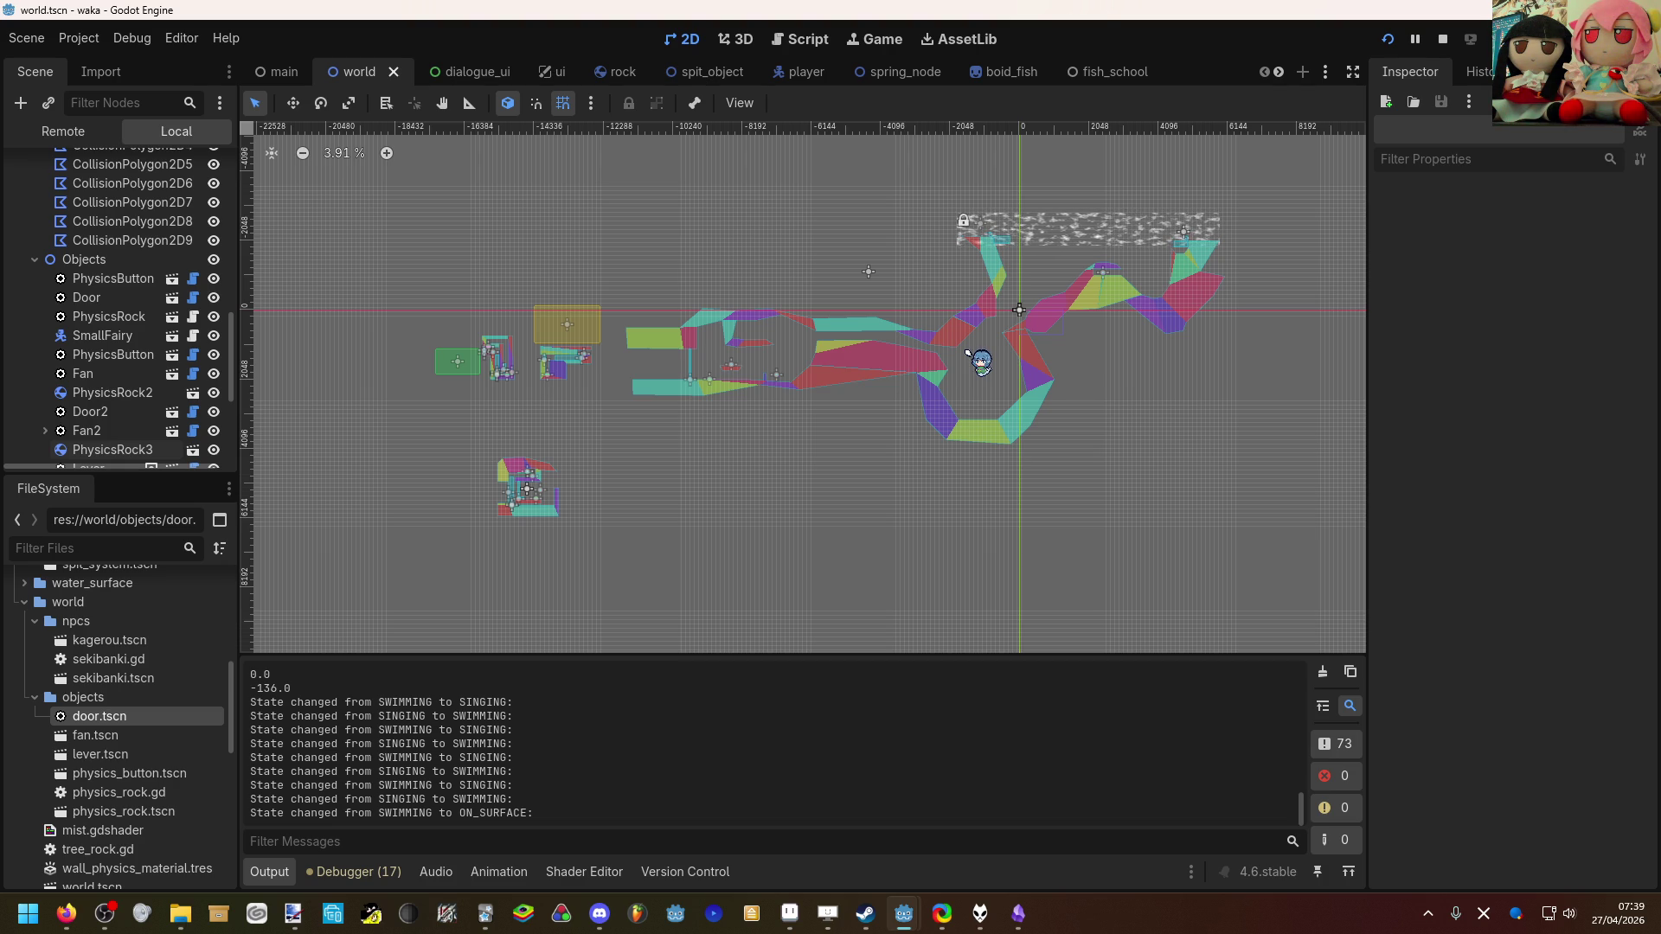
# - Return from the browser to Godot and show the Version Control panel in the right dock
pyautogui.click(66, 913)
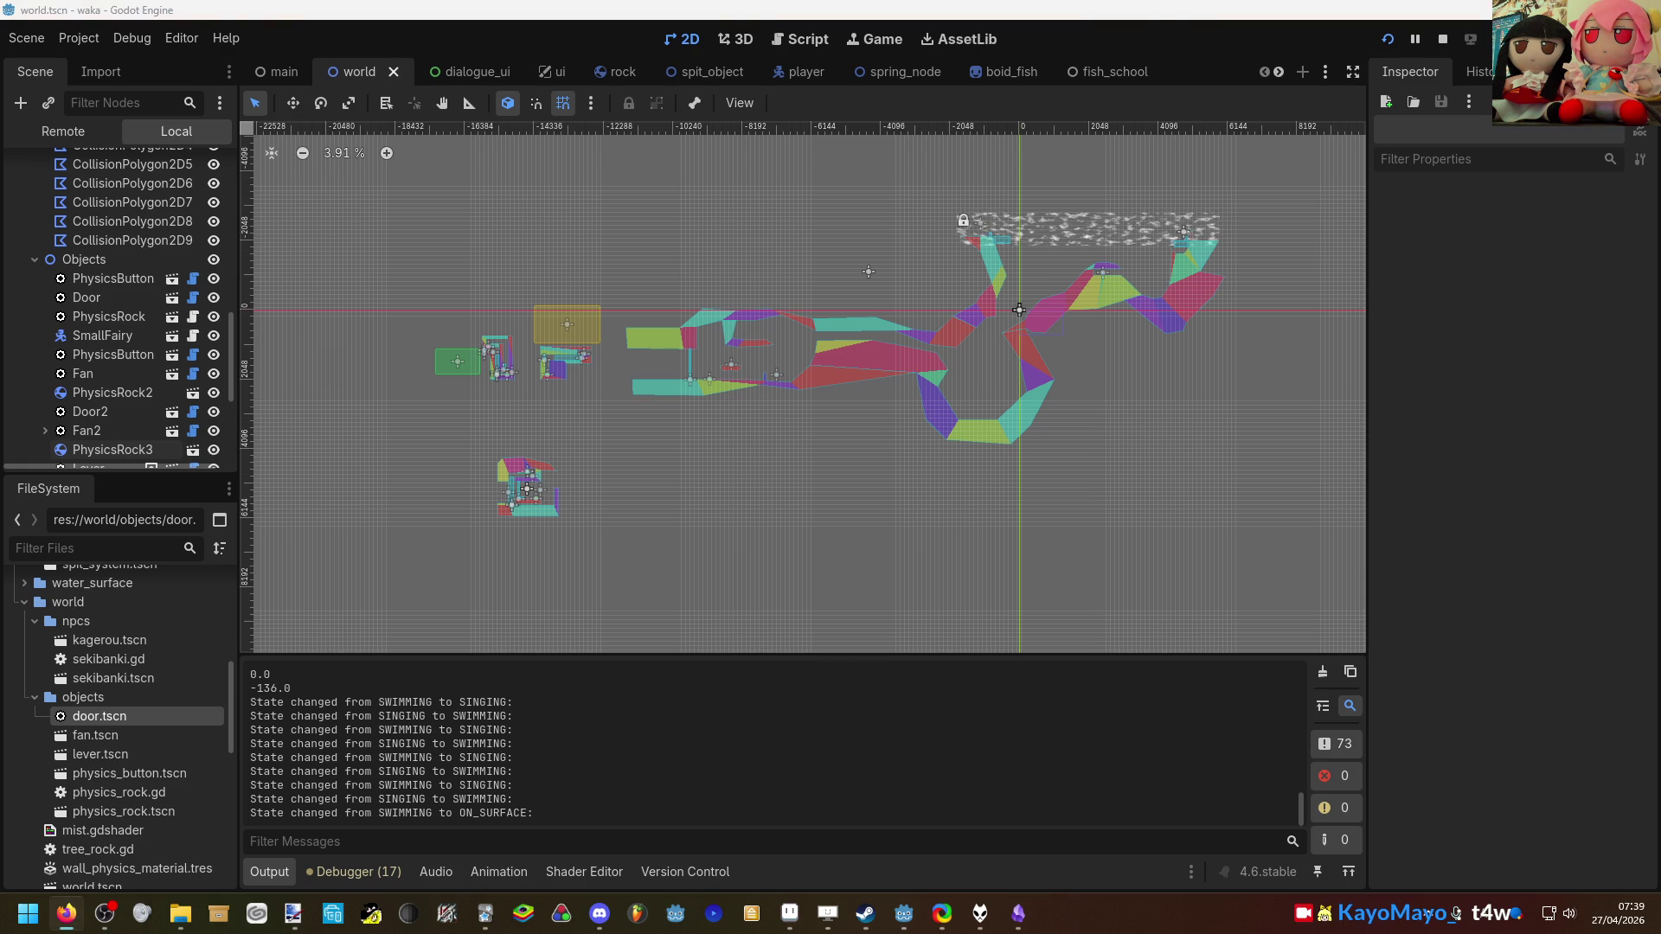
pyautogui.hotkey('alt', 'Tab')
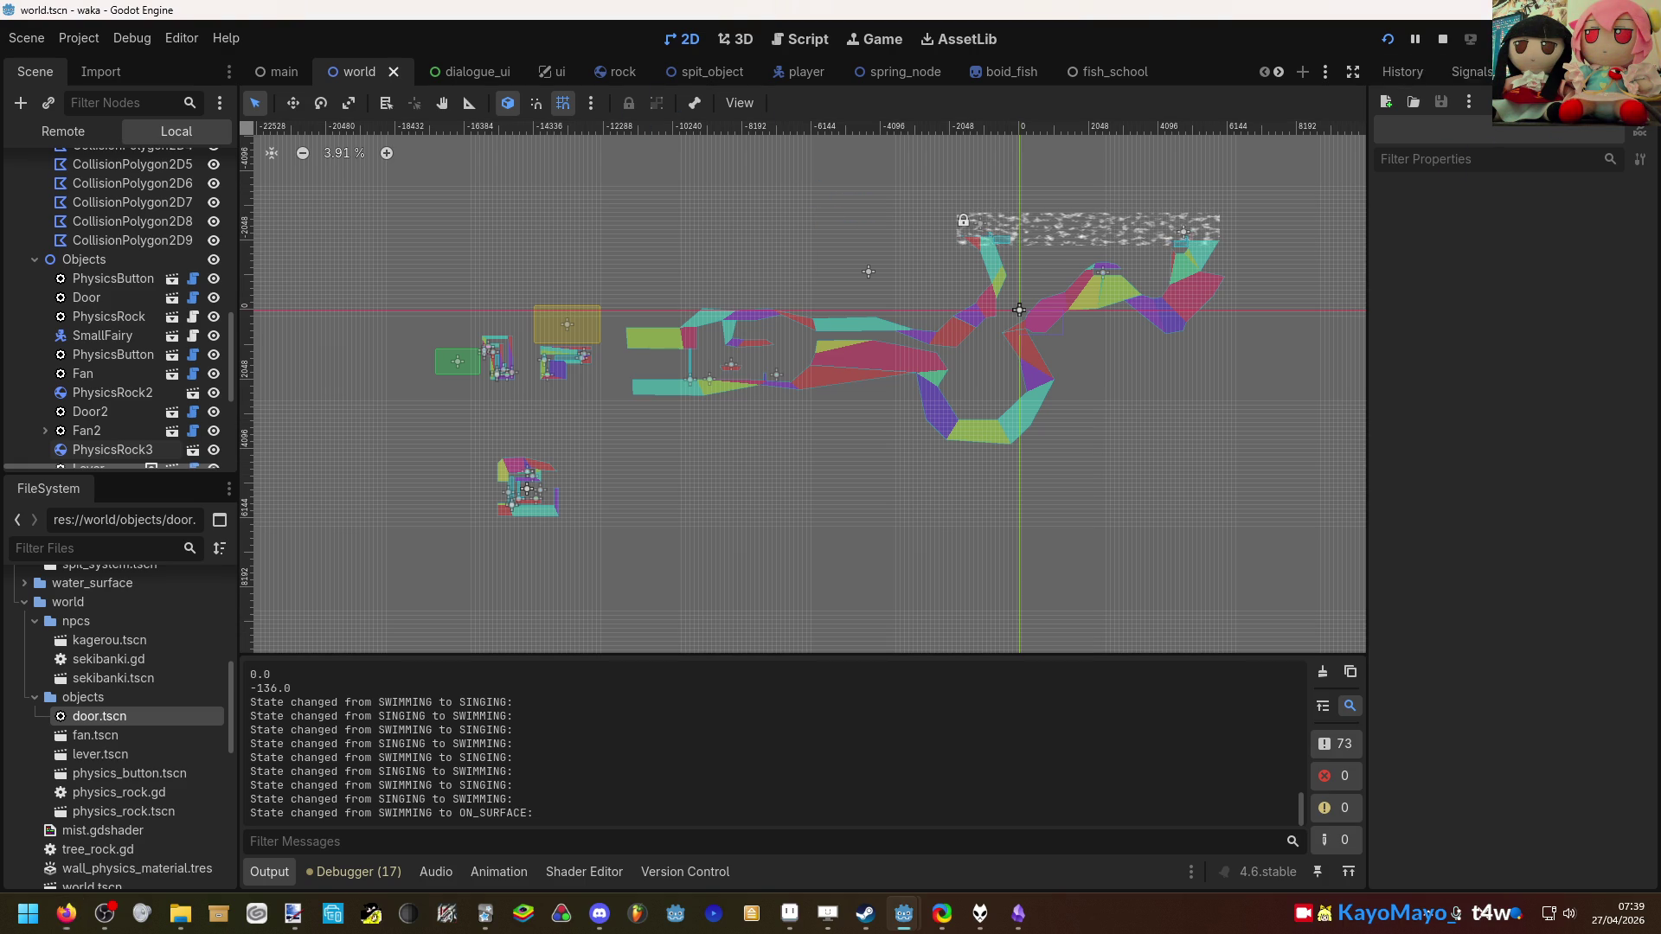
pyautogui.click(1531, 71)
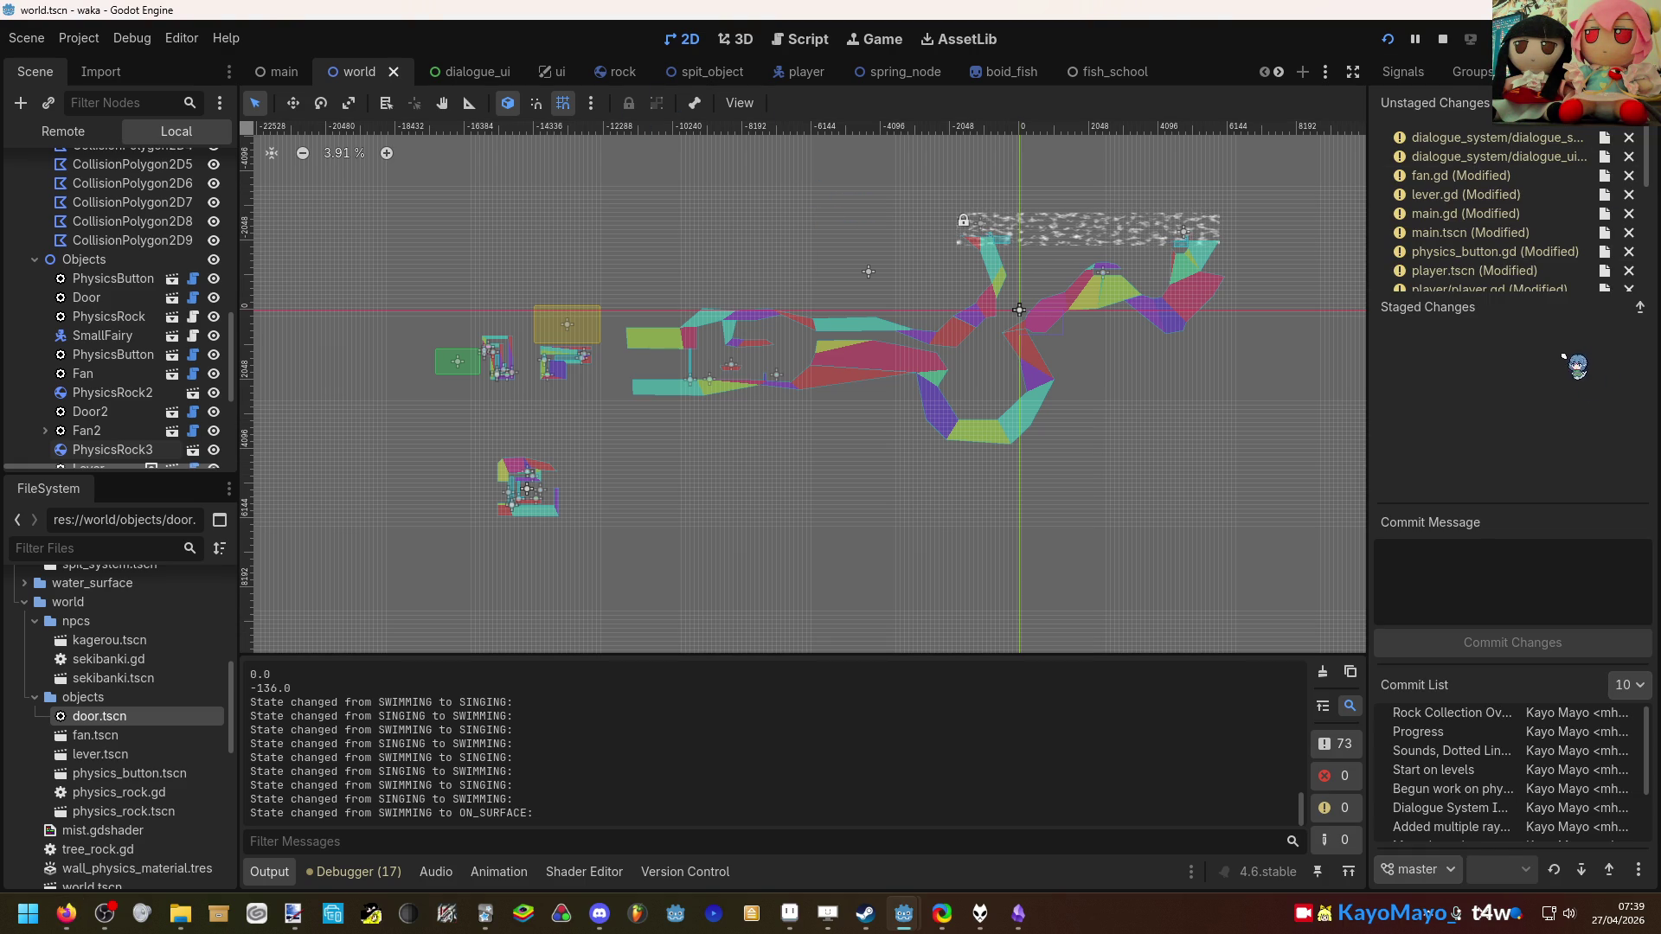